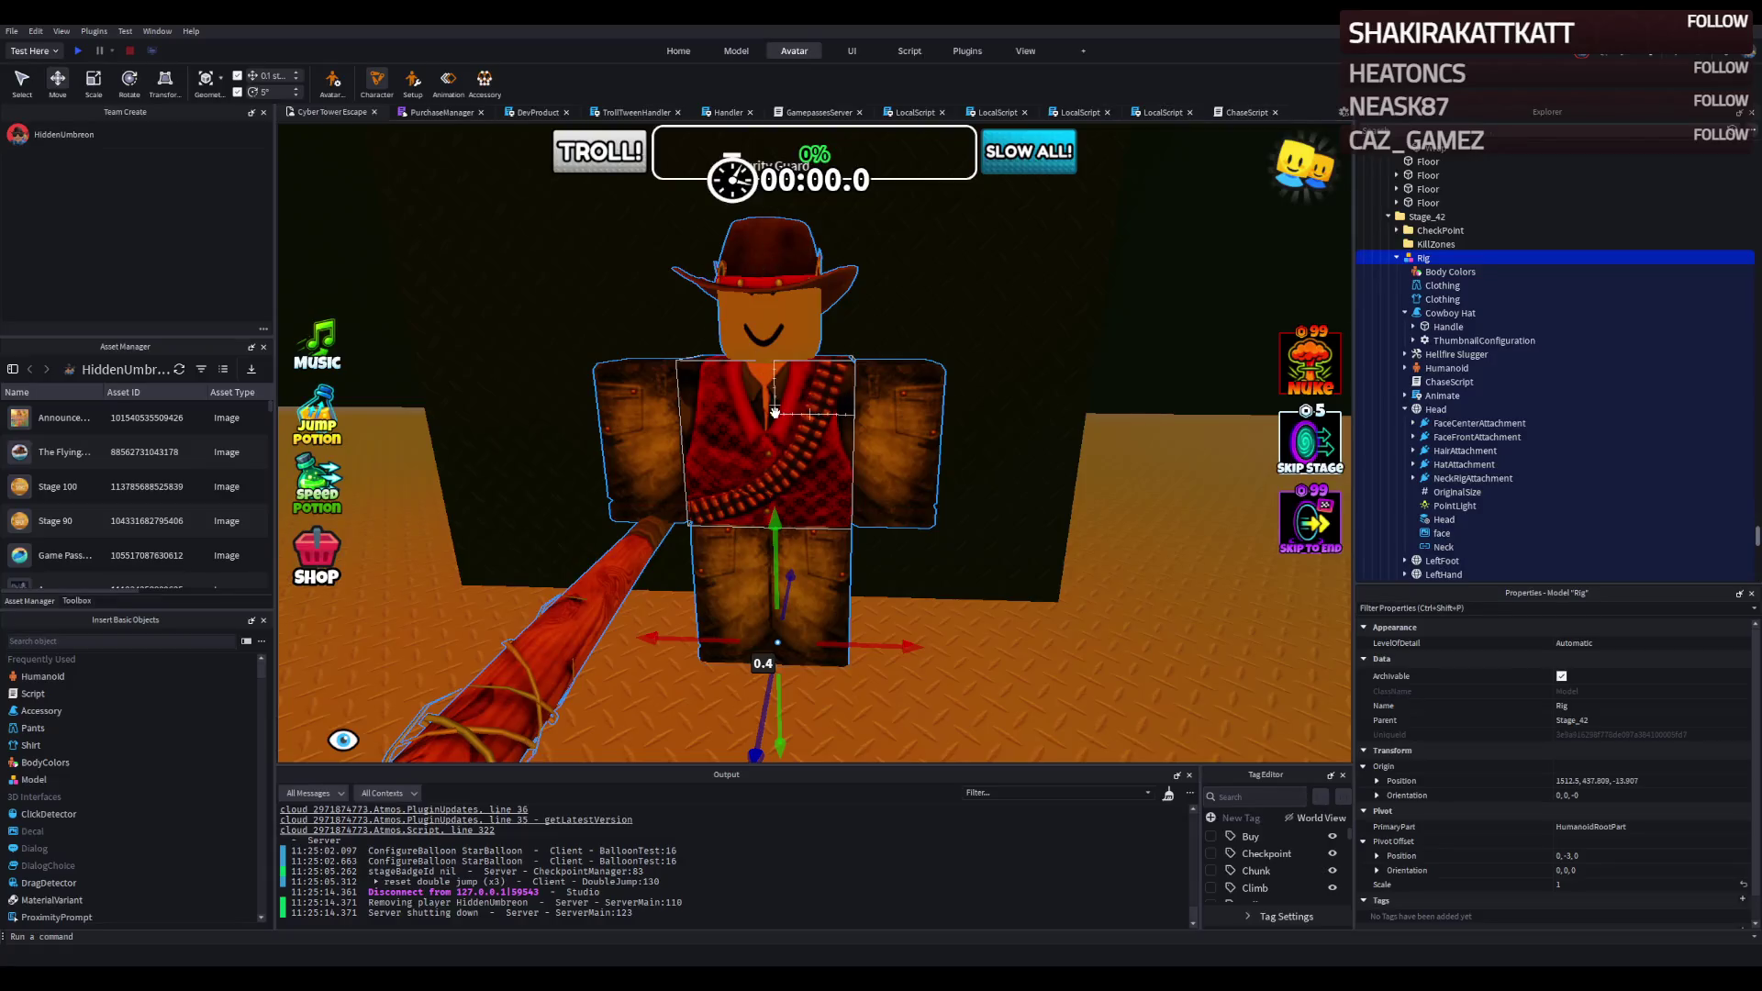
Slide the long neon green wall strip along X and shorten it to about 14 studs.
drag(799, 413, 910, 450)
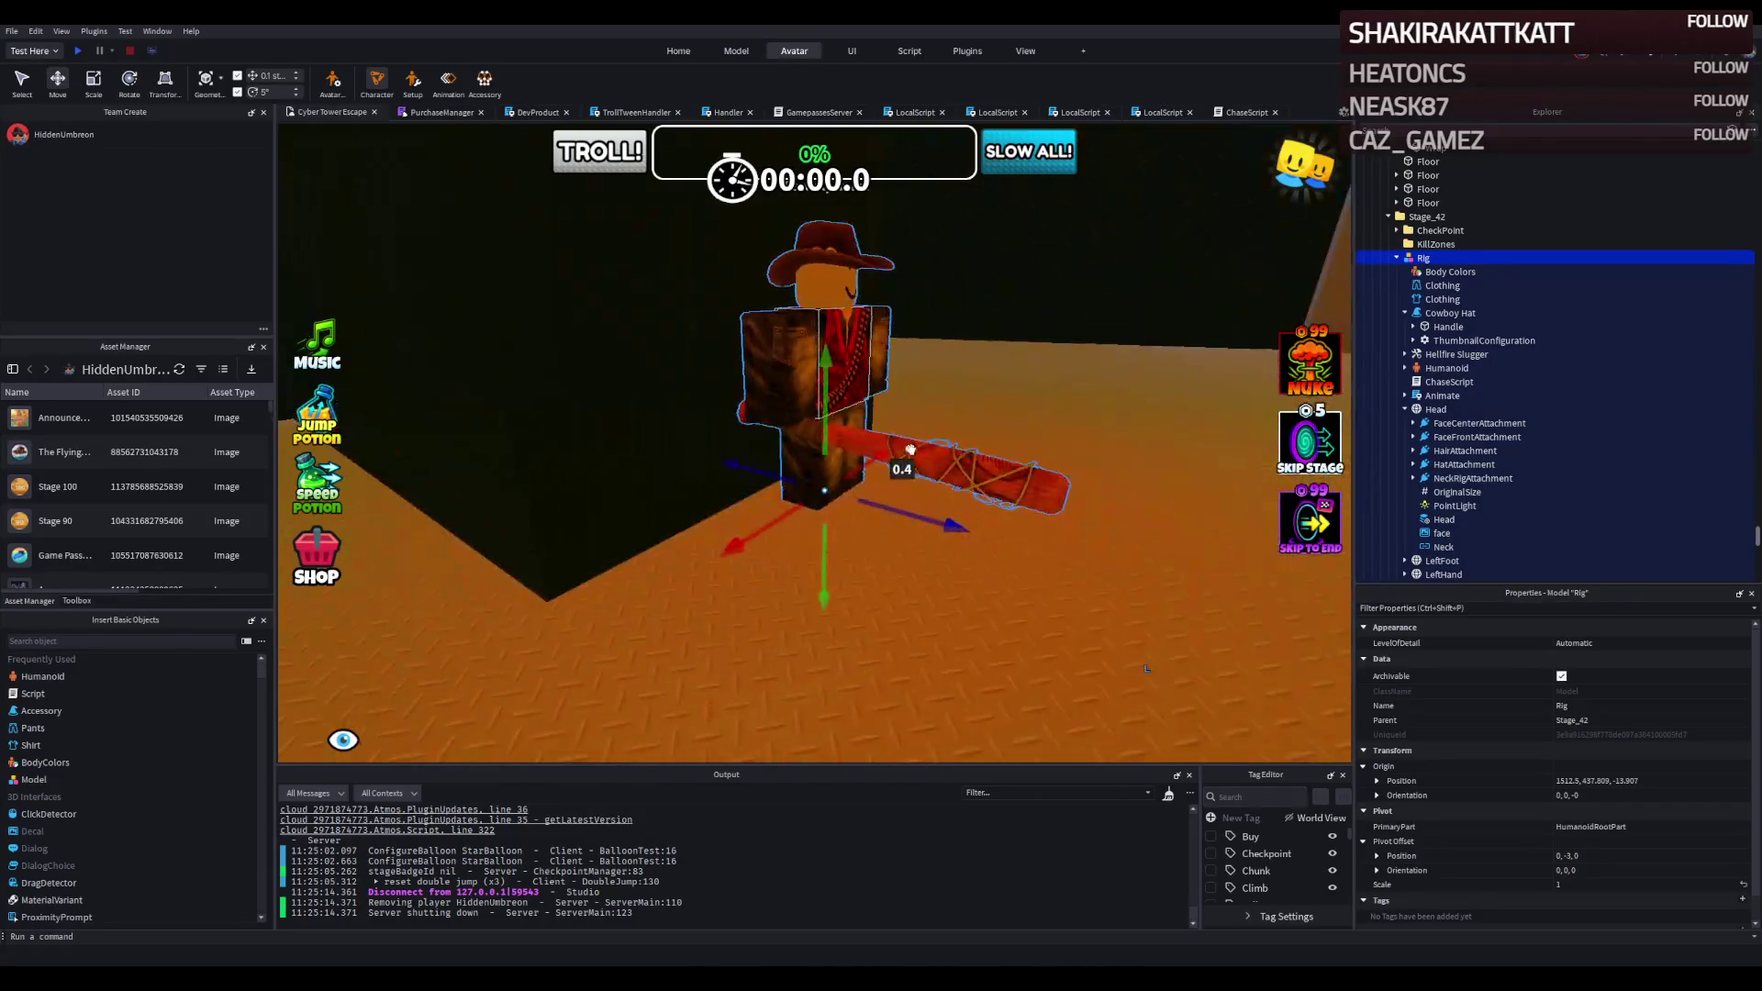
key(w)
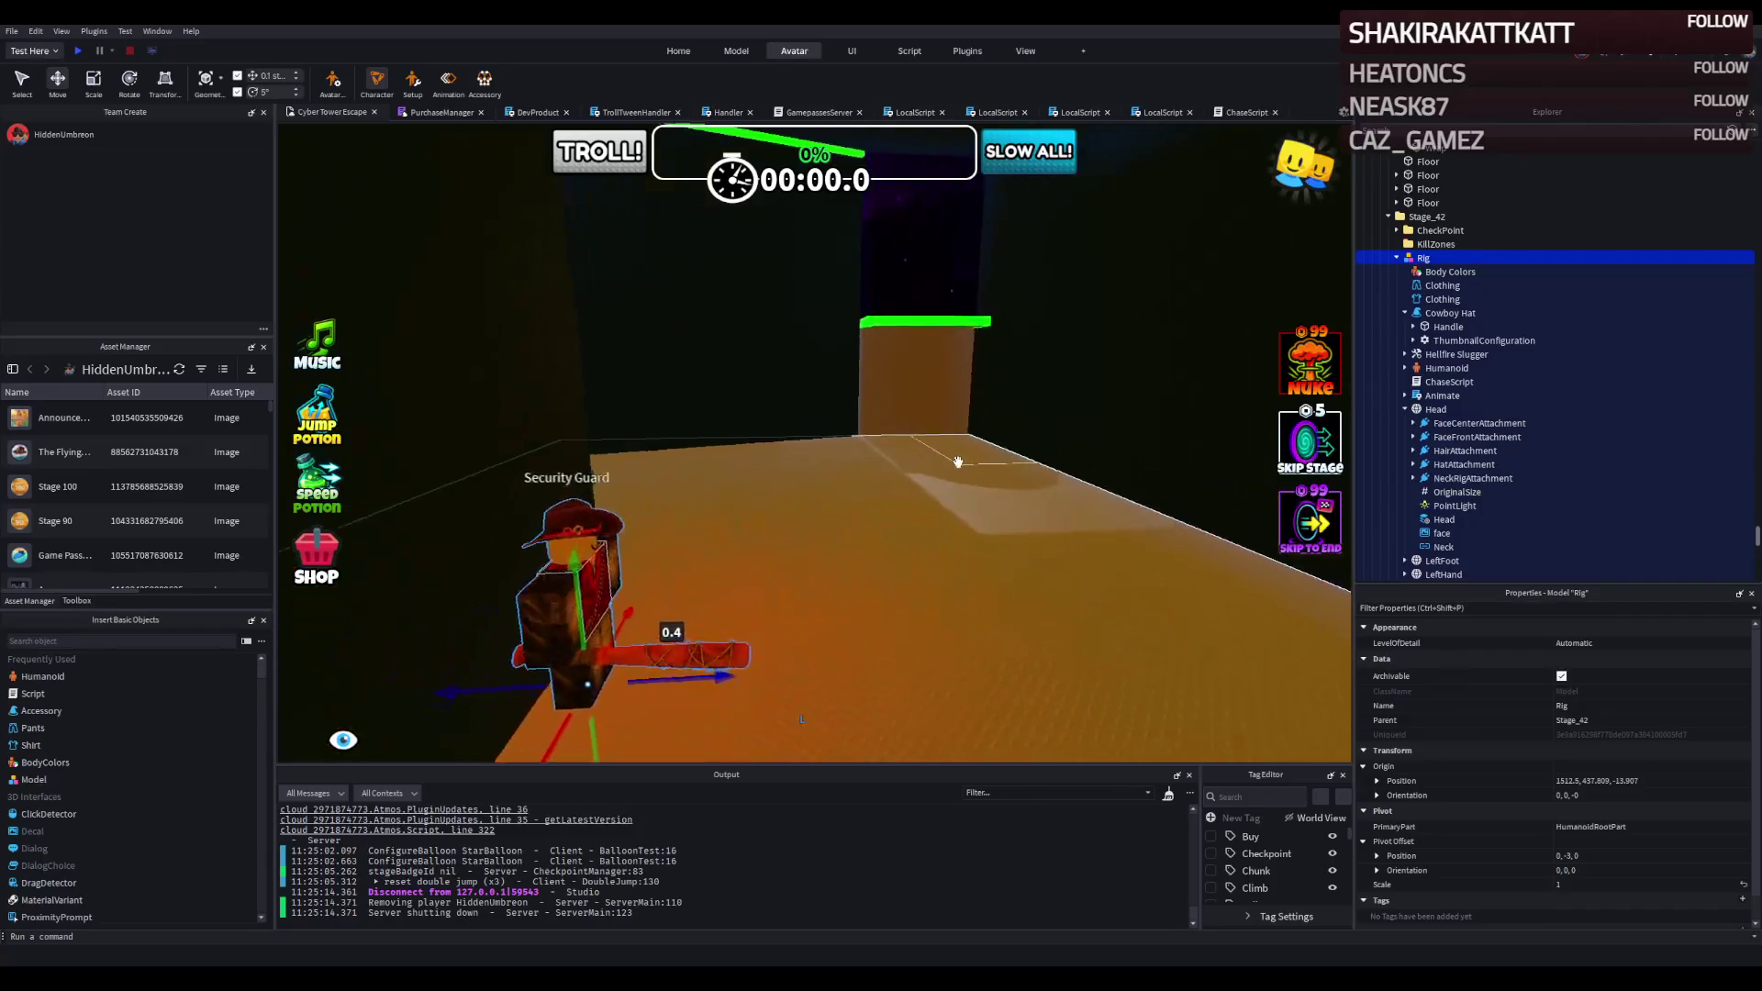
key(w)
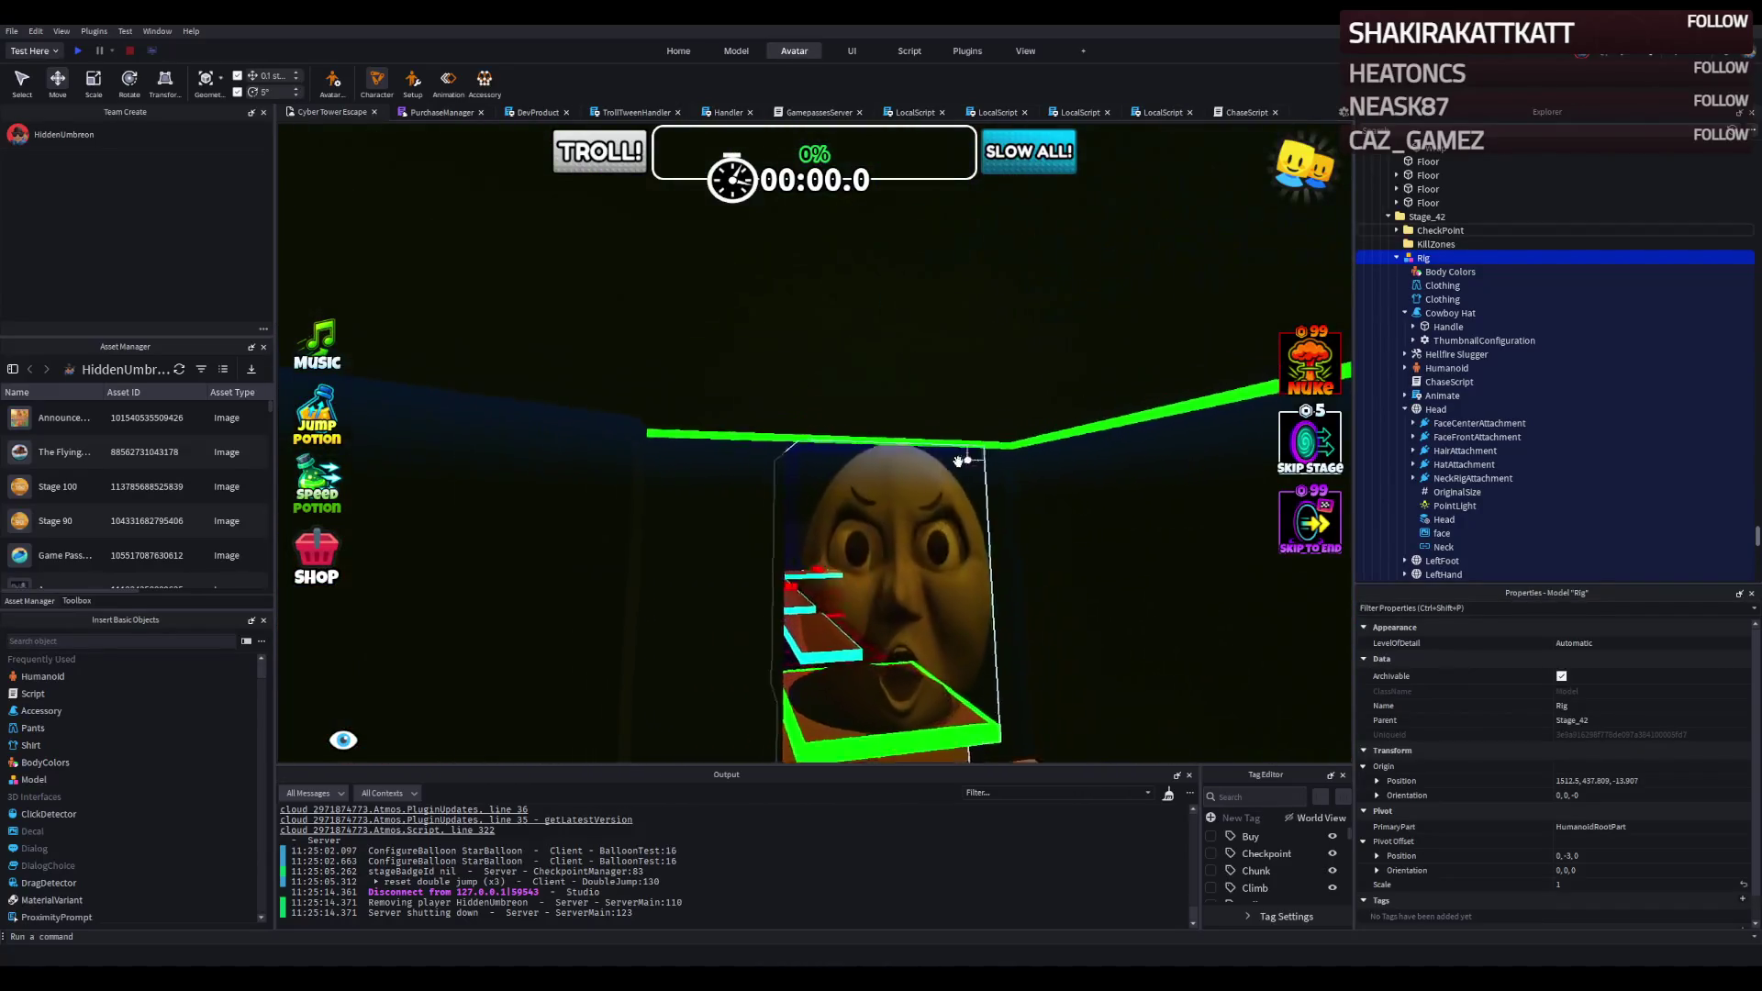
key(w)
click(889, 443)
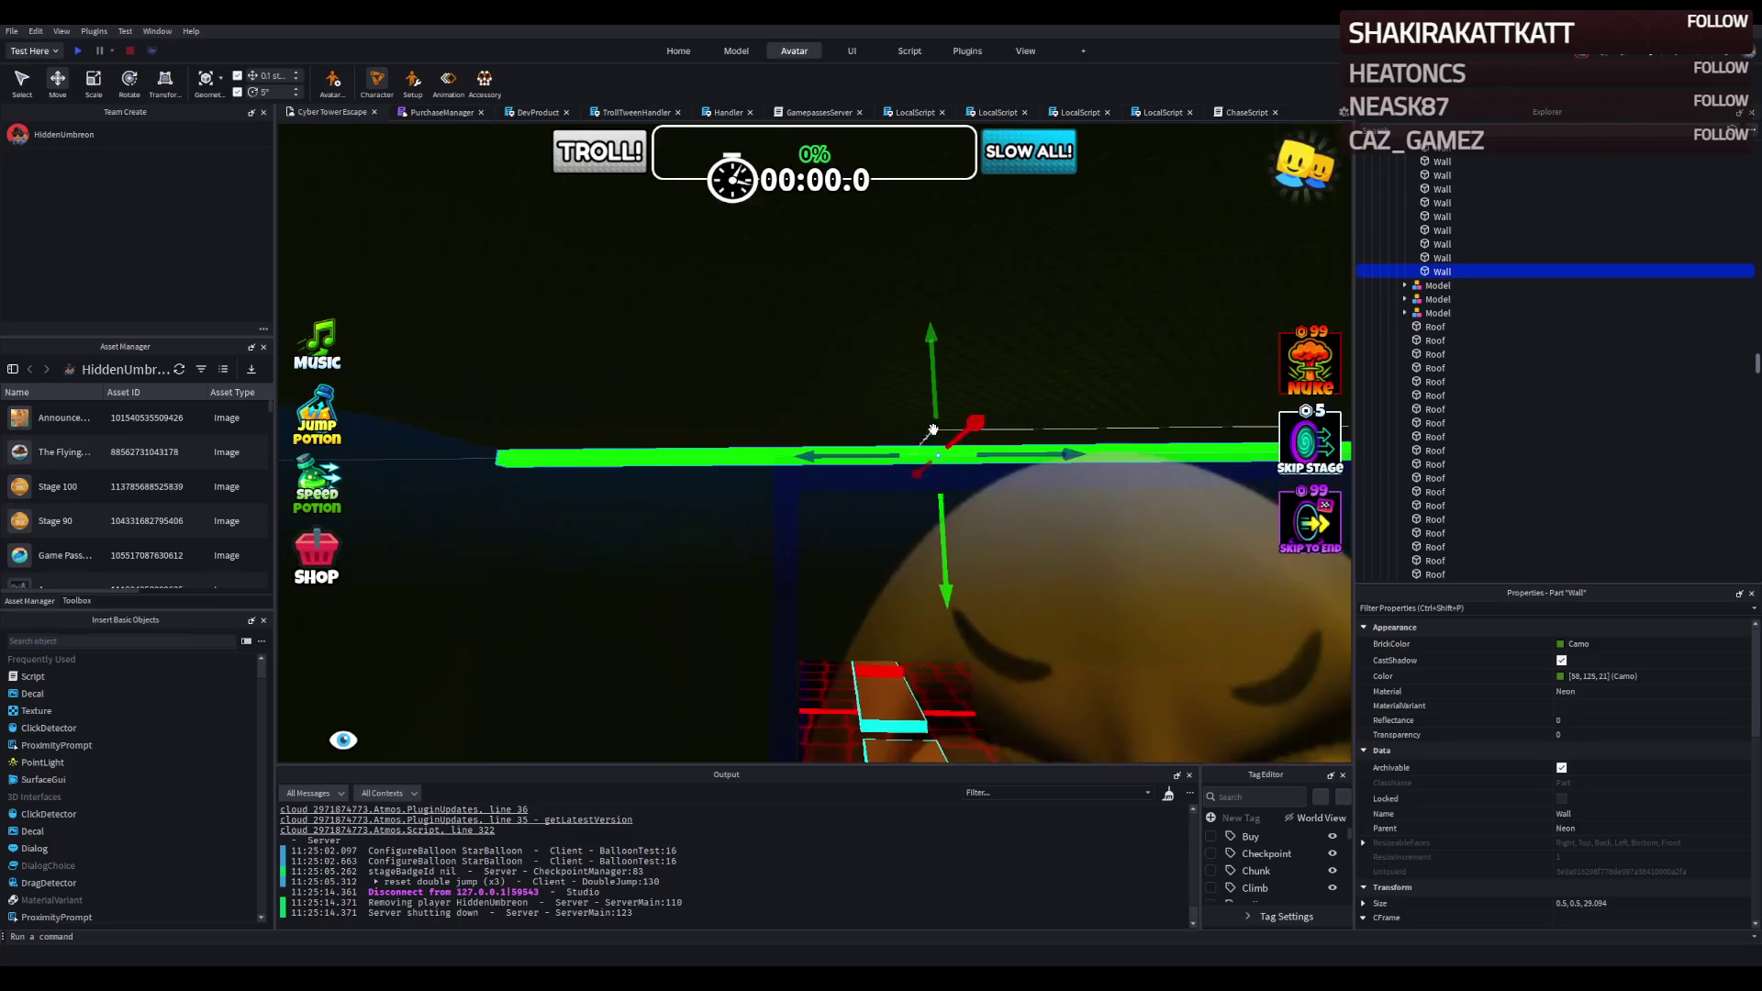
mouse_move(889, 444)
mouse_down()
mouse_move(799, 452)
mouse_move(756, 417)
mouse_move(697, 411)
mouse_up()
scroll(698, 411, up, 5)
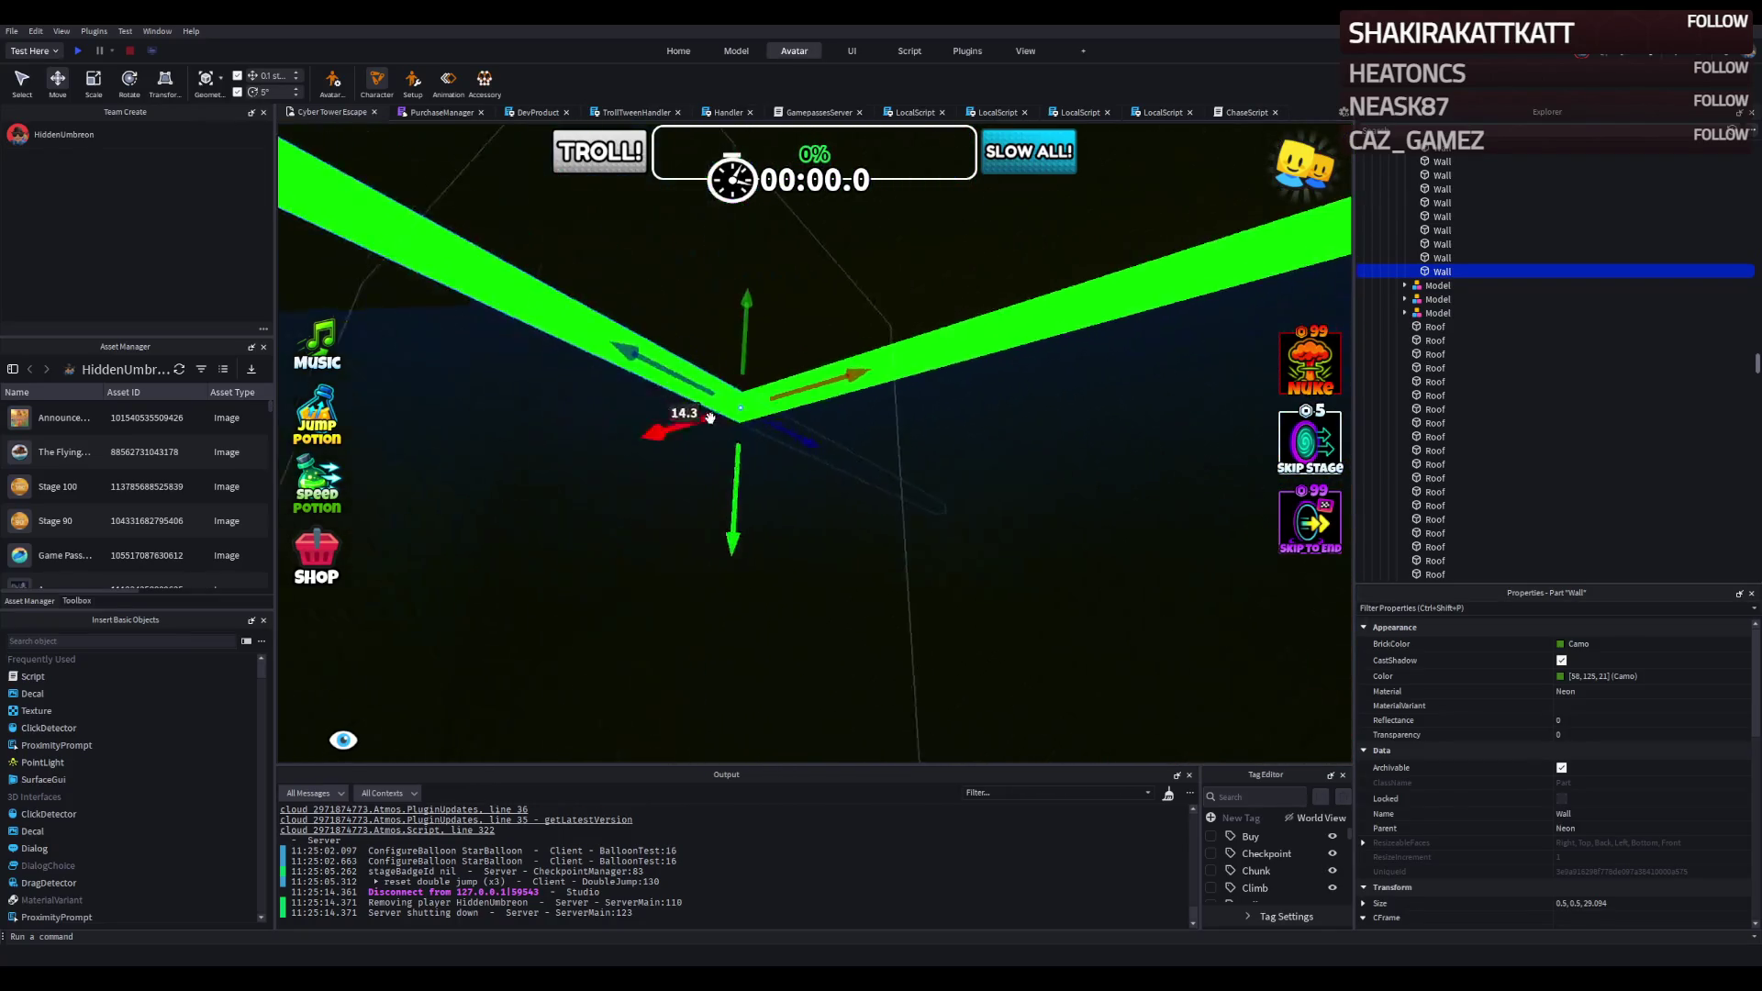
key(ctrl+3)
mouse_move(923, 441)
mouse_down()
mouse_move(838, 464)
mouse_move(637, 402)
mouse_move(698, 423)
mouse_up()
Duplicate the shortened green strip and place the short copy beside it.
key(ctrl+d)
mouse_move(969, 402)
mouse_down()
mouse_move(844, 422)
mouse_move(826, 395)
mouse_move(776, 394)
mouse_move(845, 550)
mouse_move(982, 569)
mouse_move(946, 581)
mouse_move(966, 587)
mouse_move(688, 394)
mouse_move(806, 563)
mouse_move(806, 545)
mouse_move(895, 596)
mouse_move(906, 652)
mouse_move(873, 504)
mouse_move(897, 504)
mouse_move(881, 515)
mouse_move(965, 431)
mouse_move(872, 450)
mouse_move(881, 429)
mouse_up()
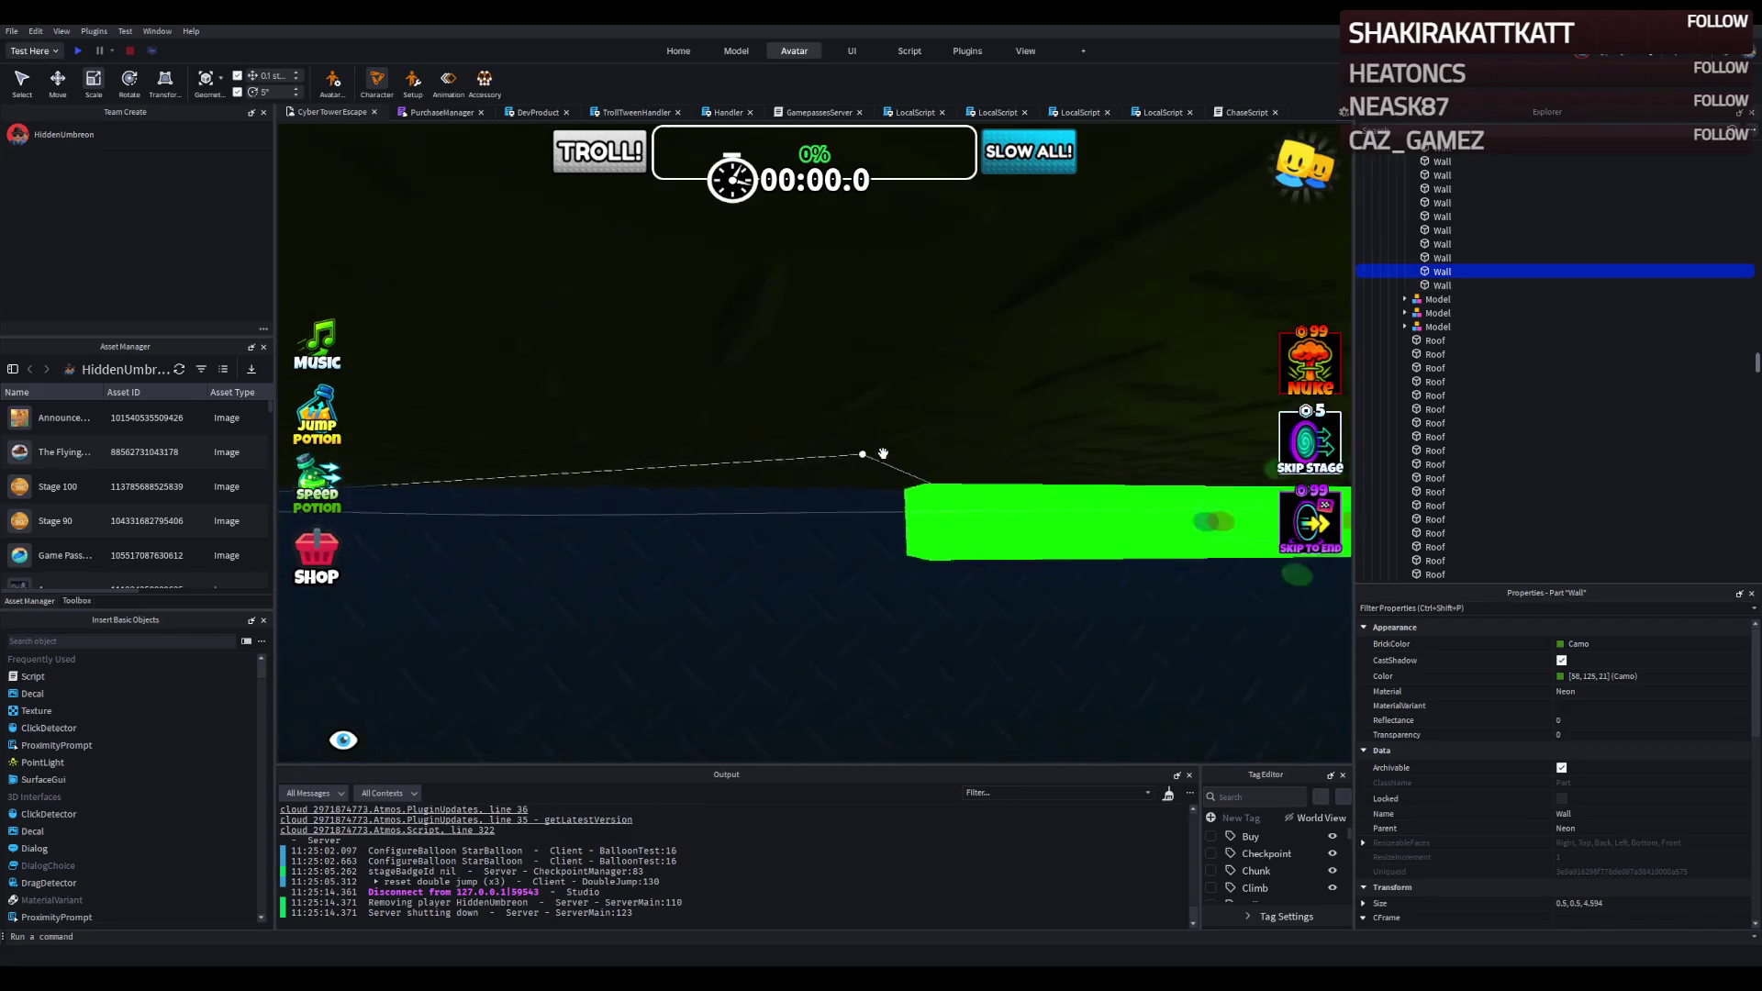
click(906, 328)
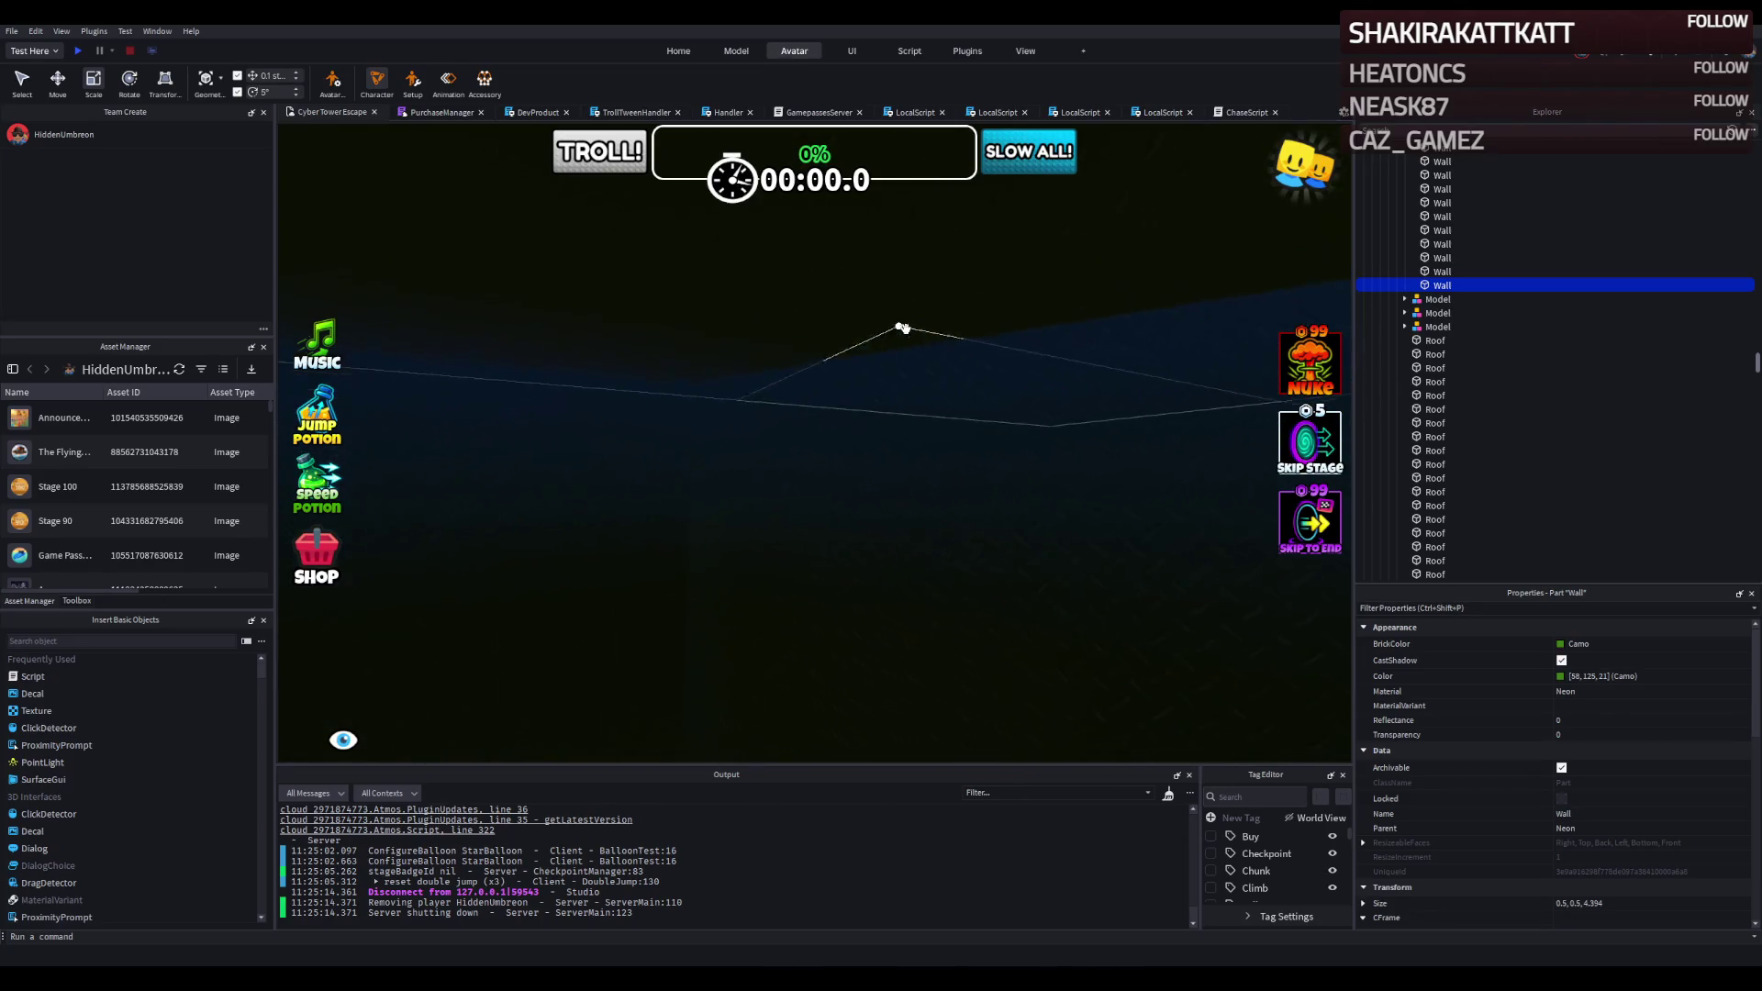
Stretch the duplicated neon green strip to about 20.8 studs long.
drag(1140, 355, 1101, 354)
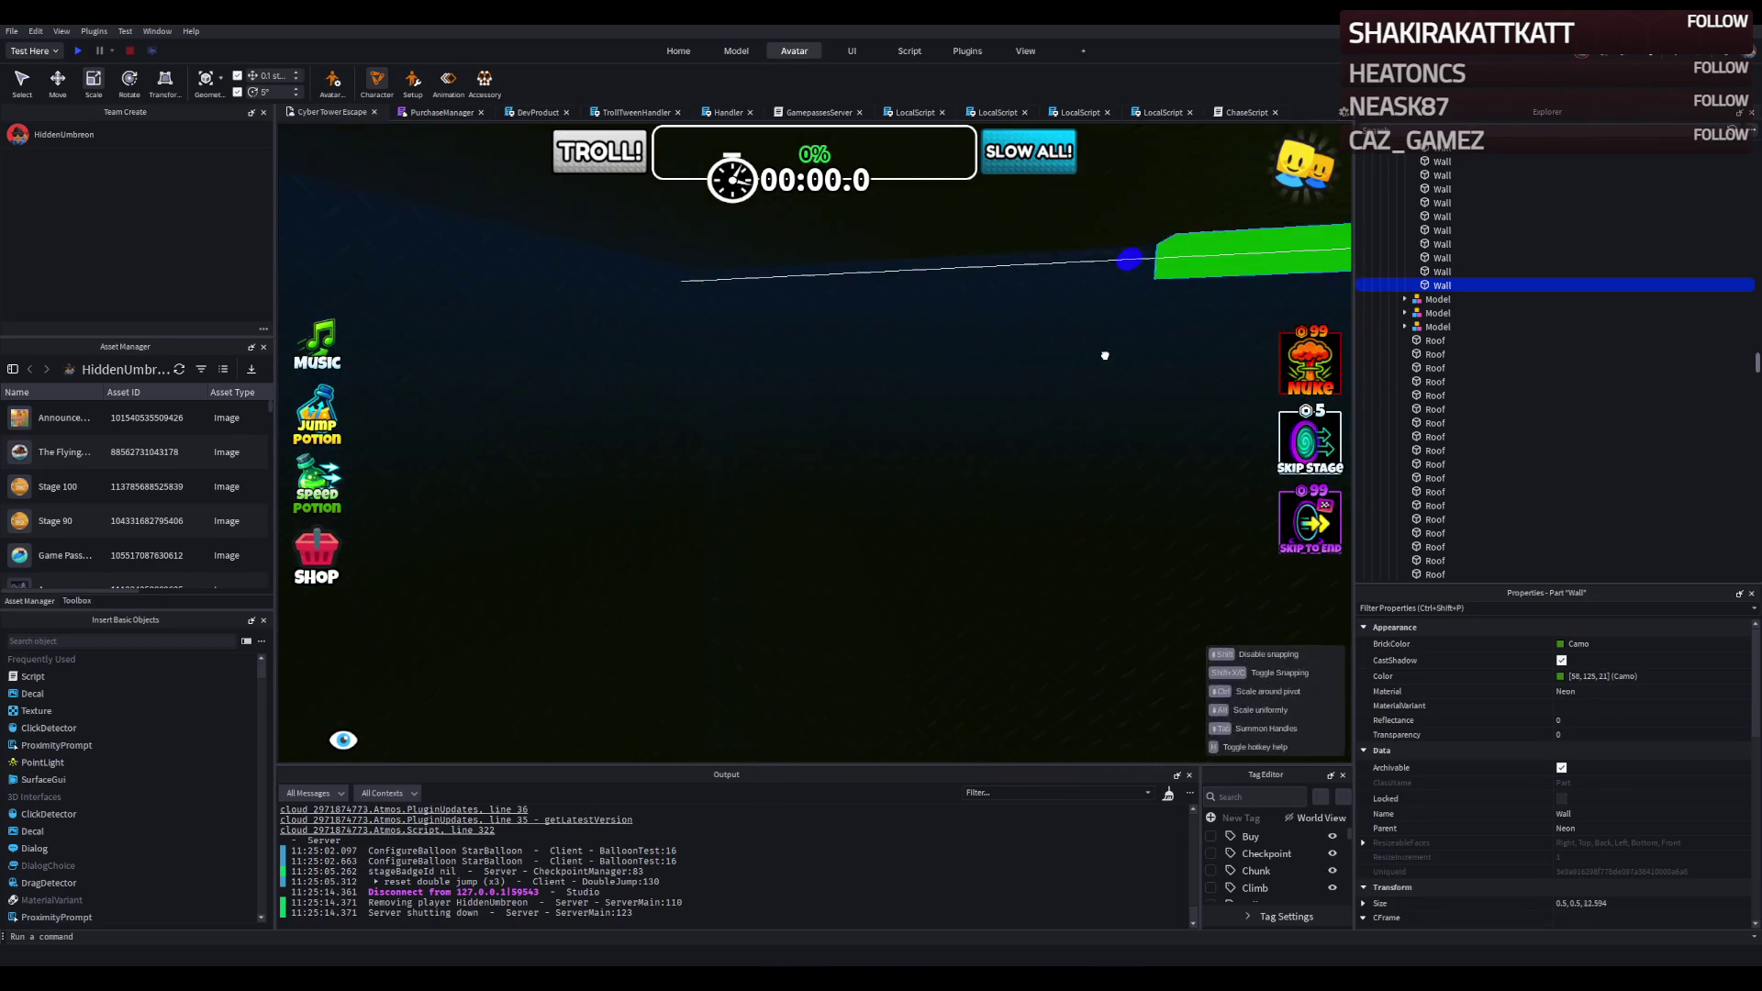
click(995, 339)
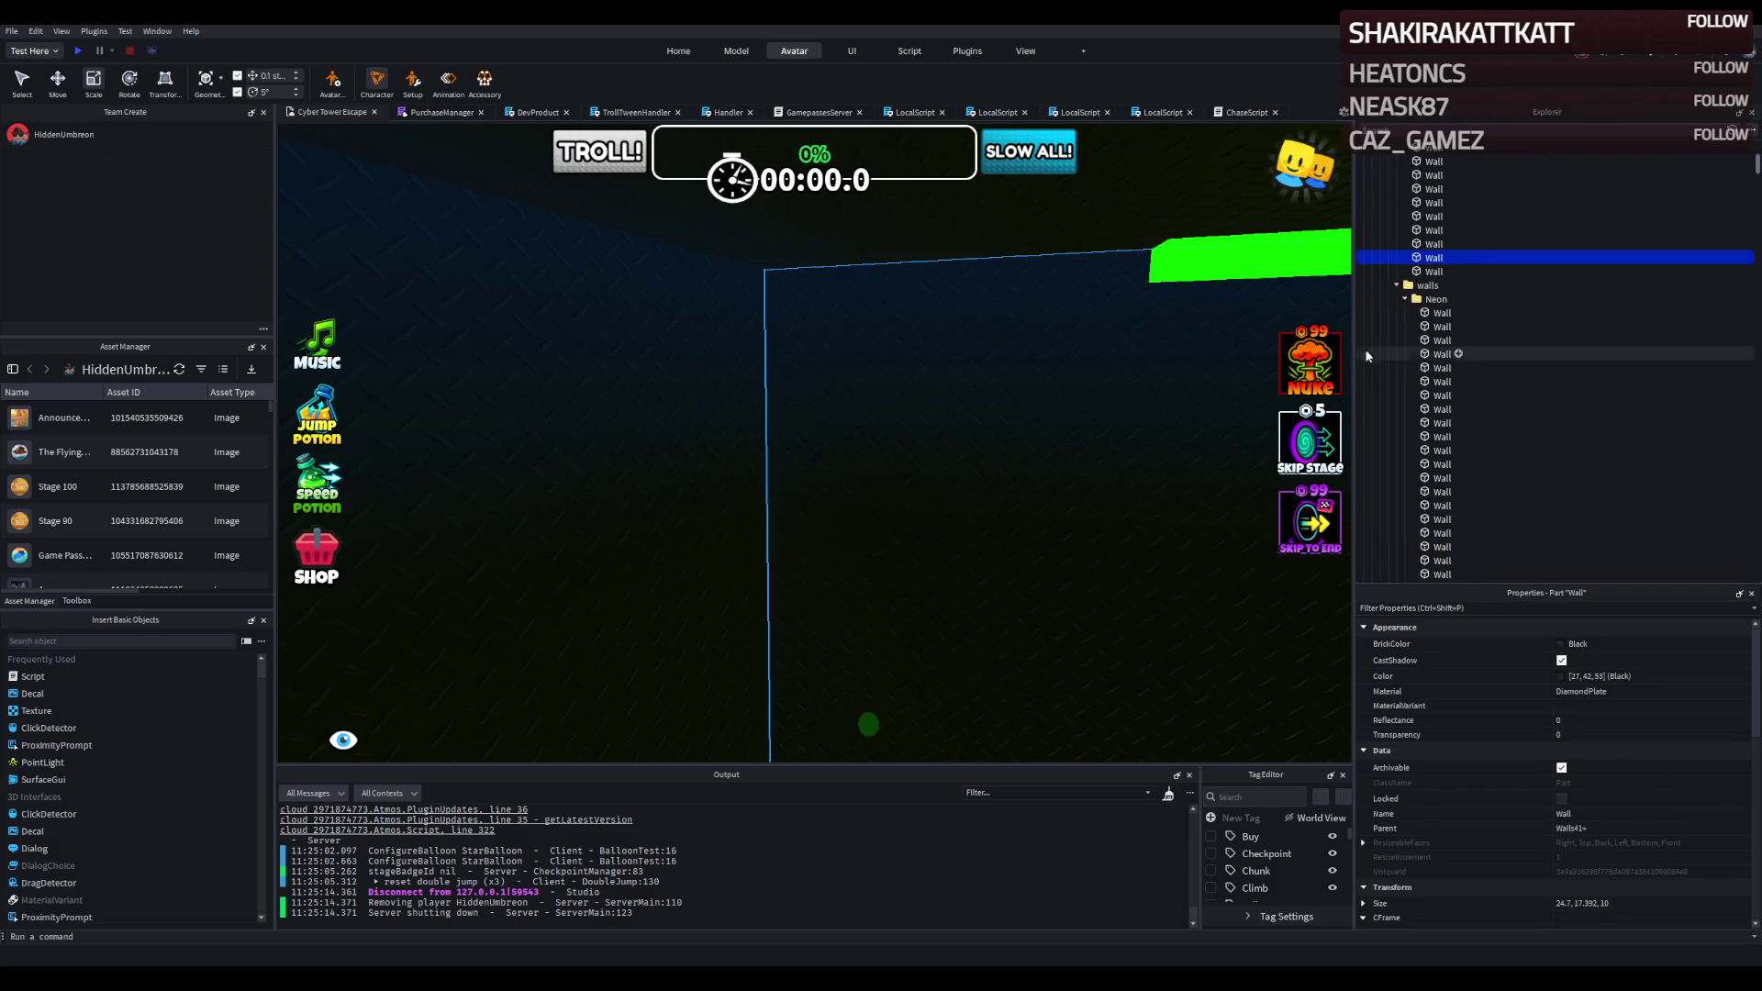
click(1027, 432)
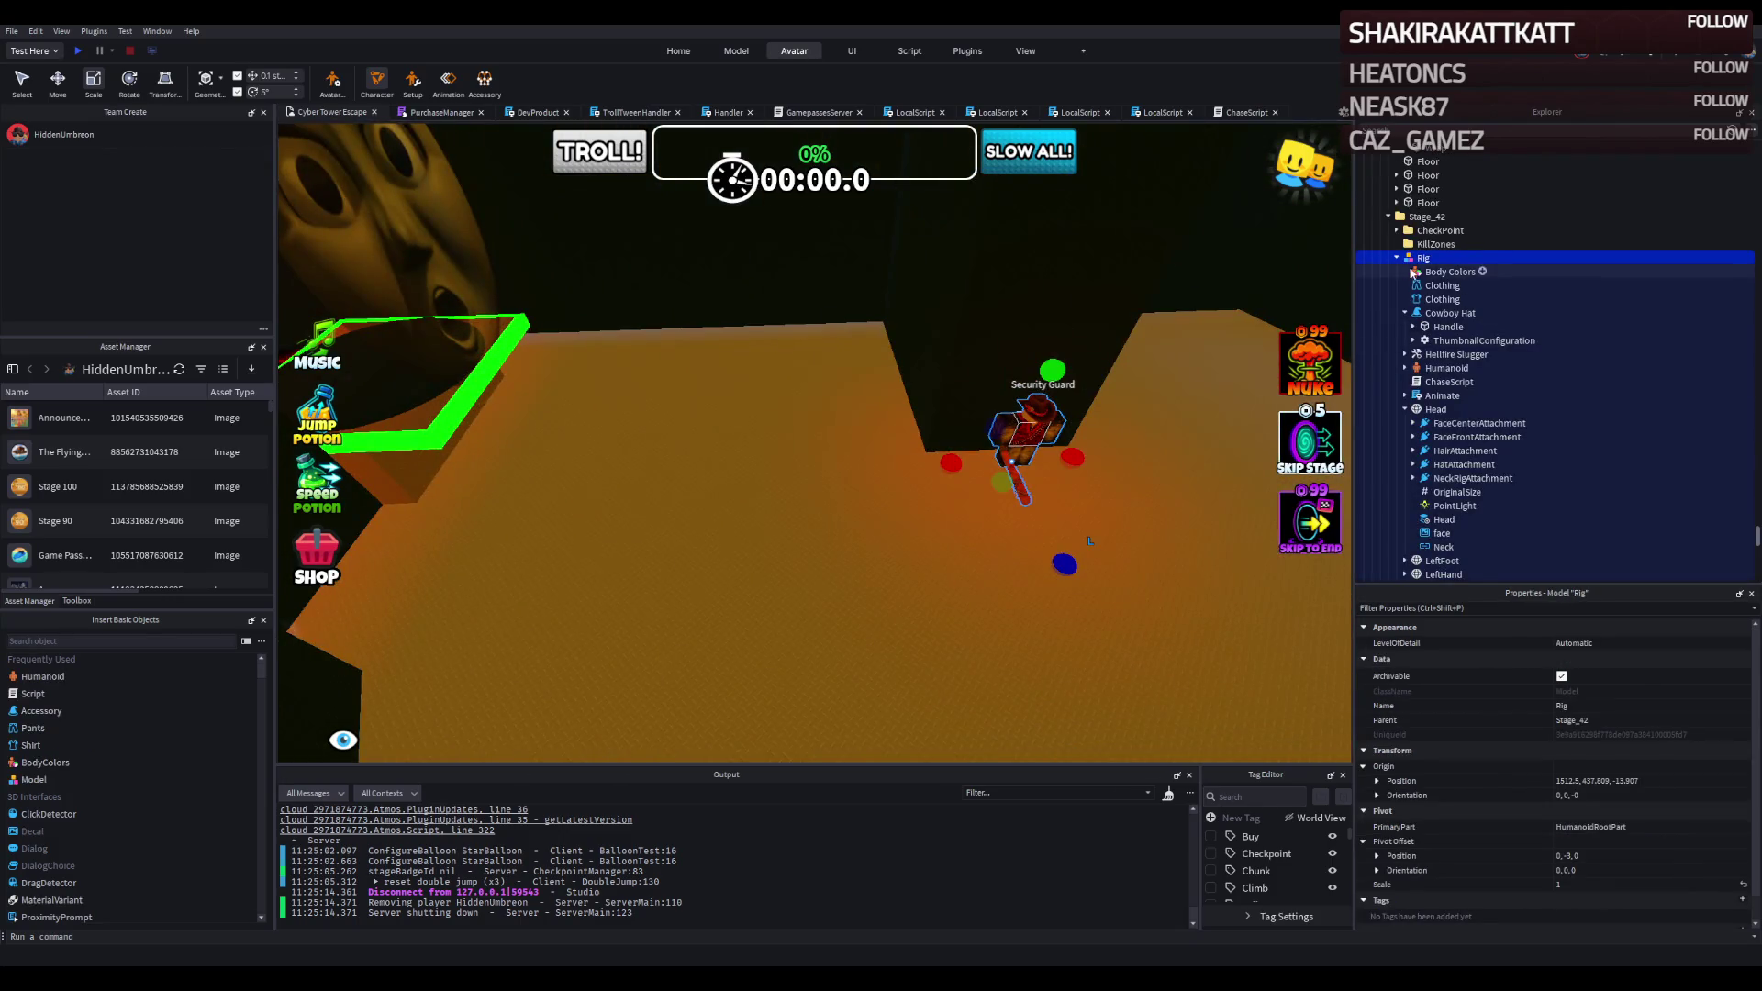
click(789, 411)
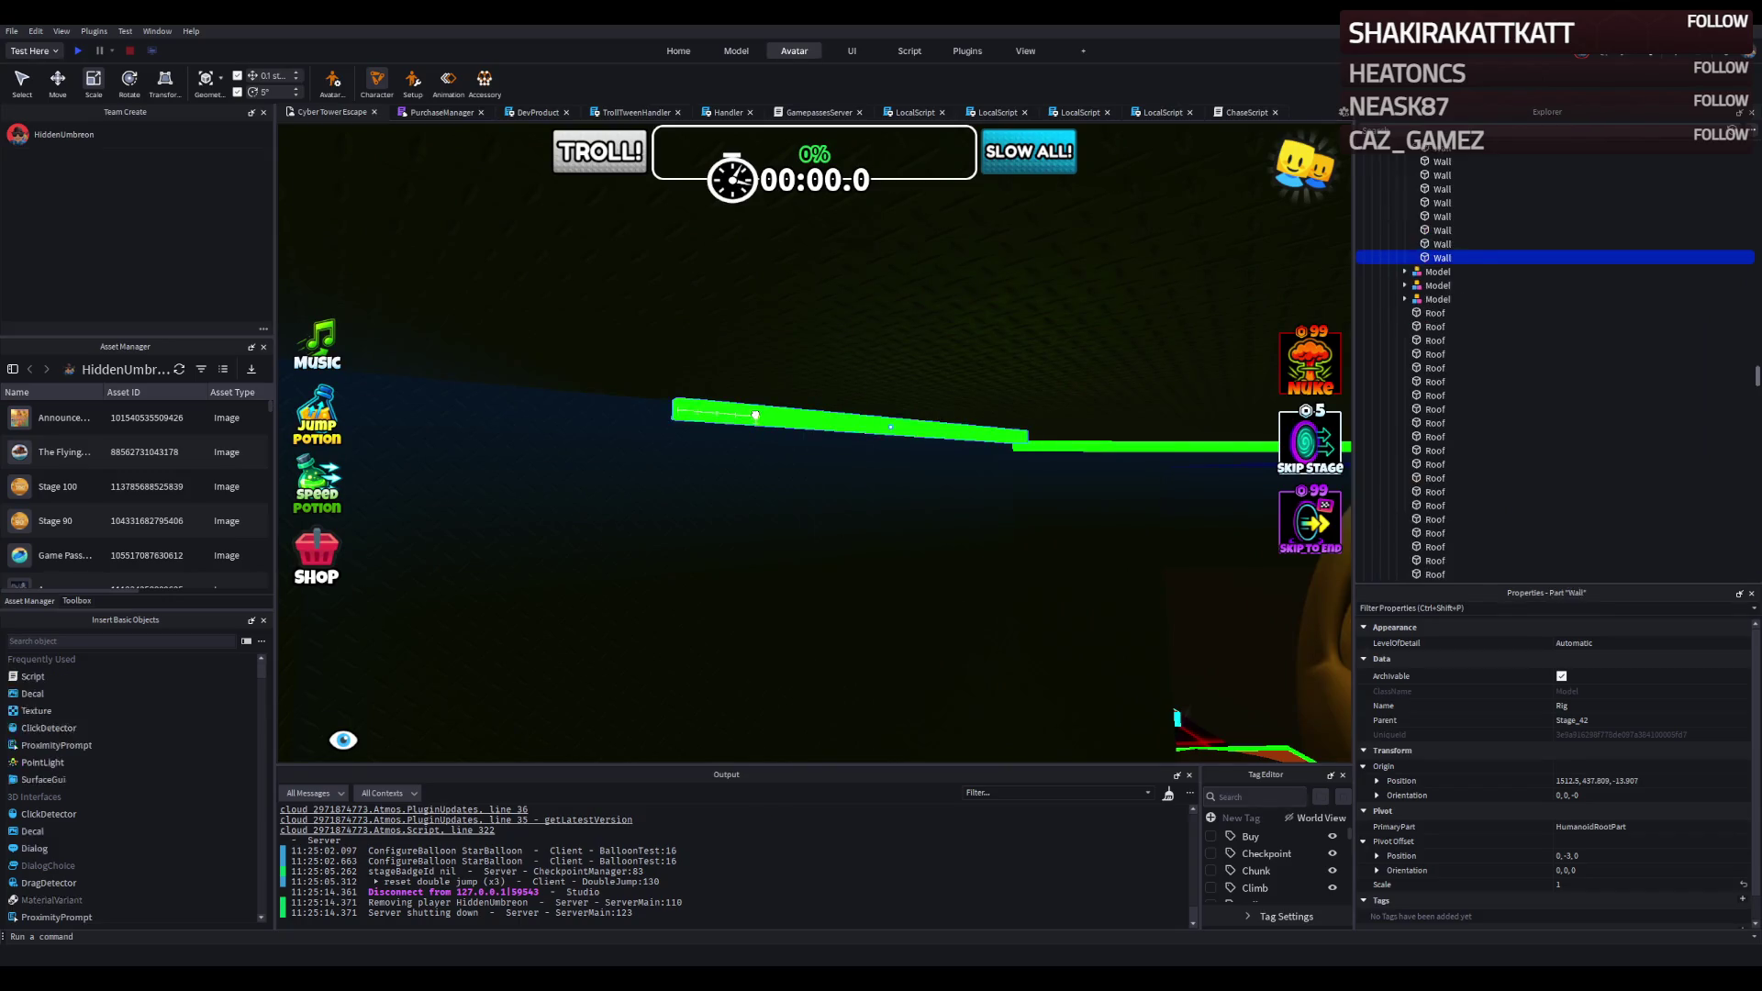
mouse_move(789, 411)
mouse_down()
mouse_move(798, 463)
mouse_move(1016, 400)
mouse_move(1105, 499)
mouse_move(1073, 524)
mouse_move(758, 569)
mouse_up()
key(a)
Duplicate the green strip, lay the copy flat along the edge and resize it to about 18.7.
key(ctrl+d)
key(ctrl+t)
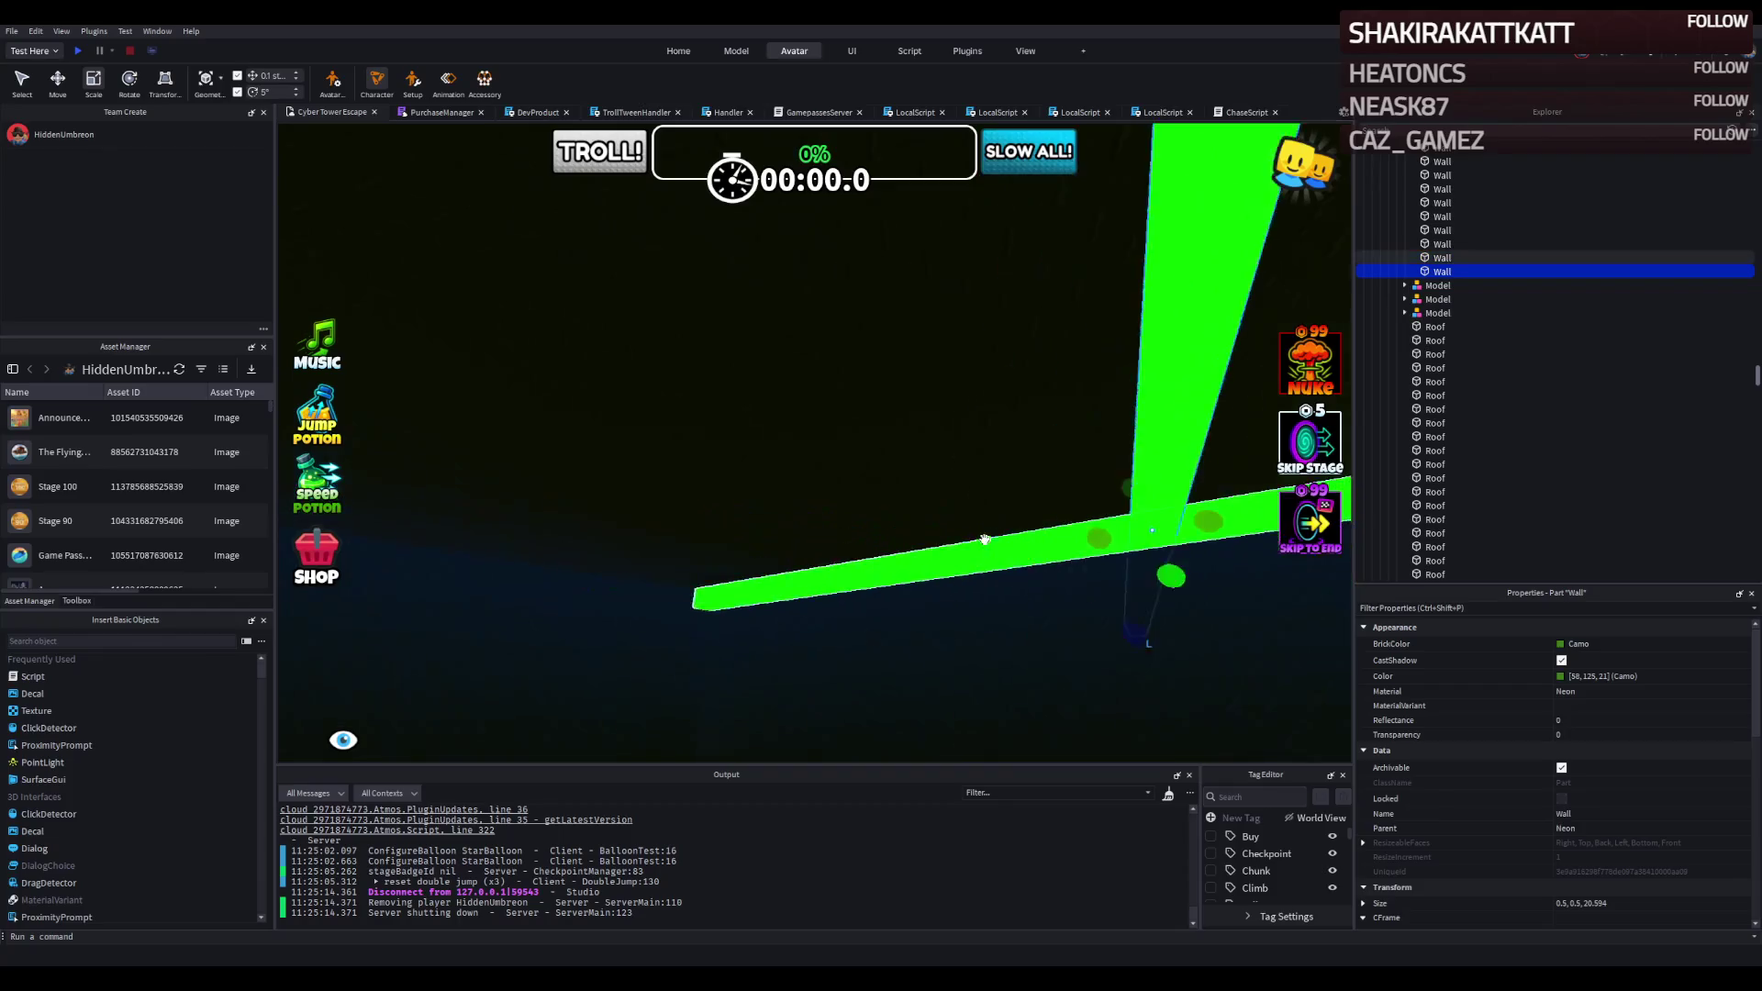
mouse_move(1078, 468)
mouse_down()
mouse_move(933, 601)
mouse_move(690, 491)
mouse_up()
key(ctrl+1)
key(ctrl+3)
mouse_move(1153, 591)
mouse_down()
mouse_move(805, 548)
mouse_move(824, 548)
mouse_up()
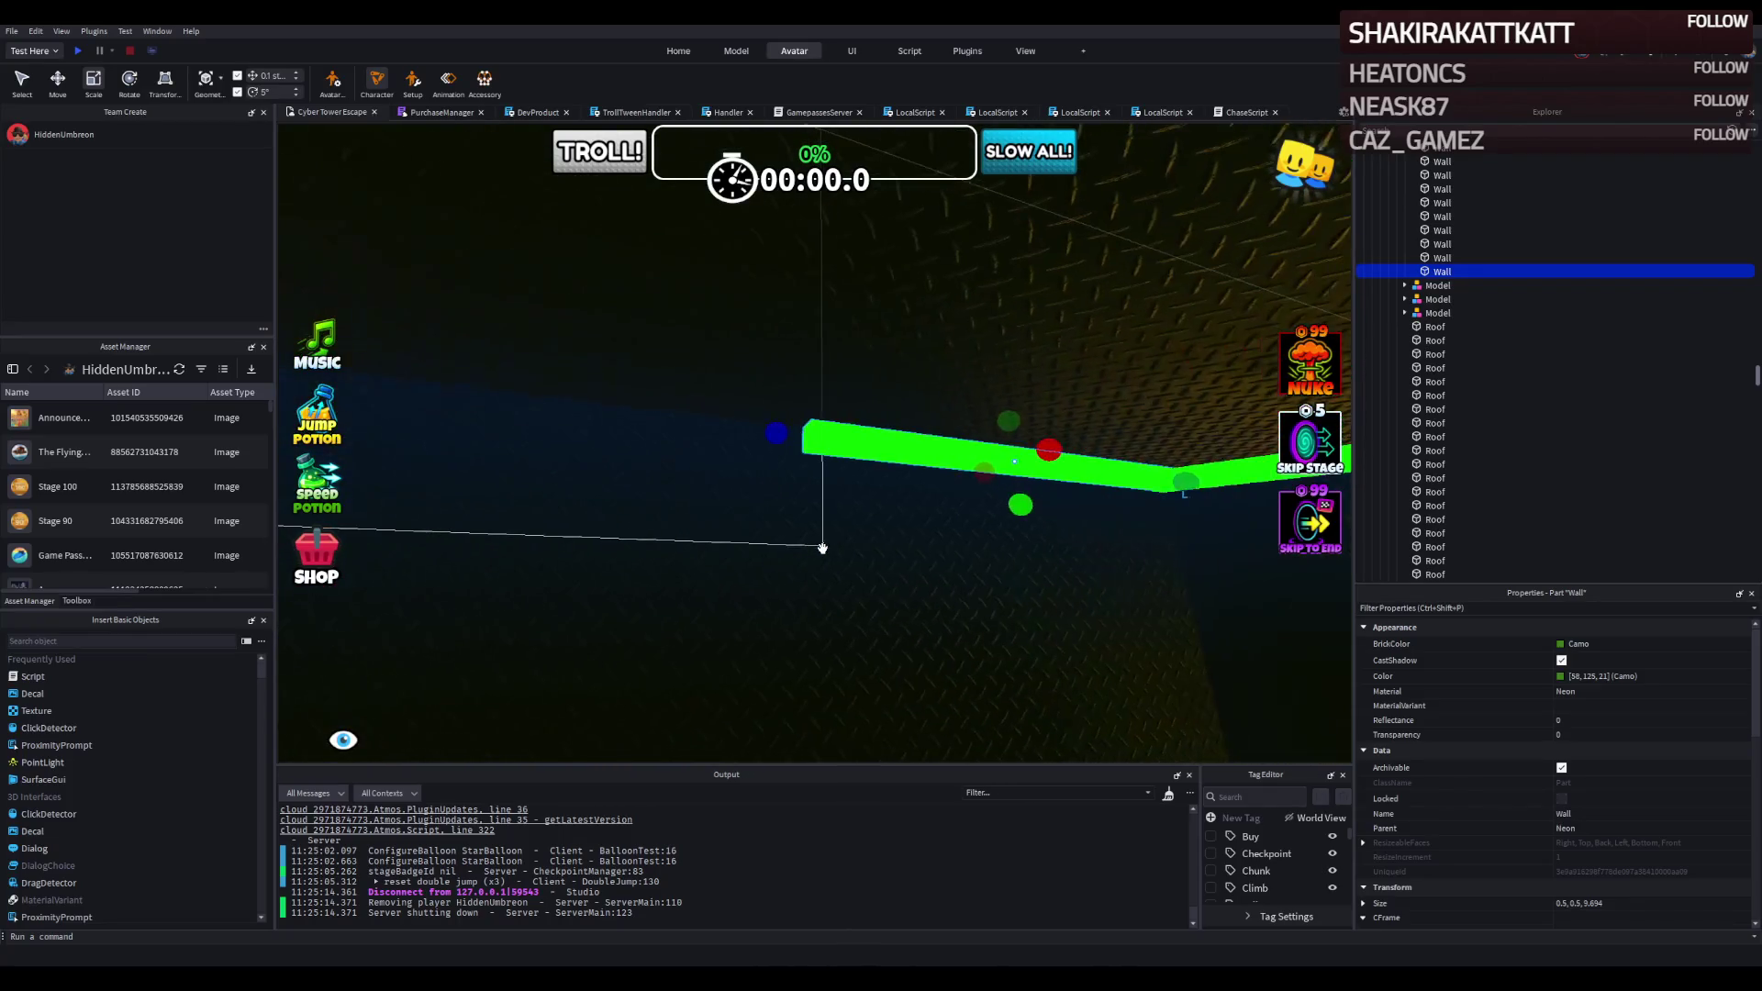
mouse_move(777, 432)
mouse_down()
mouse_move(858, 422)
mouse_move(850, 466)
mouse_up()
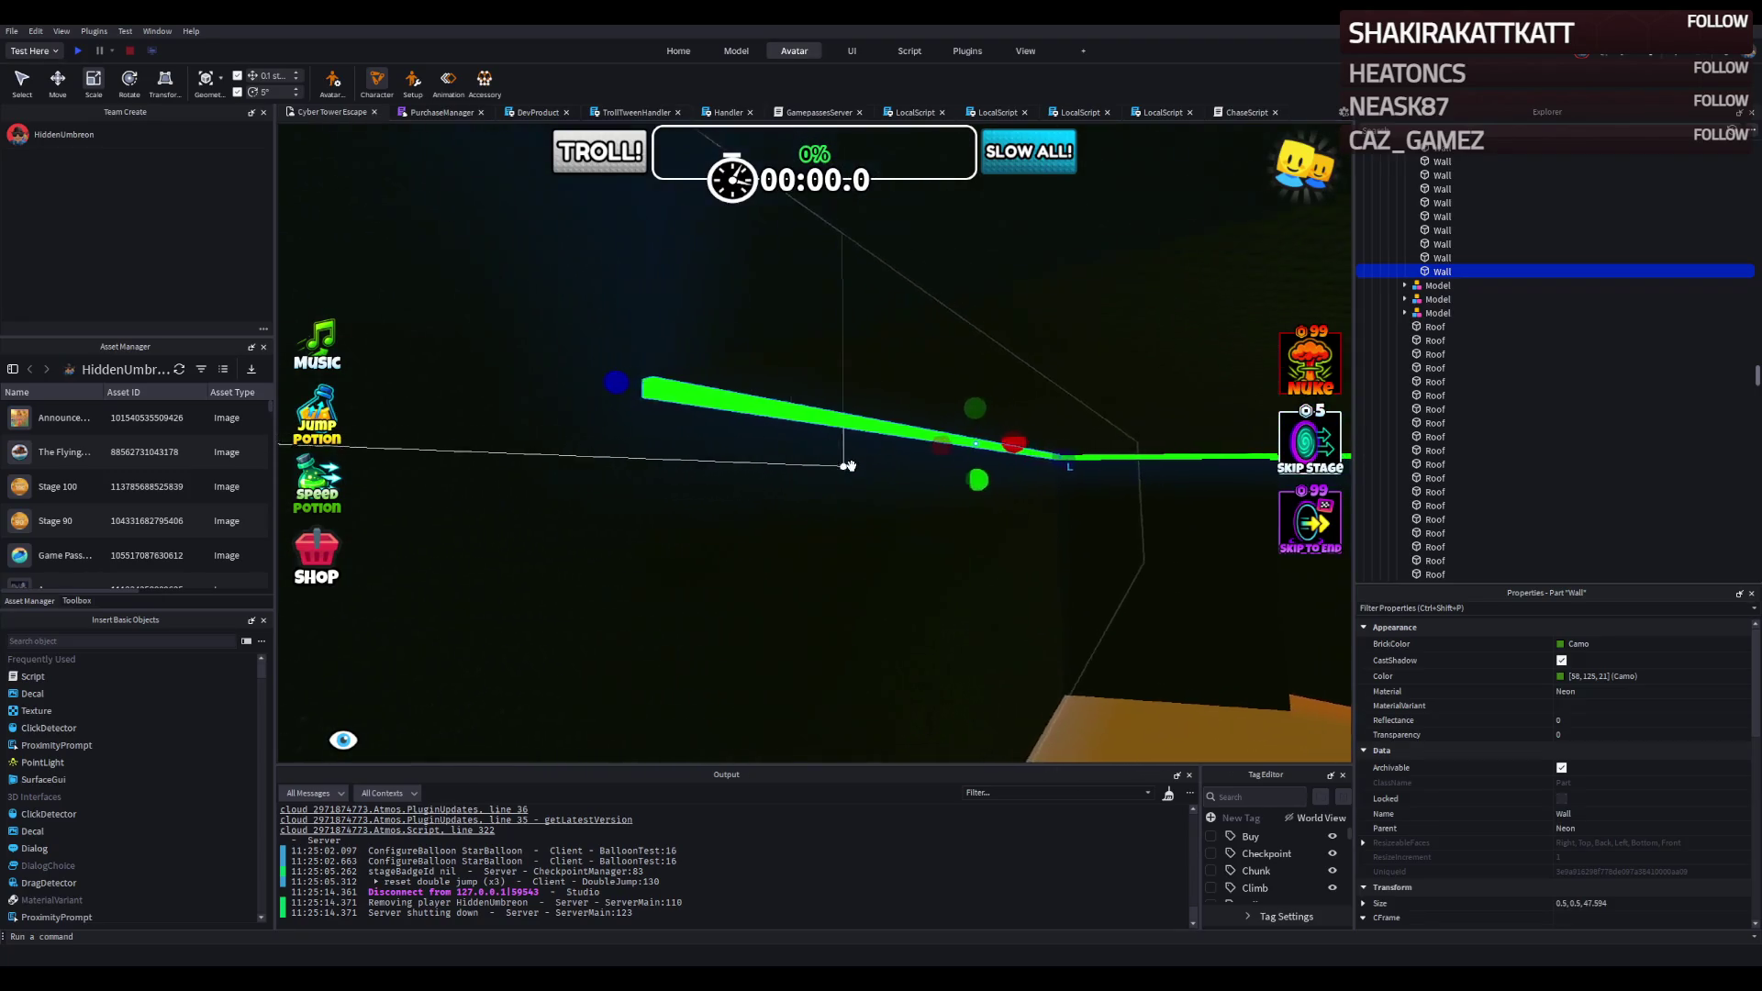
Add another copy rotated perpendicular at the junction, shortened to 9.794 studs.
key(ctrl+d)
key(ctrl+r)
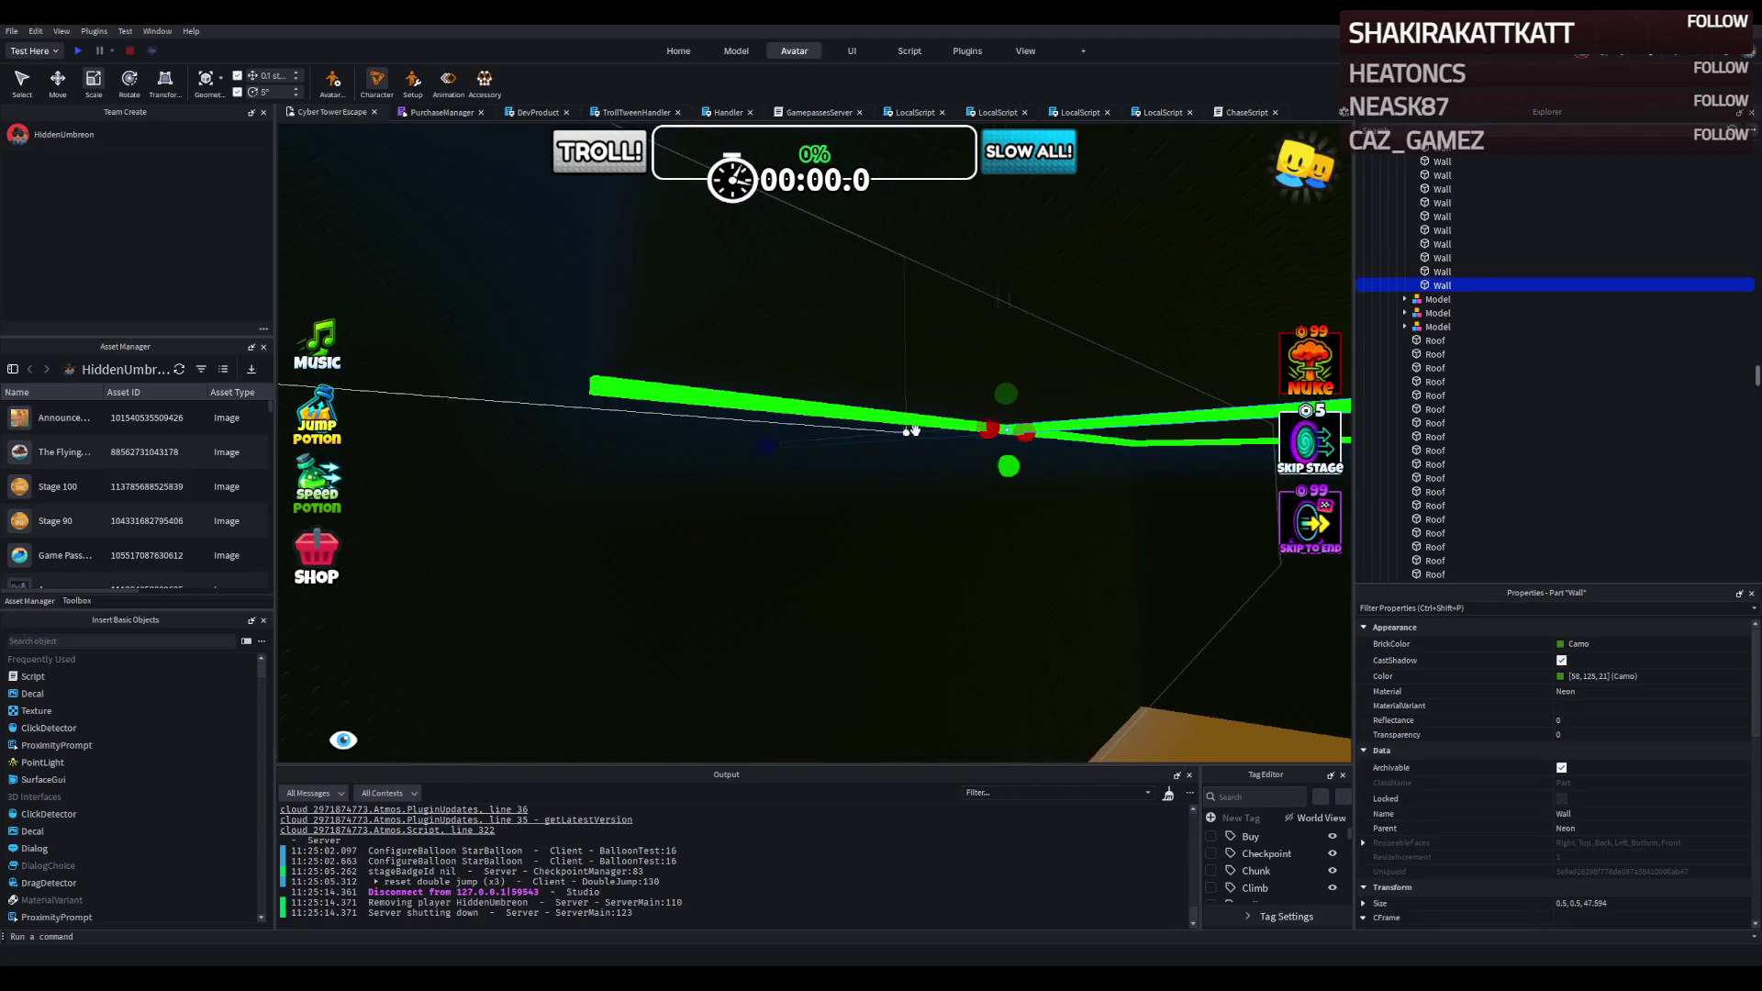
key(ctrl+t)
key(q)
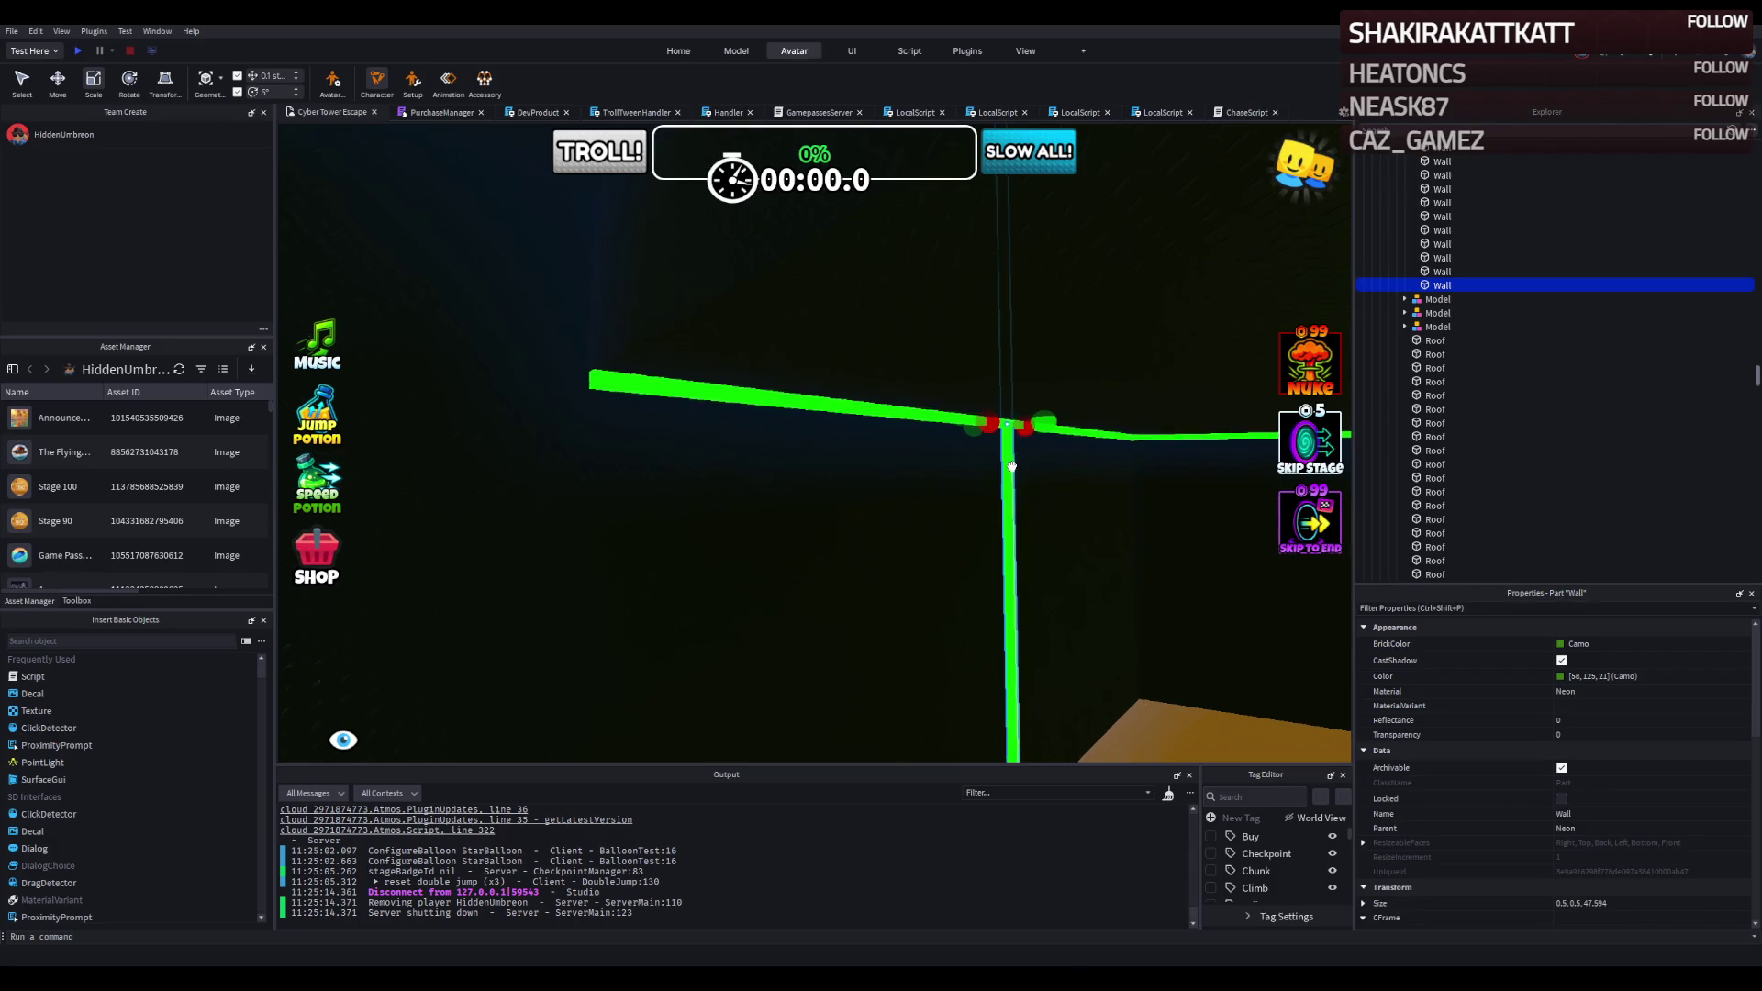
mouse_move(978, 602)
mouse_down()
mouse_move(1034, 444)
mouse_move(992, 367)
mouse_move(897, 383)
mouse_move(877, 367)
mouse_move(873, 416)
mouse_up()
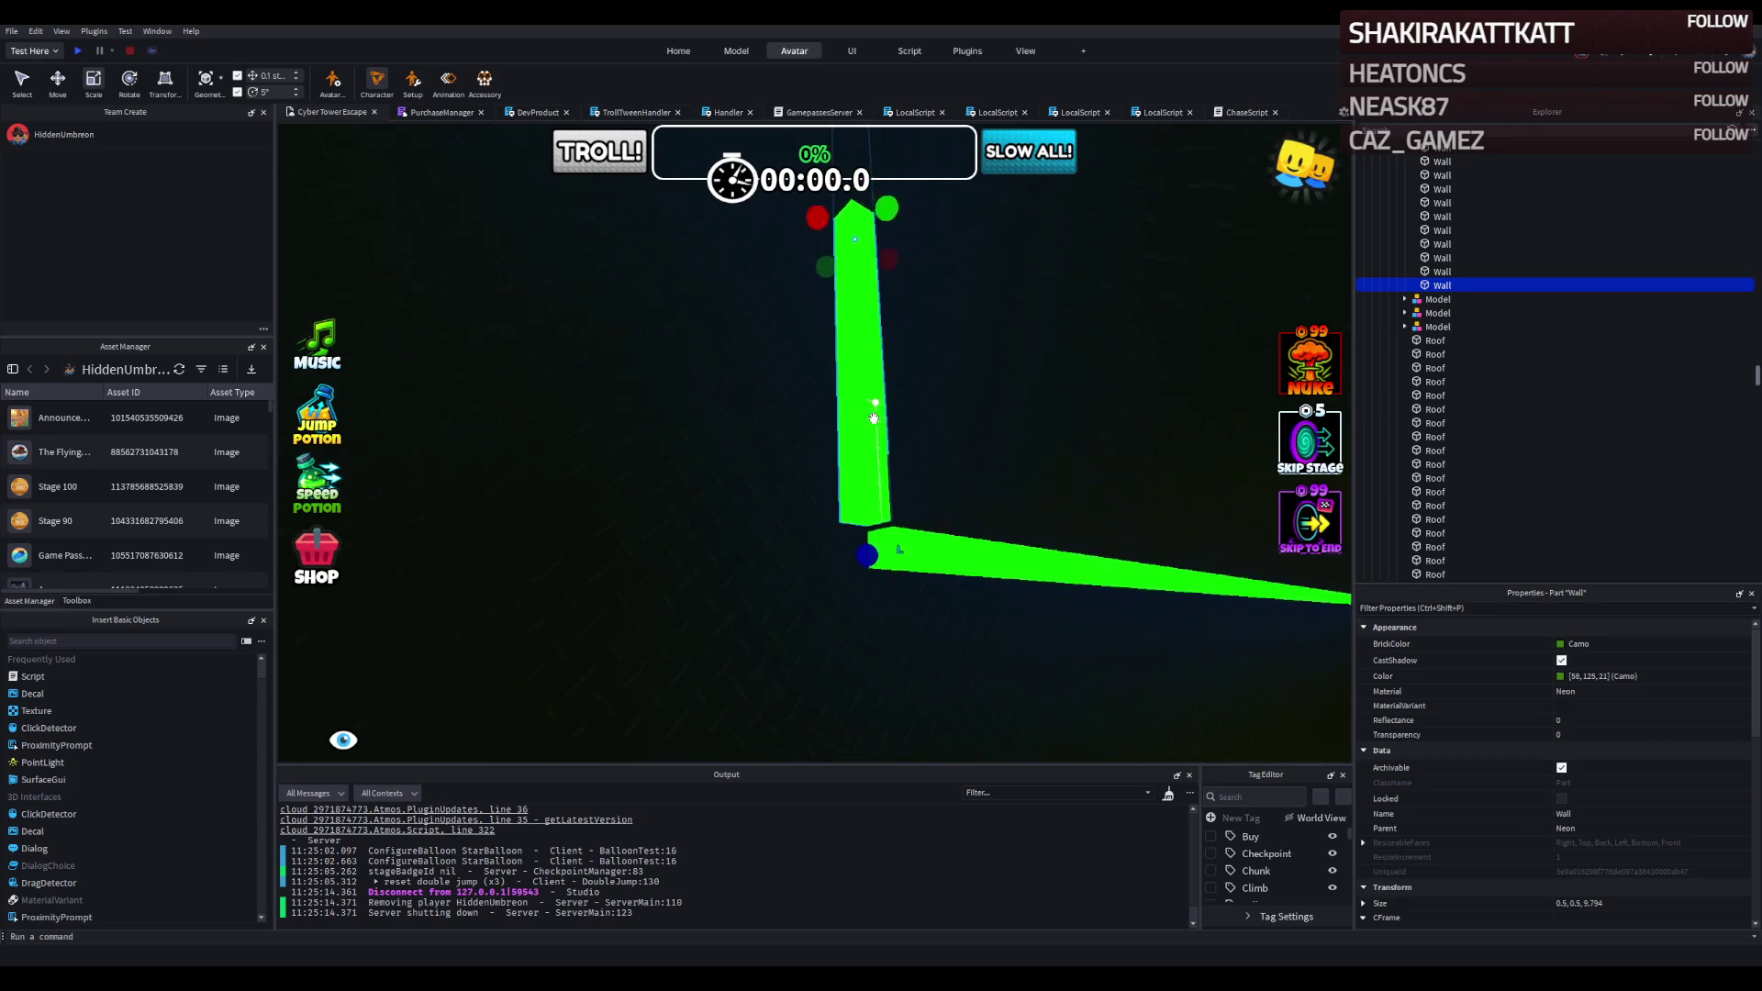
Nudge the vertical green pillar strip 0.5 studs left on X to align with the corner.
key(f)
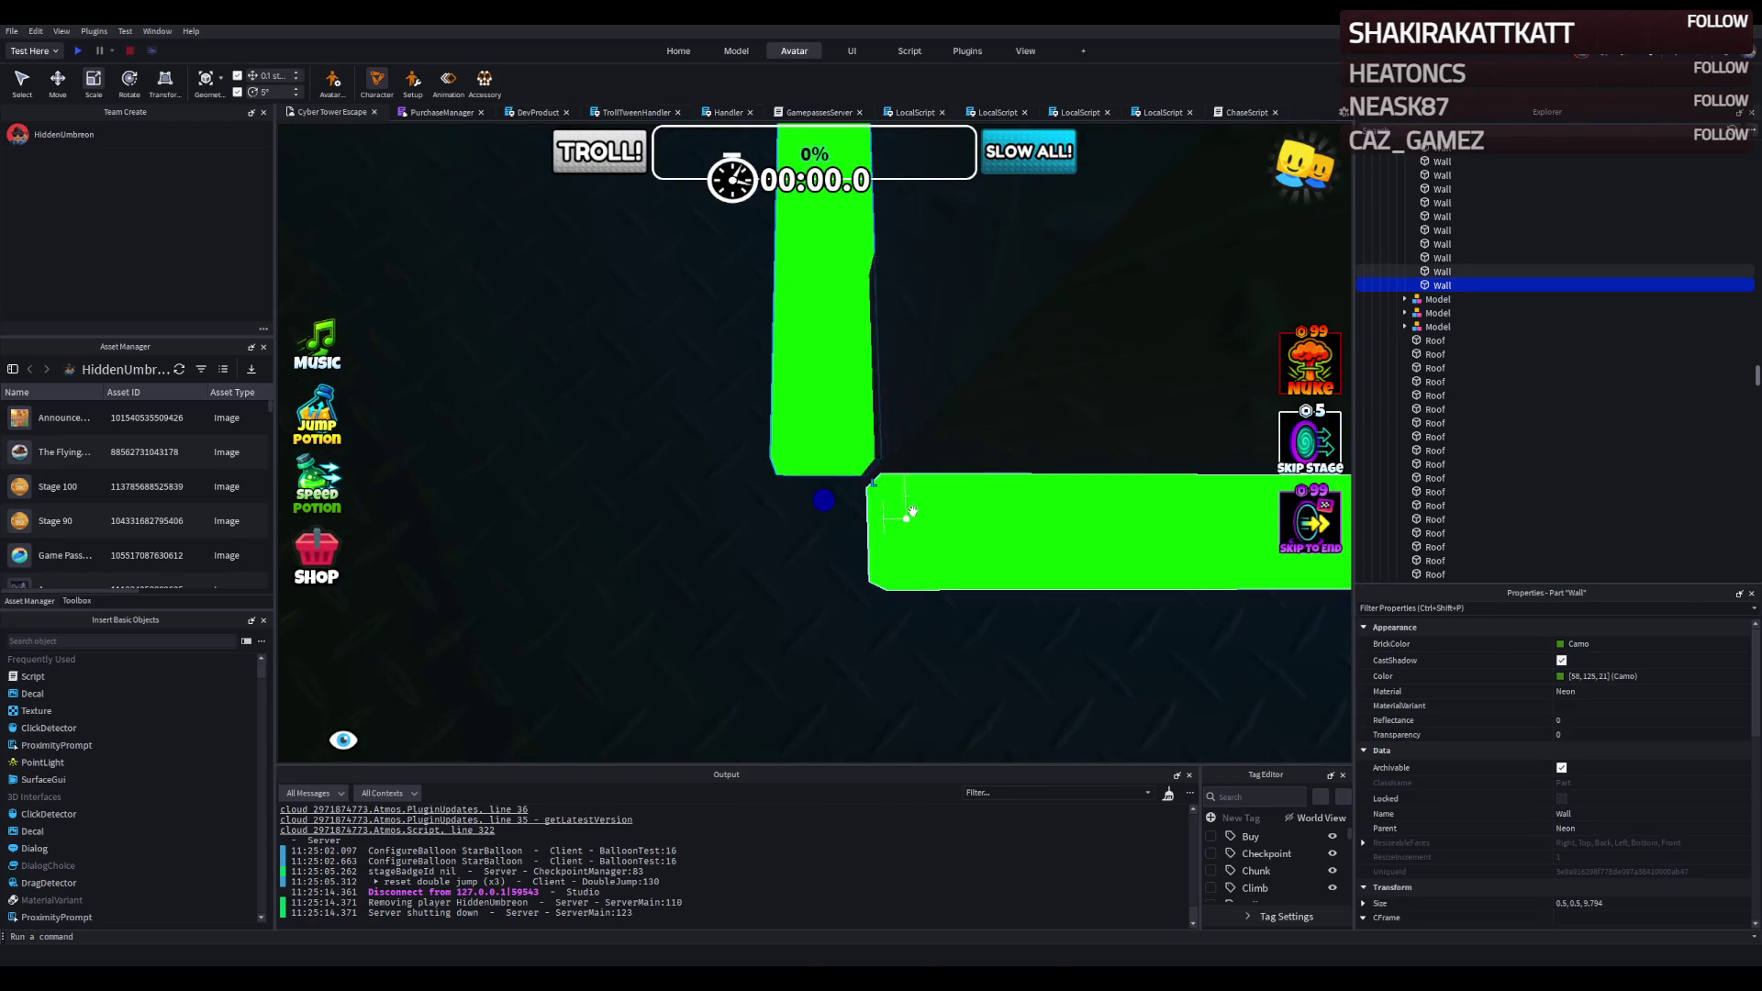
mouse_move(857, 510)
mouse_down()
mouse_move(877, 578)
mouse_move(883, 561)
mouse_up()
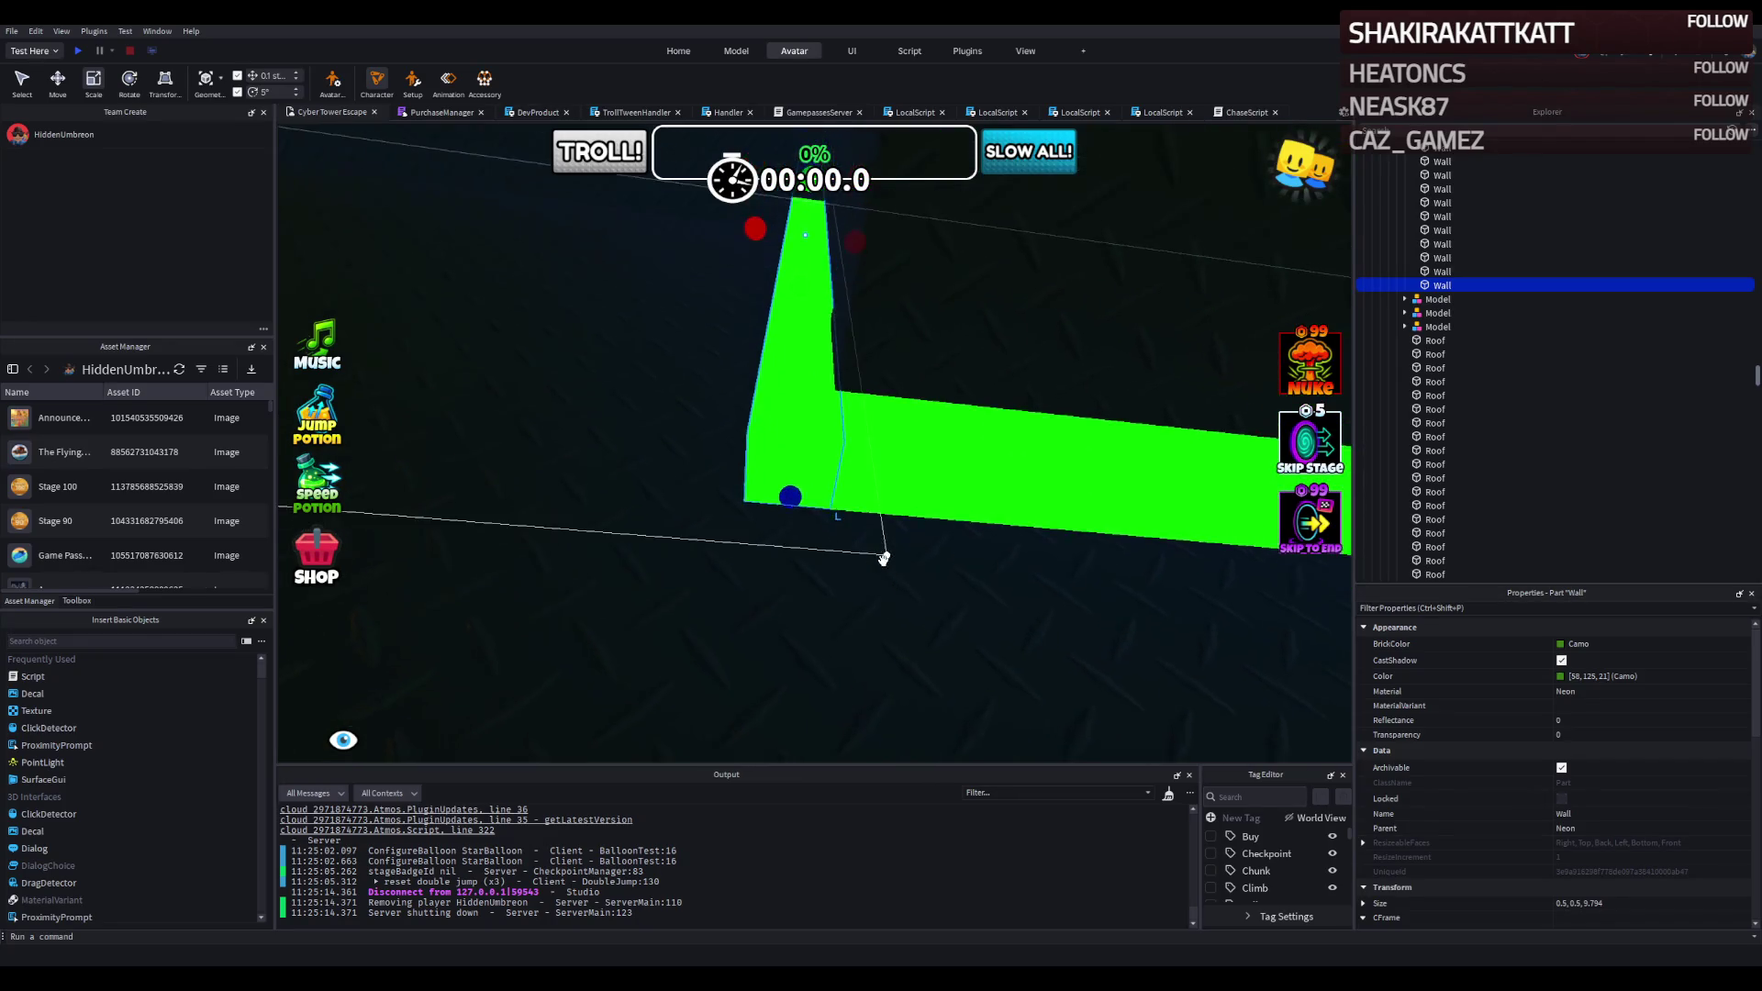
key(ctrl+2)
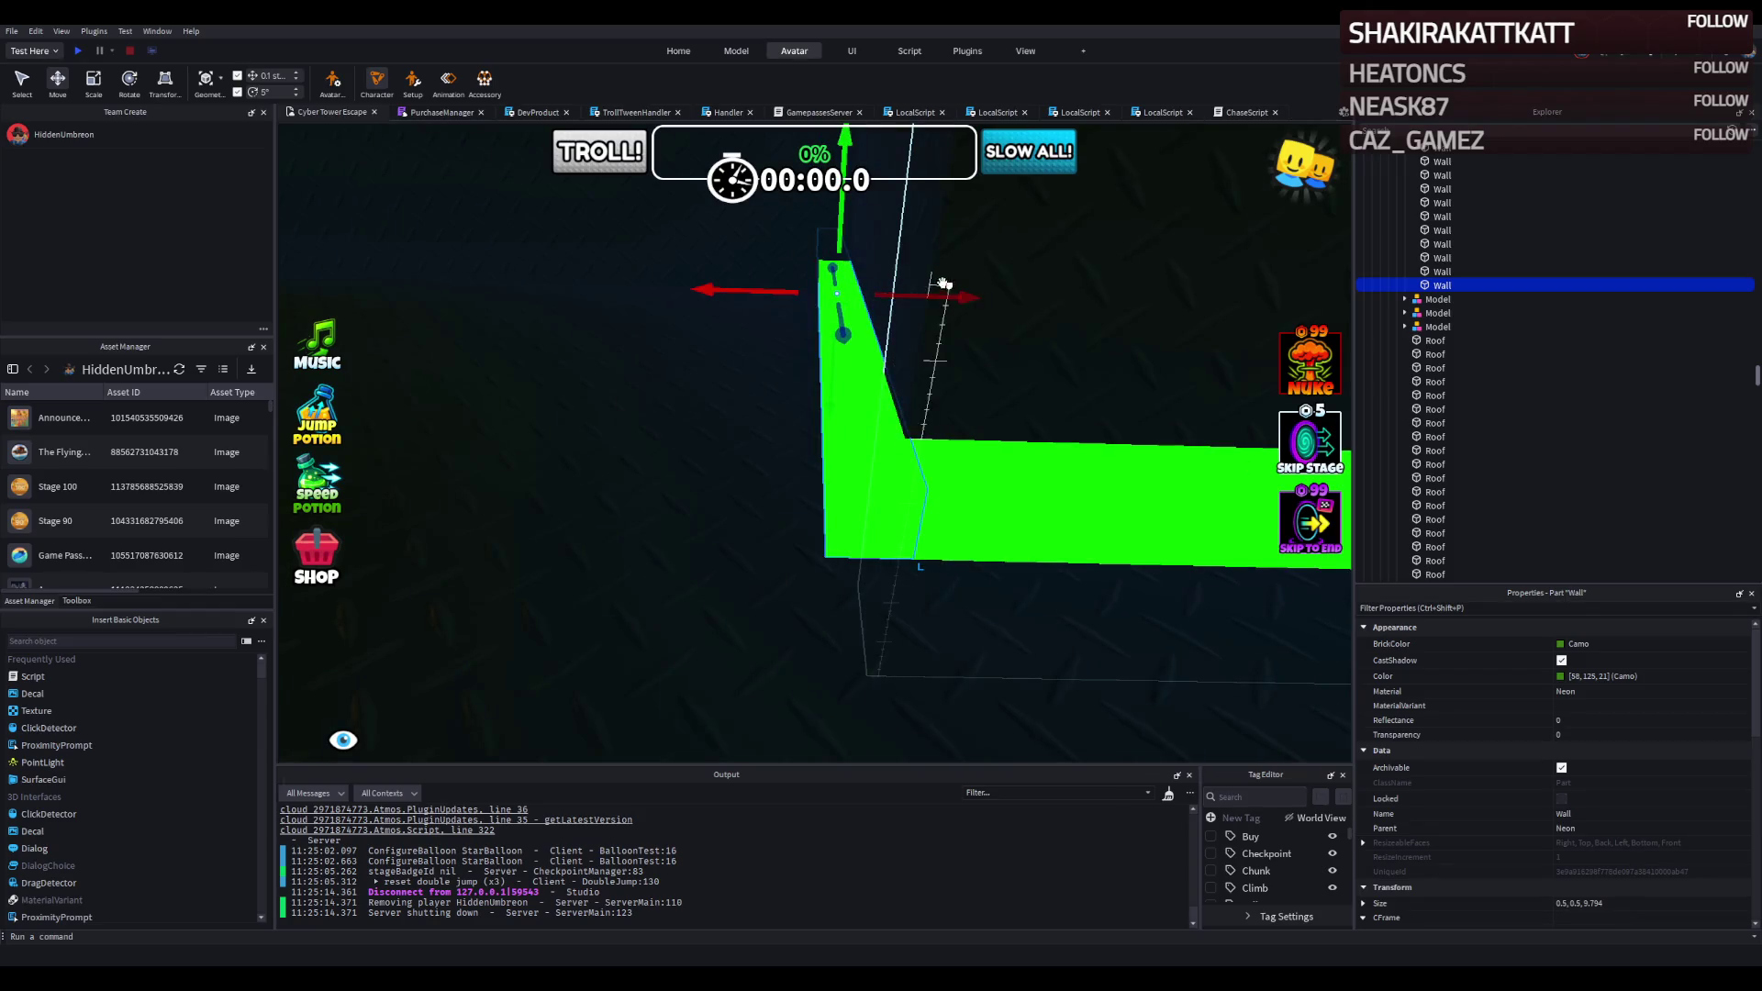
mouse_move(931, 299)
mouse_down()
mouse_move(863, 268)
mouse_move(936, 275)
mouse_move(961, 406)
mouse_up()
click(964, 398)
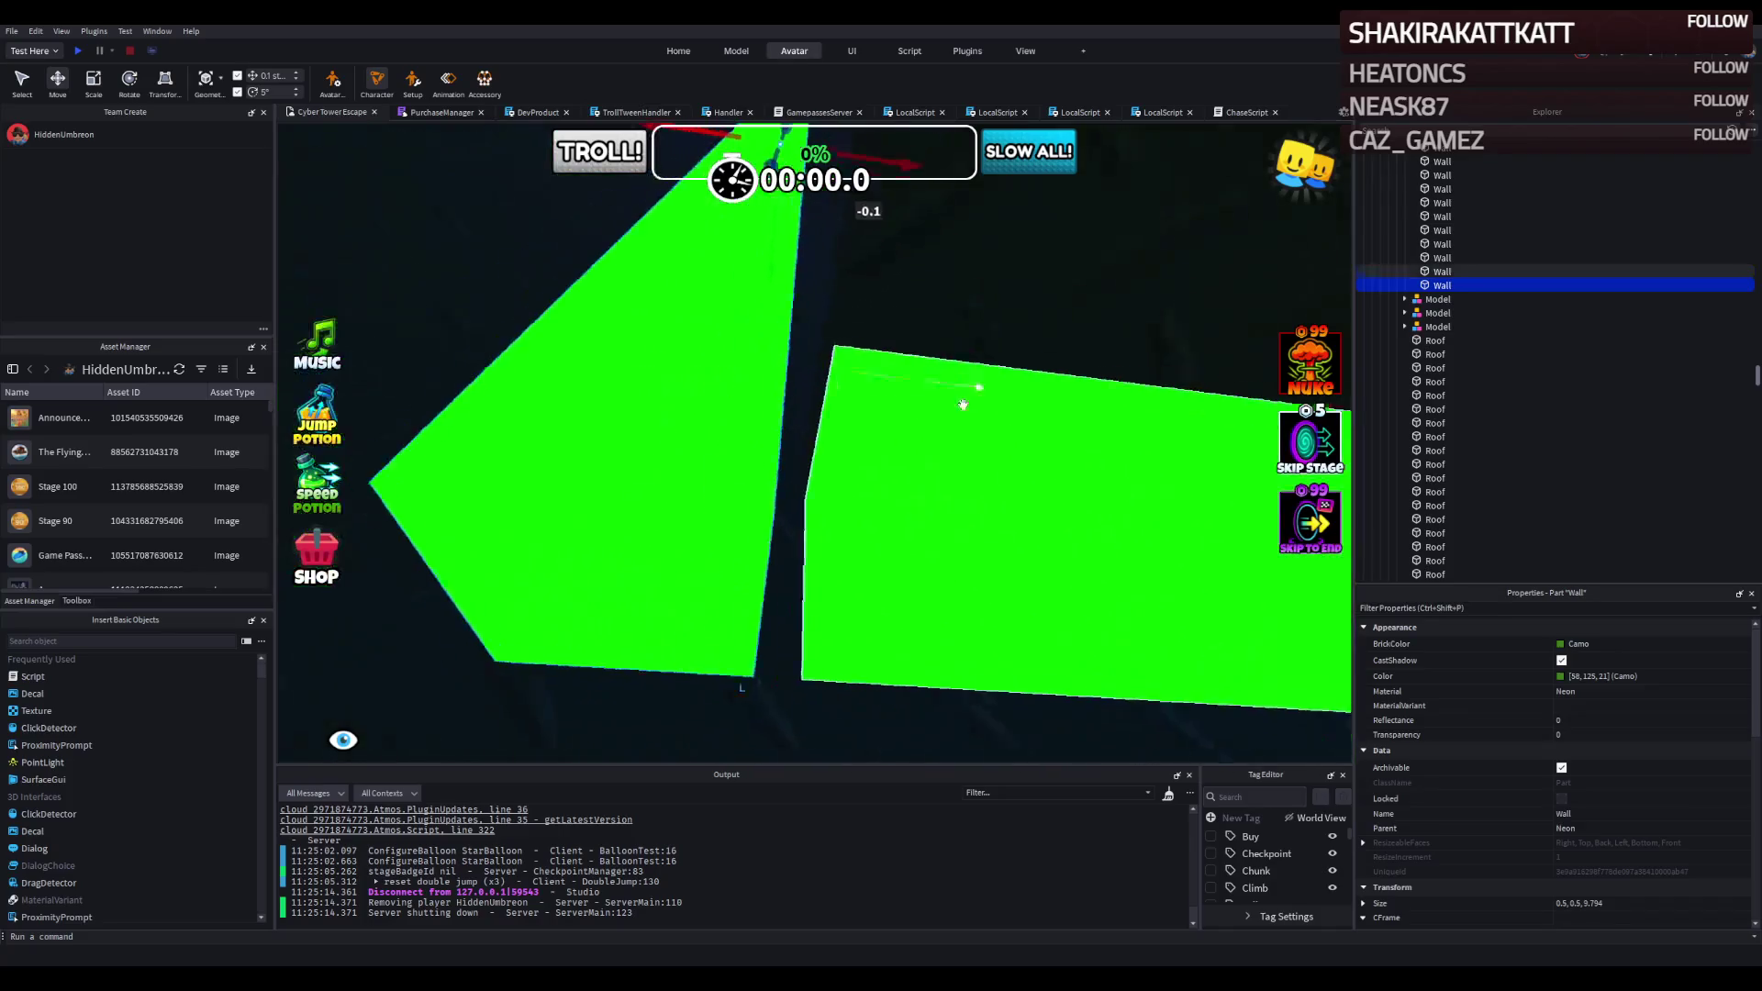
scroll(837, 427, up, 3)
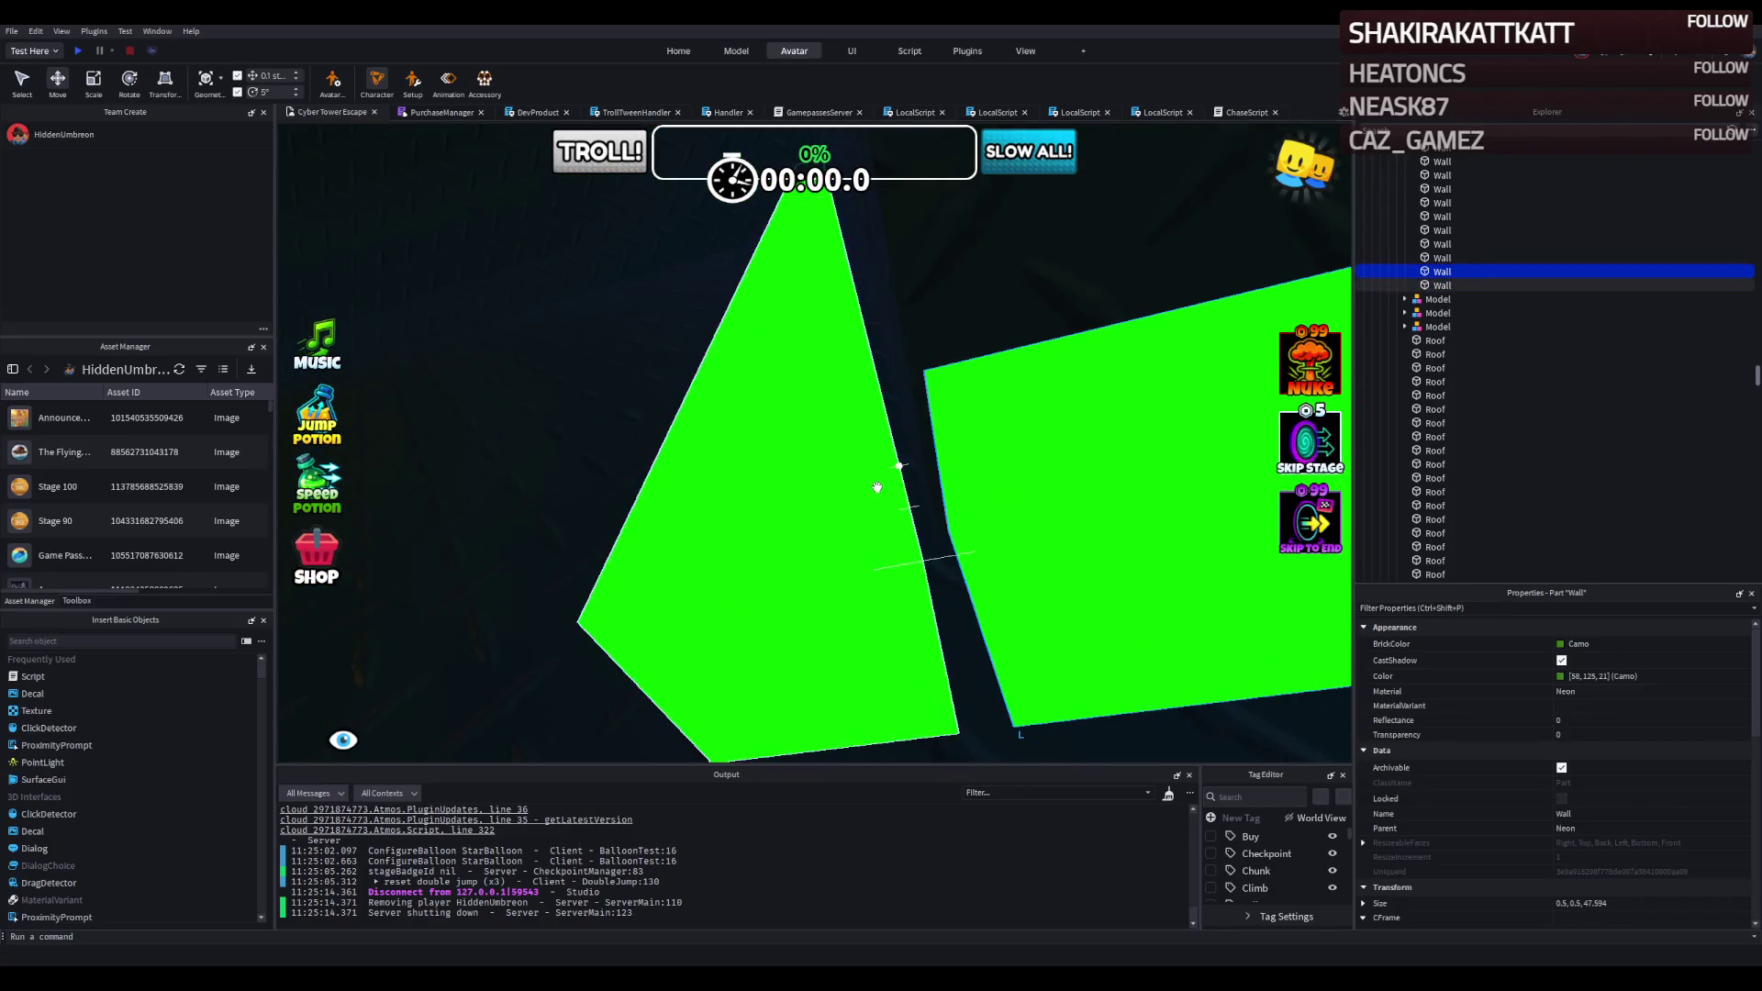
scroll(842, 492, up, 3)
scroll(853, 486, up, 5)
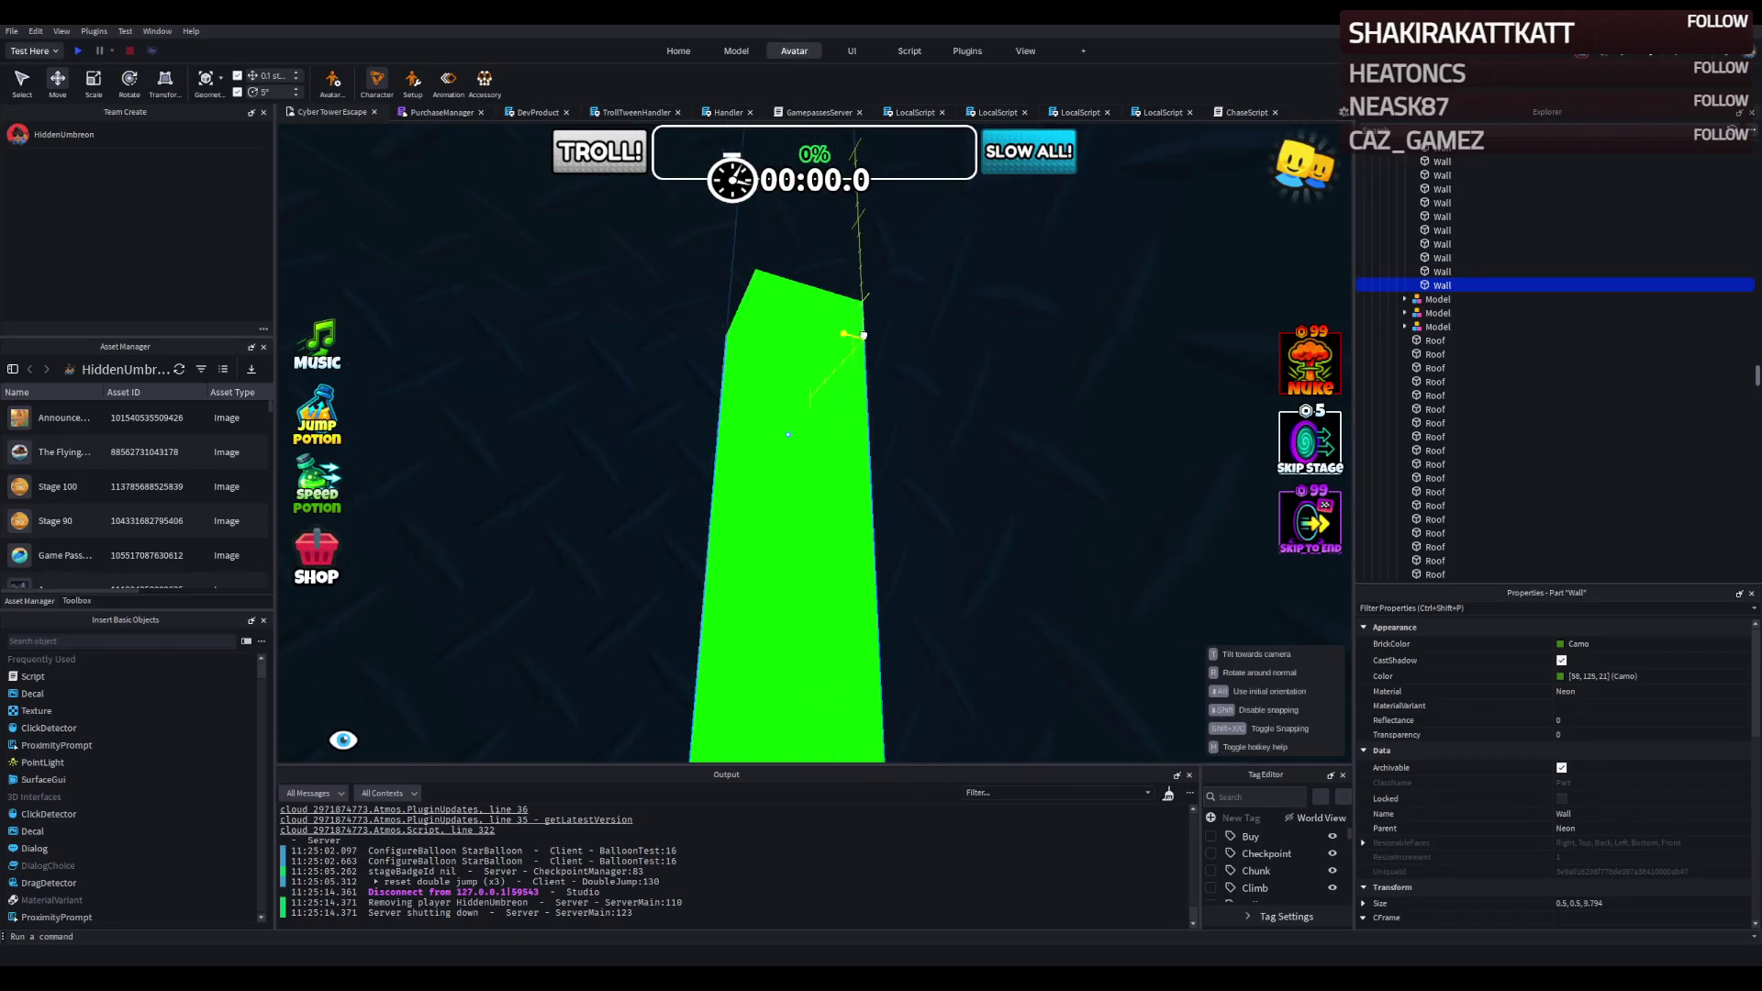
click(902, 300)
scroll(908, 299, up, 3)
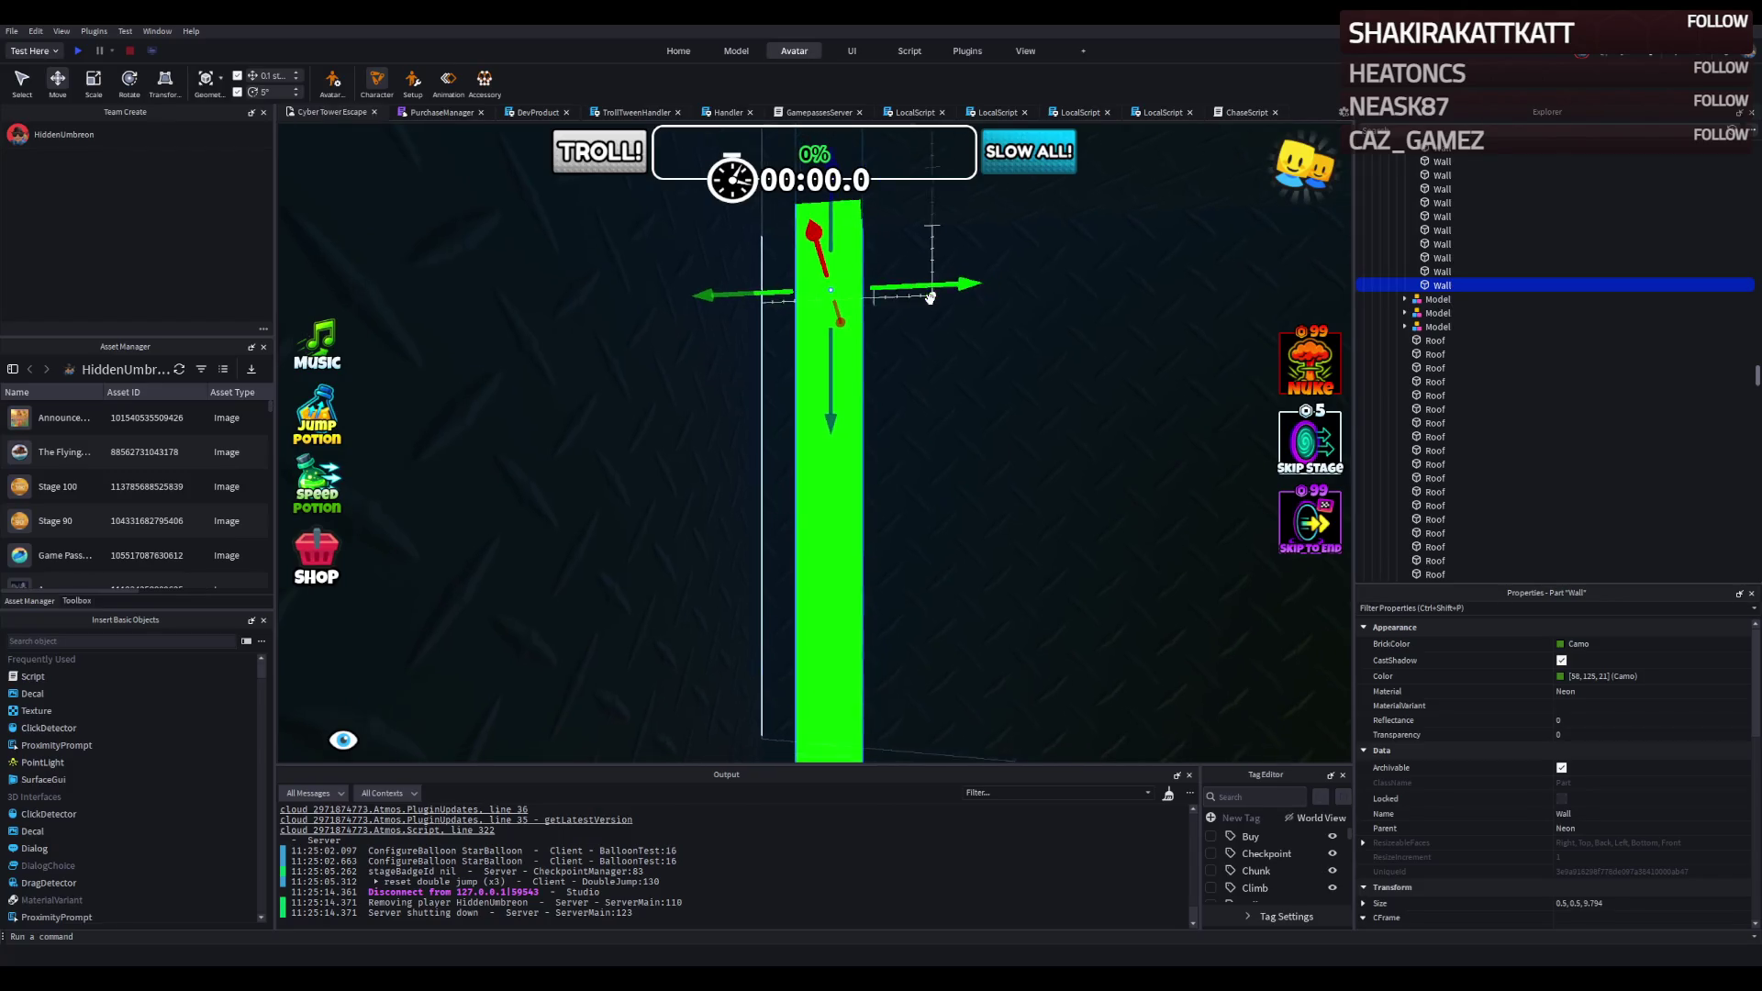
drag(926, 294, 874, 298)
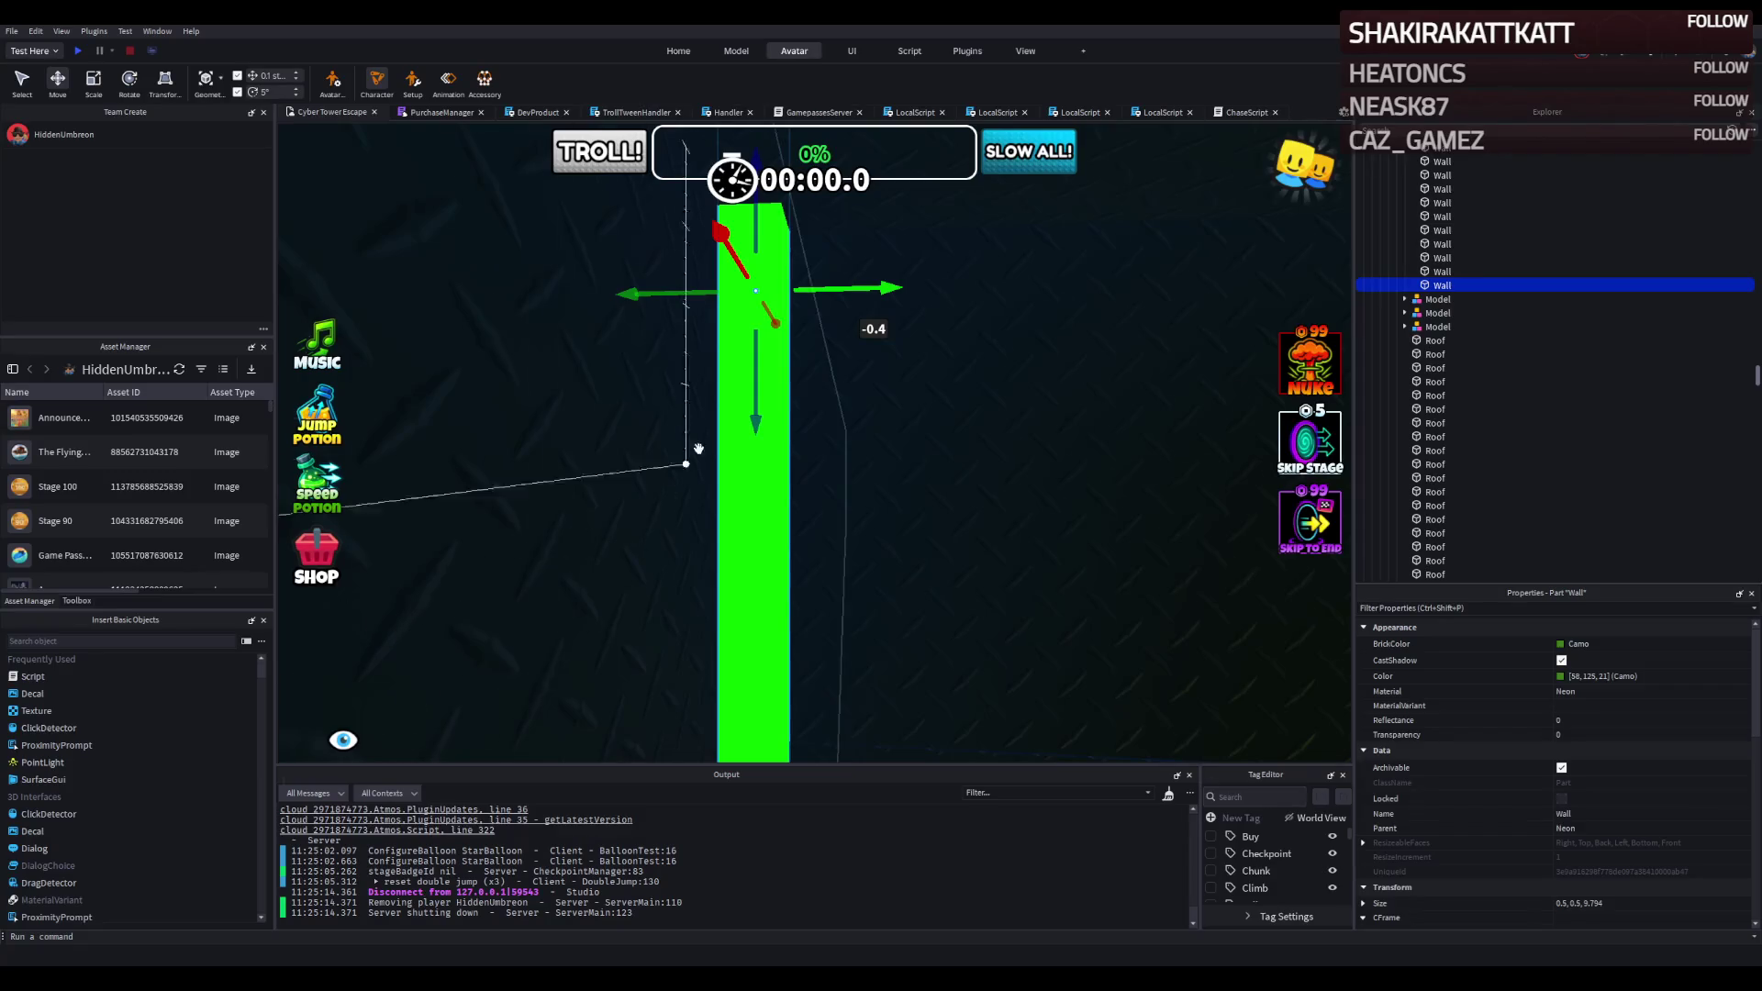
Resize the green strip, duplicate it against the pillar and shorten the copy to about 3.9.
key(ctrl+3)
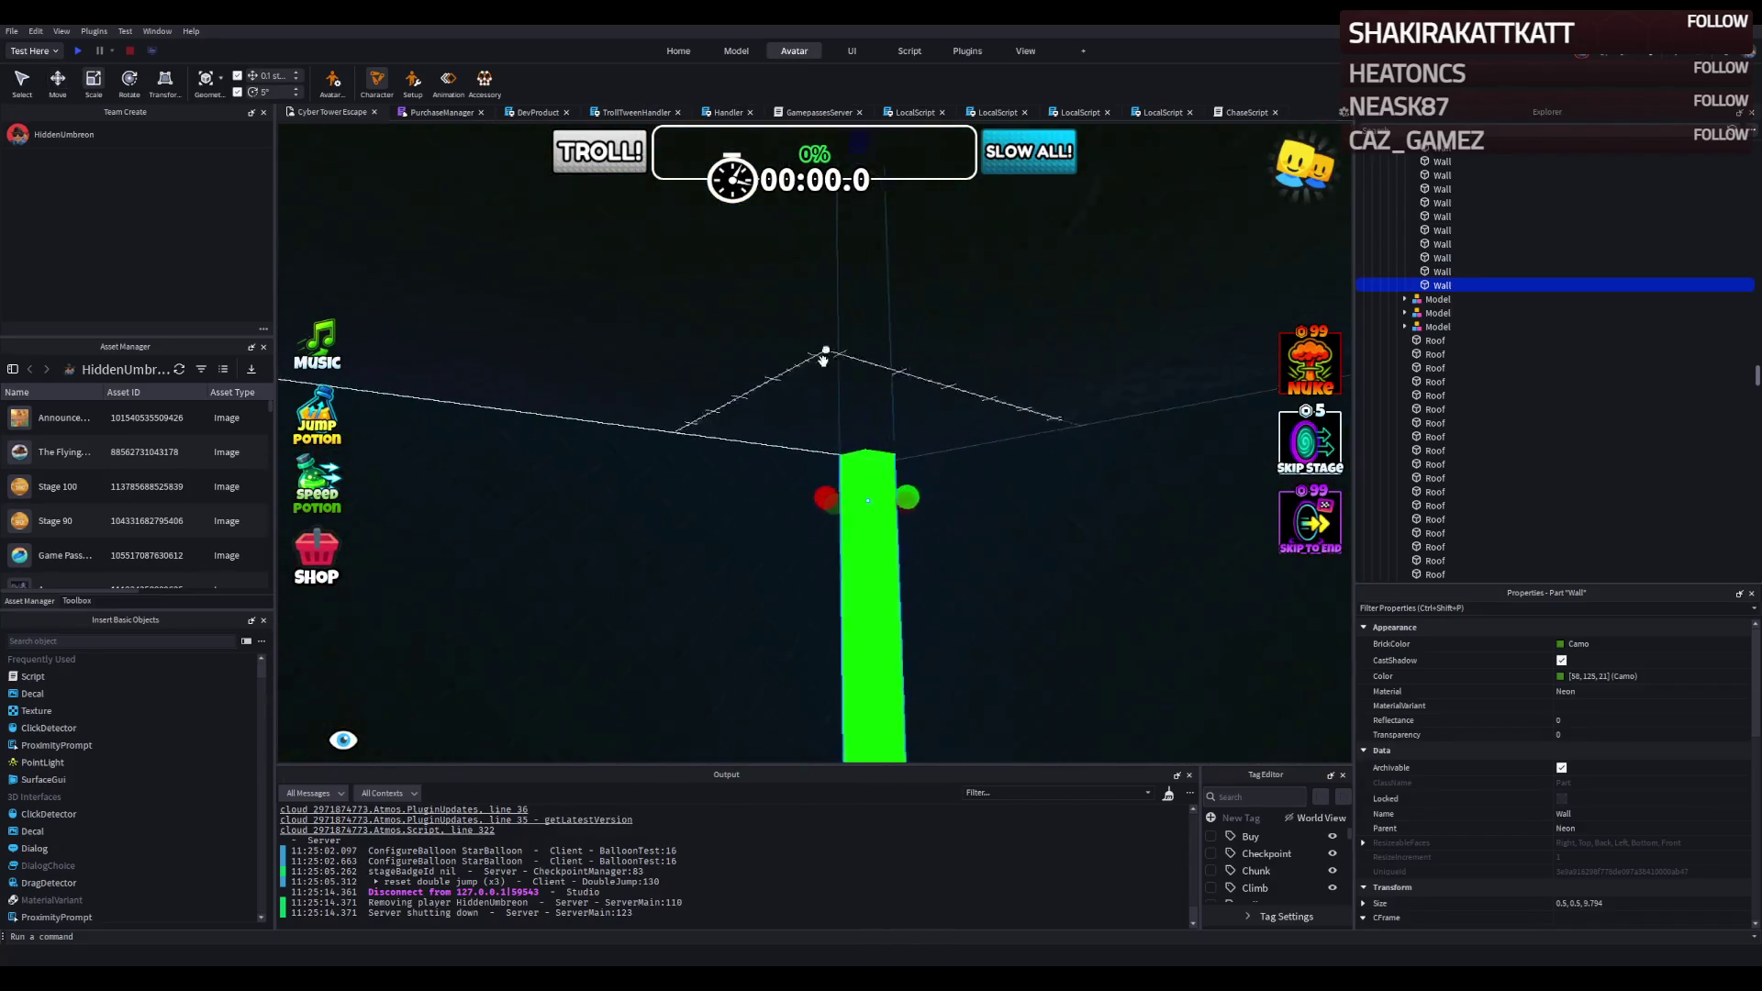
mouse_move(830, 419)
mouse_down()
mouse_move(821, 486)
mouse_move(818, 472)
mouse_up()
key(ctrl+d)
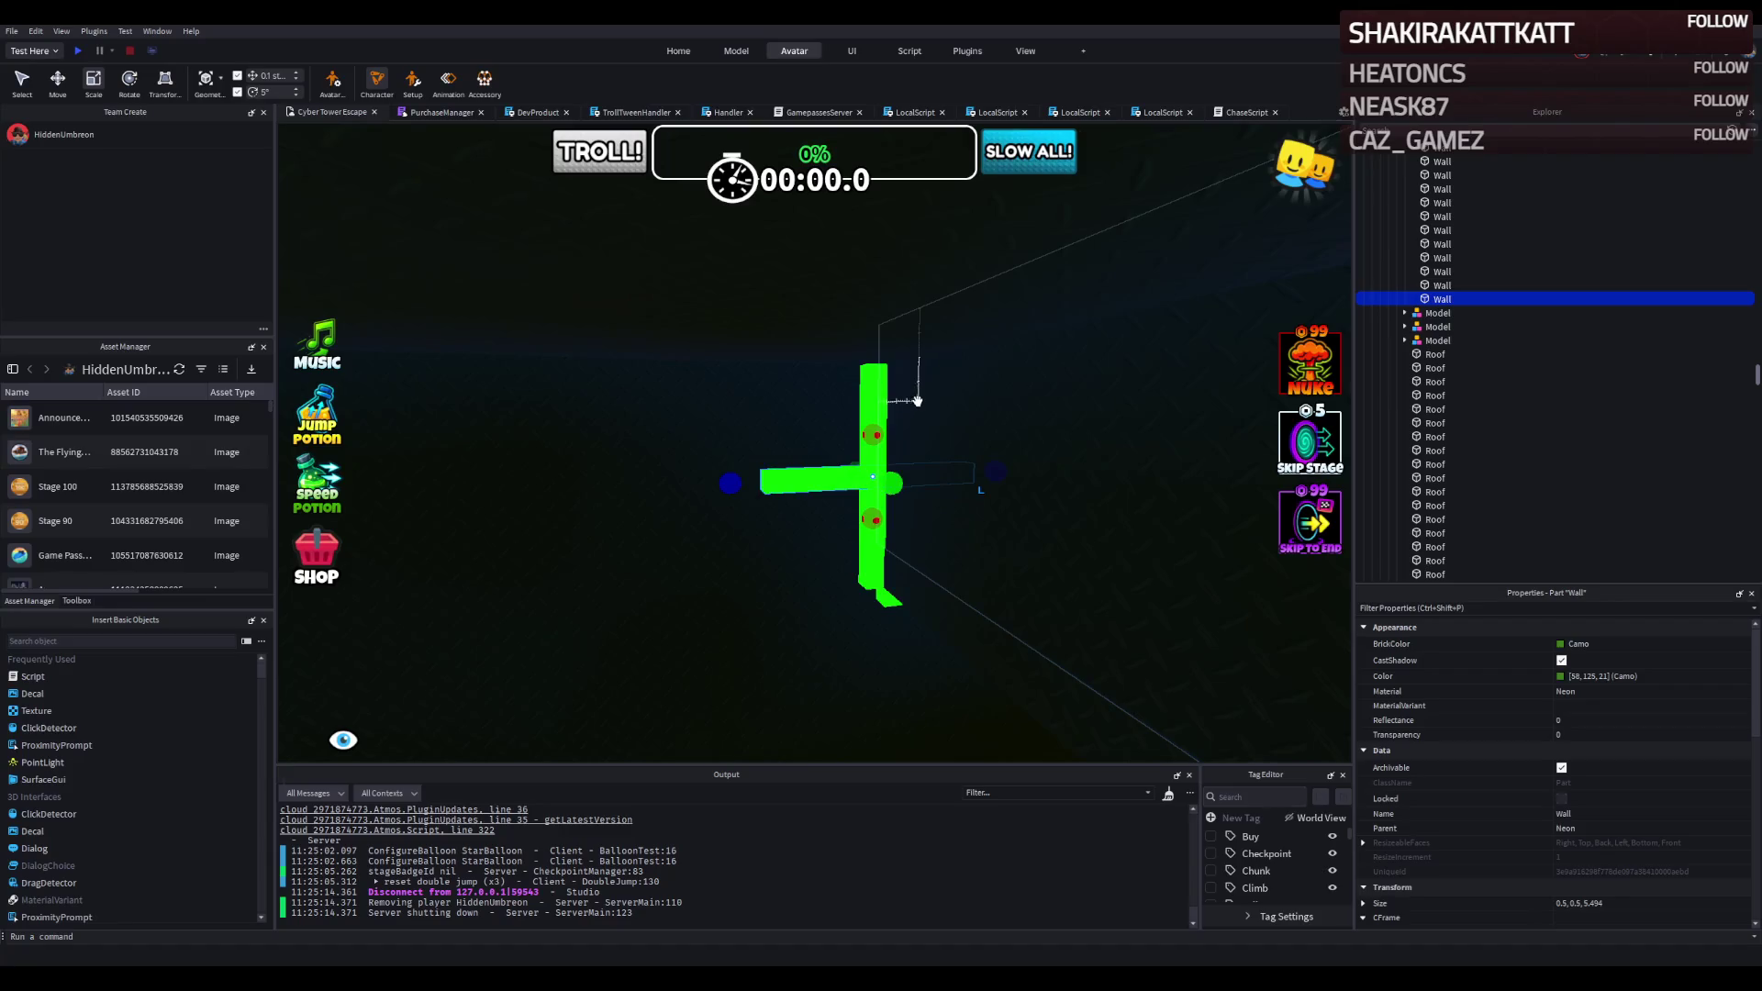
drag(817, 330, 827, 382)
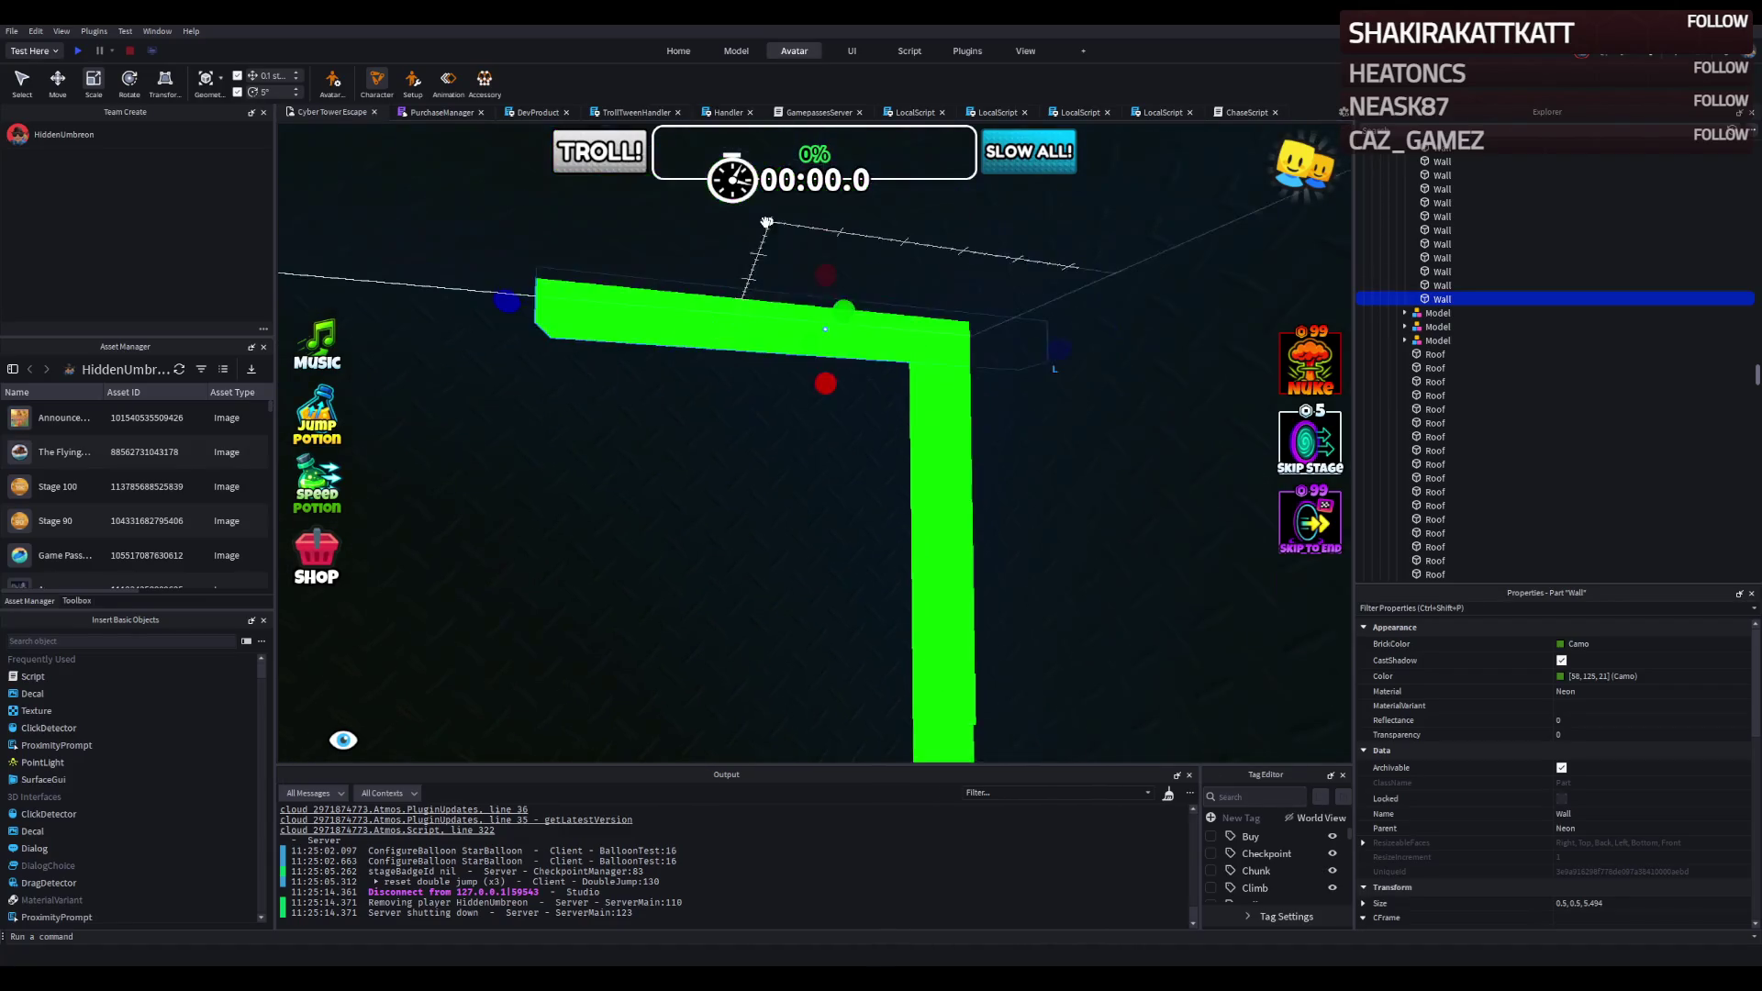
key(ctrl+2)
key(ctrl+3)
mouse_move(1117, 337)
mouse_down()
mouse_move(959, 323)
mouse_move(998, 354)
mouse_move(838, 370)
mouse_up()
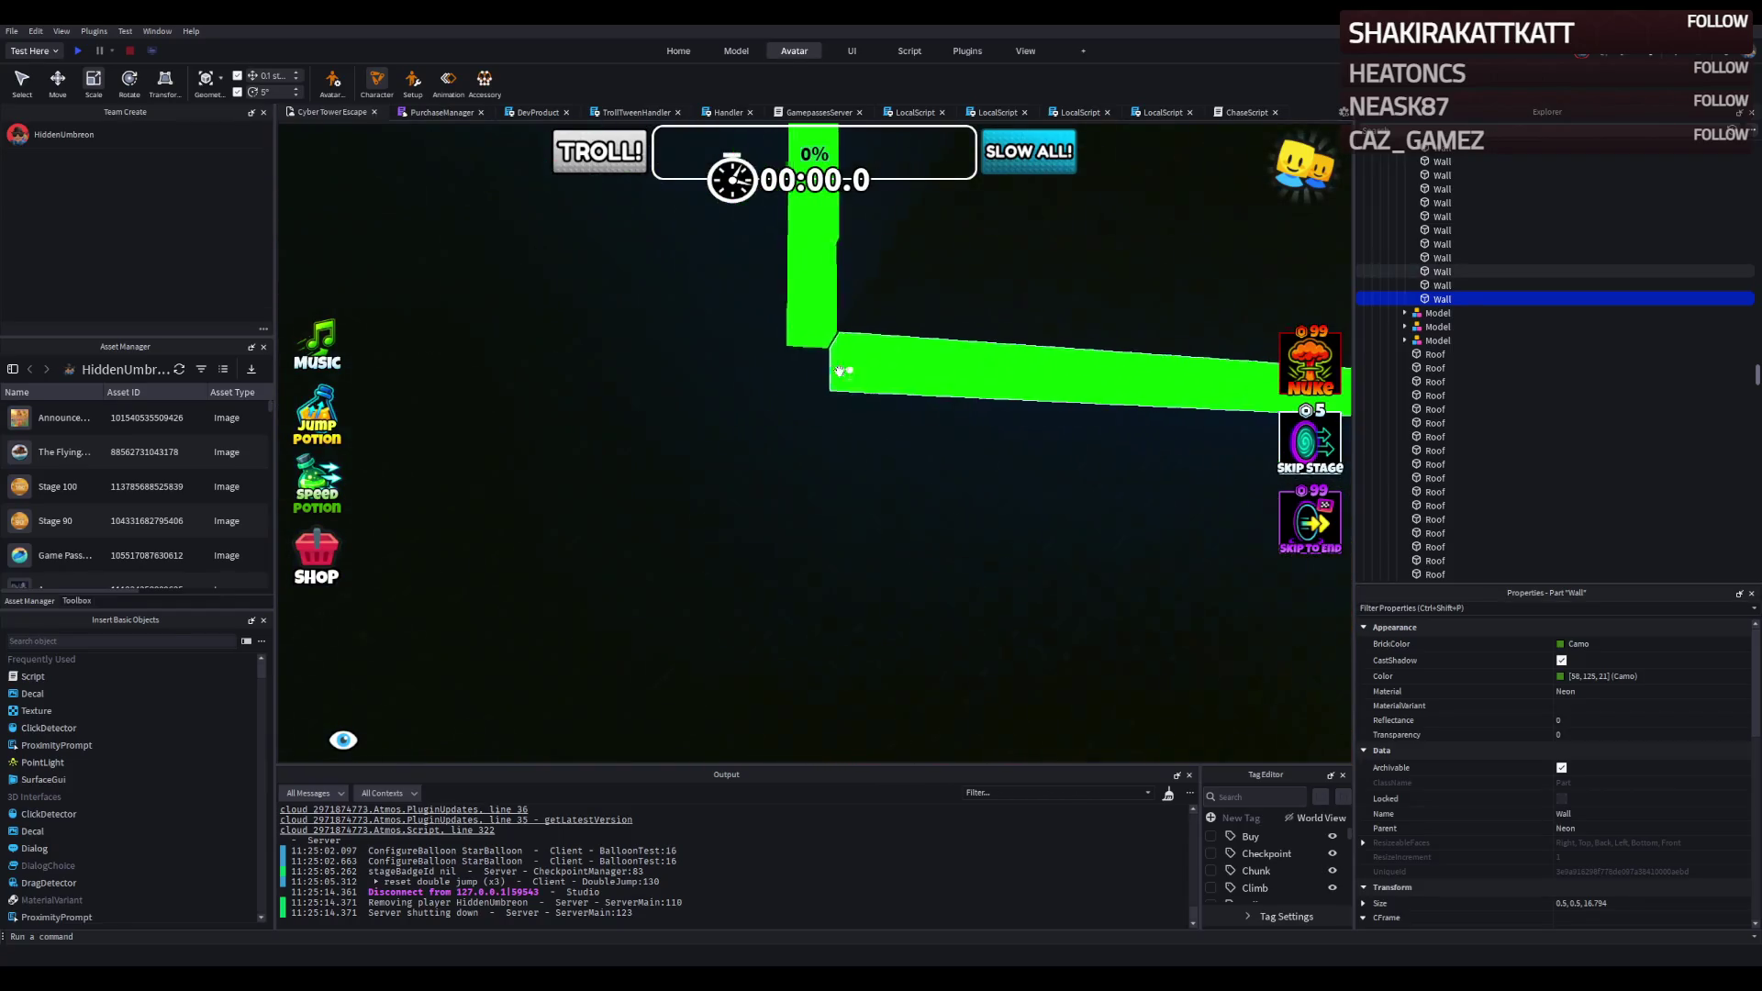
click(883, 507)
scroll(883, 508, up, 2)
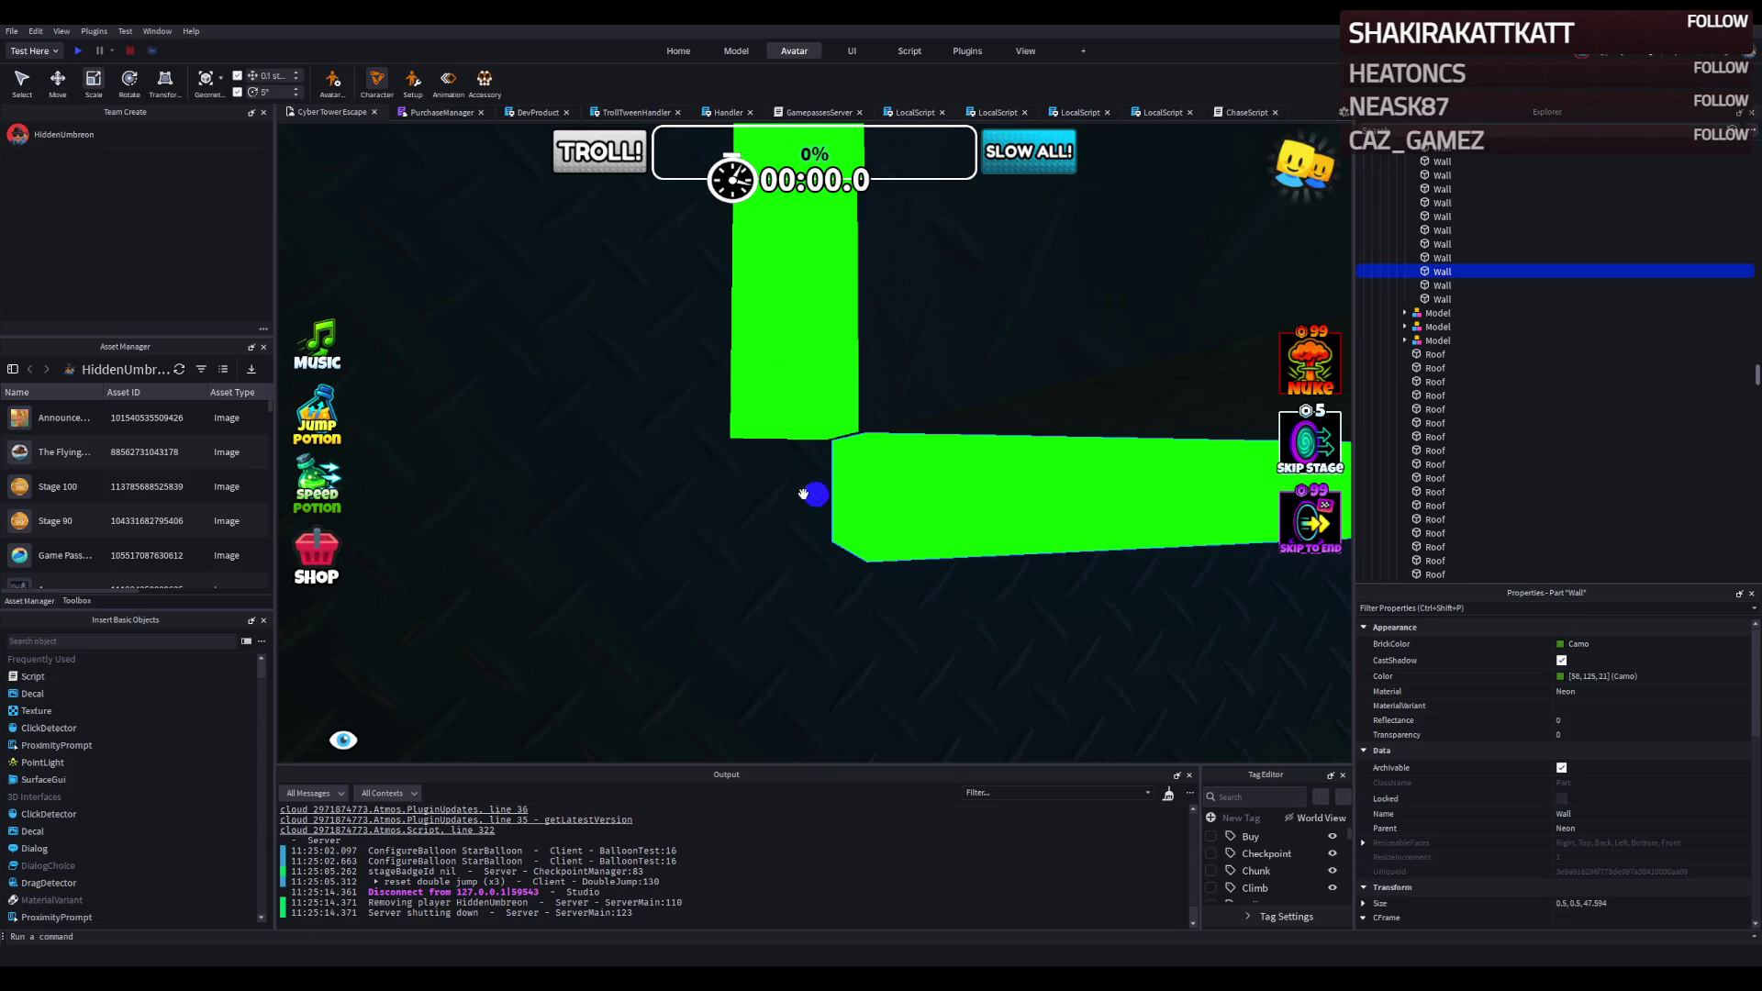
drag(803, 495, 707, 496)
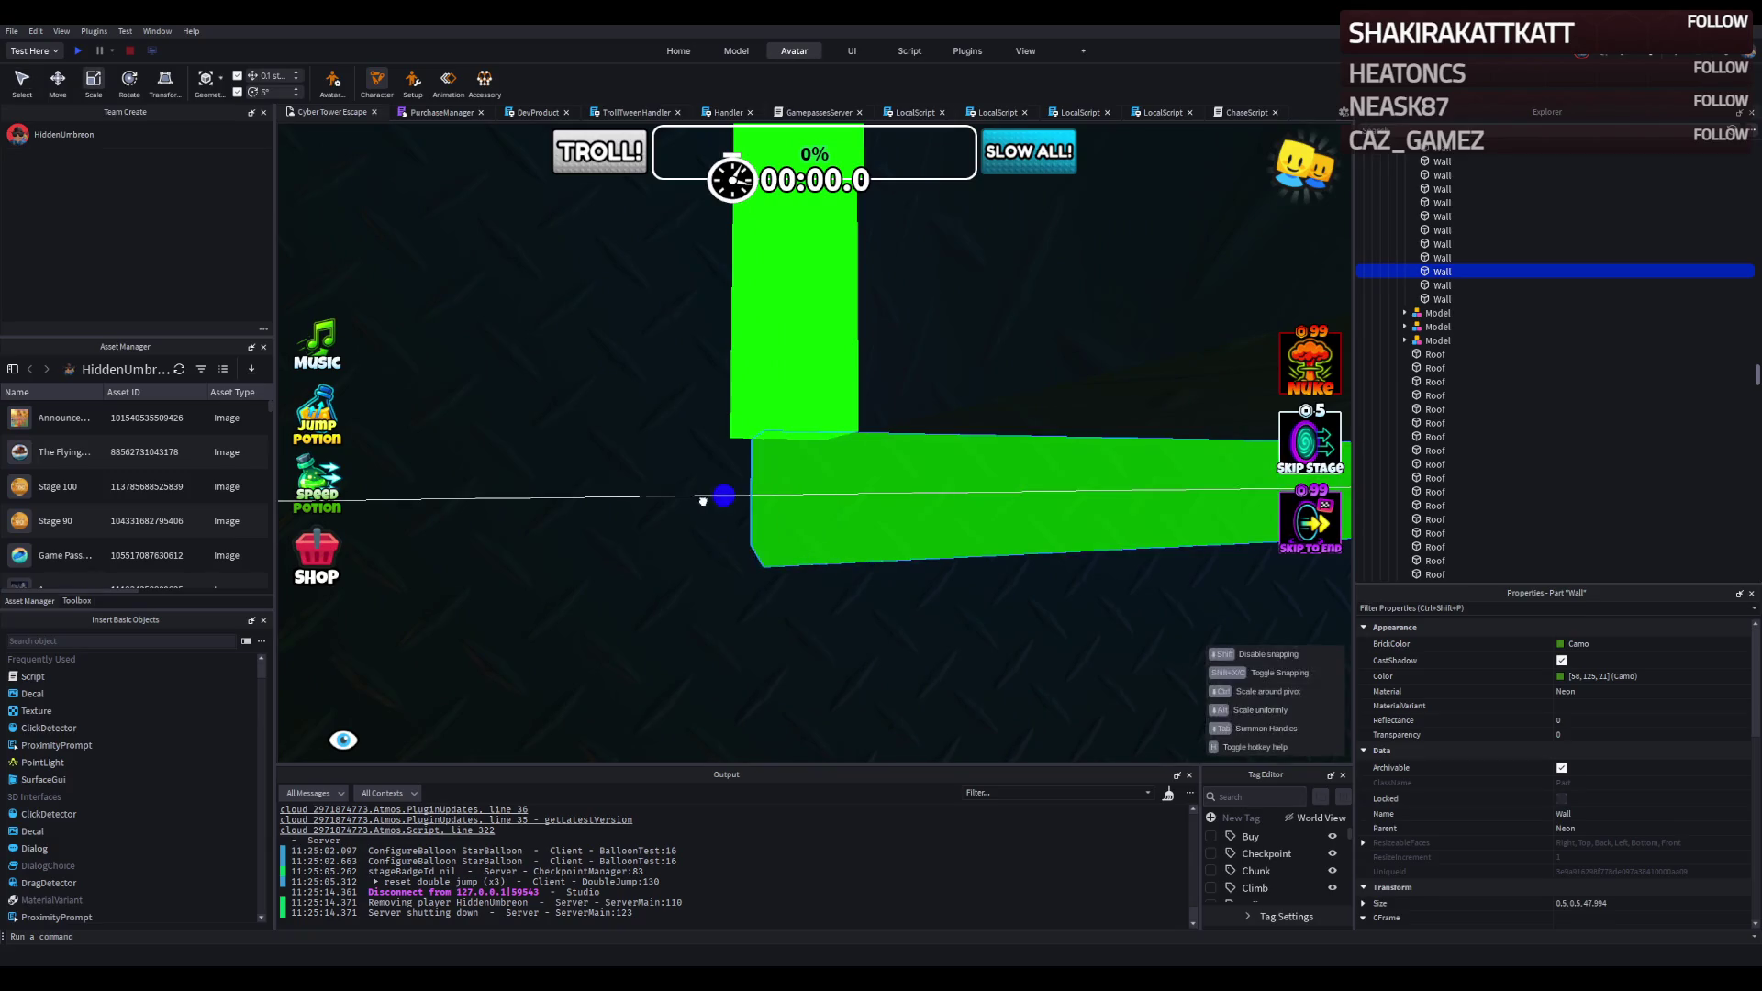
click(840, 635)
key(d)
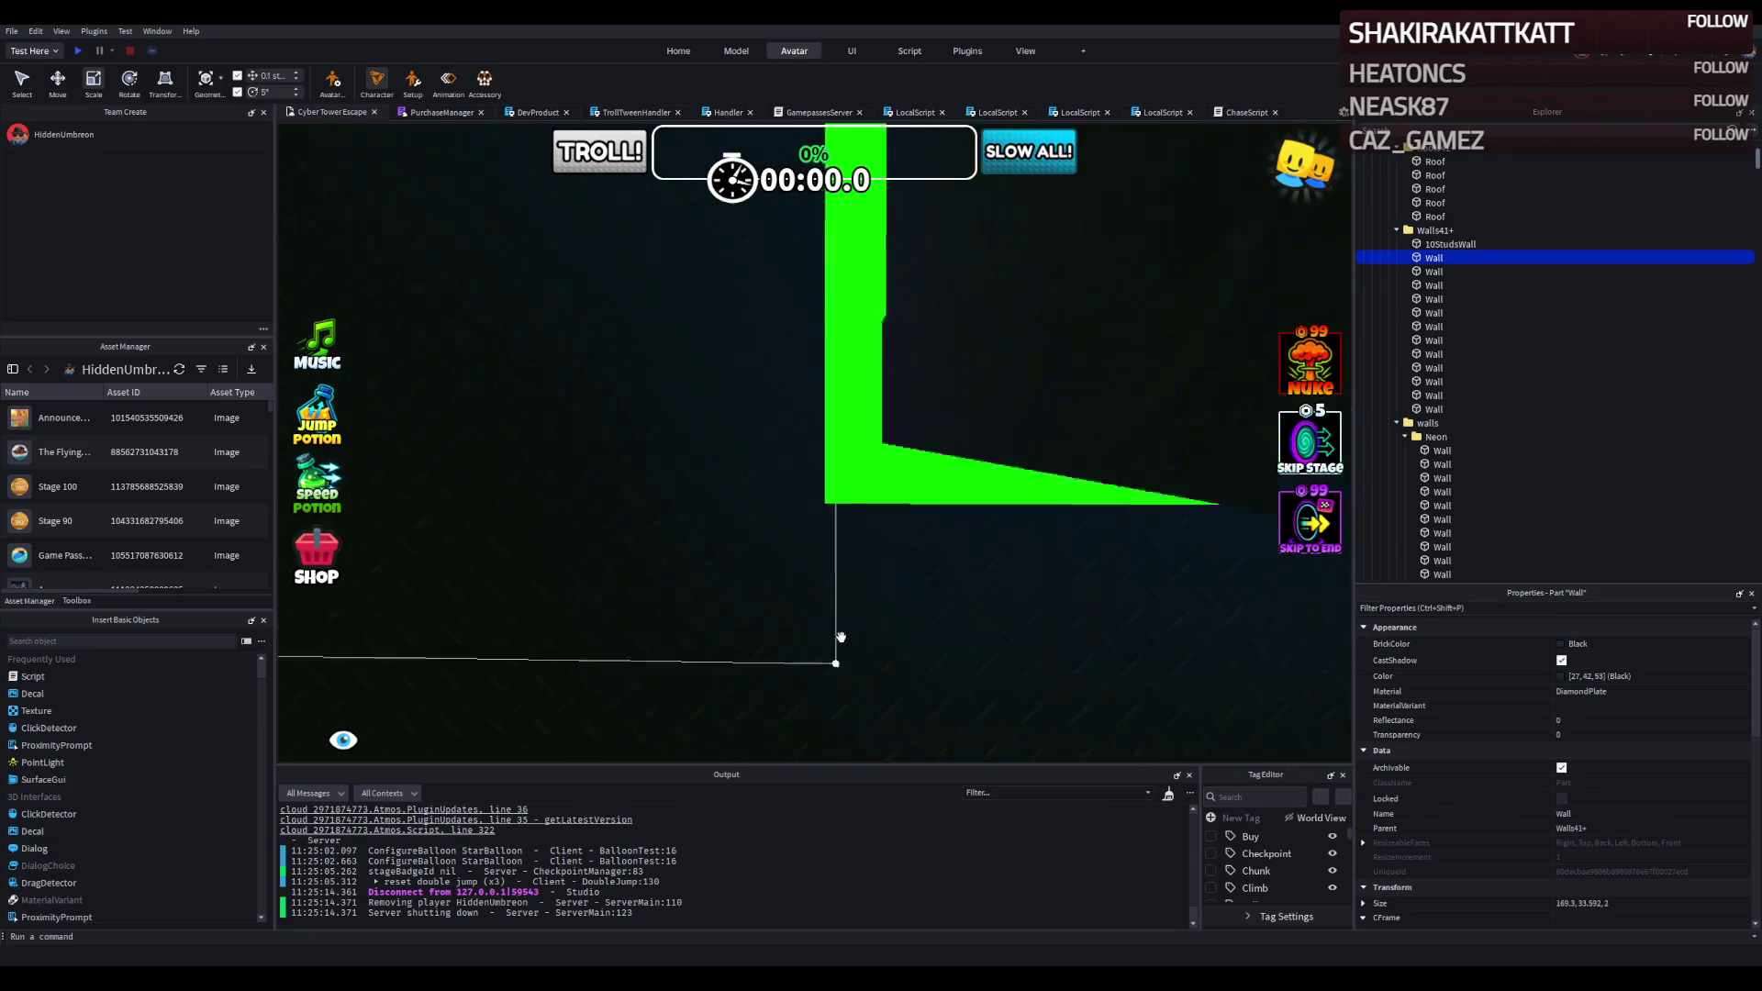
key(d)
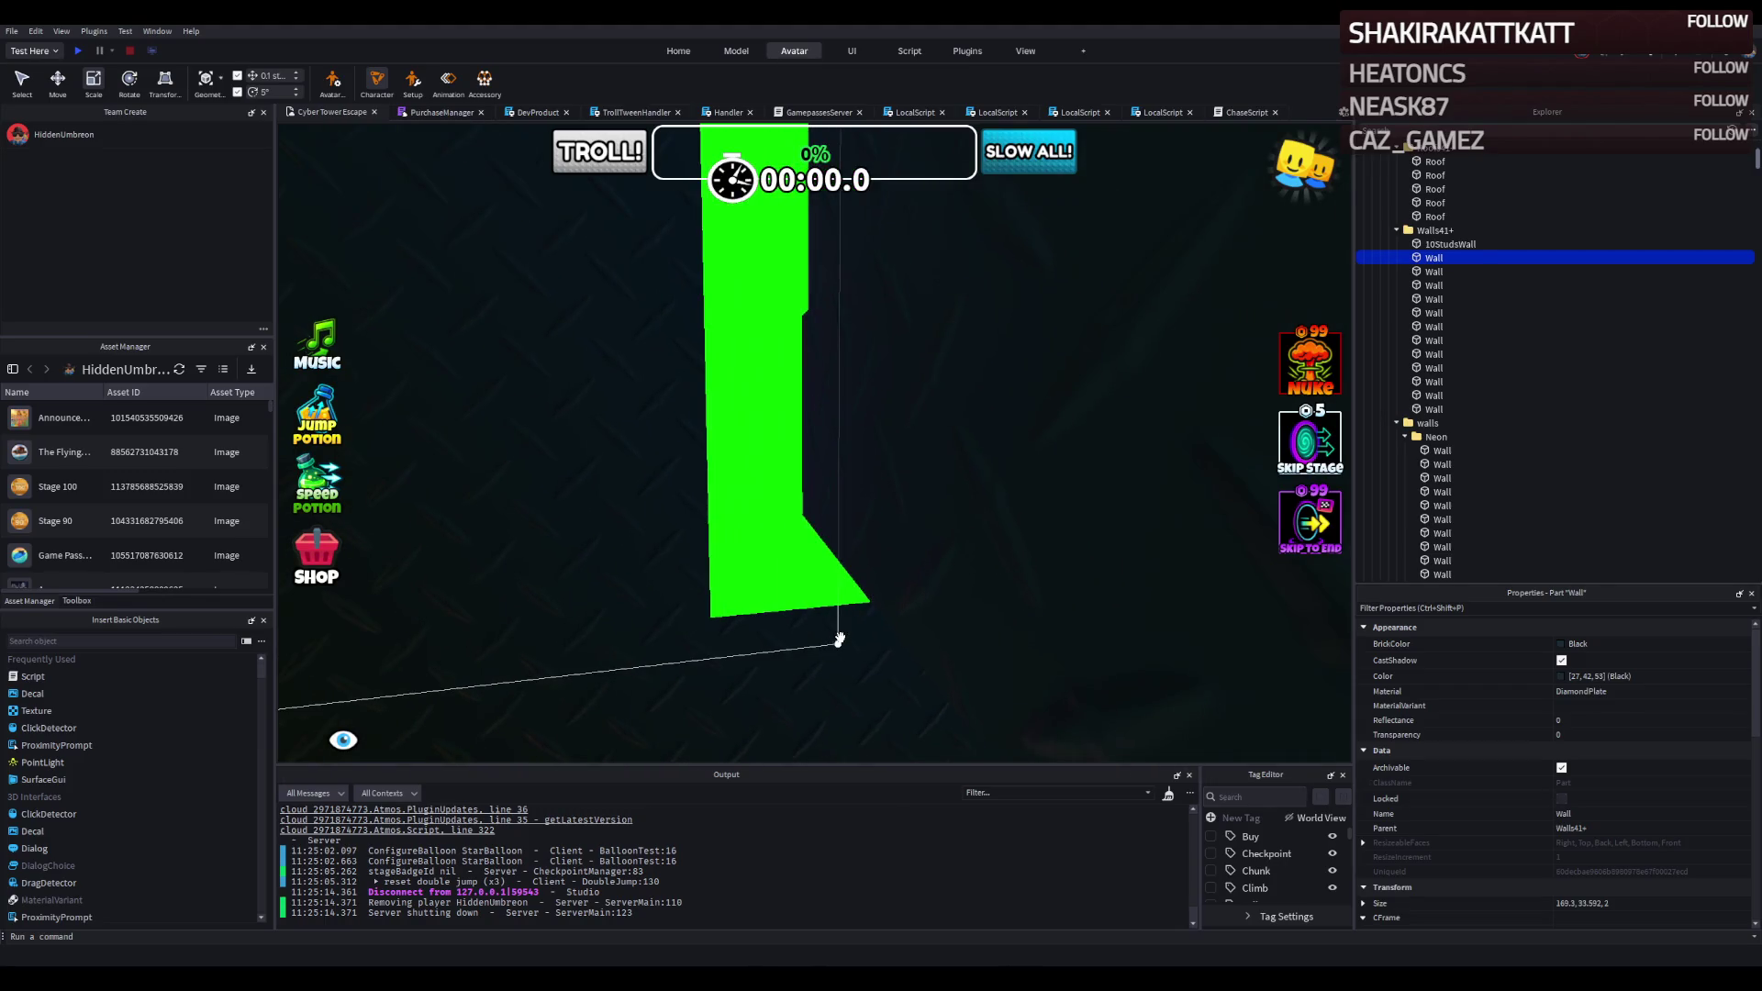
key(q)
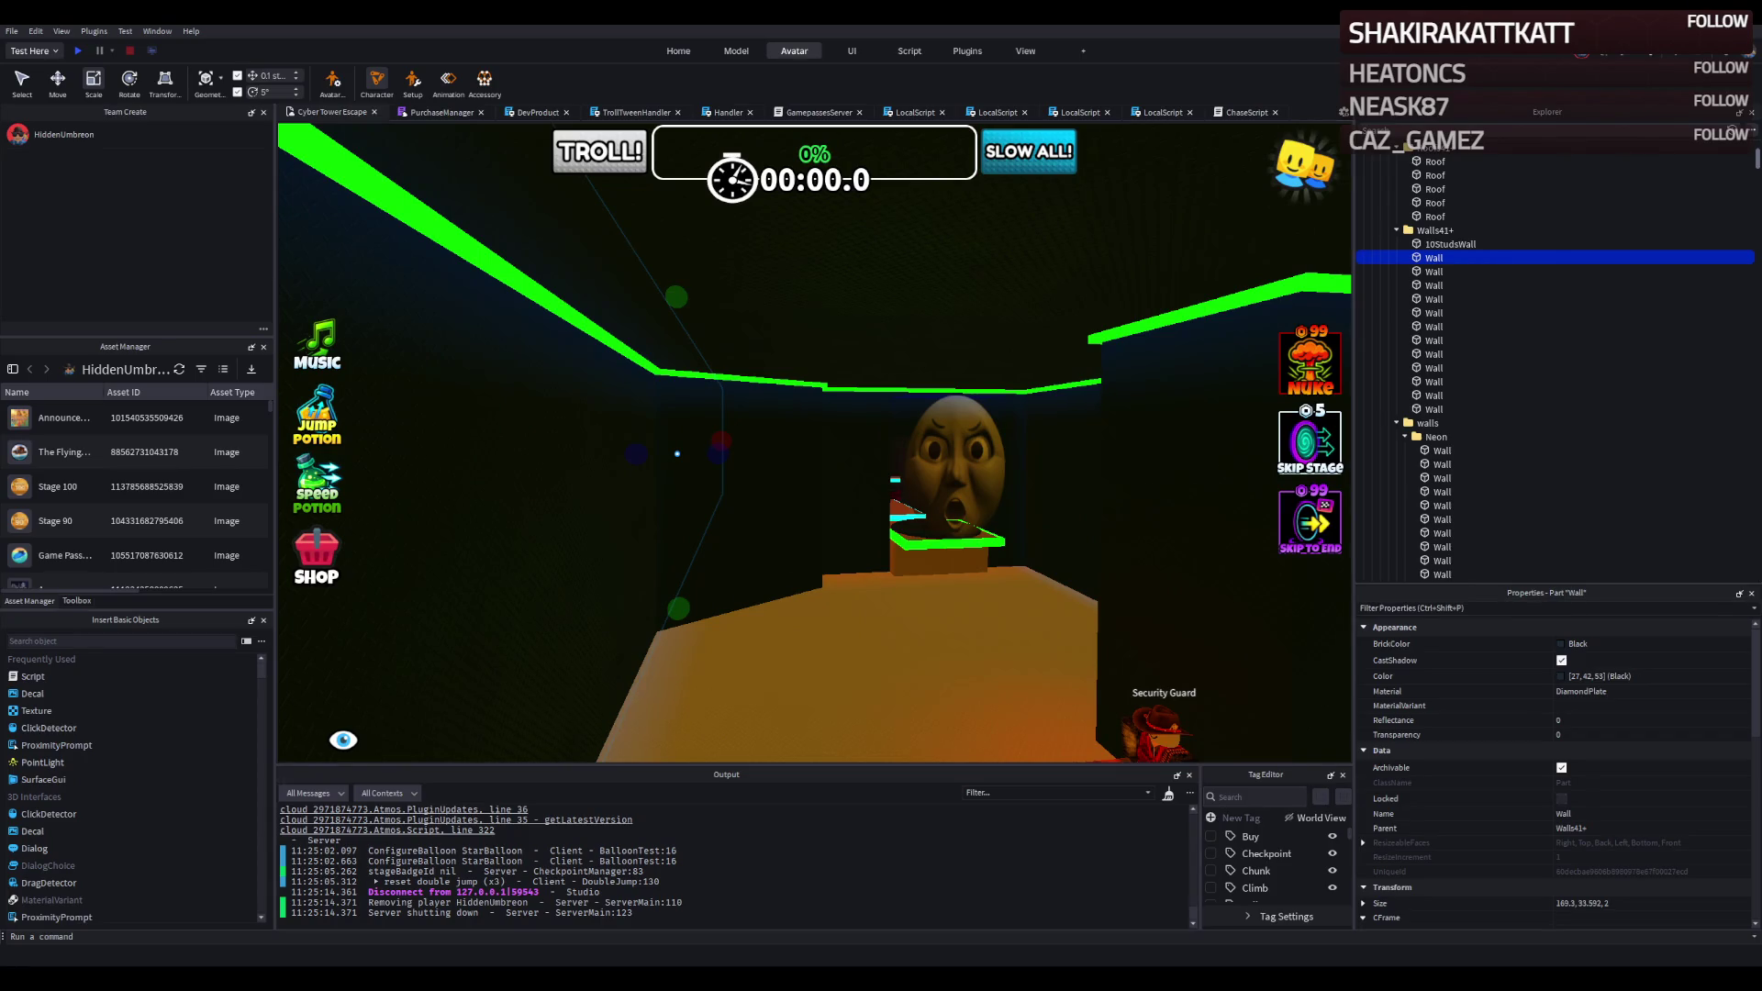
key(w)
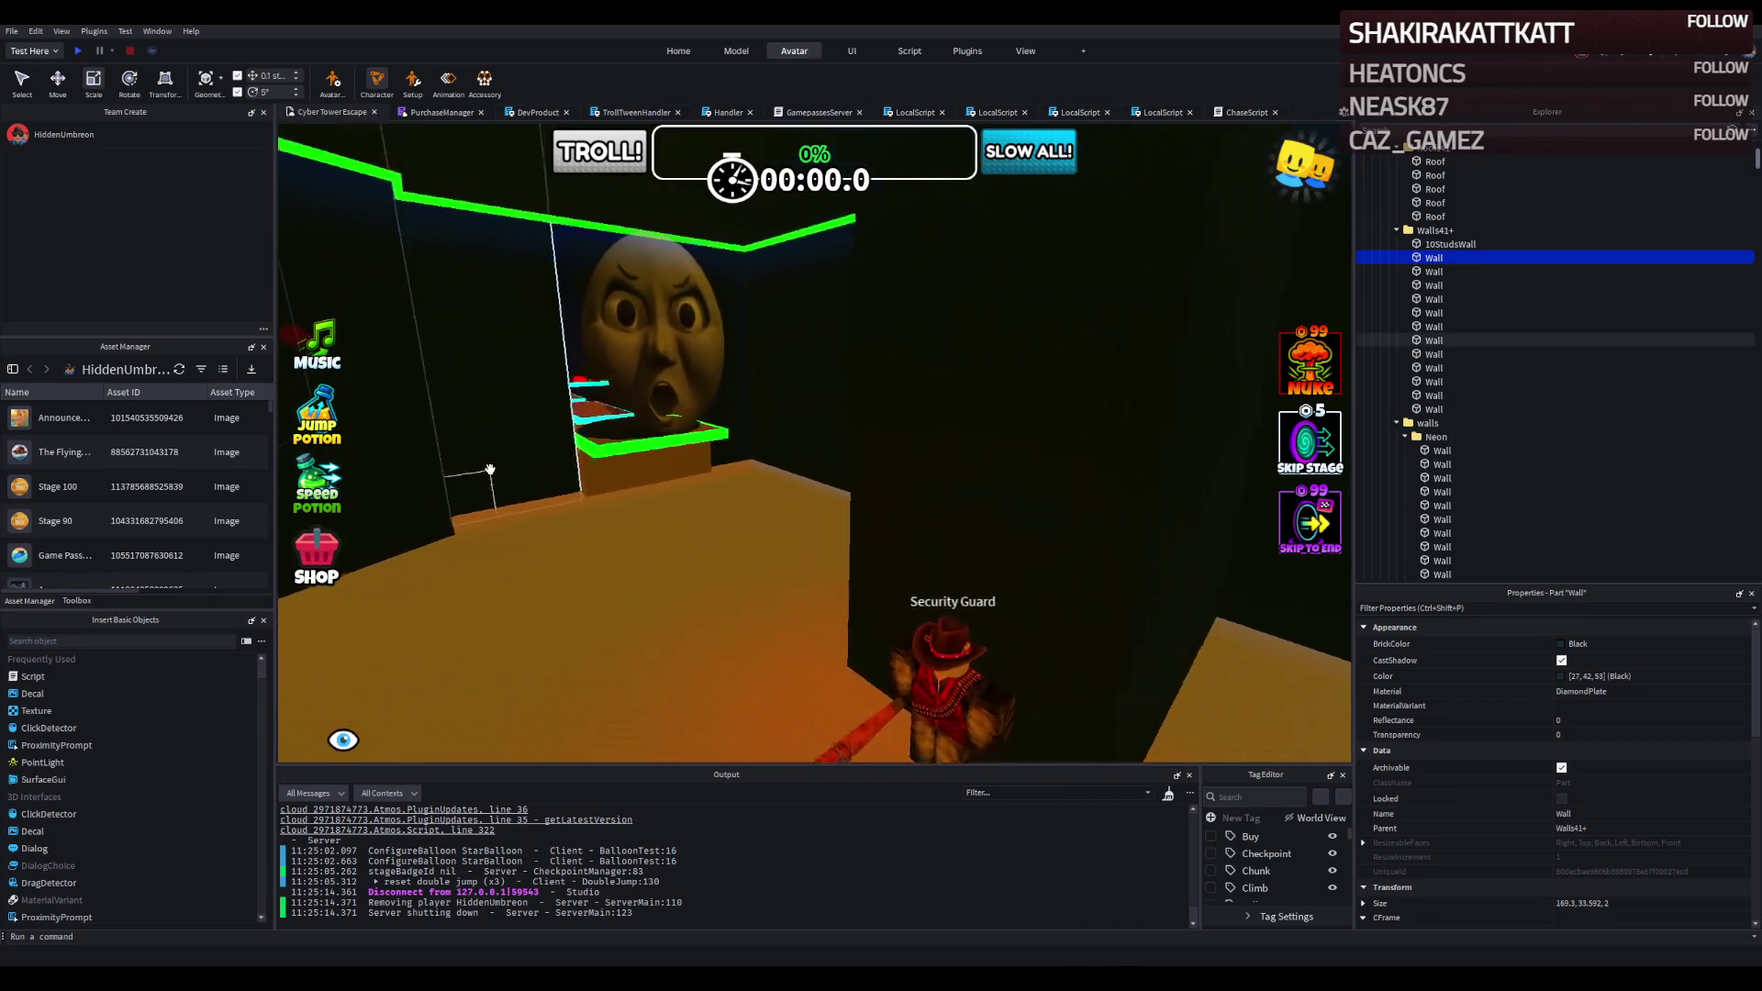
key(w)
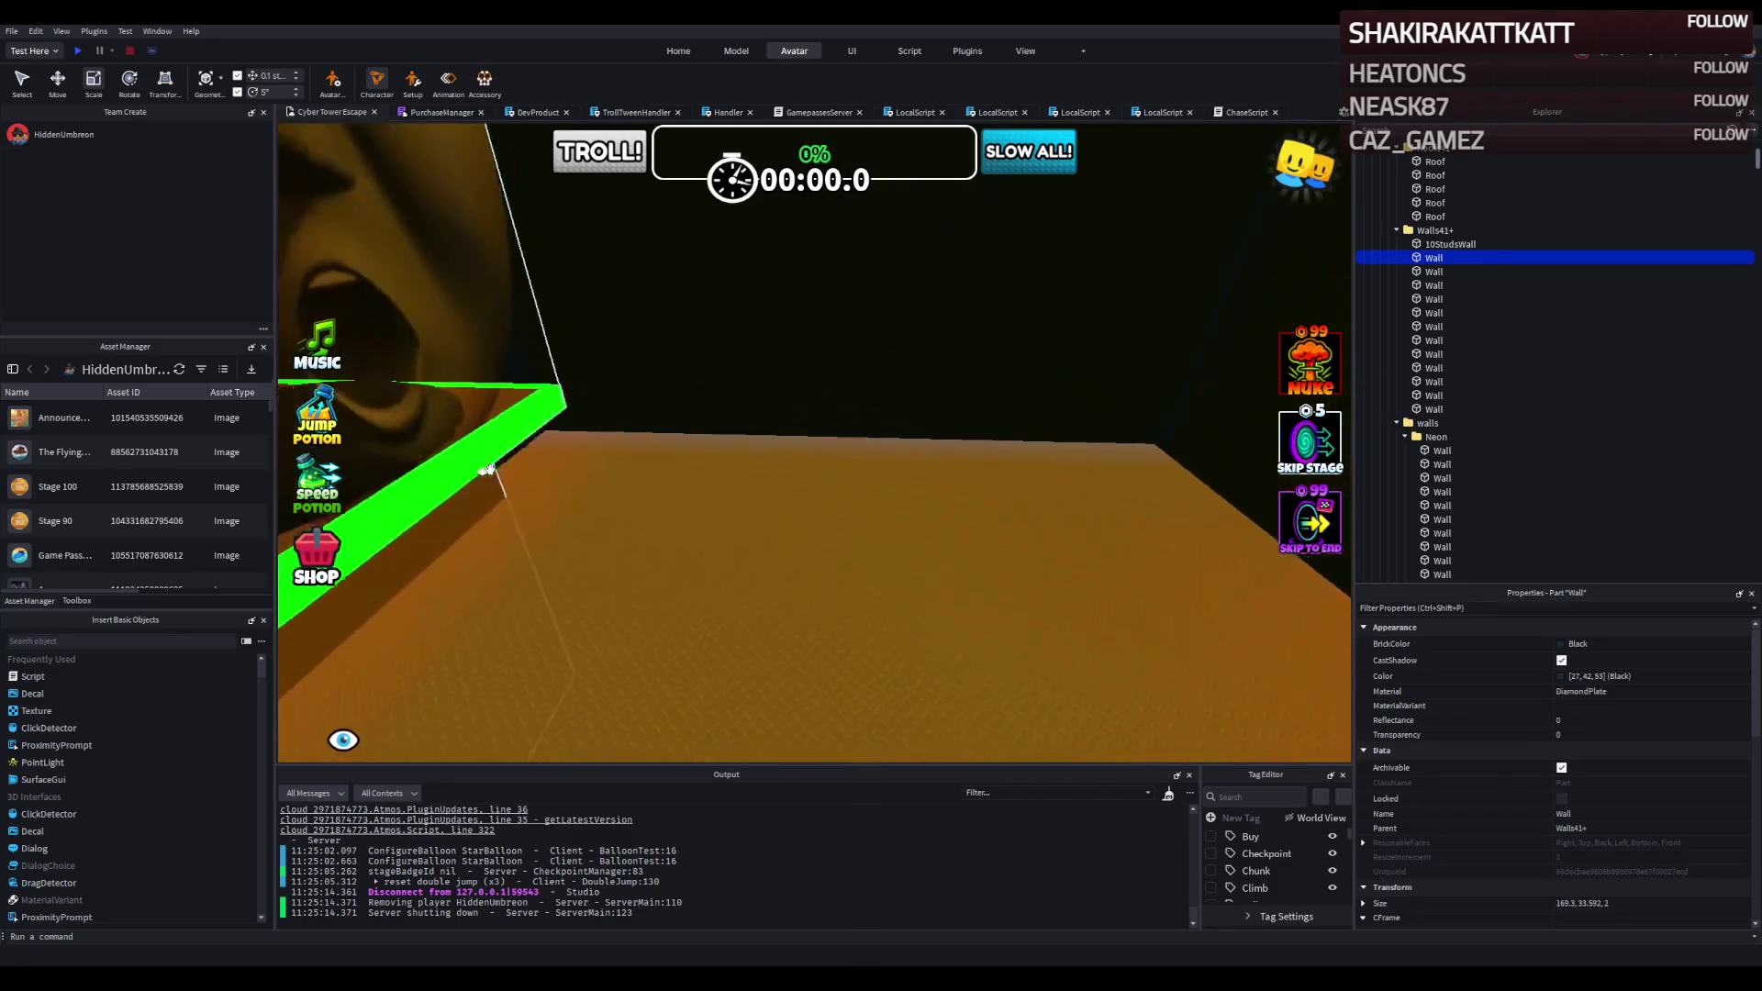
key(w)
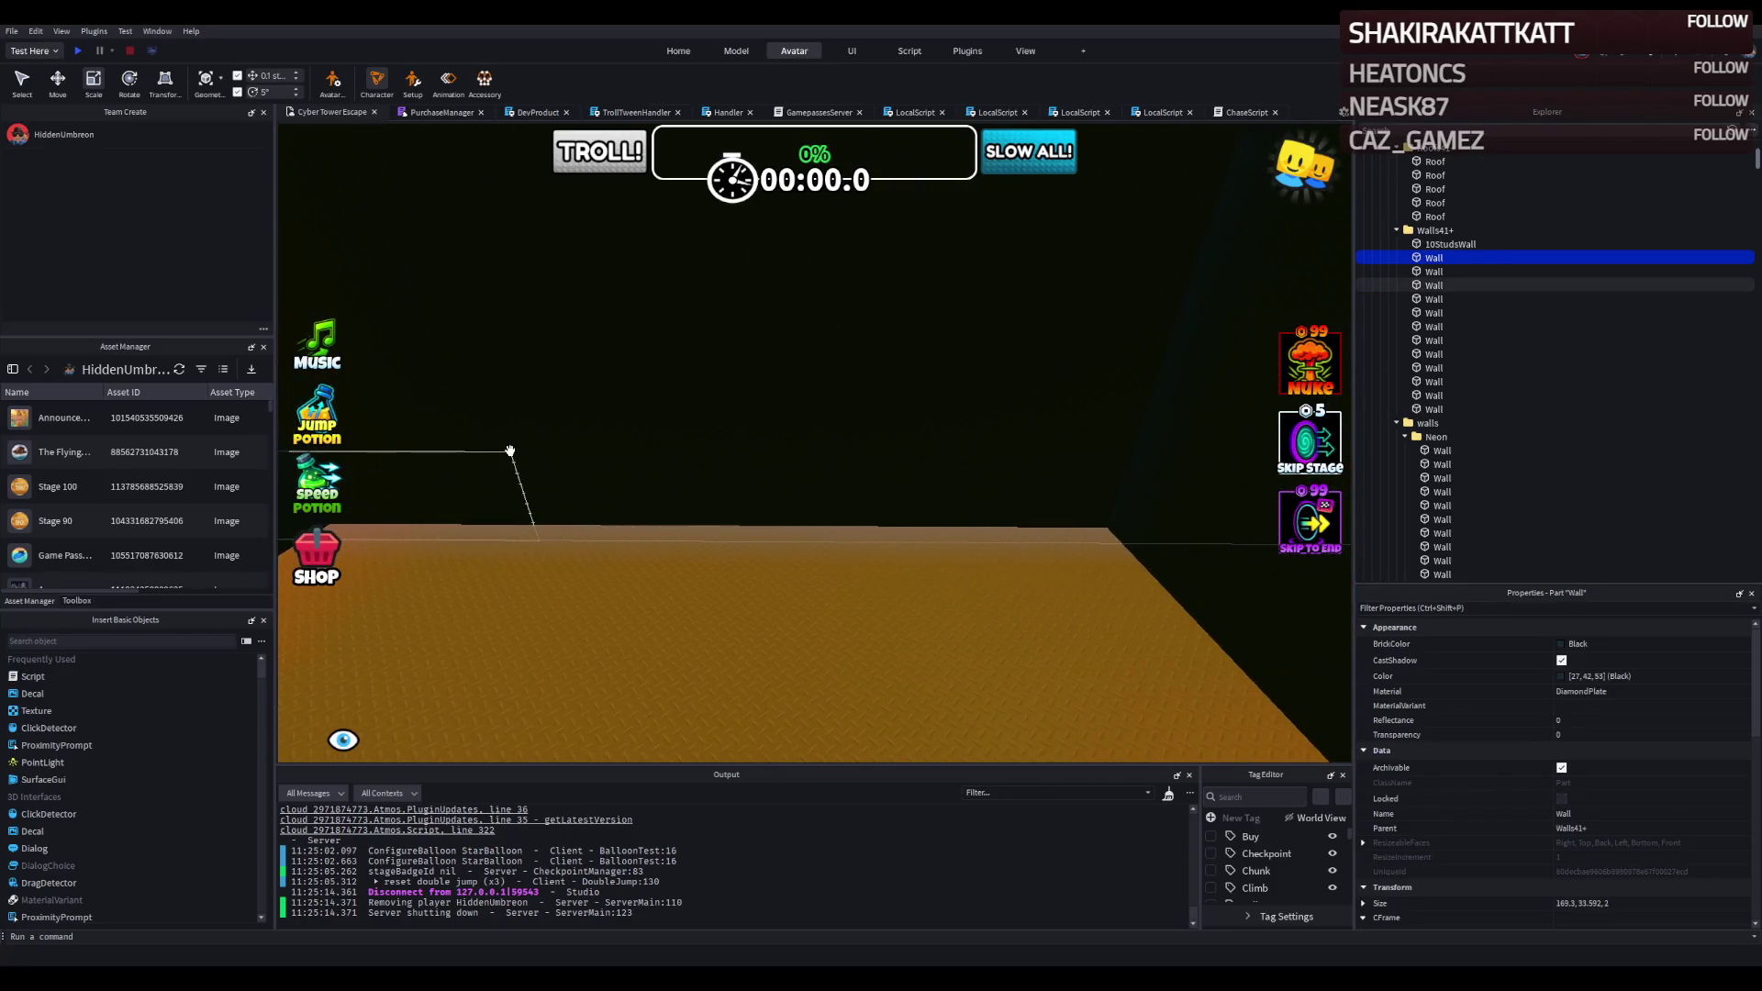
key(s)
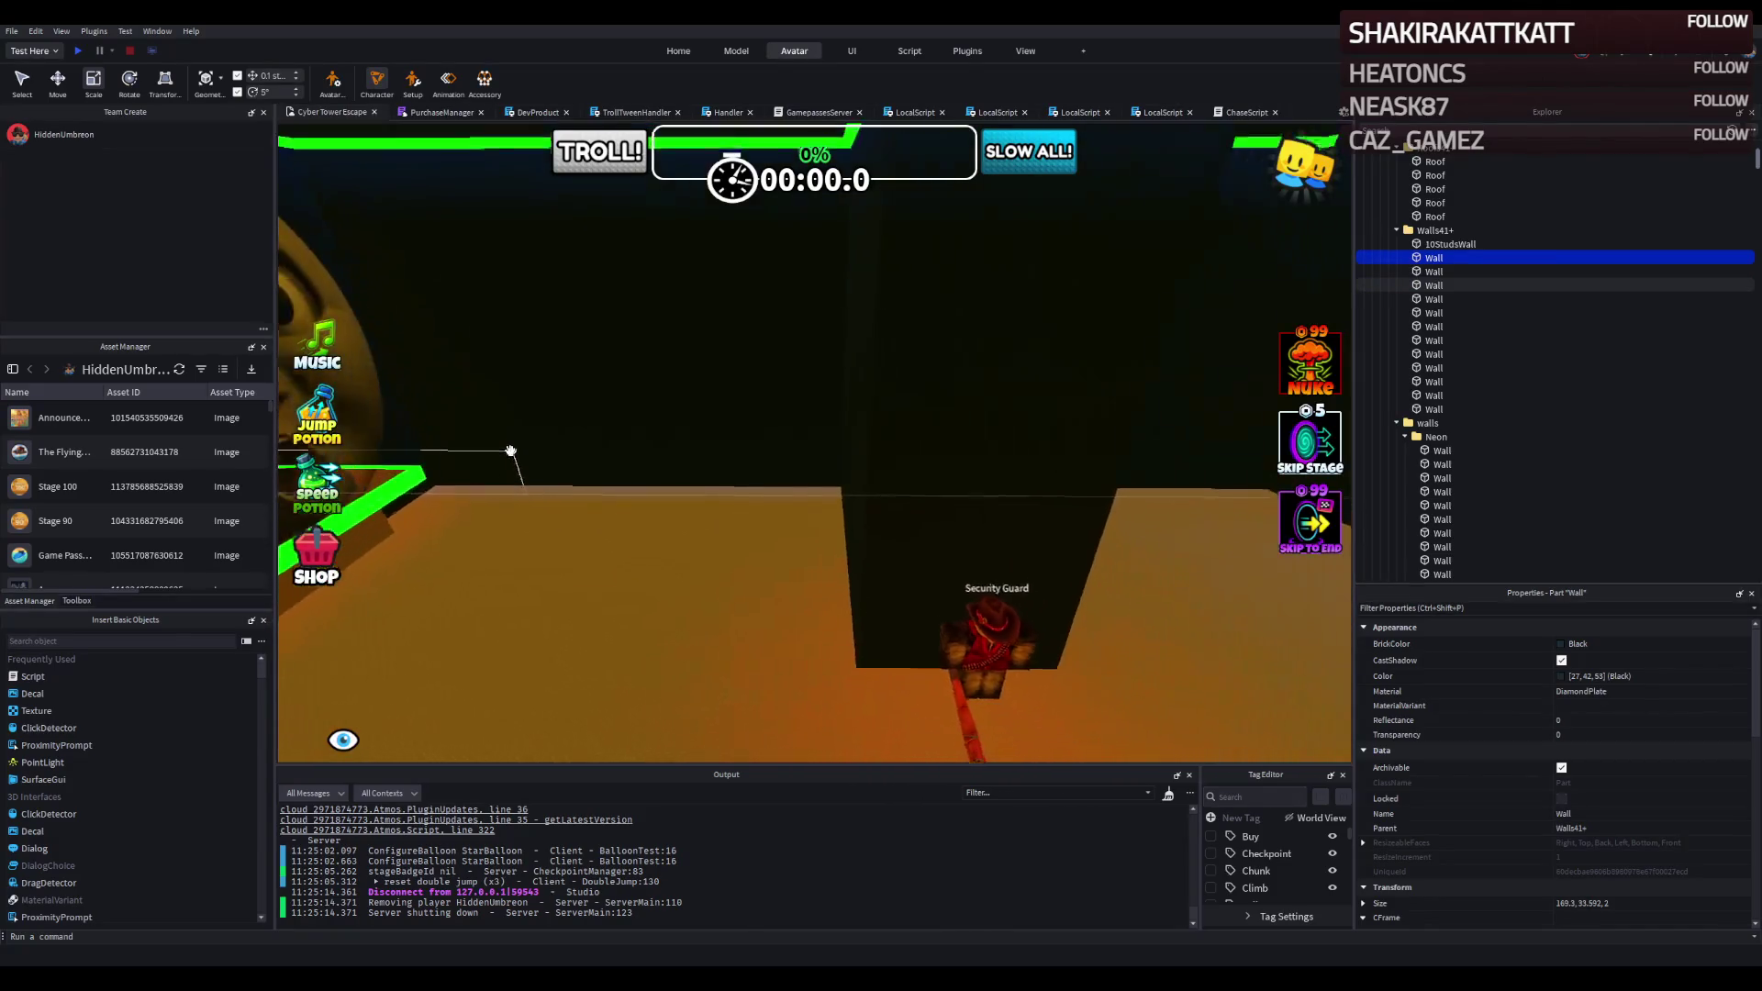
key(d)
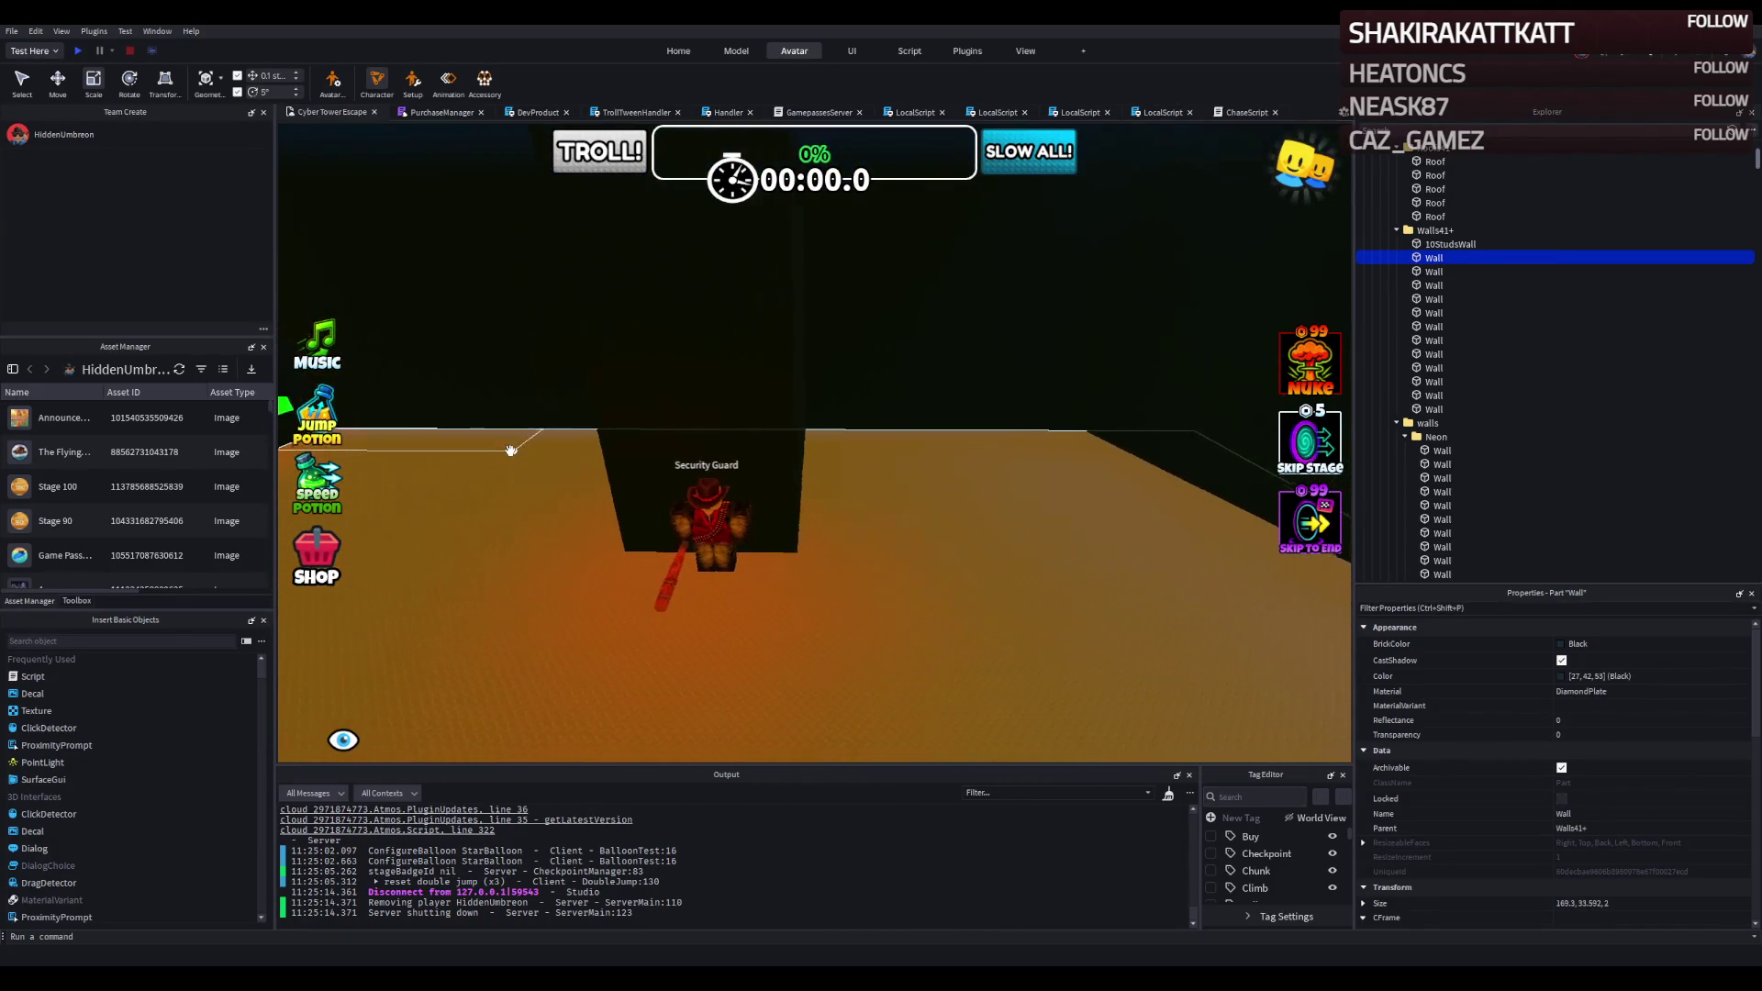
key(a)
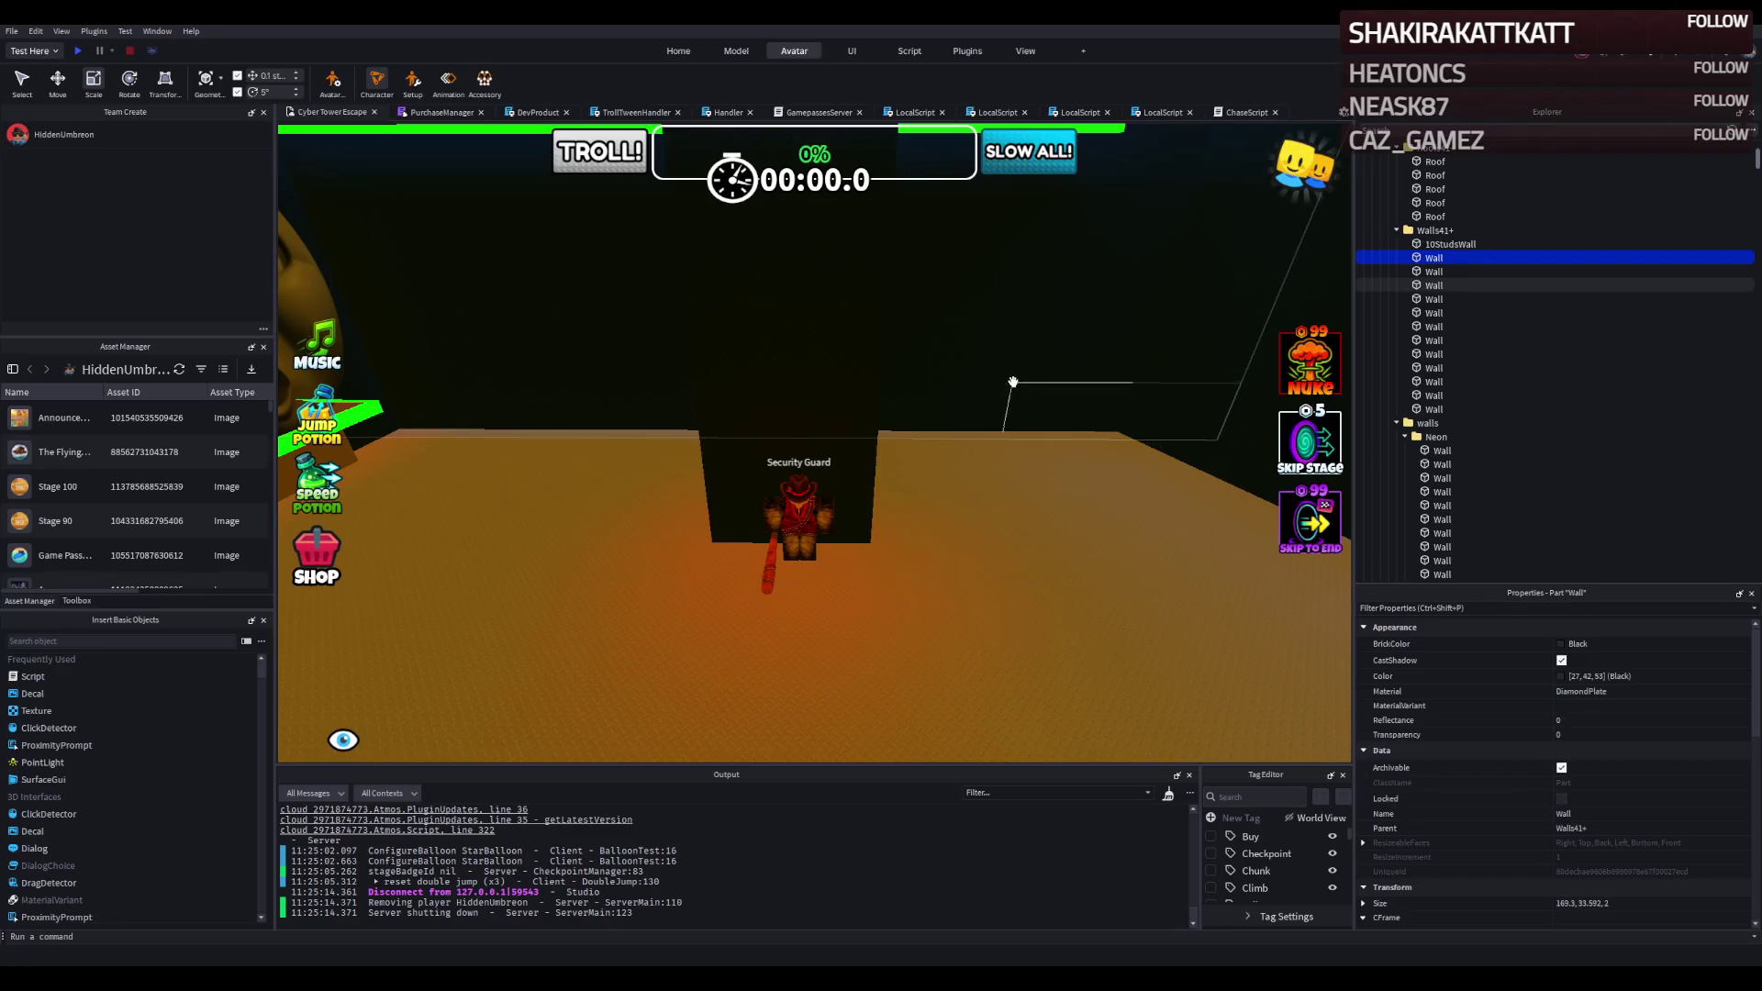
key(f)
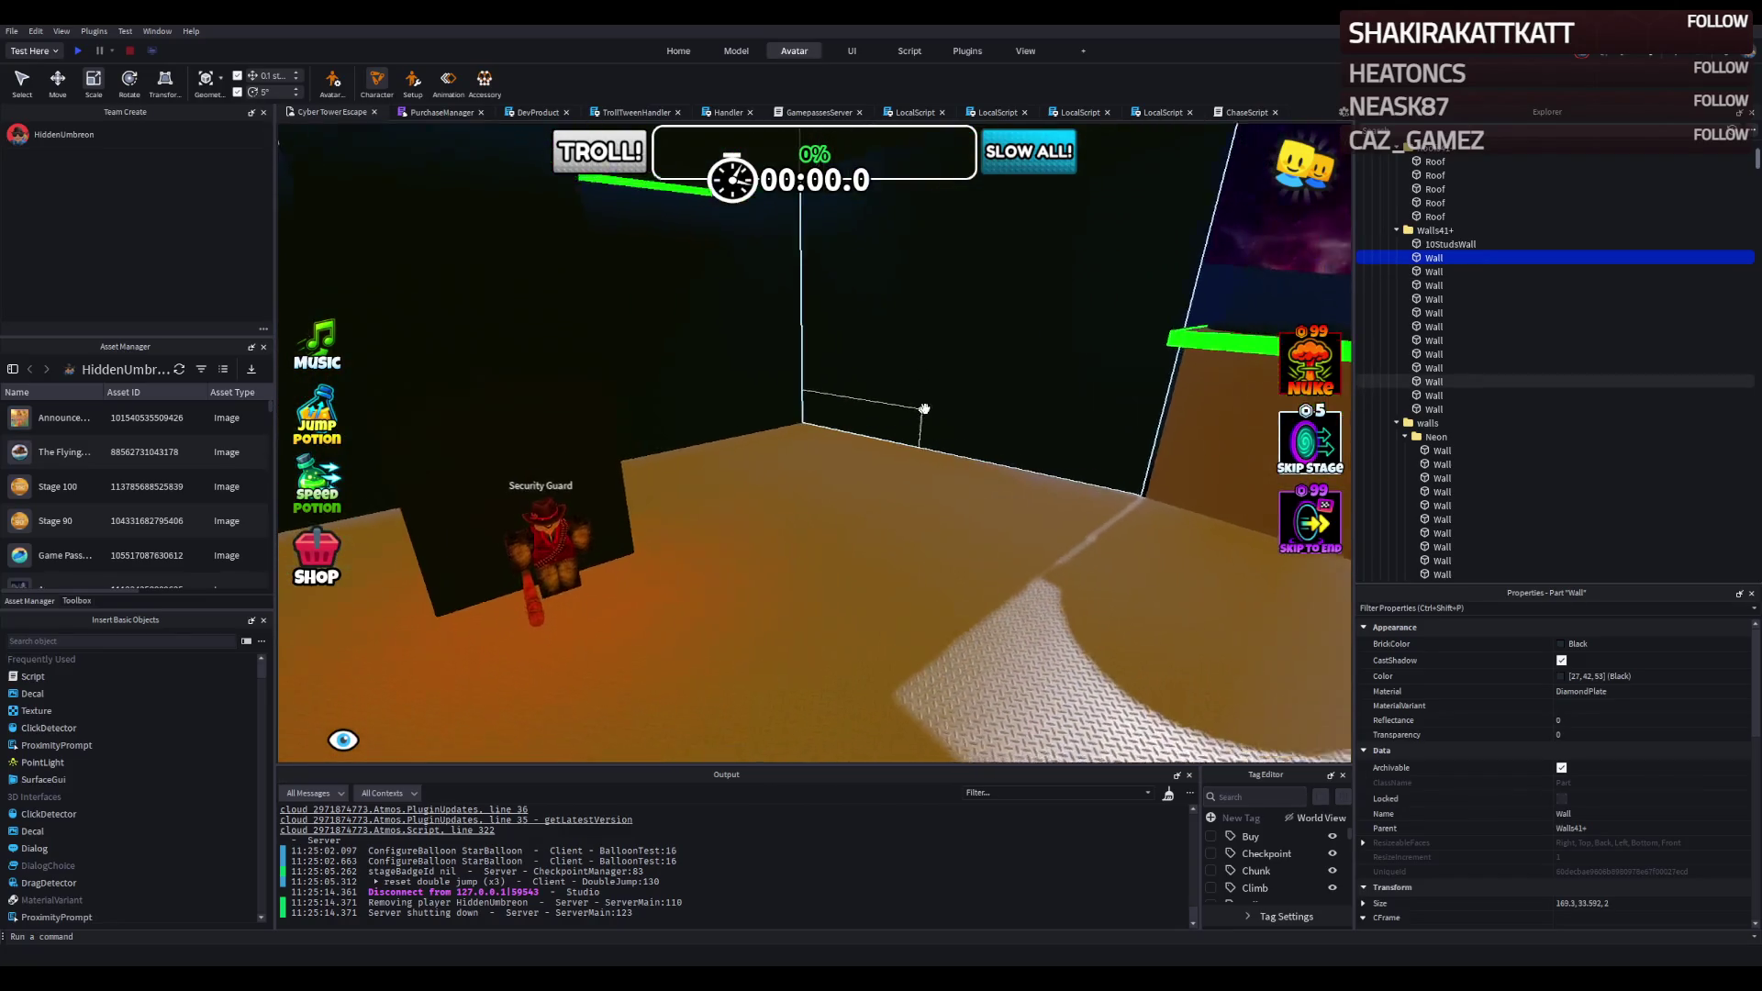
scroll(815, 443, down, 5)
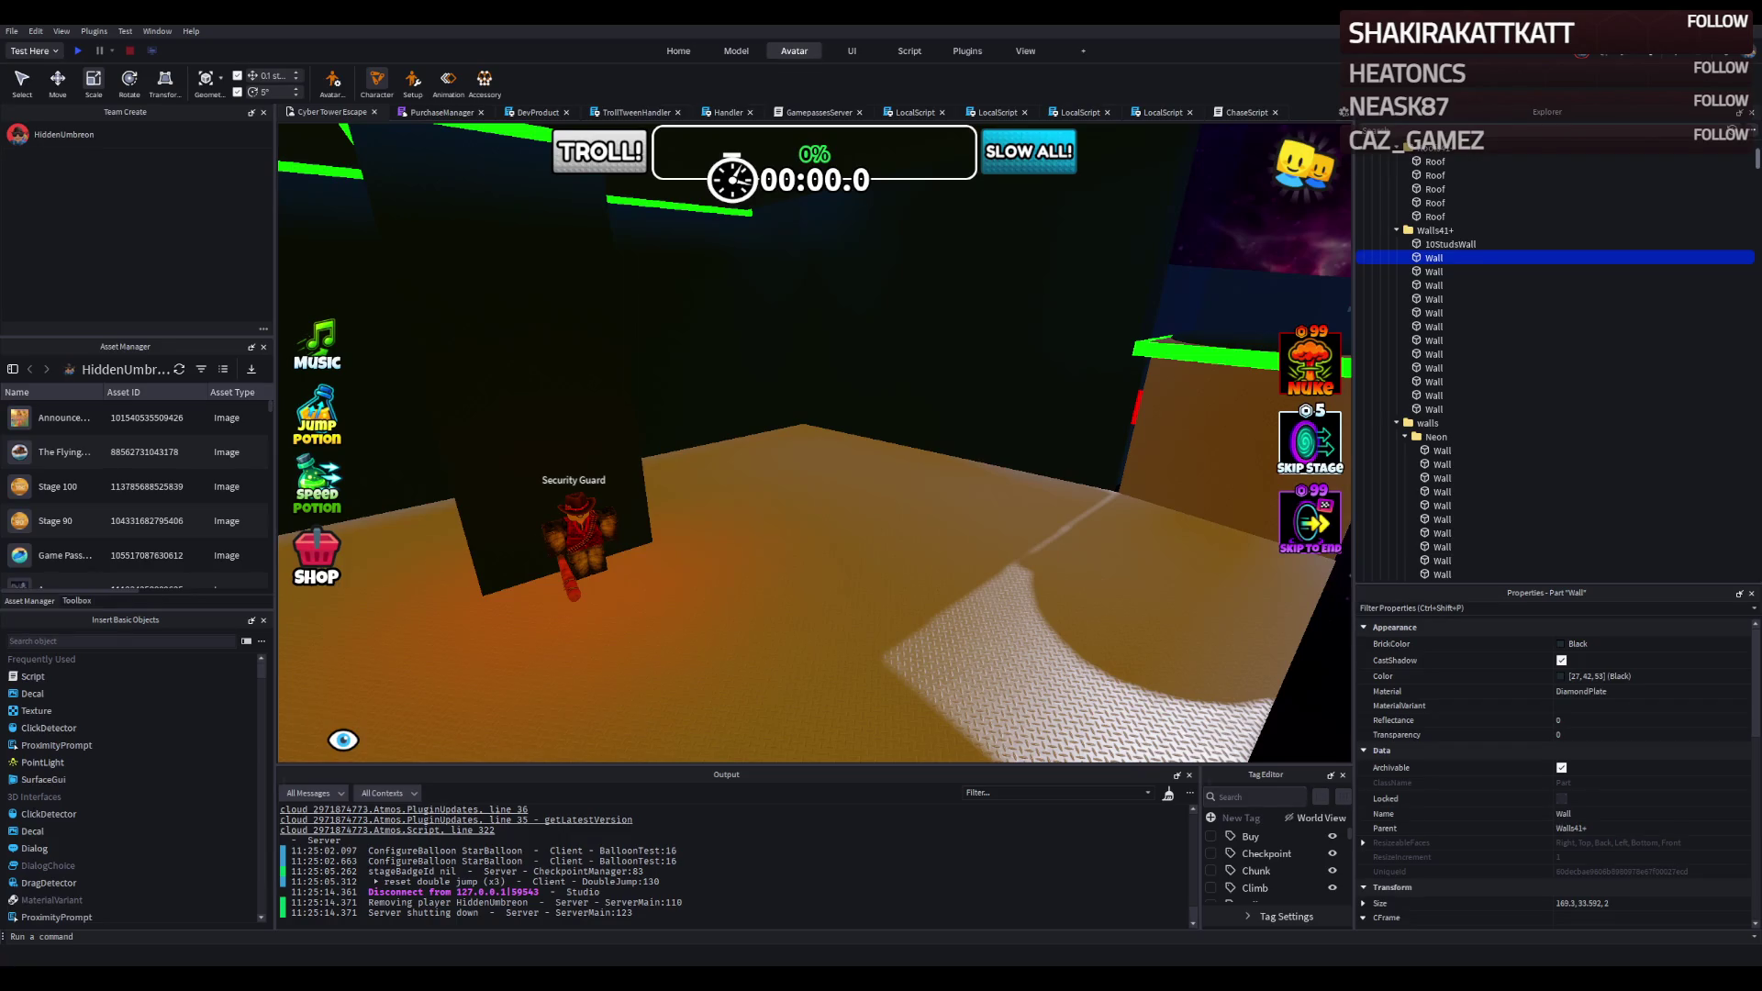
key(d)
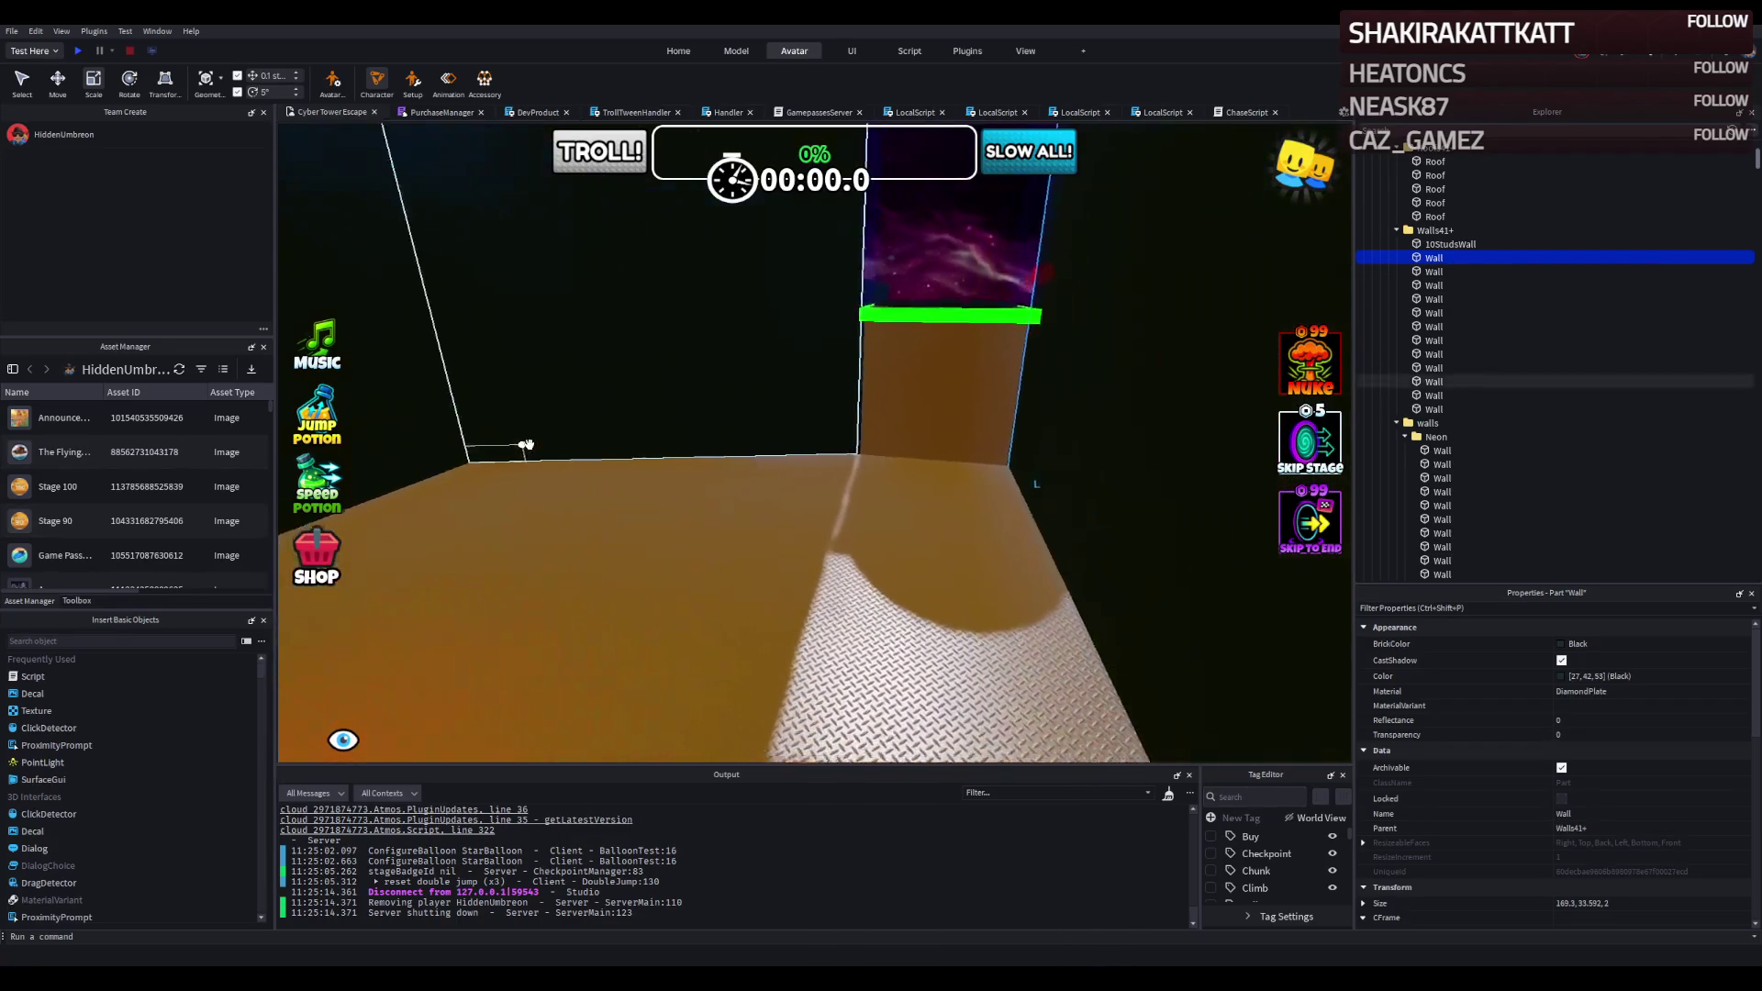
key(w)
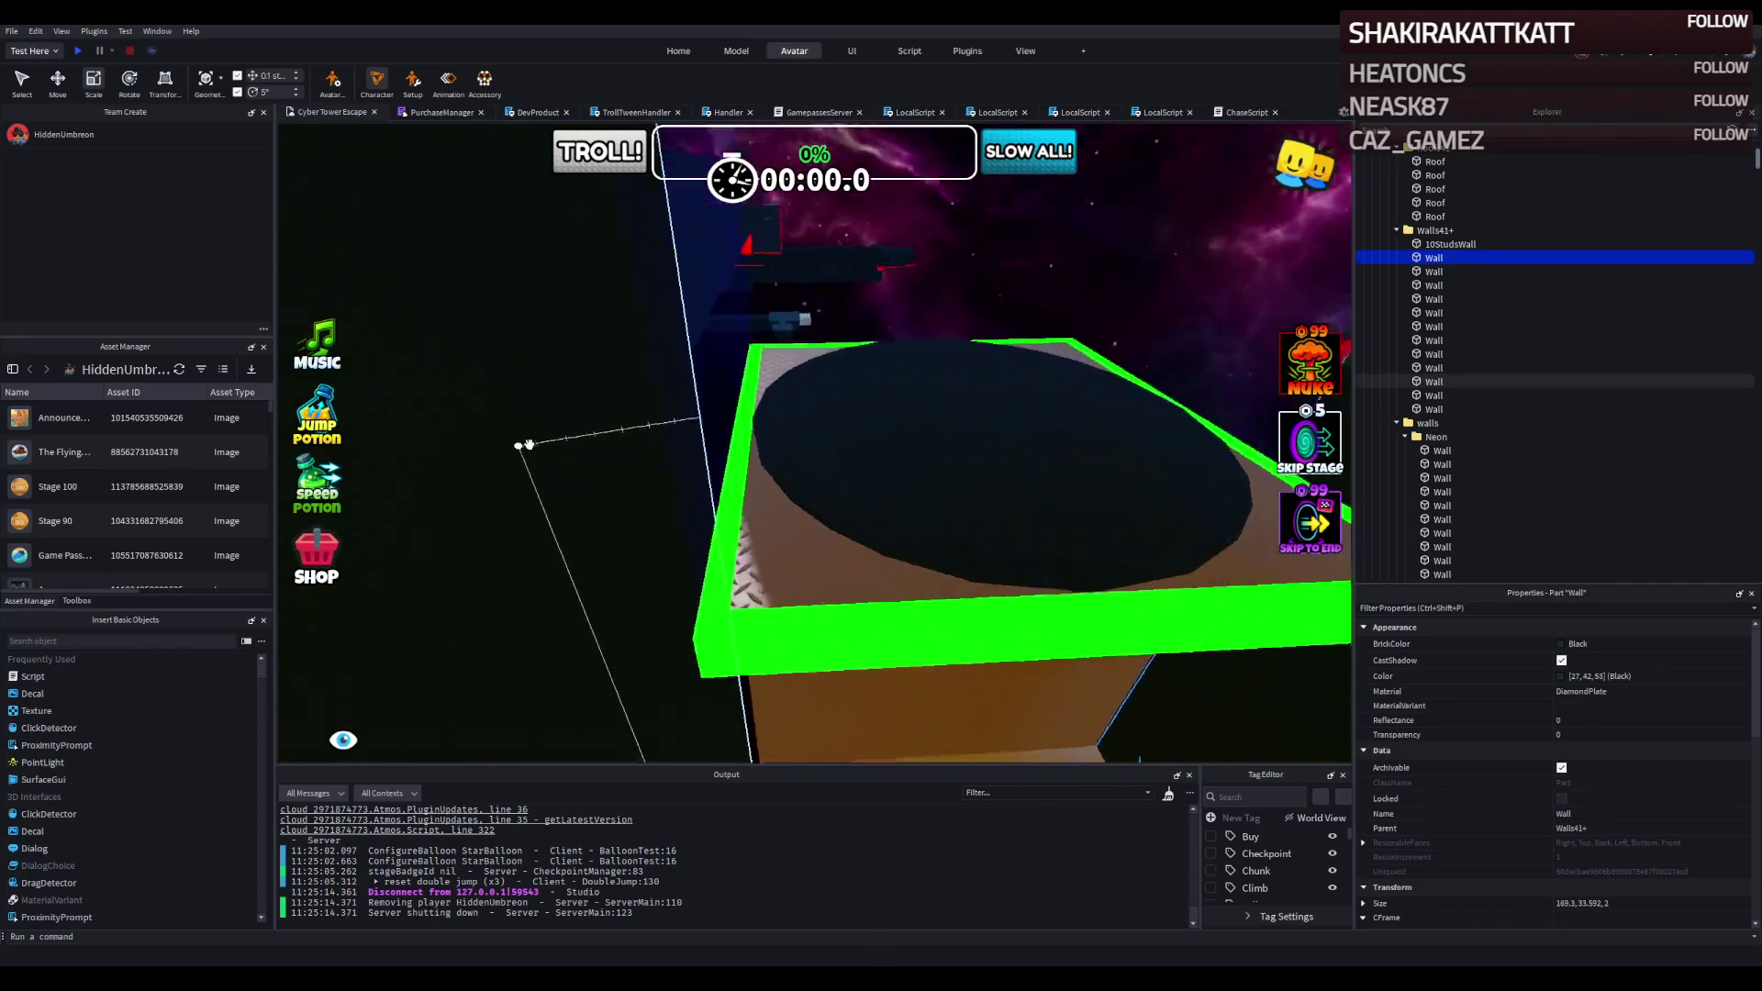
key(w)
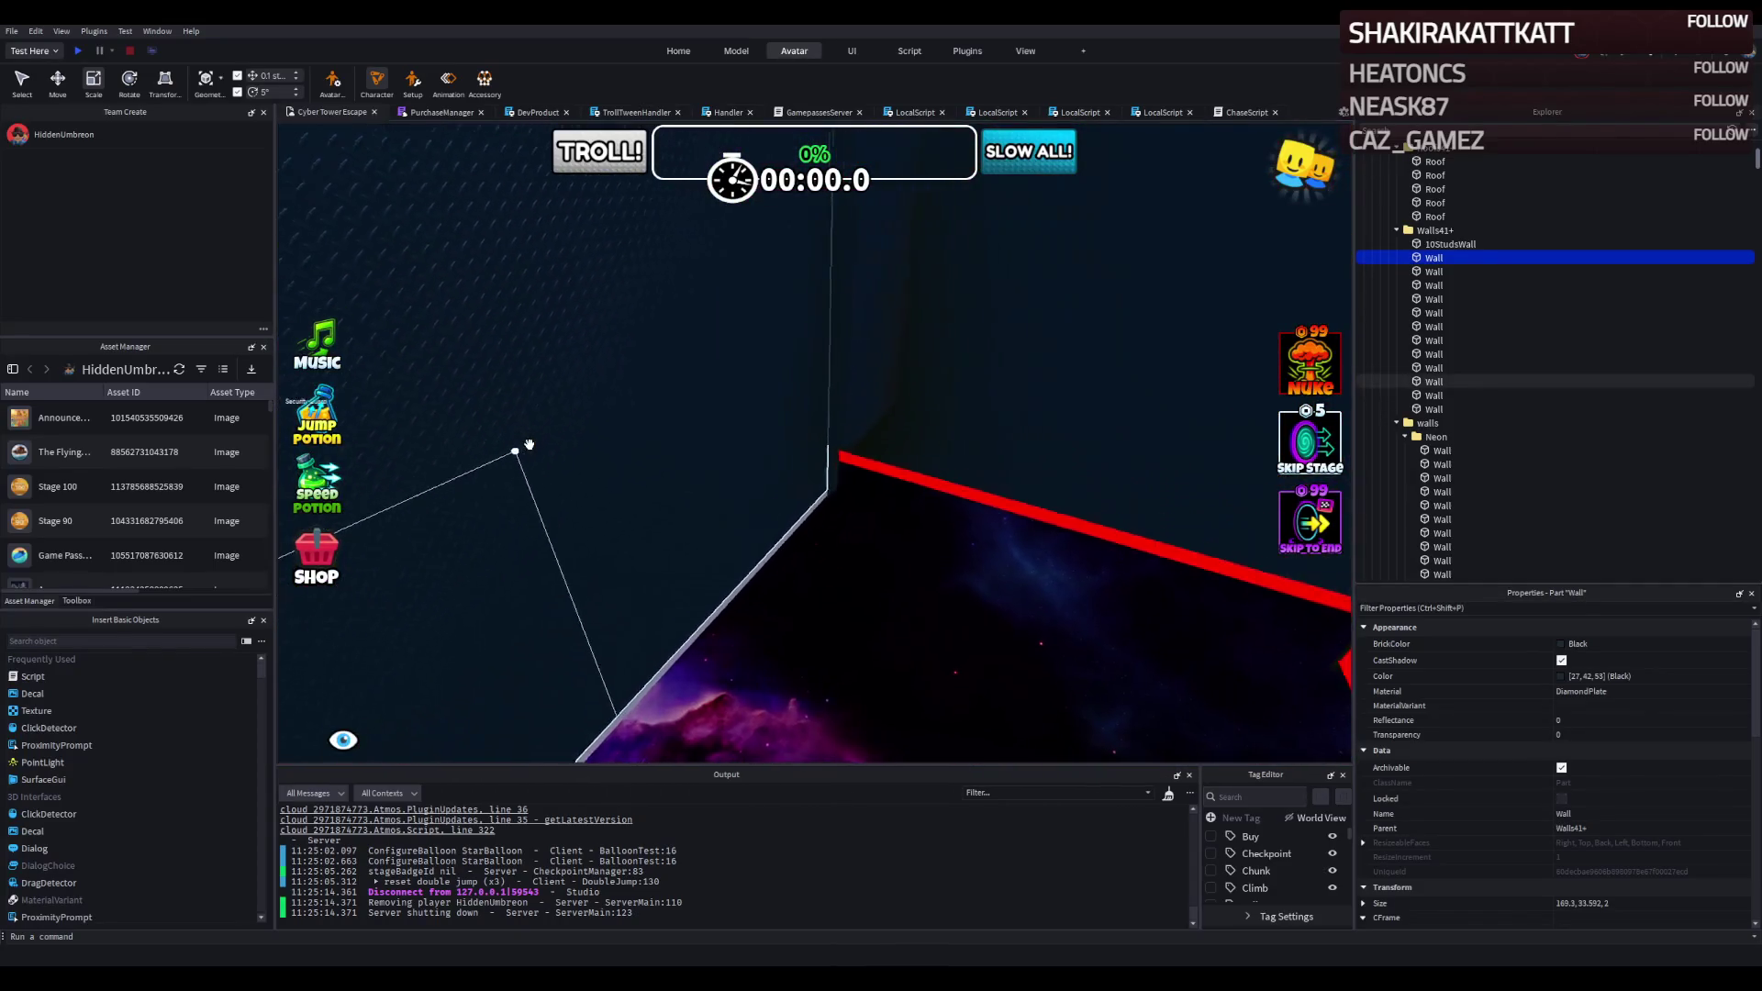
key(w)
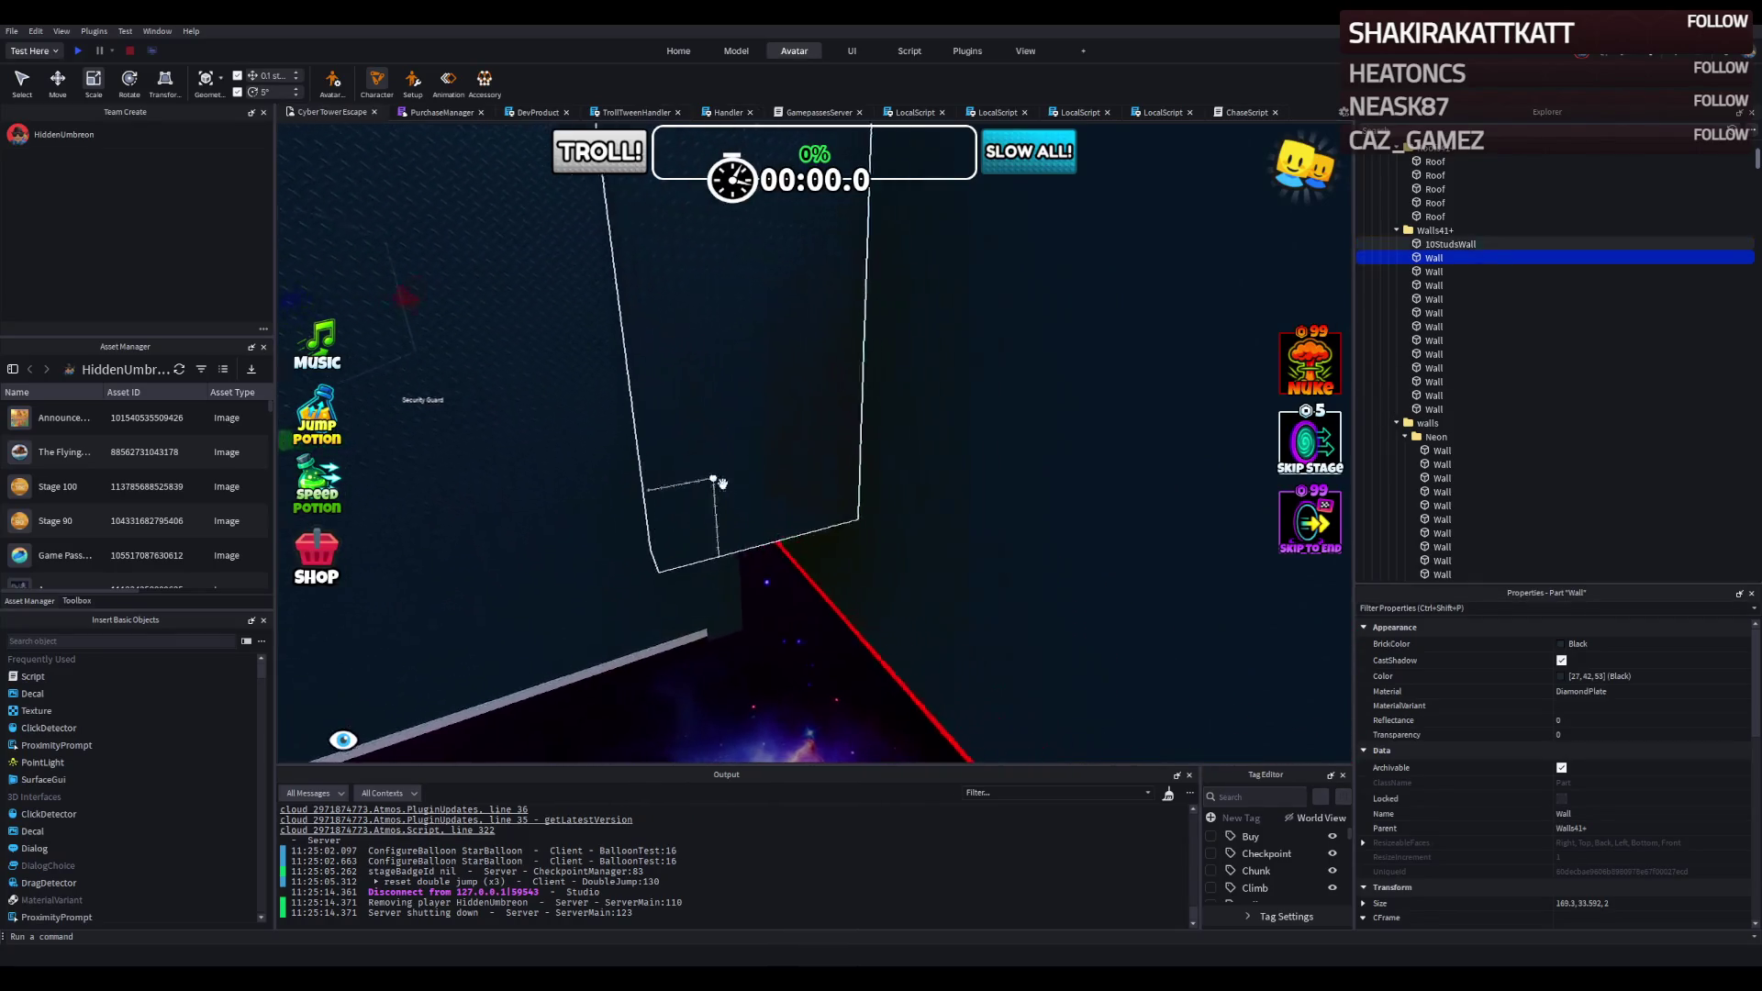
key(f)
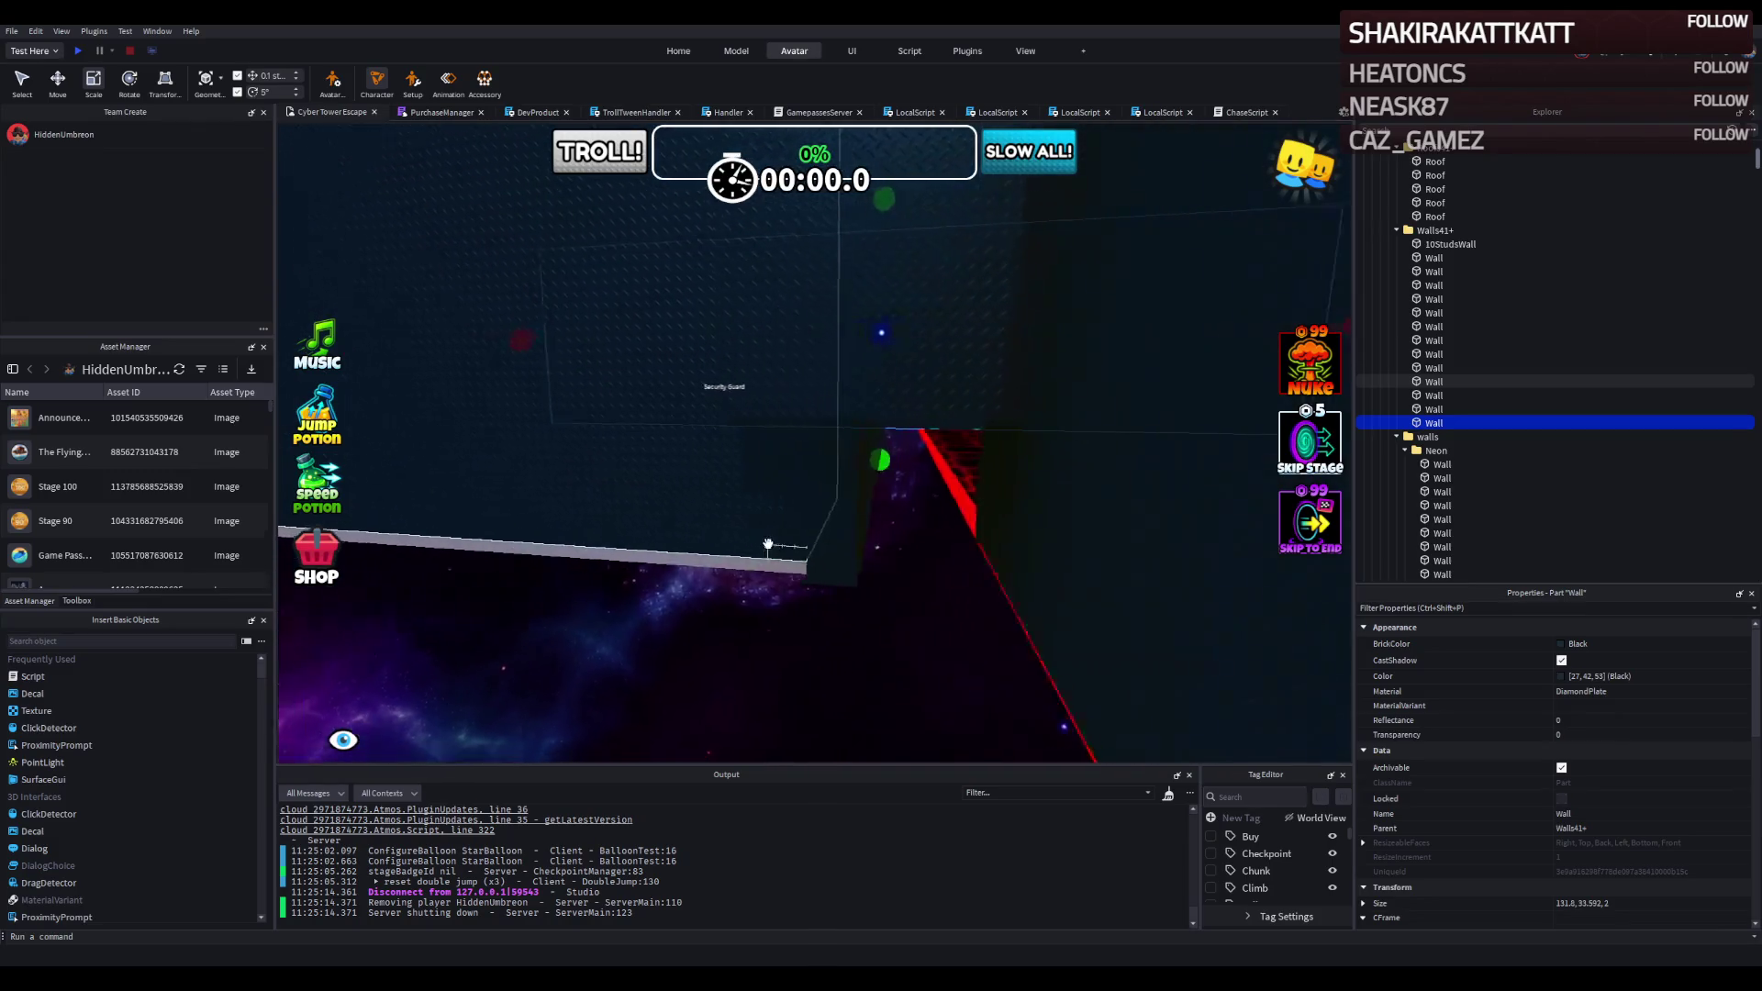
Fly the camera around to face the black DiamondPlate wall beside the orange floor.
key(ctrl+2)
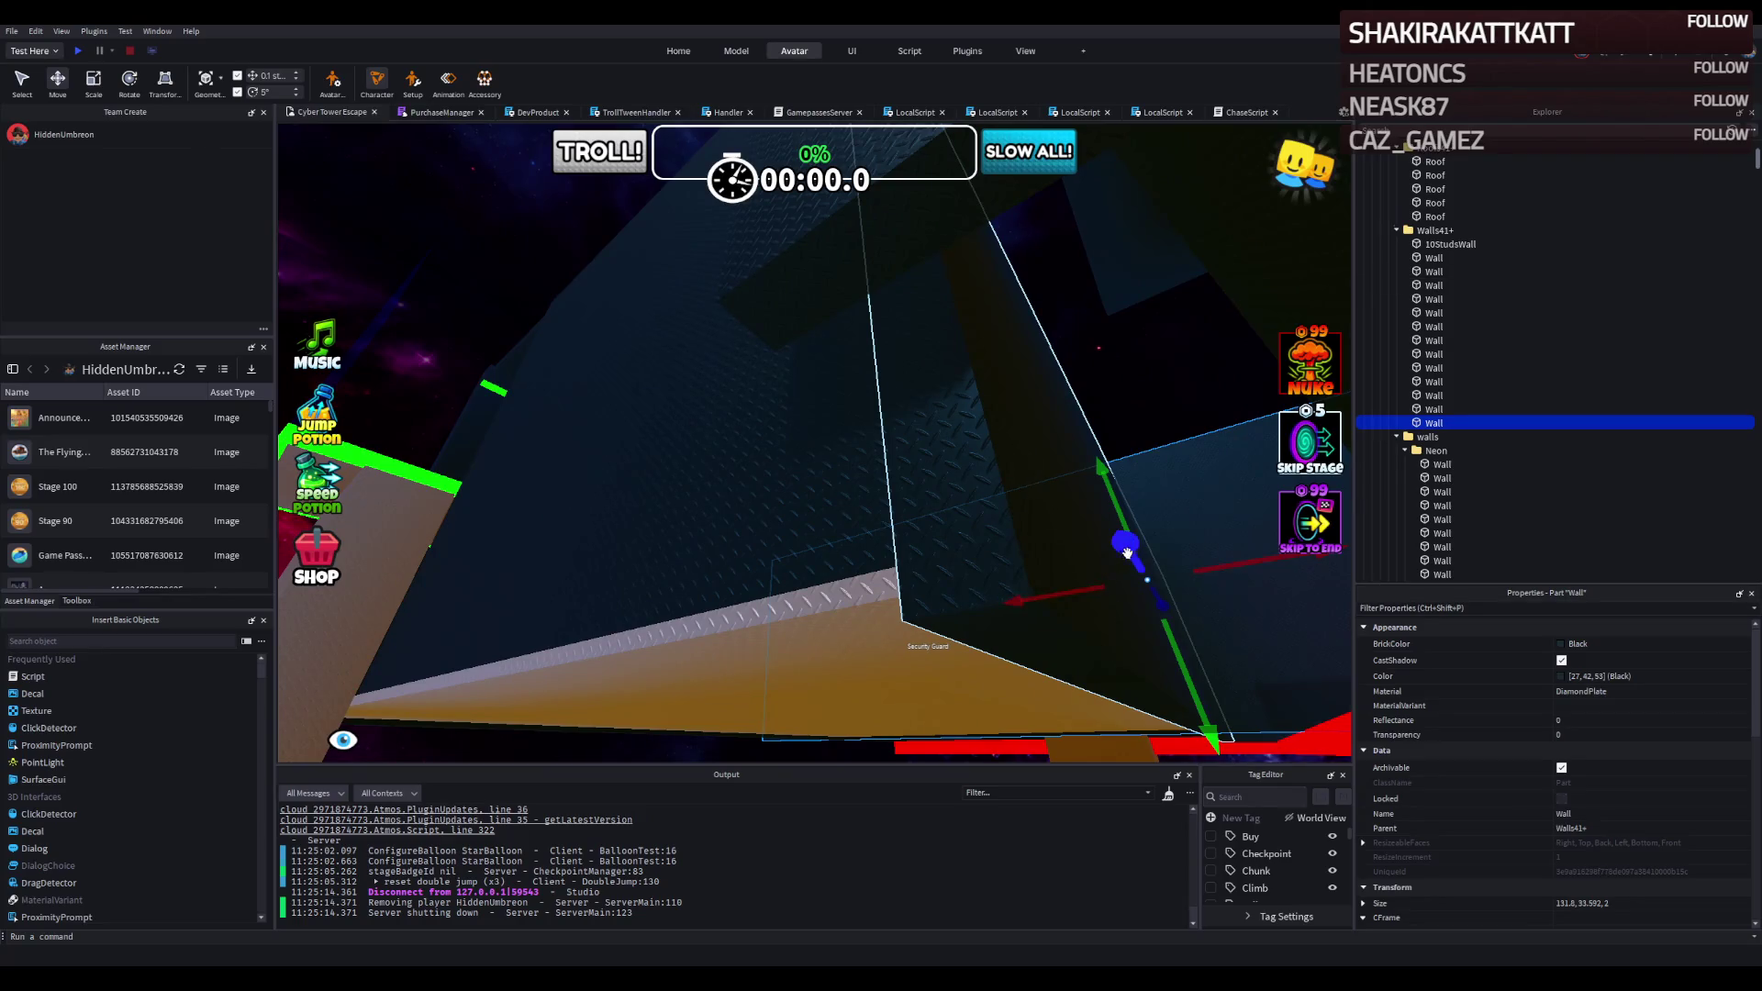
key(ctrl+3)
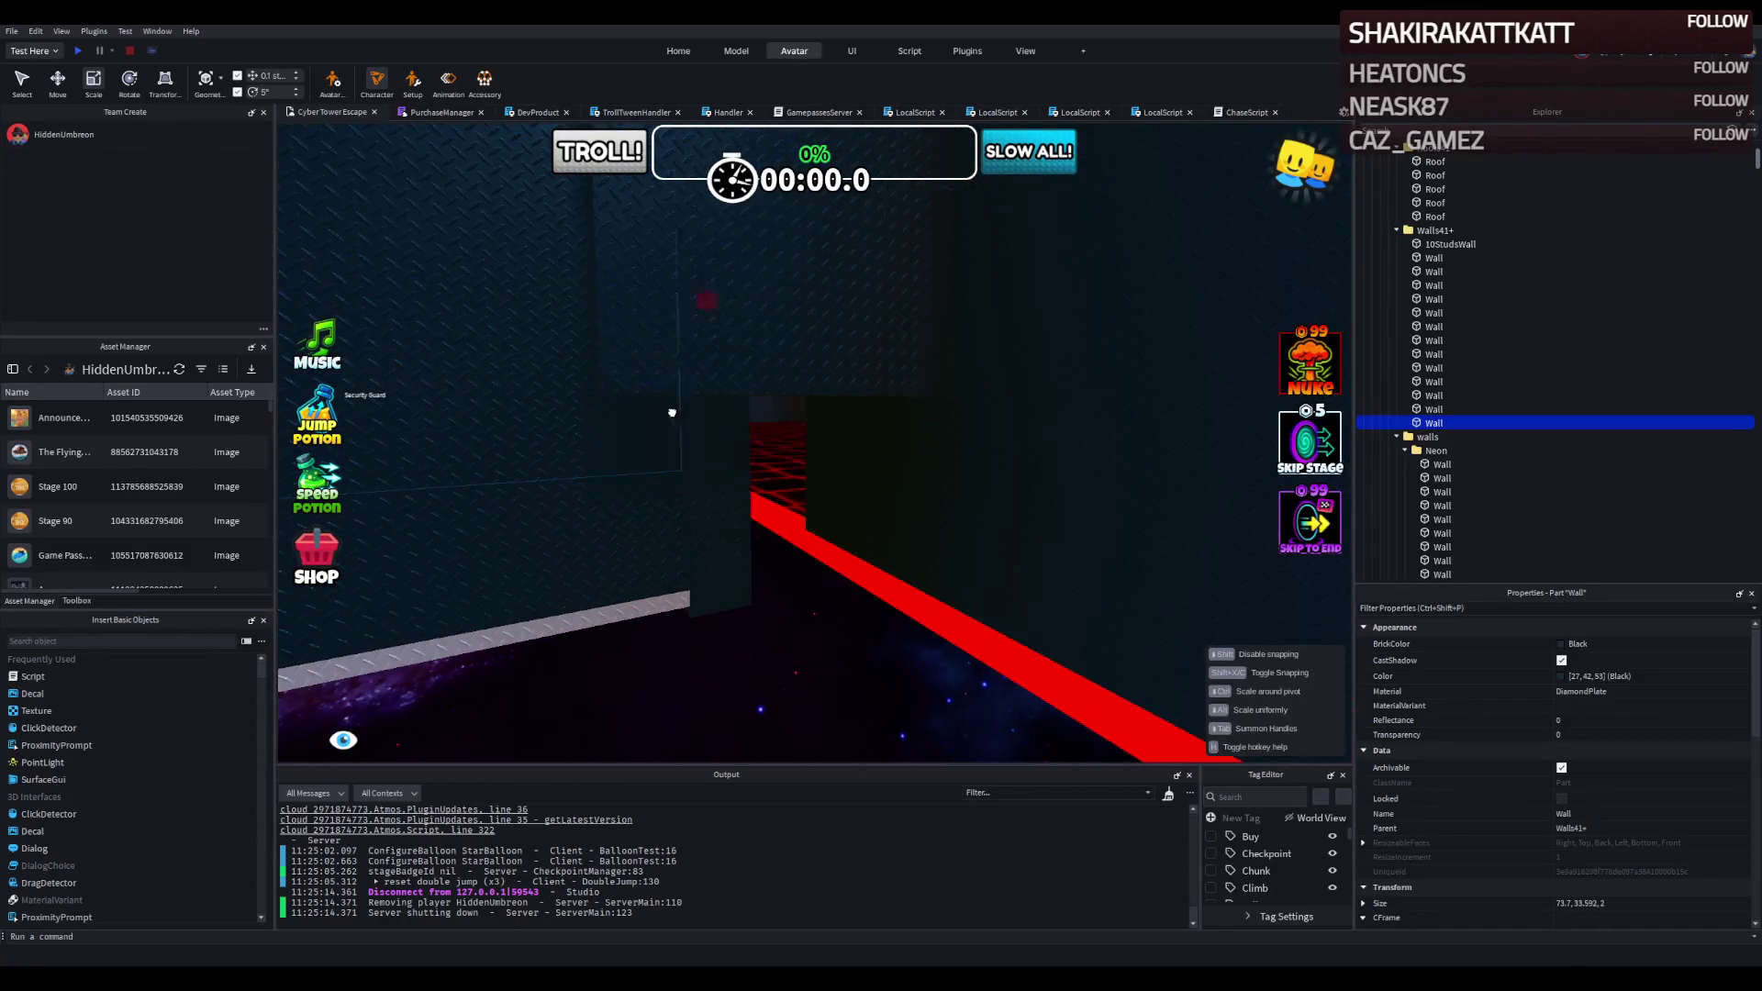
key(ctrl+2)
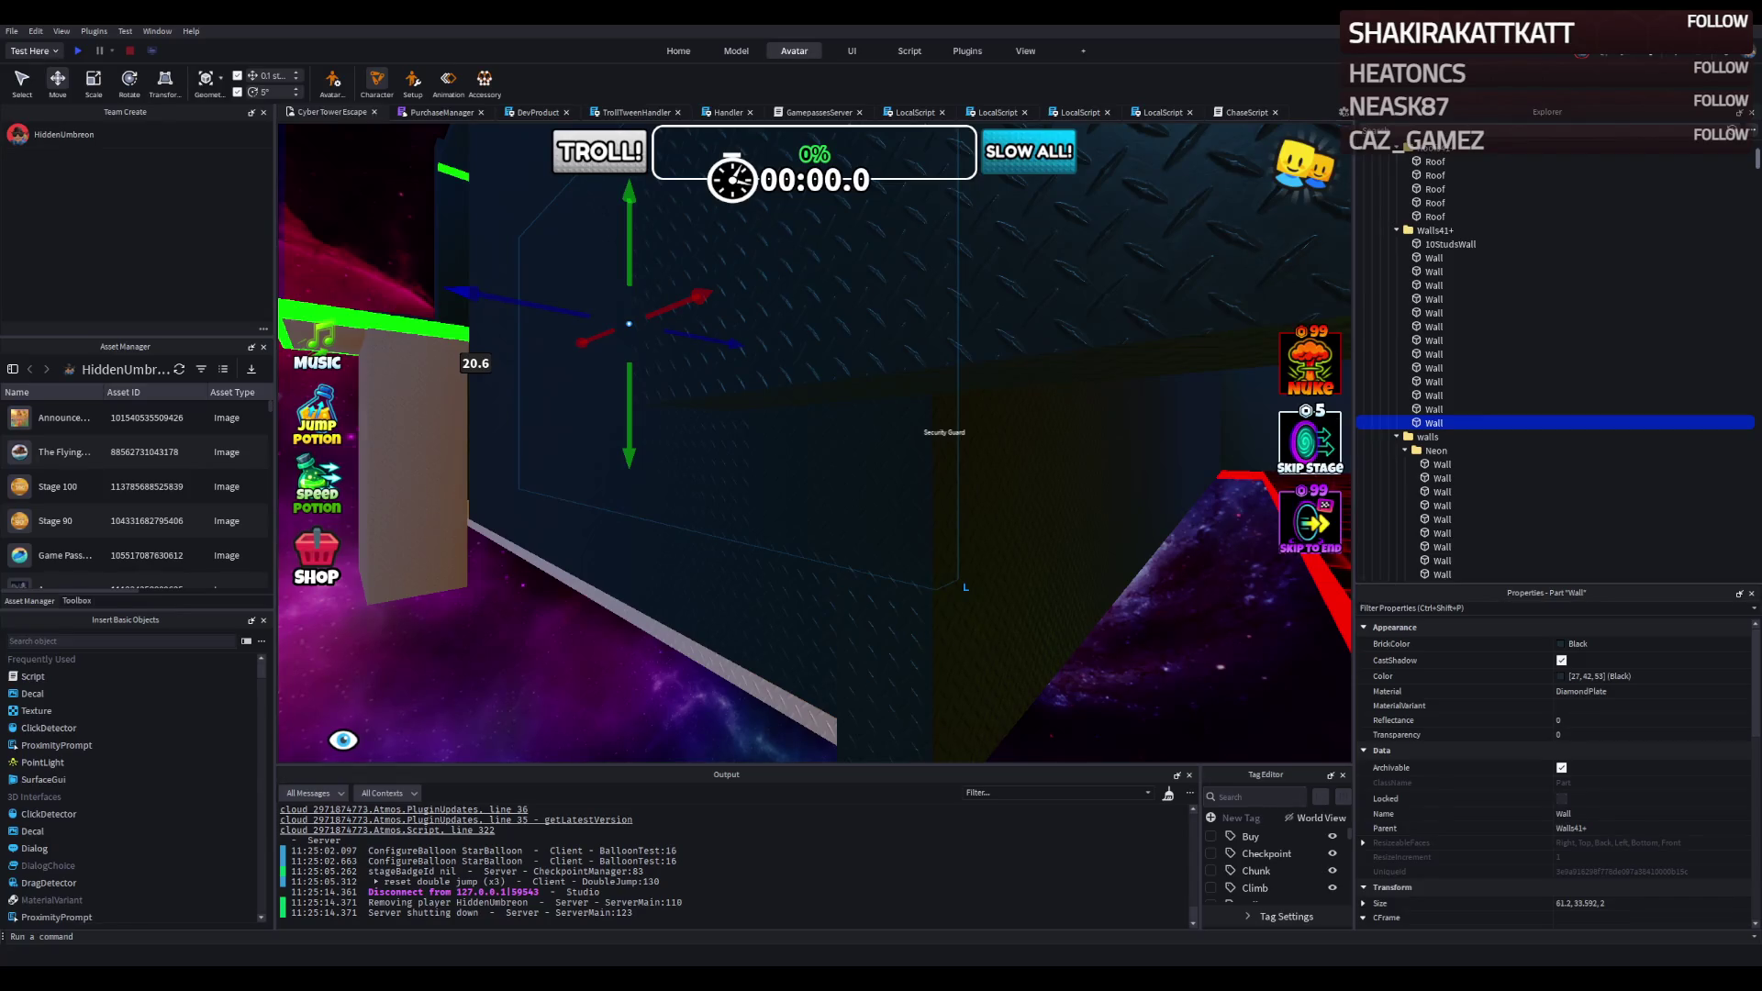
key(a)
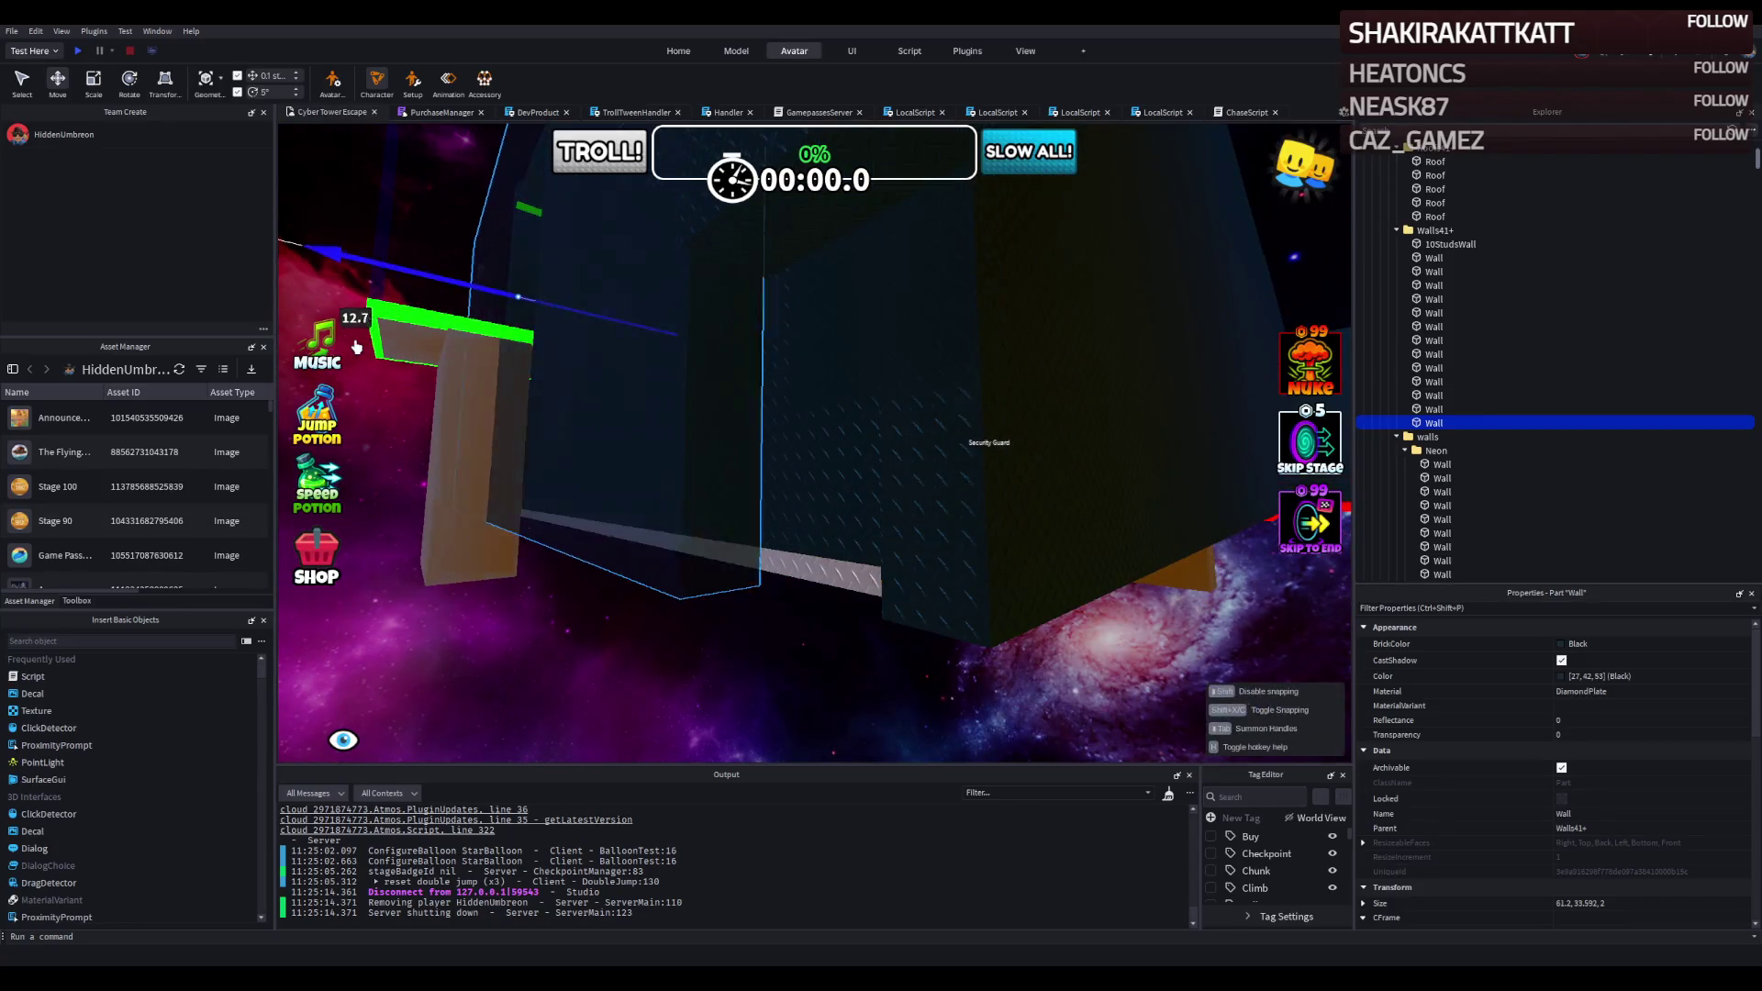
key(w)
key(d)
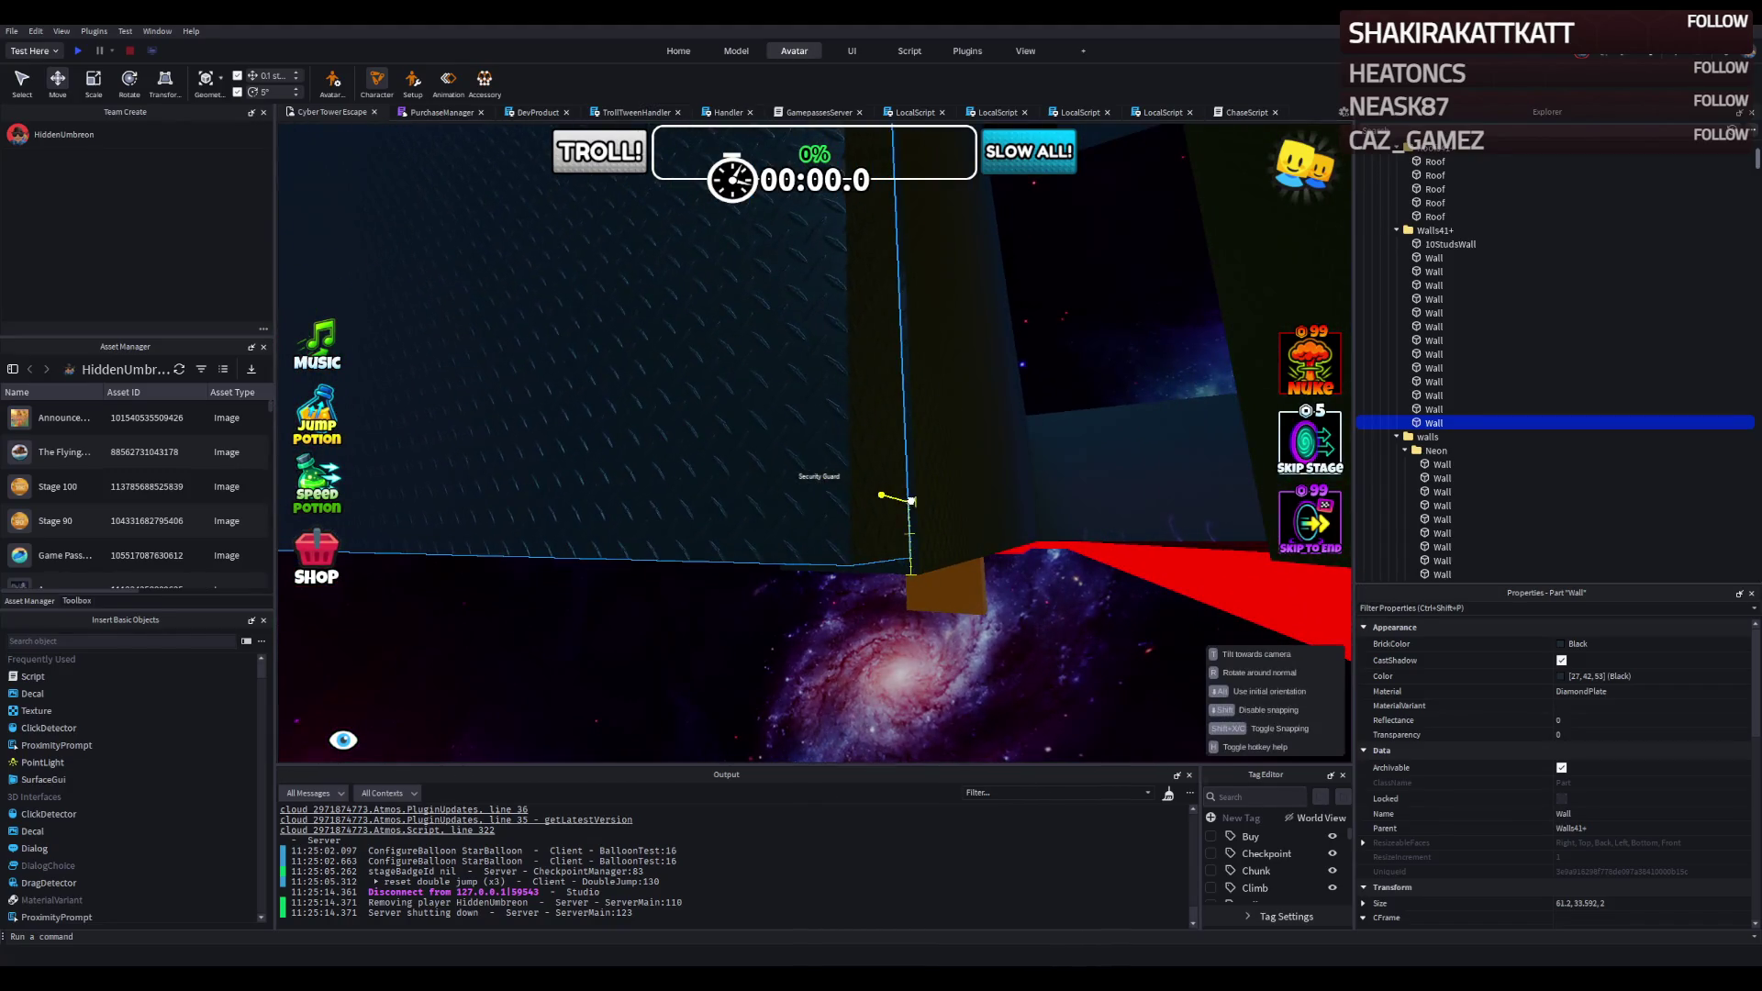
key(w)
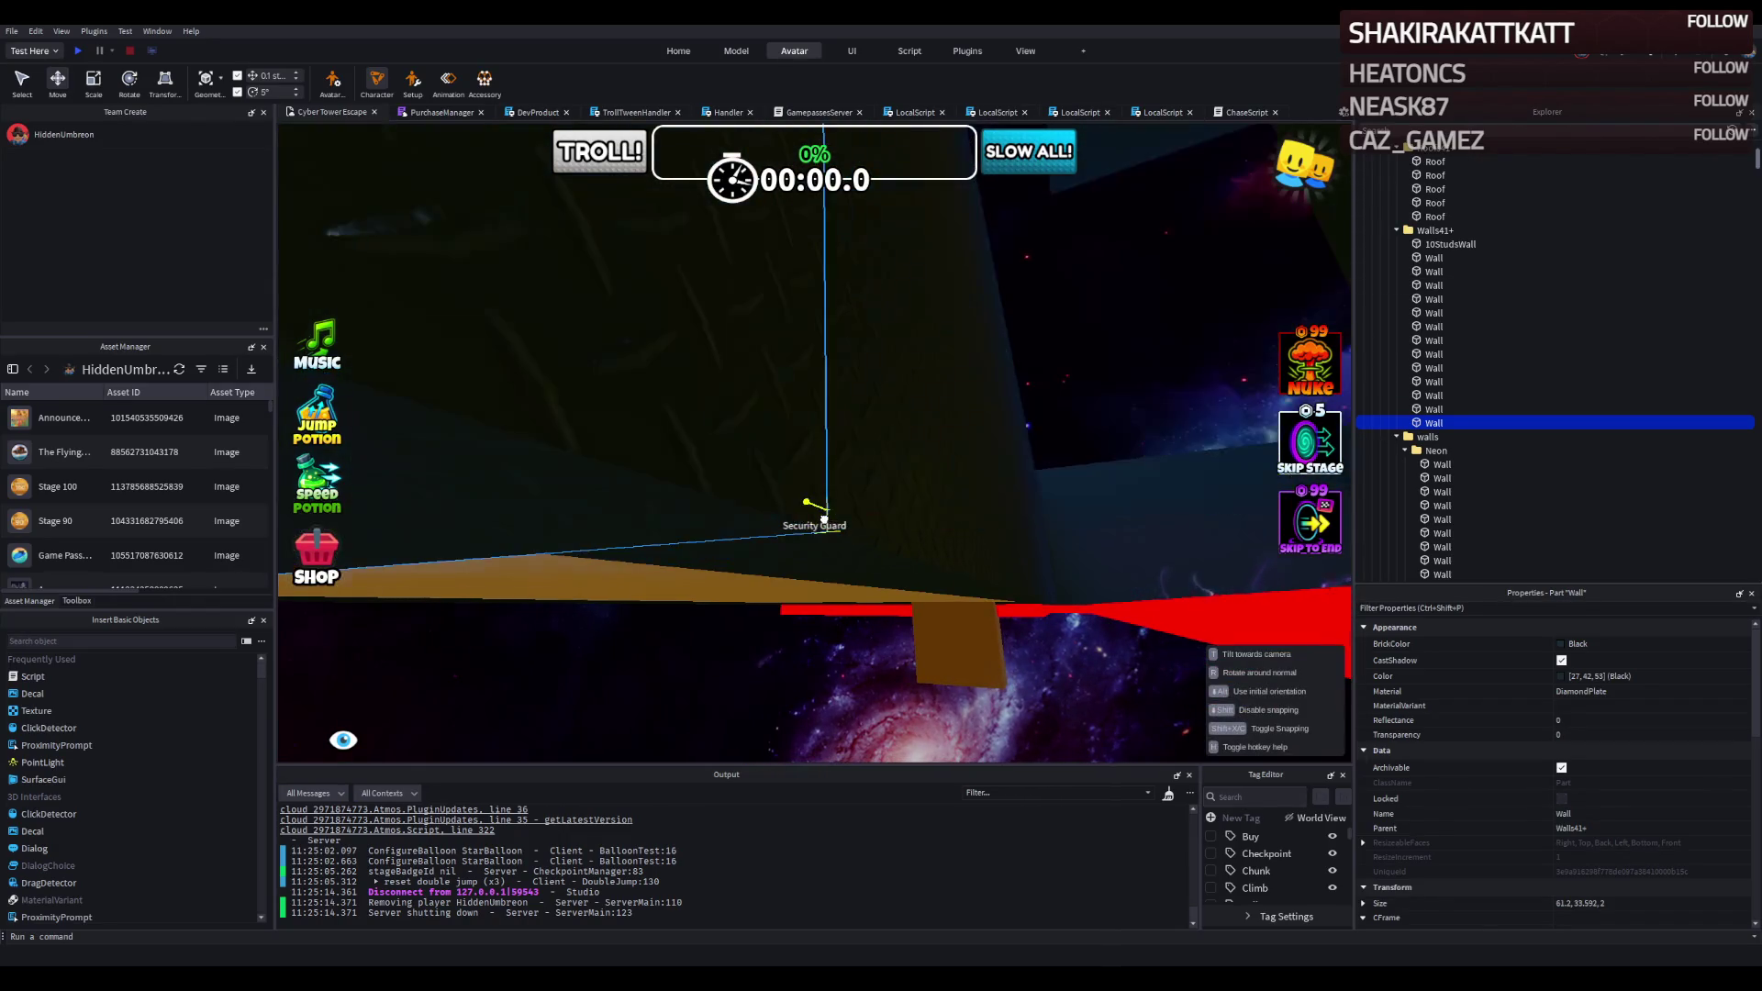
key(s)
key(w)
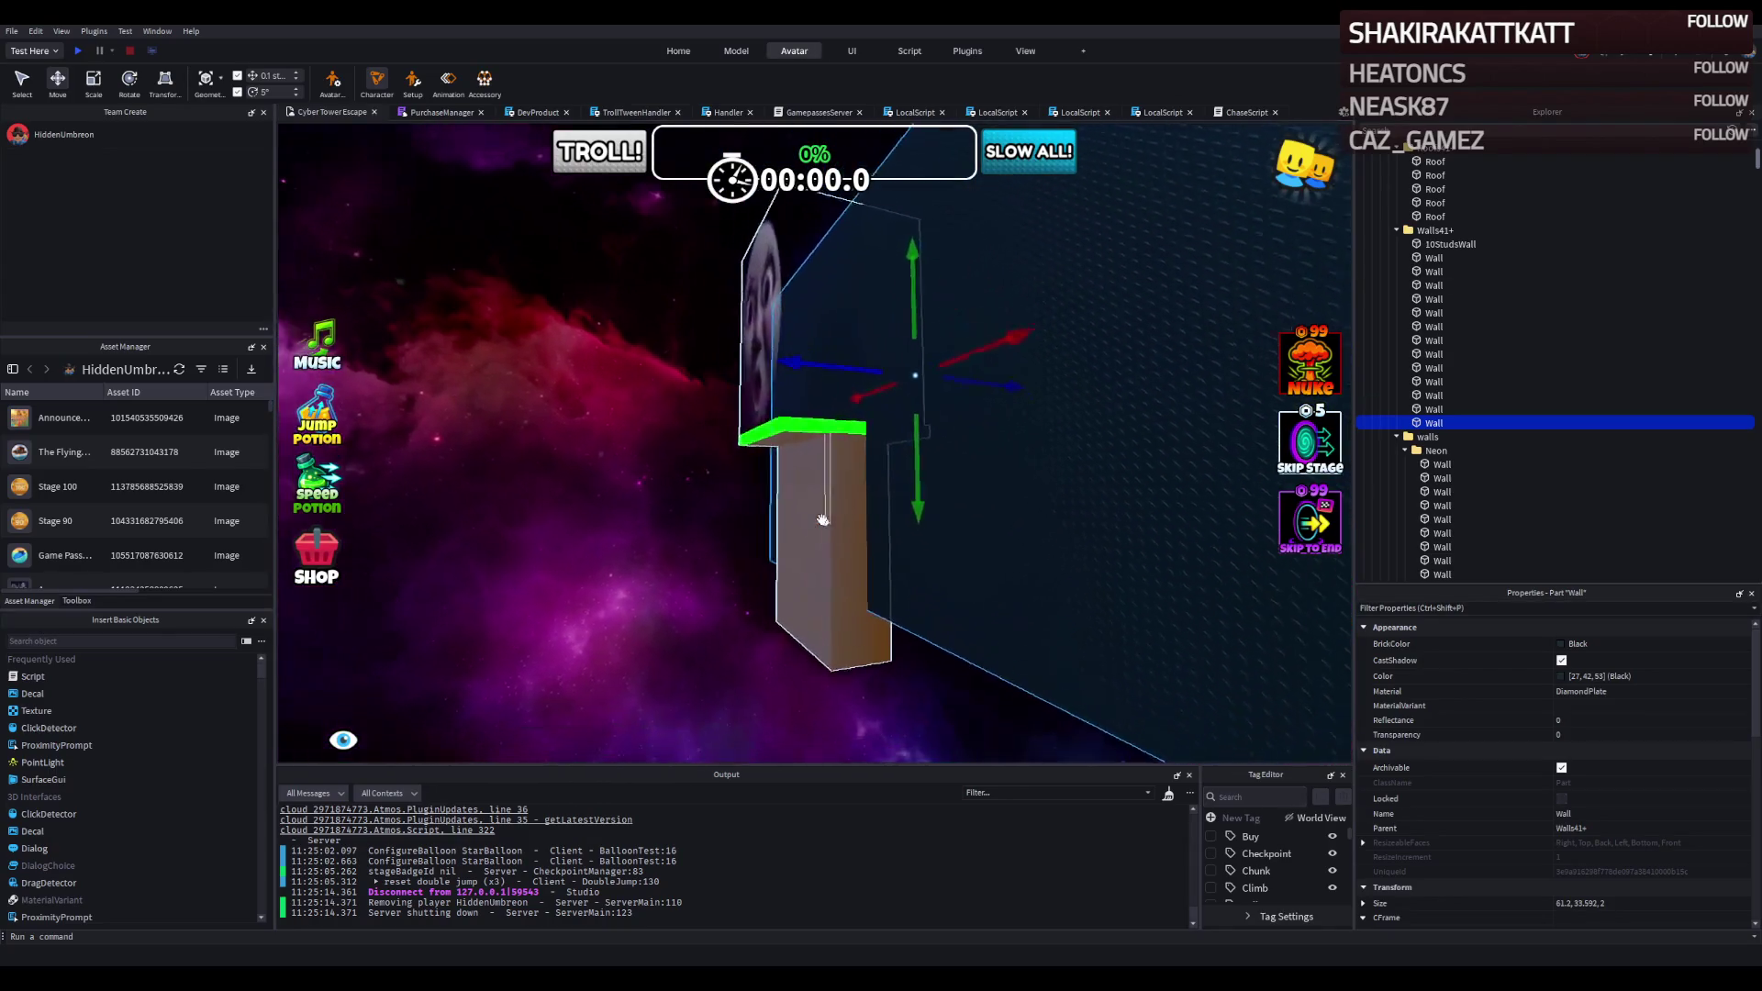
Narrow the DiamondPlate wall to 35.6 studs and back off to check the neon outline.
key(ctrl+3)
key(a)
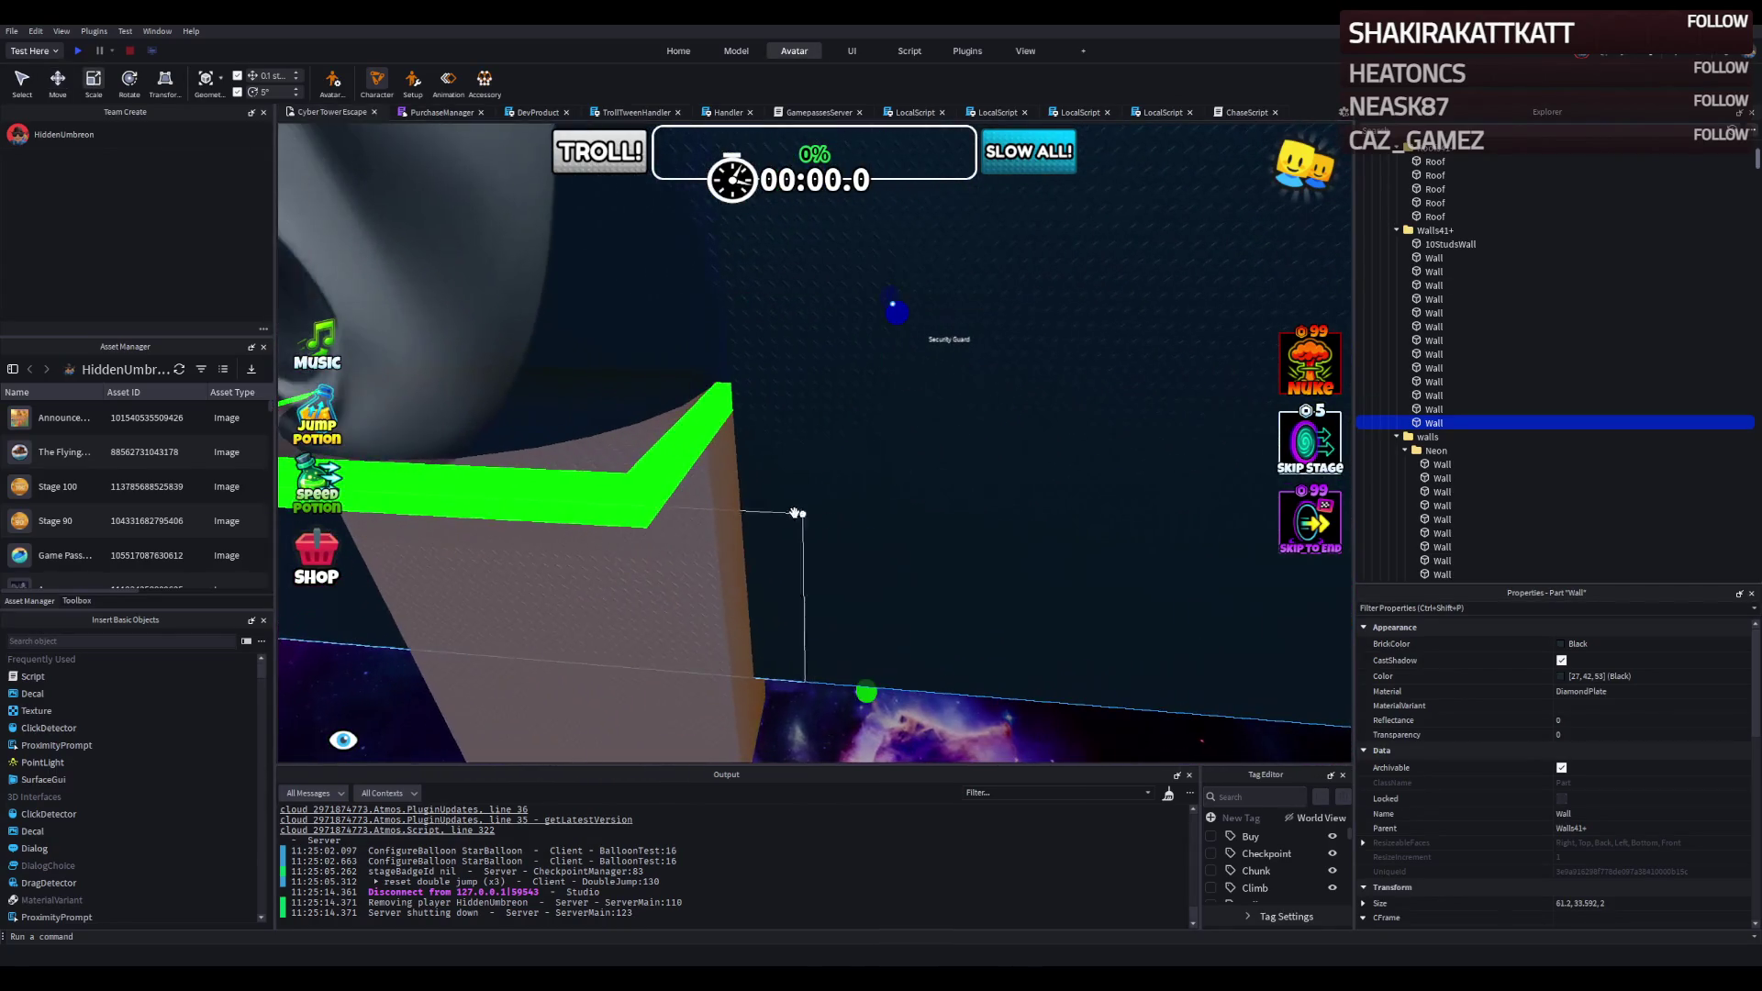
key(a)
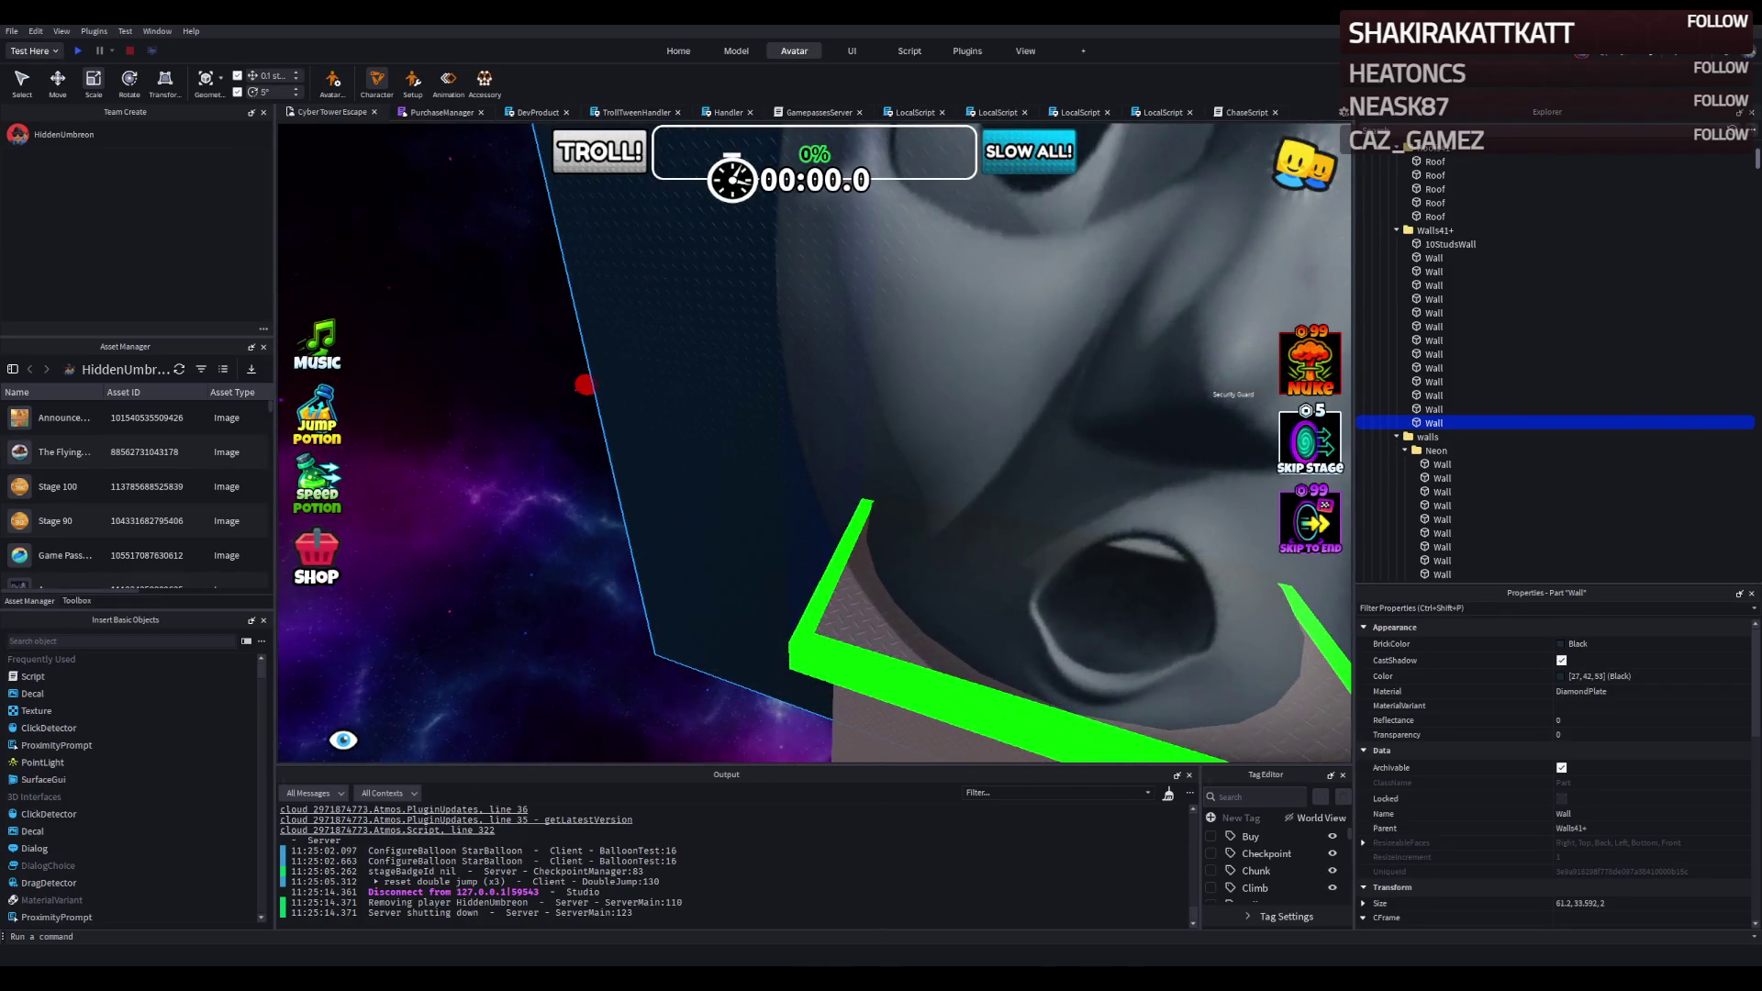
key(d)
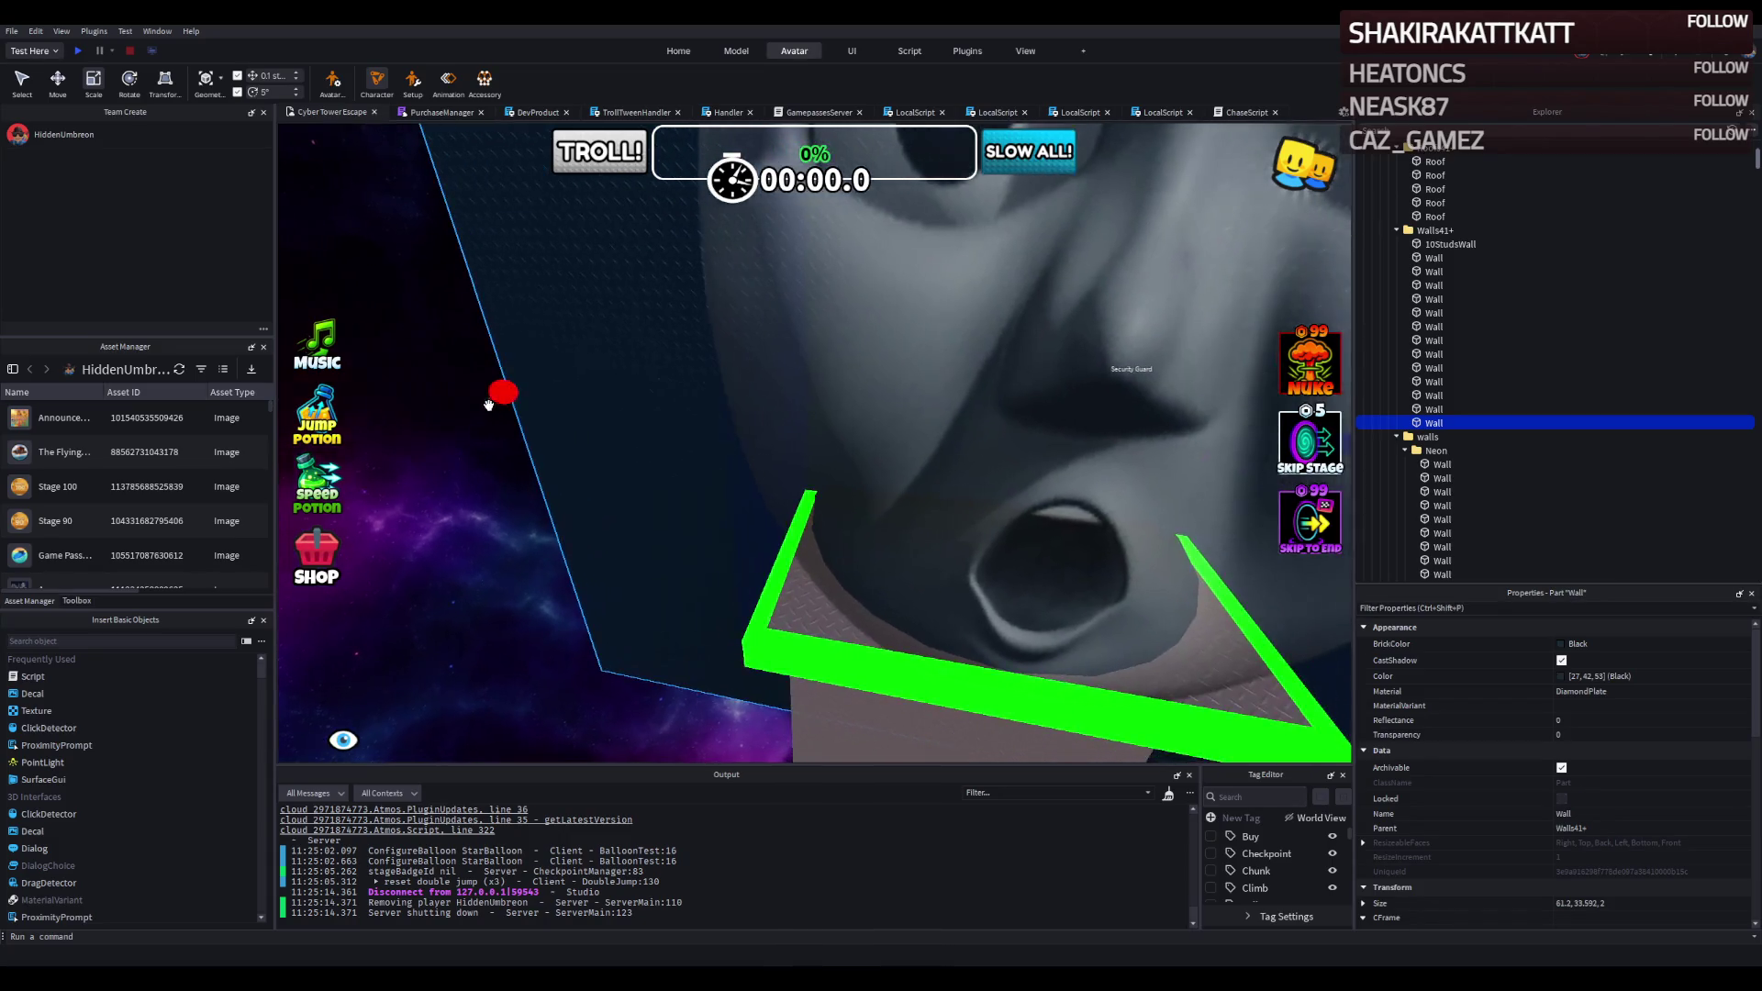
mouse_move(499, 397)
mouse_down()
mouse_move(590, 386)
mouse_move(555, 355)
mouse_move(598, 412)
mouse_up()
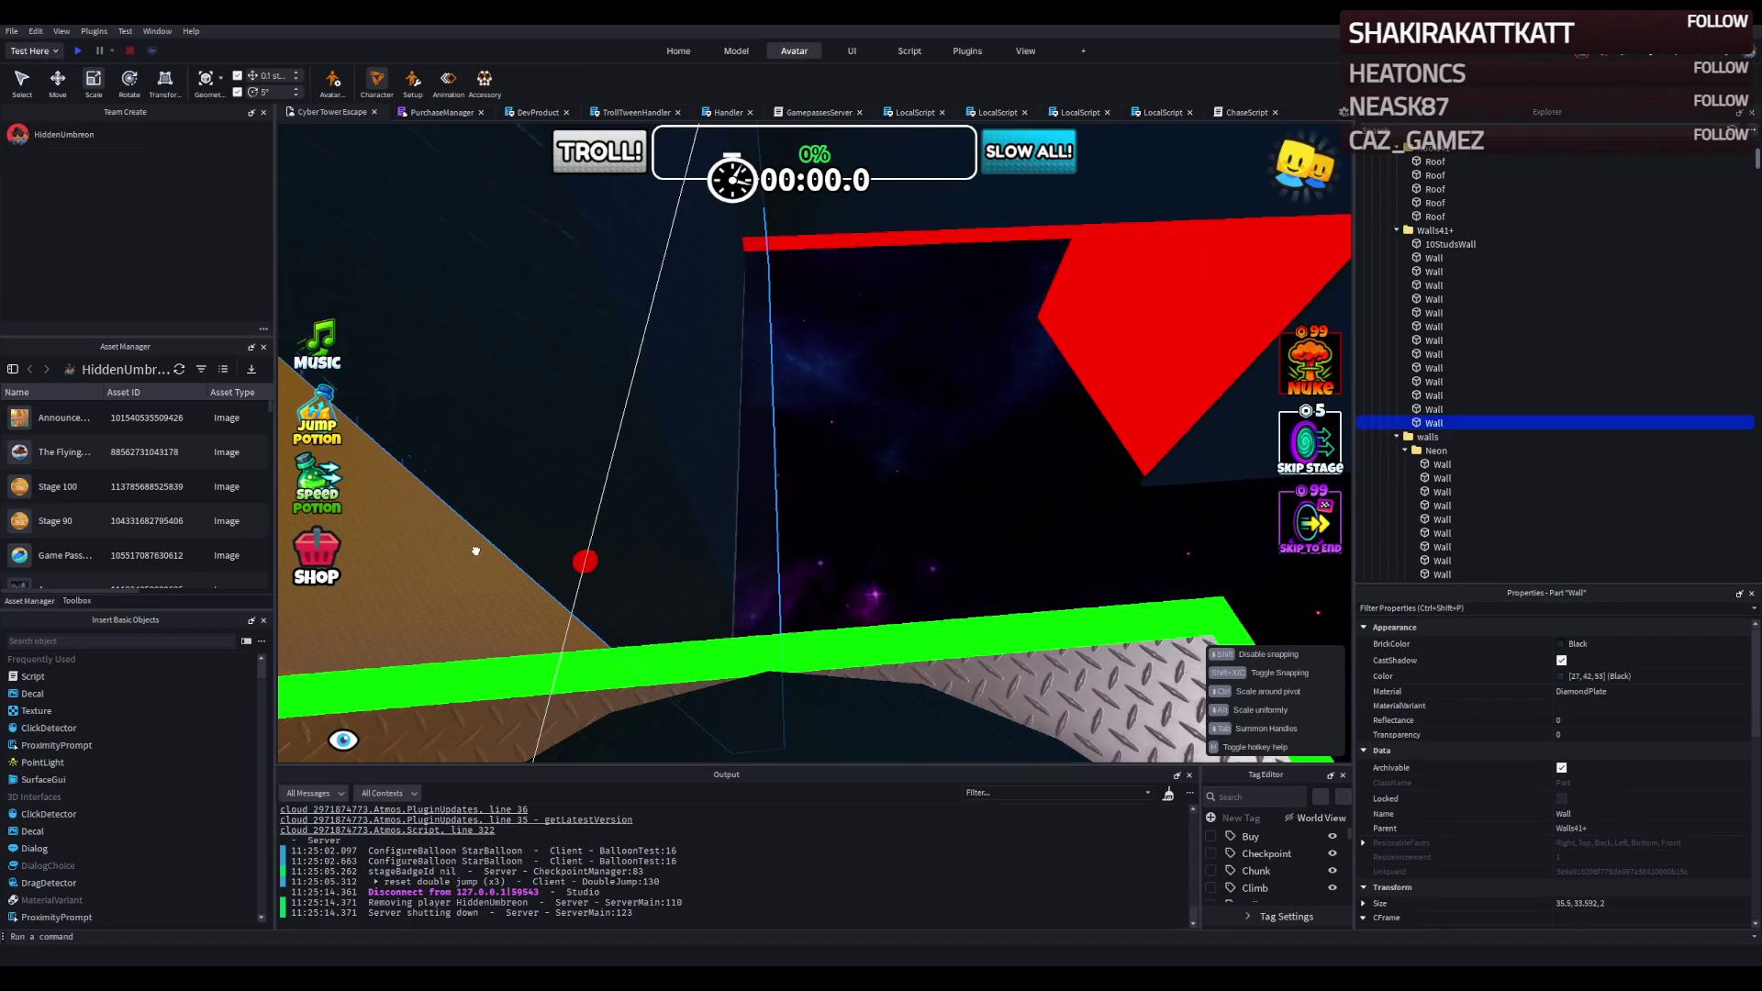
key(d)
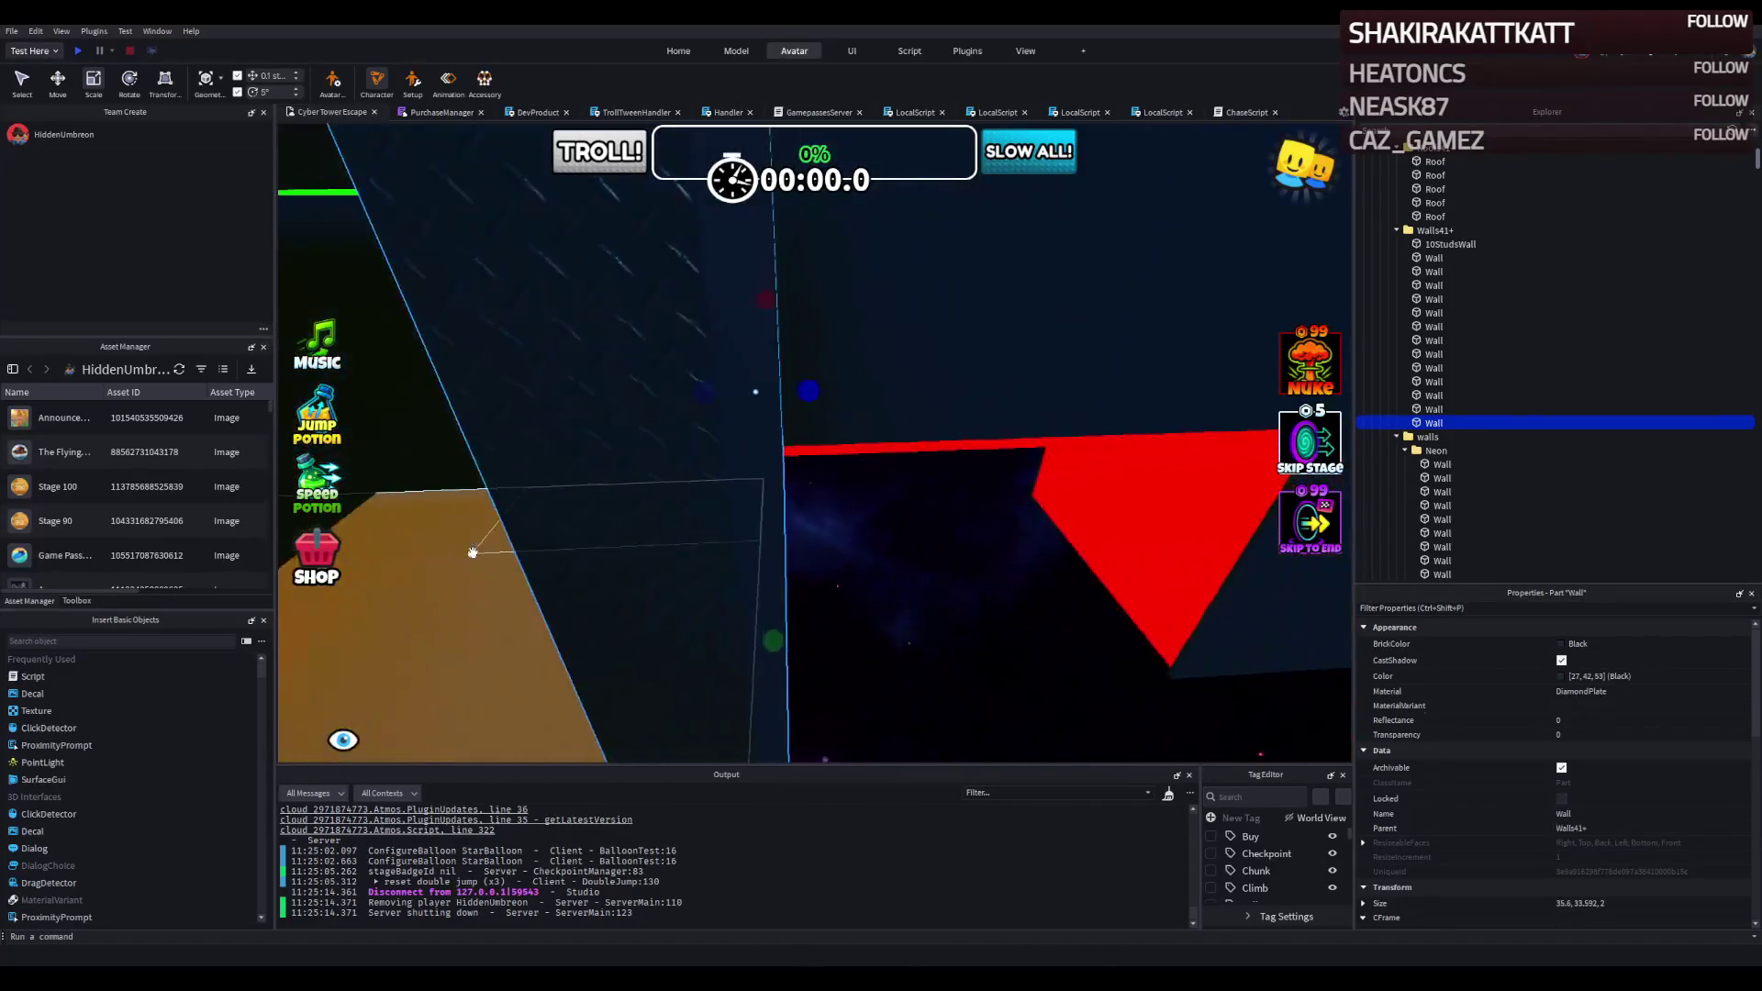
key(a)
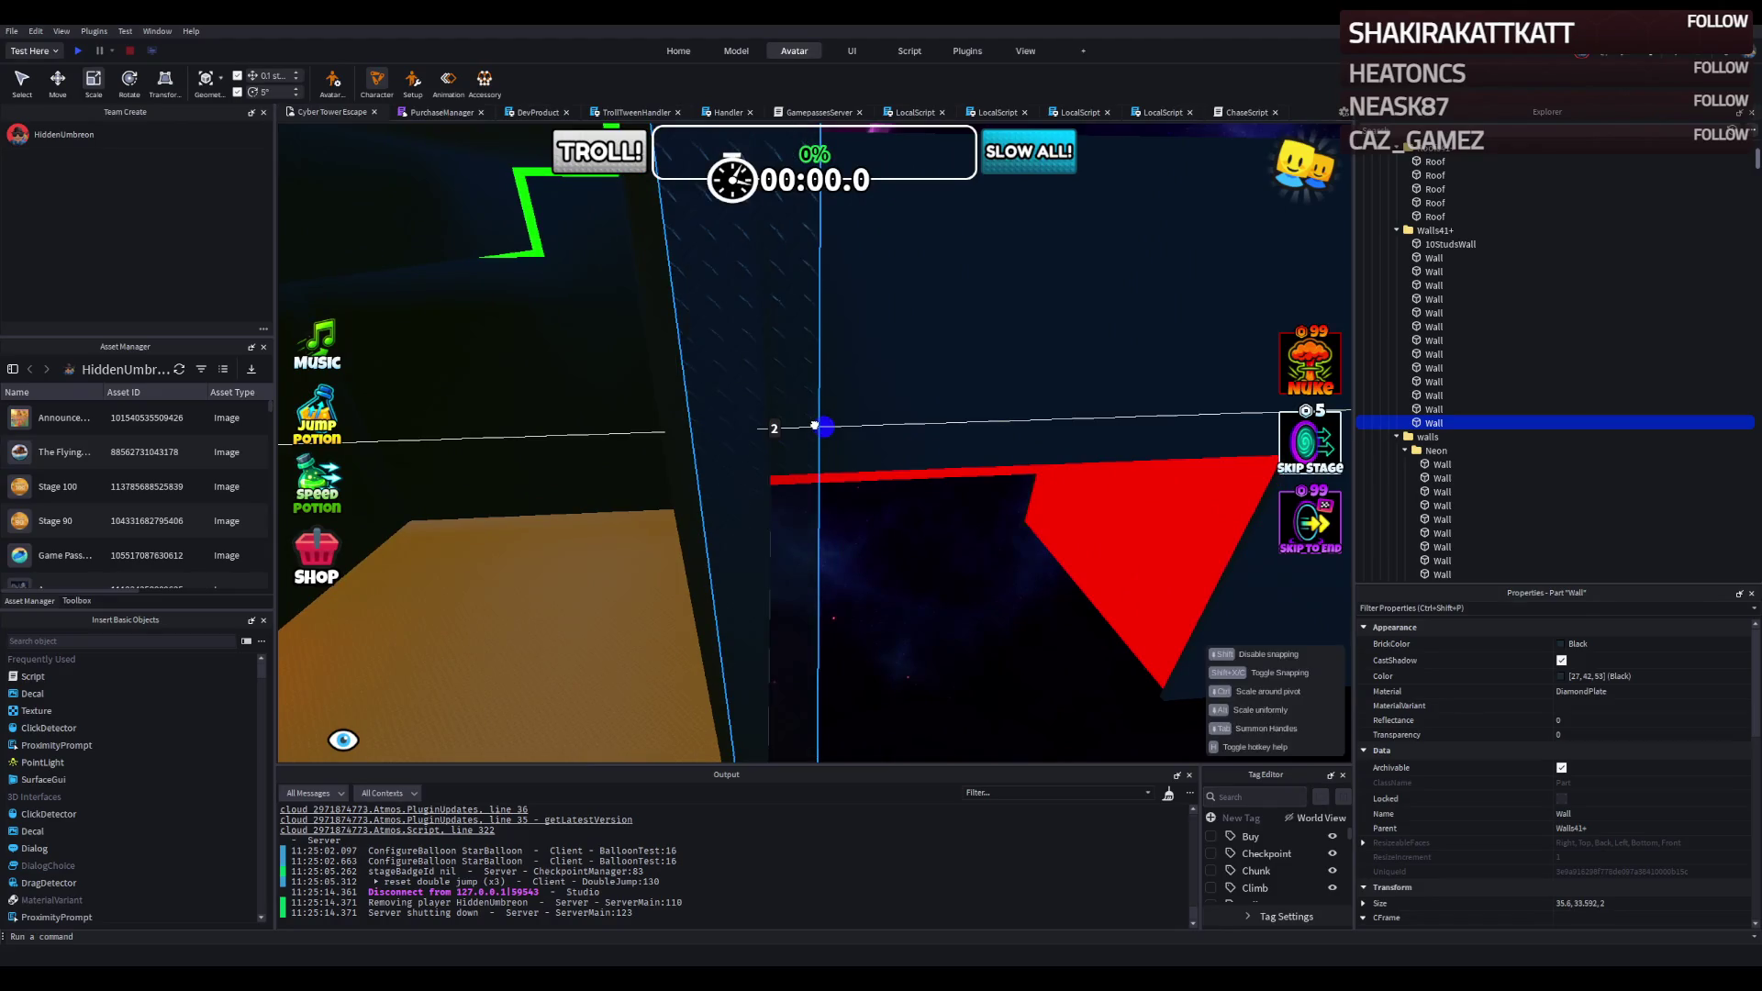
key(s)
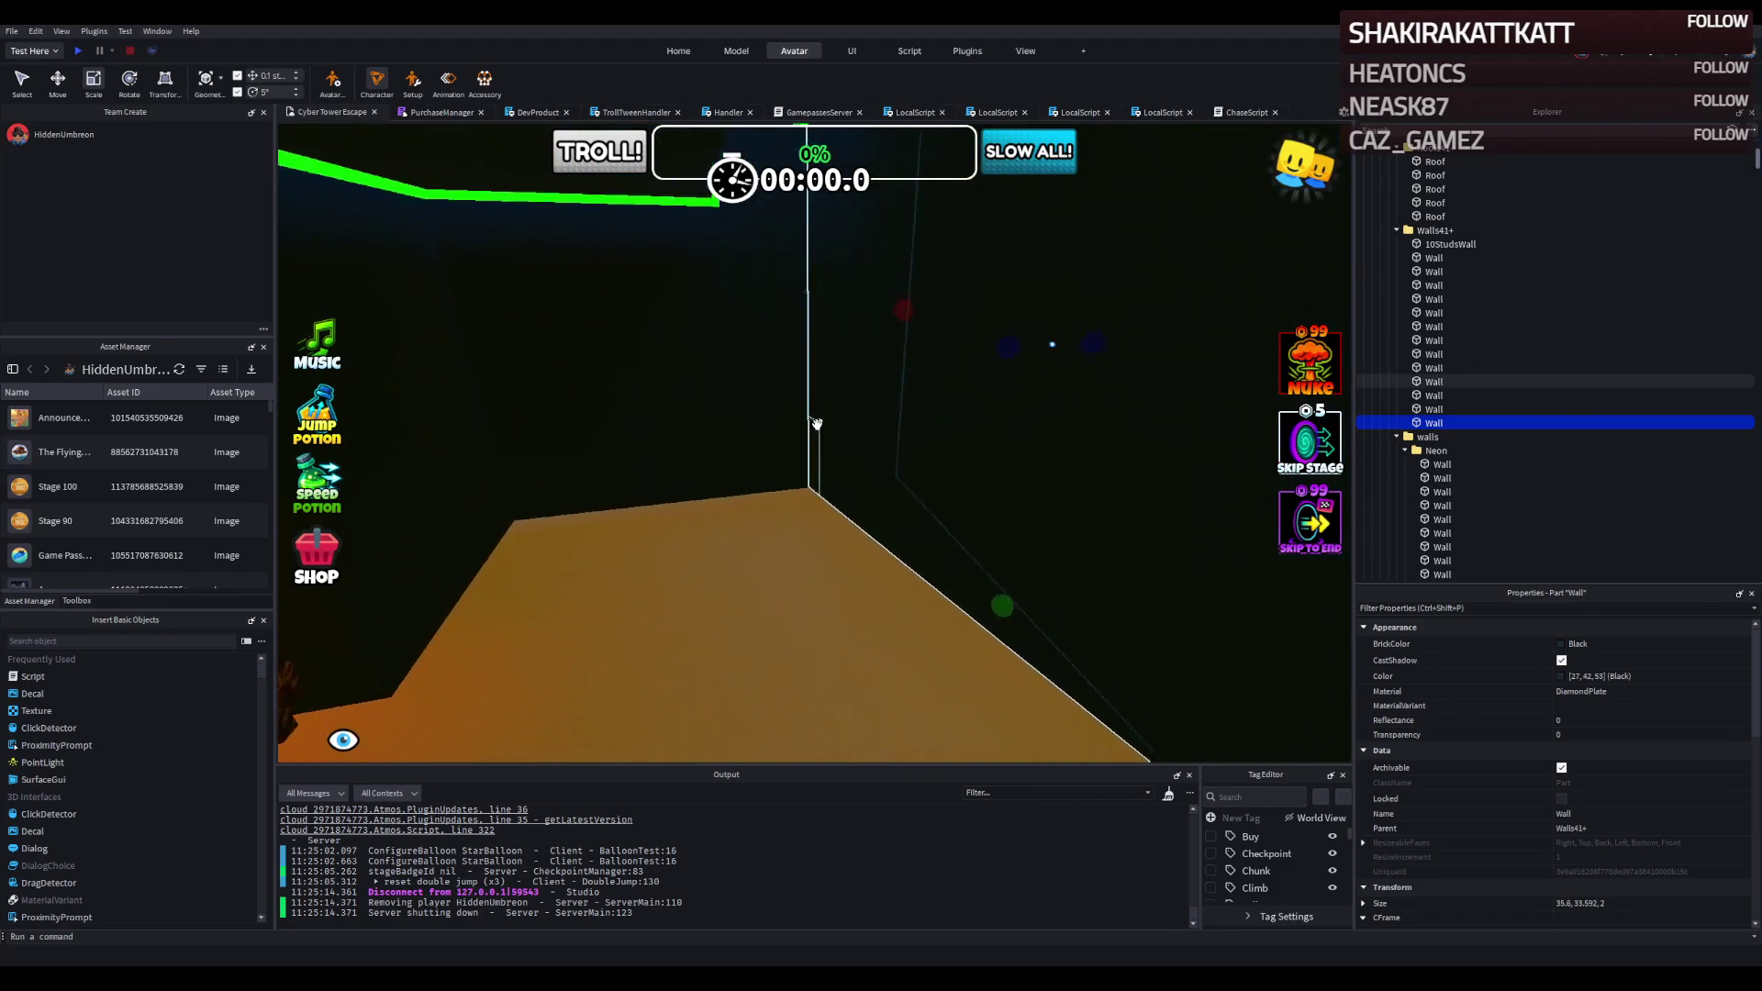
key(w)
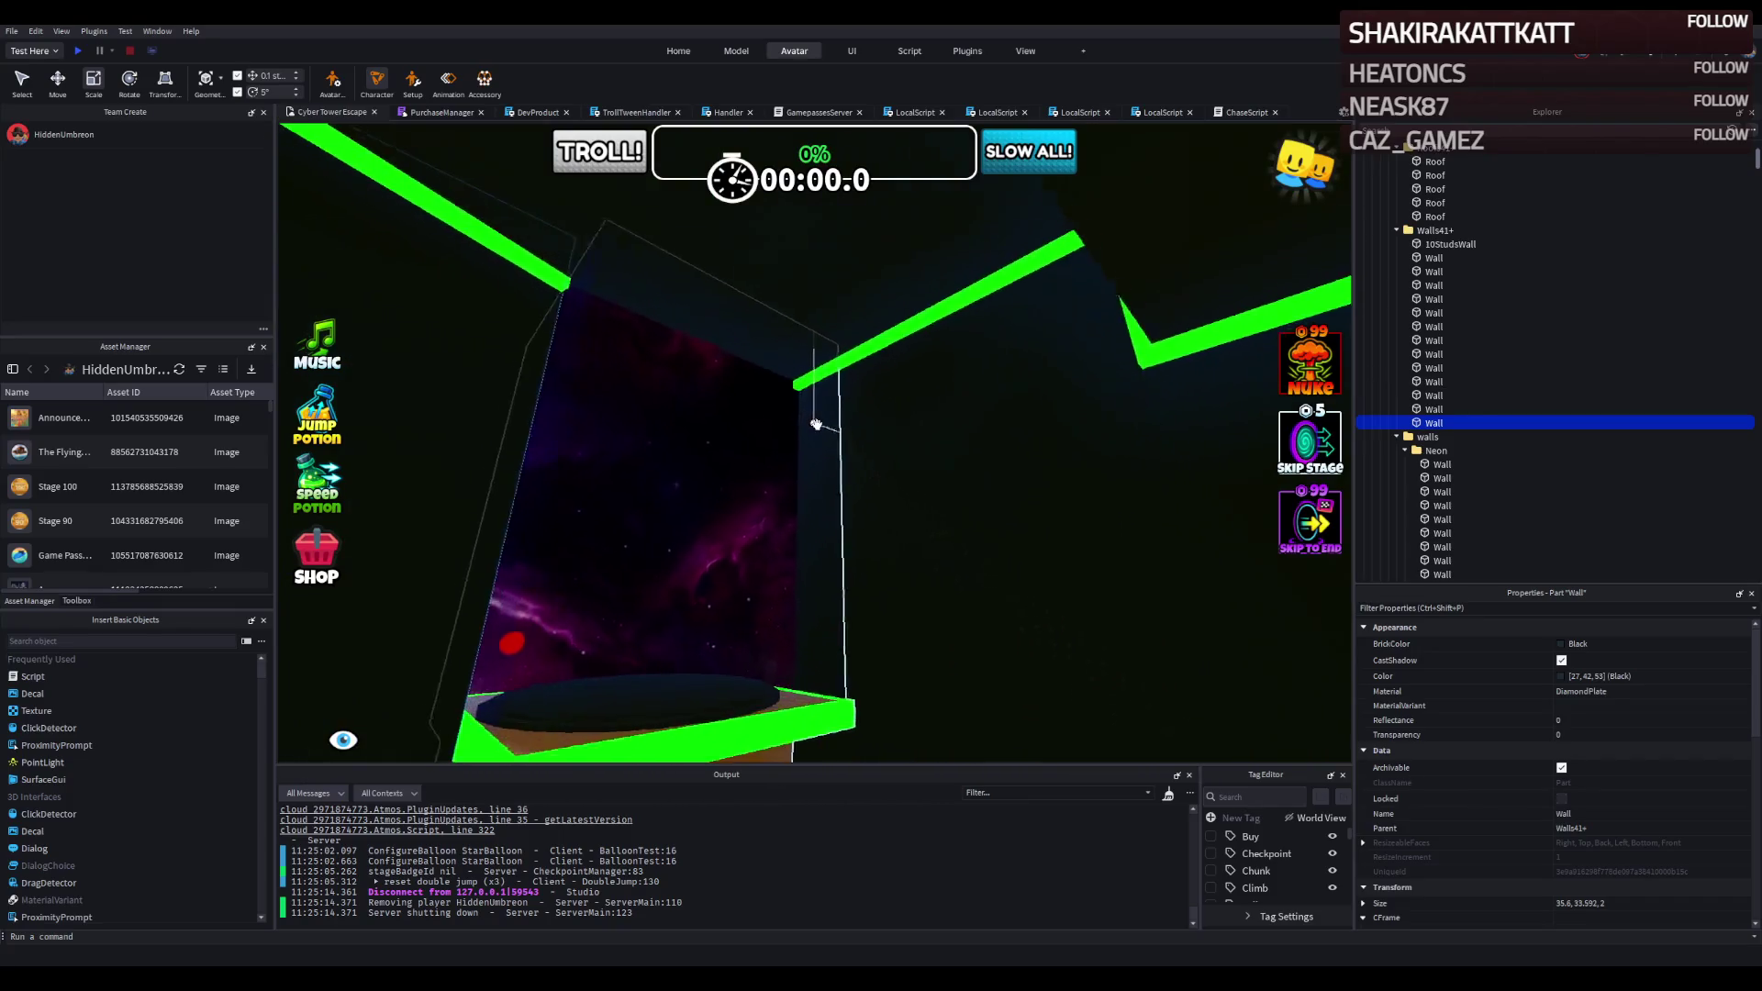
key(s)
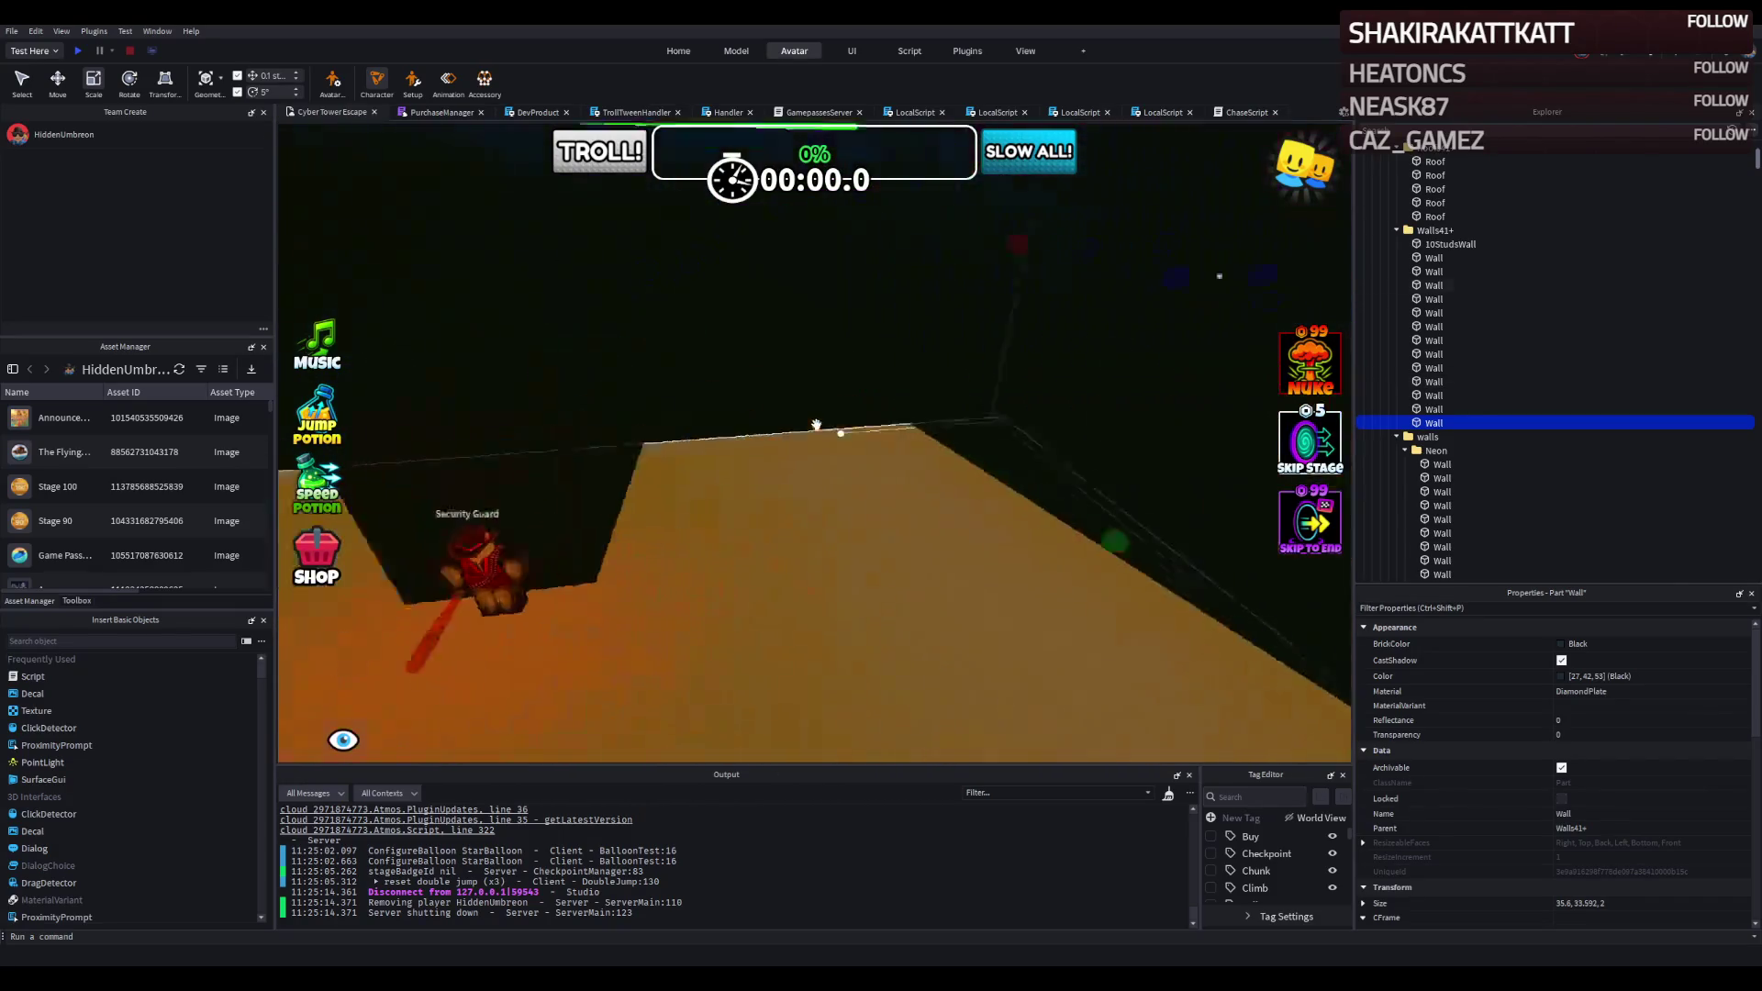
key(w)
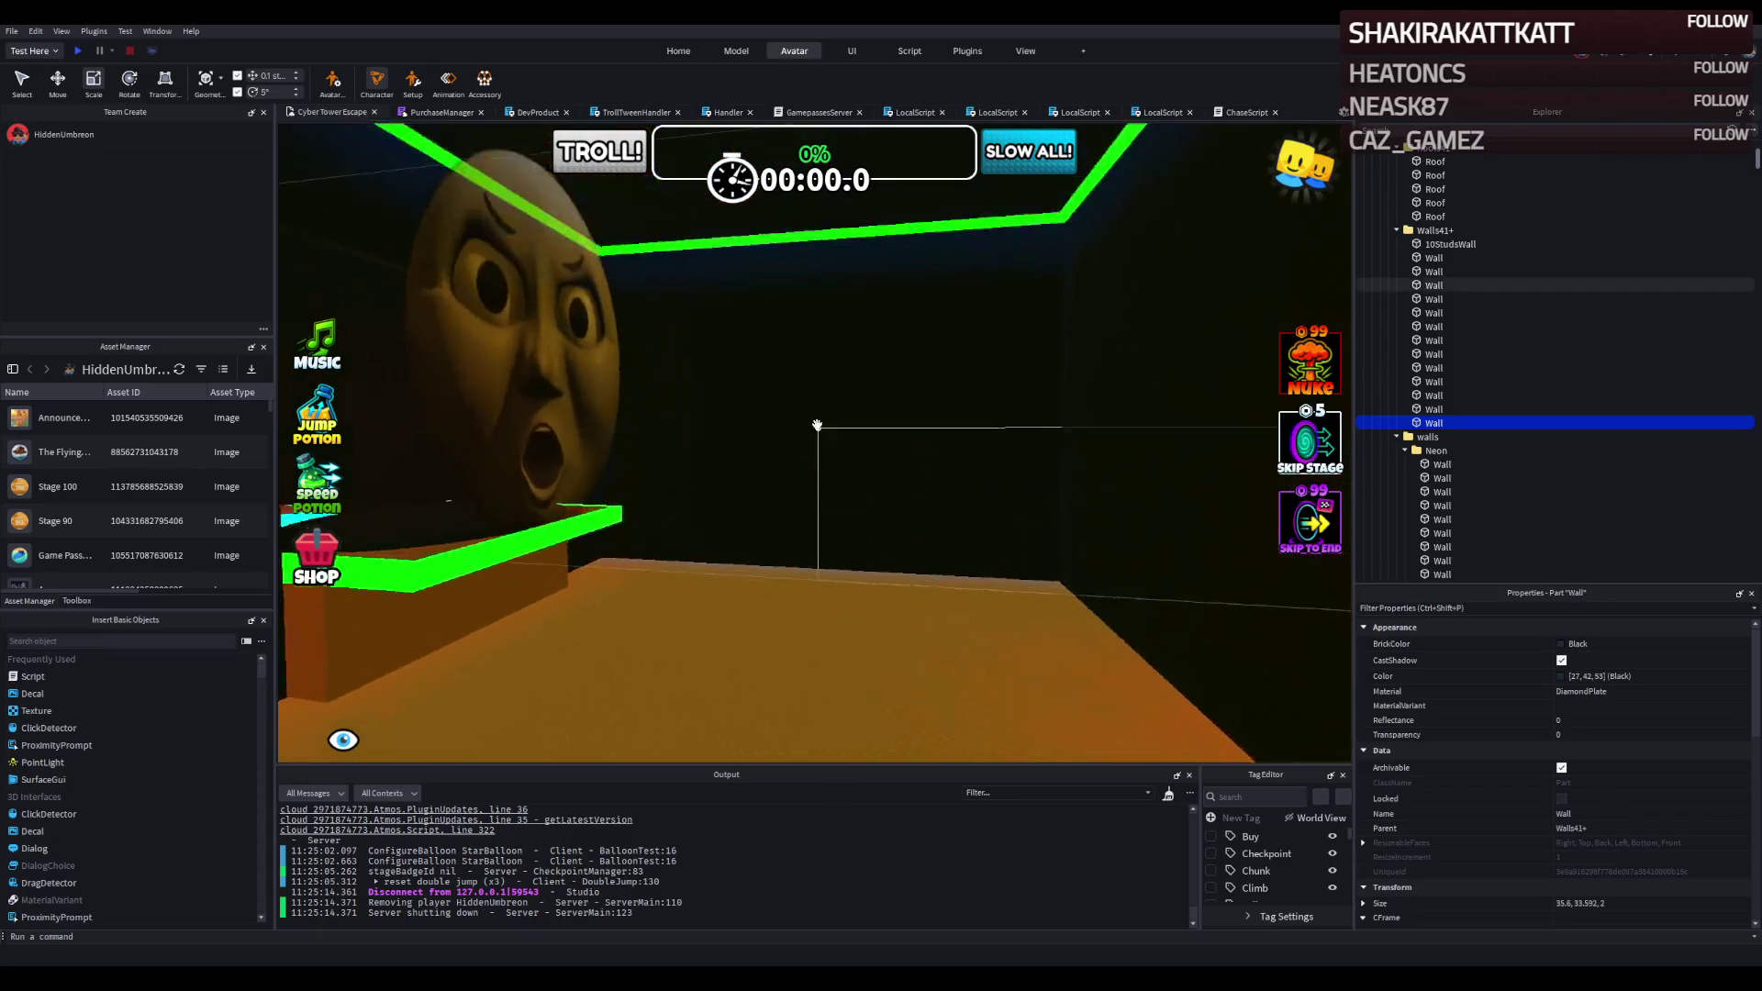
key(a)
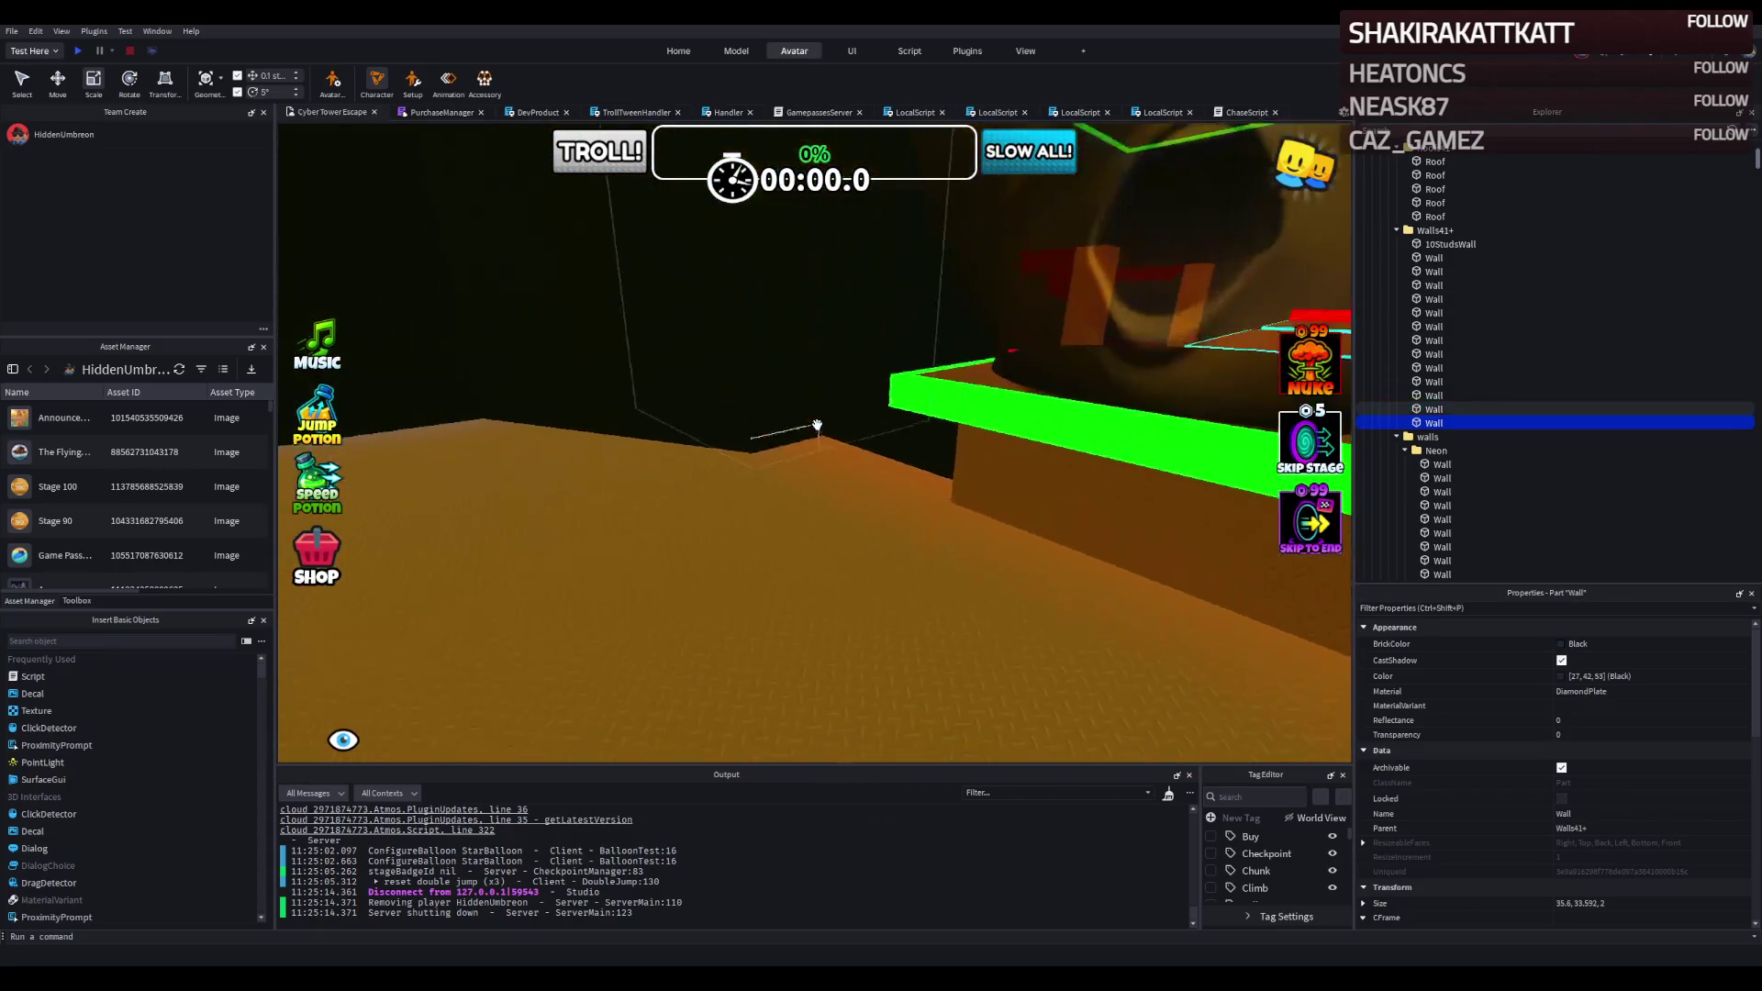
key(d)
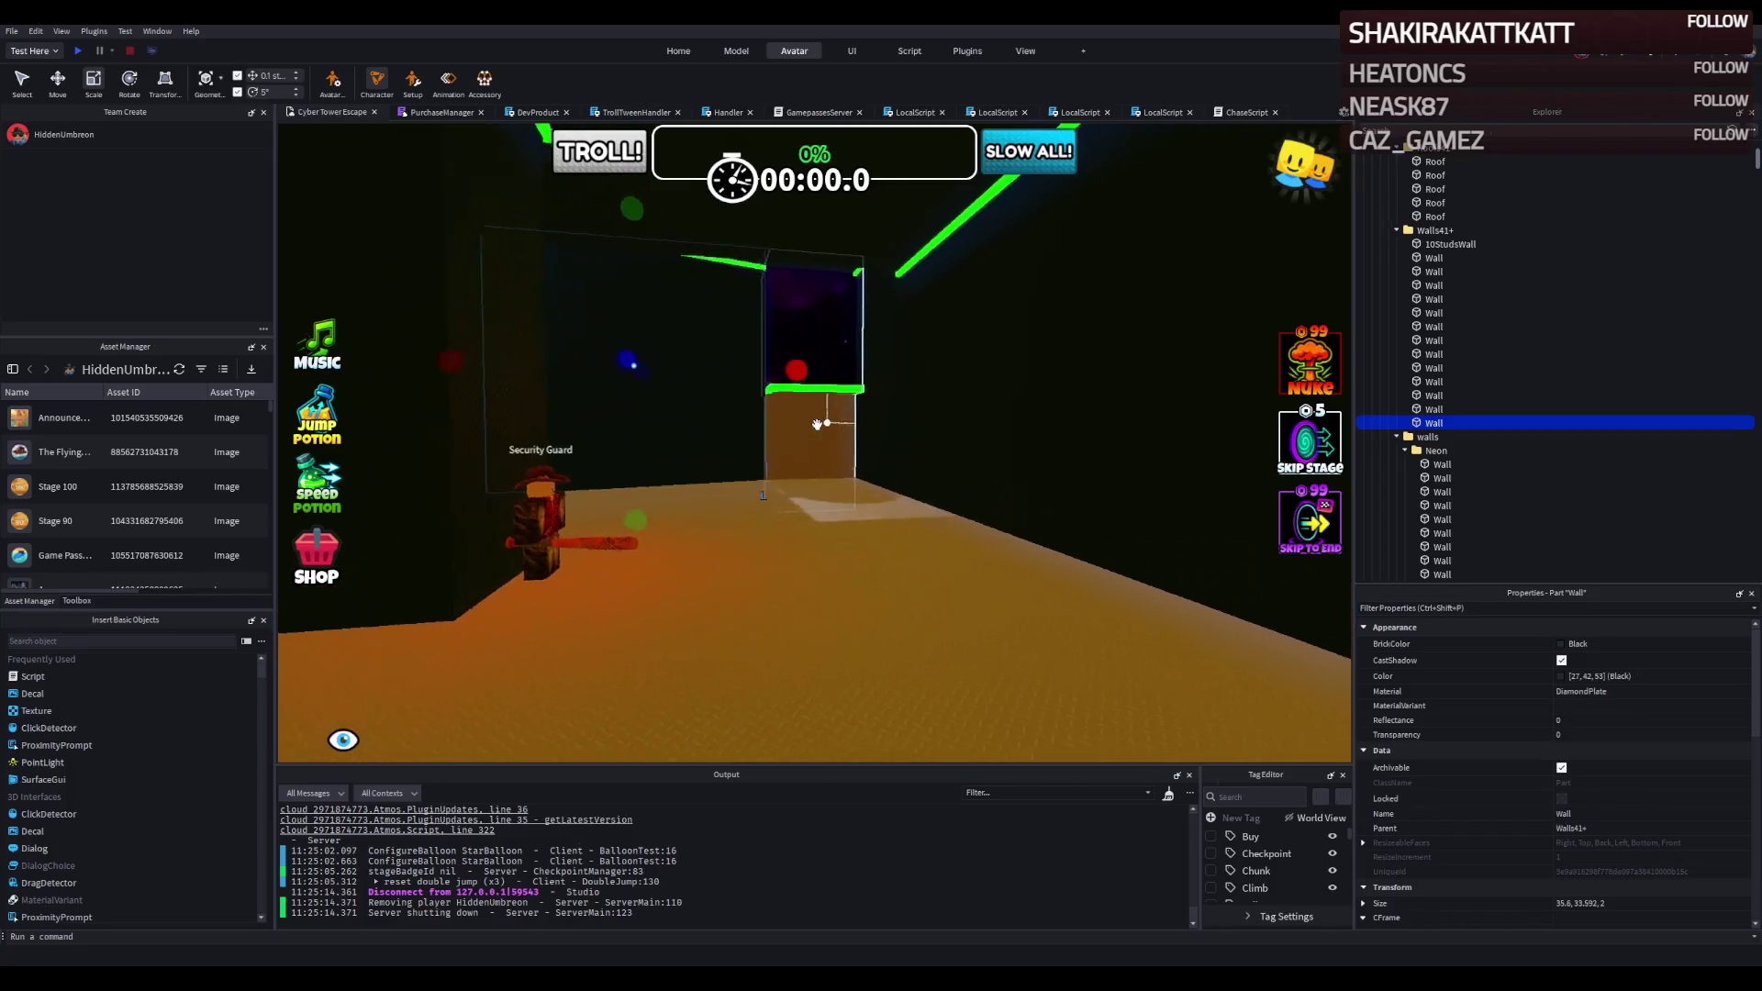
key(a)
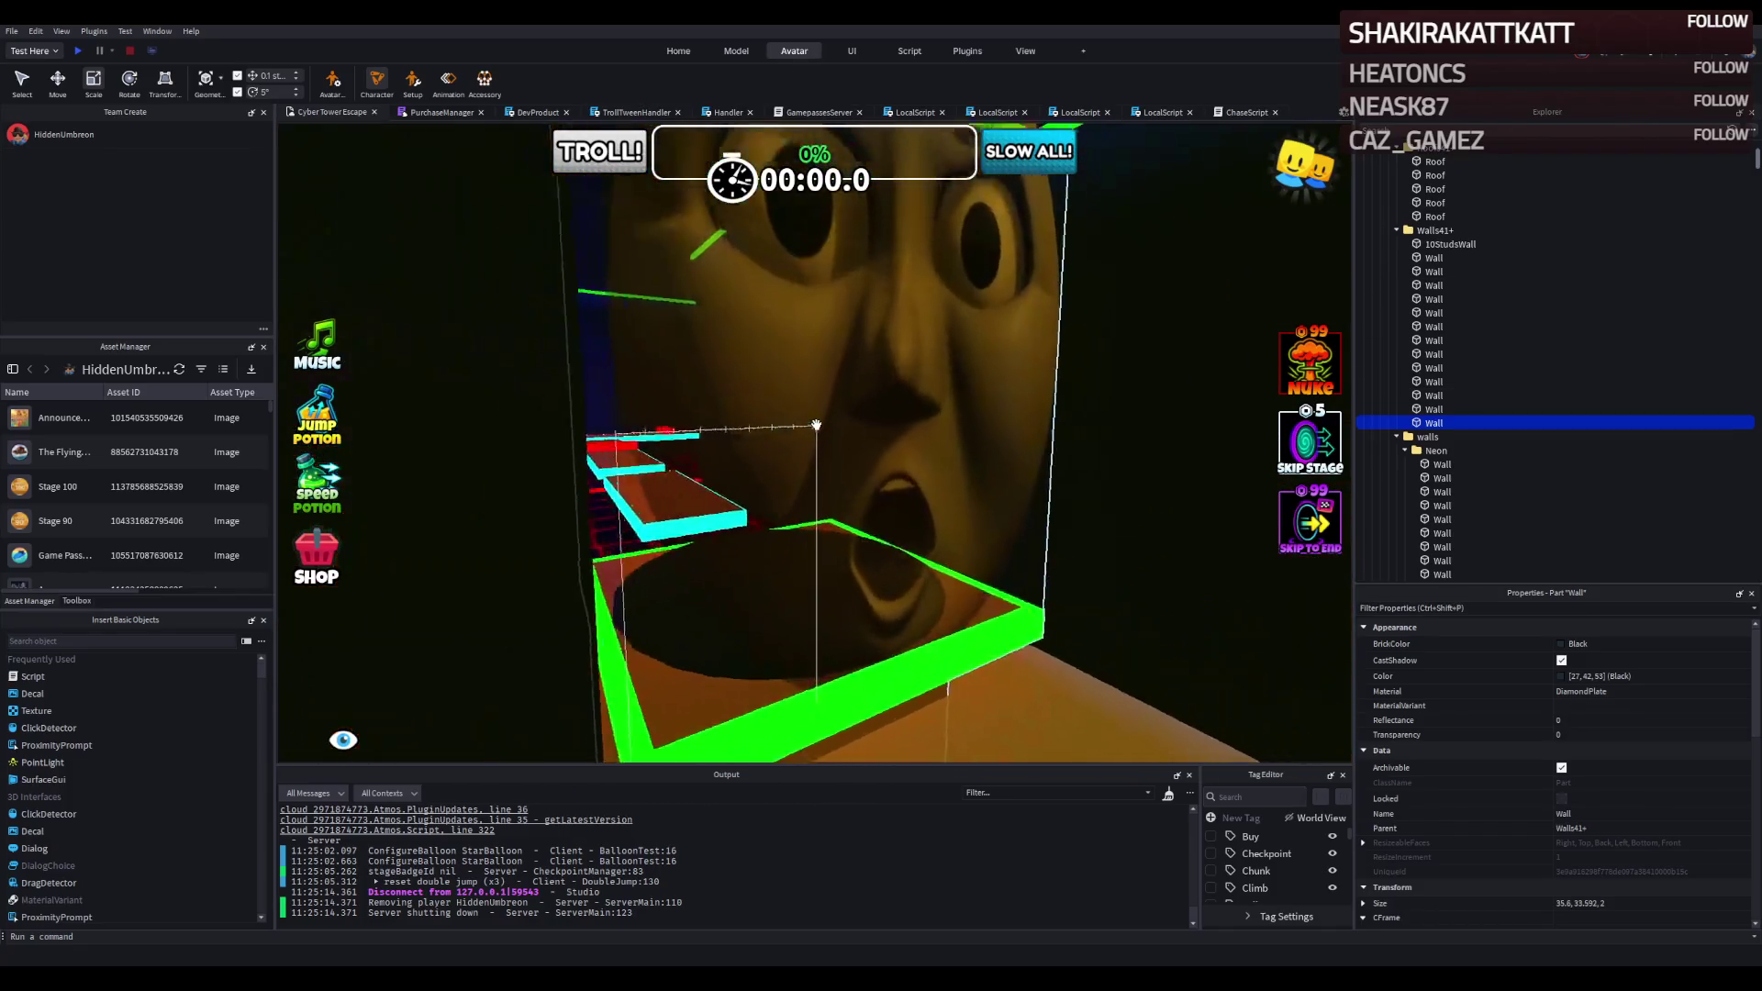
key(w)
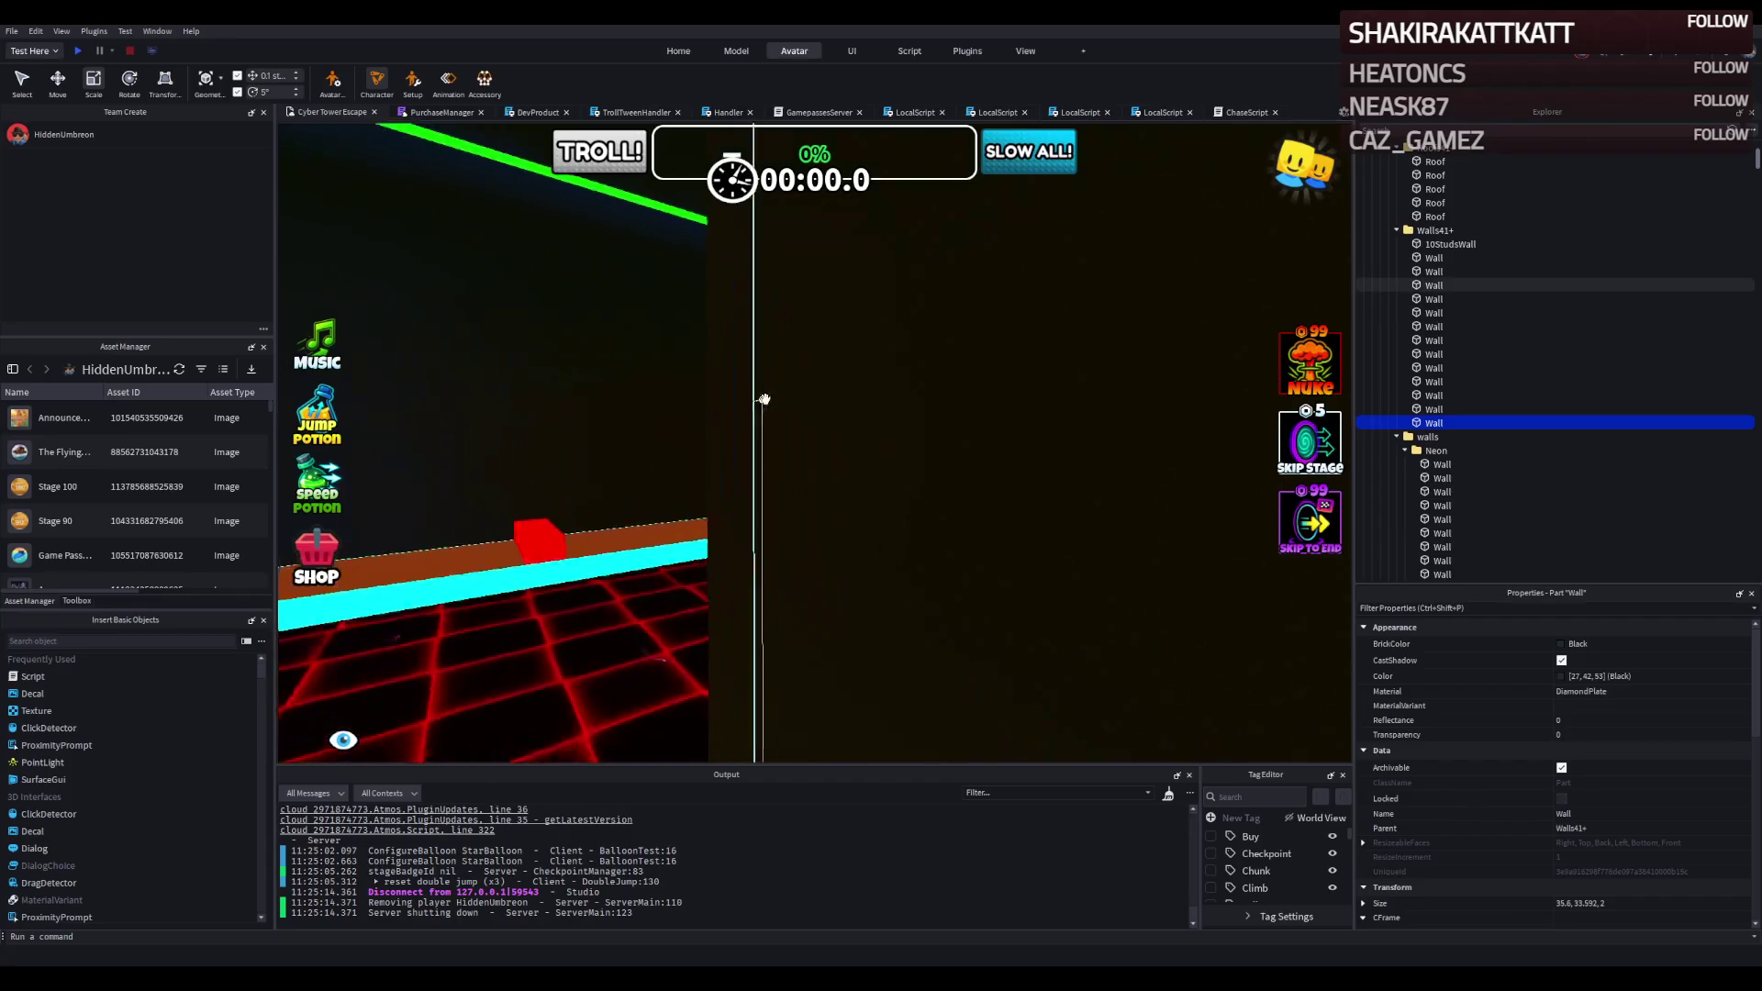
key(s)
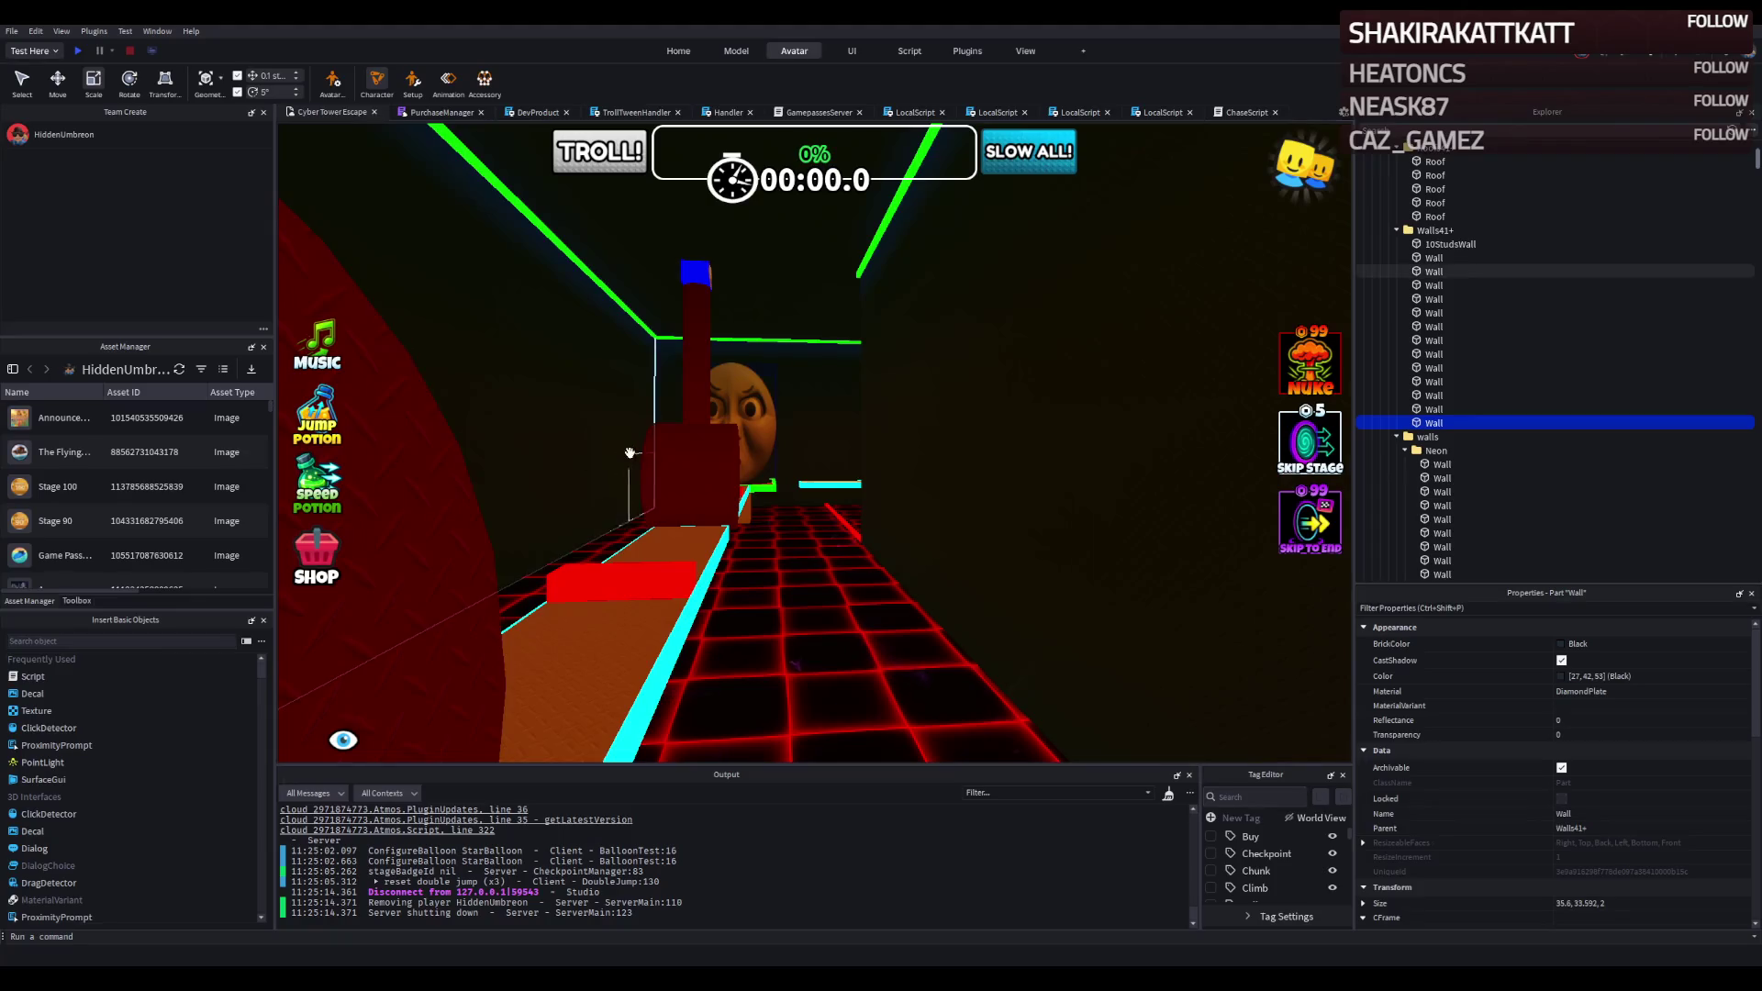
key(w)
key(a)
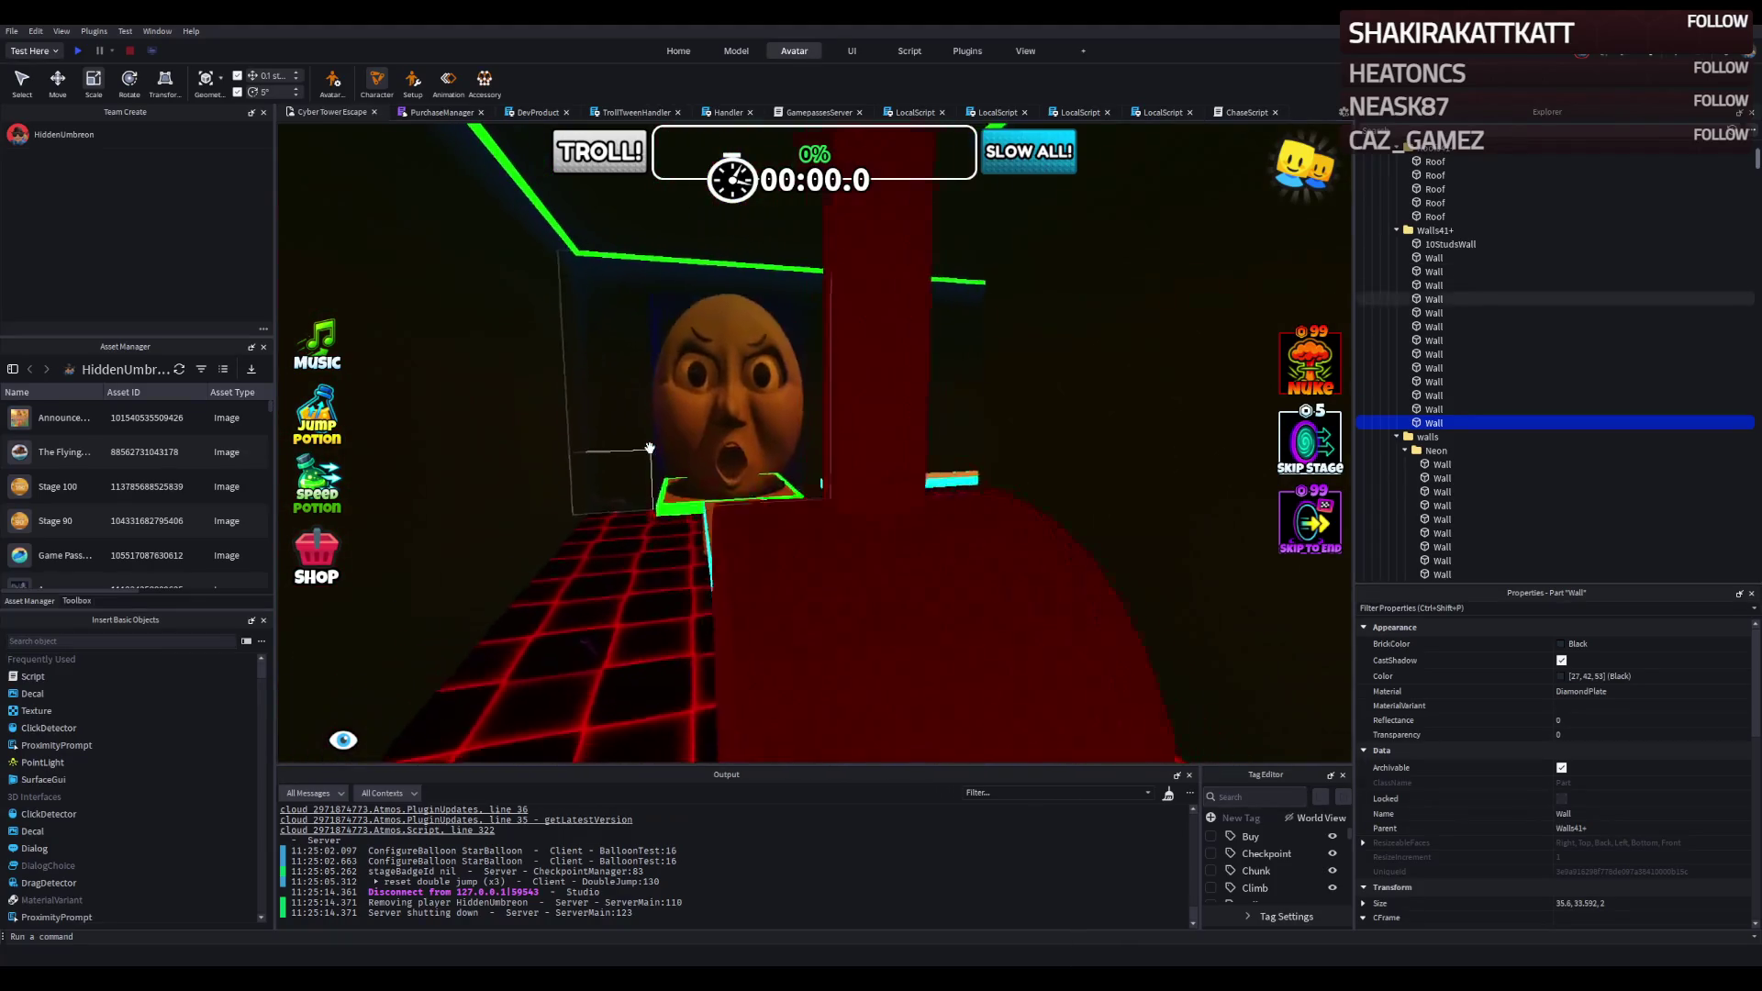
key(w)
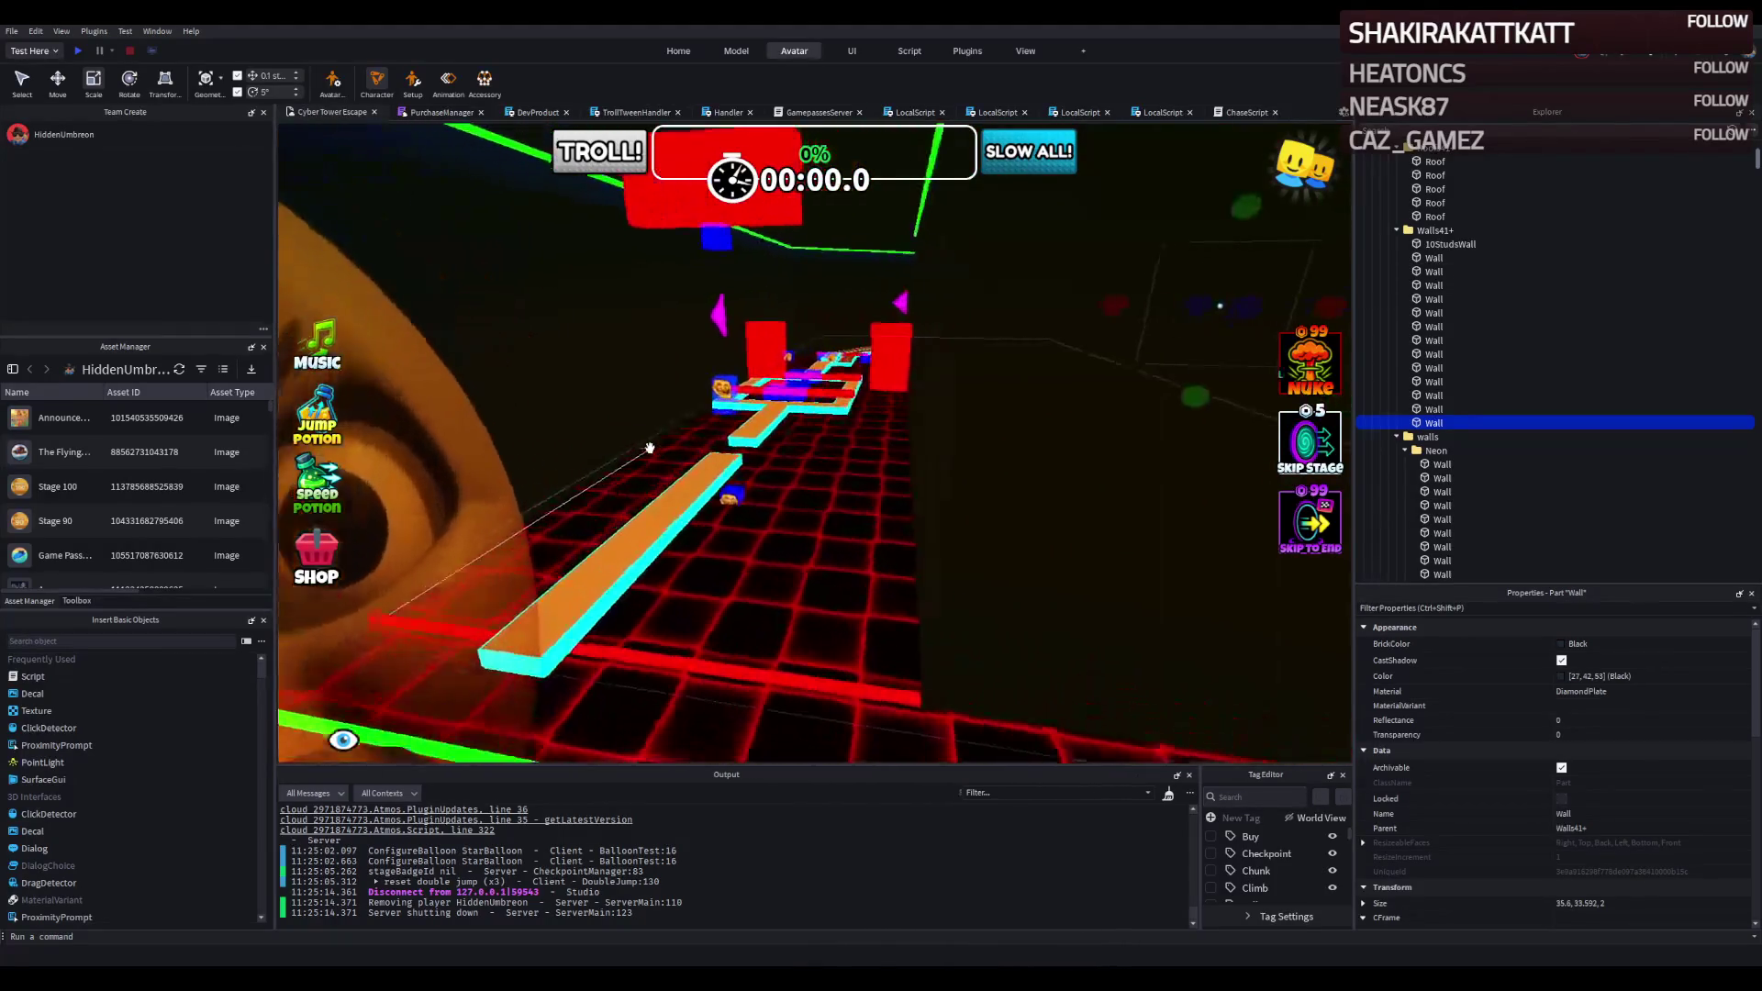
key(w)
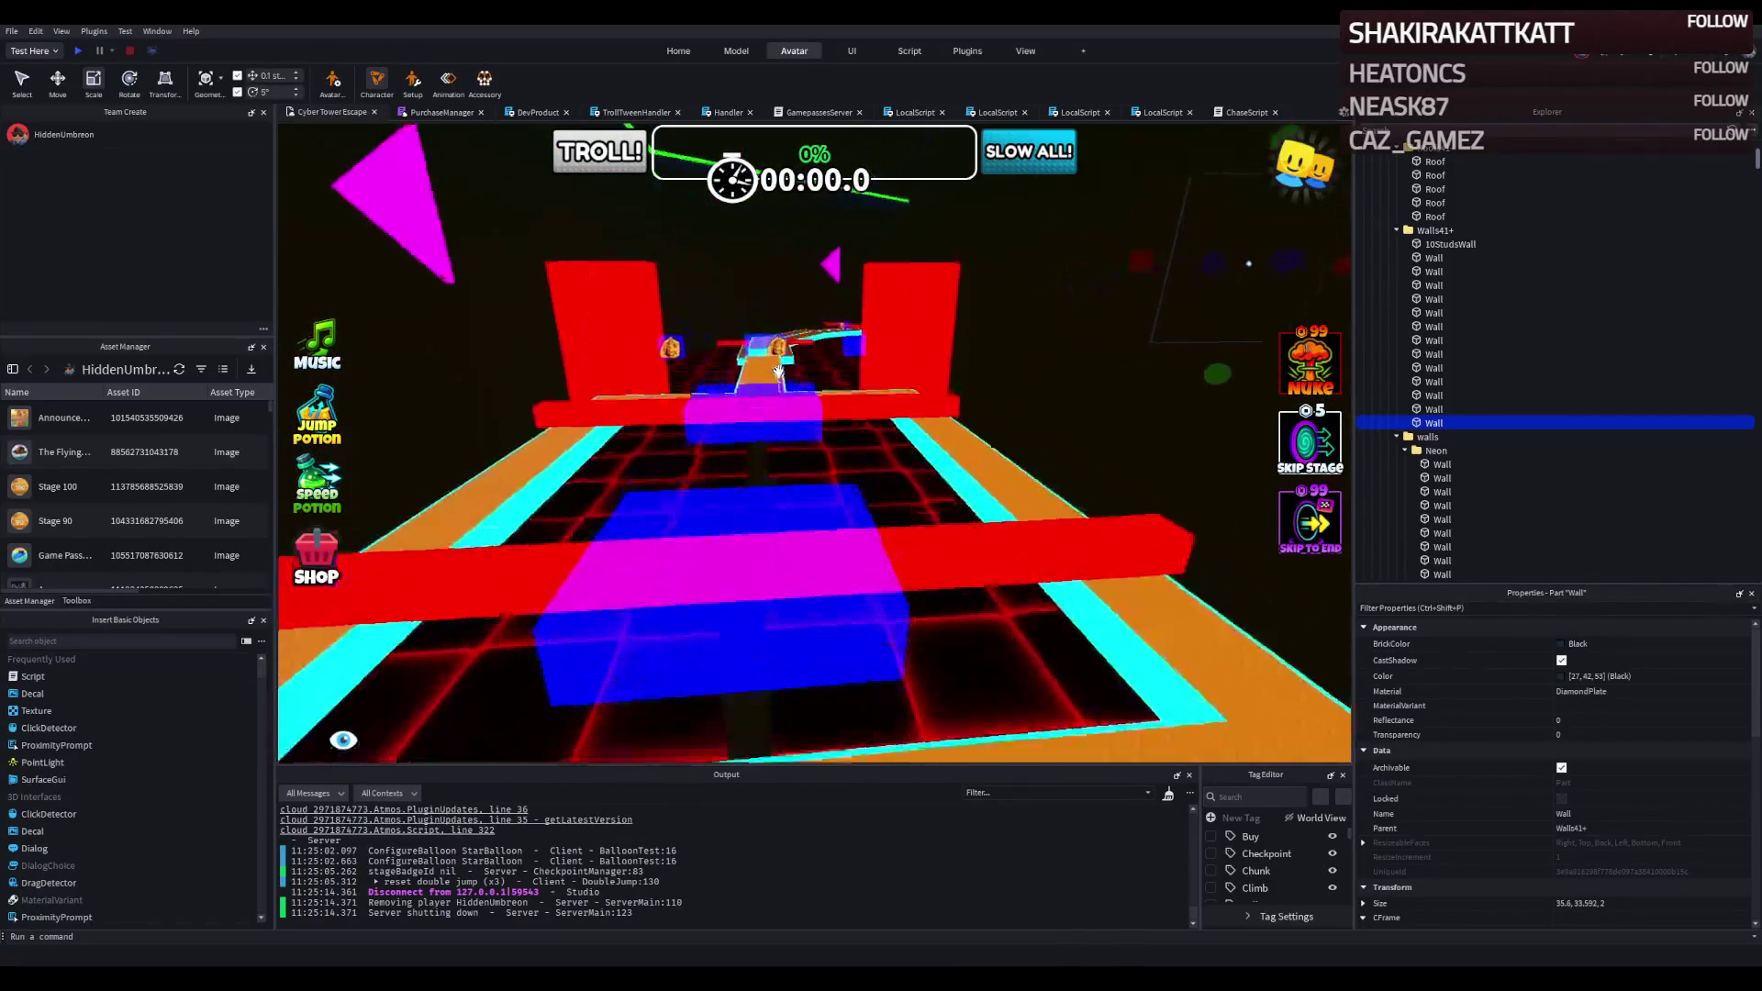
key(w)
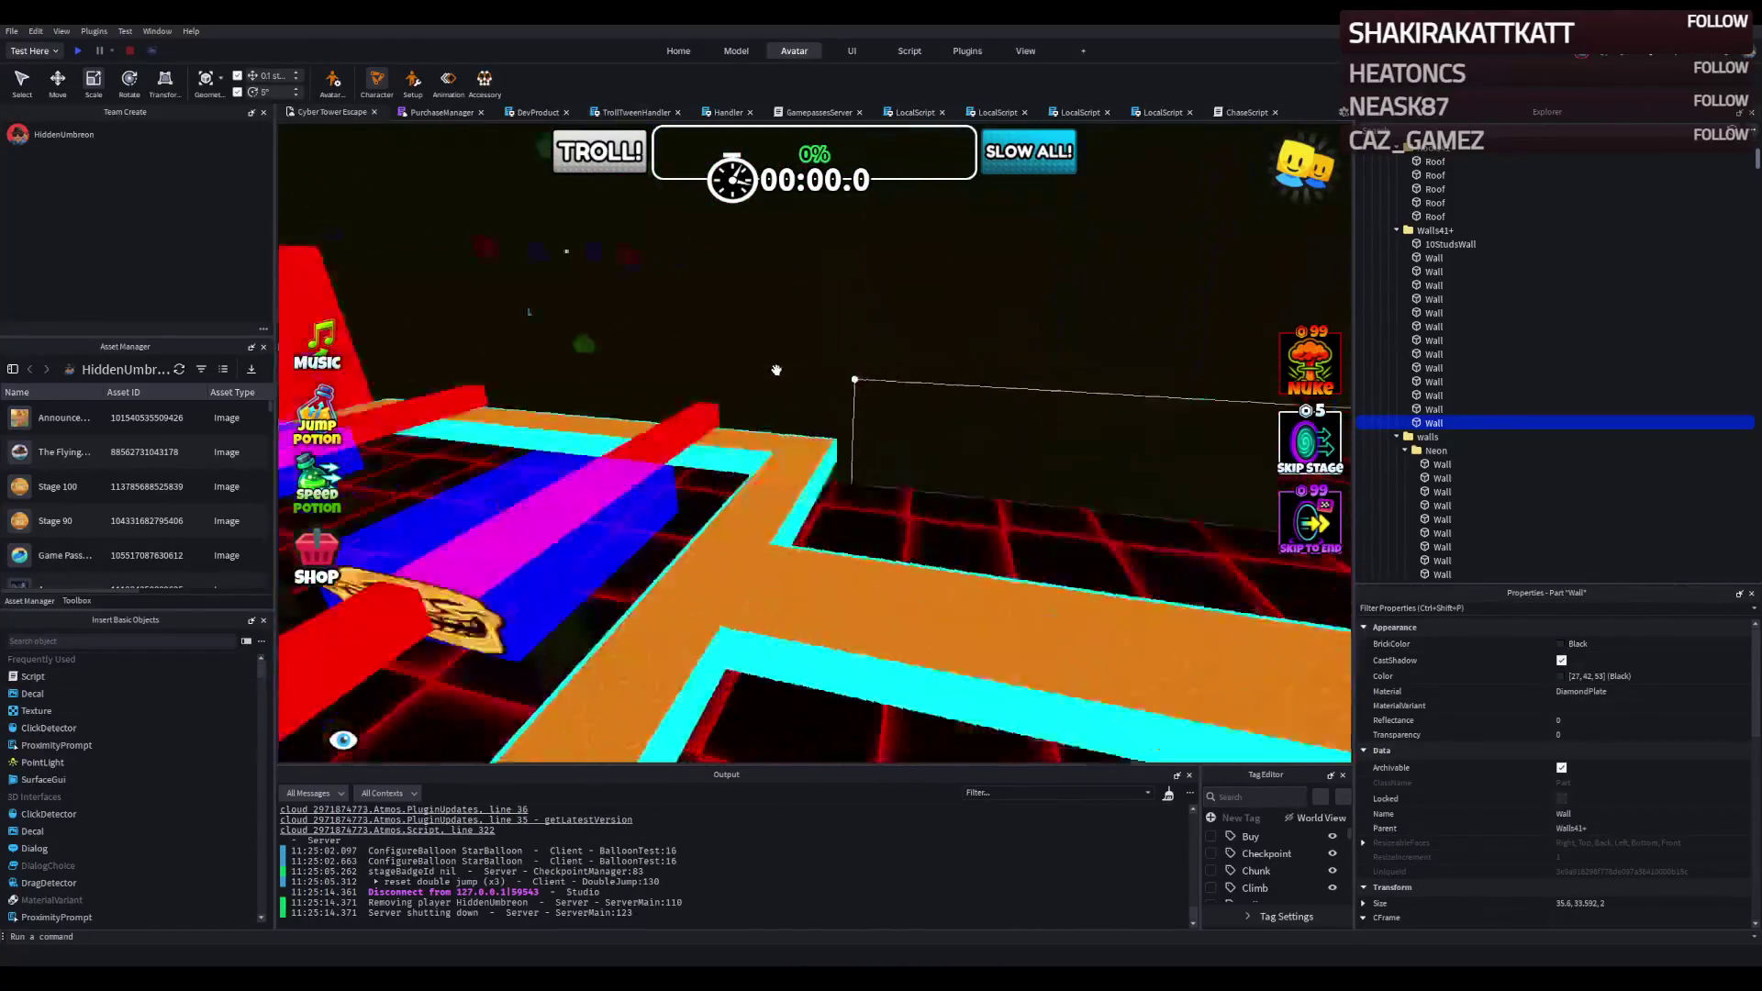
key(w)
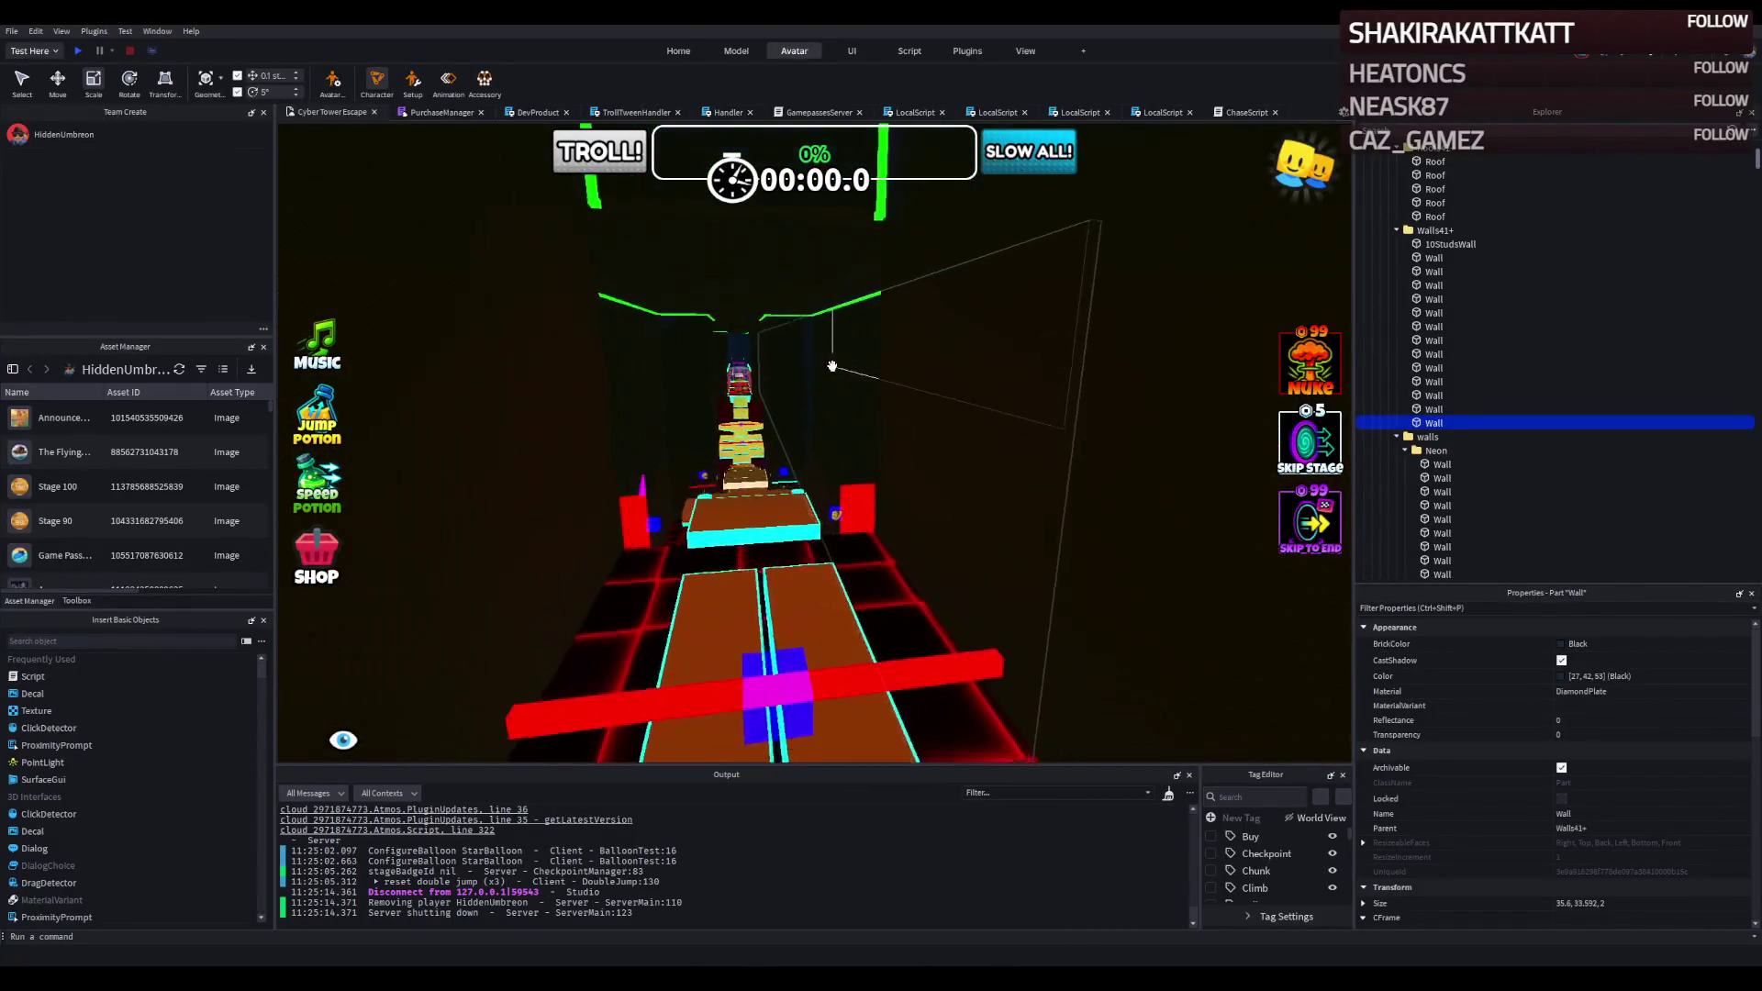
key(w)
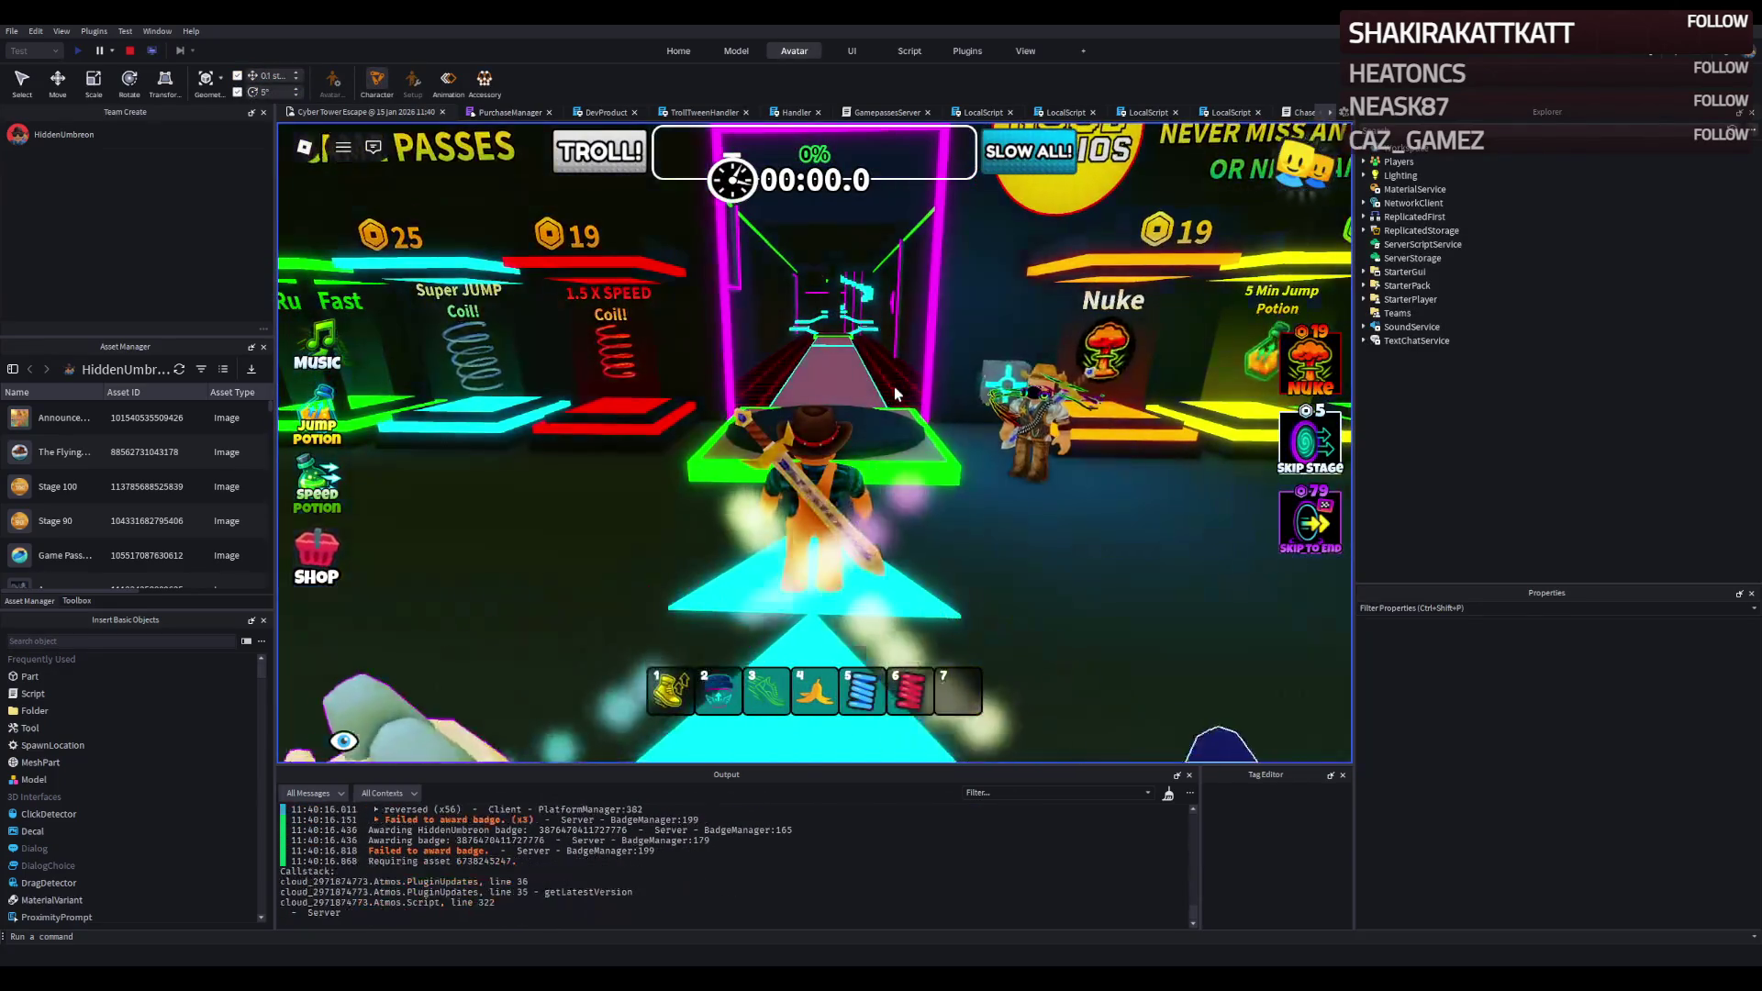
Walk the playtest character from the lobby past the START doorway to the green platform.
key(a)
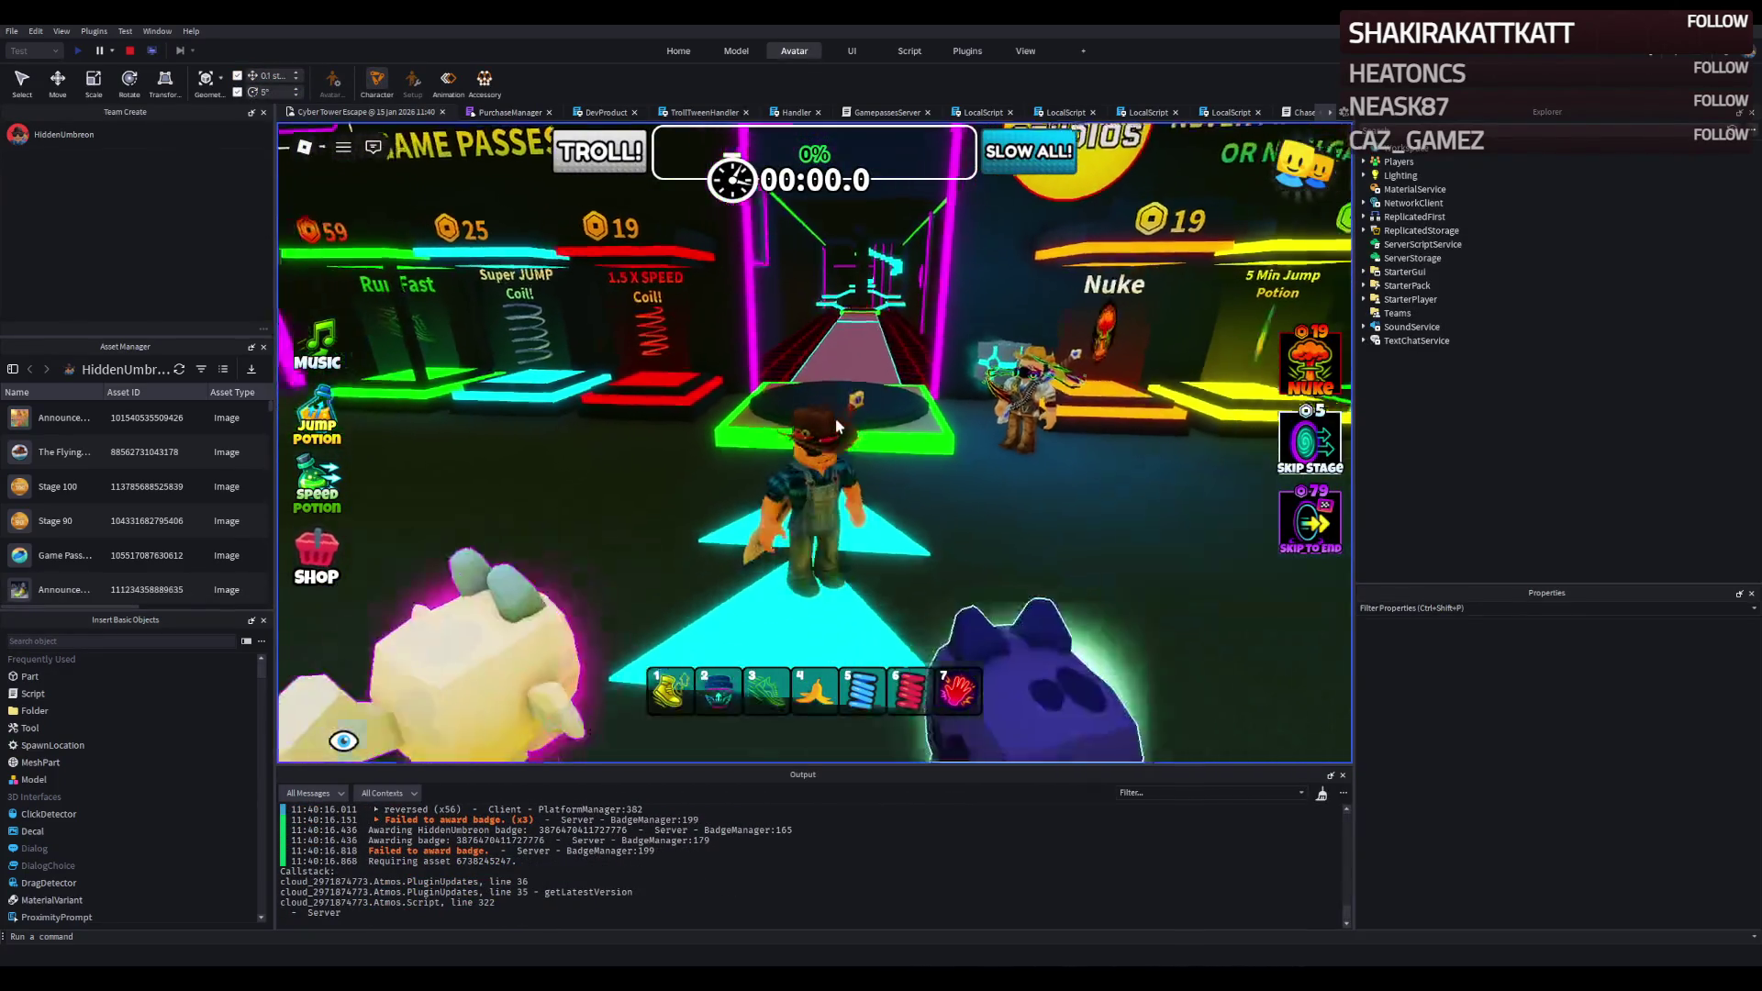
key(d)
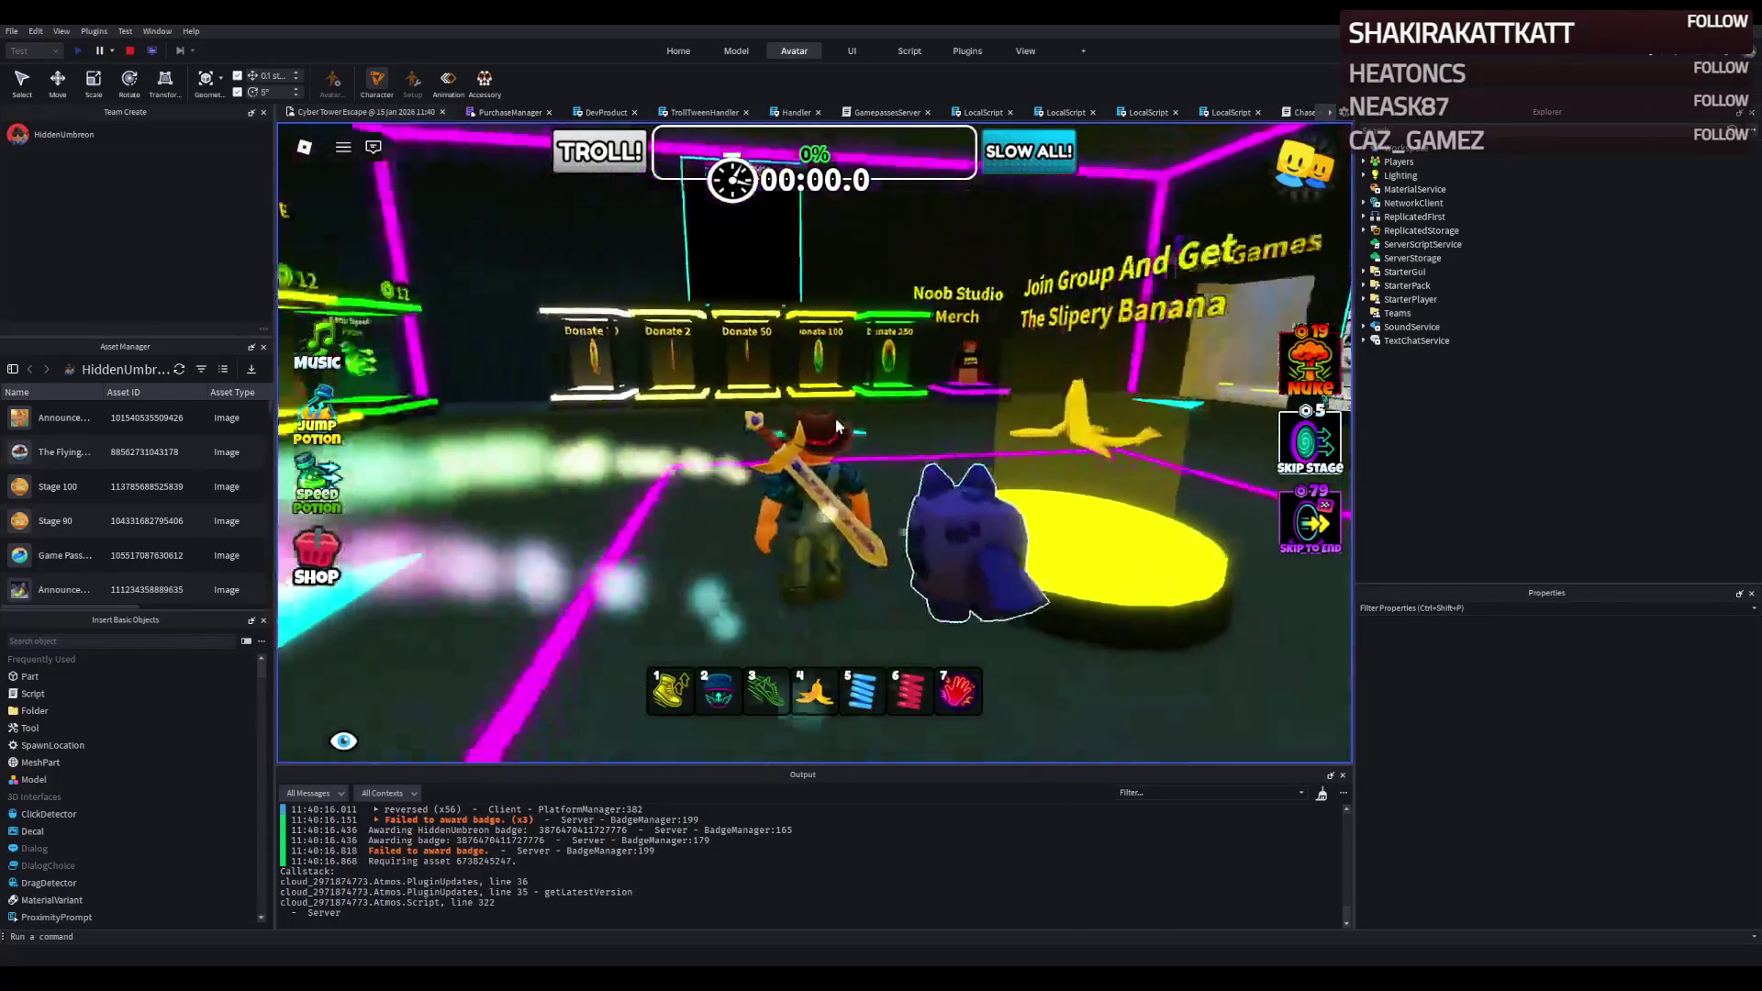
key(a)
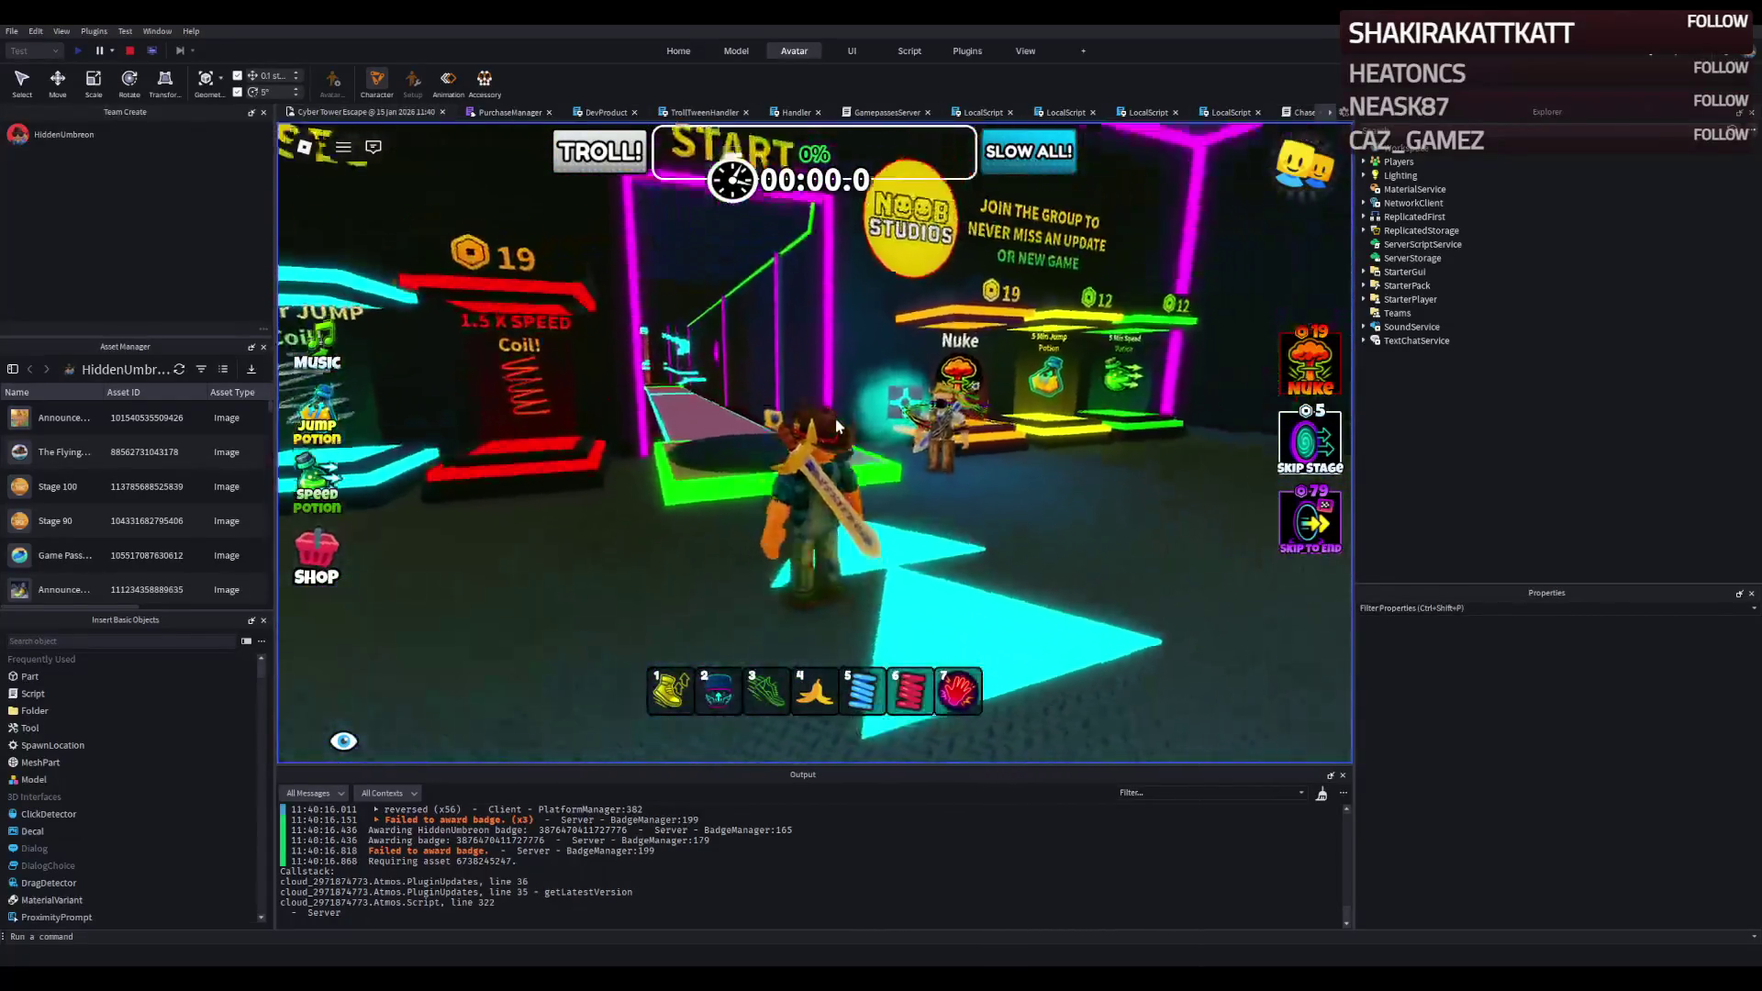
key(d)
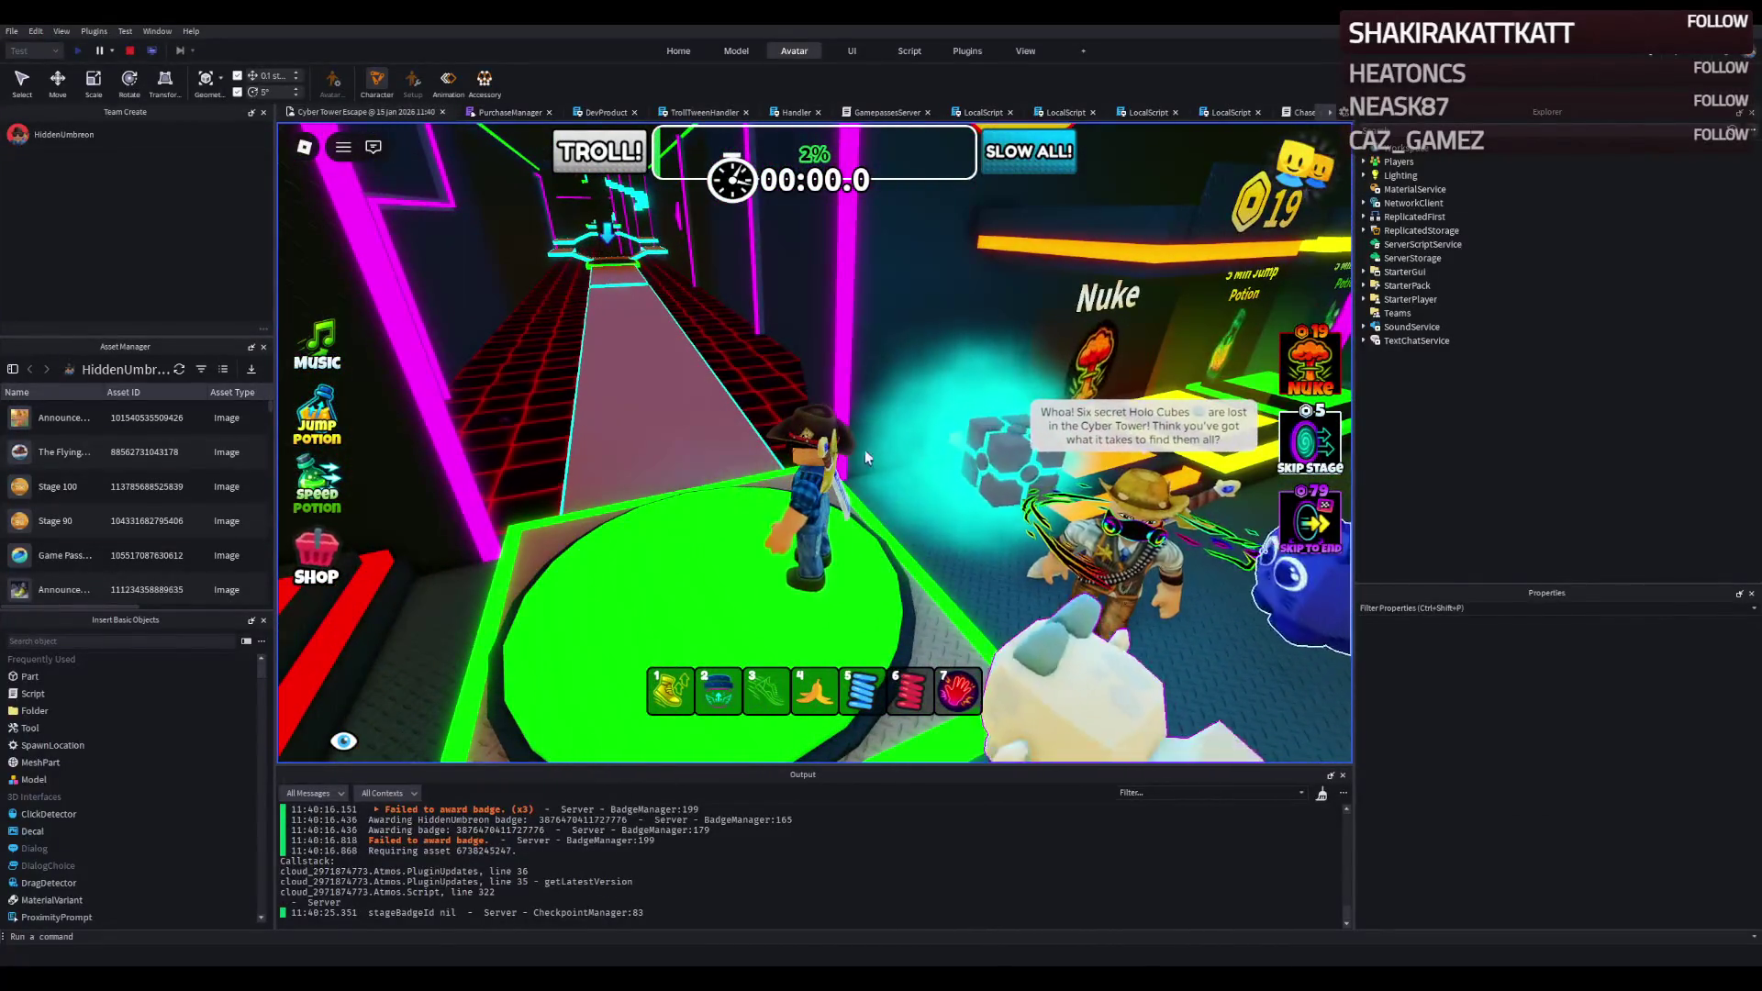
Run up the neon corridor, across the cyan-edged platforms and up the spiral stairs.
key(w)
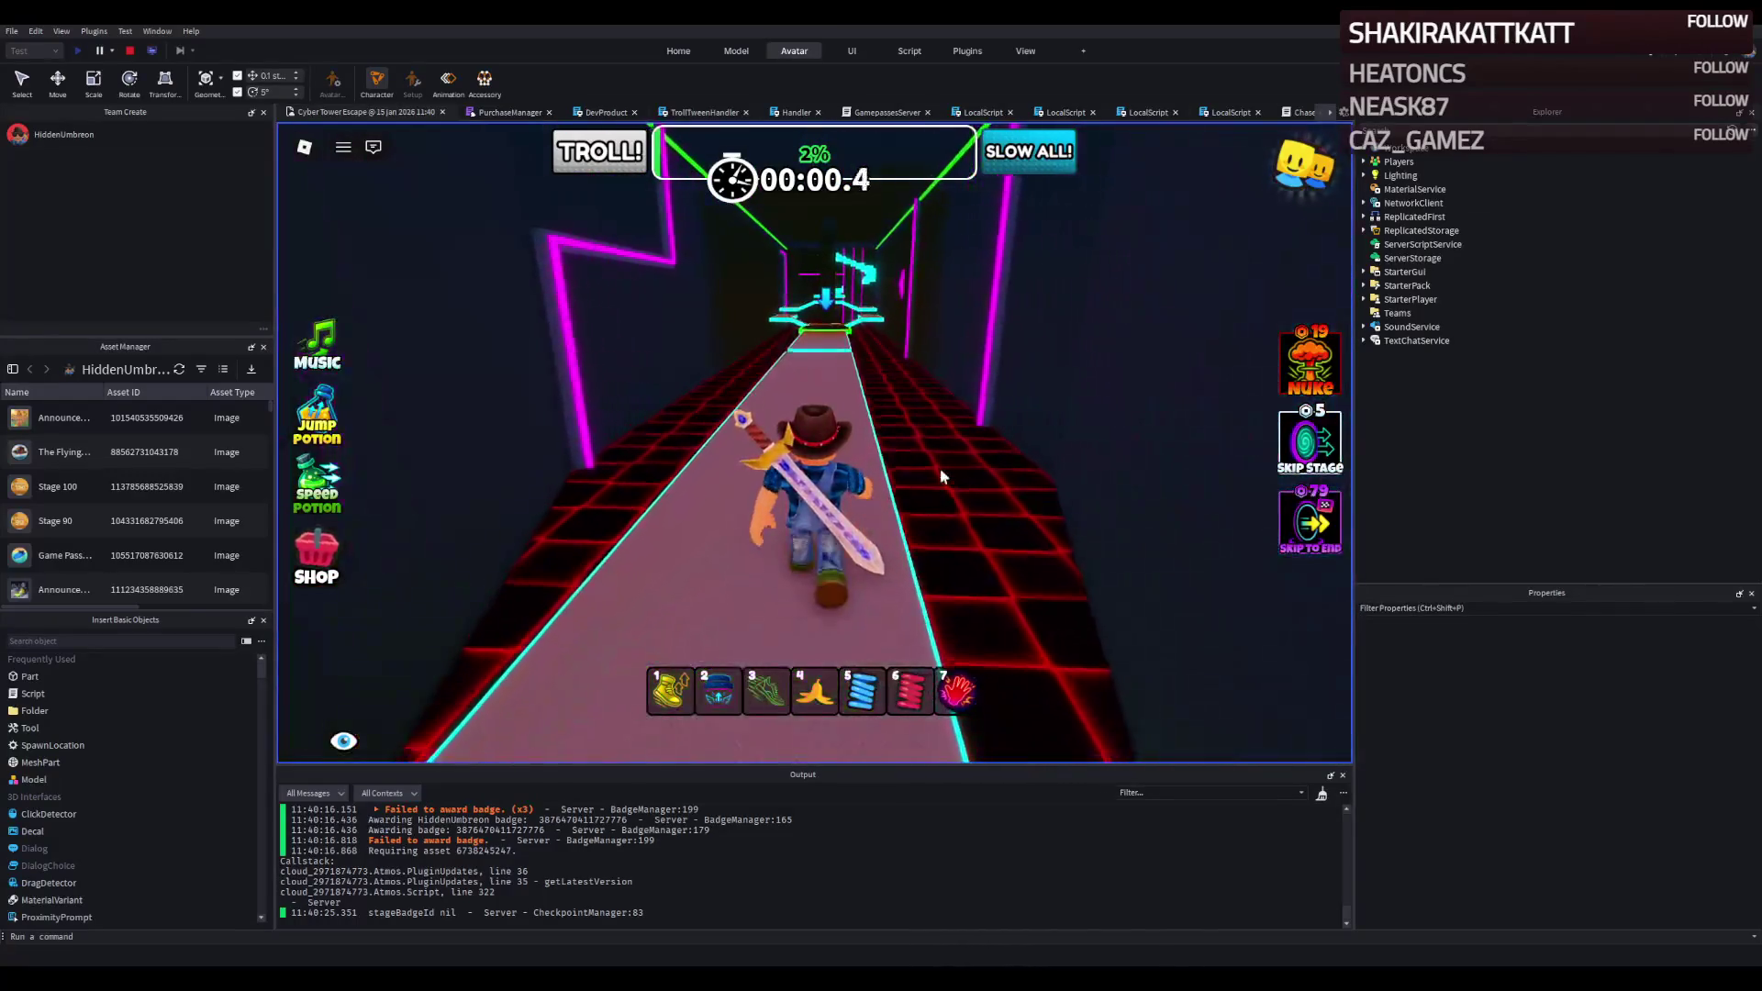
key(w)
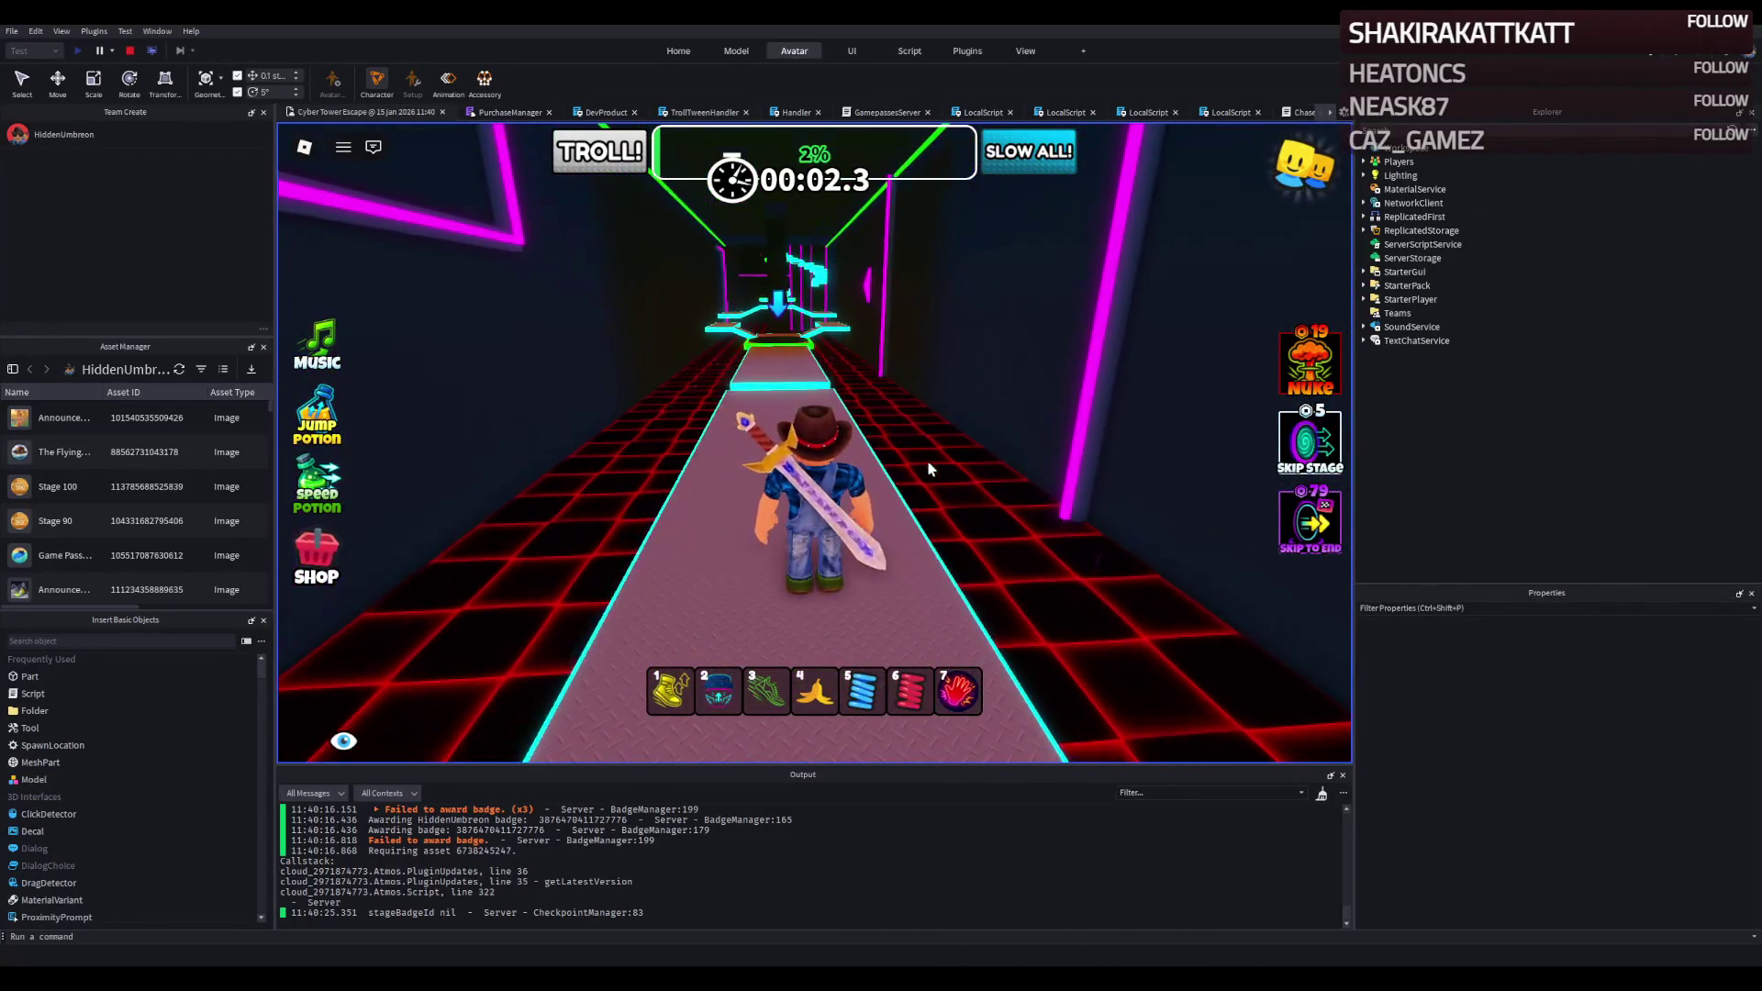
key(w)
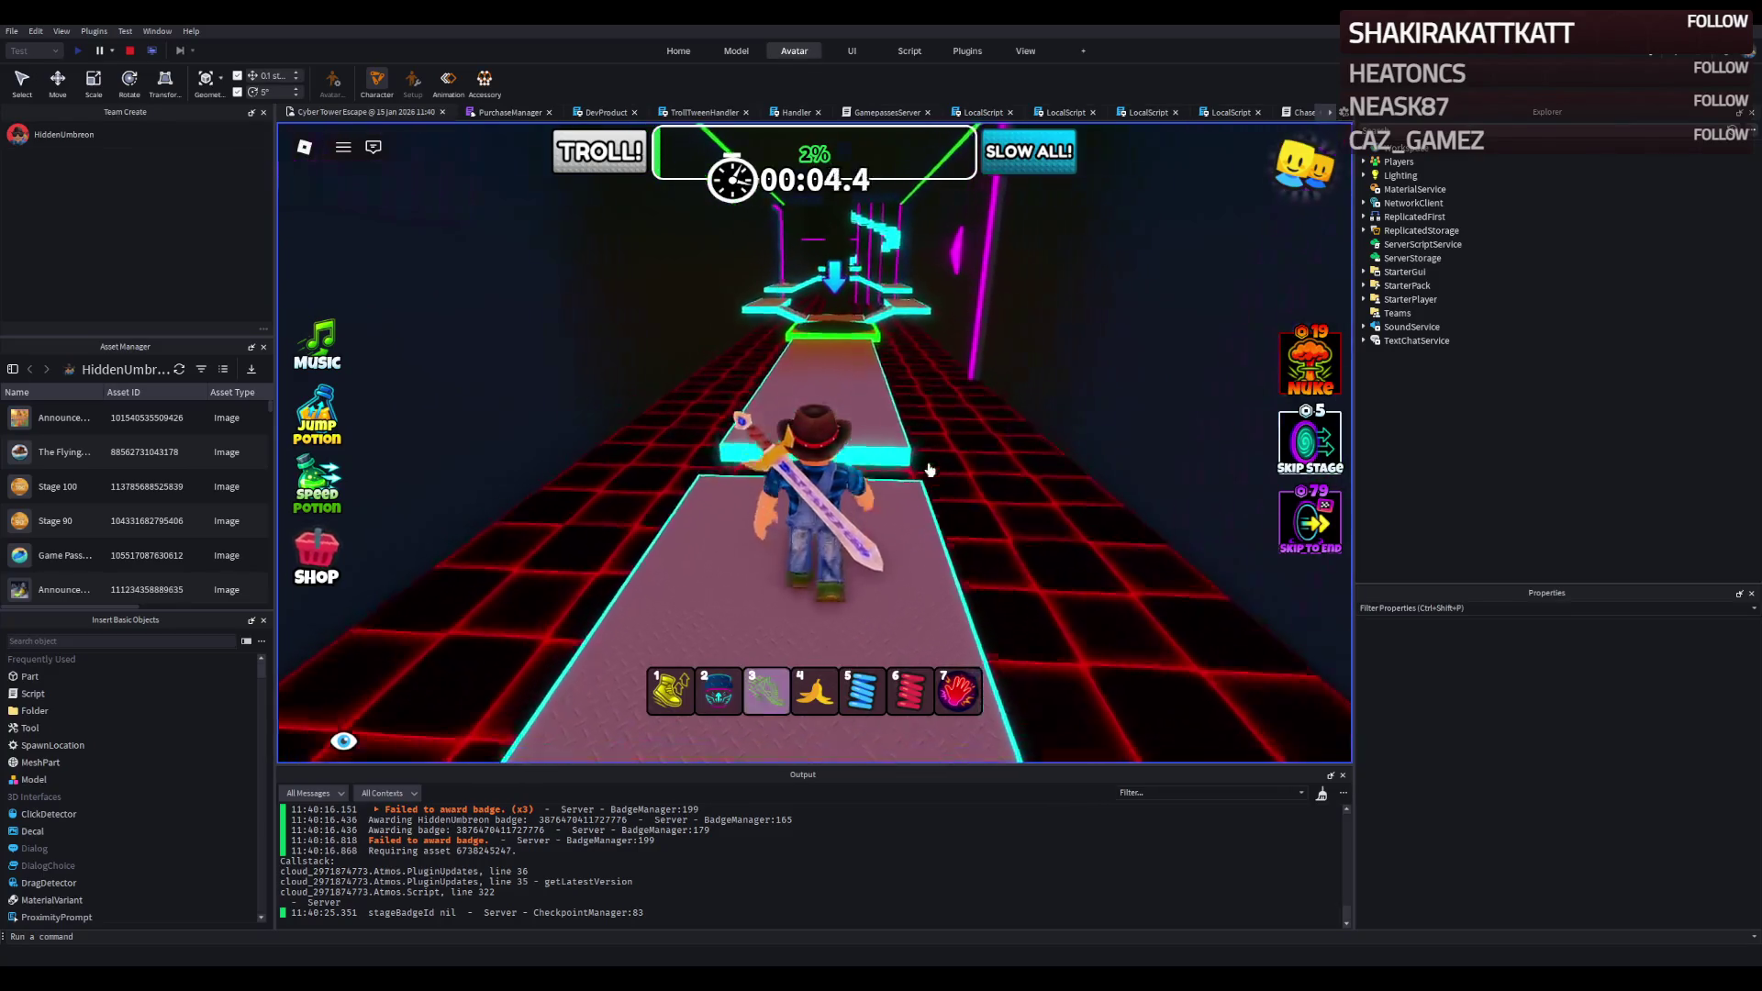
key(3)
key(w)
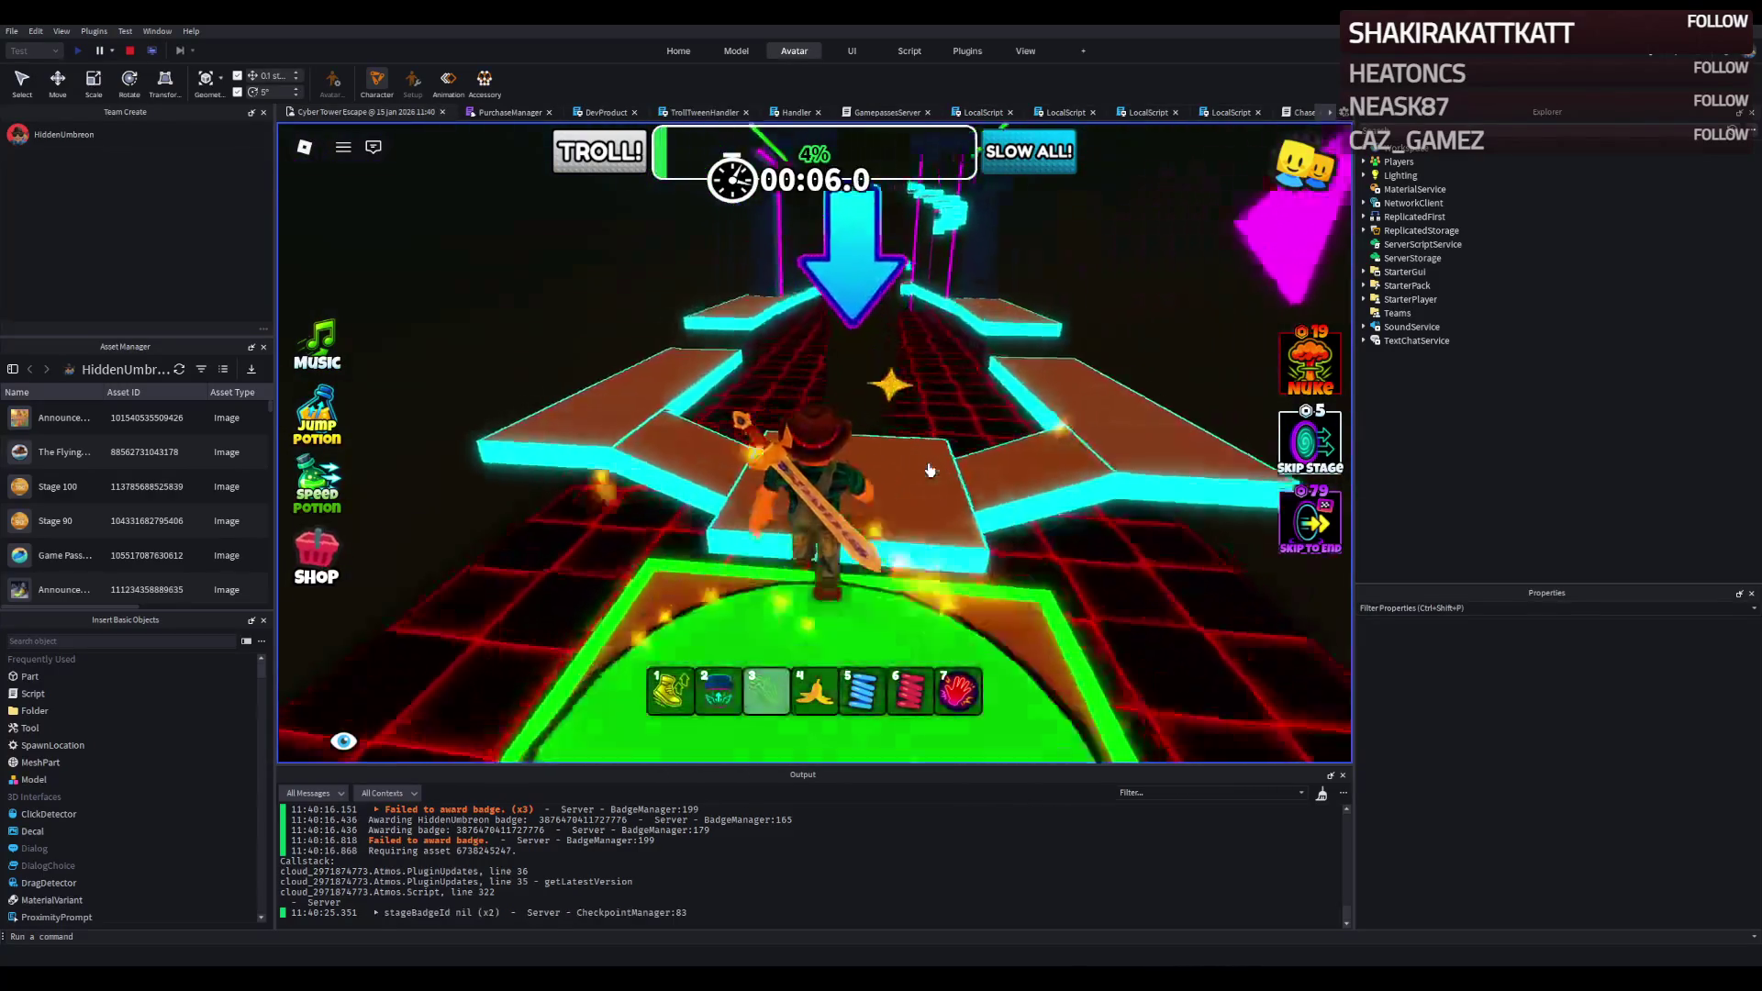
key(w)
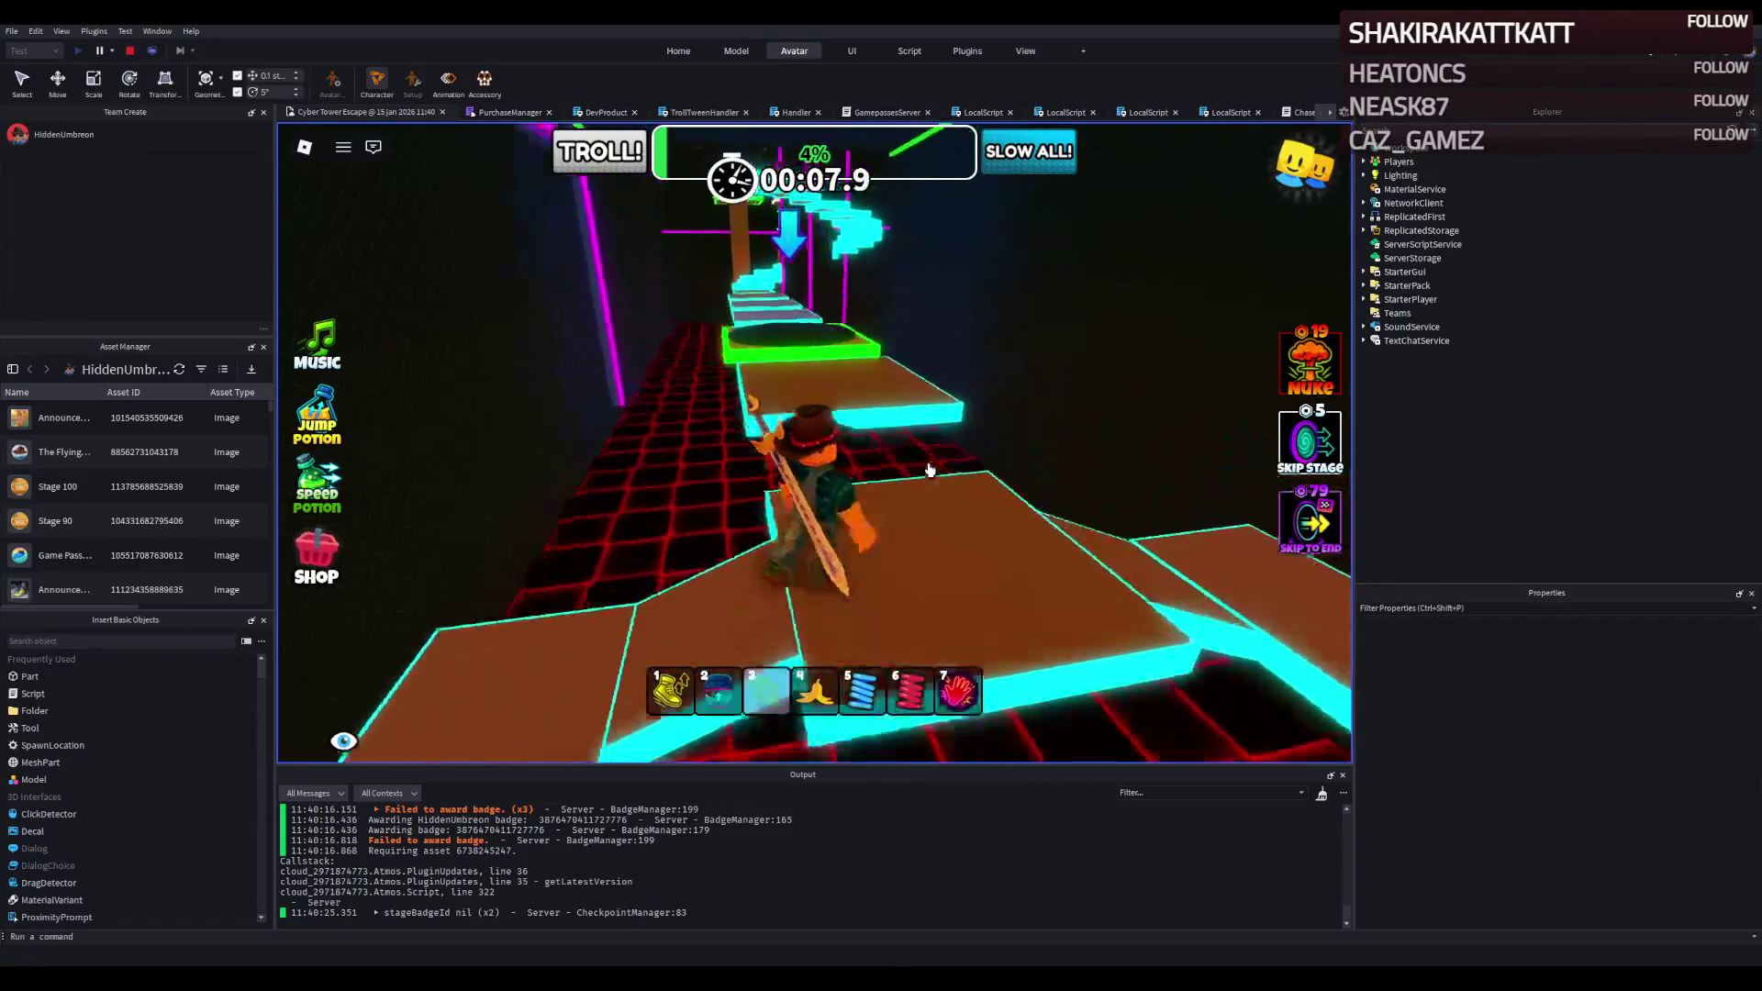
key(w)
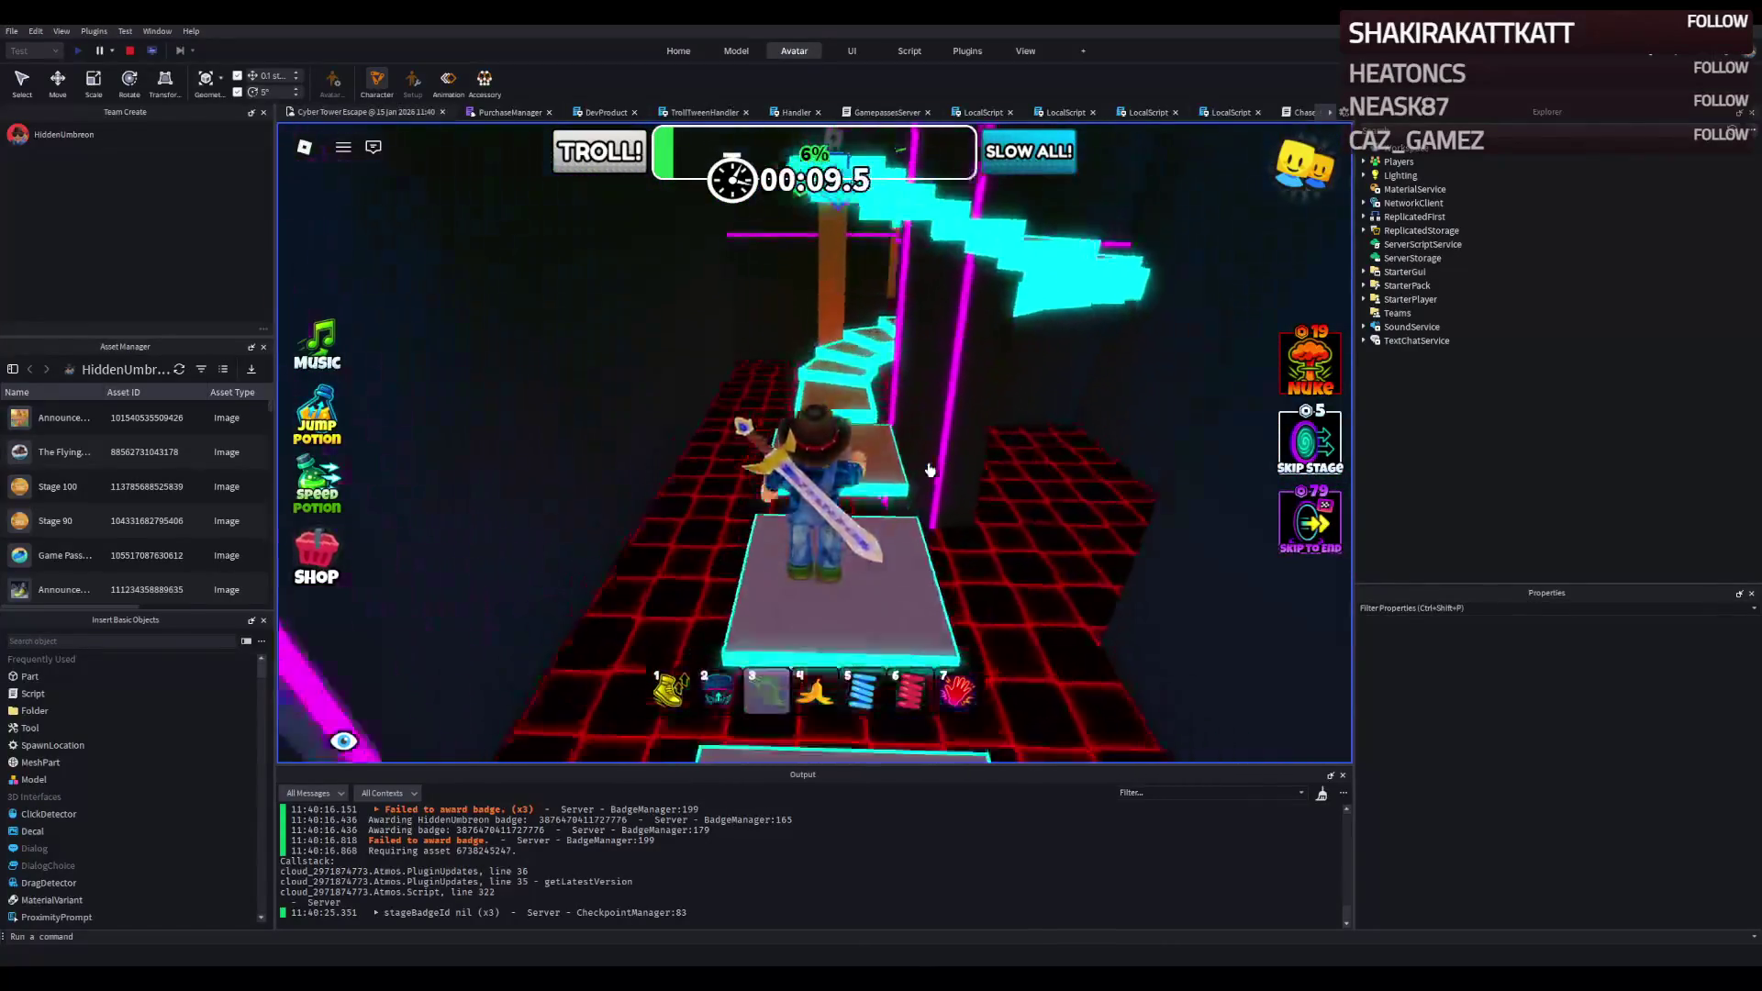
key(w)
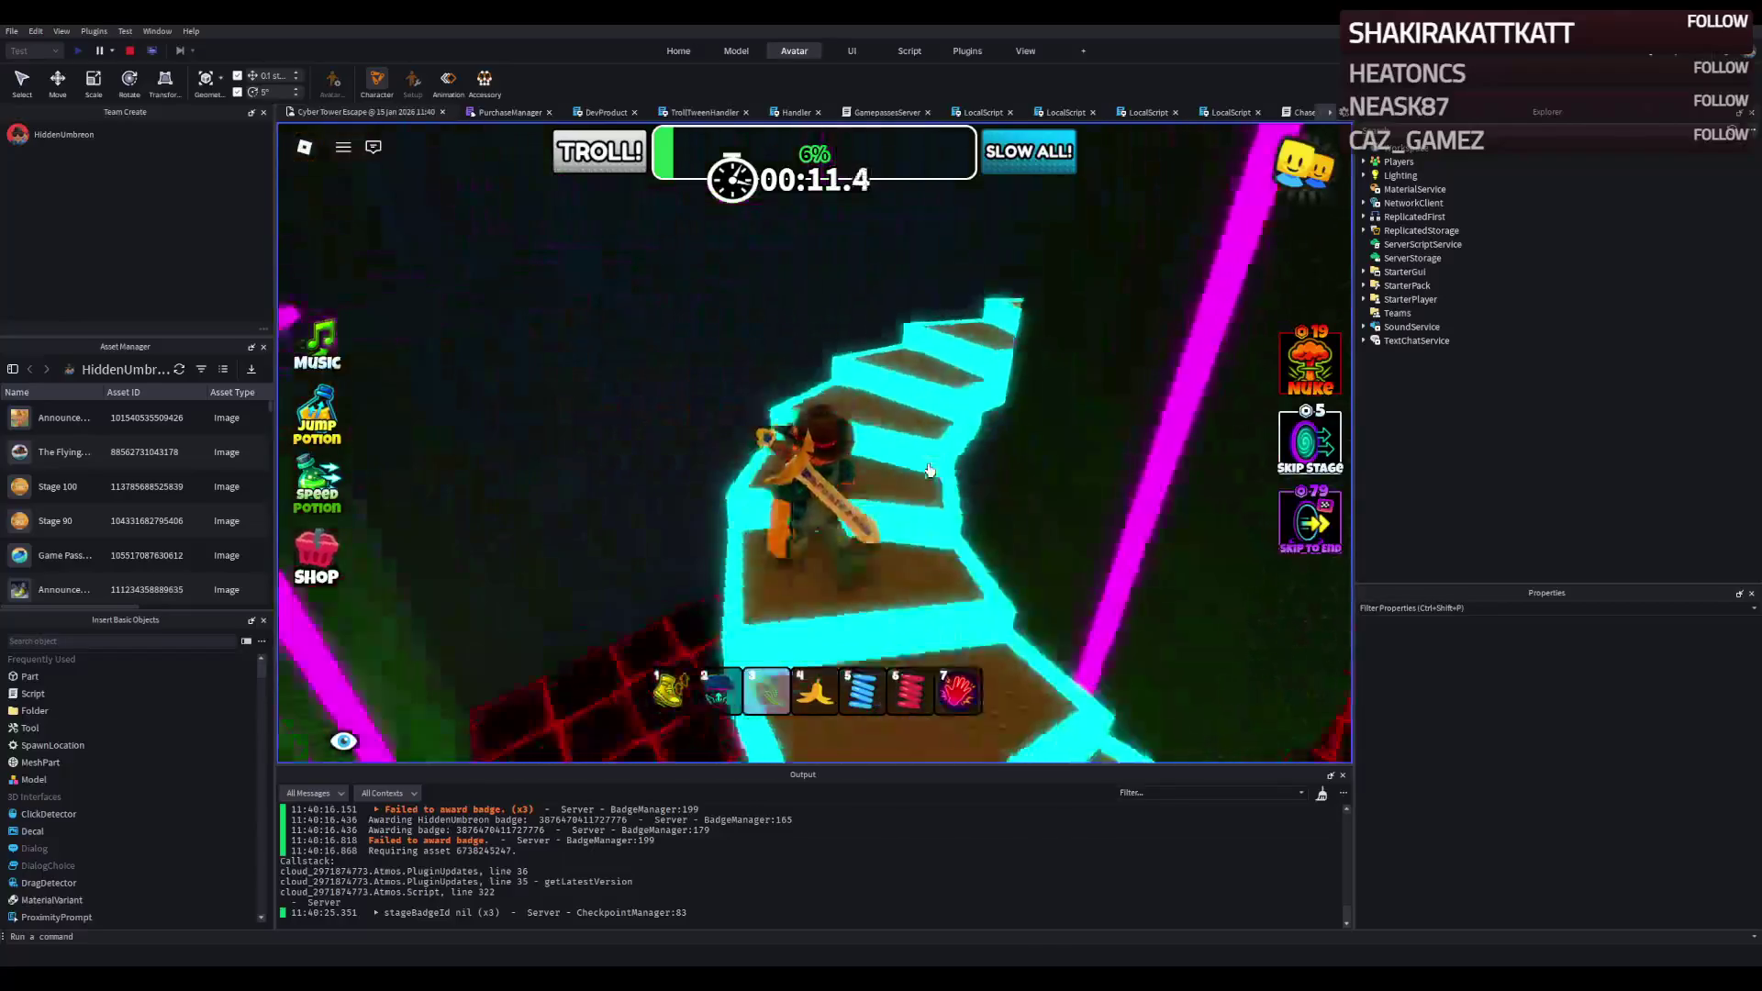
key(w)
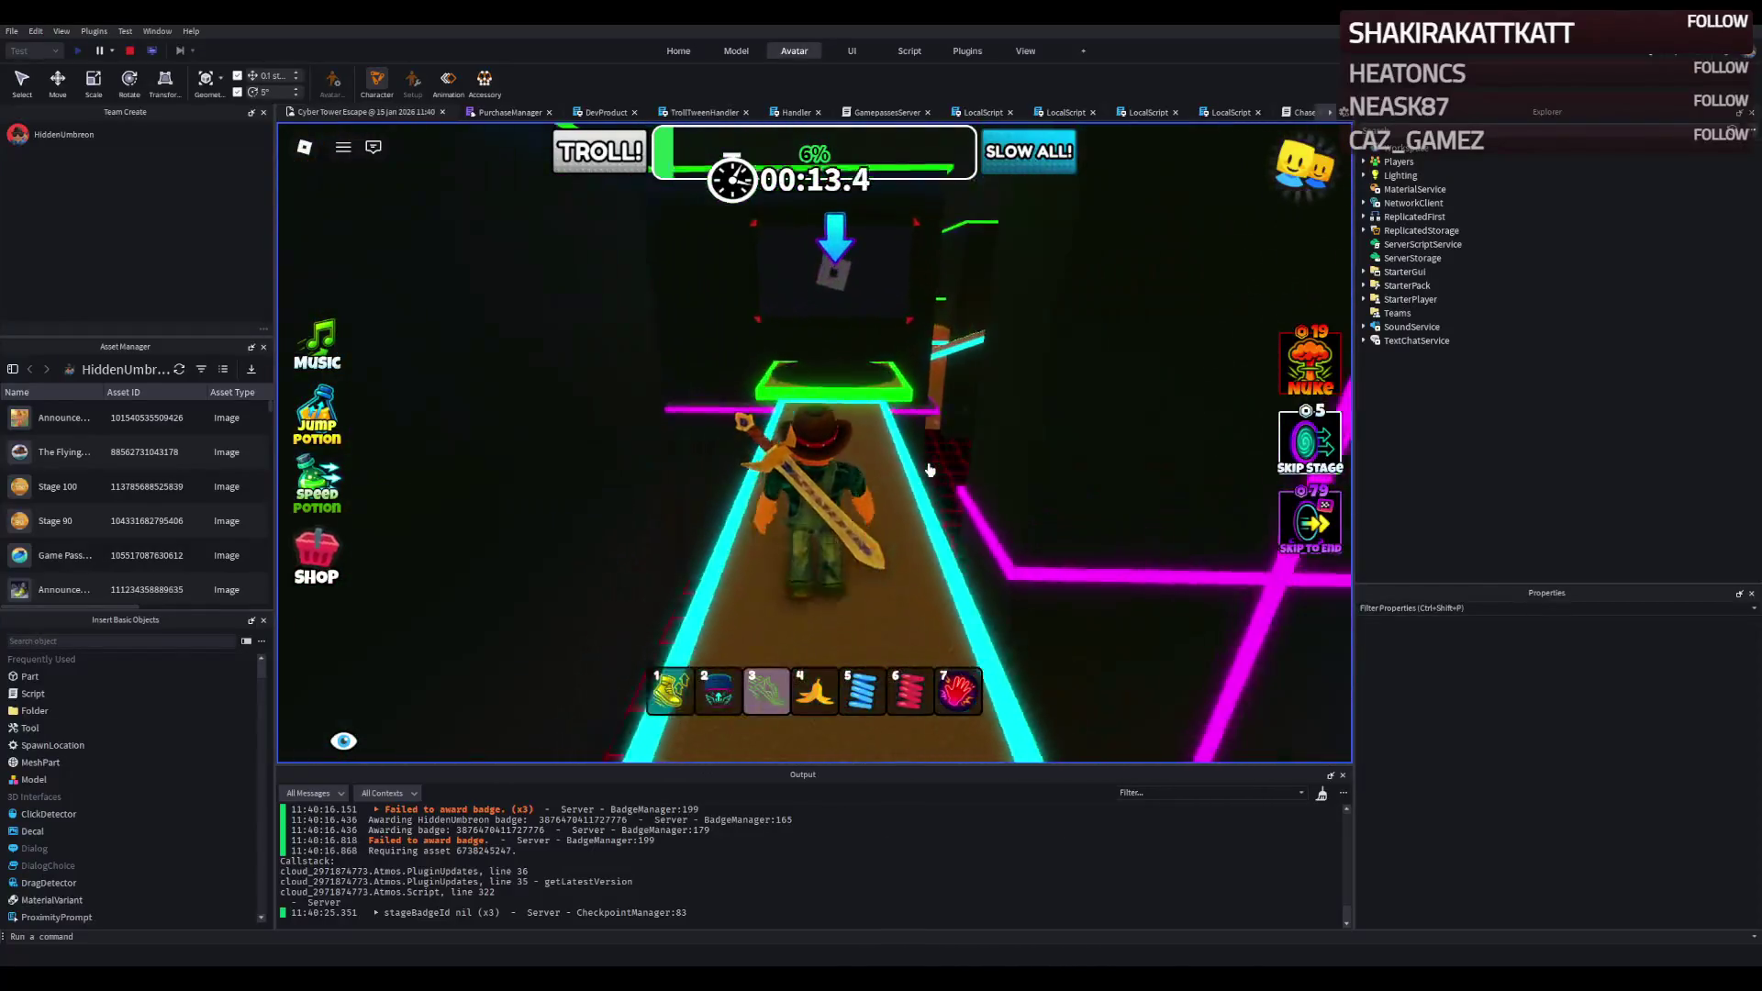
Cross the brown platforms and green pad along the narrow cyan-edged path to the staircase.
key(w)
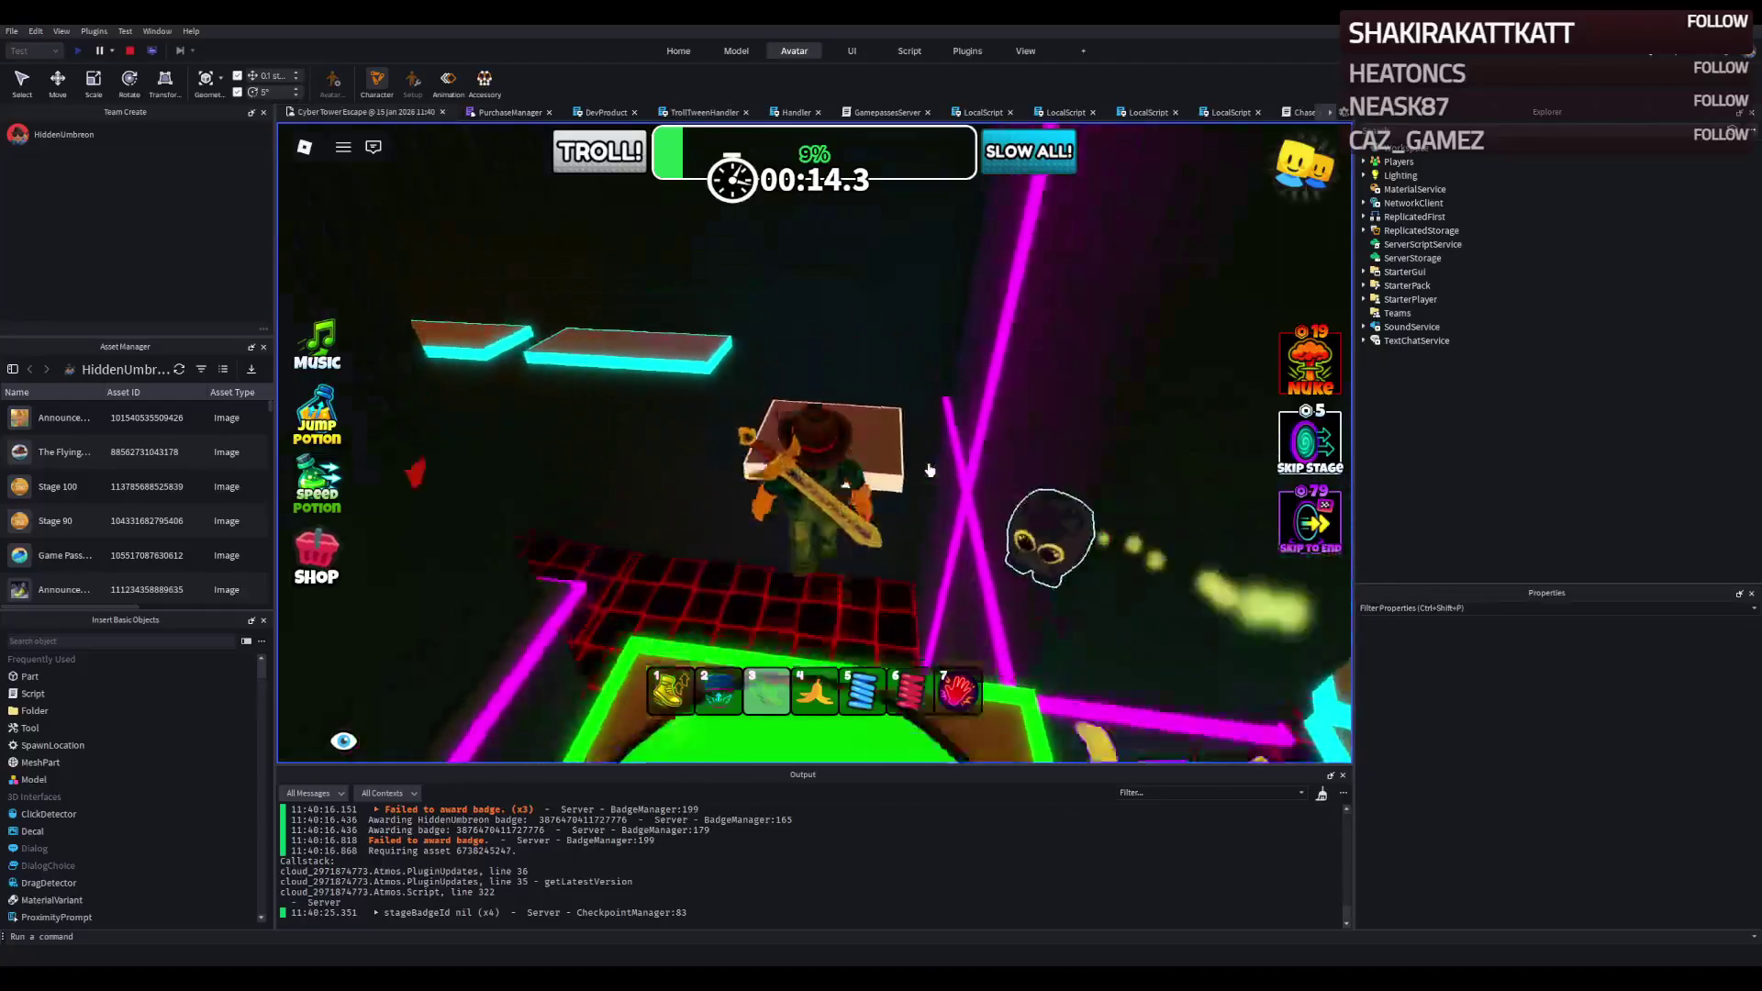
key(w)
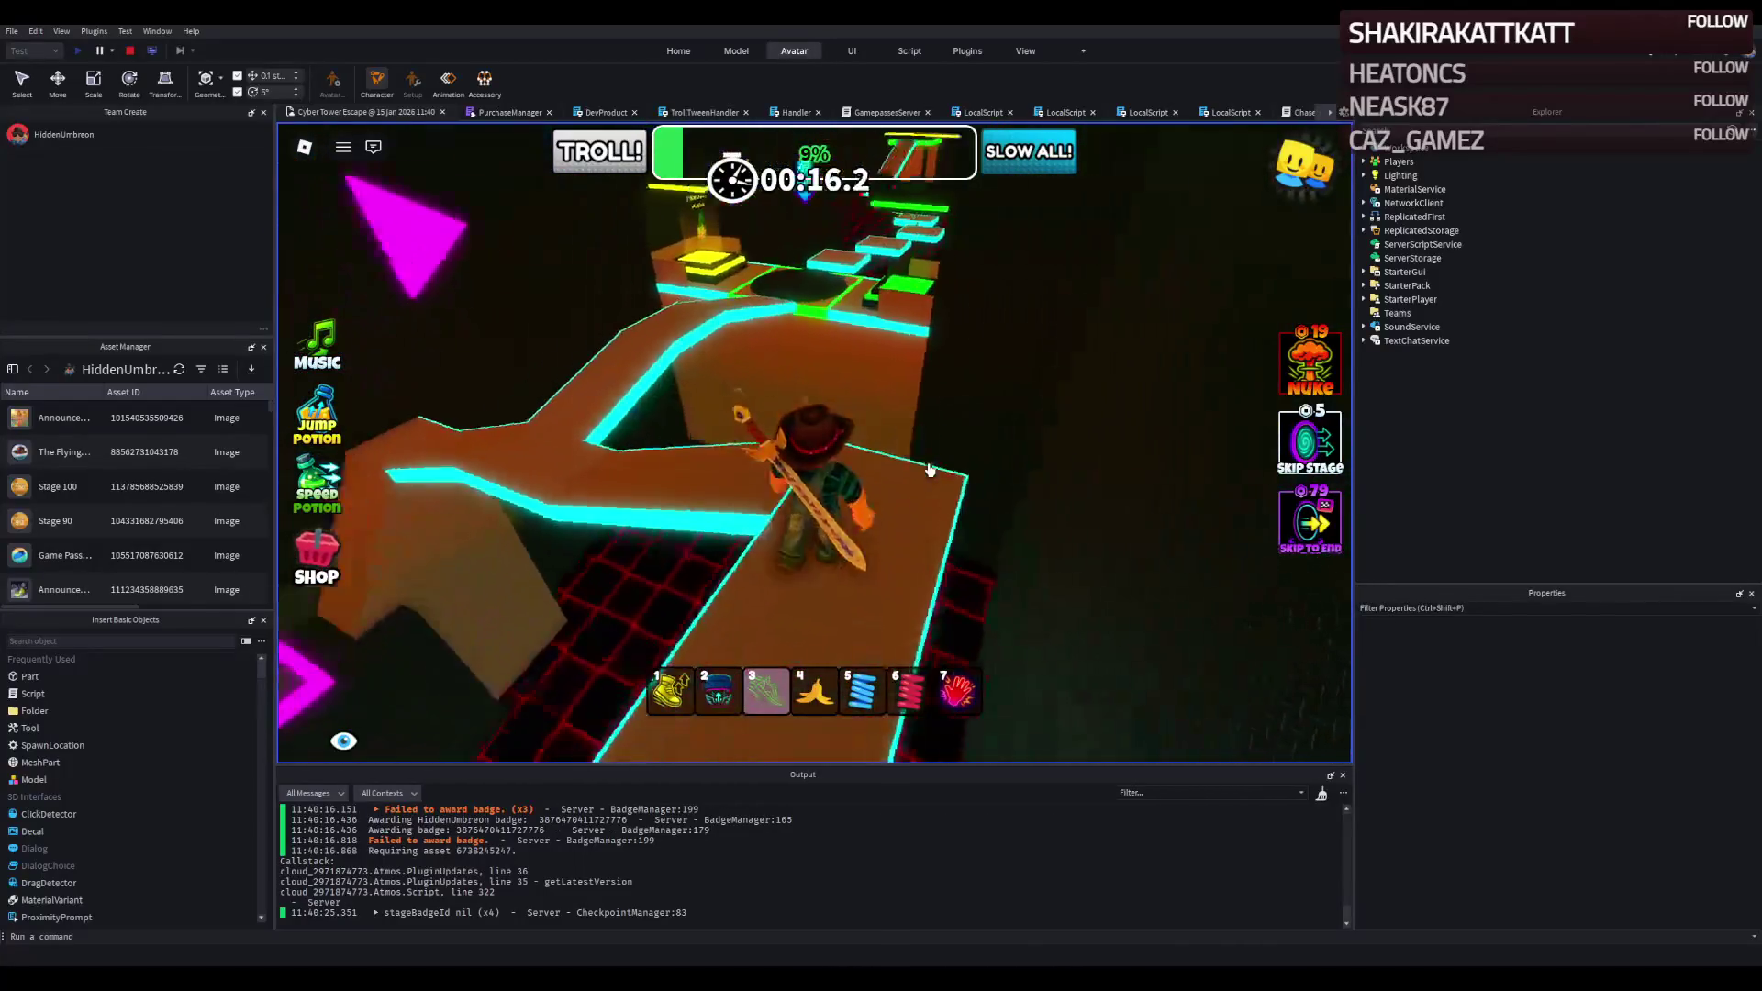
key(w)
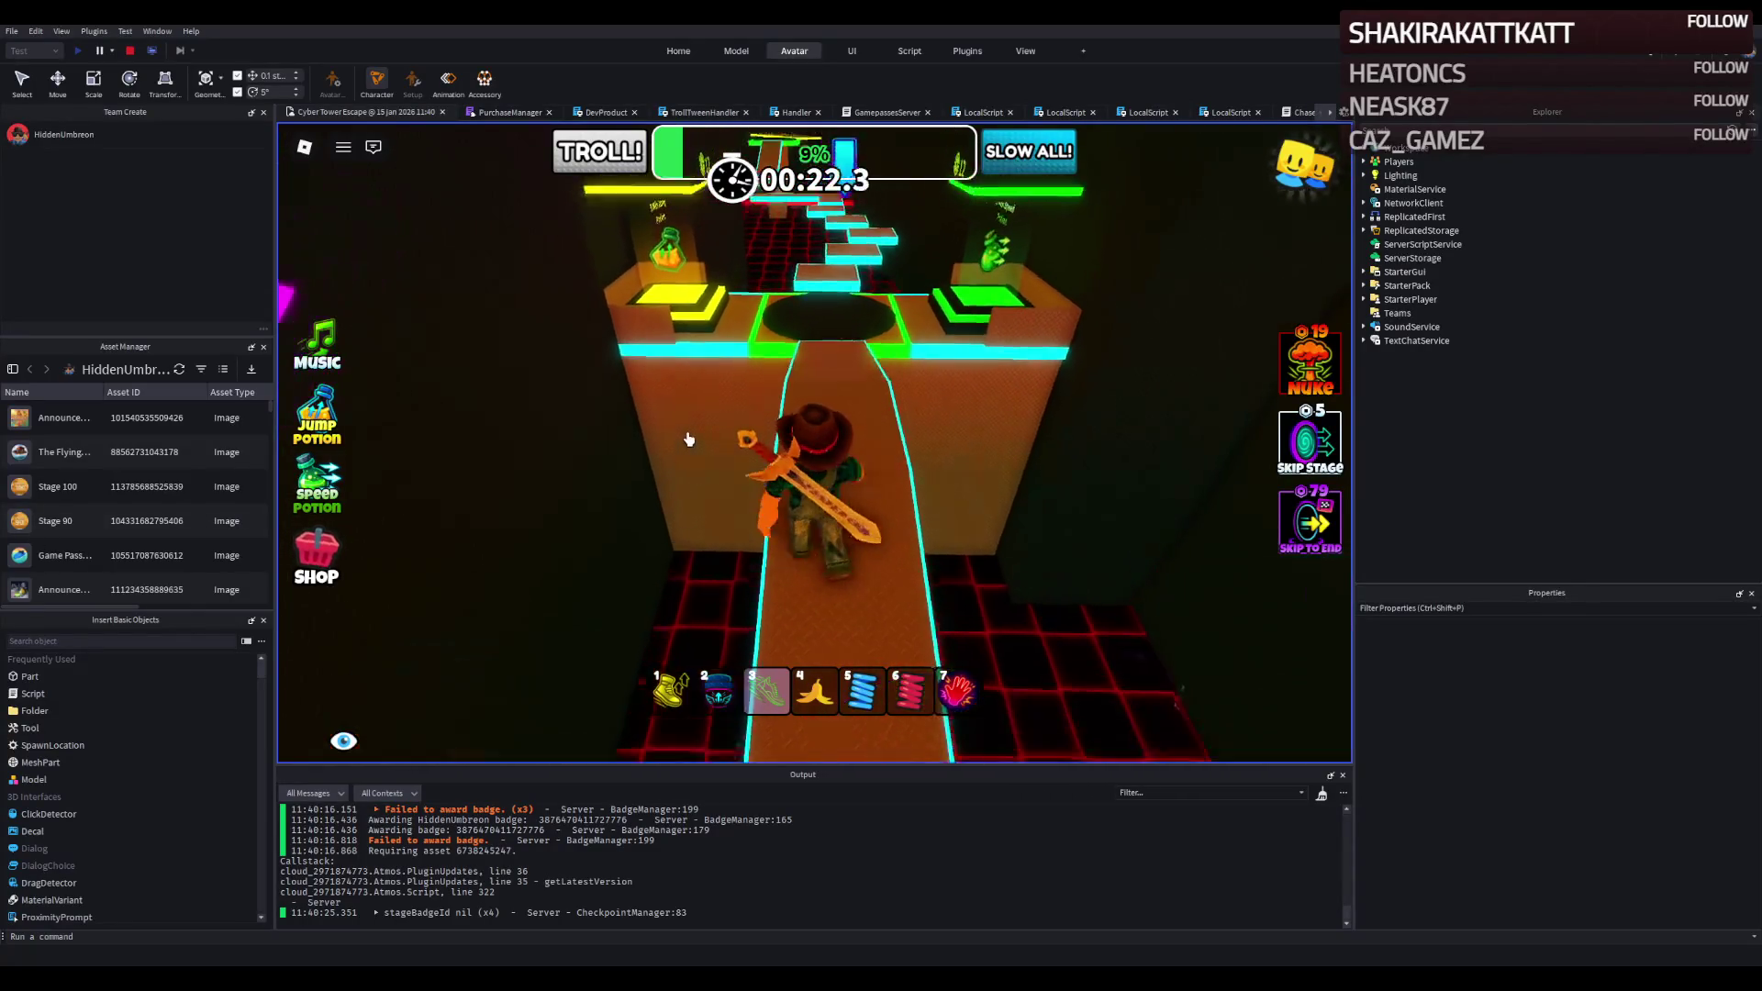
key(w)
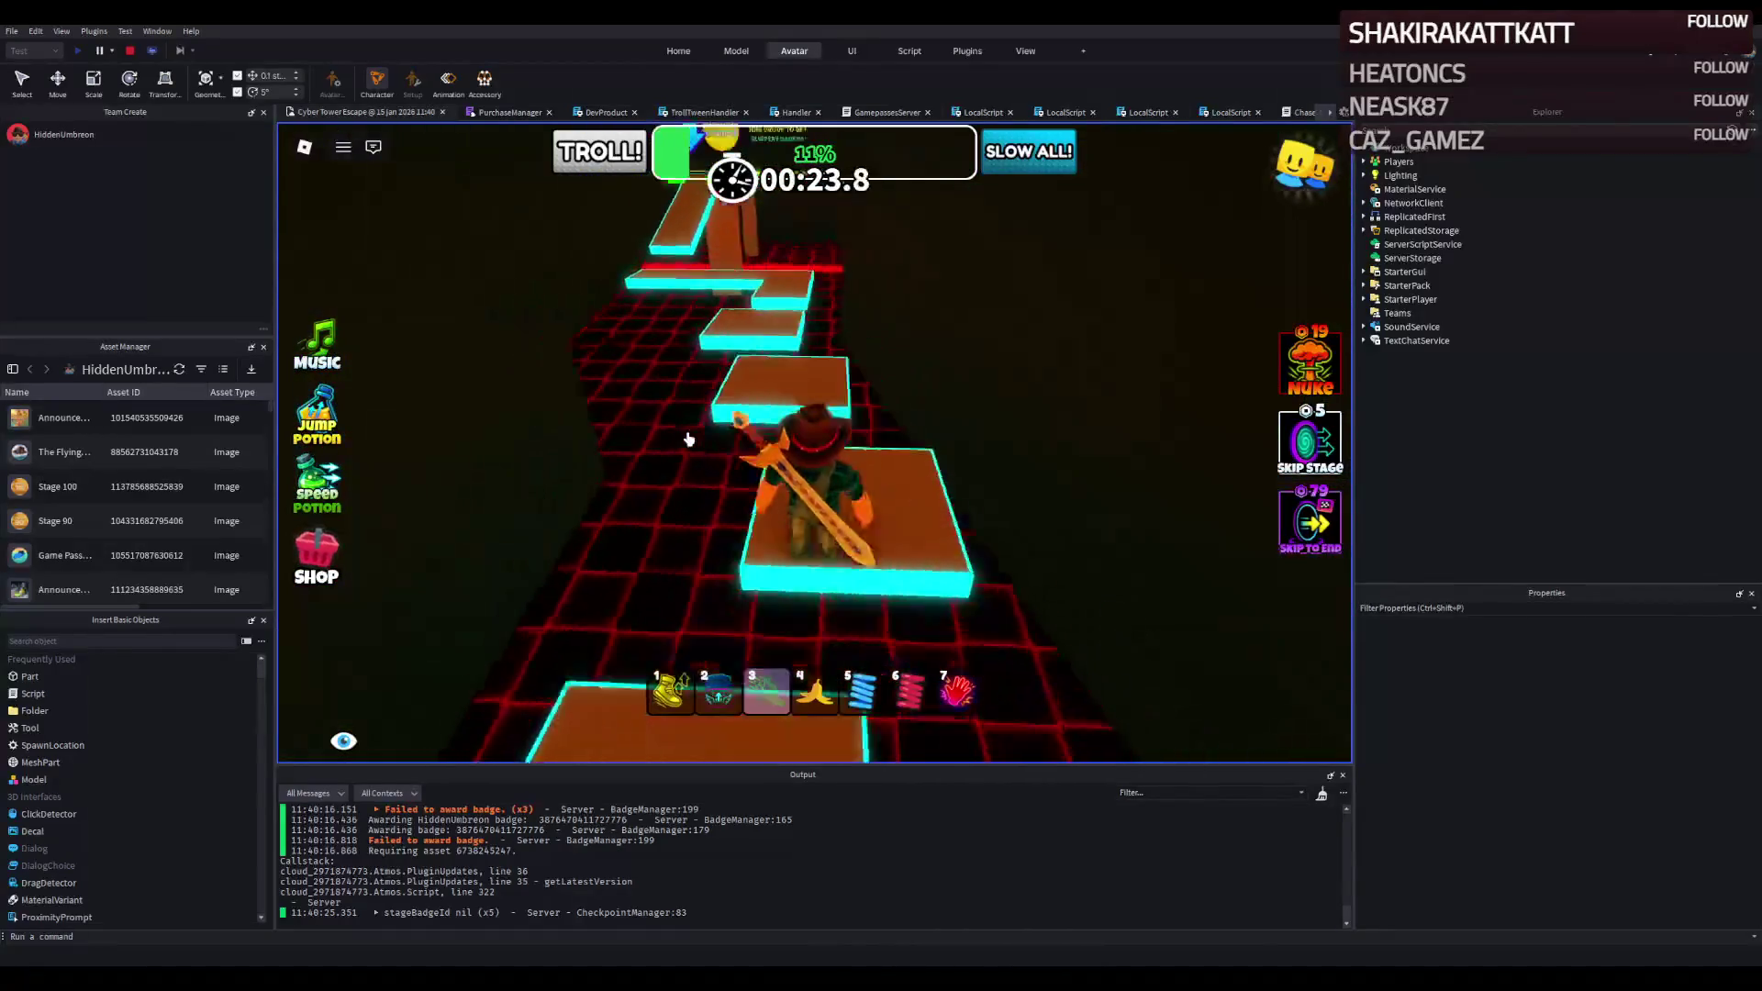
key(w)
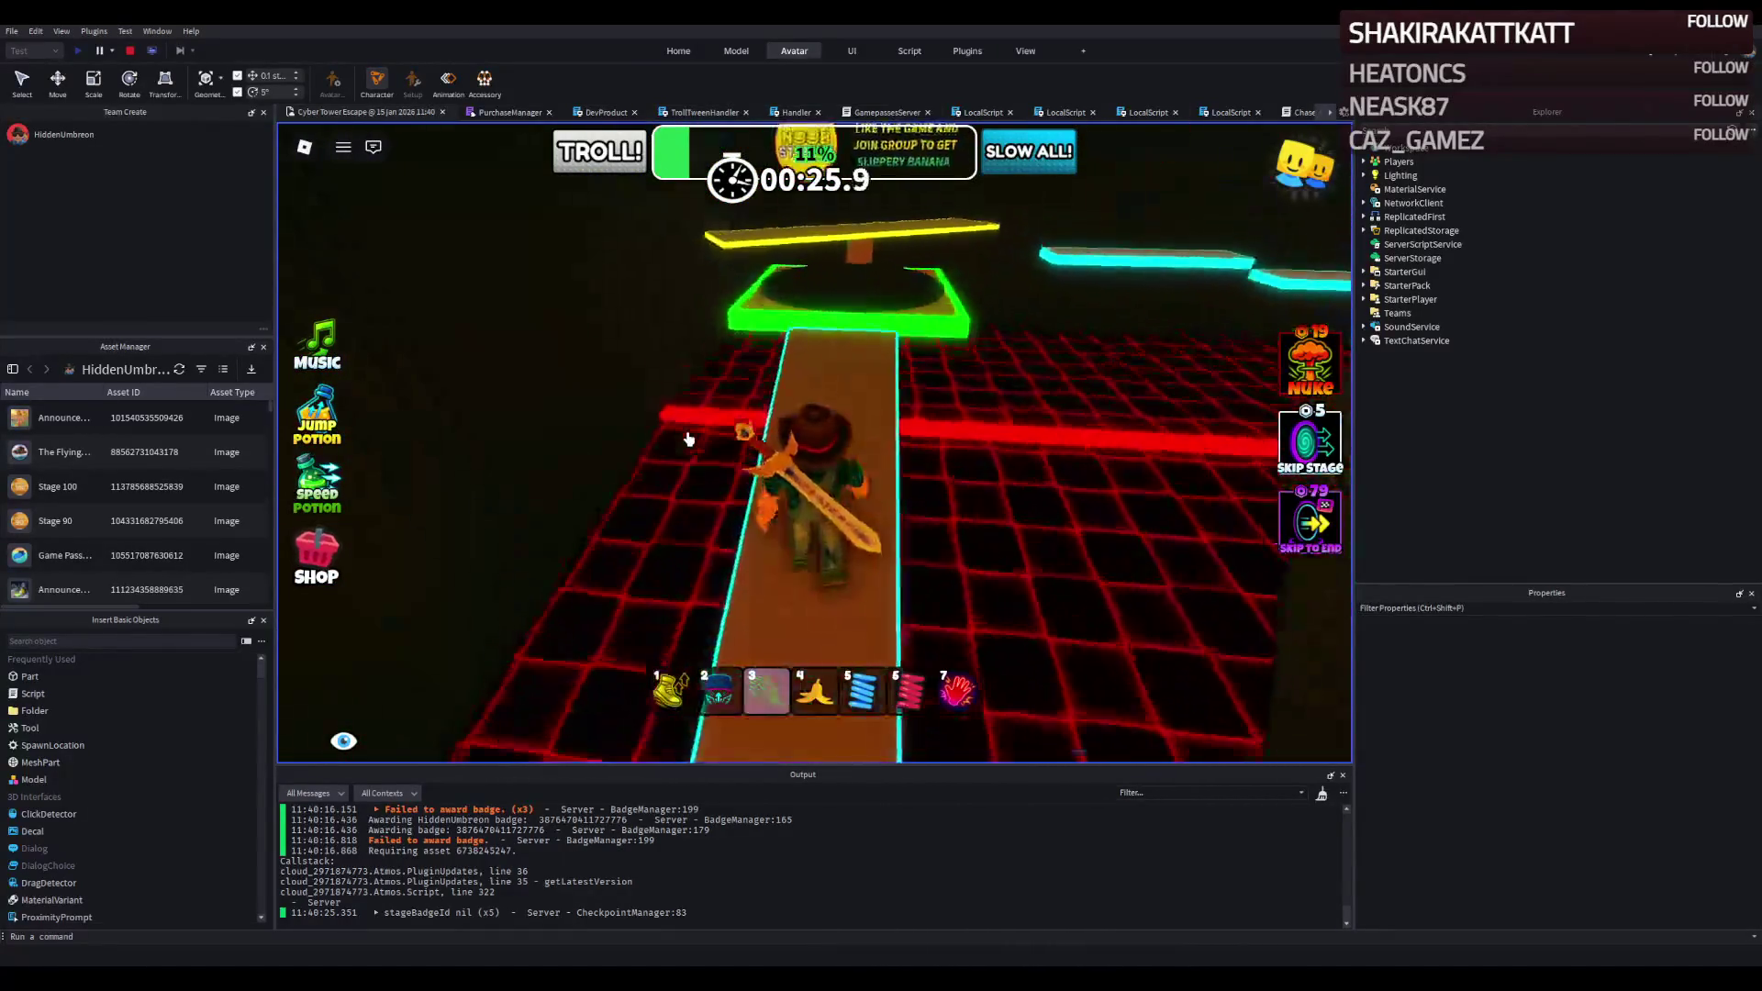
key(w)
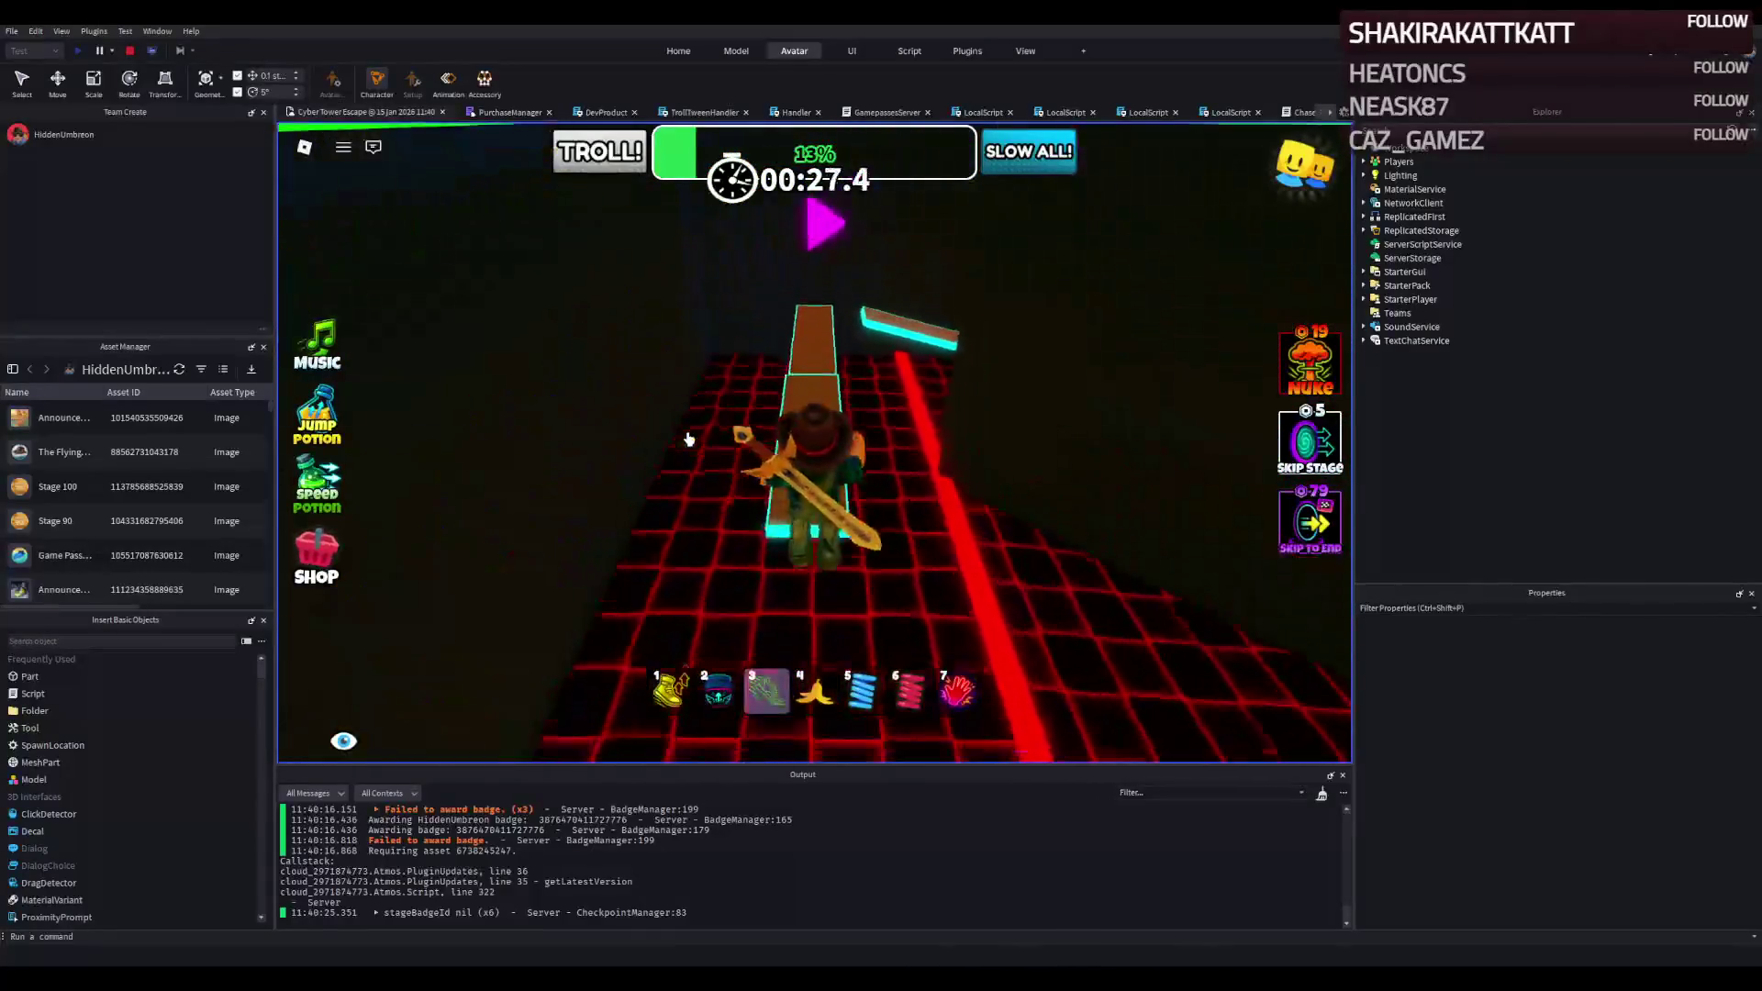
key(w)
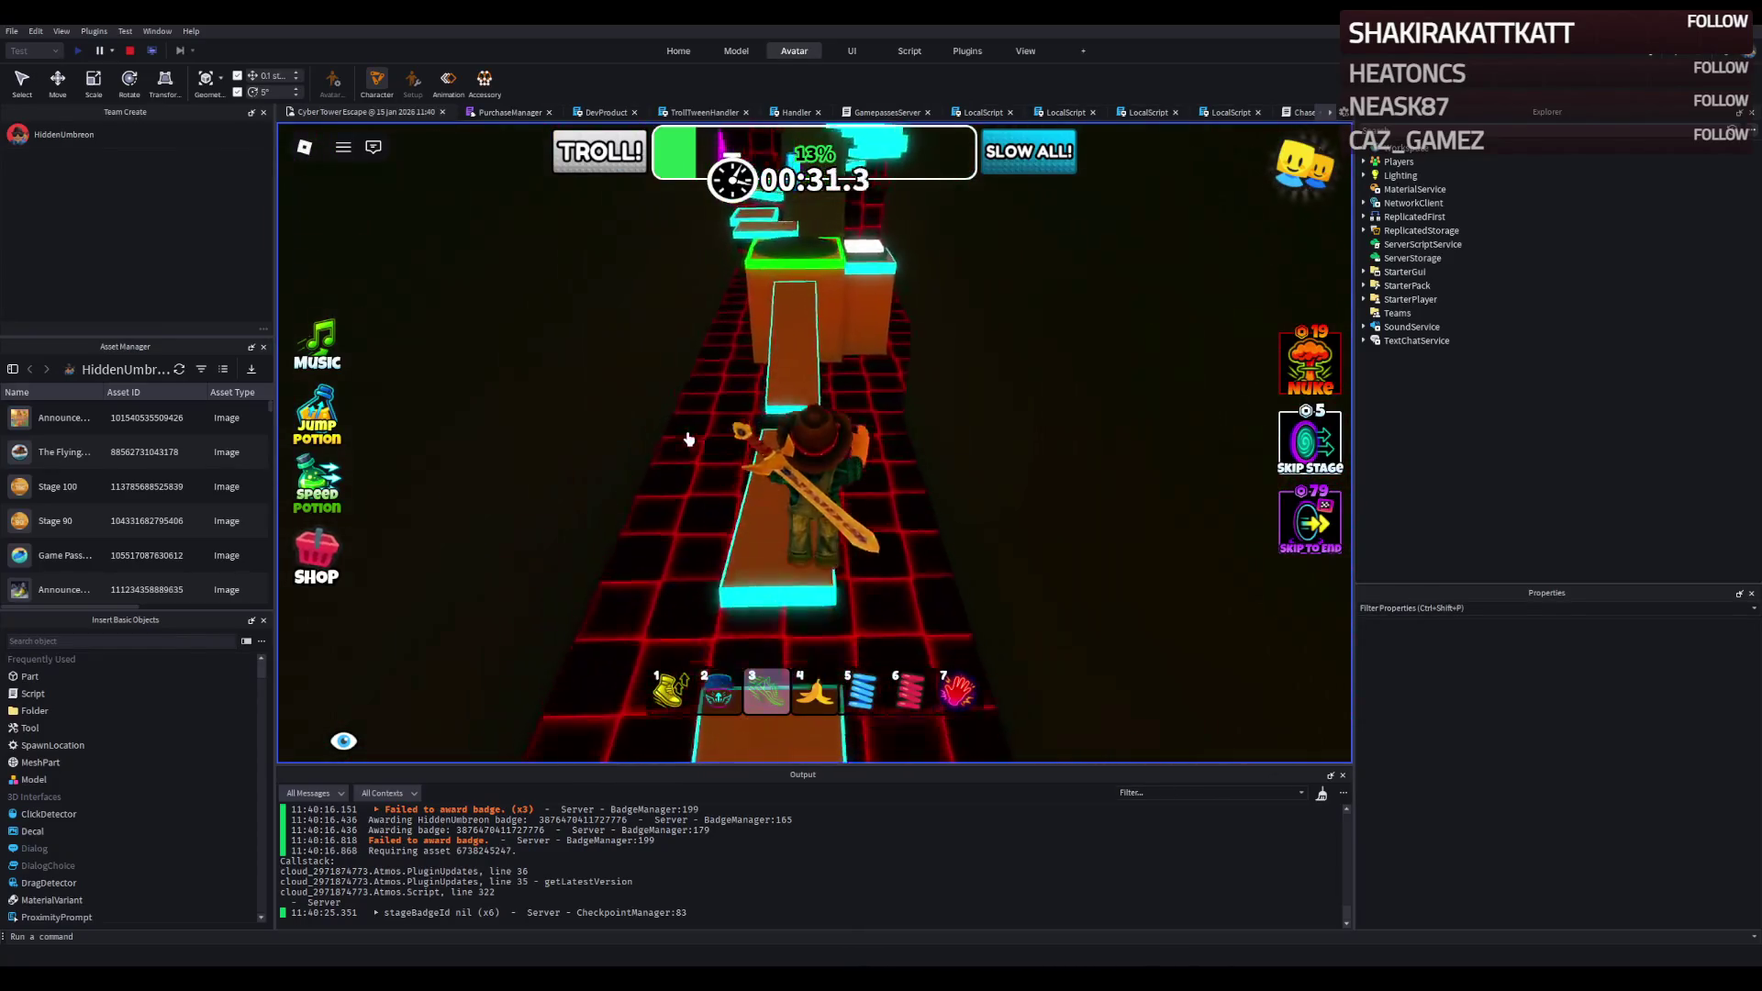
key(w)
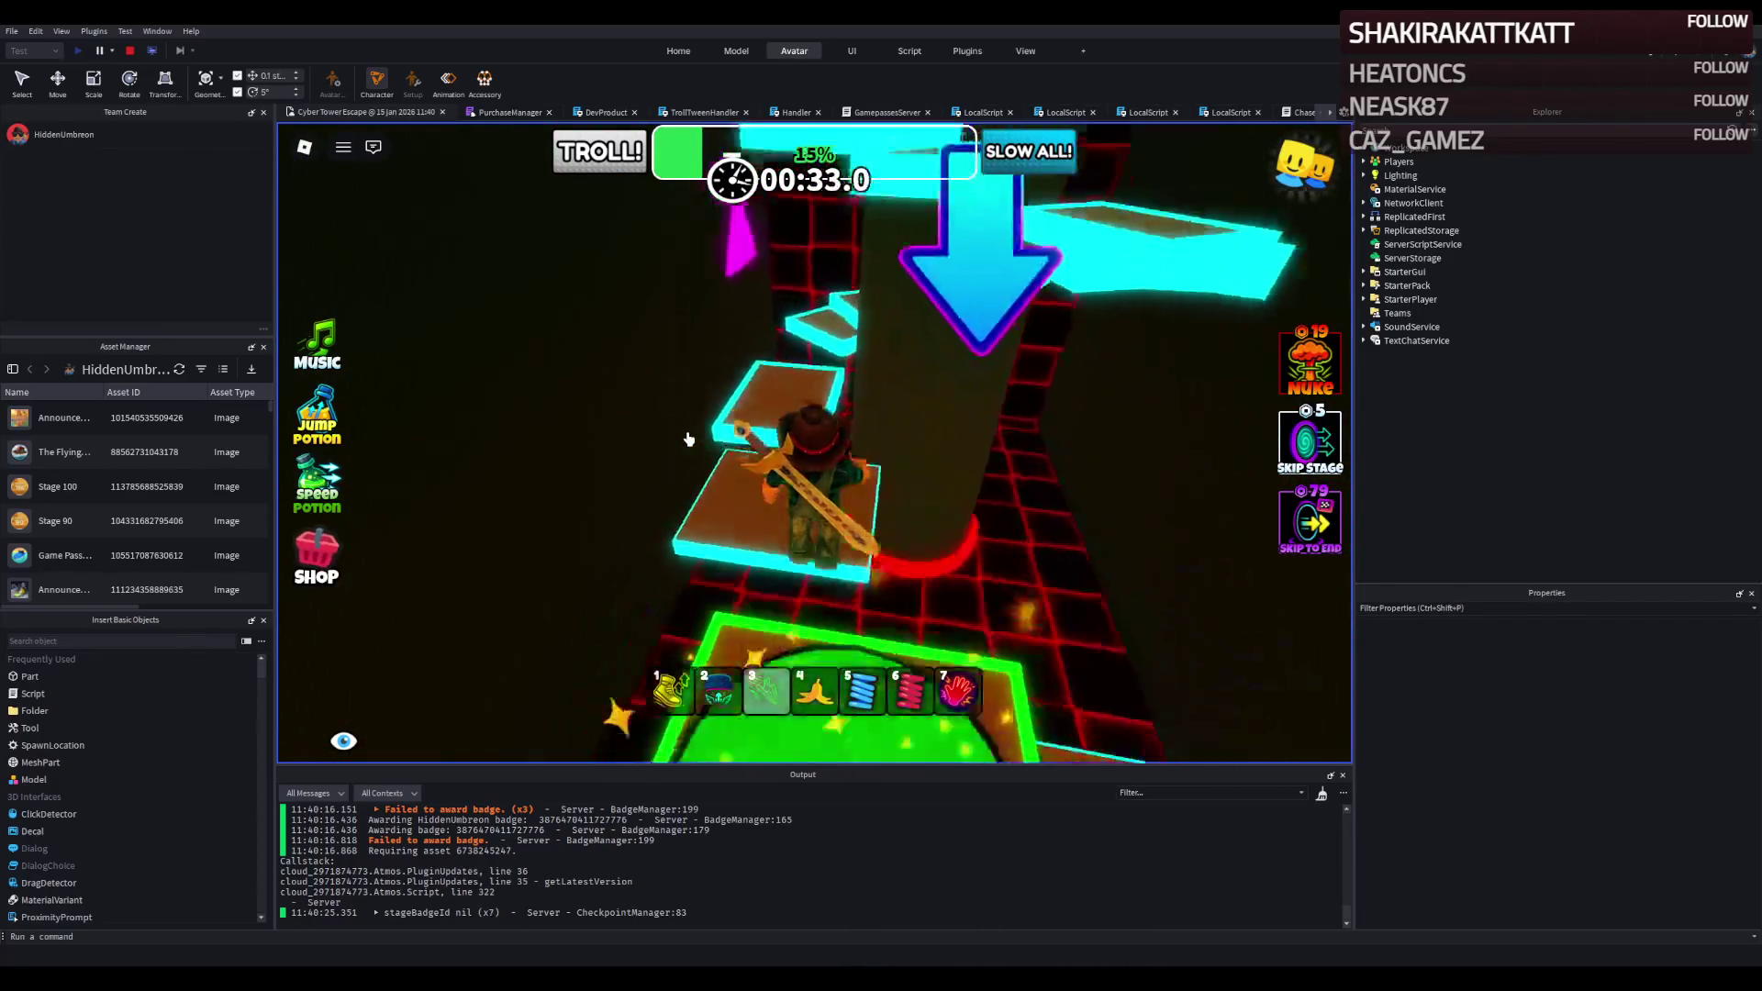
key(w)
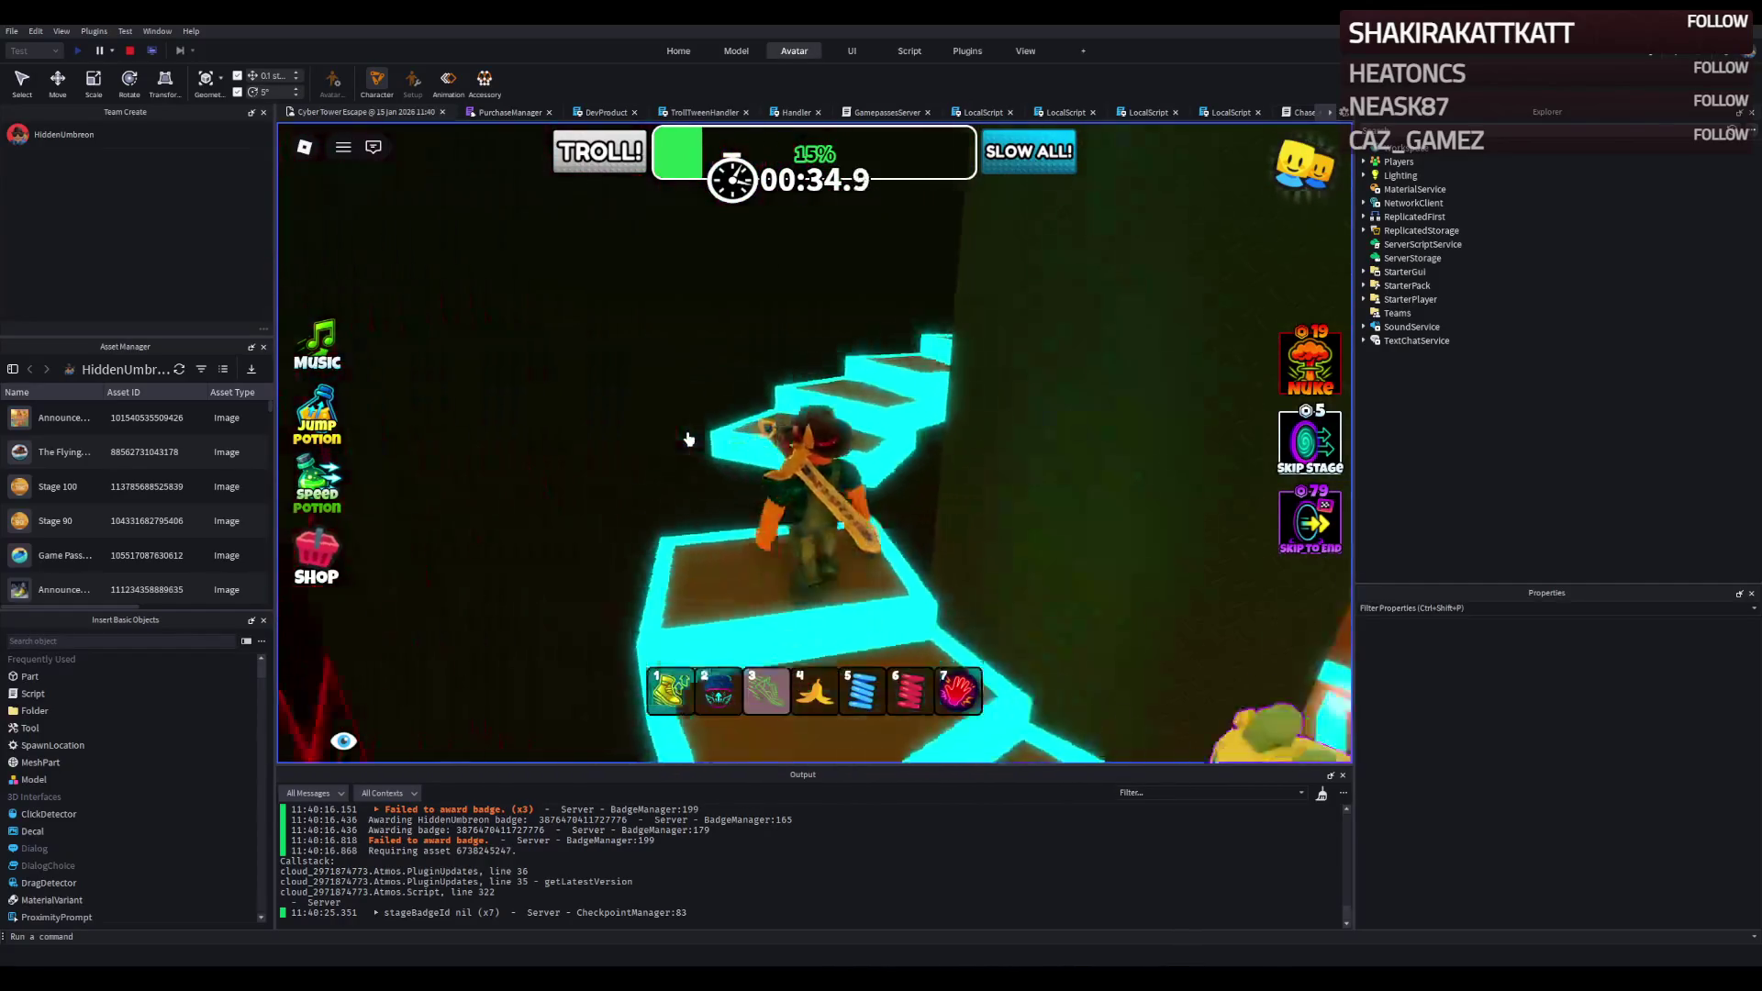
Climb the cyan staircase and red-grid walkways up to the next green checkpoint.
key(w)
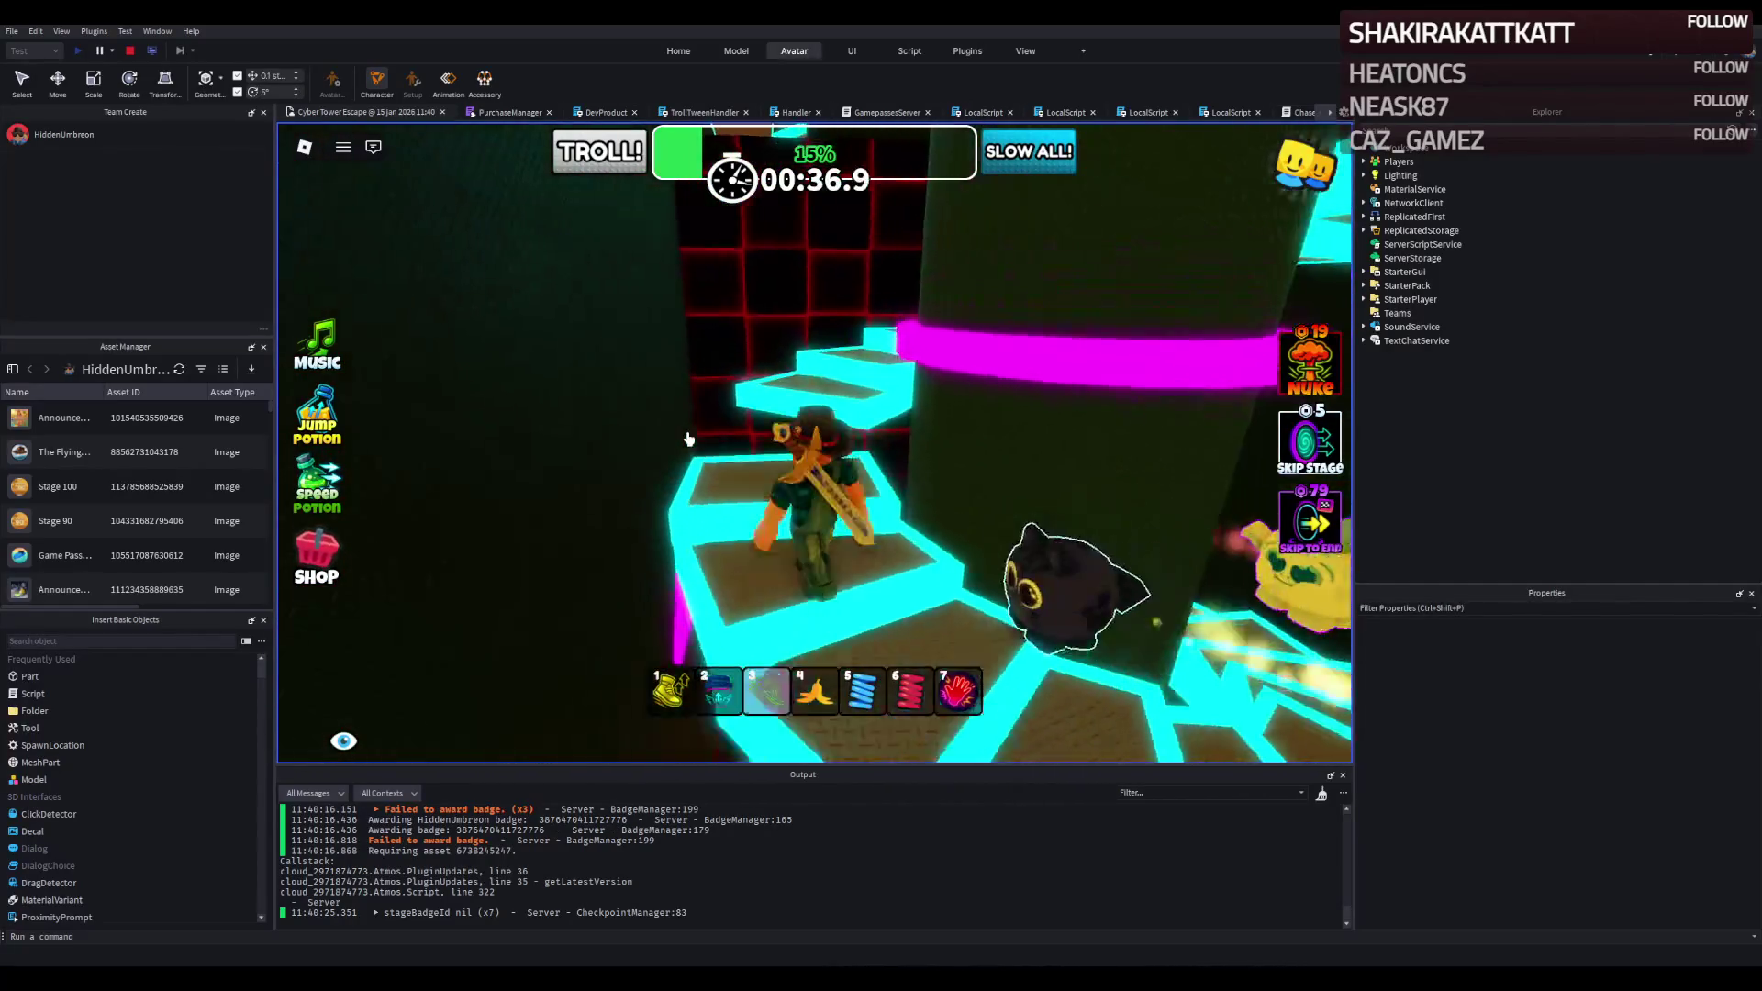
key(w)
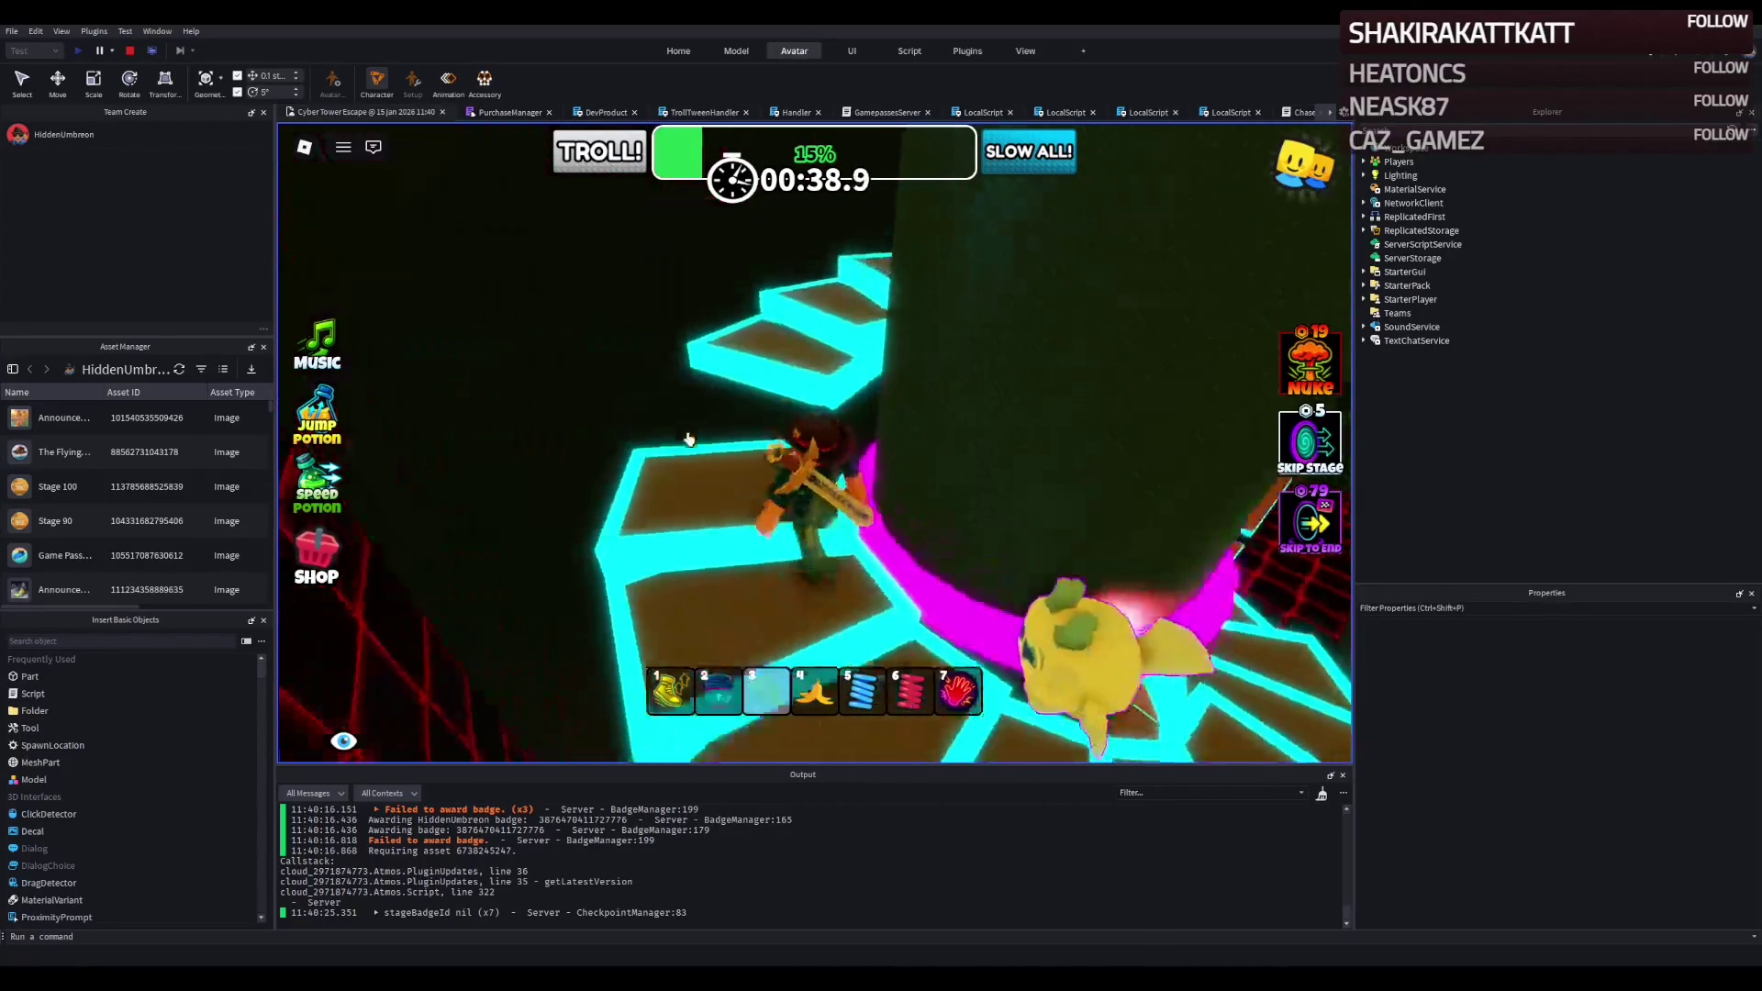
key(w)
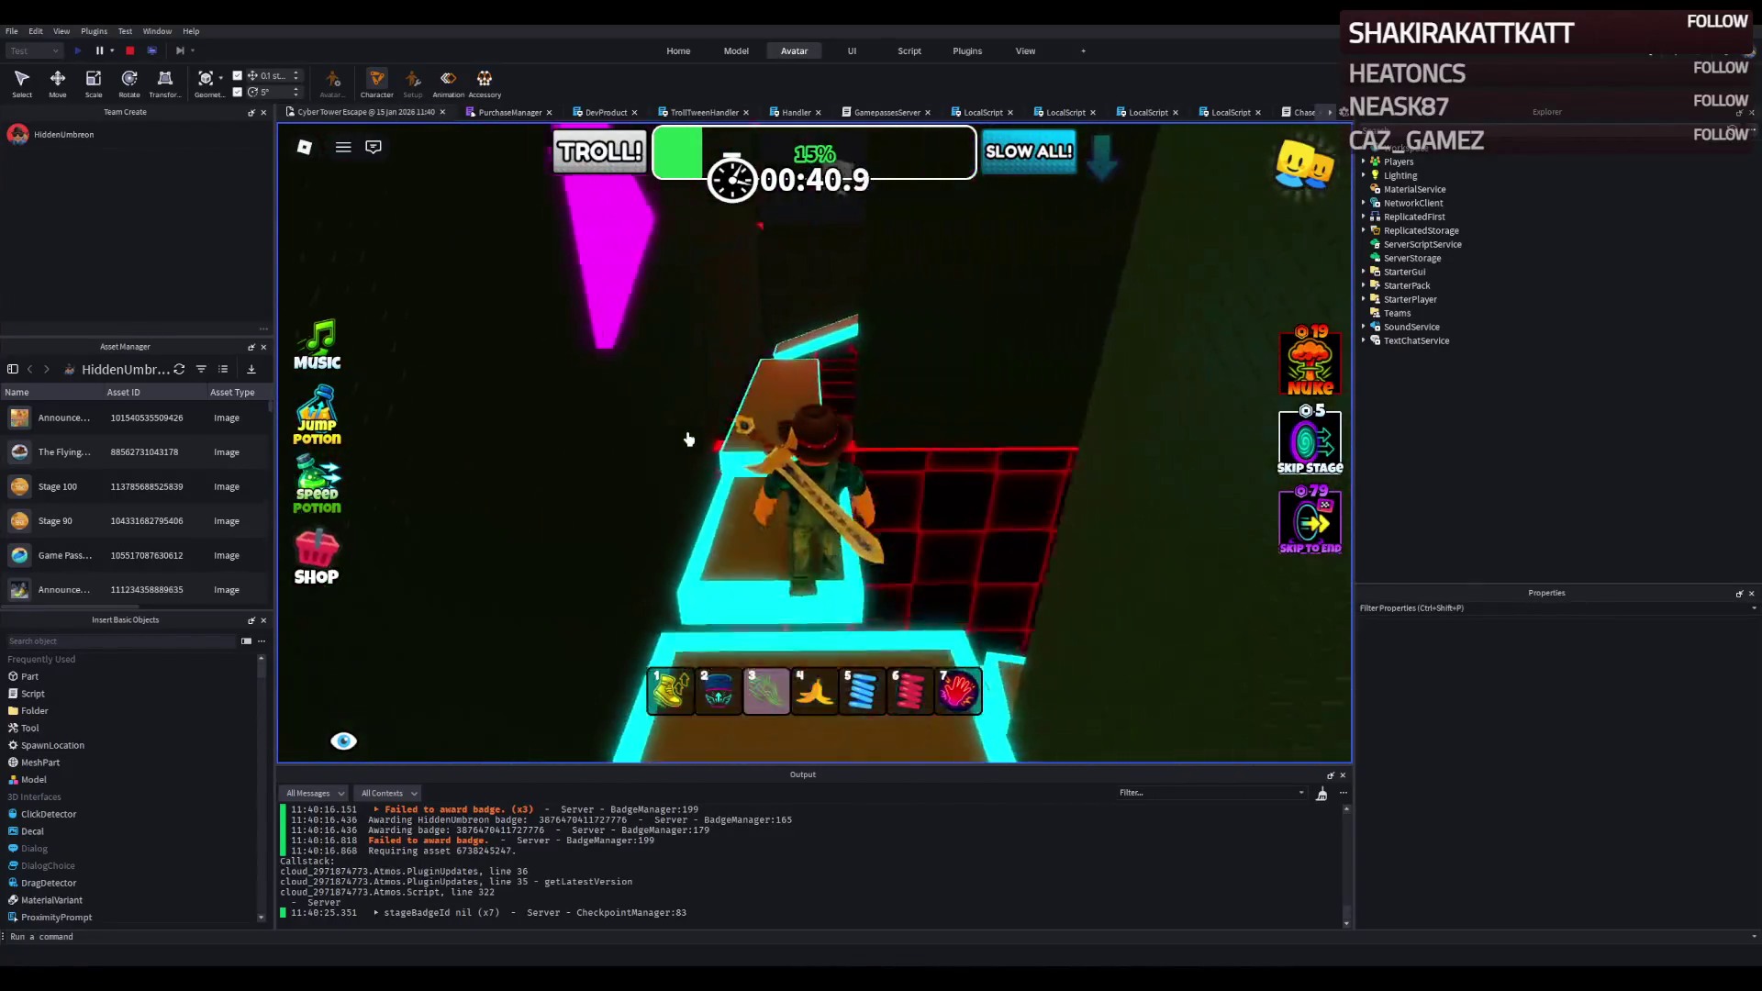
key(w)
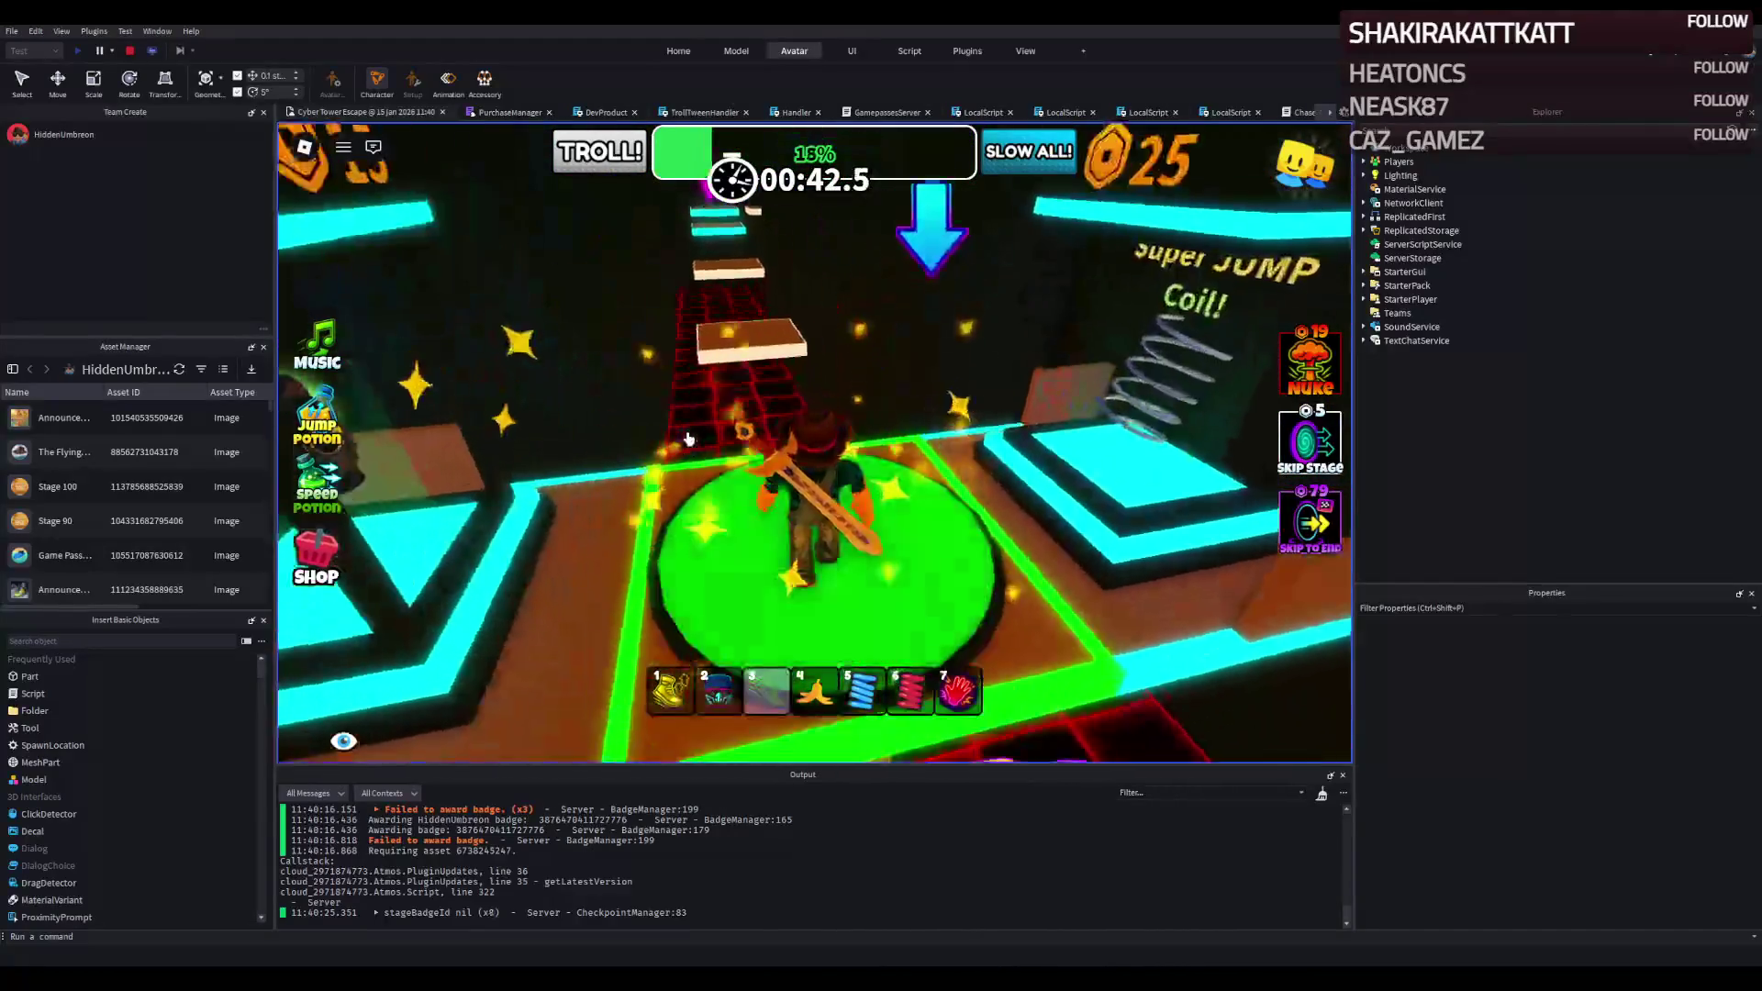
key(w)
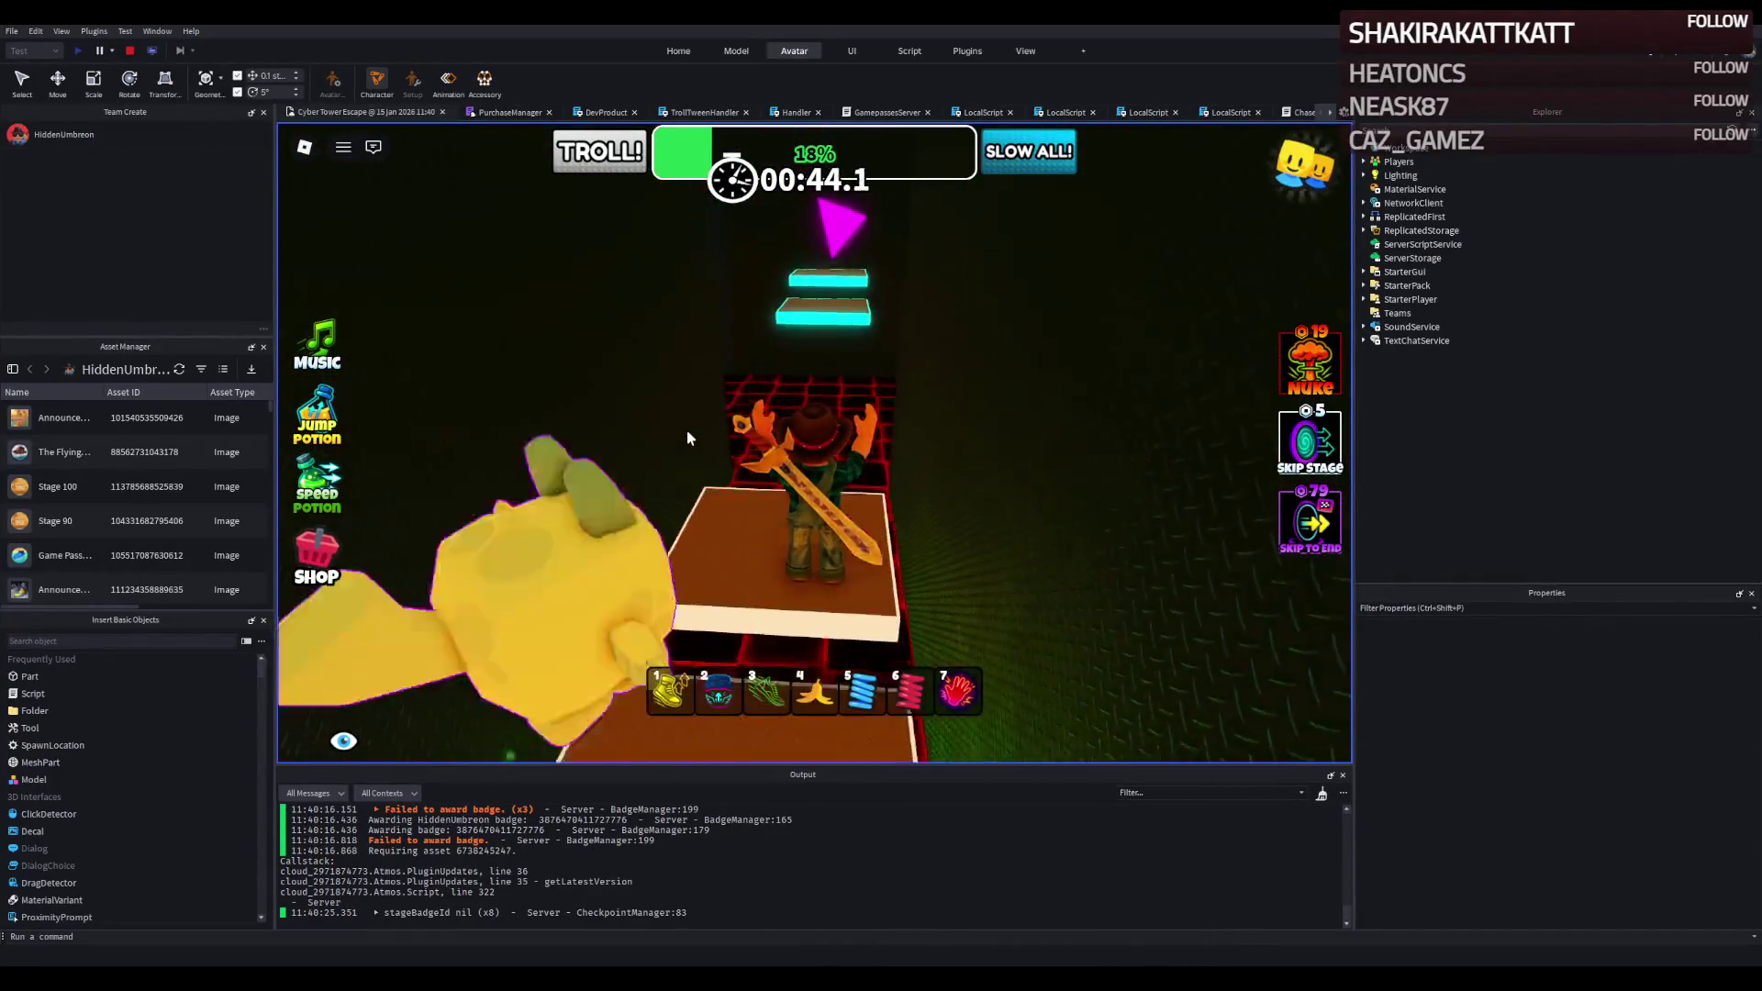
key(d)
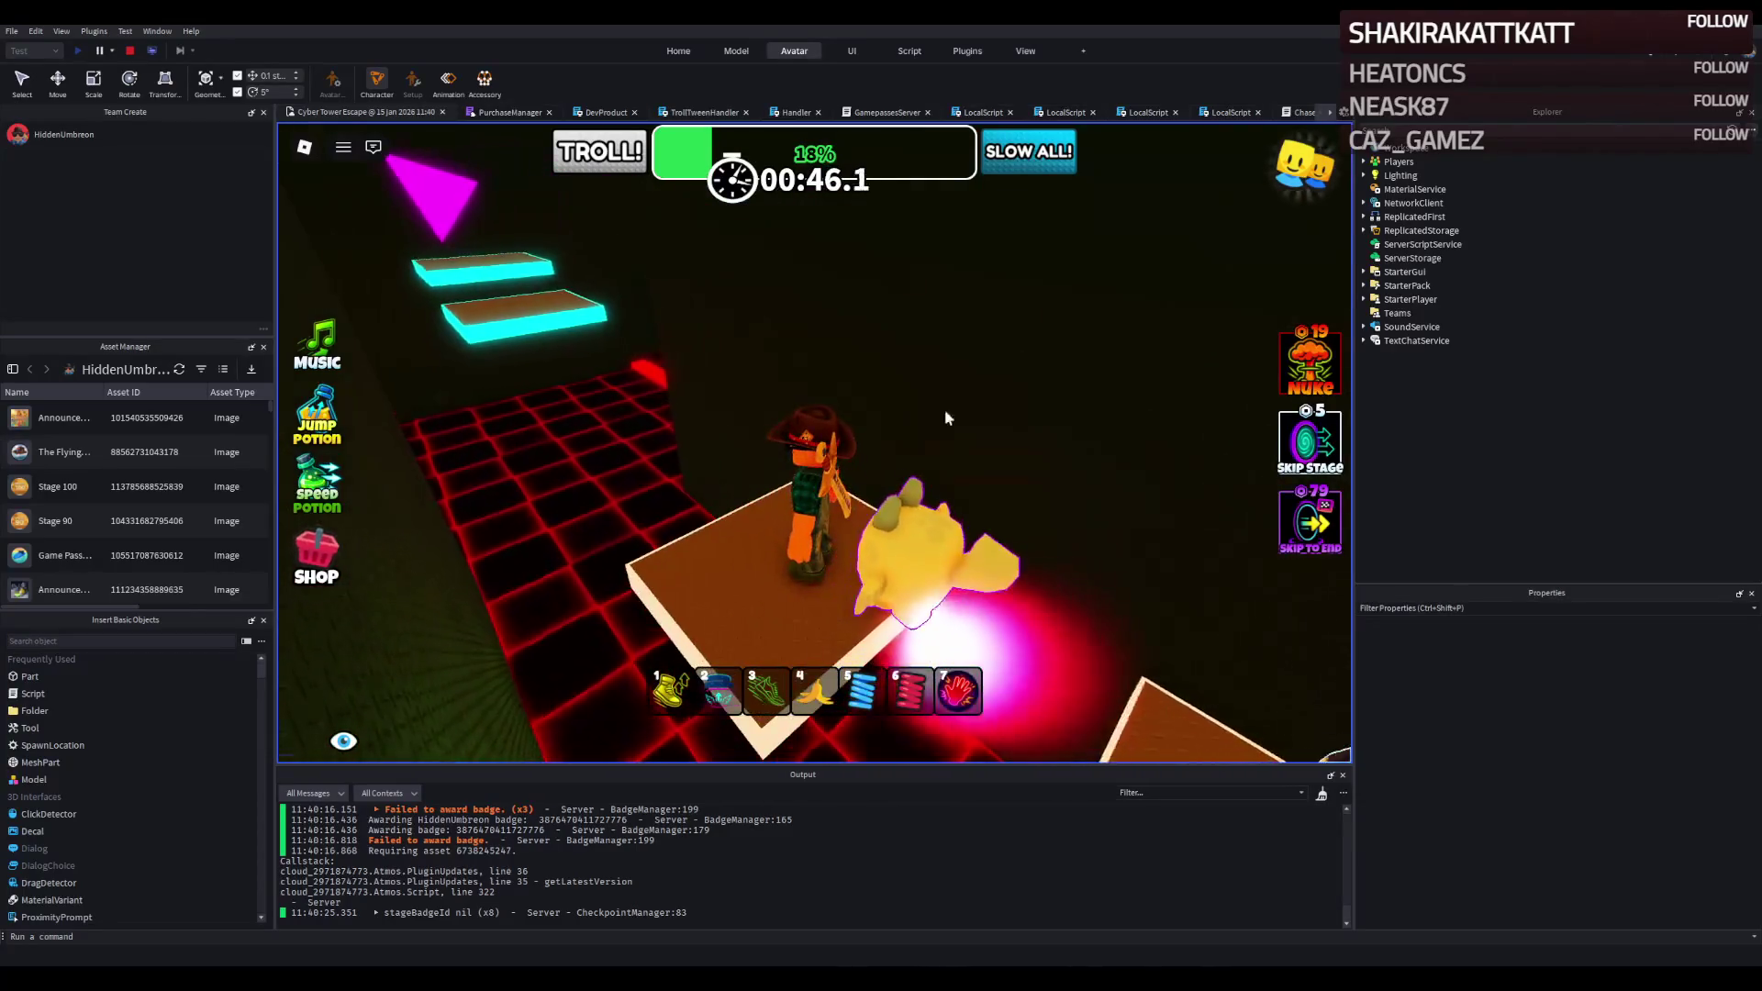
key(a)
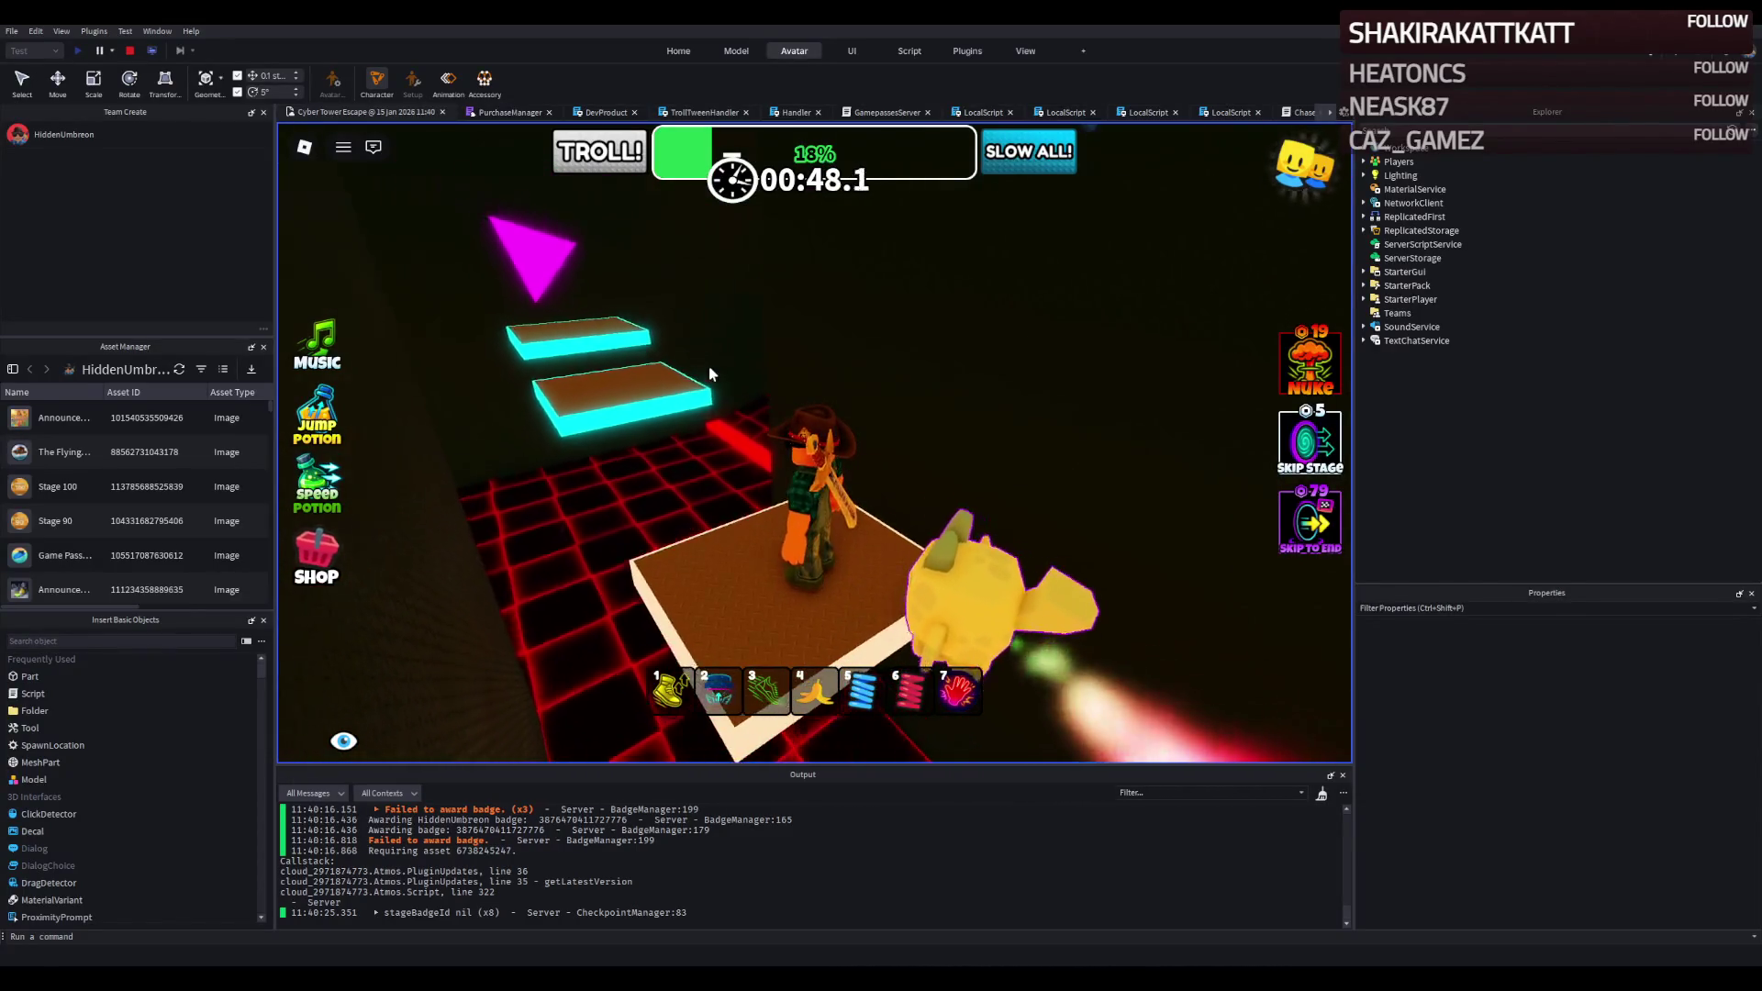
key(w)
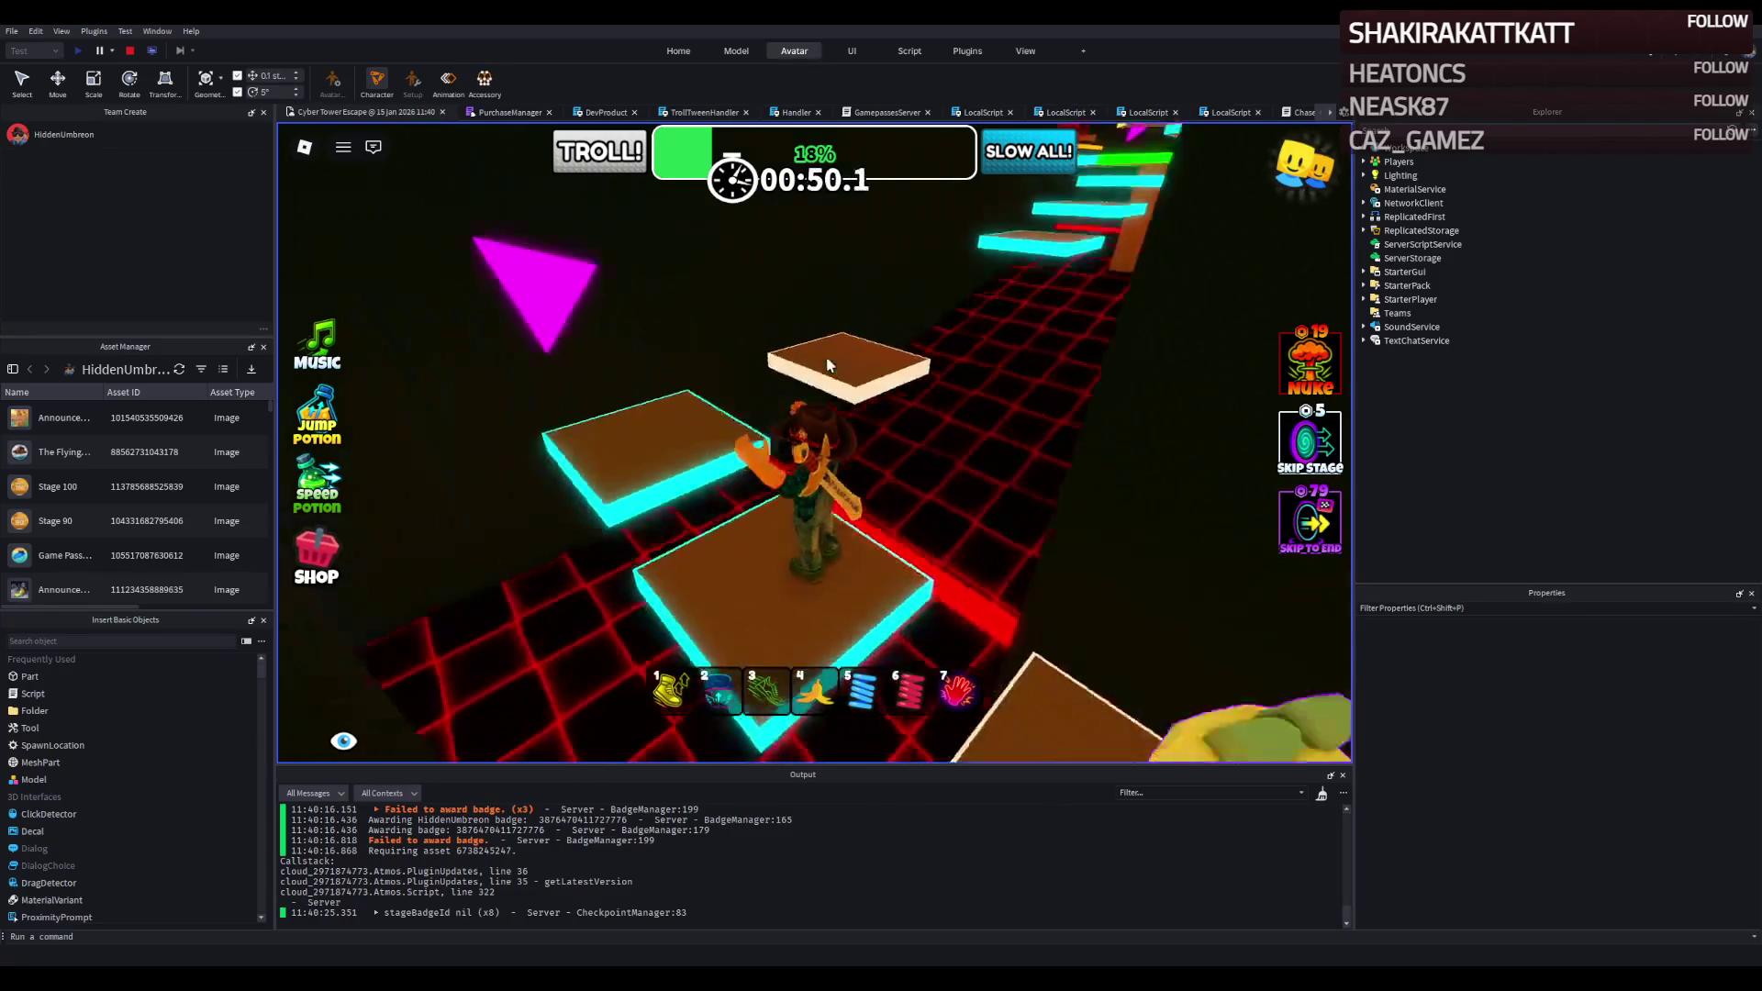
key(w)
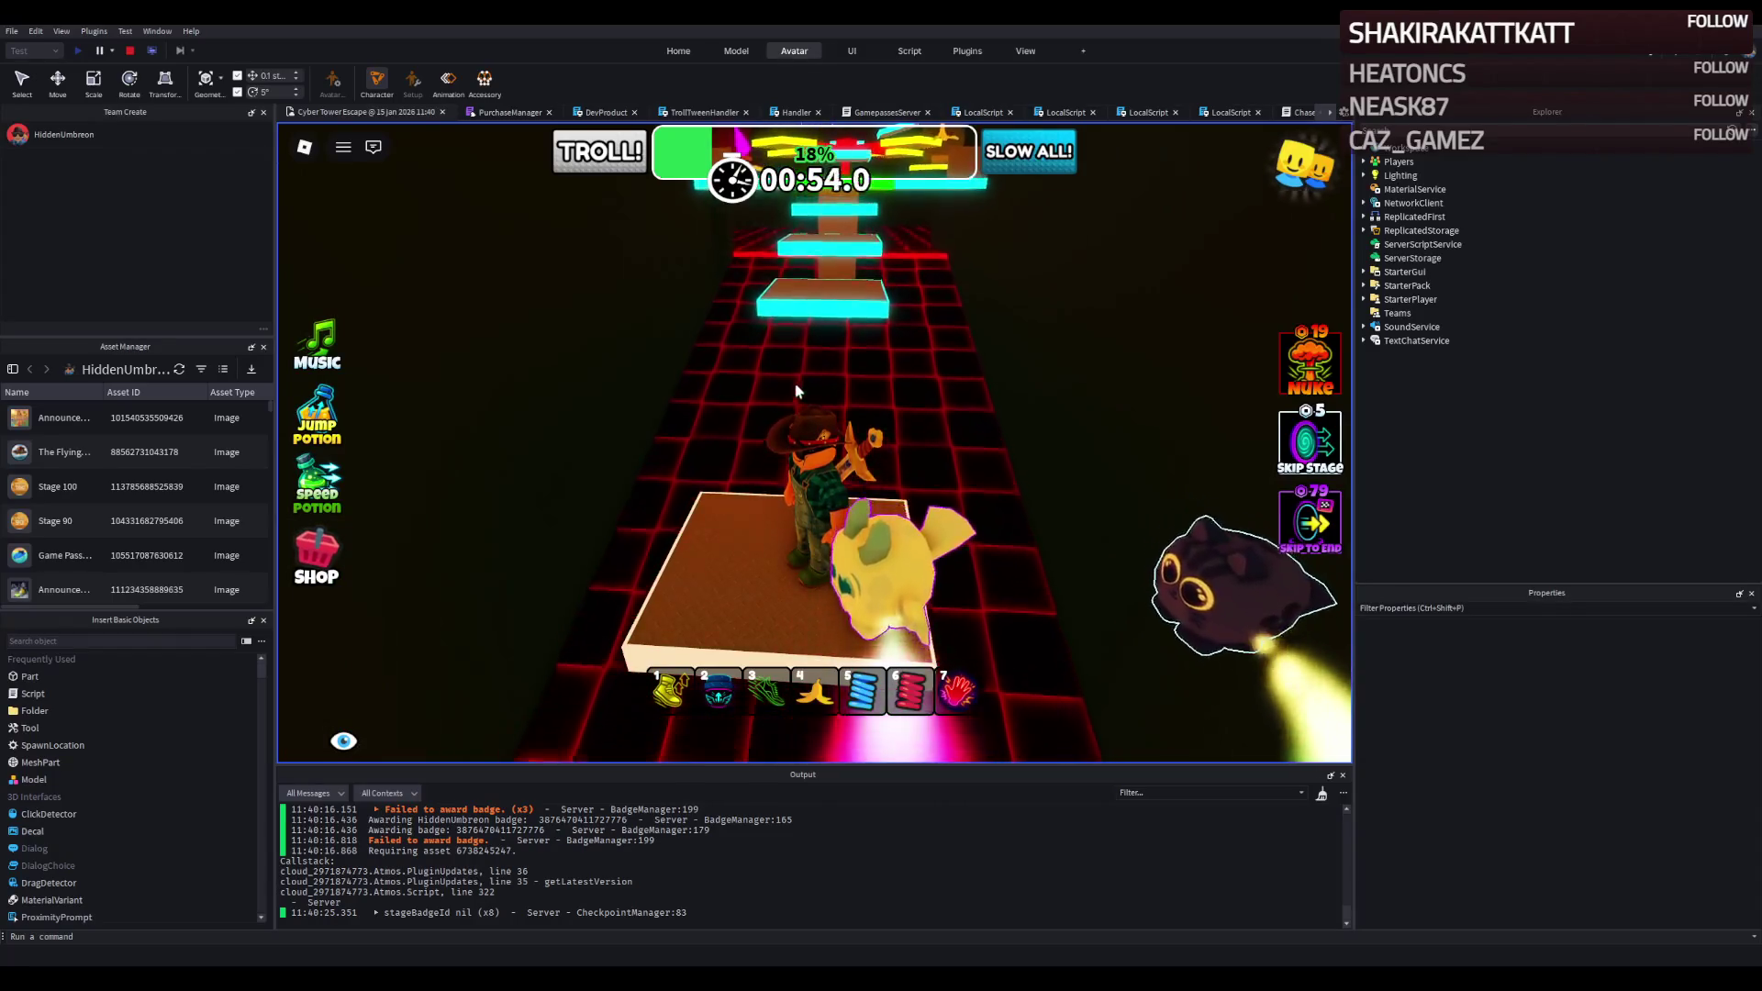
Climb the cyan steps and jump past the red pole, retrying from the respawn checkpoint.
key(w)
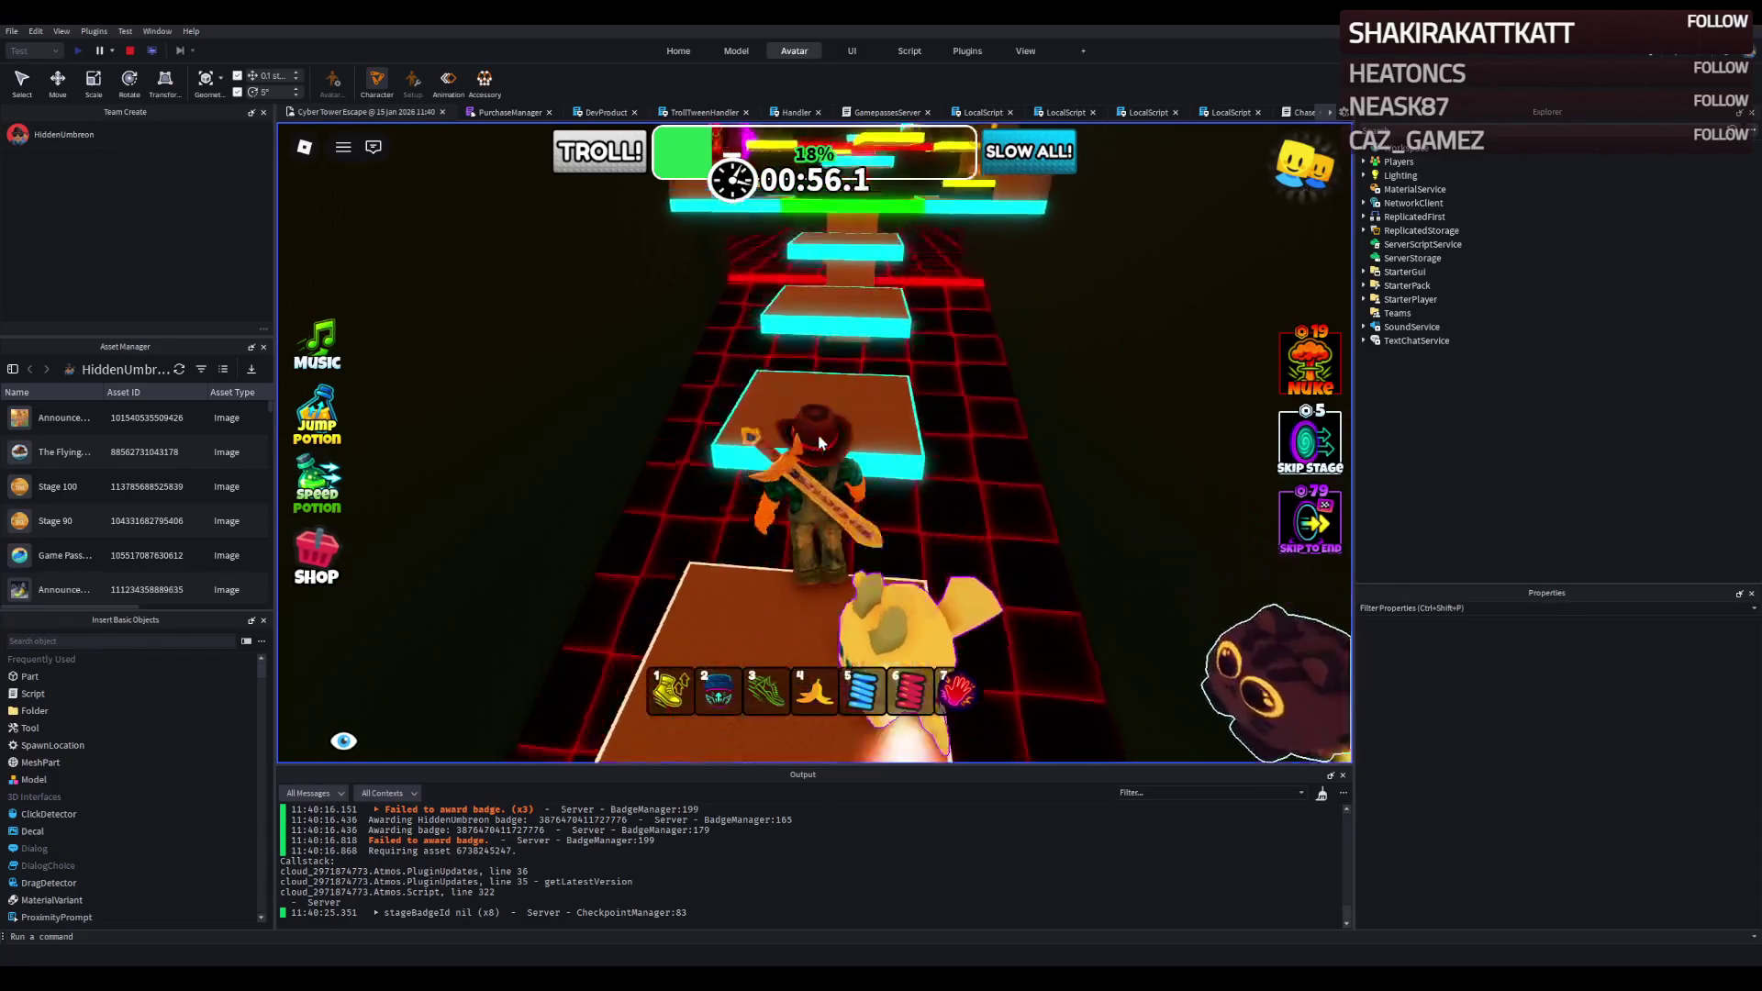
key(w)
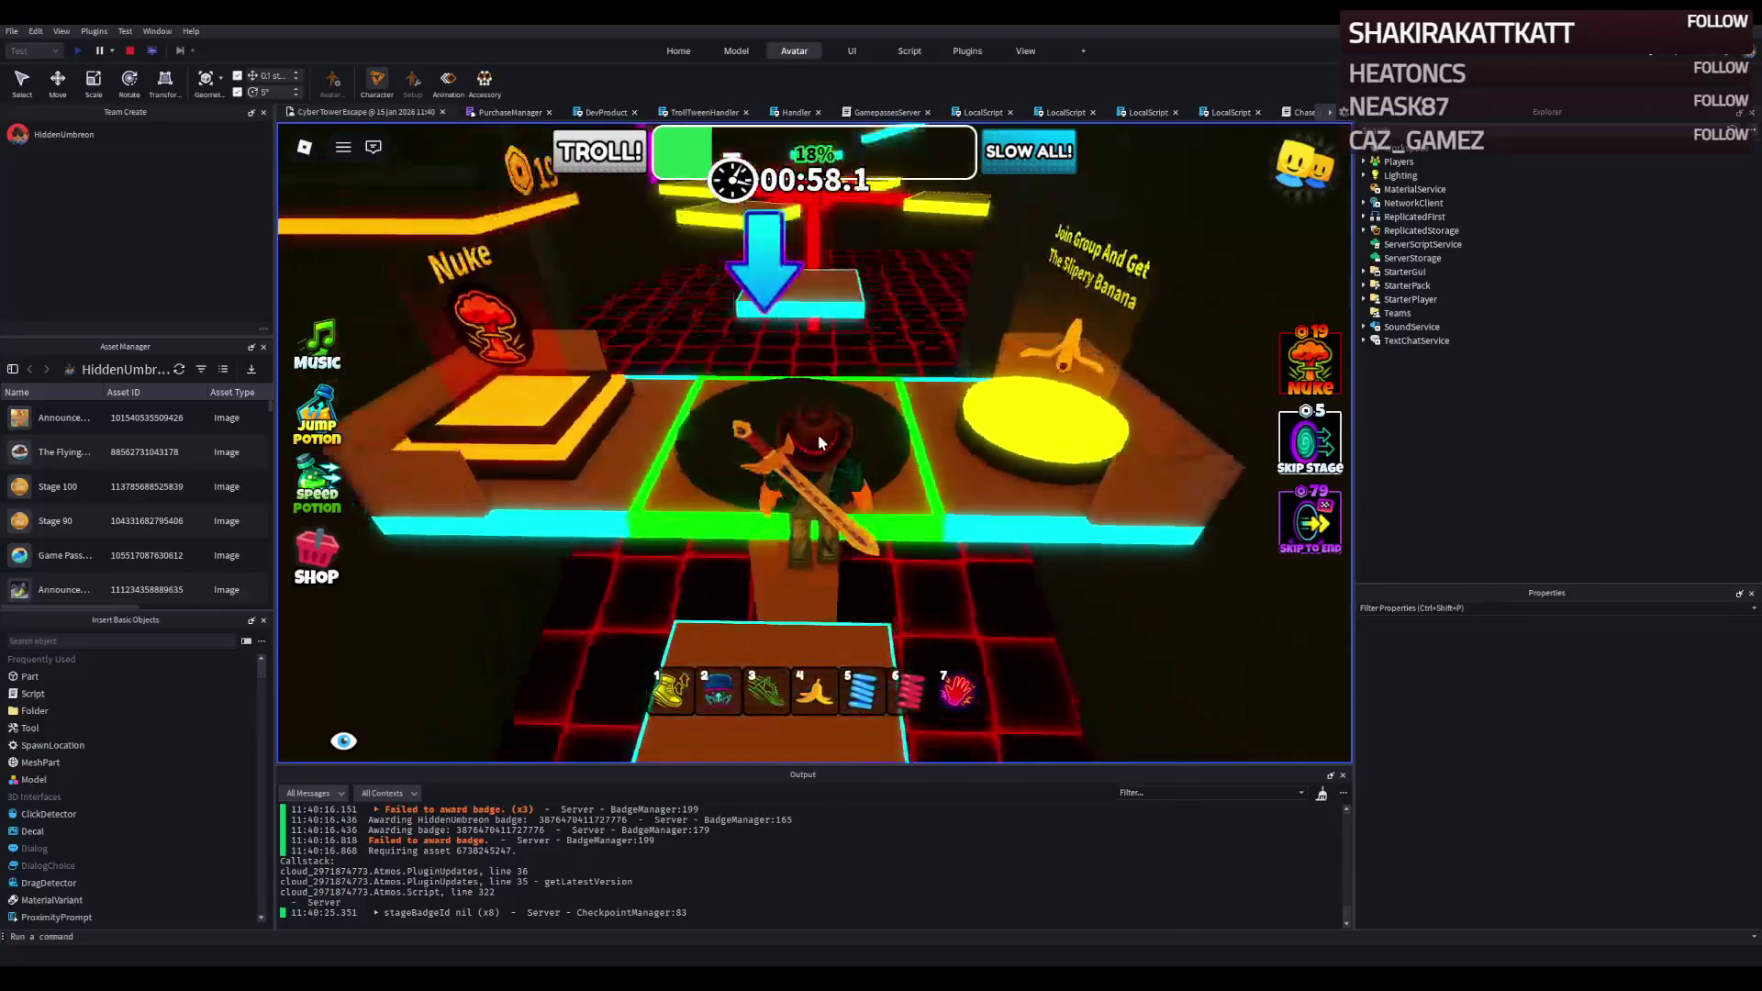
key(space)
key(w)
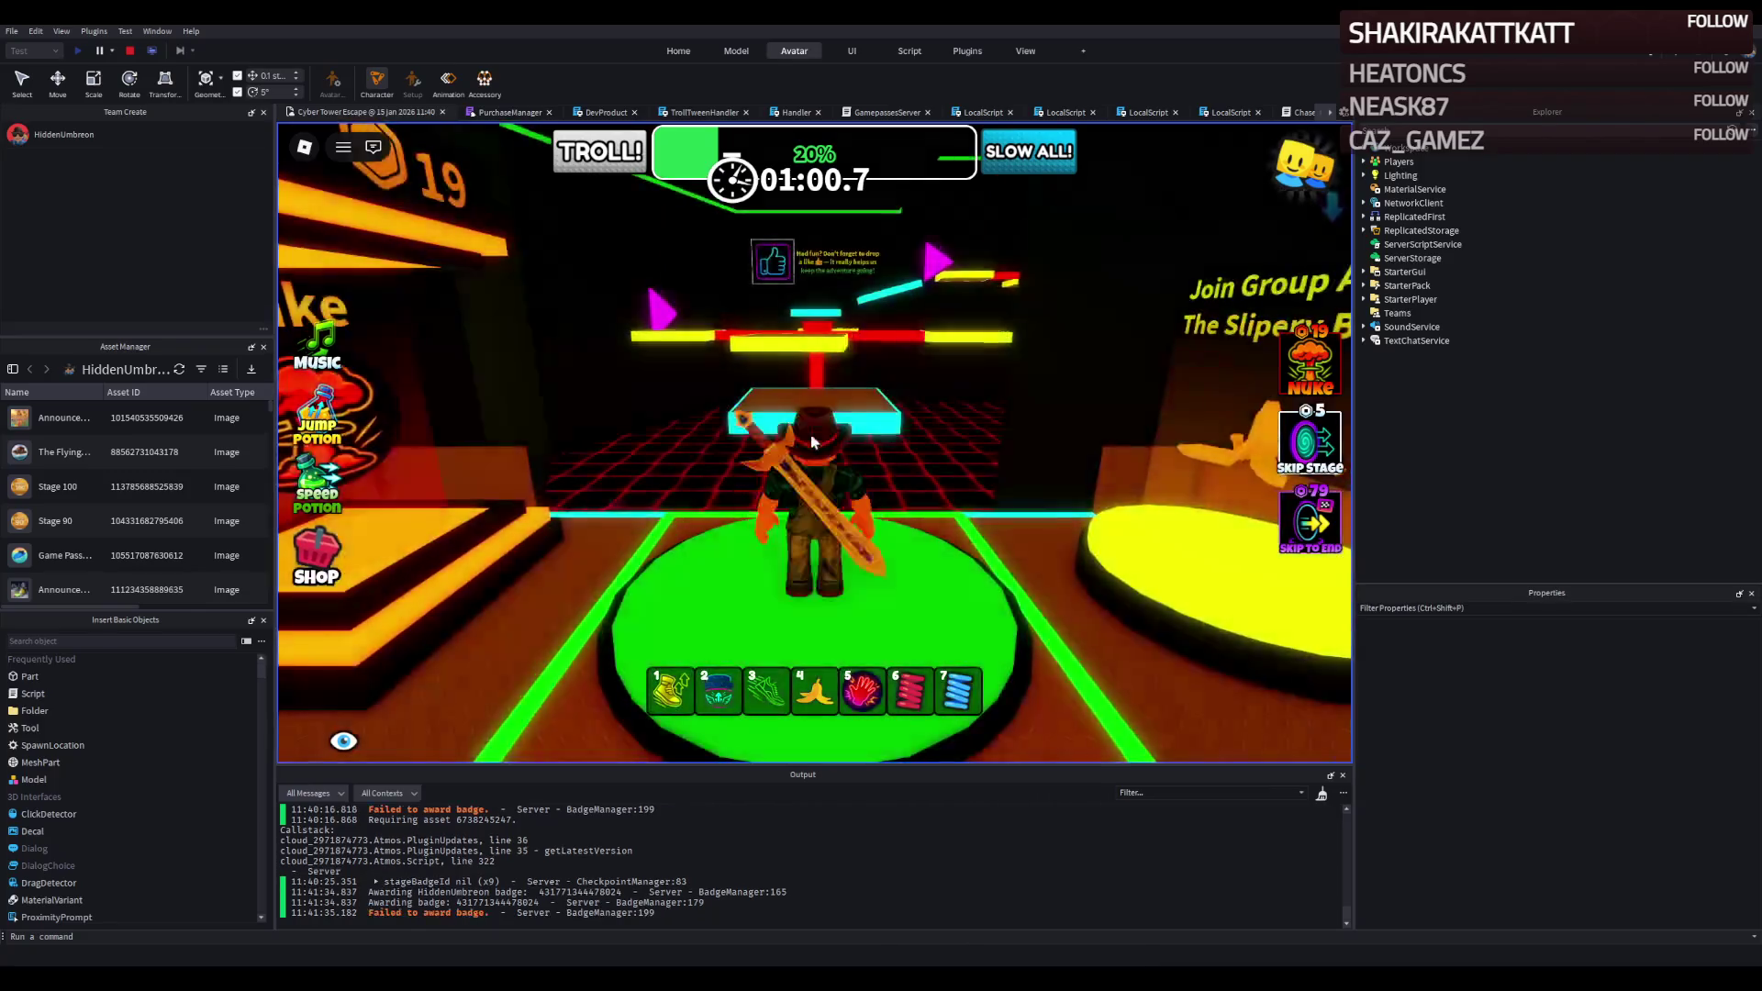
key(w)
key(w)
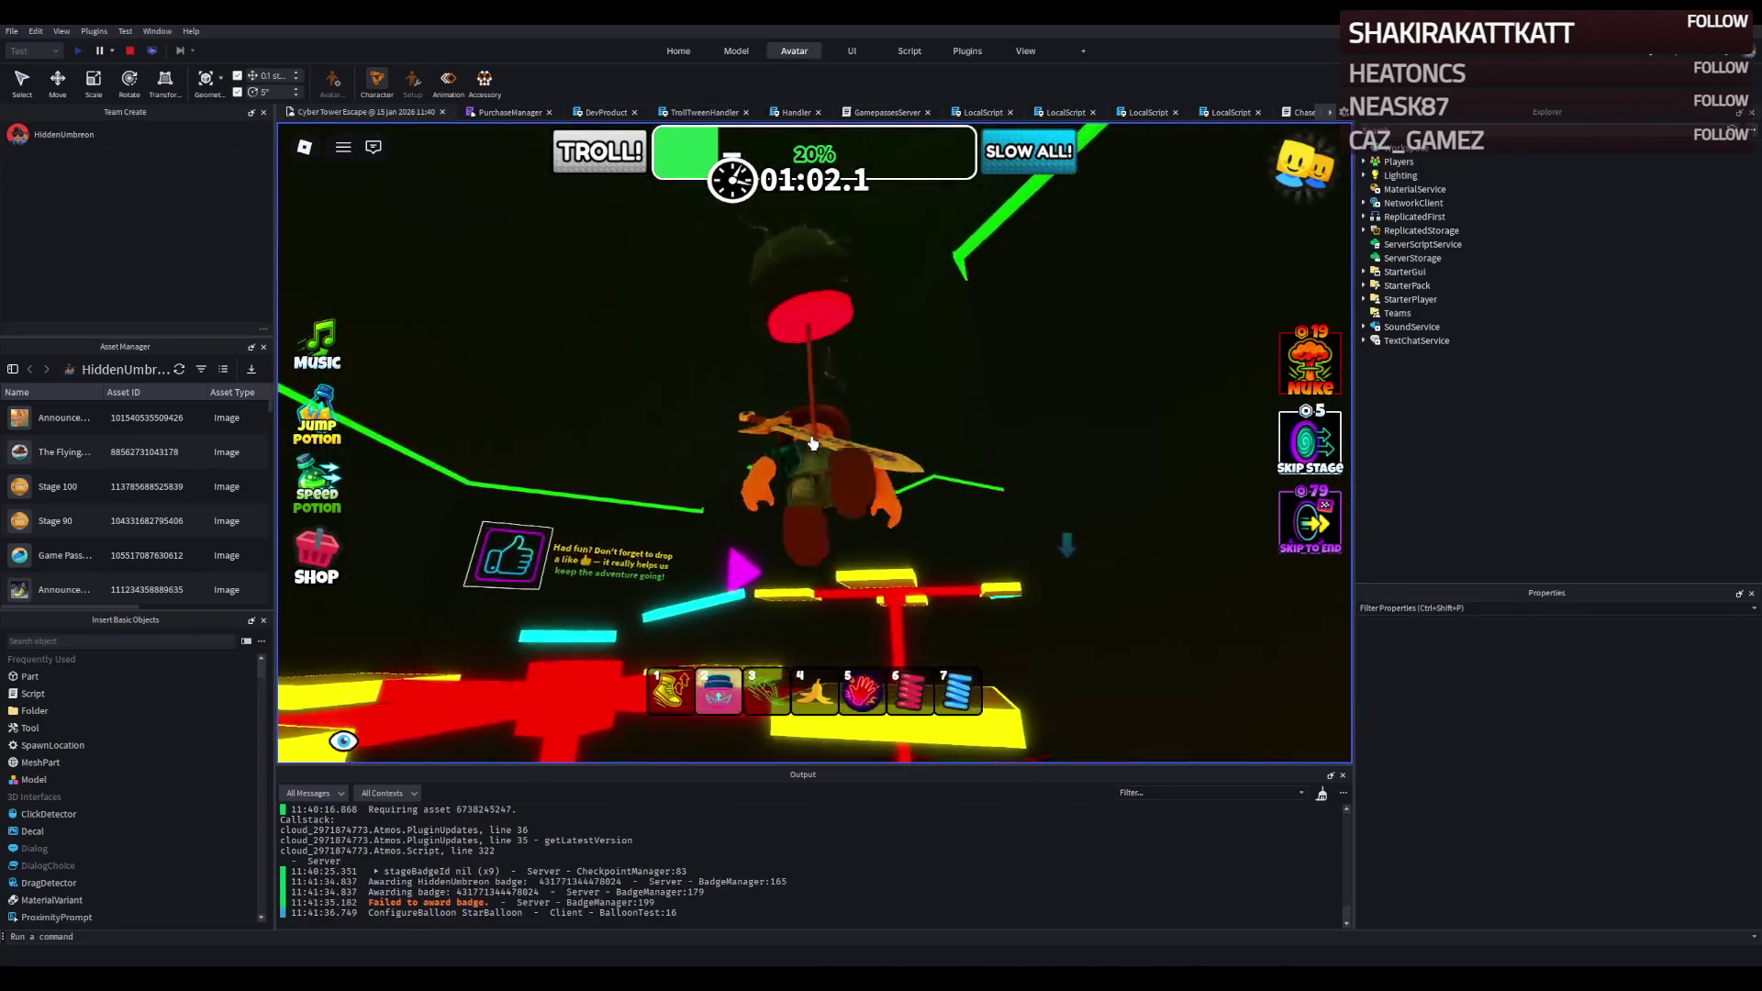
key(w)
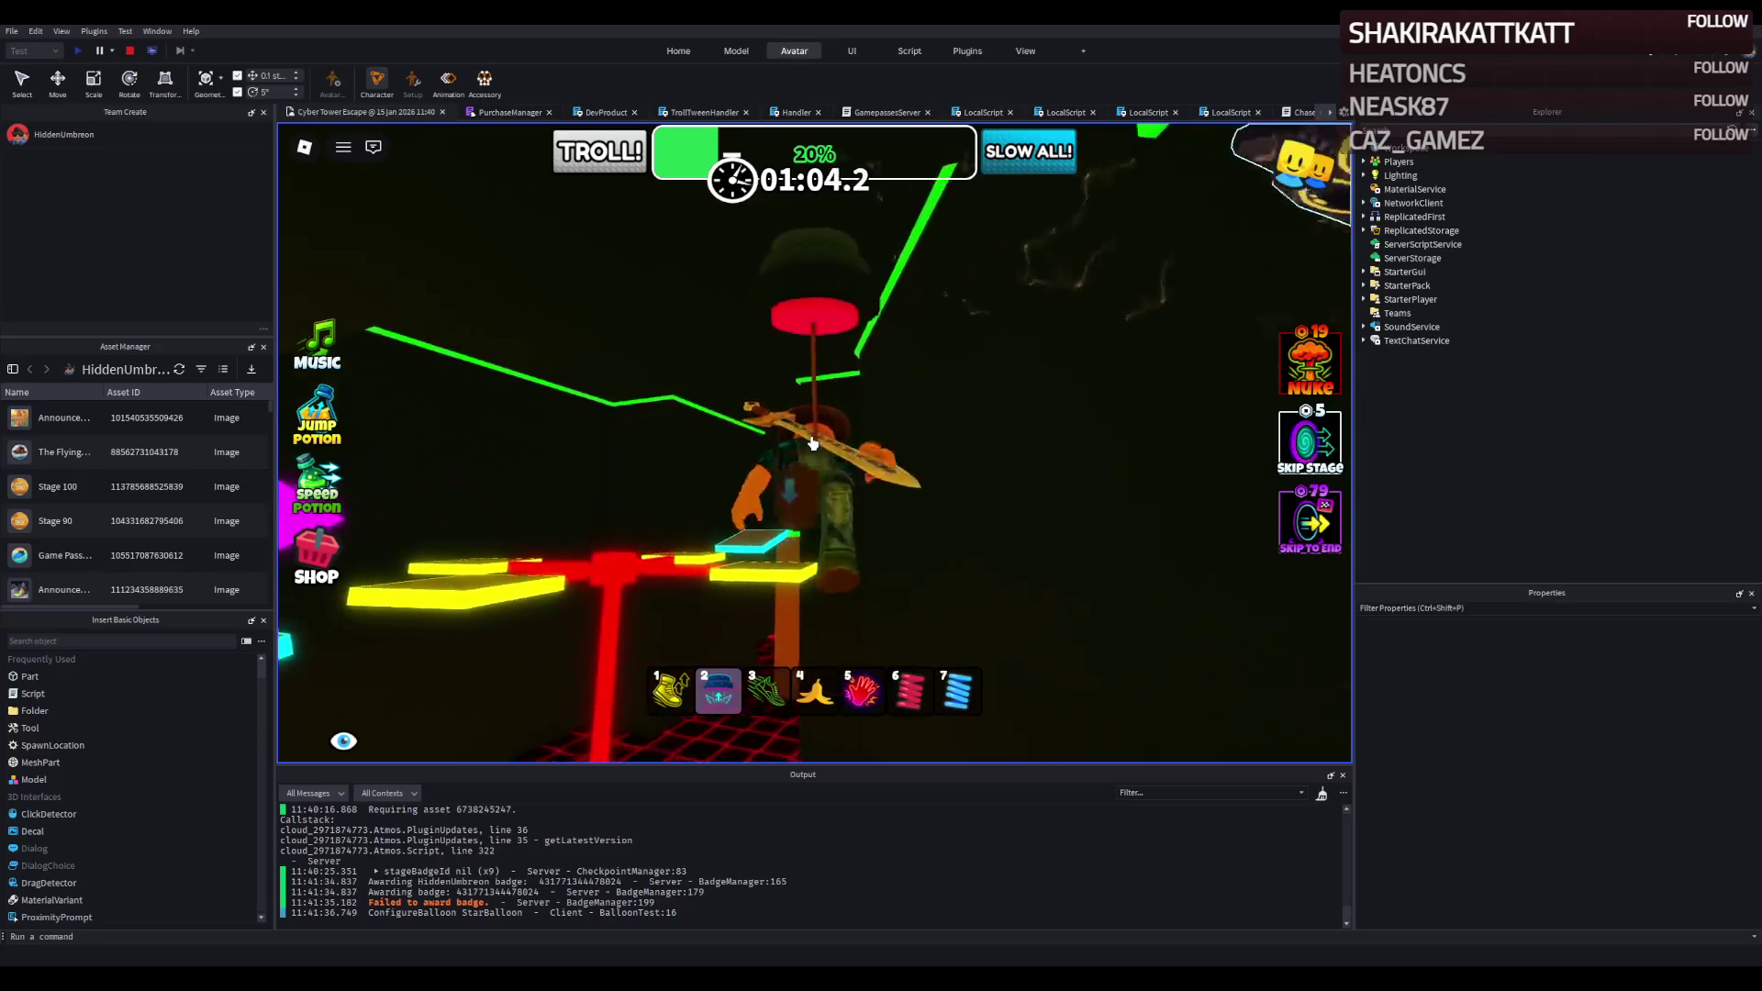
key(w)
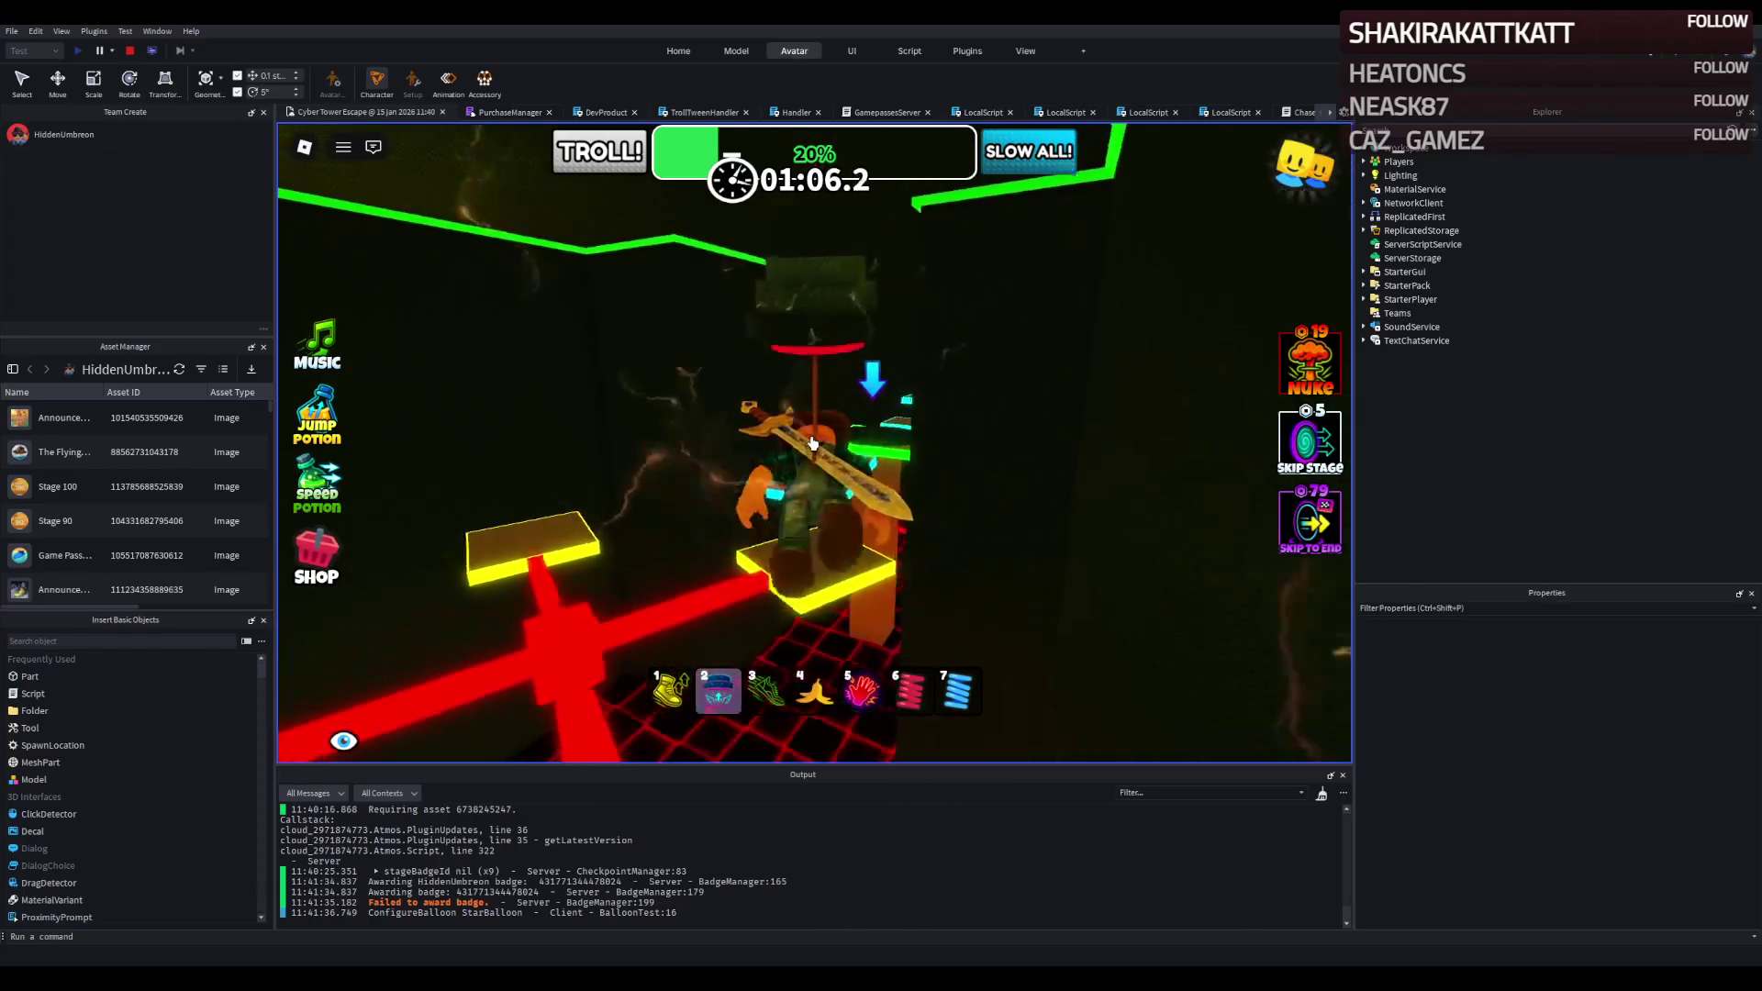
key(w)
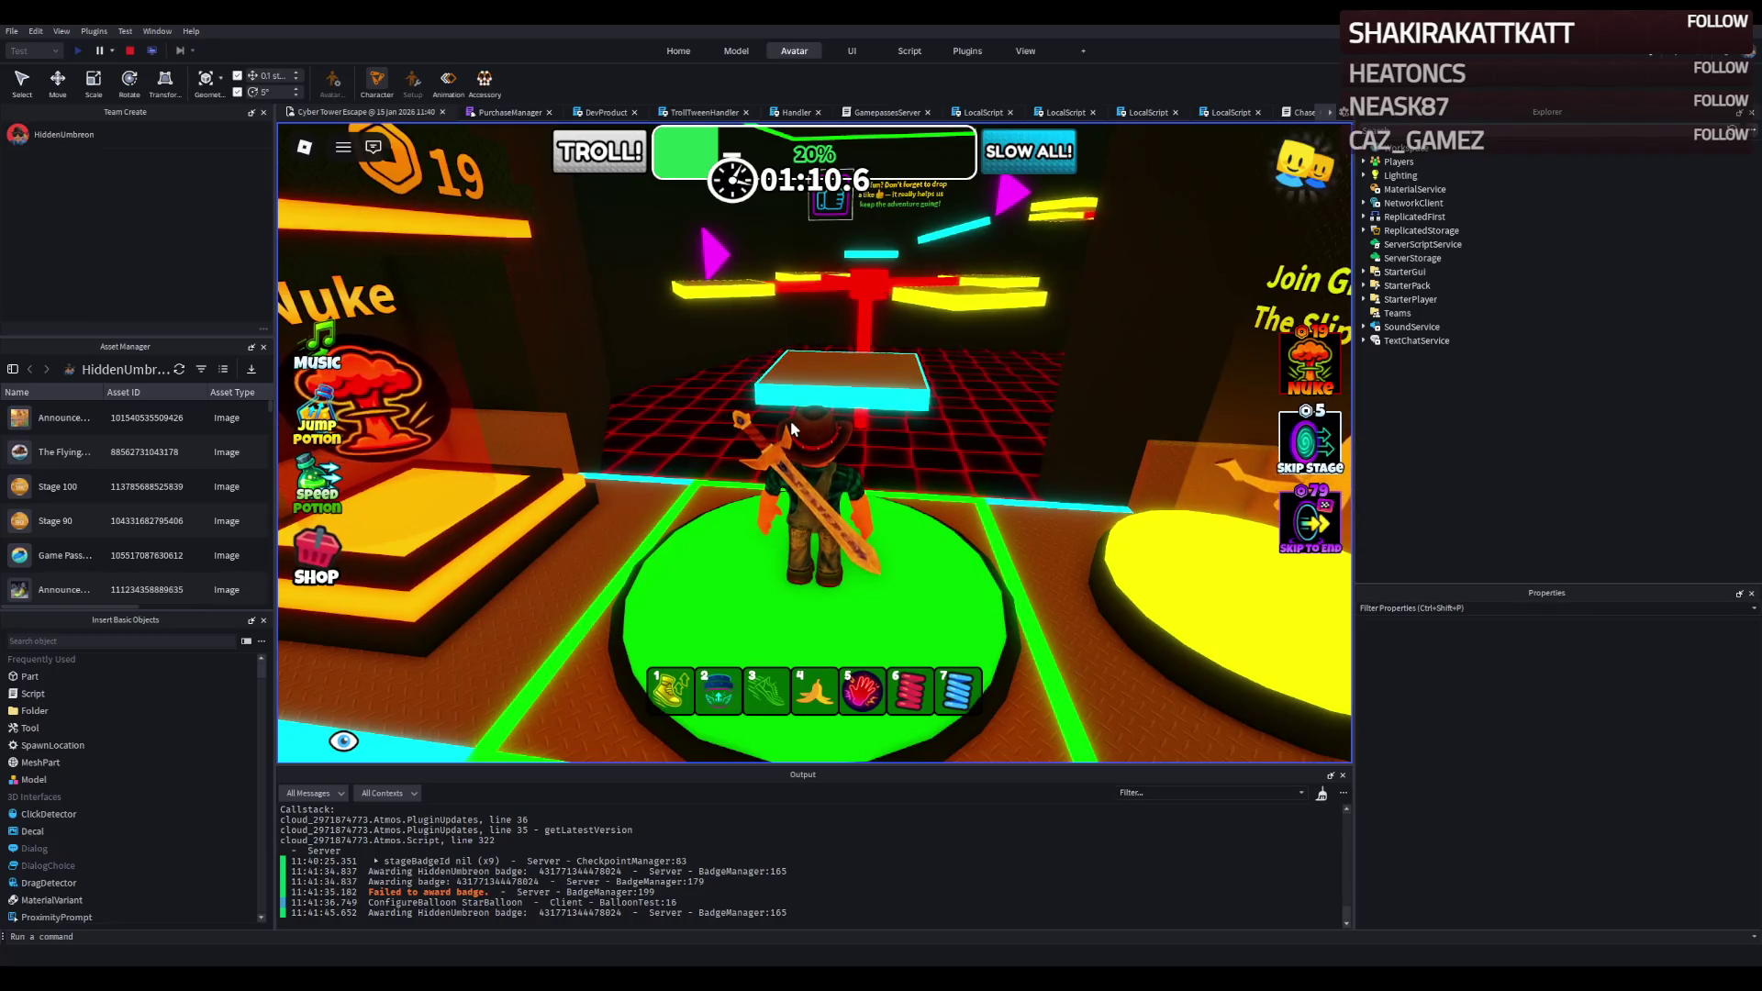
Jump across the yellow platforms and cyan steps to the next checkpoint.
key(w)
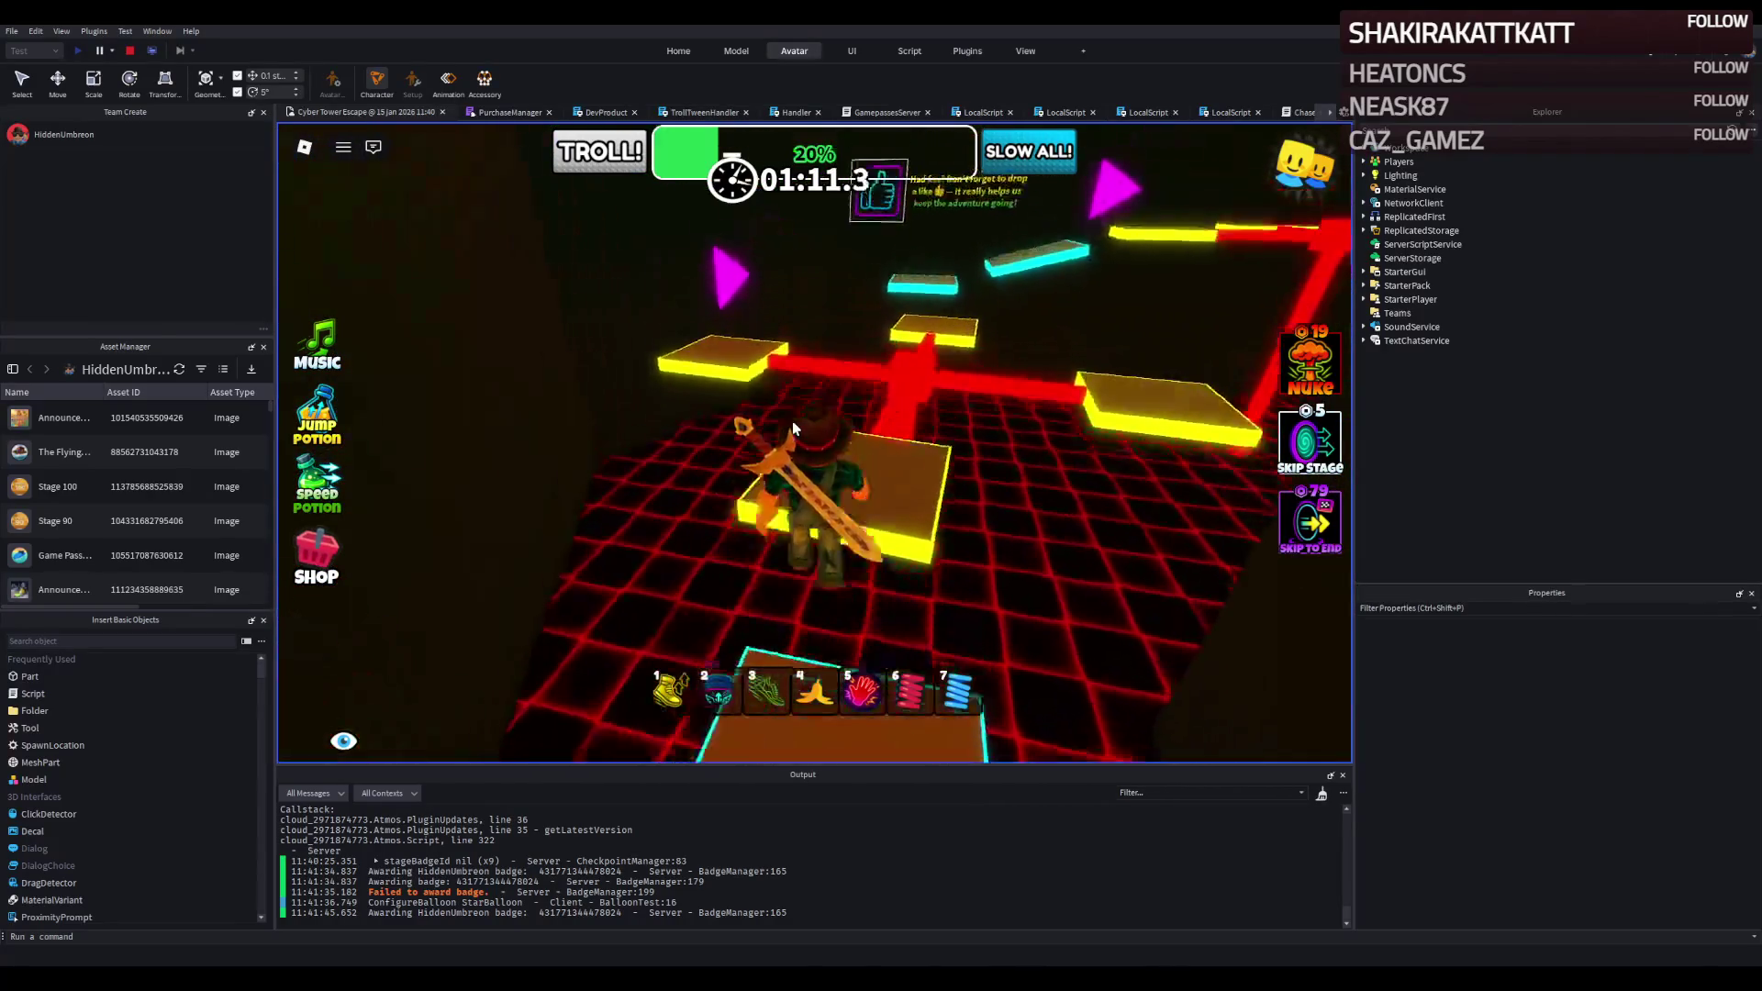
key(w)
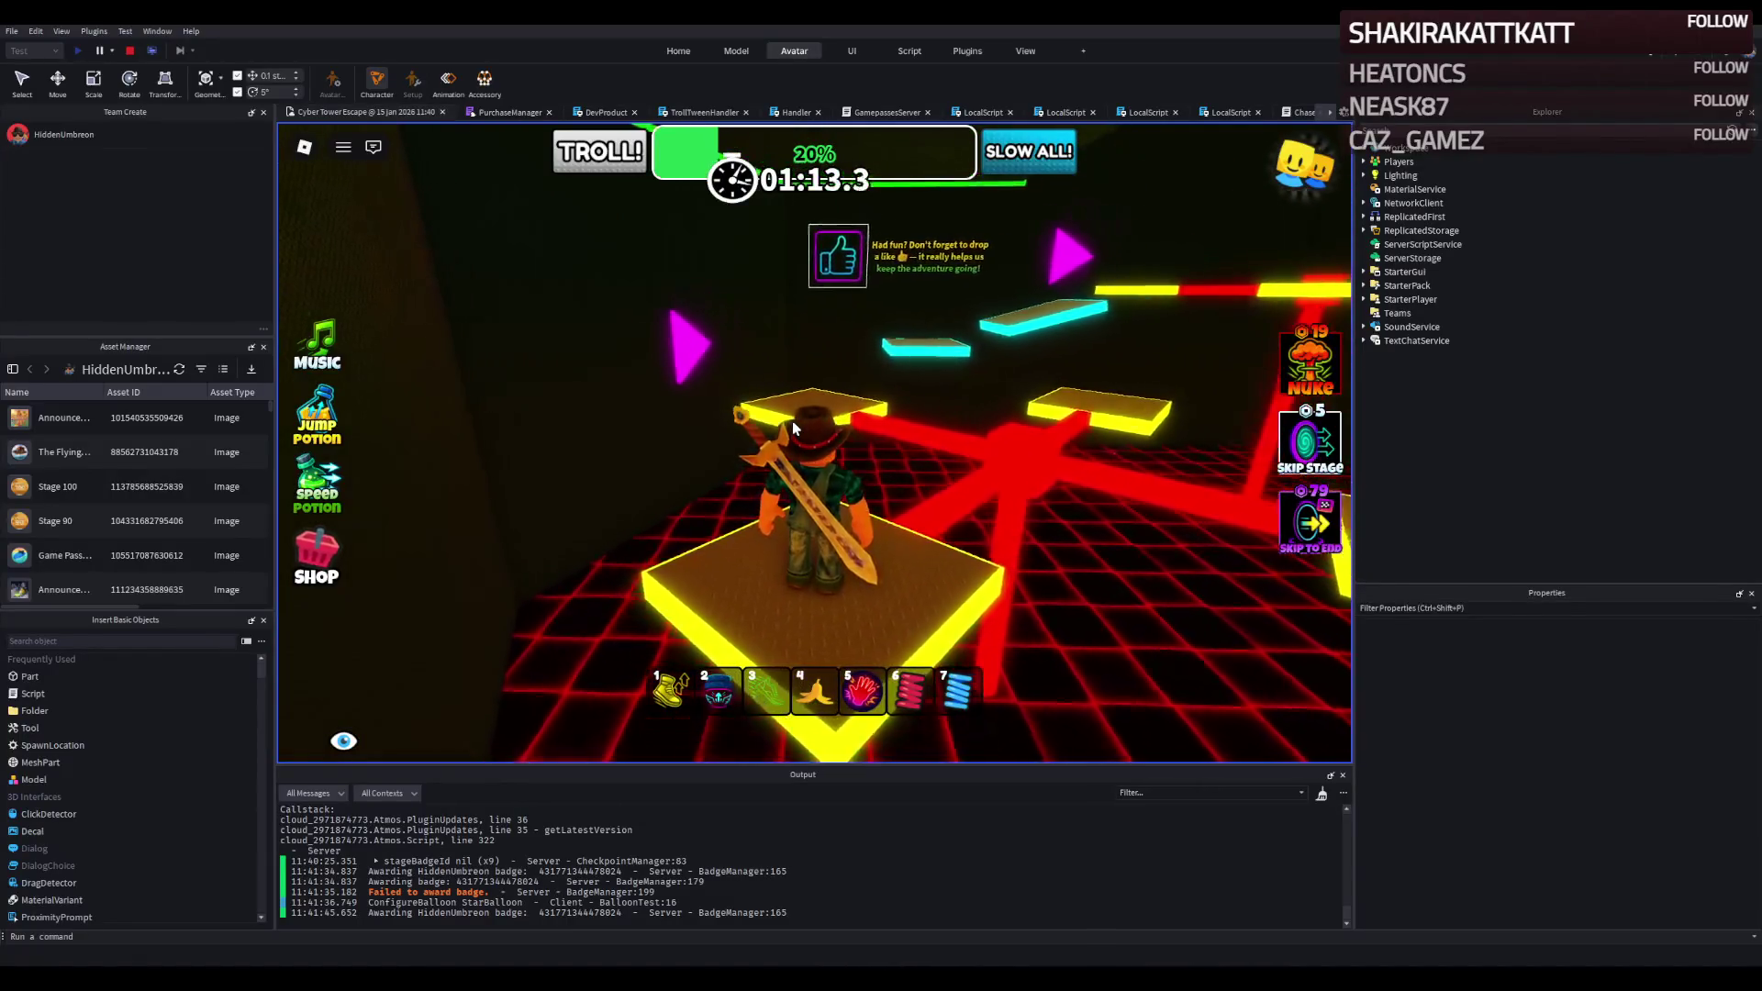
key(w)
key(2)
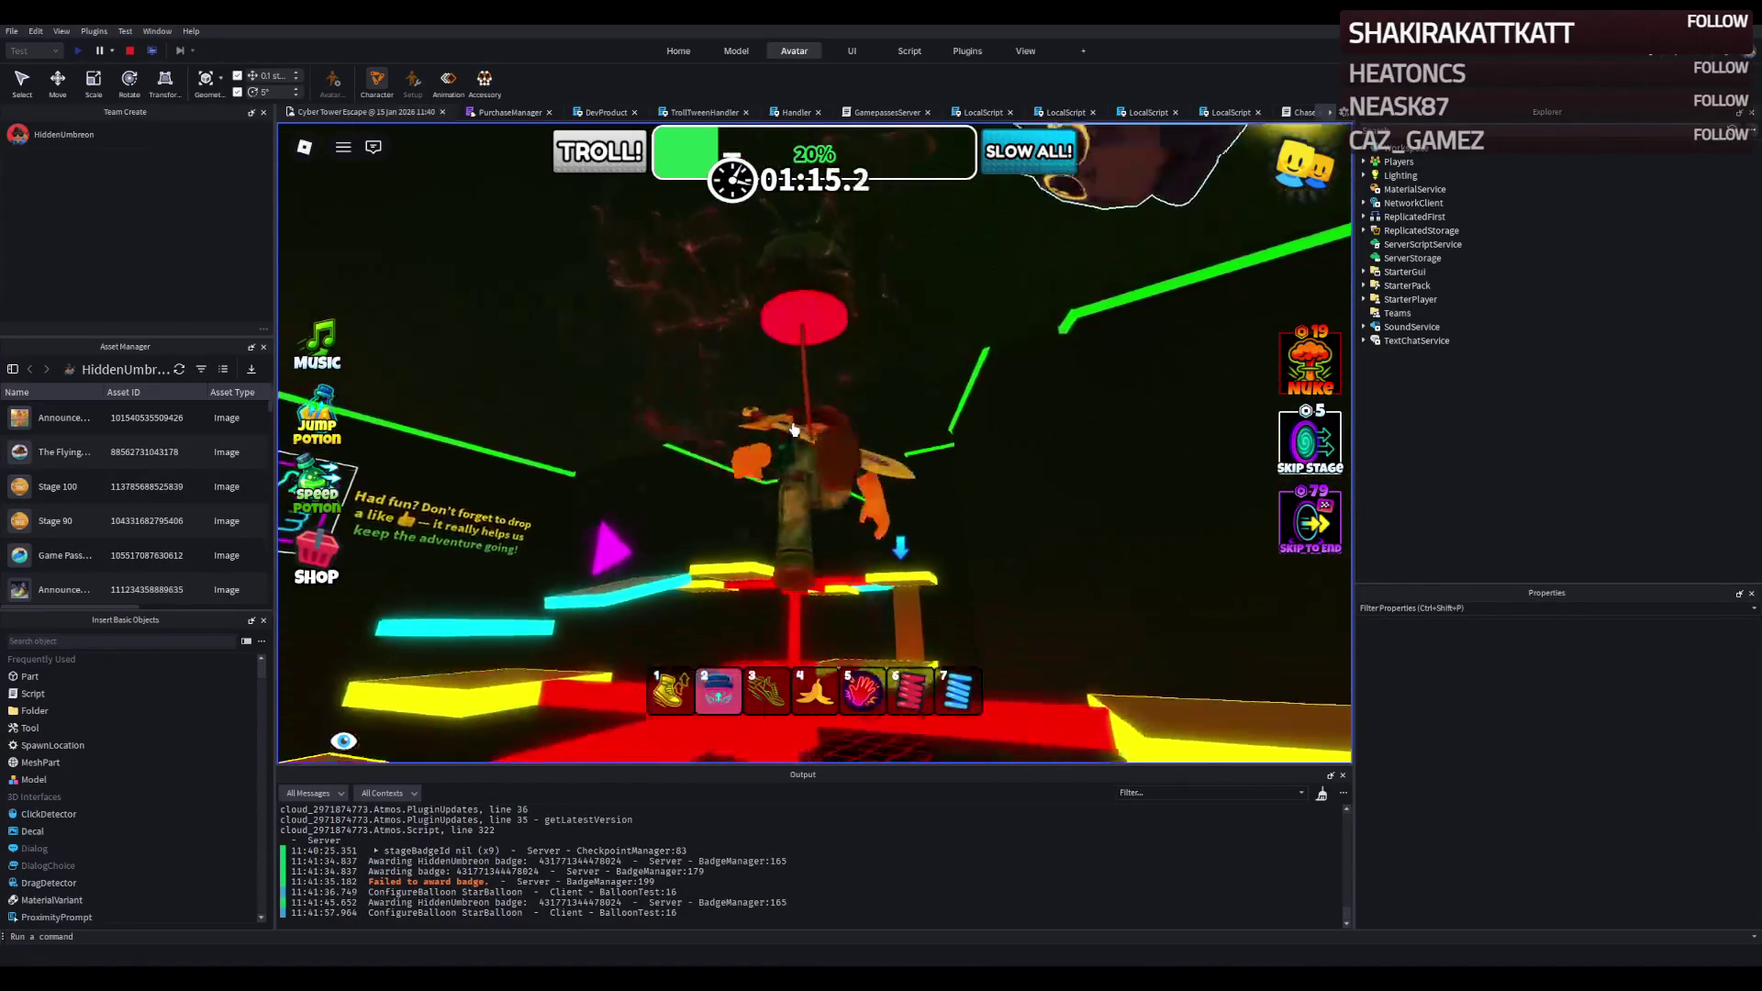
key(w)
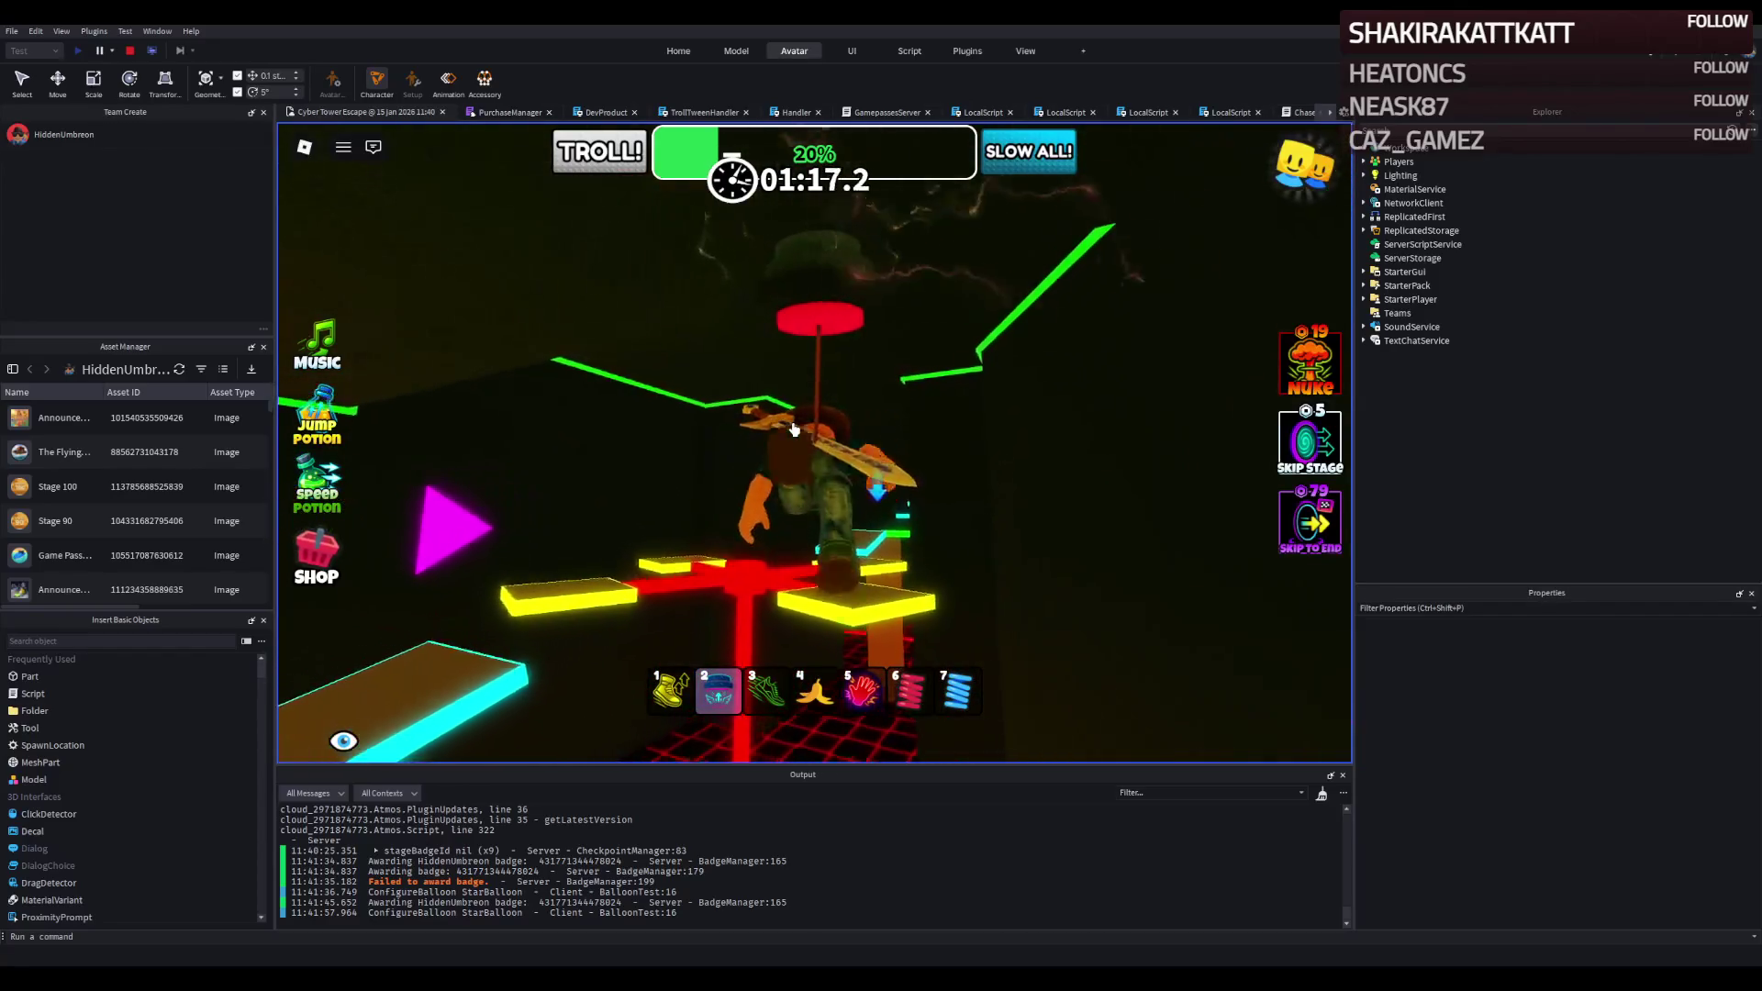
key(w)
key(w)
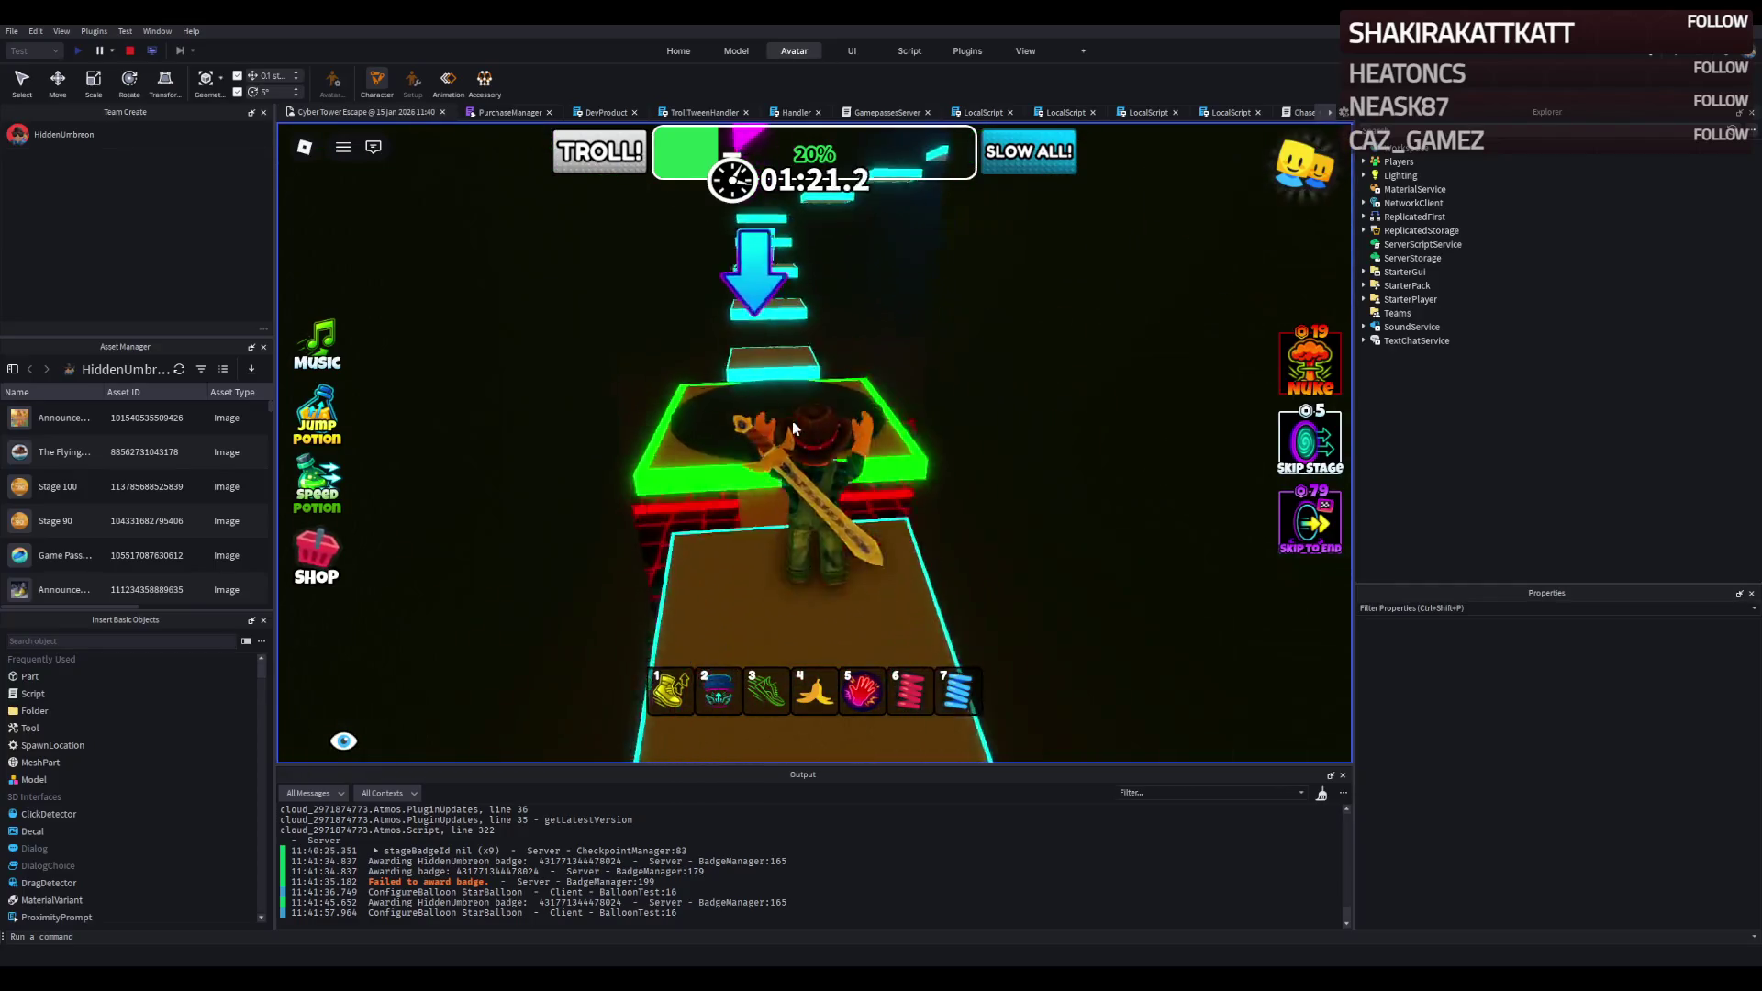
key(w)
key(w)
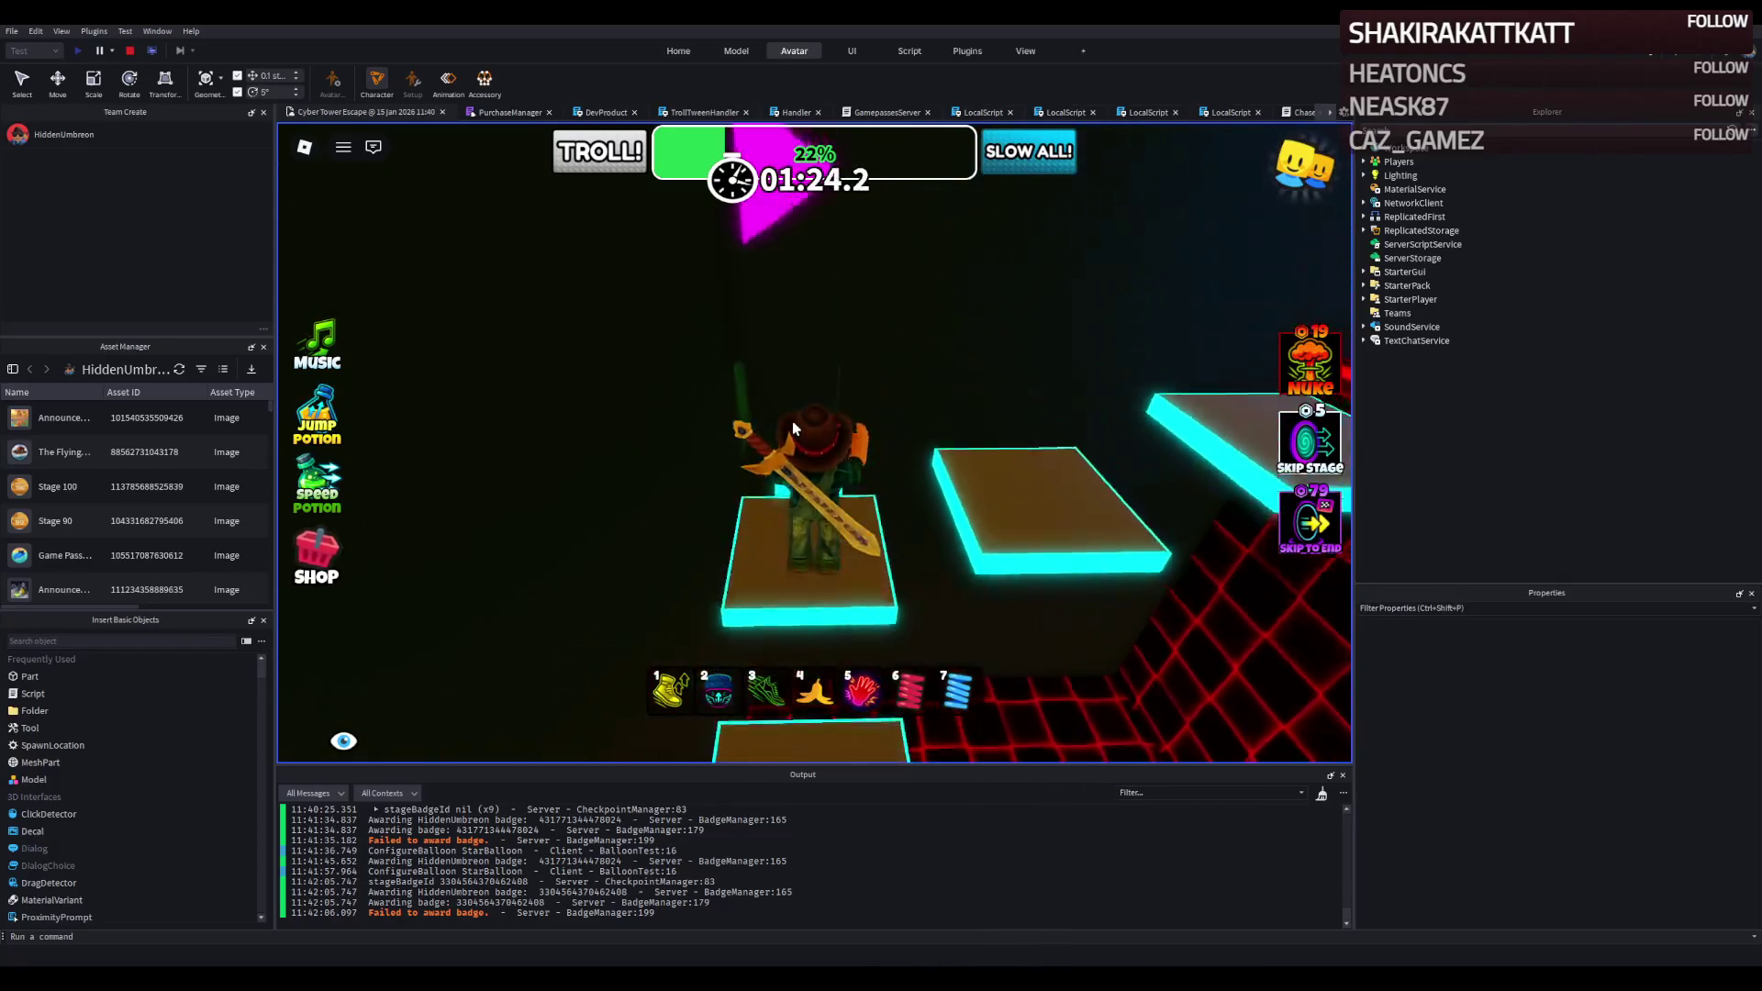
key(w)
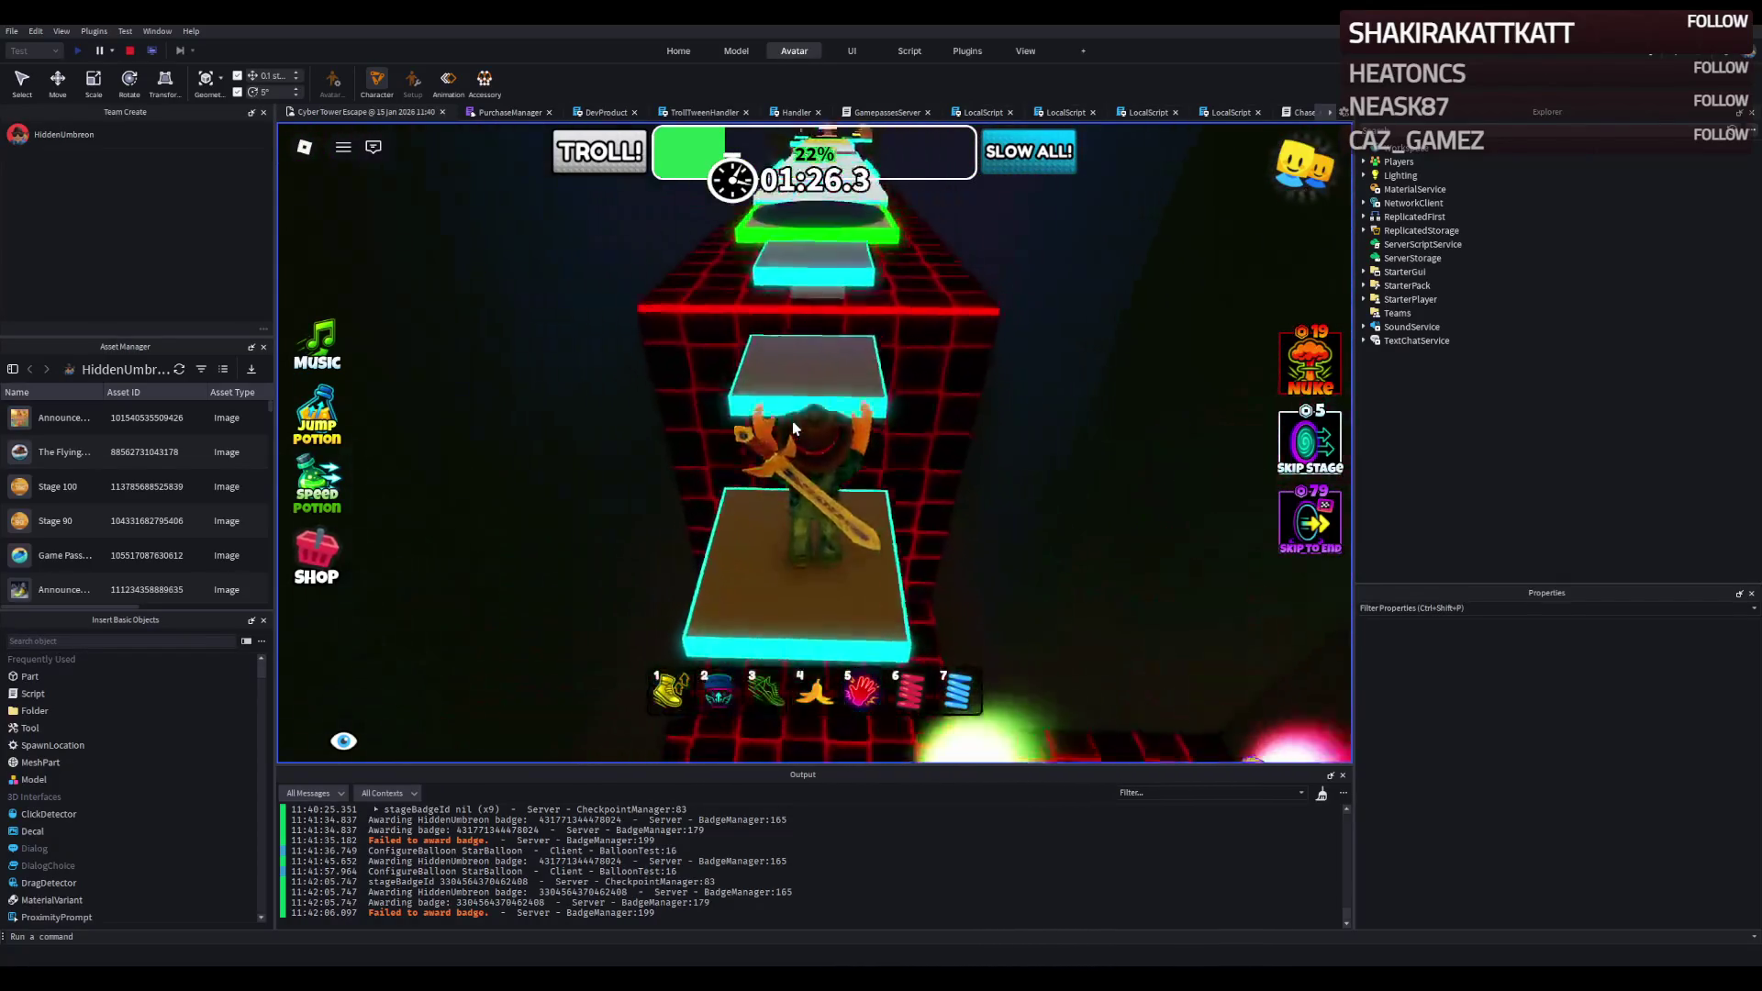
key(w)
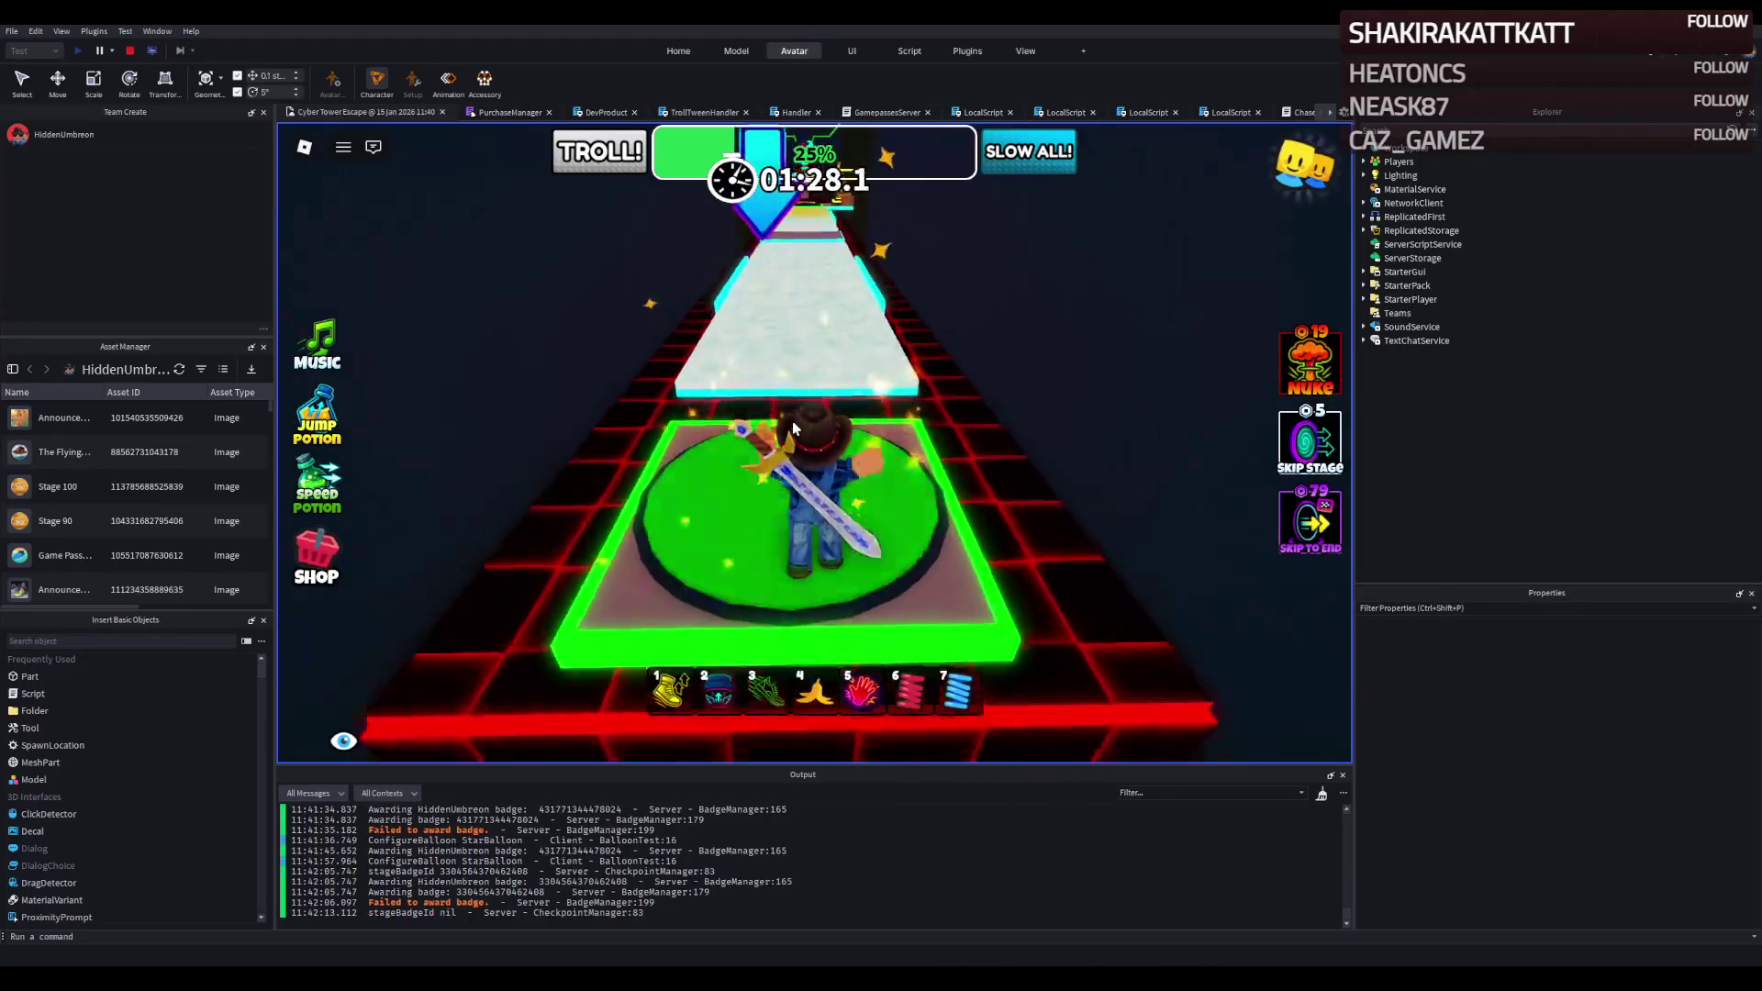
Run along the white, pink and yellow paths to the green checkpoint by the jump potion.
key(w)
key(w)
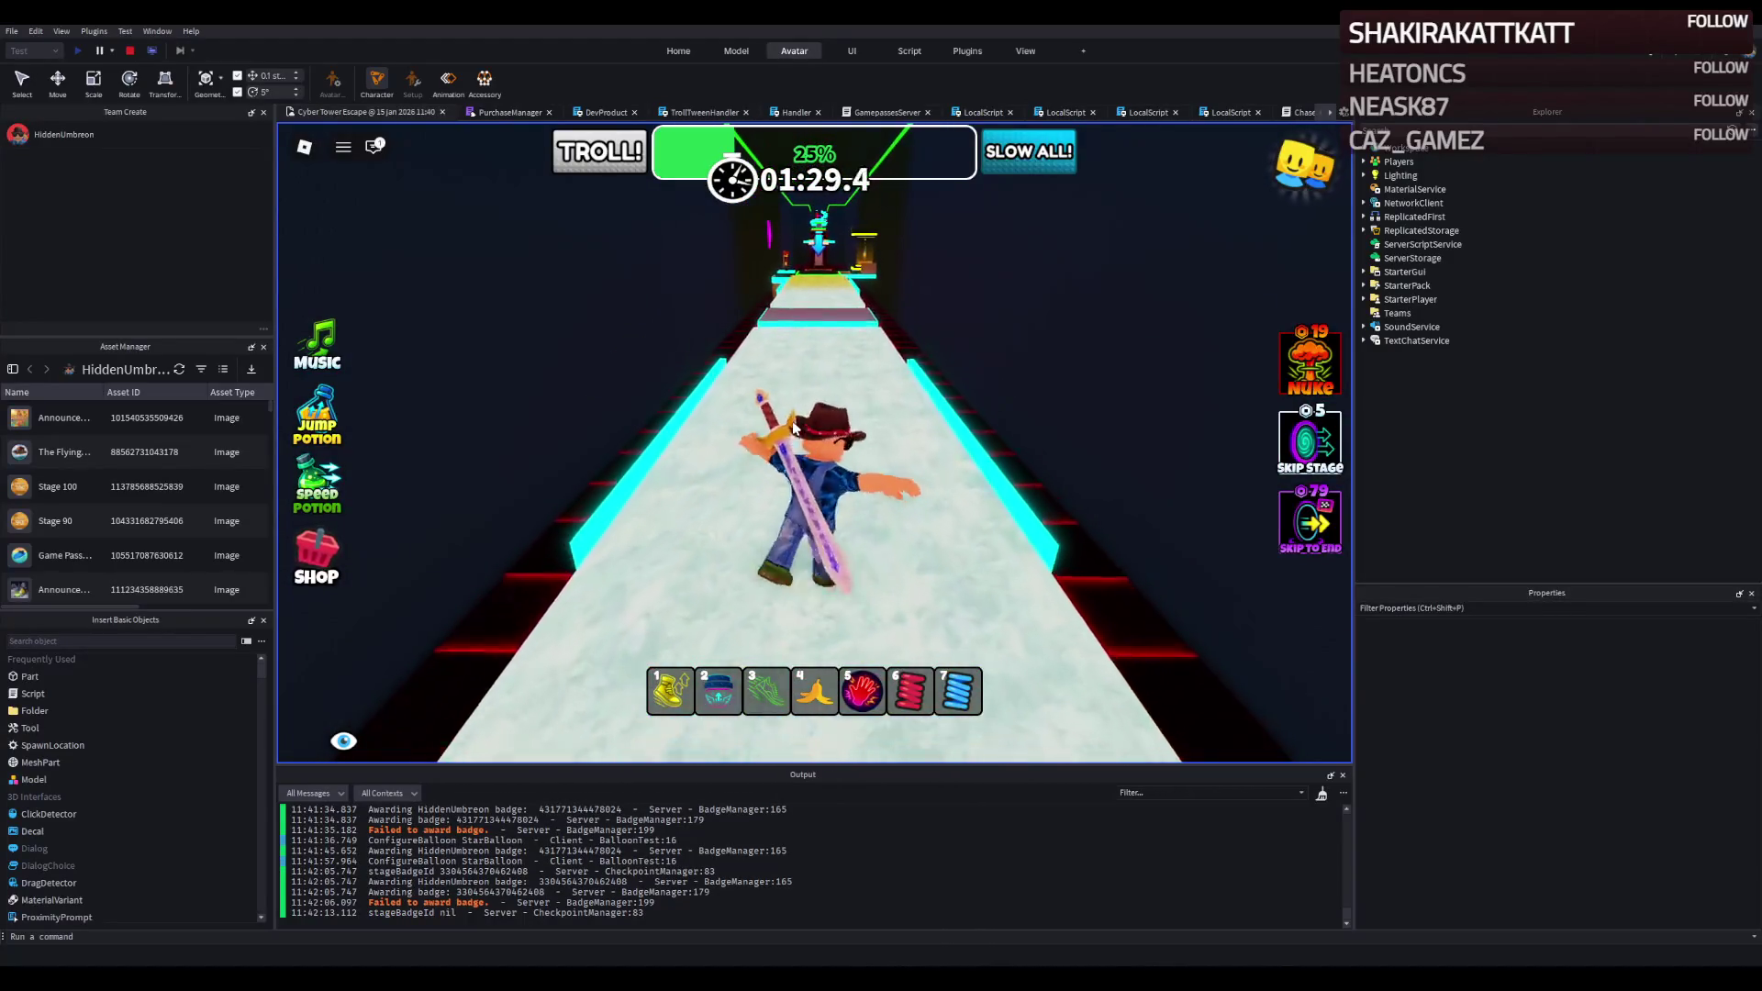
key(w)
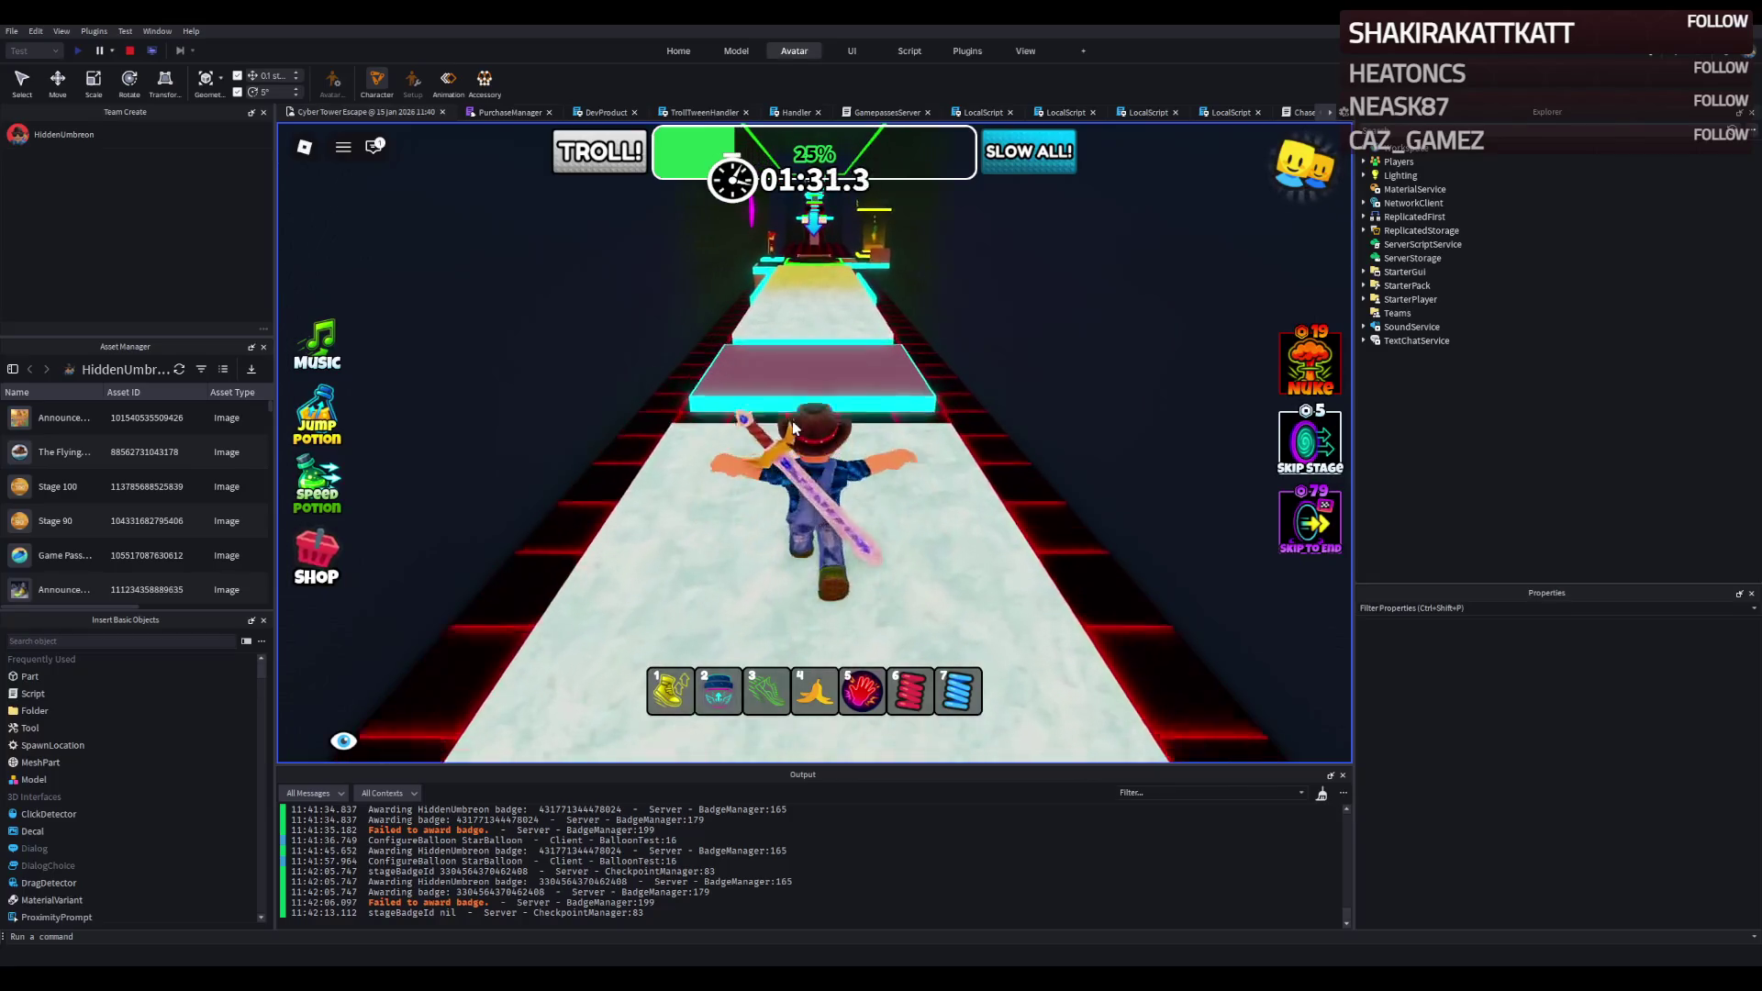
key(w)
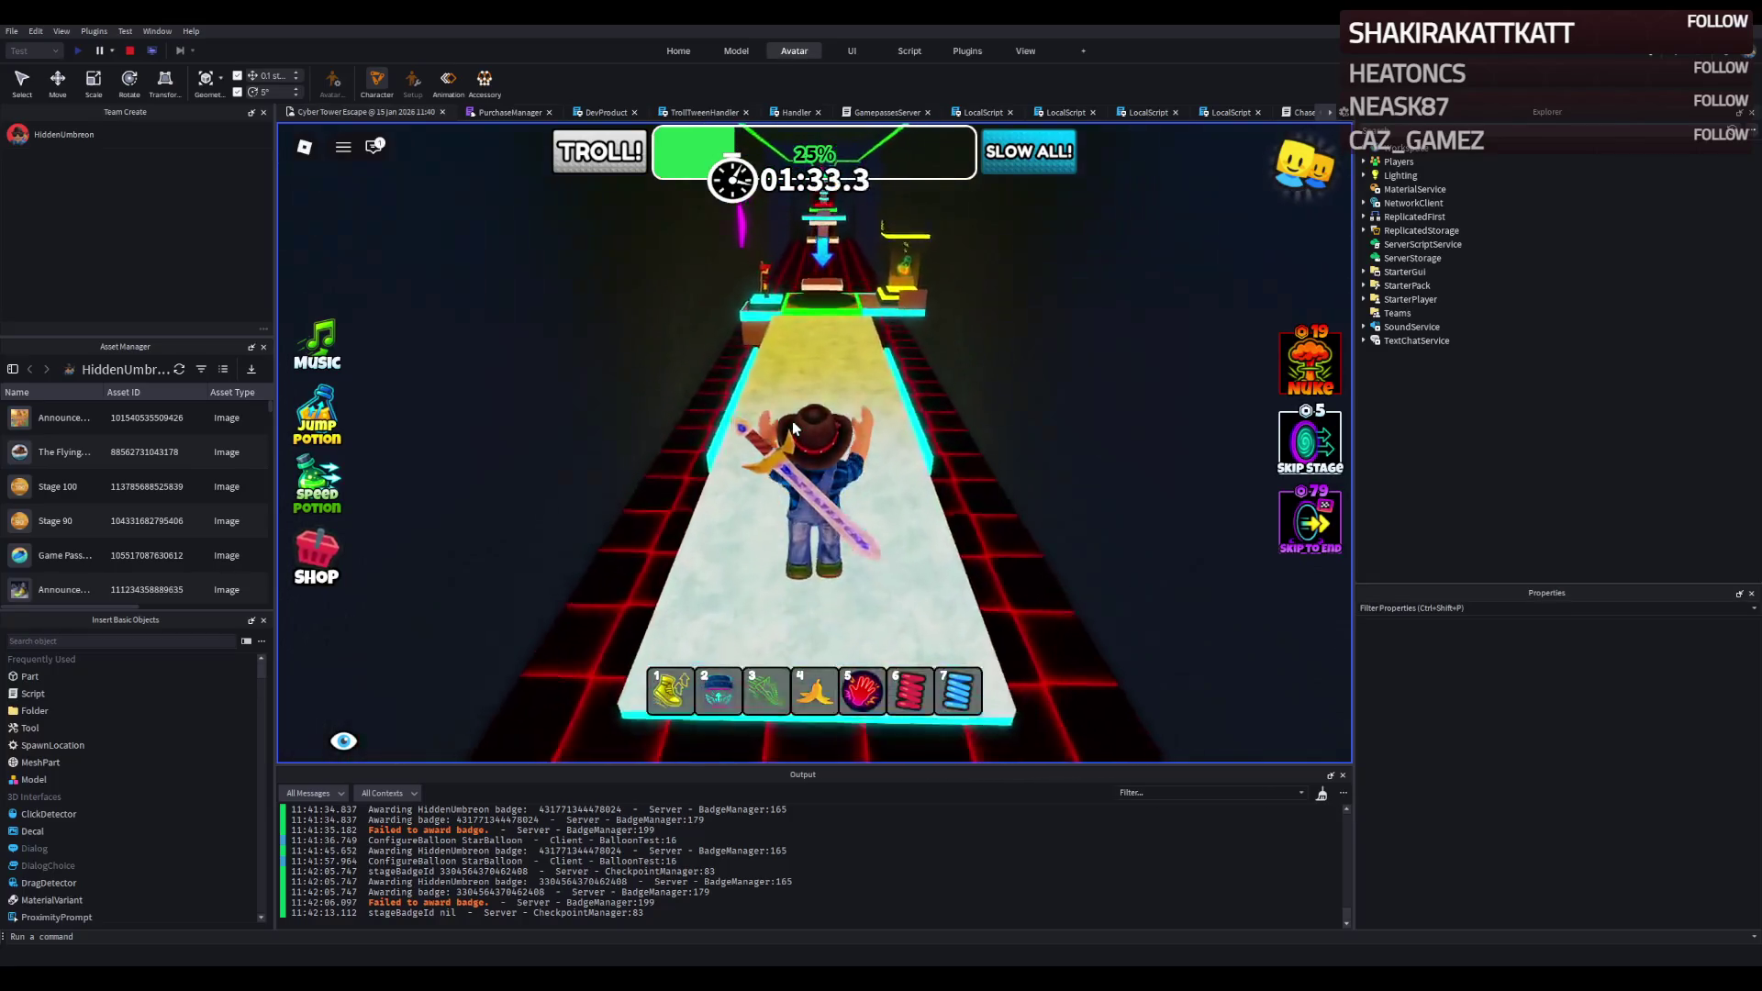
key(w)
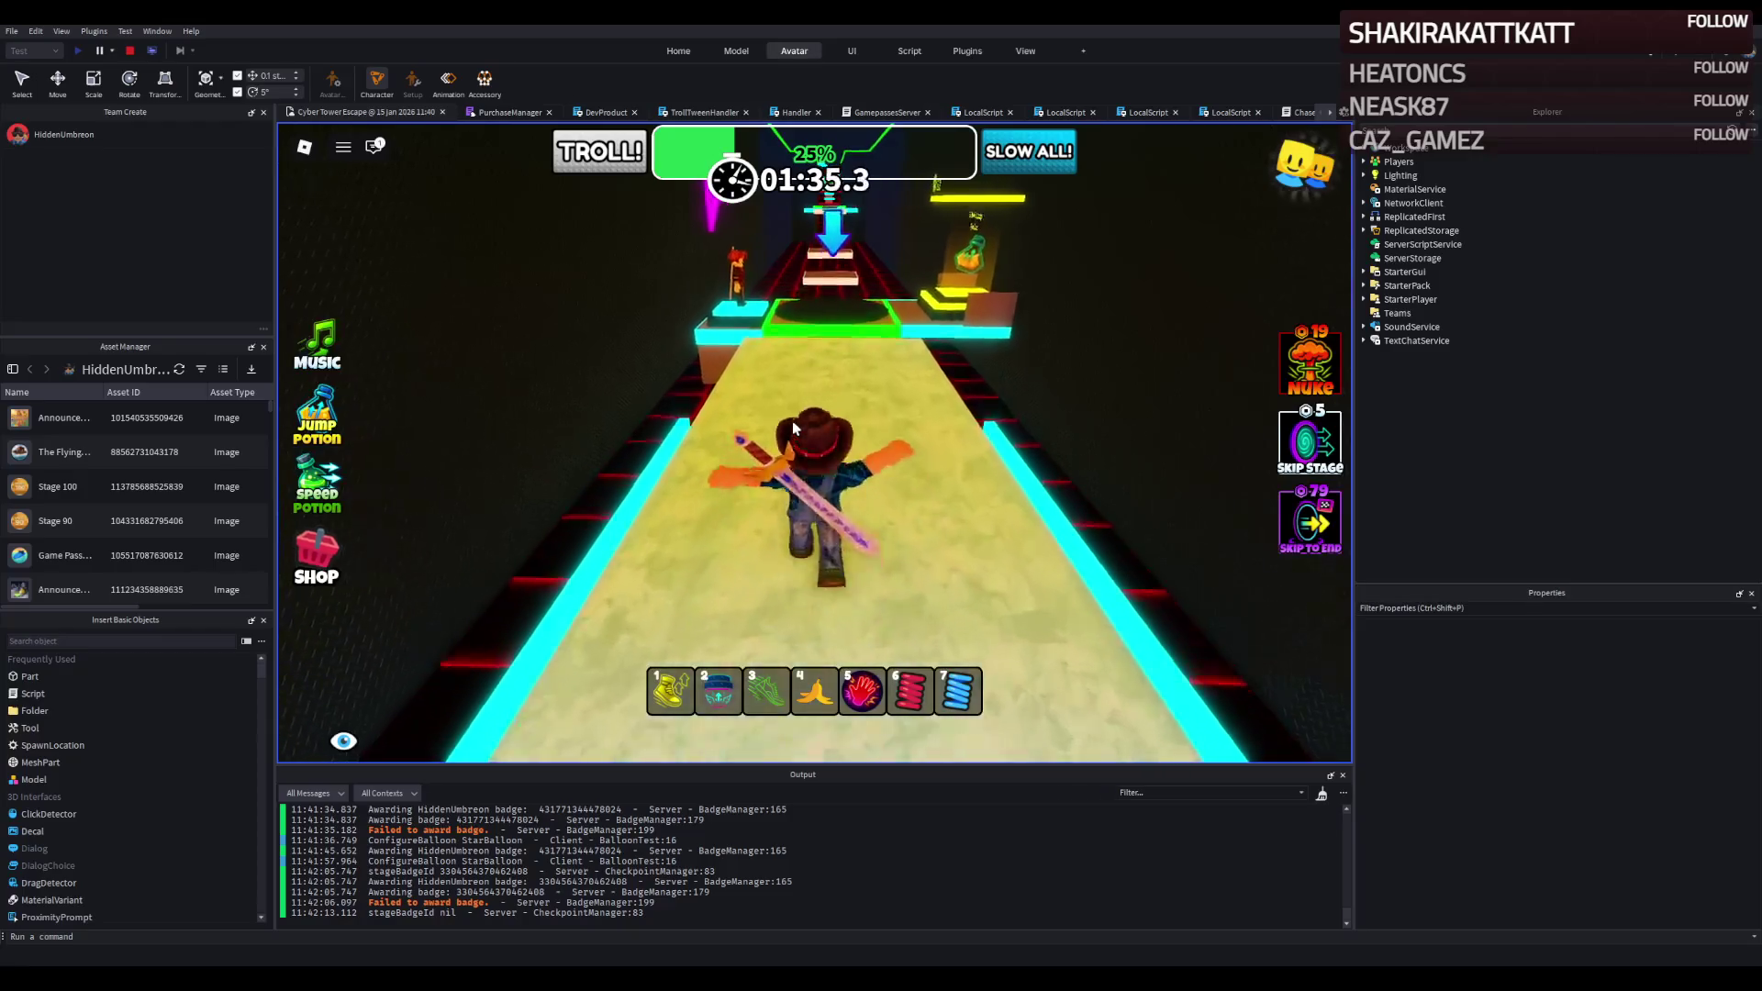
key(w)
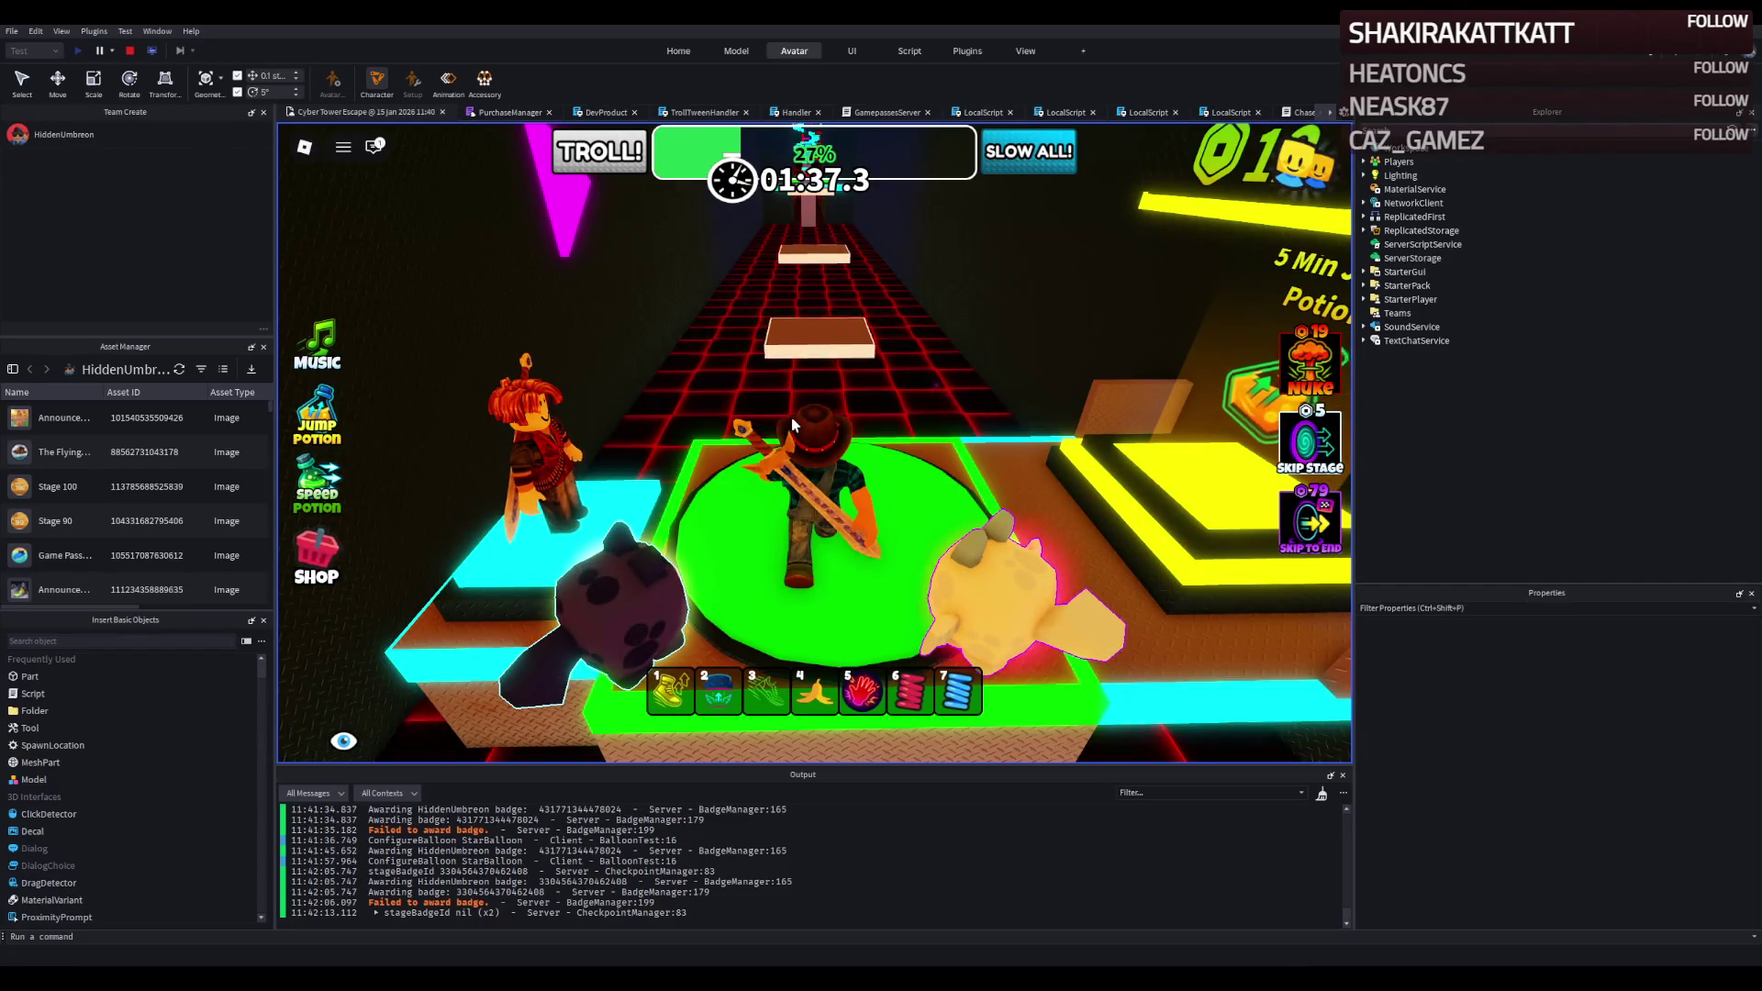
Look around the checkpoint, then jump onto the pale block over the red neon grid.
key(Left)
key(Left)
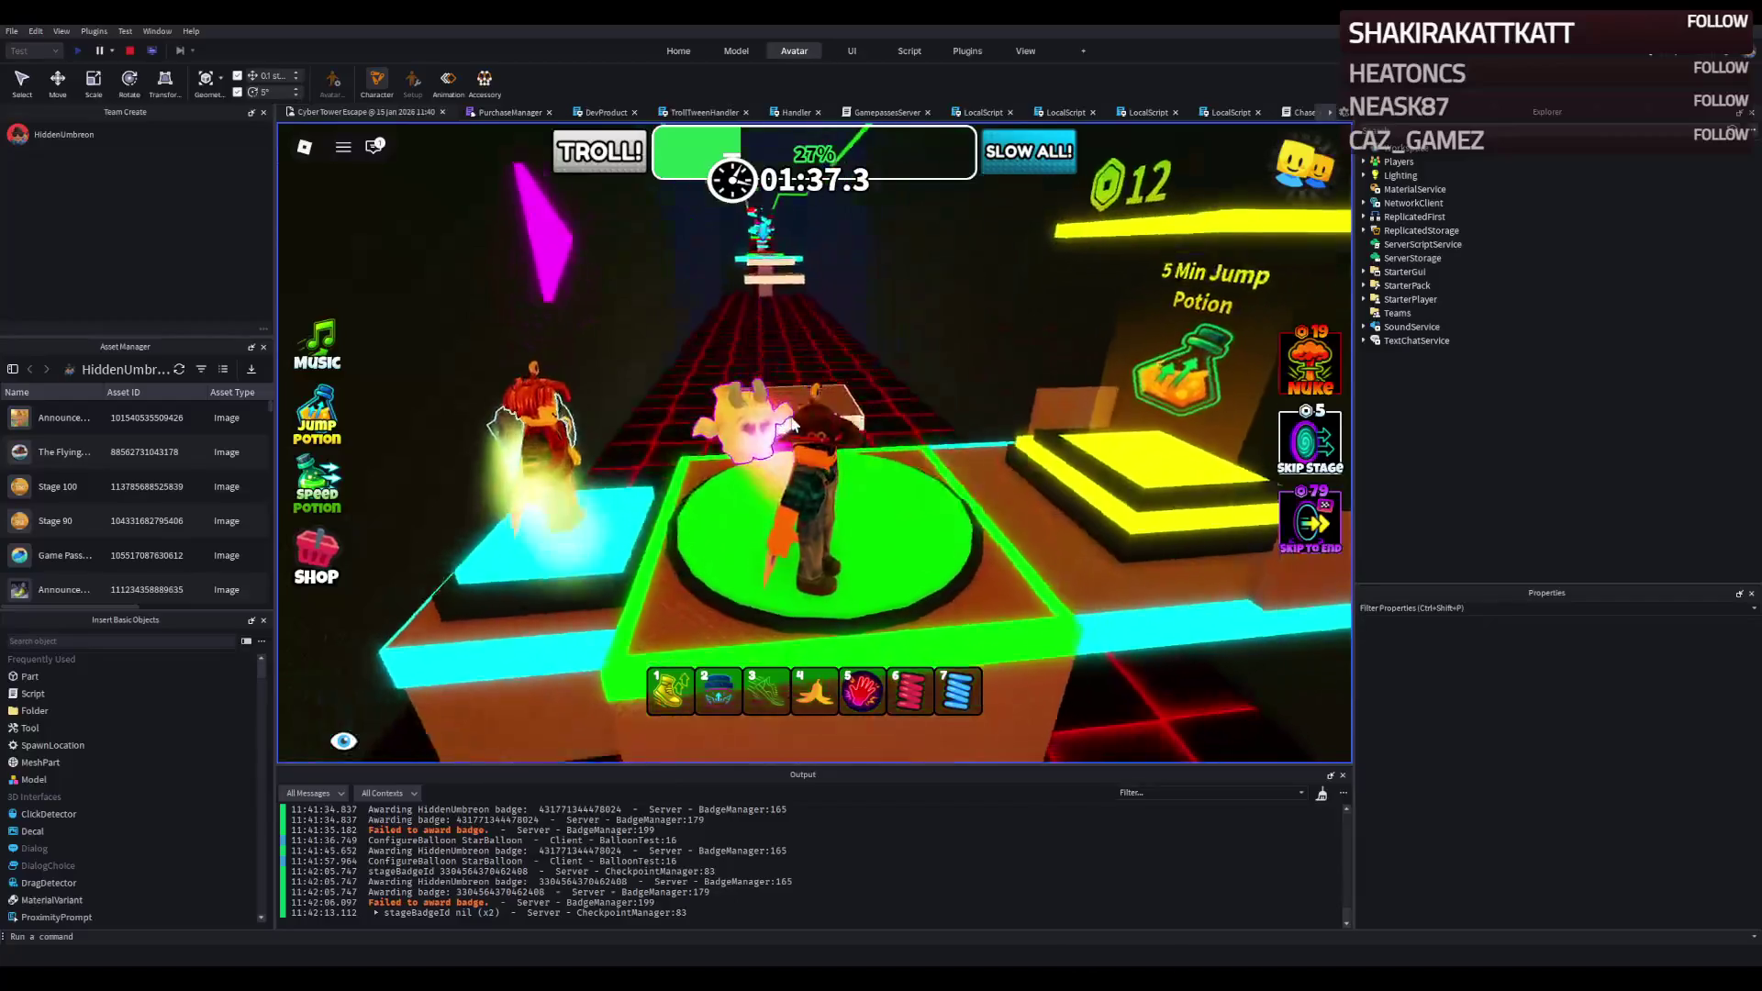
key(w)
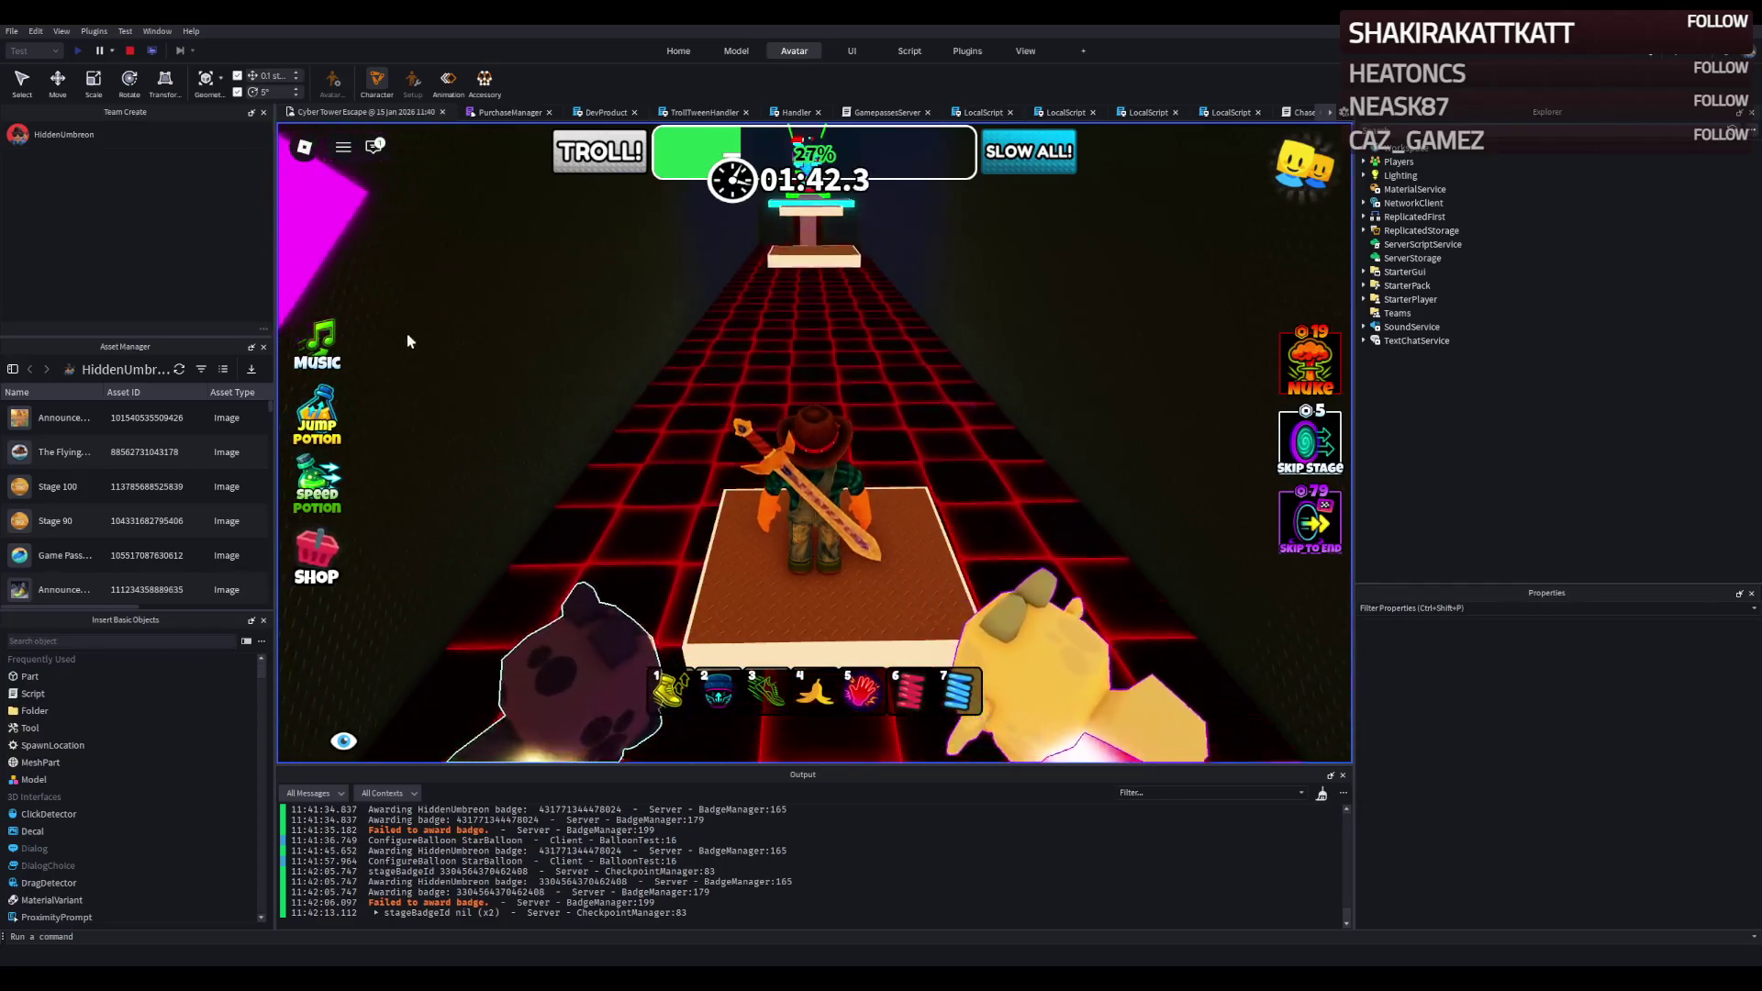
key(w)
key(space)
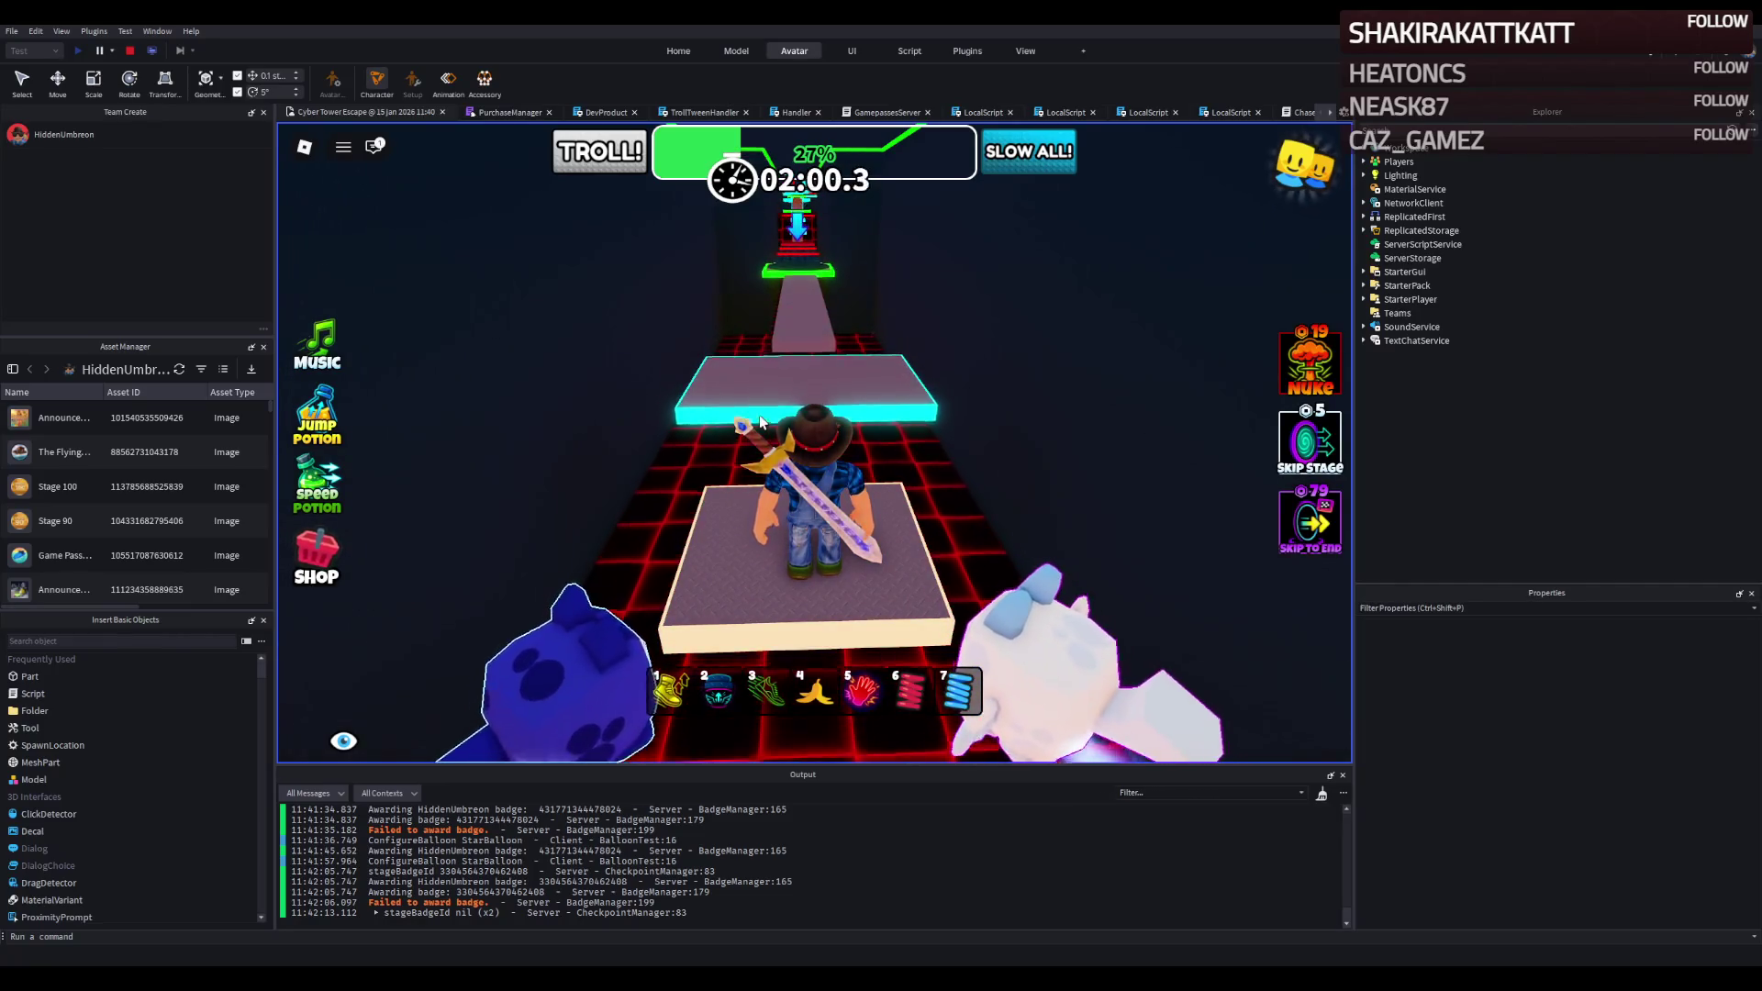
Run and jump the avatar across the cyan-edged platforms onto the green checkpoint pad.
key(w)
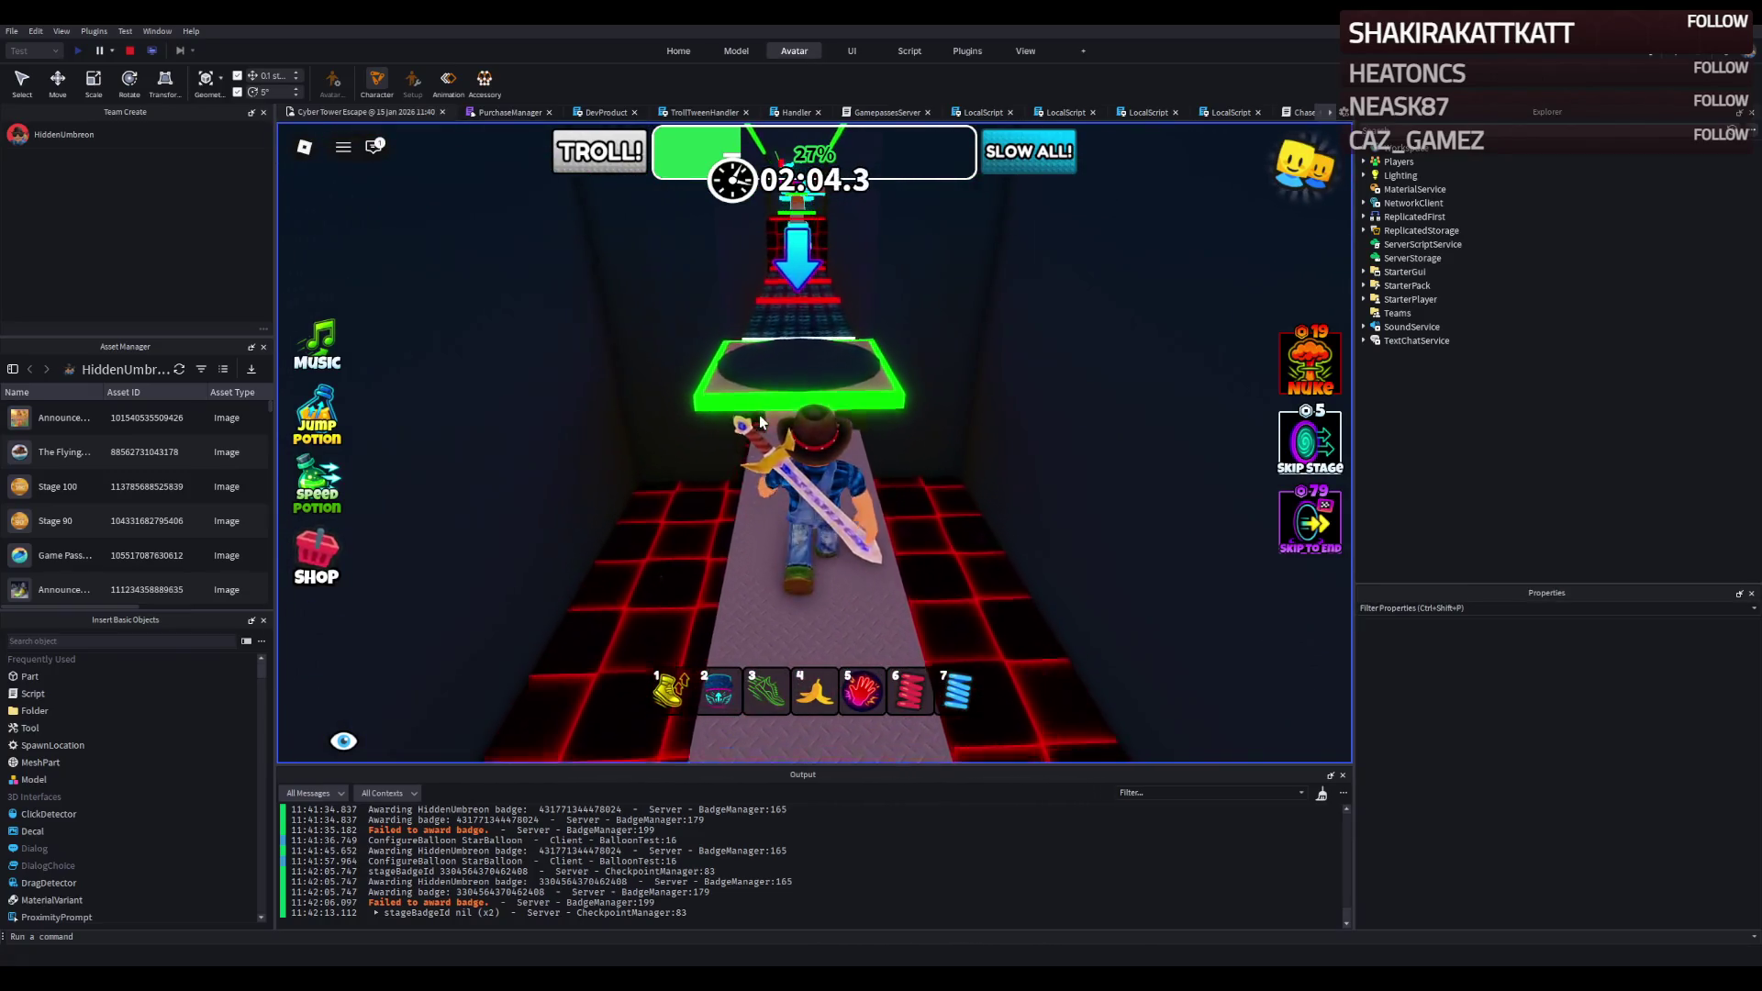
key(w)
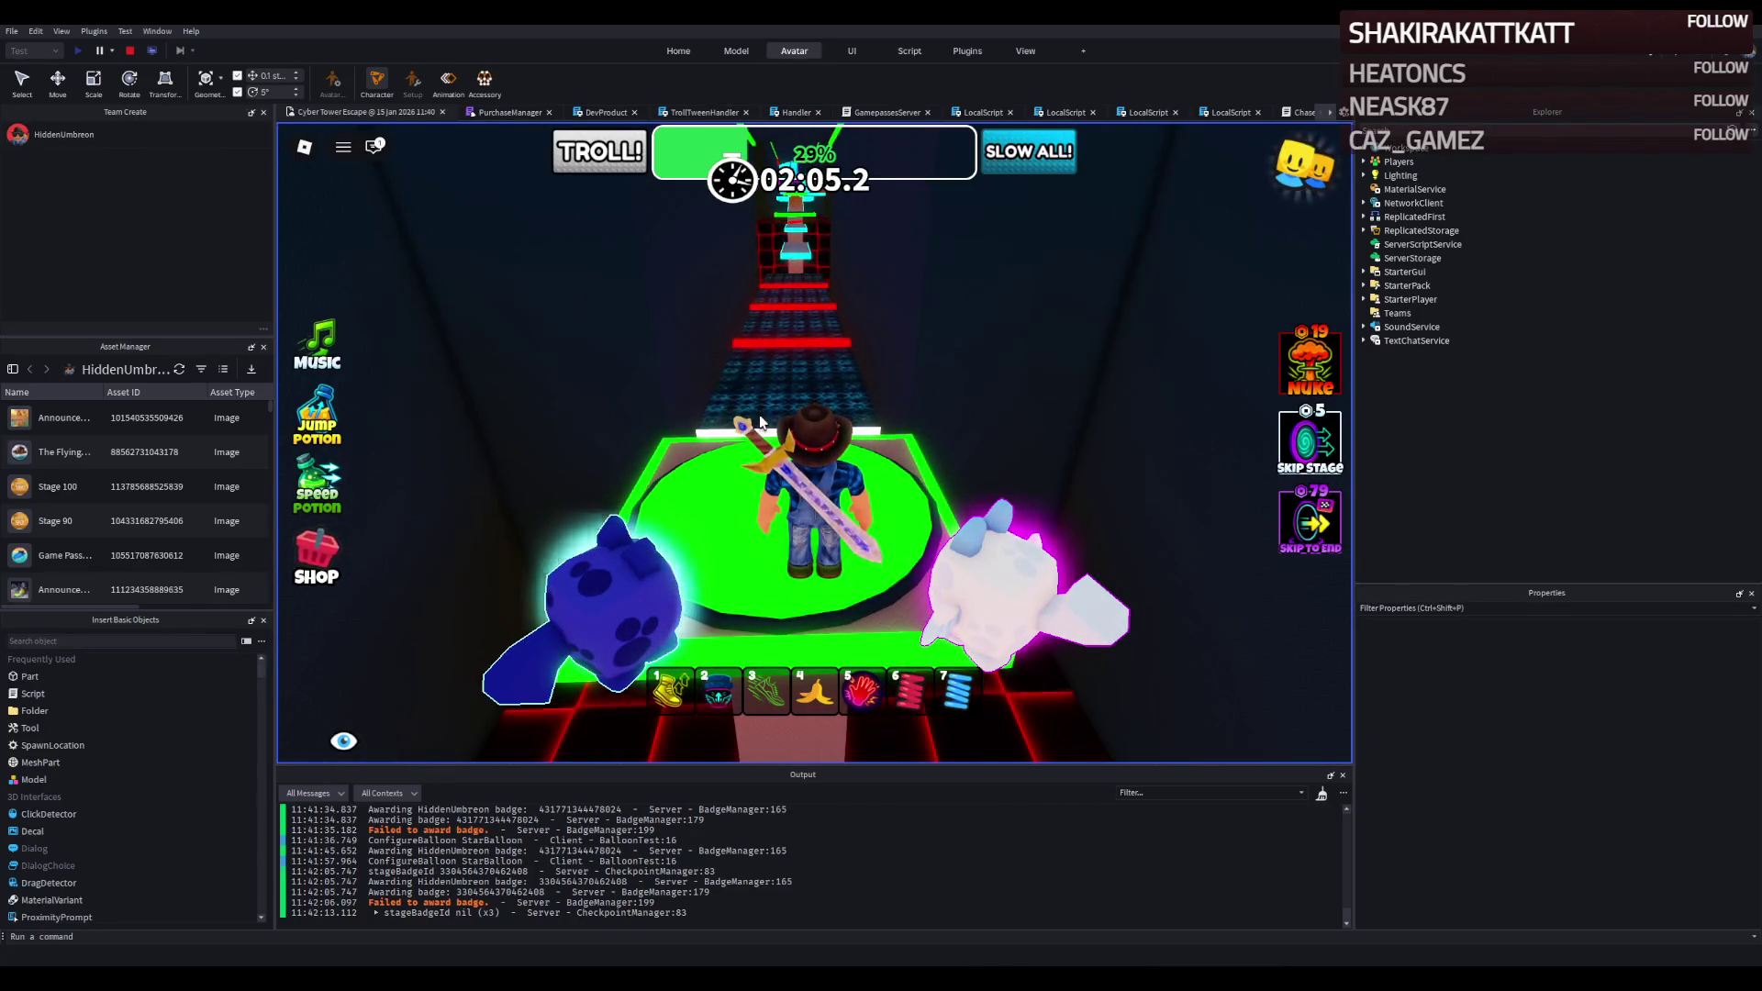
key(w)
key(3)
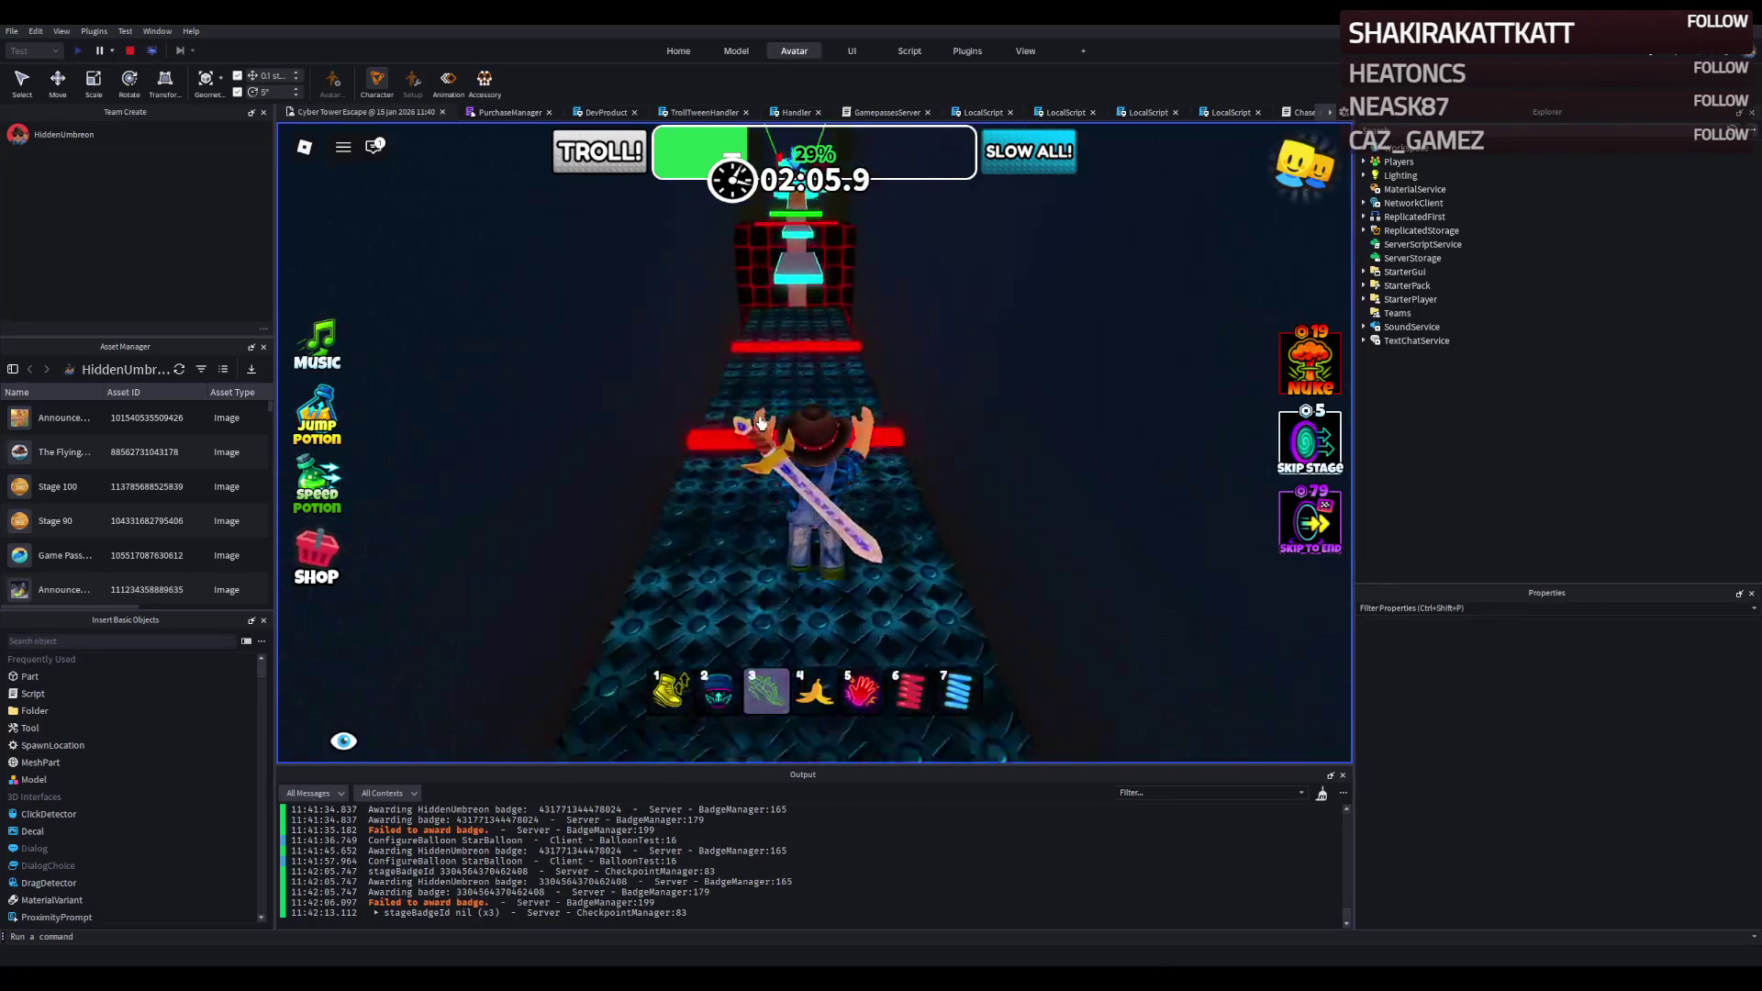
key(w)
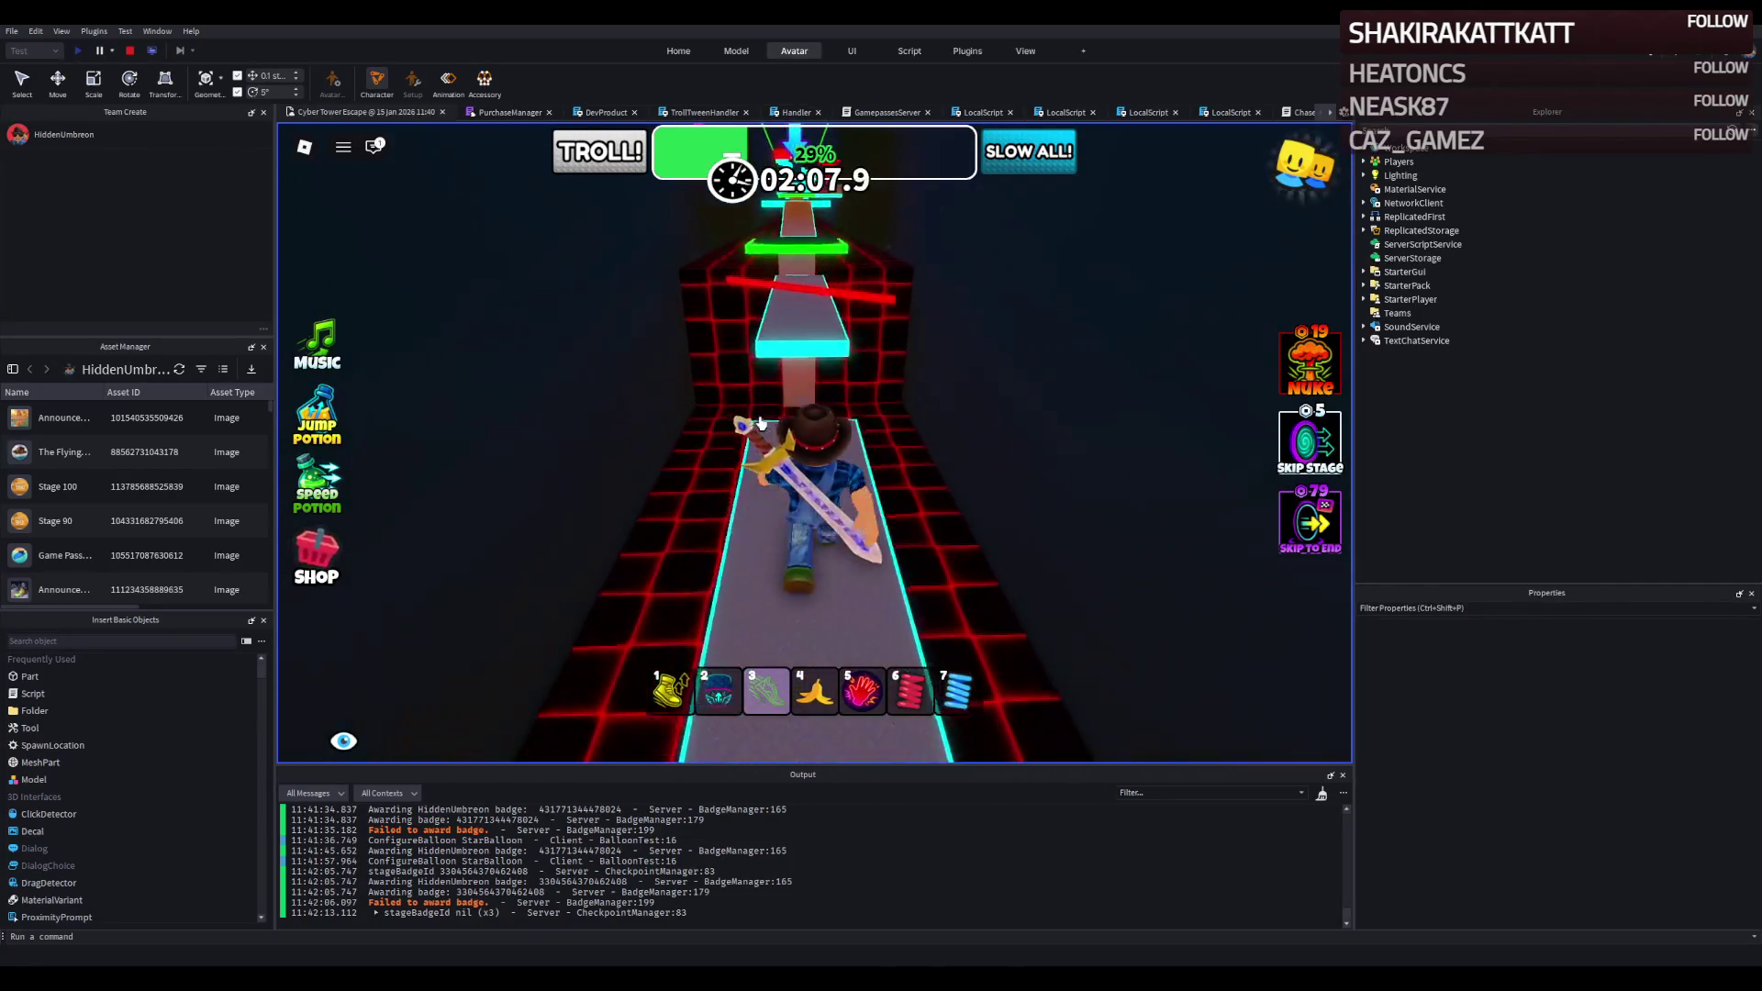
key(w)
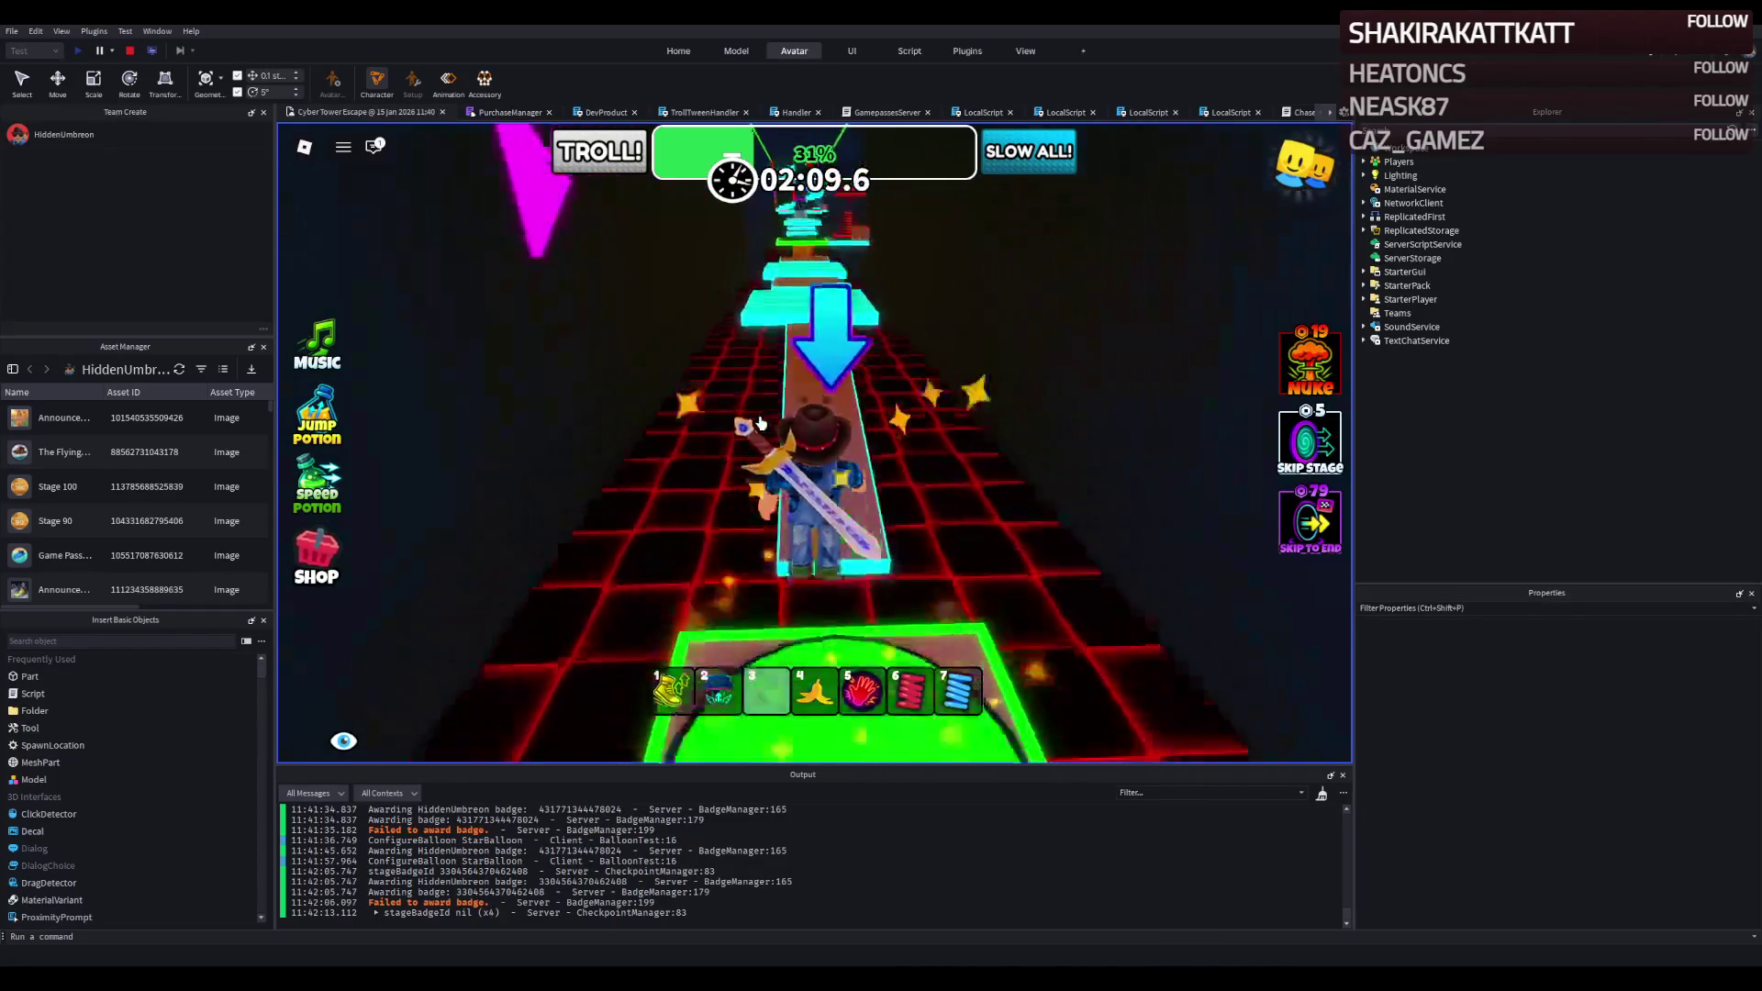
key(w)
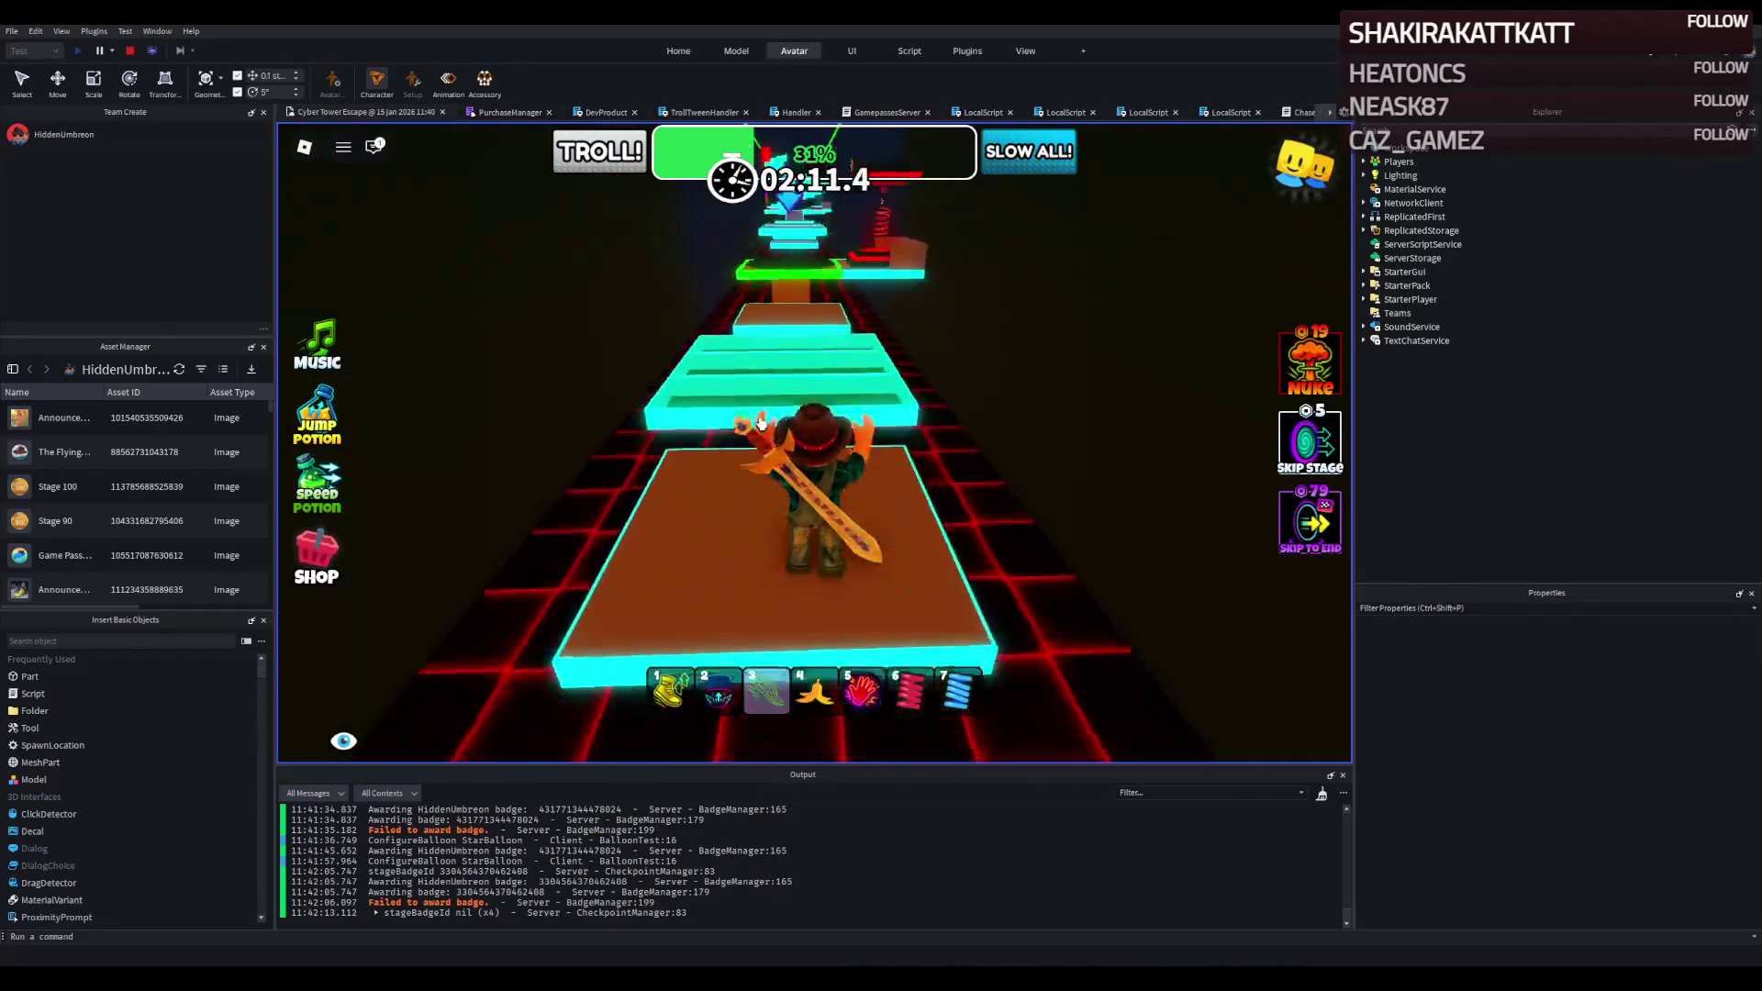
key(w)
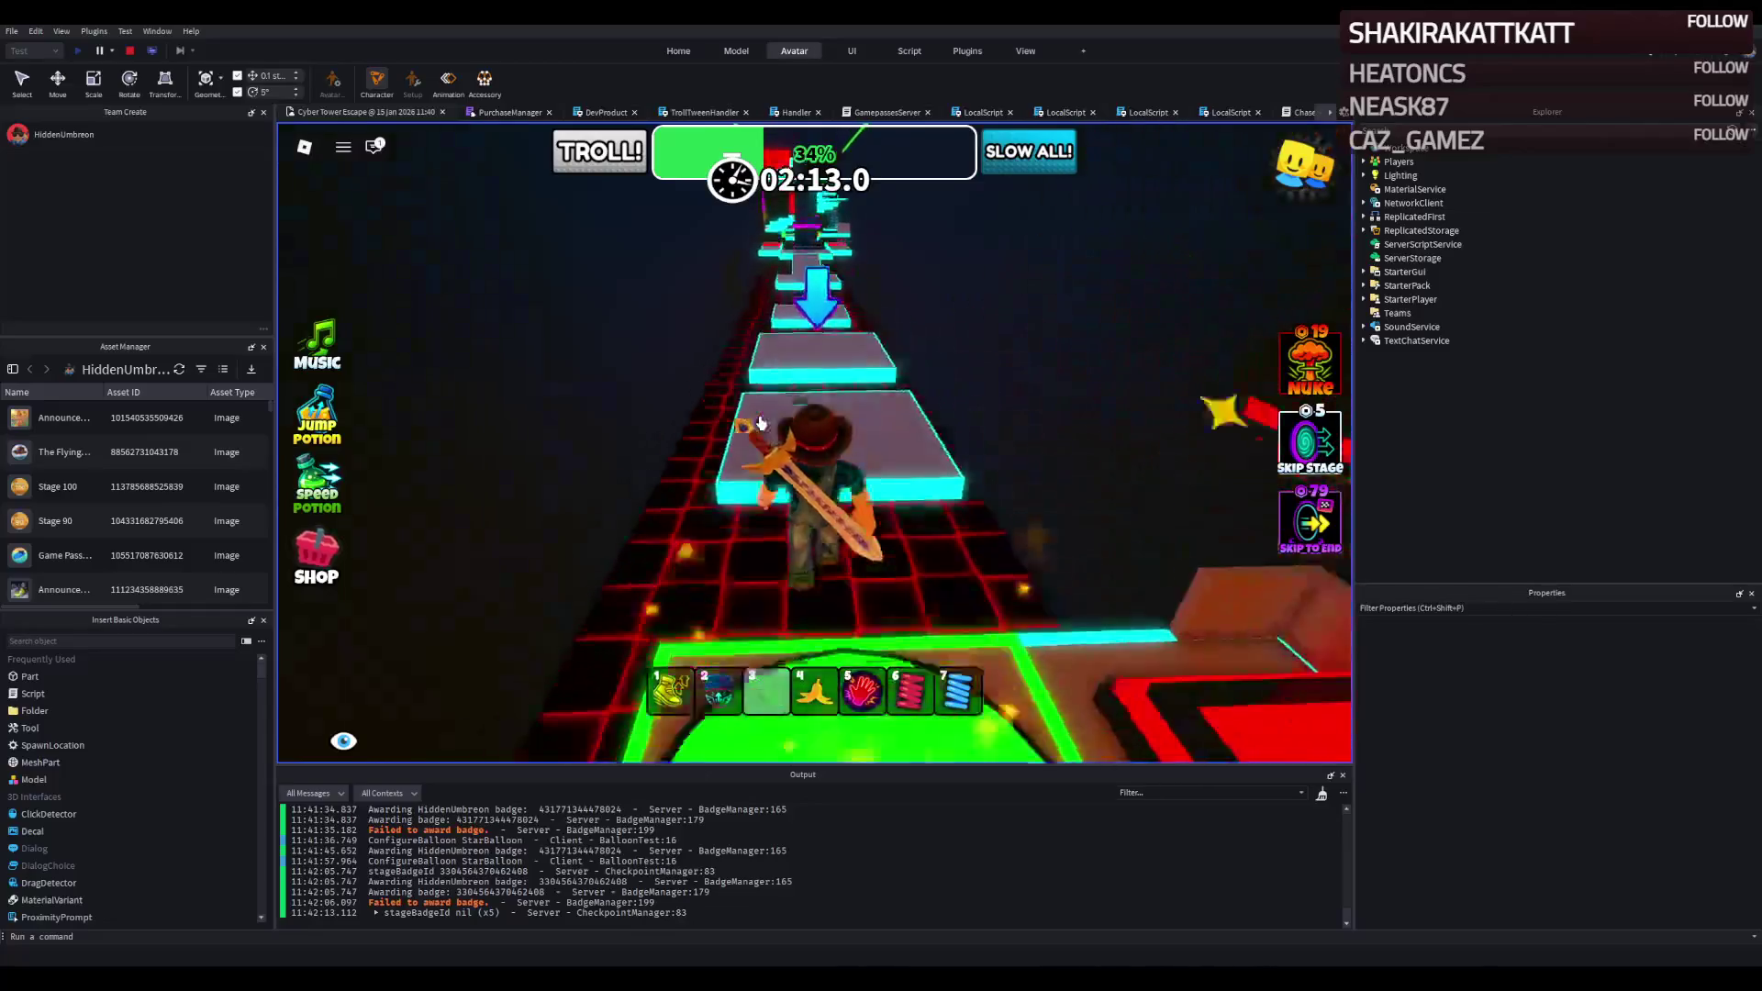
key(w)
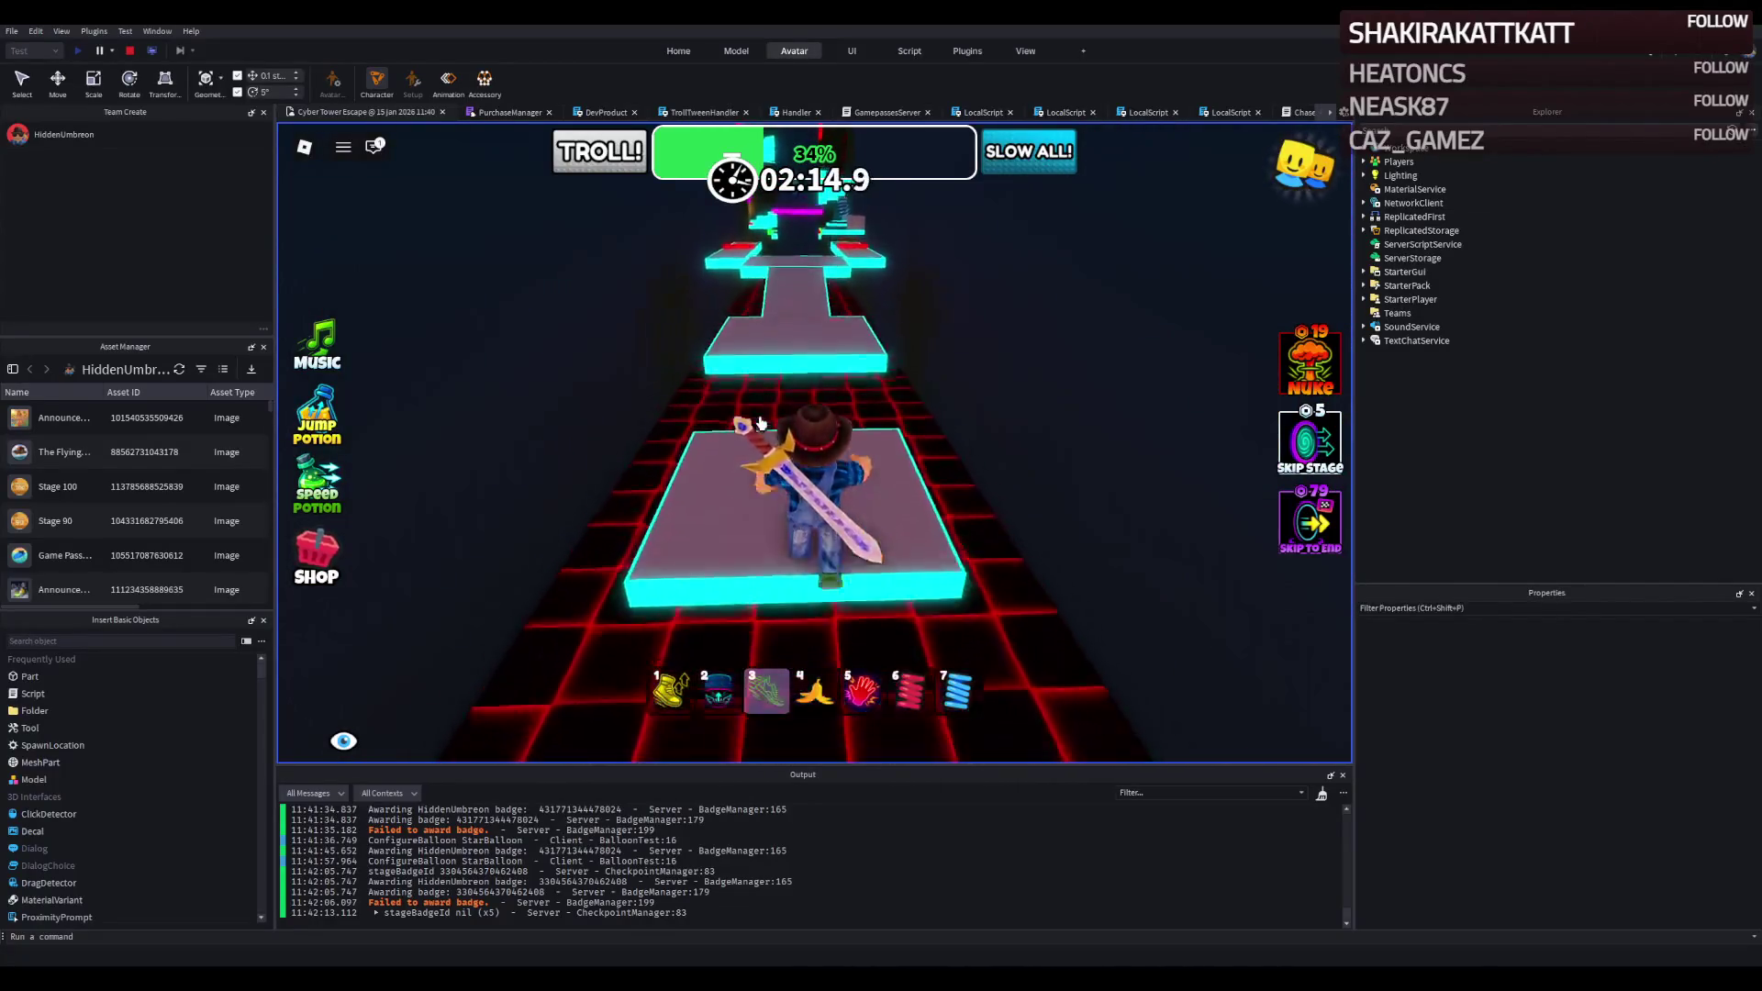
key(w)
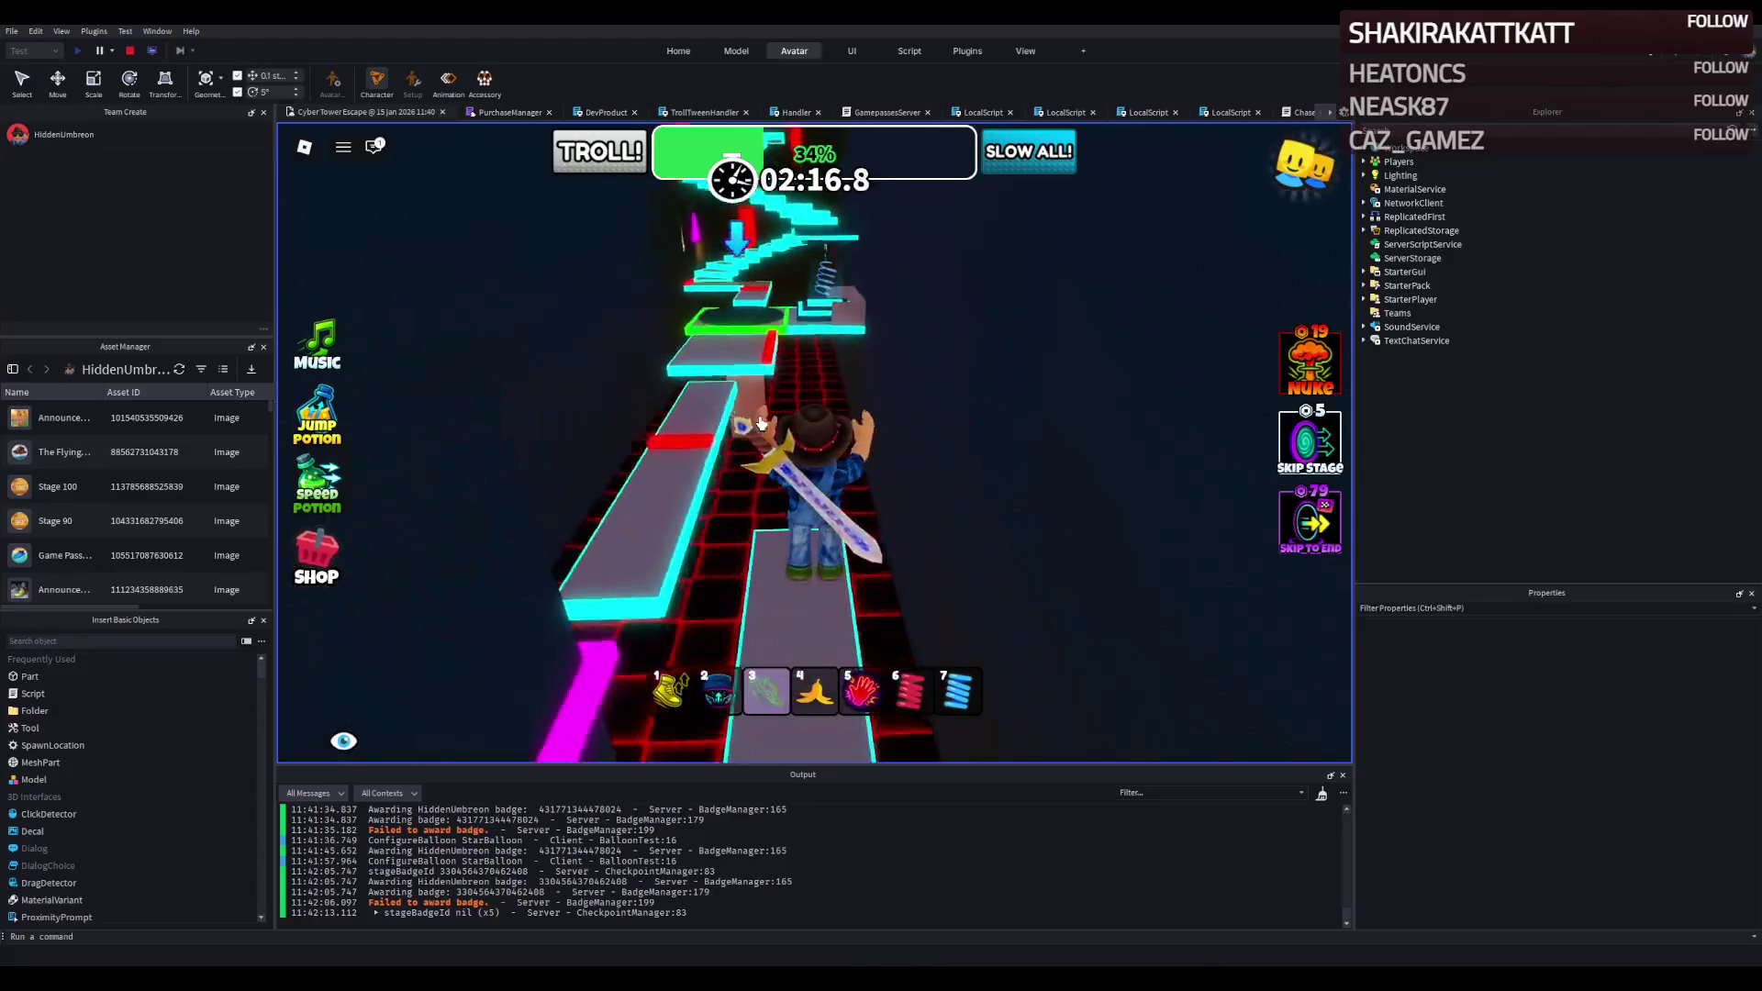
key(w)
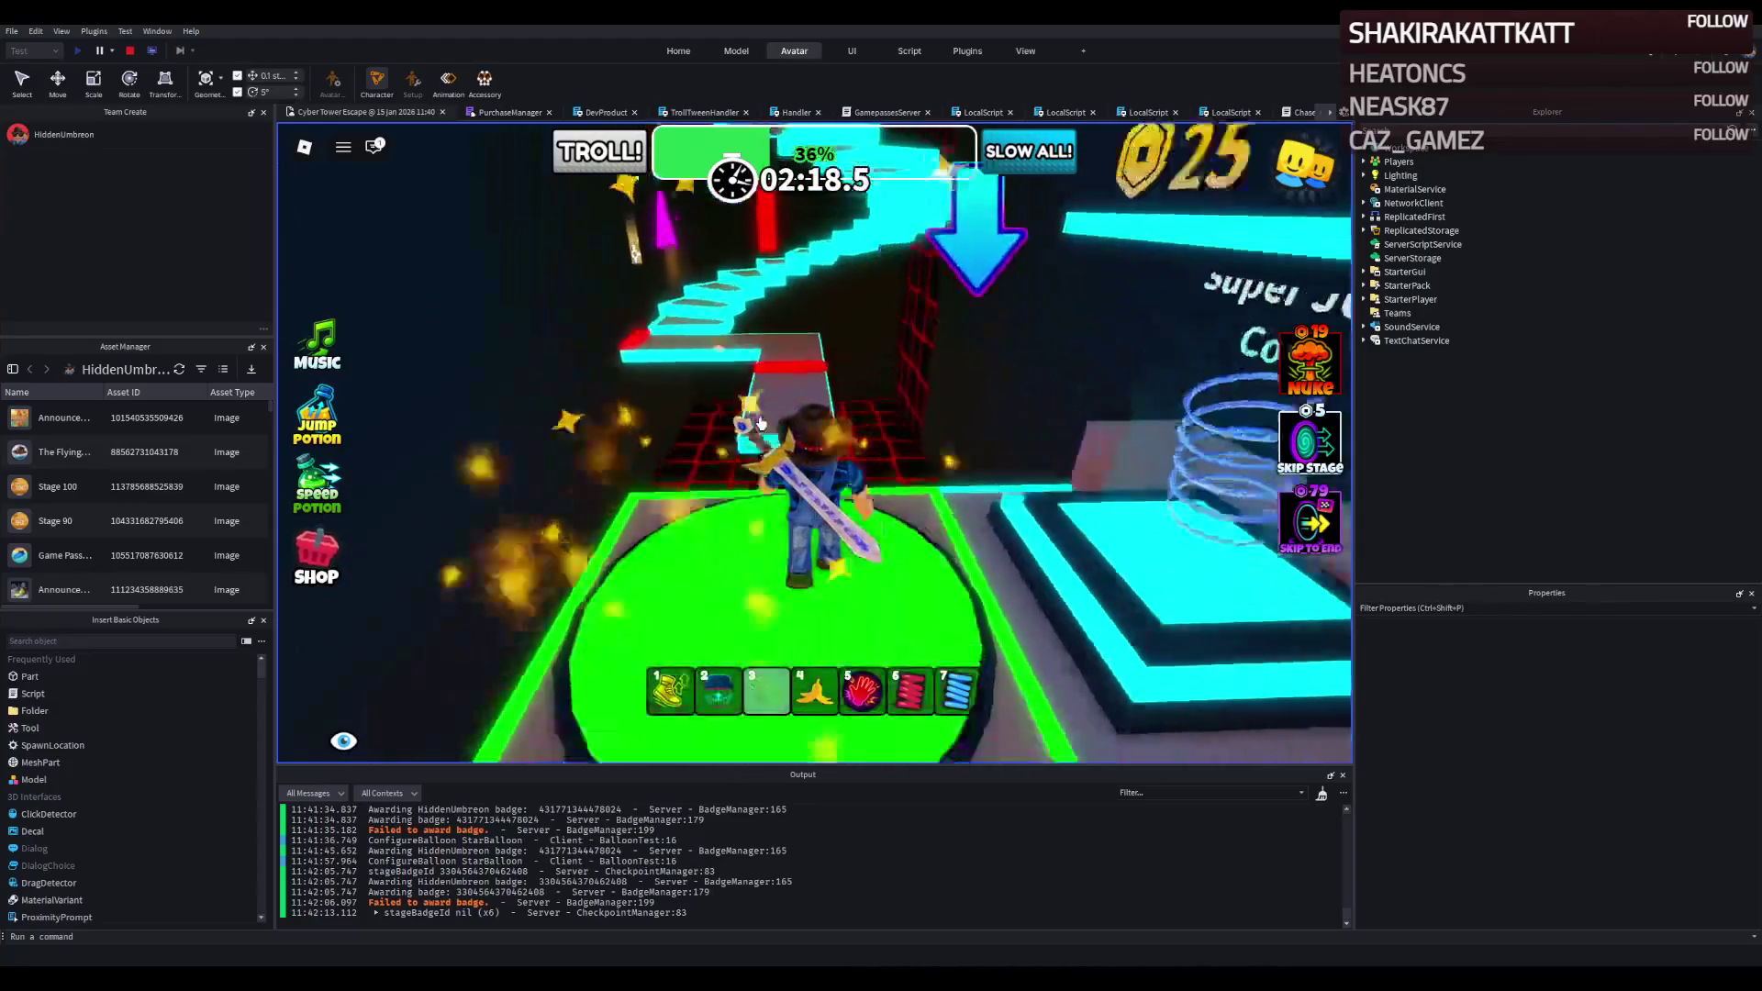
key(w)
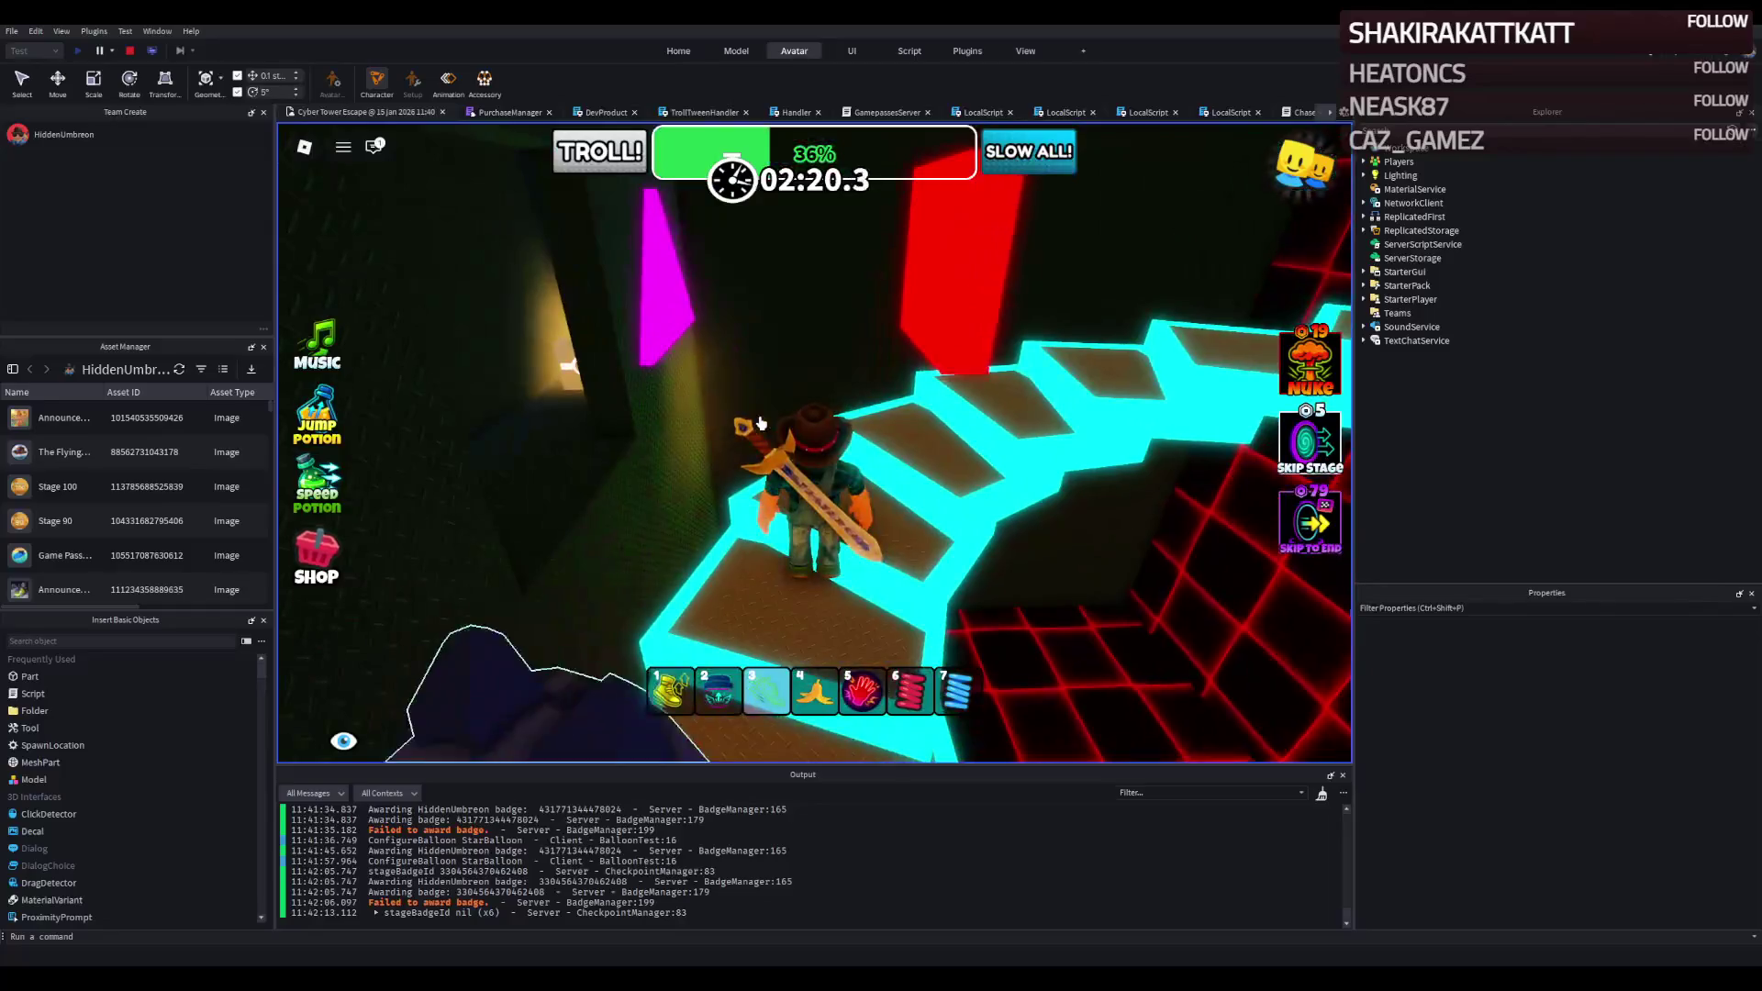
key(w)
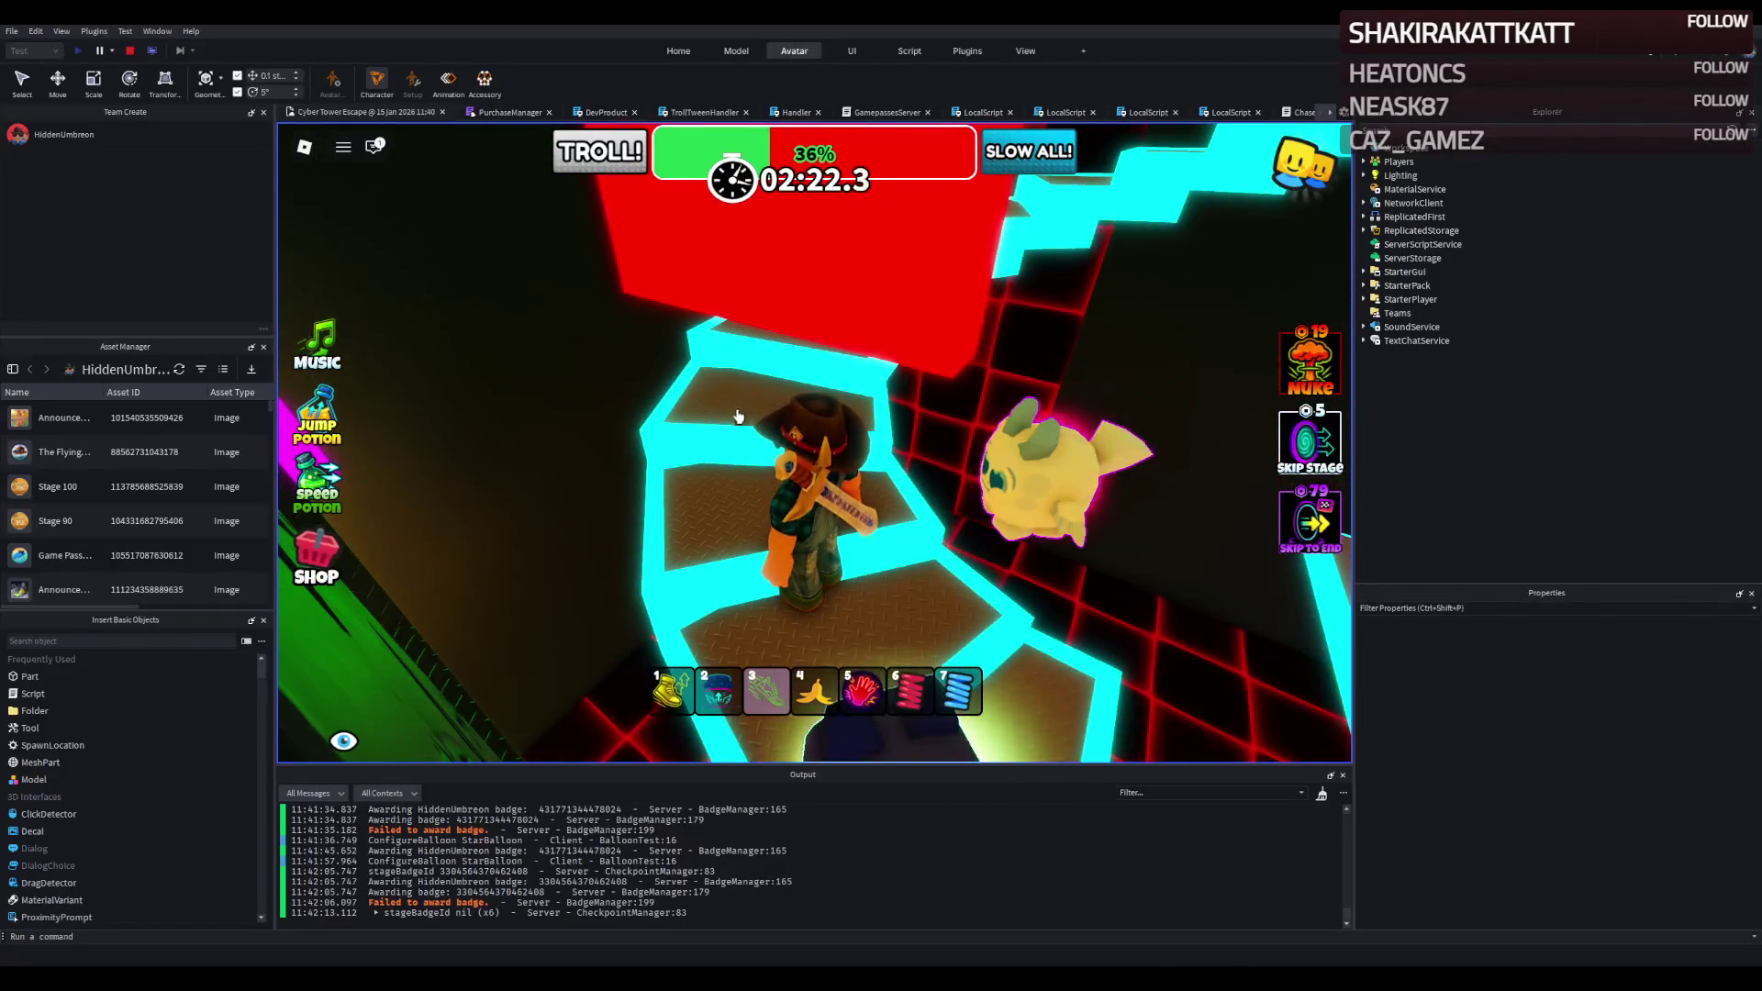
key(w)
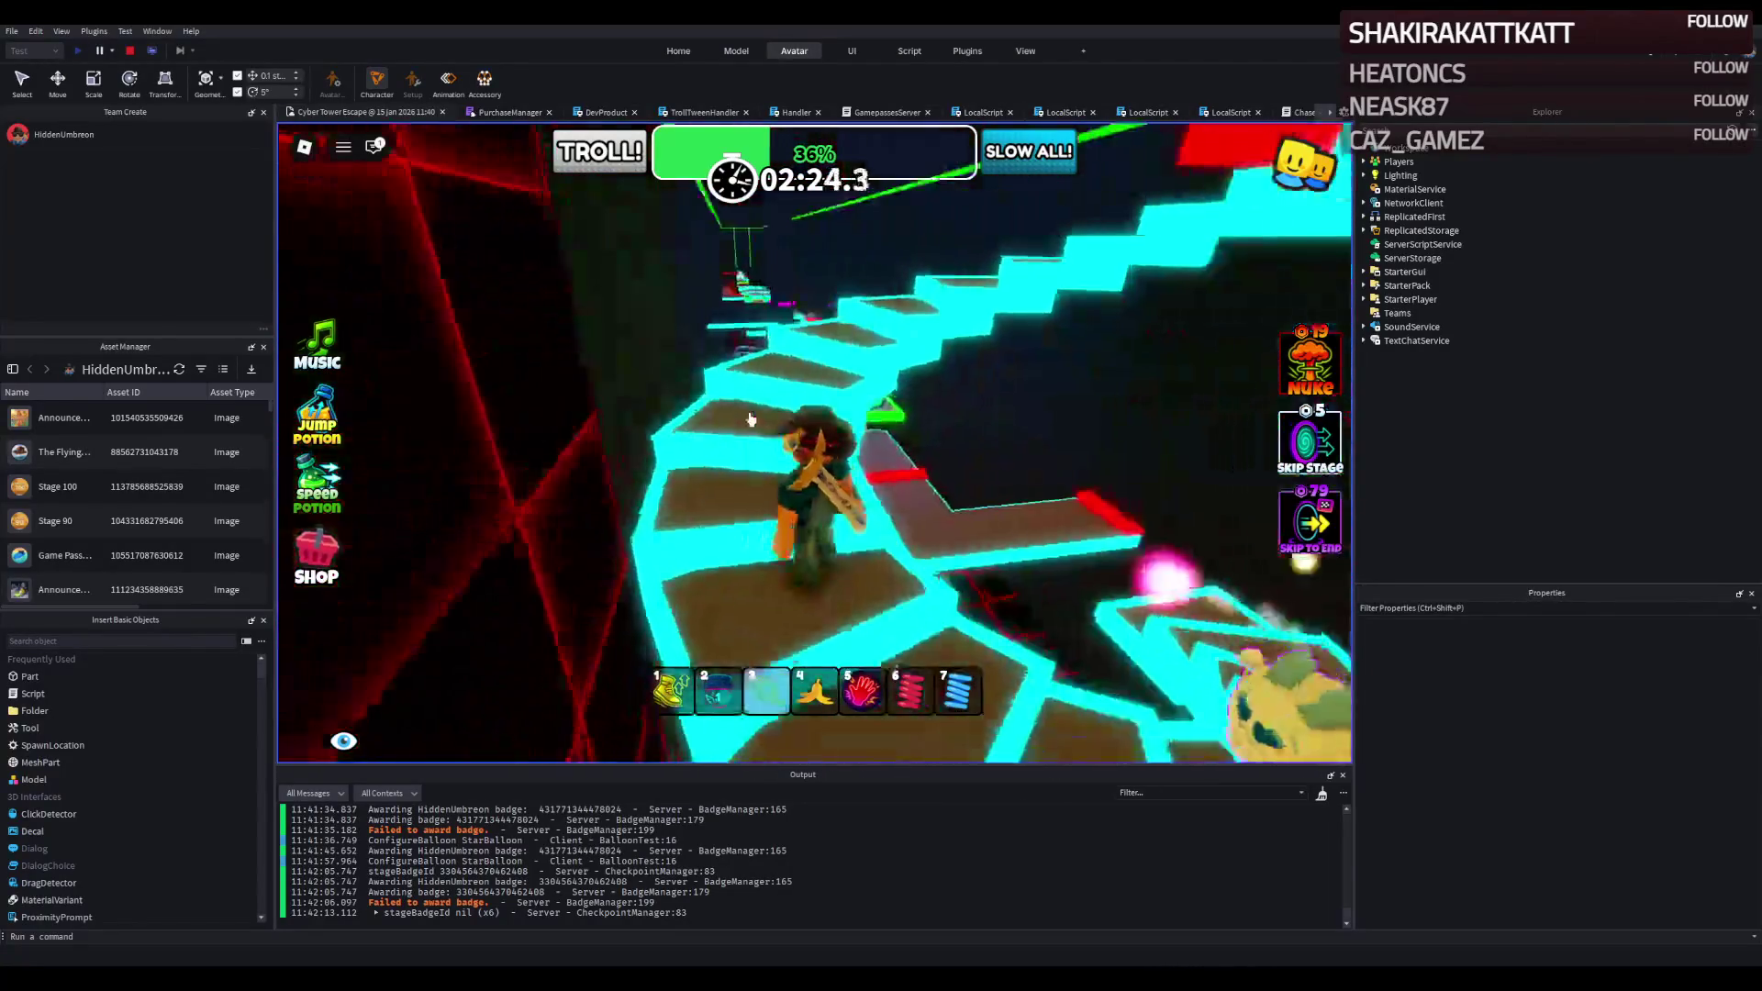
key(w)
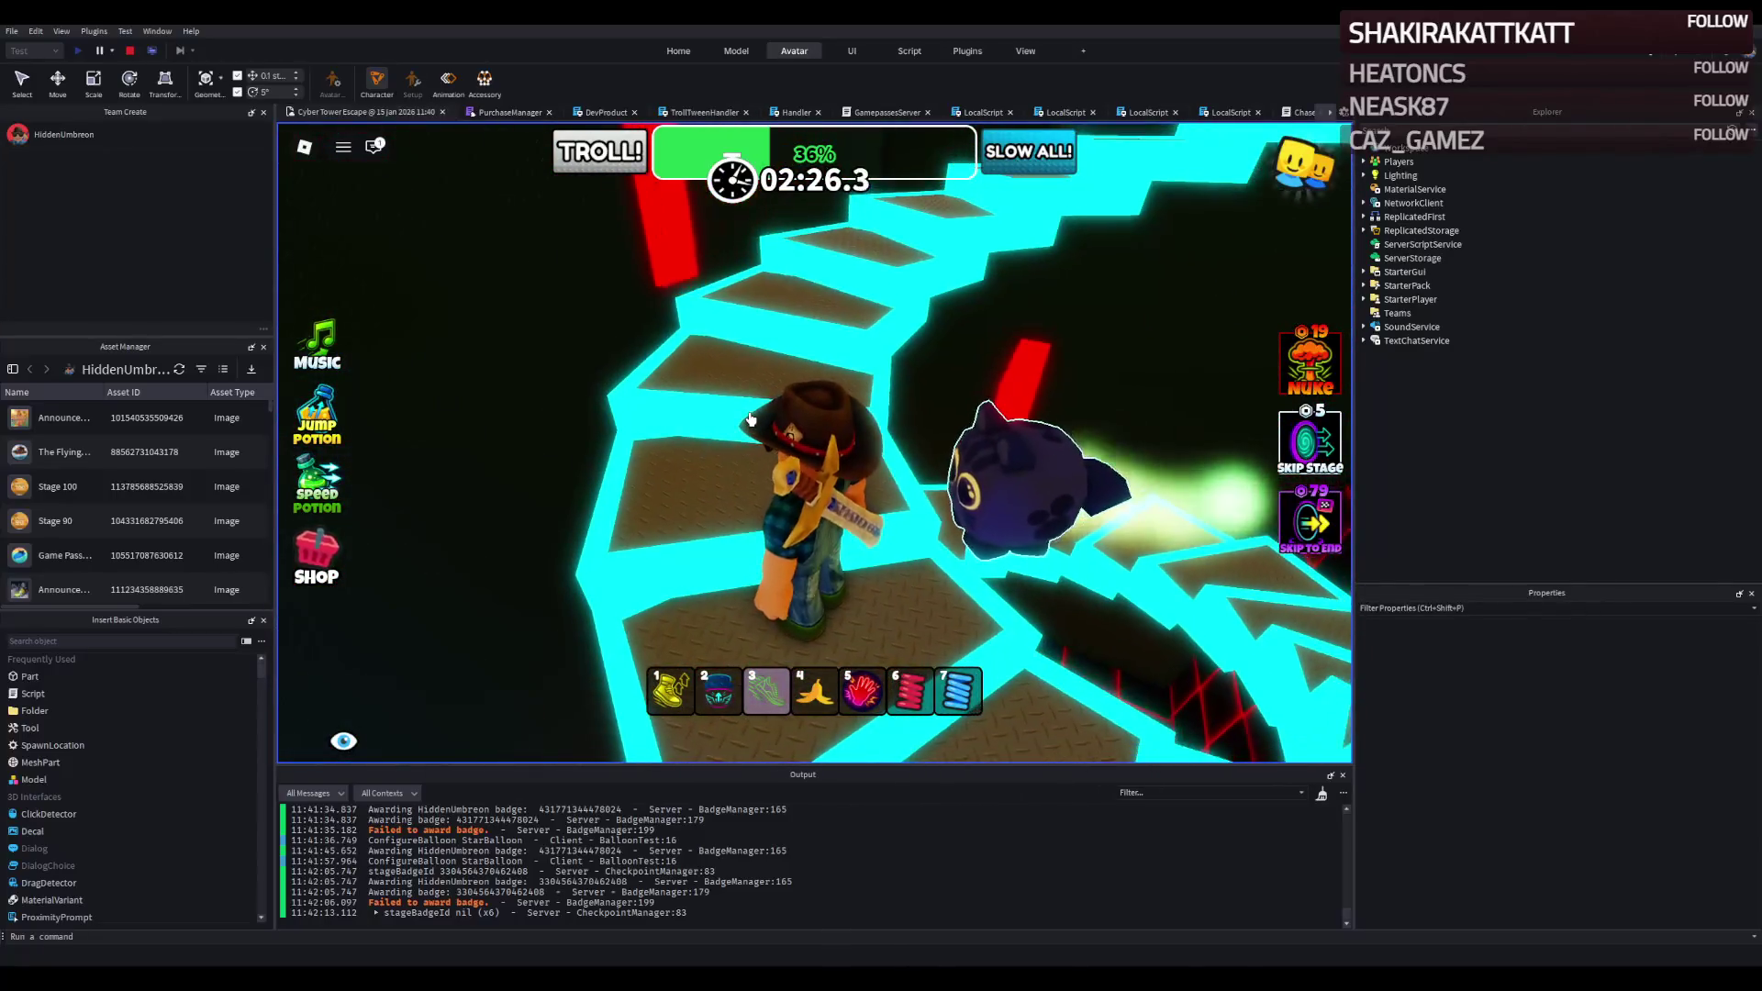
key(w)
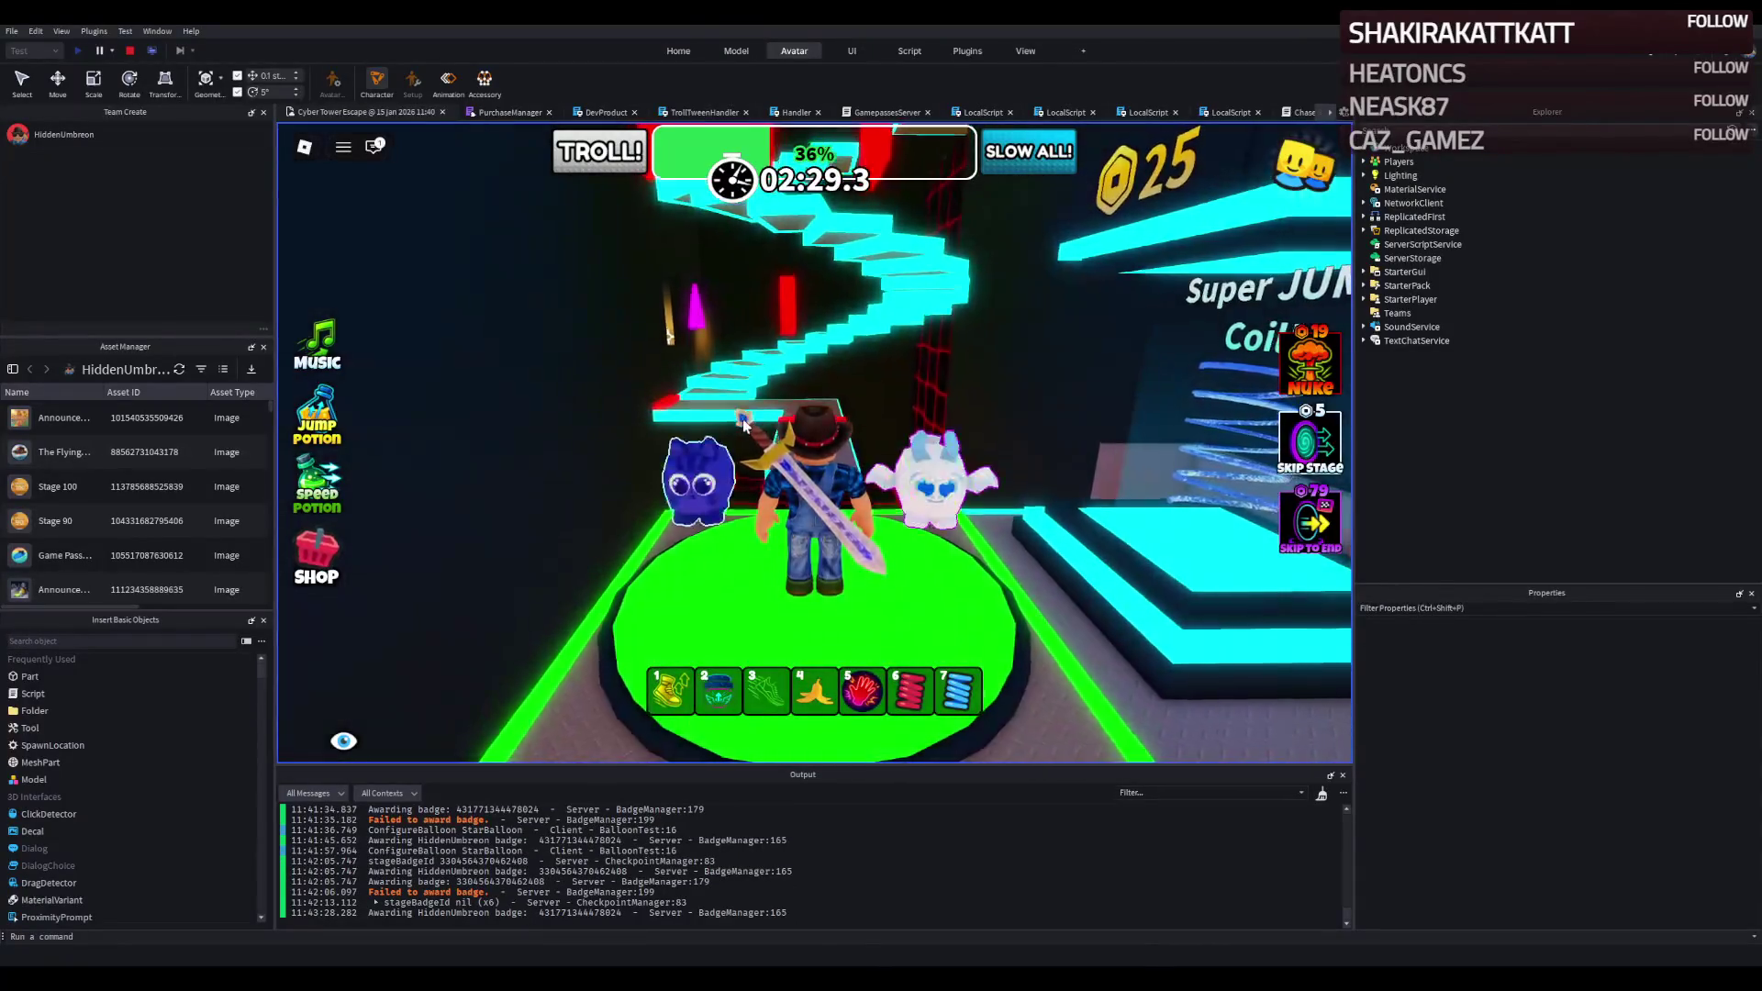
key(Right)
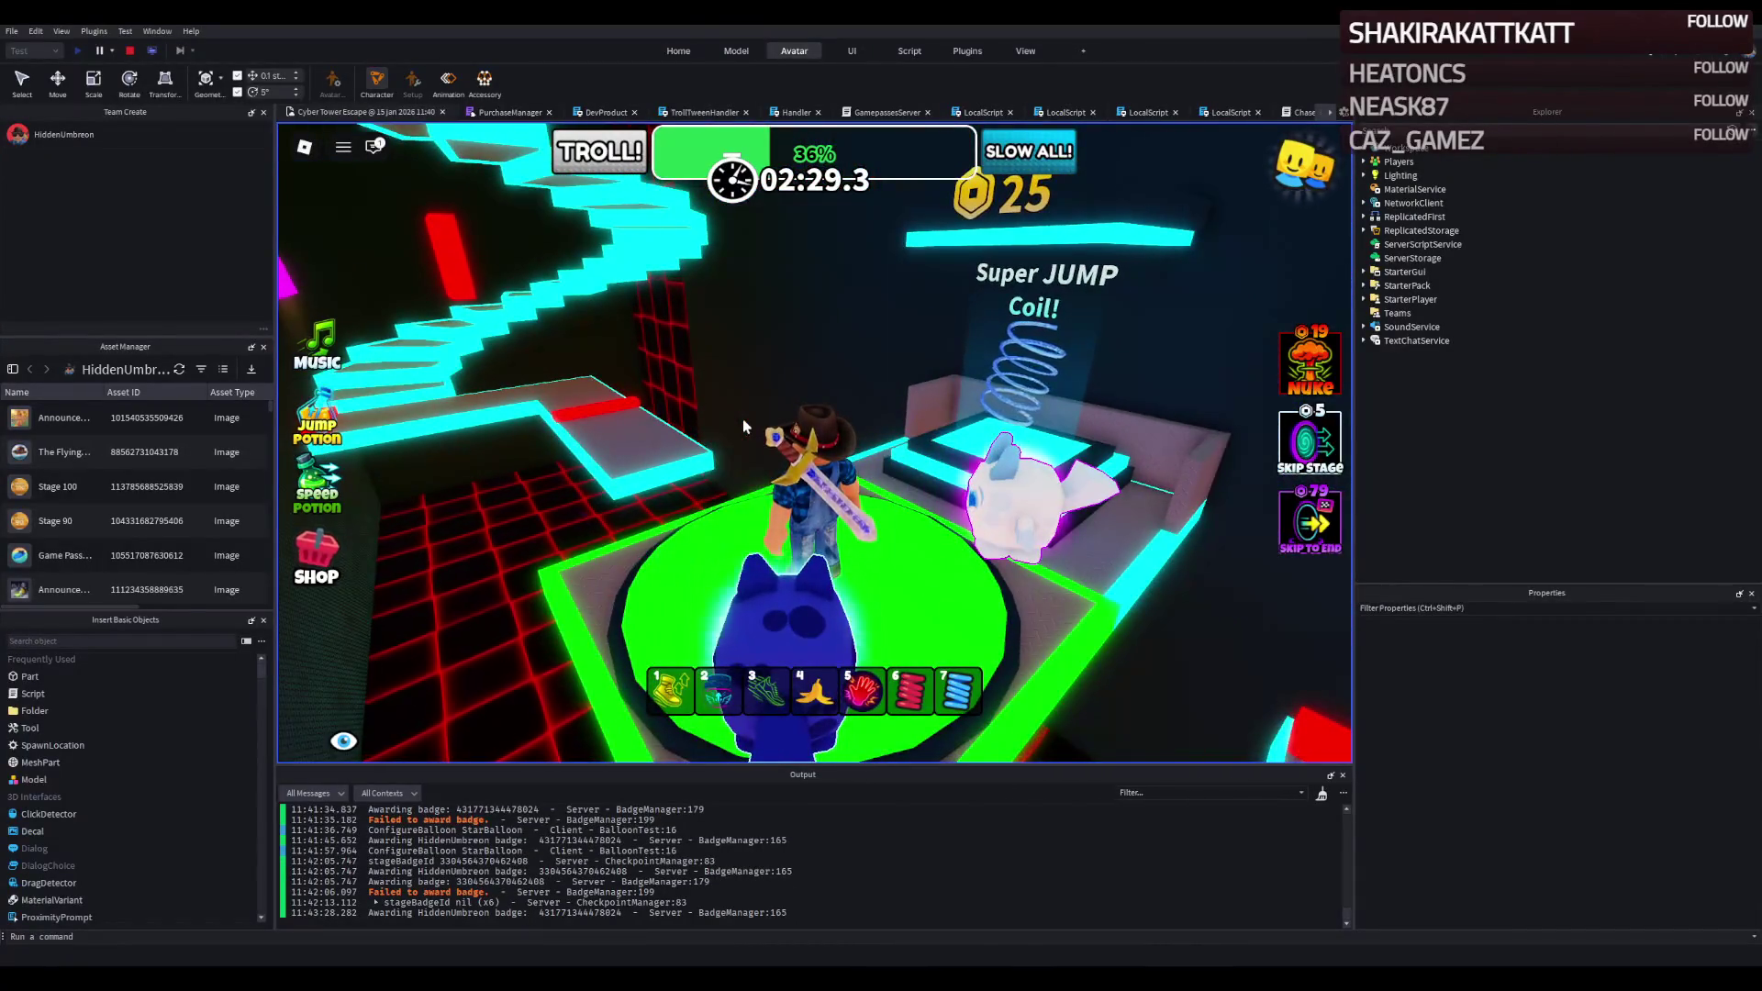
key(Right)
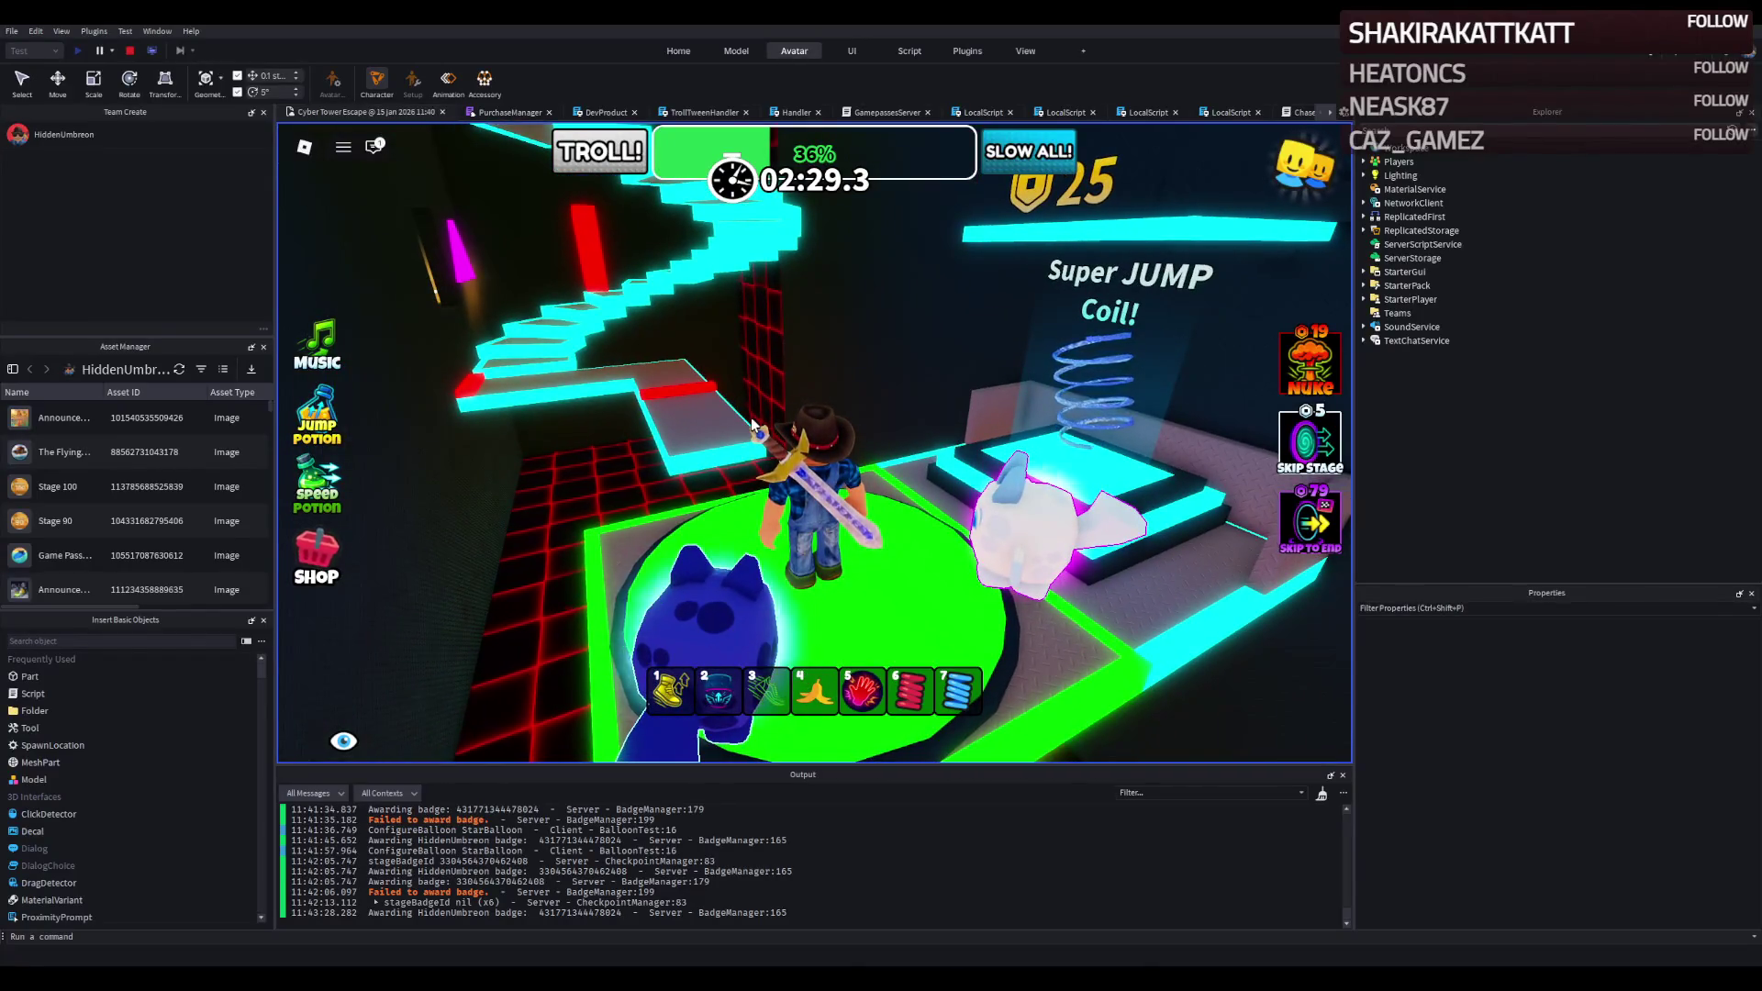
key(w)
key(a)
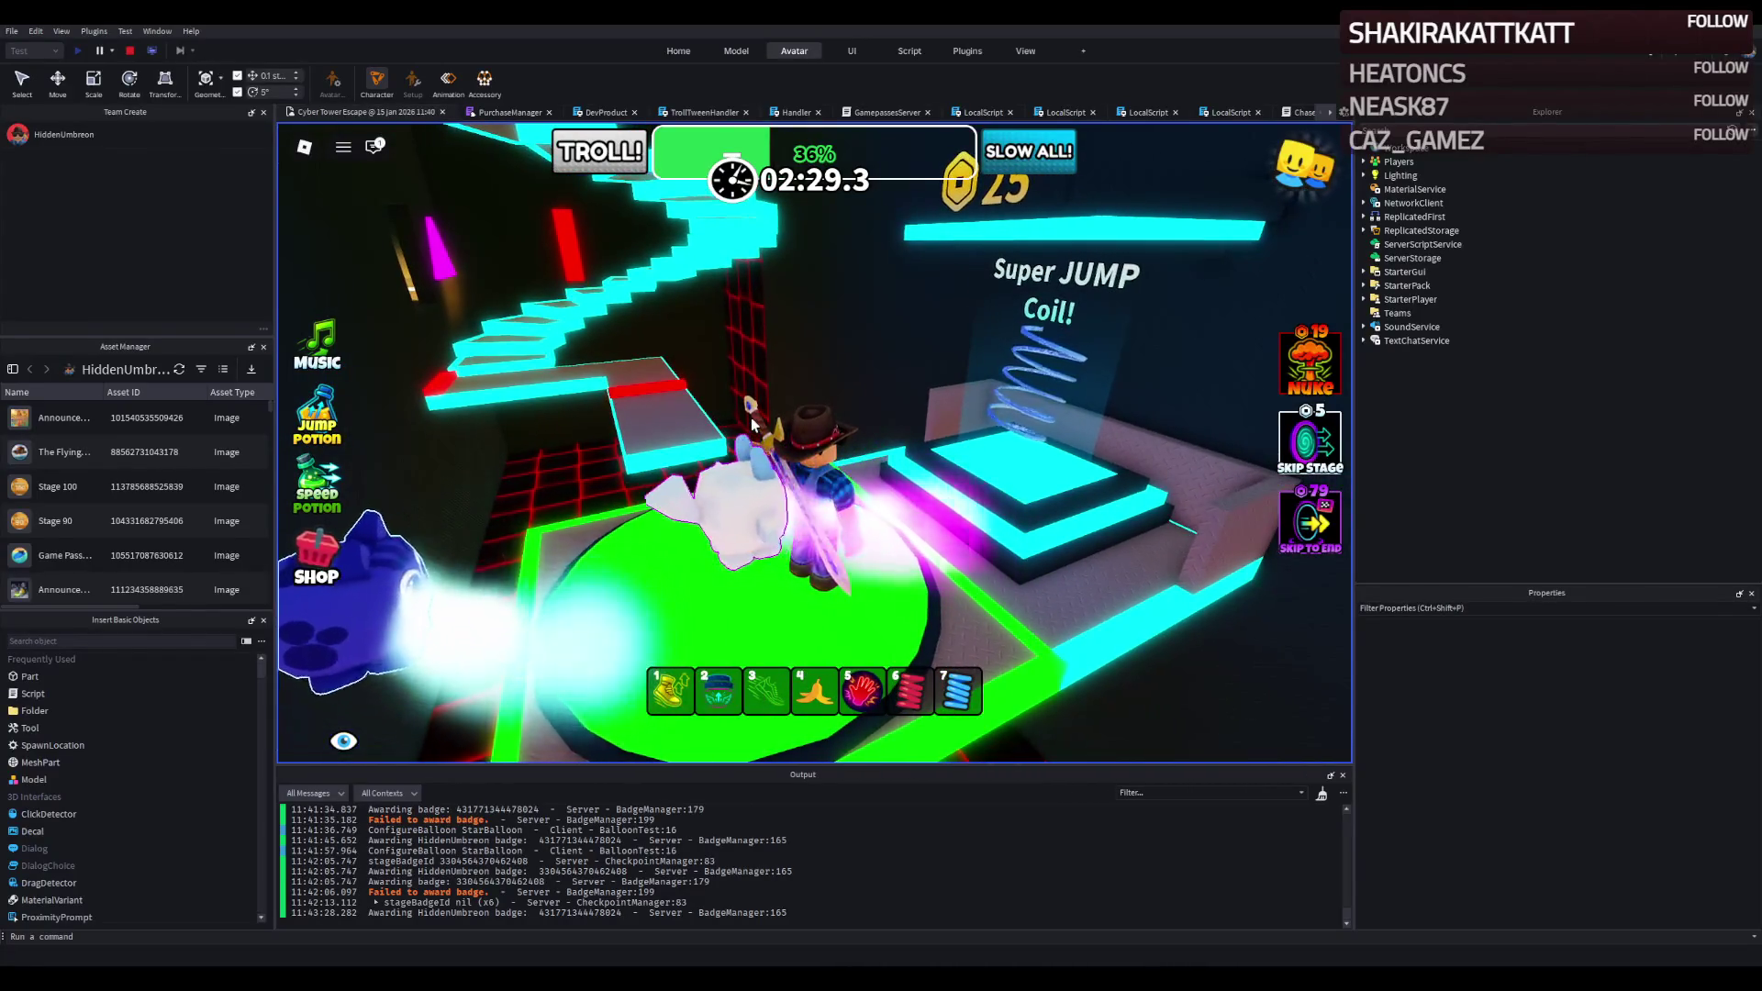
key(a)
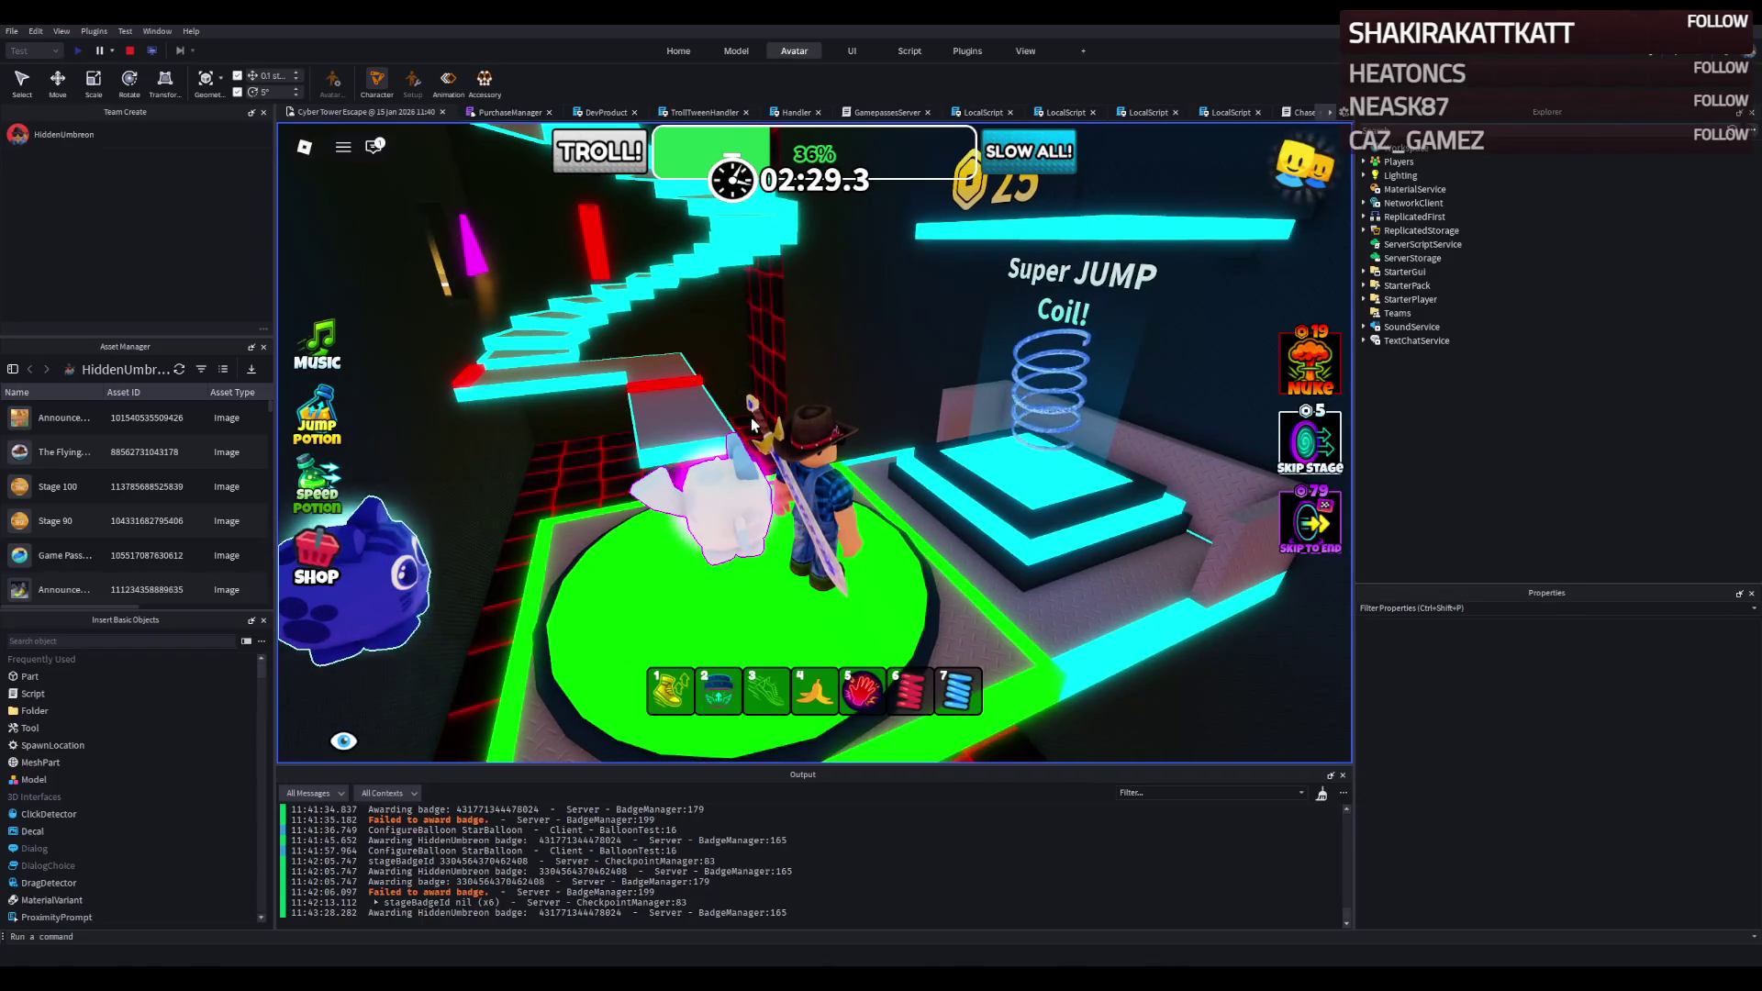
key(a)
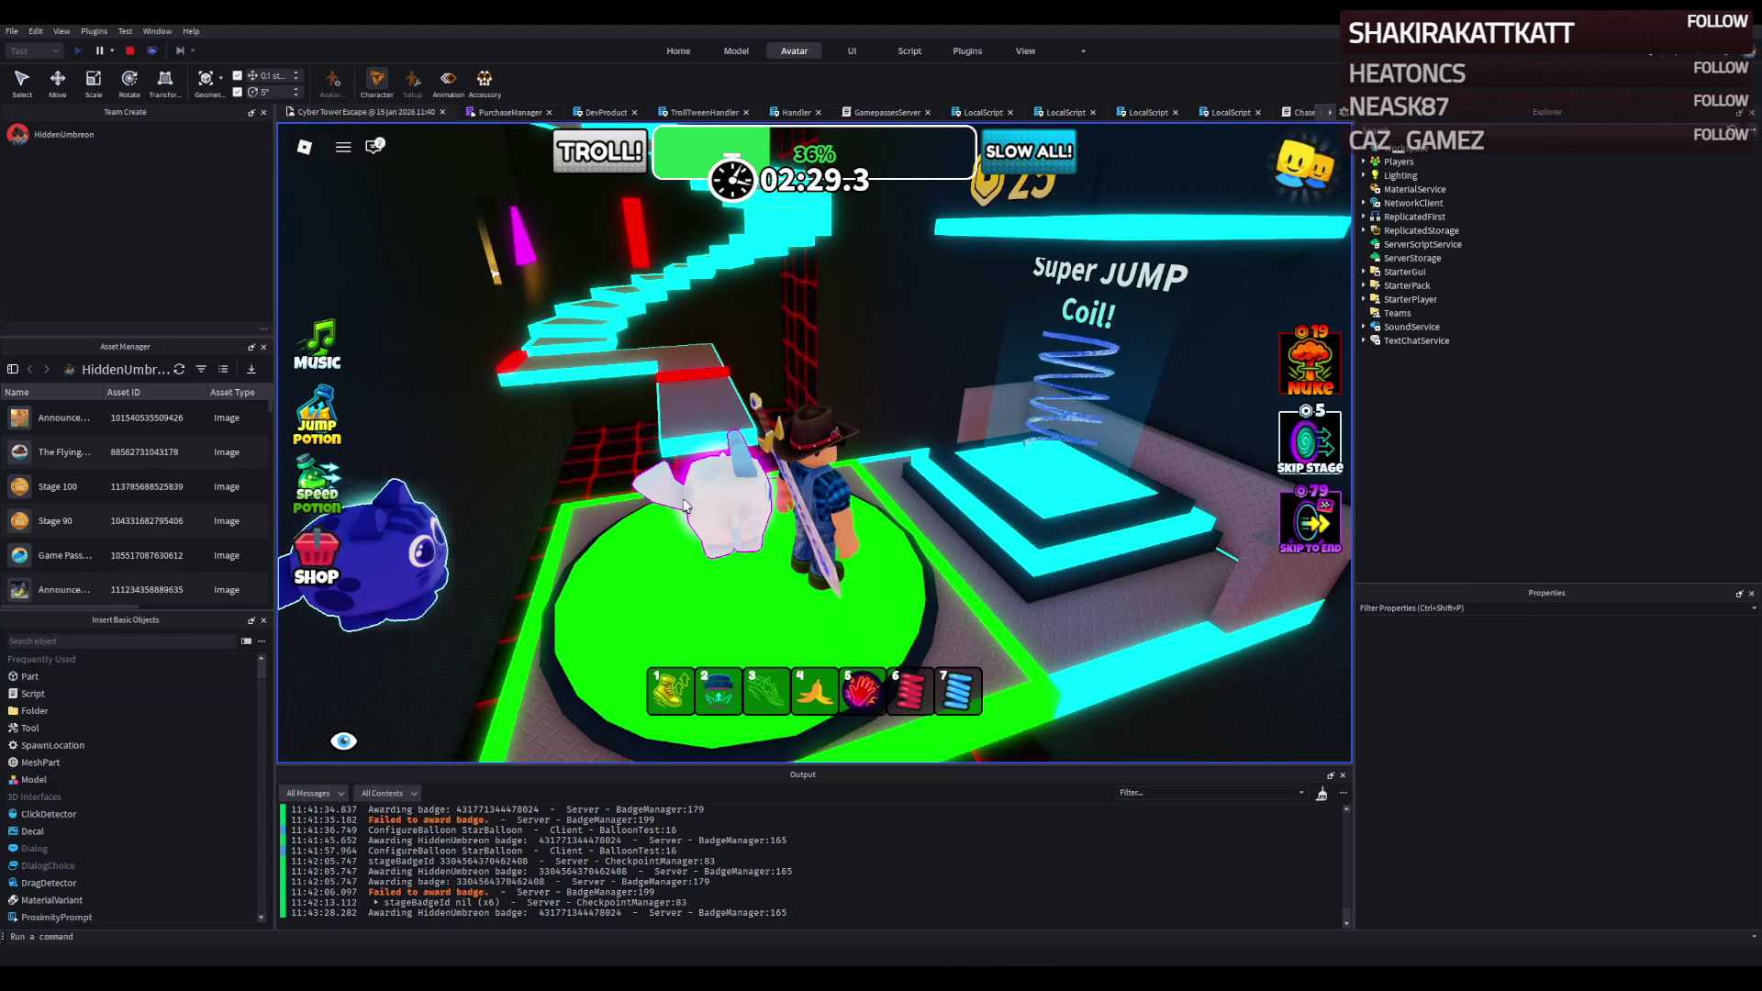
key(w)
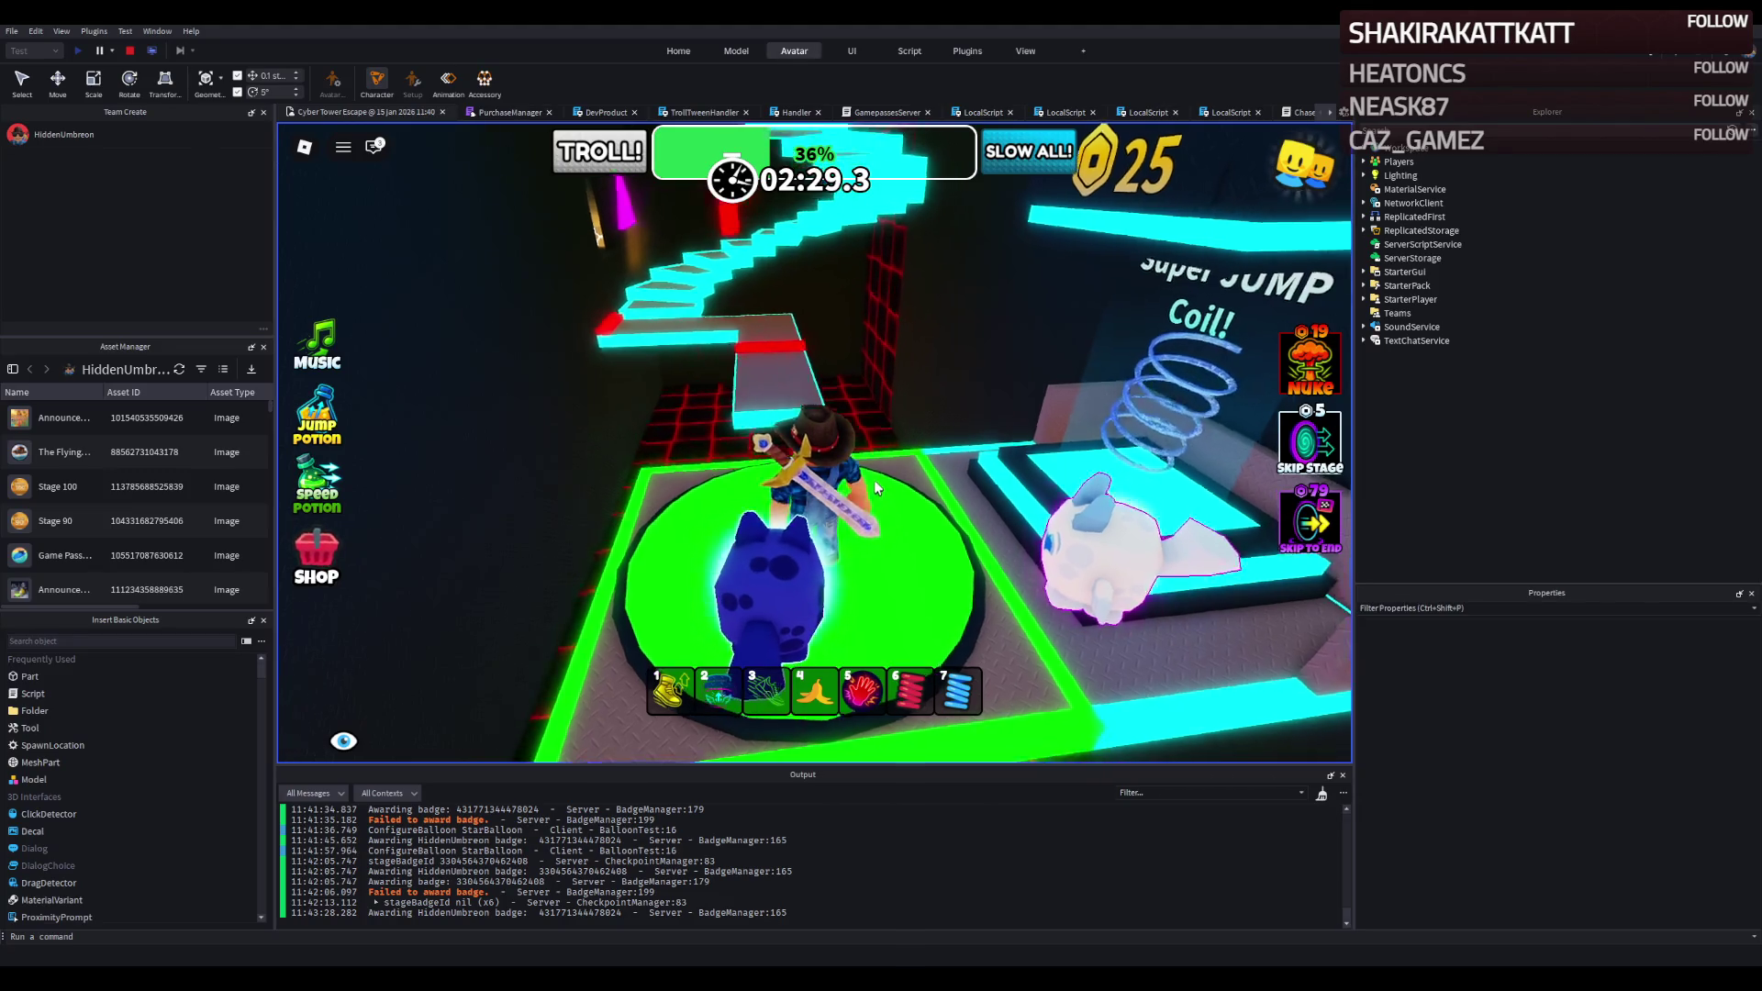
key(w)
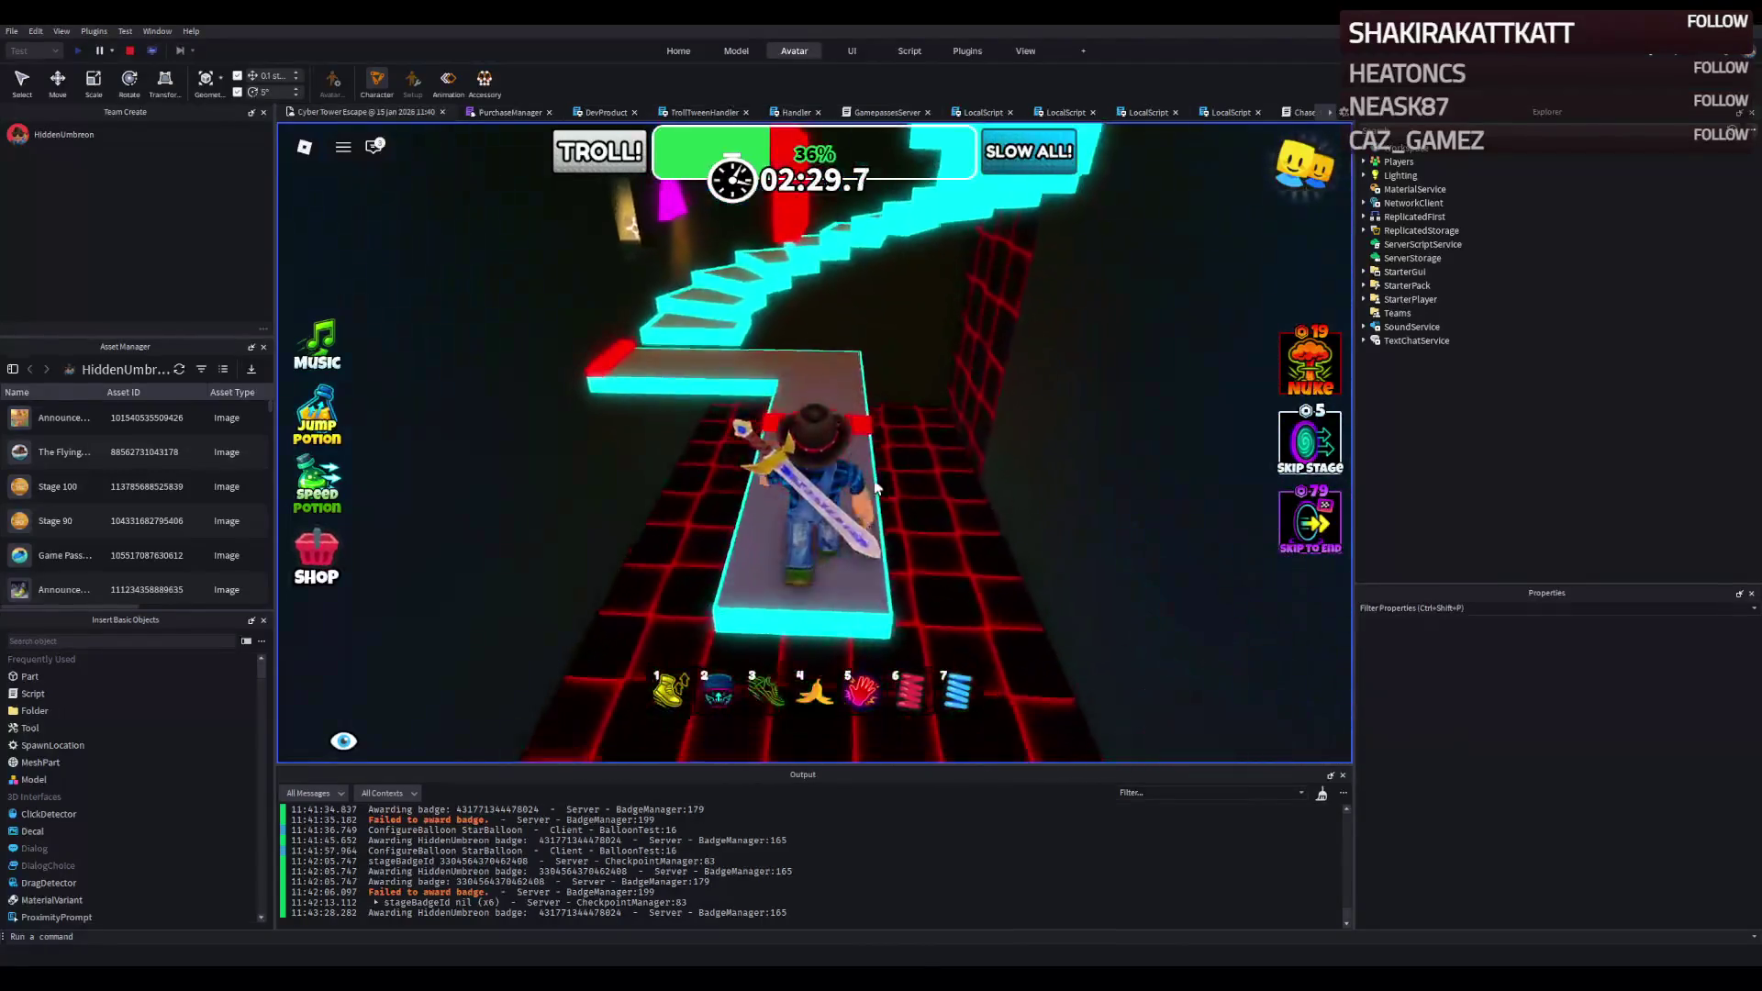
Climb the cyan spiral staircase to its top landing beside the red block.
key(w)
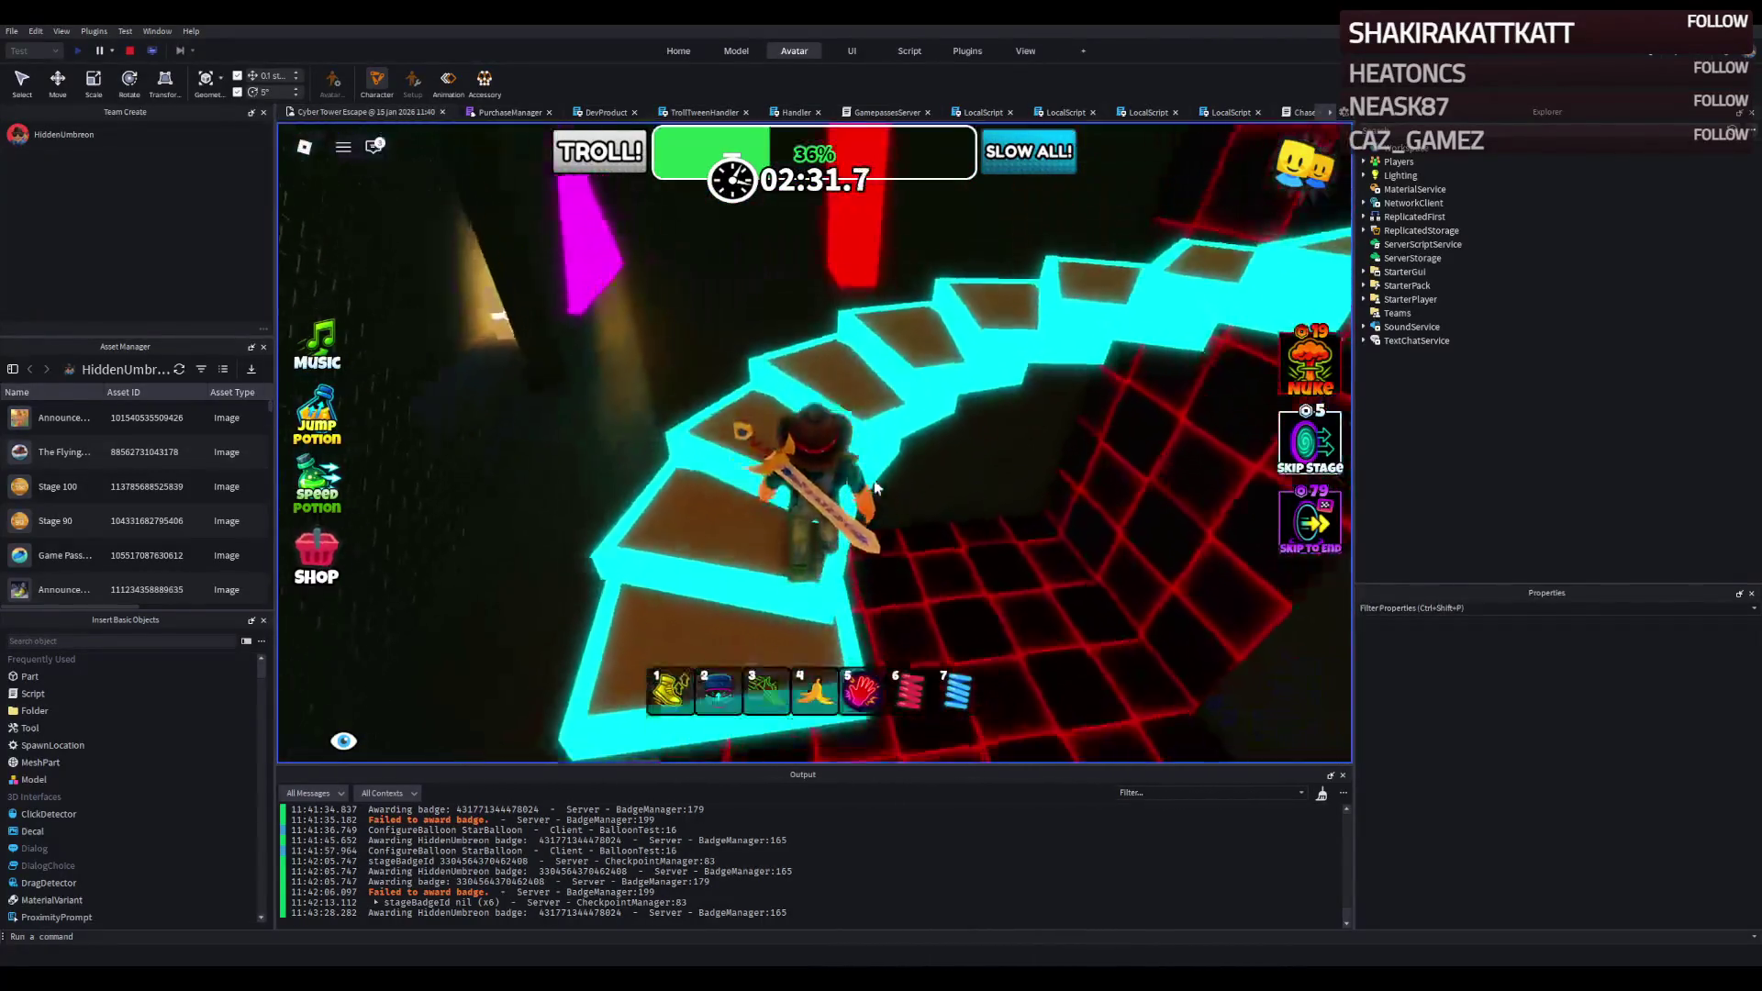
key(w)
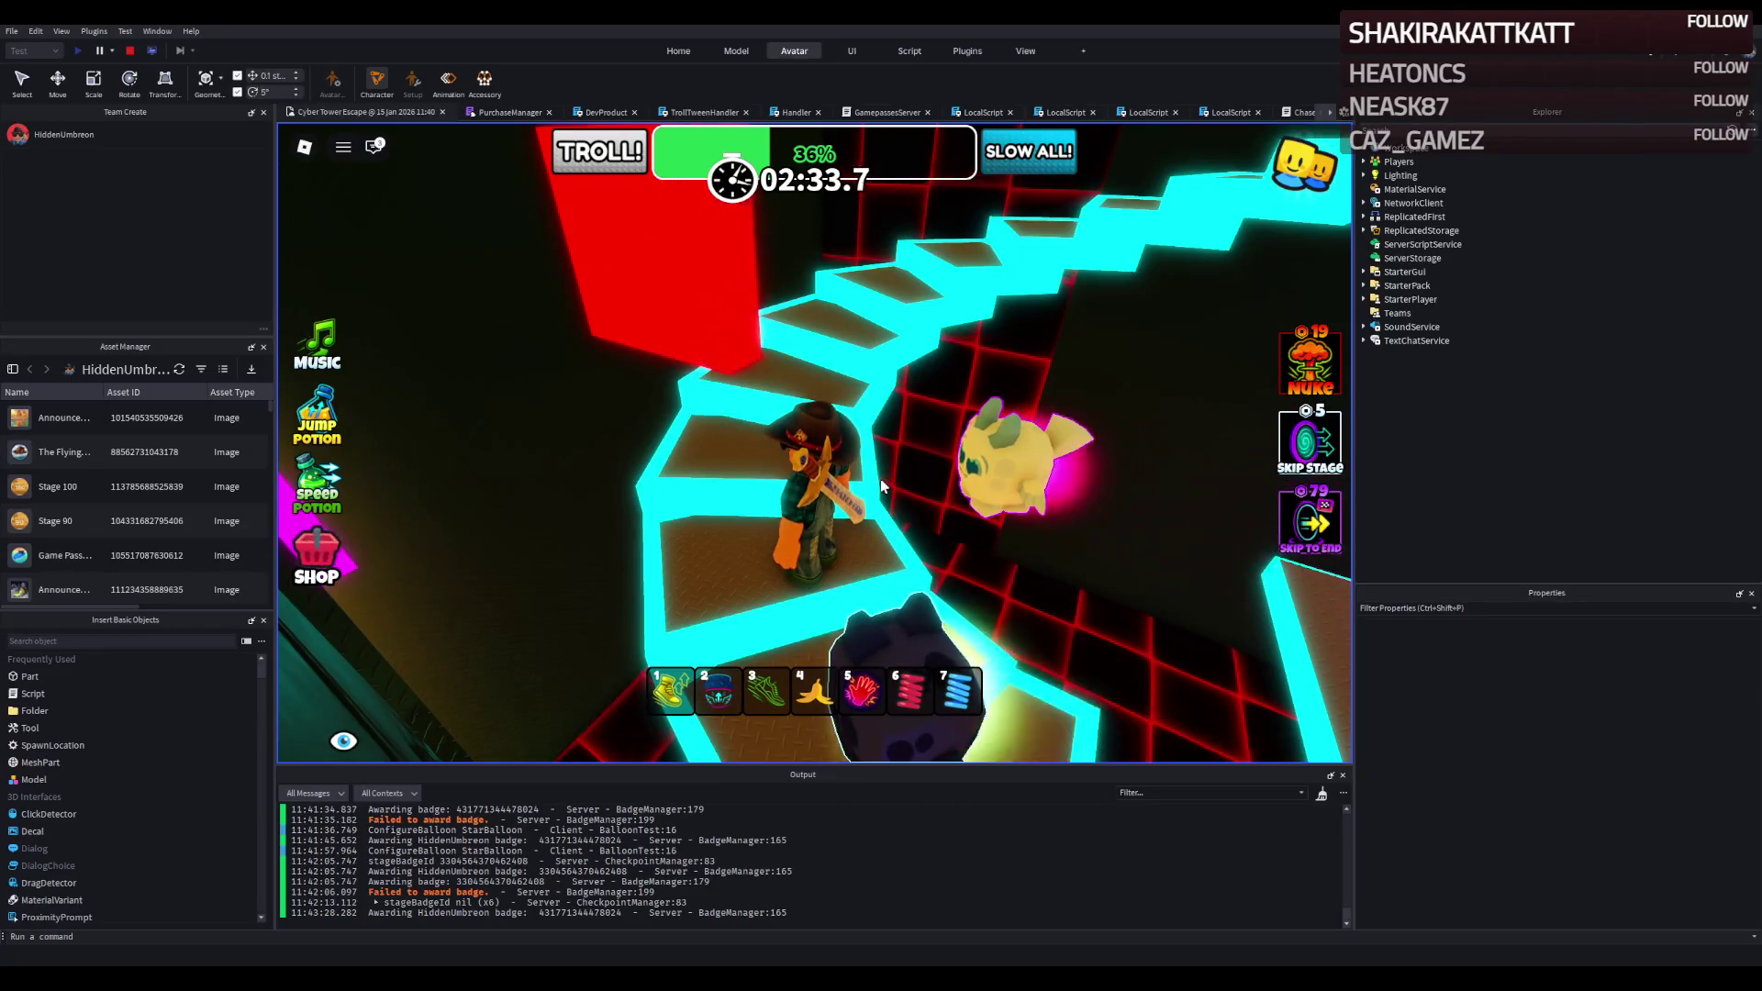
key(w)
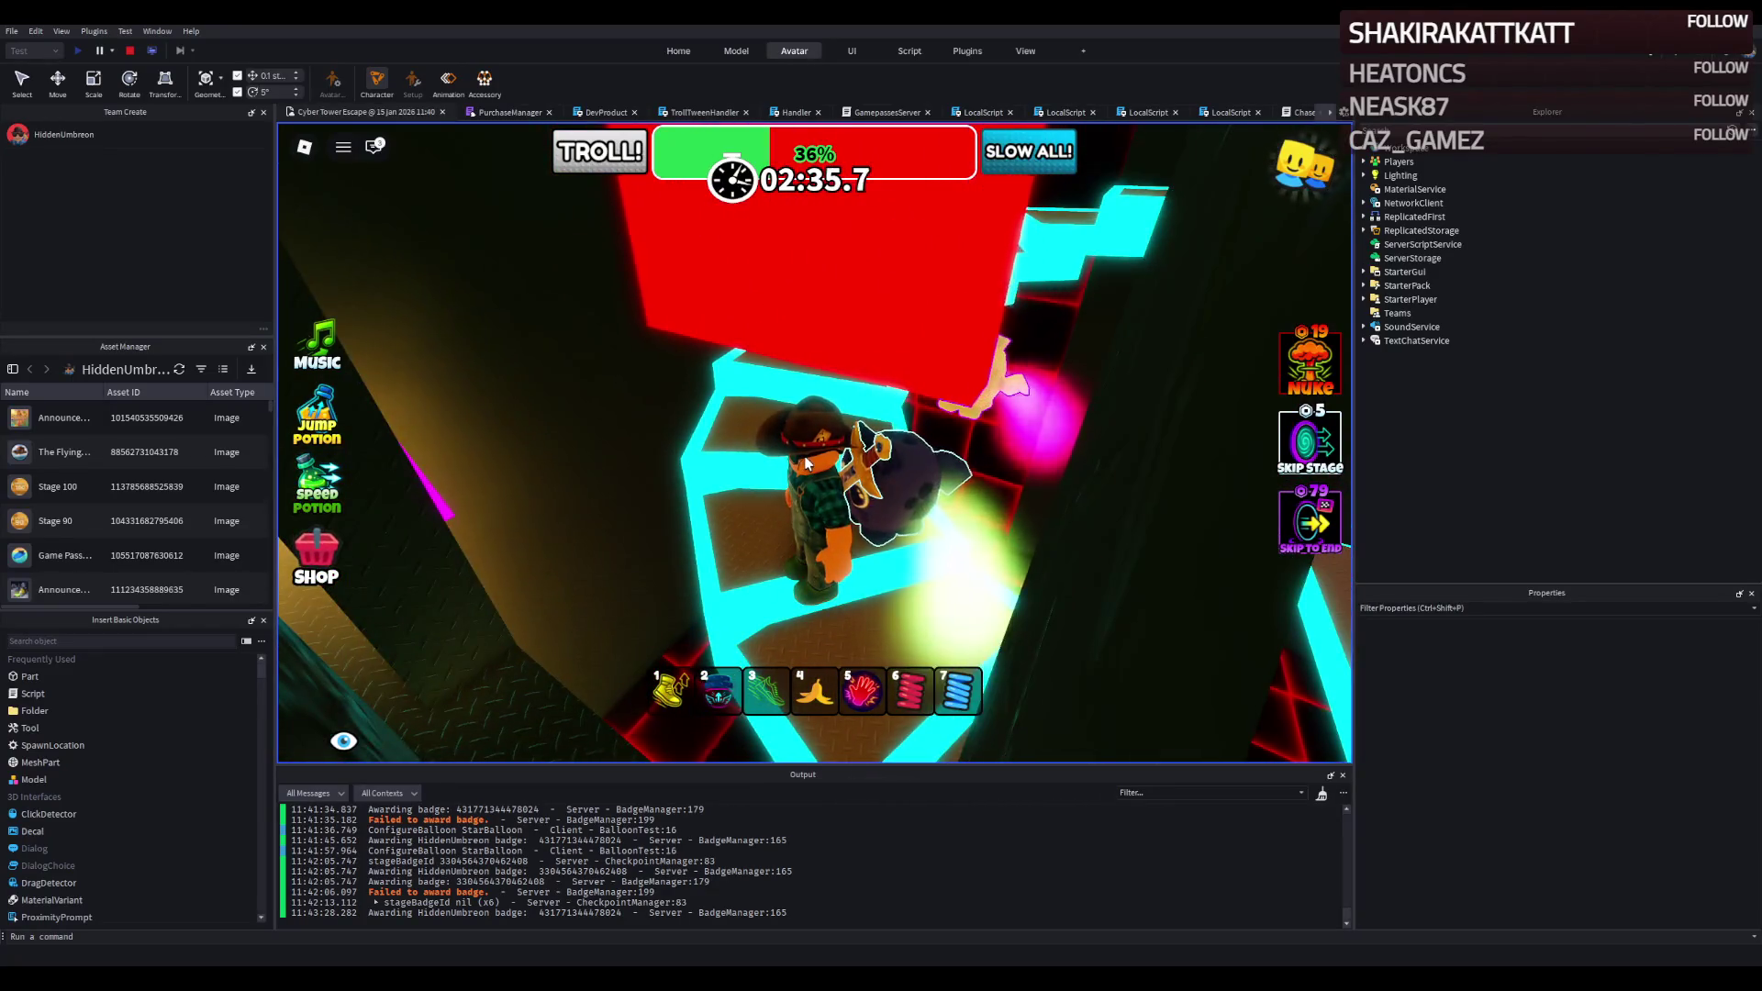
key(w)
key(w)
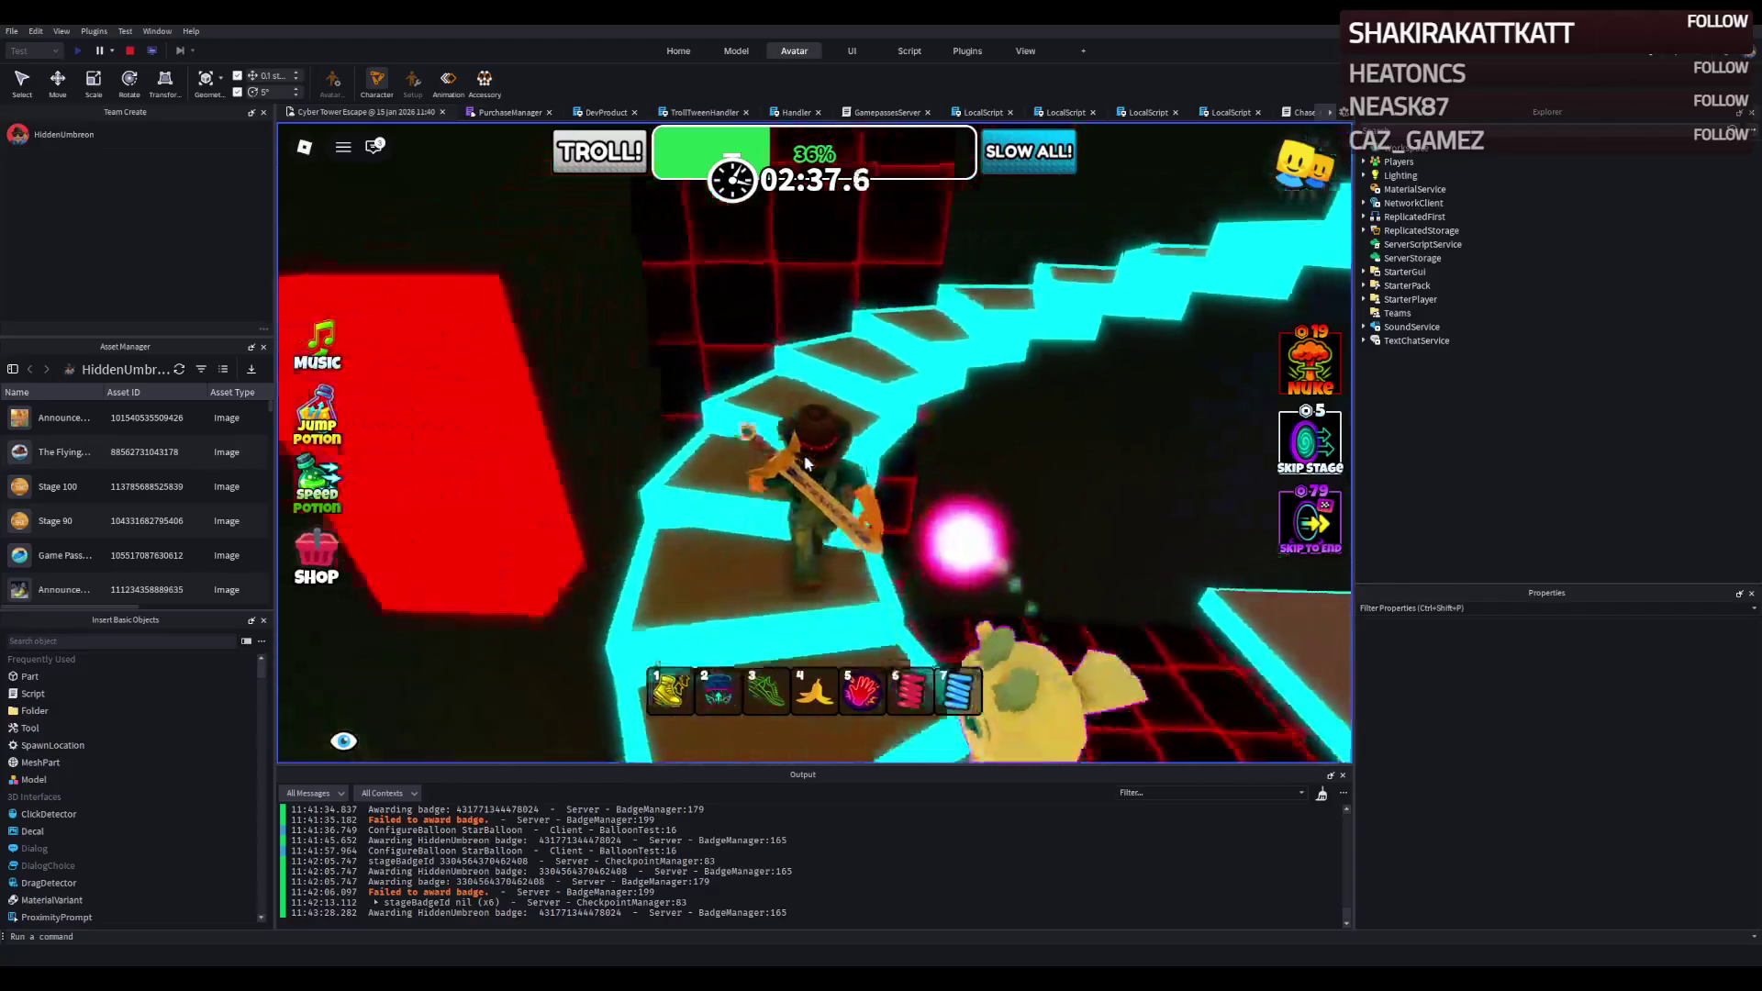
key(w)
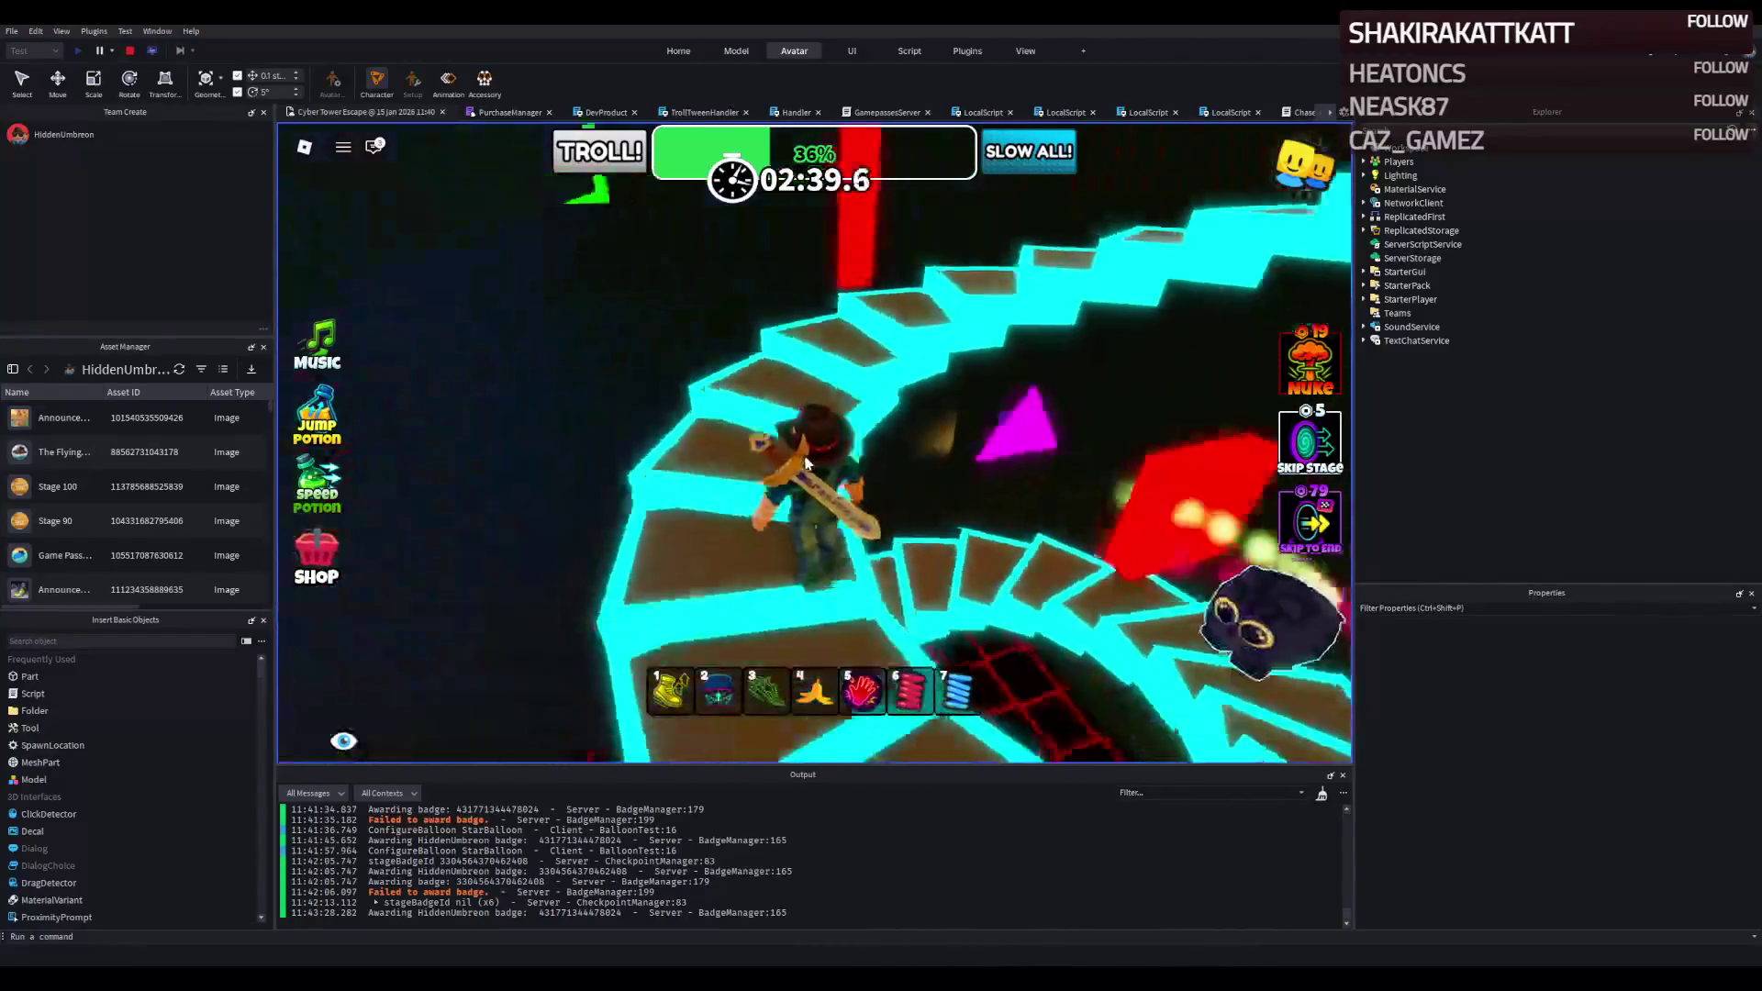
key(w)
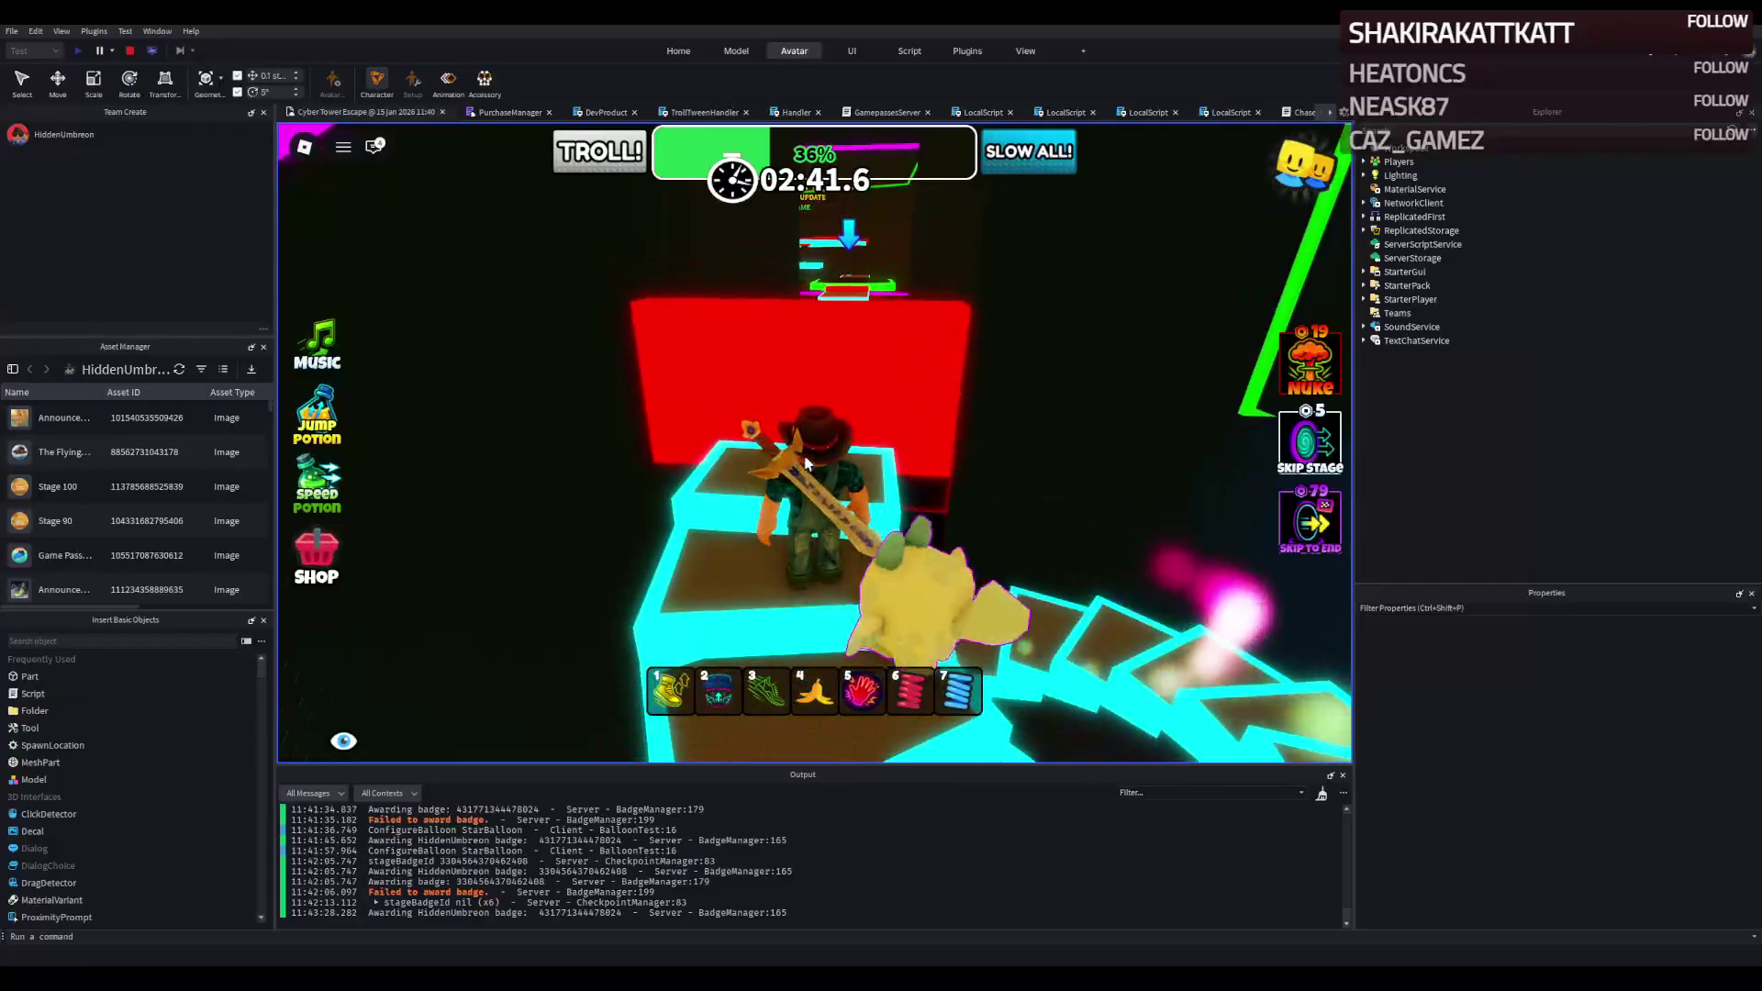
key(w)
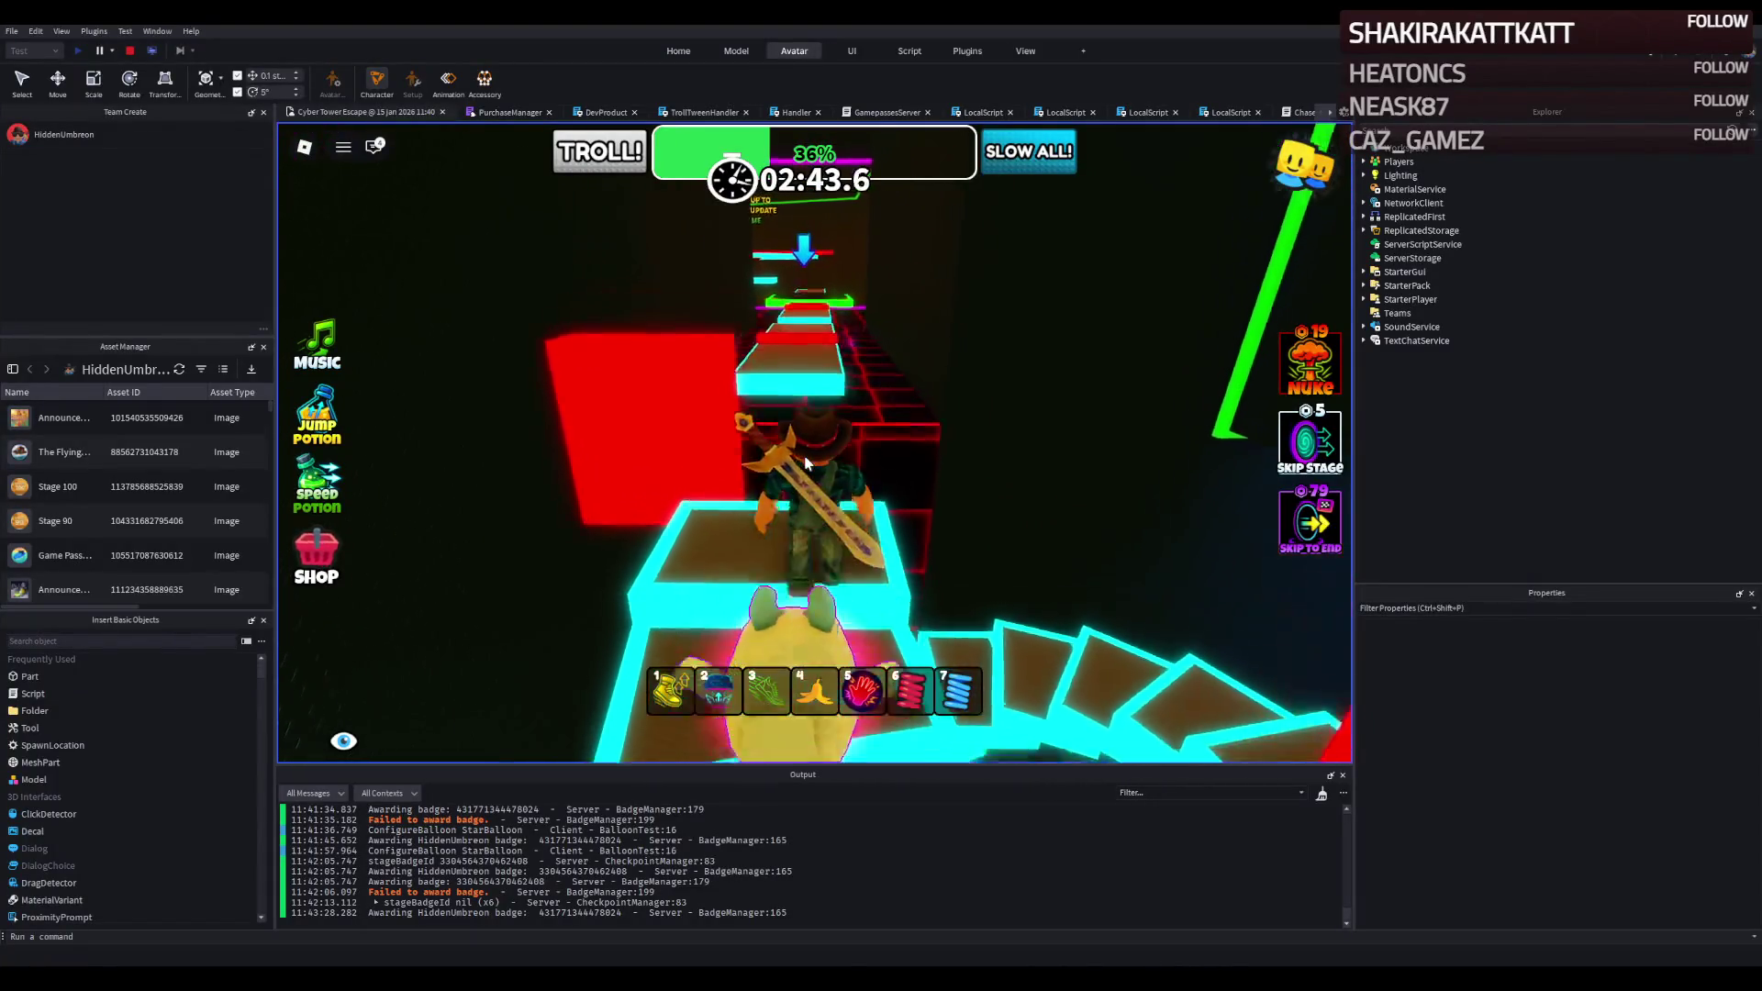
key(w)
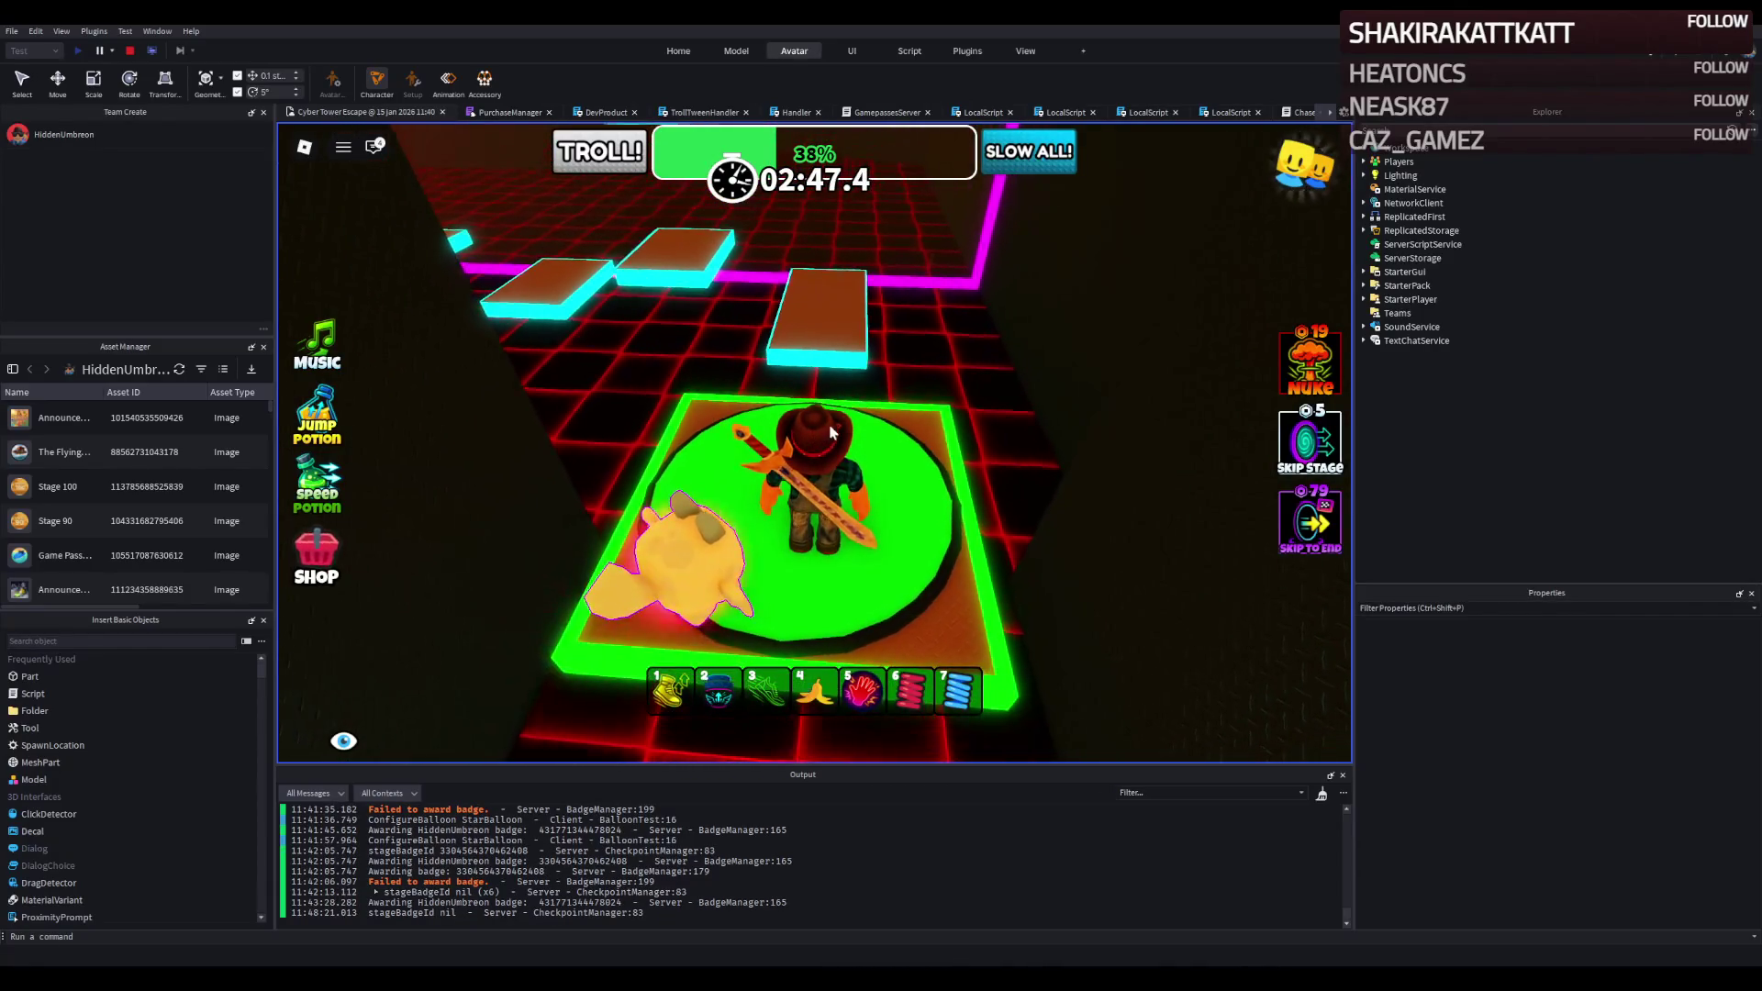
key(w)
key(w)
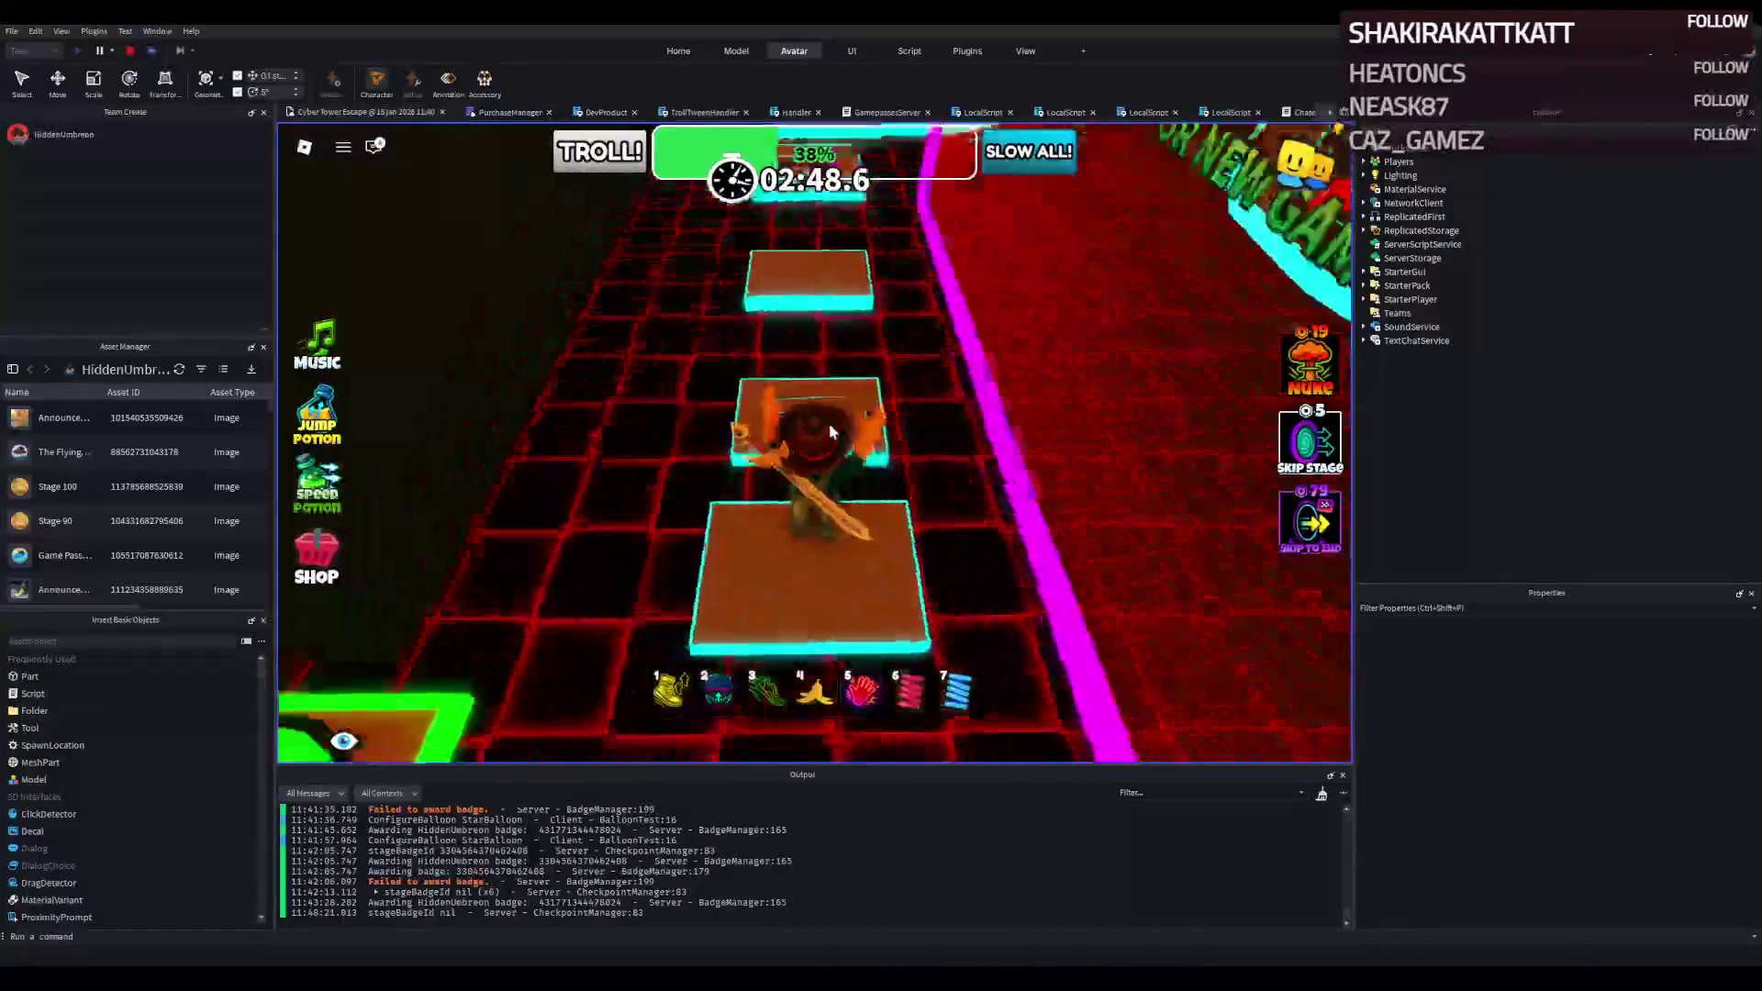
key(w)
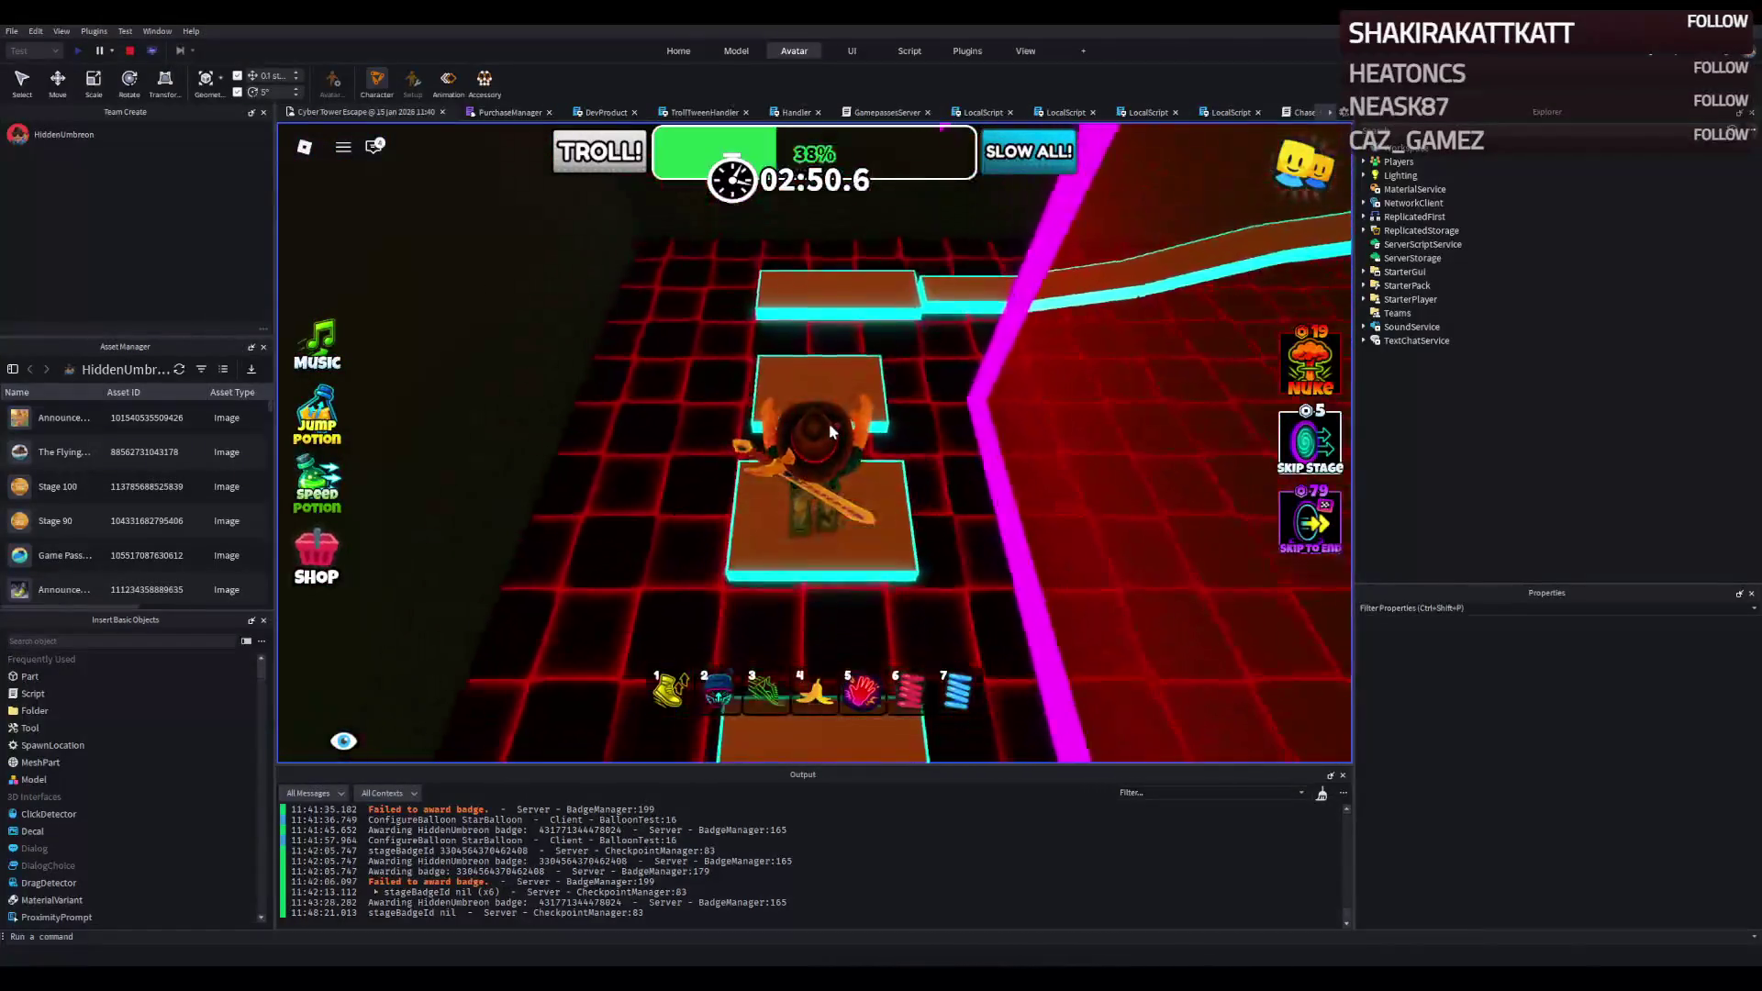
key(w)
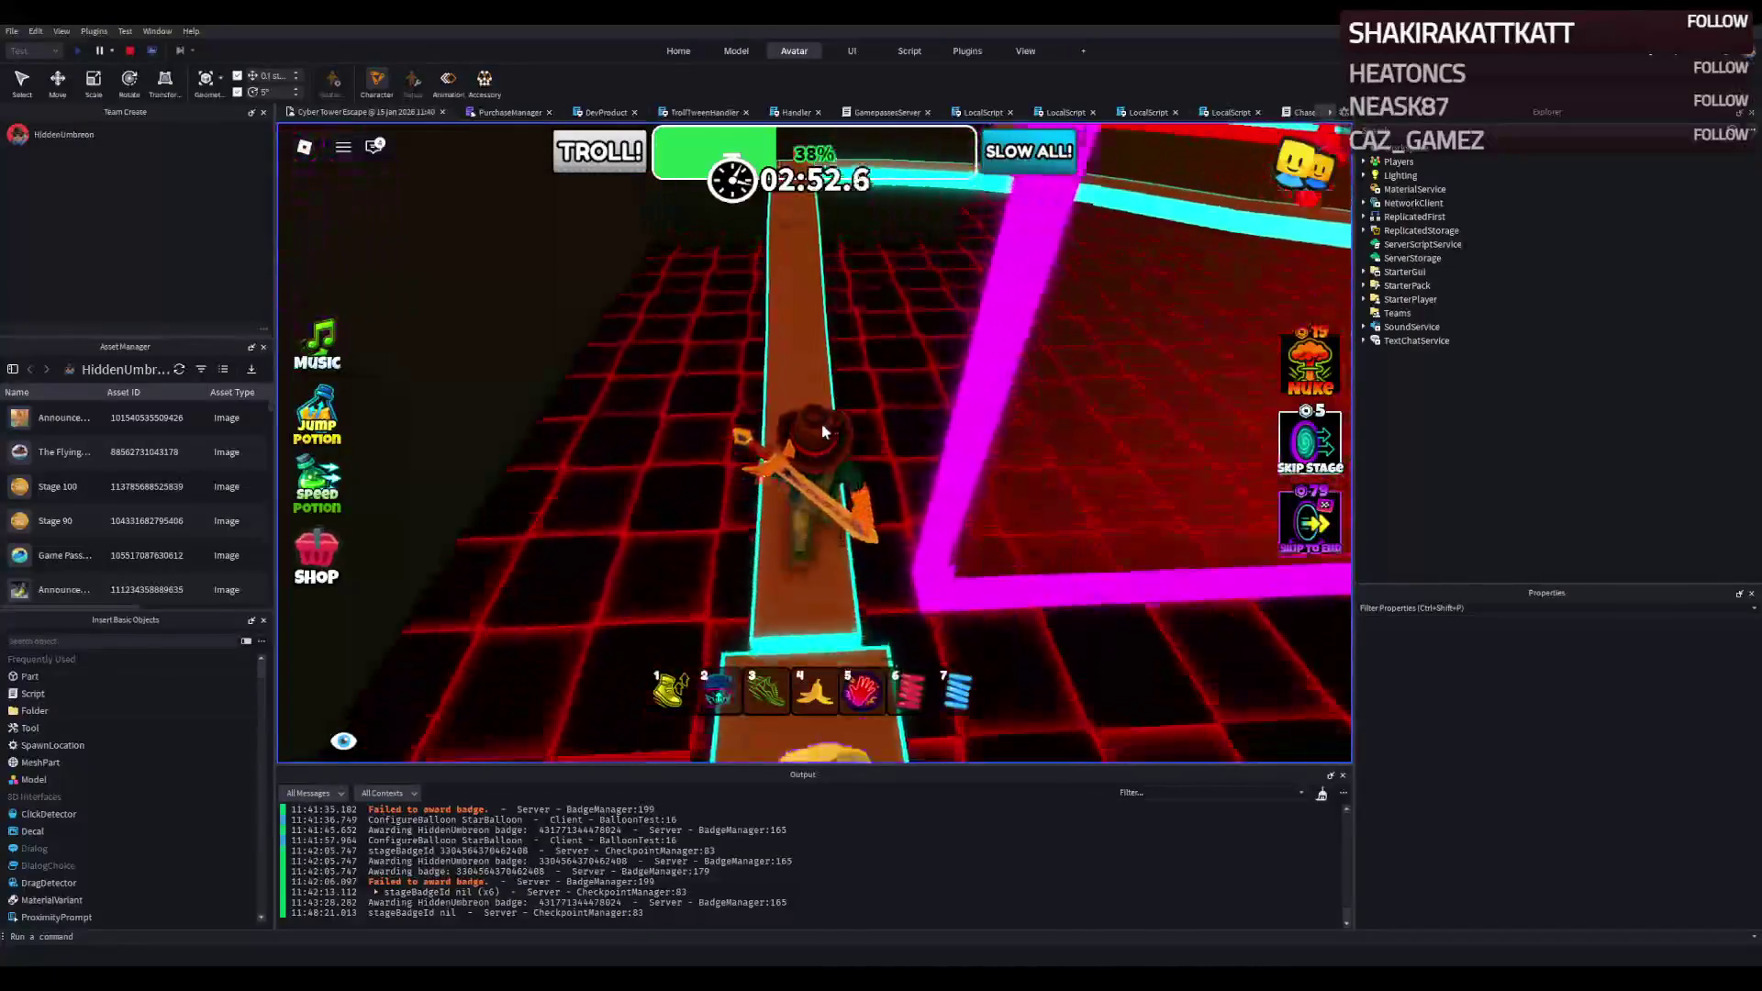
key(w)
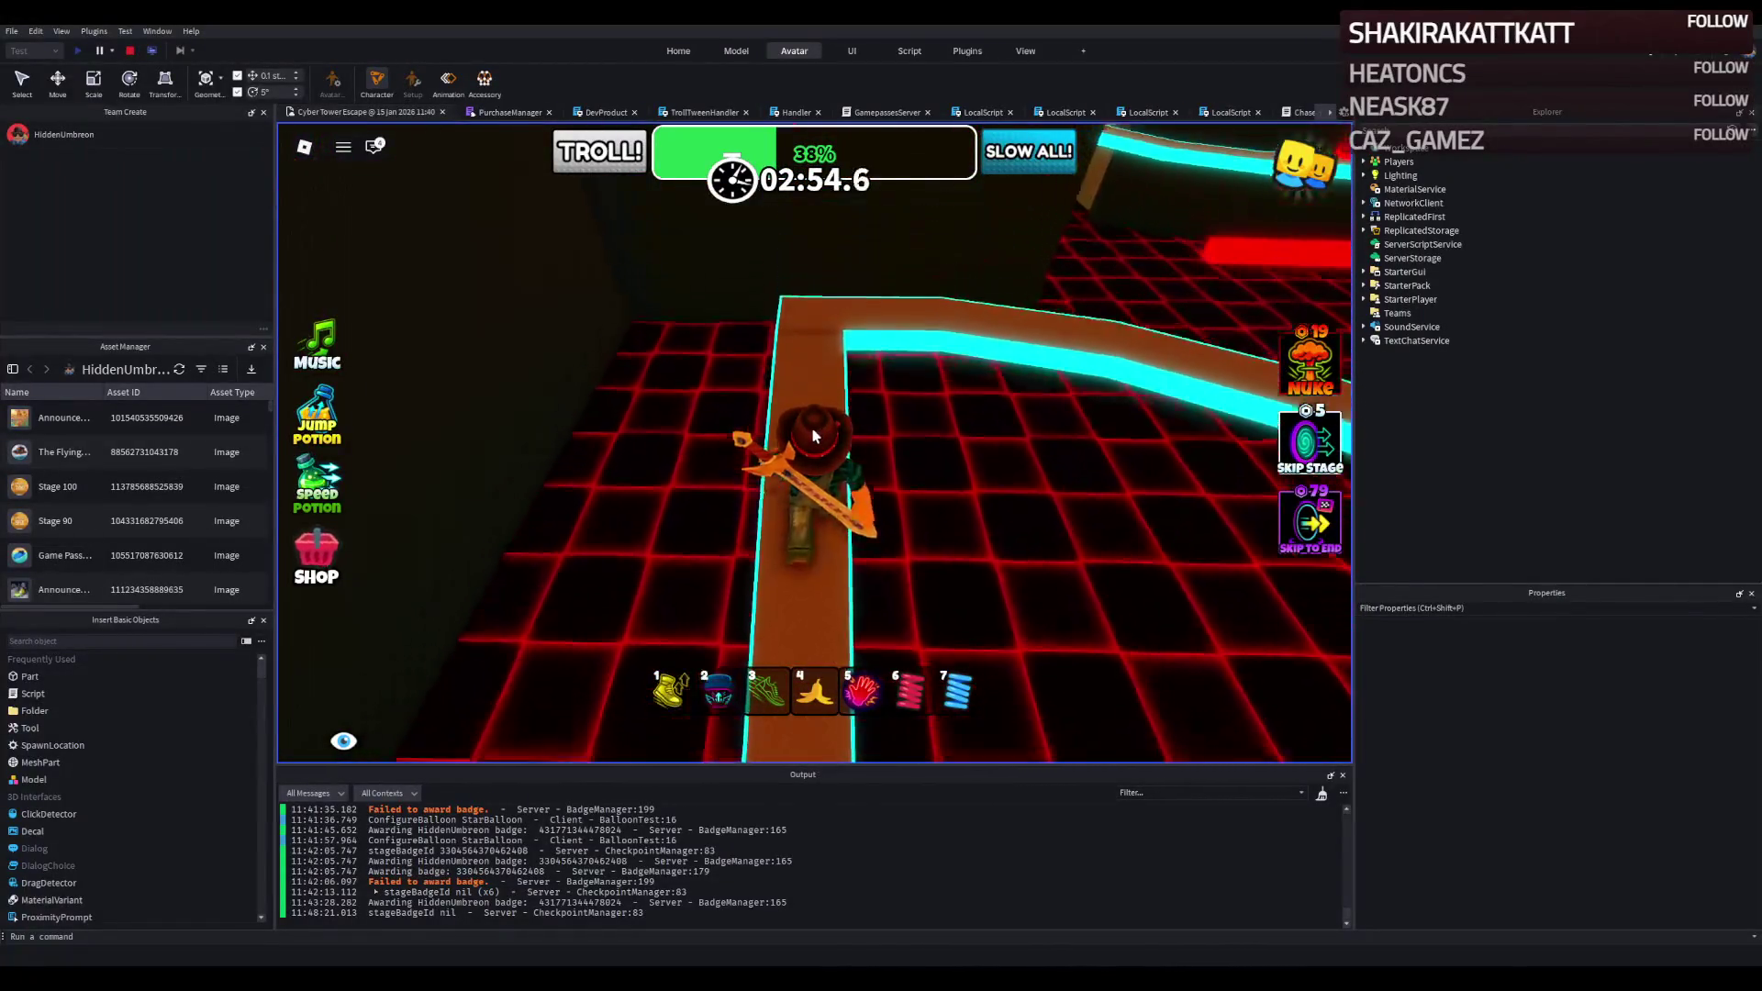
key(w)
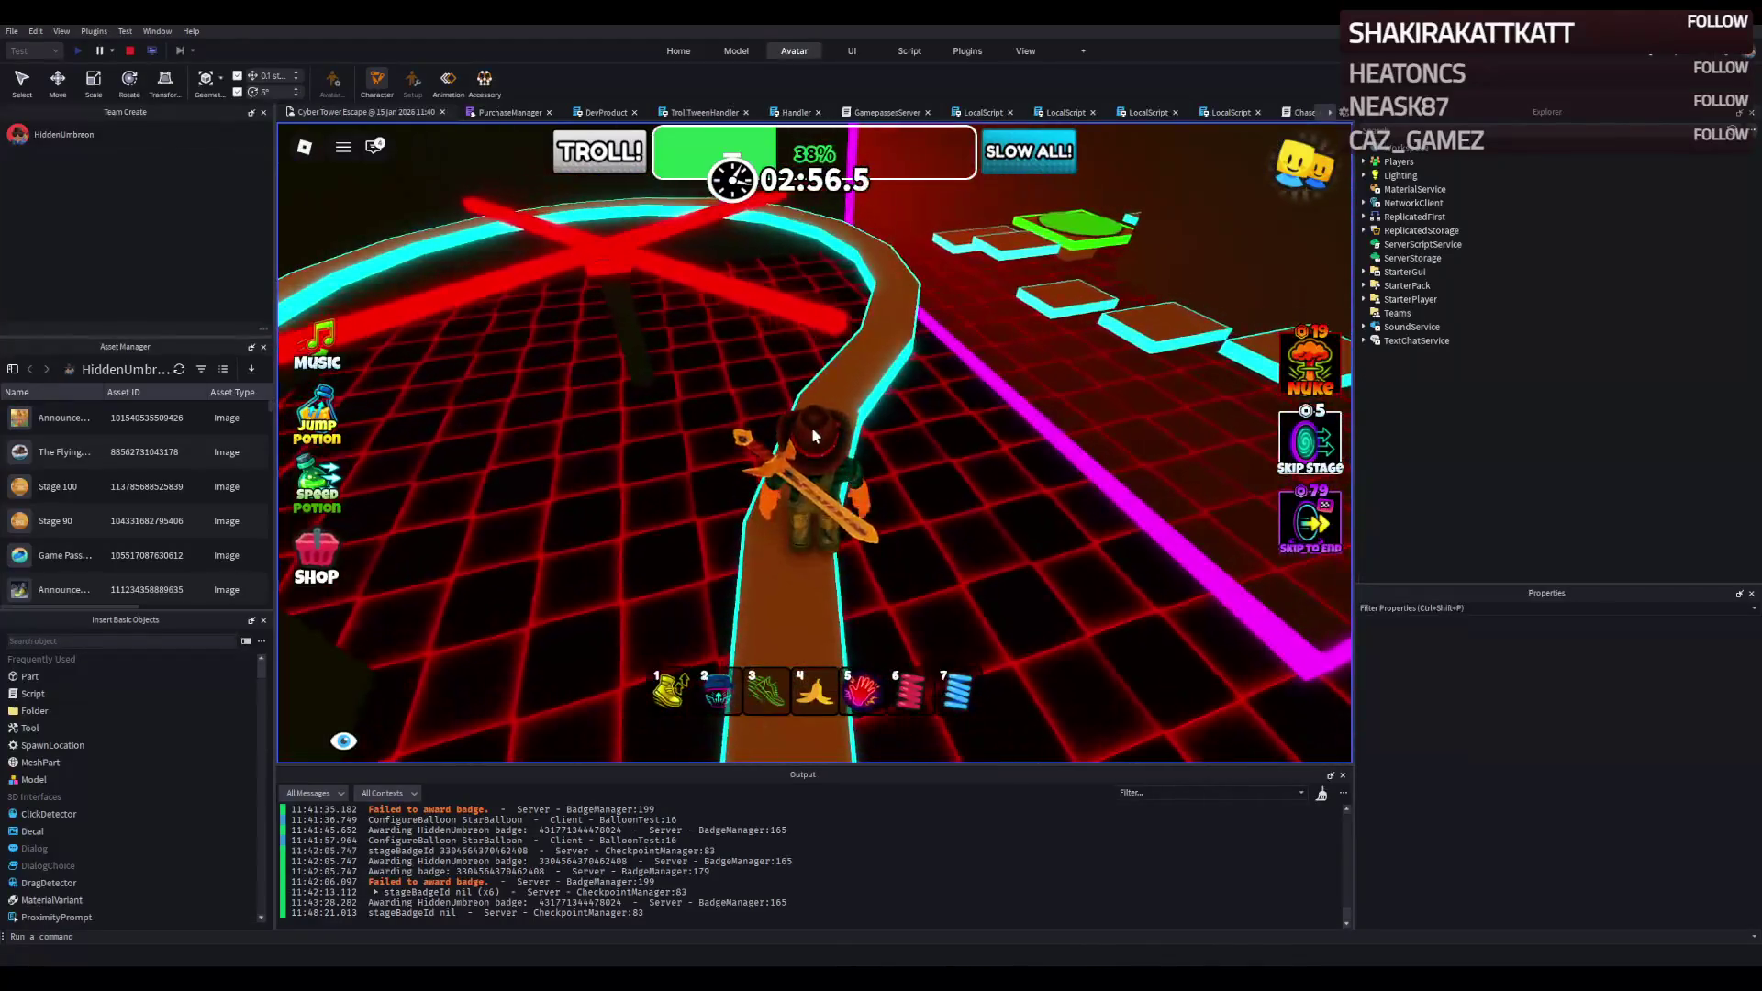
key(w)
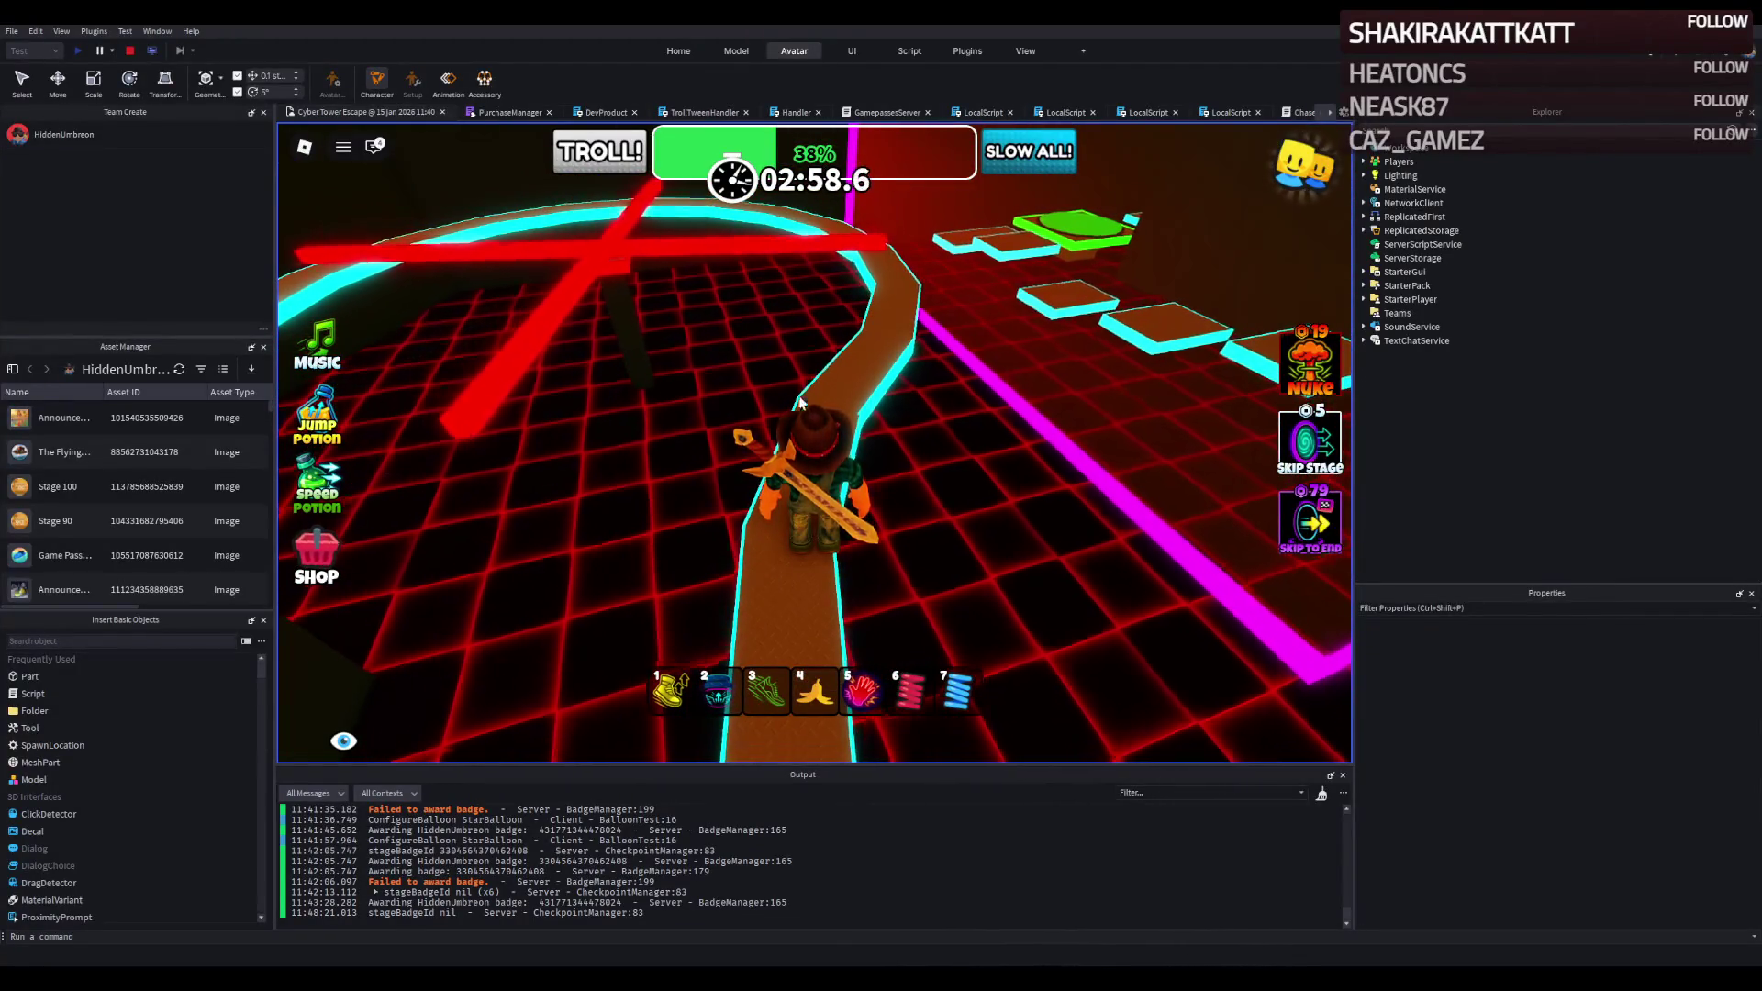
key(w)
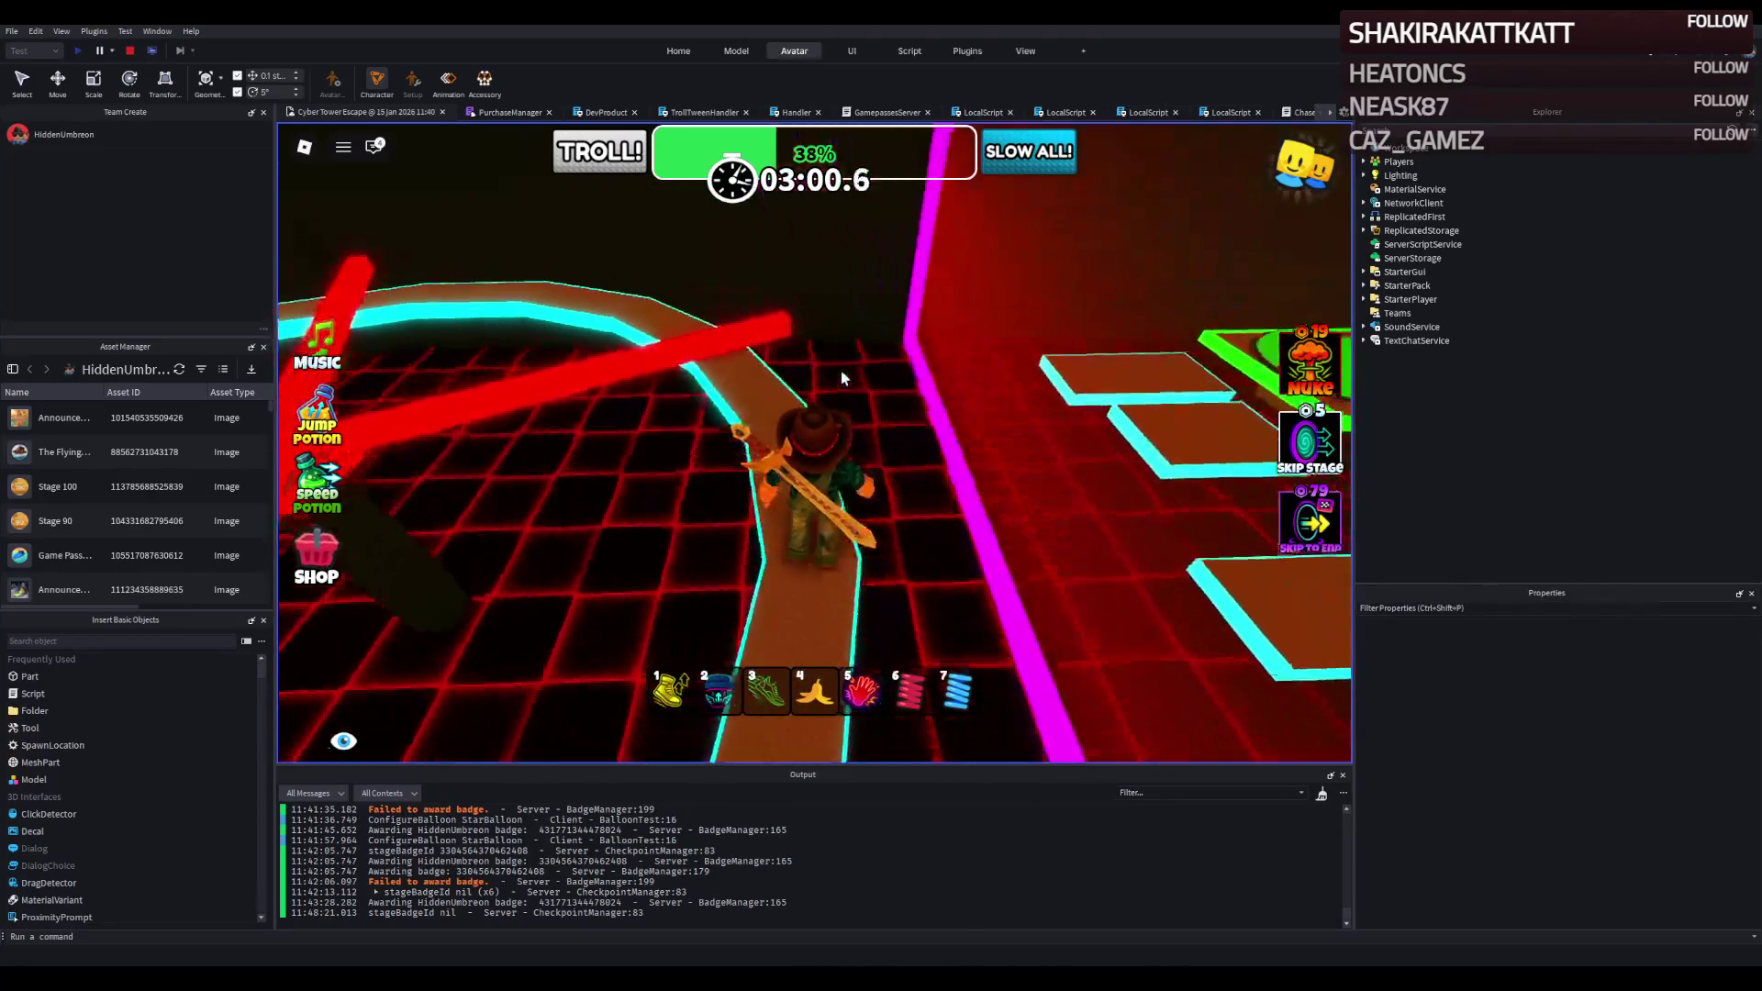
key(w)
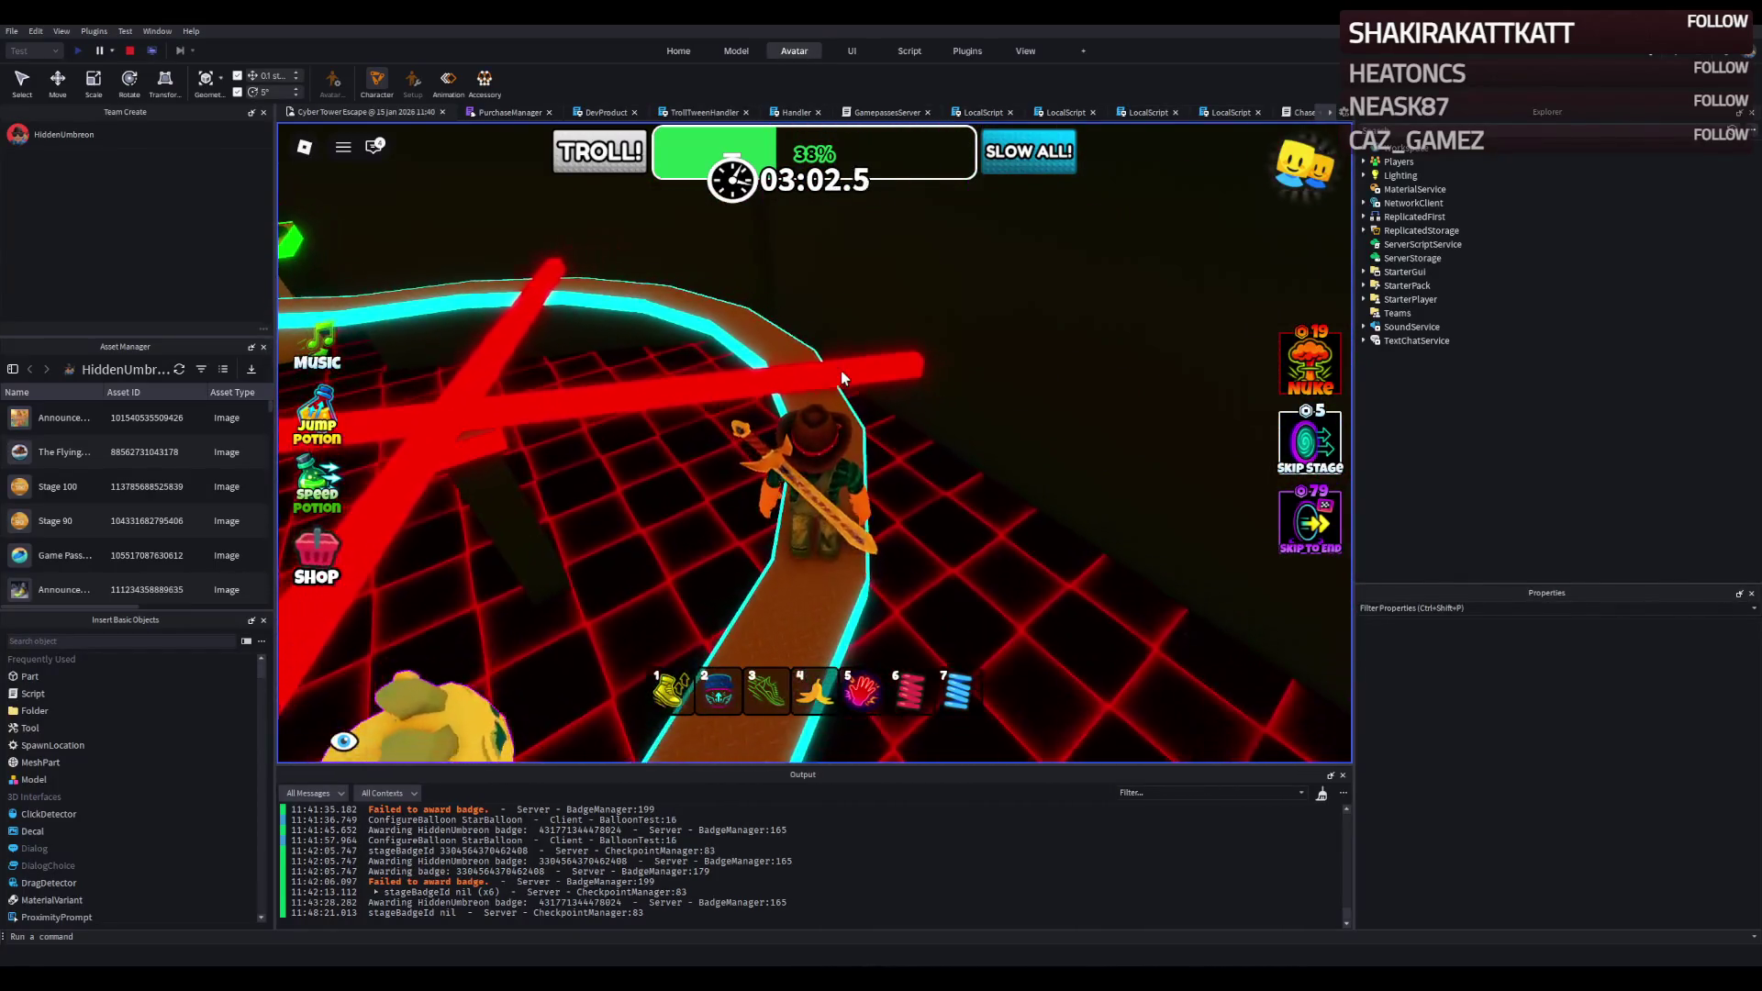
key(w)
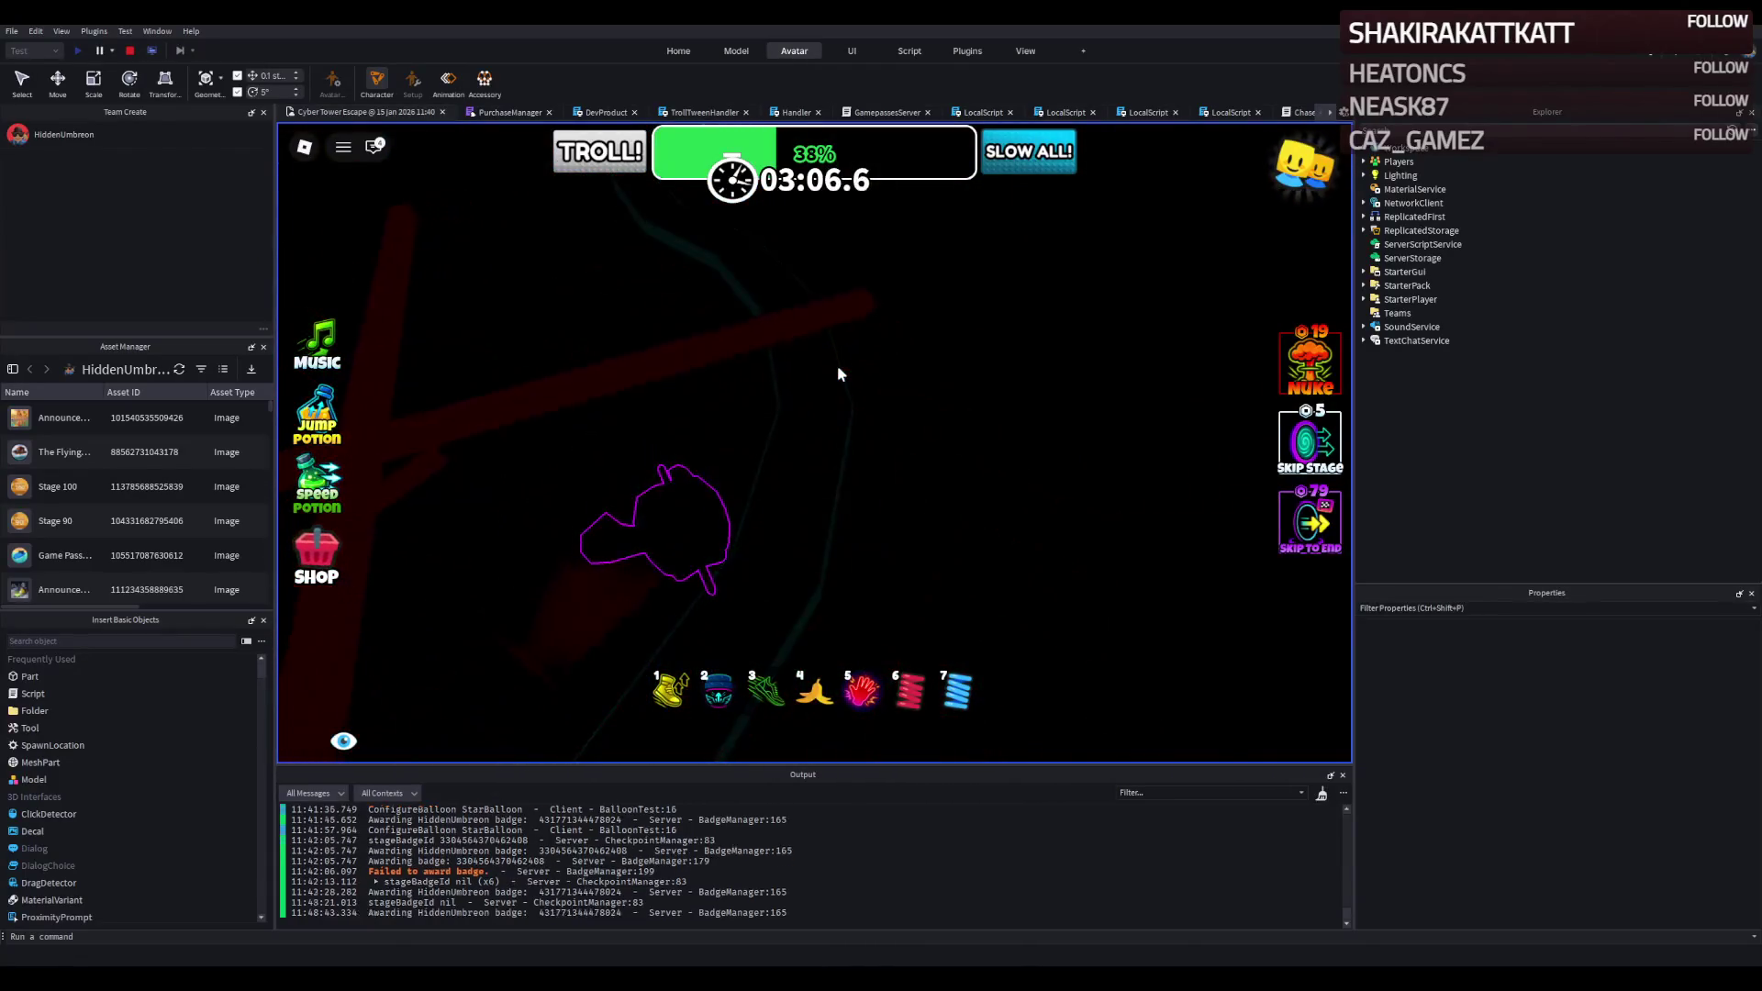
key(w)
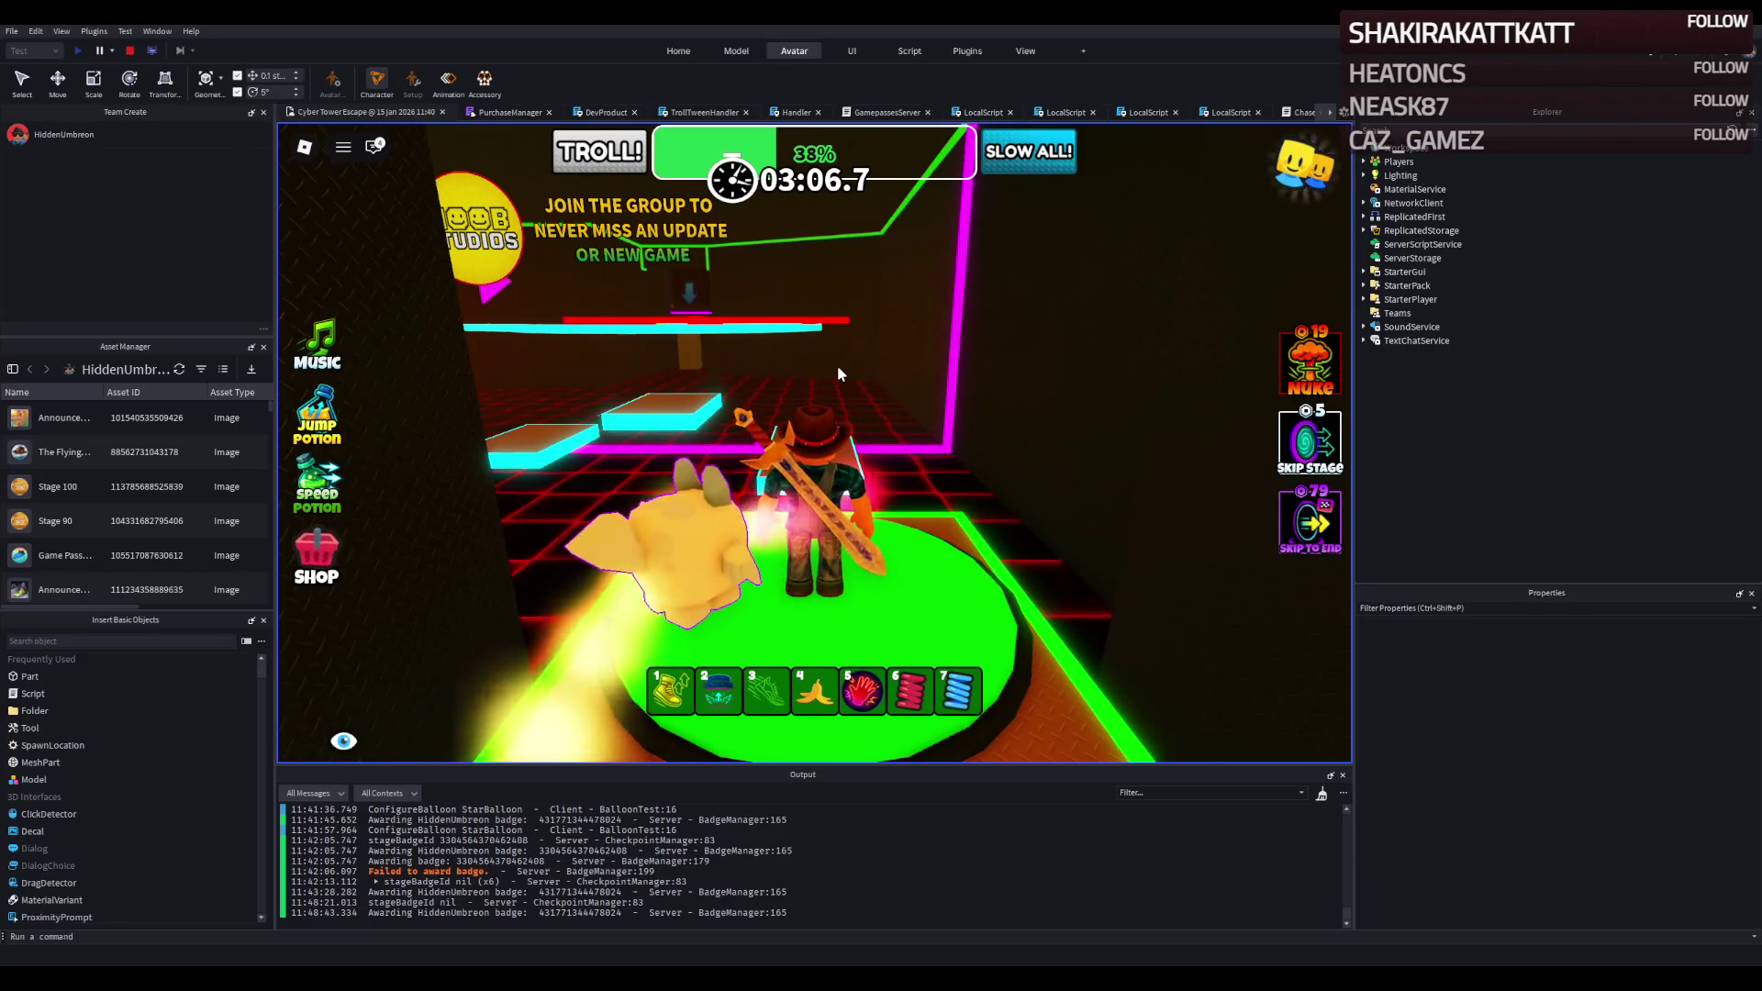
Hop across the floating platforms and run along the brown walkway past the red bars.
key(w)
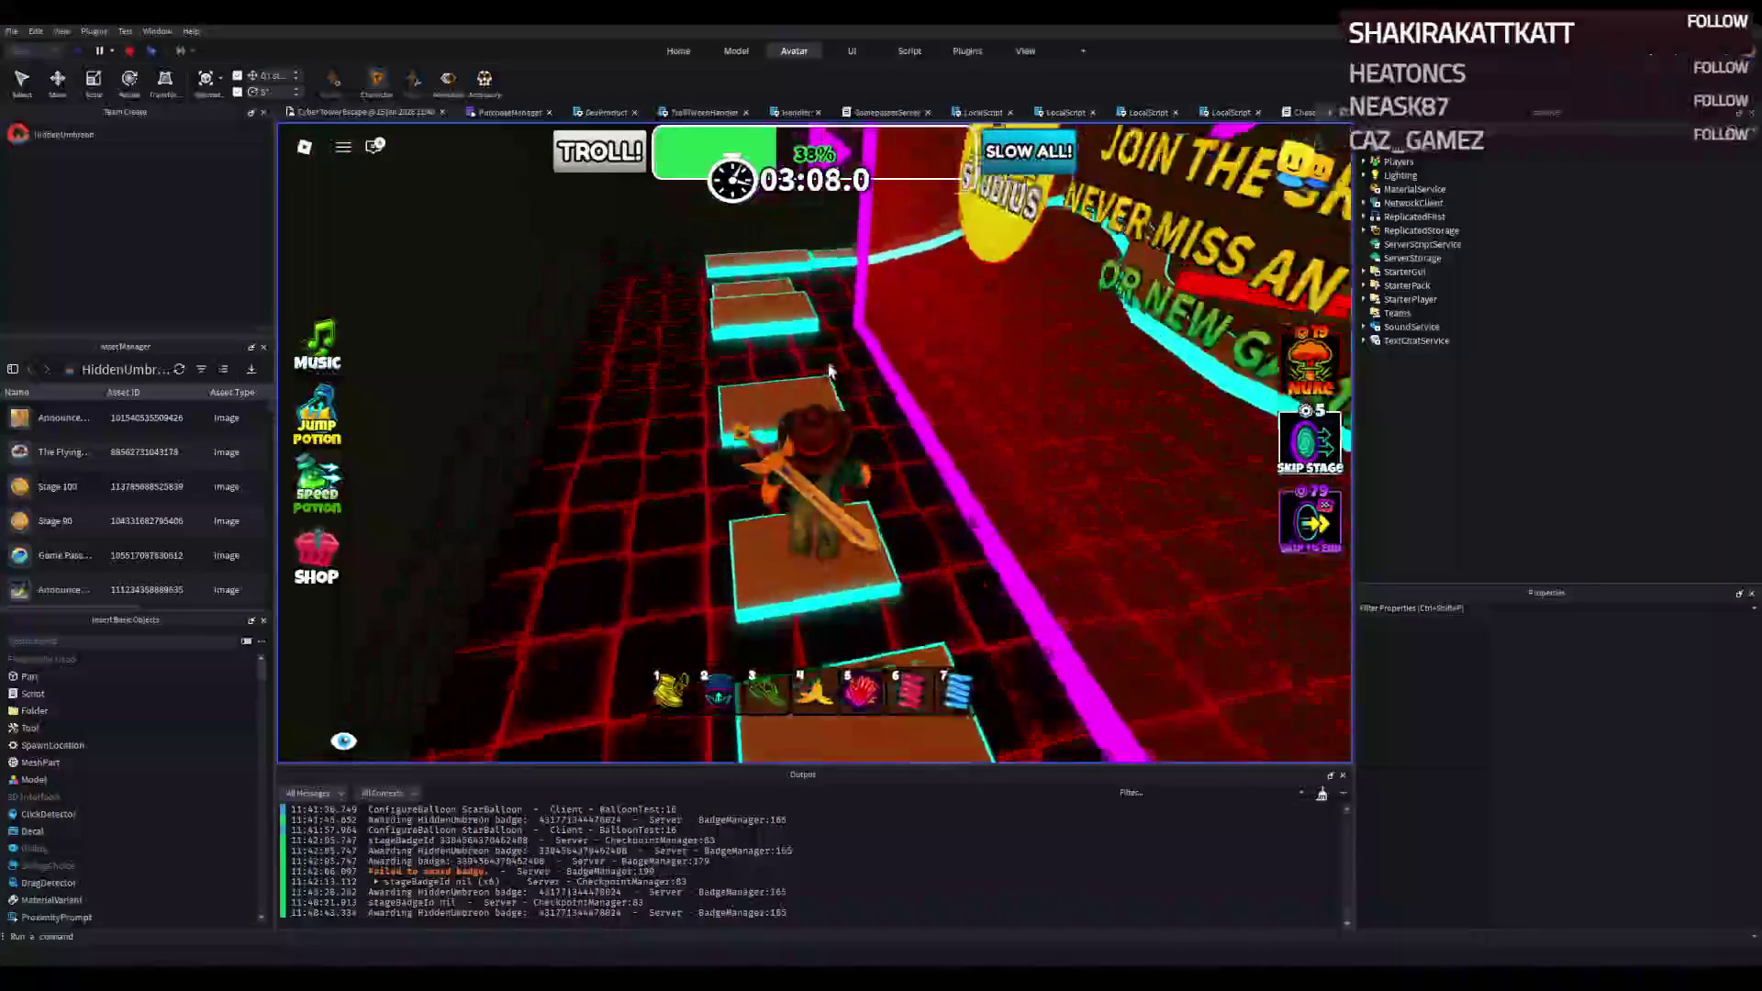
key(w)
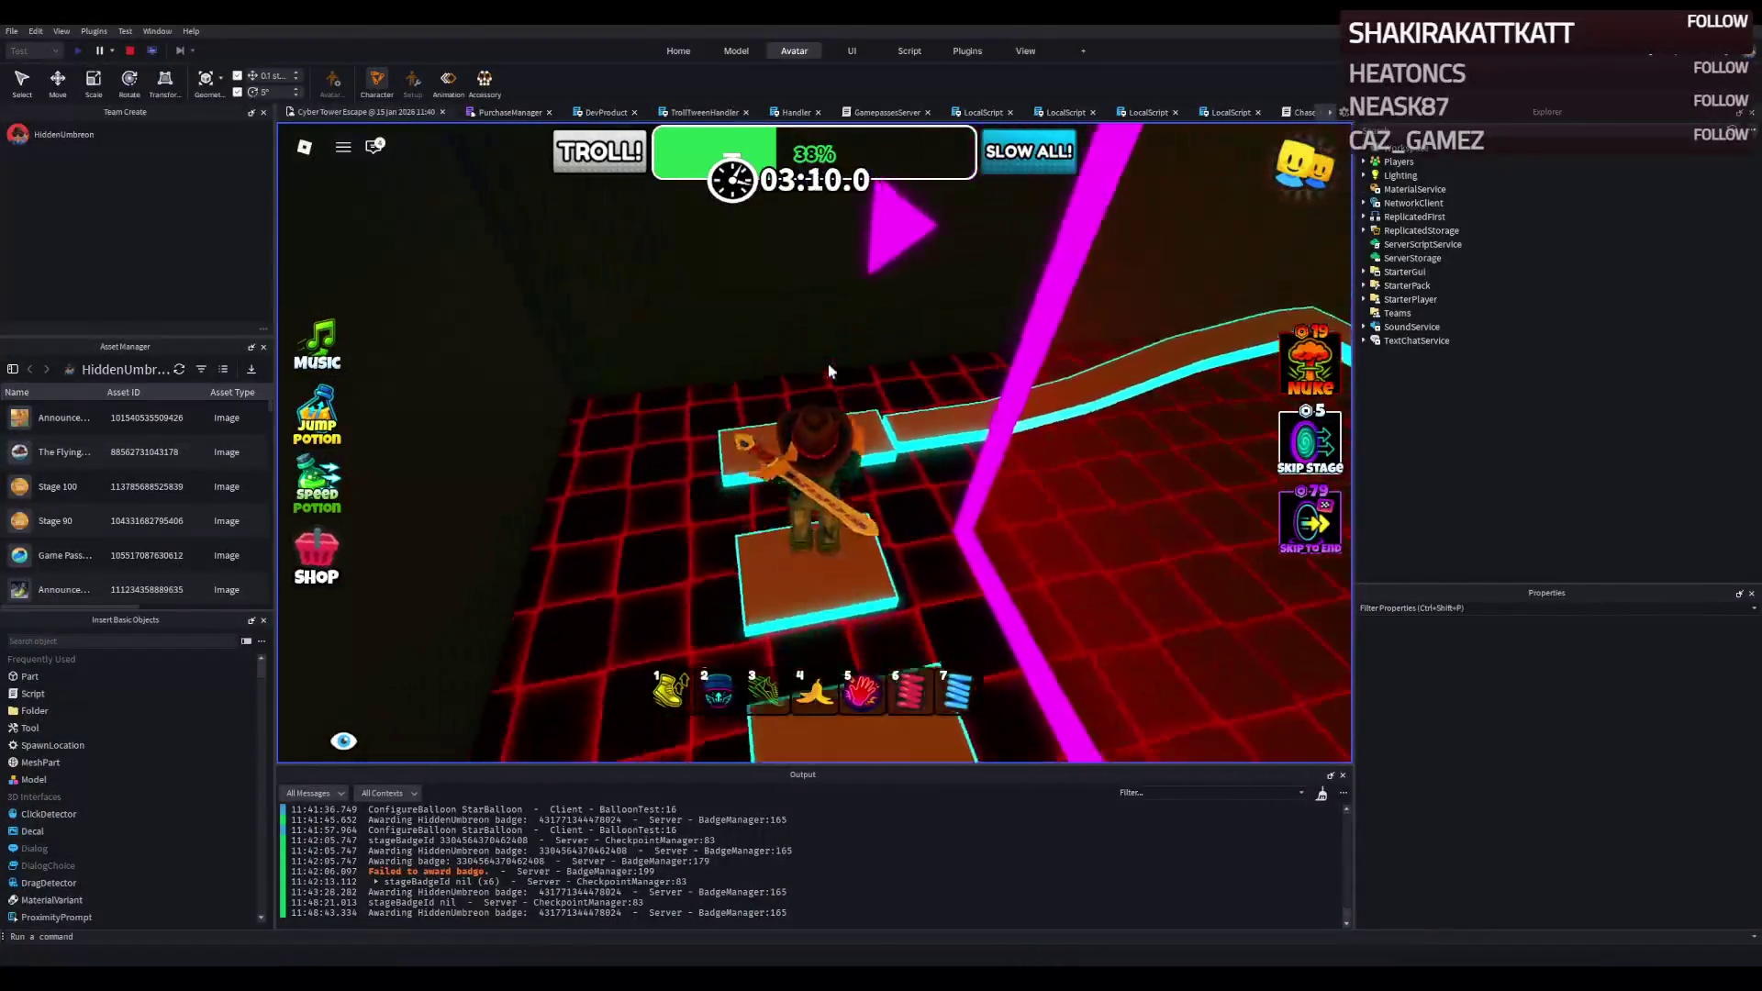
key(w)
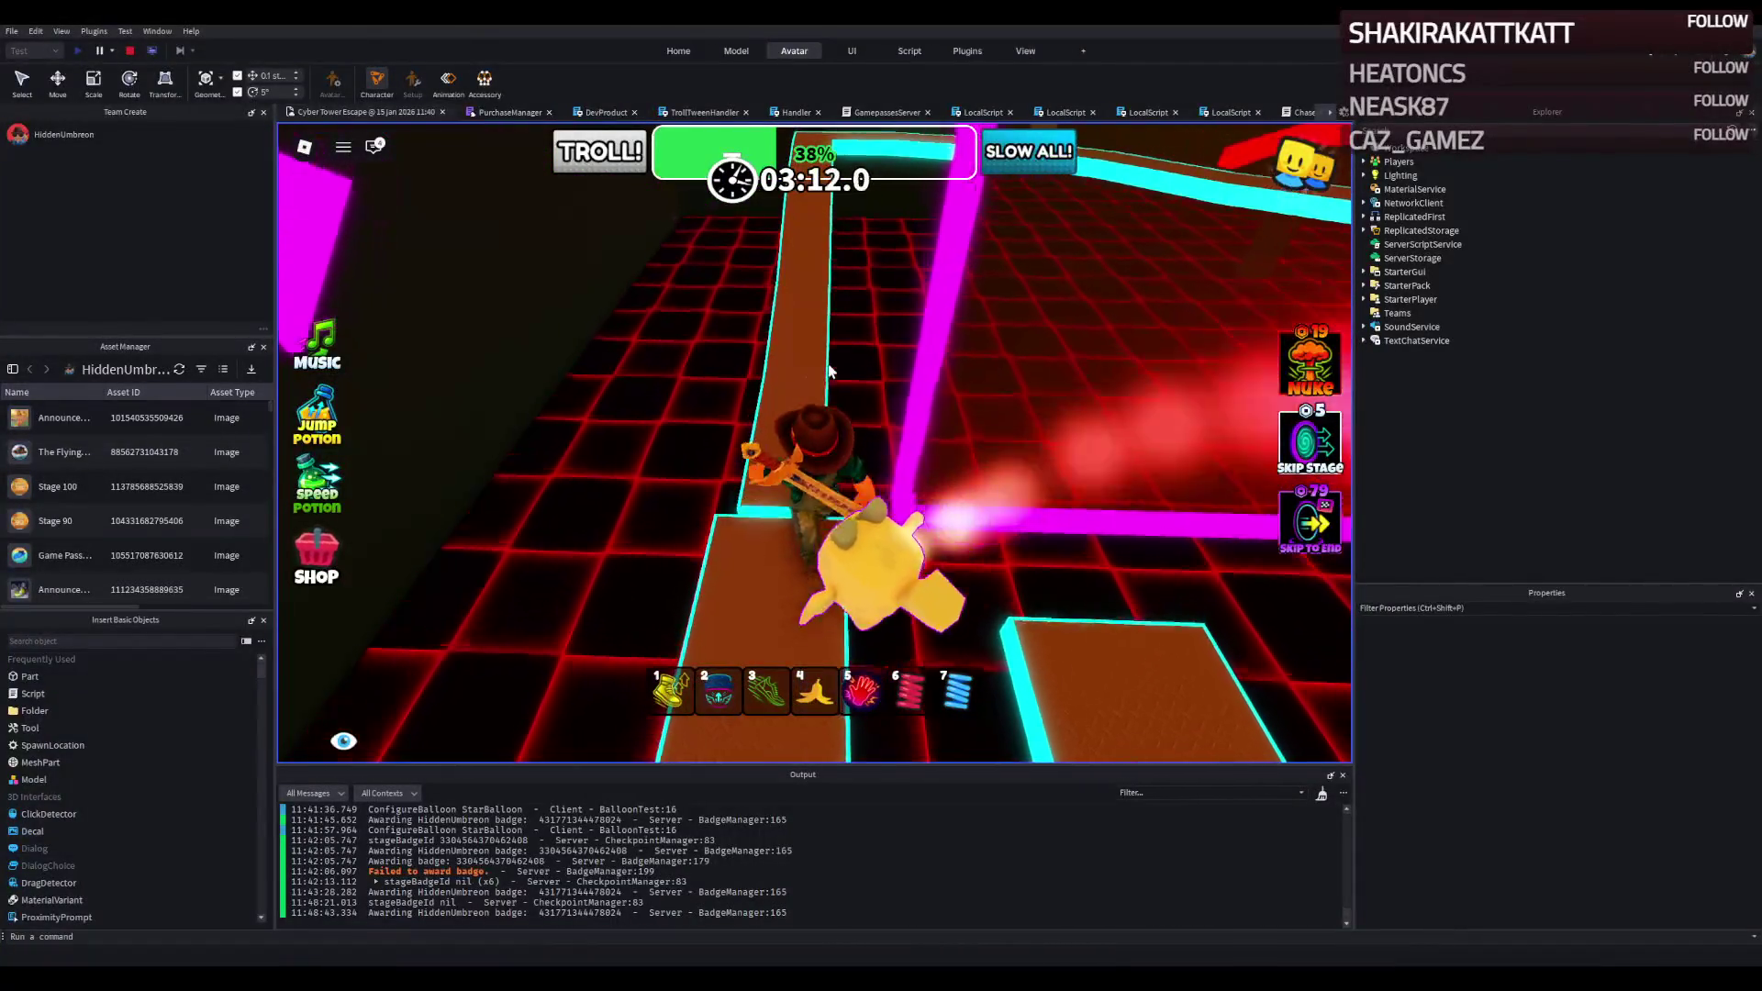
key(w)
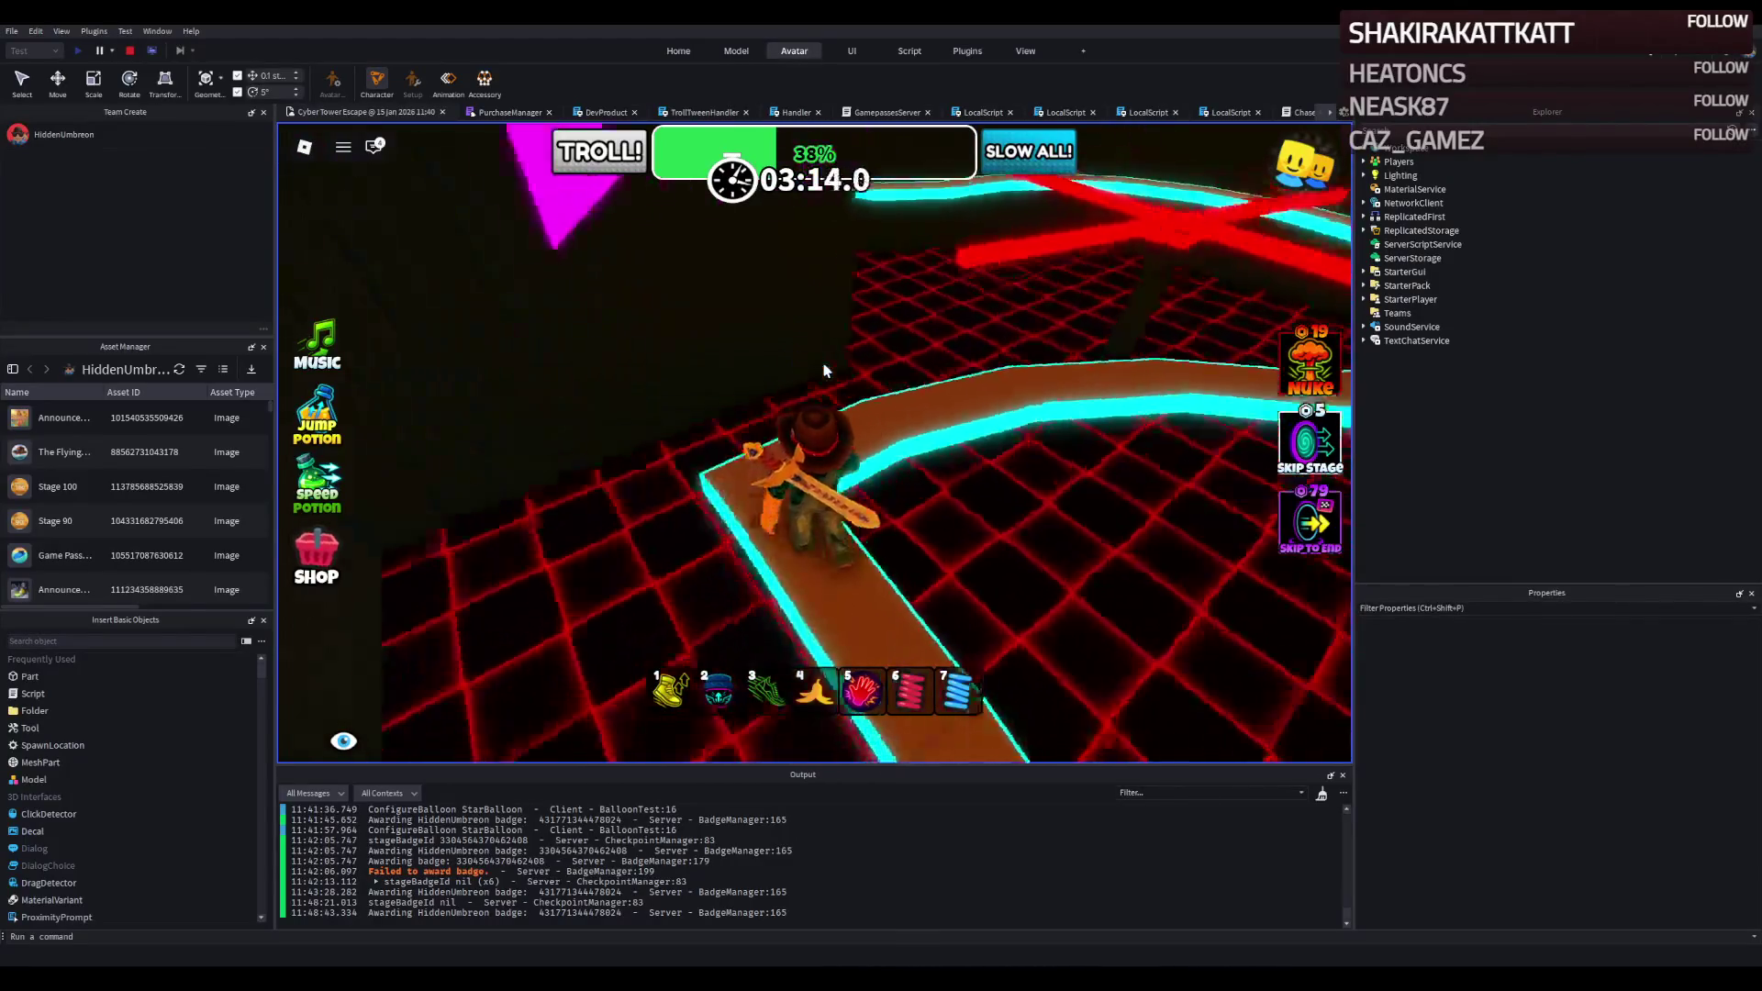
key(w)
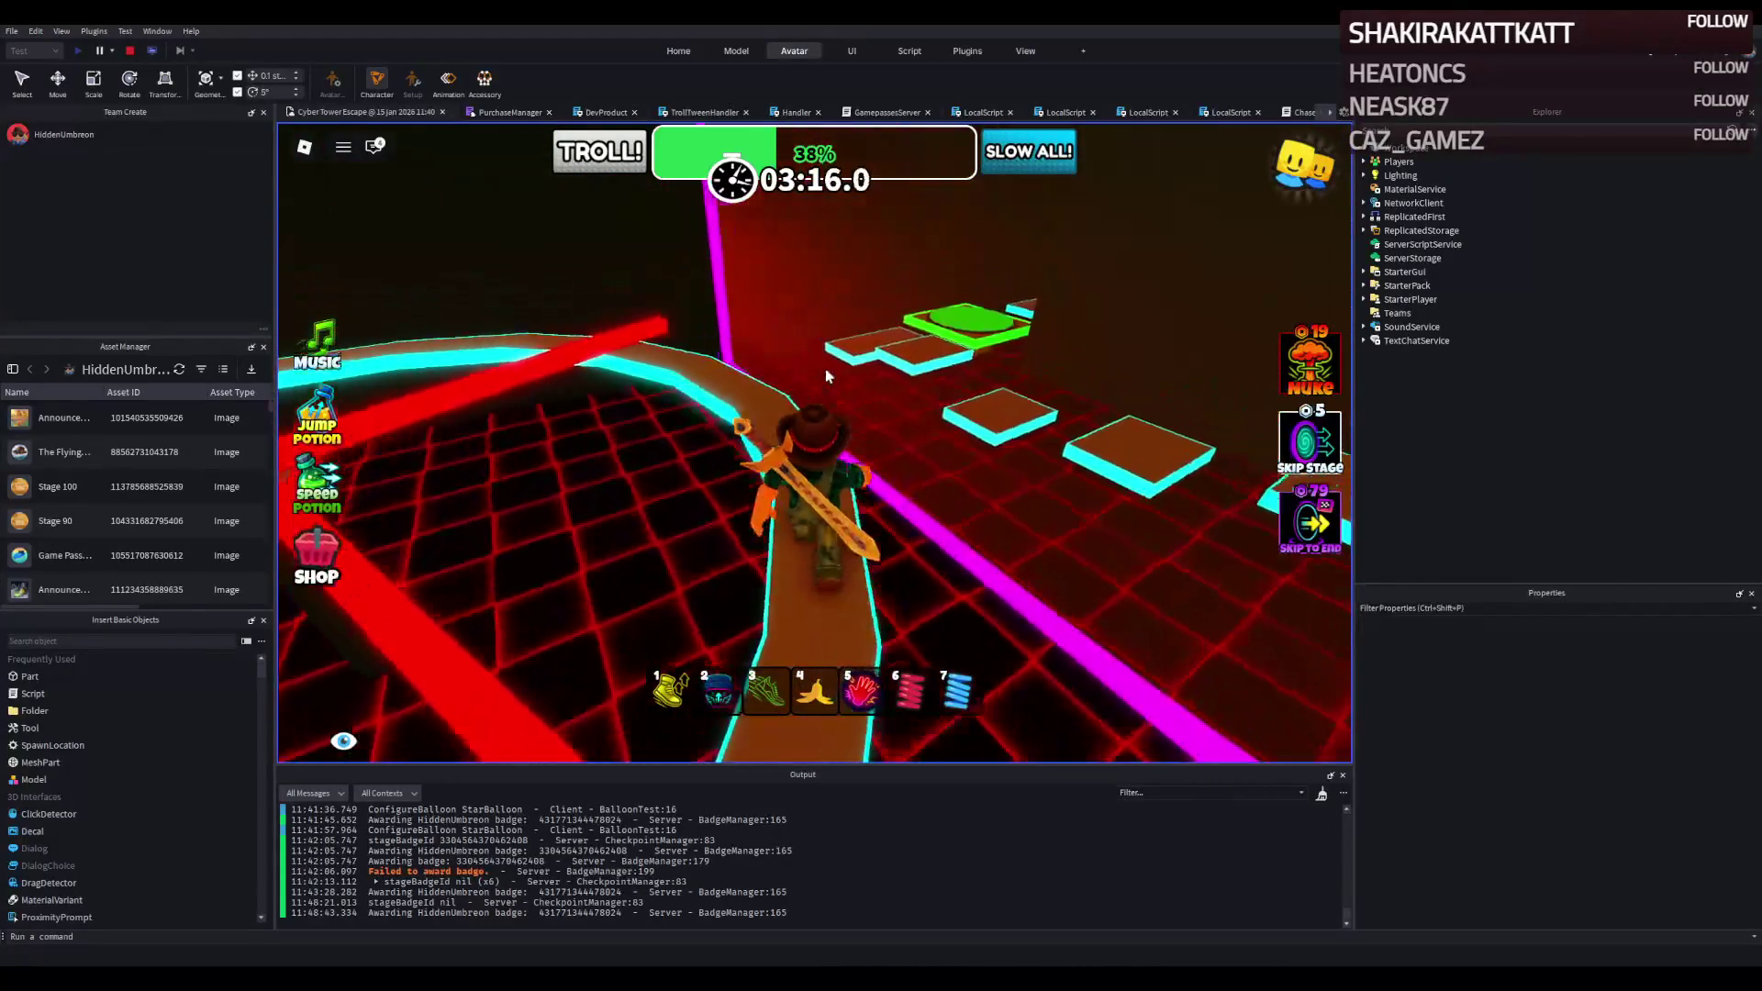
key(w)
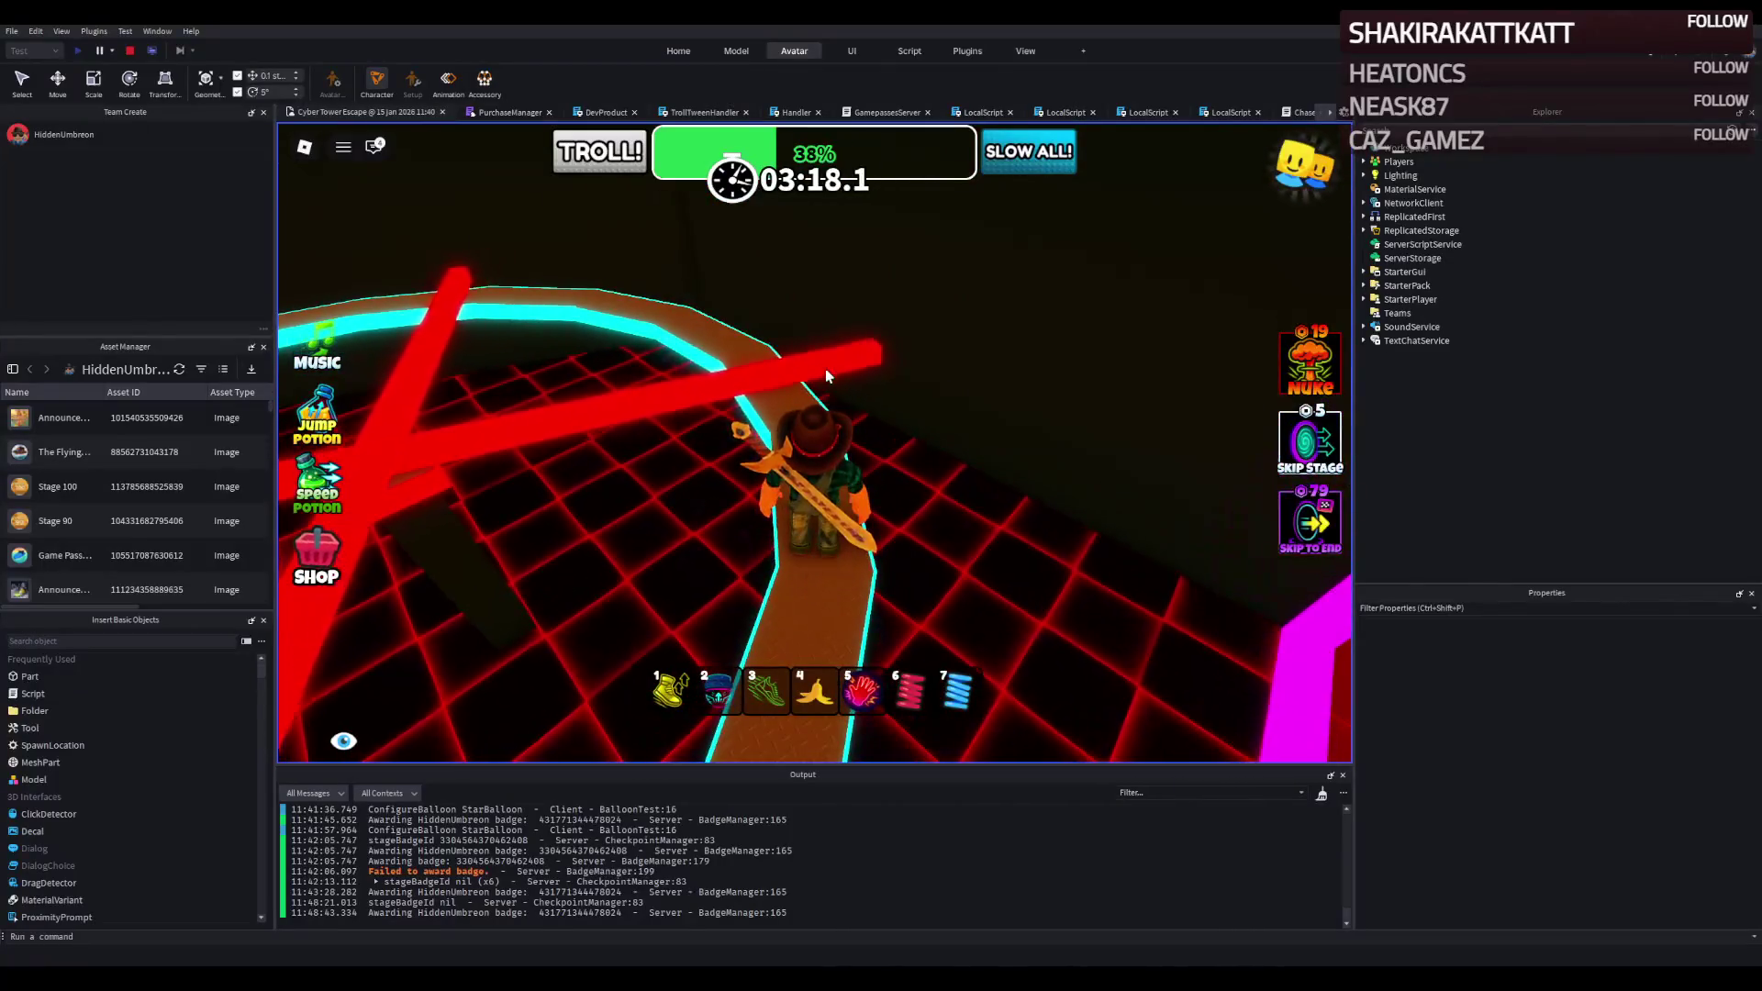
key(w)
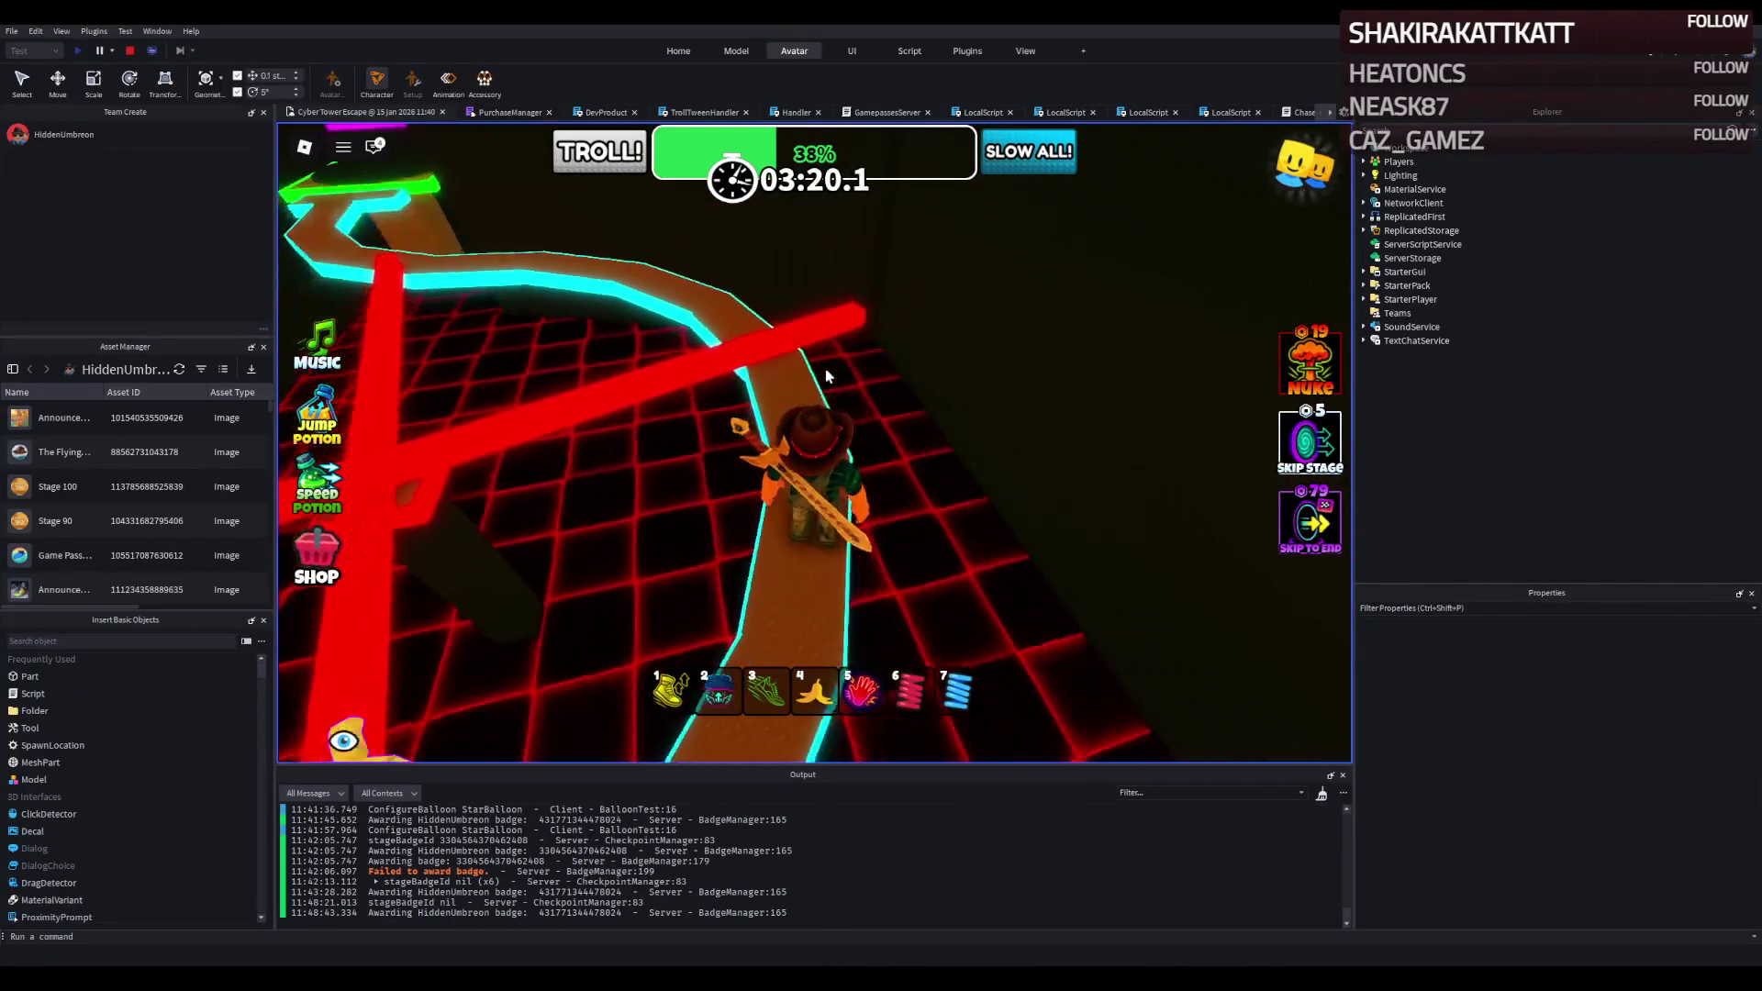
key(w)
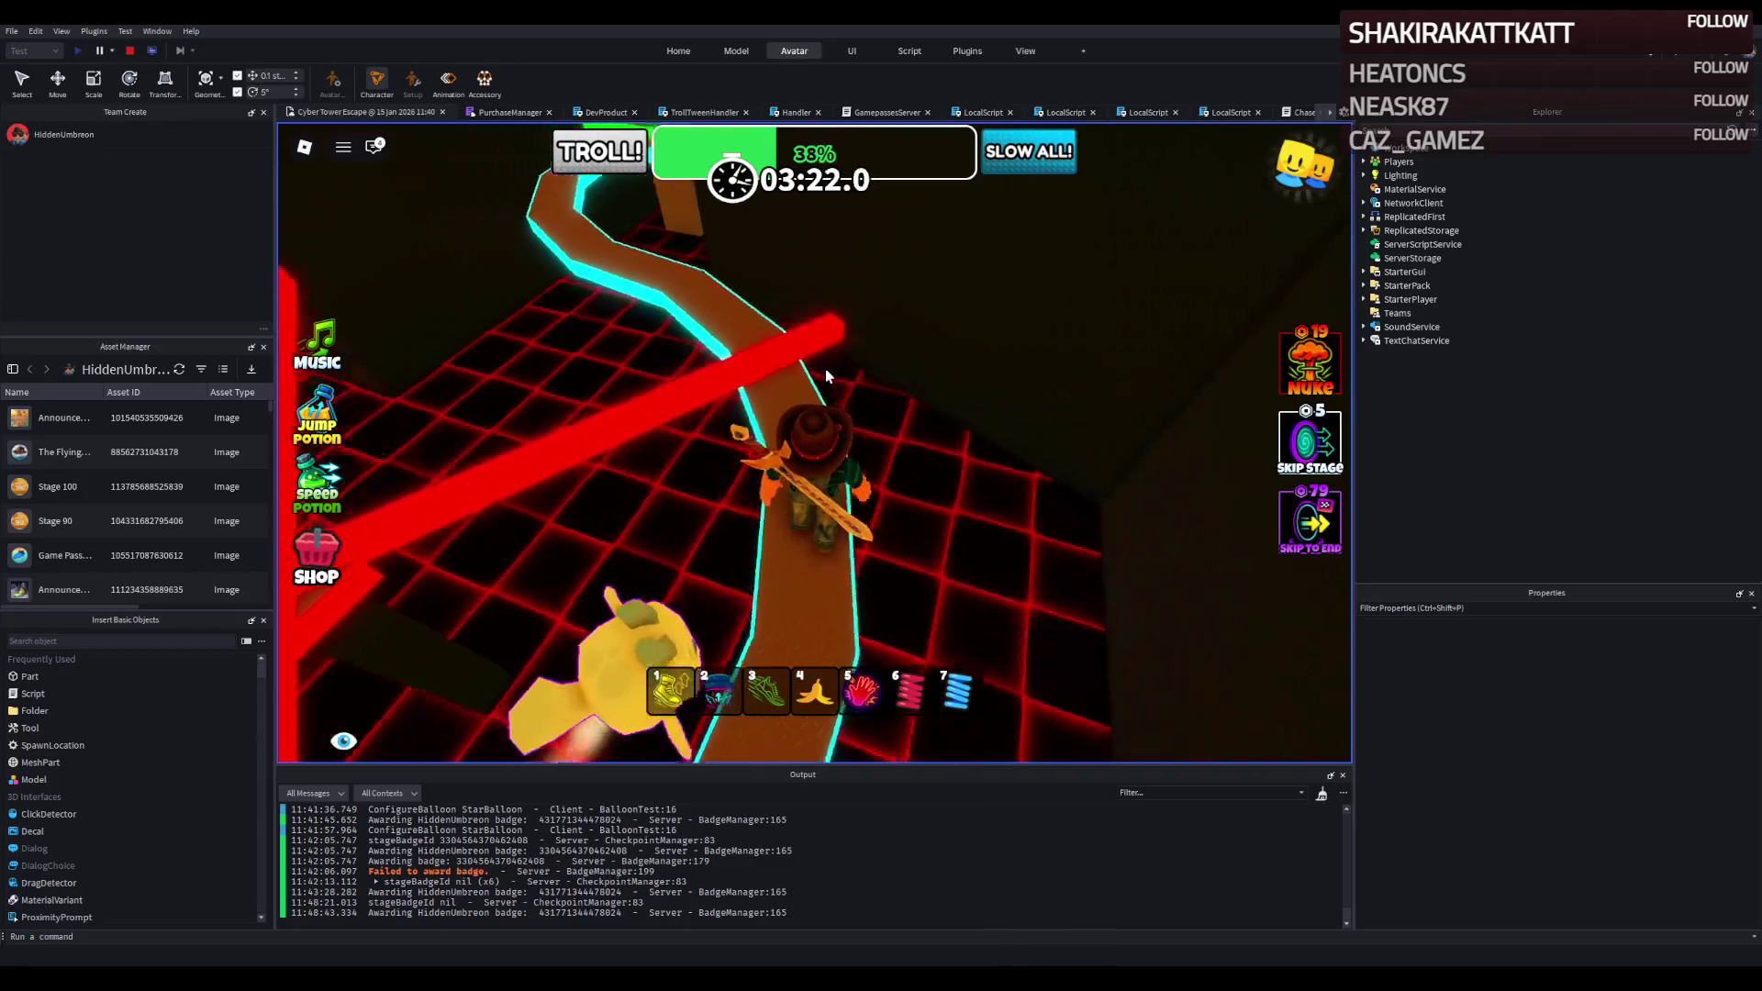
key(2)
key(w)
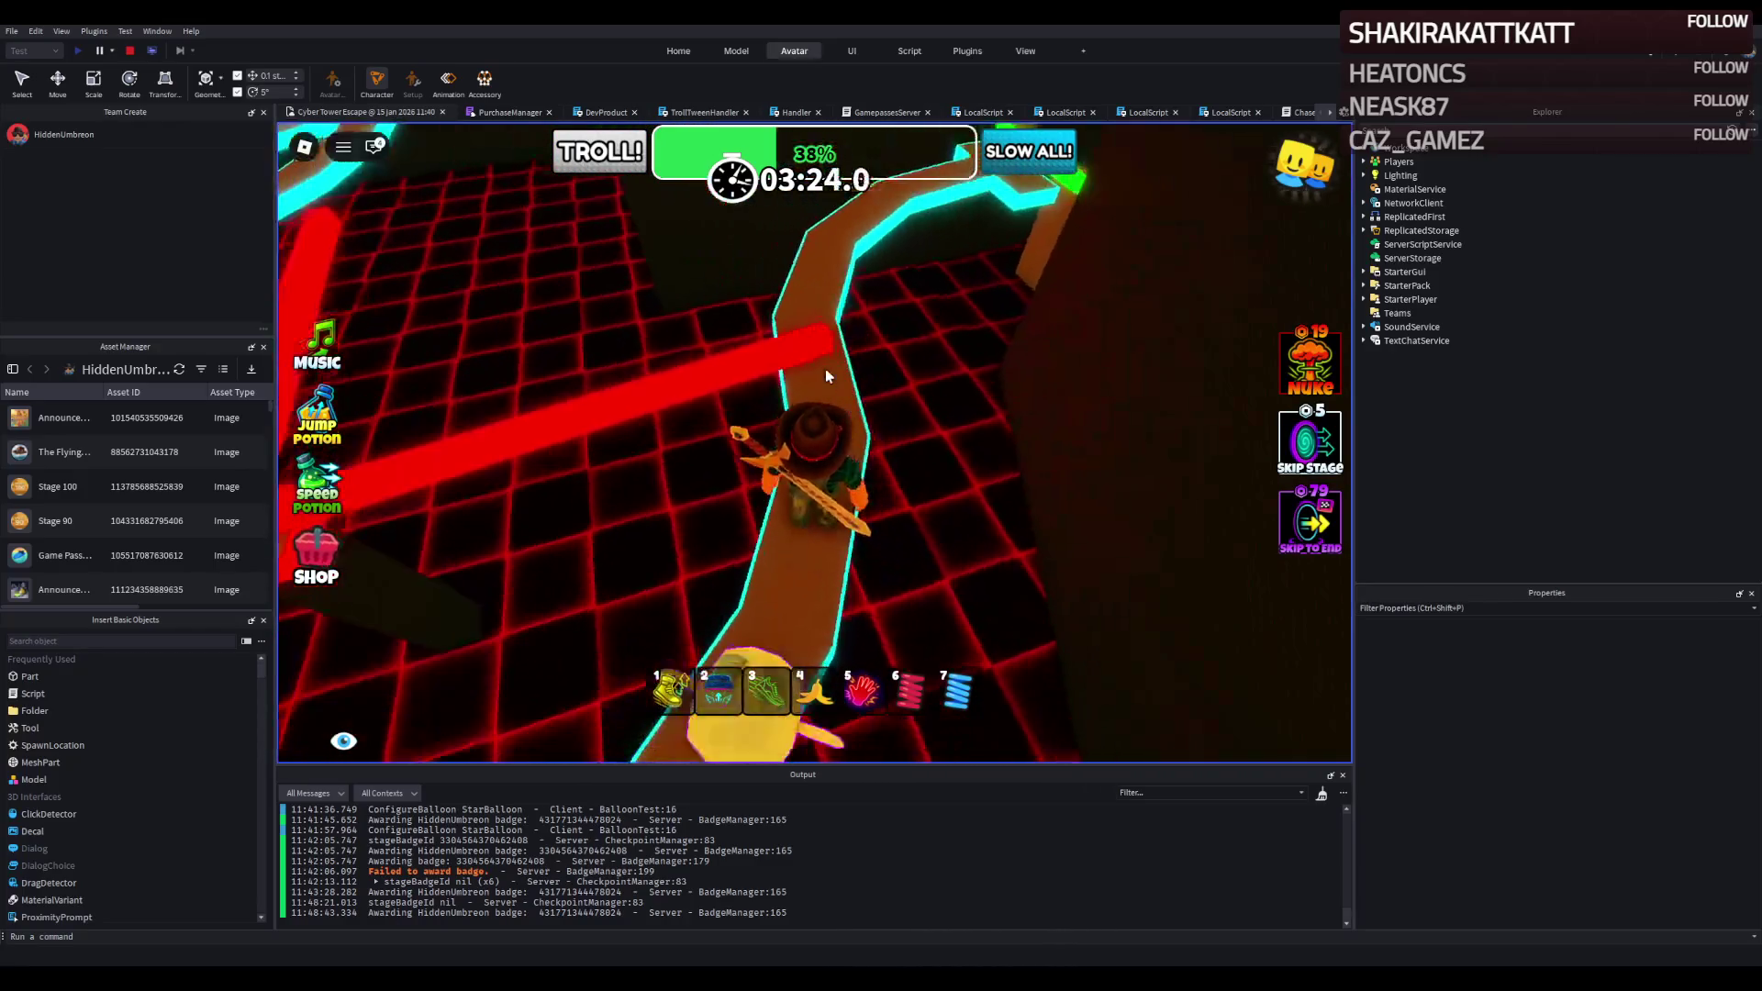
key(5)
Walk the red path to the green platform and jump onto the orange platforms.
key(w)
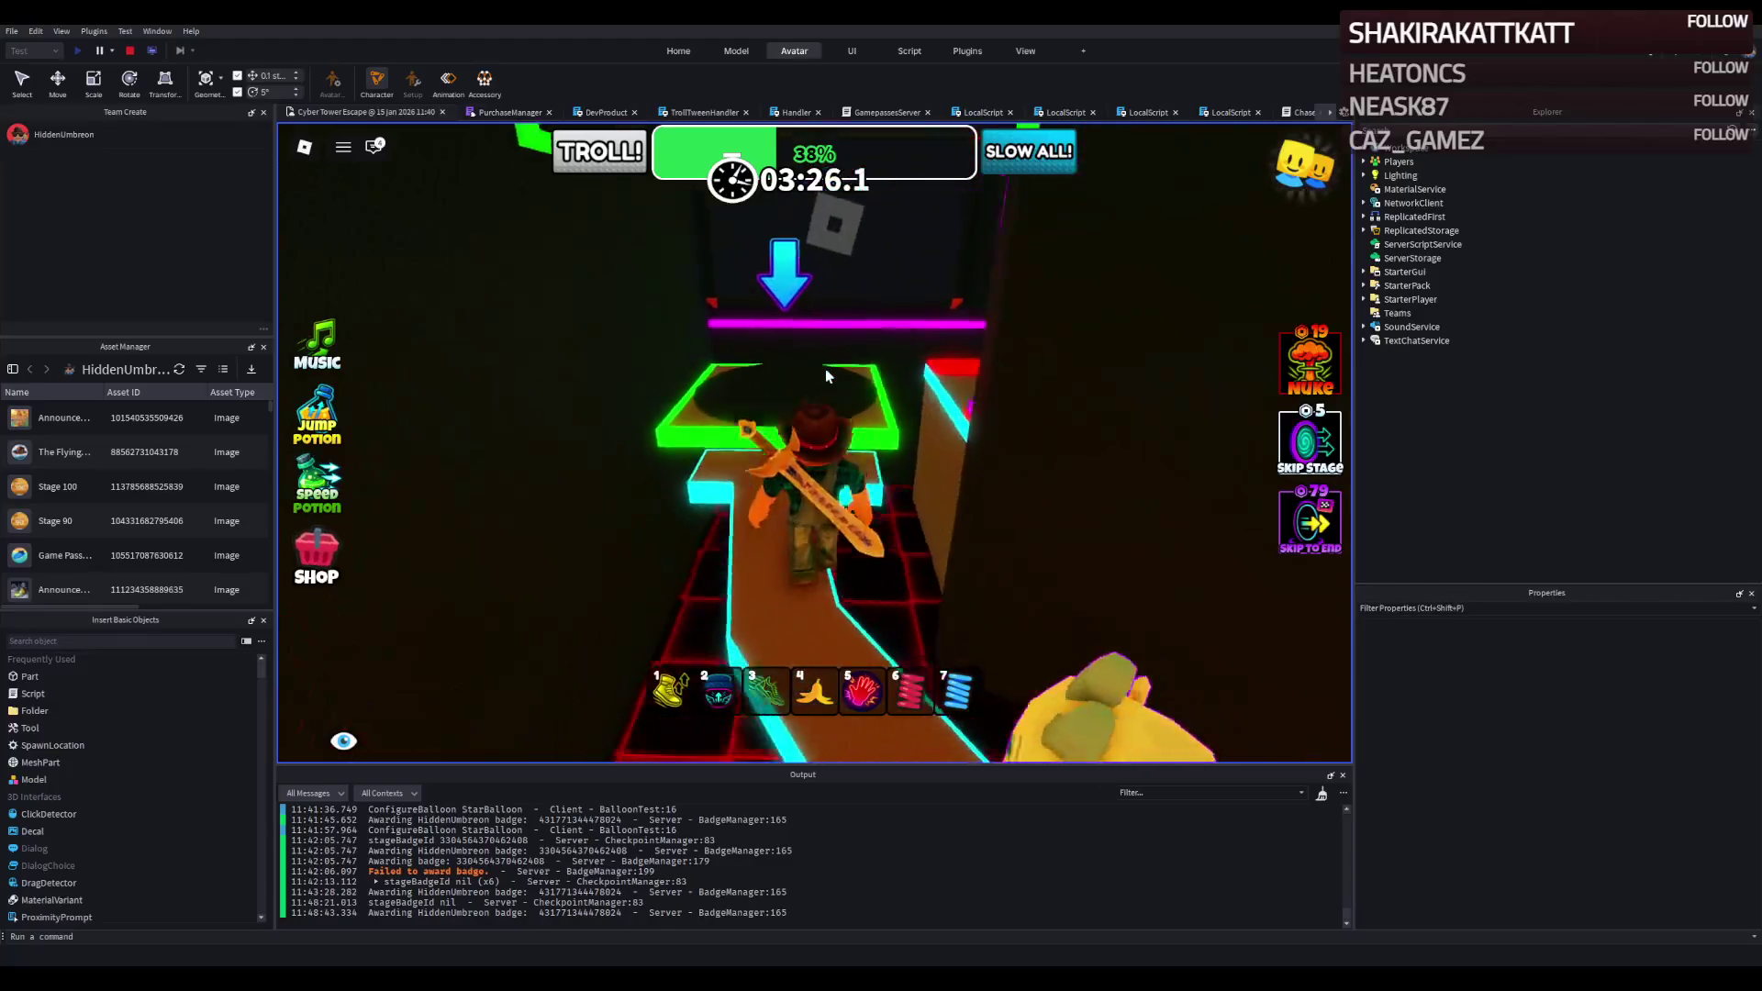
key(w)
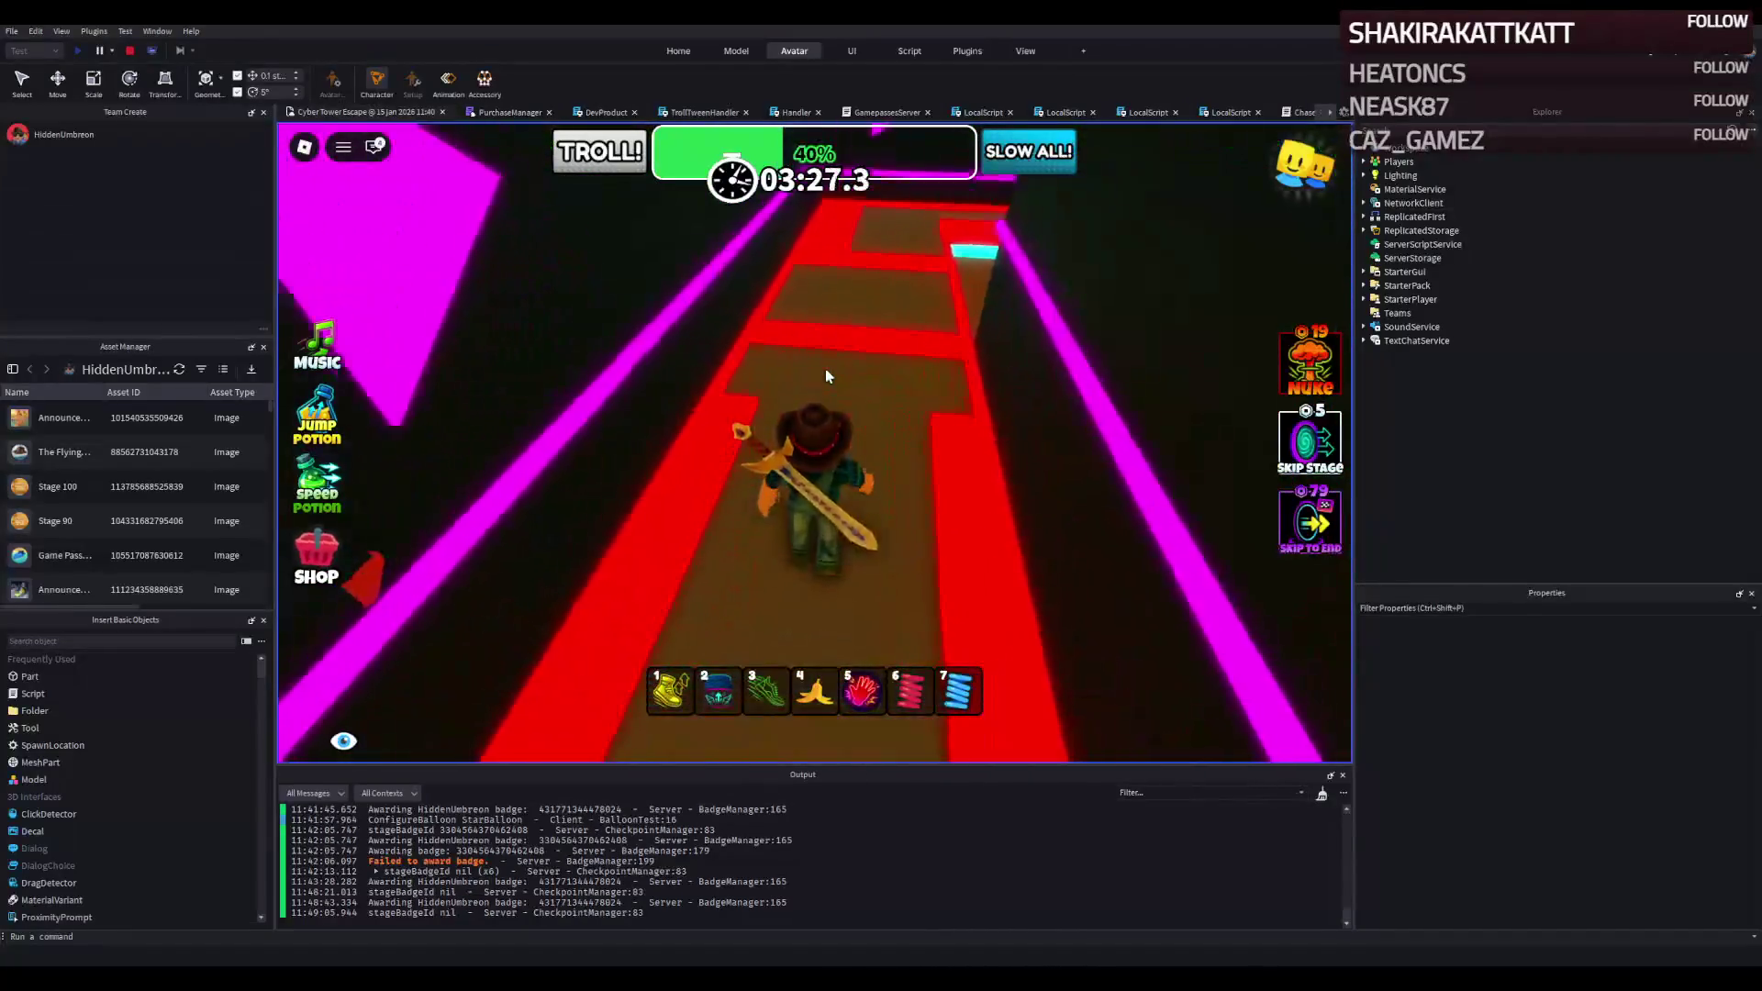
key(w)
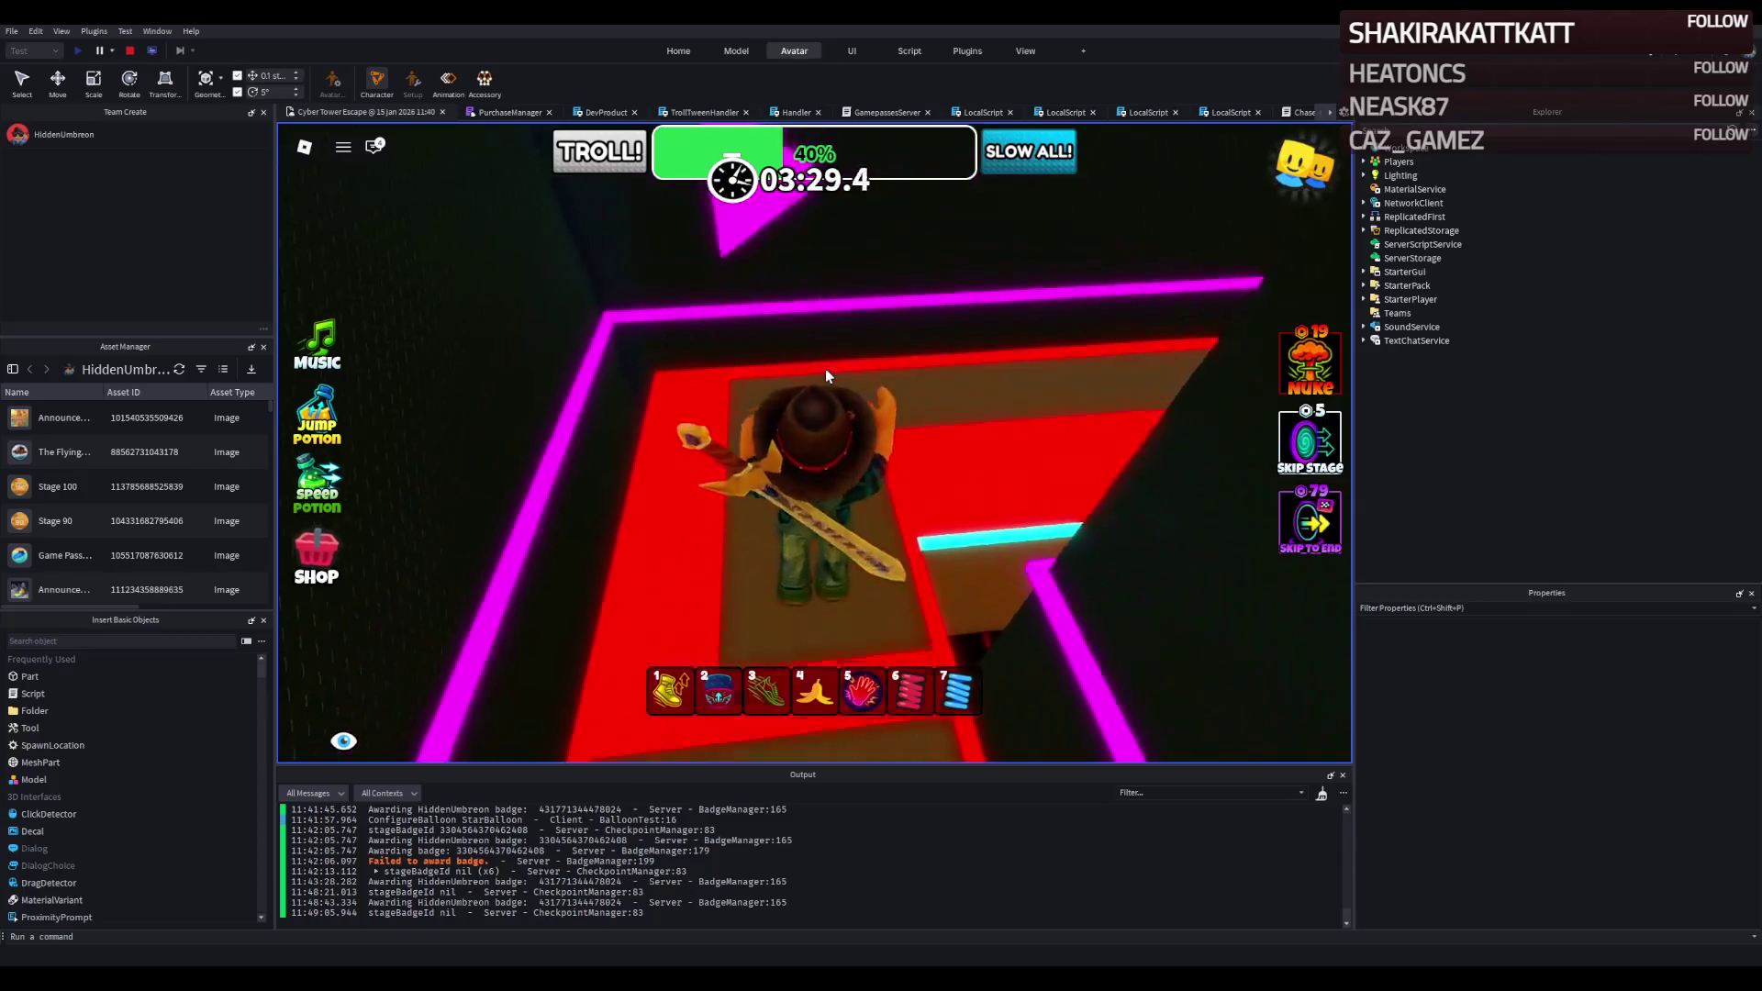
key(w)
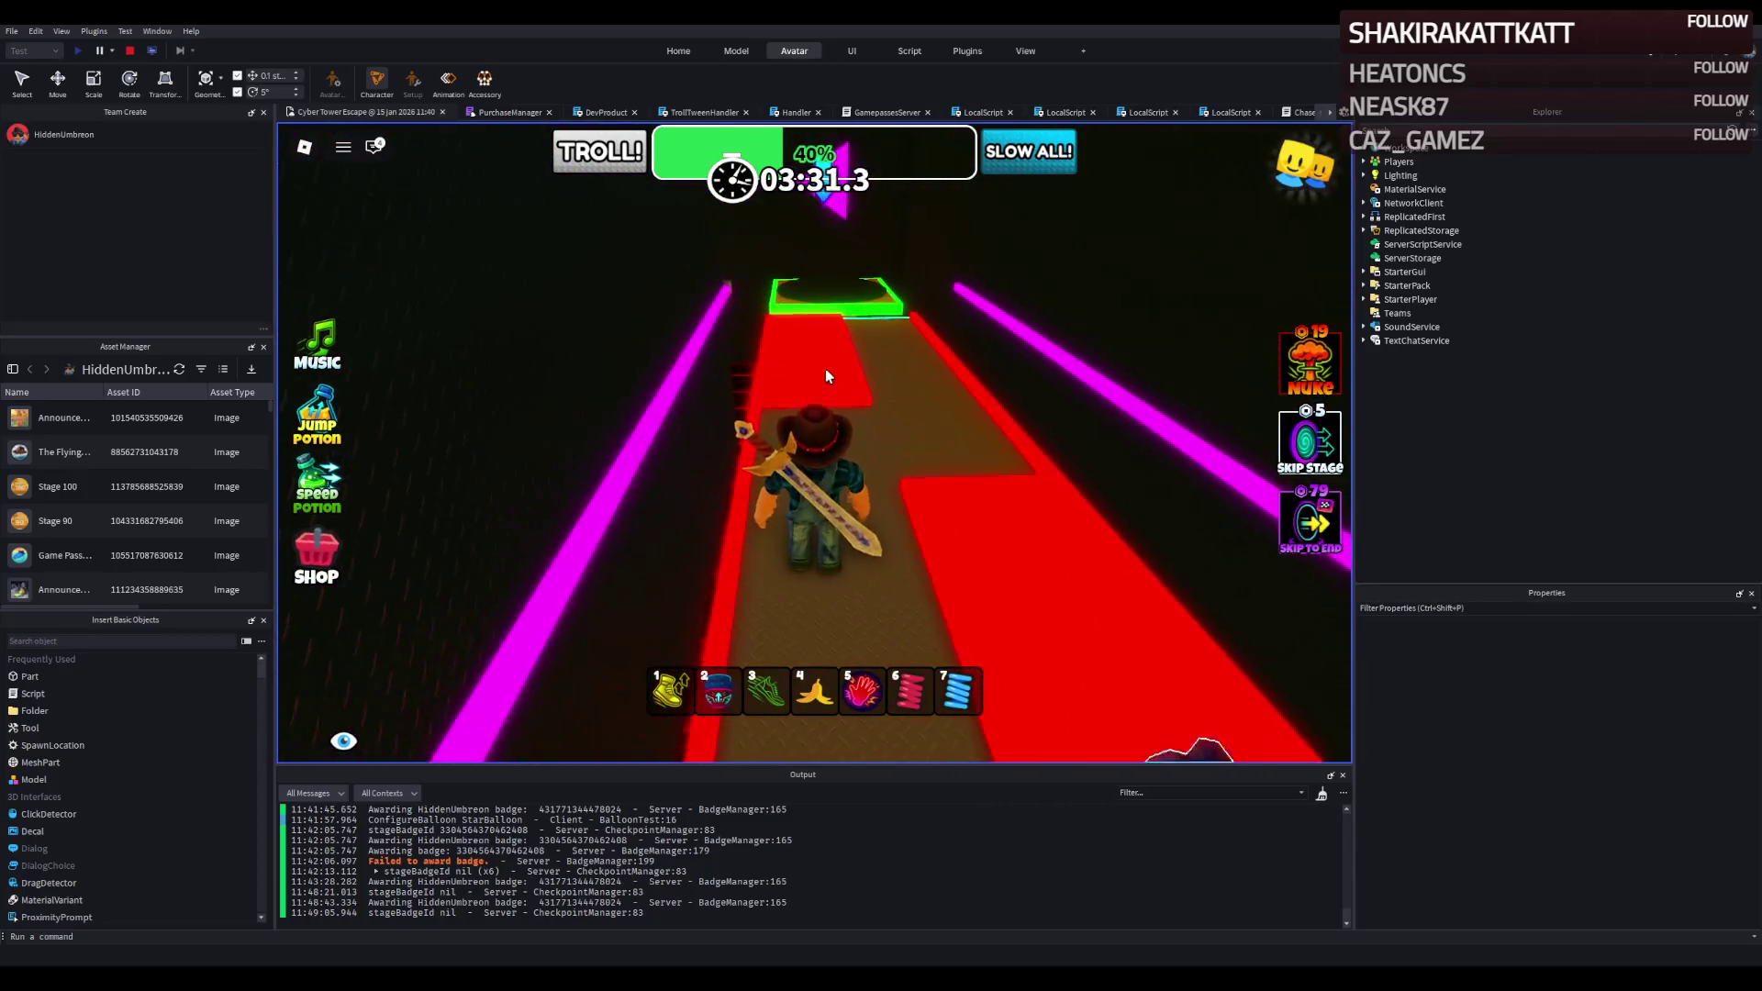
key(w)
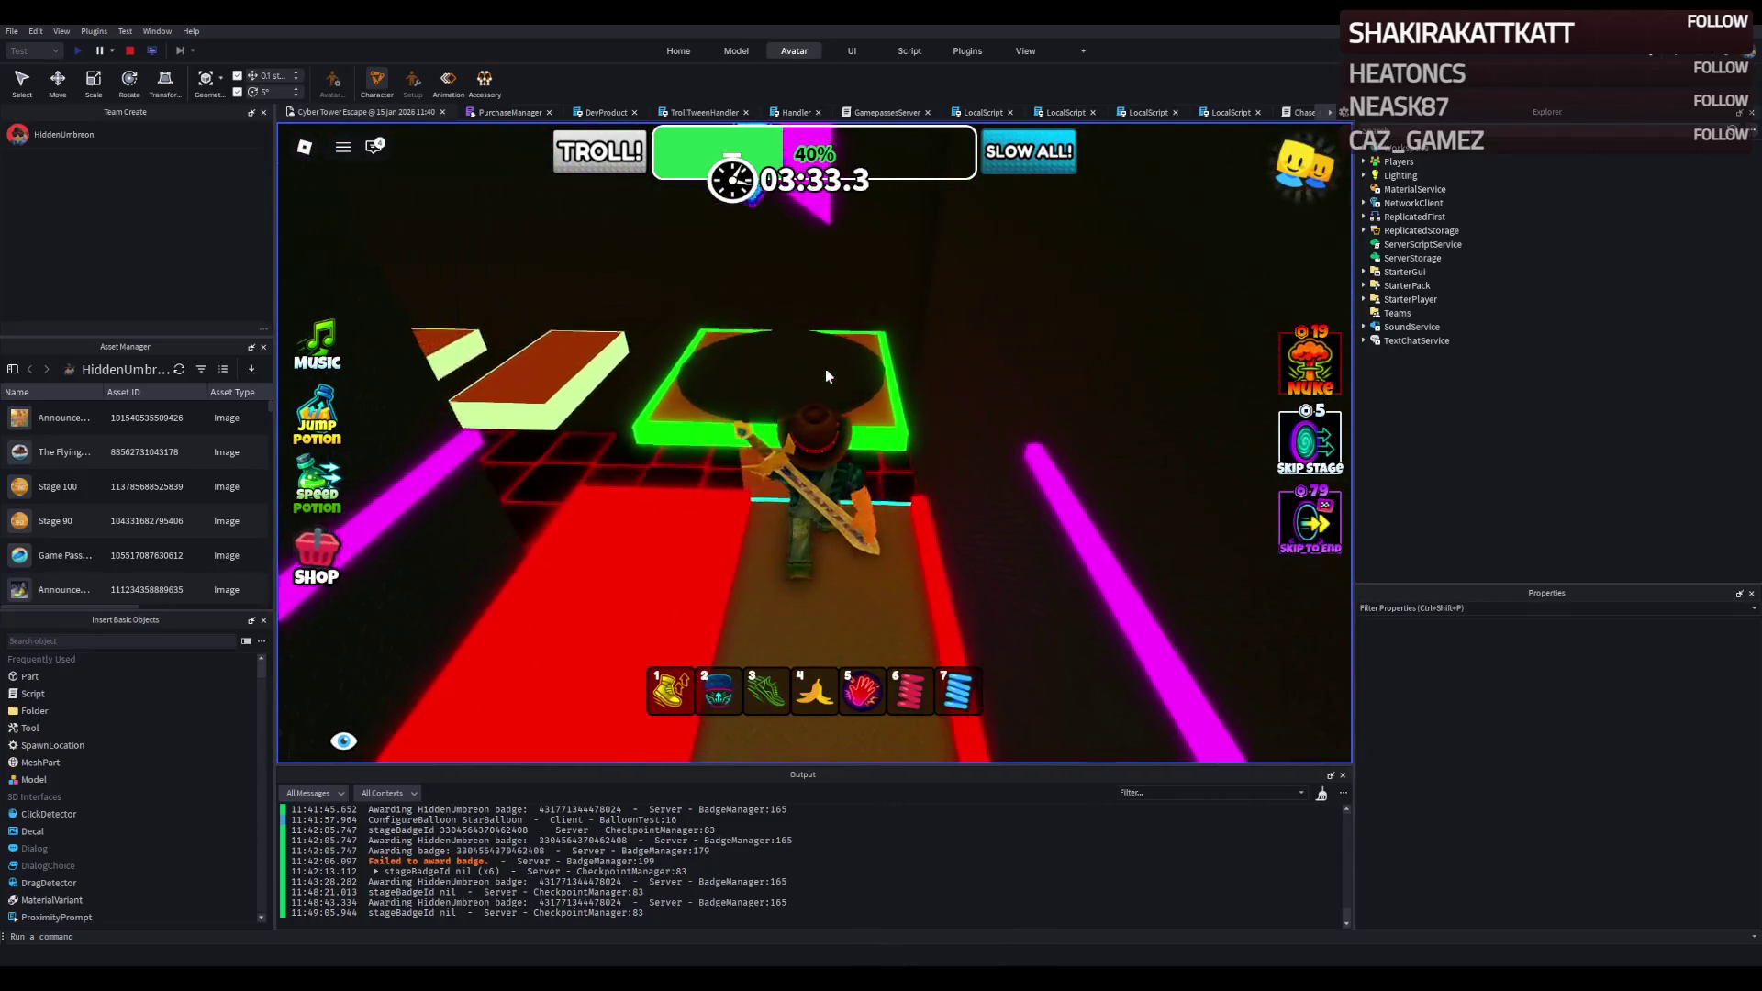
key(space)
Climb the cyan stairs onto the orange platform, then stop the playtest.
key(w)
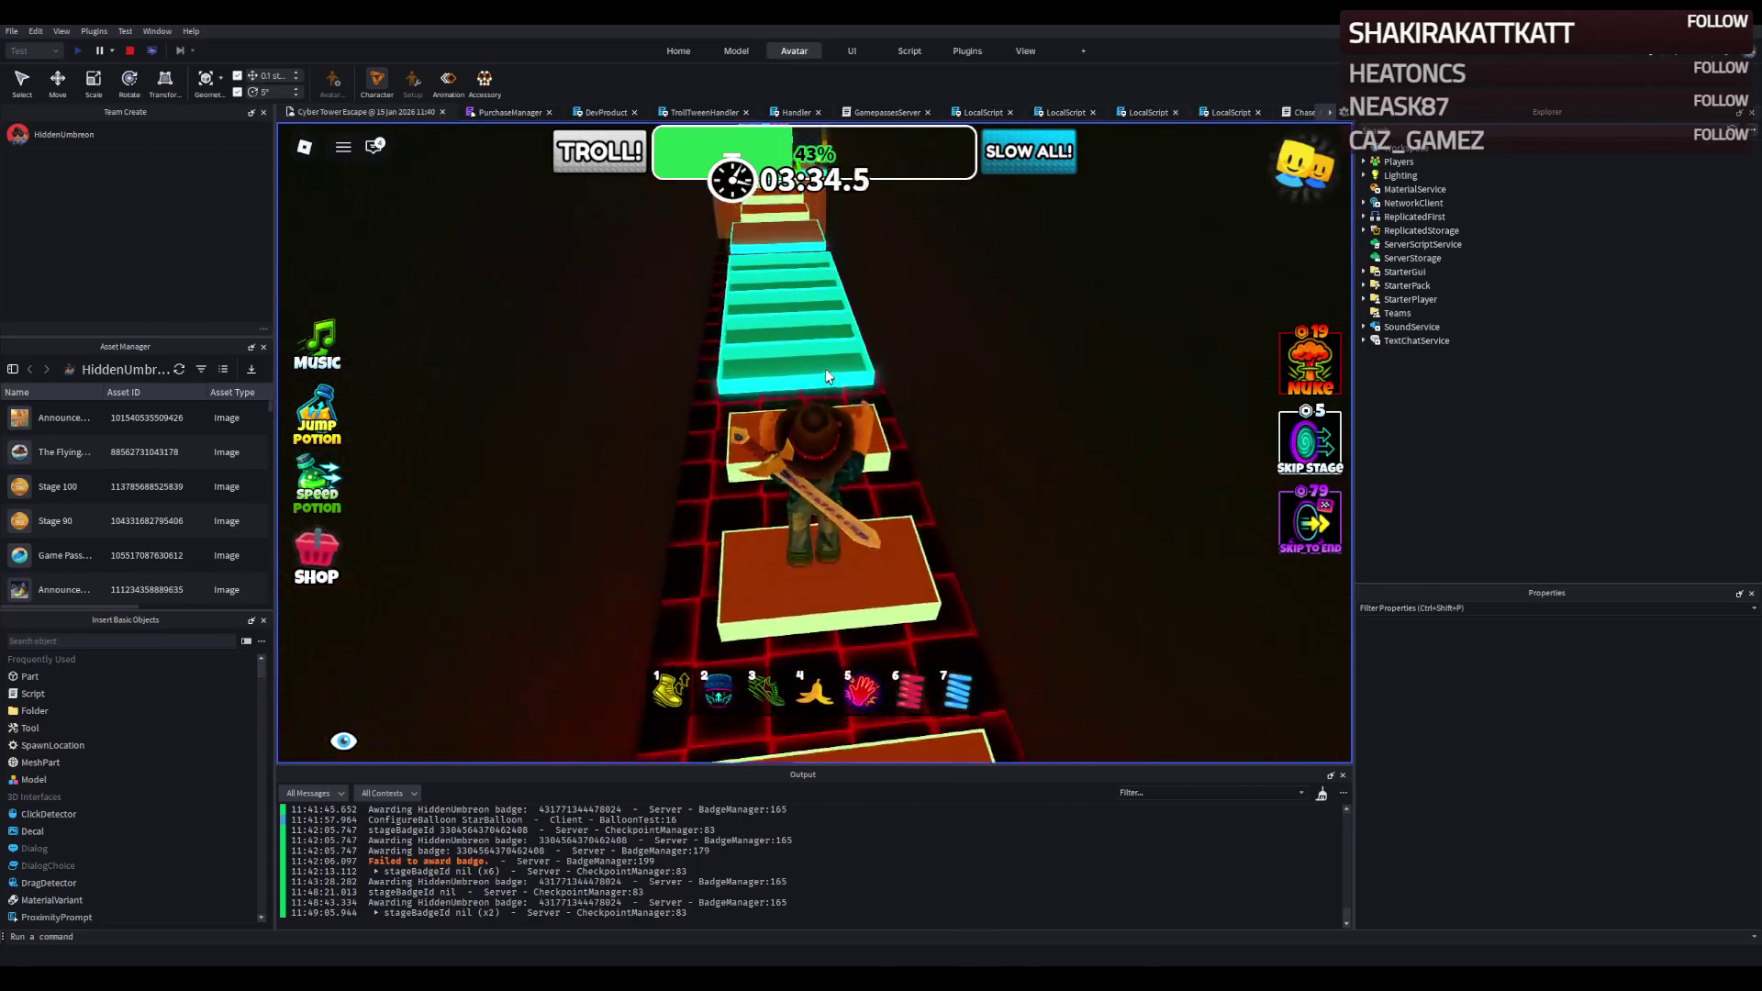
key(w)
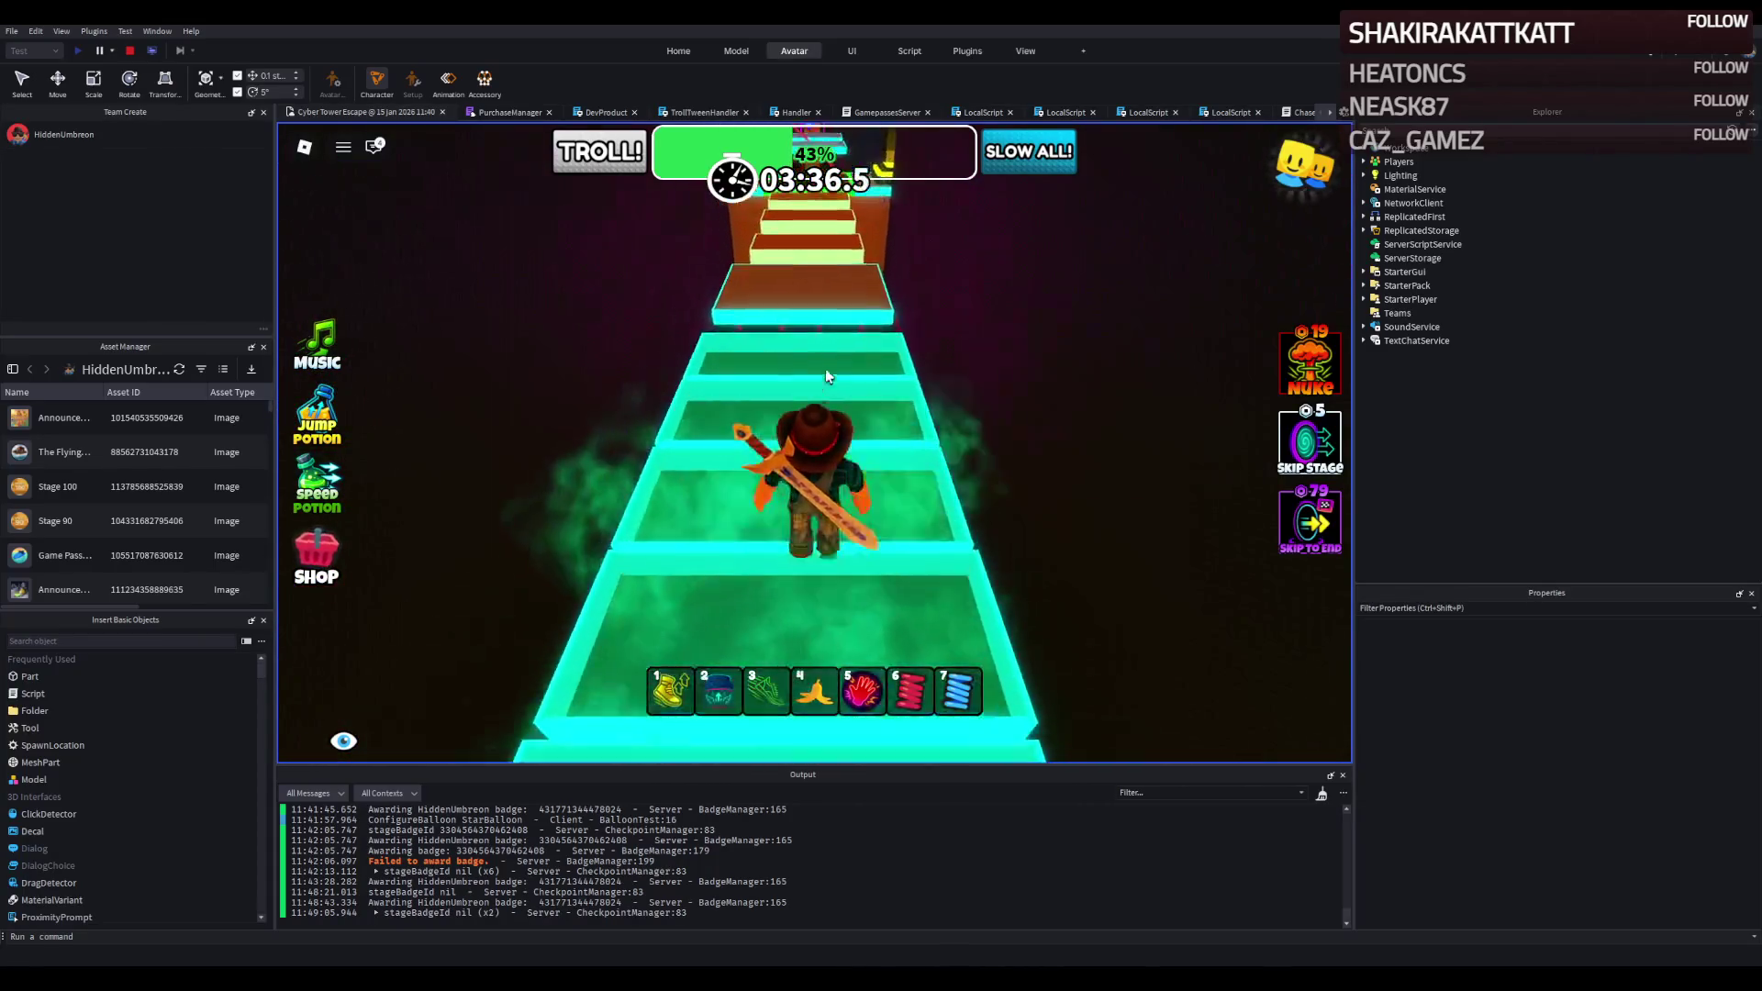
key(w)
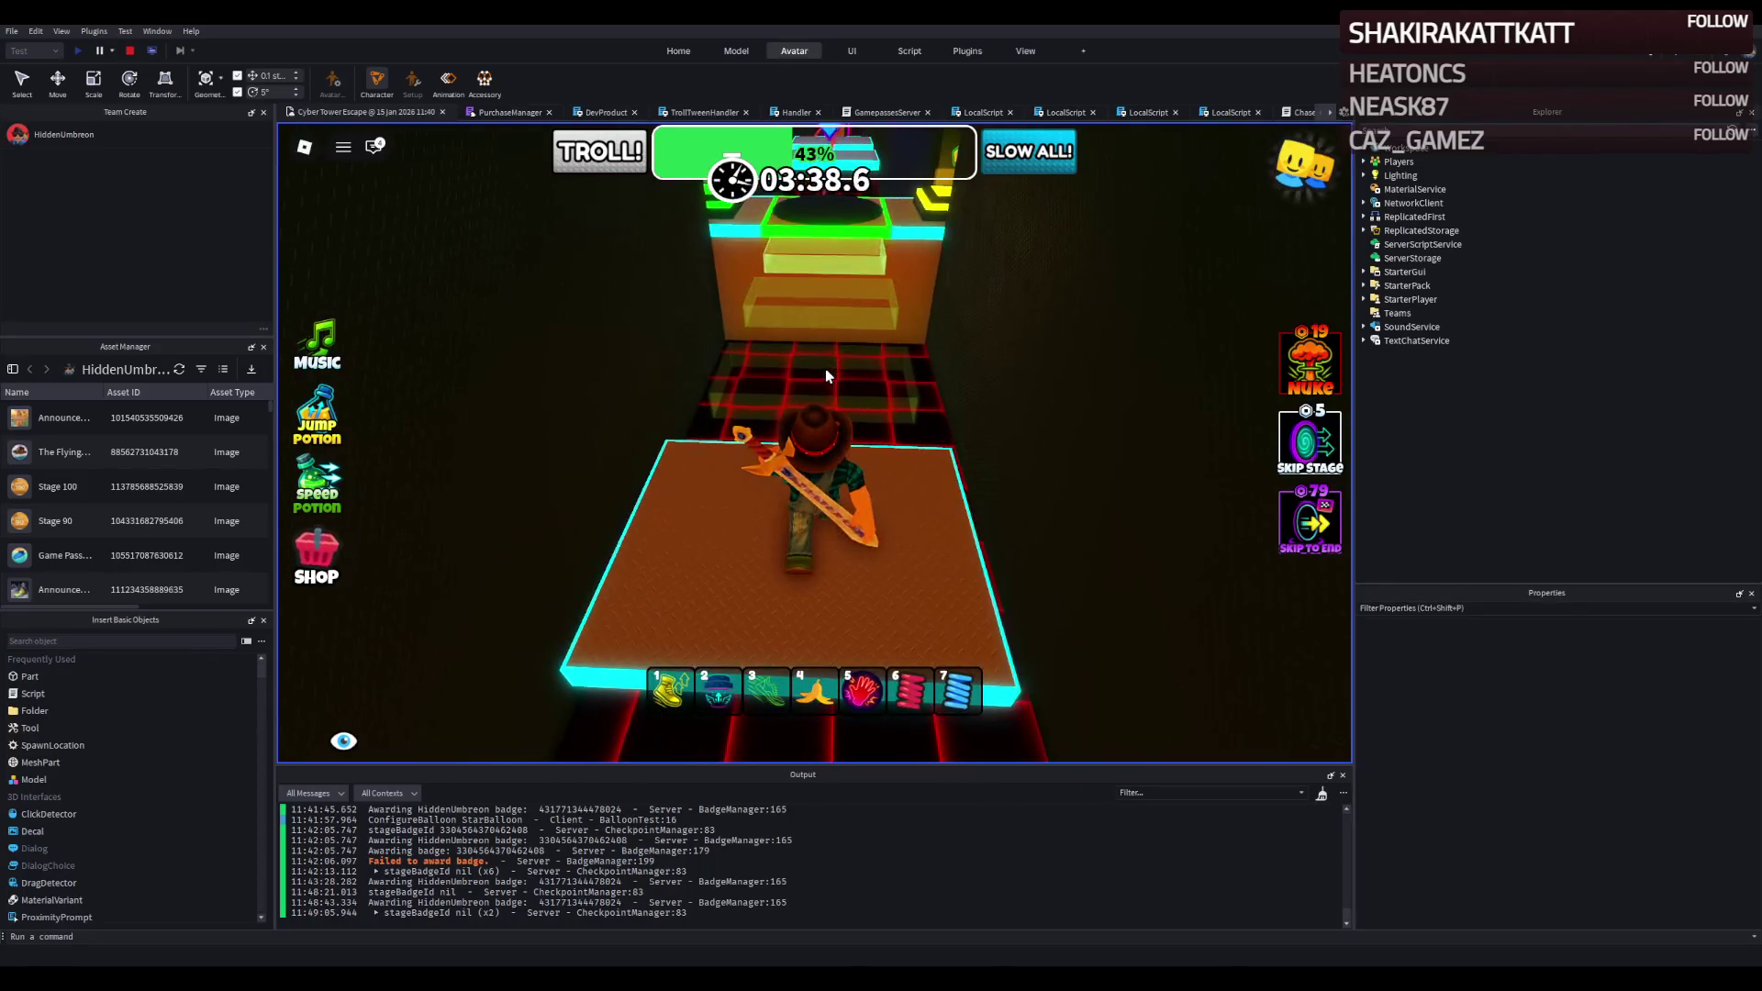
key(shift+F5)
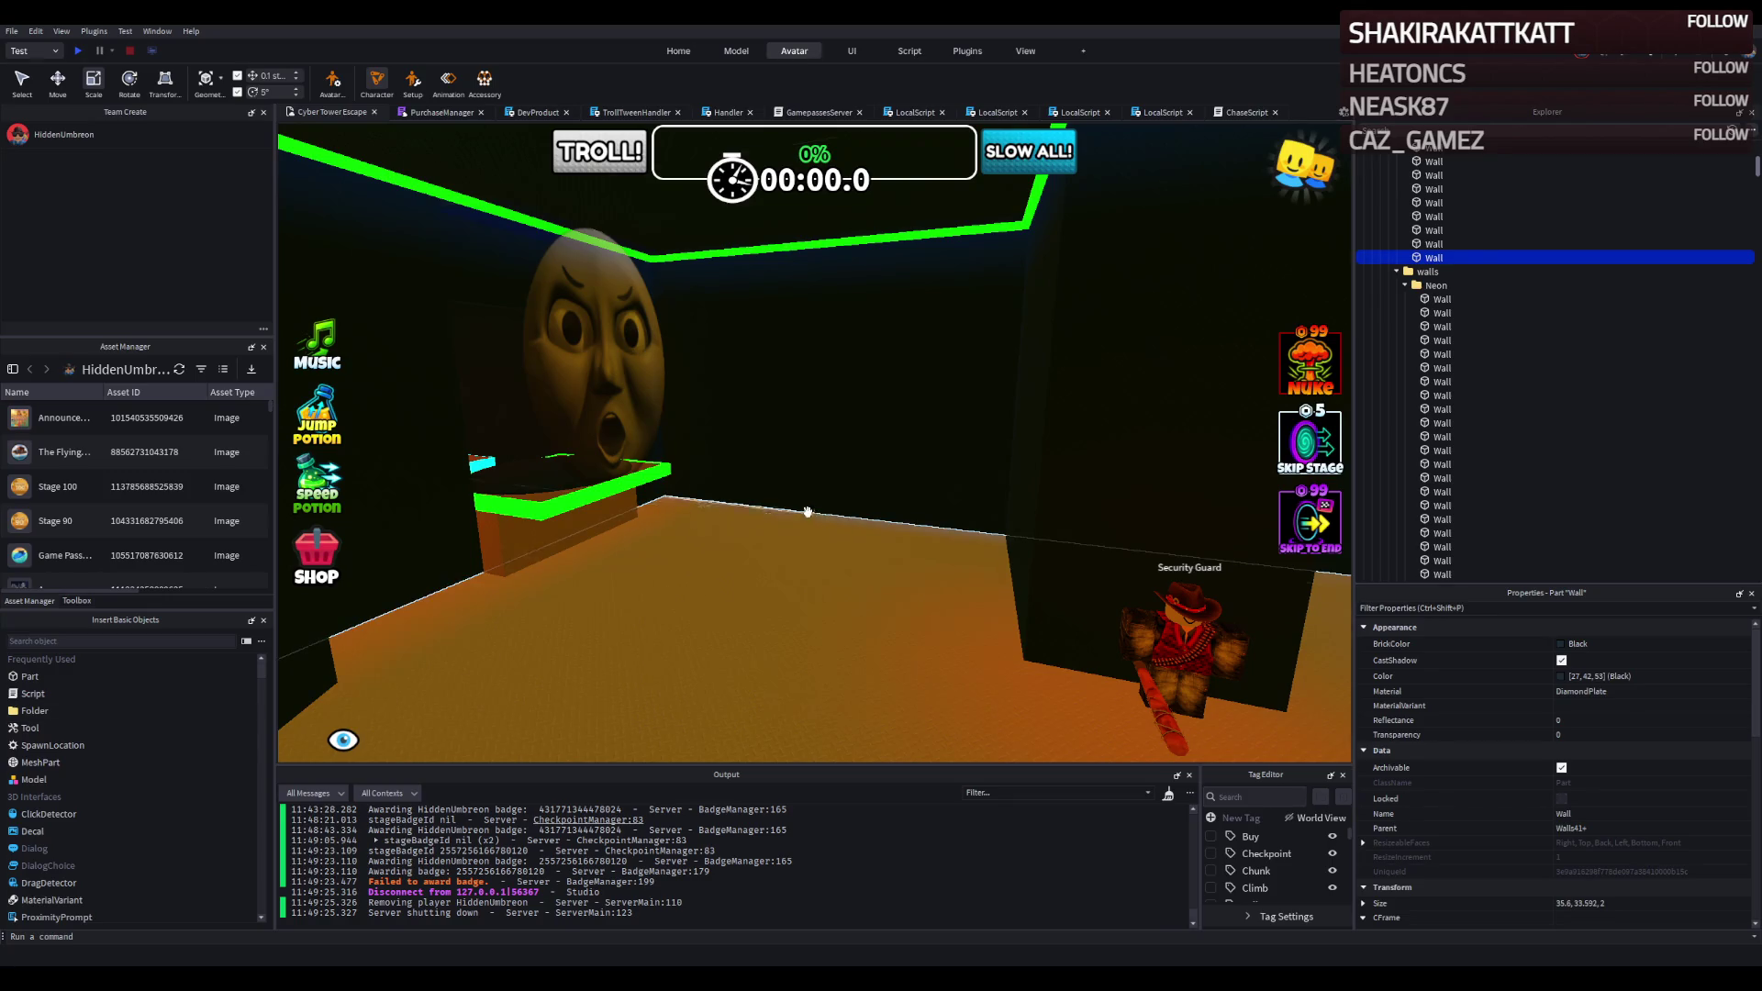
Zoom toward the stage 42 path and select the cyan-edged floor platform.
scroll(789, 498, up, 3)
scroll(789, 498, up, 8)
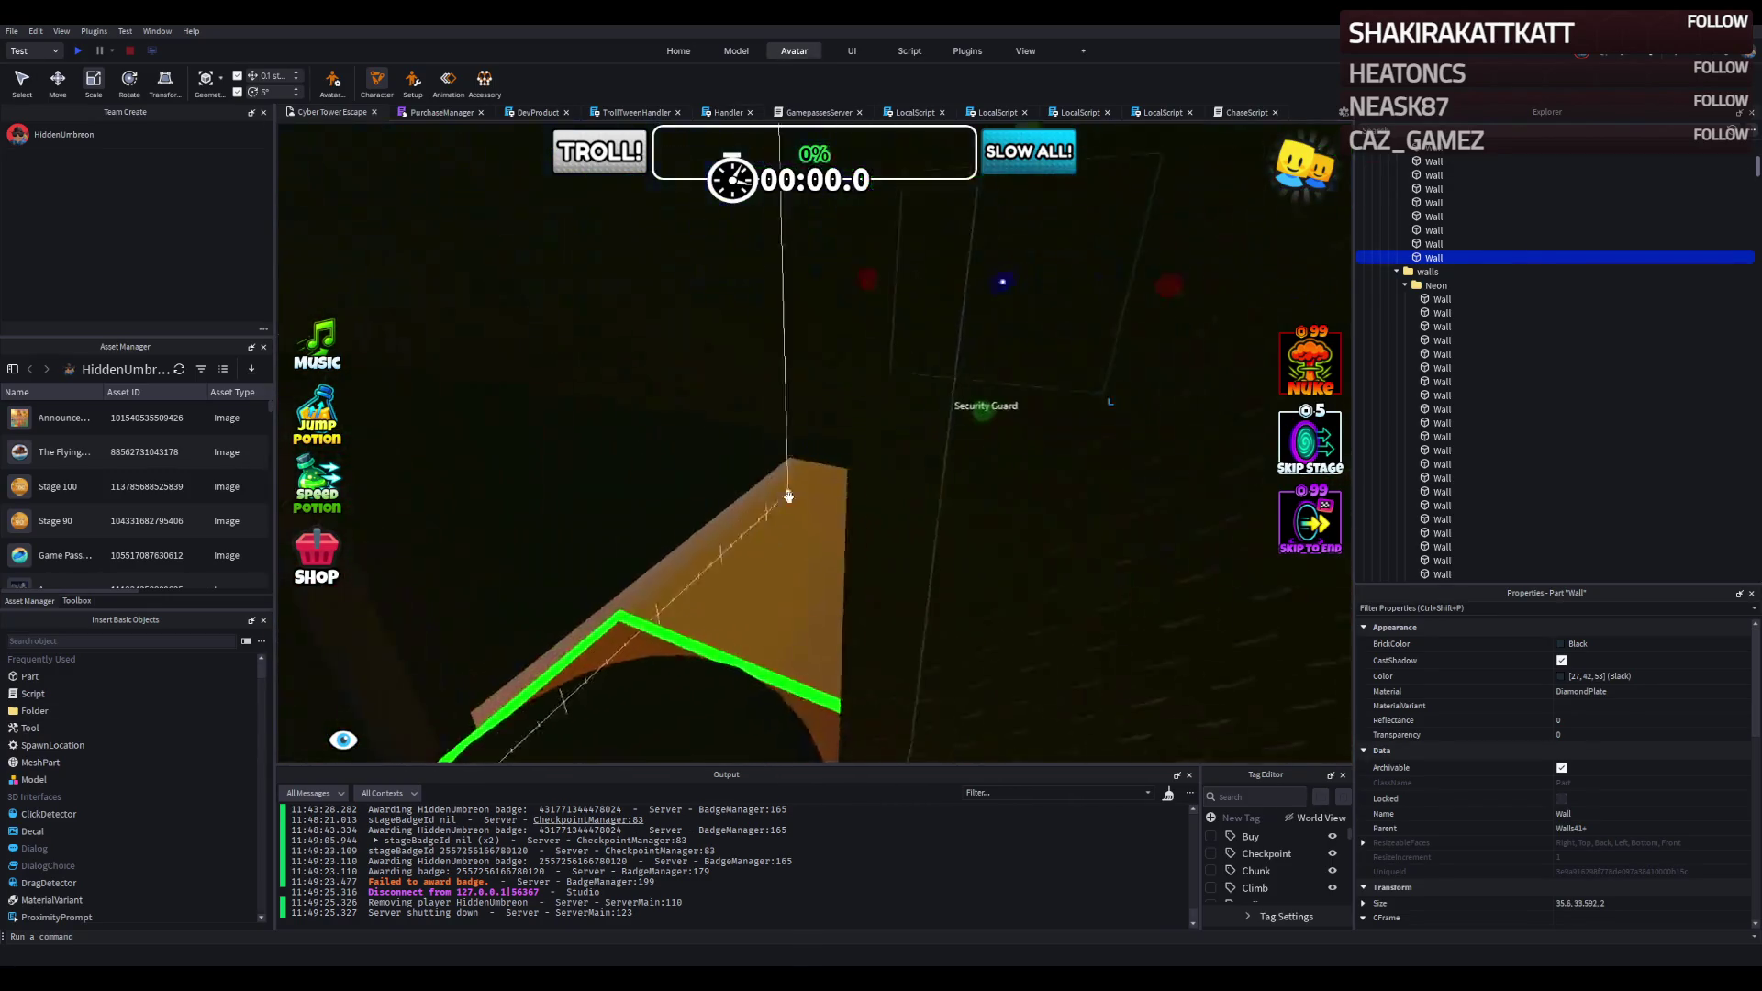
scroll(789, 498, up, 10)
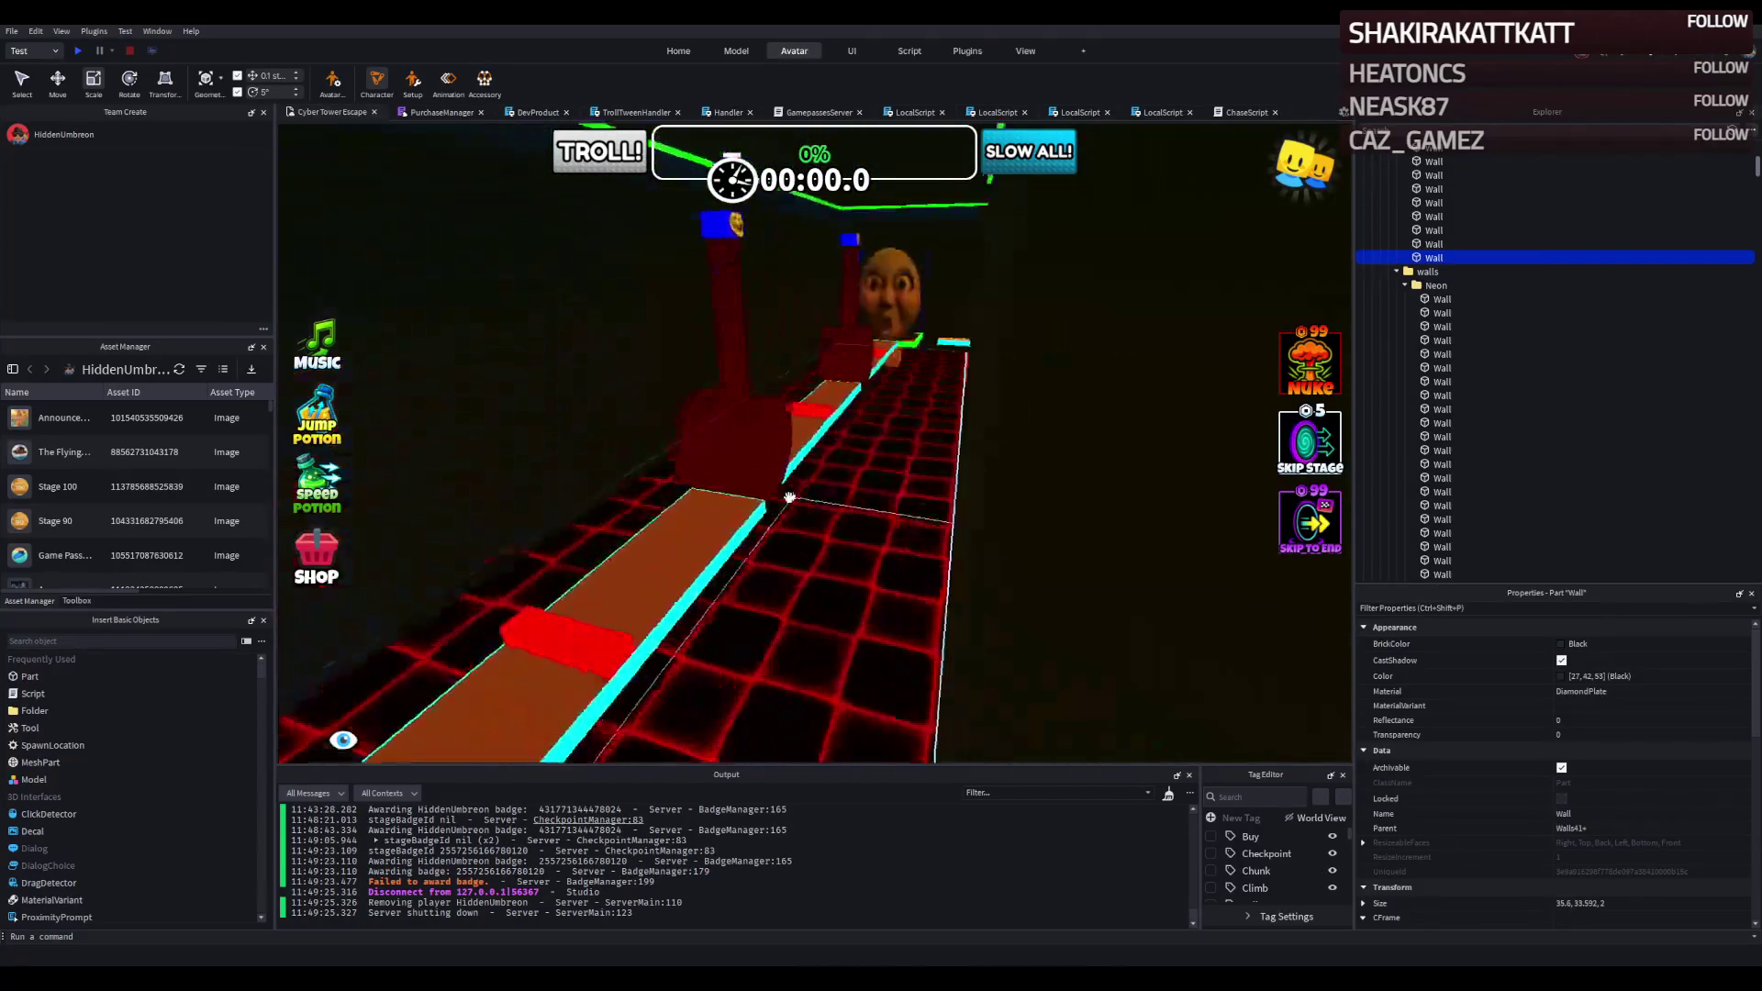
click(776, 498)
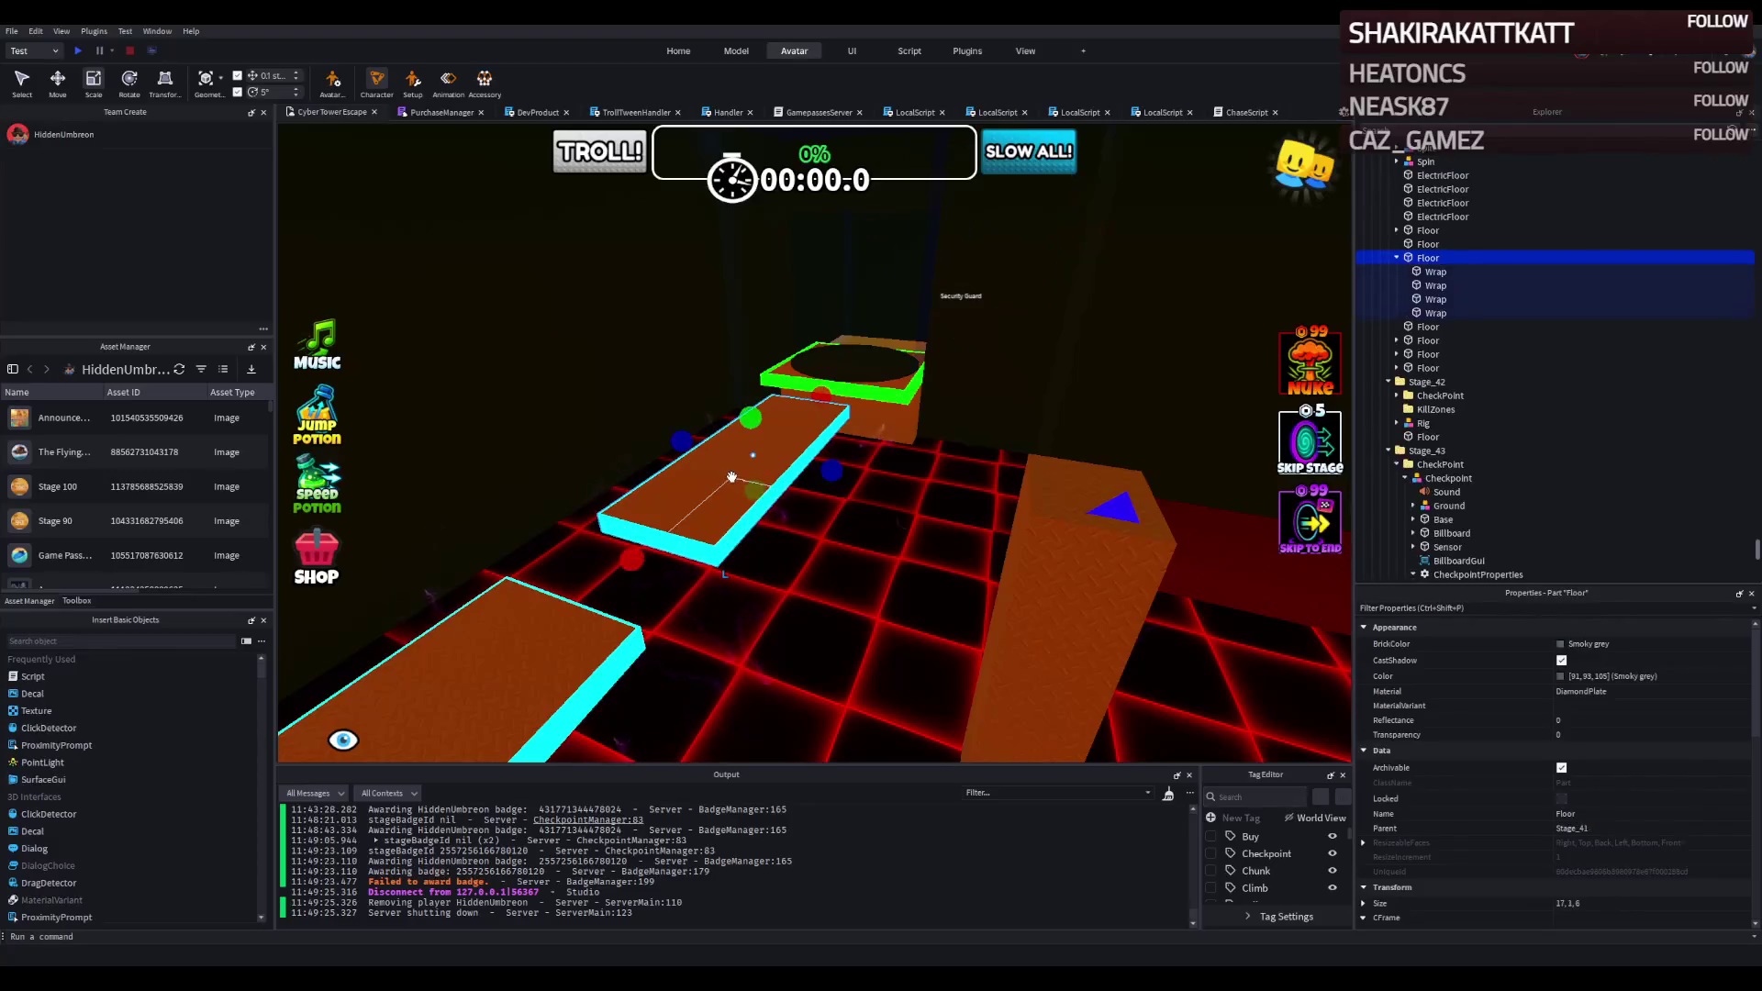
Focus on the floor platform, switch to the Scale tool, and move it into Stage_42.
key(f)
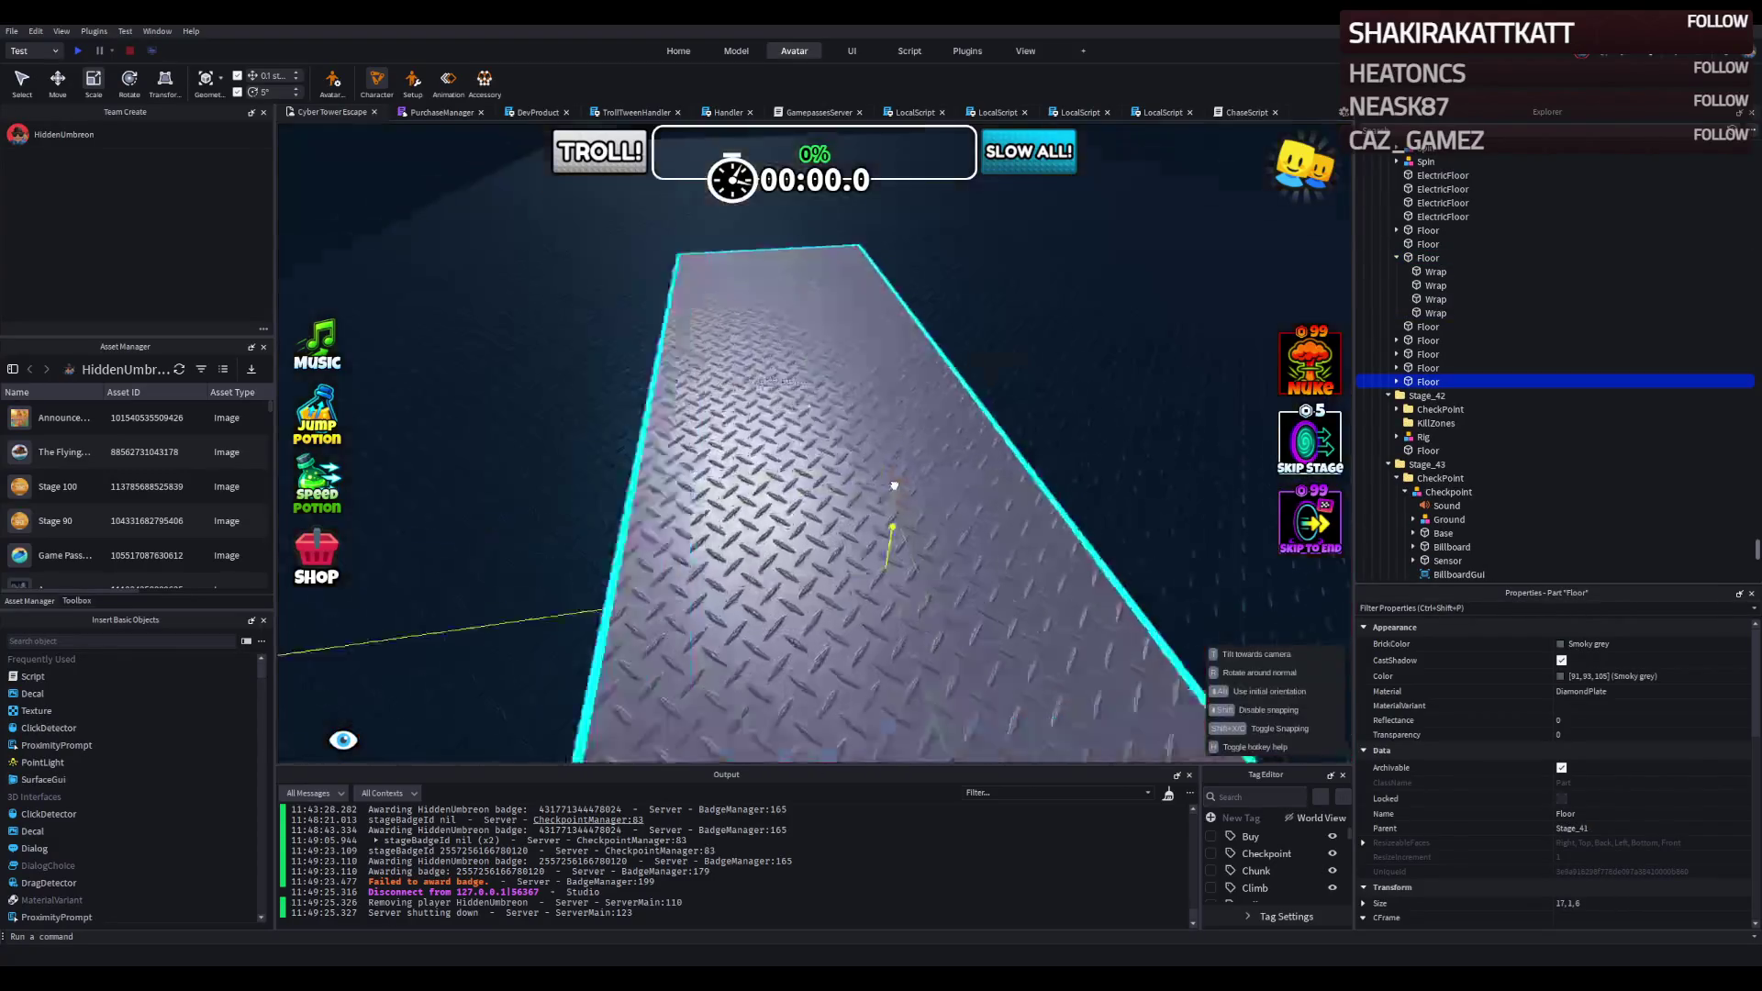
scroll(894, 485, down, 10)
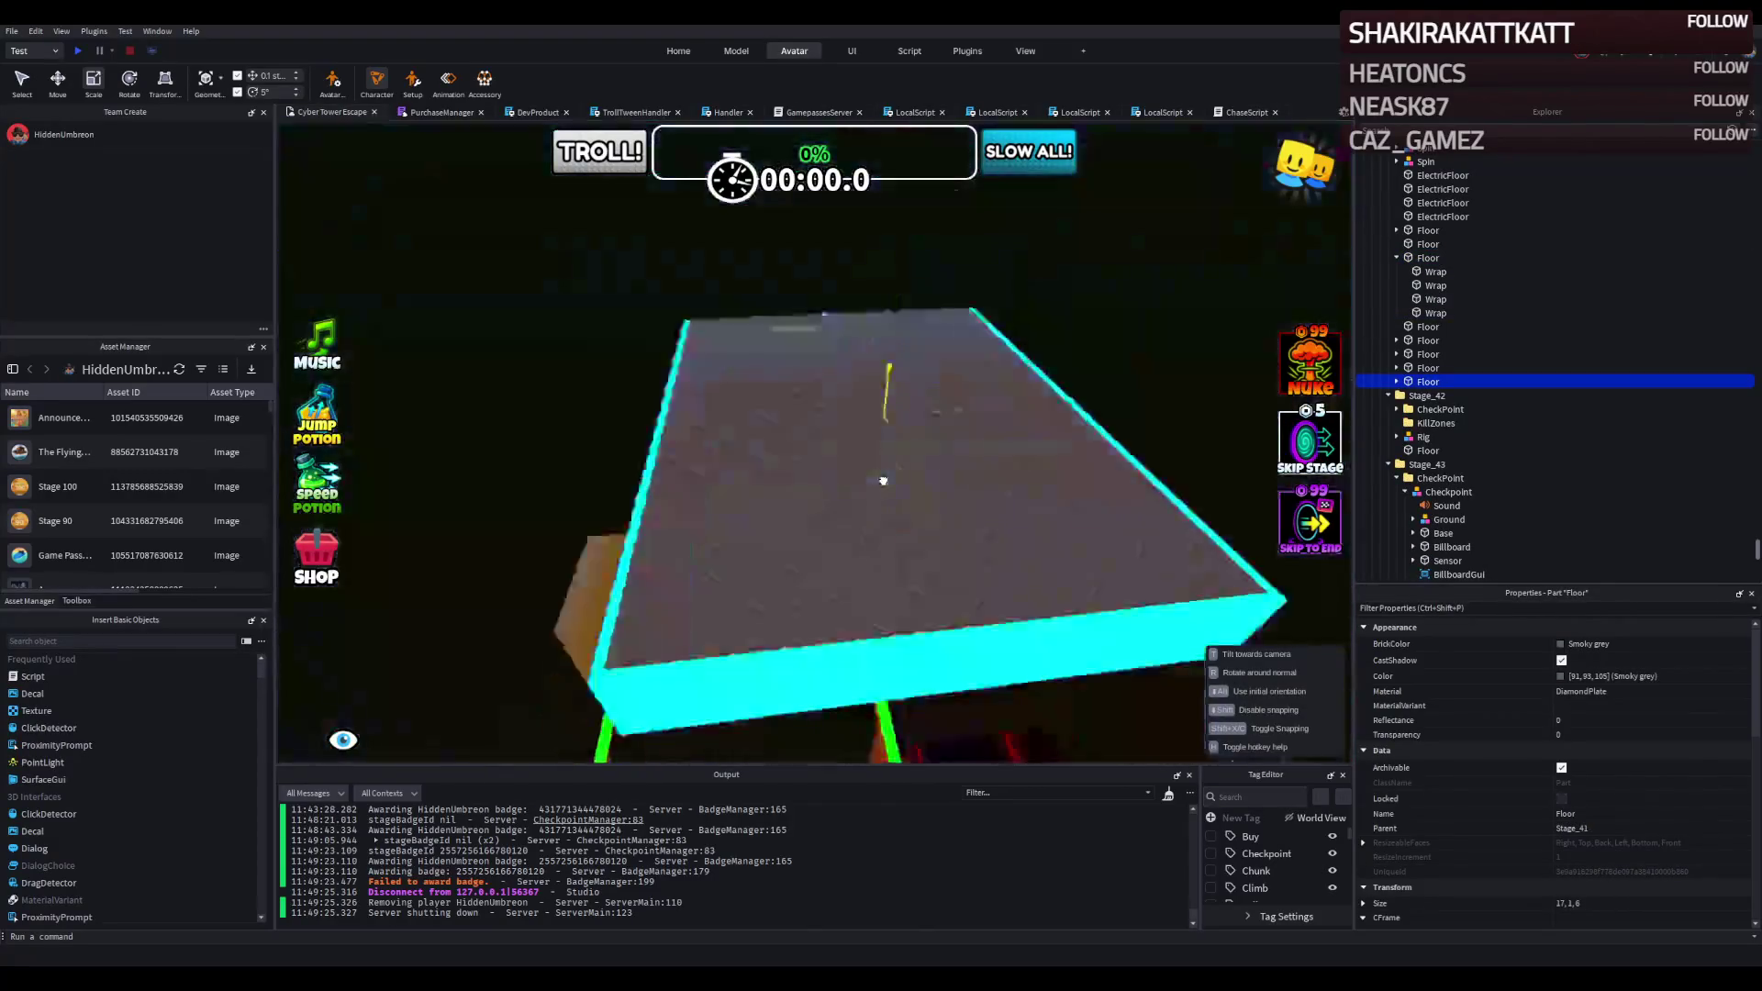
click(884, 479)
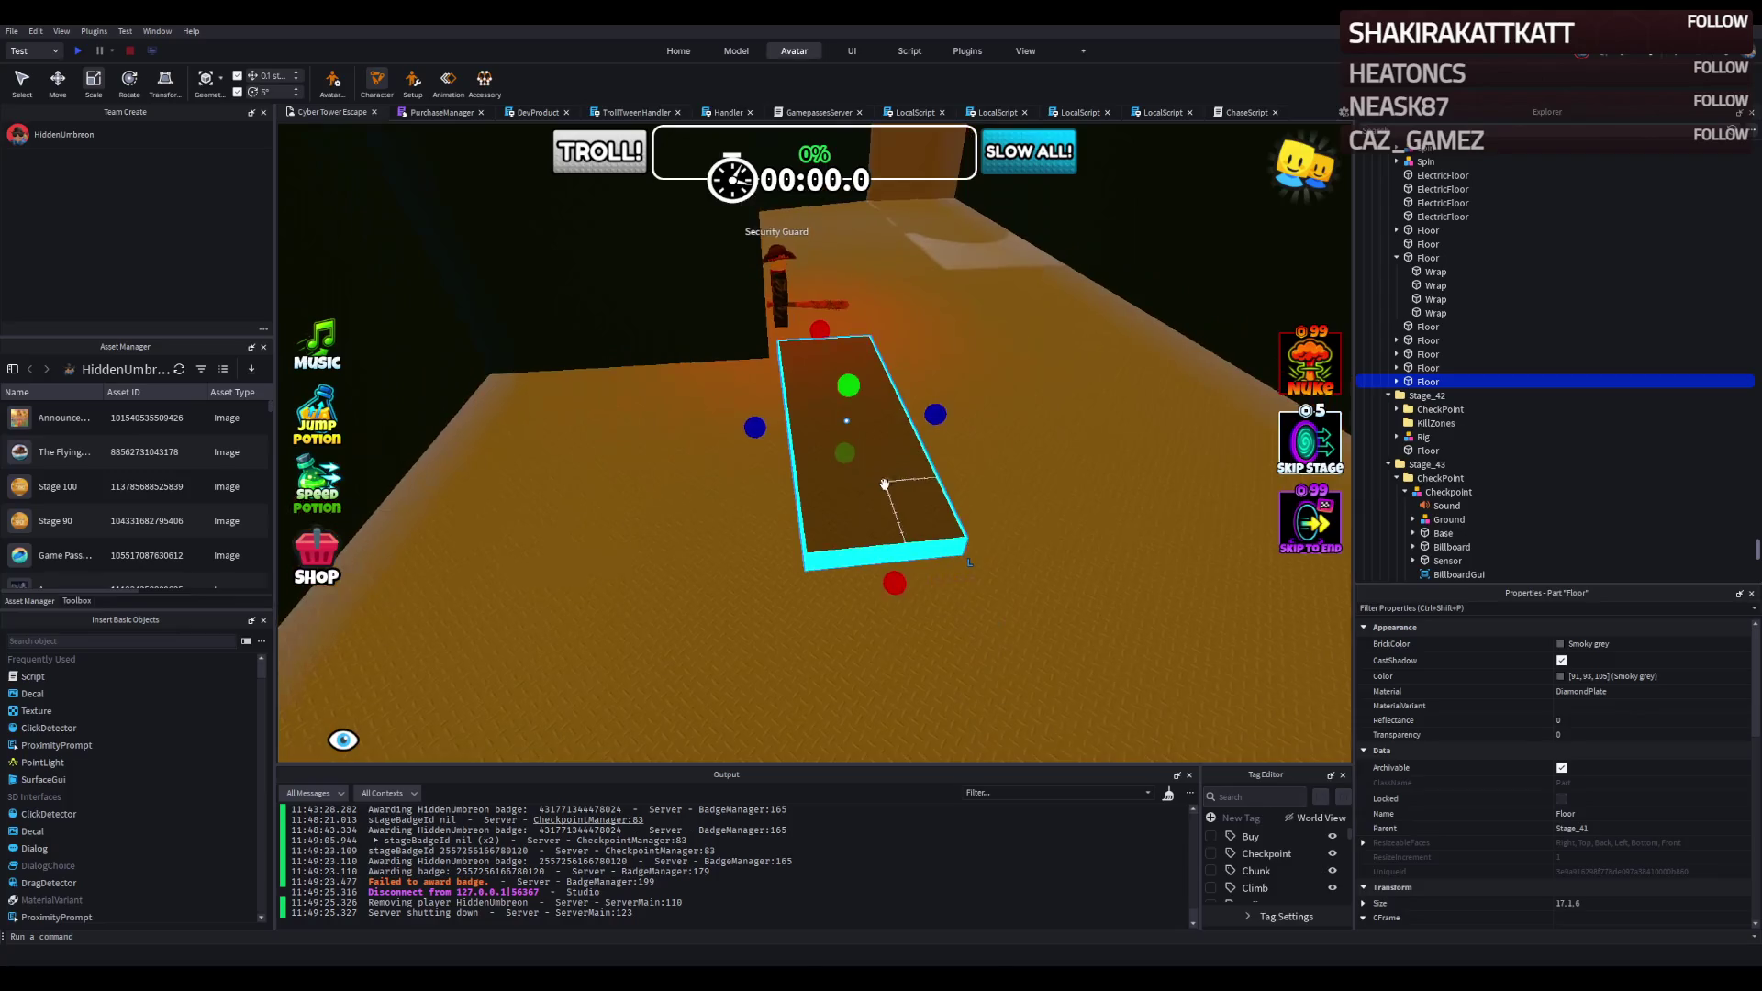
drag(1400, 397, 1400, 396)
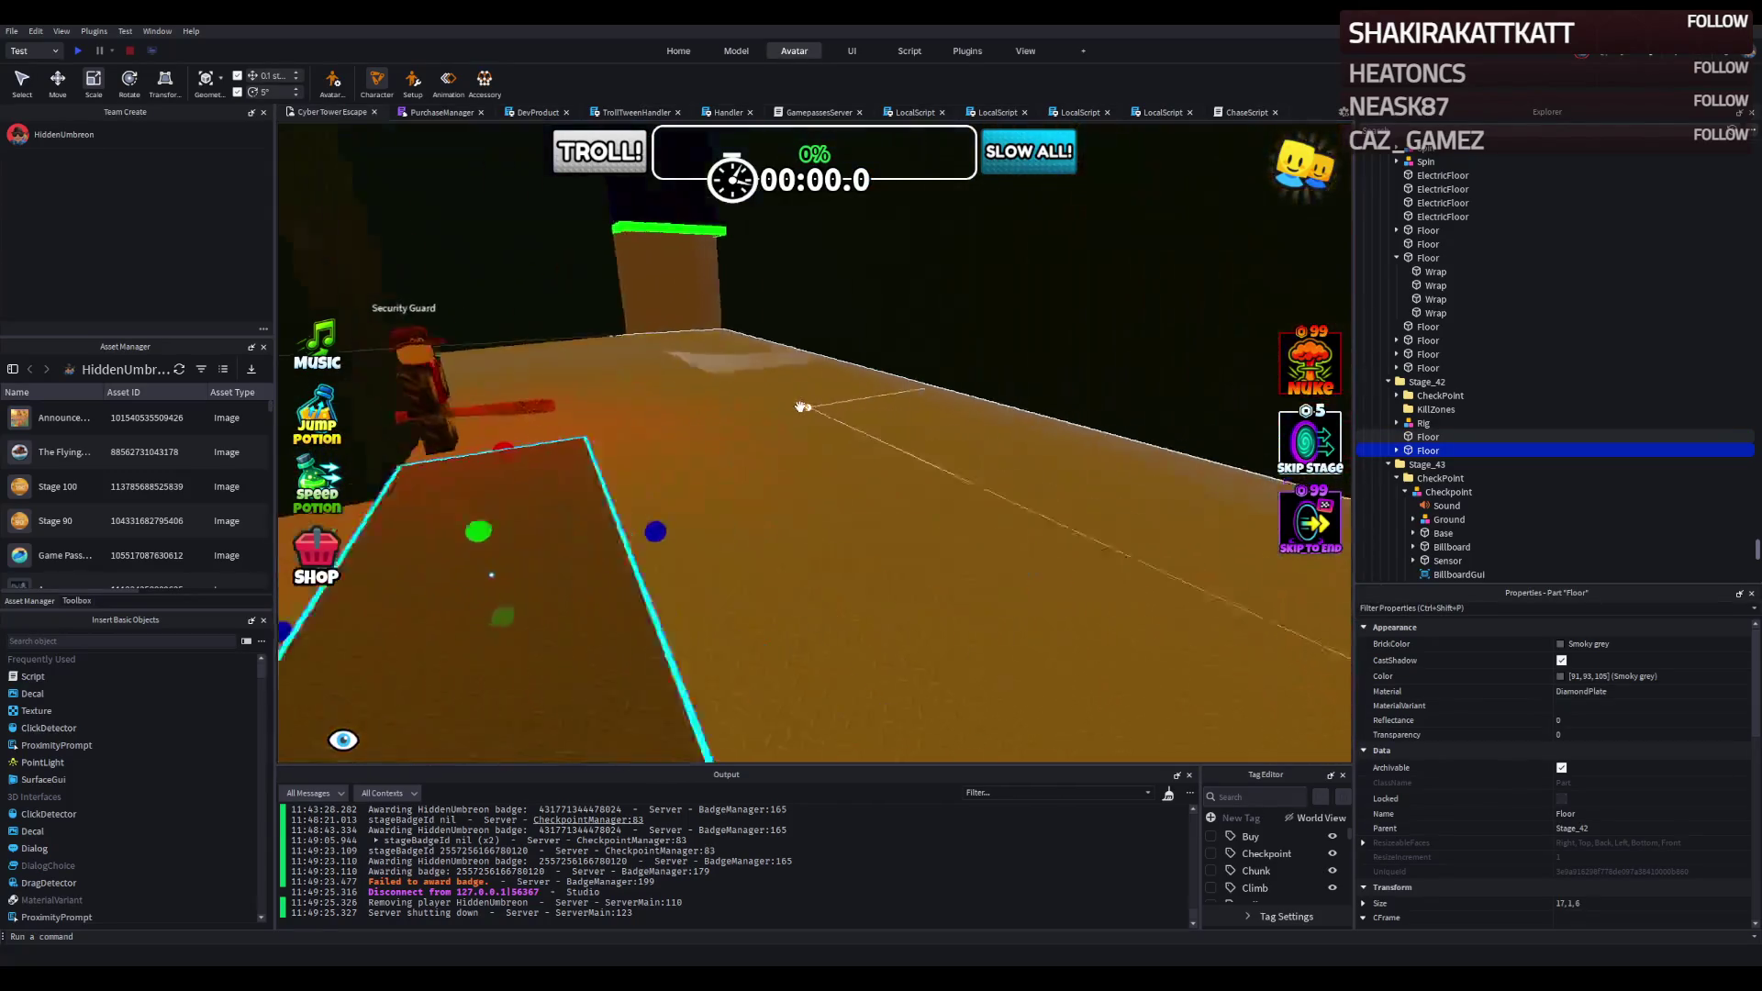
Reposition the Floor platform and delete all of its cyan Wrap edge parts.
mouse_move(803, 407)
mouse_down()
mouse_move(854, 398)
mouse_move(753, 356)
mouse_up()
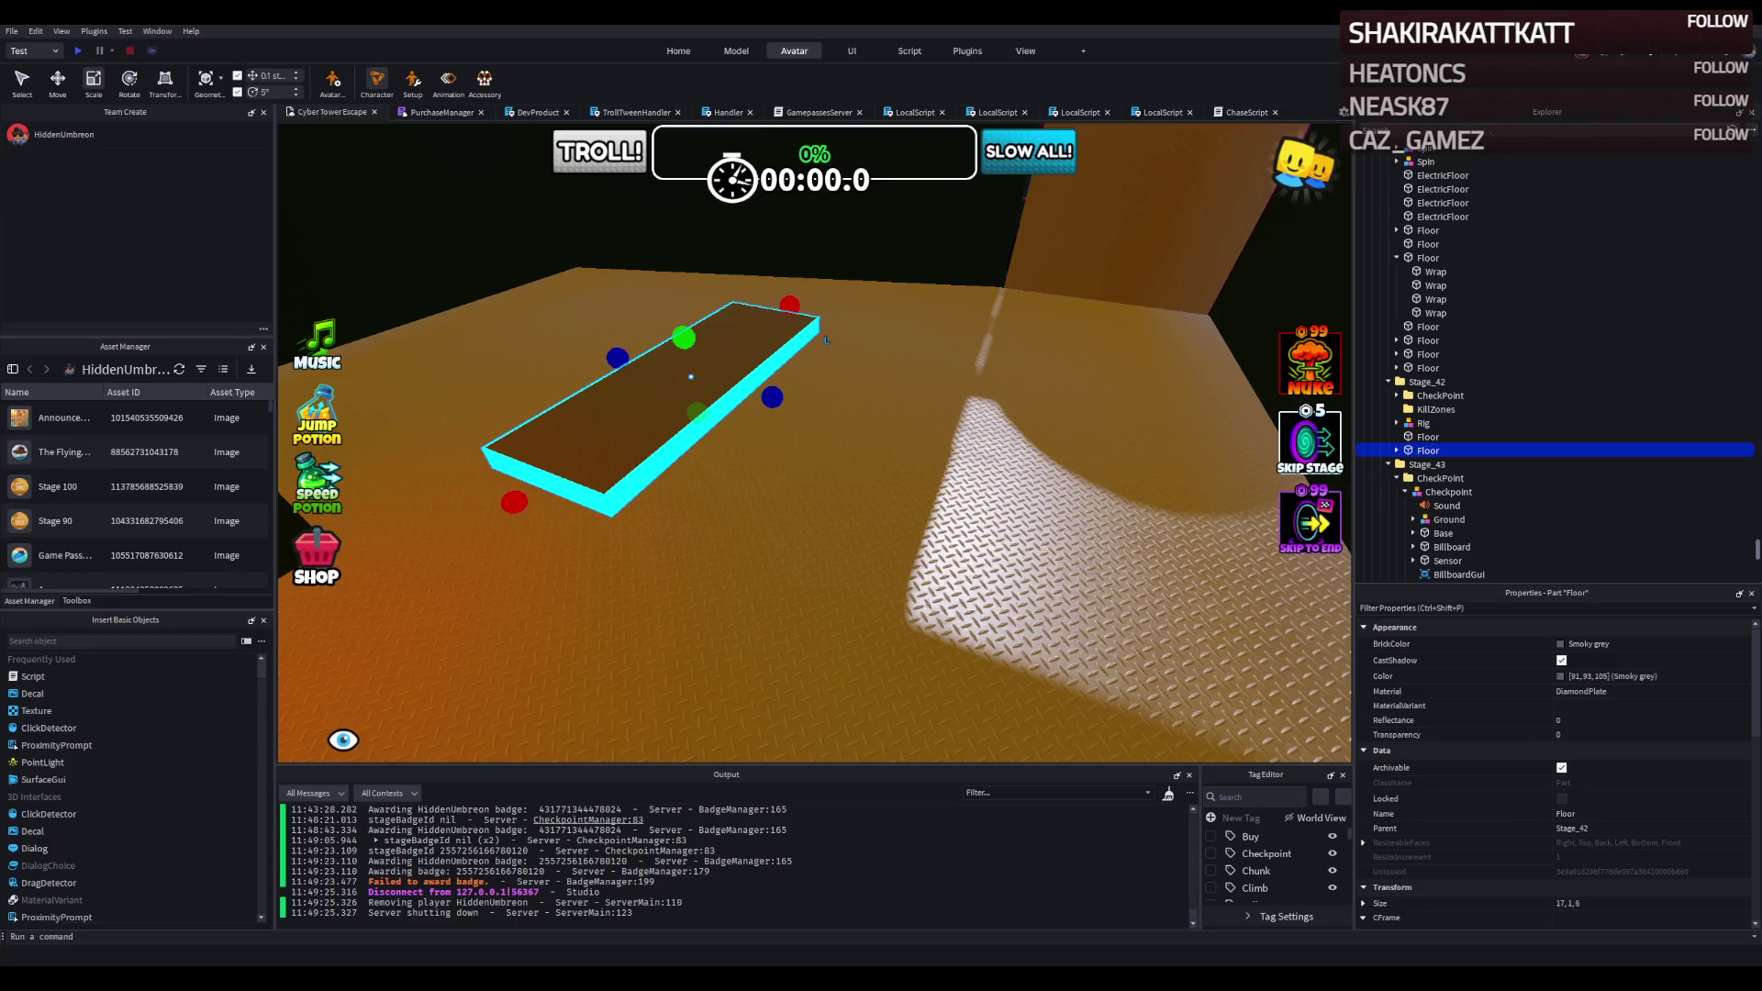
key(w)
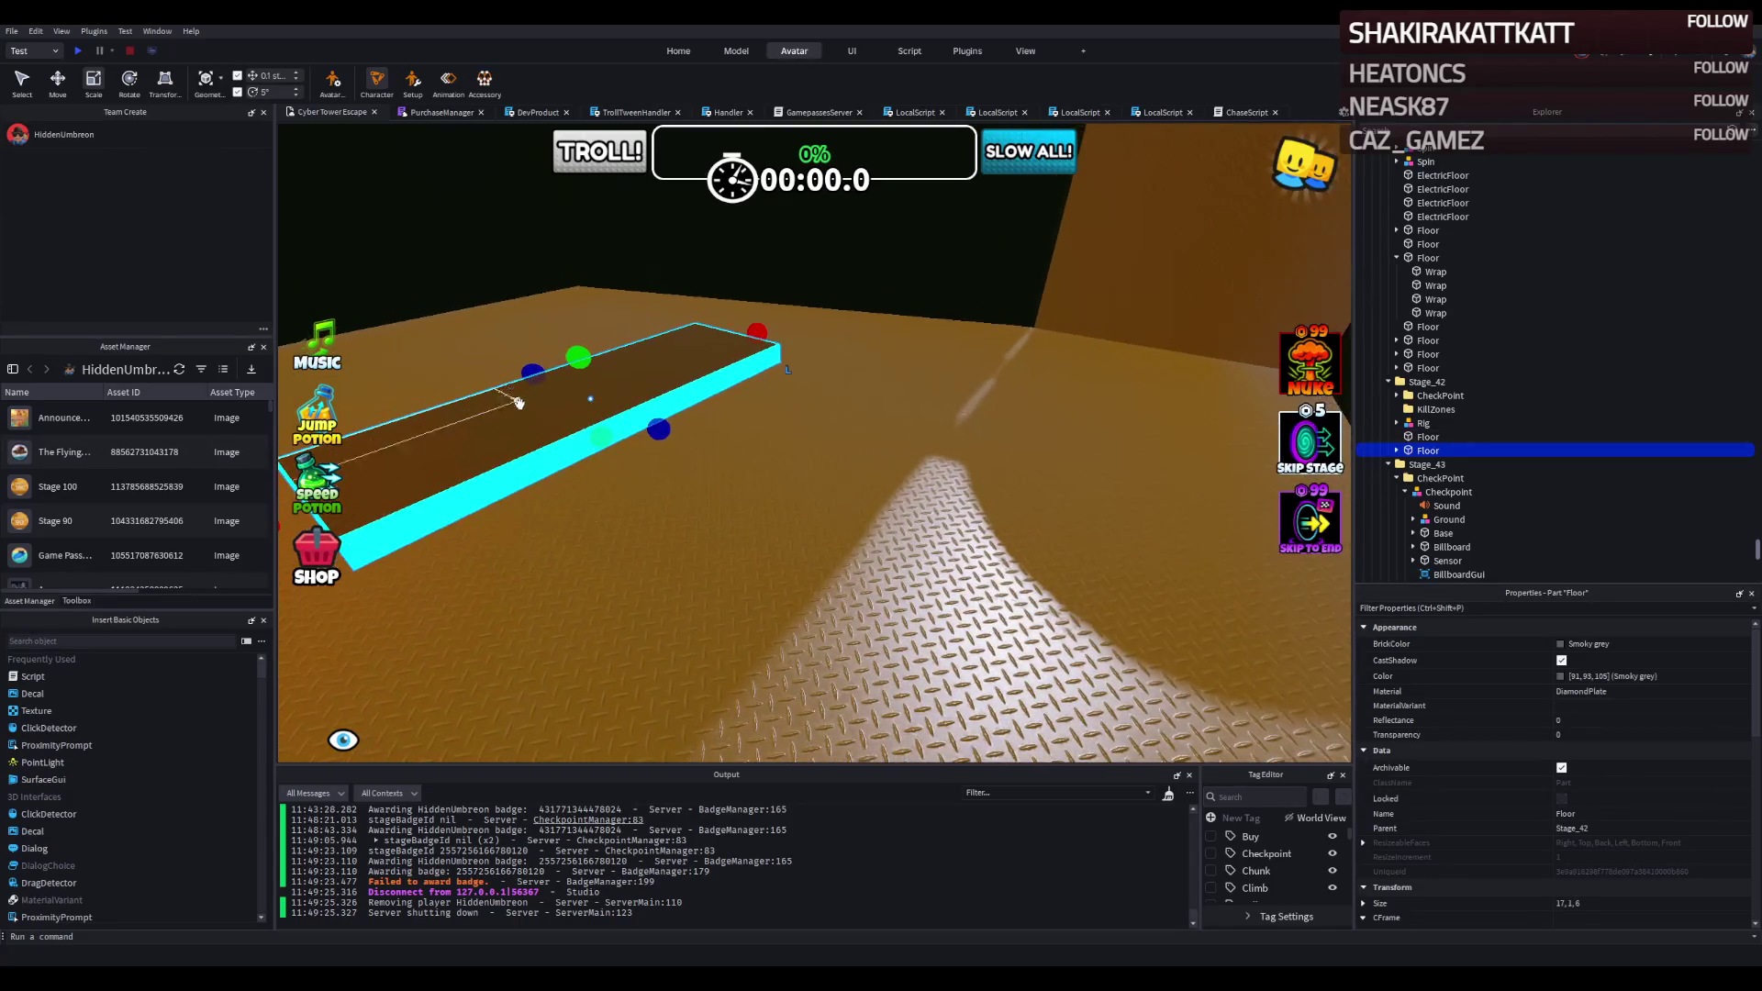
click(519, 402)
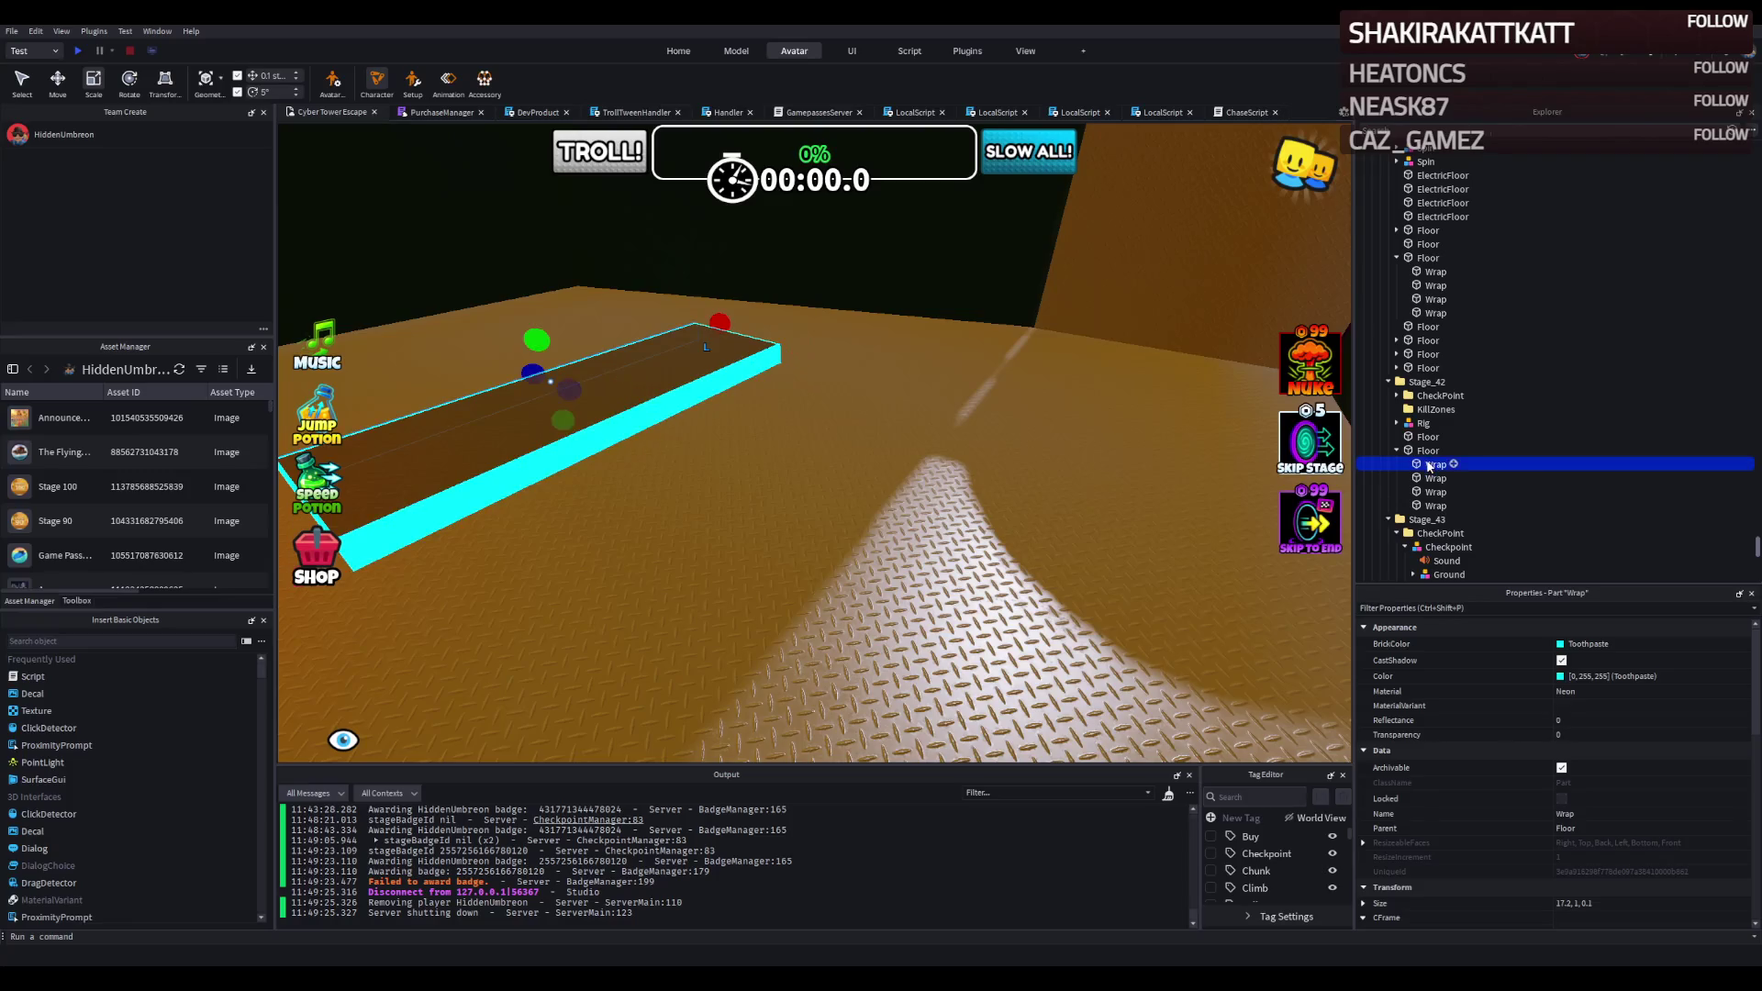
shift+click(1437, 506)
key(Delete)
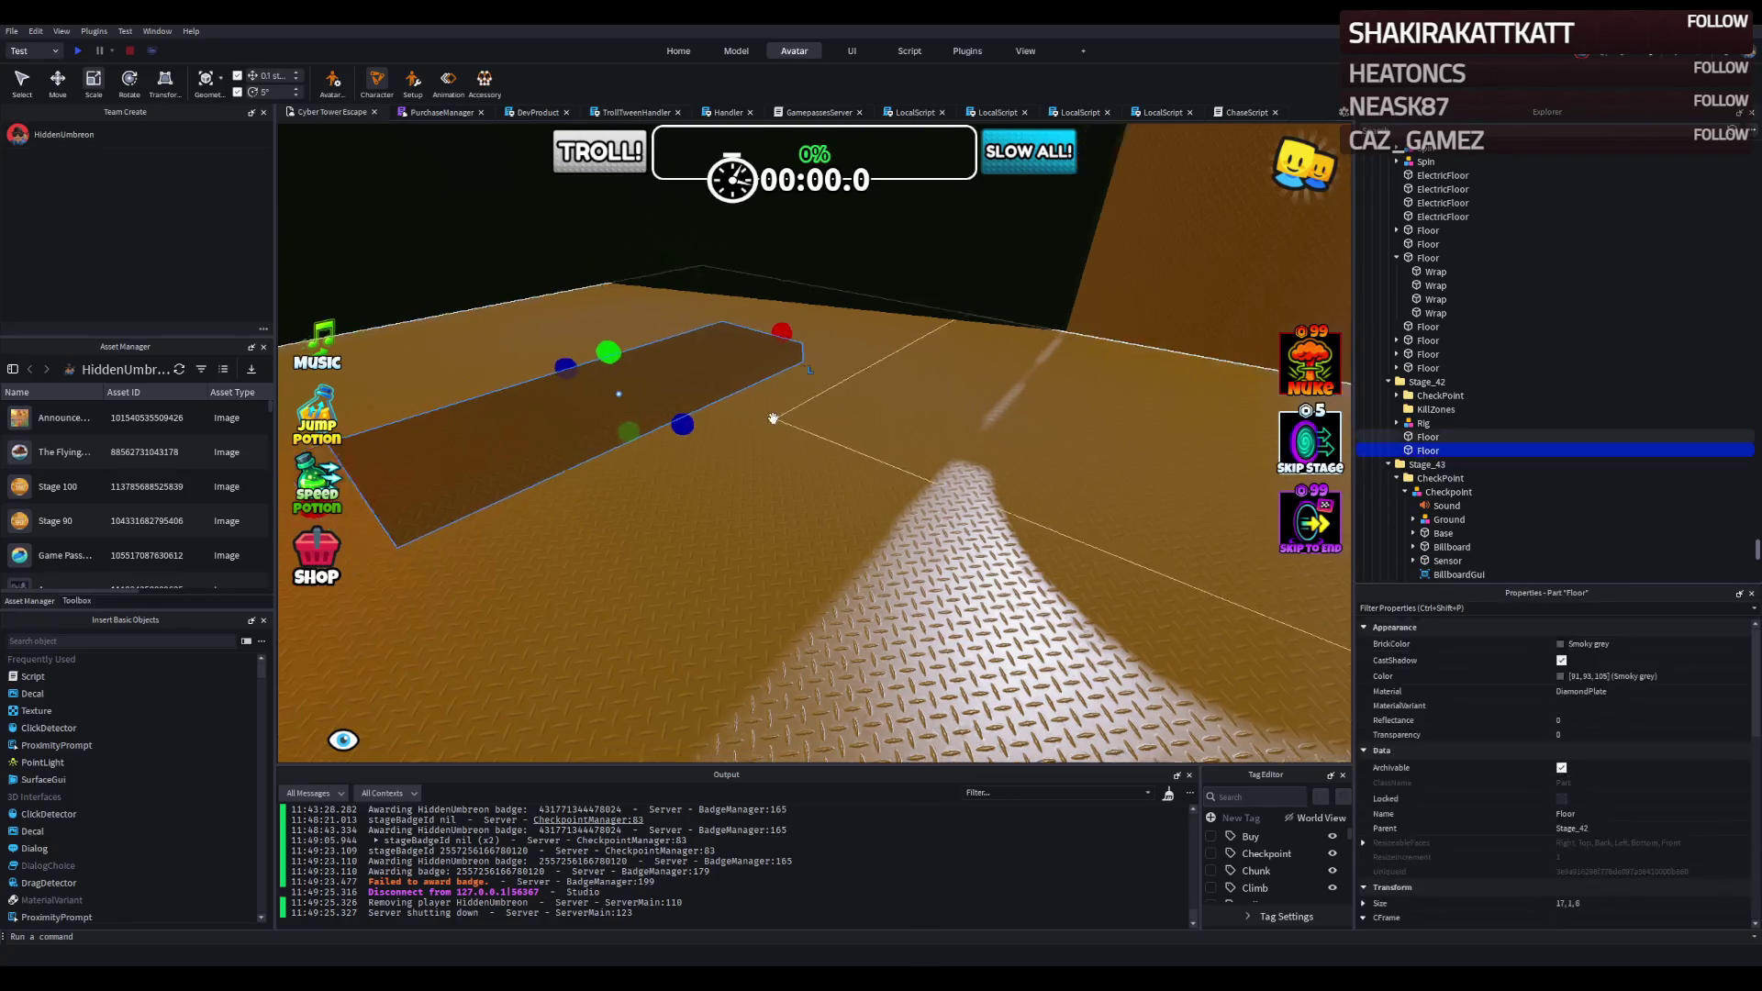
Drag the 17-stud Floor across the baseplate until it rests on the stage 42 floor.
key(f)
mouse_move(703, 431)
mouse_down()
mouse_move(806, 496)
mouse_move(841, 480)
mouse_move(826, 441)
mouse_up()
scroll(823, 443, up, 5)
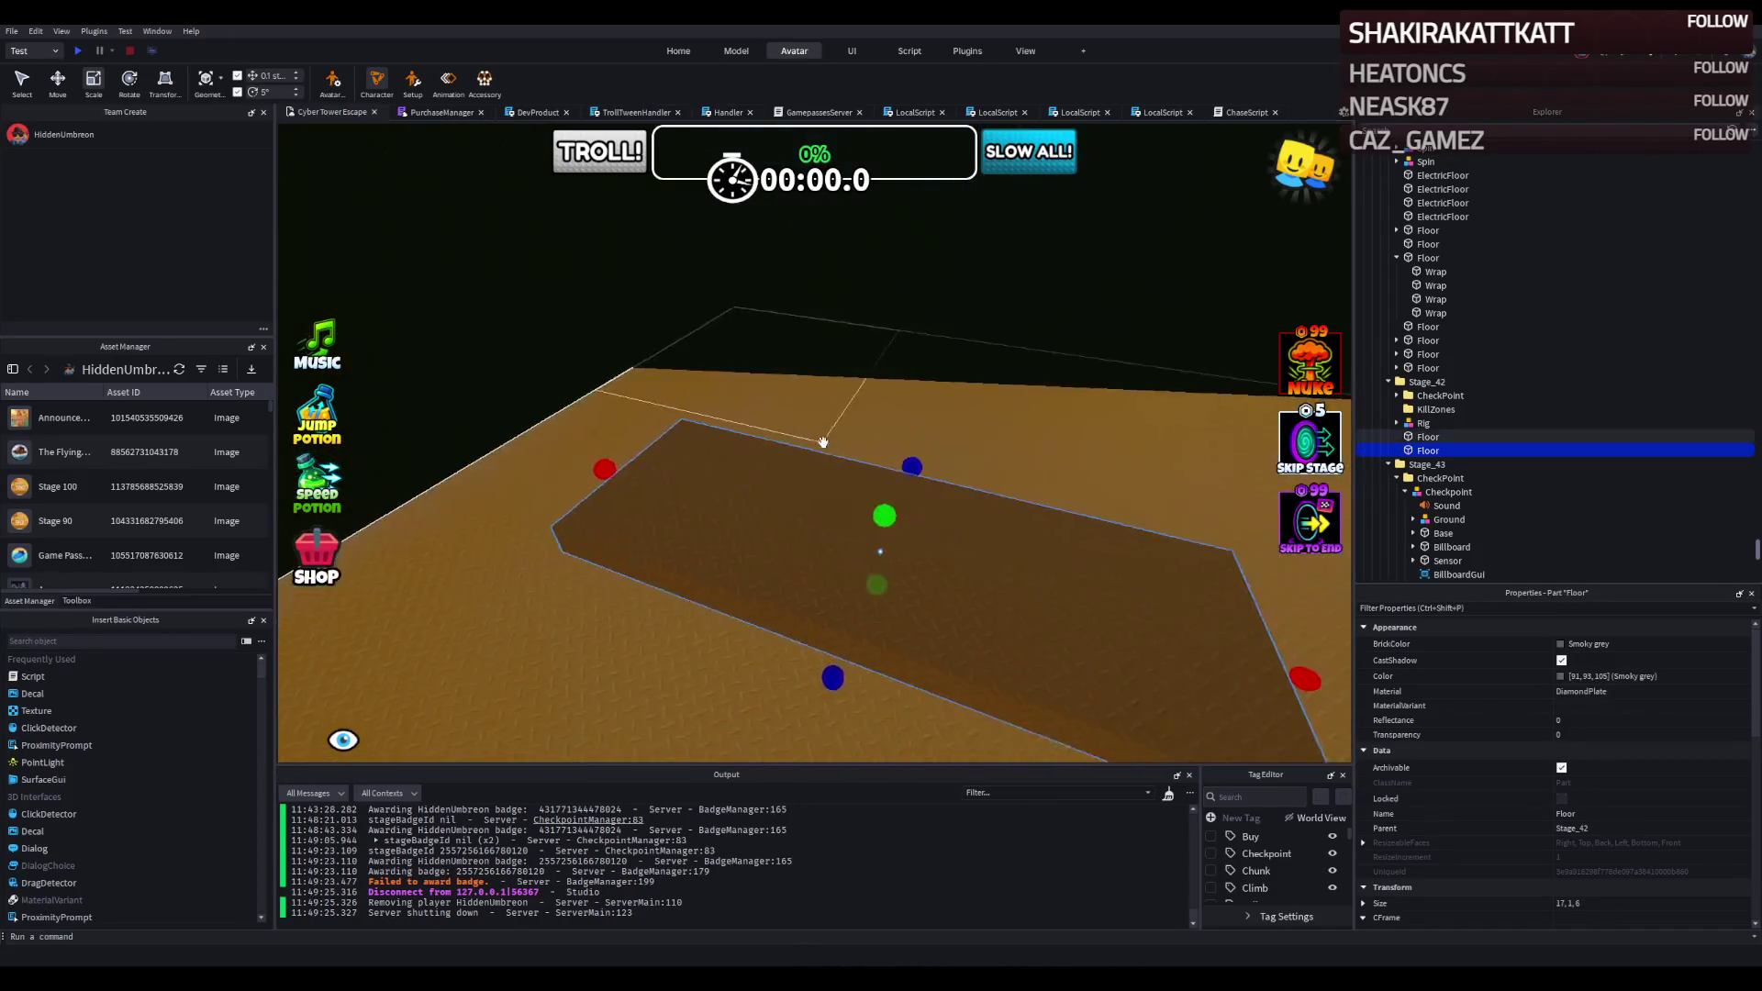
scroll(824, 443, down, 3)
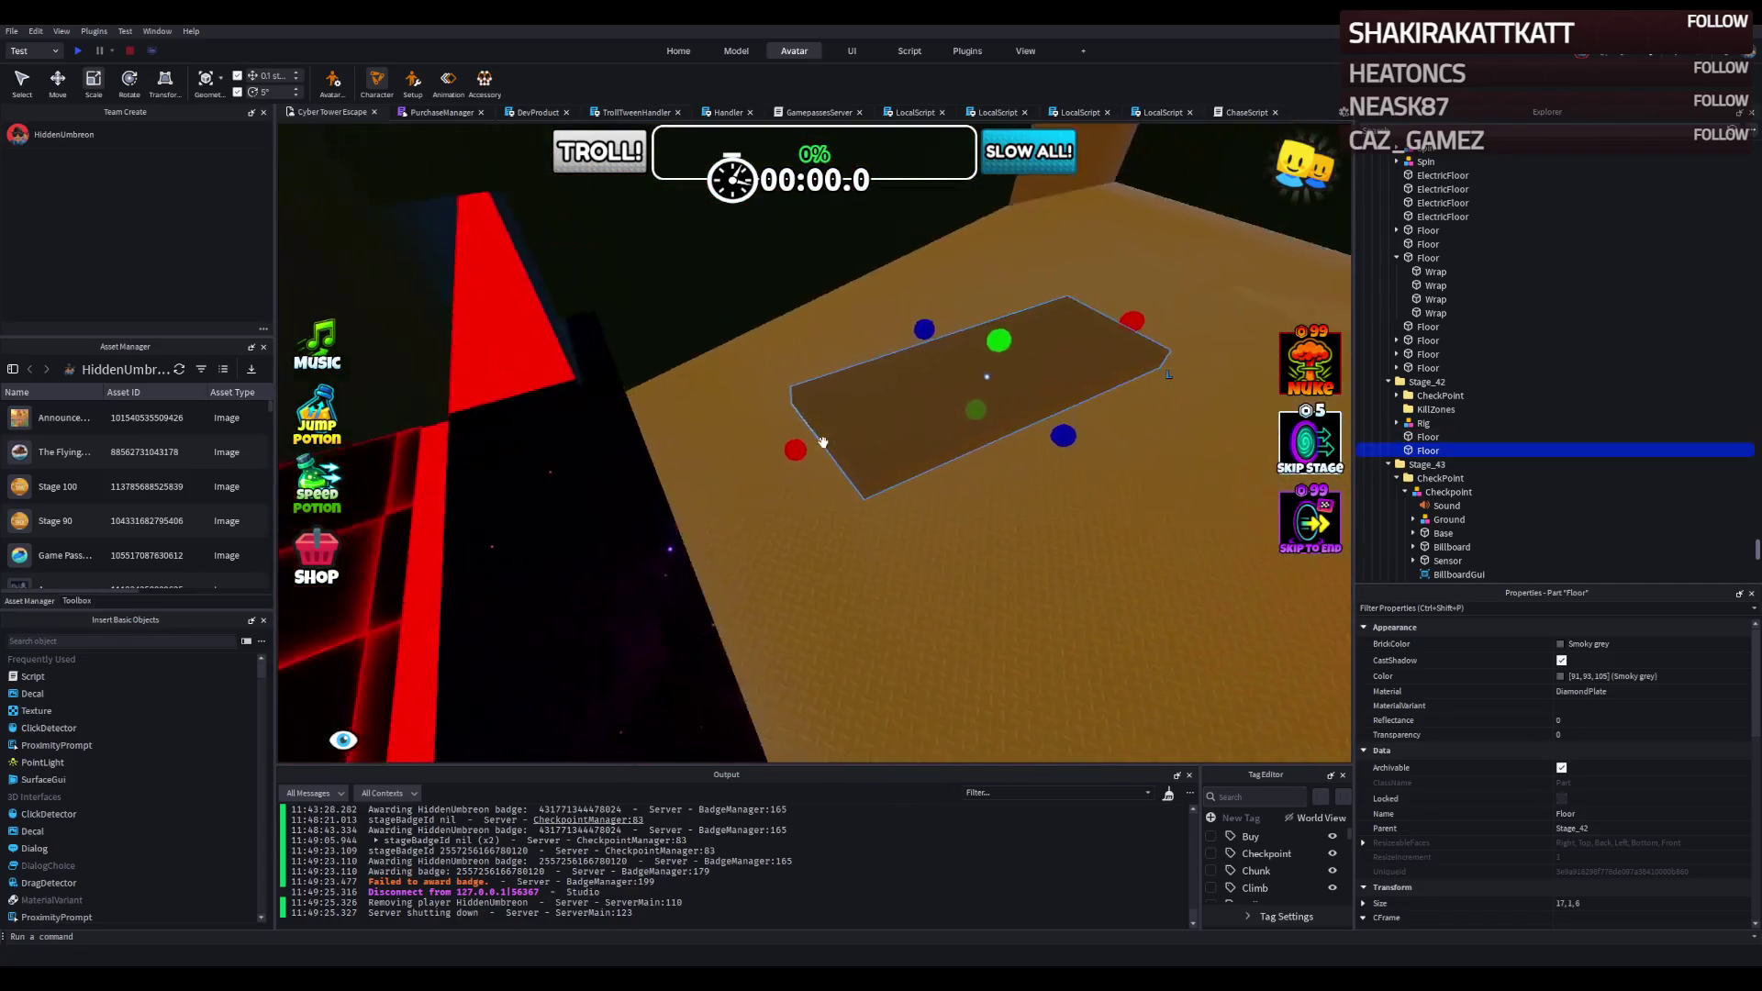
scroll(823, 443, up, 4)
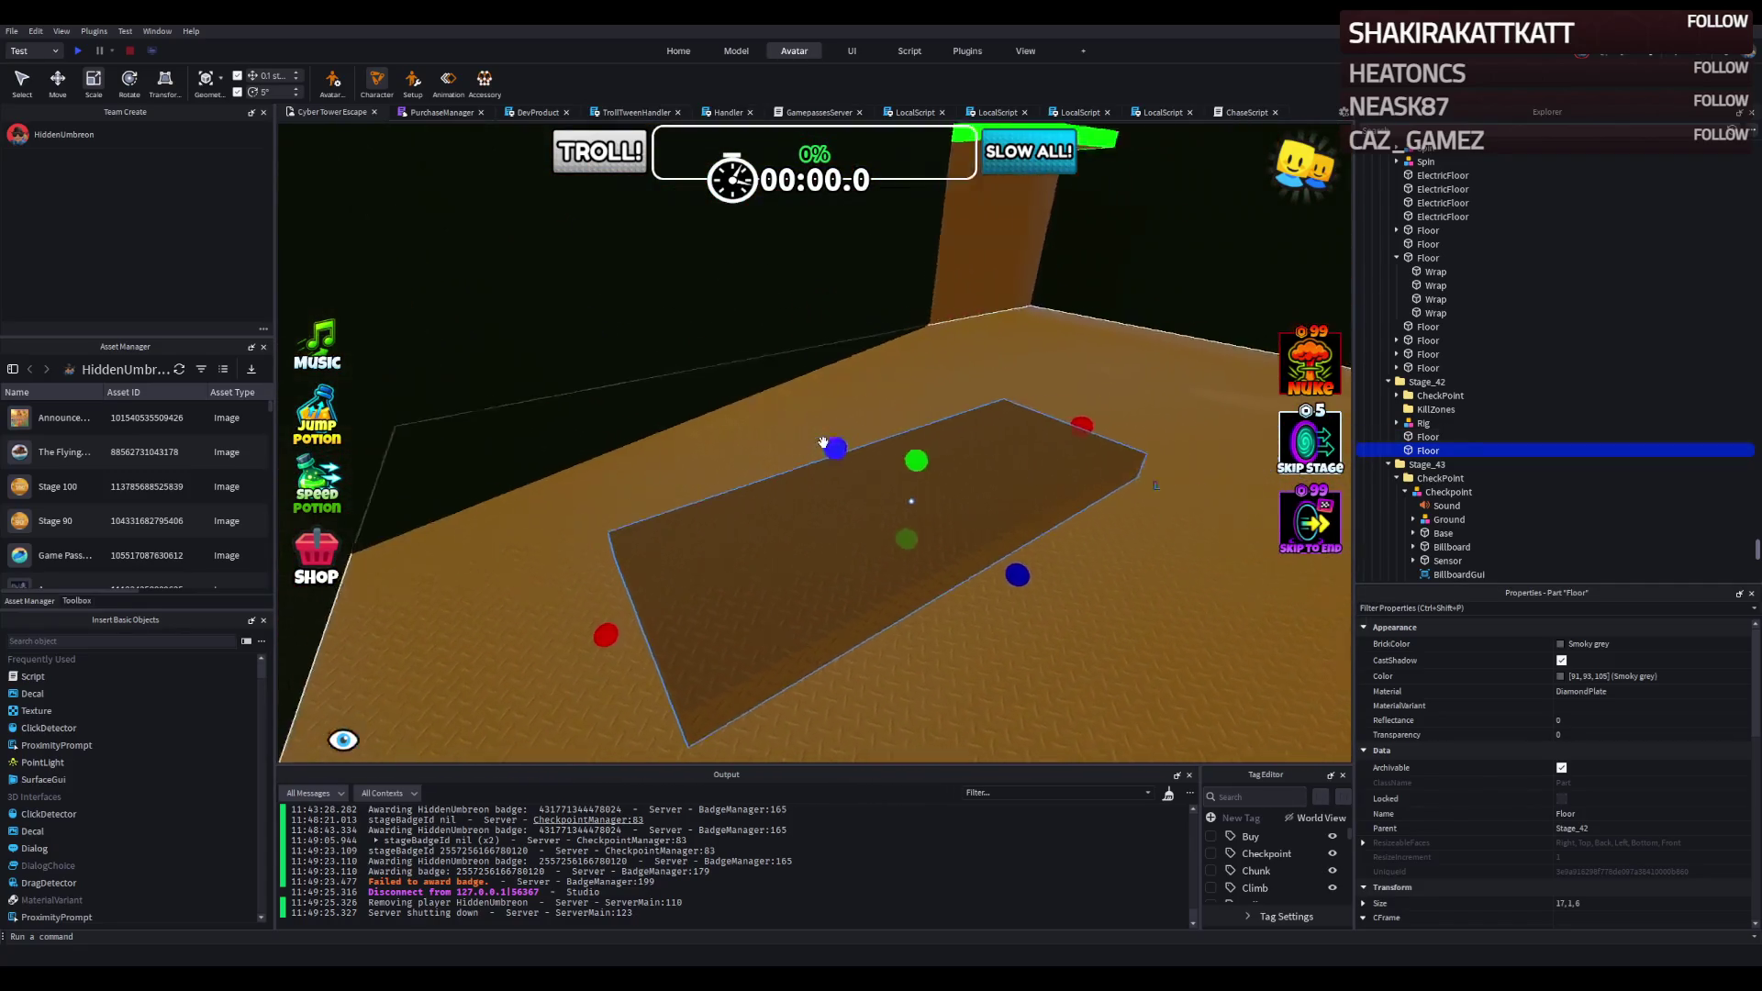
scroll(824, 443, up, 3)
drag(832, 606, 617, 466)
scroll(617, 464, up, 3)
scroll(617, 464, down, 5)
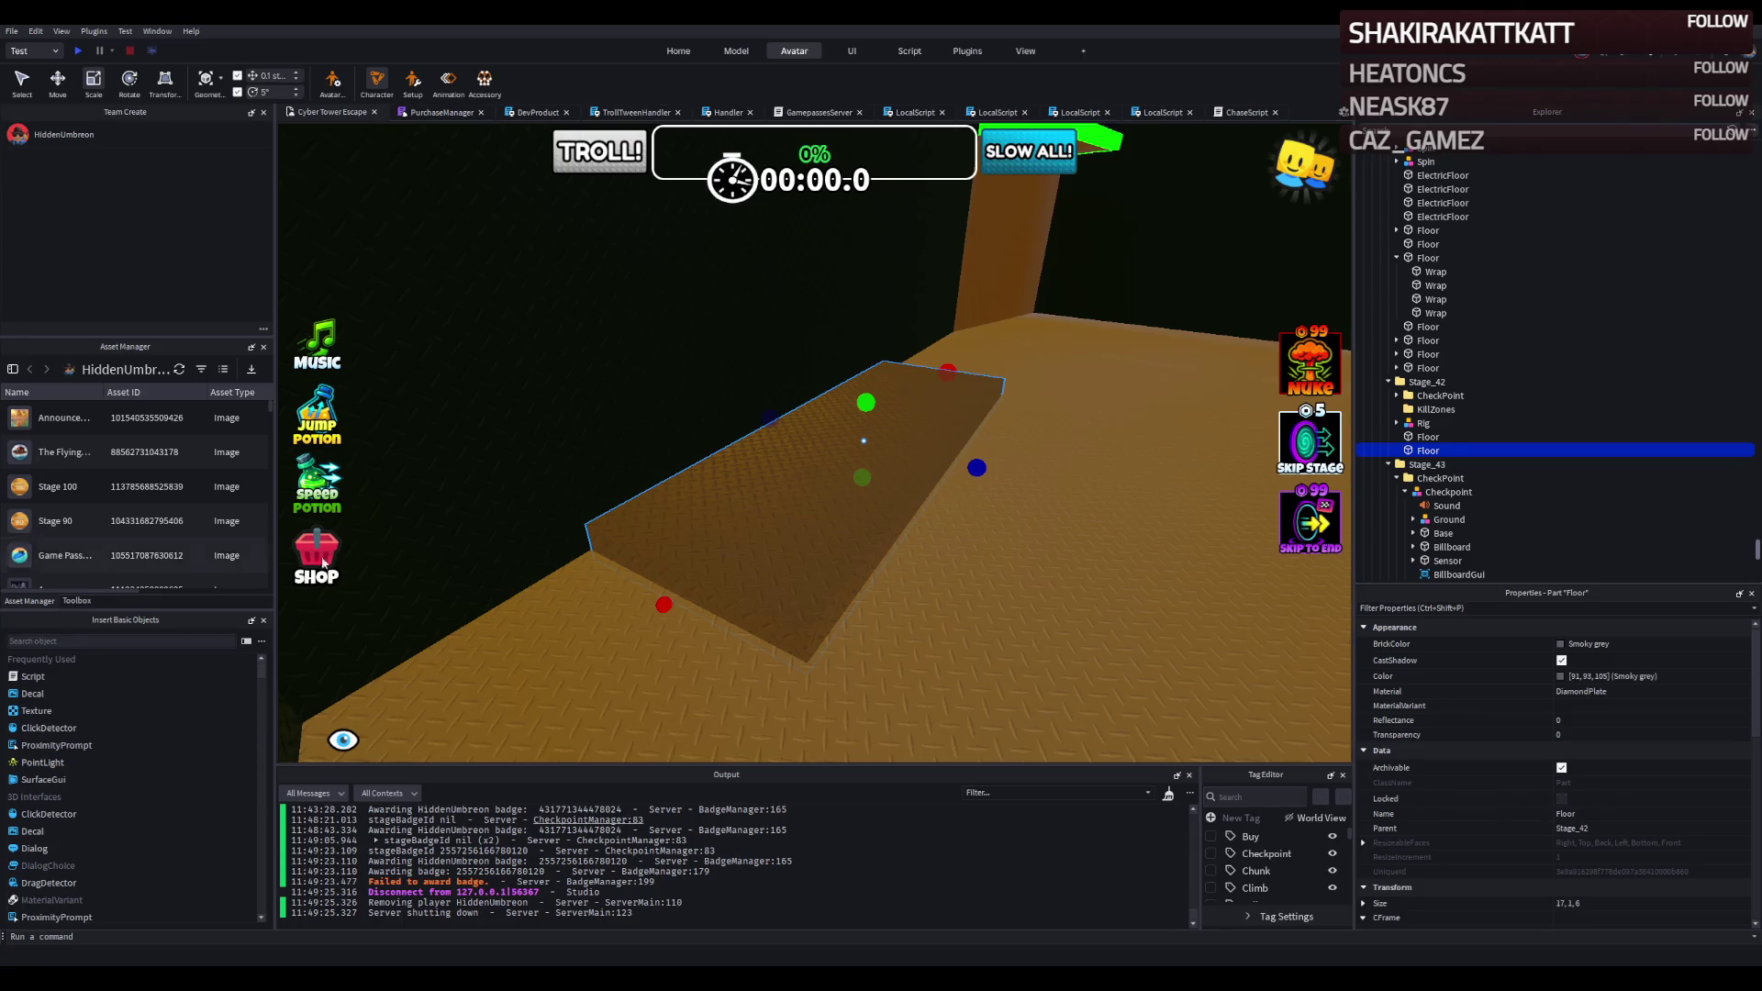
scroll(743, 483, up, 1)
scroll(743, 483, up, 2)
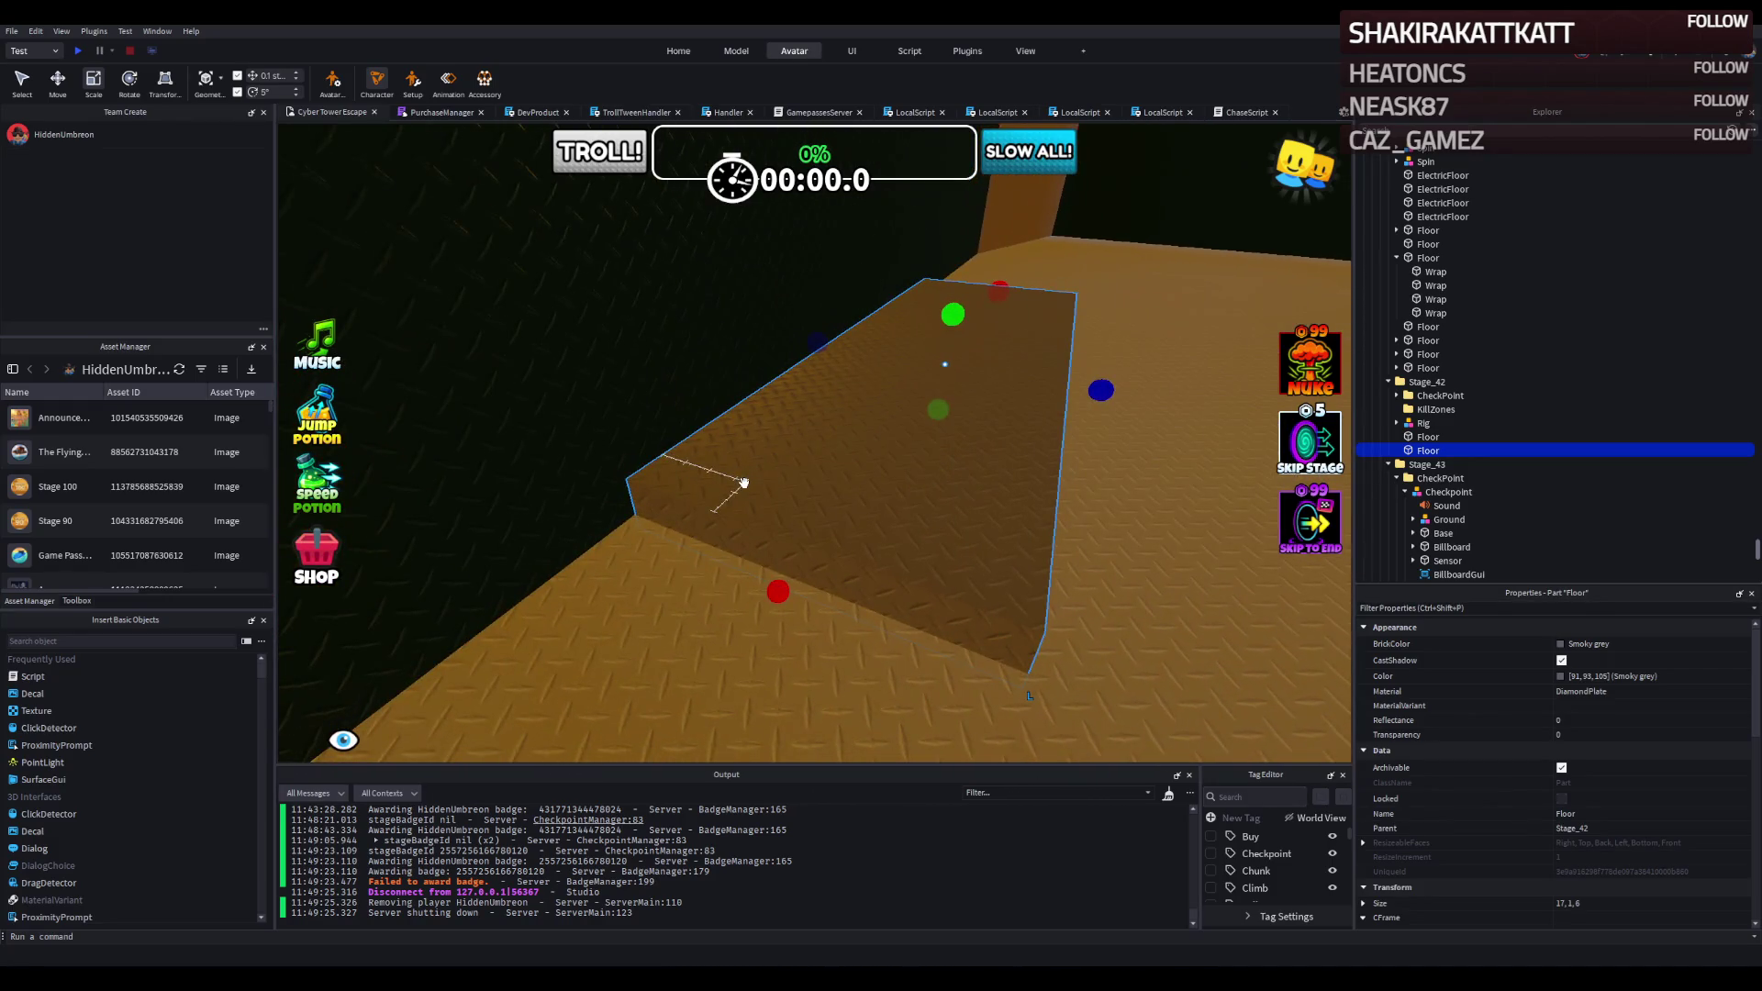
scroll(743, 483, up, 1)
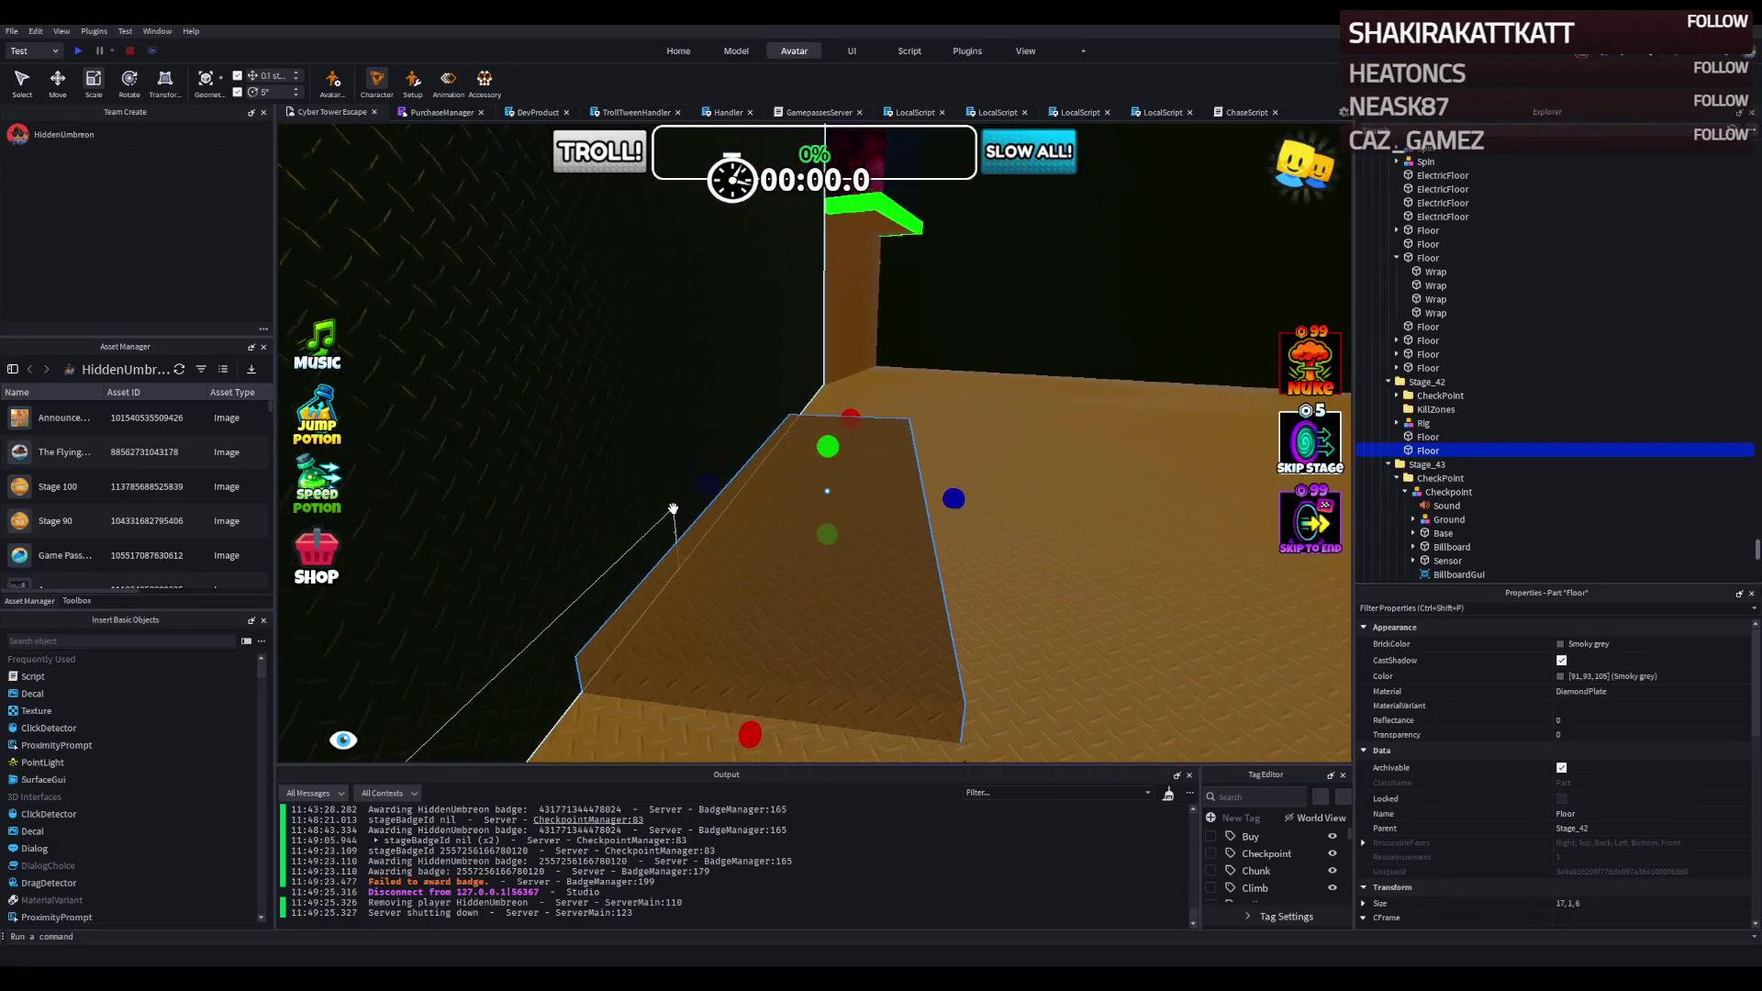
mouse_move(671, 509)
mouse_down()
mouse_move(617, 449)
mouse_move(566, 437)
mouse_up()
scroll(569, 431, down, 5)
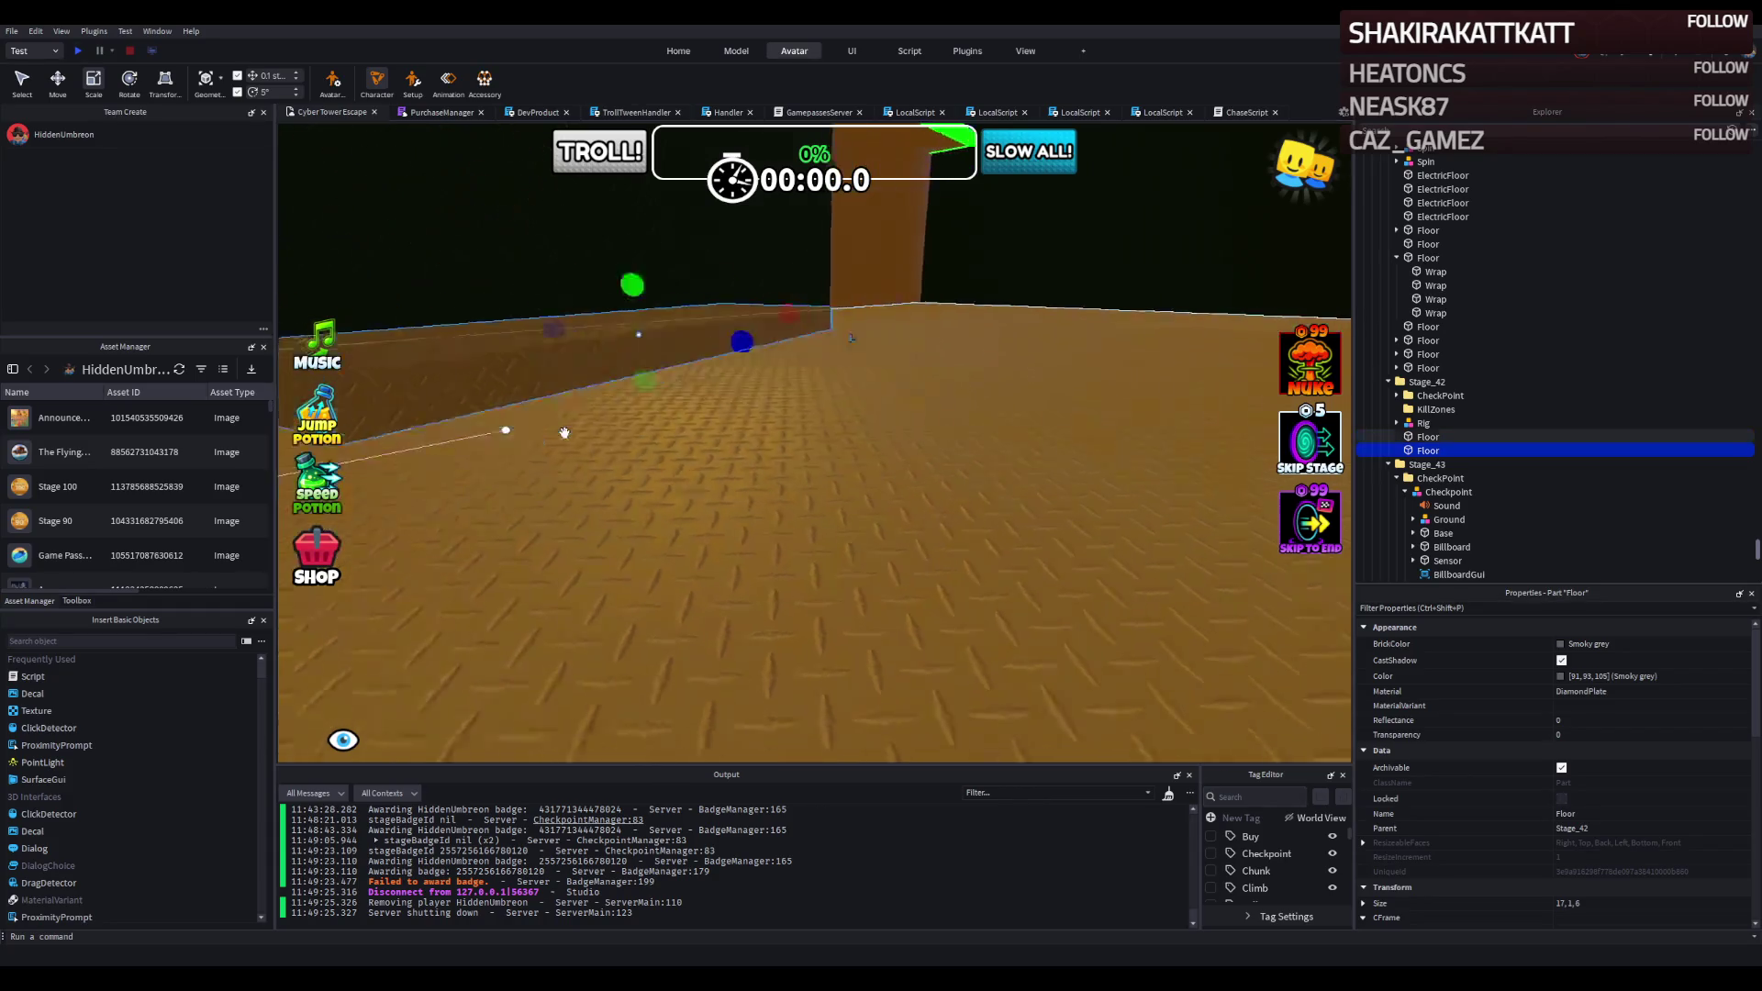
scroll(562, 432, up, 3)
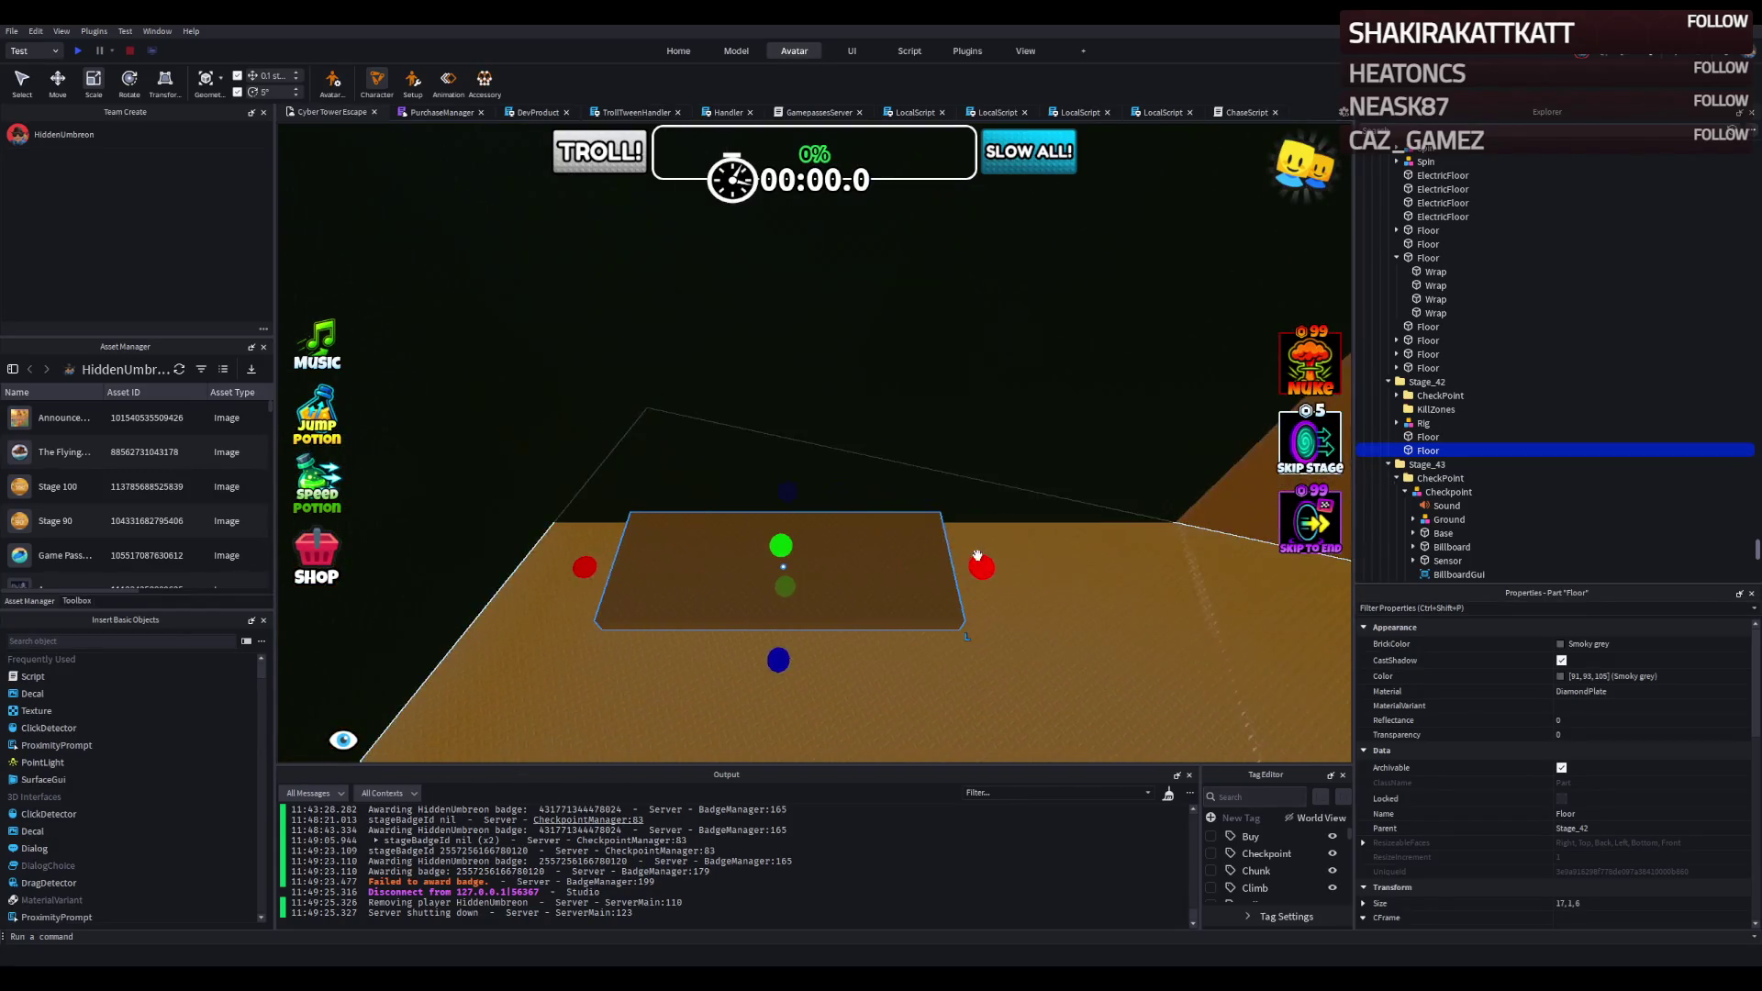
Shrink the Floor to 6 × 1 × 6, shift it 2.3 studs along X, and duplicate it.
drag(979, 563, 976, 566)
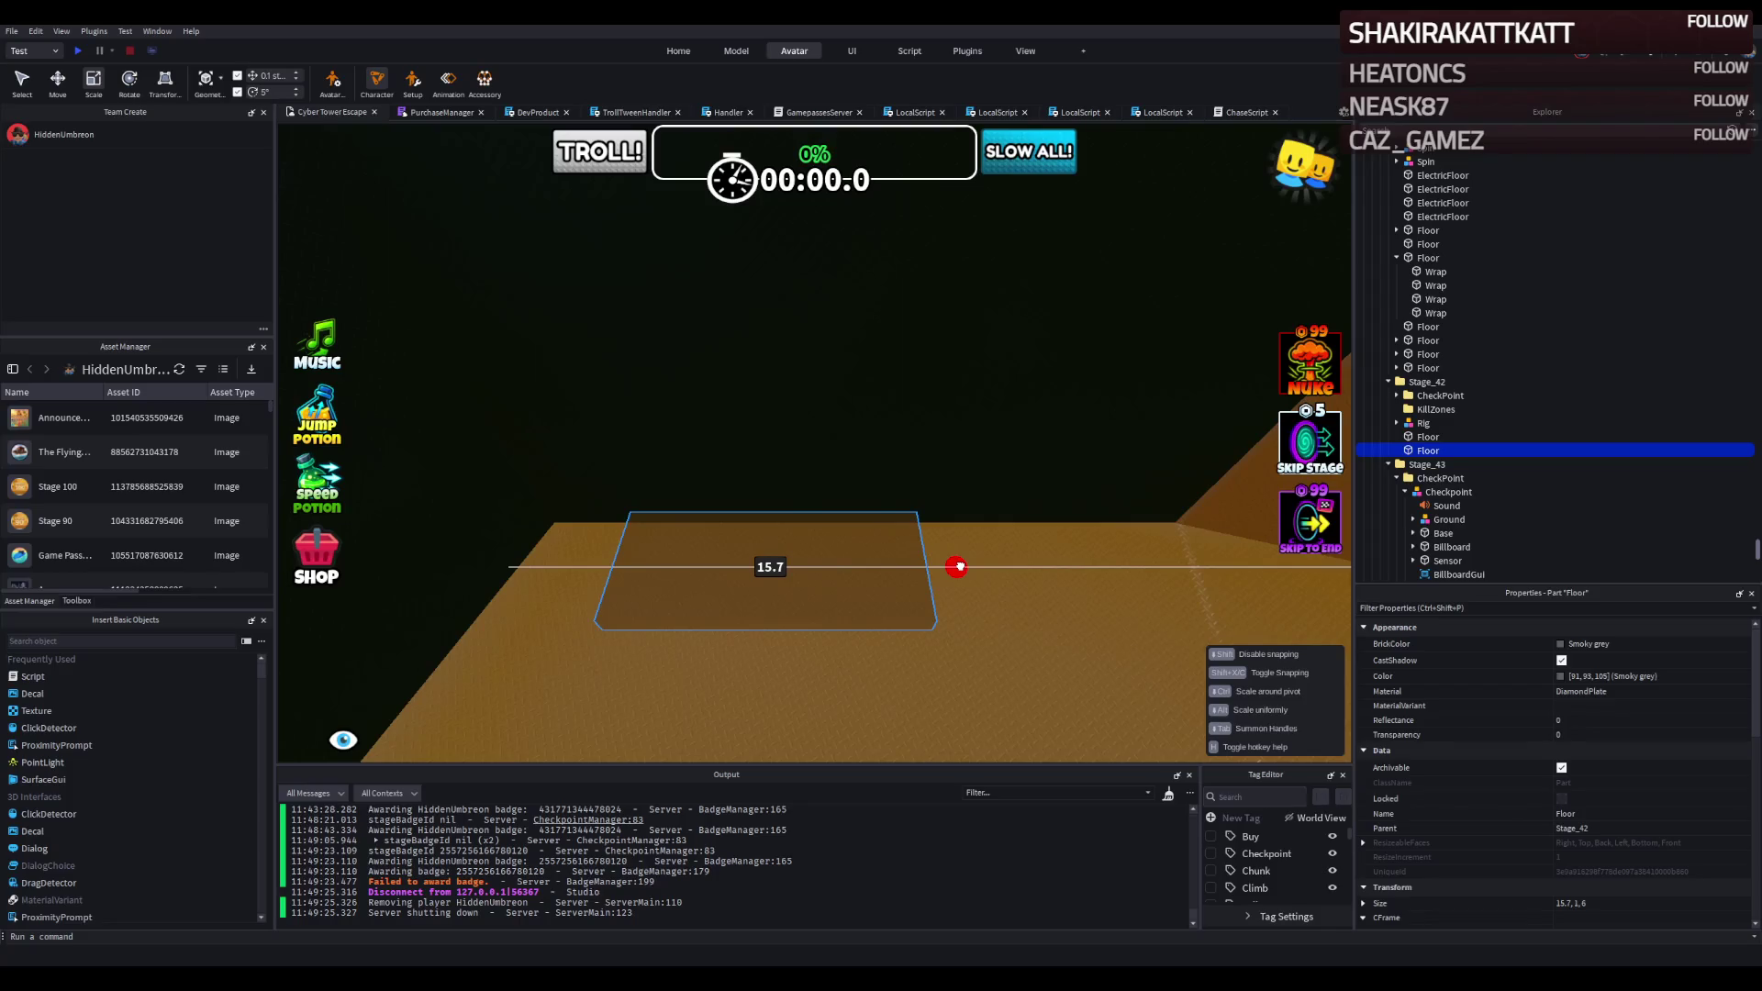
drag(955, 567, 895, 568)
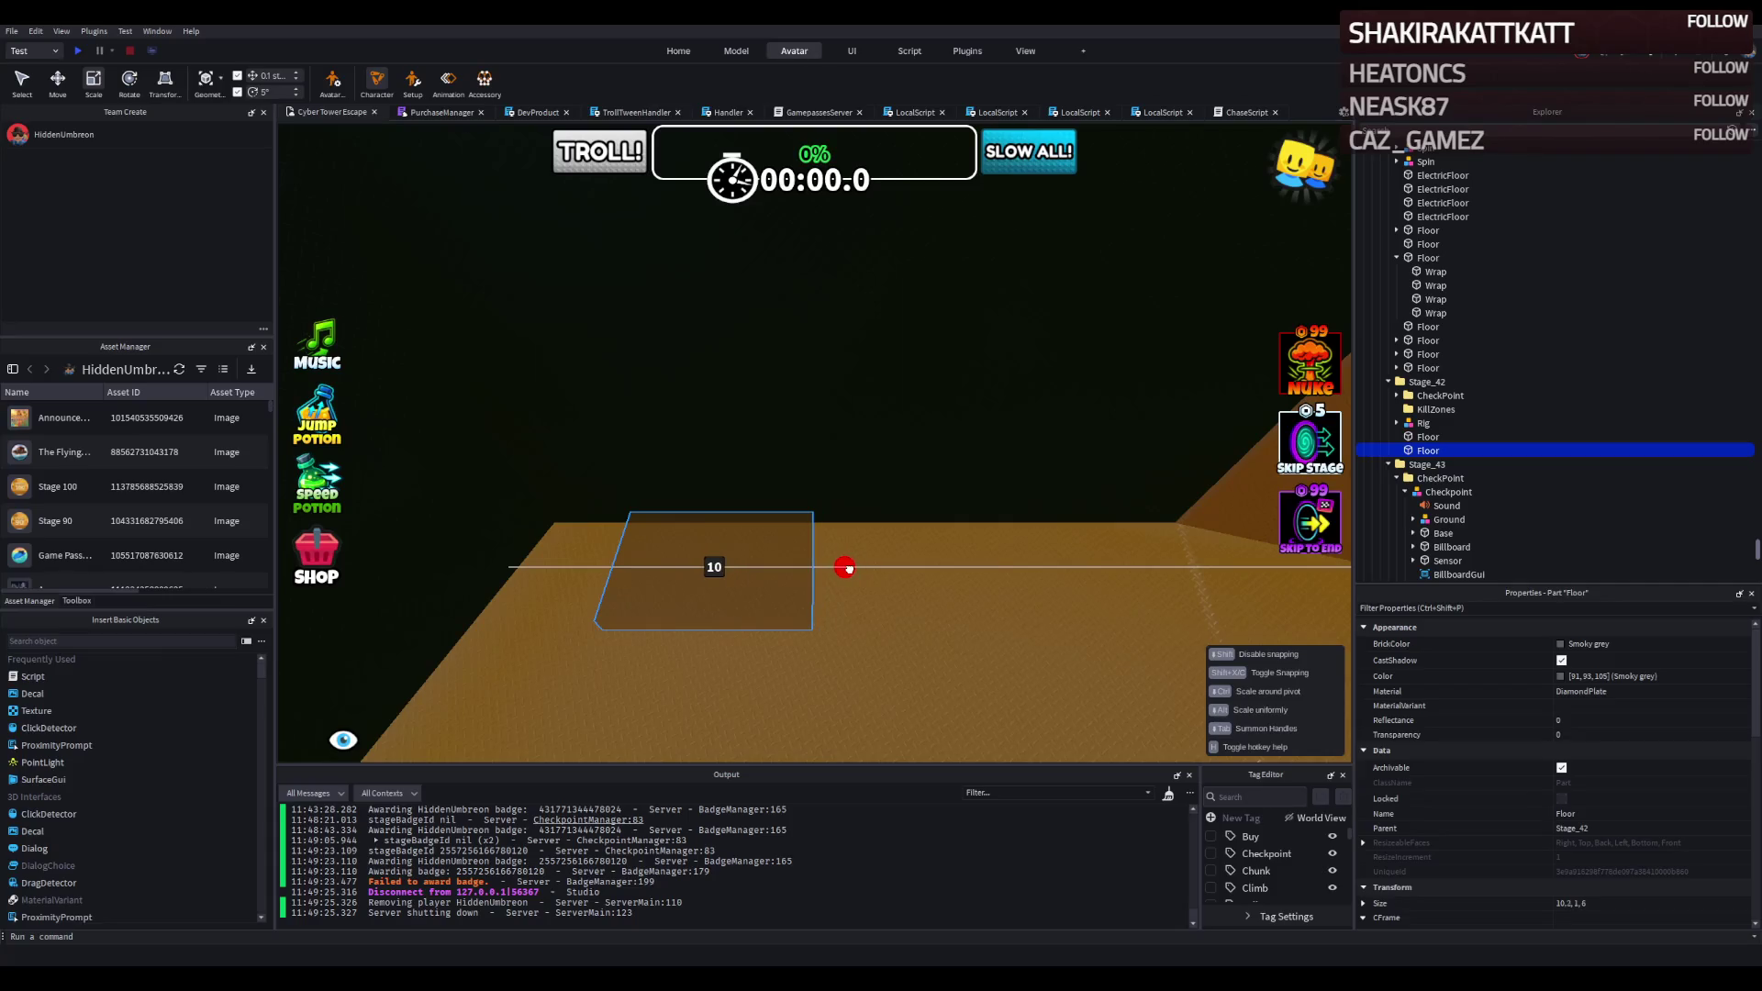
drag(848, 570, 819, 569)
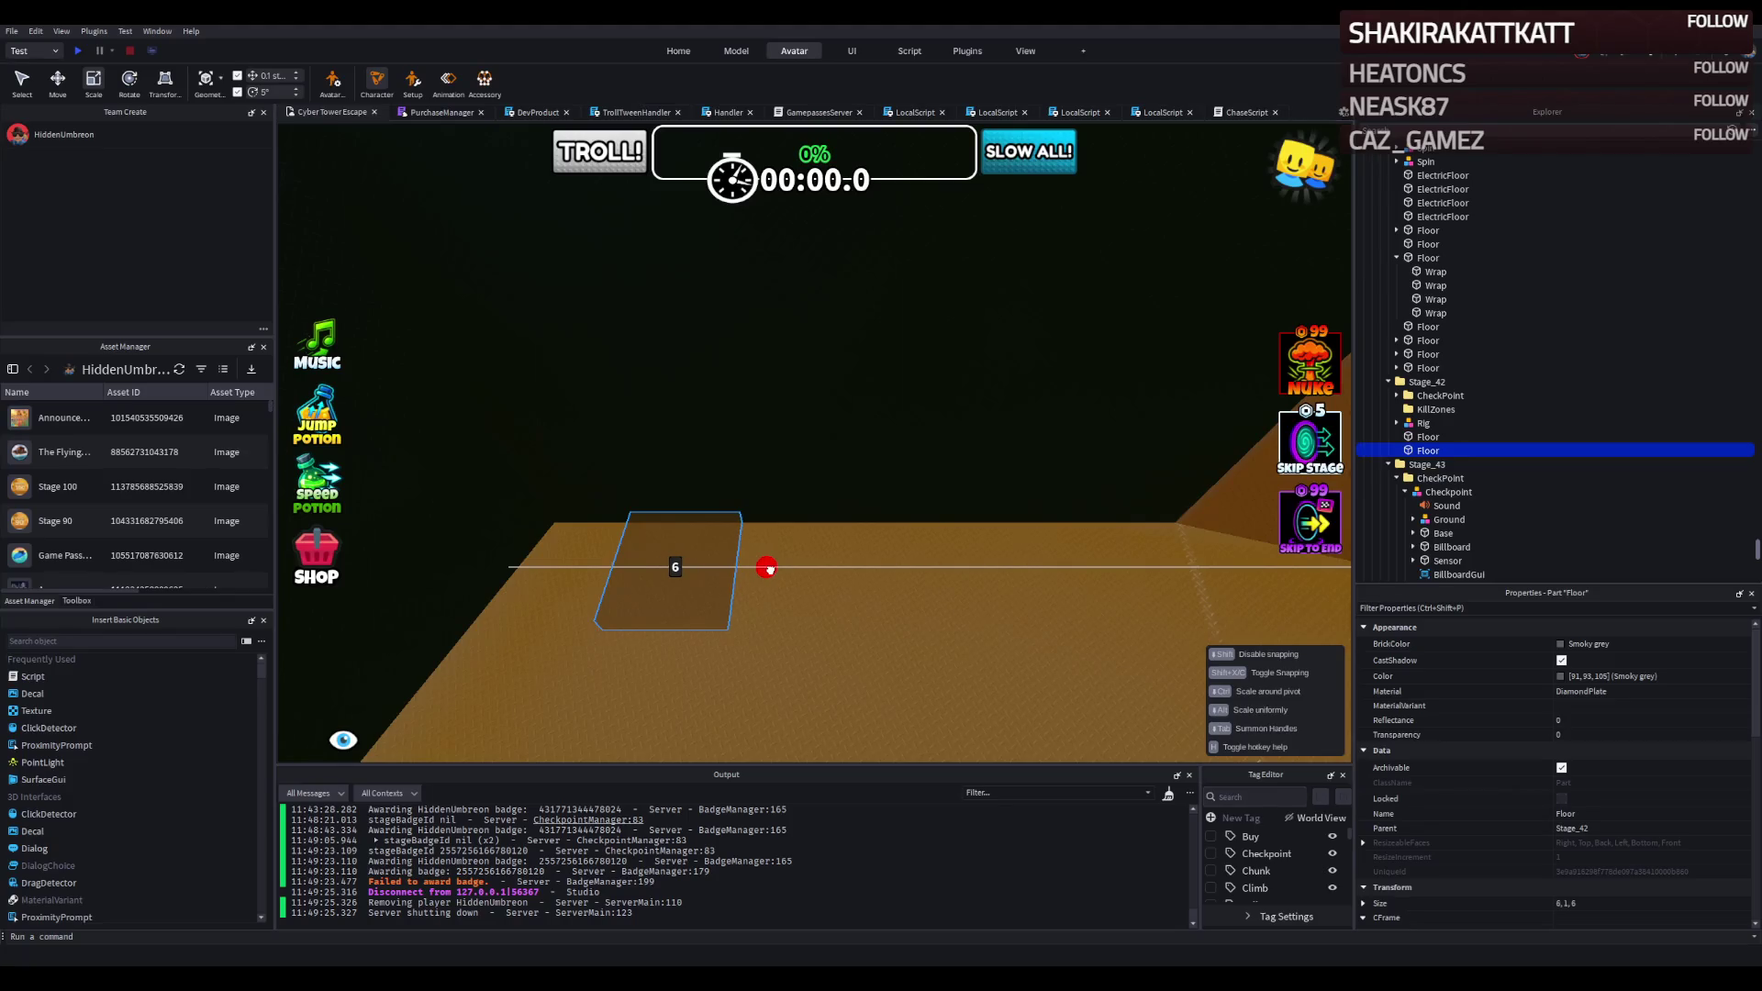
drag(769, 569, 769, 569)
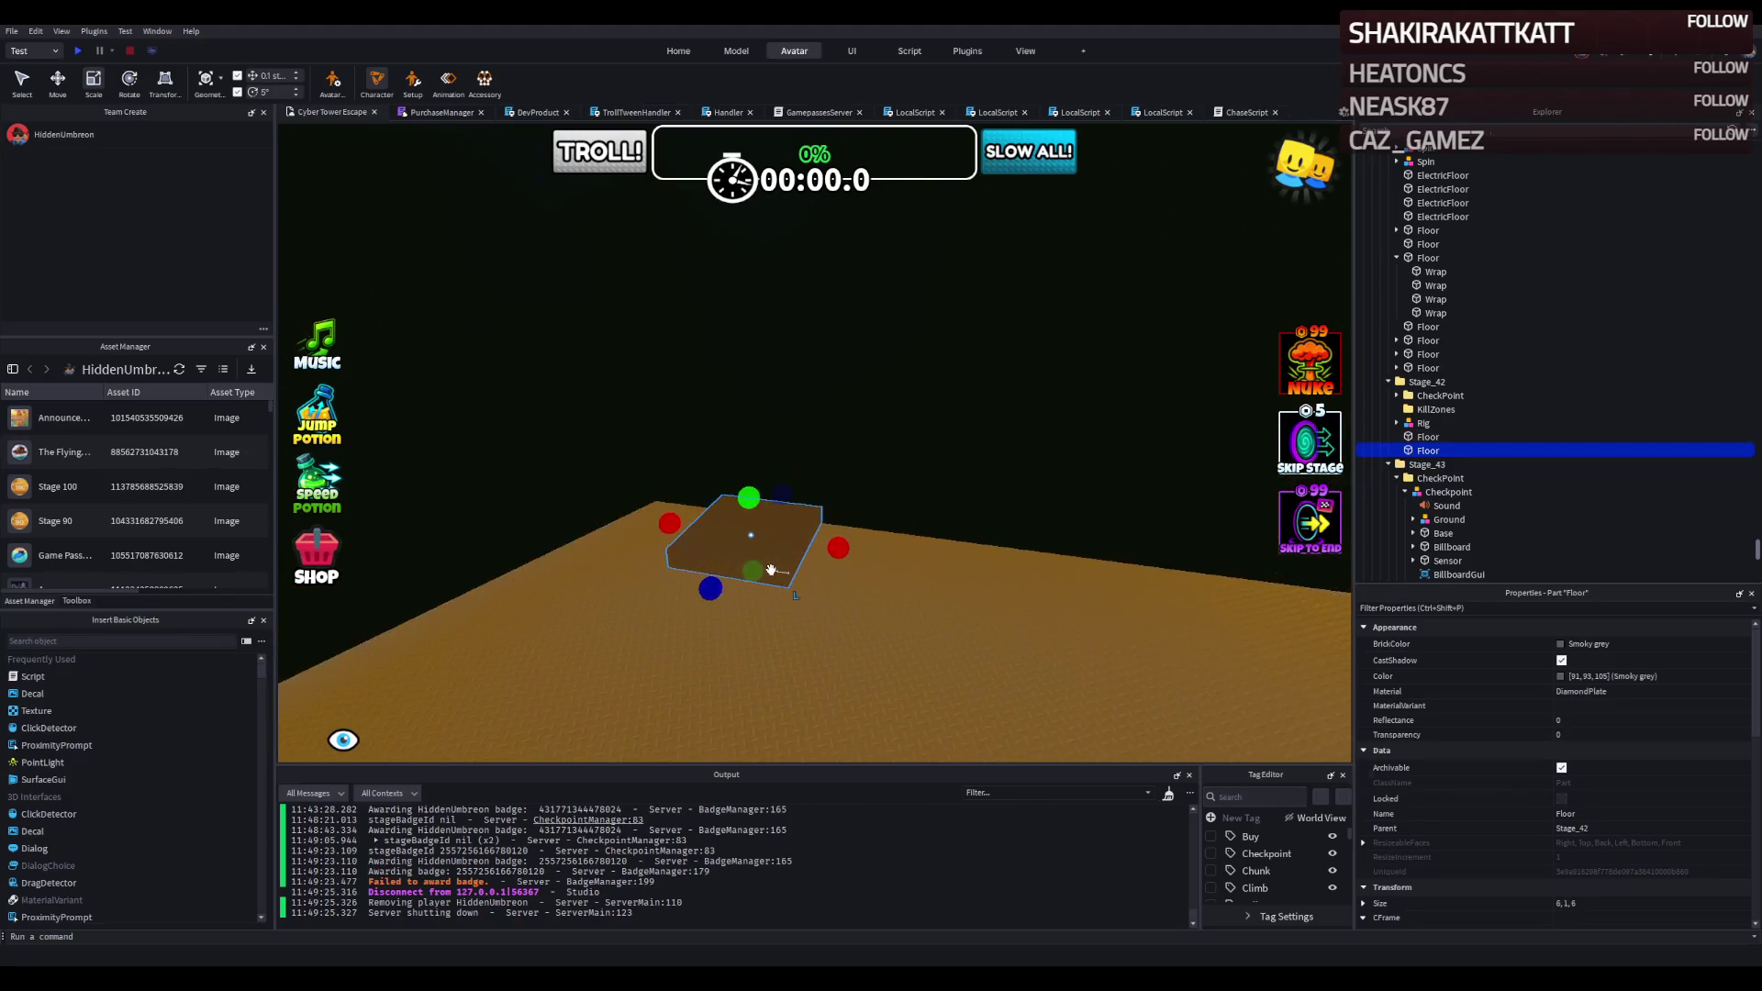
key(ctrl+2)
drag(831, 603, 885, 597)
key(ctrl+d)
Move the copy about 3.9 studs along X, raise it, and lift both platforms together.
key(a)
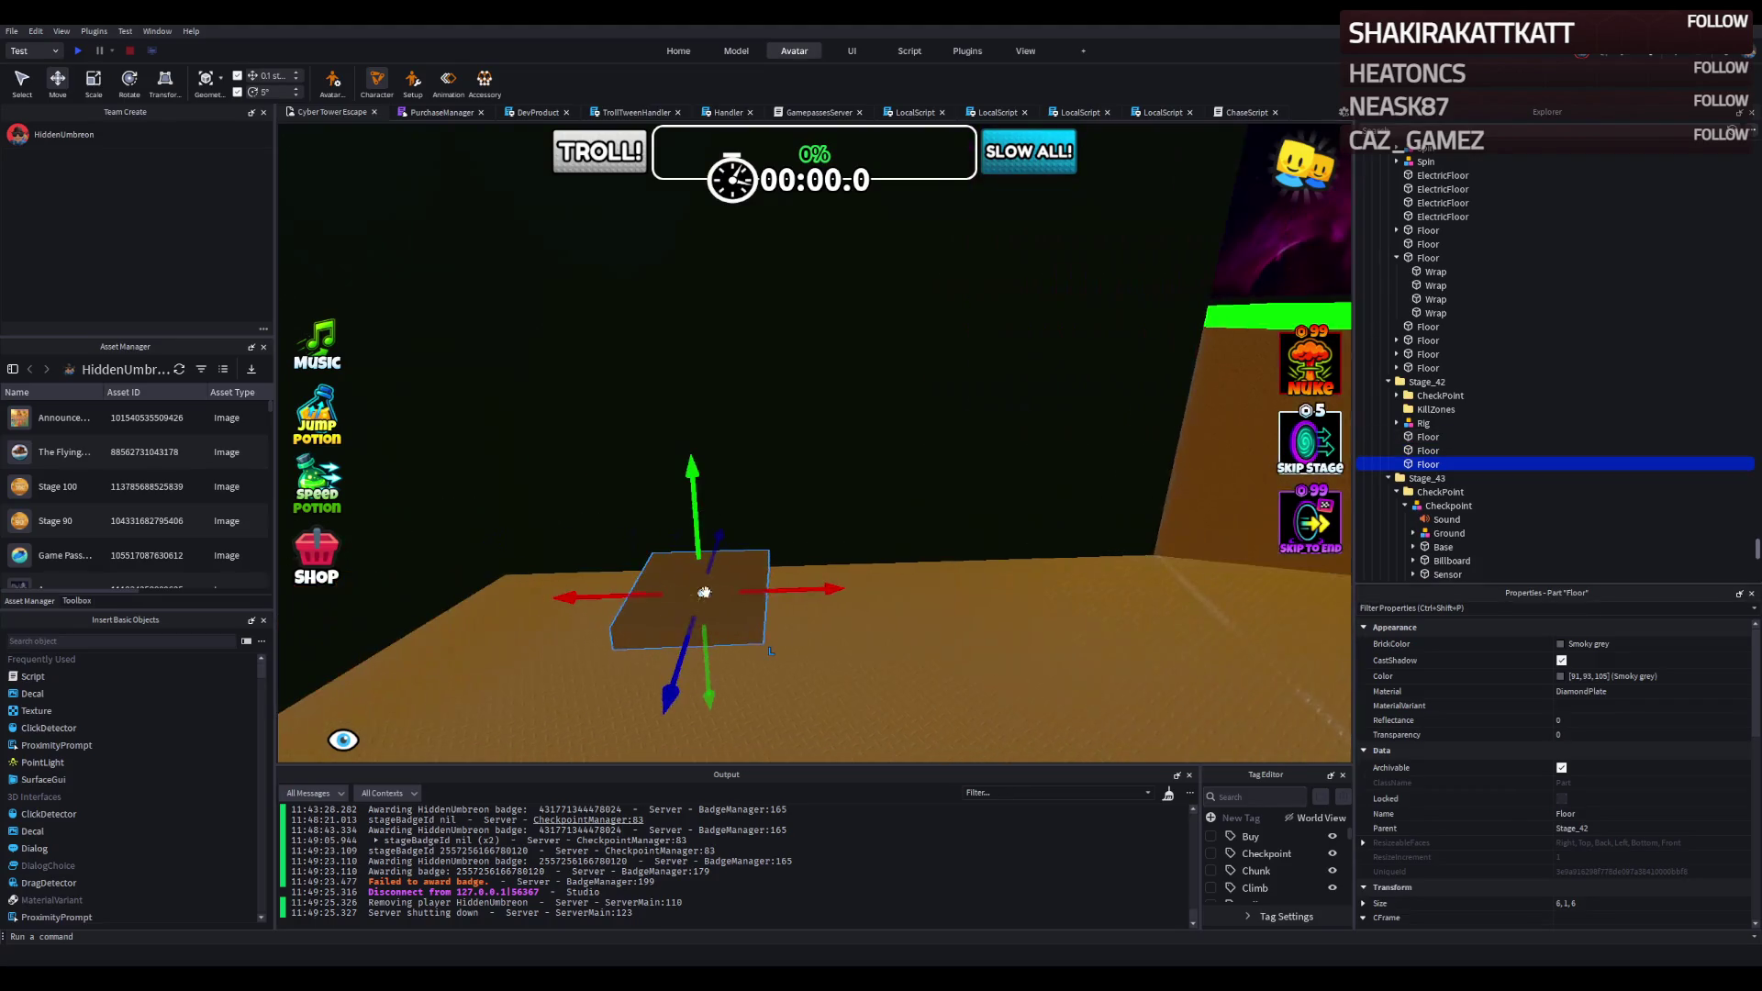
drag(794, 585, 929, 569)
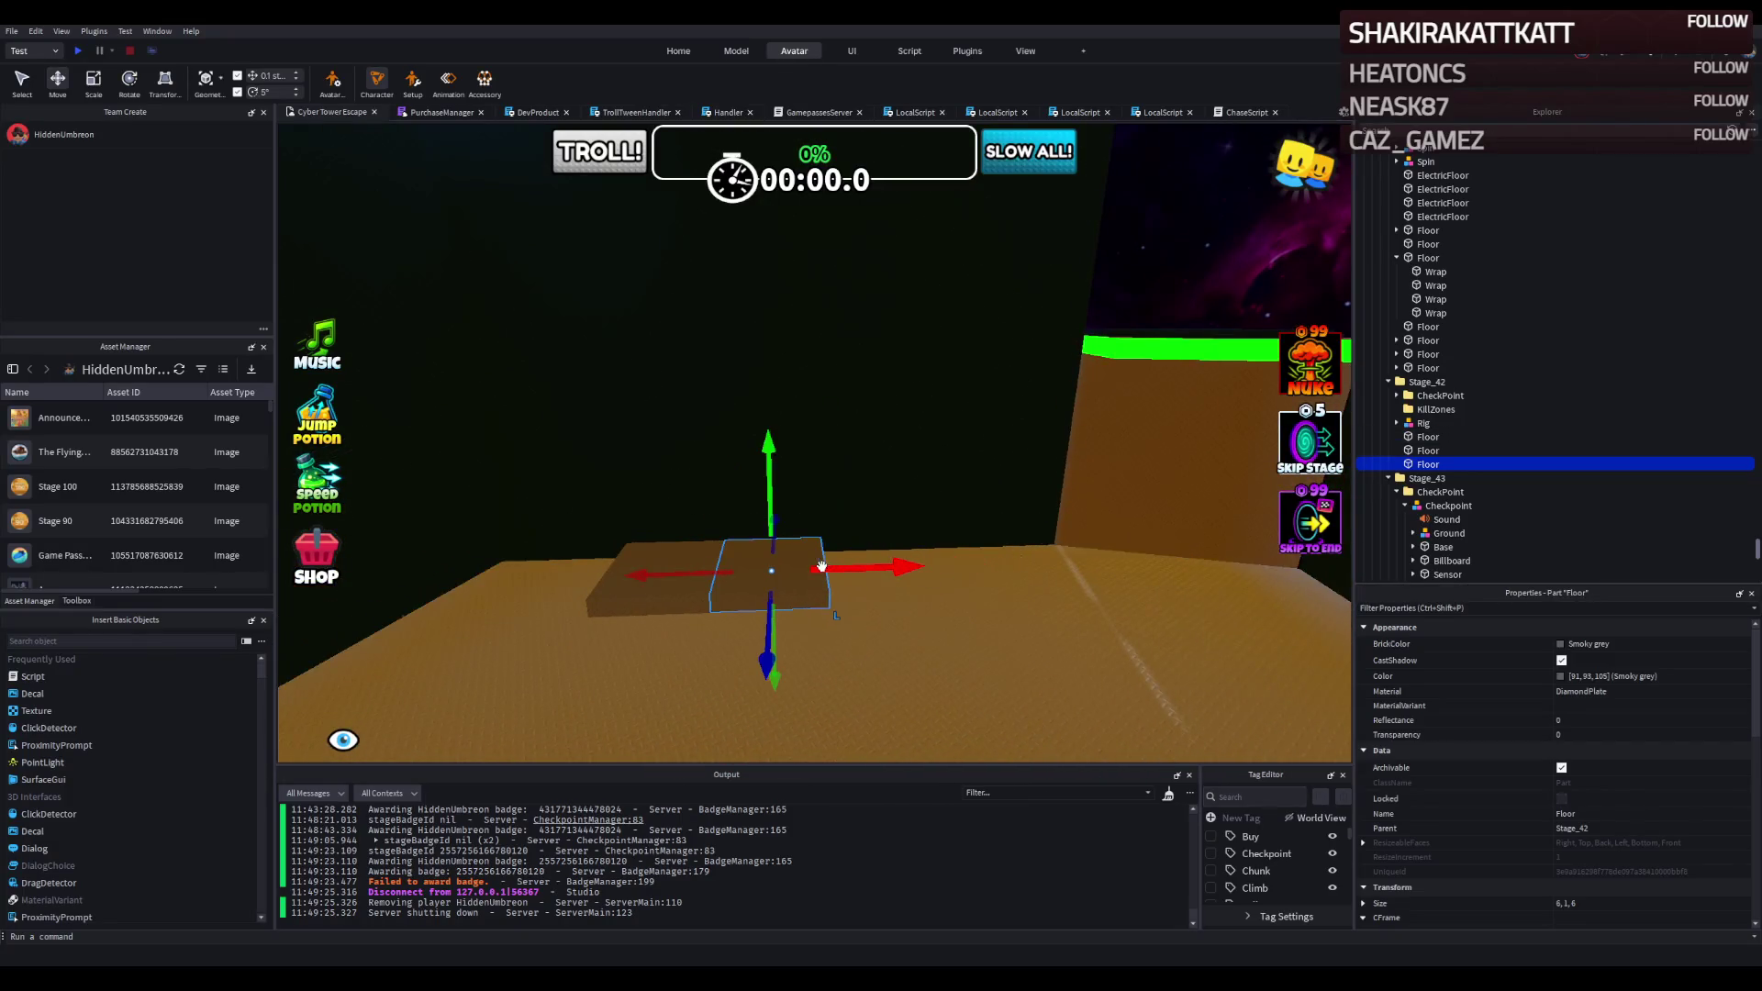
drag(854, 567, 876, 569)
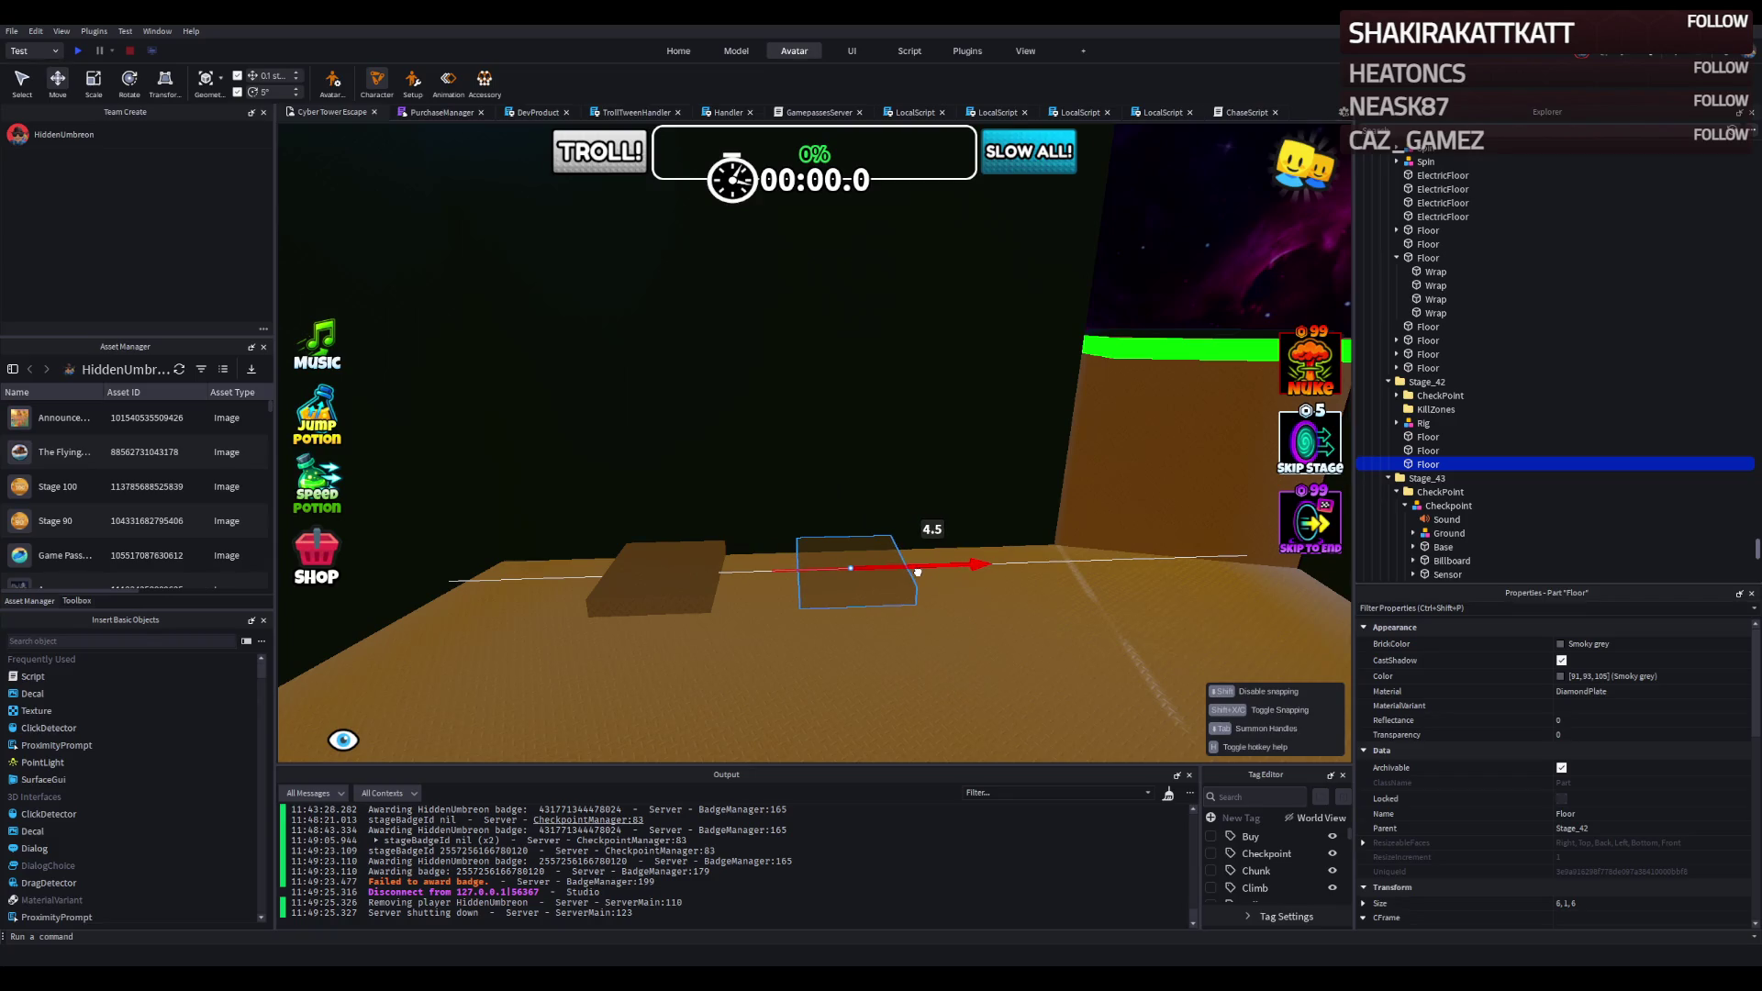
drag(916, 572, 920, 573)
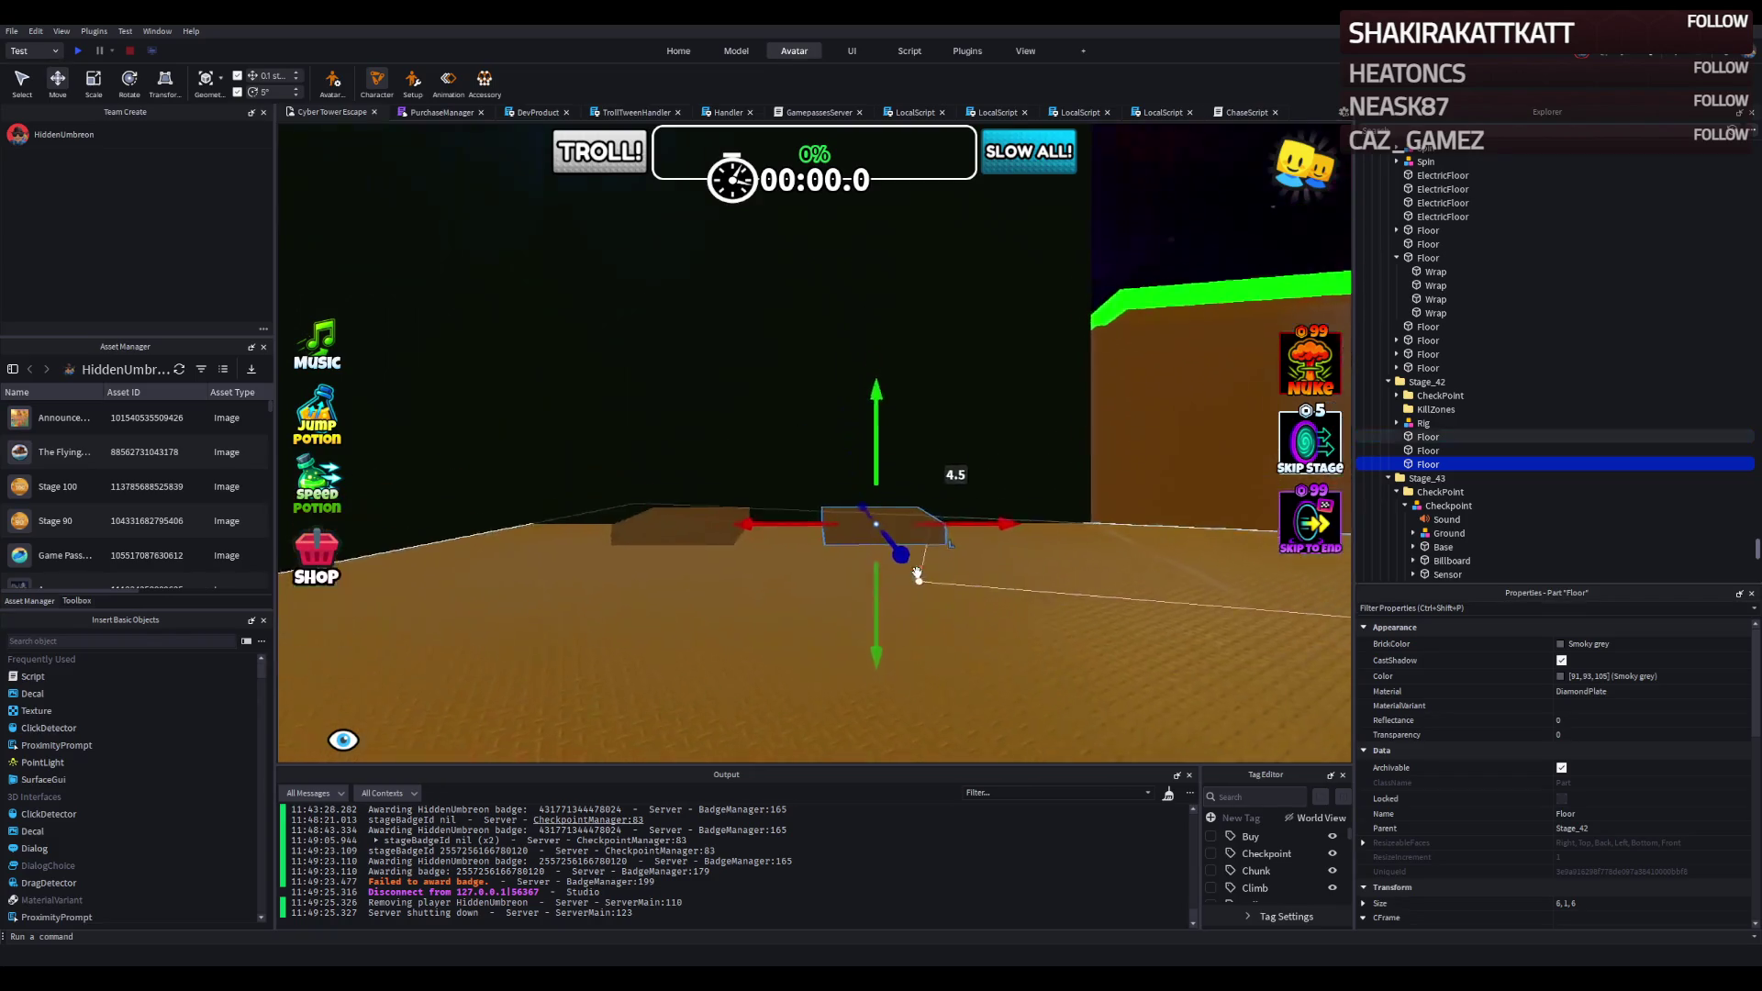
drag(892, 697, 894, 673)
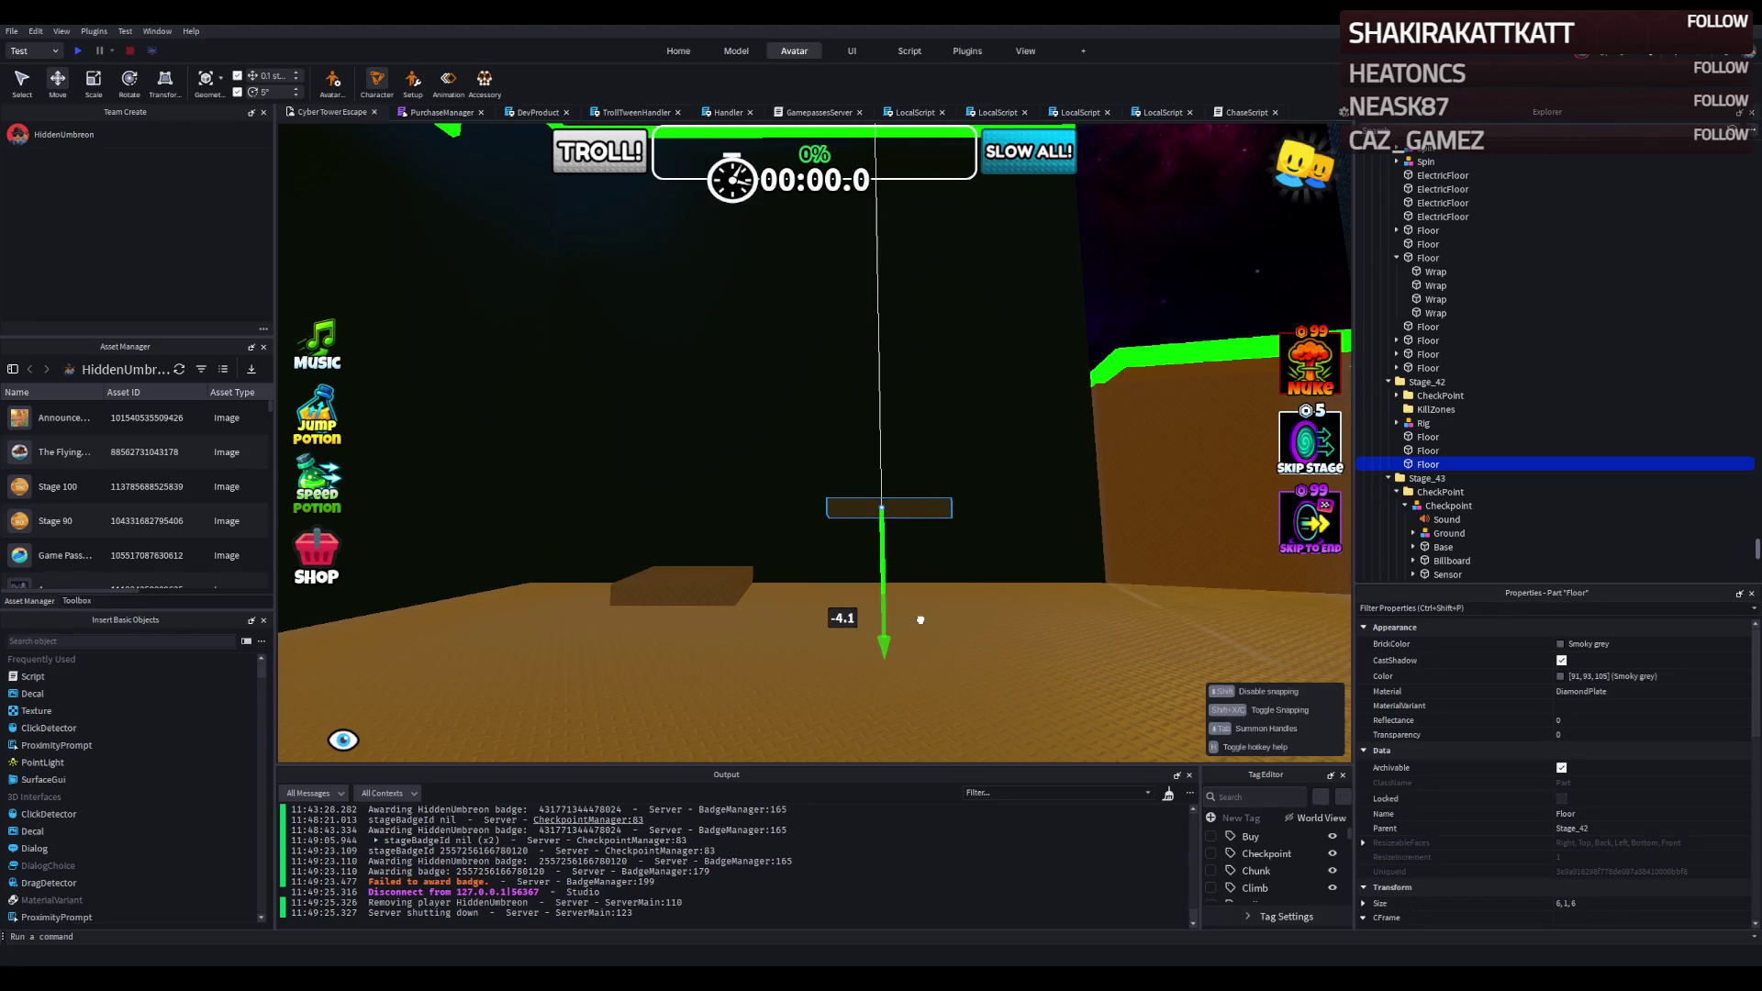
drag(921, 622, 922, 622)
ctrl+click(633, 592)
drag(786, 642, 807, 551)
Duplicate the upper platform into more copies, sliding them 9.6 studs right and lowering them.
scroll(808, 550, down, 3)
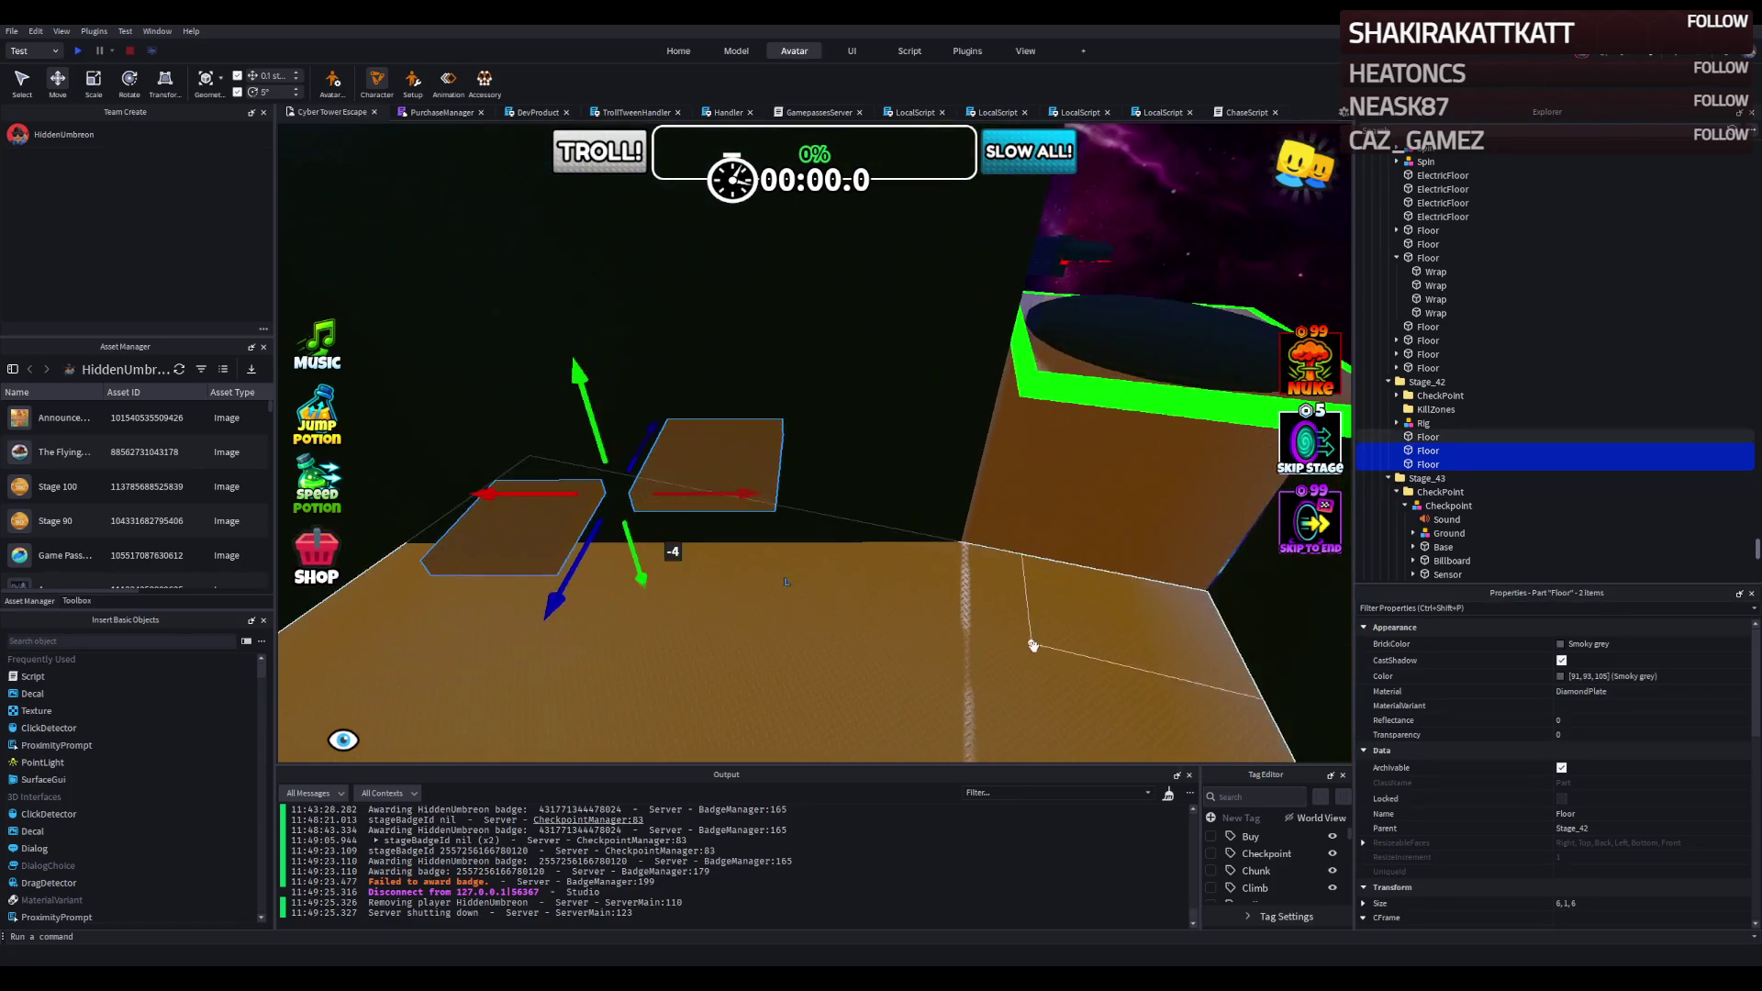
click(806, 476)
click(735, 468)
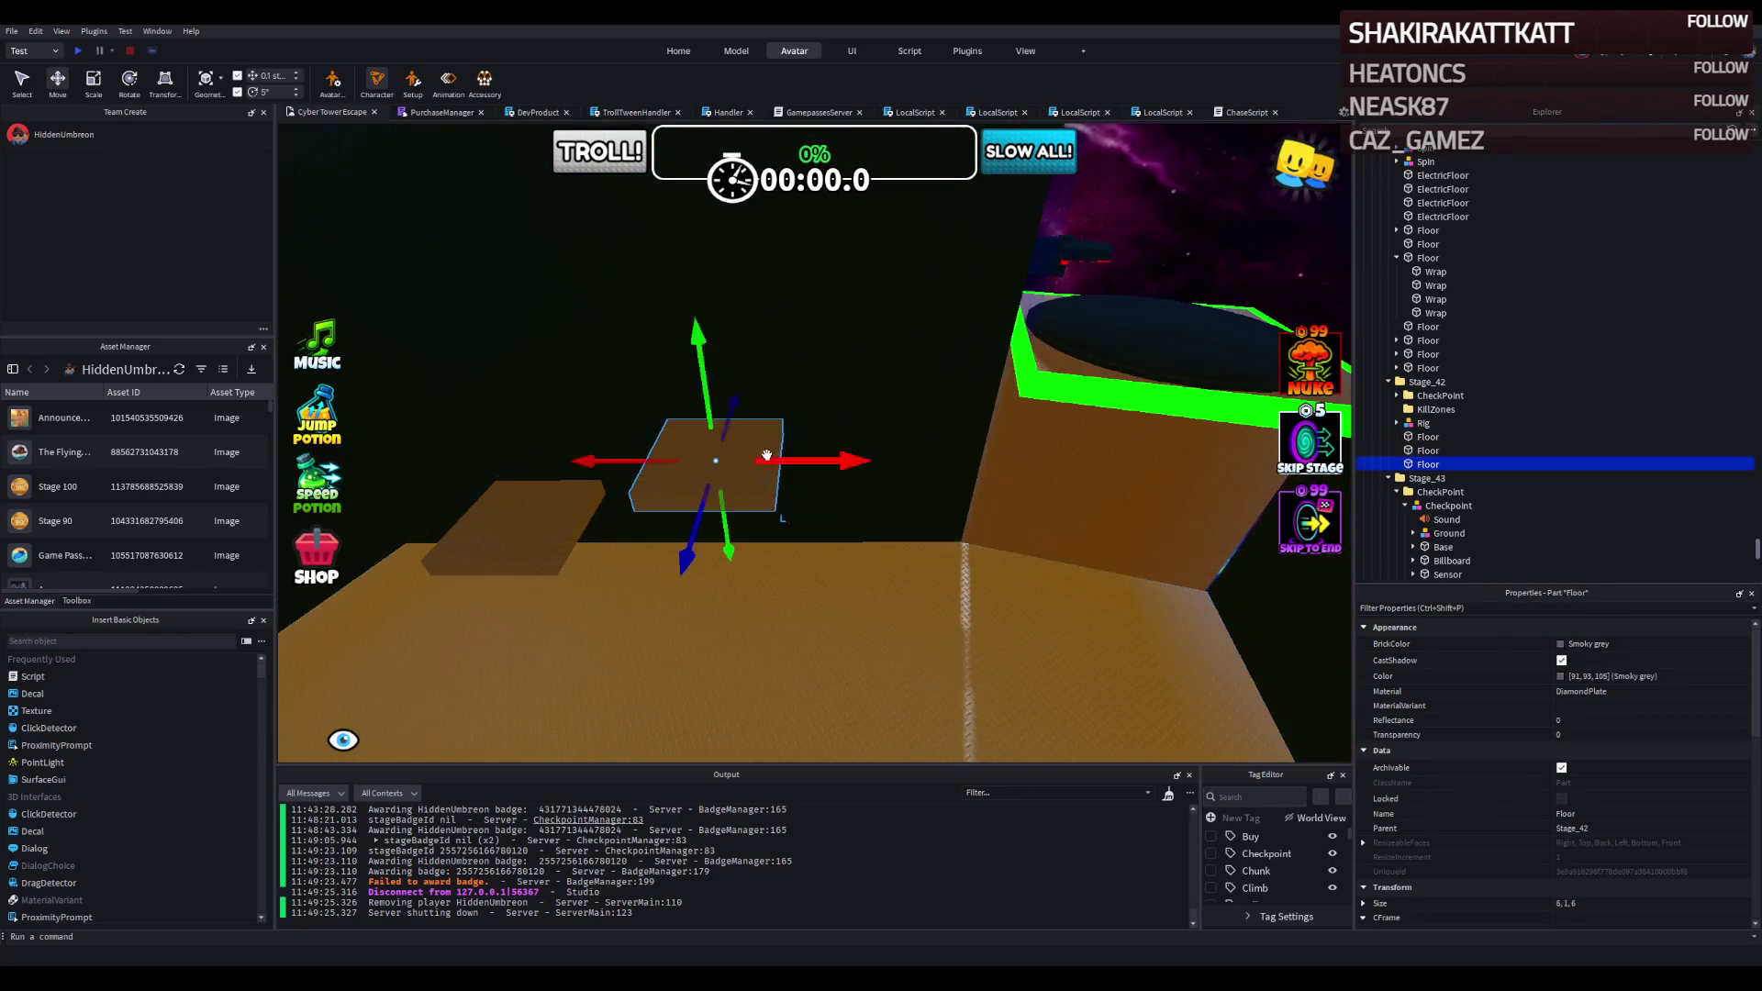
key(f)
scroll(768, 456, down, 5)
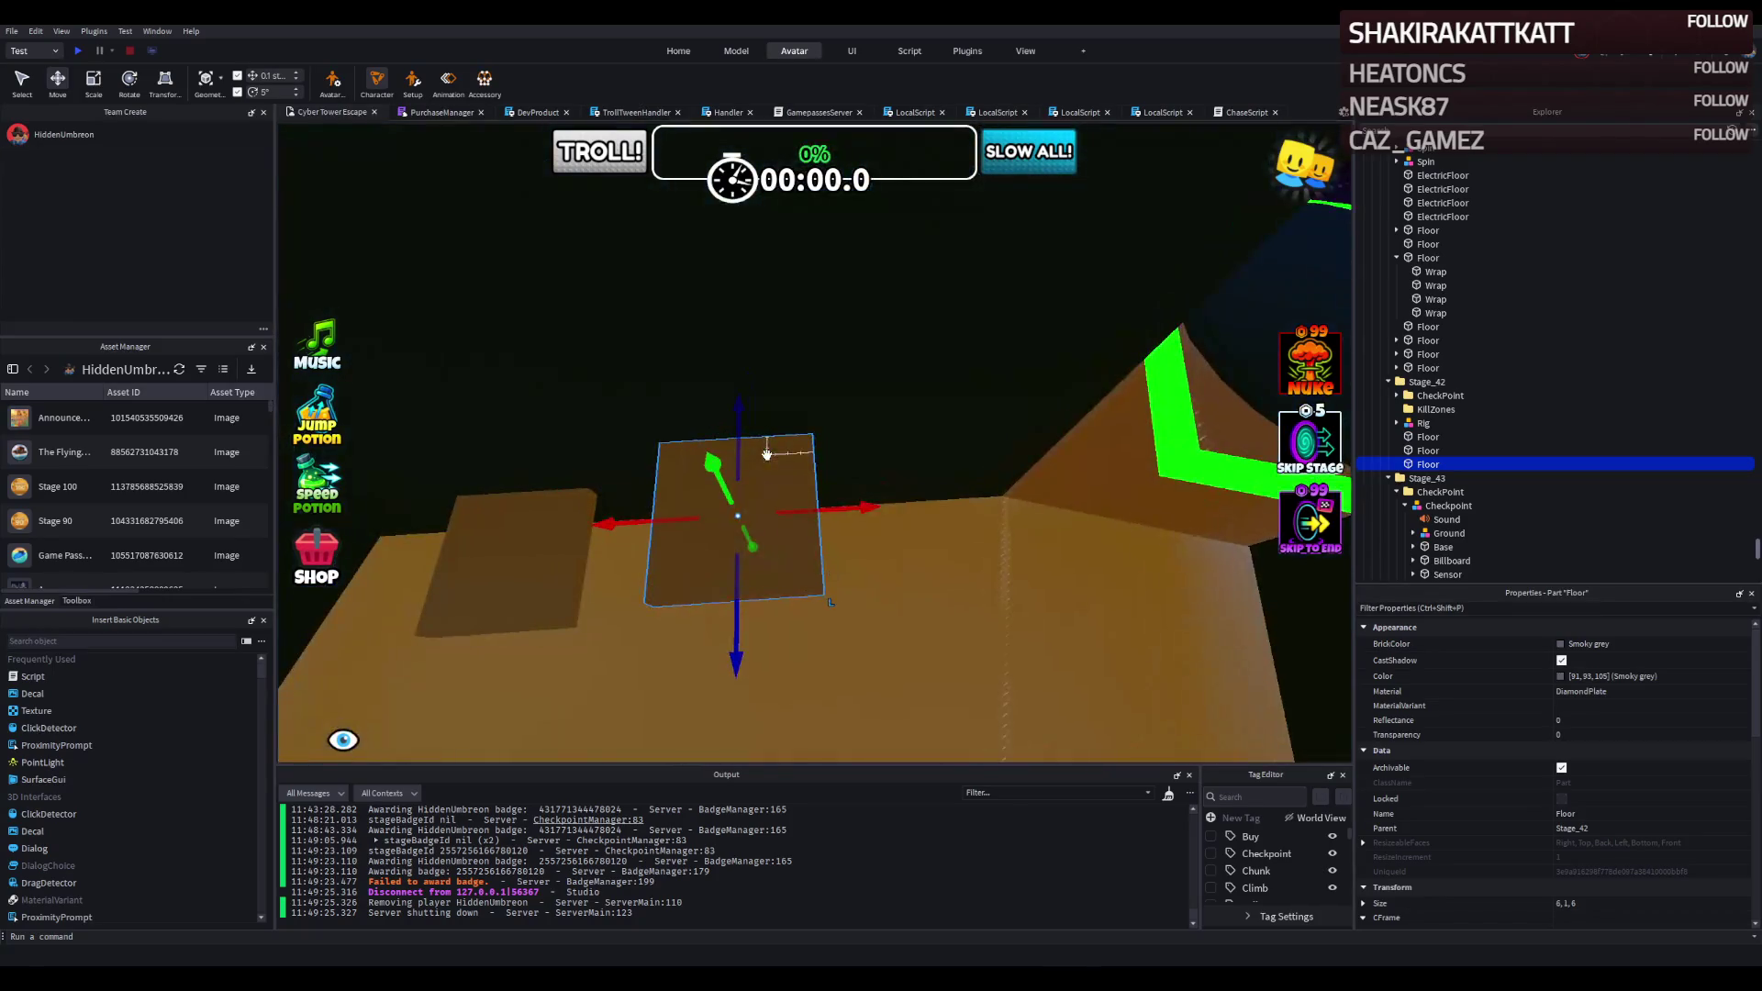
key(ctrl+d)
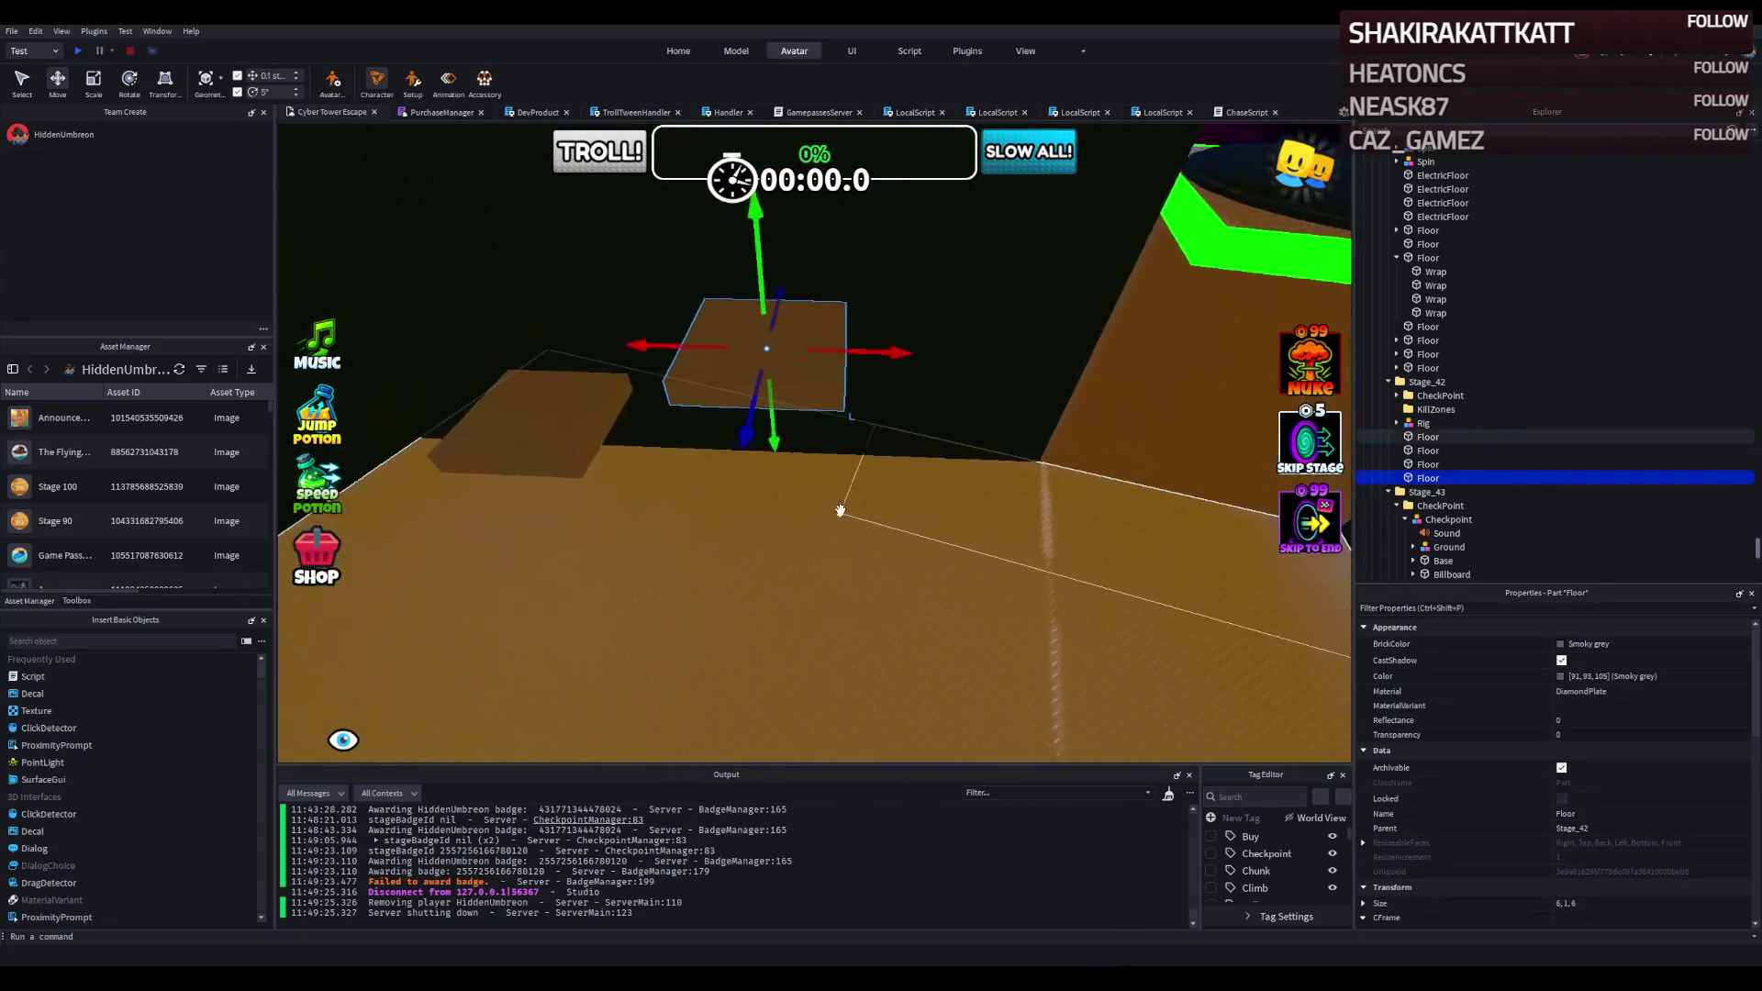
drag(843, 394, 587, 404)
key(ctrl+d)
mouse_move(790, 393)
mouse_down()
mouse_move(888, 429)
mouse_move(983, 419)
mouse_move(874, 482)
mouse_up()
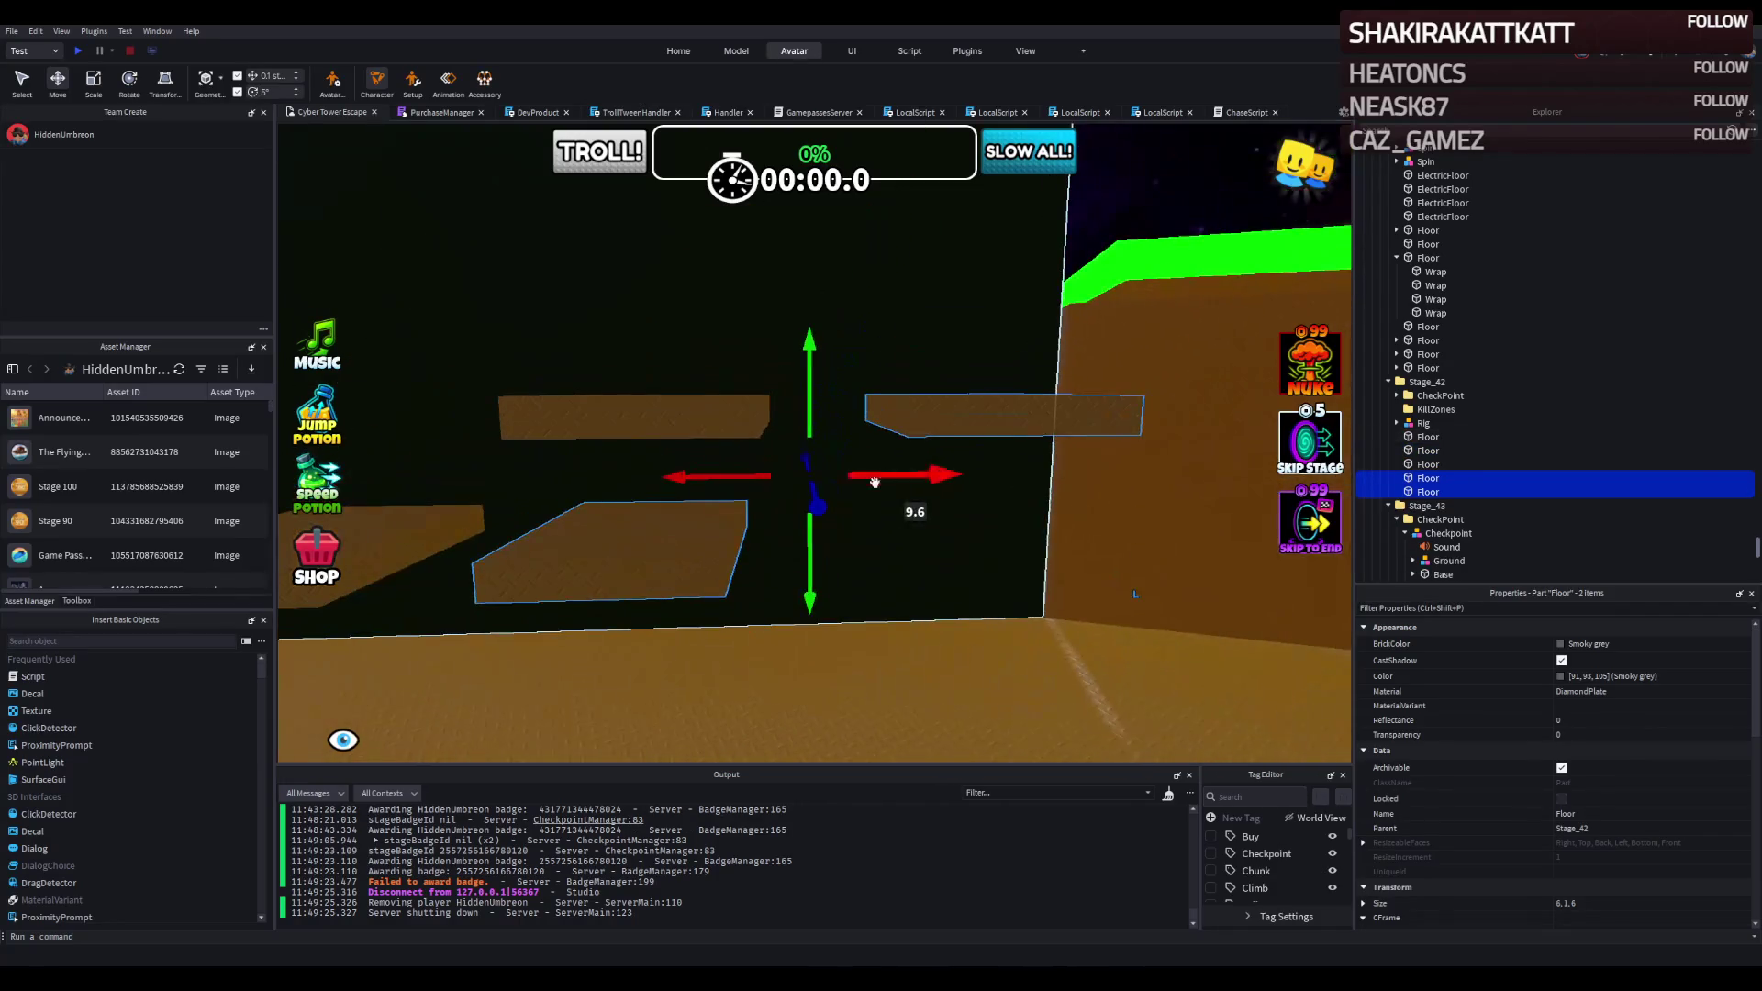
mouse_move(806, 573)
mouse_down()
mouse_move(831, 454)
mouse_move(850, 445)
mouse_move(812, 588)
mouse_move(826, 608)
mouse_move(840, 597)
mouse_up()
click(563, 542)
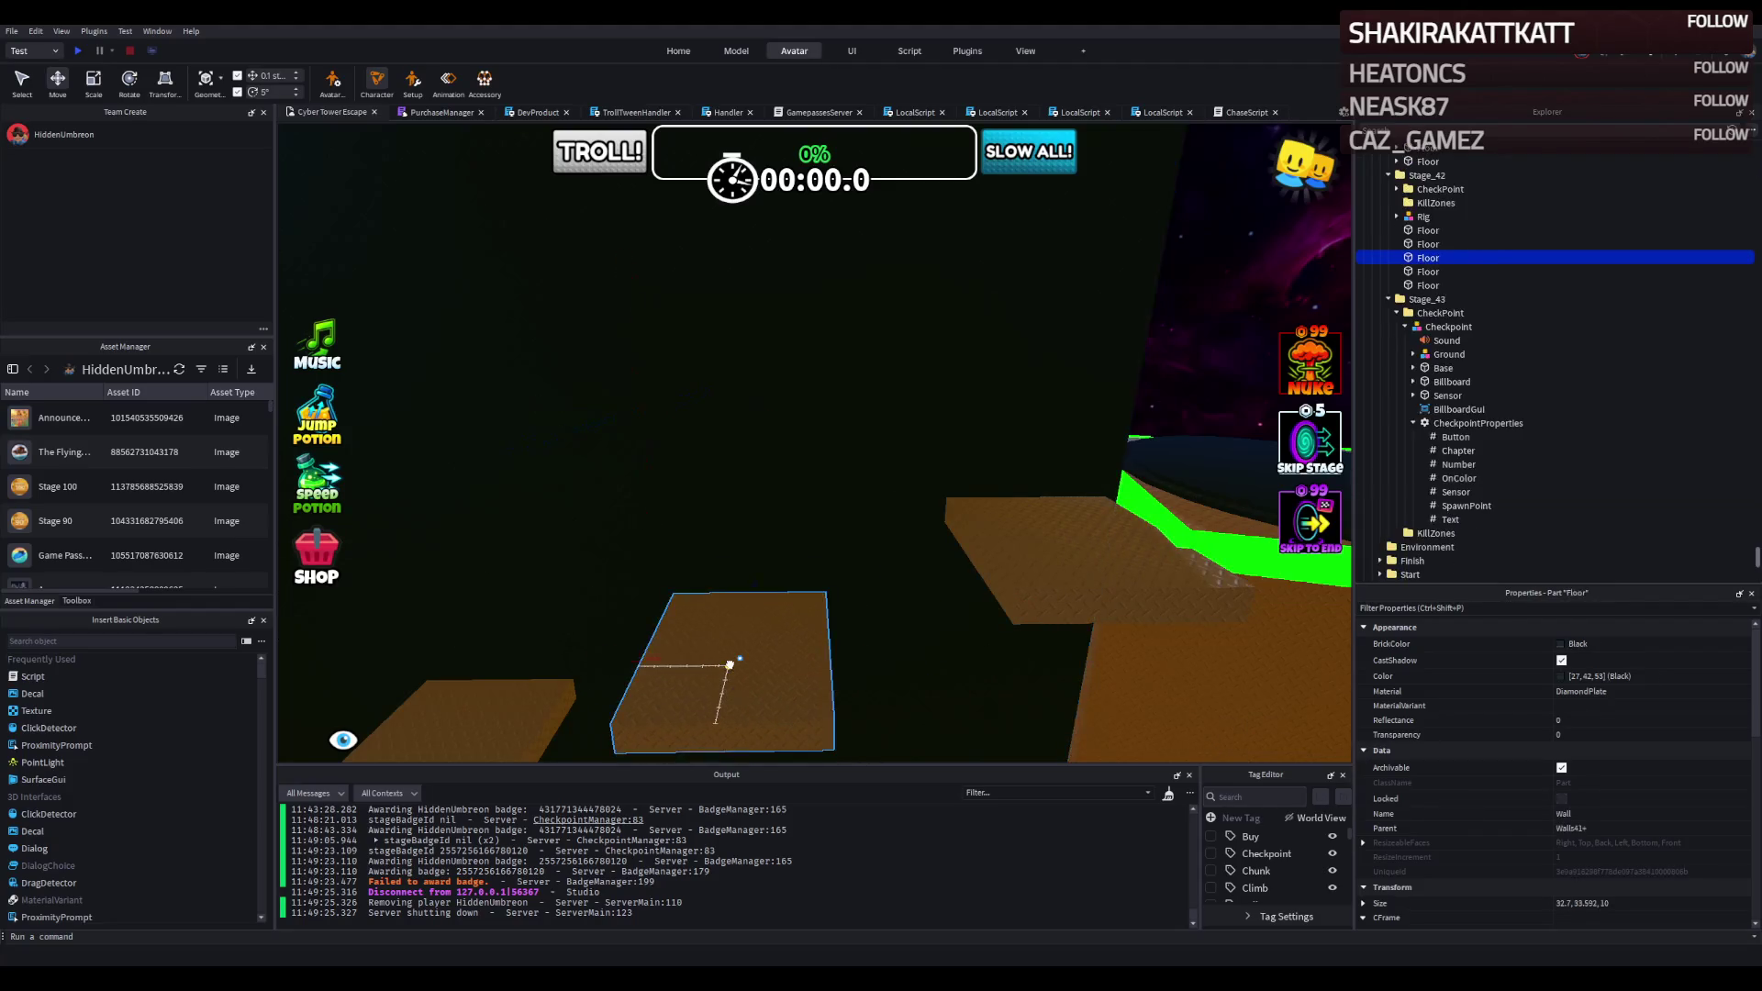
Select the three floating platforms and shift them together left along X.
key(w)
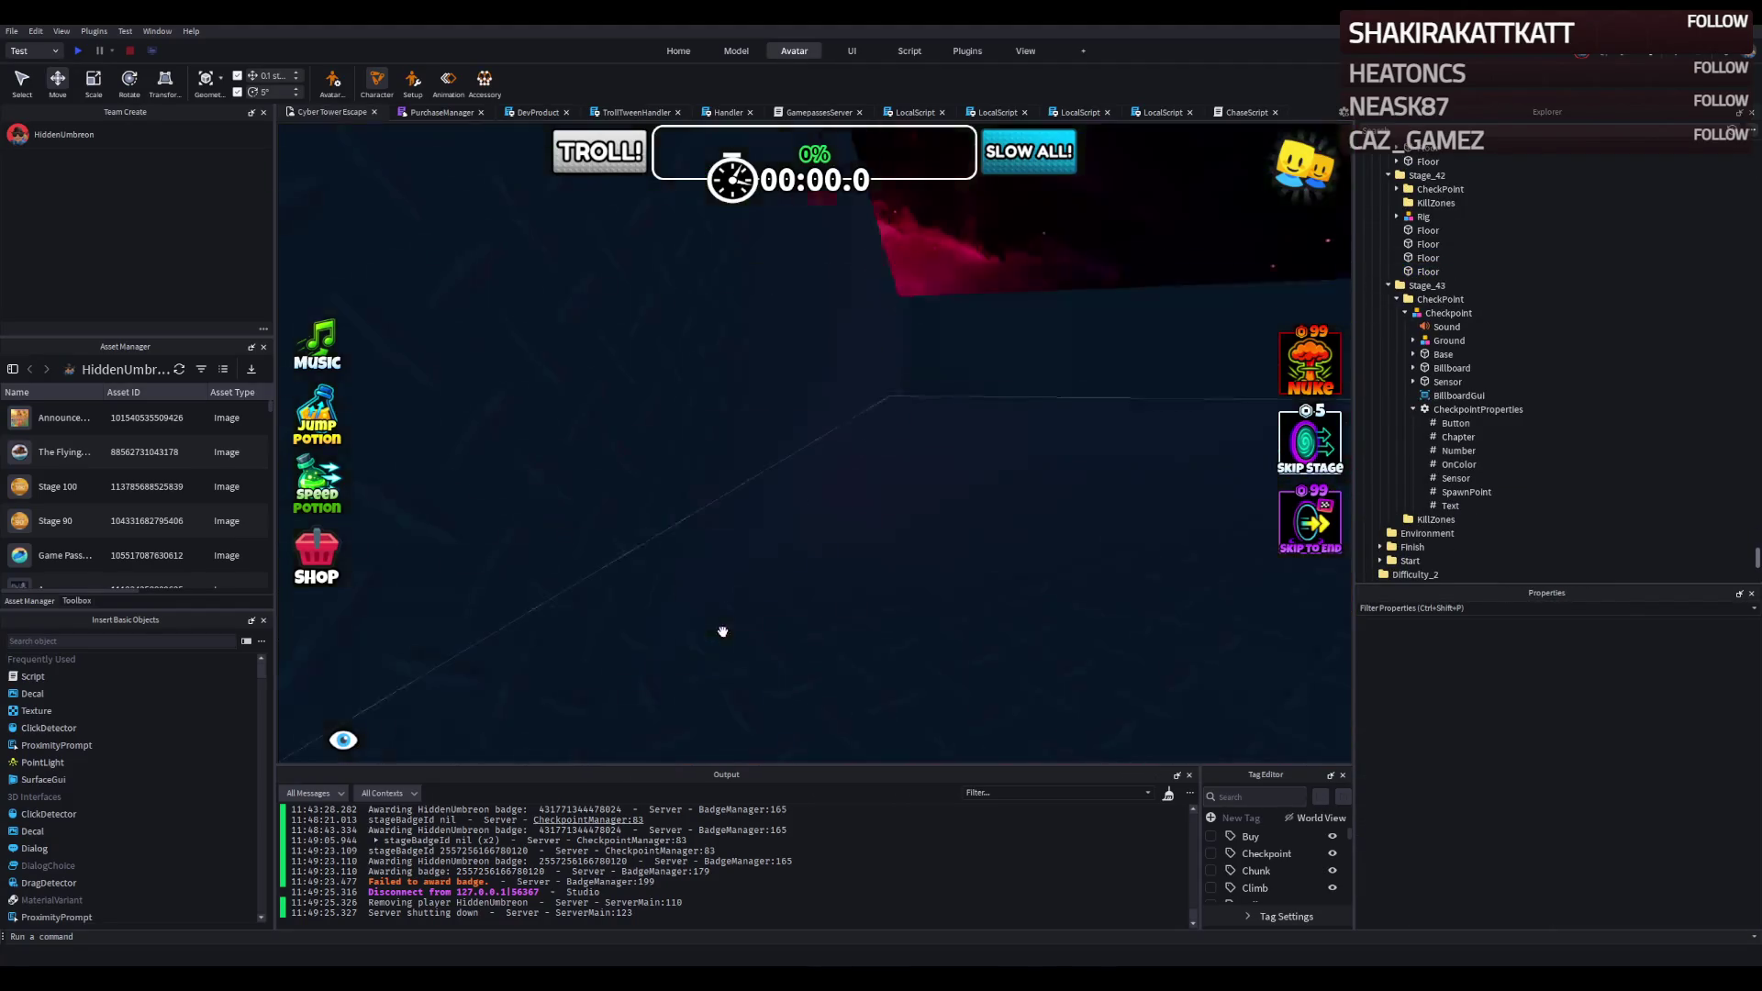
key(w)
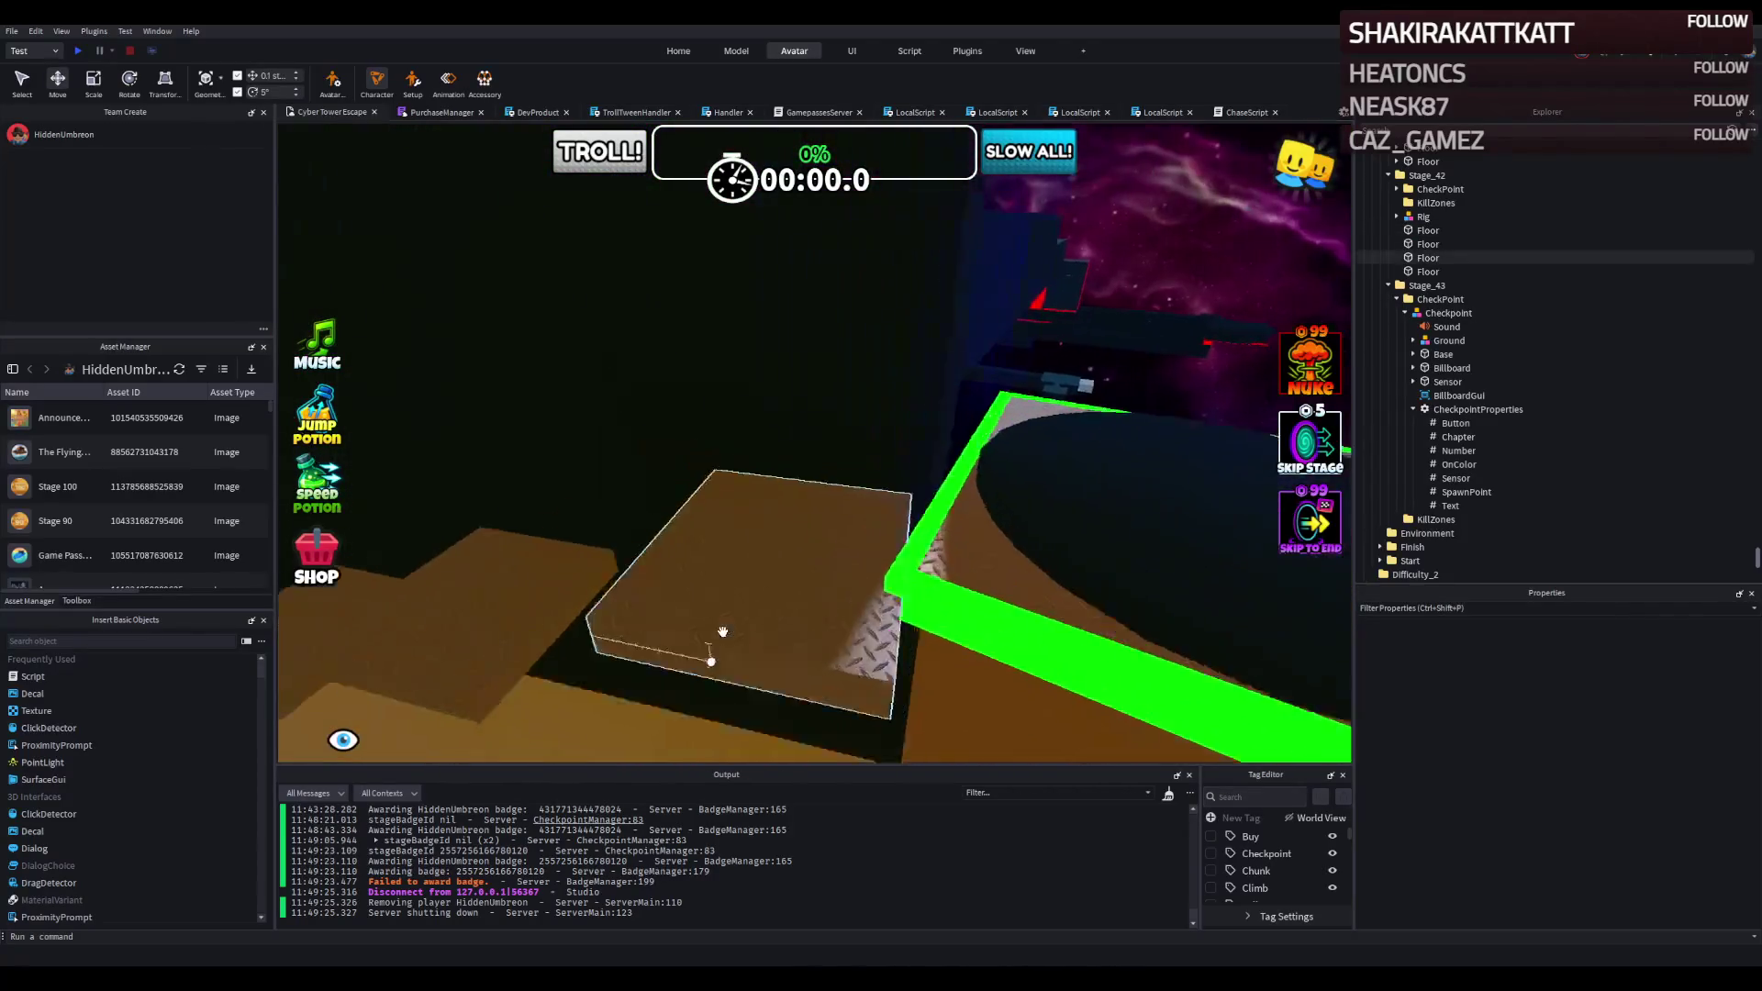
key(w)
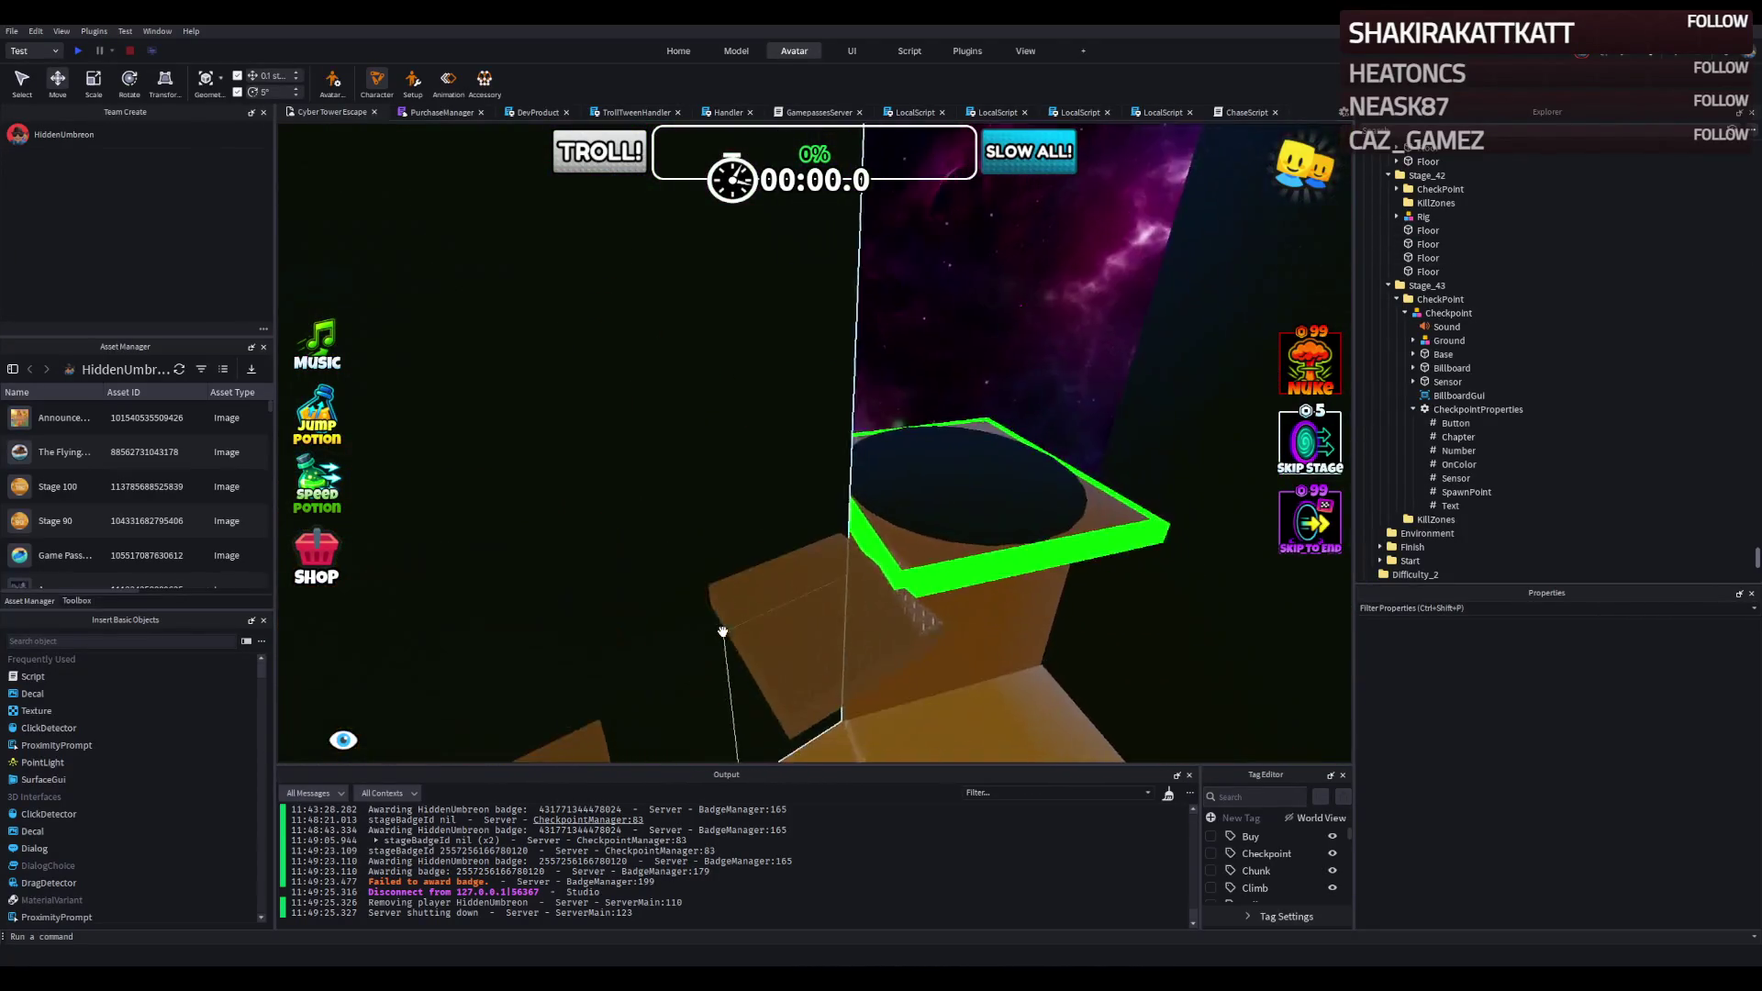
key(w)
click(727, 487)
ctrl+click(1079, 533)
ctrl+click(881, 588)
drag(734, 530, 689, 533)
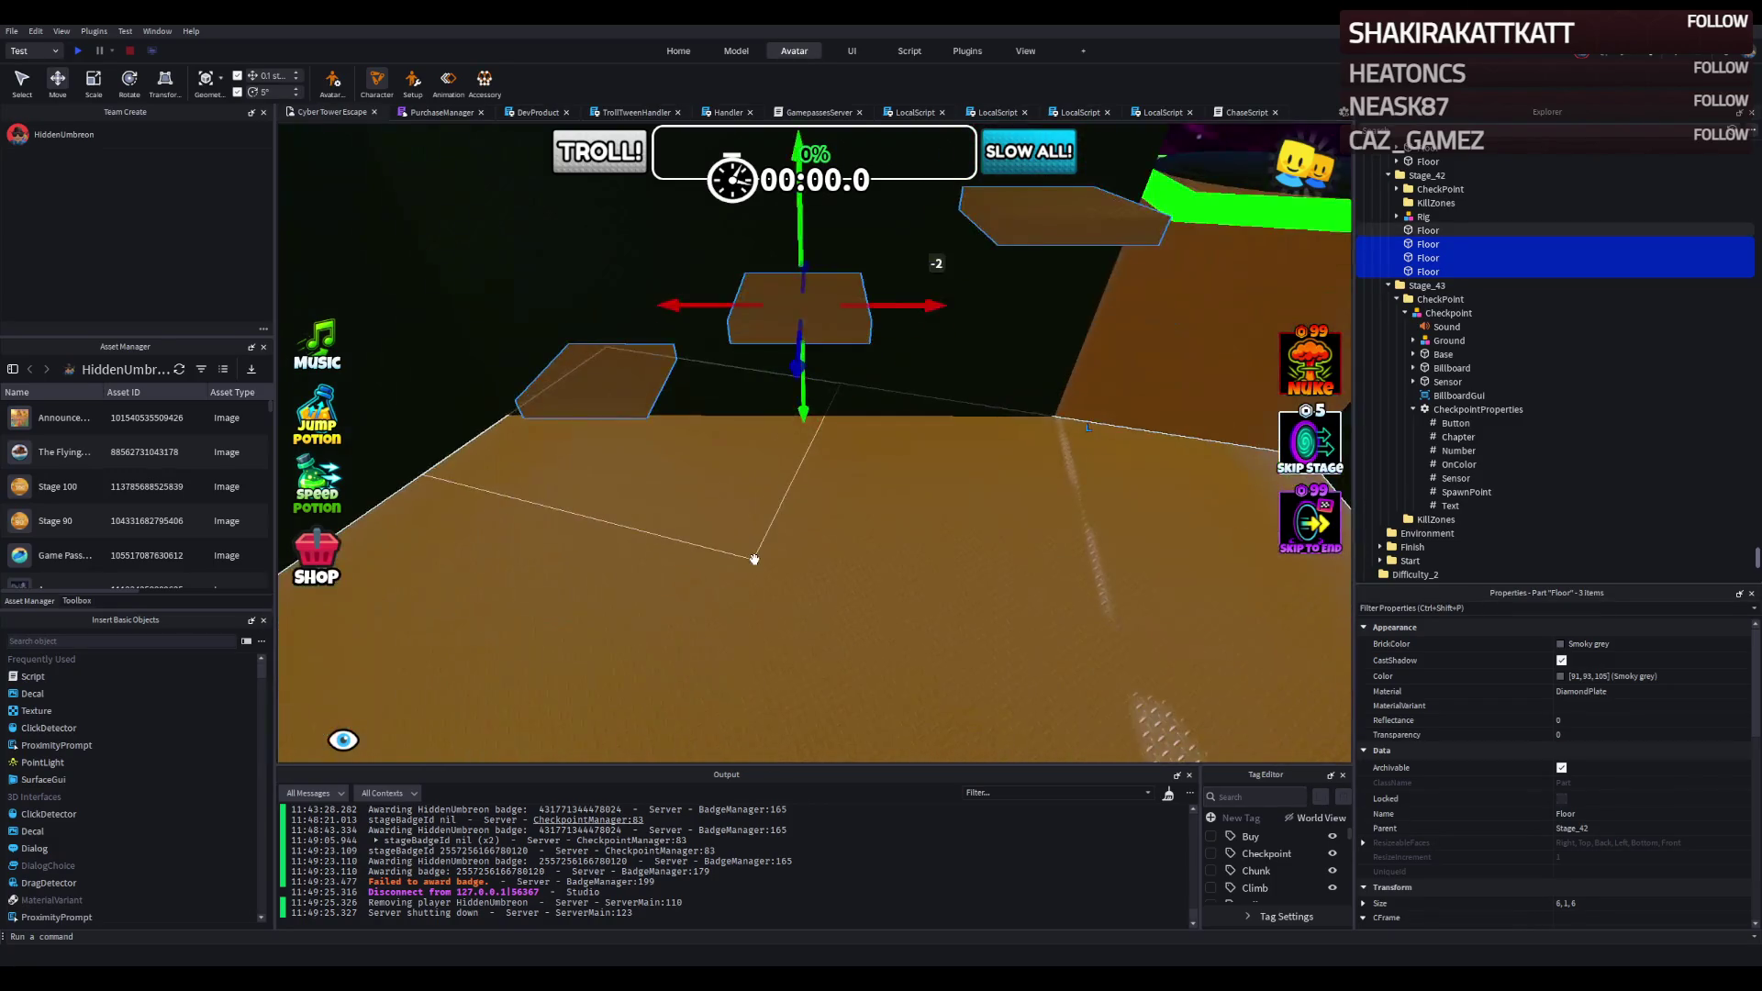
click(754, 559)
key(ctrl+z)
click(967, 50)
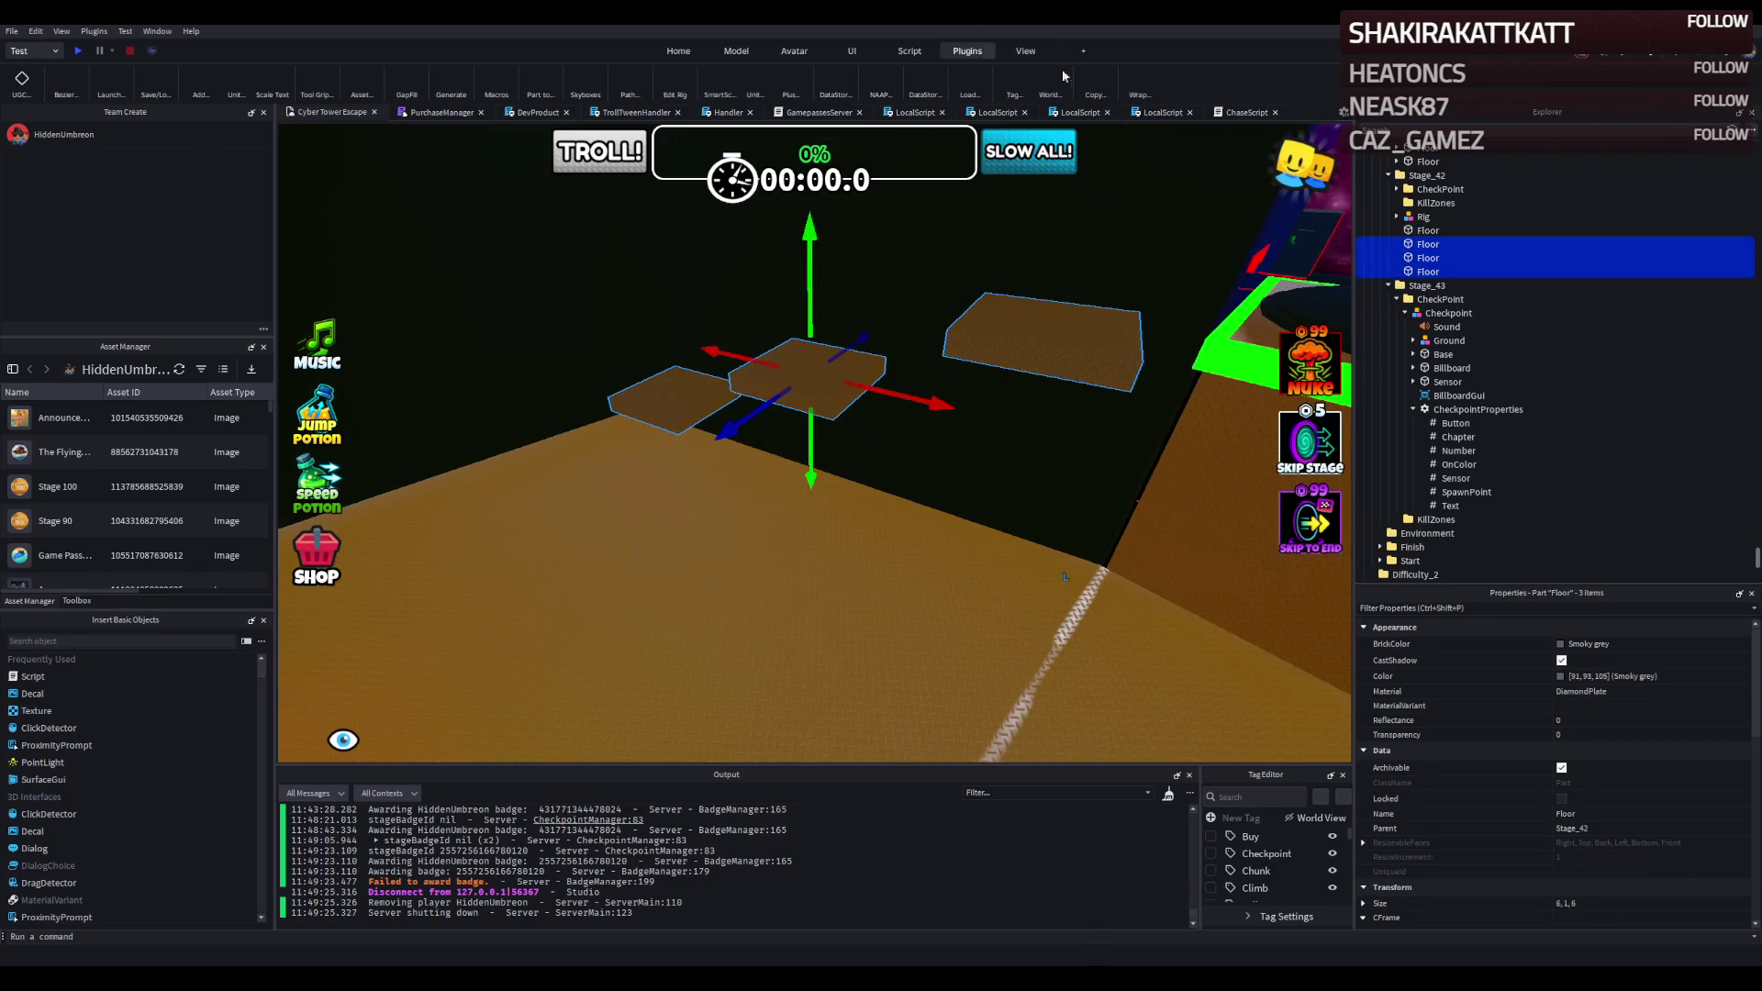
Wrap the three platforms with cyan neon edges and nudge them 0.1 studs along Z.
click(1140, 80)
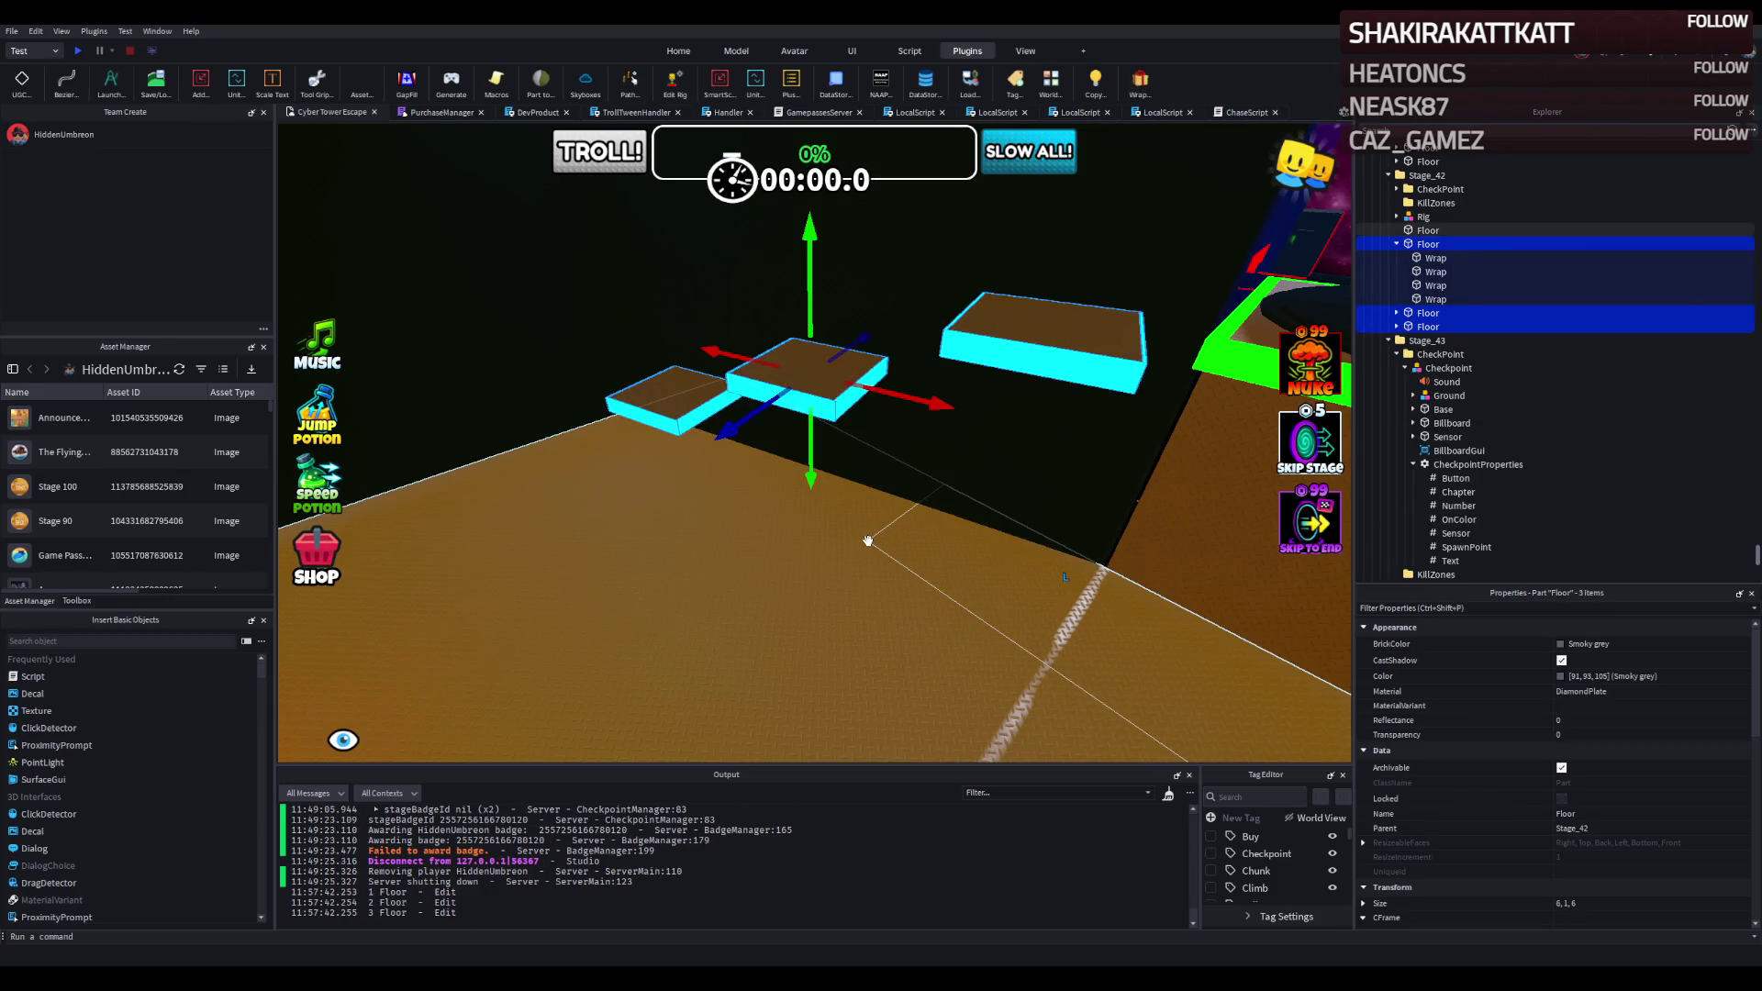
ctrl+click(1042, 412)
ctrl+click(1042, 412)
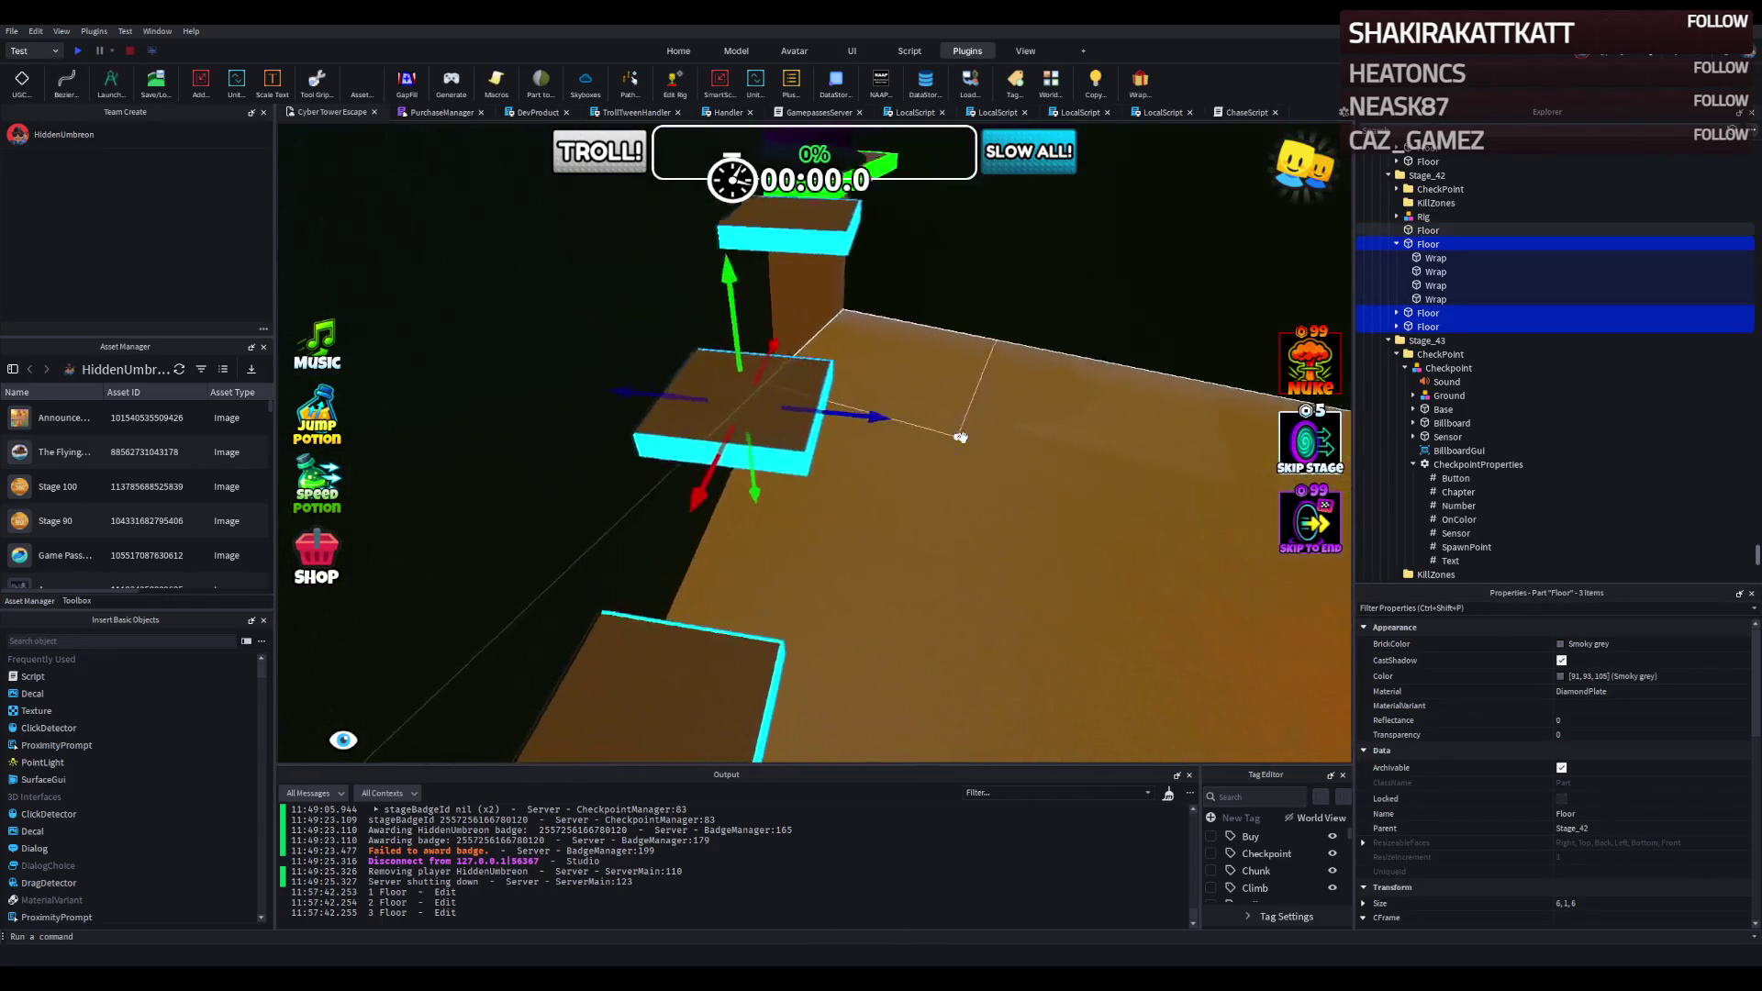
drag(917, 332, 920, 328)
click(965, 431)
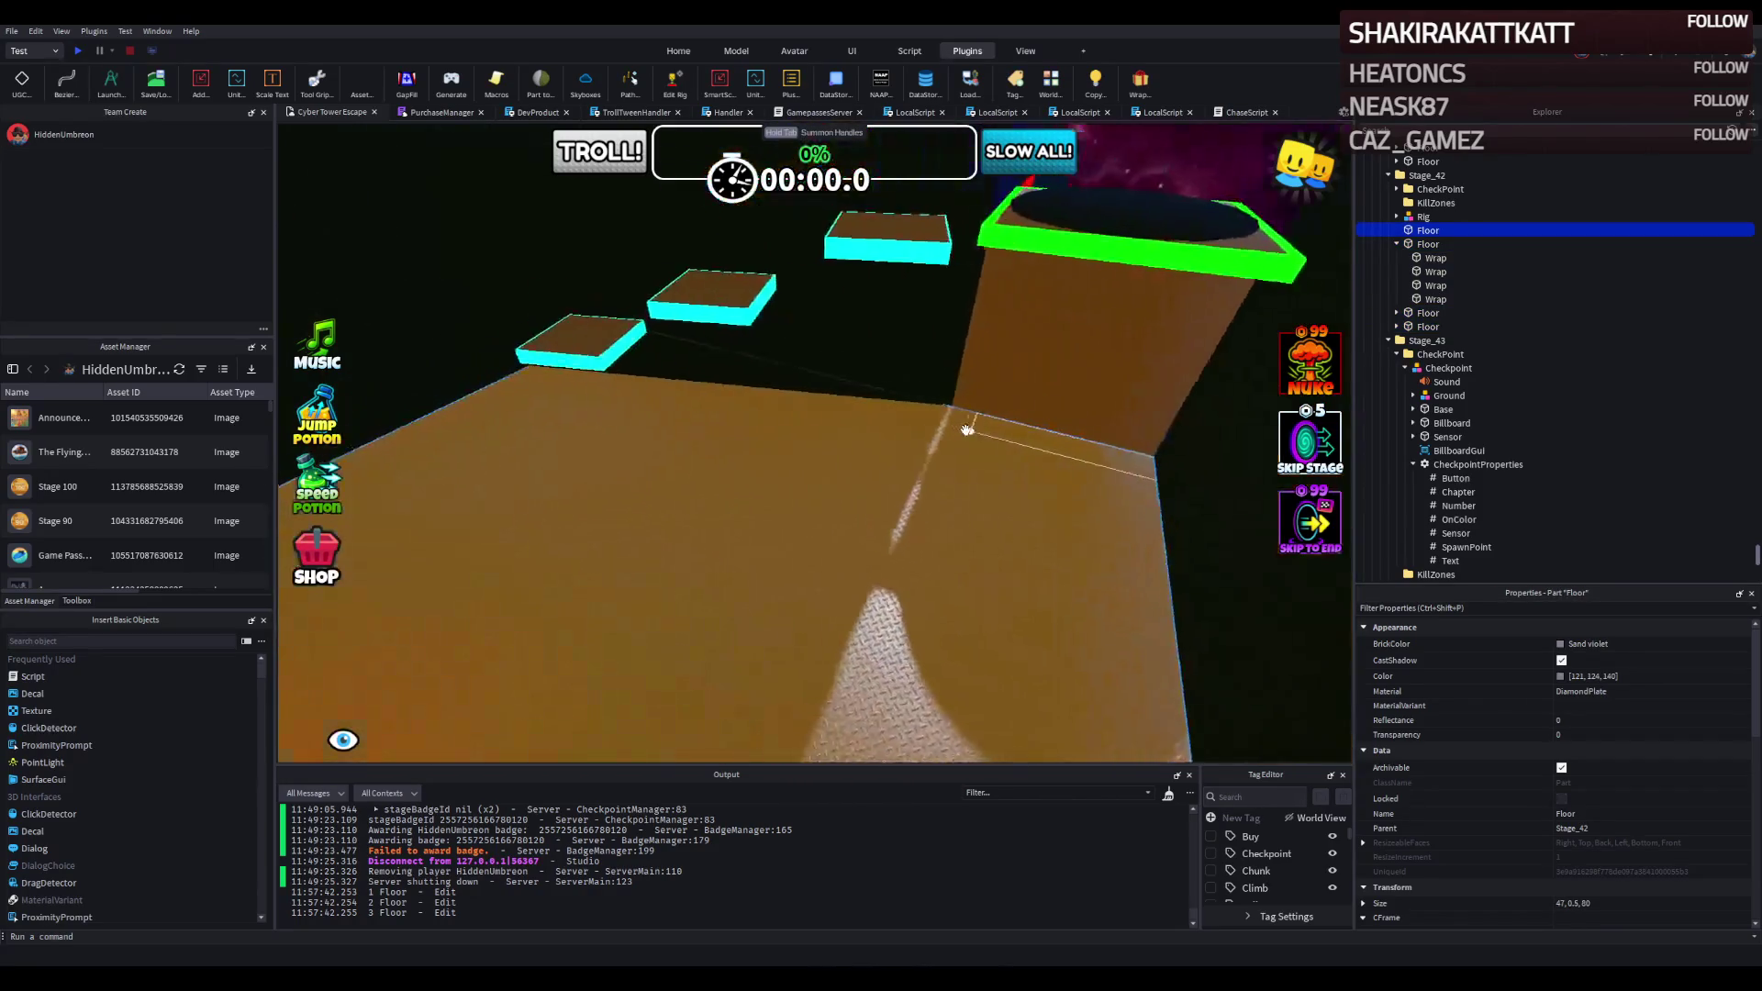
scroll(966, 431, down, 5)
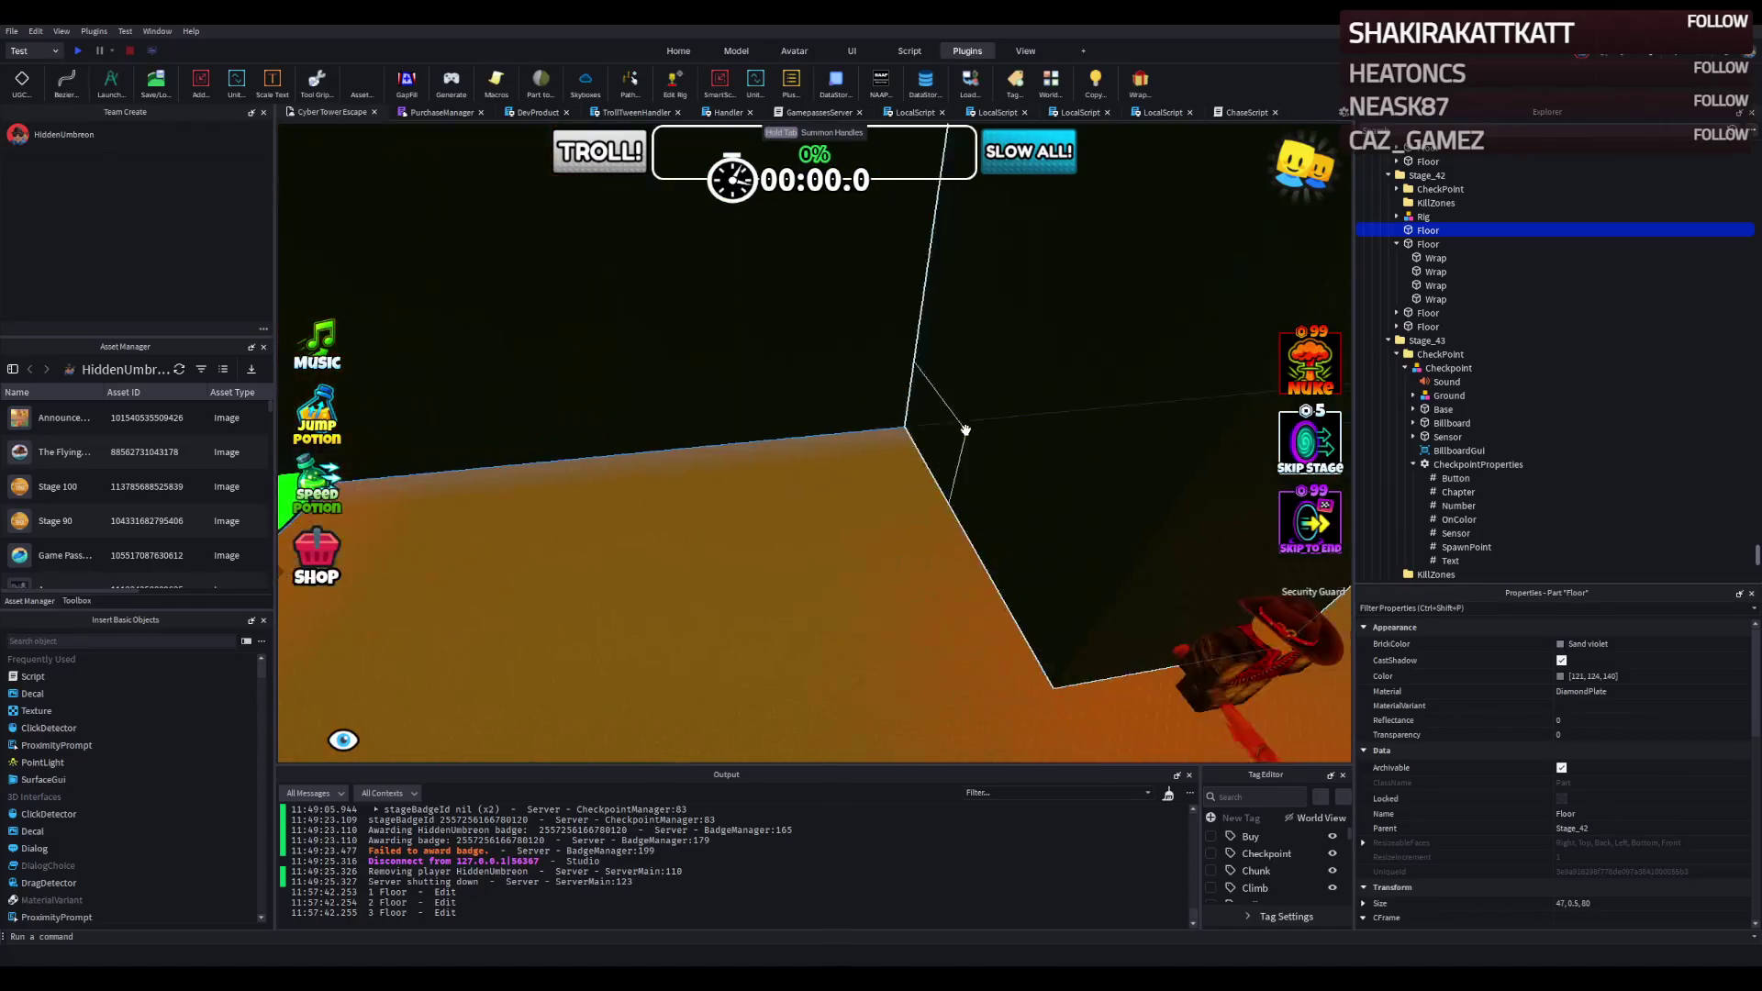
scroll(966, 429, down, 3)
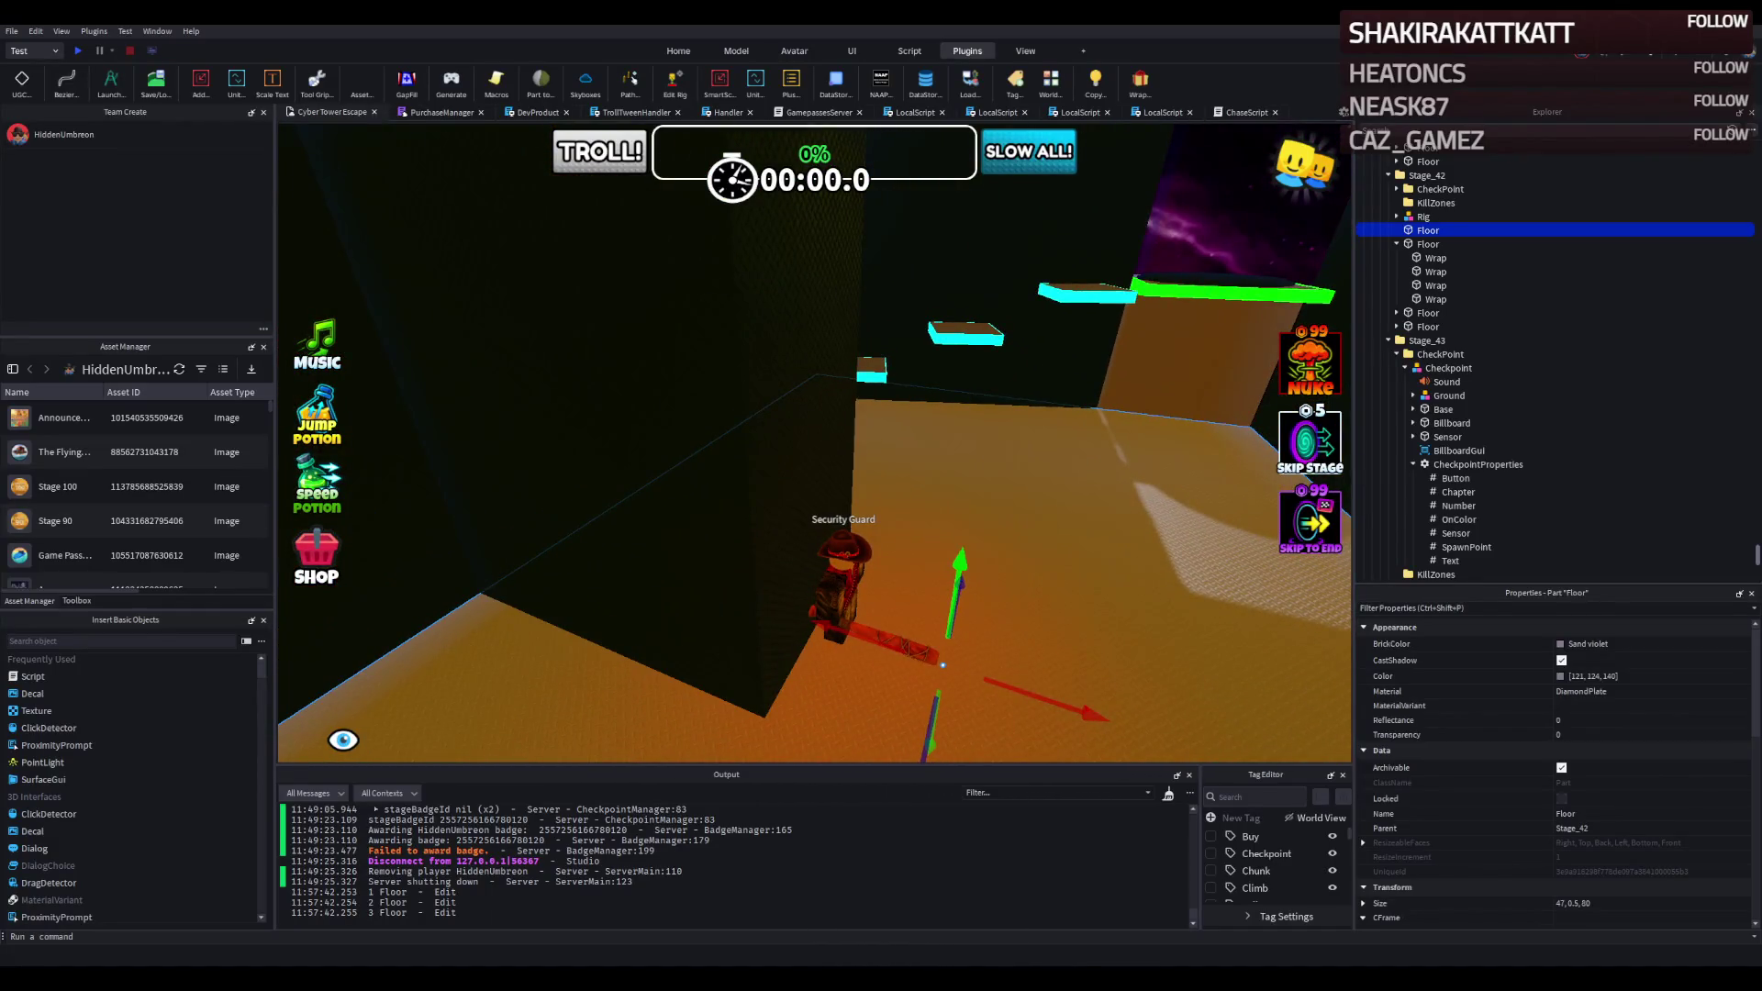
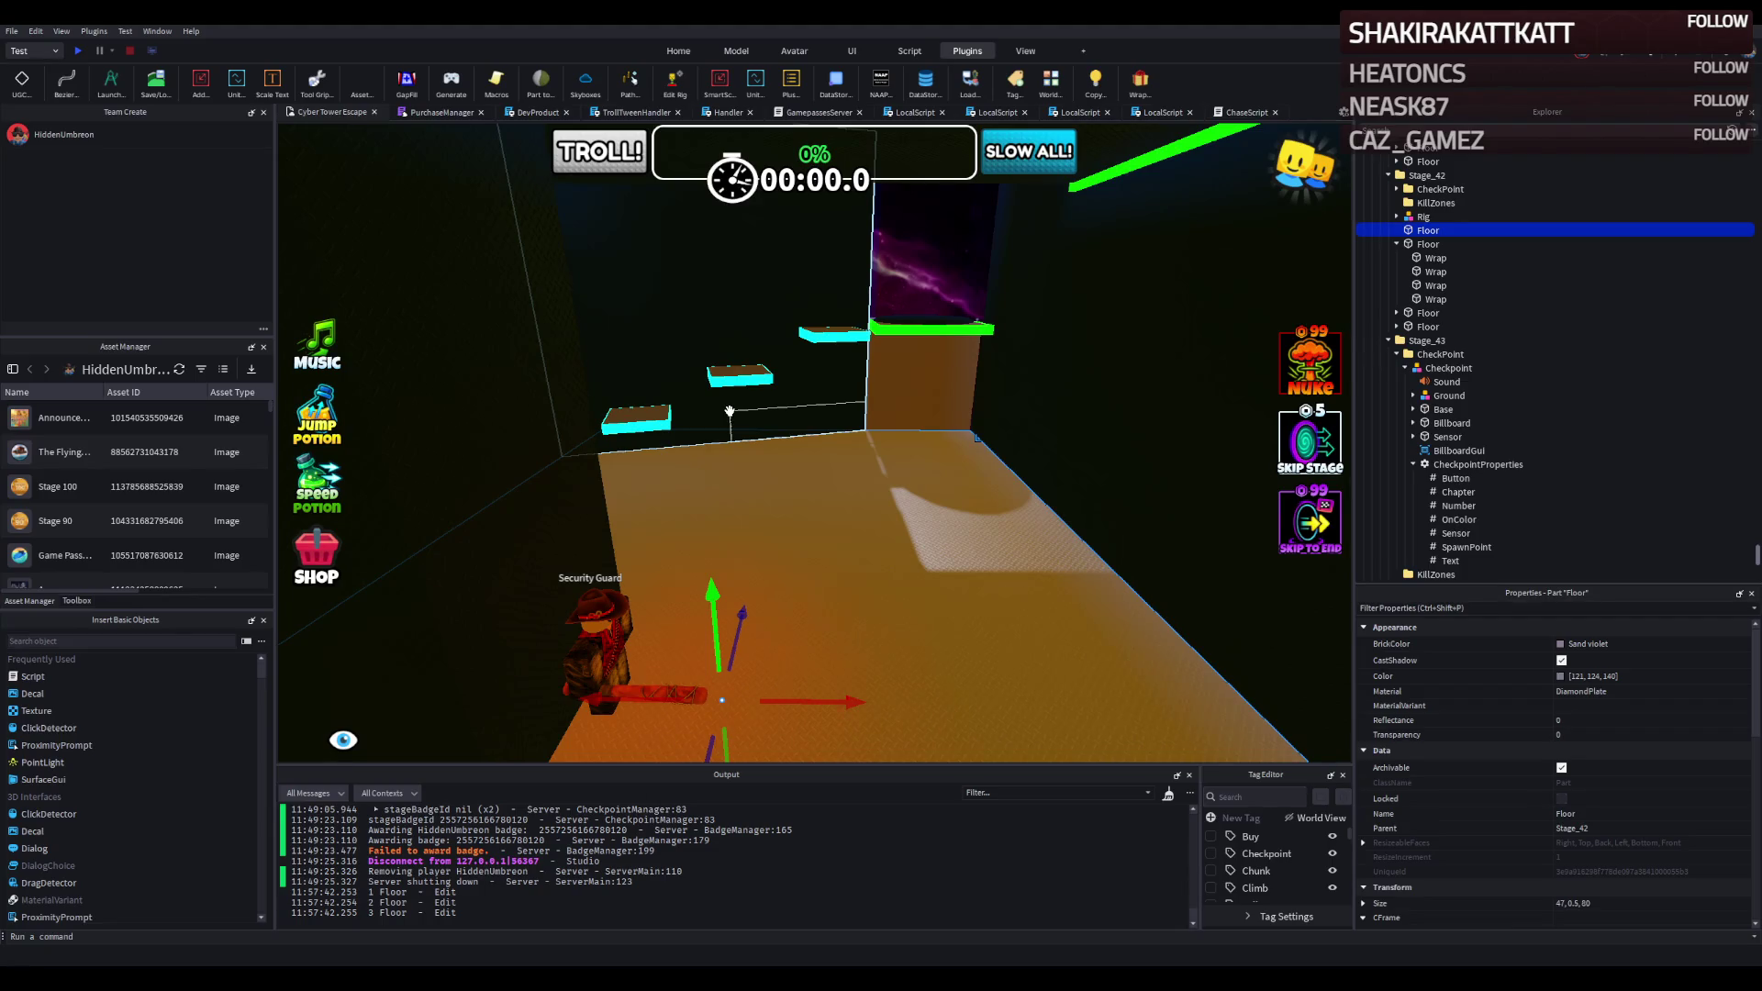
Fly the camera over the cyan platforms and orange floor, then start a playtest.
key(w)
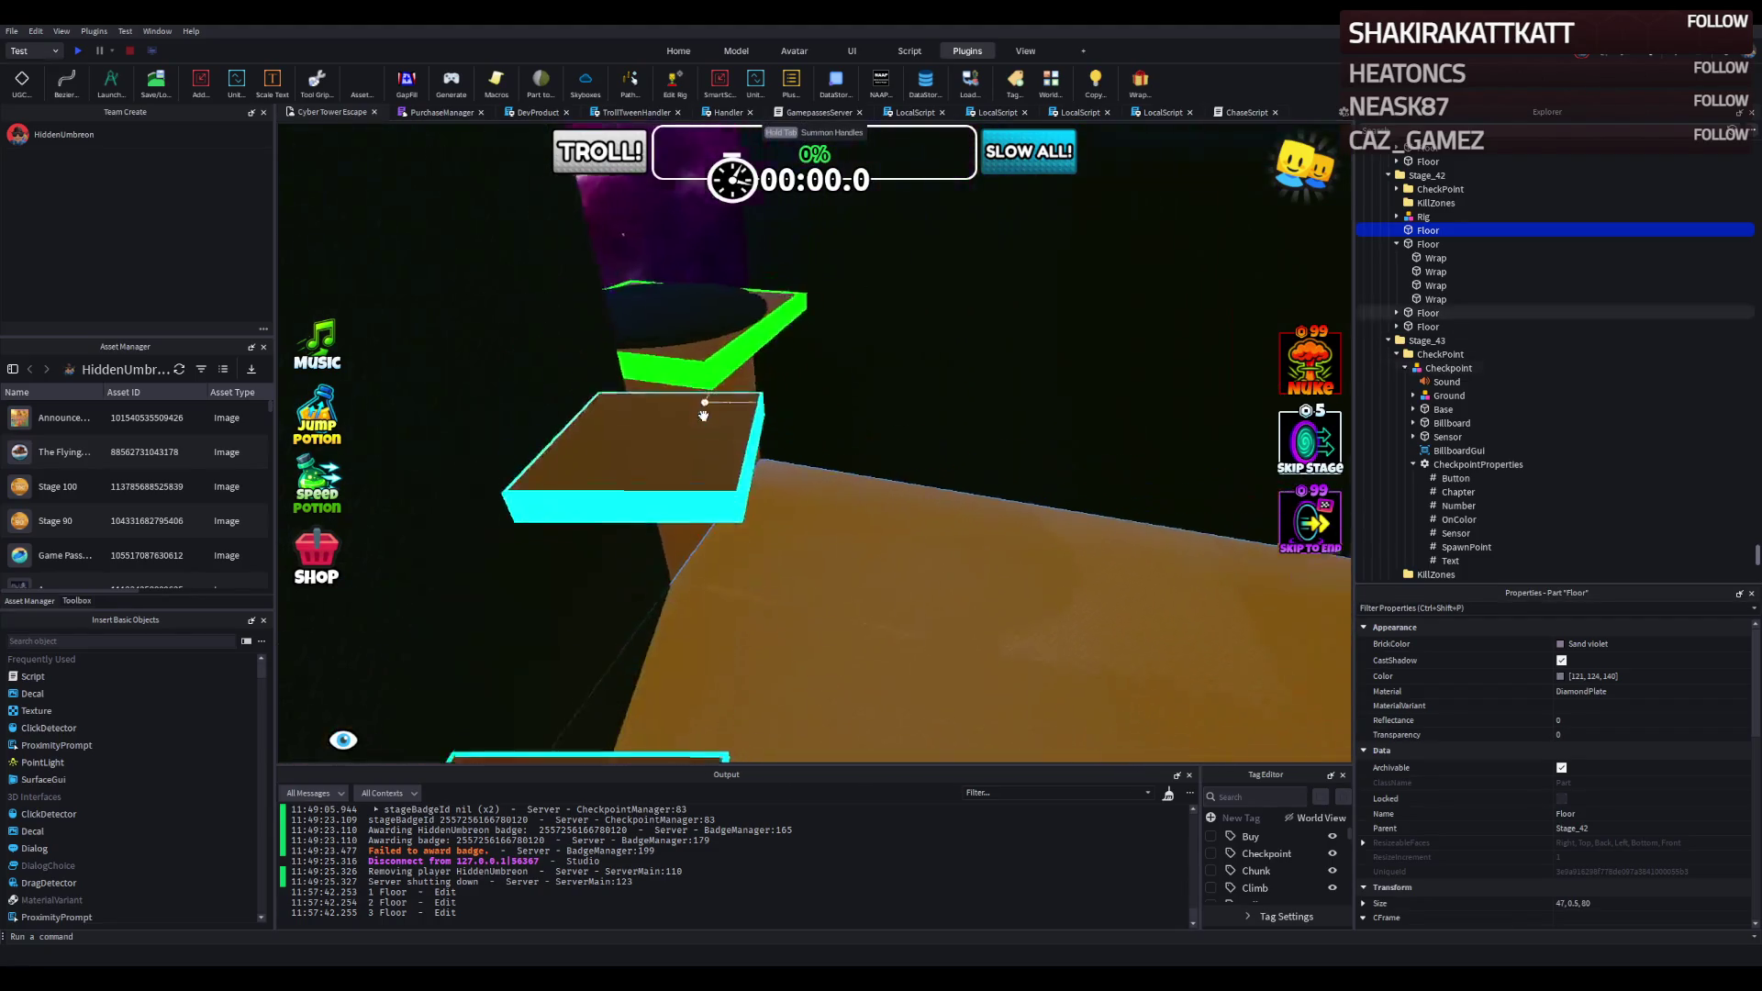
key(w)
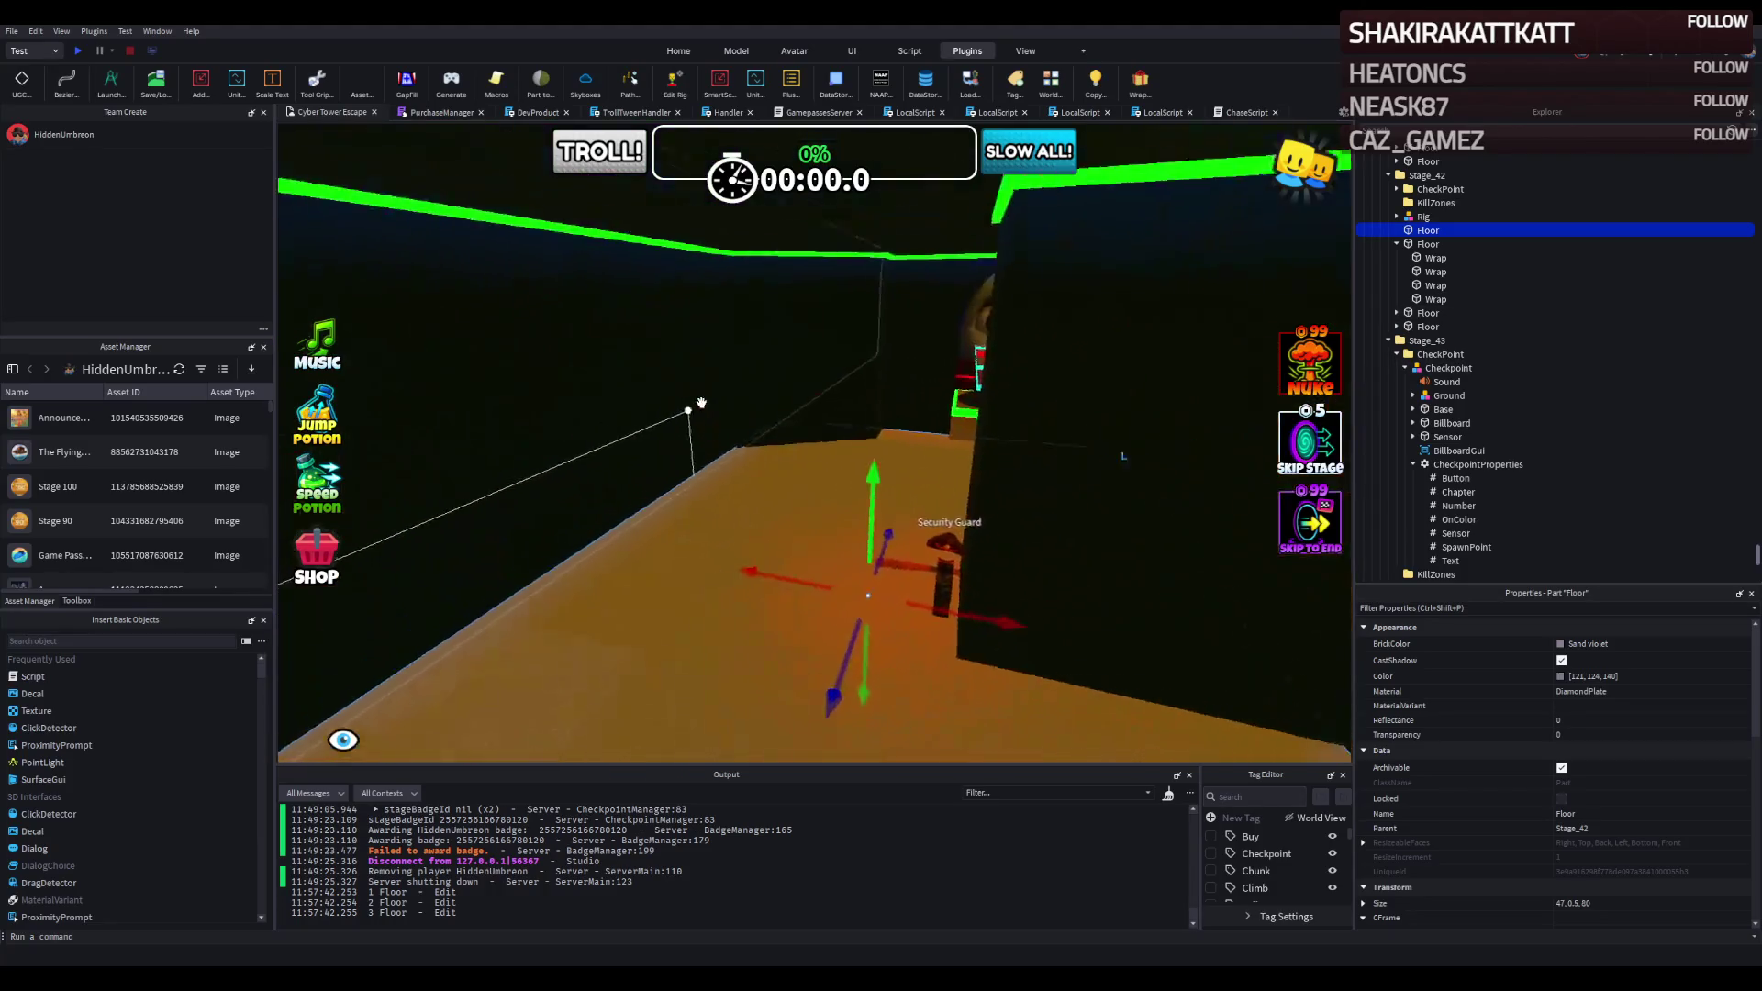
key(w)
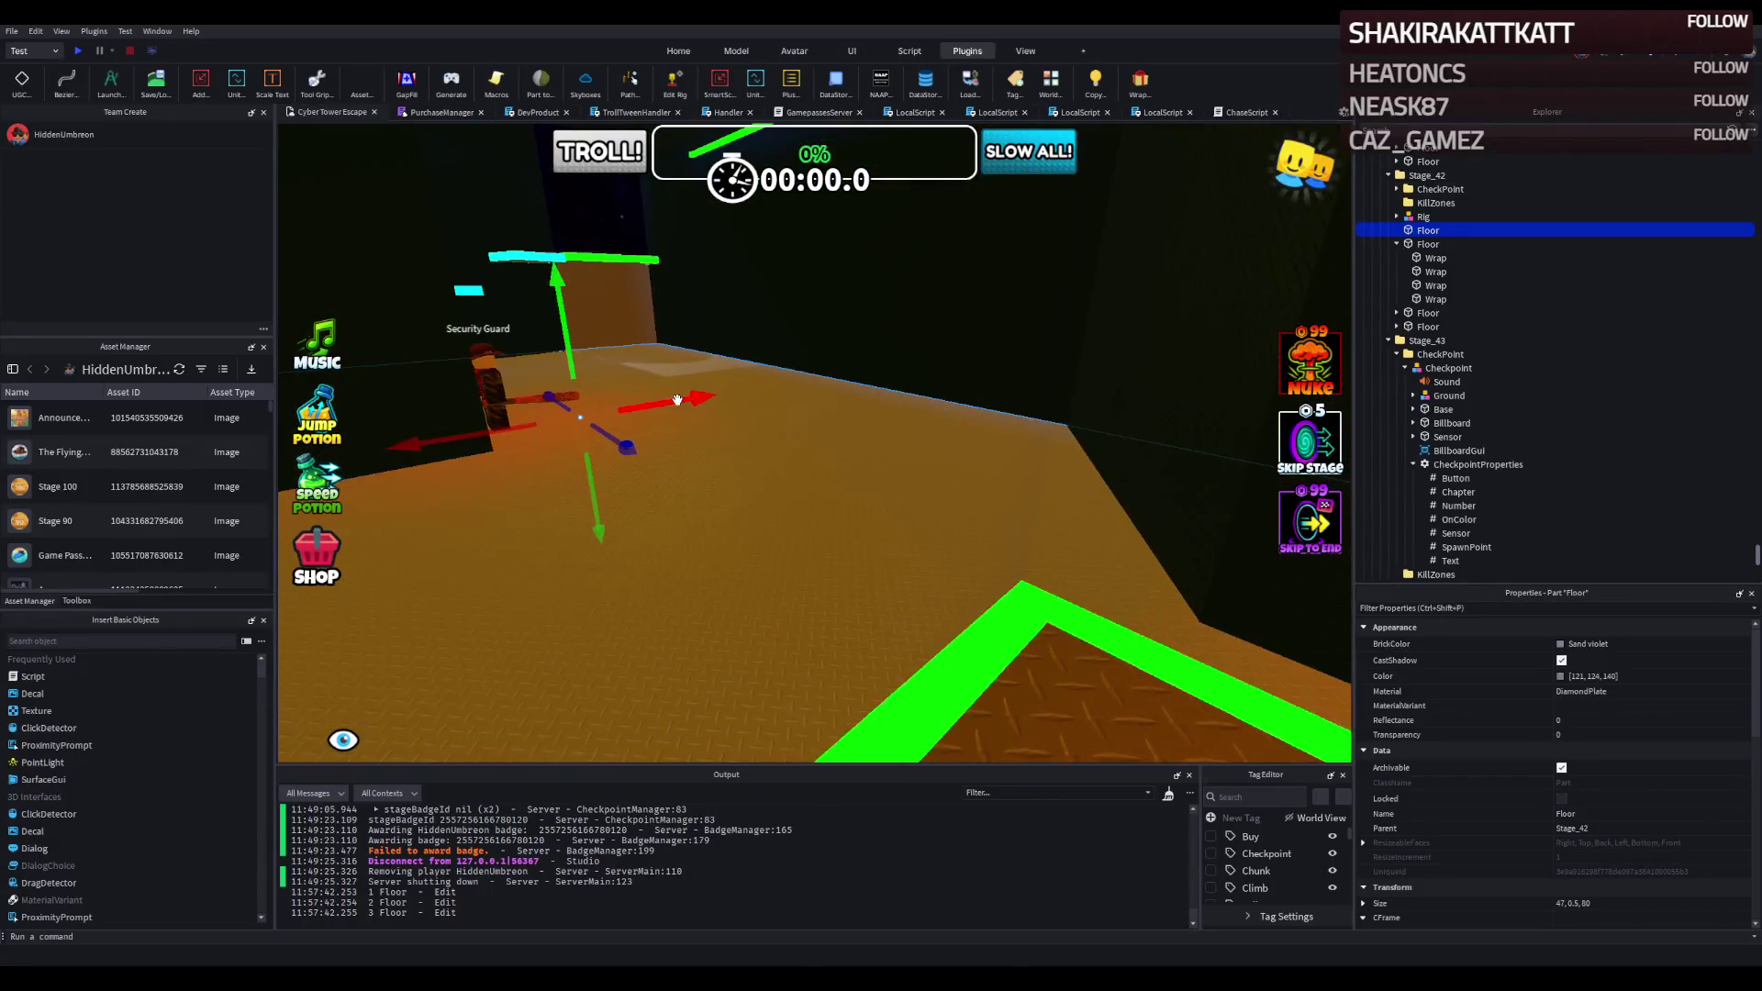
scroll(678, 399, down, 5)
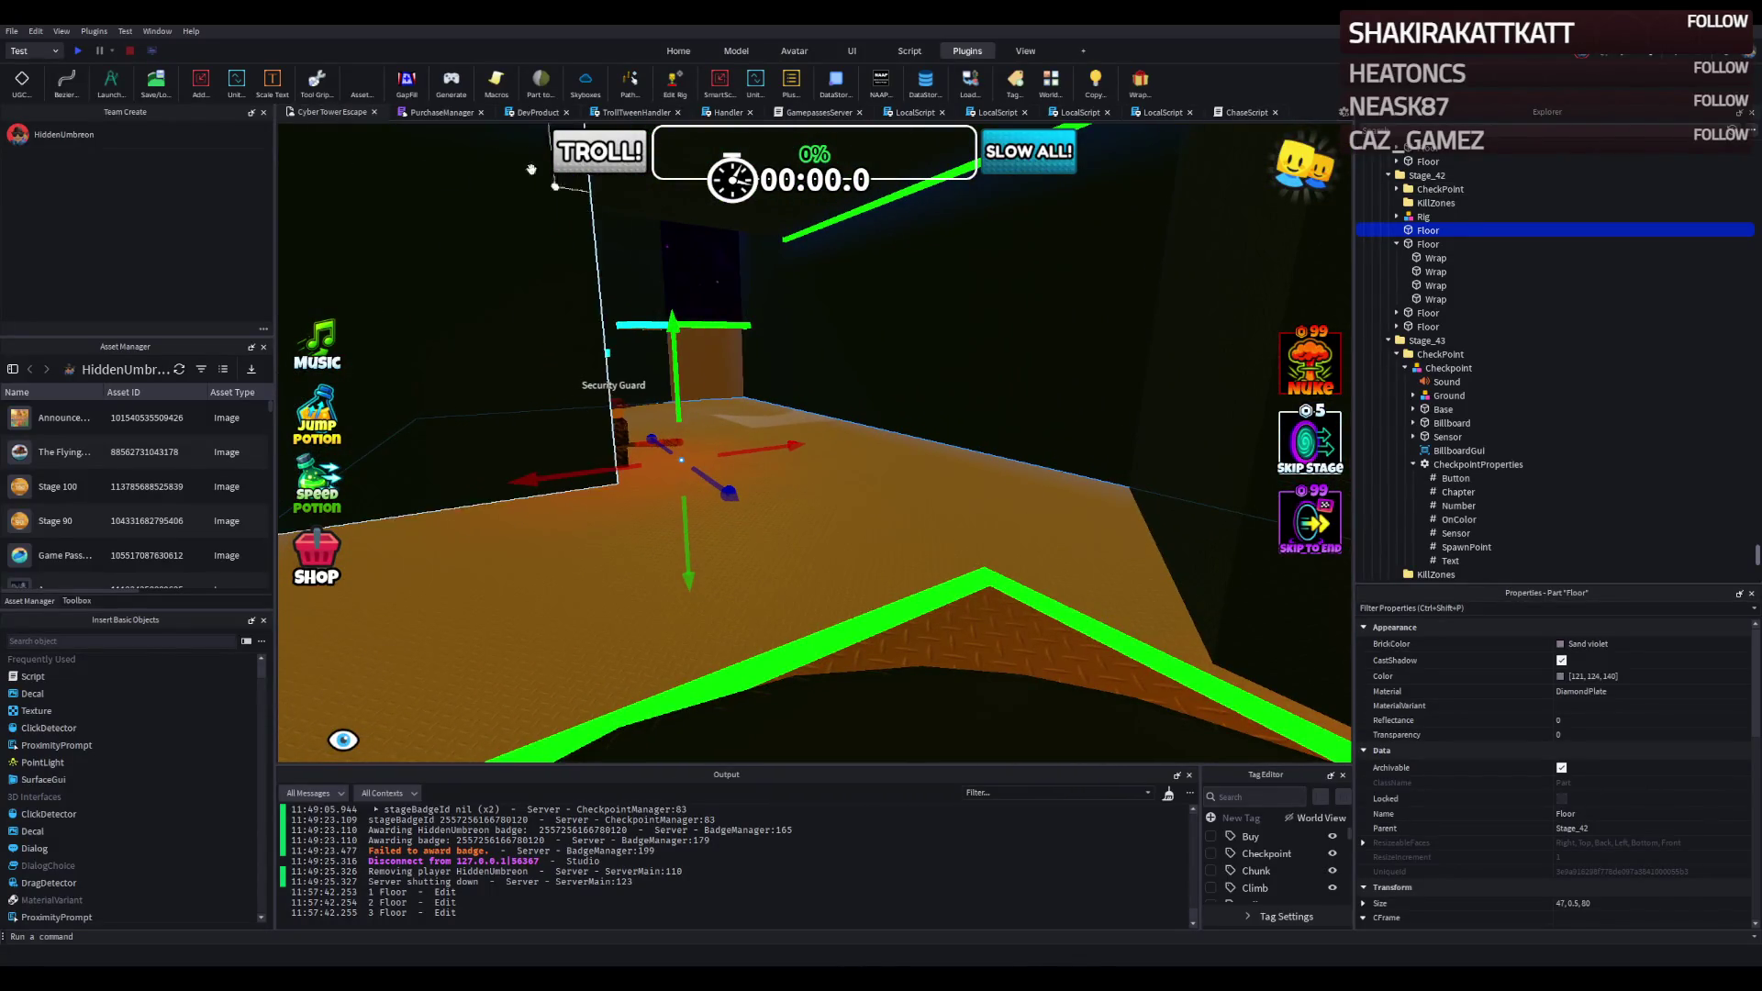
click(79, 50)
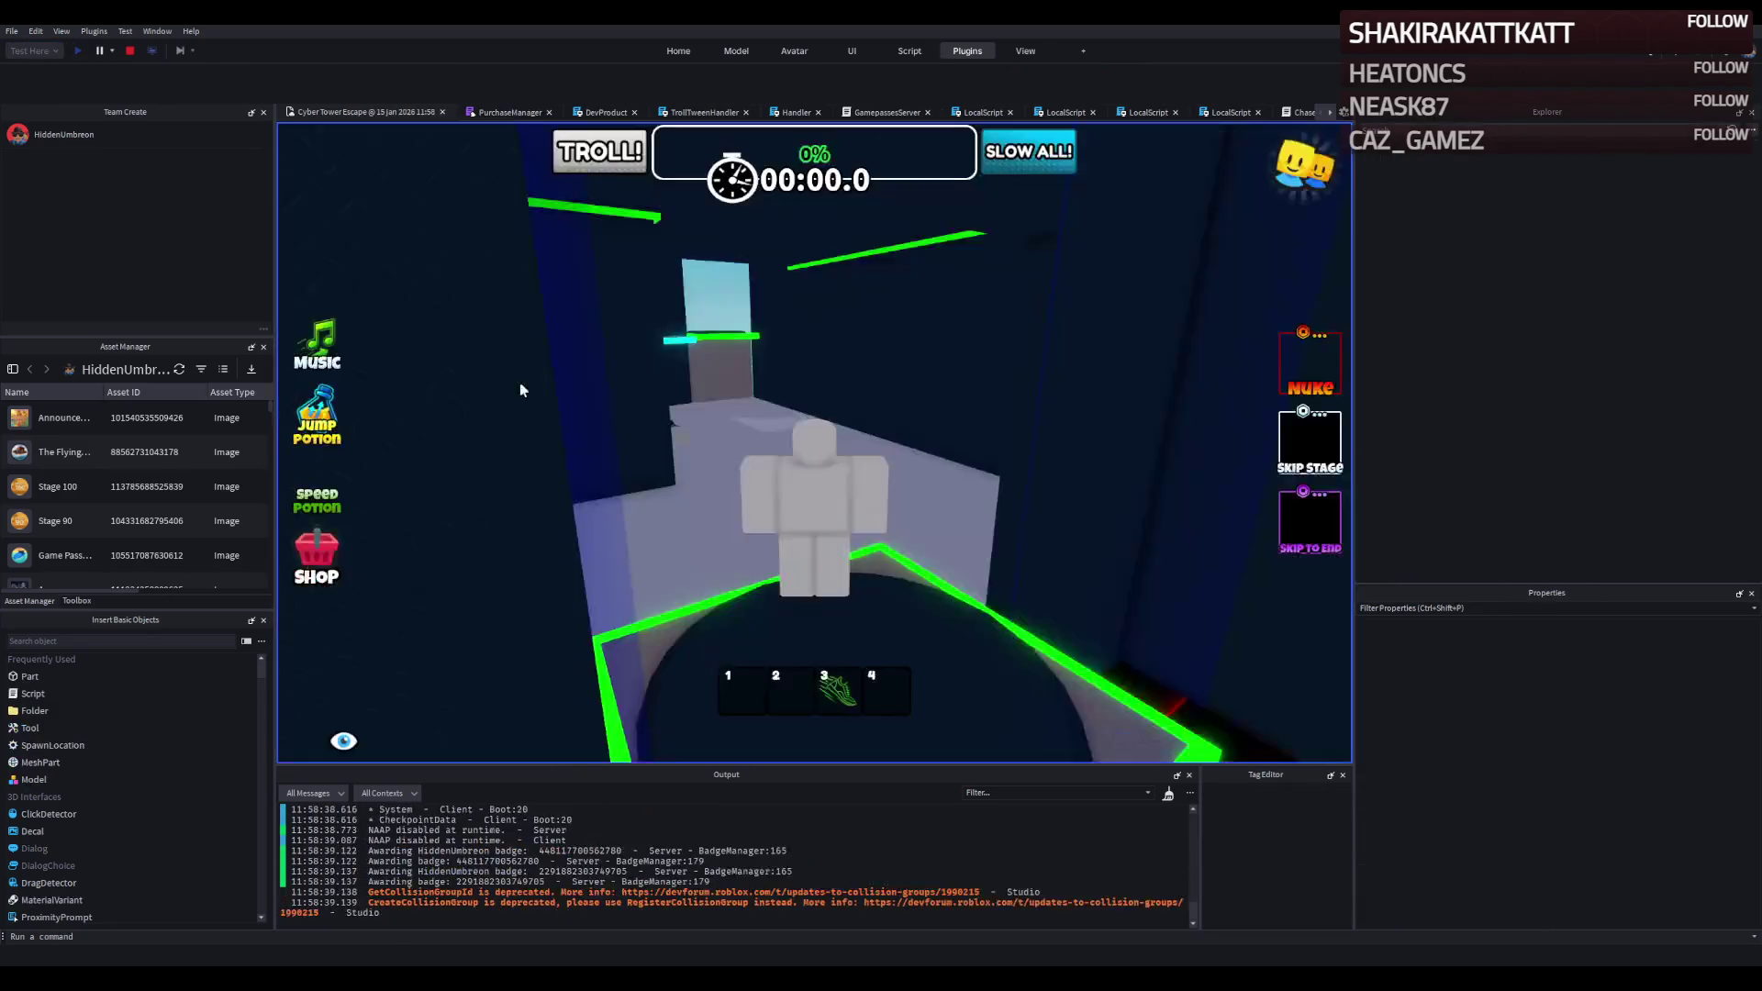
Walk the character off the spawn pad, past the Security Guard, onto the green checkpoint.
key(w)
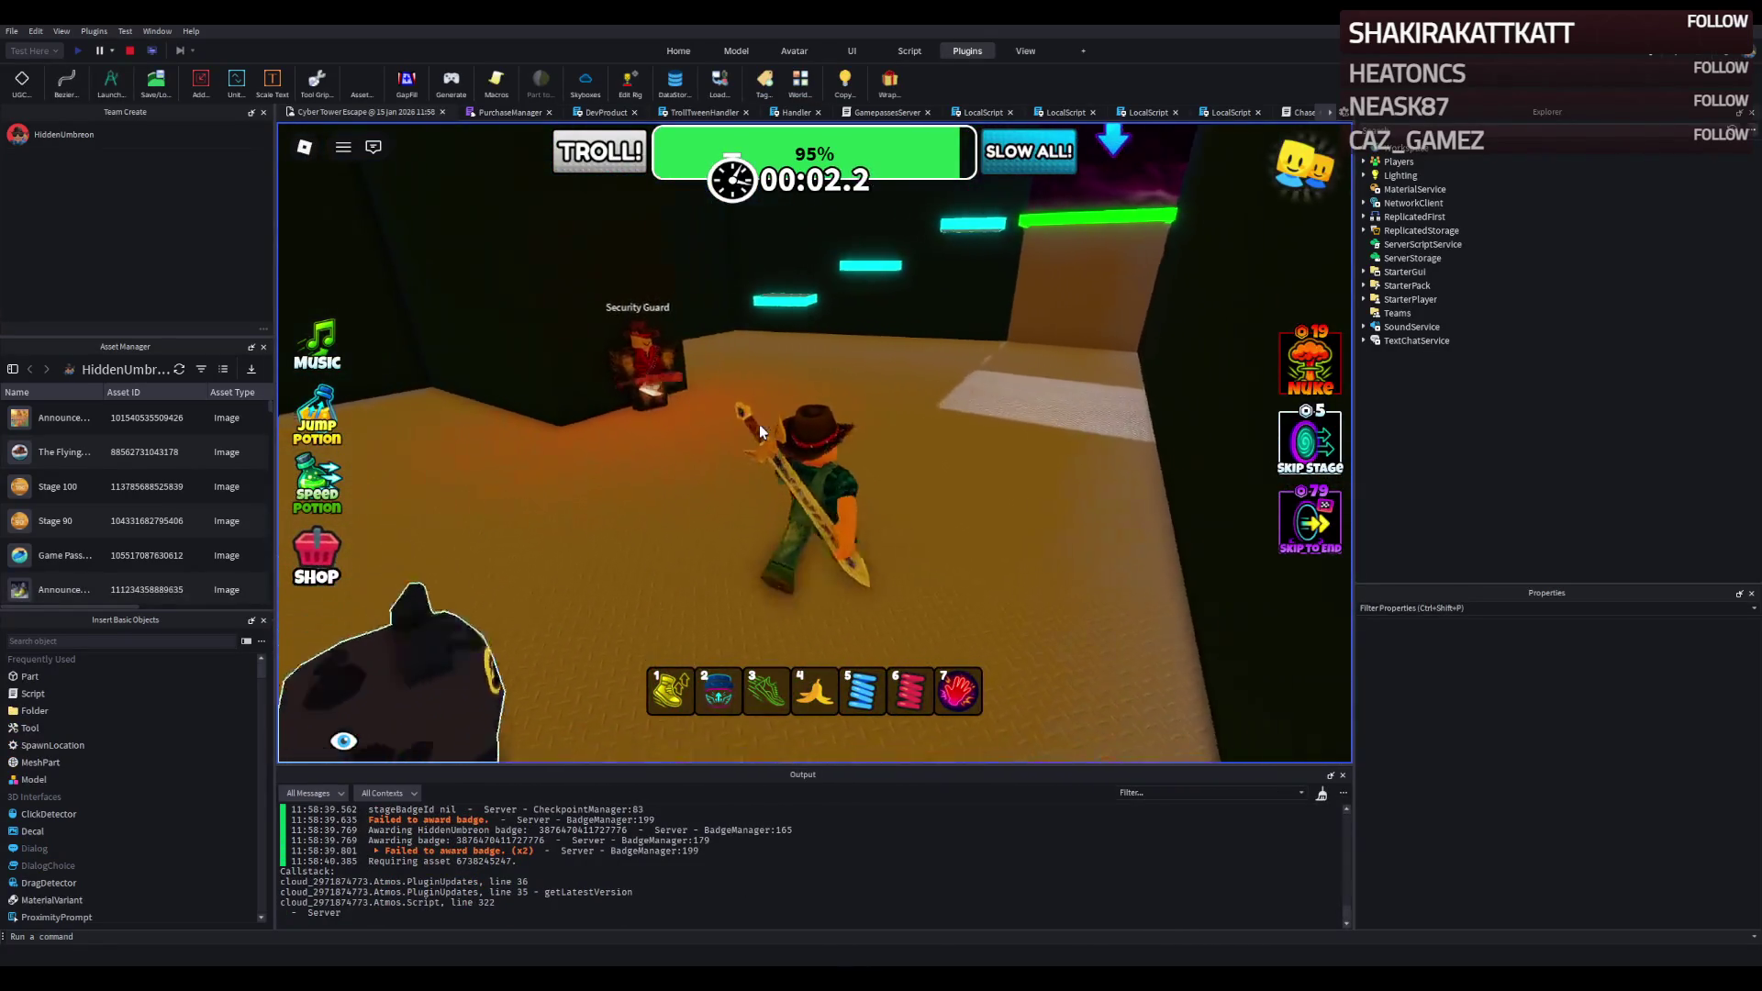
key(s)
key(w)
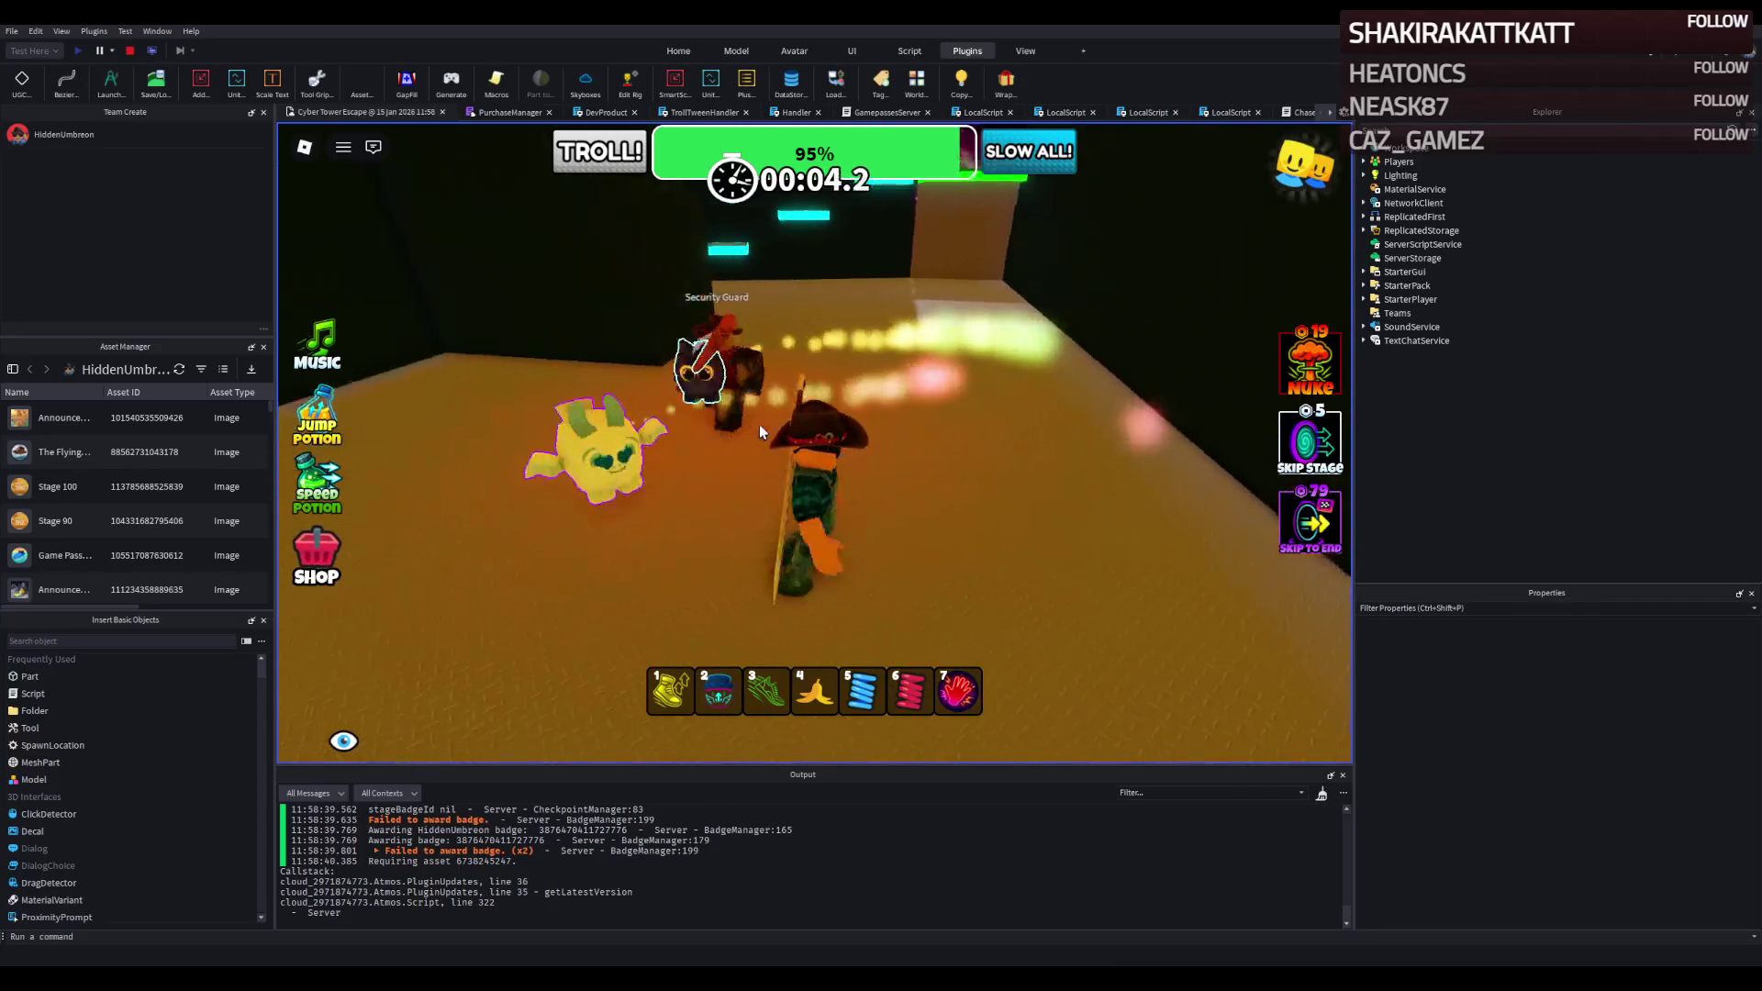
key(w)
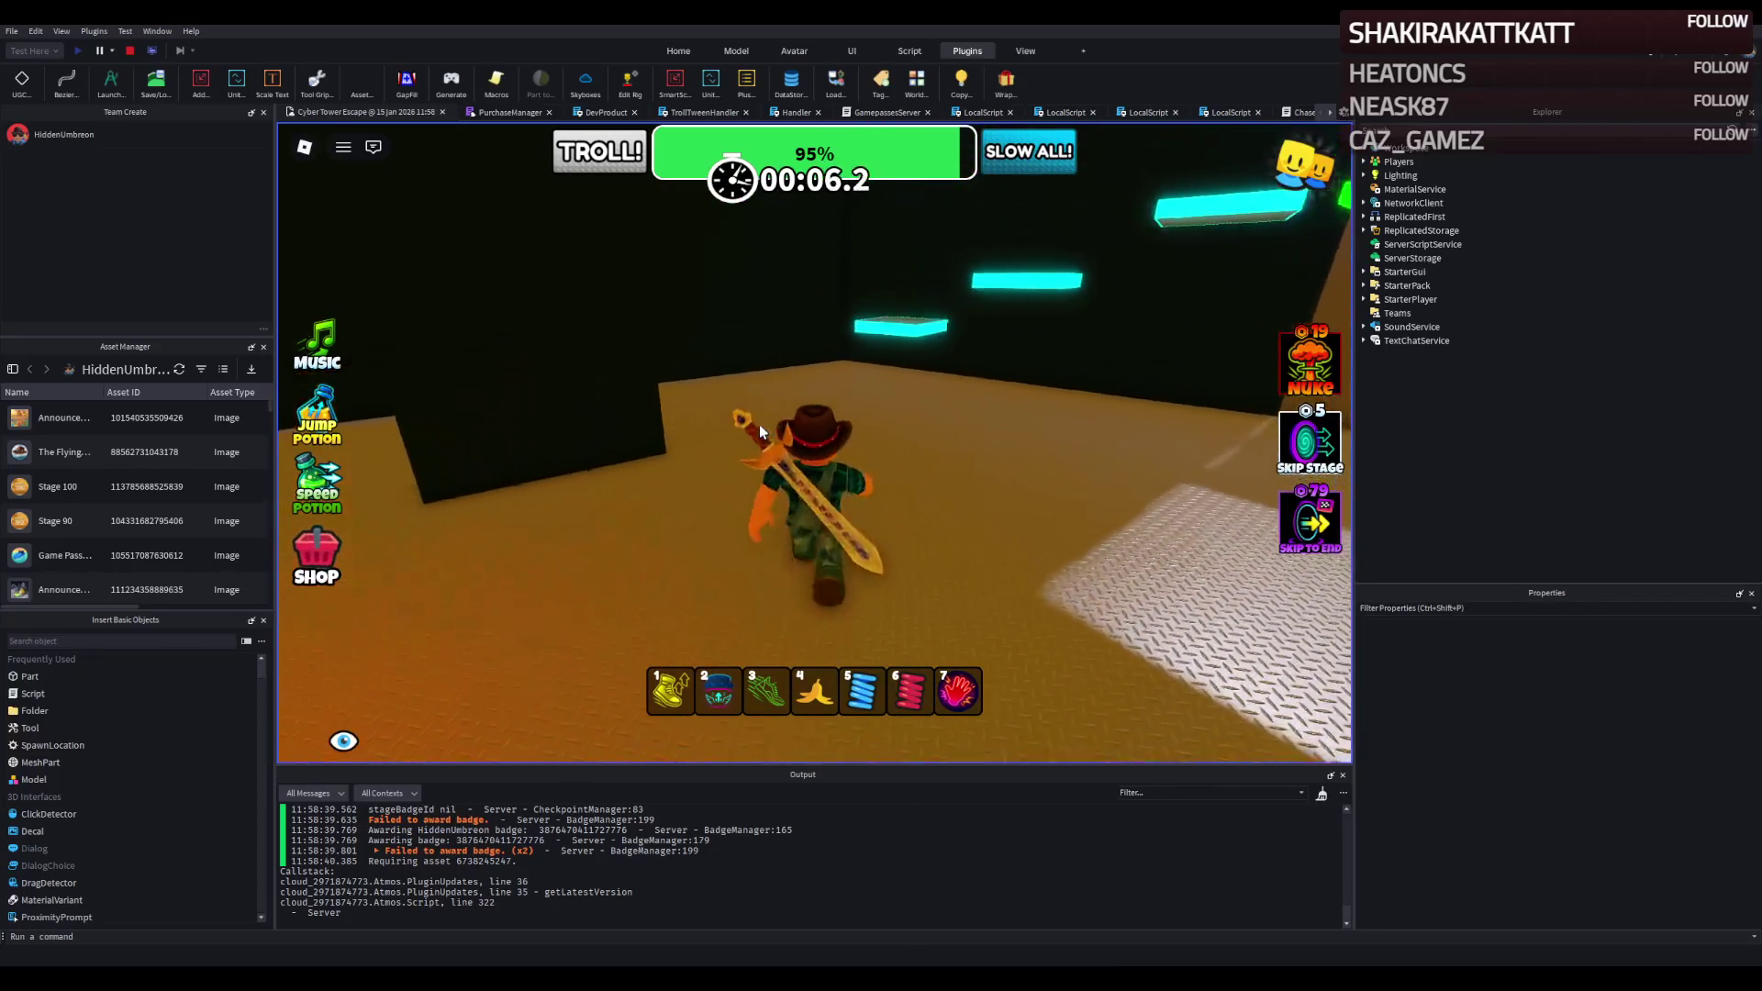
key(w)
key(space)
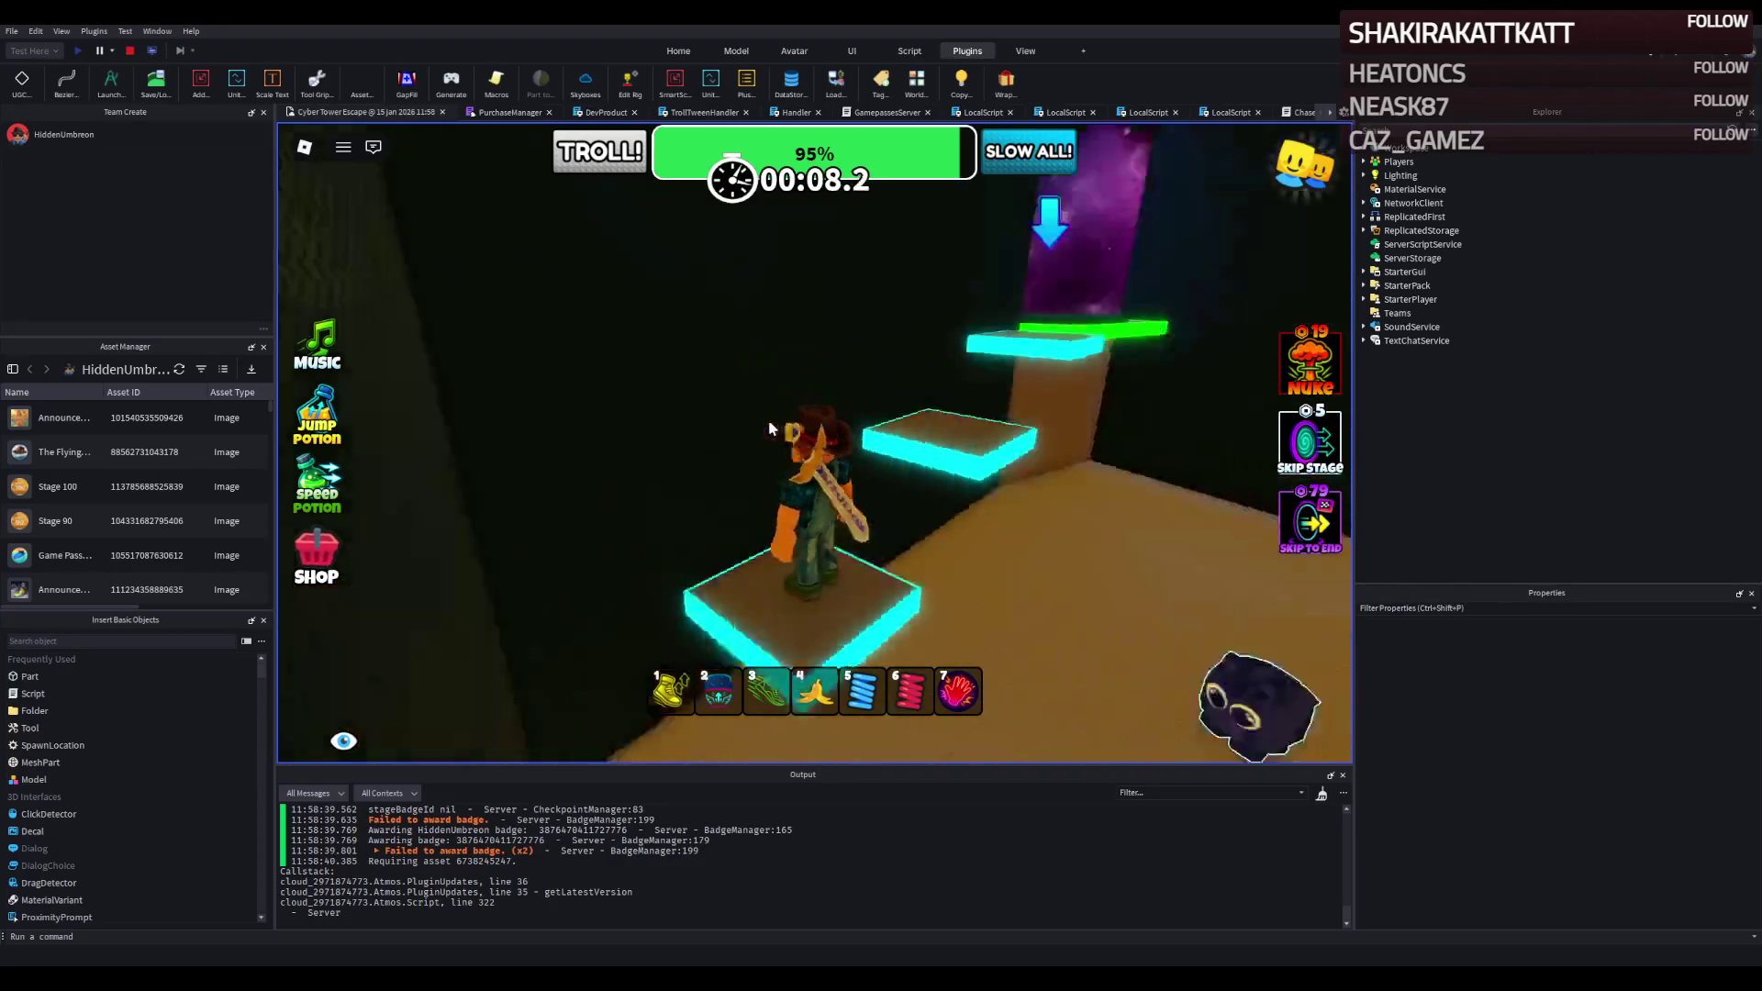
key(w)
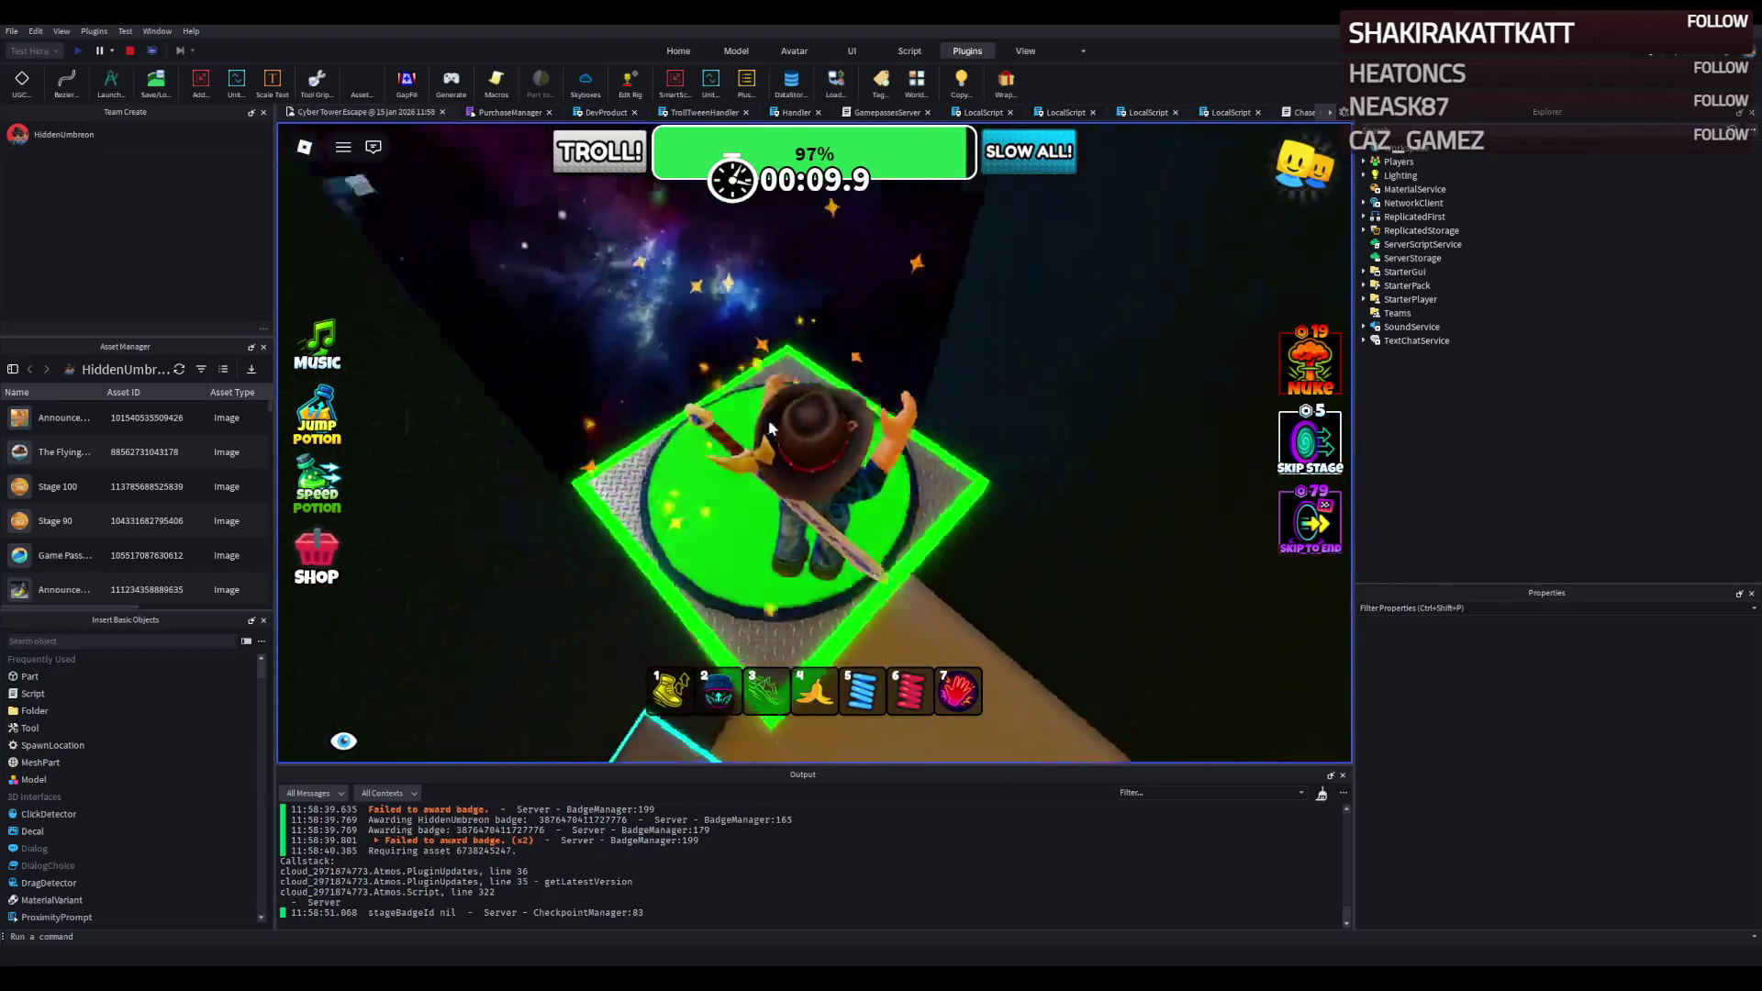
Turn the character on the checkpoint and jump across the cyan-edged blocks.
key(Left)
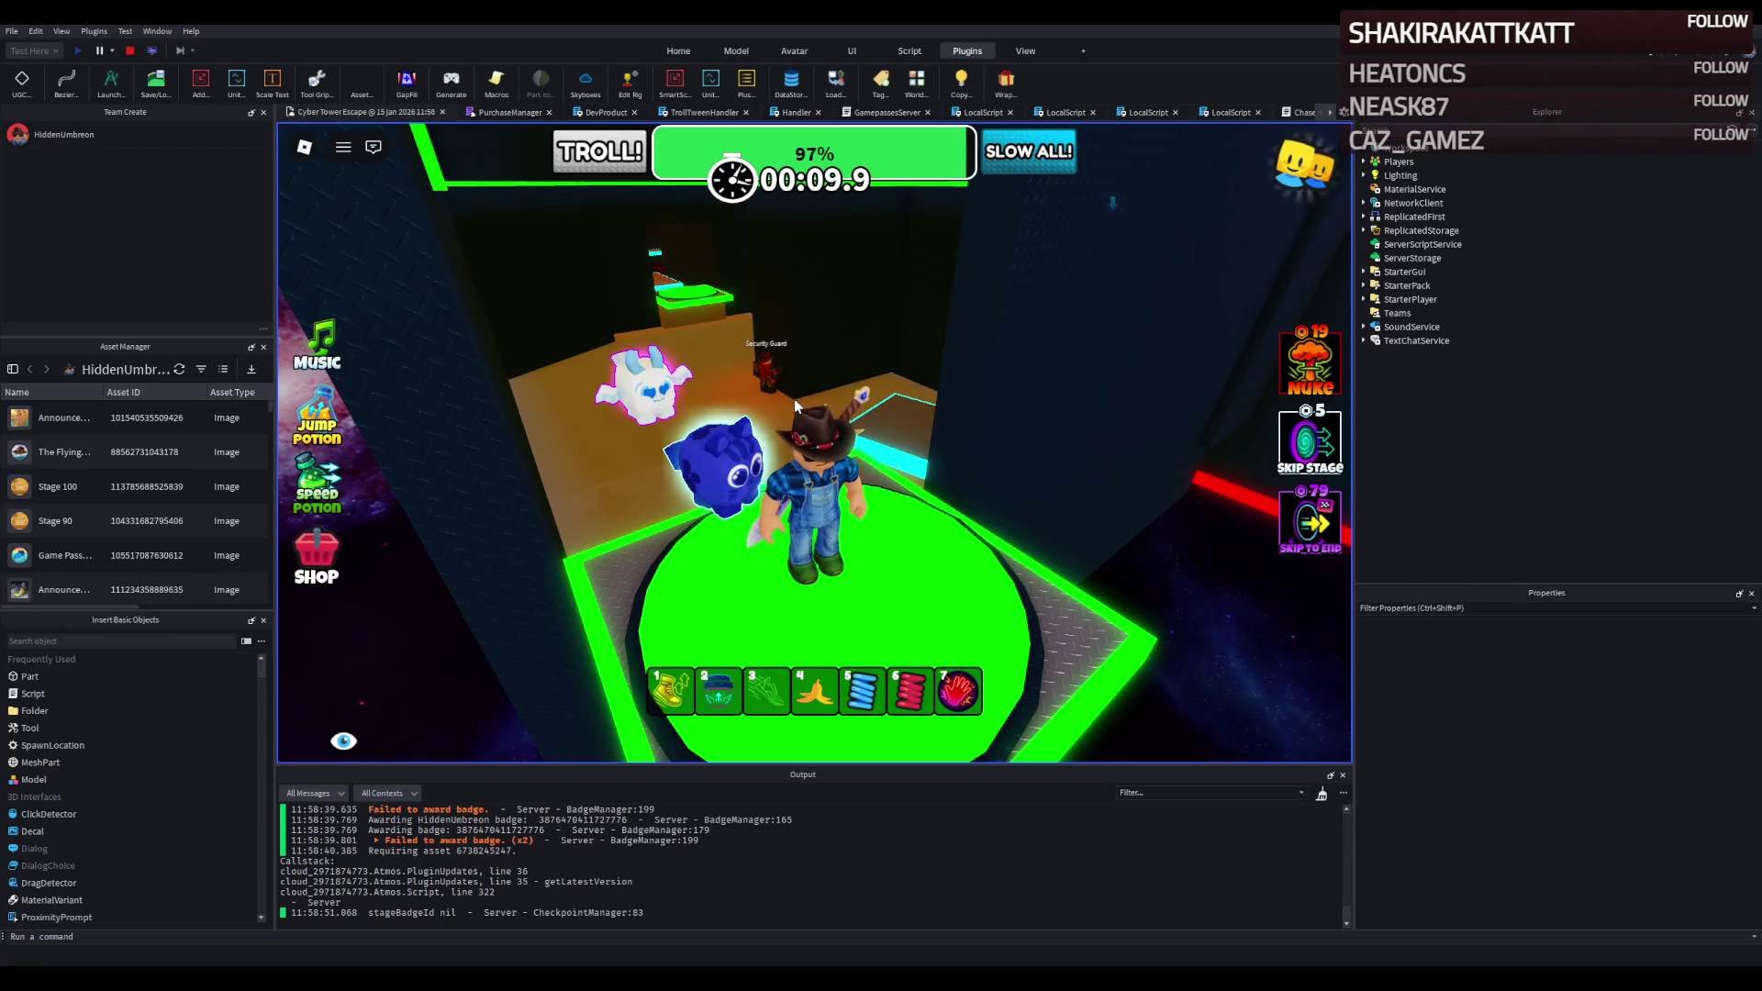
key(a)
key(s)
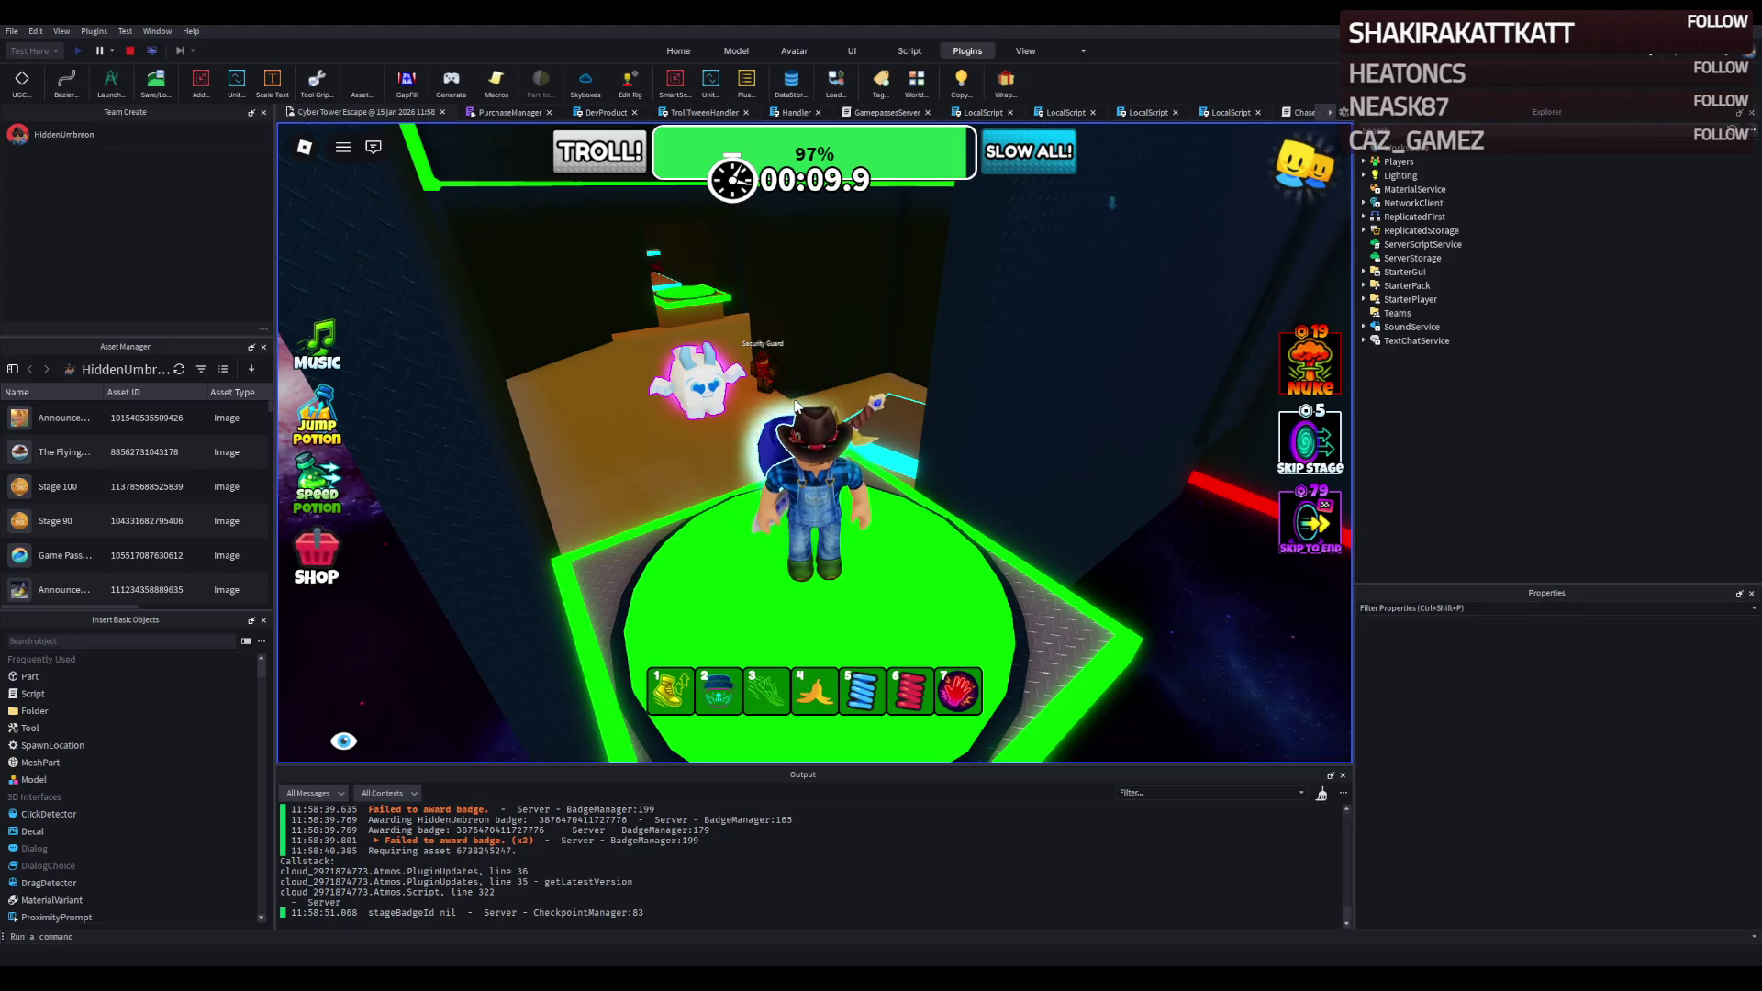
key(w)
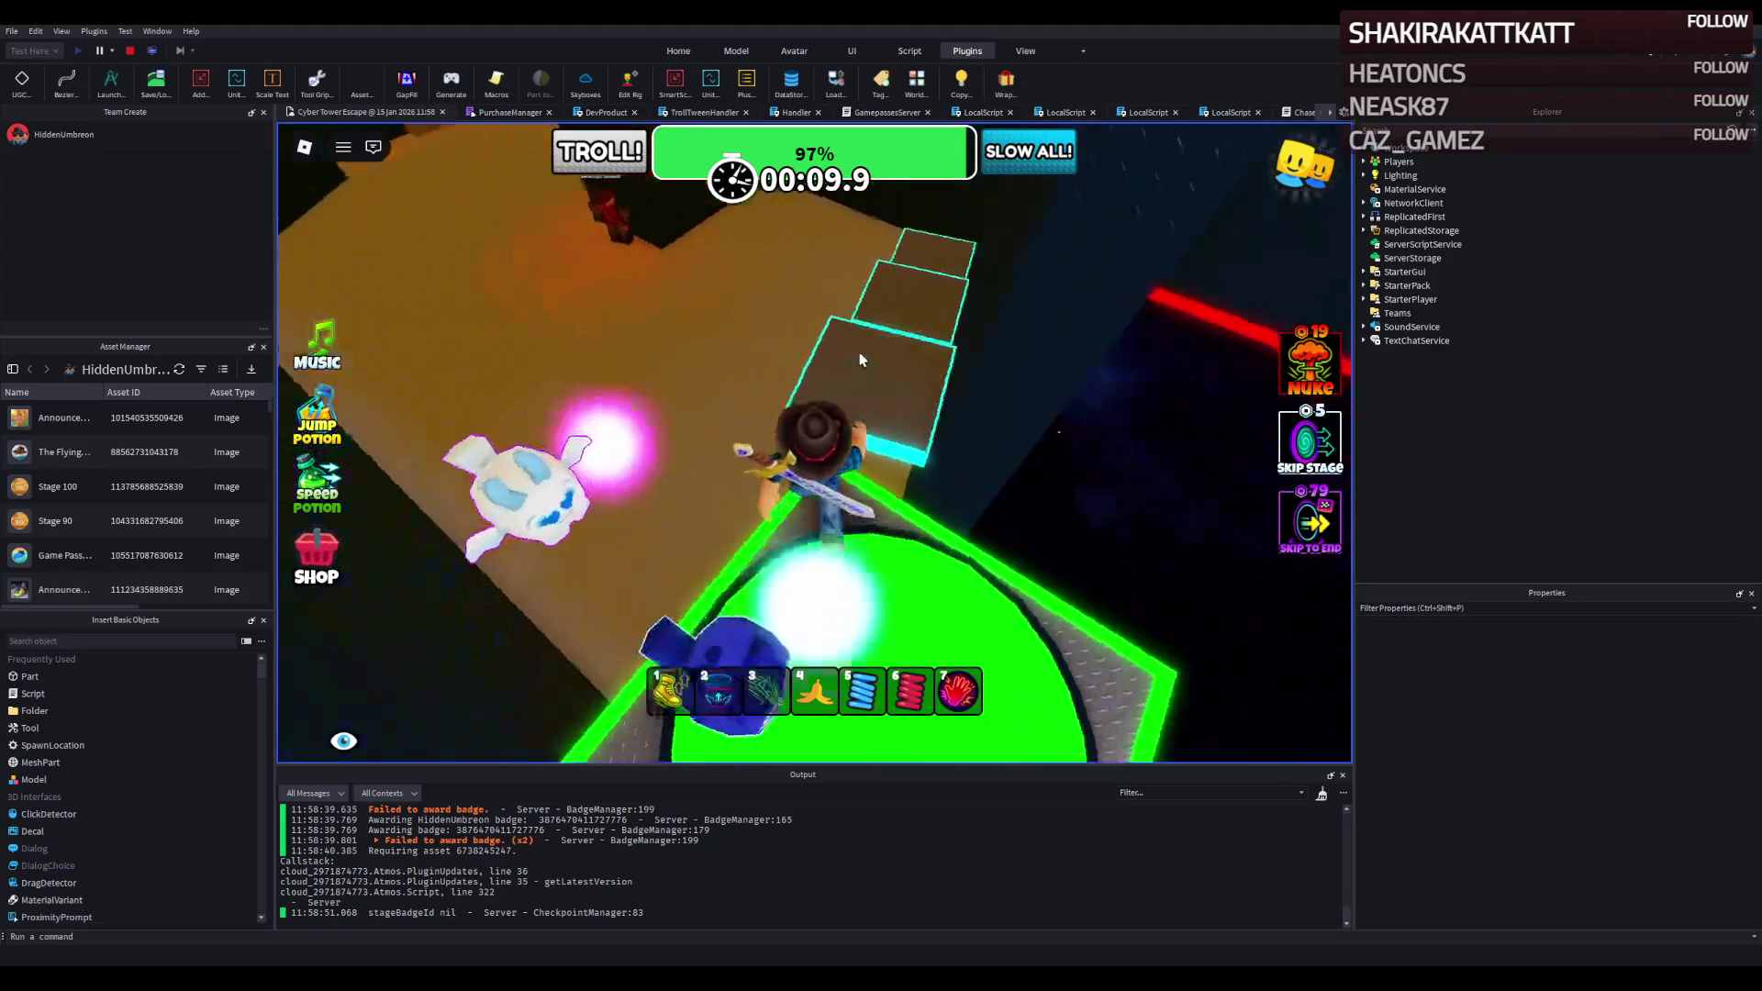
key(space)
key(w)
key(space)
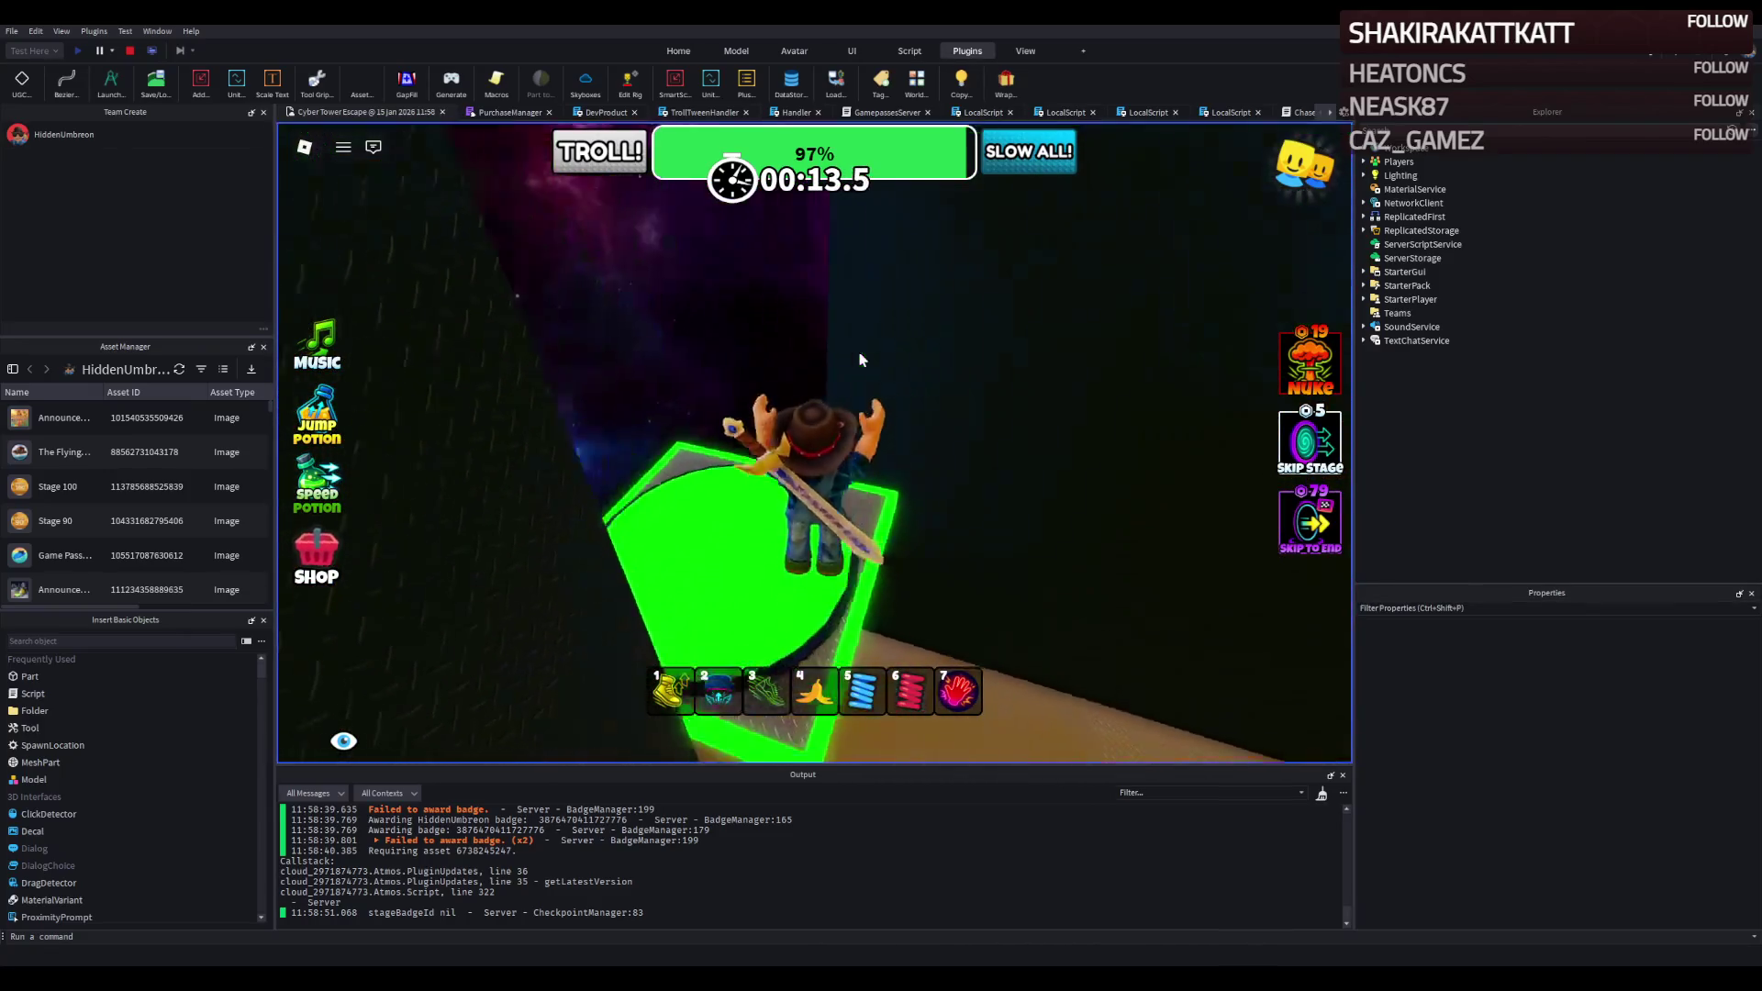
Run around the orange floor testing the Security Guard's chase, then return to the green checkpoint.
key(w)
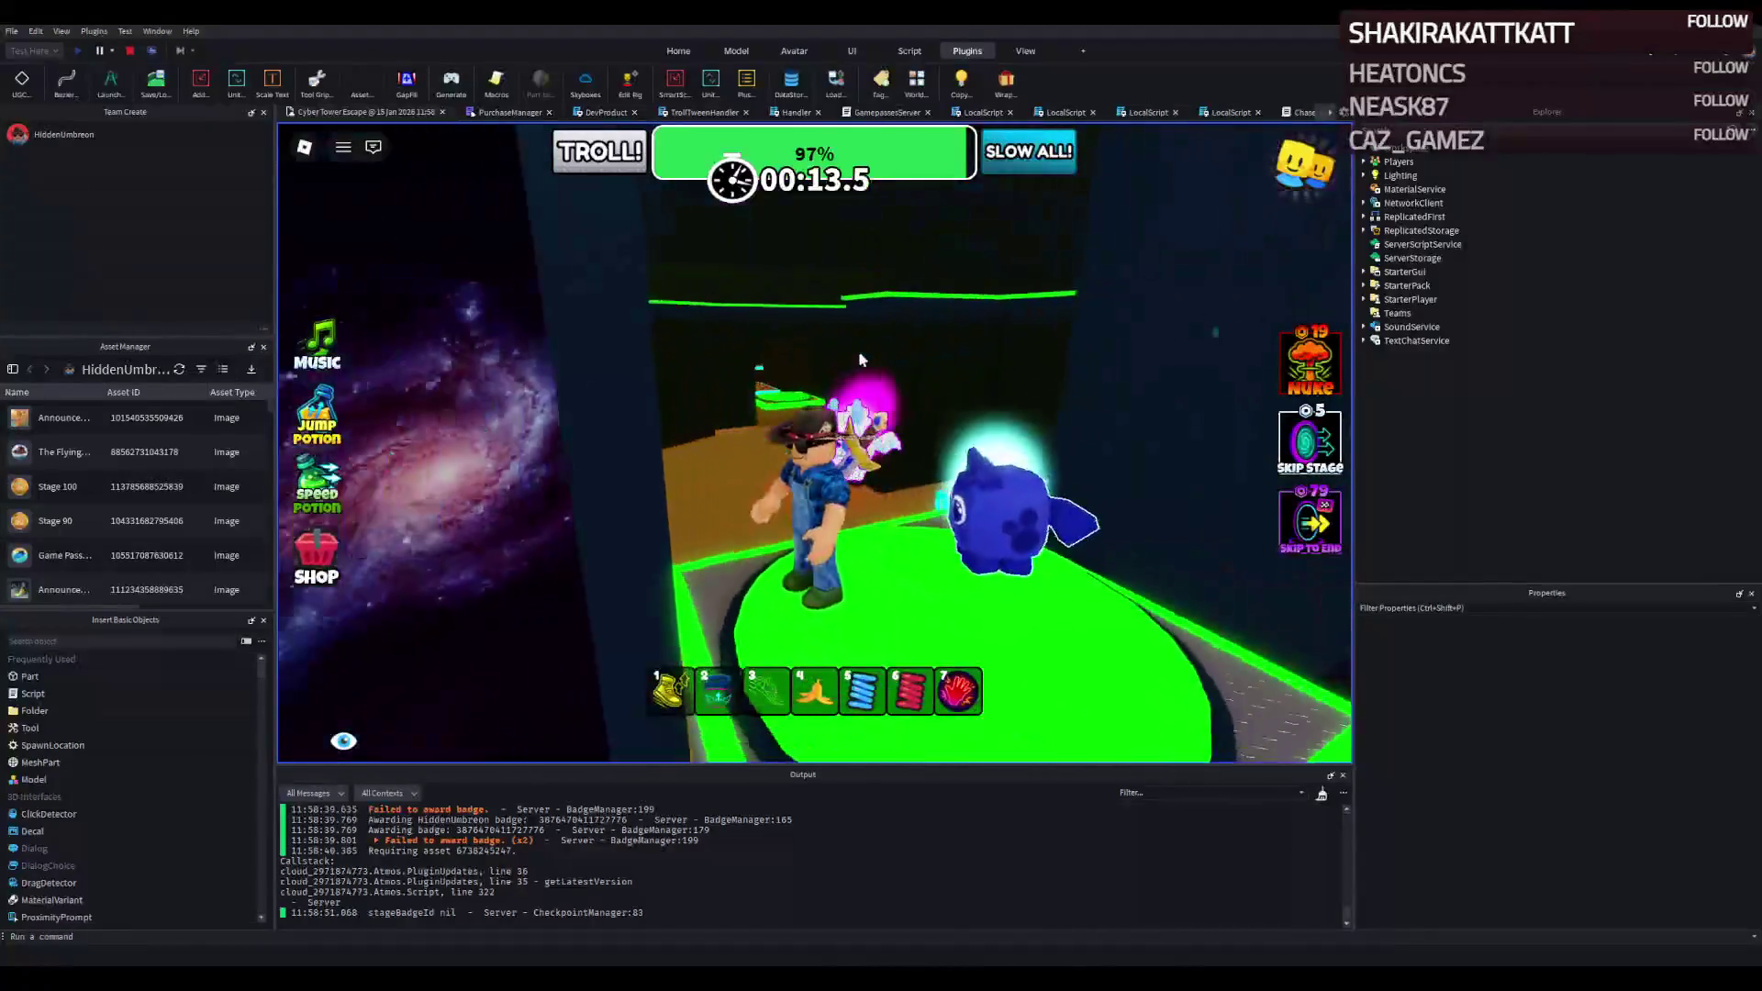
key(w)
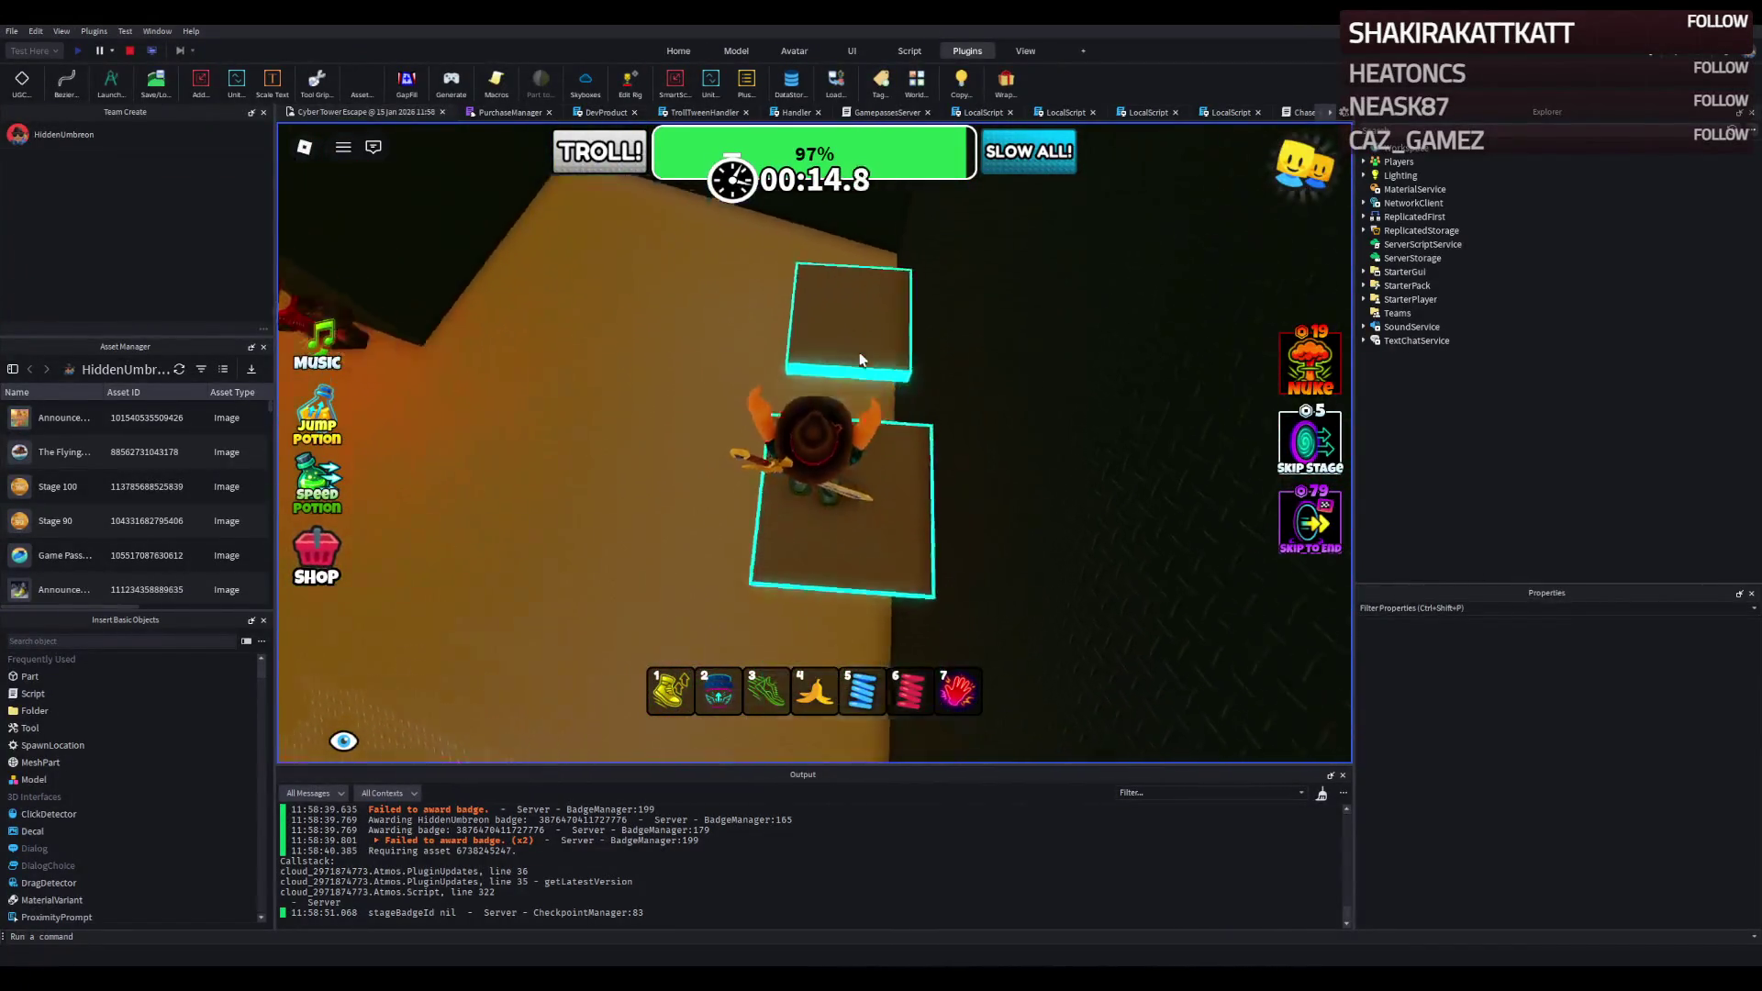
key(w)
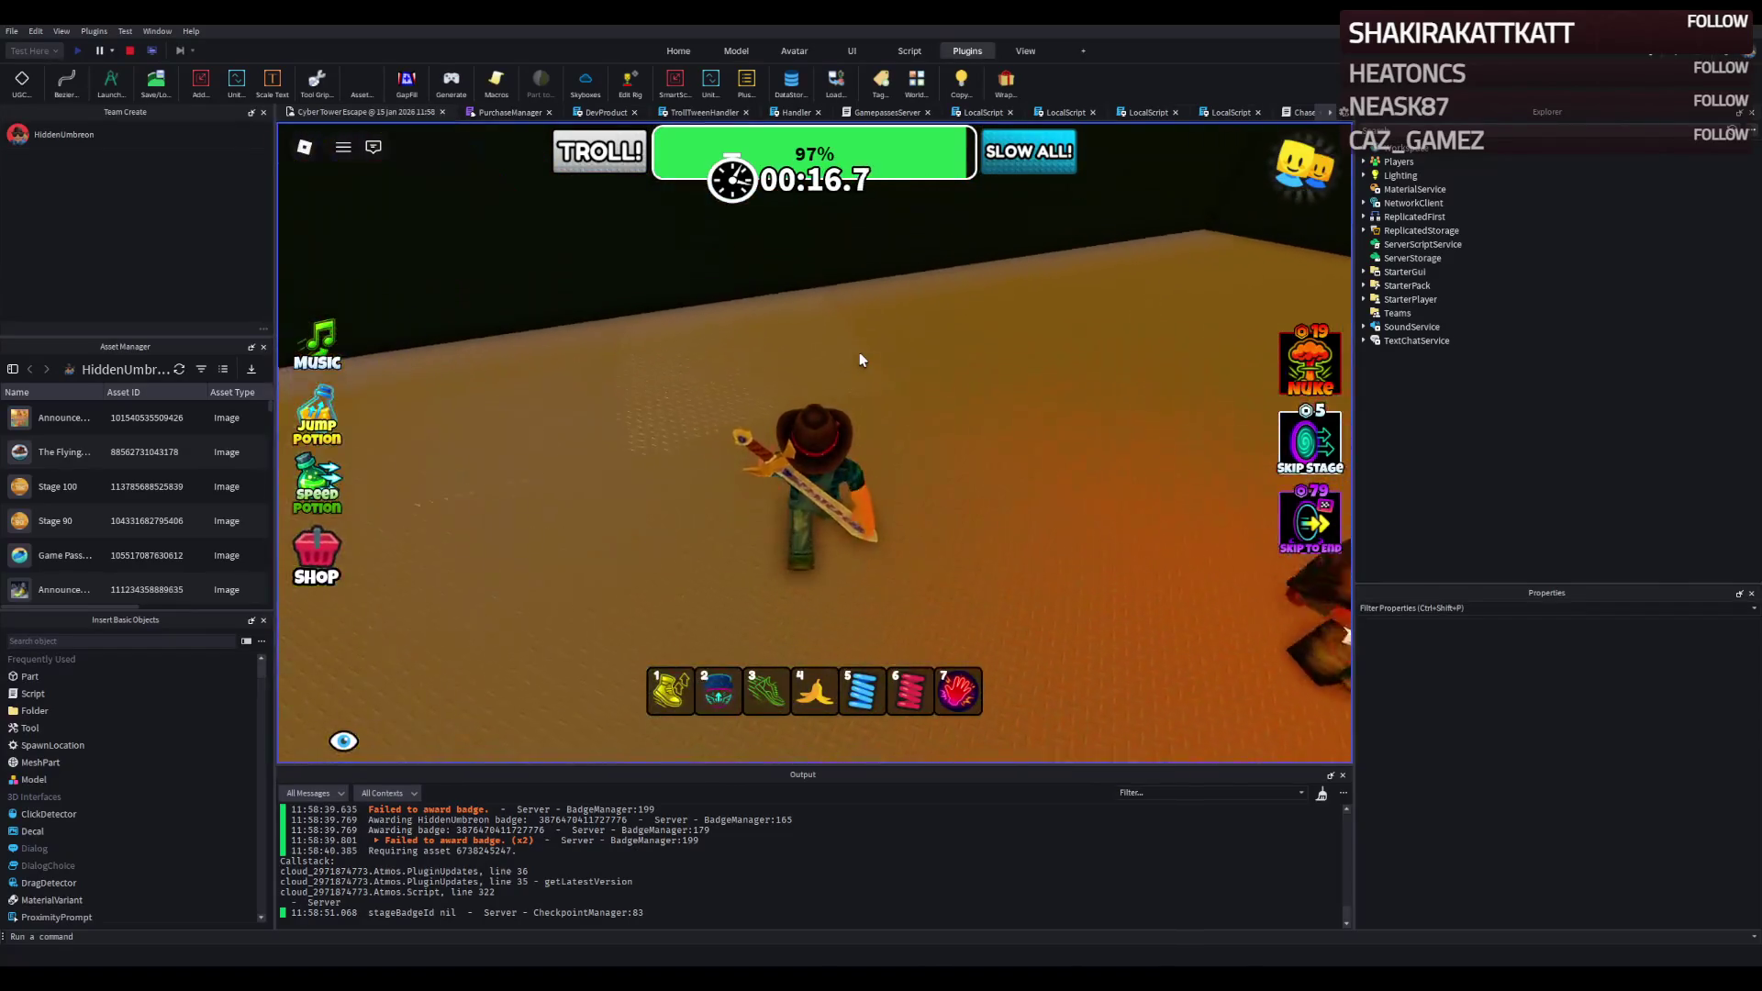
key(w)
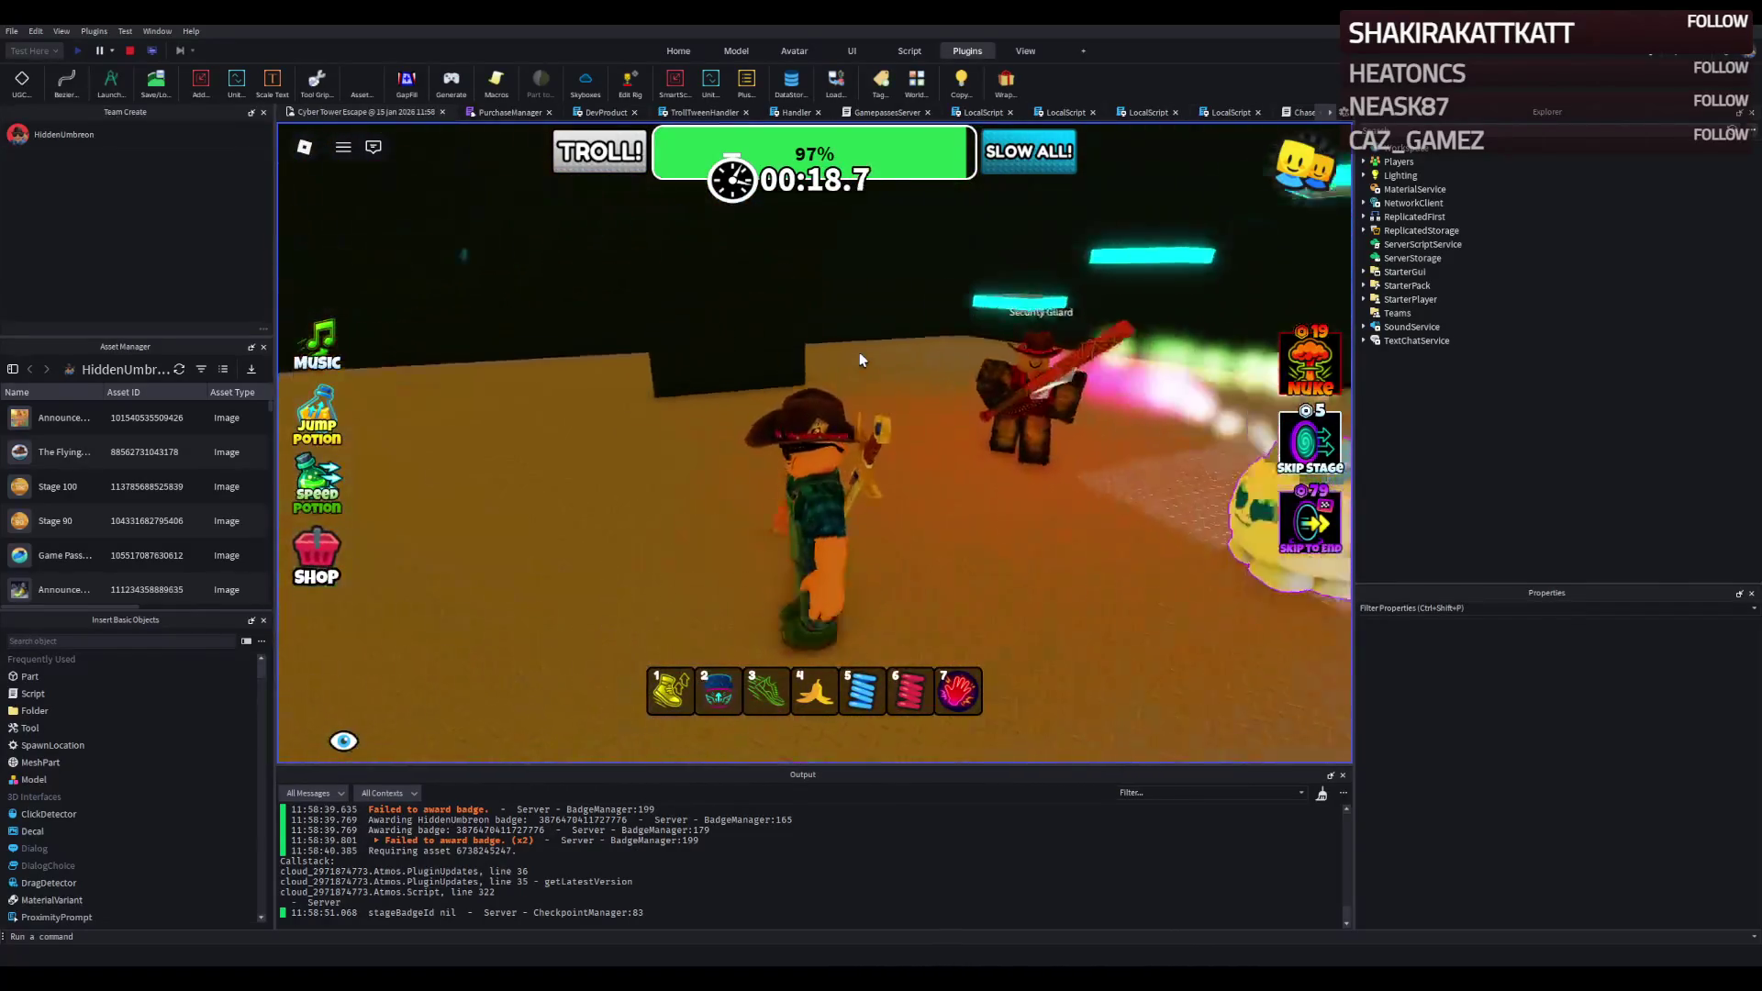
key(w)
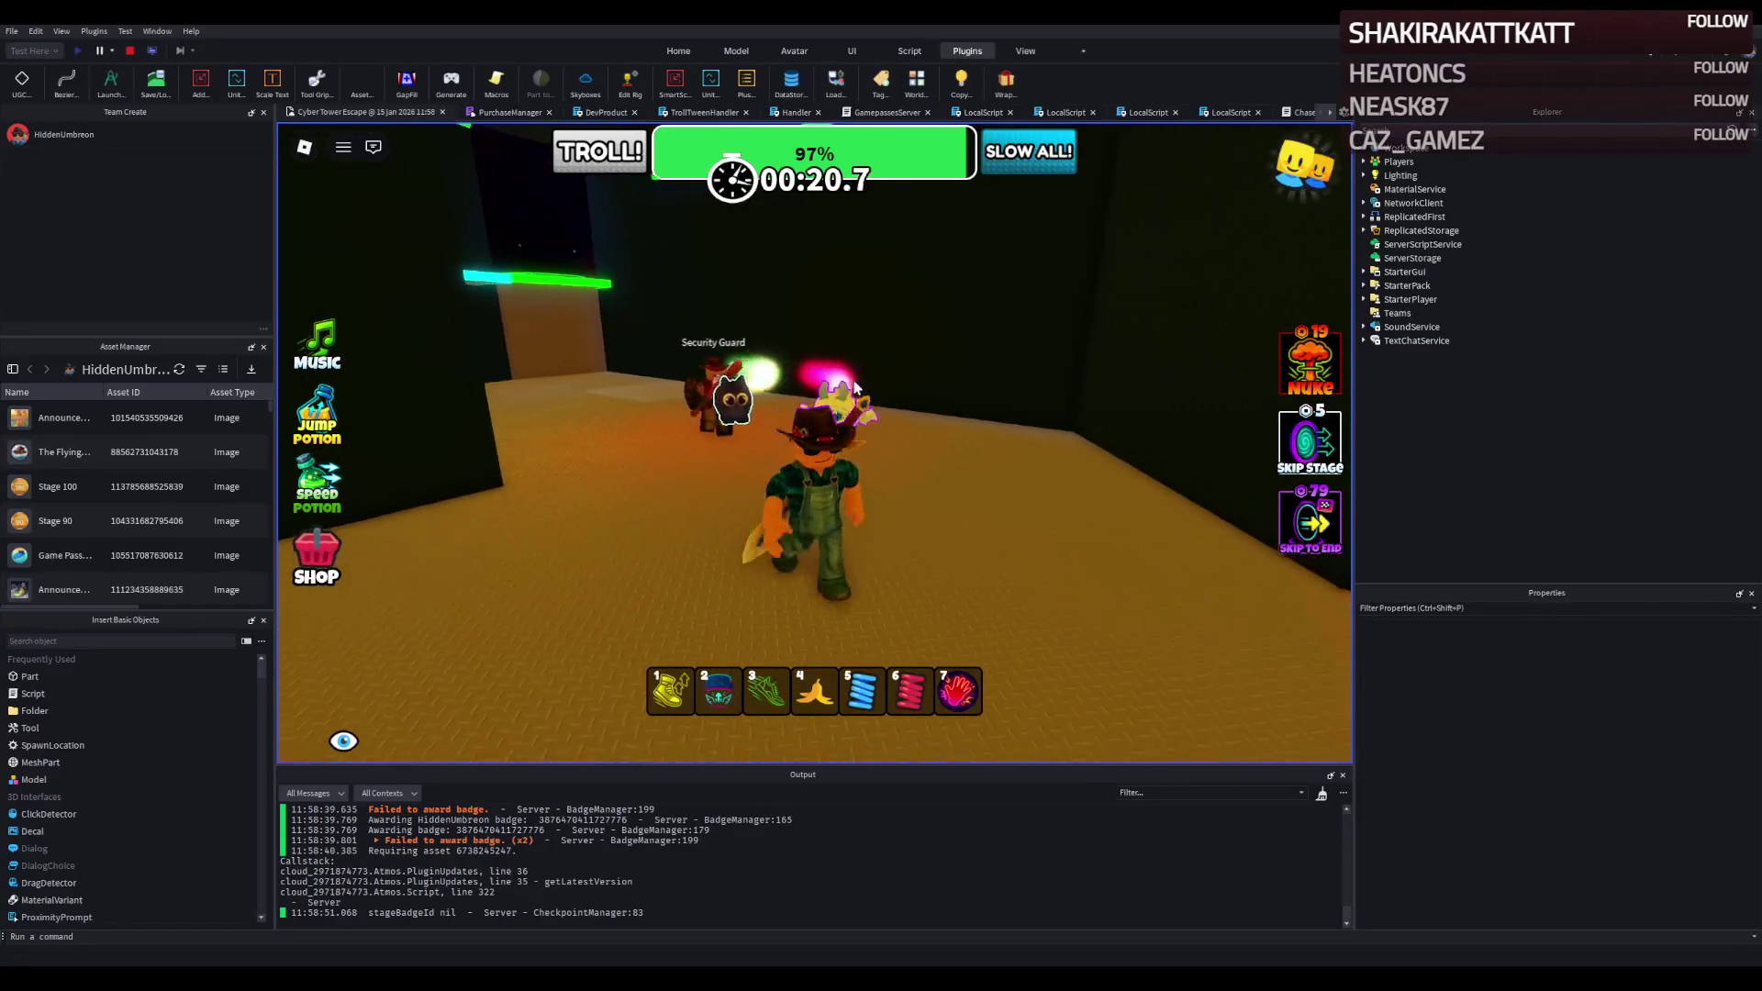
key(w)
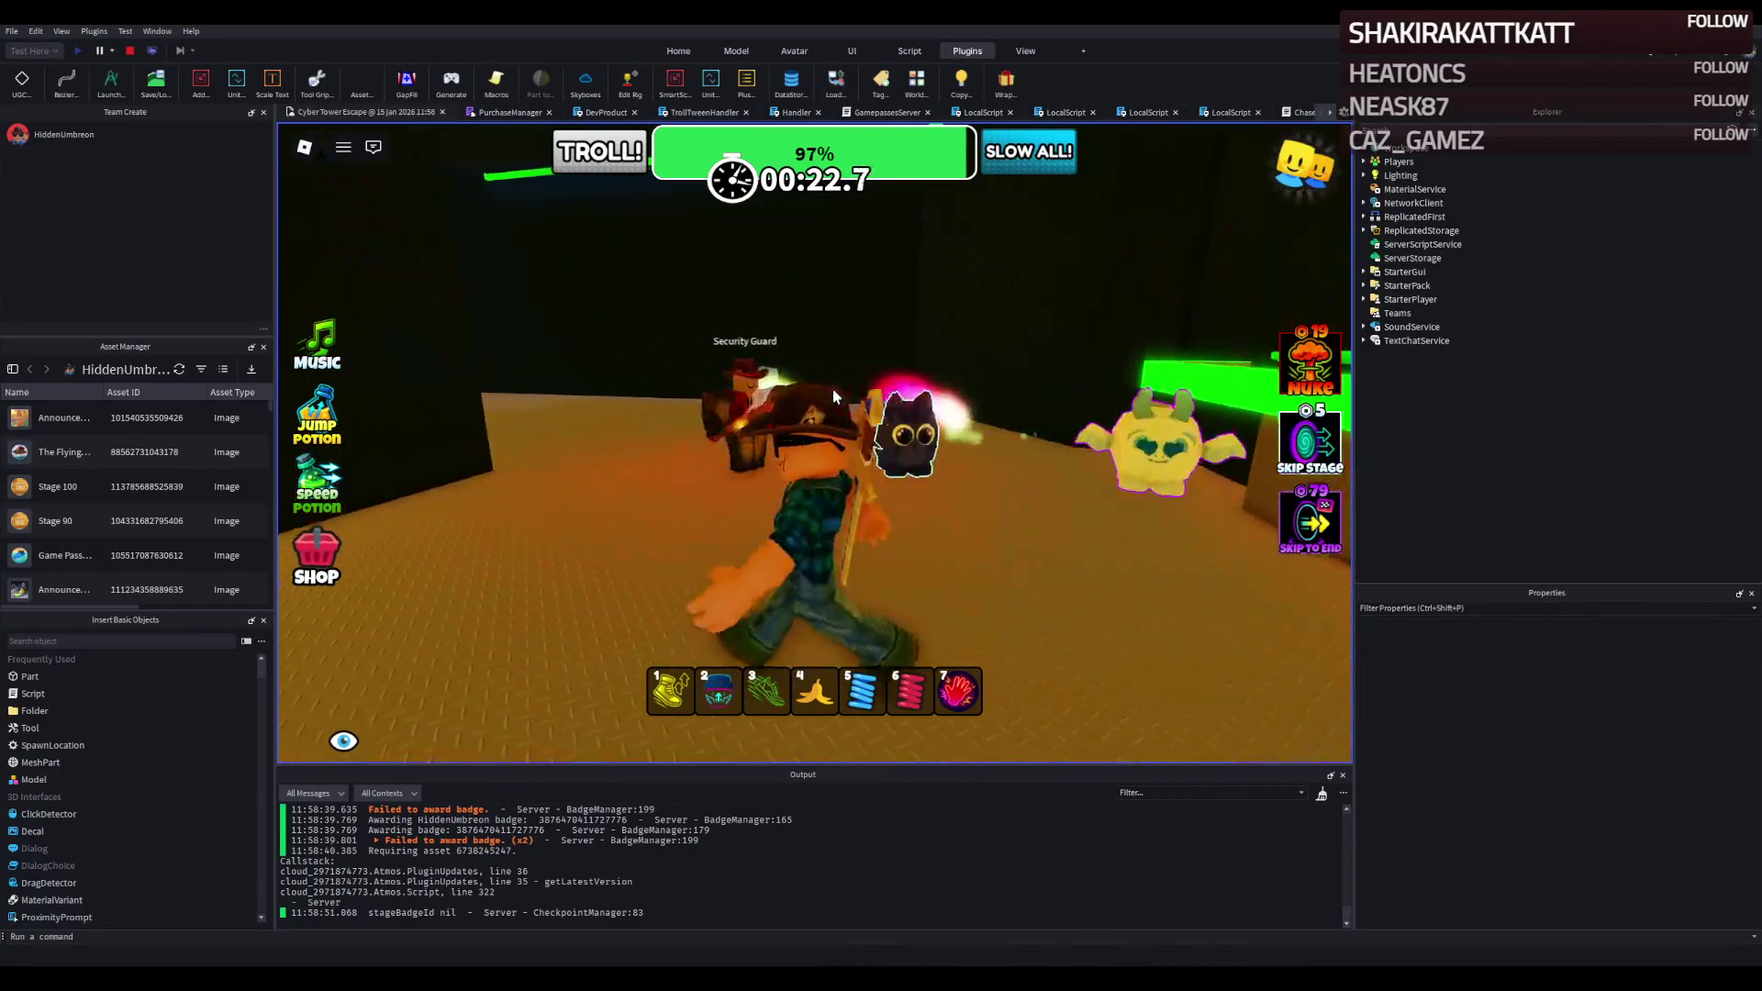
key(w)
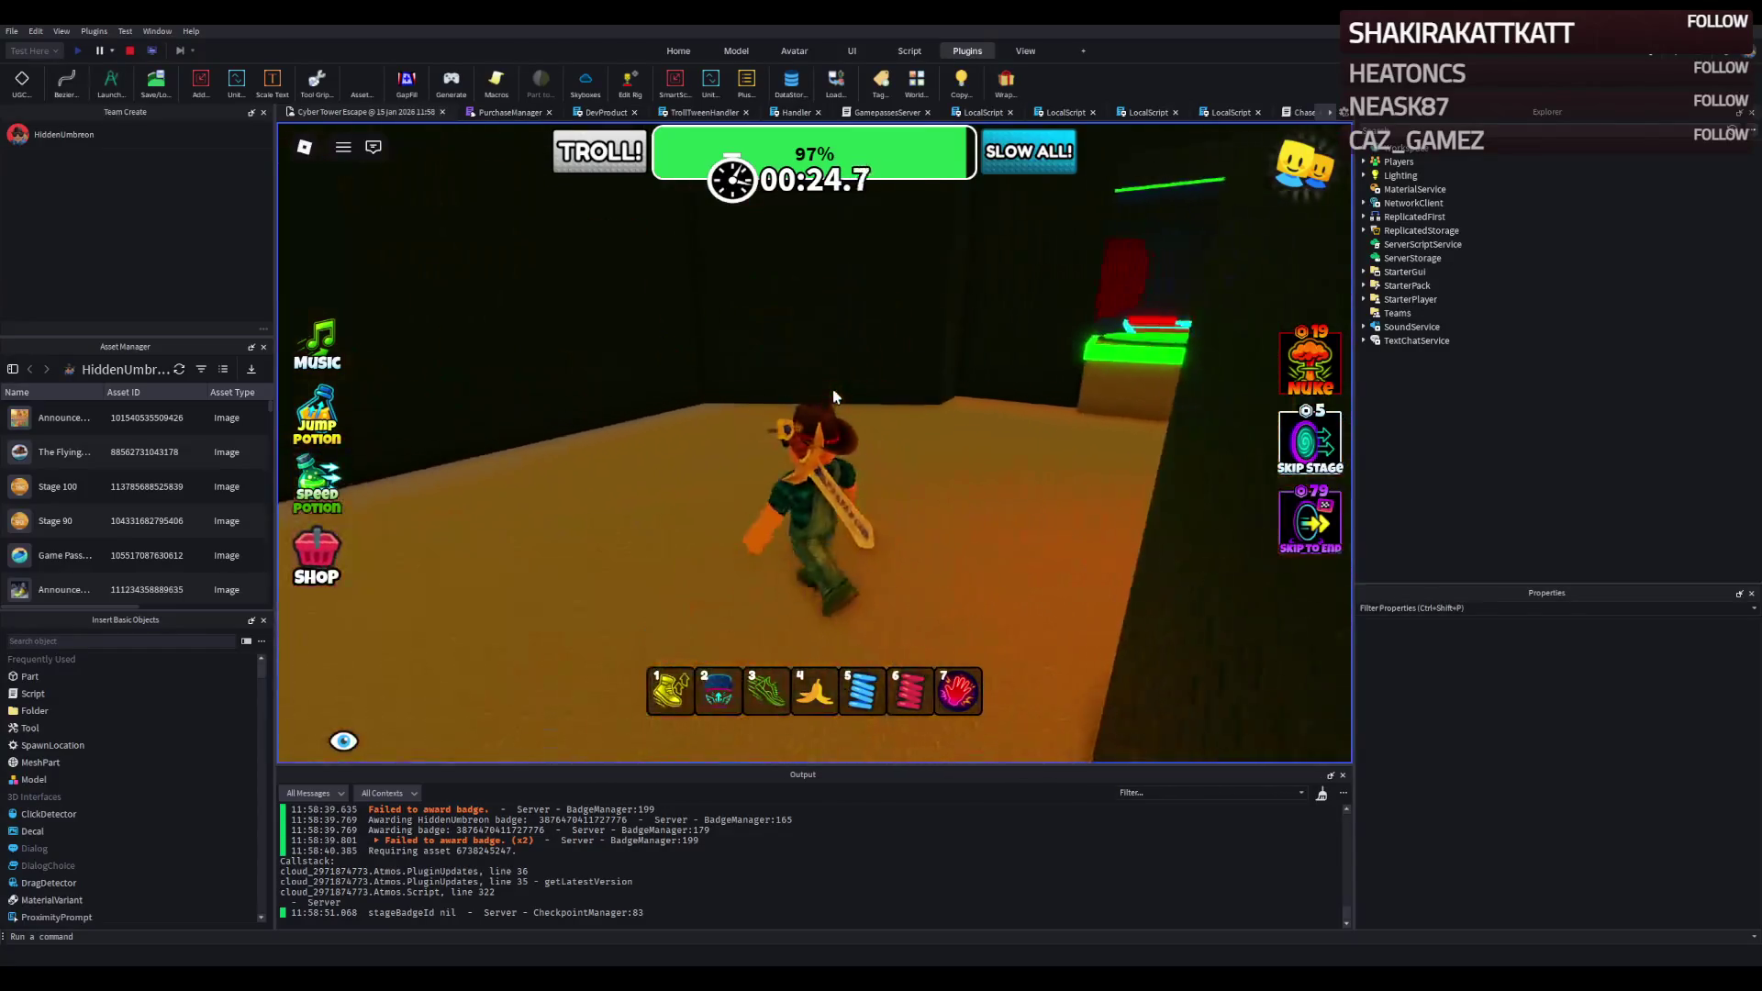
key(w)
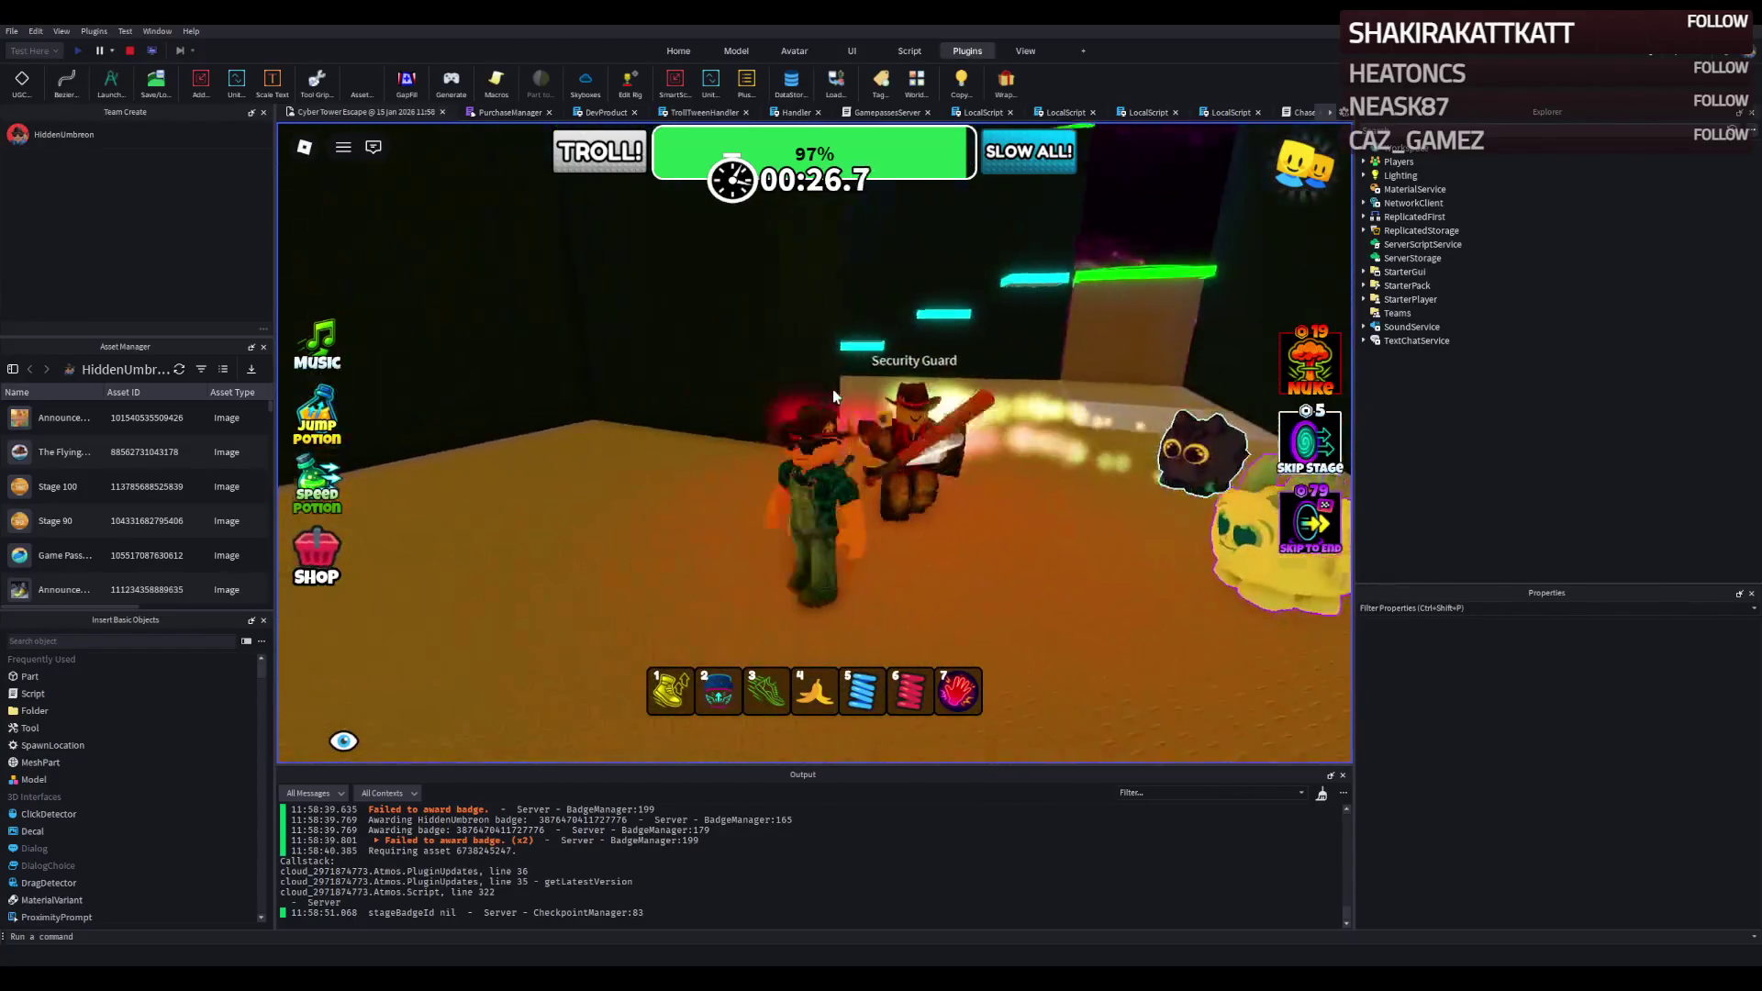
key(w)
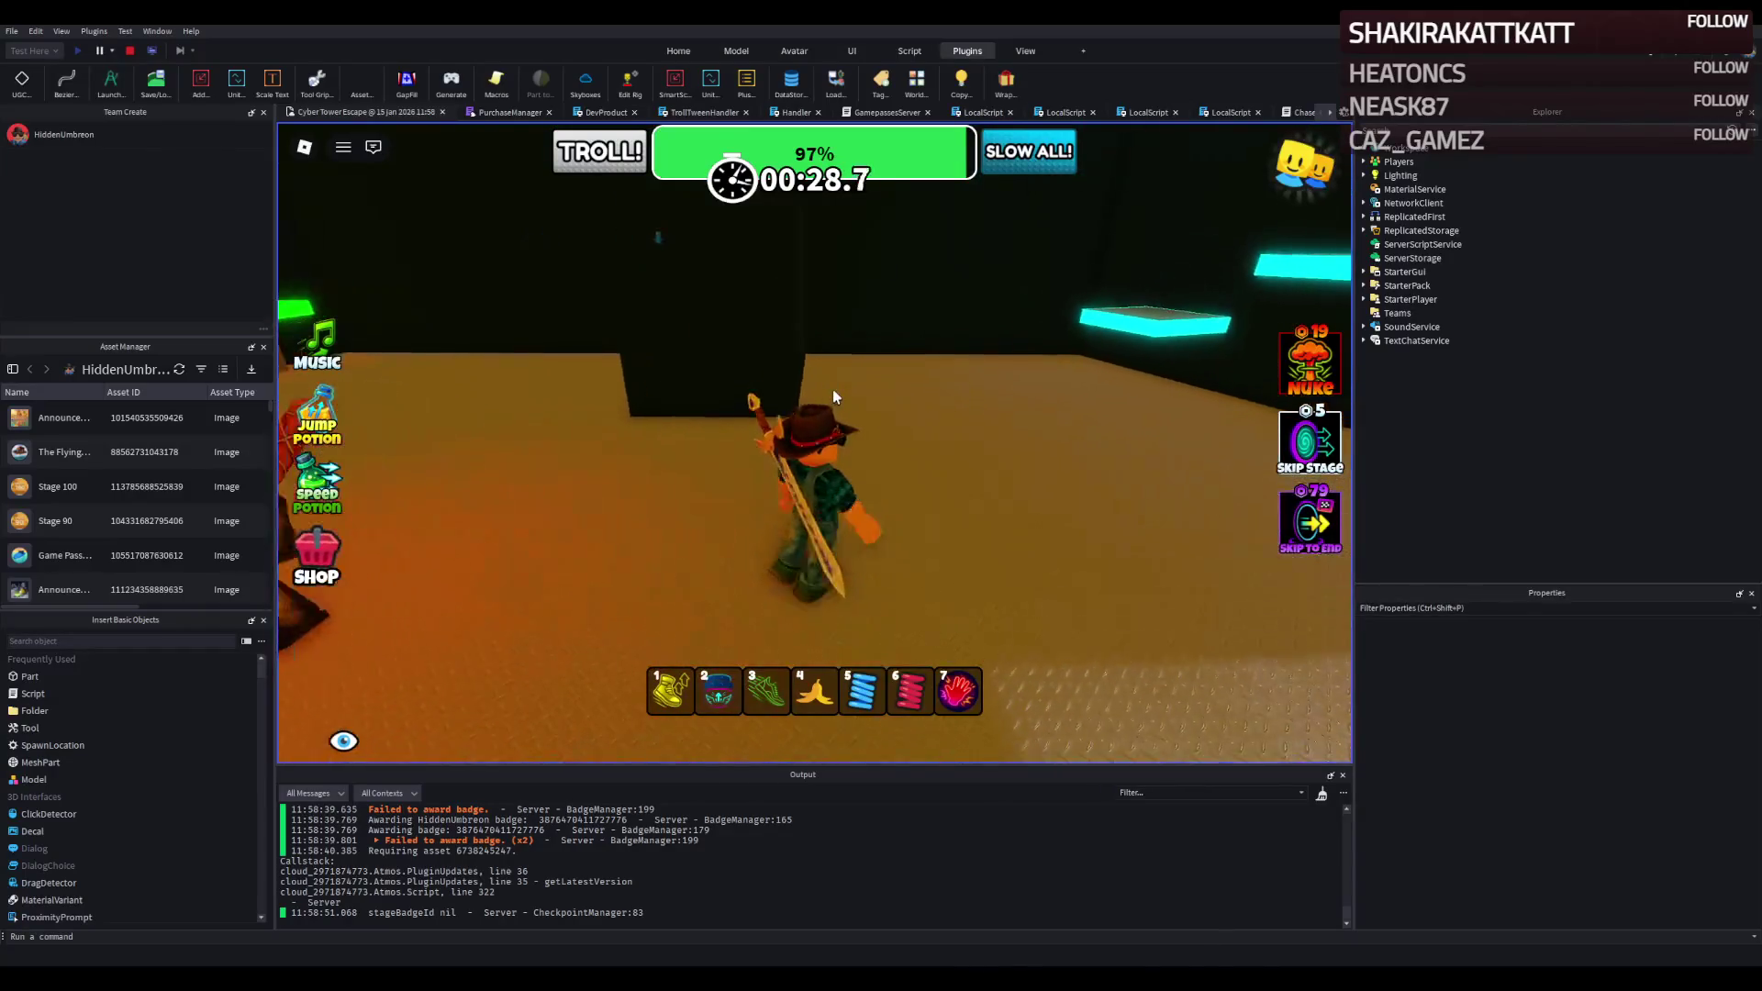
key(w)
key(w)
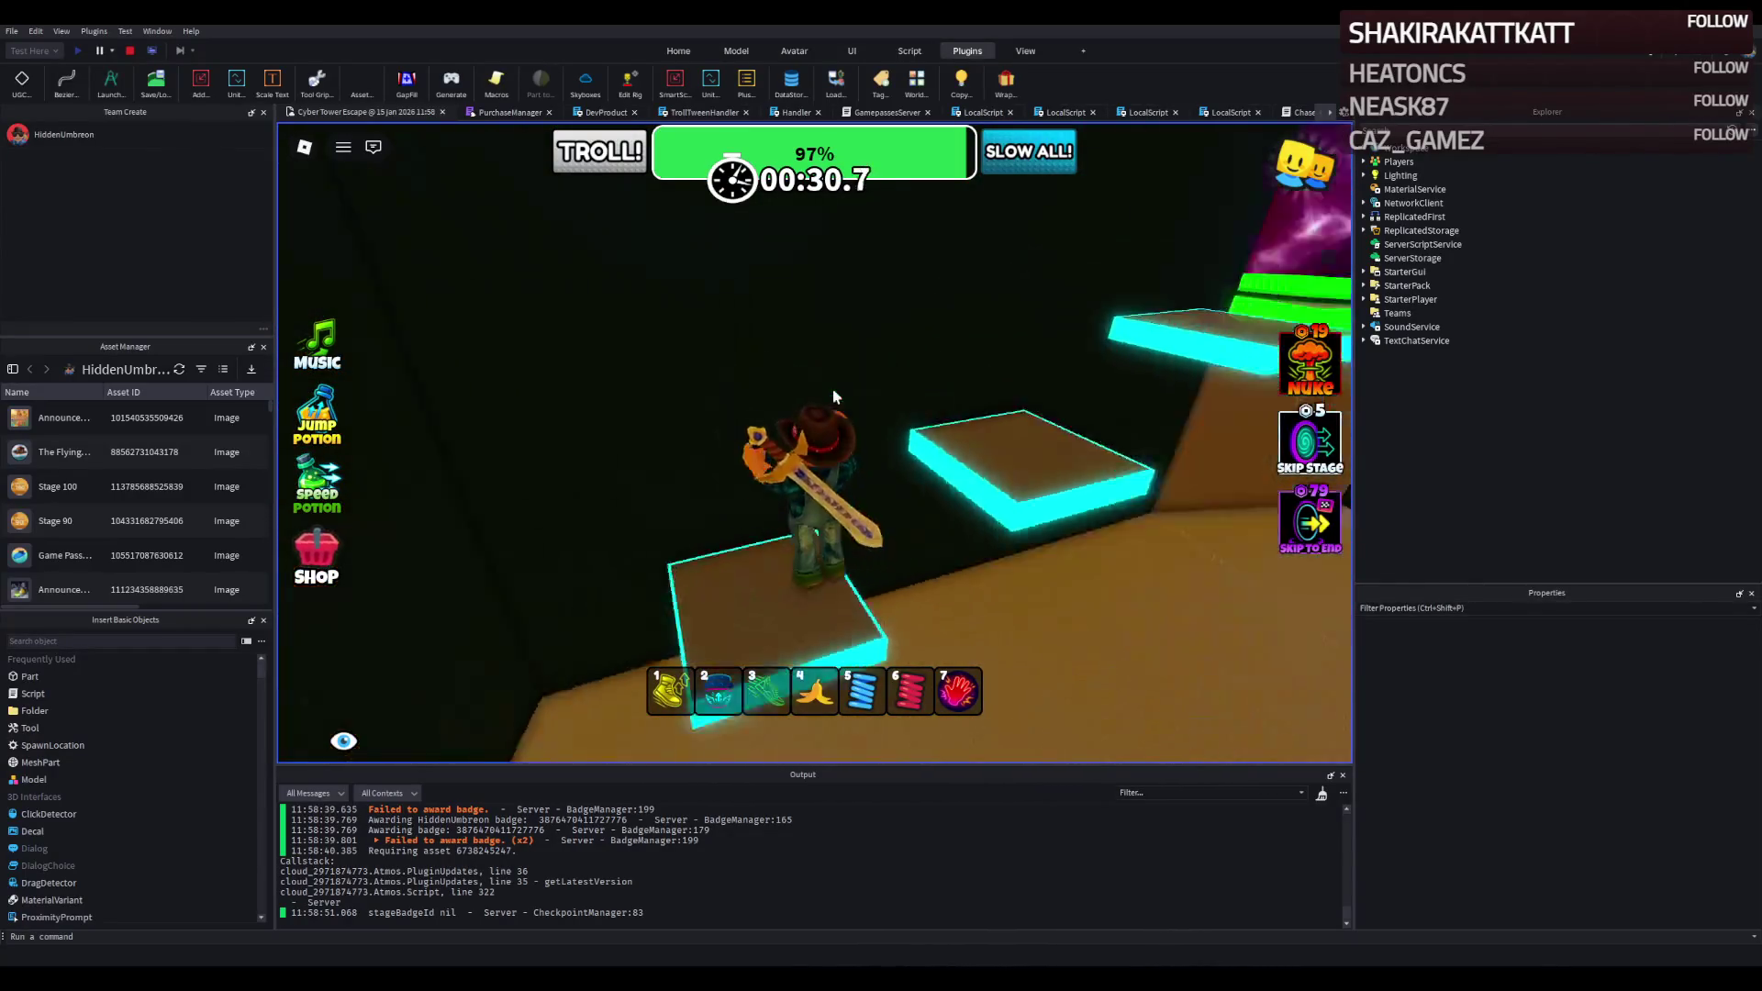
key(w)
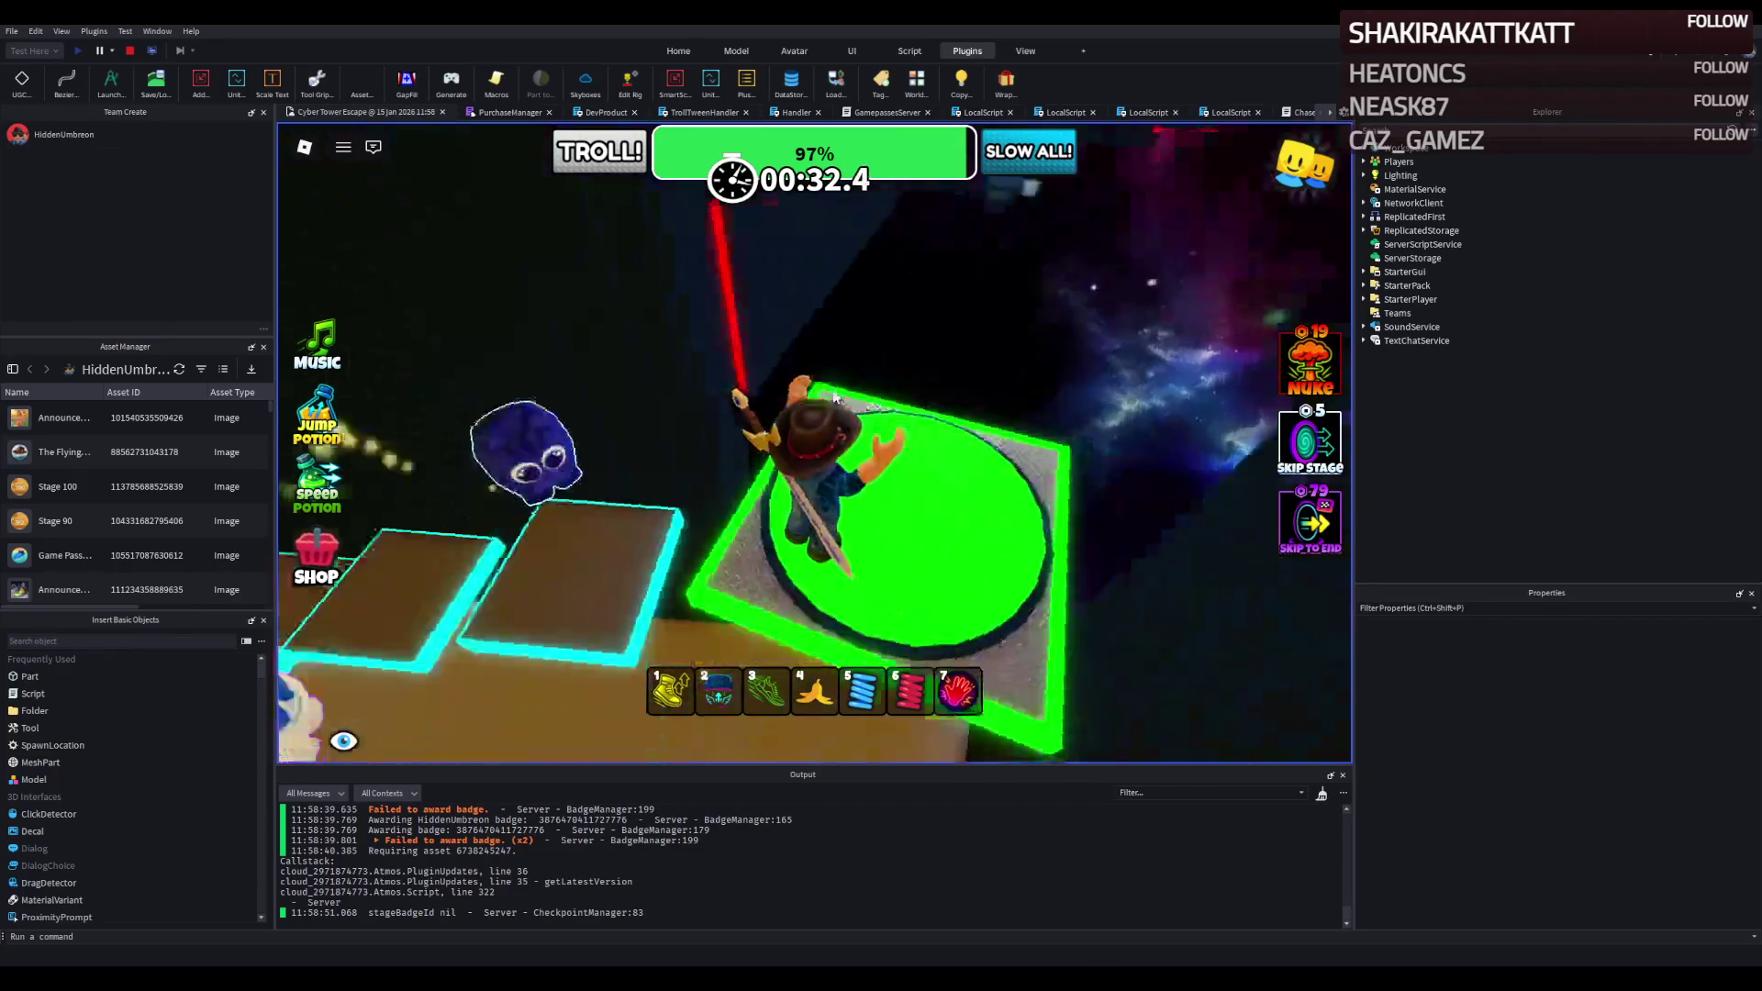
key(w)
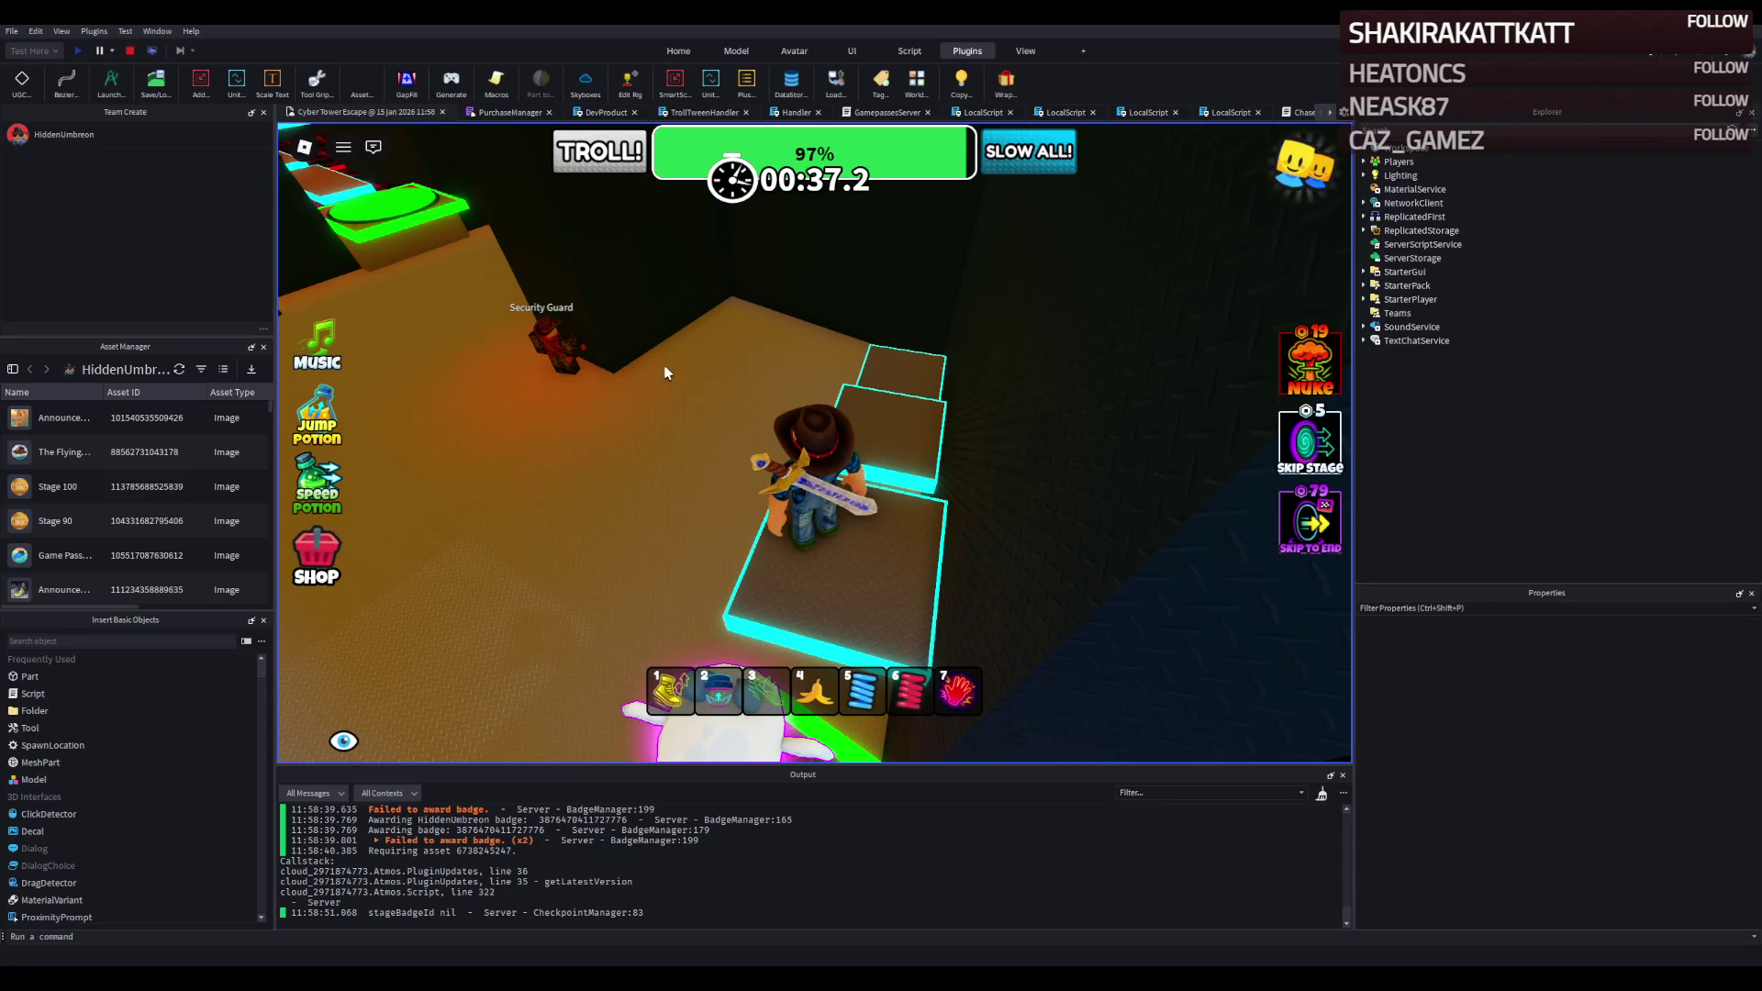
Drop from the cyan platform and run across the orange floor toward the green platform.
key(w)
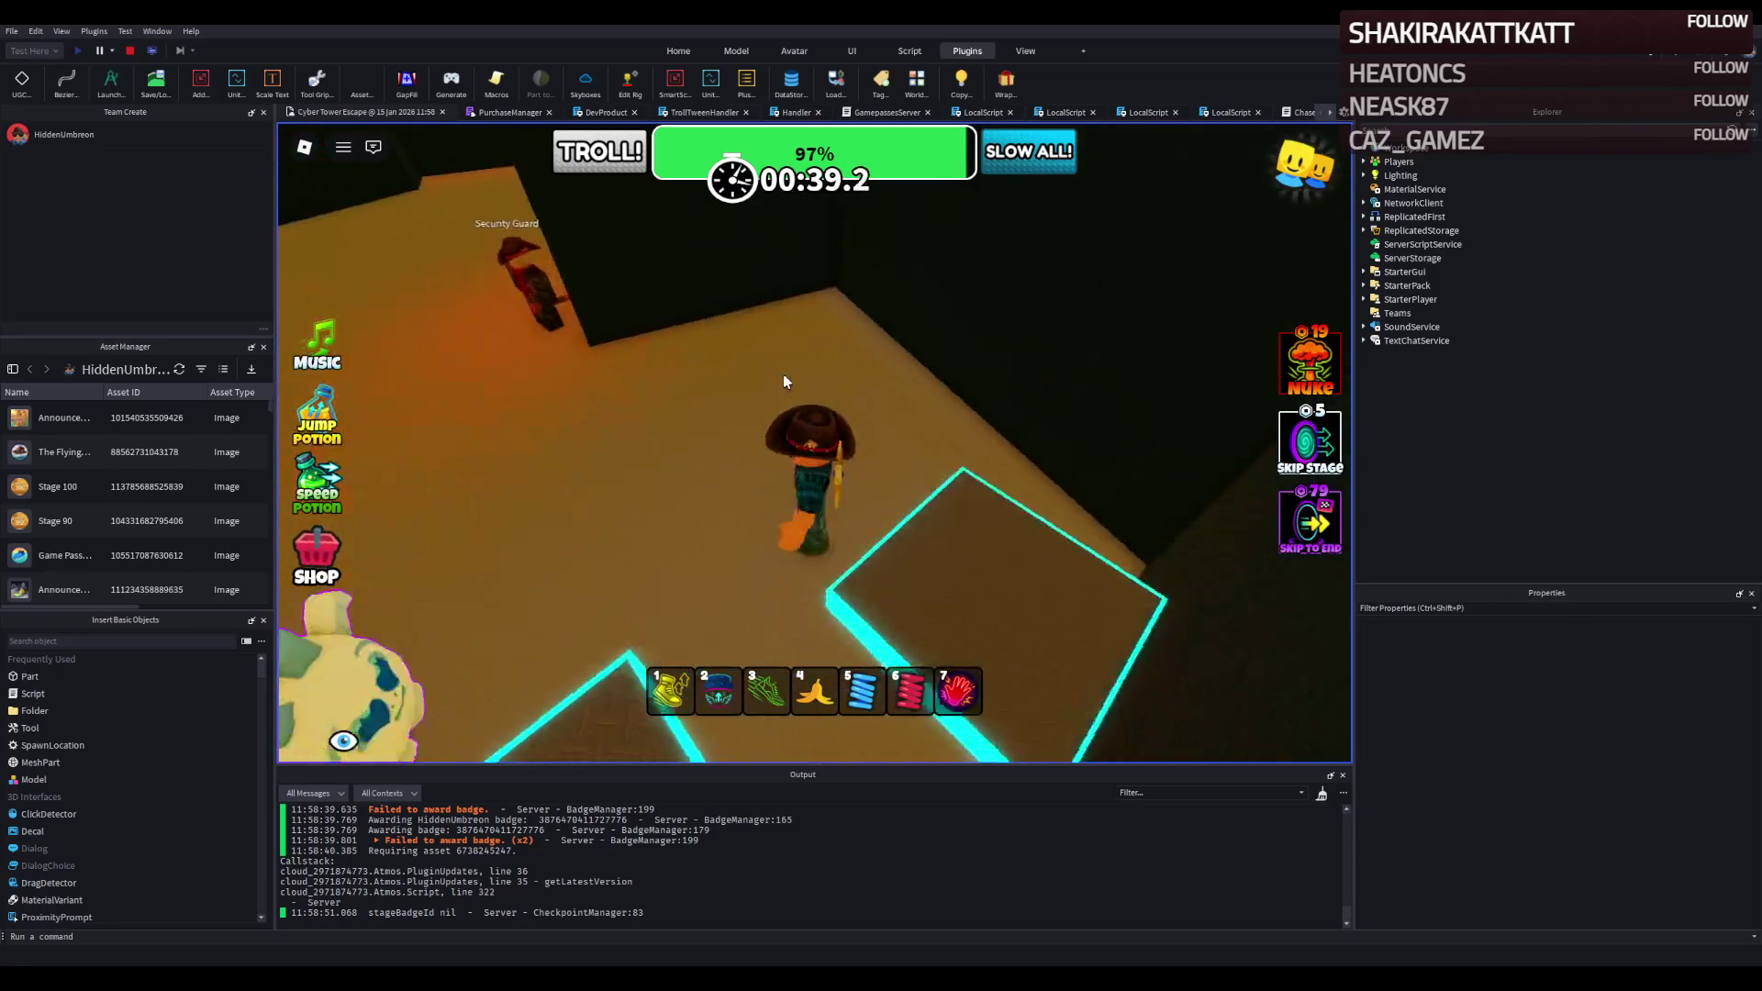
key(w)
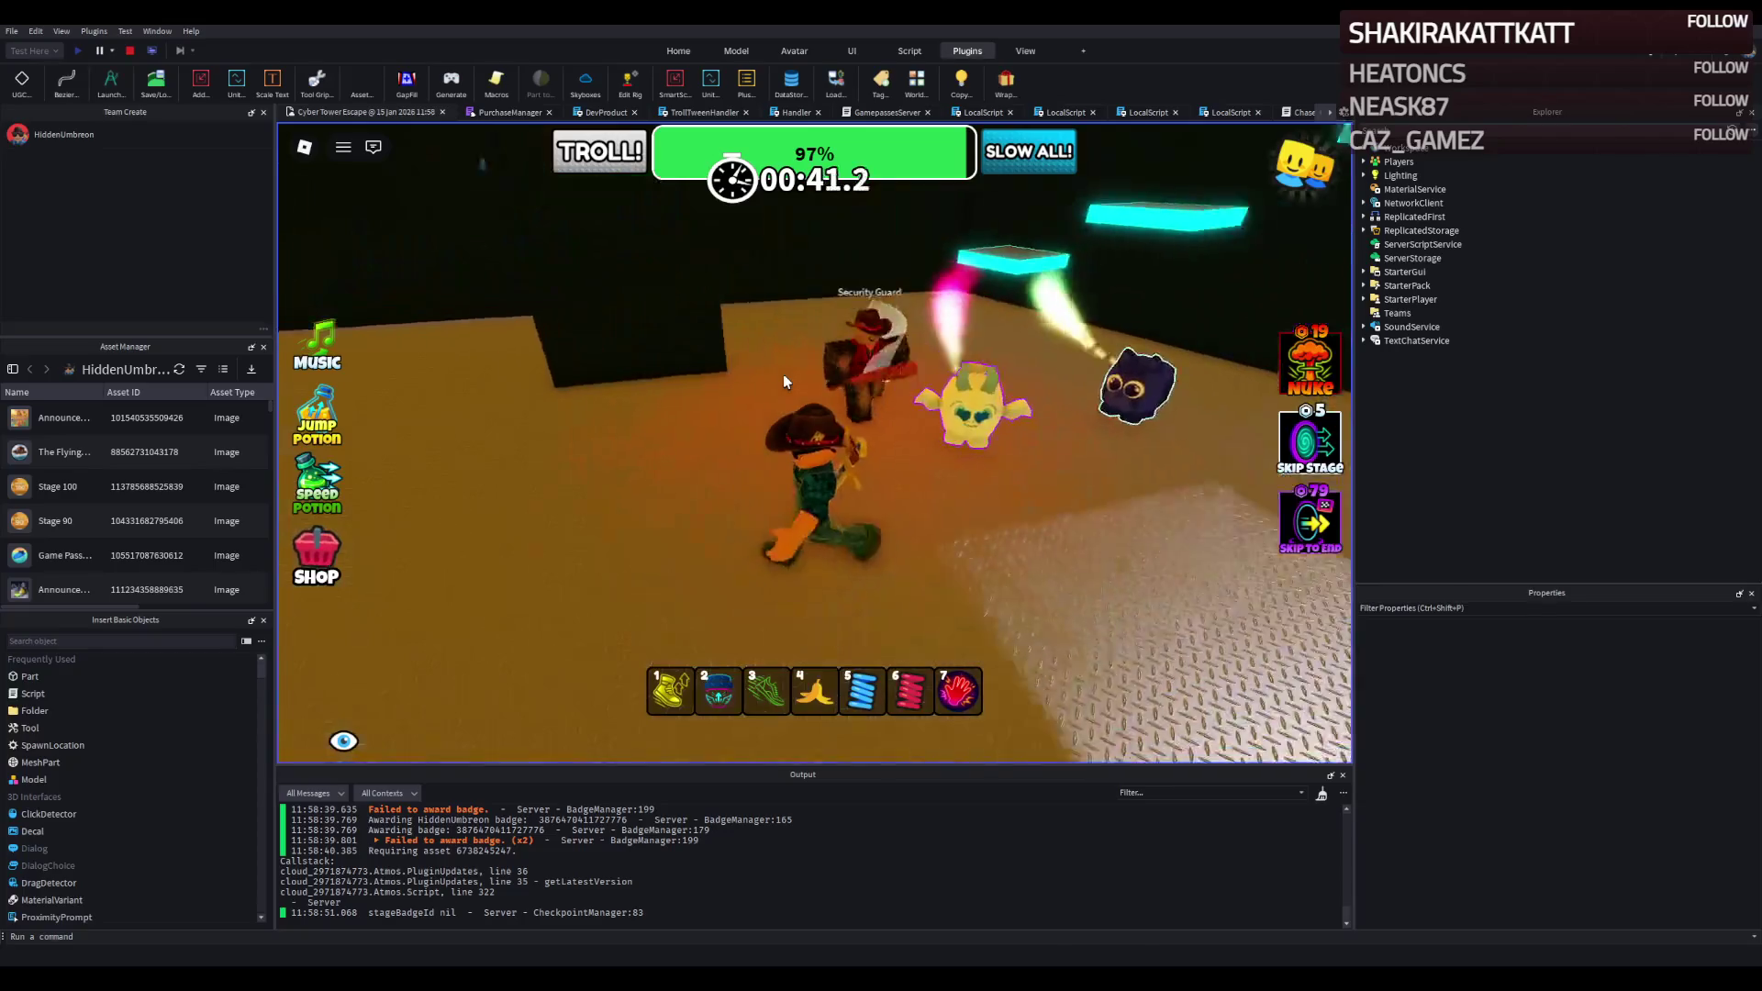
key(w)
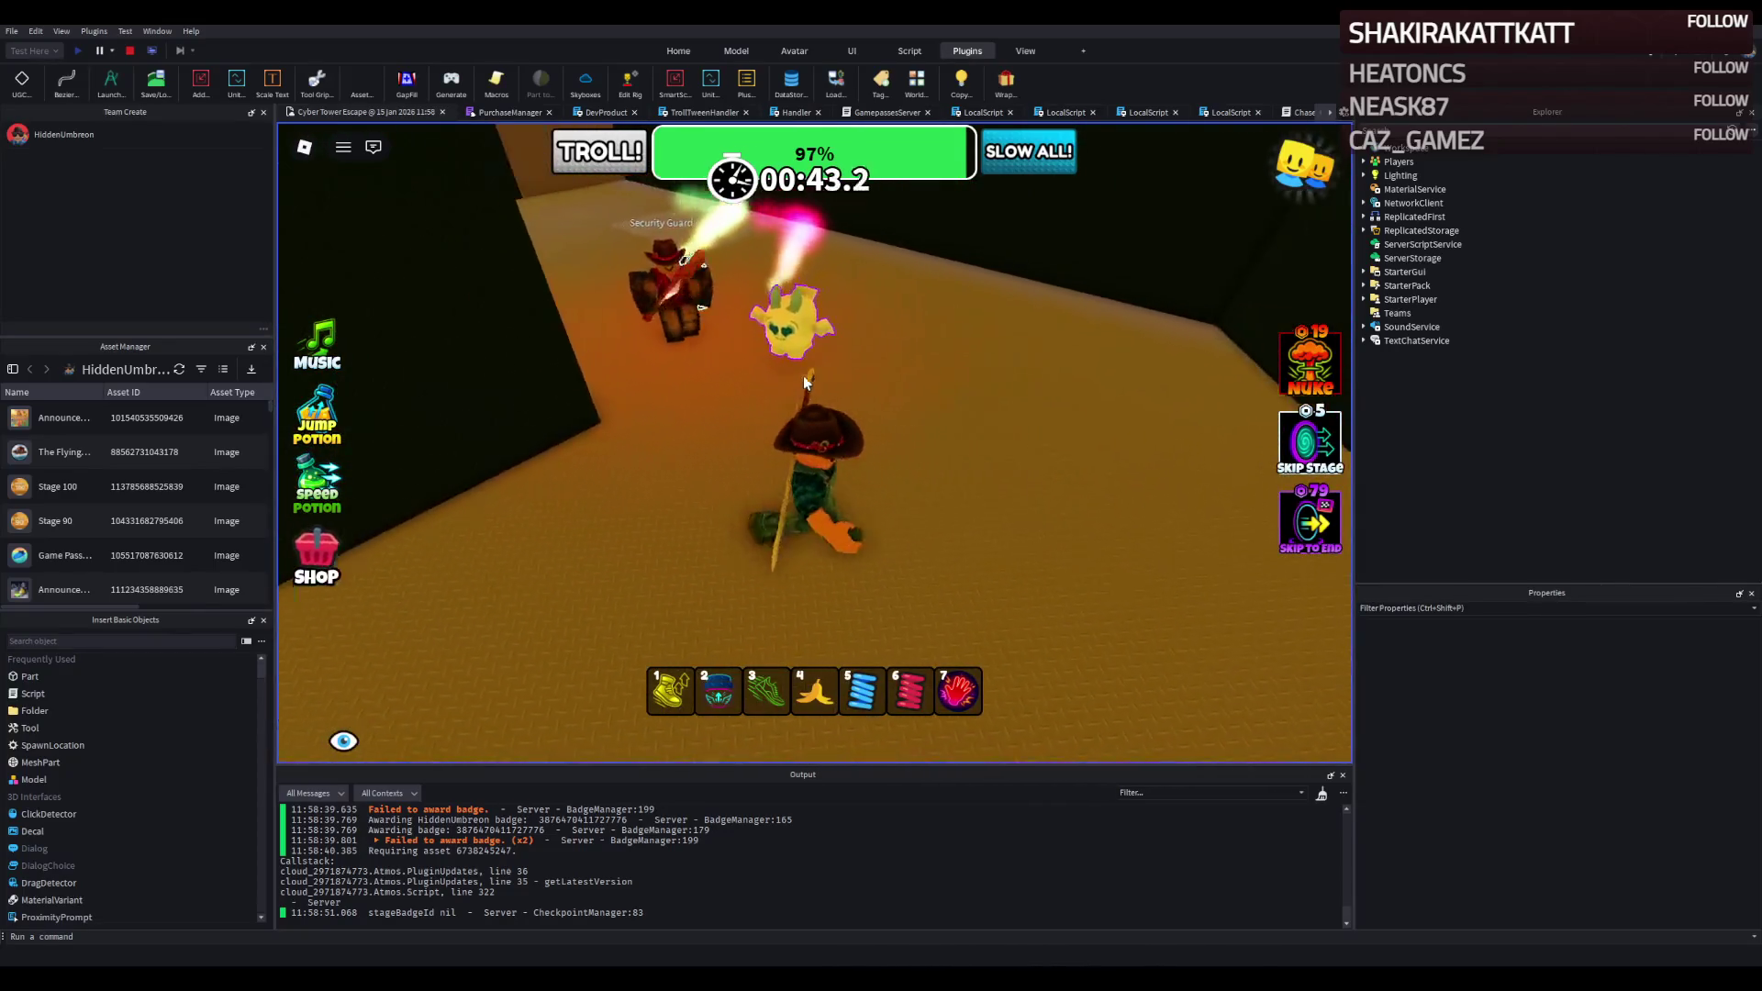
key(w)
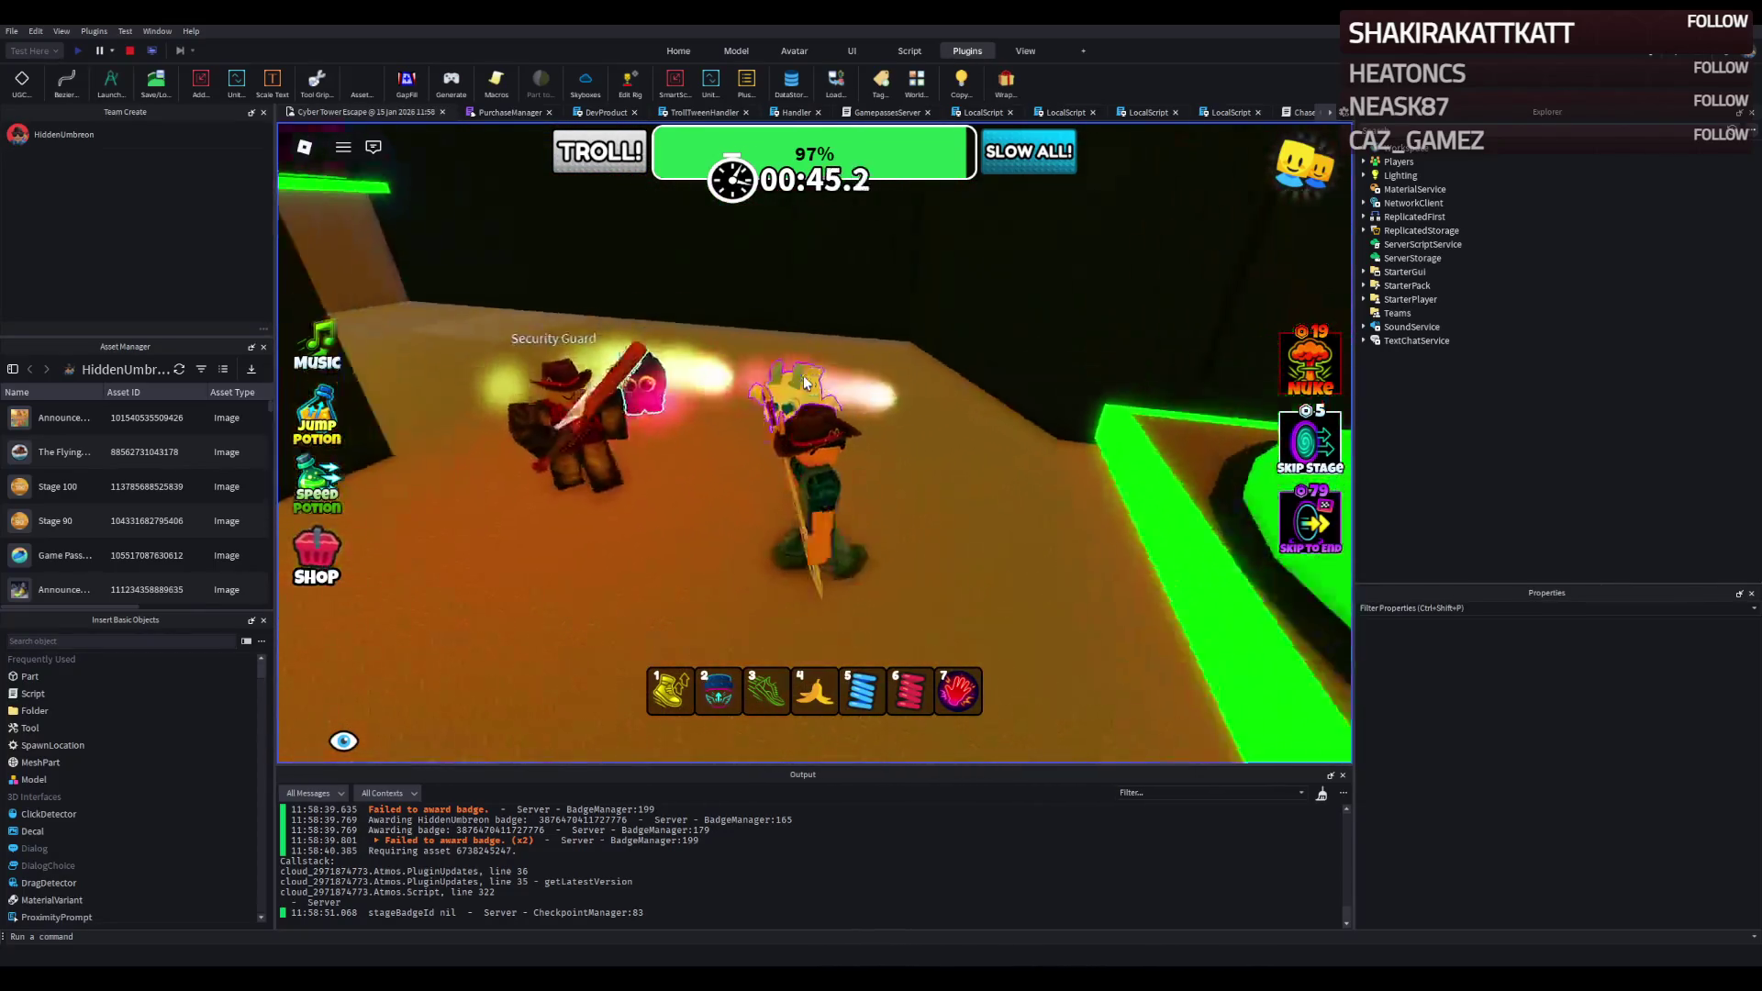
key(w)
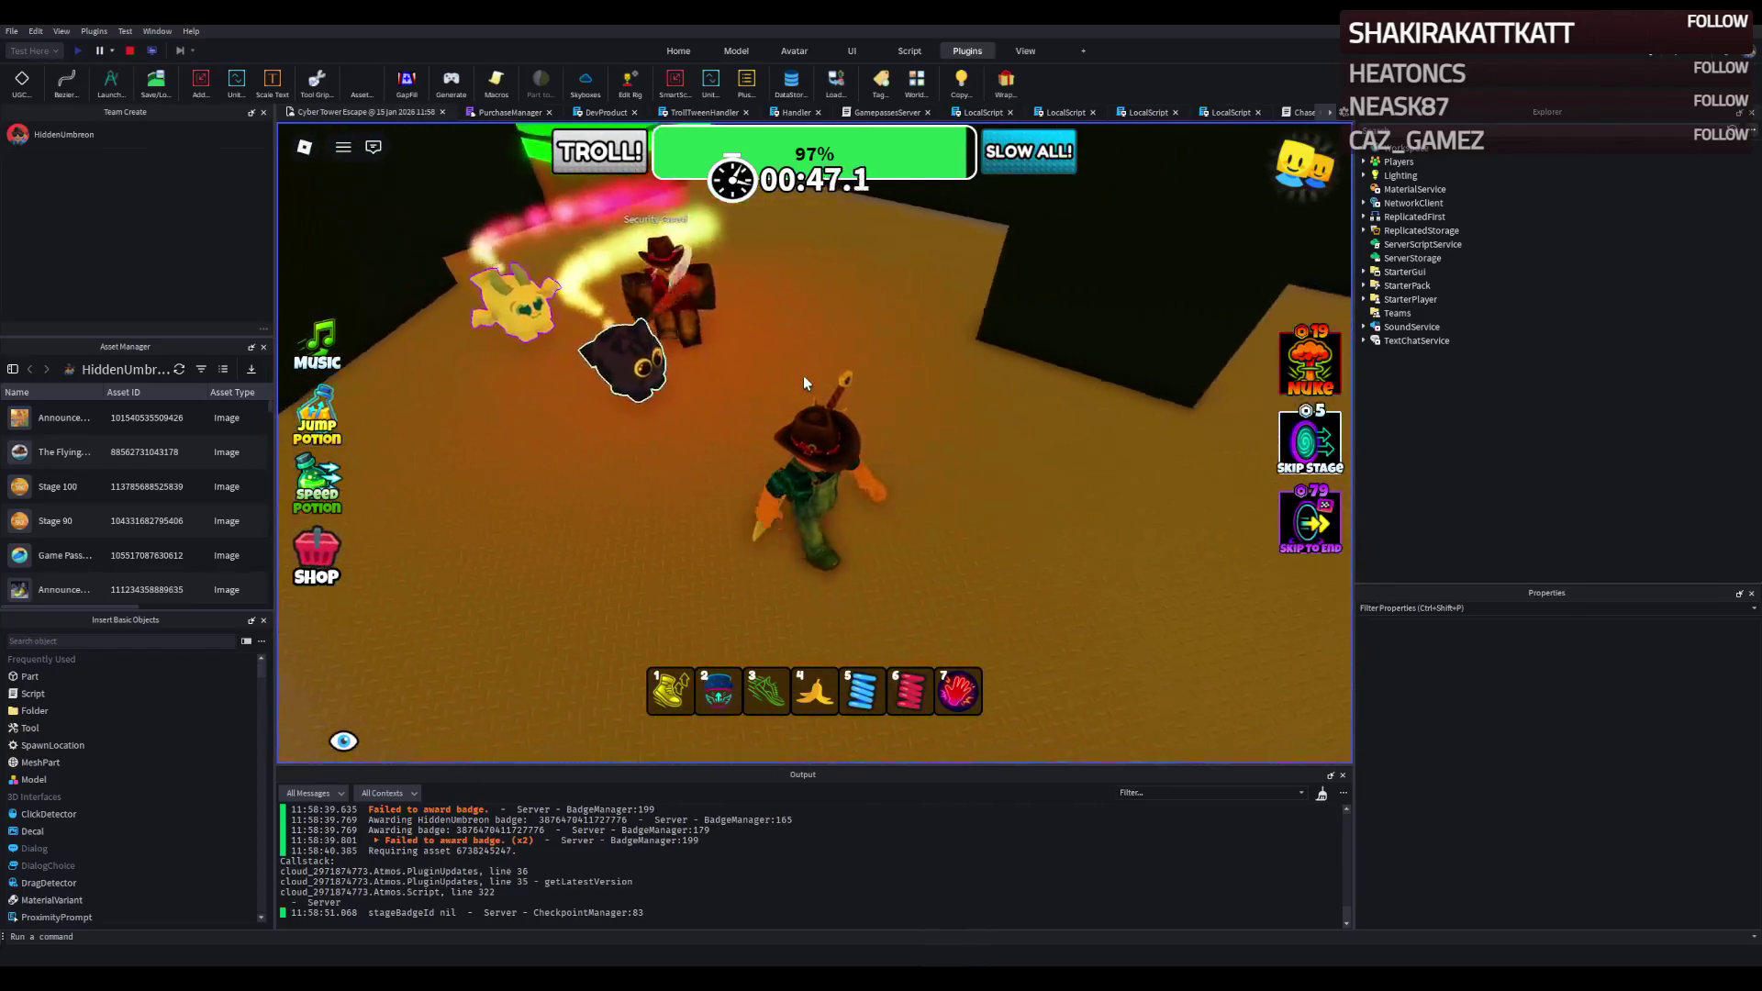
key(w)
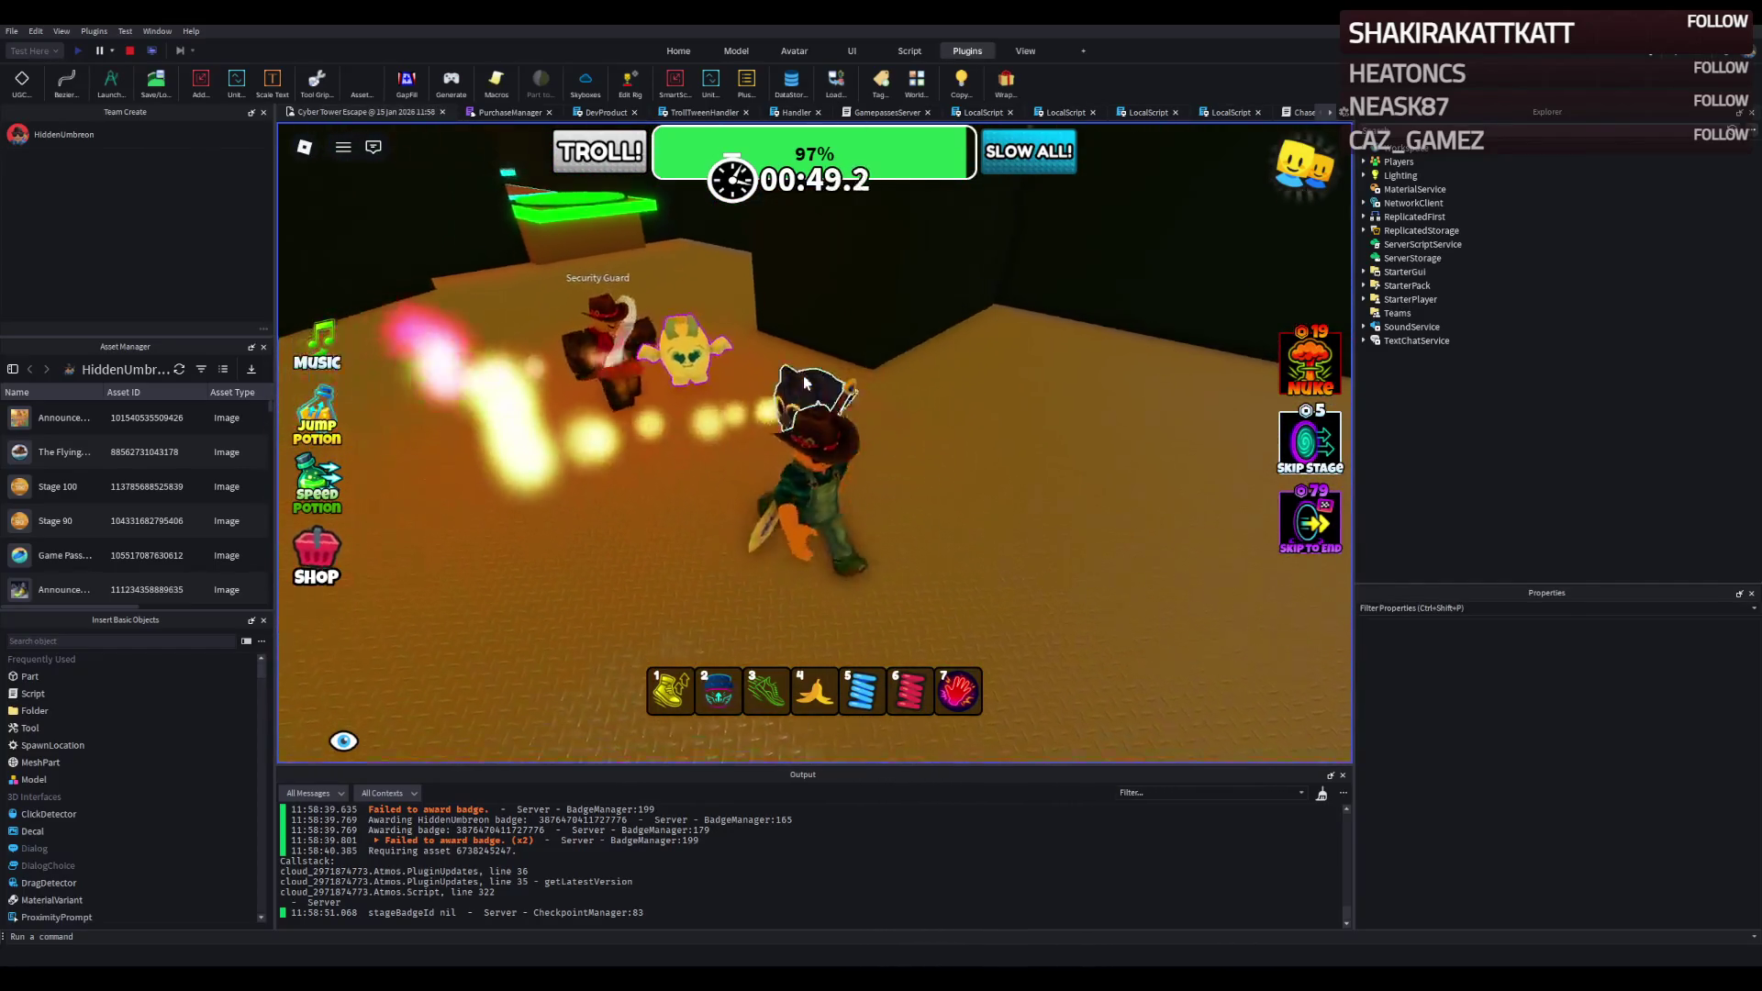
key(w)
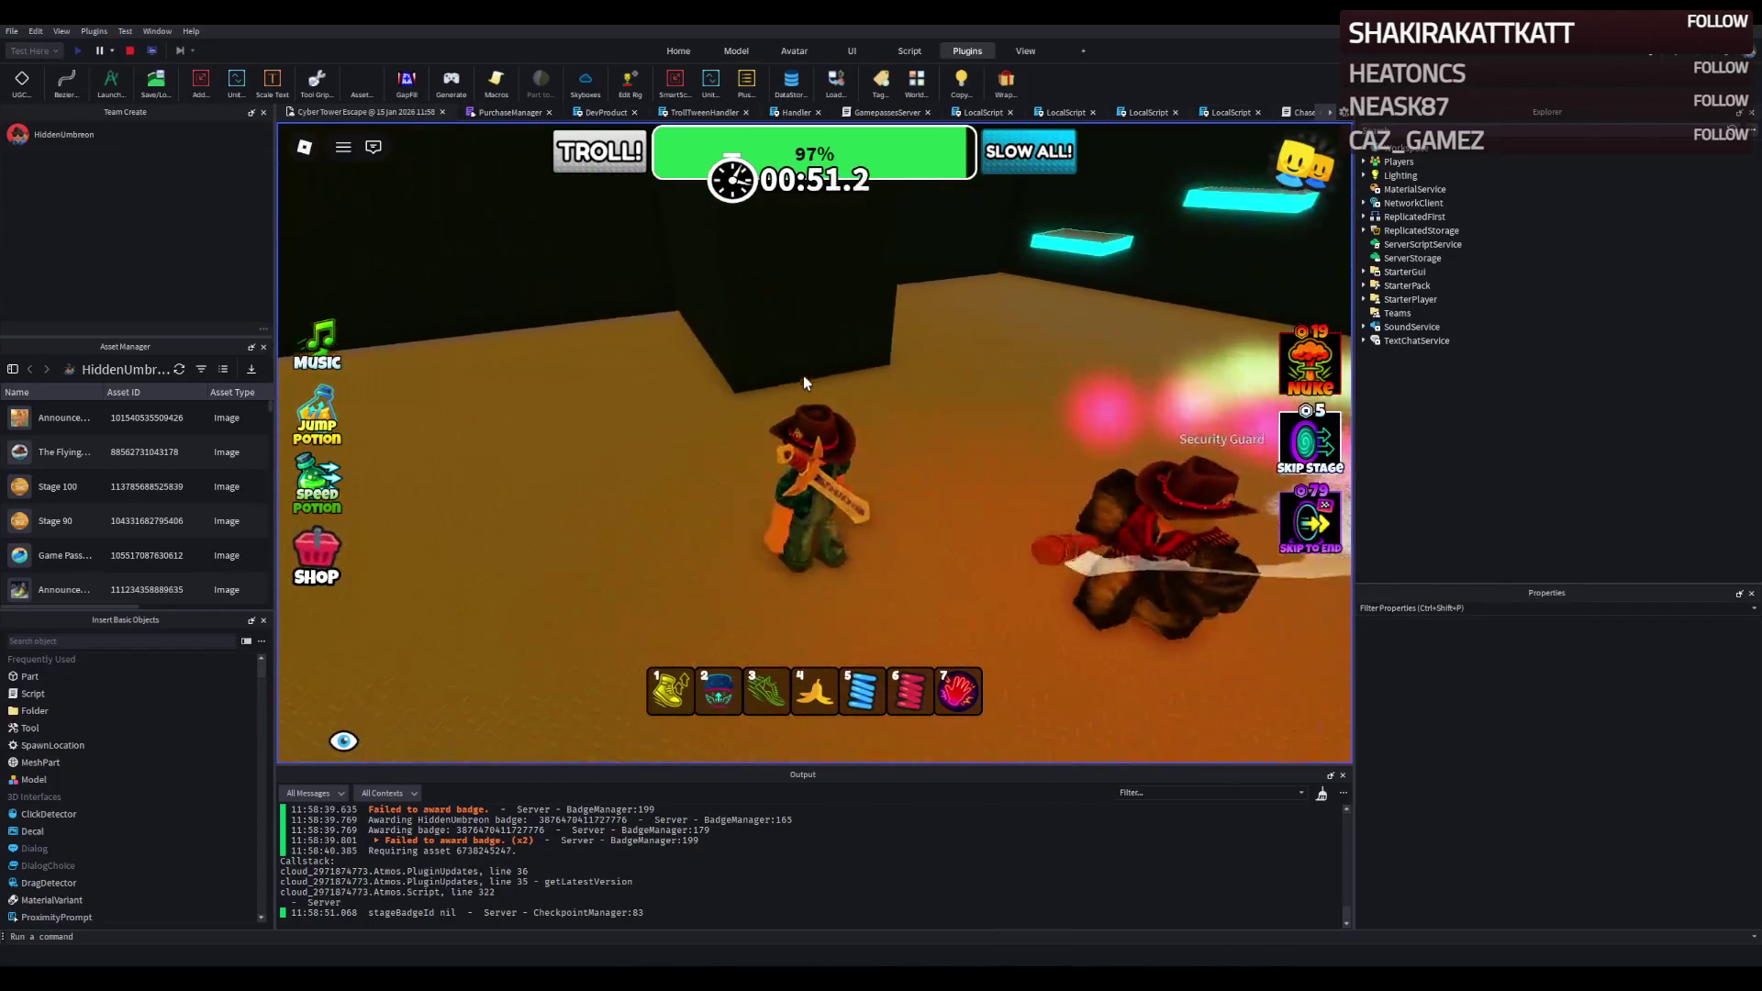
key(w)
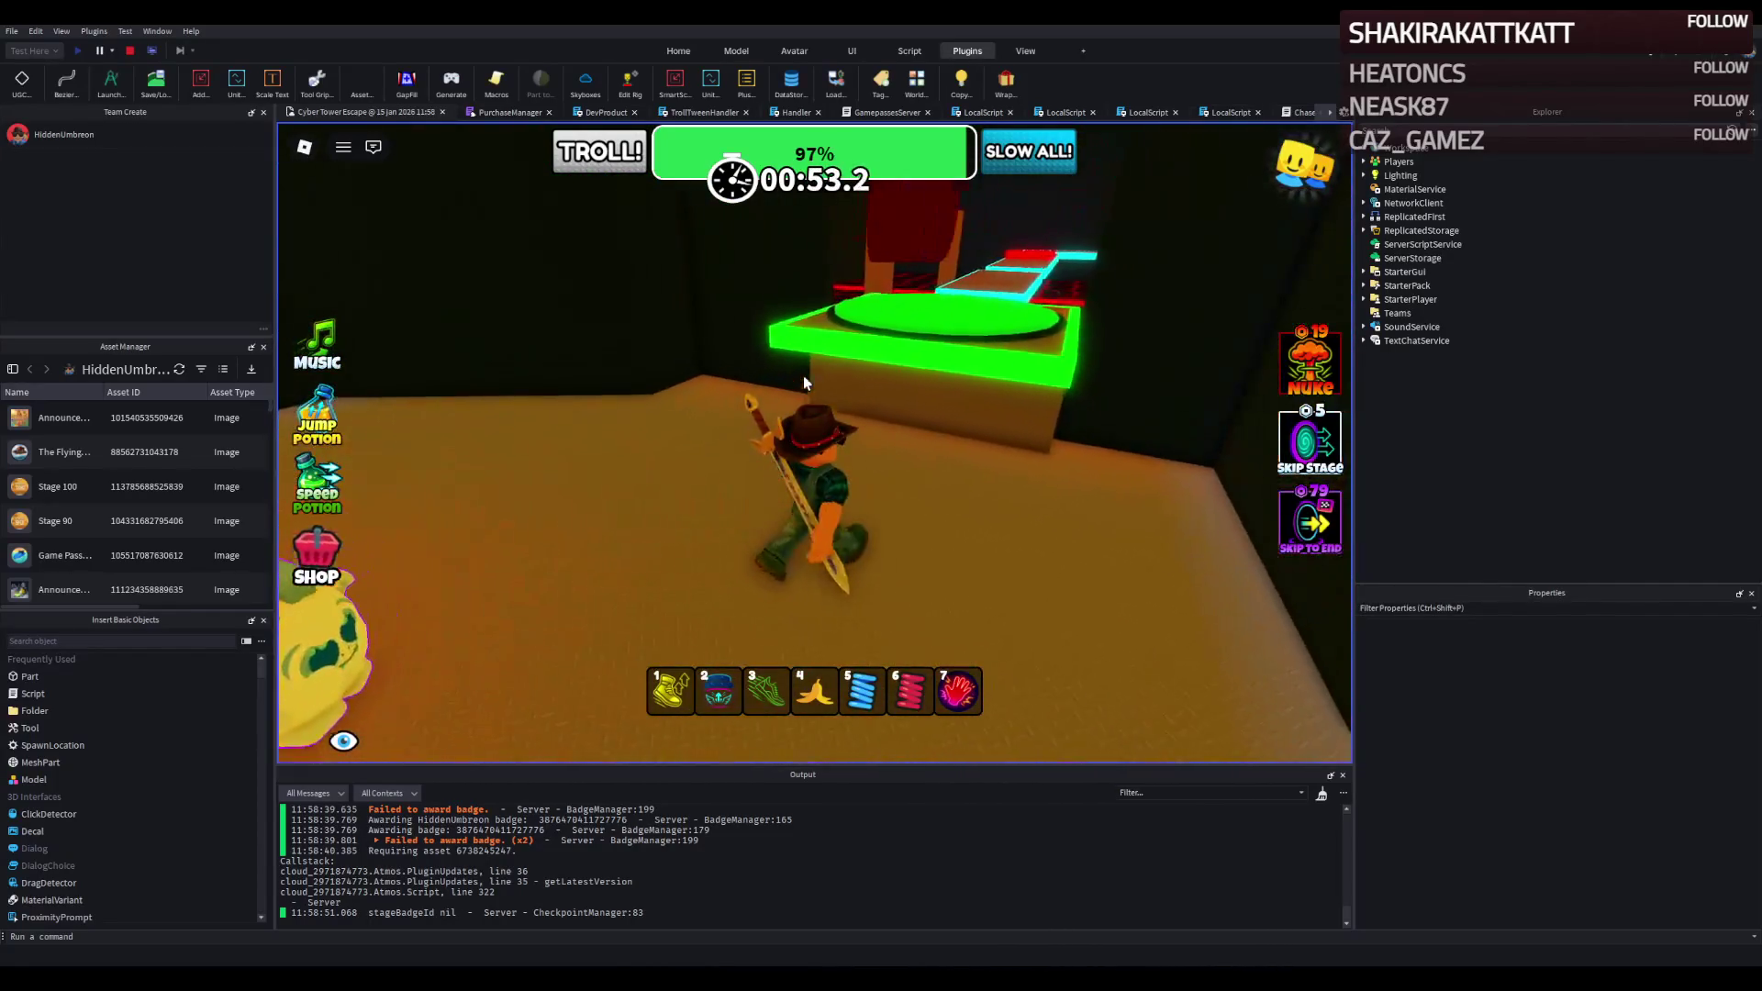
Jump onto the raised green platform, turn the character, and swing the camera around.
key(w)
key(space)
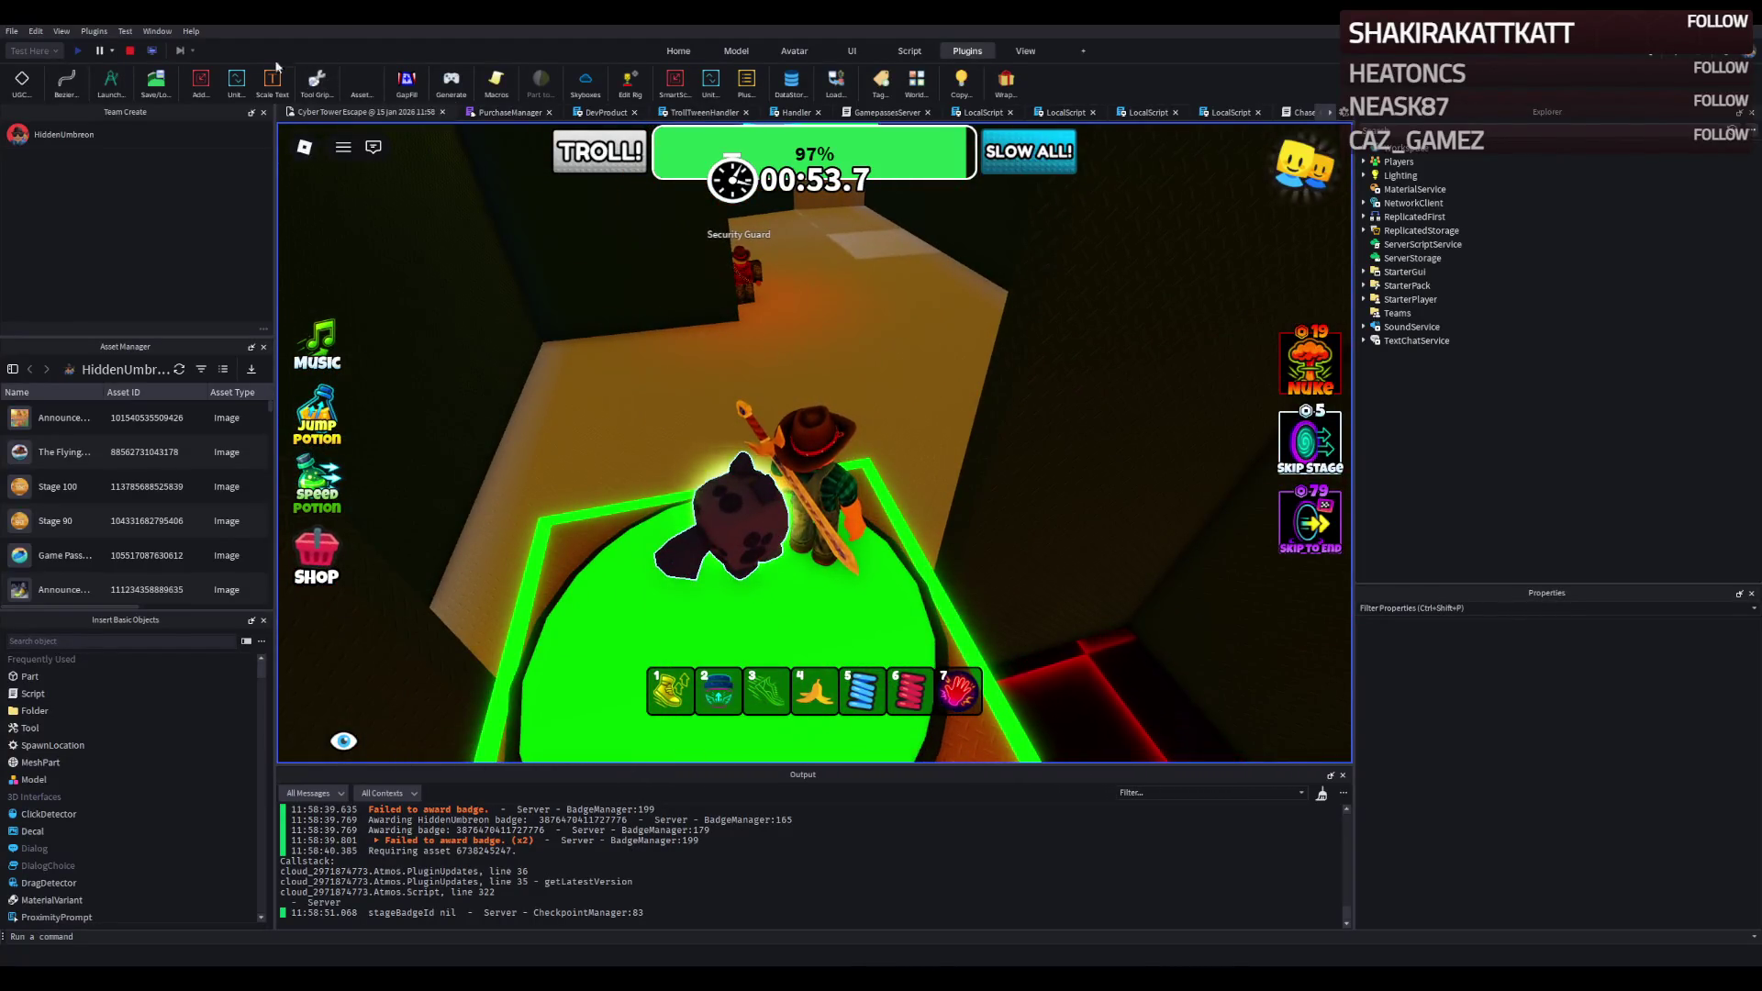
key(s)
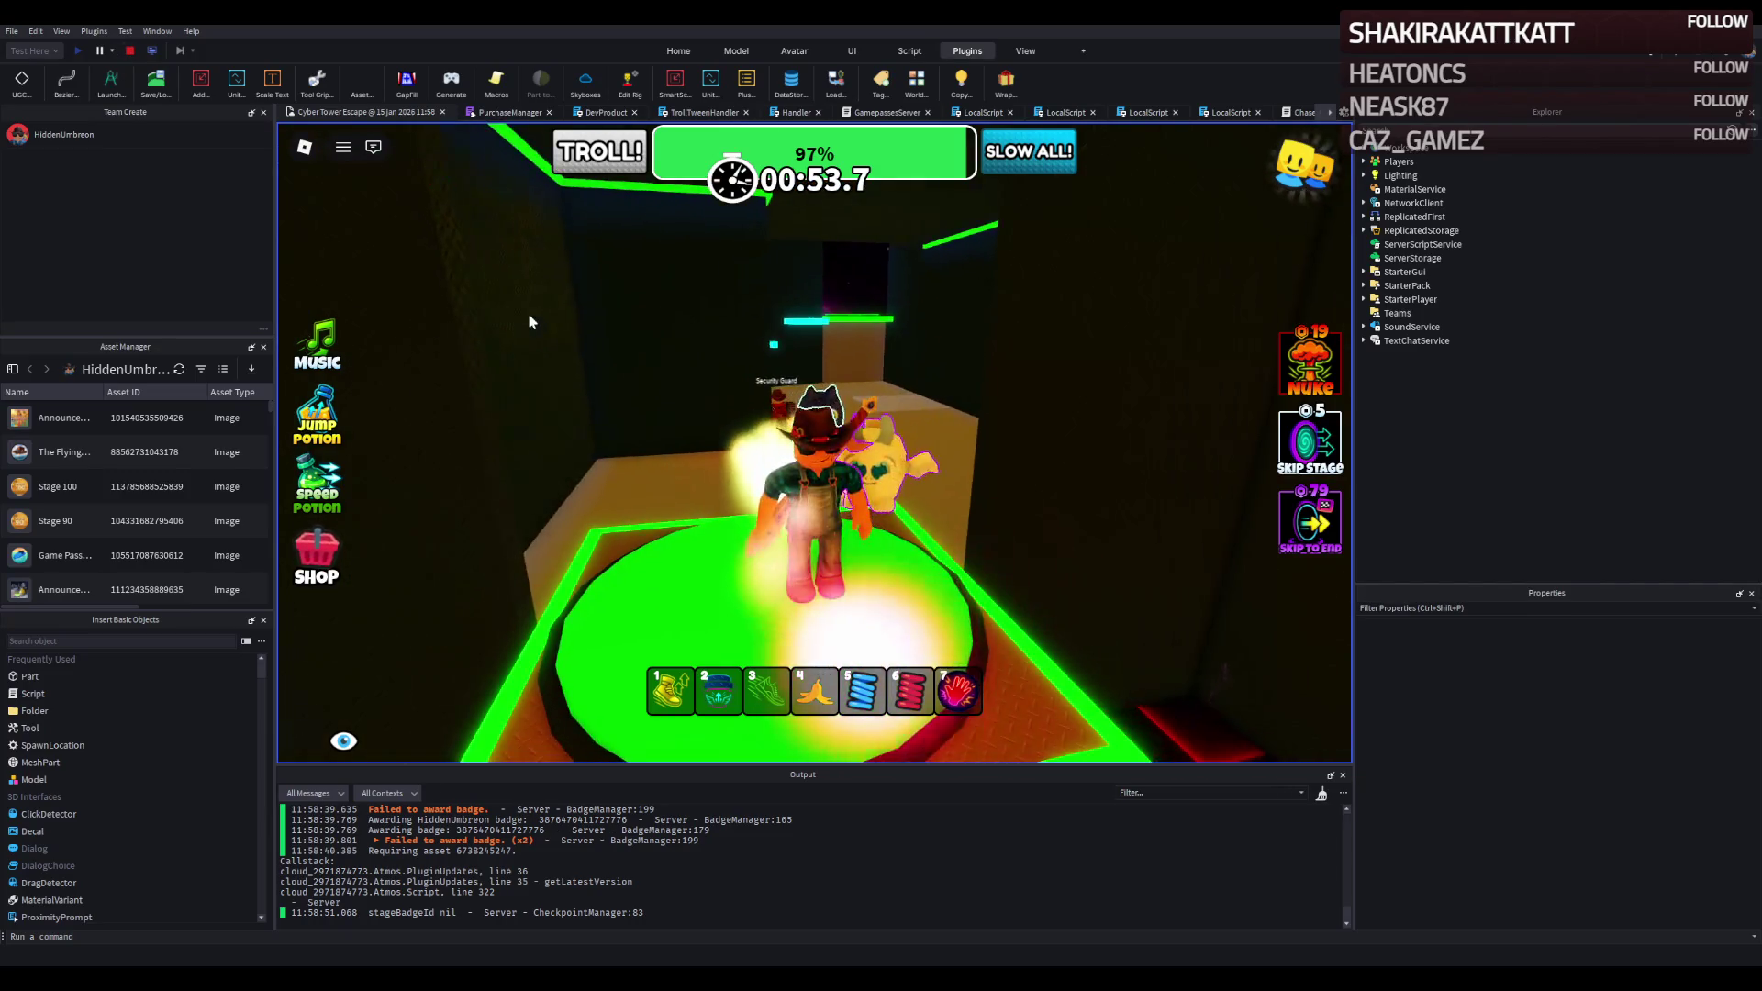
key(w)
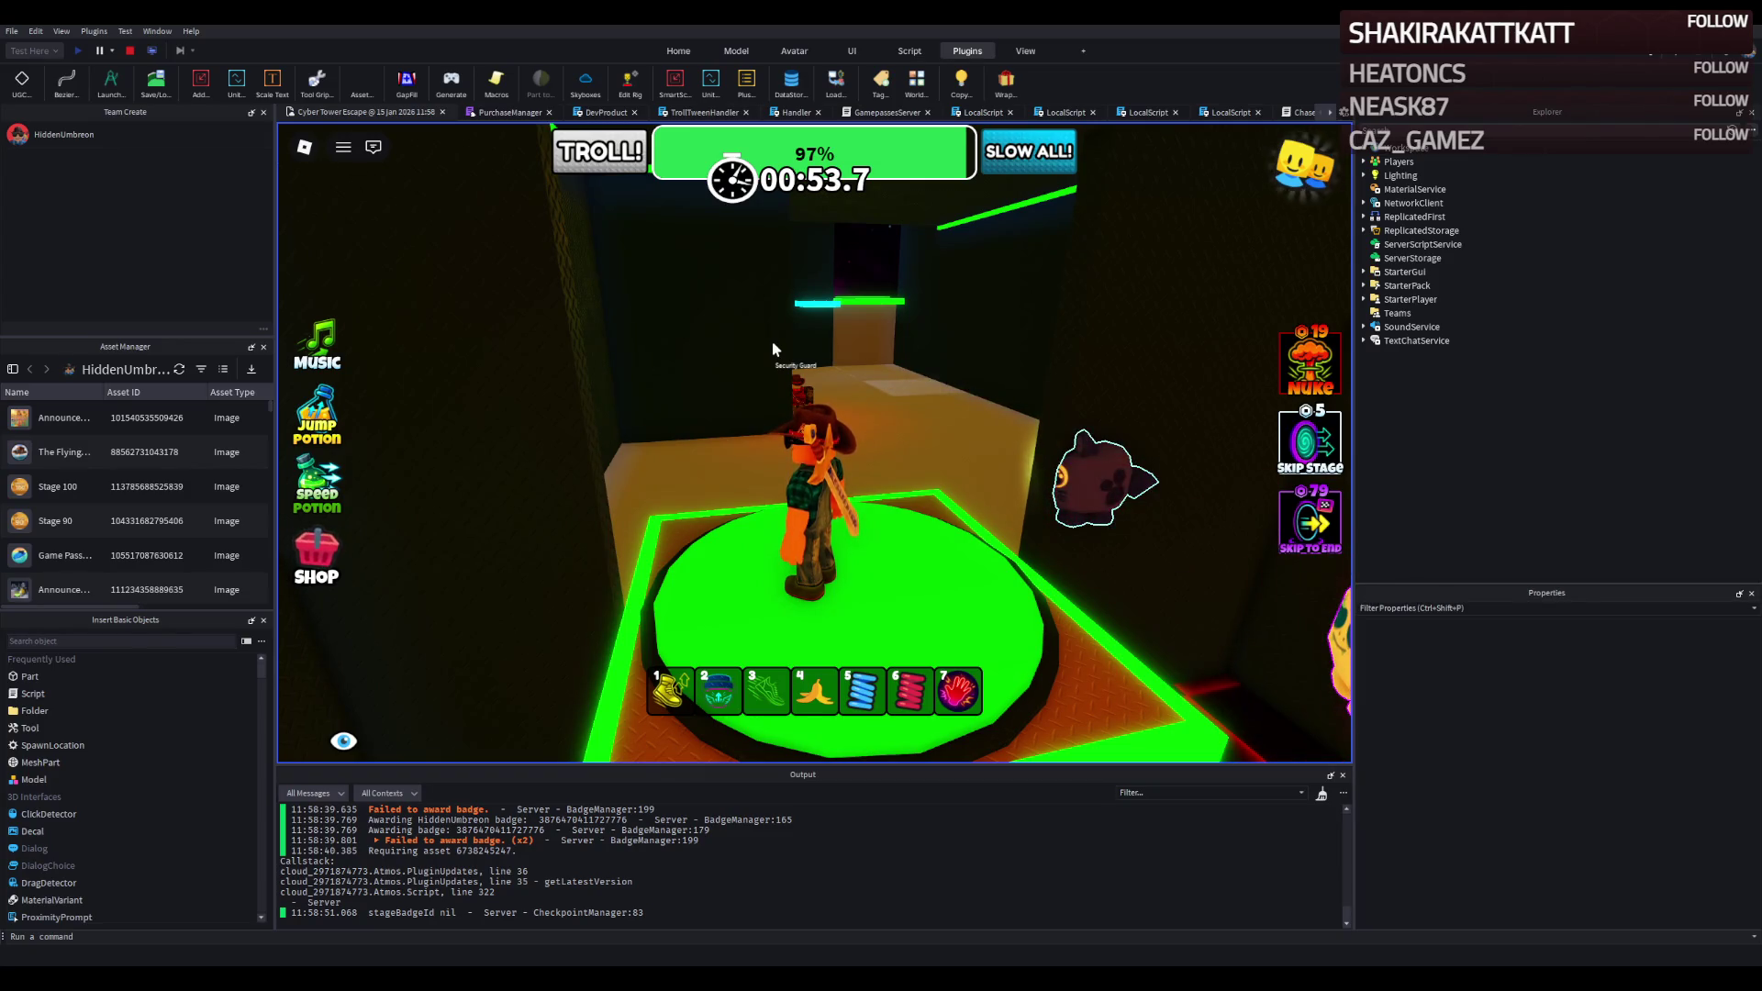
key(Right)
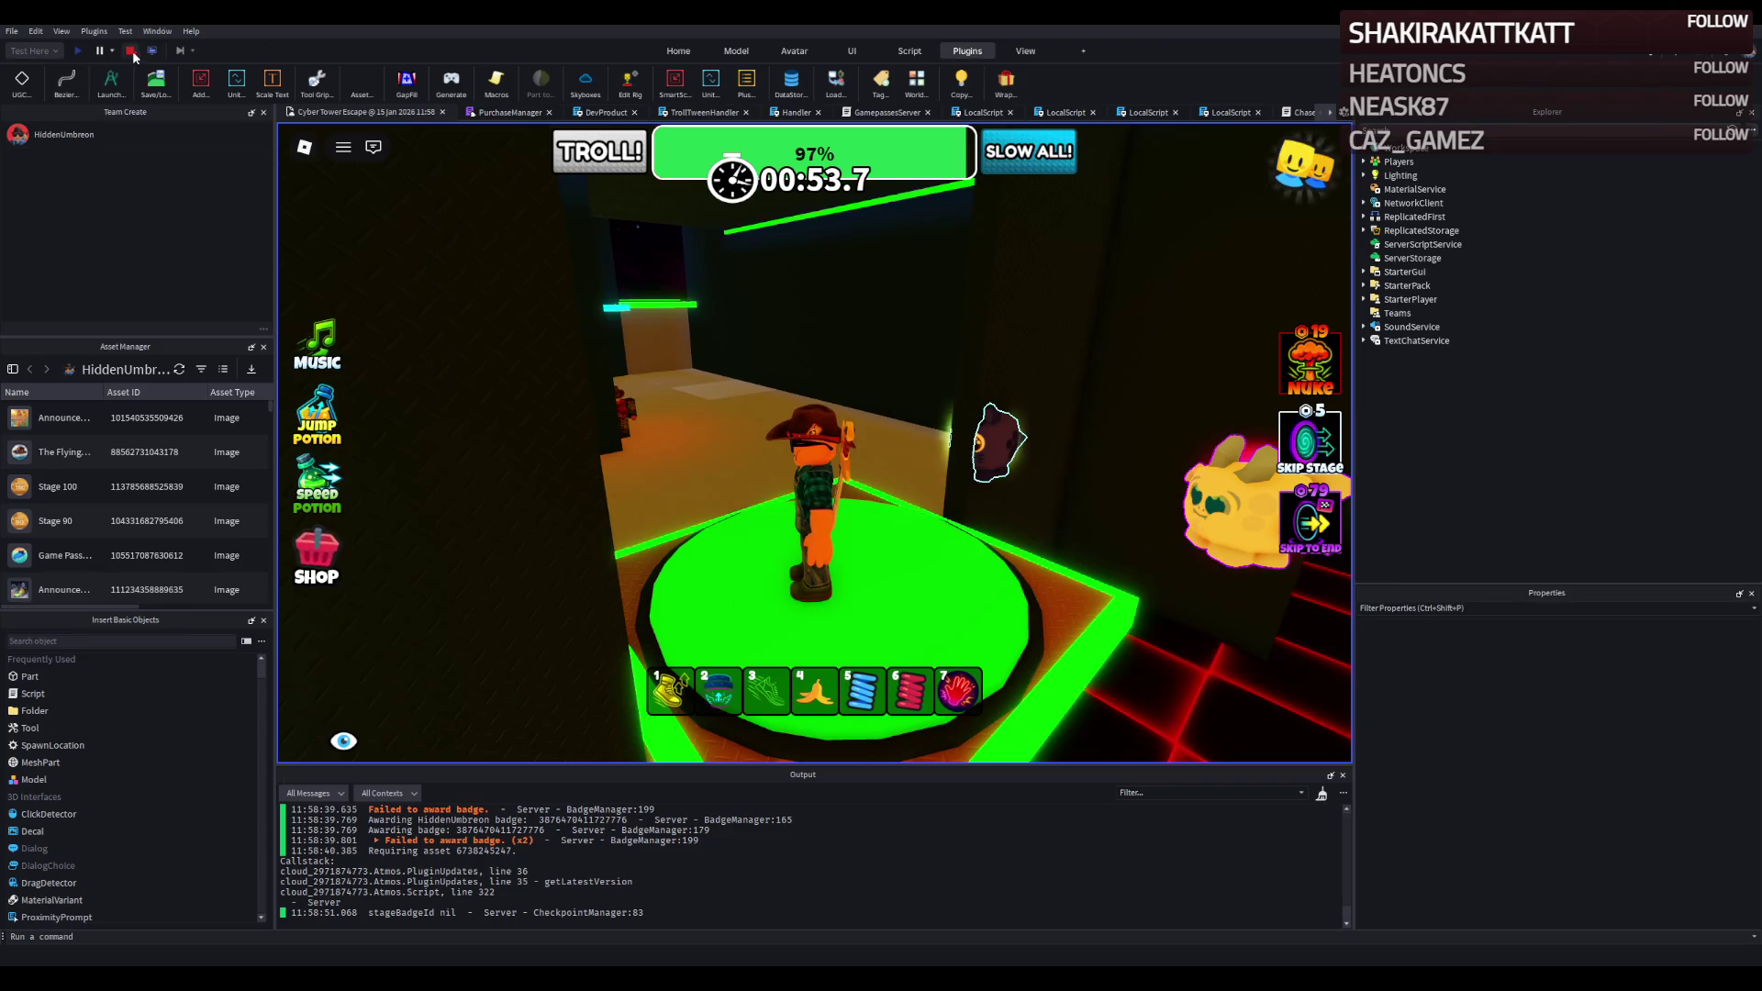
click(130, 51)
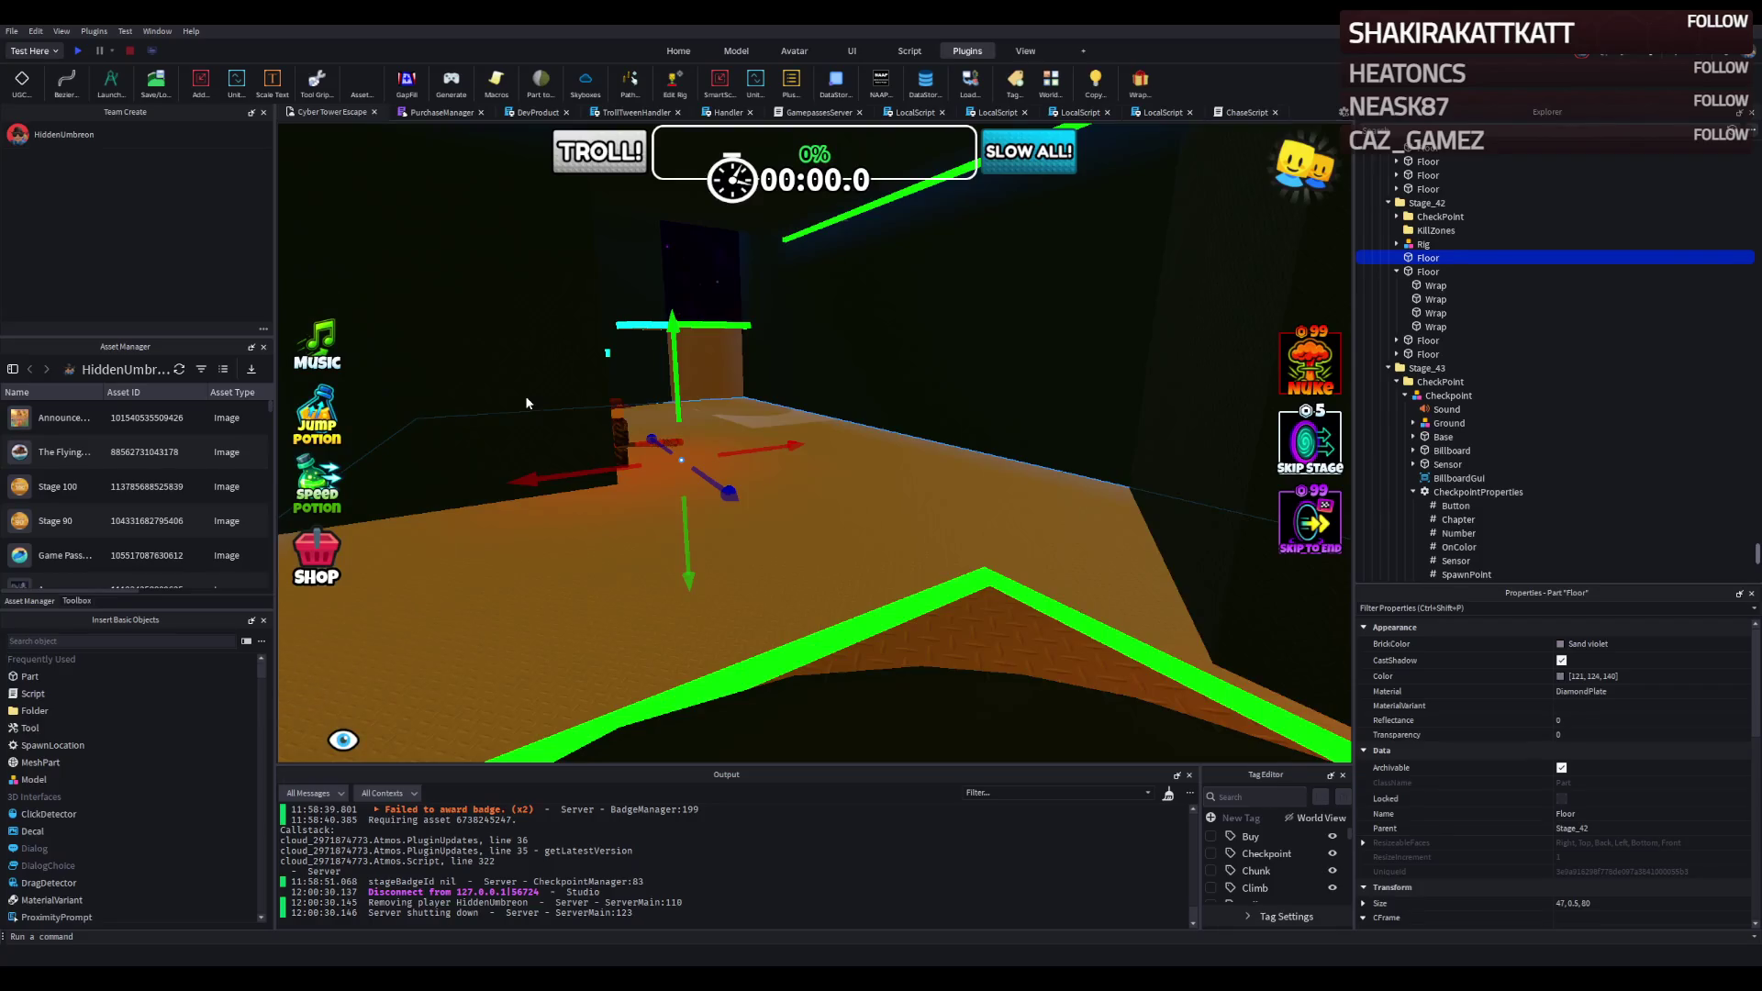
key(f)
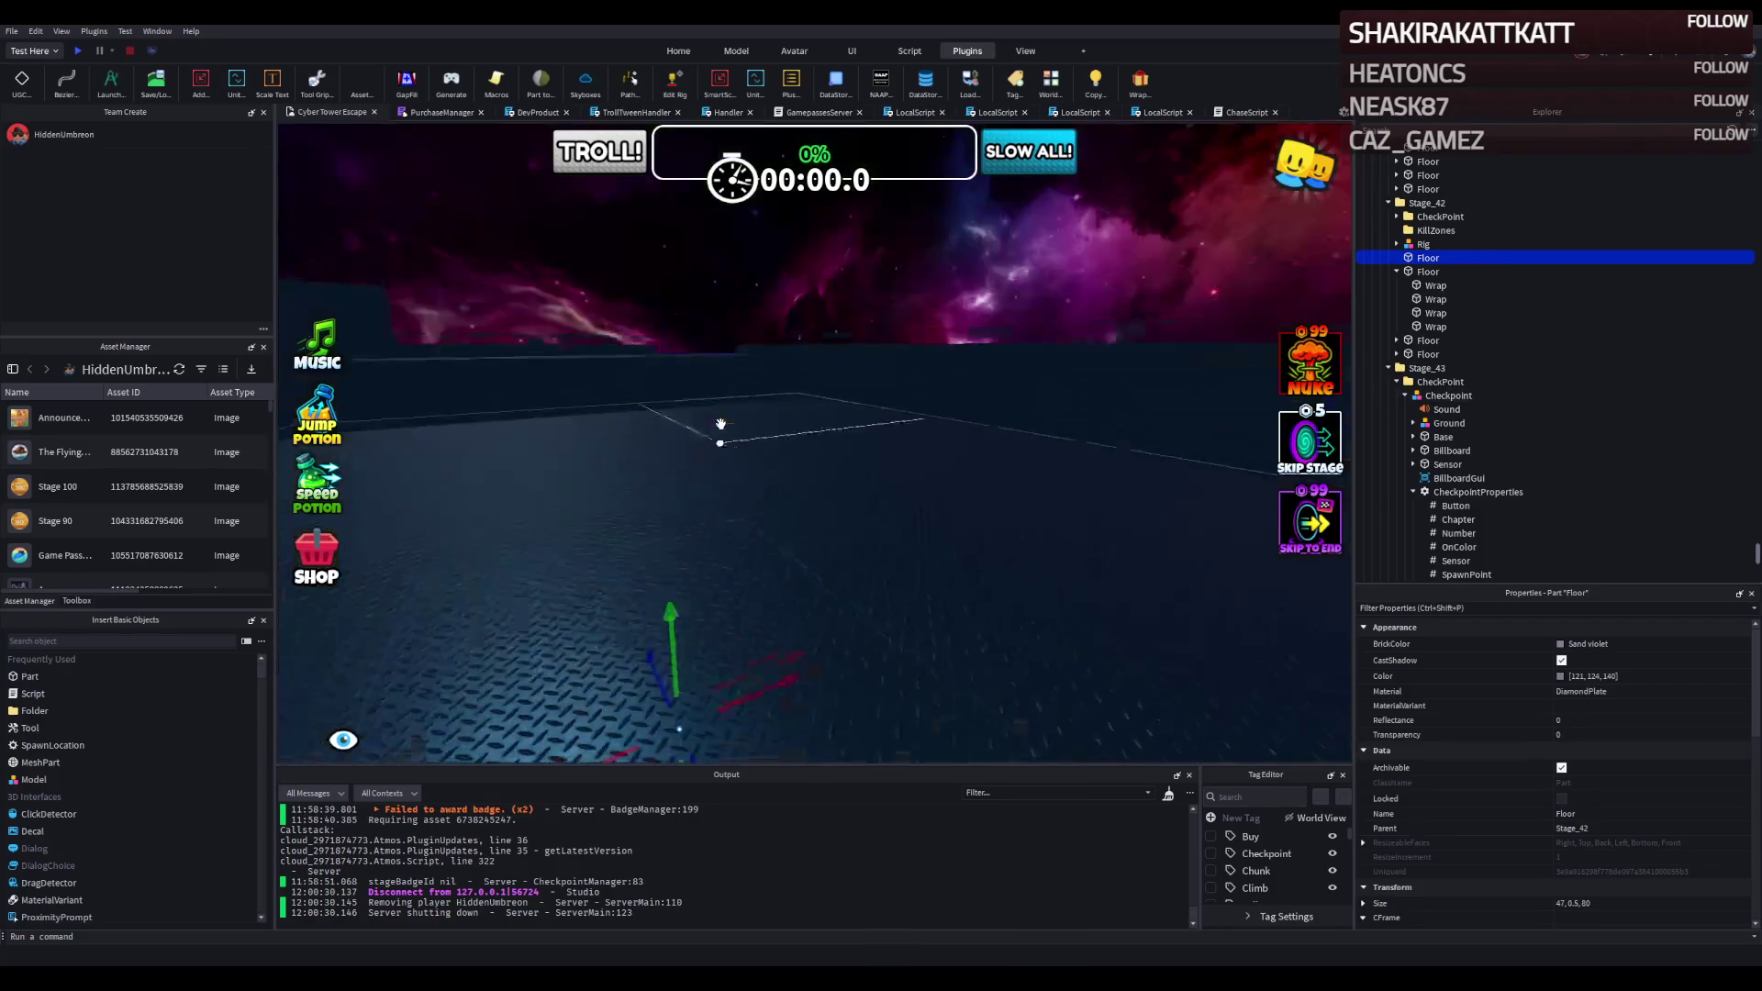
scroll(721, 423, down, 5)
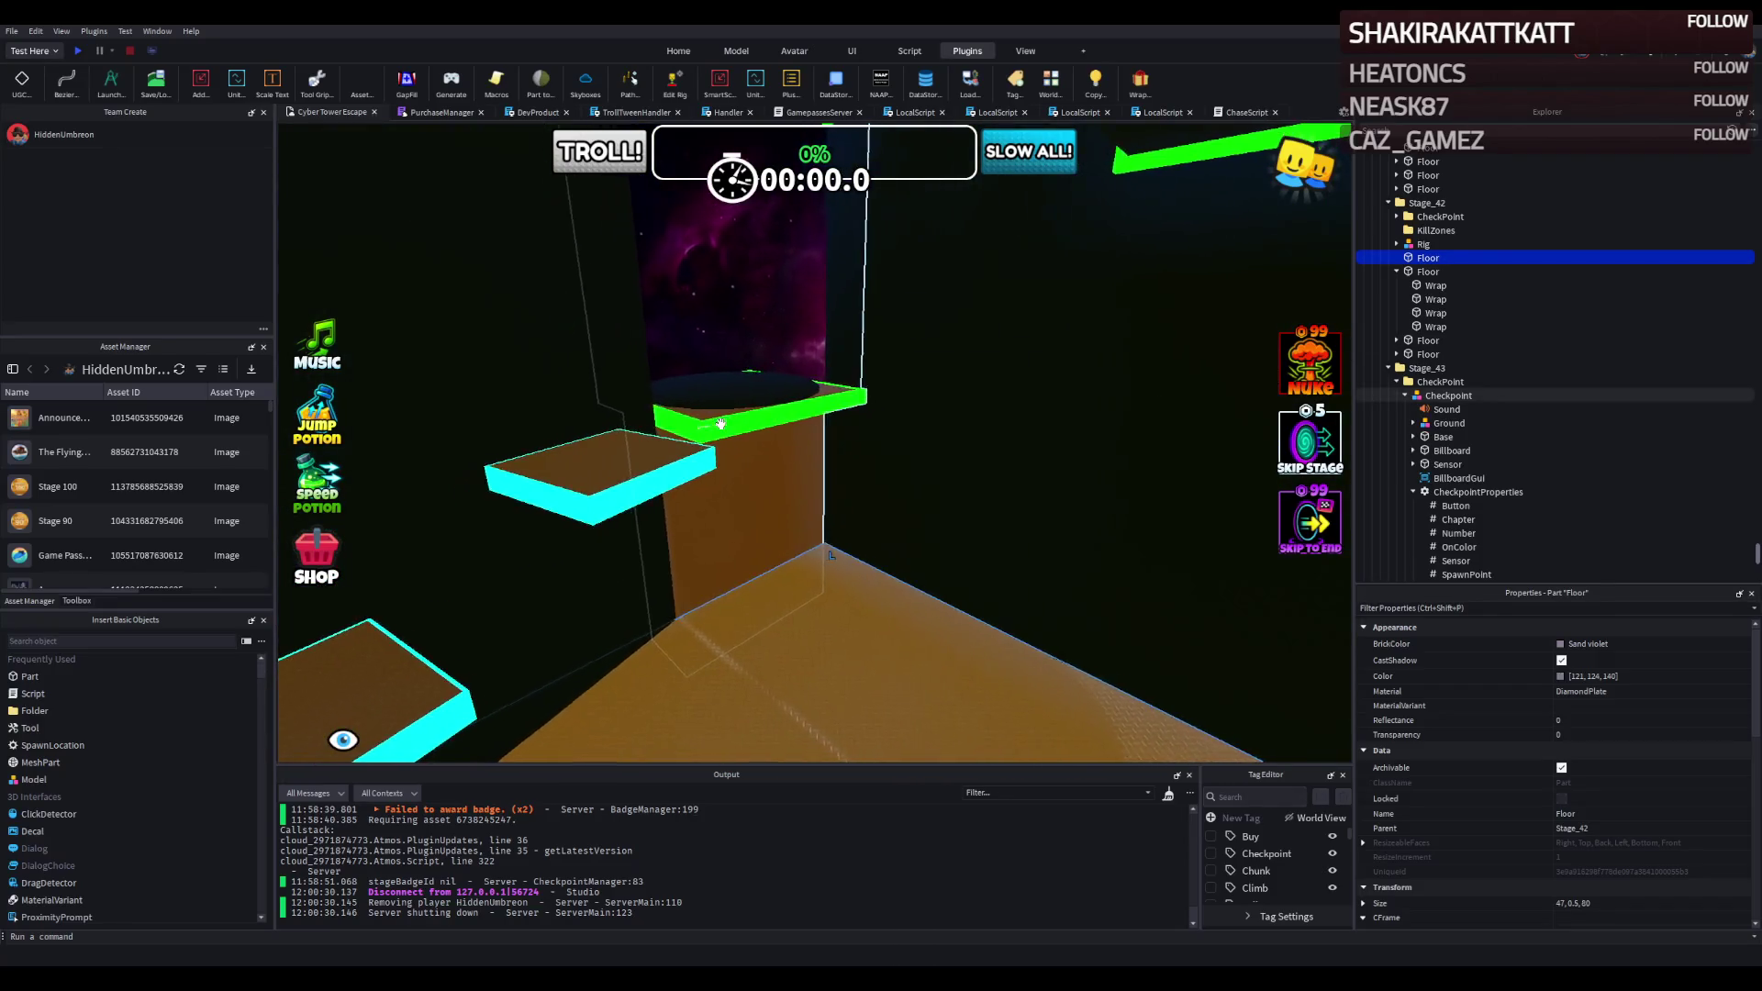
scroll(721, 423, down, 5)
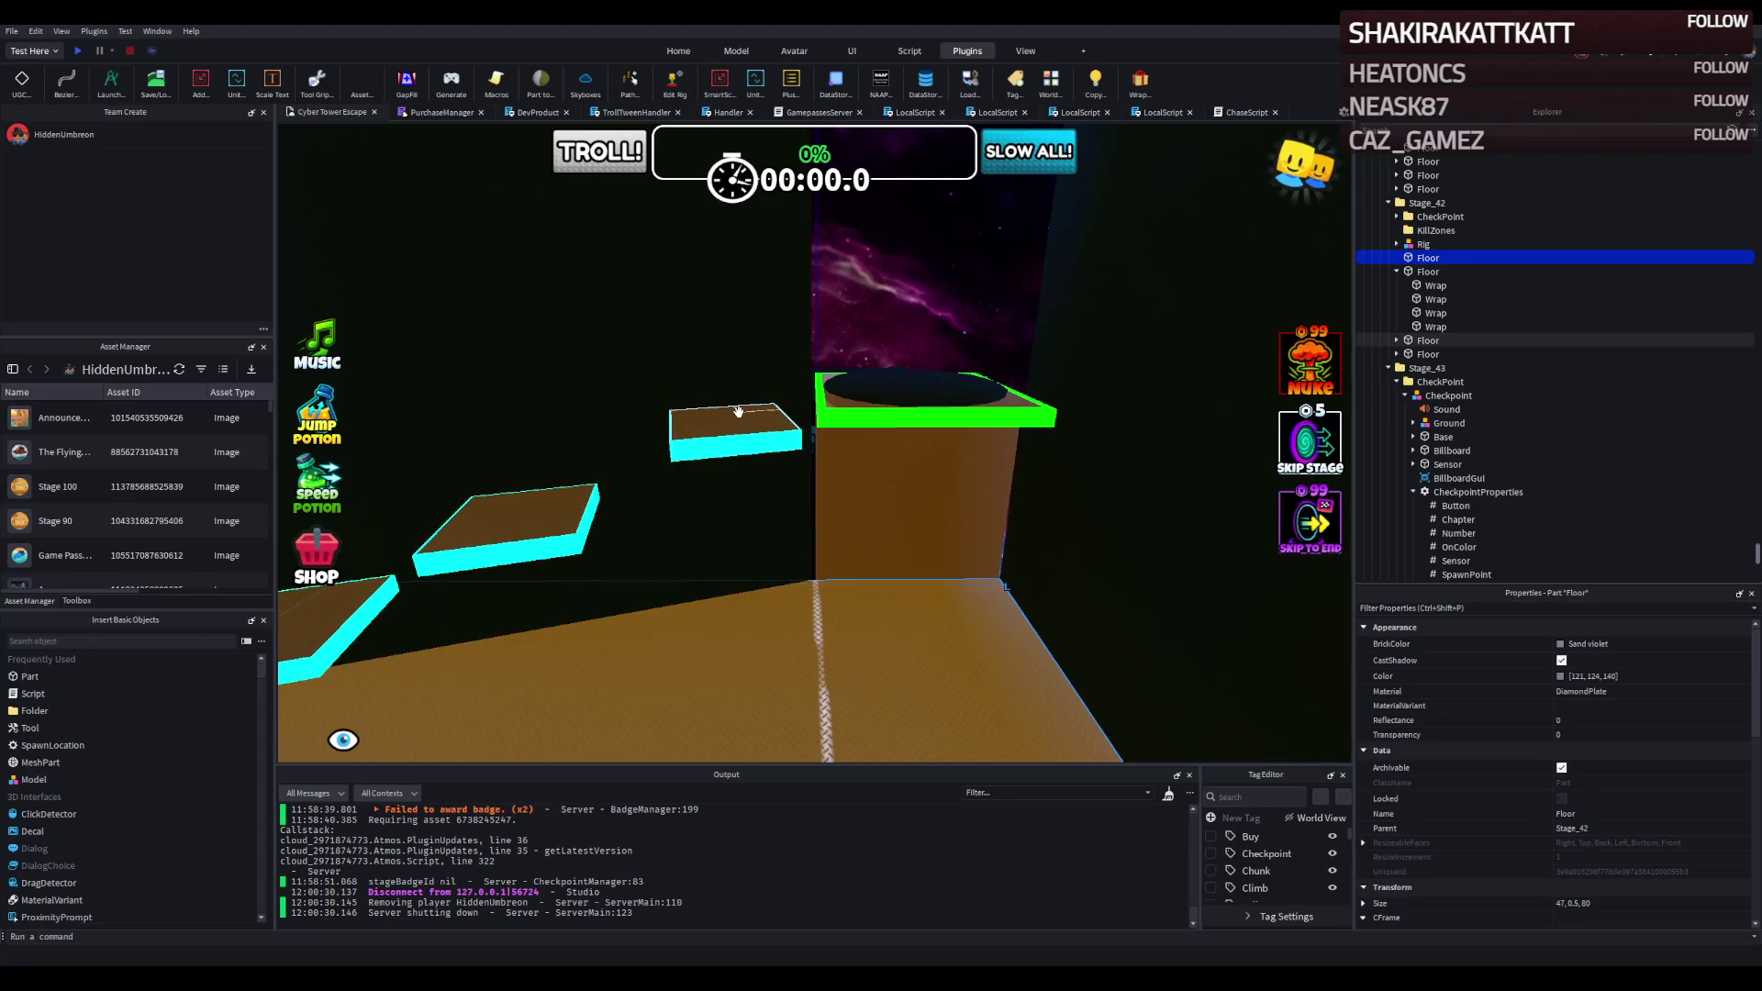
key(q)
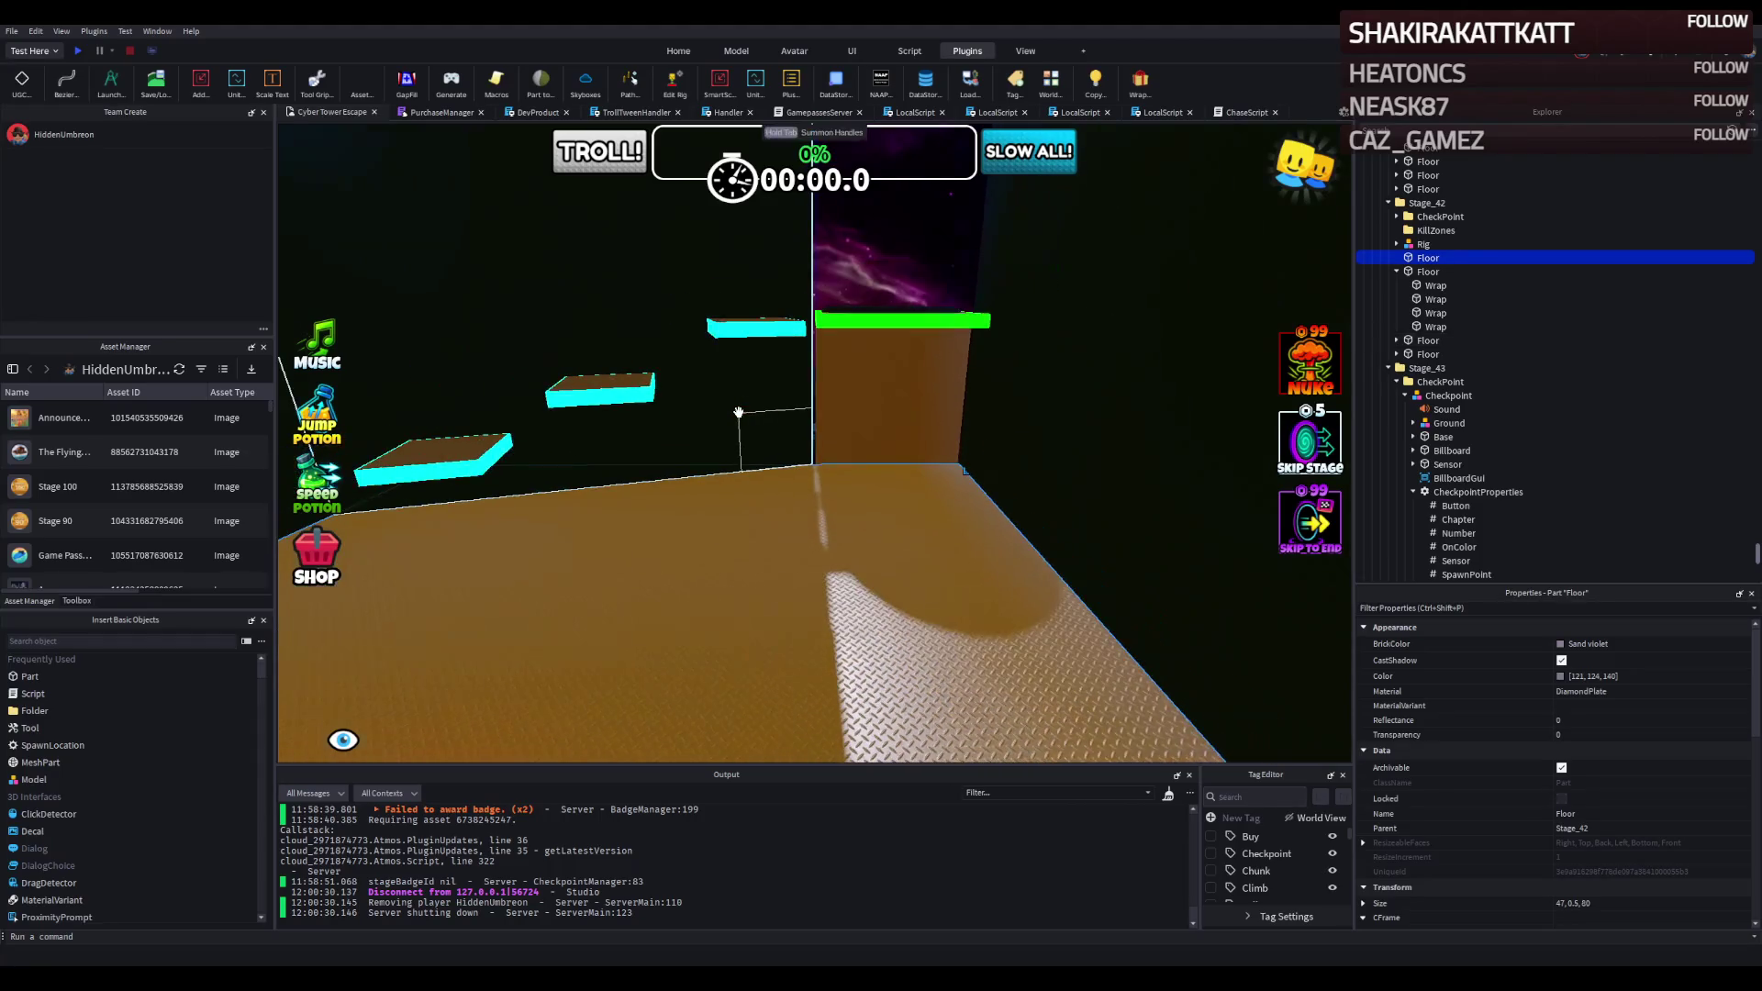
key(e)
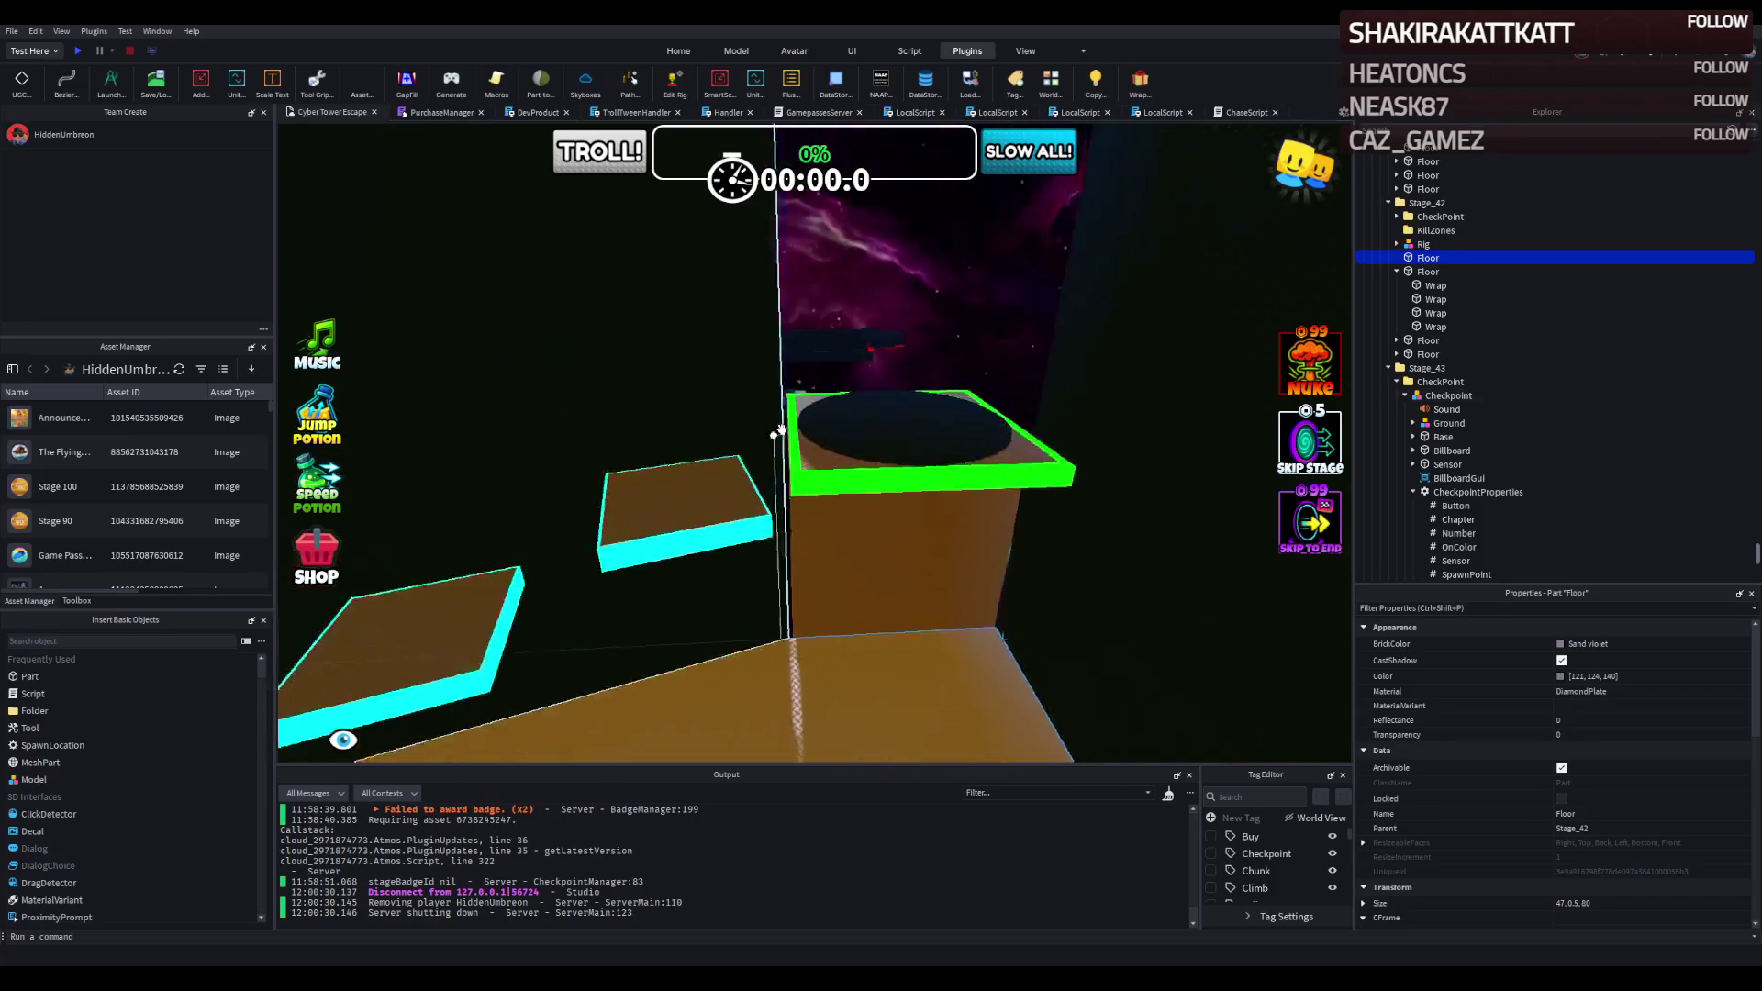
scroll(811, 437, up, 5)
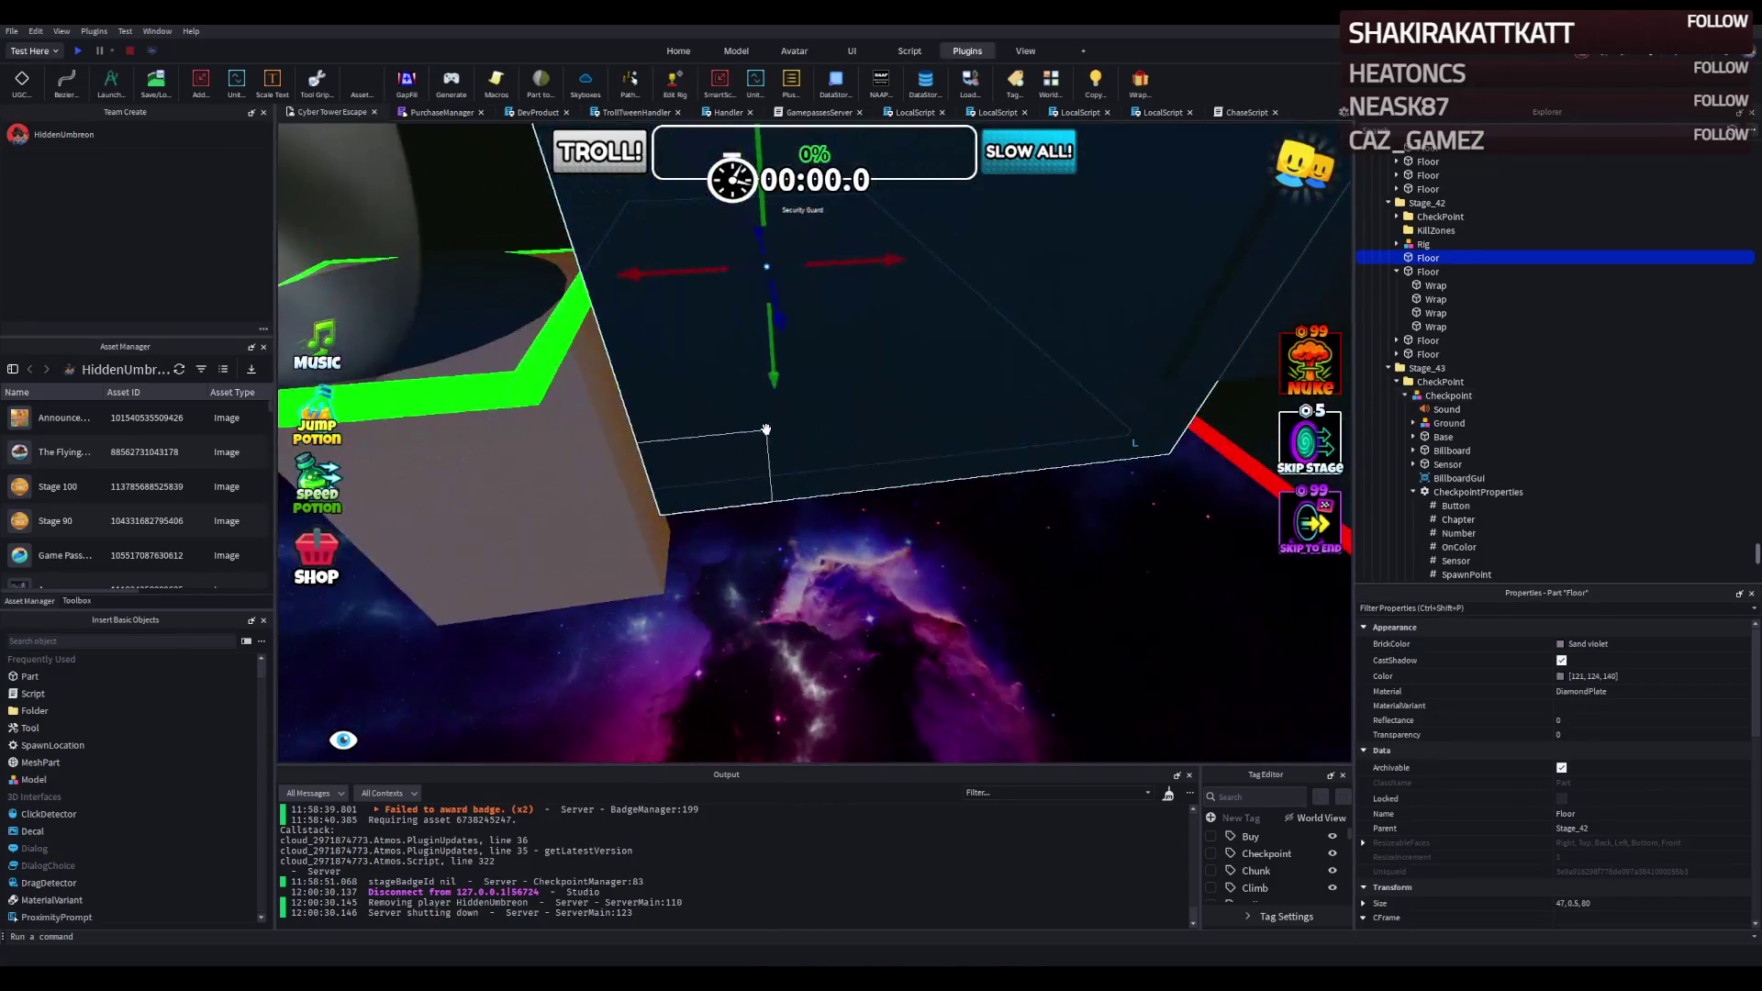
click(746, 434)
key(a)
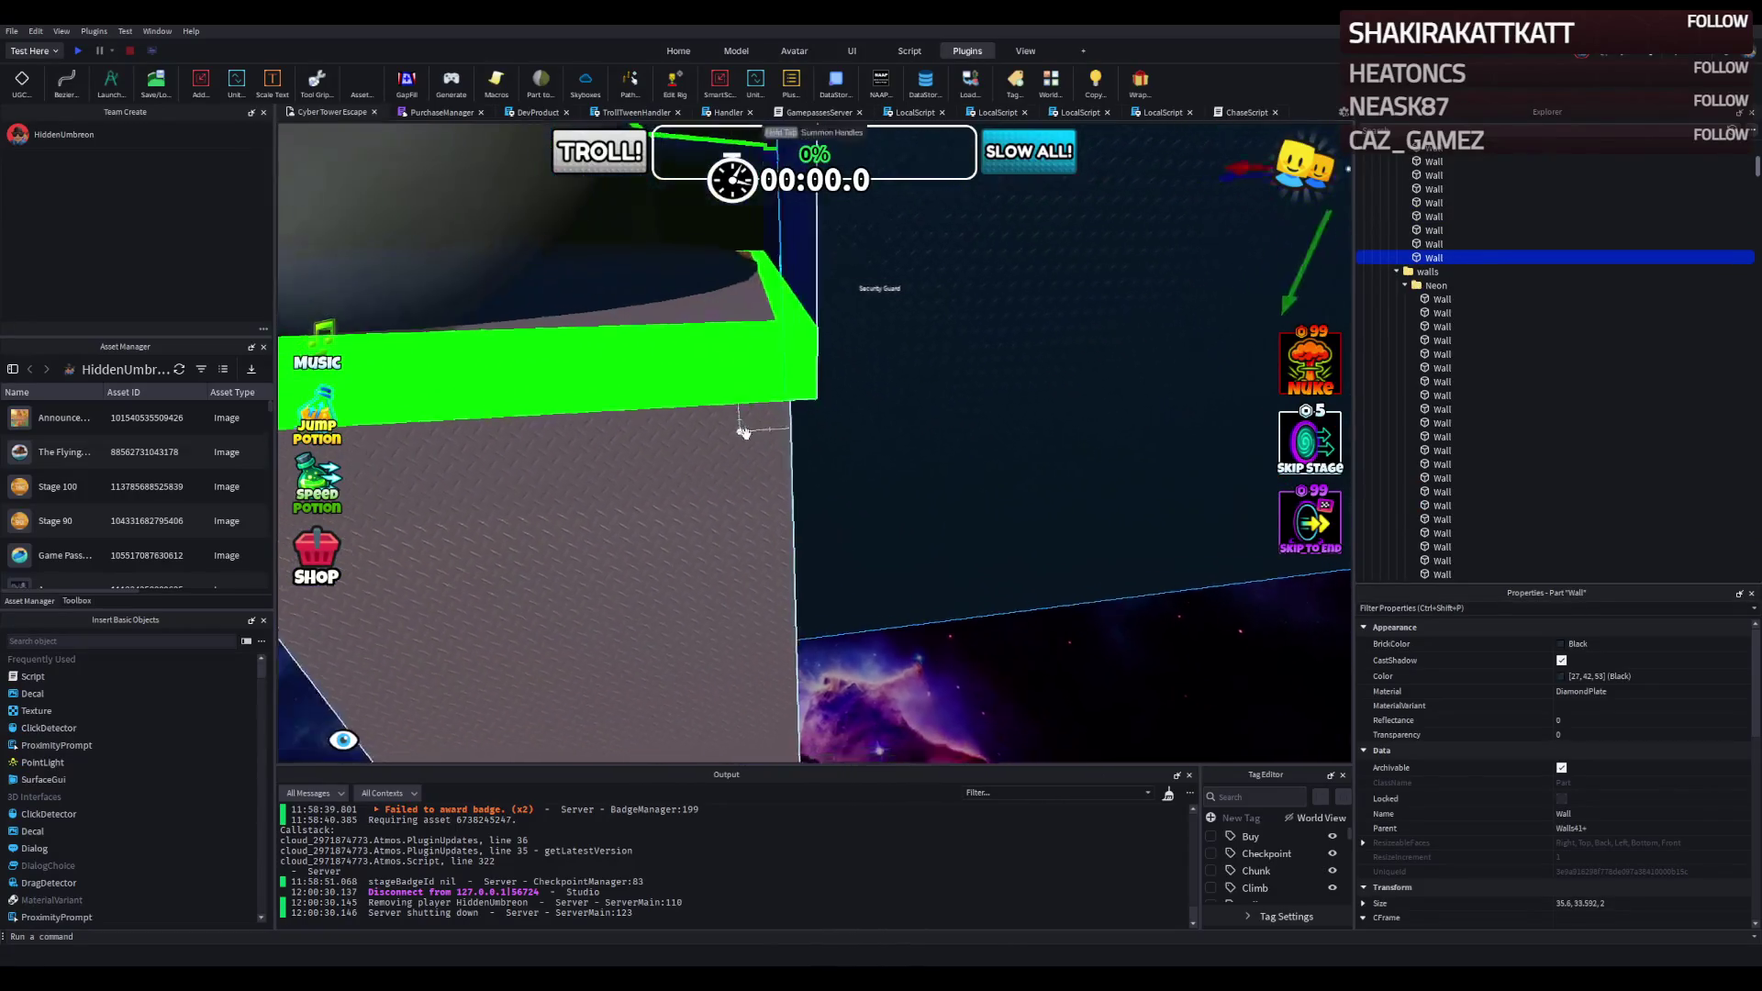
key(e)
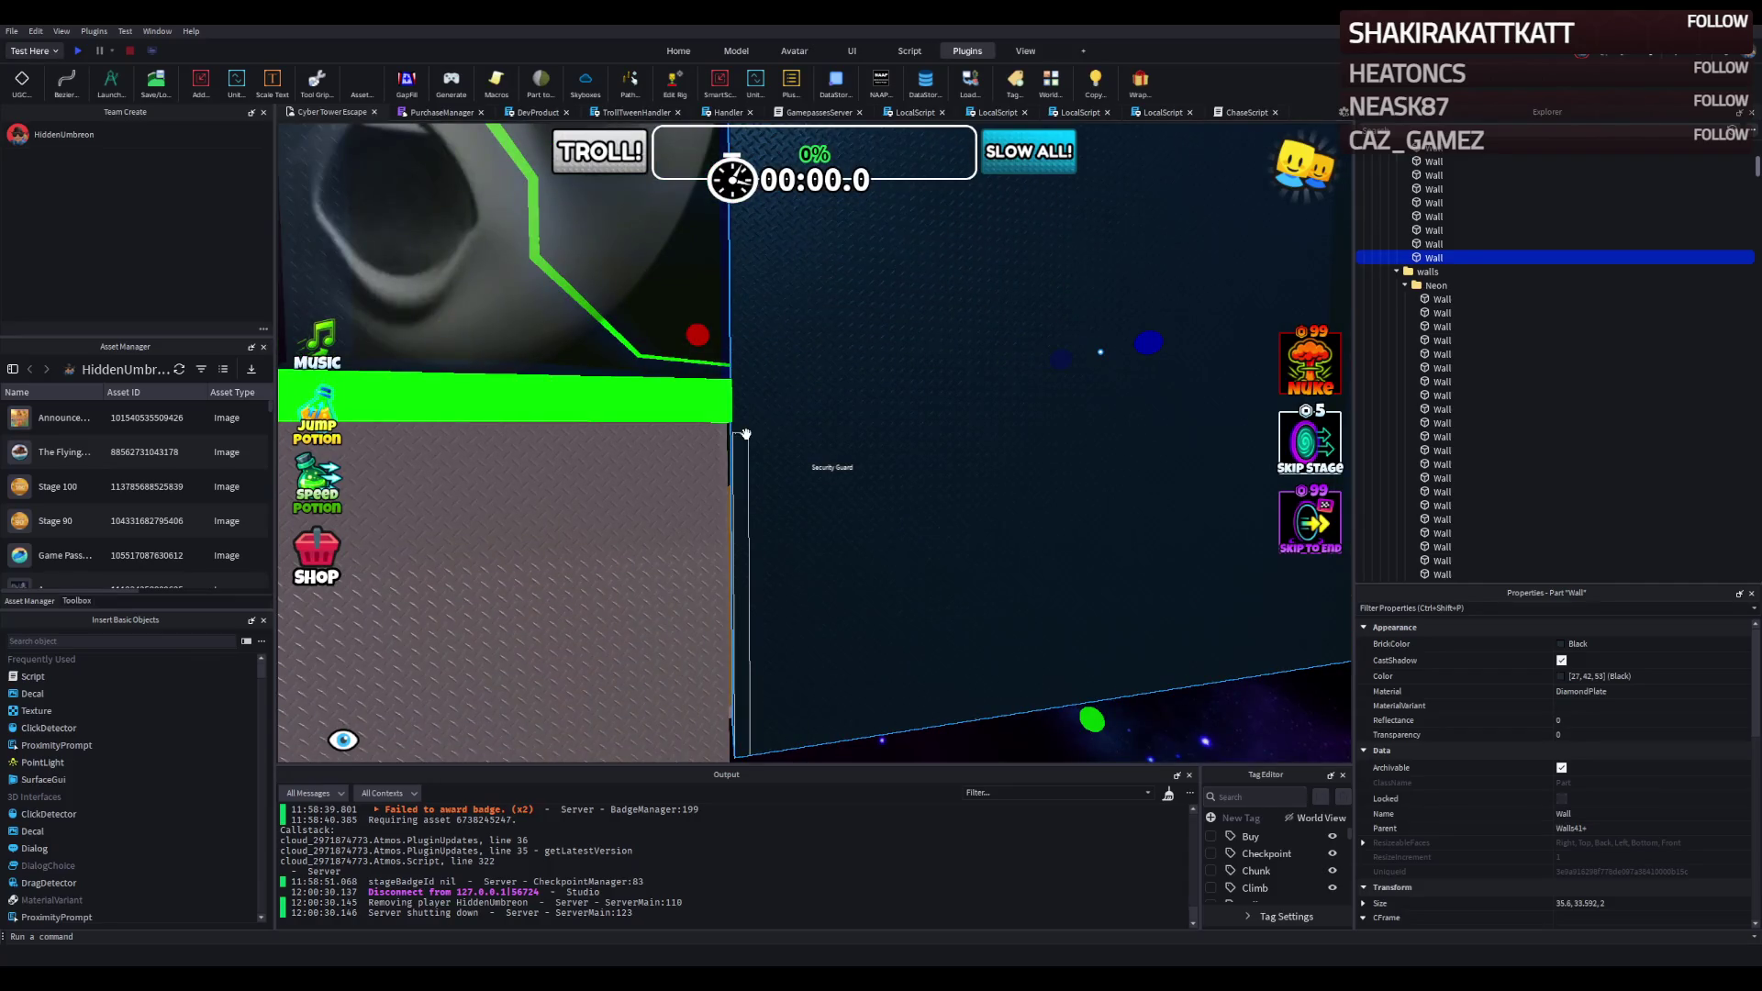
key(s)
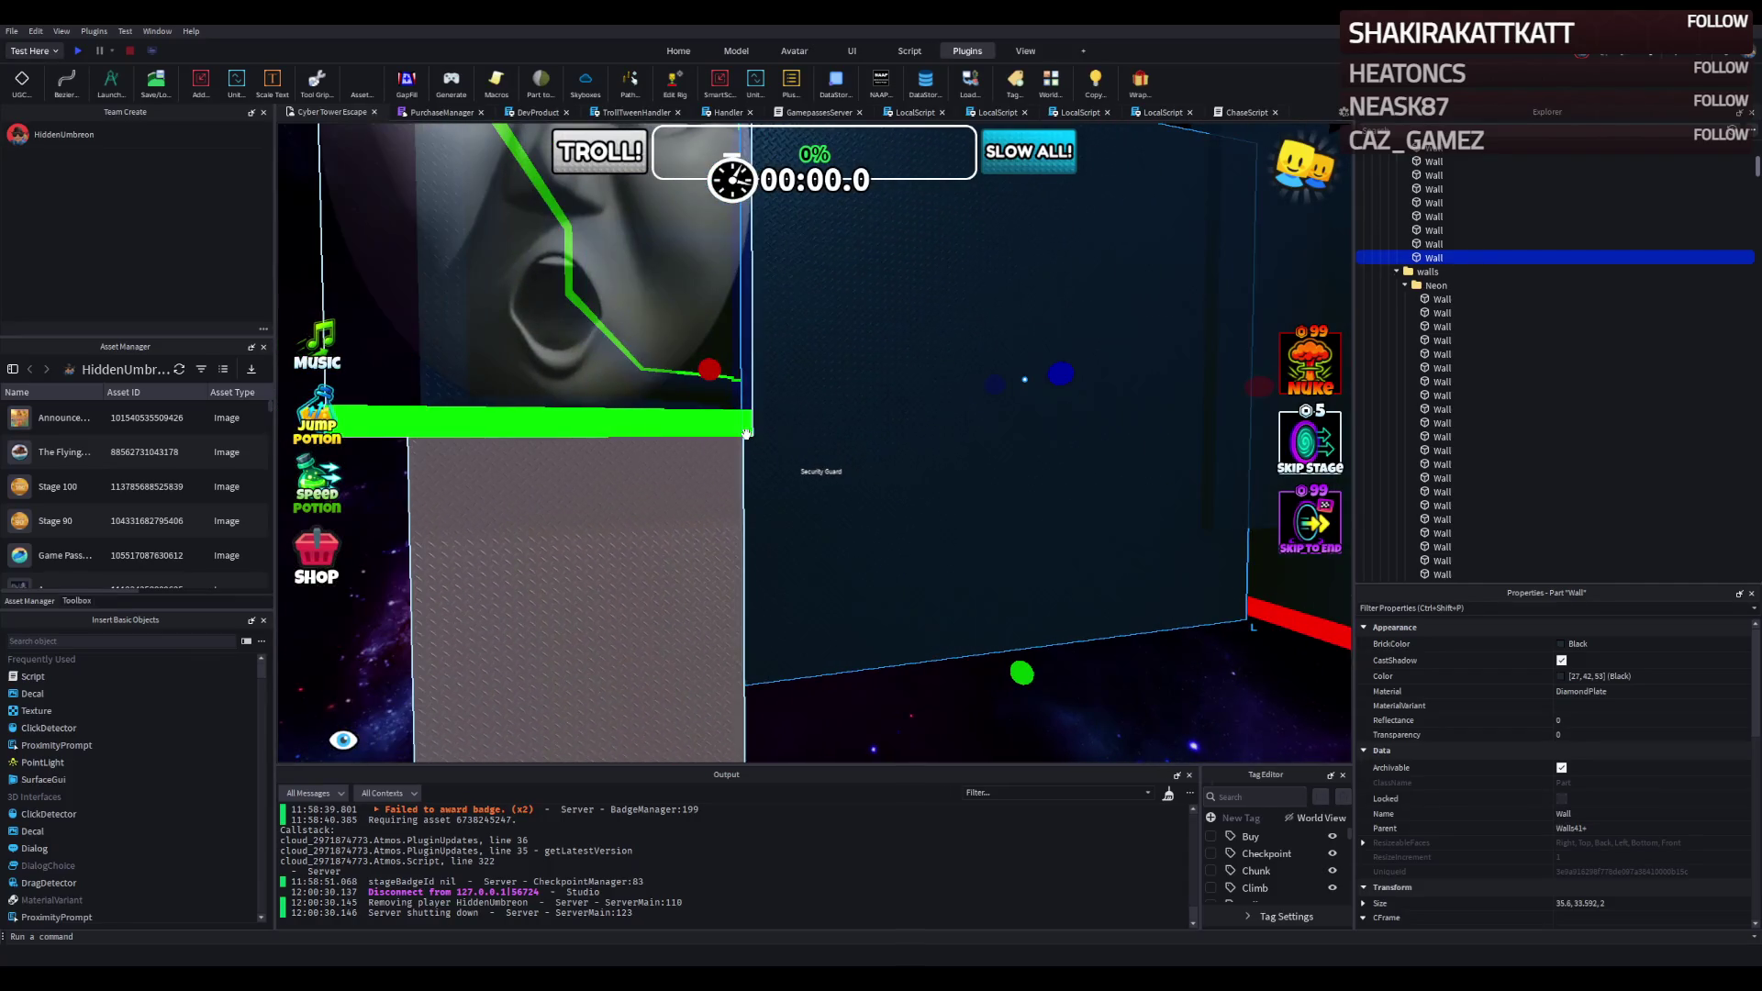
key(d)
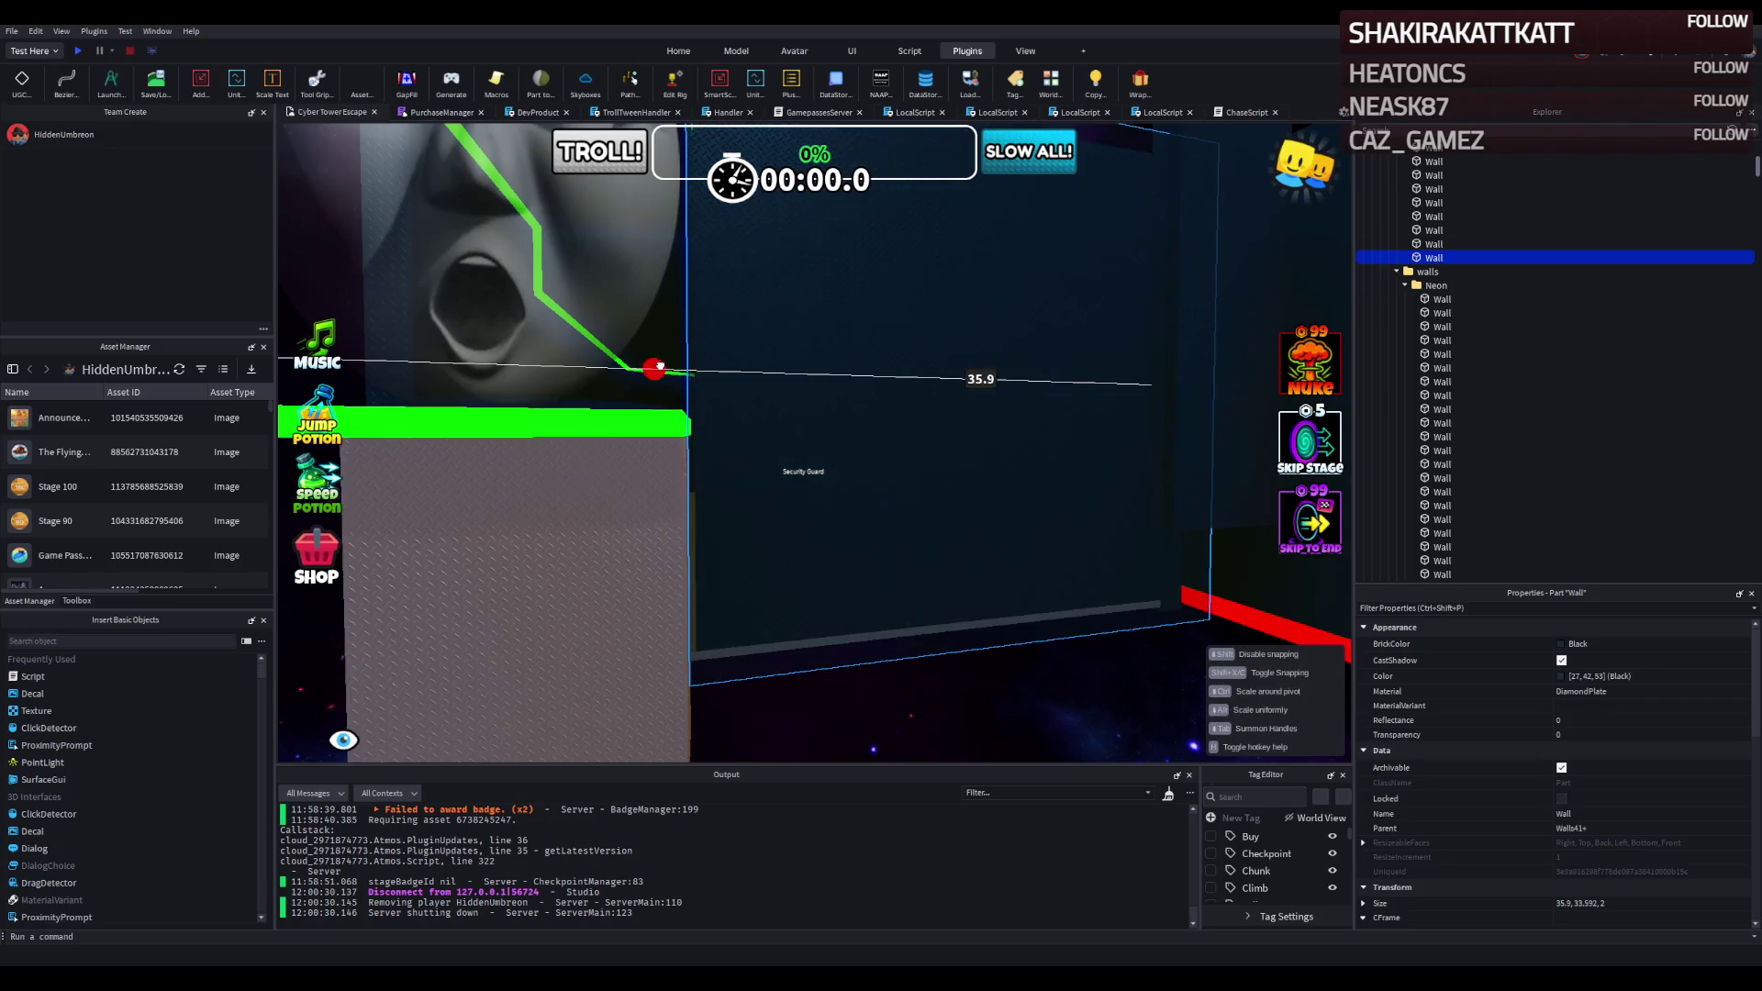
key(d)
key(w)
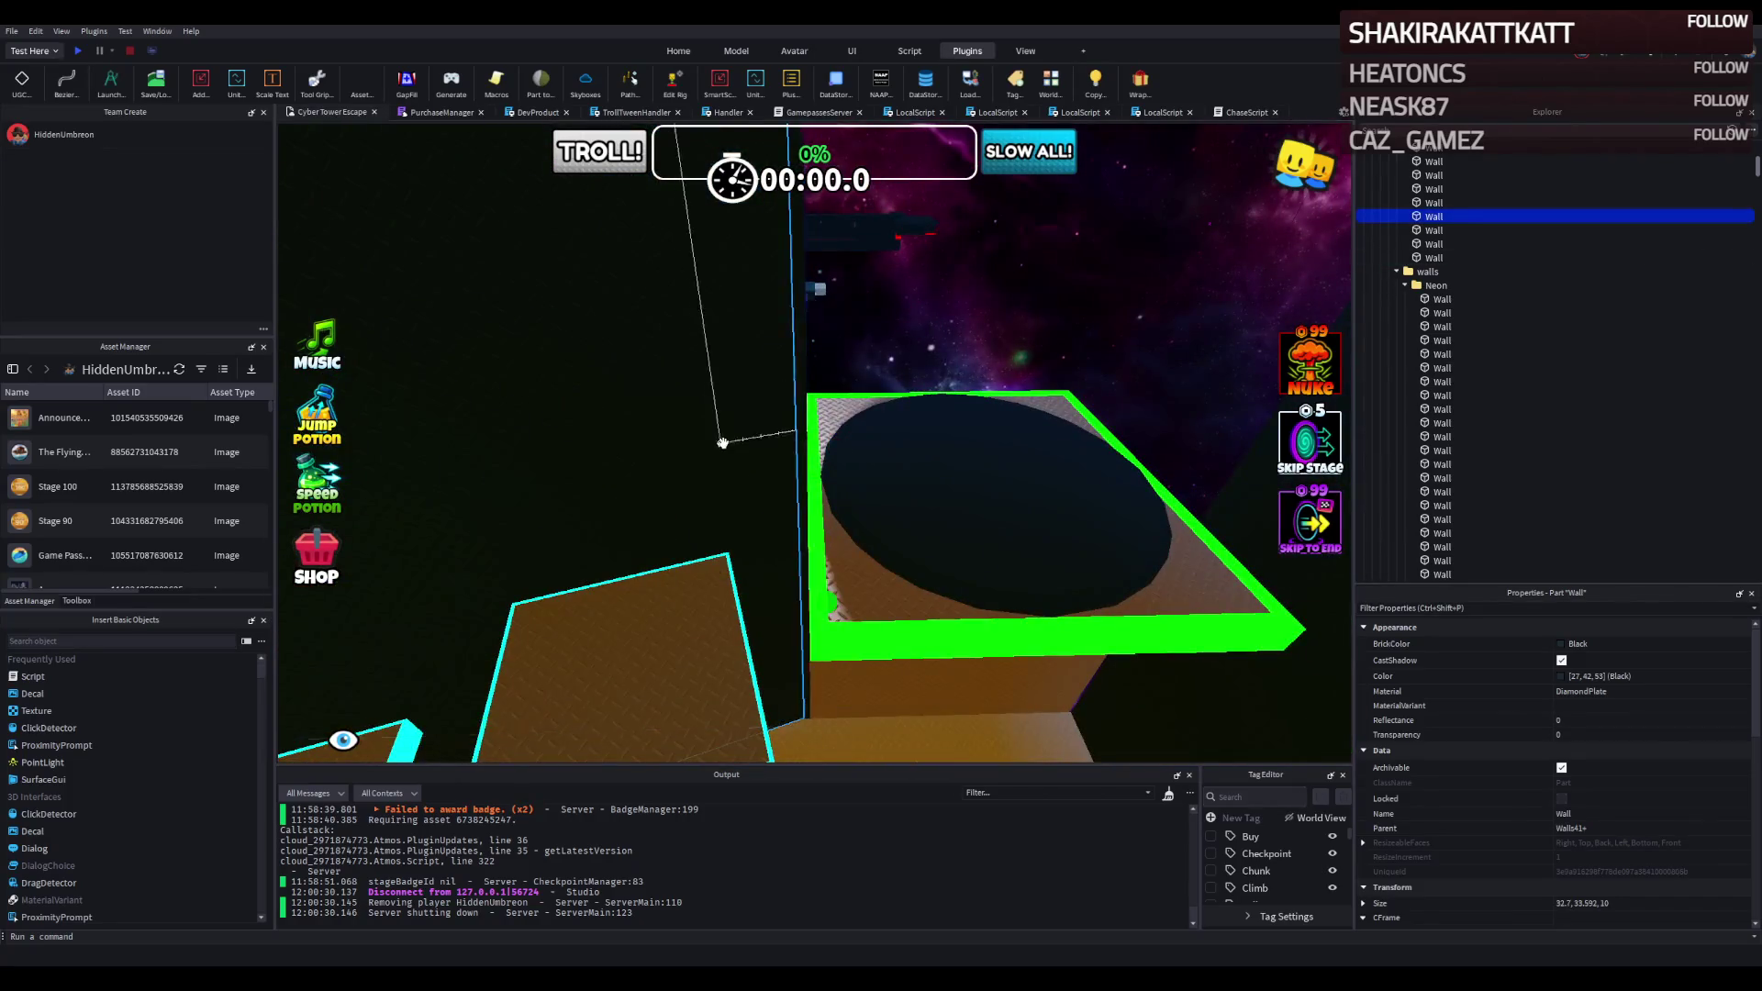
key(q)
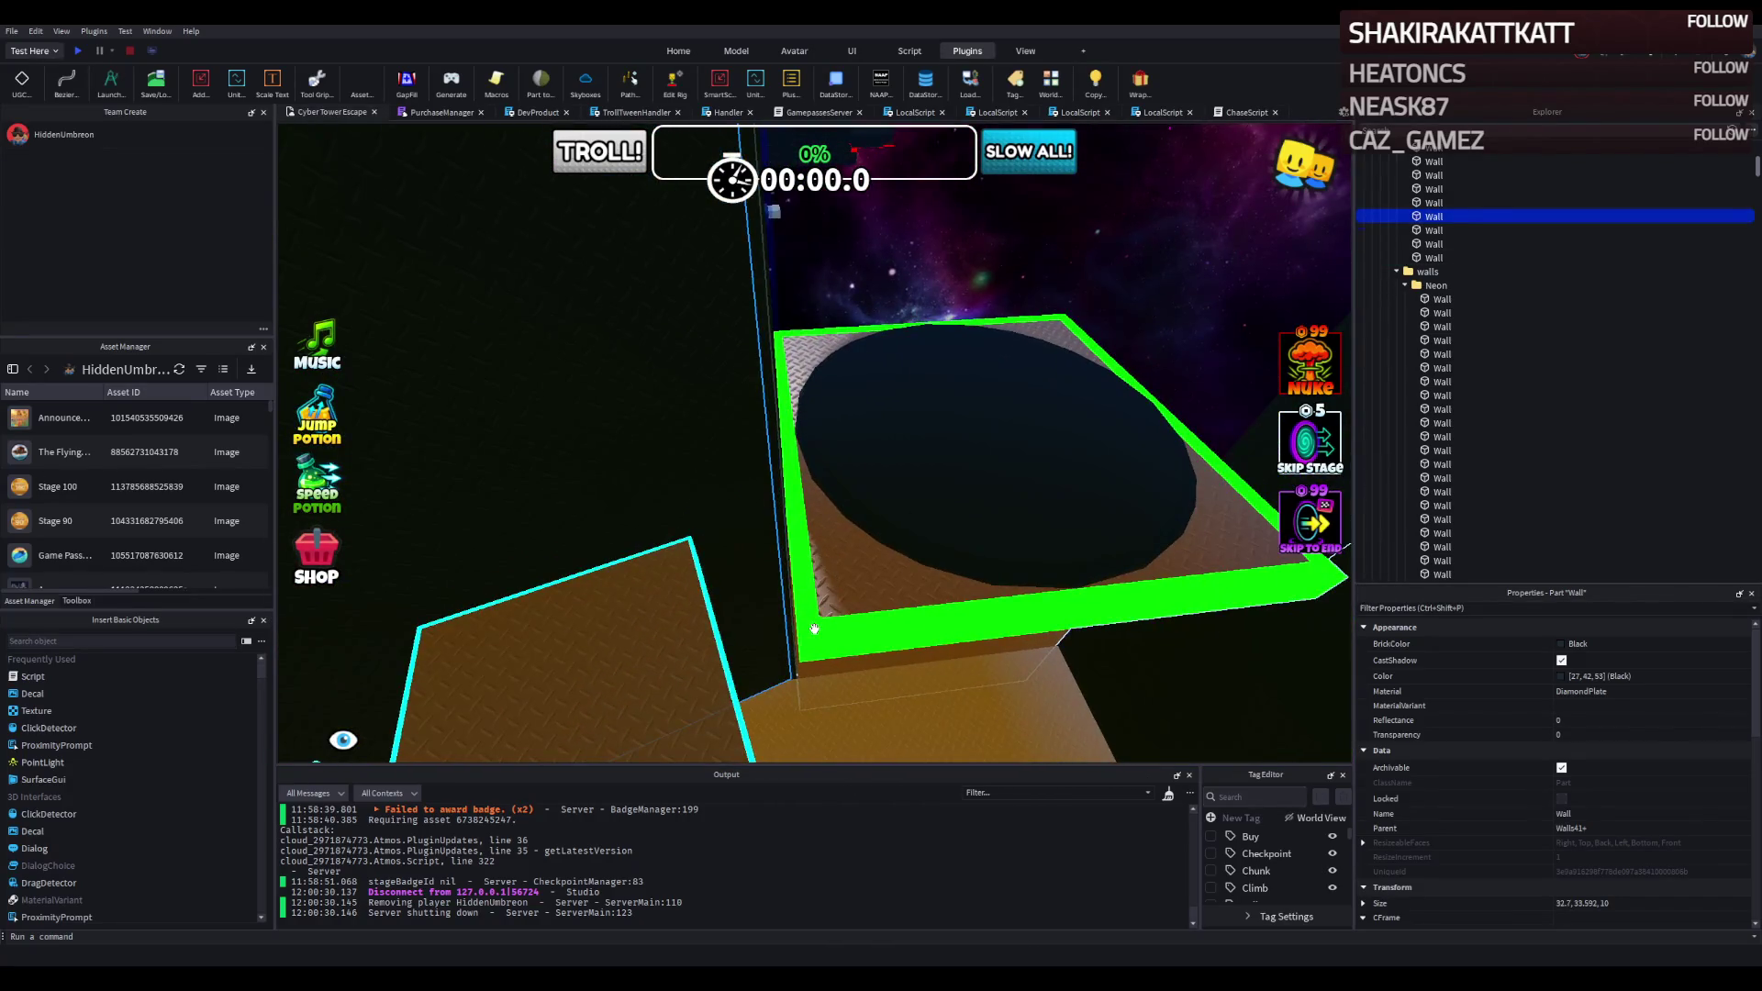
key(e)
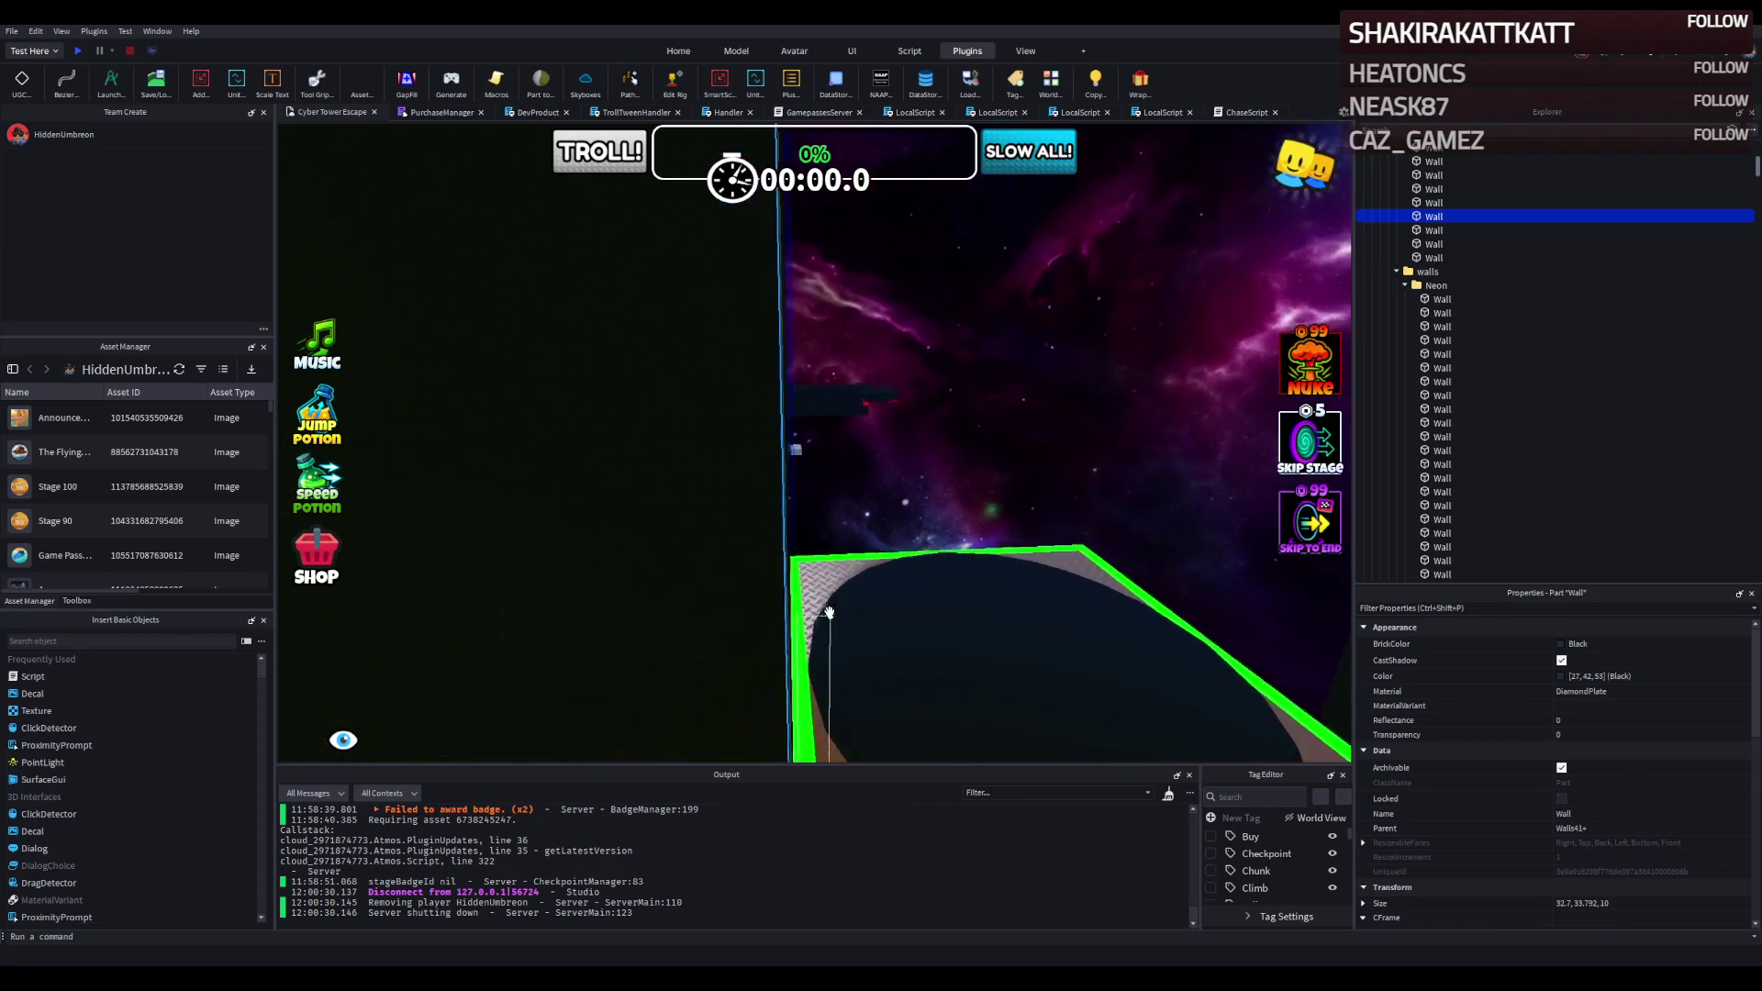
key(s)
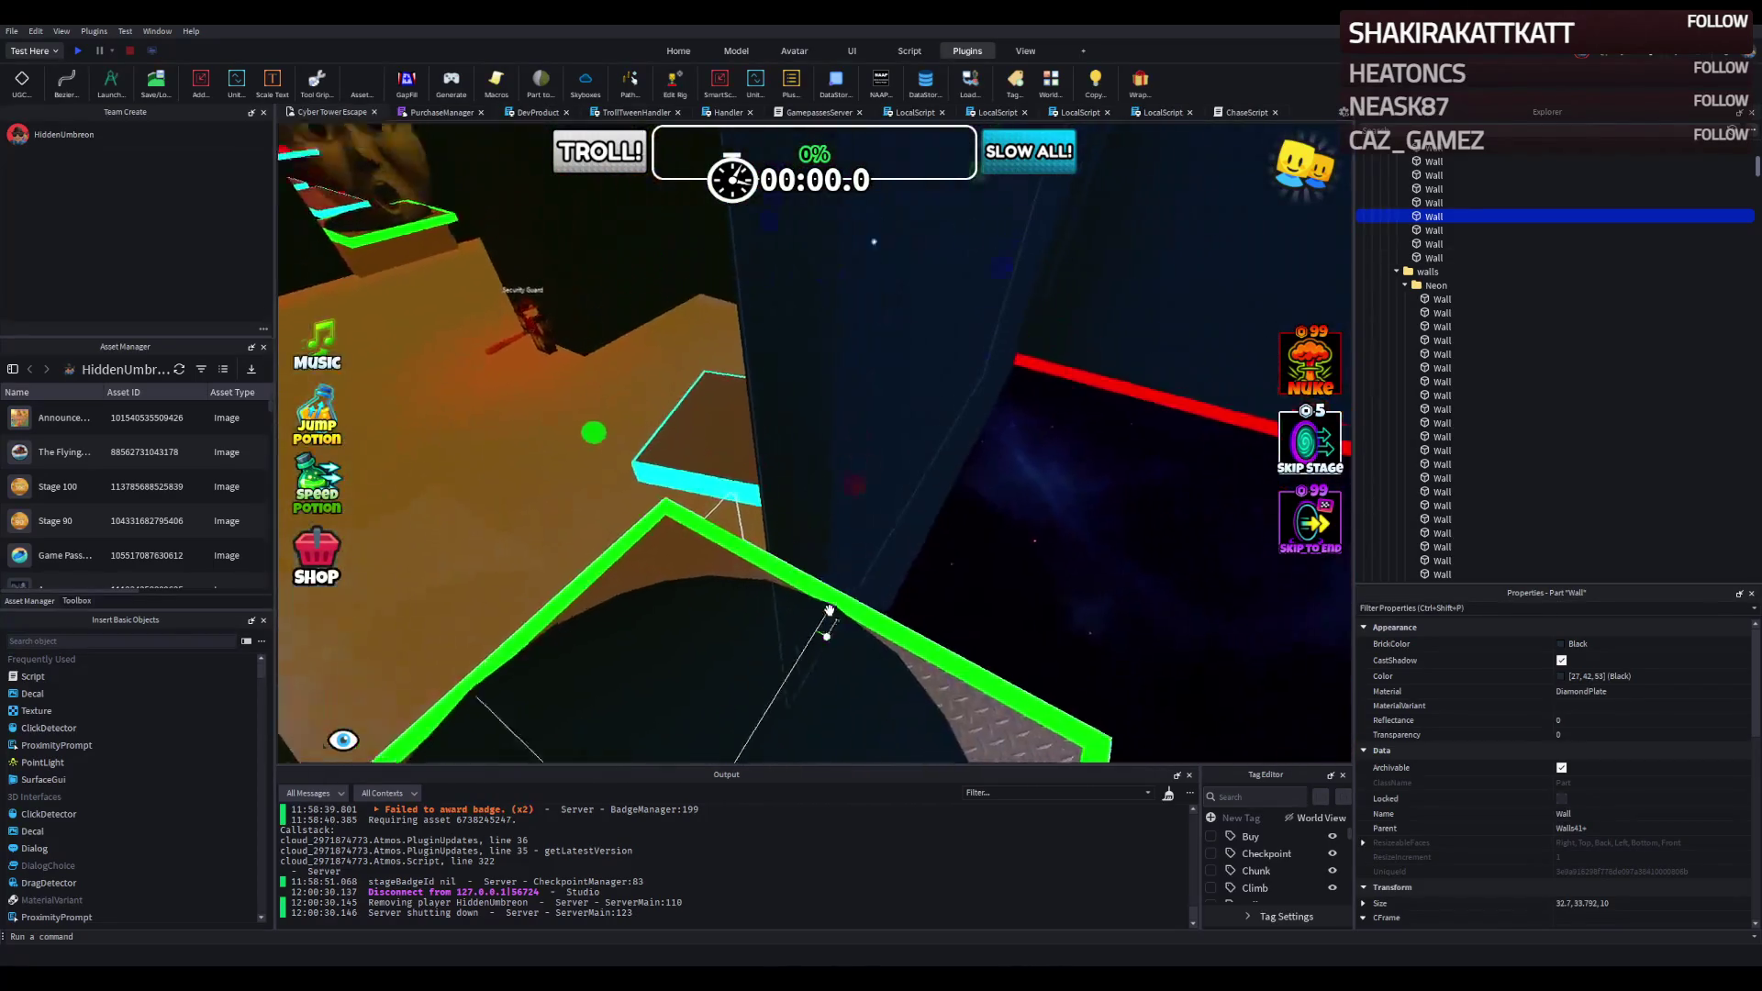
key(q)
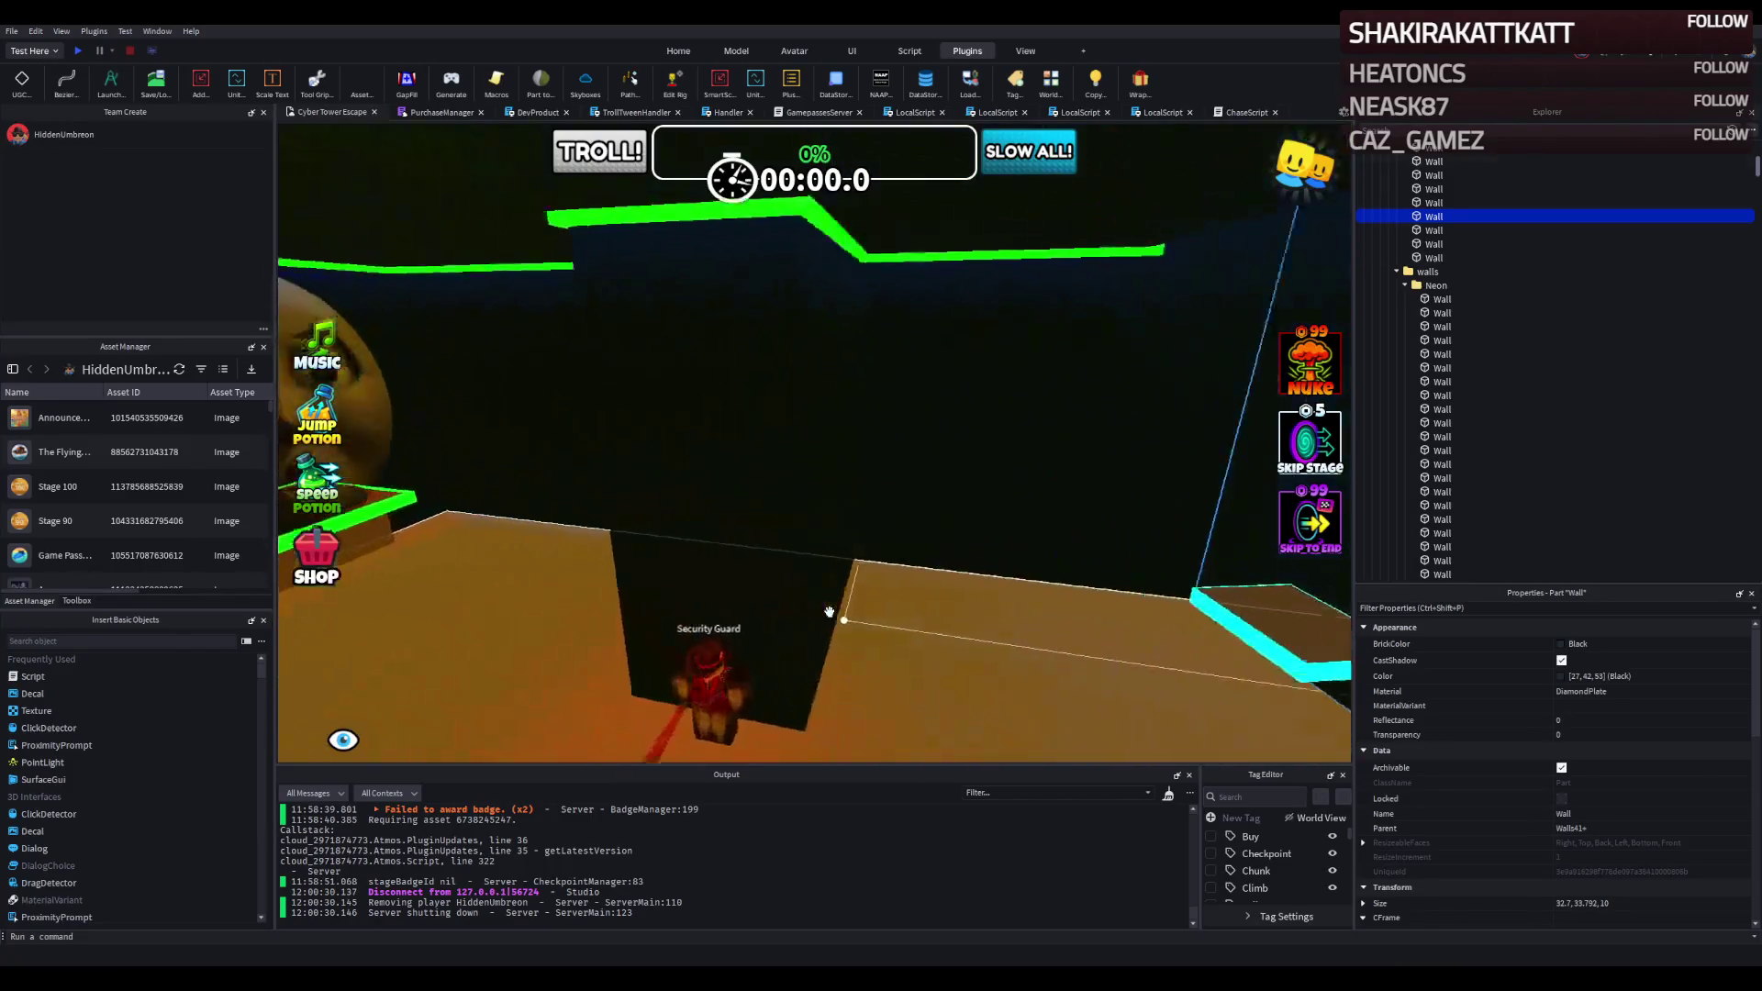
key(s)
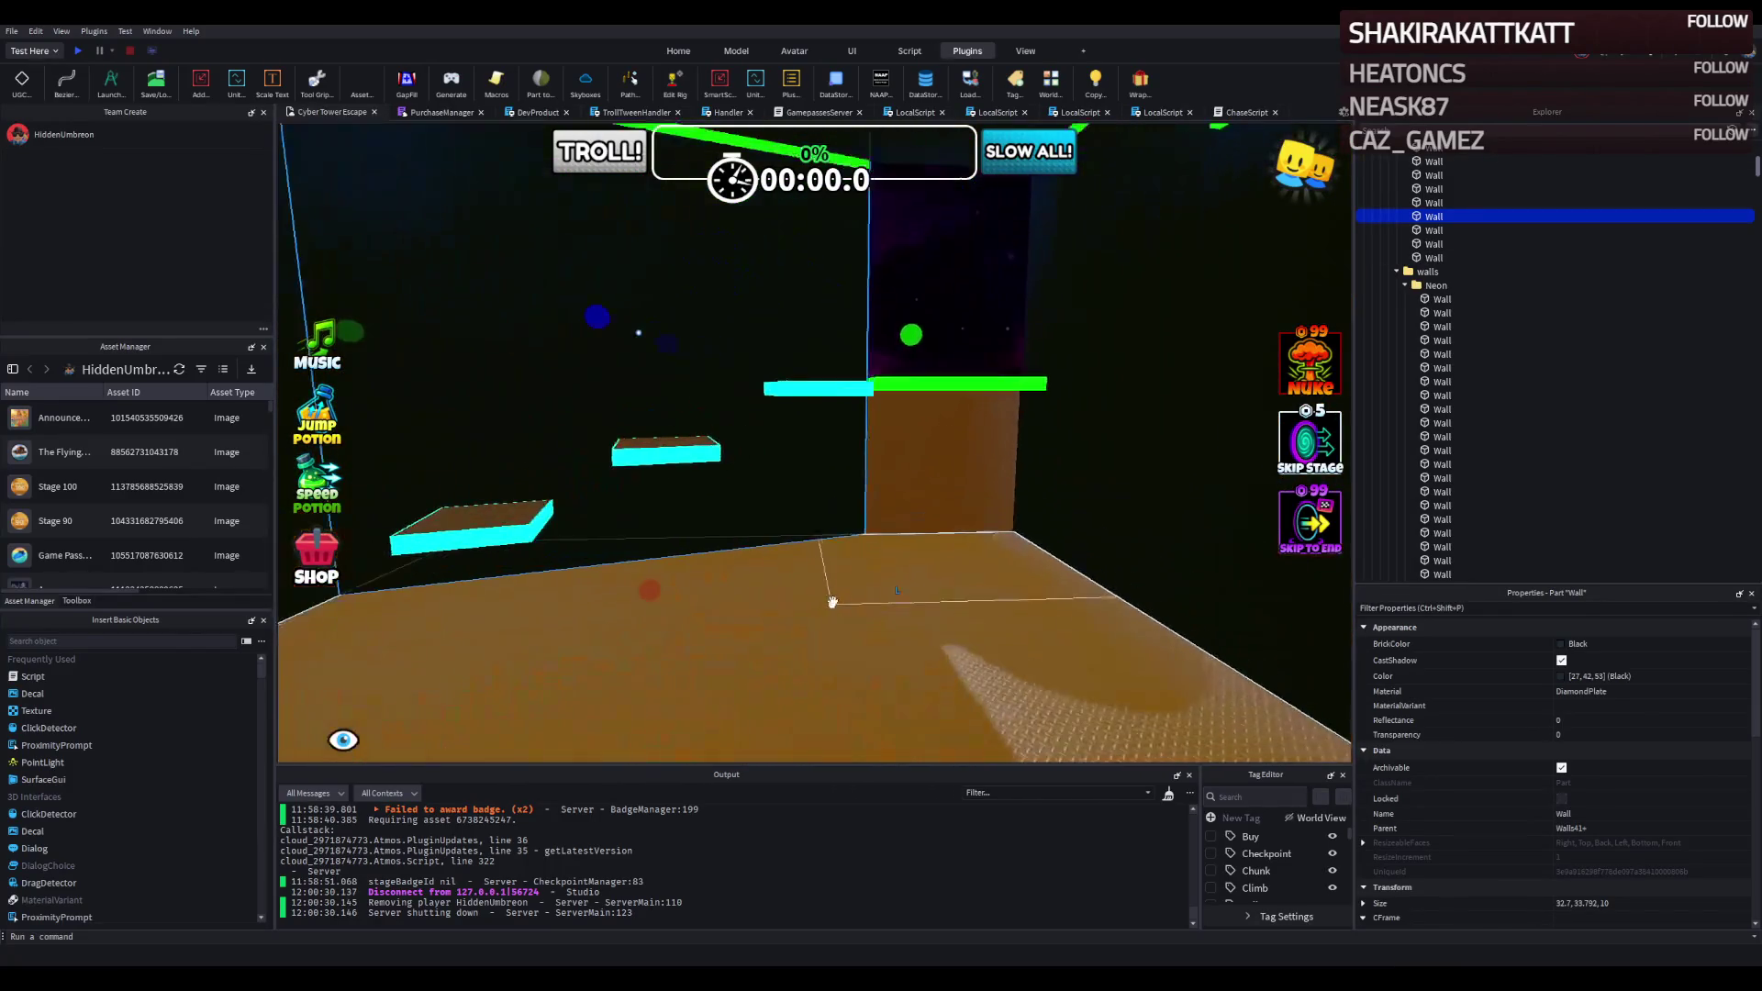
key(w)
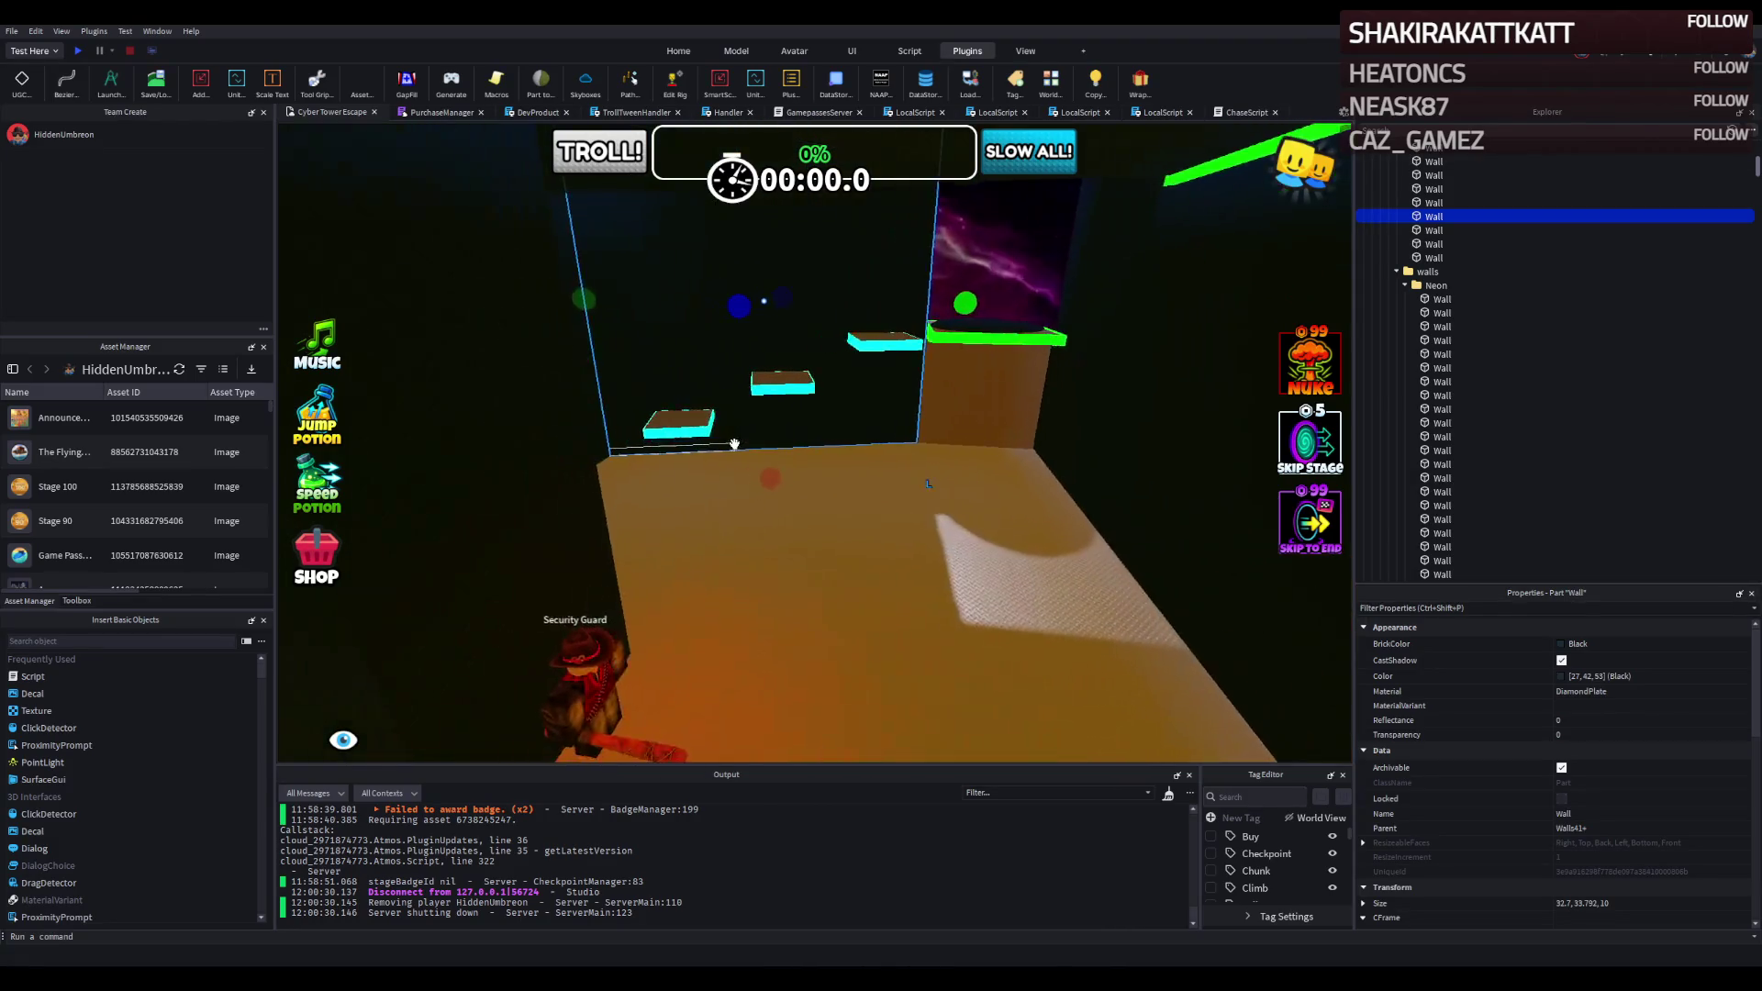
key(d)
key(e)
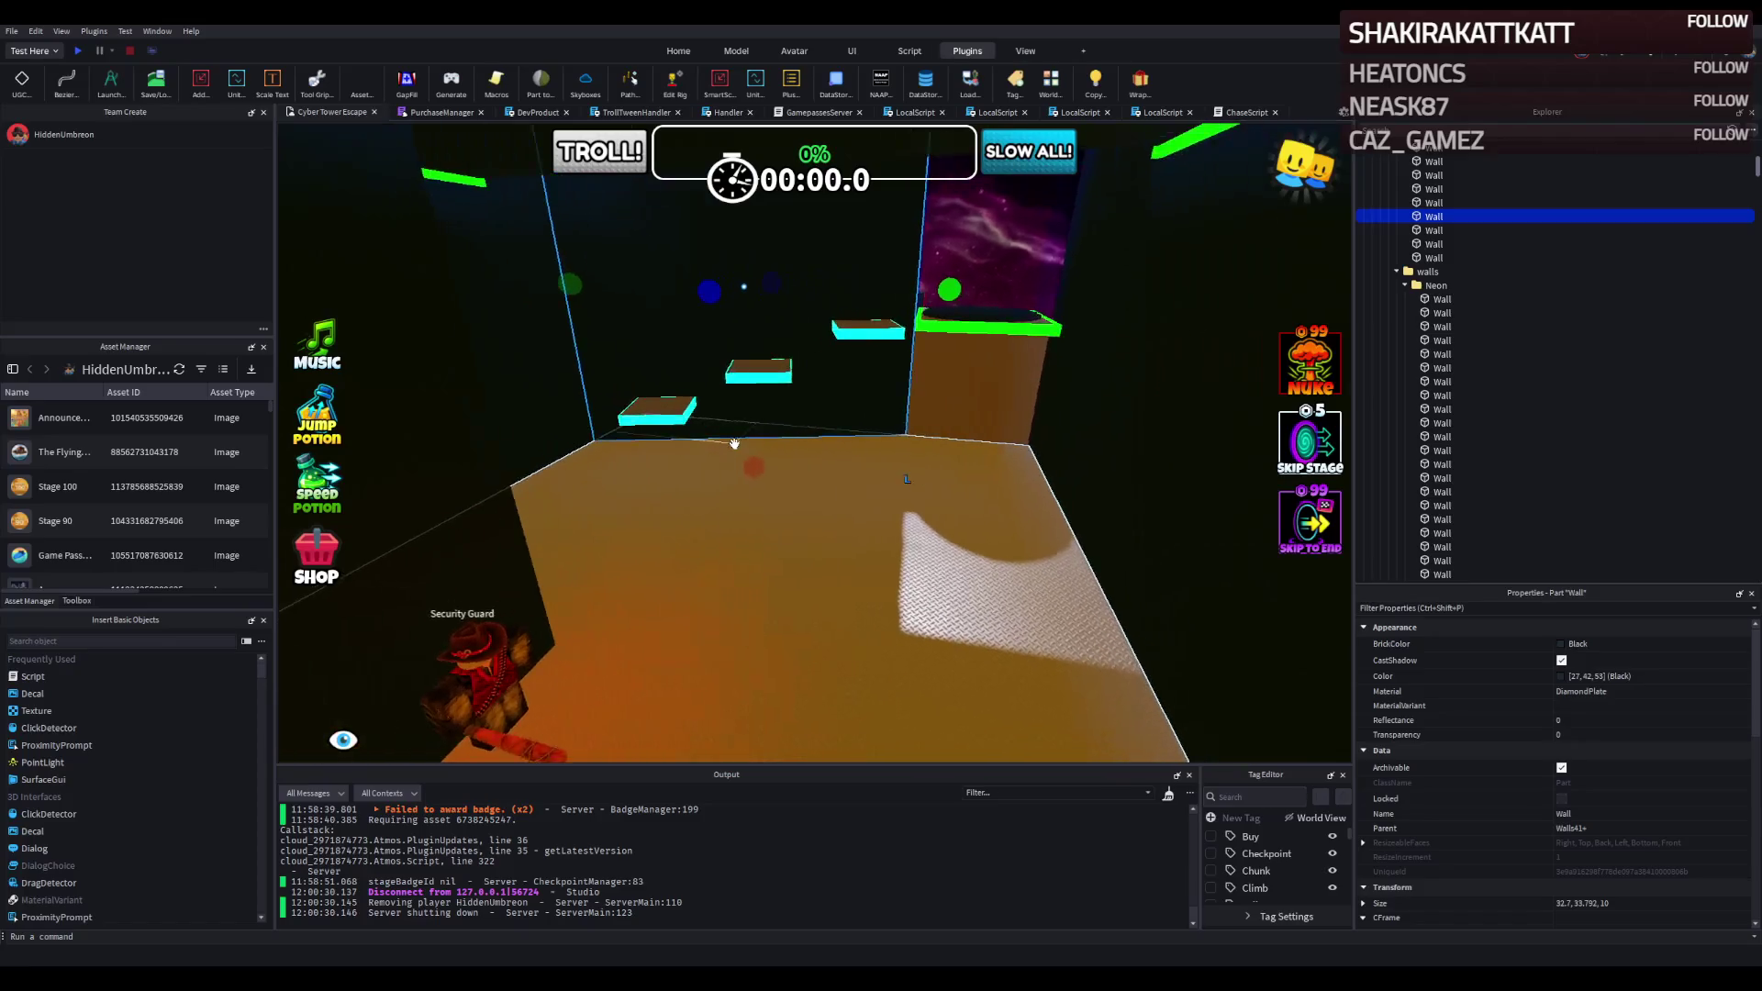
key(w)
key(q)
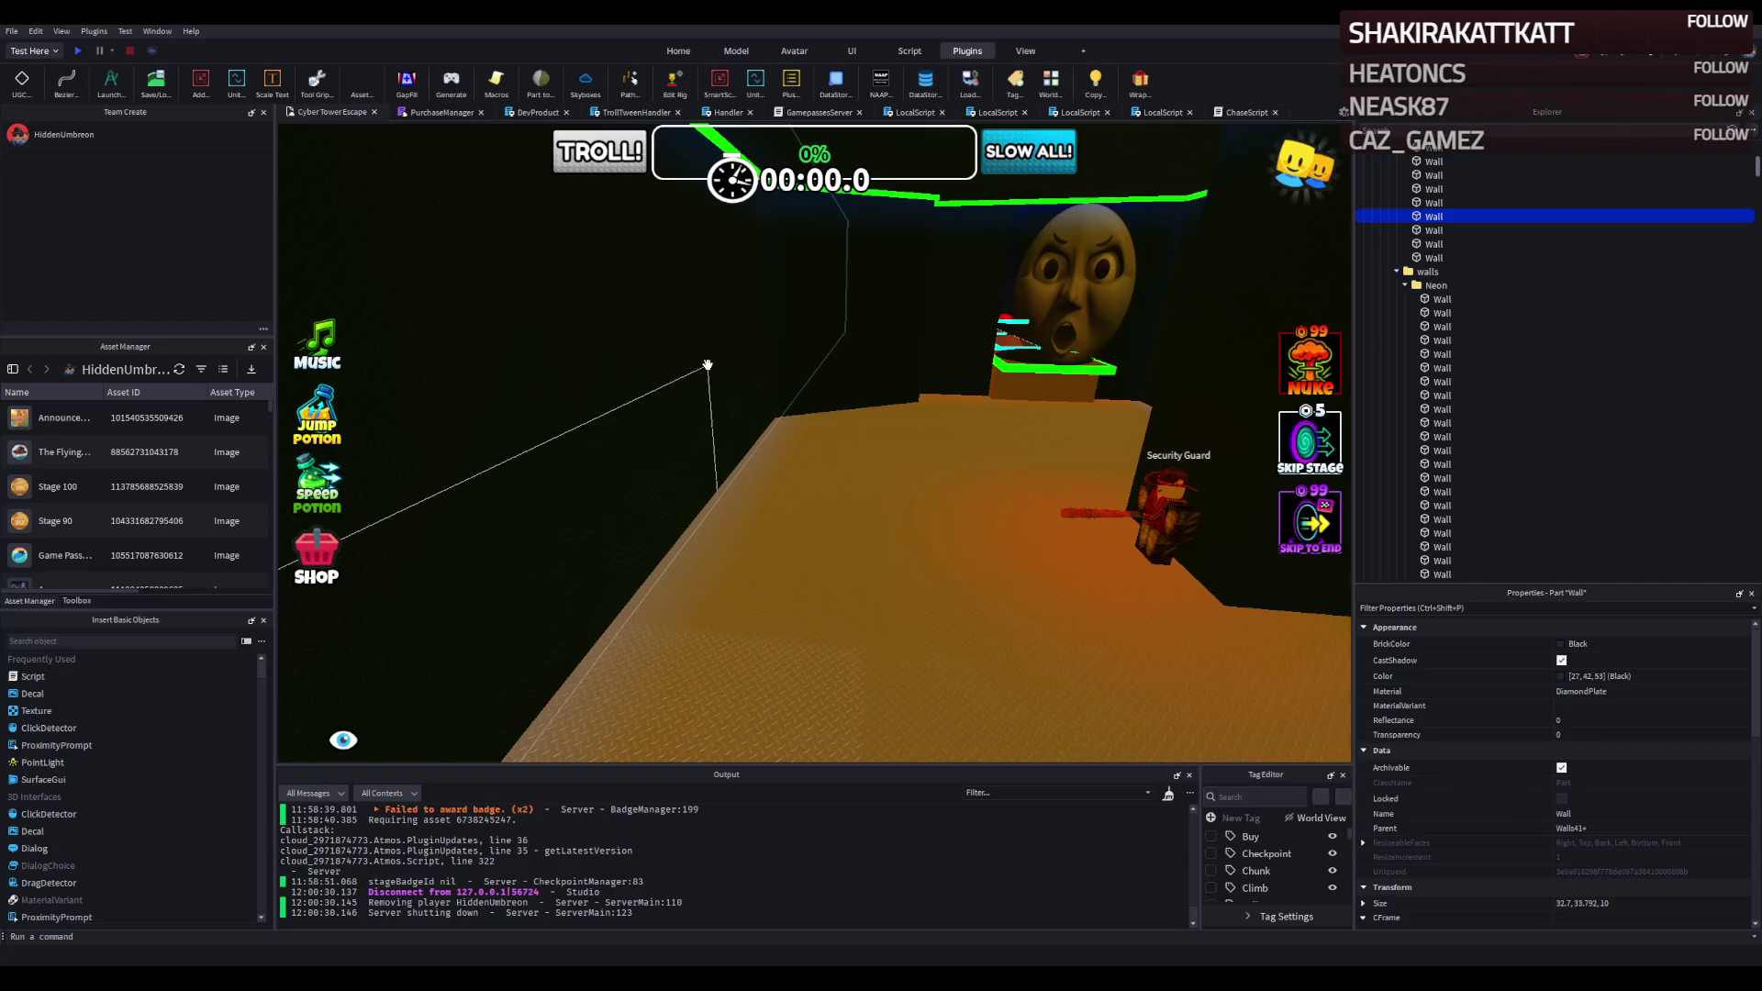
key(w)
key(d)
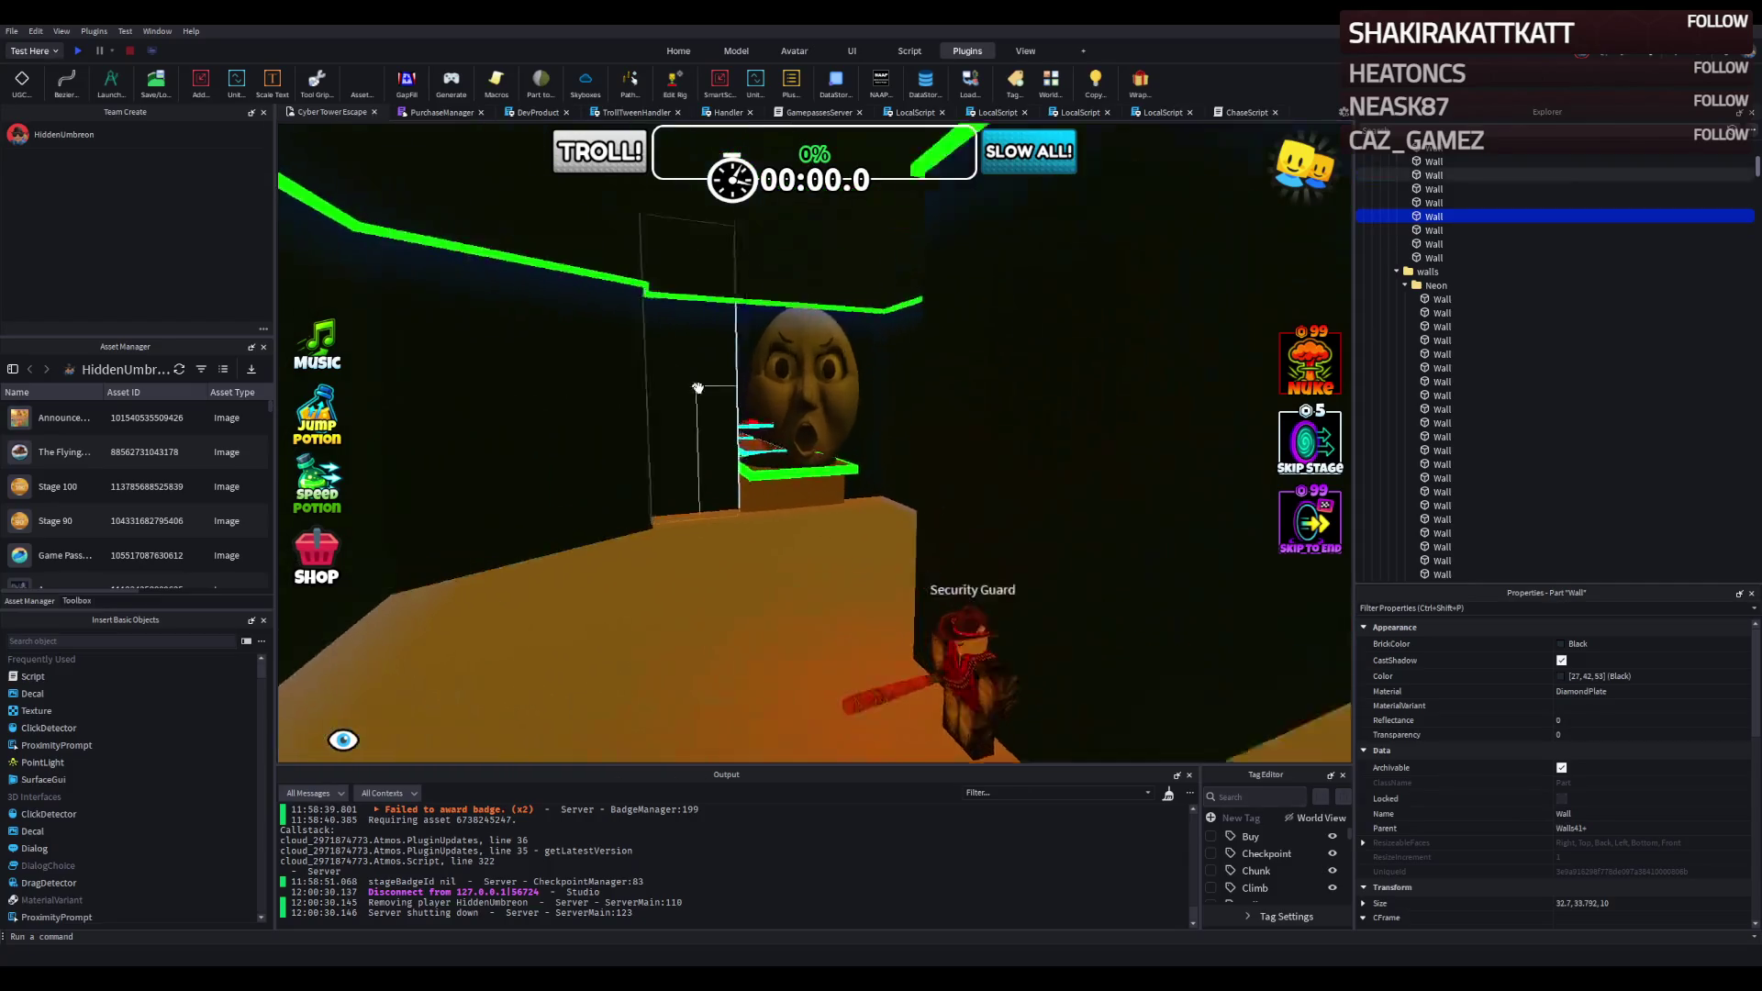
key(w)
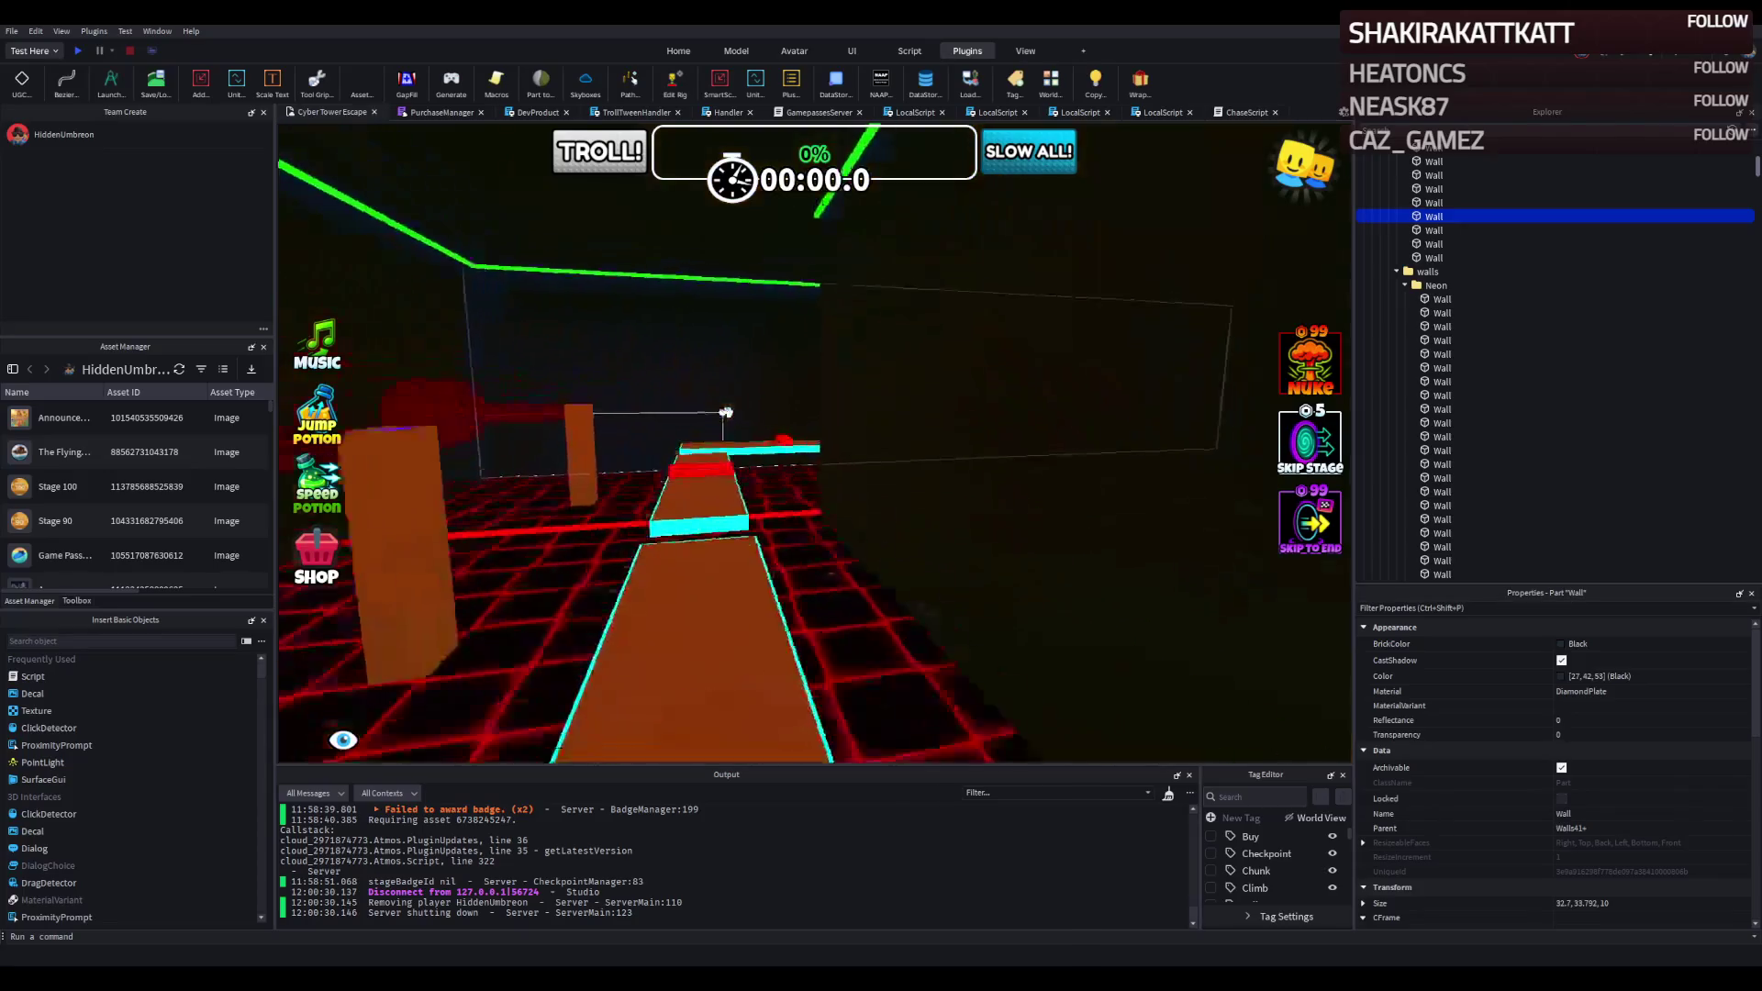
key(w)
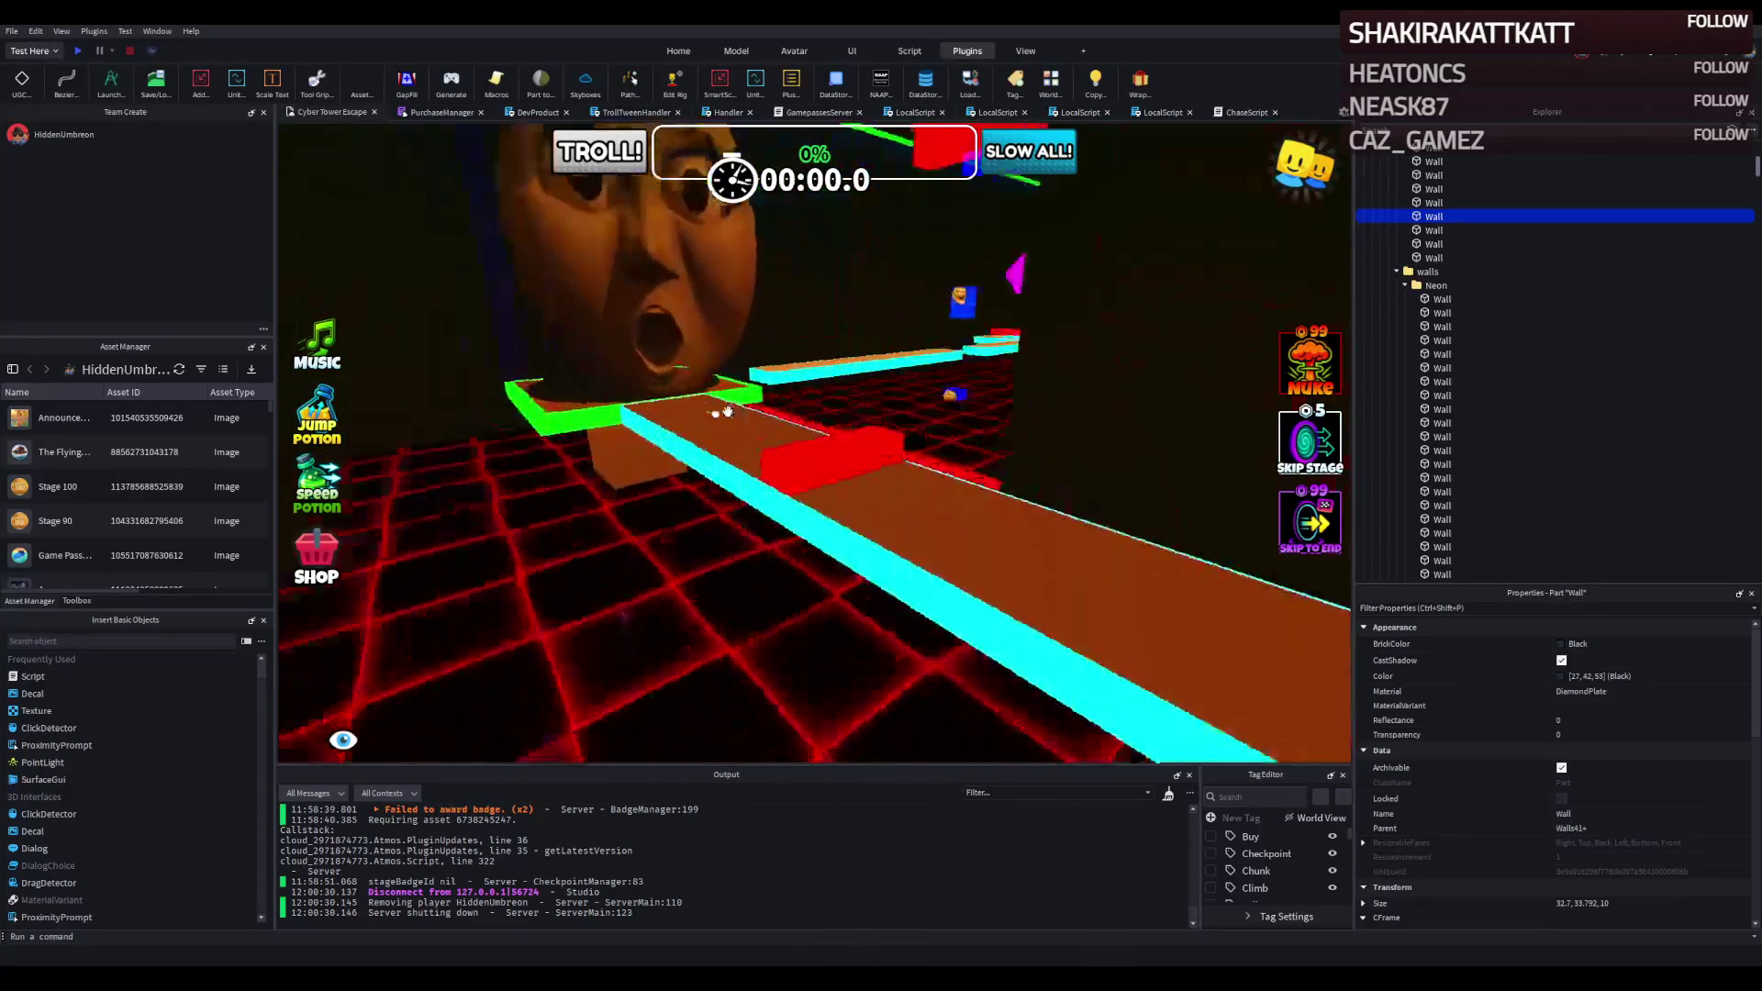
key(w)
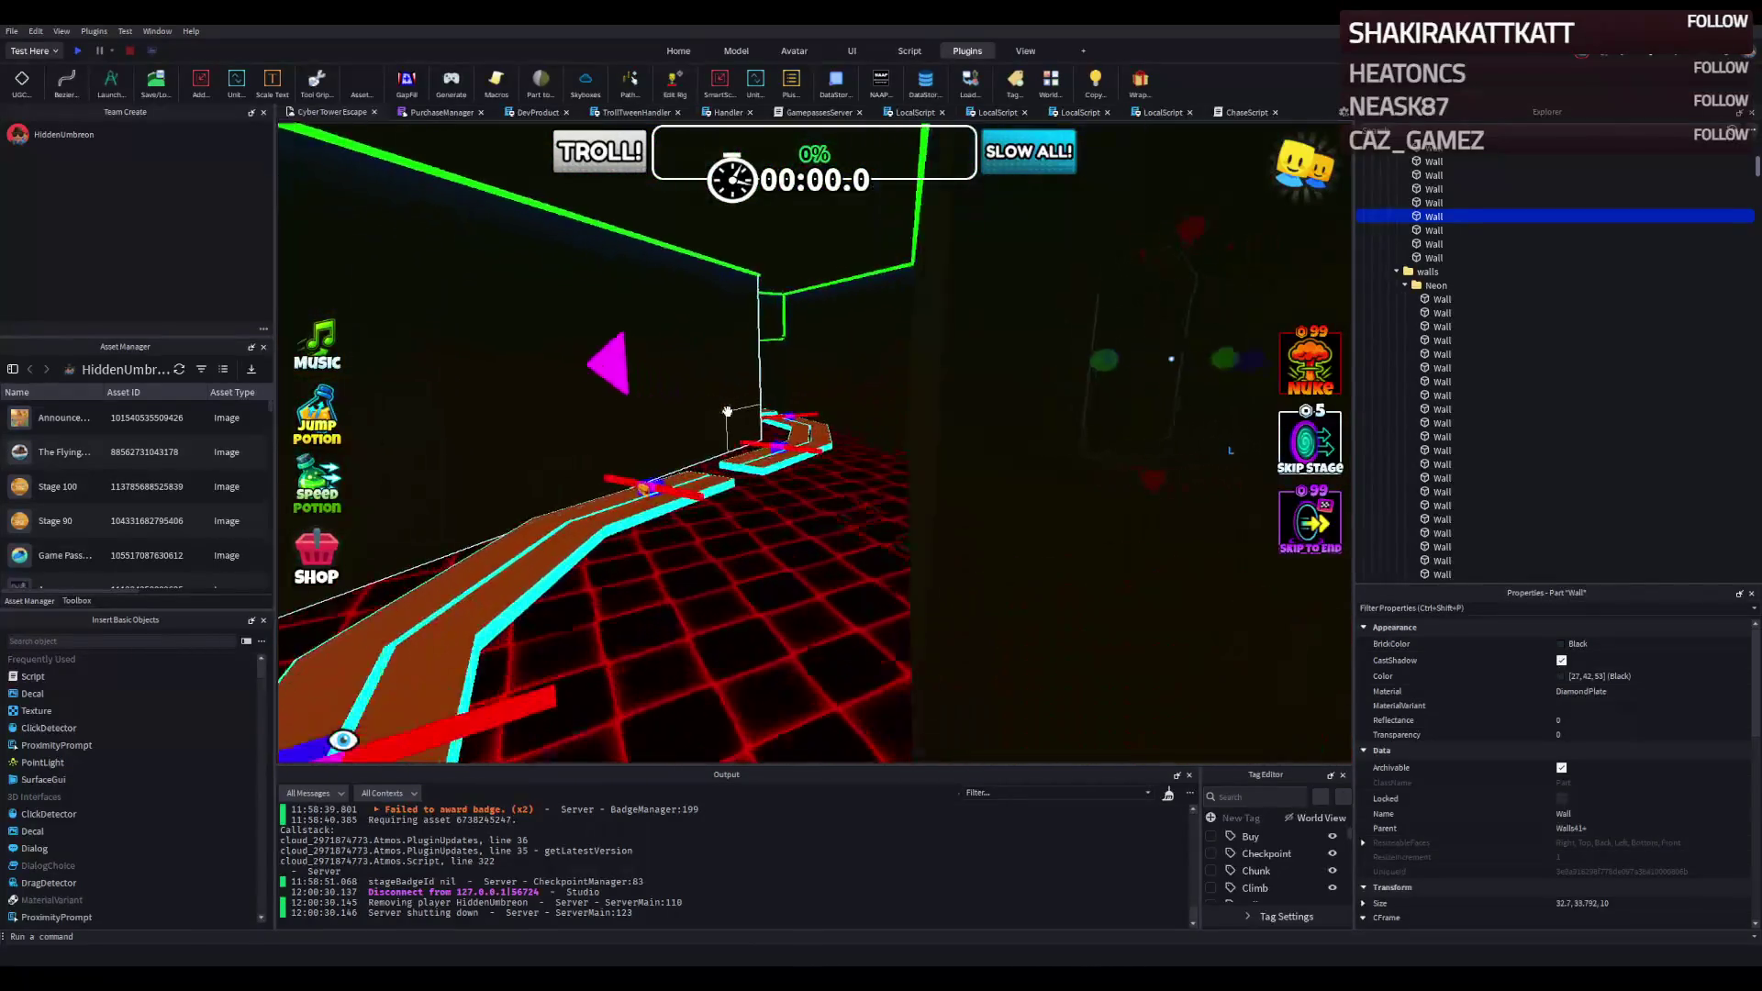
drag(652, 377, 757, 393)
Rotate the magenta arrow 90° and place it along the corridor wall.
key(r)
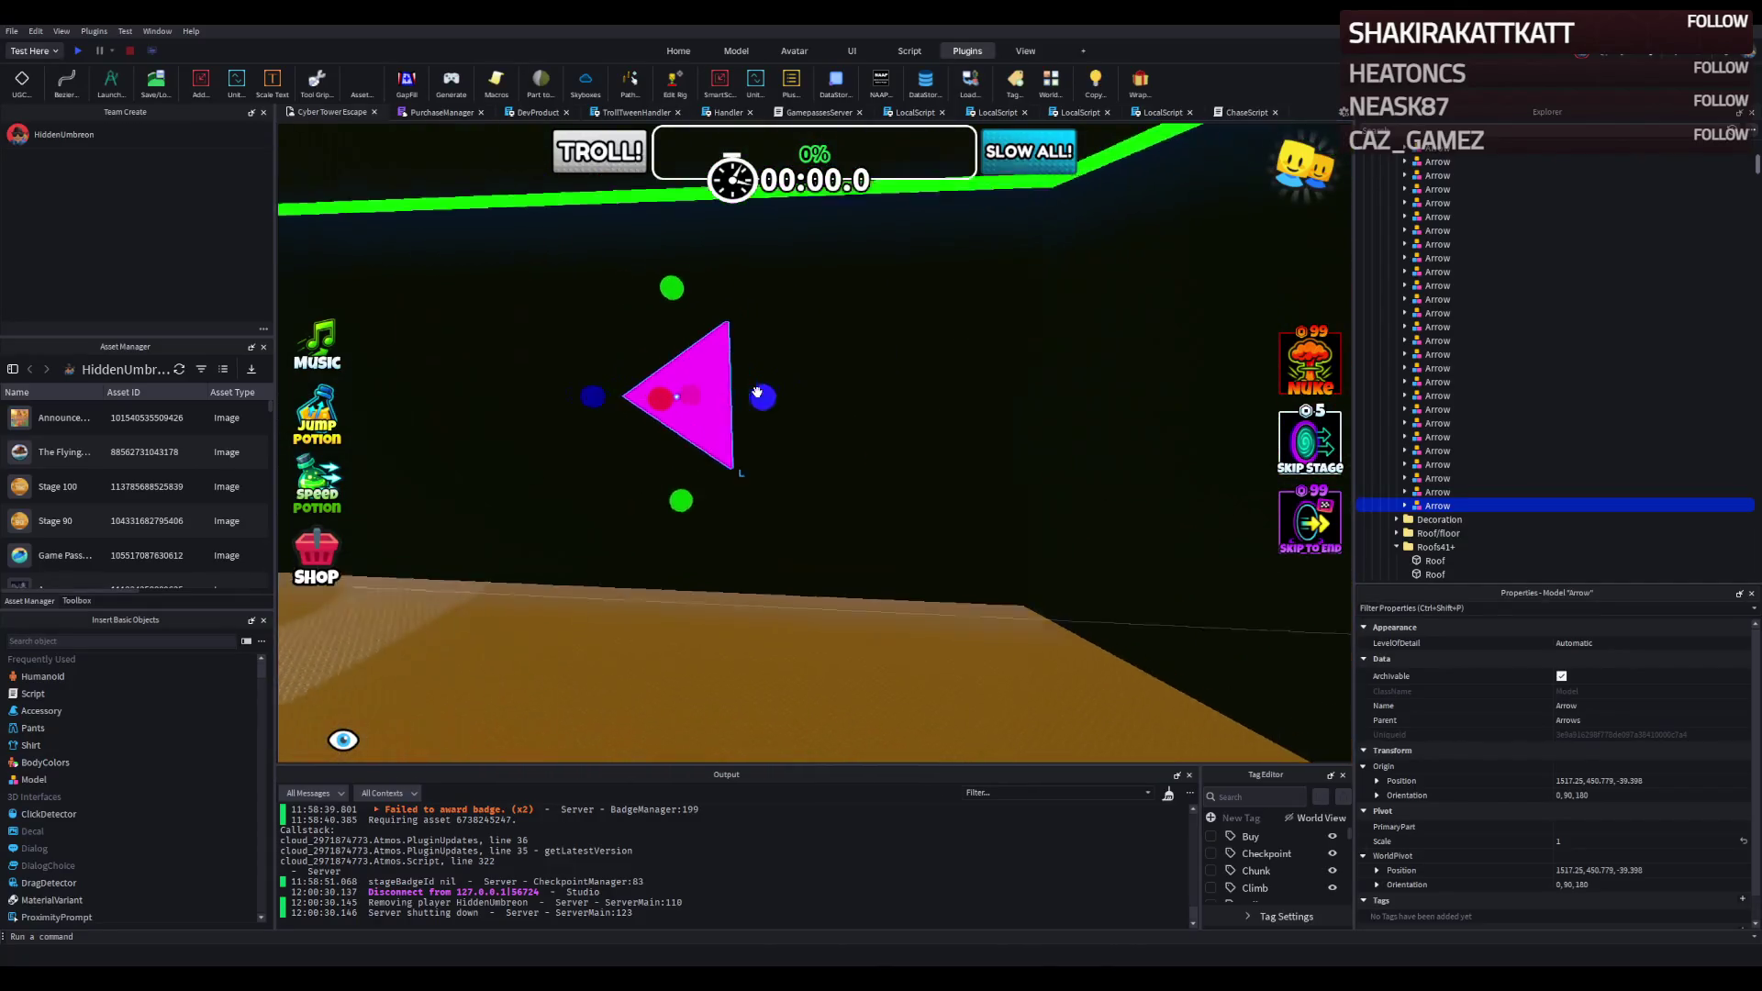
mouse_move(593, 361)
mouse_down()
mouse_move(826, 377)
mouse_move(689, 366)
mouse_move(768, 358)
mouse_move(731, 352)
mouse_up()
drag(847, 311, 847, 310)
key(f)
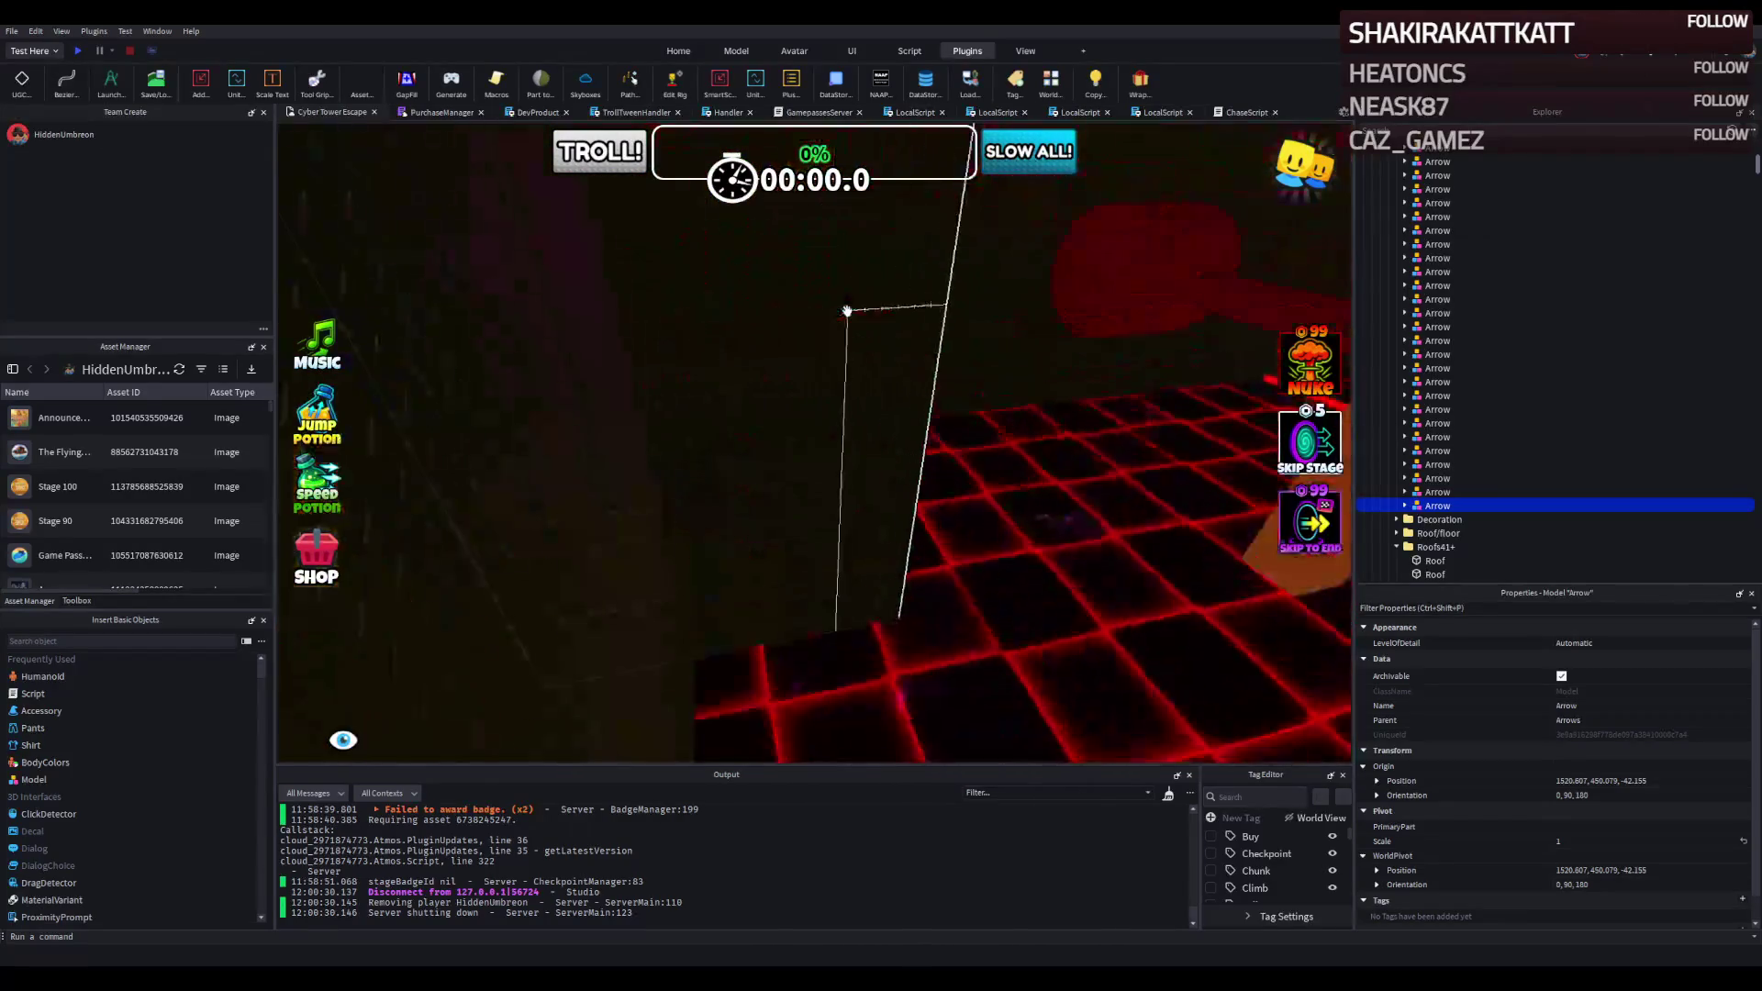
key(e)
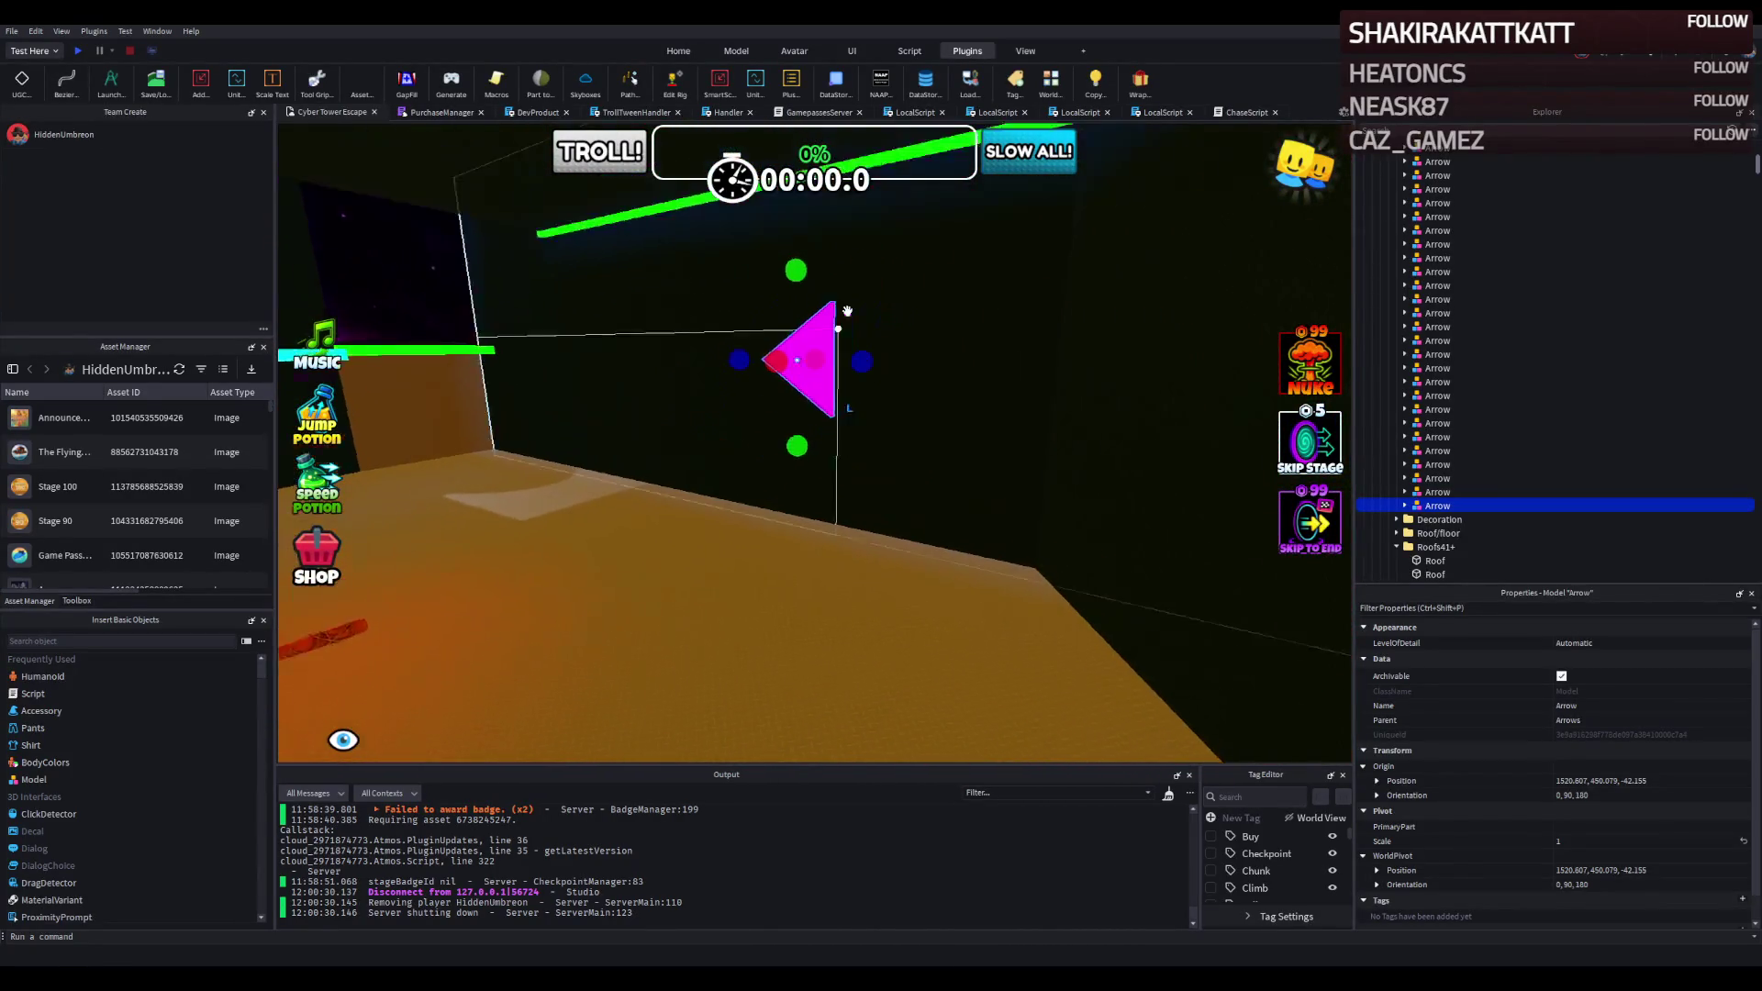
Reselect the Arrow and nudge it 1.4 studs sideways along the wall.
click(871, 383)
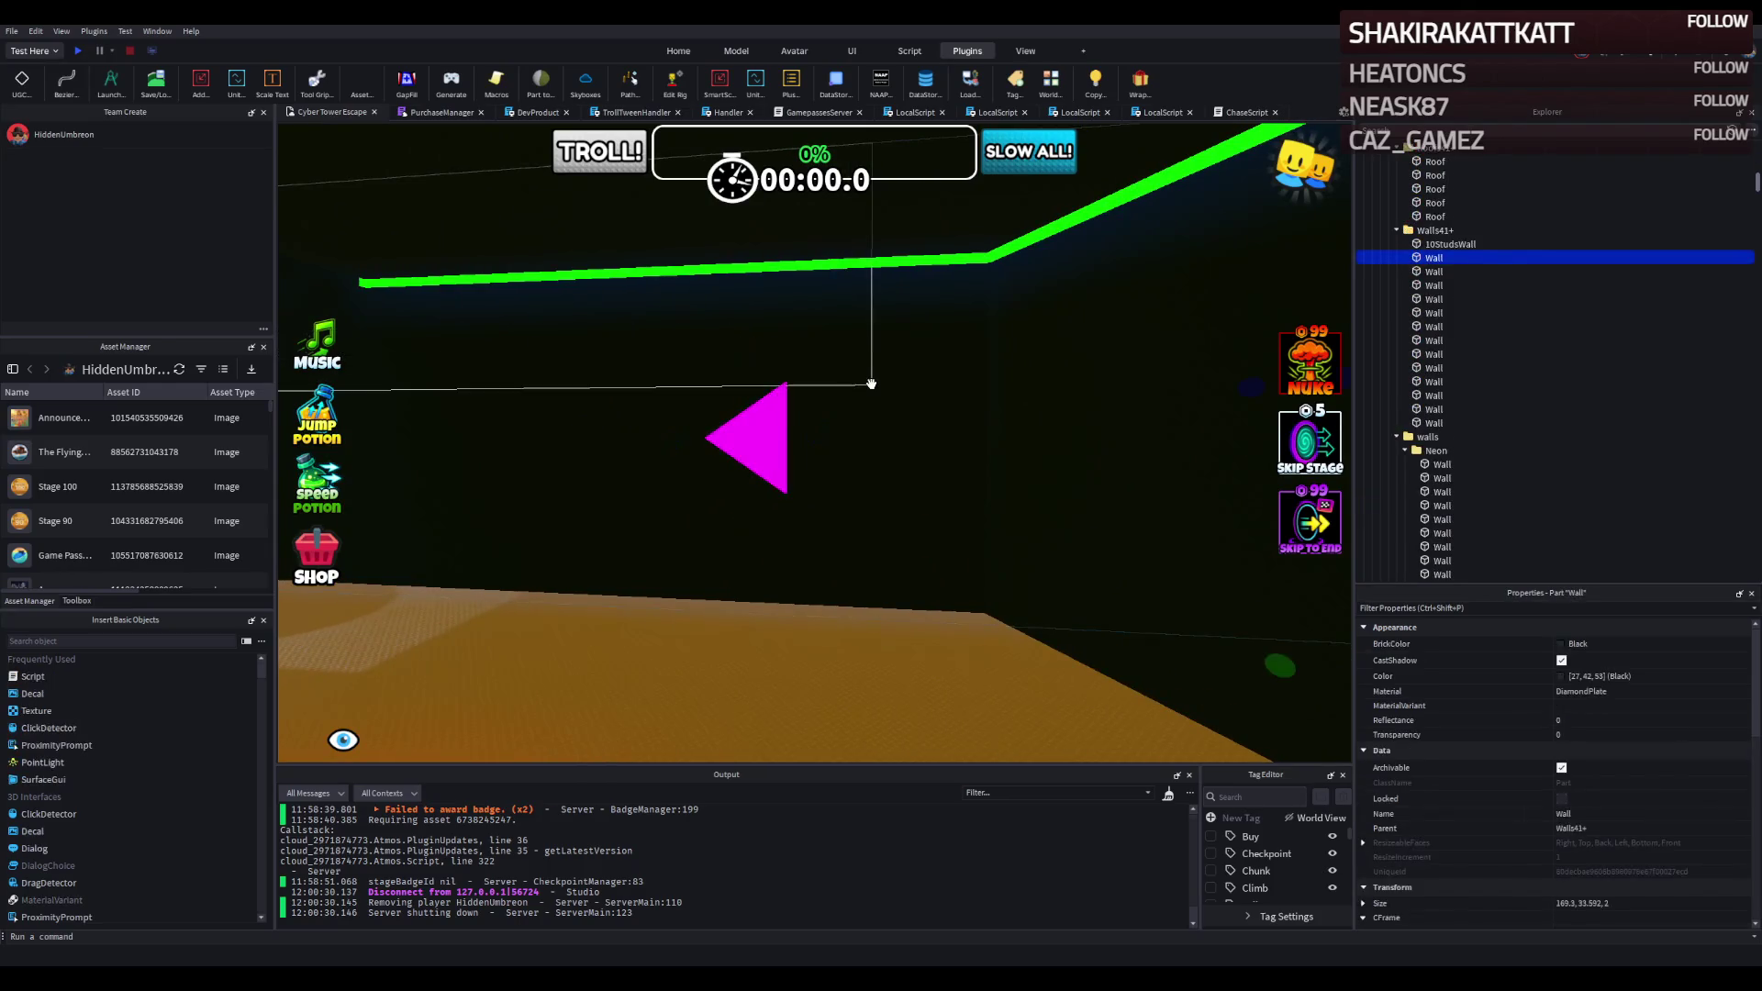
scroll(1457, 753, down, 2)
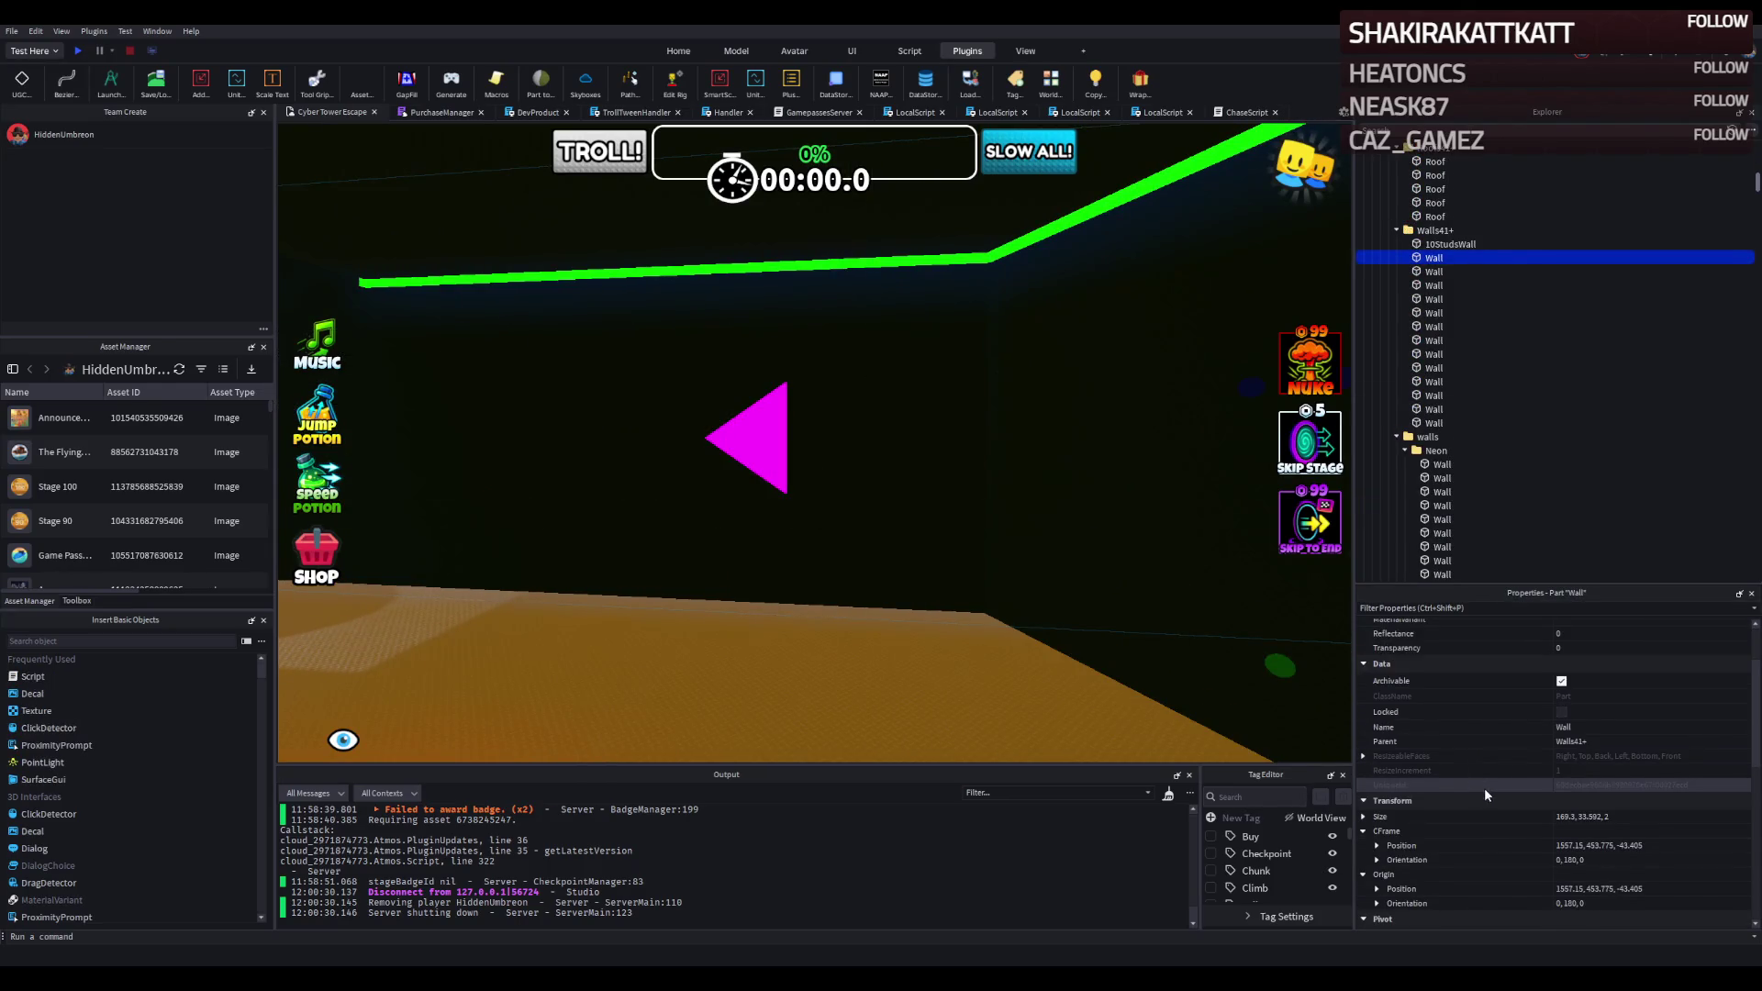
click(769, 438)
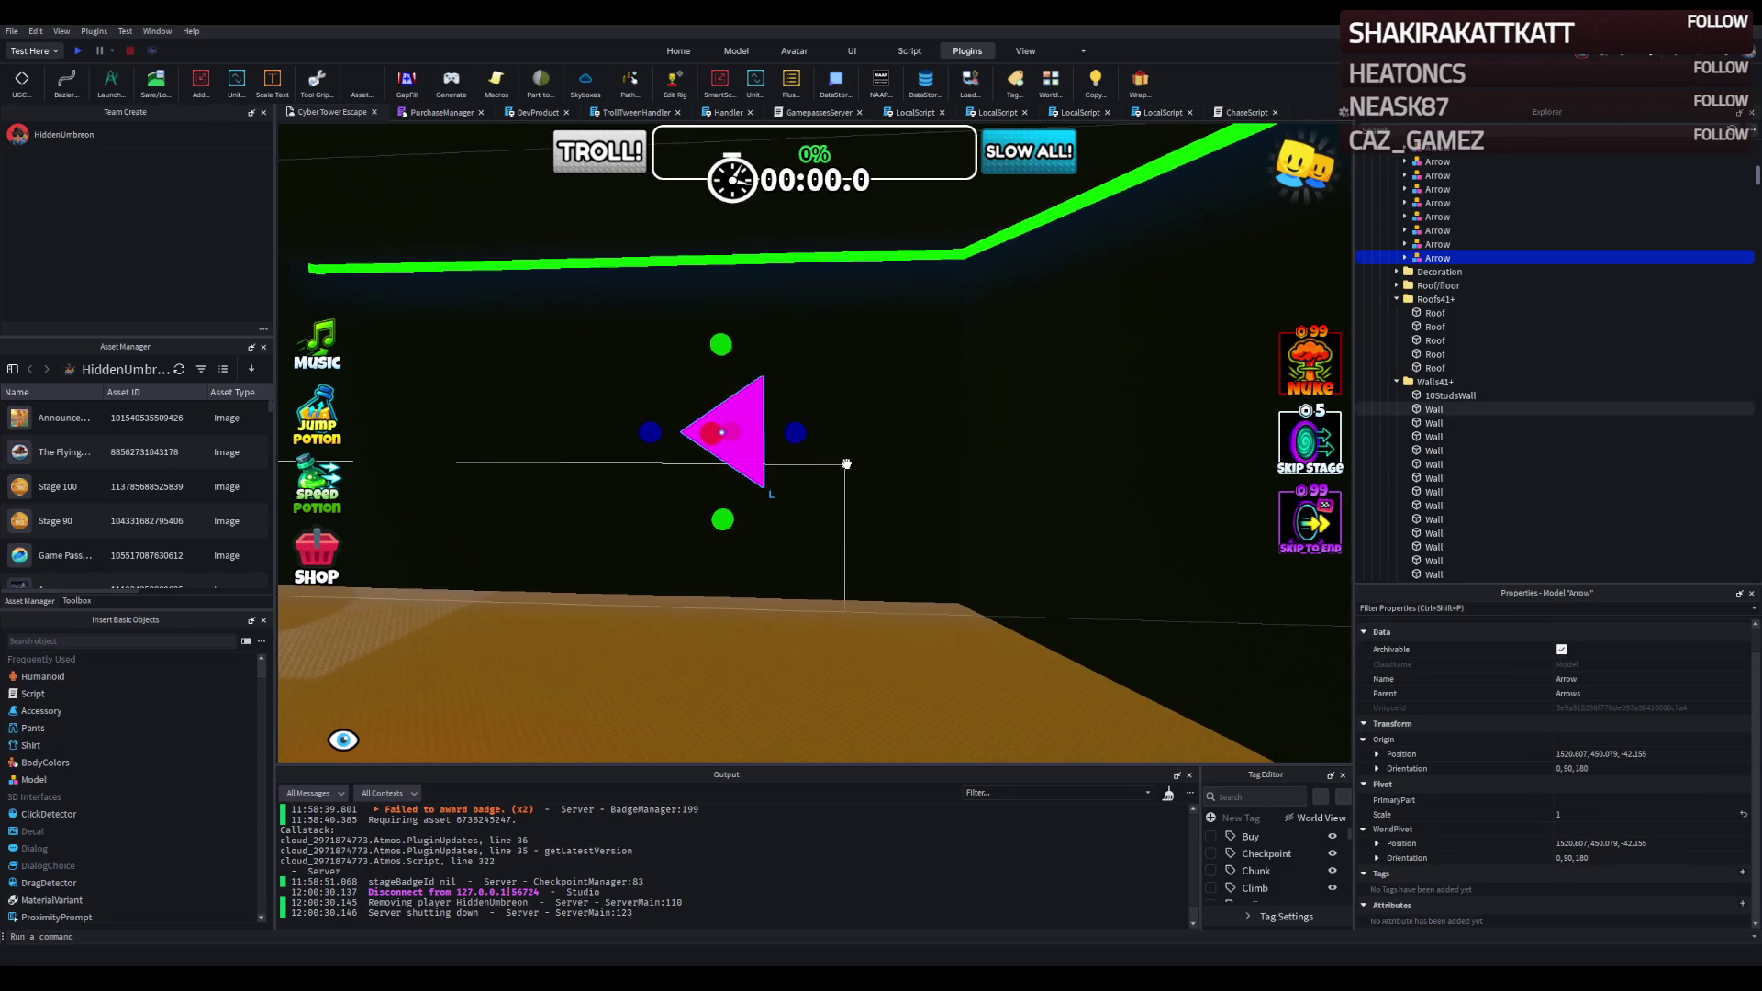
scroll(846, 463, up, 2)
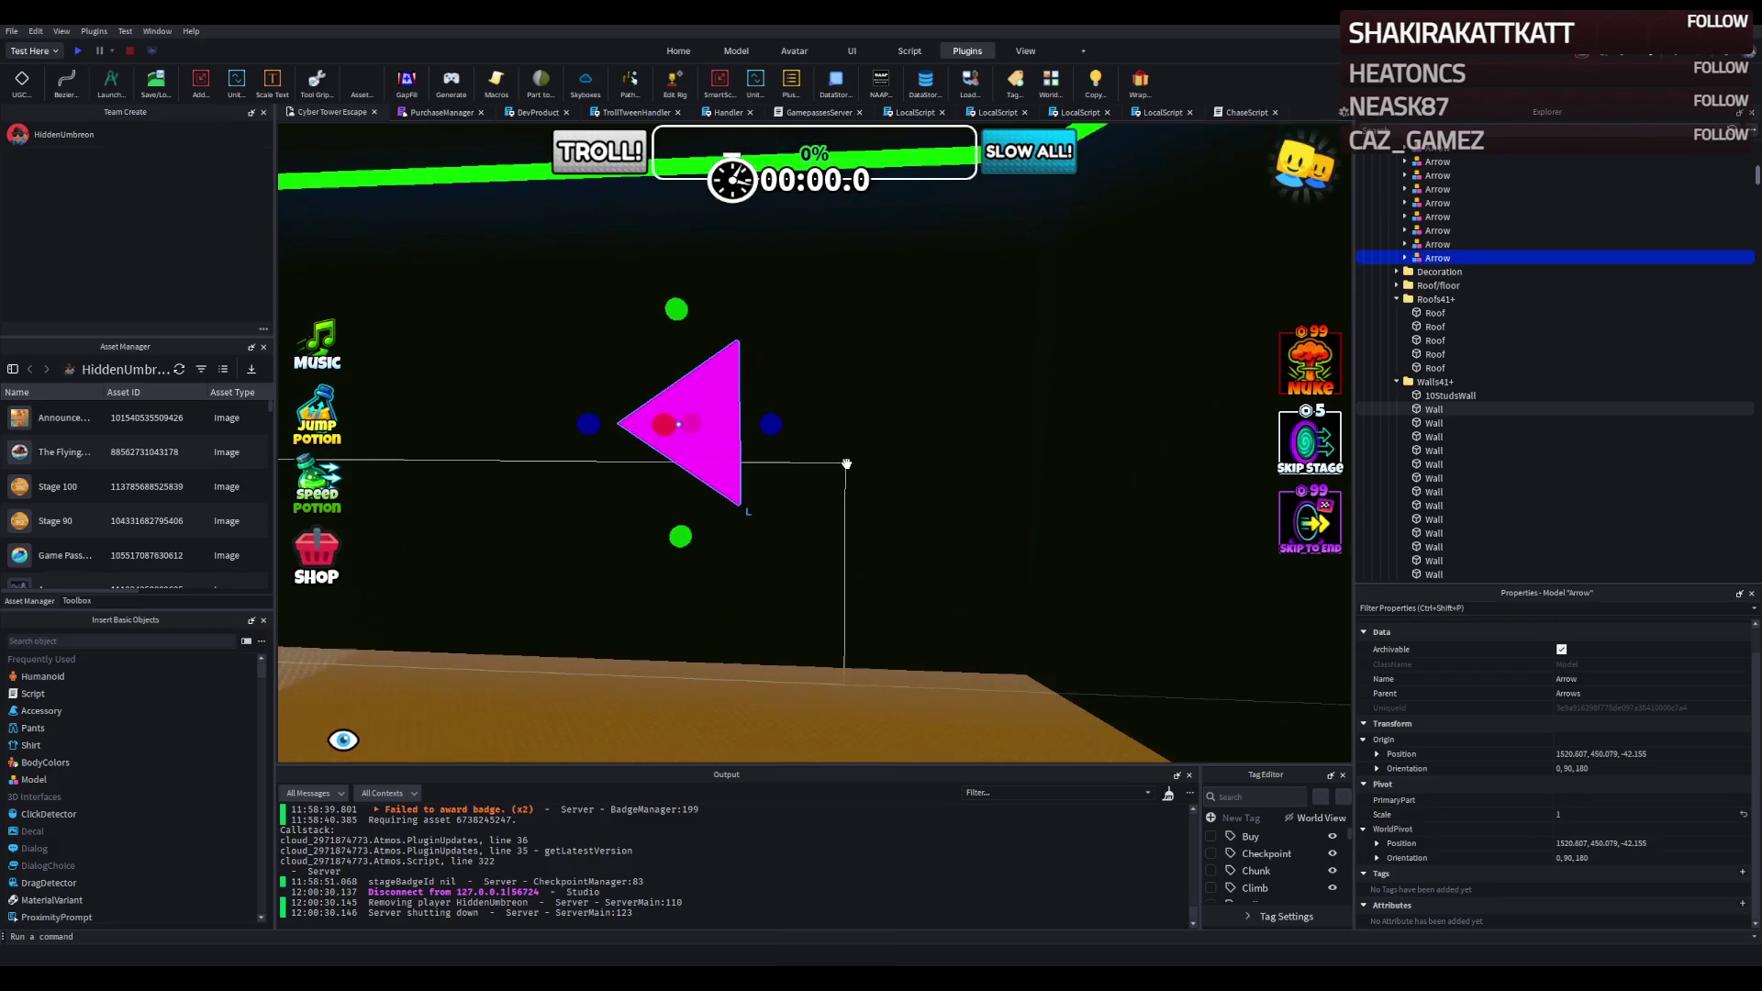
mouse_move(825, 431)
mouse_down()
mouse_move(782, 424)
mouse_move(891, 433)
mouse_up()
key(a)
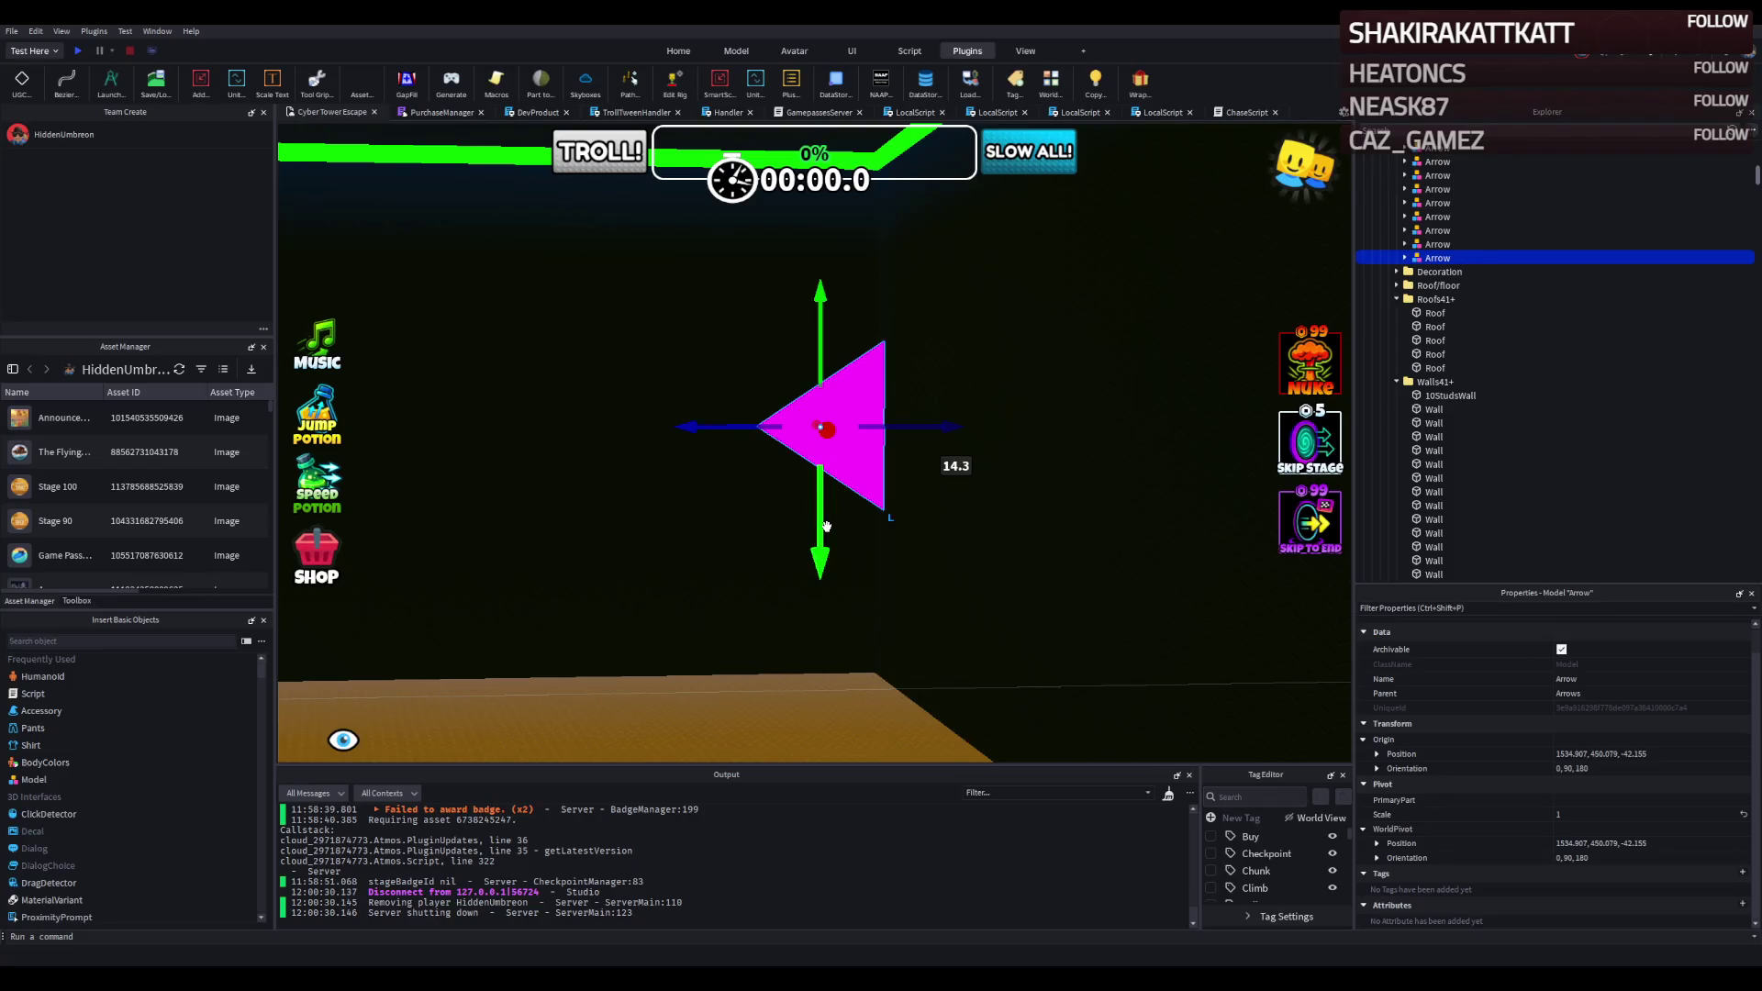
Readjust the arrow's height on the wall, lowering it then raising it about 17 studs.
key(q)
key(d)
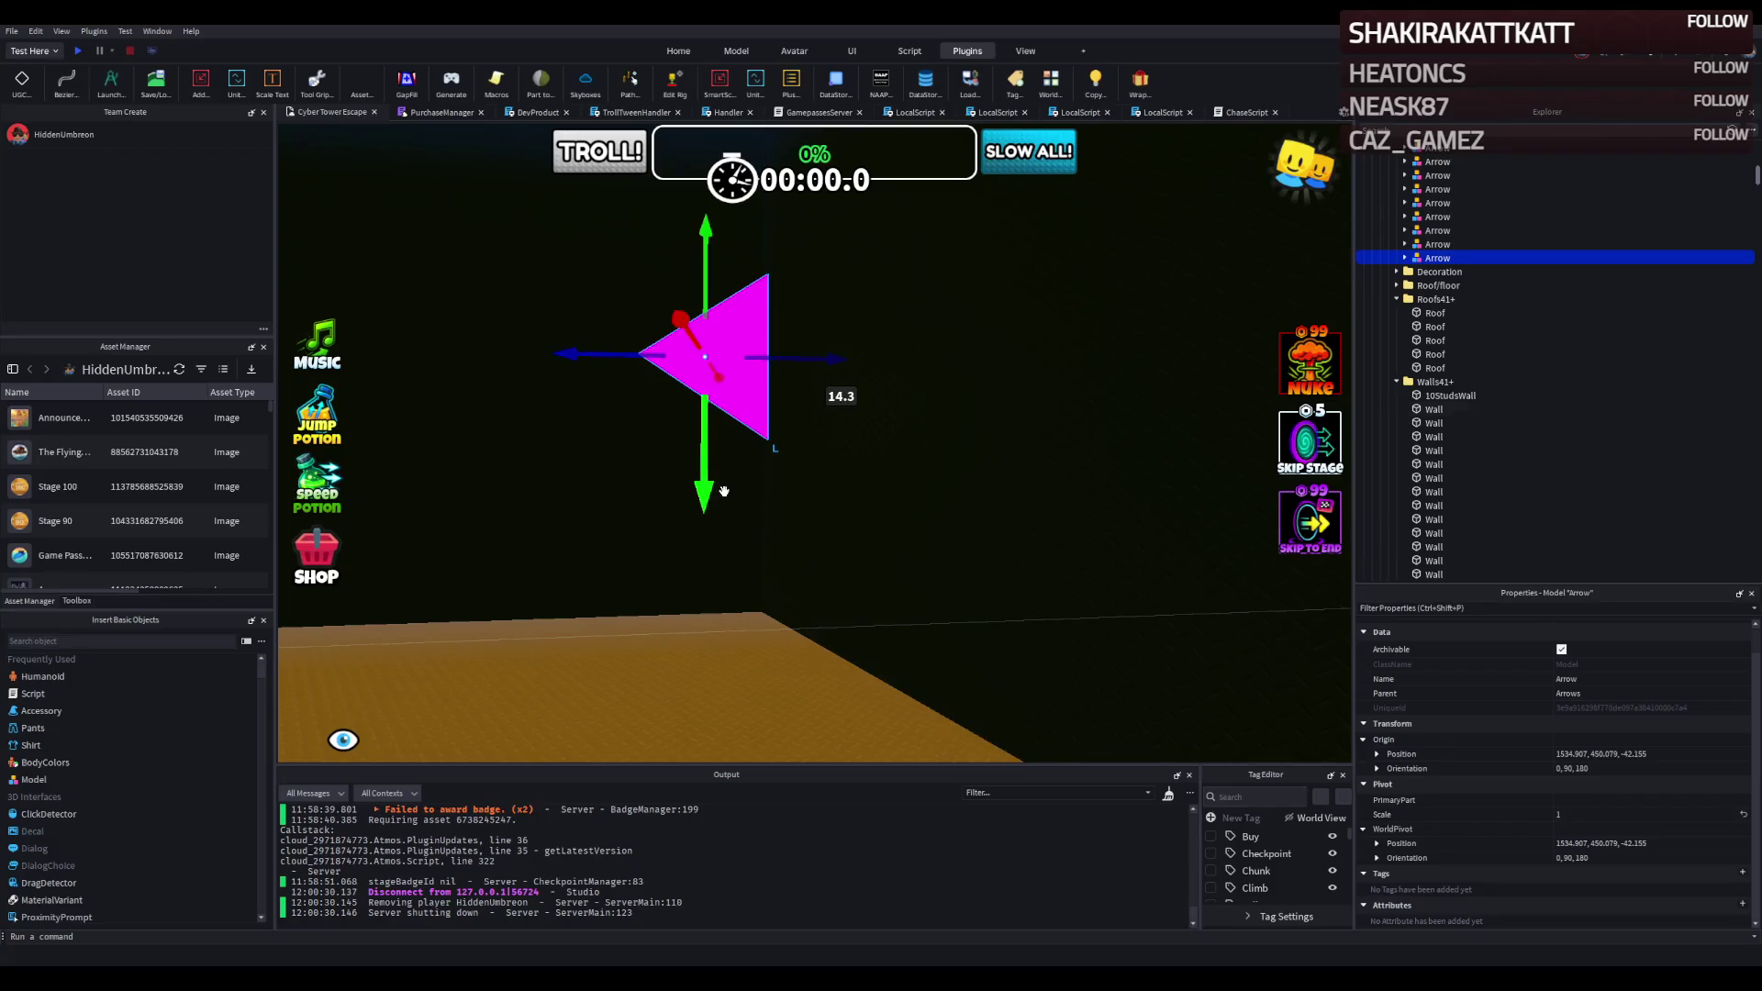
drag(700, 484, 670, 663)
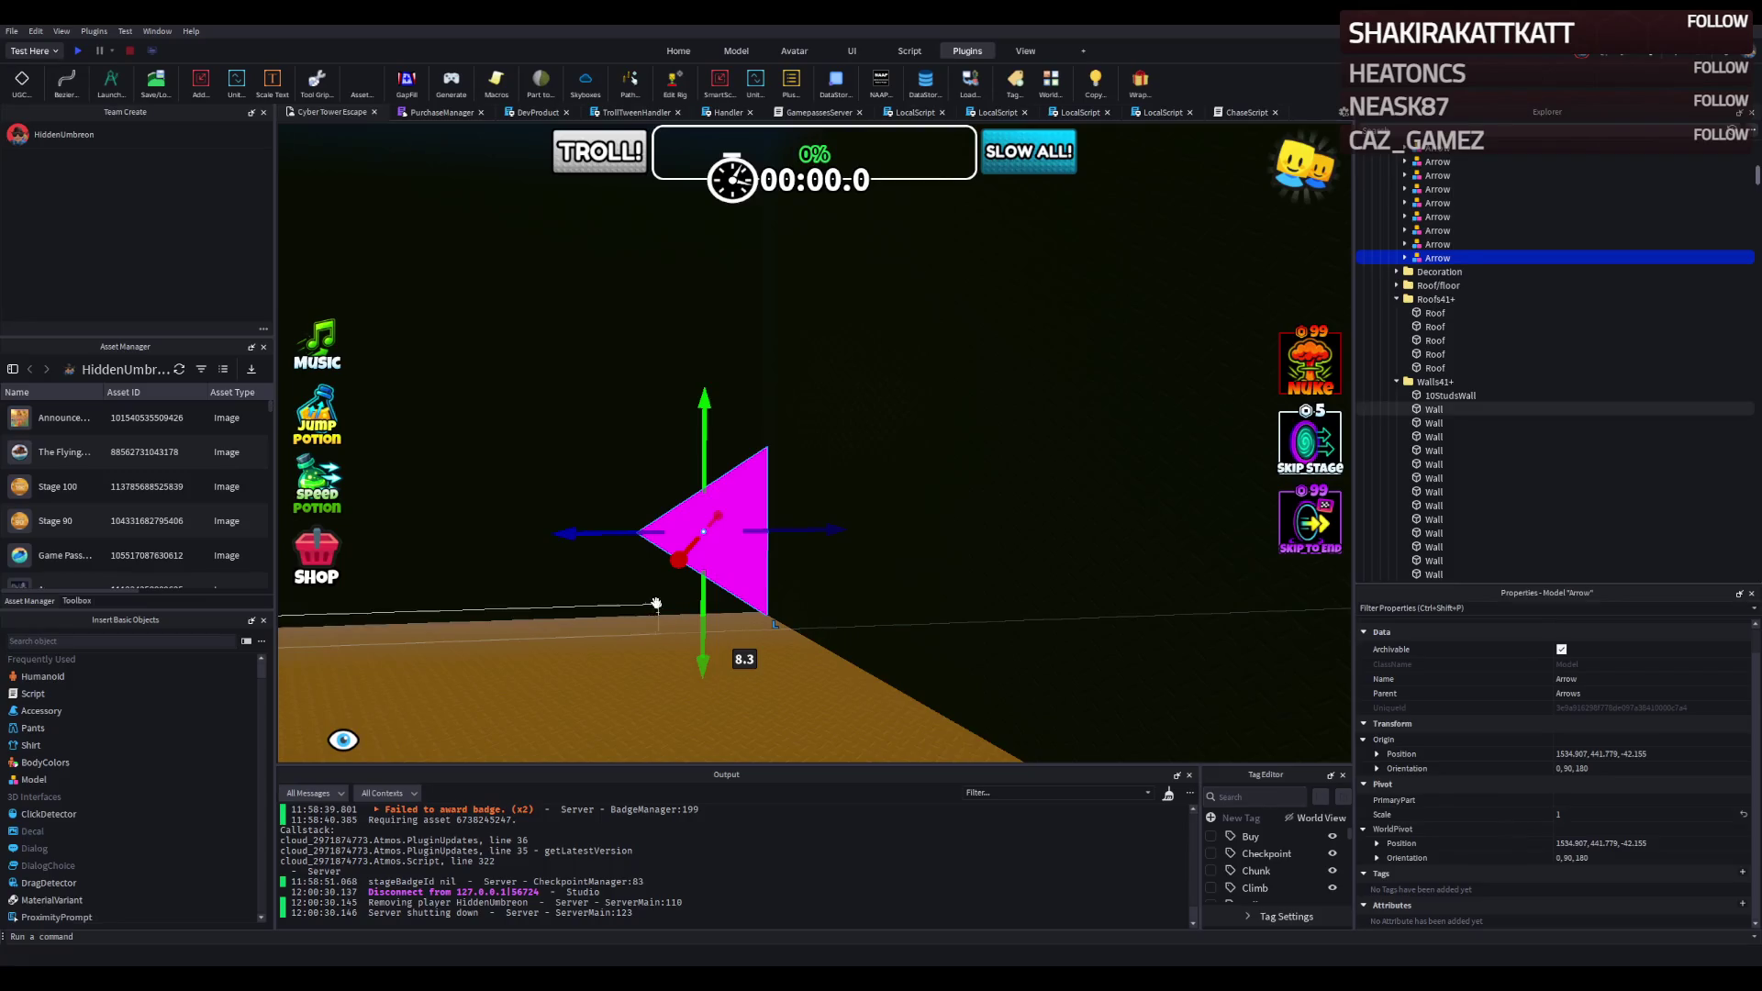
key(e)
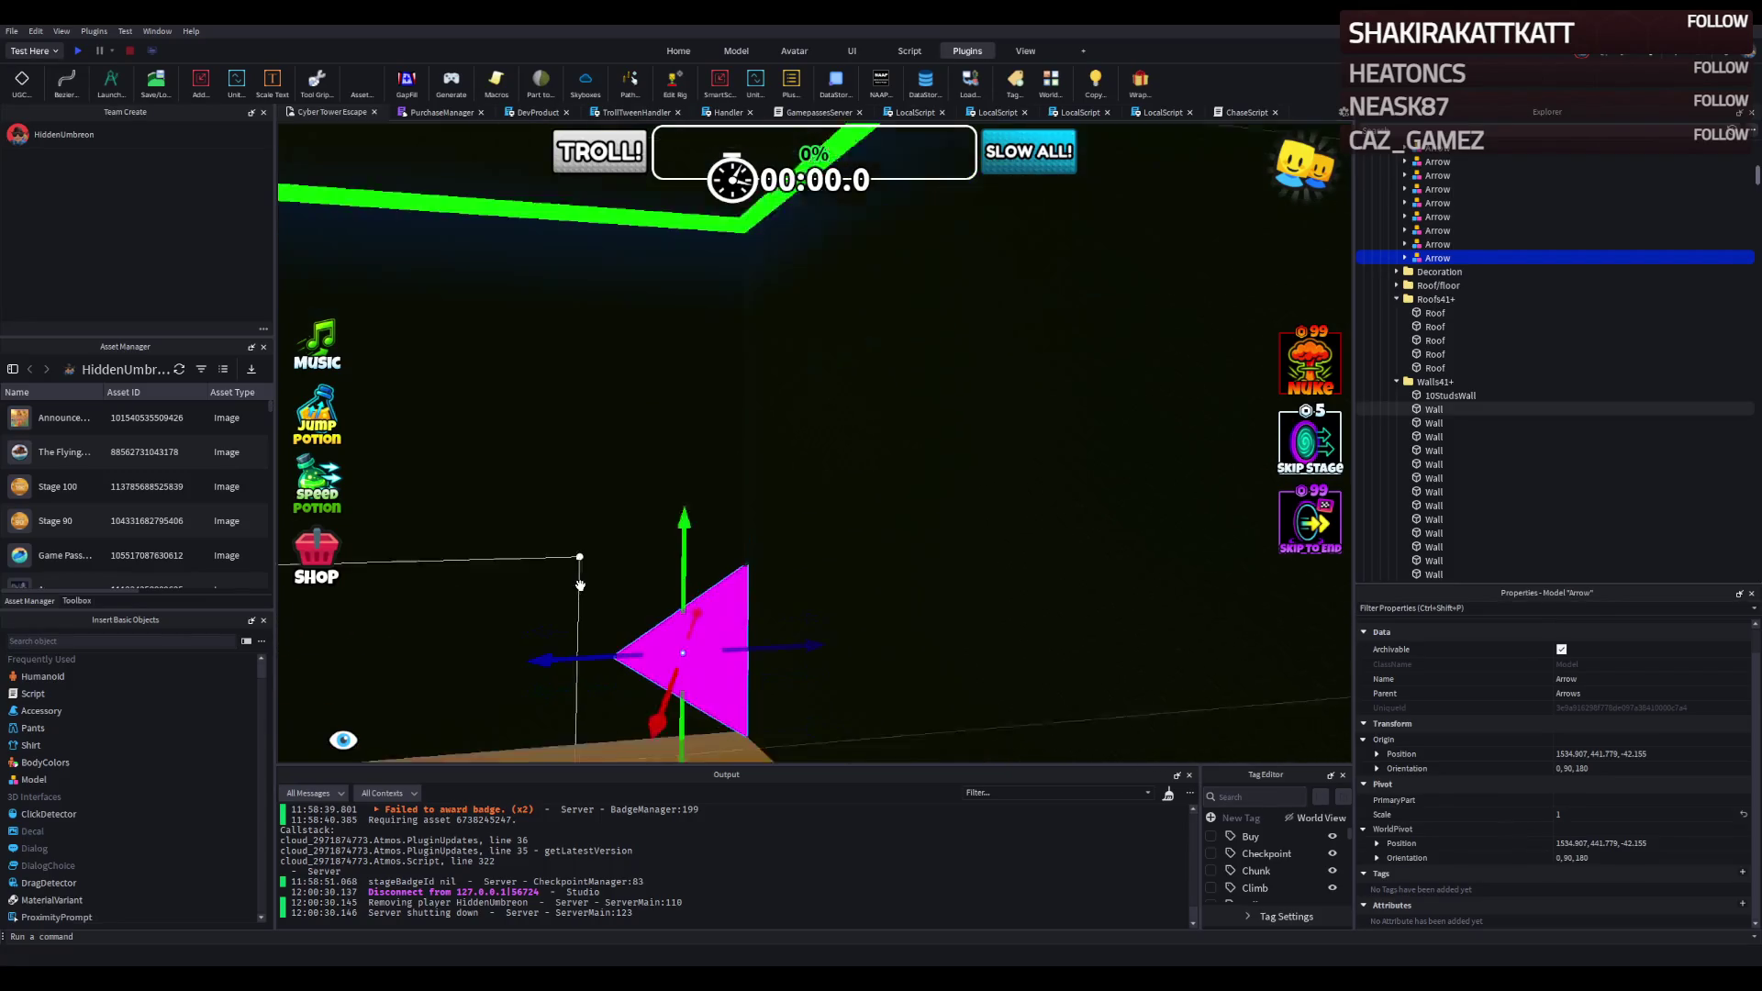
key(a)
mouse_move(726, 699)
mouse_down()
mouse_move(751, 669)
mouse_move(751, 510)
mouse_up()
key(q)
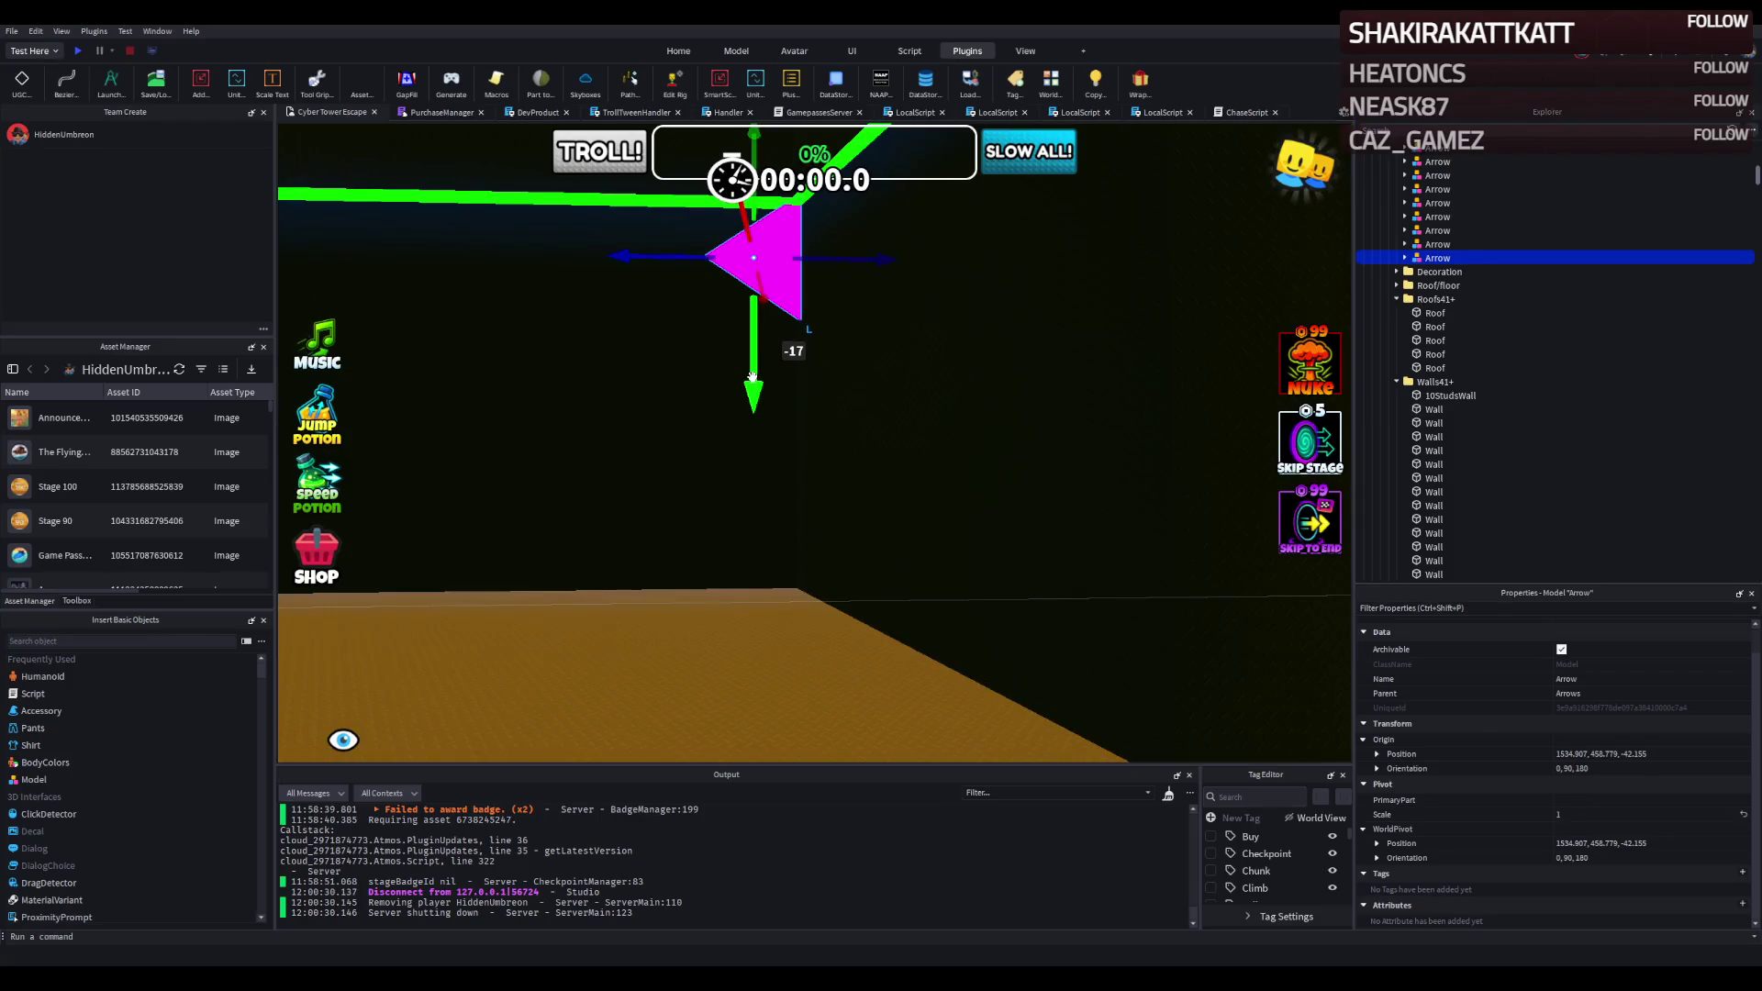
drag(751, 377, 752, 382)
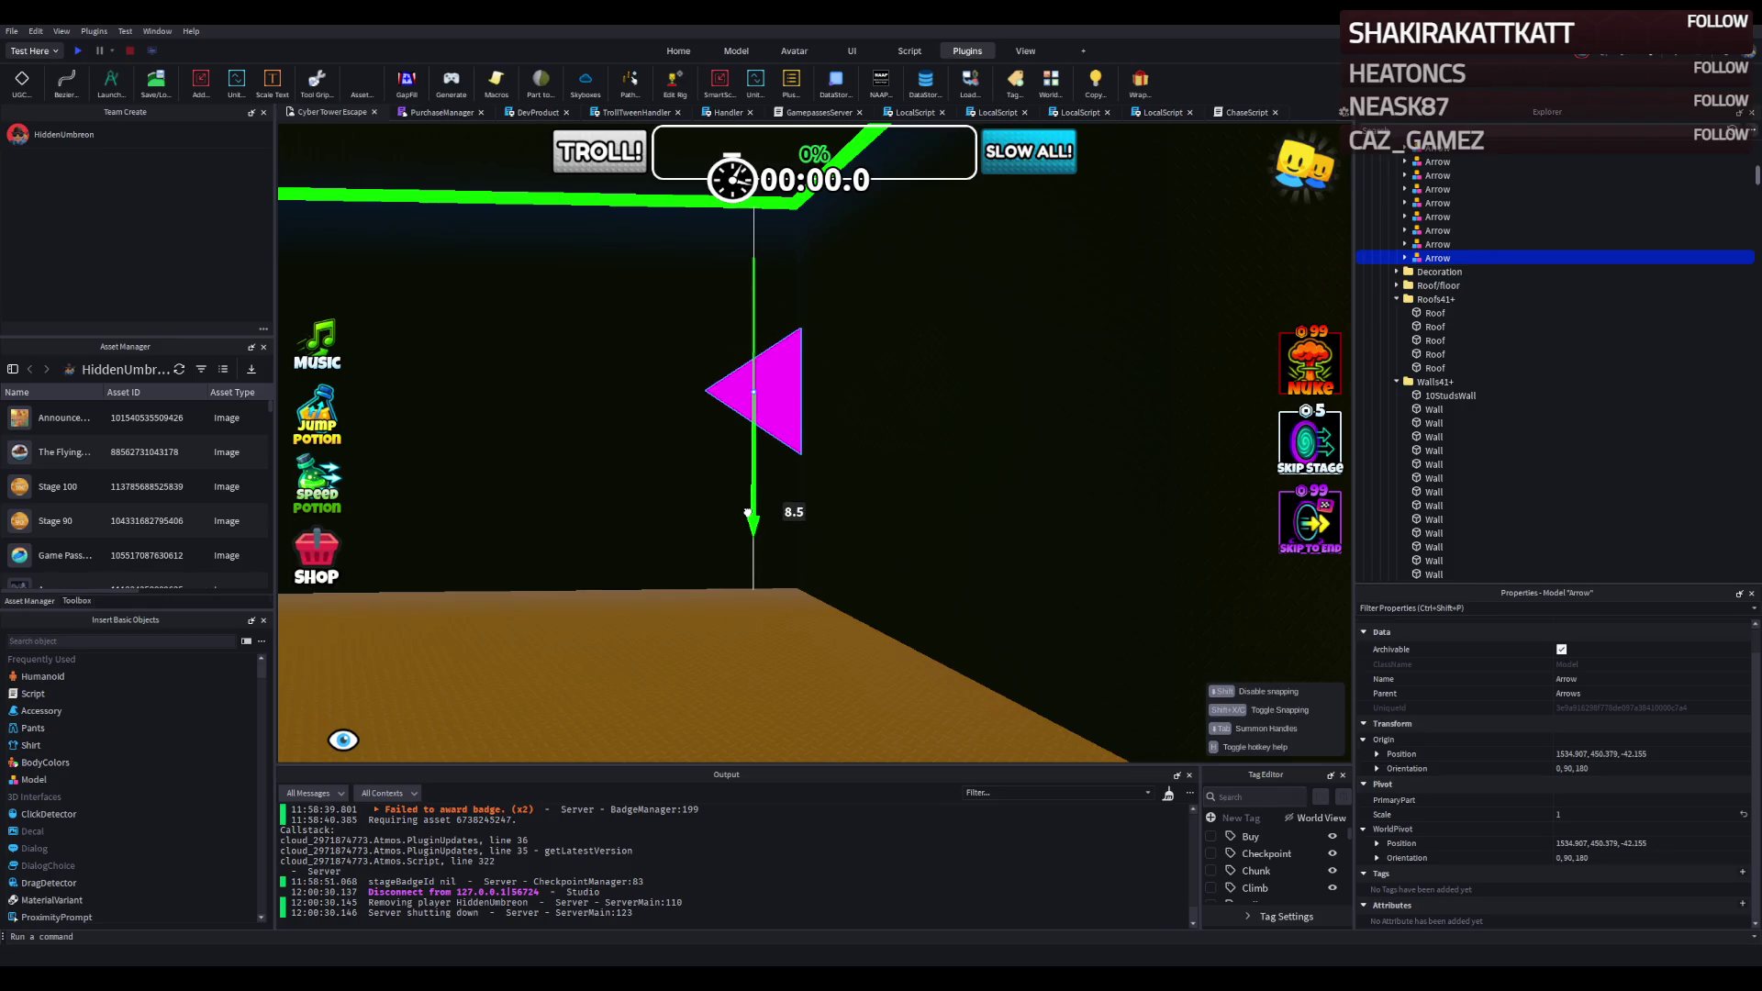
drag(748, 513, 748, 514)
key(a)
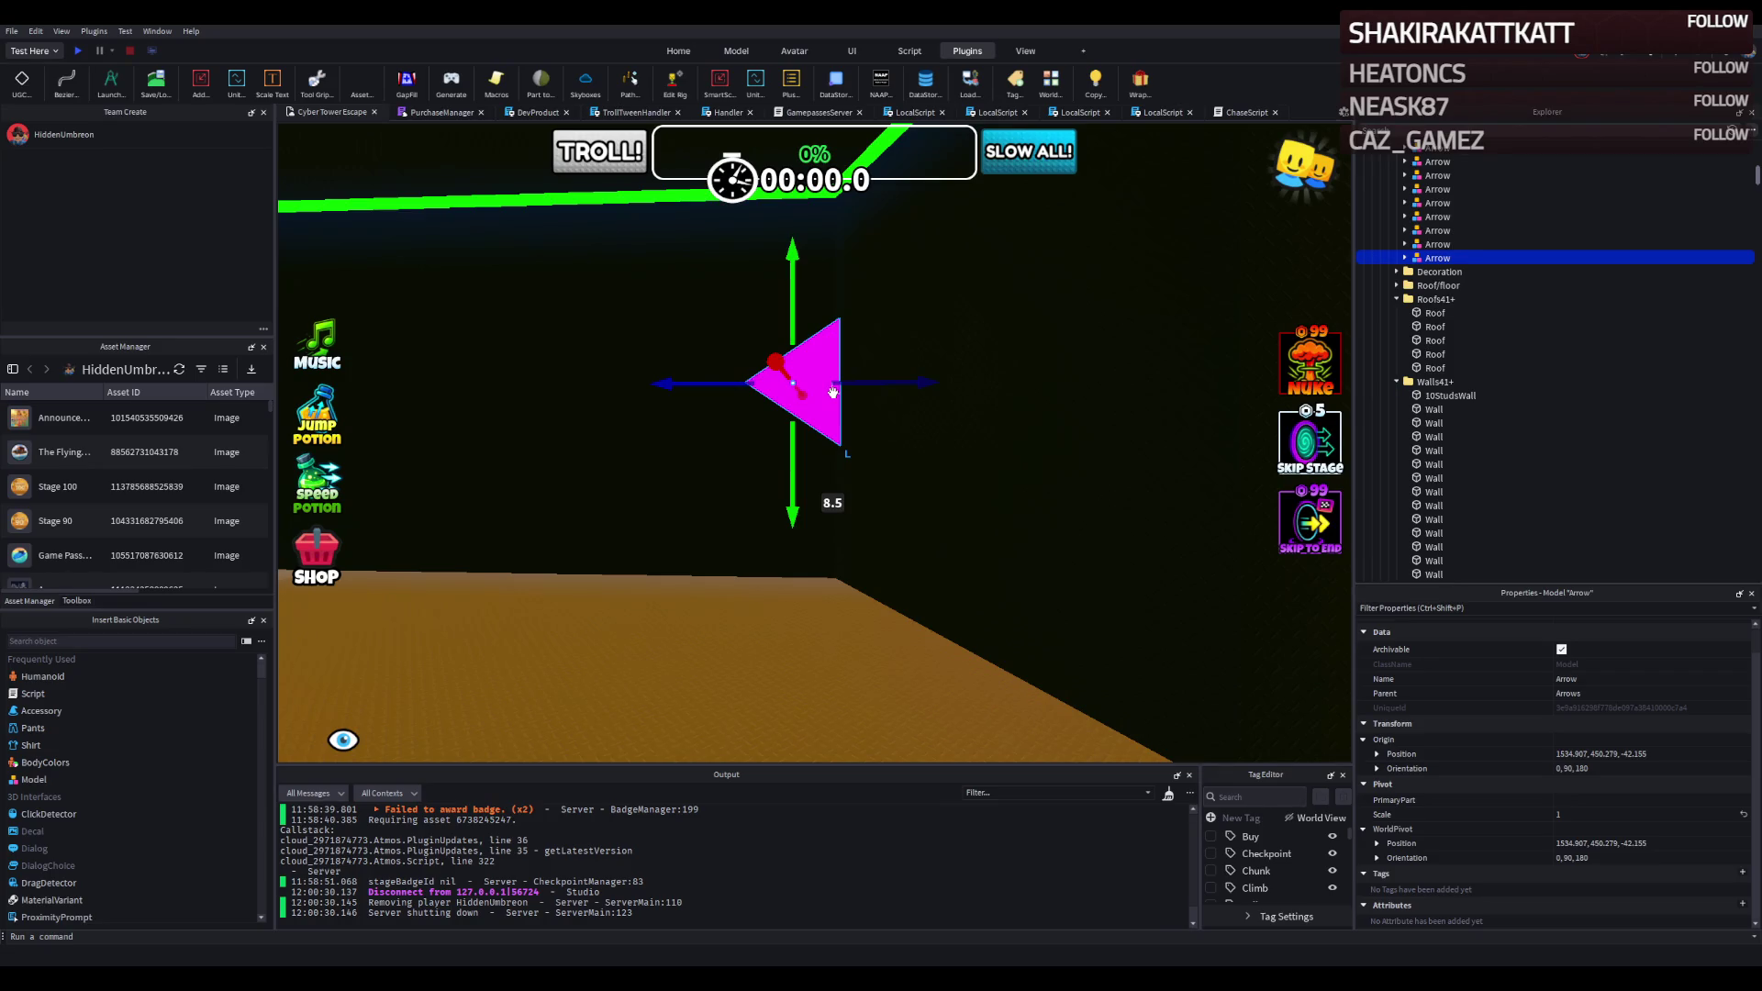
Slide the arrow 25 studs along the corridor to 1509.907, 450.279, -42.155.
drag(833, 390, 834, 373)
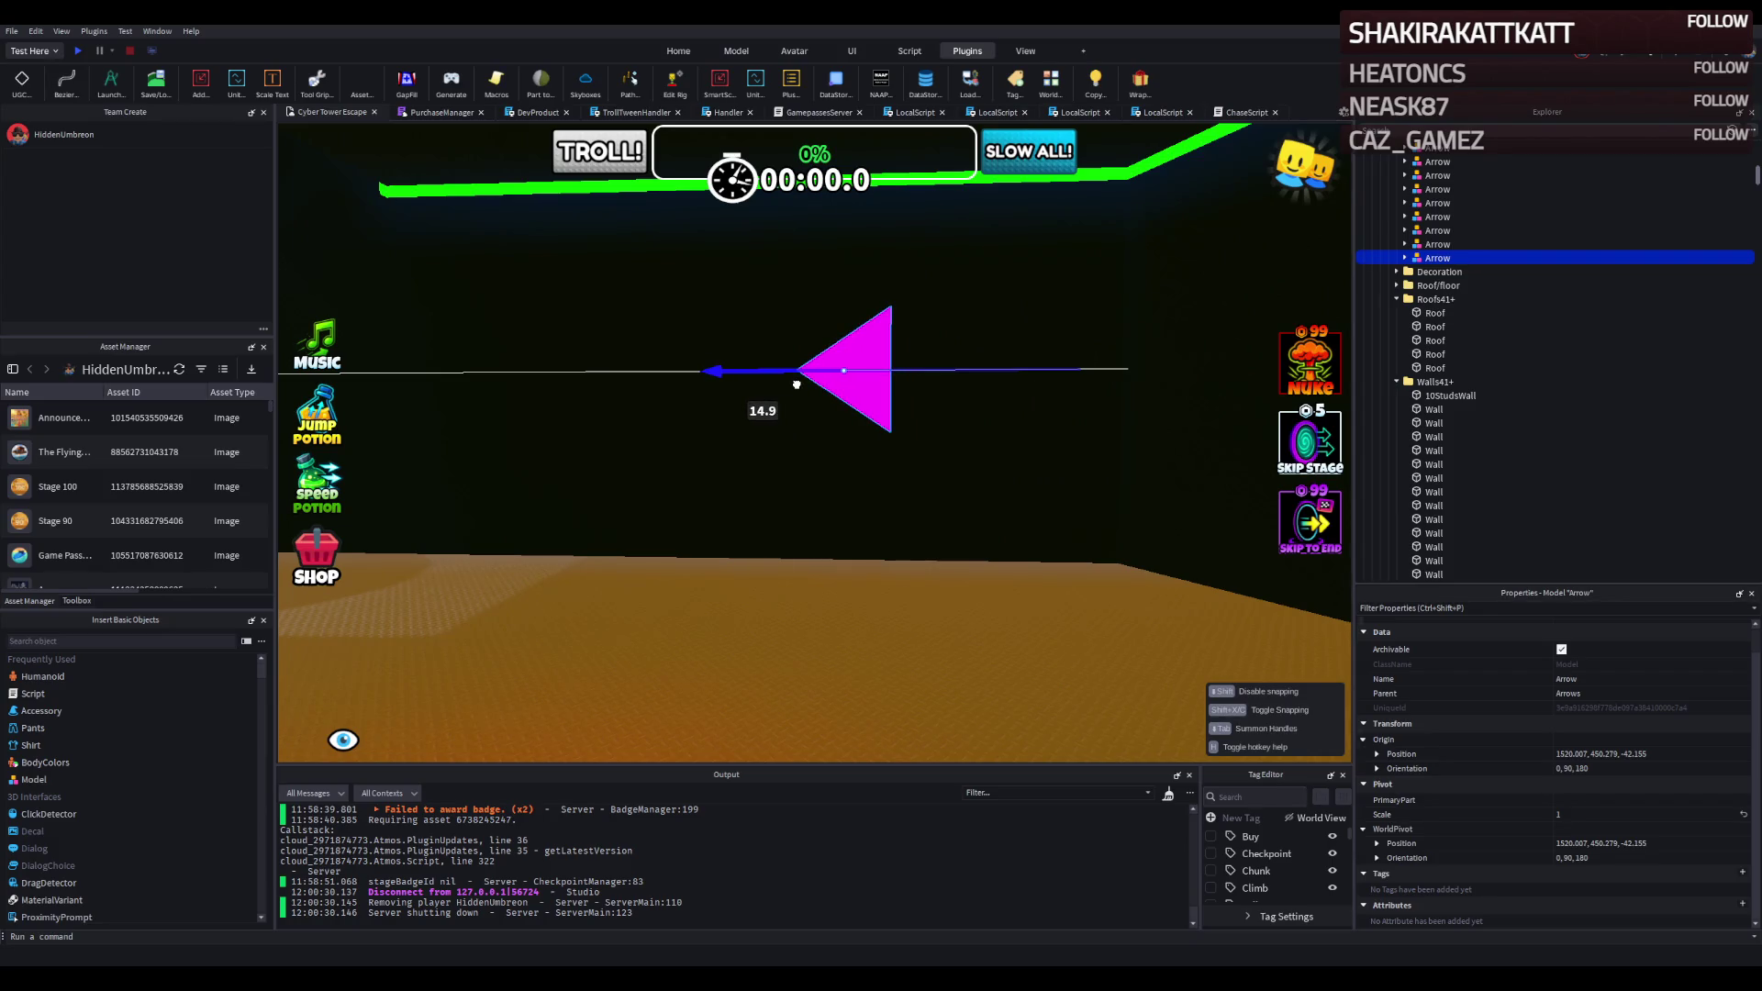
drag(762, 394, 714, 426)
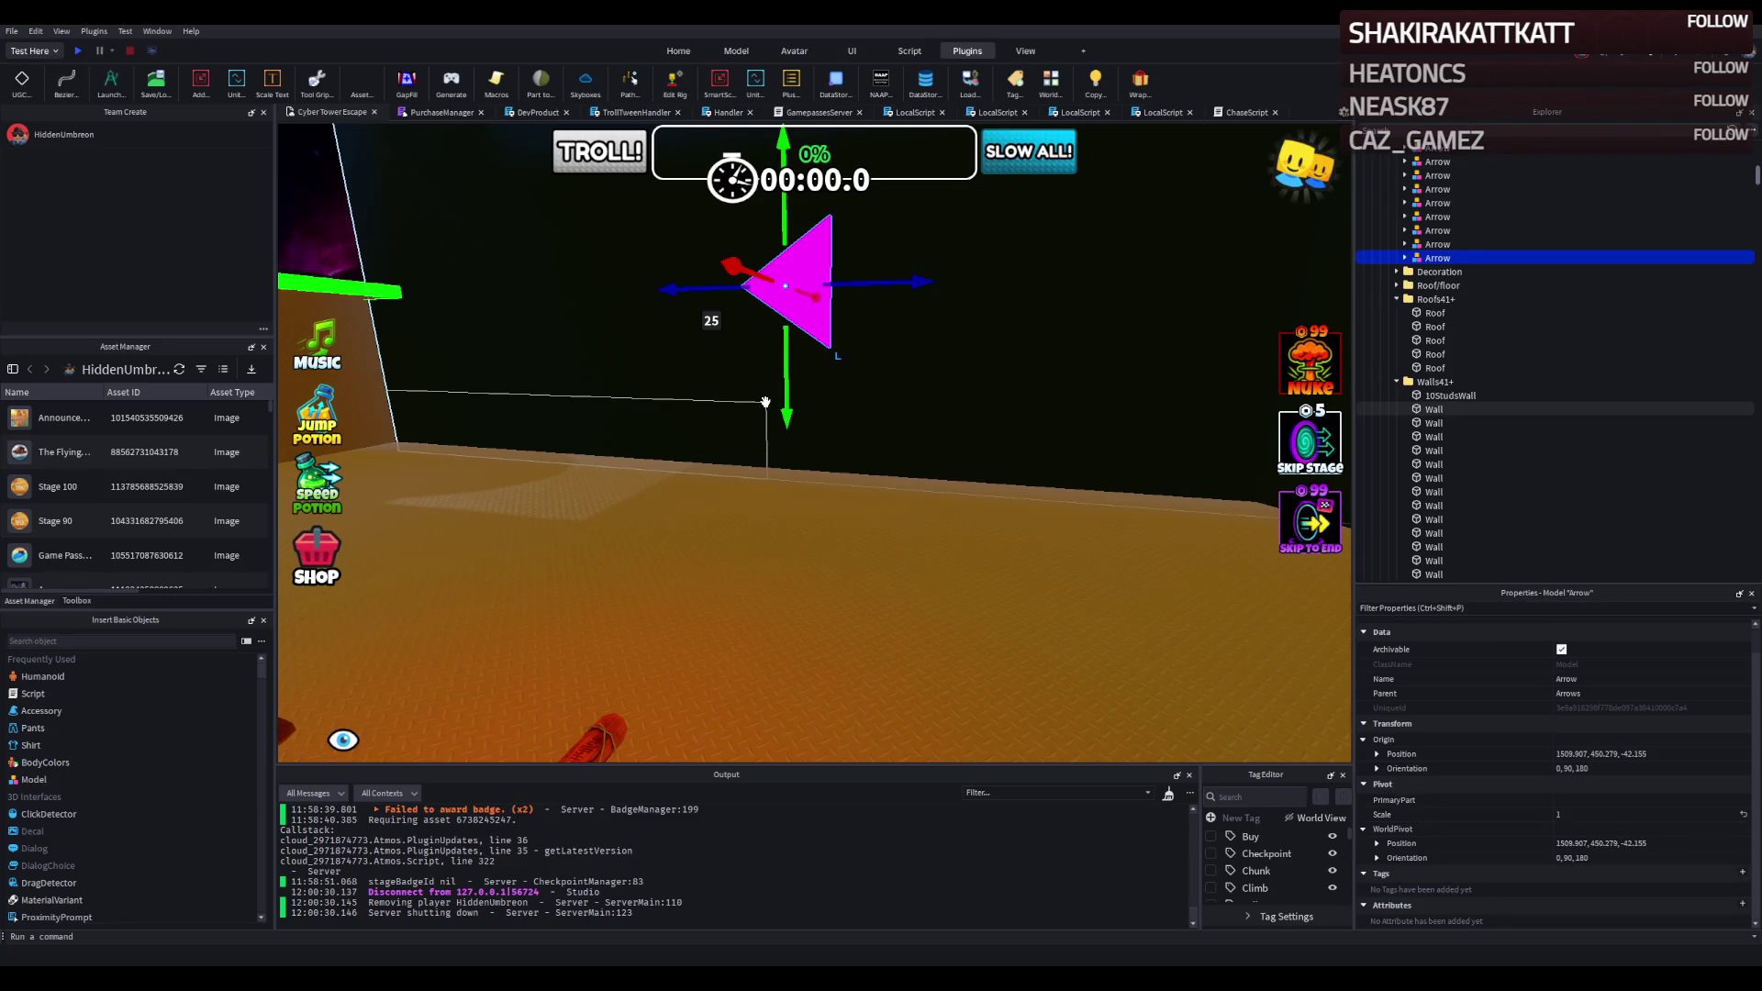
key(f)
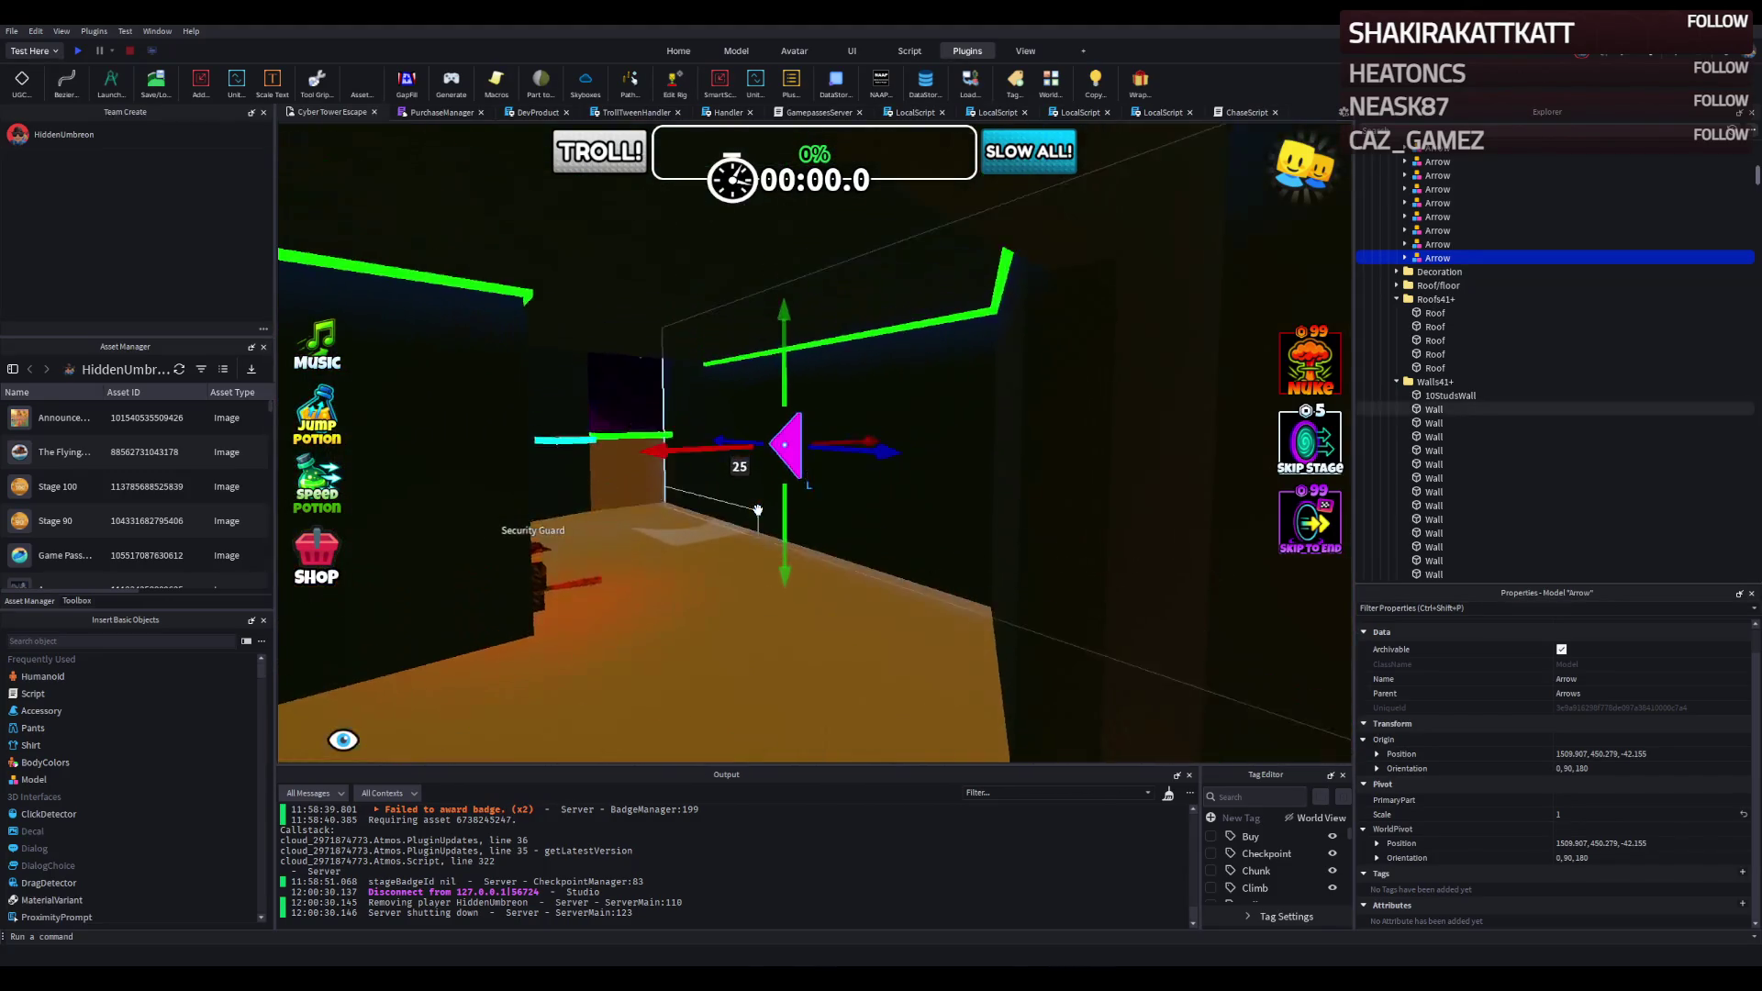
Tilt the arrow 15° to orientation 15, 90, 180 and start a playtest.
key(ctrl+3)
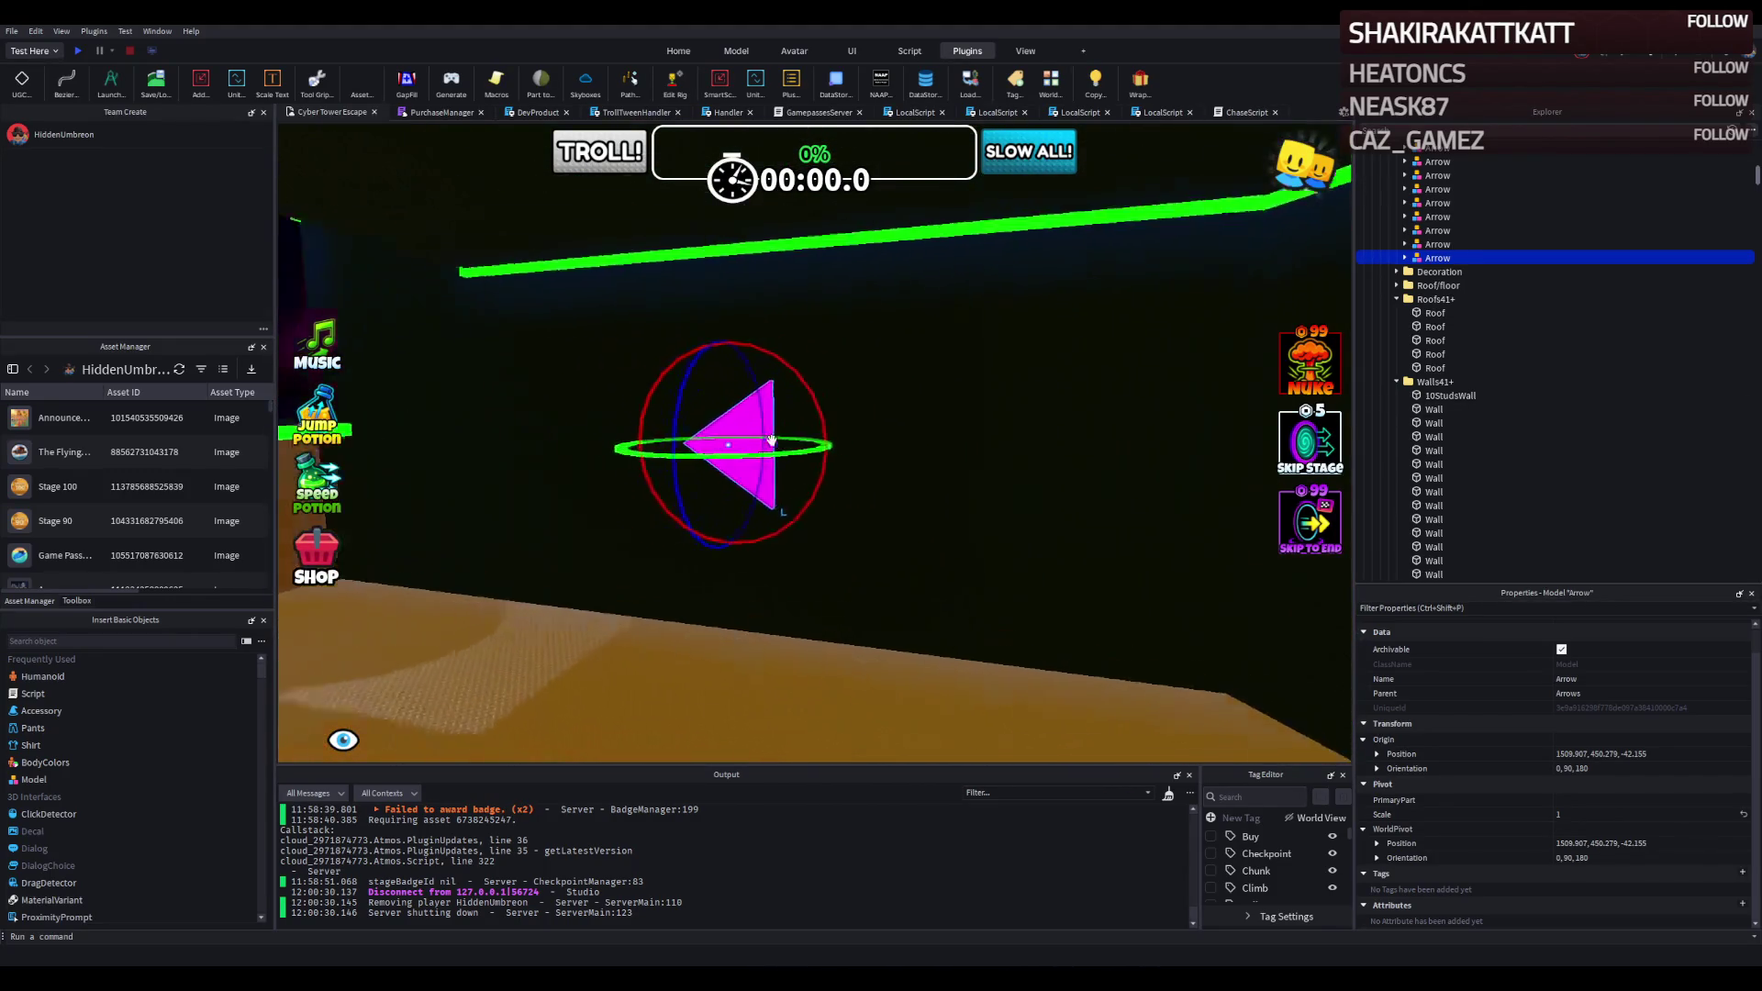
mouse_move(780, 367)
mouse_down()
mouse_move(573, 393)
mouse_move(584, 418)
mouse_up()
scroll(547, 408, down, 10)
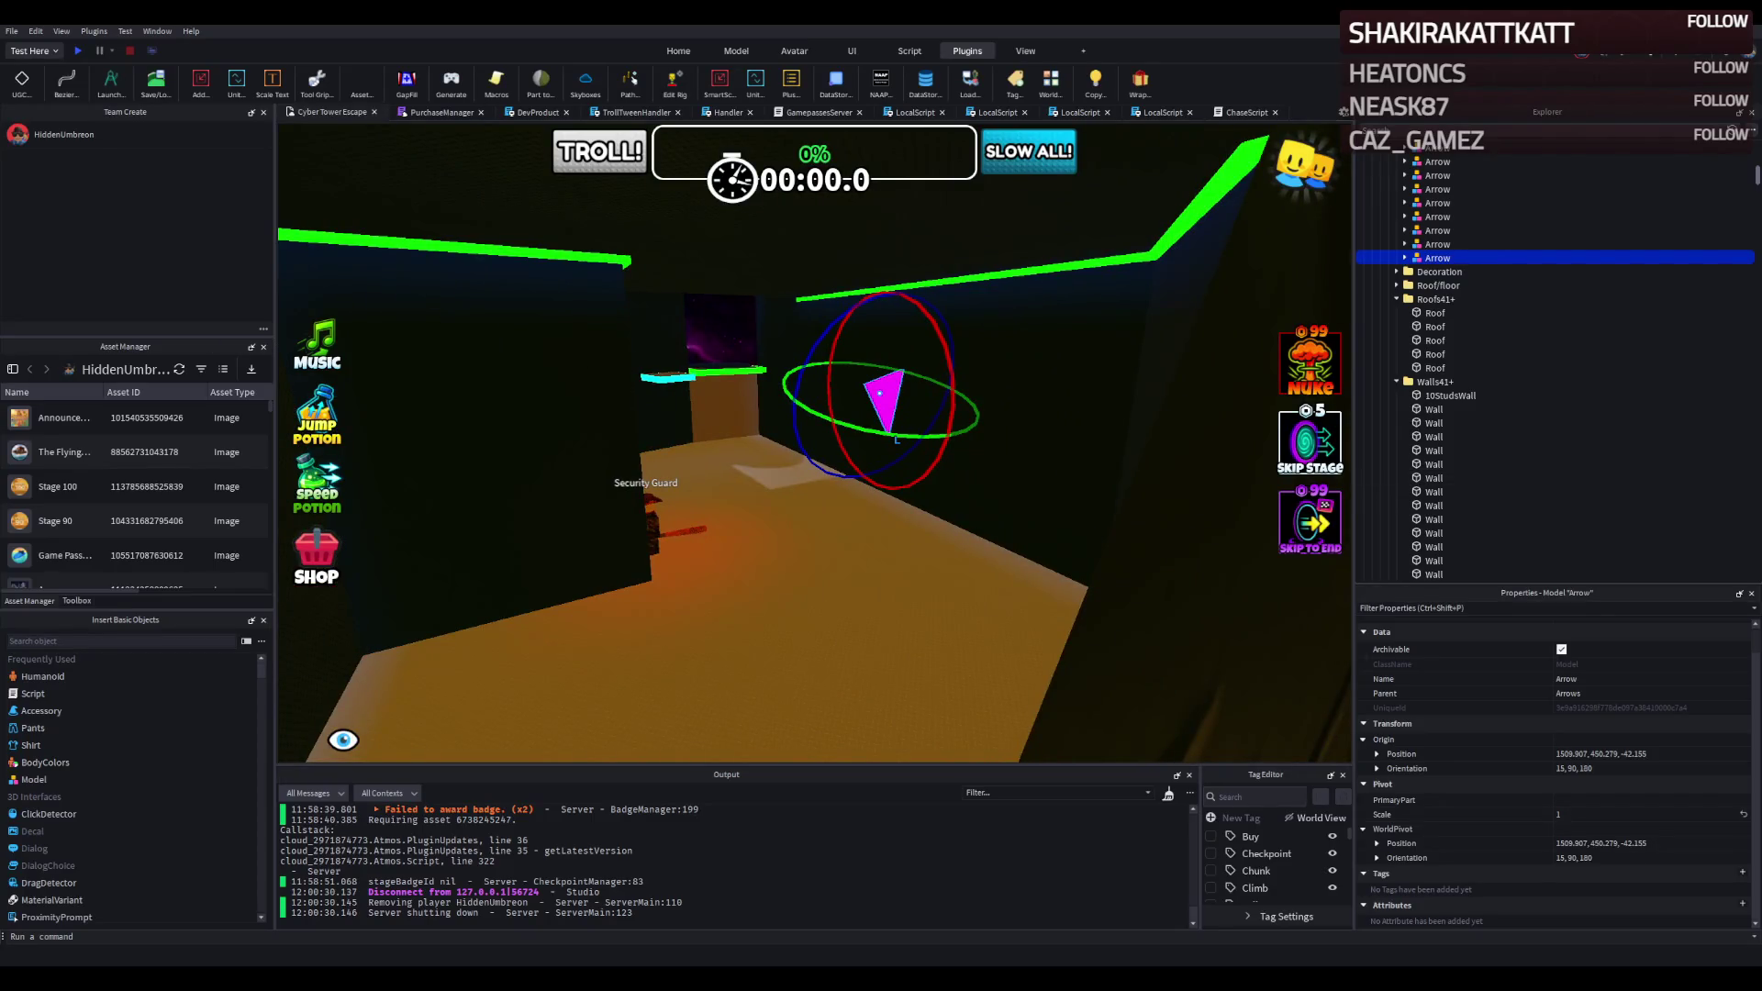
scroll(658, 437, up, 15)
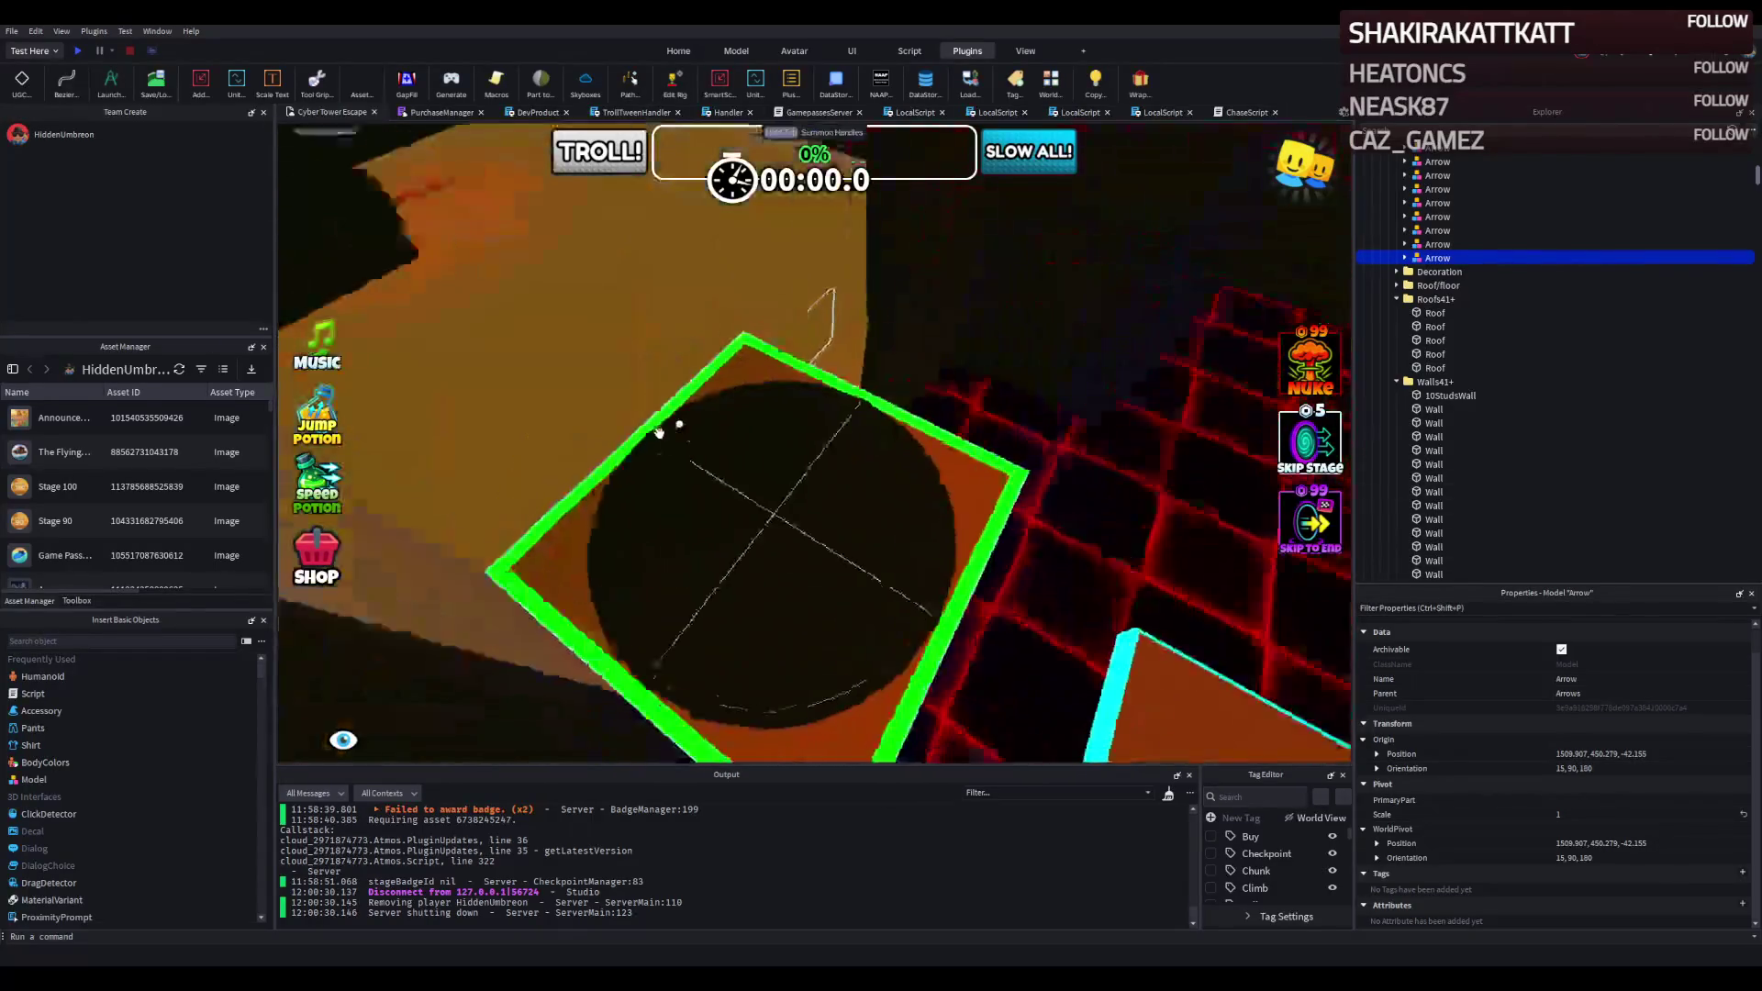
key(f)
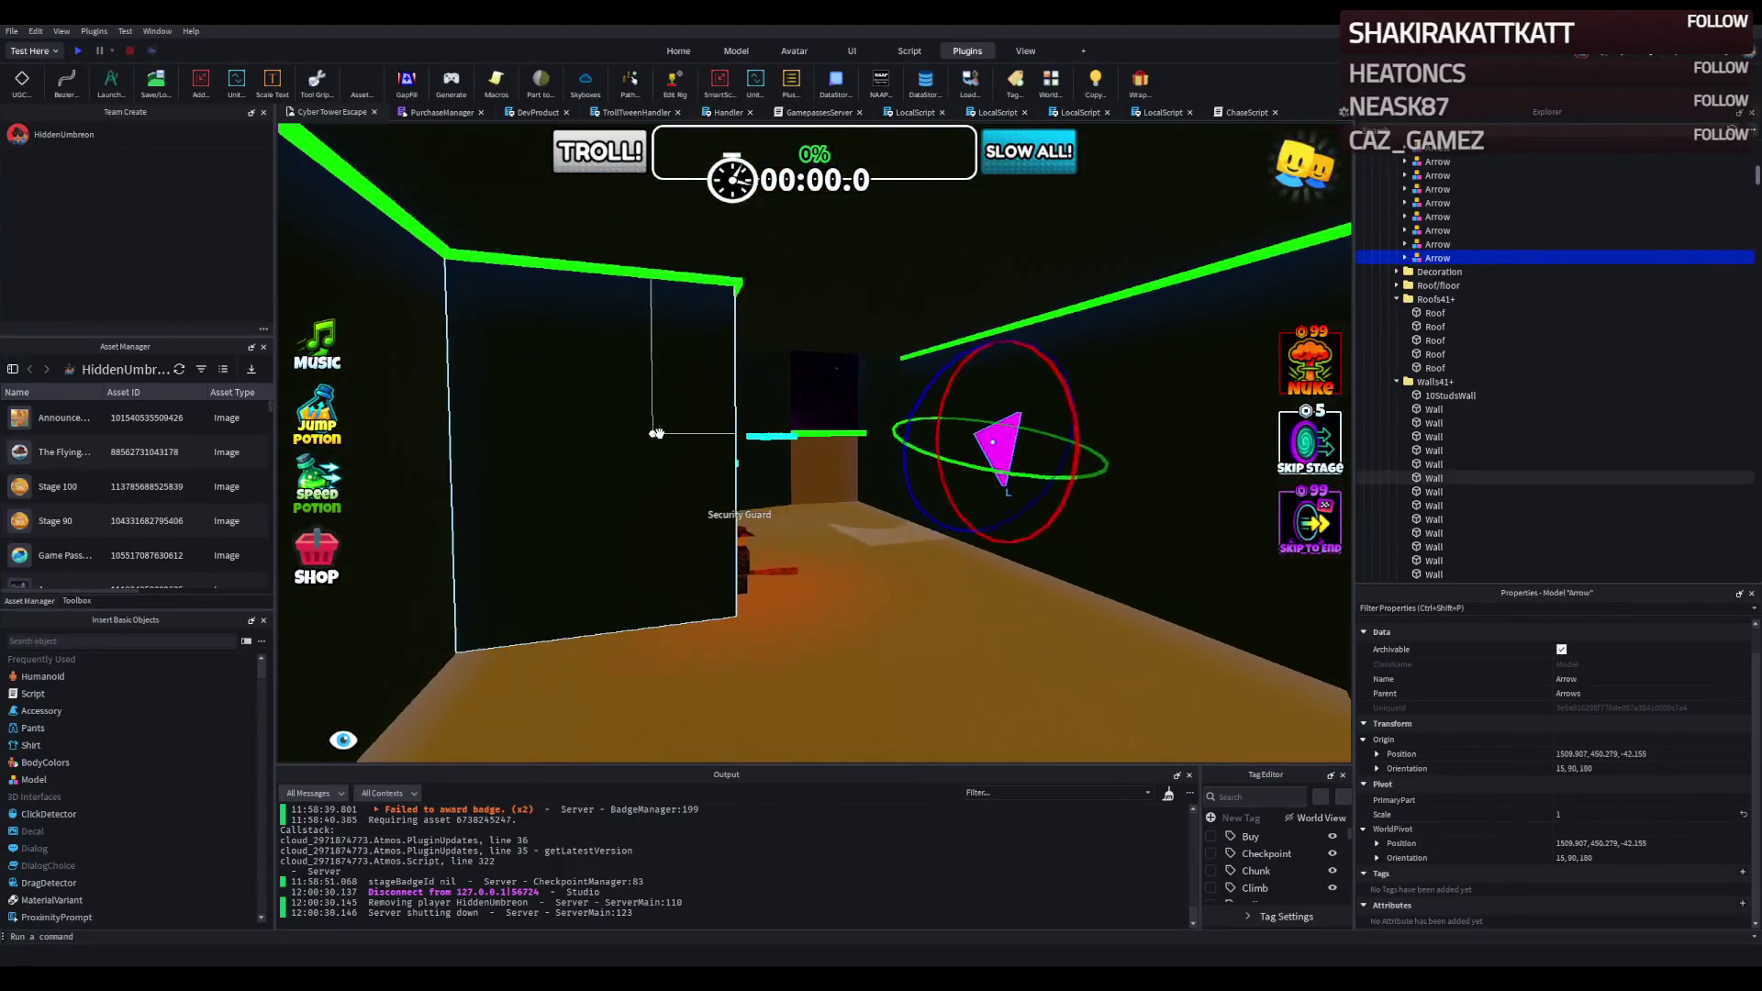
click(79, 51)
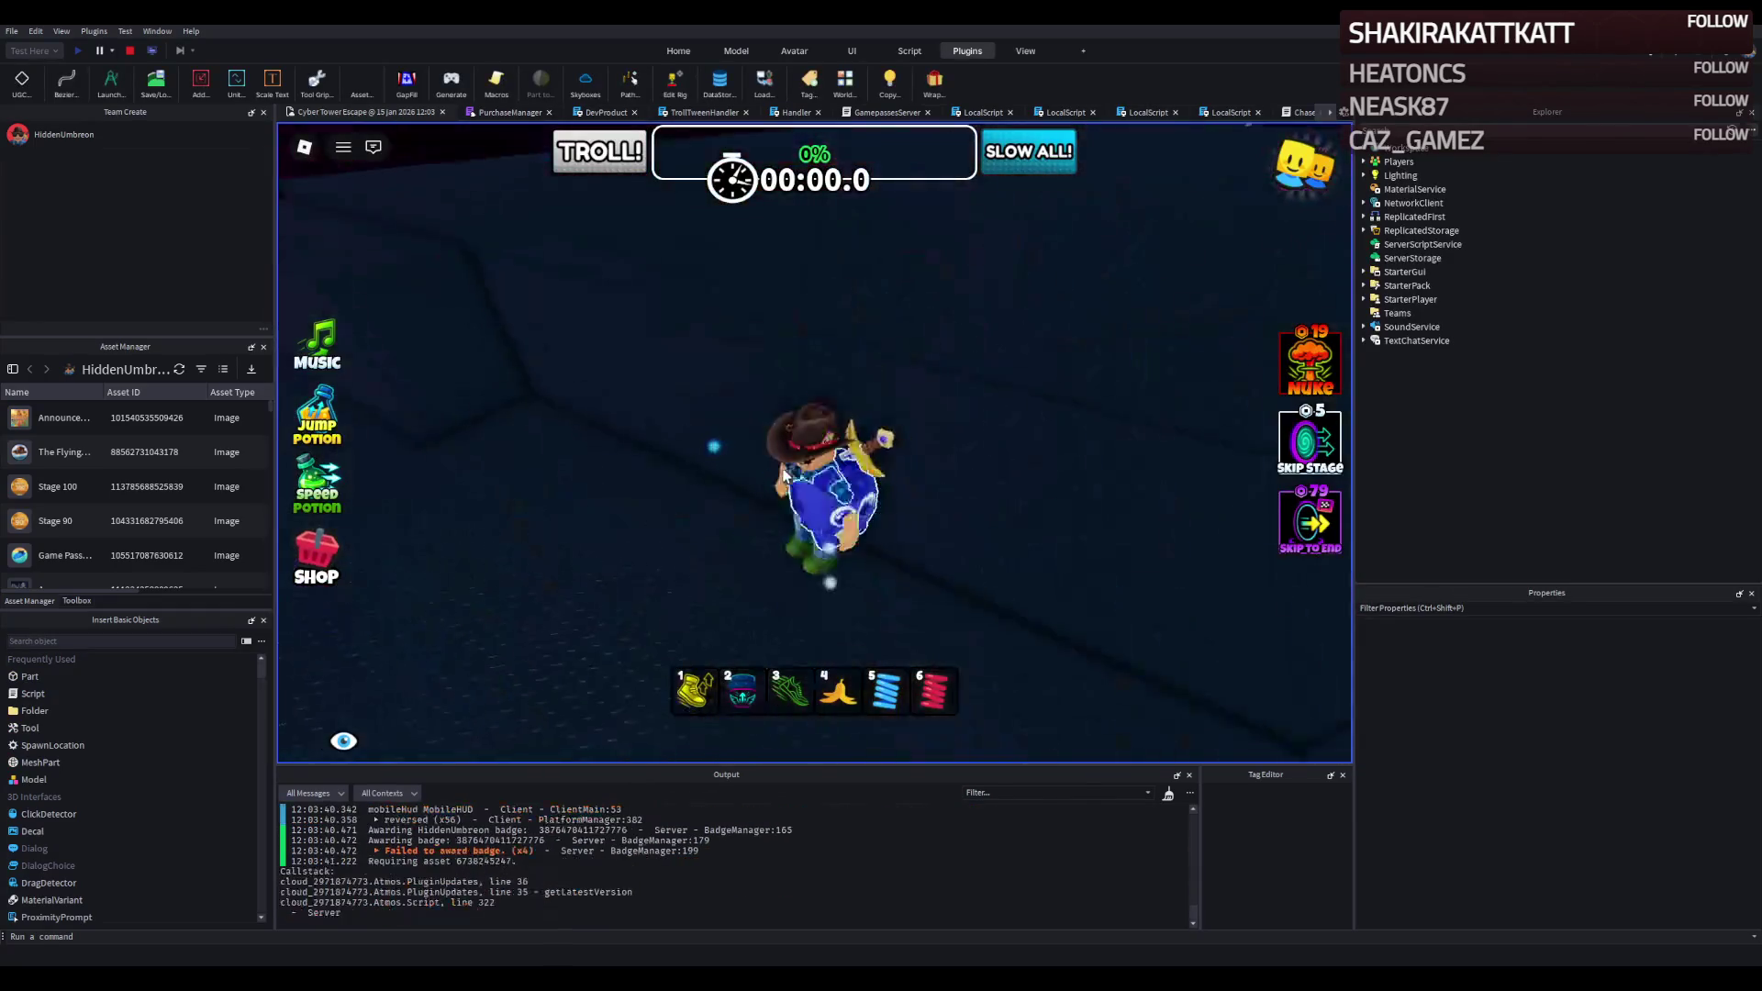
Climb the tan and green neon platforms, switching inventory items along the way.
key(w)
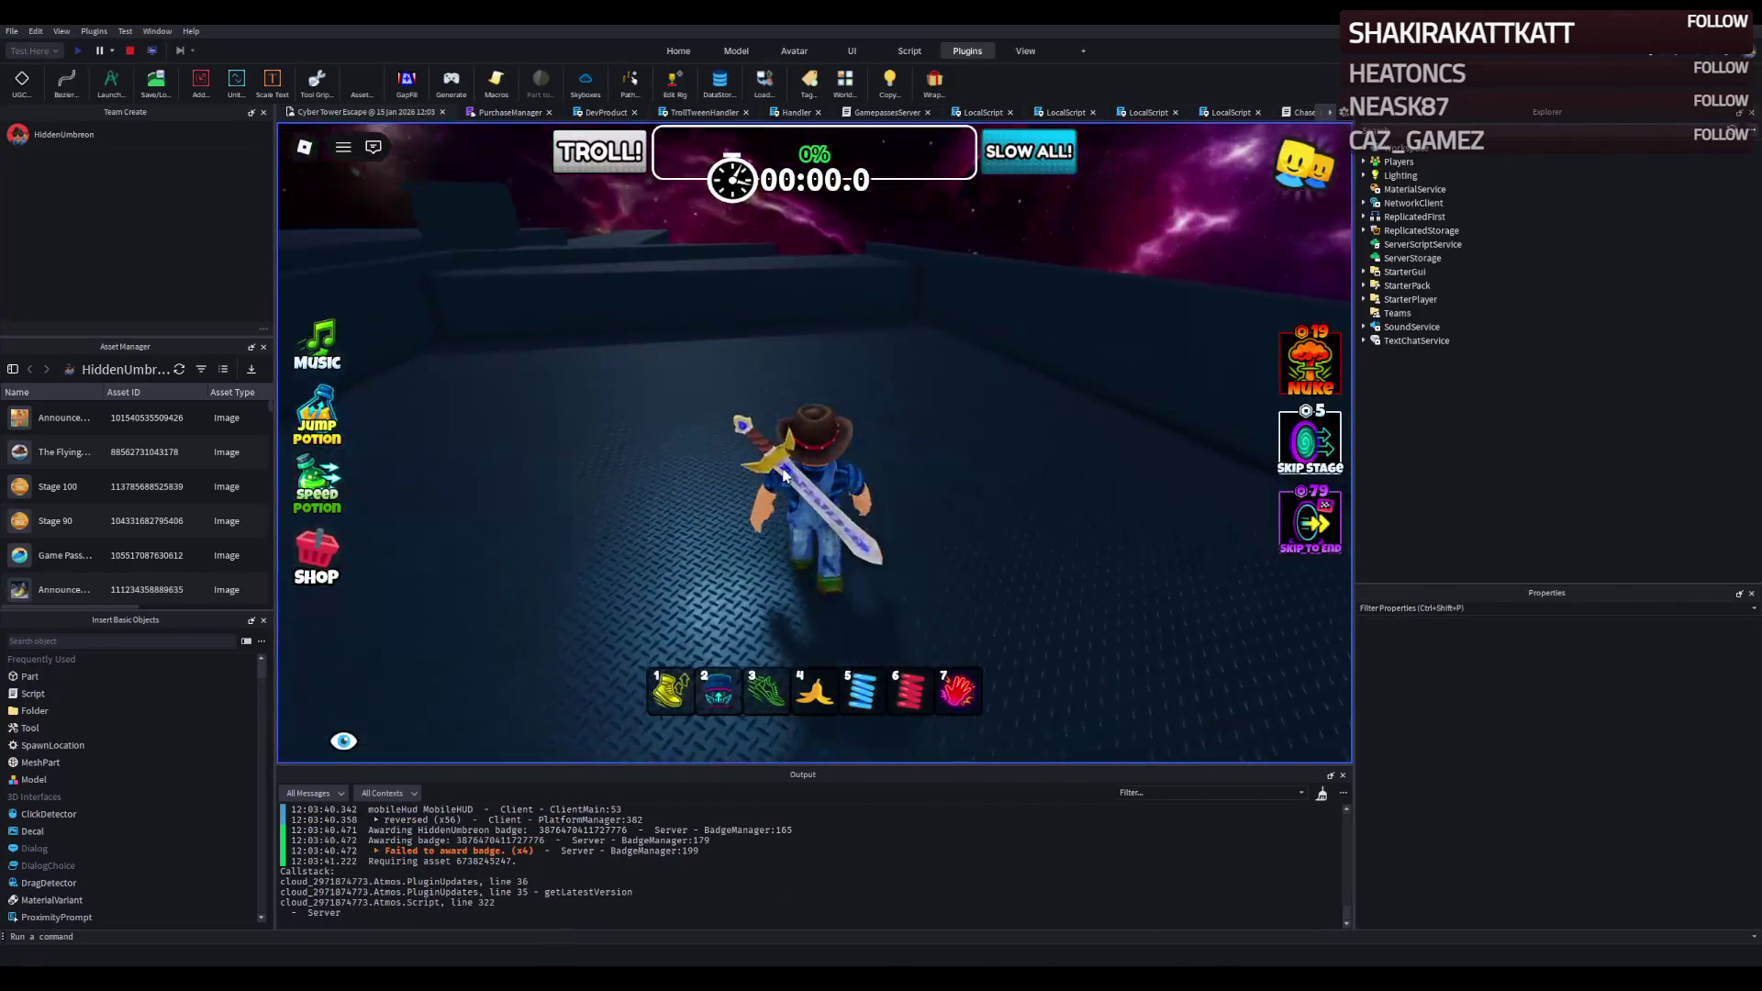
key(w)
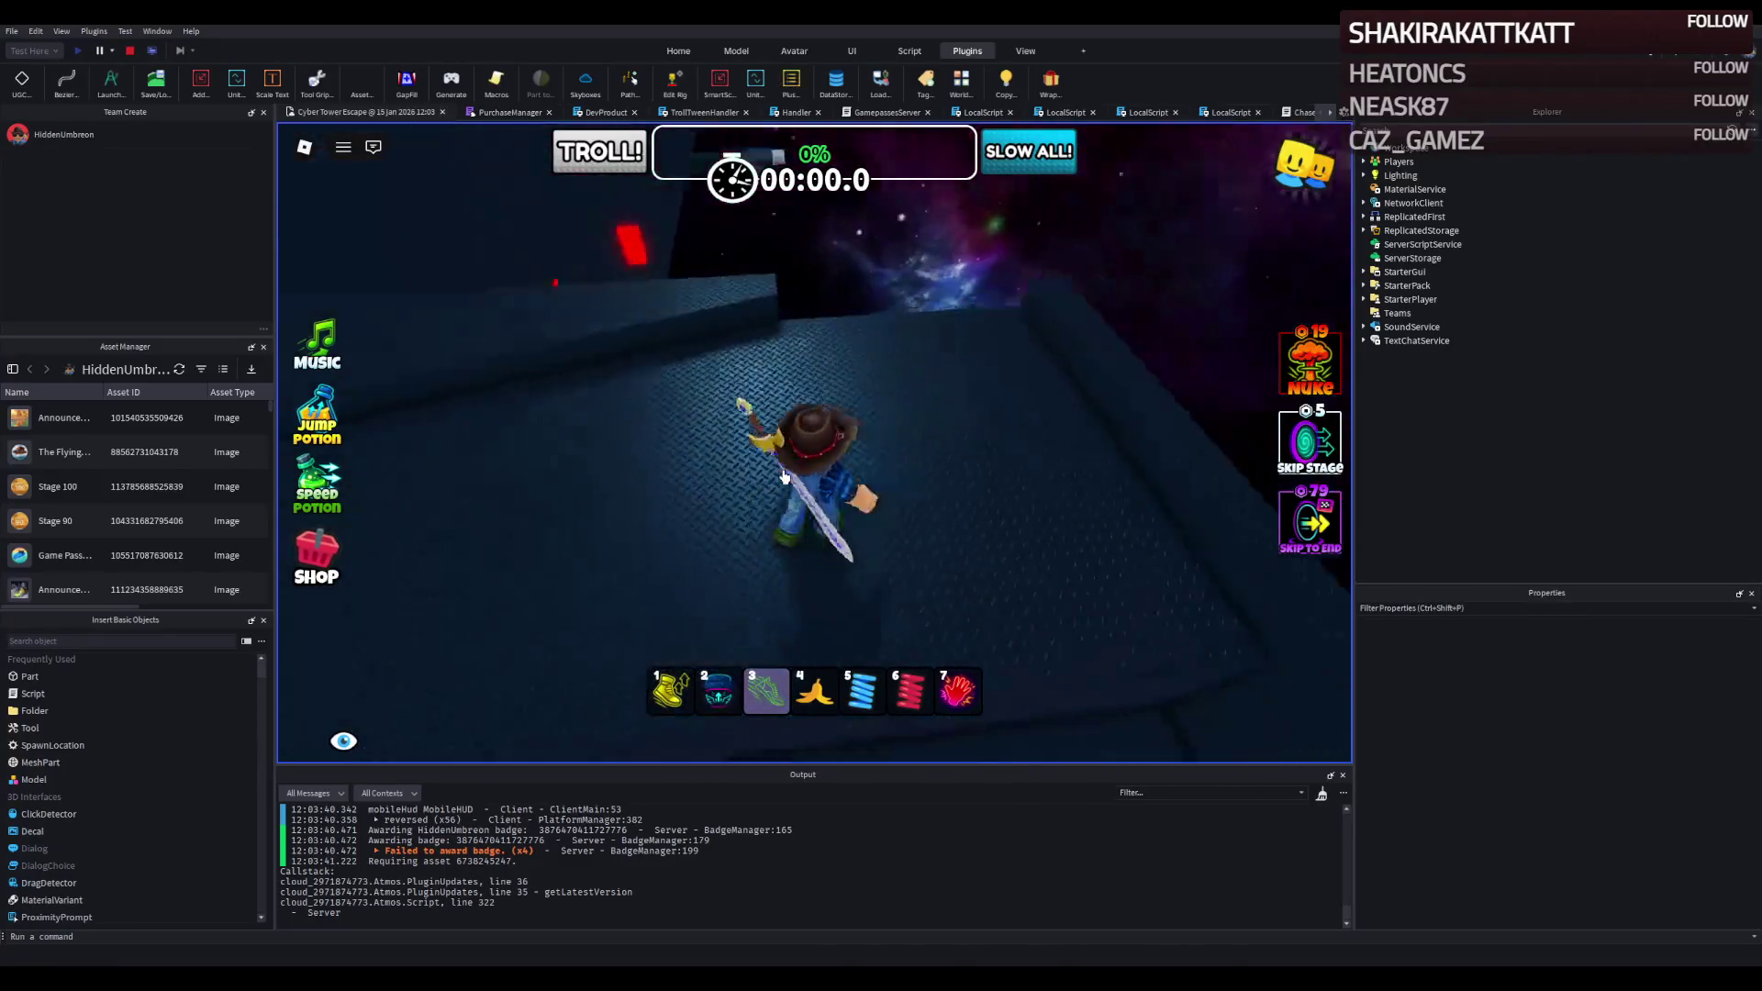
key(w)
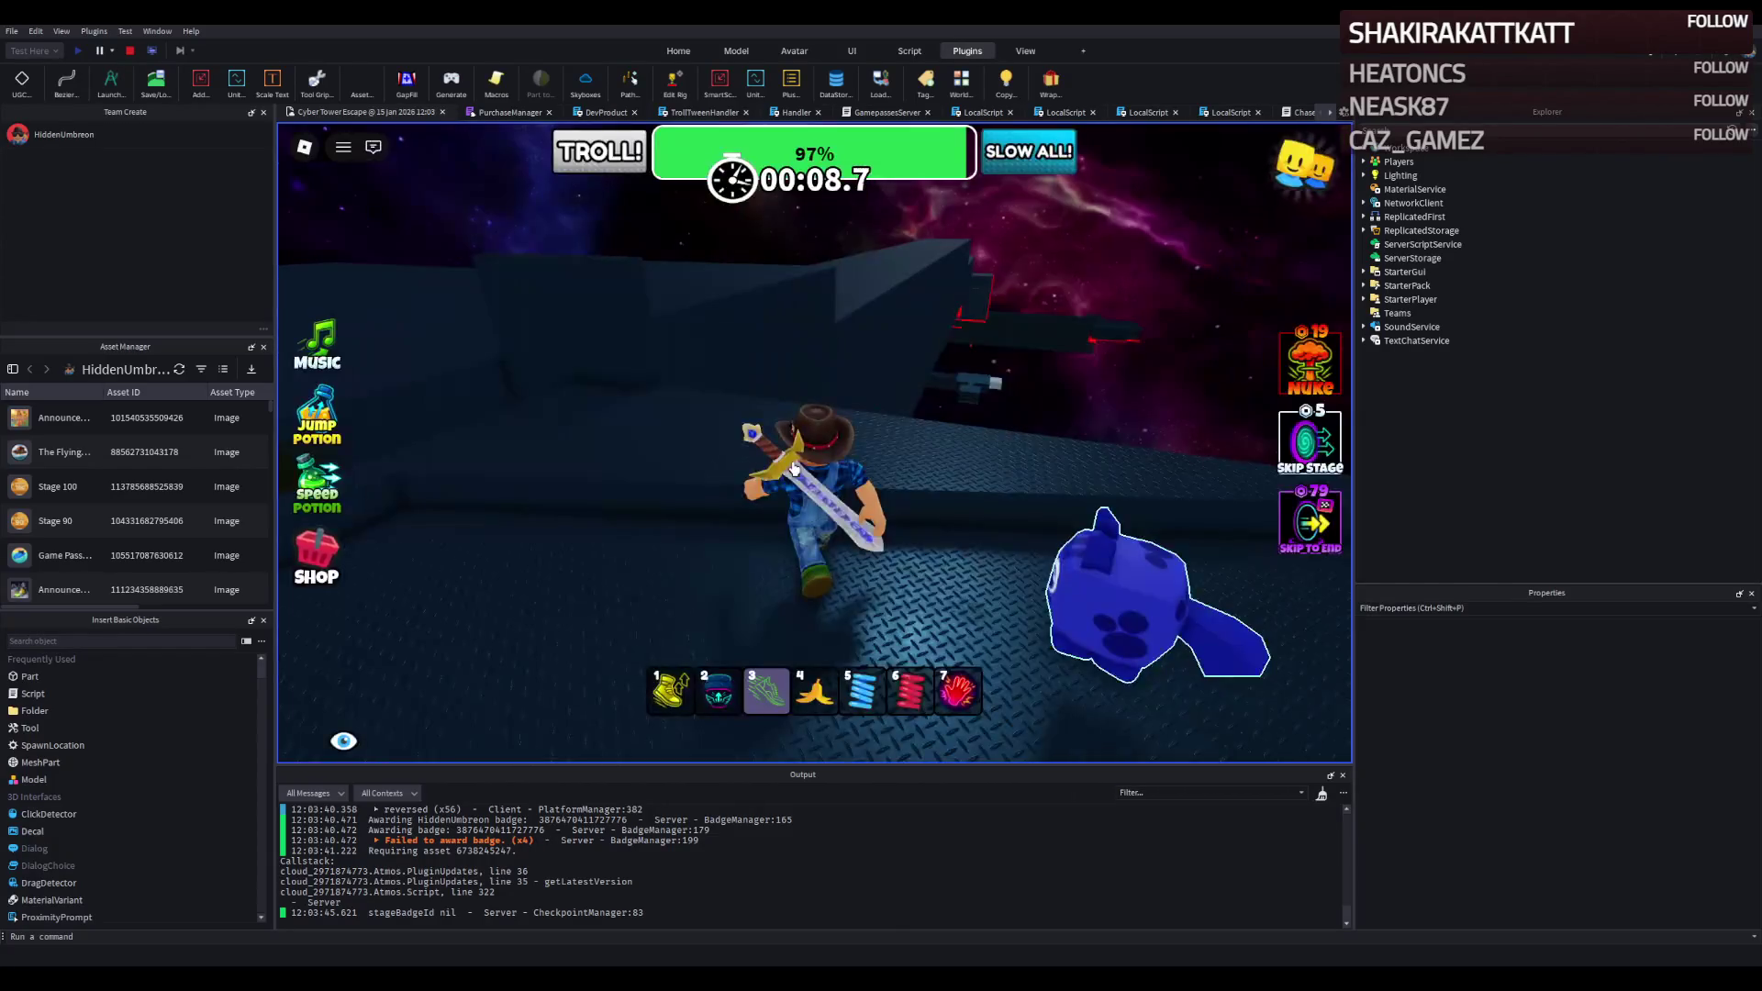
key(2)
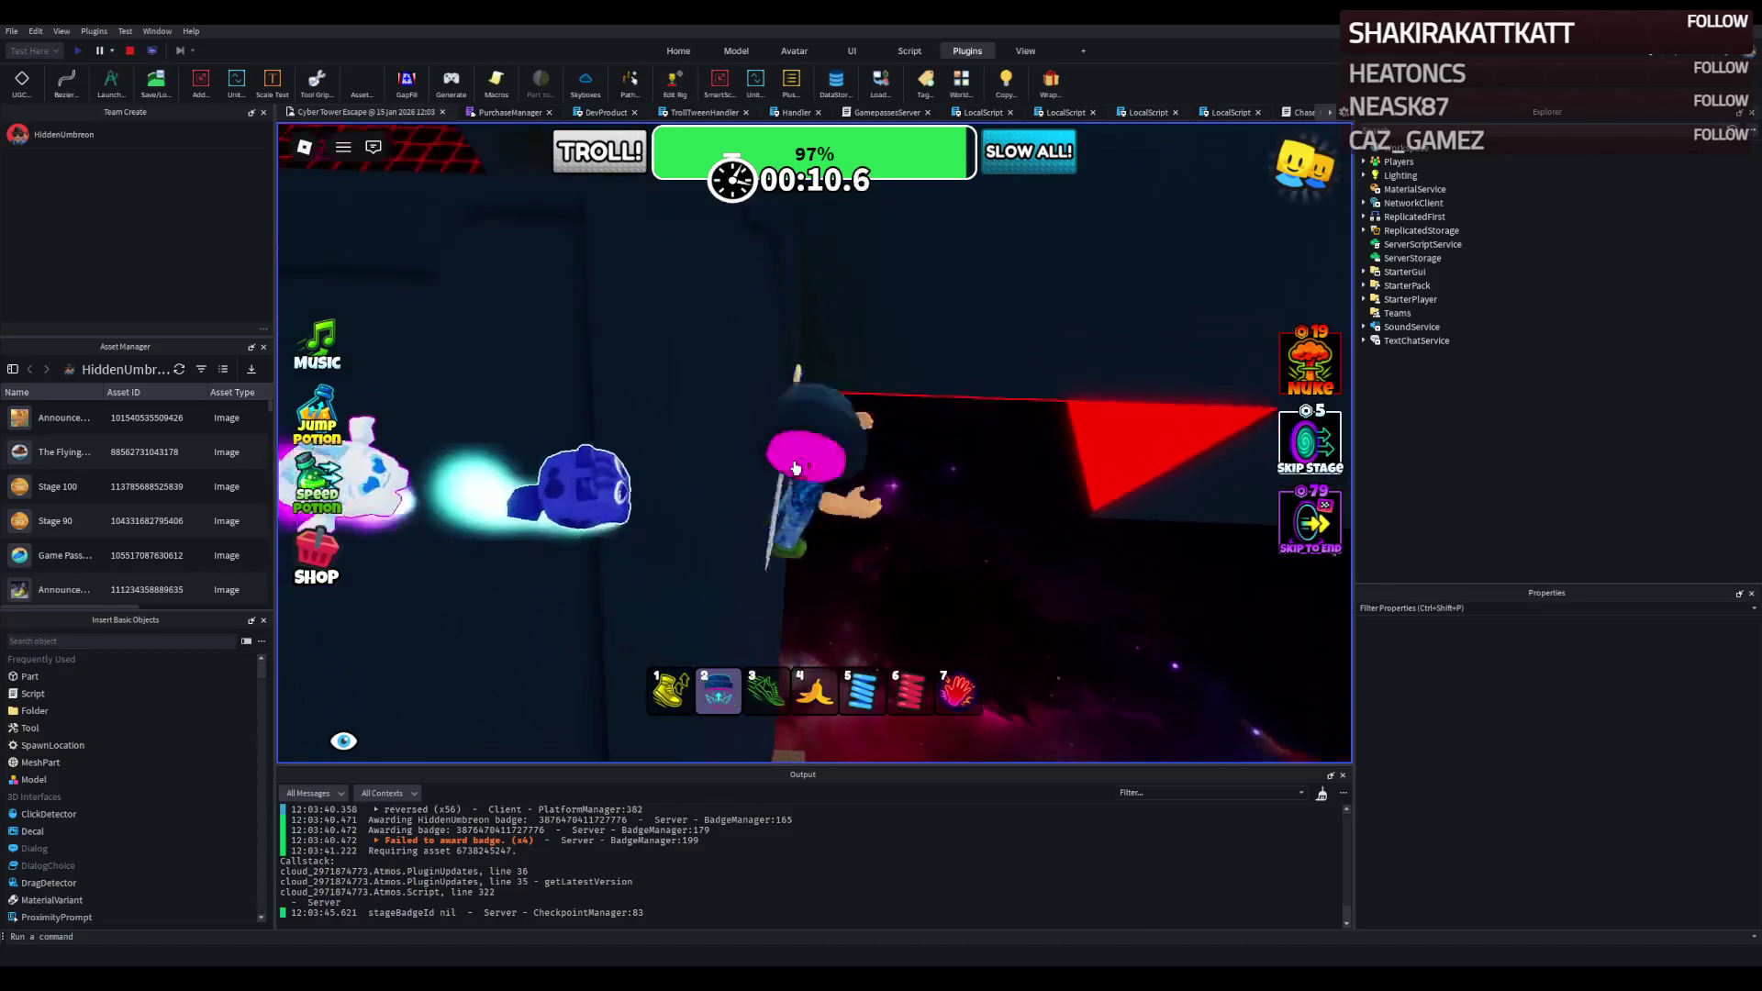
key(w)
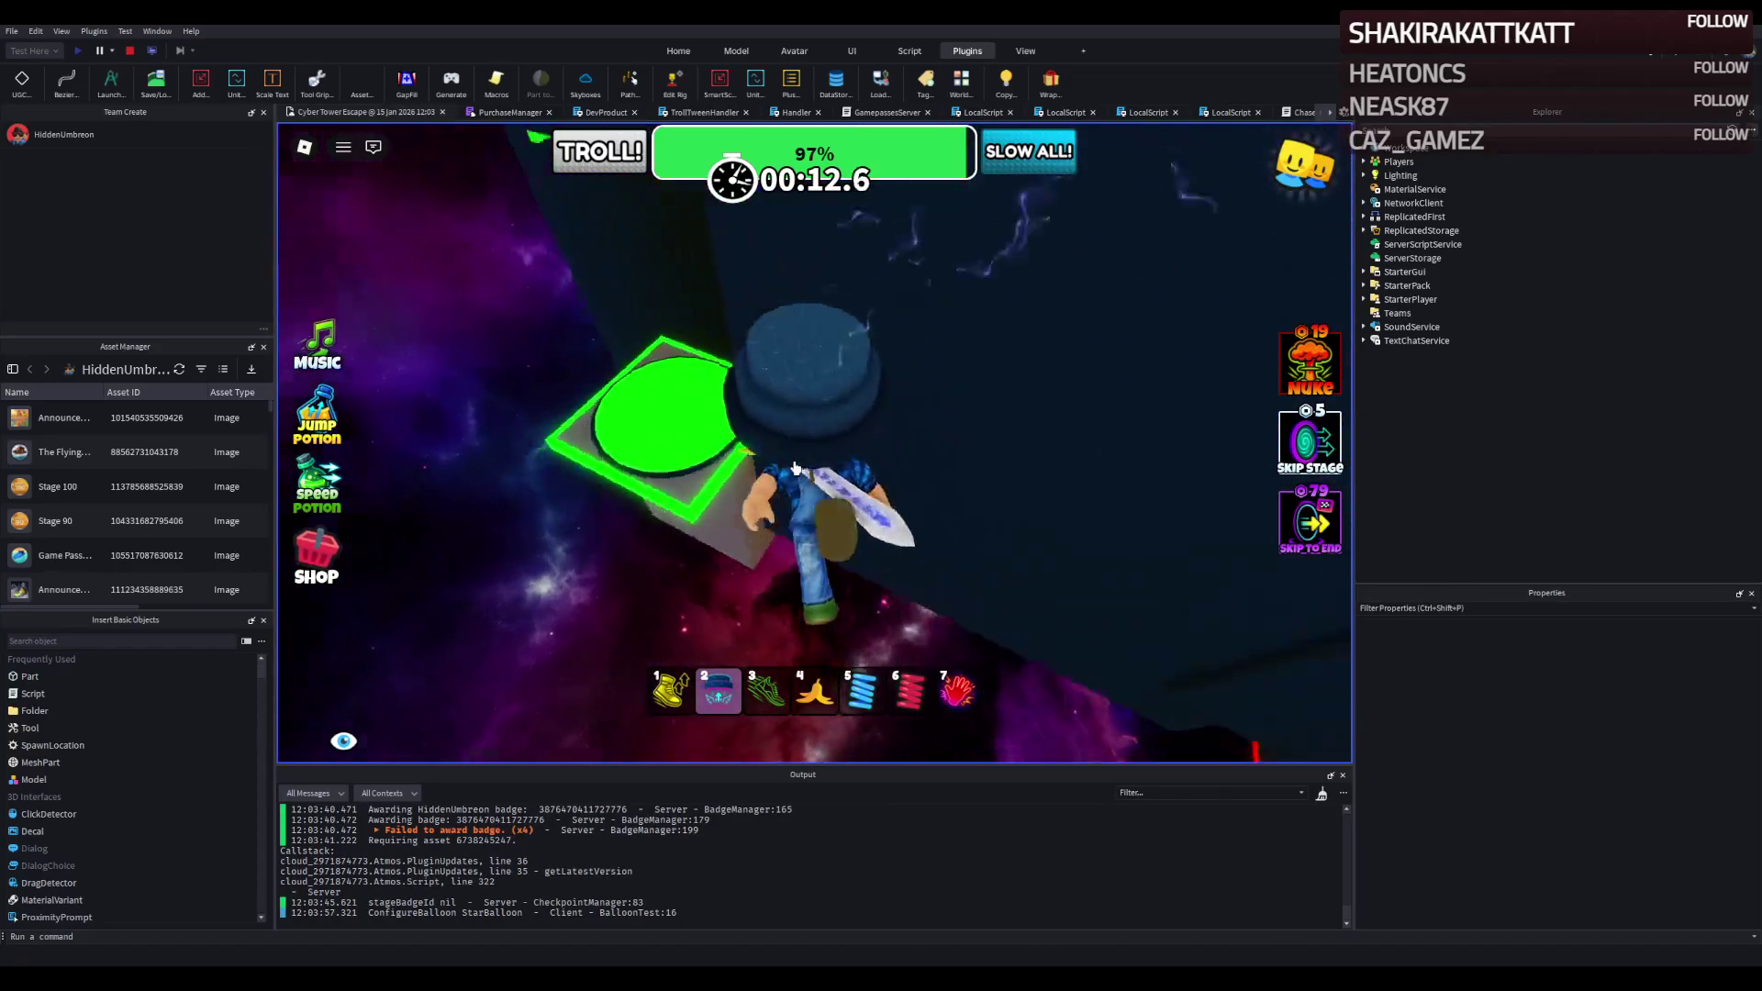
key(space)
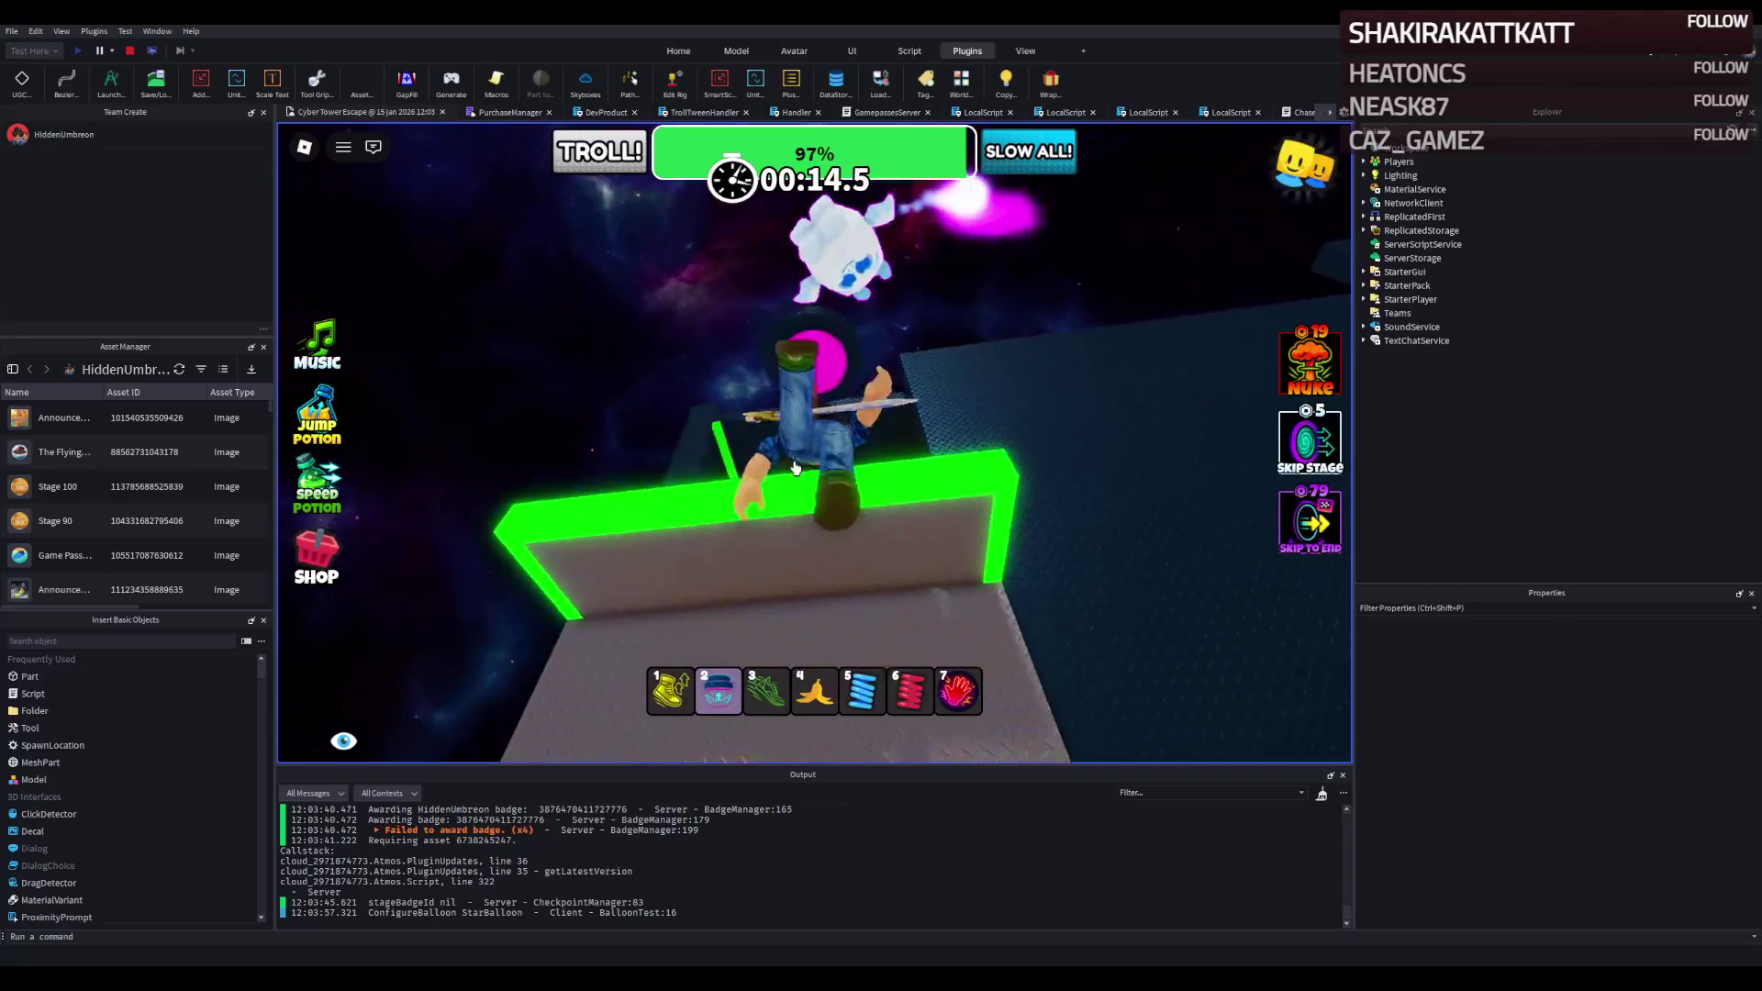
key(w)
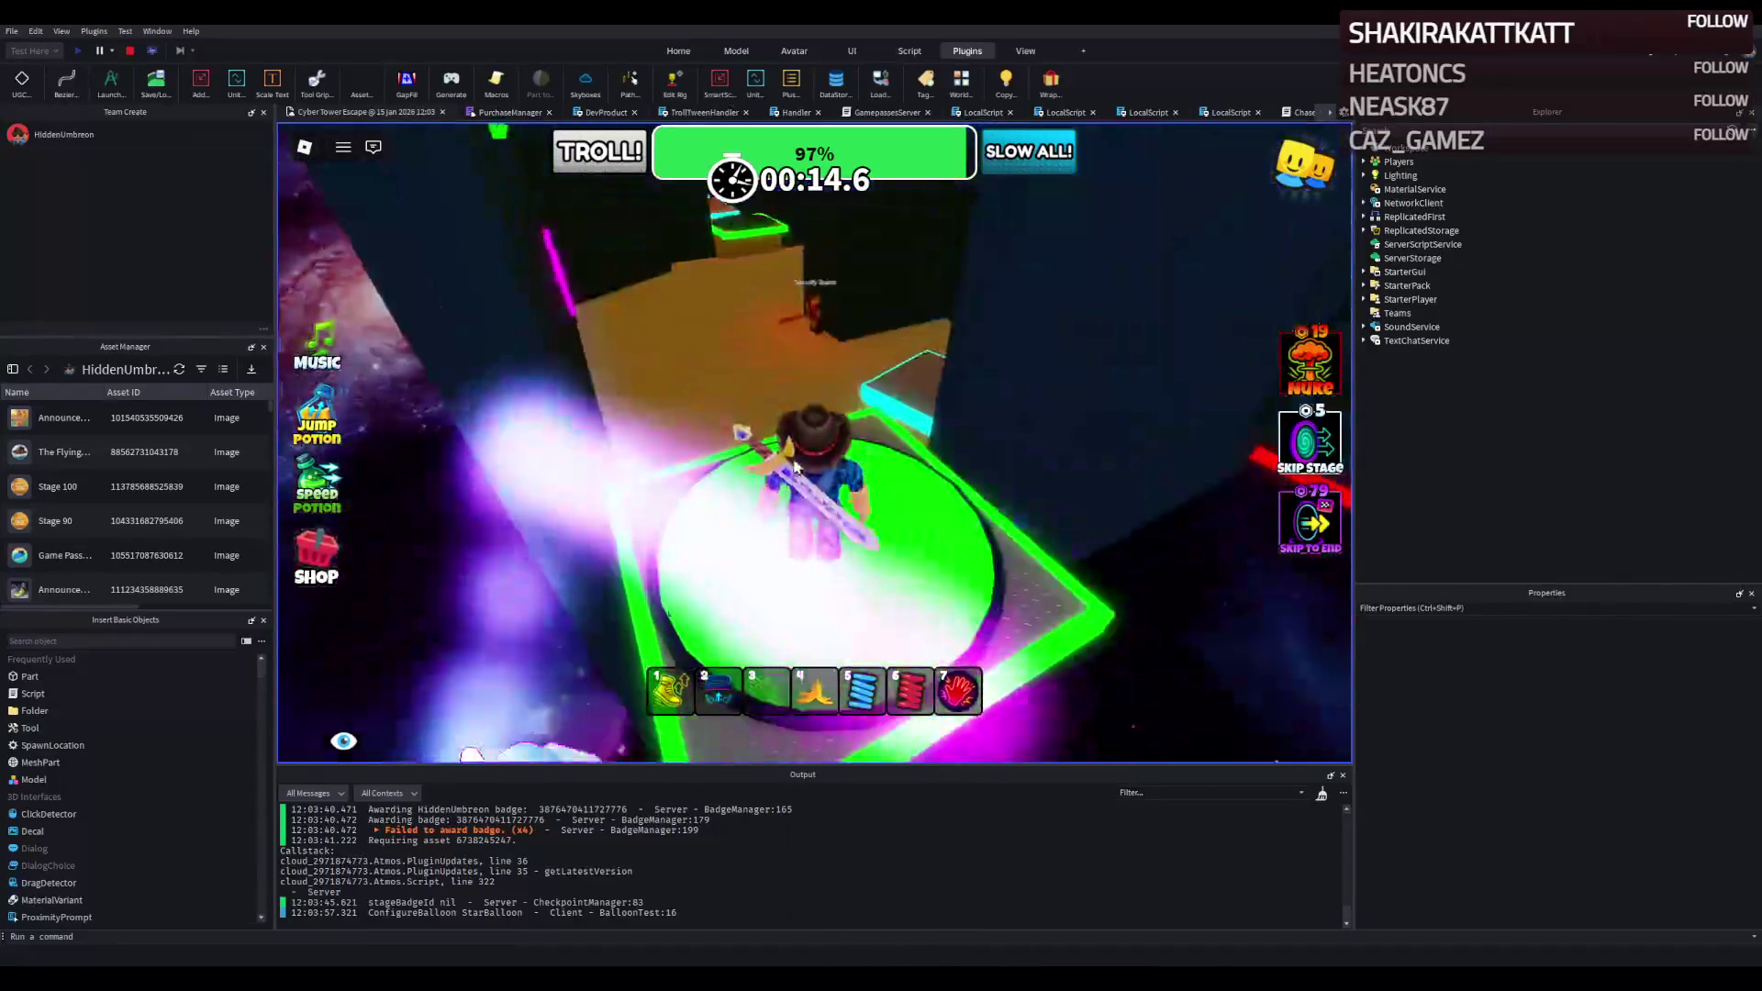
key(3)
key(w)
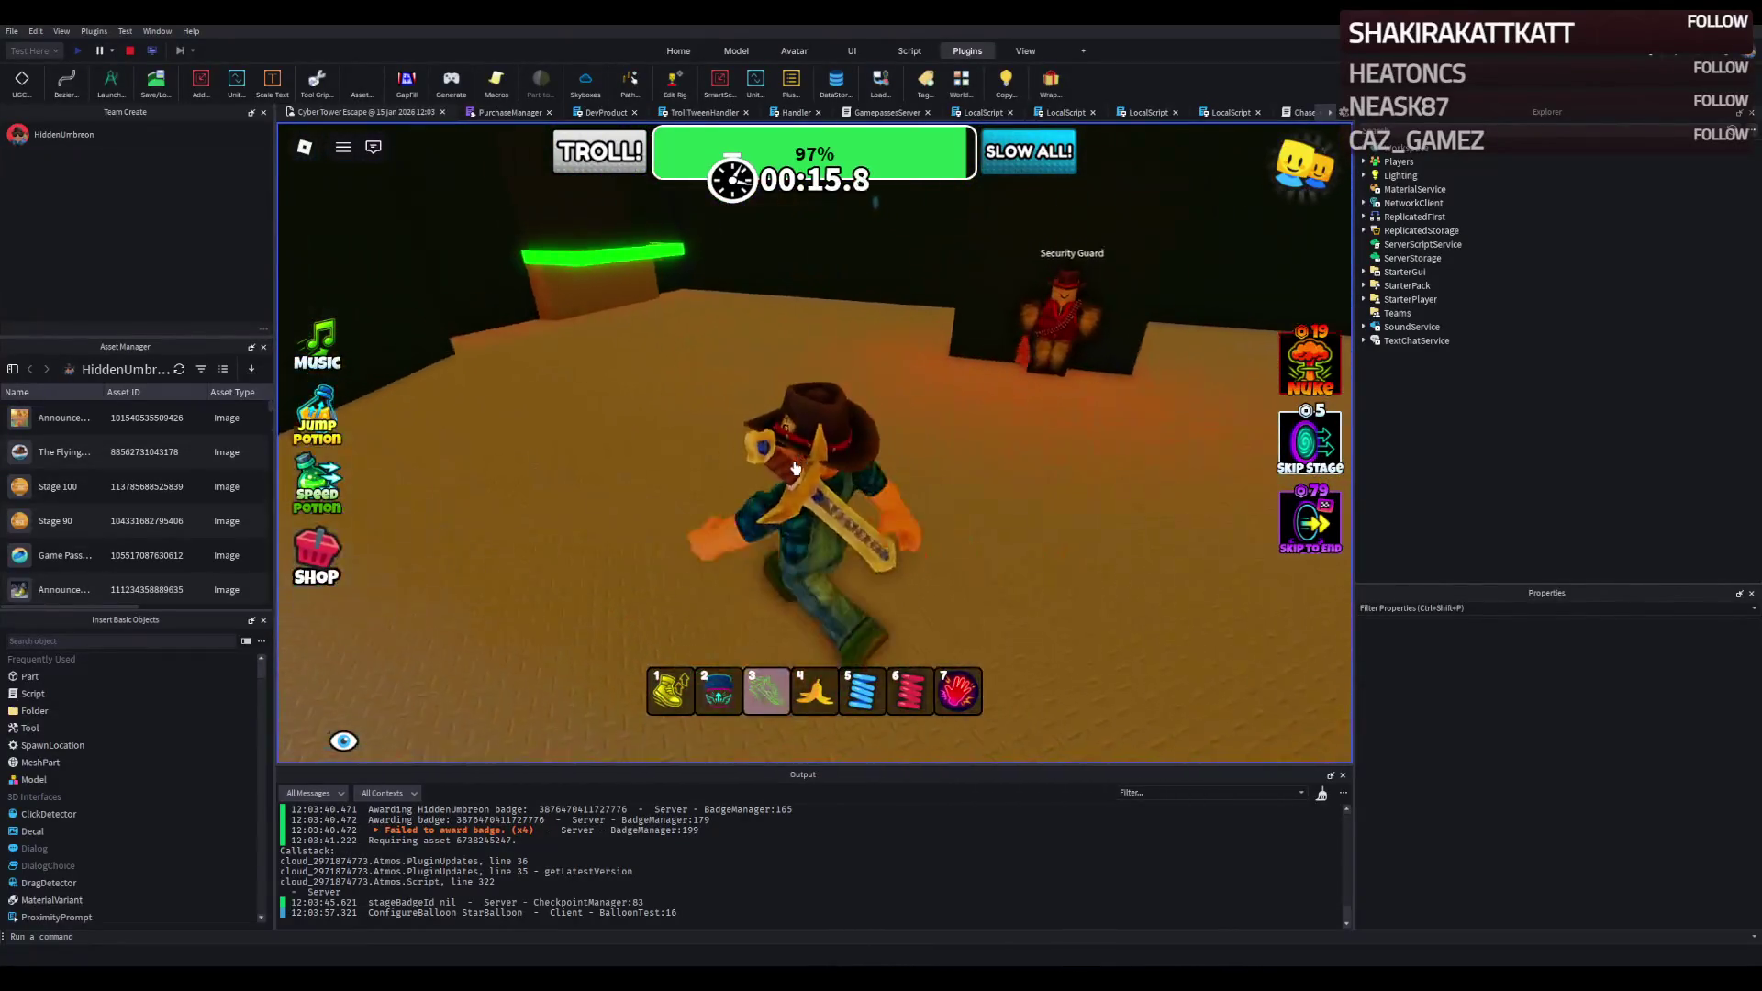
key(w)
key(3)
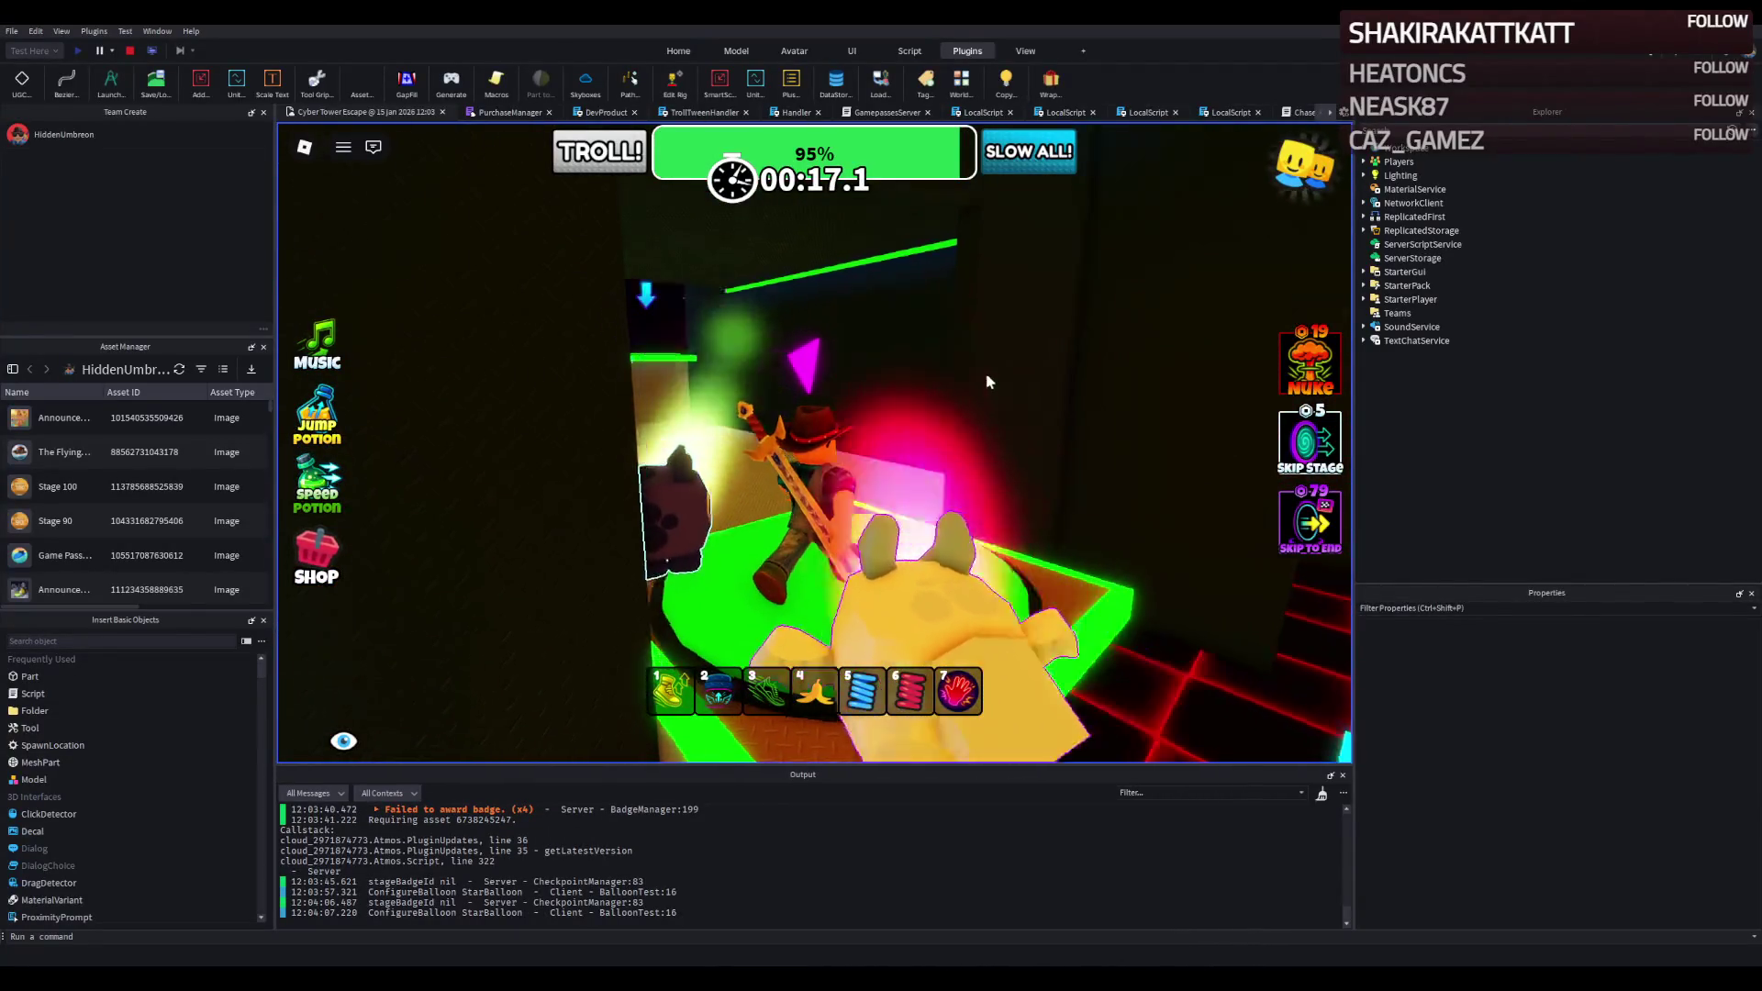
key(1)
key(w)
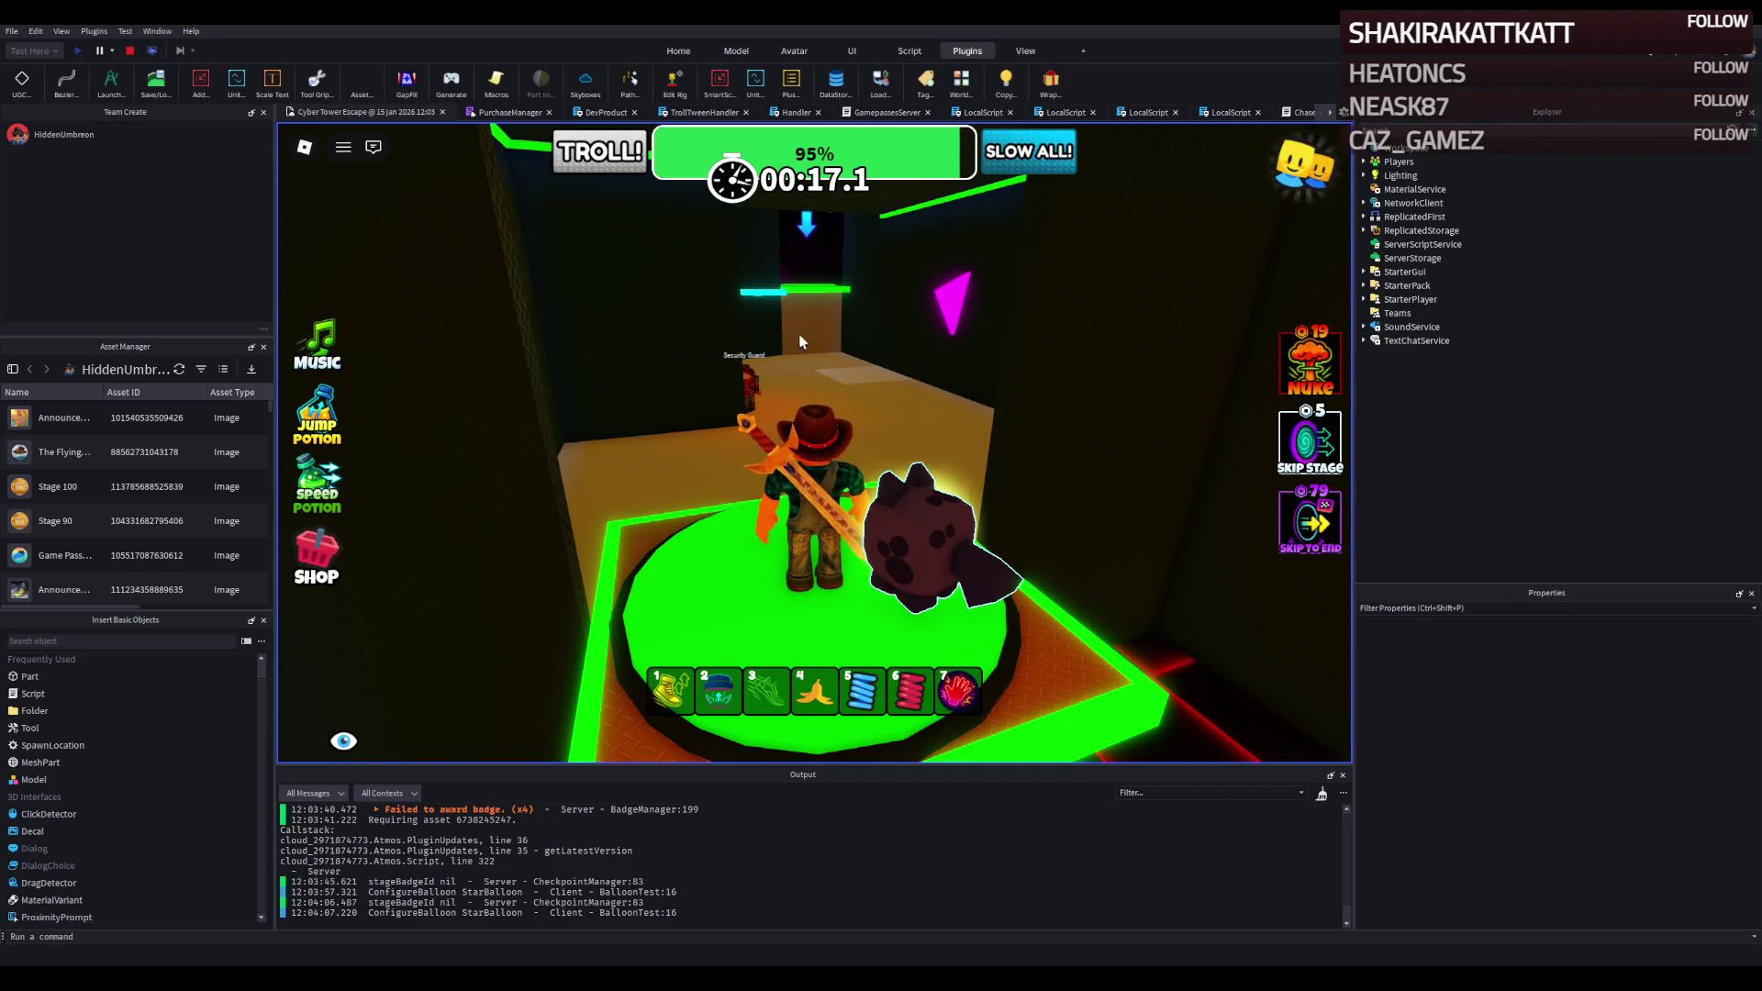
Walk around the attacking Security Guard on the floor, then stop the playtest.
key(w)
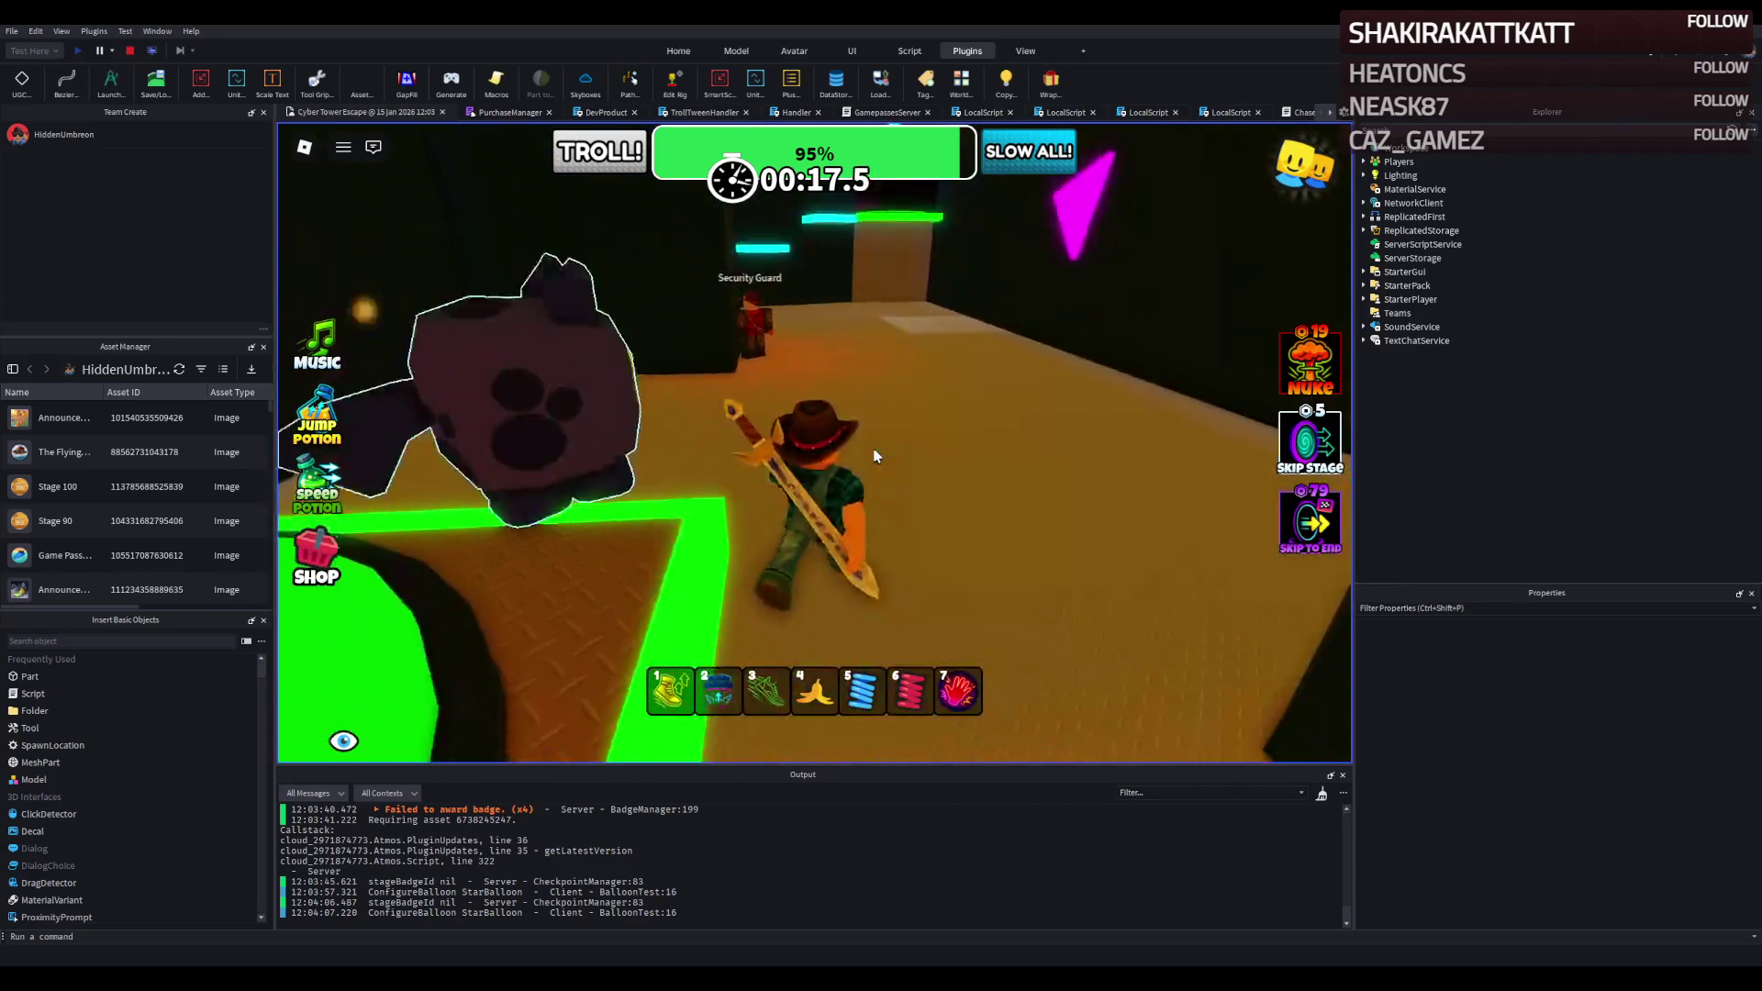
key(w)
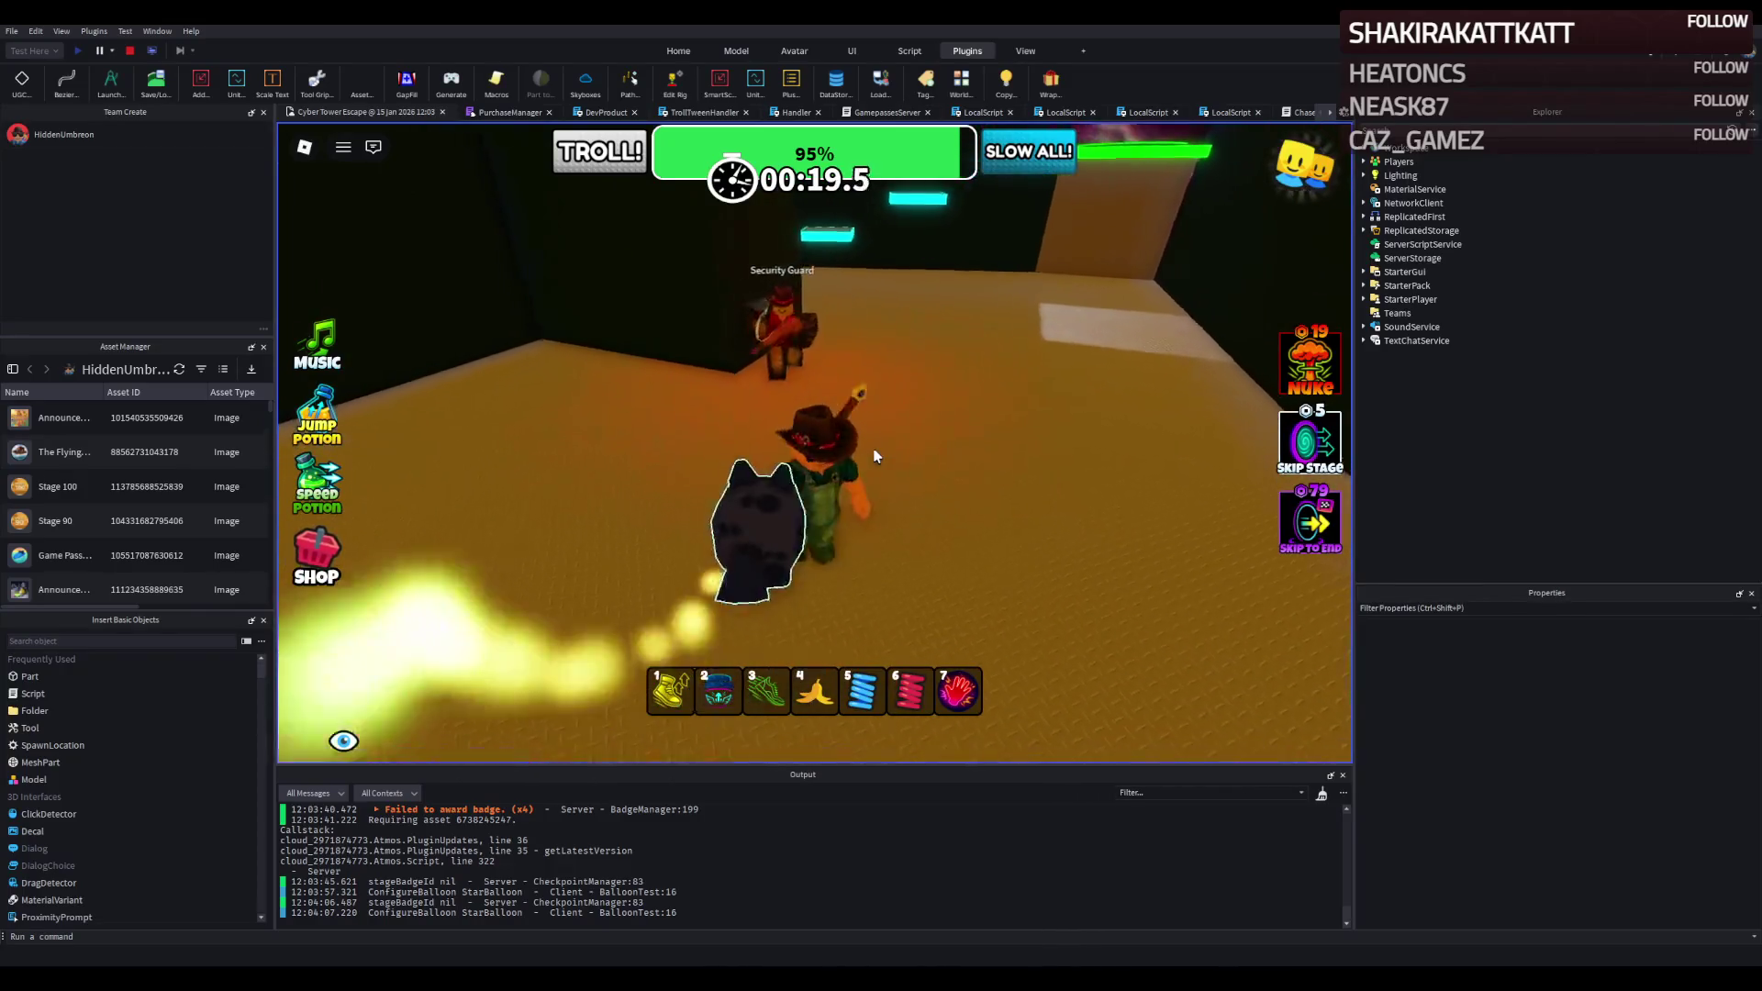
key(a)
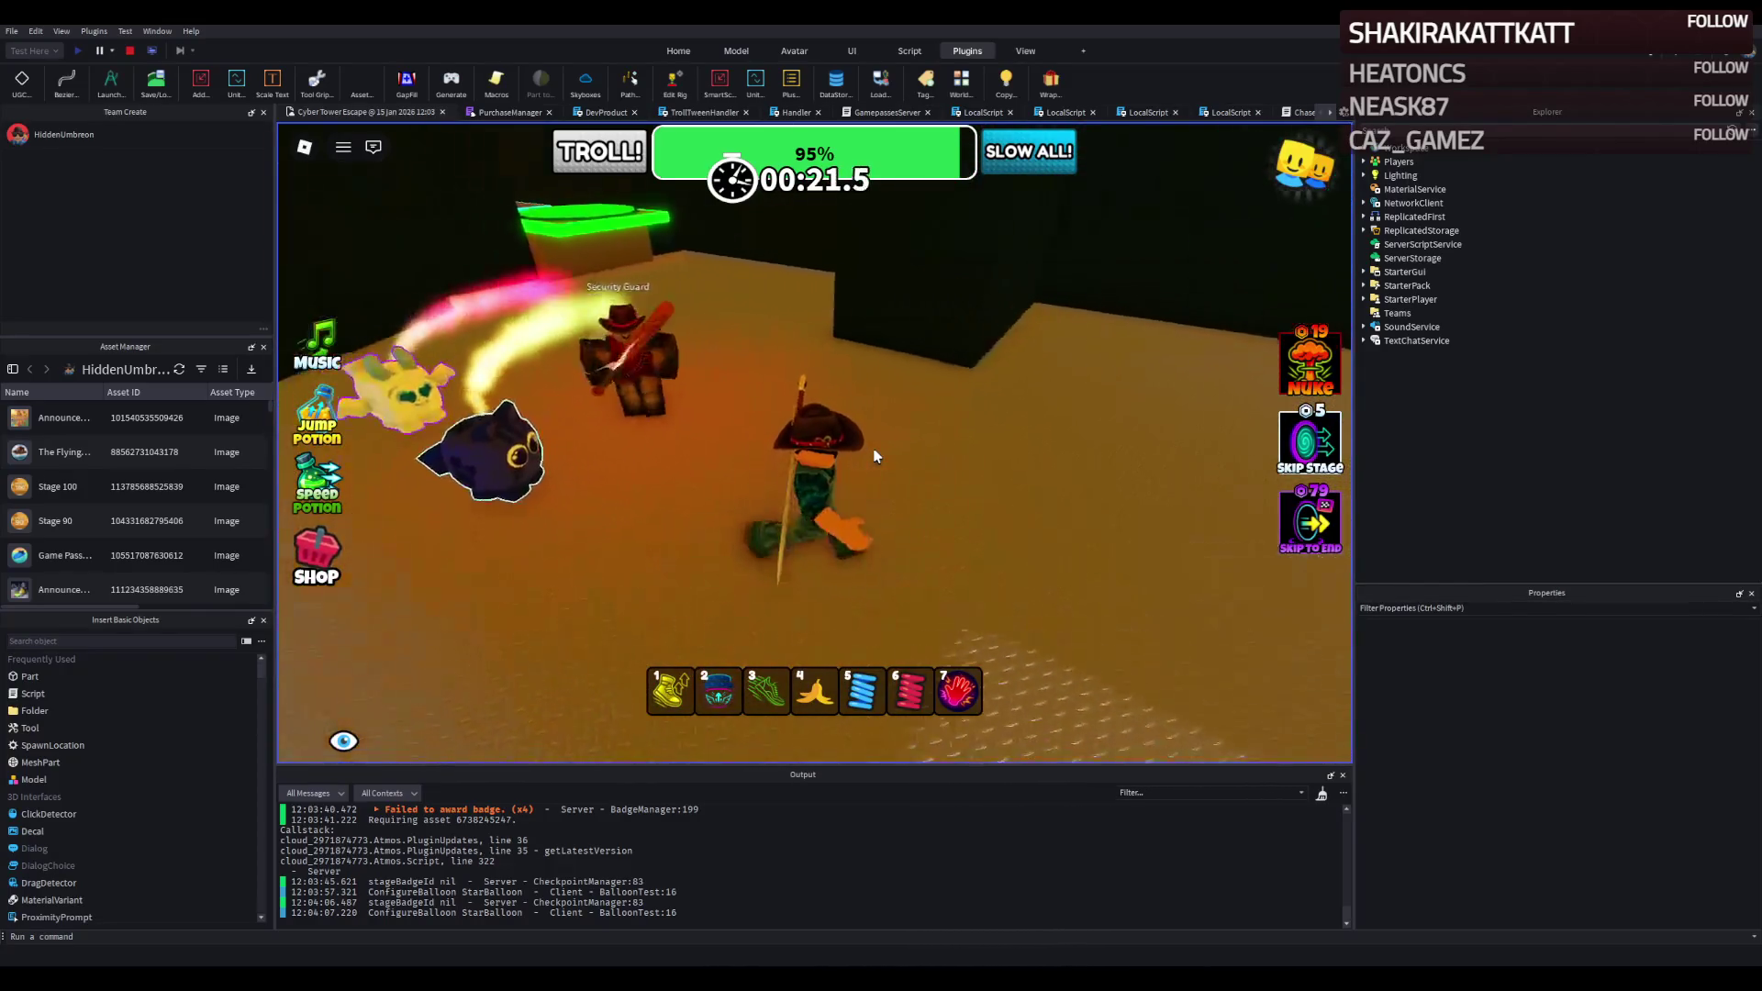
key(a)
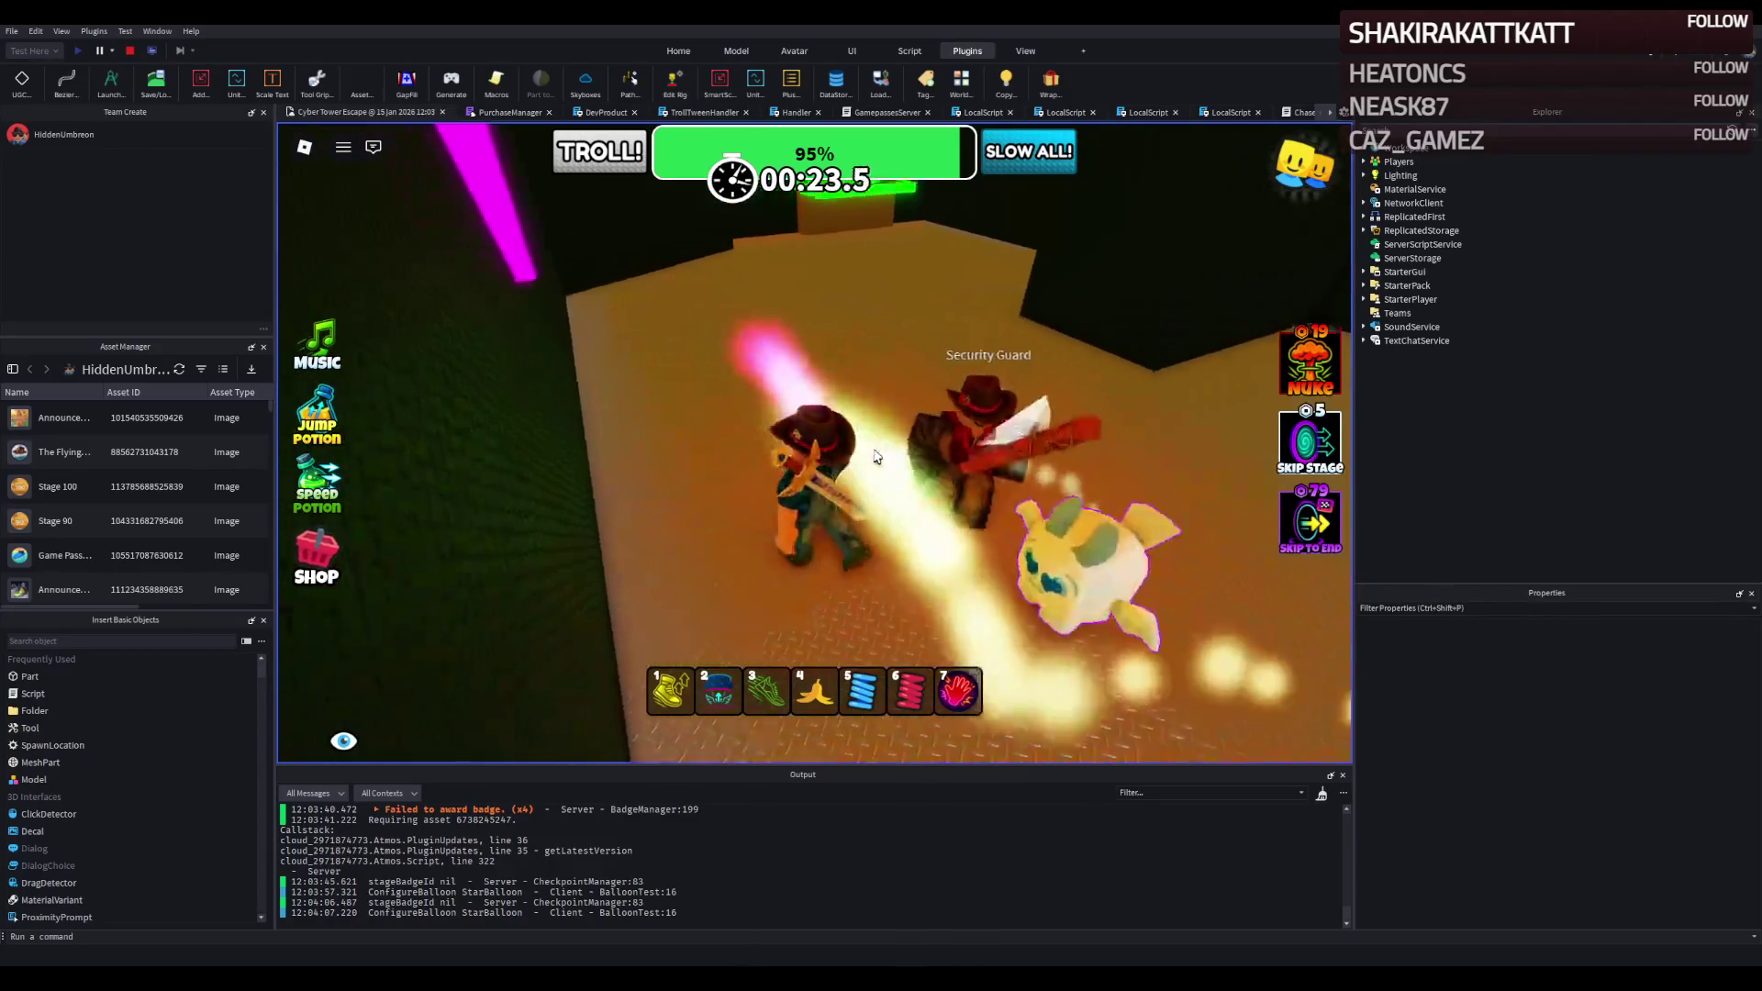
key(w)
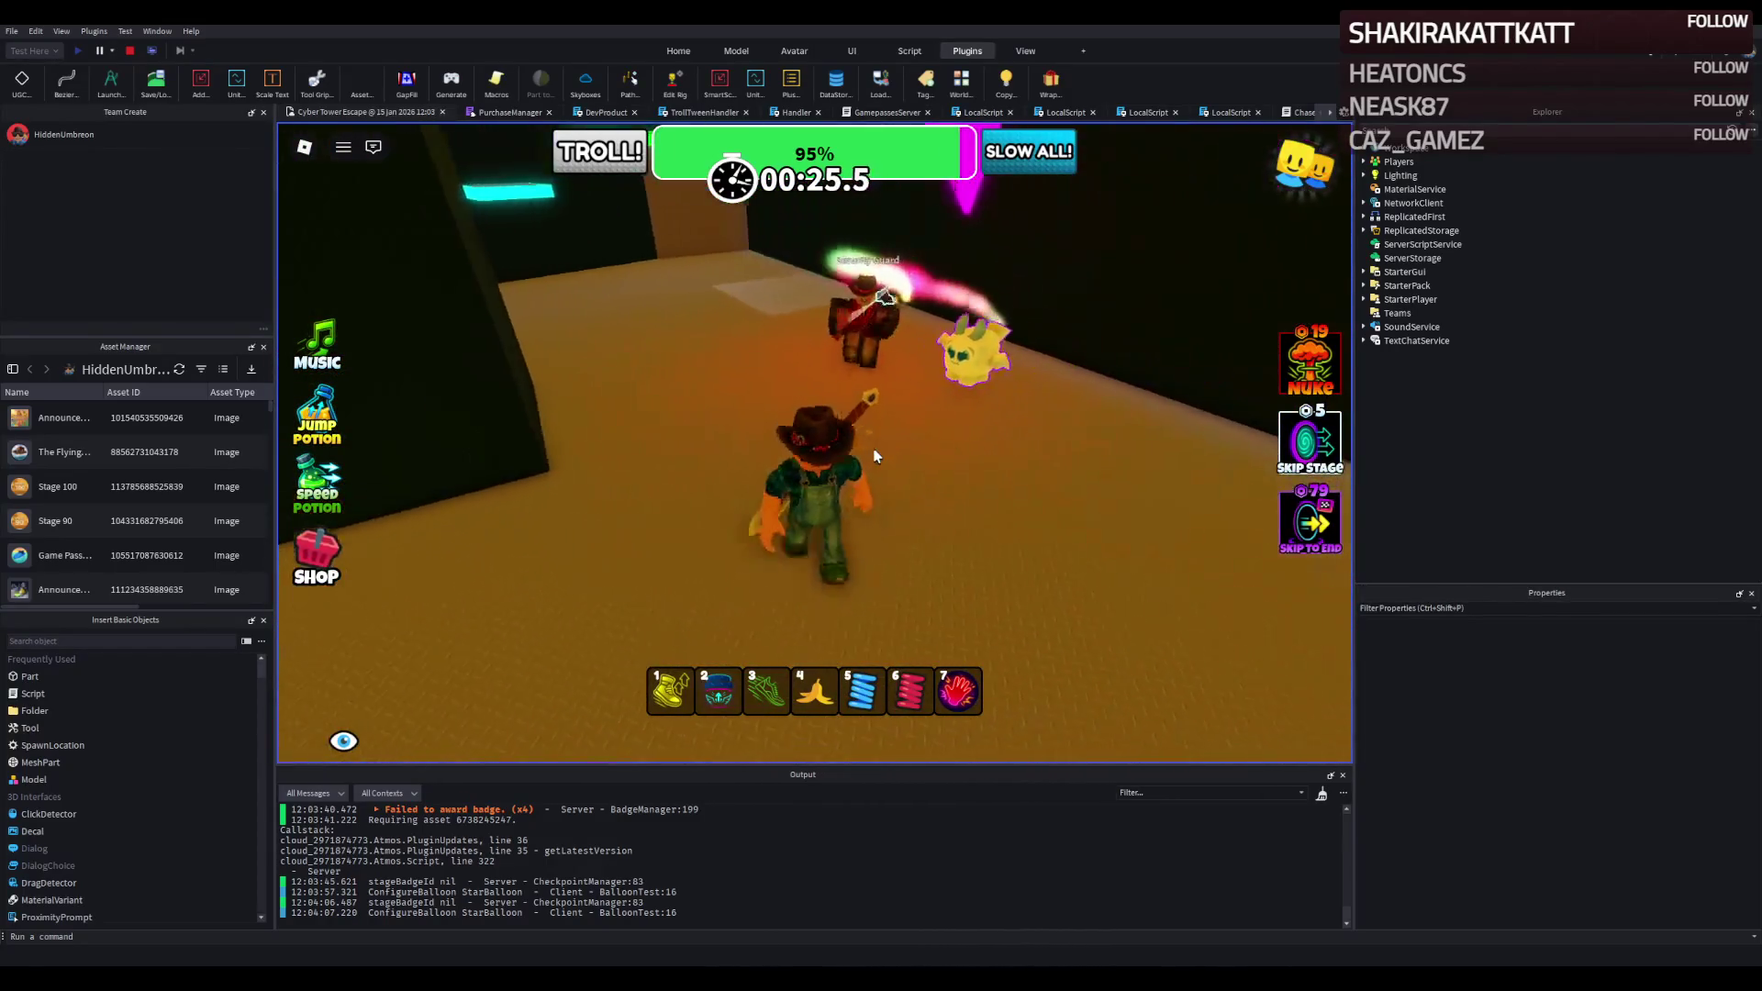
key(w)
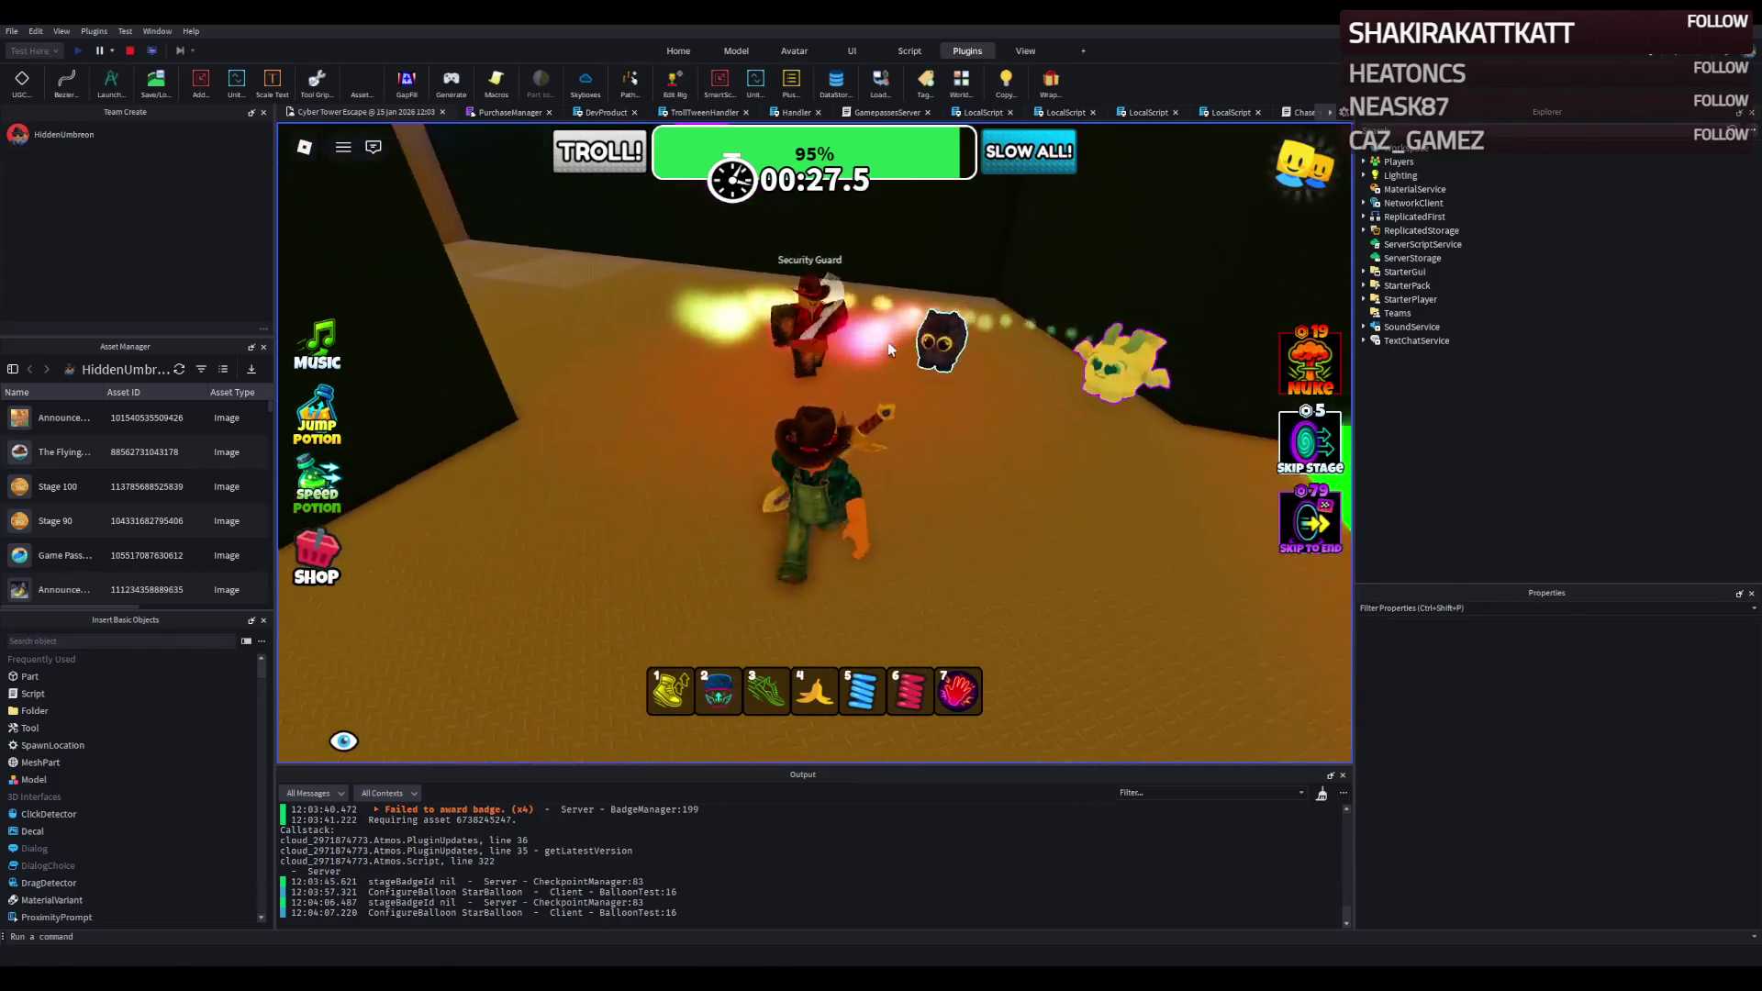
key(w)
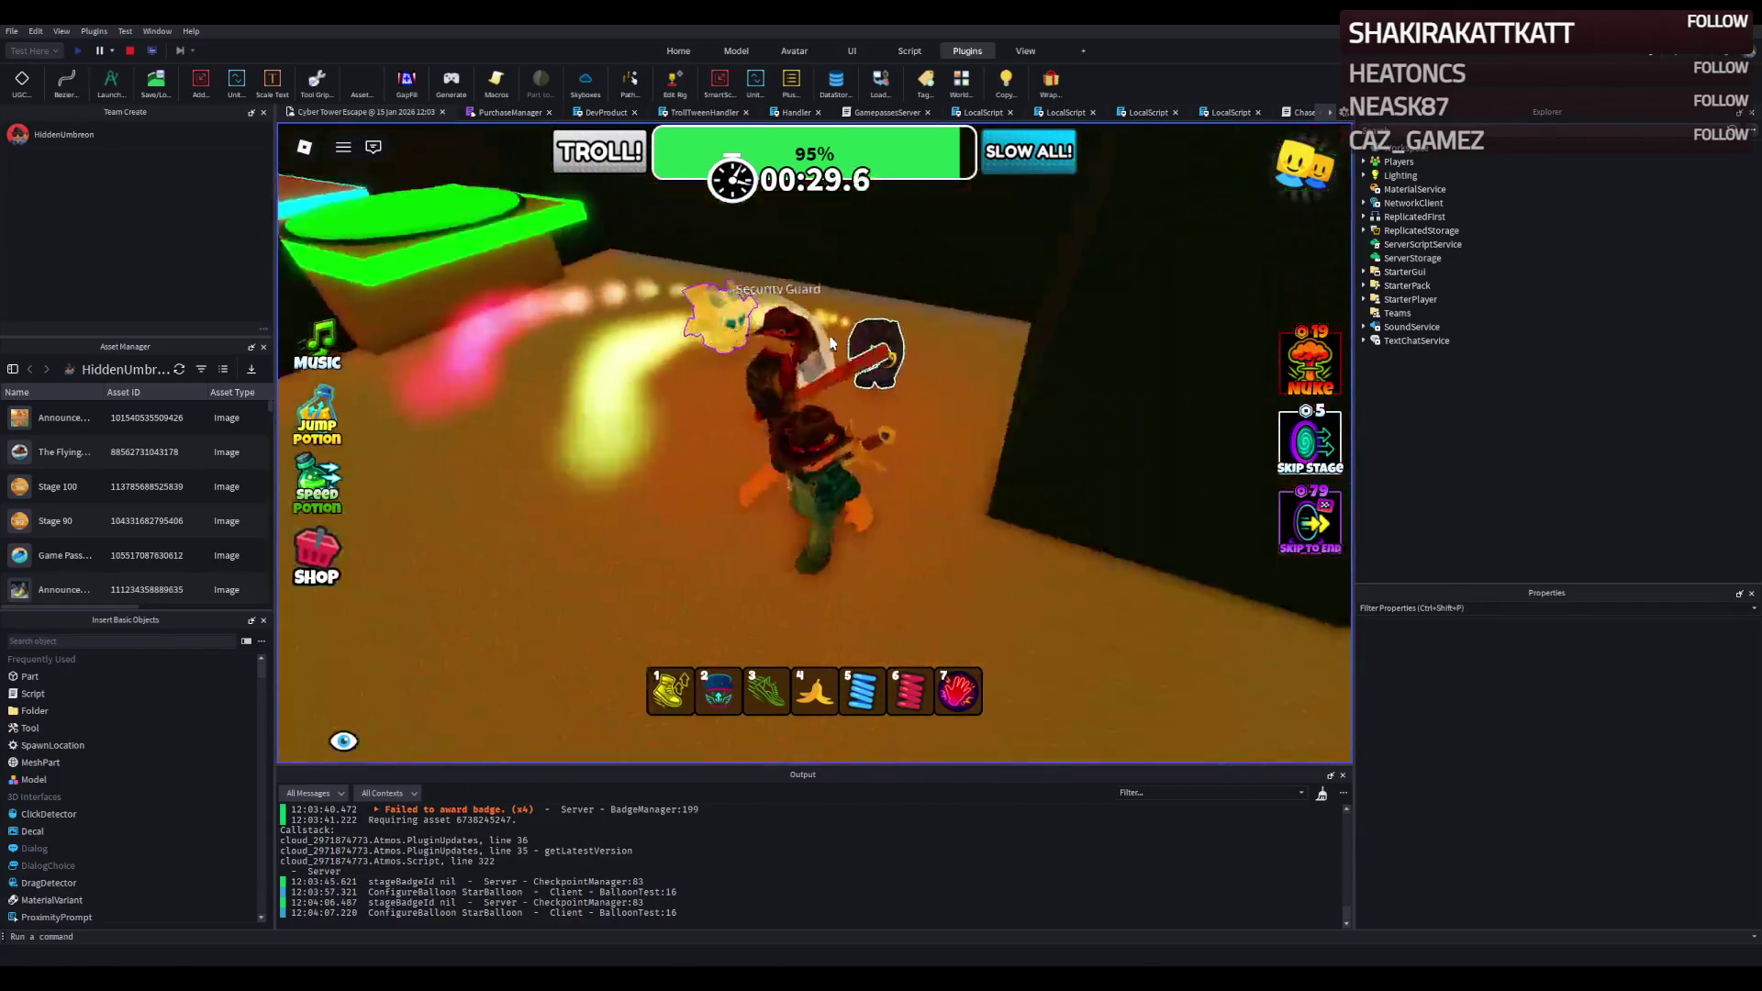
key(w)
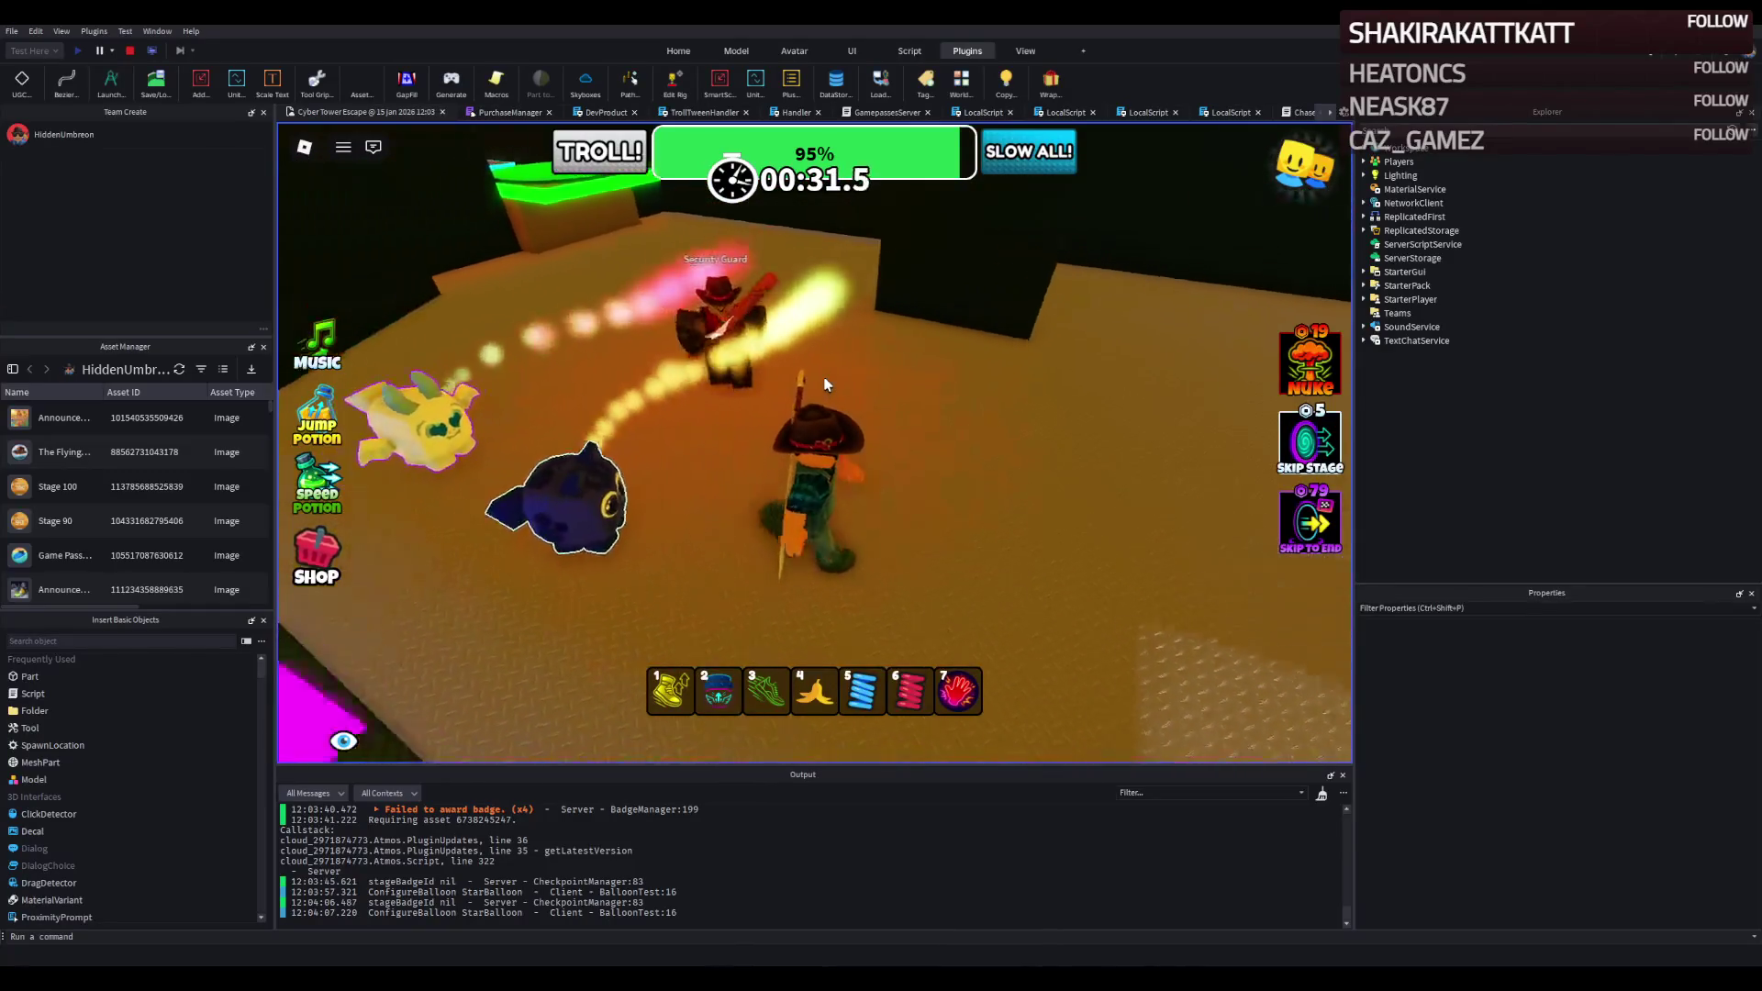
key(w)
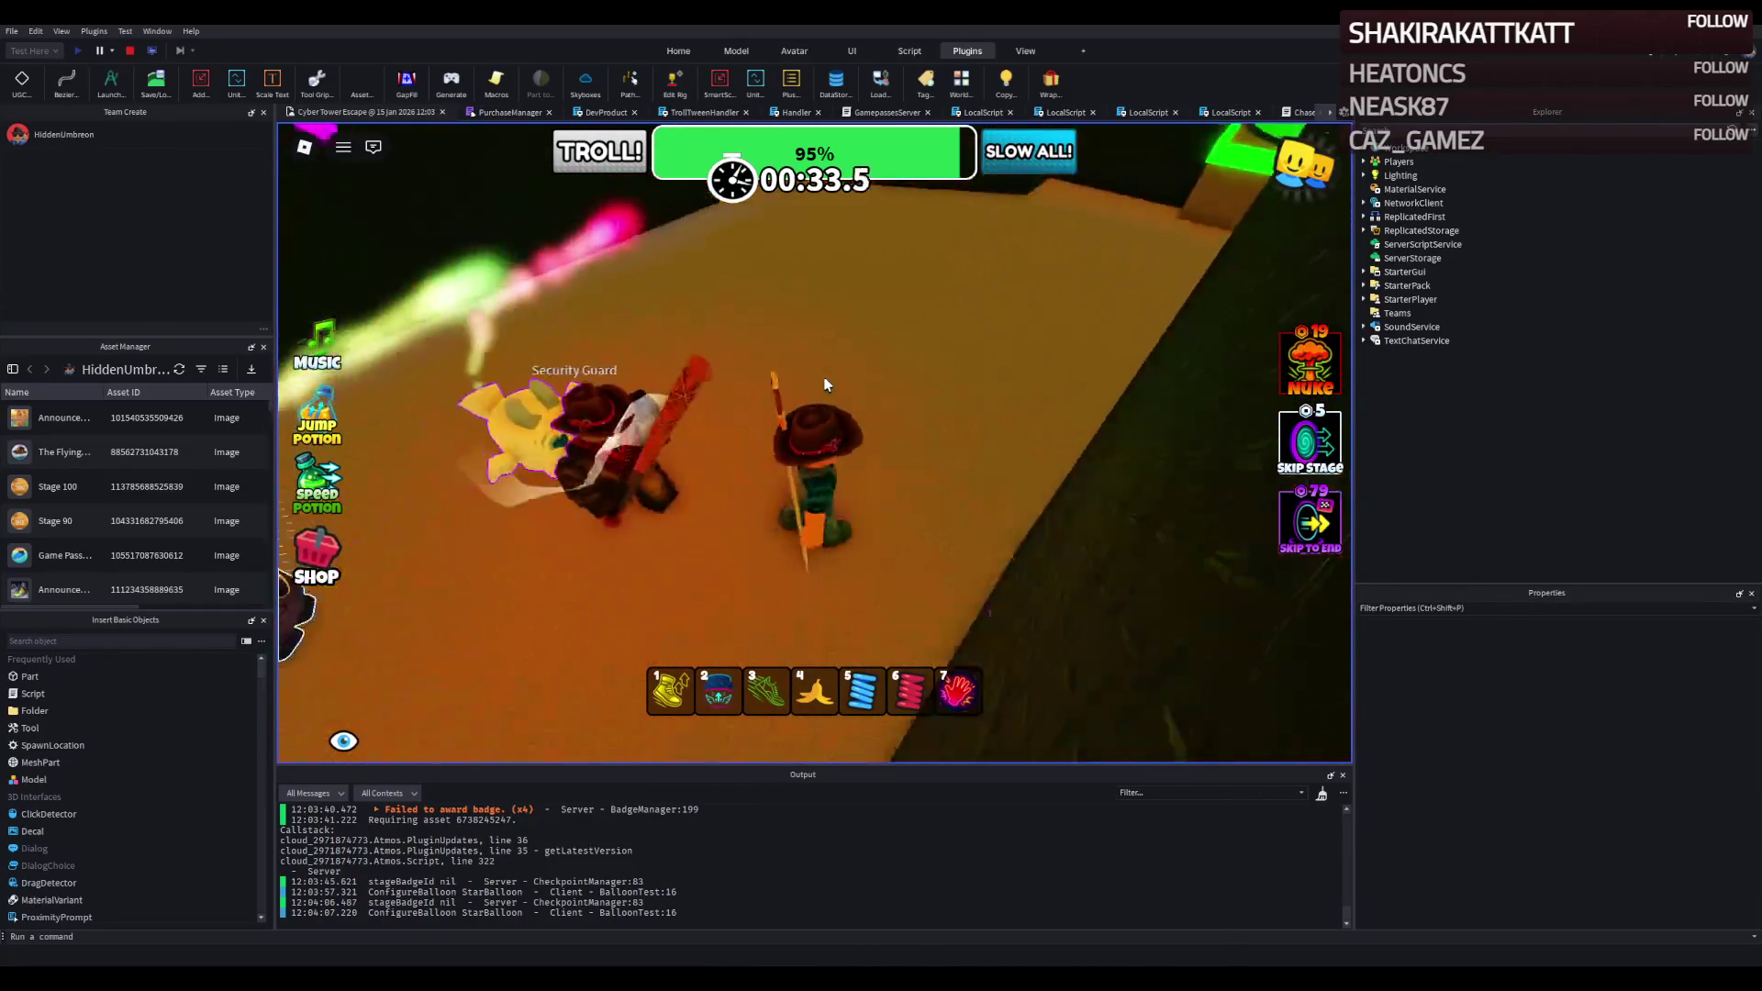
key(w)
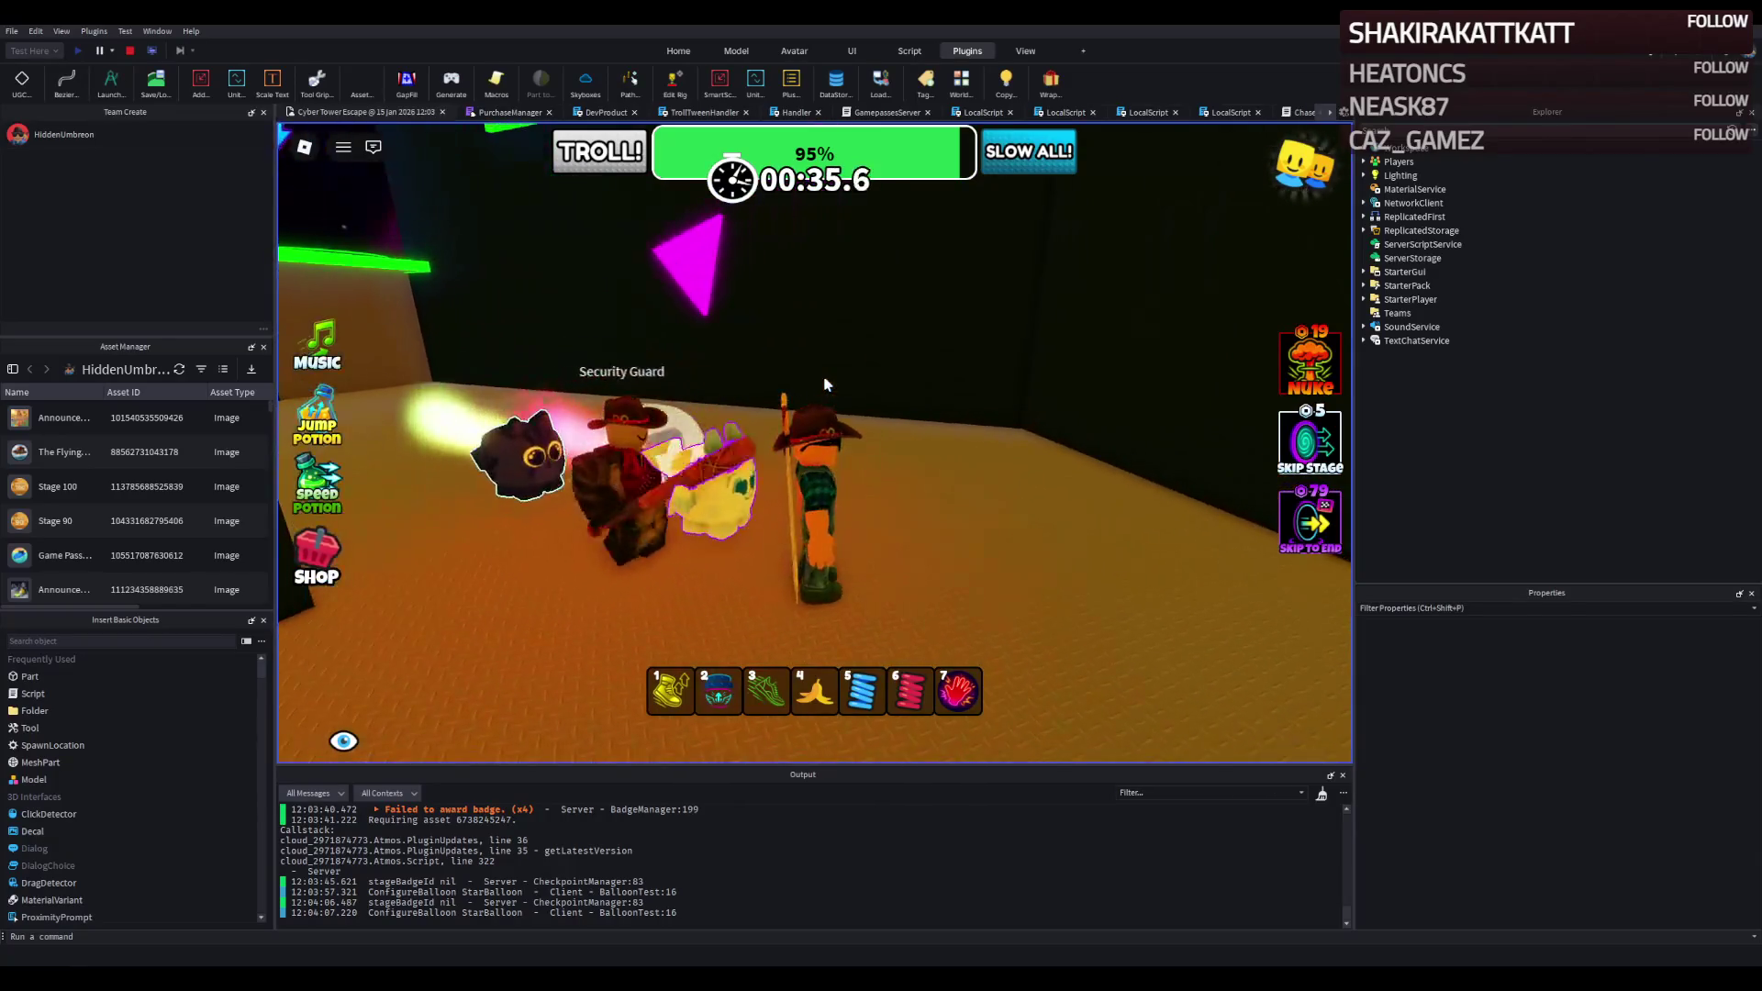
key(w)
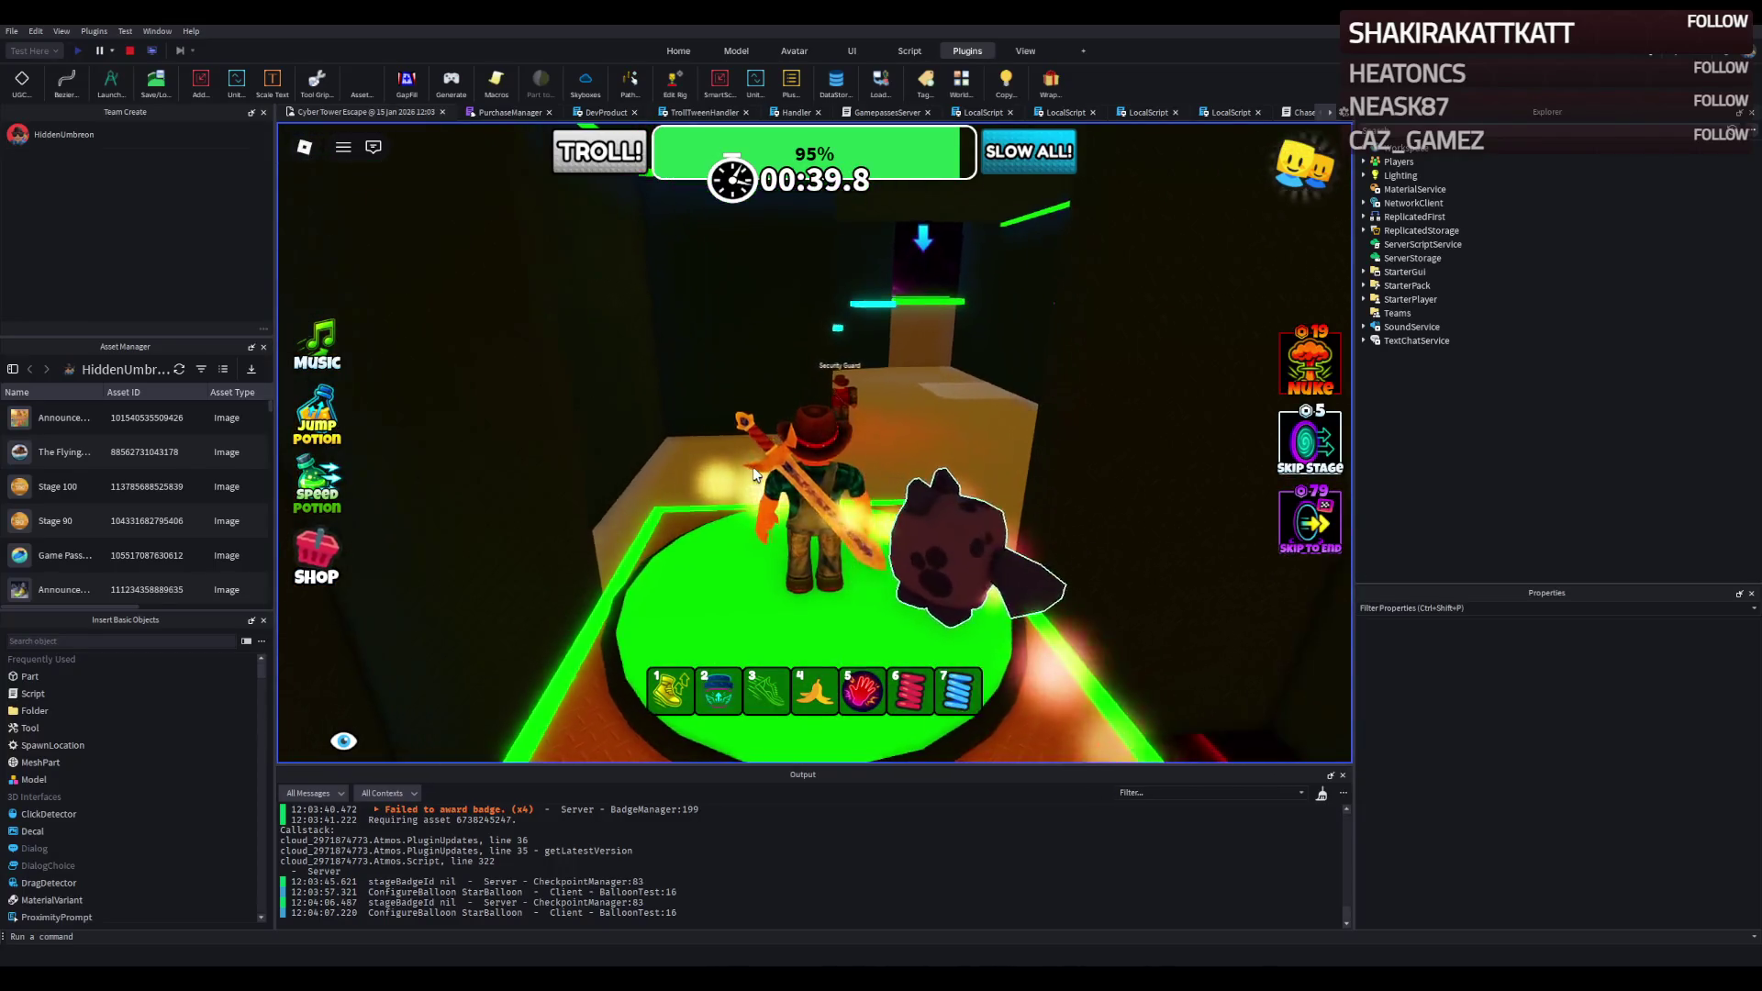
click(128, 51)
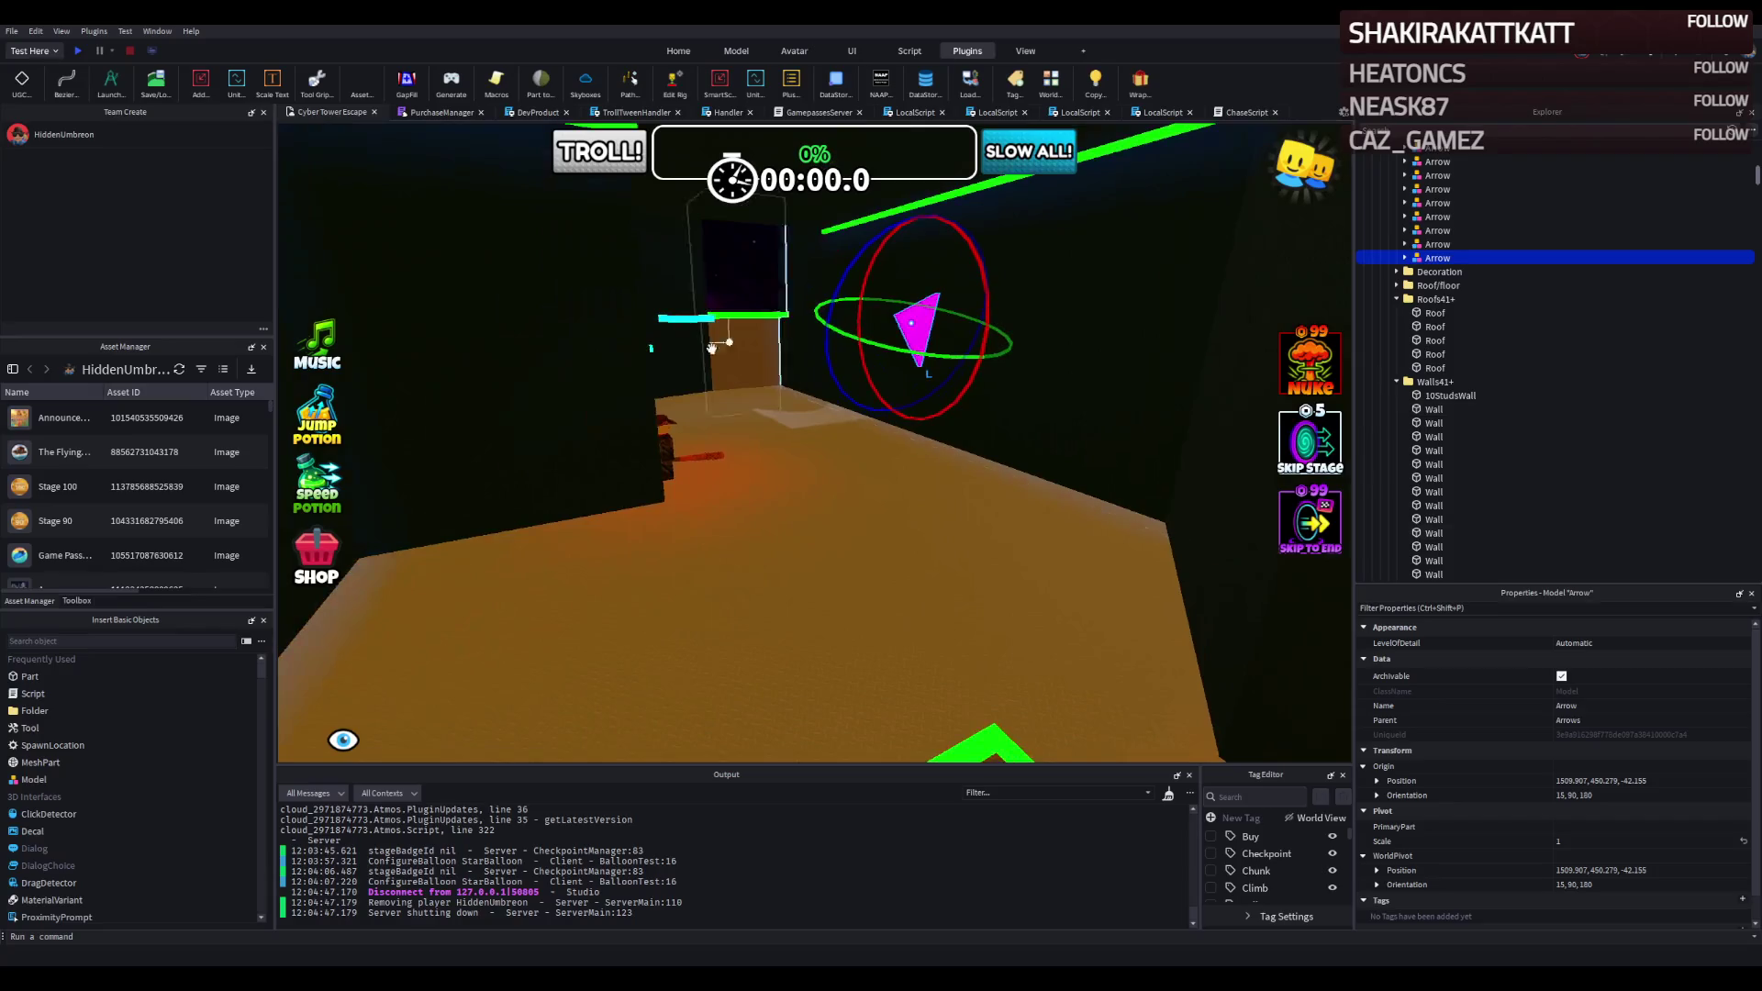
Select the Stage_42 Security Guard rig and fly the view over the red-grid corridor toward it.
click(711, 348)
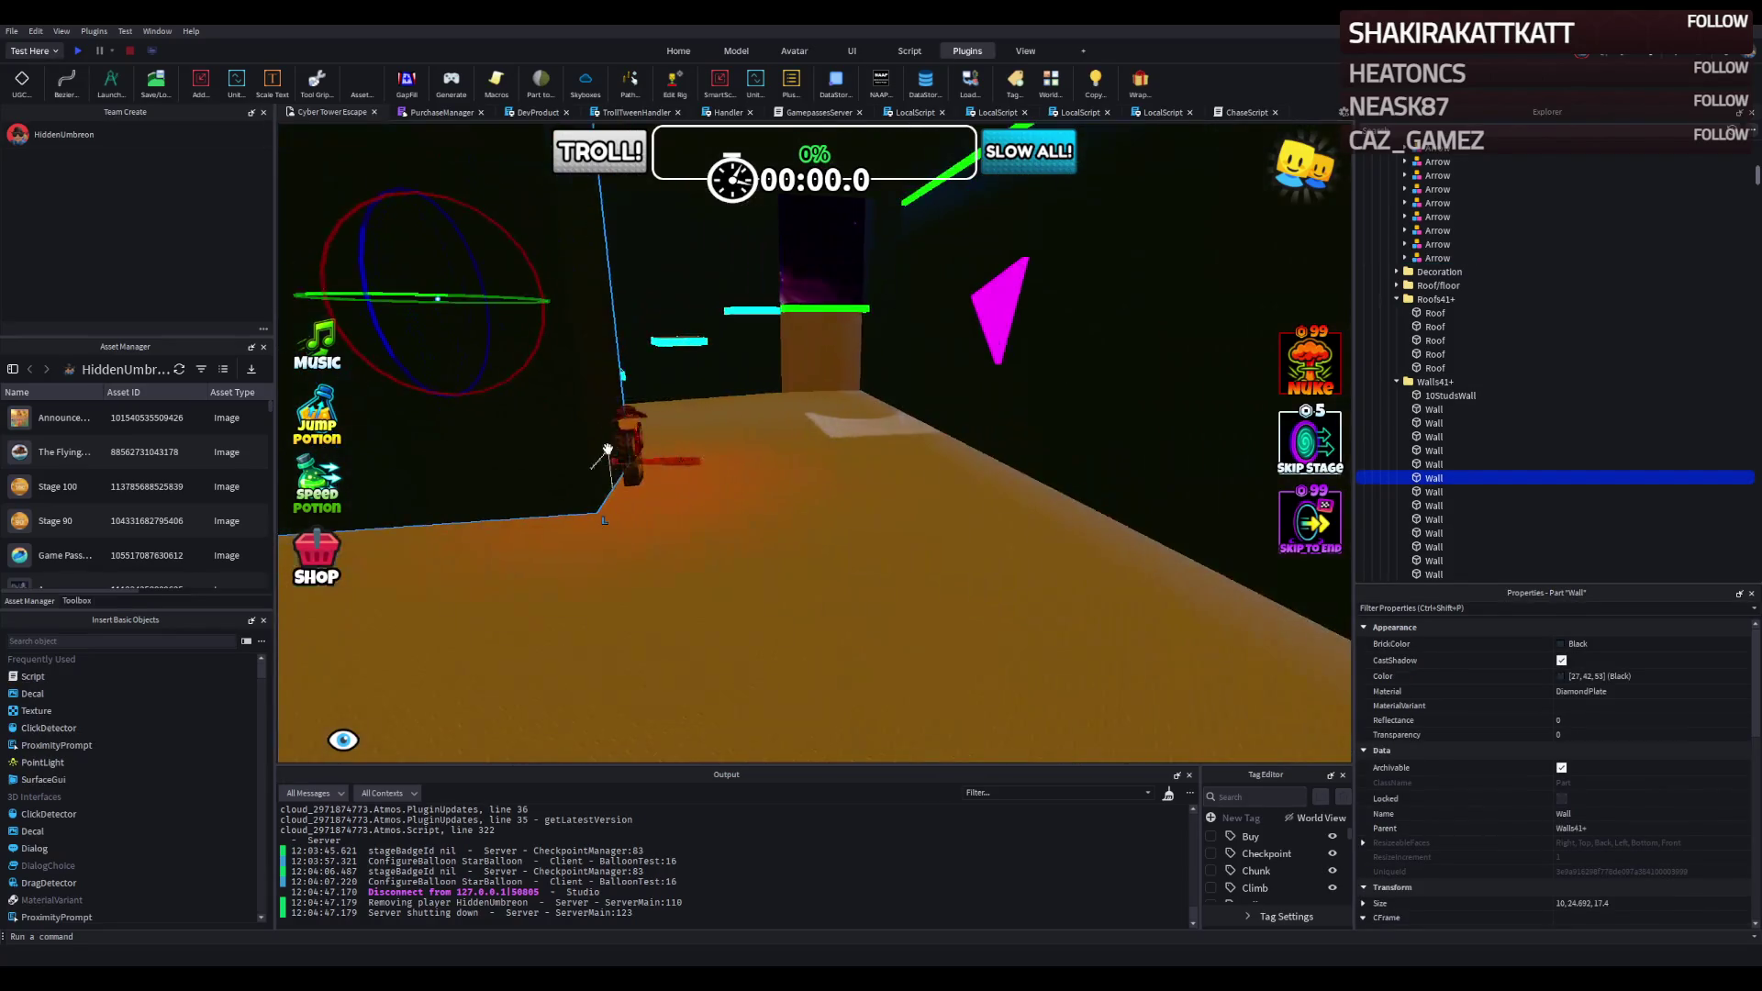
click(652, 439)
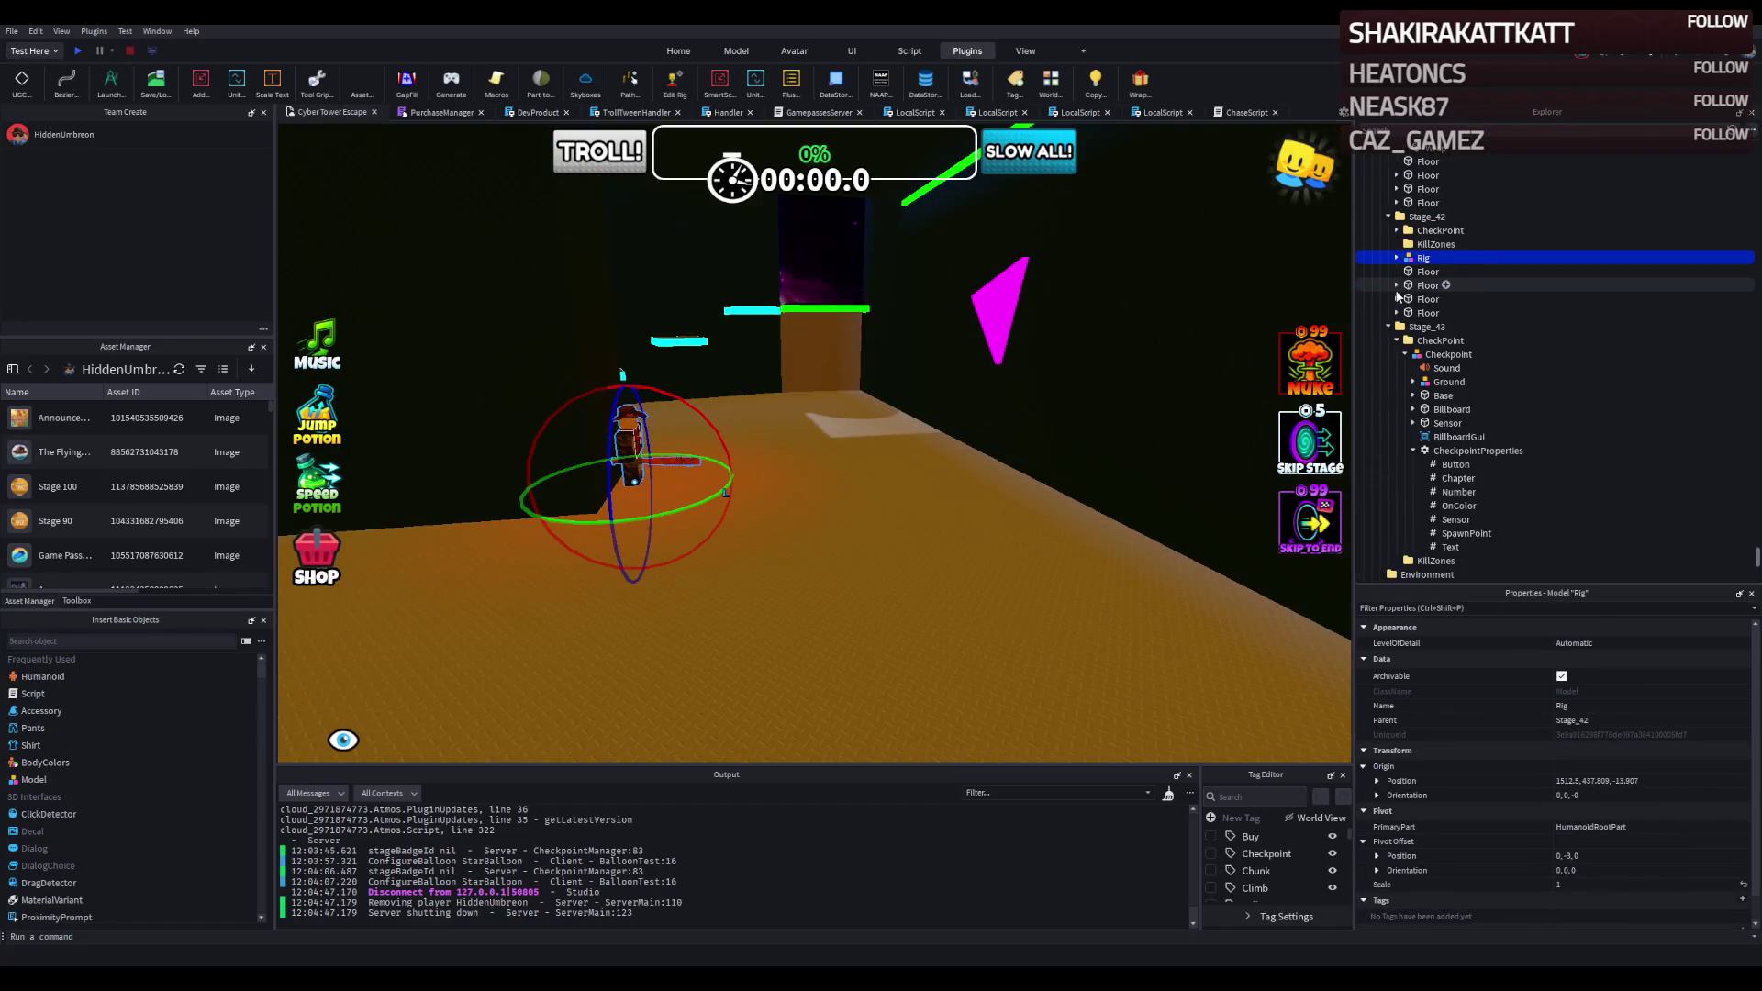
scroll(791, 352, down, 10)
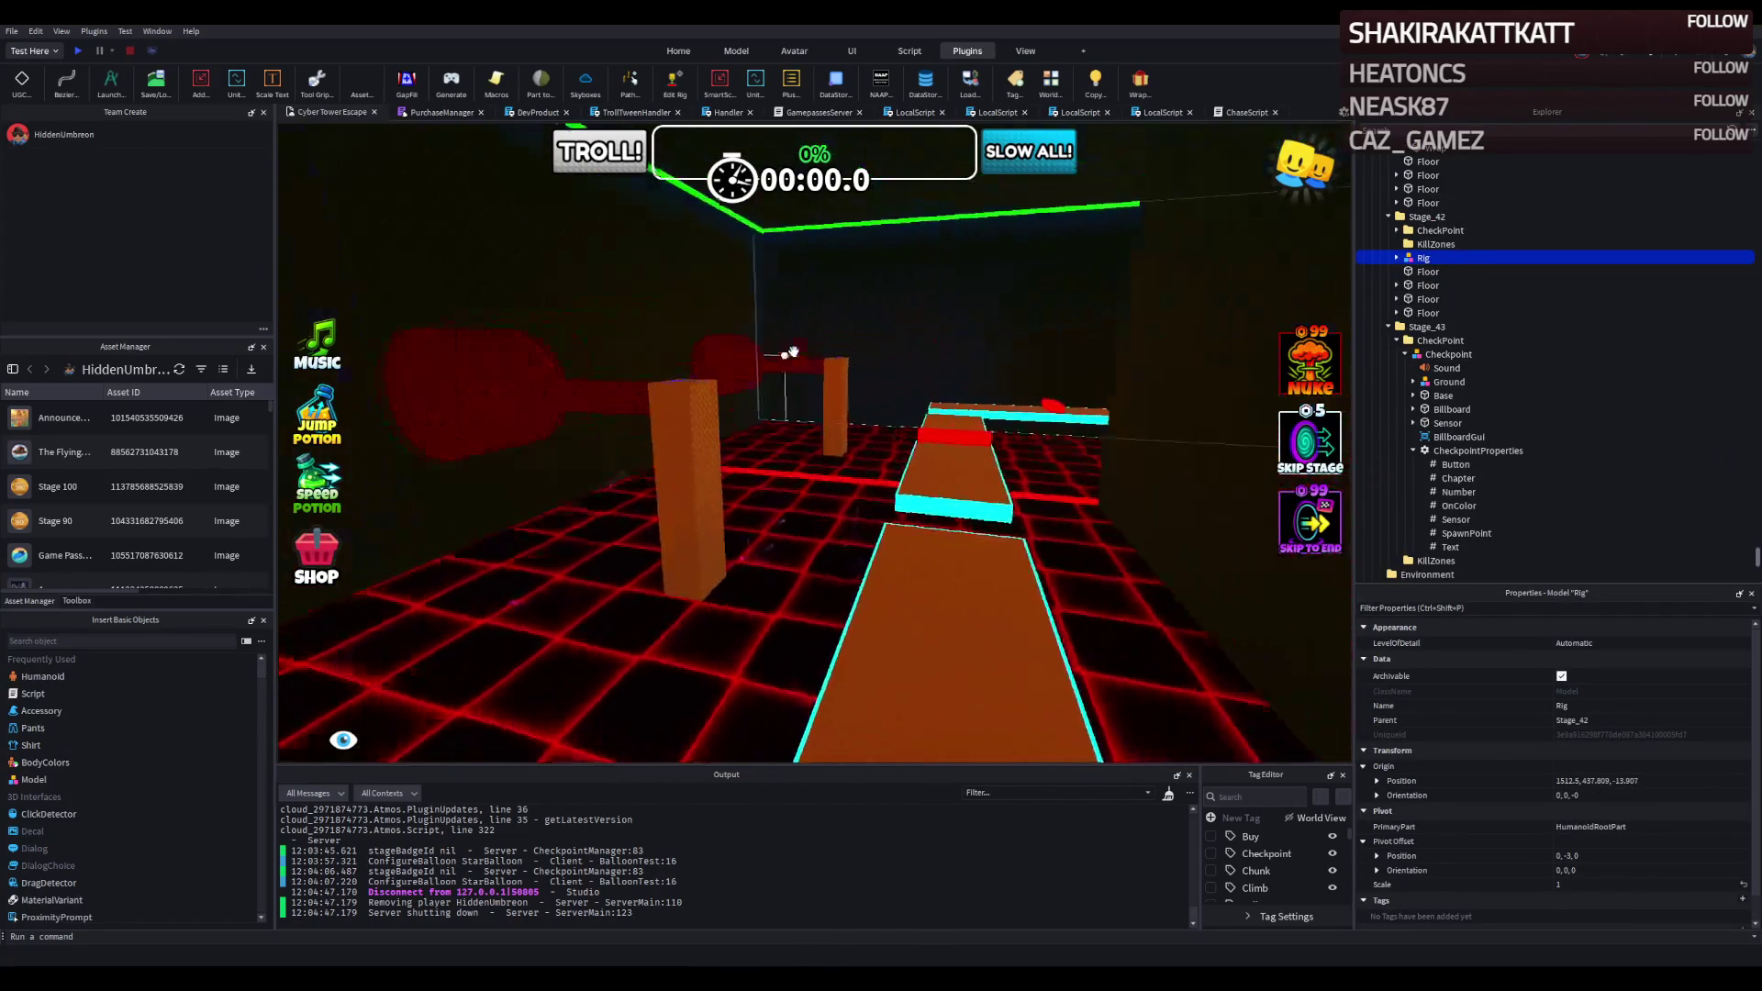
scroll(791, 352, down, 10)
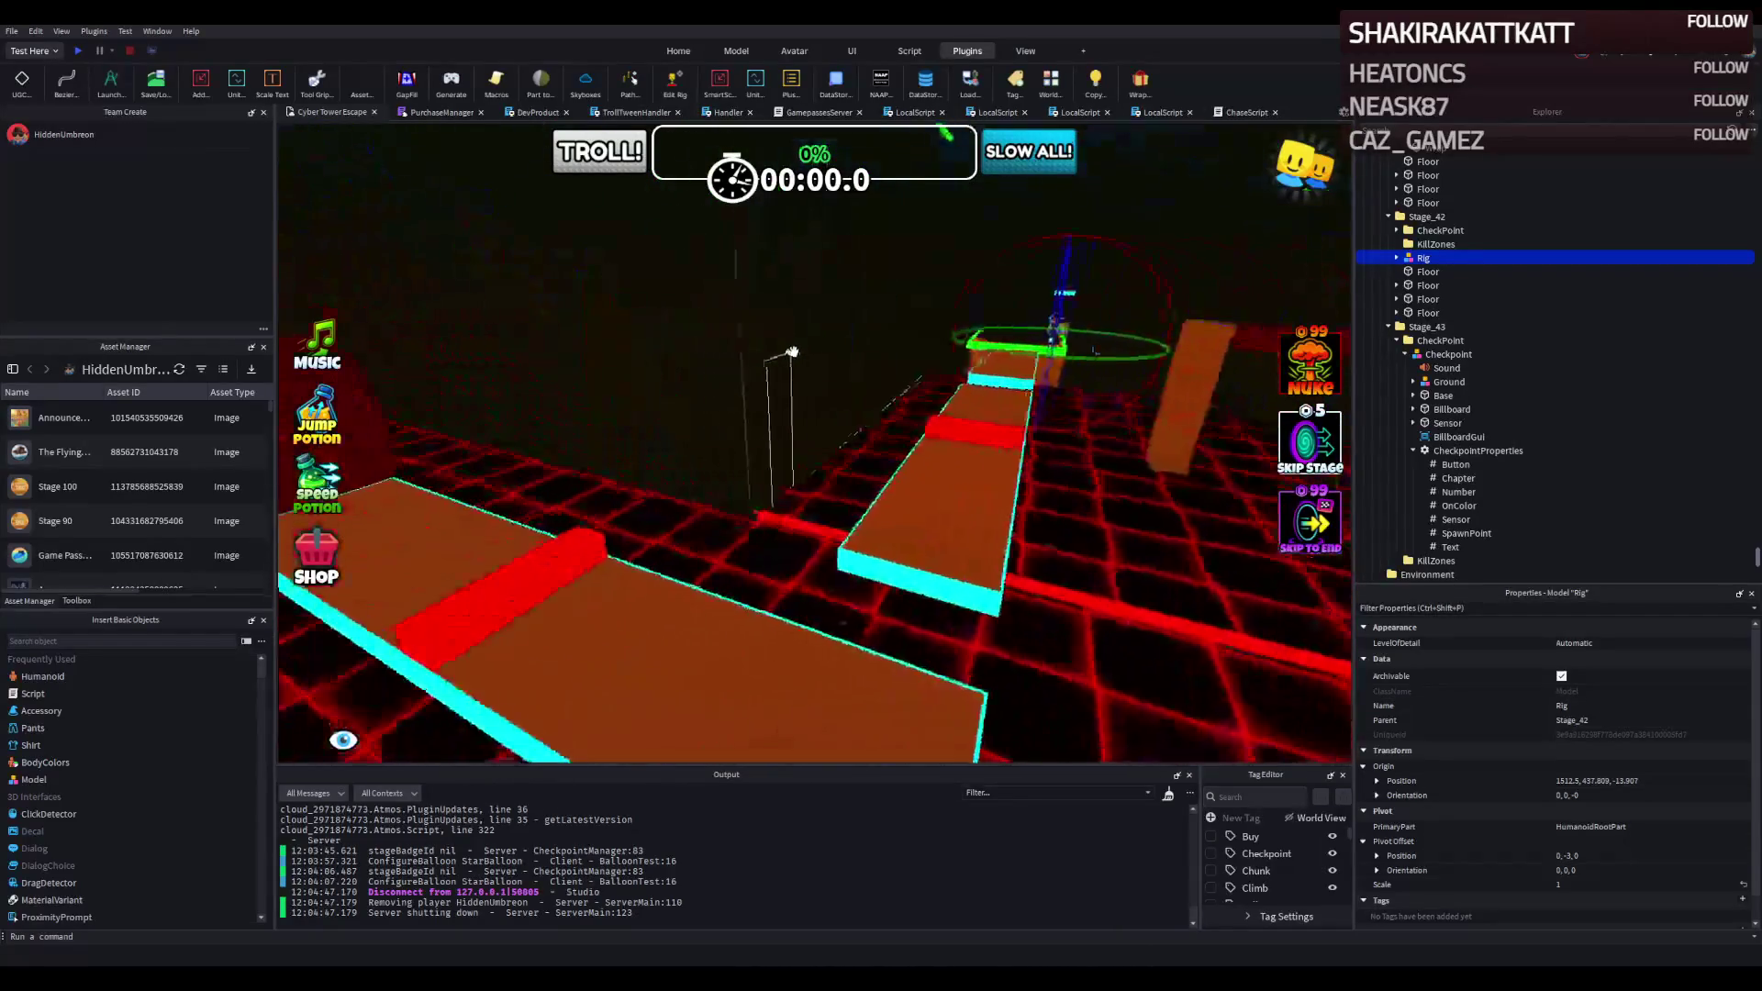
scroll(791, 353, down, 3)
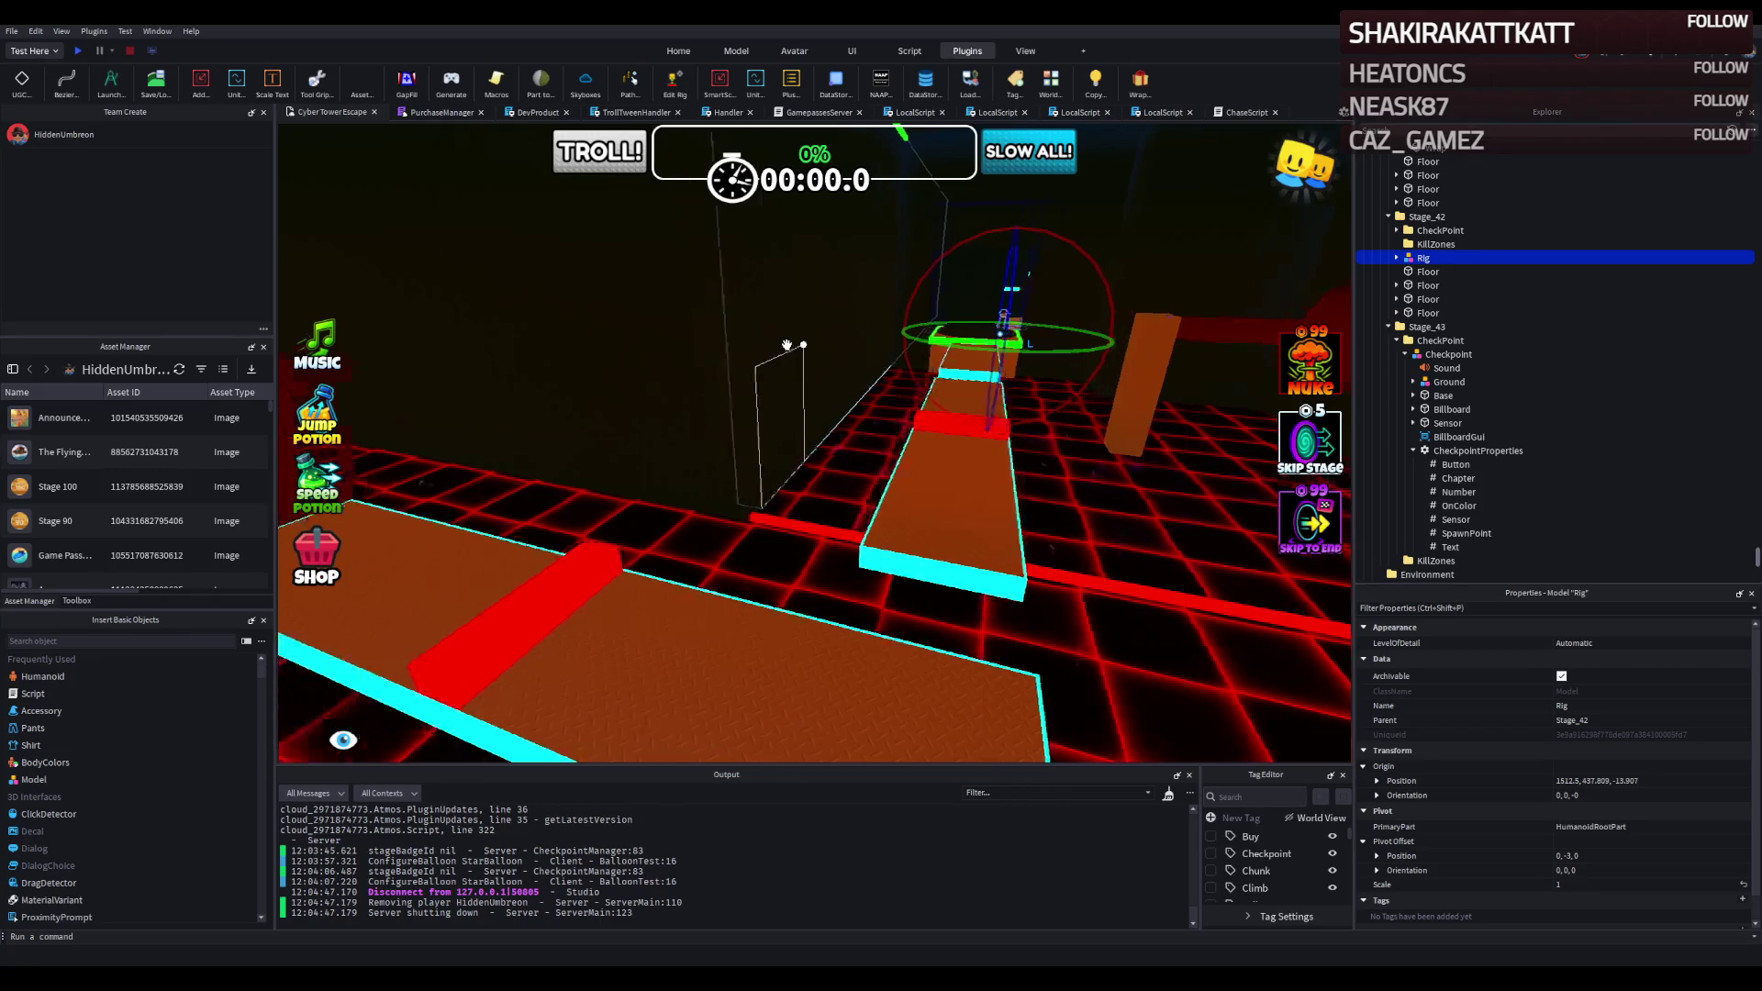
scroll(786, 345, down, 10)
key(f)
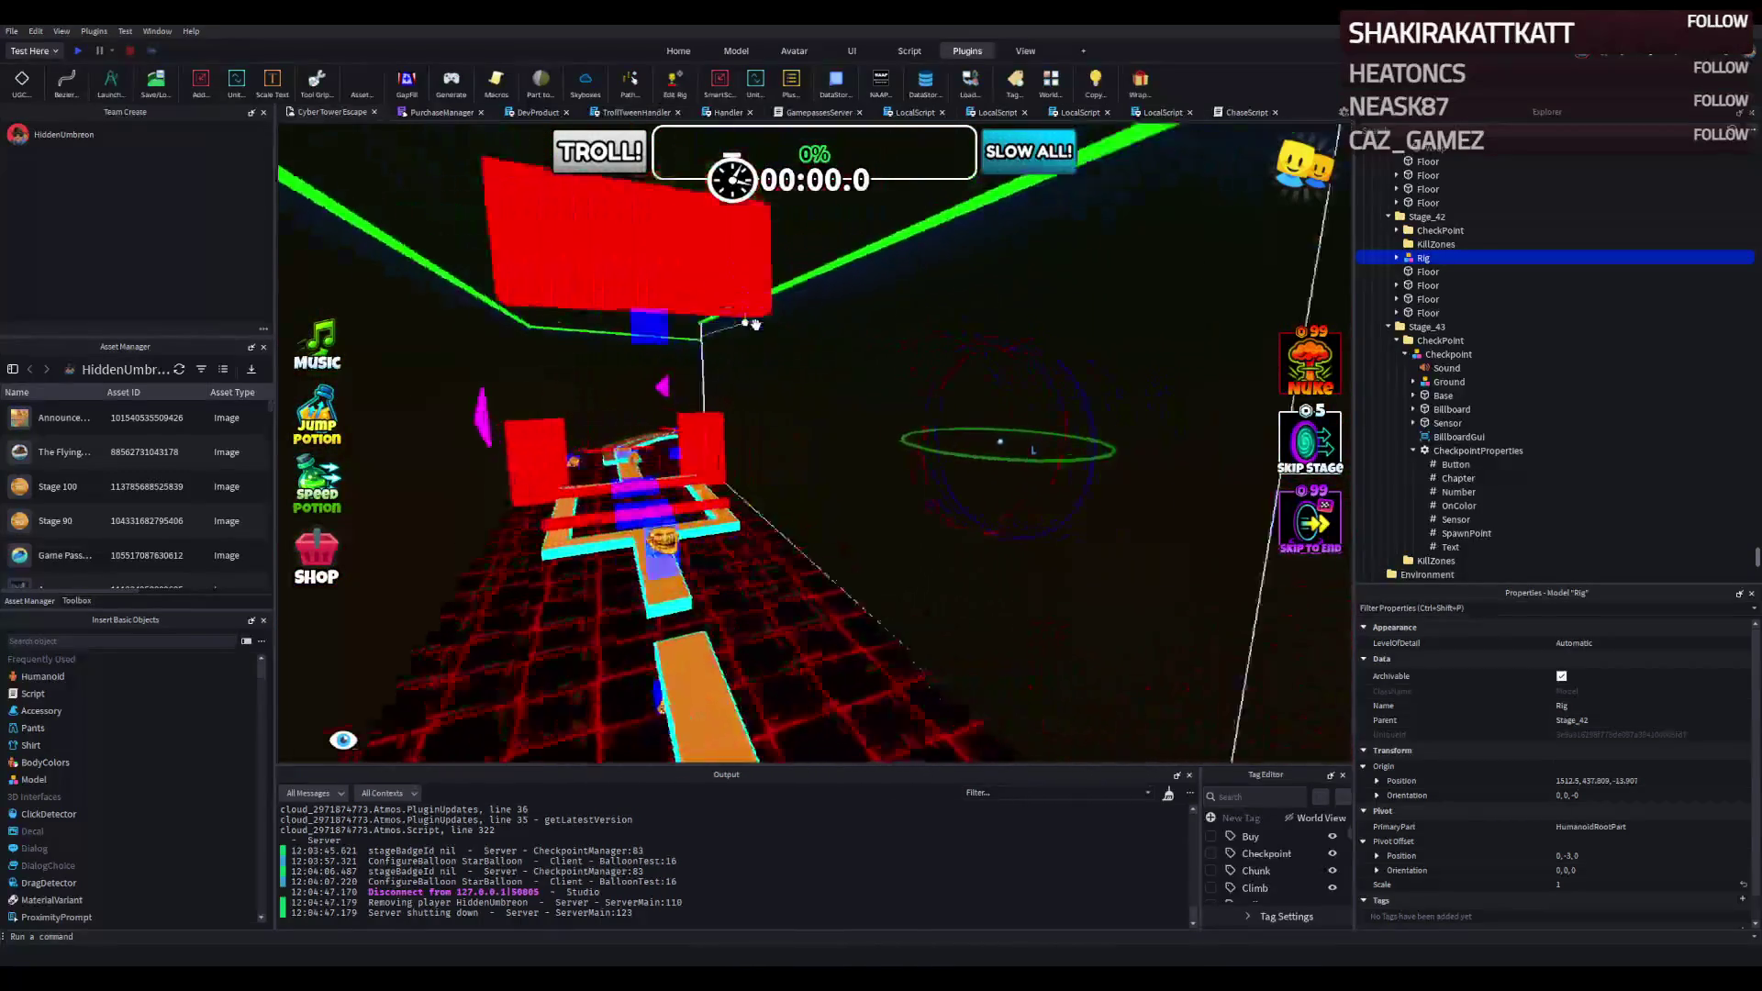
key(w)
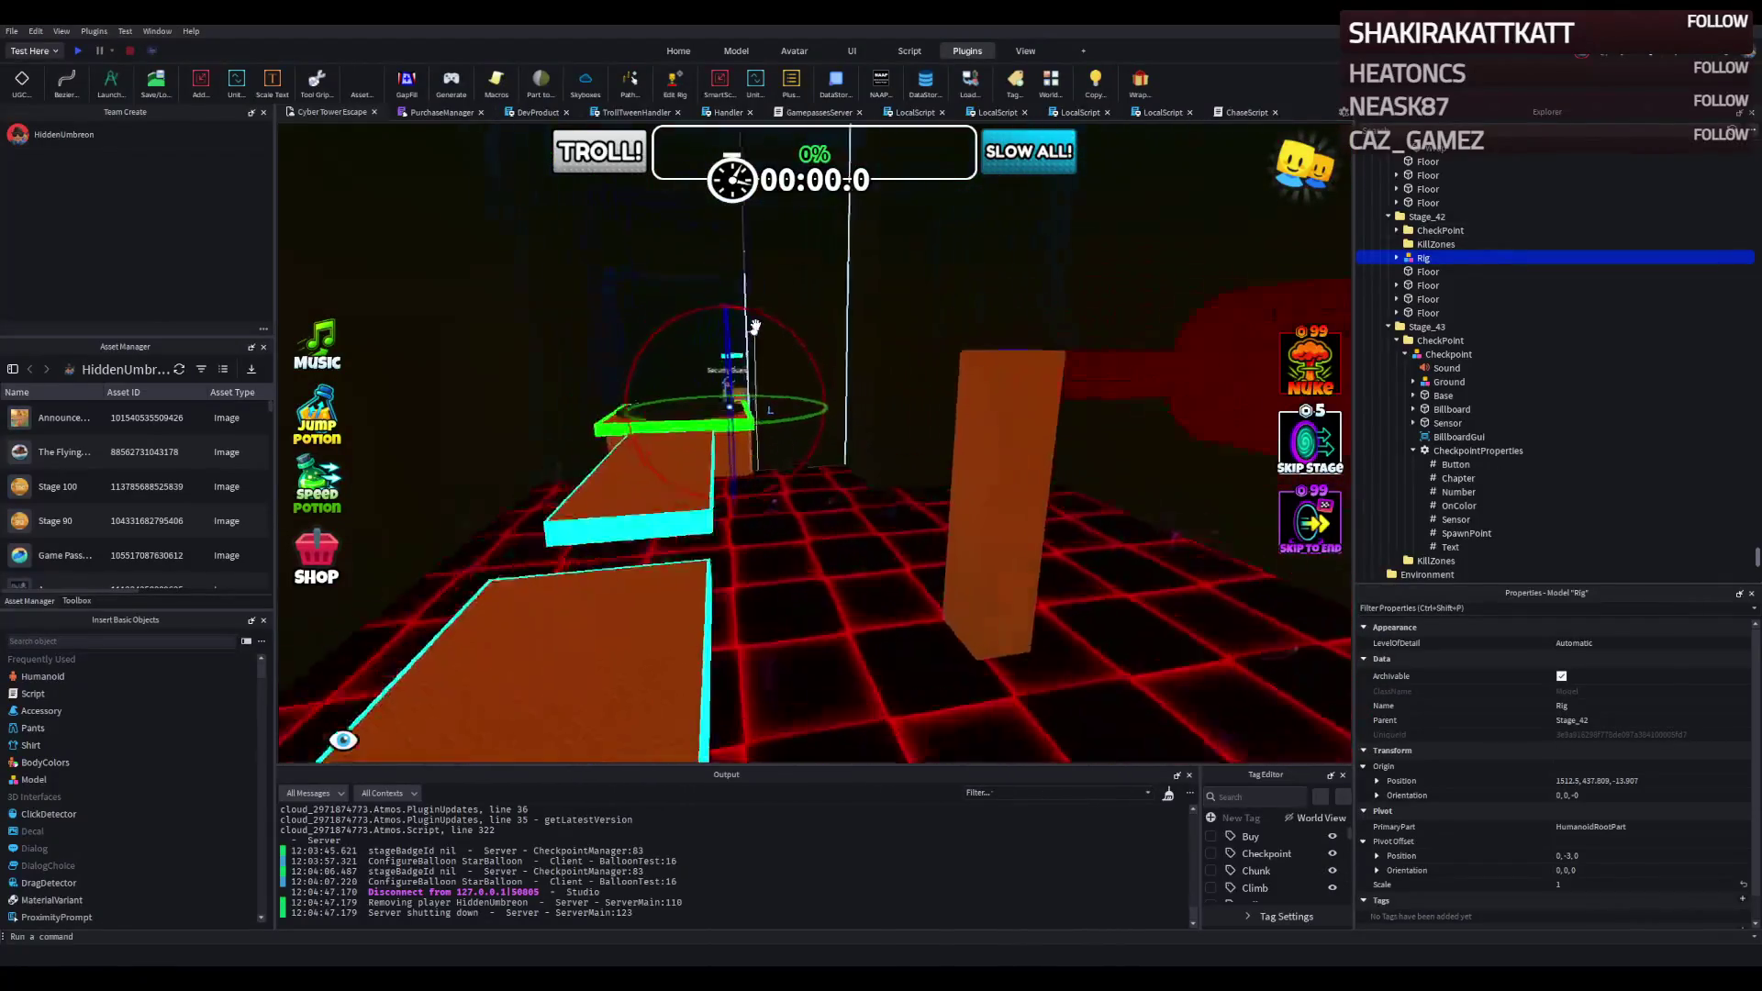
key(w)
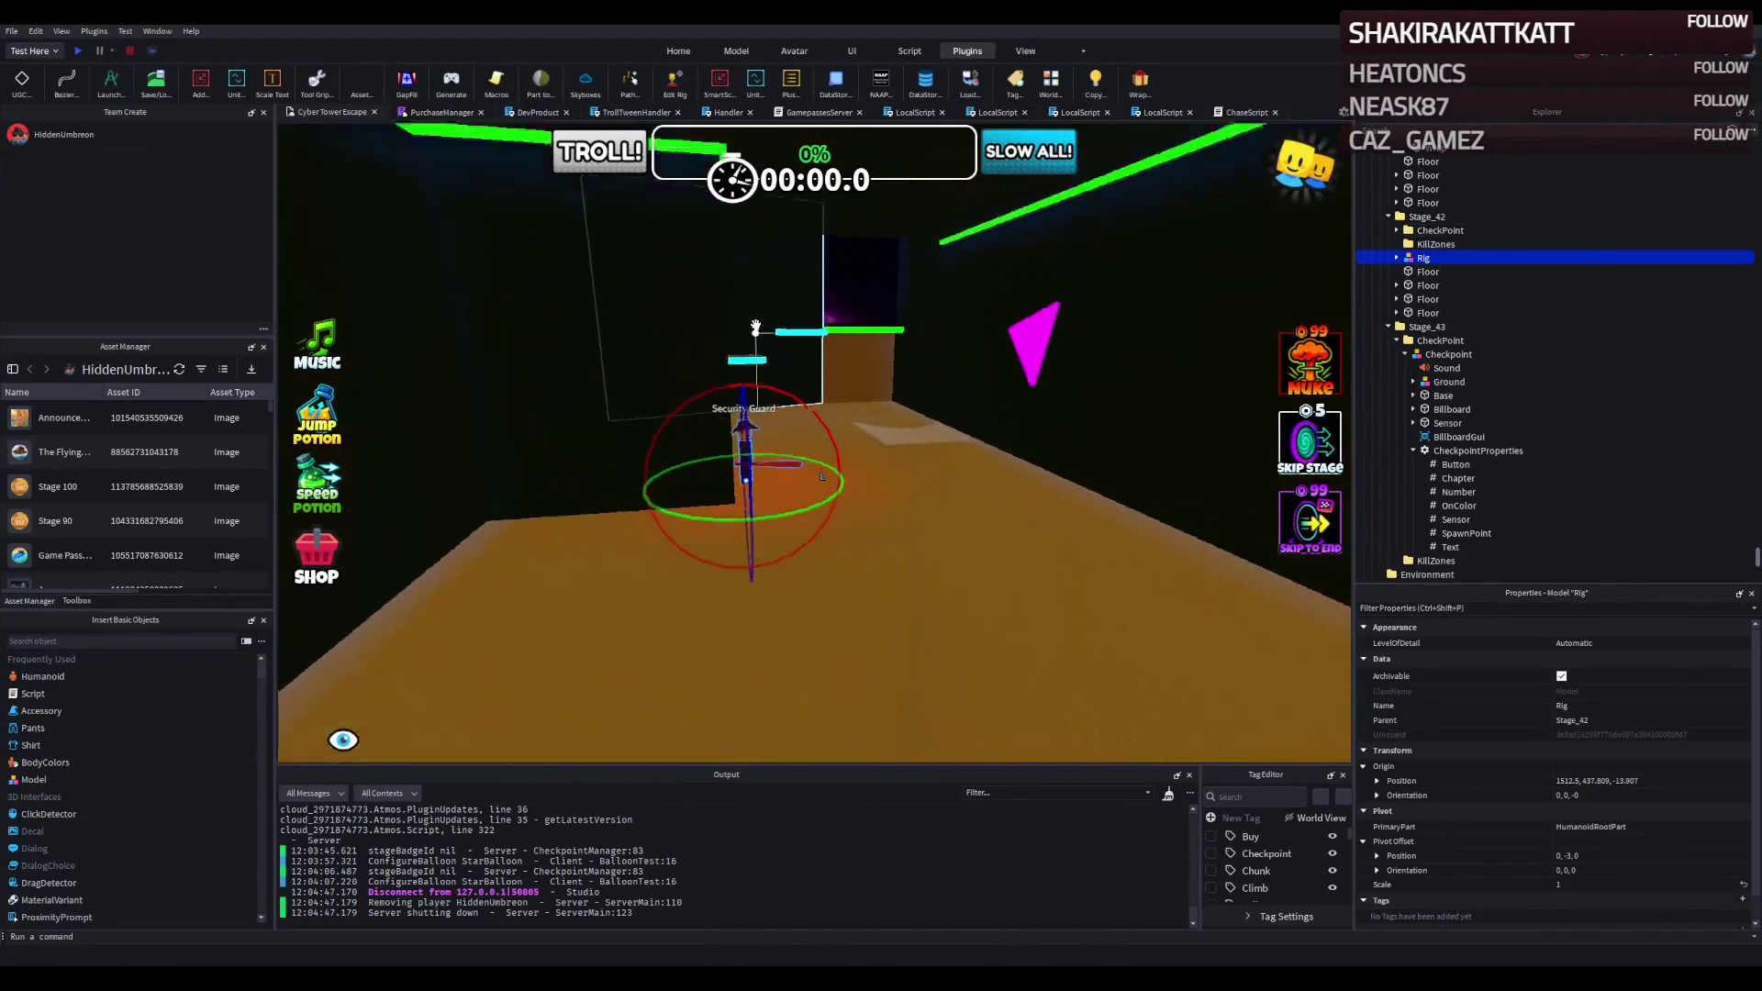
key(d)
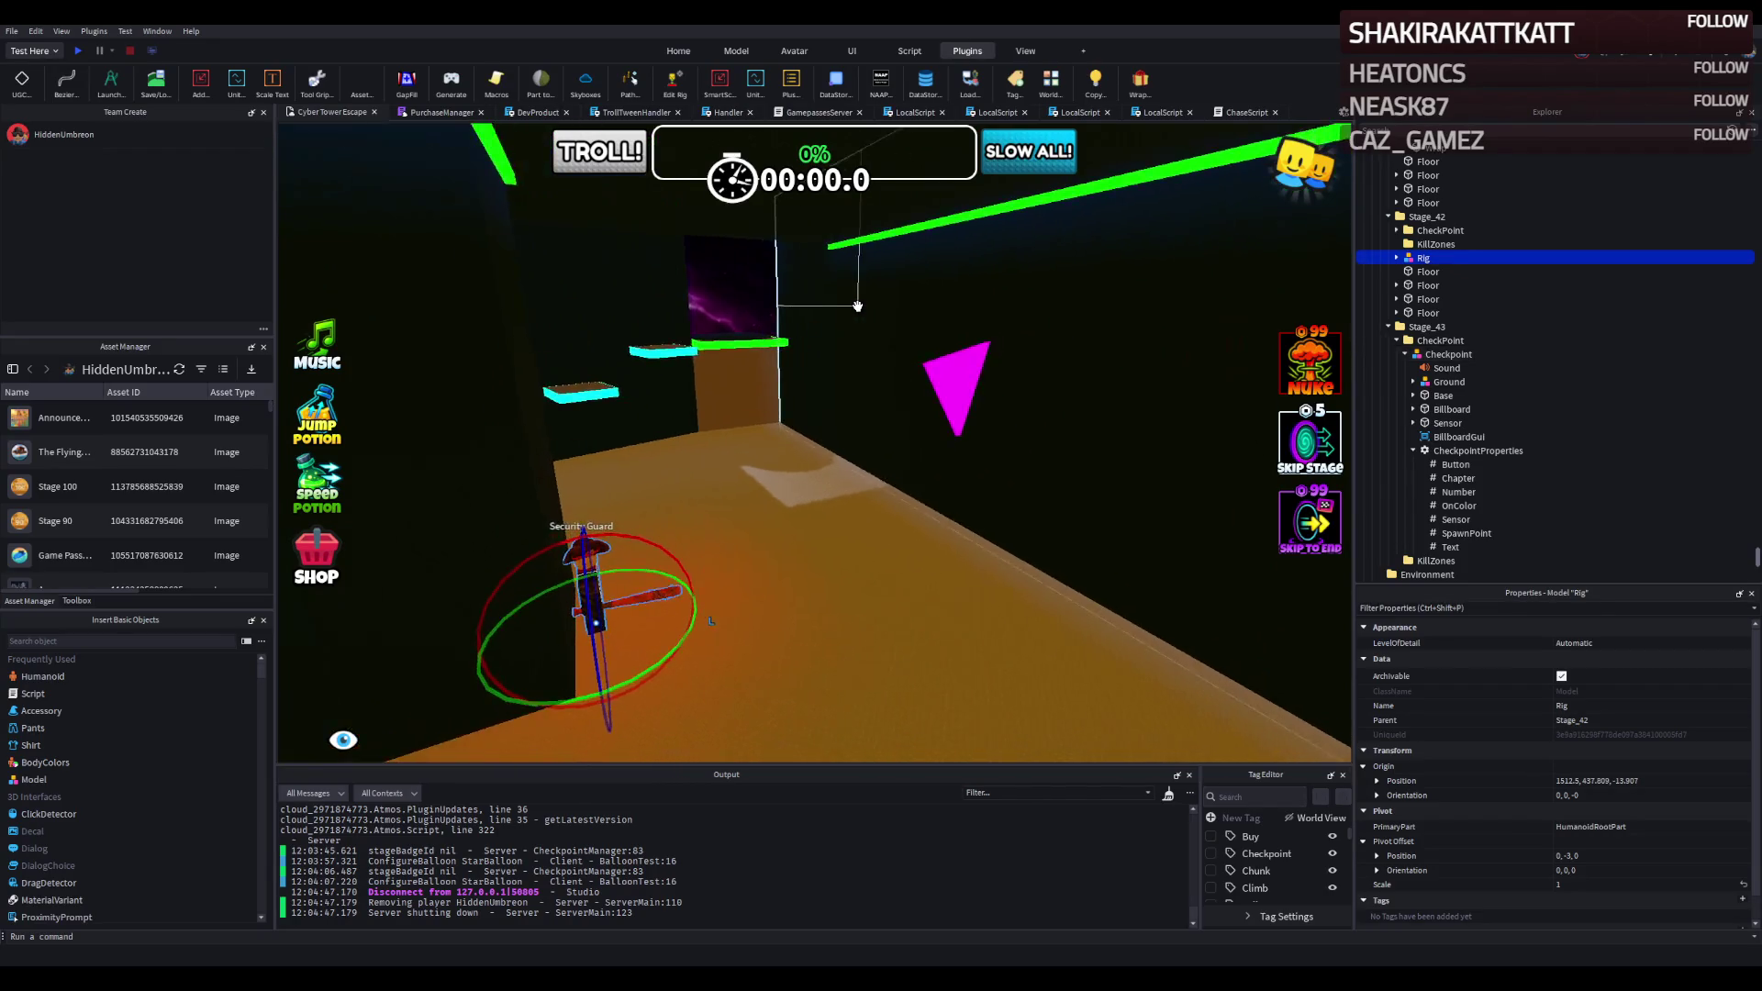
key(w)
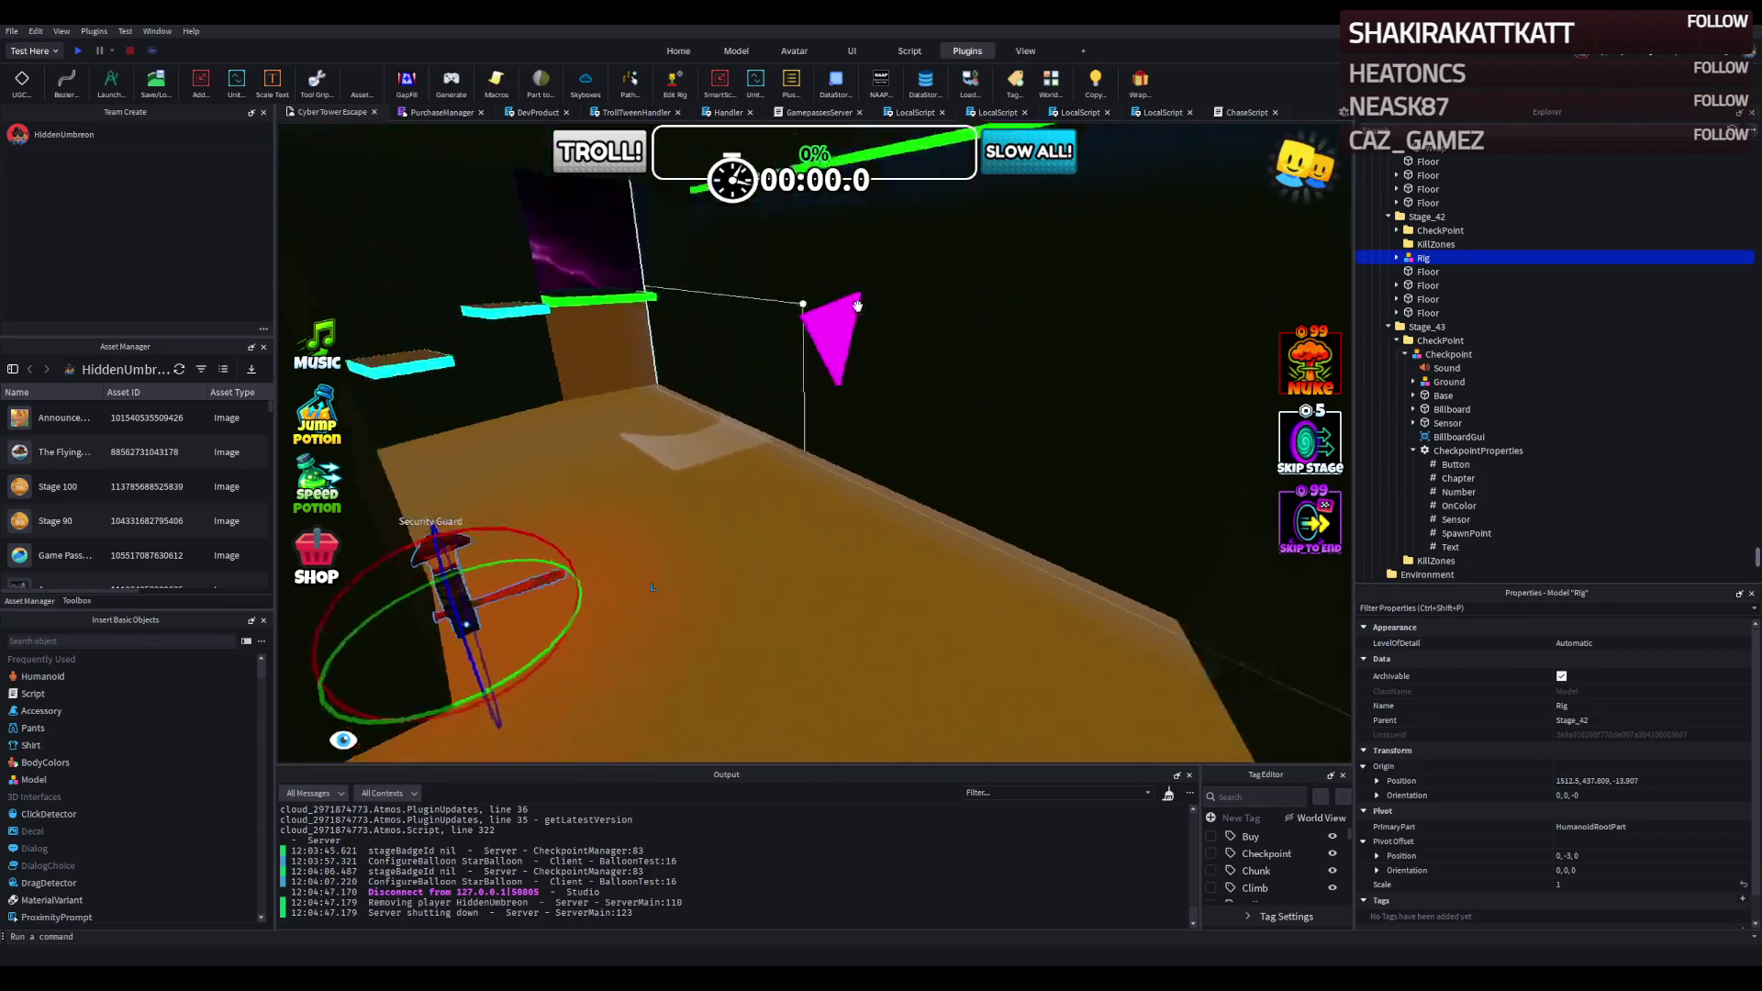
key(f)
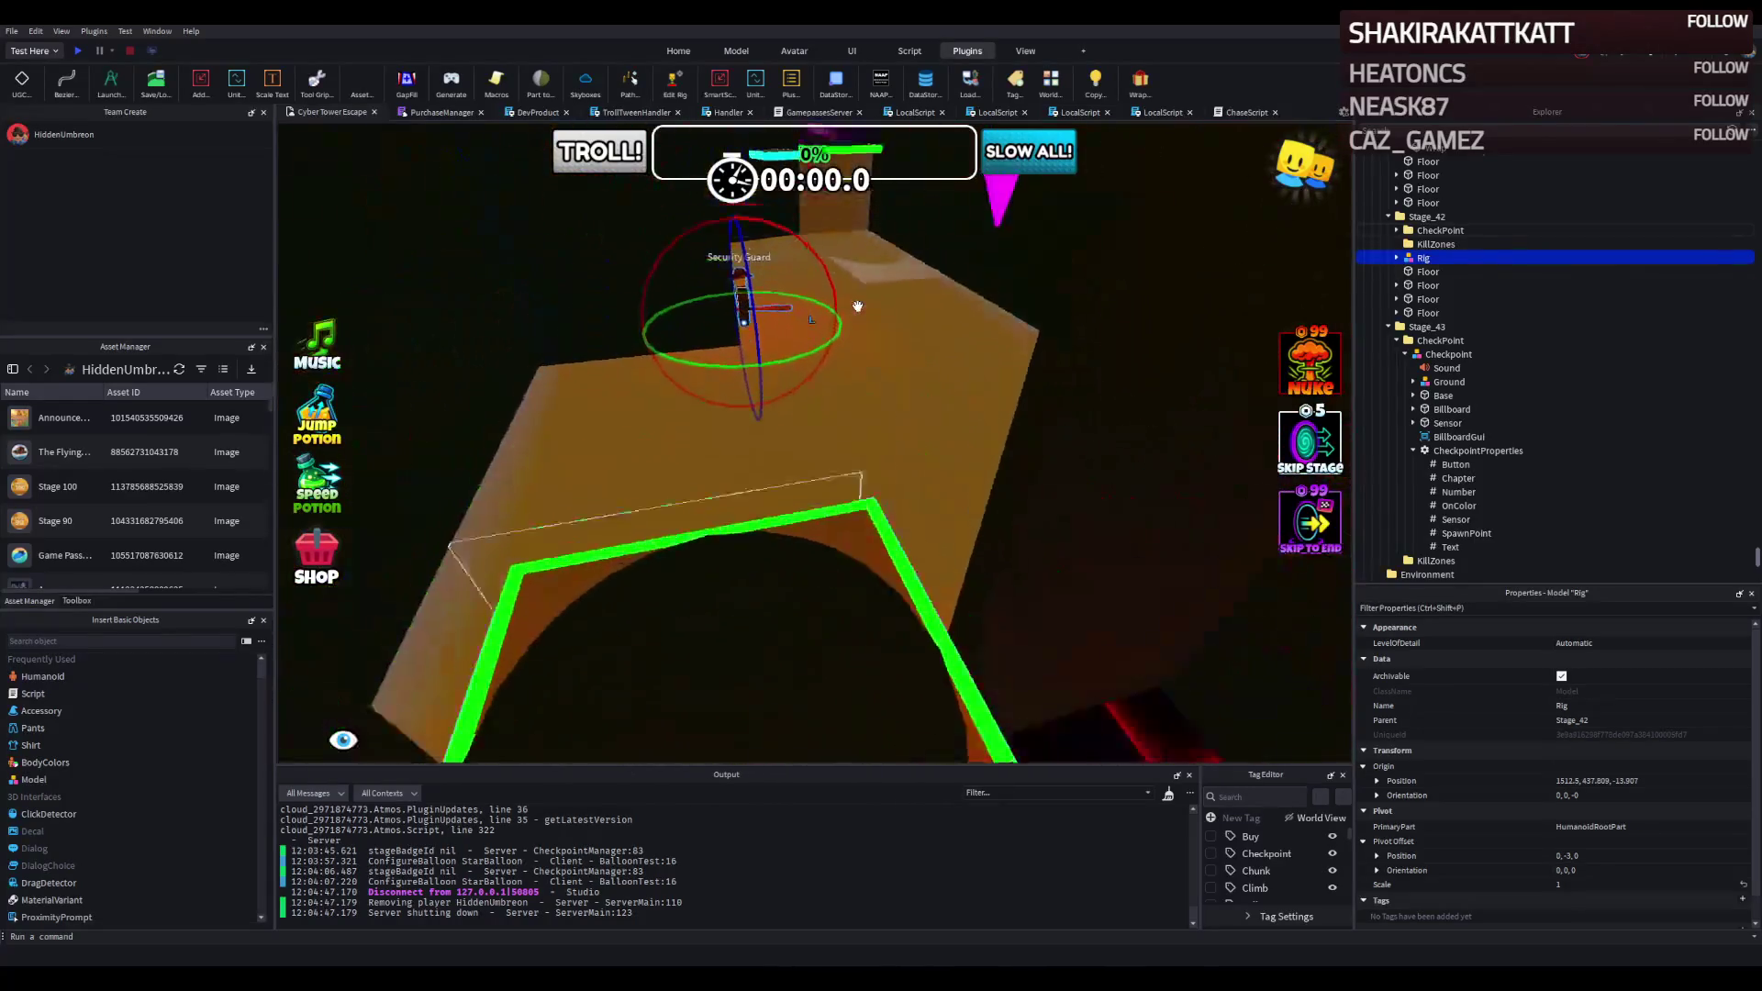
key(e)
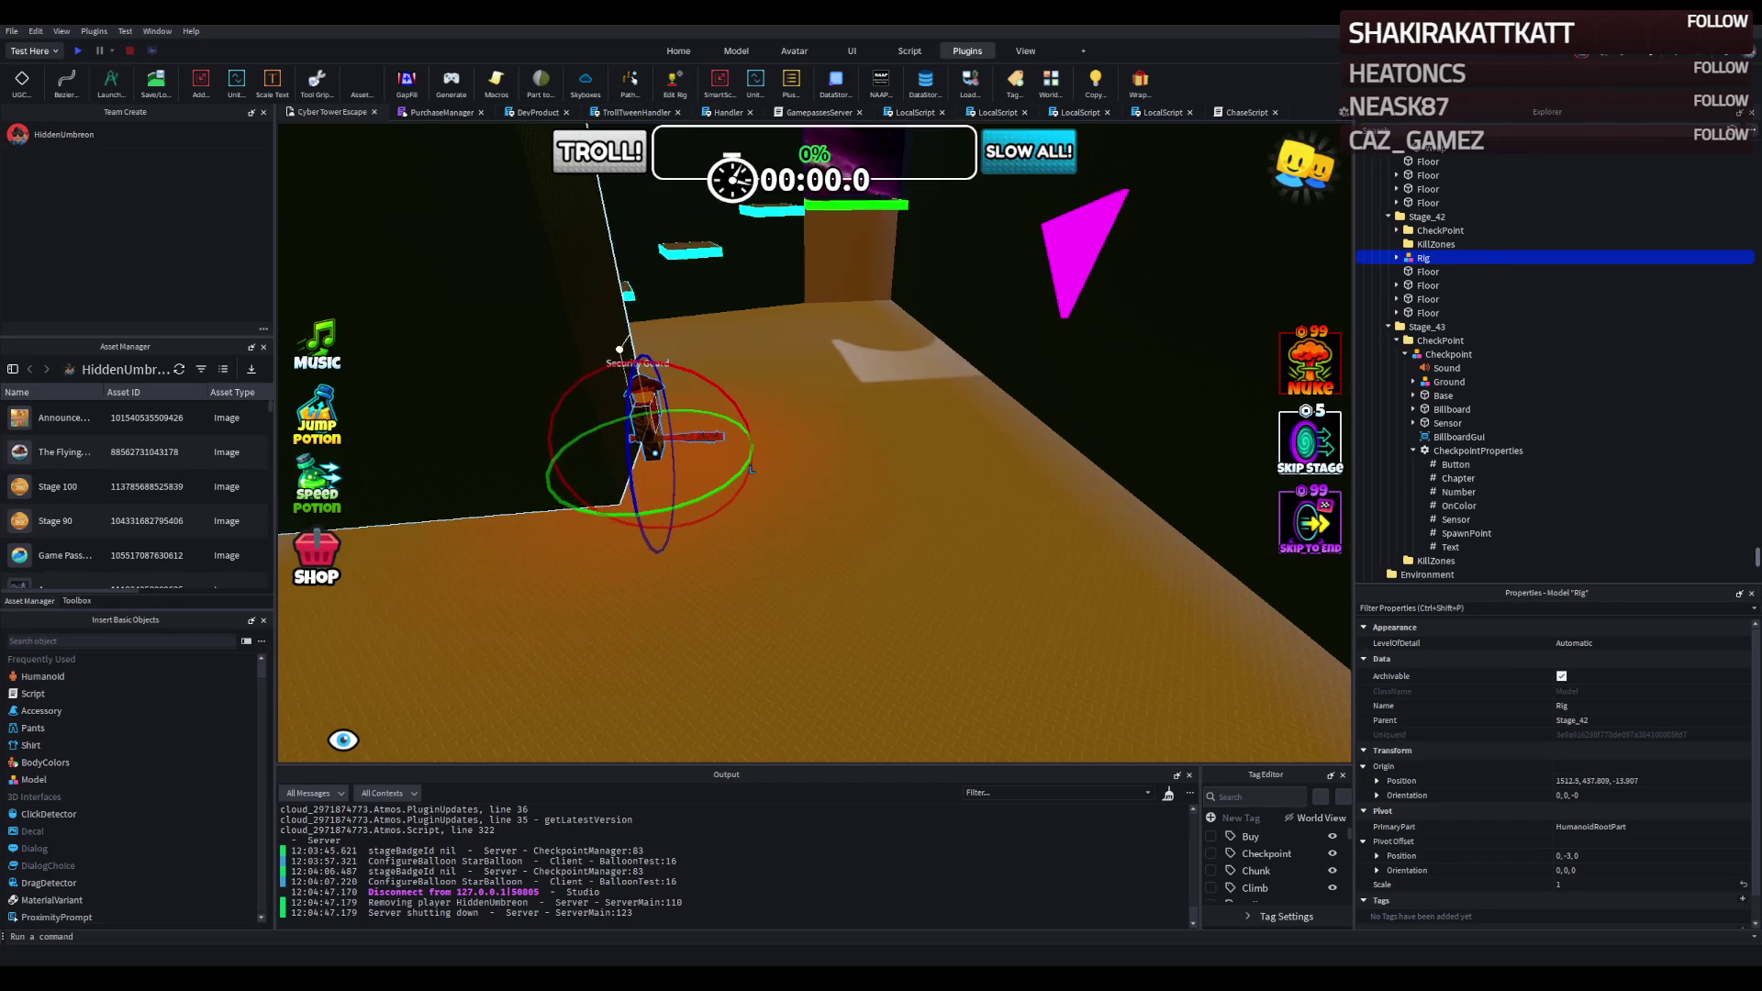
key(w)
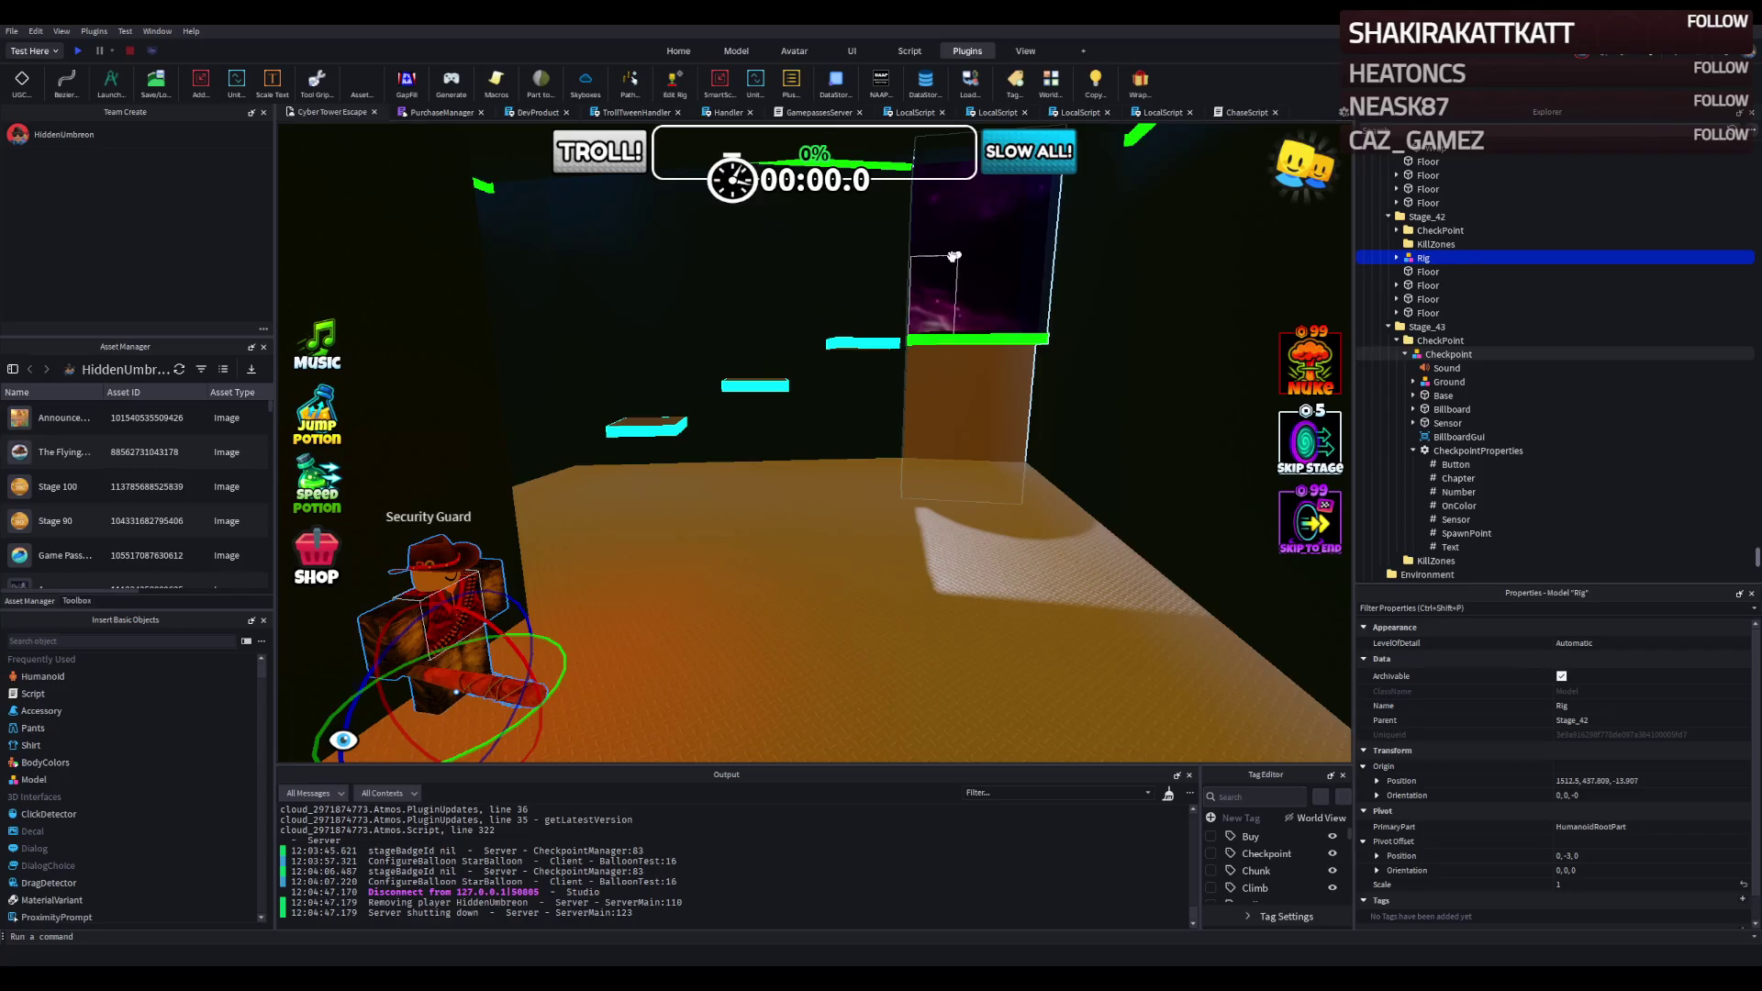
click(567, 288)
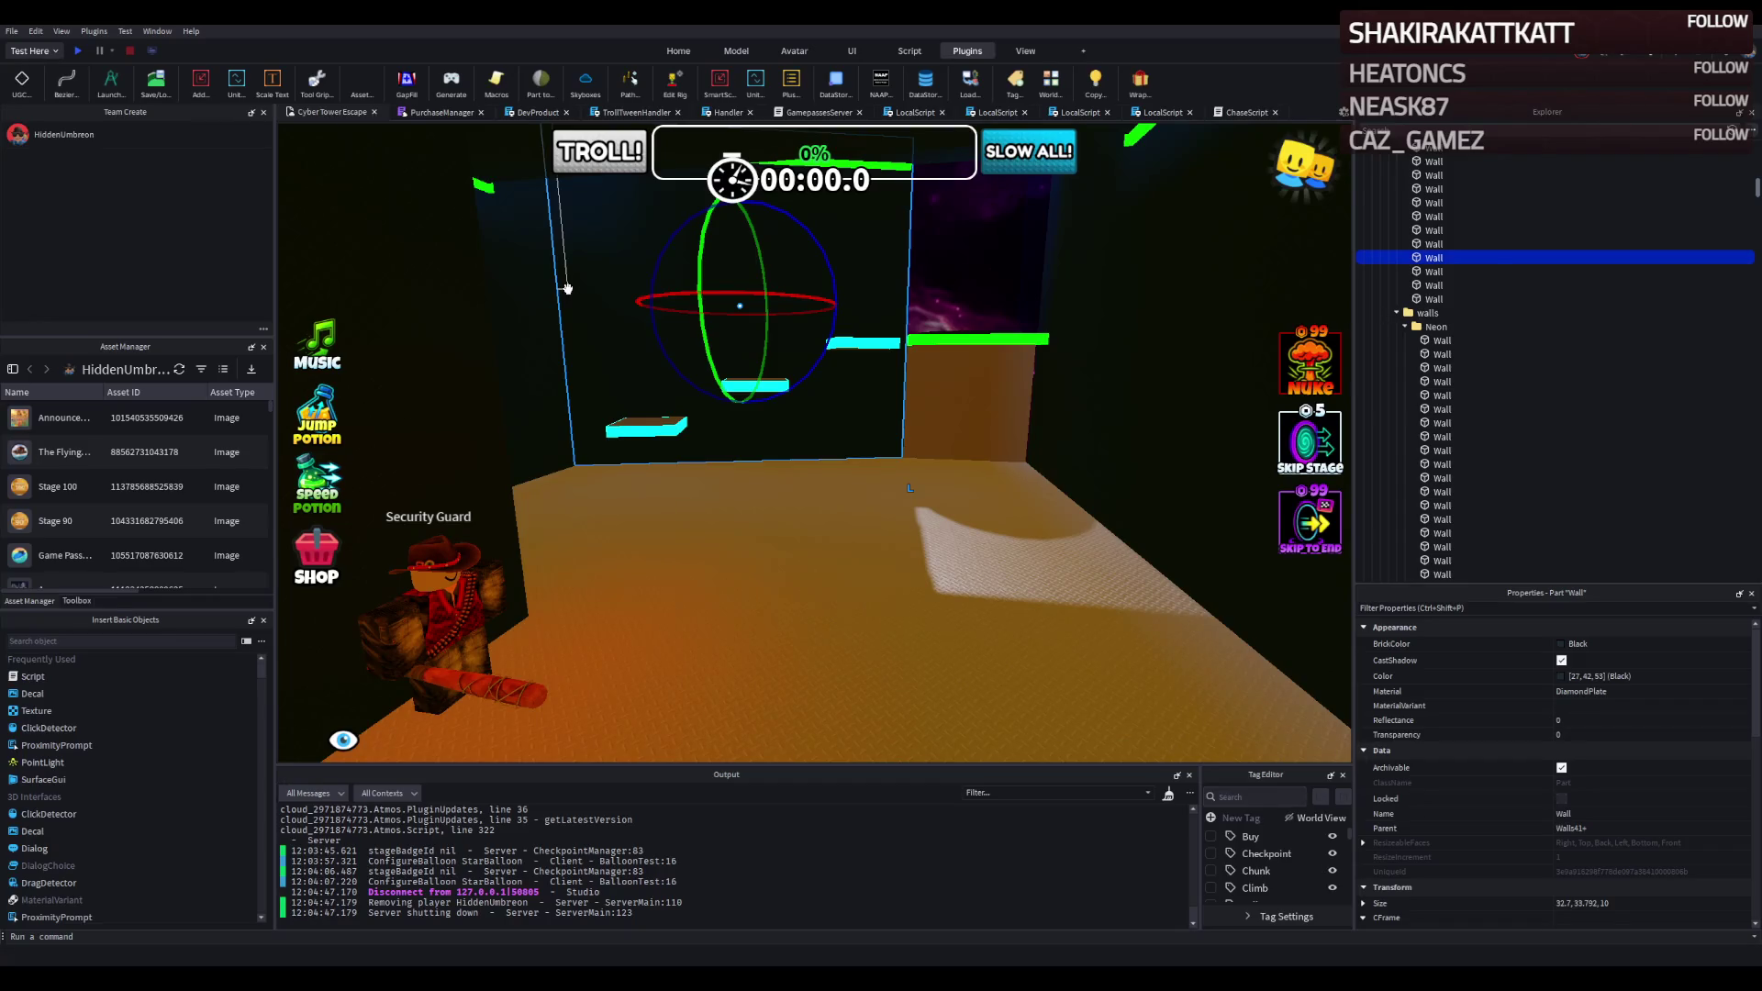
Fly the camera along the black wall and over the orange floor toward the guard.
scroll(568, 289, down, 3)
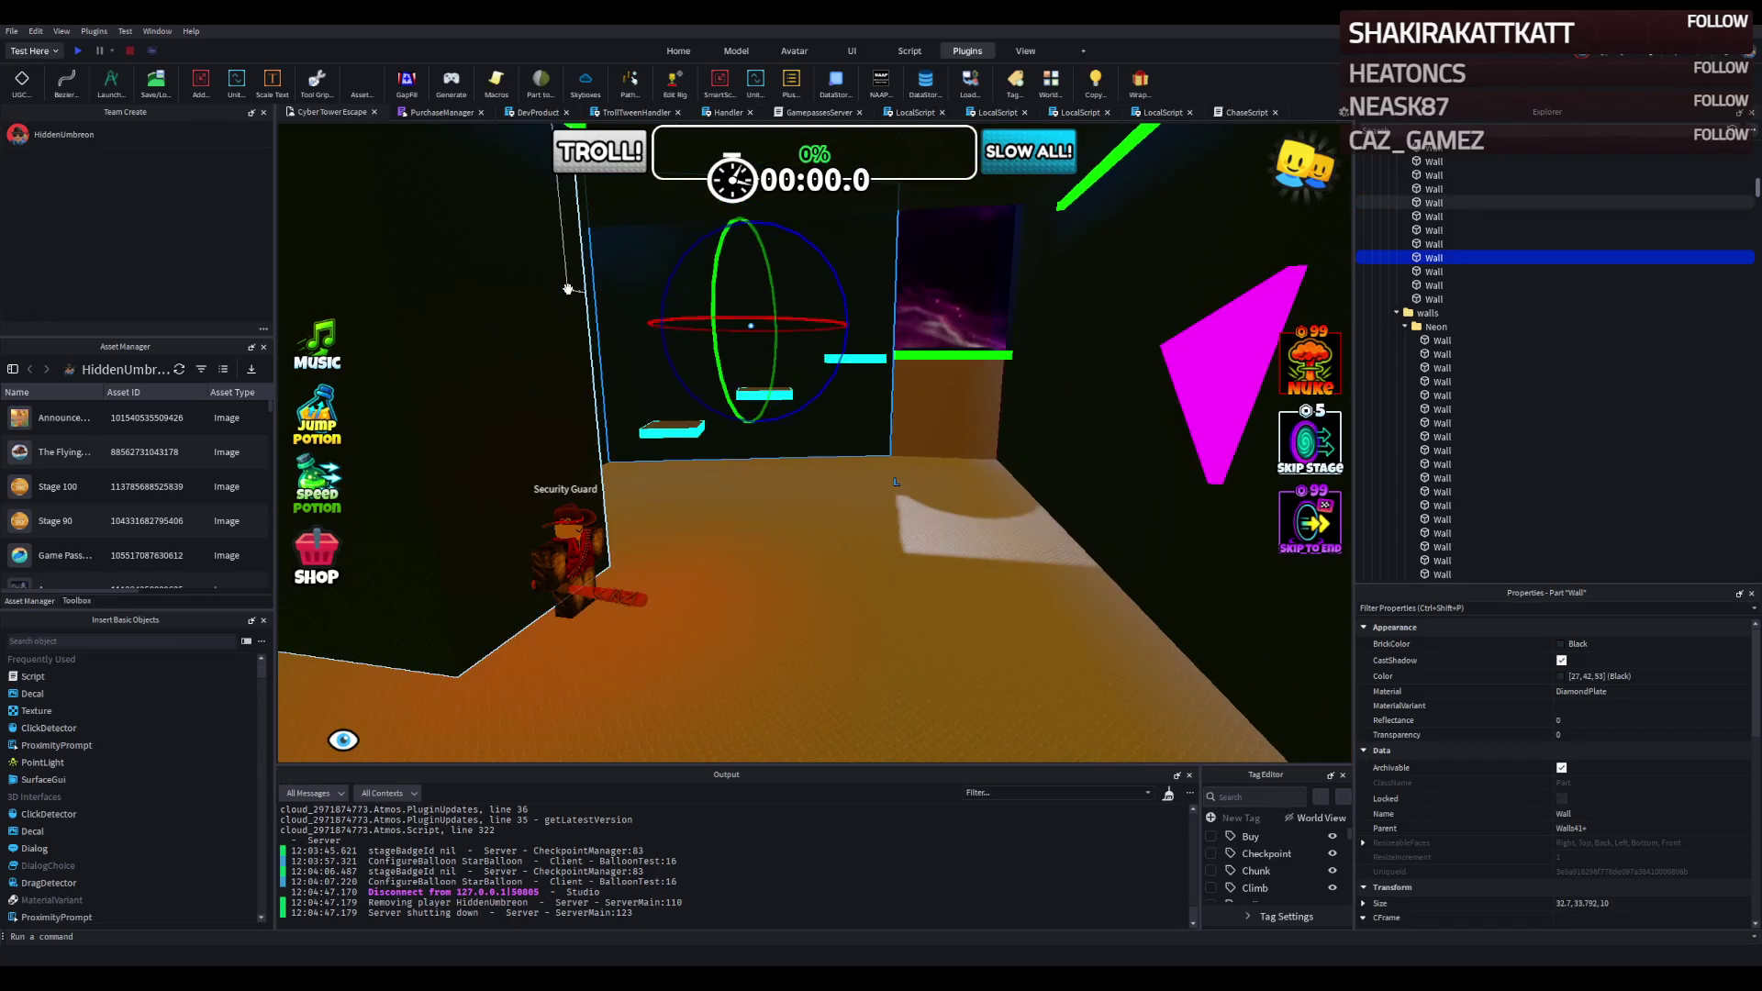
key(a)
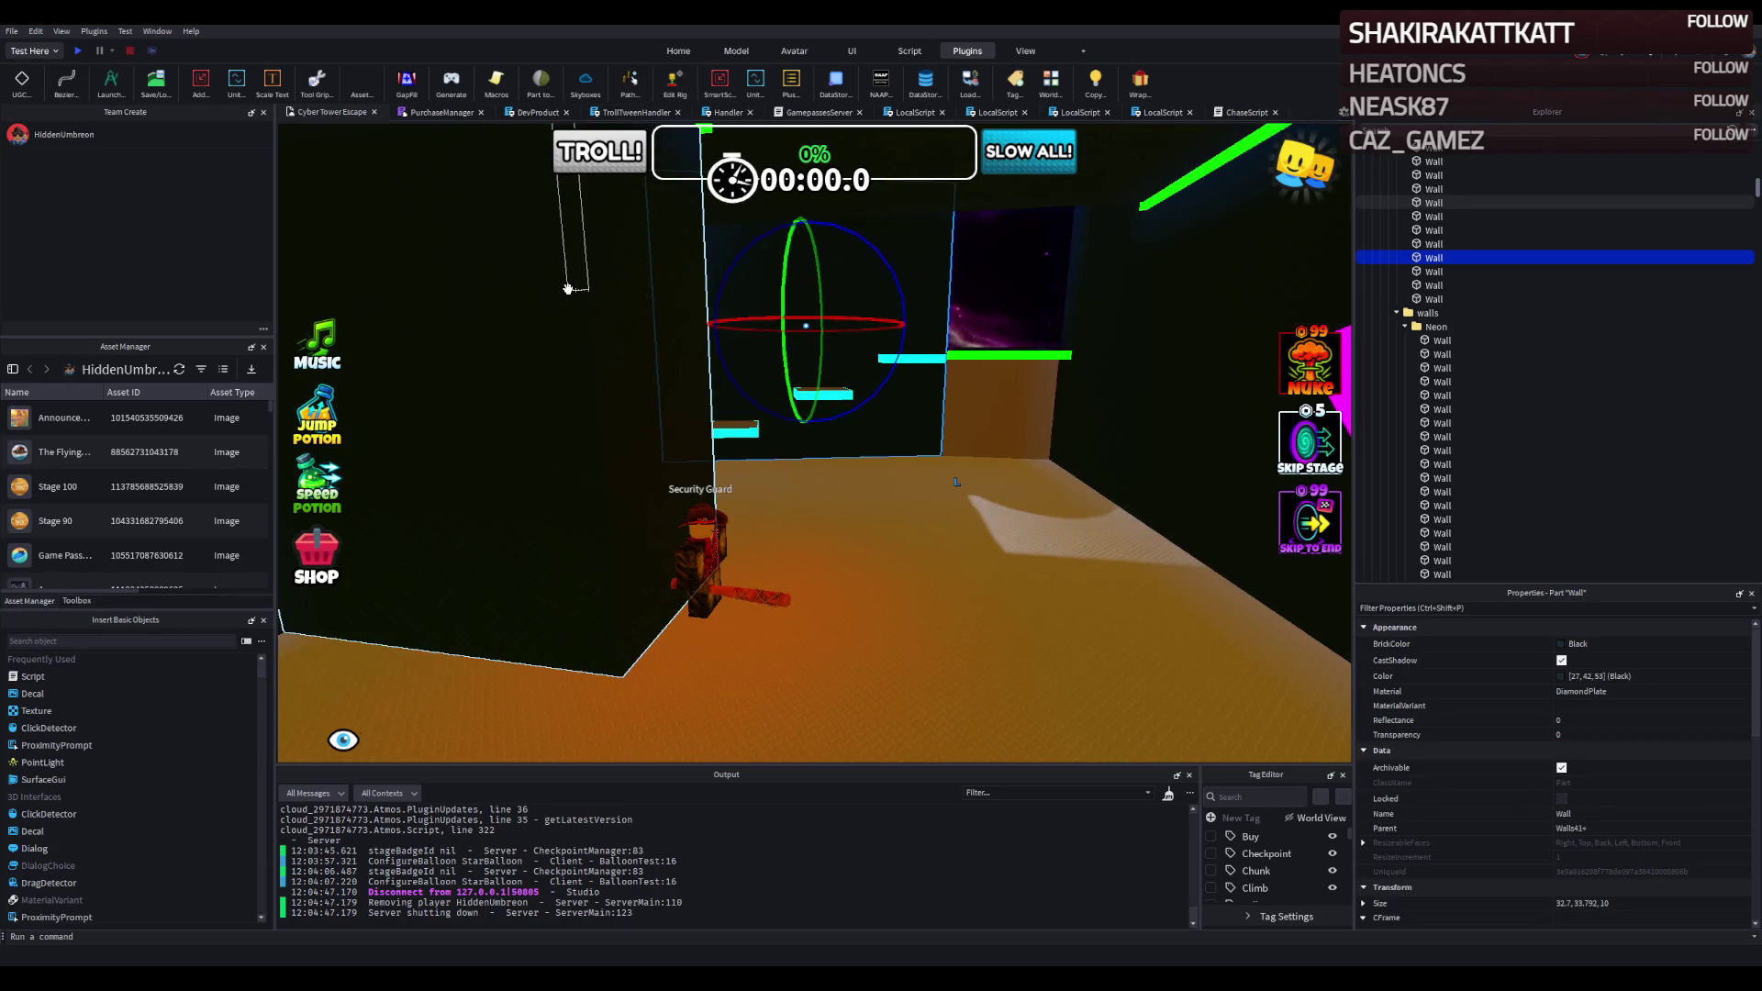
key(q)
key(e)
key(q)
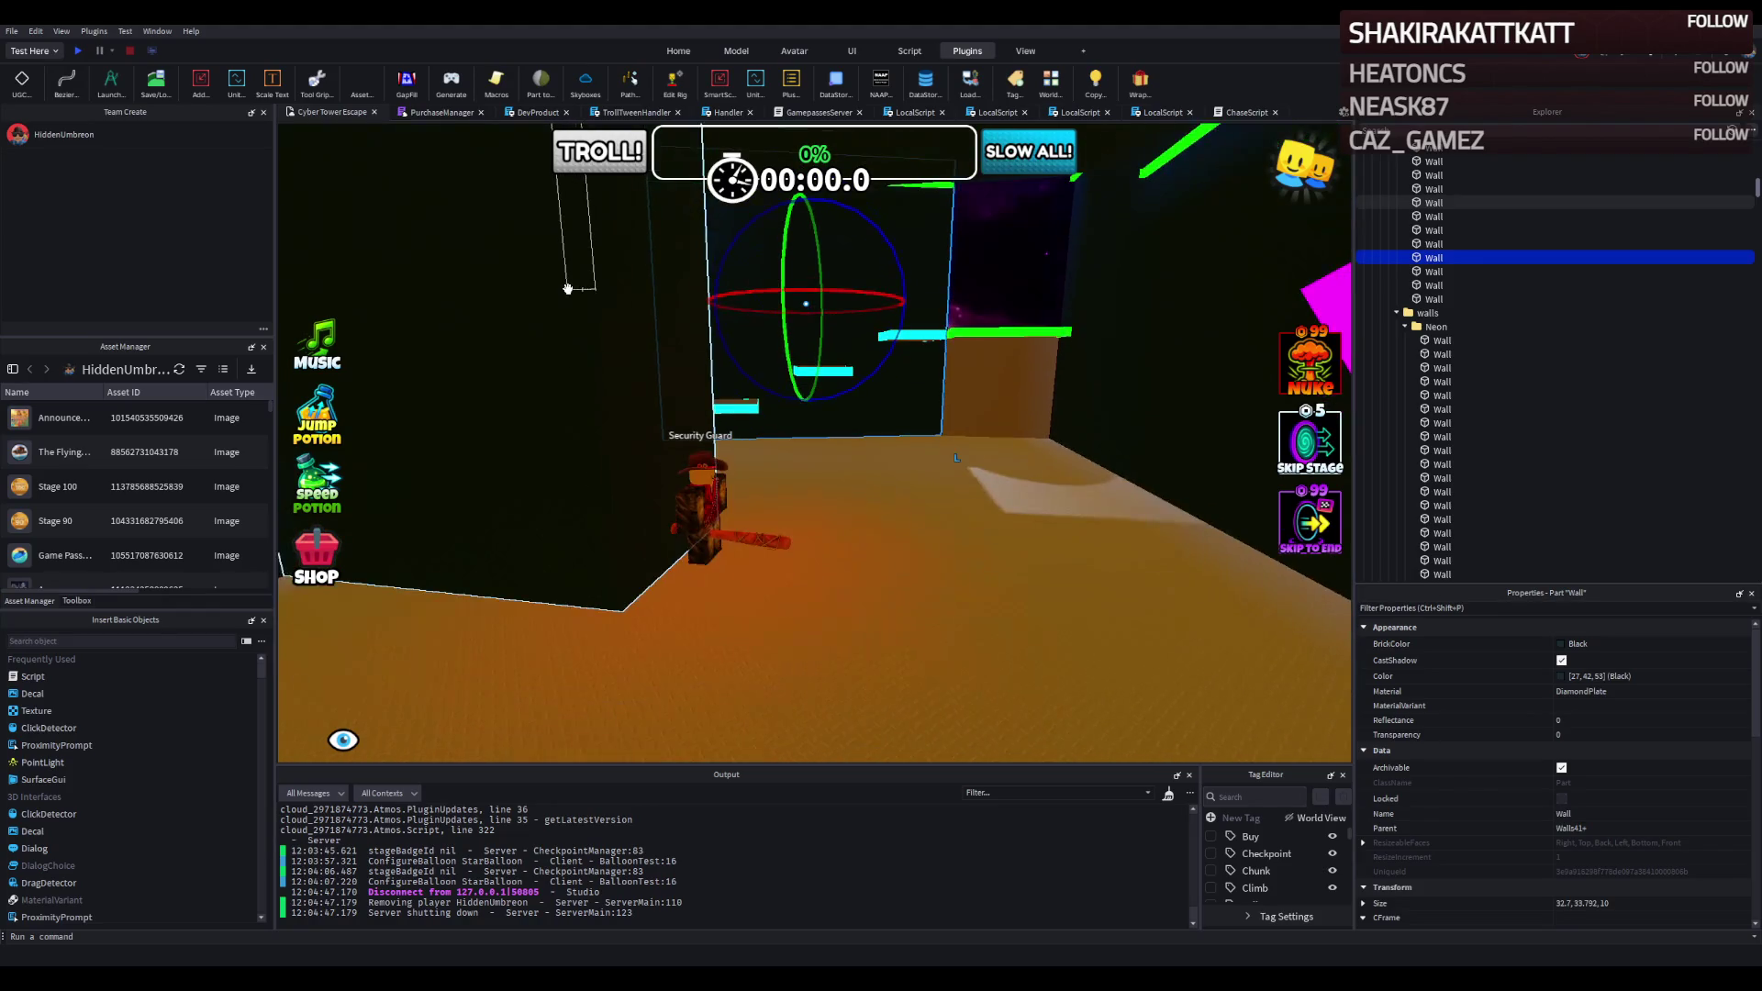
key(e)
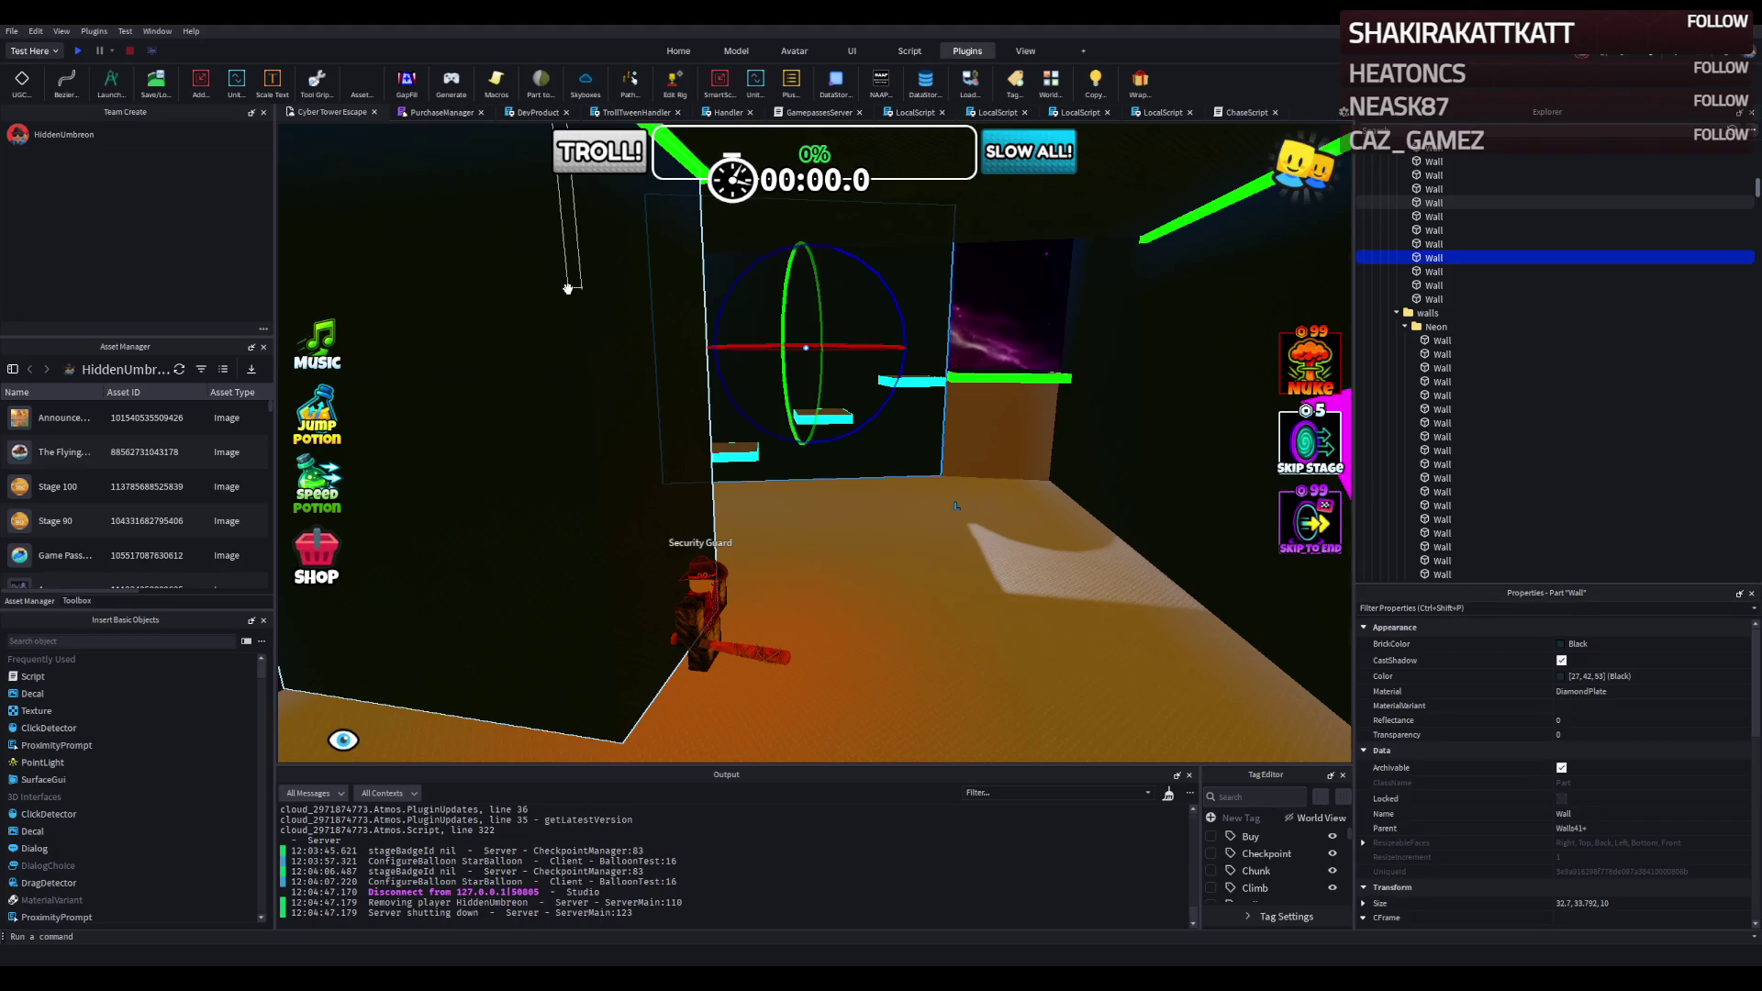
key(s)
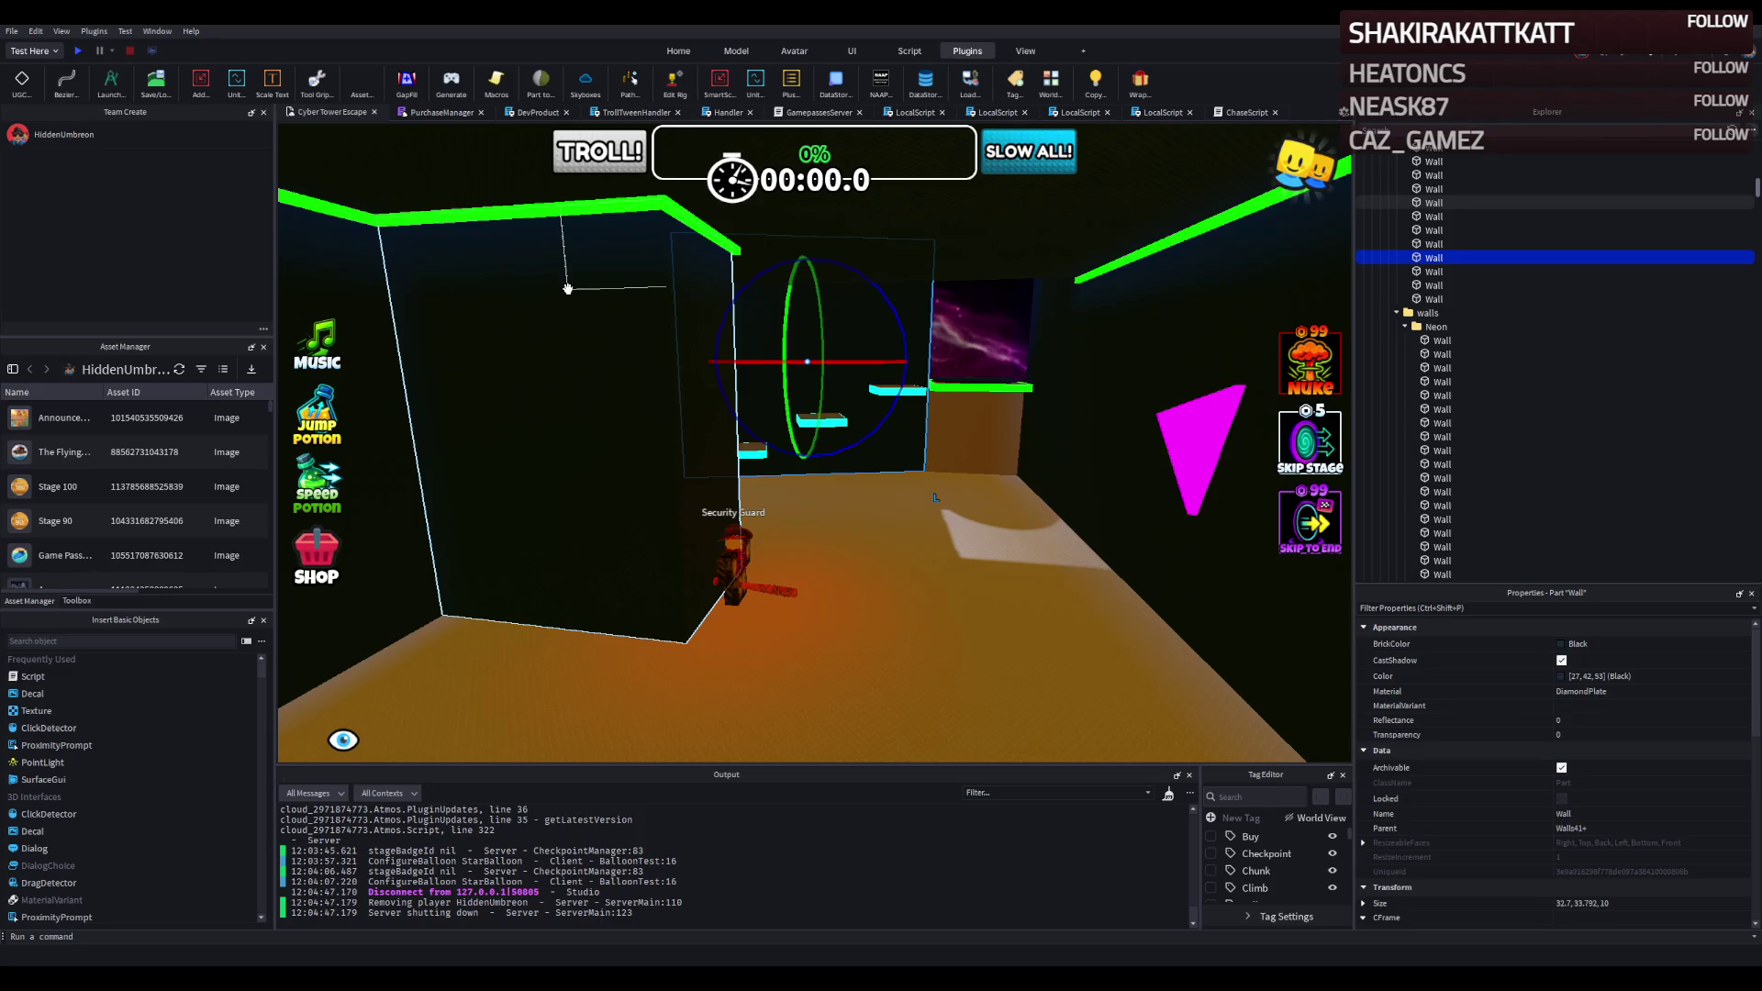
key(w)
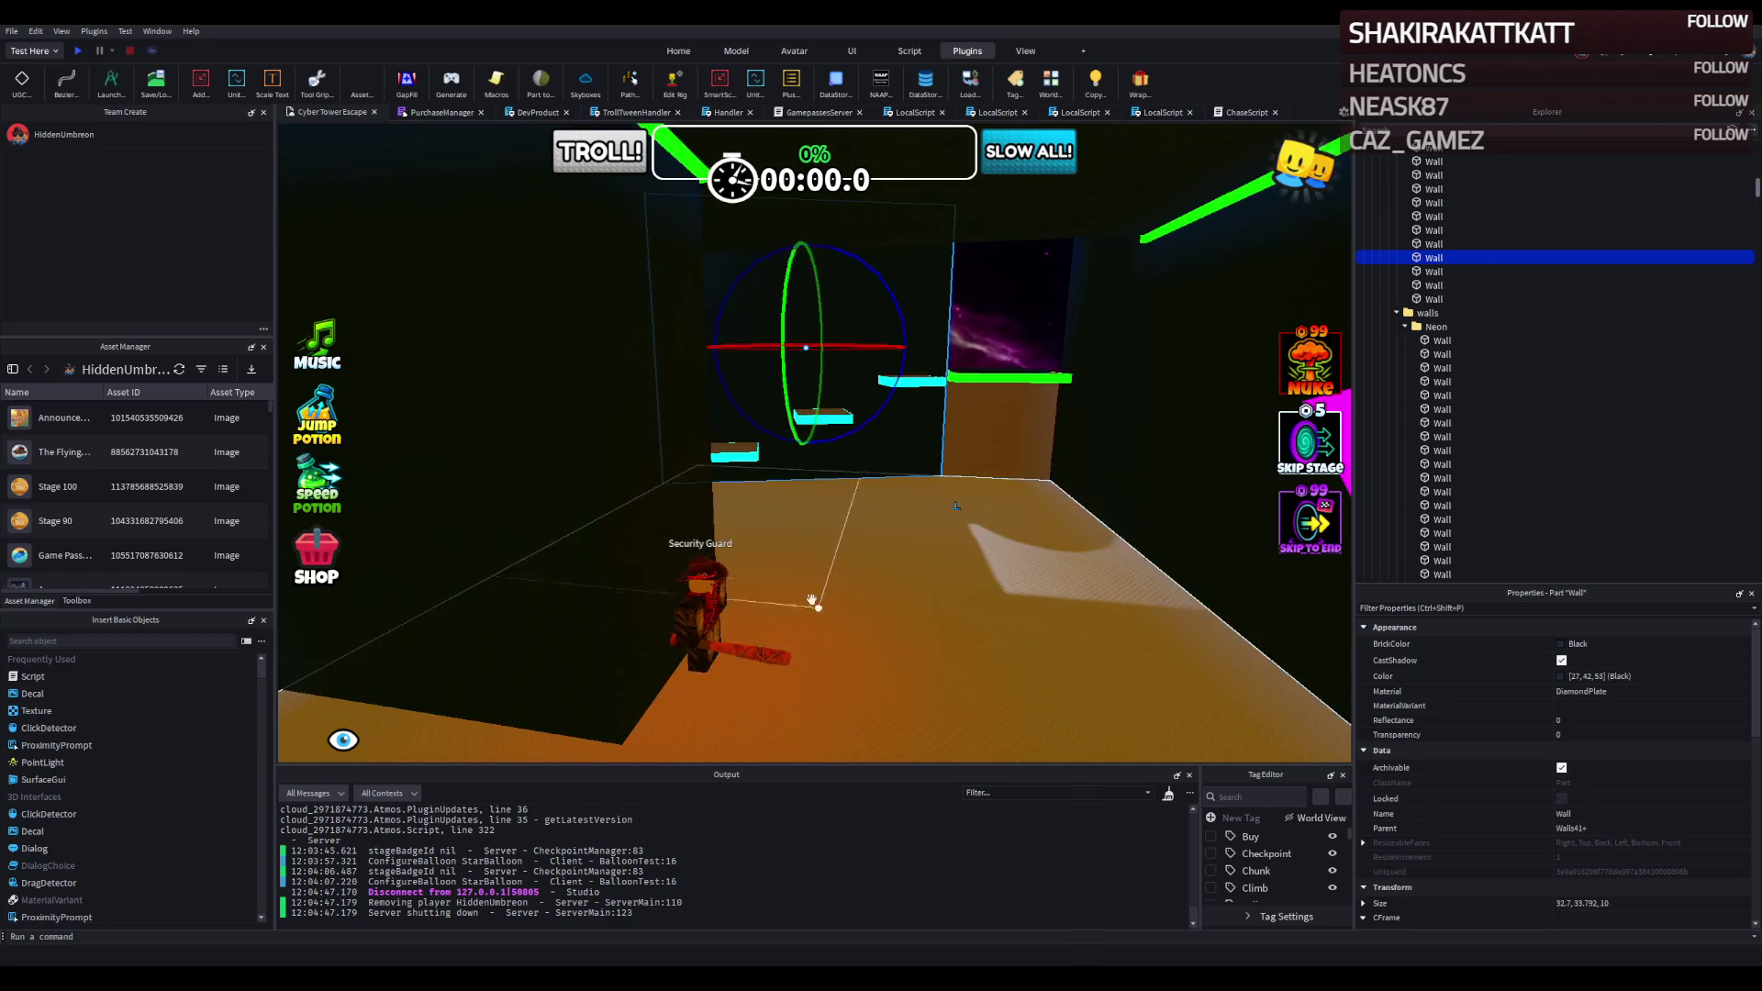
Fly the camera up the platform staircase and down the neon corridor to the giant face wall.
key(w)
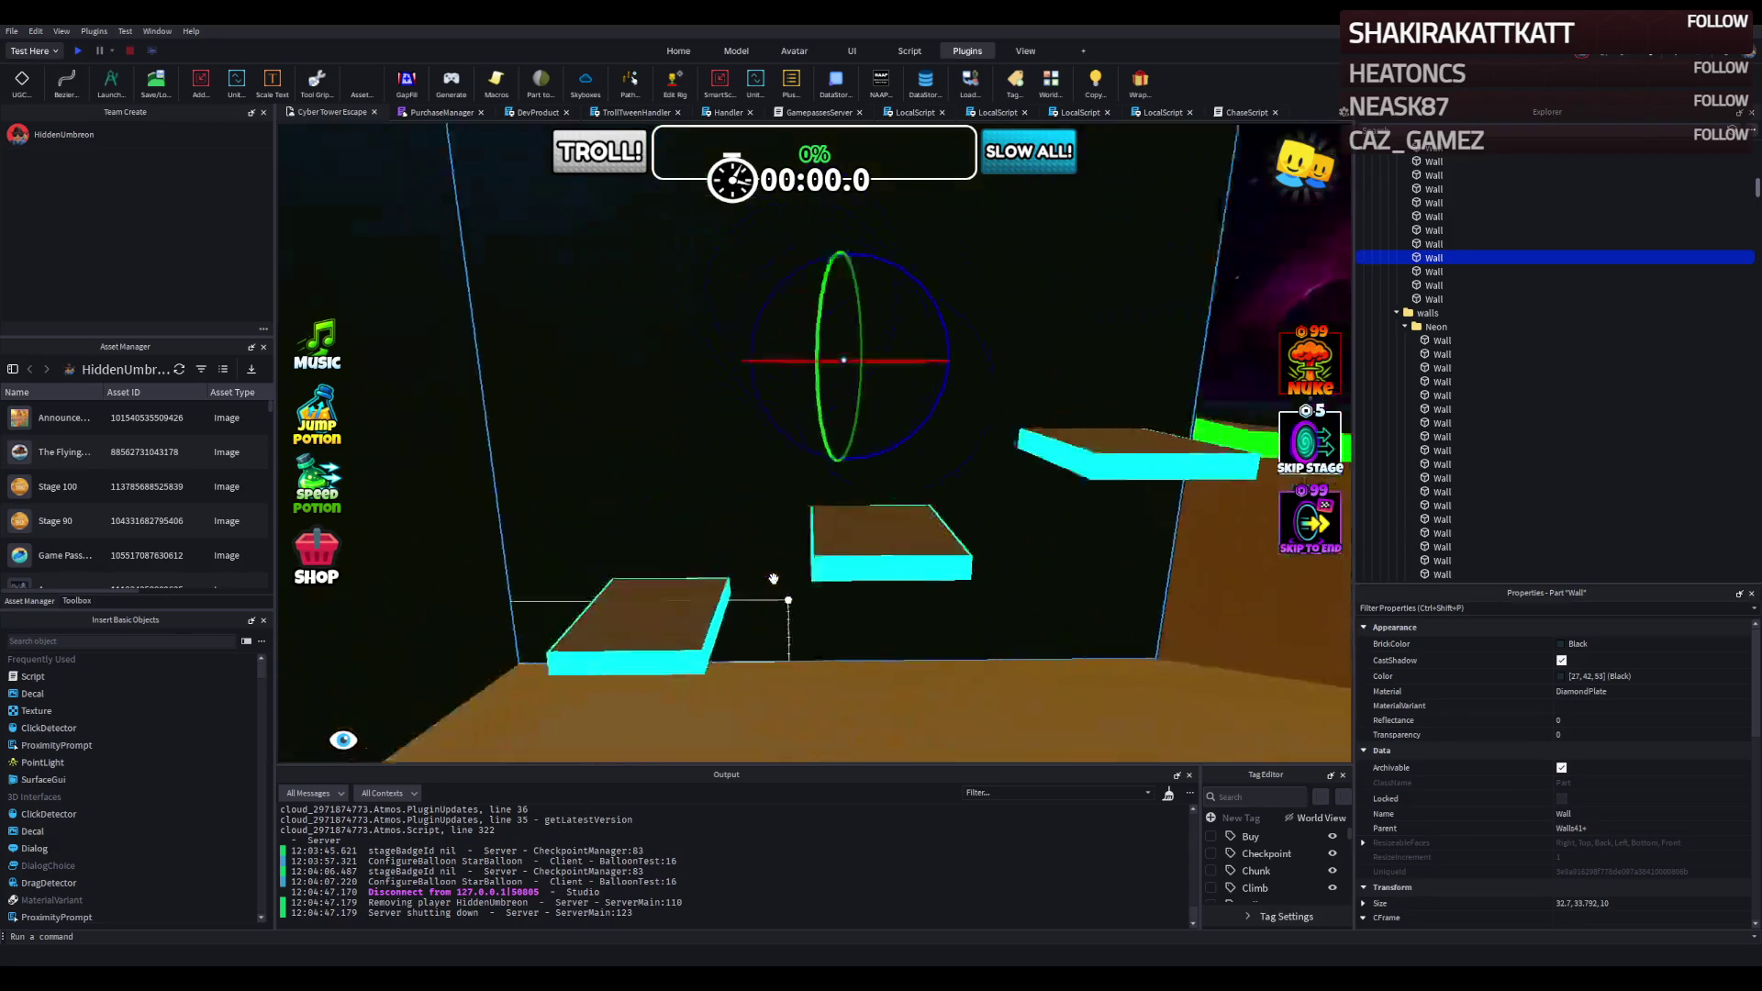
key(s)
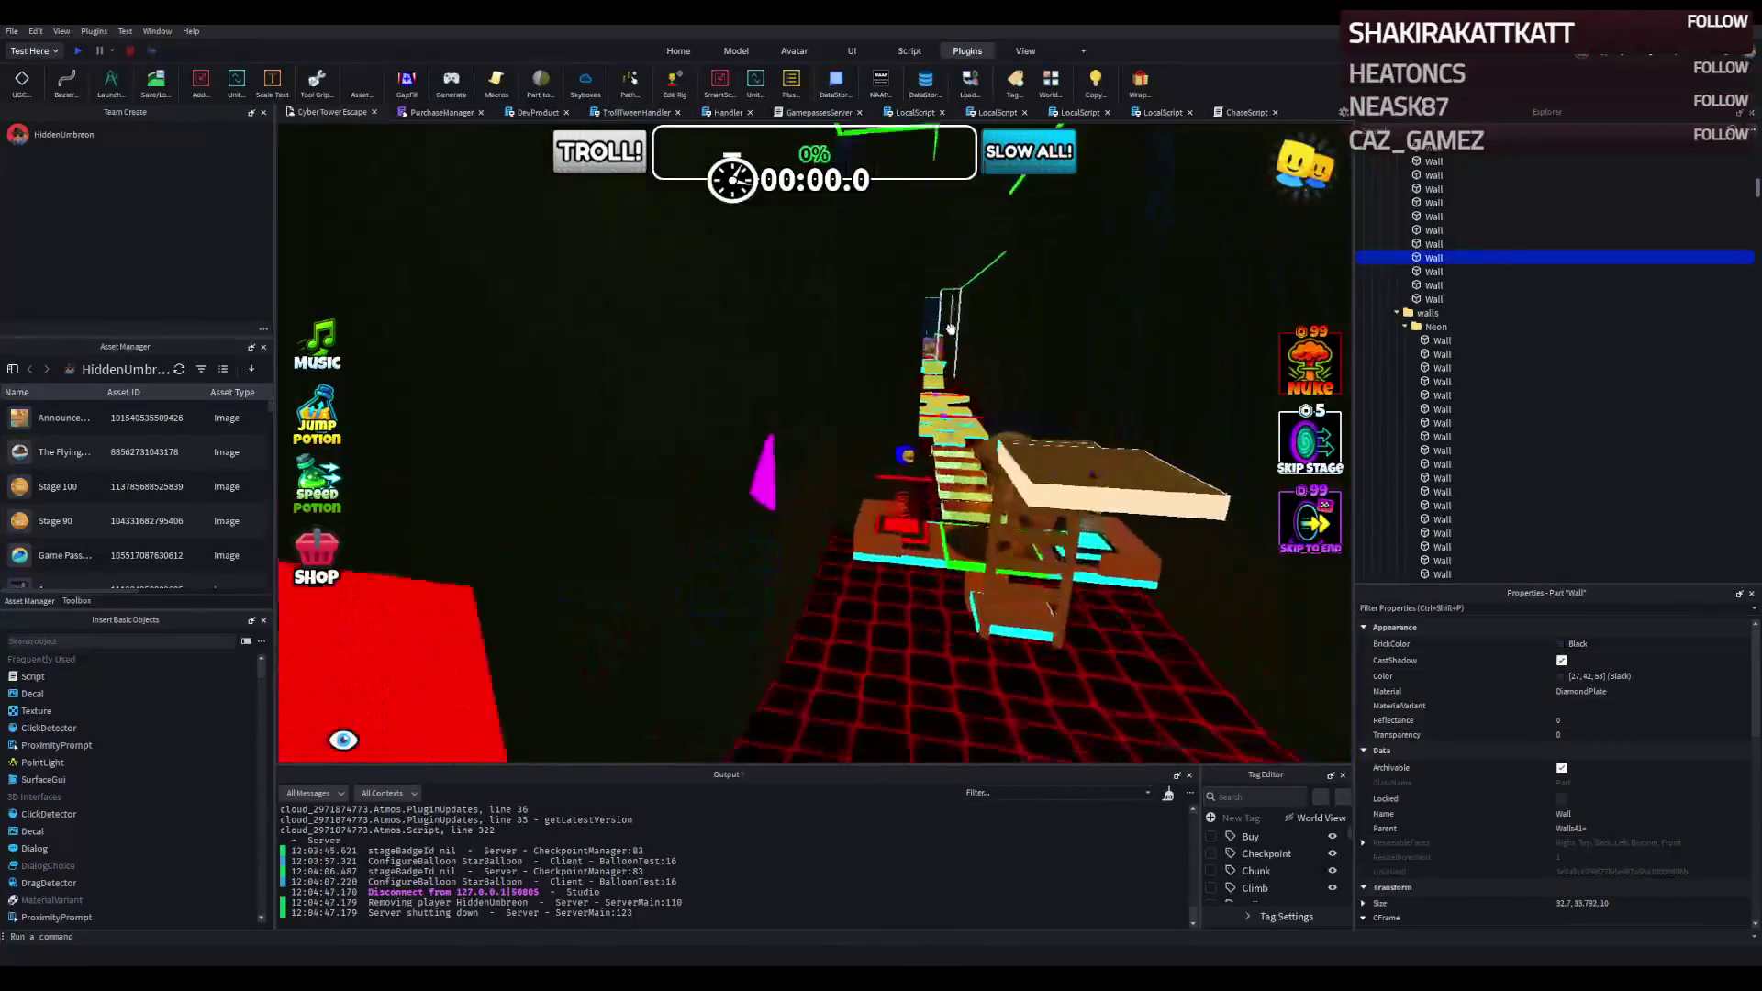
key(w)
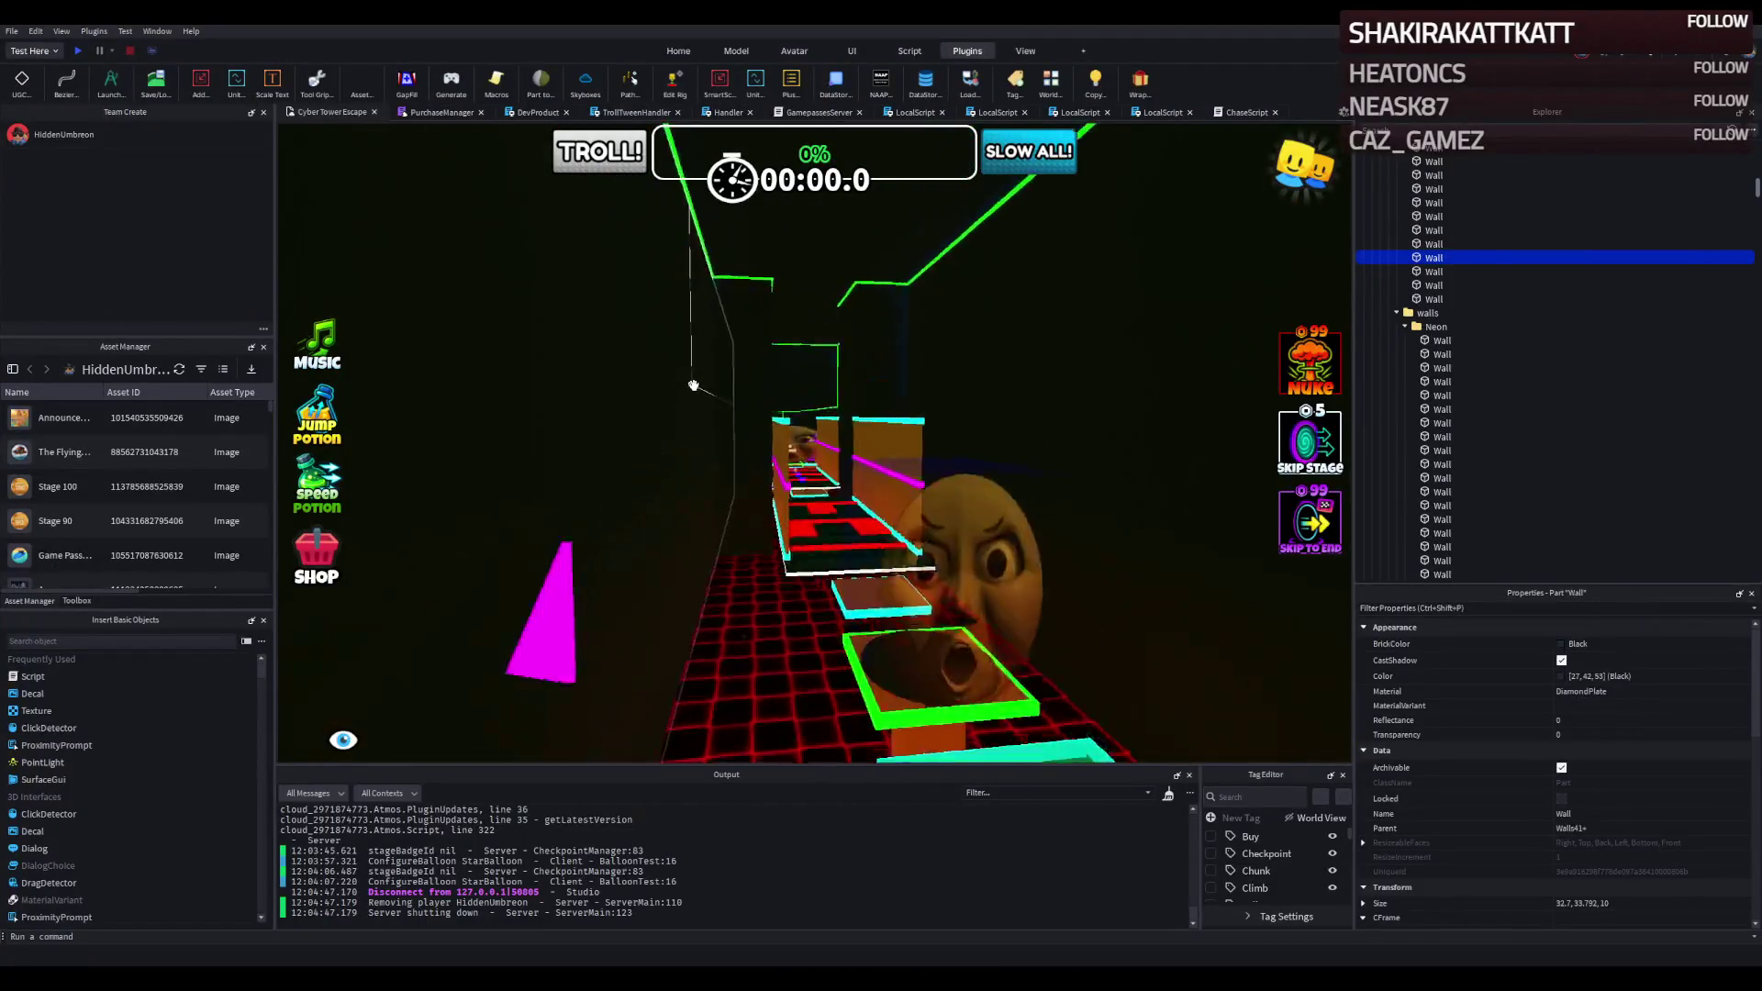
key(w)
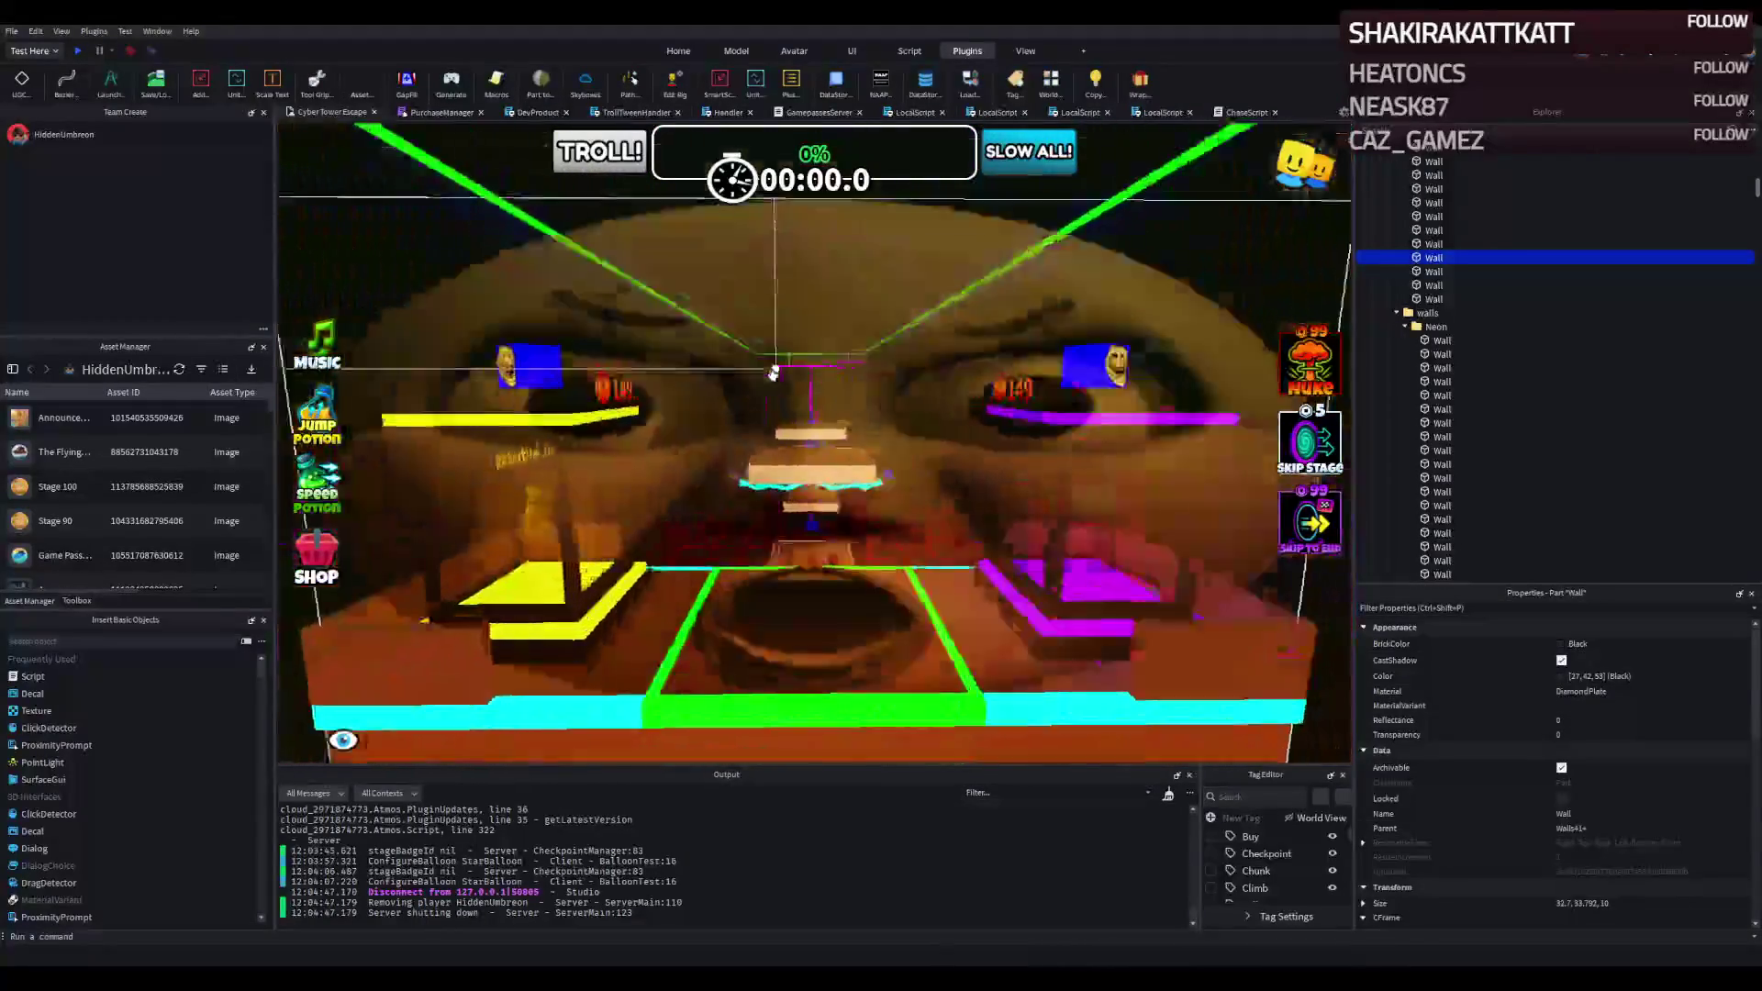
key(w)
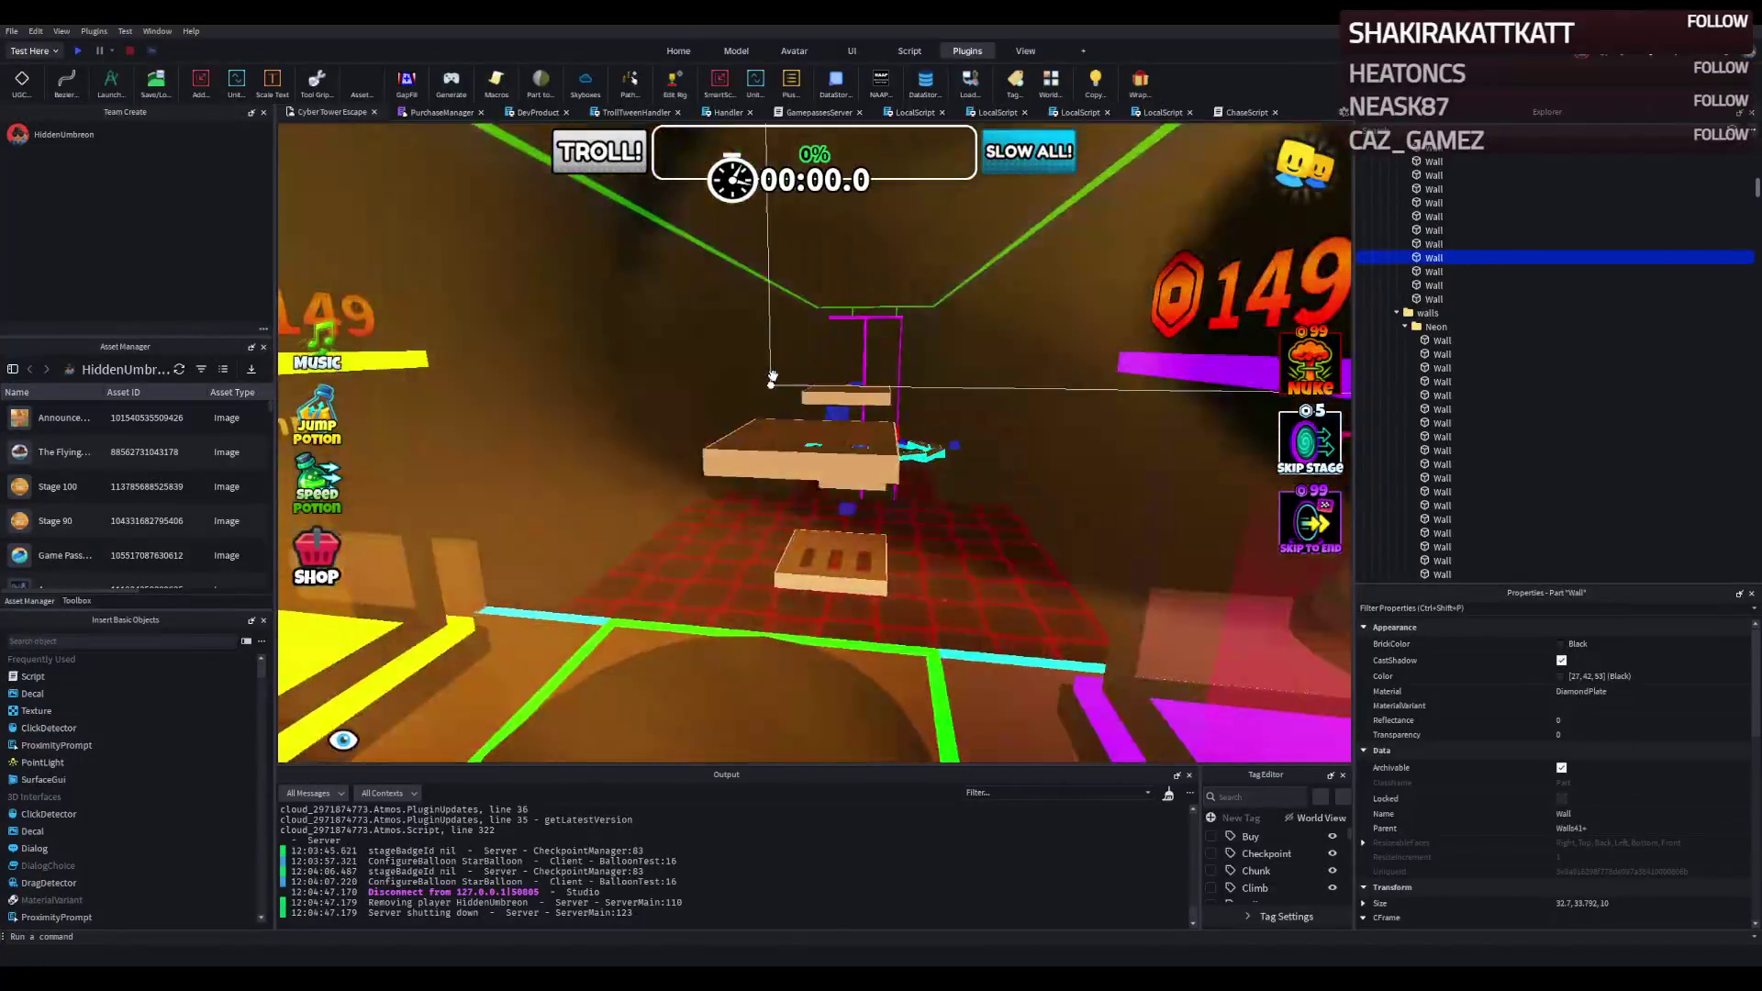
key(w)
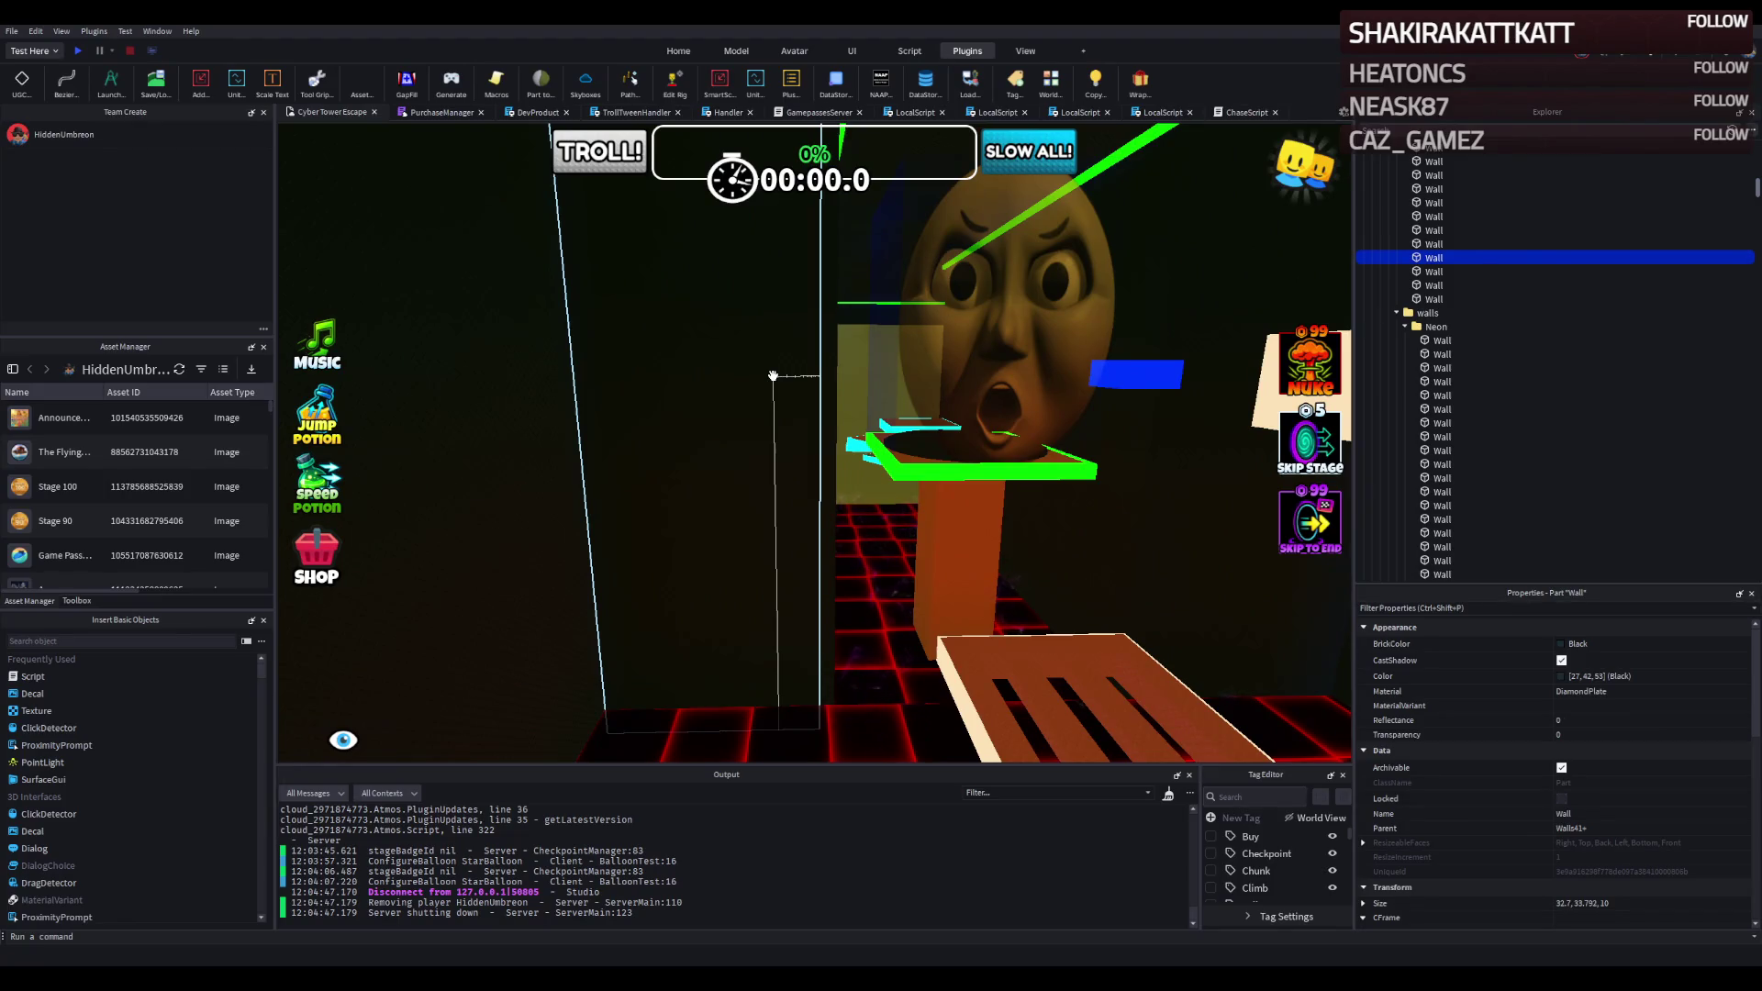
key(w)
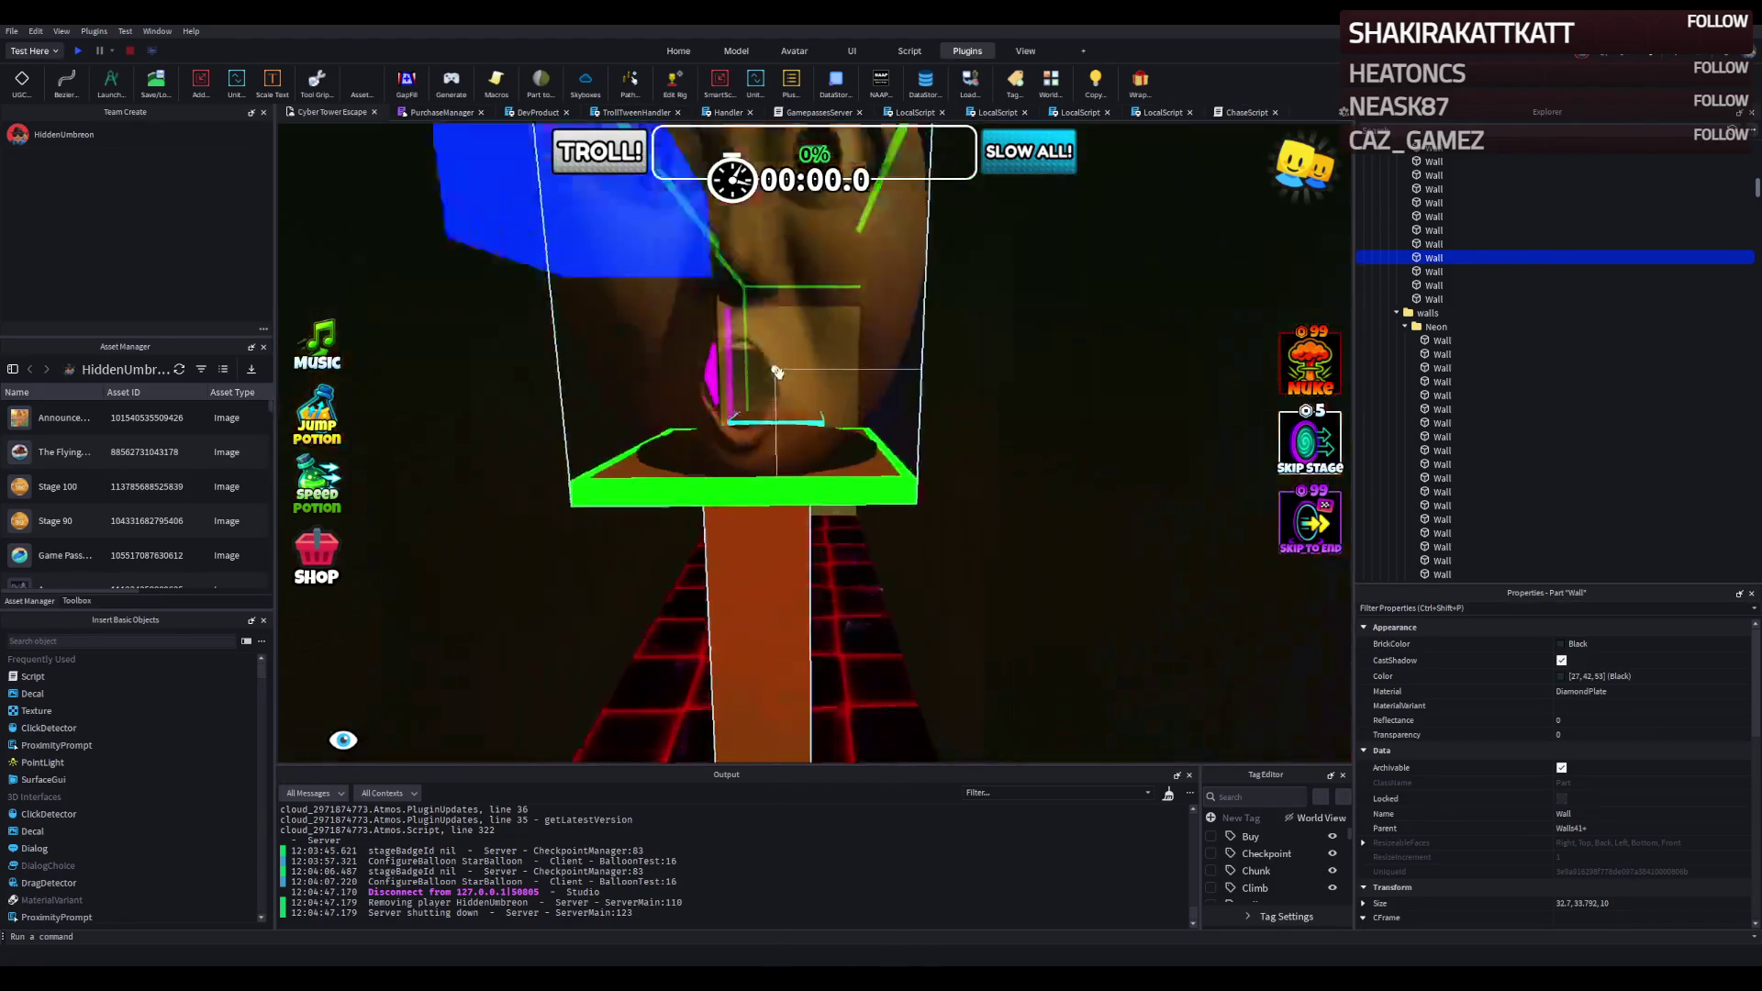
key(s)
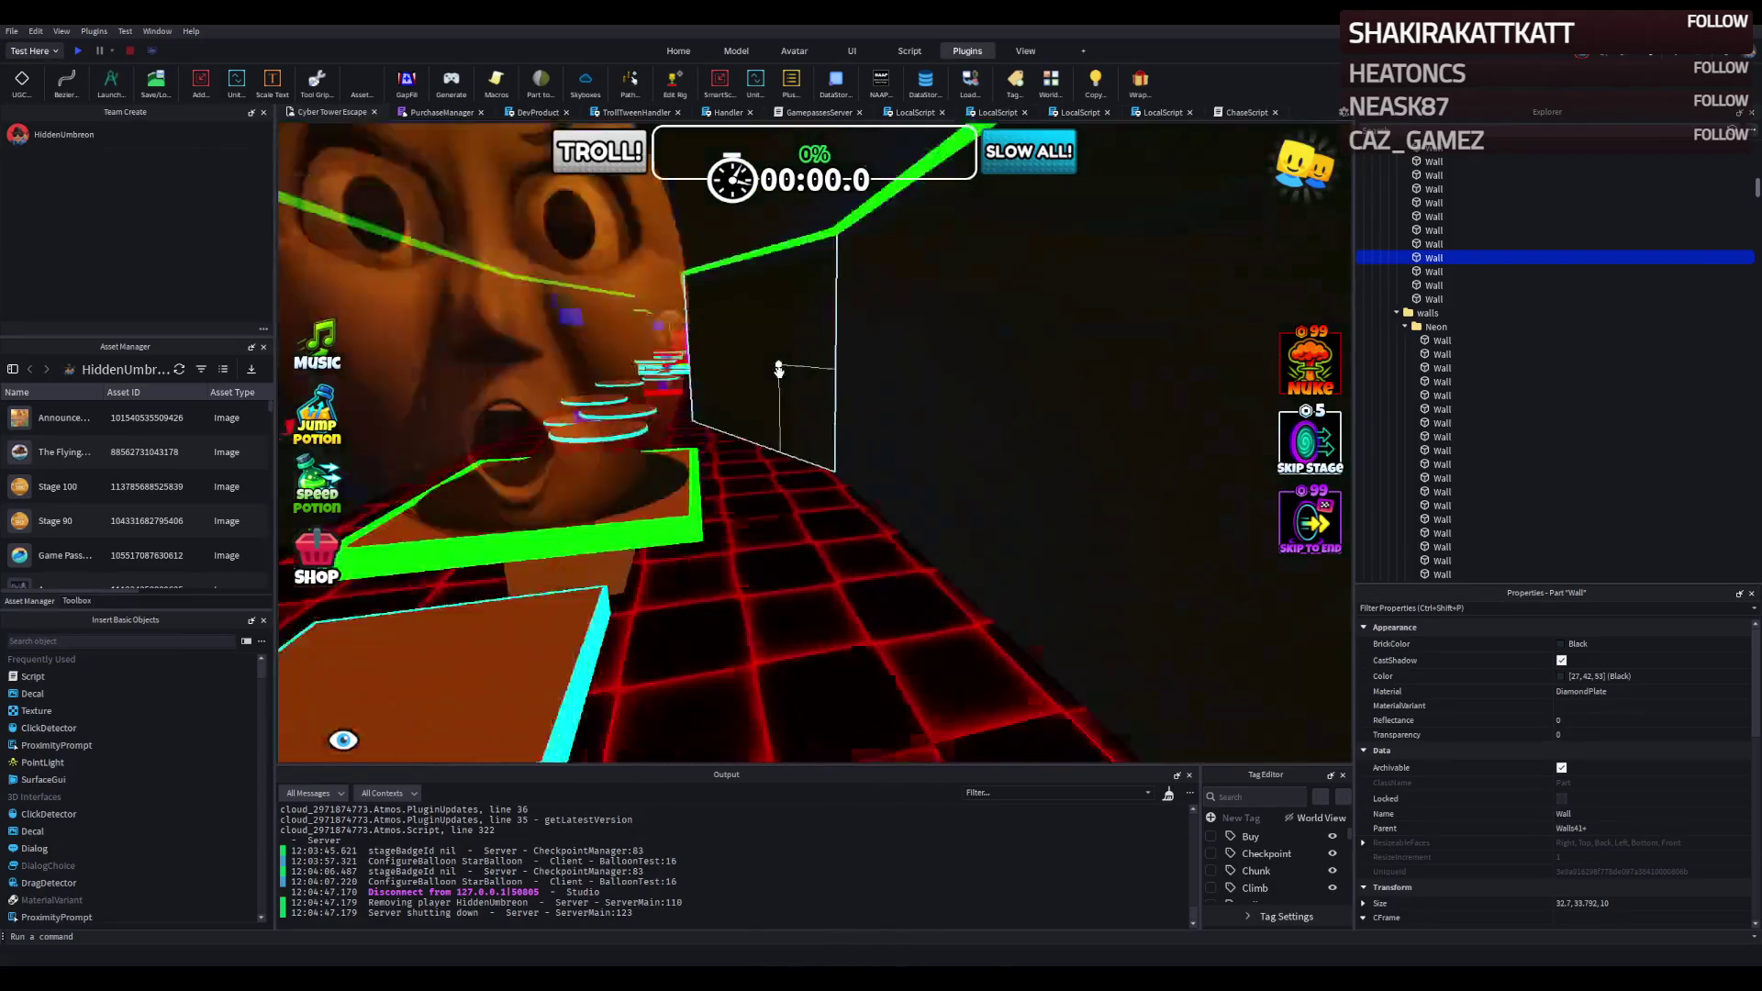
key(w)
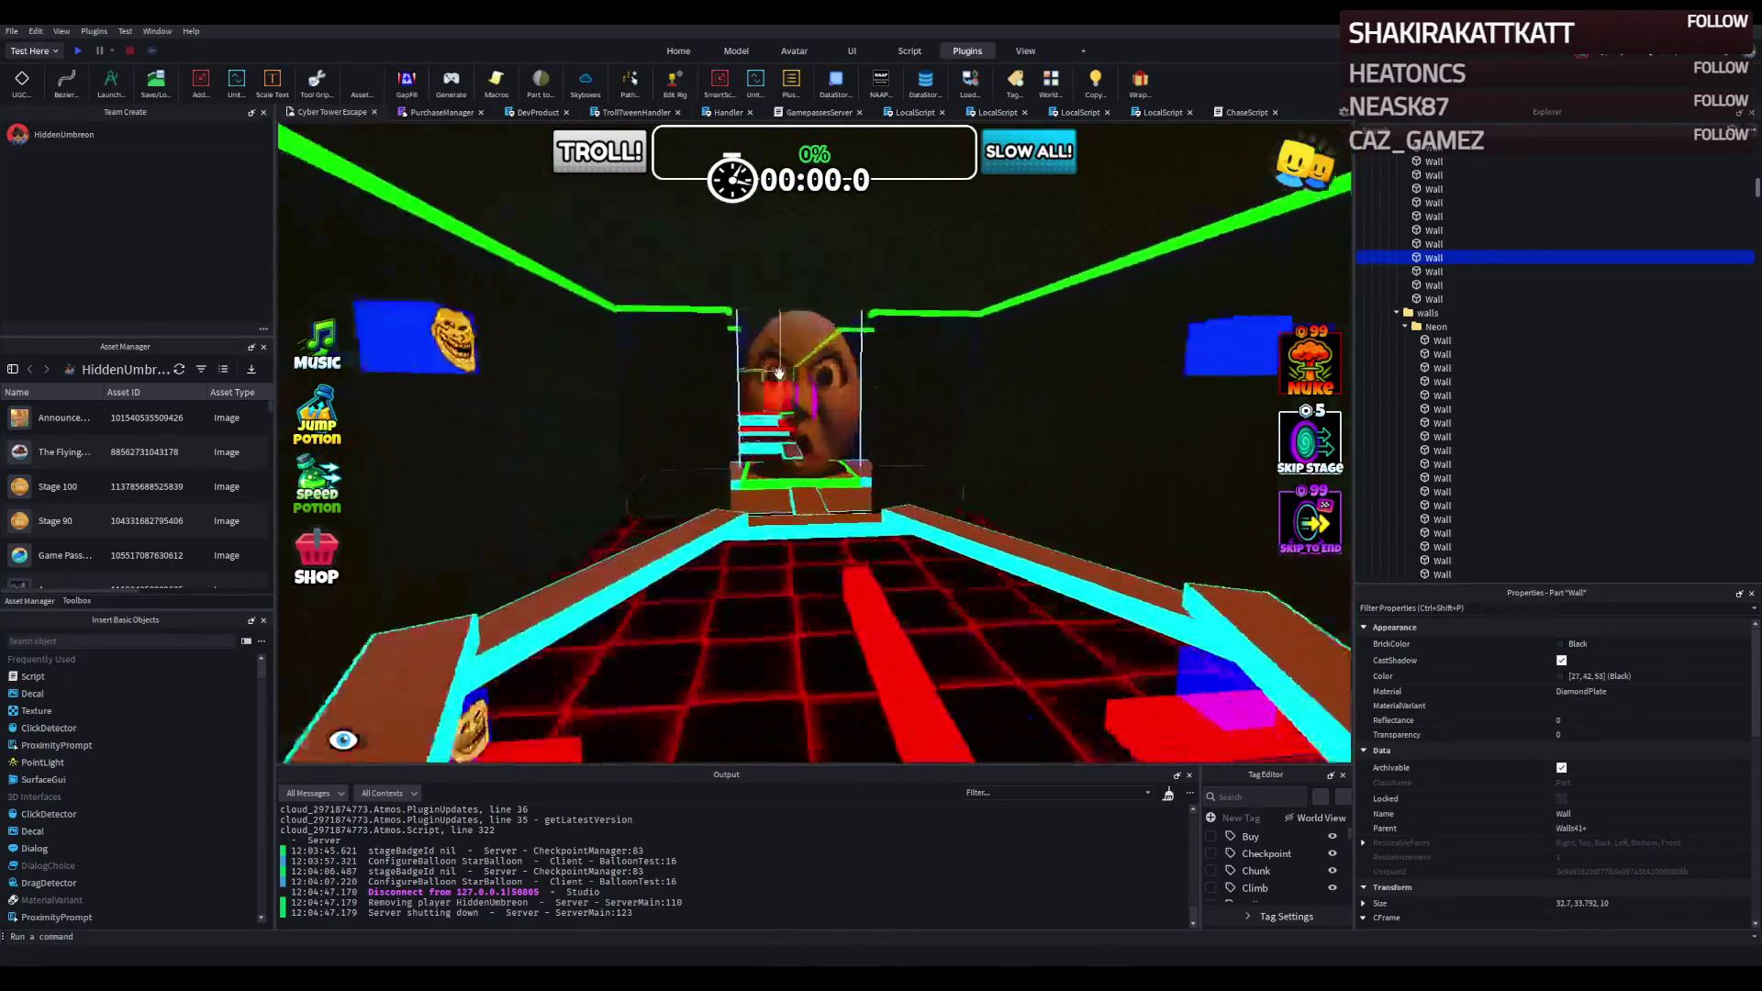
key(s)
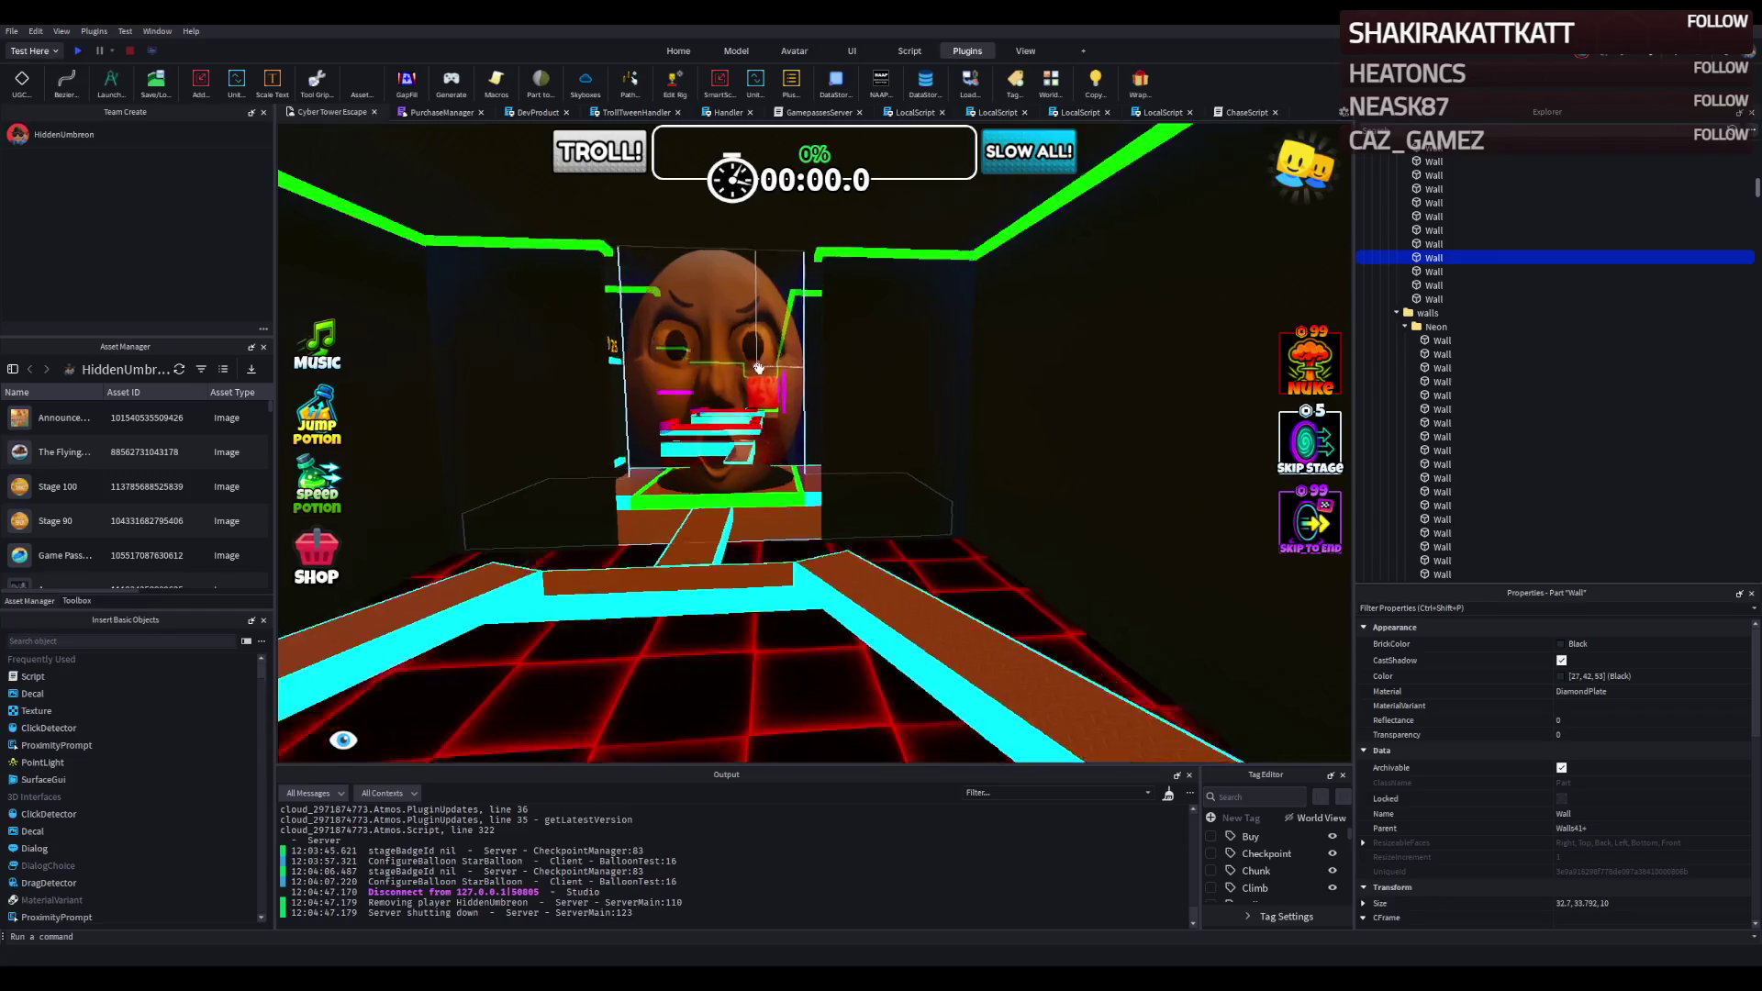
key(w)
key(w)
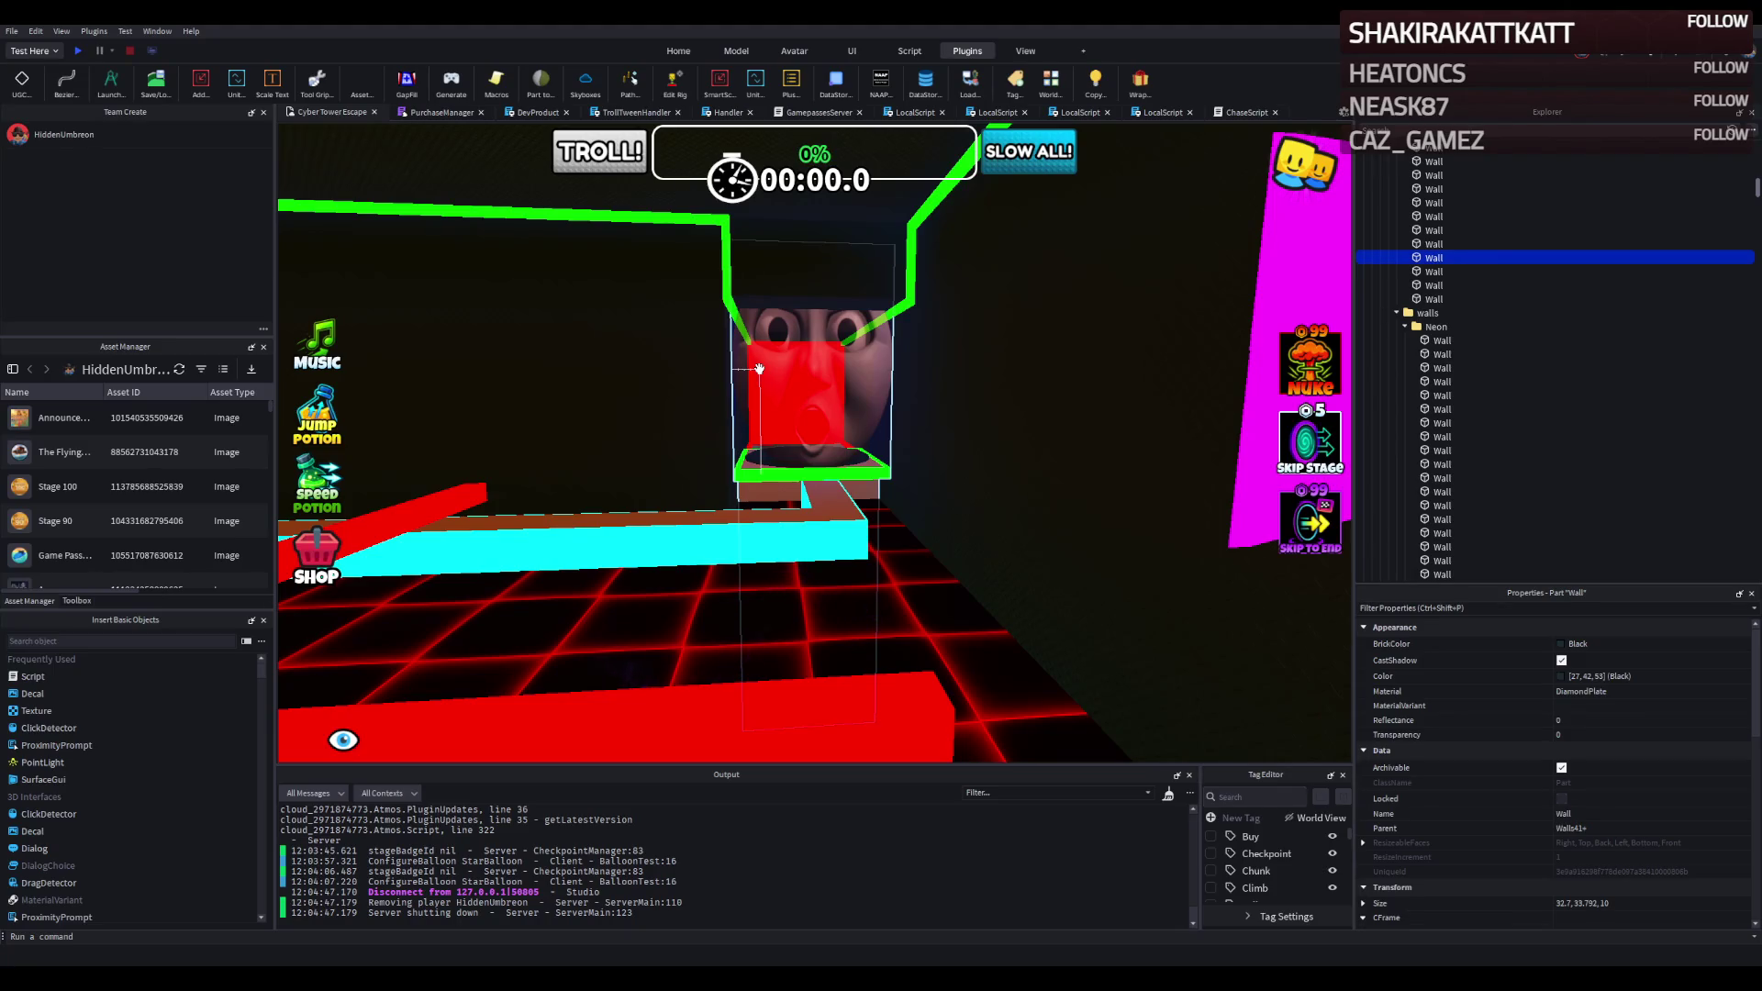
key(s)
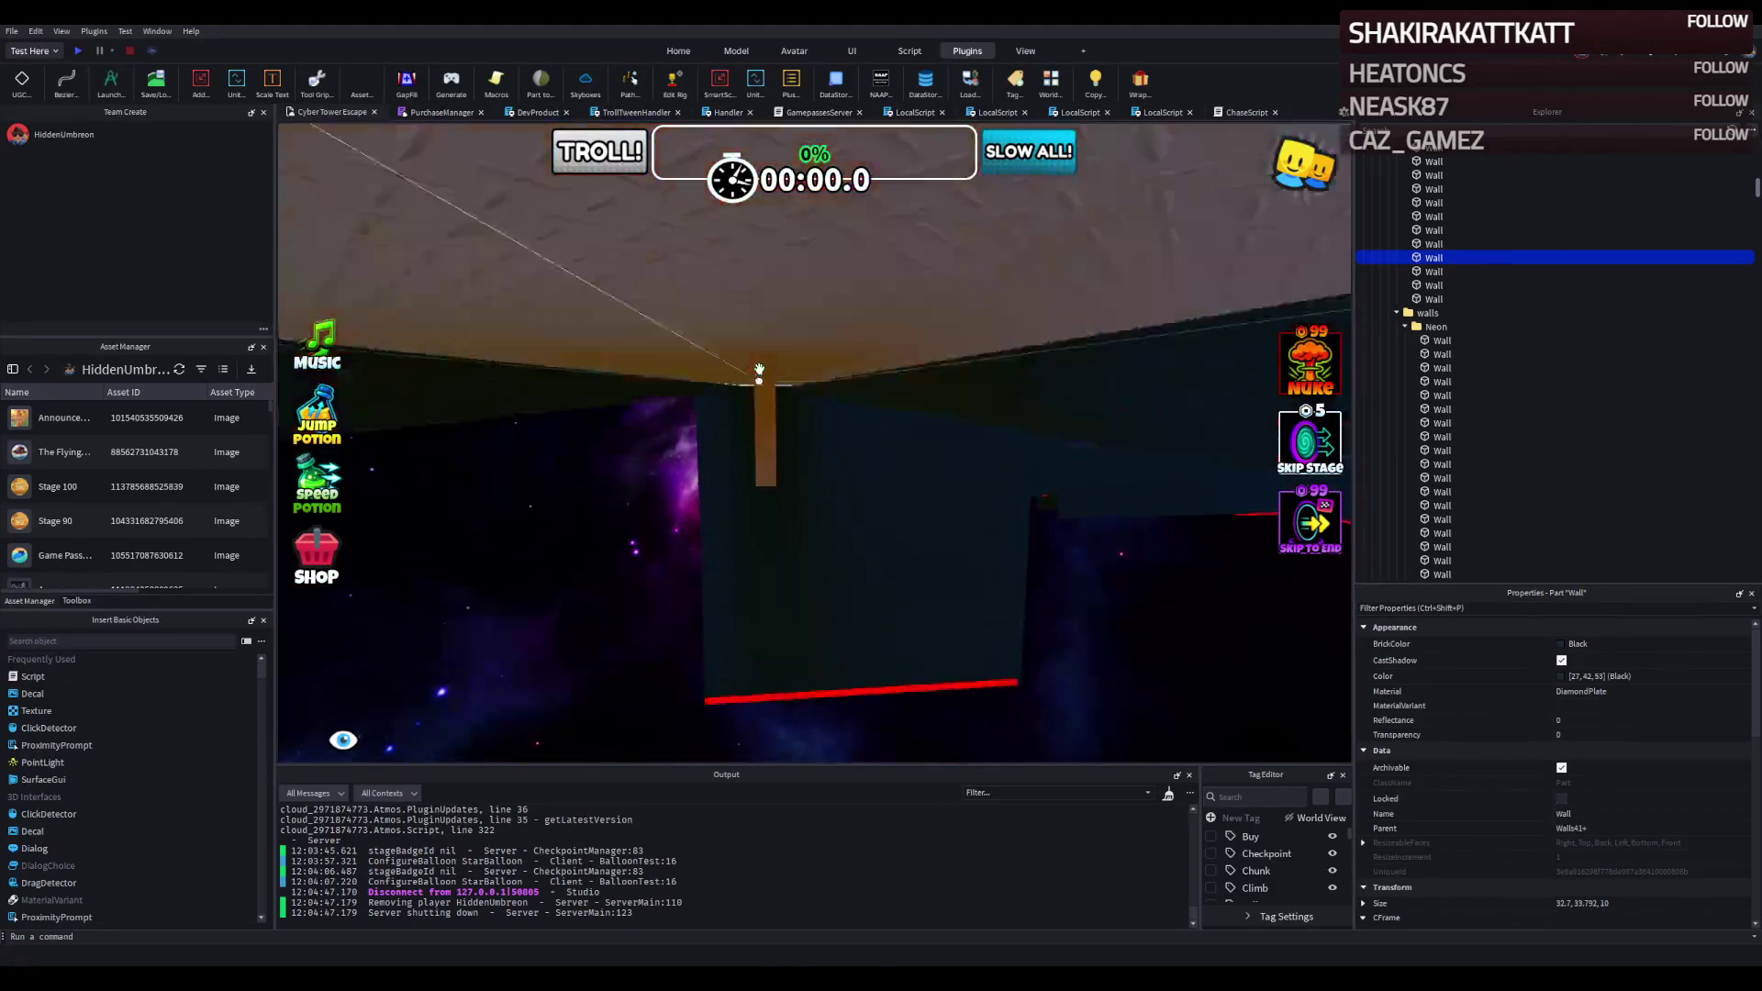
key(w)
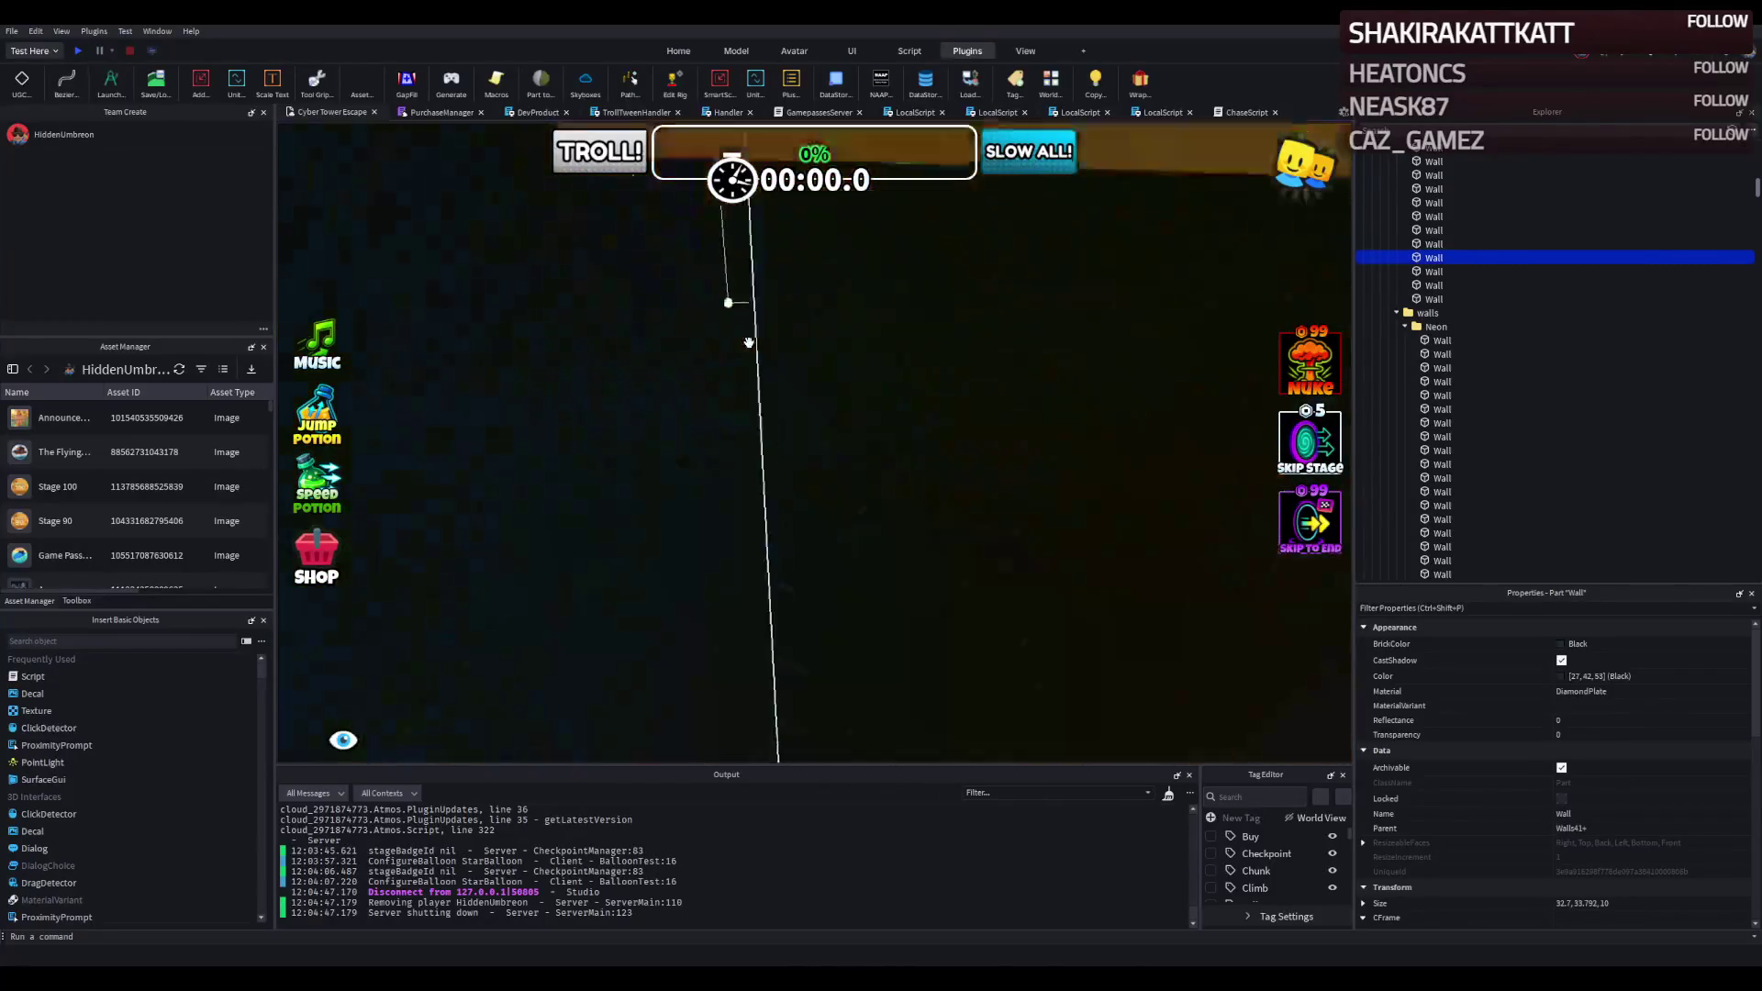
key(s)
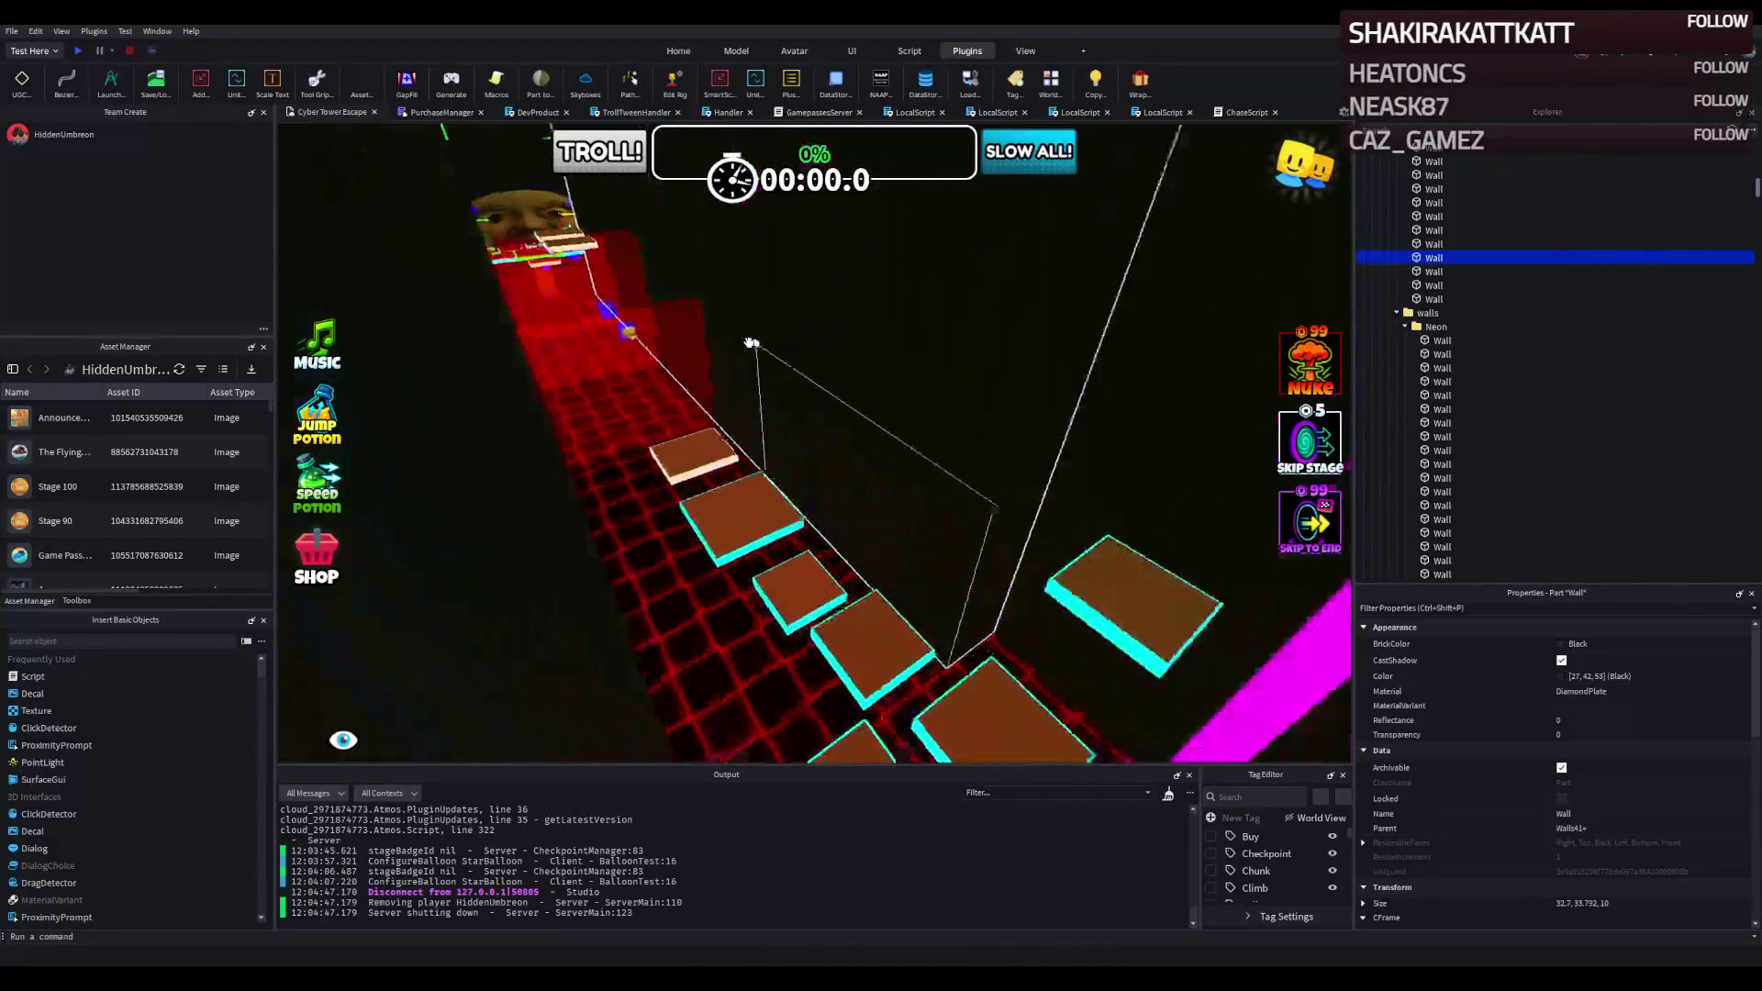
Fly back and forth through the face wall into the dark neon area with red beams.
key(w)
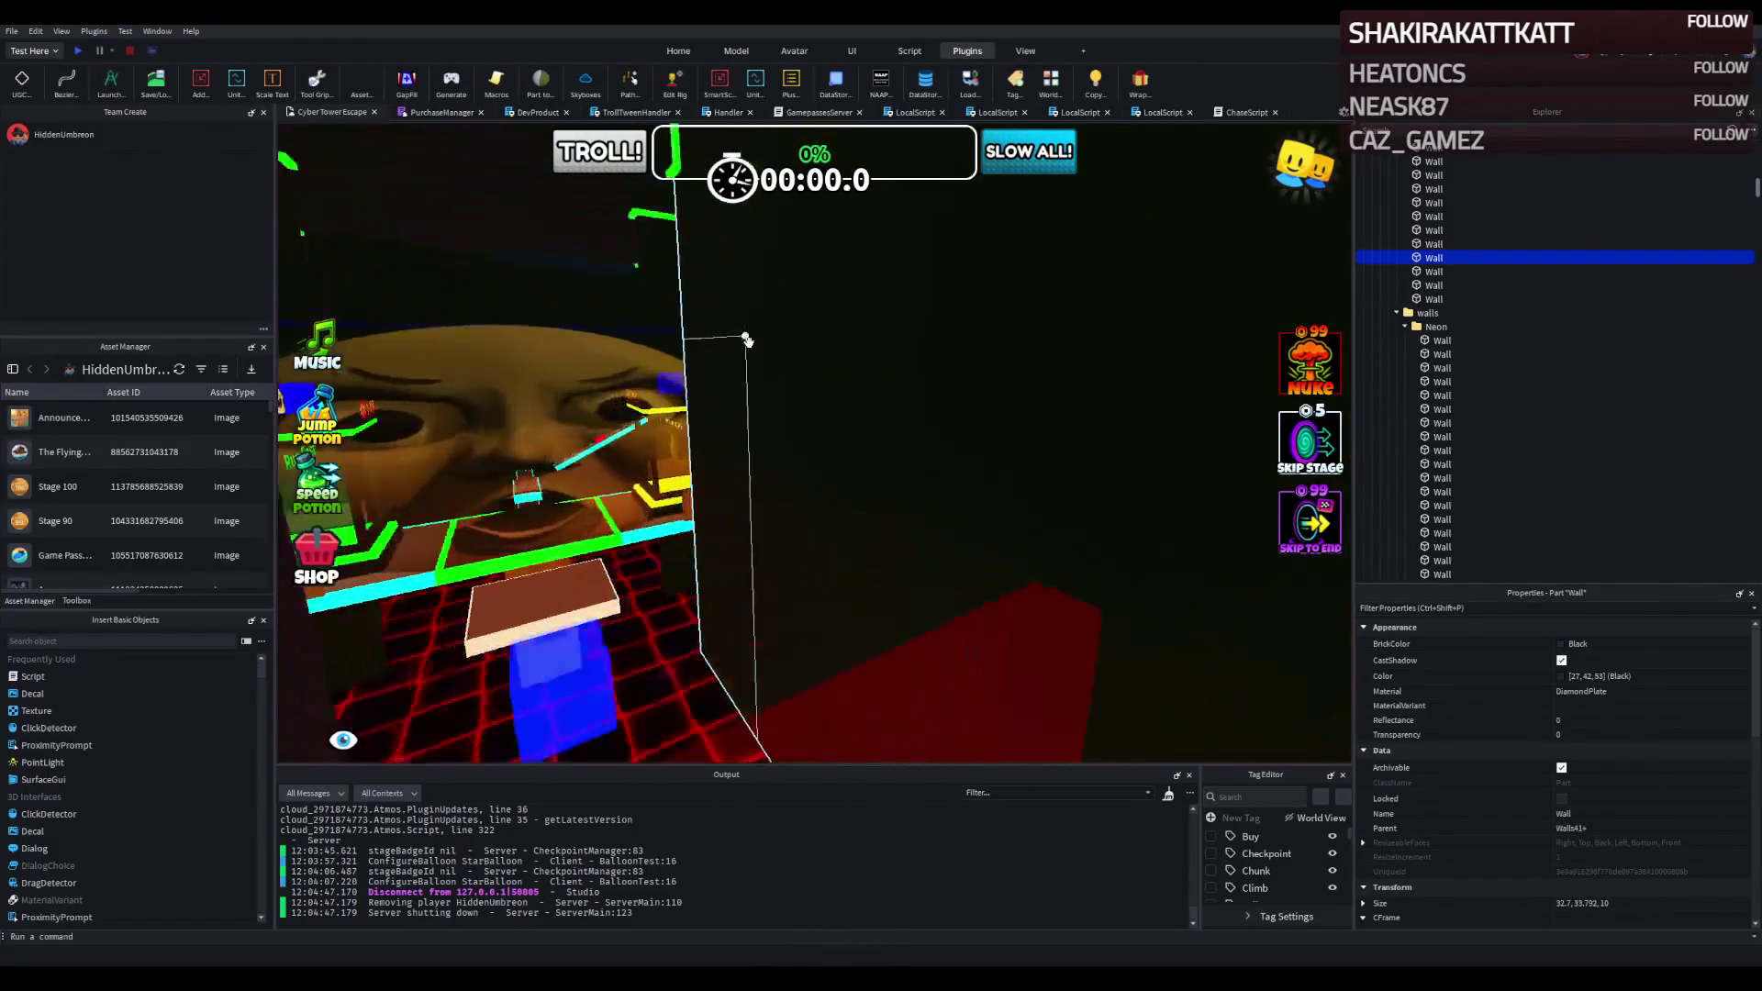
key(w)
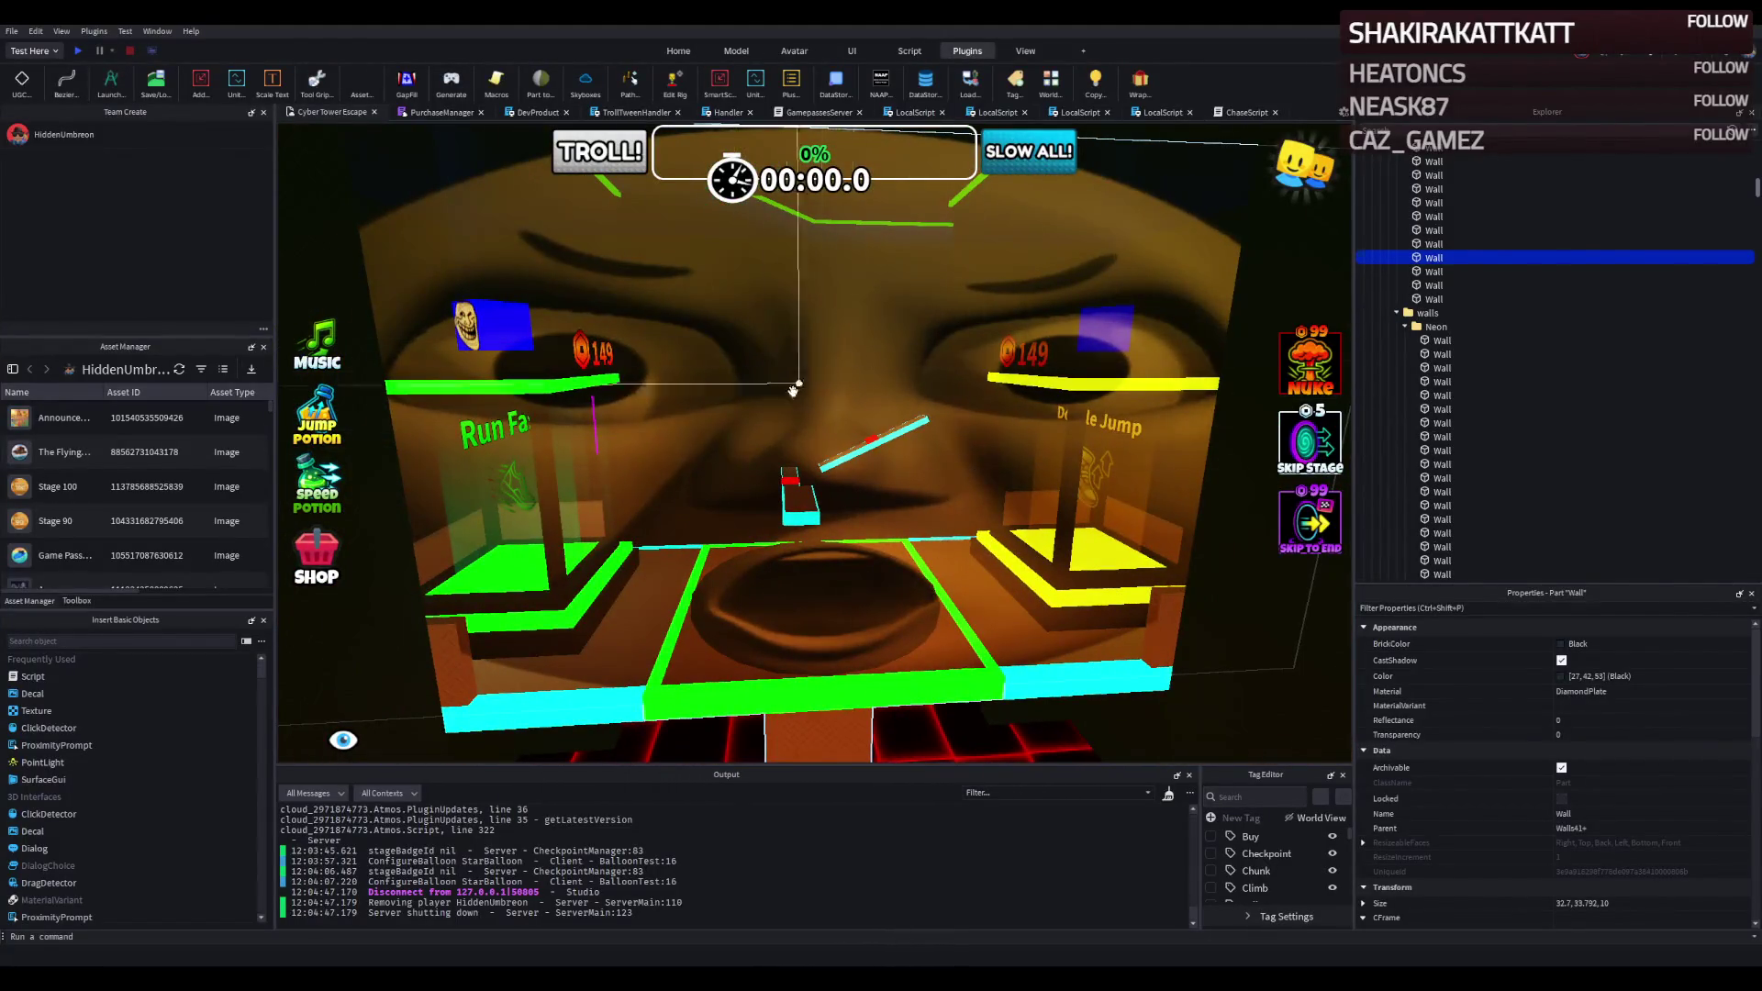
key(w)
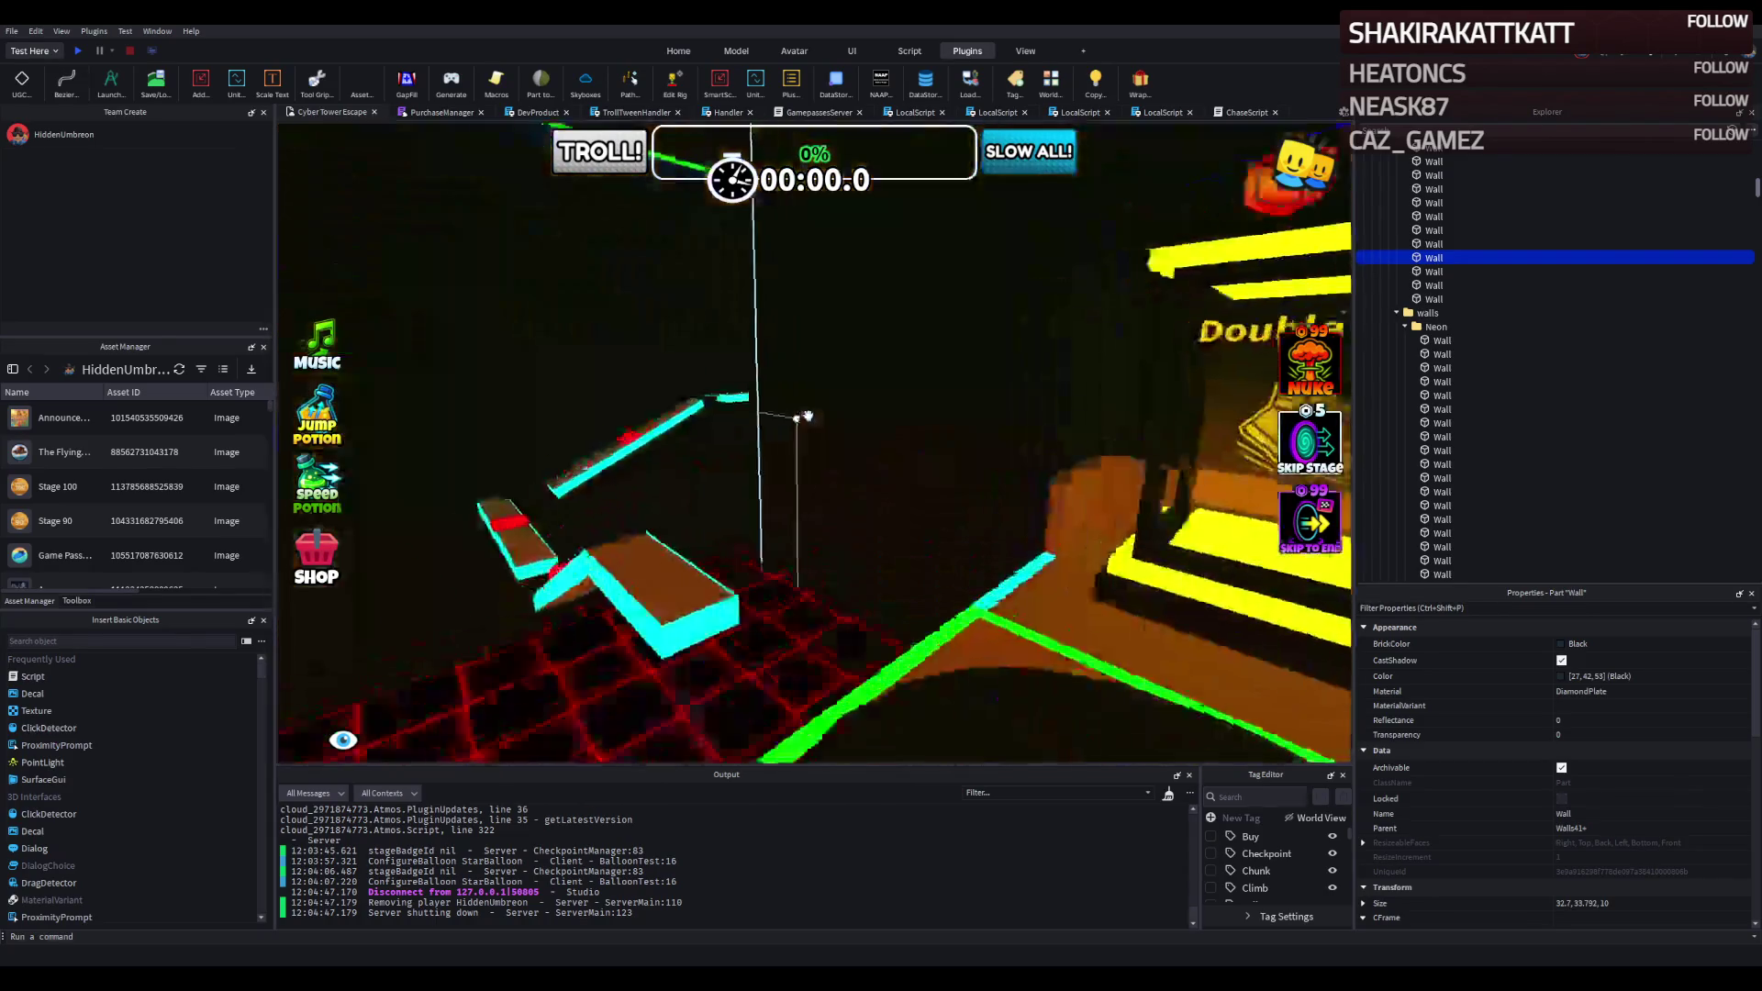
key(s)
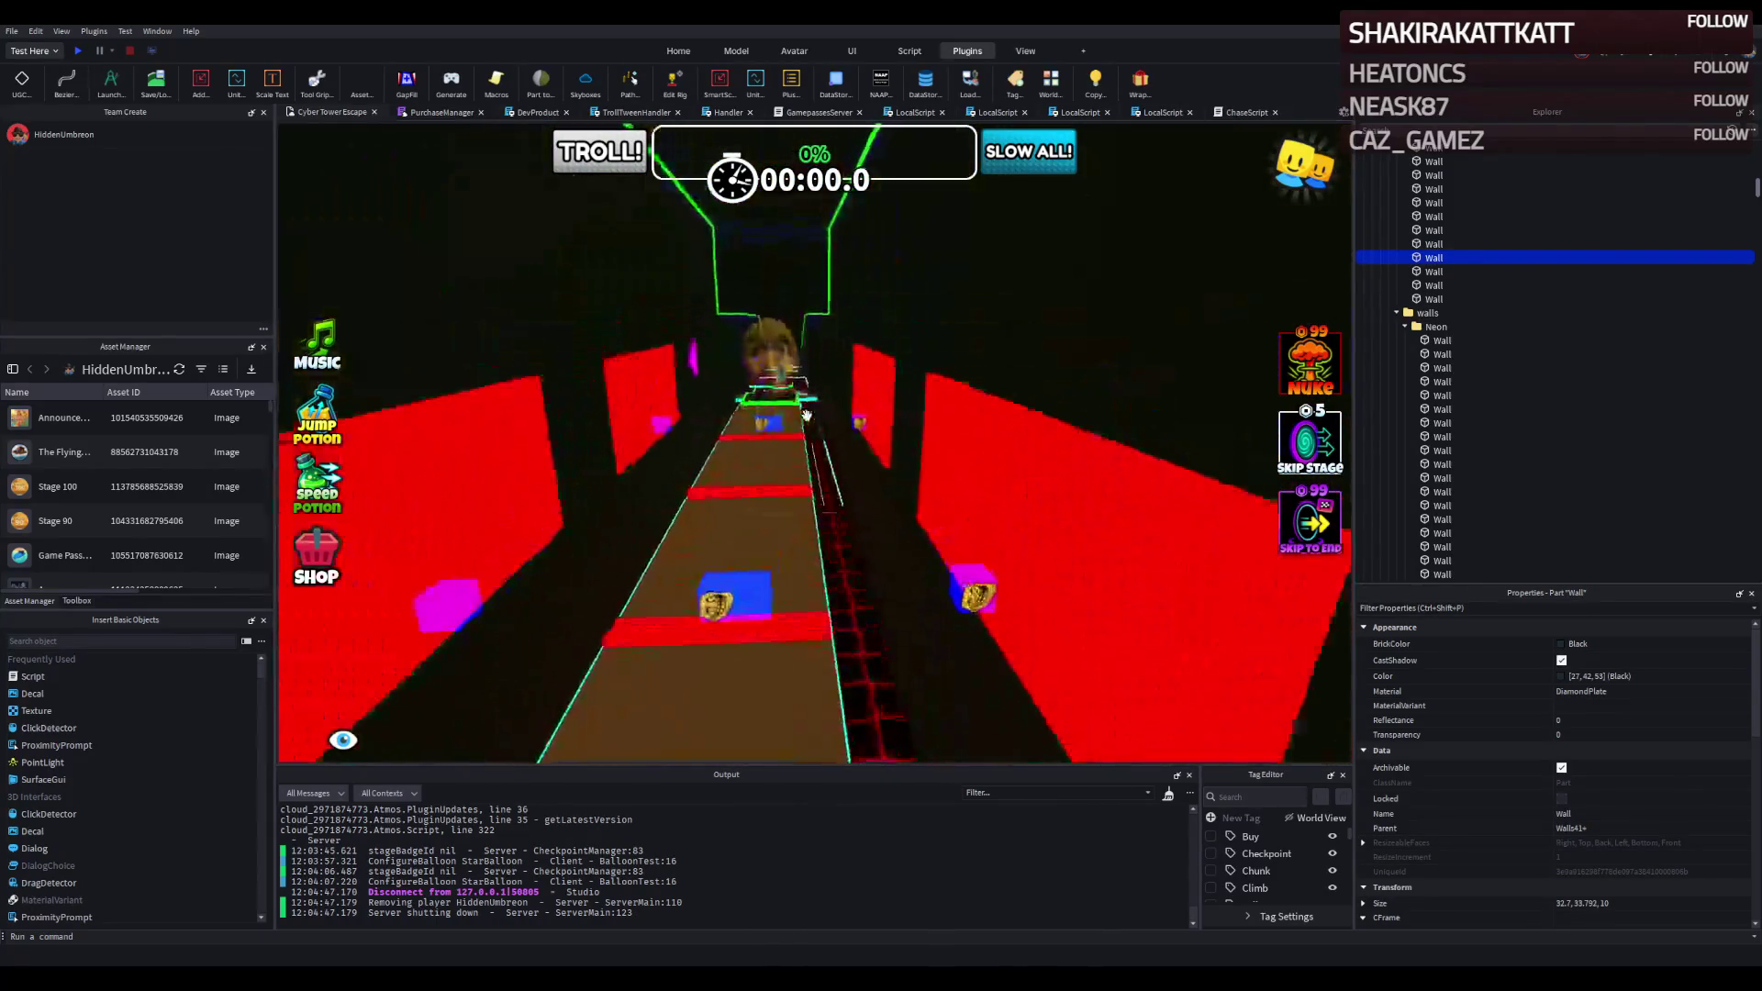
key(w)
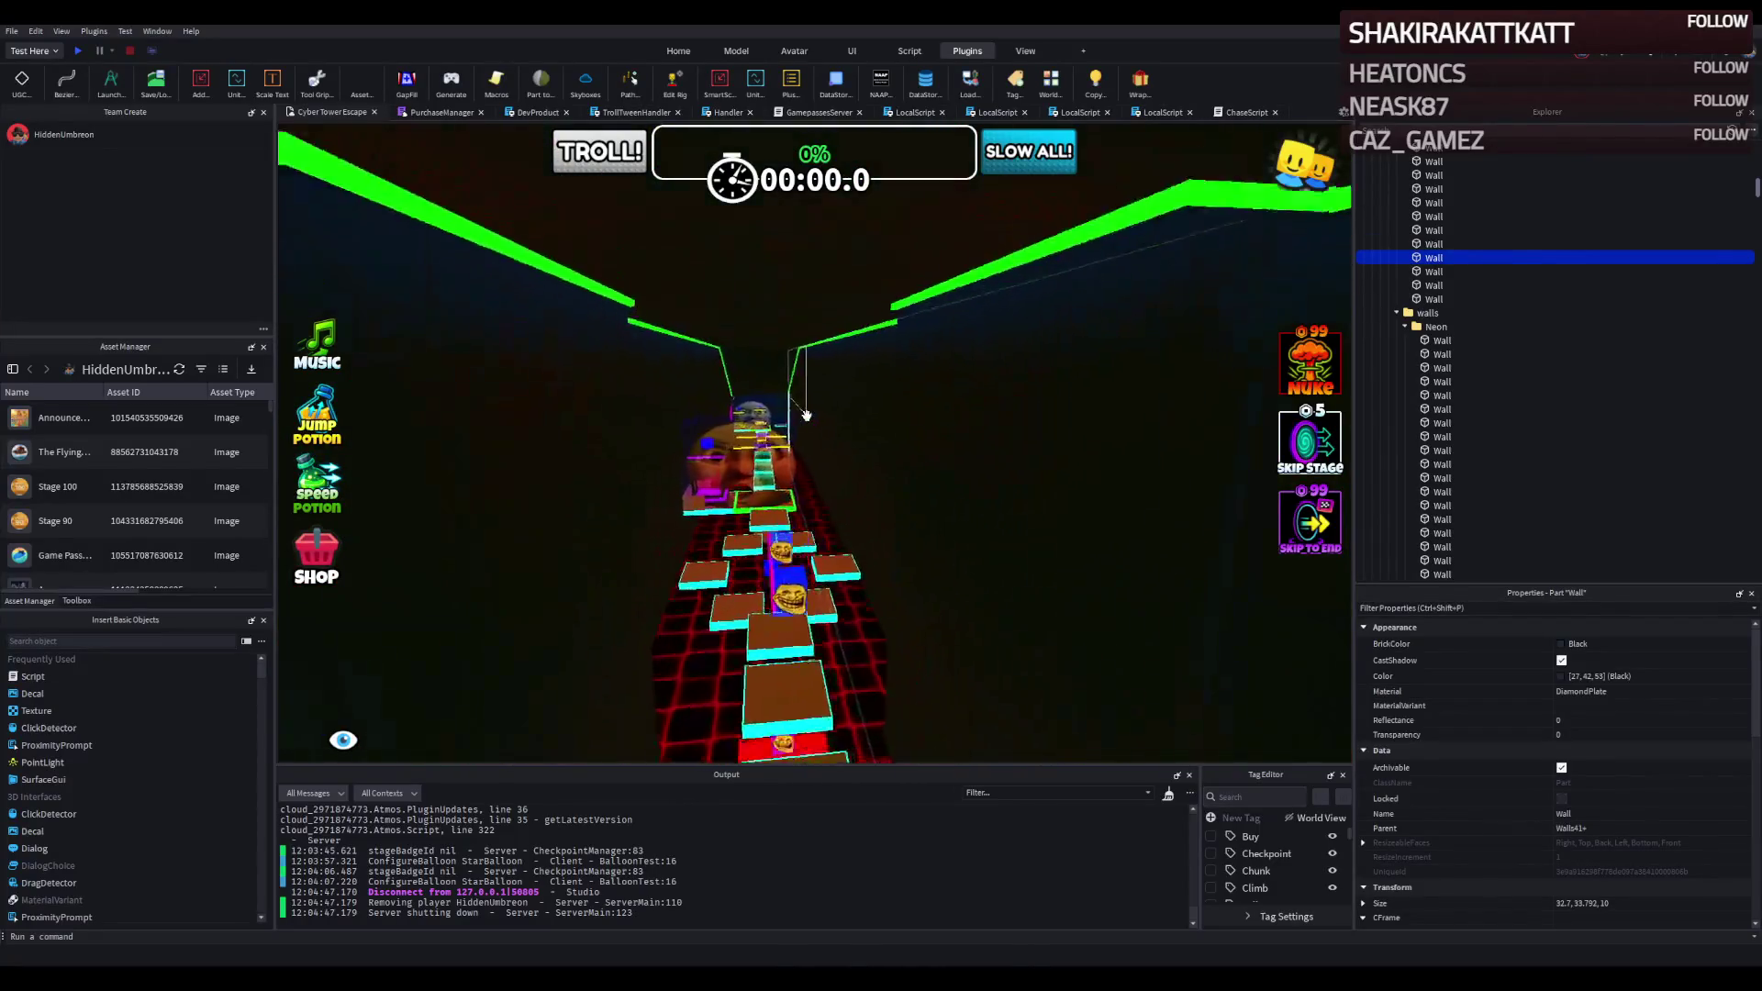
key(s)
key(w)
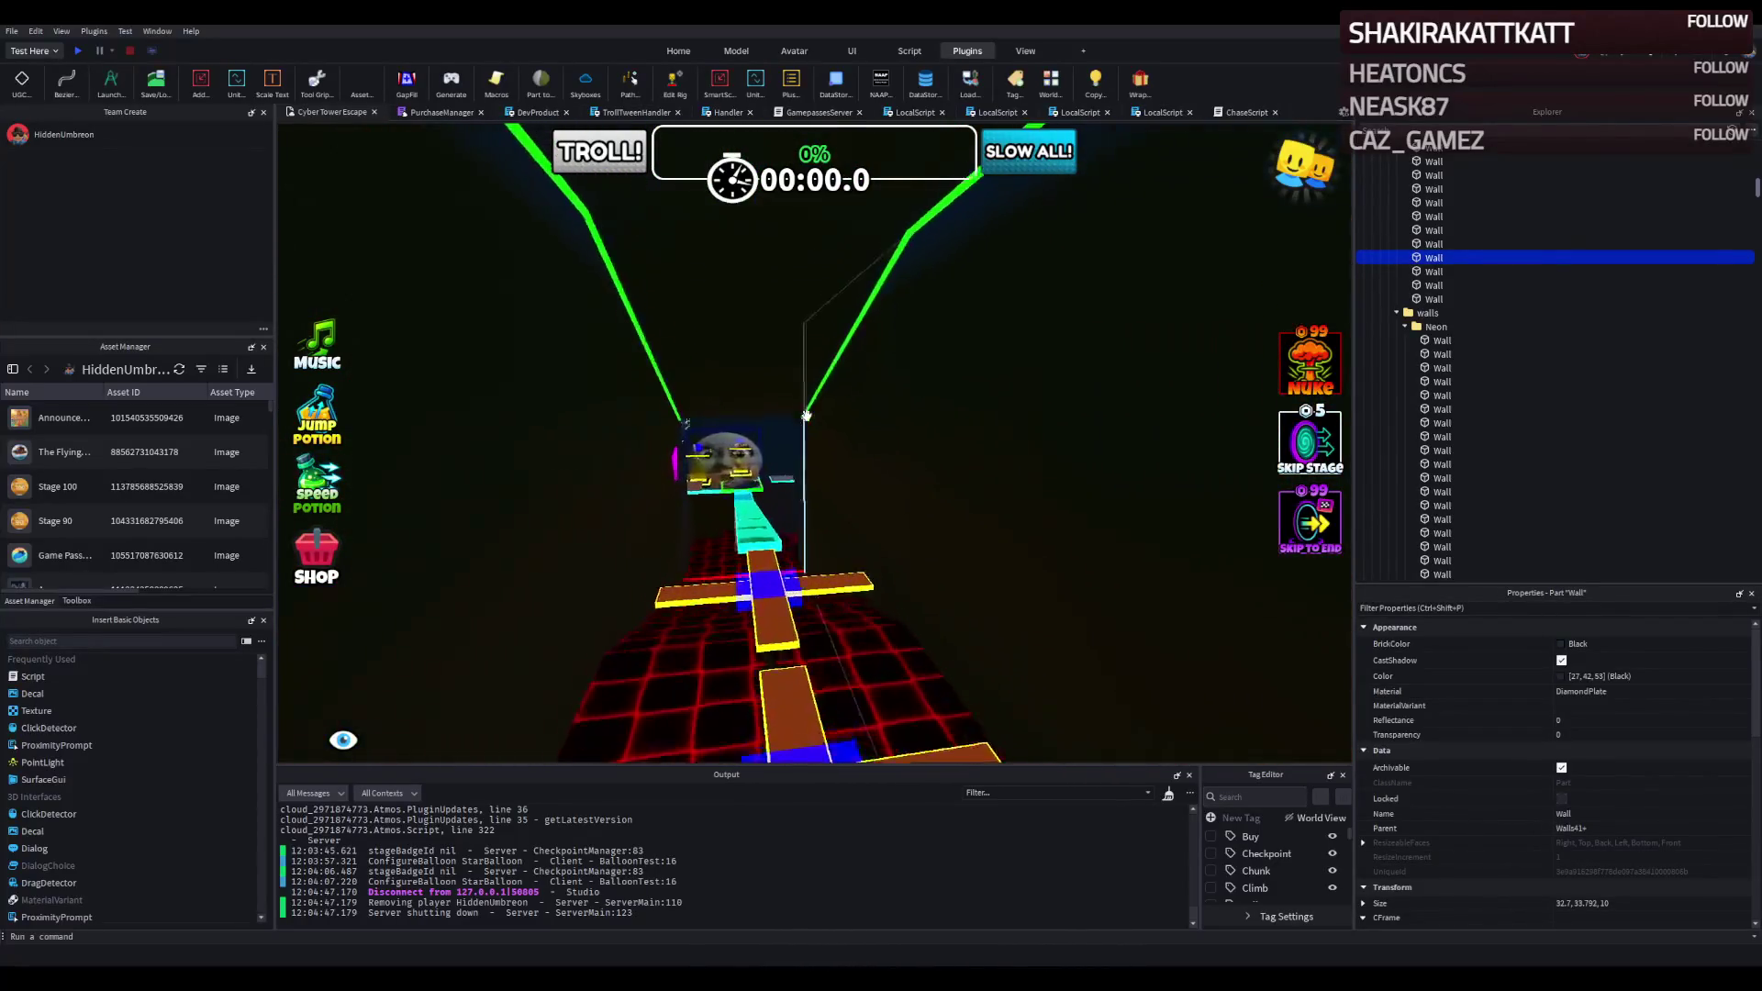
key(s)
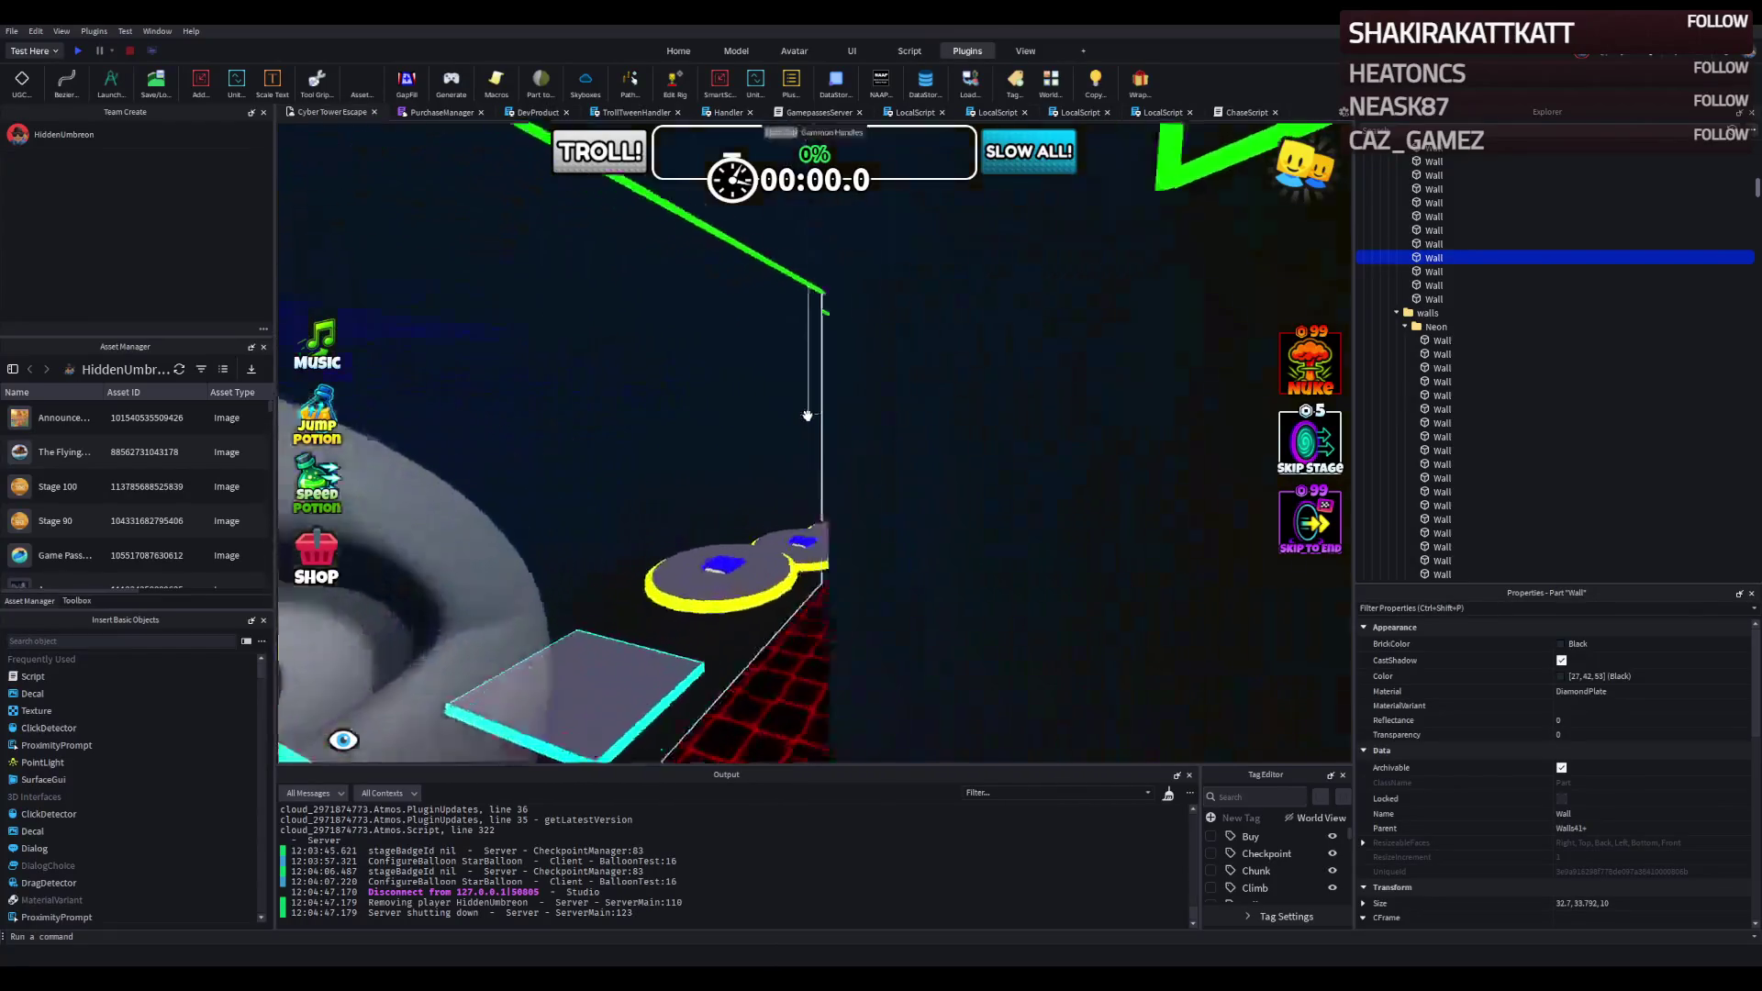
key(w)
key(s)
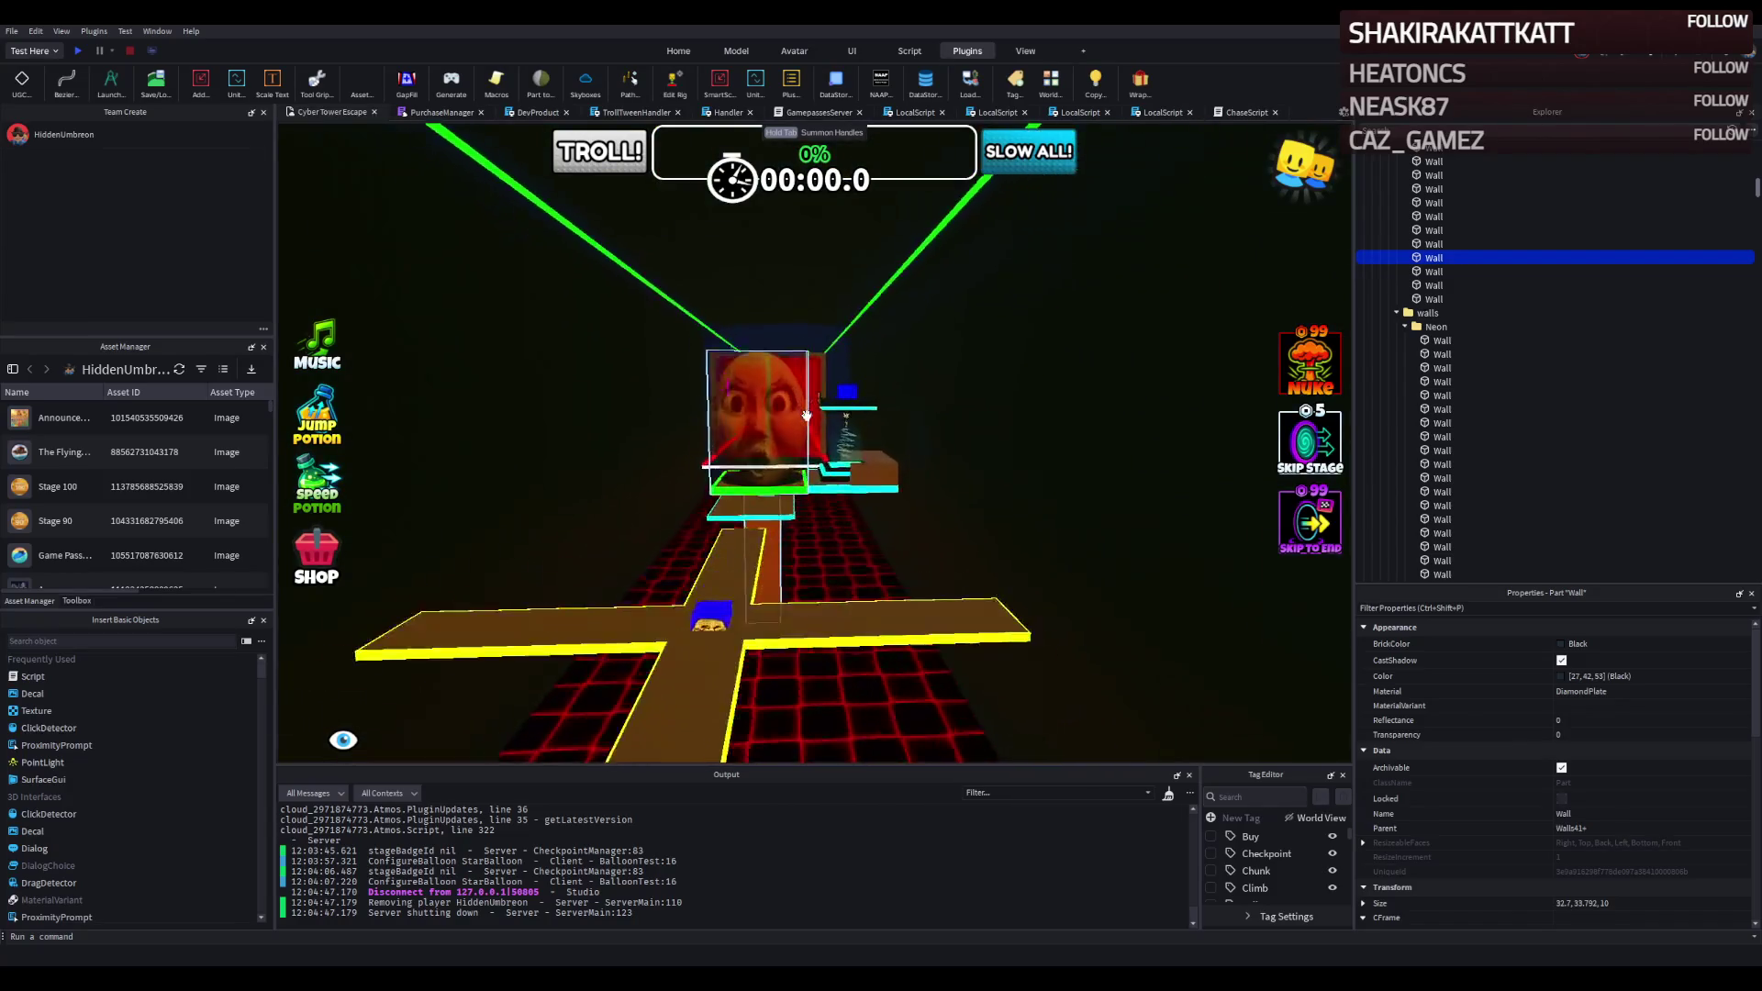
key(w)
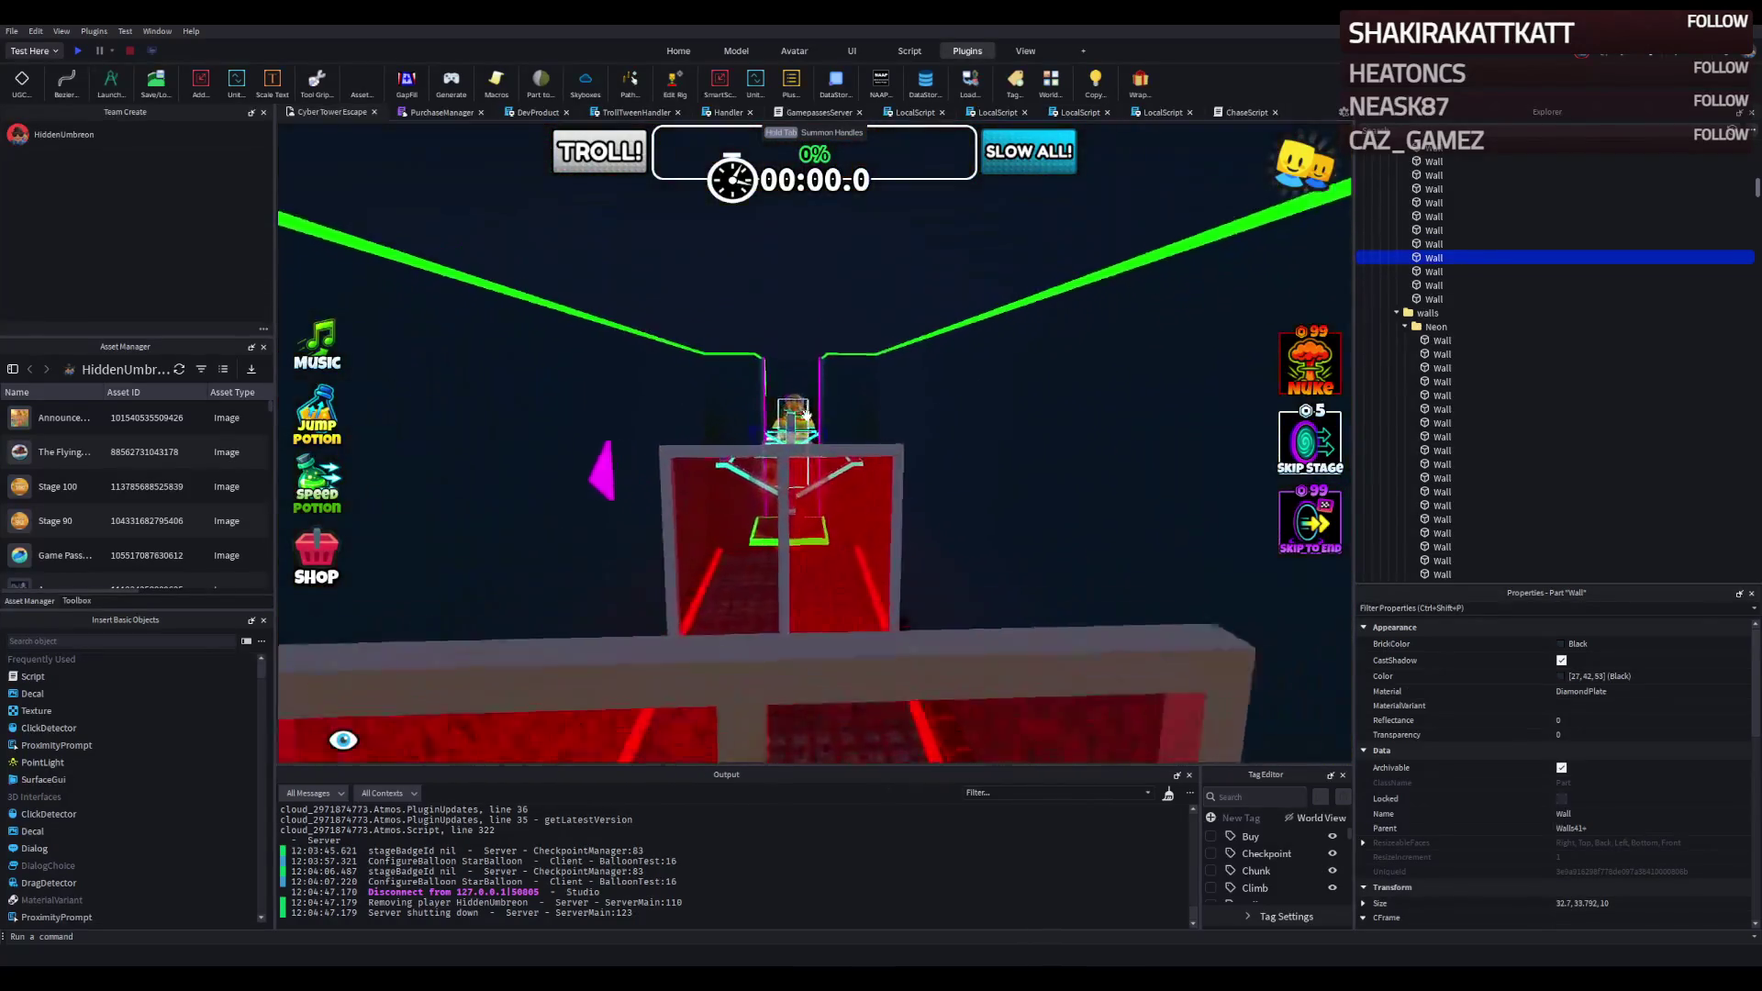
key(s)
key(s)
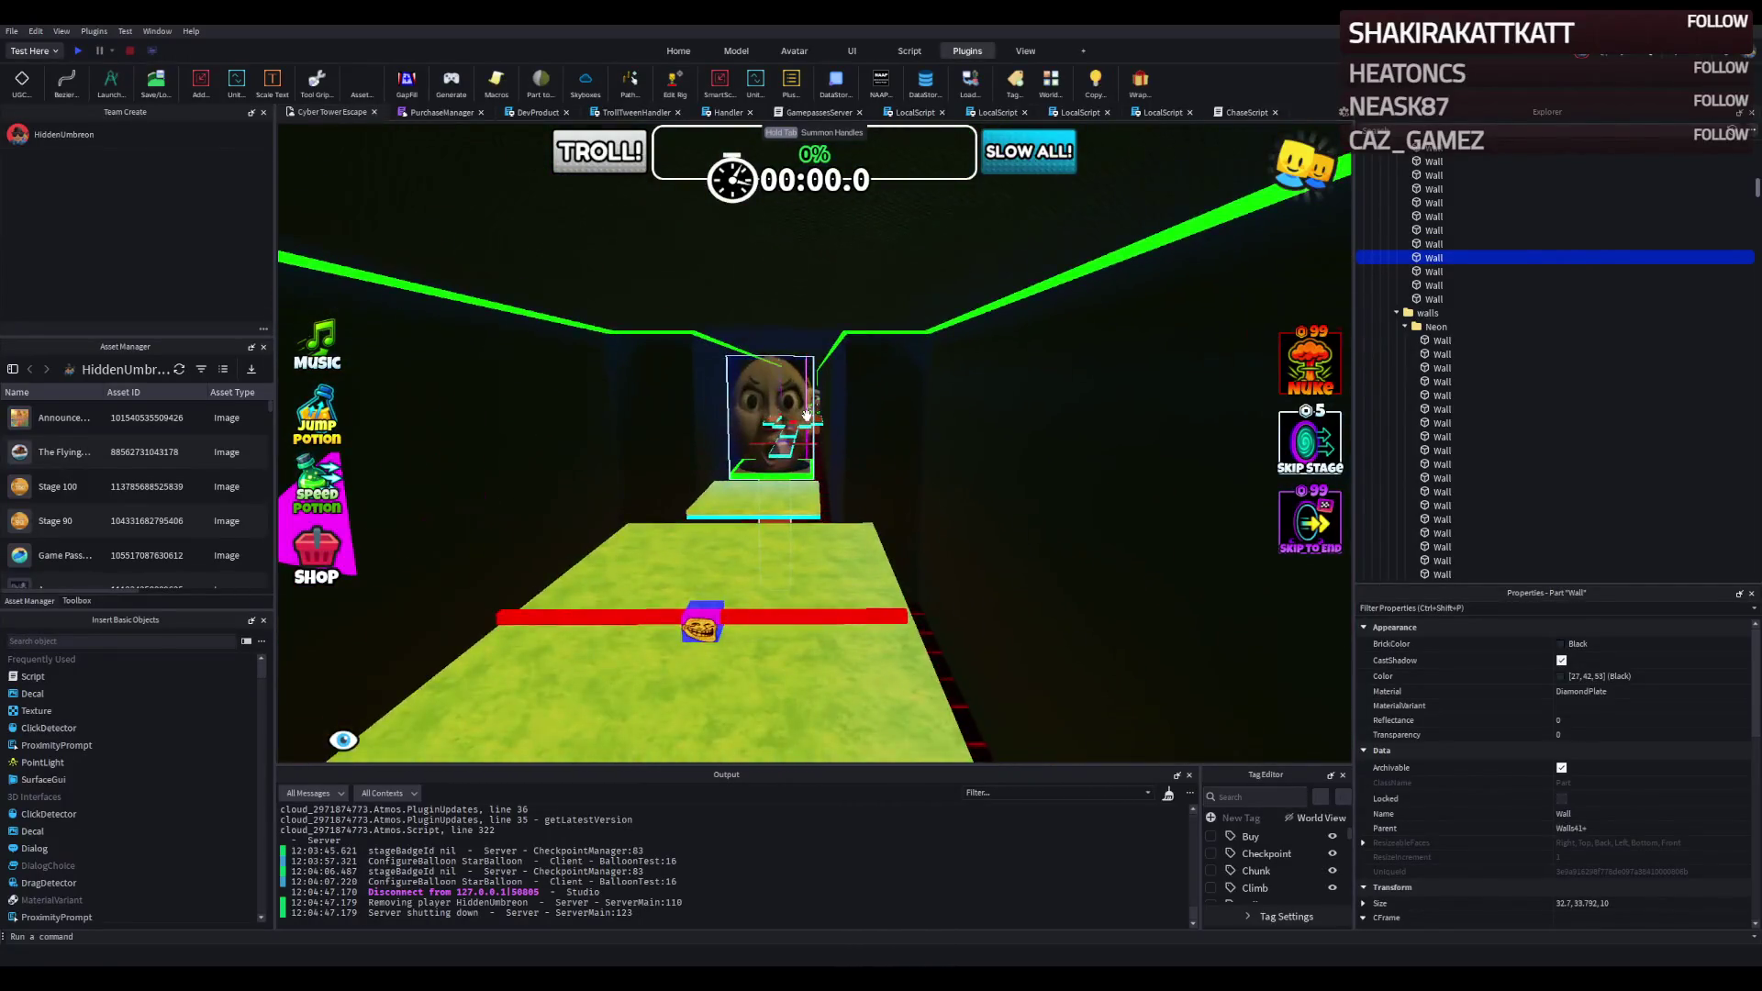
key(w)
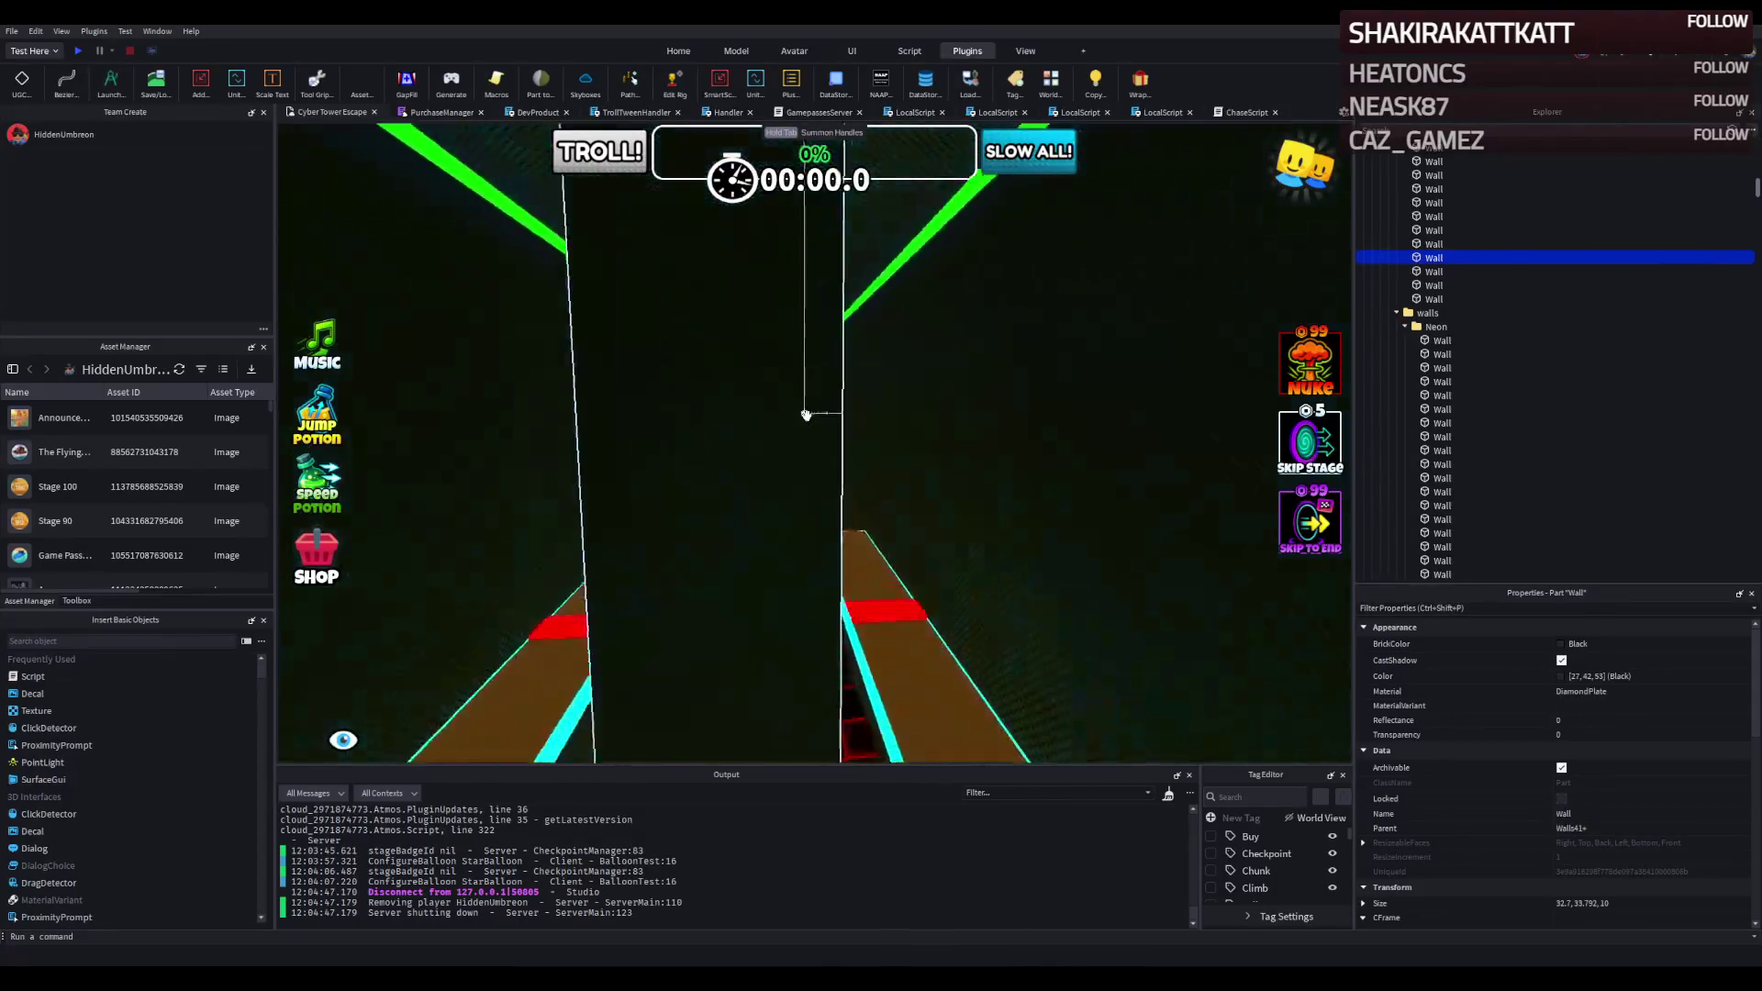
key(s)
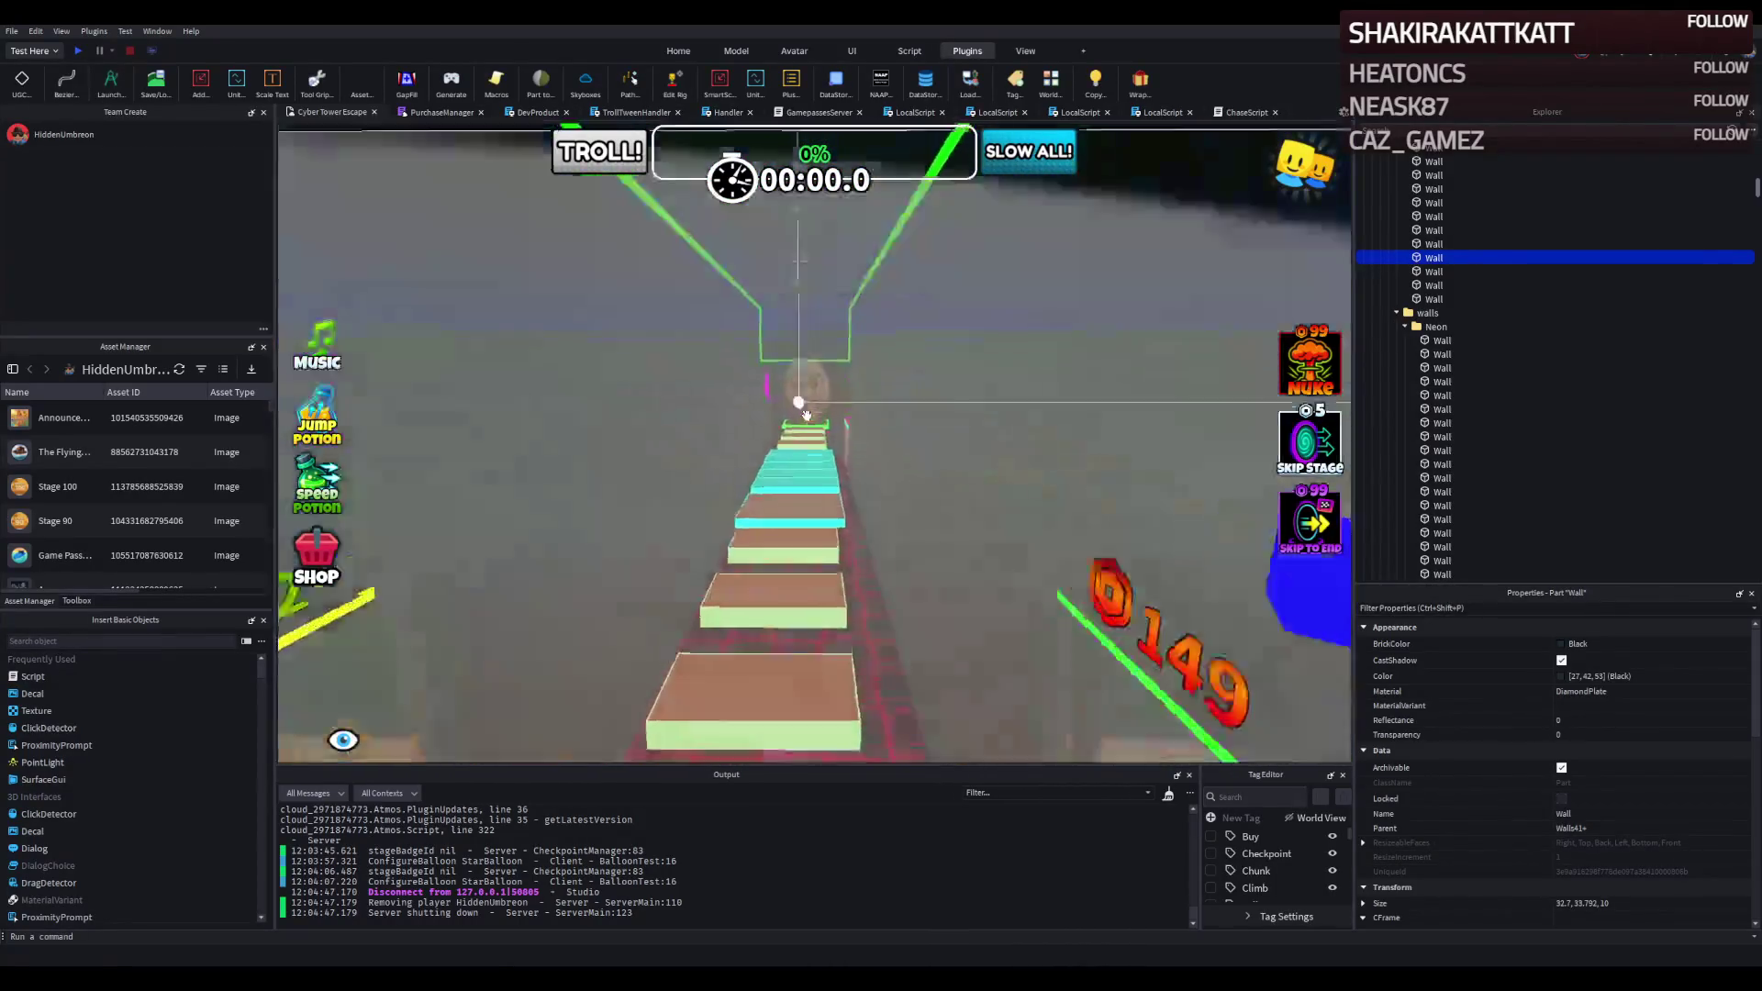
key(w)
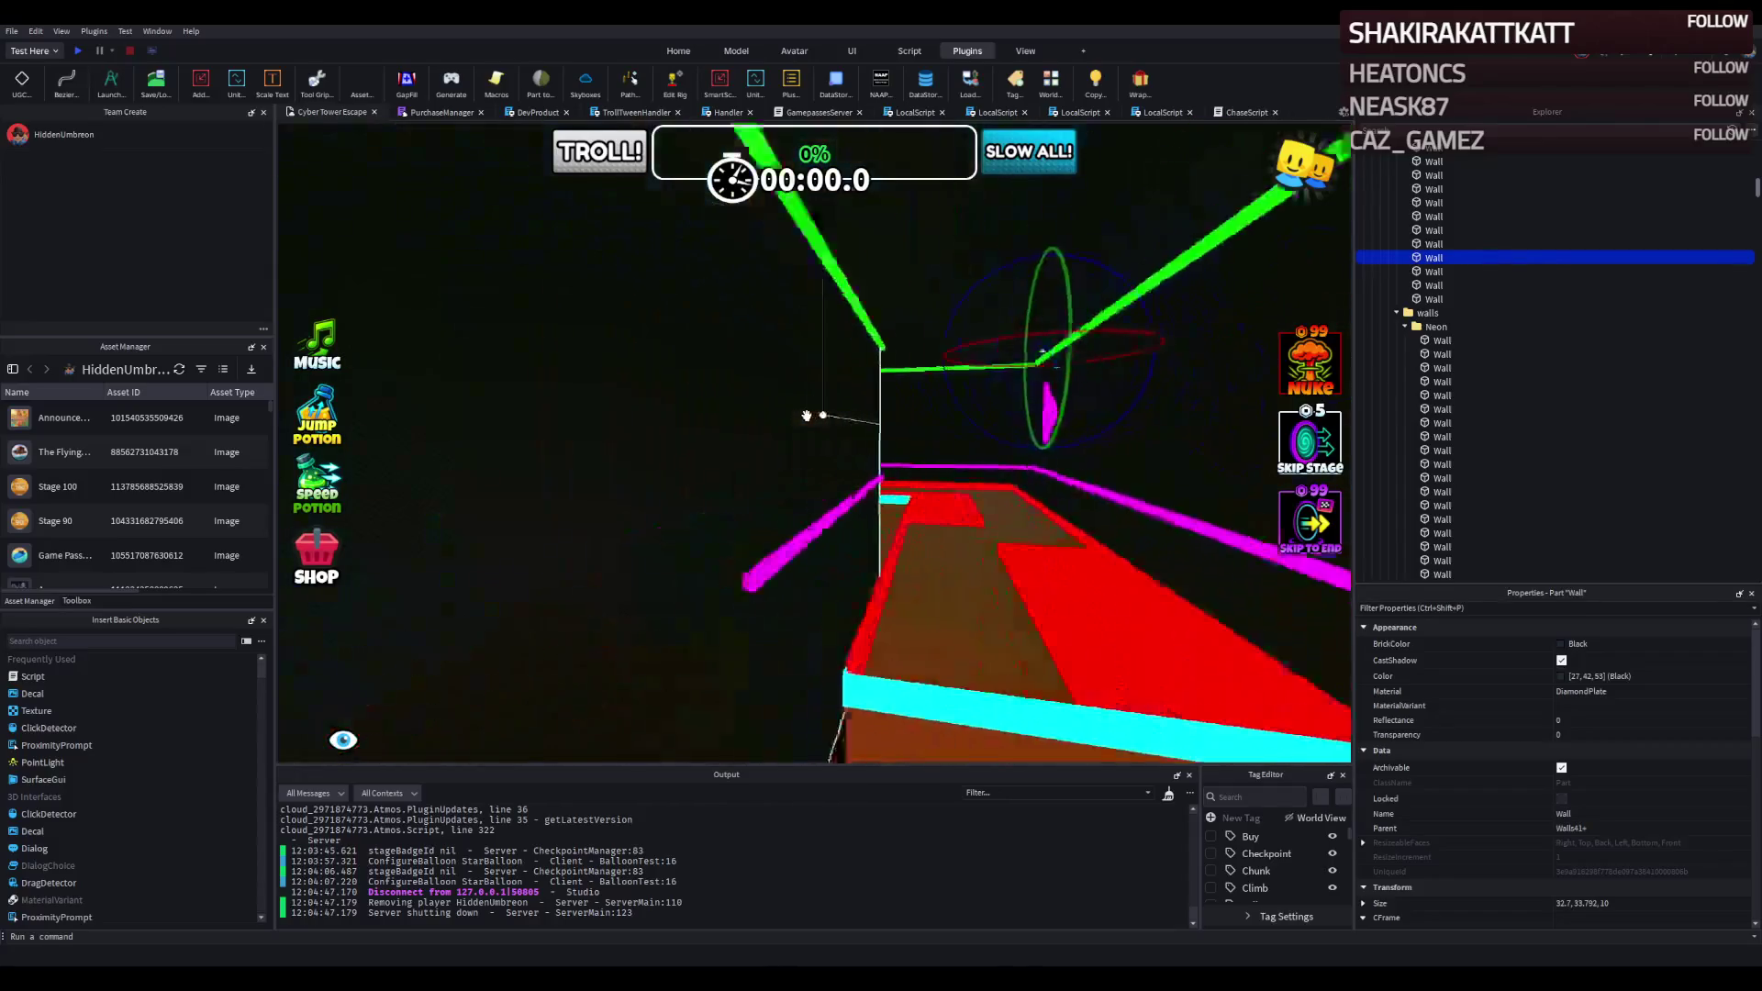
key(s)
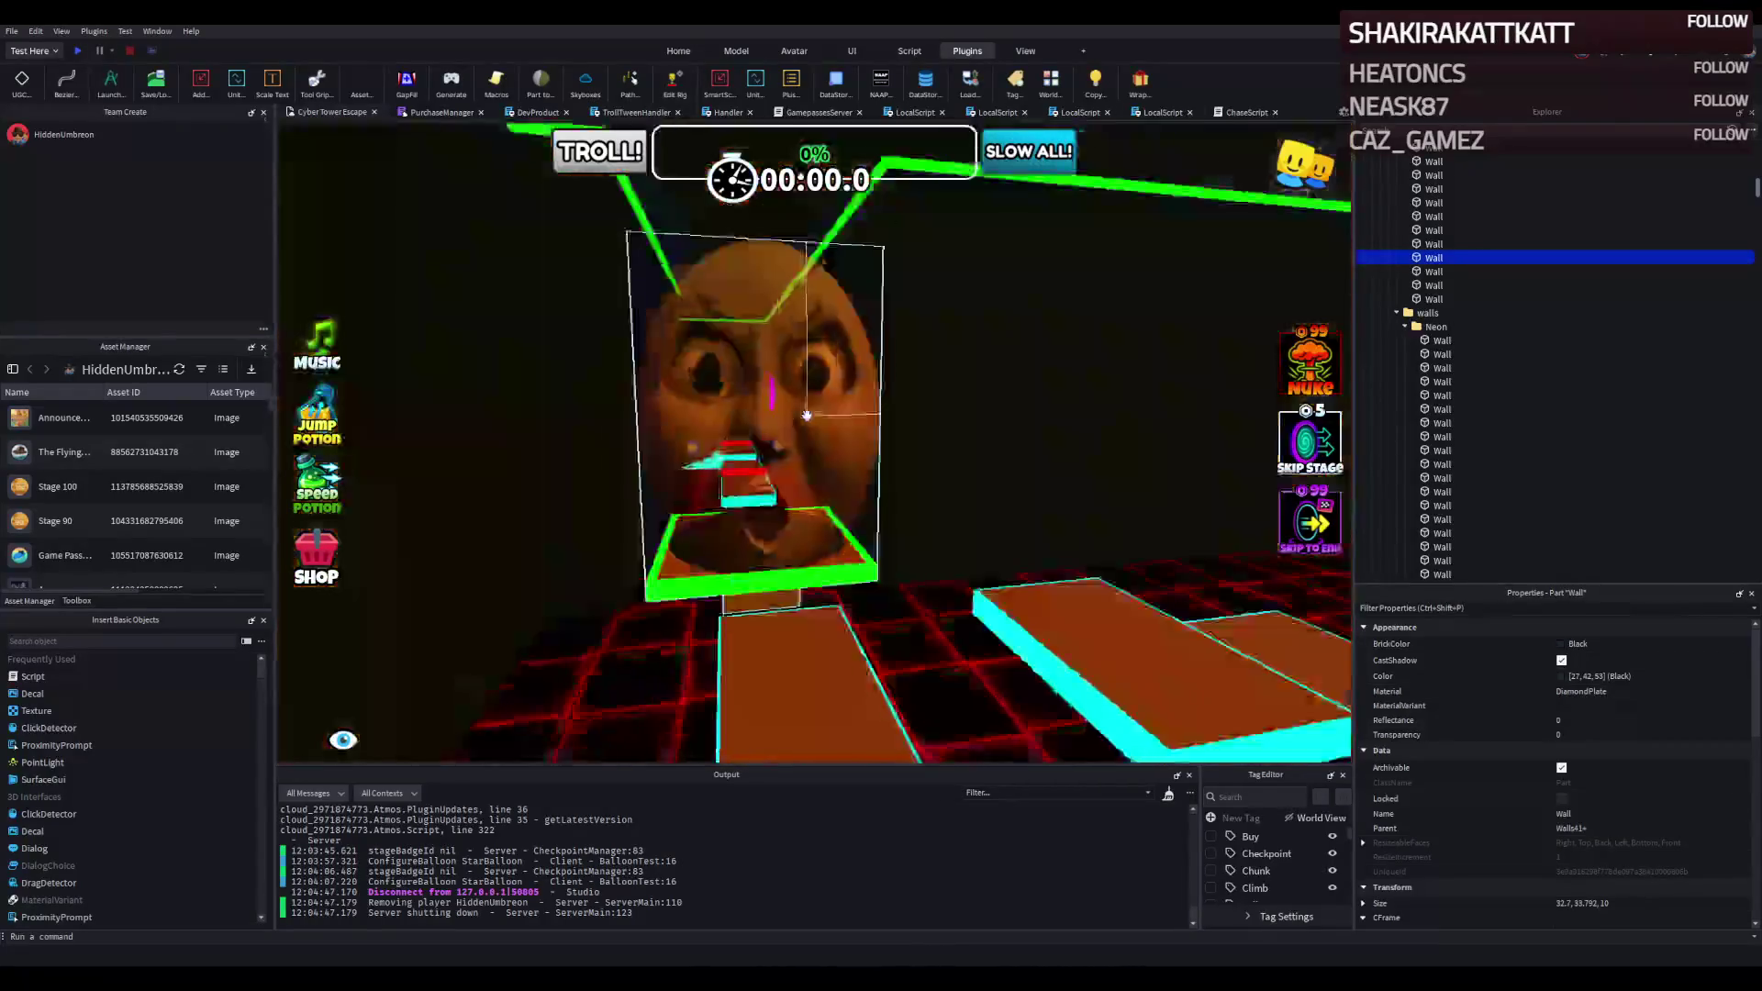
Rise above the spiral neon stairs, then fly through the face wall toward the Security Guard's spot.
key(e)
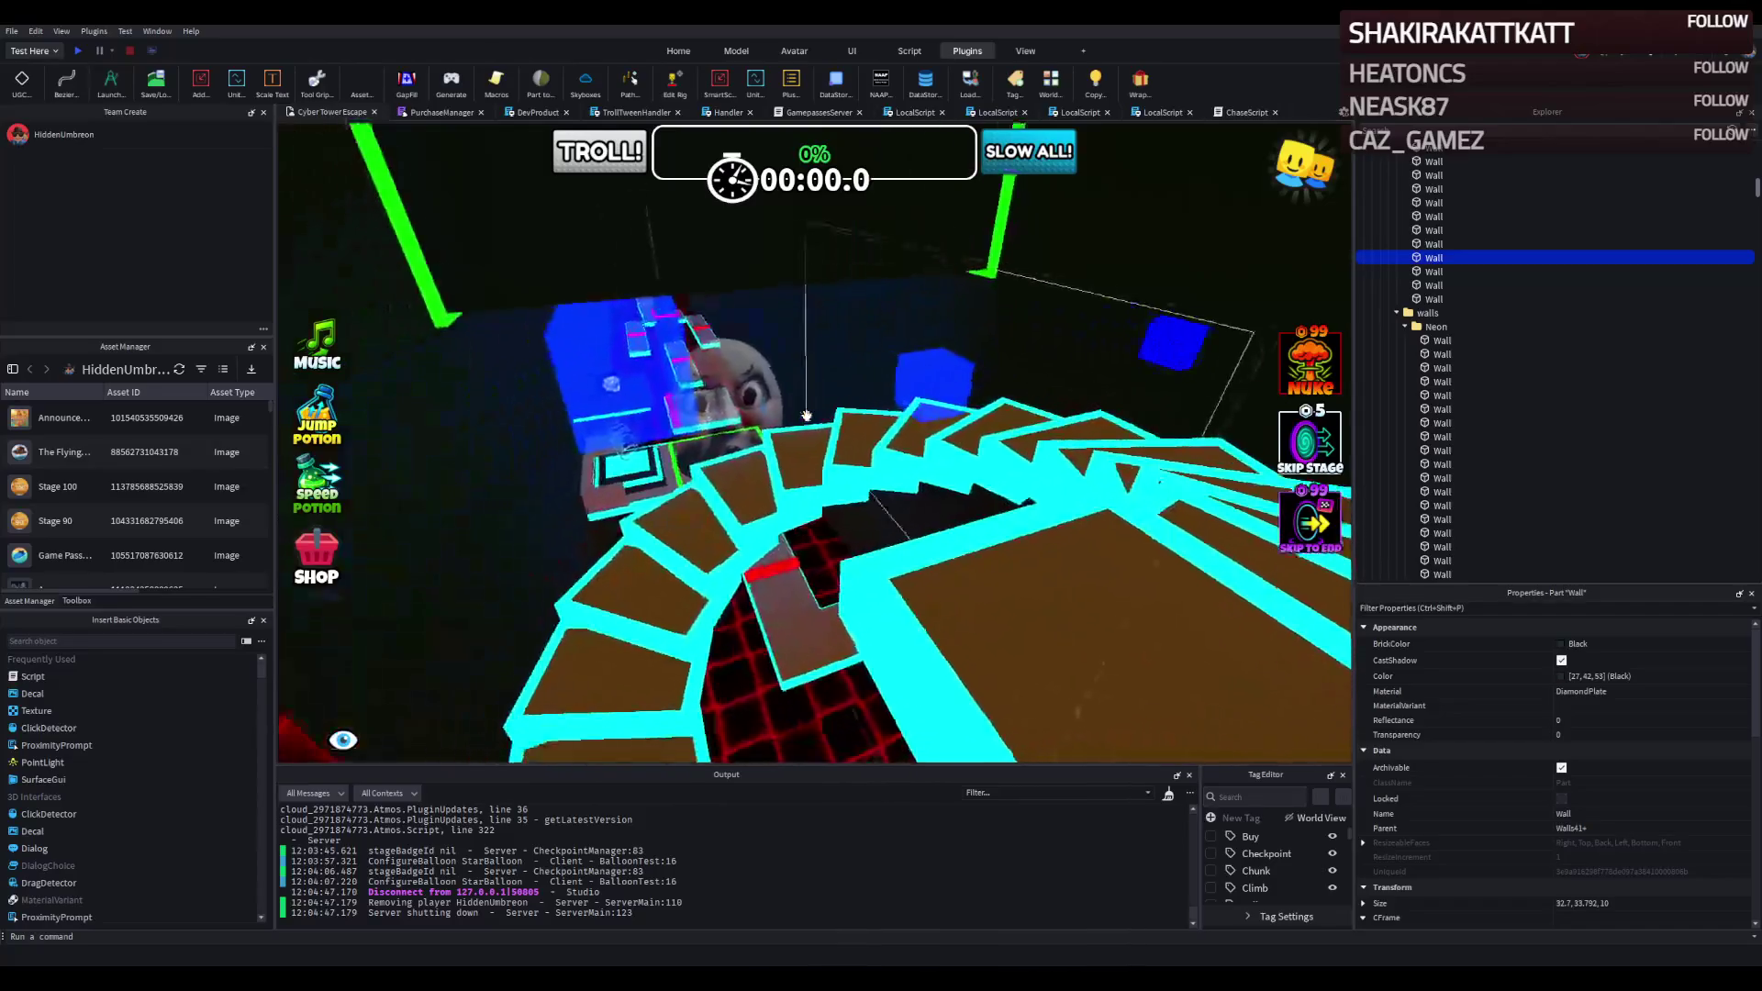
key(q)
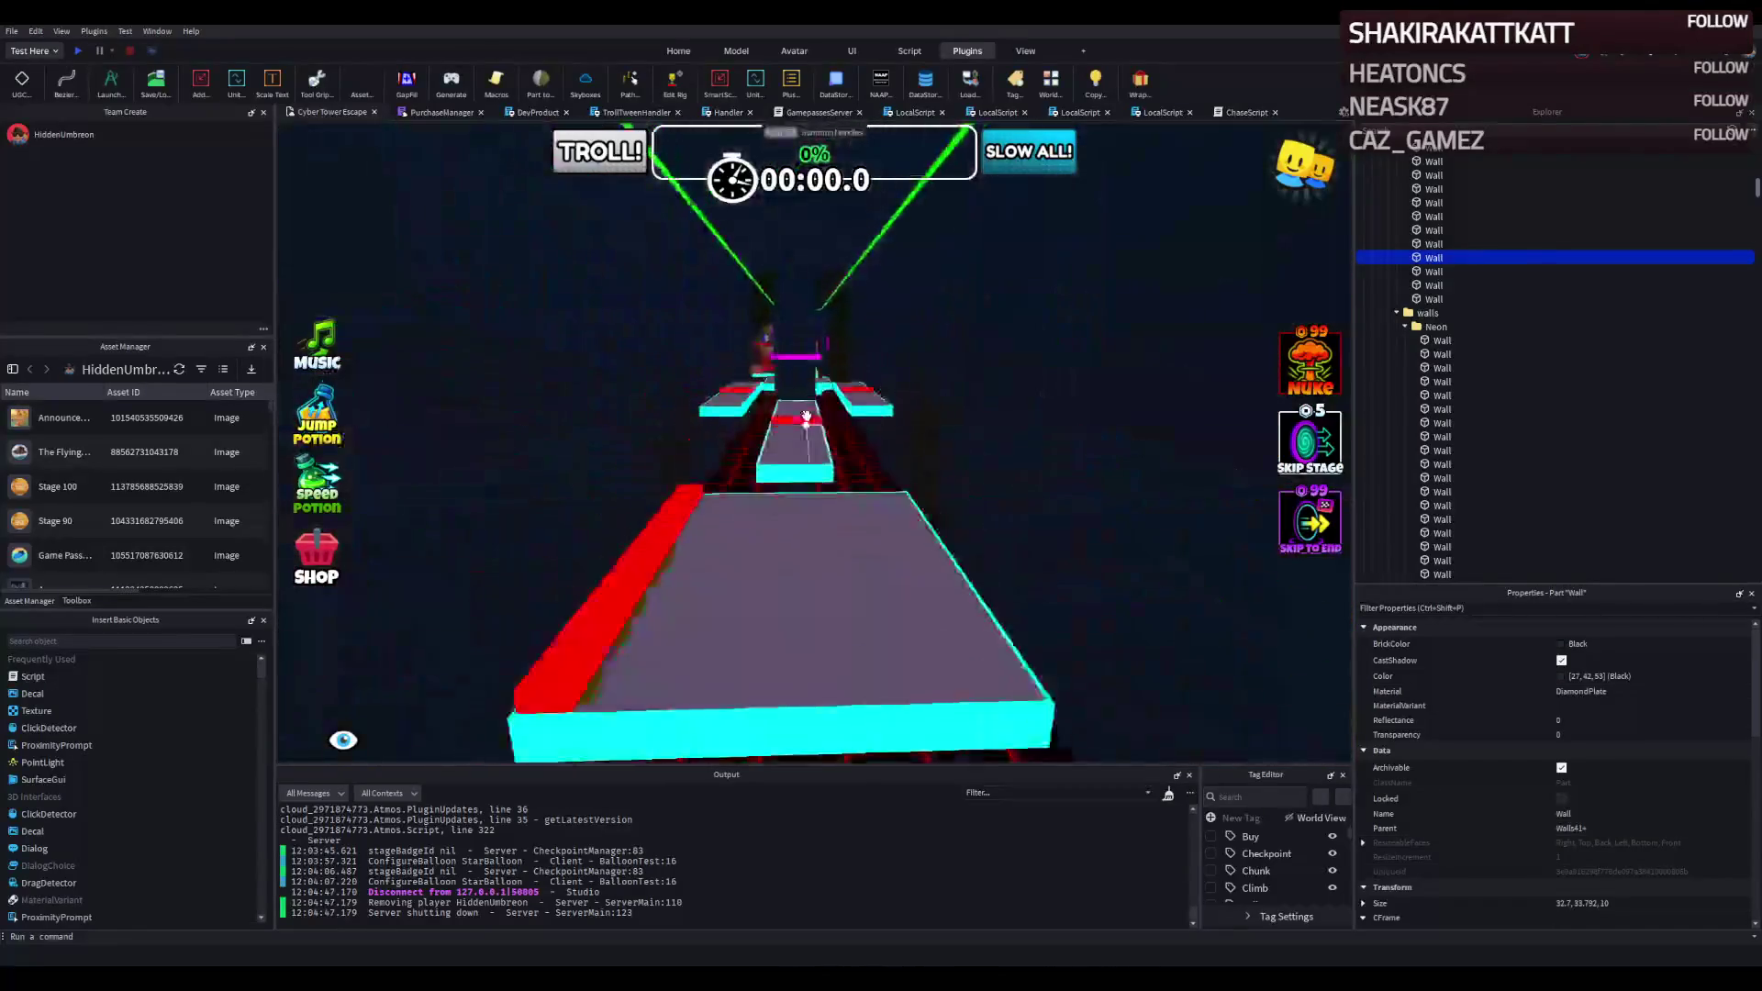
key(w)
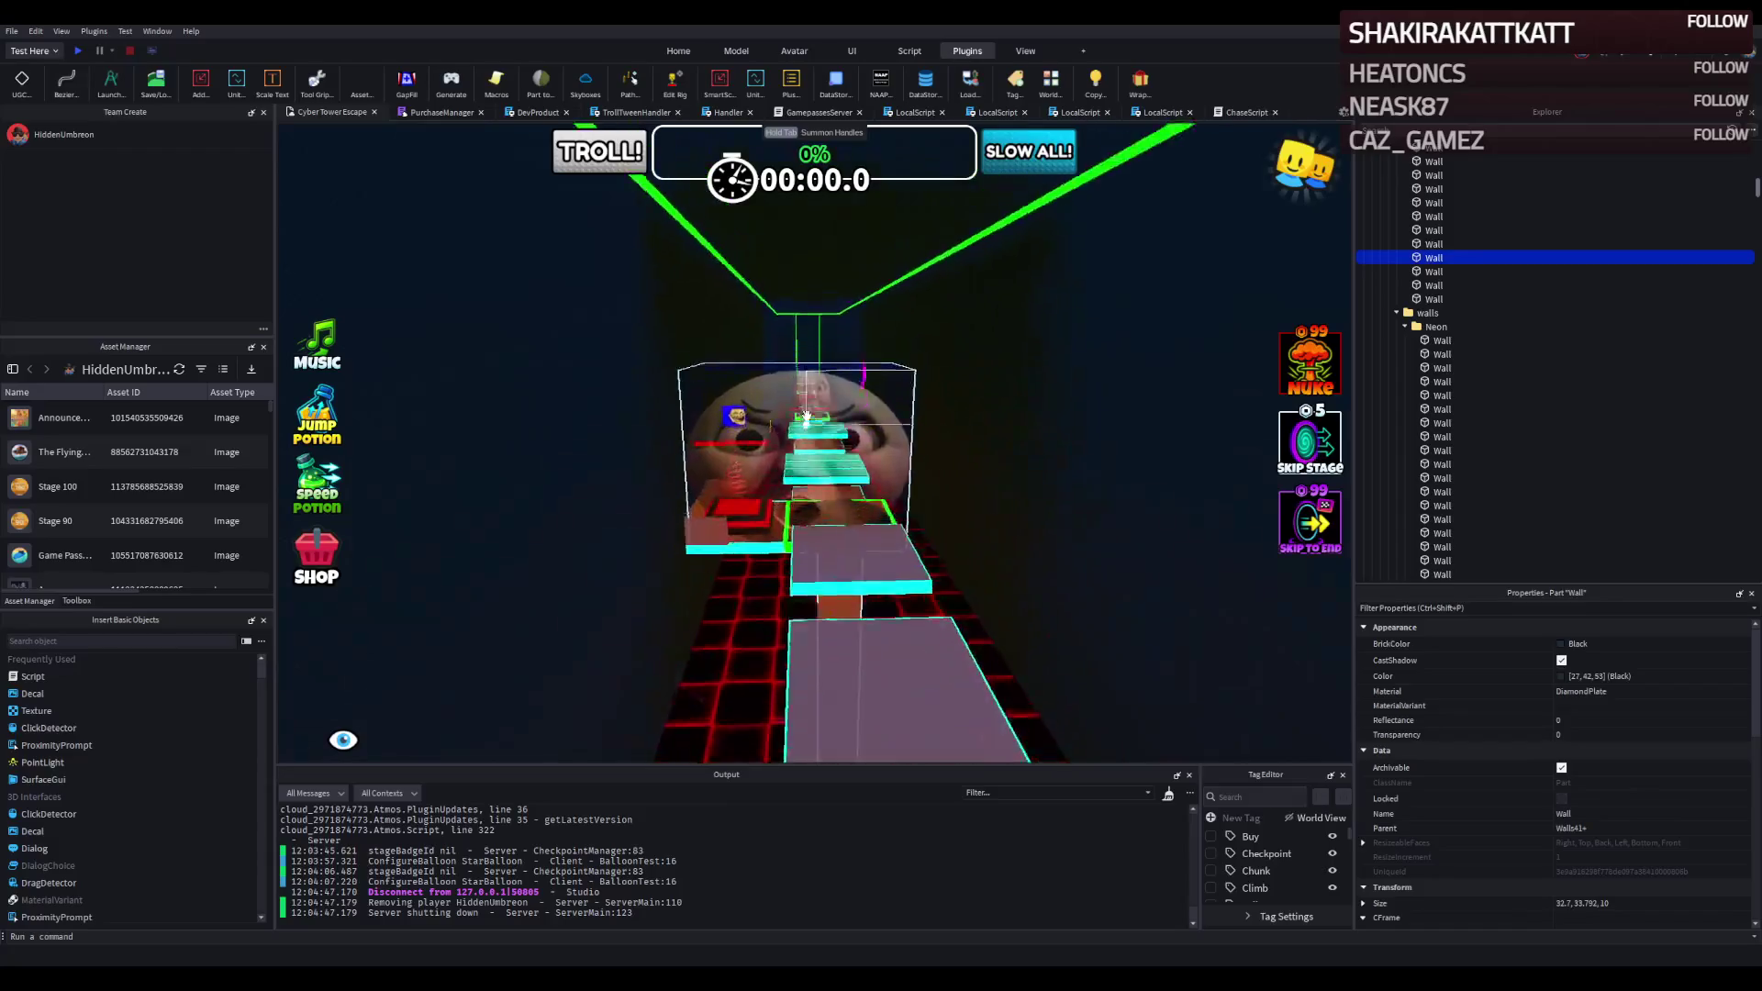
key(w)
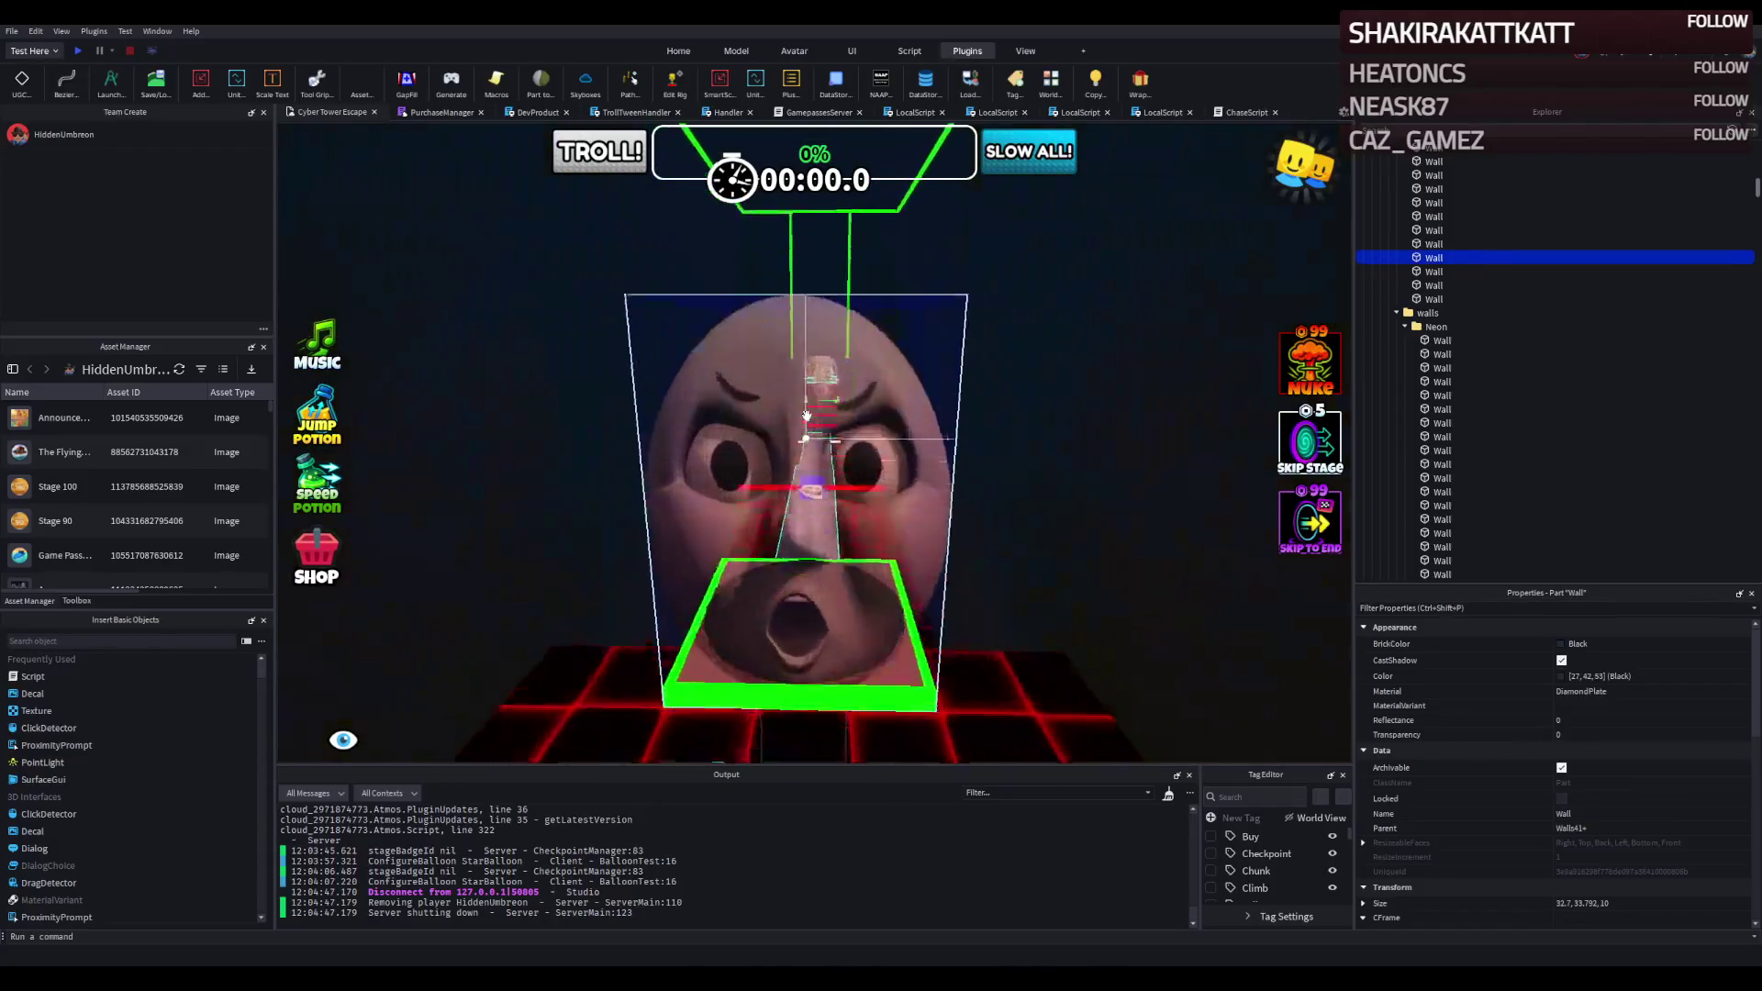
key(w)
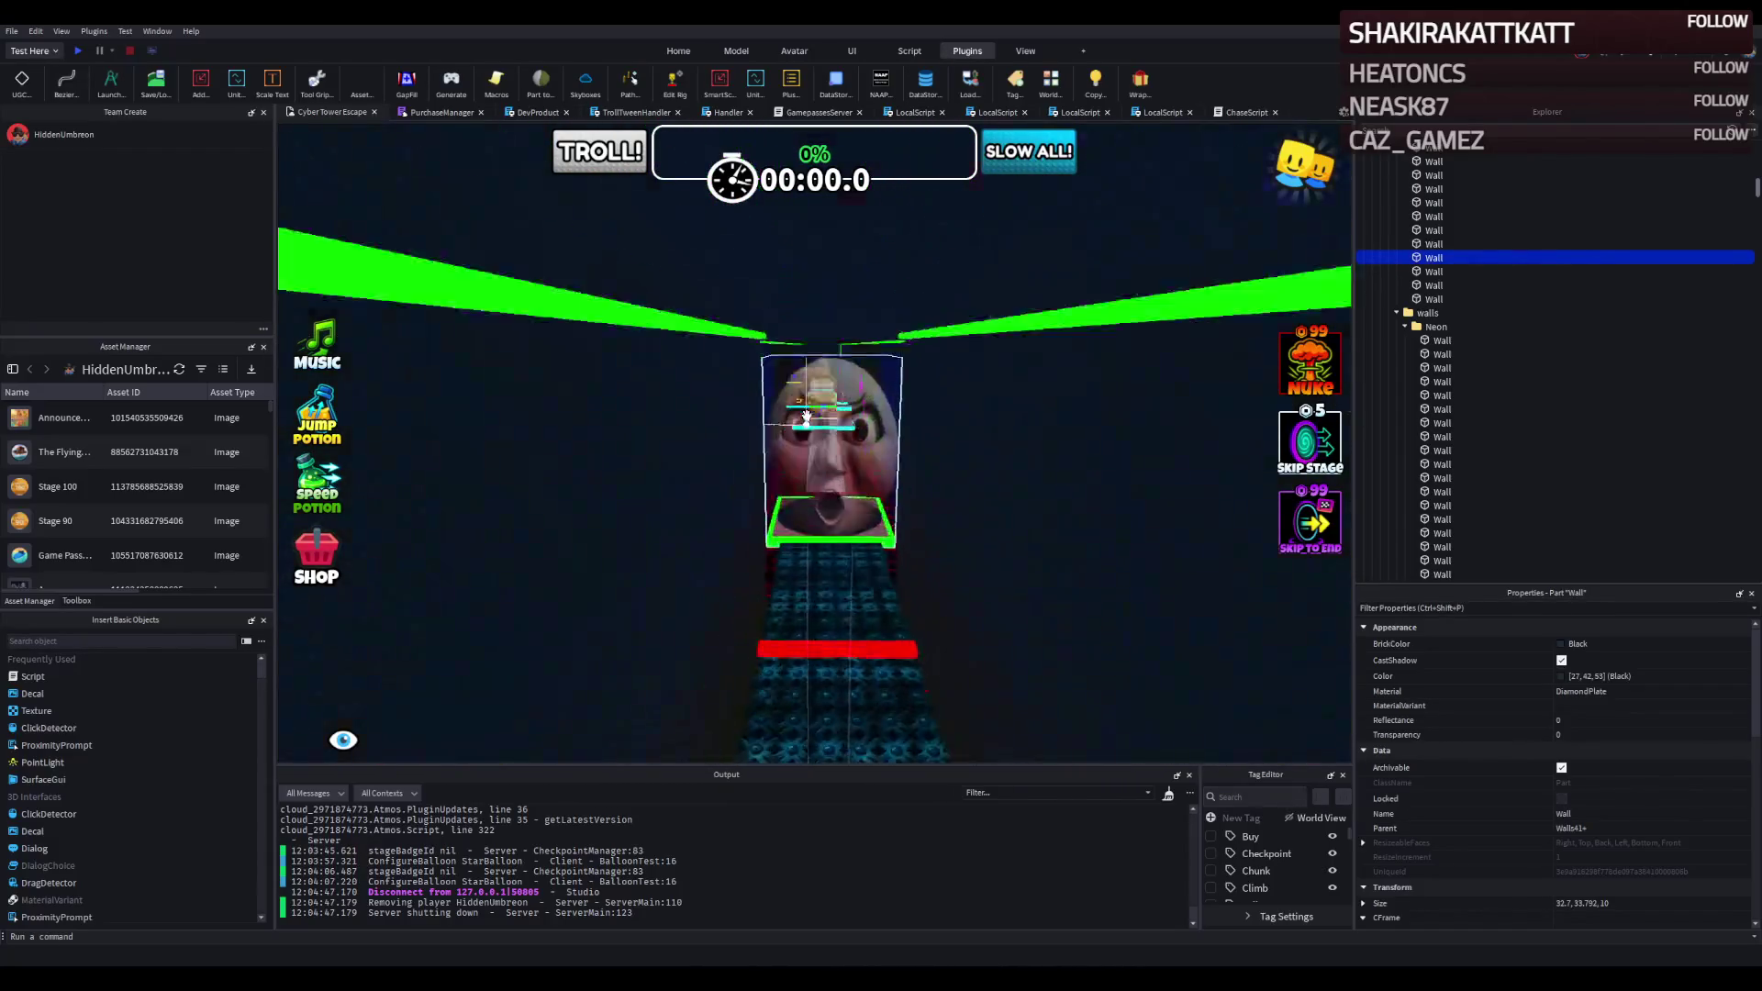
key(f)
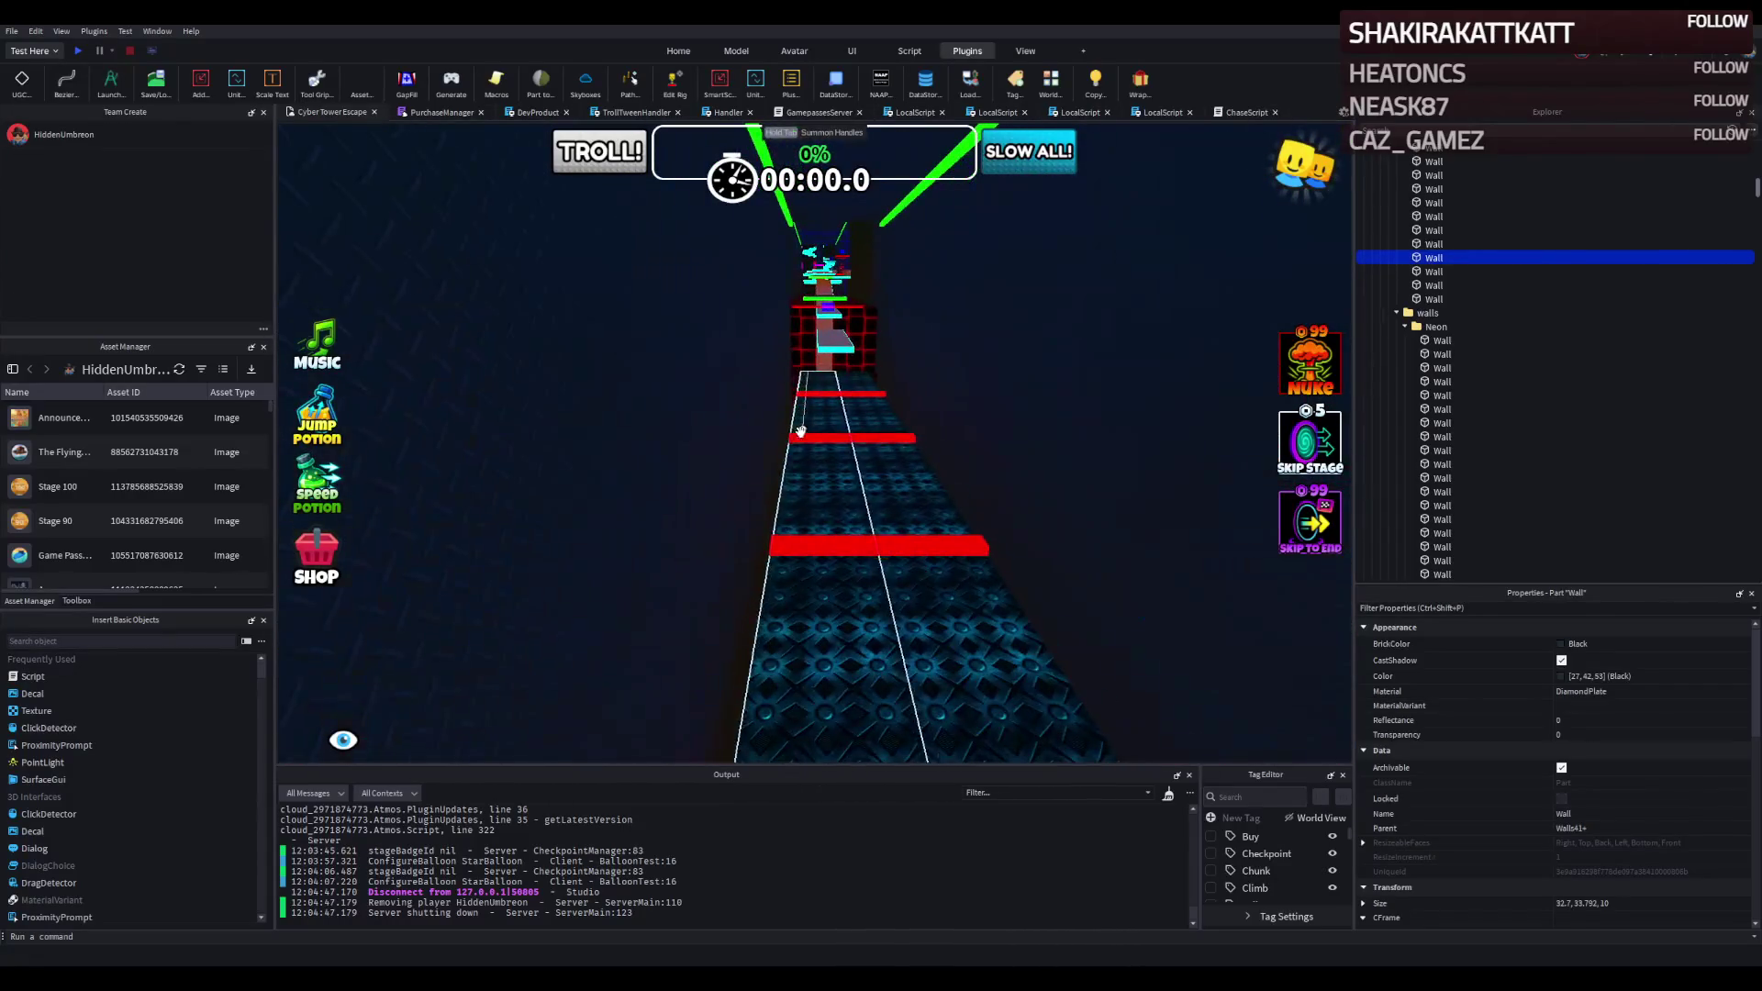
key(d)
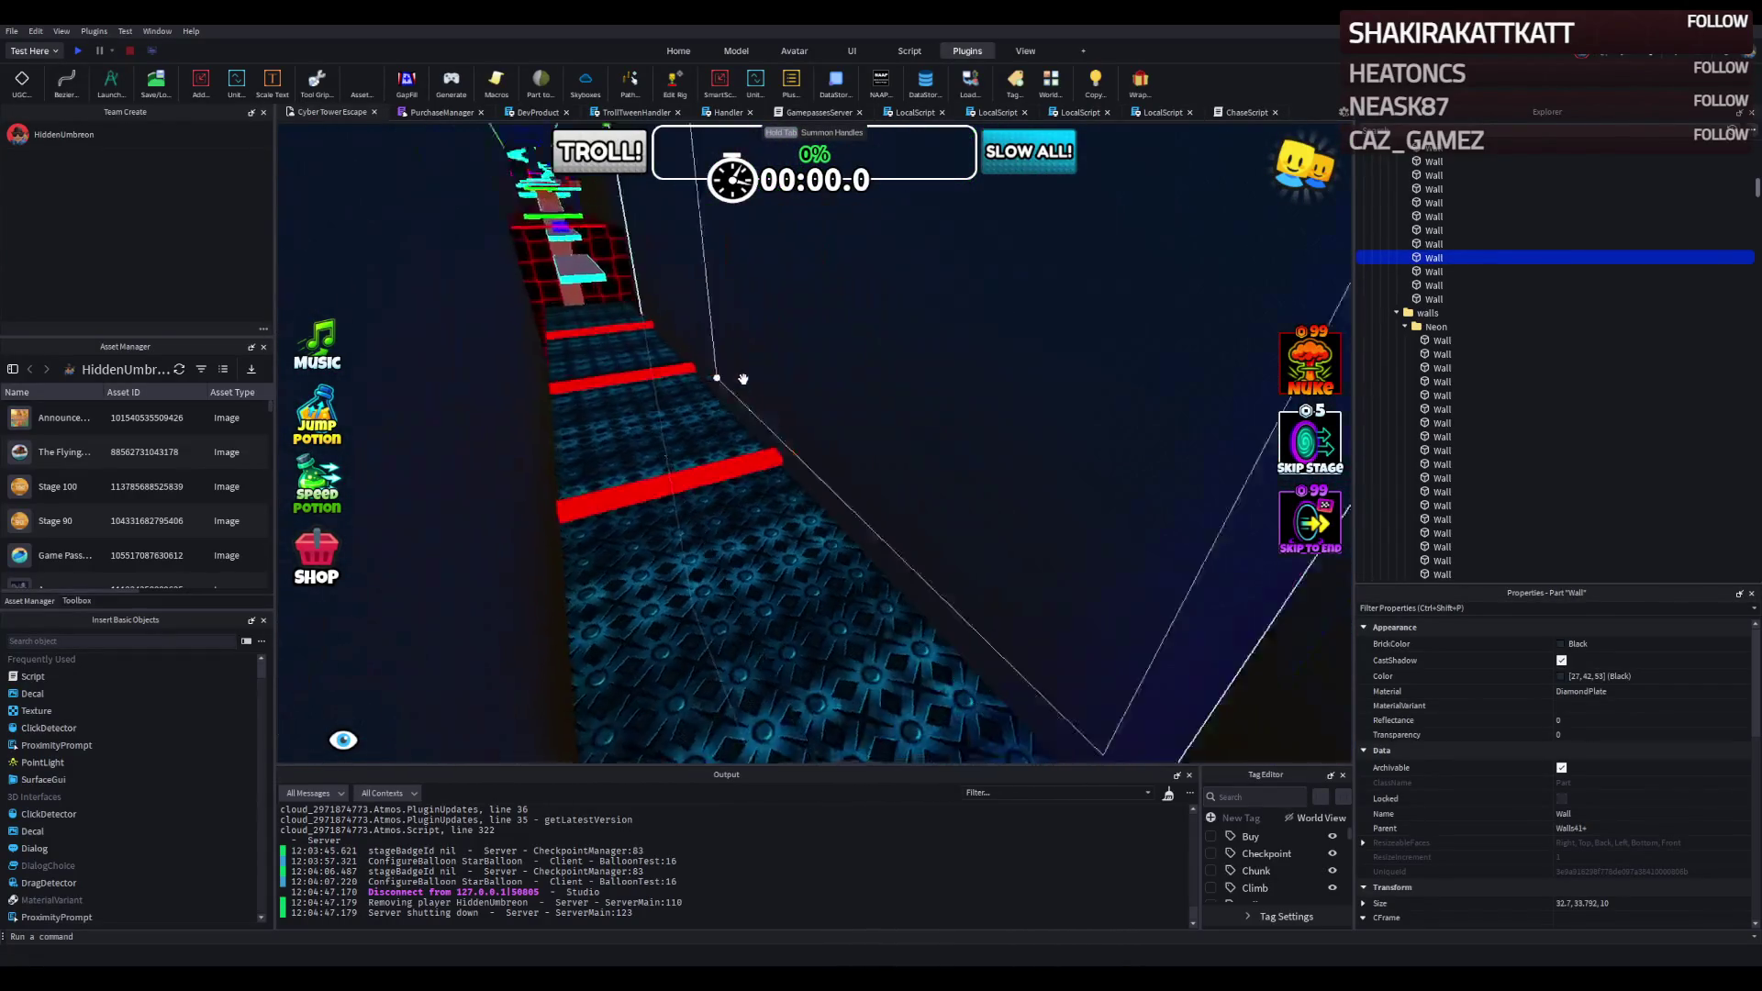
key(a)
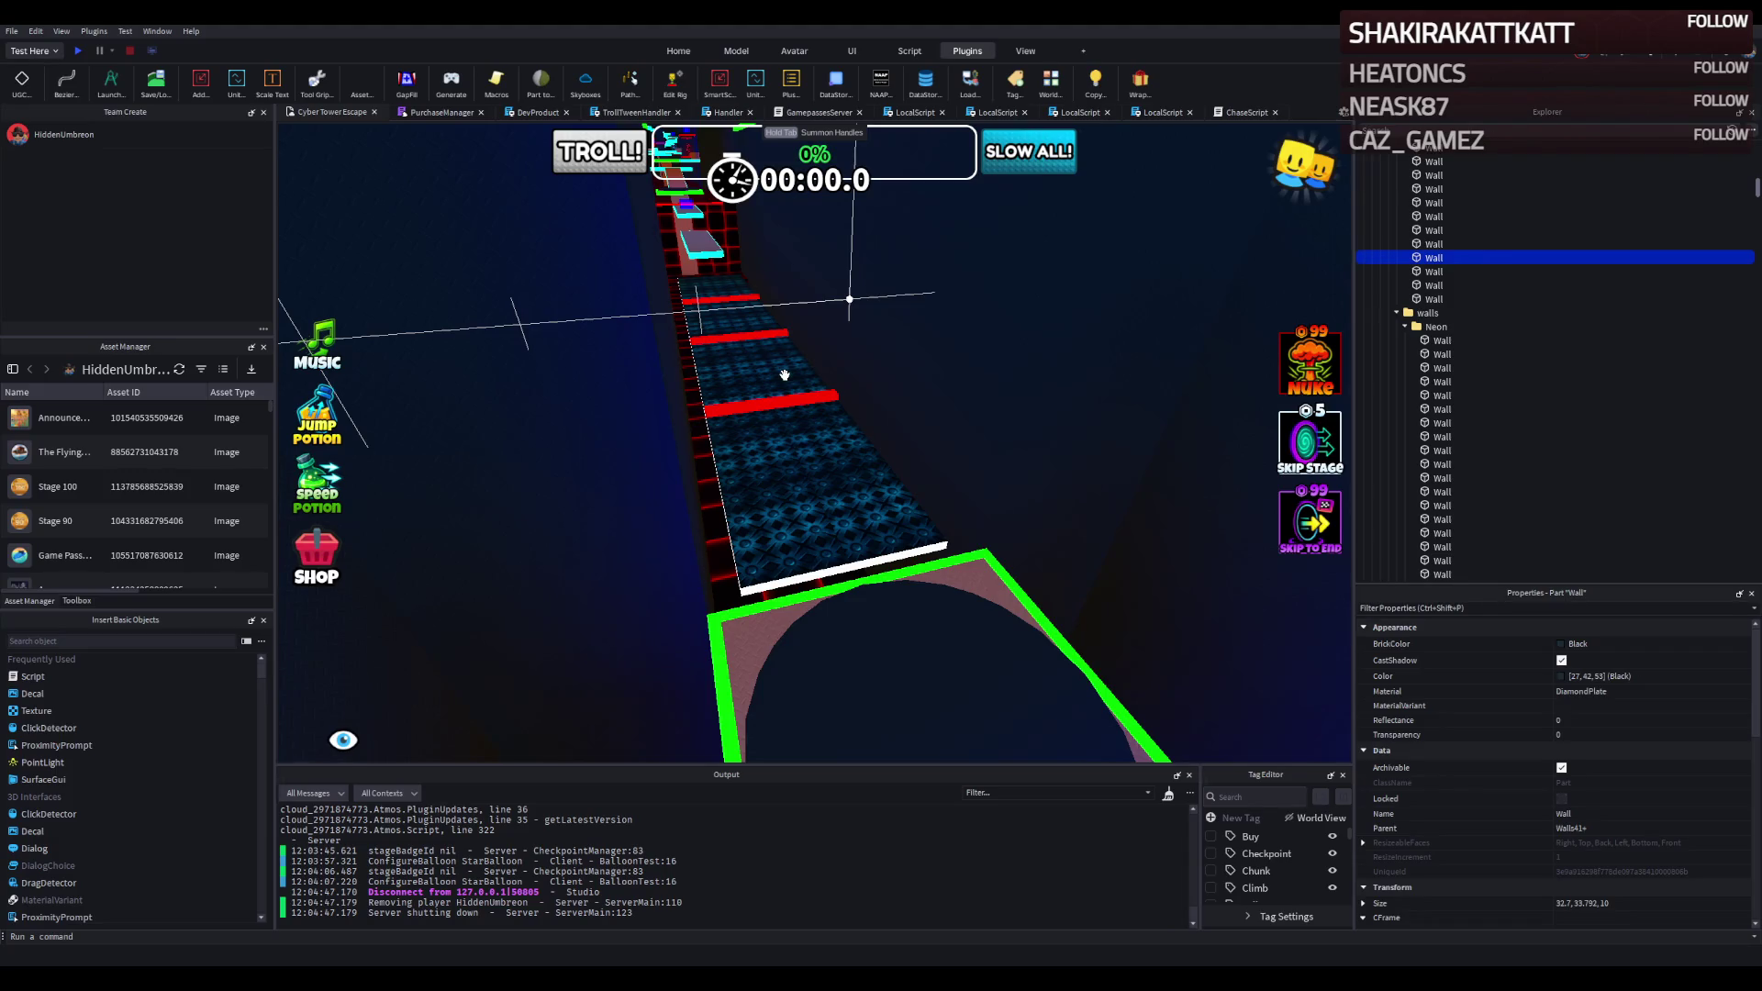
Fly around the Security Guard's dark room to inspect its orange floor and black neon-trimmed walls.
key(d)
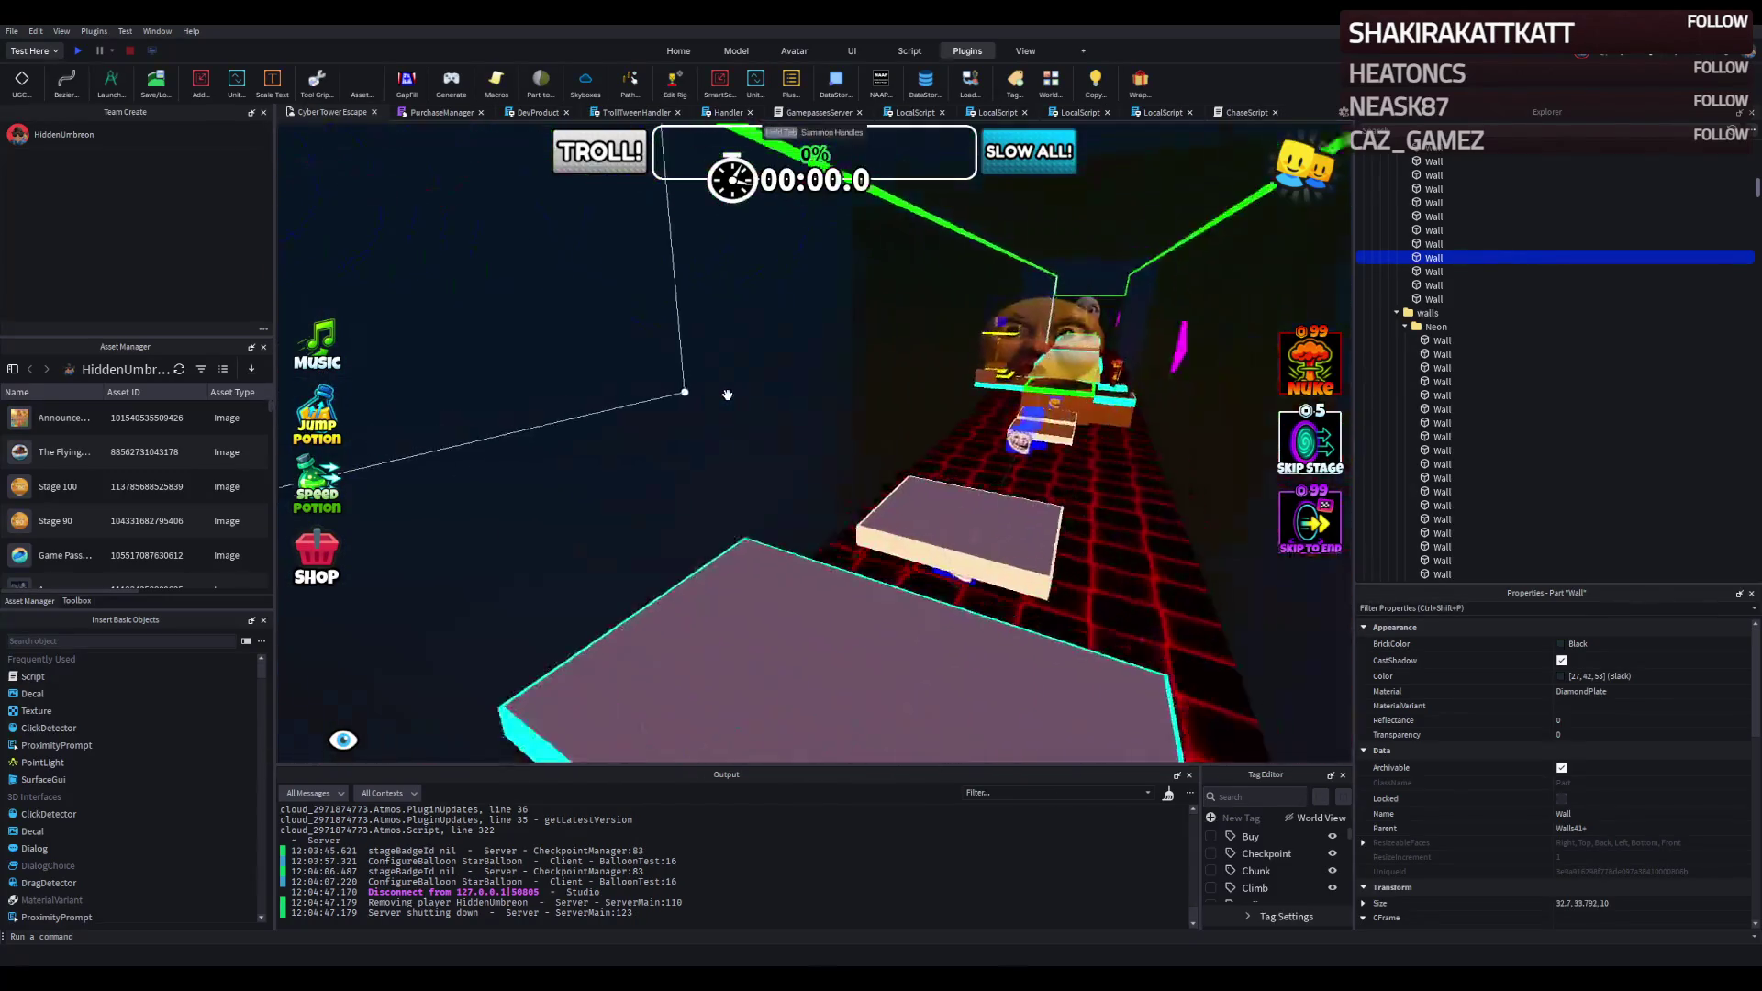
key(s)
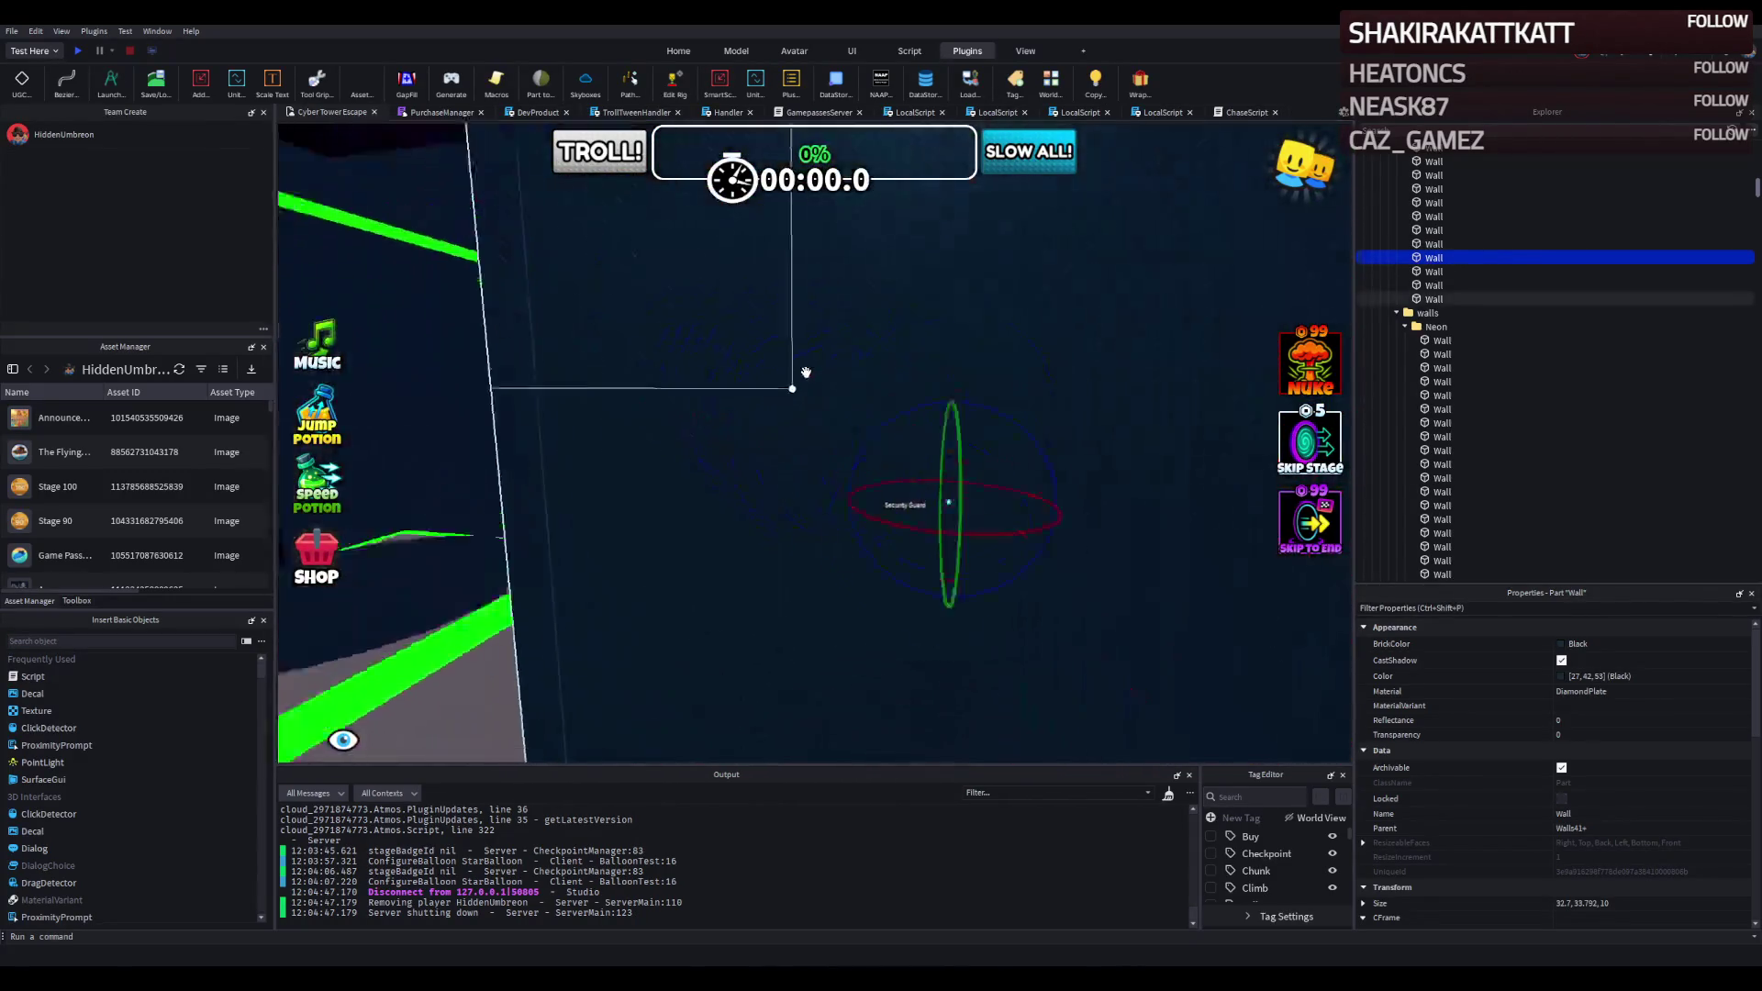
key(w)
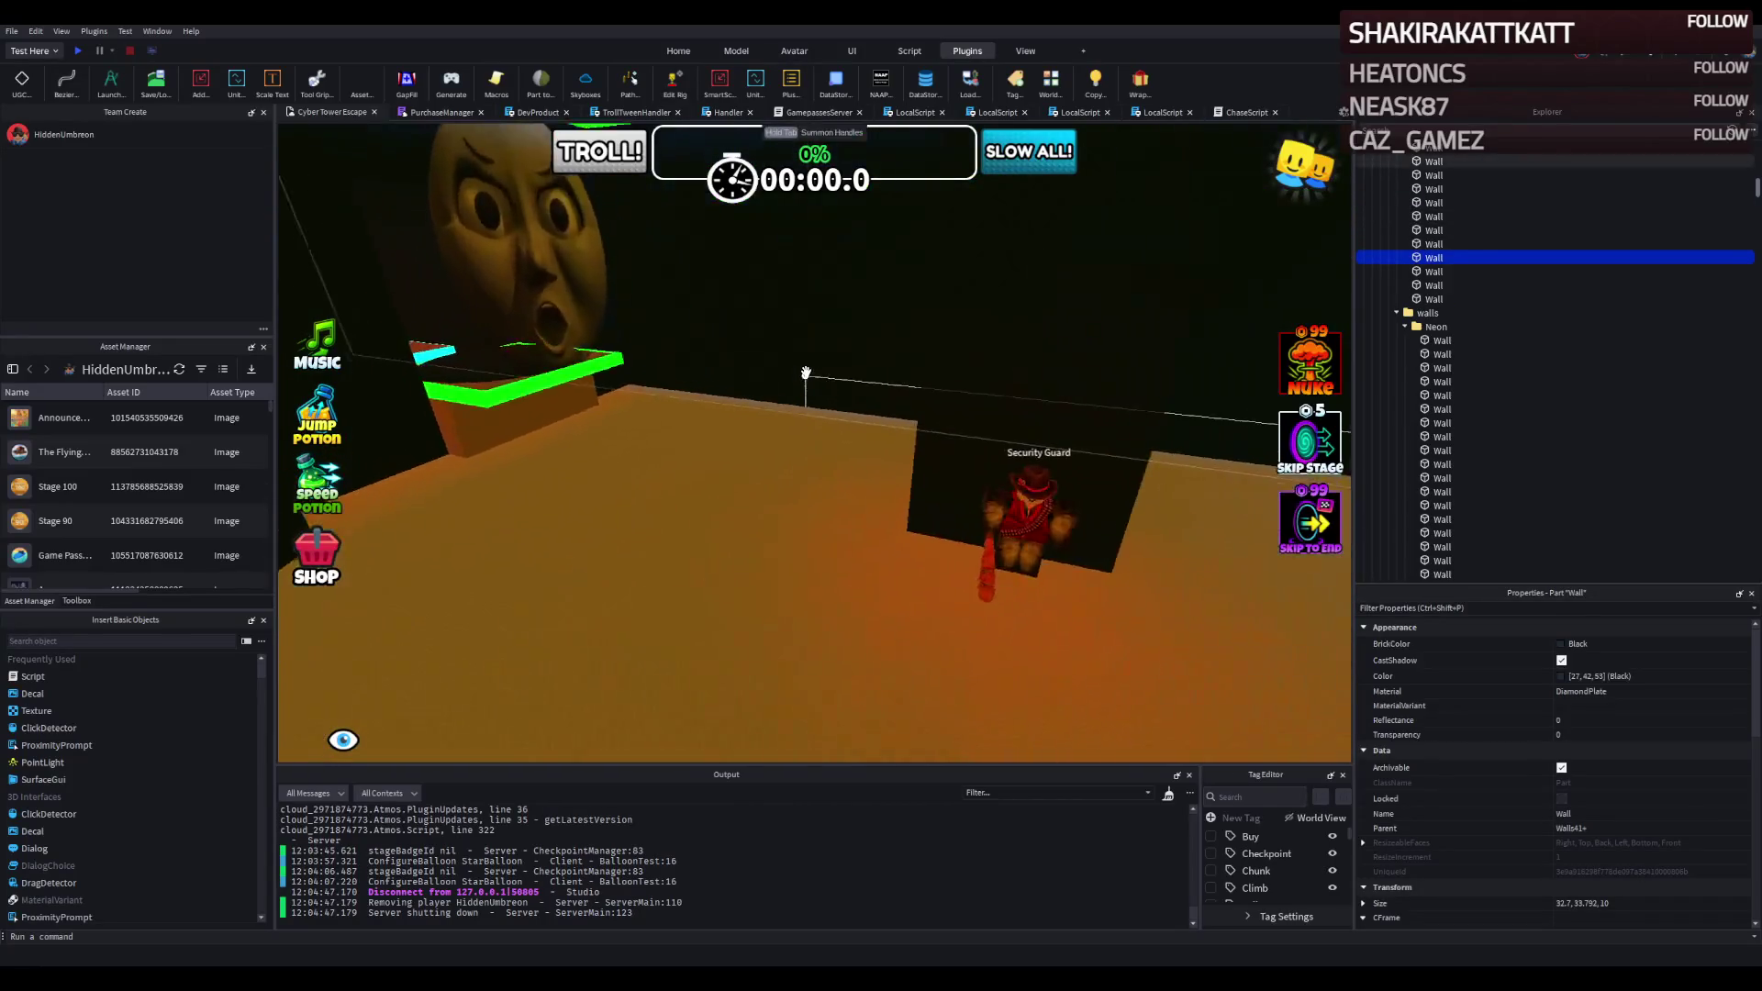
key(w)
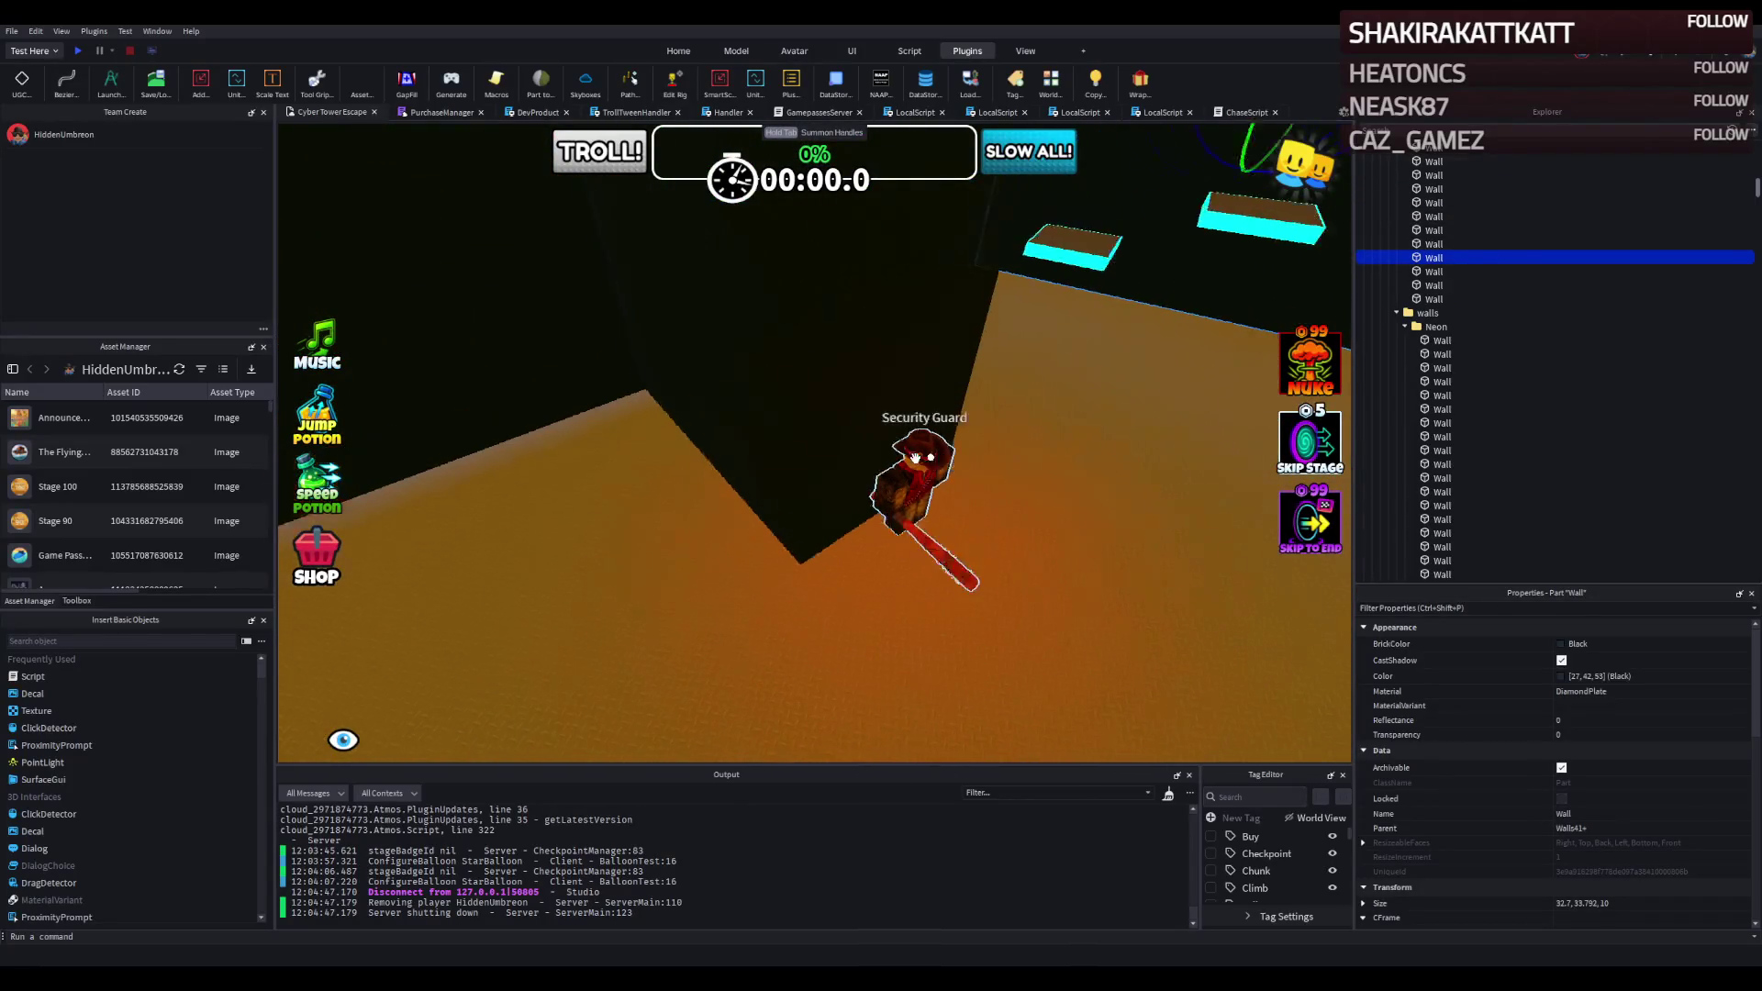
key(s)
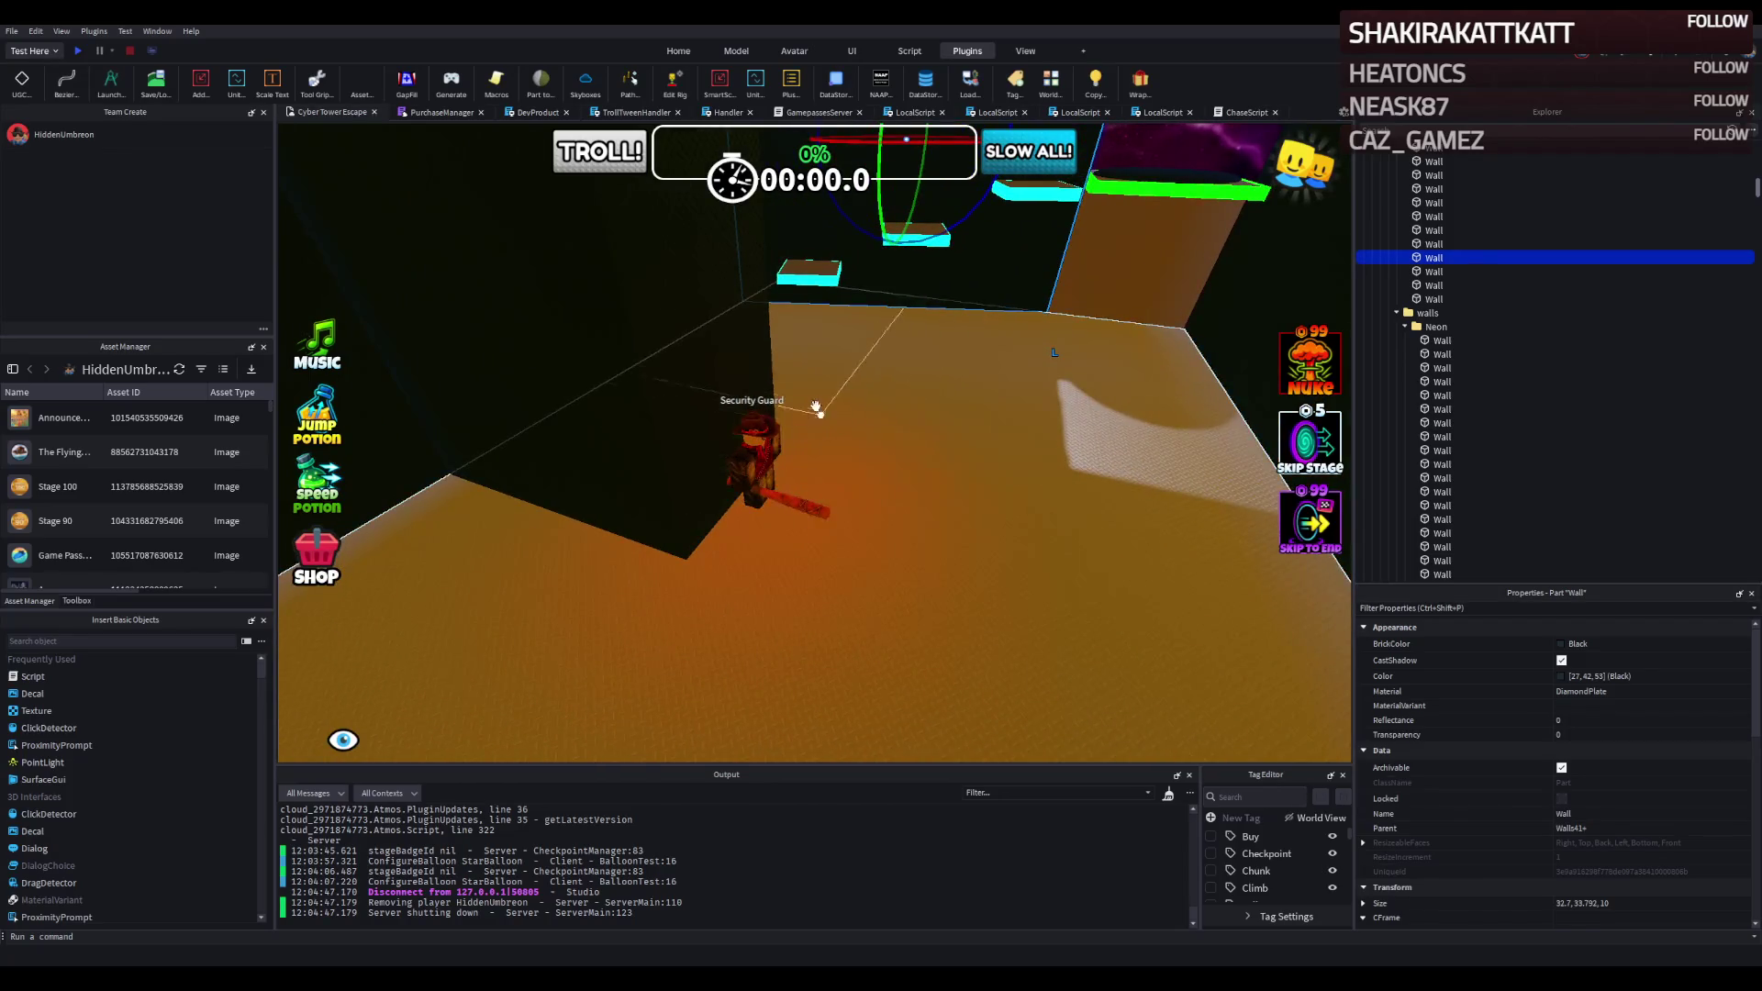
key(w)
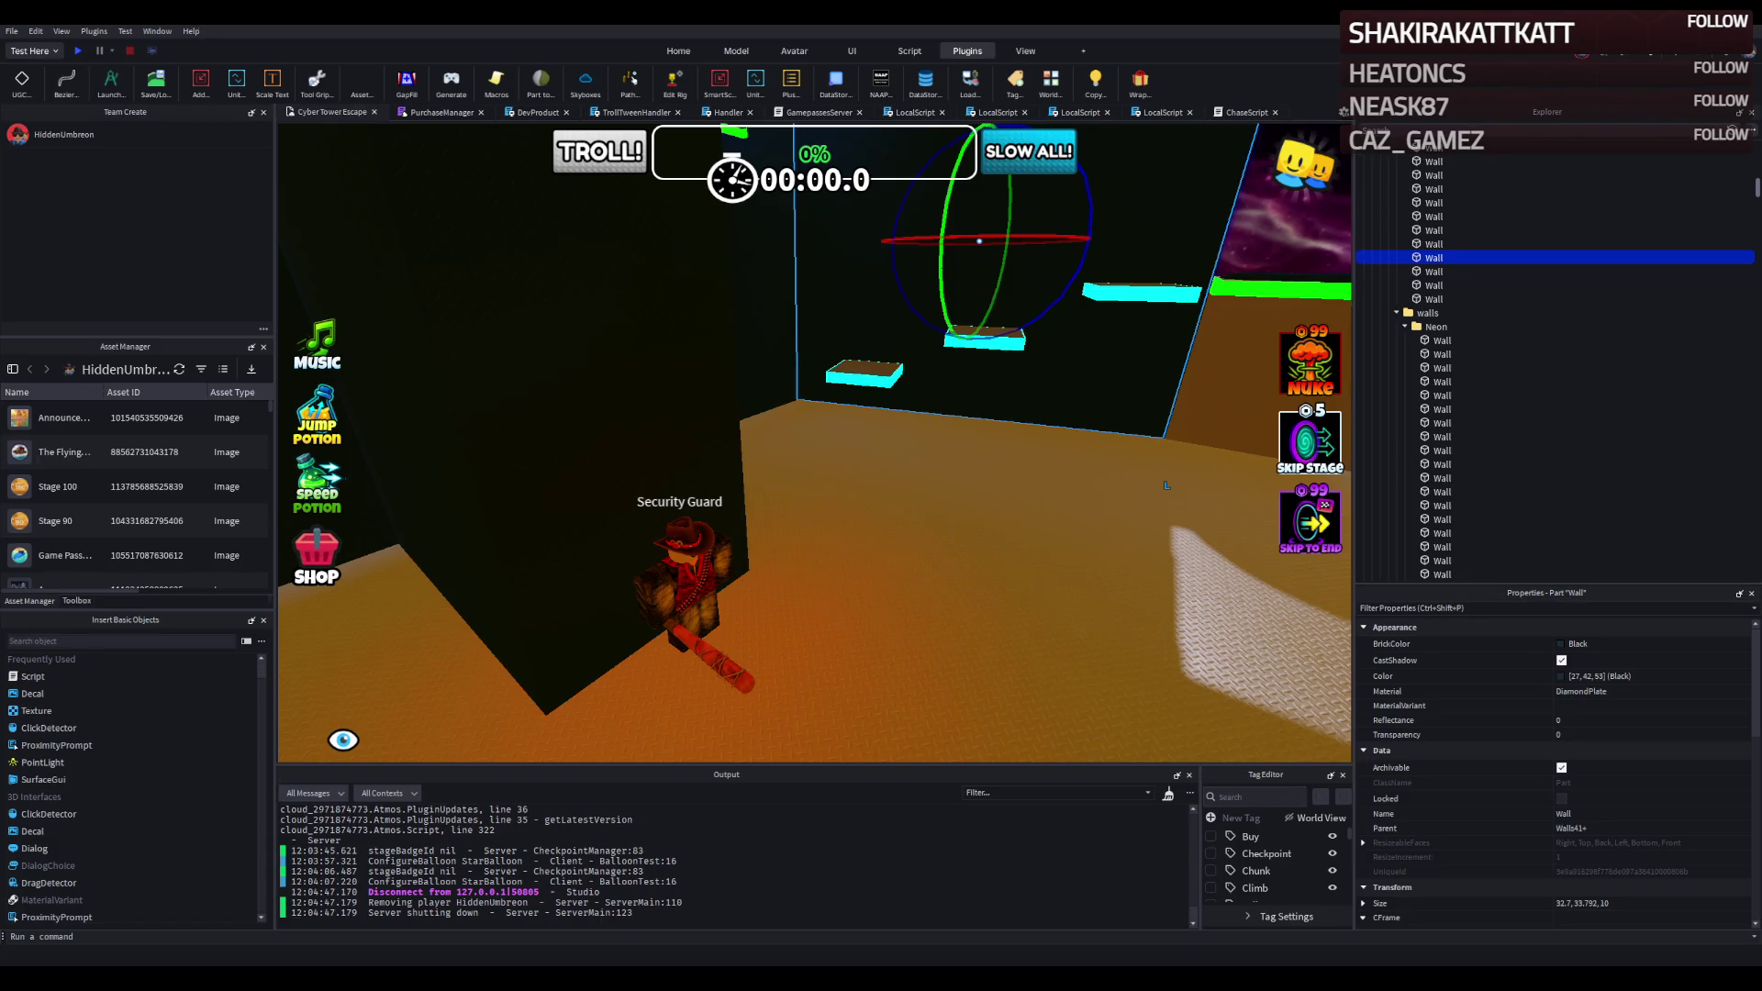
key(d)
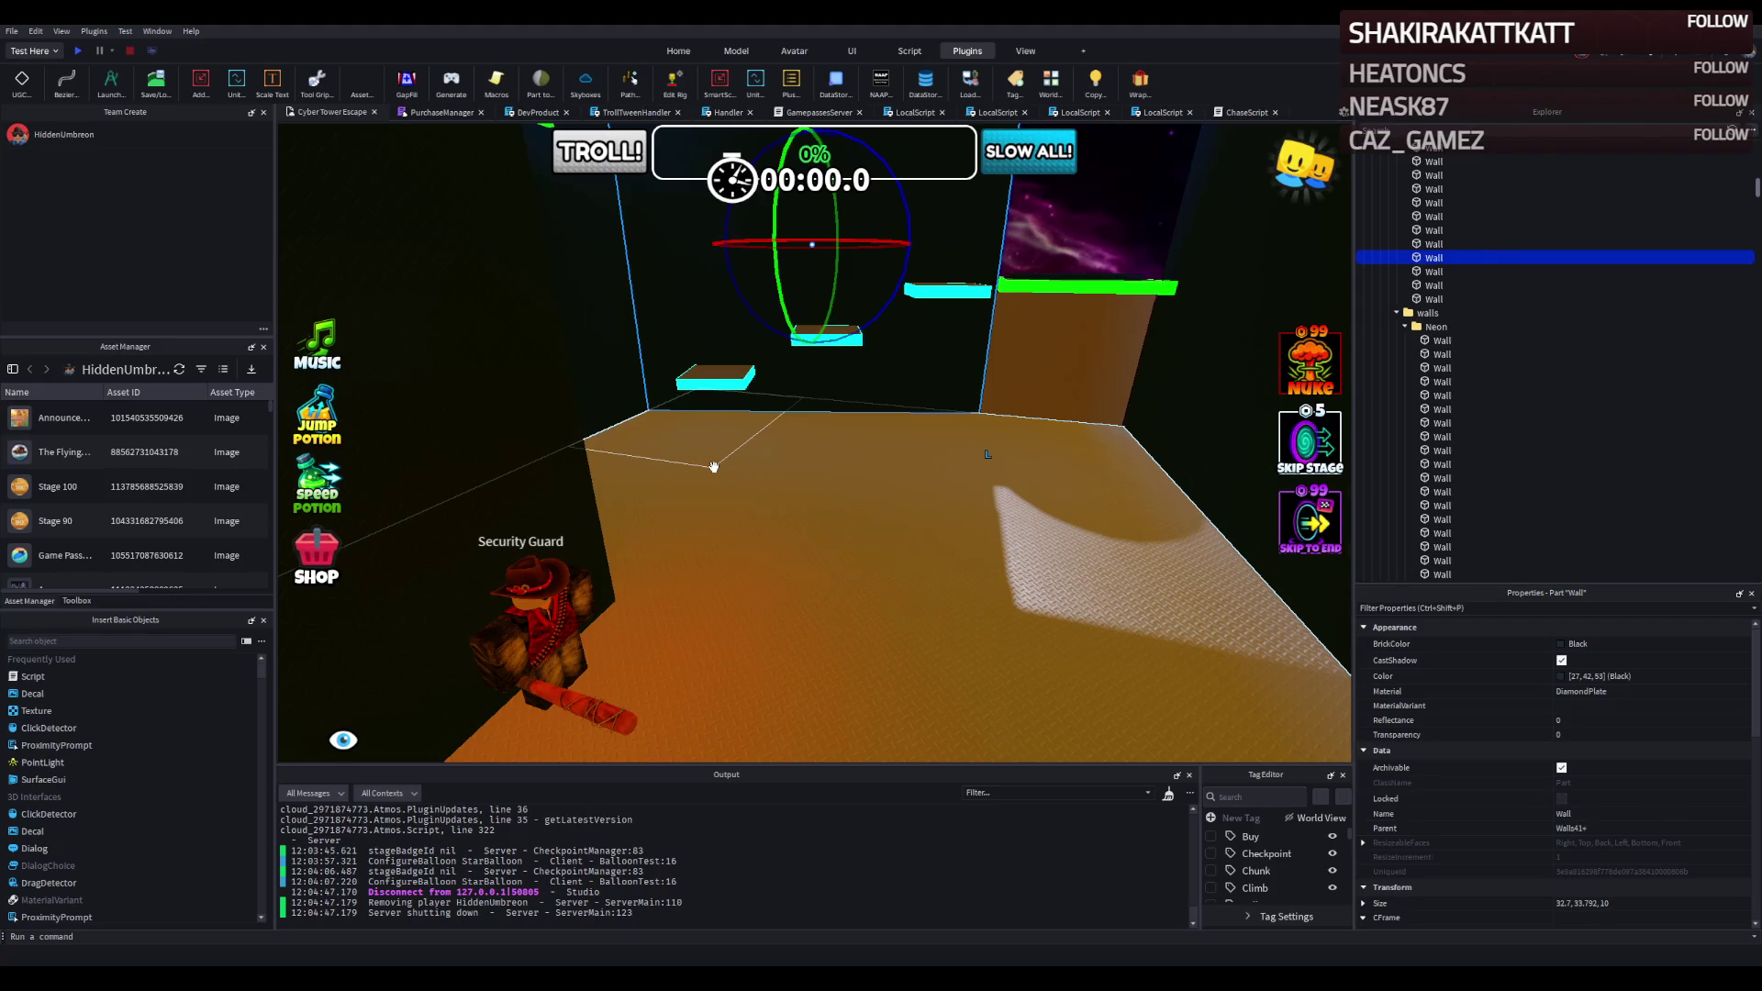
key(w)
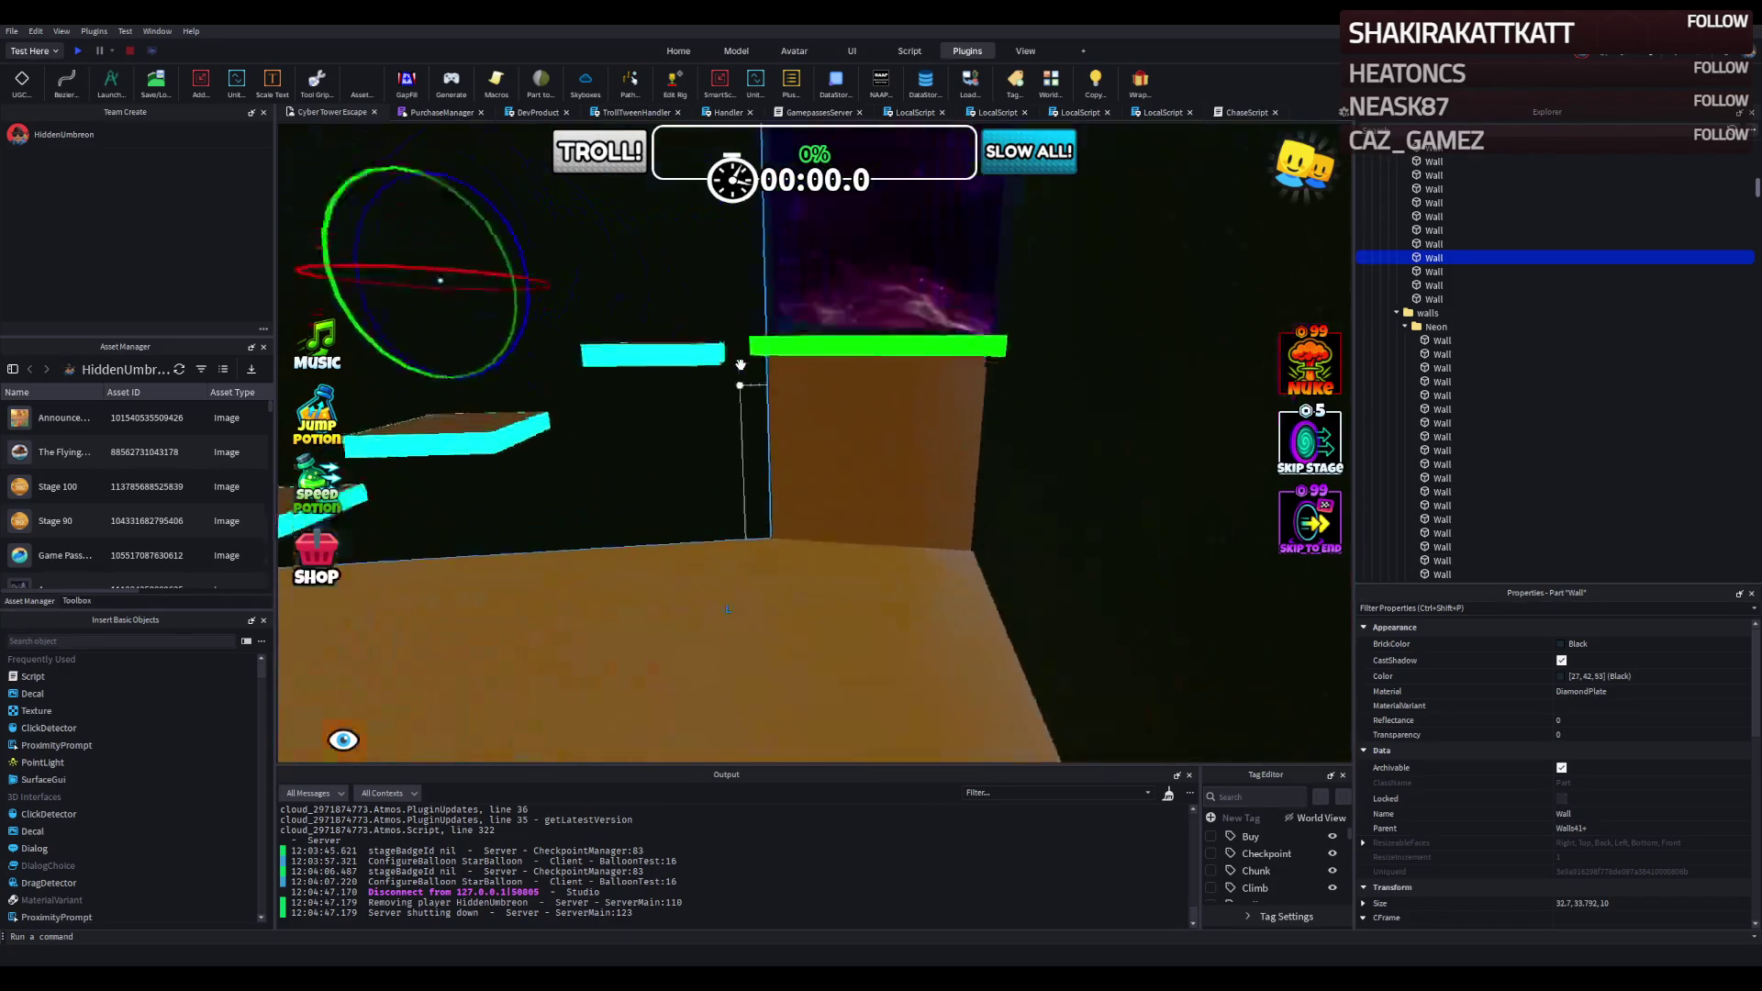
key(w)
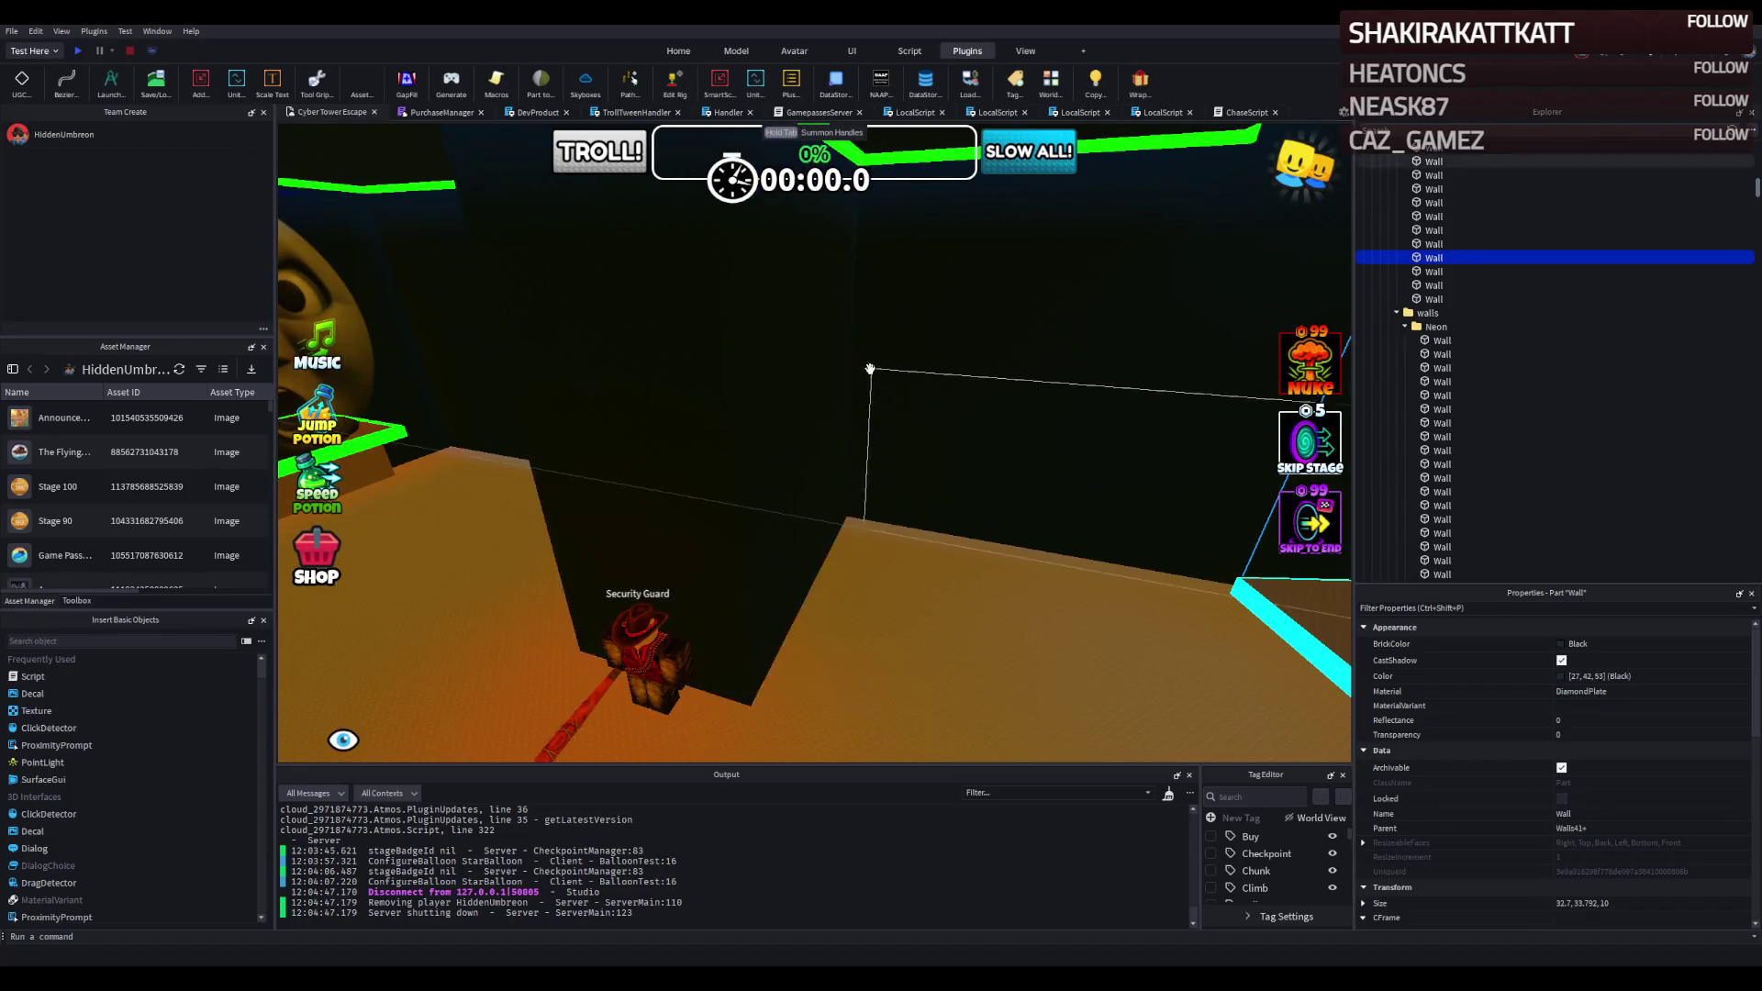
key(w)
key(a)
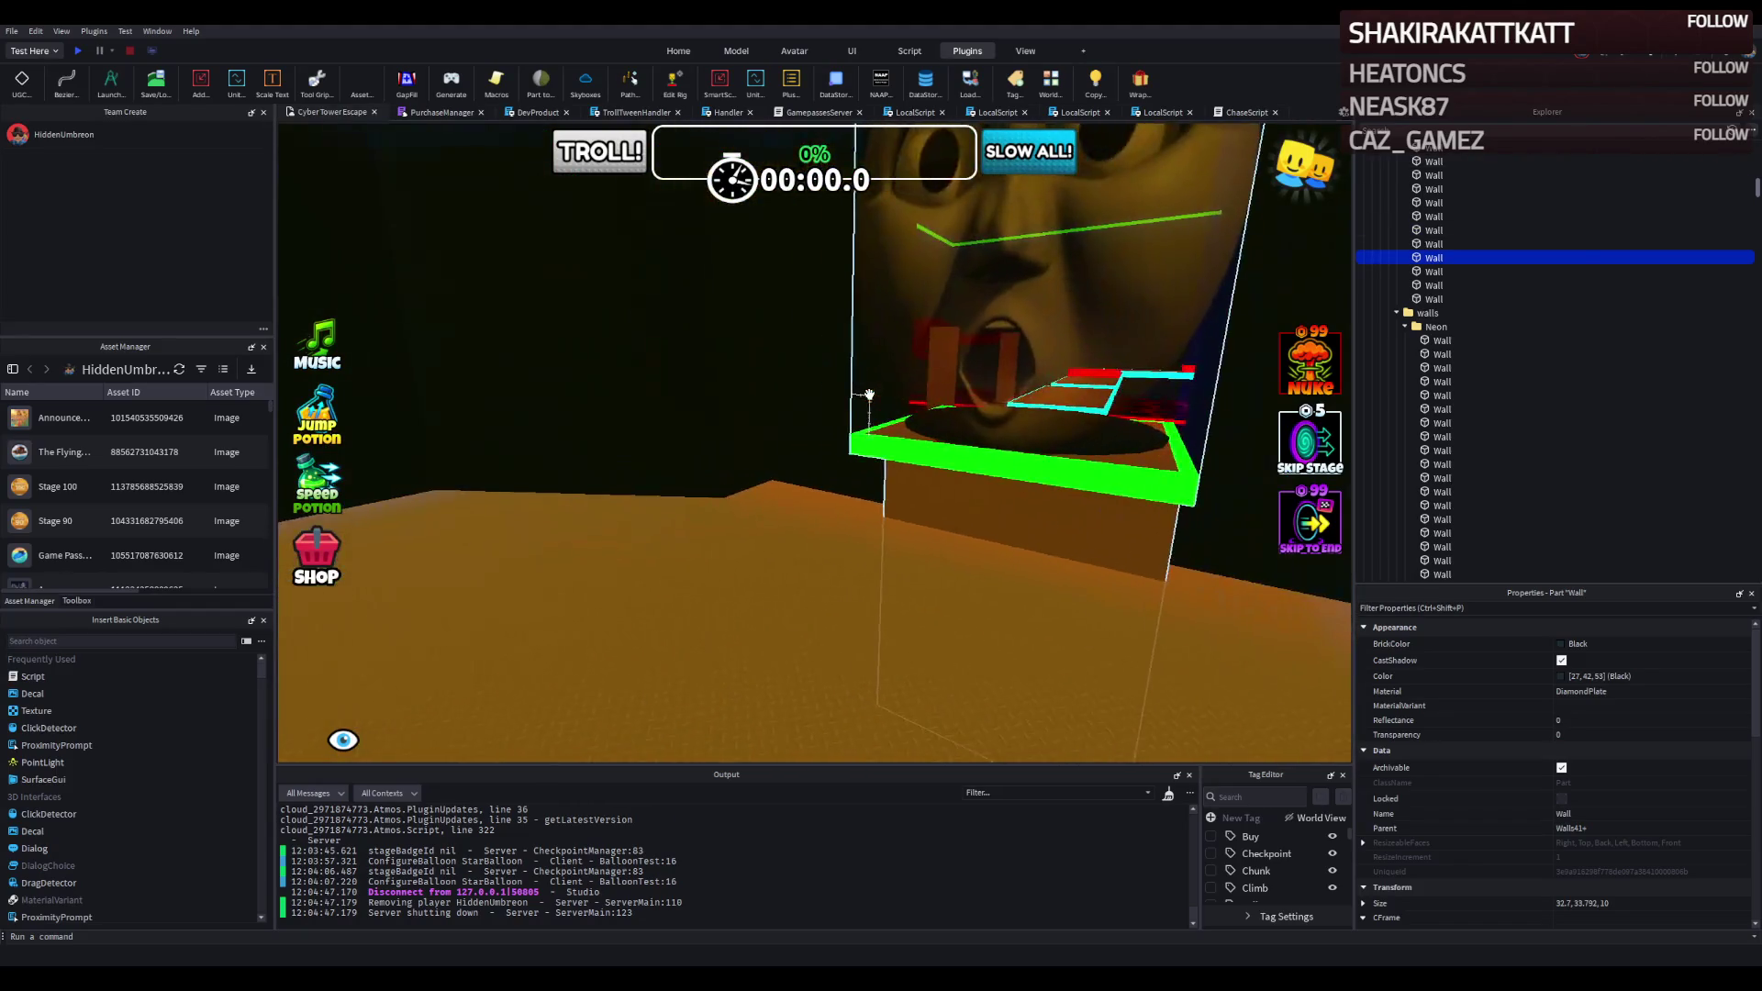
key(w)
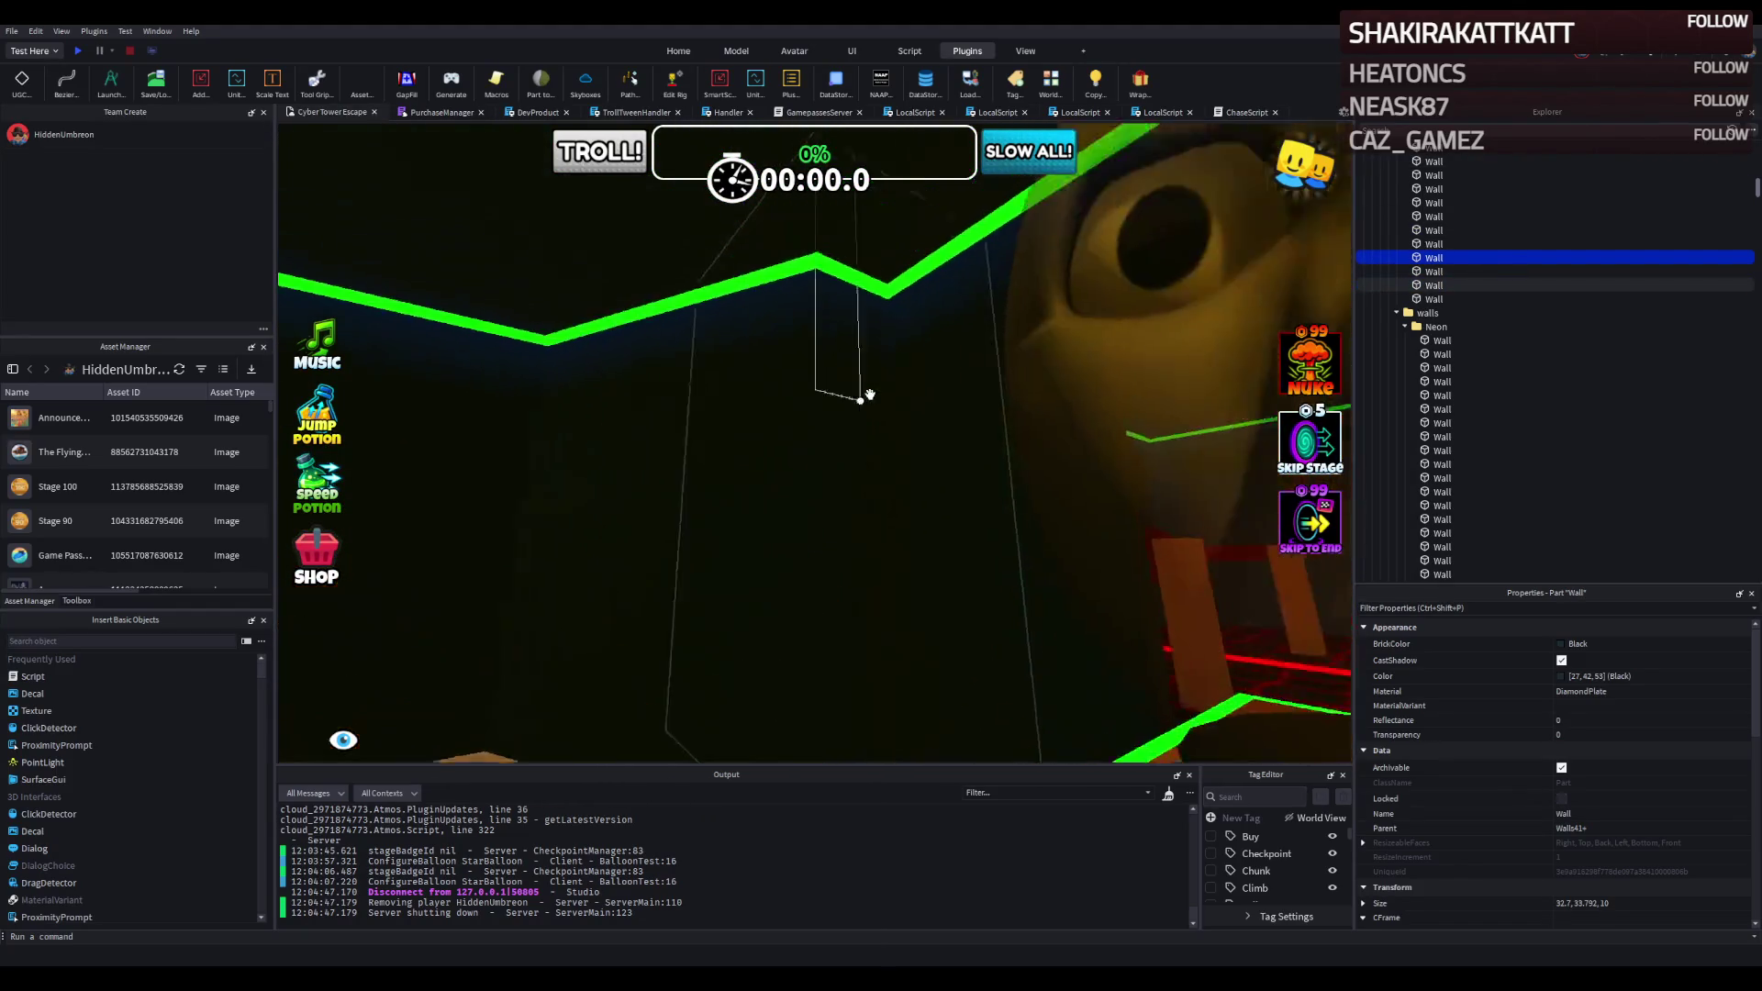
key(s)
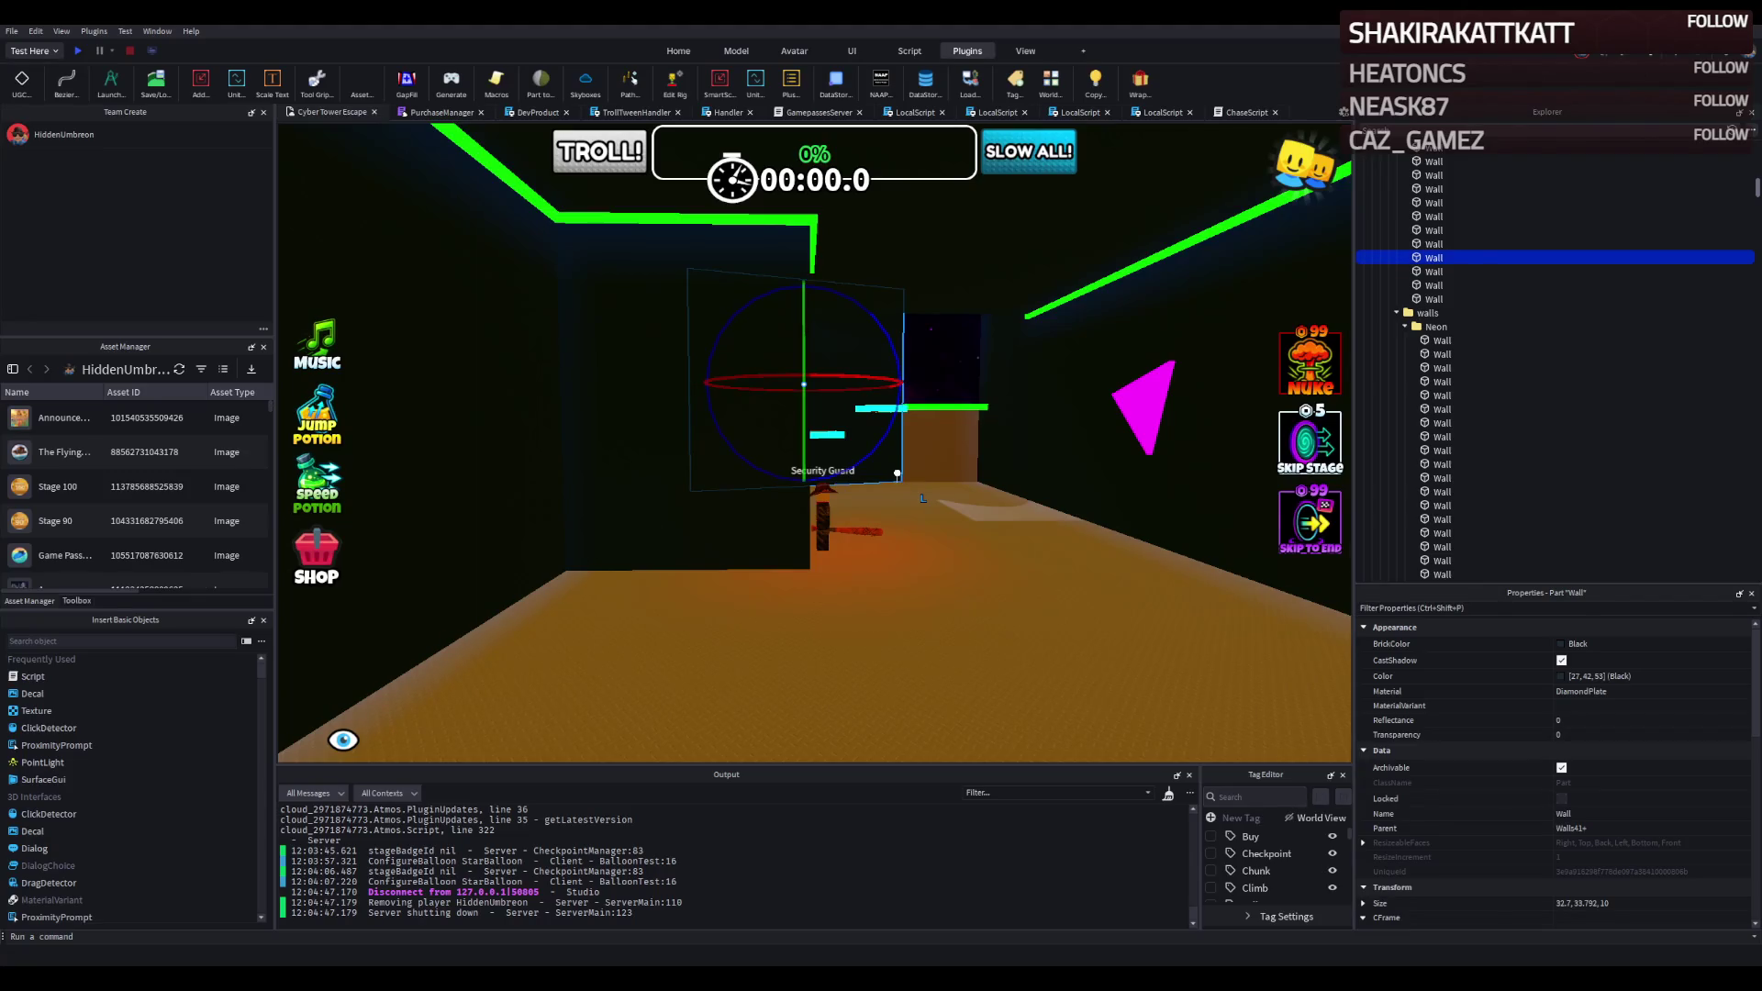
click(822, 514)
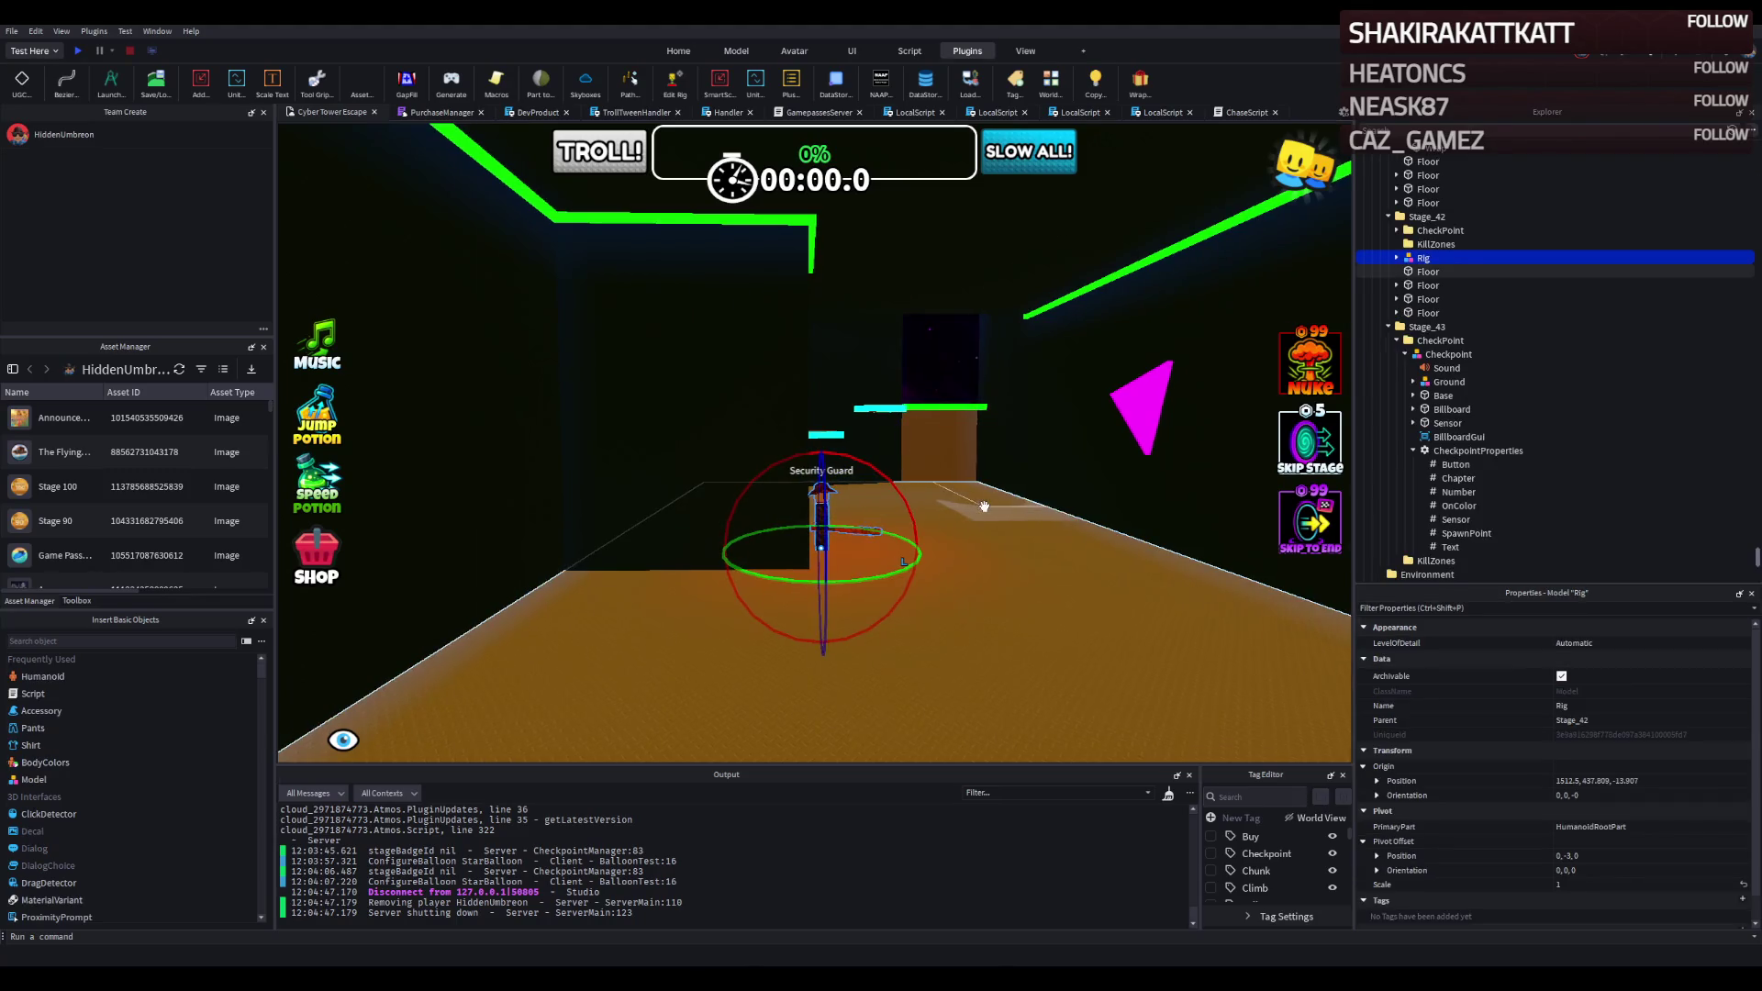
key(d)
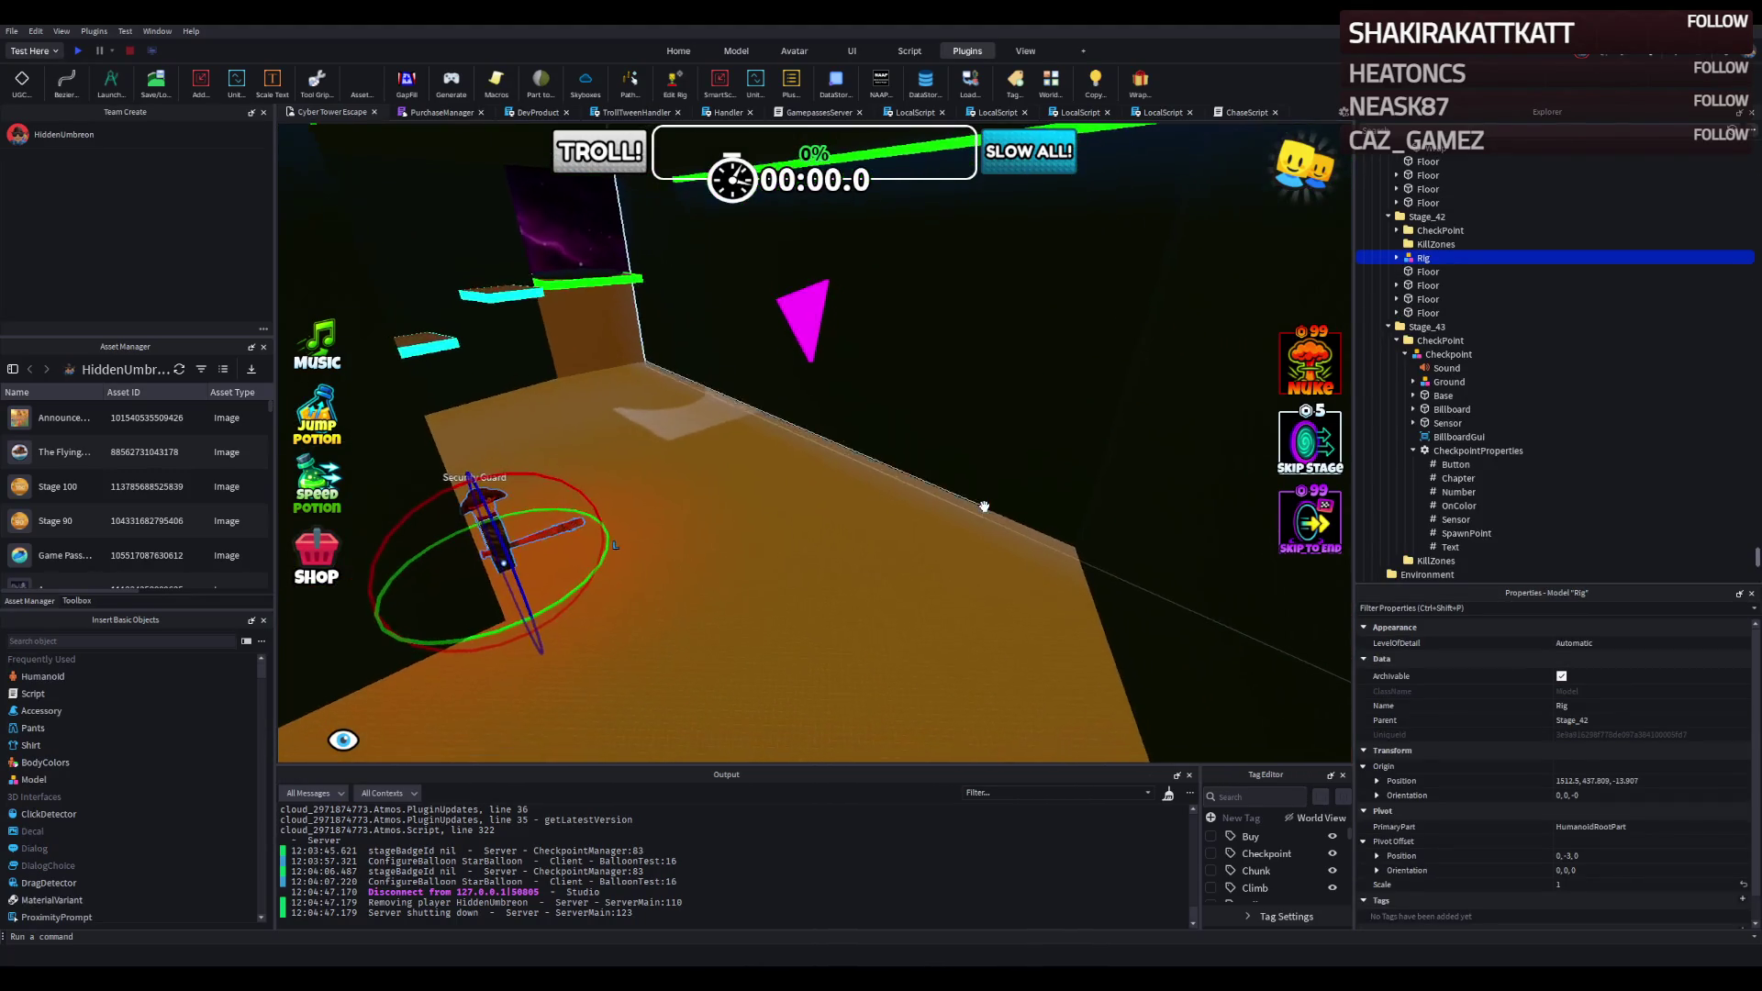
key(a)
key(w)
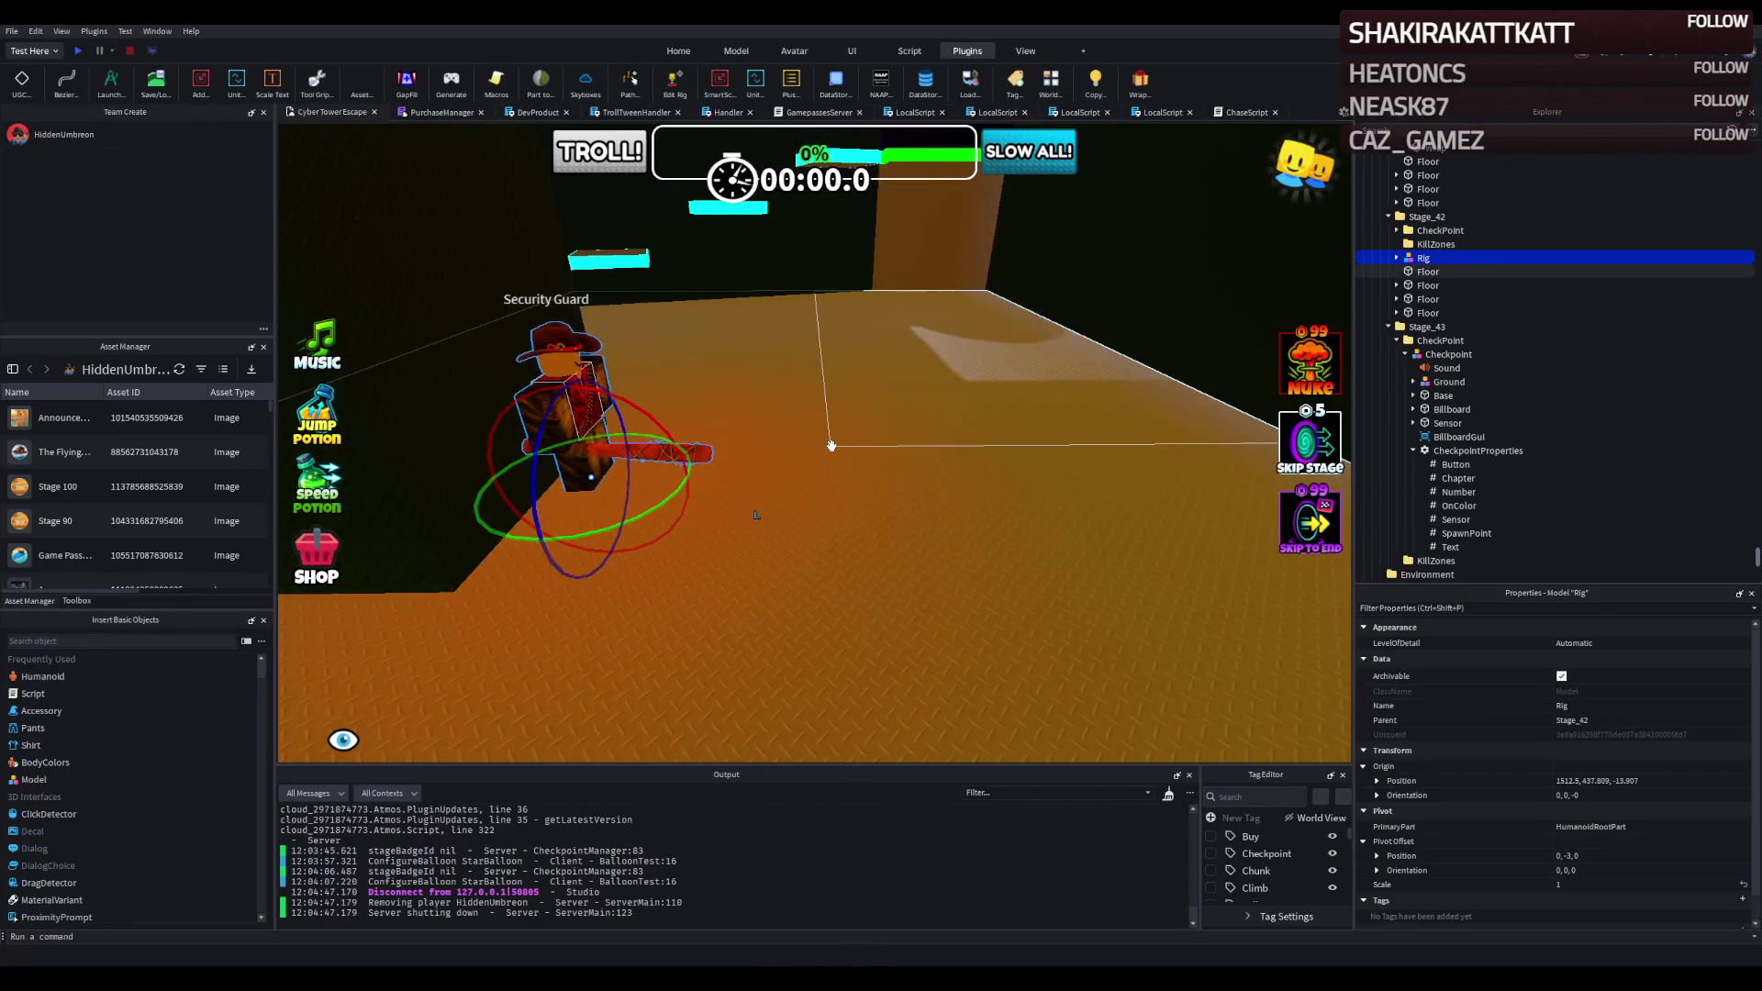
key(e)
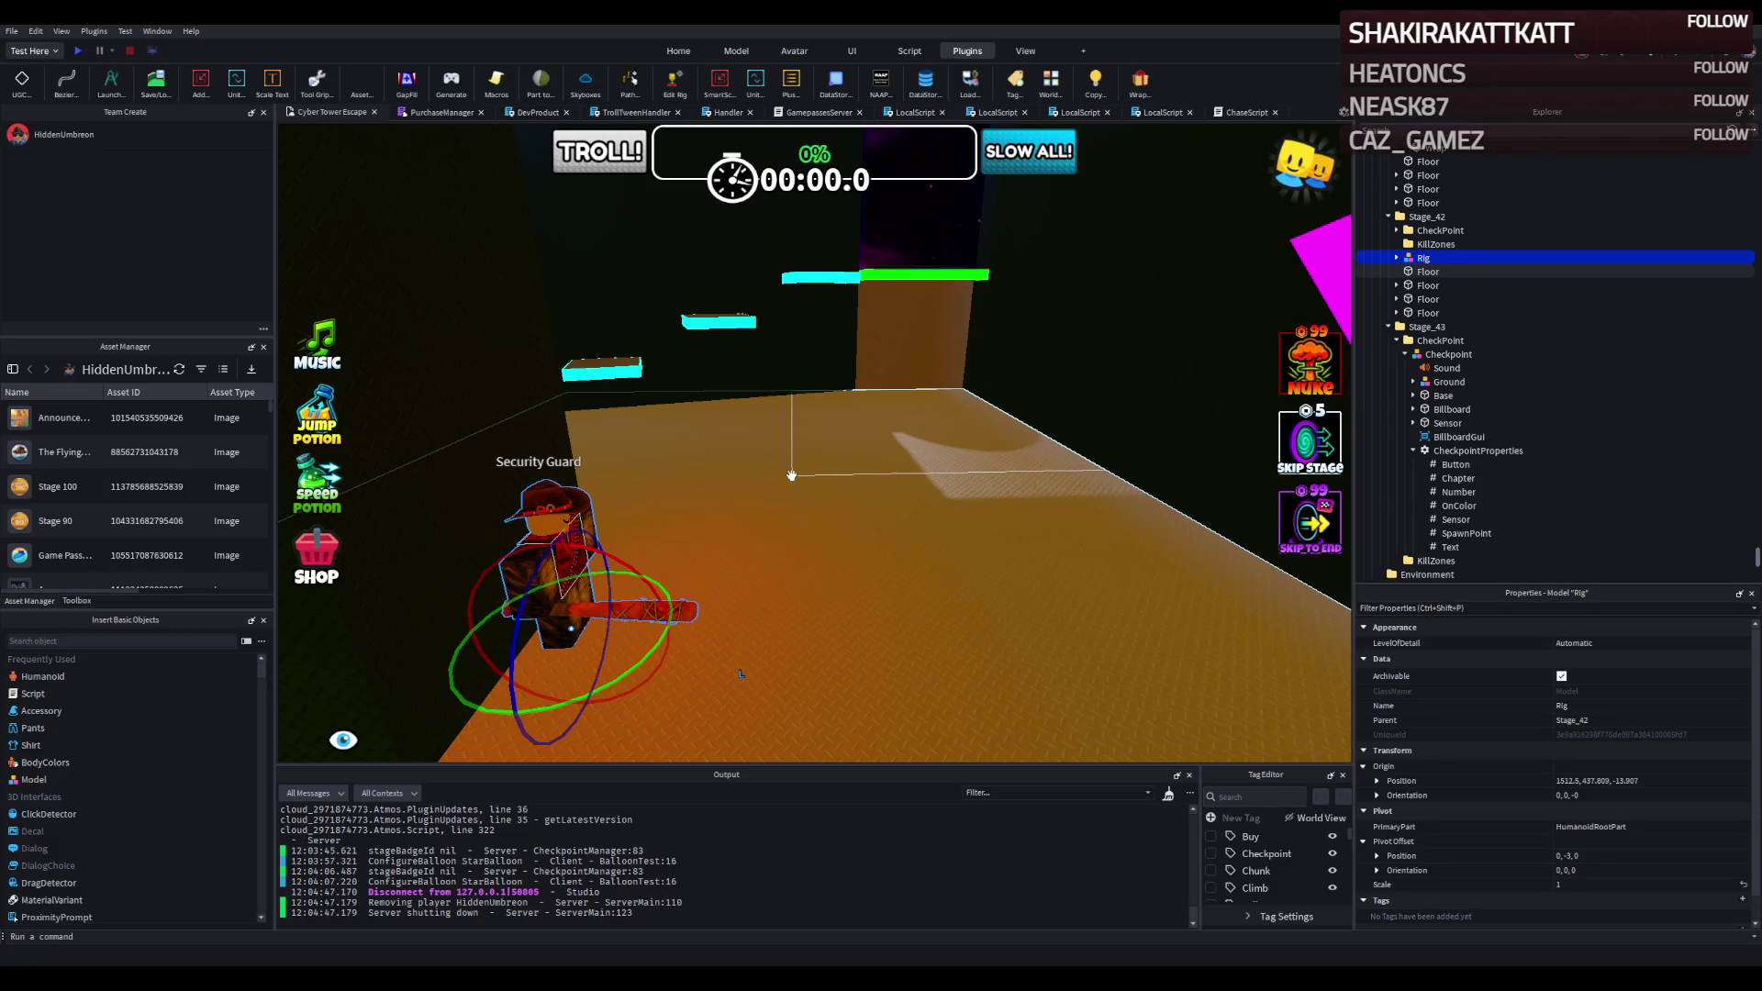
key(w)
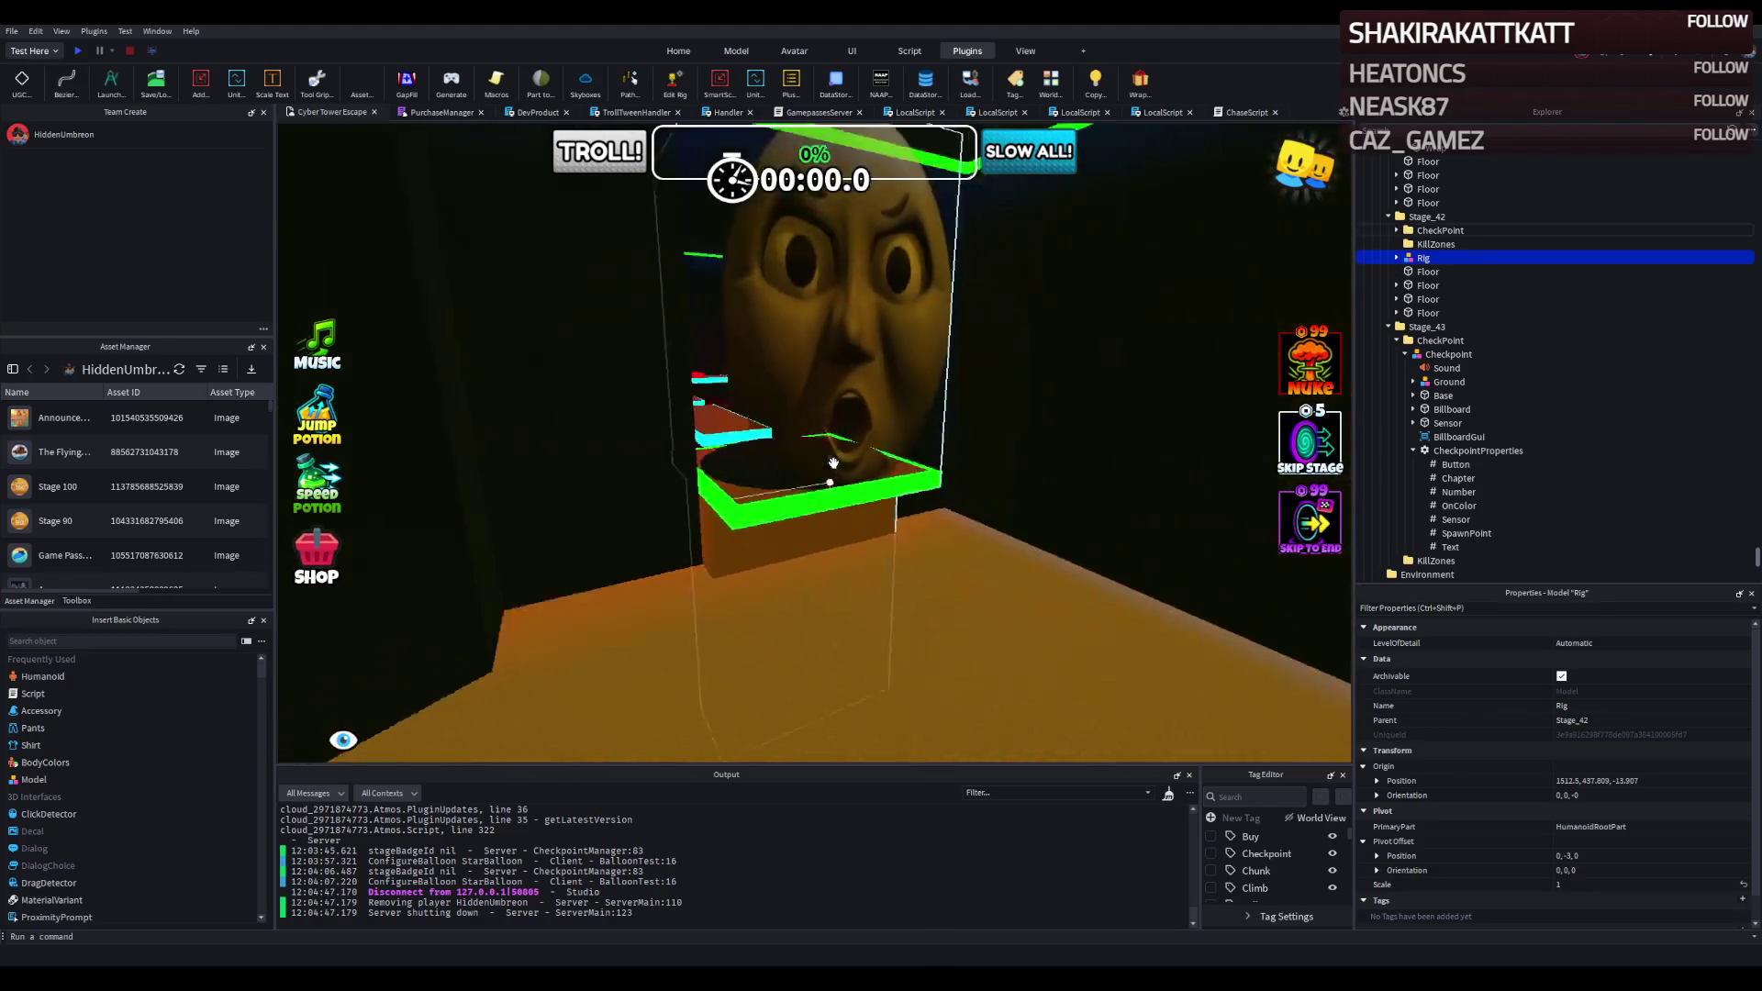
key(s)
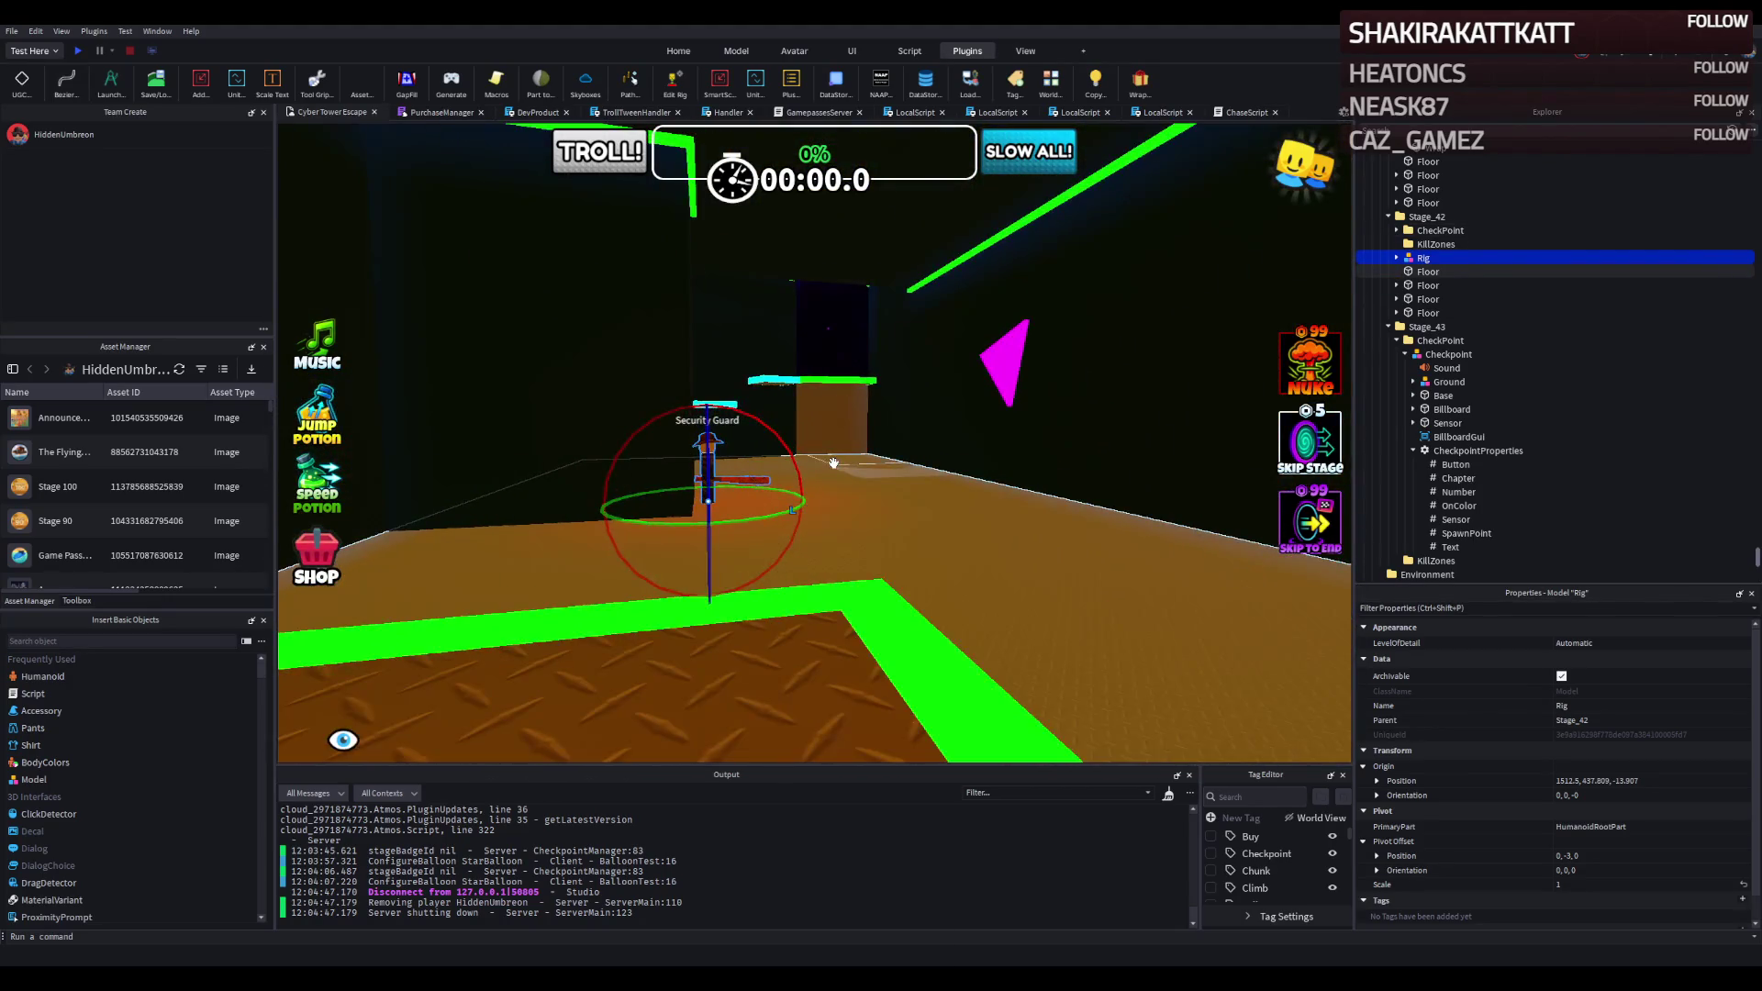
key(w)
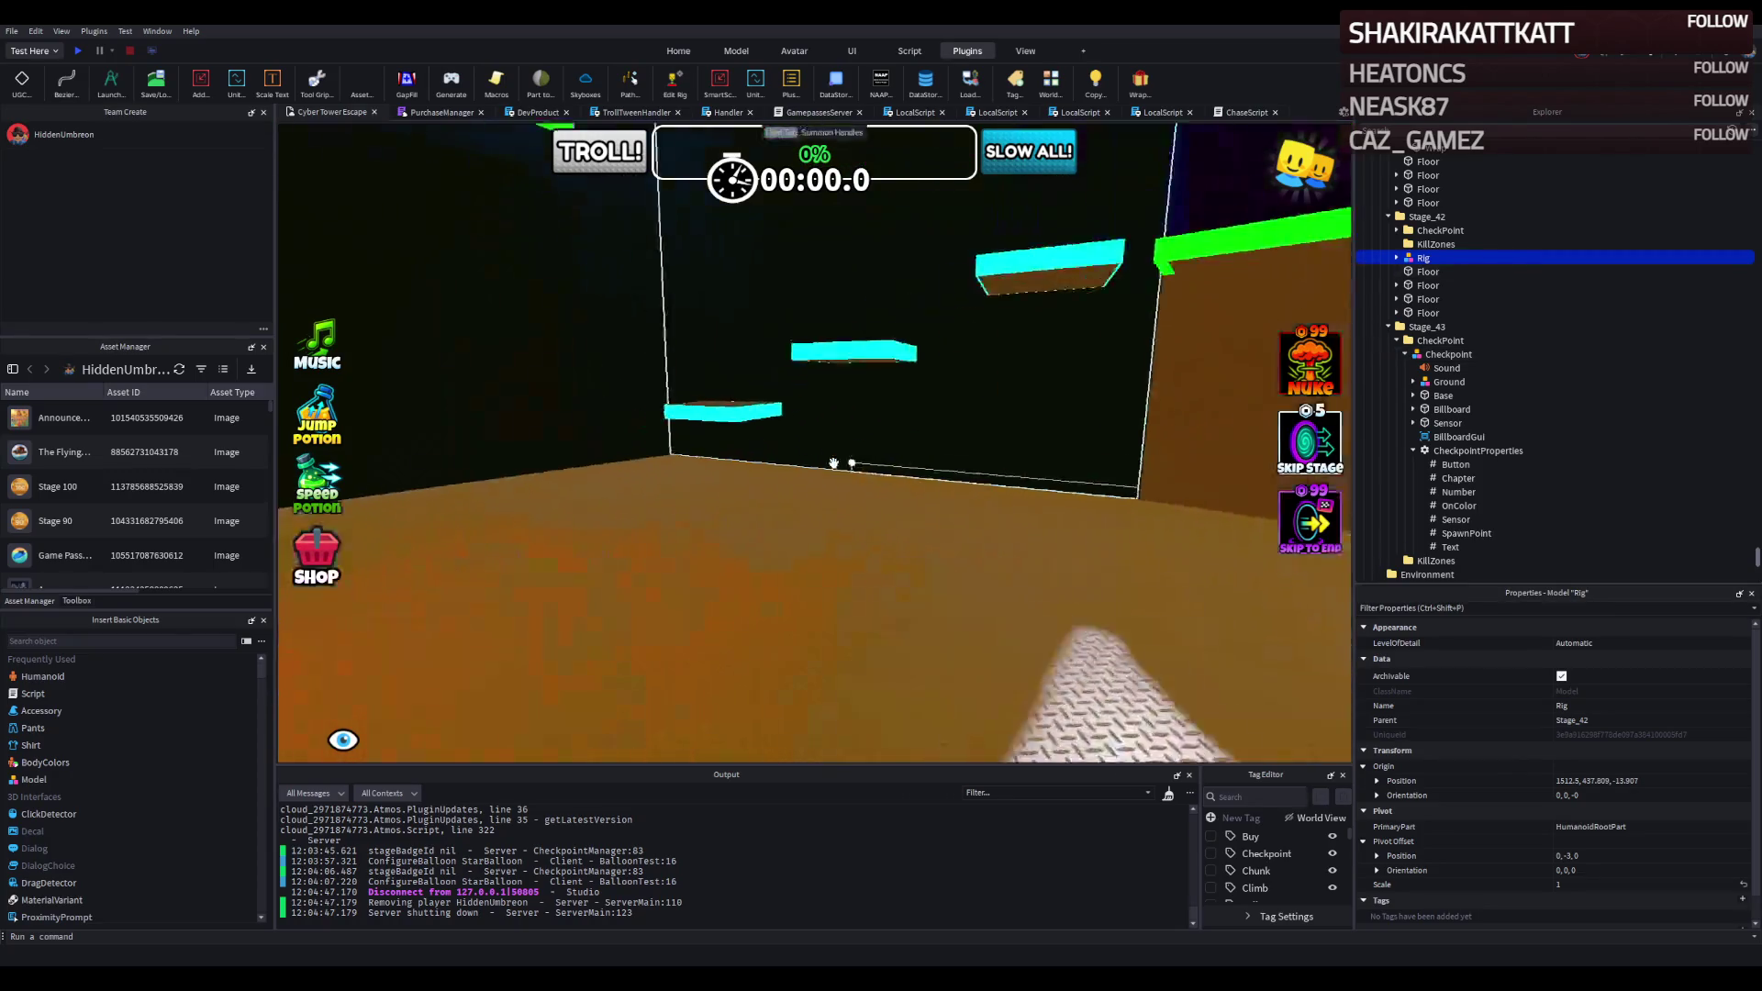
key(s)
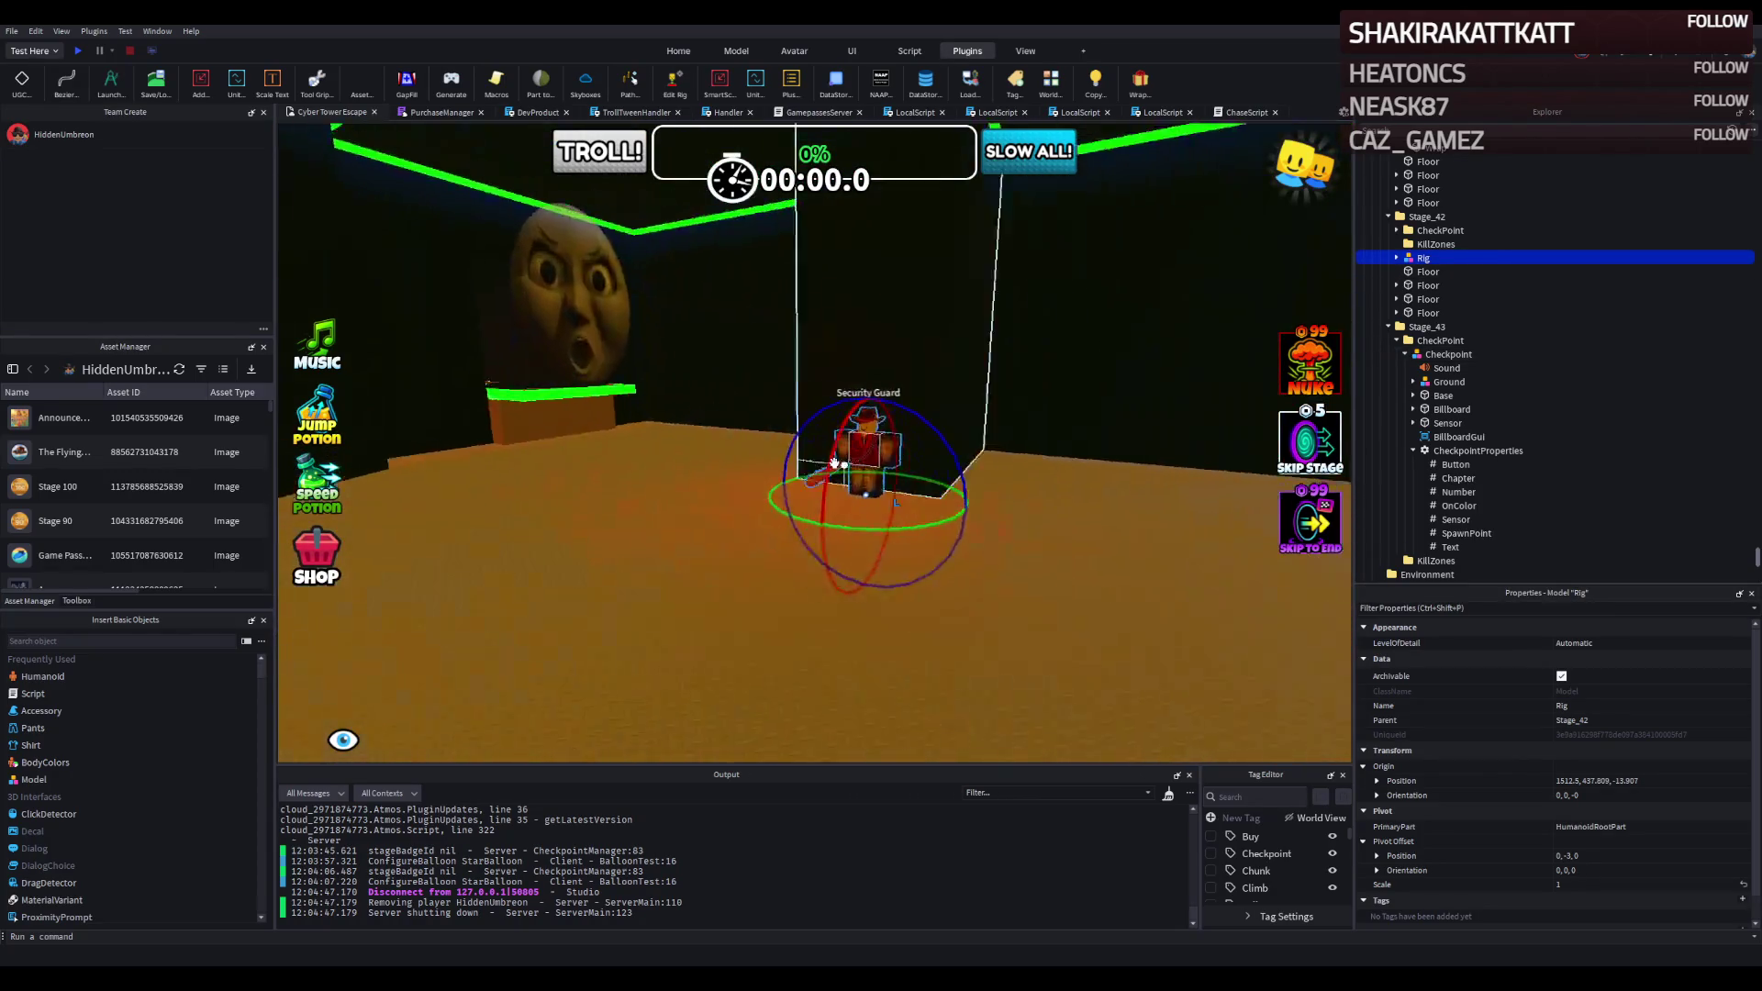
key(d)
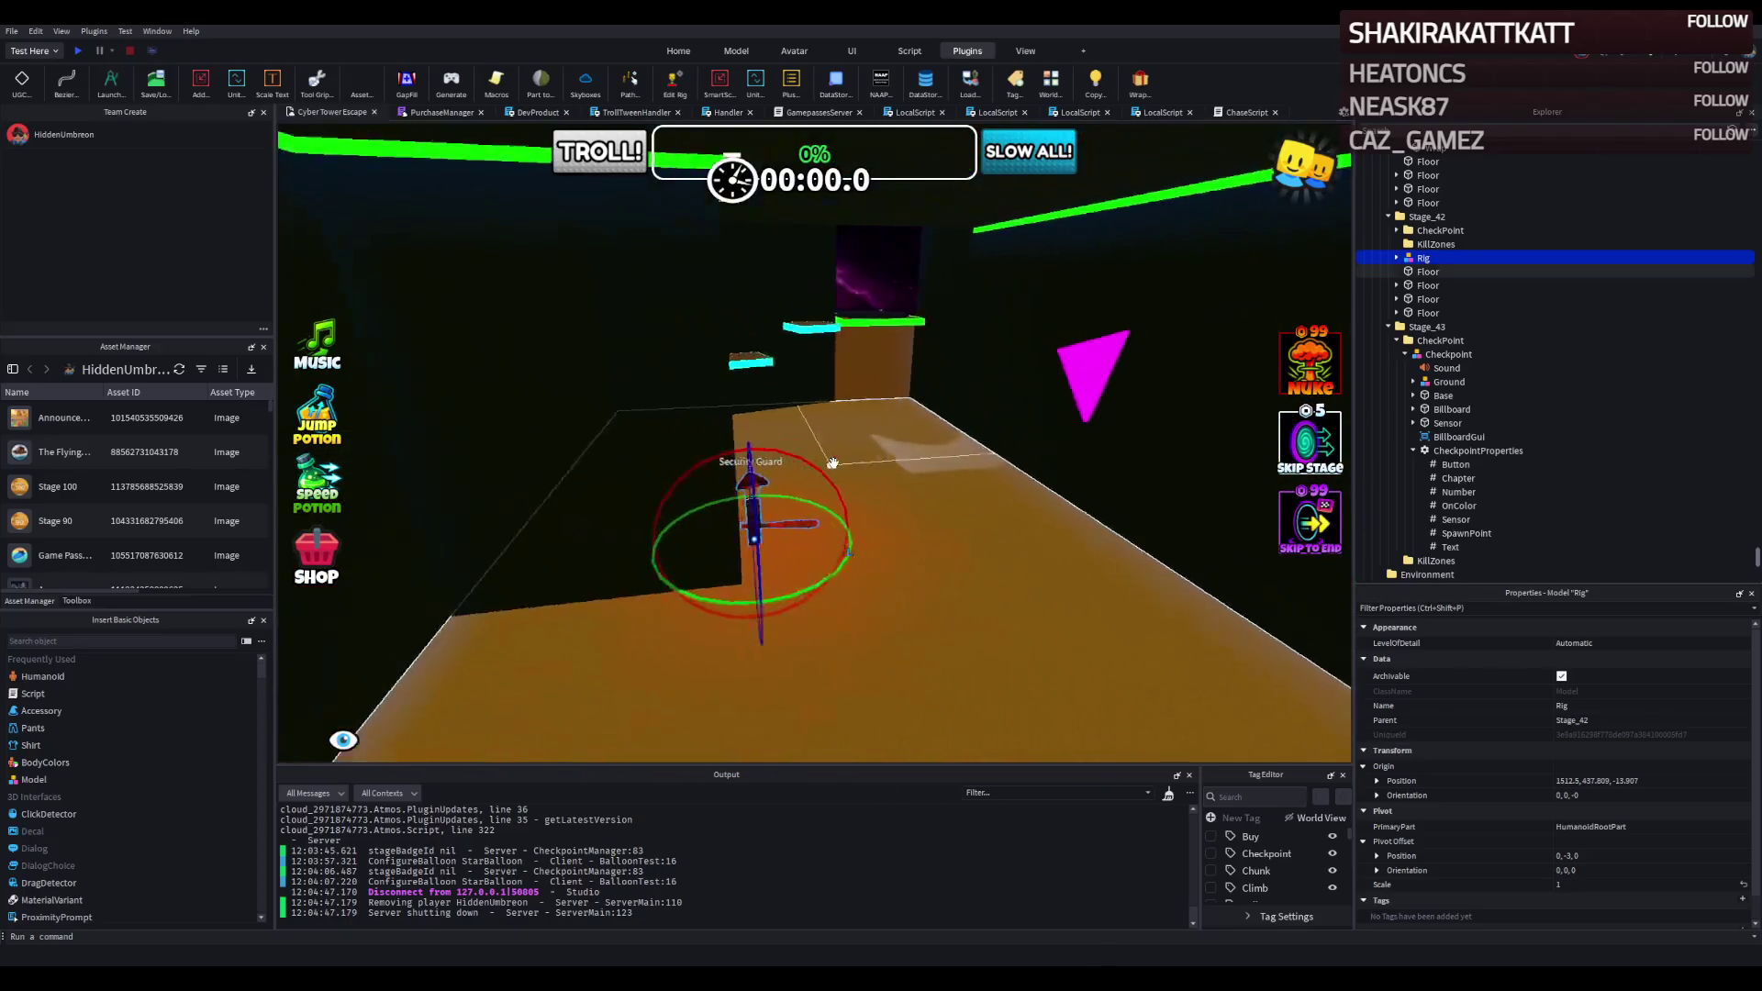
click(629, 440)
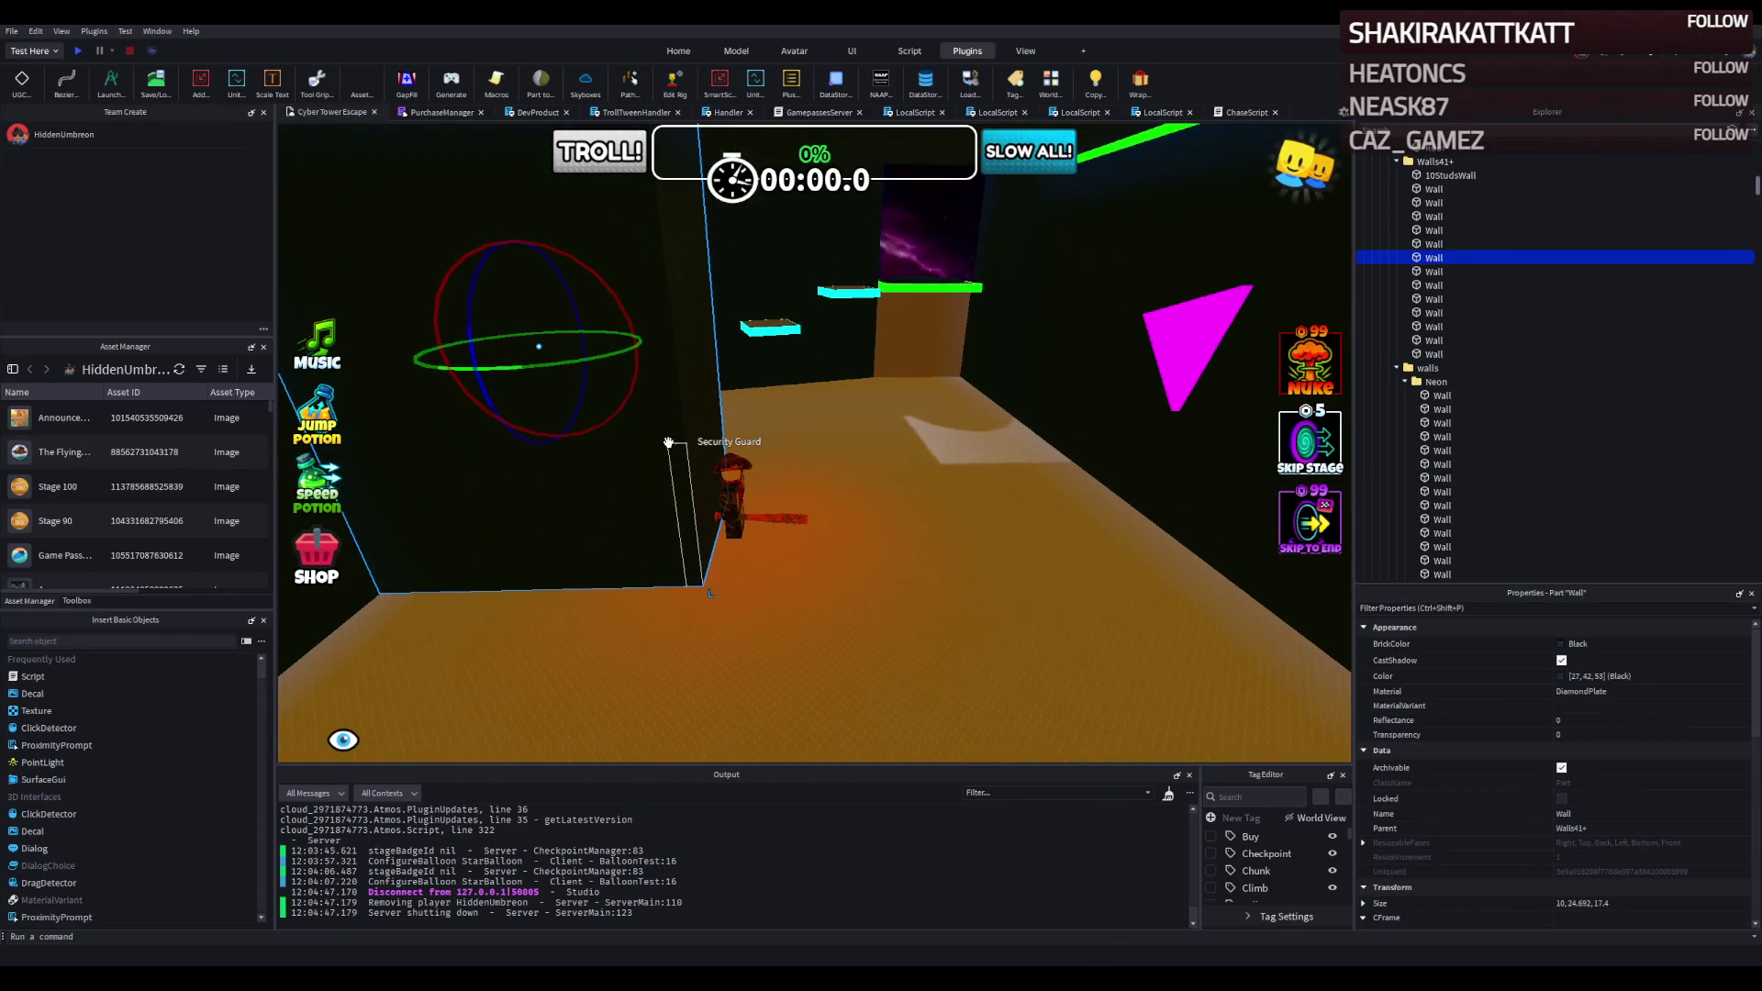
Select a black Roof part at the ceiling and duplicate it.
key(d)
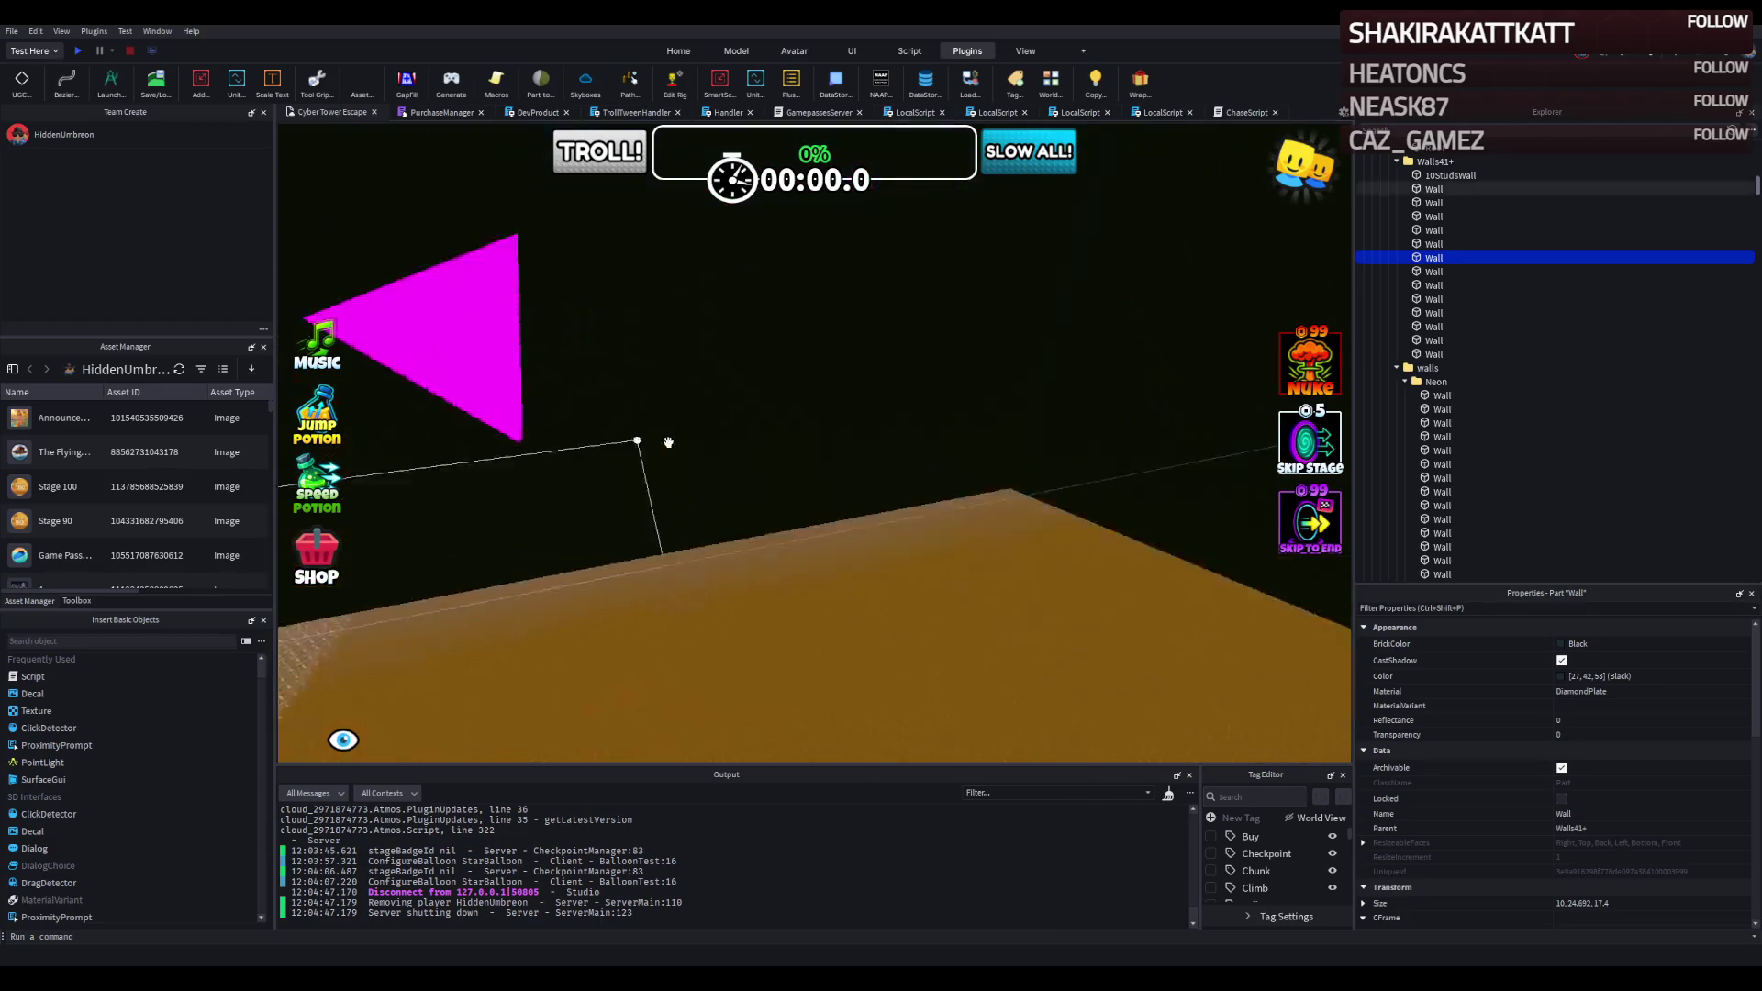
key(d)
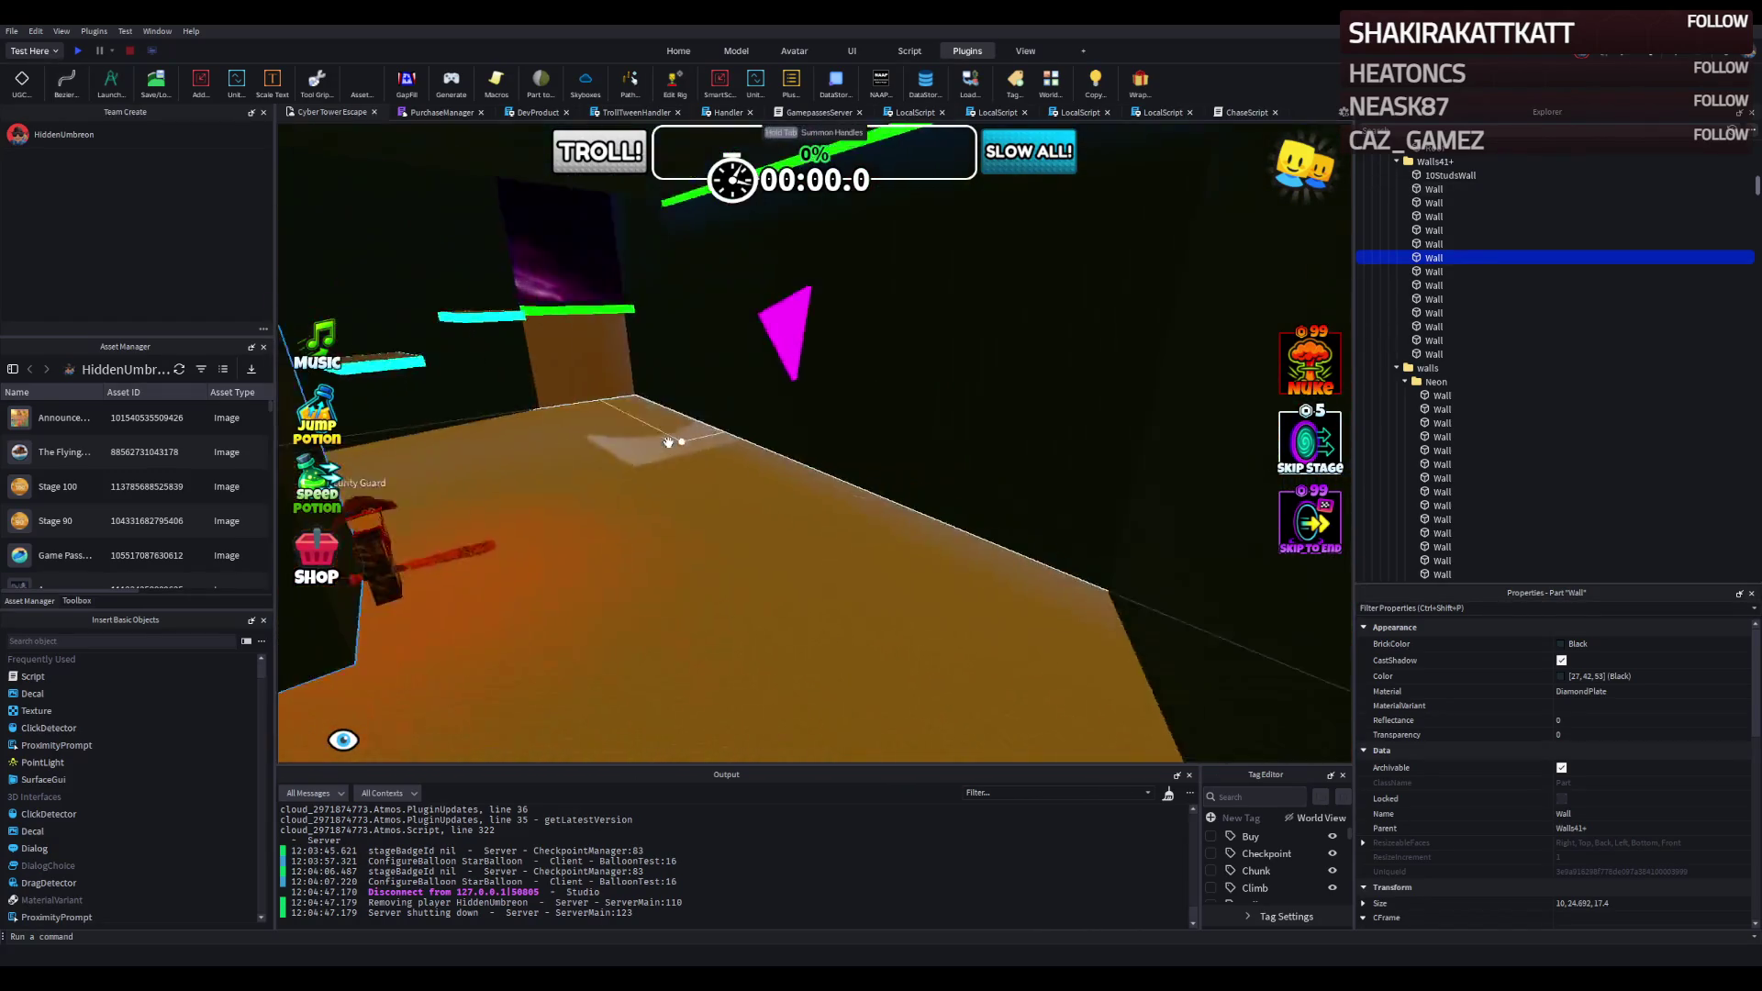
key(a)
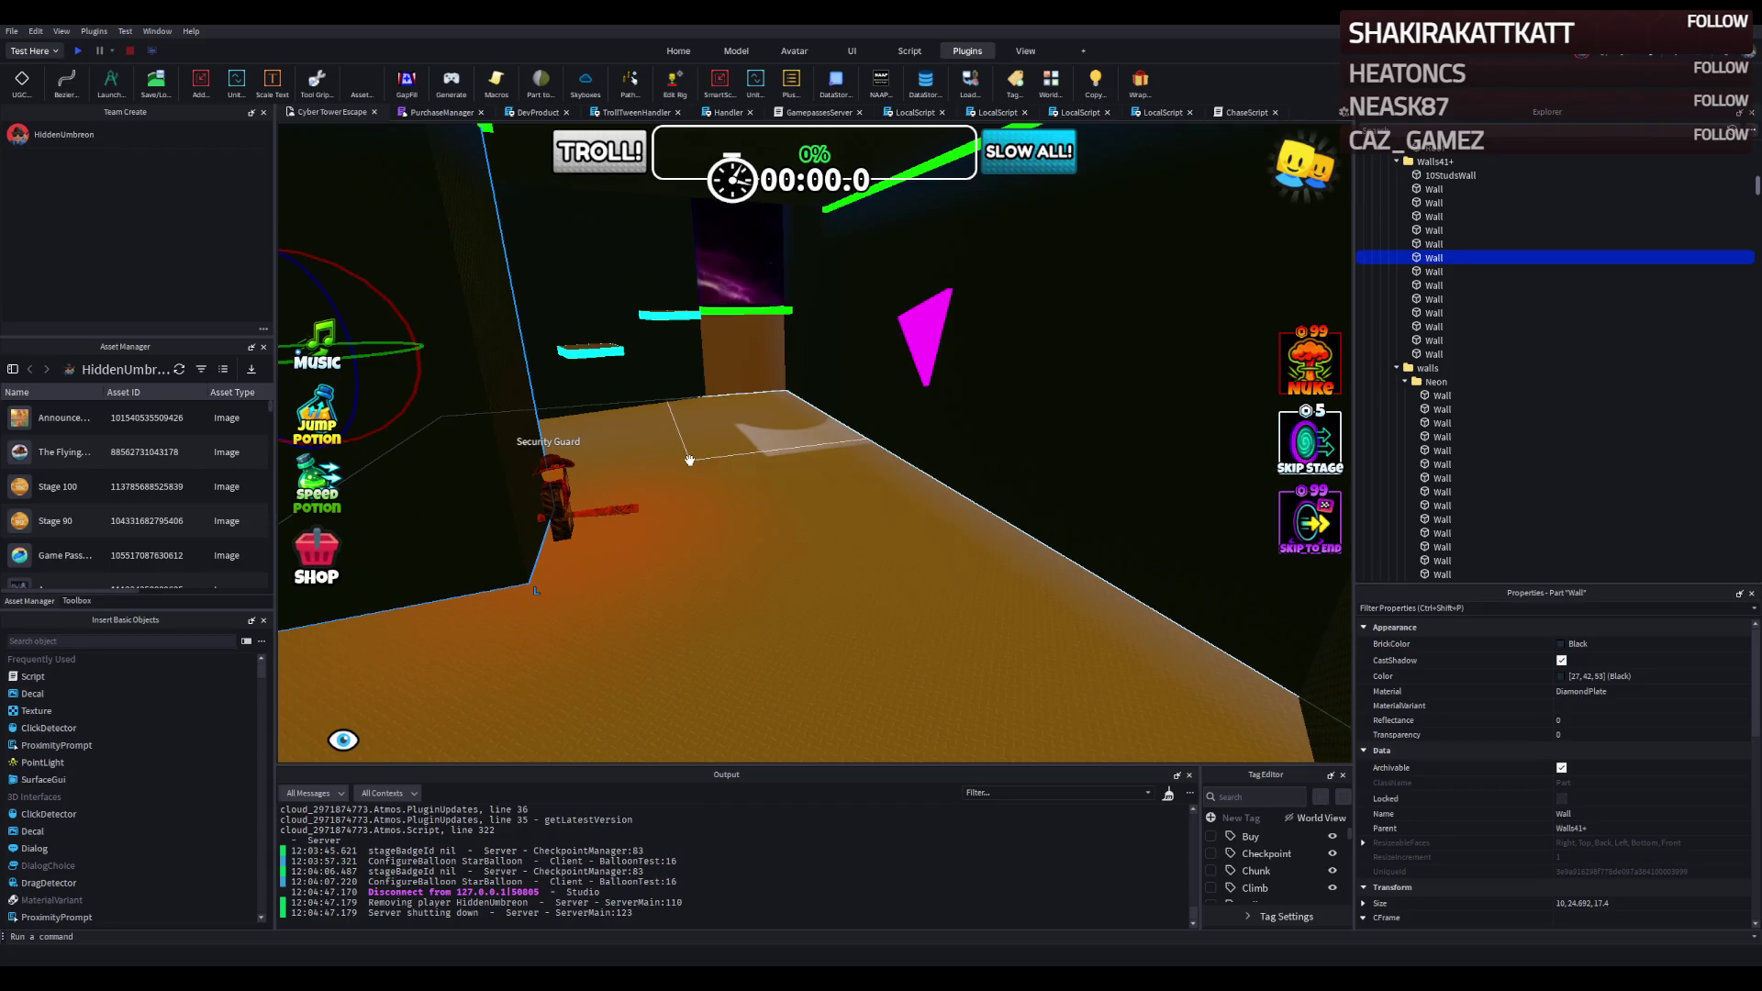
key(w)
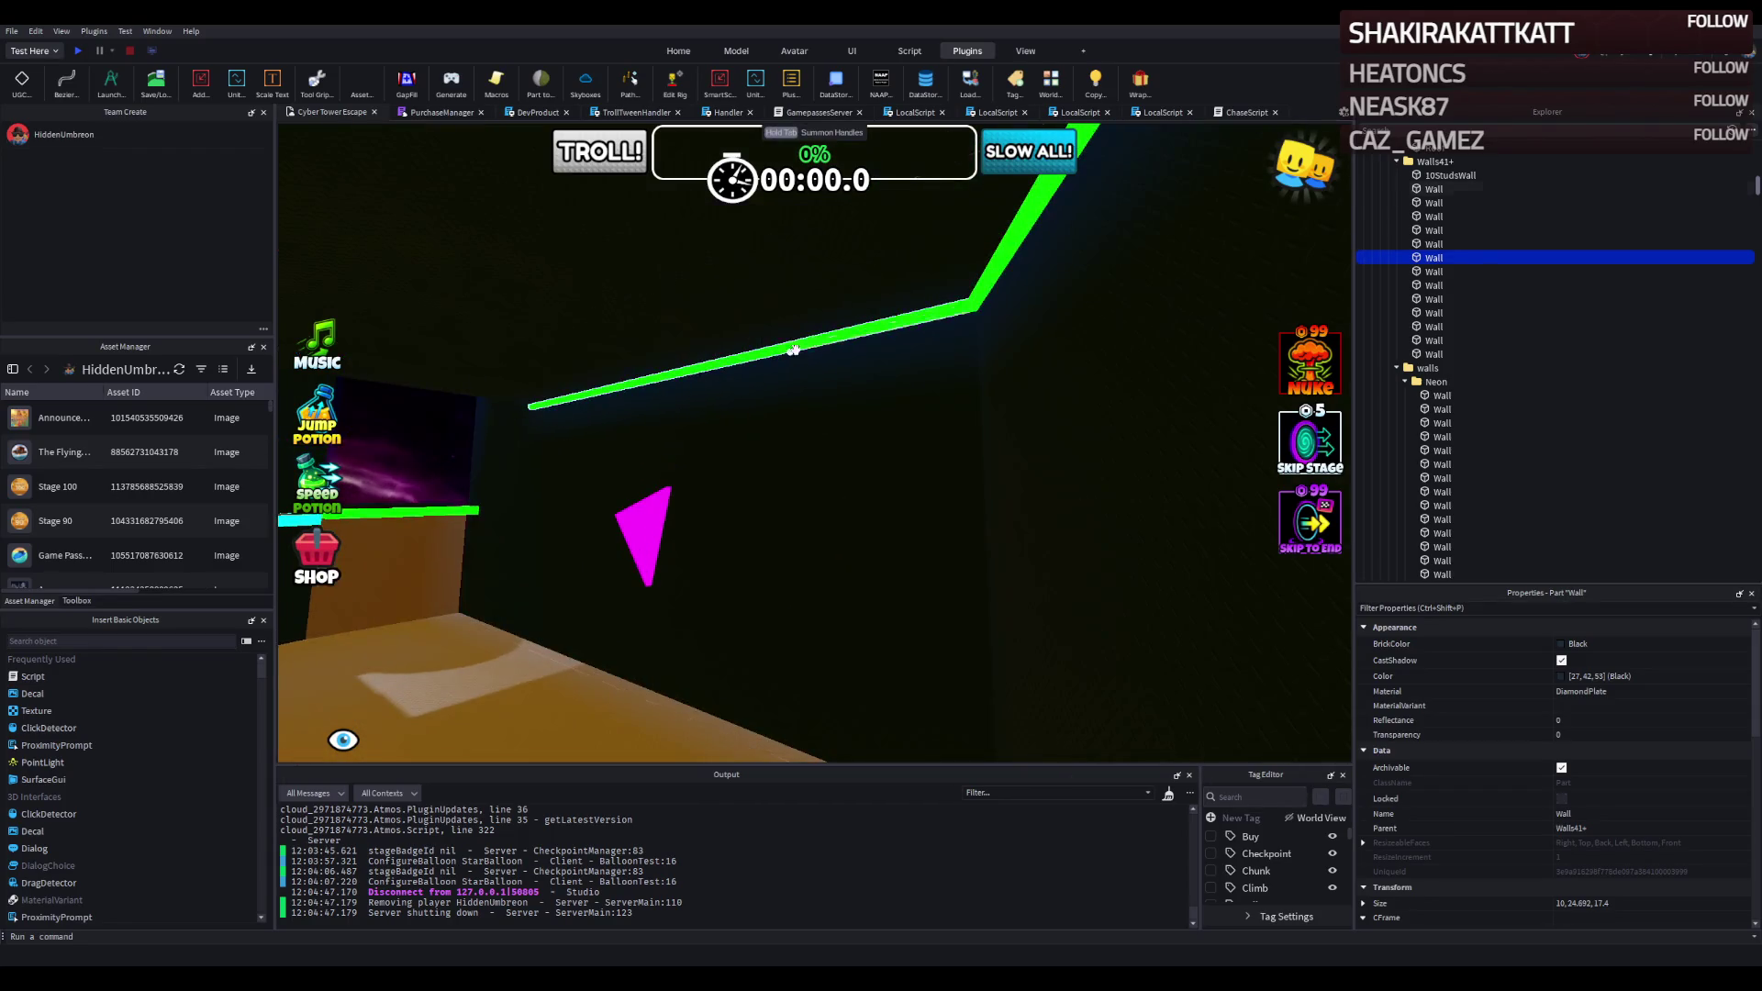
key(s)
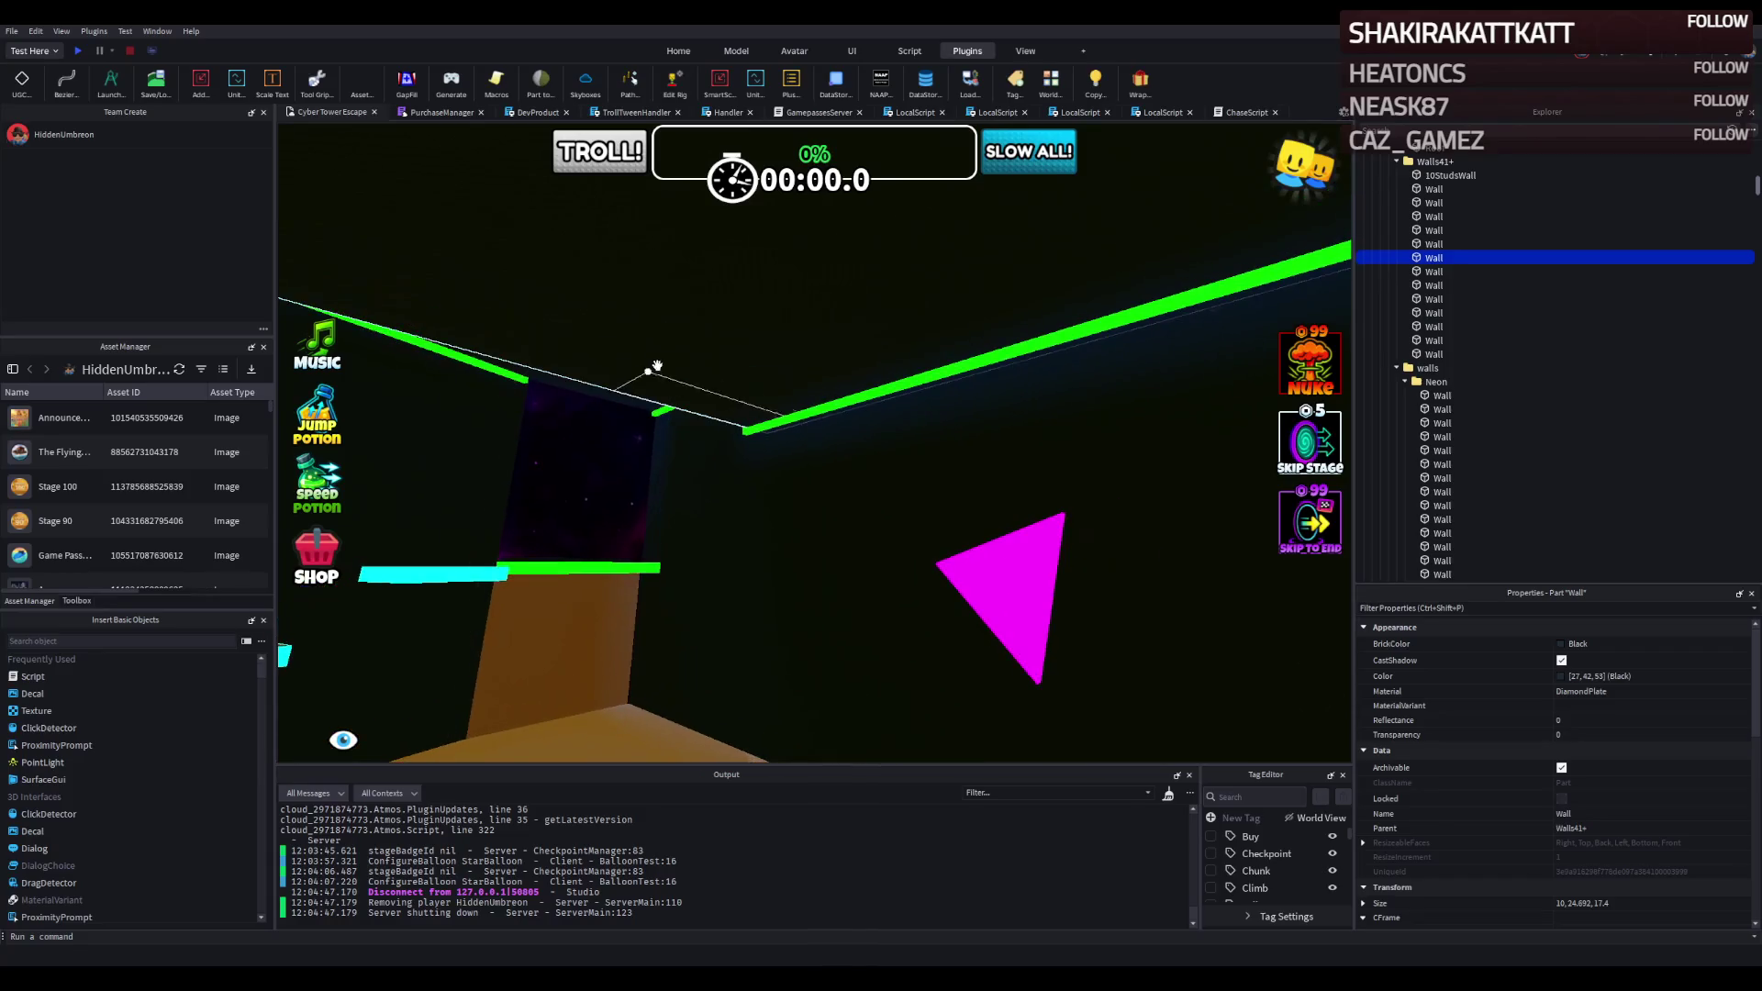
click(687, 347)
key(s)
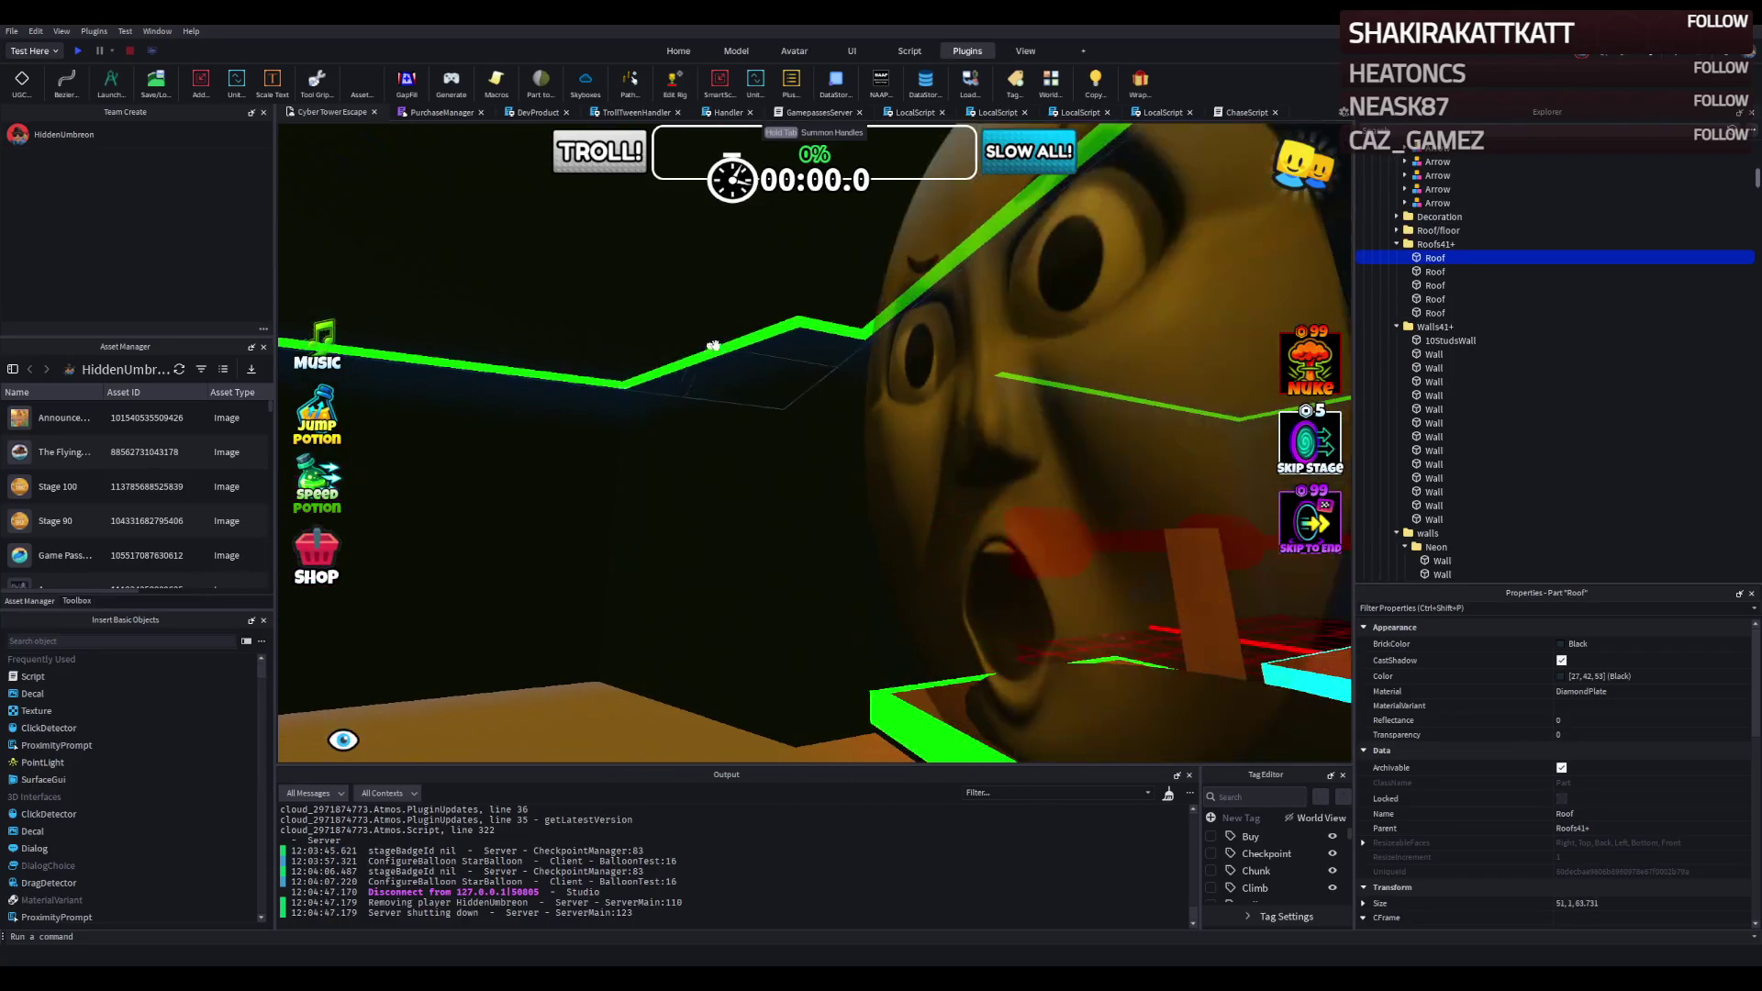
key(ctrl+d)
Move the copy along the ceiling and scale it down to about 13.8 × 11.5 studs.
drag(1252, 356, 1040, 362)
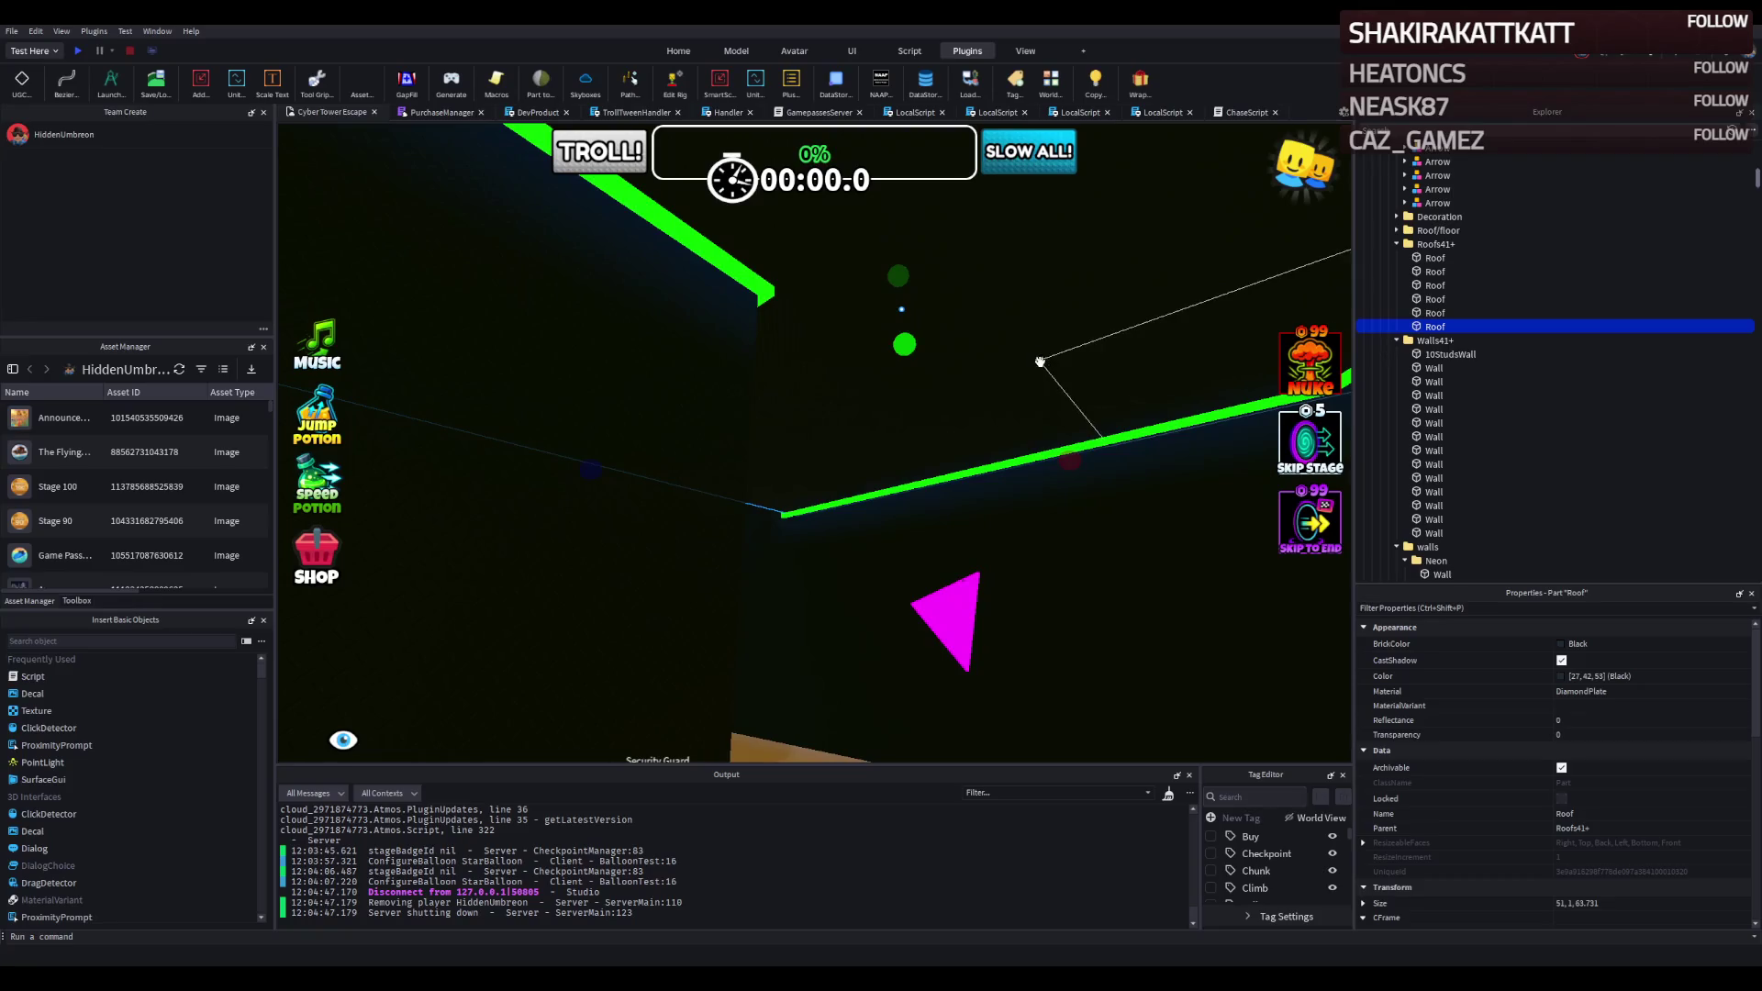
mouse_move(1011, 434)
mouse_down()
mouse_move(967, 470)
mouse_move(826, 405)
mouse_up()
scroll(807, 421, down, 5)
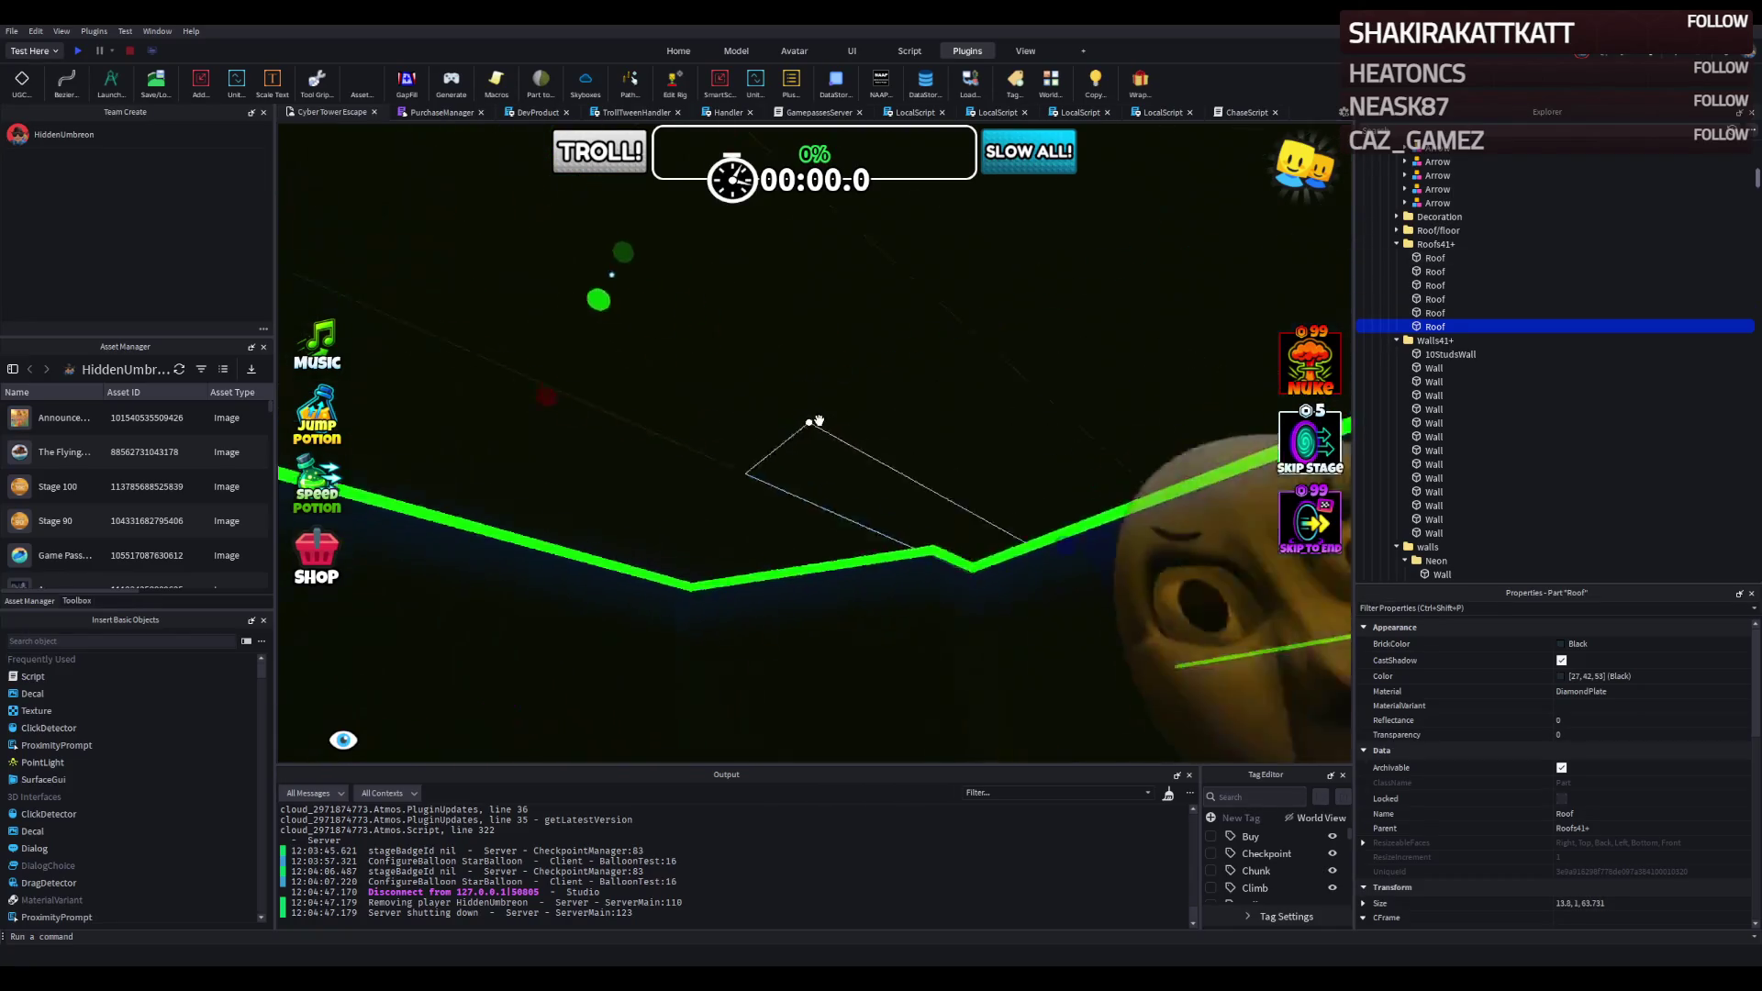
drag(889, 501, 579, 444)
click(1619, 905)
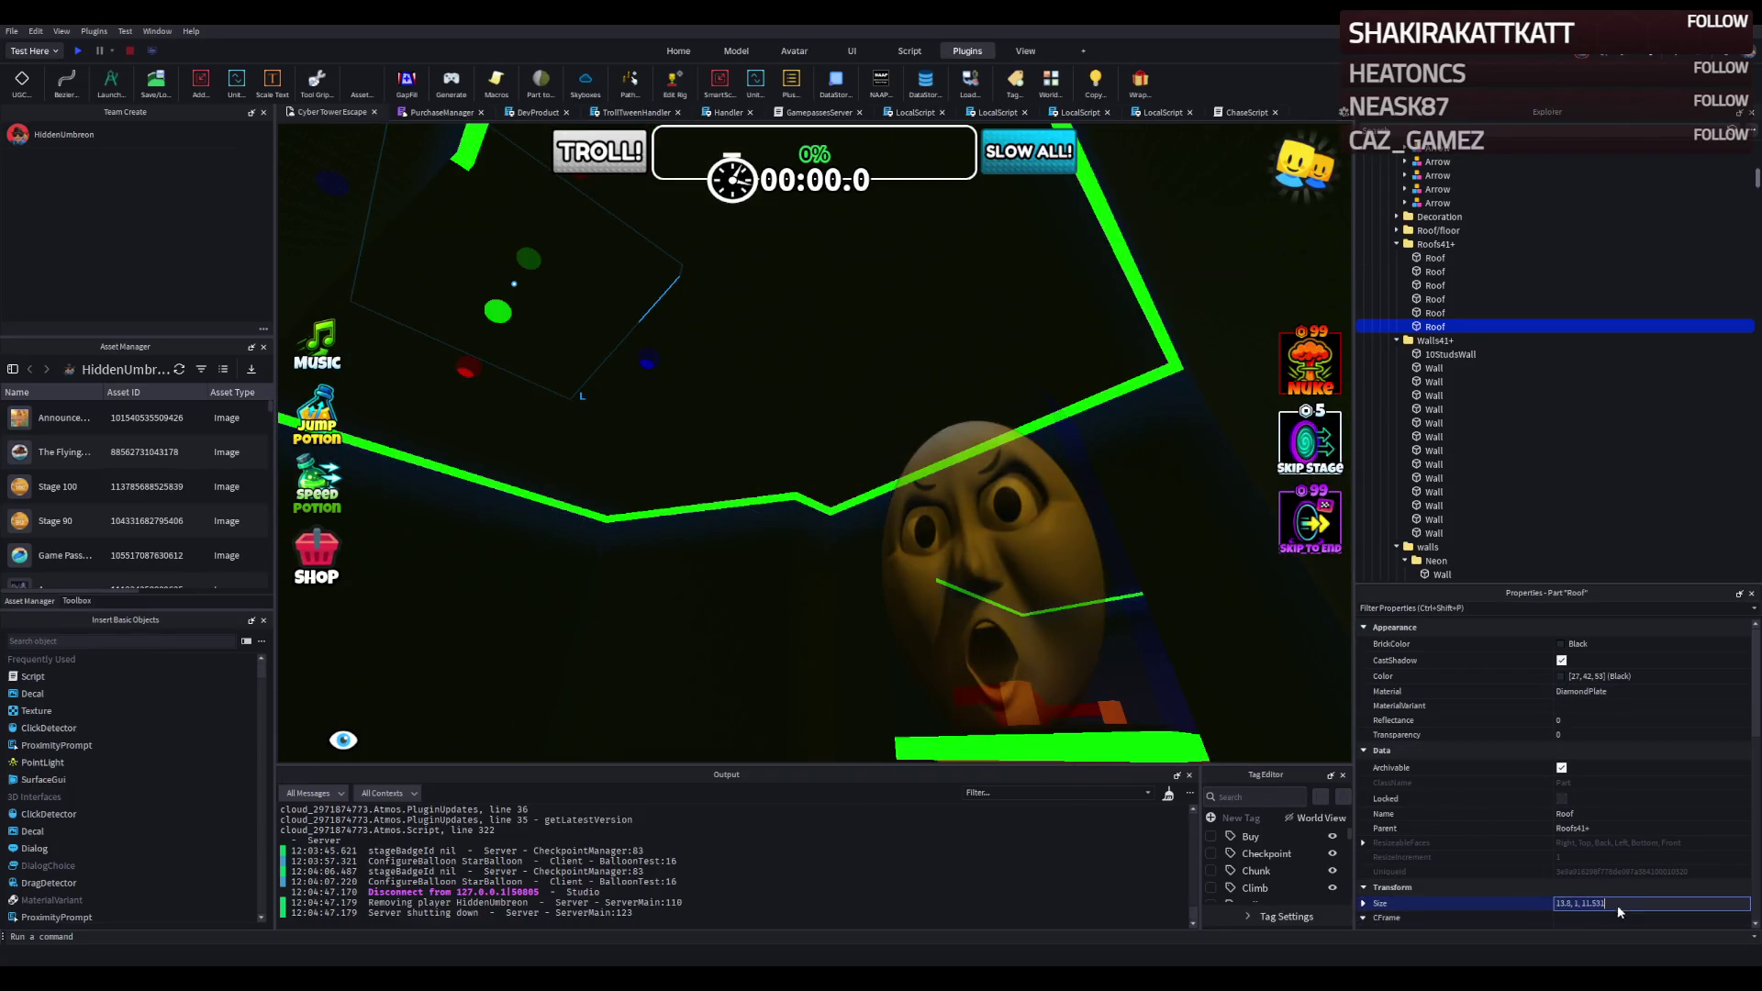
Set the panel's size to 13.8 × 1 × 11, then thin it to about 0.3 studs.
key(Return)
scroll(620, 420, up, 5)
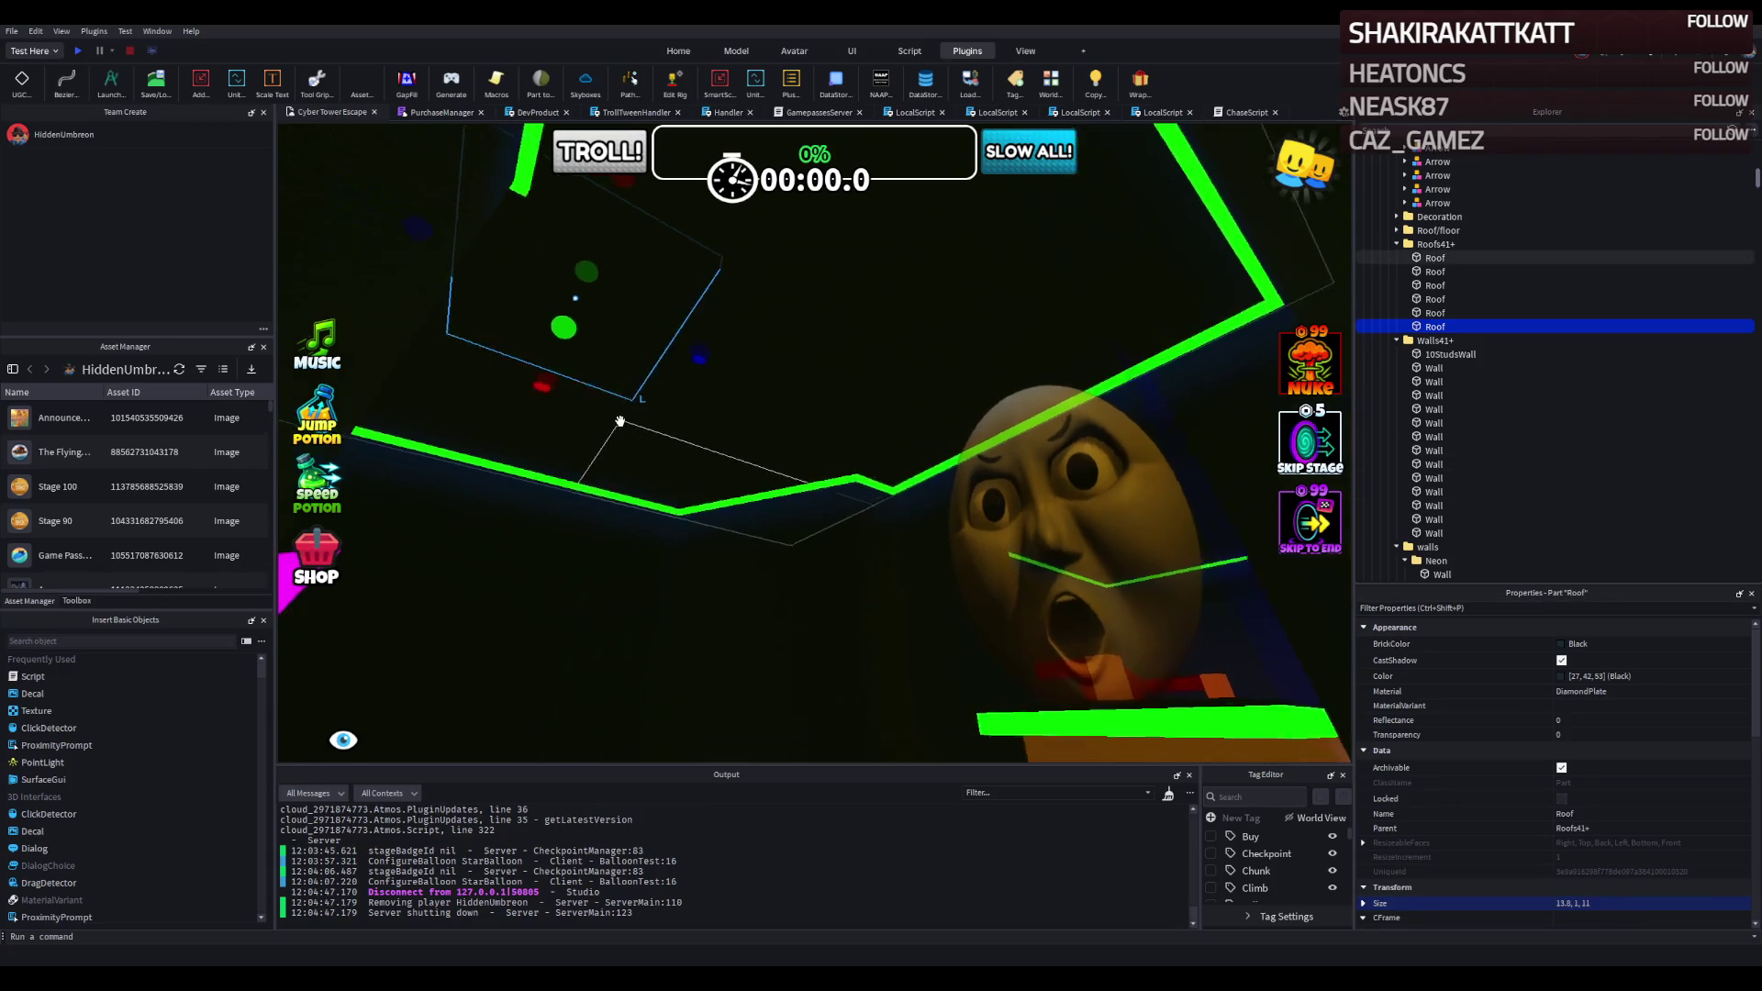
scroll(621, 420, down, 4)
mouse_move(556, 549)
mouse_down()
mouse_move(594, 409)
mouse_move(586, 462)
mouse_up()
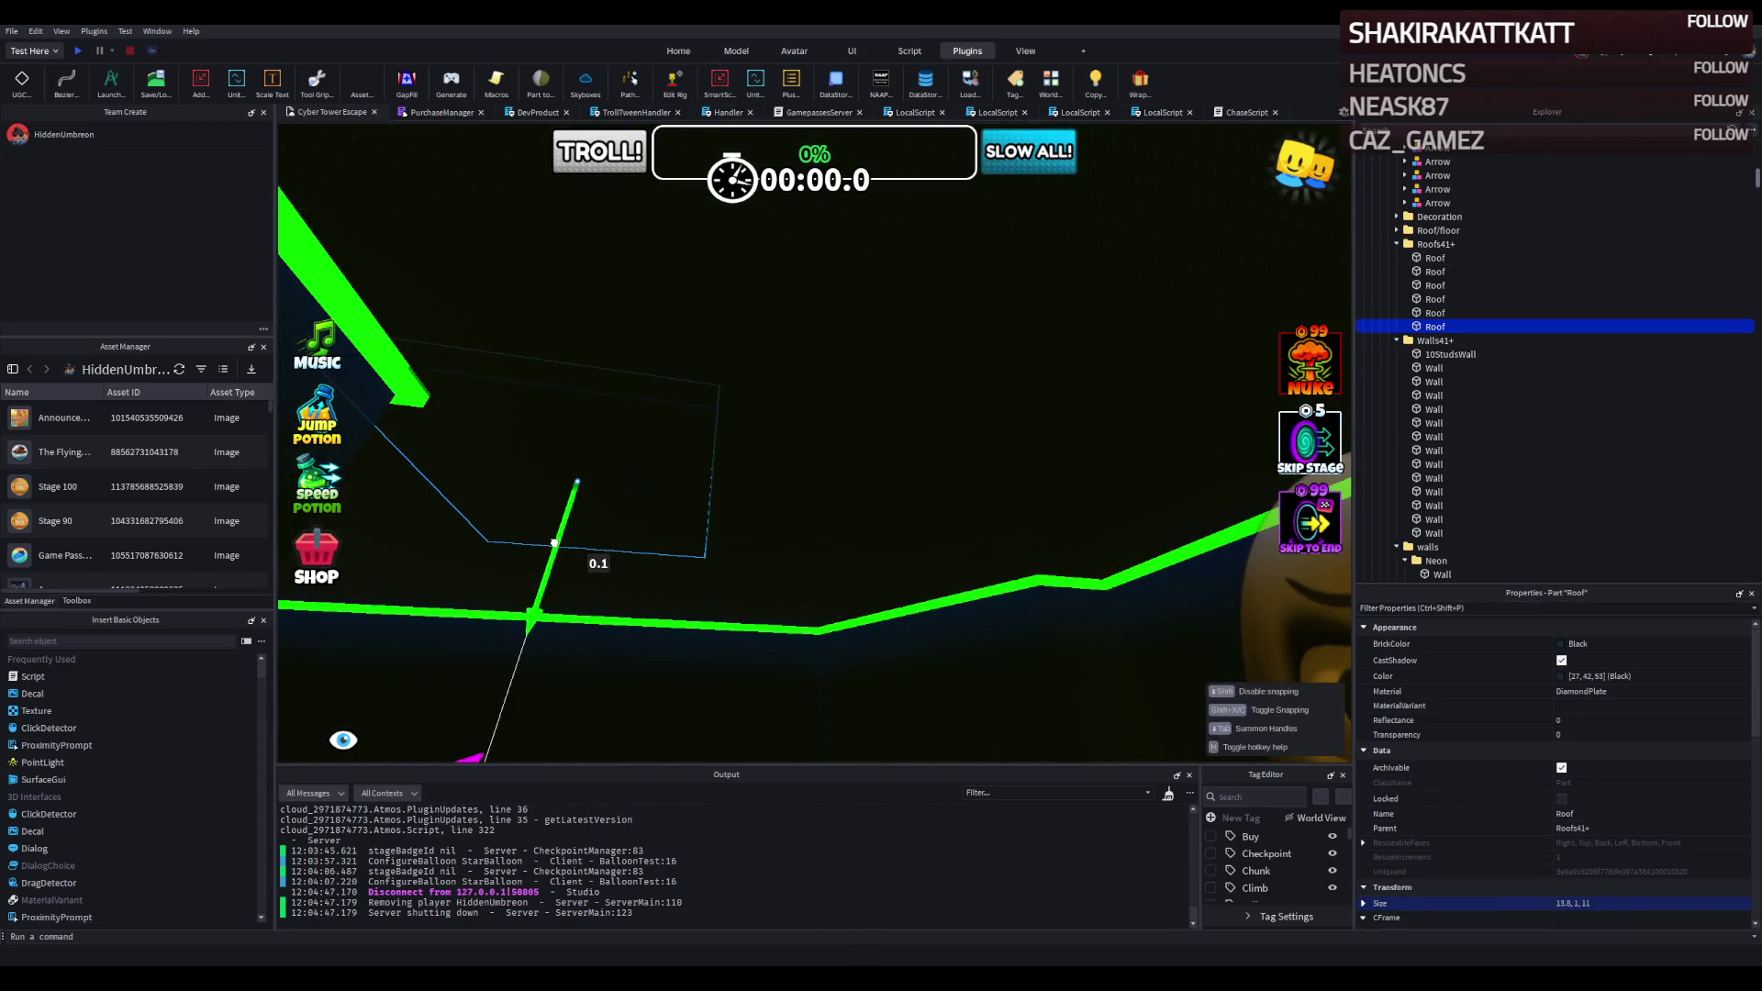
Make the panel Lily white Neon and insert a SurfaceLight into it.
click(1639, 691)
click(1640, 695)
click(1562, 640)
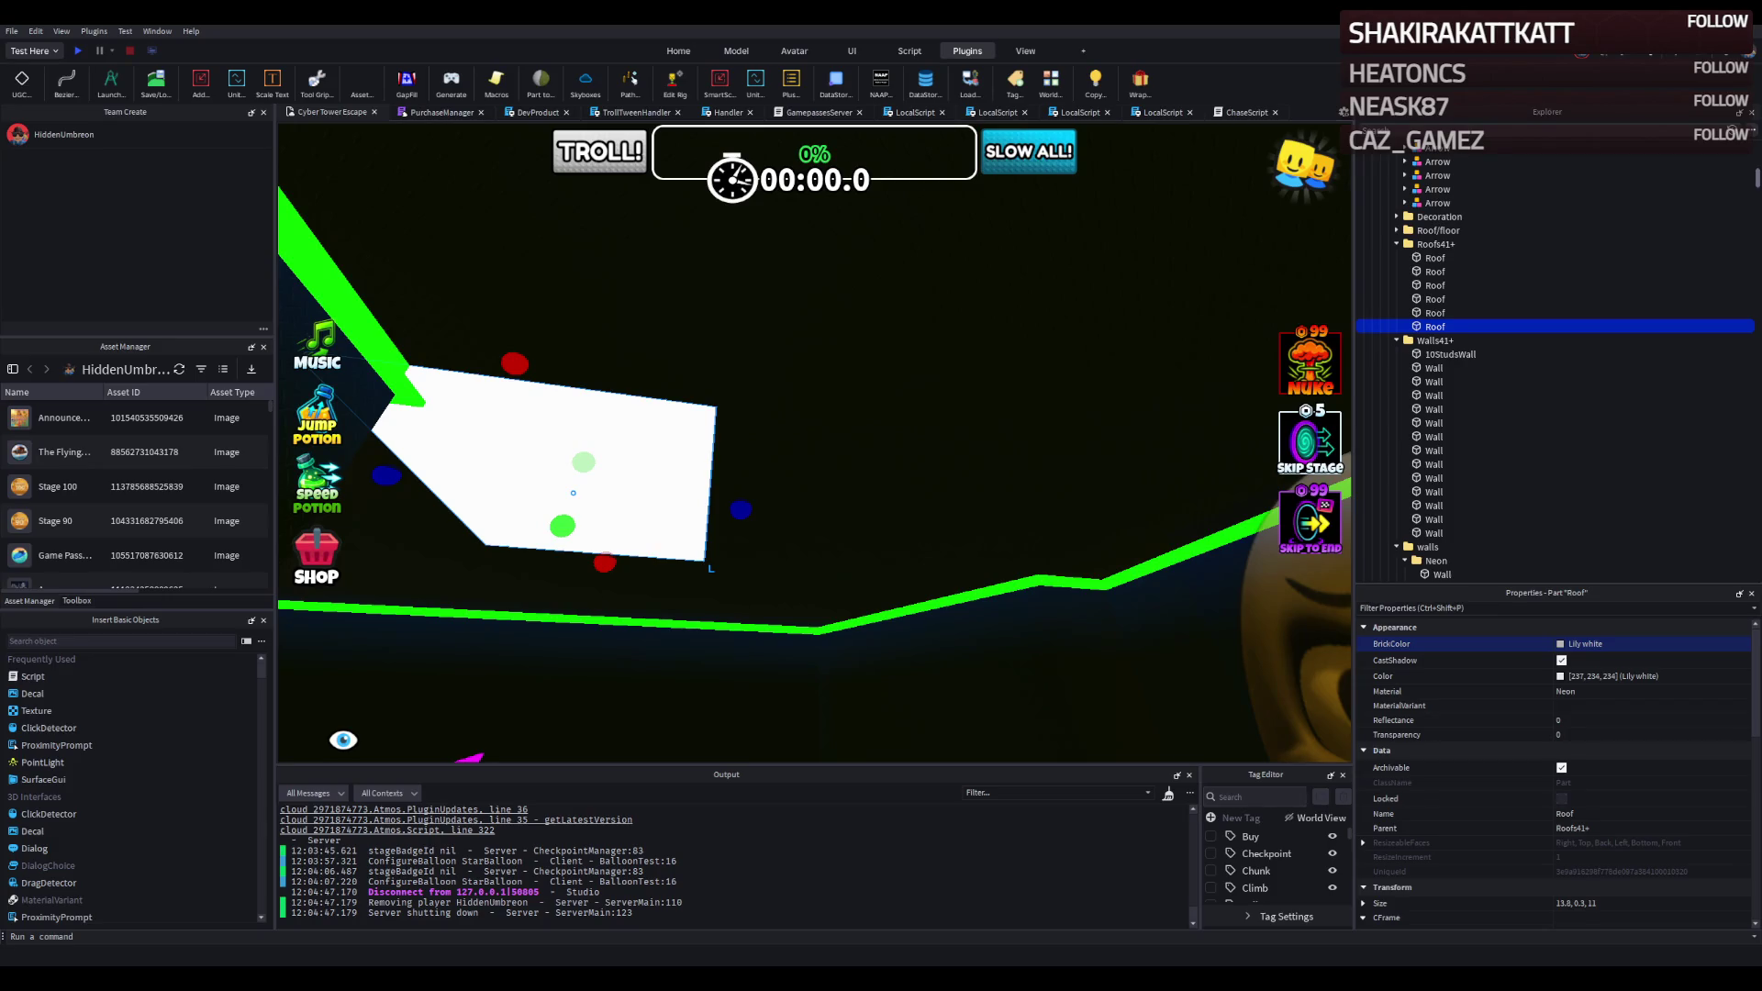
key(d)
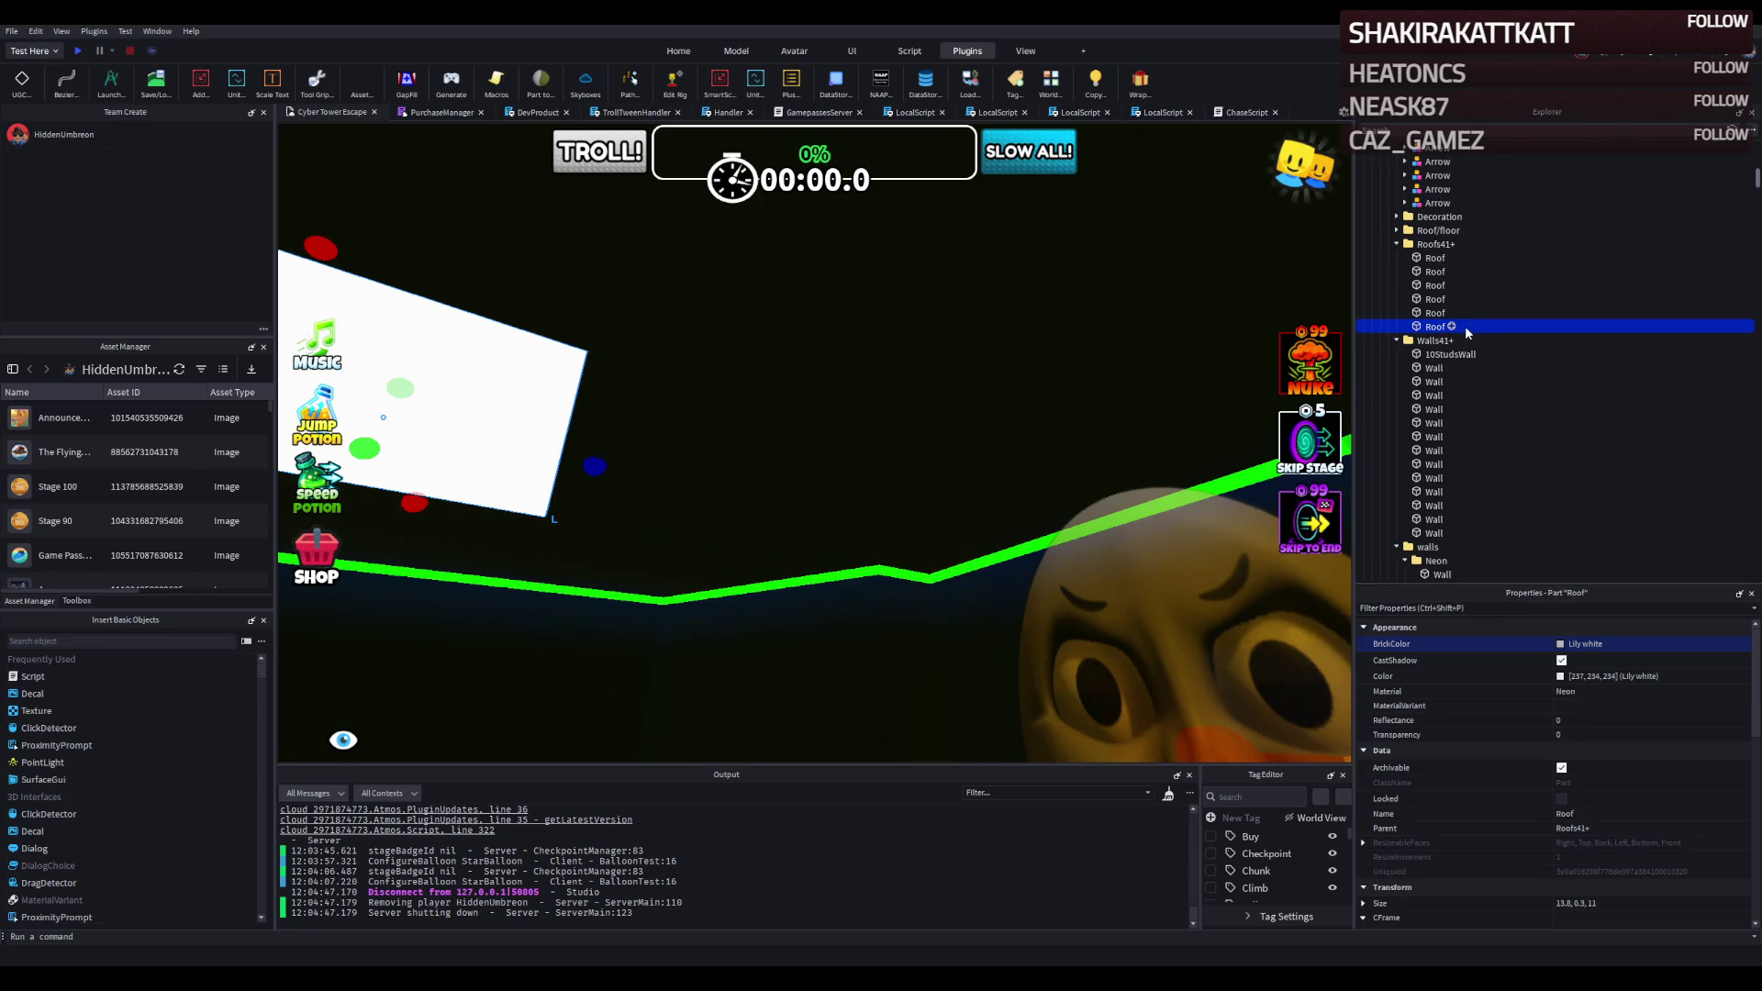
key(ctrl+shift+v)
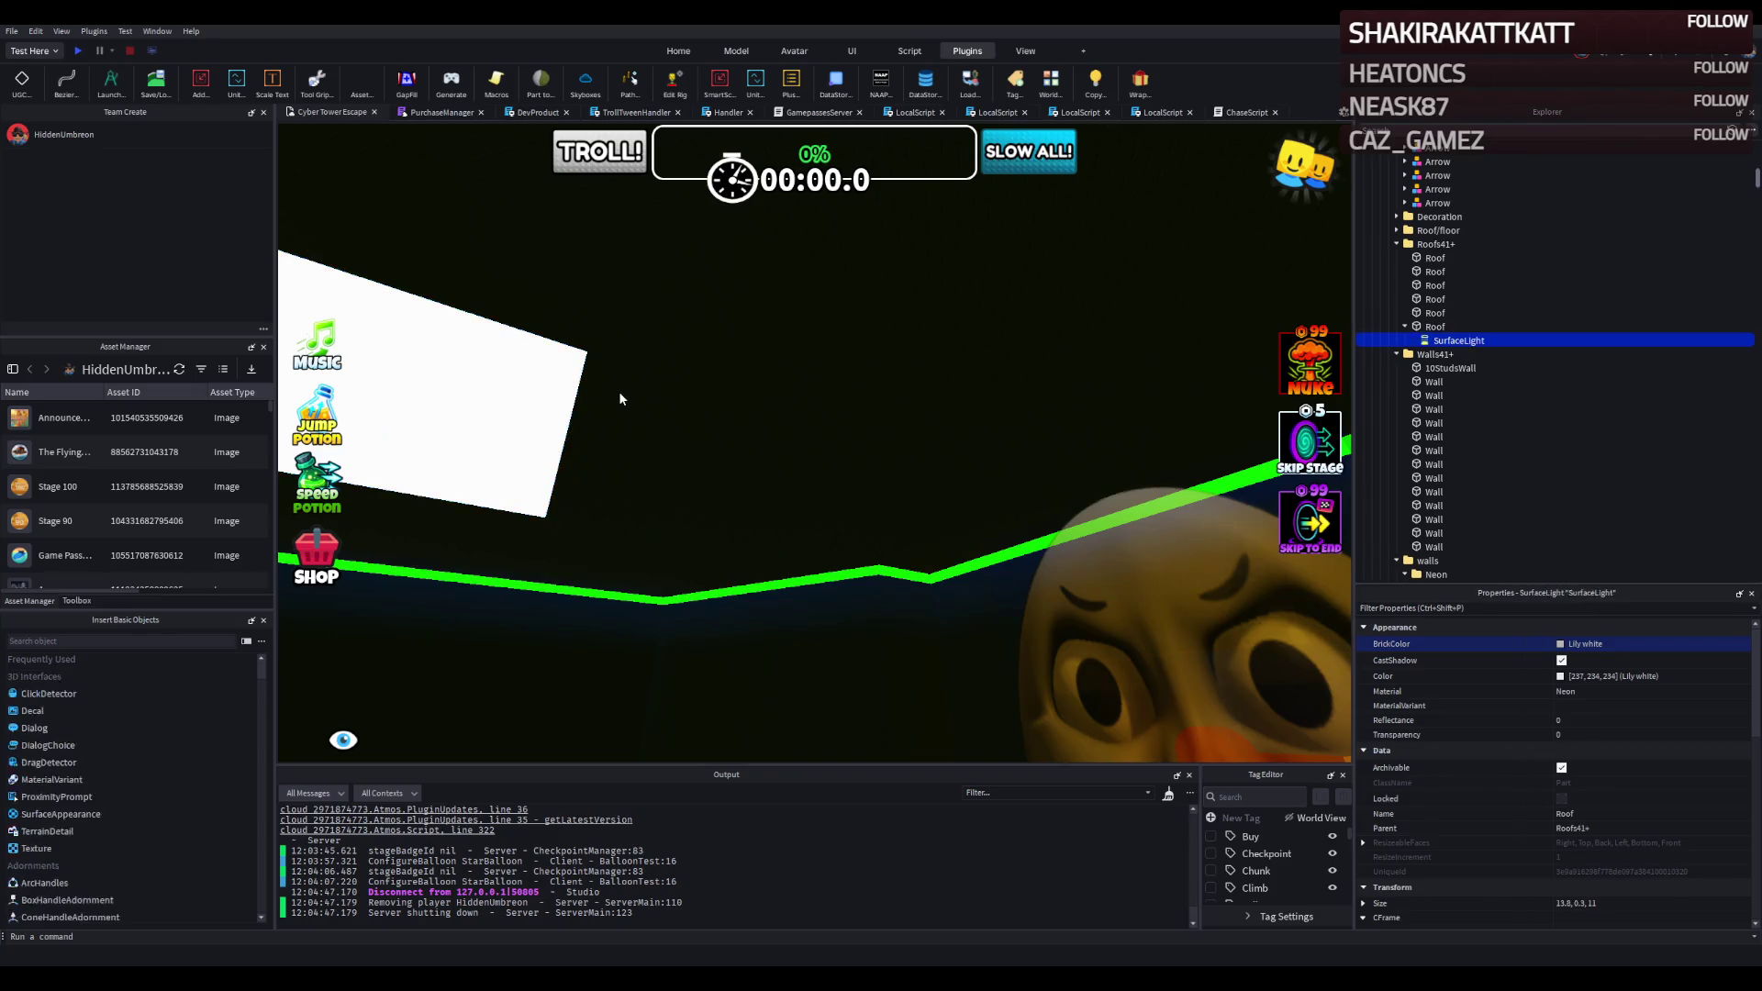
Change which face the SurfaceLight shines from.
key(f)
scroll(1013, 458, up, 5)
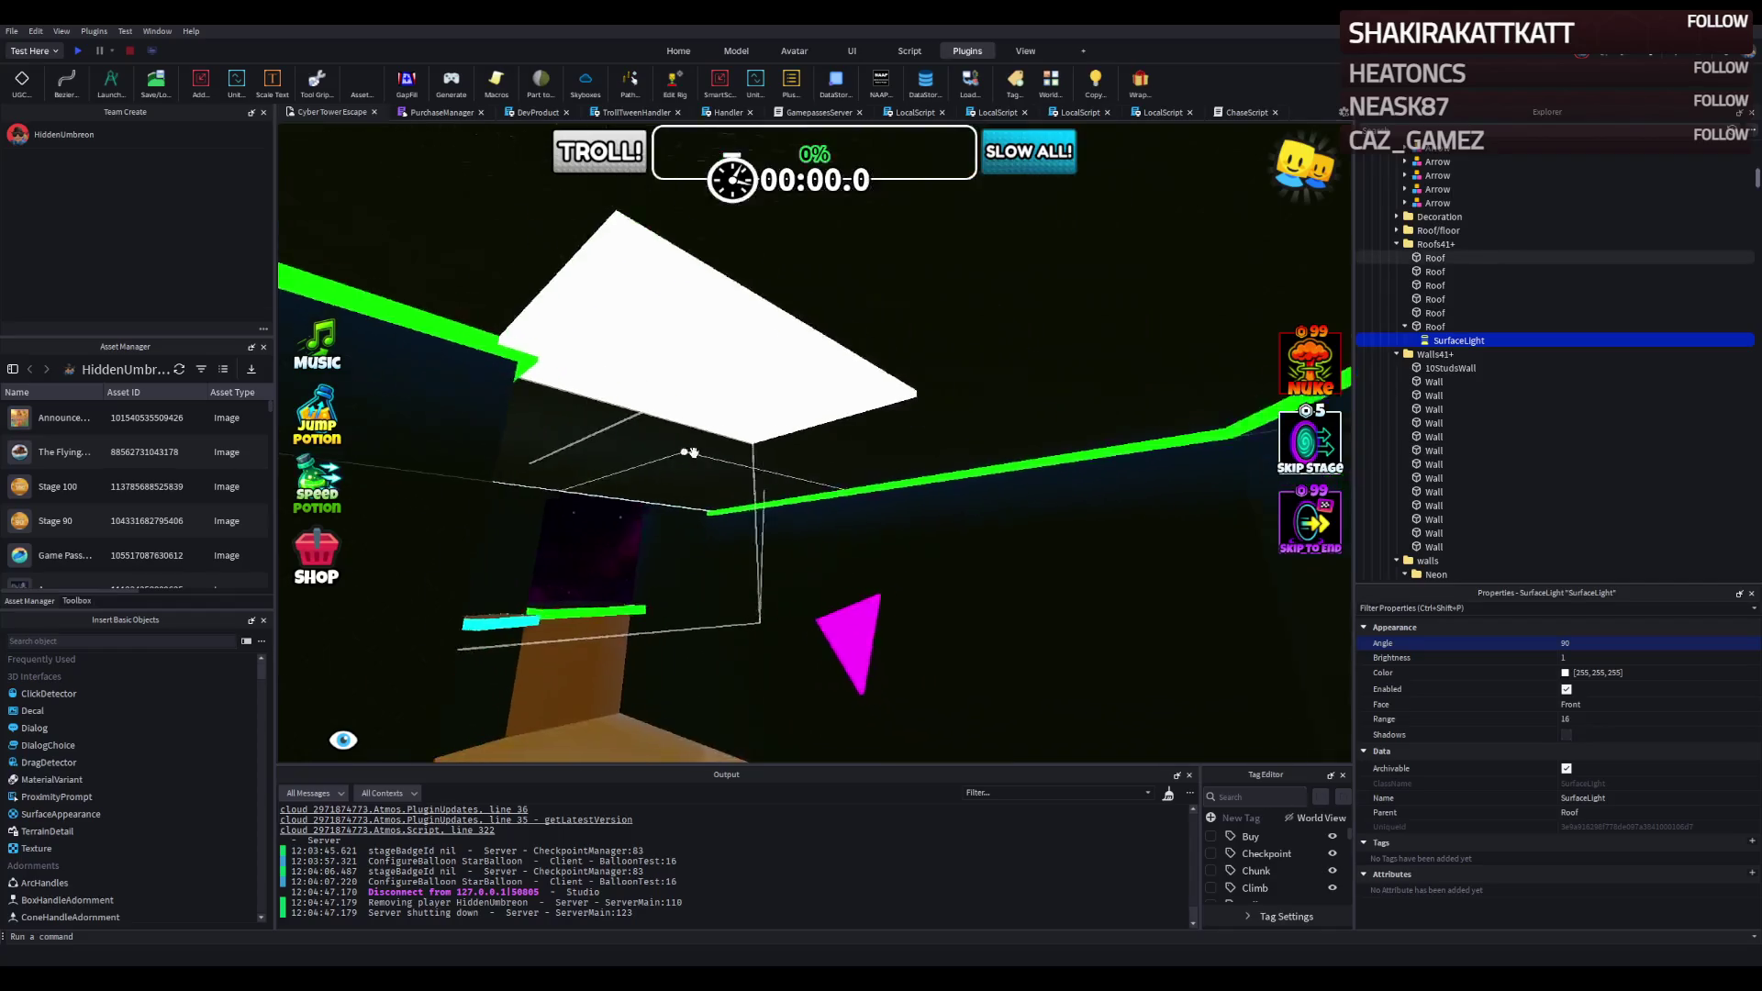
click(1656, 707)
scroll(1656, 714, down, 2)
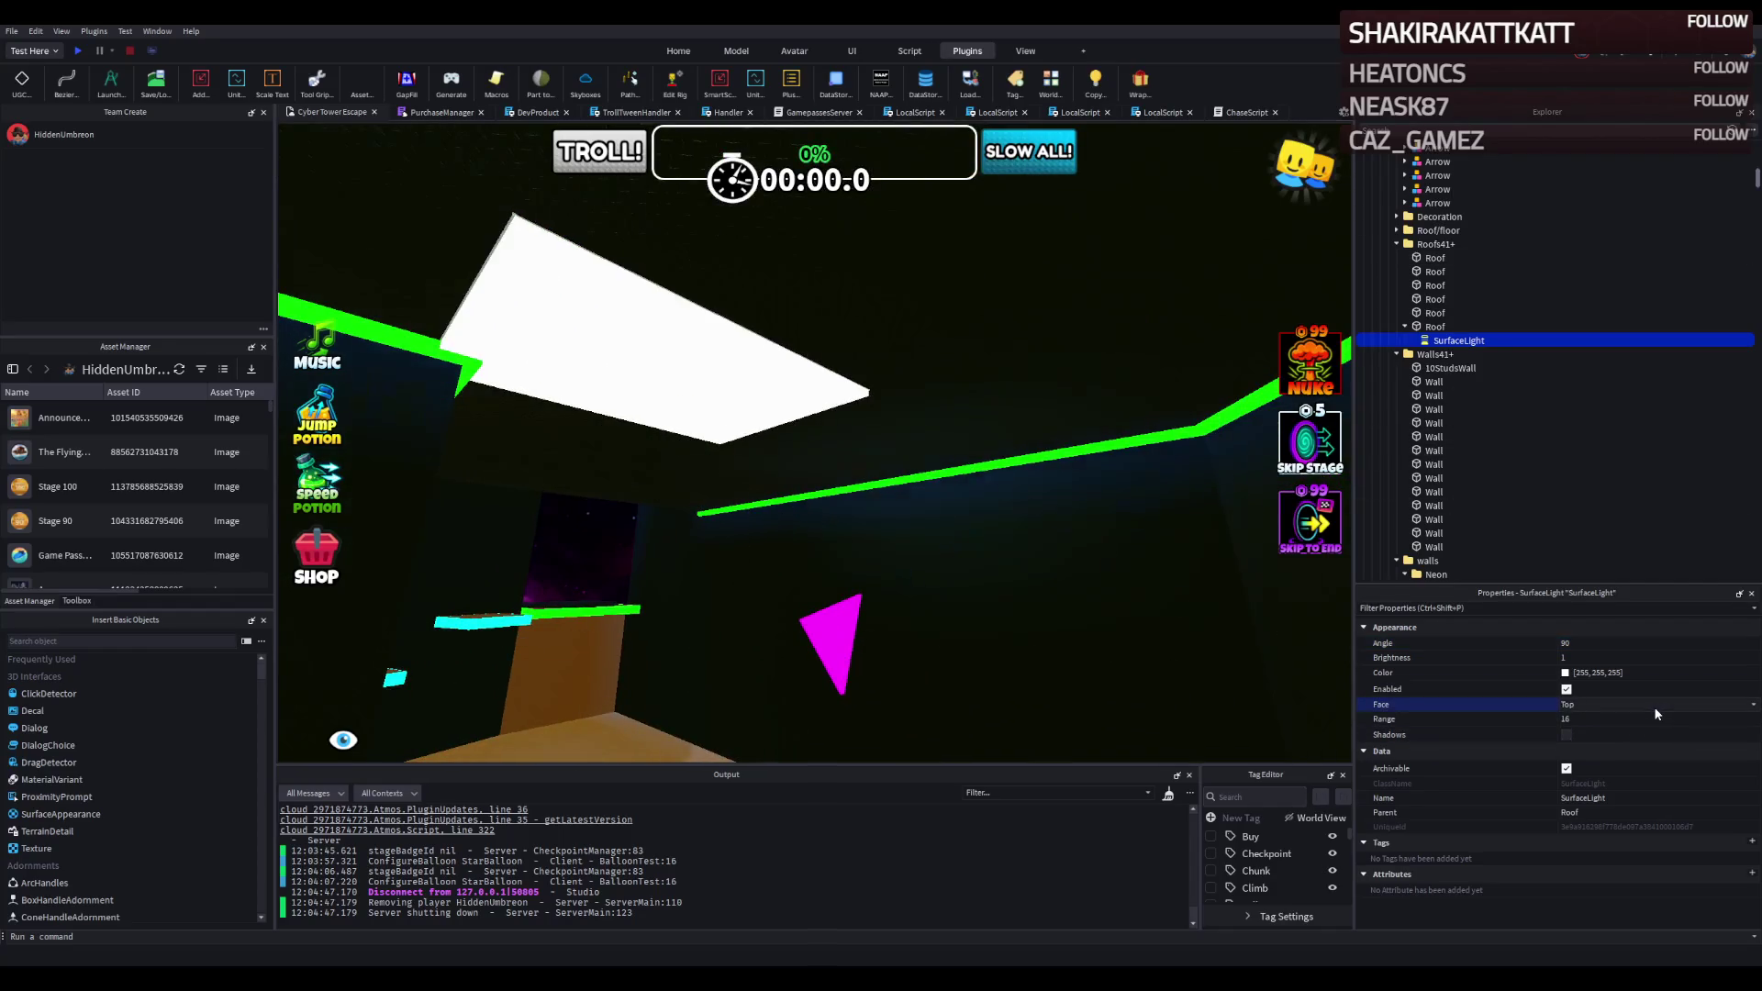
scroll(1657, 714, down, 3)
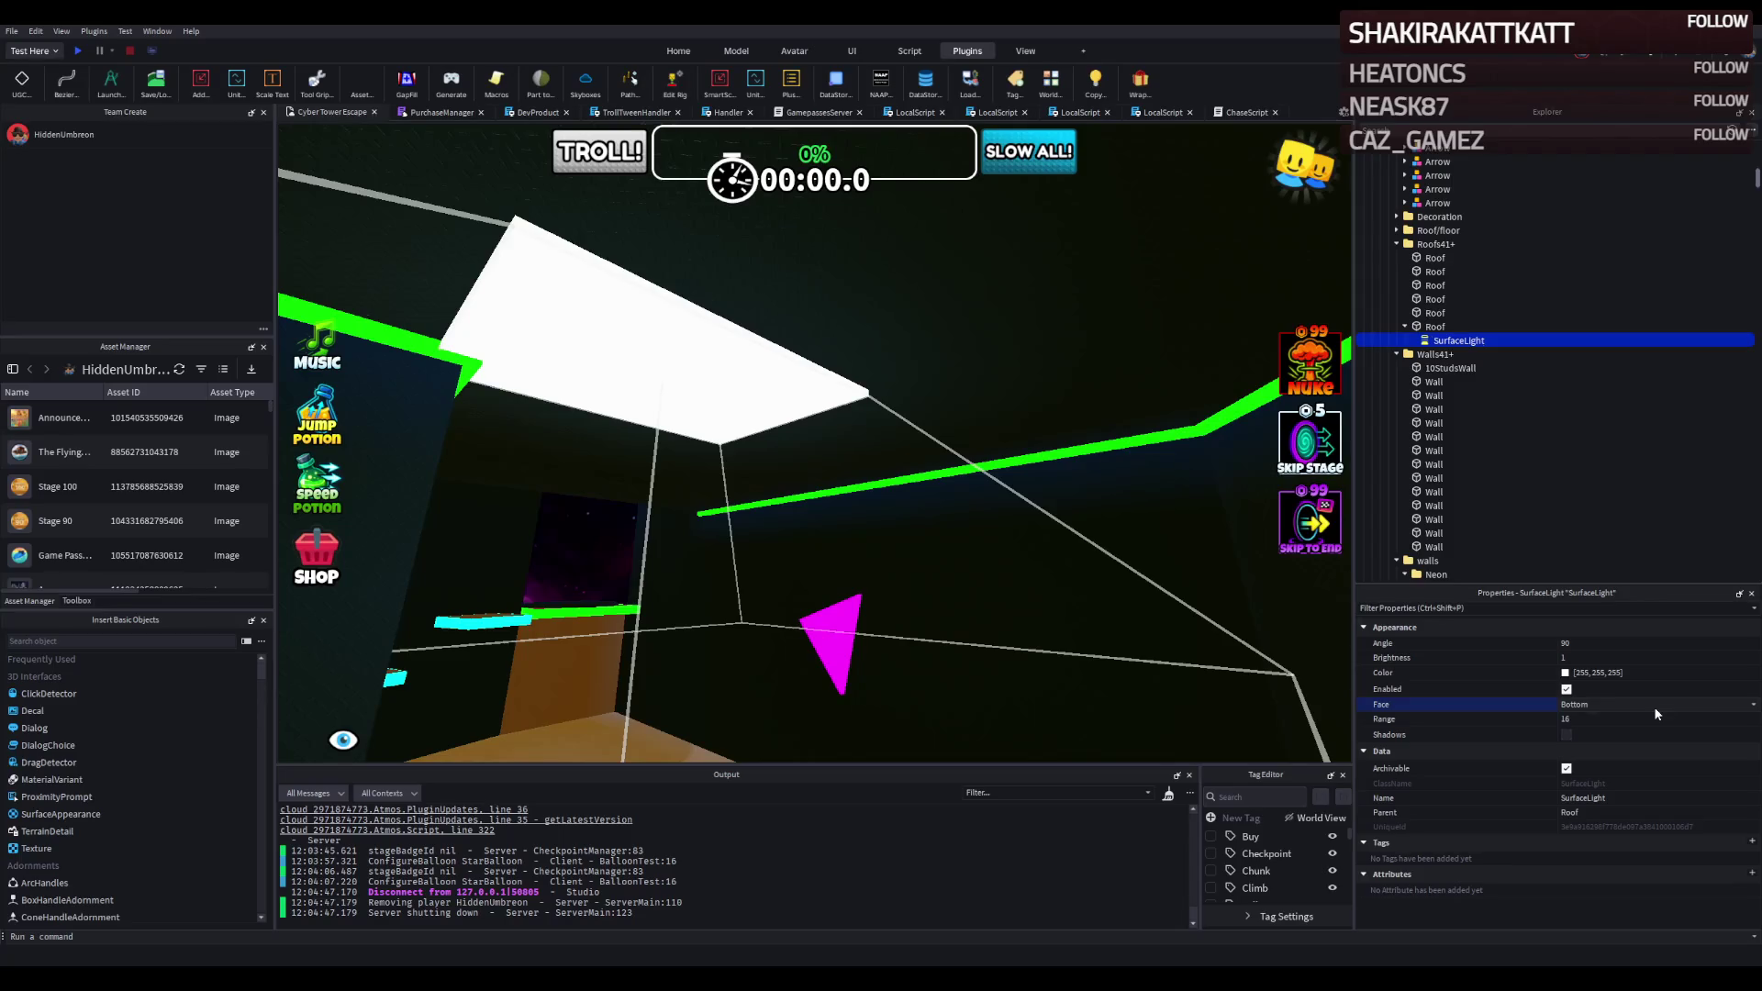
drag(928, 511, 1010, 459)
Set the SurfaceLight's Range to 25, then raise it to 28.
click(1618, 718)
text(25)
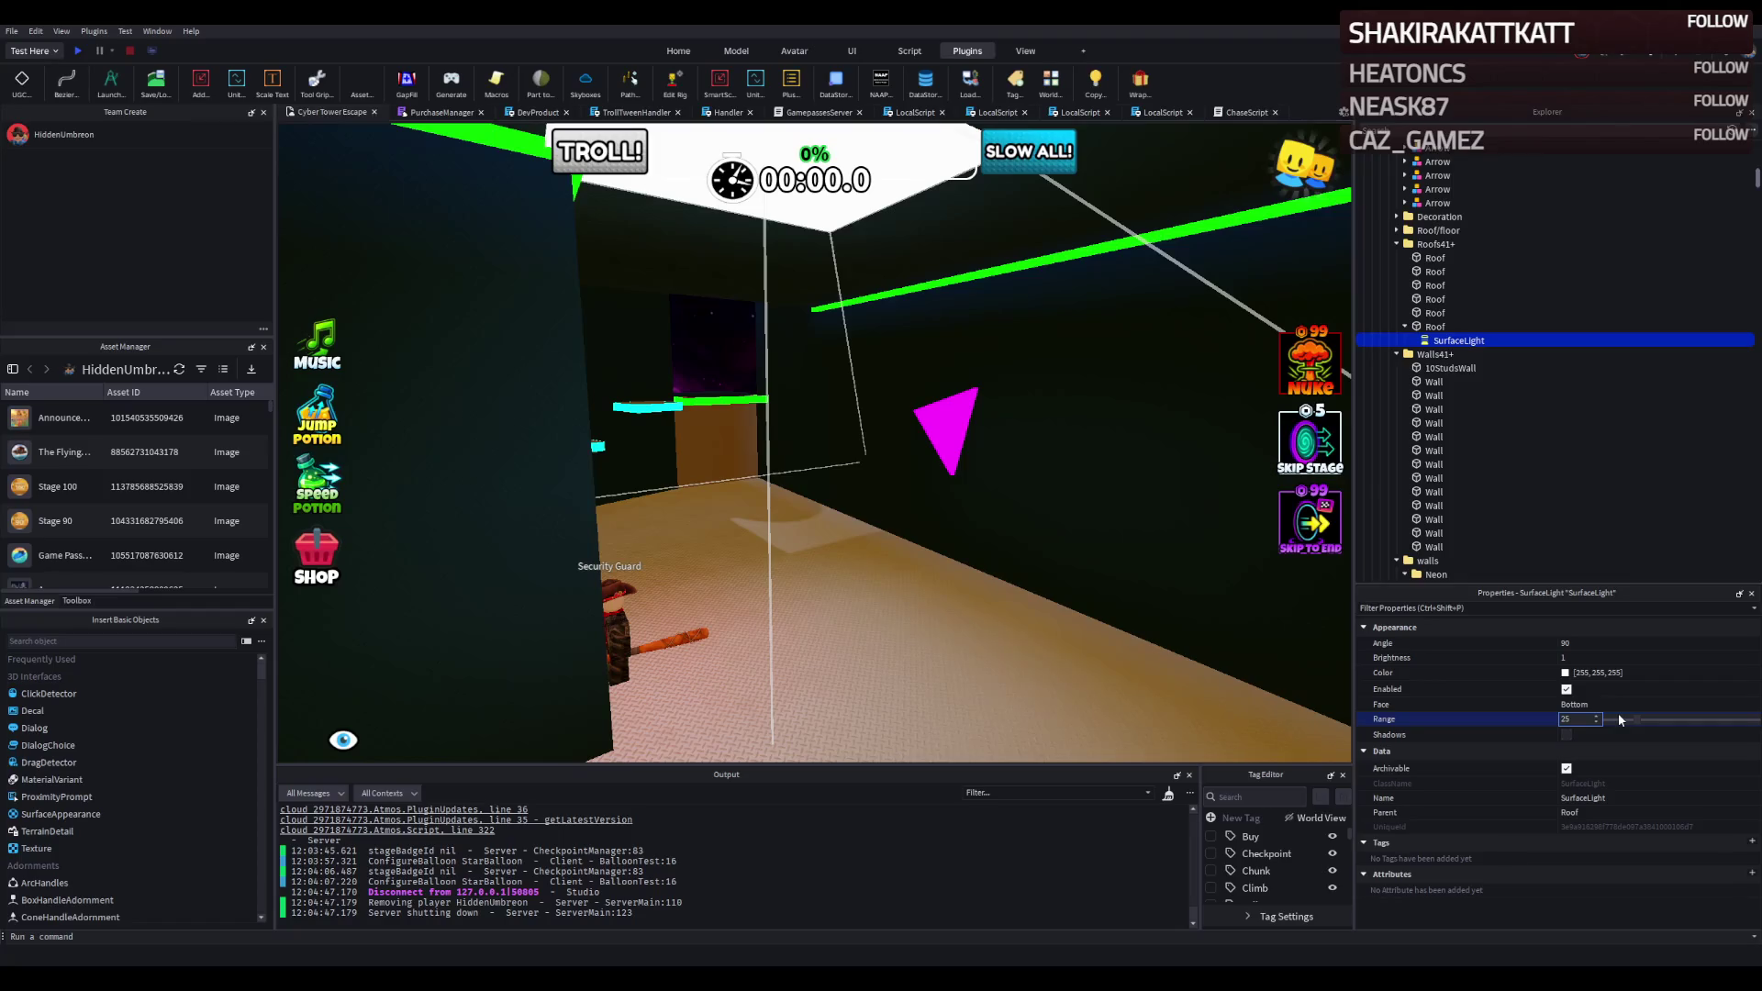
key(Return)
scroll(809, 485, down, 5)
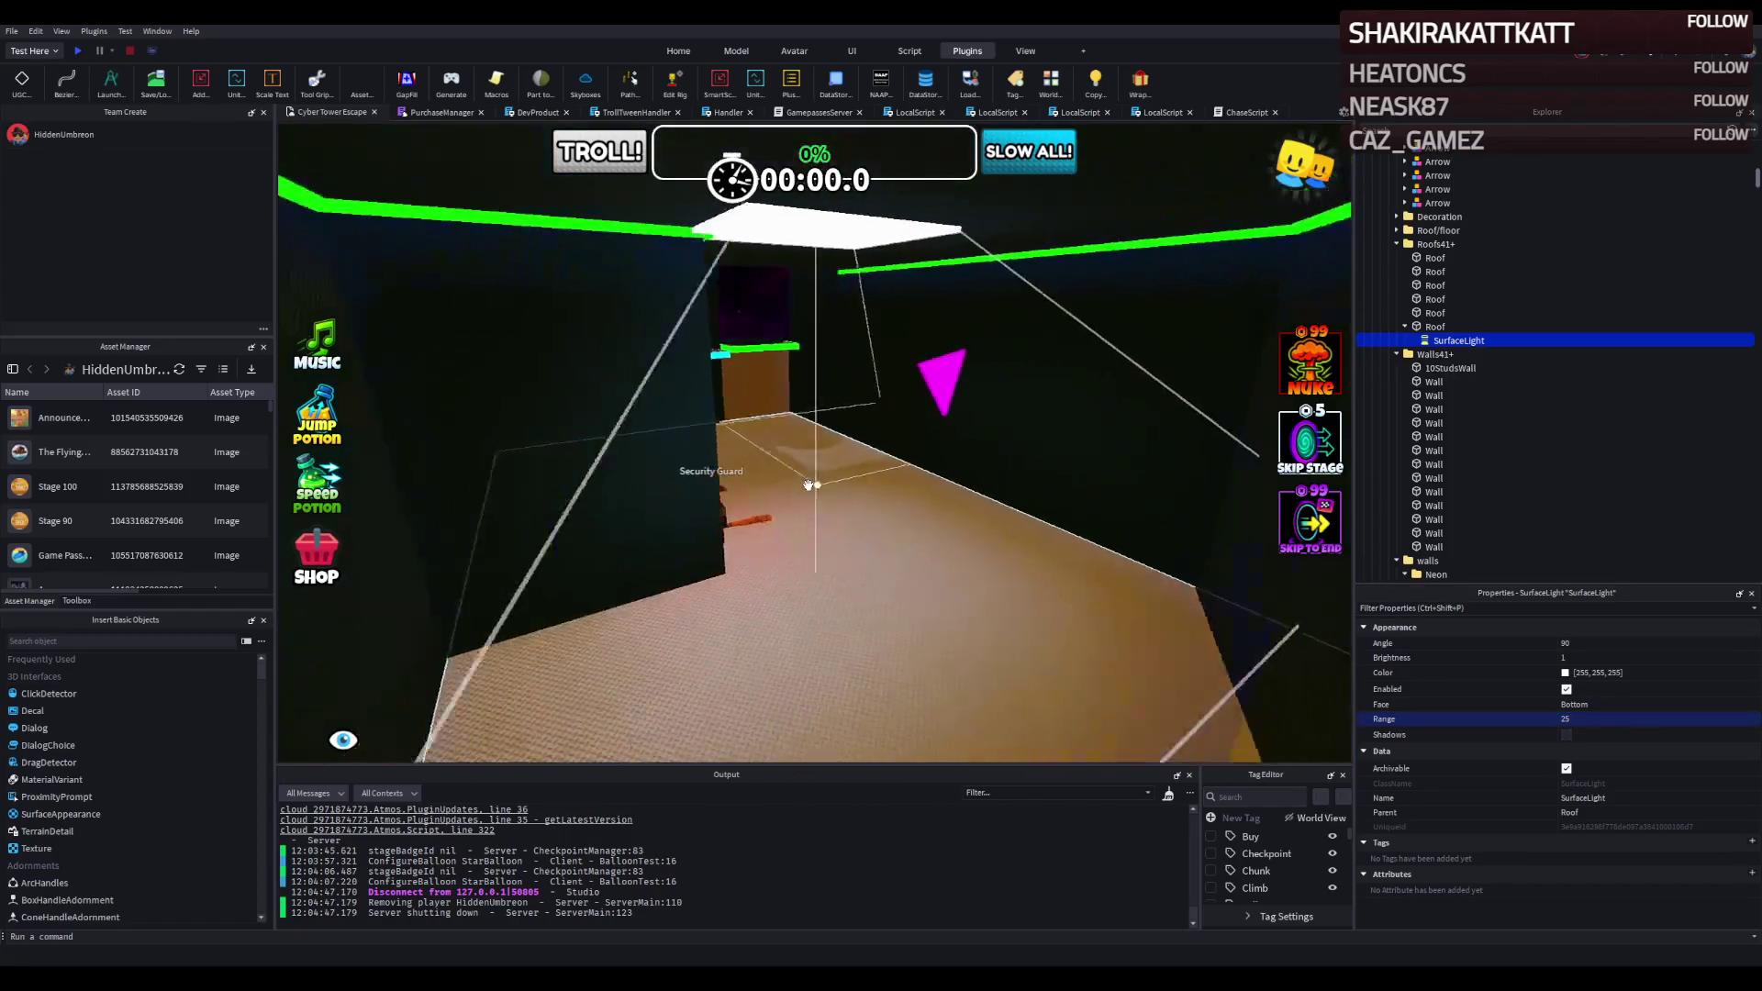
key(w)
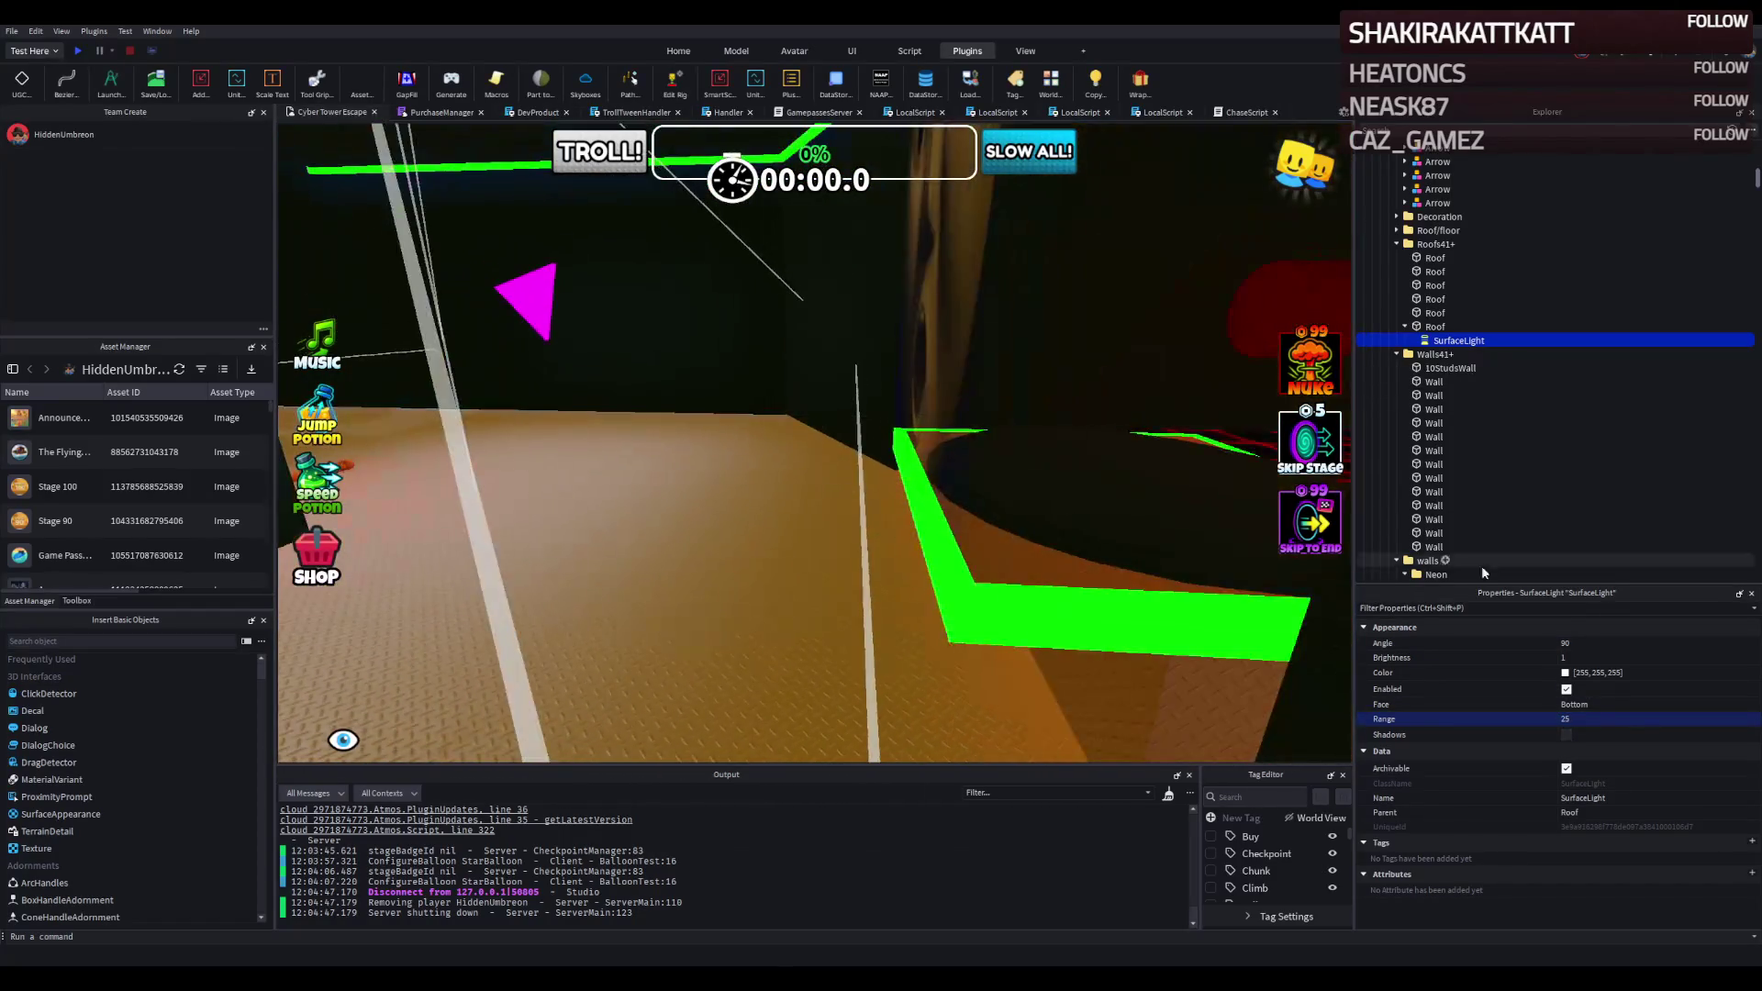
text(28)
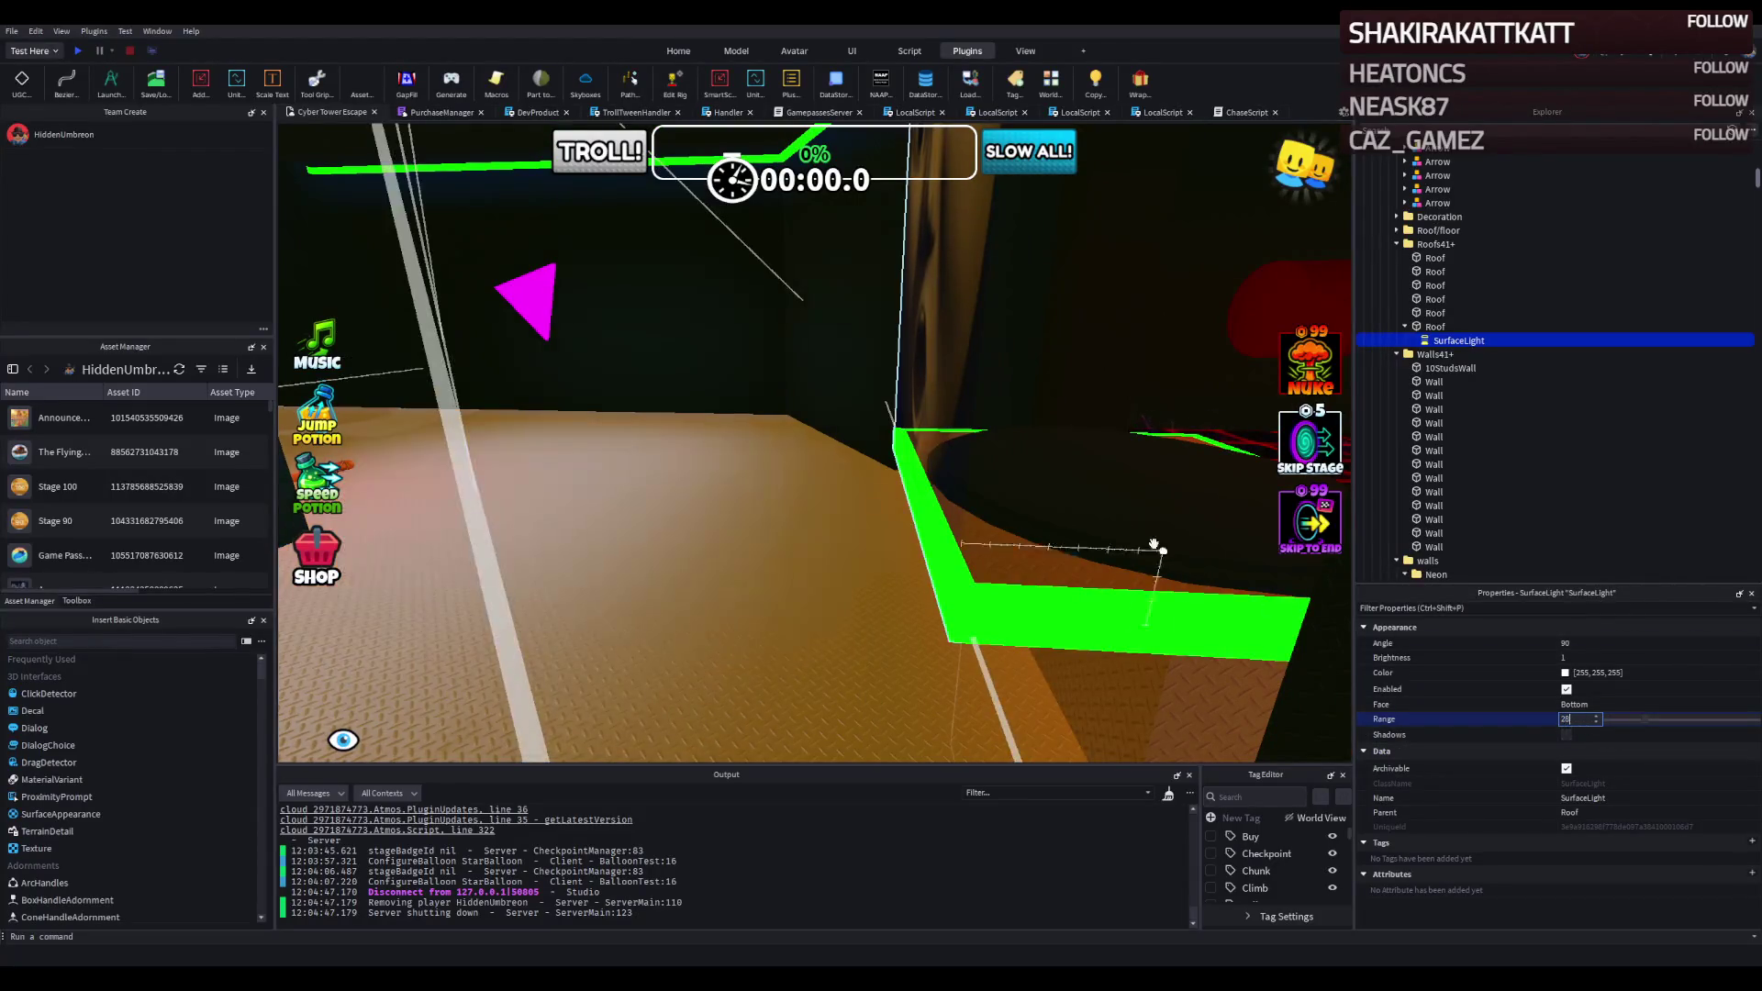
key(Return)
Fly through the lit room around the Security Guard and select the roof panel.
key(w)
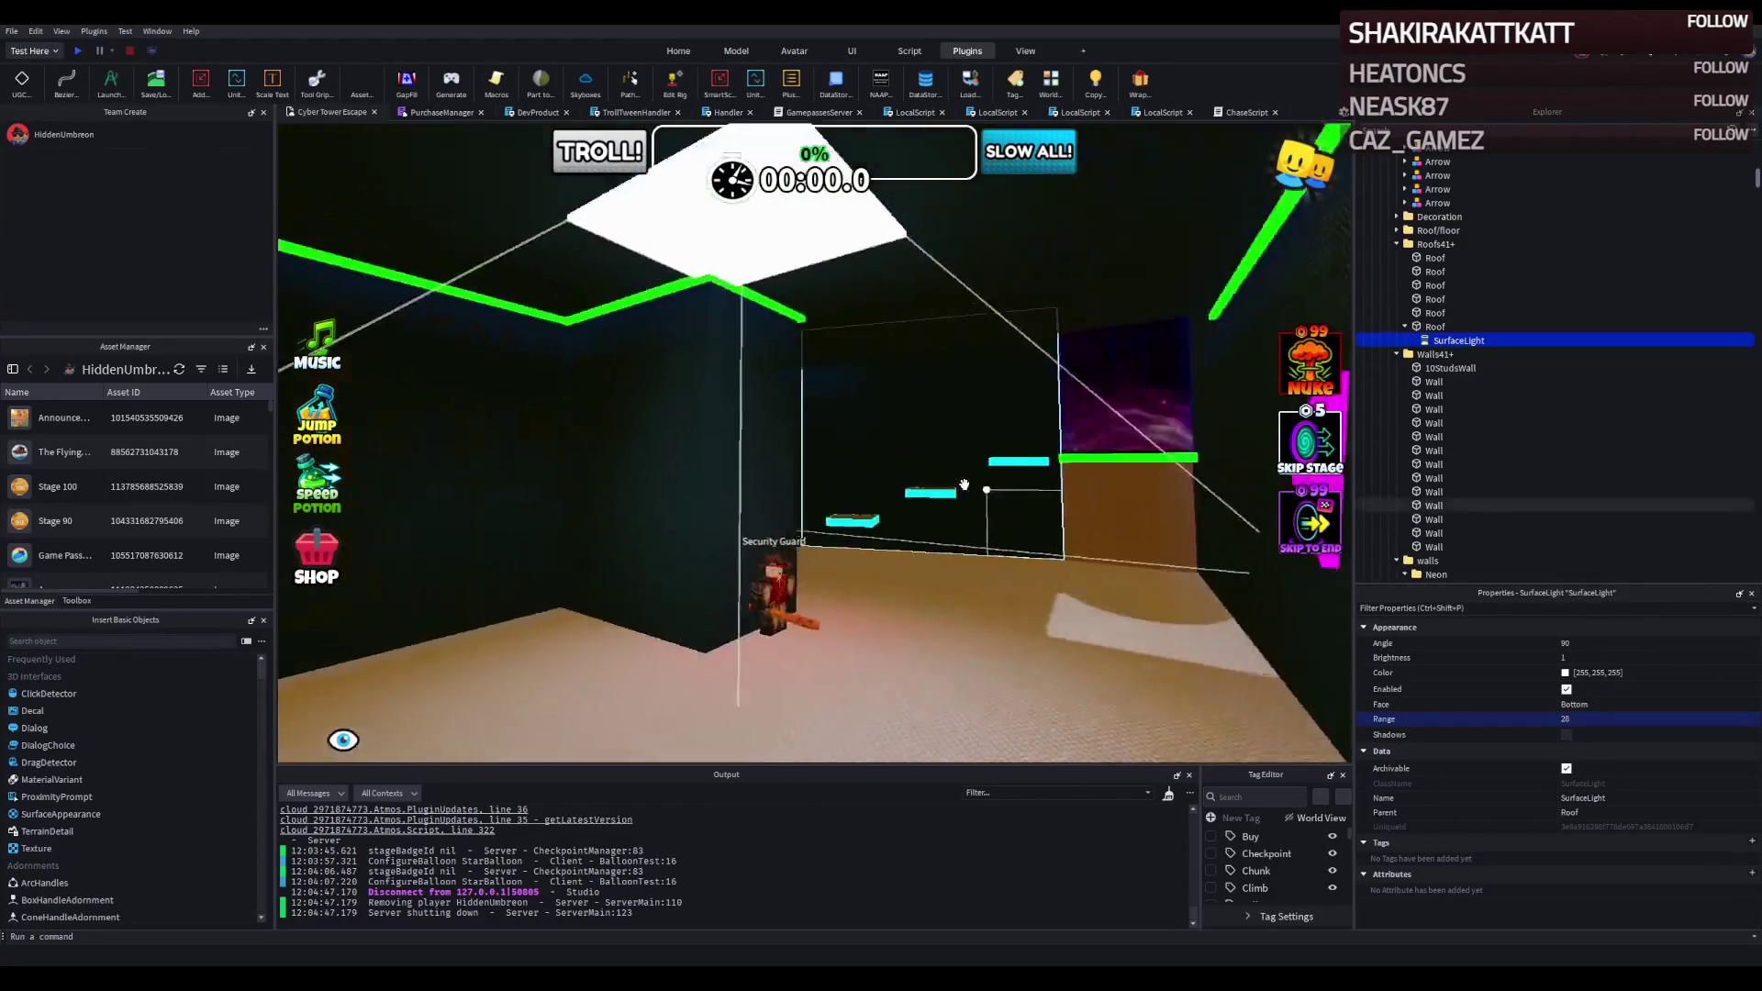
key(f)
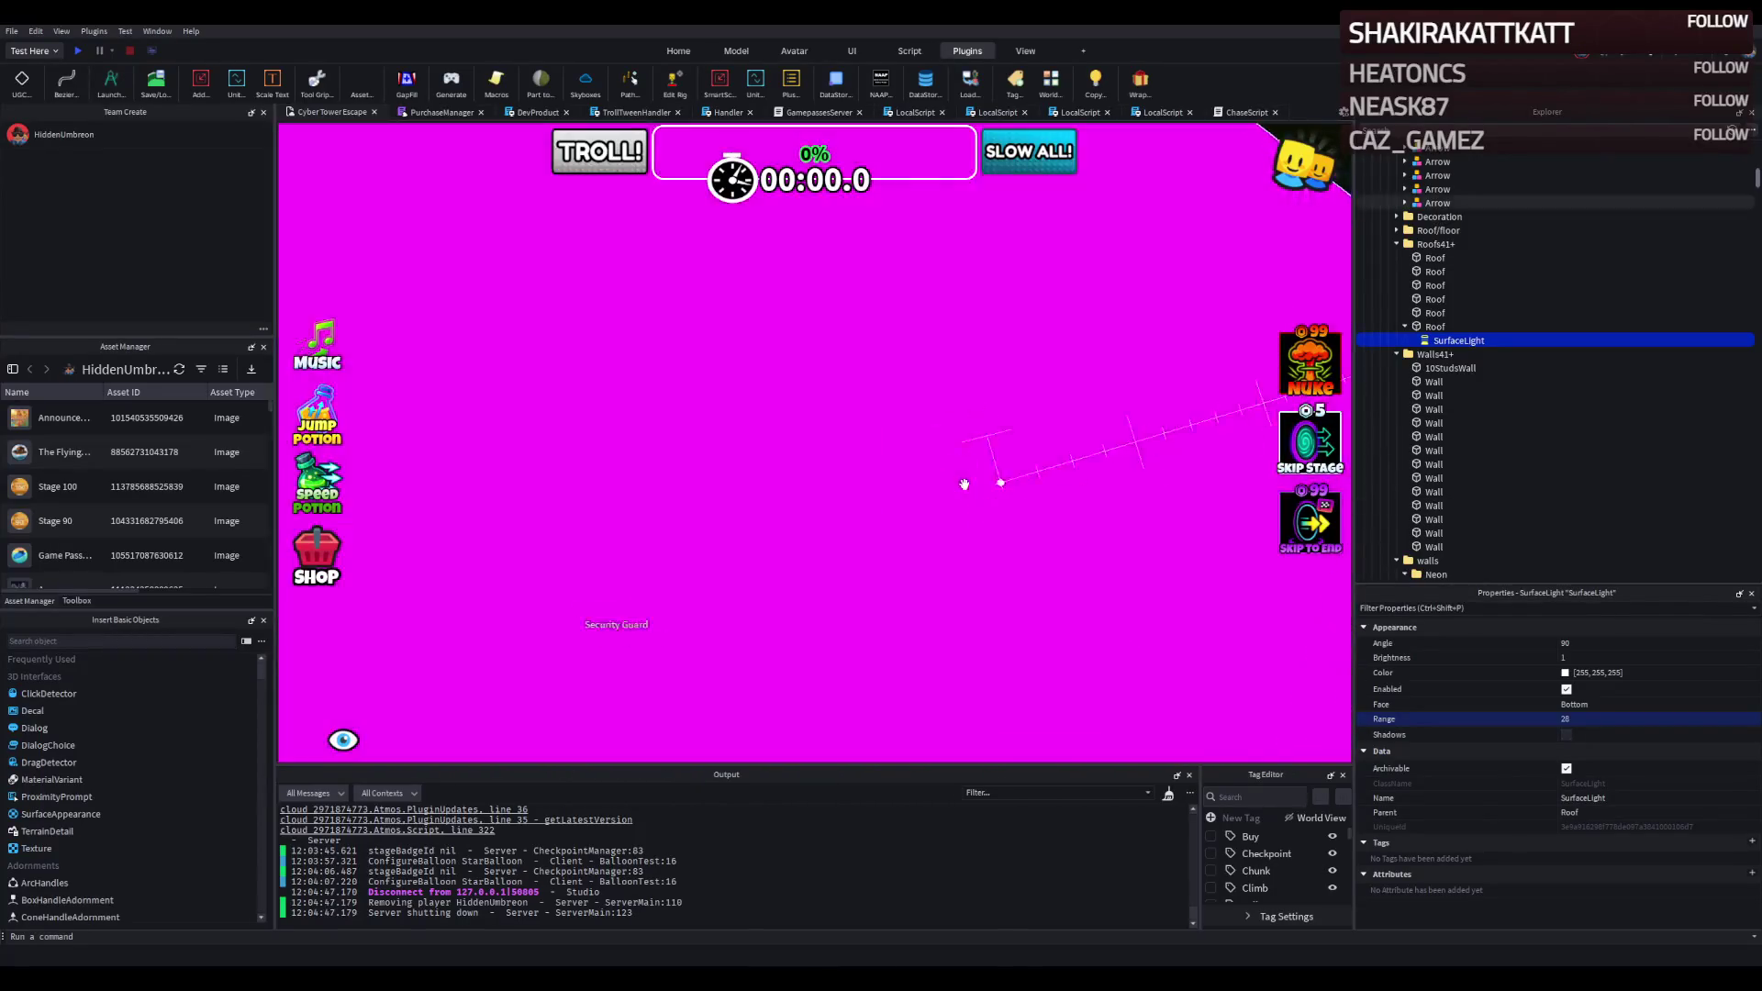
key(s)
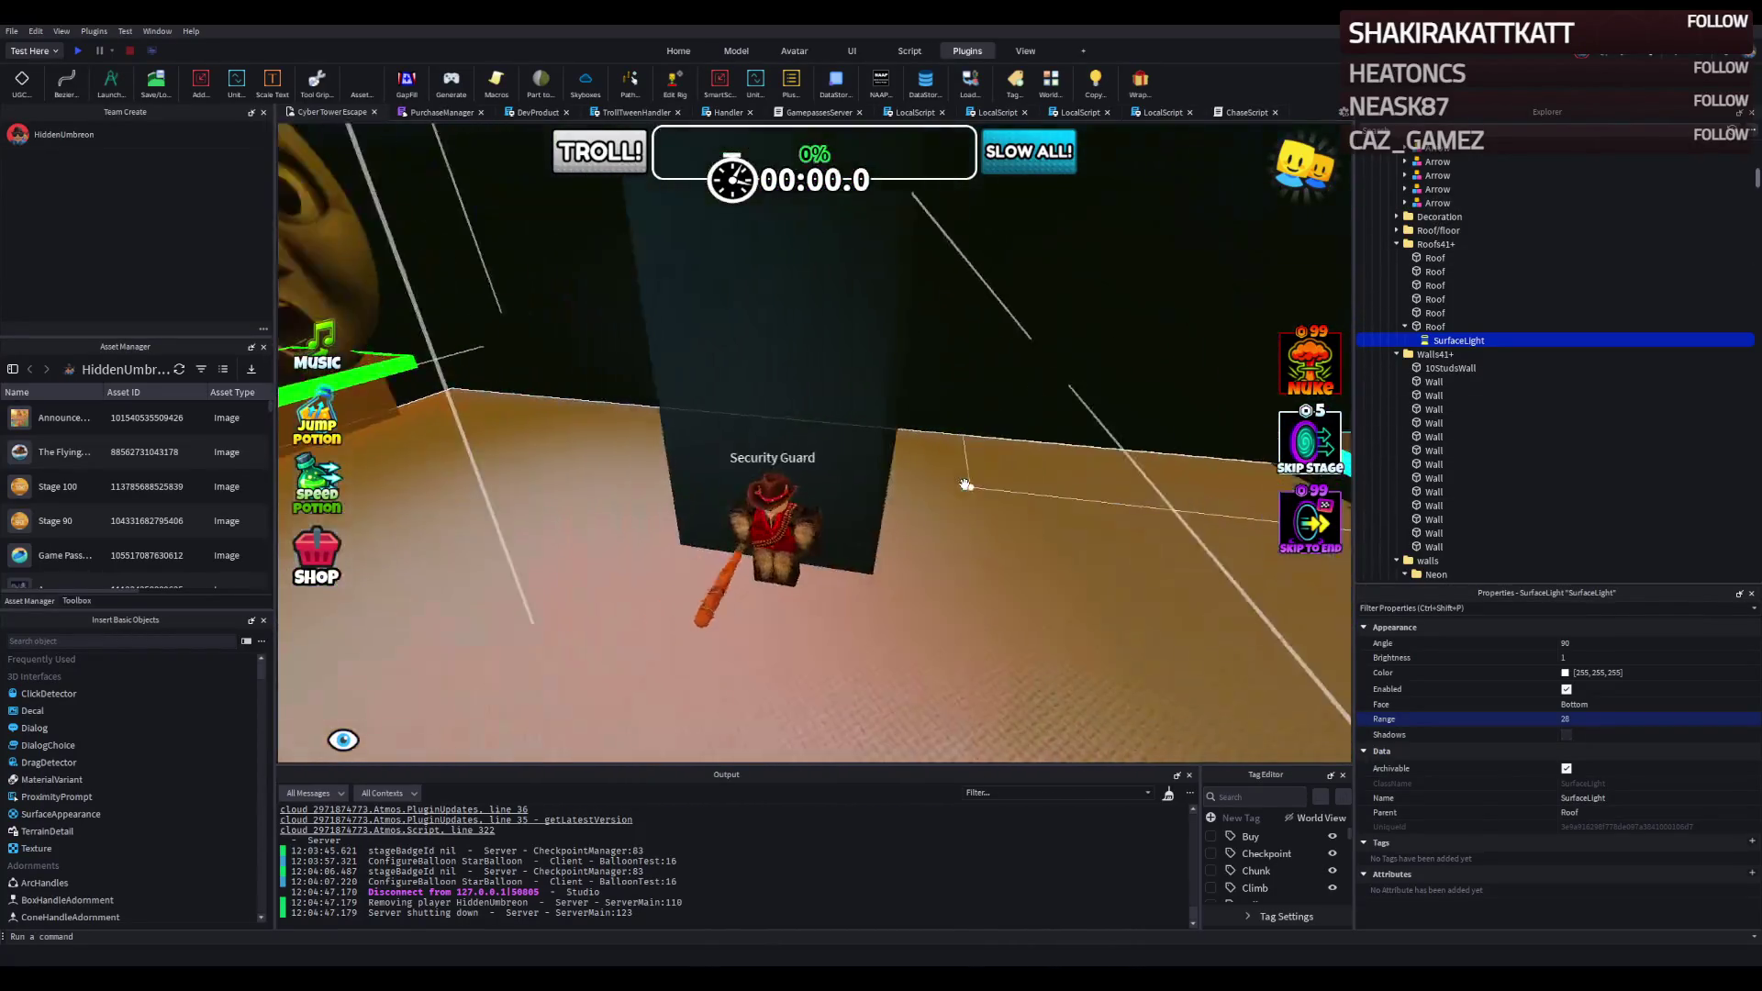
key(s)
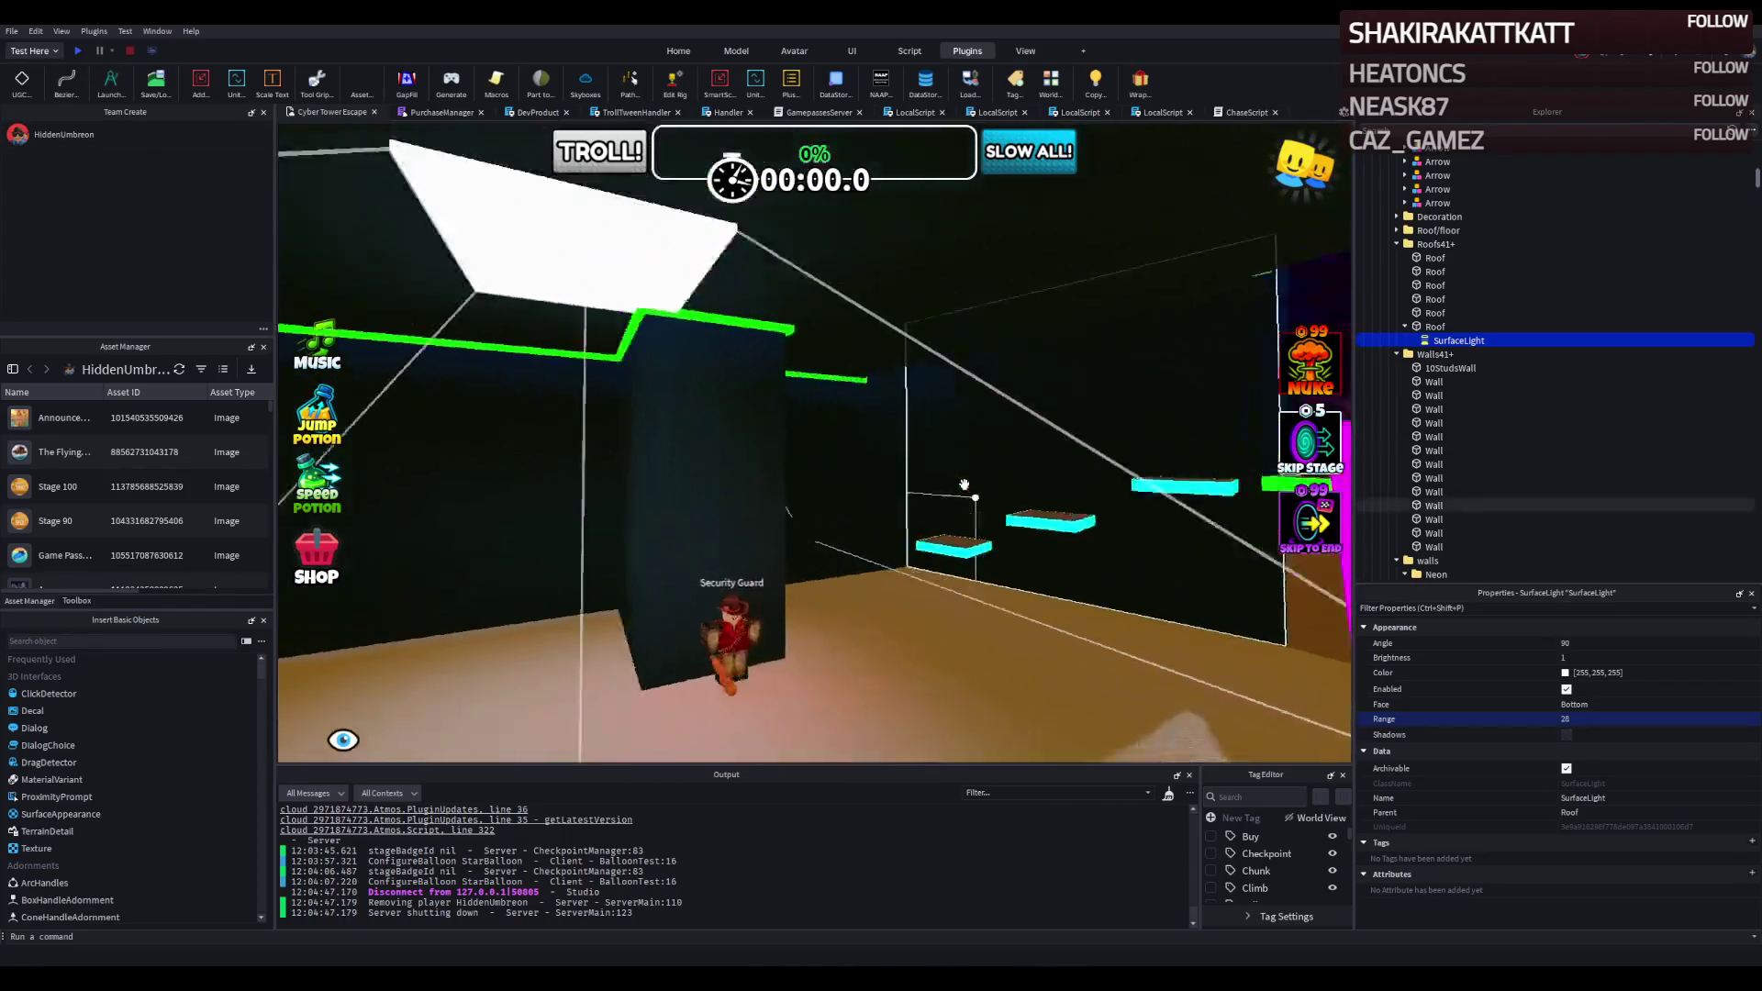
key(s)
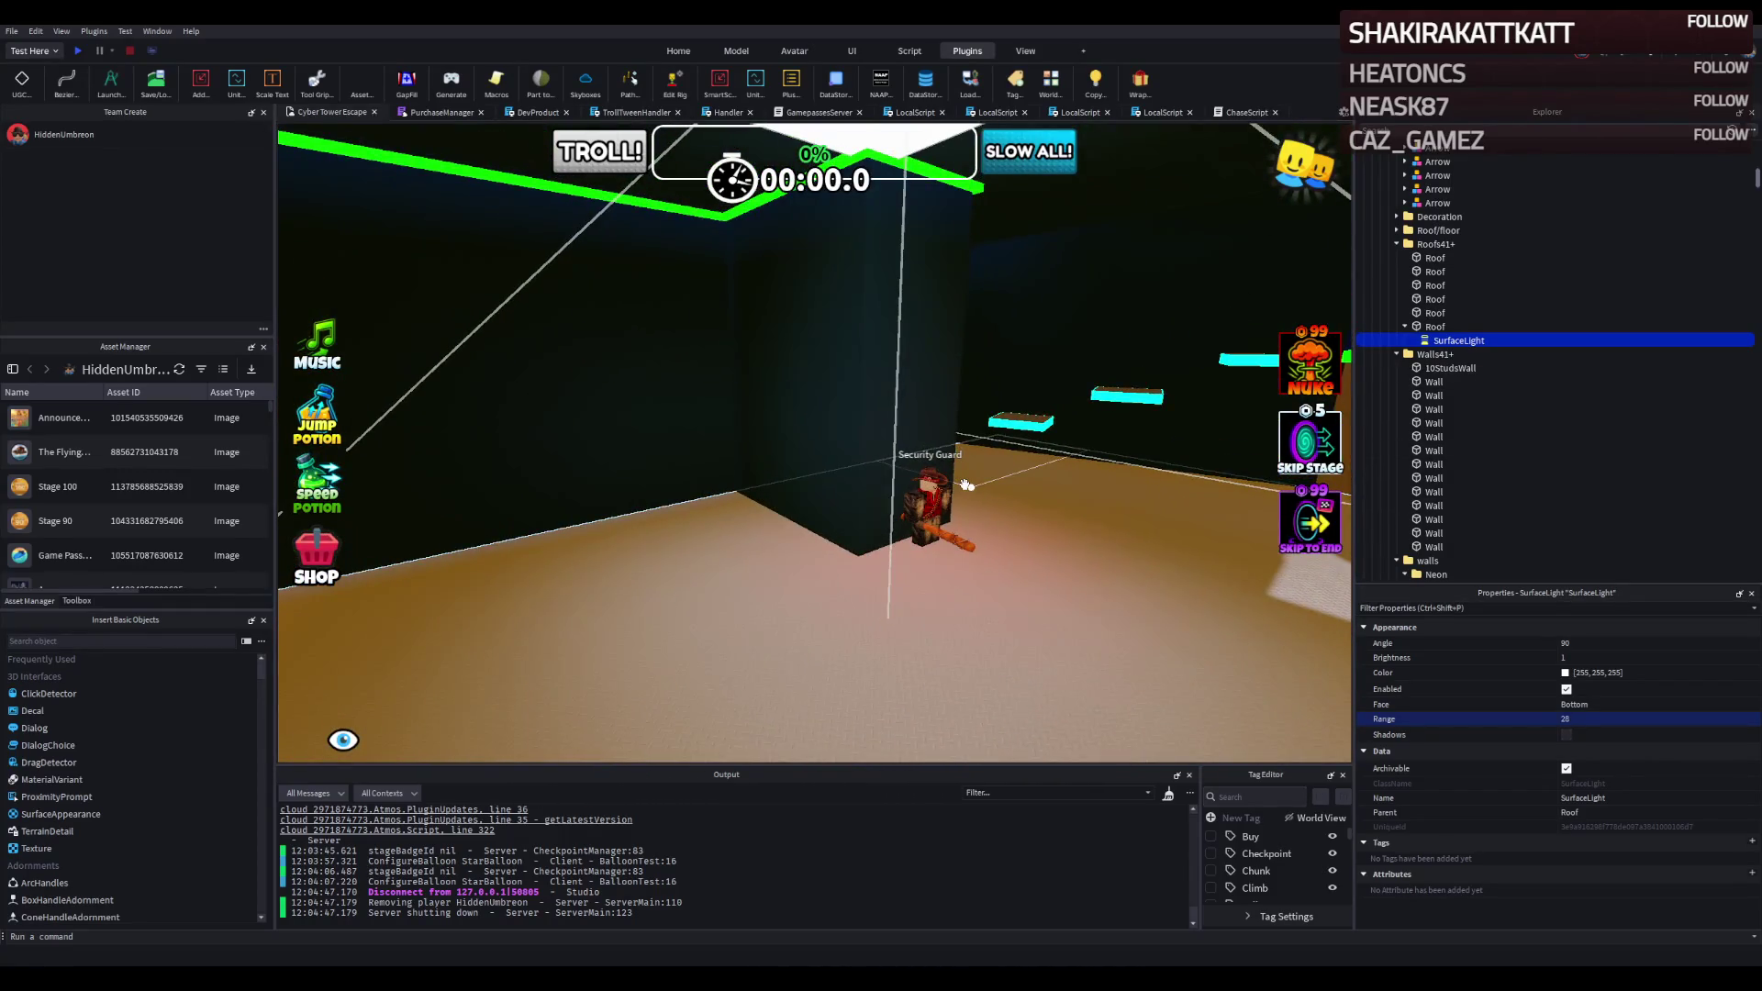
click(905, 271)
Stretch the glowing roof panel to about 18 studs long and narrow it to about 10.
mouse_move(941, 373)
mouse_down()
mouse_move(929, 347)
mouse_move(944, 347)
mouse_up()
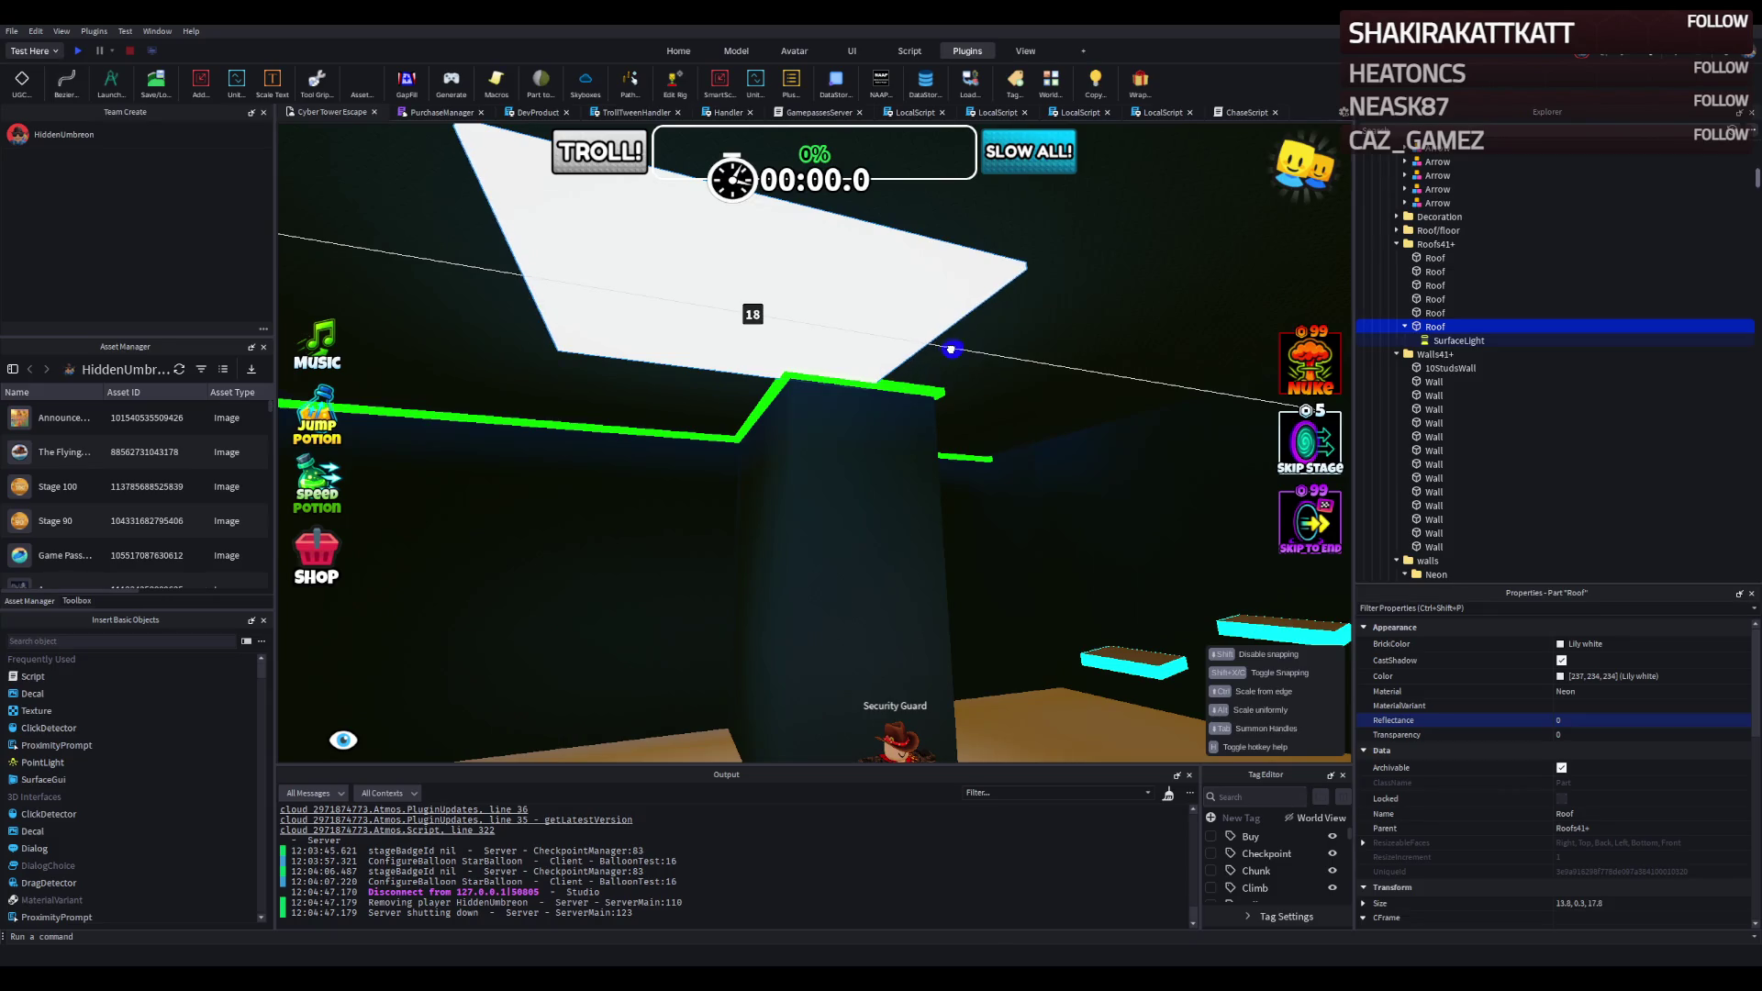
key(d)
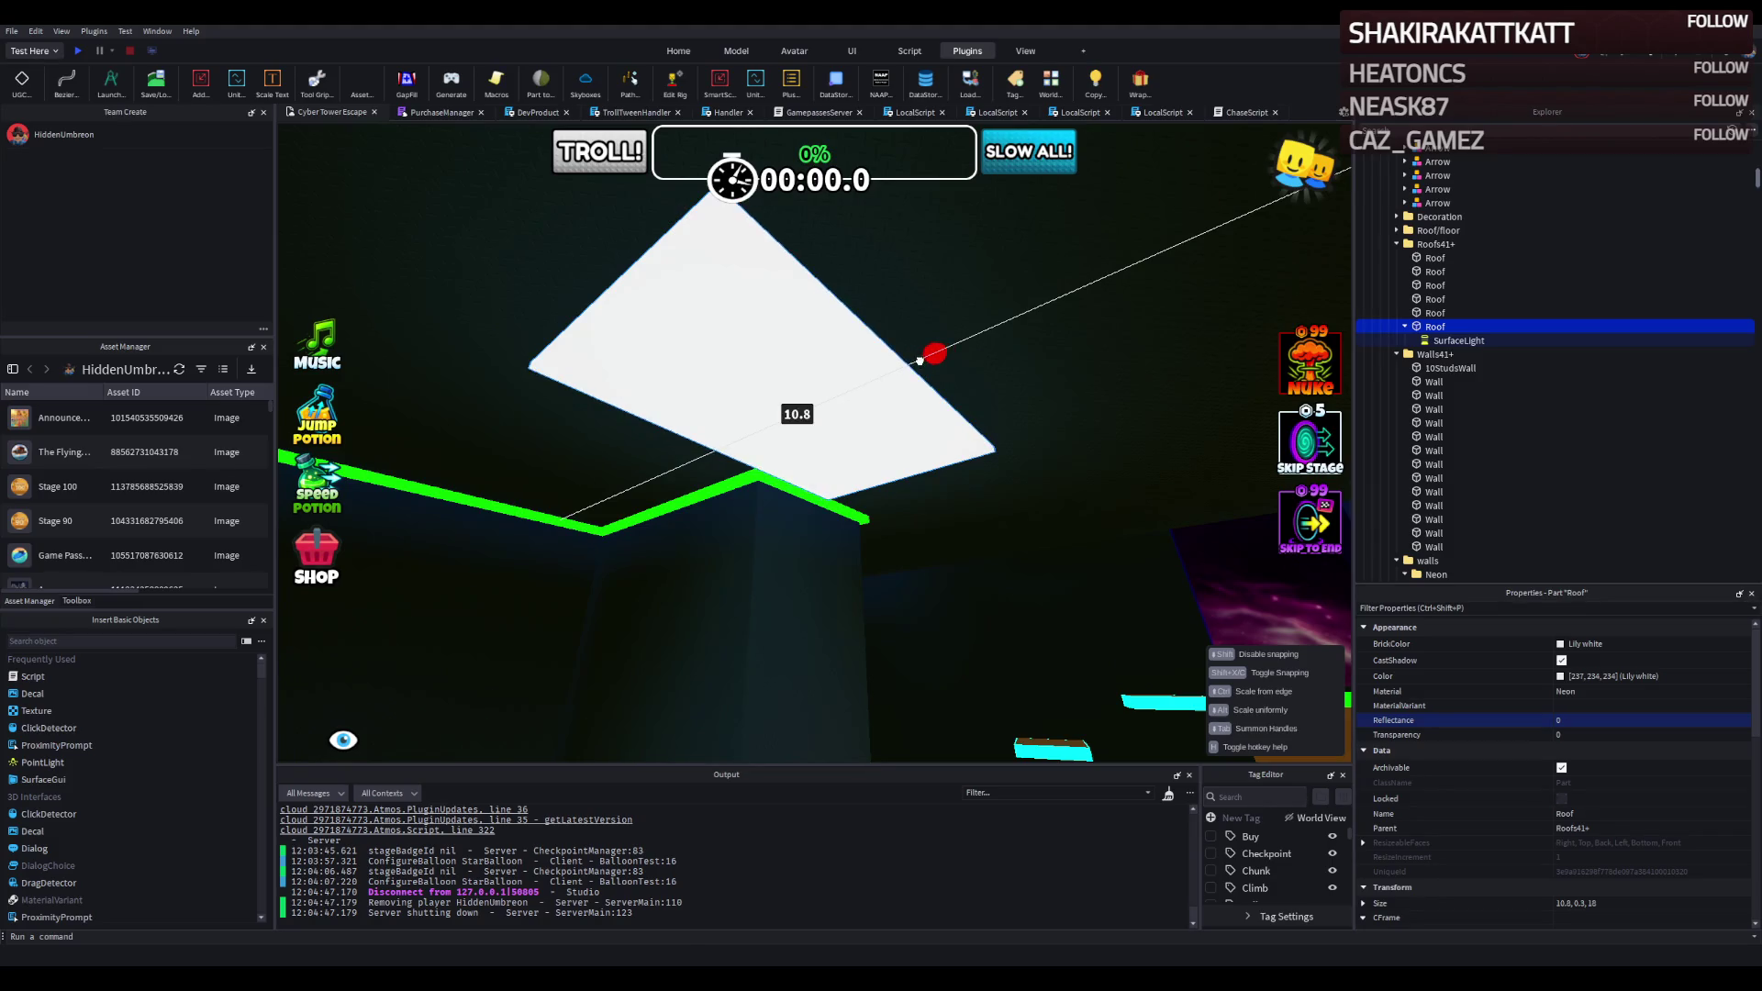
drag(913, 364, 914, 372)
Fly down through the room past the Security Guard to floor level and start a playtest.
key(s)
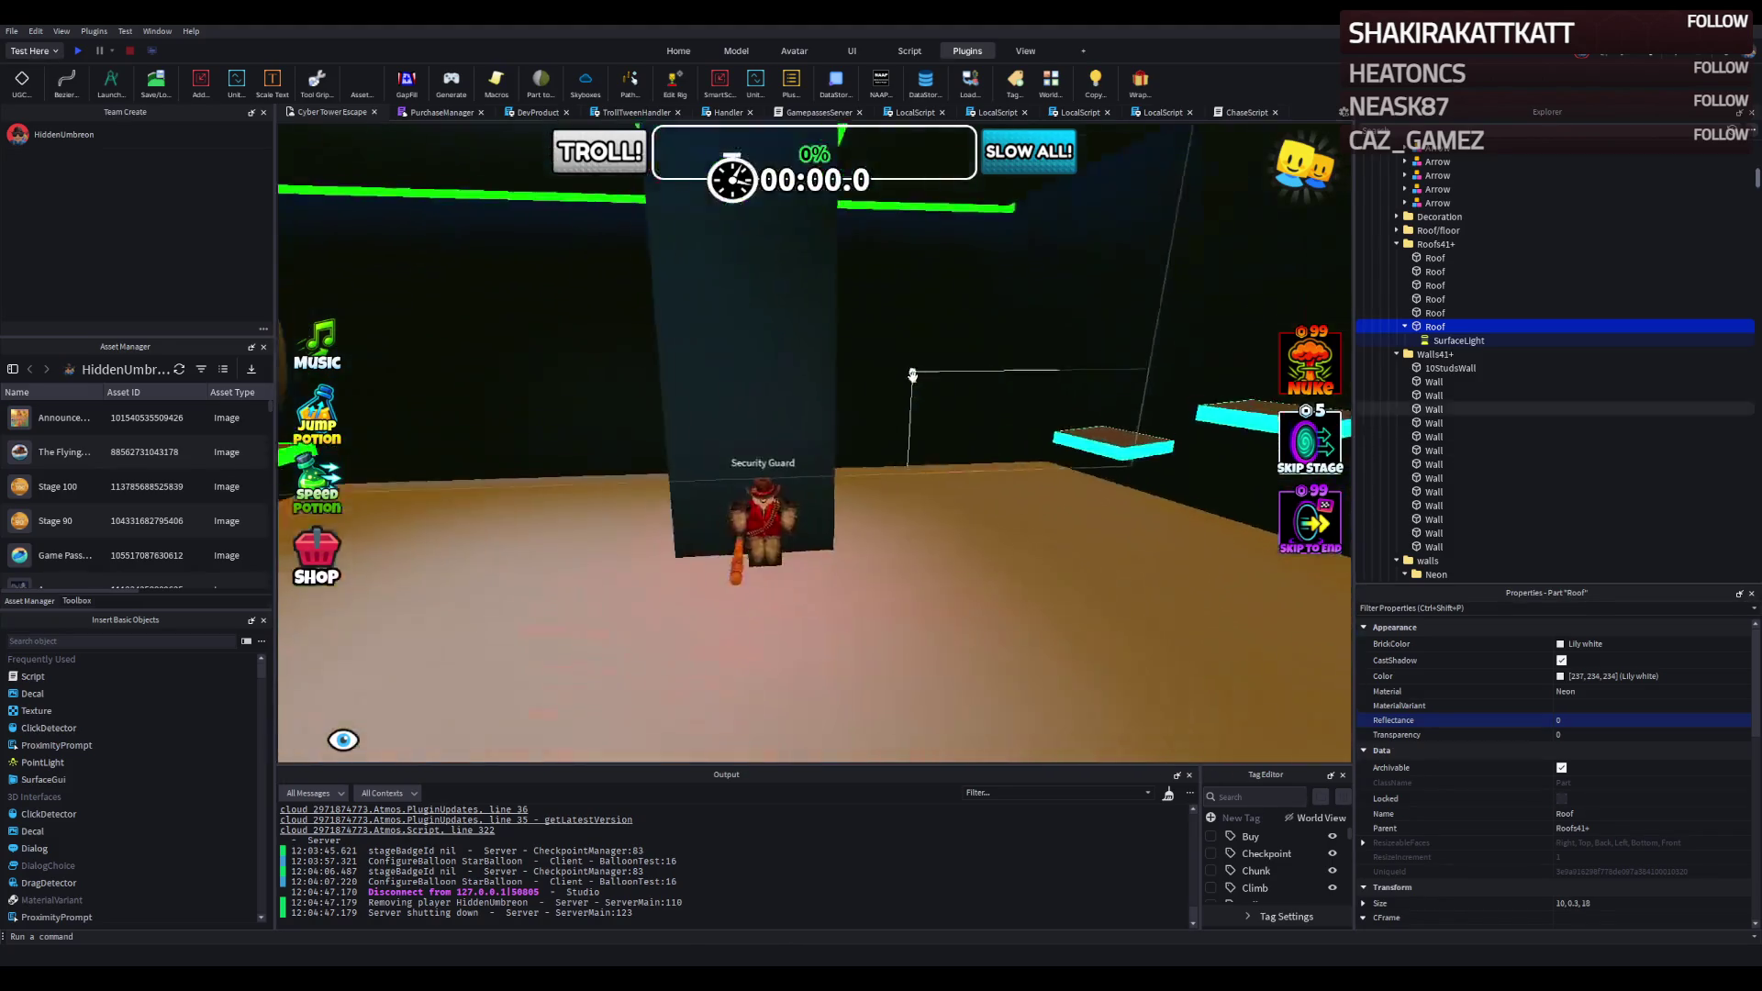
key(d)
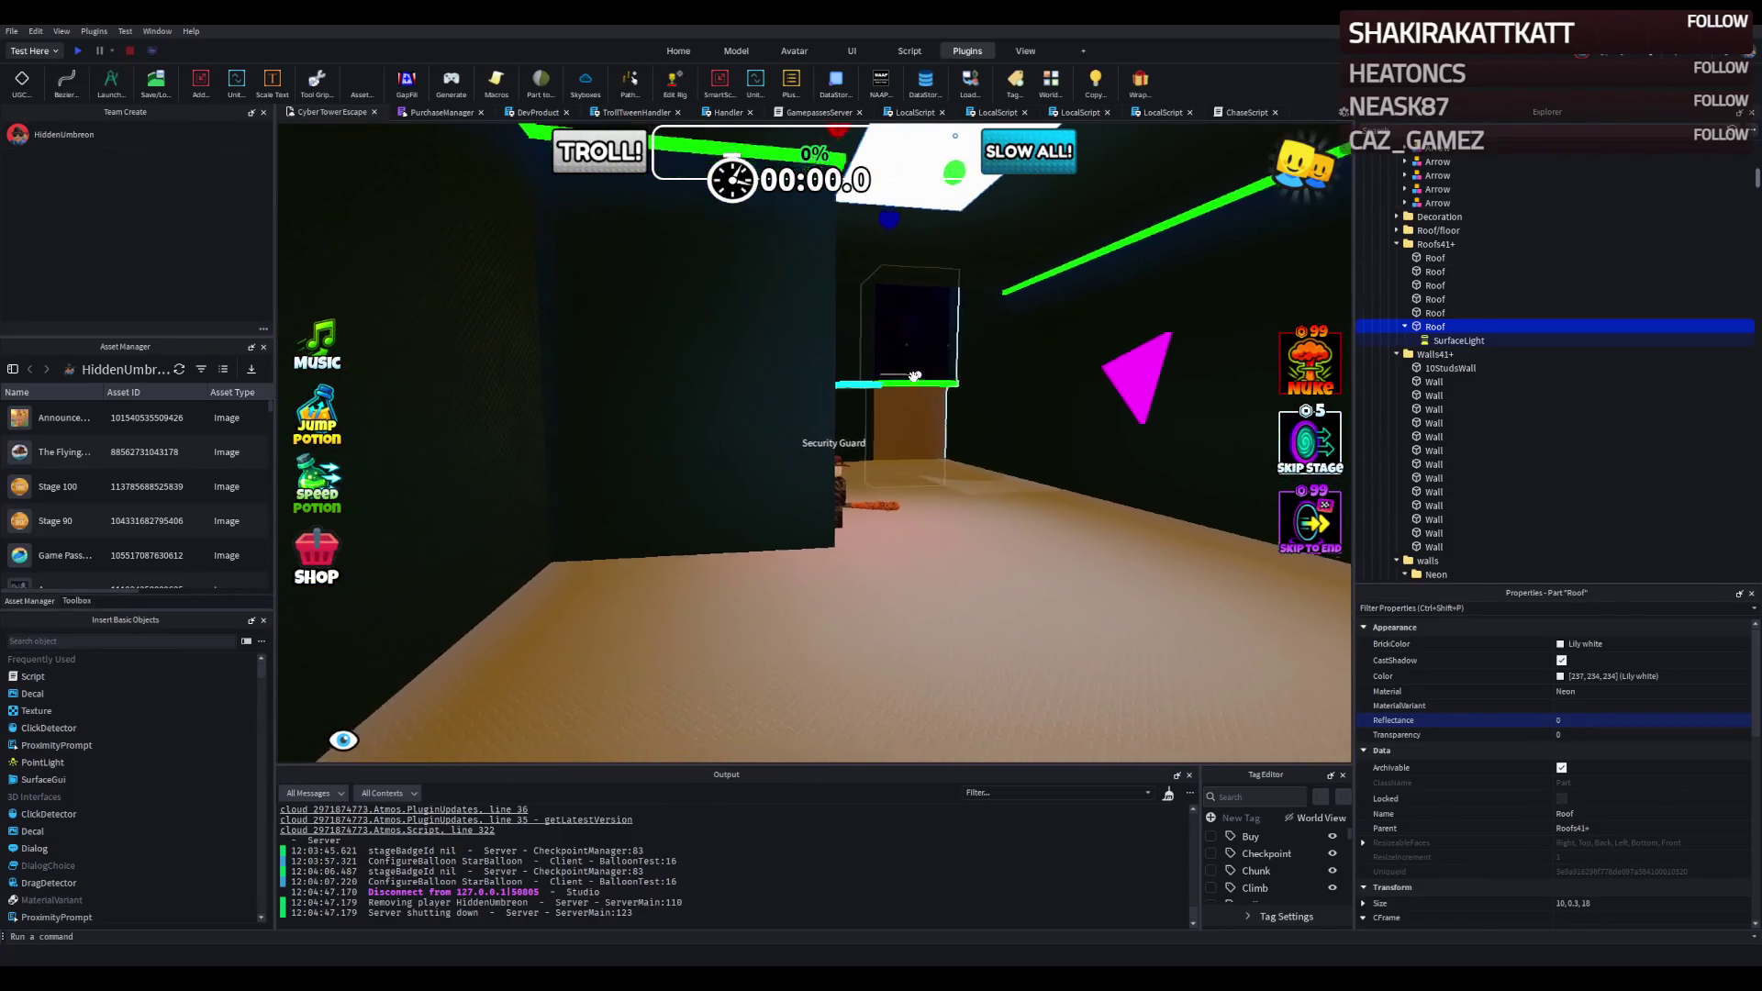
key(d)
key(a)
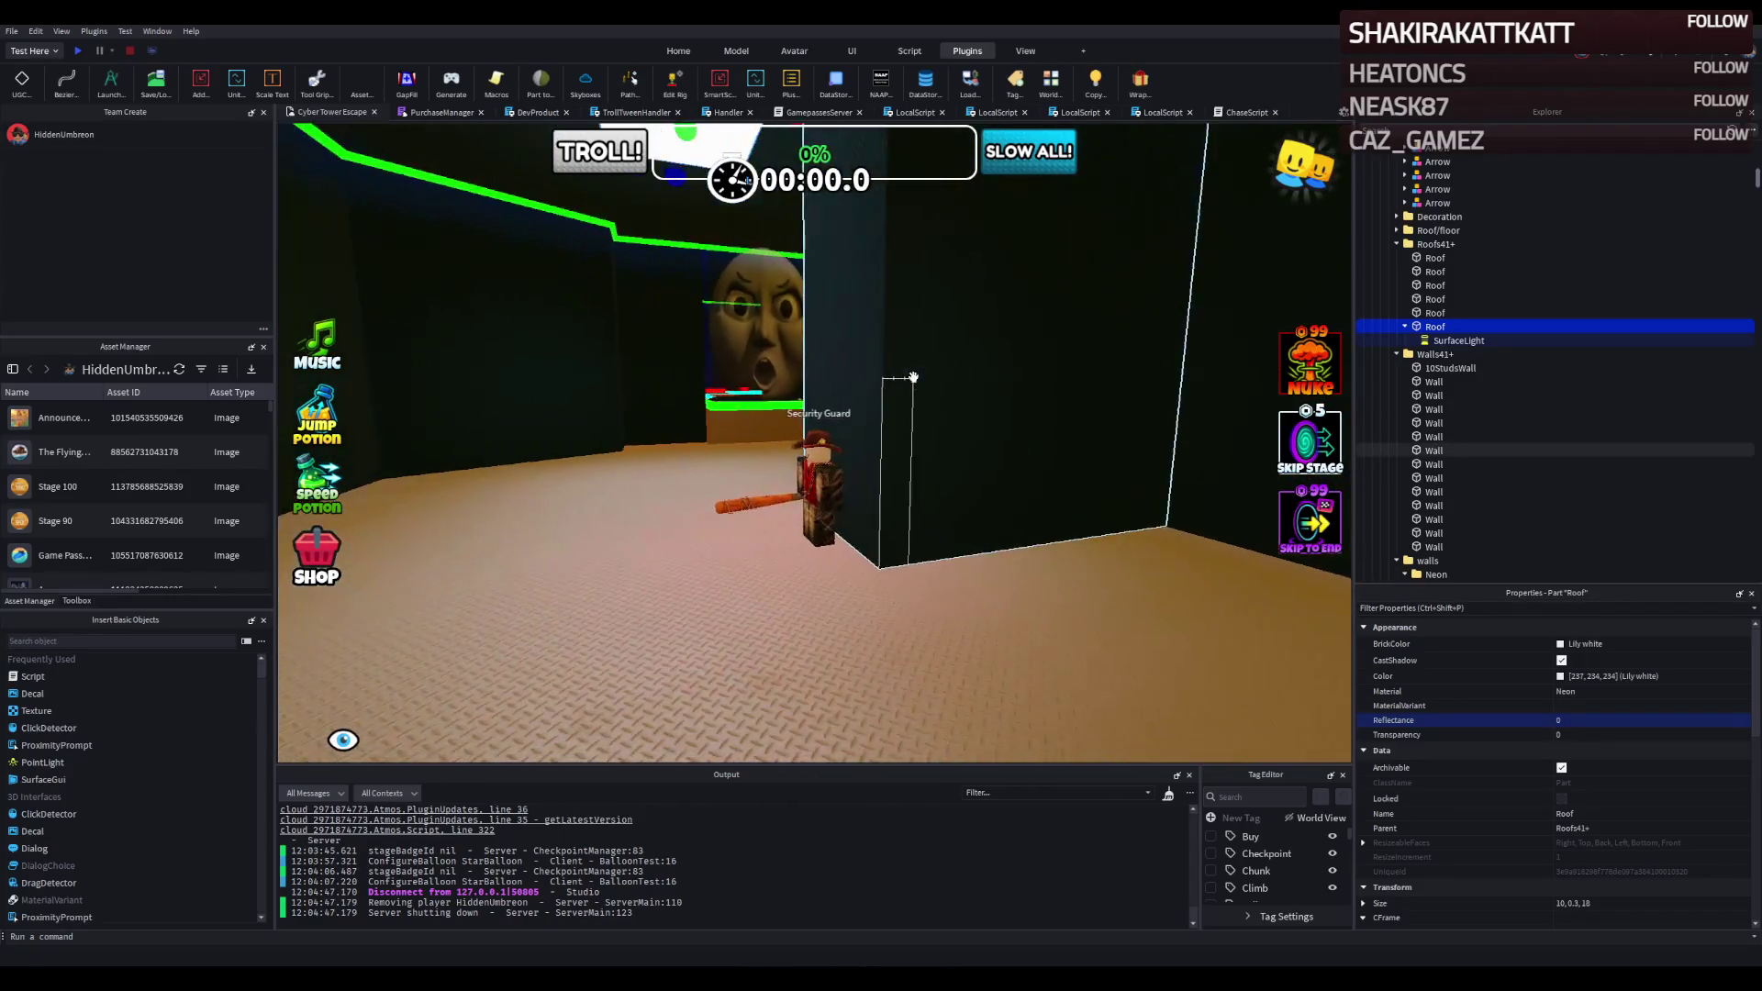
key(d)
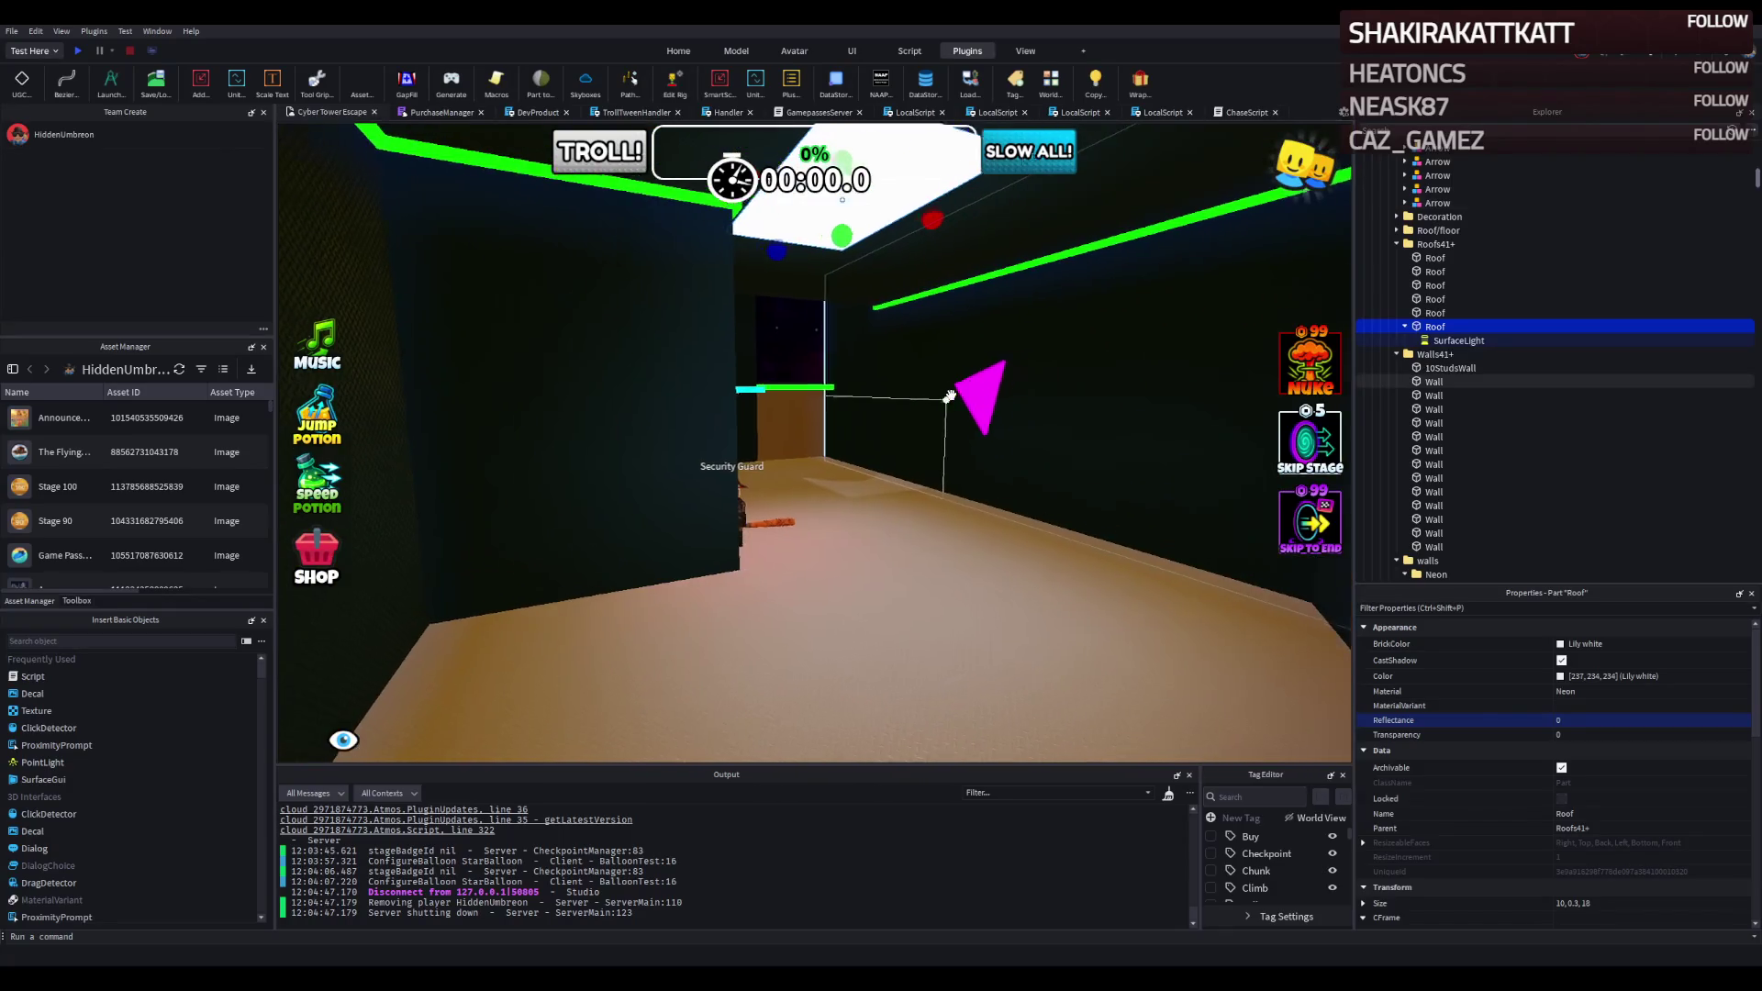
key(q)
key(a)
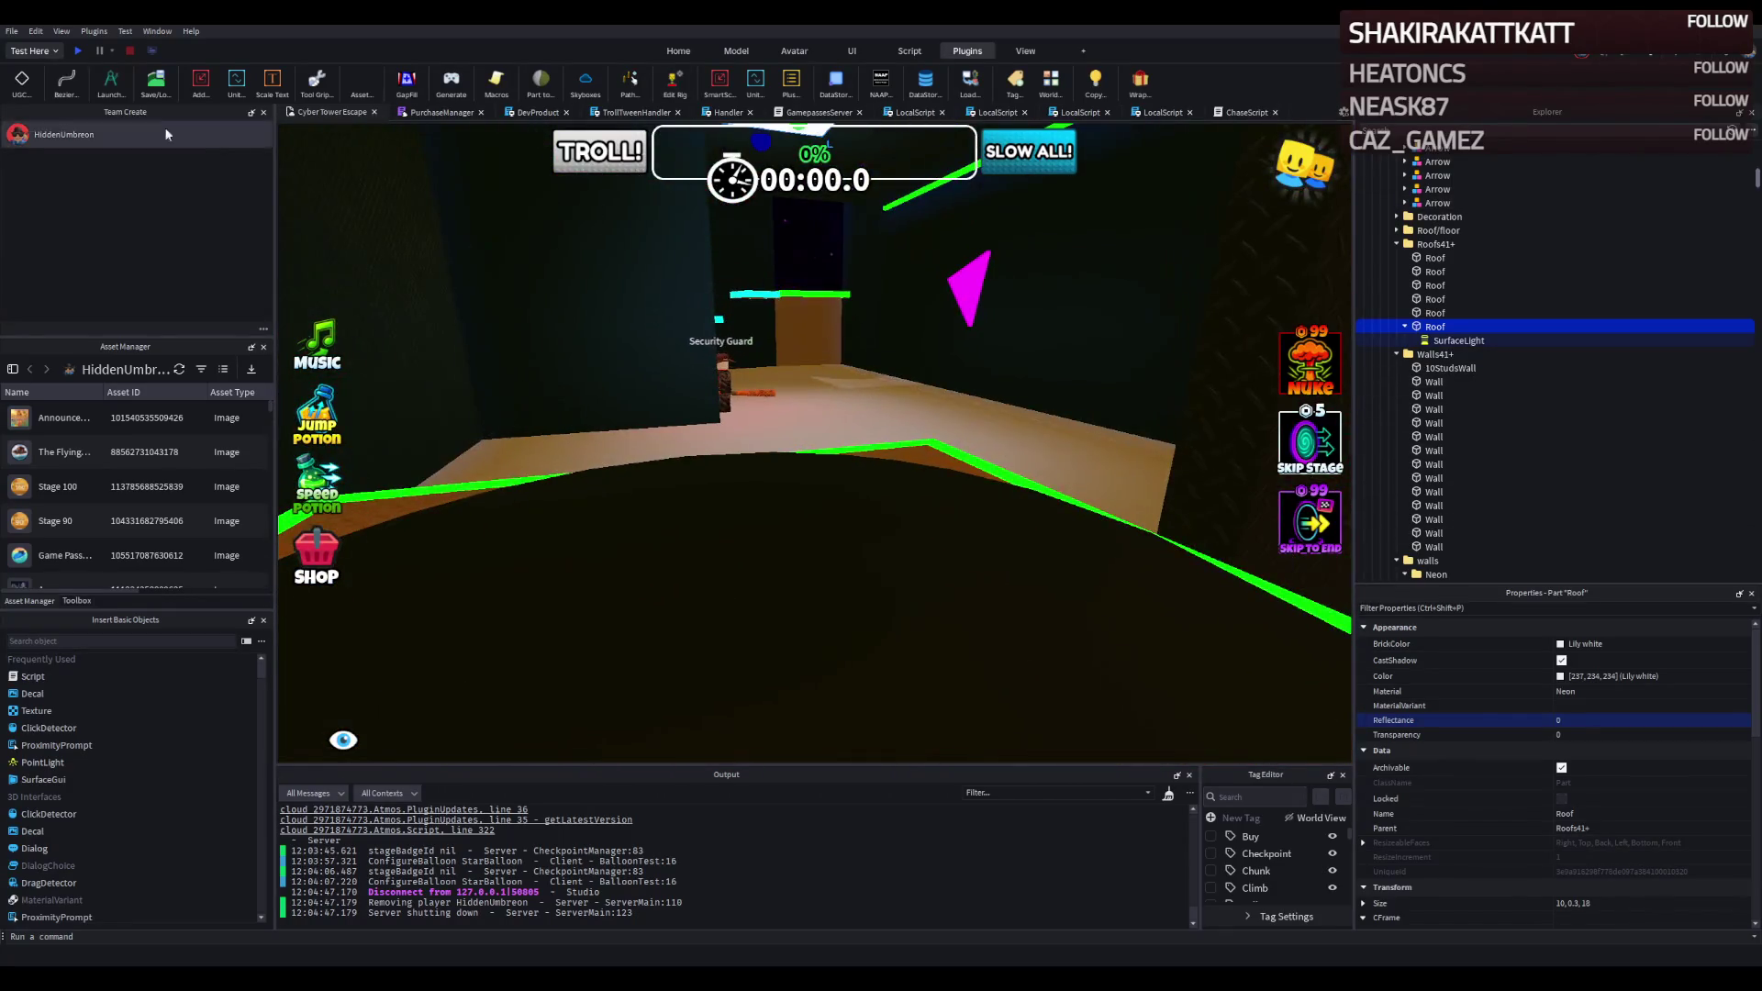
click(75, 52)
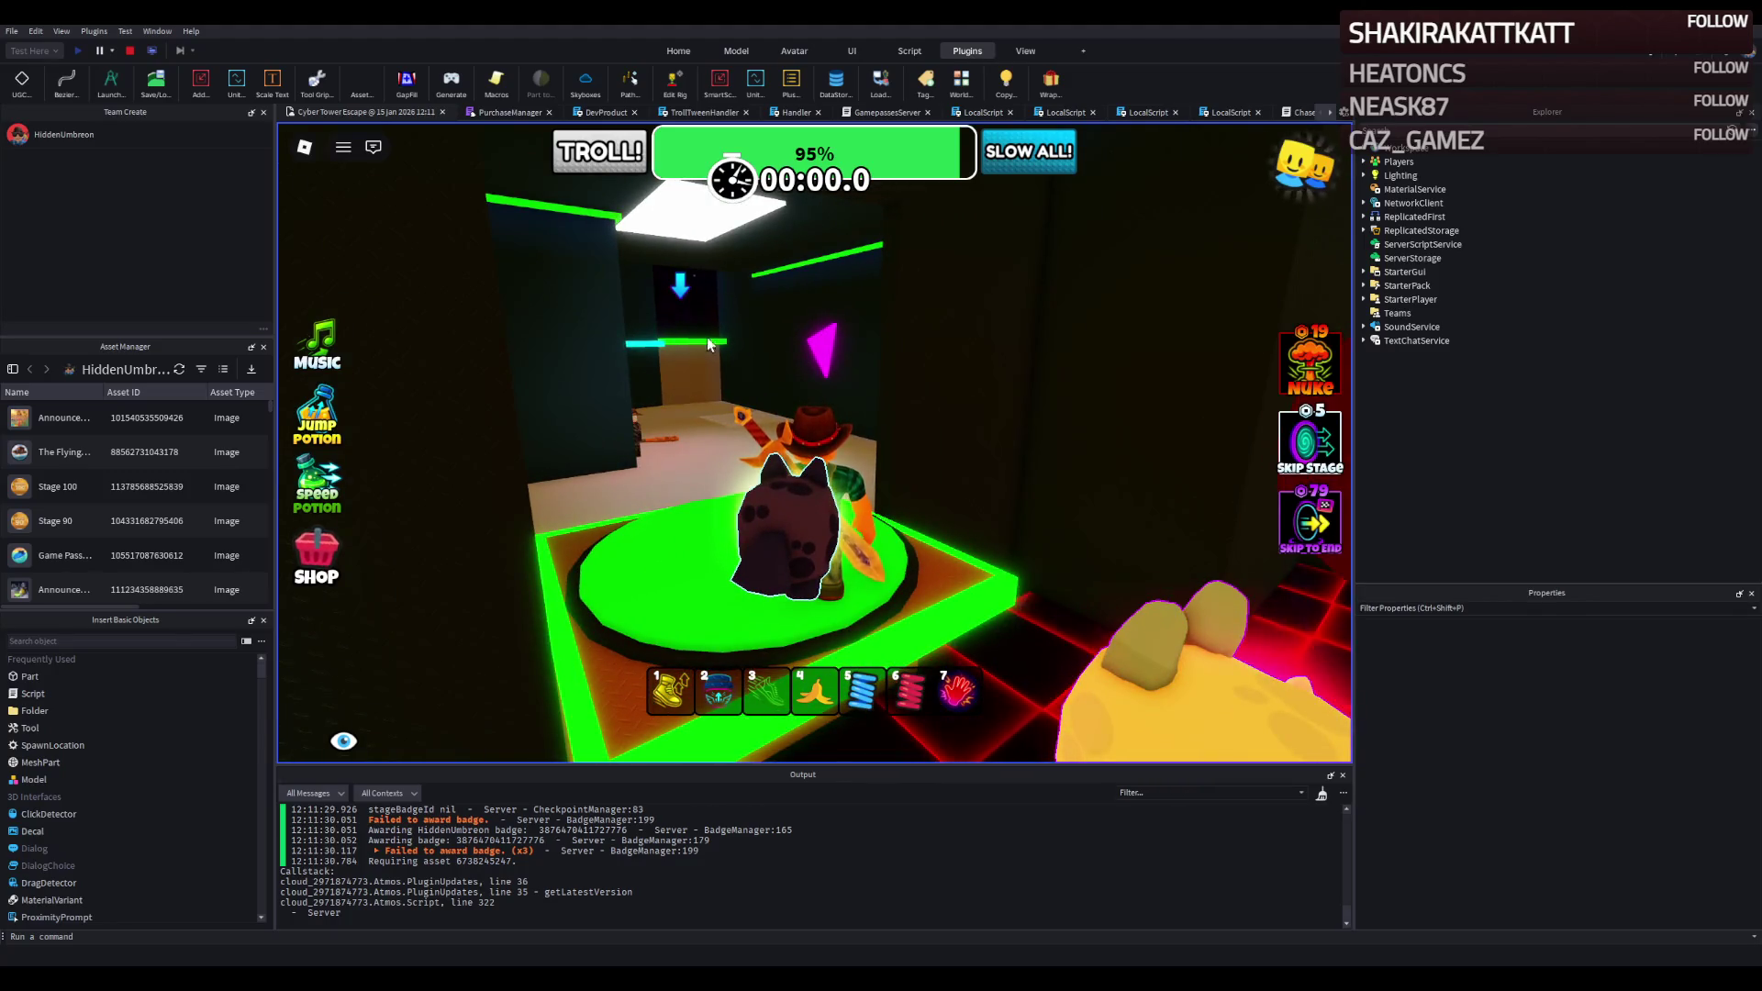
Walk the avatar past the Security Guard over the cyan platform onto the green pad, reaching 97%.
key(w)
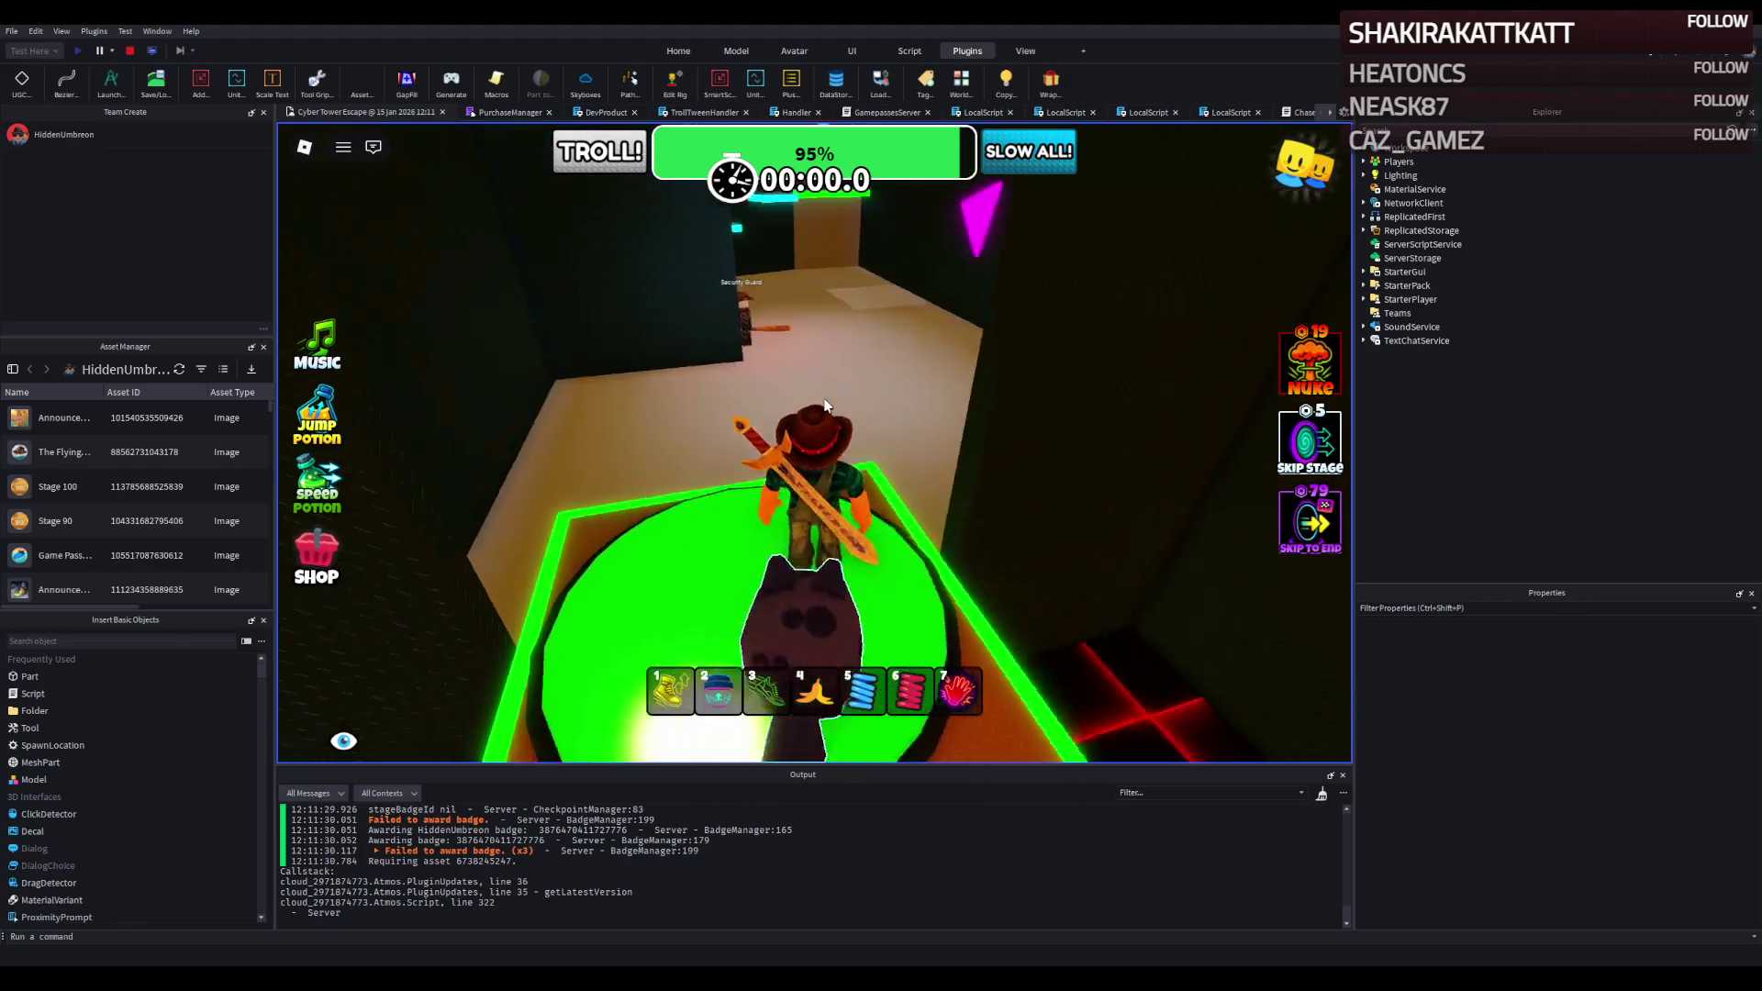
key(a)
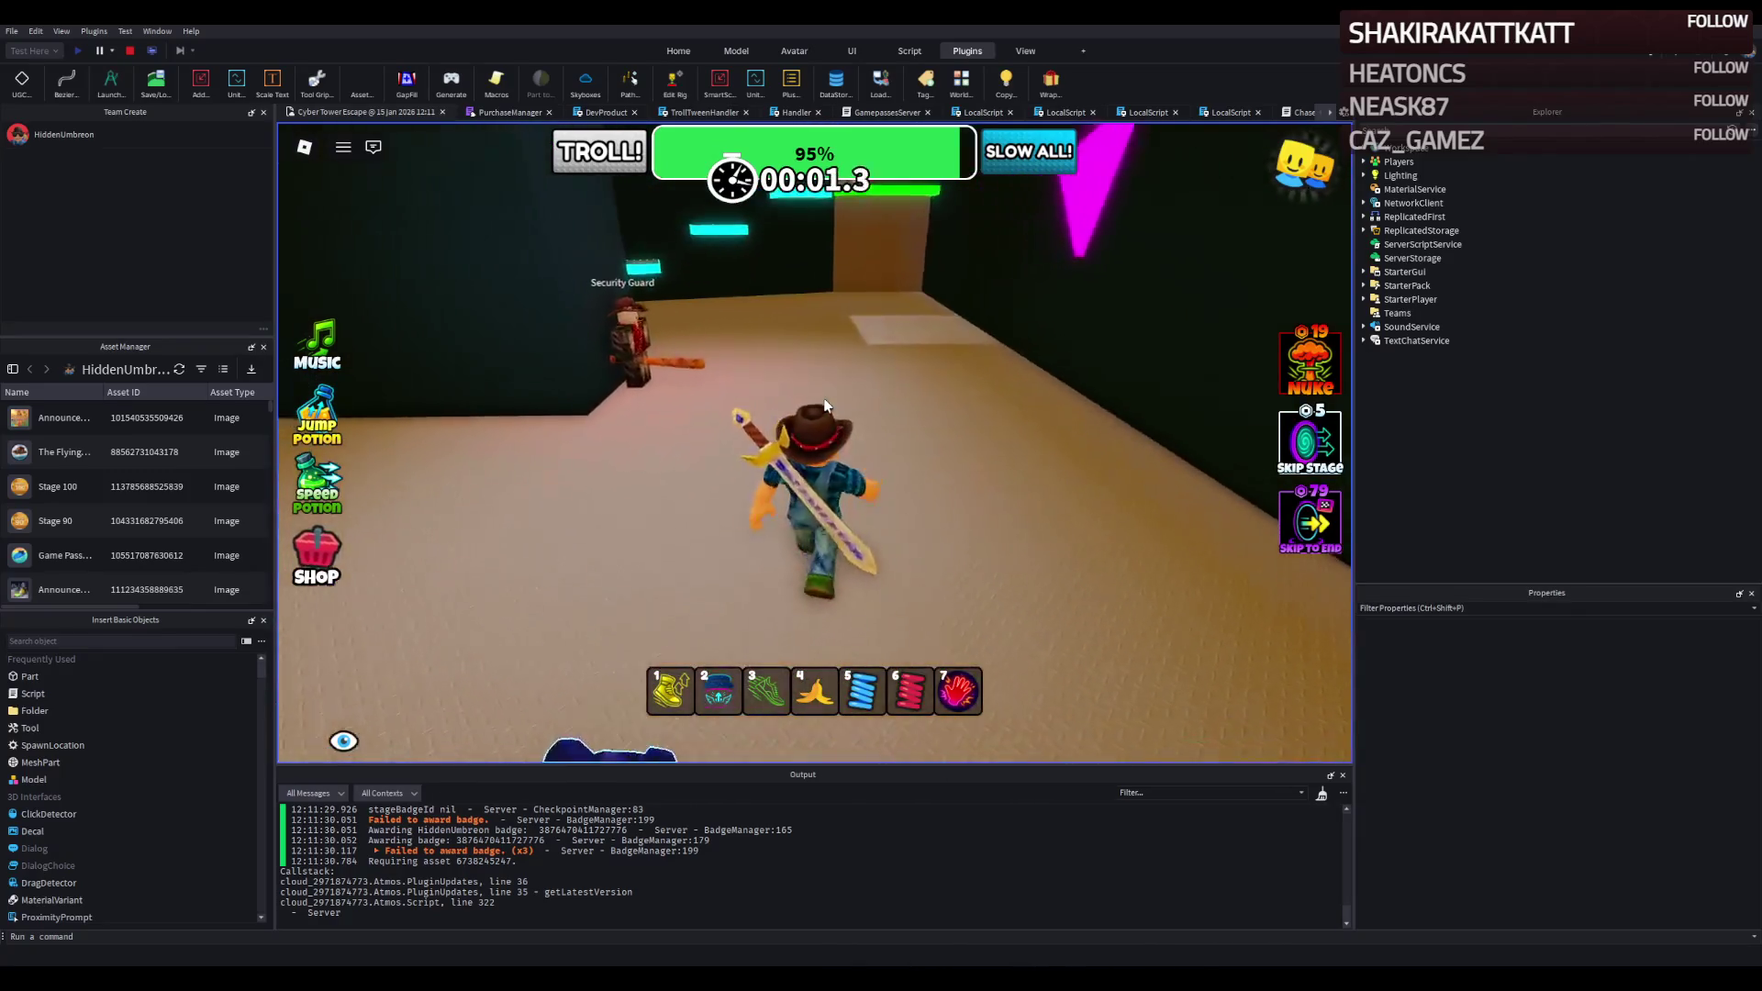
key(w)
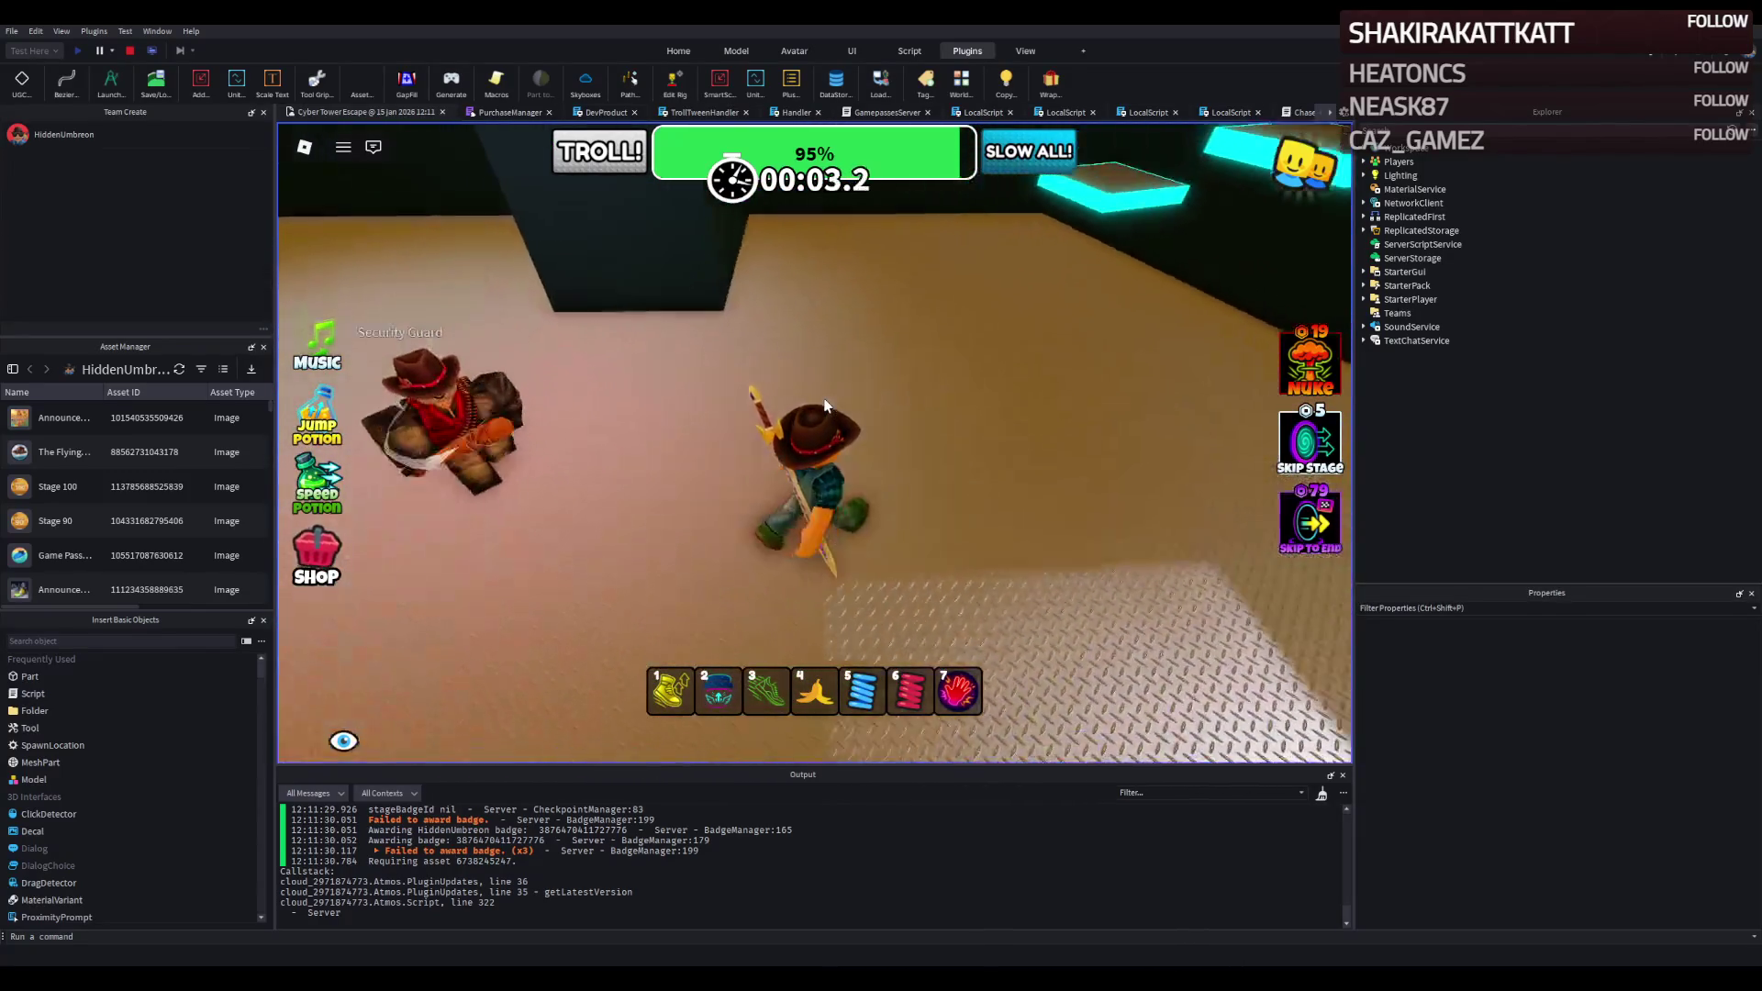
key(w)
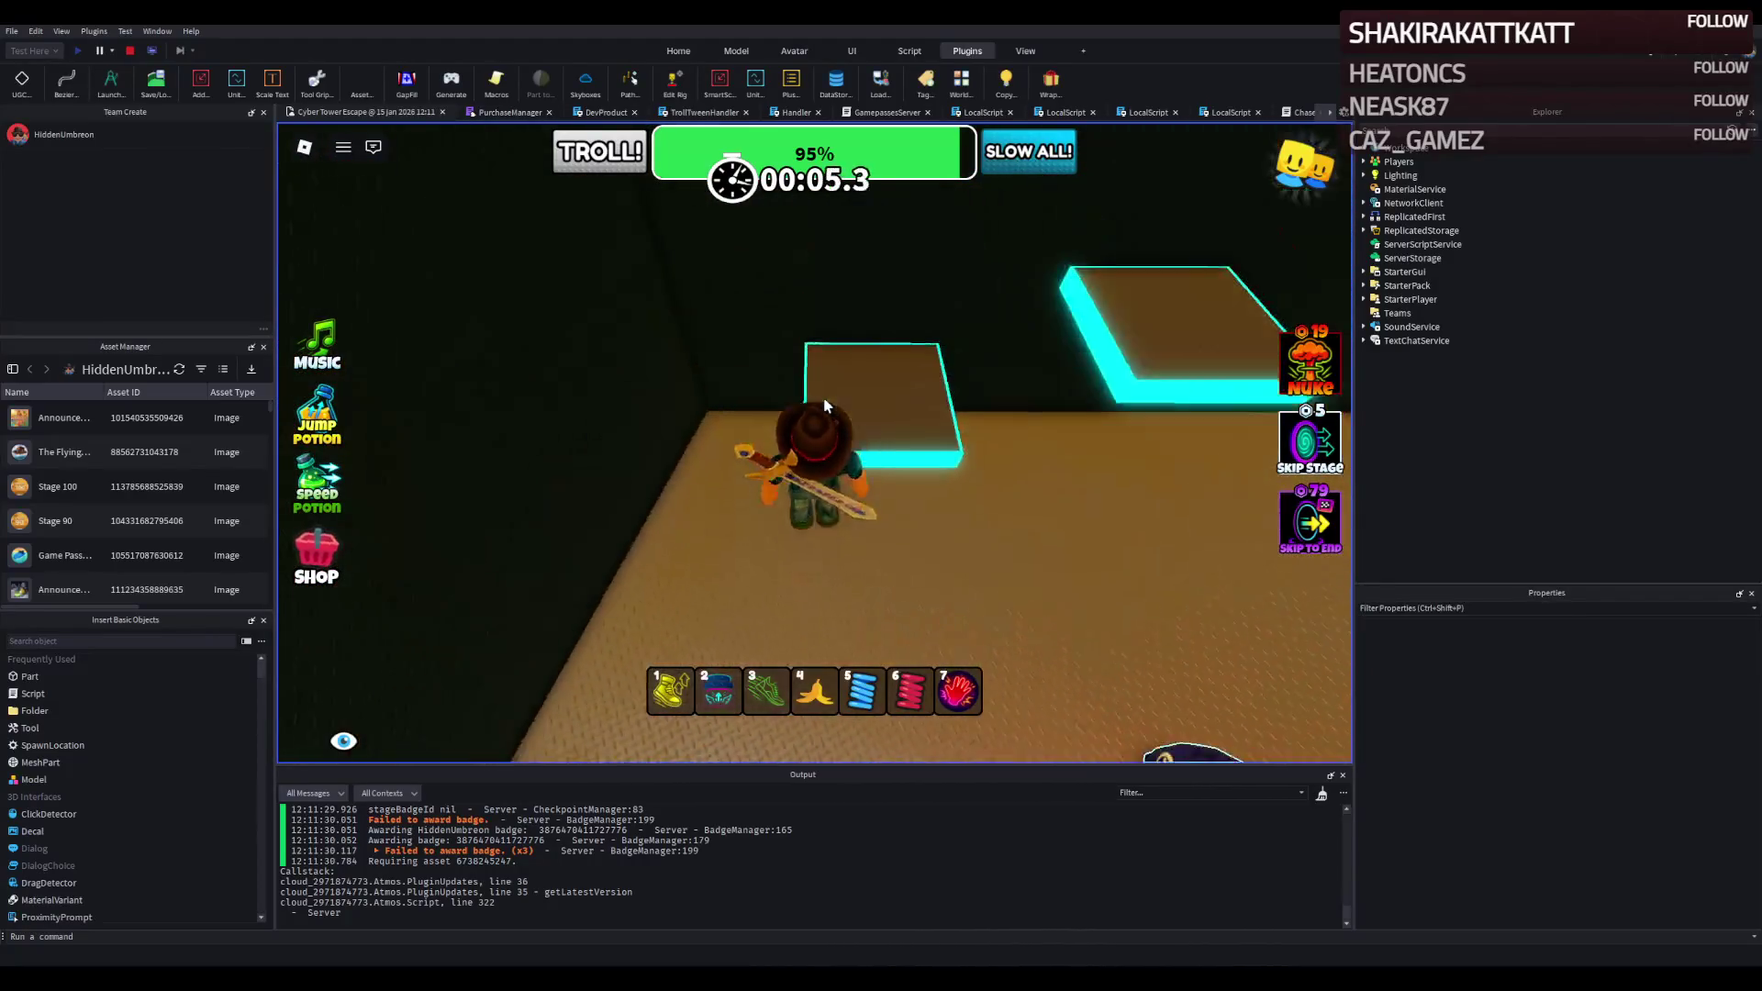
key(w)
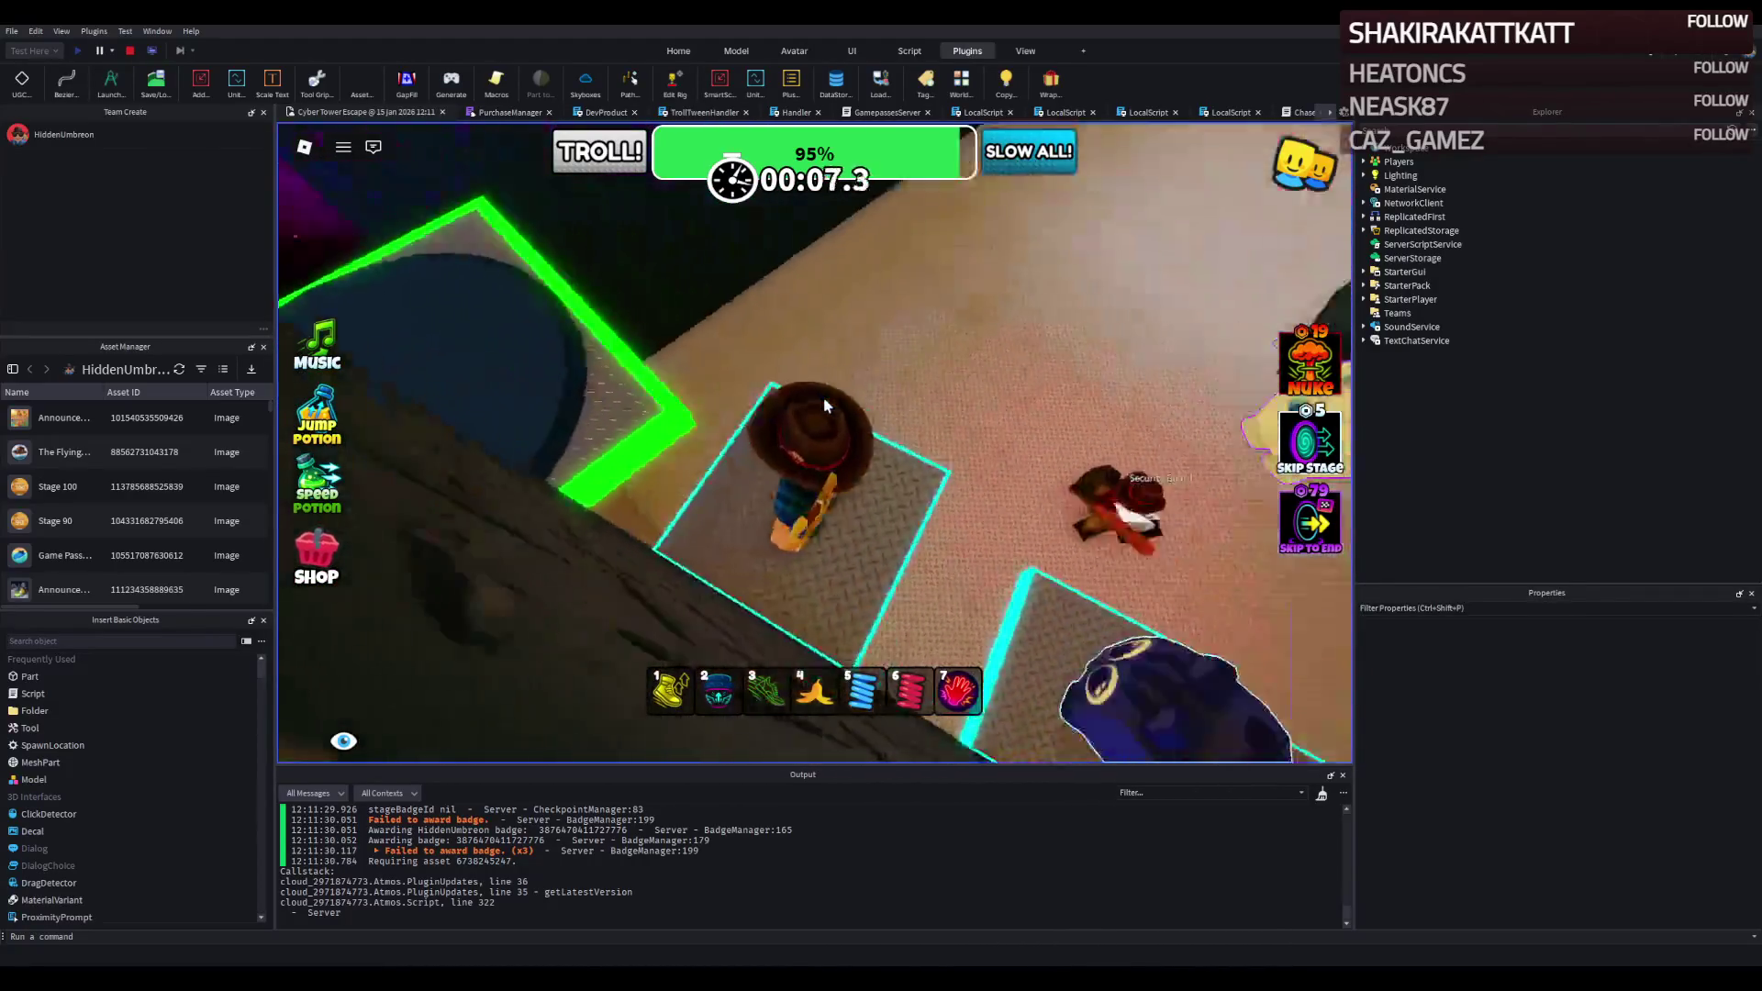
key(Right)
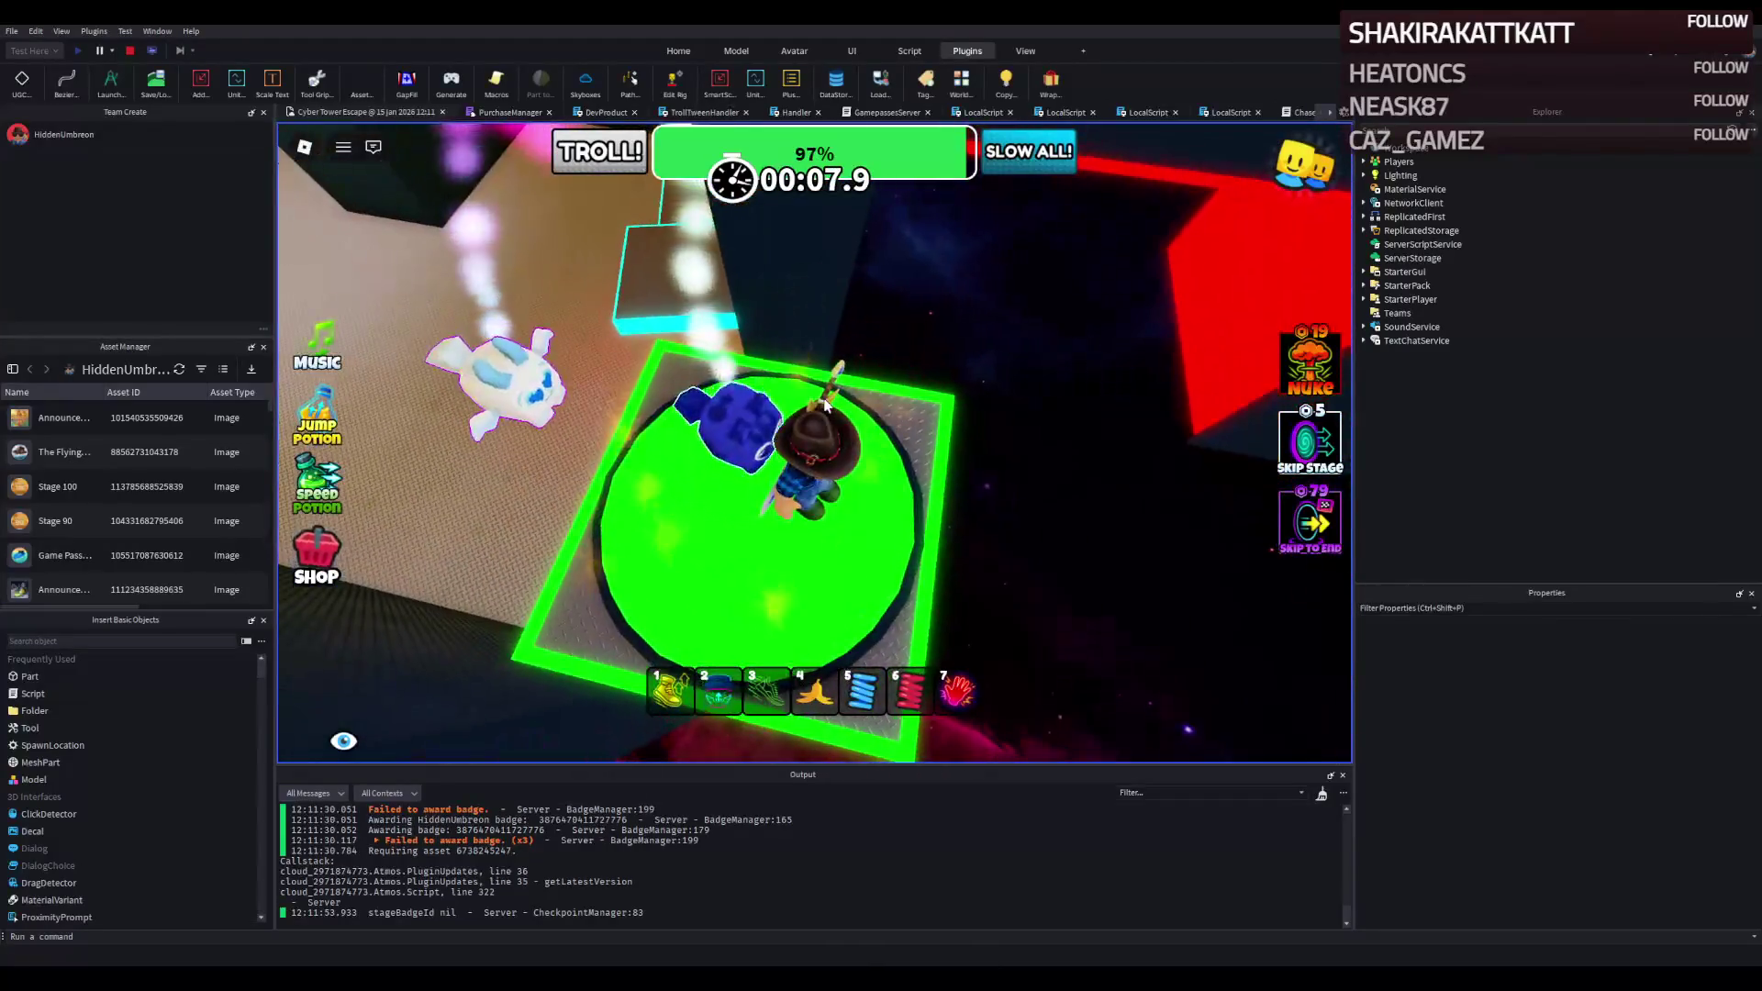
key(Left)
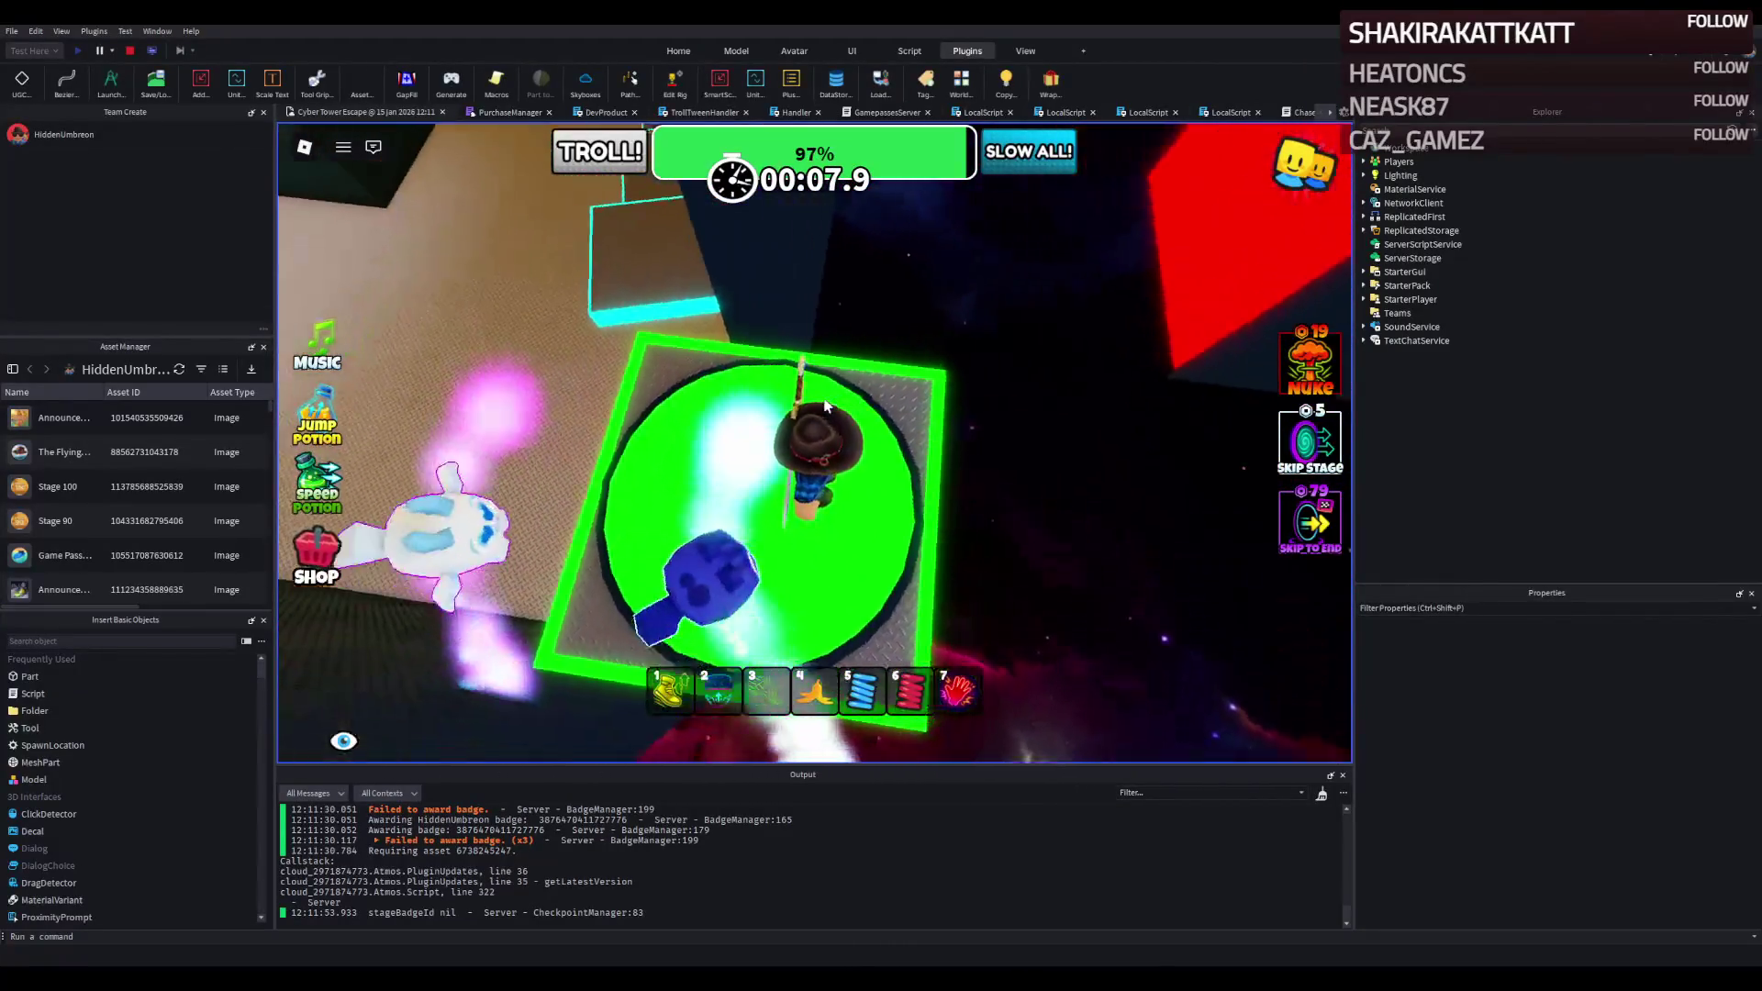
key(Left)
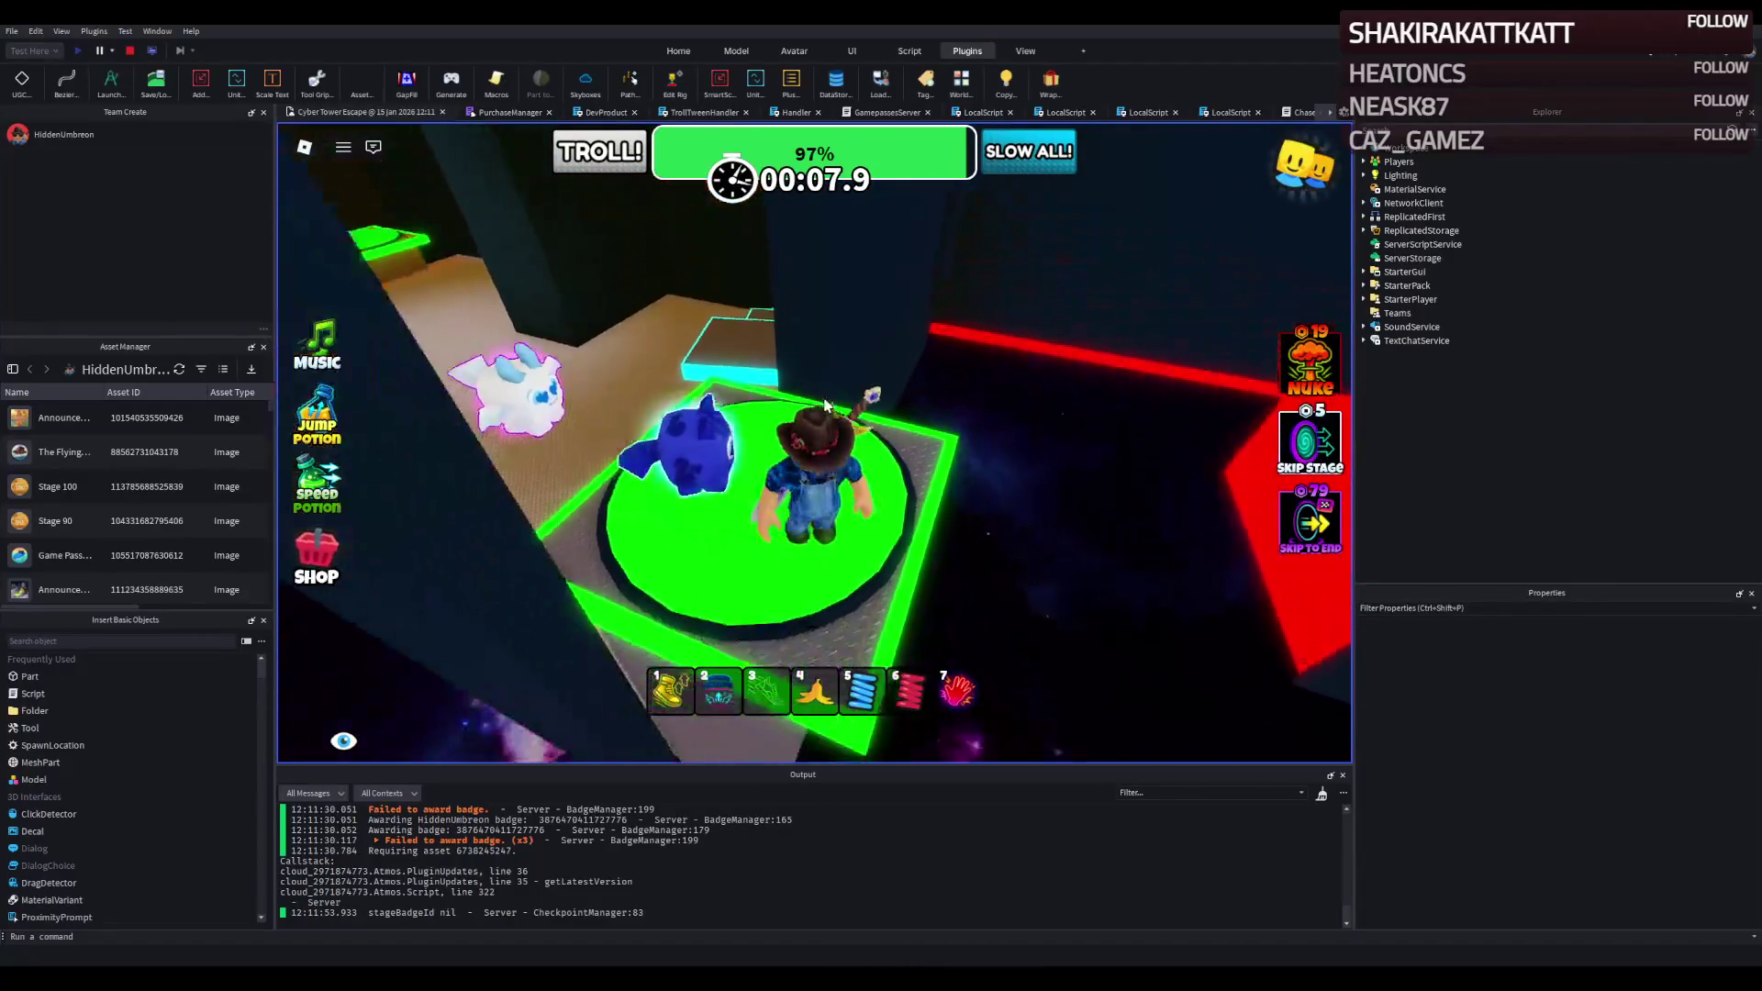
key(w)
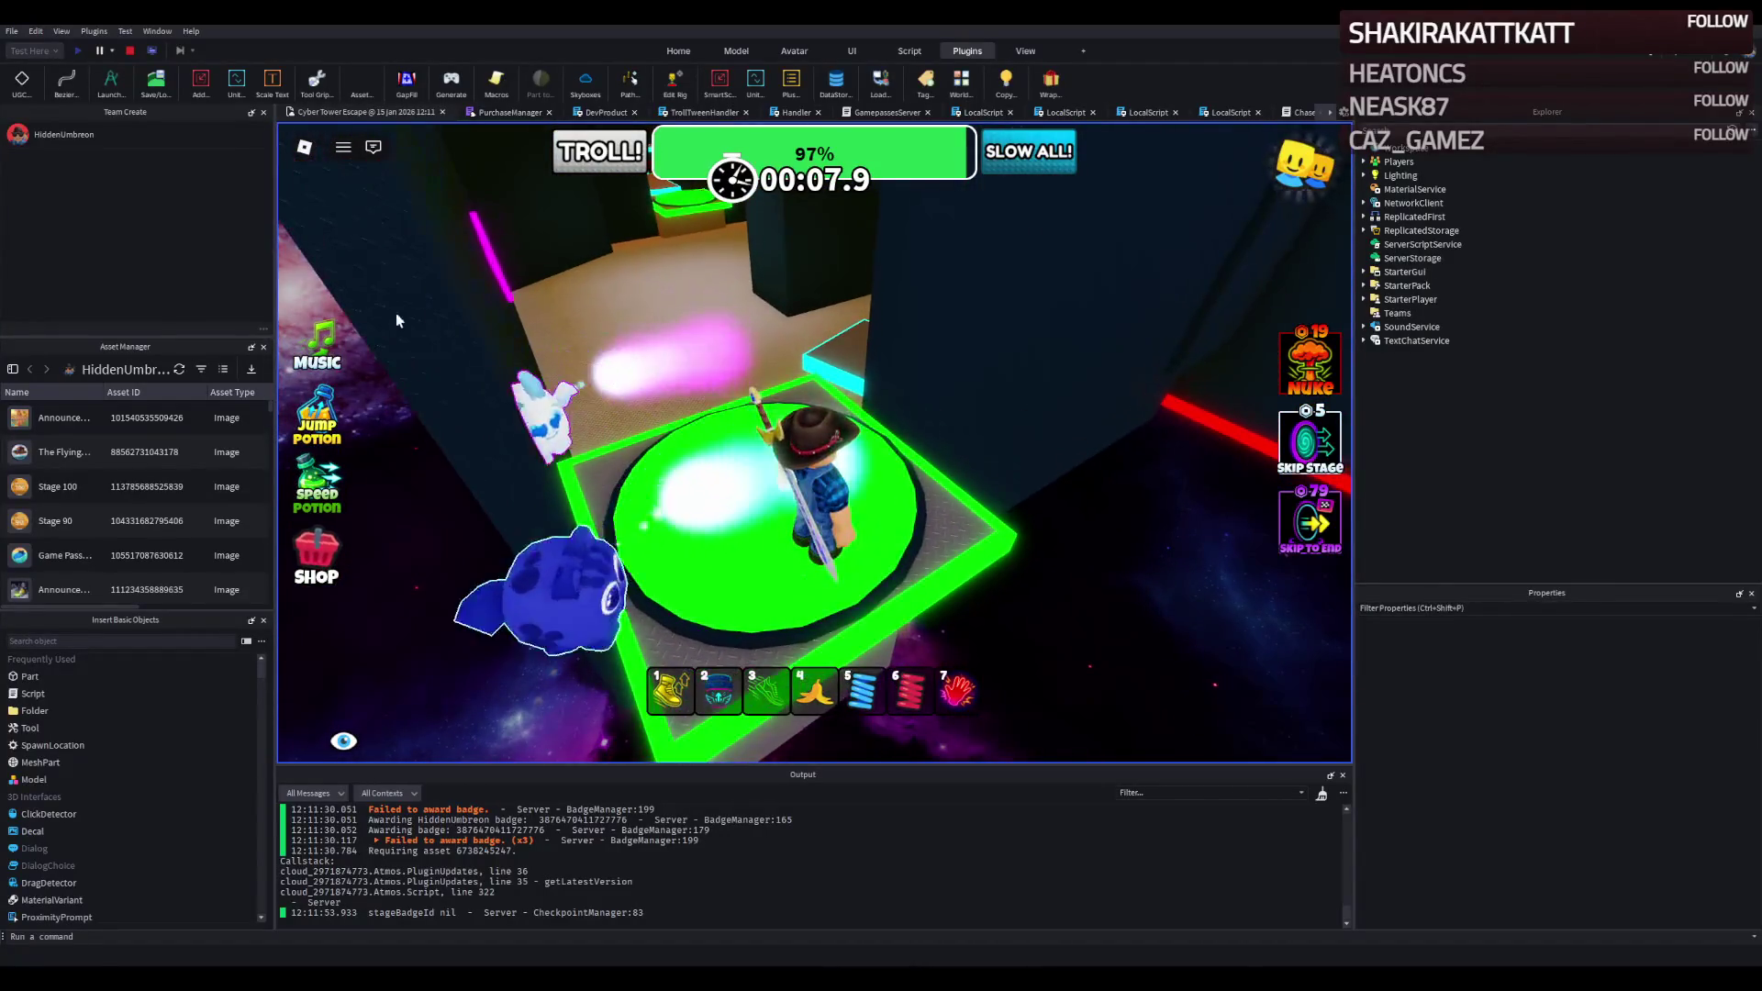
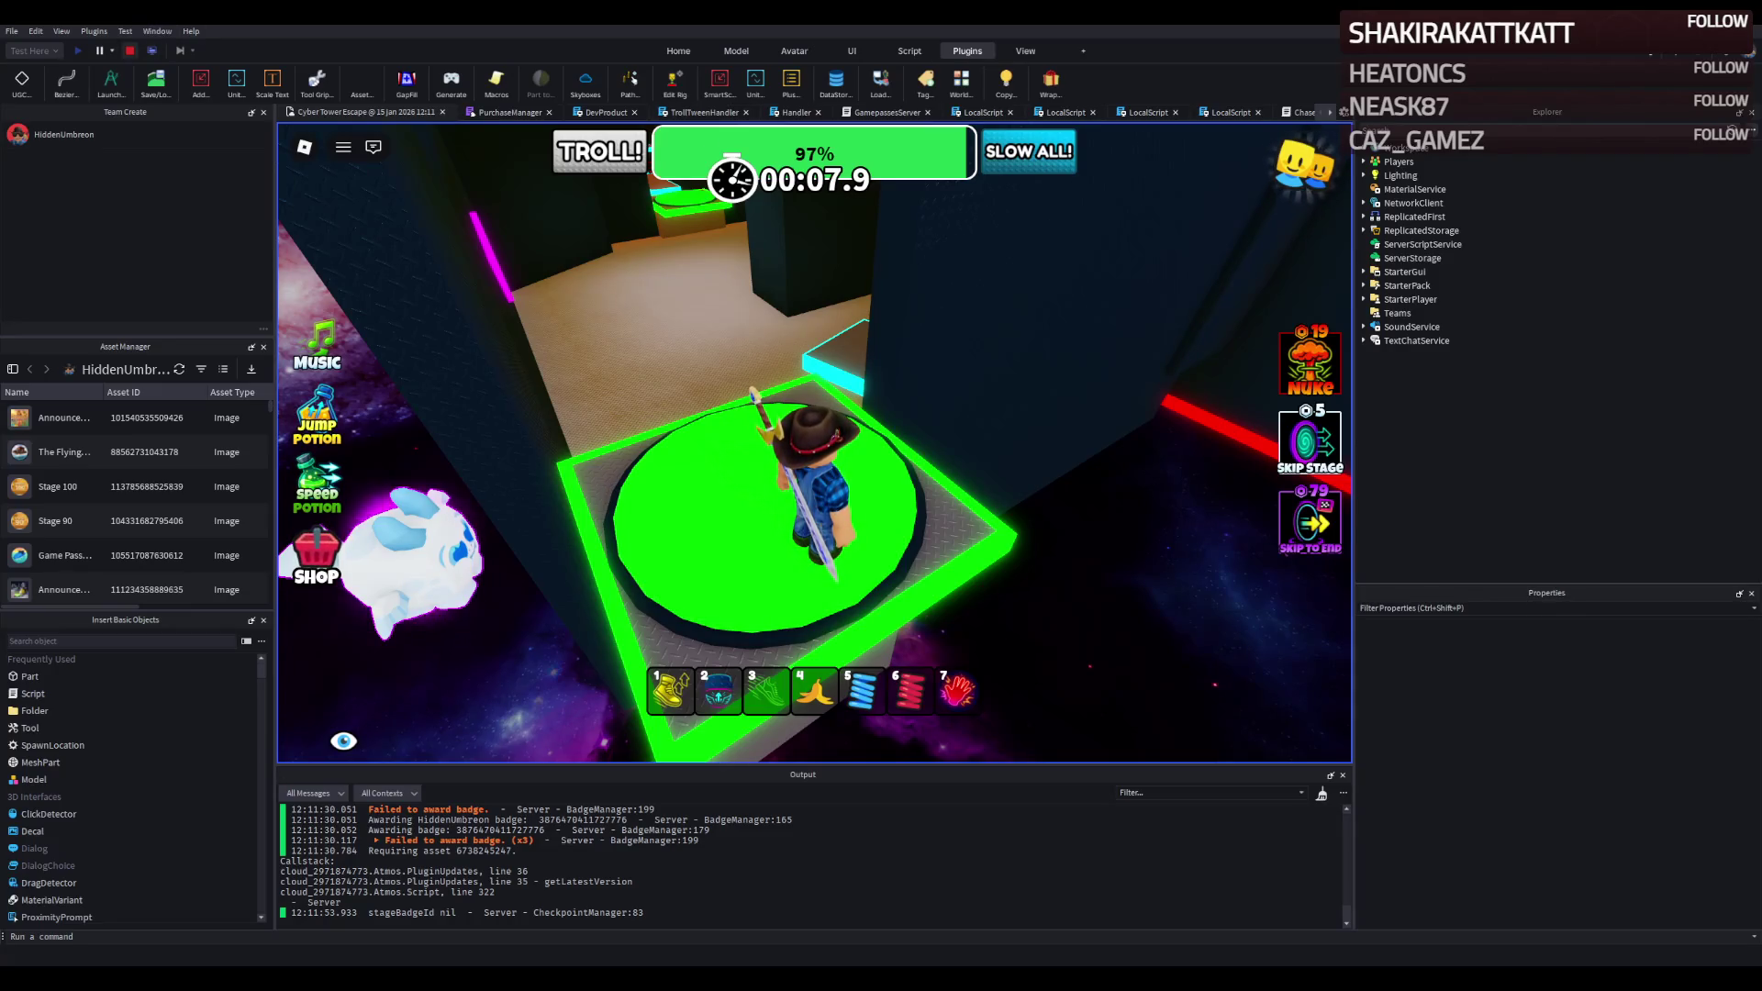
Stop the play test and fly the camera through the level past the Security Guard.
click(129, 51)
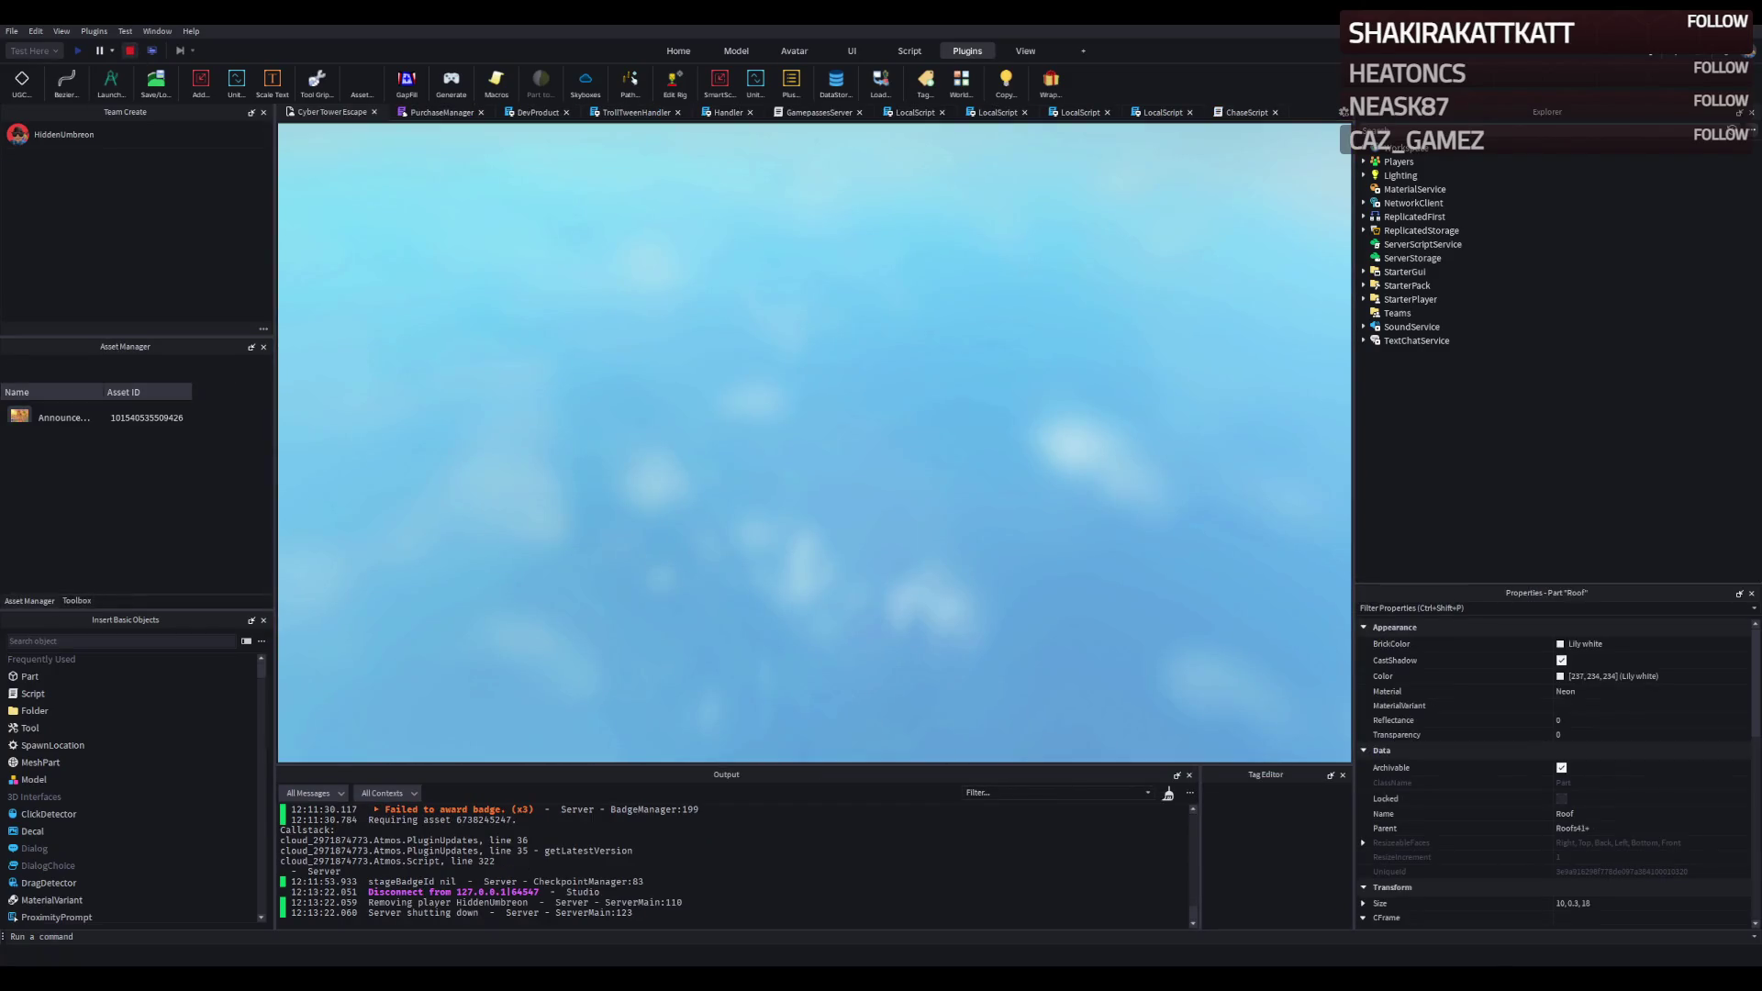
key(w)
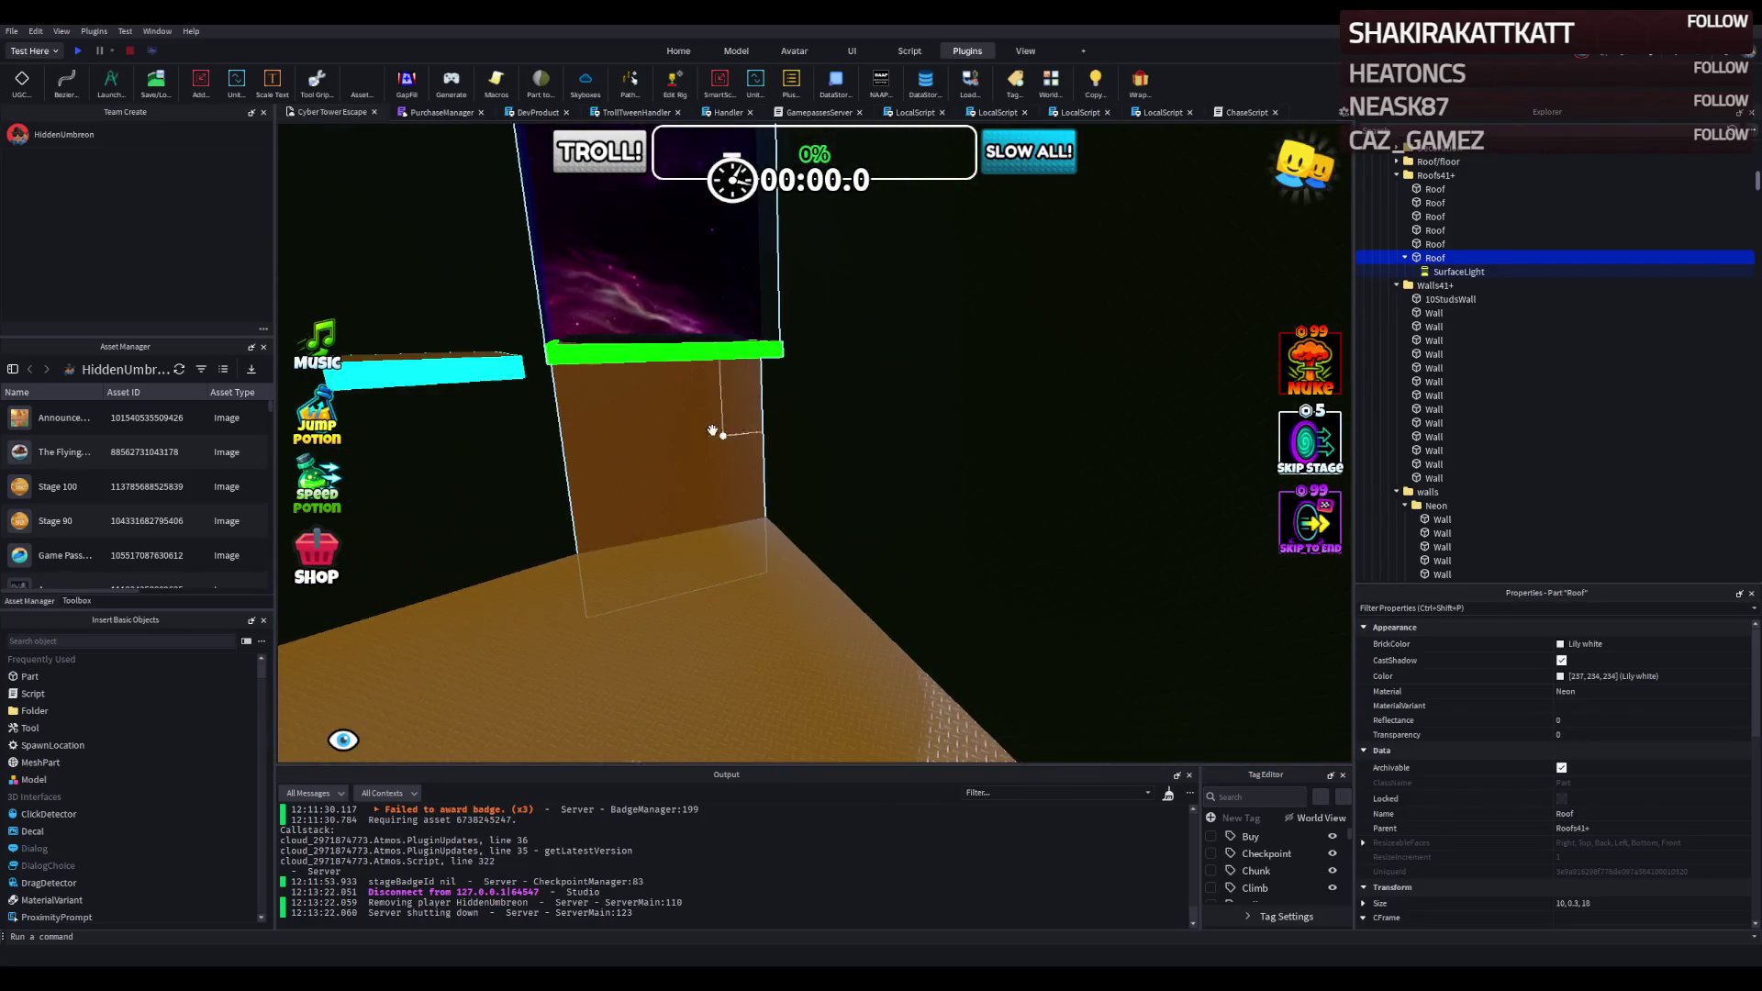
key(f)
key(w)
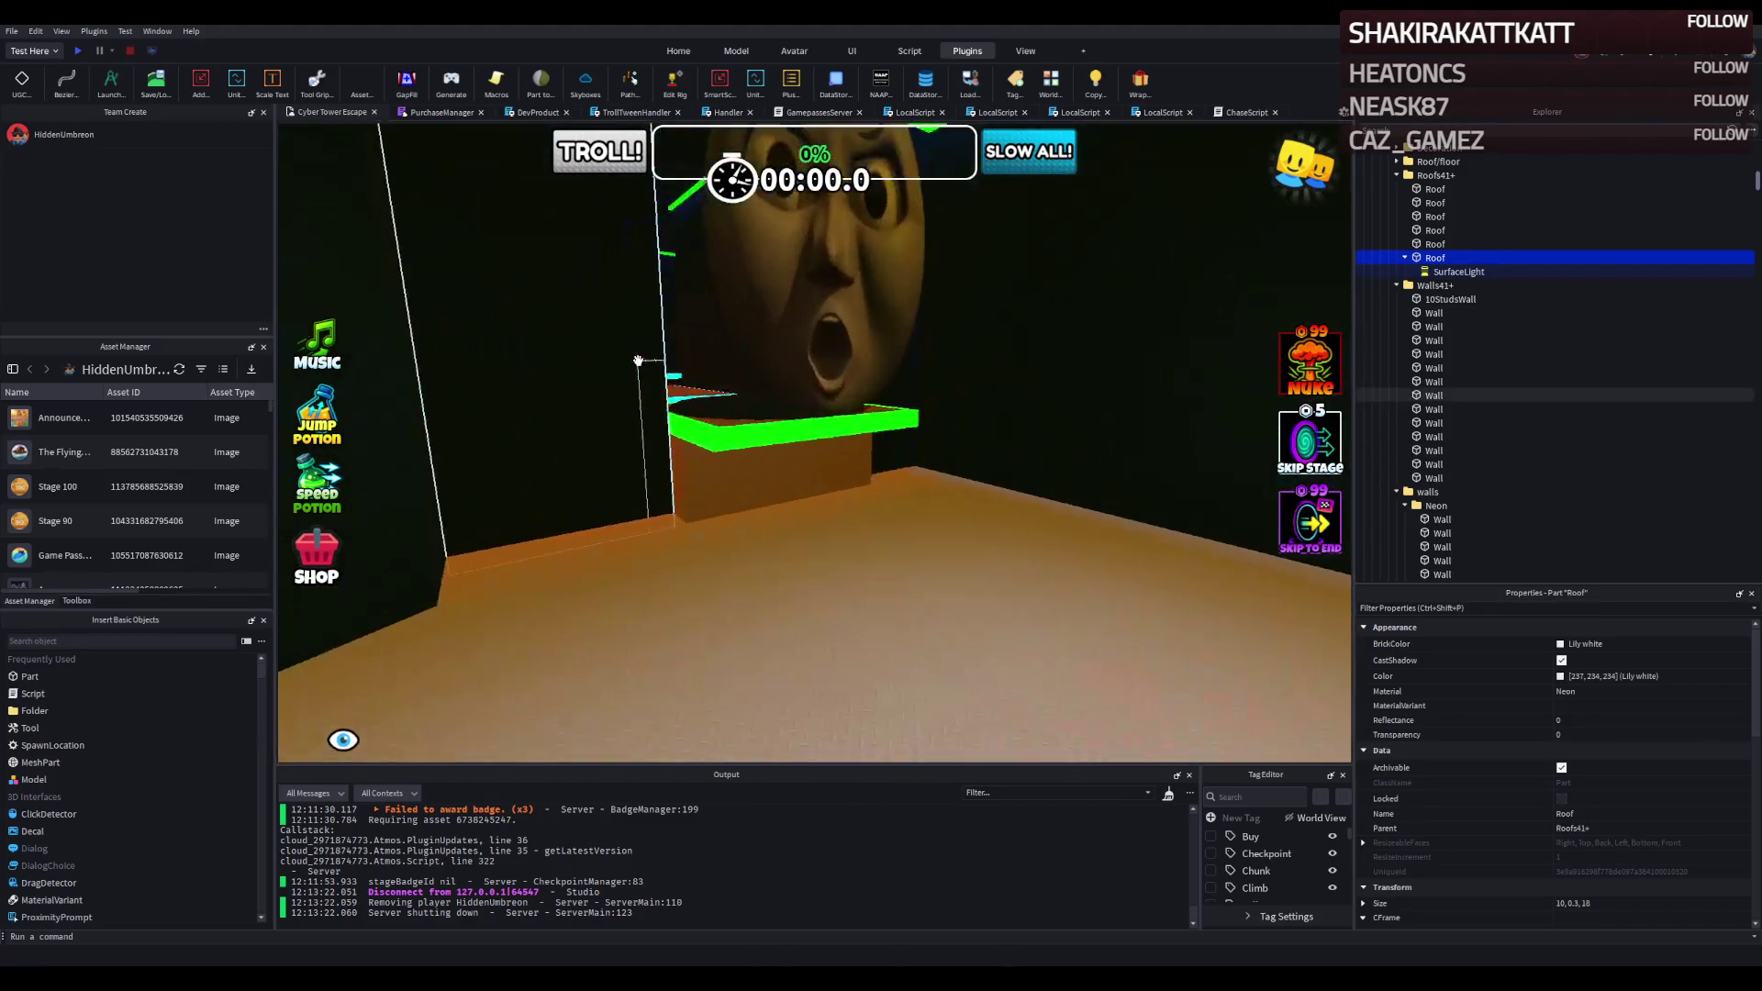
key(s)
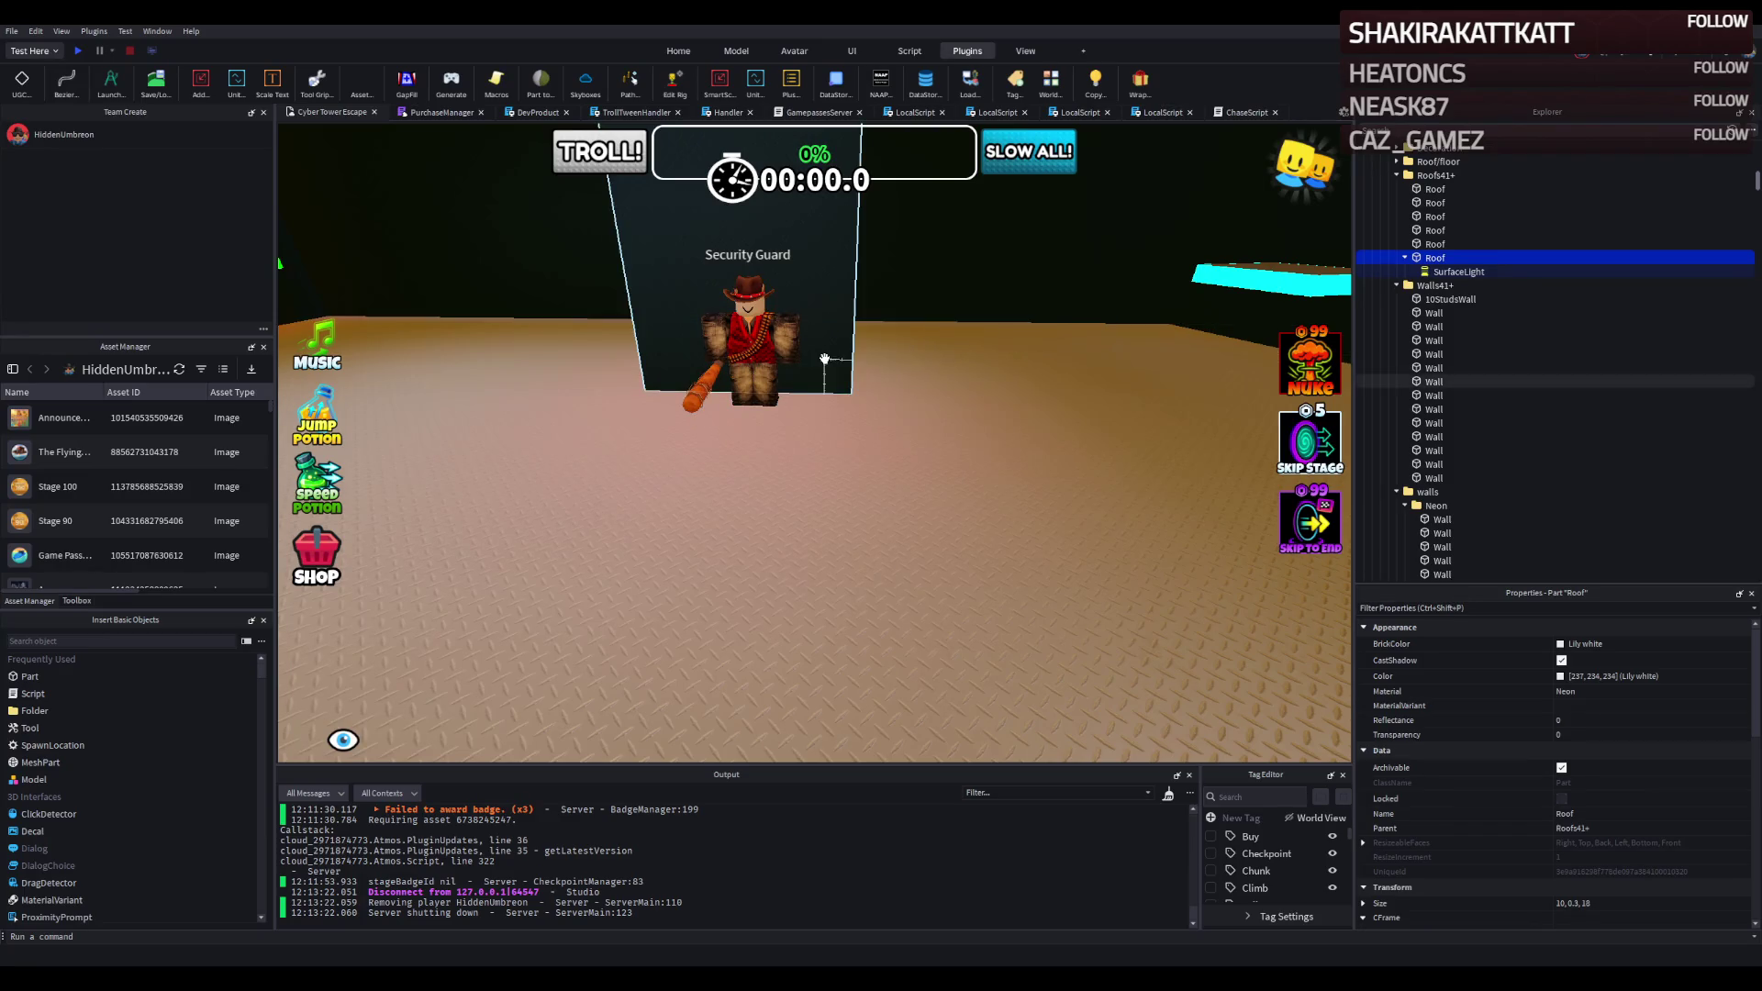
key(w)
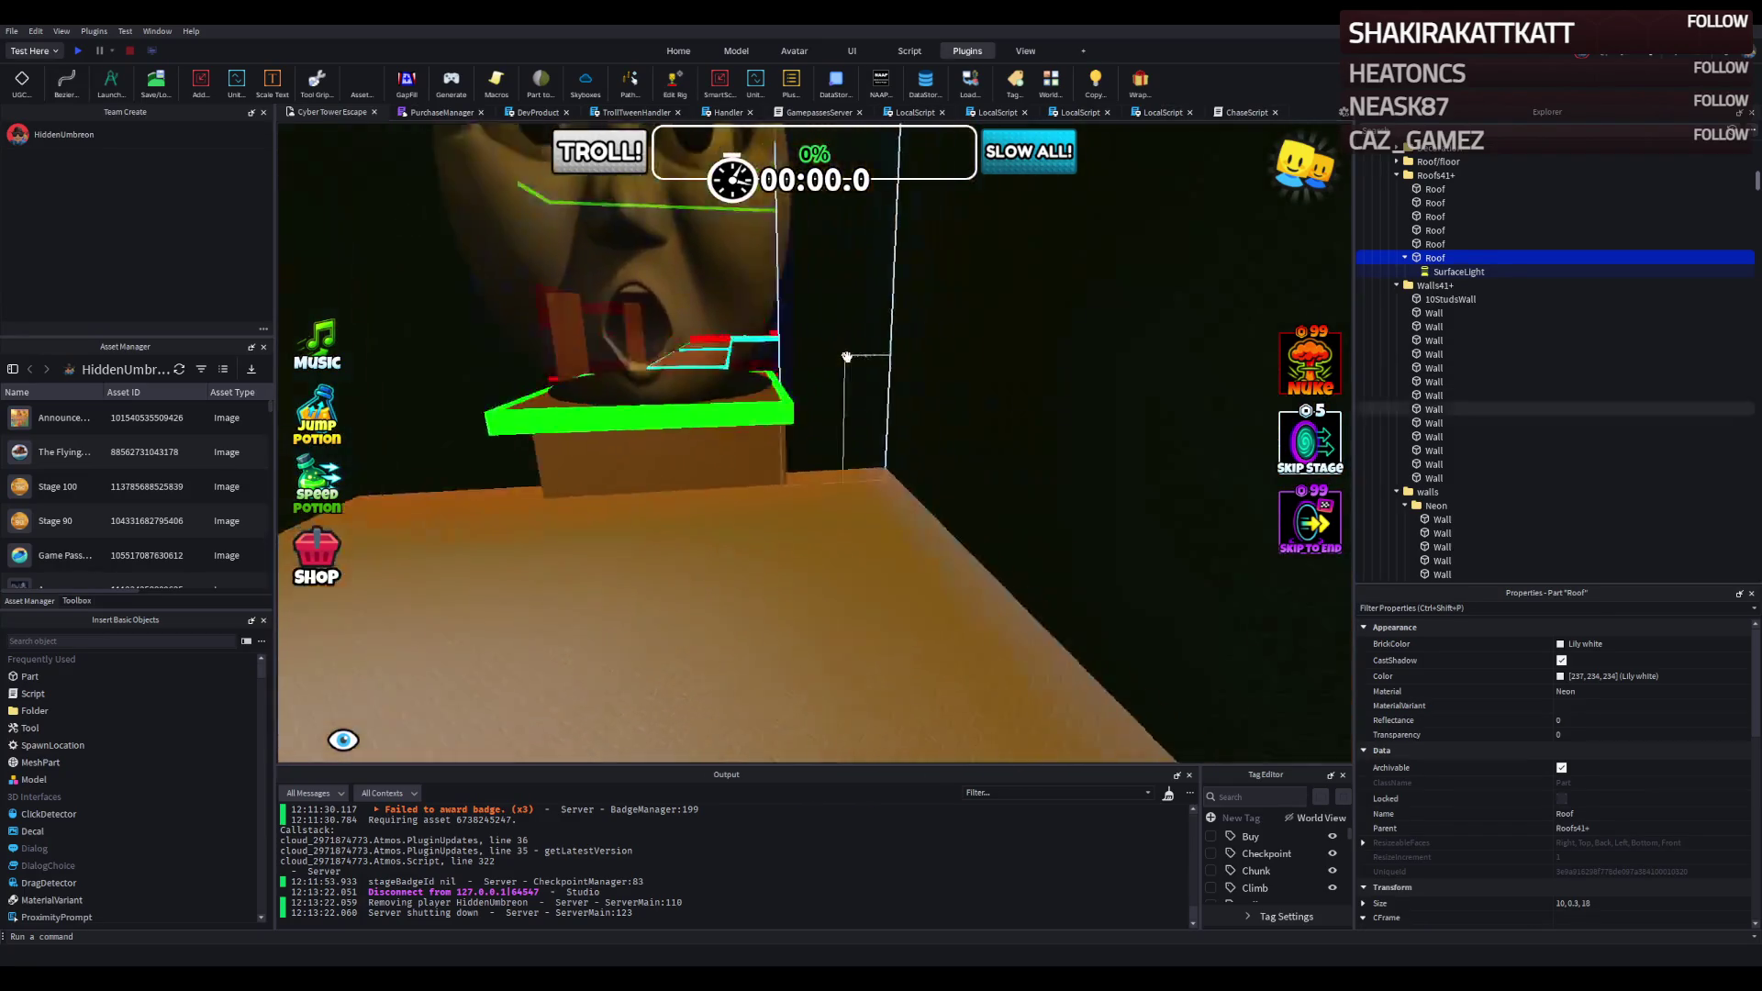
Move a wall part in the neon floor area up with the move arrow.
click(714, 398)
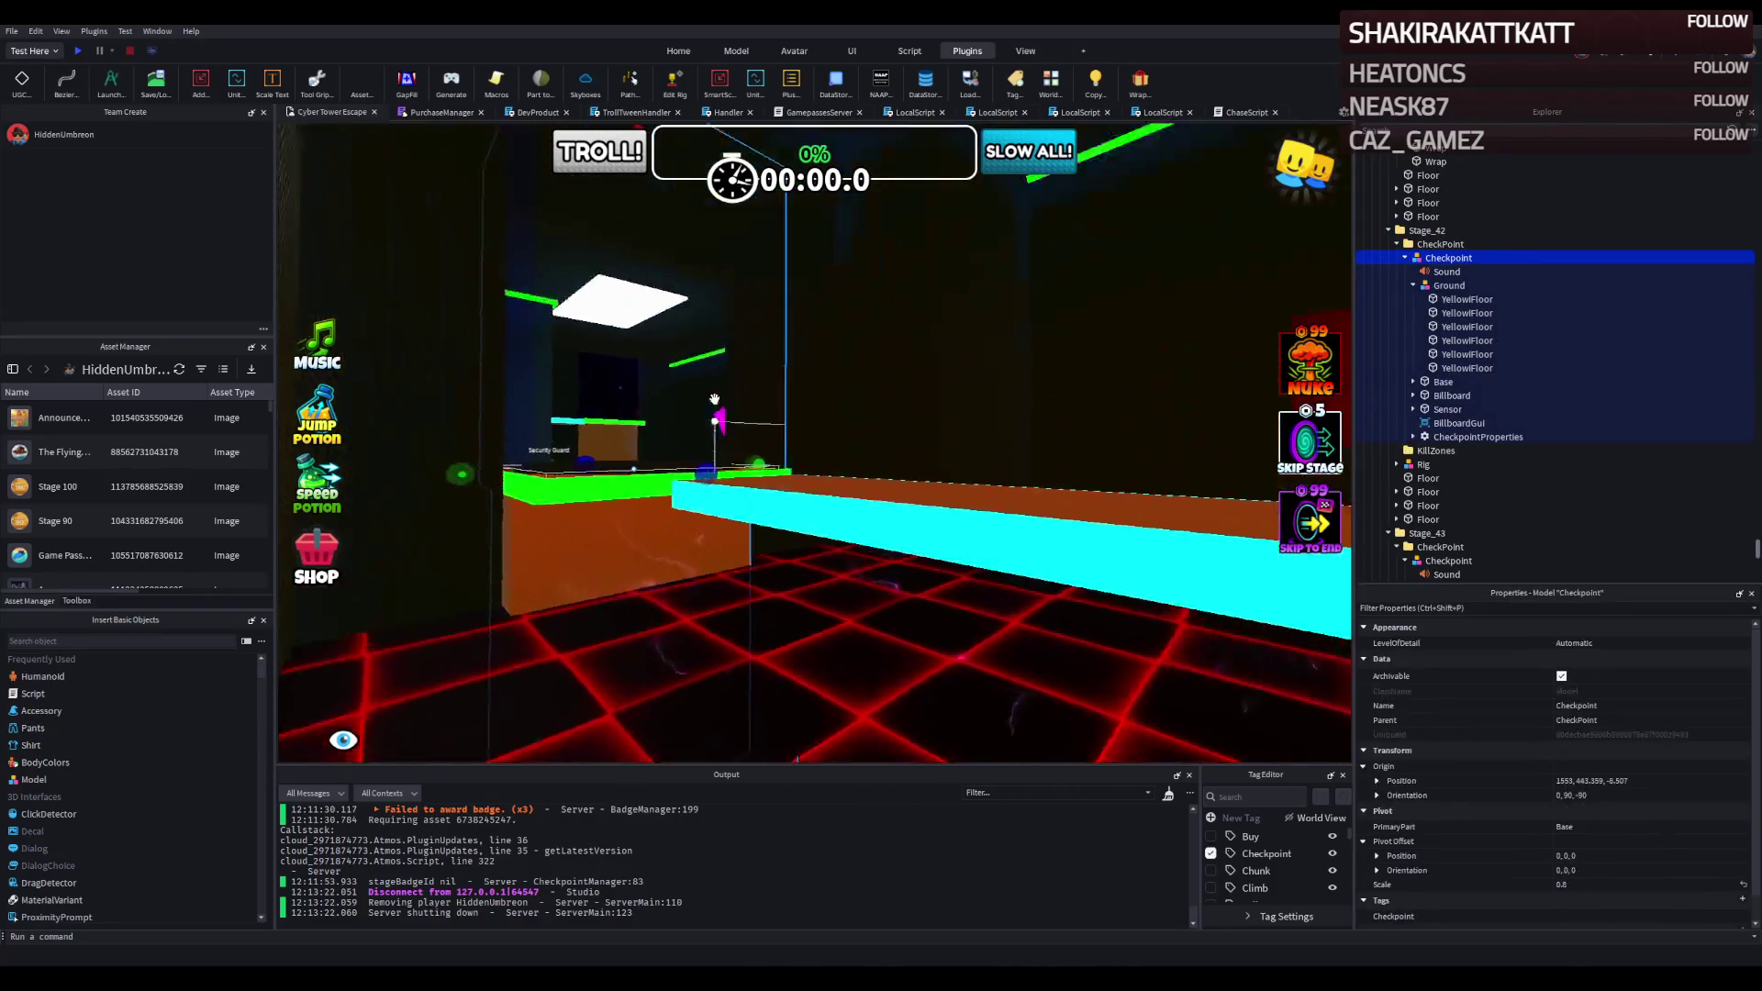
click(698, 413)
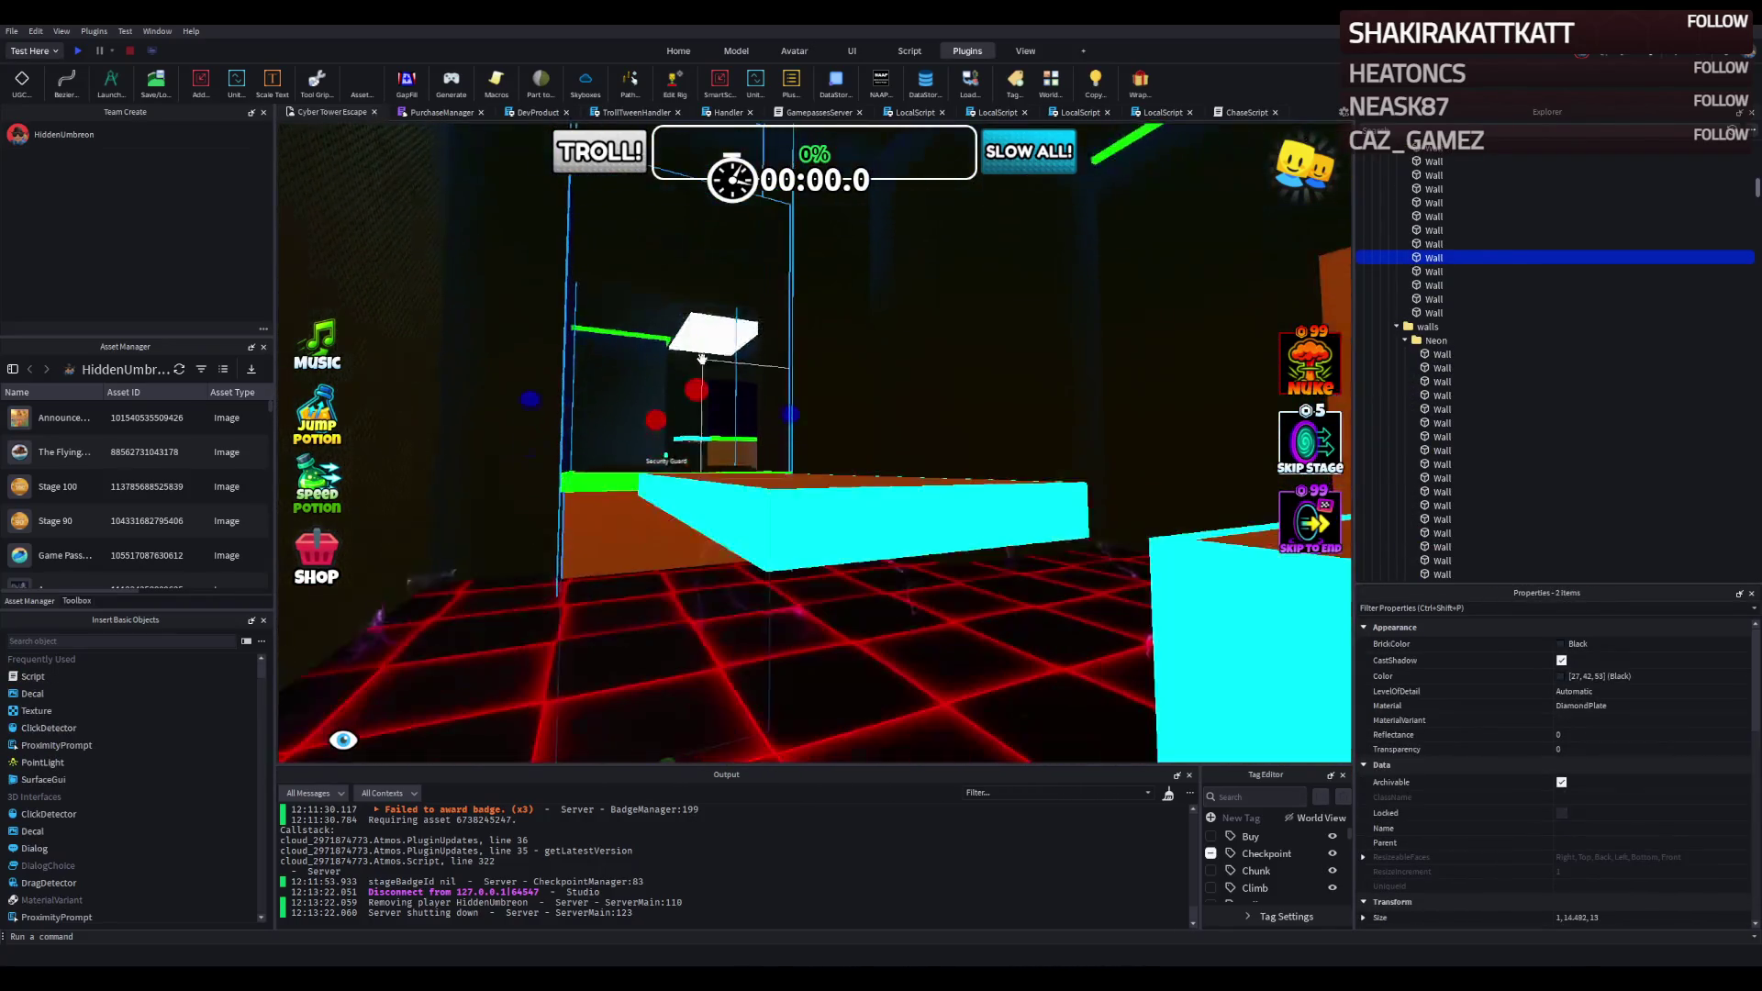
mouse_move(664, 477)
mouse_down()
mouse_move(671, 417)
mouse_move(884, 484)
mouse_move(838, 504)
mouse_up()
Rotate the cyan-edged Stage_41 floor platform into a tilted ramp.
click(884, 484)
key(ctrl+4)
key(ctrl+2)
Raise one Stage_41 floor platform and turn another 10 degrees around vertical.
click(803, 501)
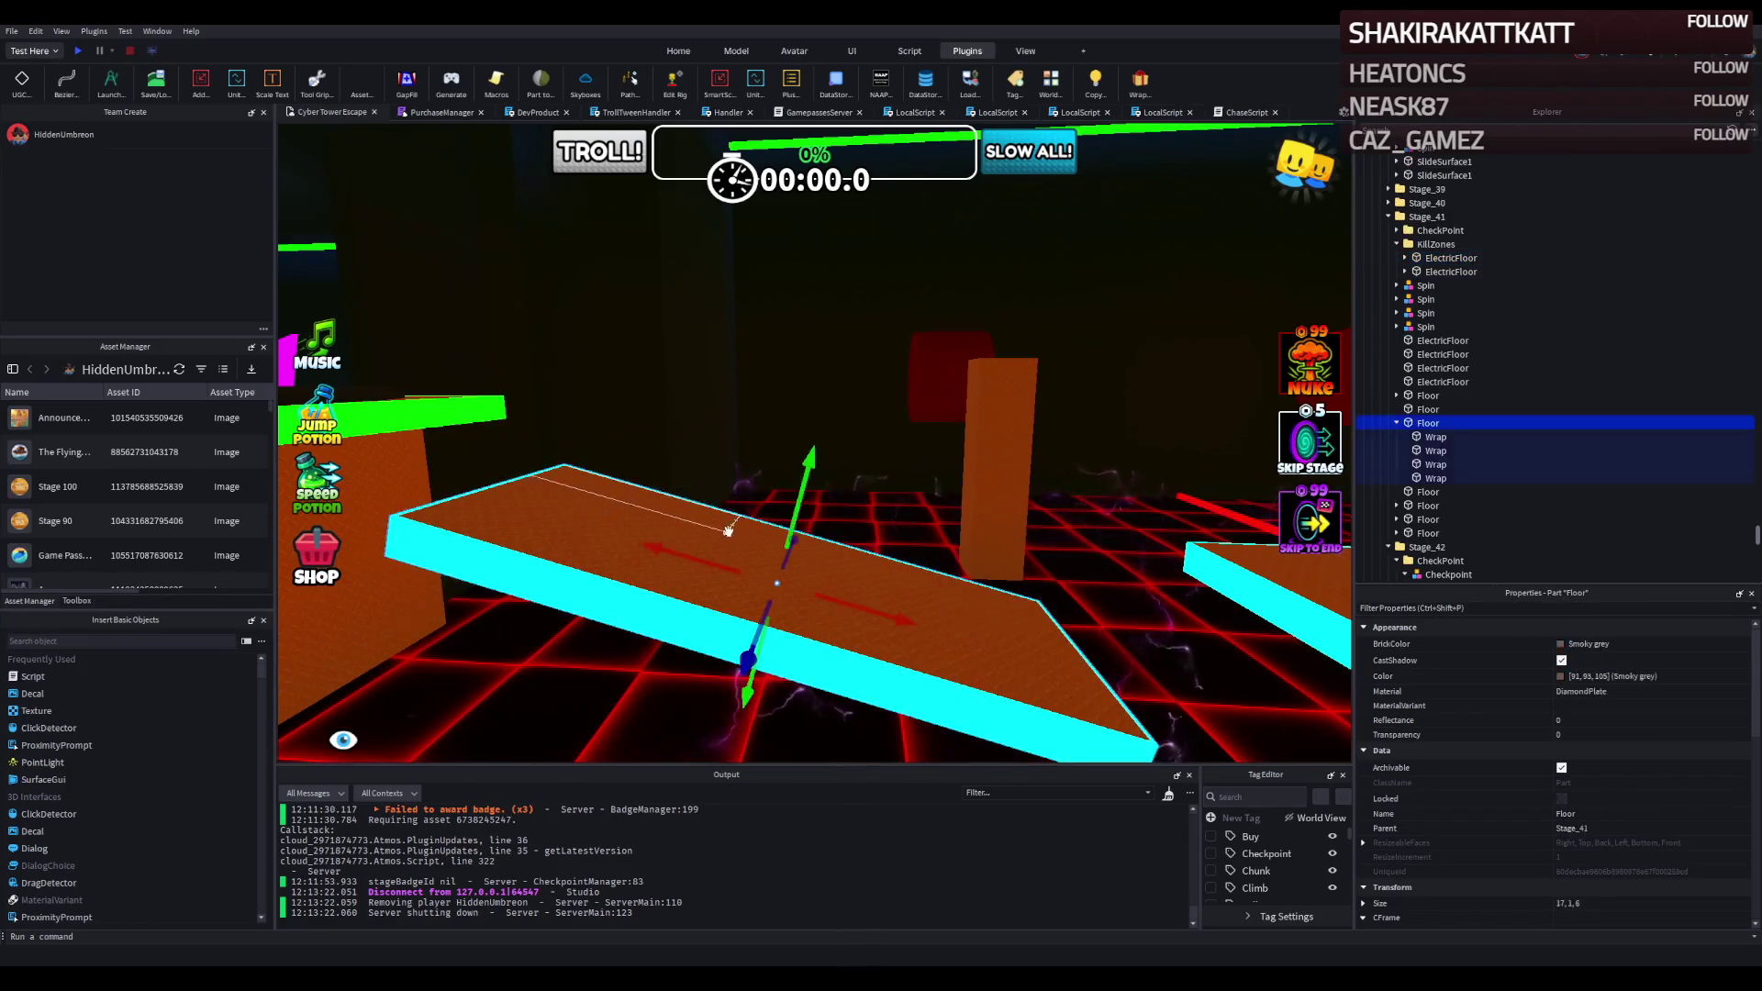
drag(812, 488, 847, 412)
click(1008, 450)
key(ctrl+4)
mouse_move(1009, 450)
mouse_down()
mouse_move(1070, 418)
mouse_move(923, 405)
mouse_move(793, 453)
mouse_move(940, 417)
mouse_move(785, 447)
mouse_up()
key(ctrl+2)
Delete the extra floor part and the slab's four Wrap edge parts.
key(Delete)
click(819, 441)
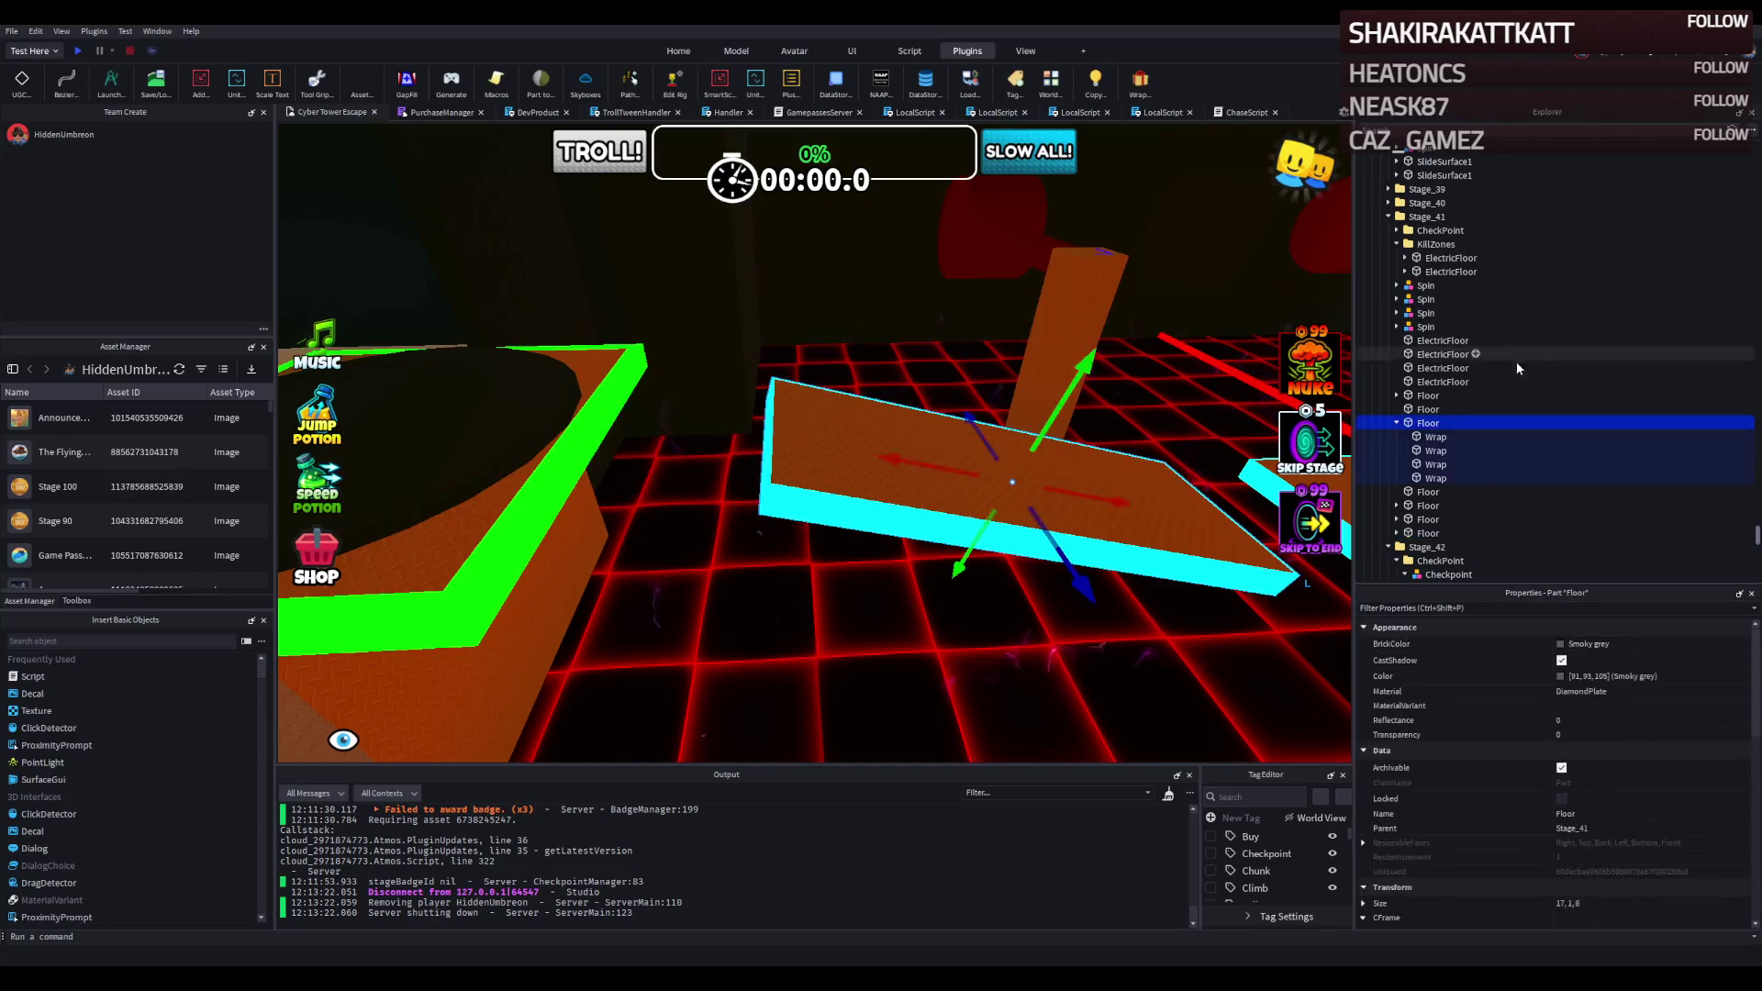
click(1434, 437)
shift+click(1432, 478)
key(Delete)
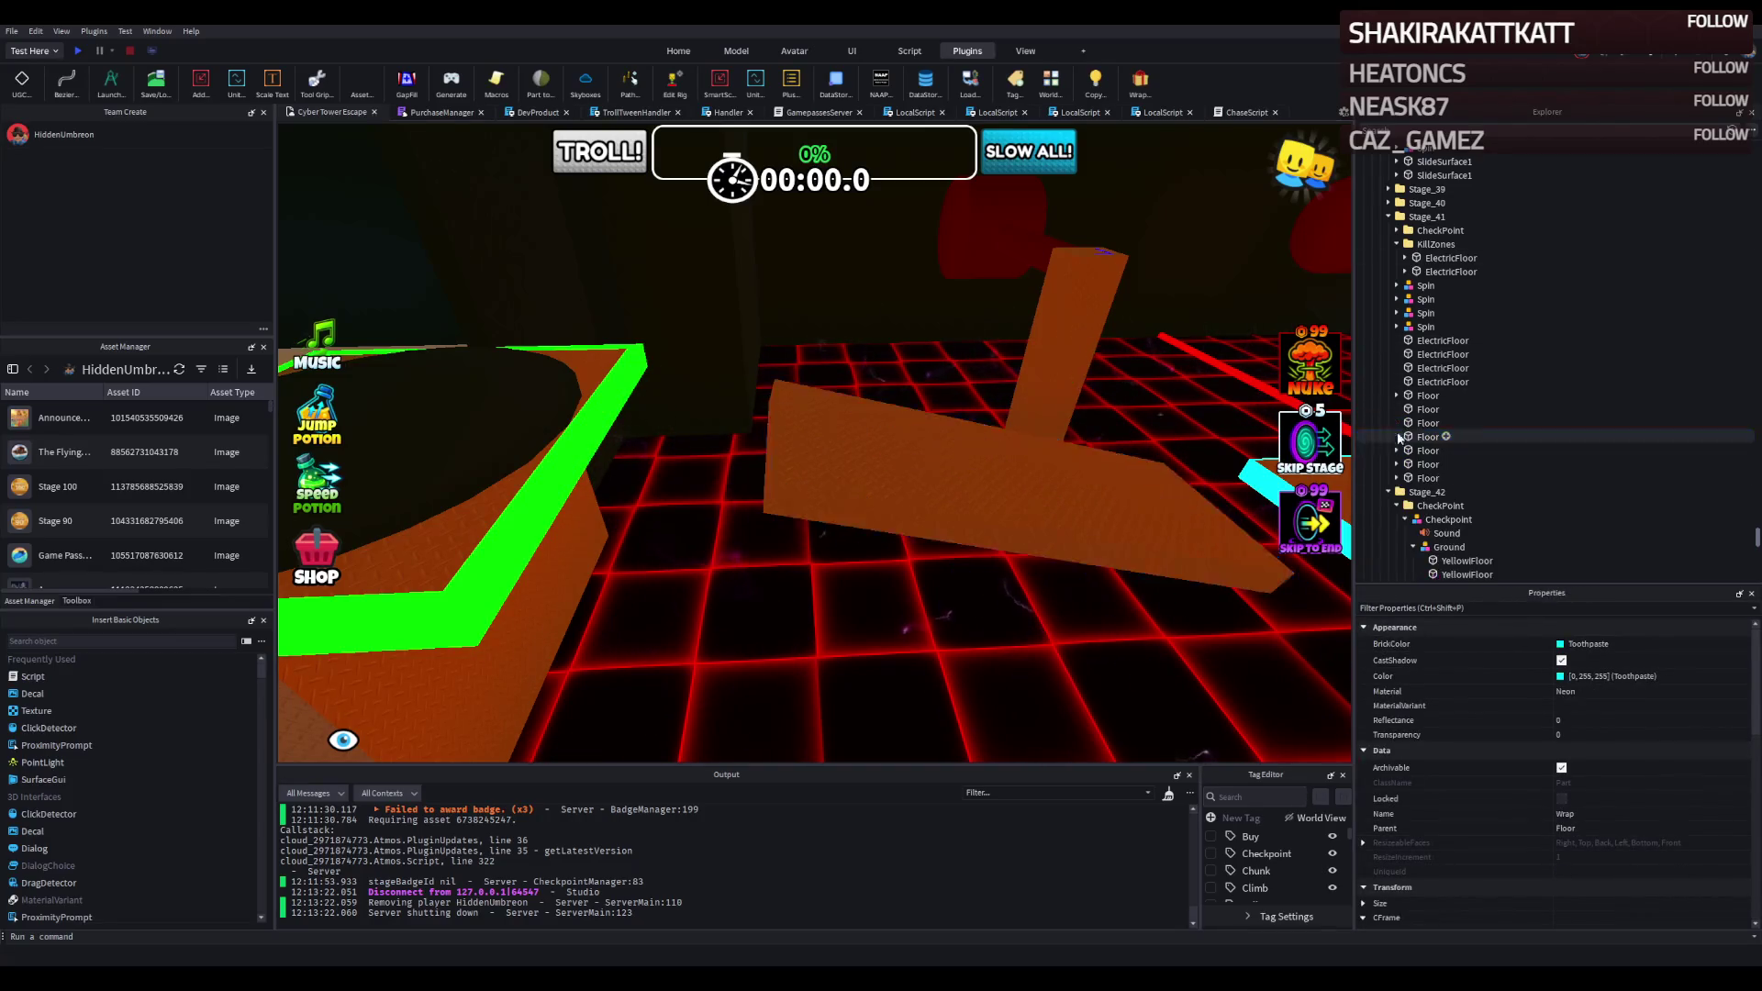
Scale the cyan-edged floor slab lengthwise to 18 by 1 by 6.
click(909, 486)
key(ctrl+3)
mouse_move(780, 452)
mouse_down()
mouse_move(742, 431)
mouse_move(708, 449)
mouse_up()
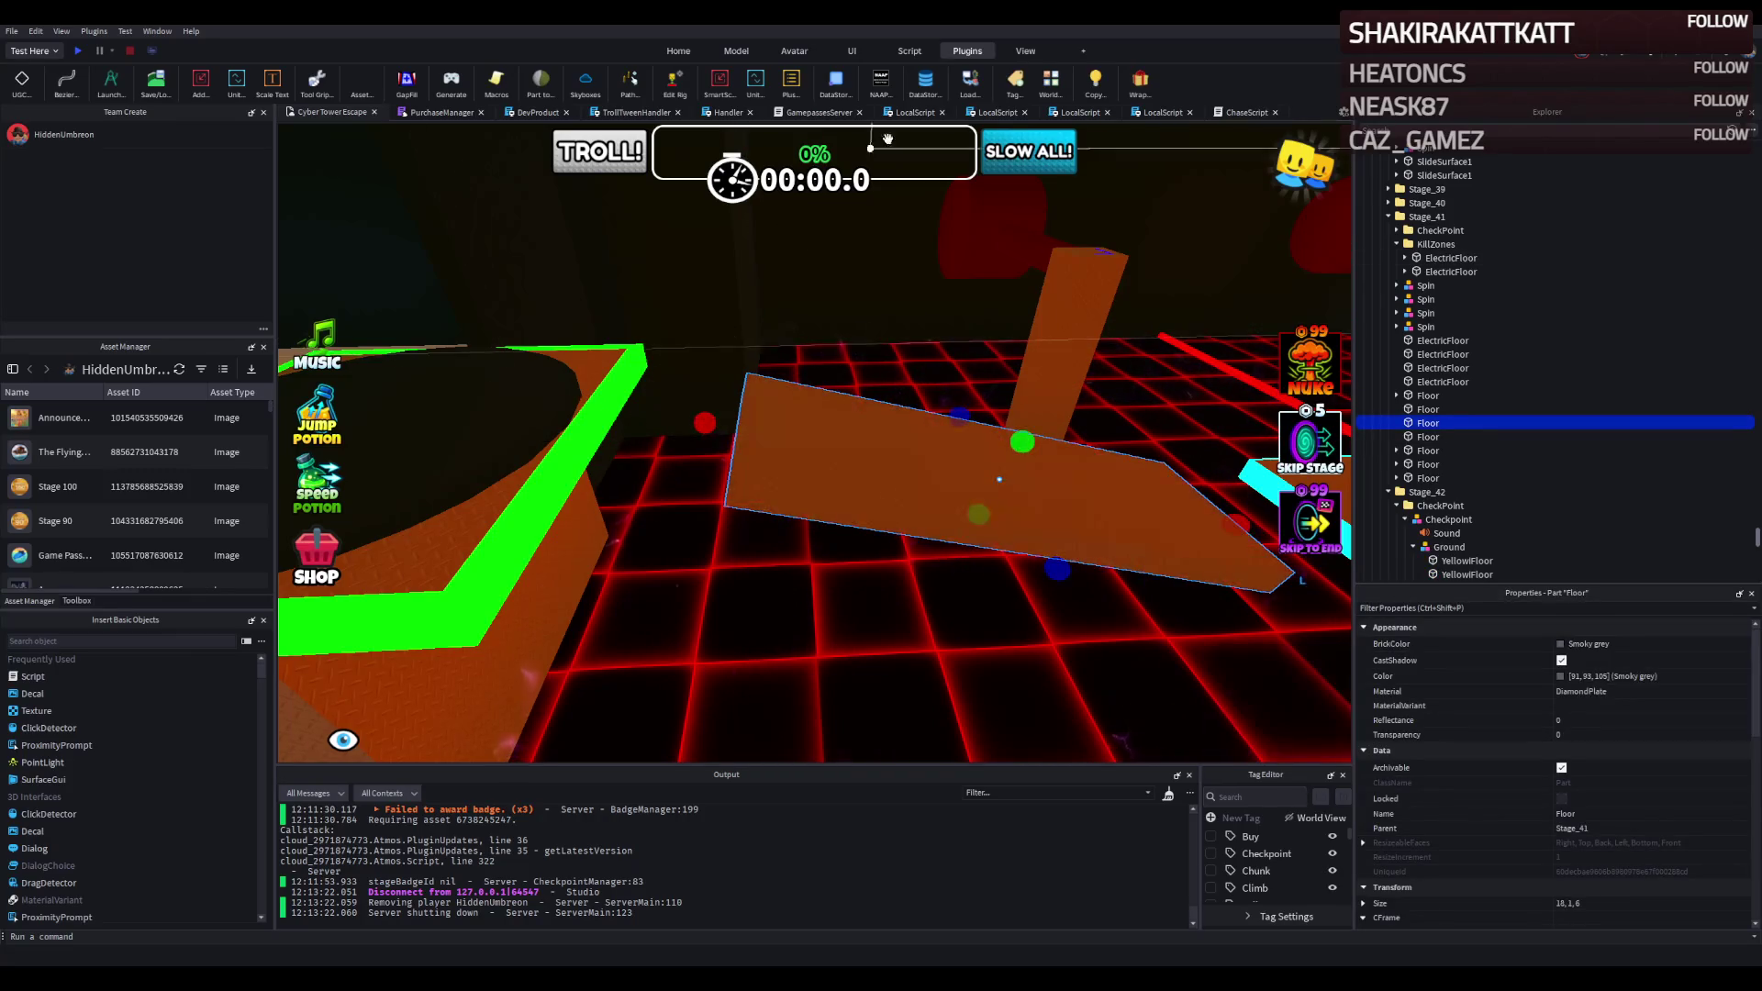
click(1139, 81)
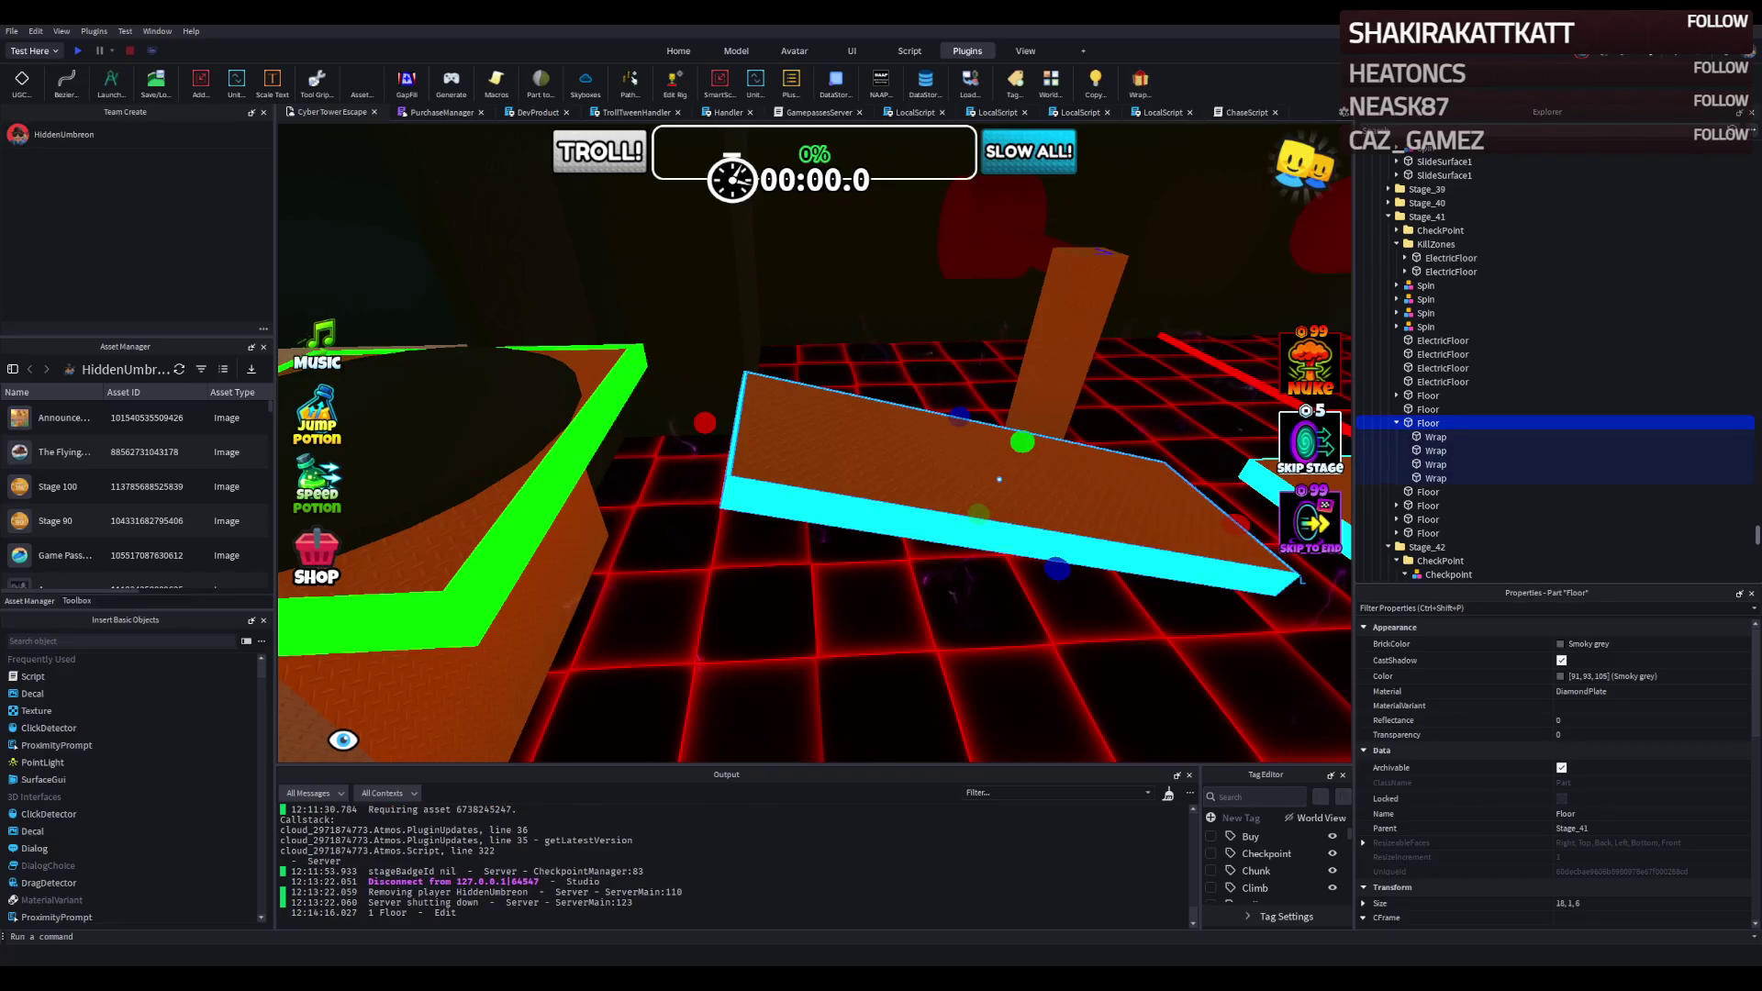
Nudge the cyan floor part down 0.4 studs and check it close up.
drag(544, 455, 708, 438)
key(w)
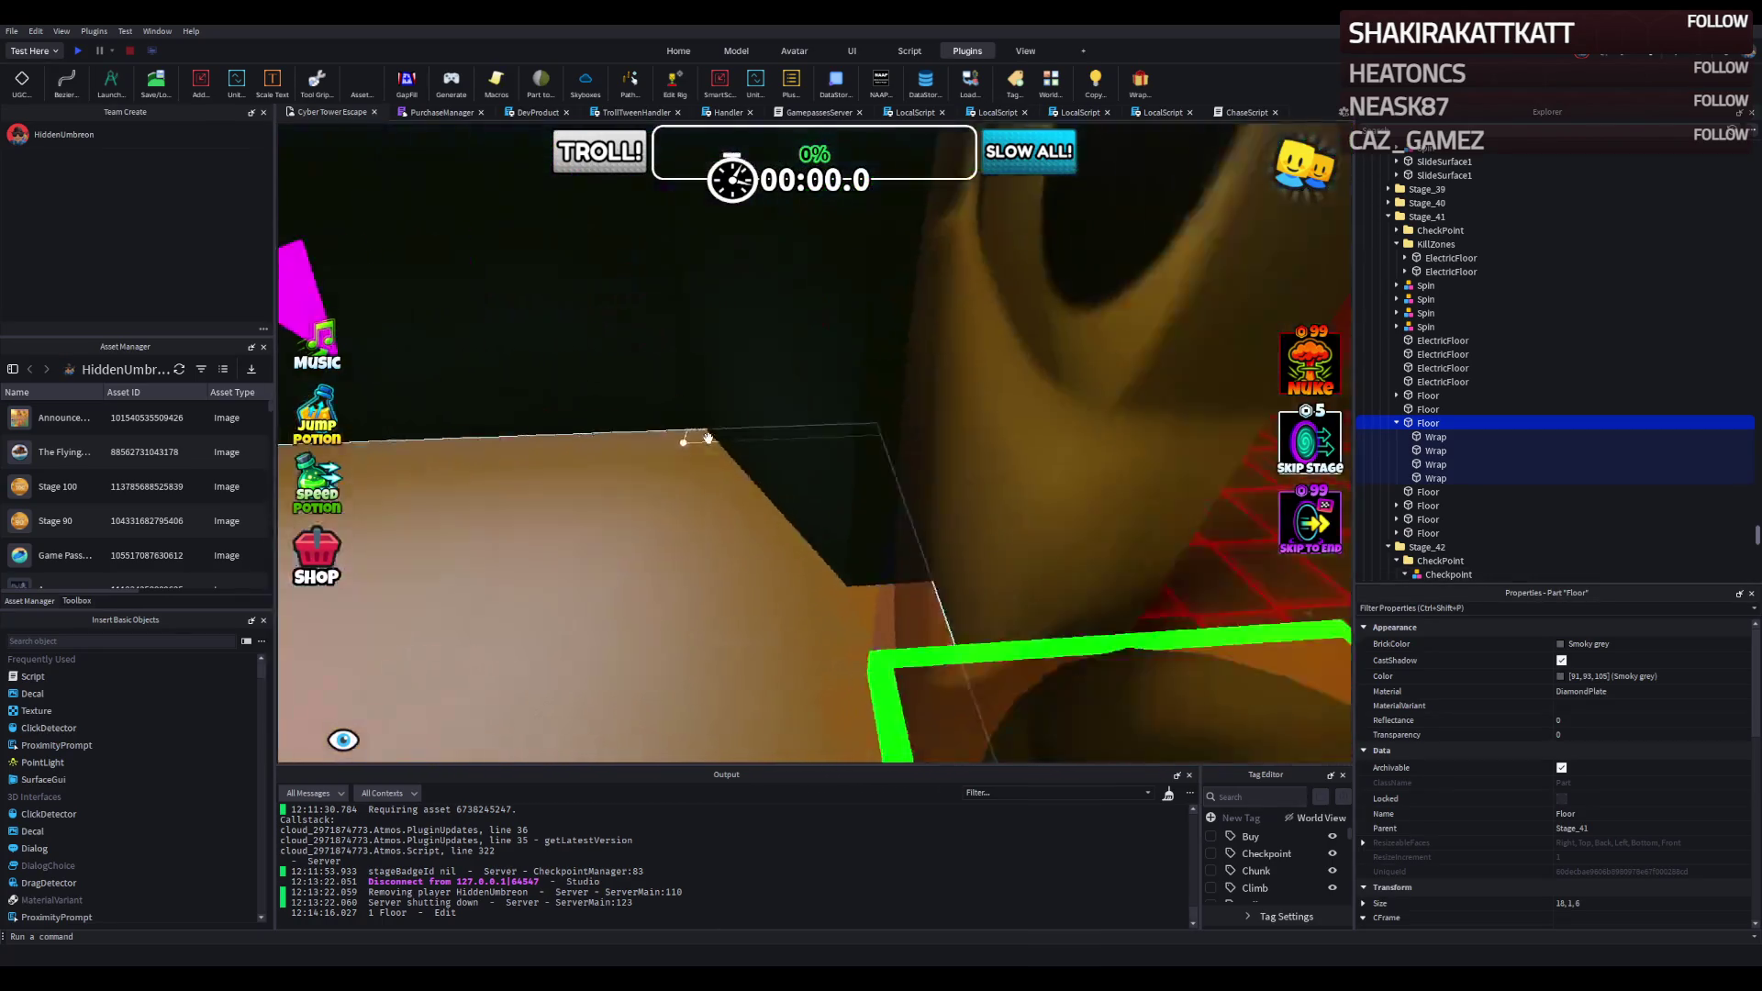
key(w)
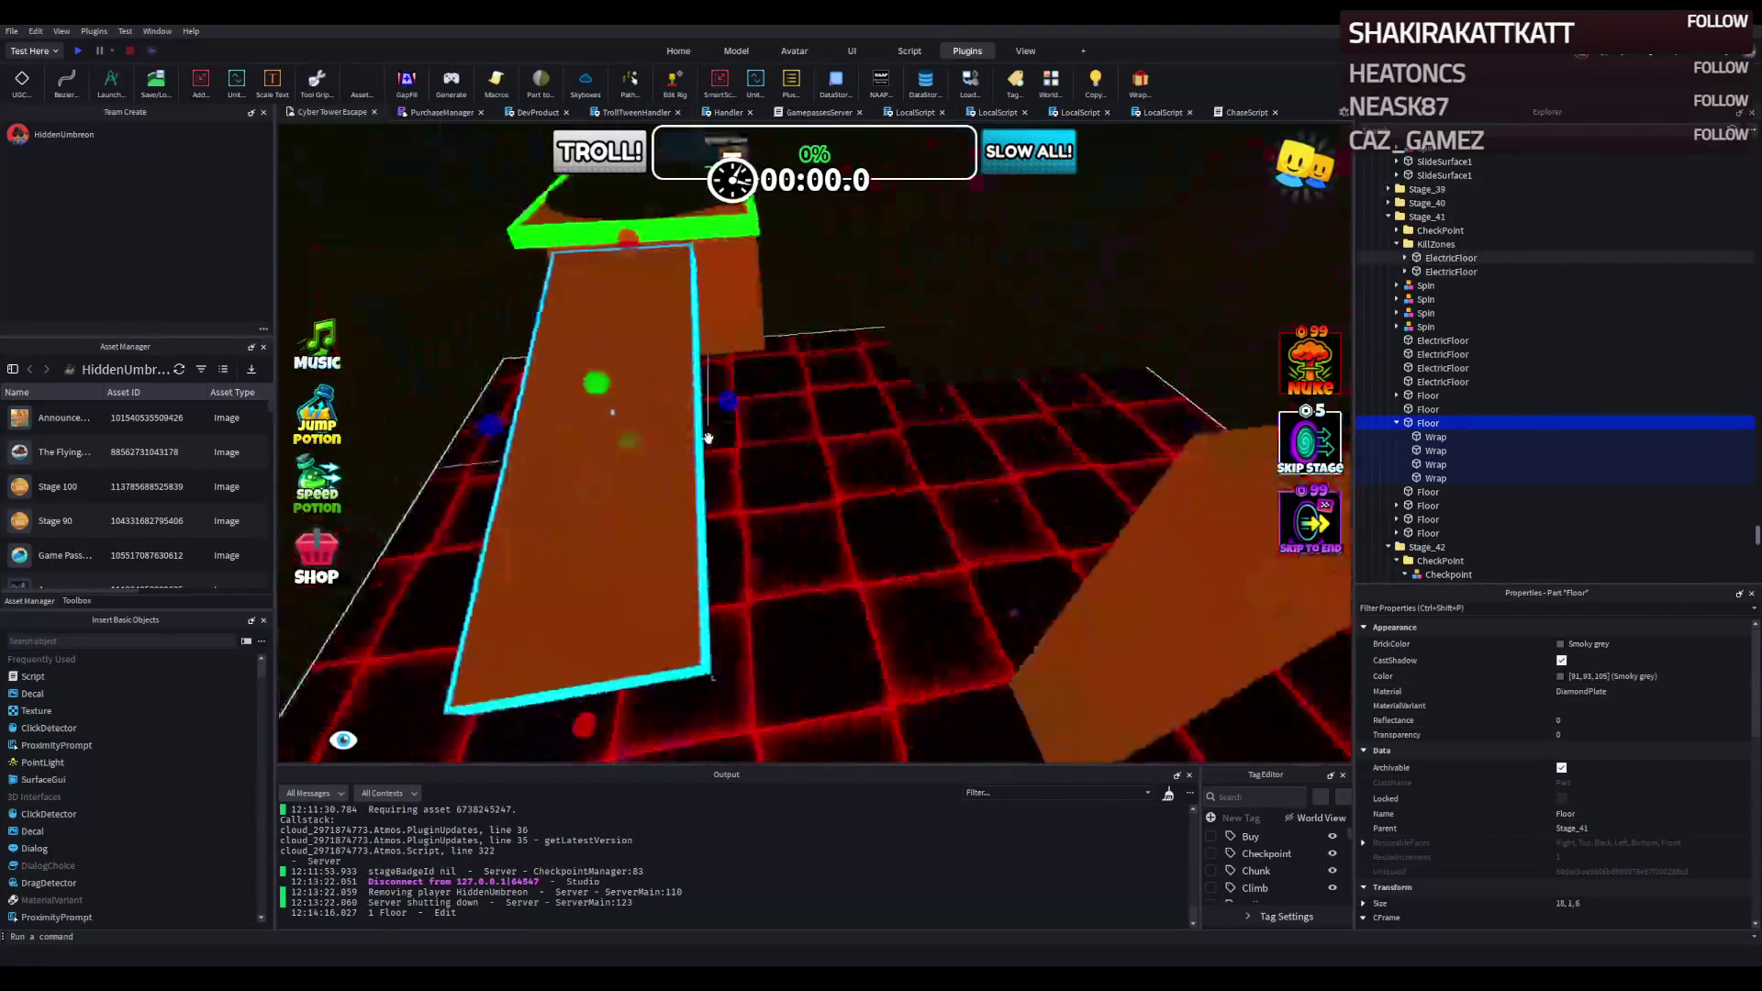
key(f)
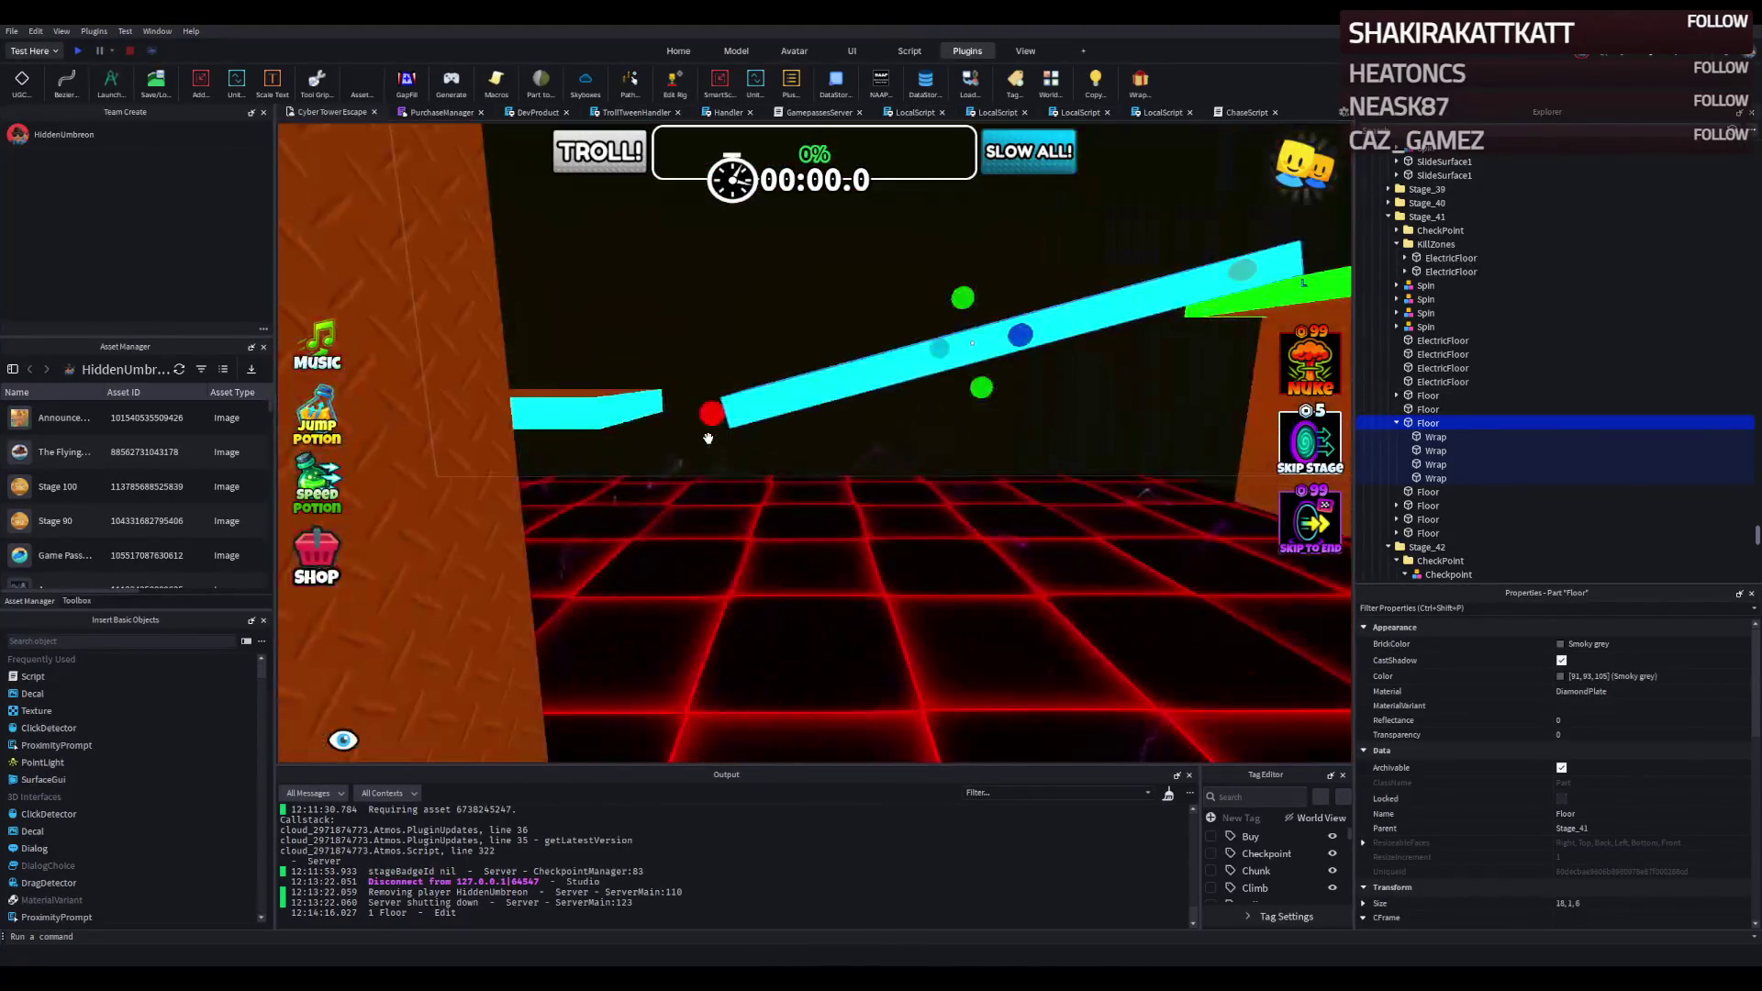
drag(971, 354, 970, 403)
key(w)
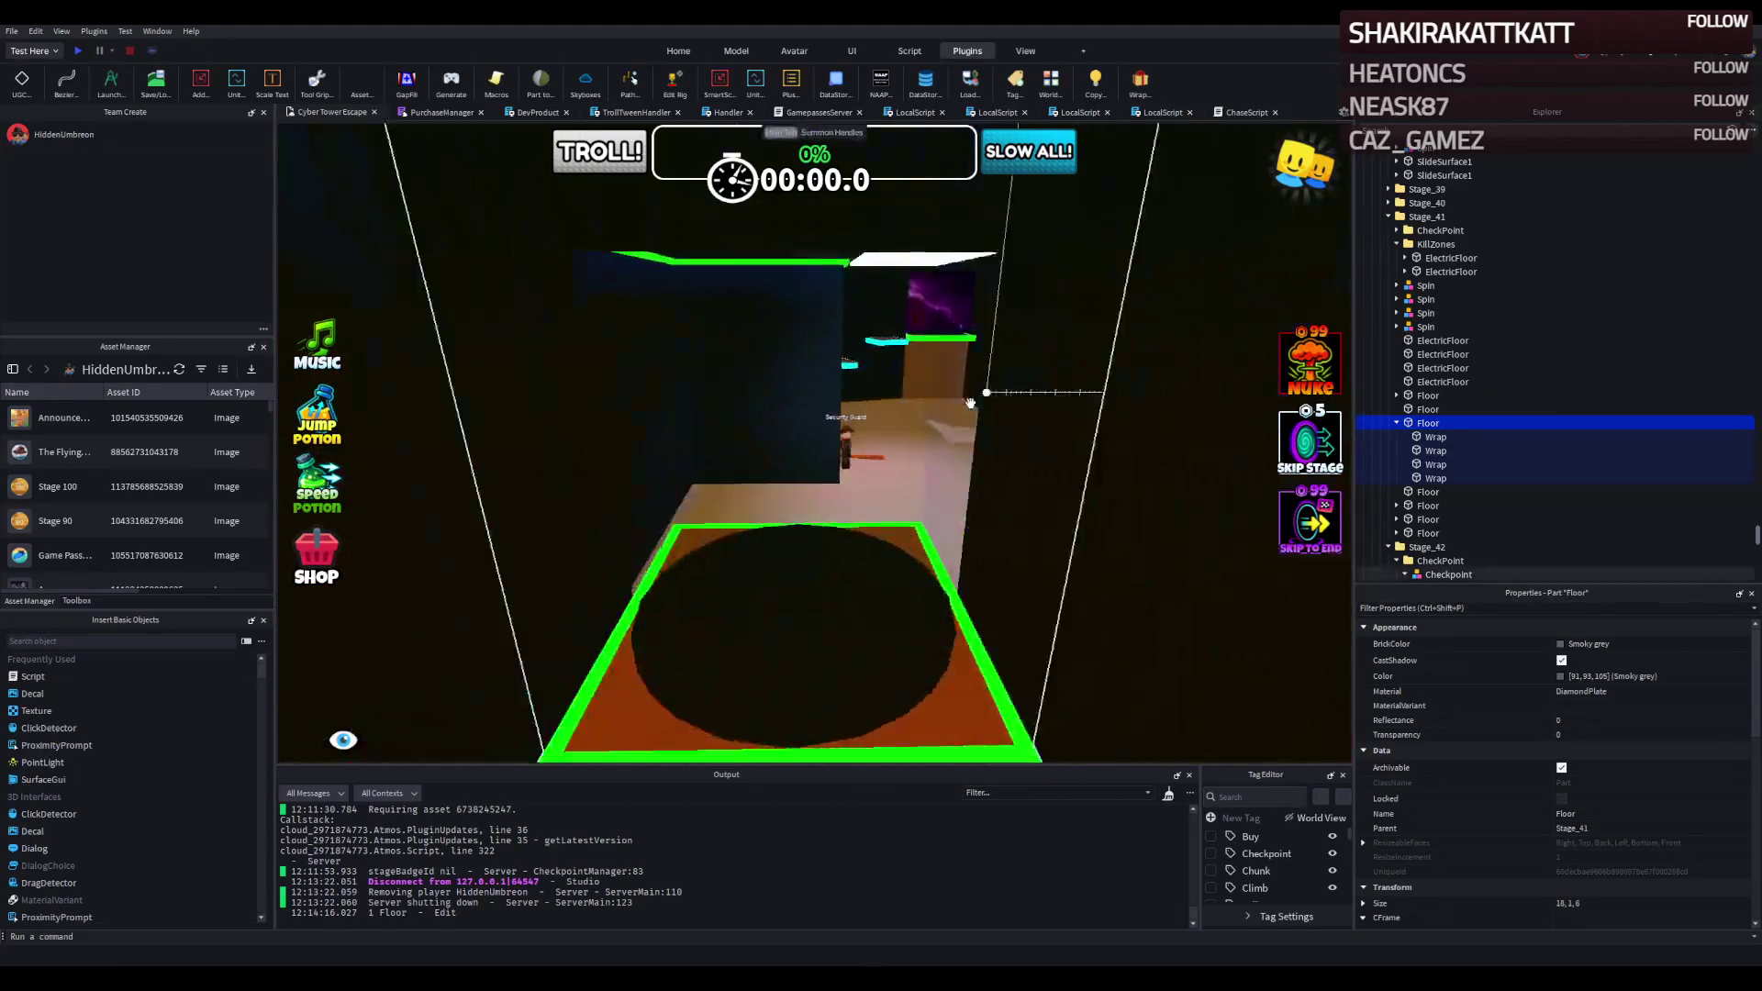
key(s)
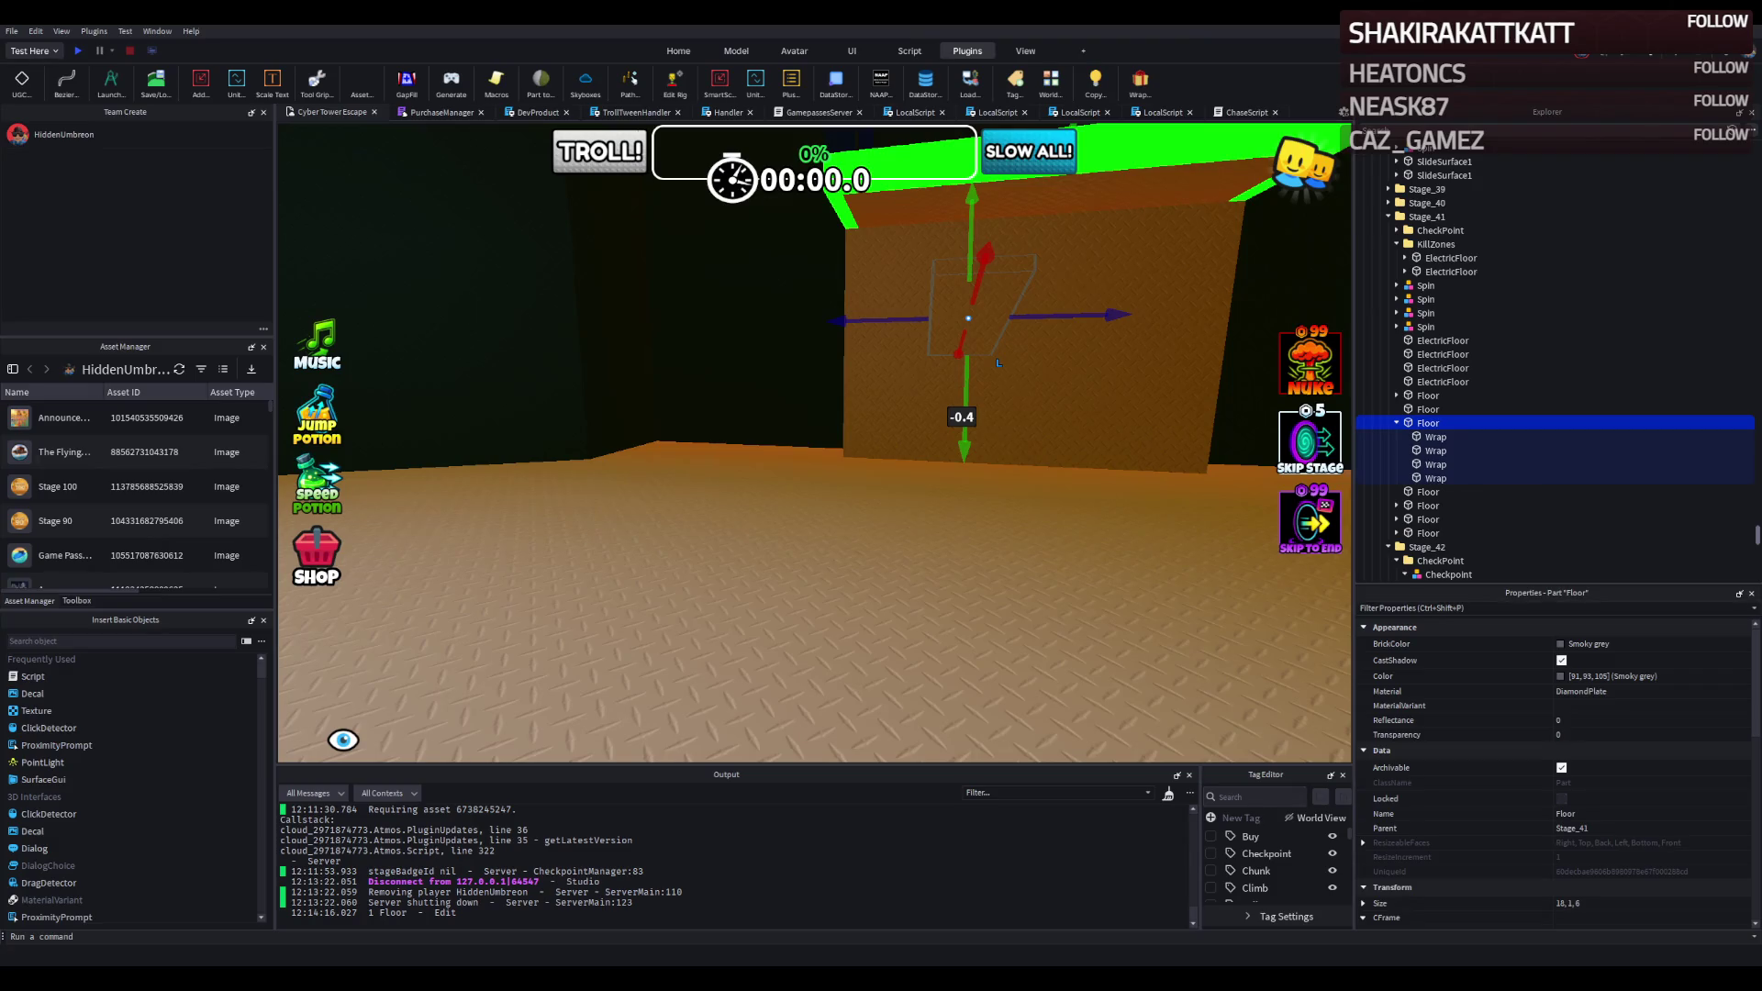
click(1246, 112)
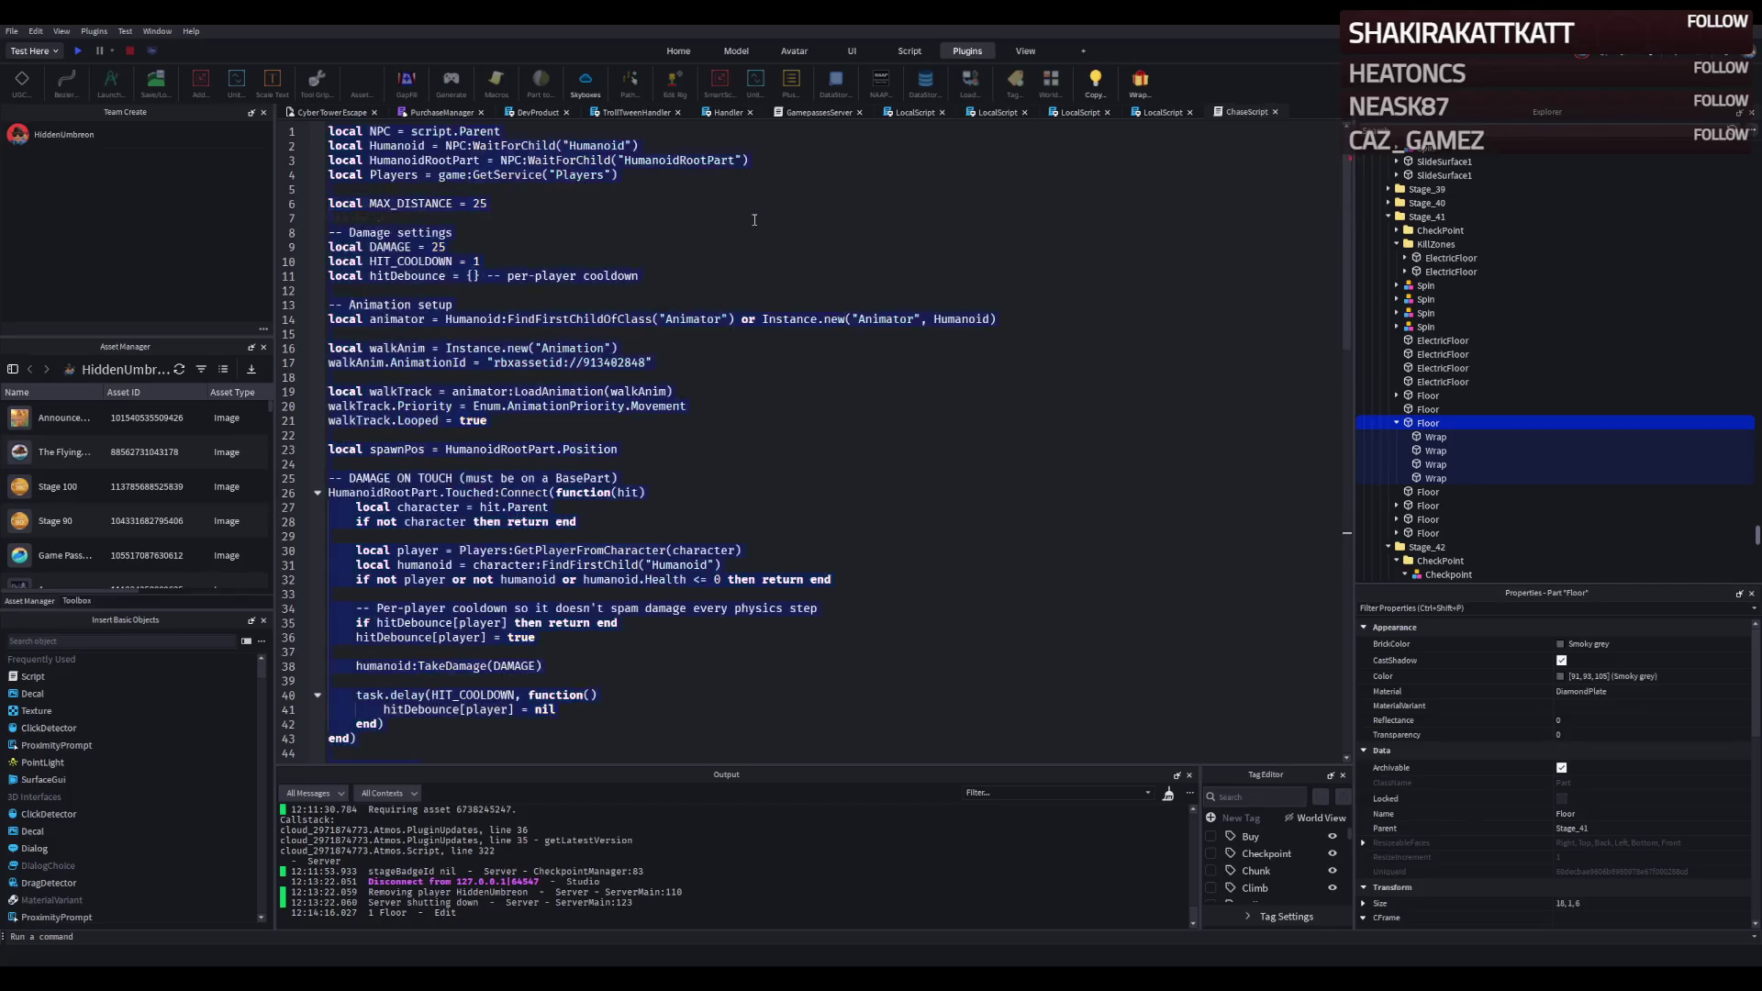
Replace ChaseScript with the revised code, setting MAX_DISTANCE 25 and MAX_HEIGHT_DIFF 5.
key(ctrl+a)
key(ctrl+v)
scroll(605, 286, up, 10)
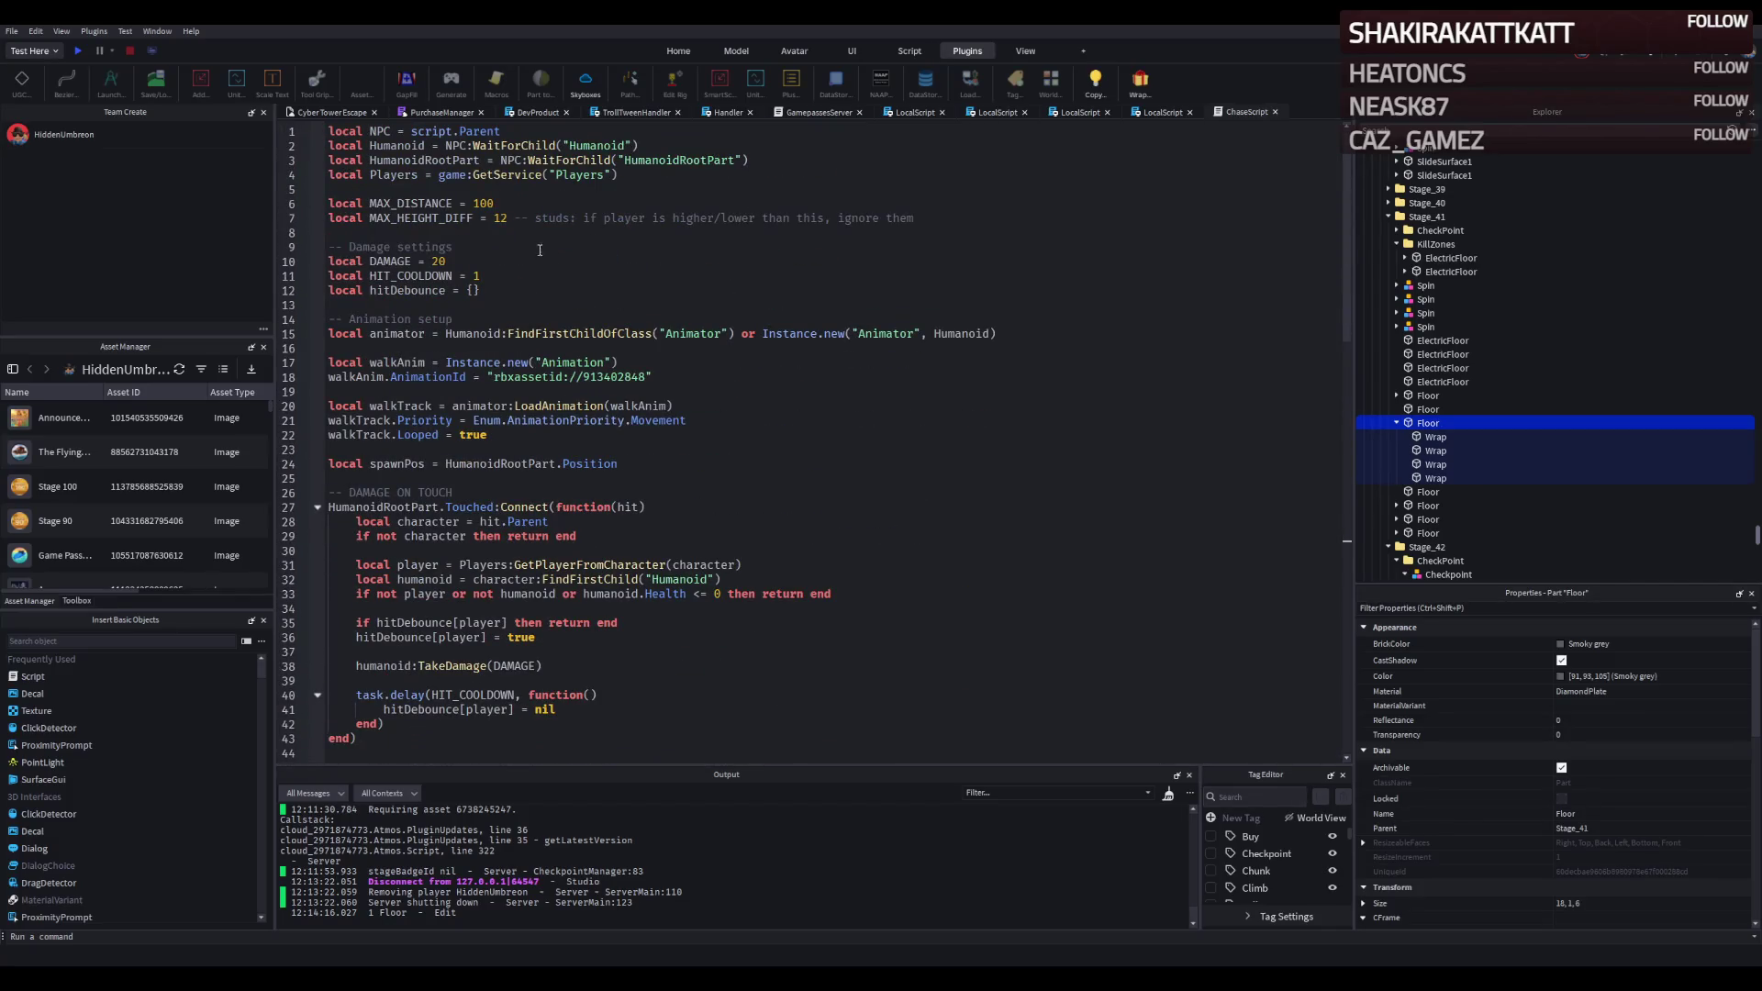
click(486, 204)
text(25)
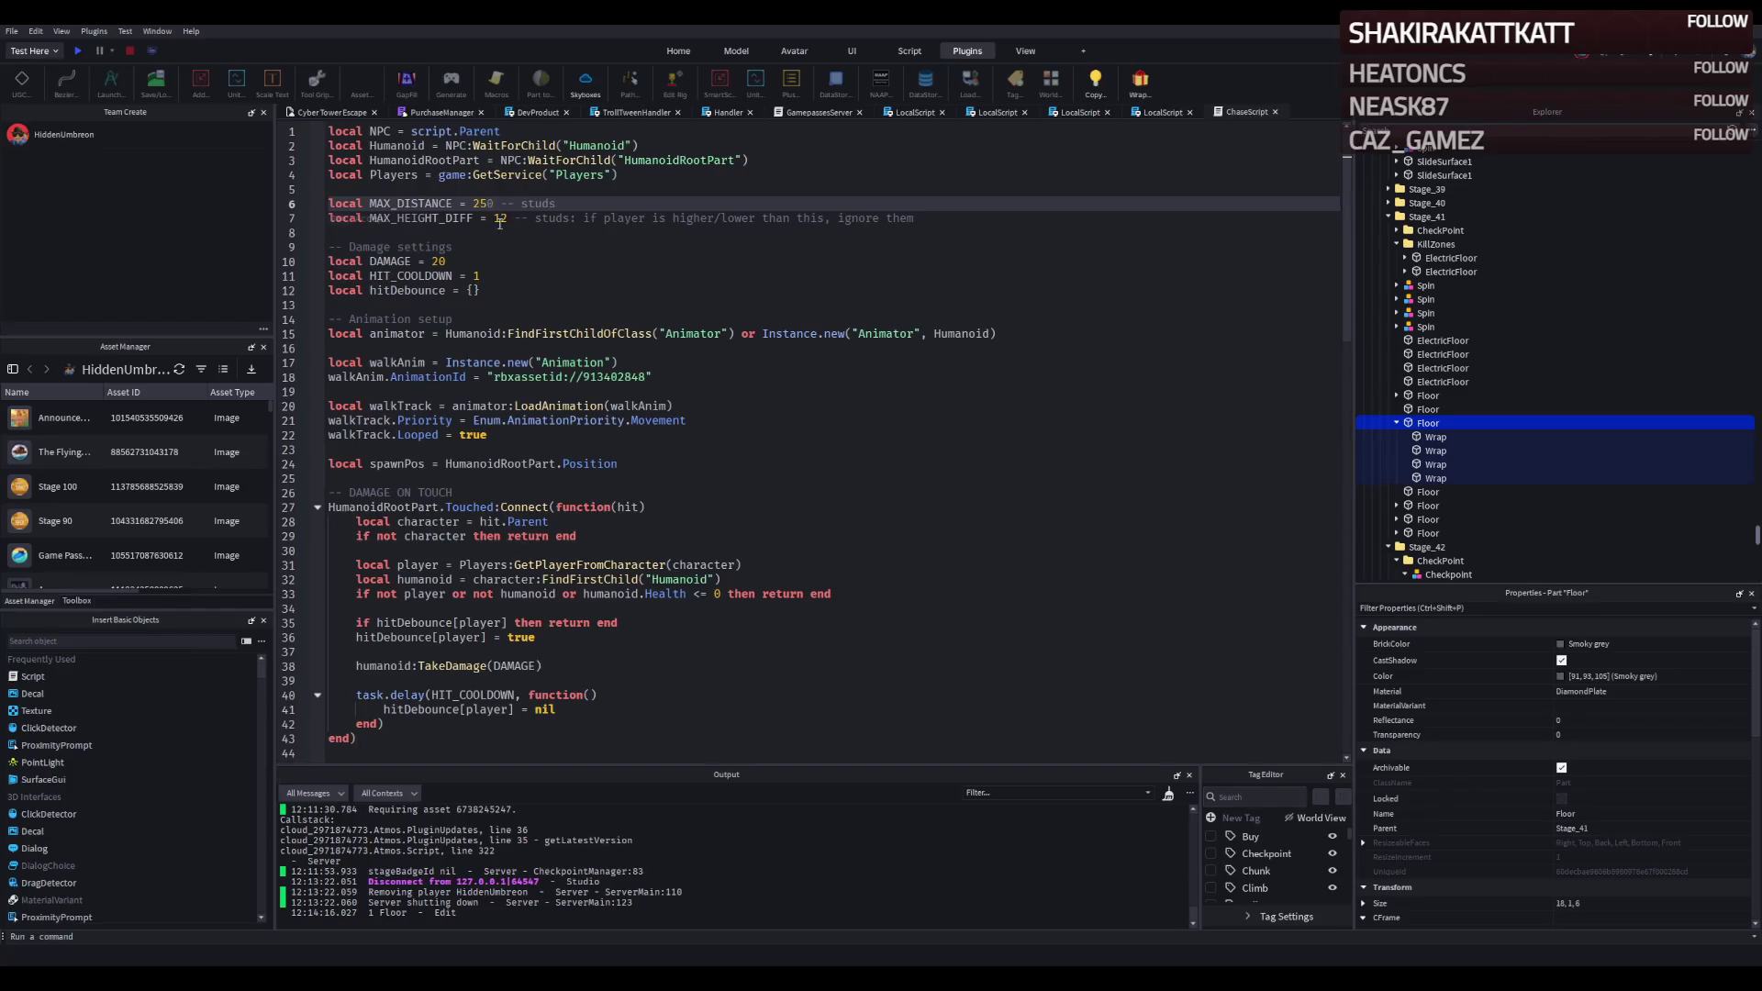
click(507, 222)
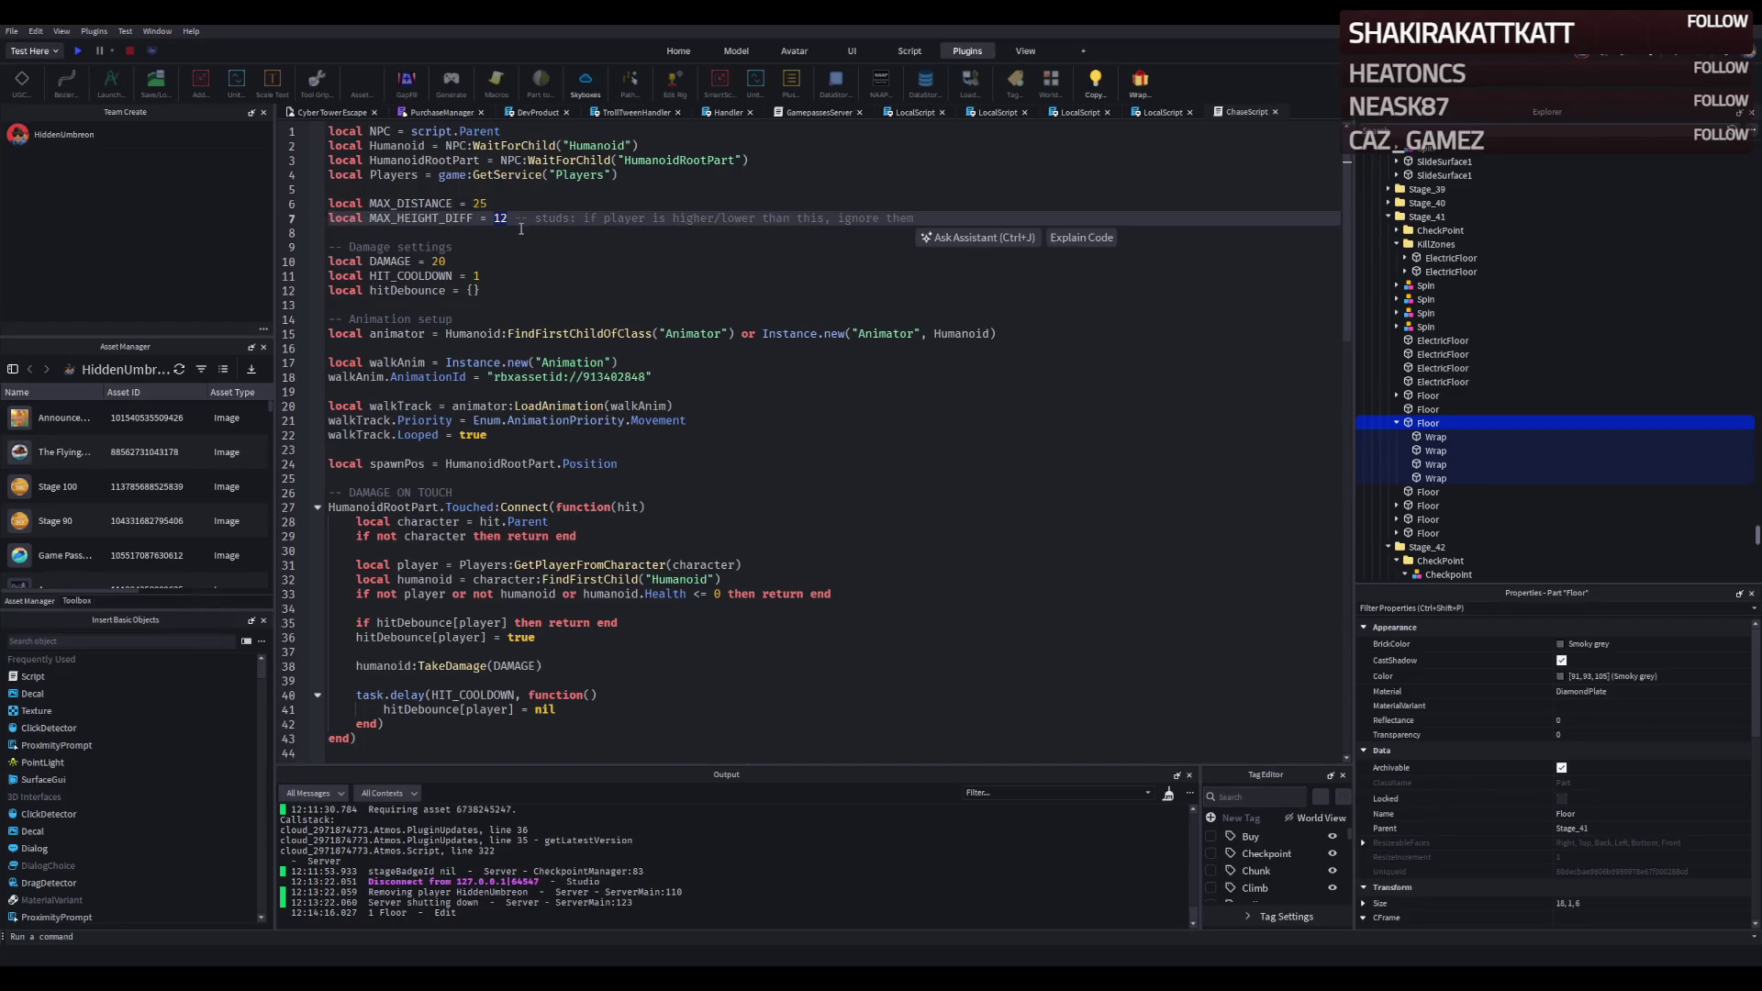
text(5)
click(555, 245)
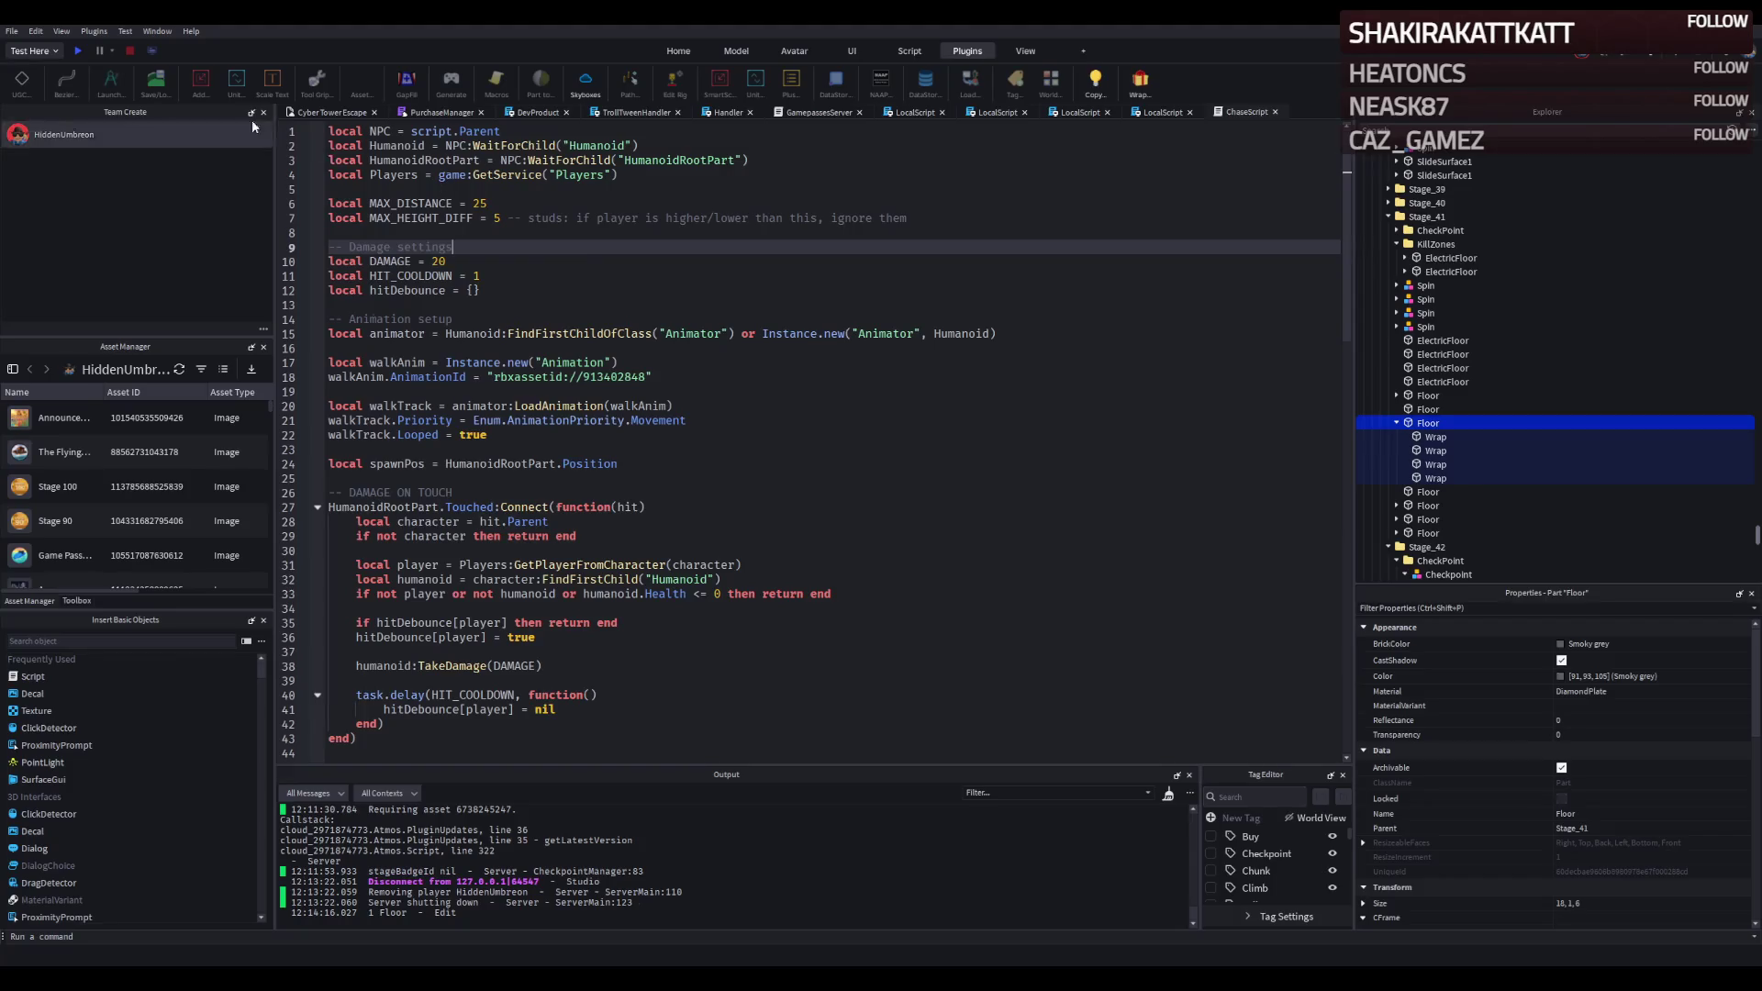
Frame the floor from a low side view in the 3D scene and start a play test there.
click(314, 111)
key(s)
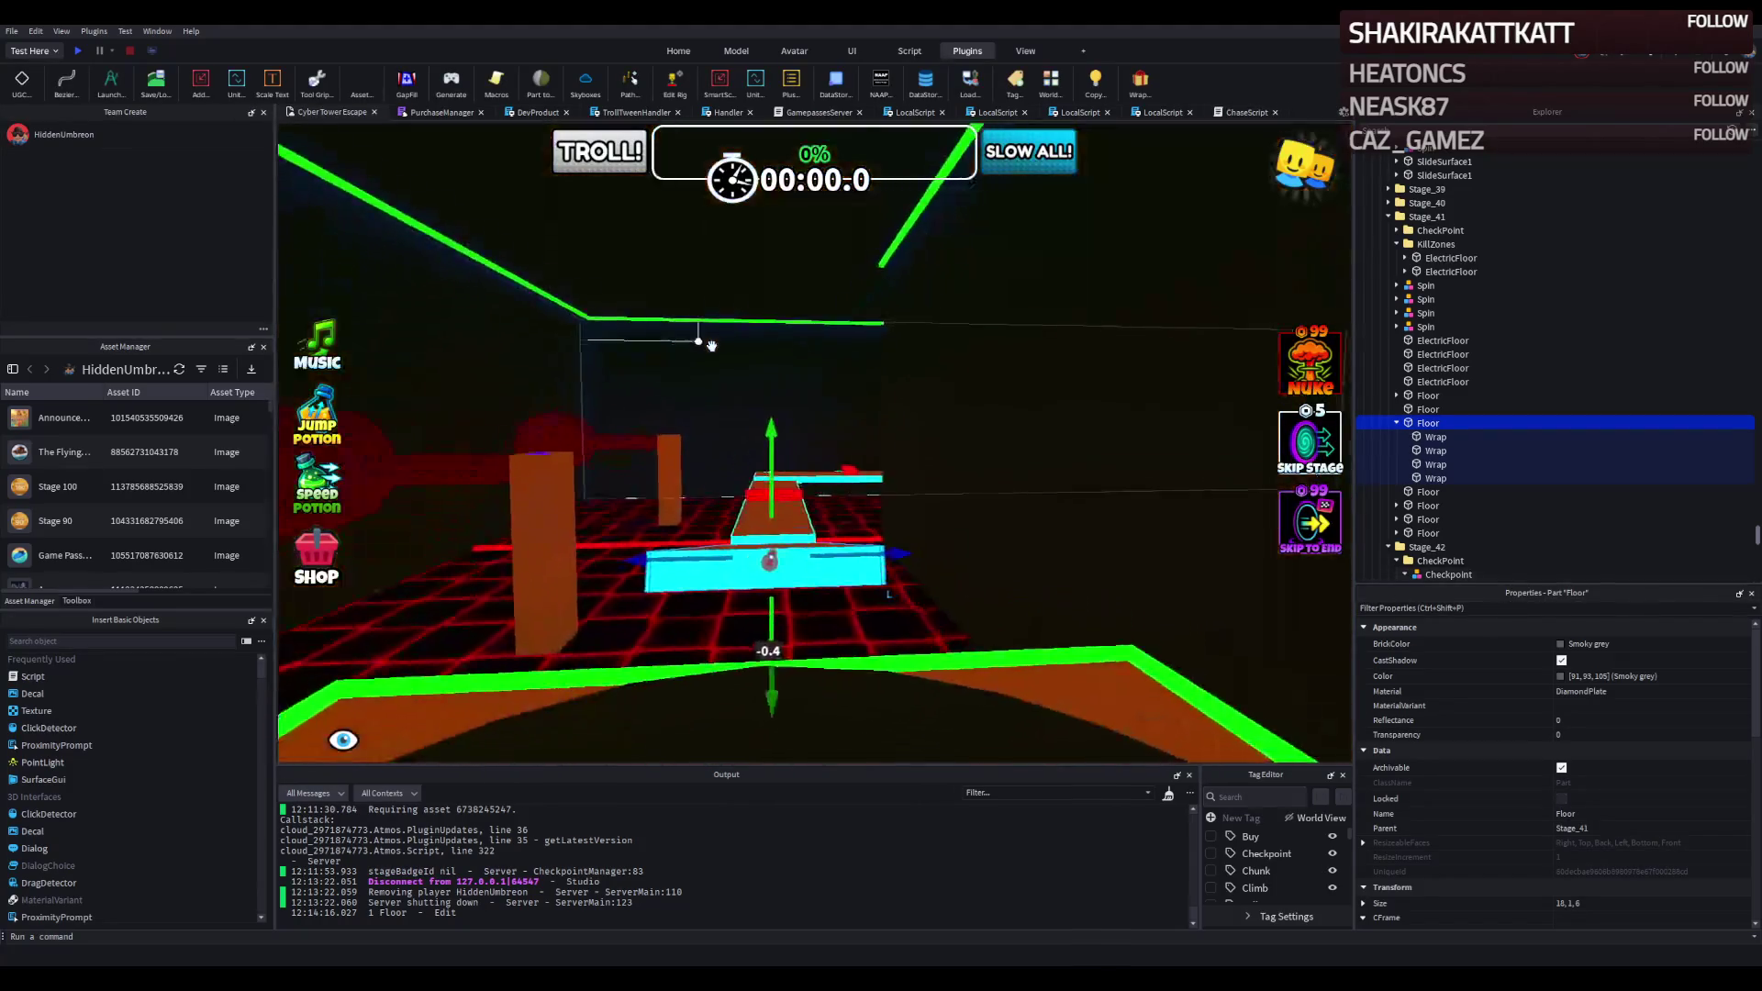
key(f)
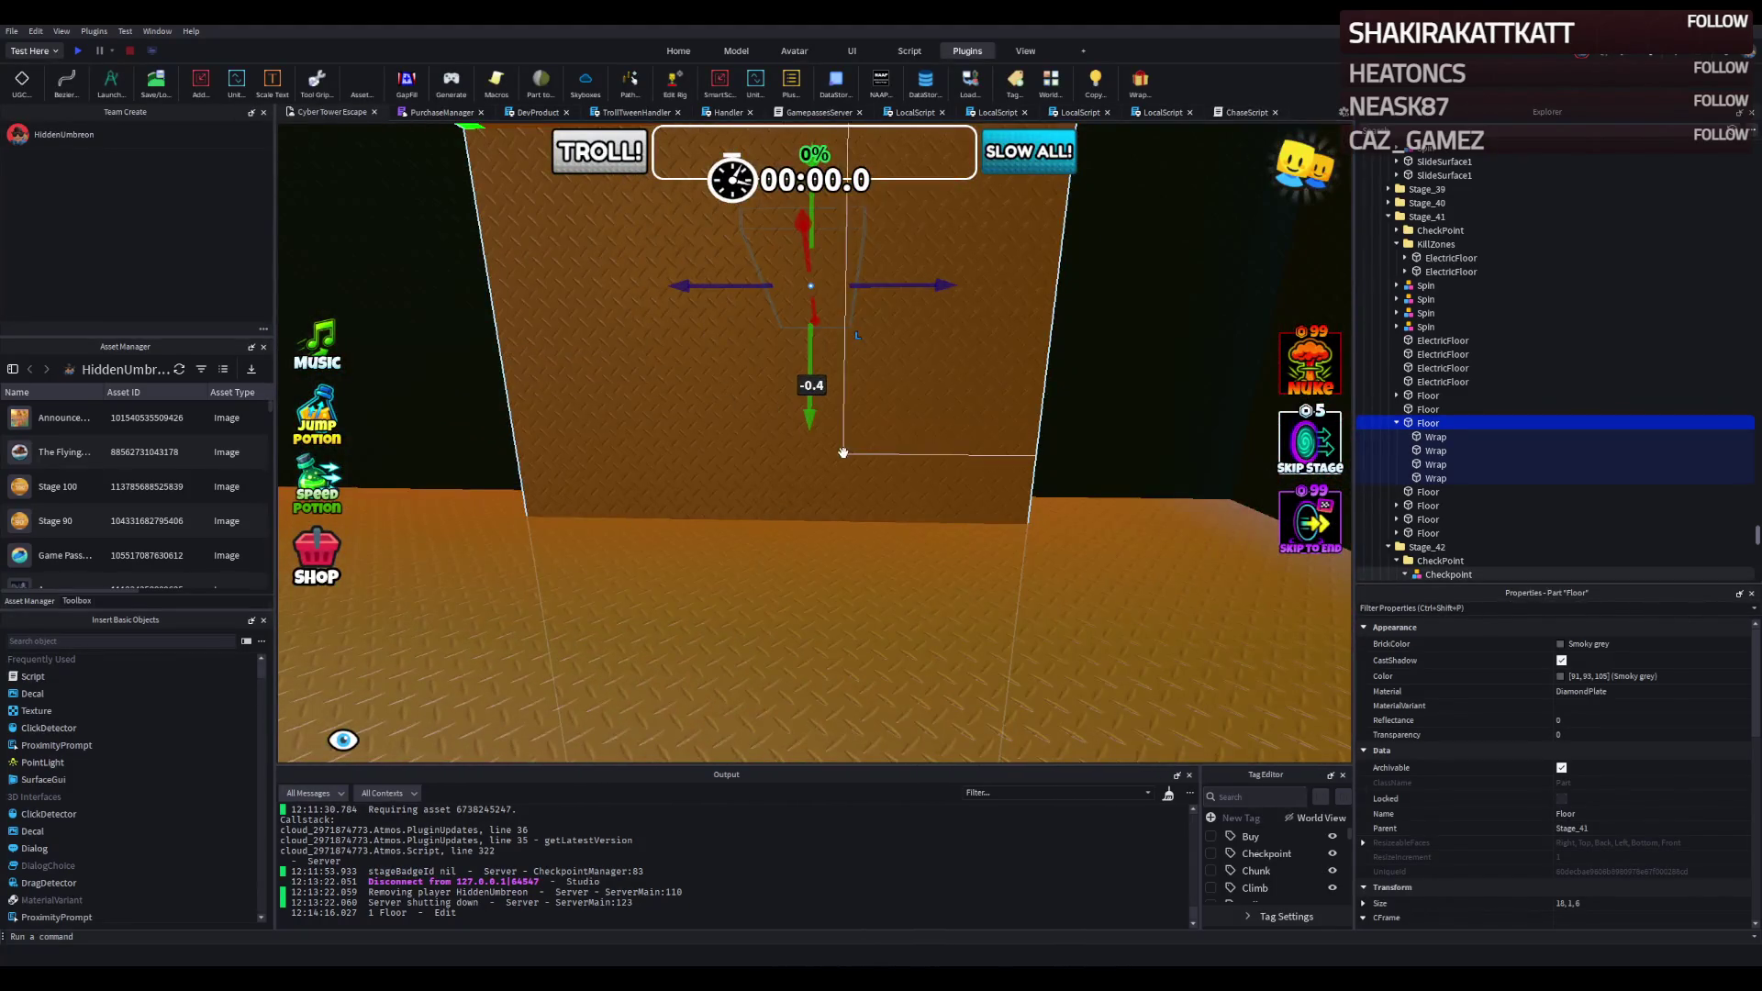
scroll(823, 435, down, 3)
key(s)
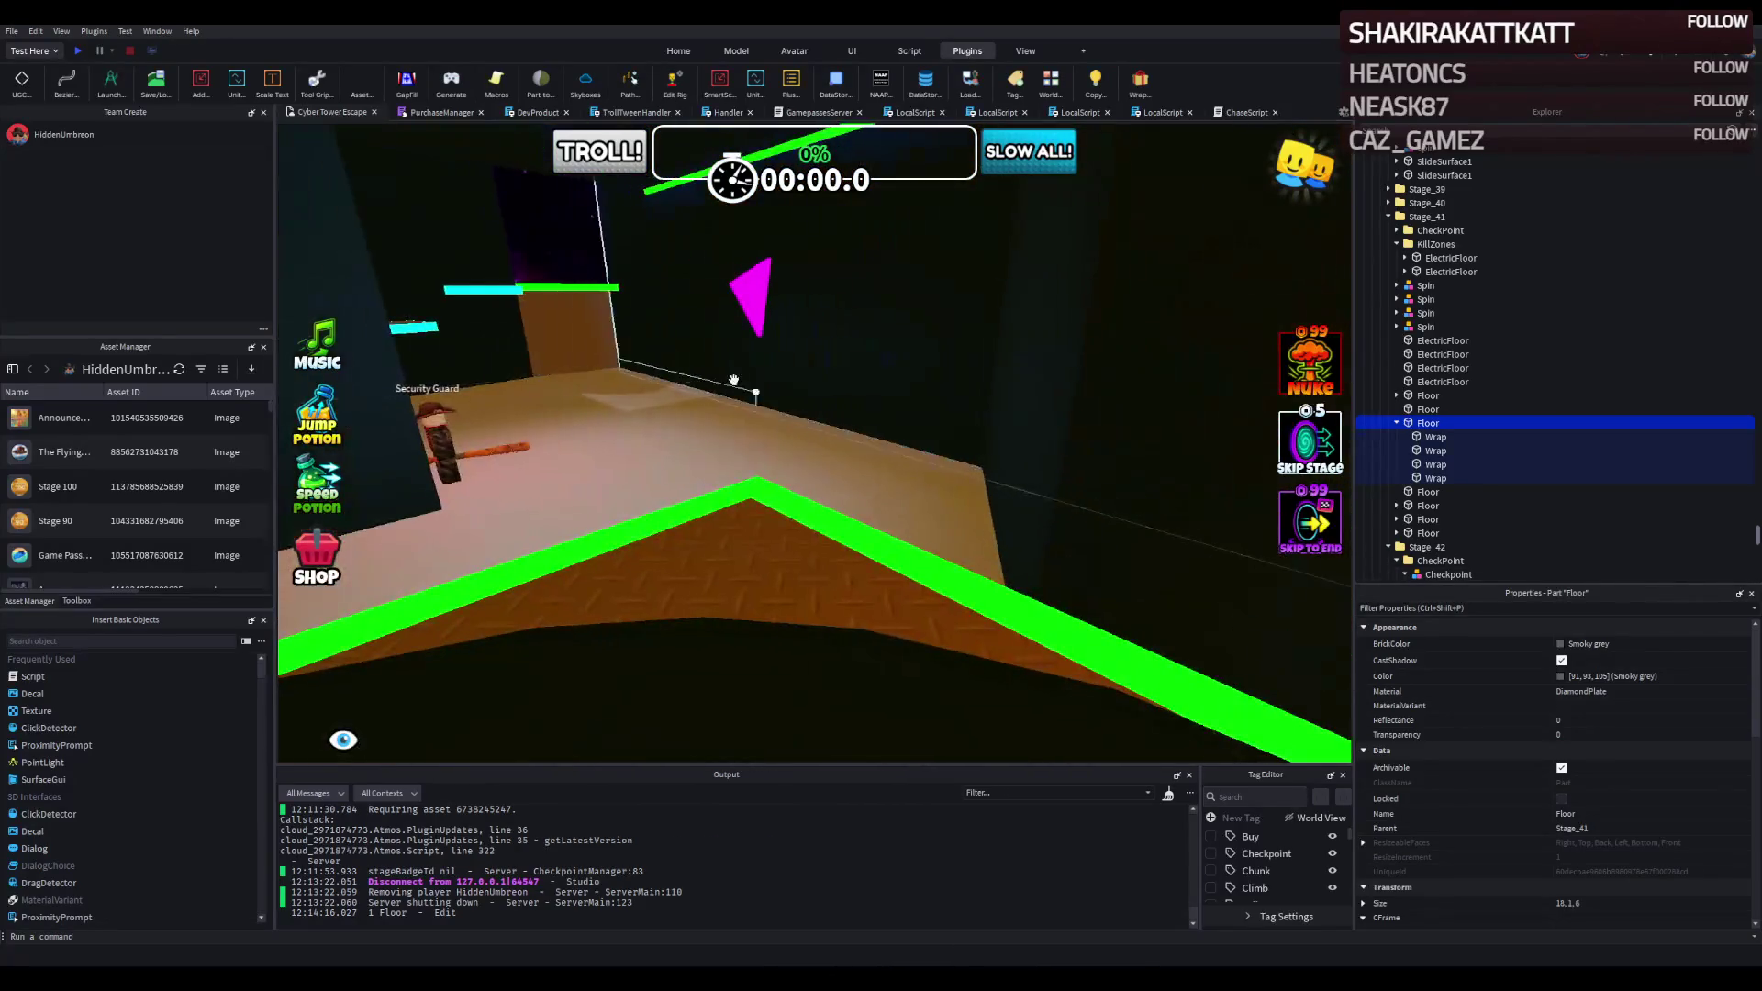
click(76, 53)
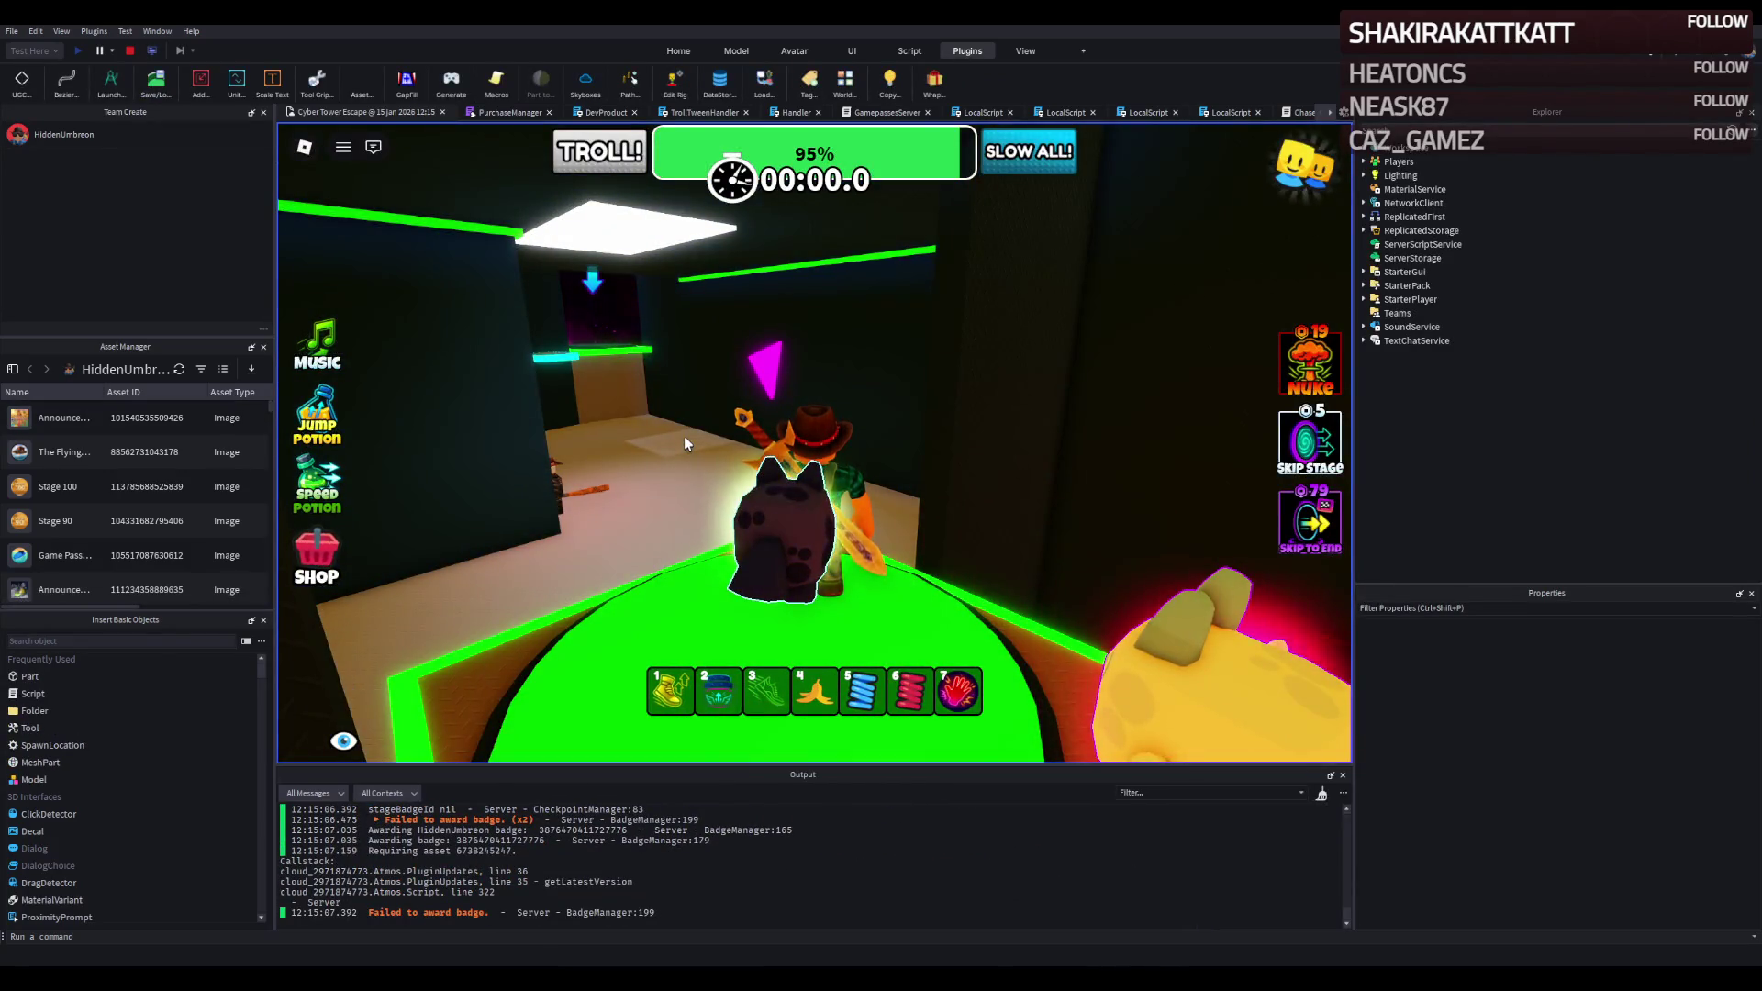
Walk the avatar past the Security Guard onto the cyan platforms, then stop the playtest.
key(w)
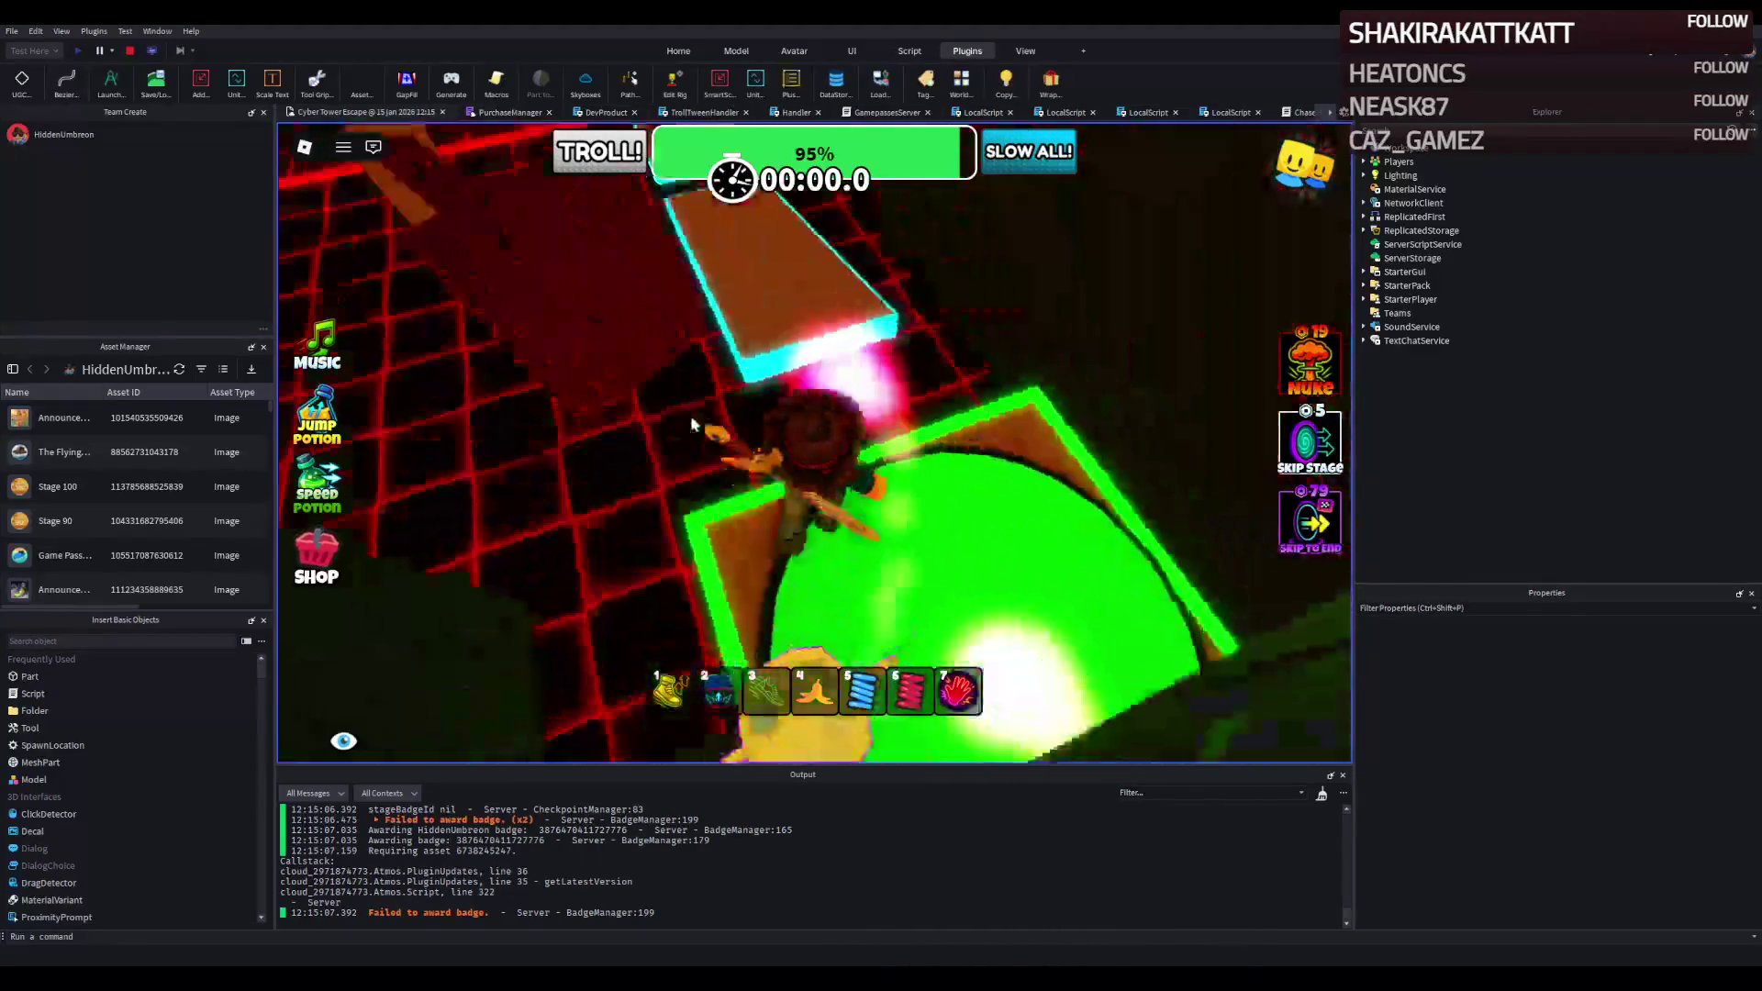
key(w)
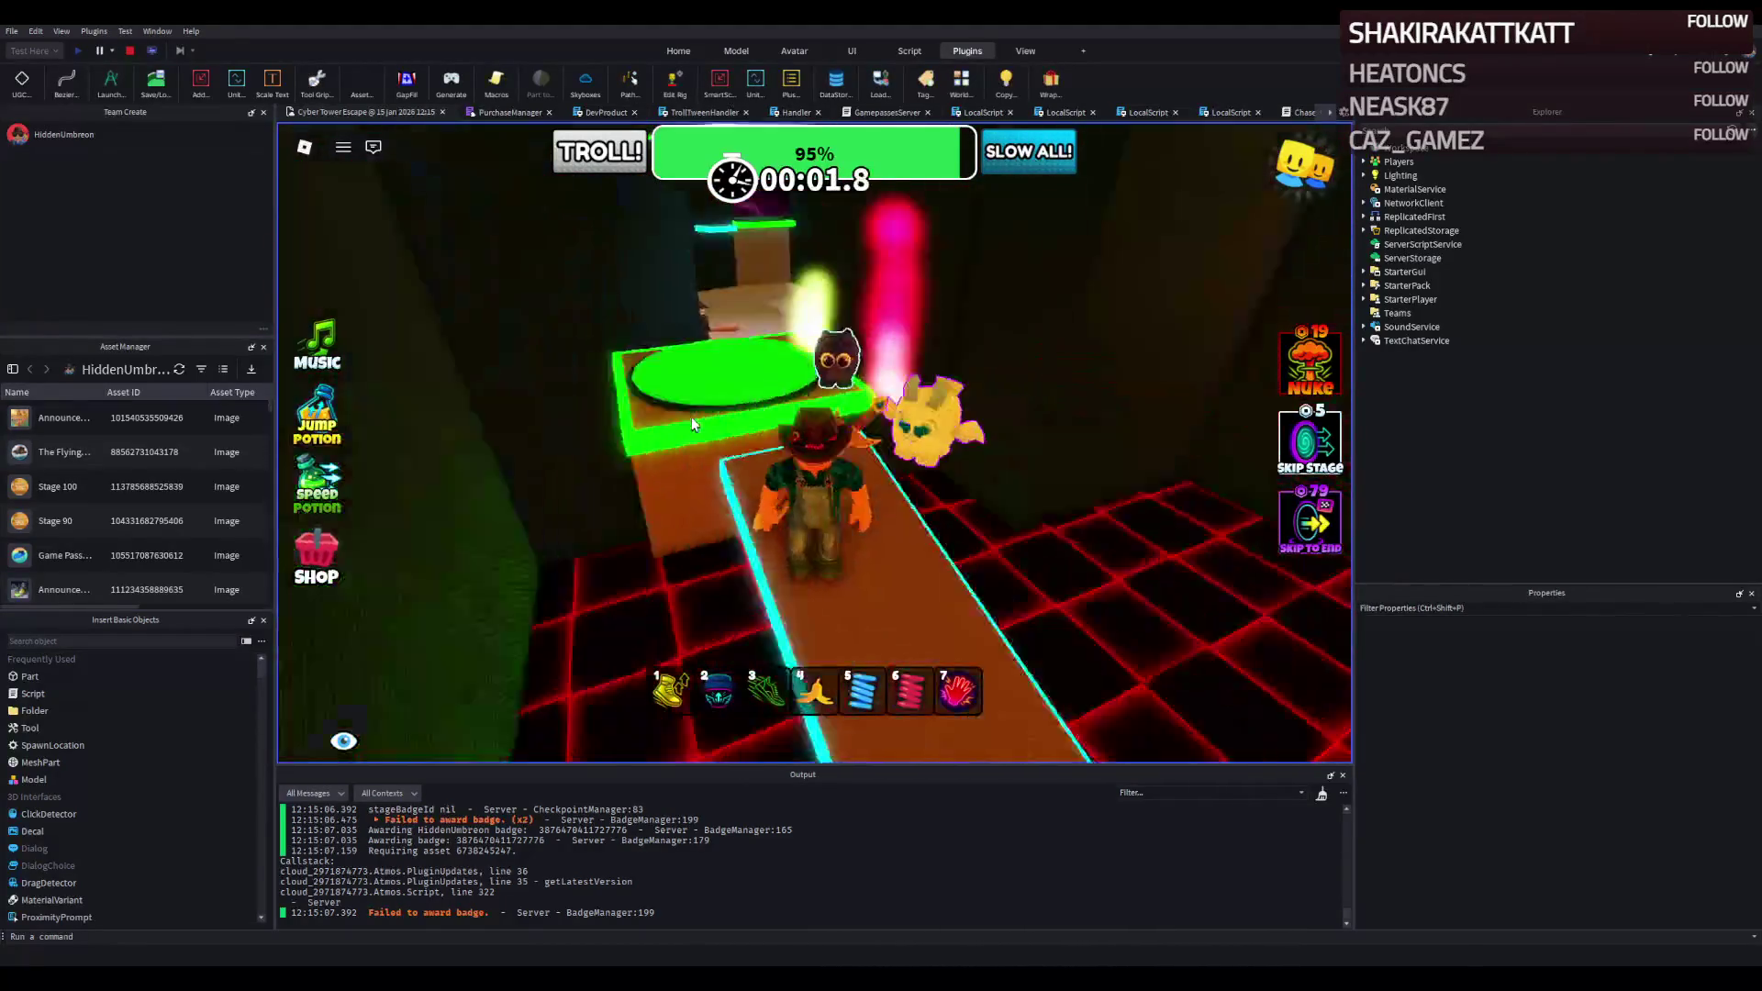
key(w)
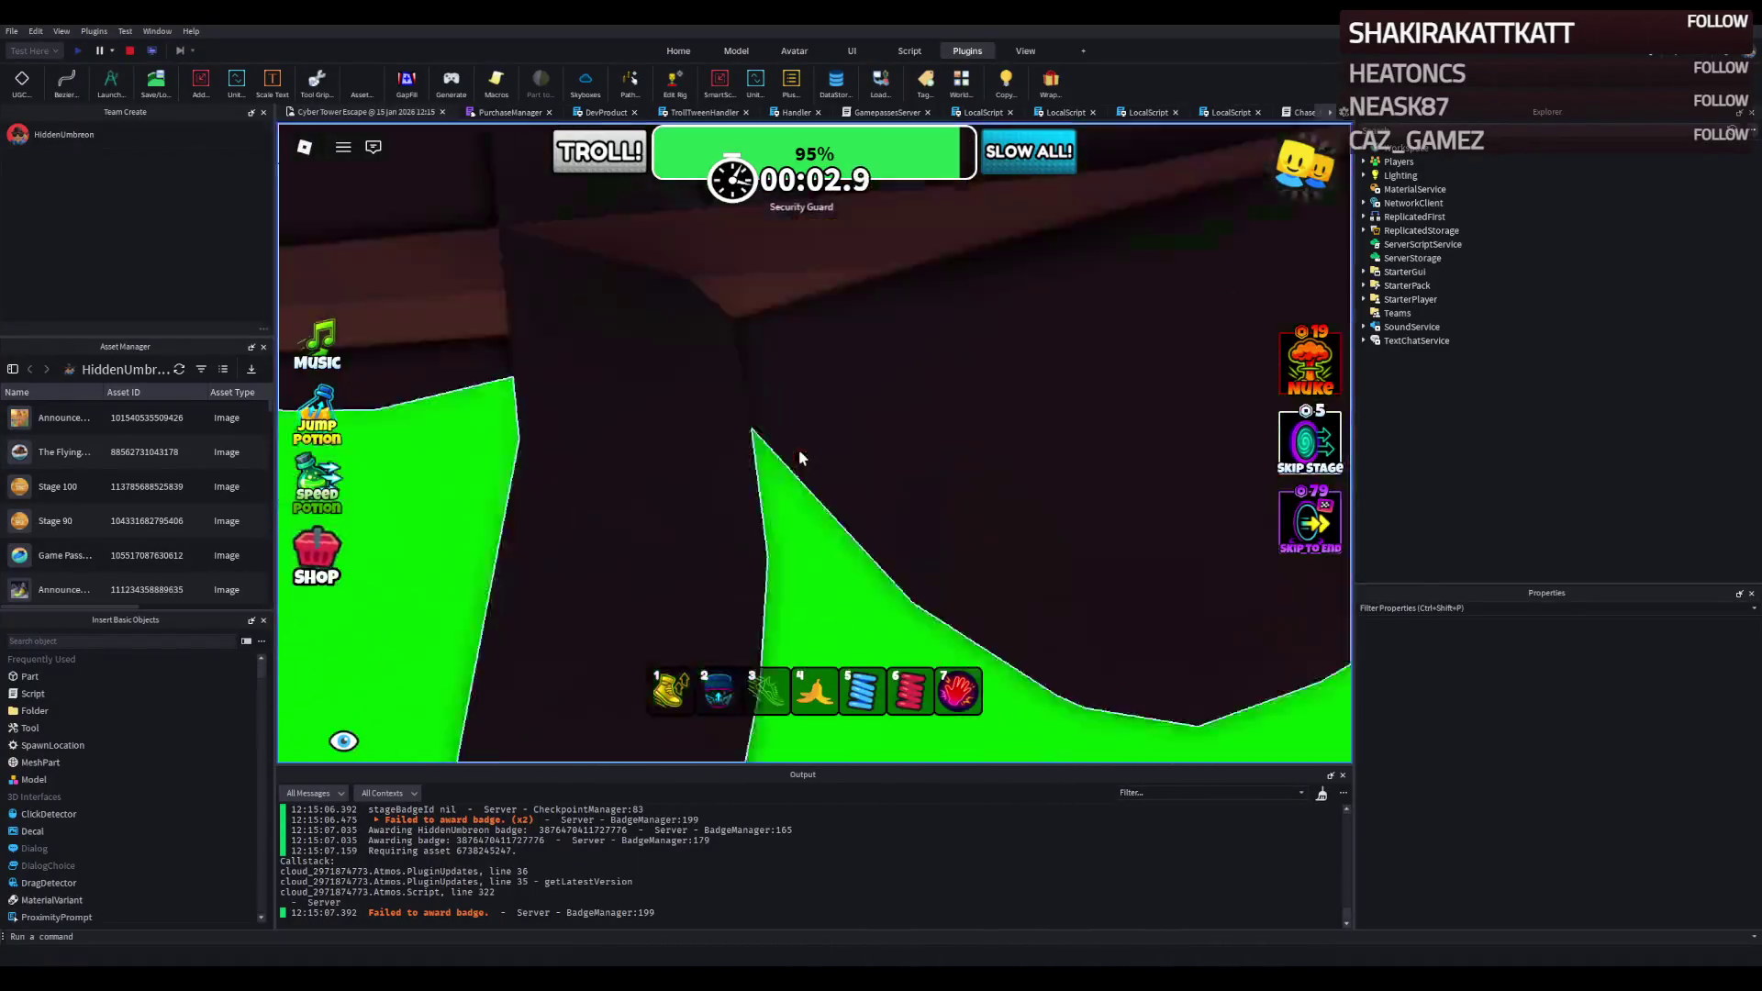
key(w)
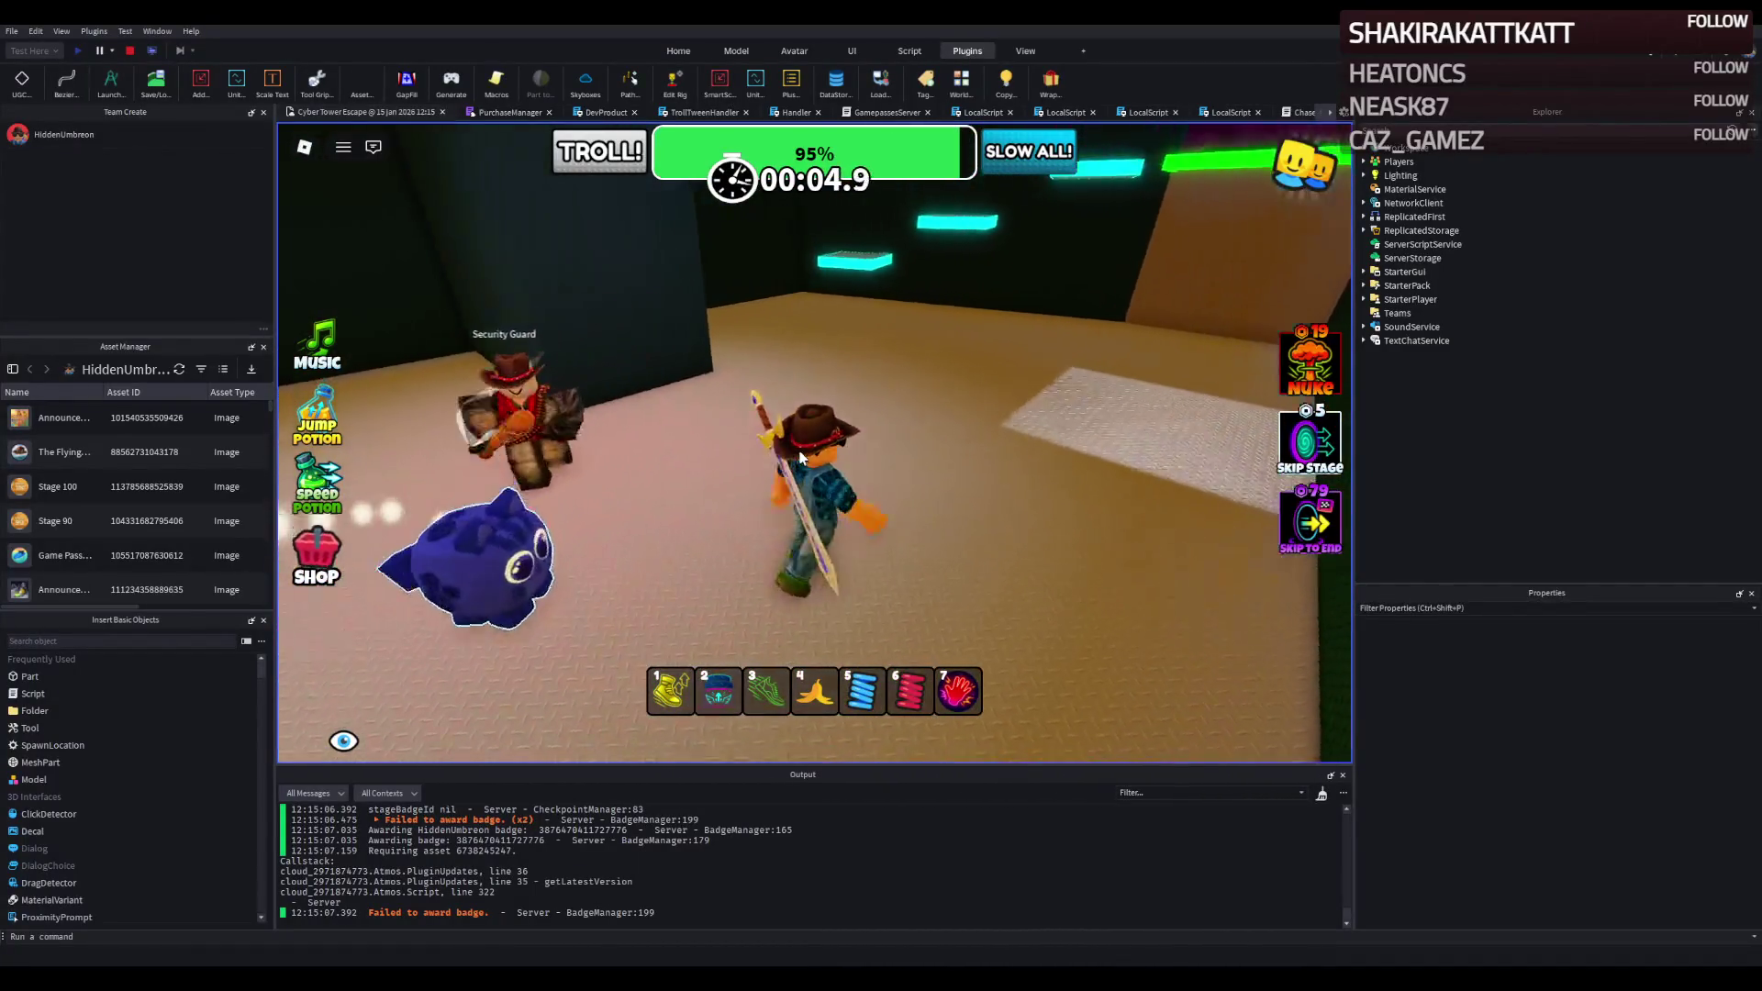
key(w)
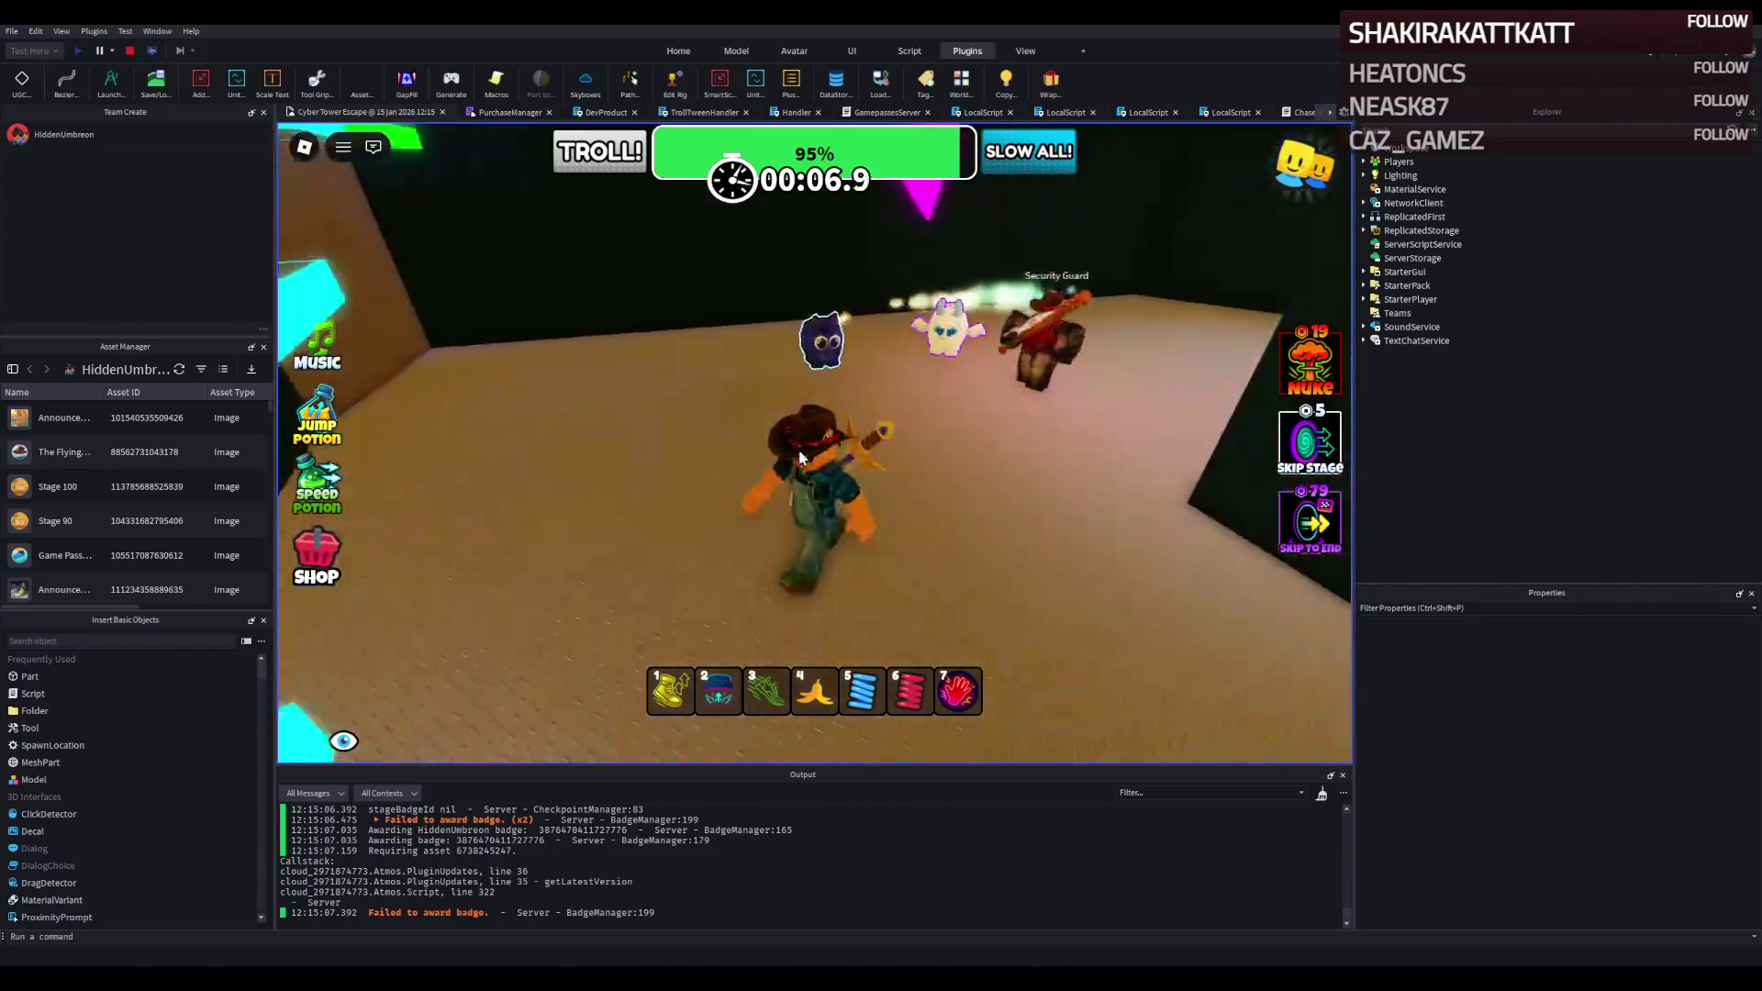
key(w)
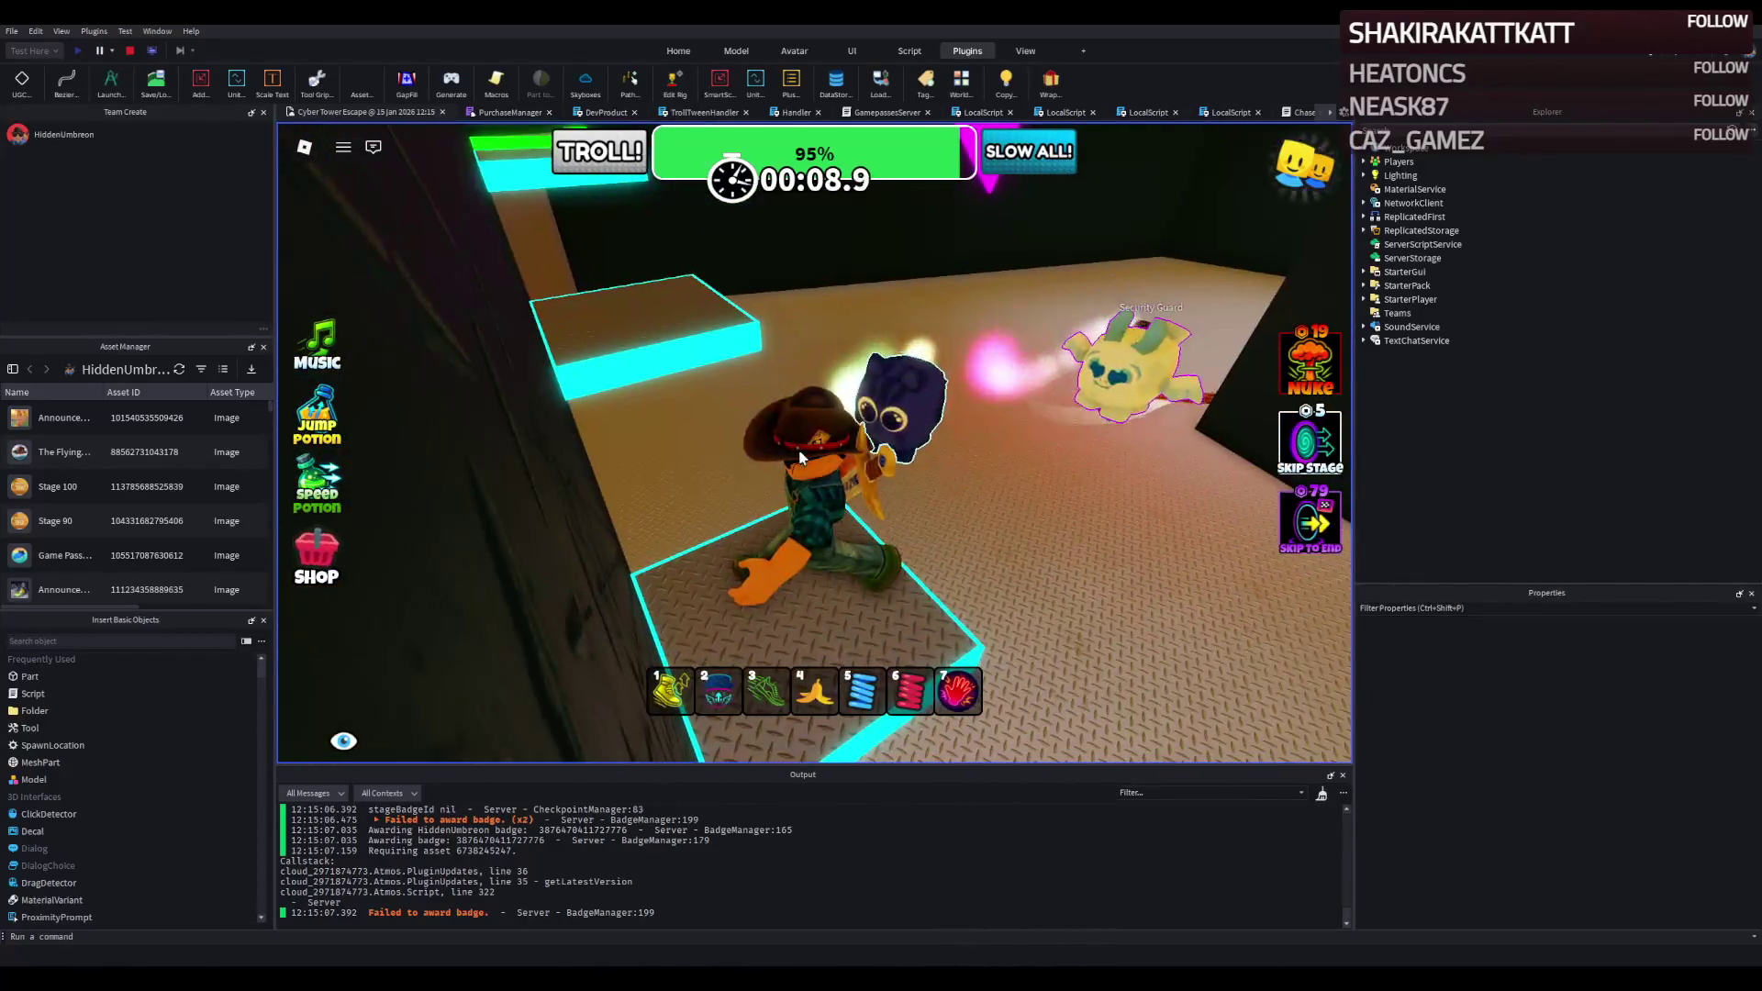
key(w)
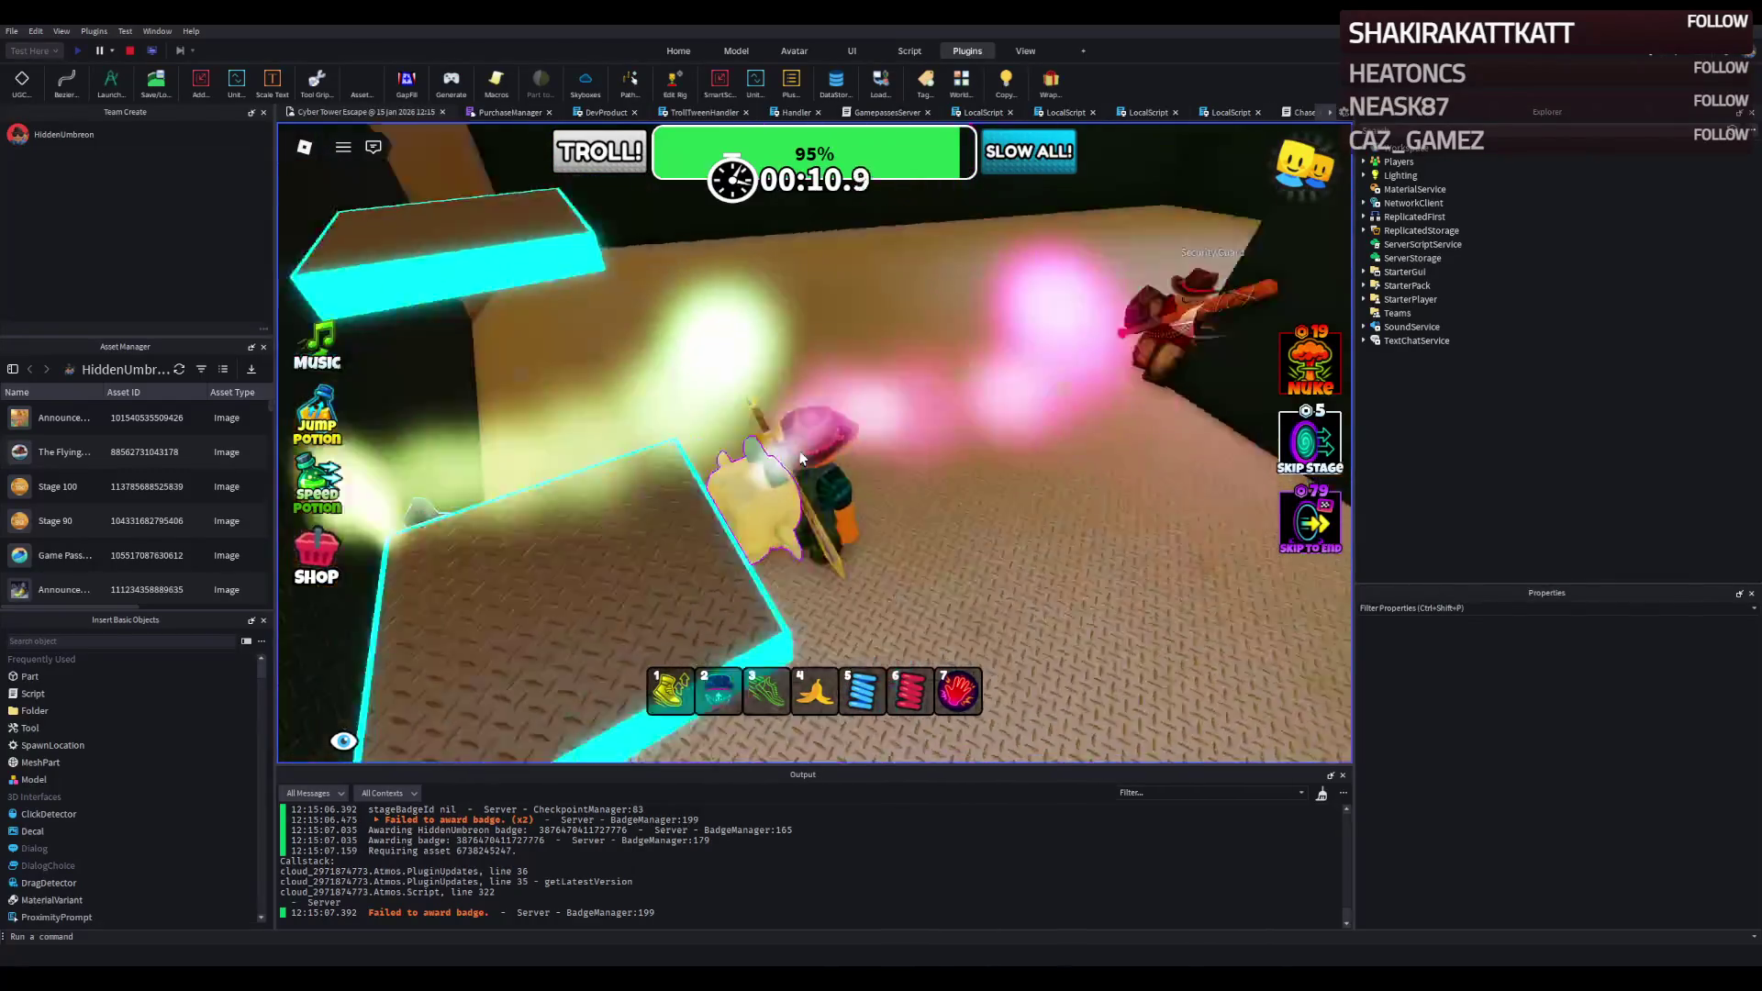
key(w)
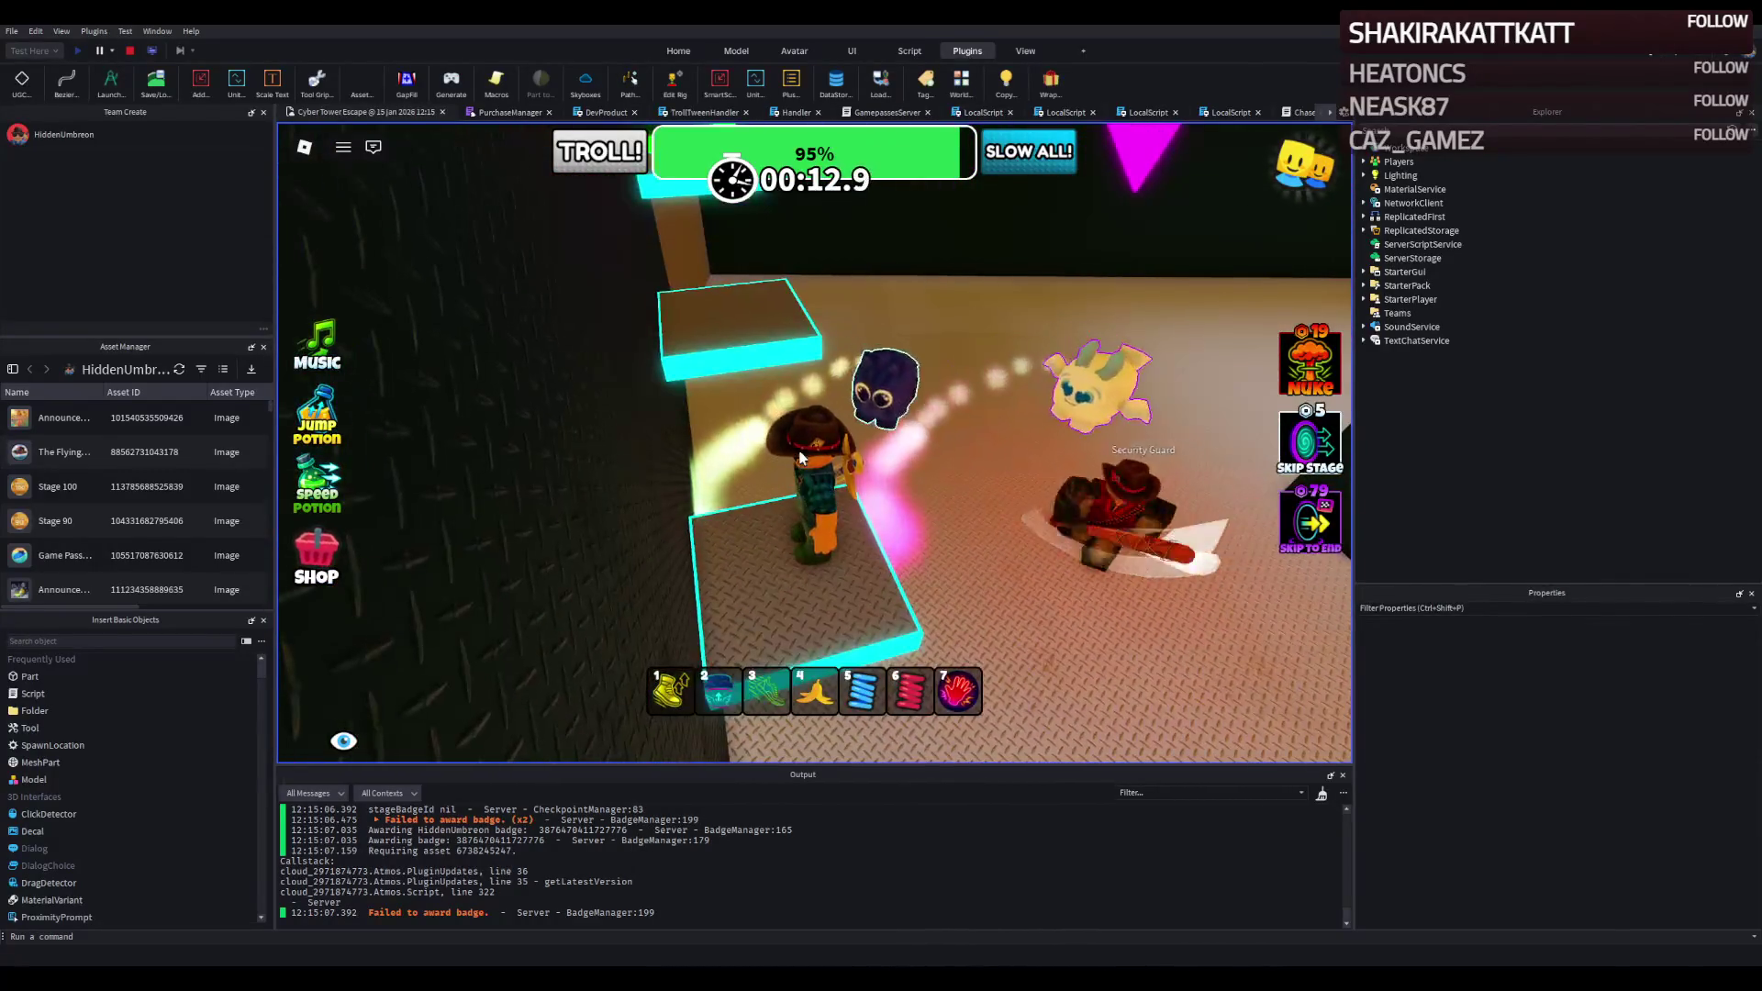
key(w)
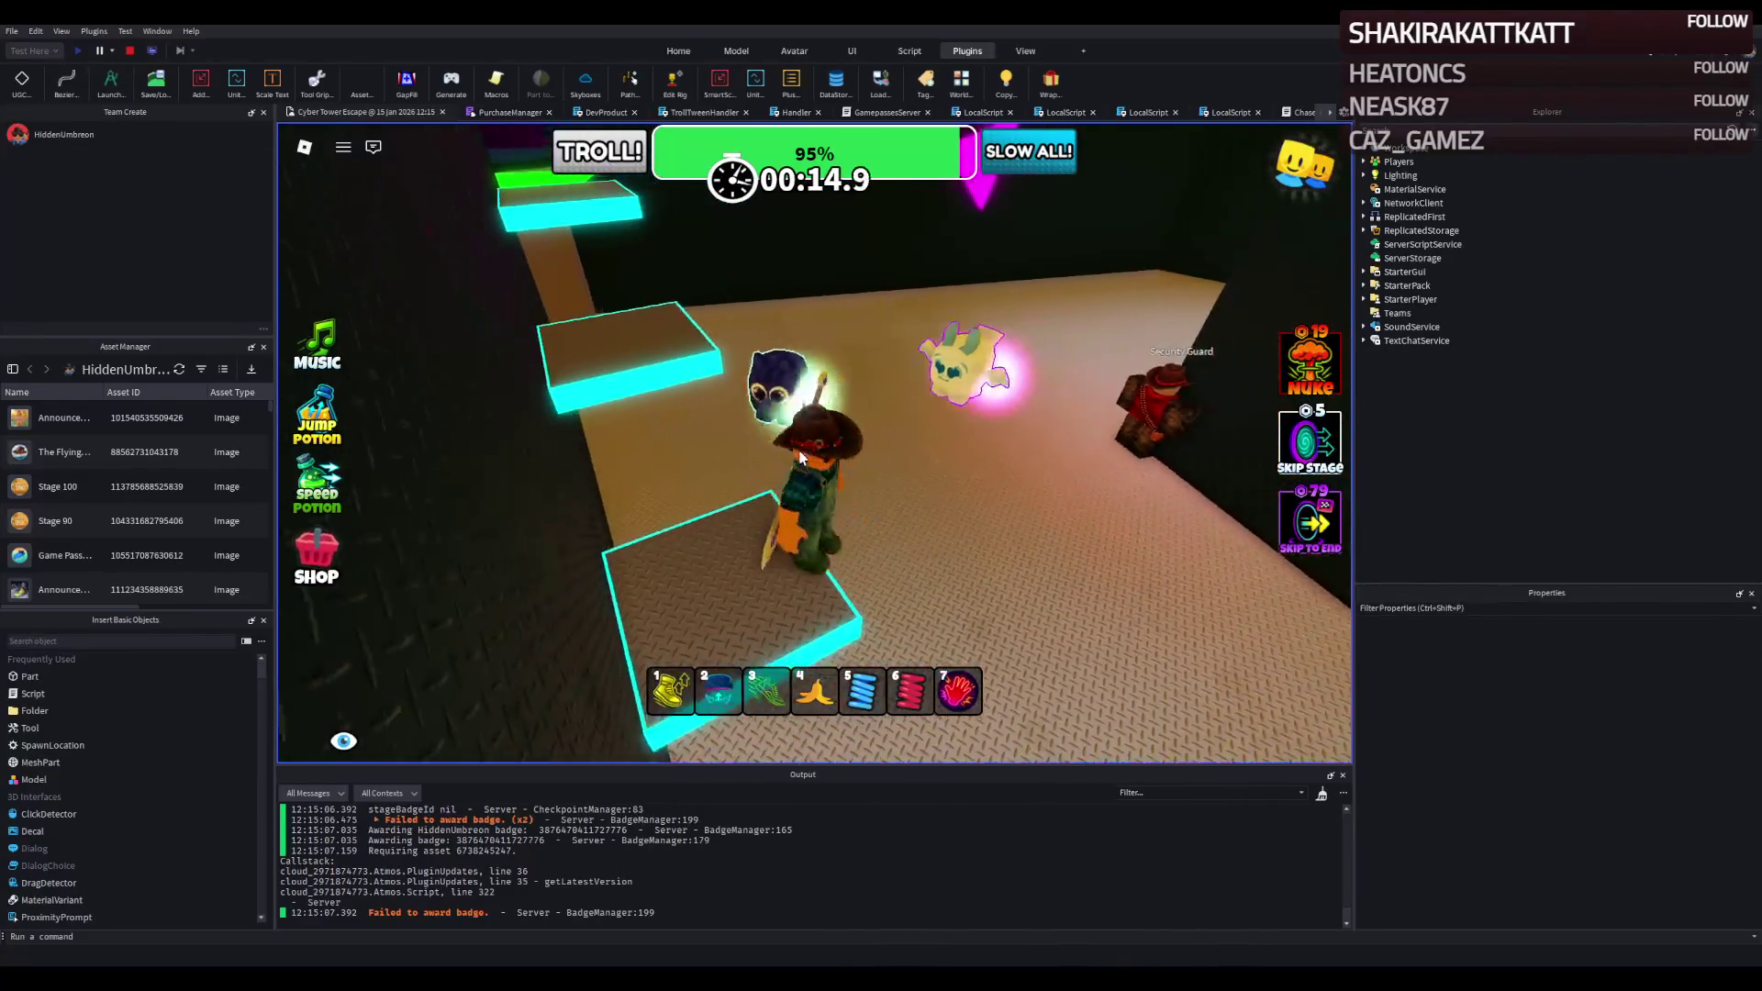
key(w)
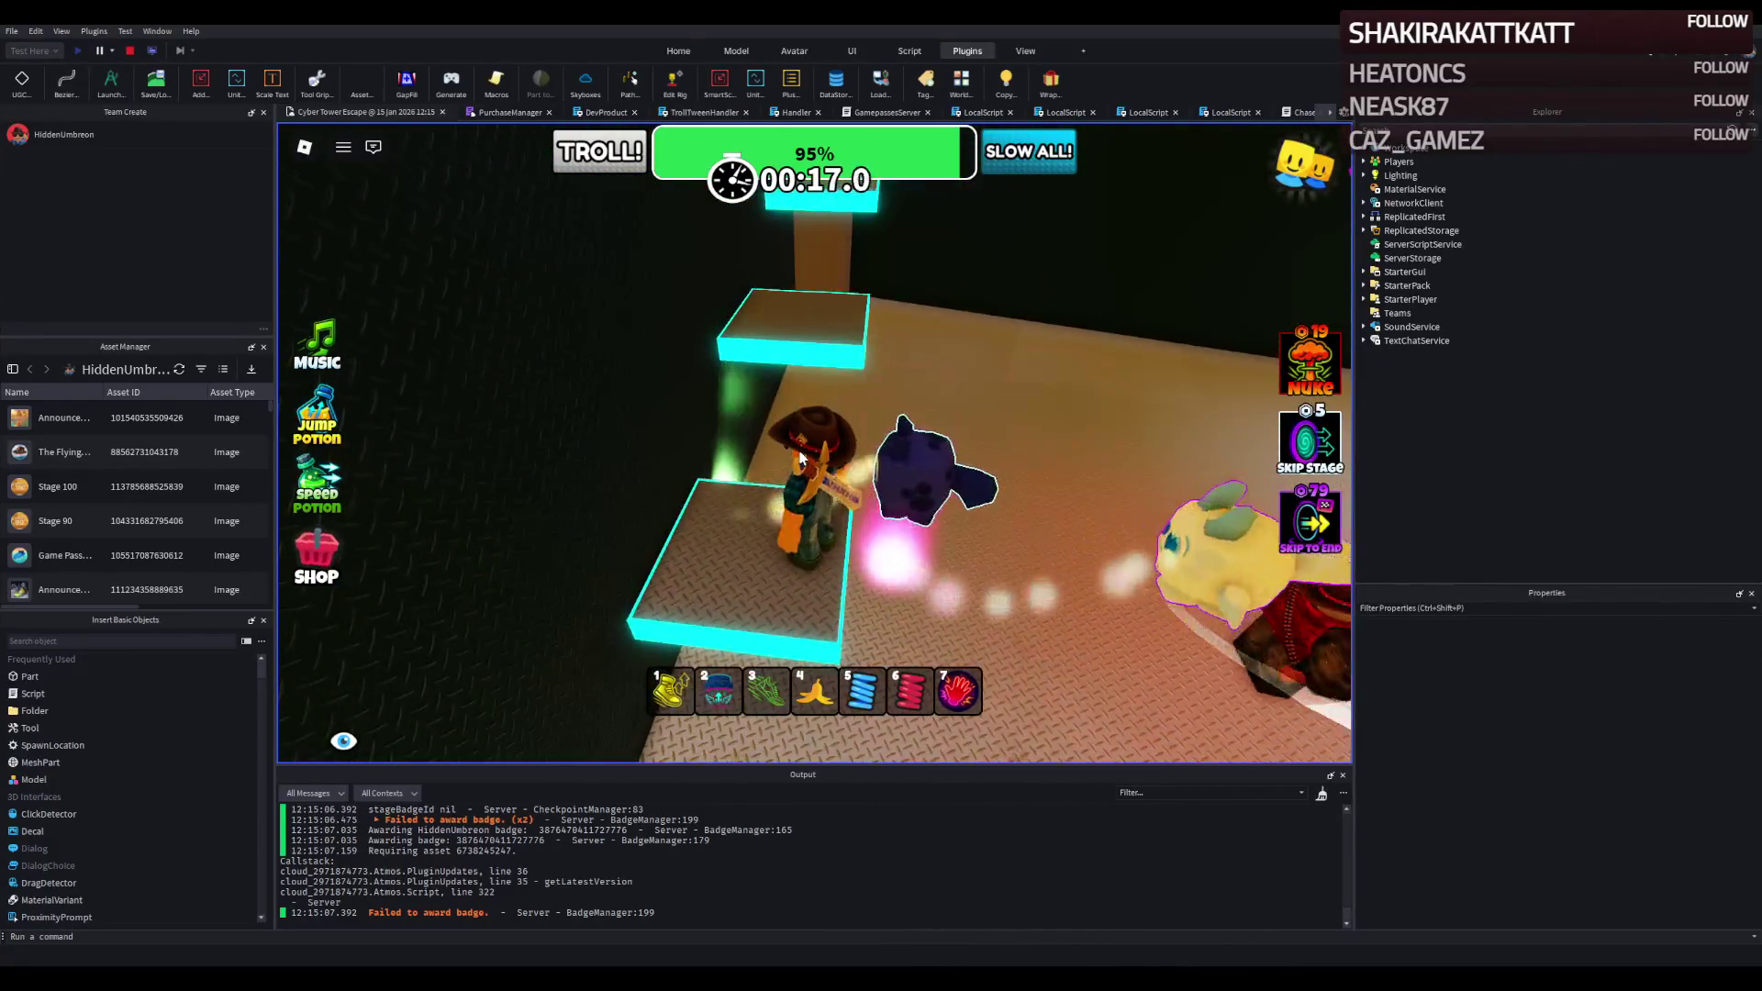
click(131, 50)
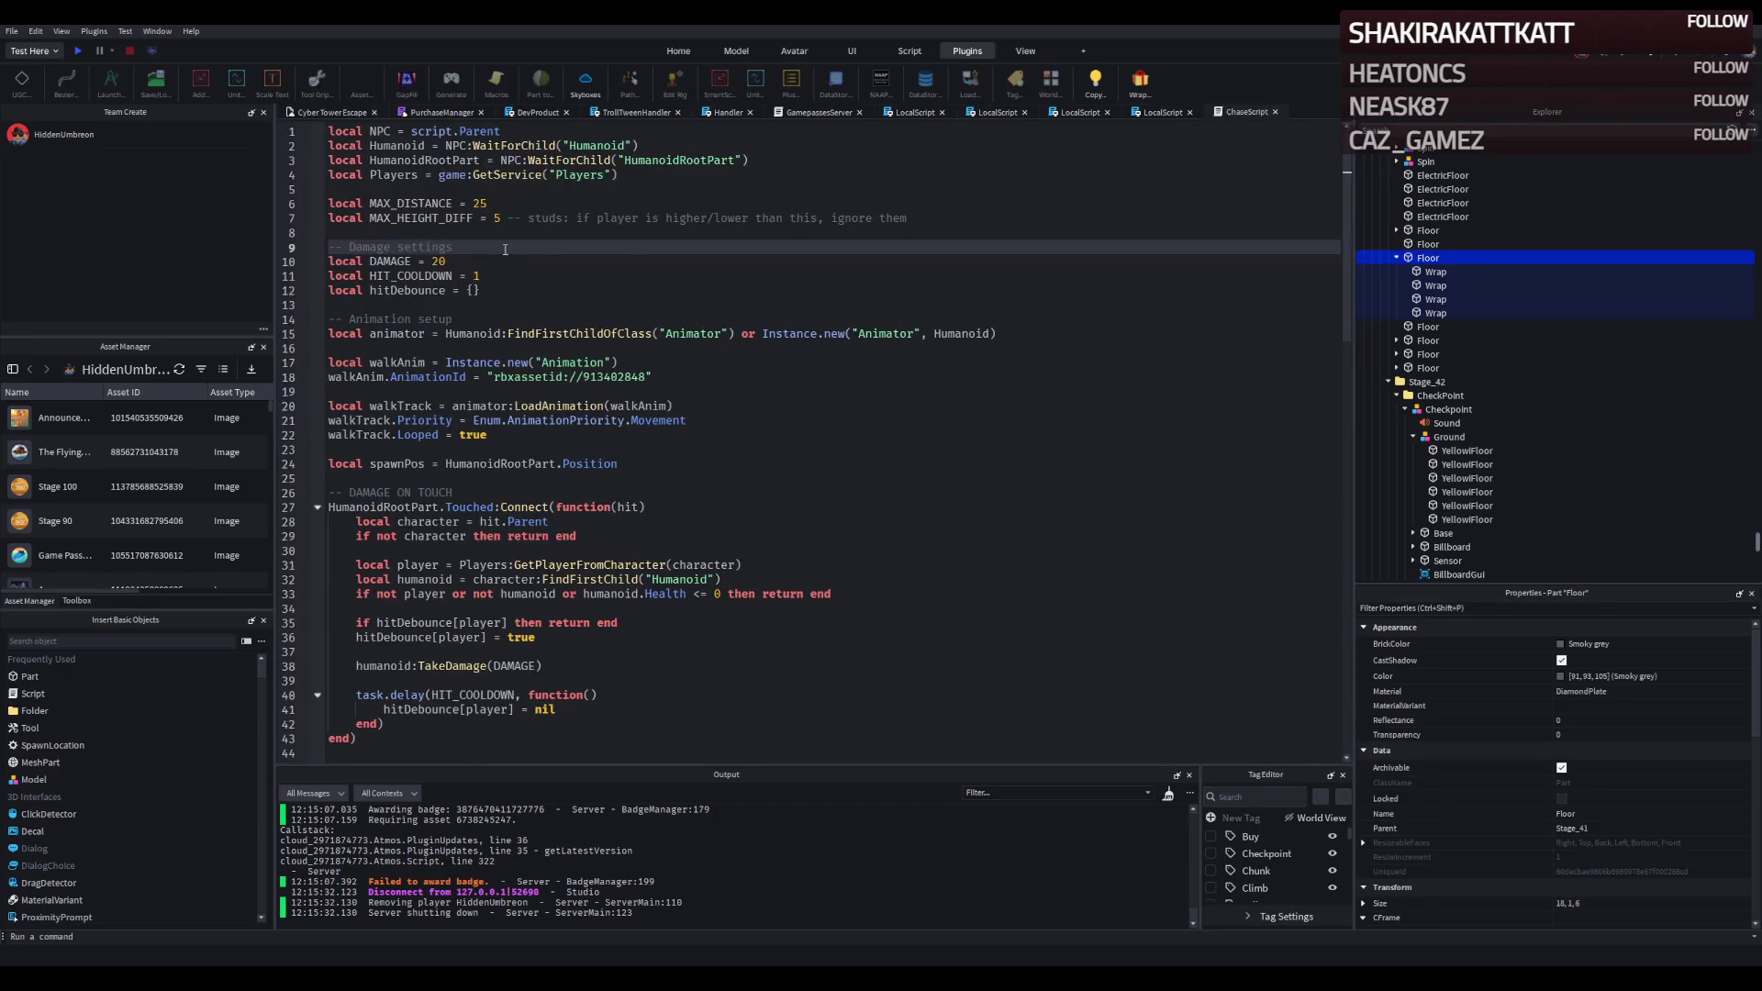
Change MAX_HEIGHT_DIFF to 8, focus the selected Floor in the tower scene, and start a playtest.
click(502, 217)
text(8)
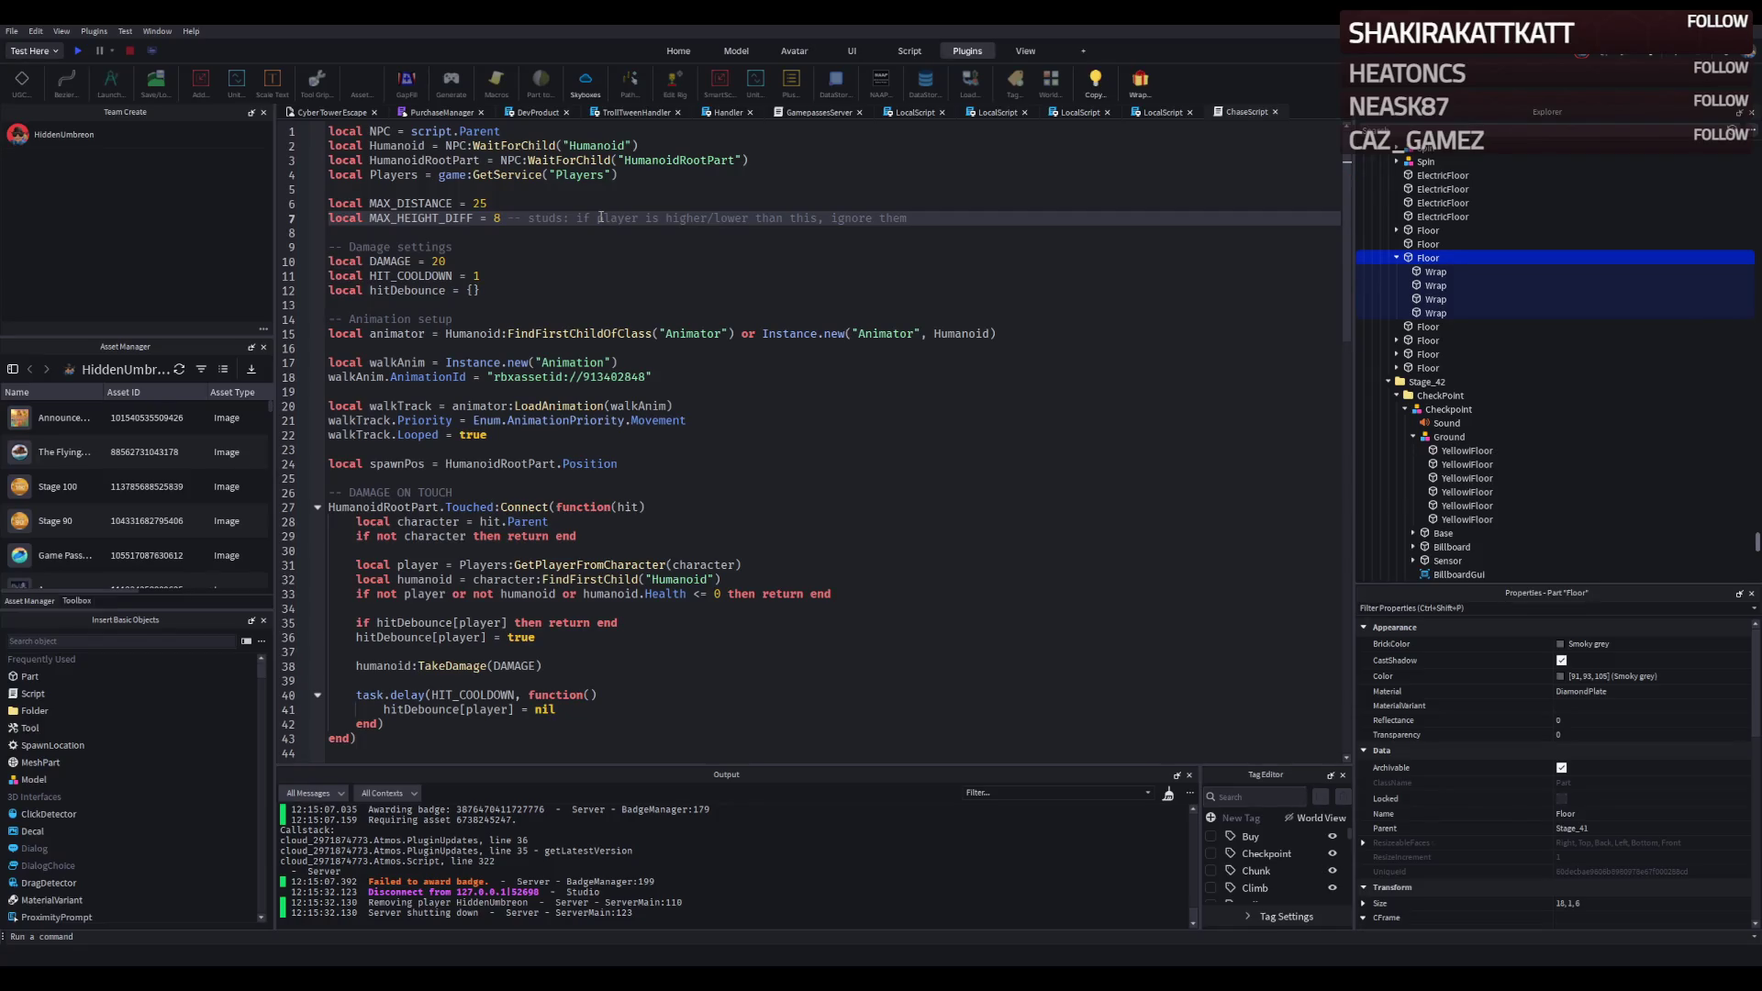
click(327, 112)
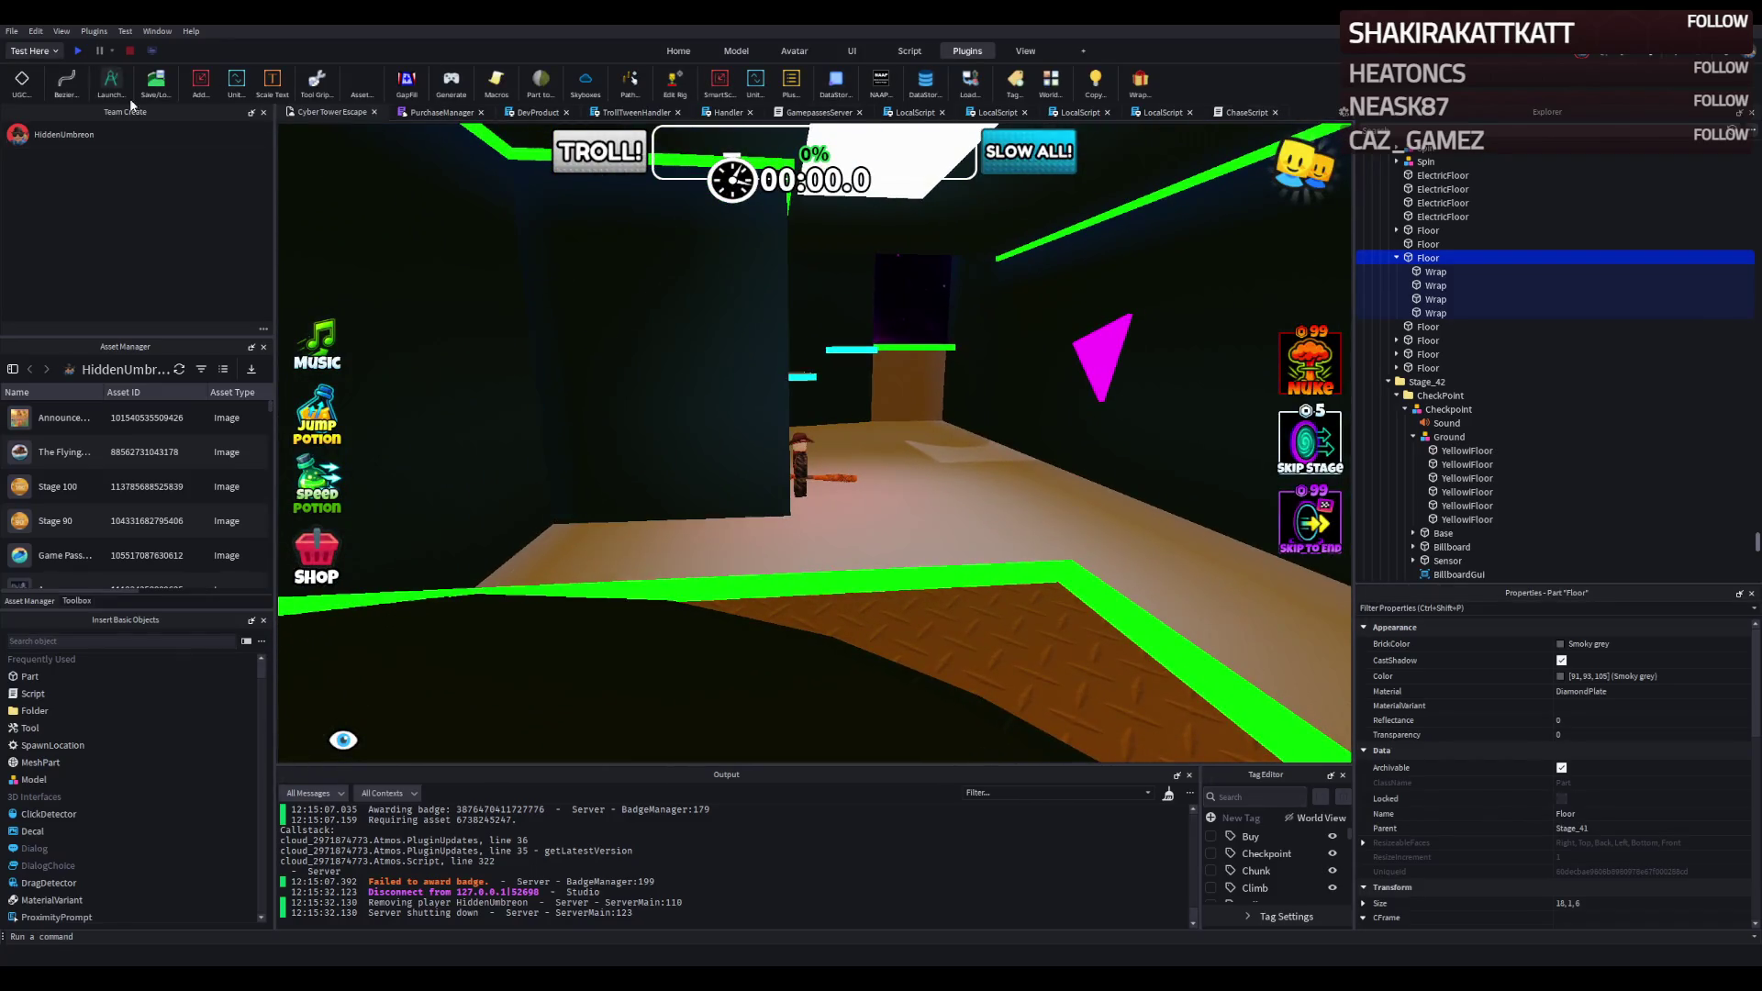
key(f)
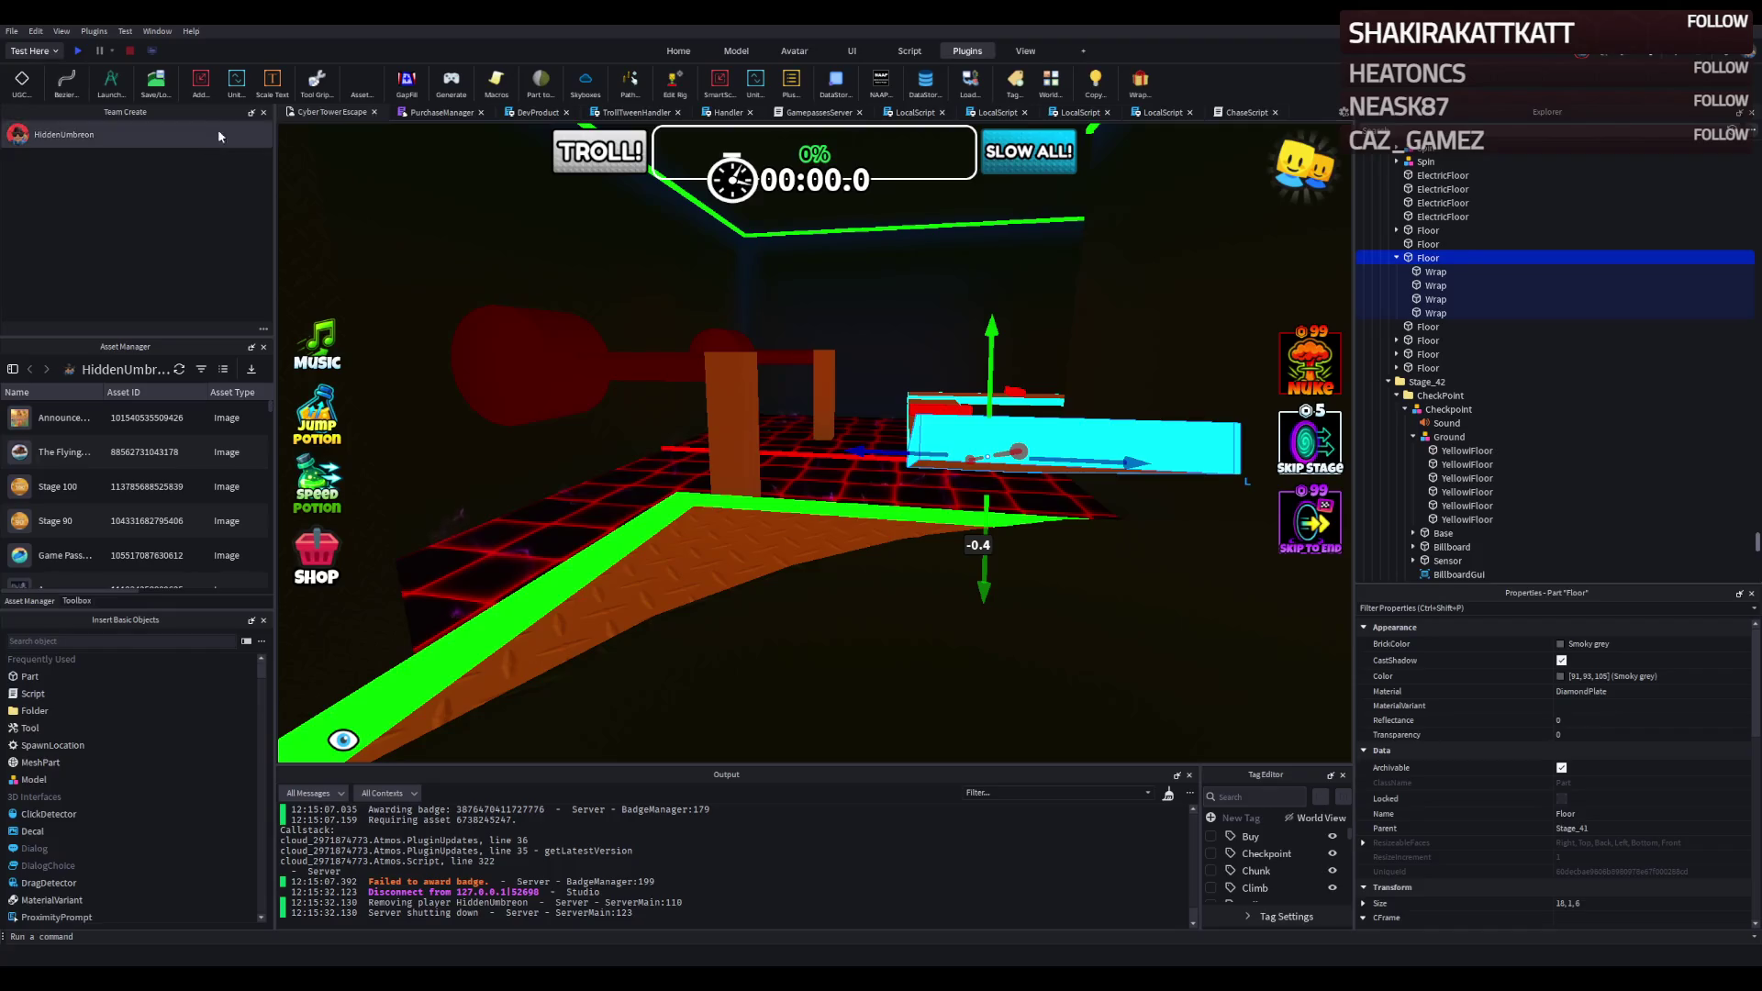
click(78, 51)
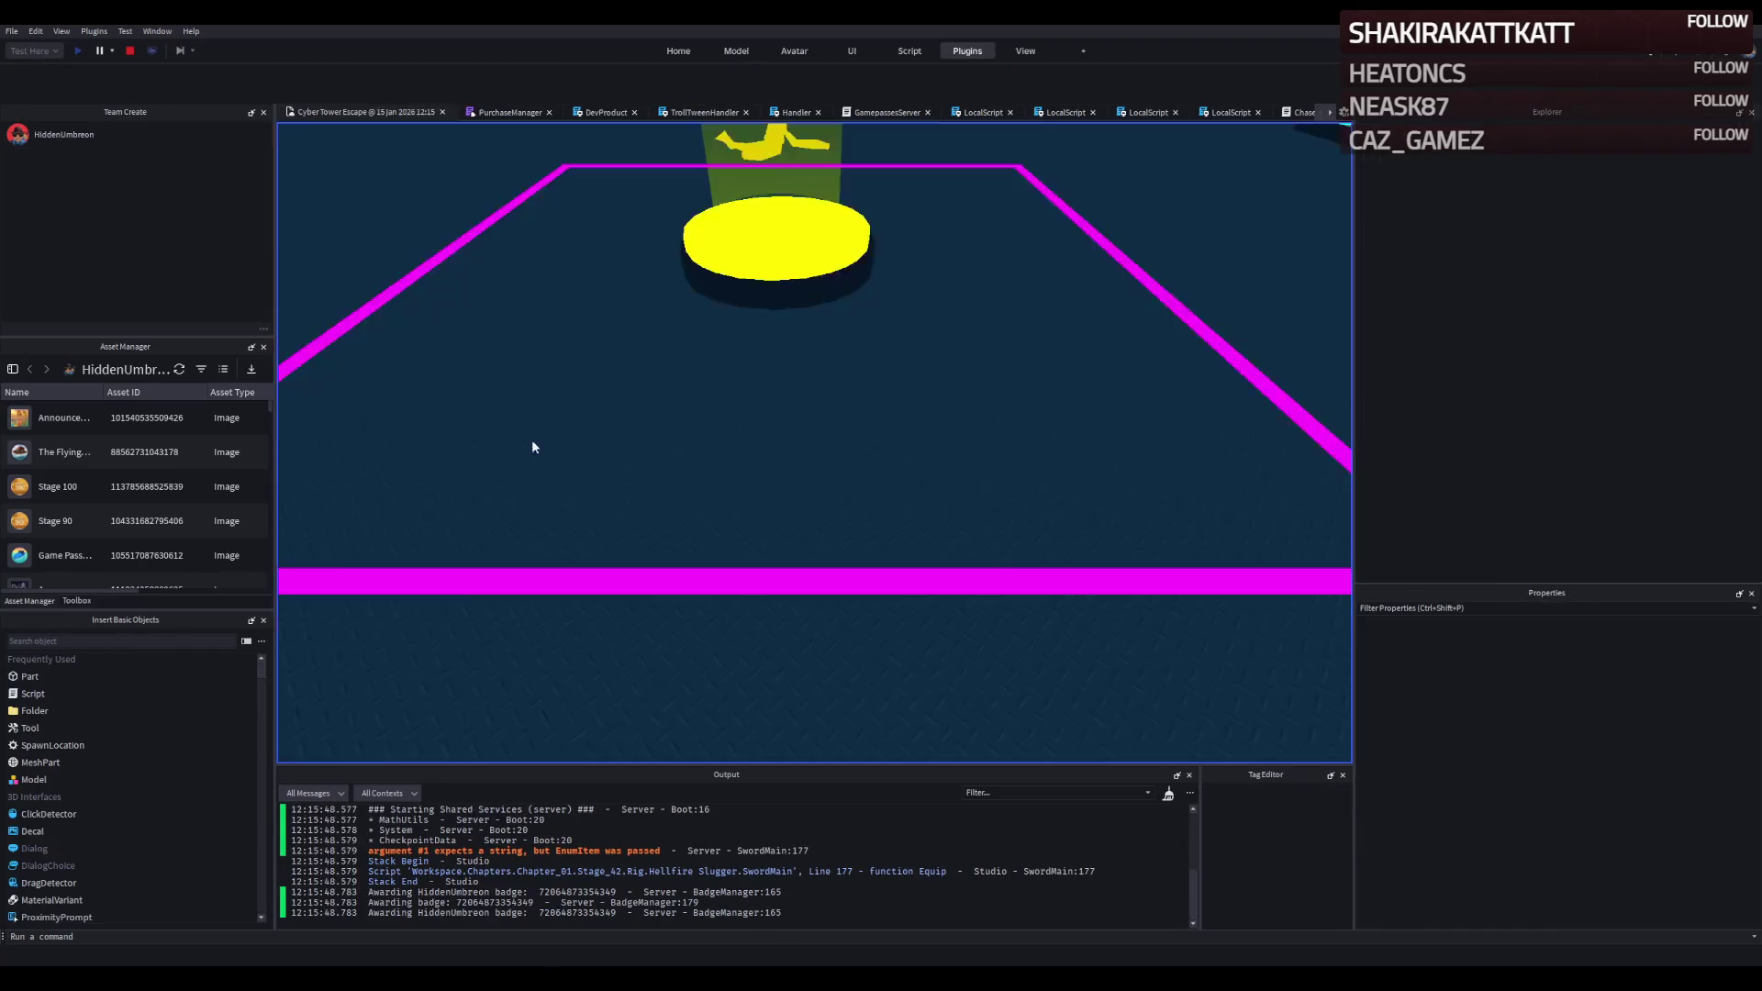
Walk the avatar across the room and along the cyan platforms as the Security Guard closes in.
key(w)
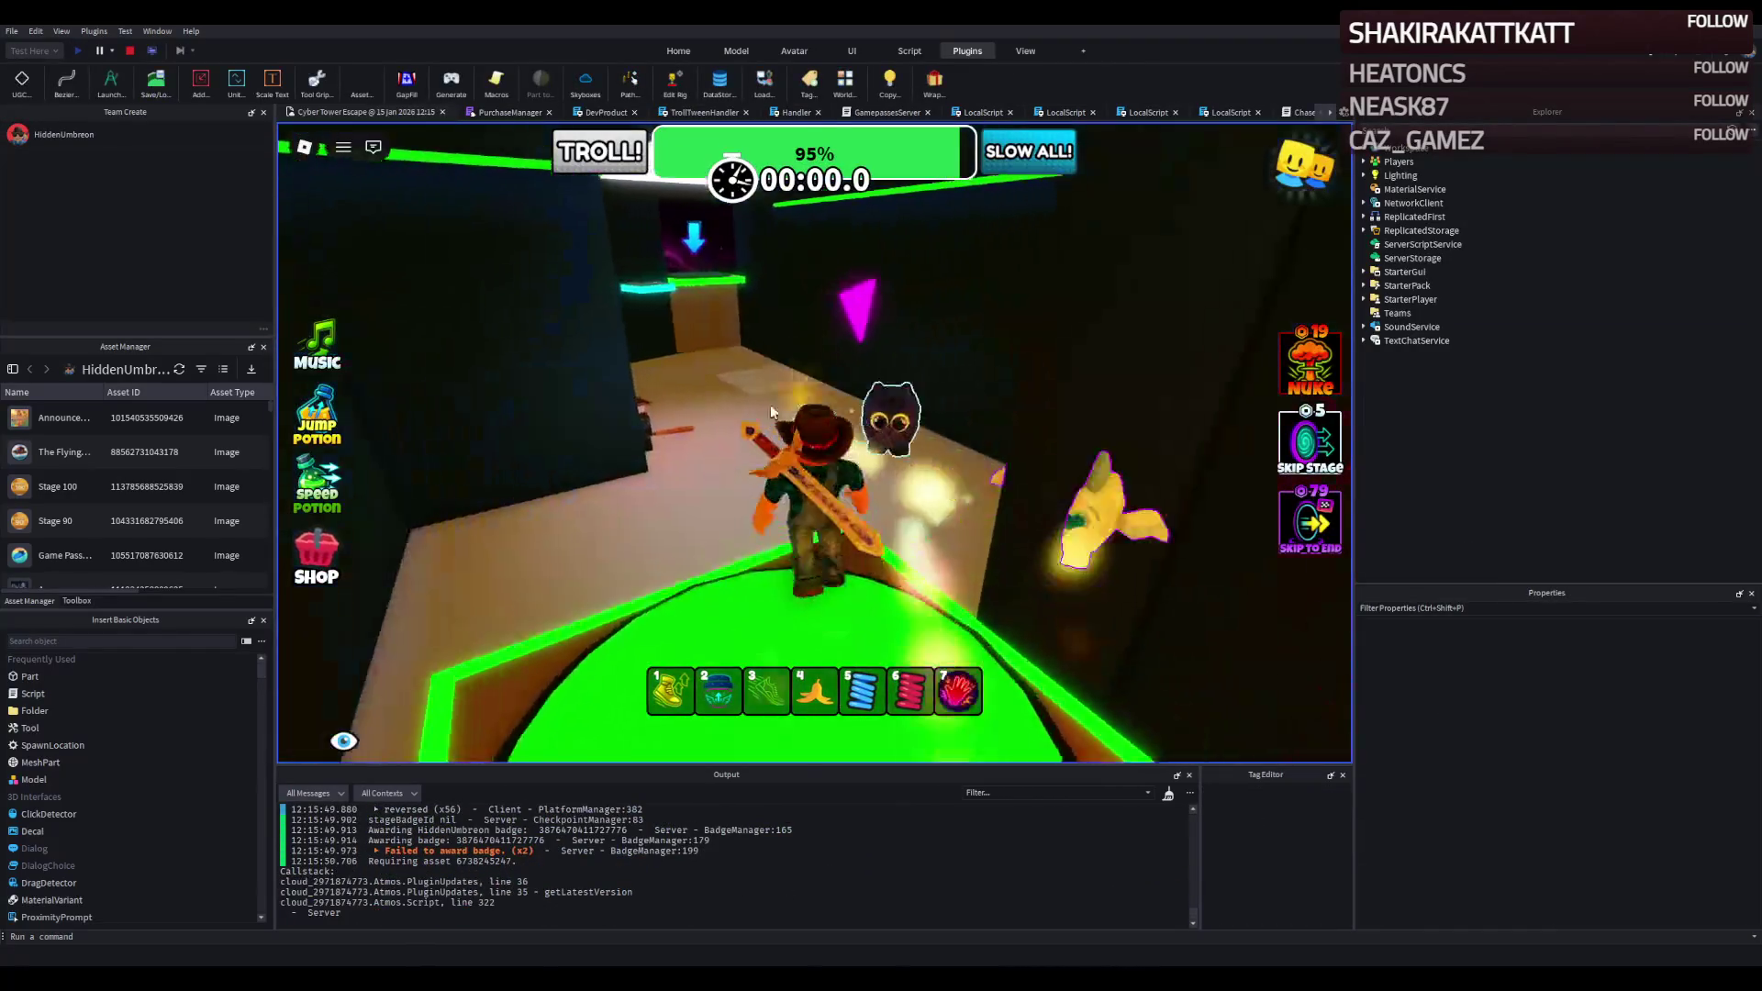
key(w)
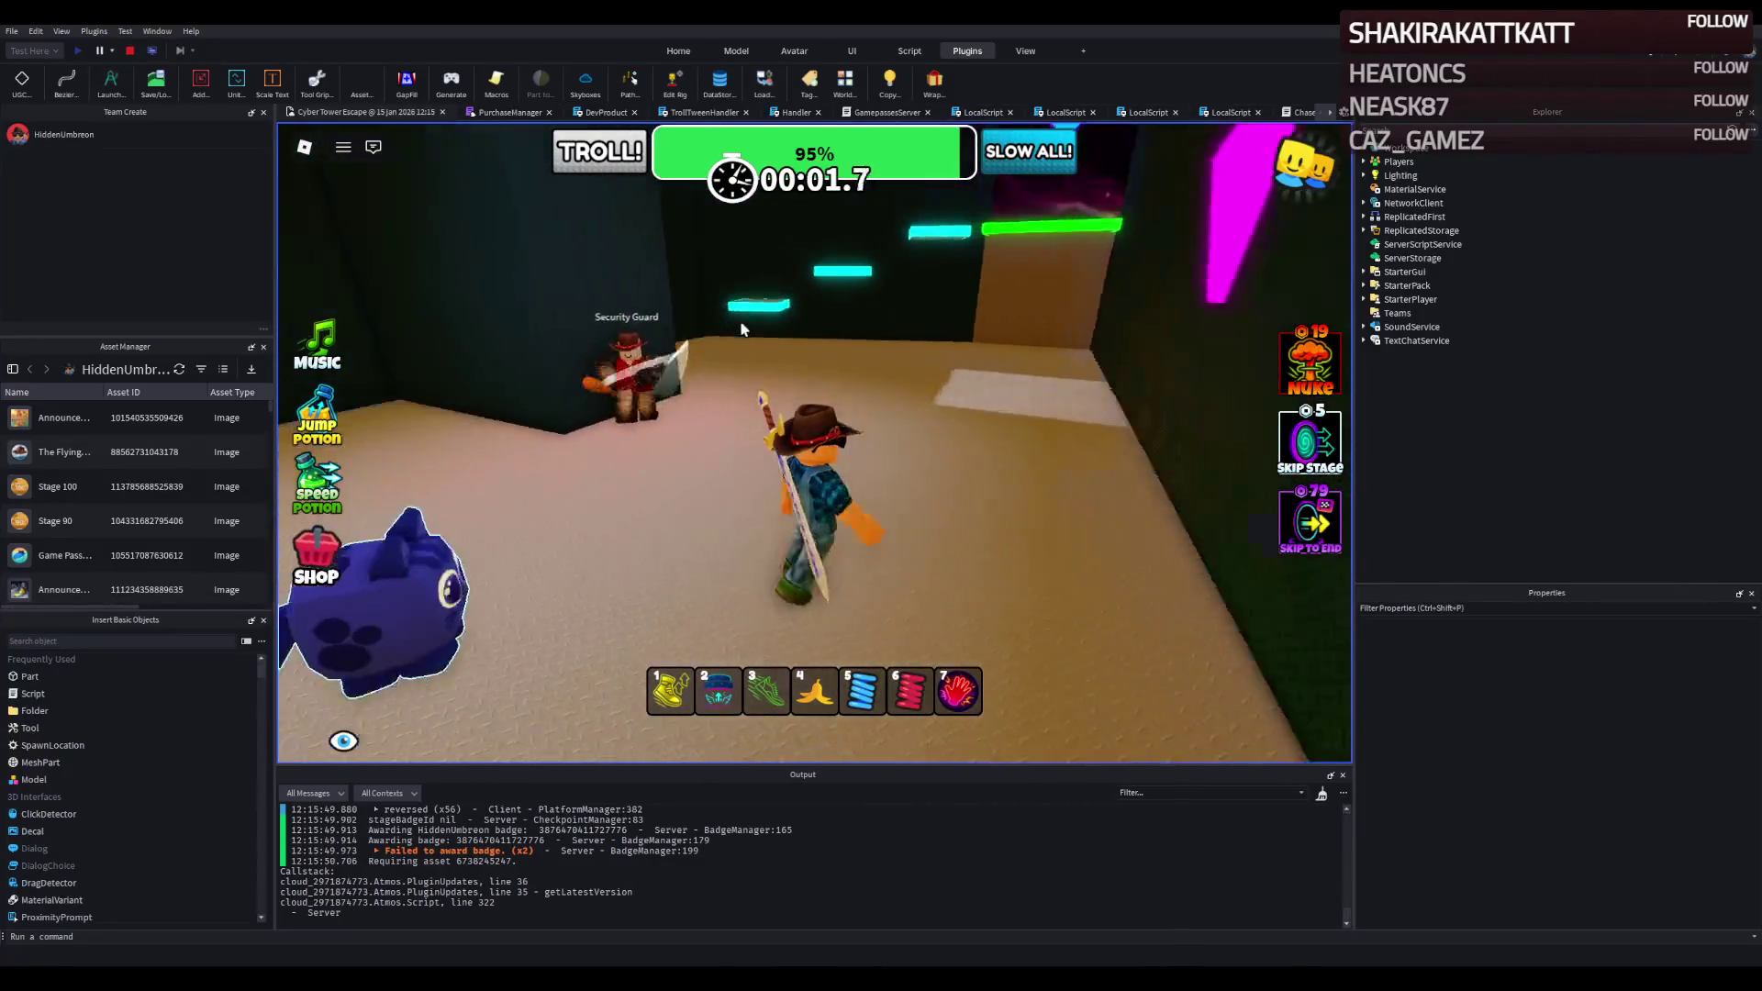
key(w)
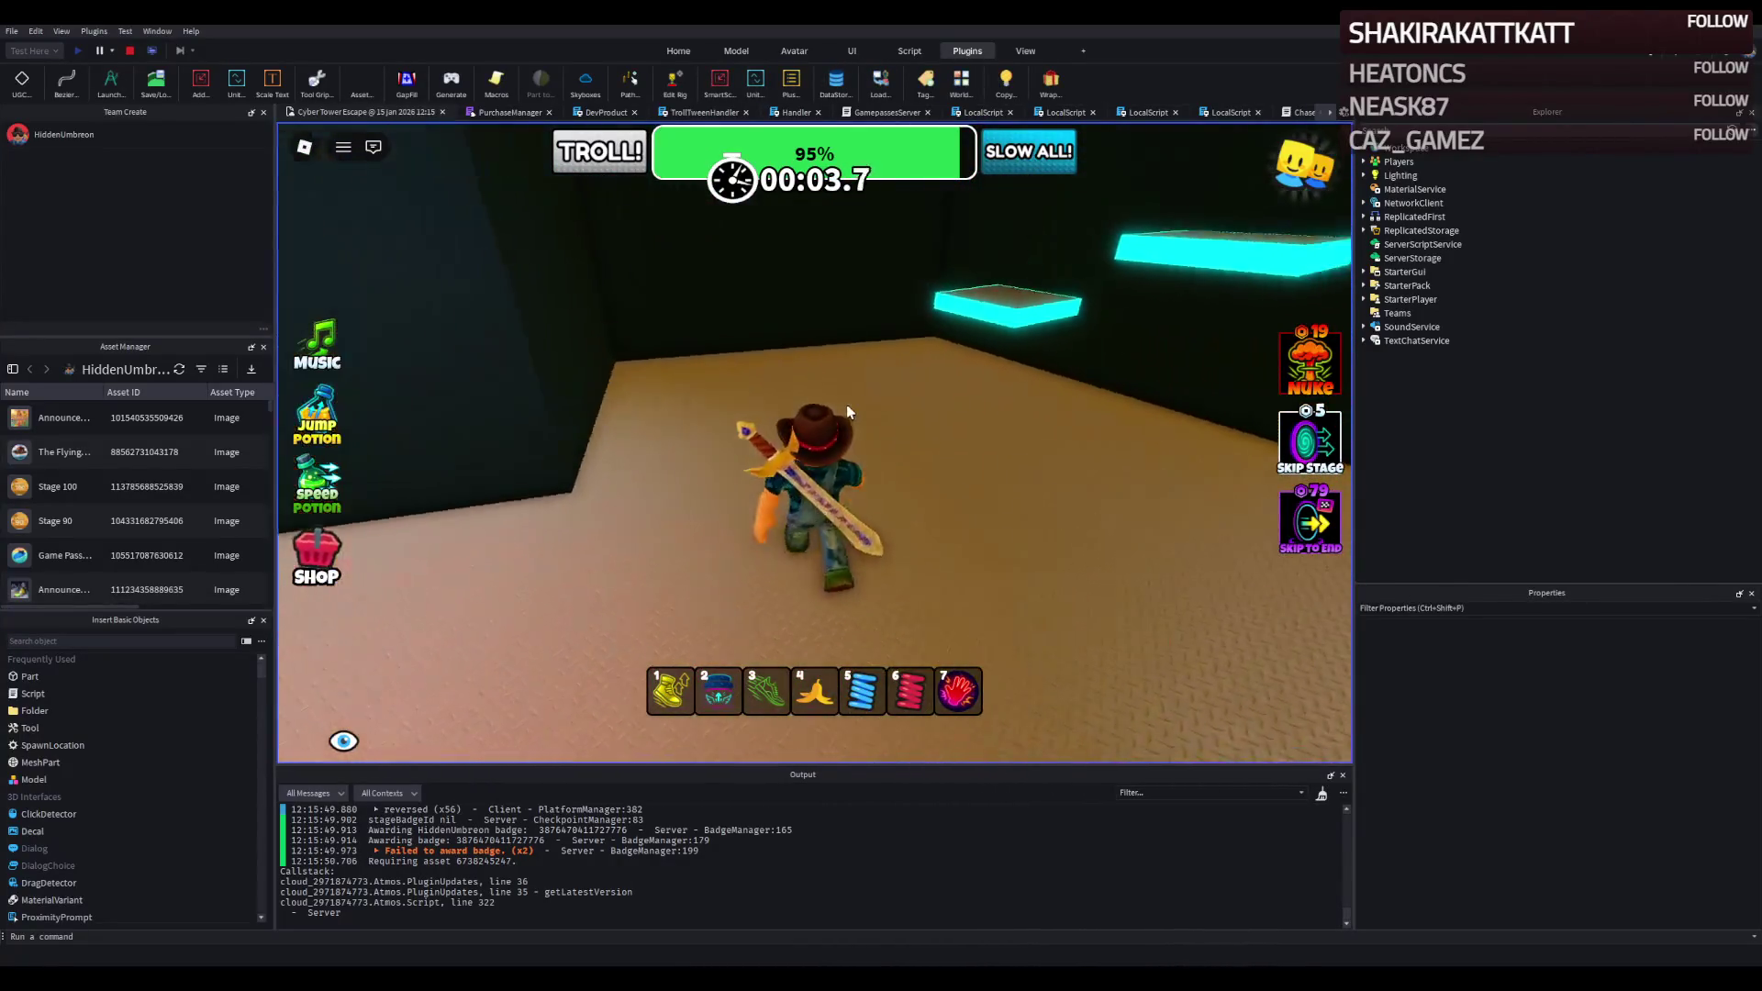
key(w)
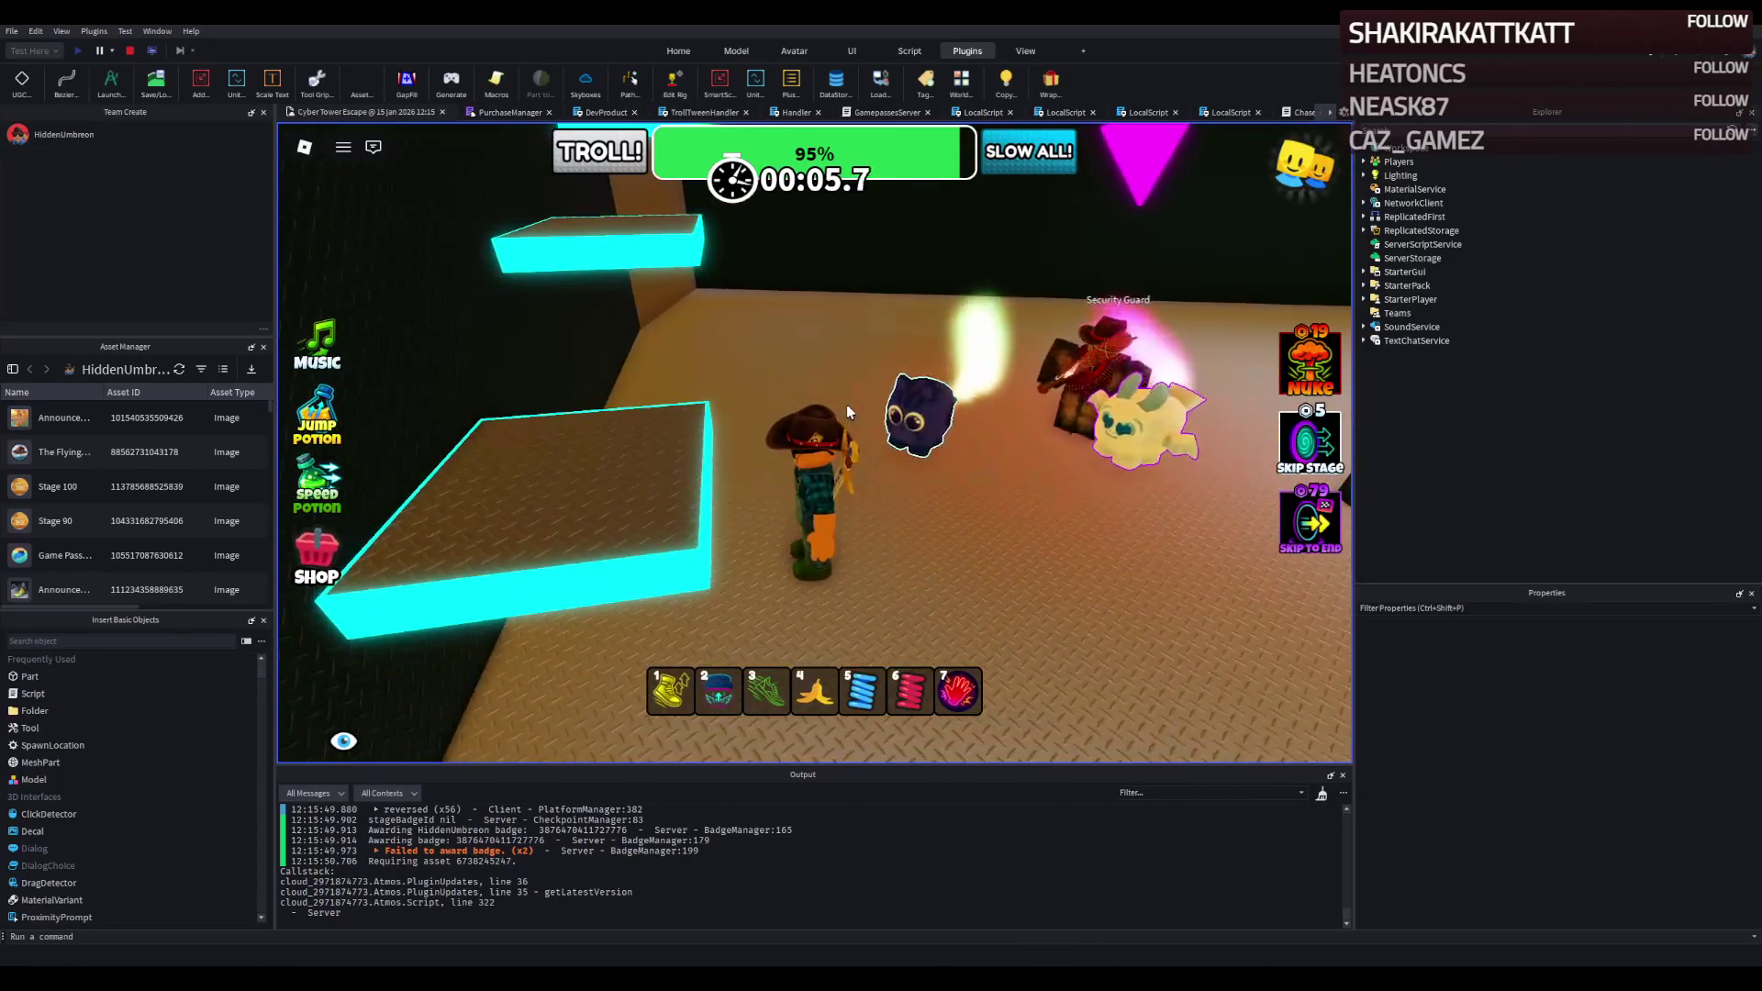
key(w)
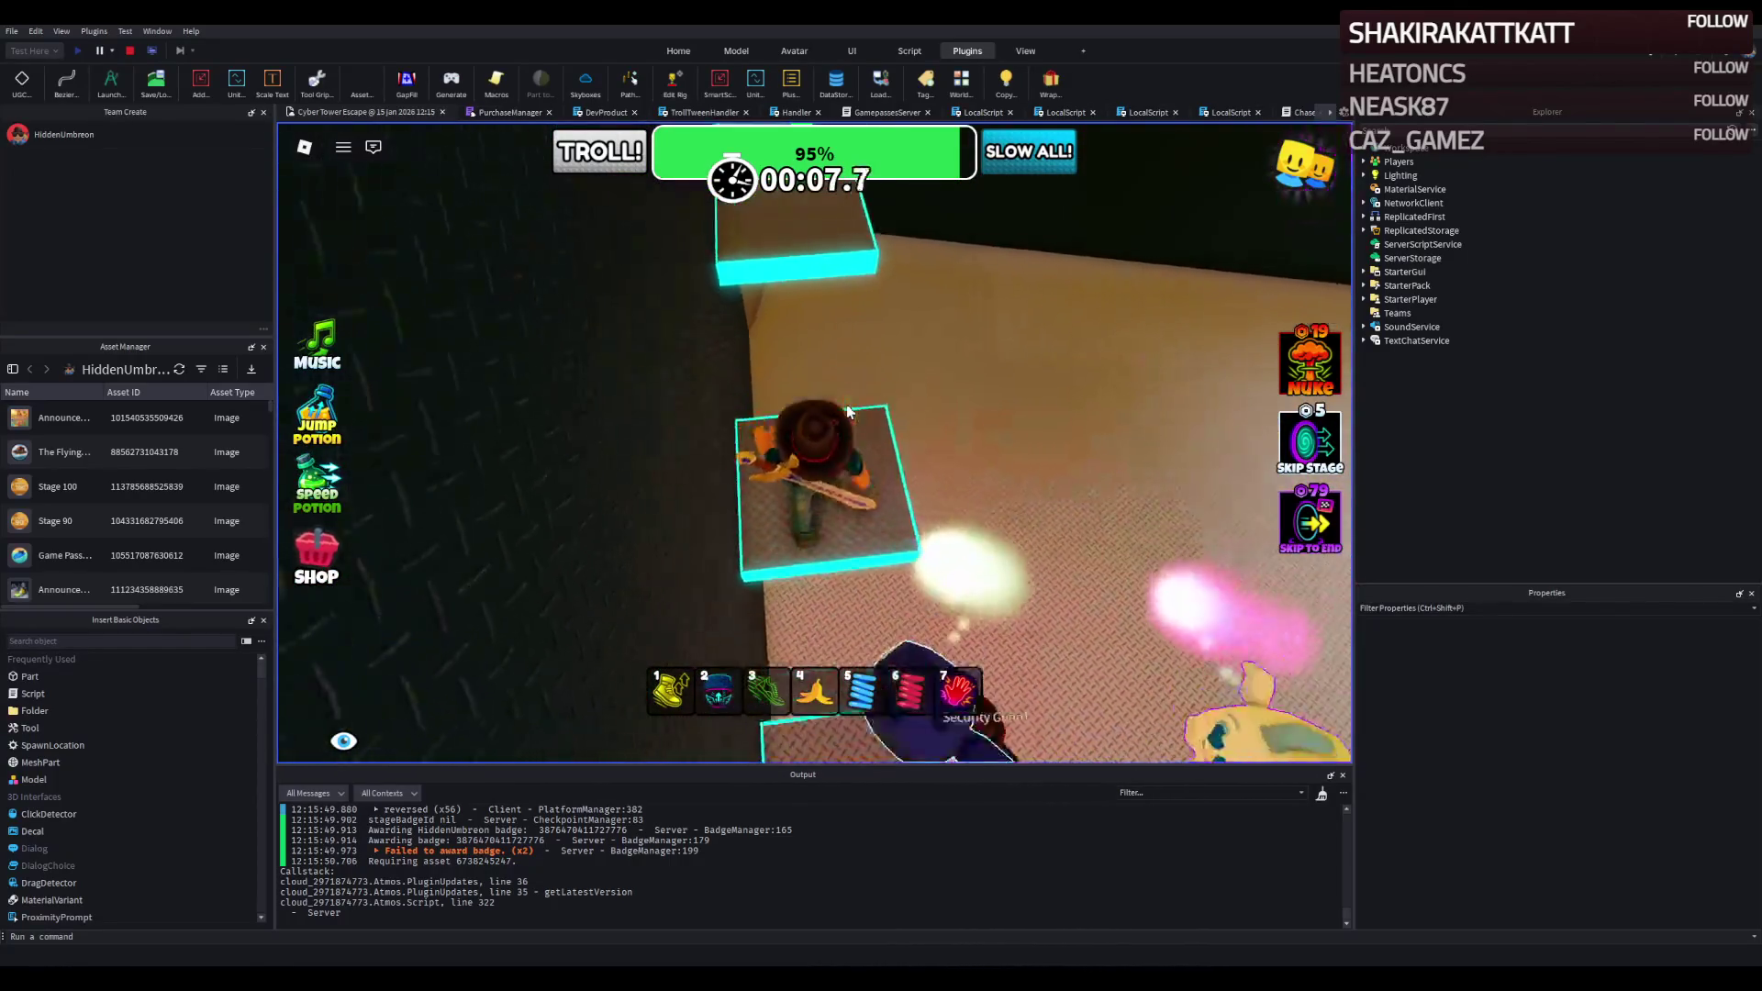
key(w)
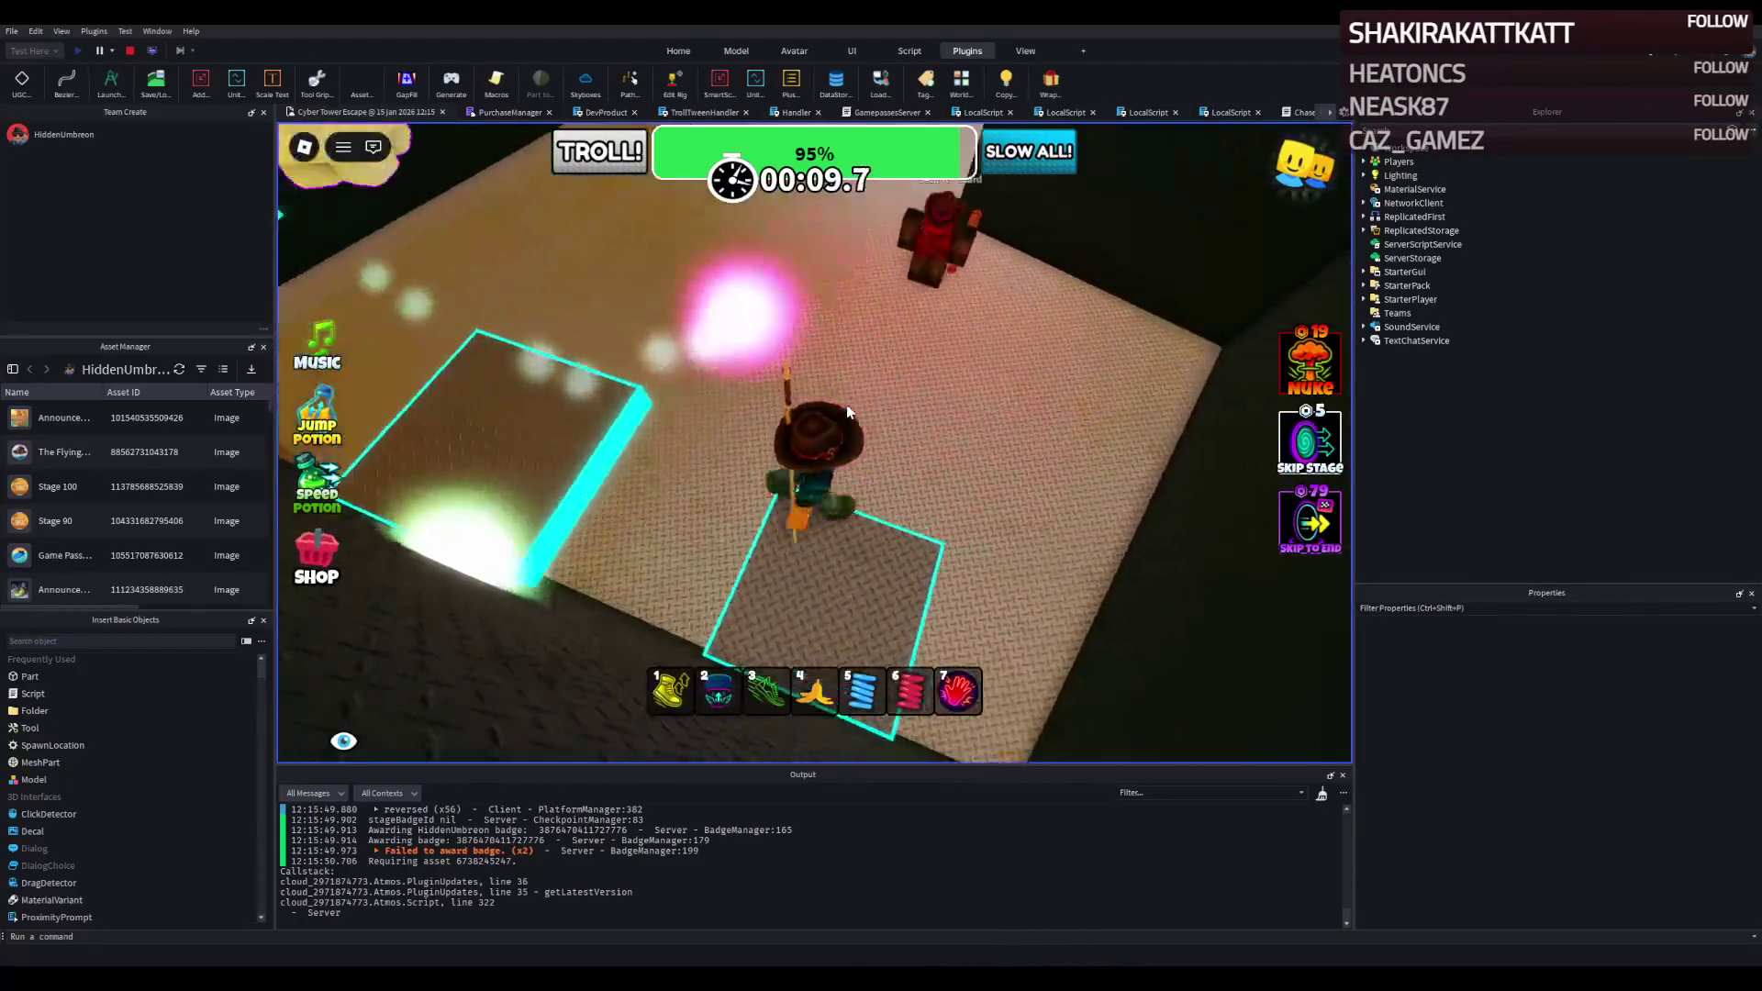
key(w)
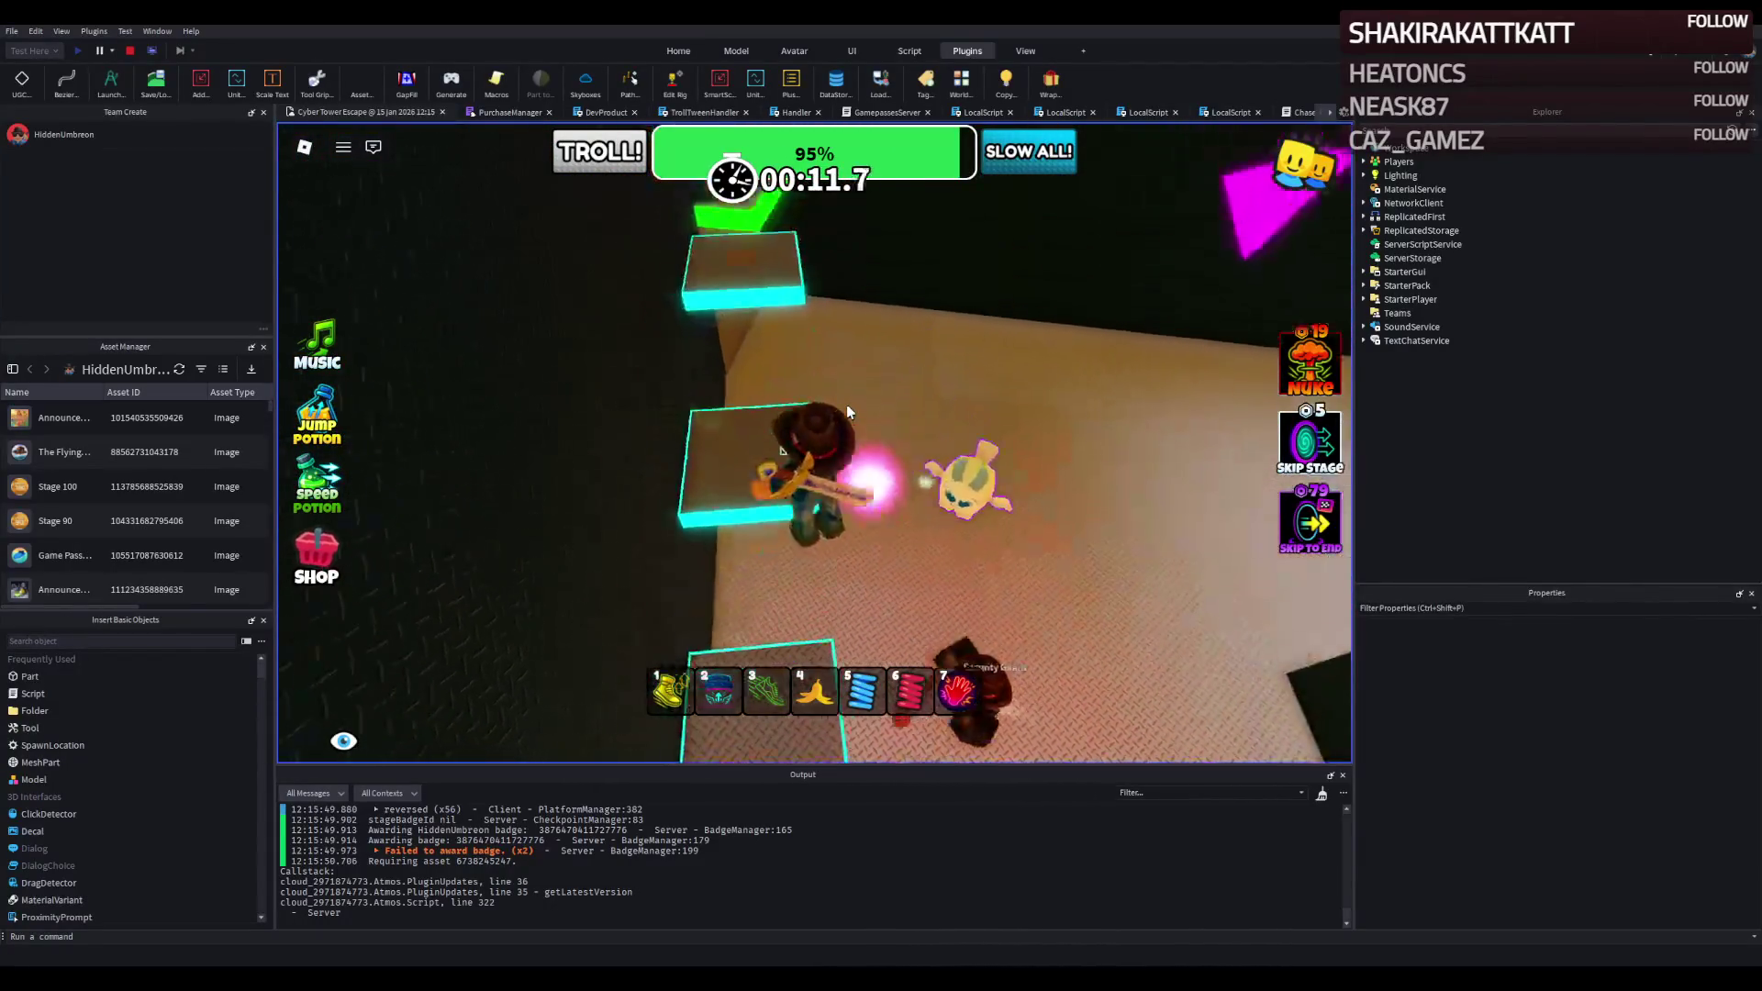
key(w)
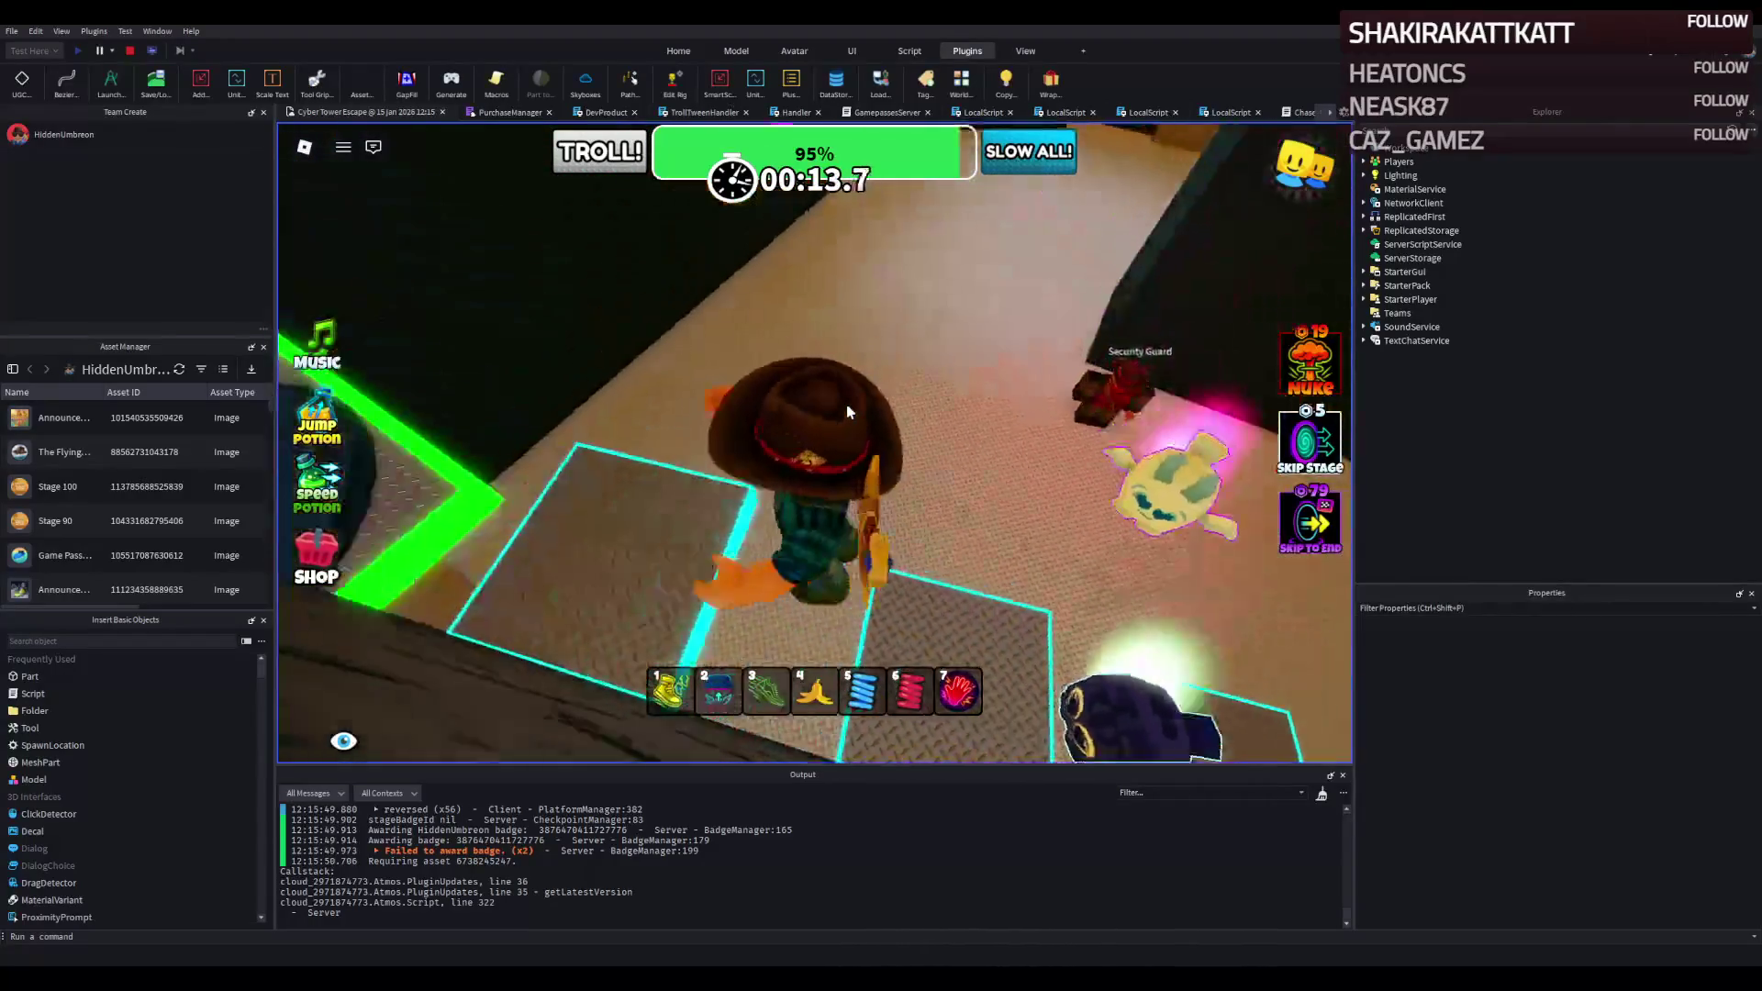
key(w)
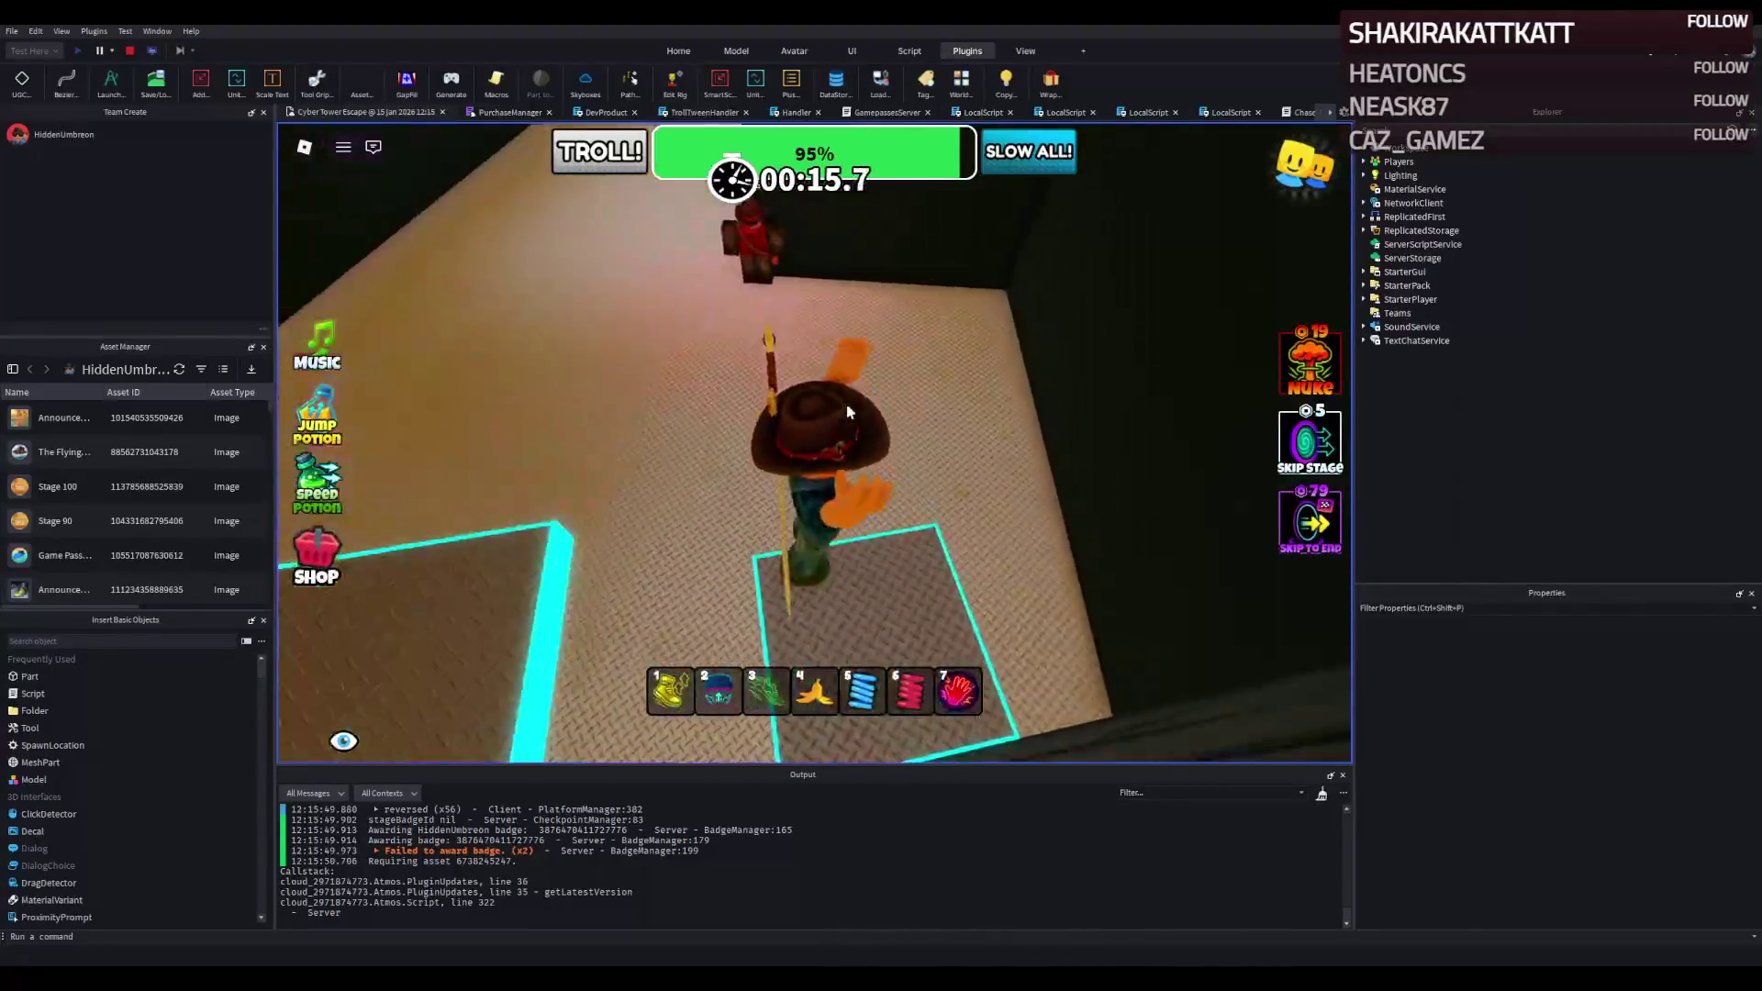
key(w)
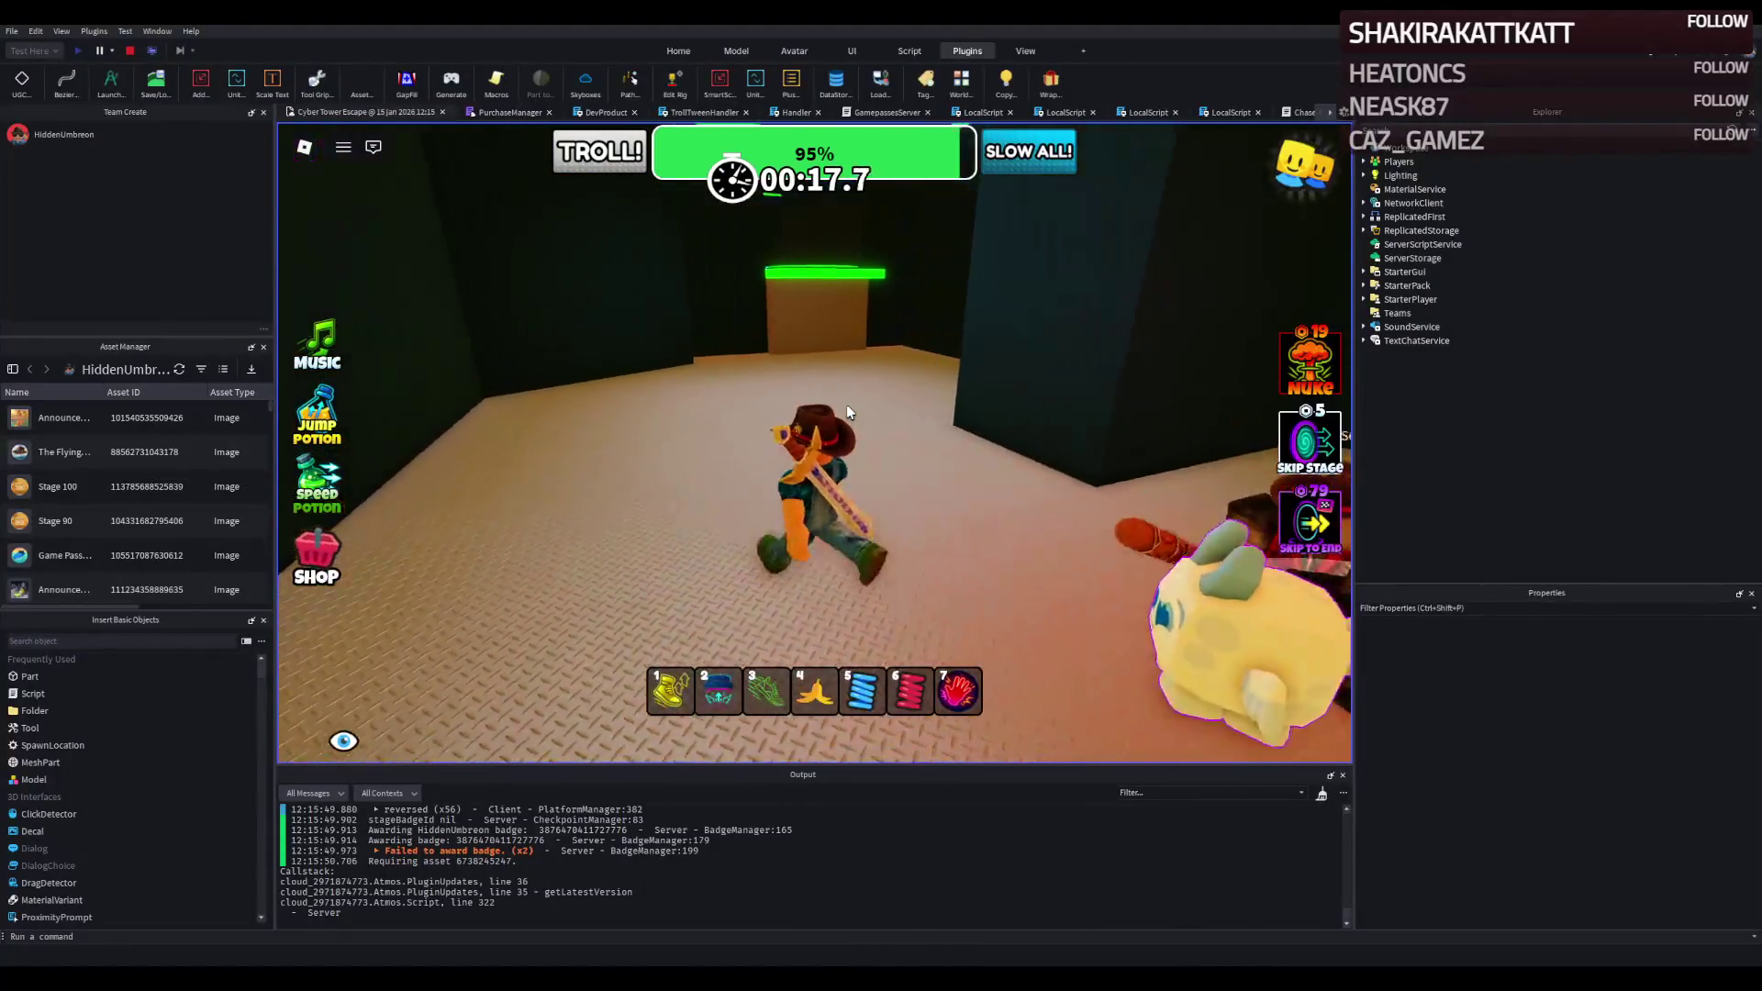
key(w)
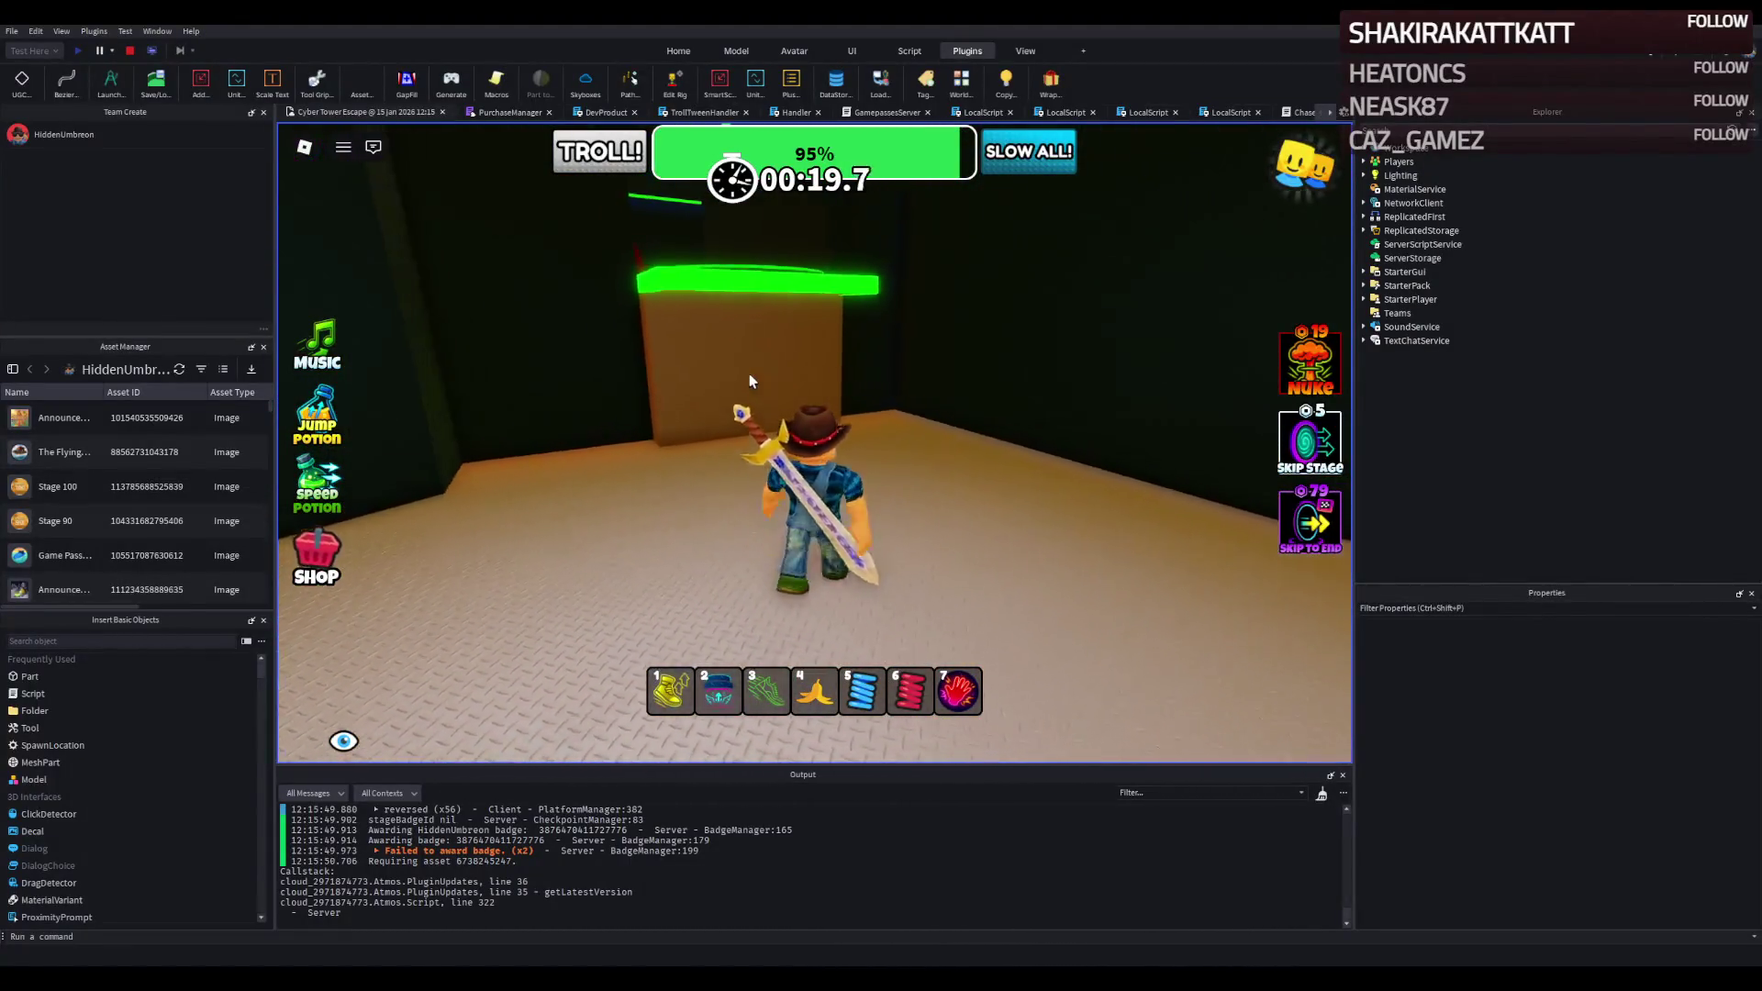
Jump across the green-topped blocks and run toward the room's corner beside the guard.
key(w)
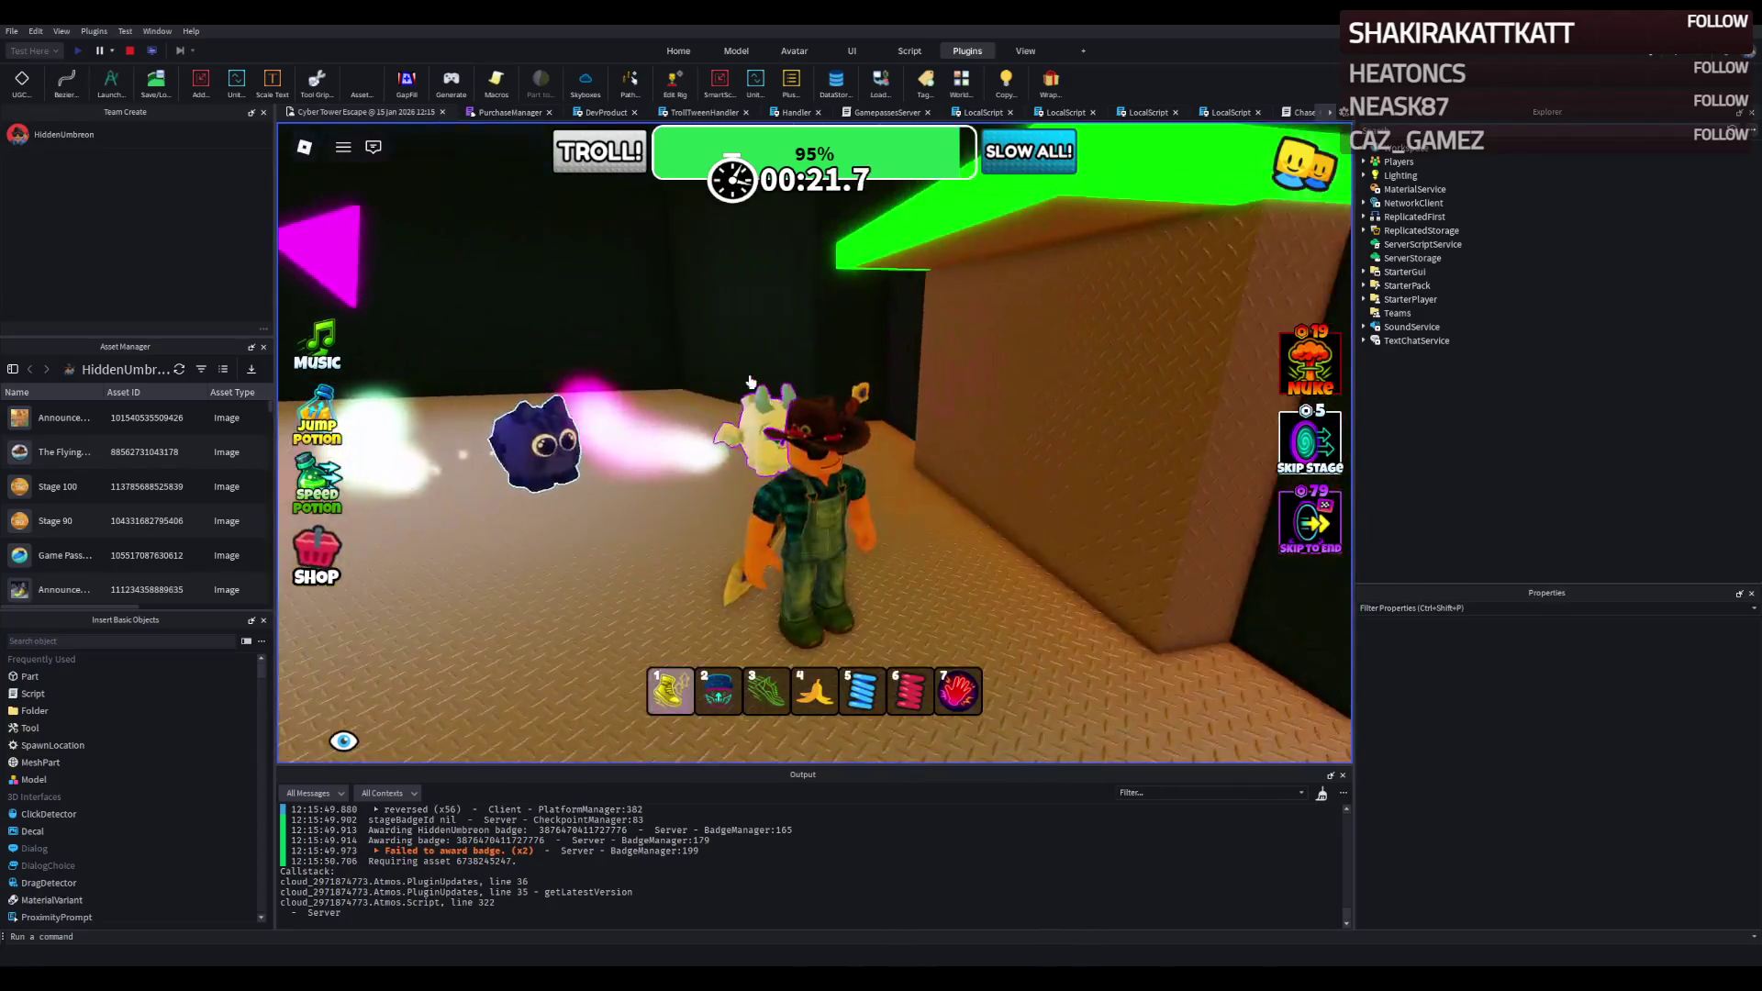
key(space)
key(w)
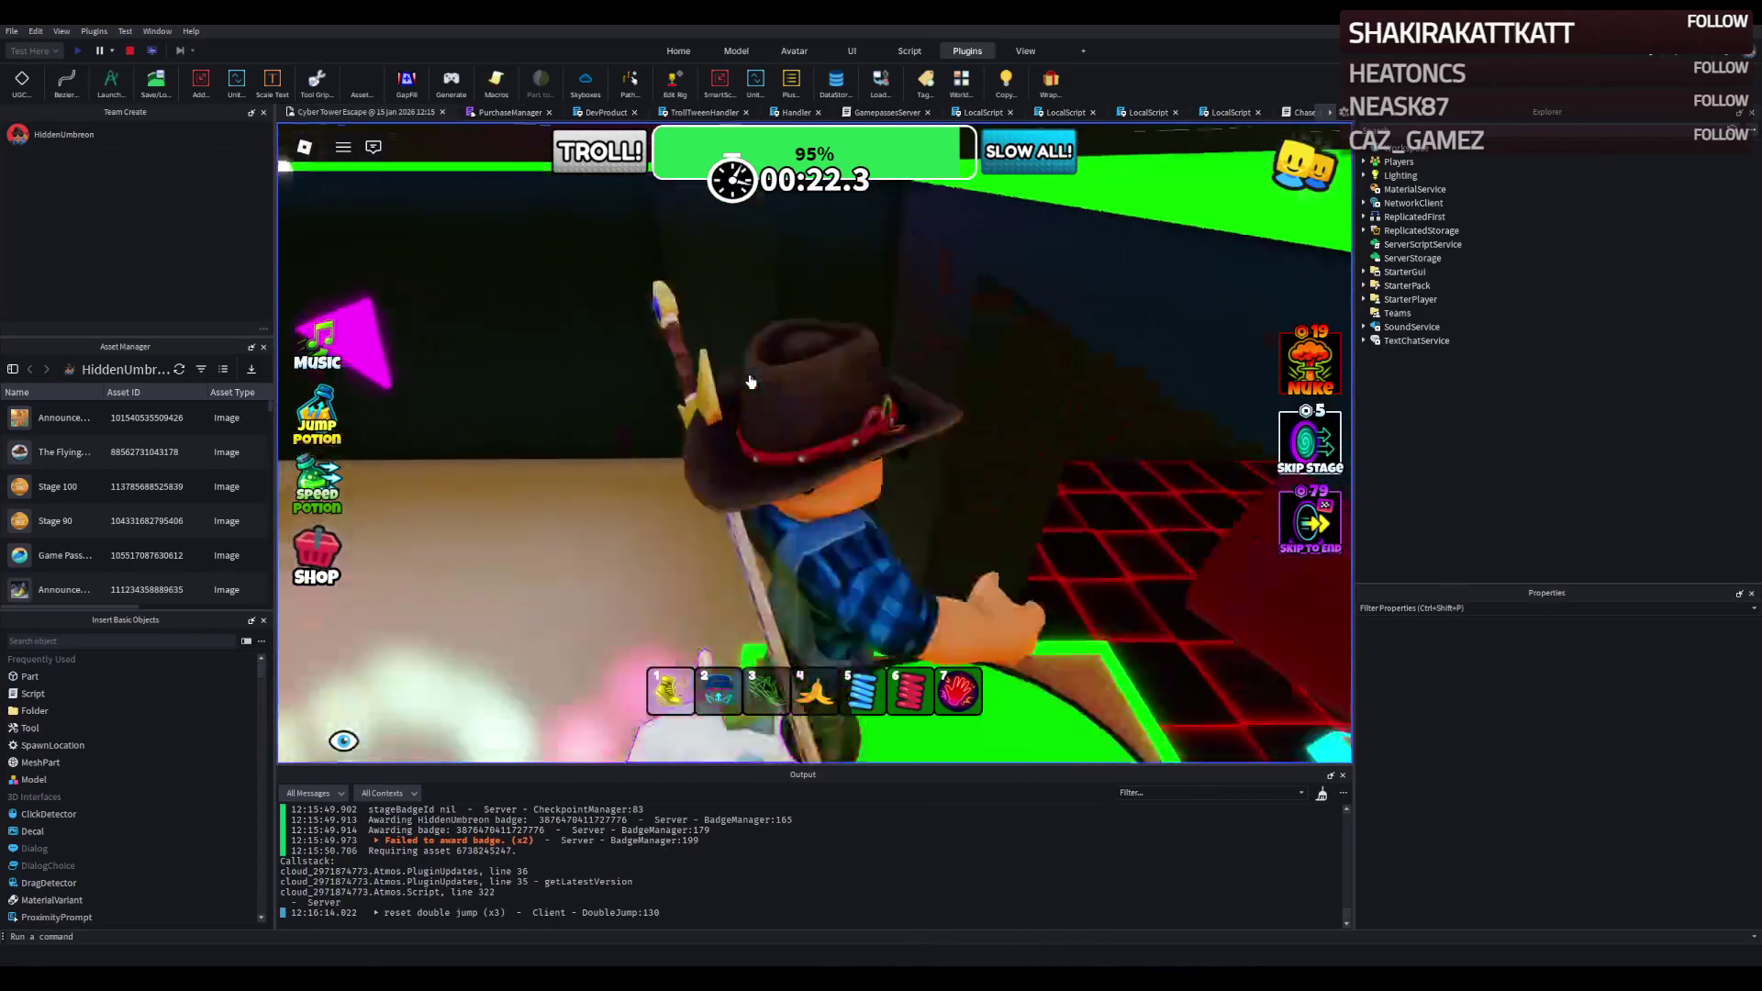
key(space)
key(w)
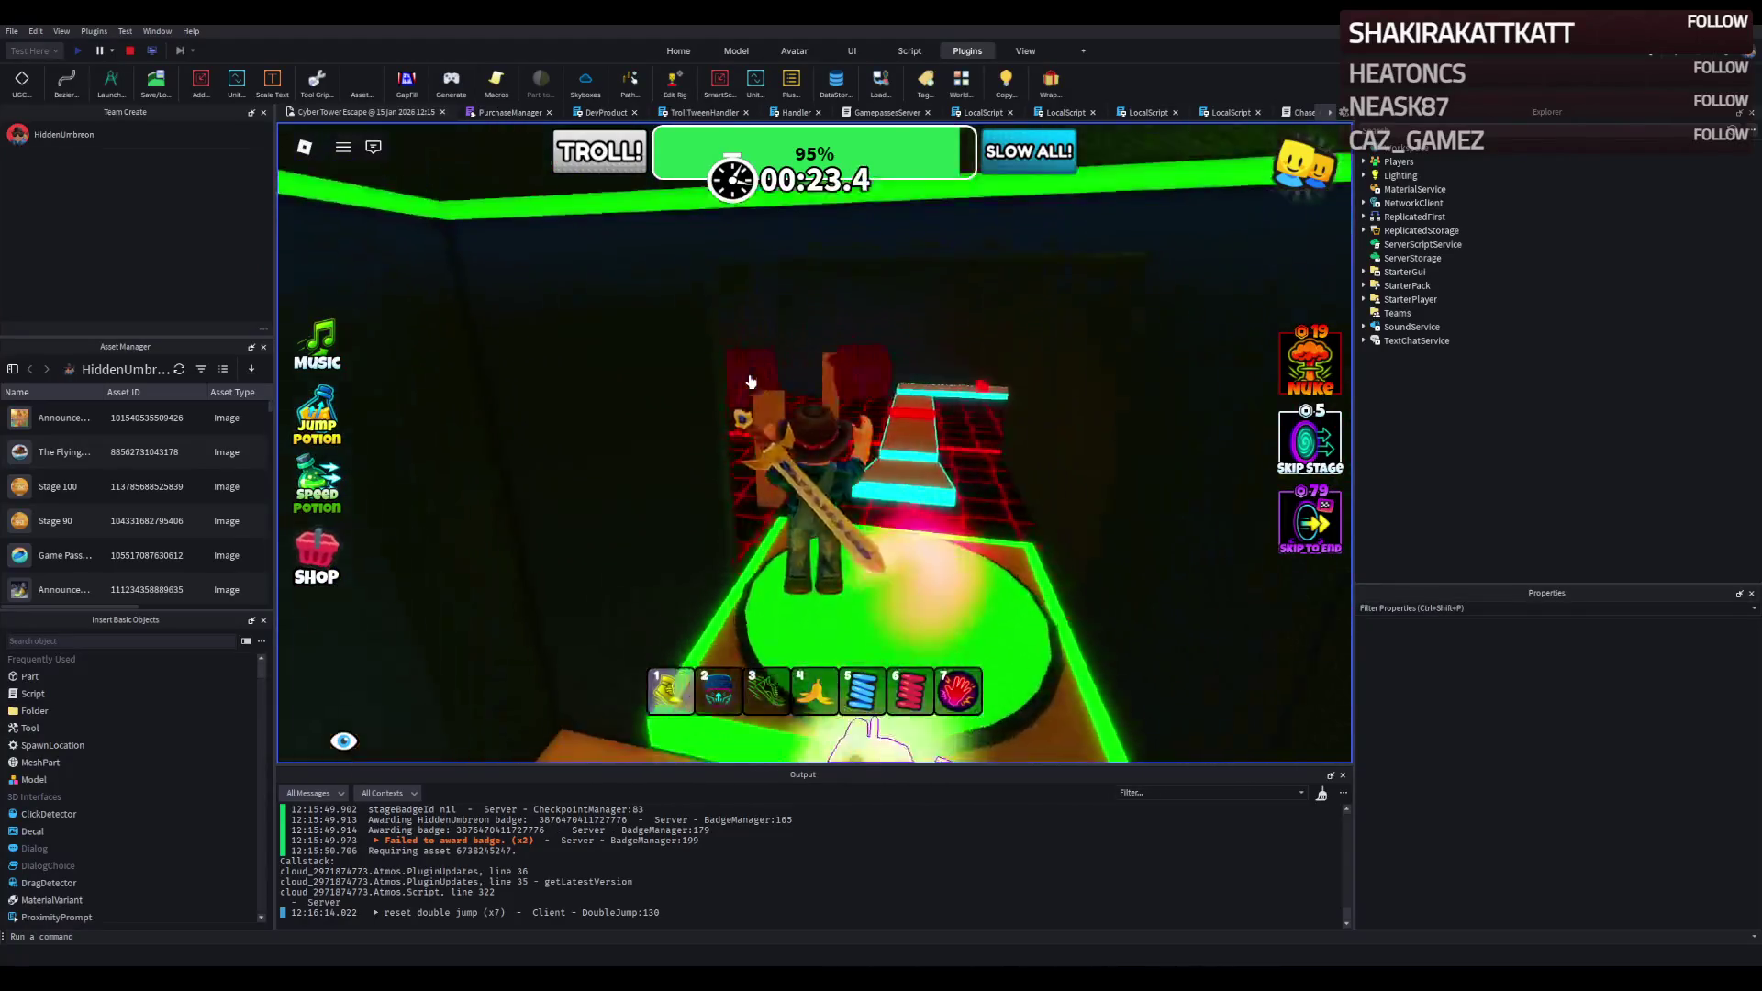
key(w)
key(space)
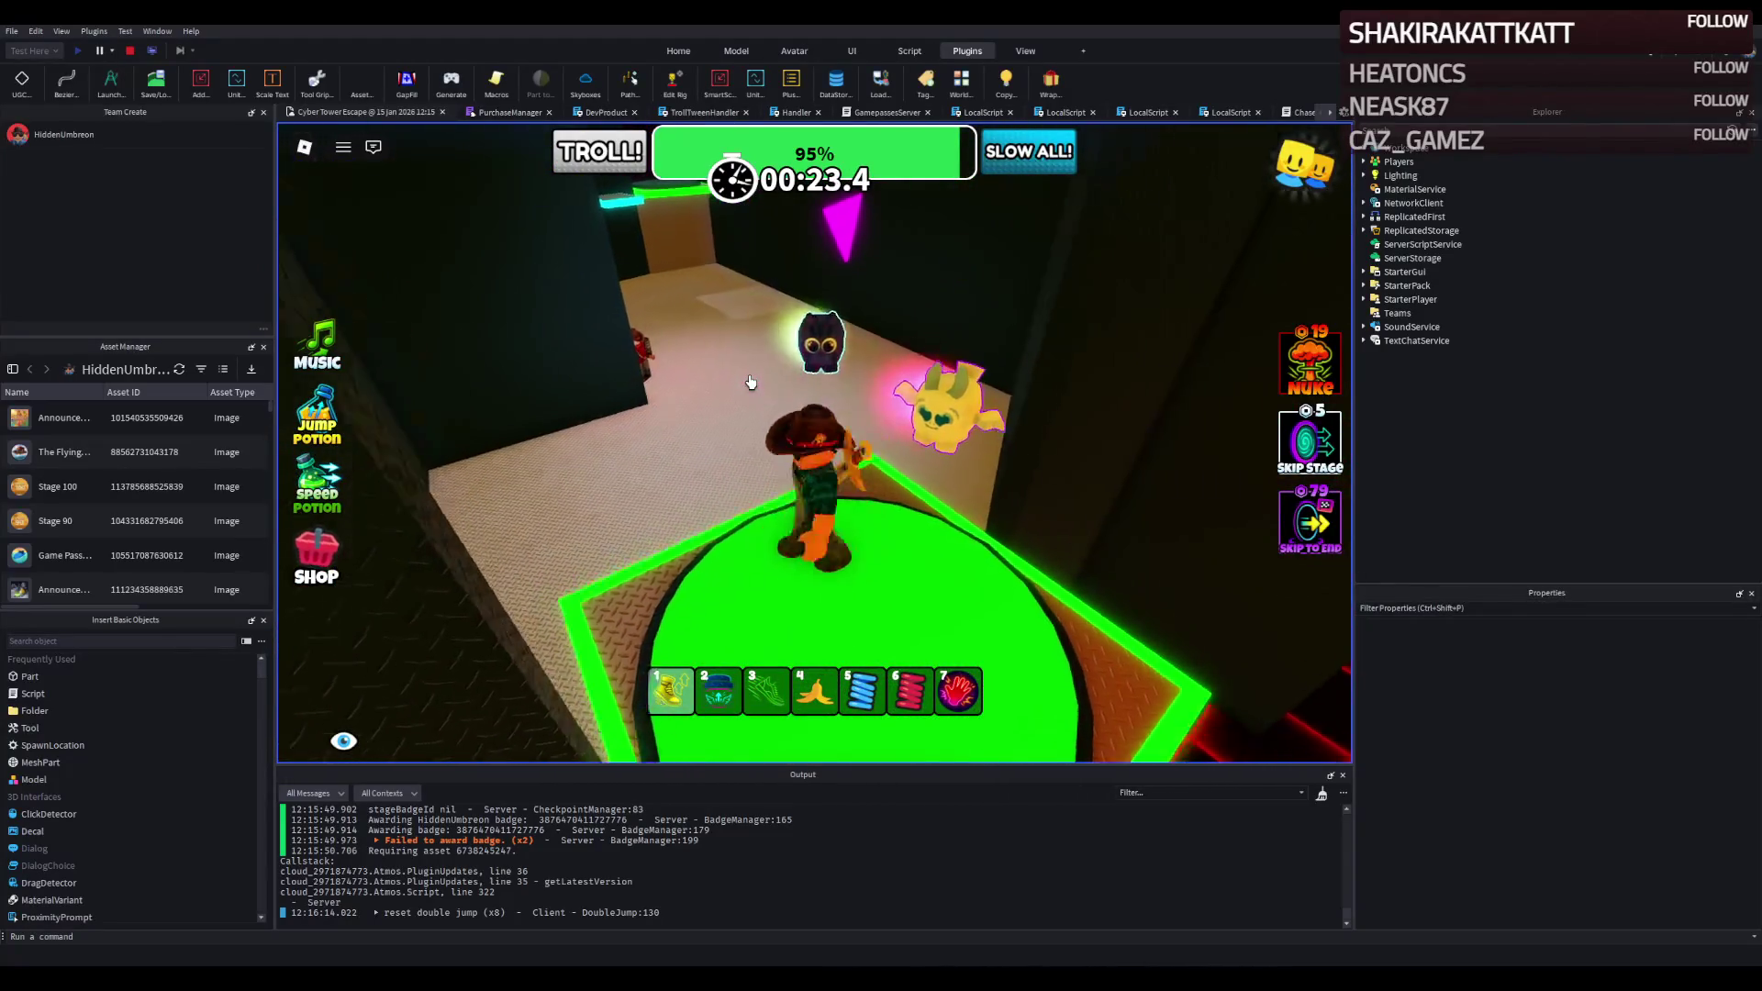
key(s)
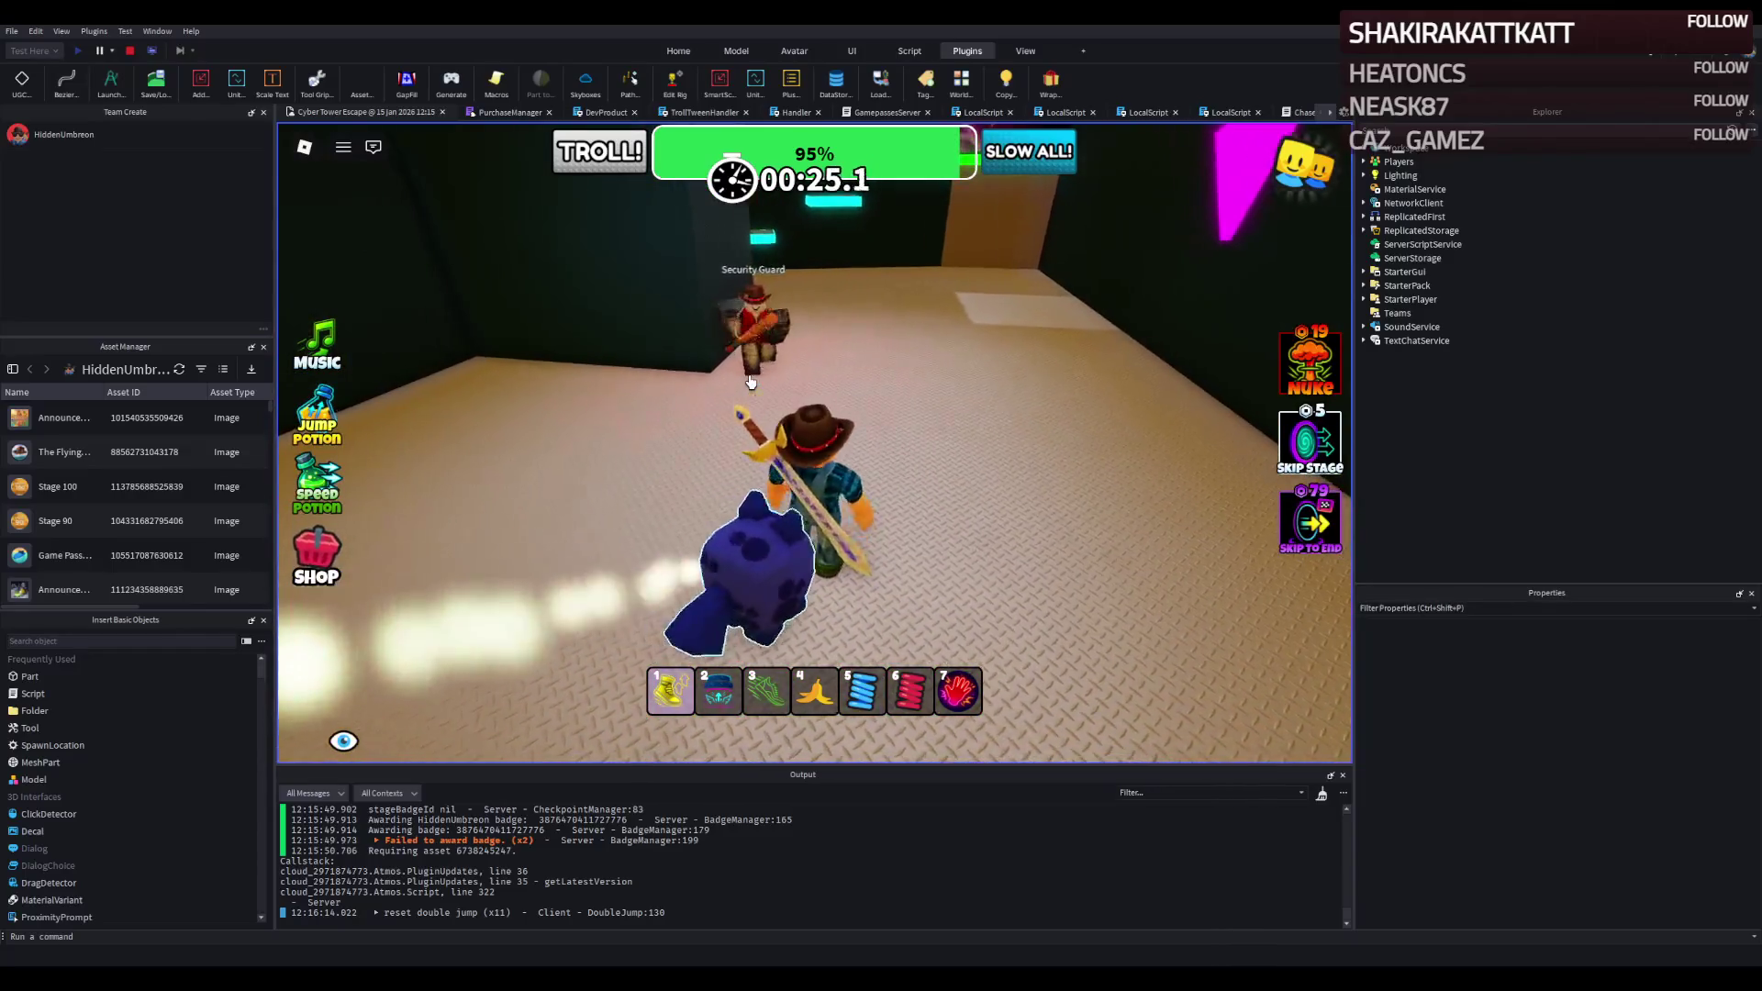
key(w)
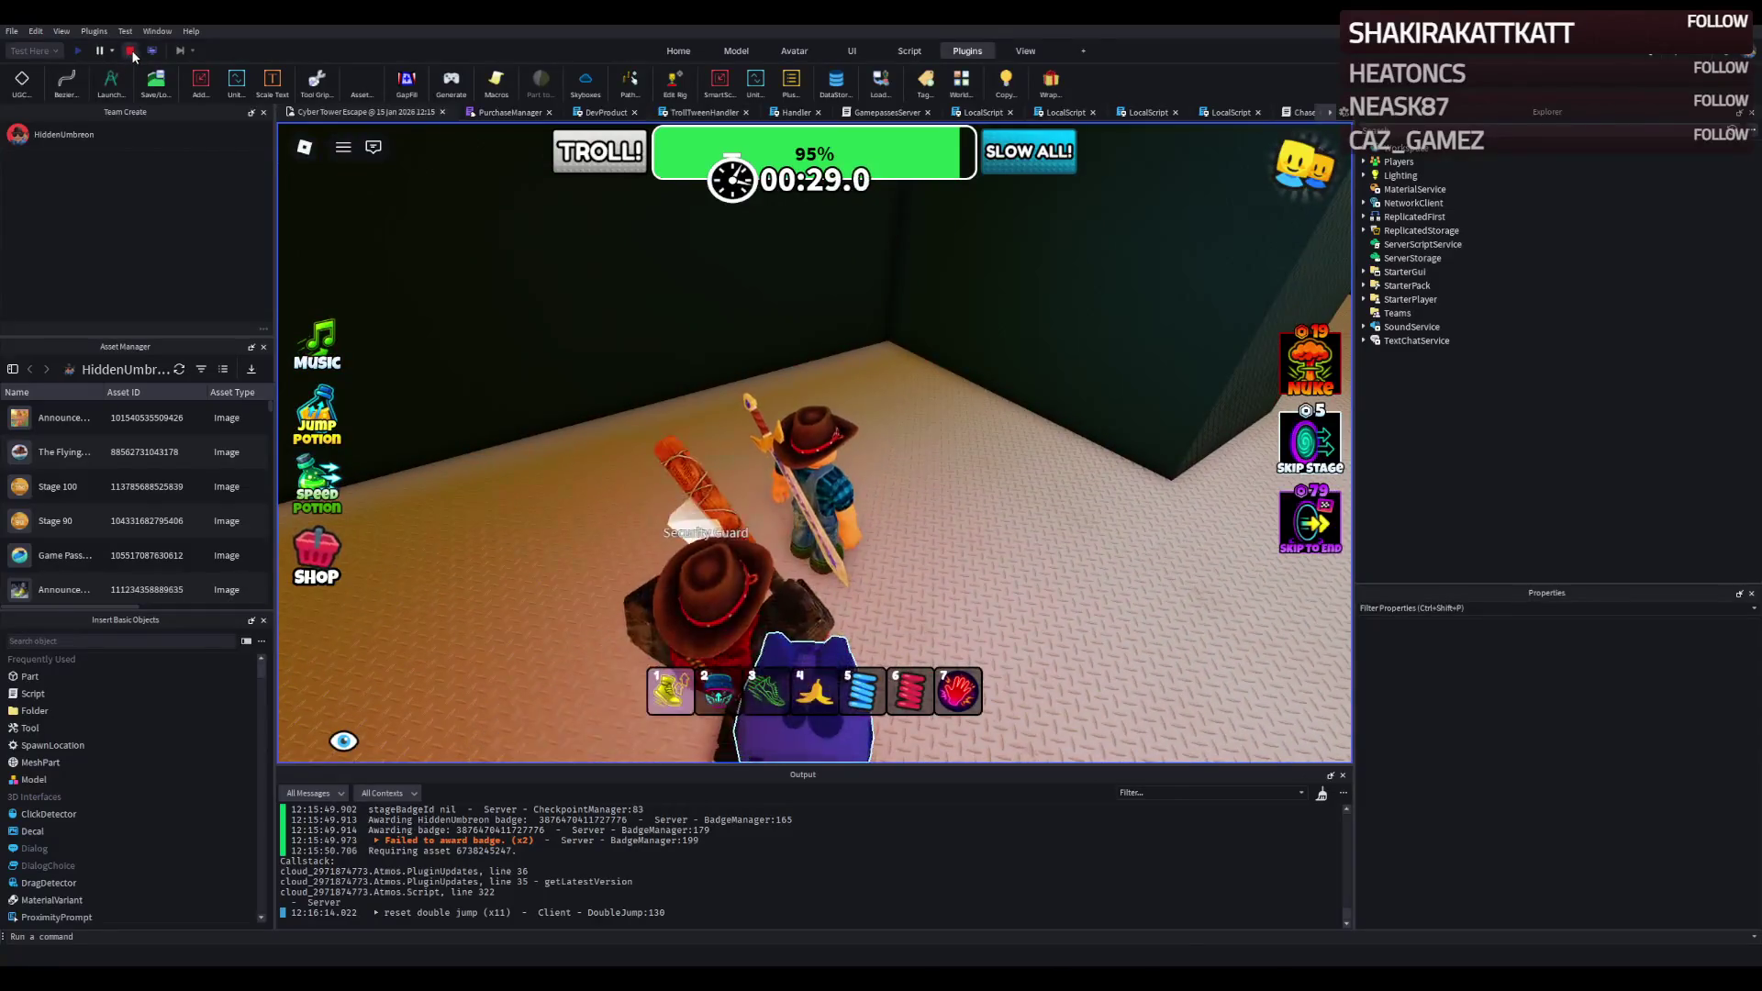
Stop the playtest and edit ChaseScript to MAX_DISTANCE 28 and DAMAGE 25.
click(130, 50)
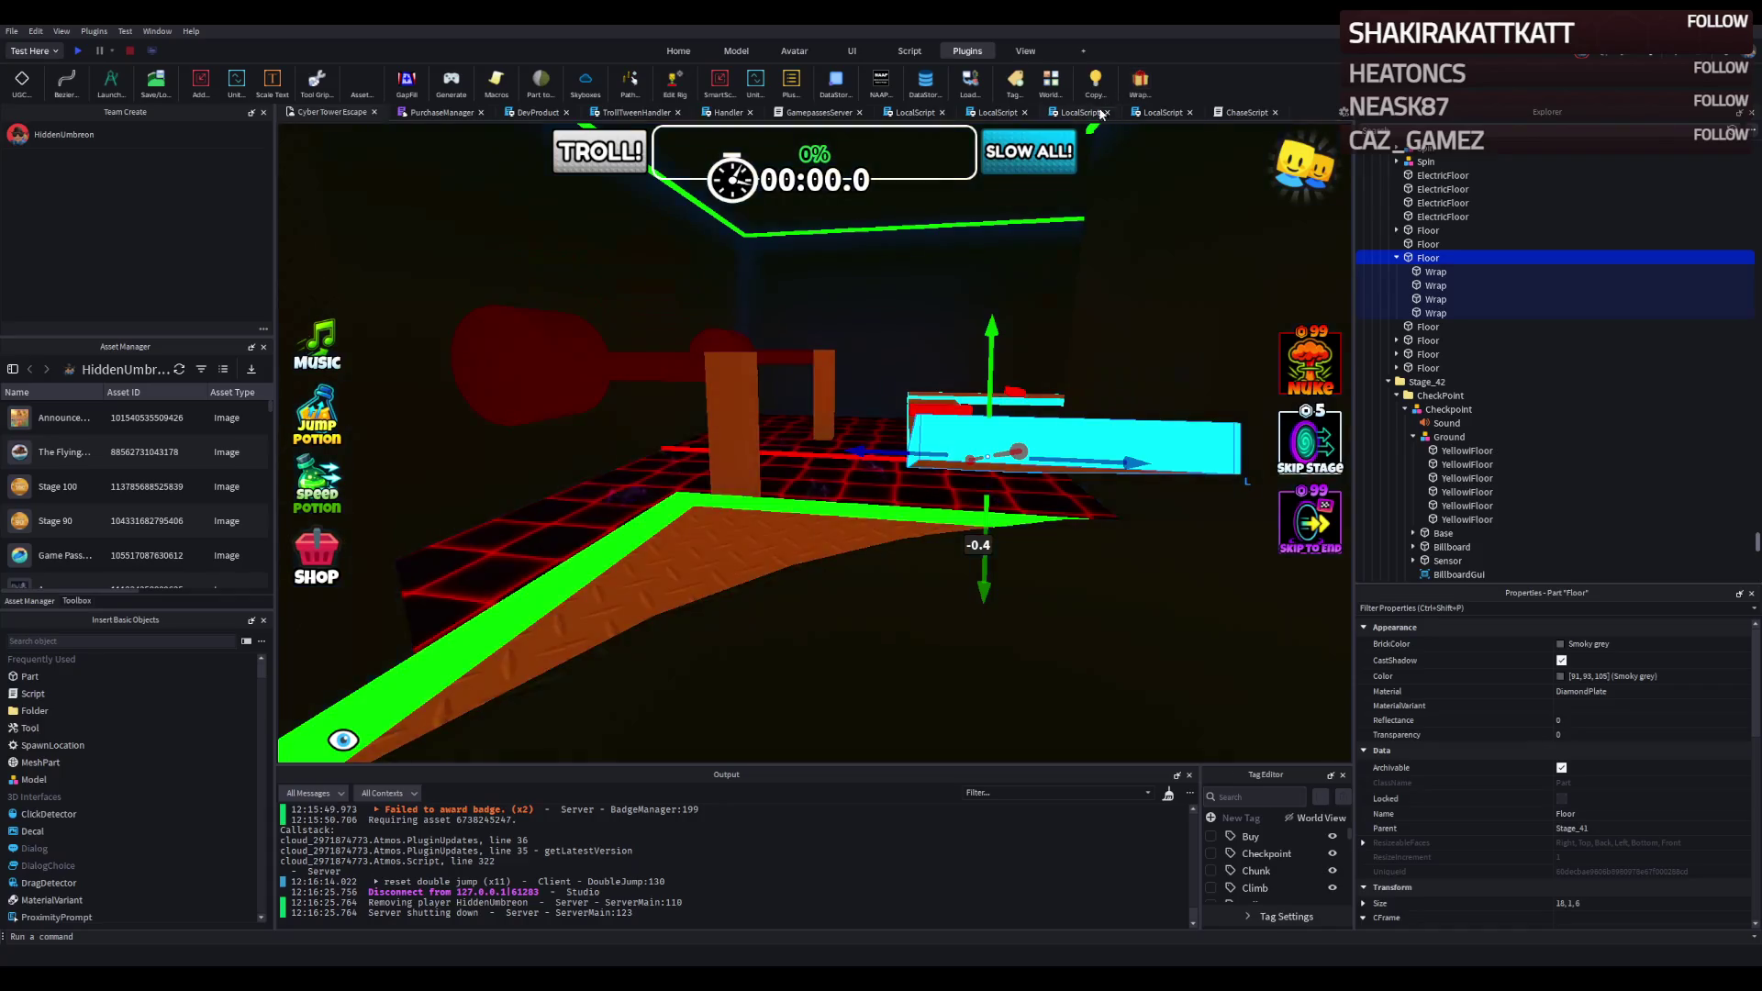
click(1236, 114)
click(488, 203)
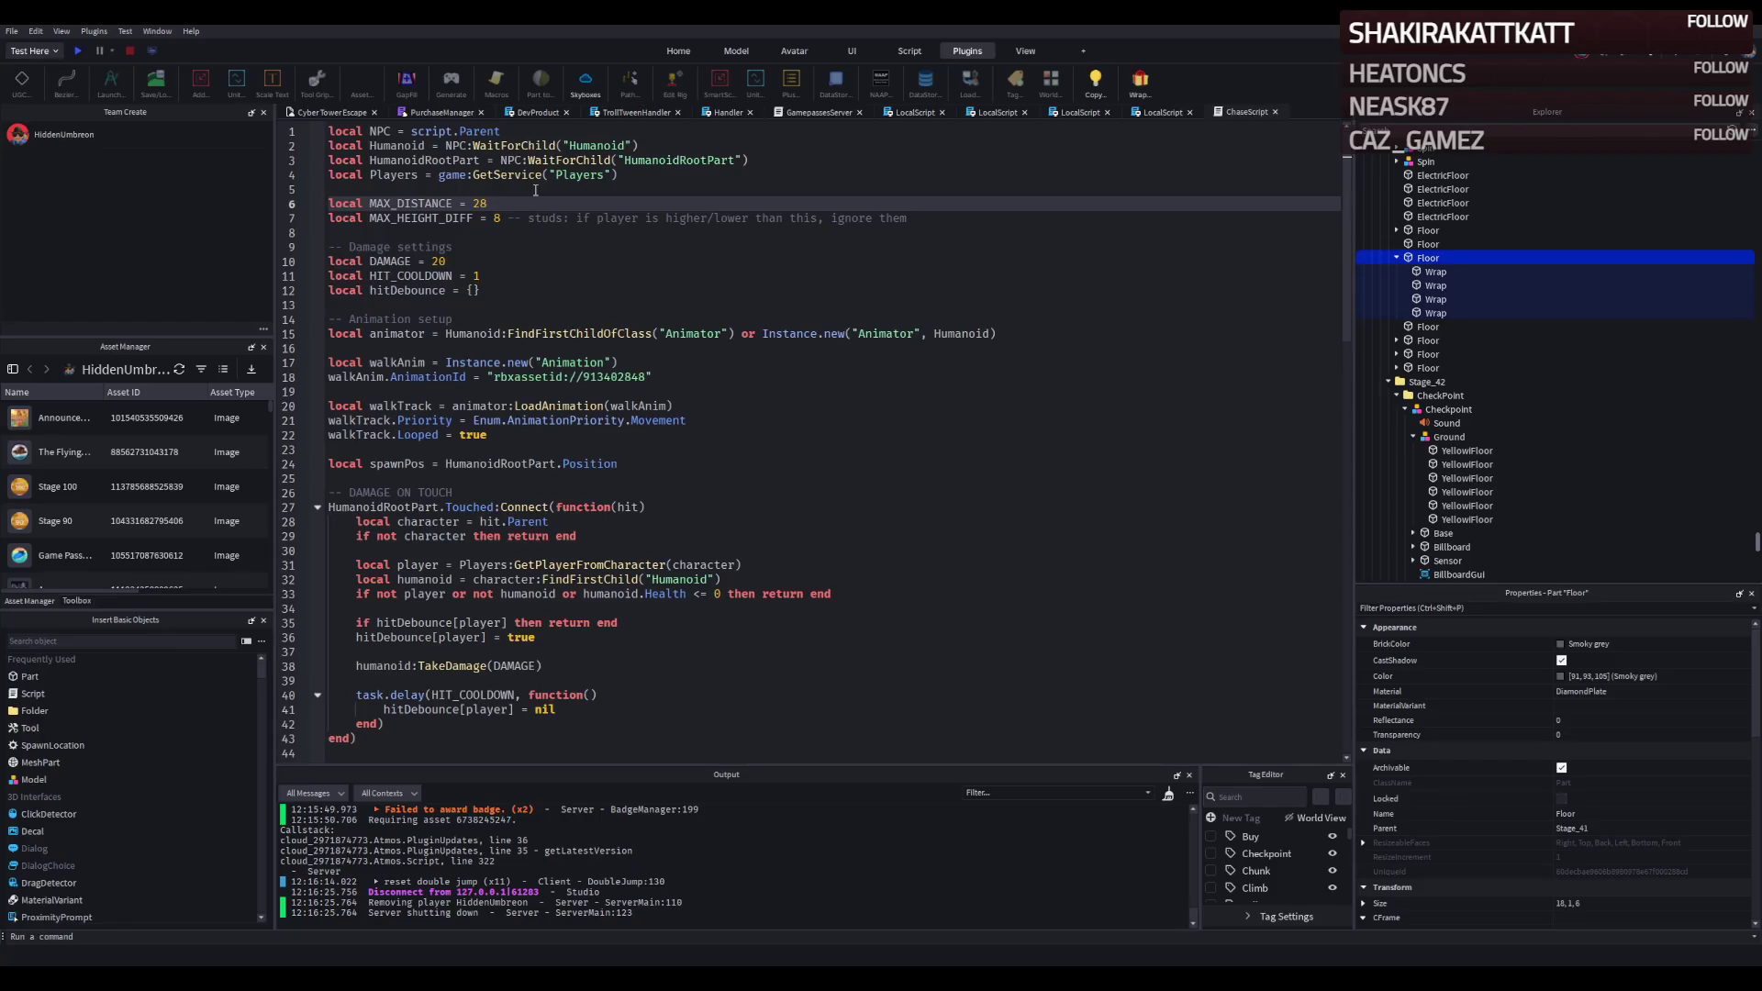
click(602, 265)
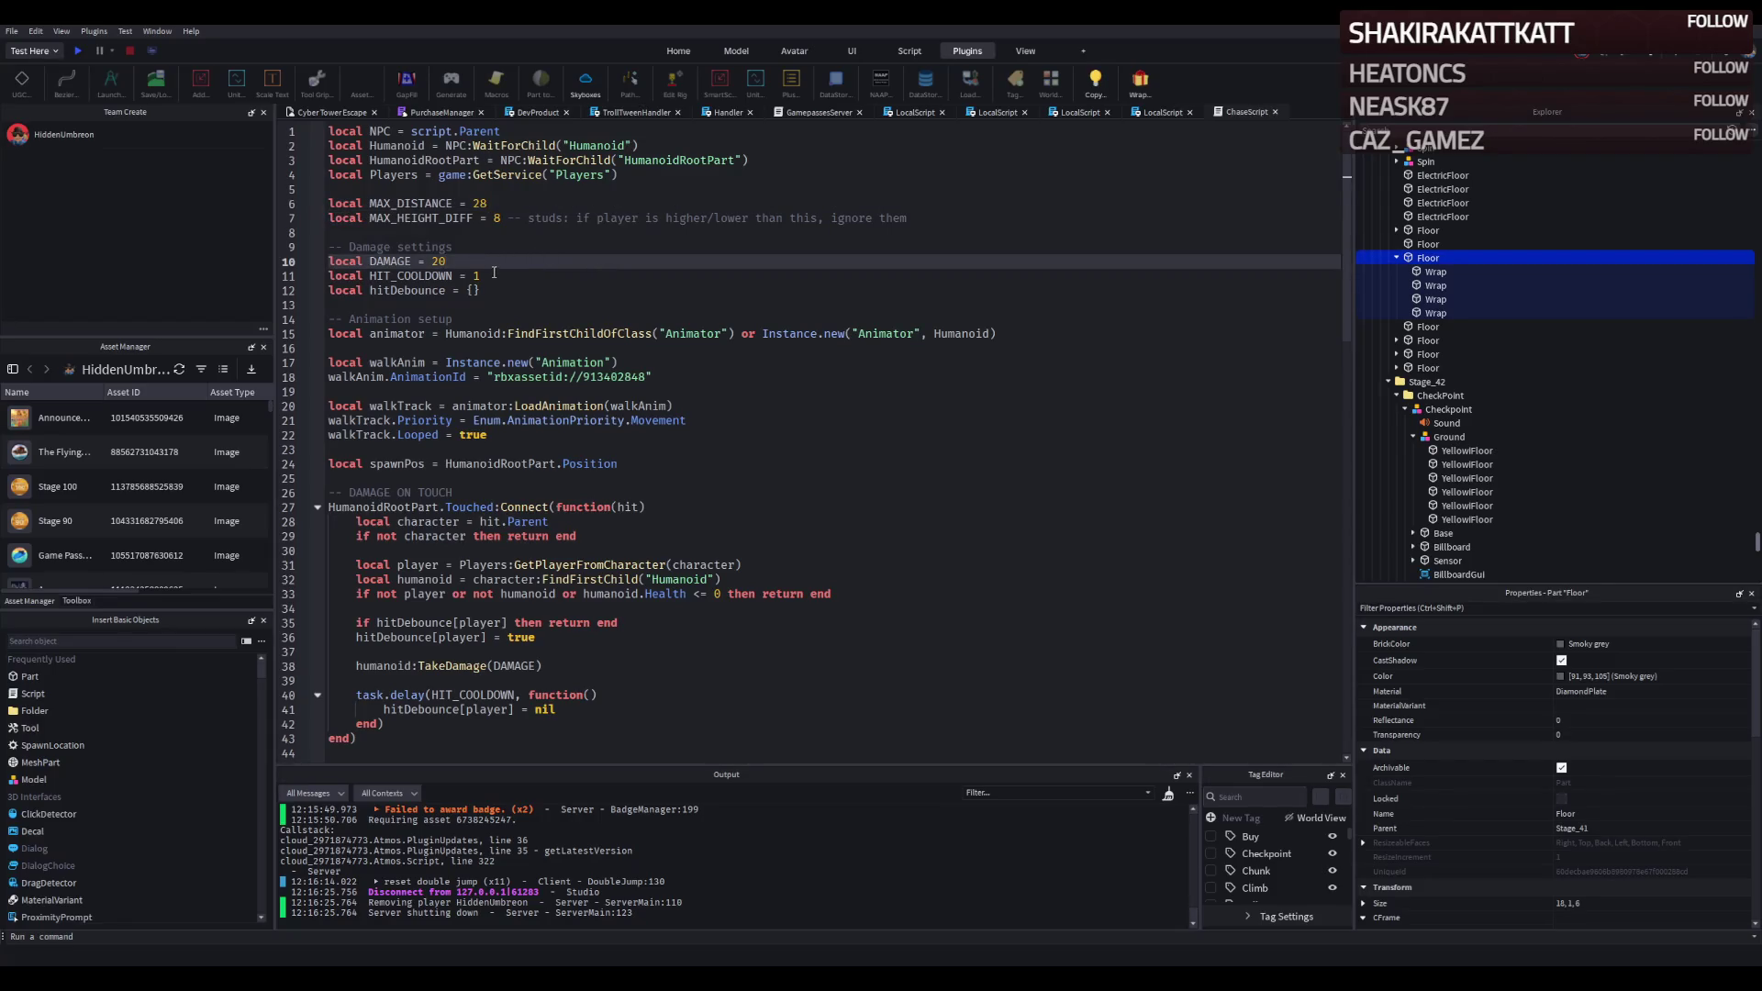
text(5)
click(540, 282)
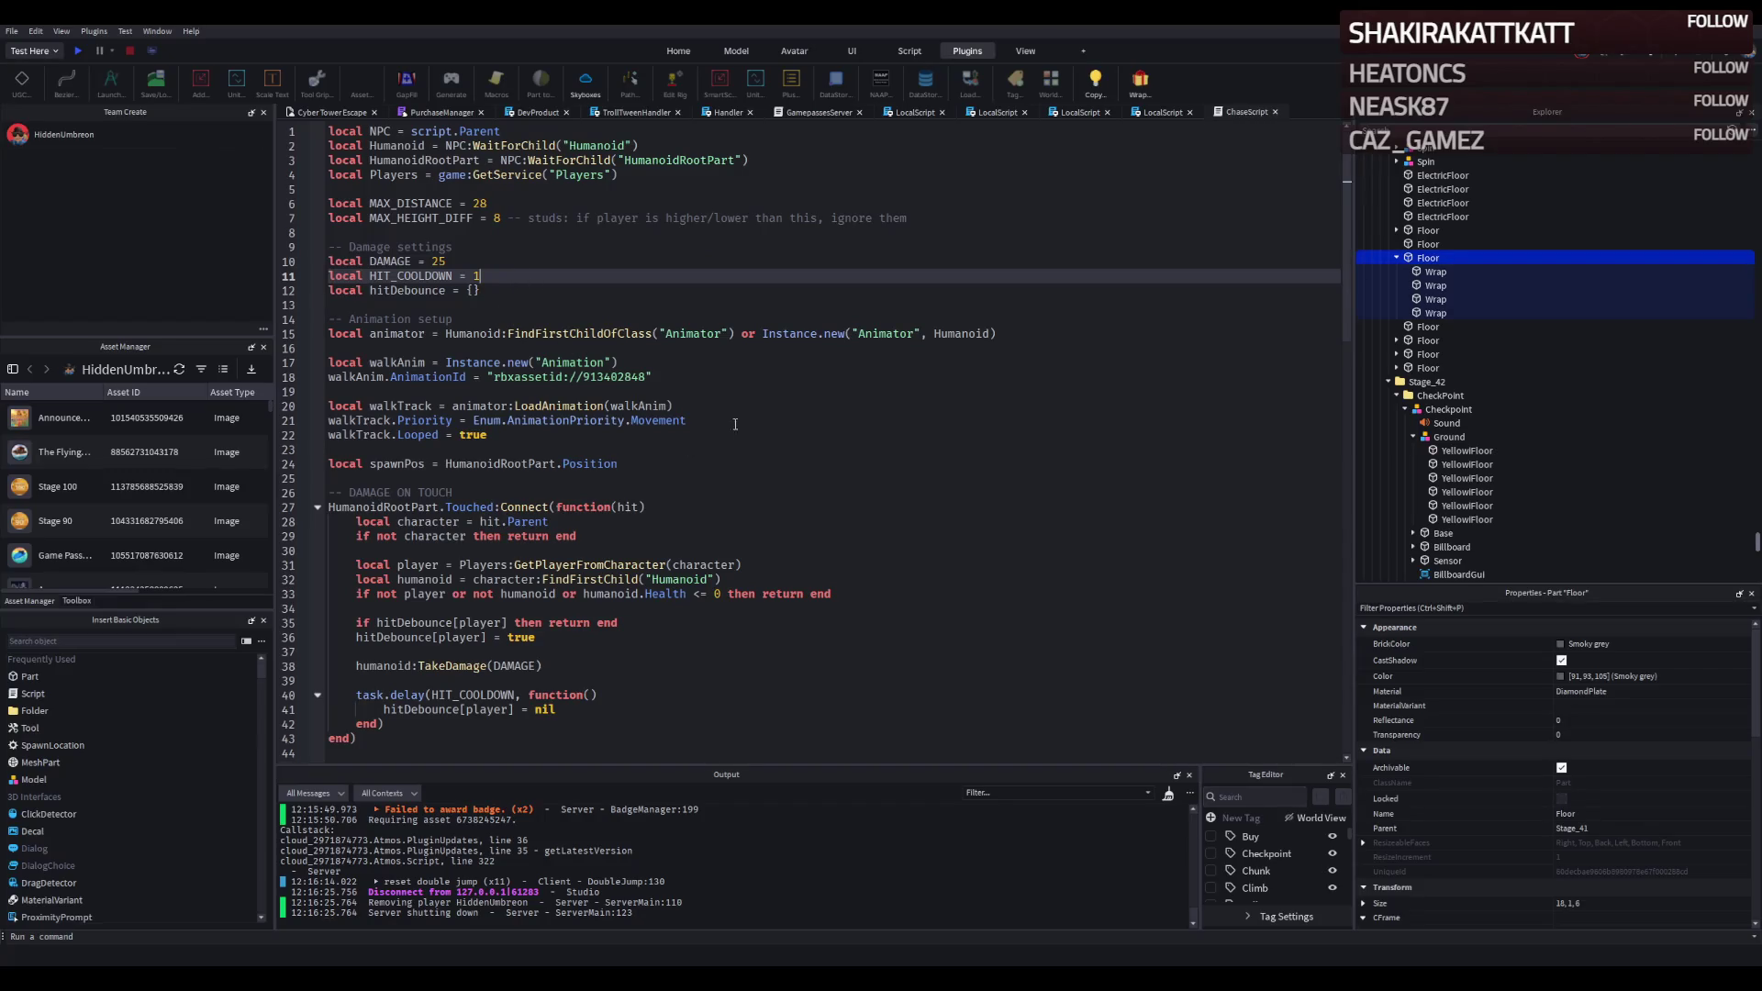
scroll(597, 360, down, 3)
scroll(643, 385, up, 3)
Save the script changes to Roblox and return to the Cyber Tower Escape view.
key(ctrl+s)
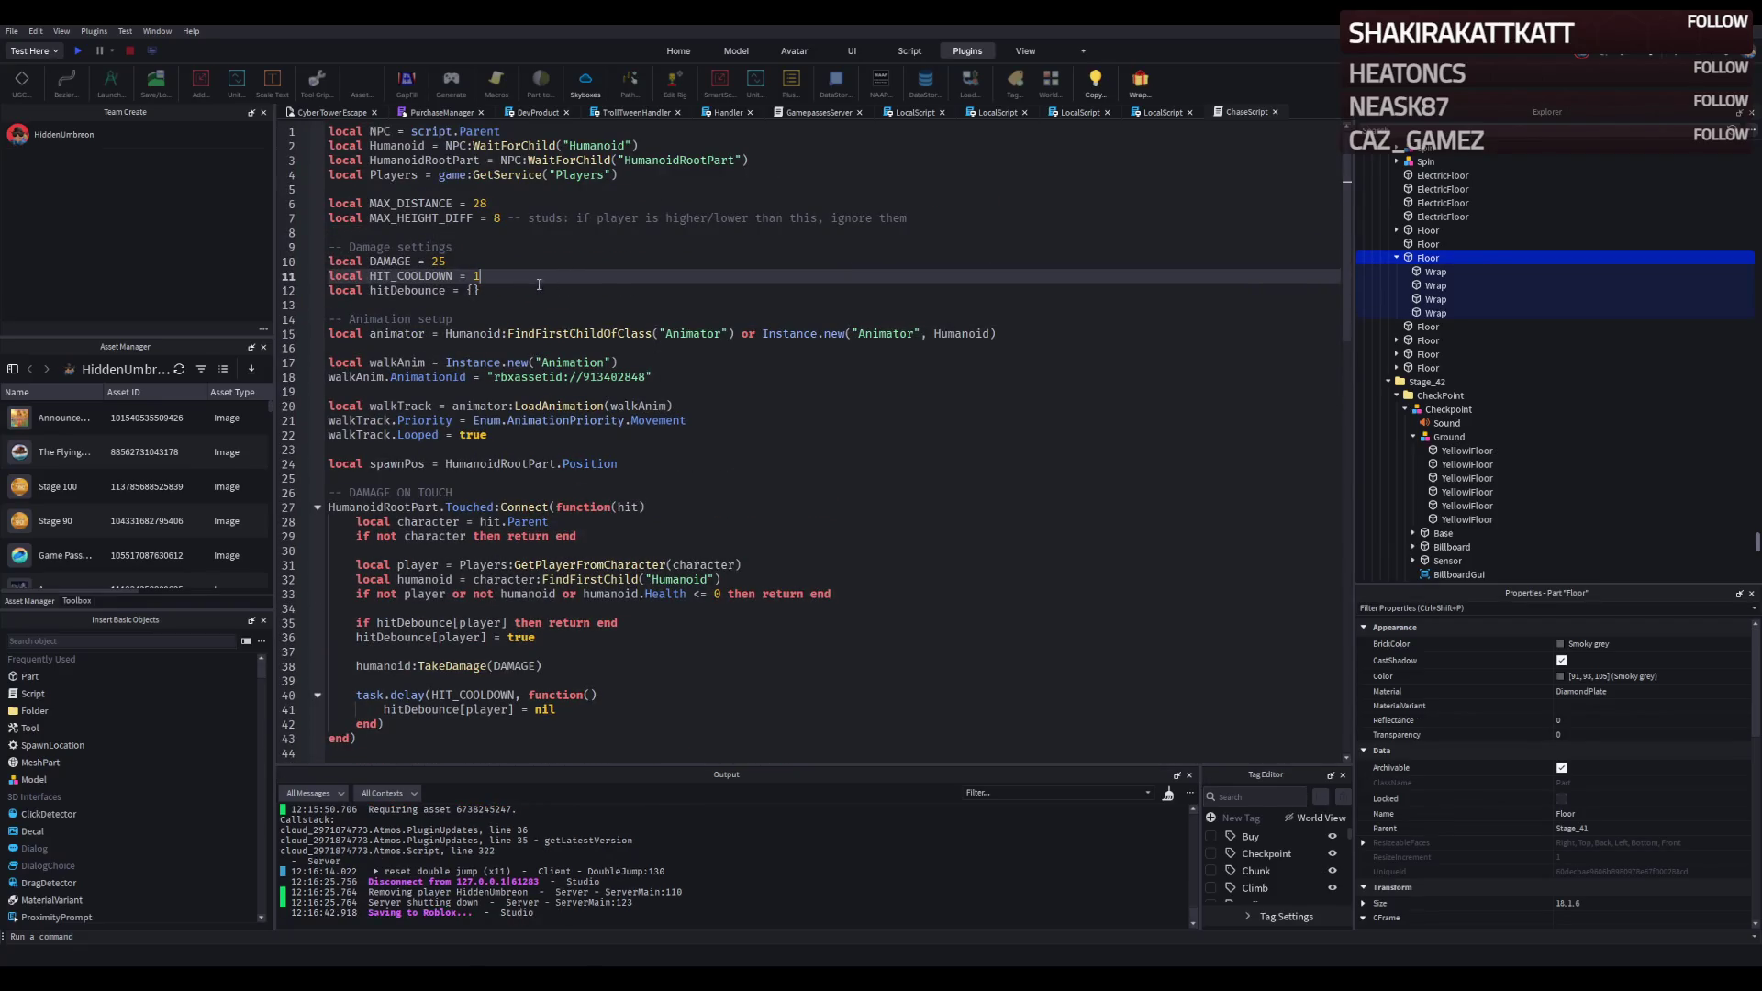
scroll(572, 376, down, 15)
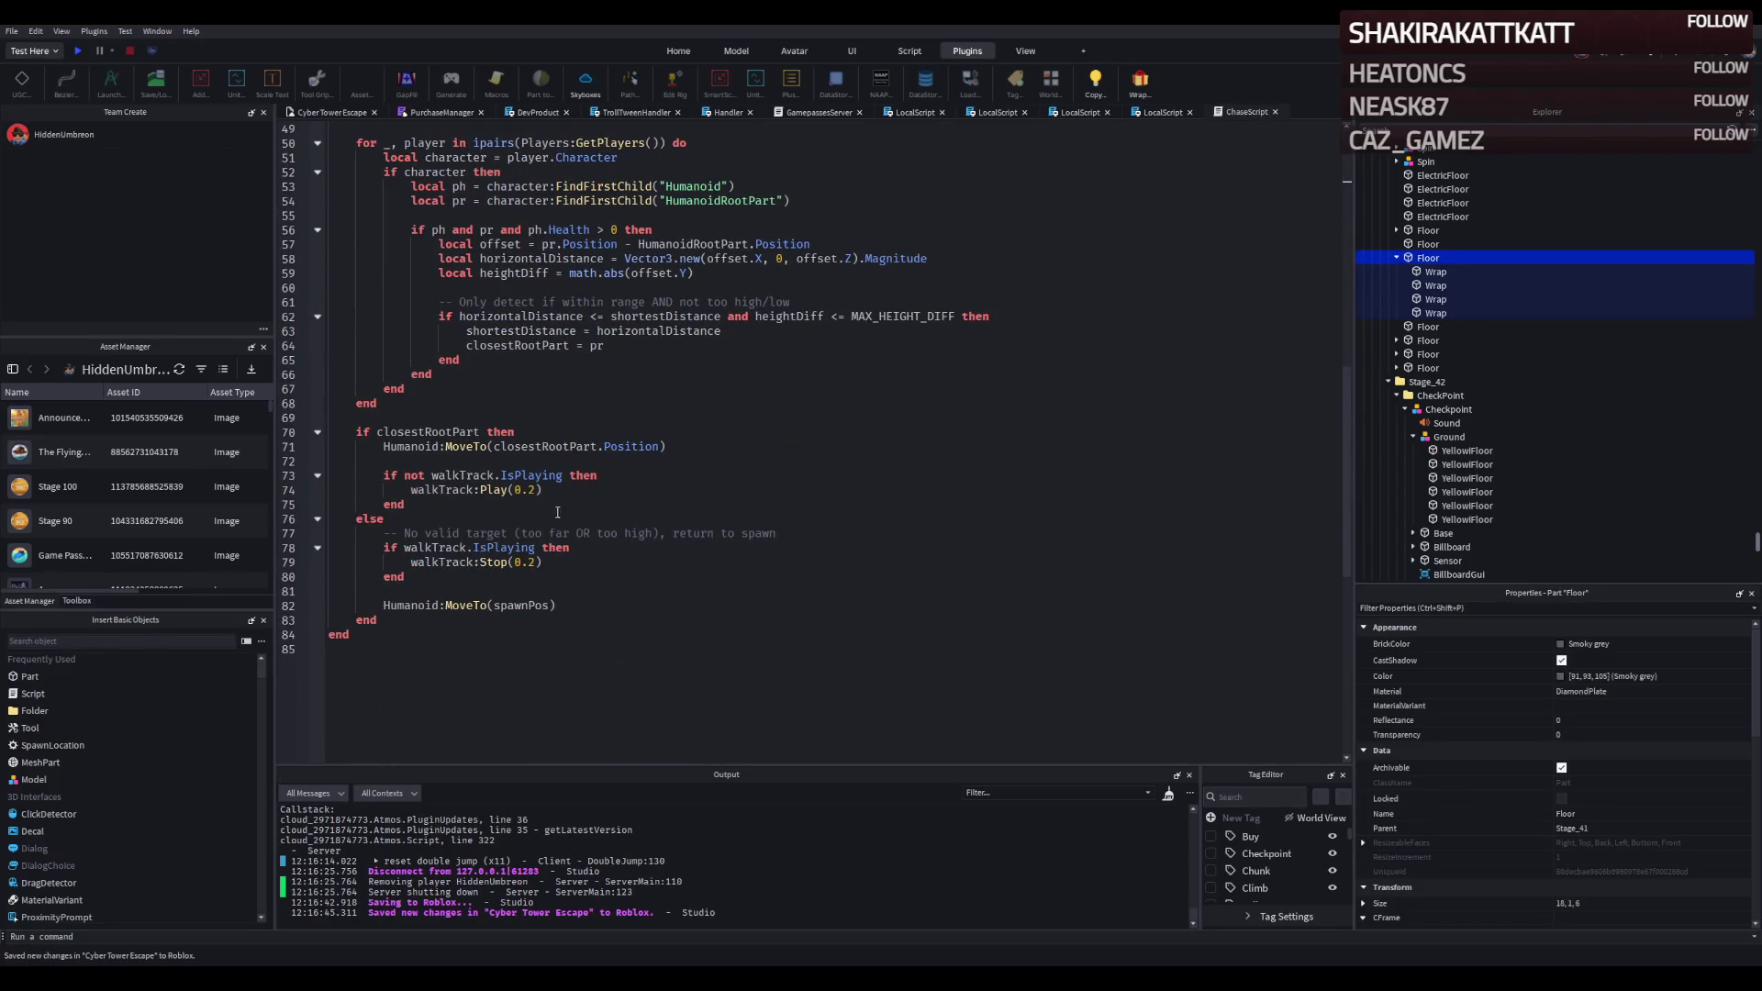
scroll(531, 565, up, 11)
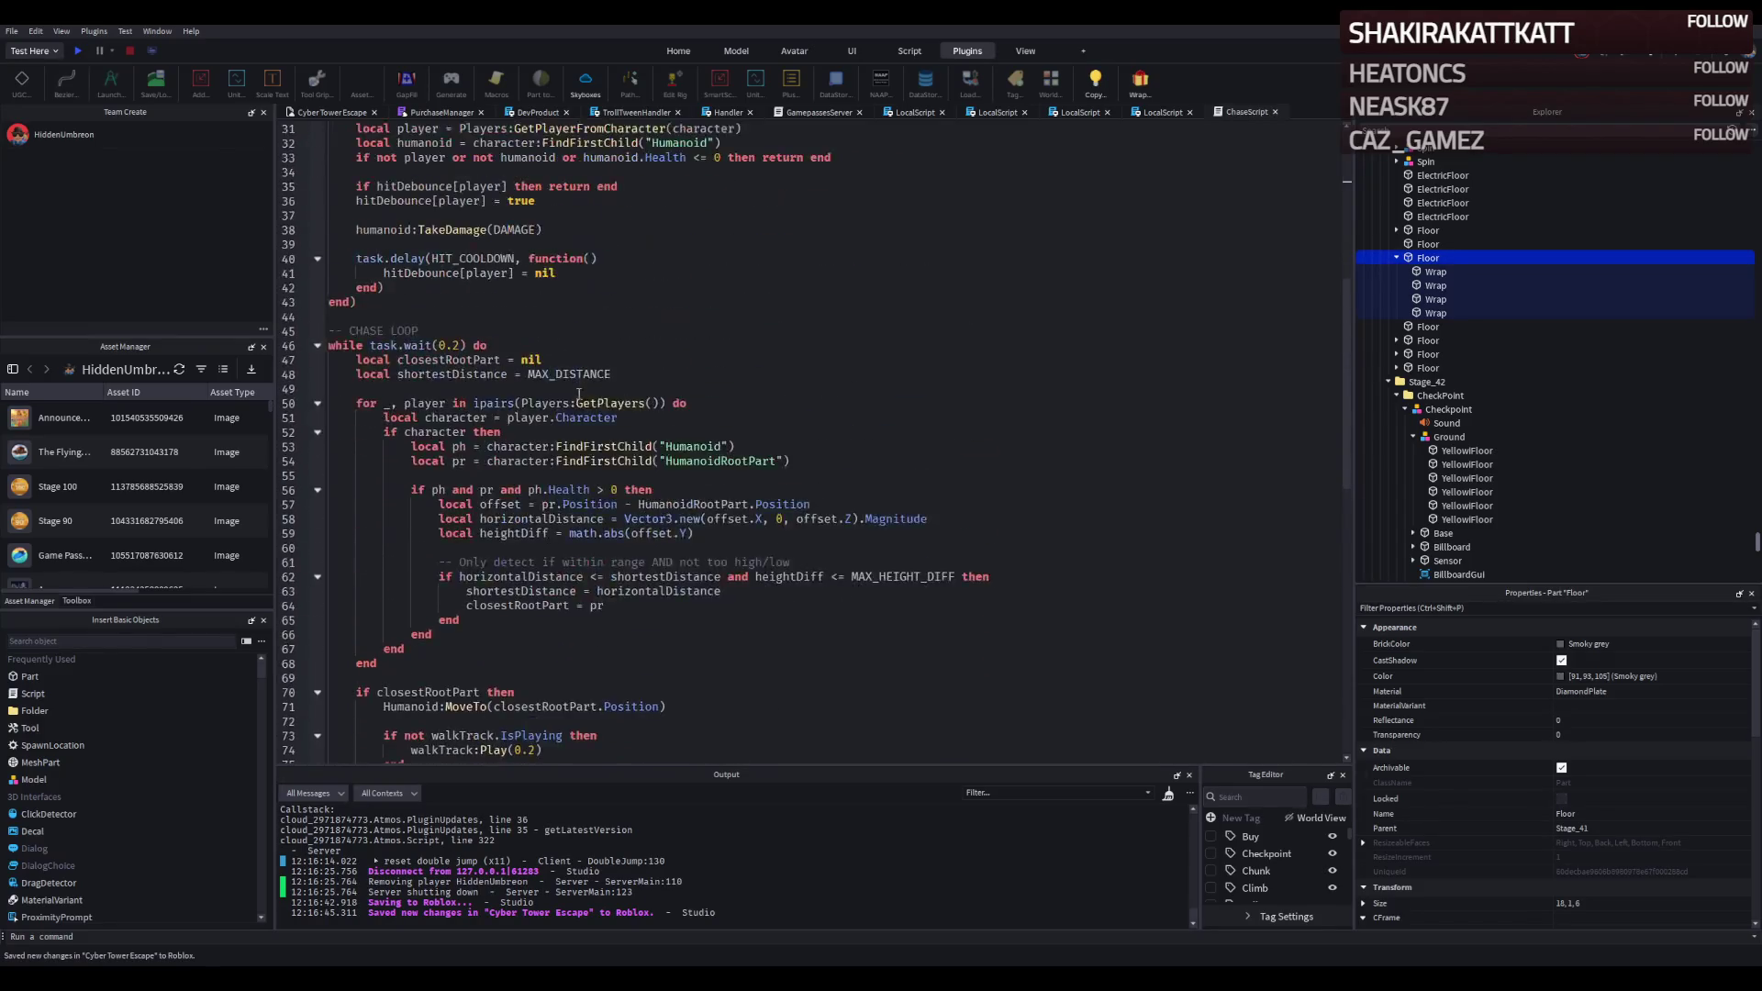
click(335, 122)
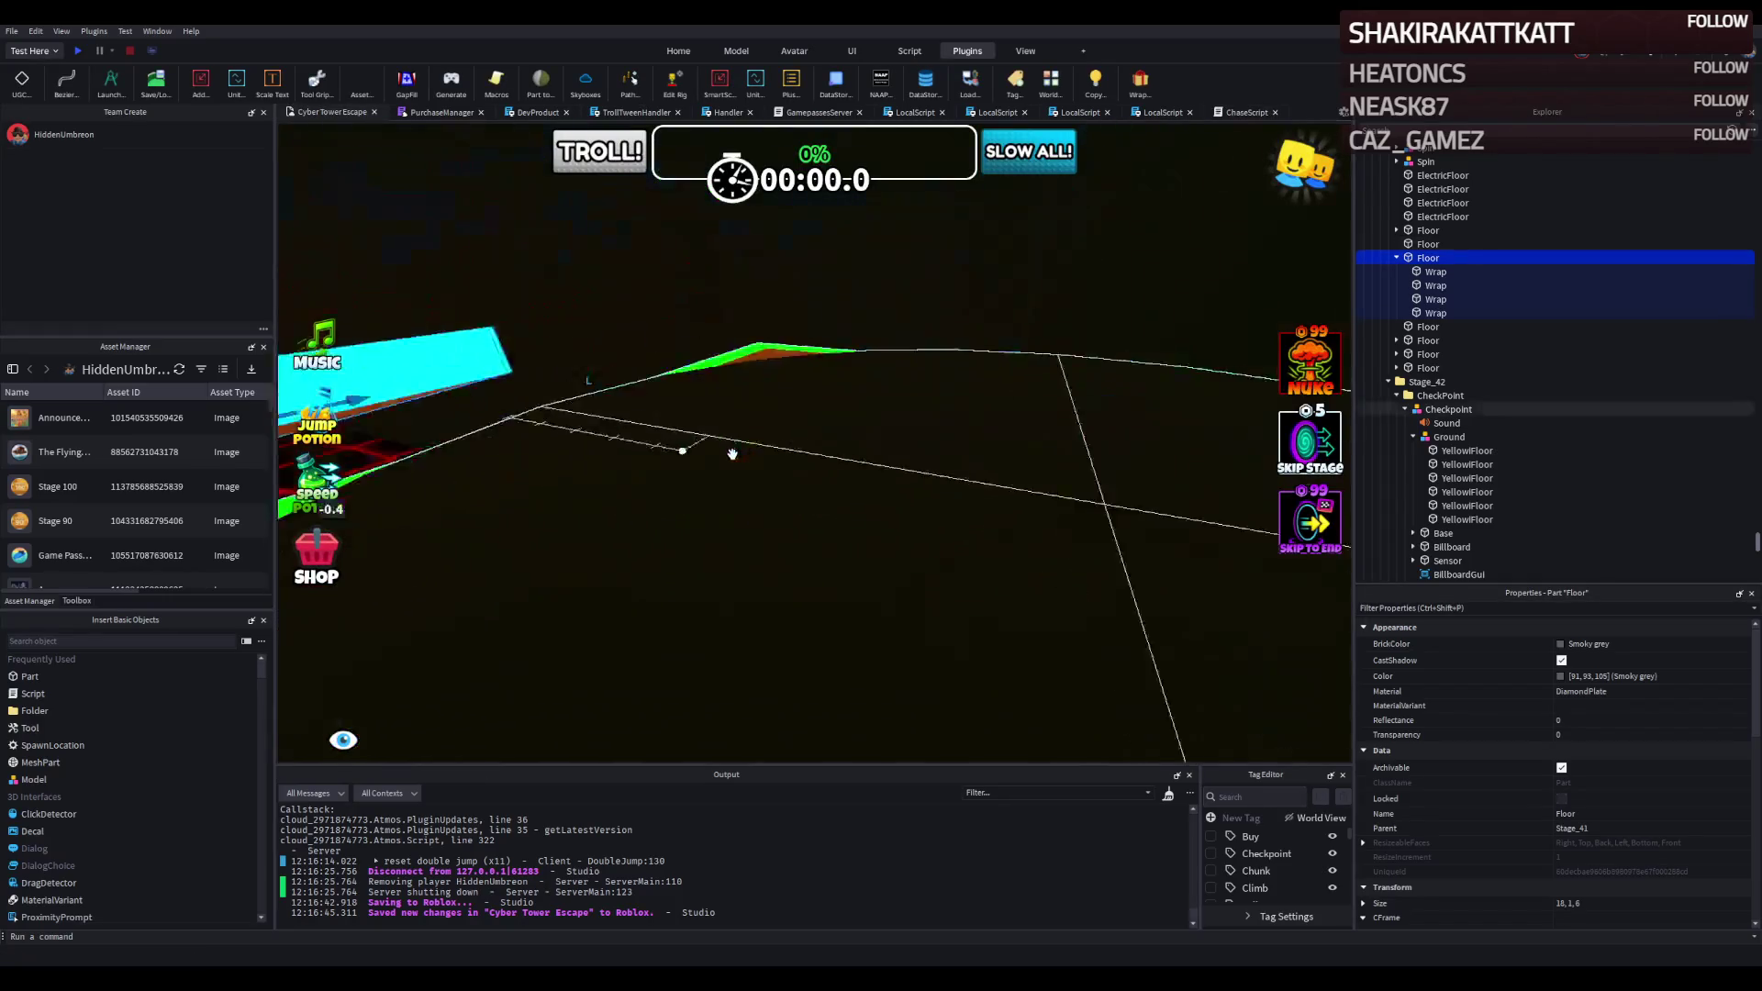
key(q)
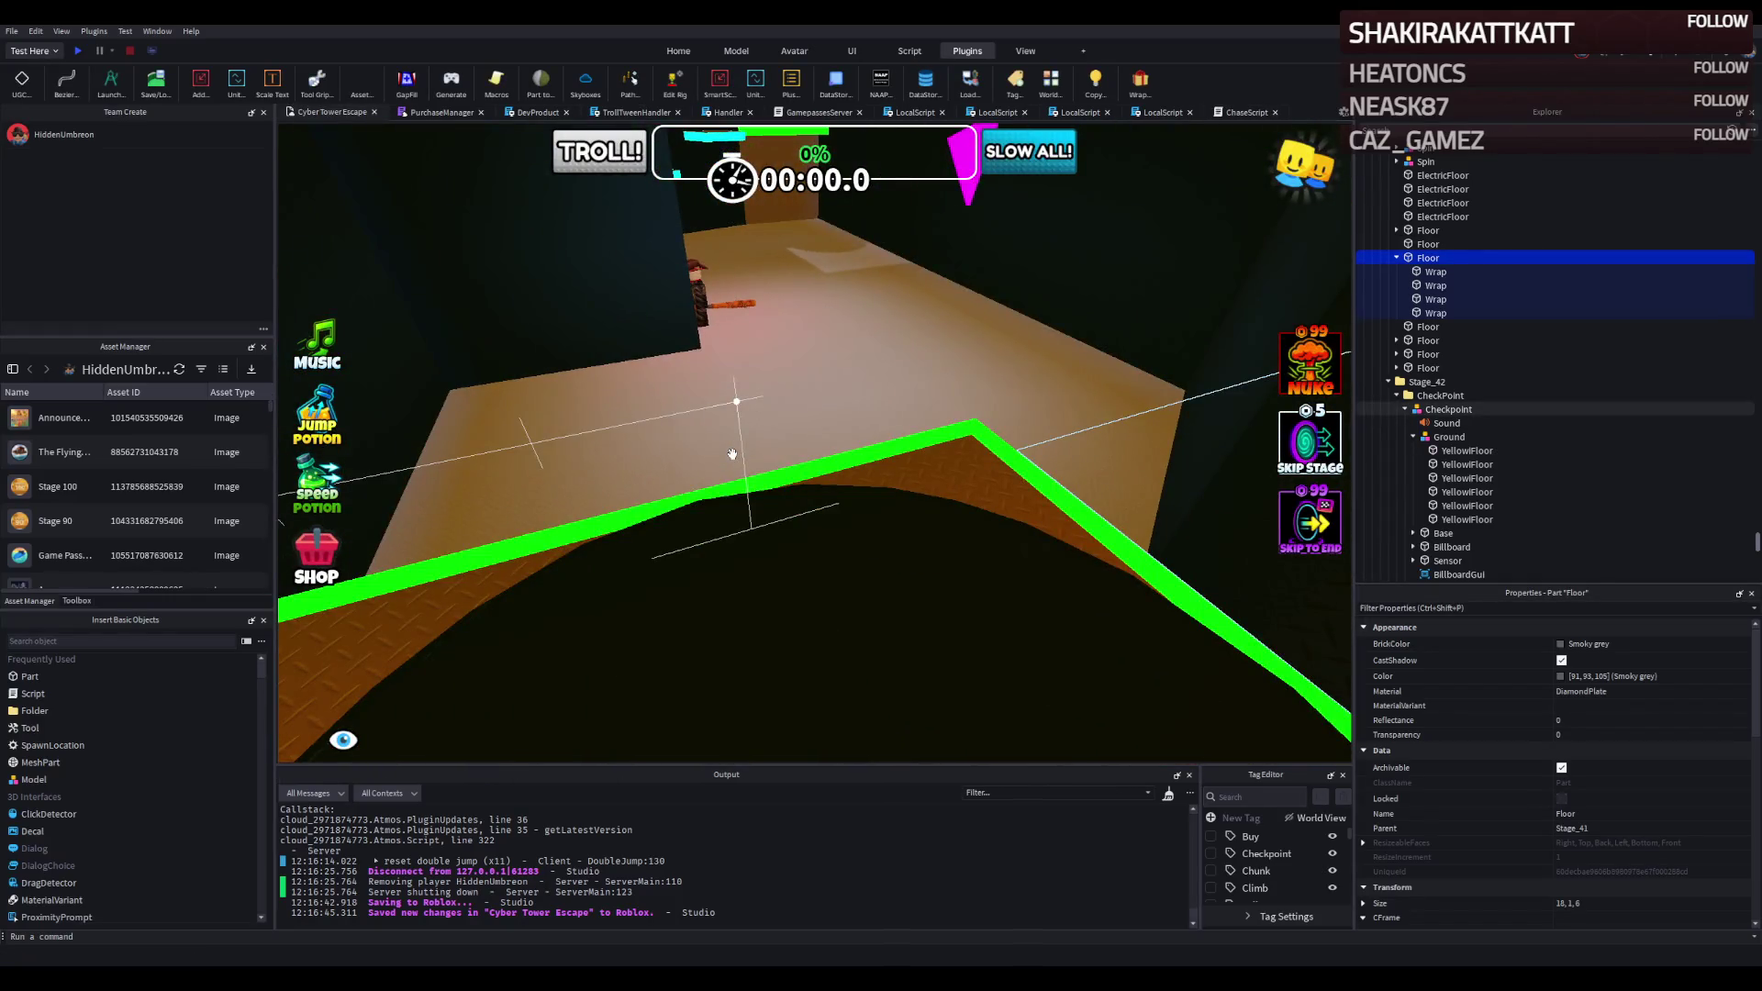
key(e)
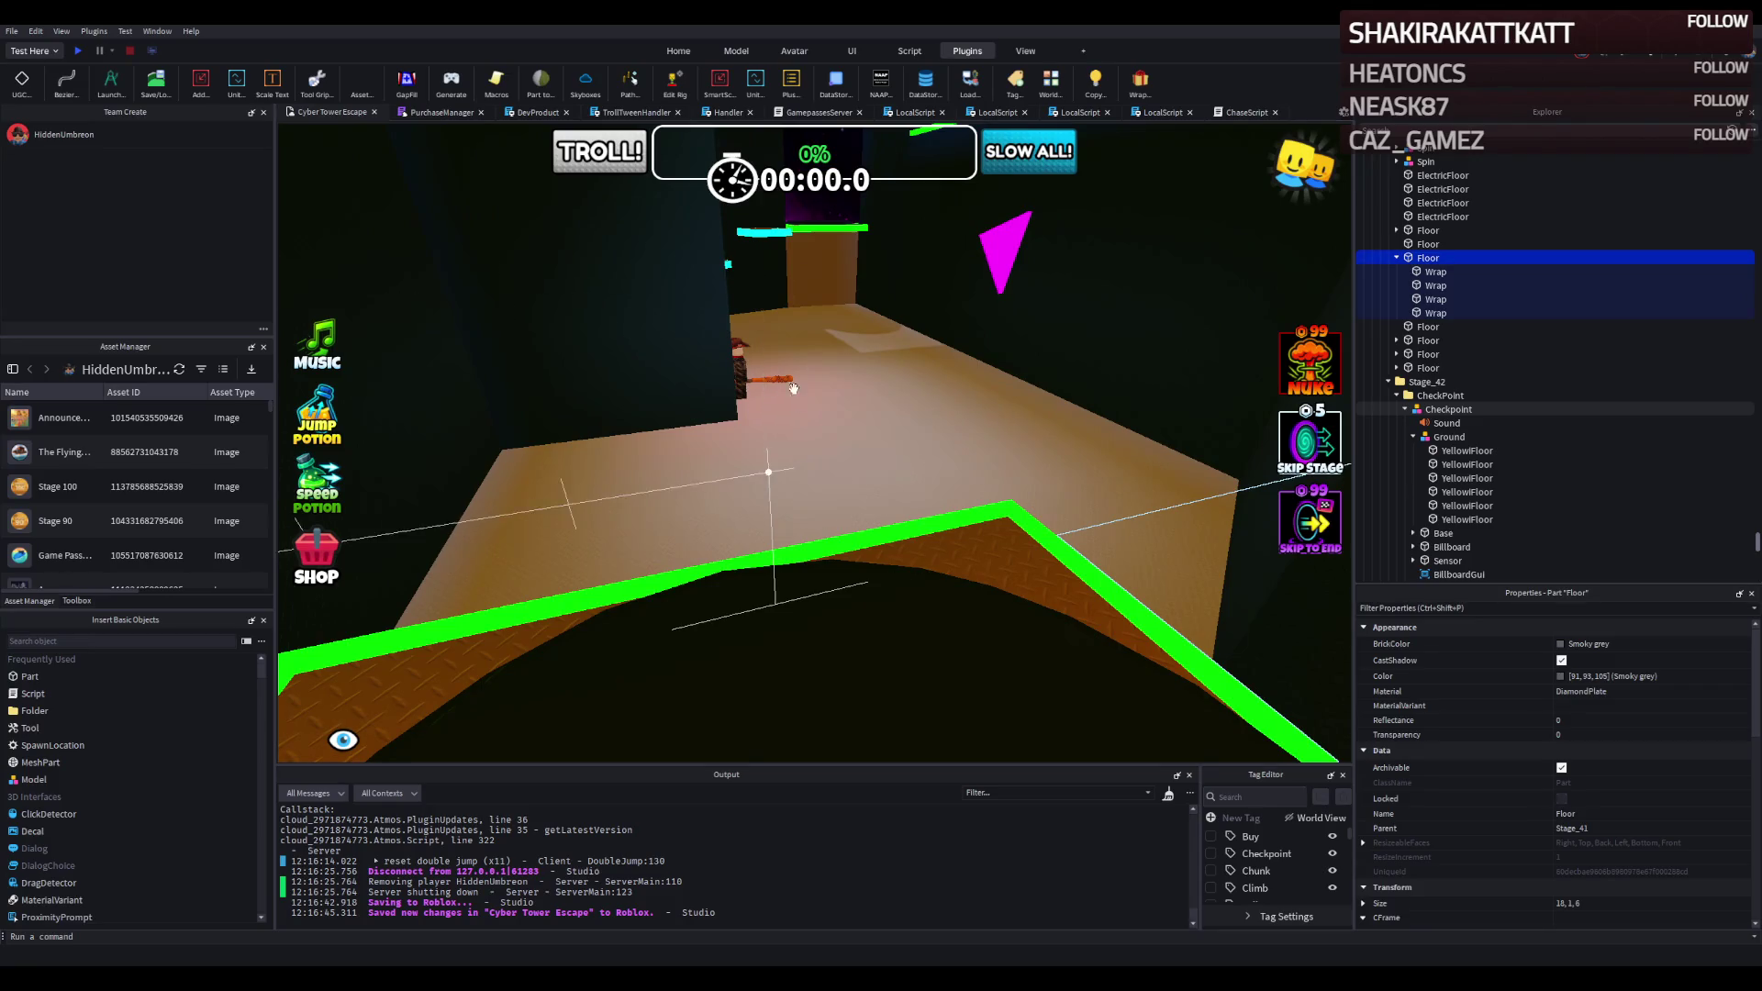
click(78, 51)
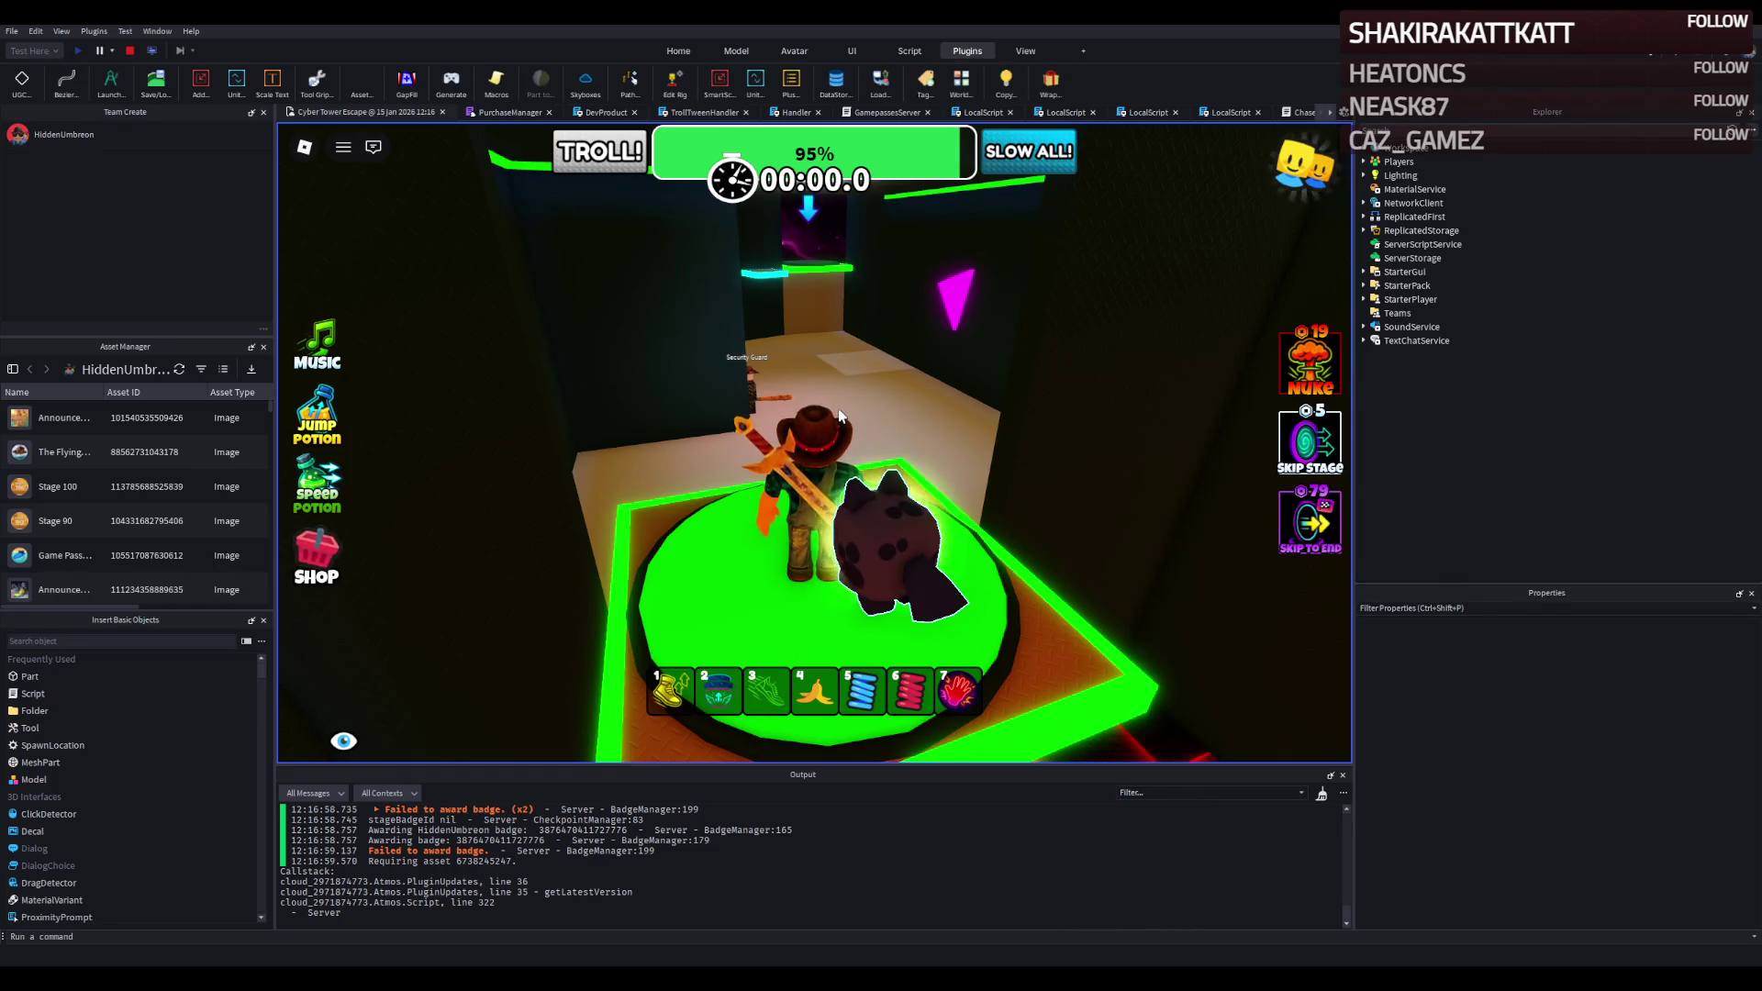
key(w)
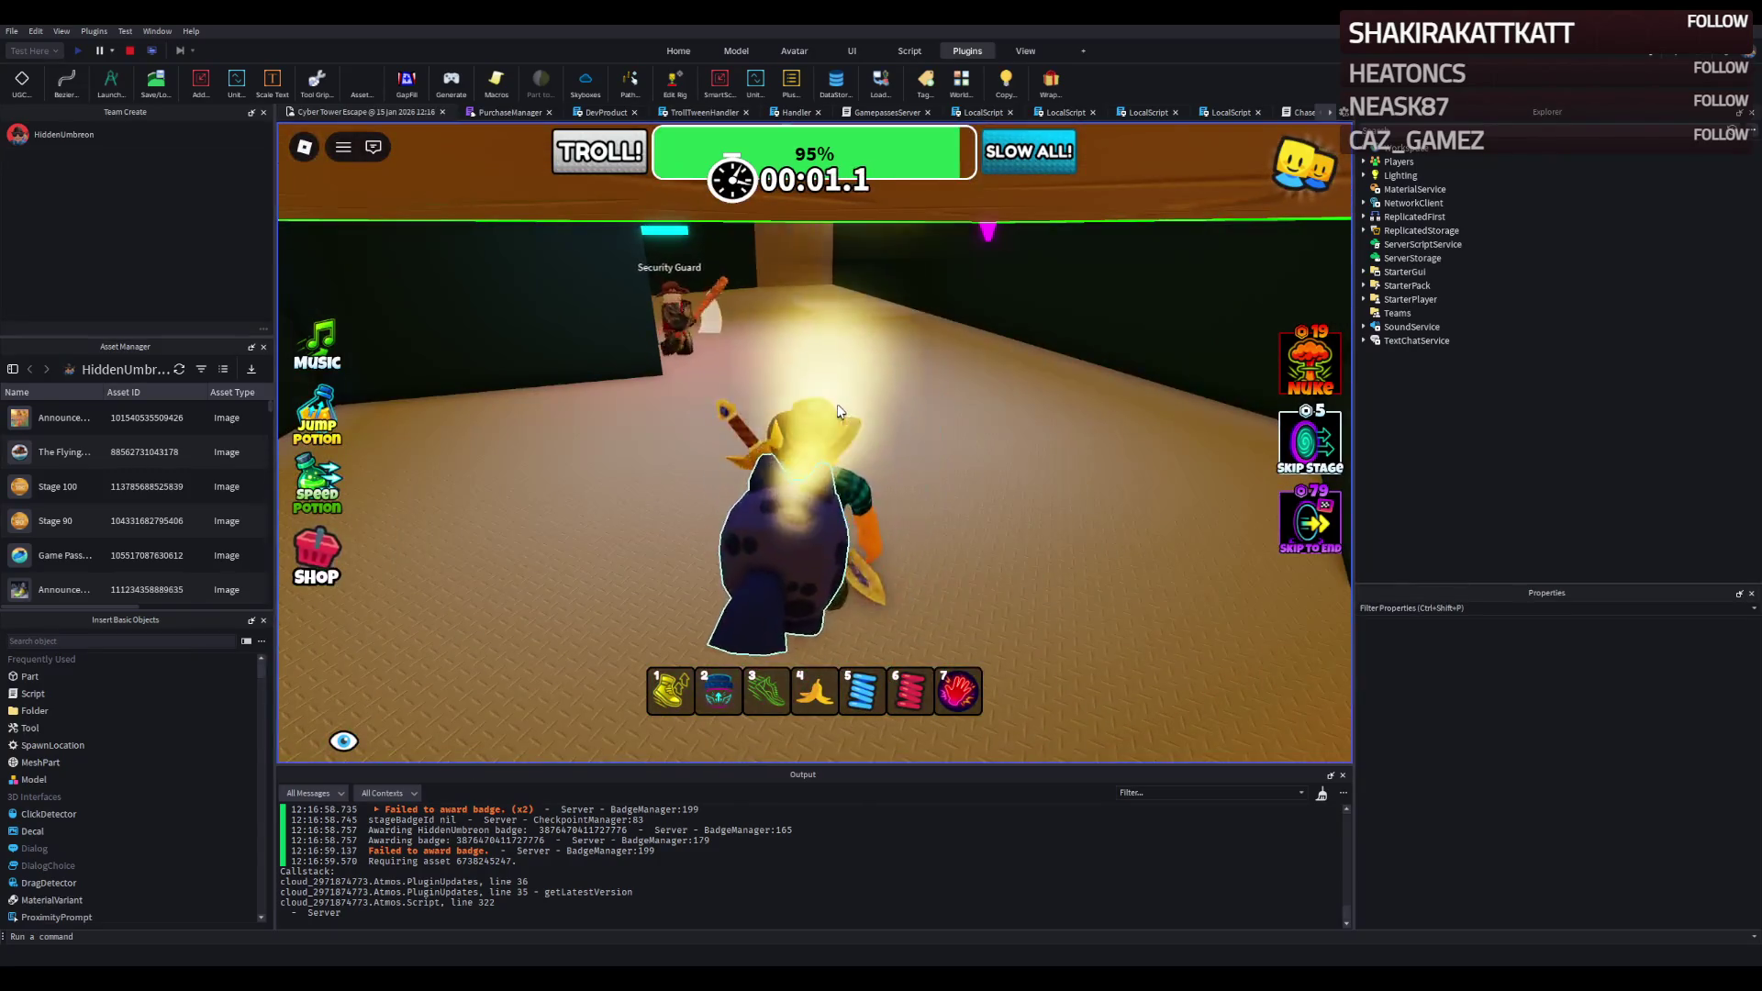
key(s)
key(w)
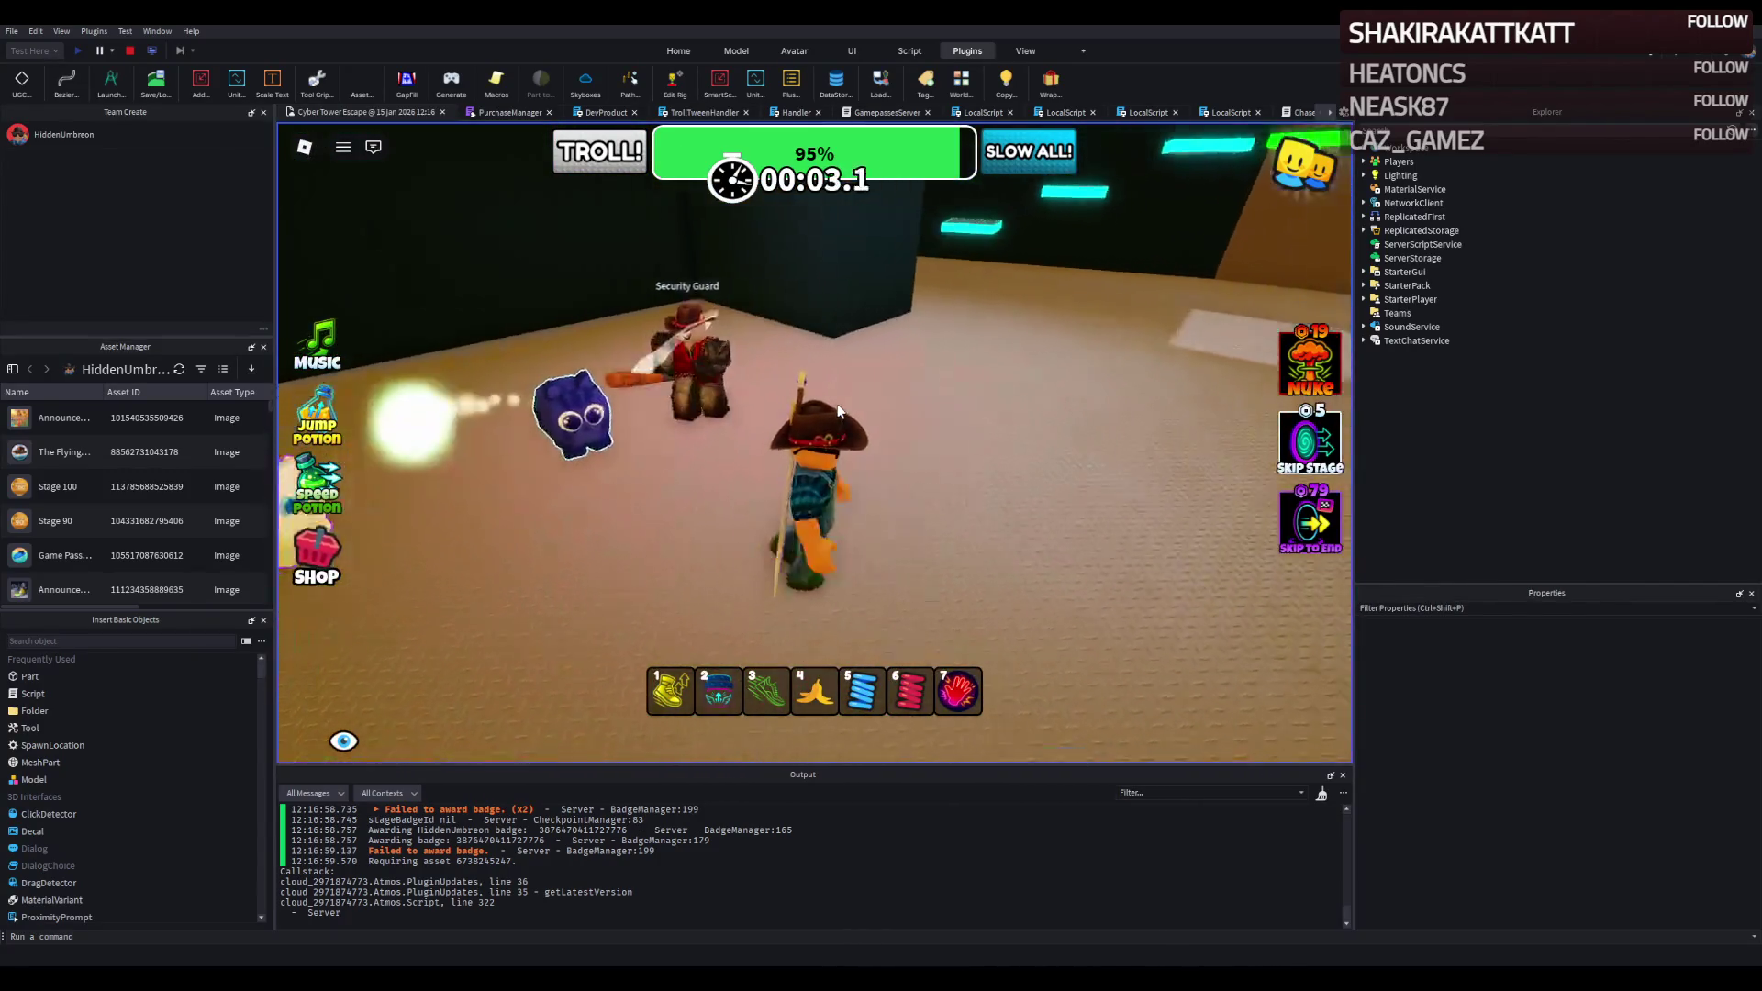
key(w)
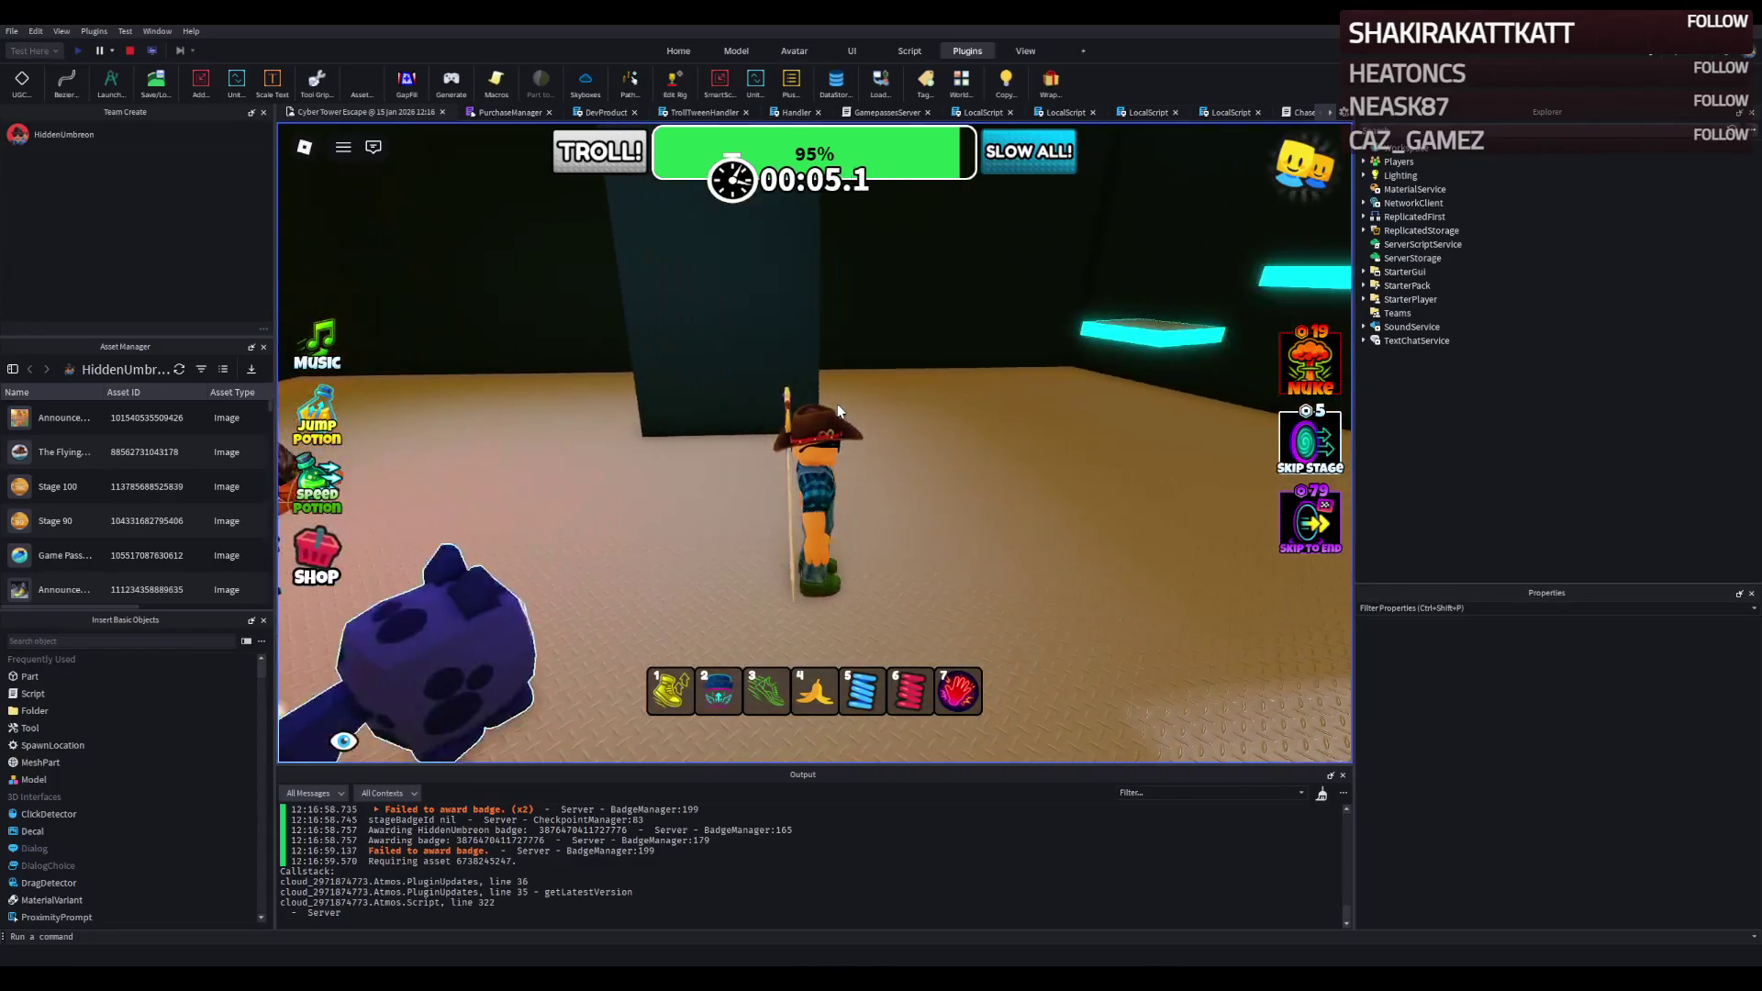
key(w)
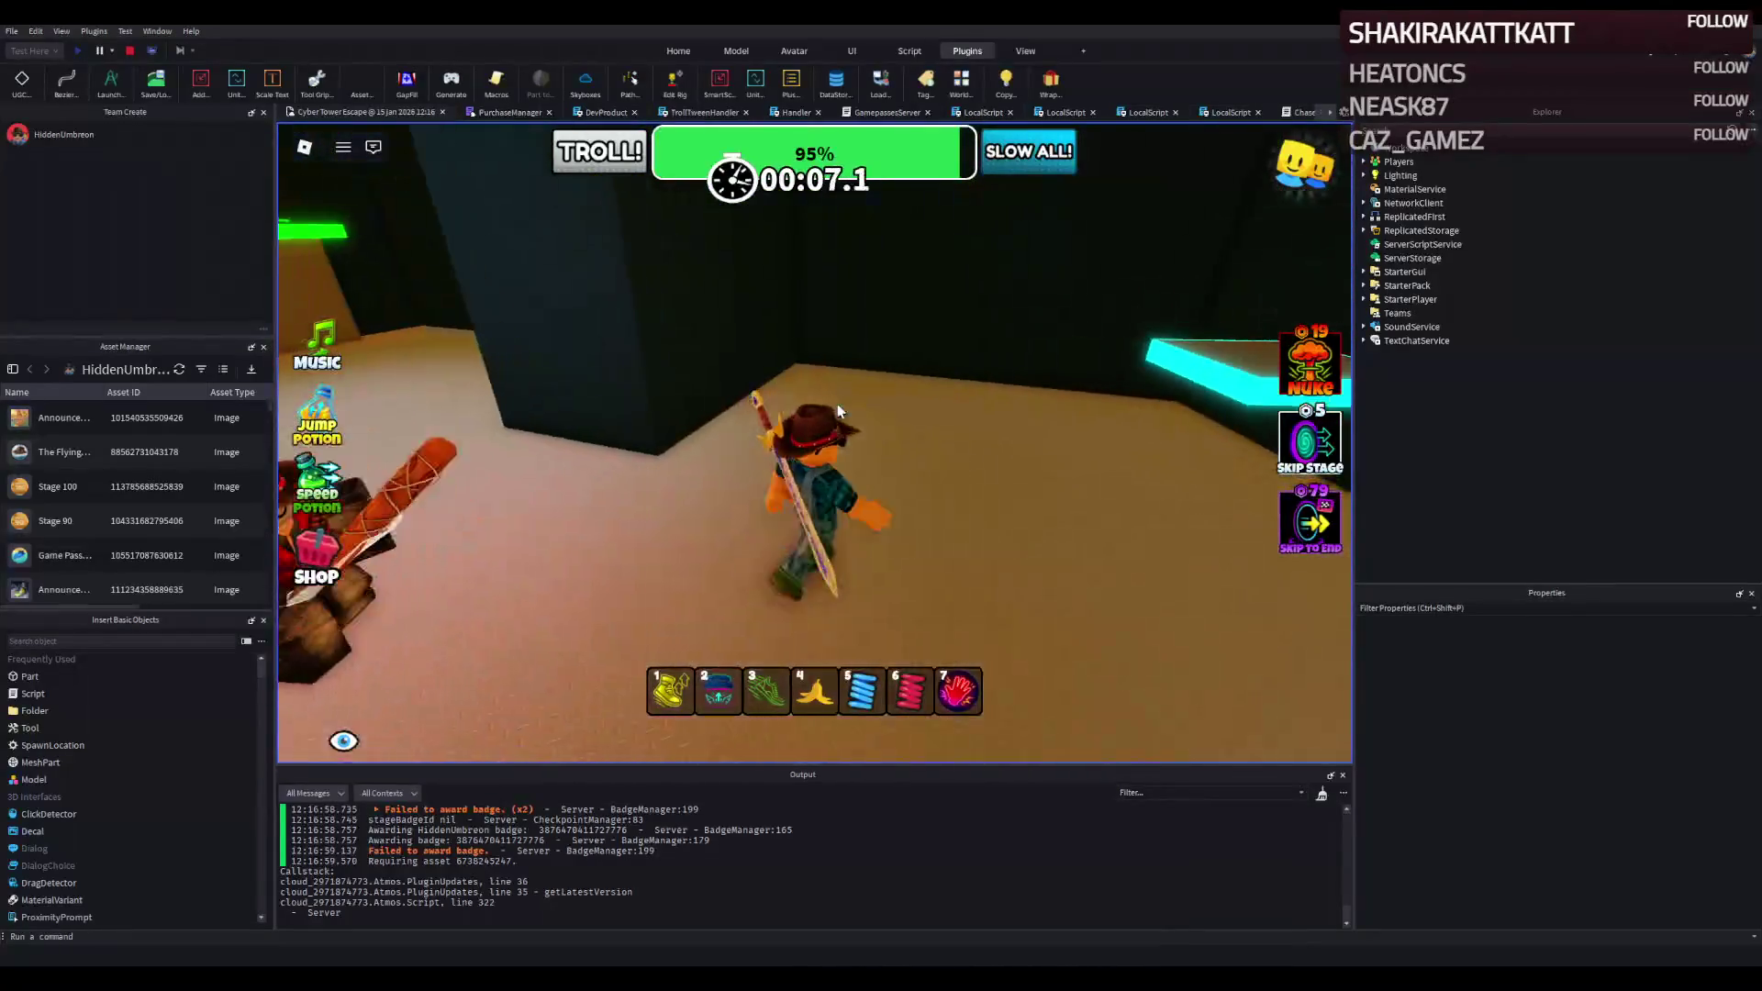
key(w)
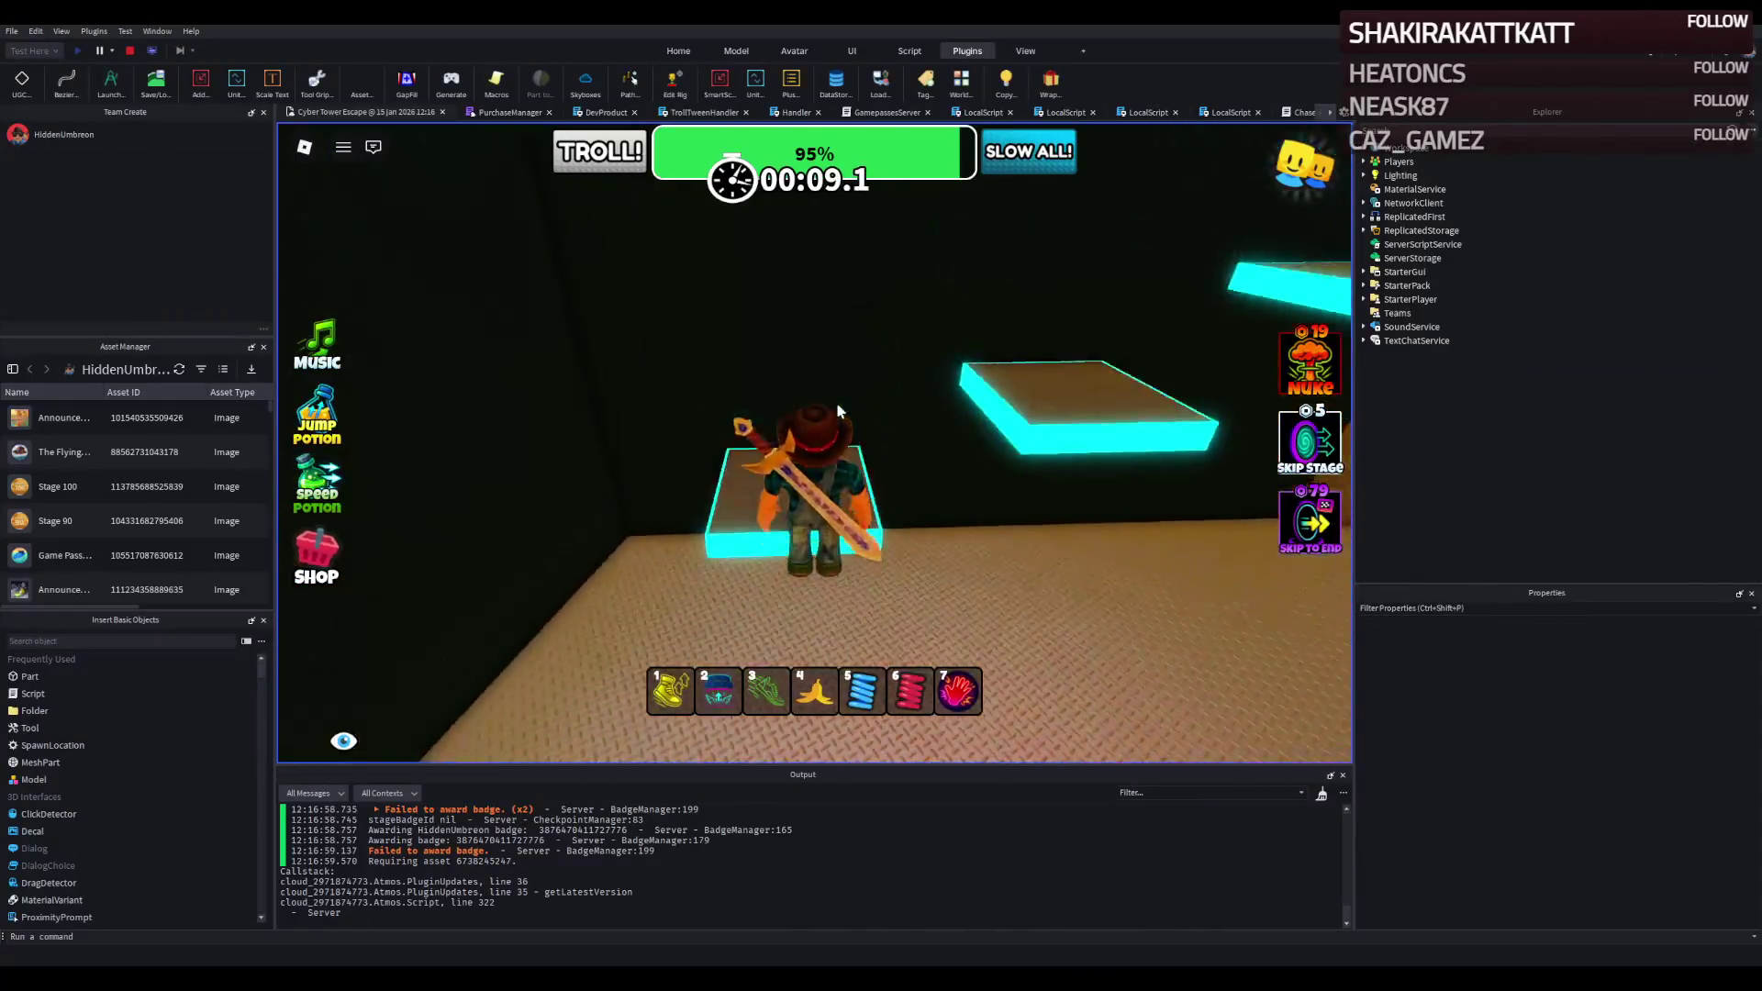
key(w)
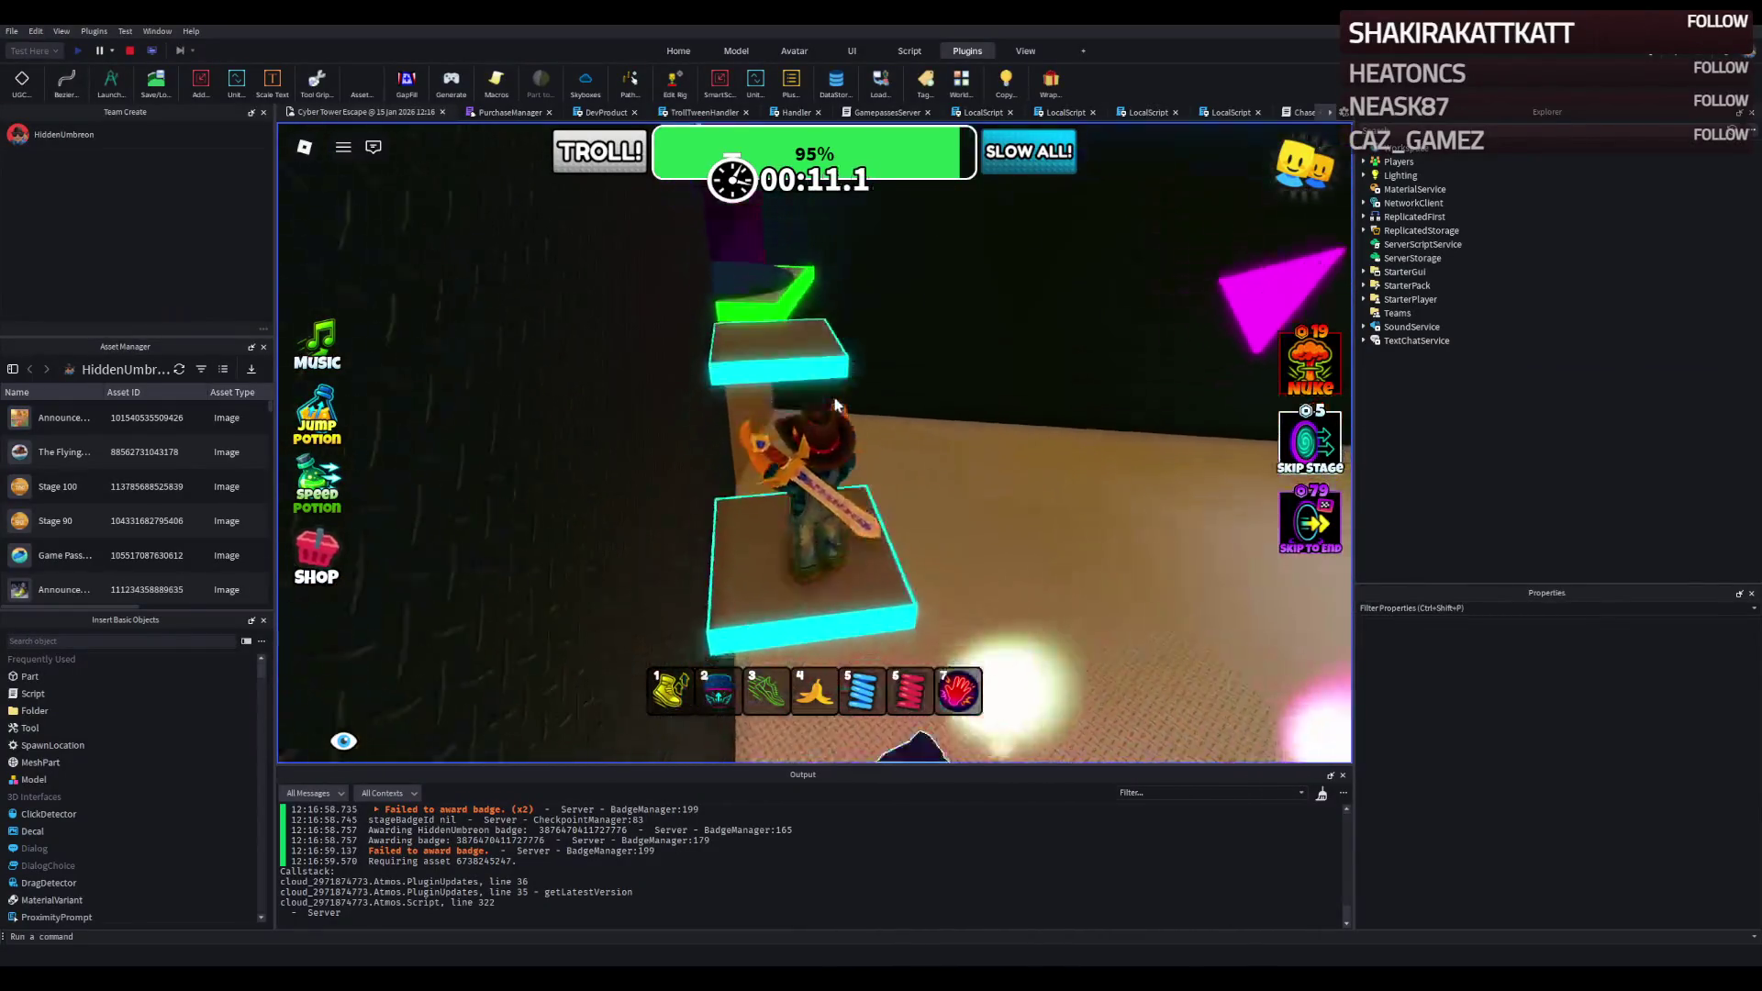
key(w)
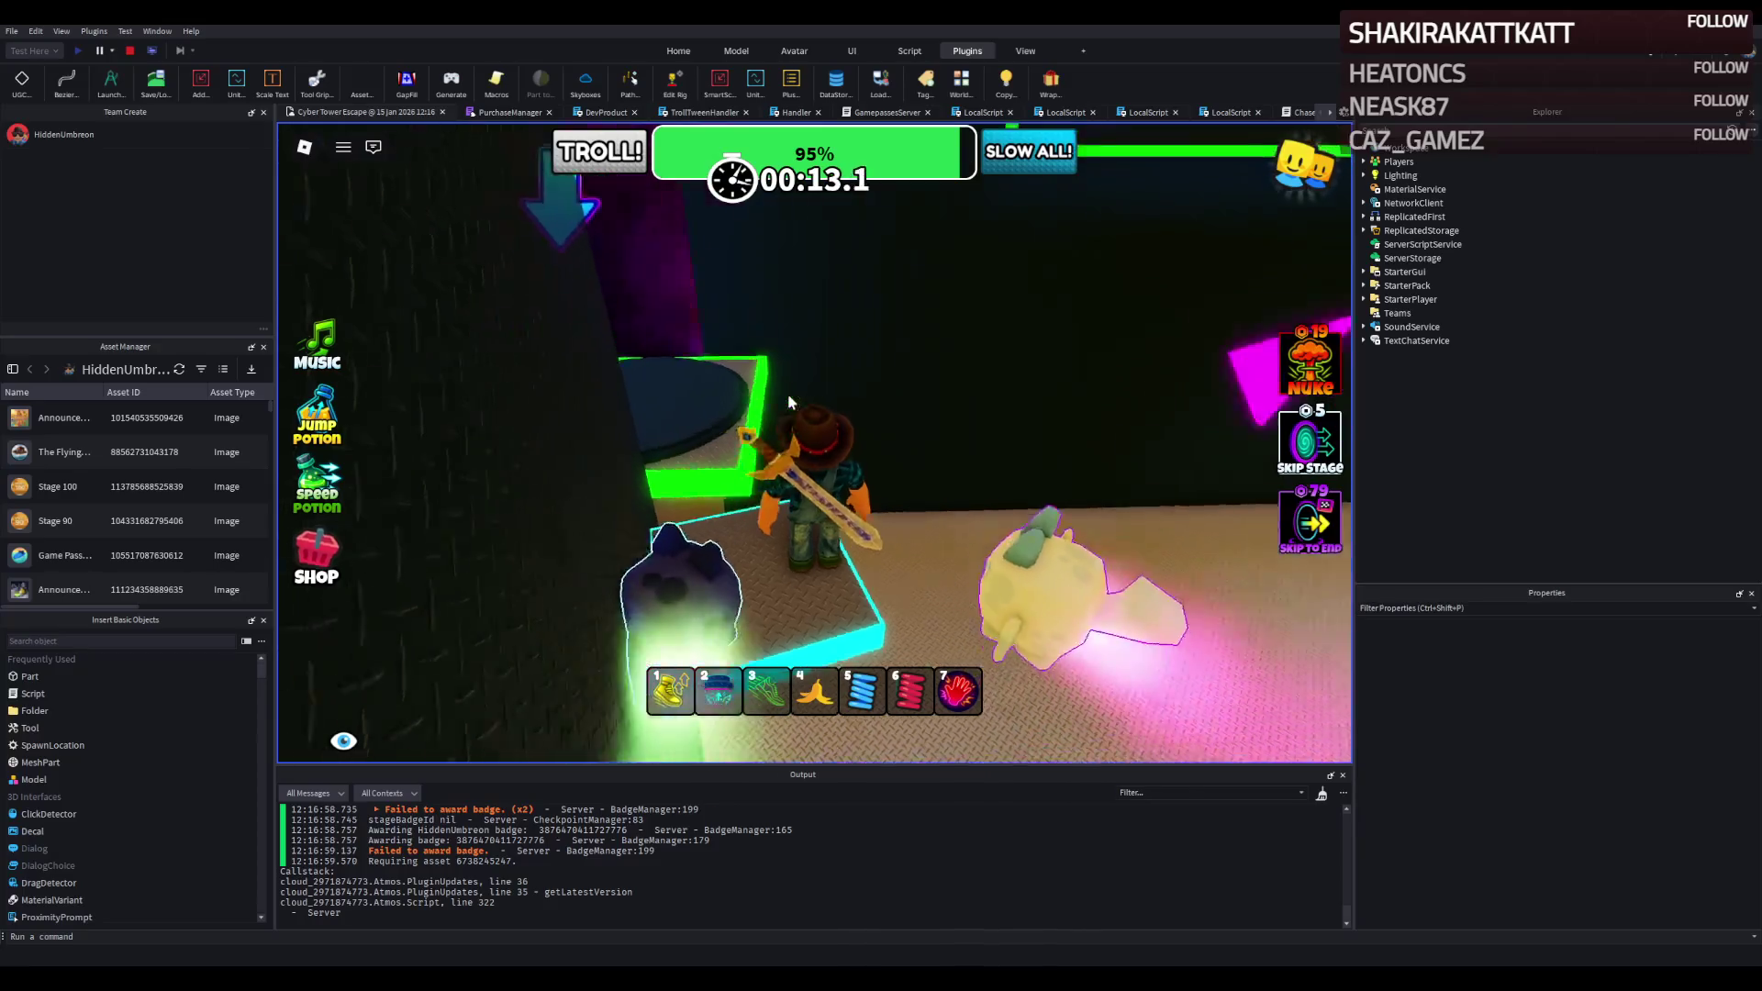
key(w)
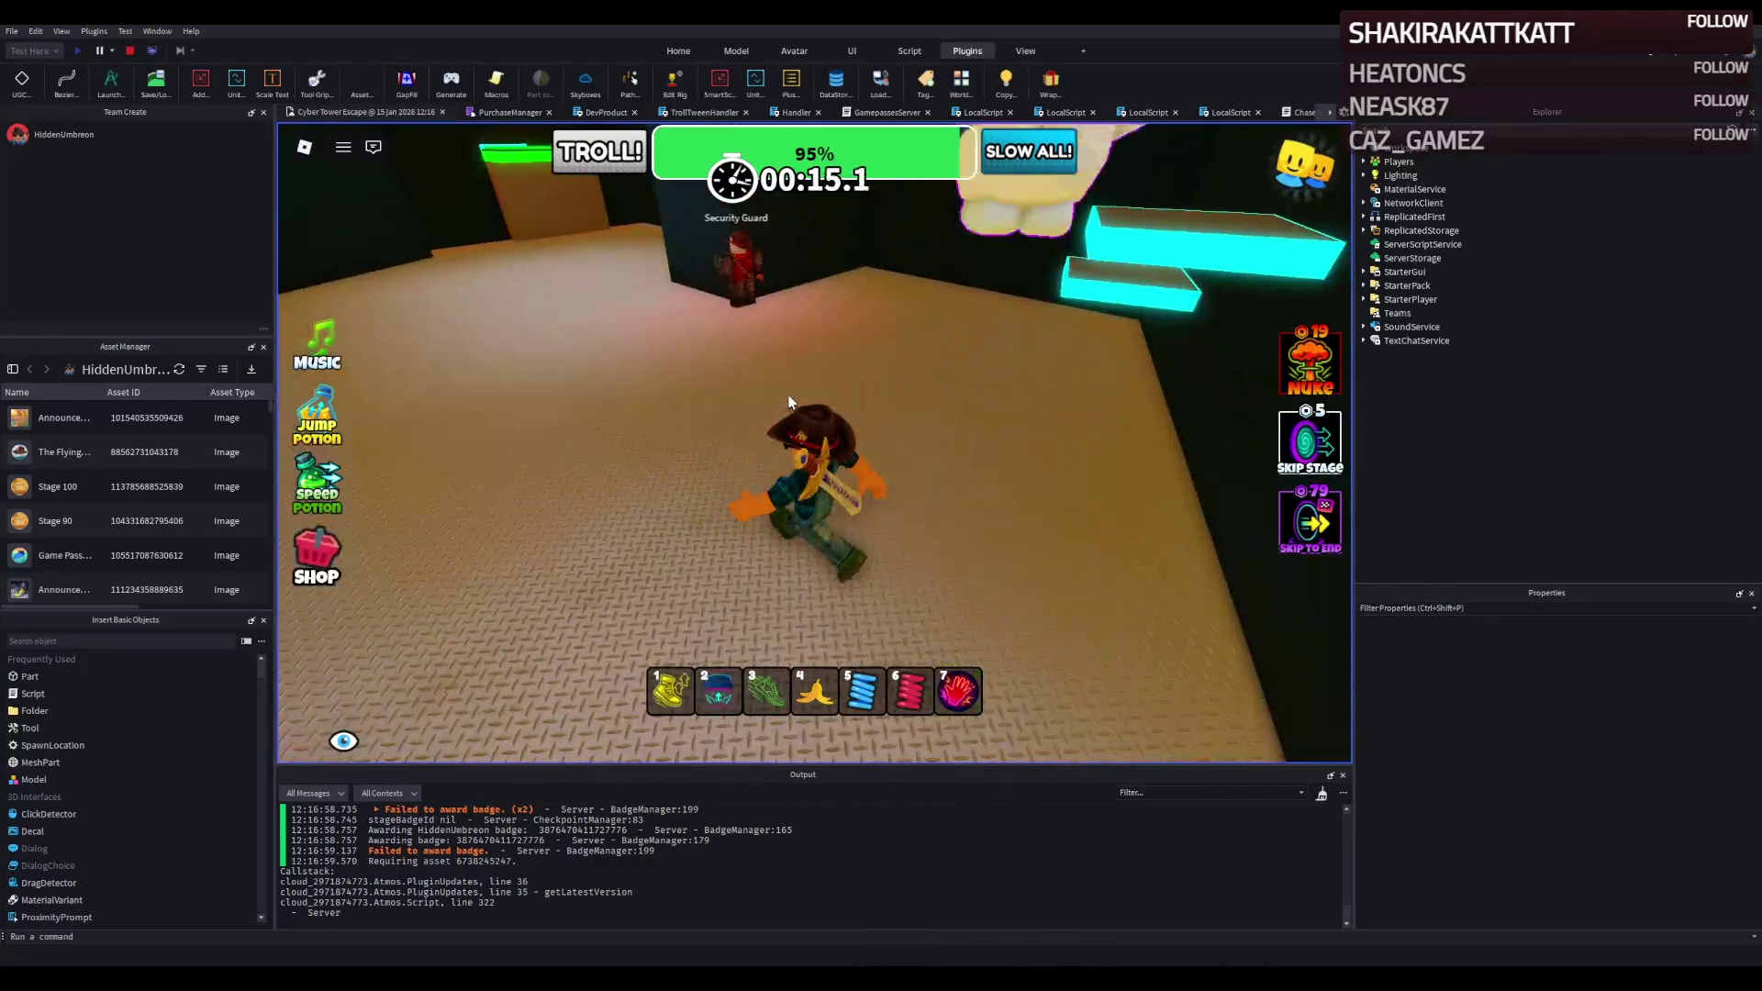
key(w)
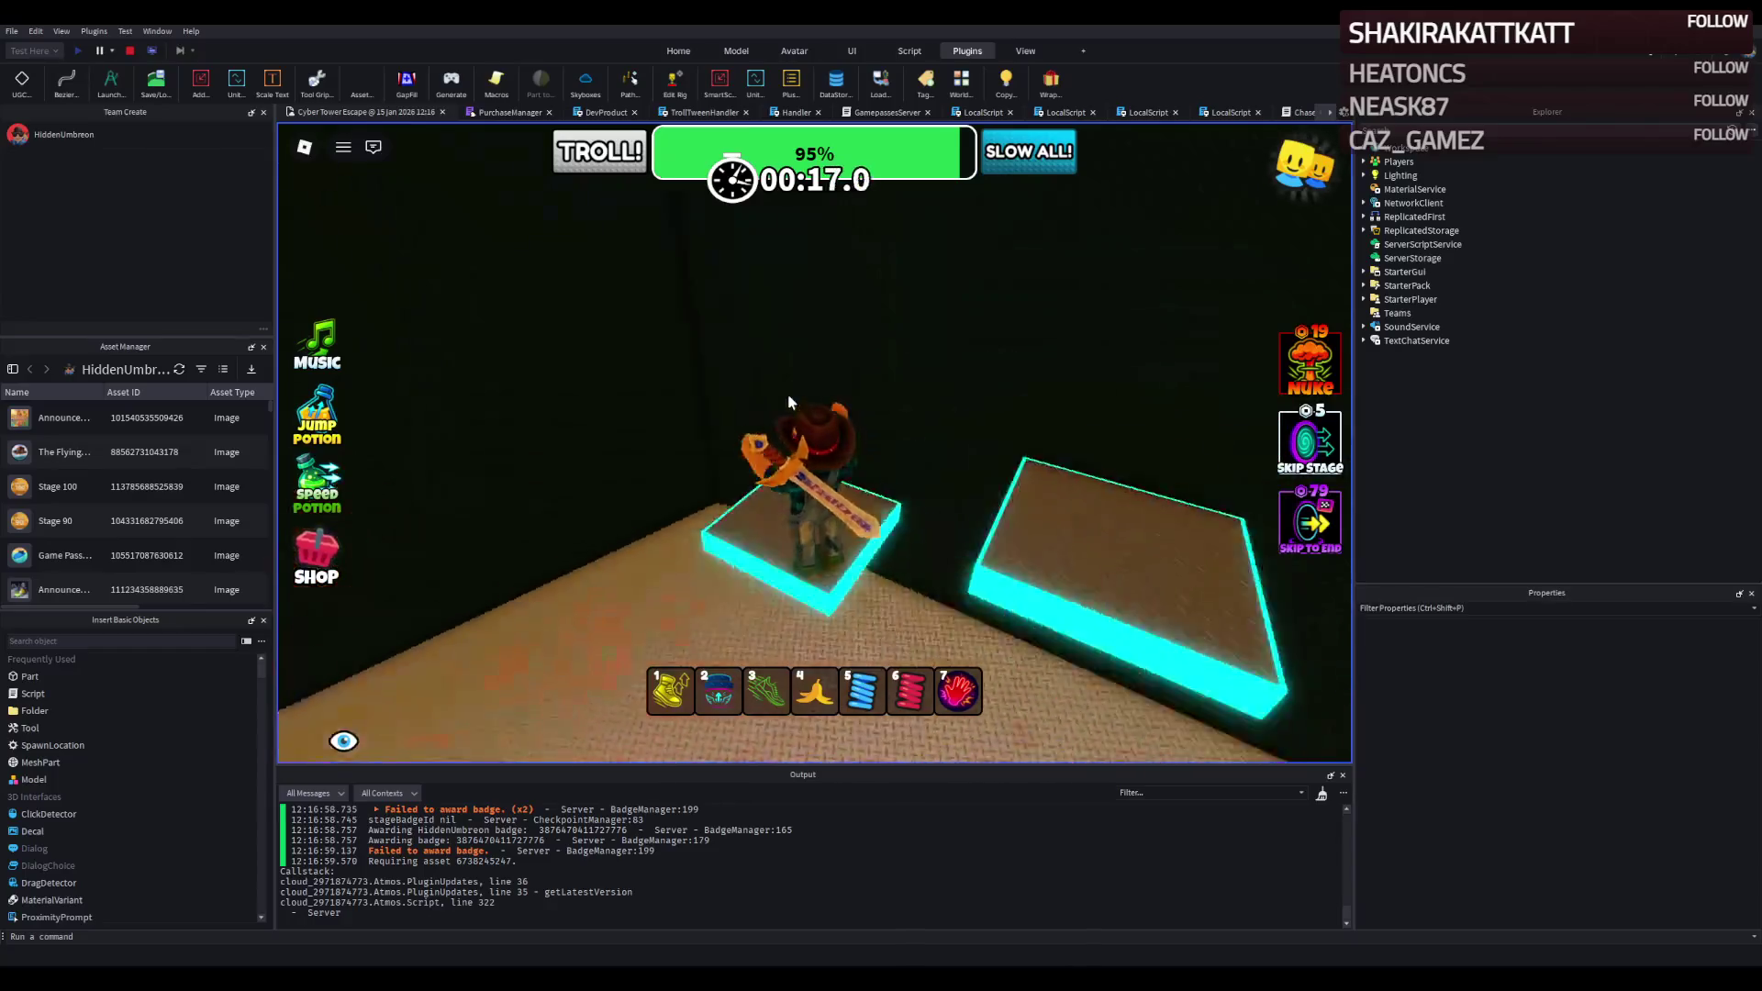
key(w)
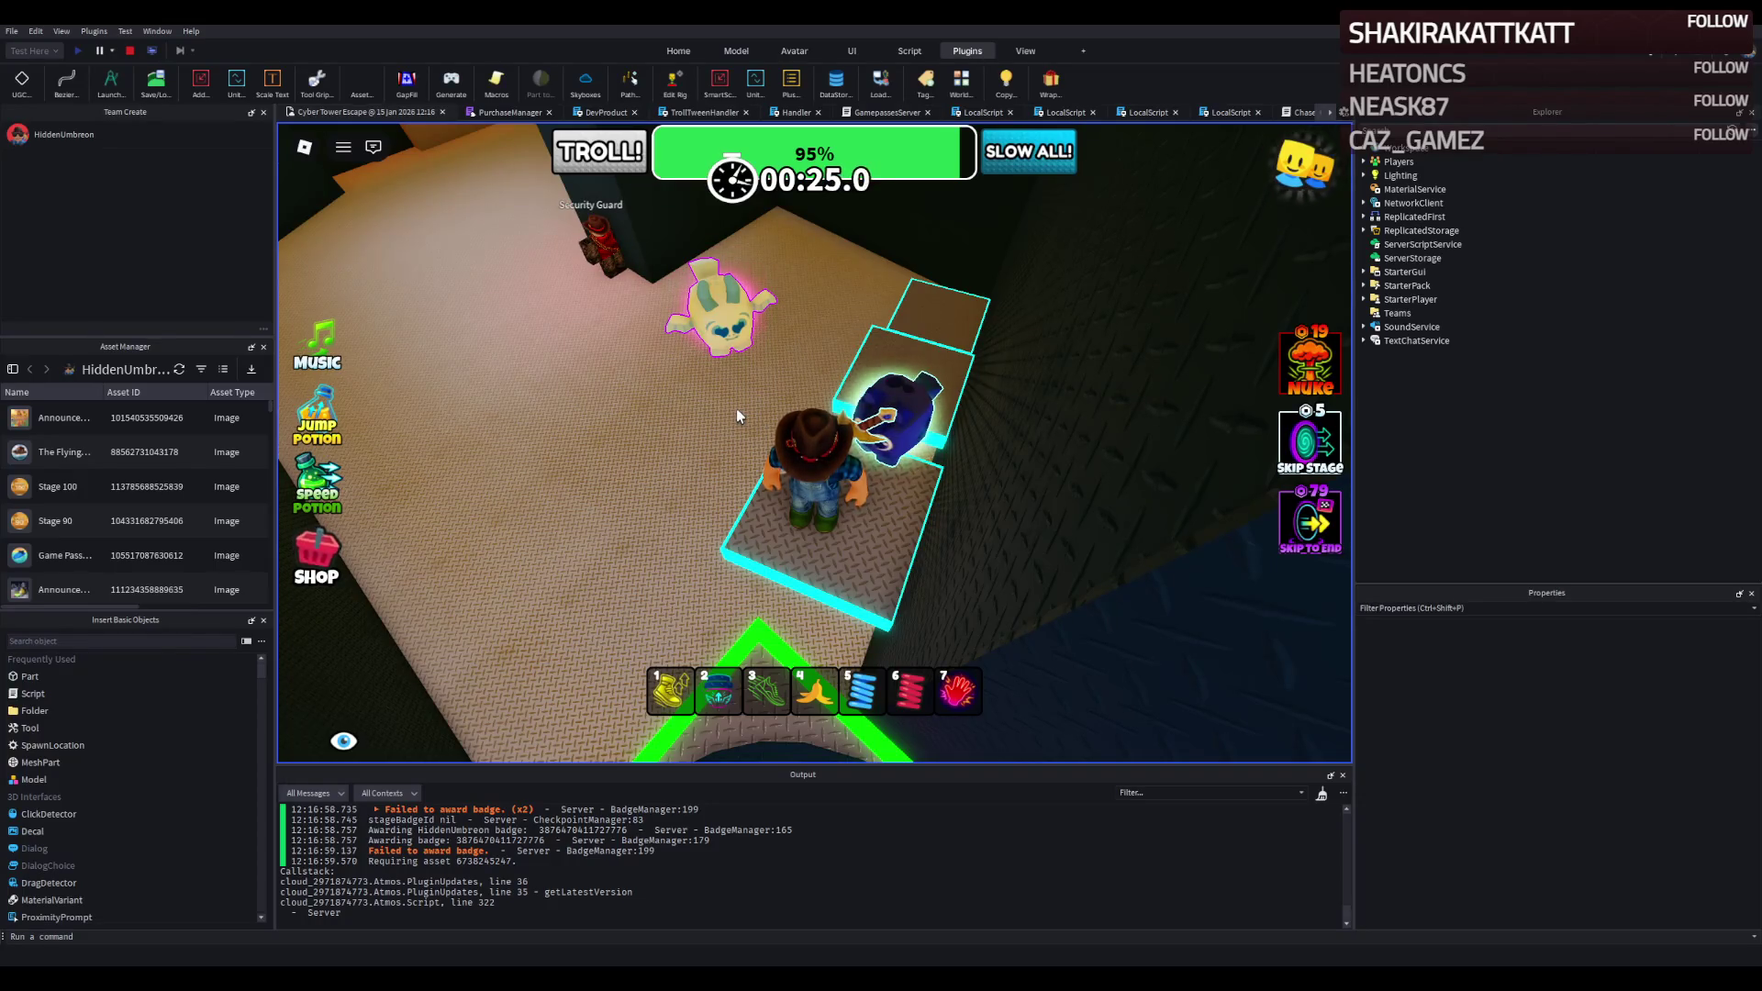
key(a)
key(w)
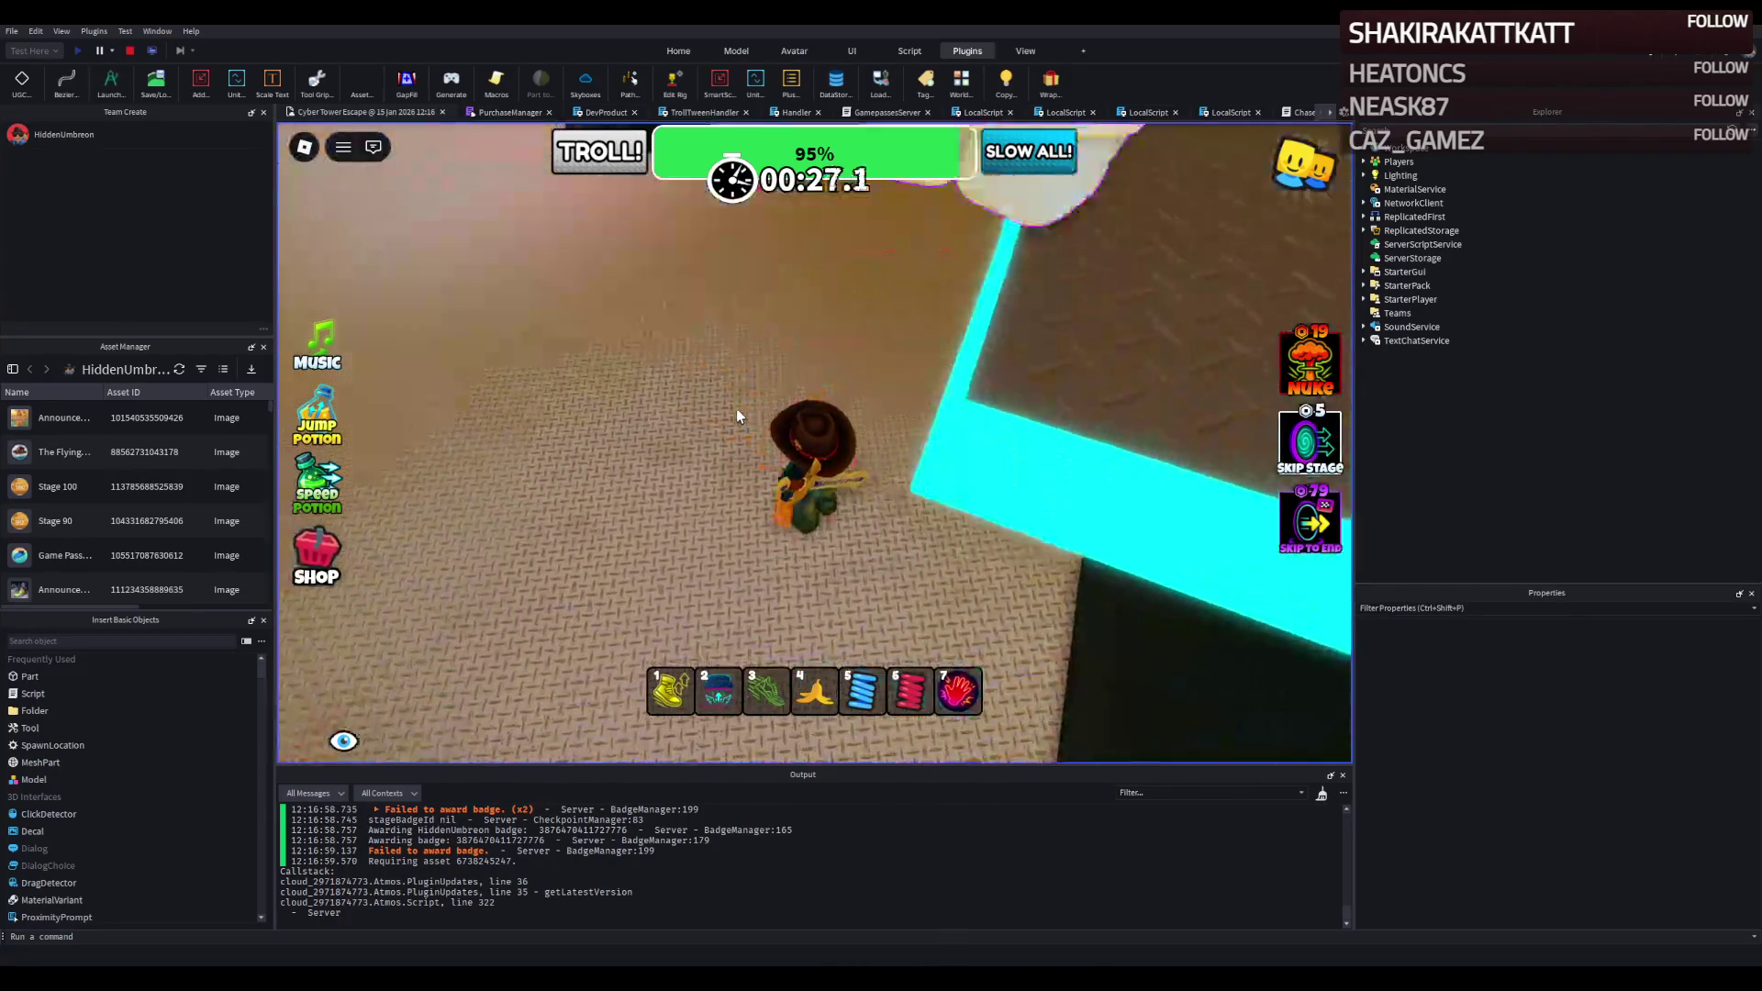
key(d)
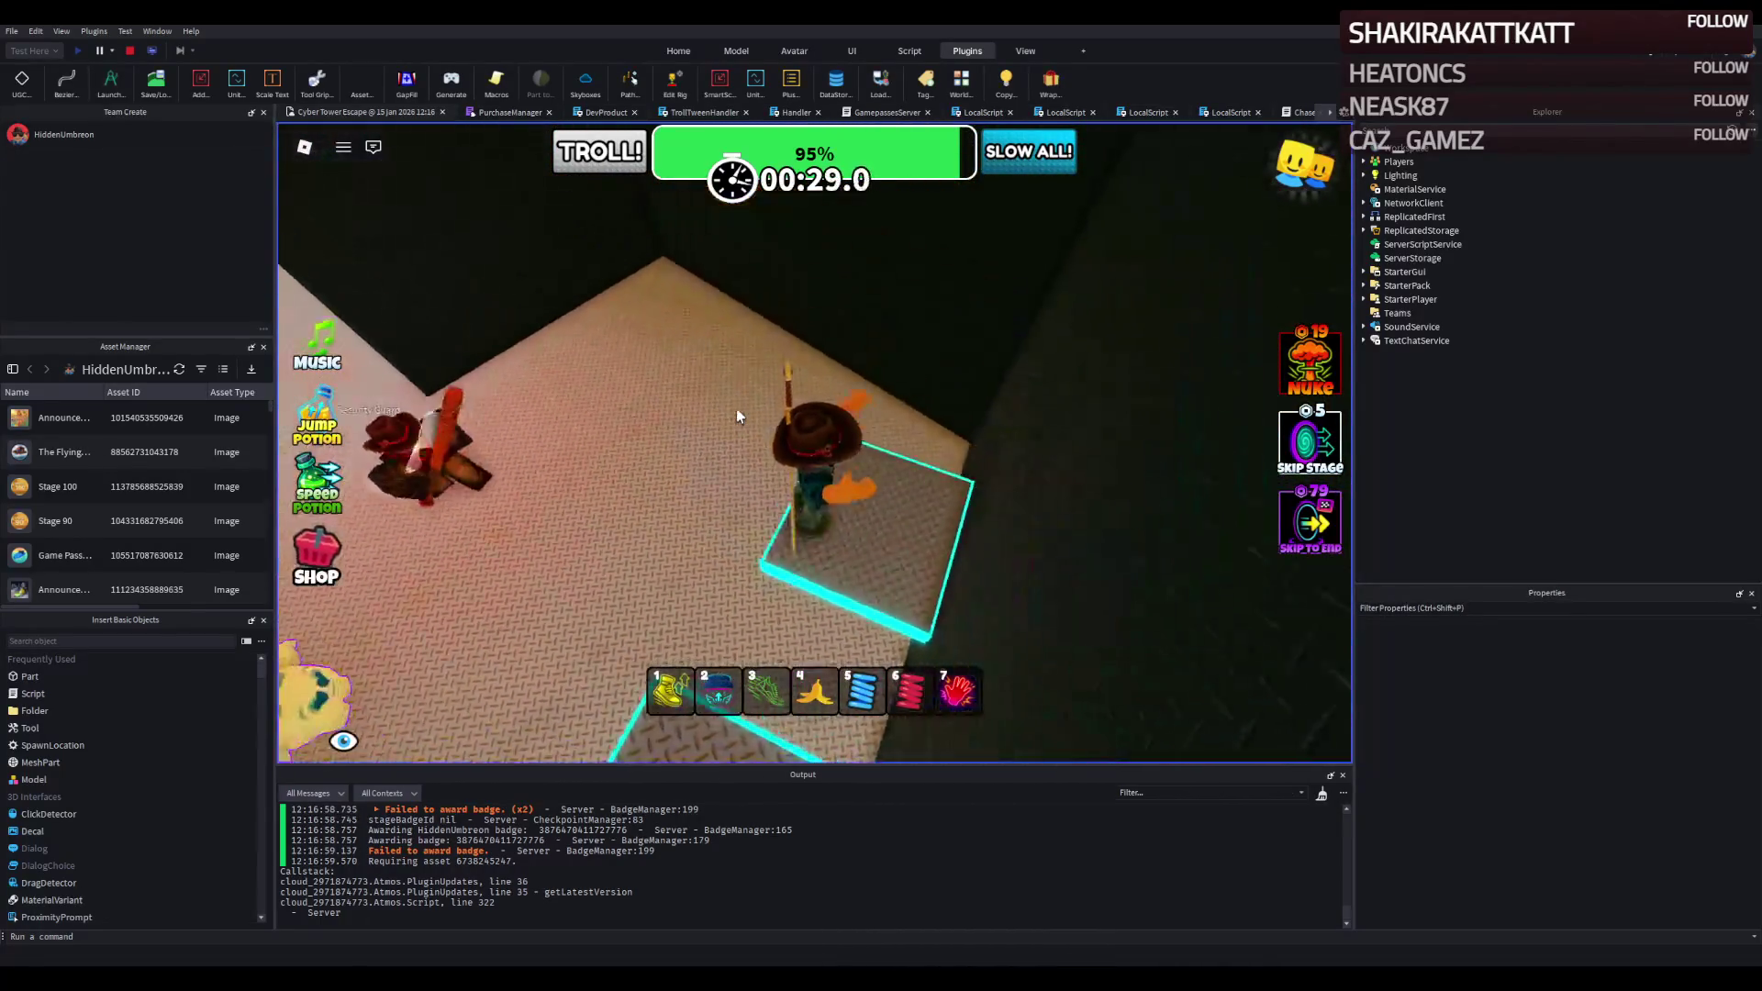
key(w)
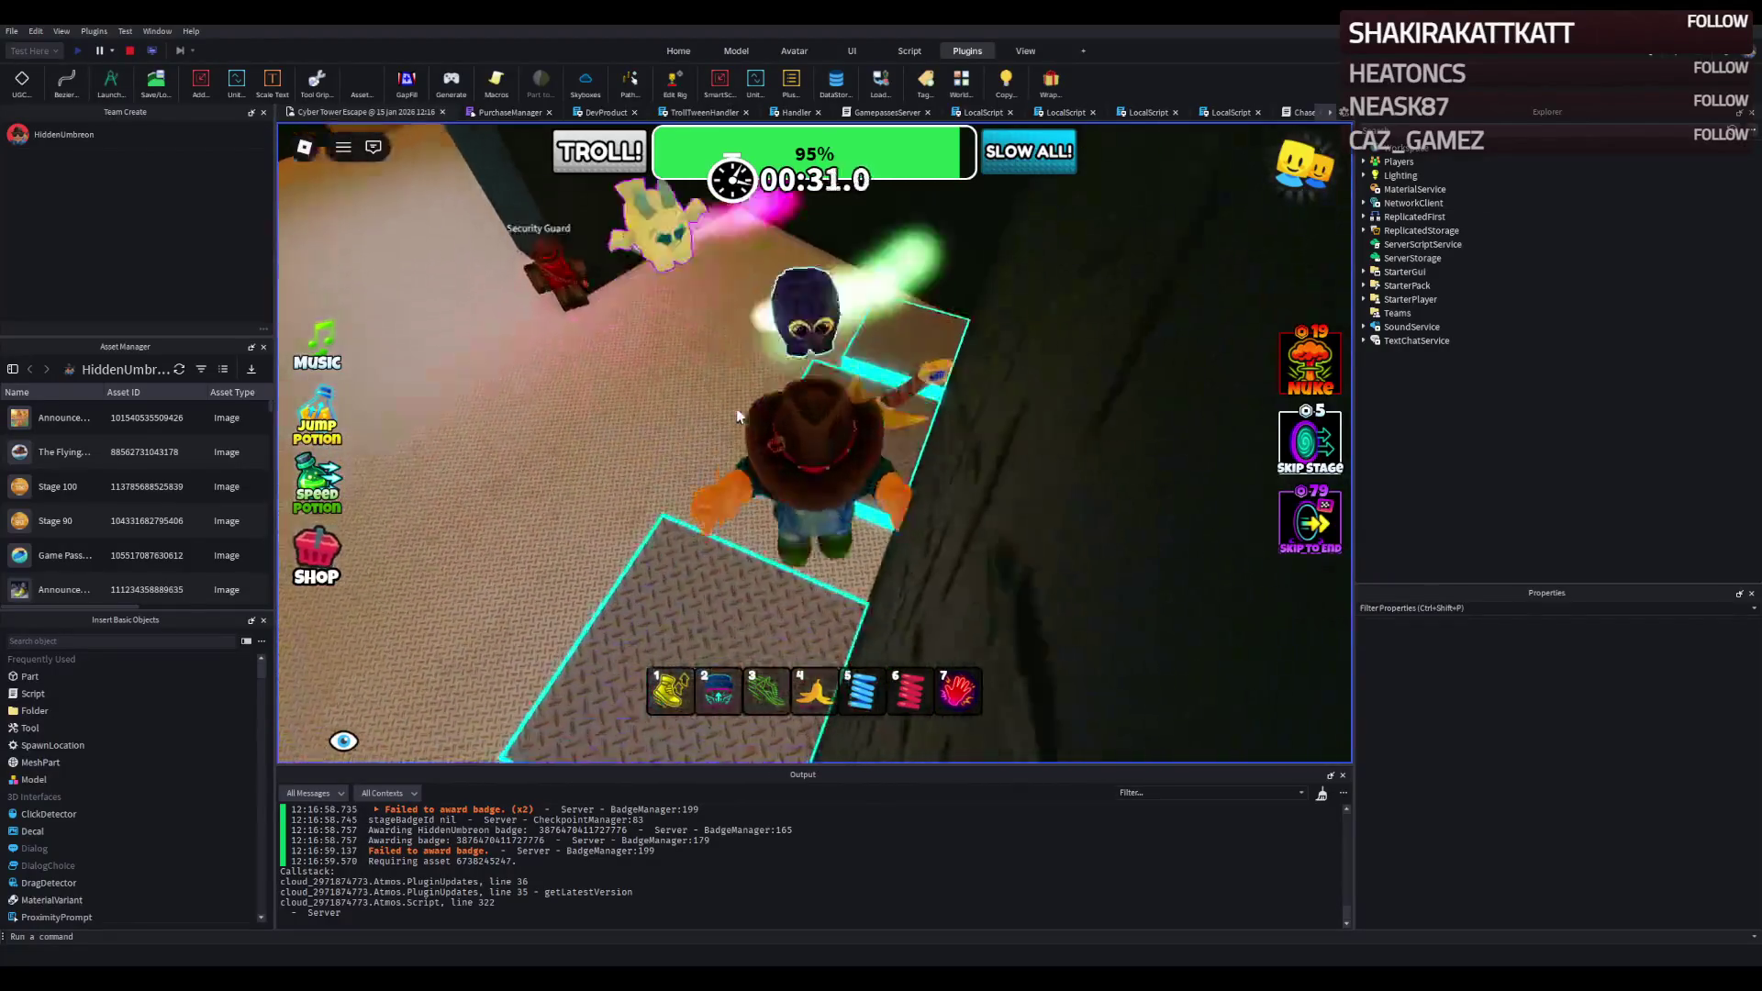
key(a)
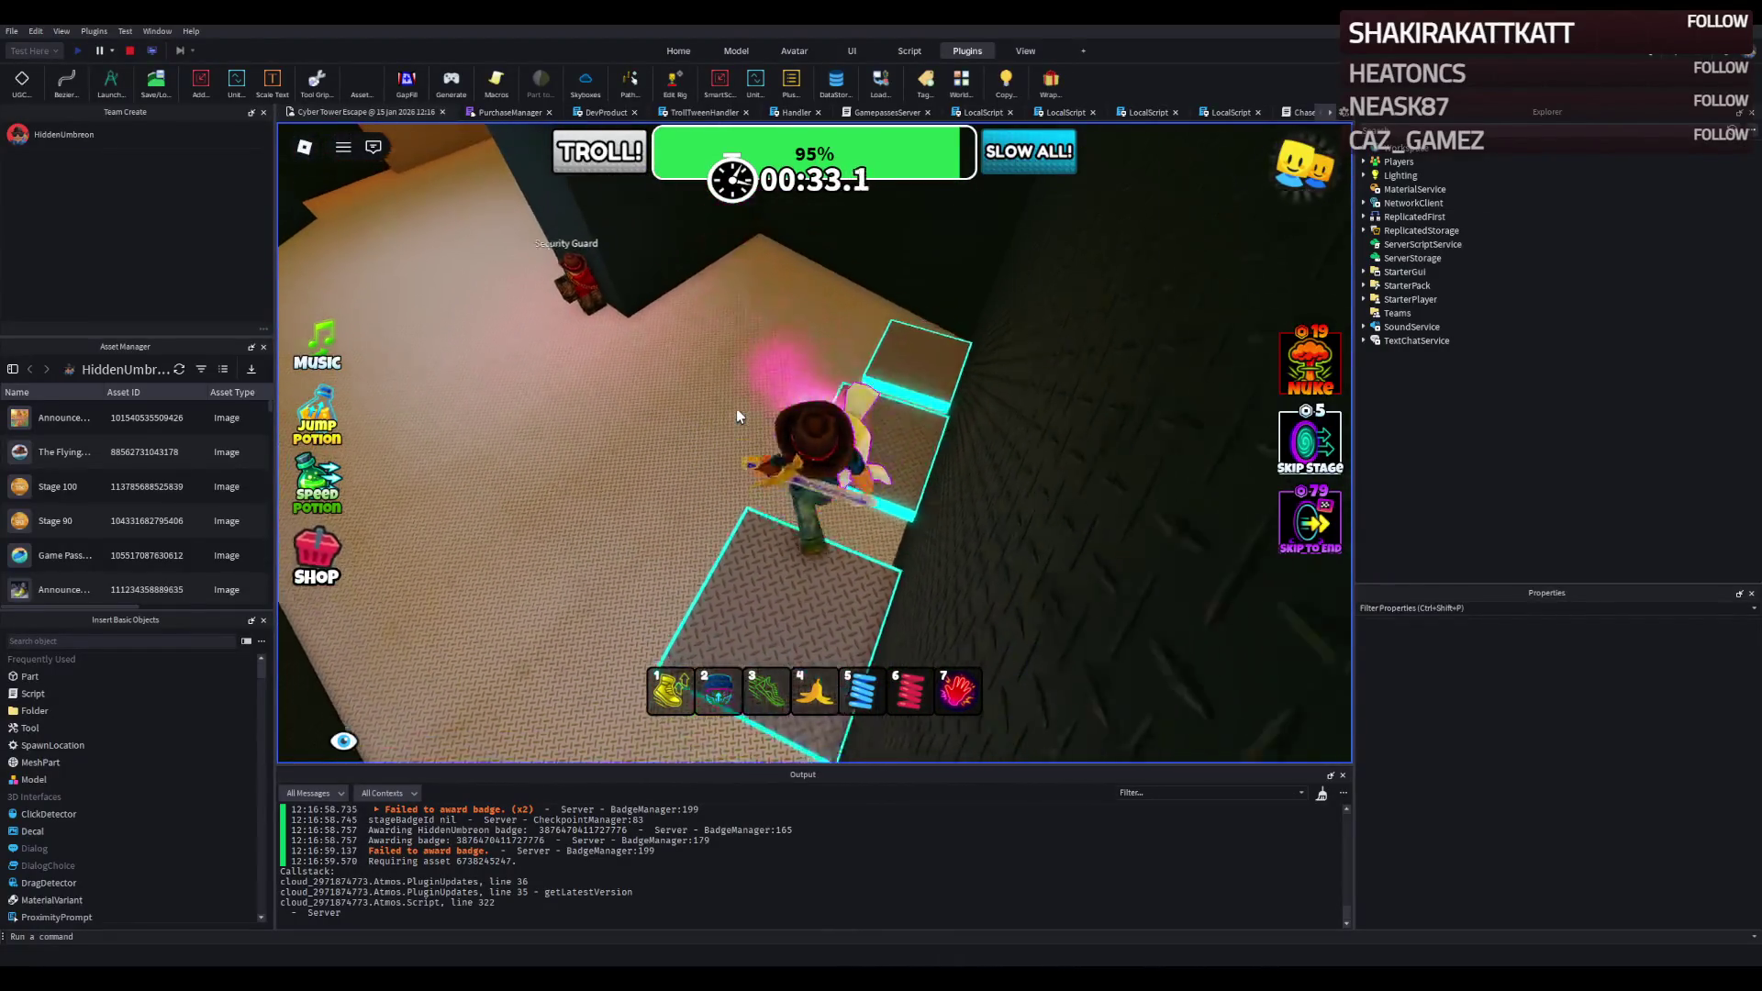
key(d)
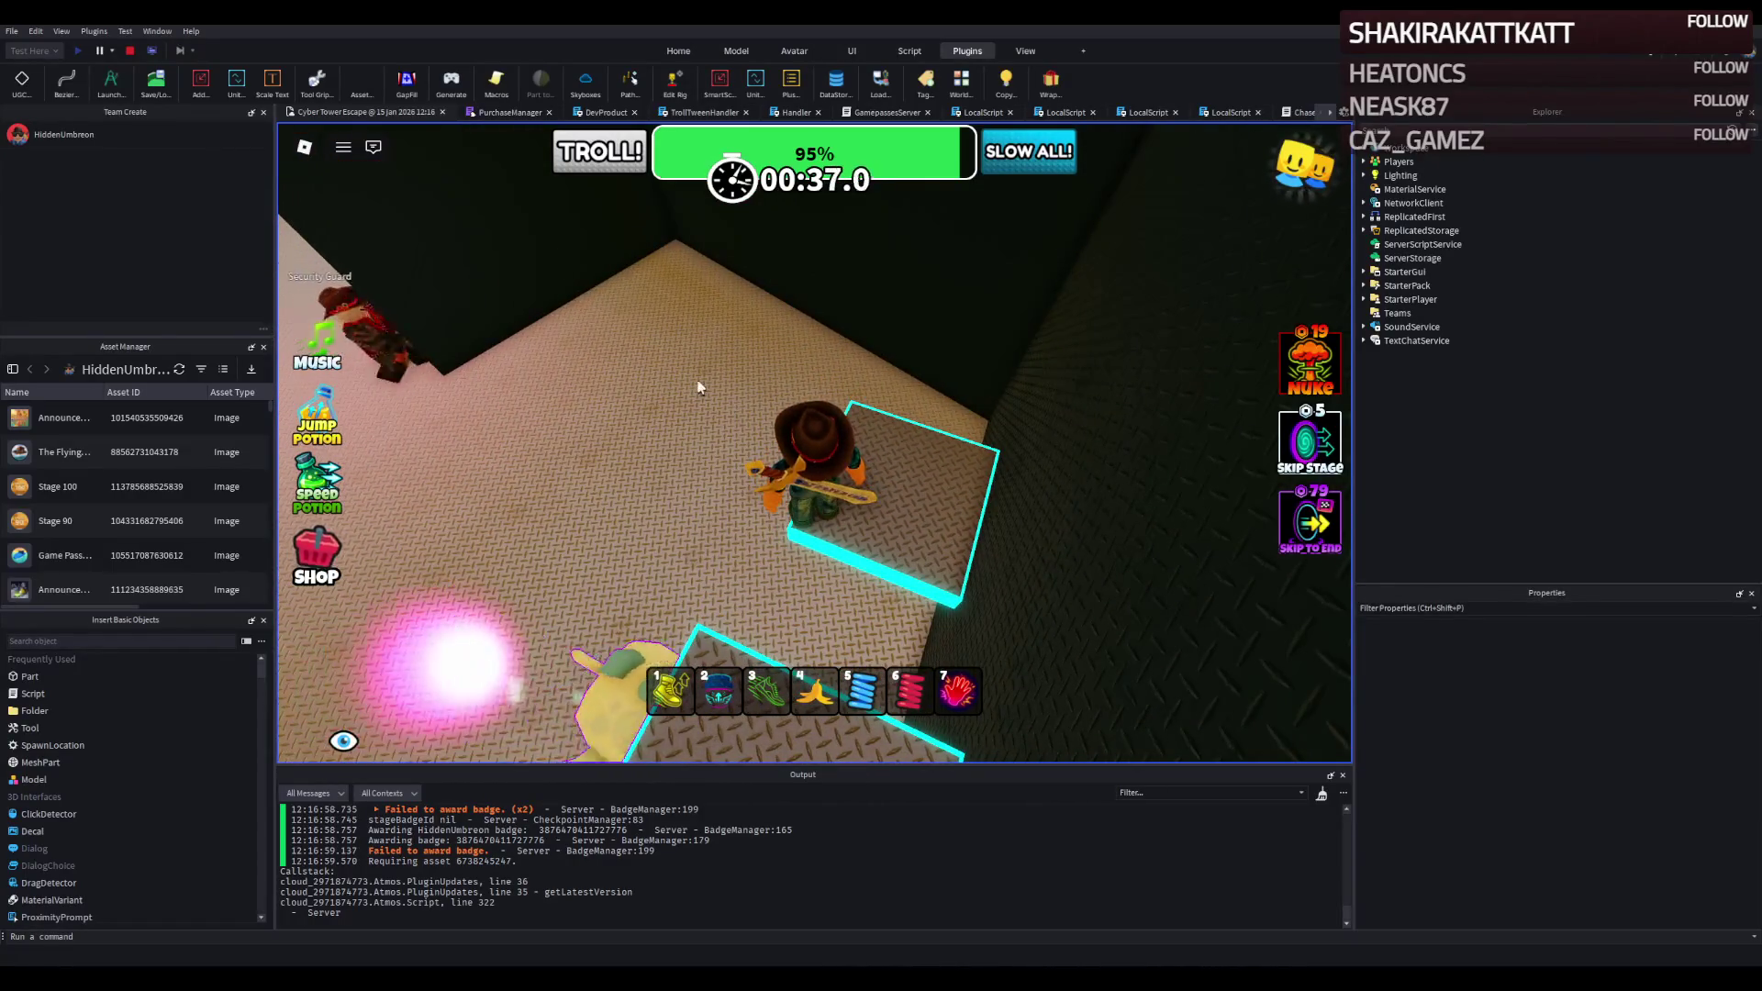
key(d)
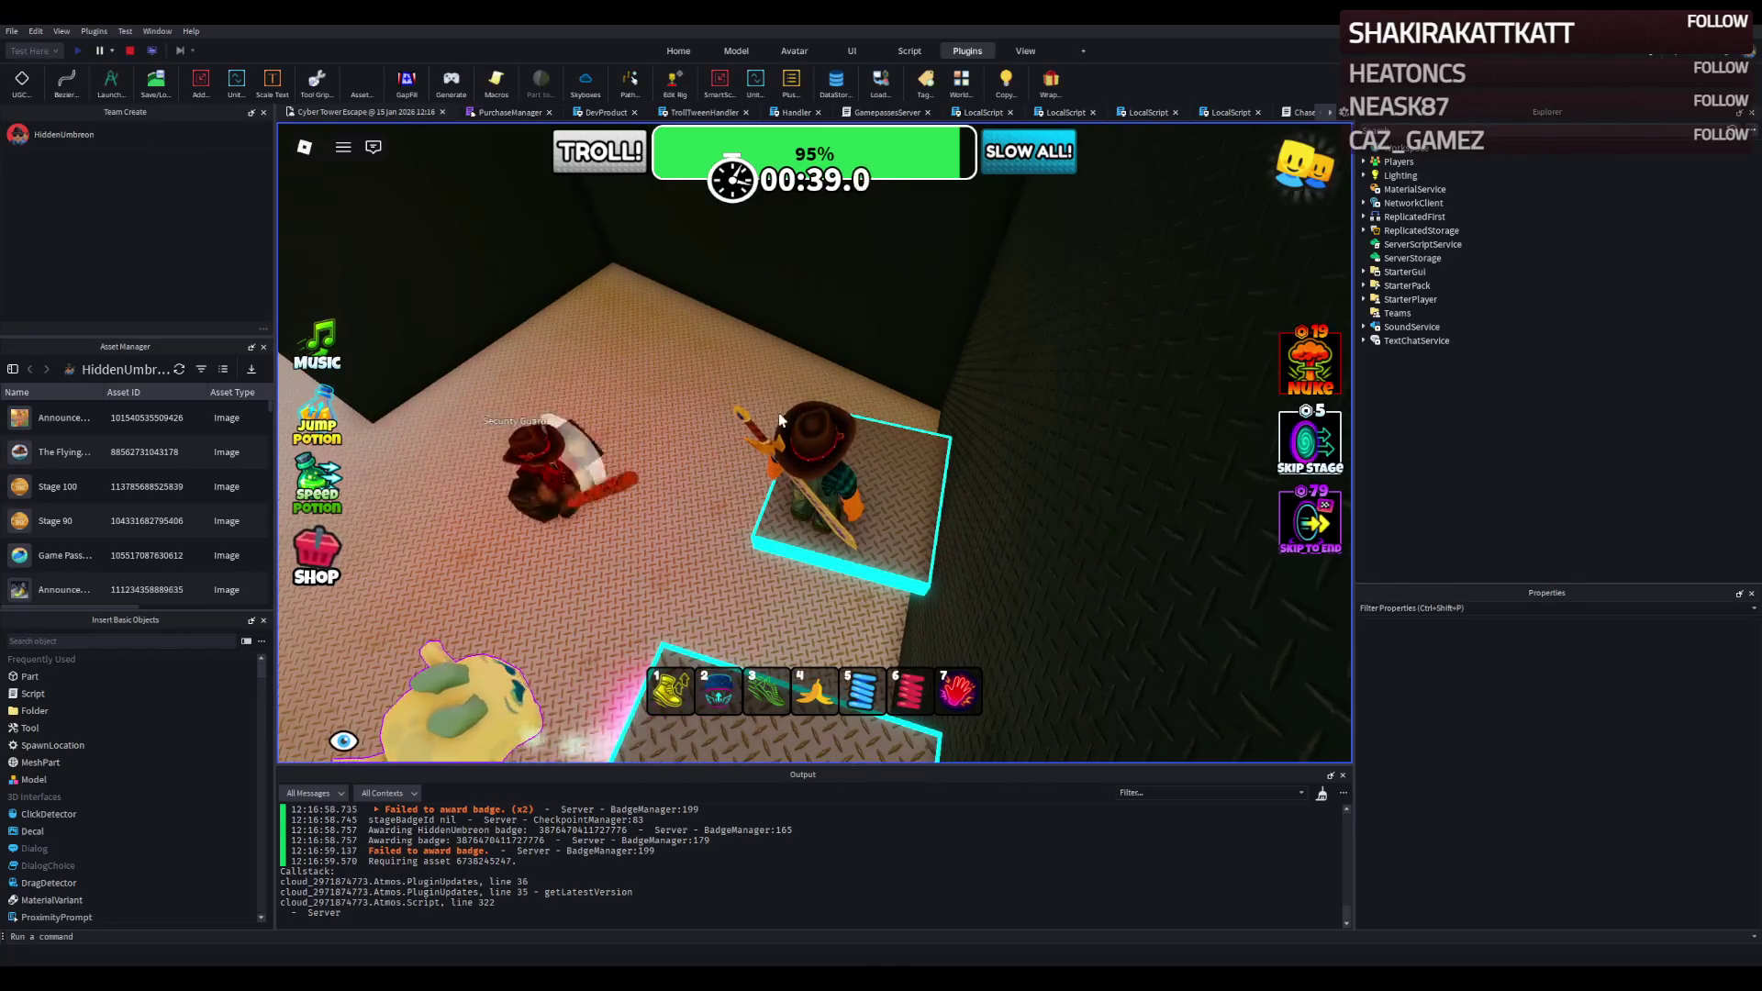
key(a)
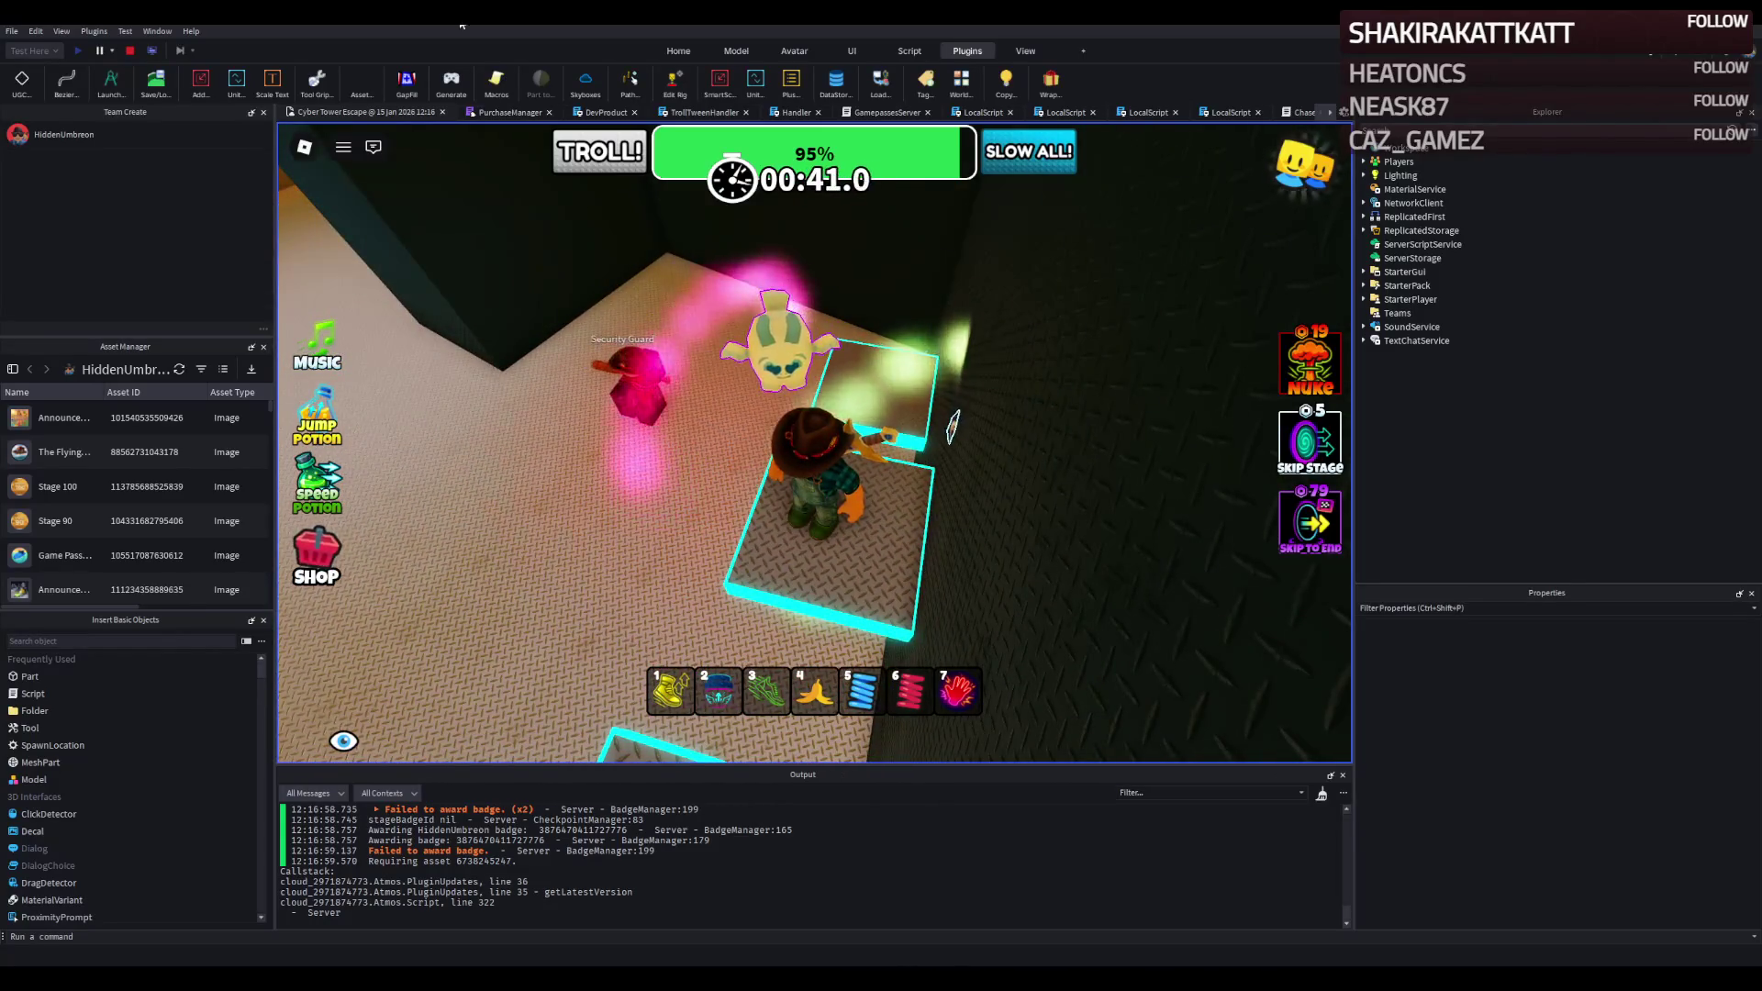
click(129, 50)
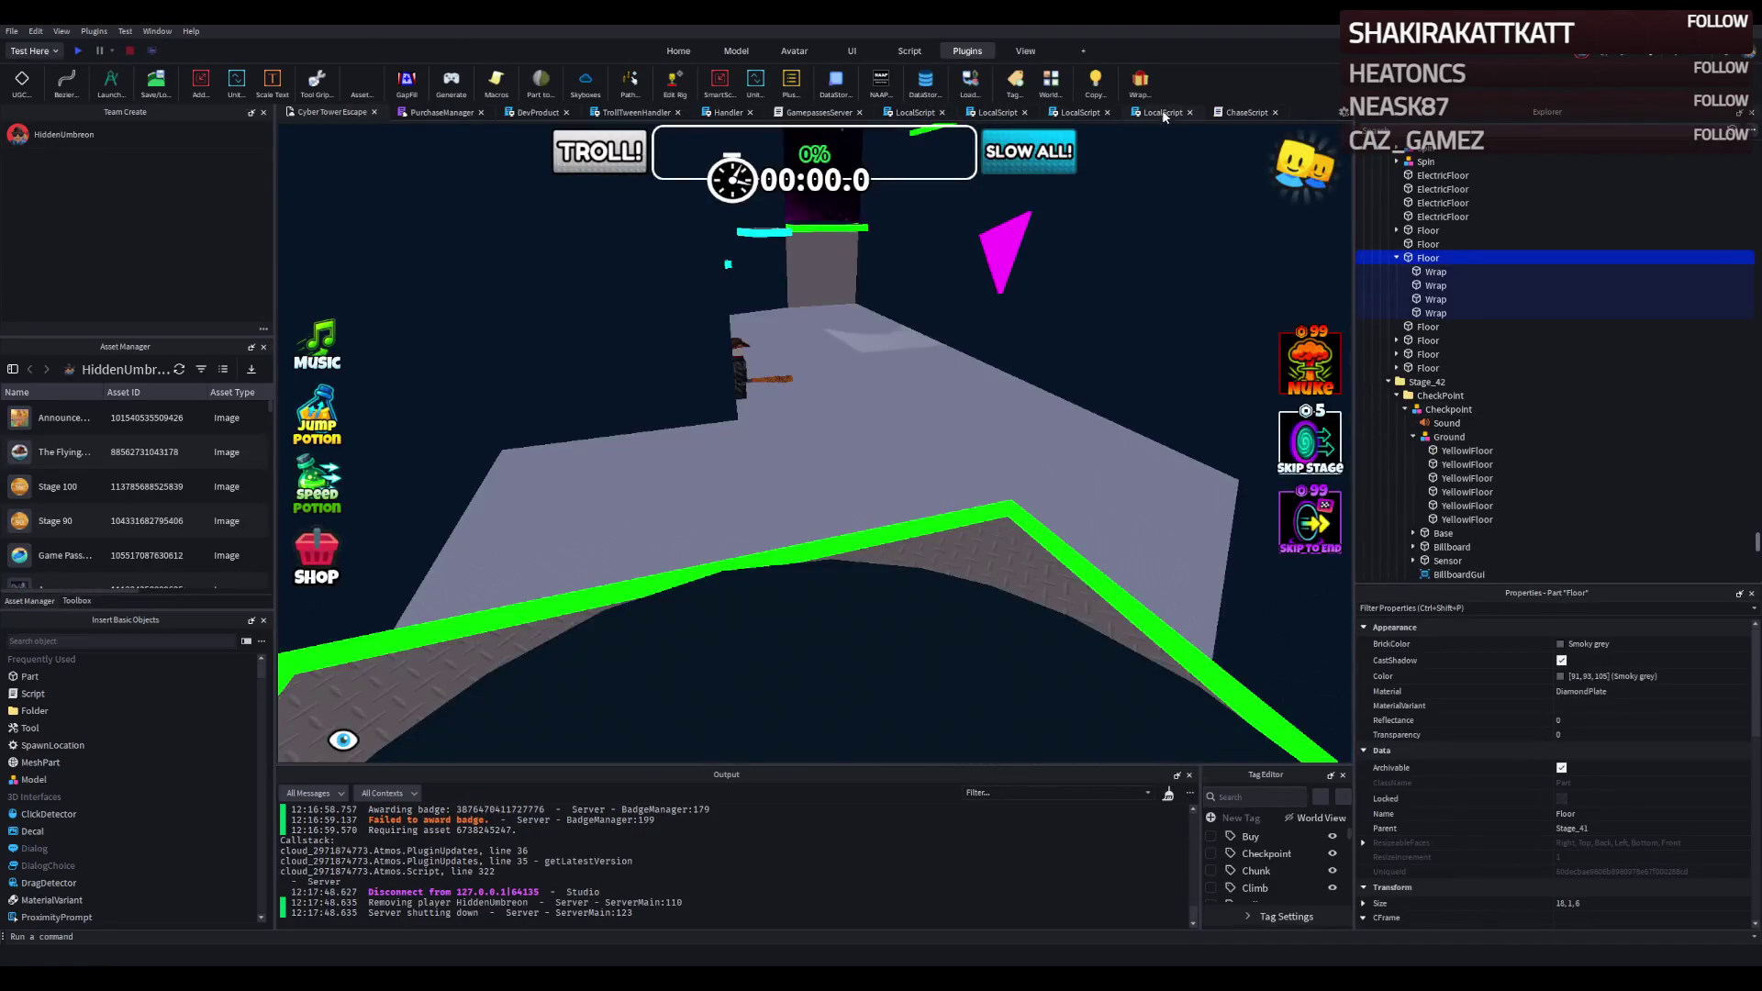
Raise ChaseScript's MAX_DISTANCE from 28 to 30, save to Roblox, and return to the 3D view.
click(1230, 112)
scroll(500, 239, up, 5)
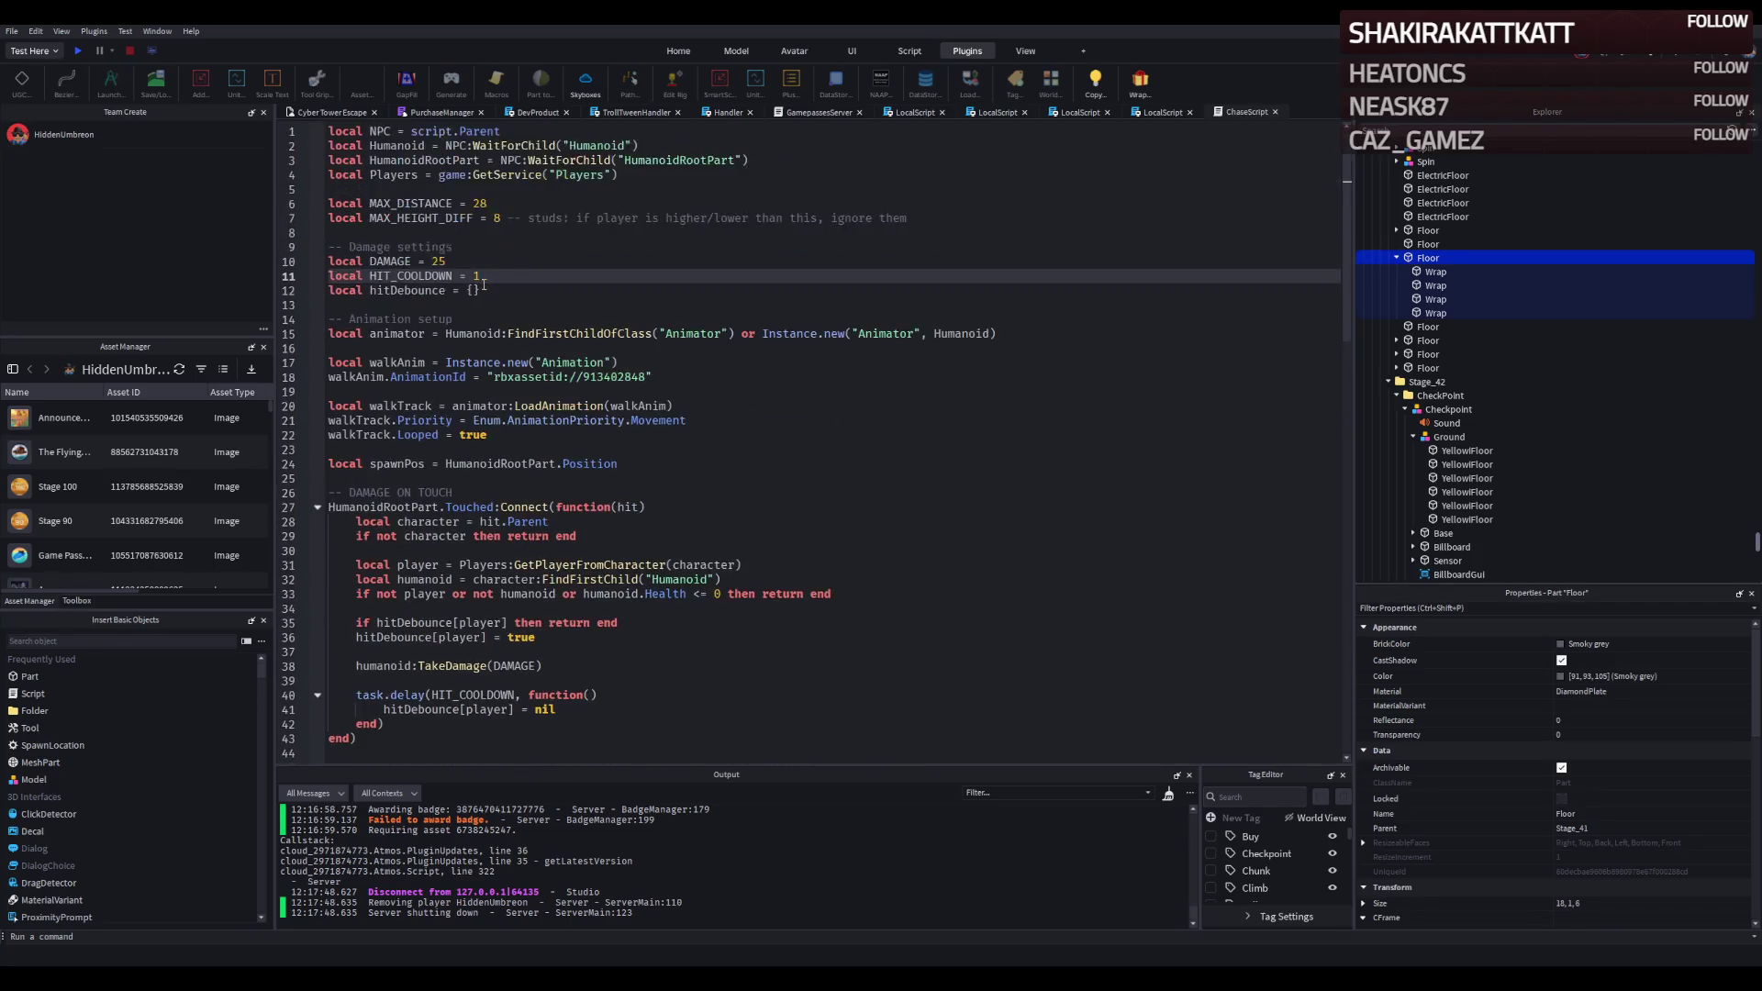
click(486, 203)
text(30)
click(554, 275)
key(ctrl+s)
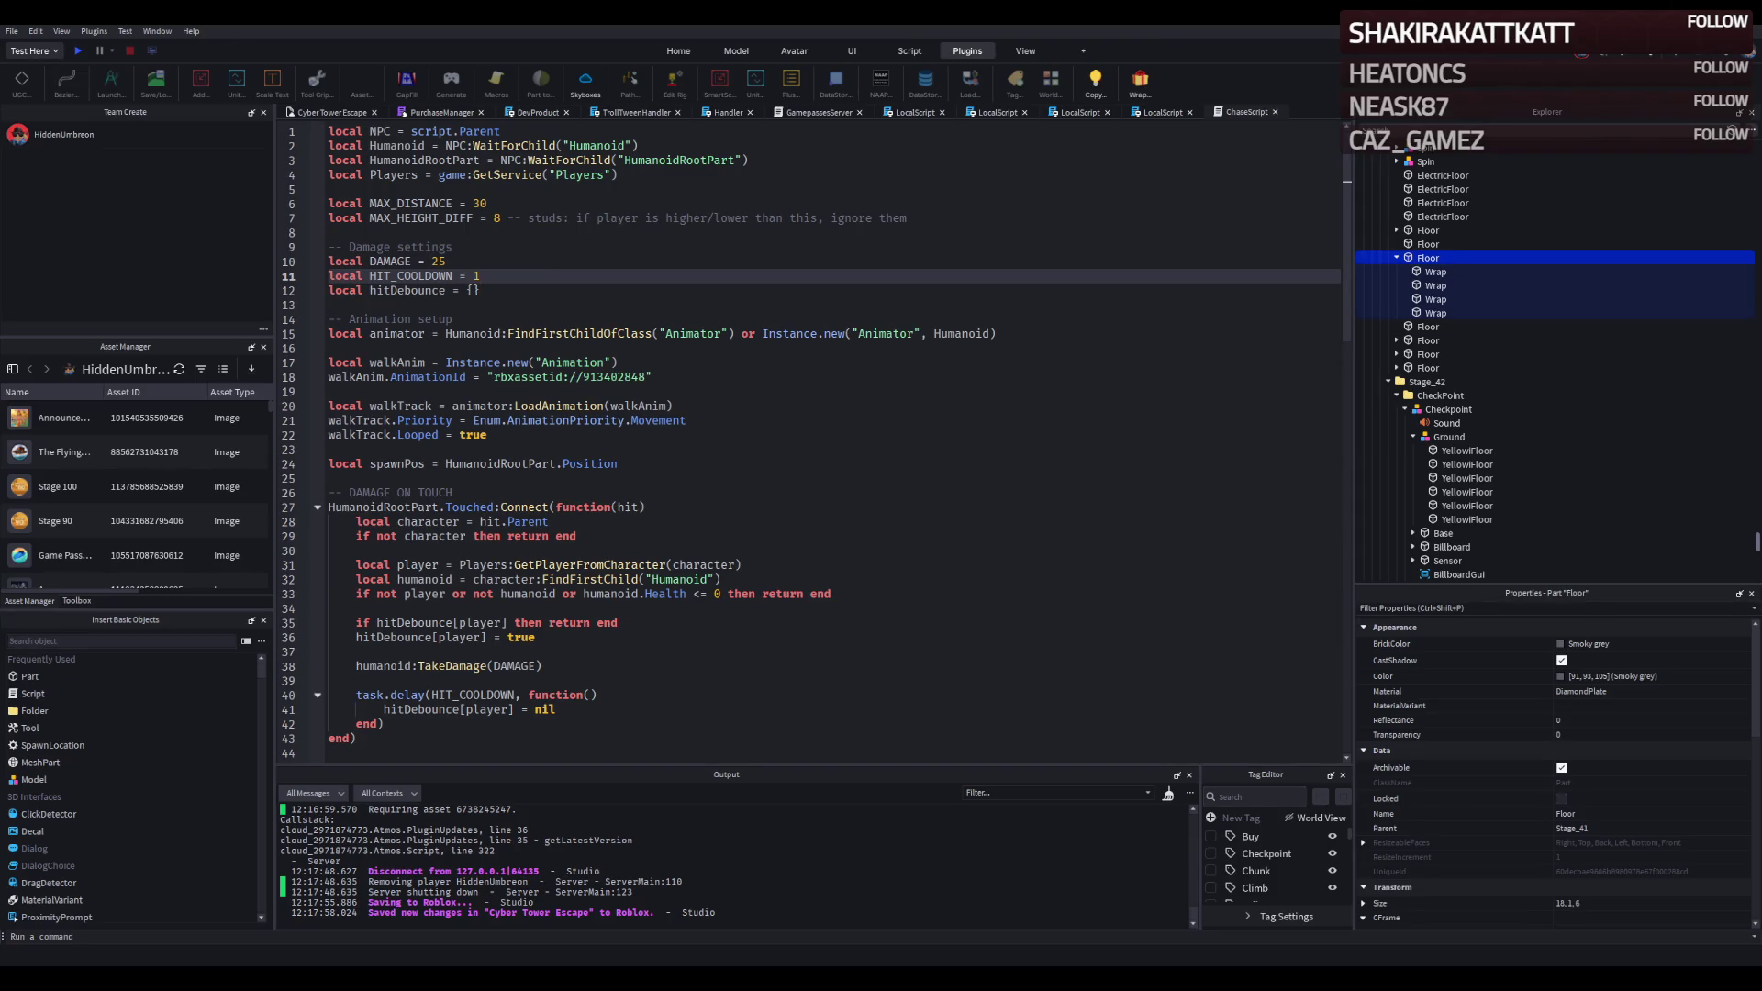
click(333, 112)
key(a)
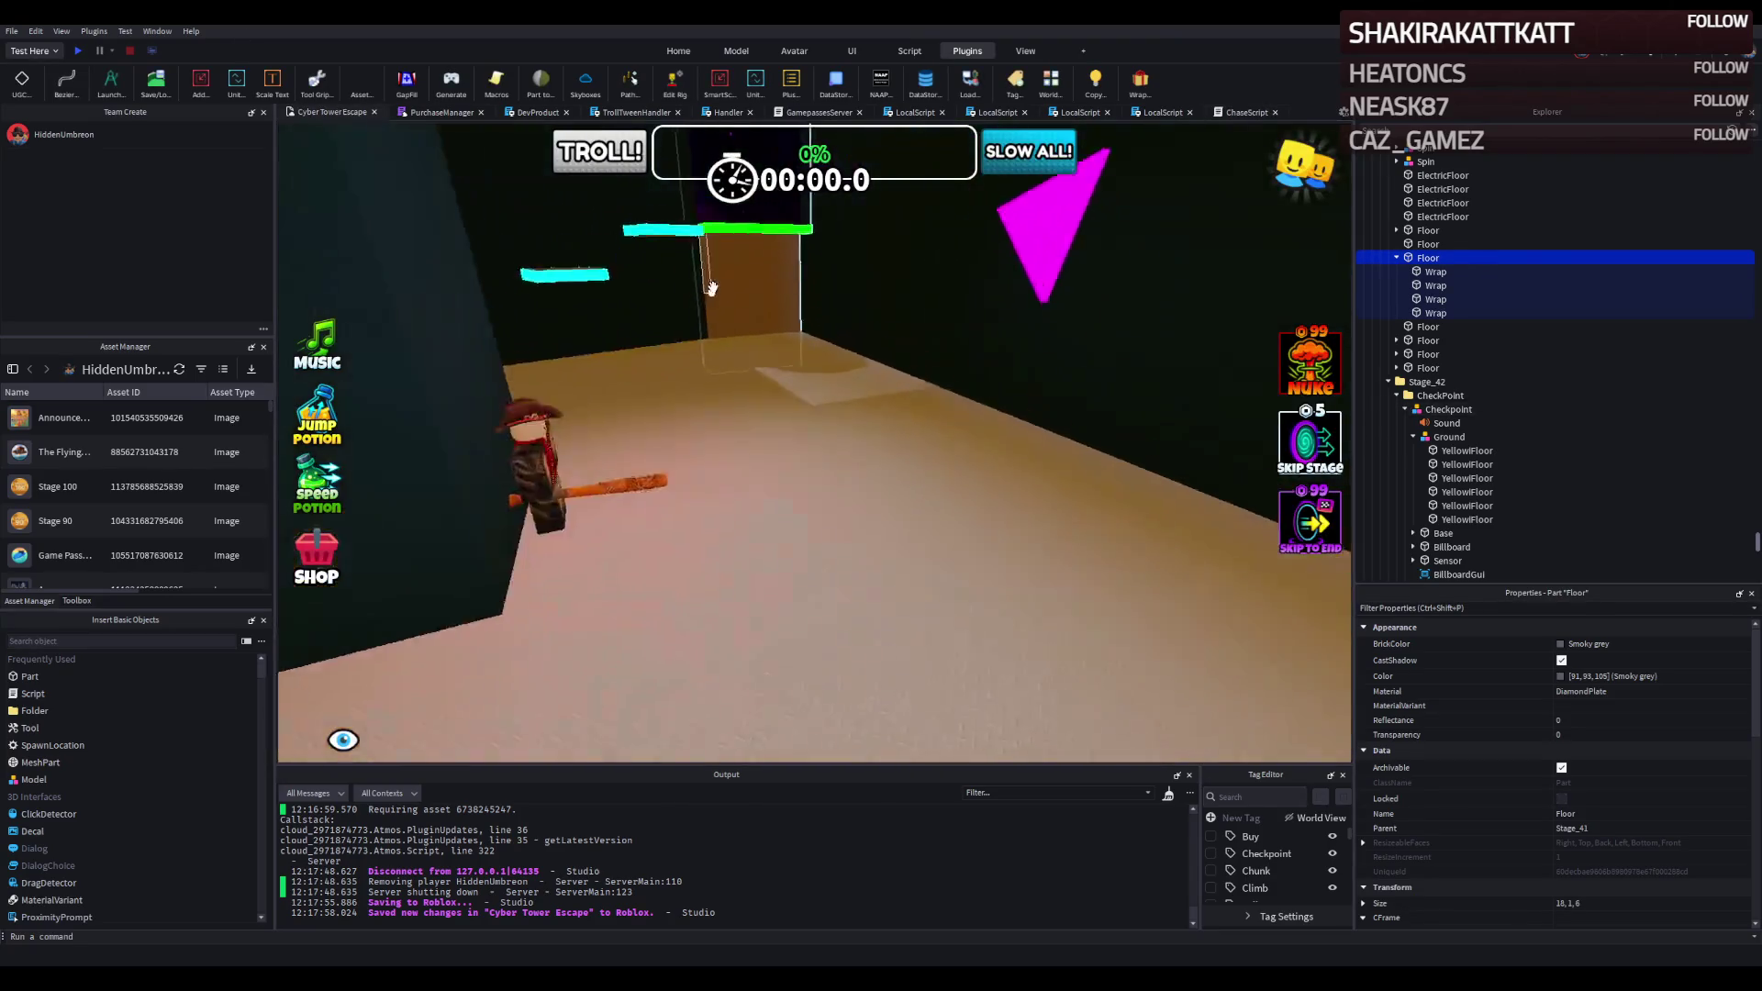
key(d)
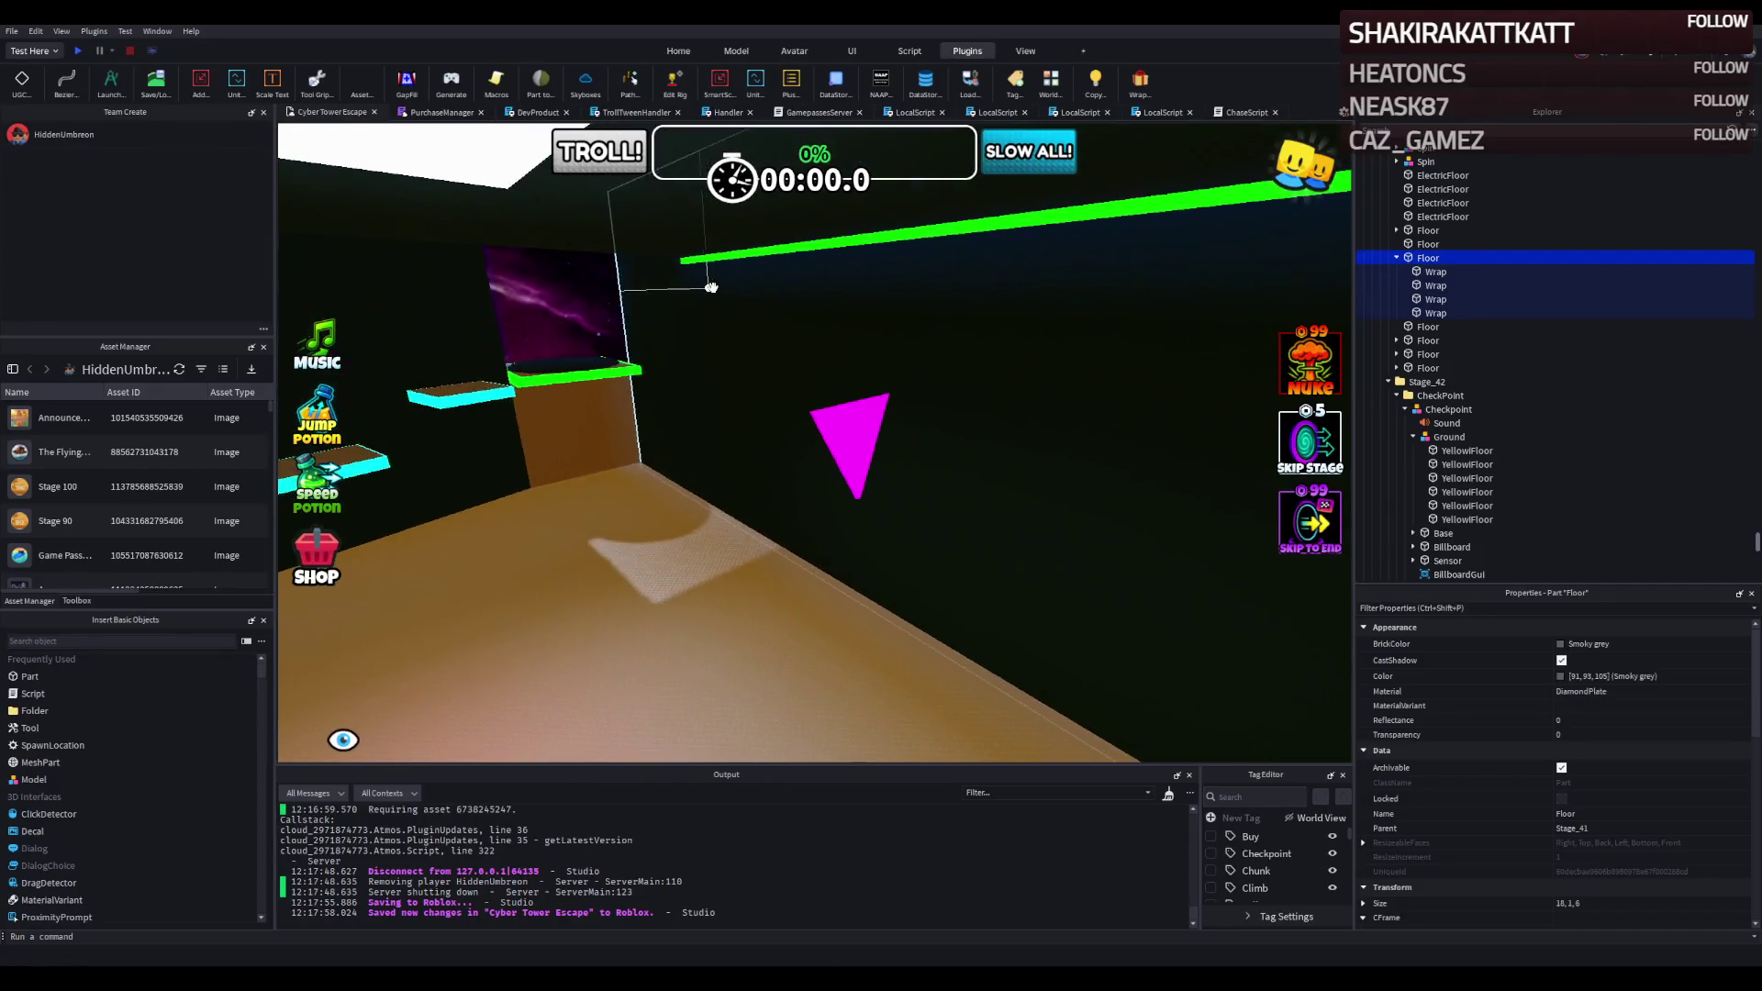
key(w)
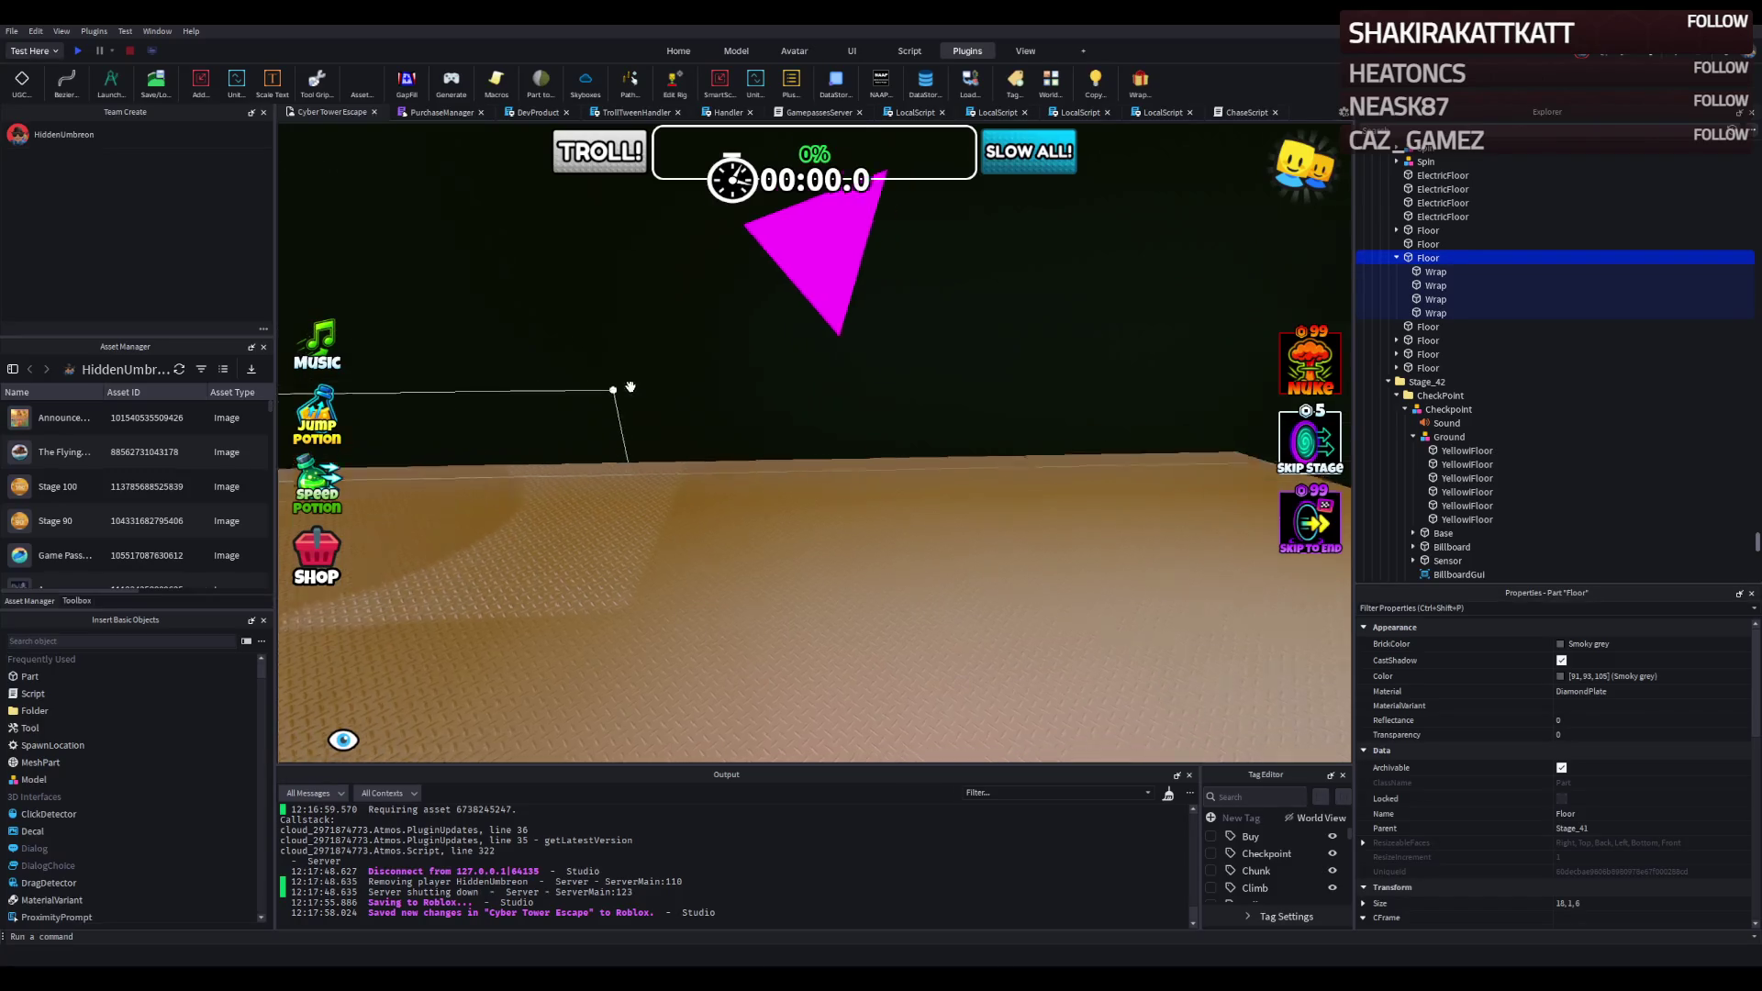
key(f)
key(s)
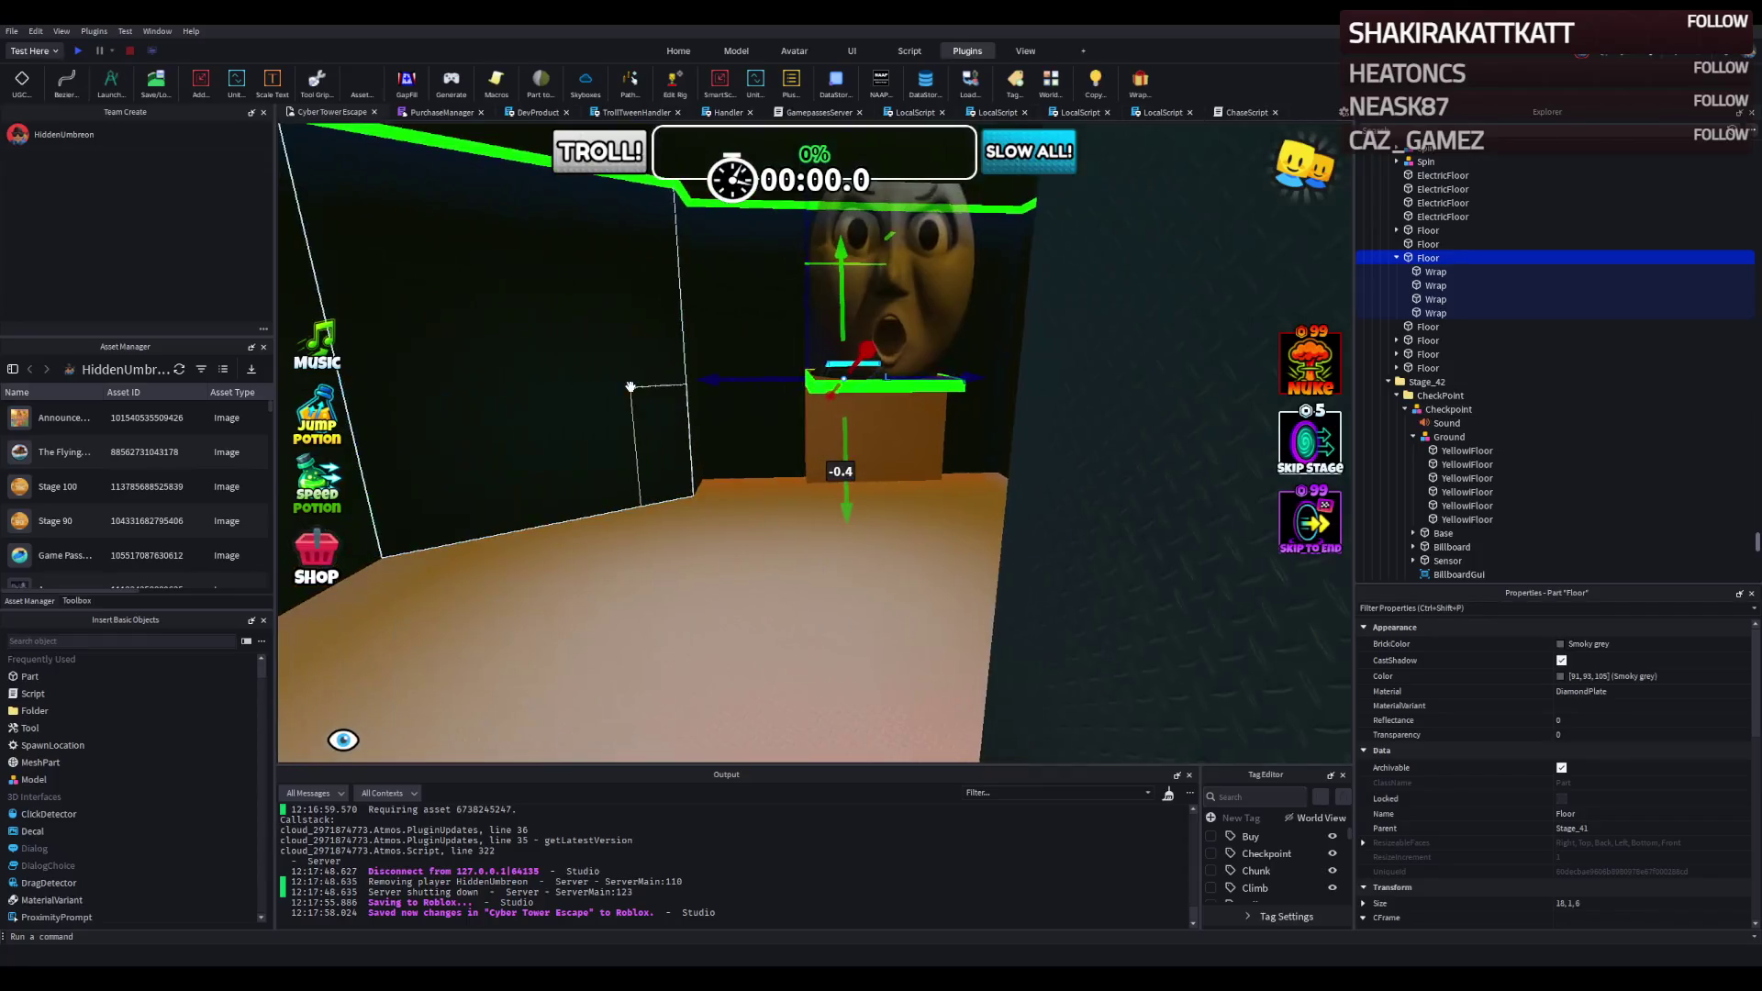
key(s)
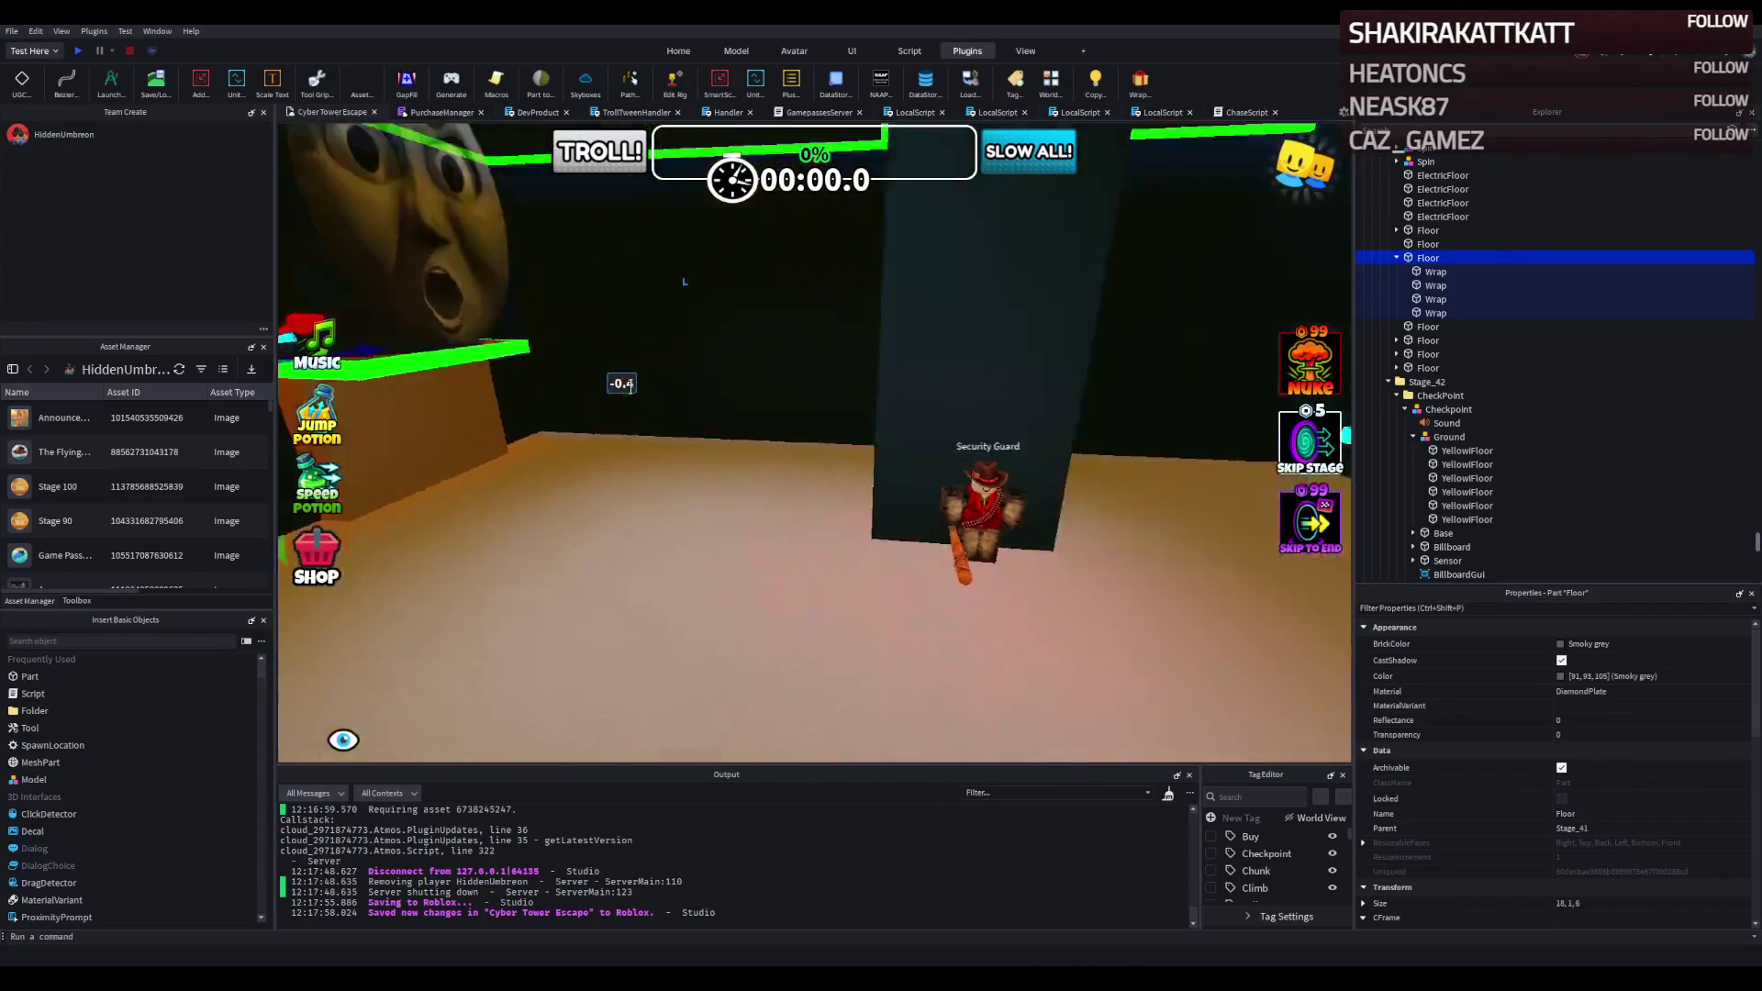
key(d)
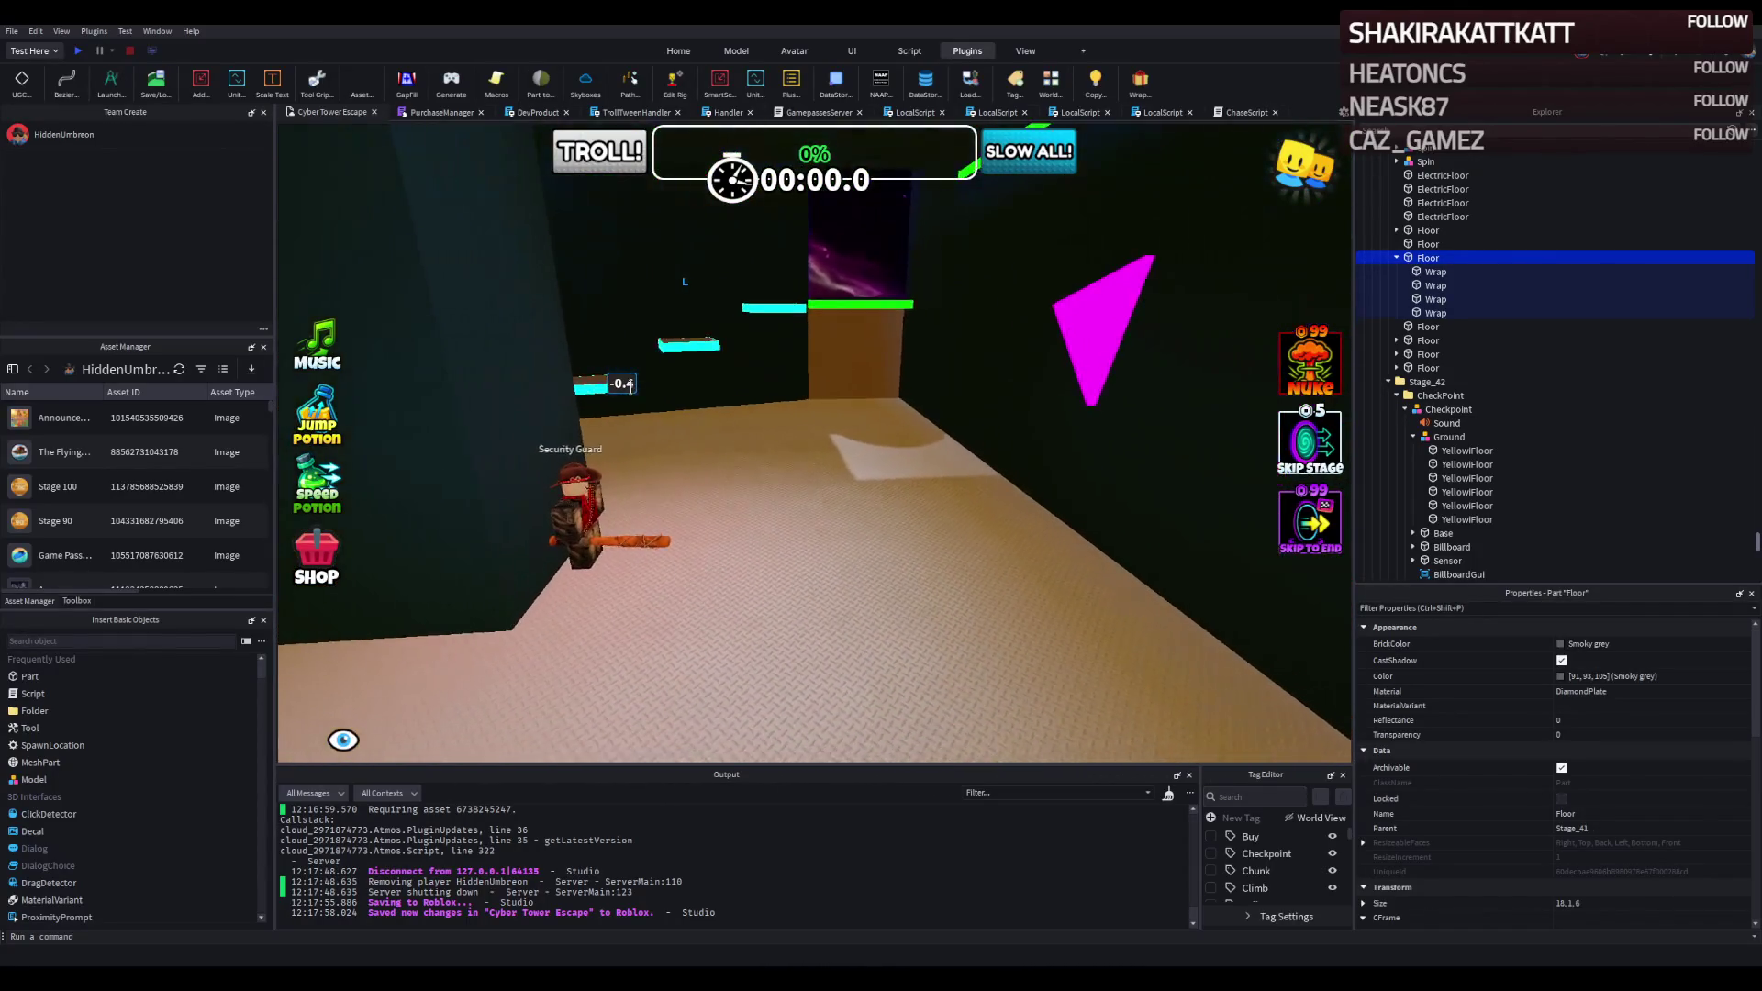
key(d)
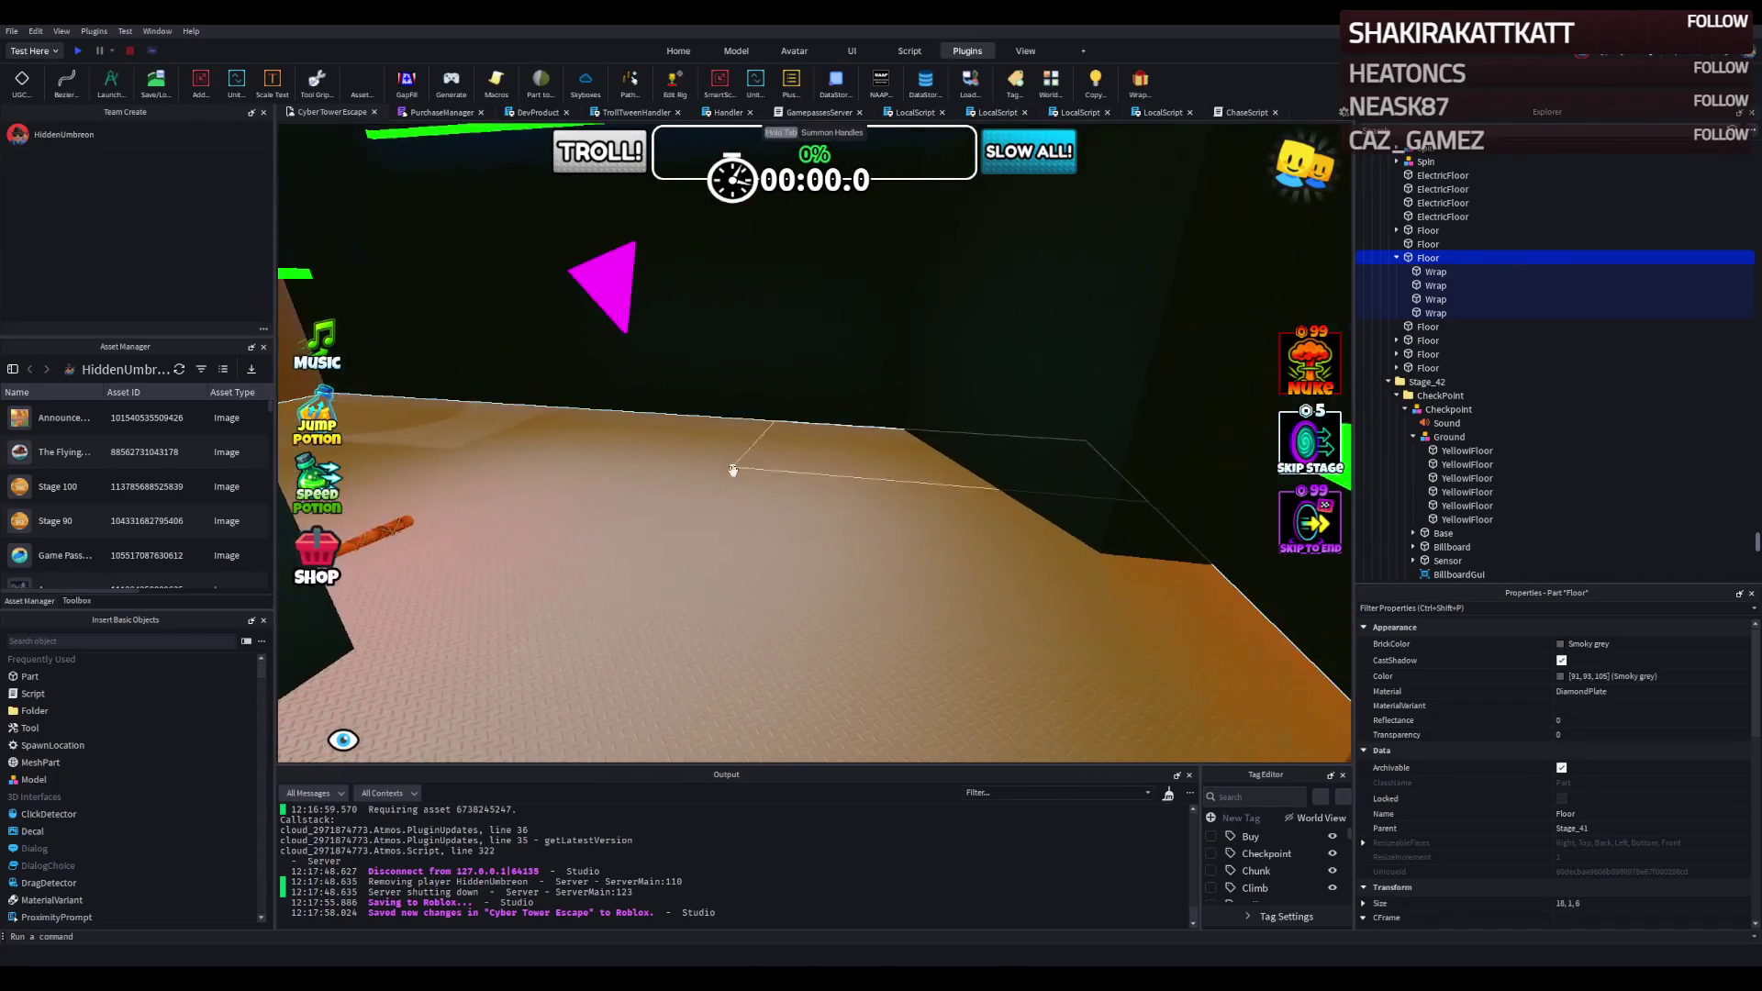
key(e)
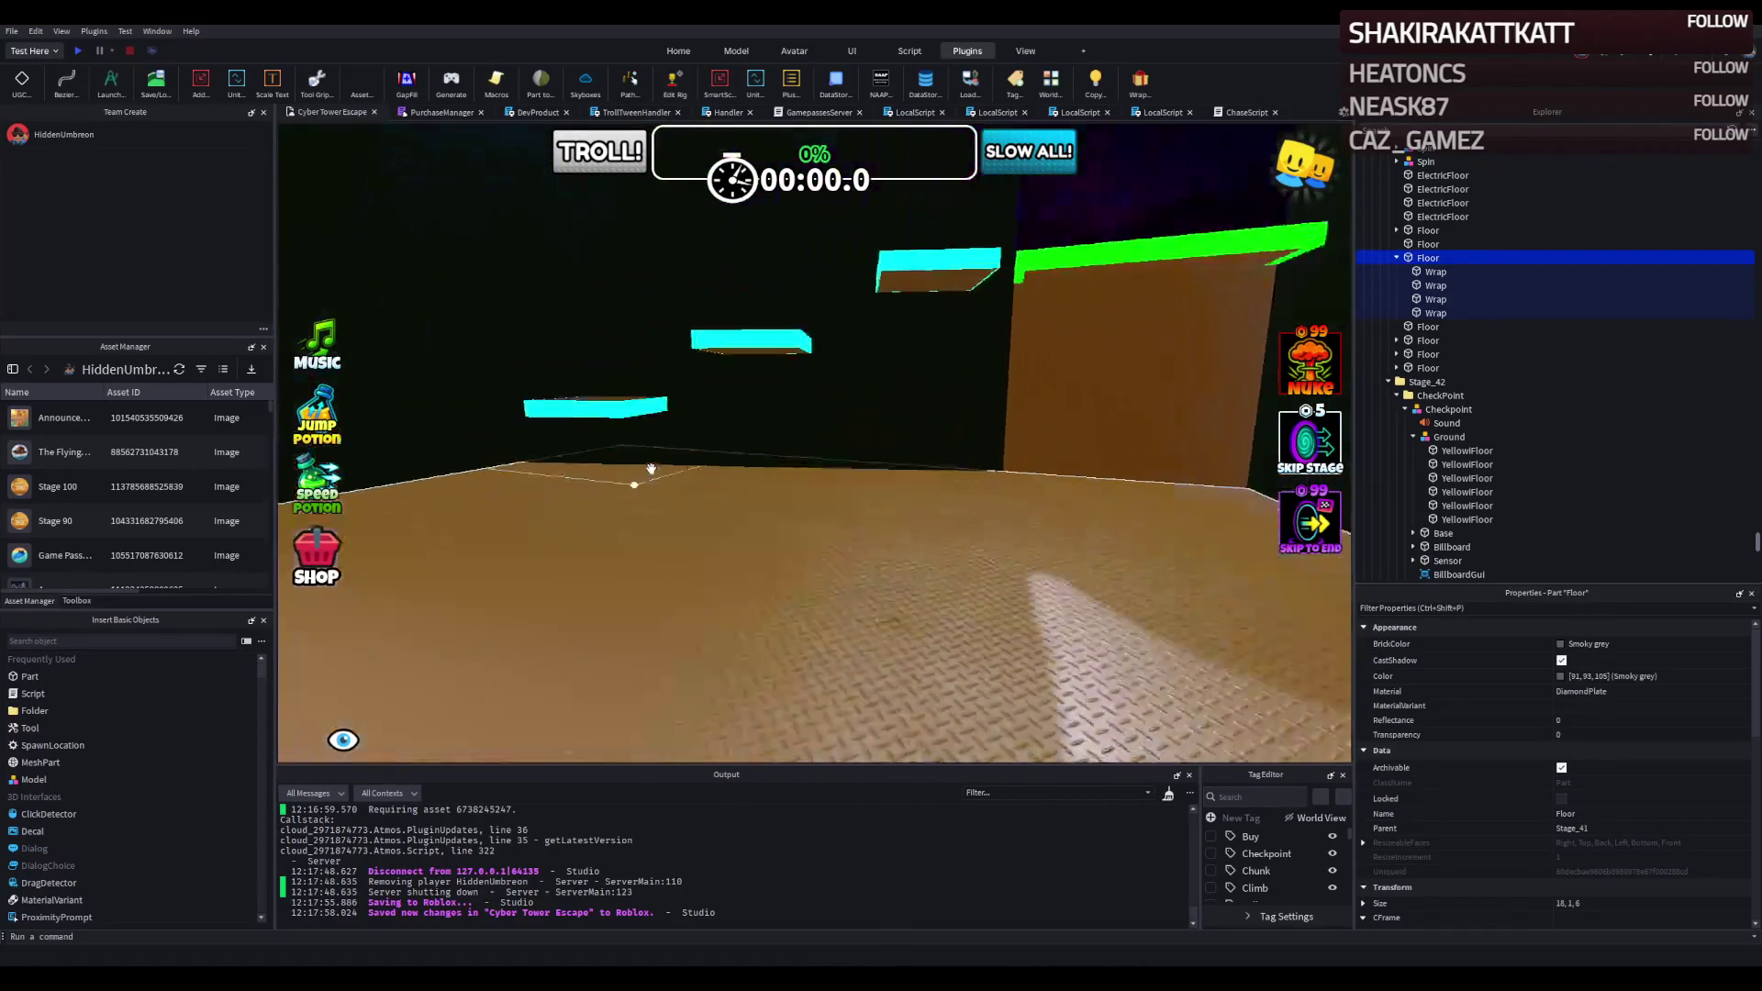
click(693, 457)
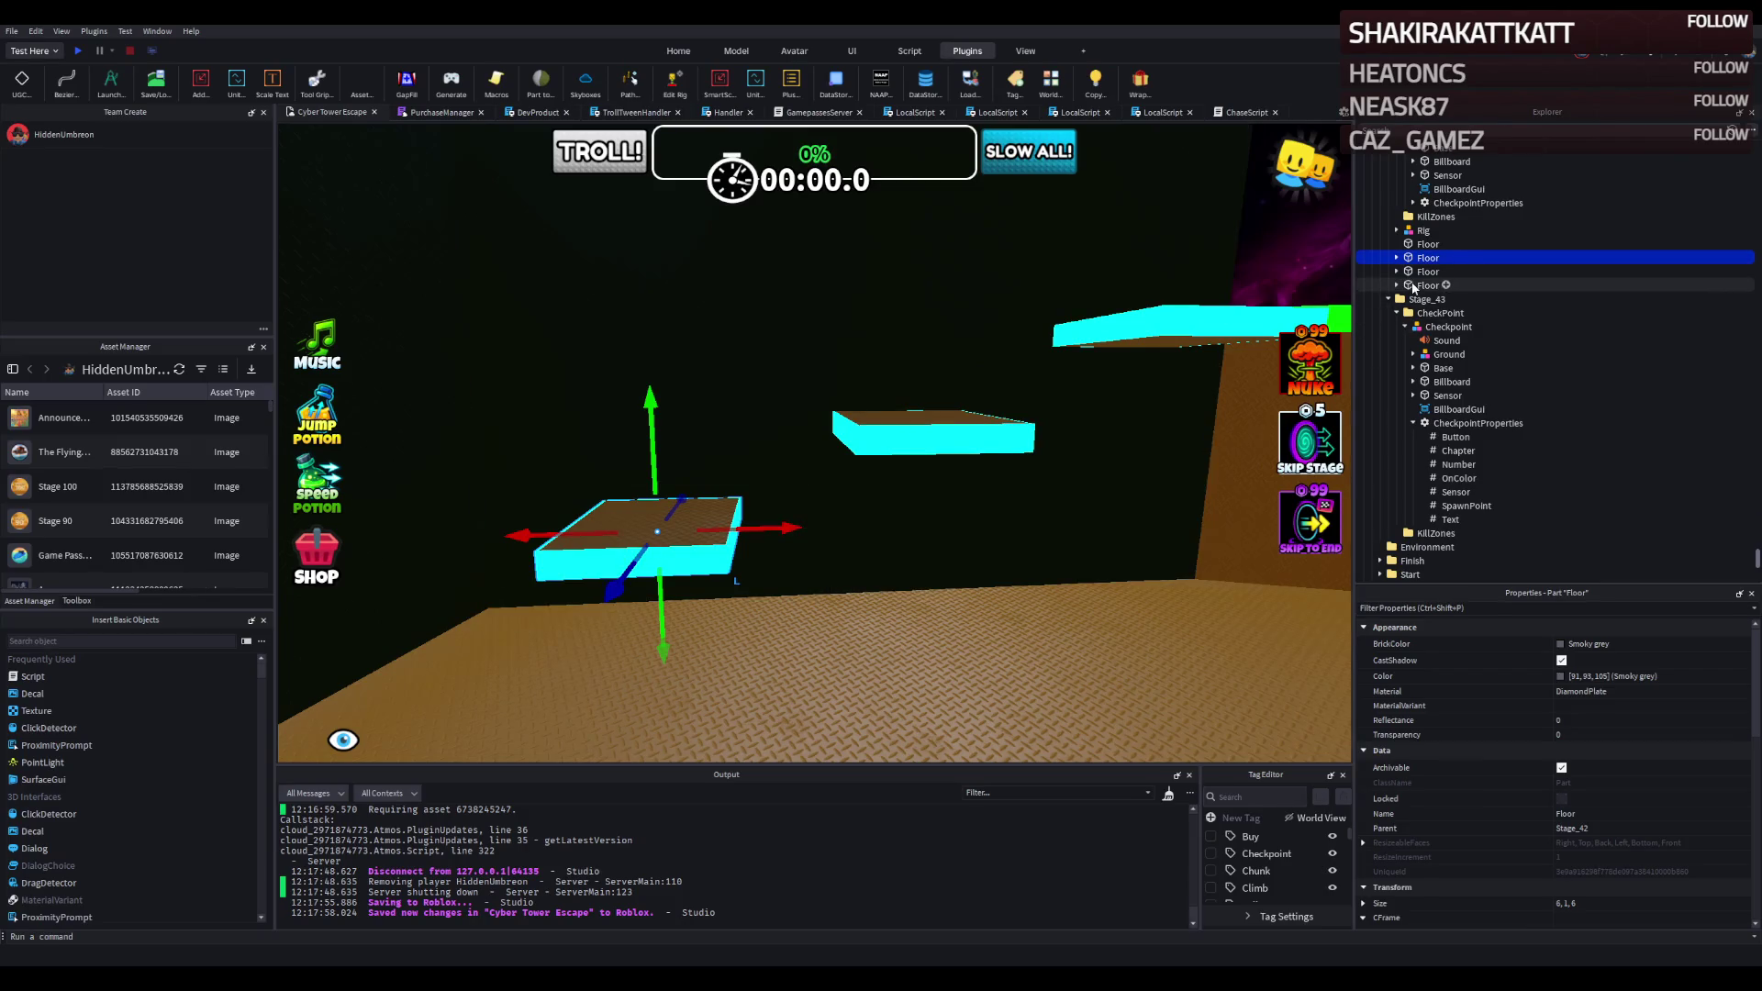
Delete all twelve neon Wrap parts from the three Stage_42 platforms.
click(1425, 244)
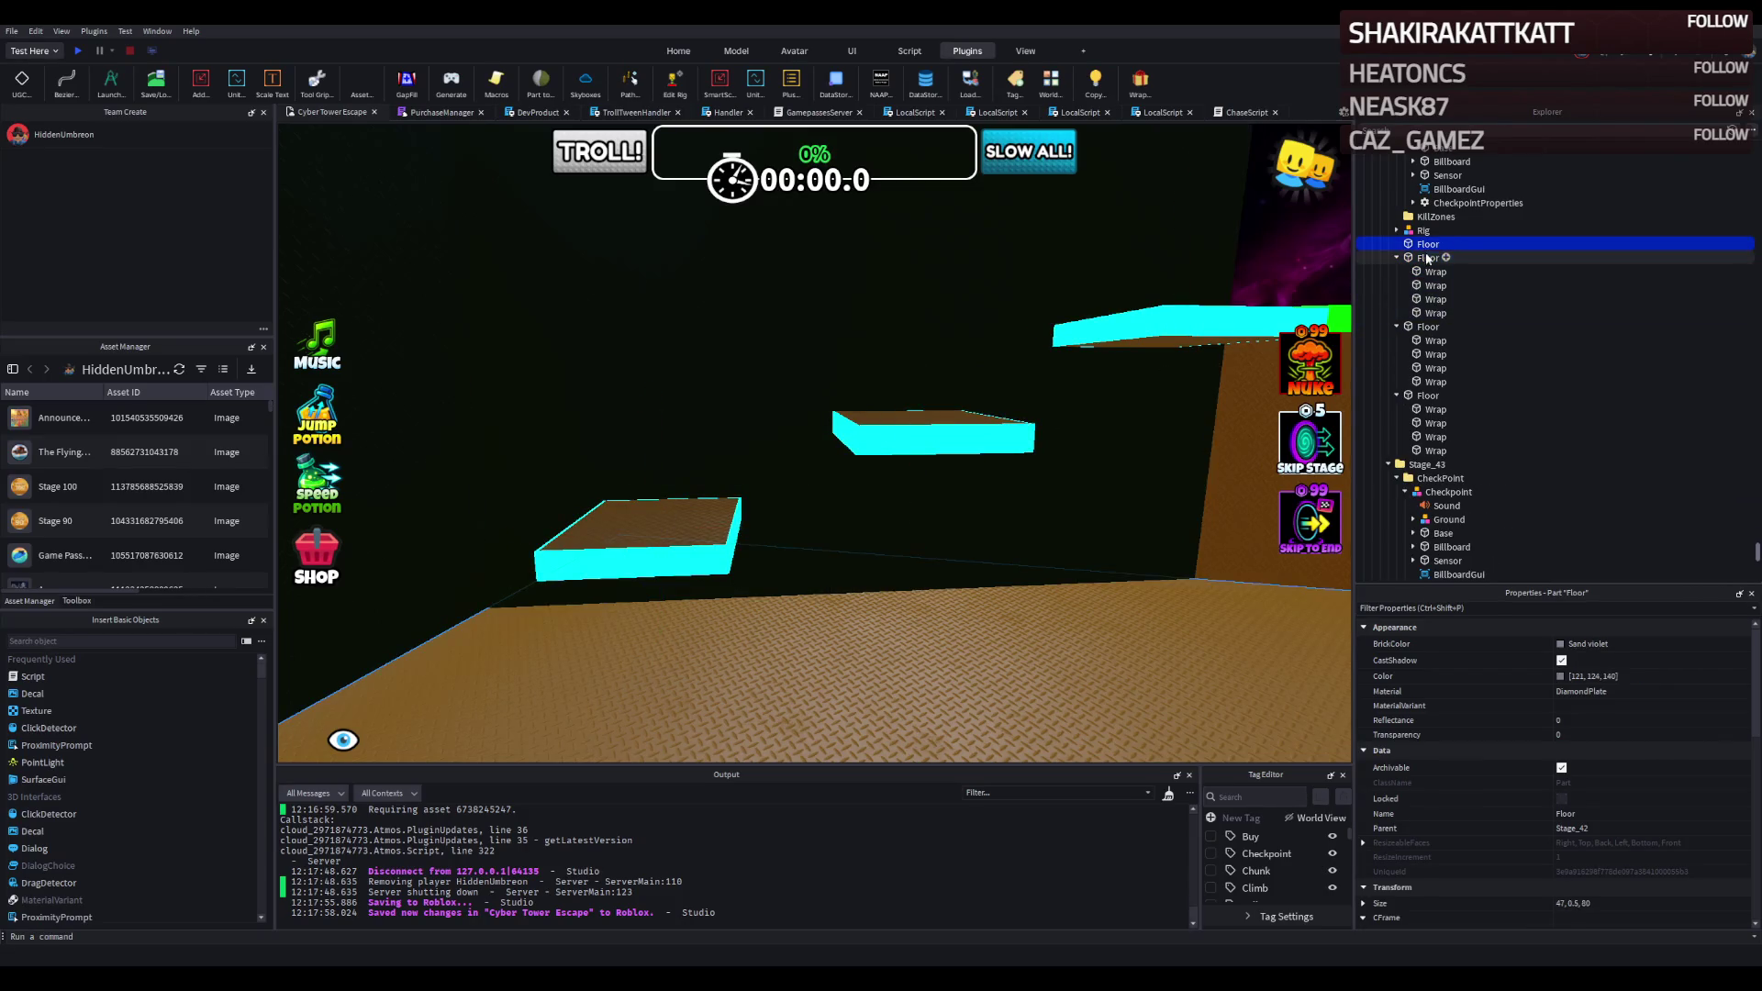
click(1435, 271)
shift+click(1436, 451)
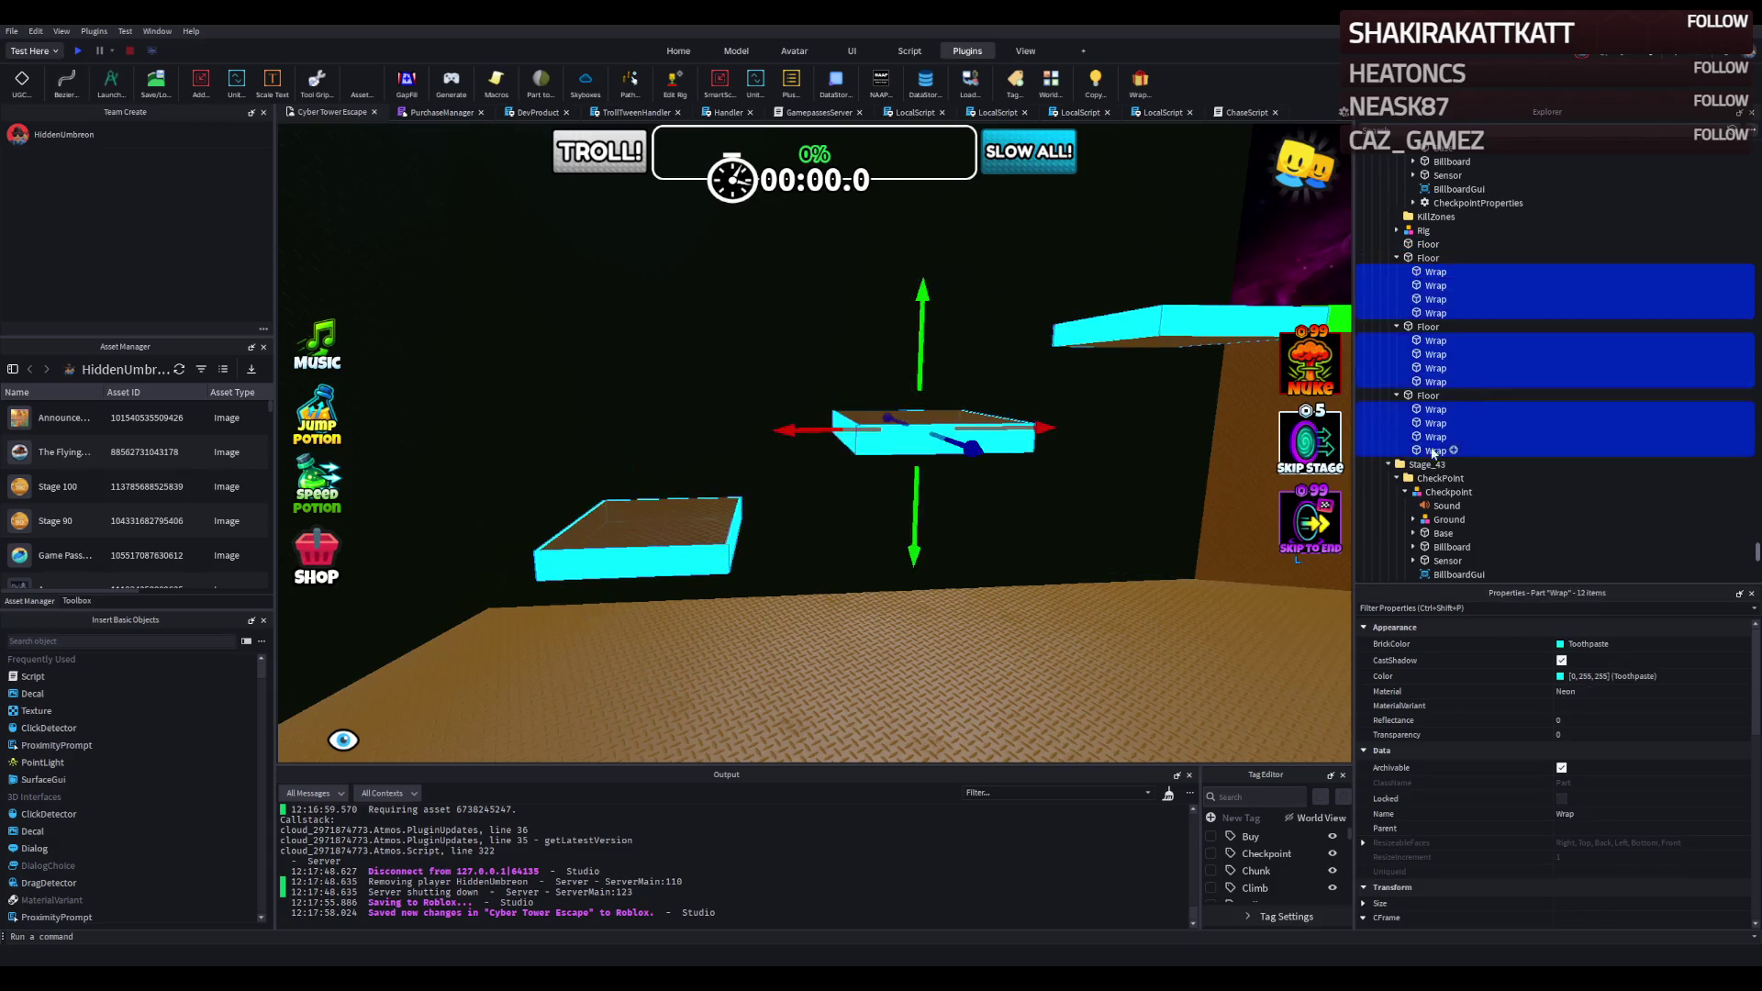
key(Delete)
Stretch each of the three Floor platforms into a roughly 13-stud-tall pillar.
click(955, 418)
mouse_move(917, 342)
mouse_down()
mouse_move(950, 528)
mouse_move(971, 573)
mouse_move(987, 568)
mouse_up()
click(587, 395)
mouse_move(643, 448)
mouse_down()
mouse_move(662, 573)
mouse_move(681, 557)
mouse_up()
click(700, 419)
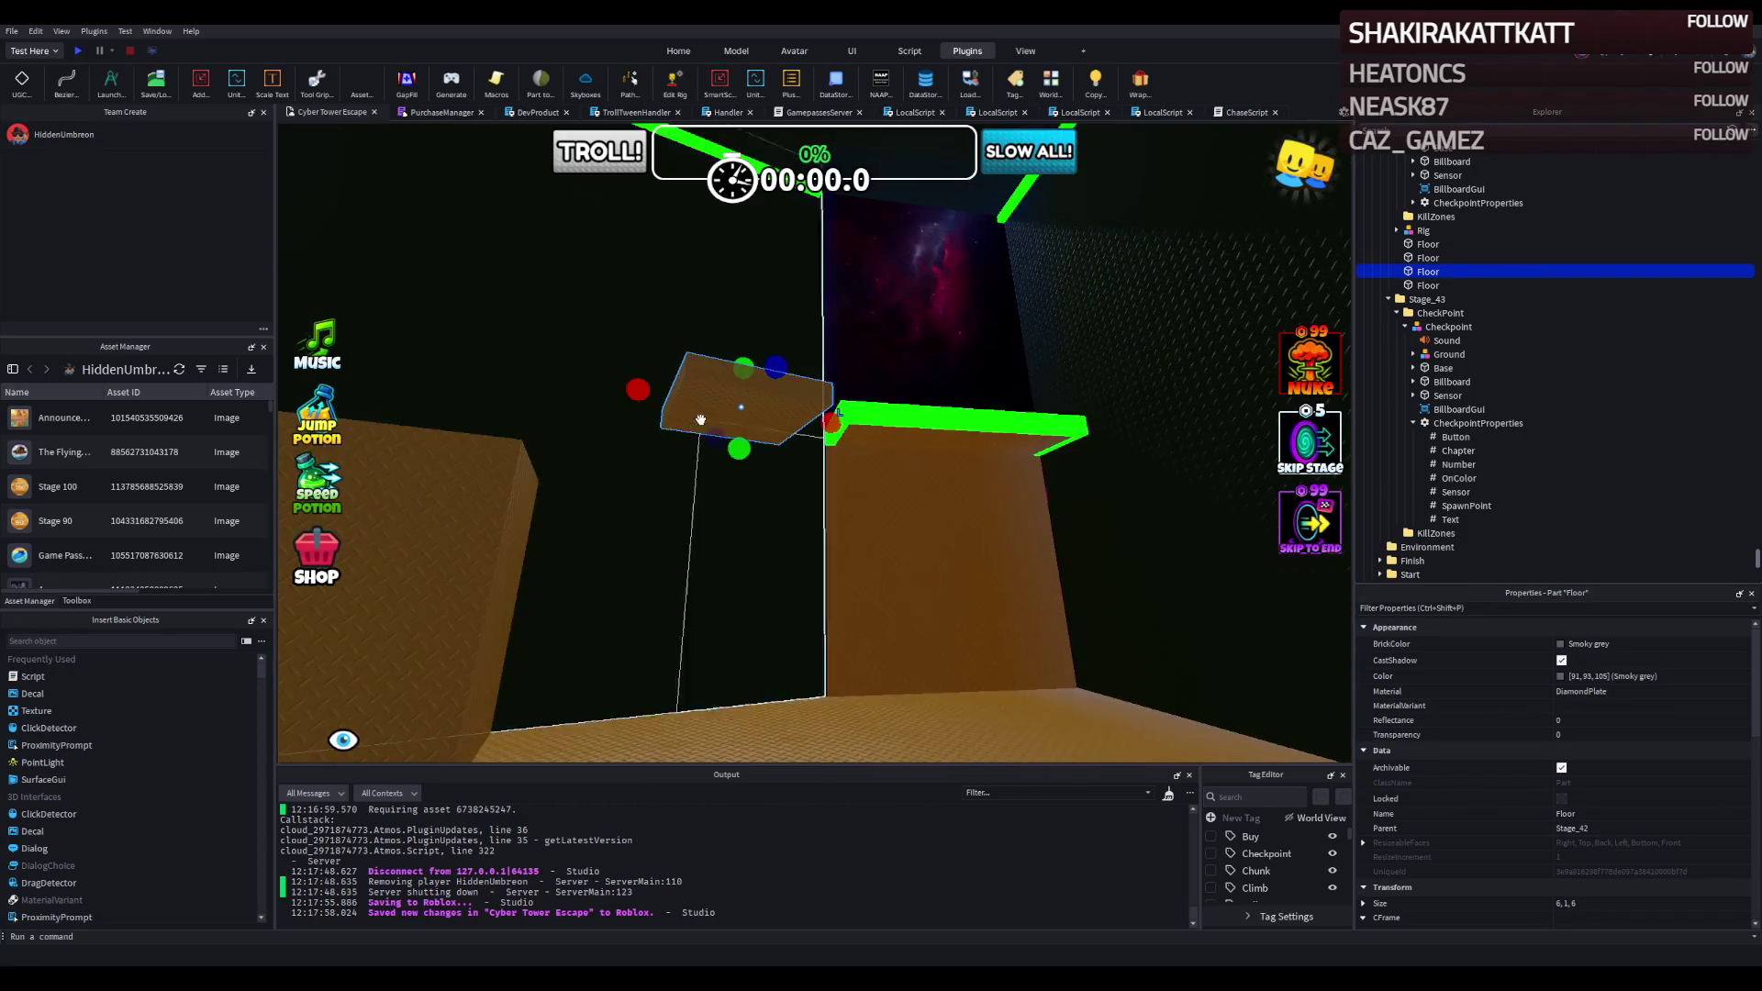
drag(743, 455, 763, 633)
Wrap all three pillars in cyan neon with the Wrap plugin.
ctrl+click(563, 504)
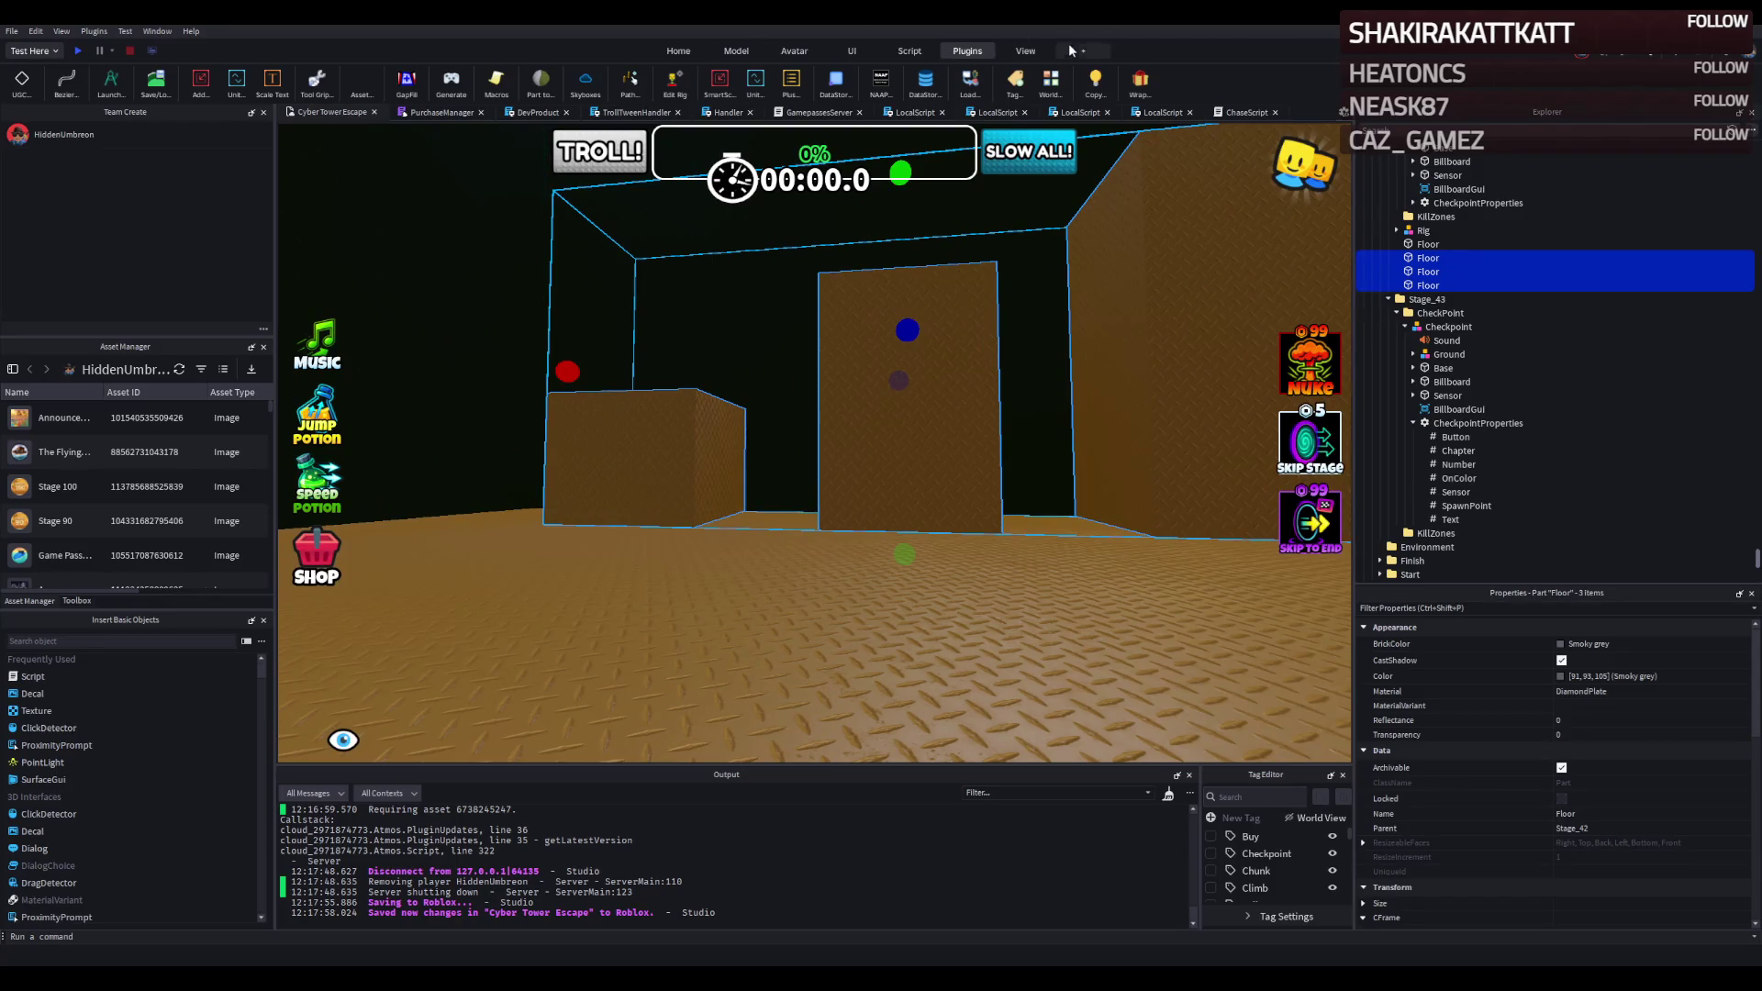
click(1132, 90)
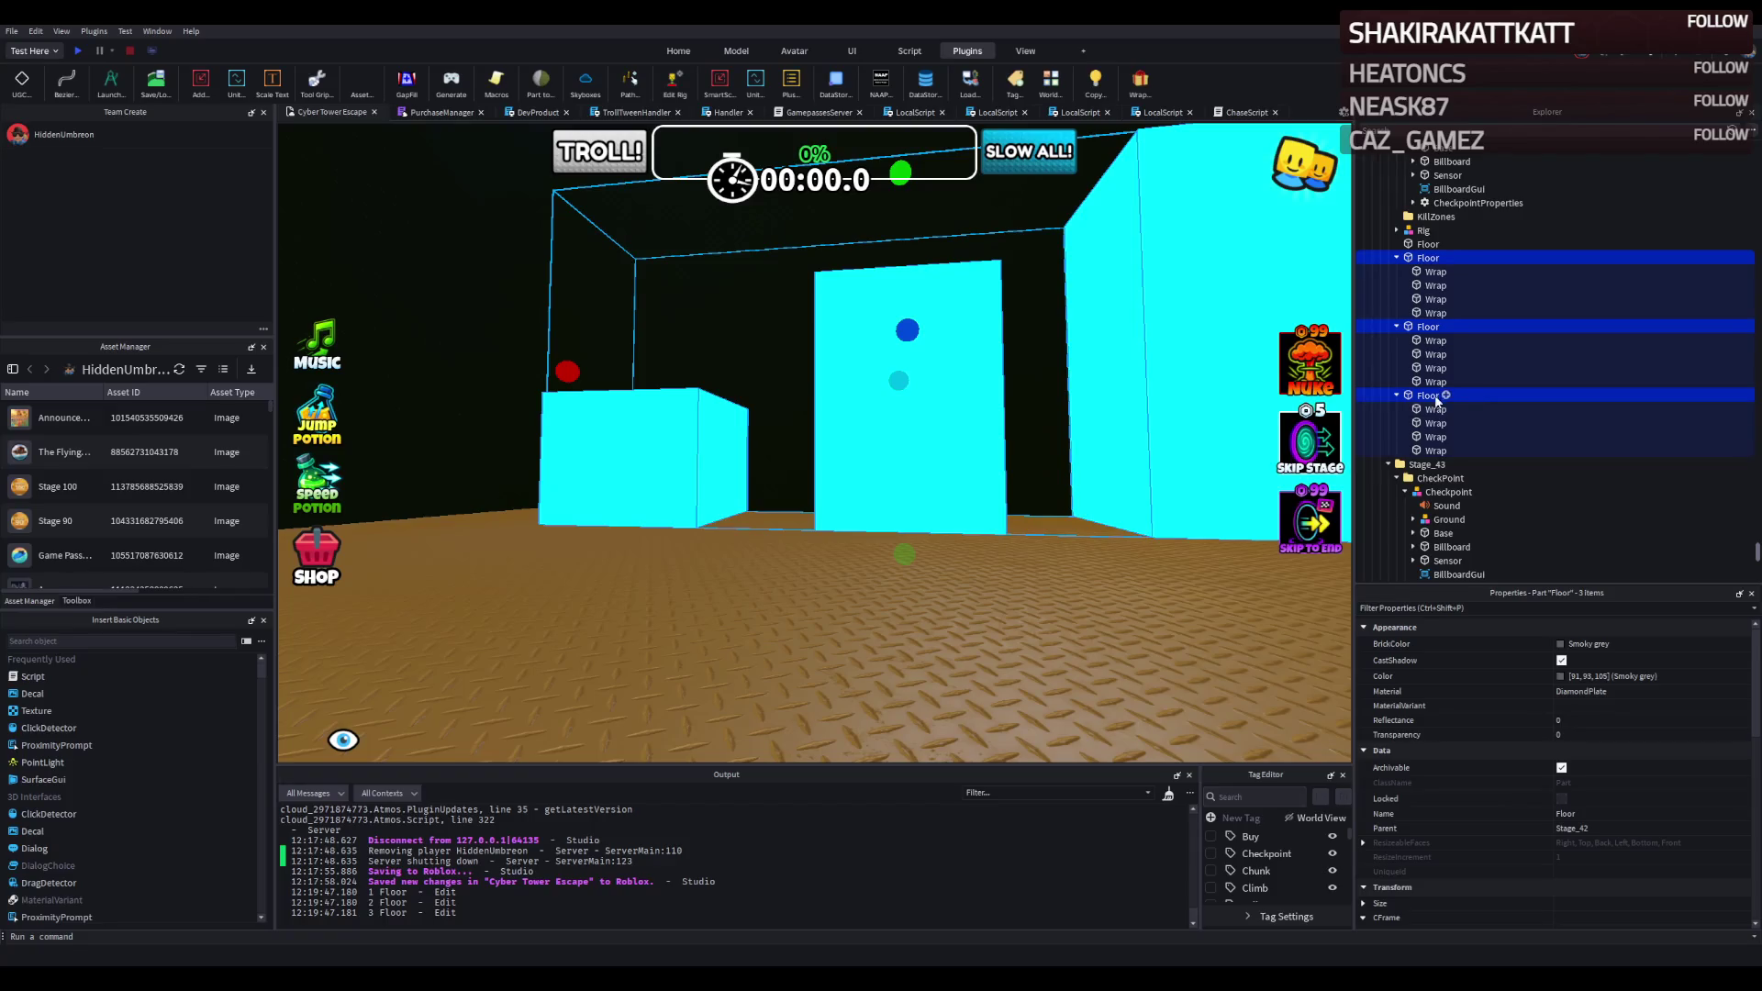
click(1436, 451)
Select all twelve Wrap parts and start entering new Size values in Properties.
shift+click(1437, 272)
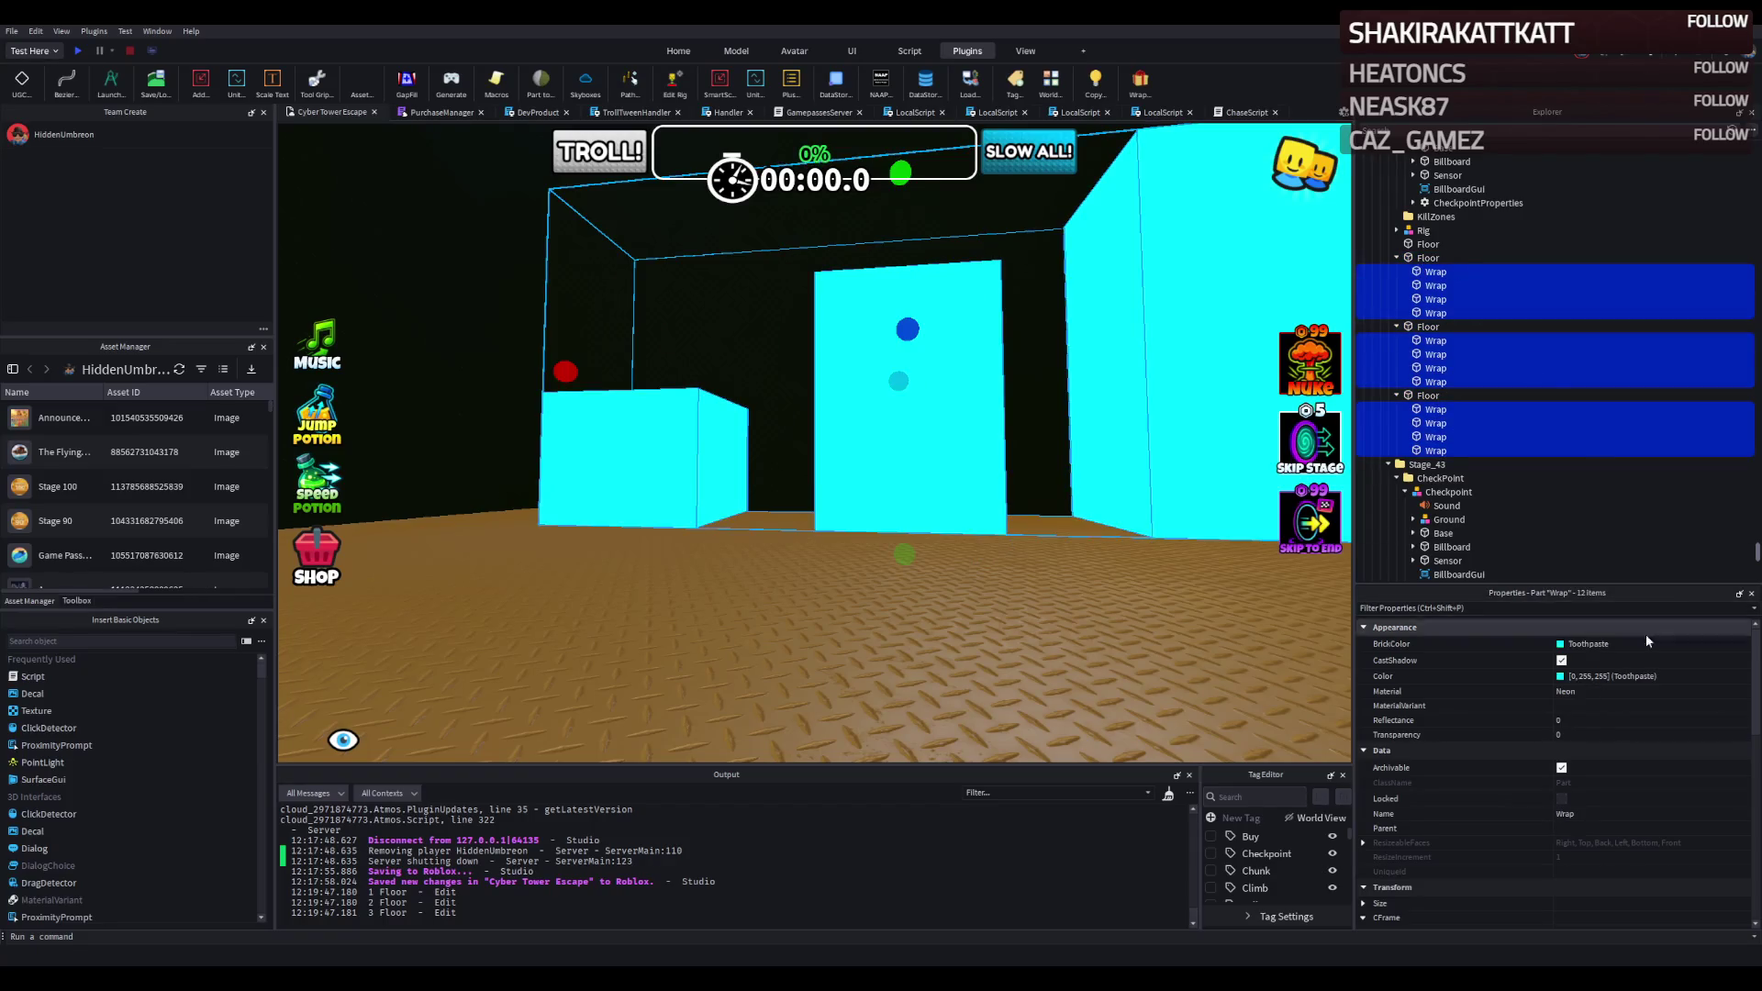
scroll(1419, 843, down, 2)
click(1363, 816)
click(1556, 816)
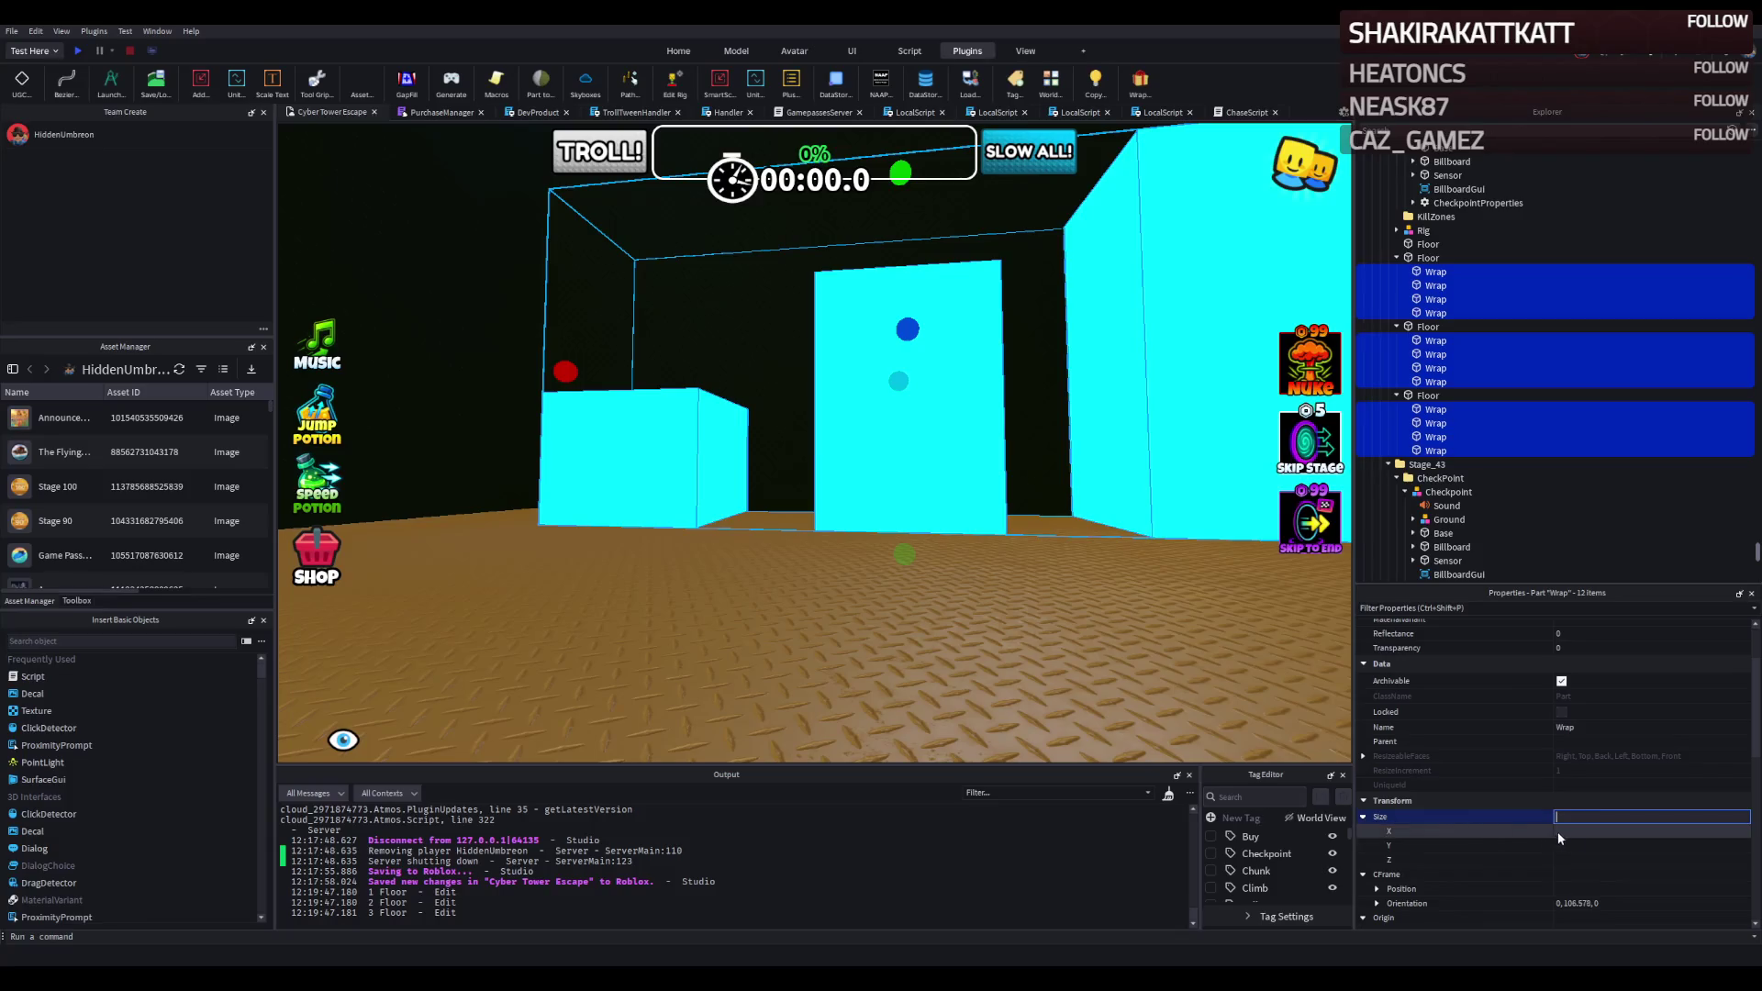
text(0.001)
click(1584, 860)
text(0.1)
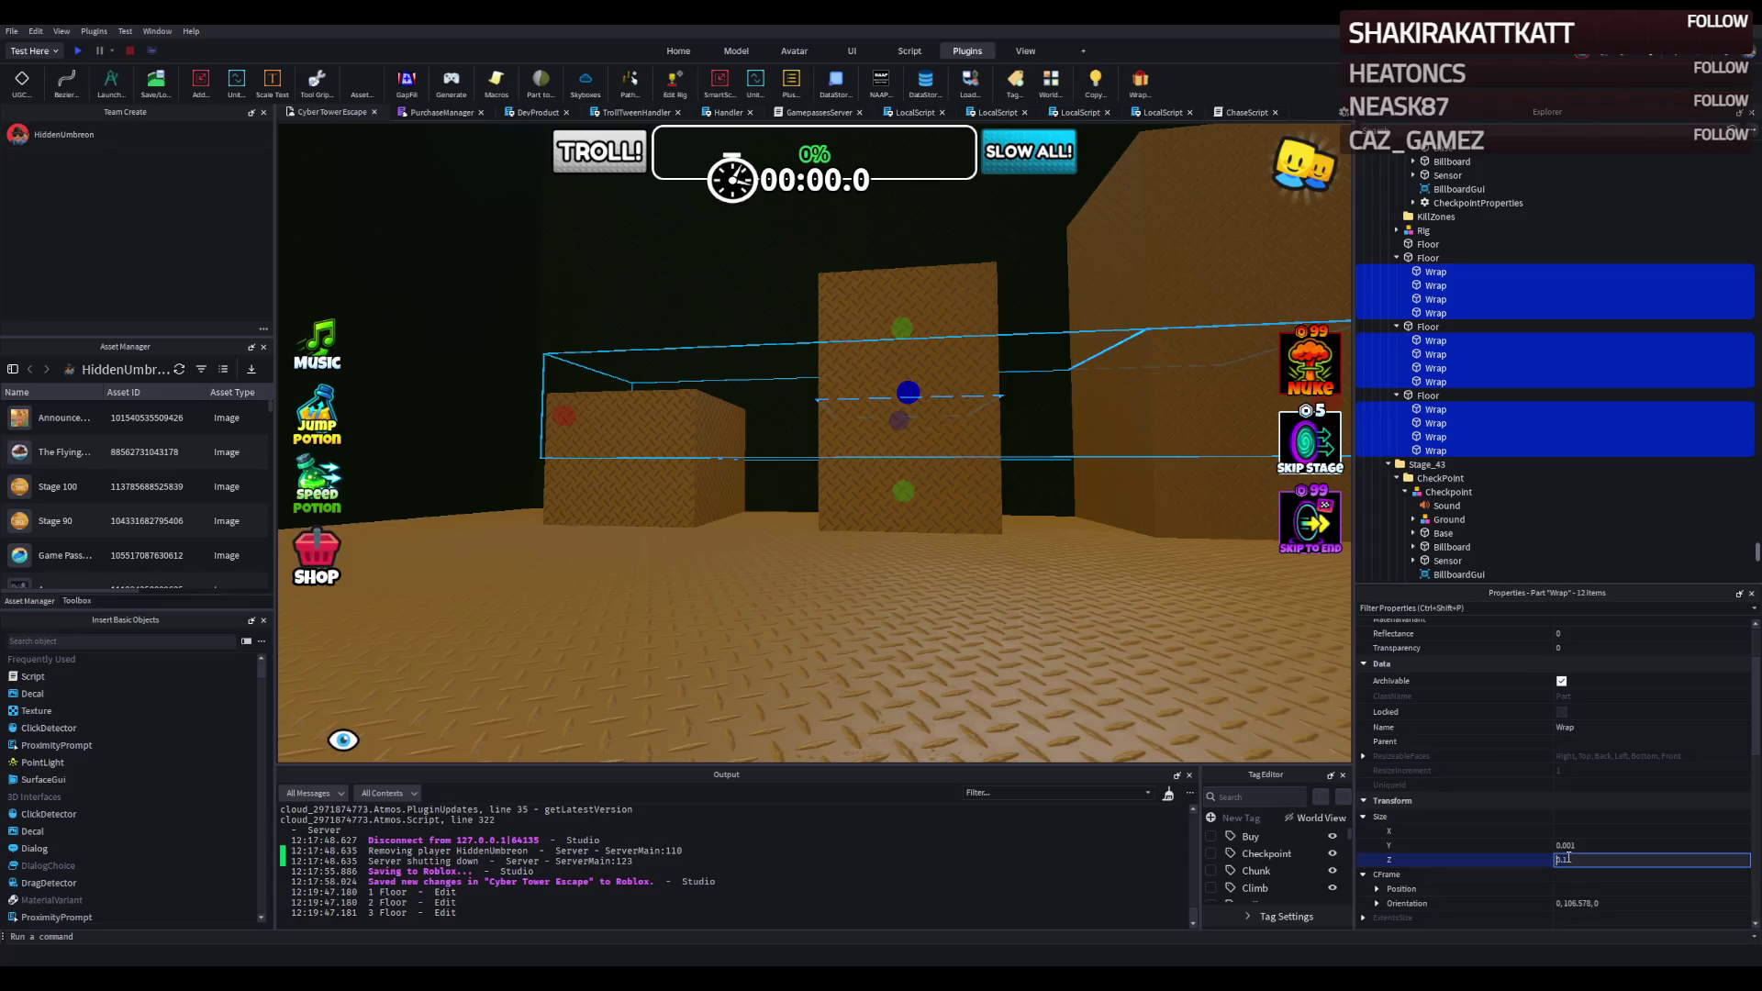
text(0.5)
key(Return)
Set the wraps' Y size to 1 stud and update their X size.
click(1594, 846)
text(0.5)
key(Return)
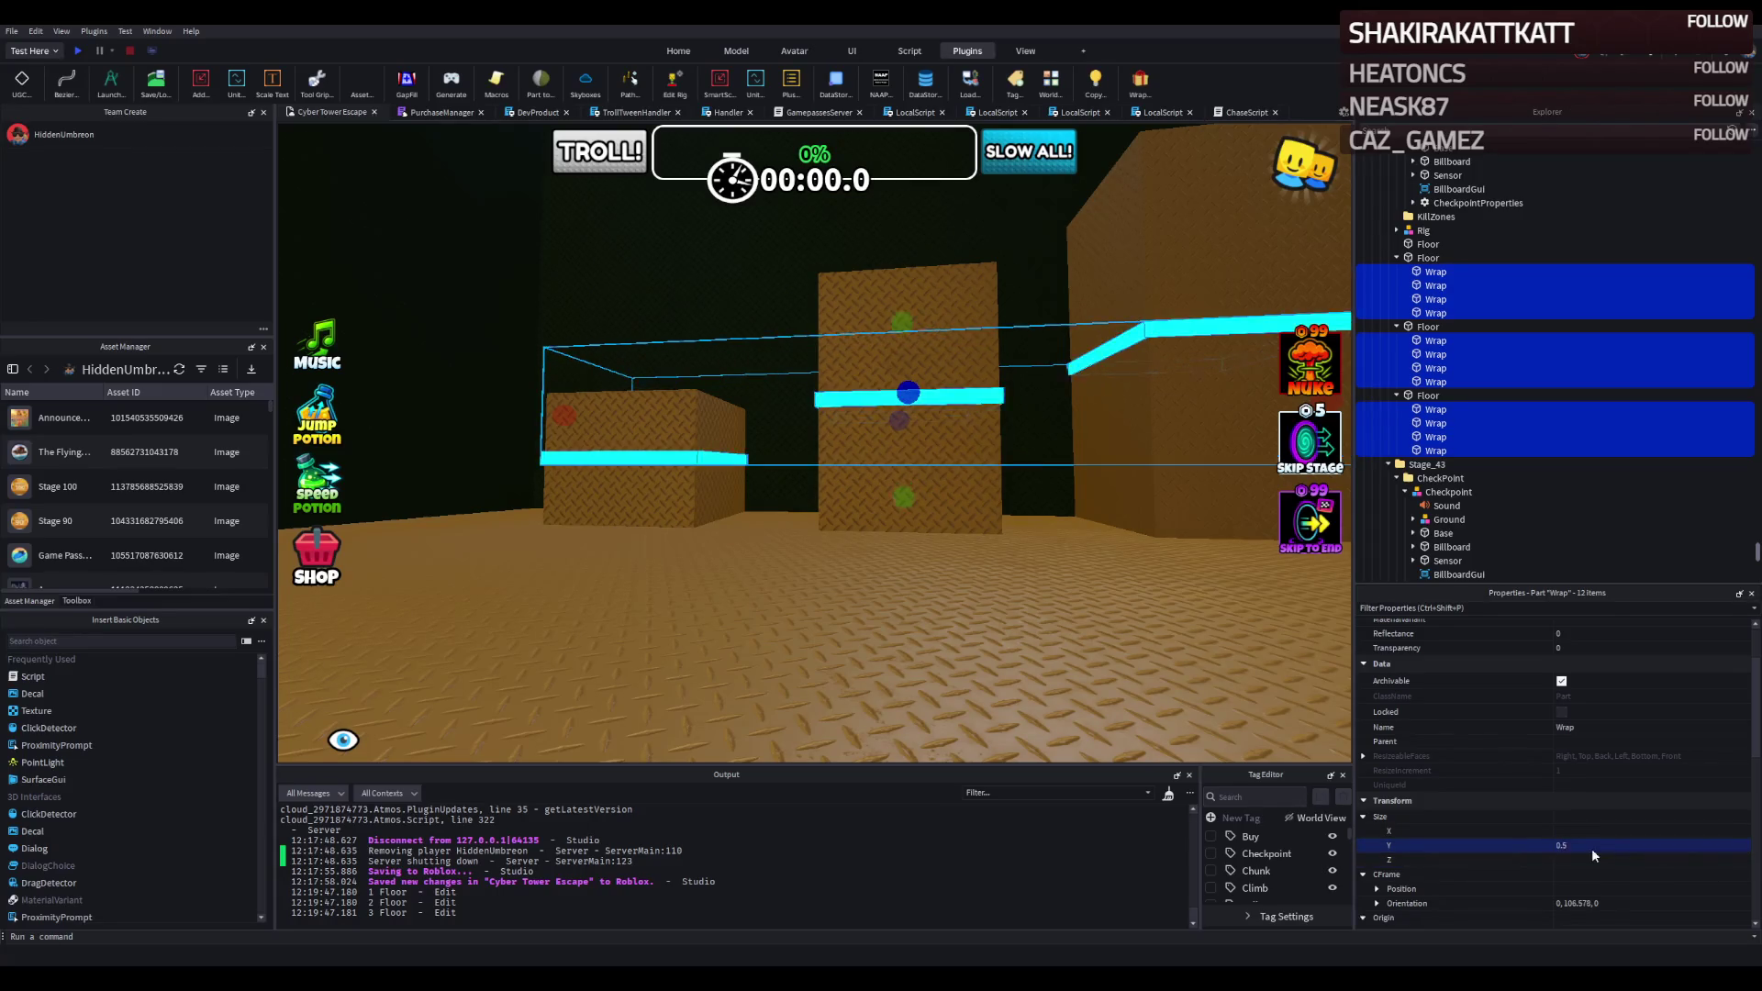
click(1595, 848)
text(1)
key(Return)
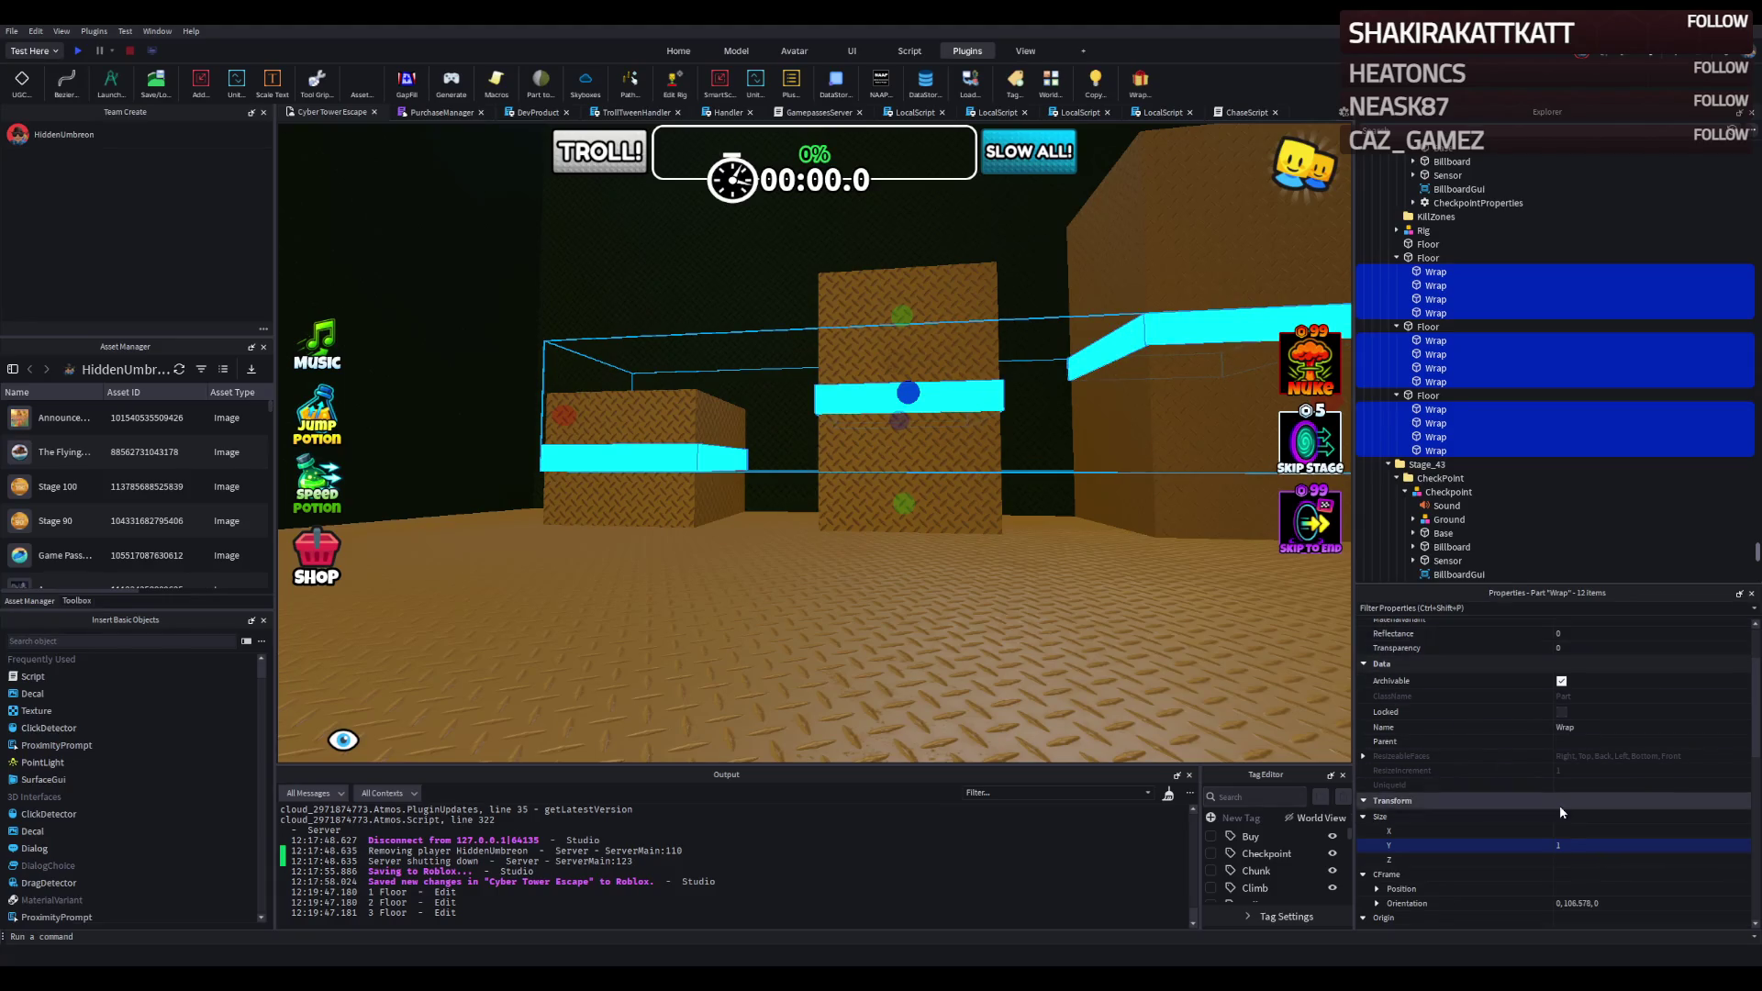
click(1586, 831)
text(0.2)
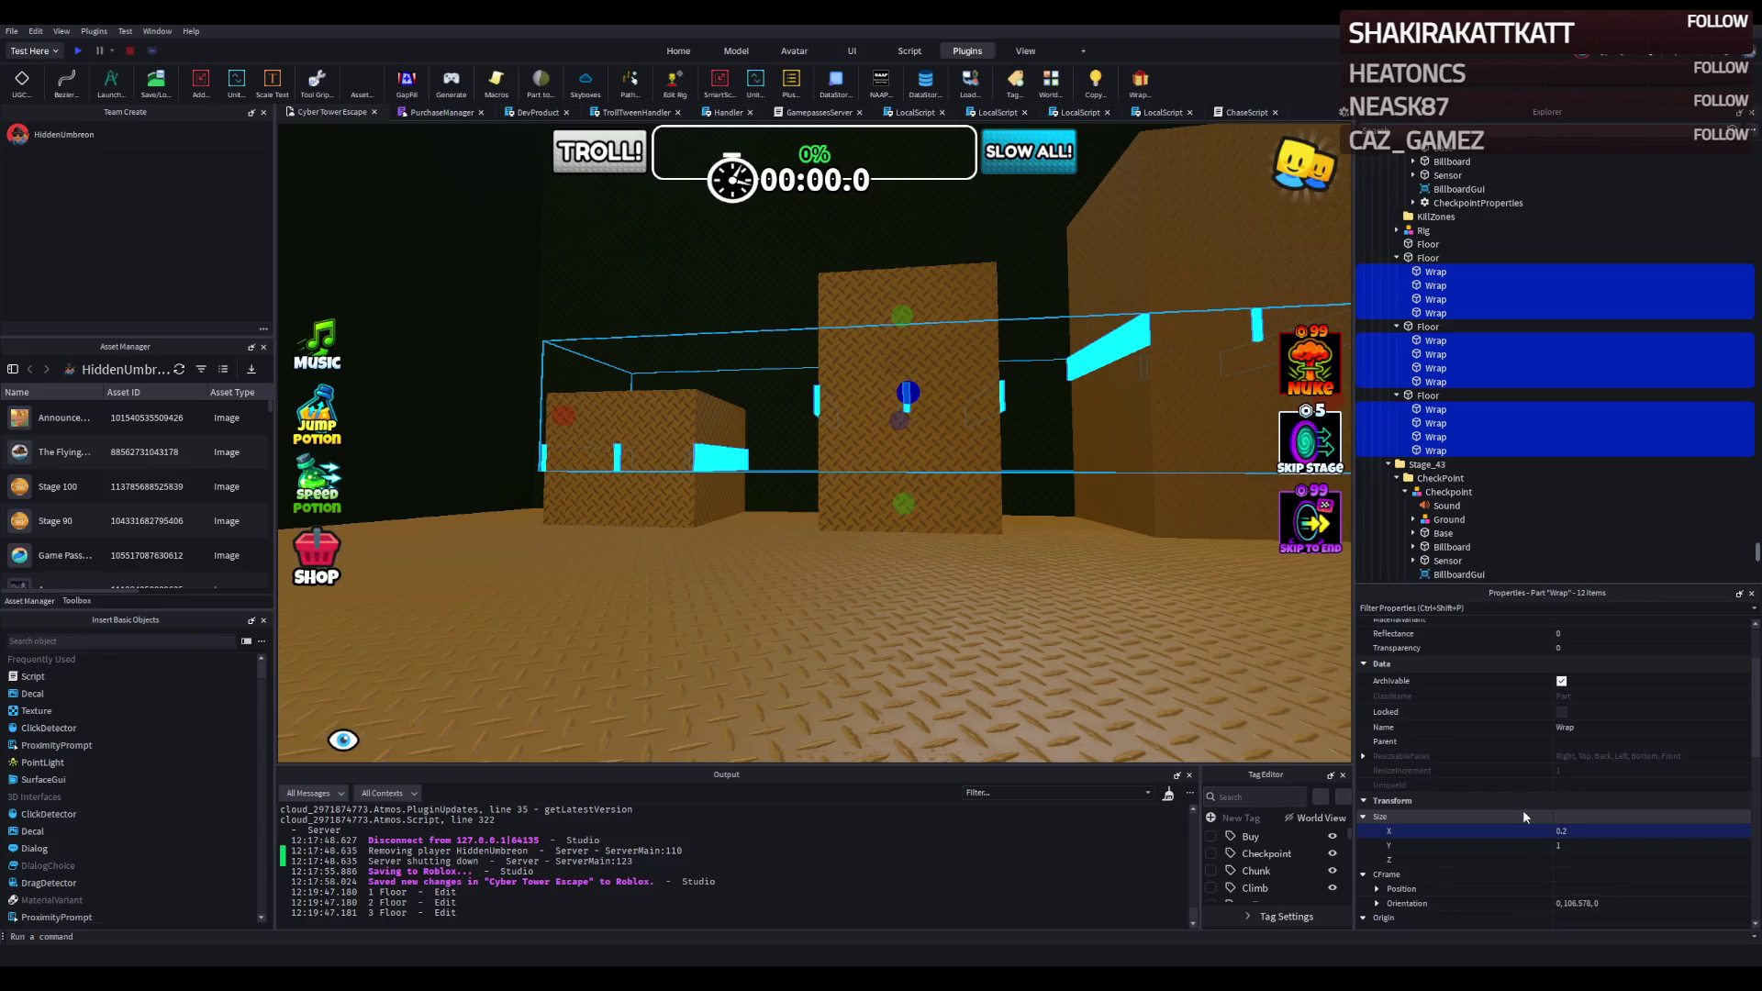
key(Return)
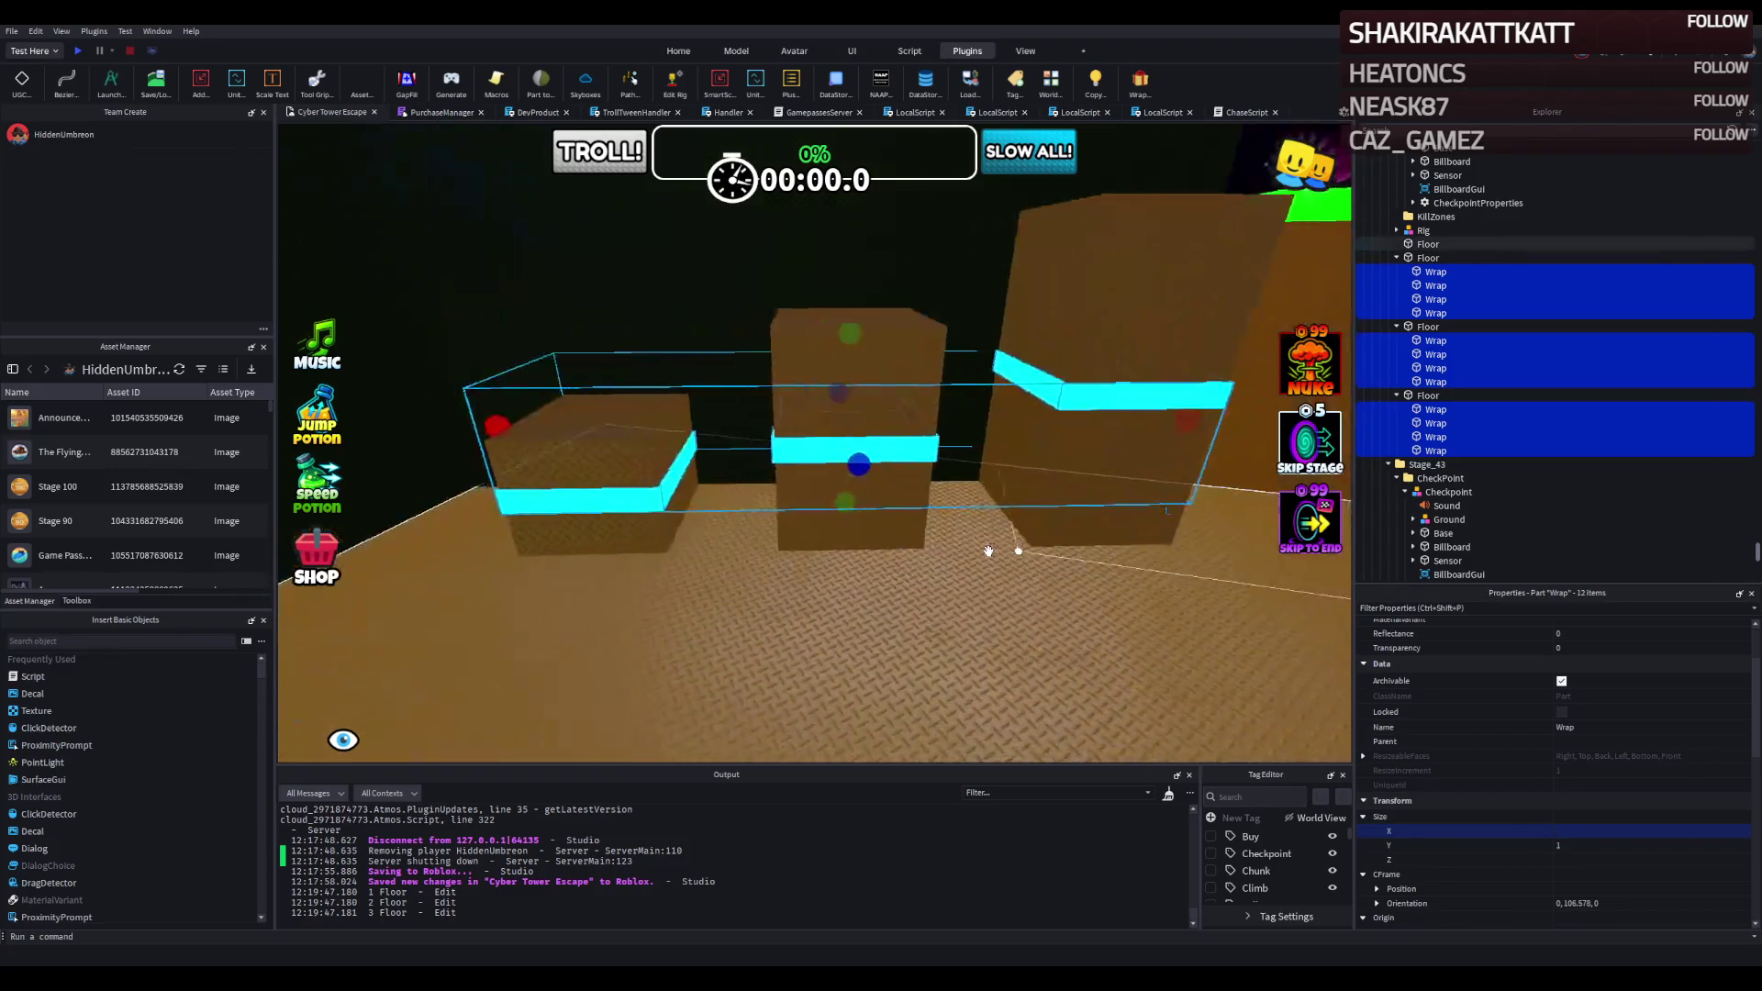
key(w)
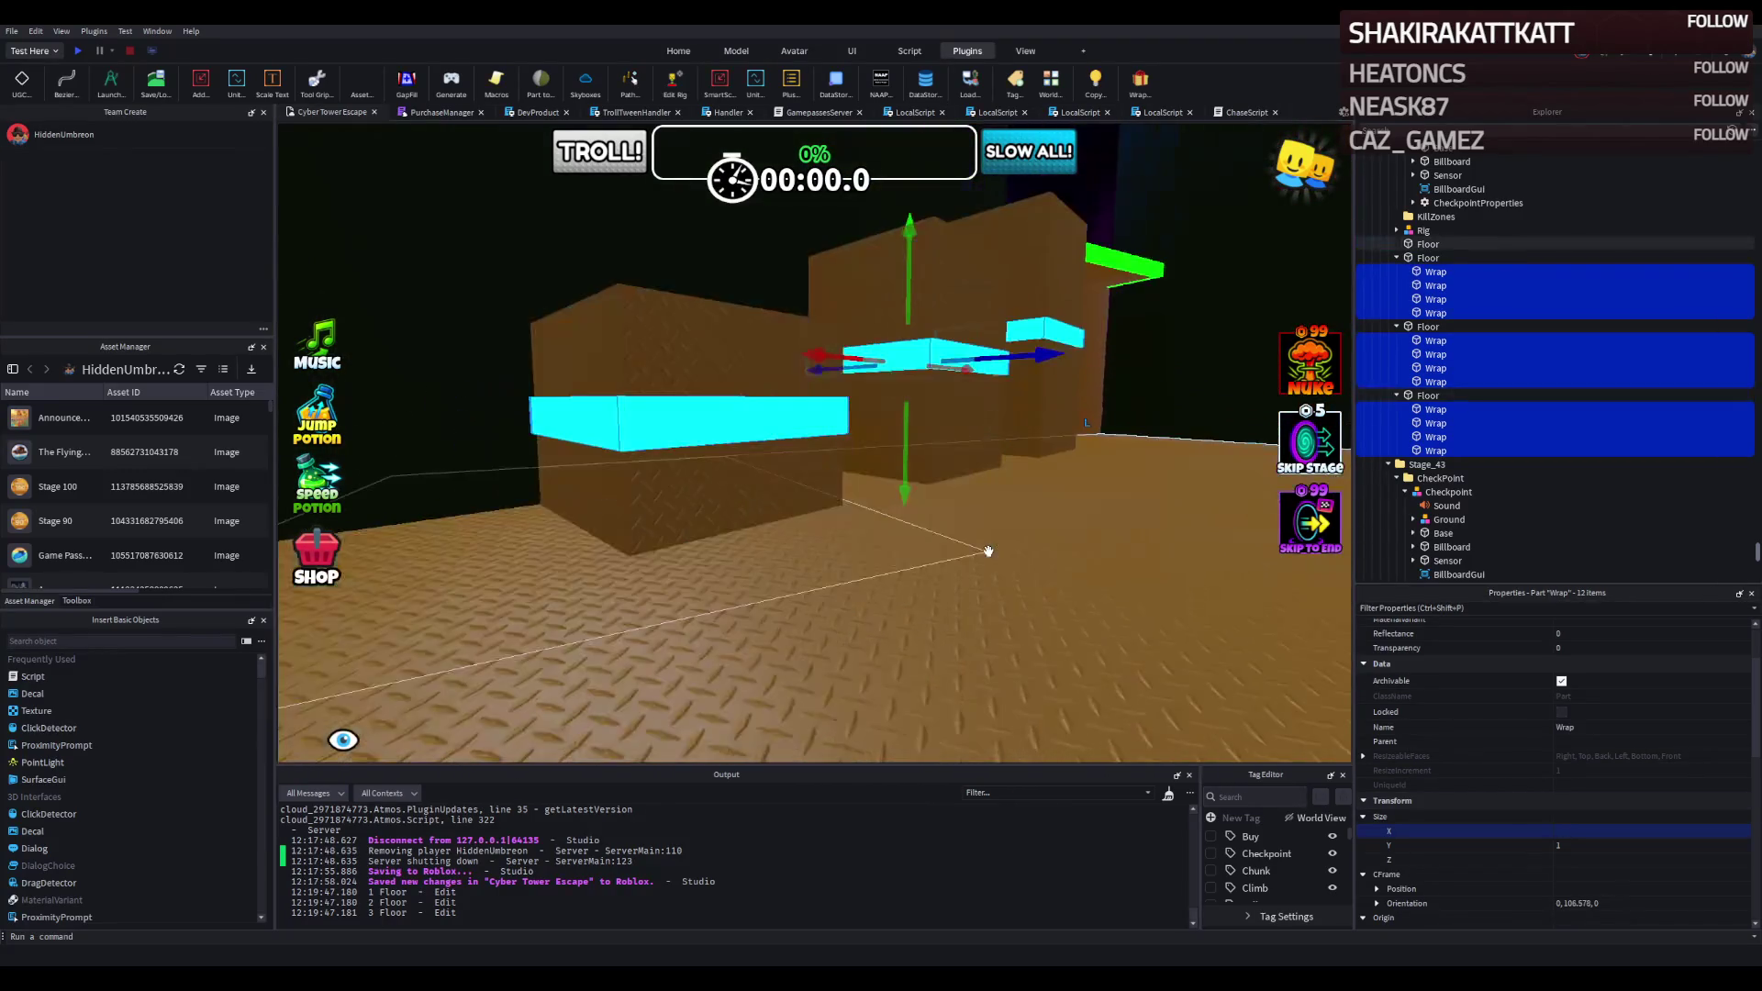
Move the first eight cyan wraps up to the pillar tops.
drag(906, 474, 902, 431)
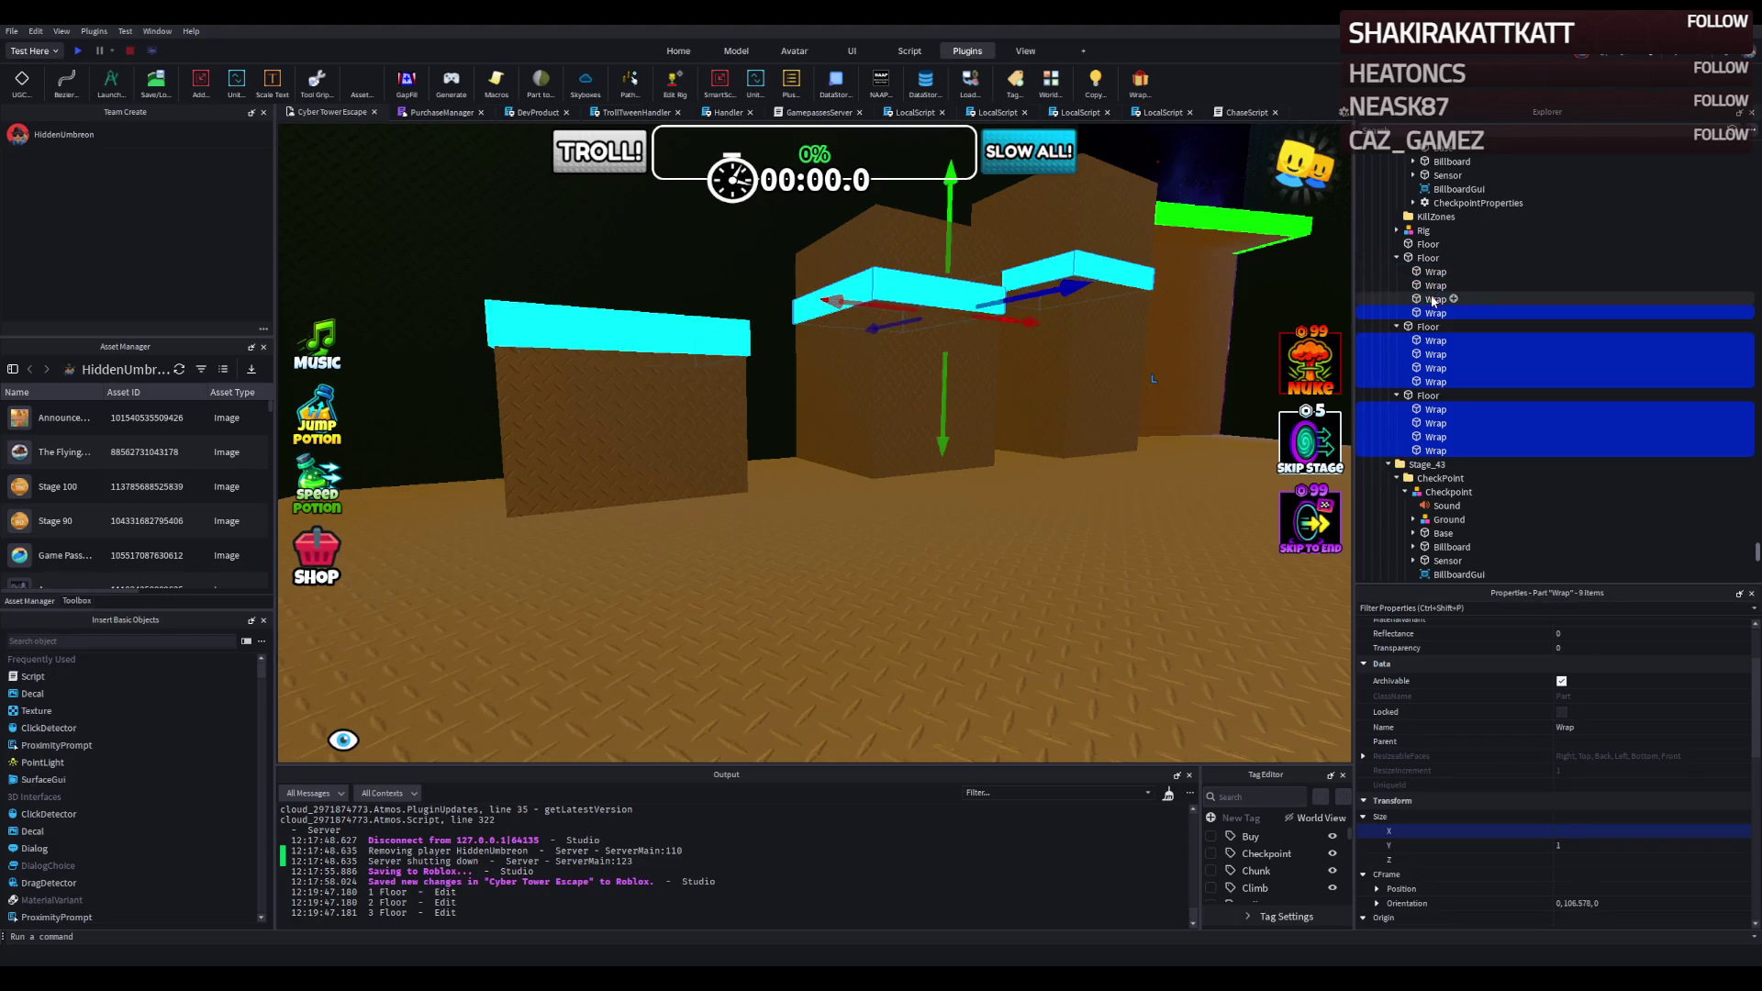
key(f)
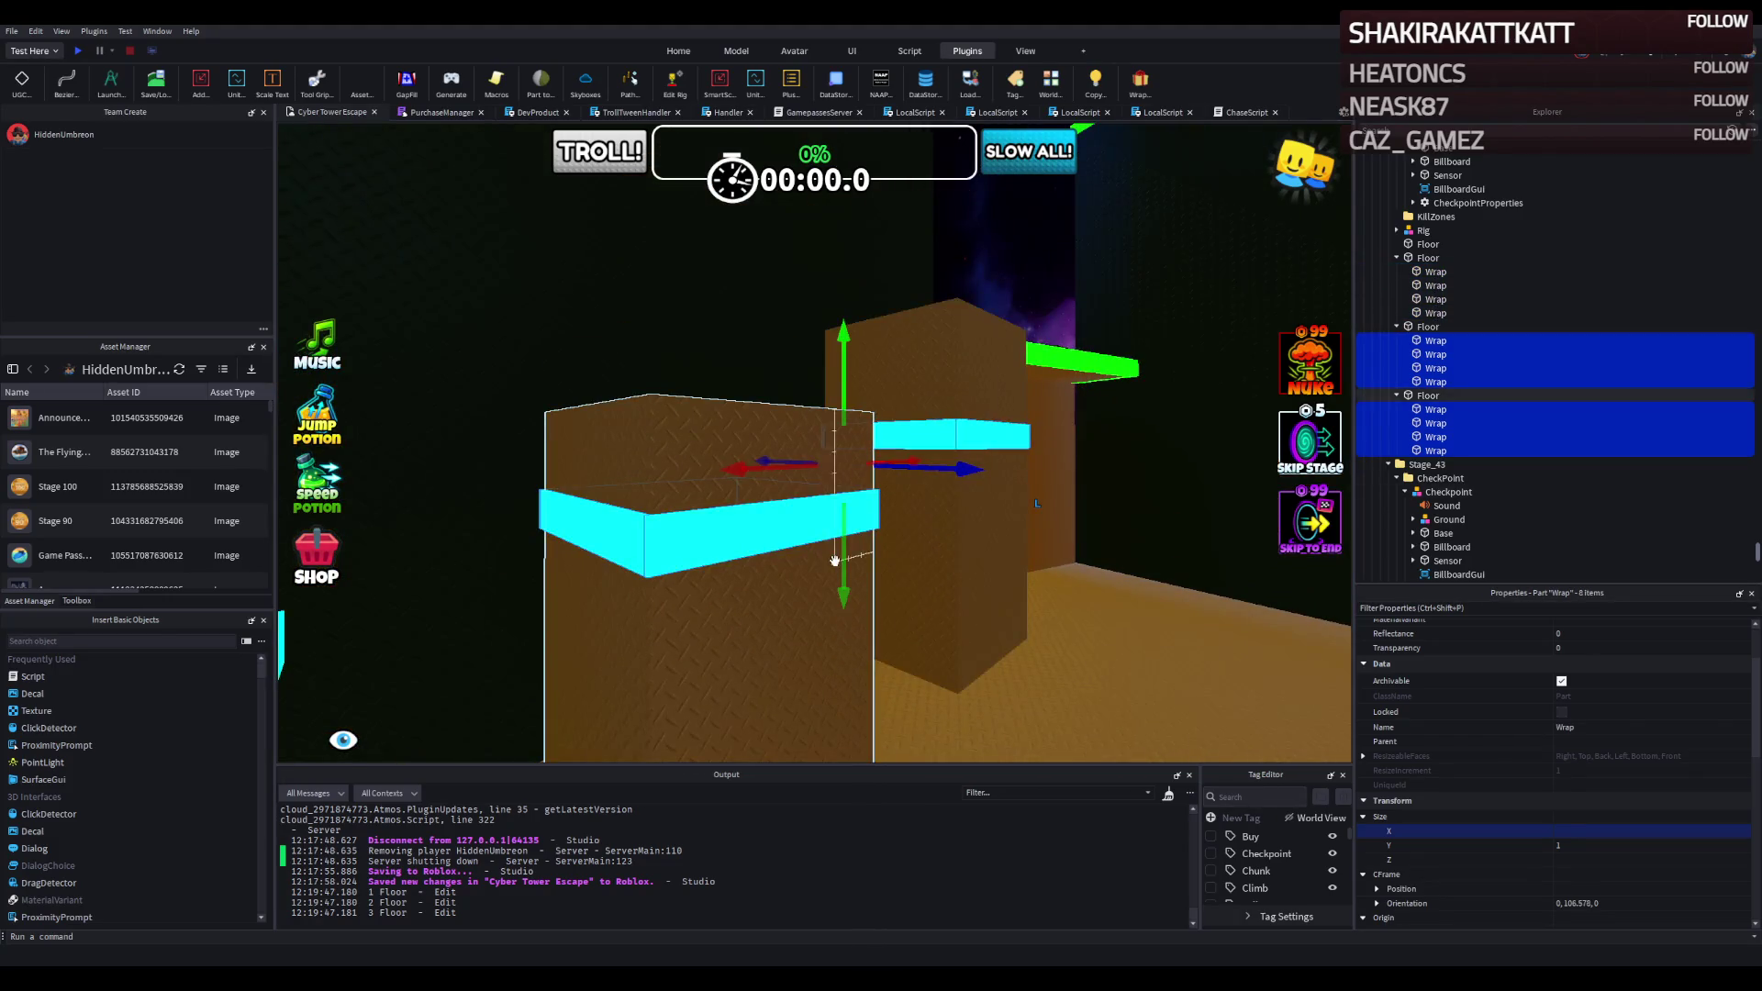
mouse_move(839, 560)
mouse_down()
mouse_move(817, 523)
mouse_move(869, 499)
mouse_move(826, 496)
mouse_move(877, 503)
mouse_up()
key(q)
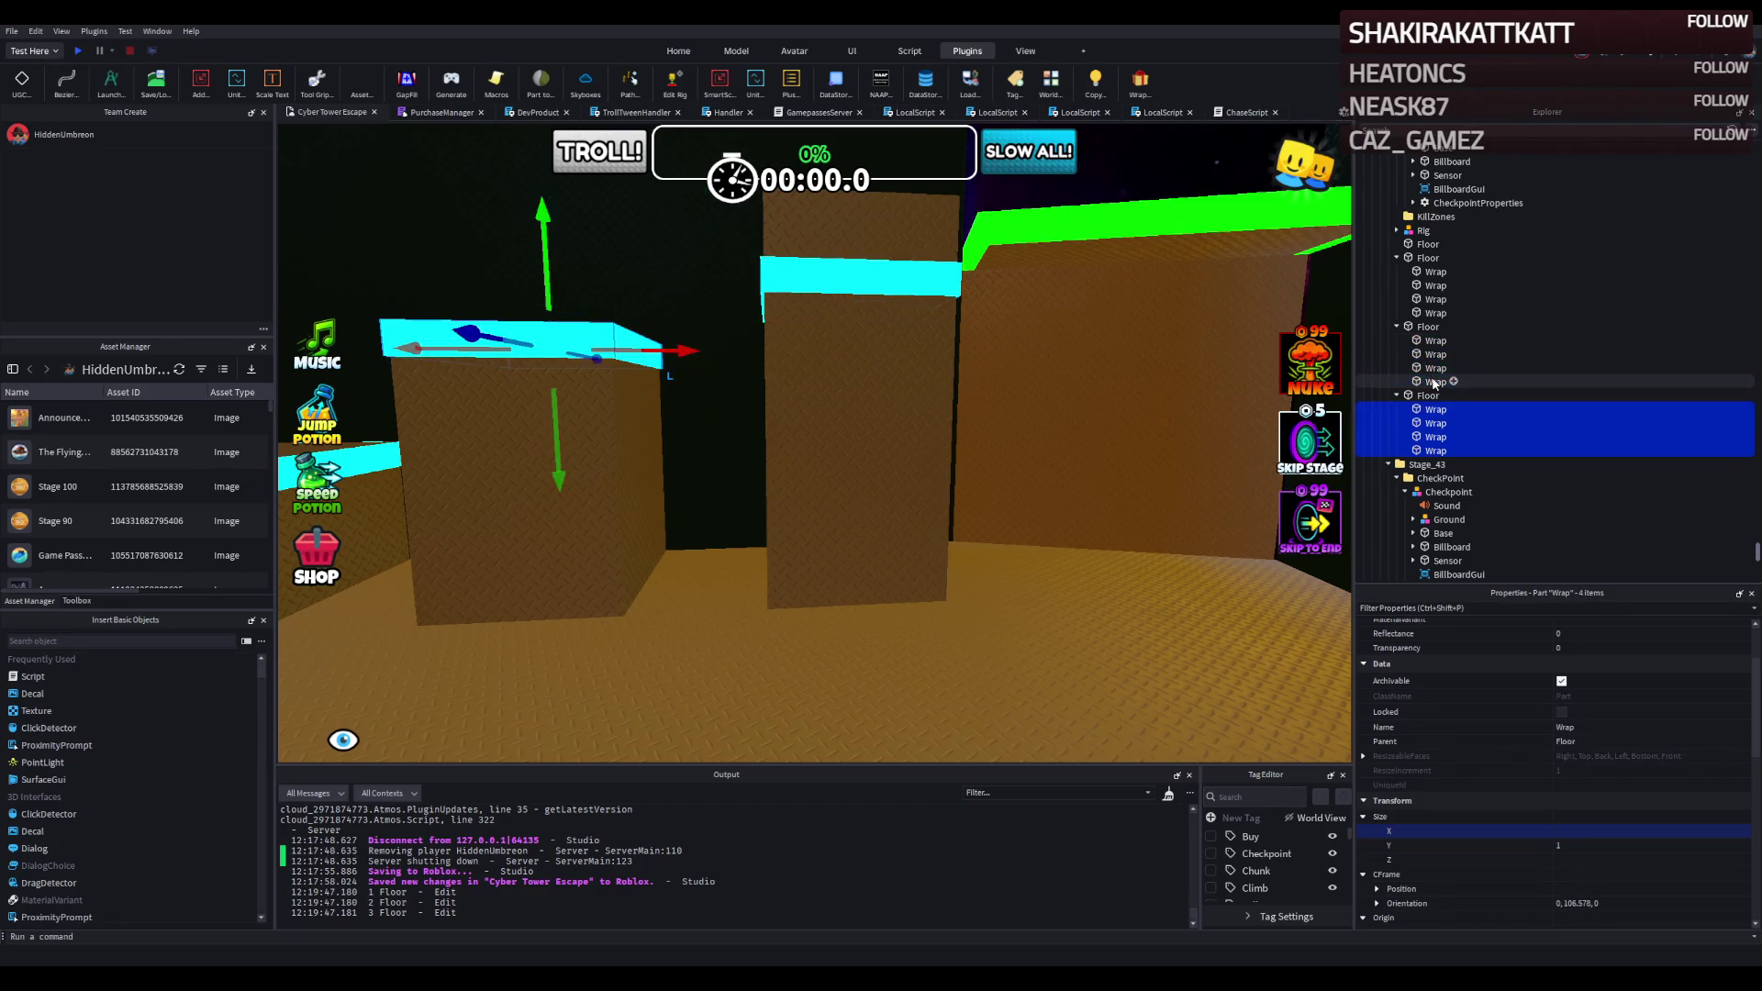
Raise the second pillar's four wraps to the top of that pillar.
click(1432, 341)
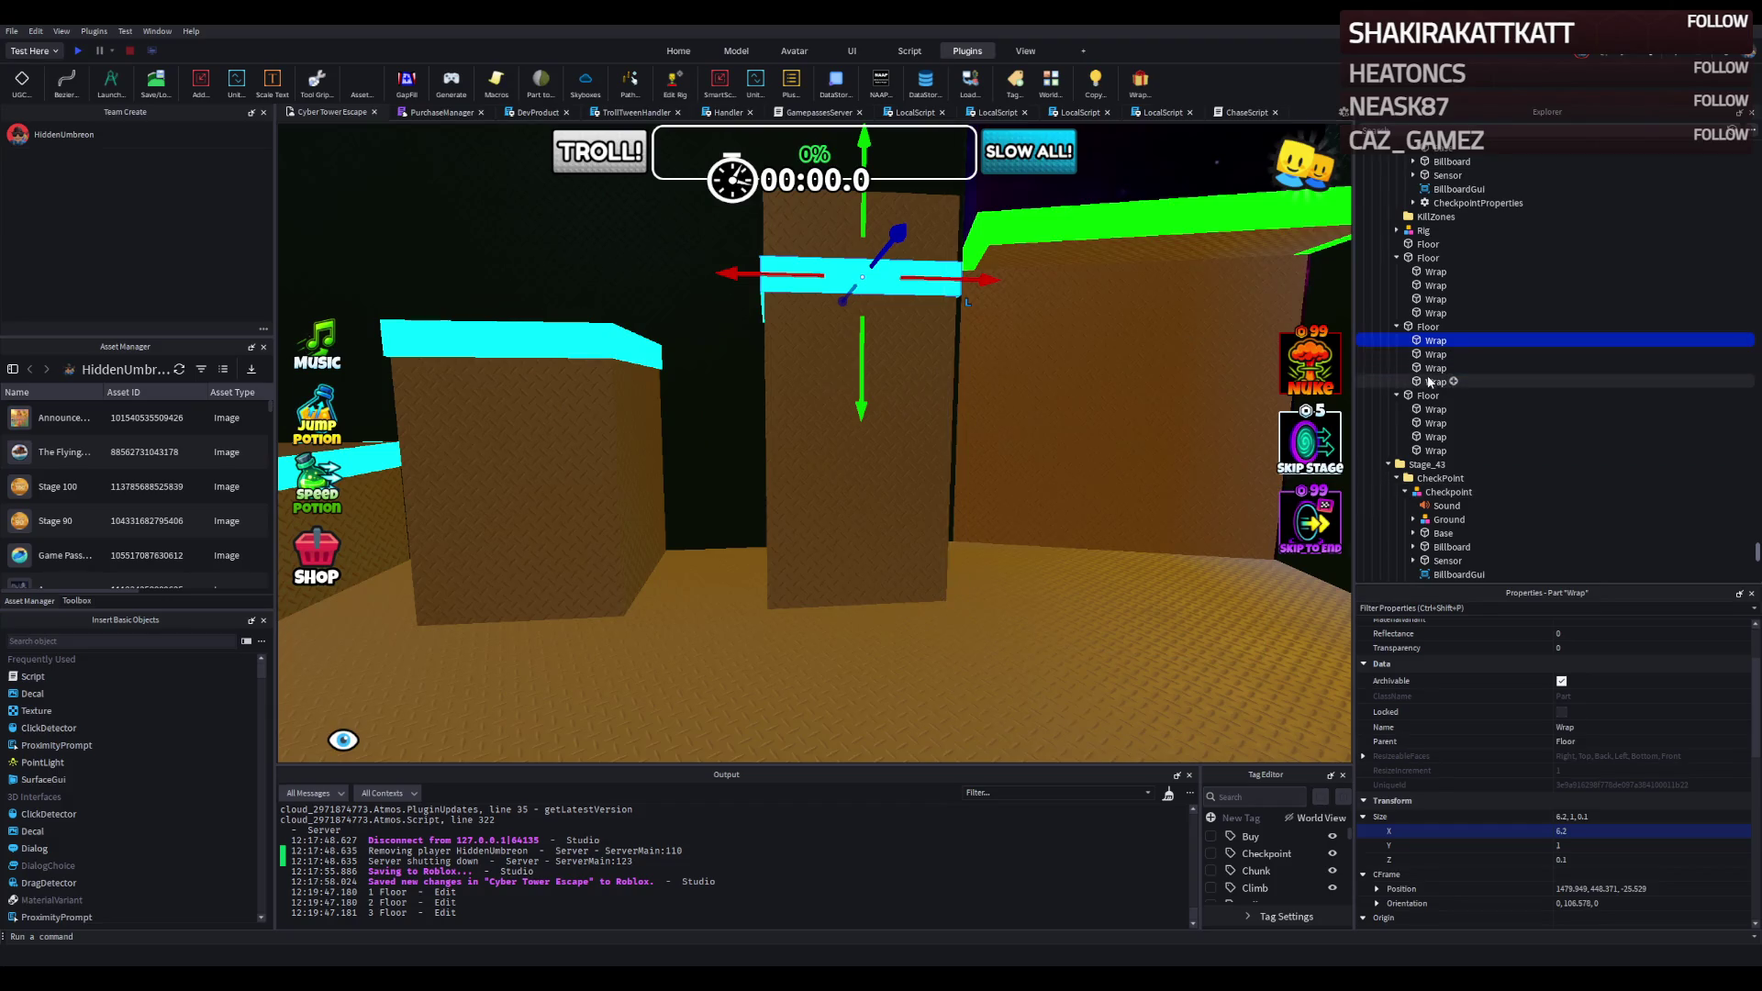
shift+click(1432, 382)
key(f)
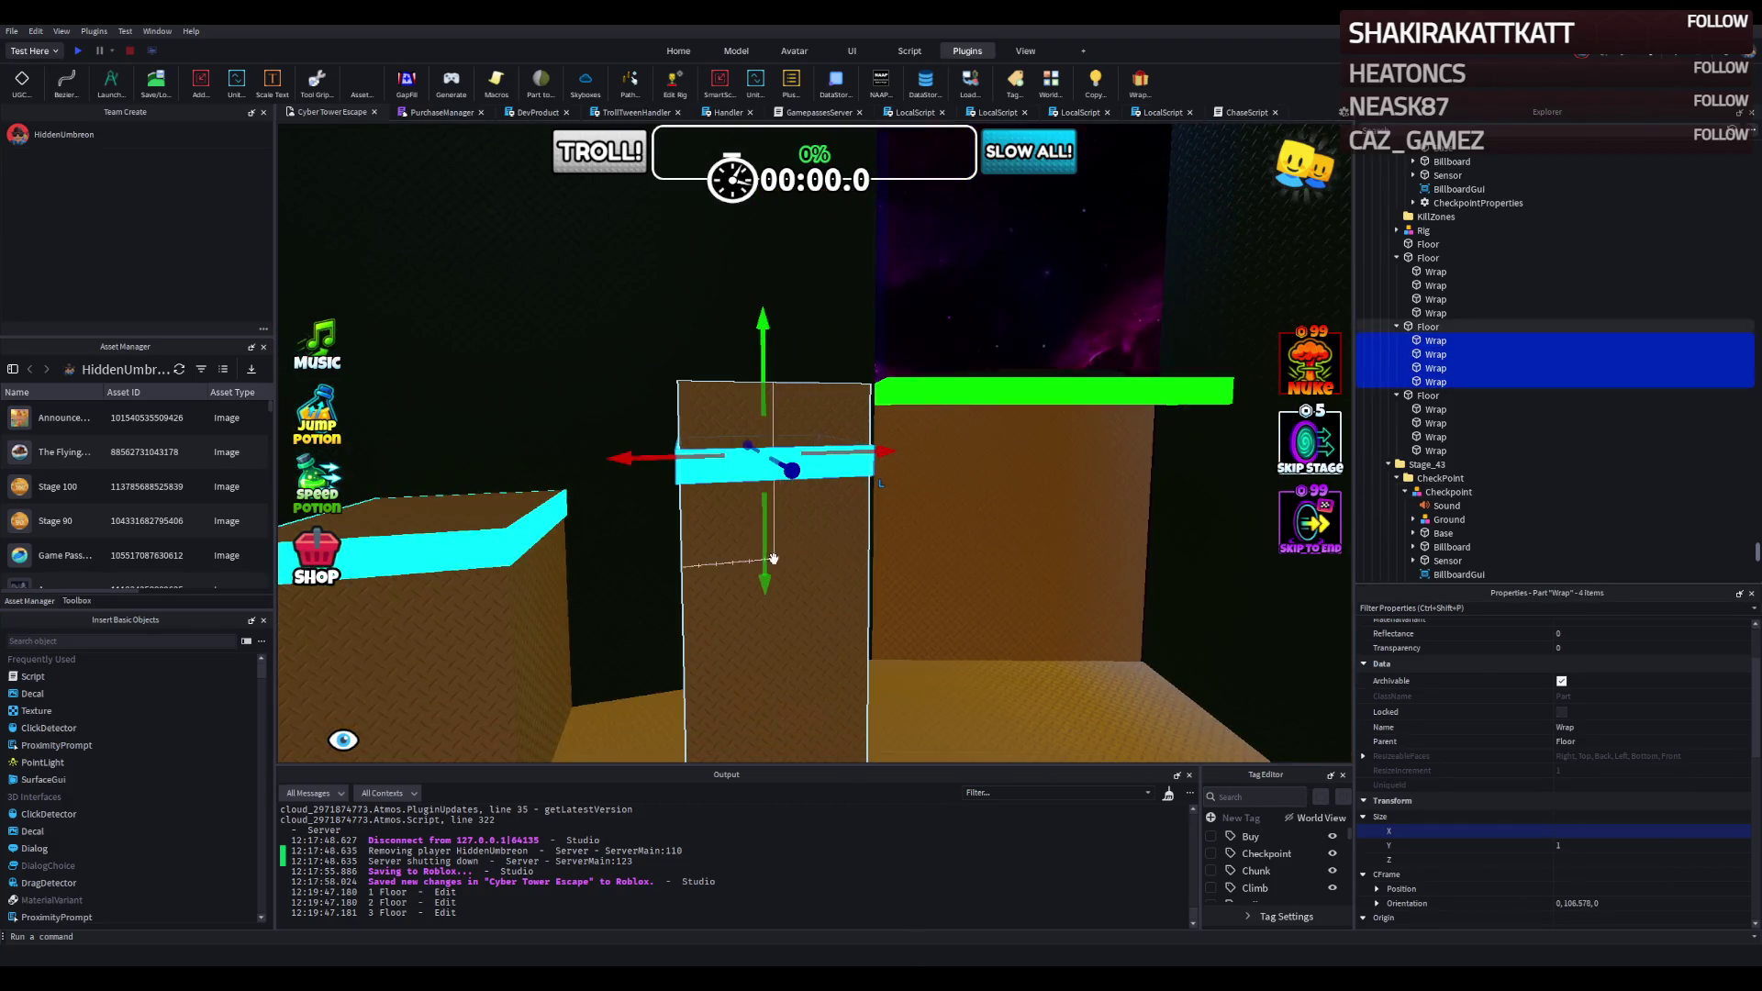
drag(774, 559, 778, 509)
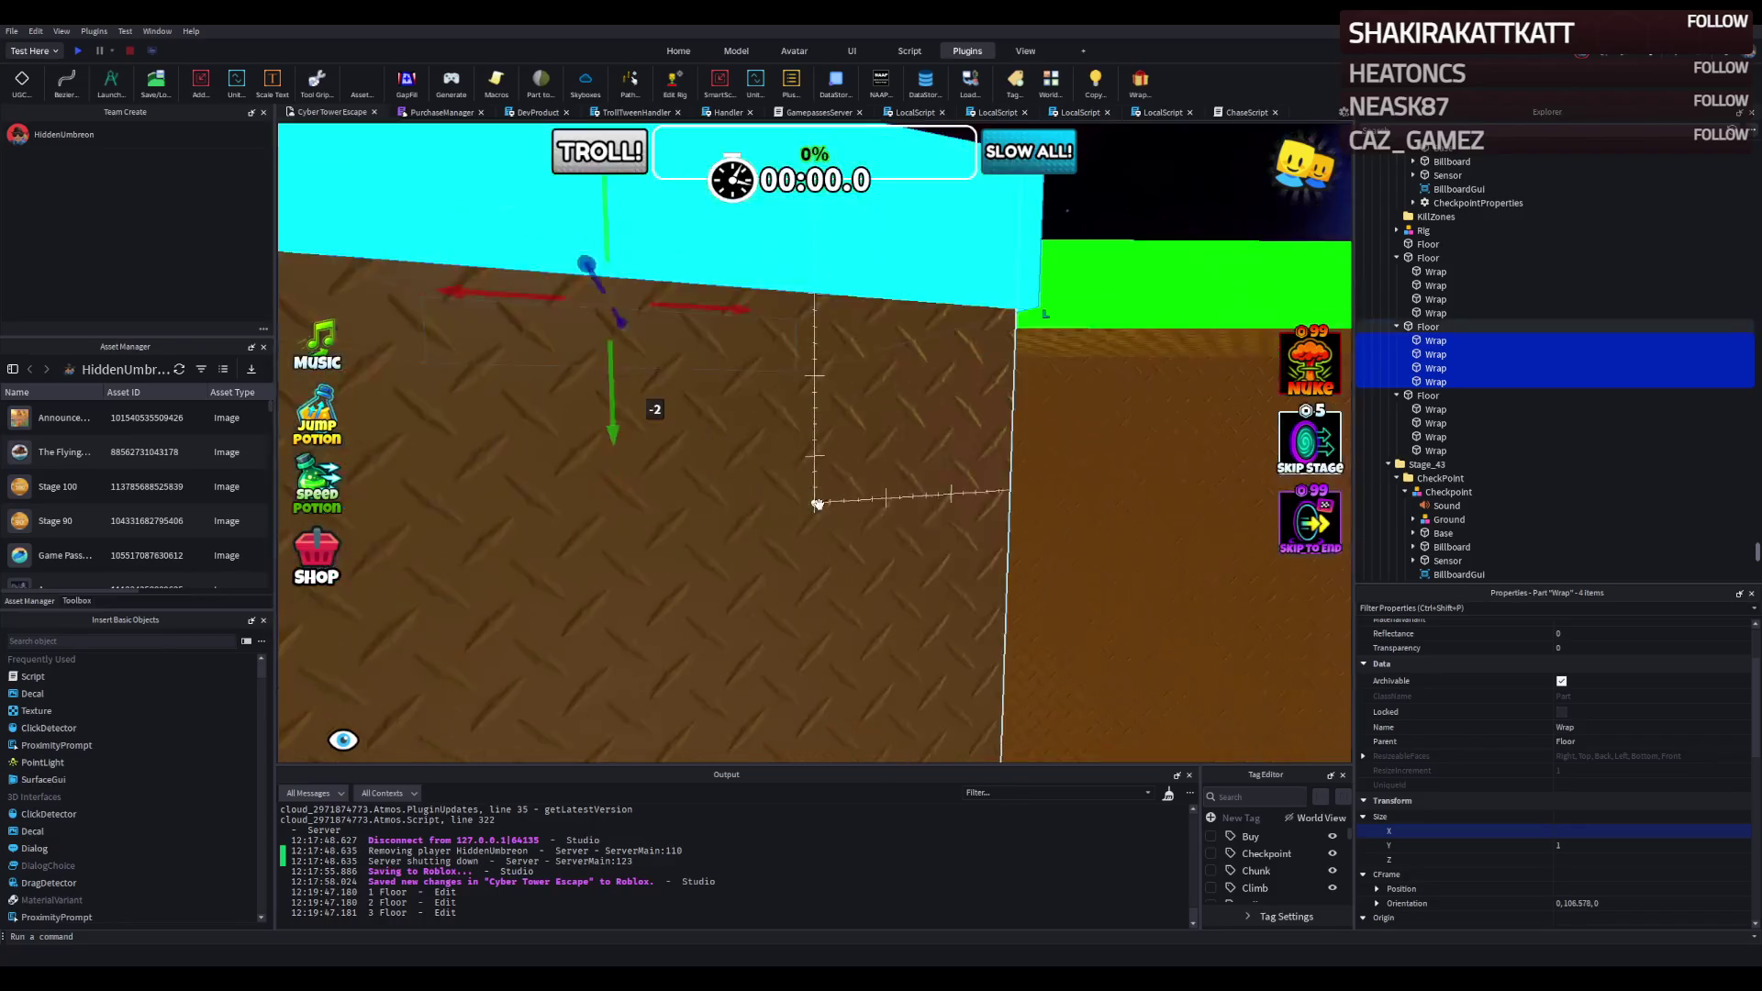
click(652, 728)
scroll(1058, 310, down, 3)
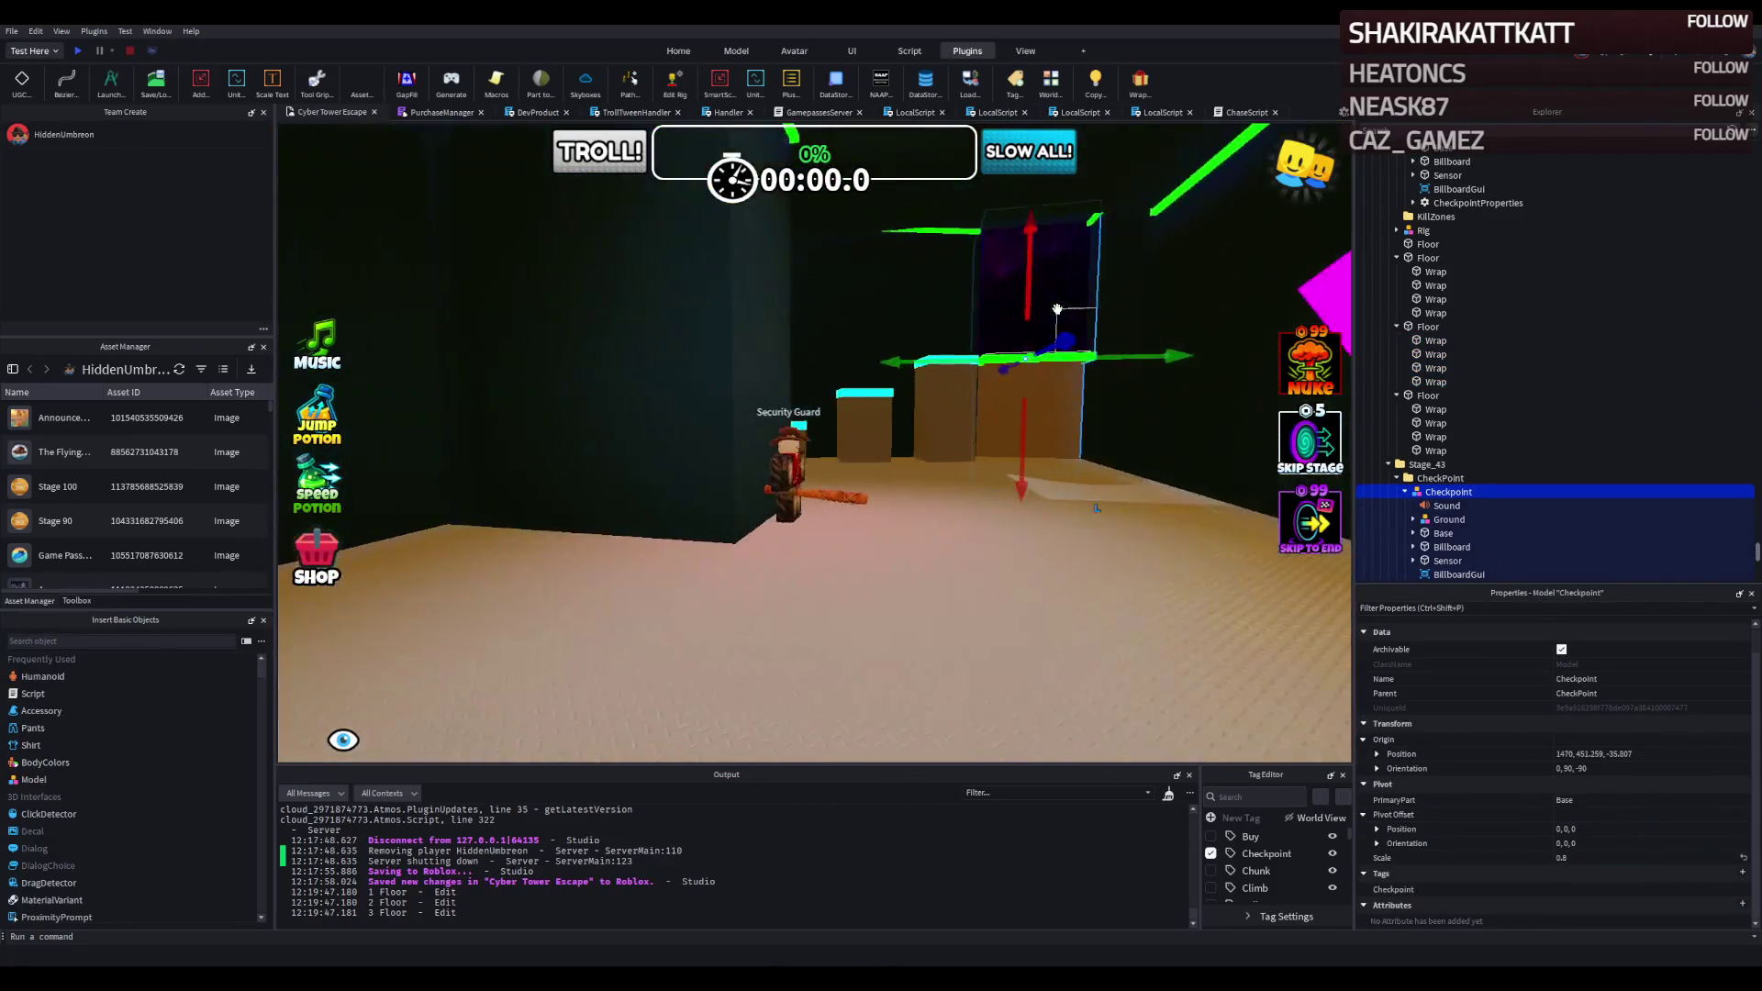
Duplicate the third pillar's four wraps and move the copies down the pillar.
scroll(1057, 311, up, 2)
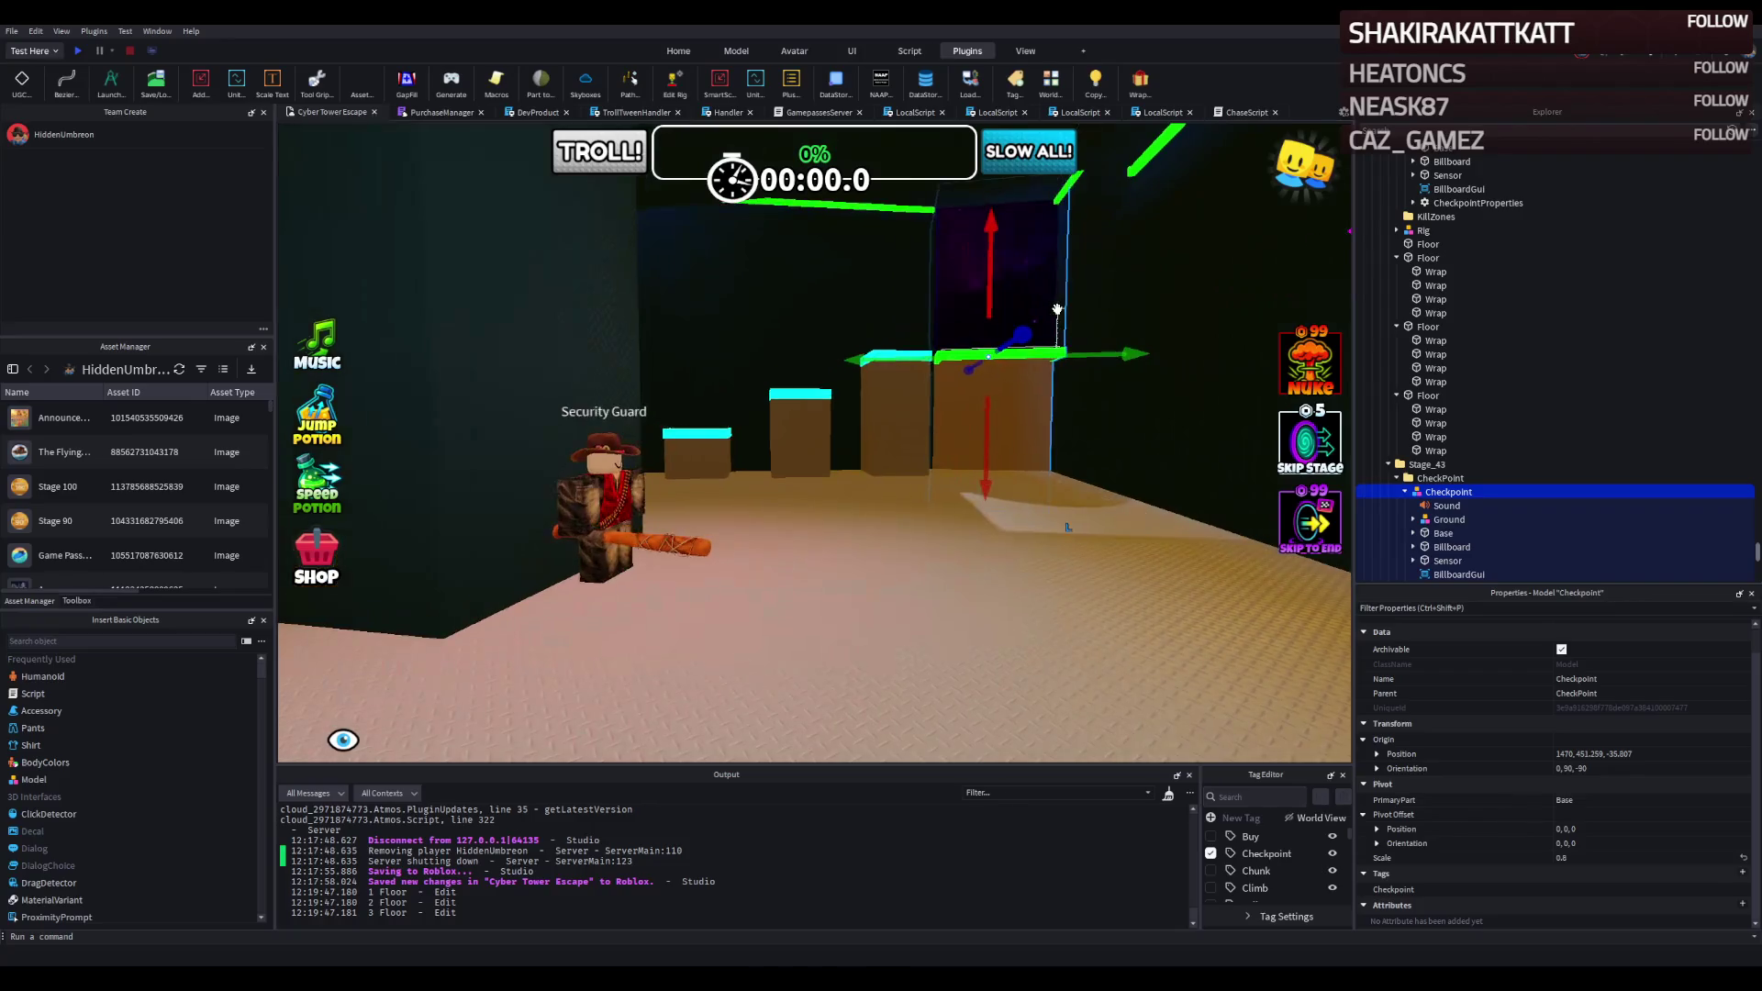
click(1402, 415)
shift+click(1432, 451)
key(ctrl+d)
drag(799, 459, 804, 497)
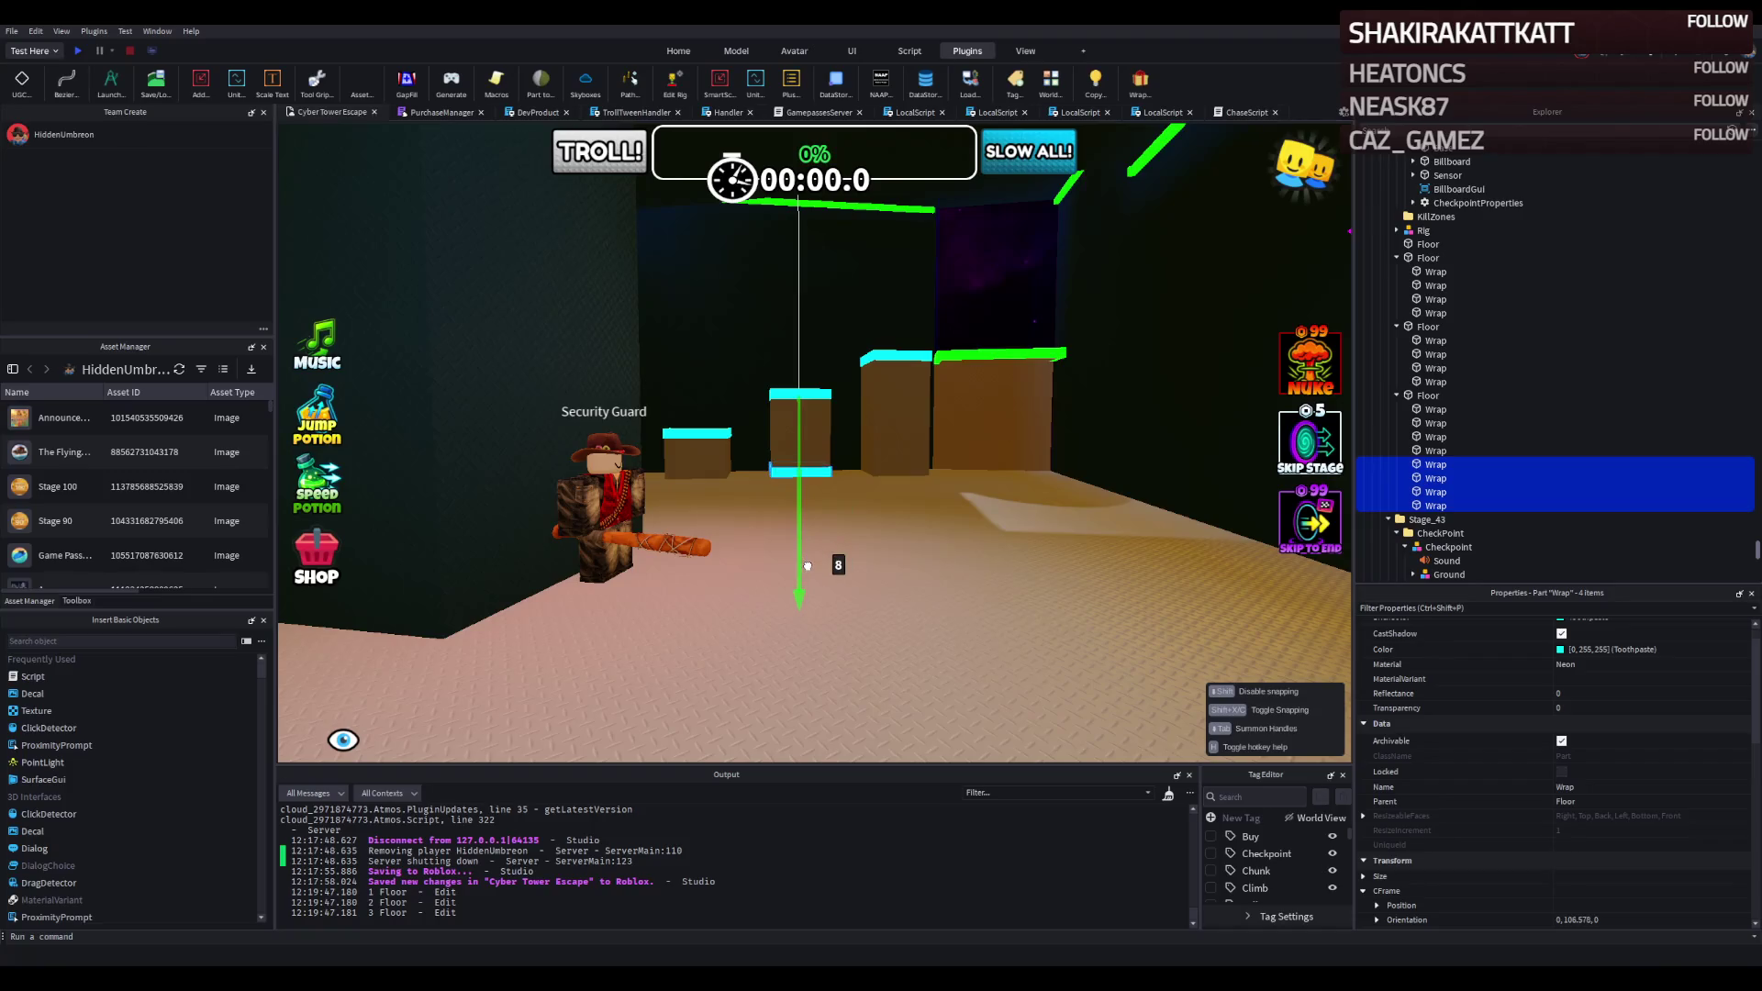
drag(808, 566, 808, 566)
Thin the selected trims to Size Y 0.5 and lower them slightly.
scroll(981, 526, up, 10)
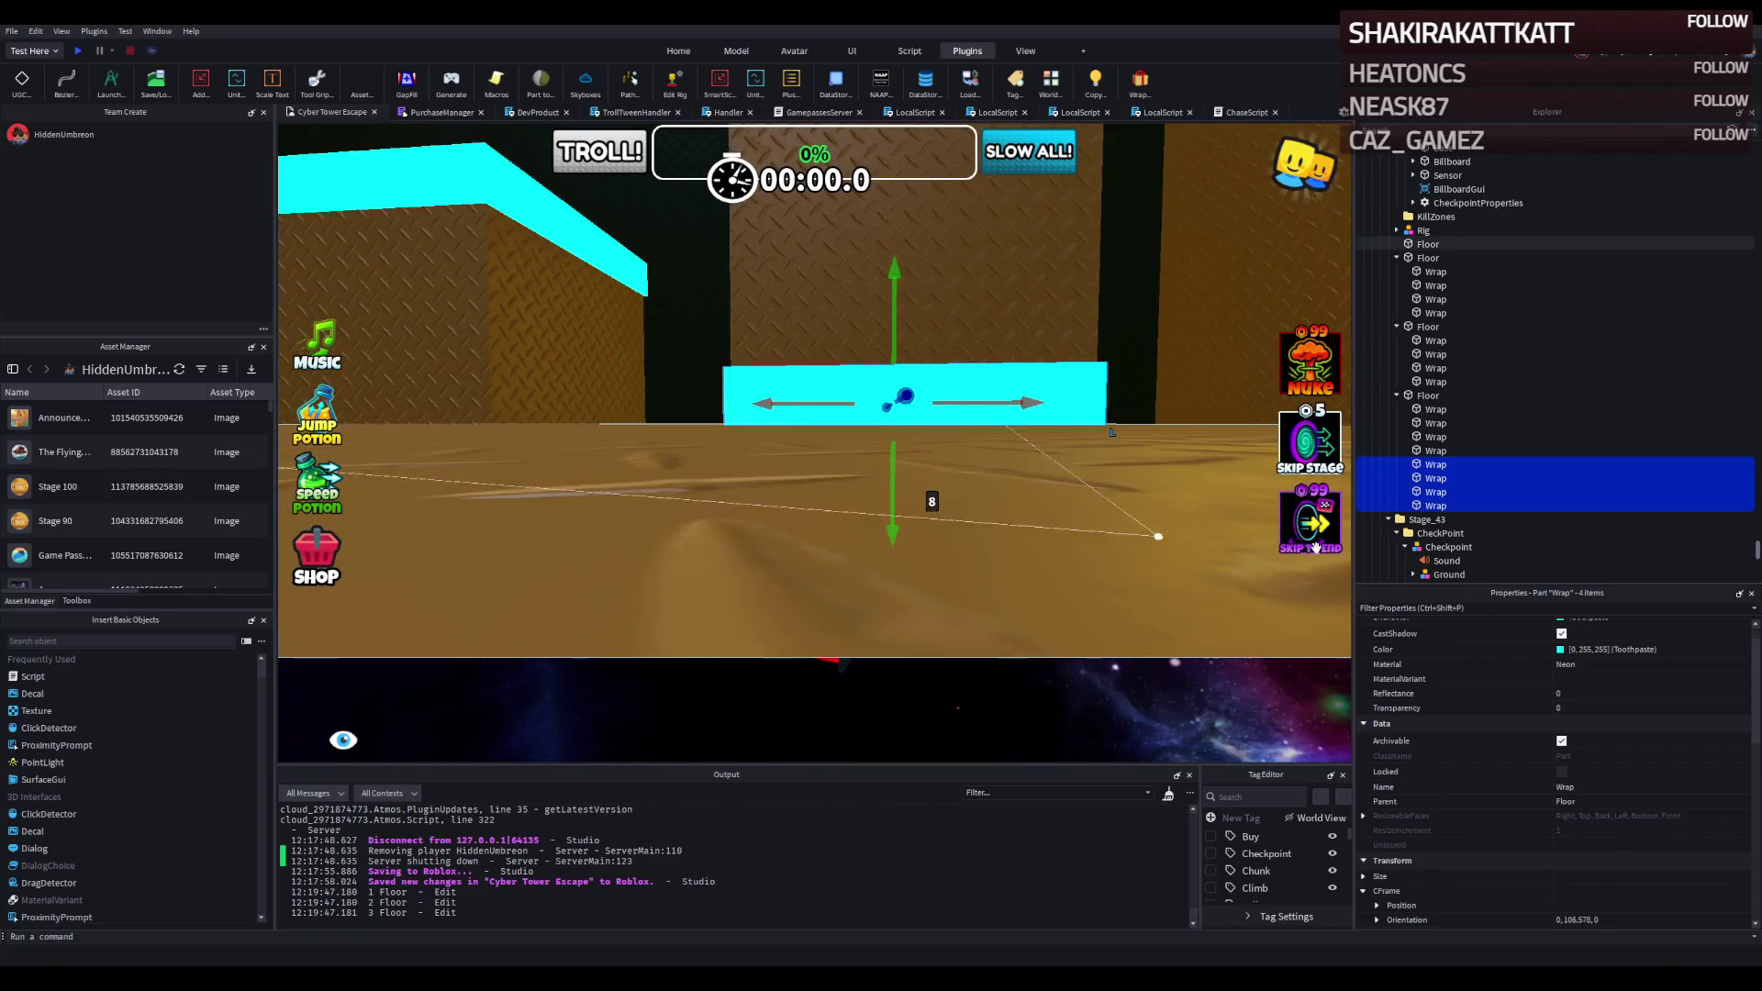
scroll(1560, 791, down, 2)
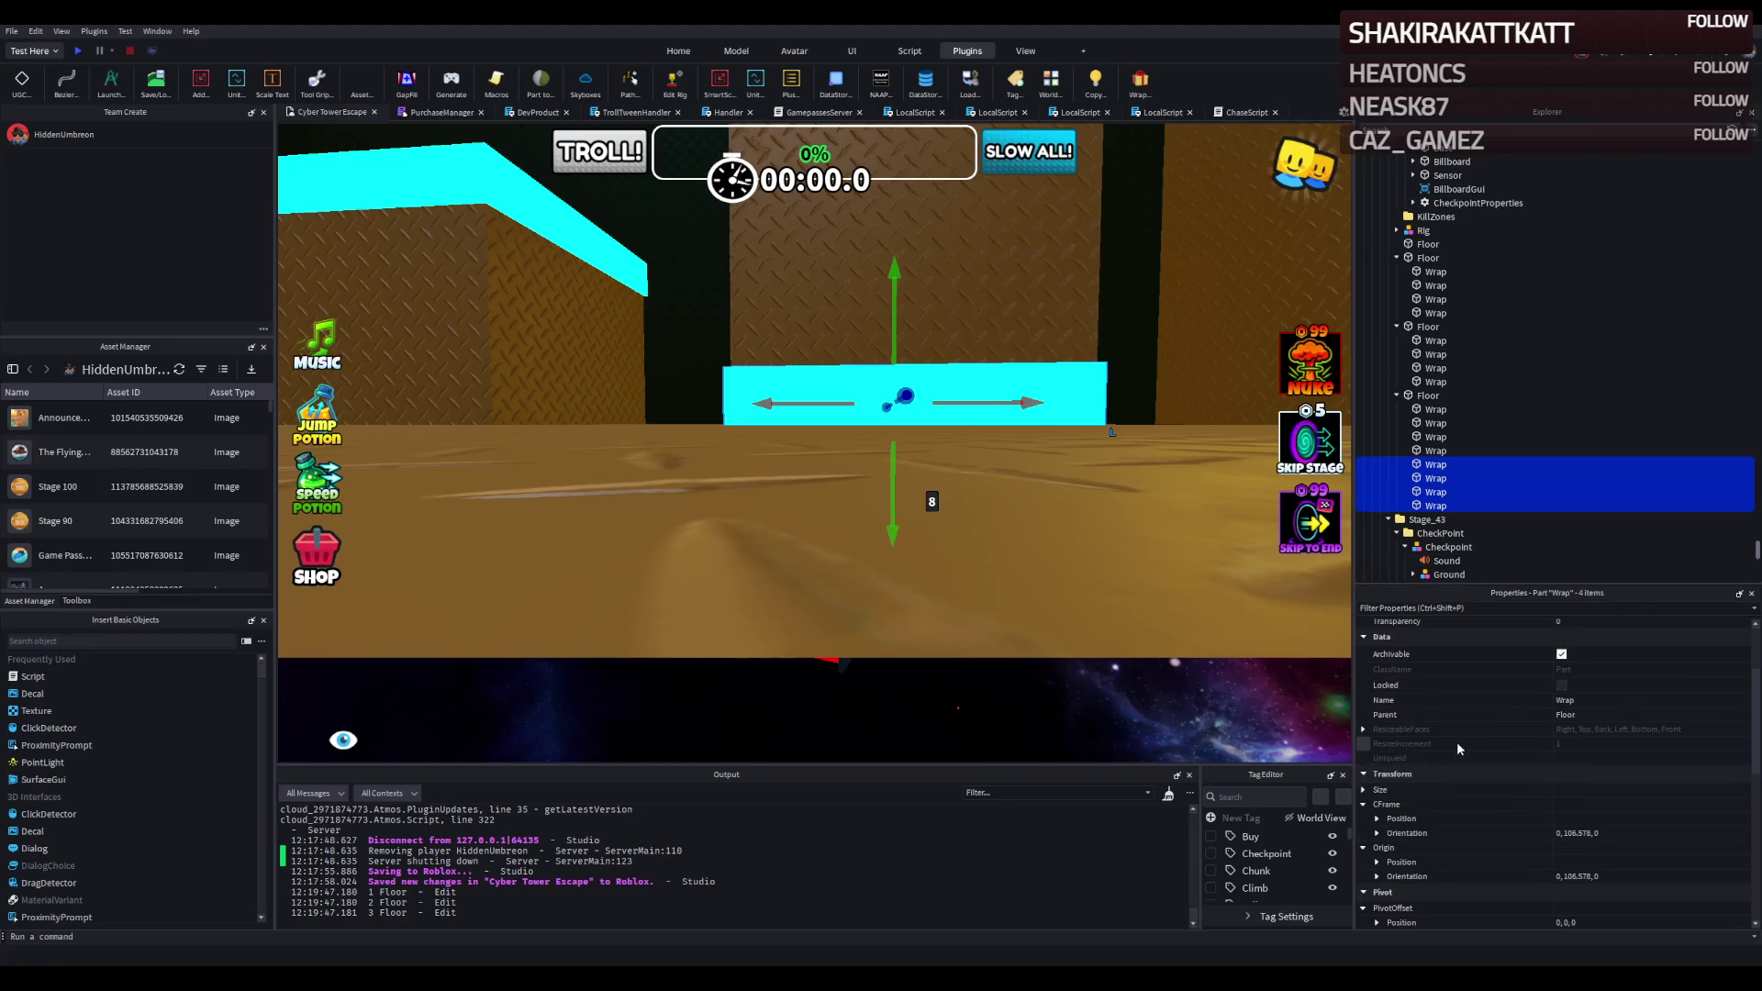
click(1365, 792)
click(1588, 819)
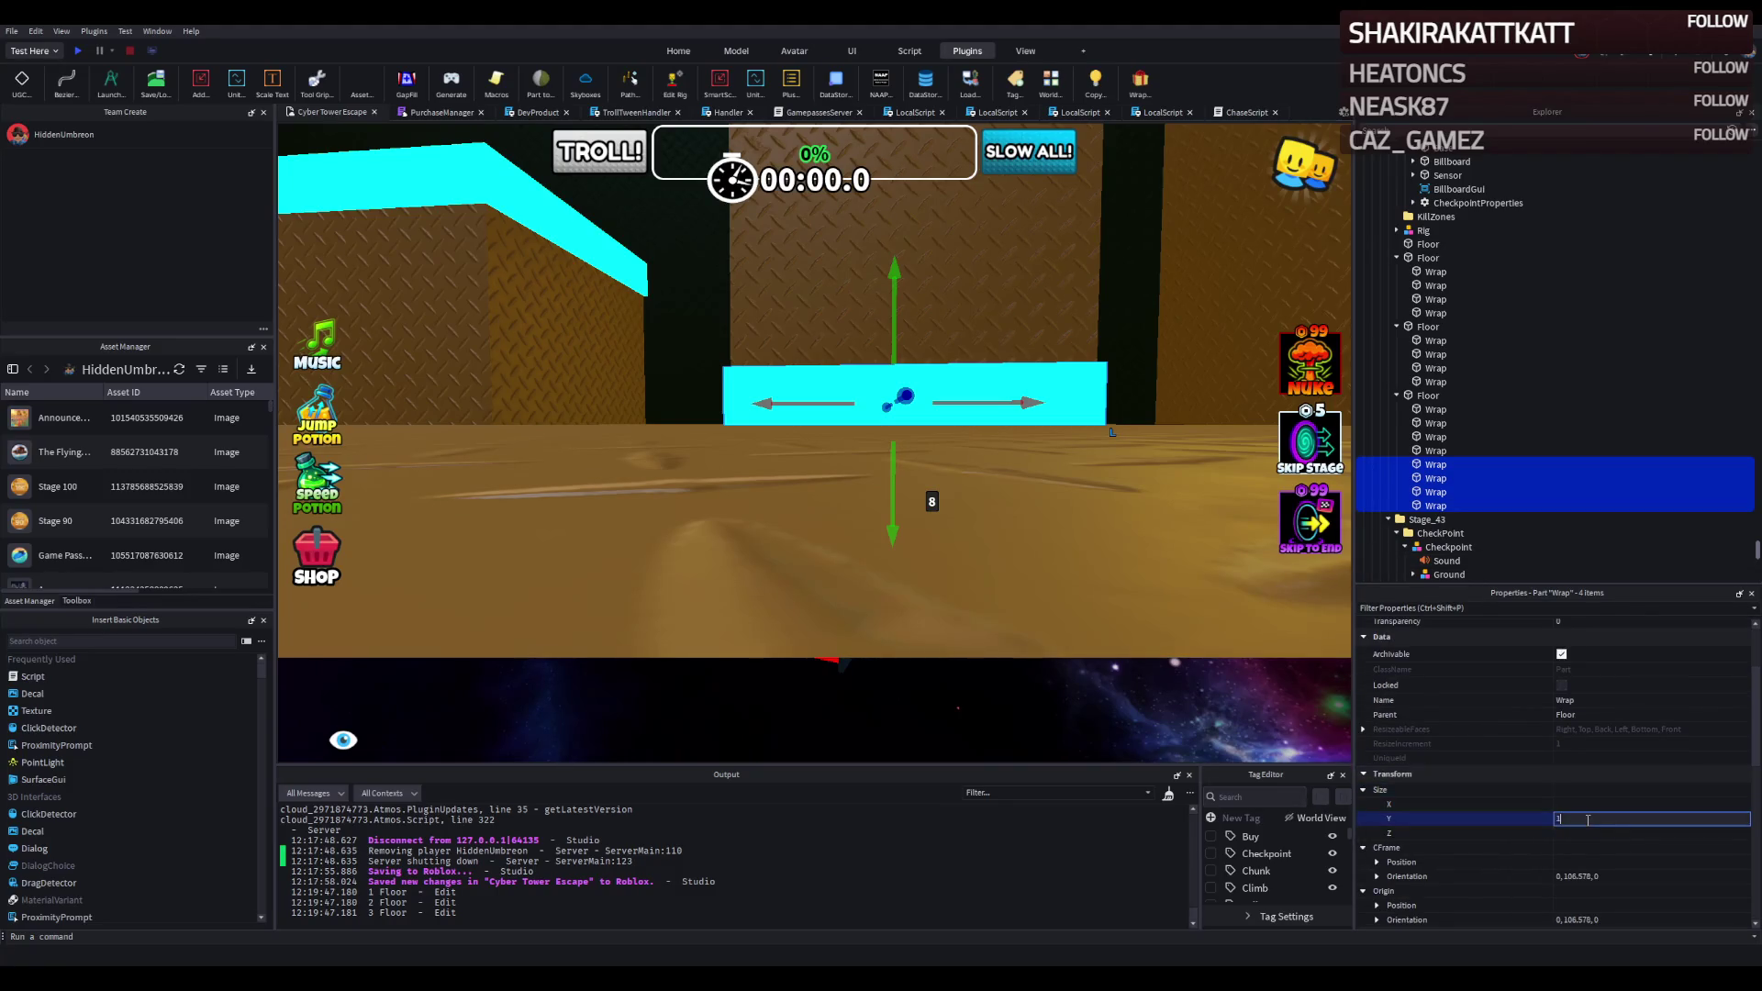
text(5)
key(Return)
drag(895, 323, 891, 343)
scroll(891, 343, down, 5)
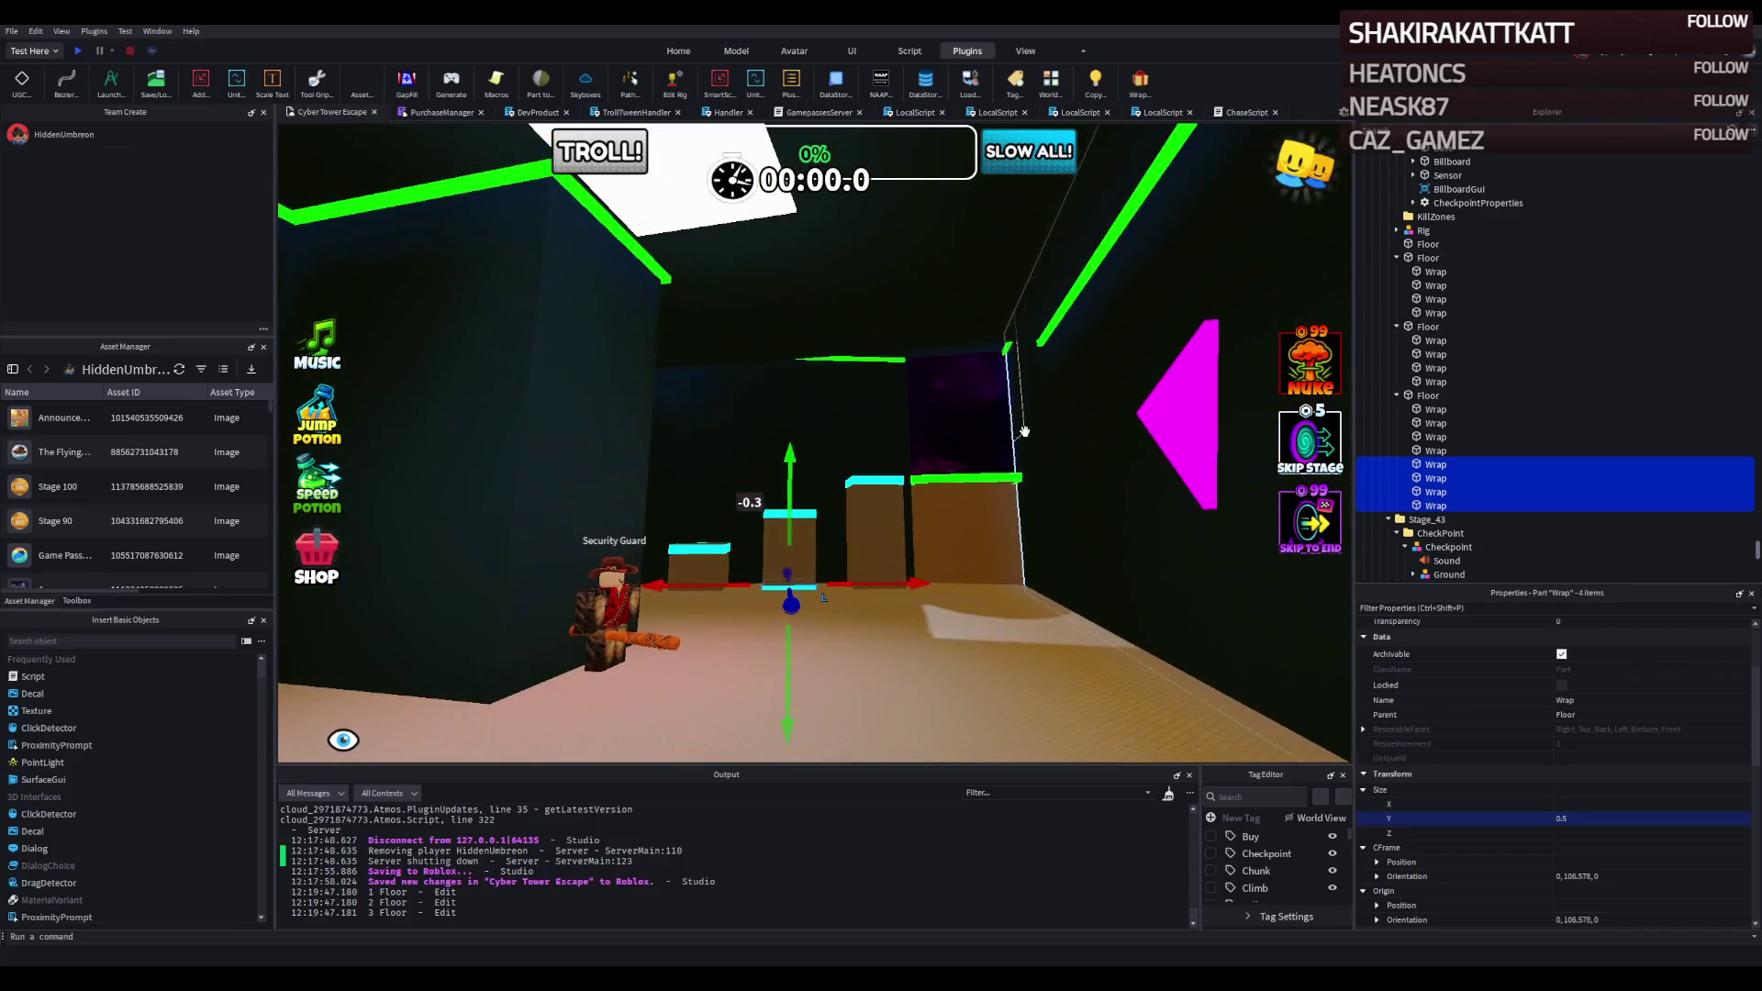
scroll(1025, 431, up, 5)
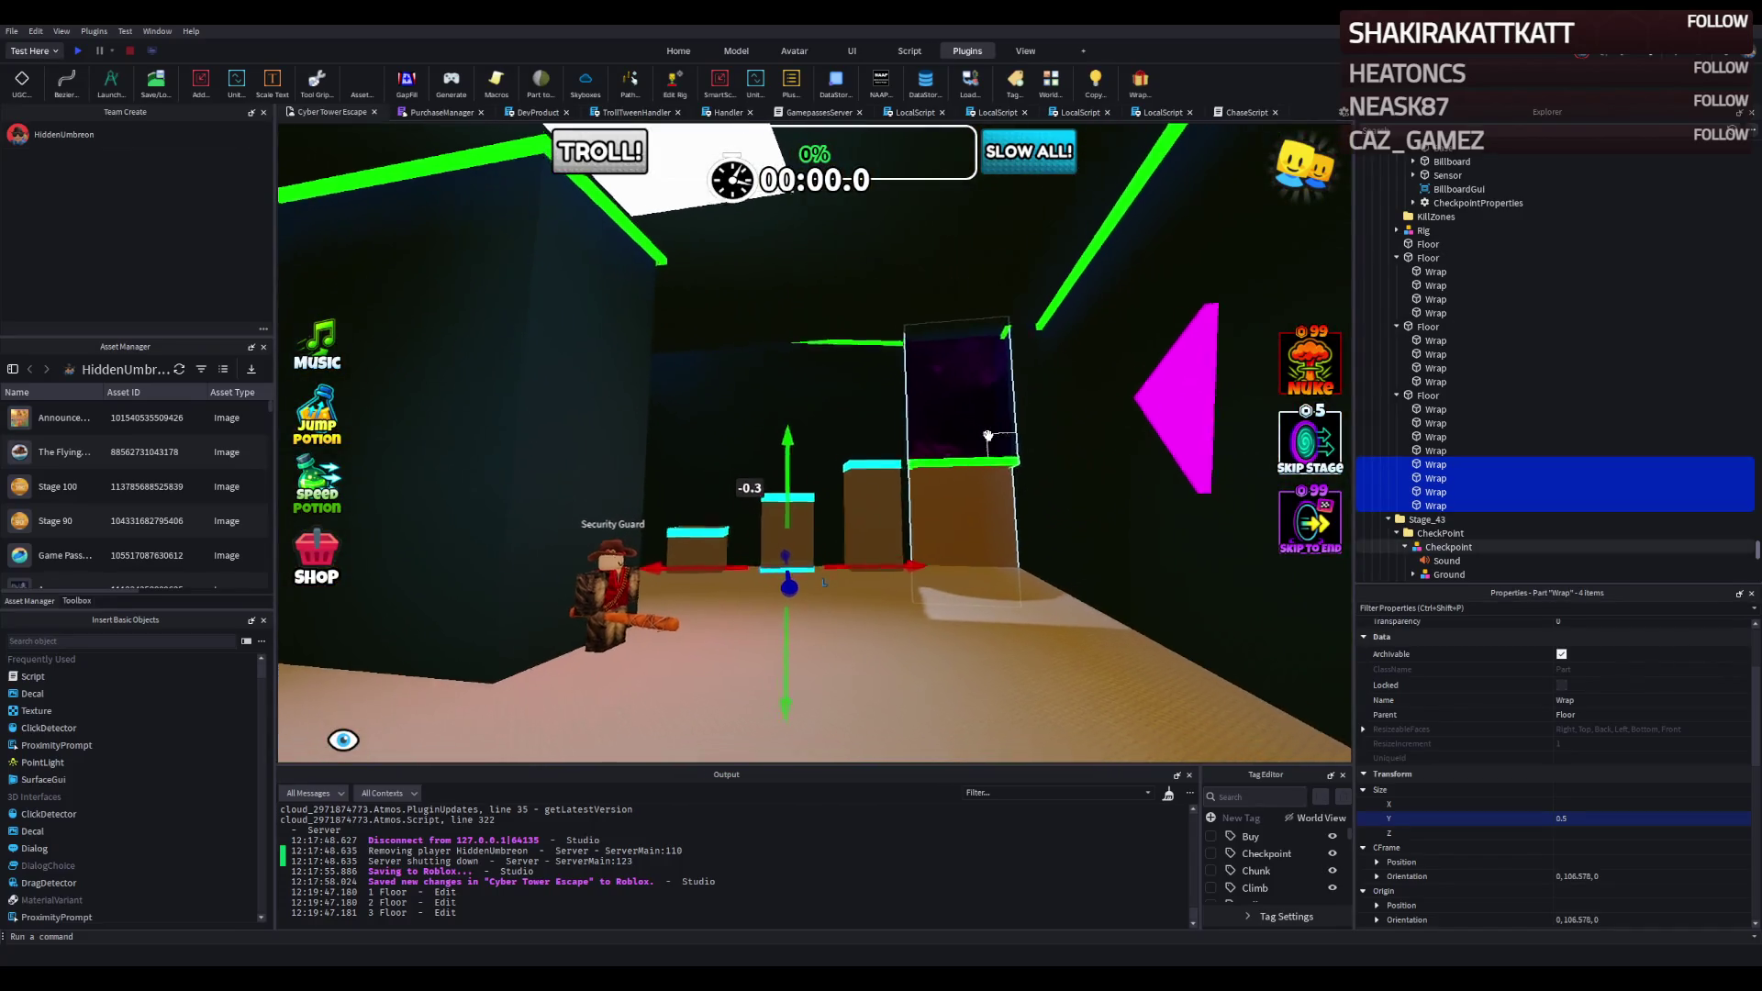
scroll(587, 578, up, 3)
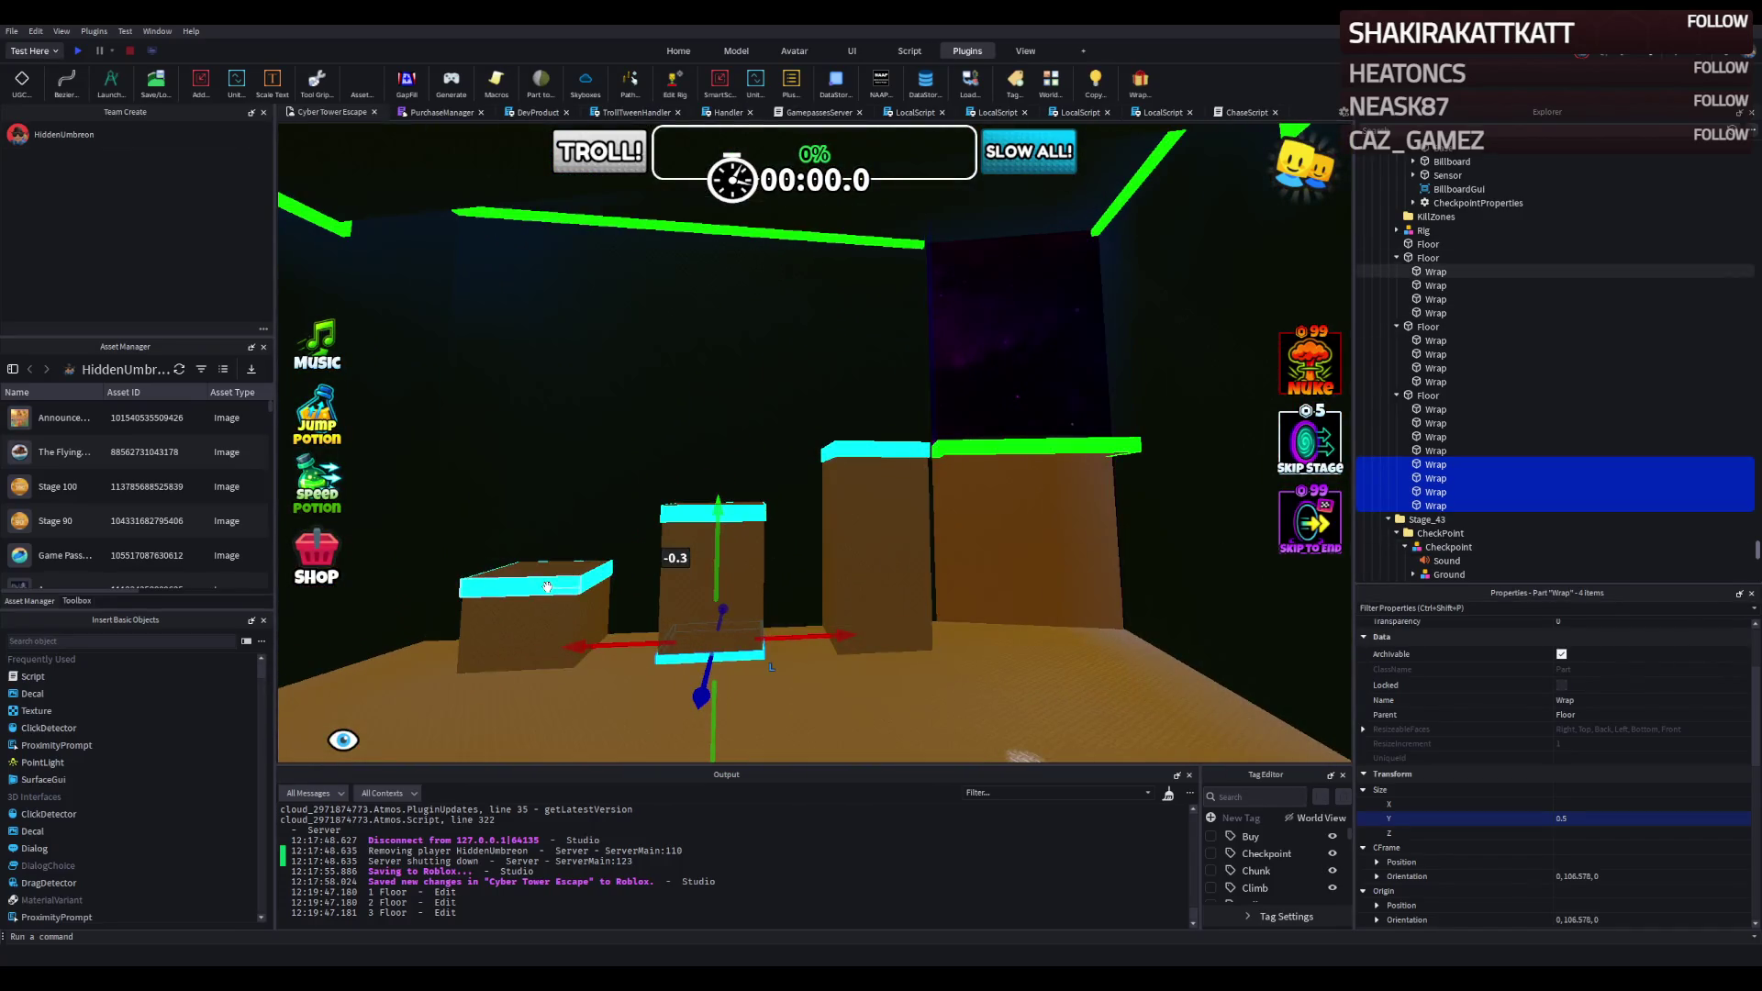
Duplicate both Floors' eight trims and lower the copies 4.3 studs down the boxes.
click(584, 584)
shift+click(1437, 299)
shift+click(1437, 313)
ctrl+click(1435, 382)
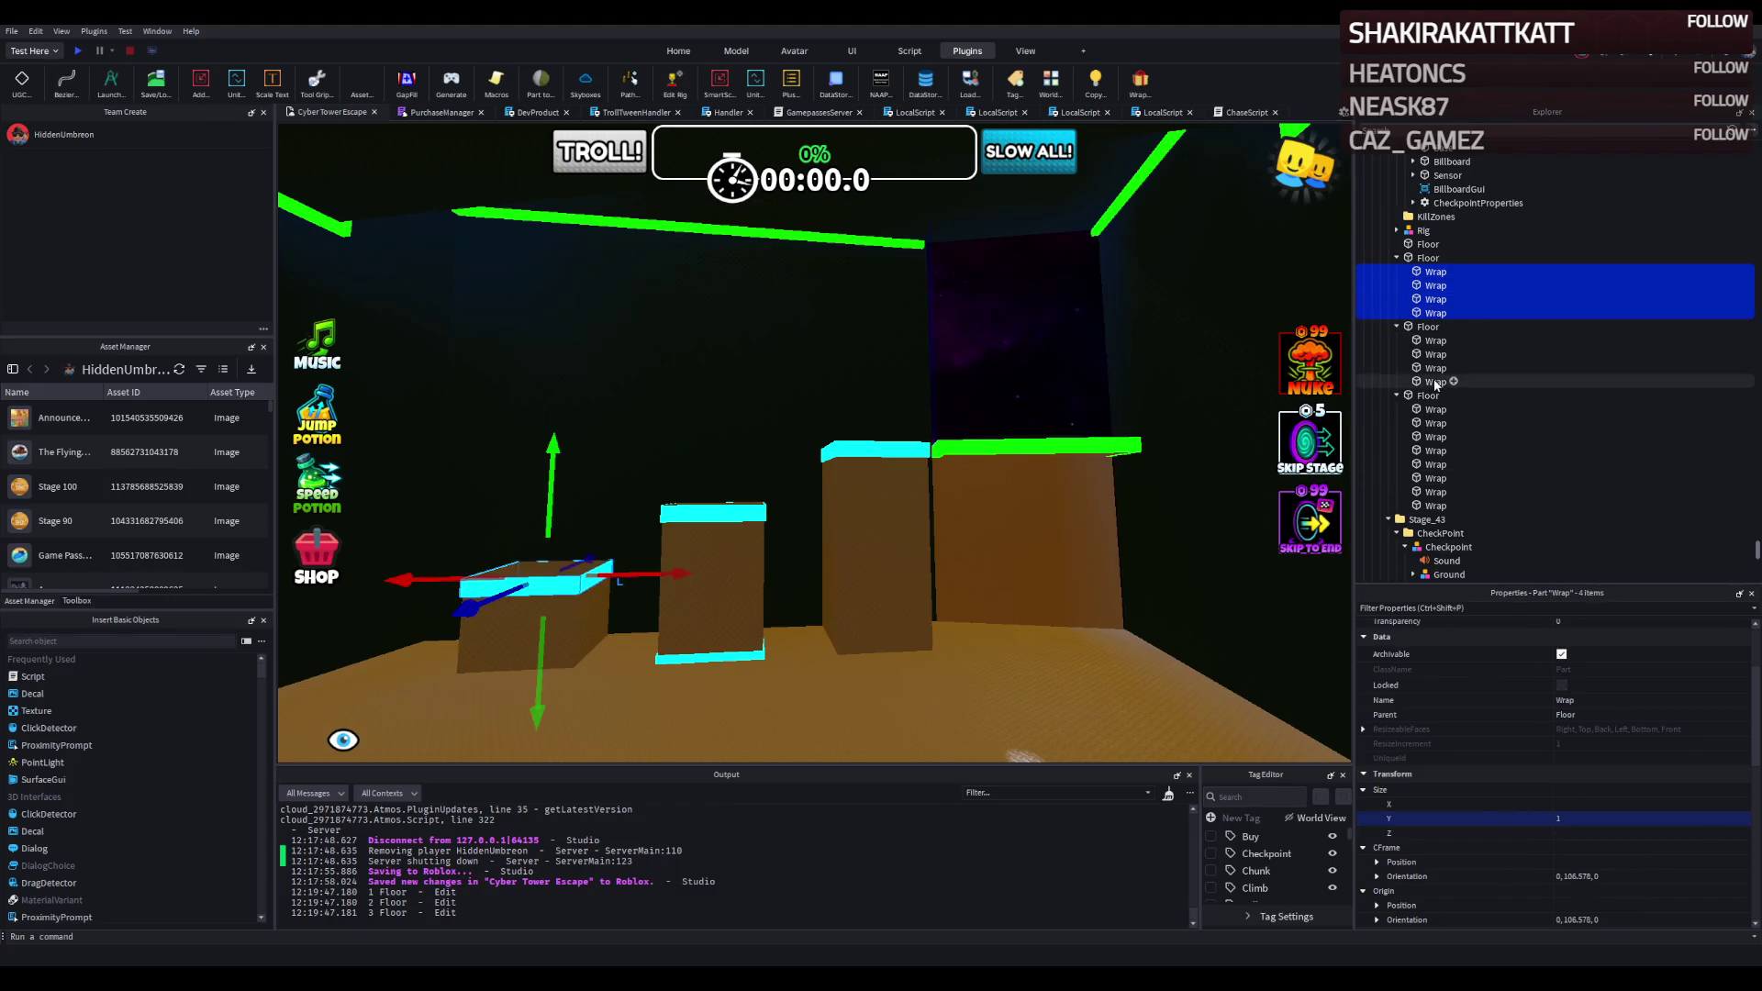
shift+click(1435, 341)
key(ctrl+d)
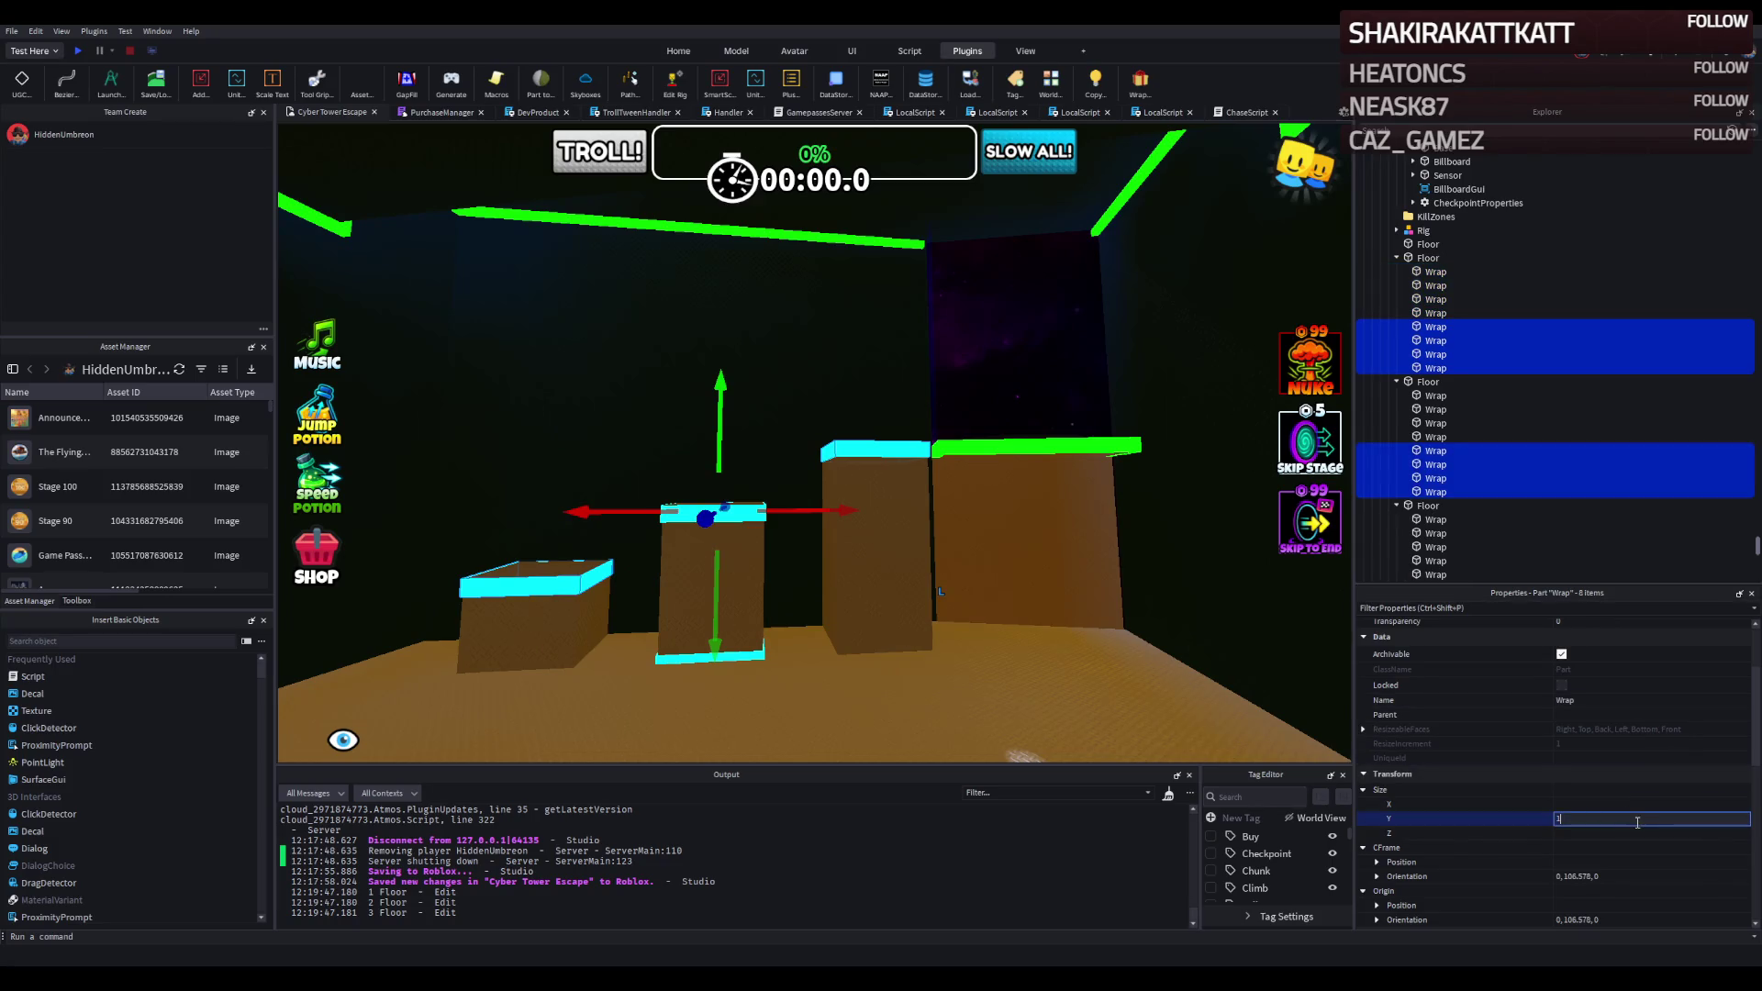
key(w)
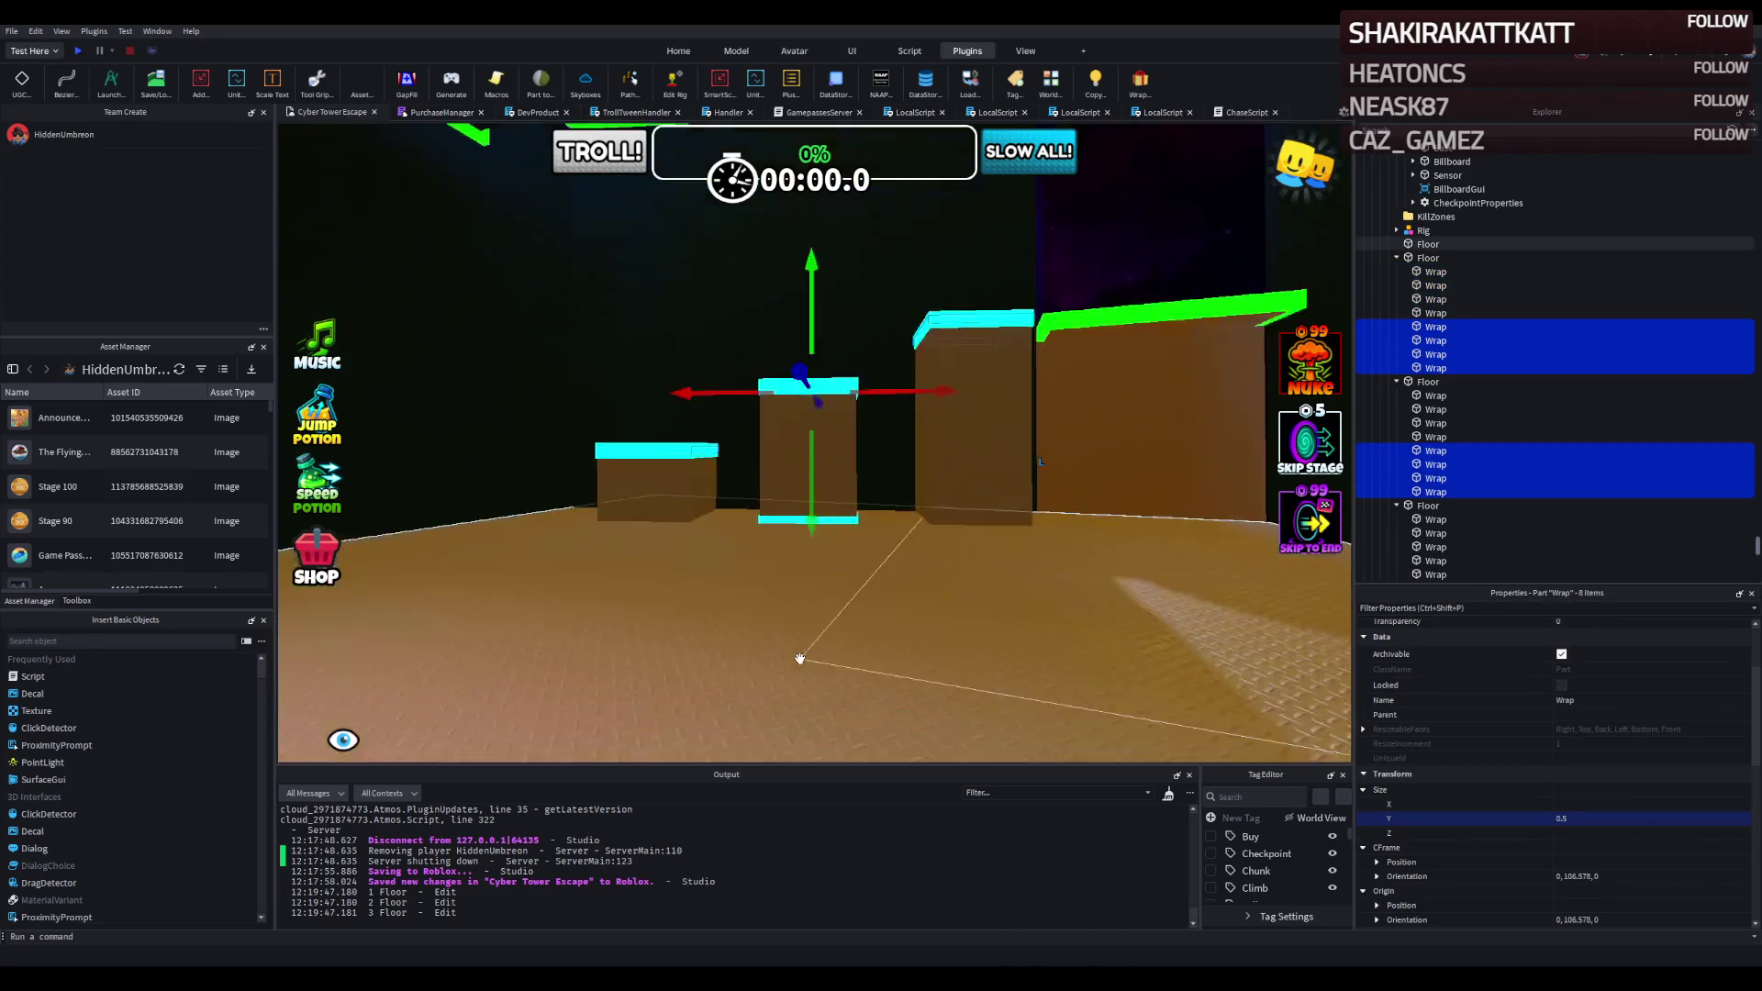
mouse_move(1004, 490)
mouse_down()
mouse_move(983, 453)
mouse_move(971, 524)
mouse_up()
Lower another group of four trims further down, then focus on the Stage_43 checkpoint.
key(d)
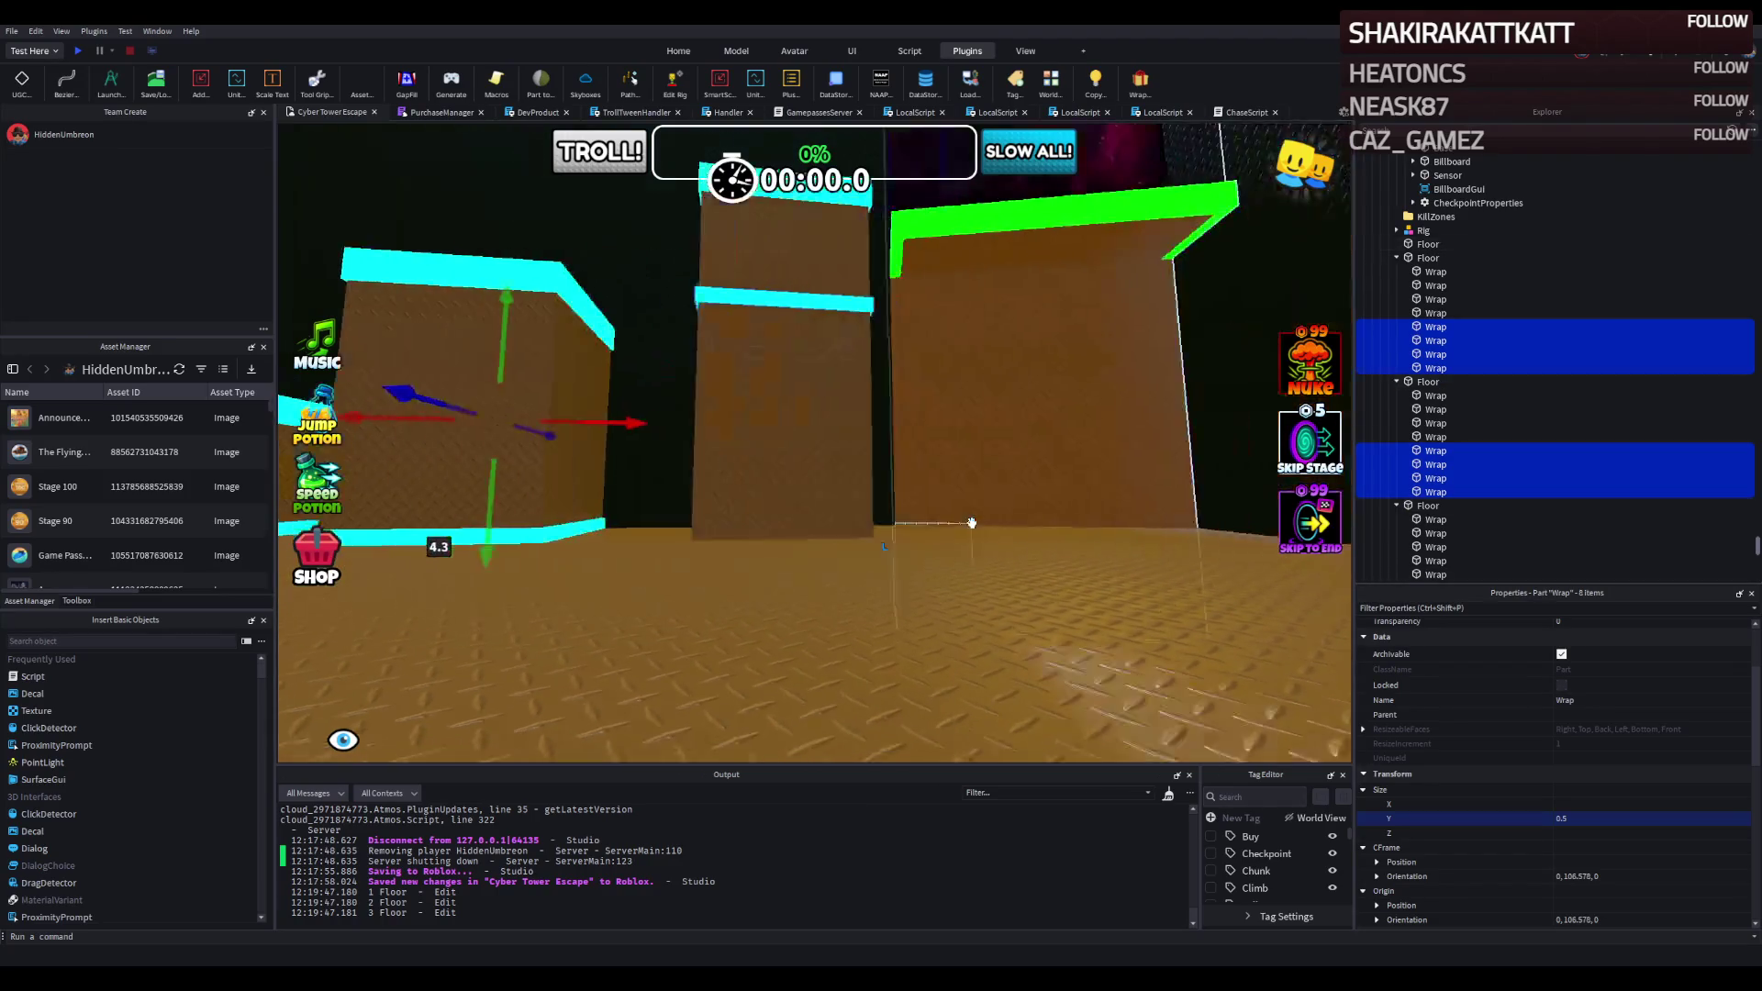
click(1478, 341)
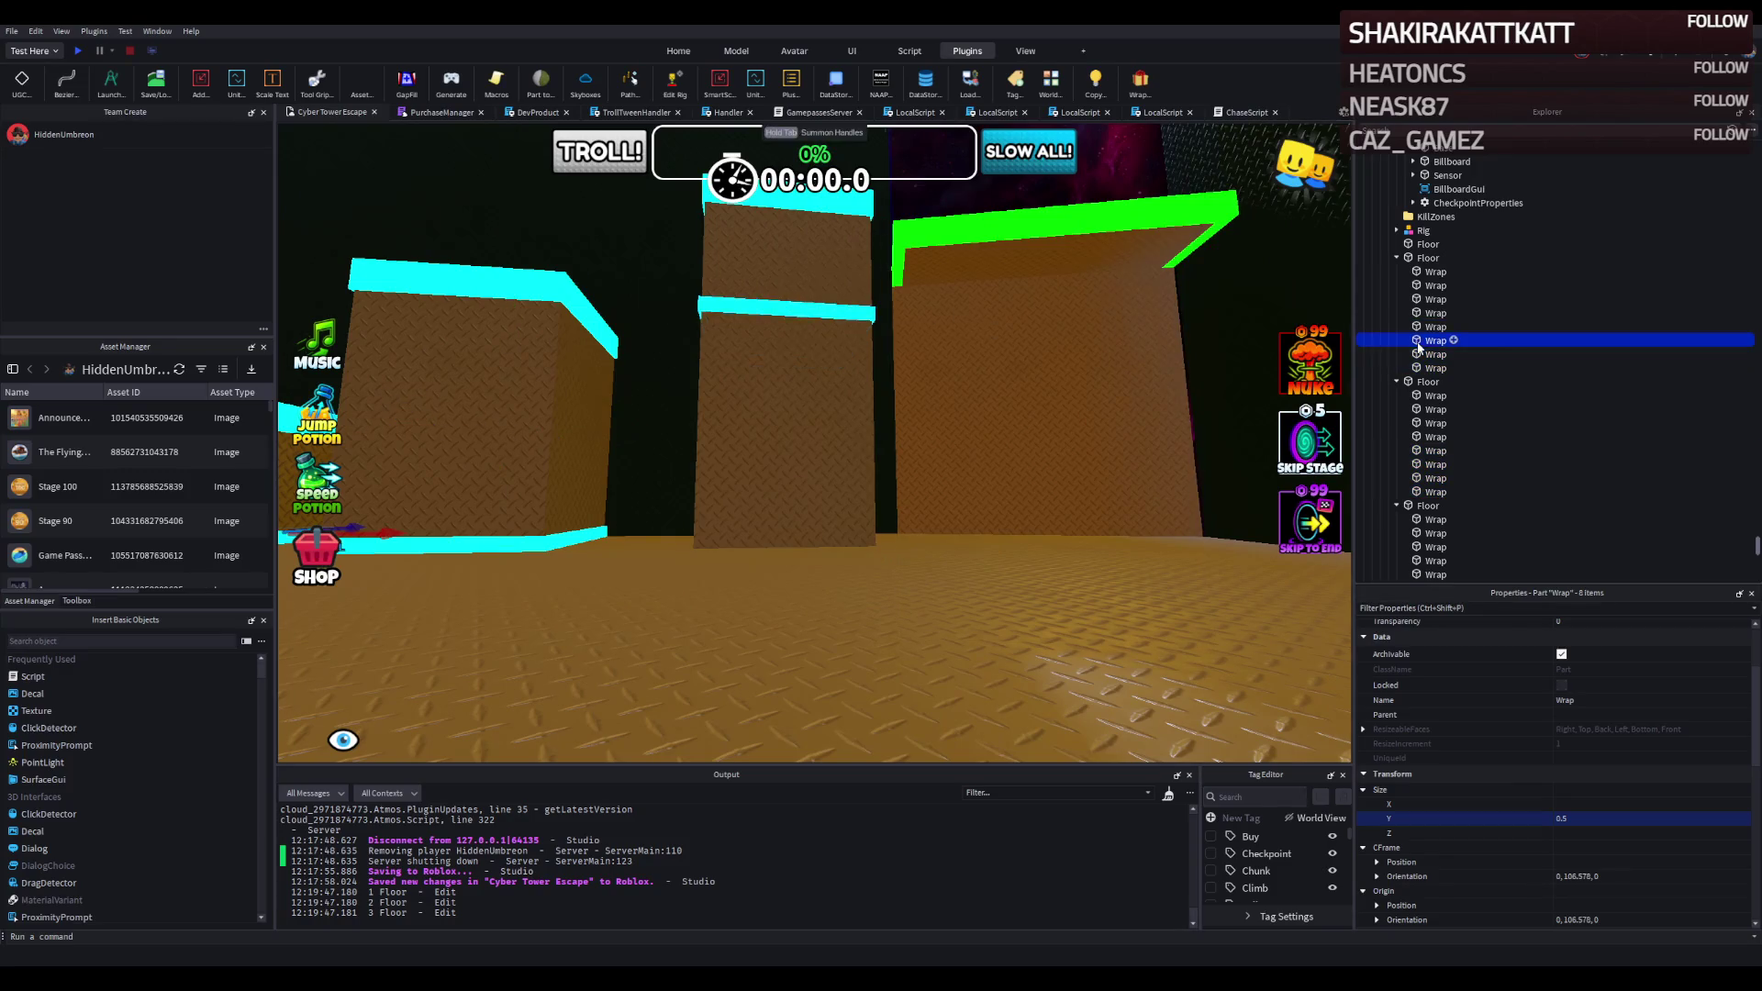
click(1434, 451)
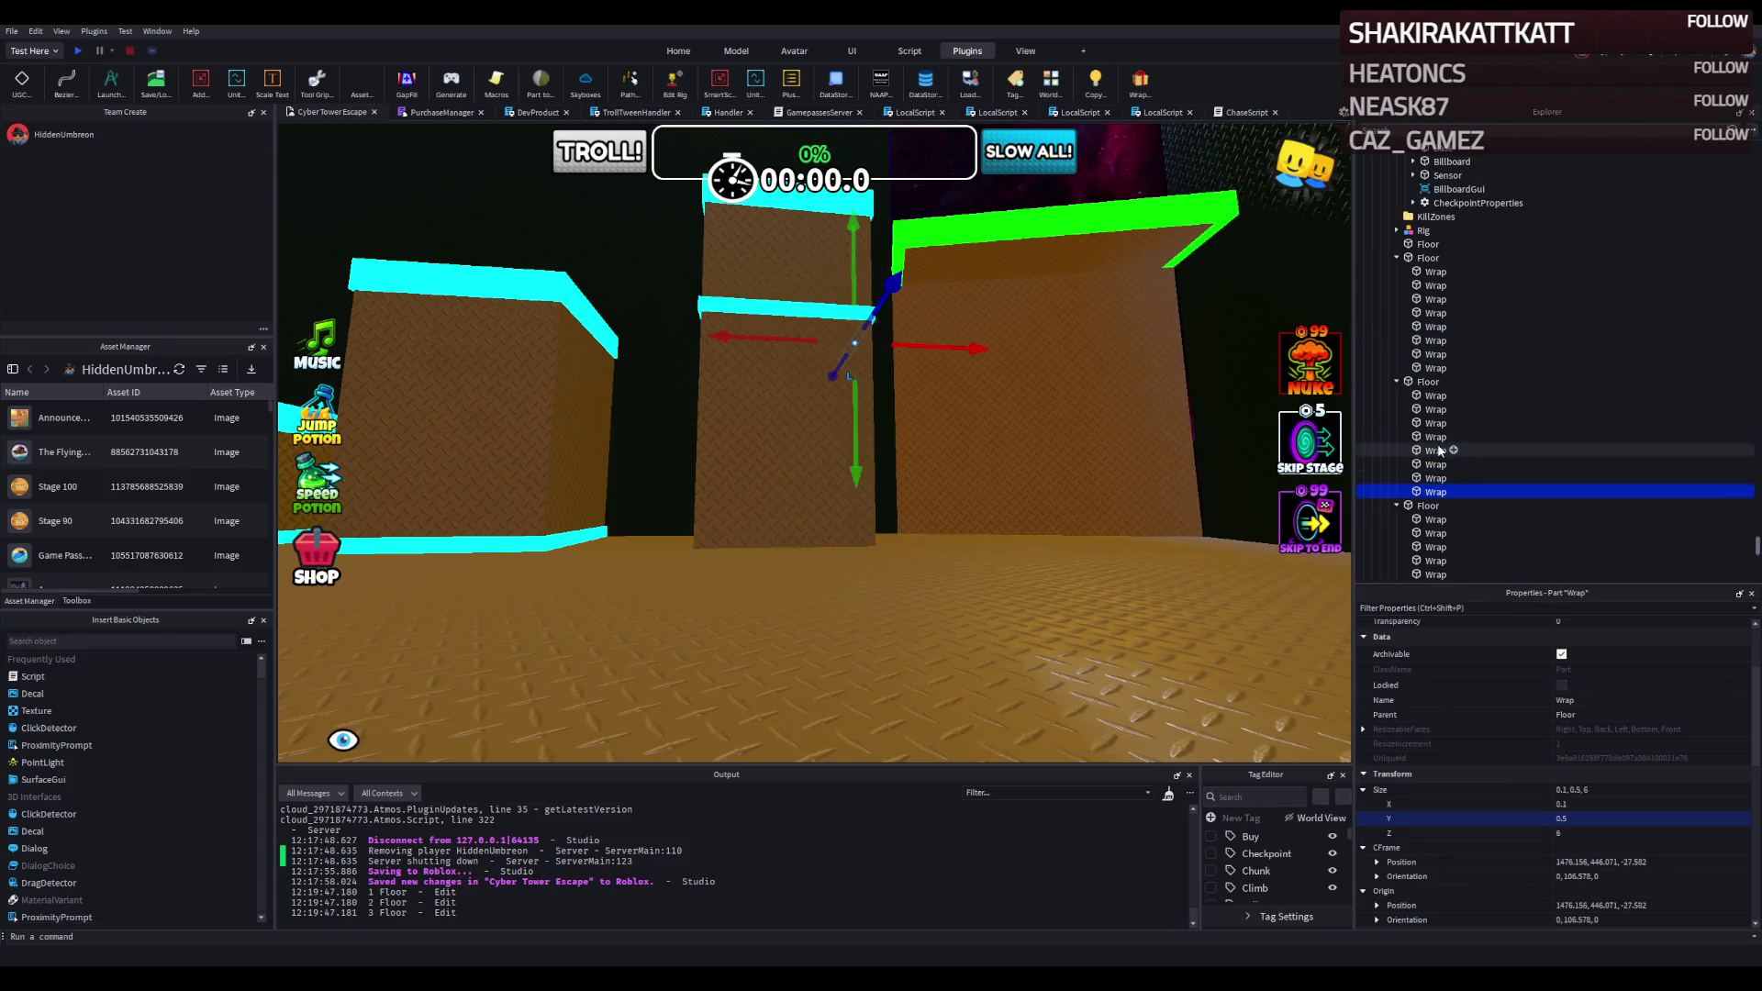
shift+click(1434, 450)
mouse_move(787, 404)
mouse_down()
mouse_move(798, 606)
mouse_move(820, 613)
mouse_up()
click(1064, 455)
key(f)
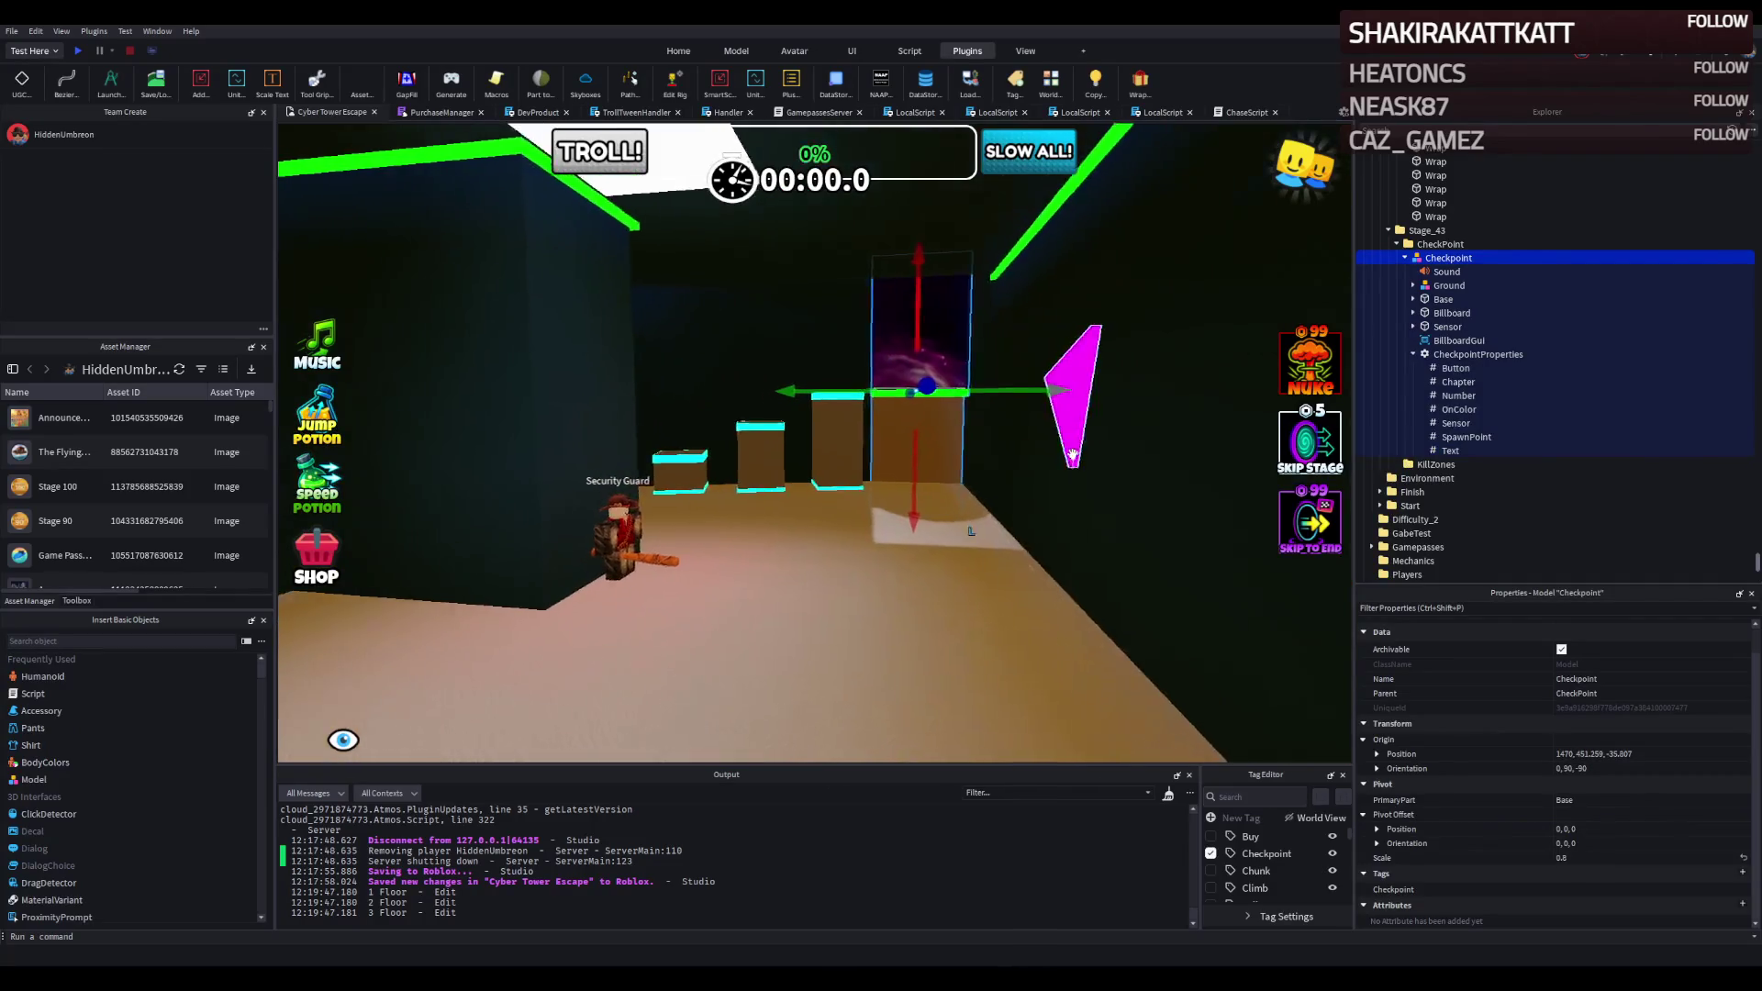
Fly through the guard room and over the cyan-edged boxes to inspect them, then start a playtest.
key(w)
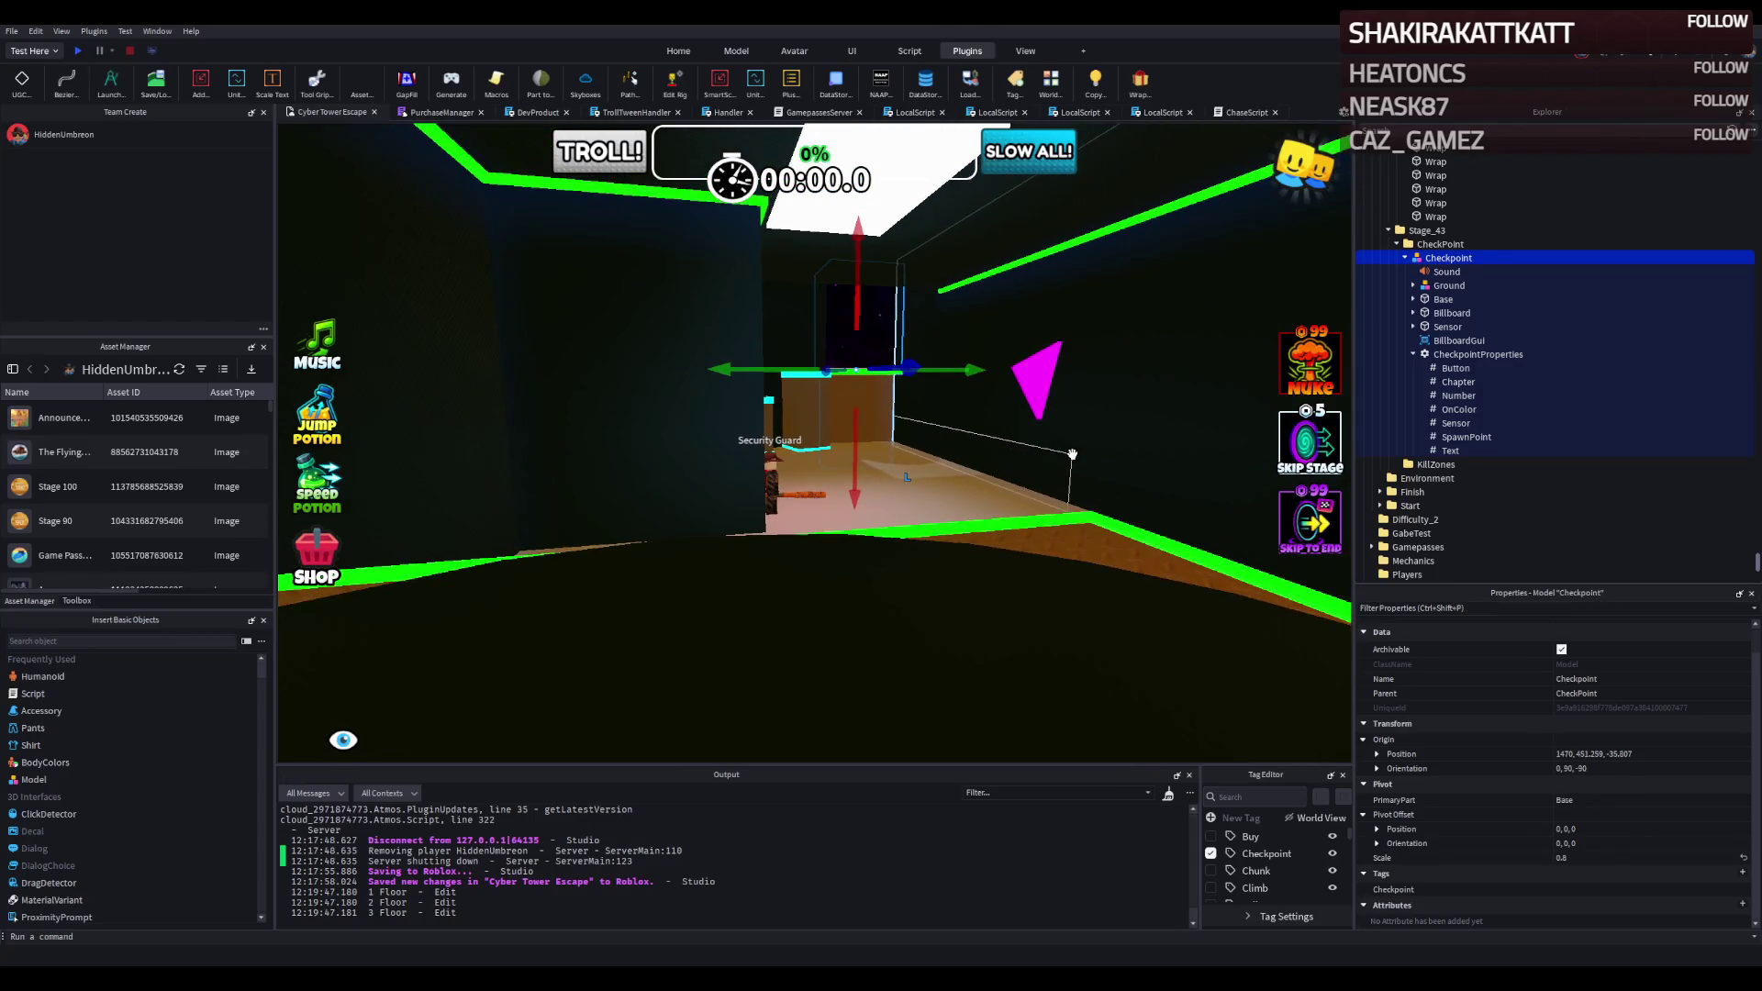
key(w)
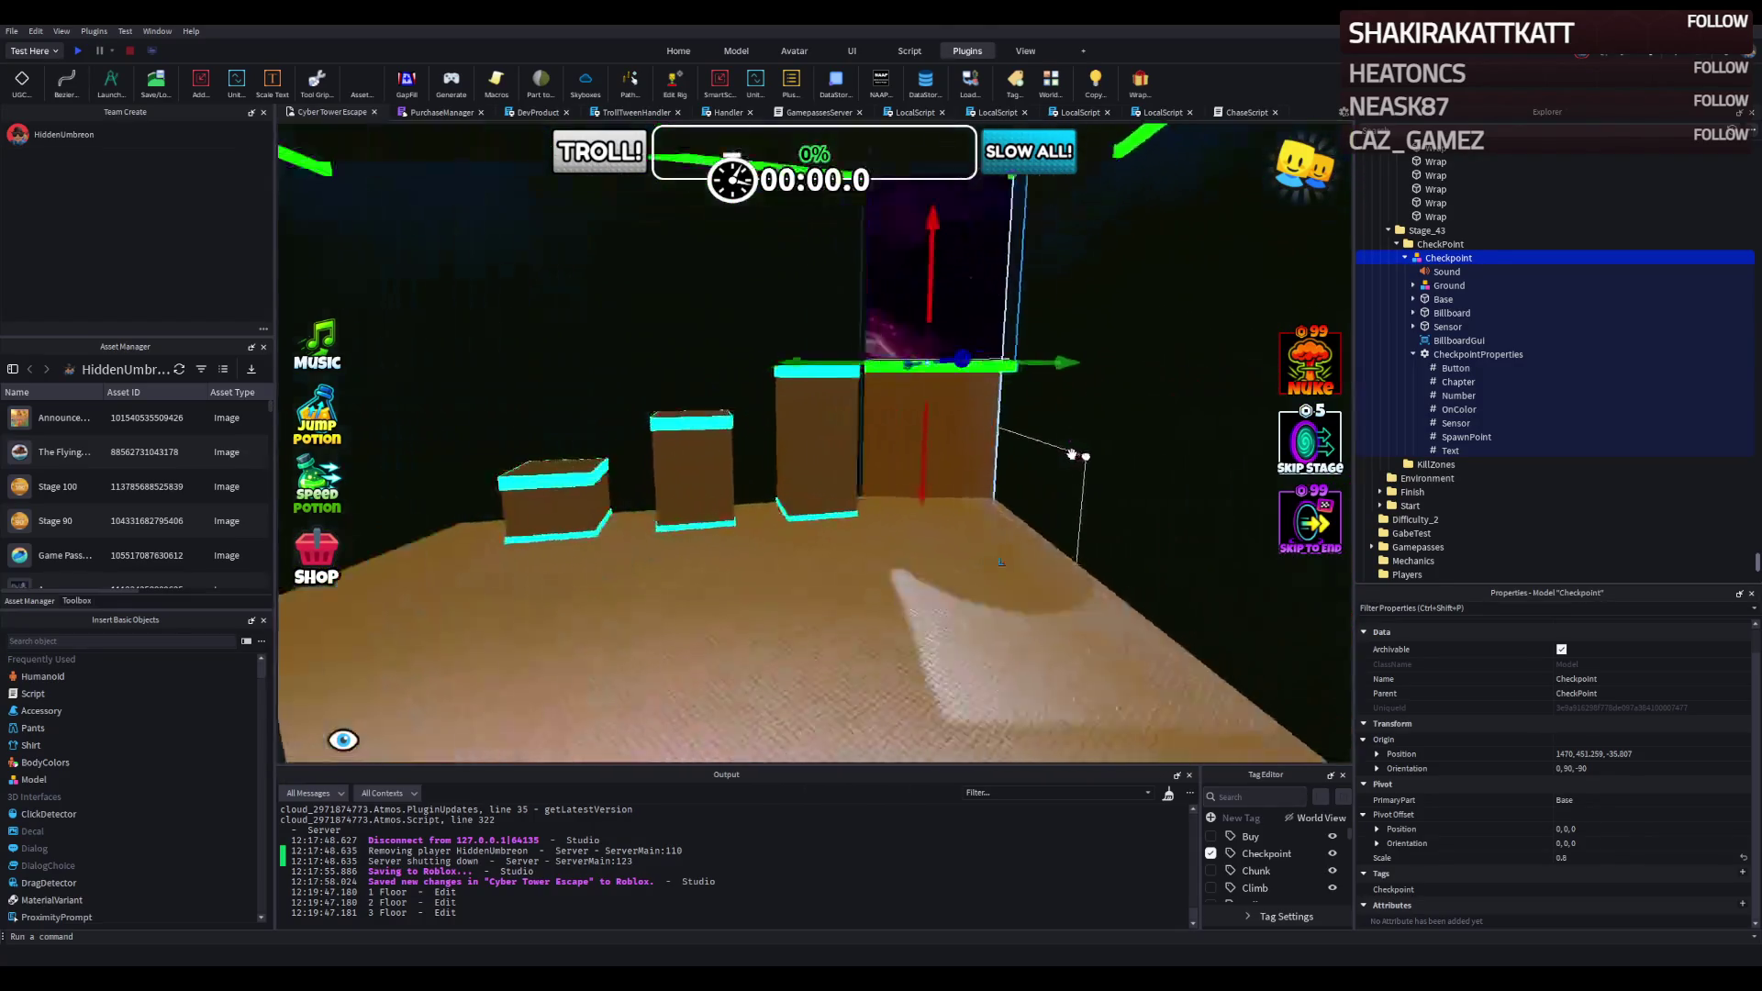
key(w)
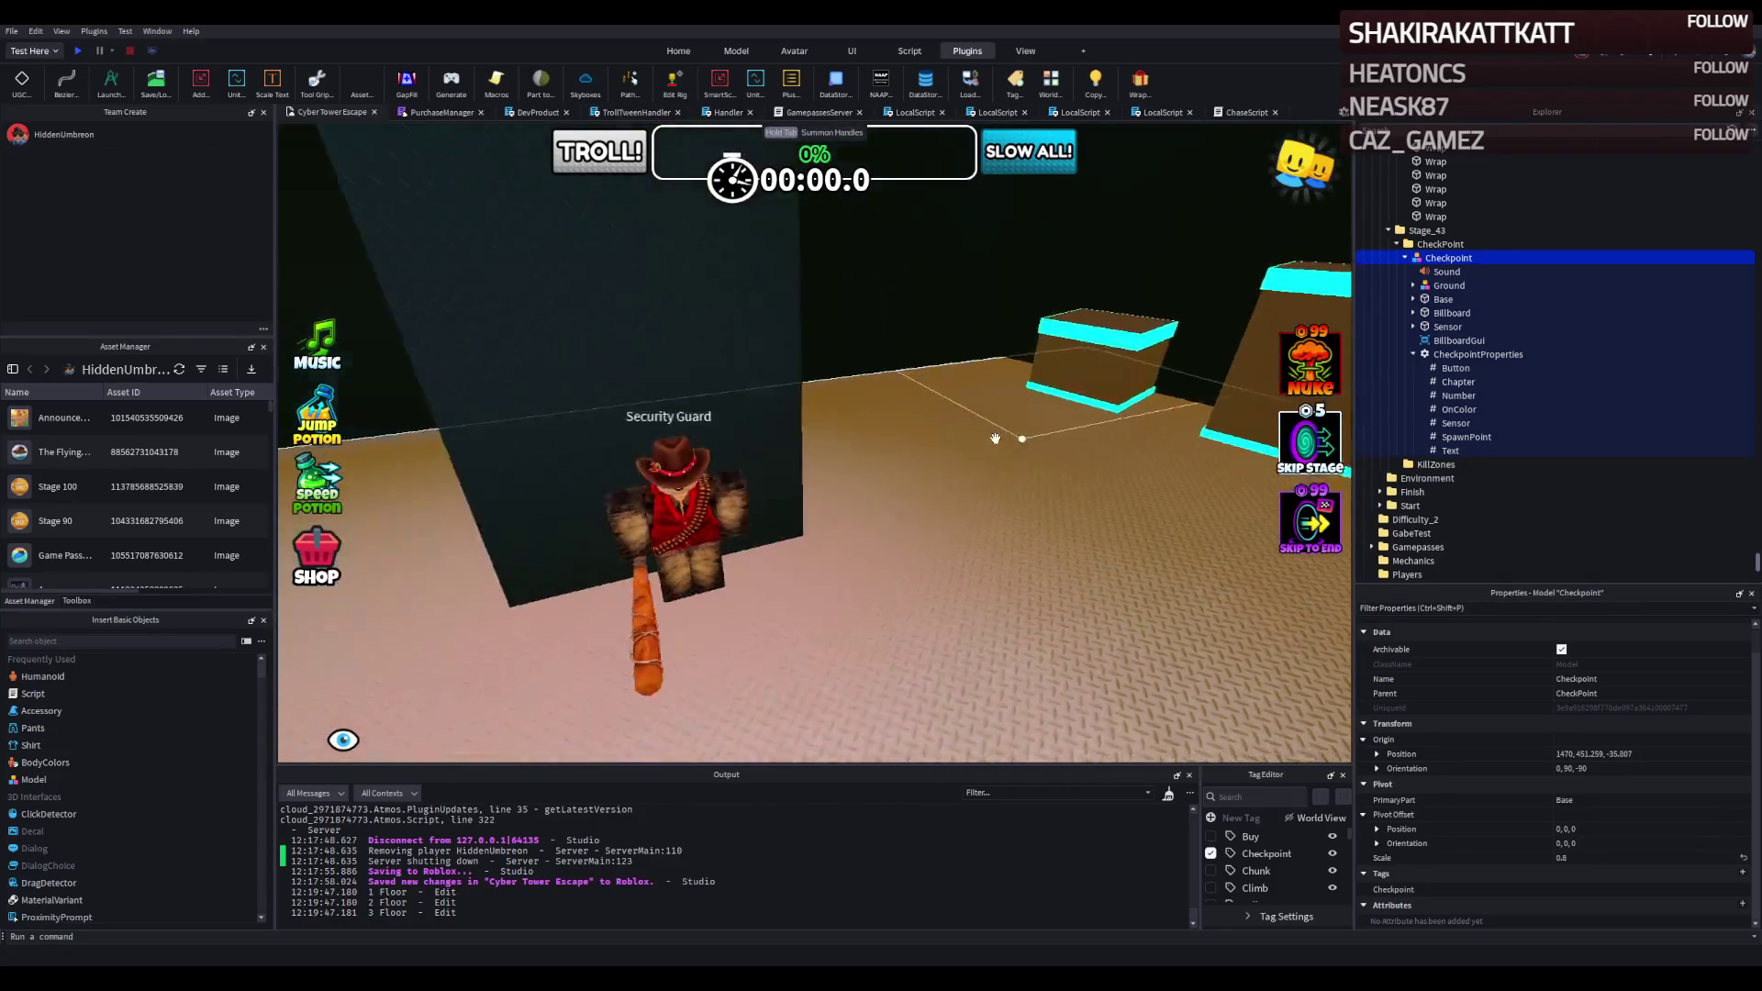
key(w)
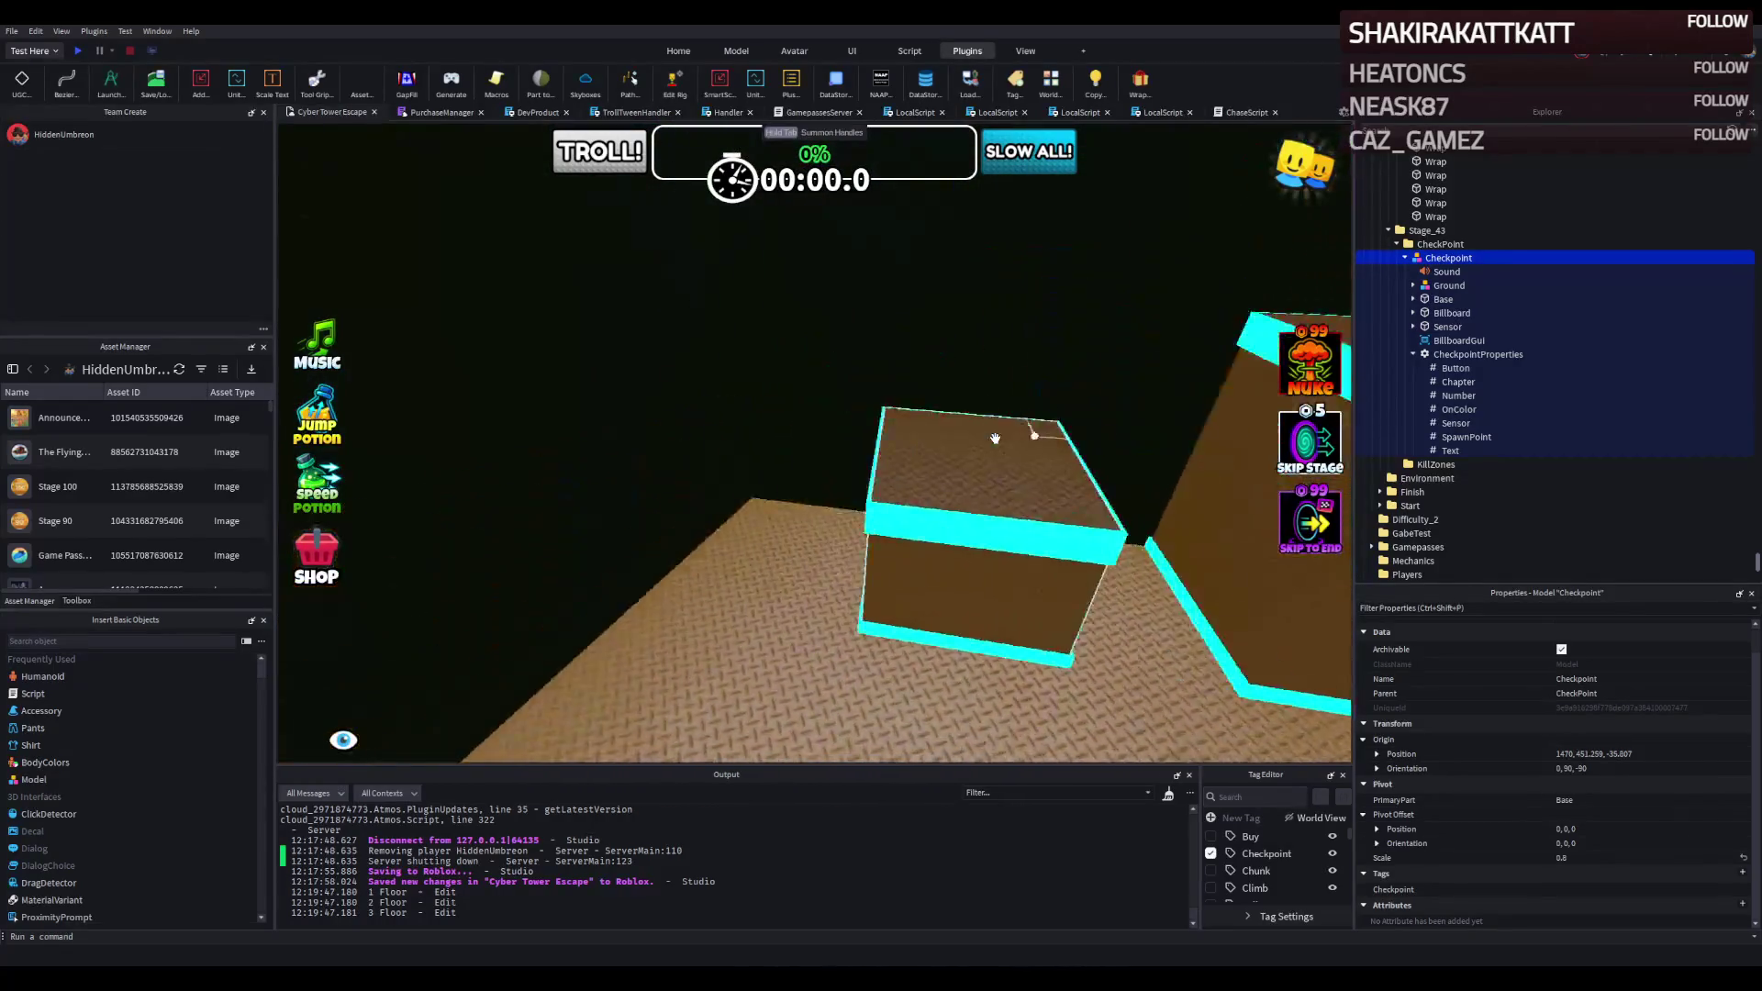
key(w)
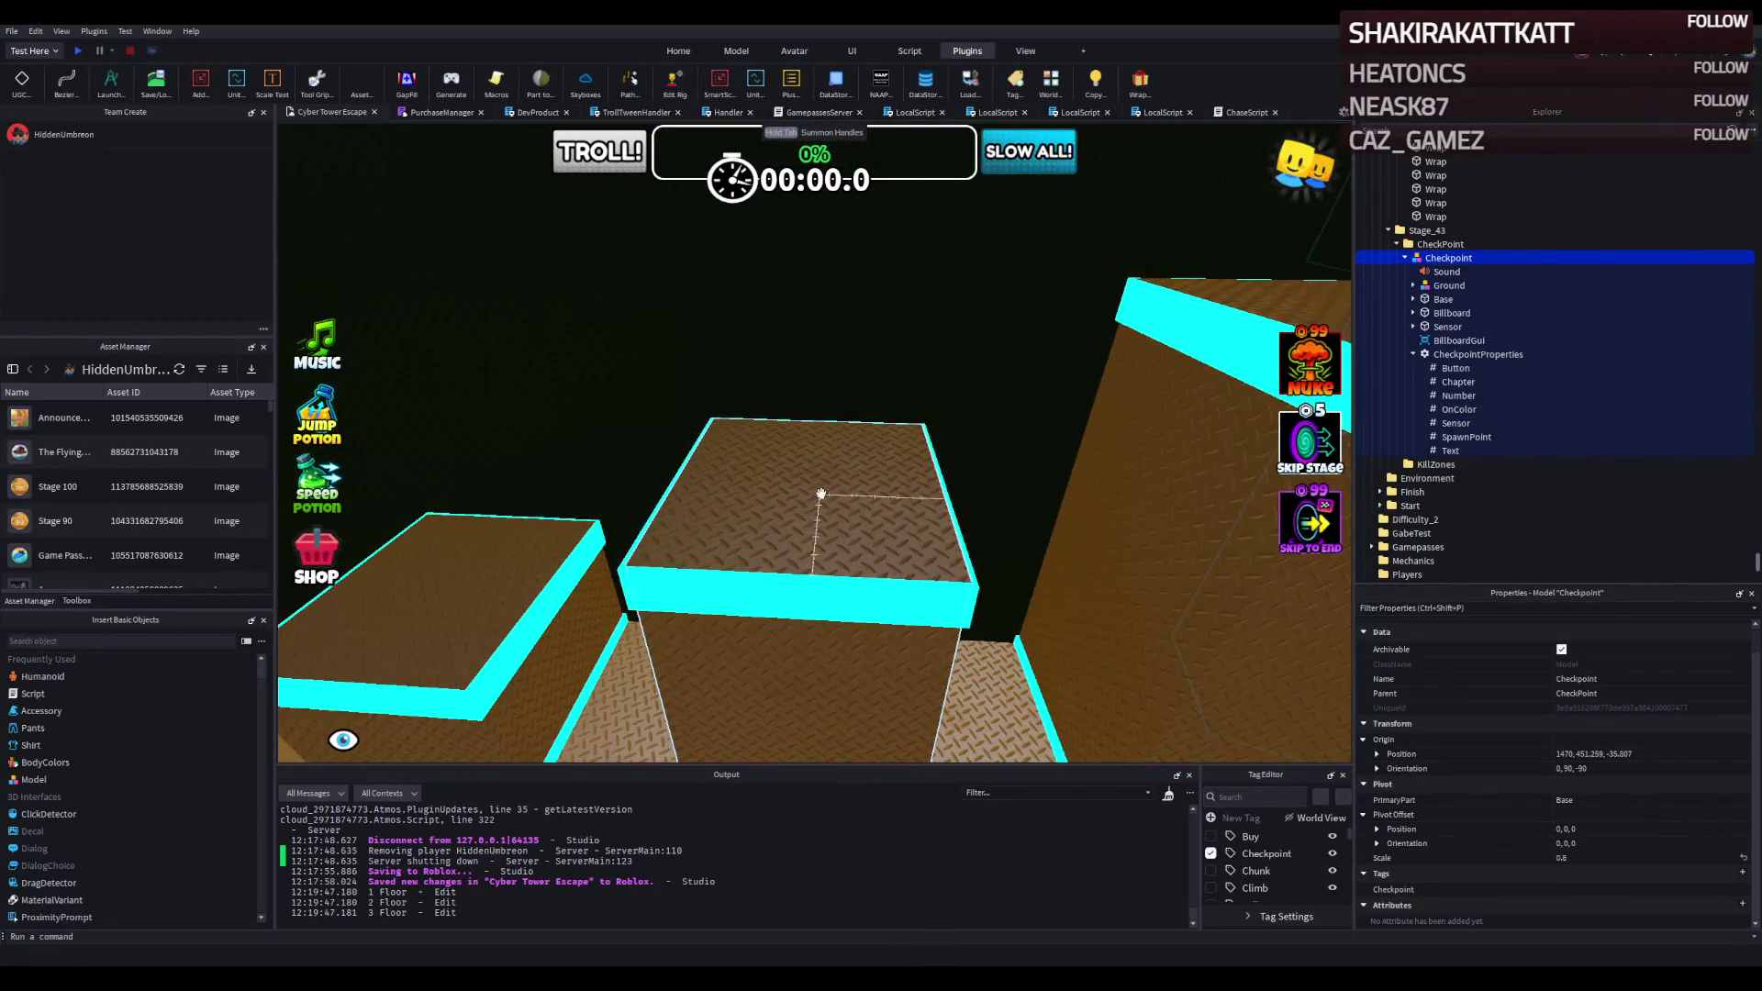
key(w)
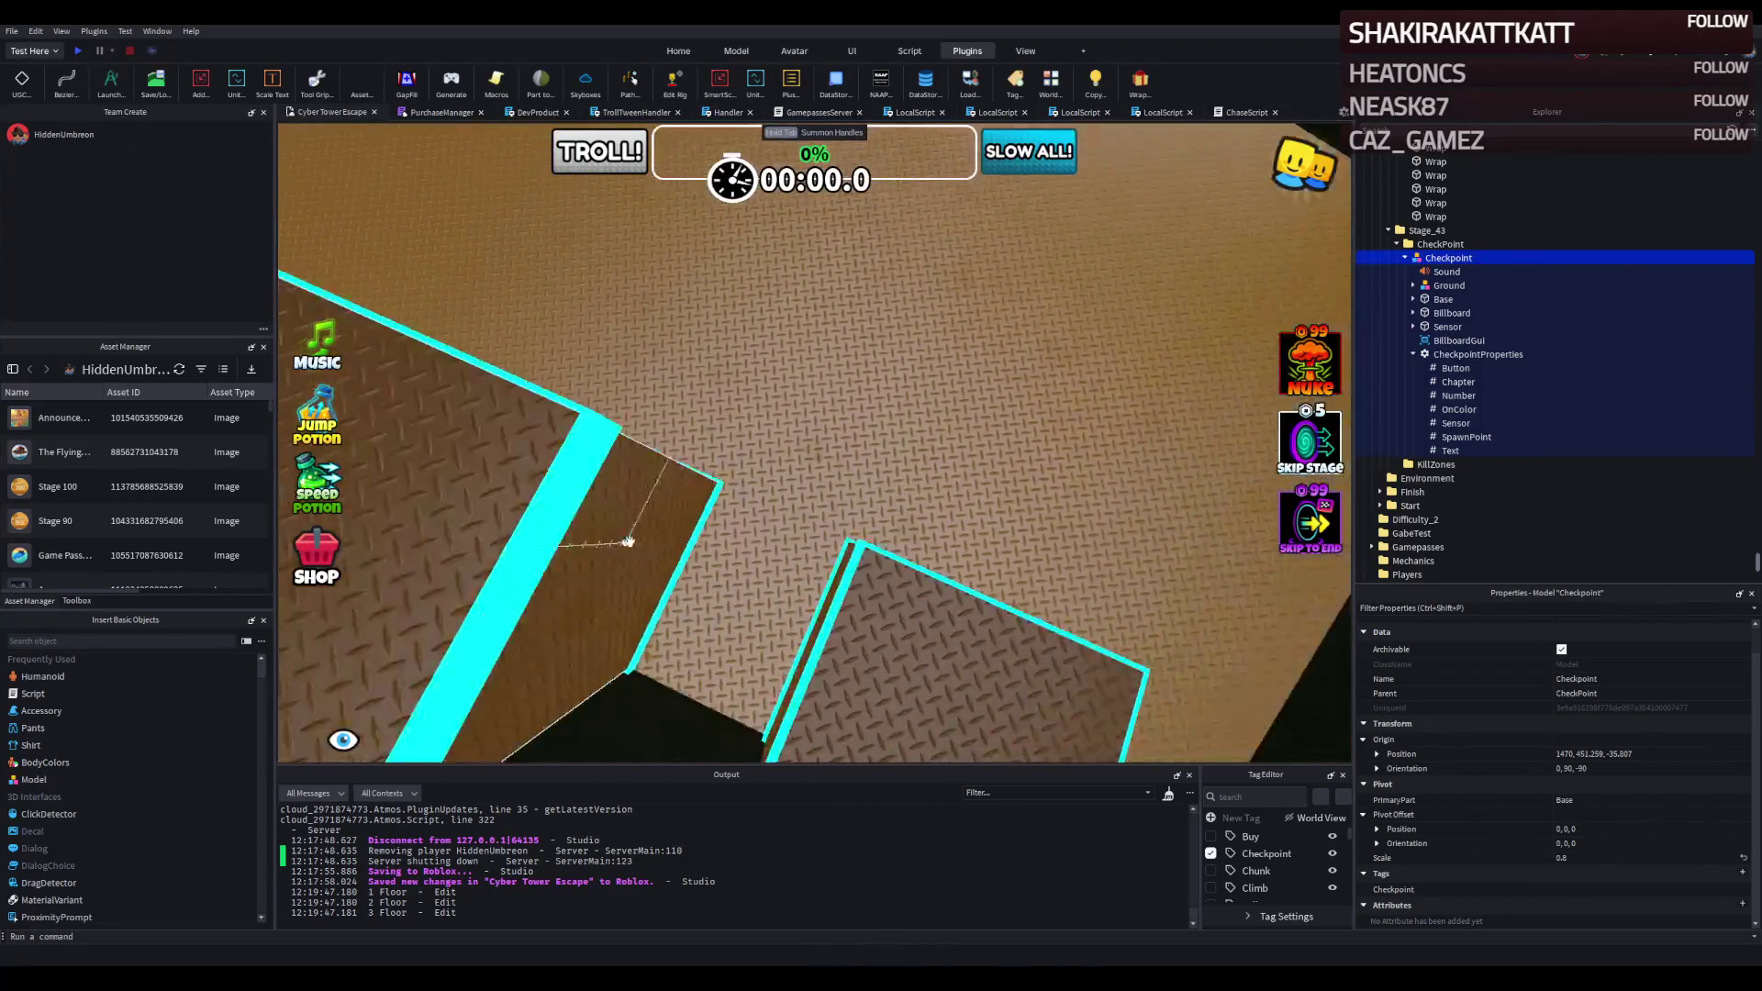
key(w)
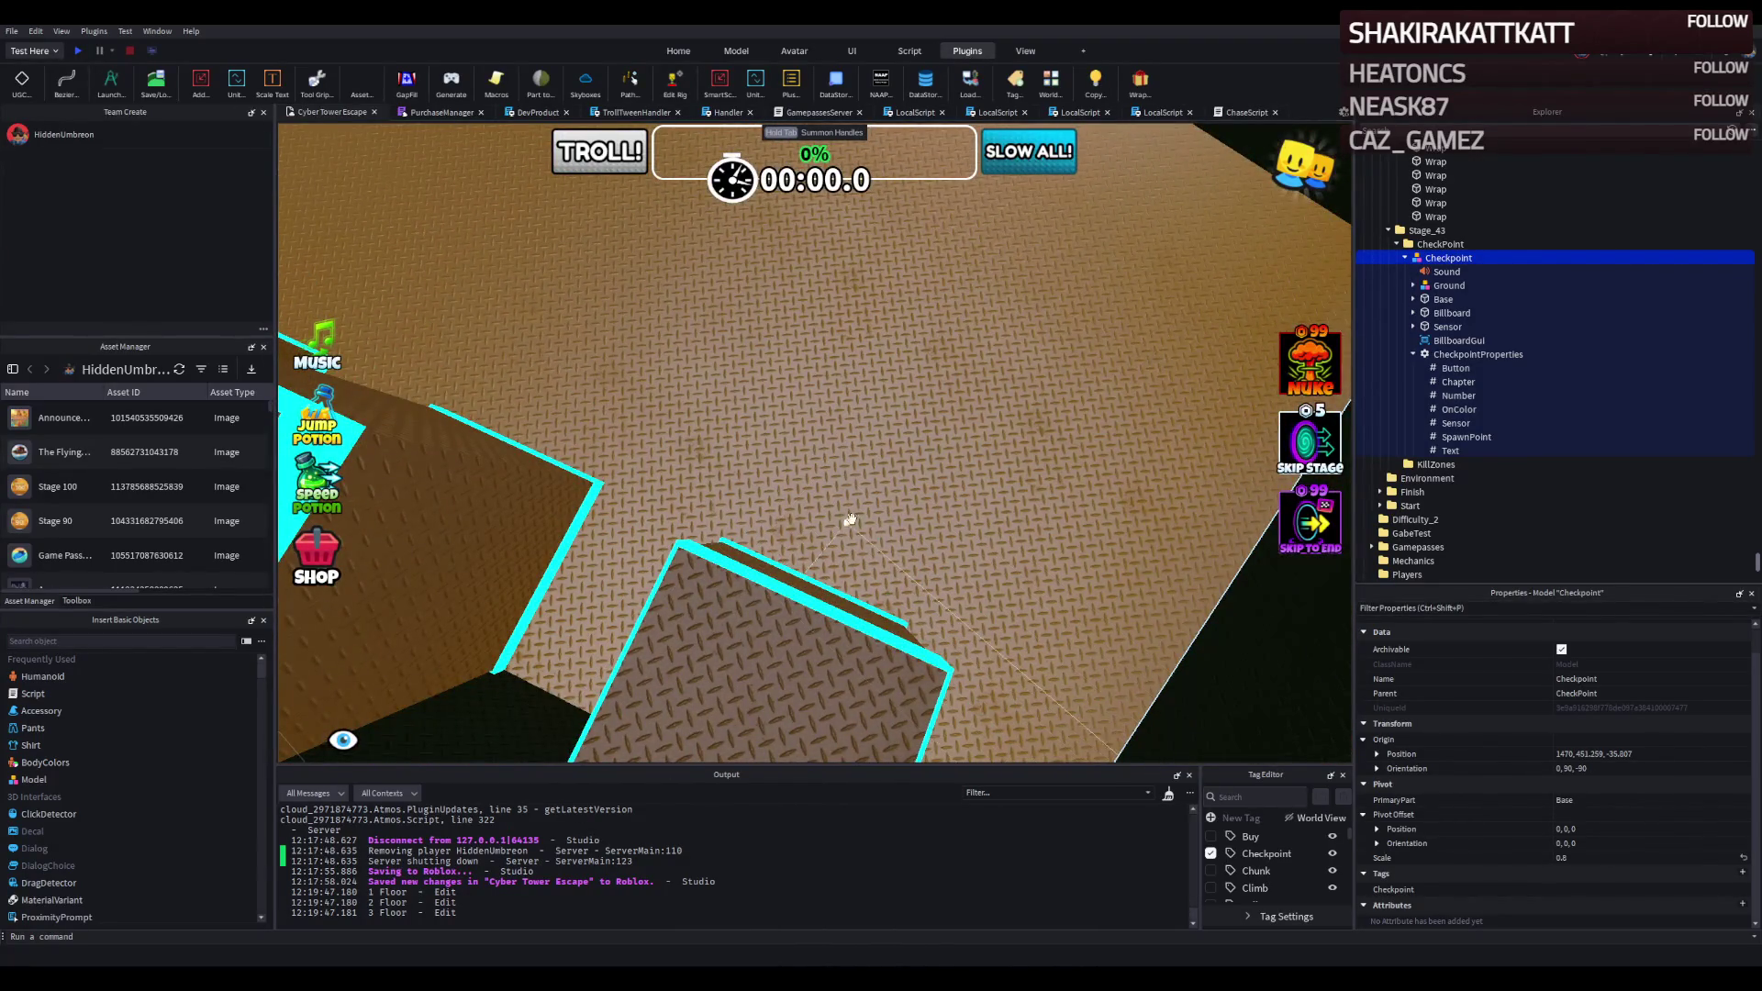
key(s)
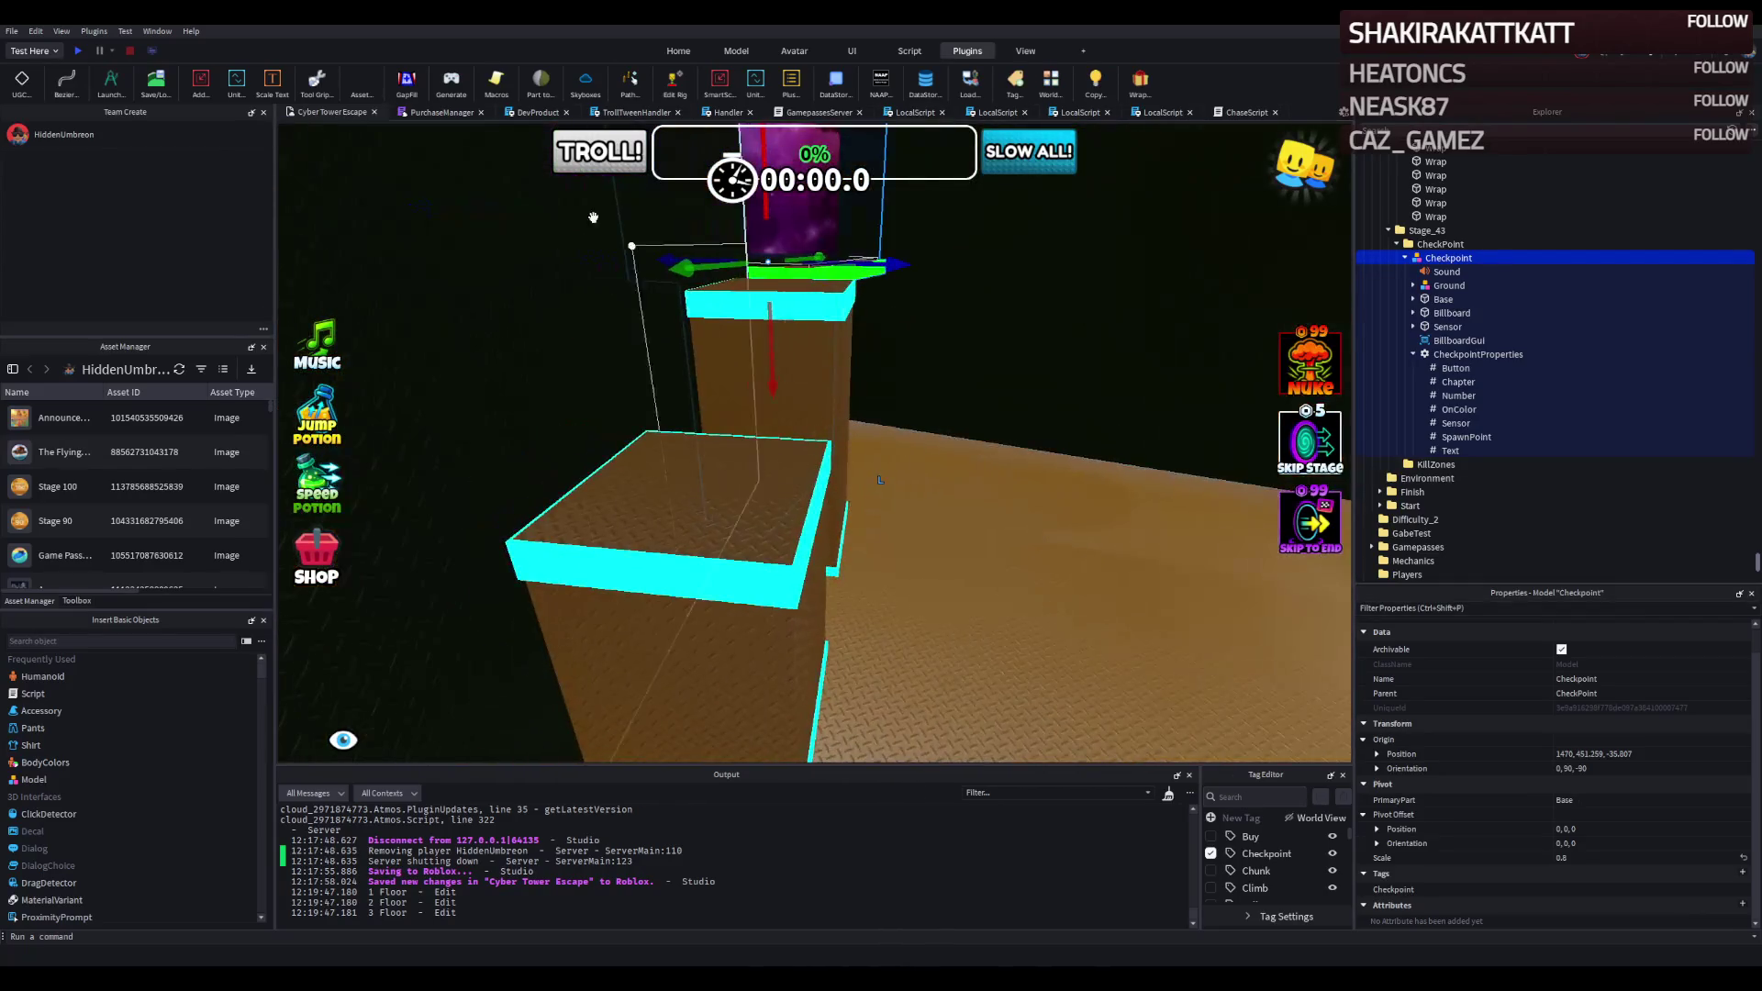
click(77, 50)
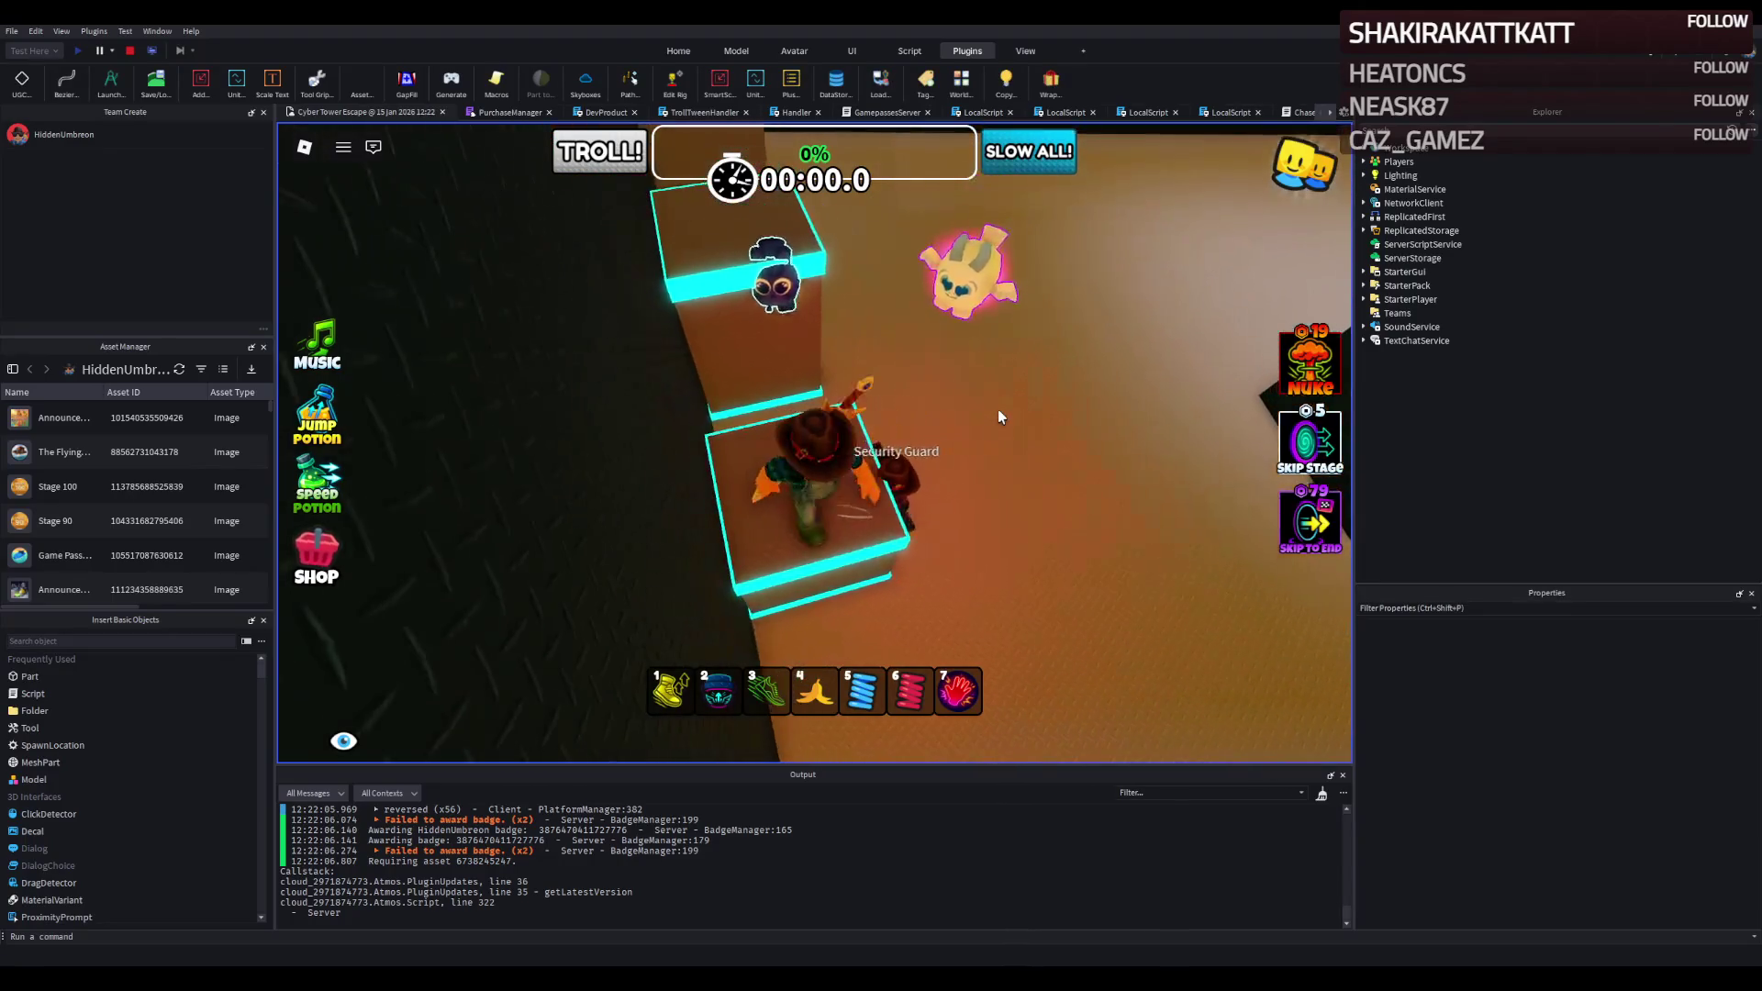
Replace the Security Guard rig's Hellfire Slugger bat with the Crowbar tool.
scroll(999, 416, up, 3)
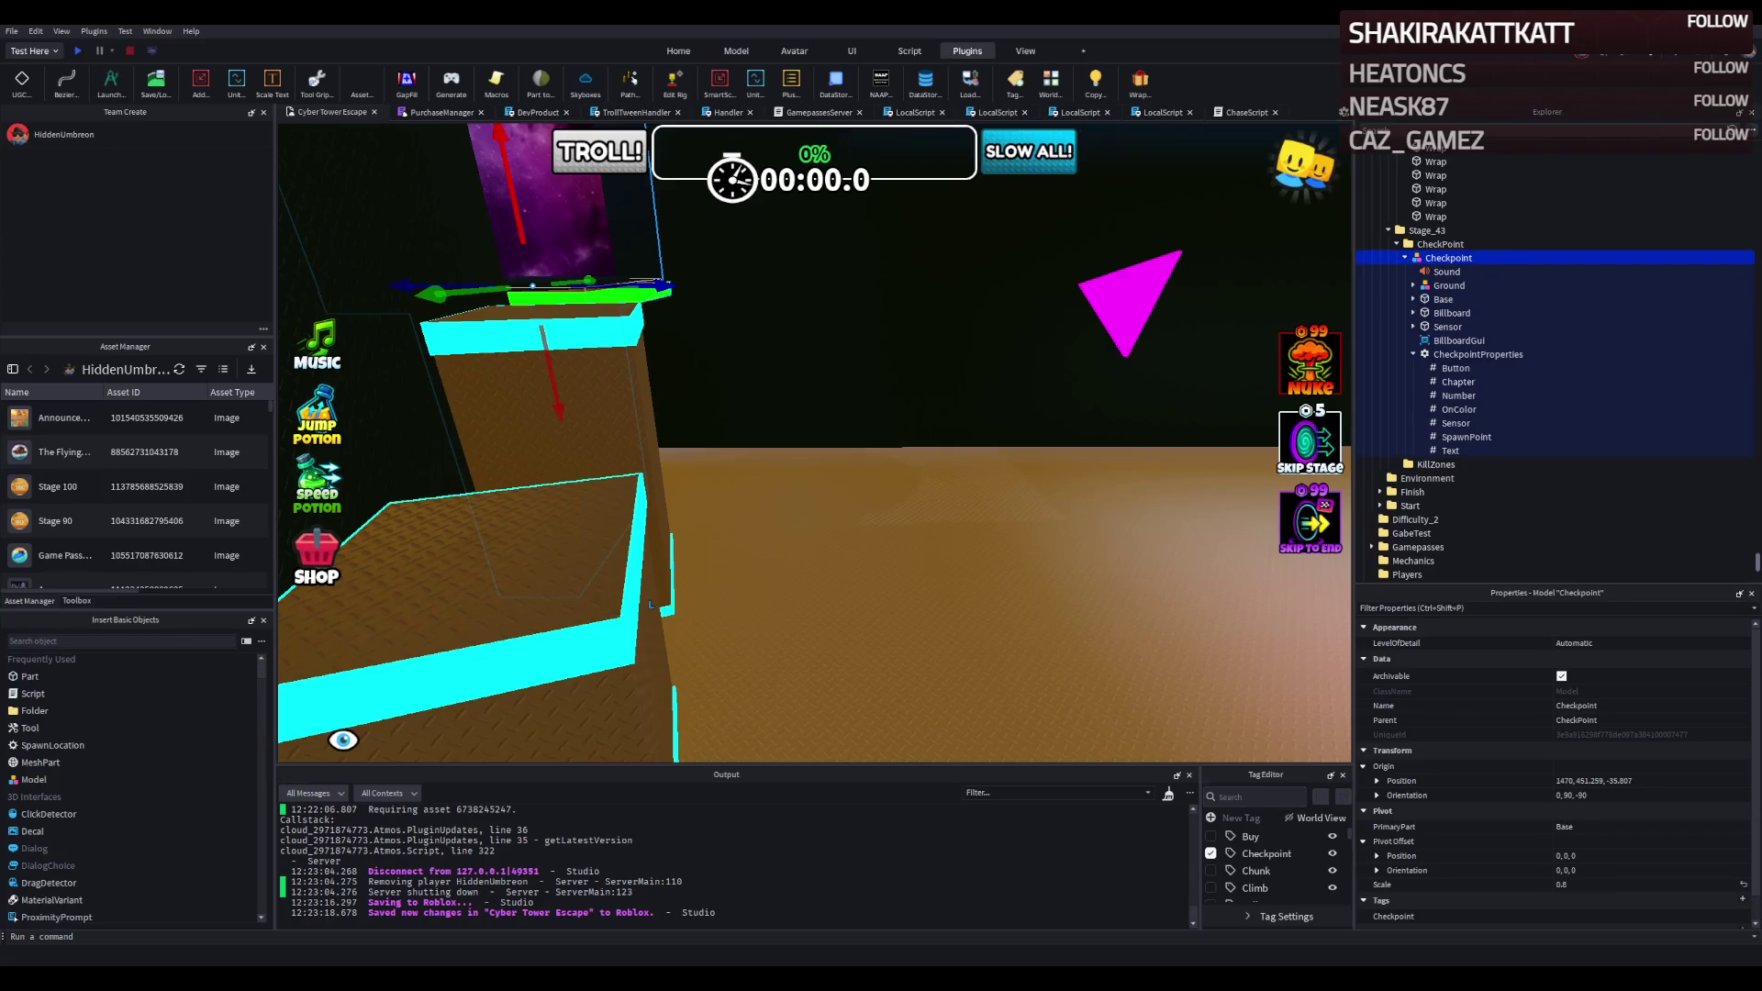
key(s)
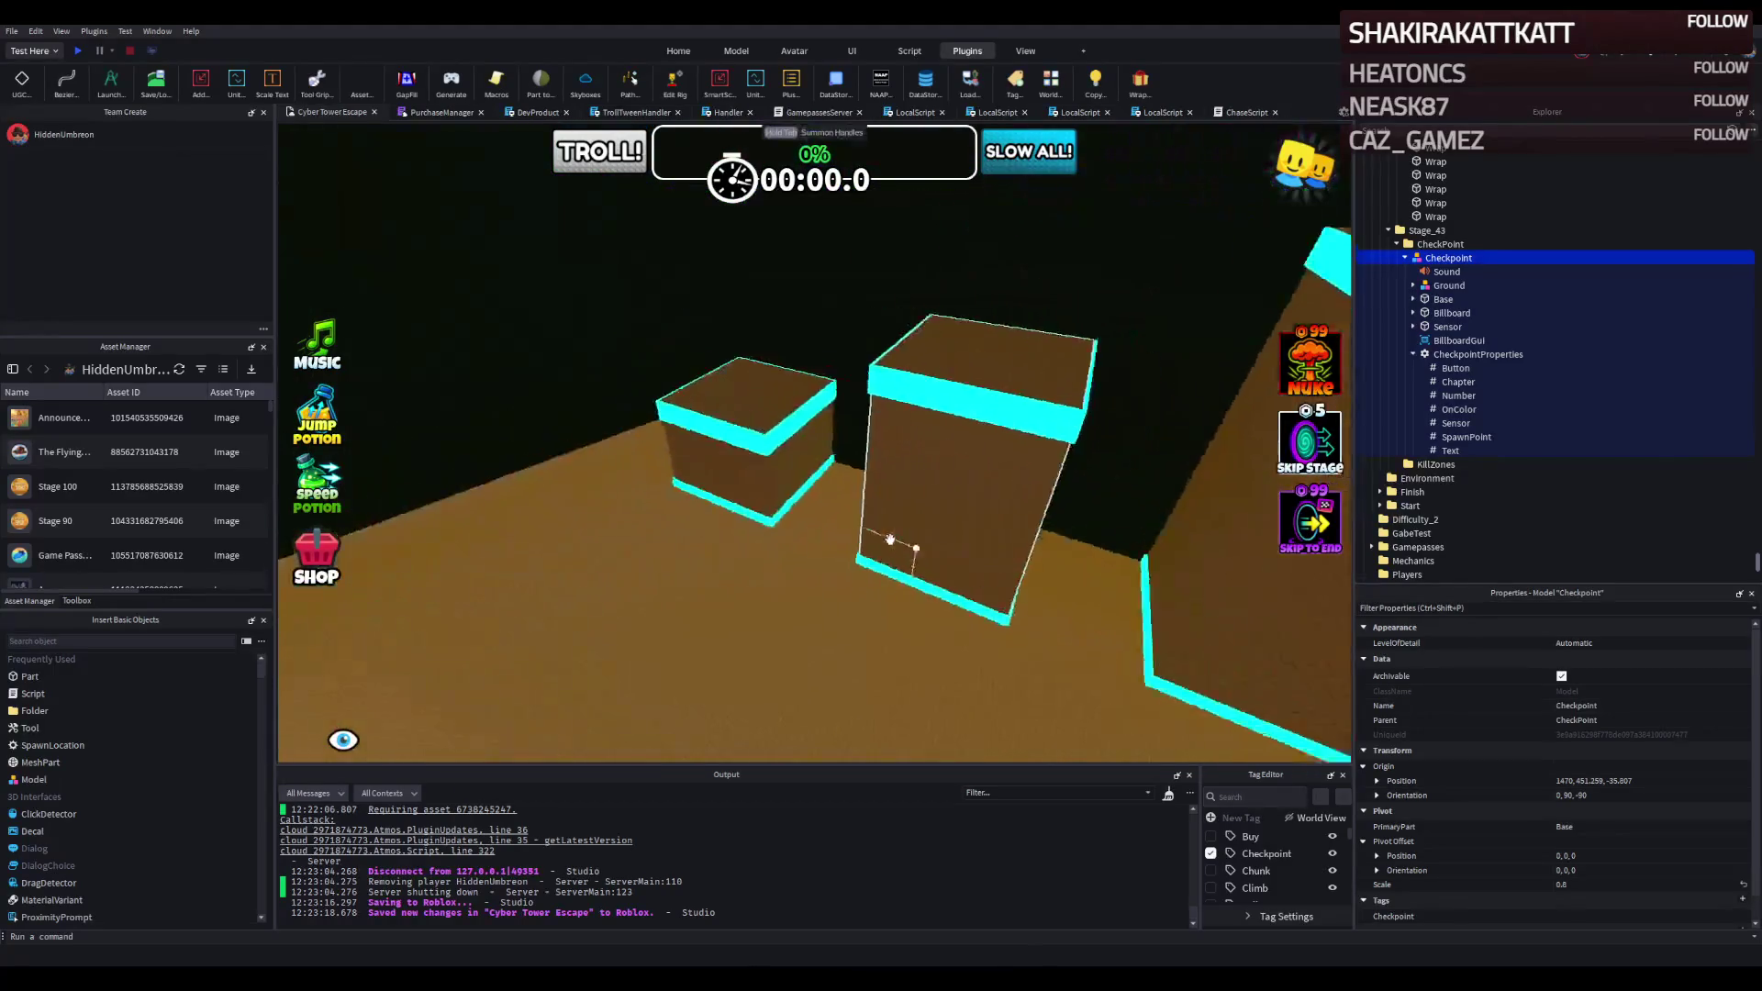
click(883, 501)
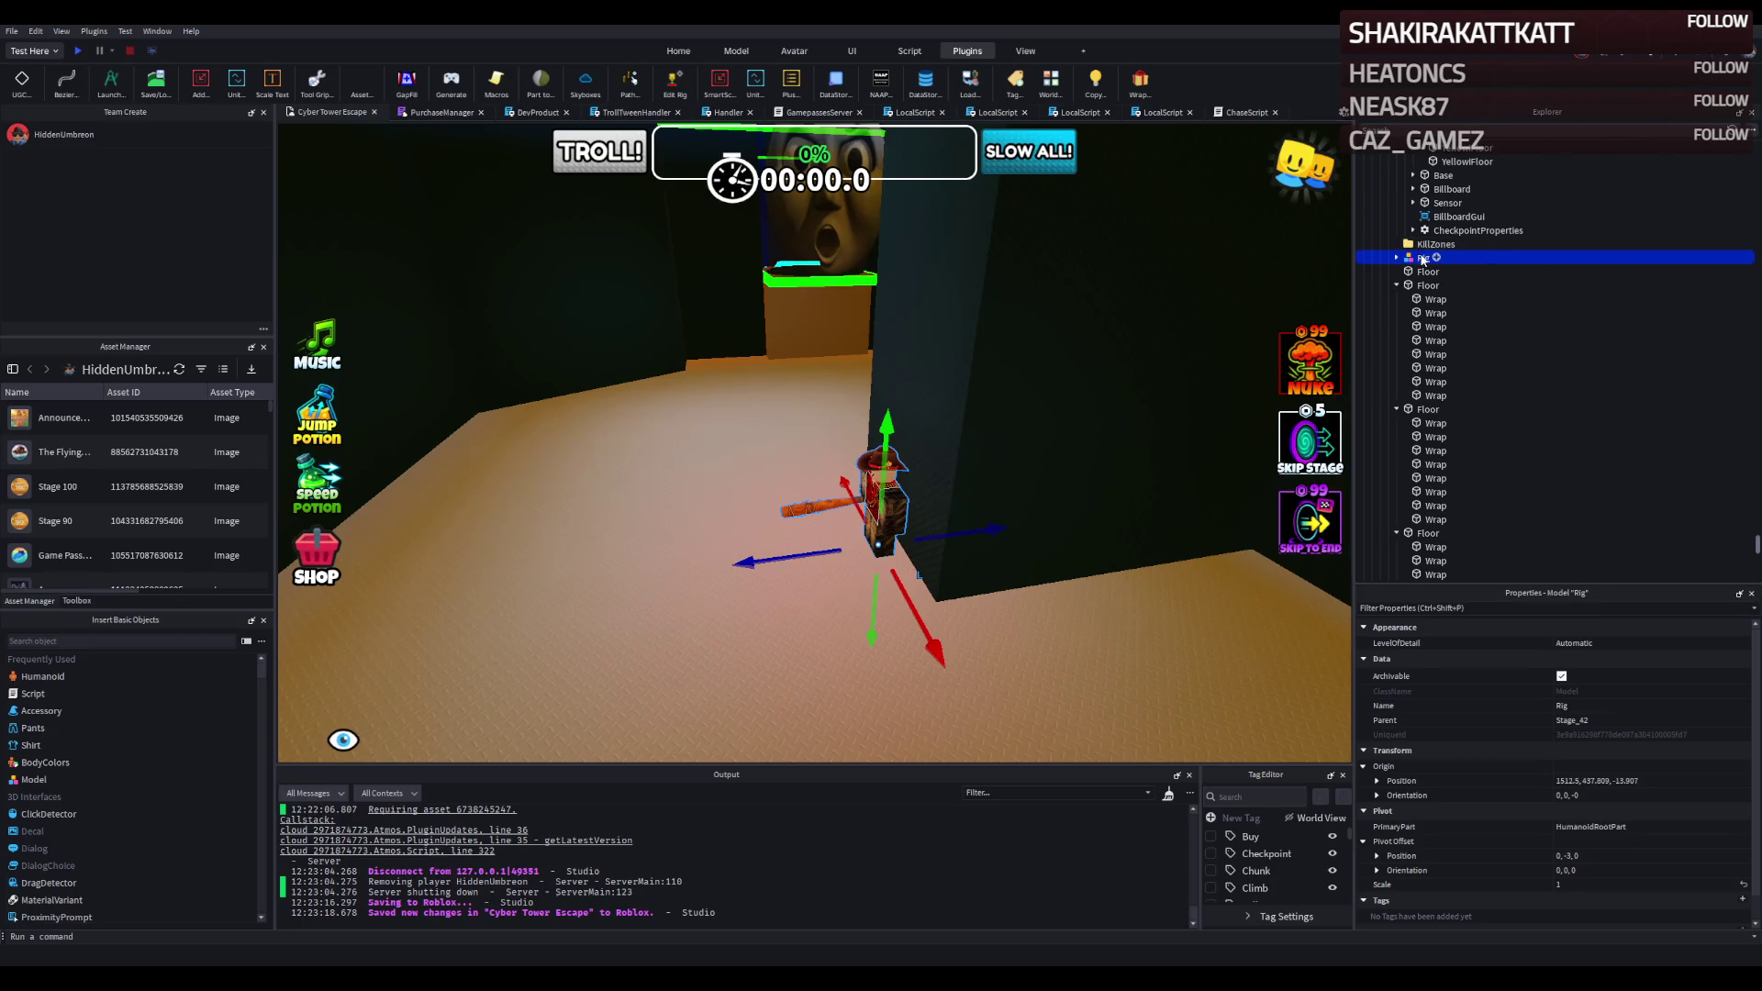
click(1397, 258)
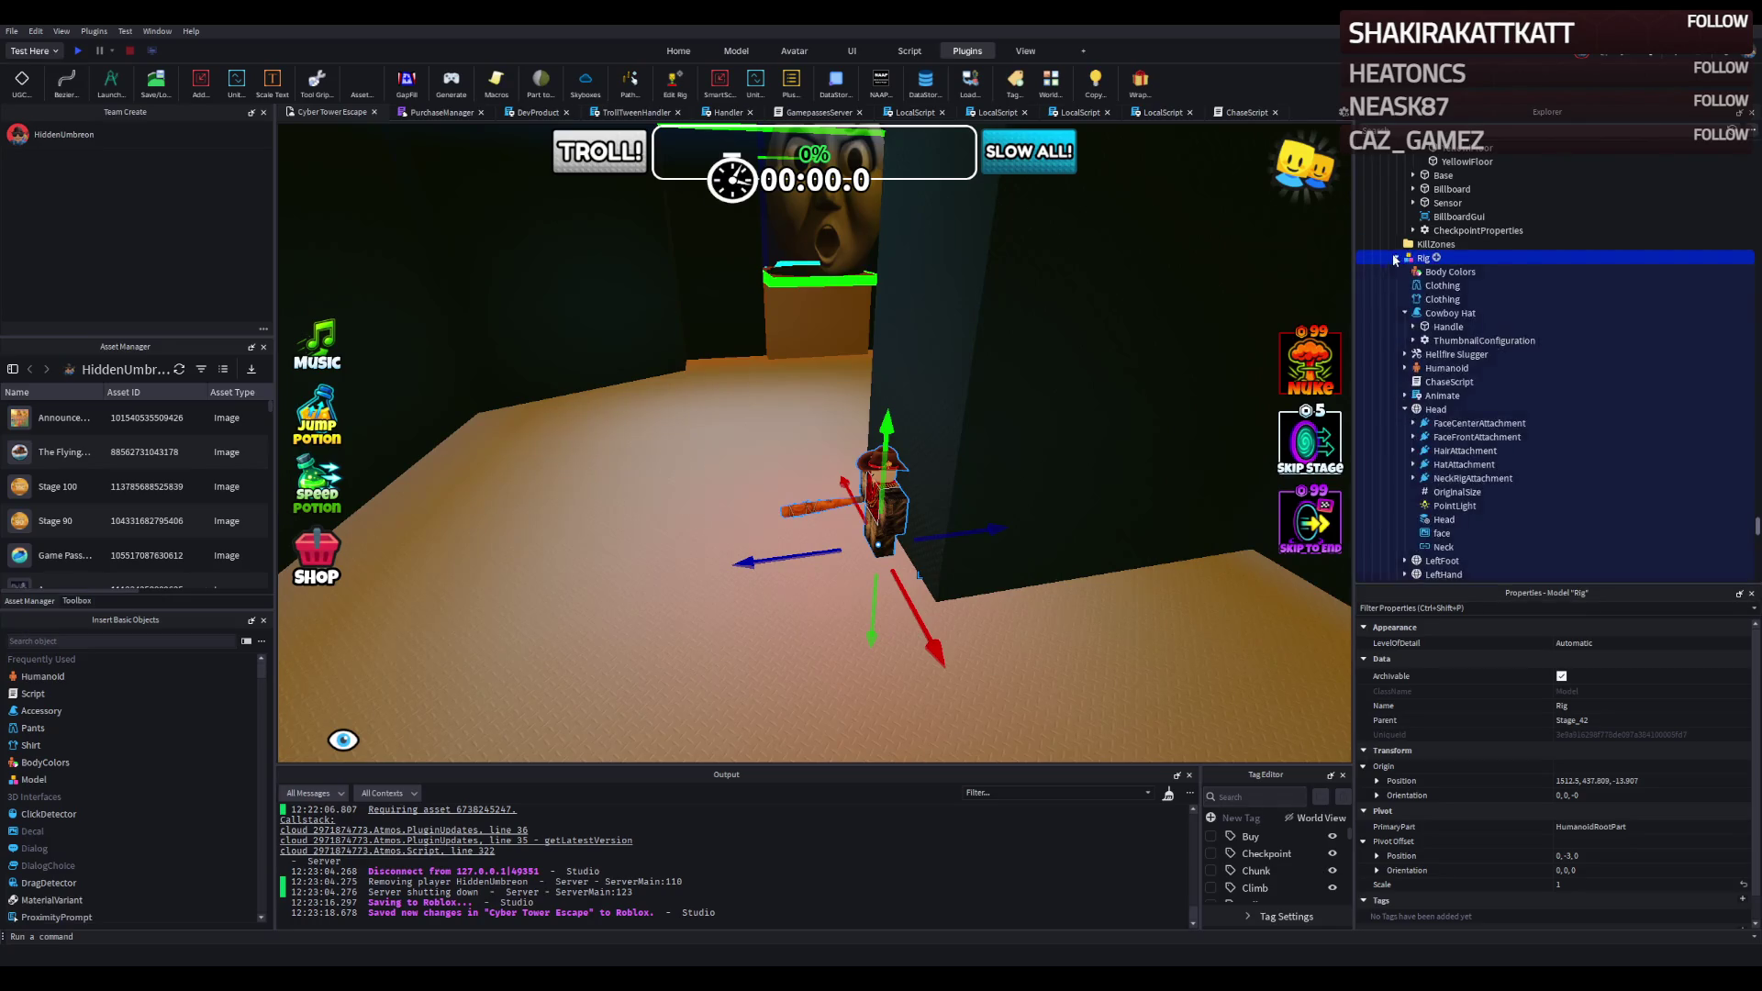
drag(1445, 355, 1436, 261)
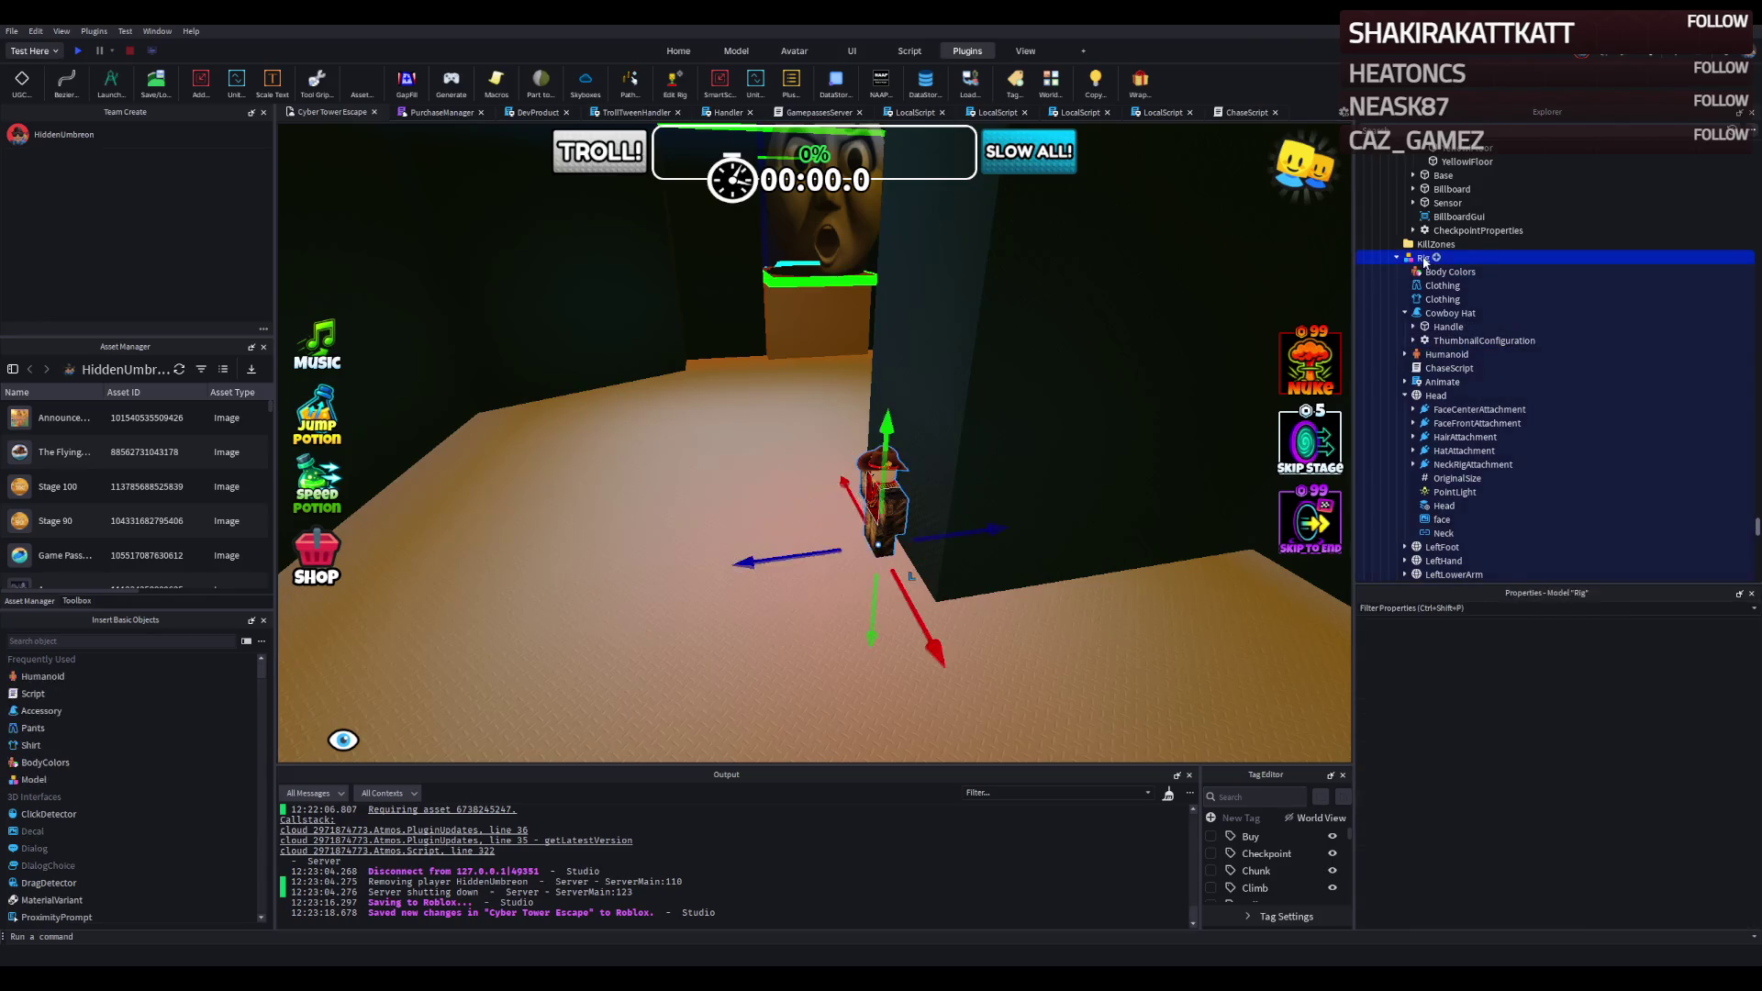
key(ctrl+shift+v)
Refocus on the crowbar-armed guard and start a new playtest.
key(f)
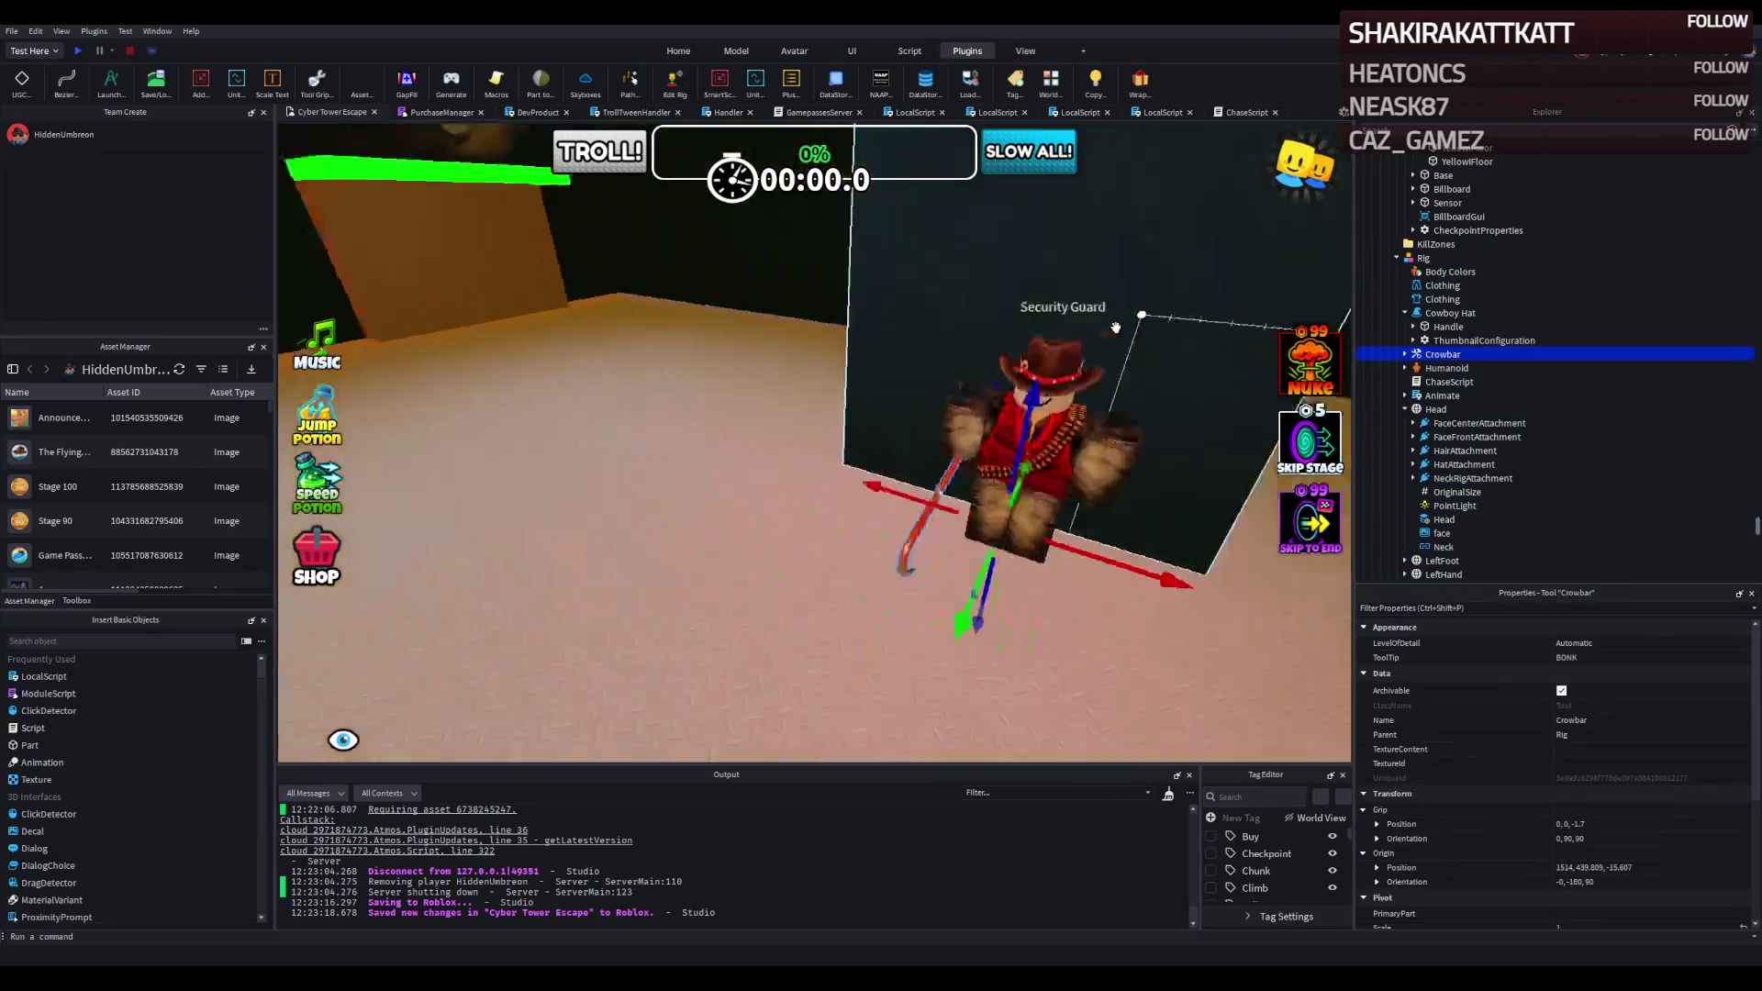
key(a)
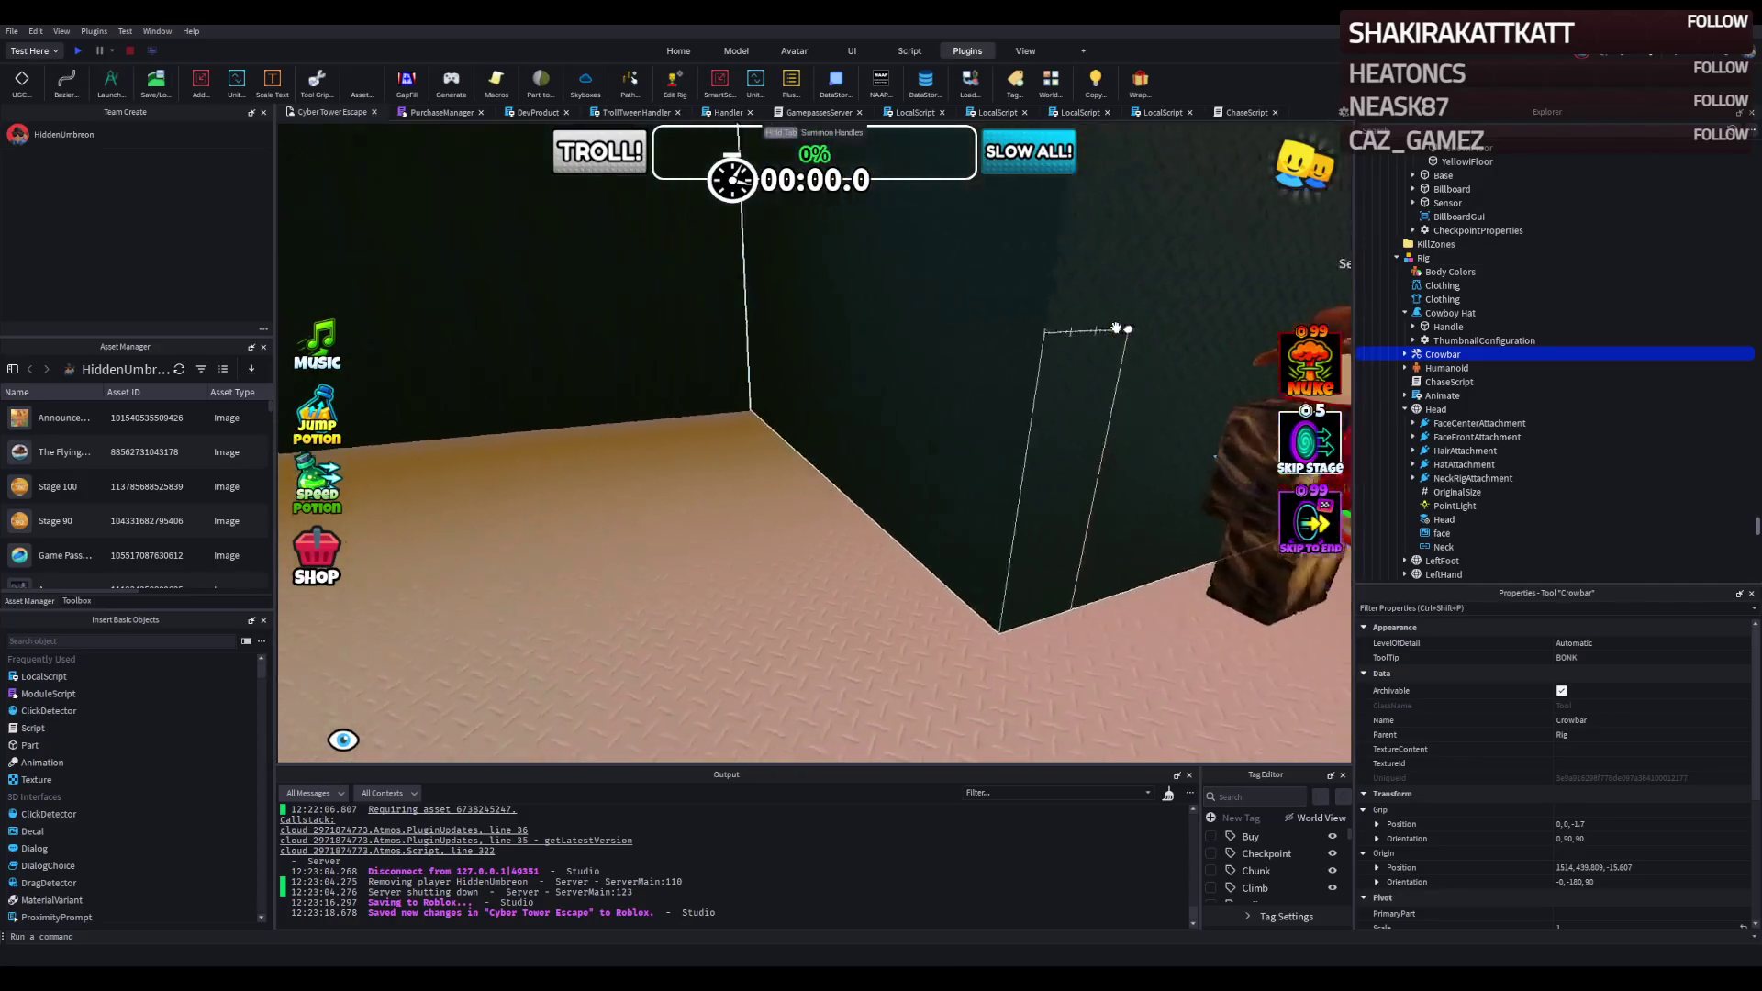
key(f)
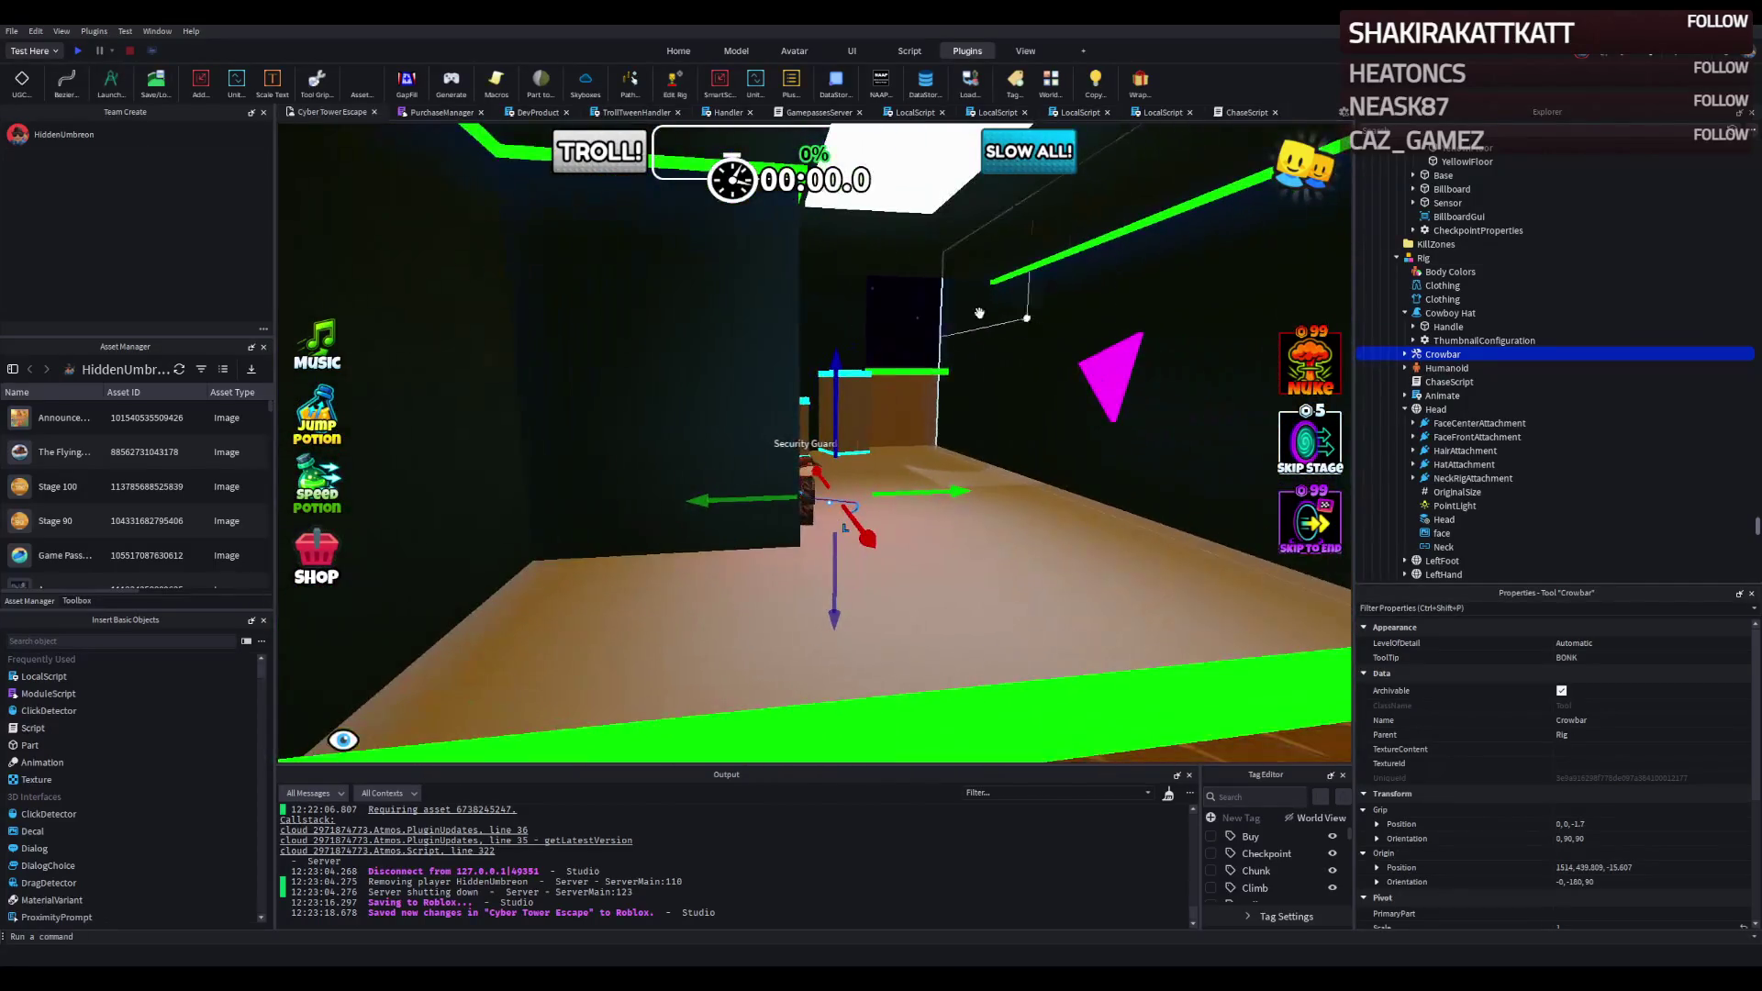
click(80, 51)
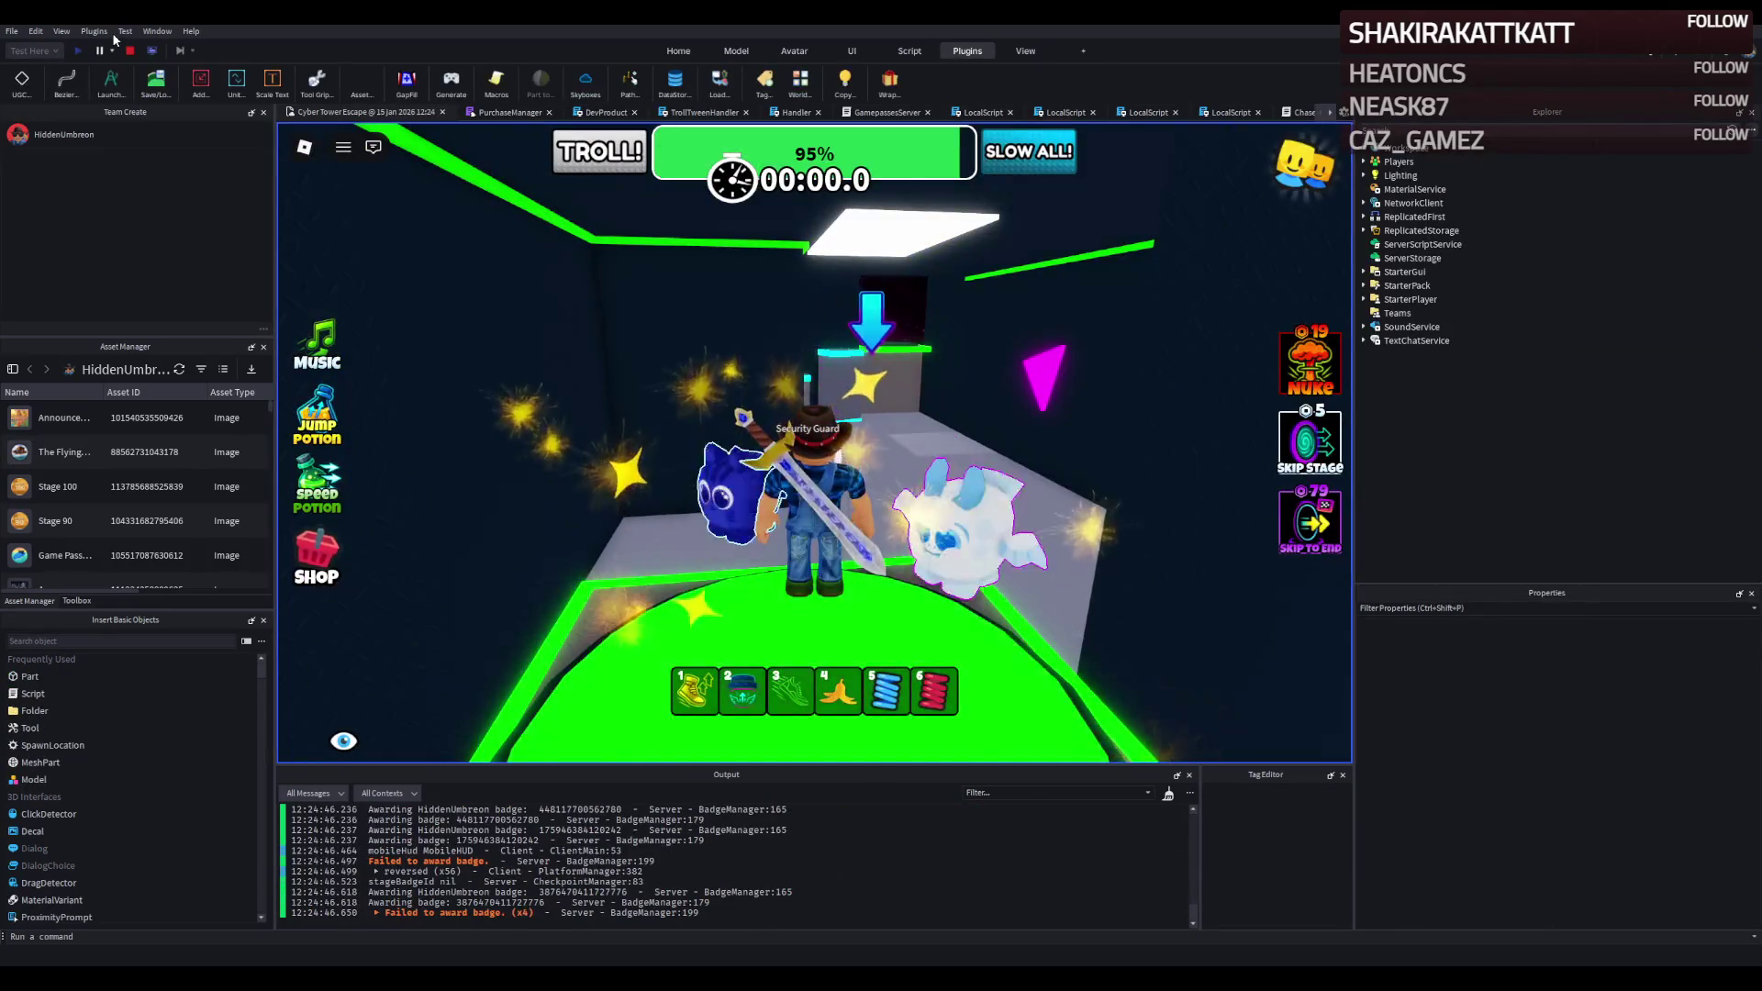
Run the avatar through the room and past the chasing Security Guard.
key(w)
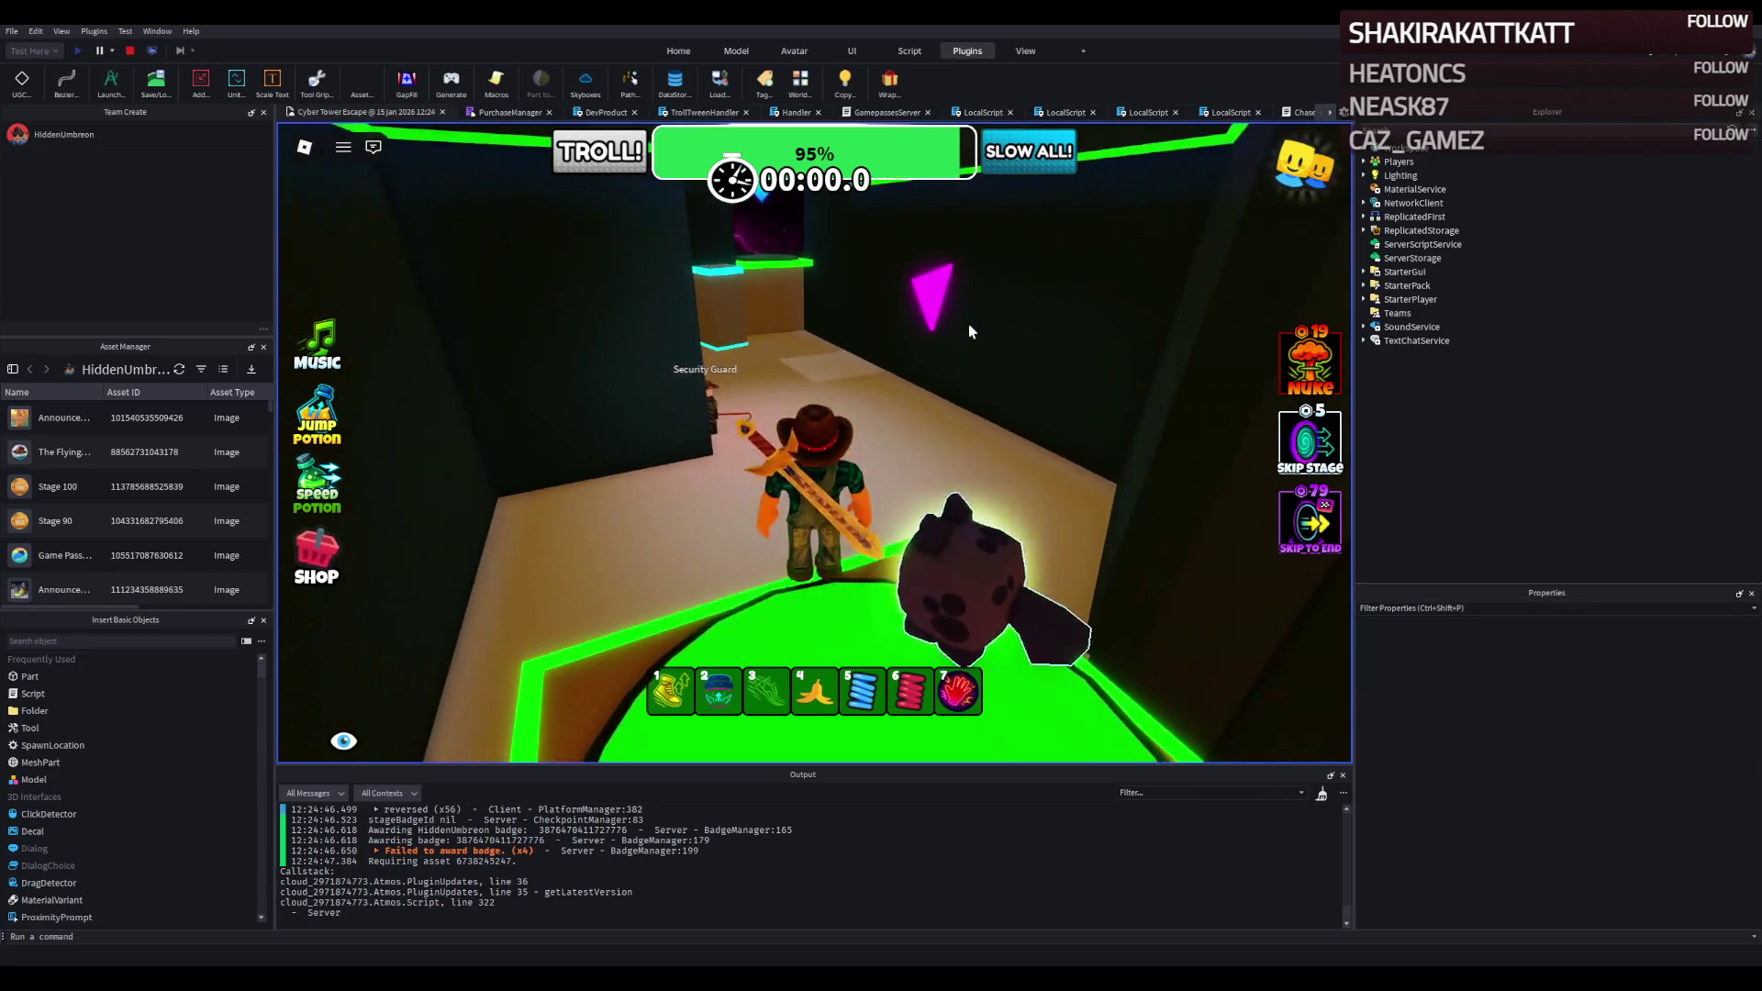
key(w)
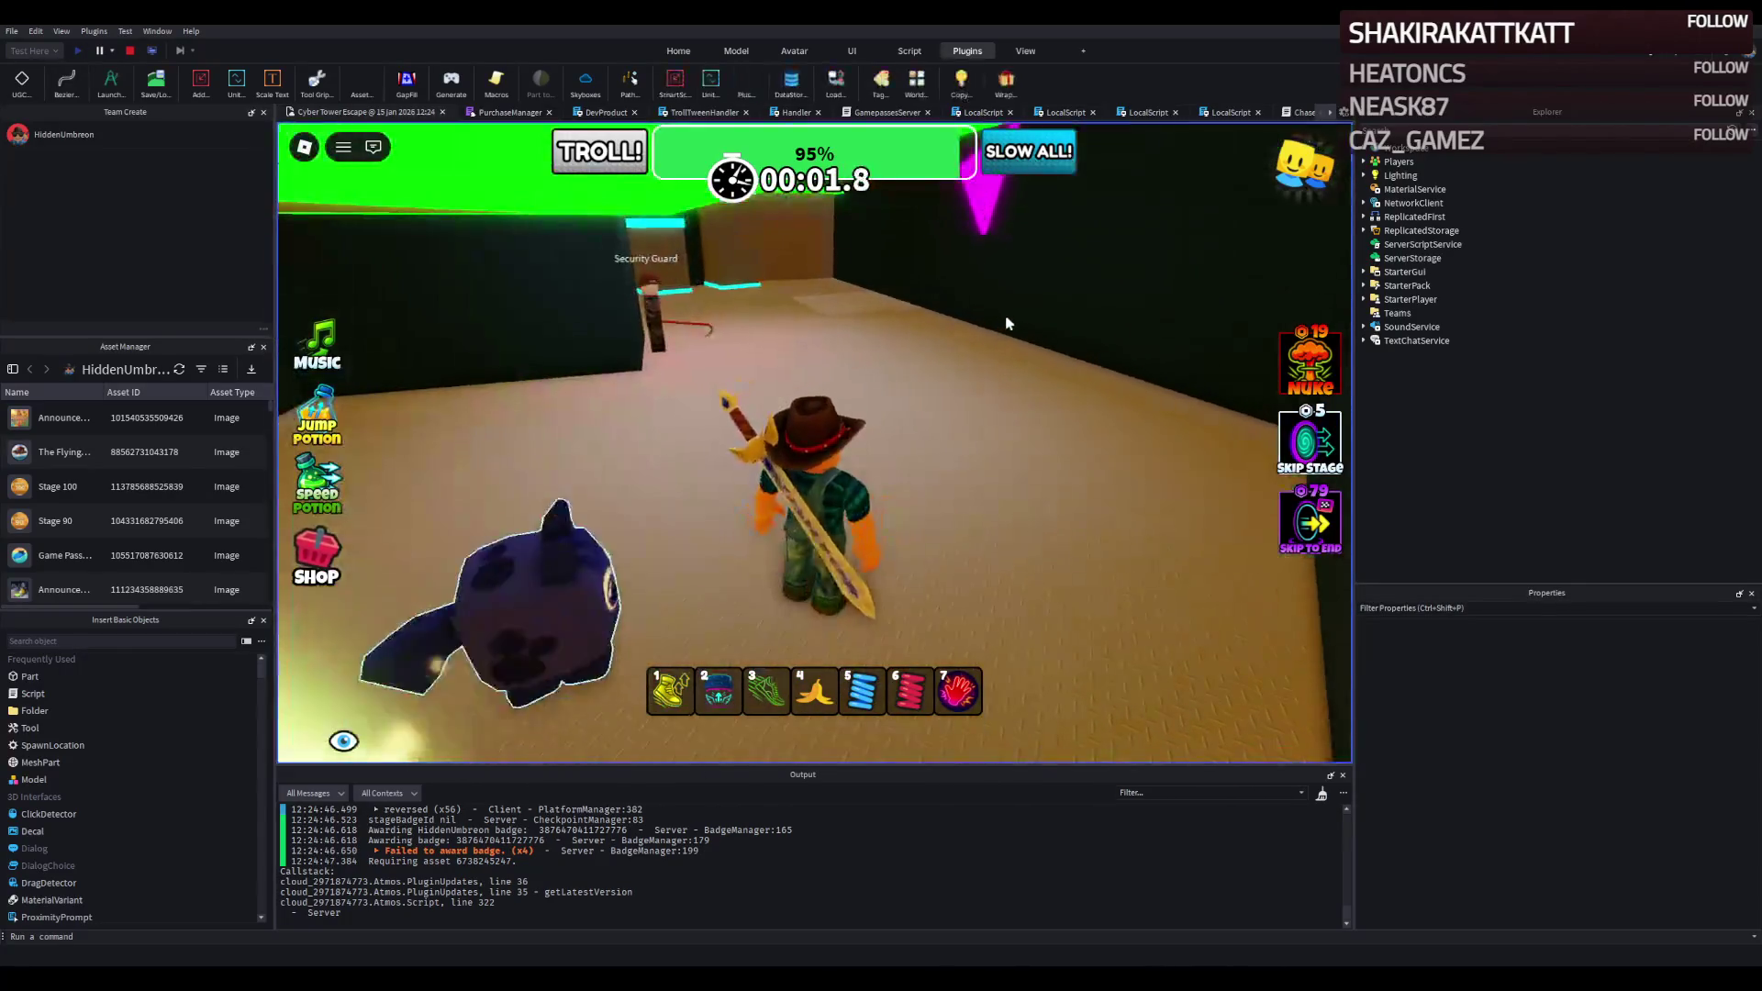
key(w)
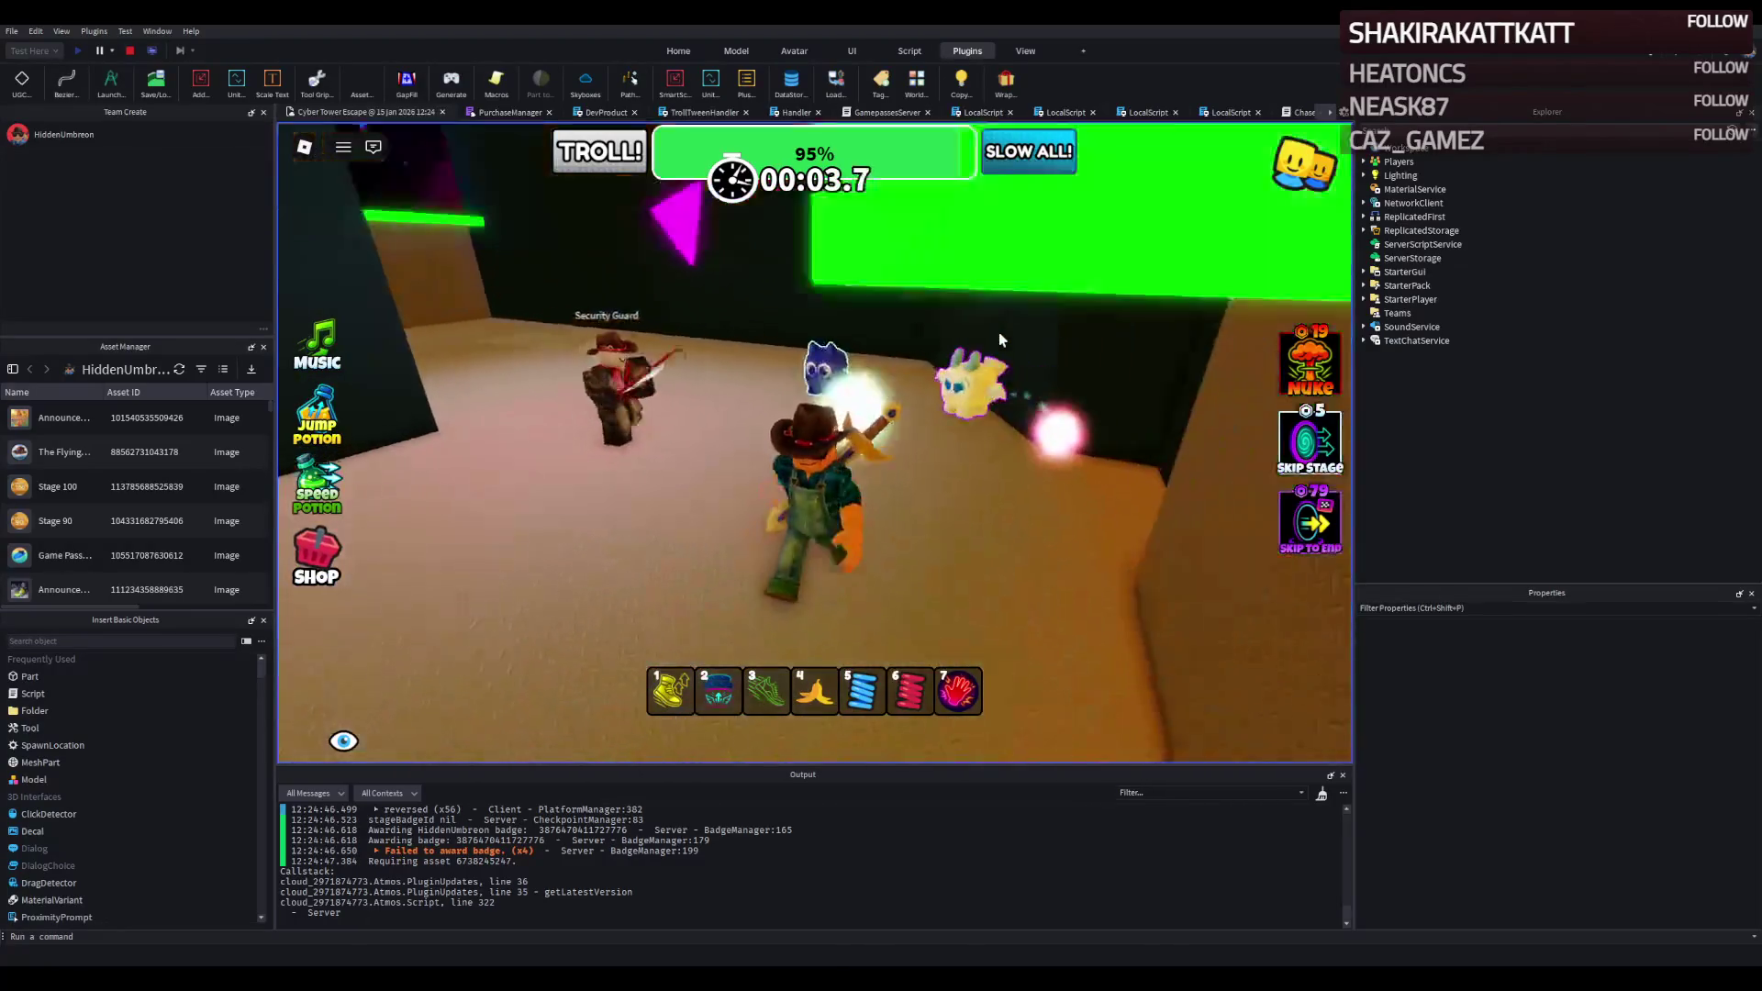
key(w)
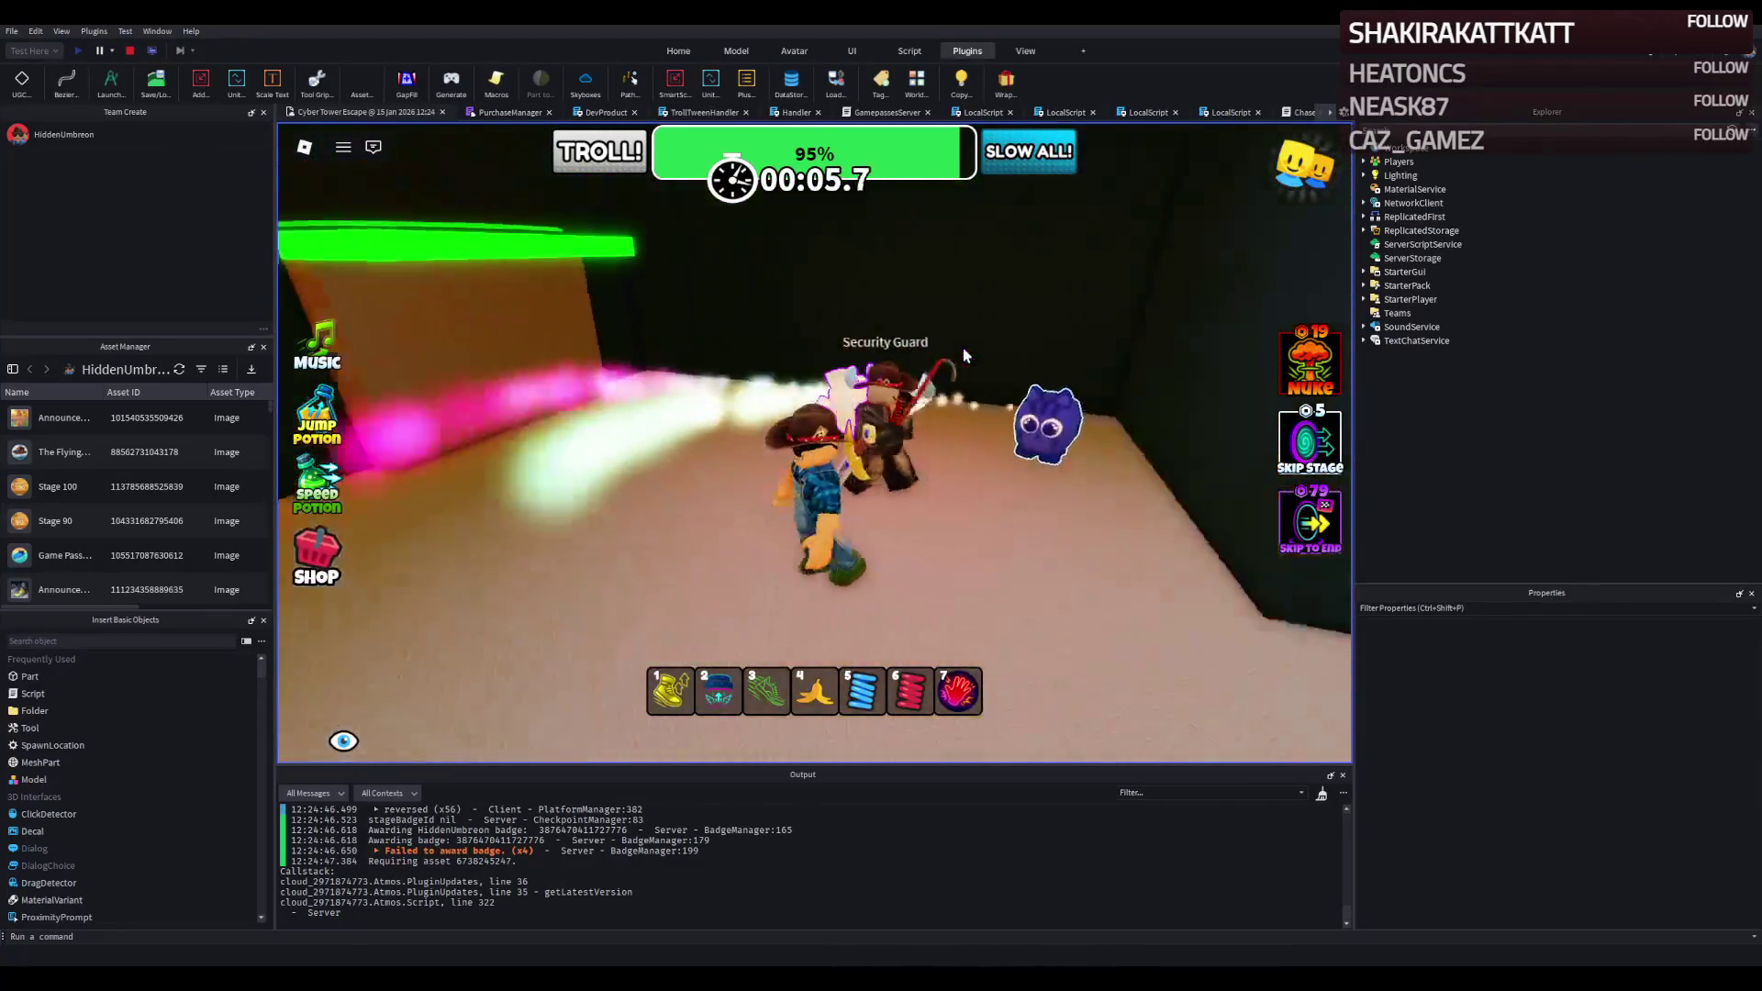
key(w)
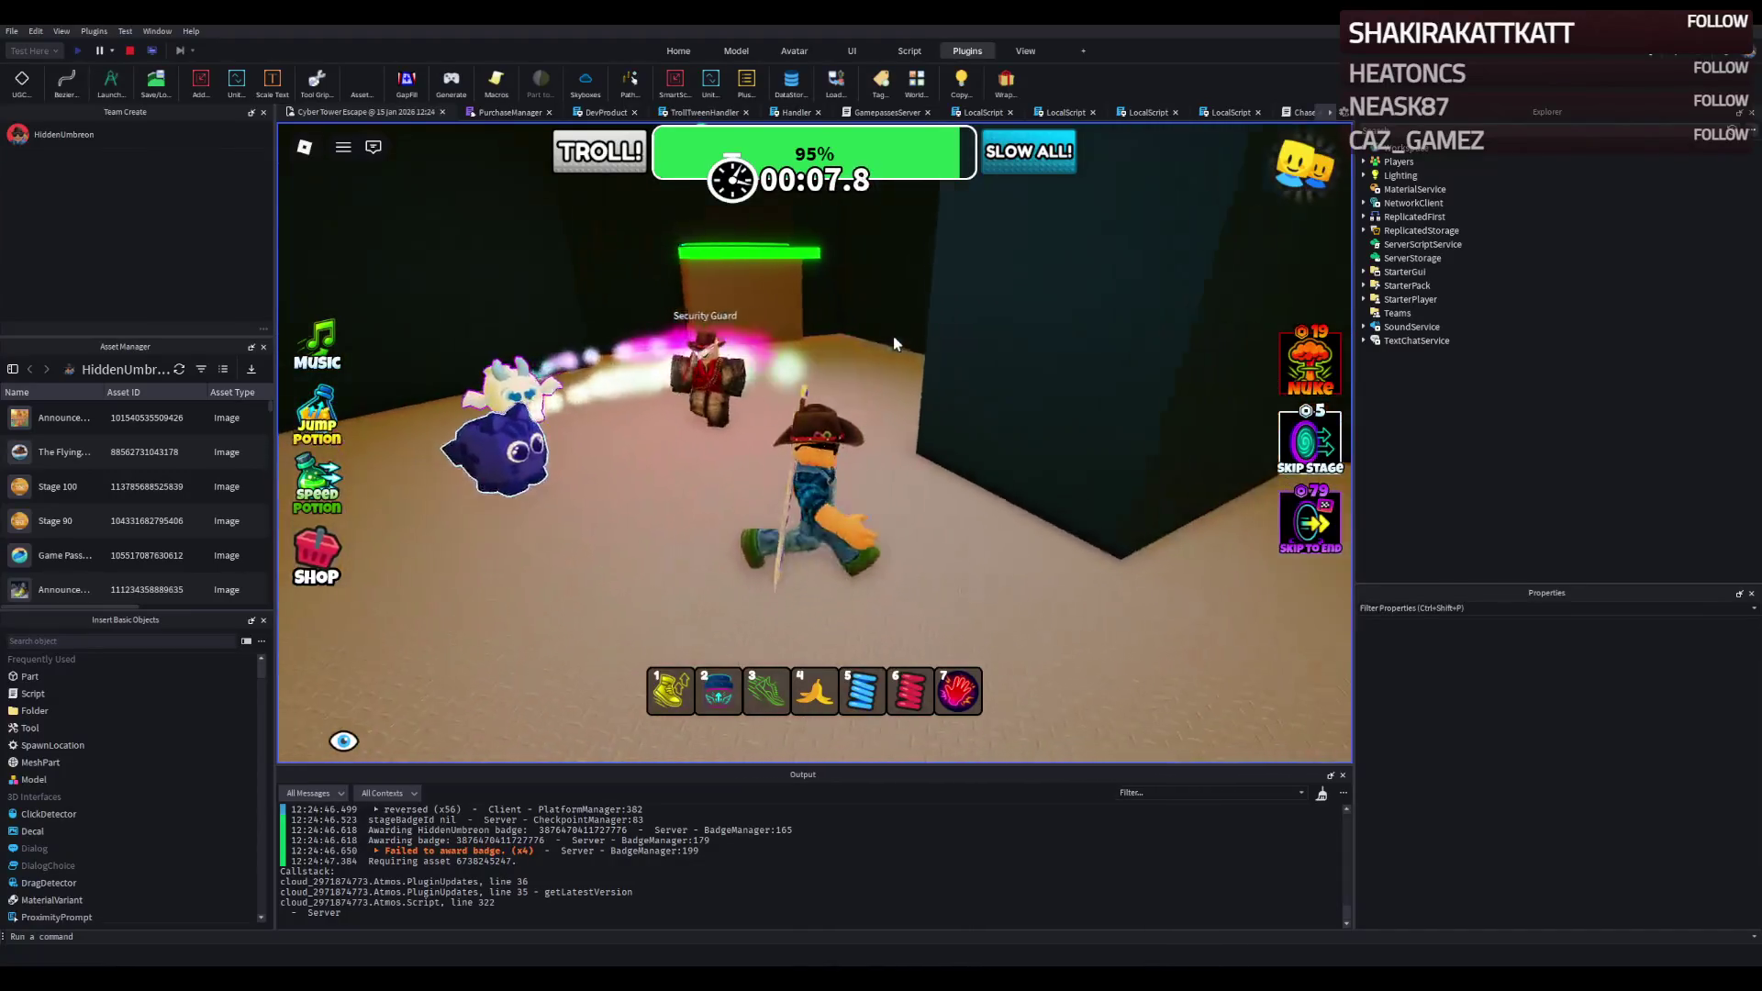
key(w)
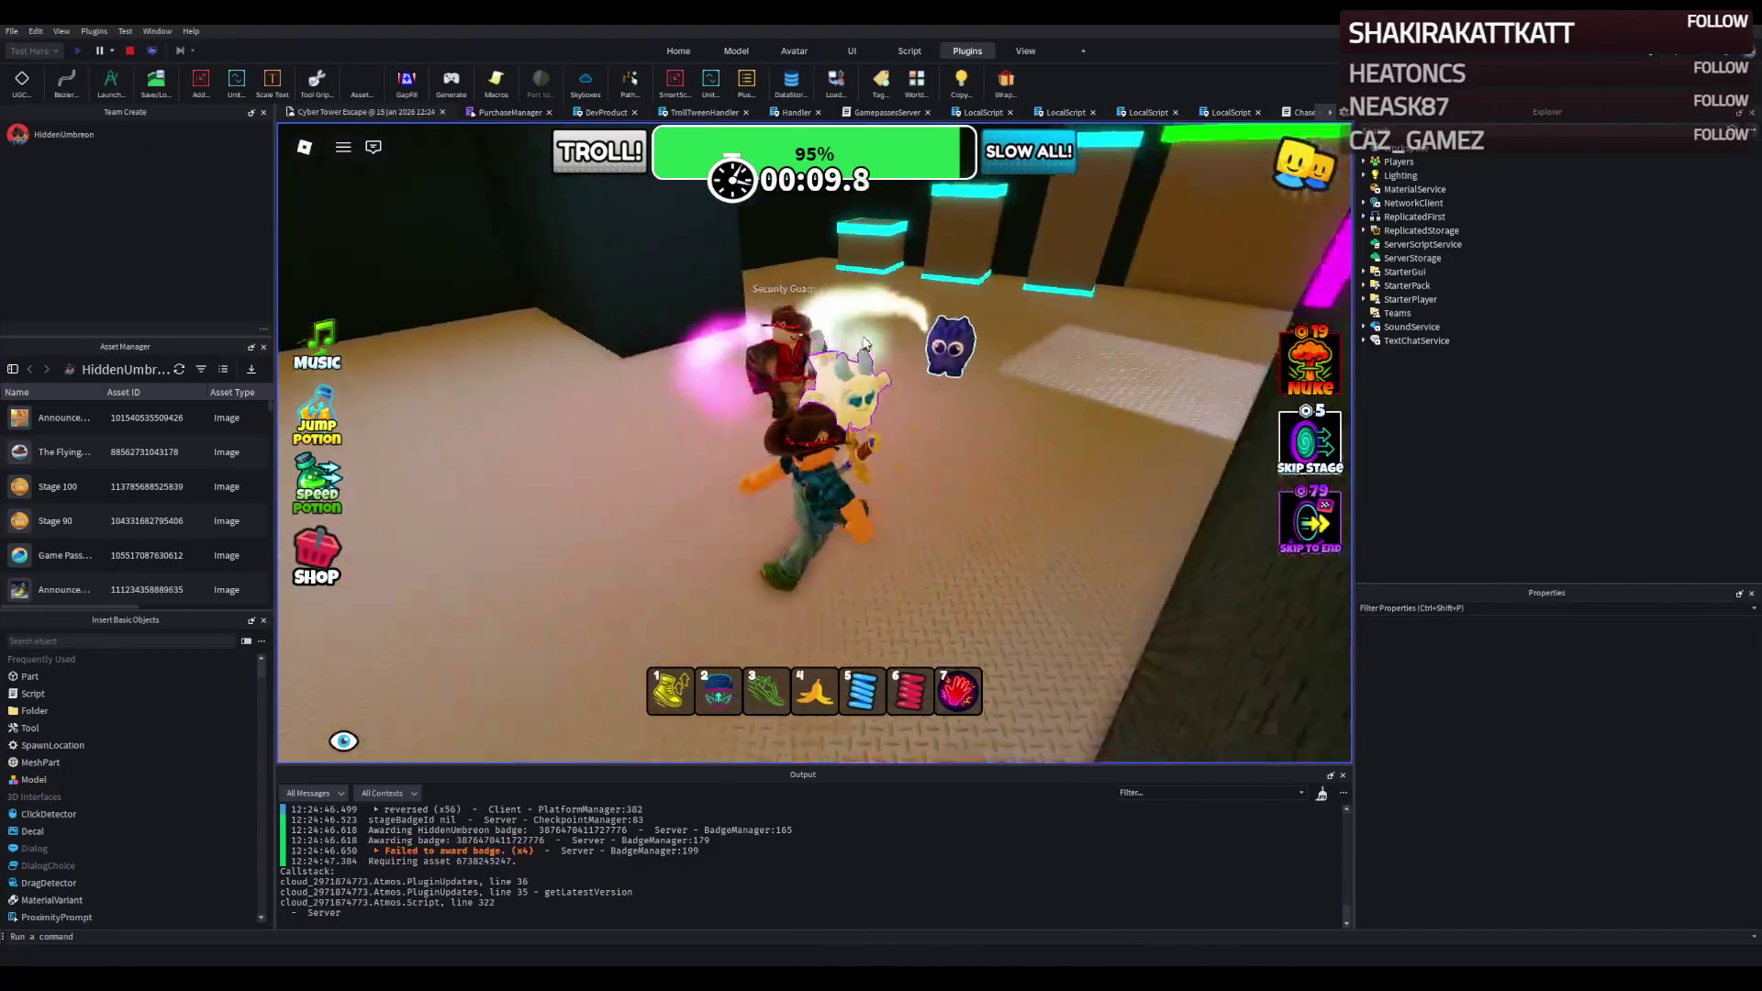
key(w)
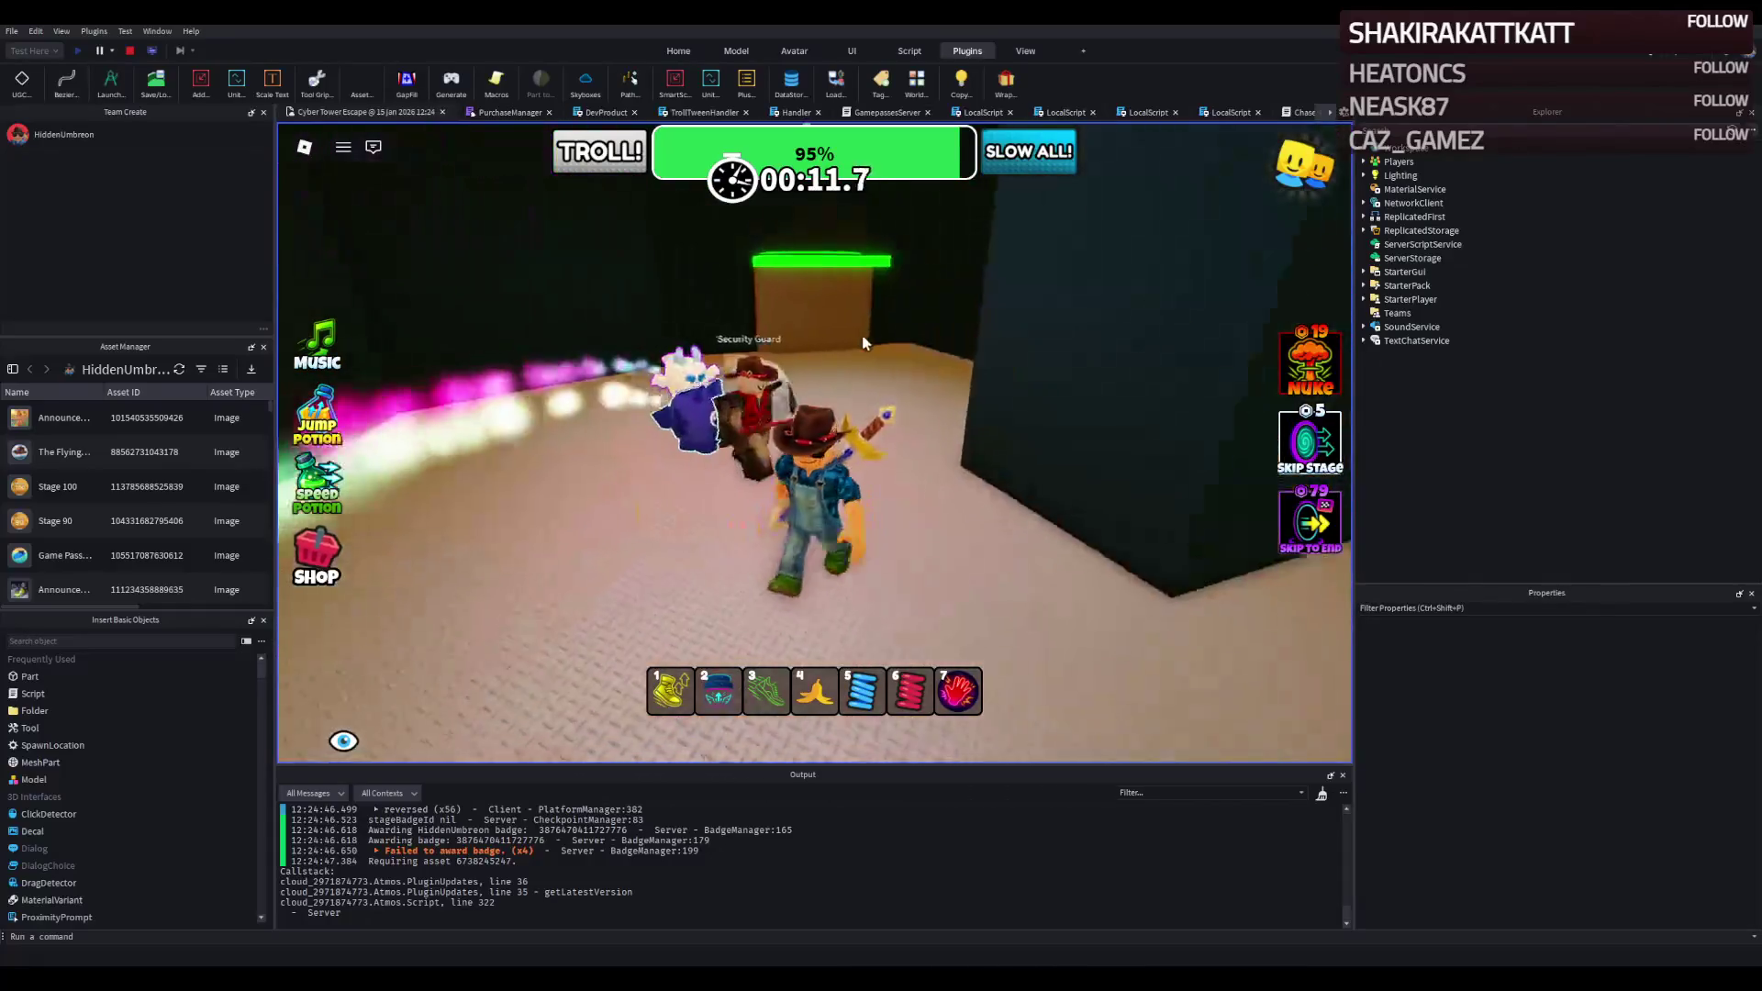
key(w)
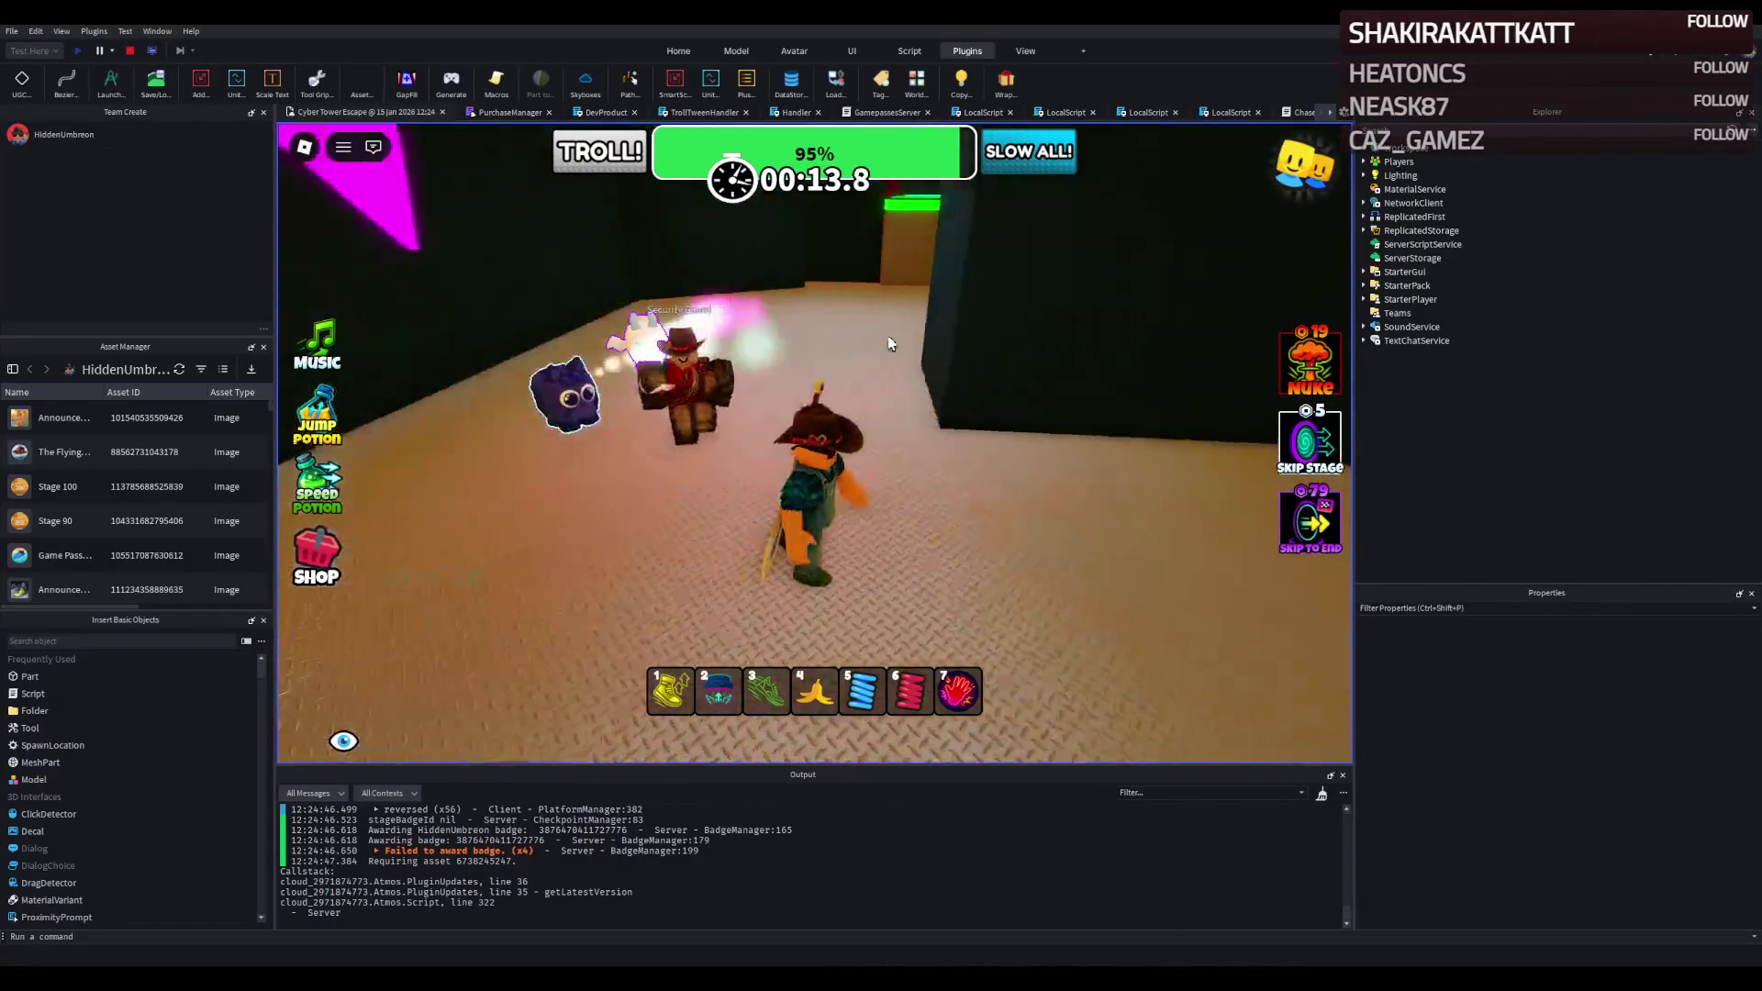
Cross the cyan platforms onto the round green platform, then stop the test.
key(w)
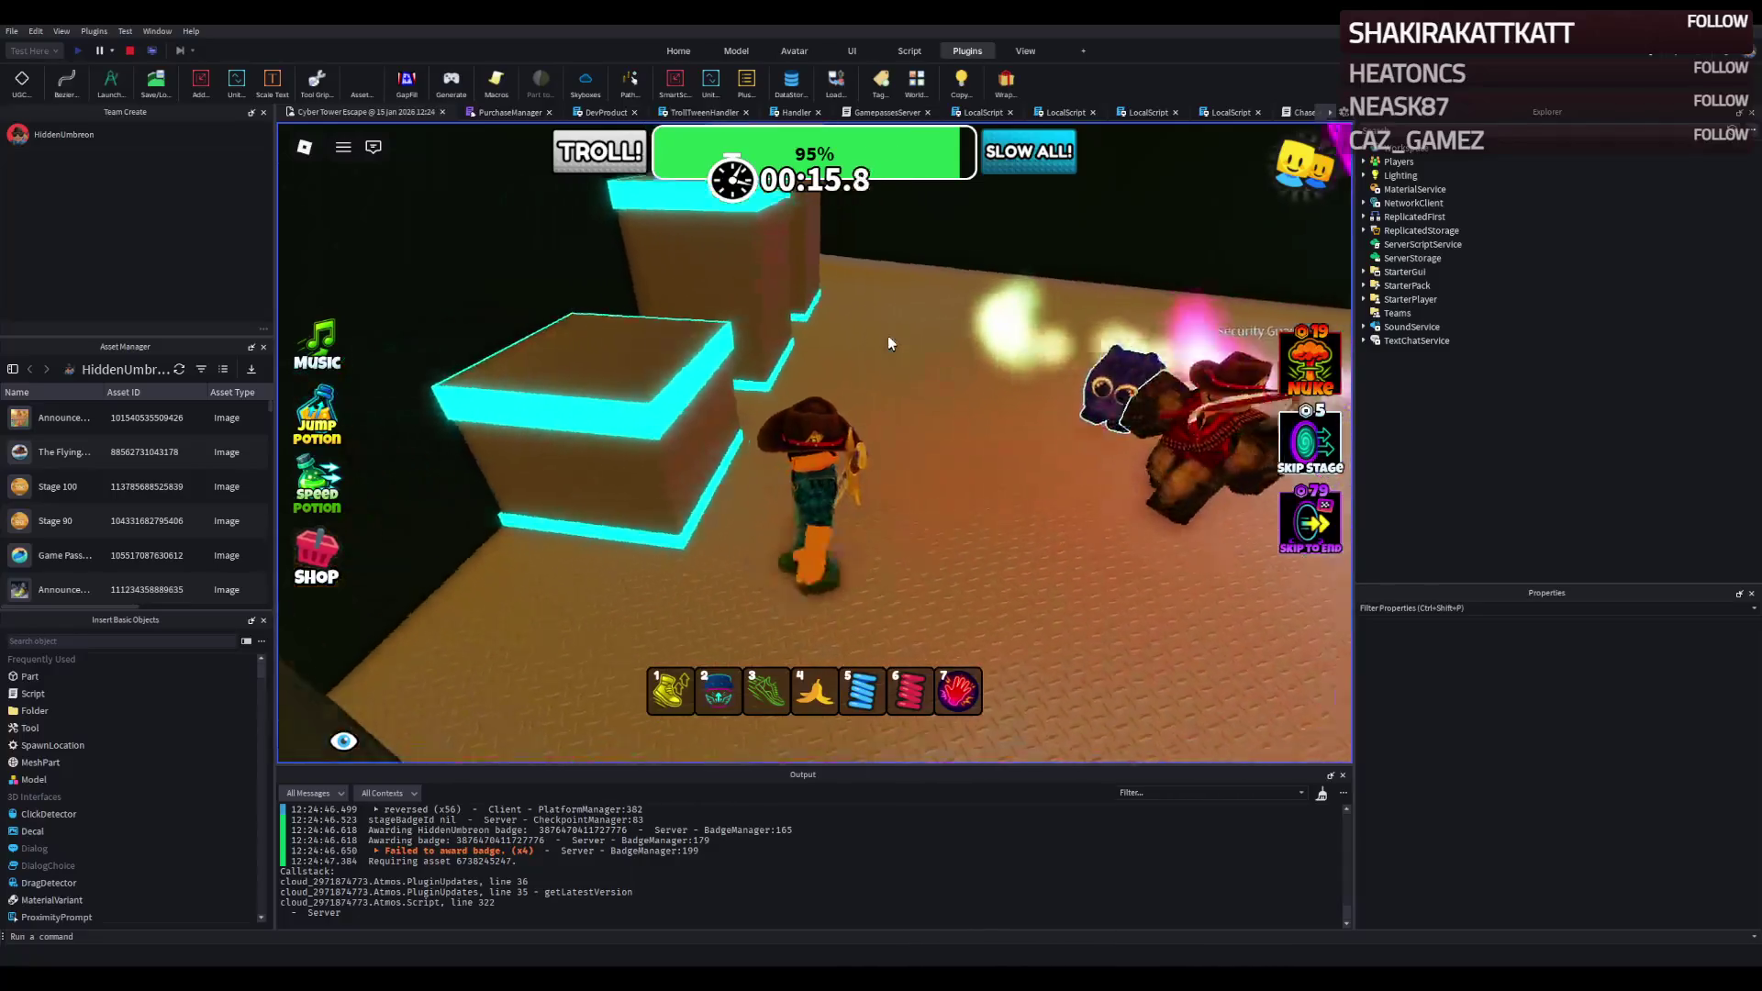
key(w)
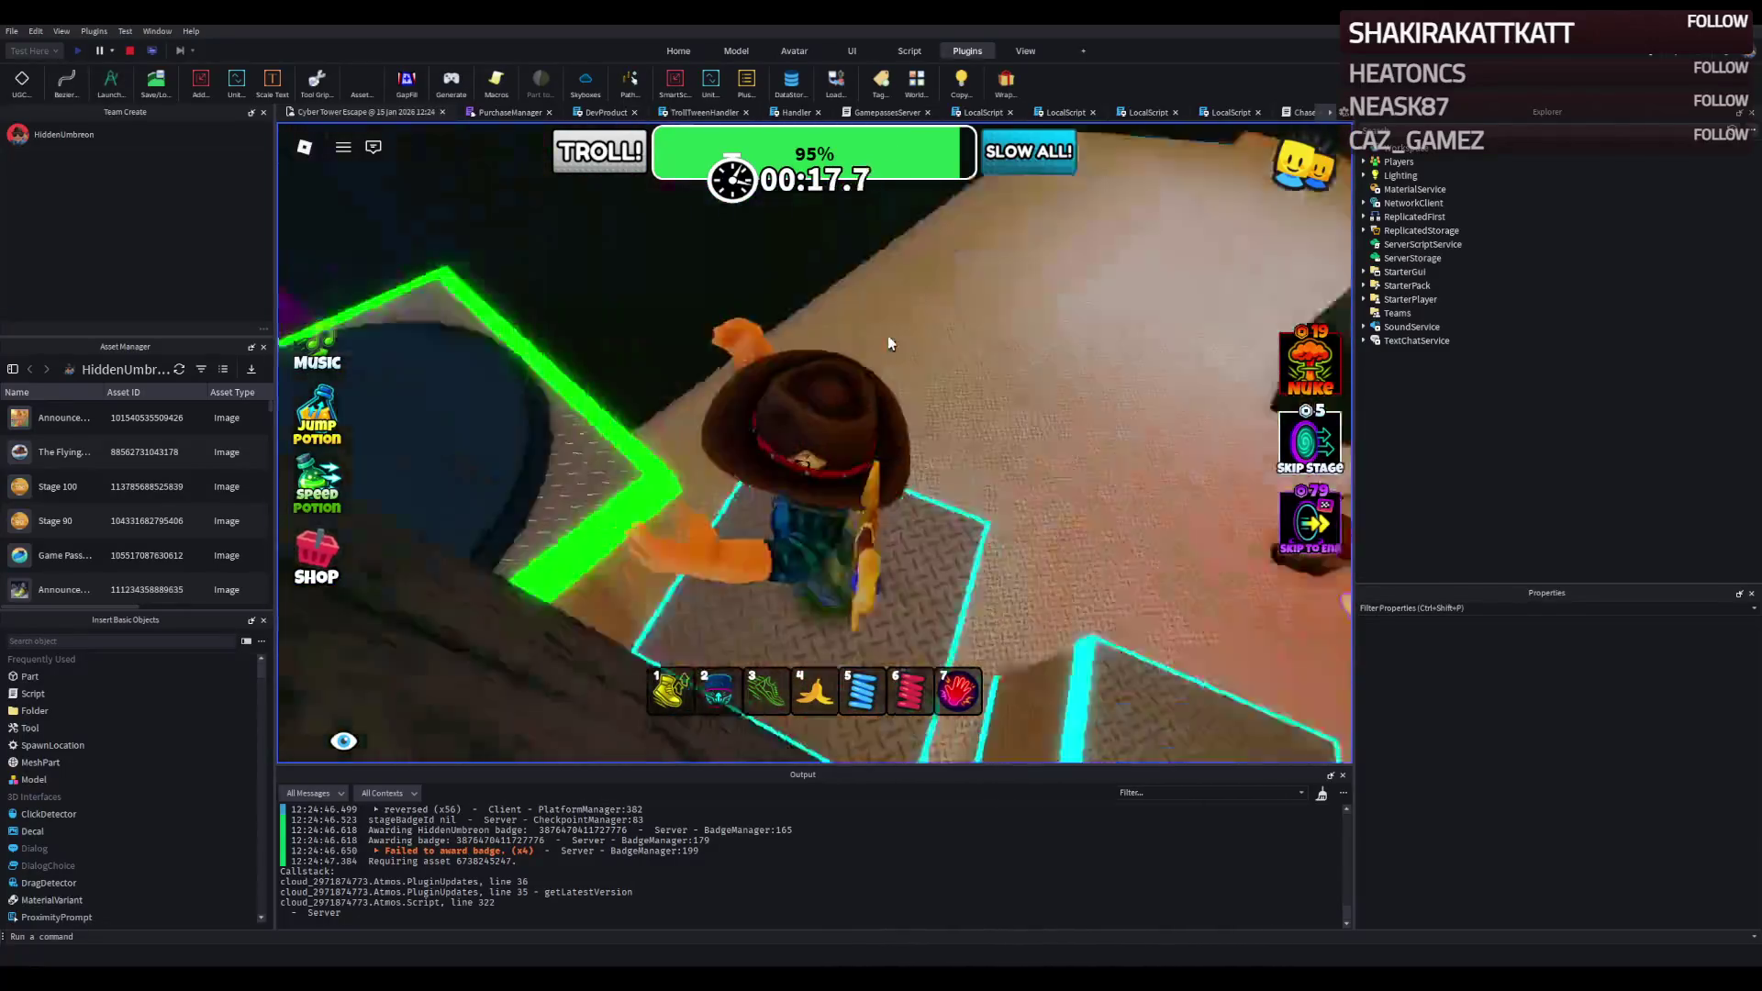
key(w)
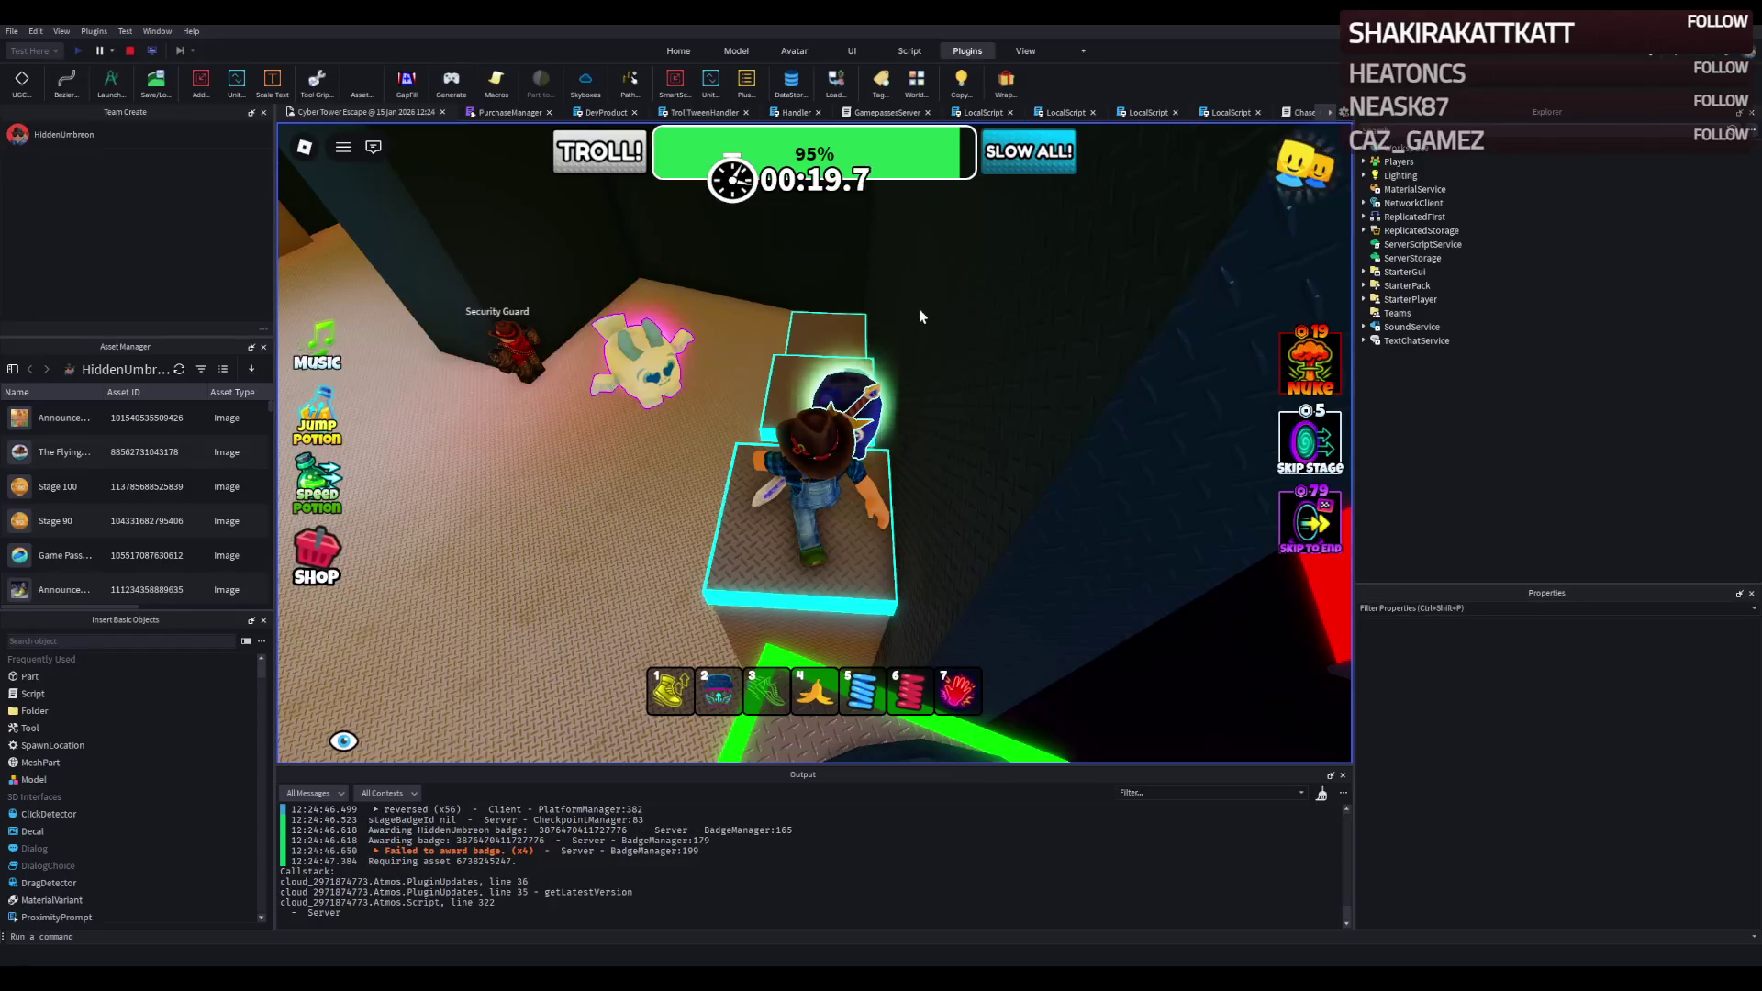
key(w)
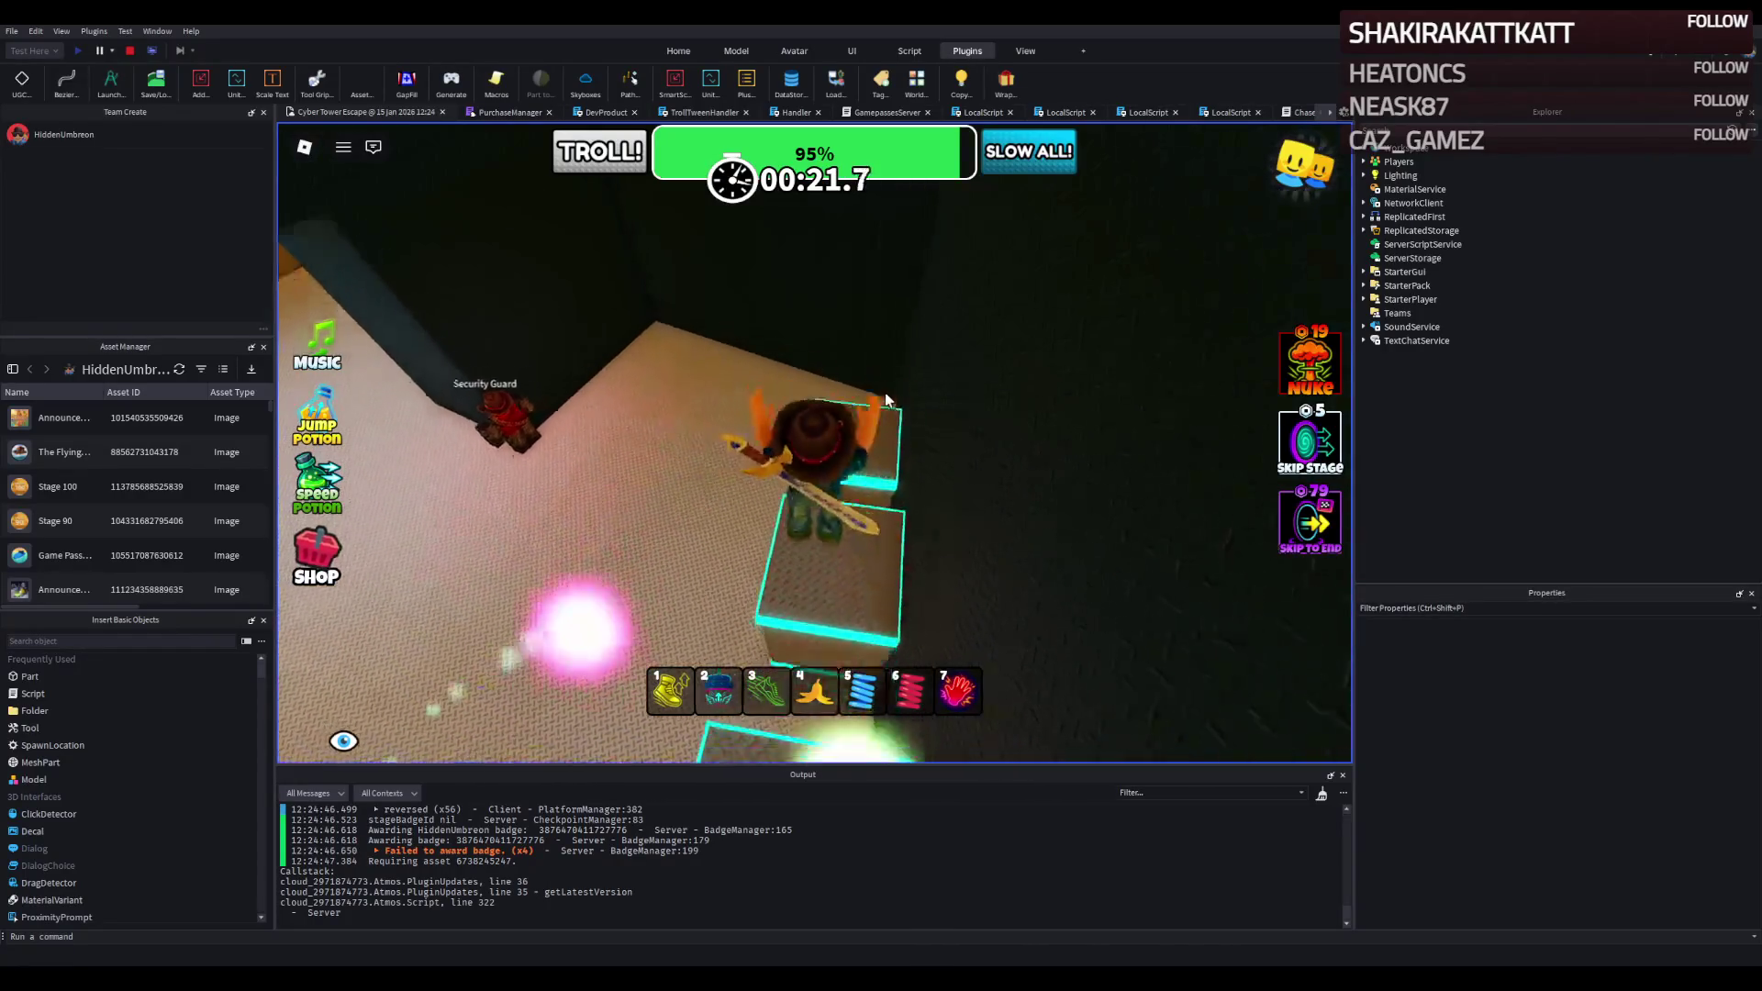
key(w)
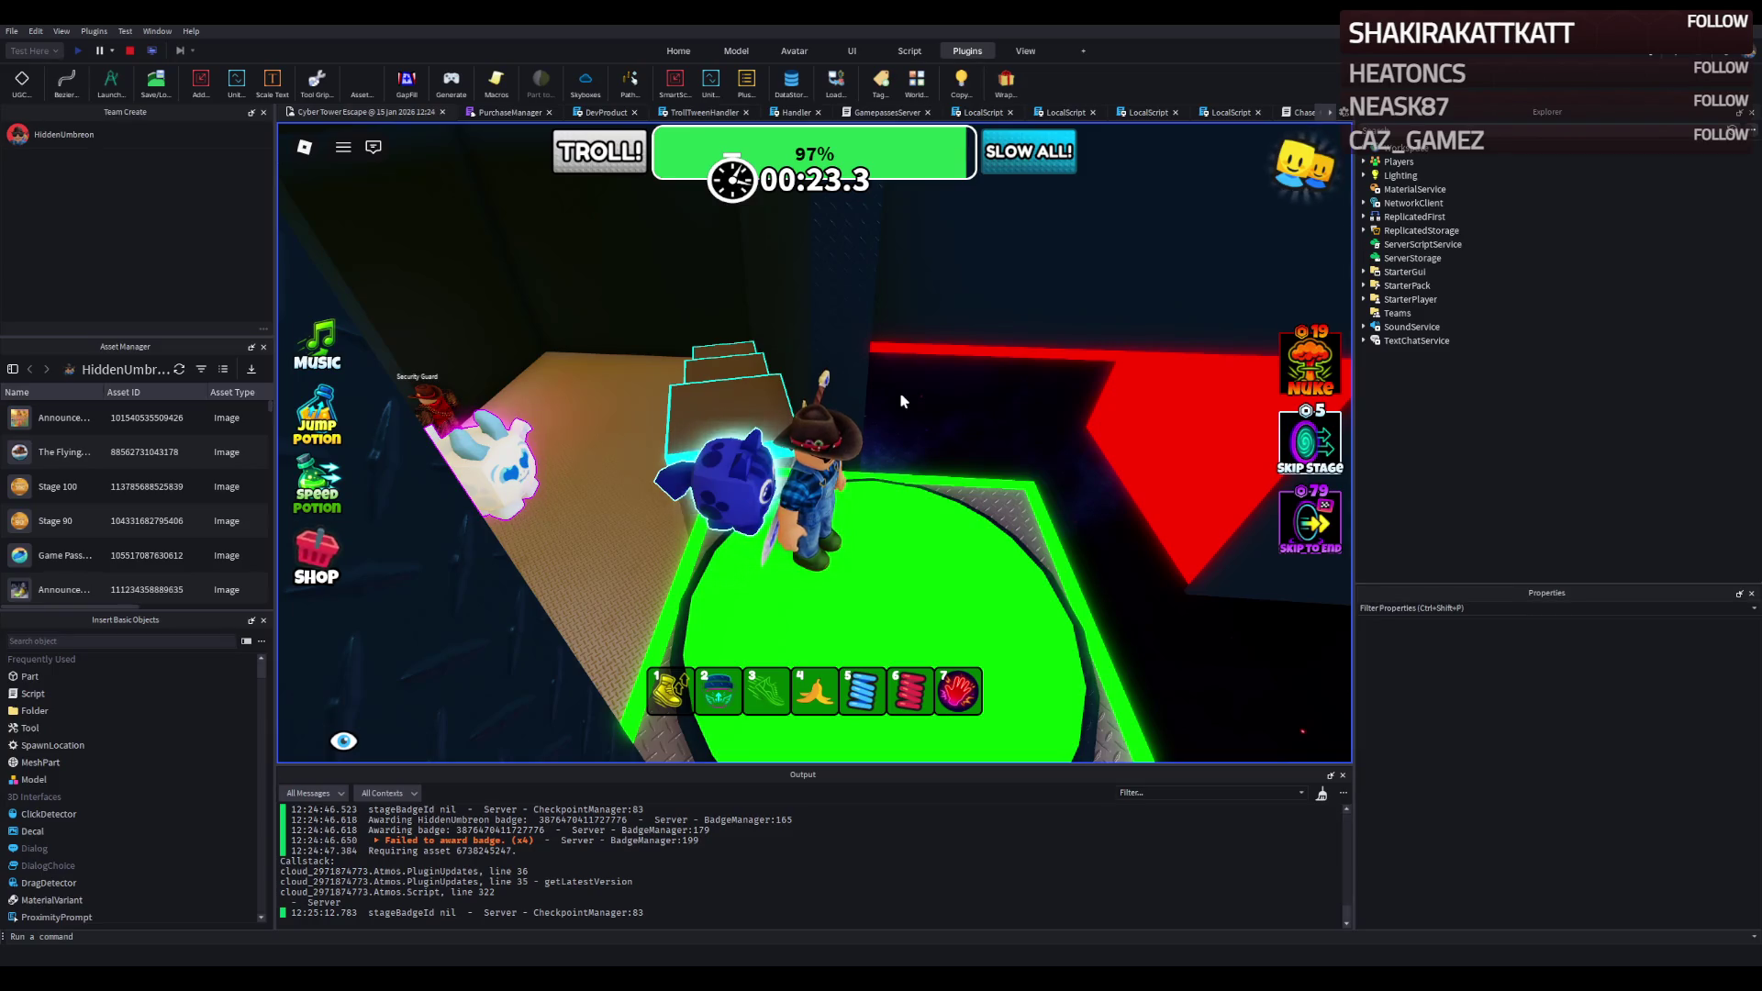
key(w)
key(w)
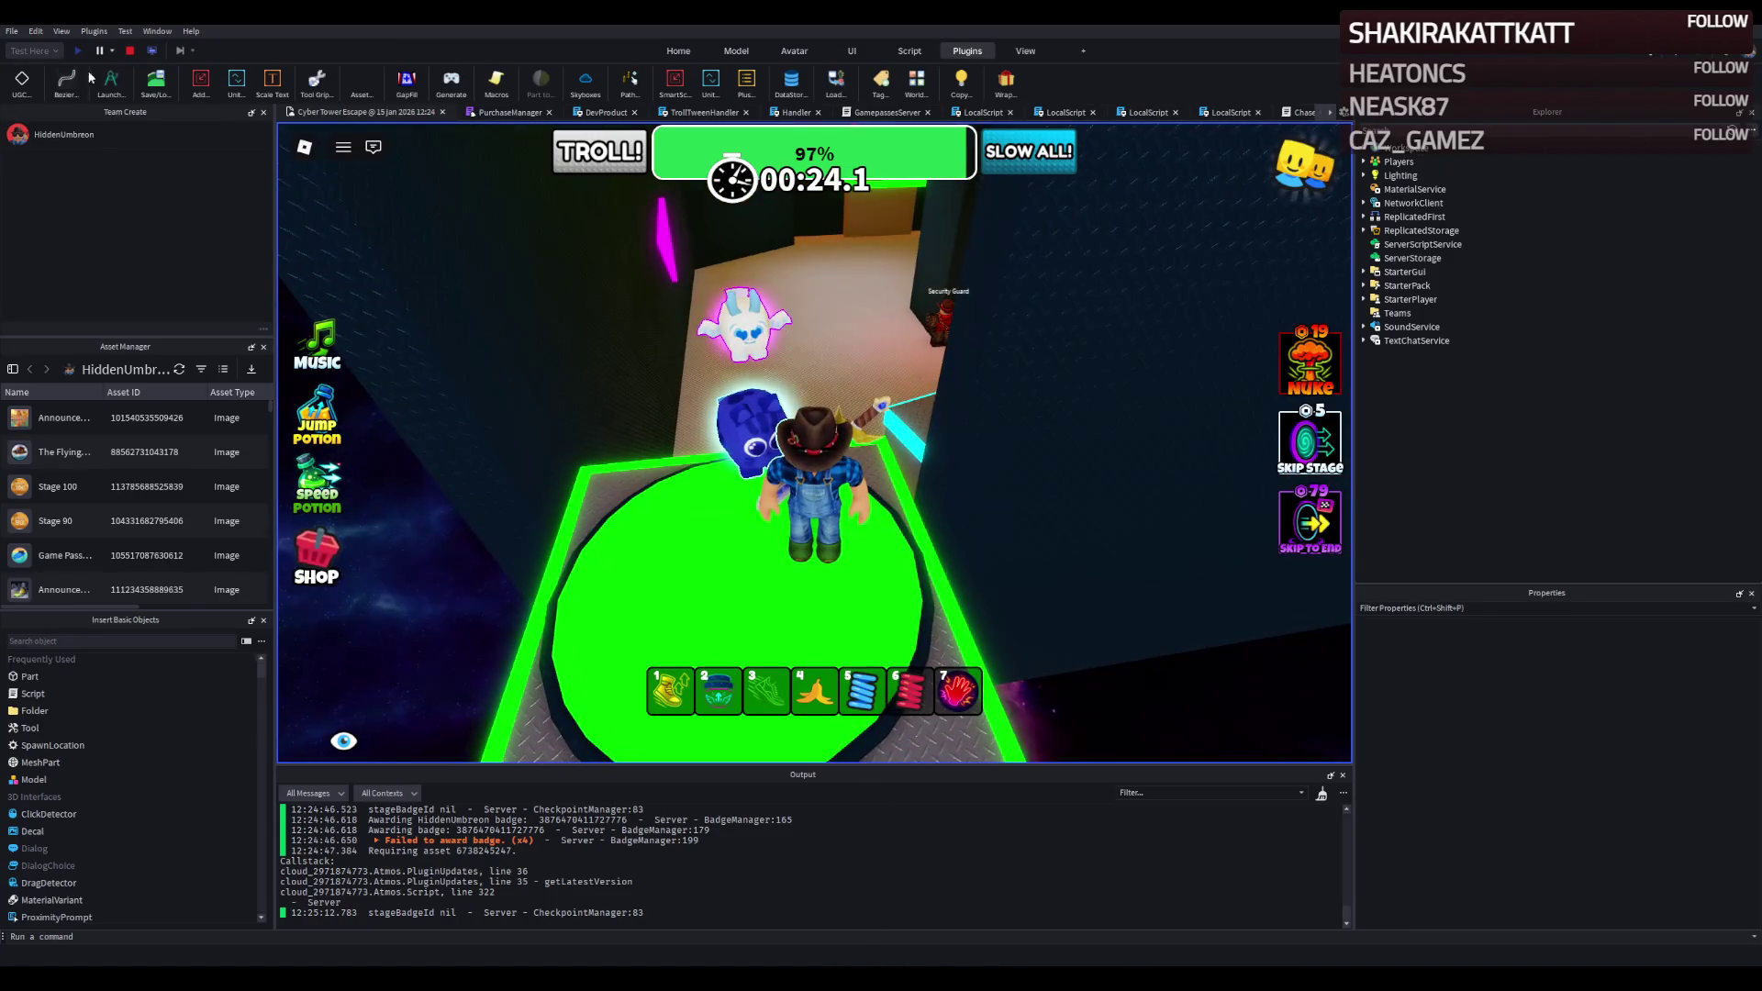
click(129, 51)
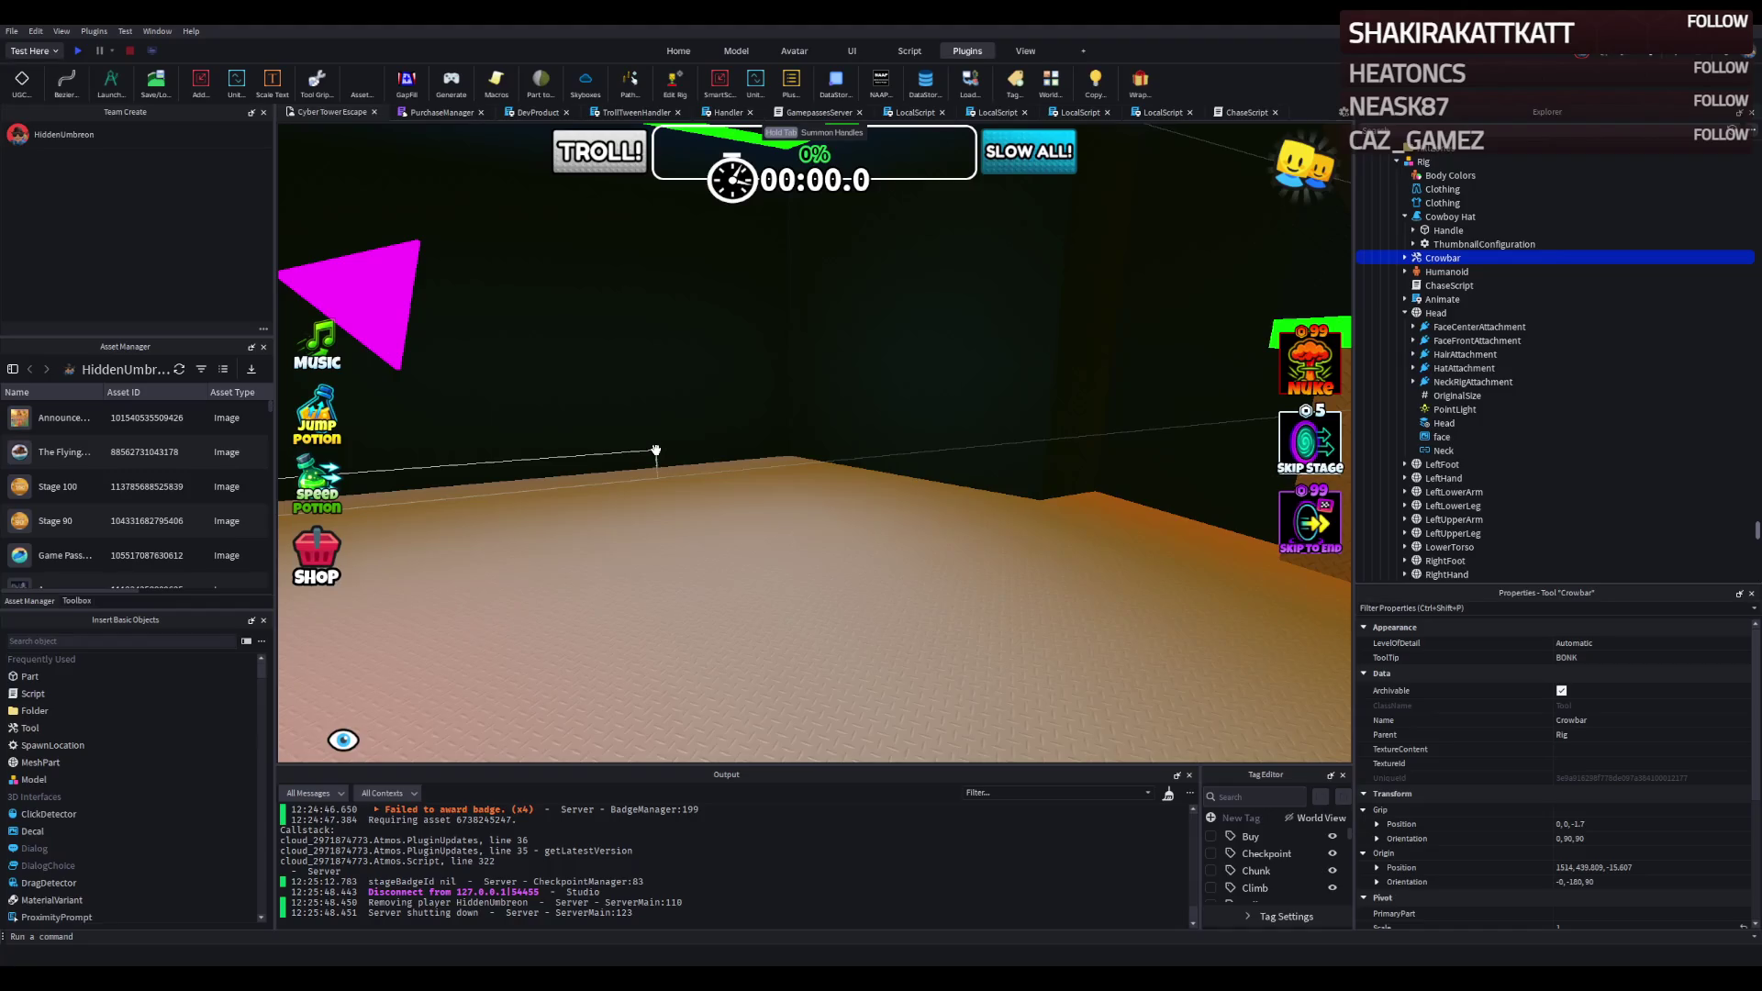
key(e)
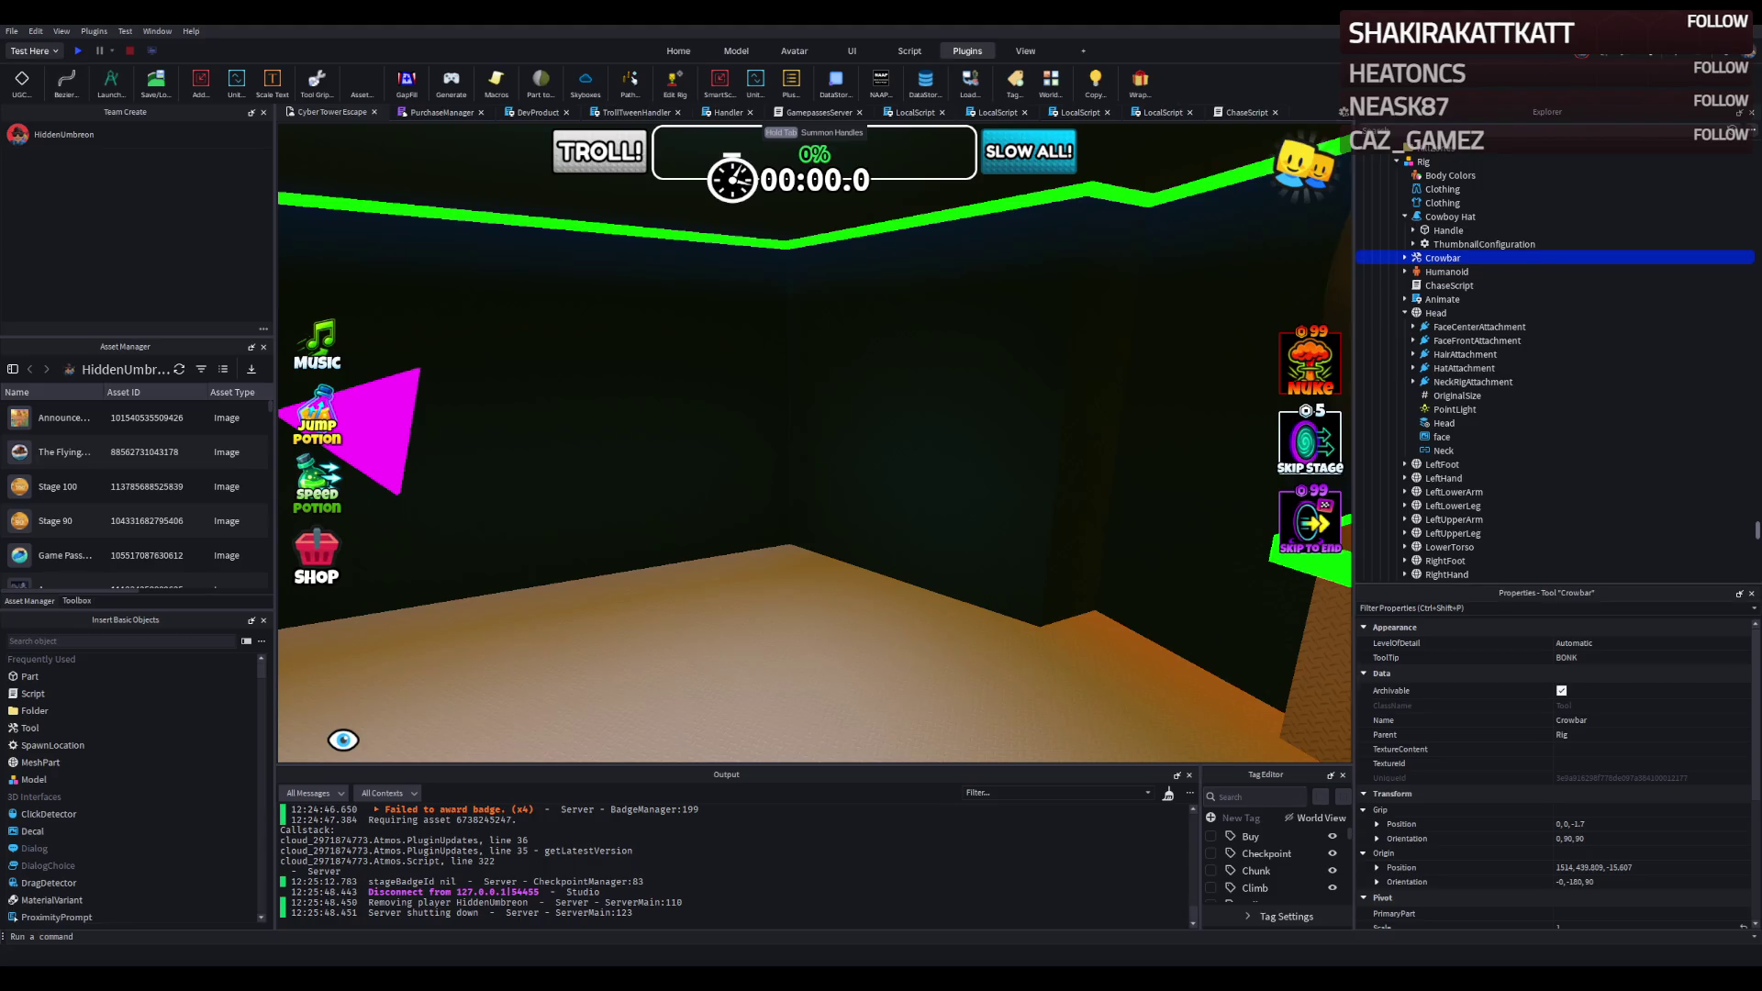
key(w)
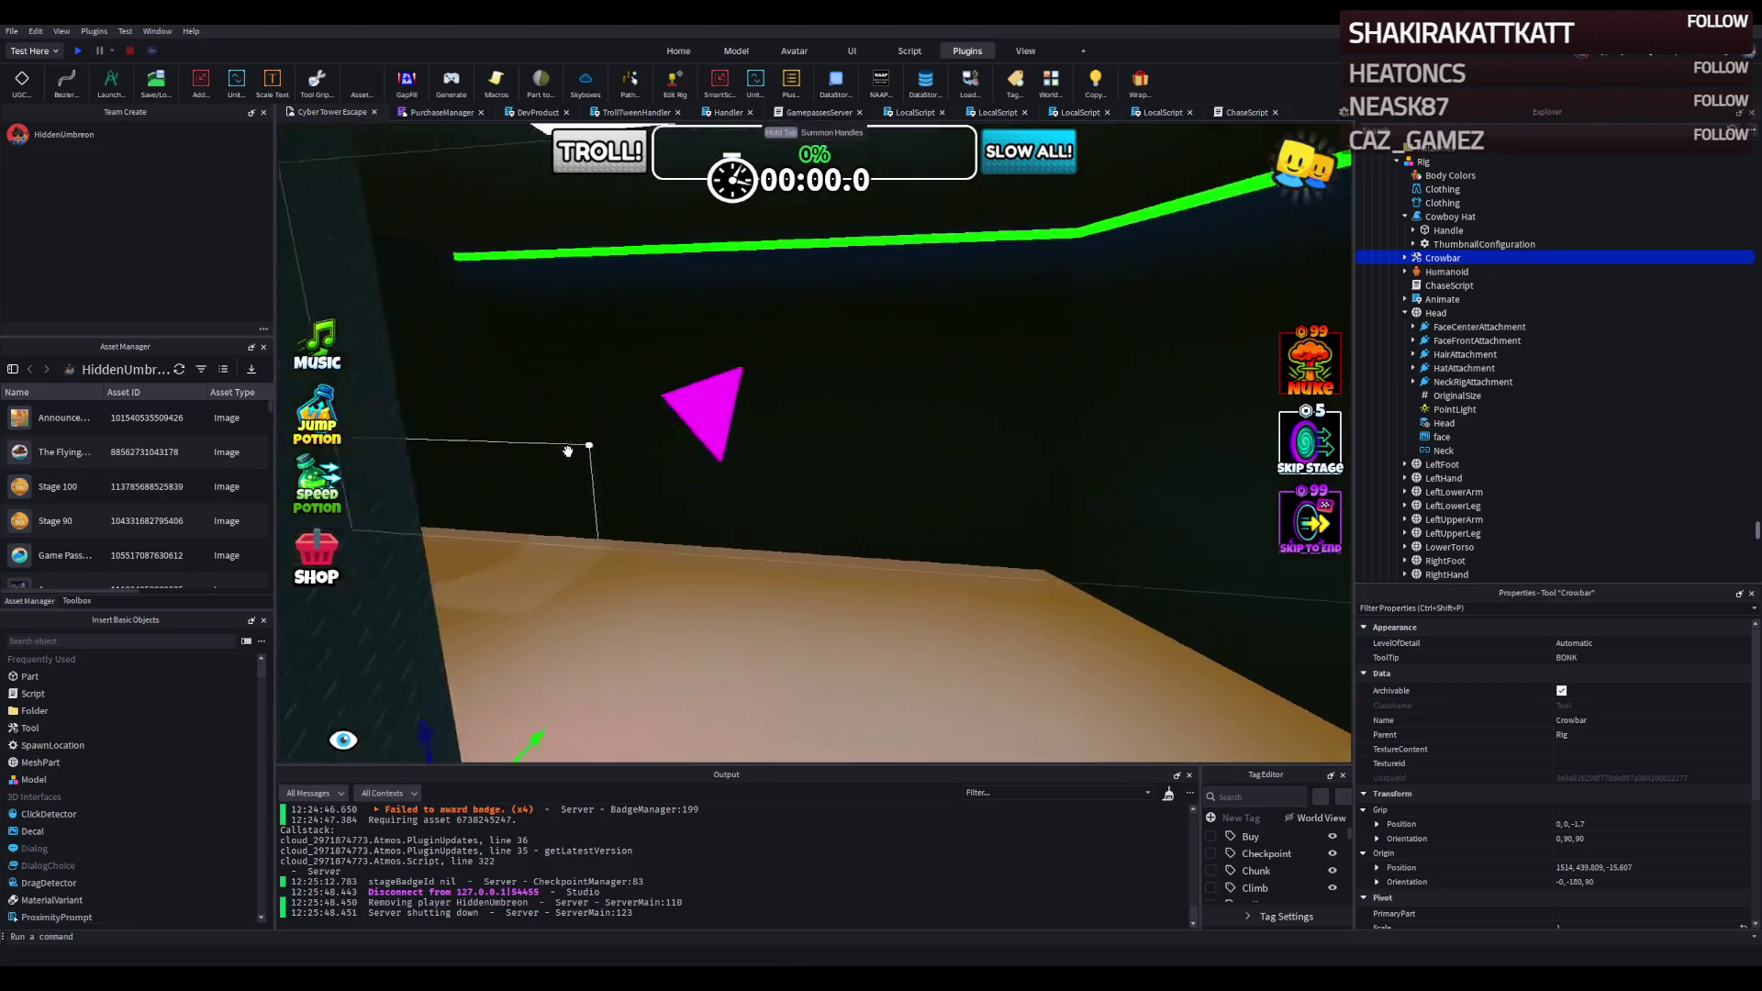
key(d)
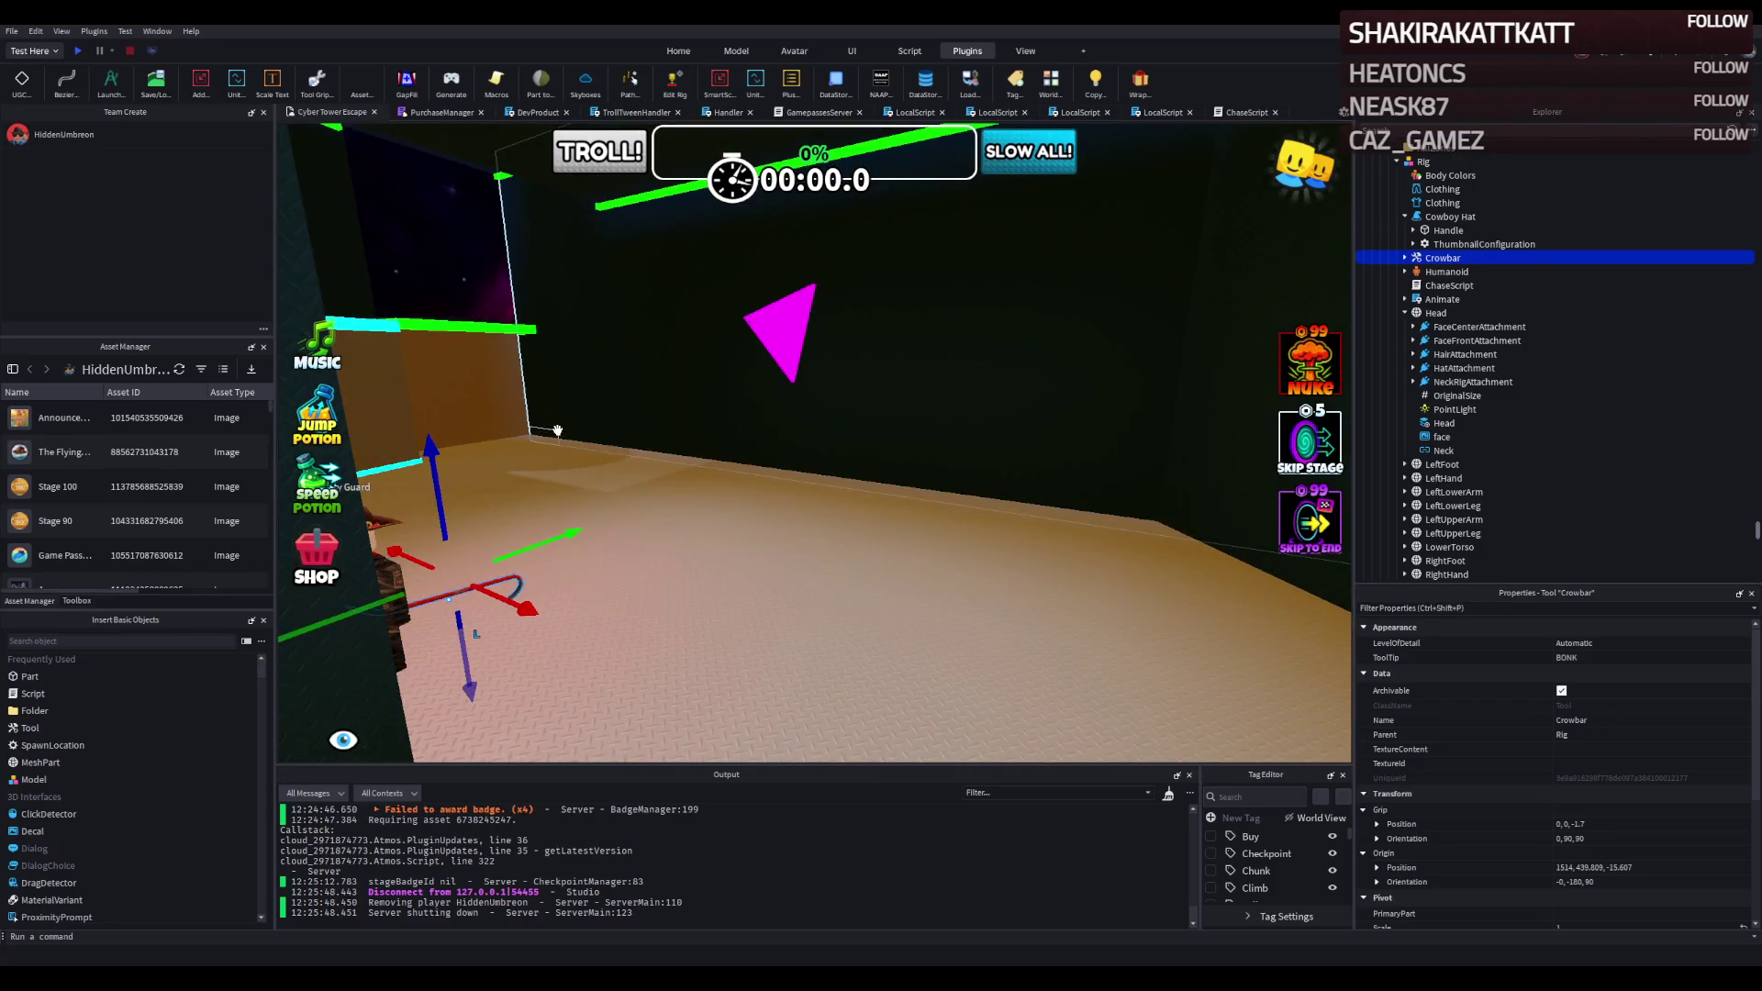
key(d)
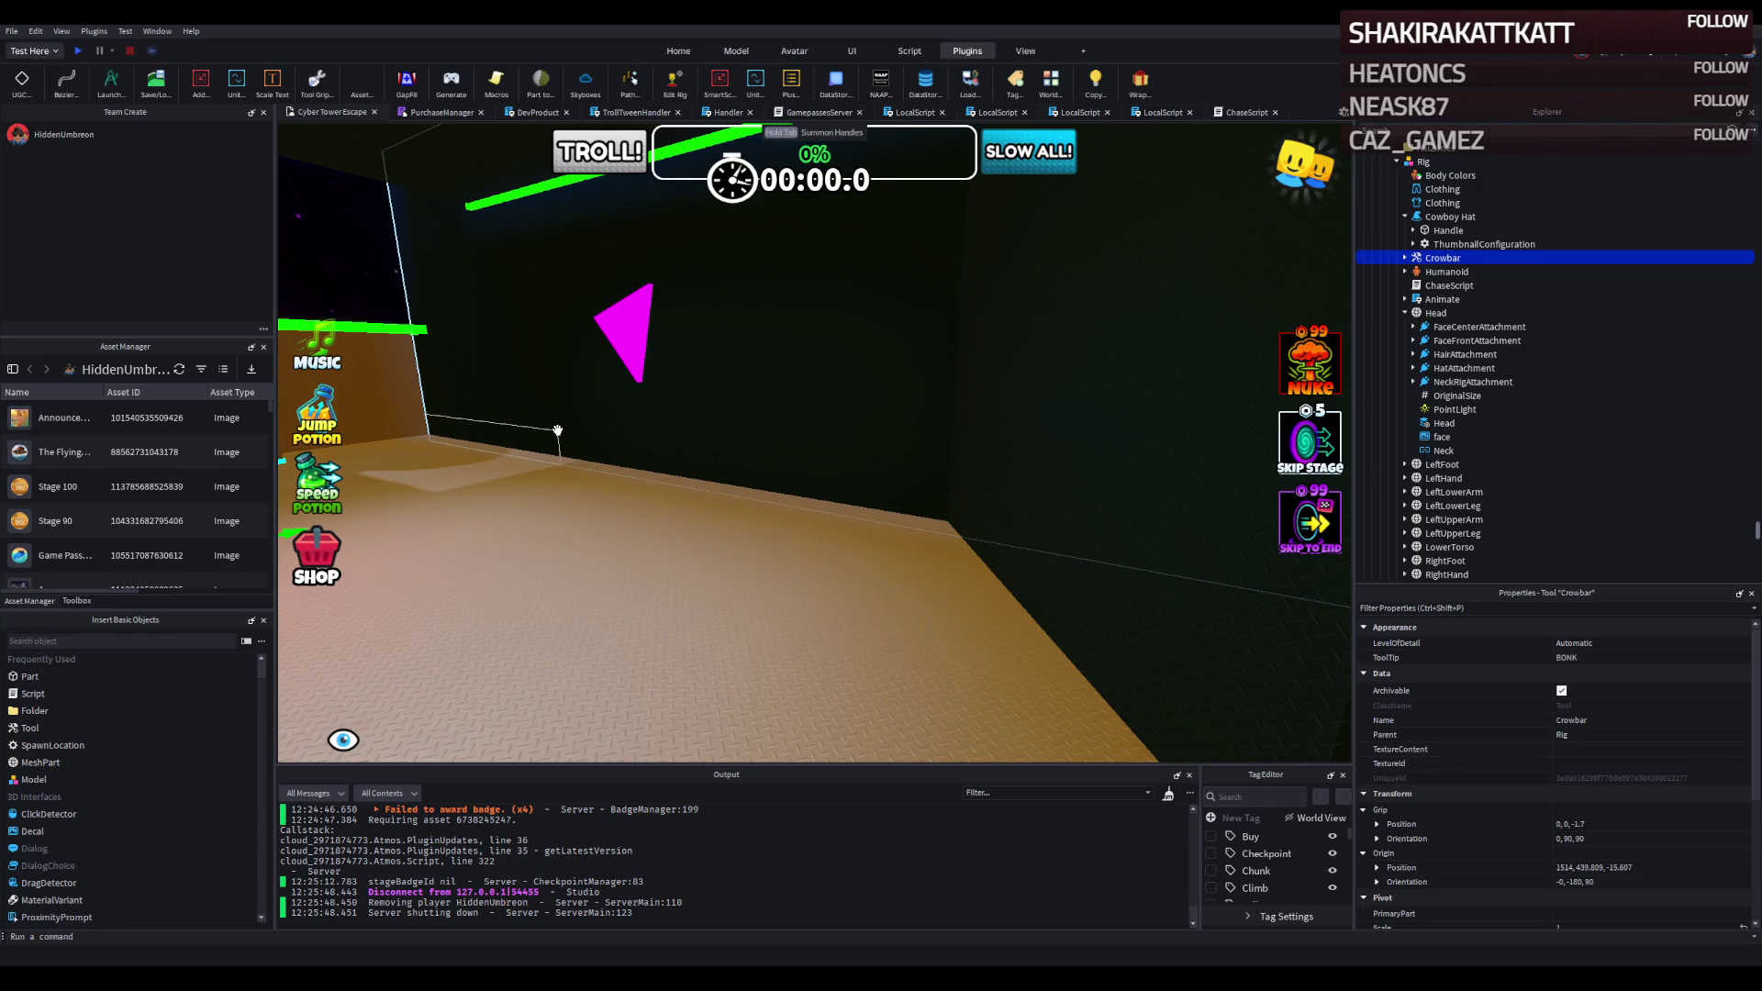
key(a)
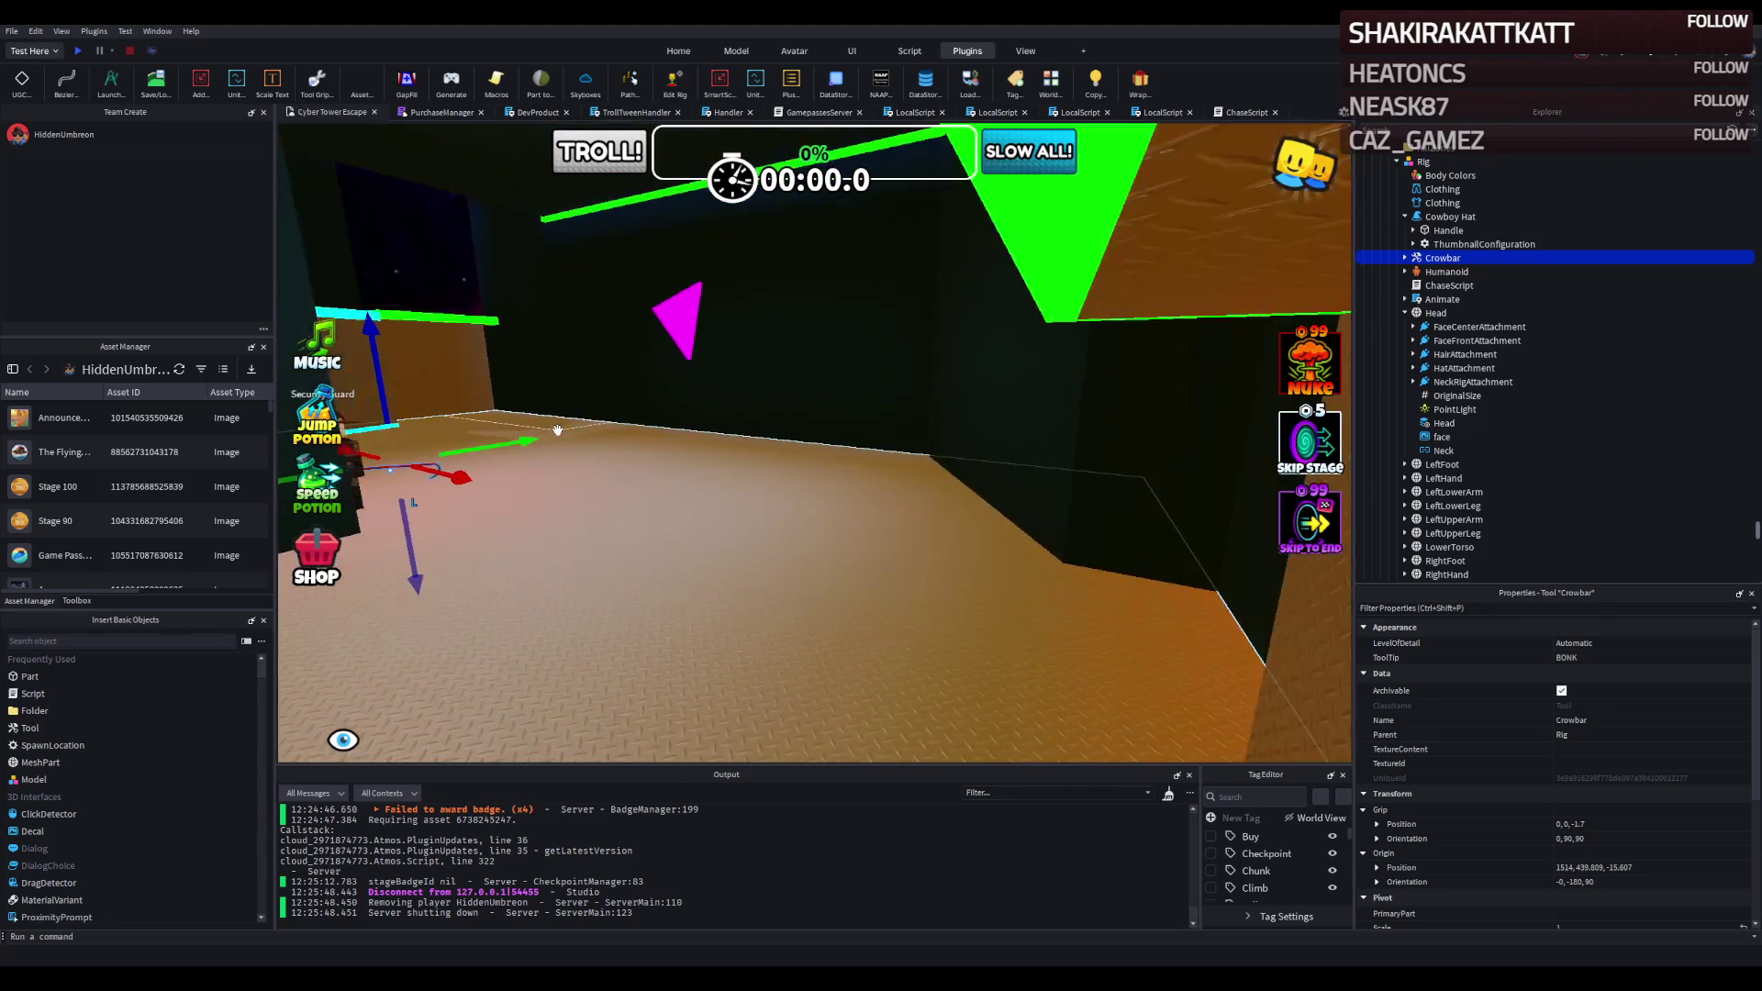
key(s)
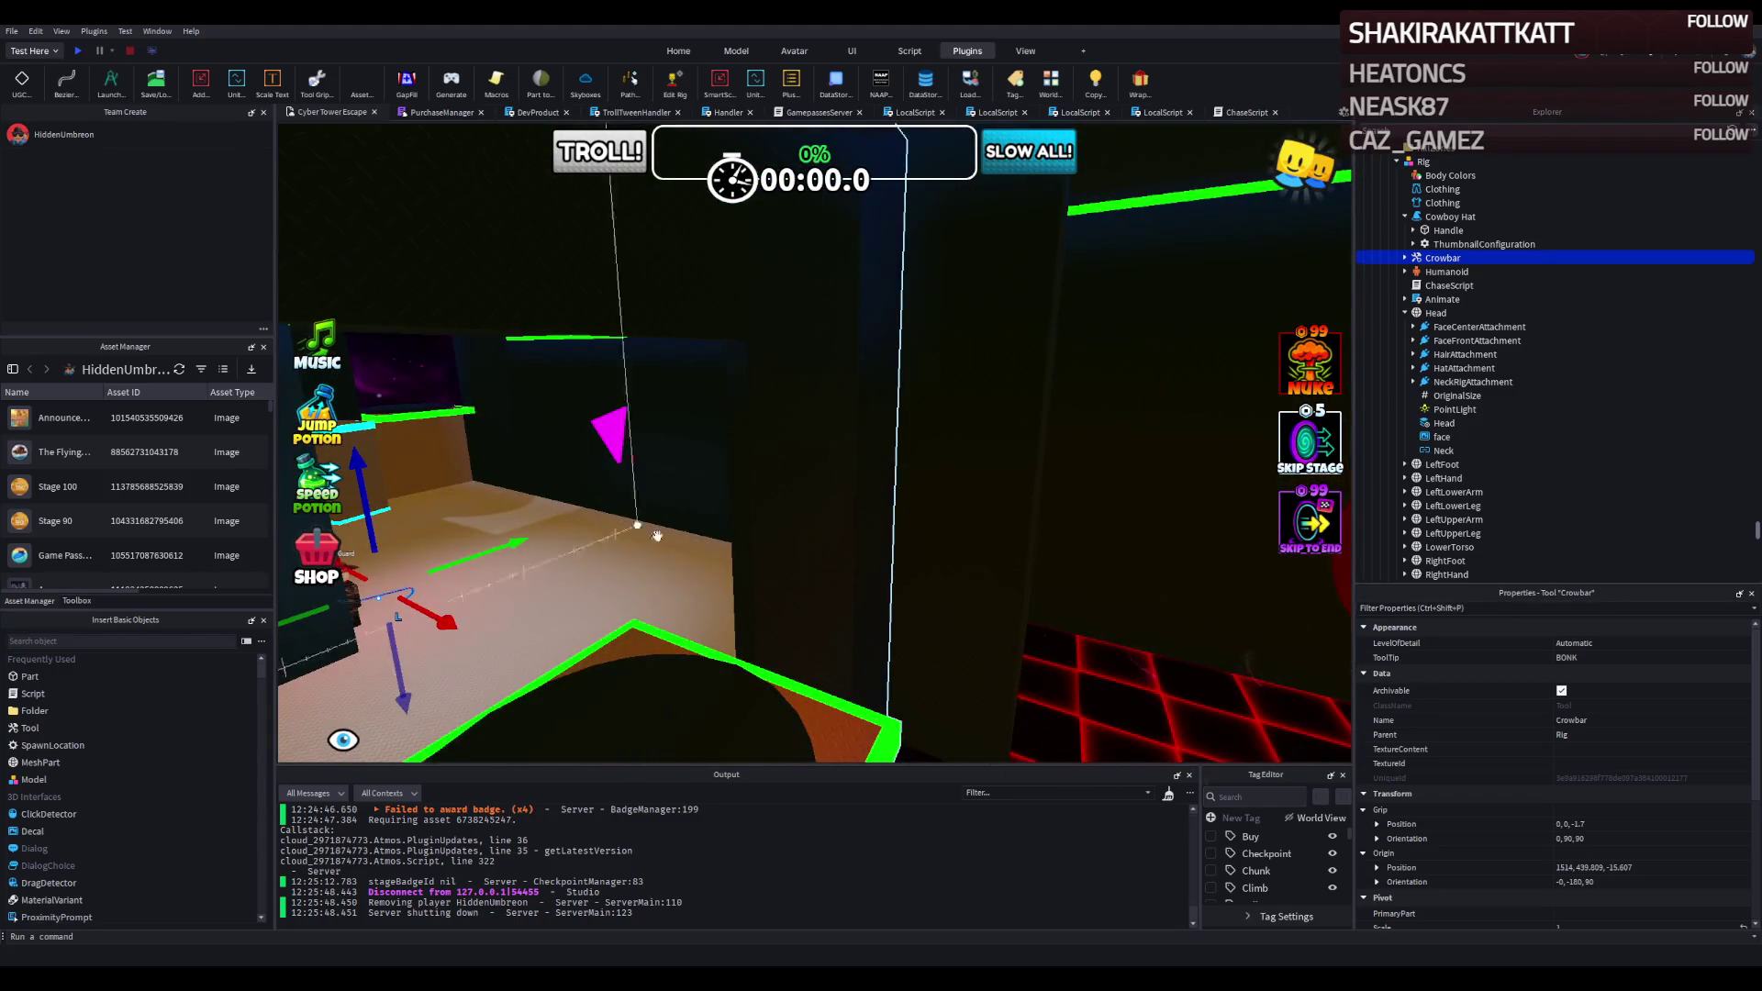
key(w)
key(s)
key(w)
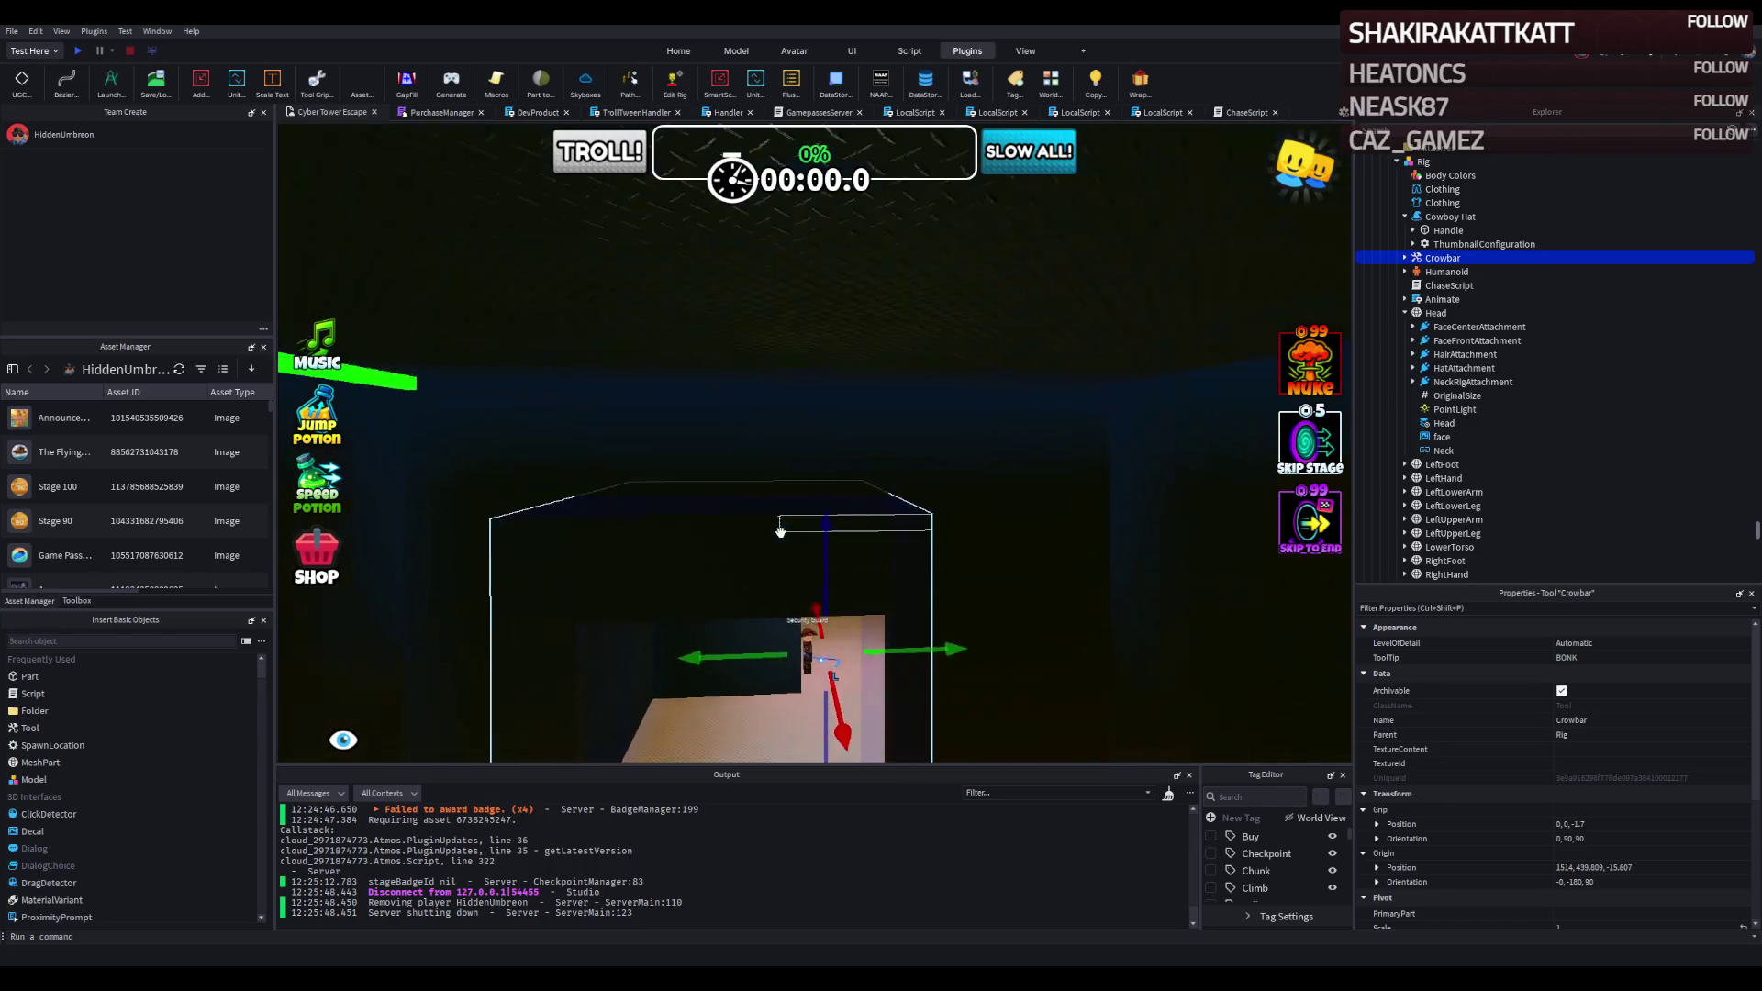
key(s)
key(d)
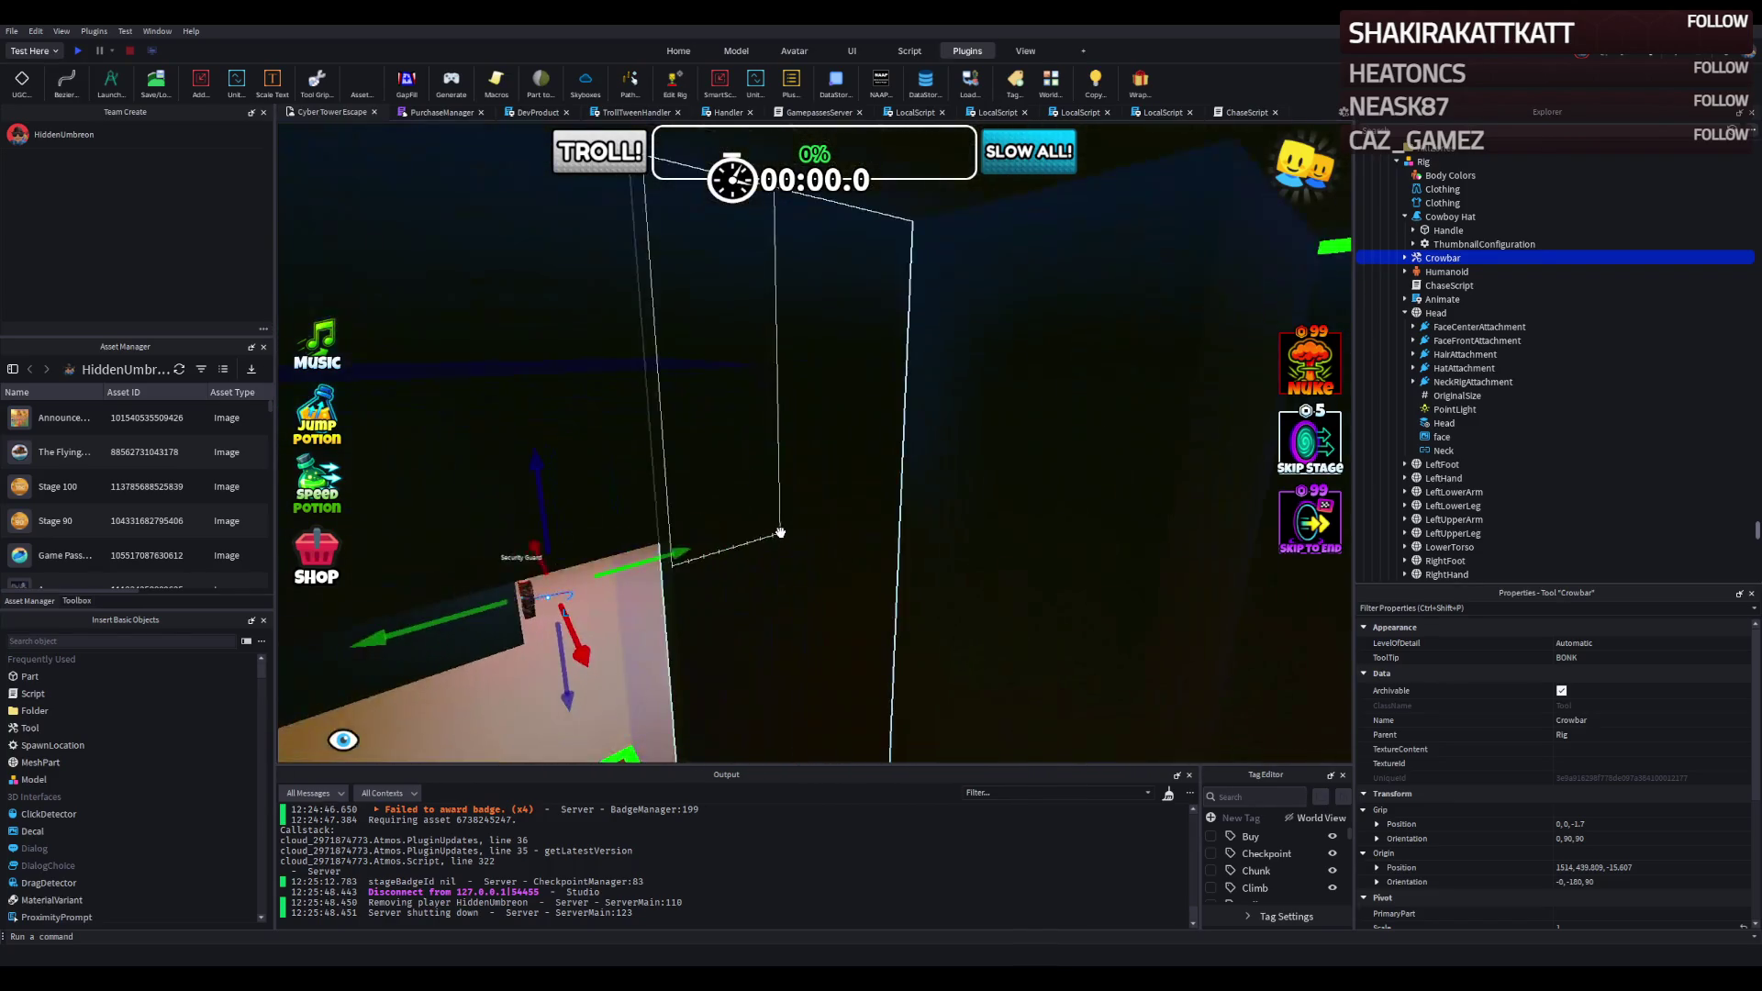
key(s)
key(a)
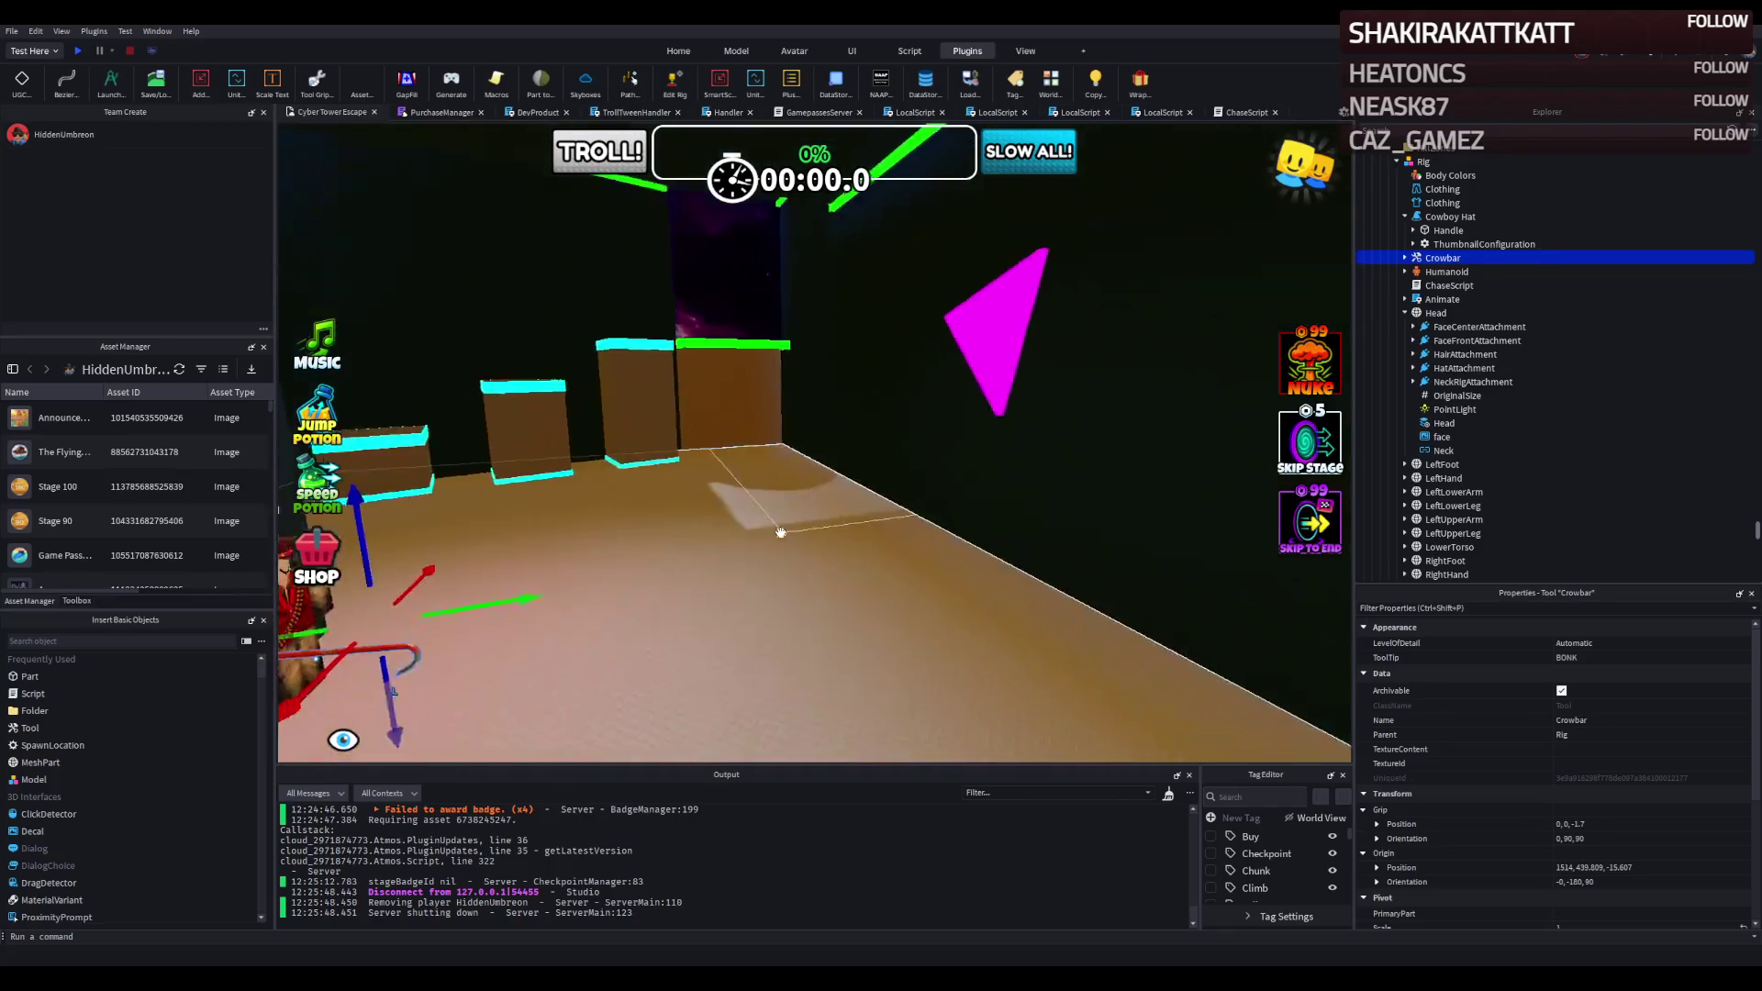
key(s)
key(d)
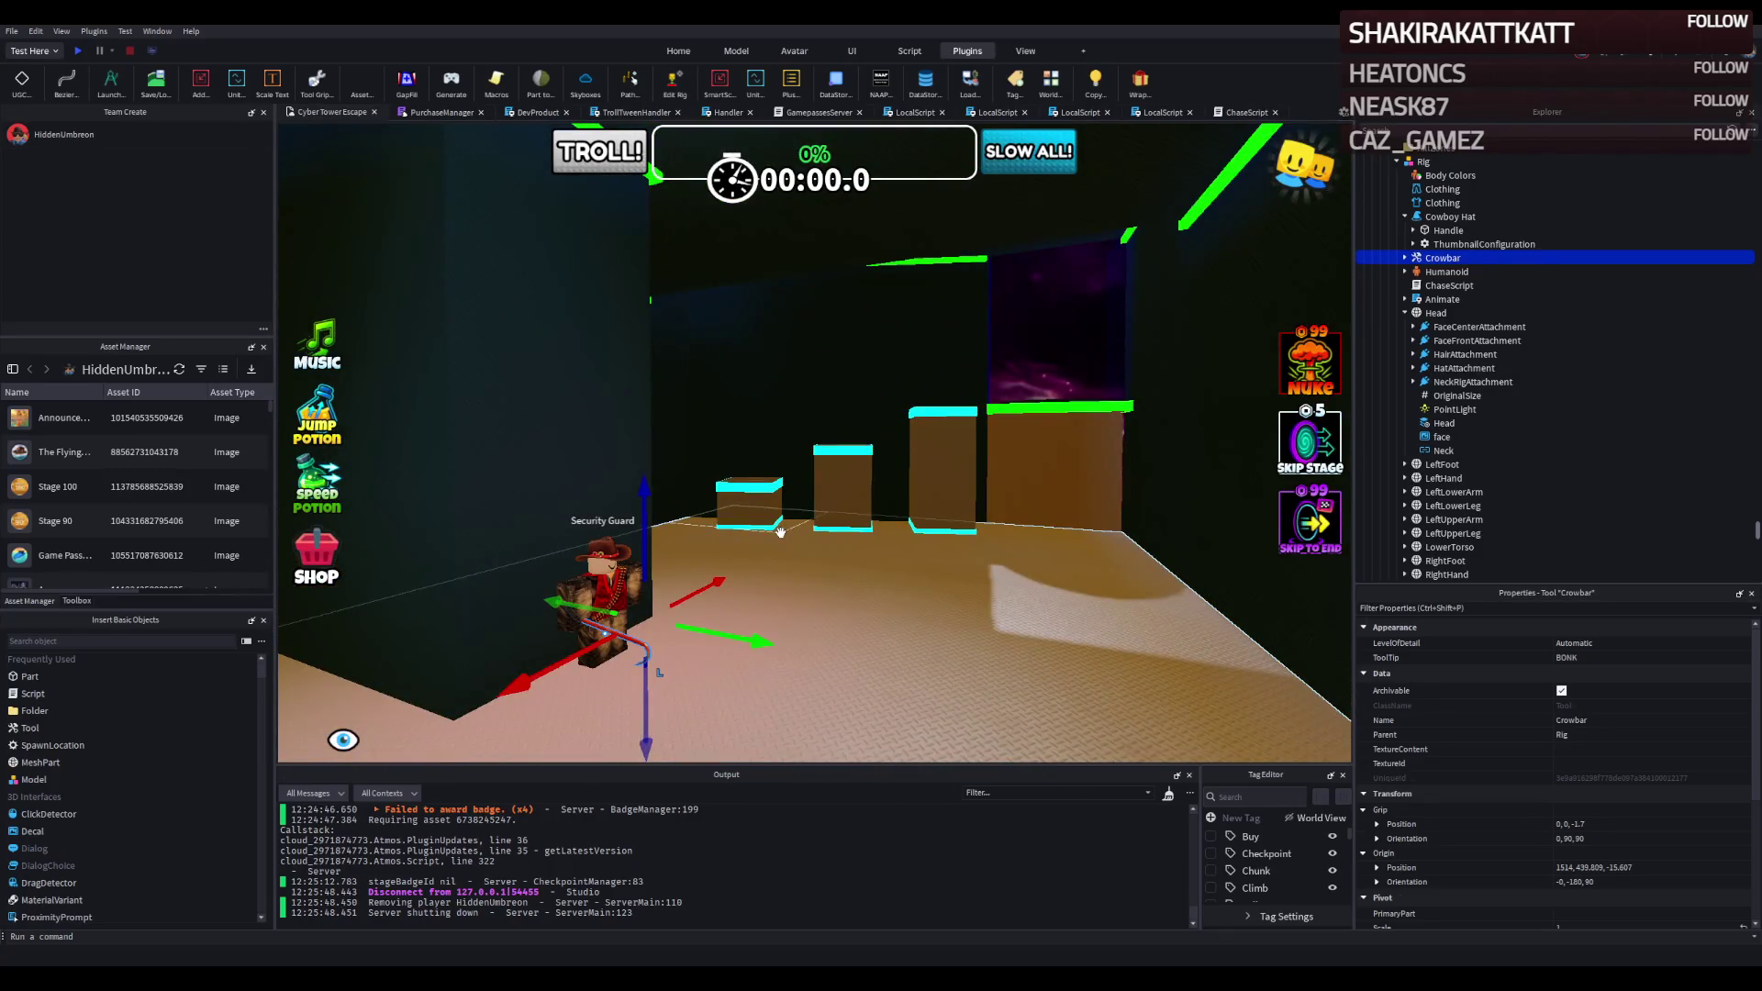
key(a)
key(q)
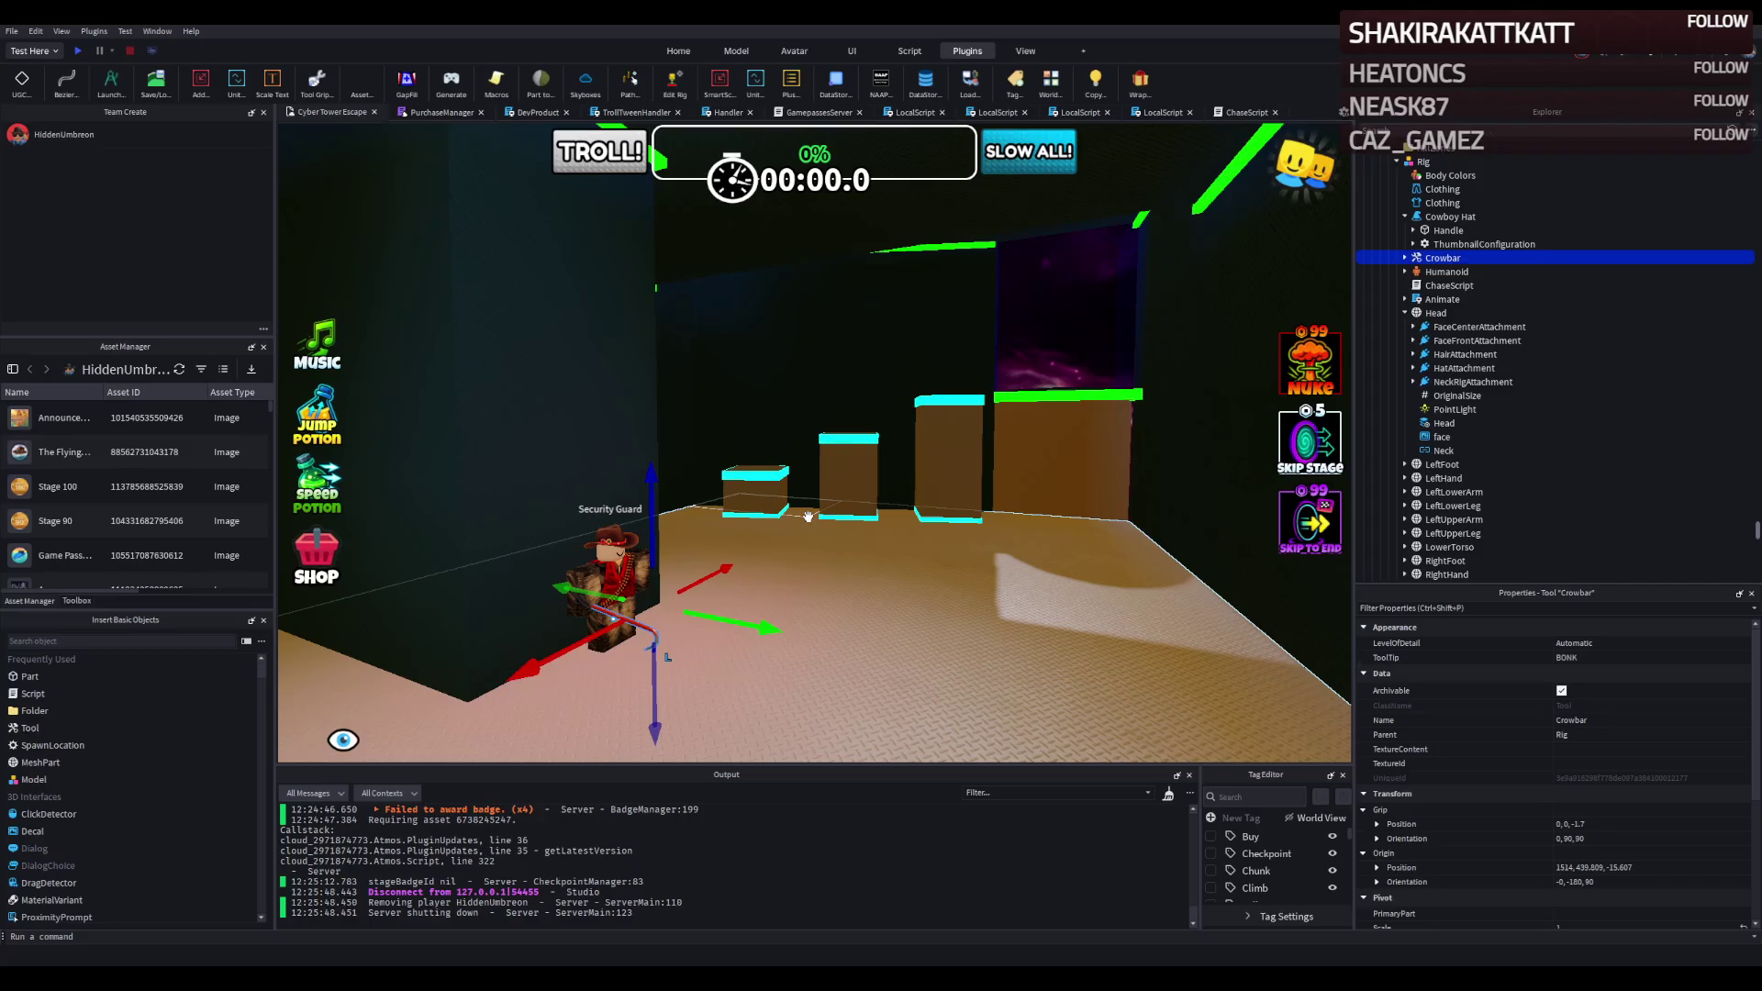
key(w)
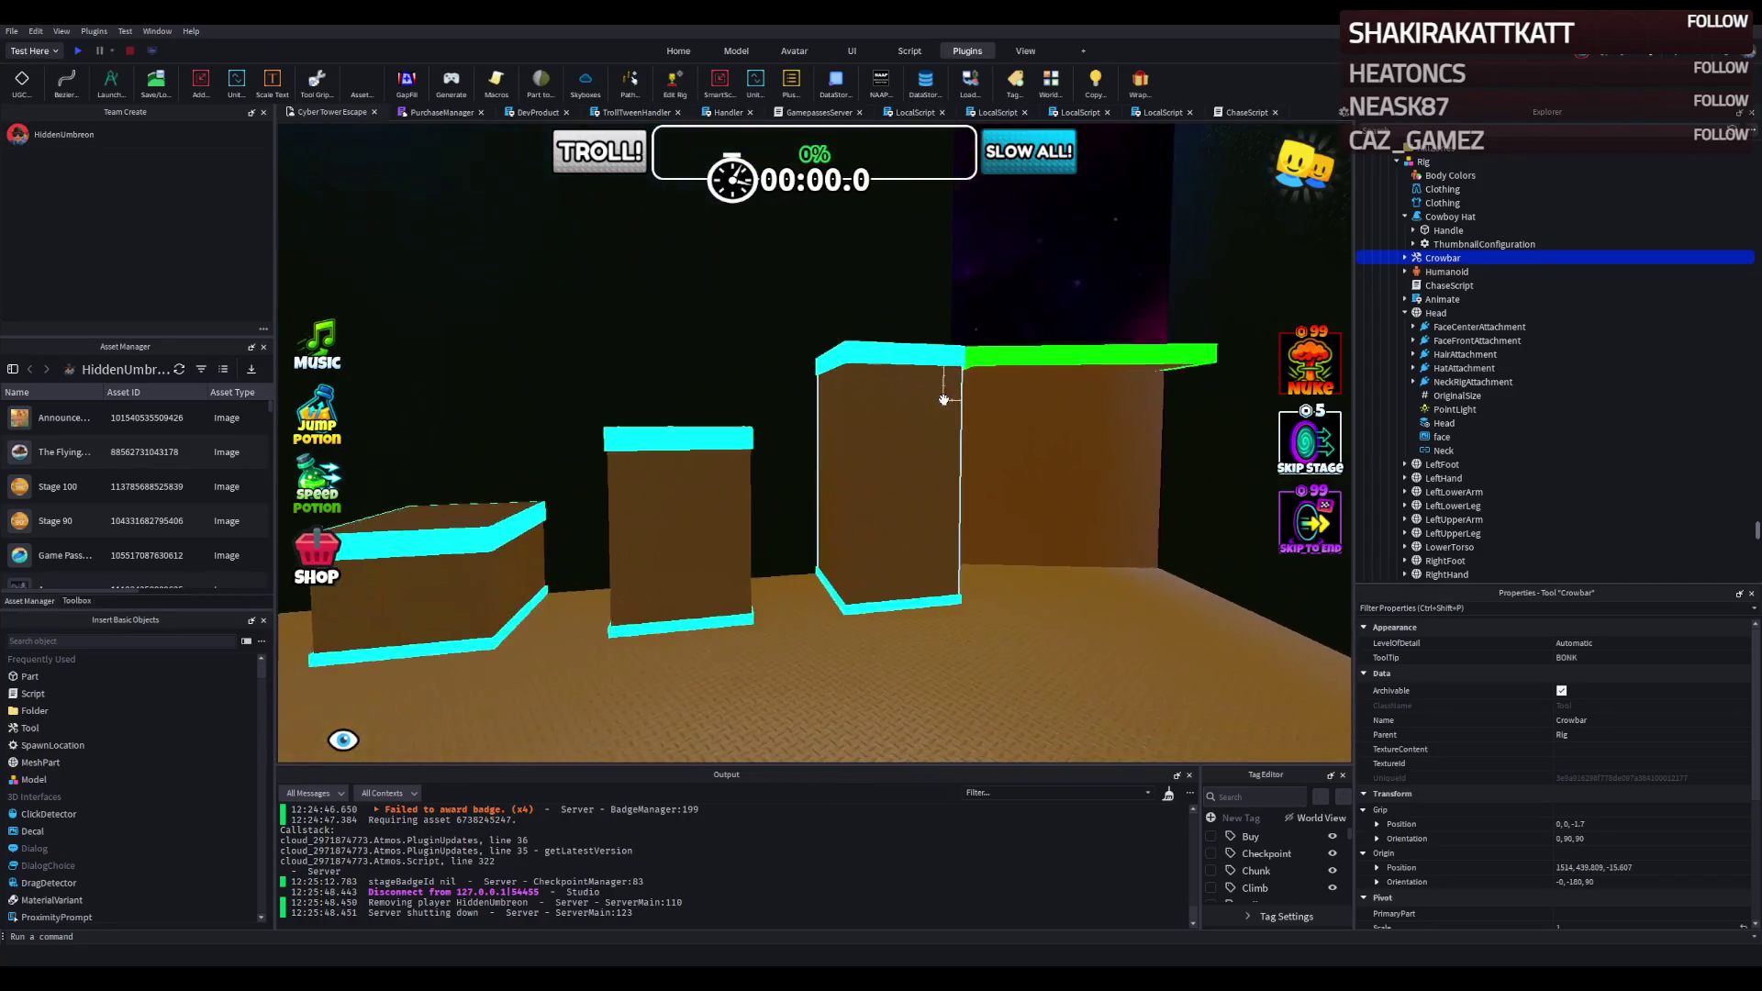
key(f)
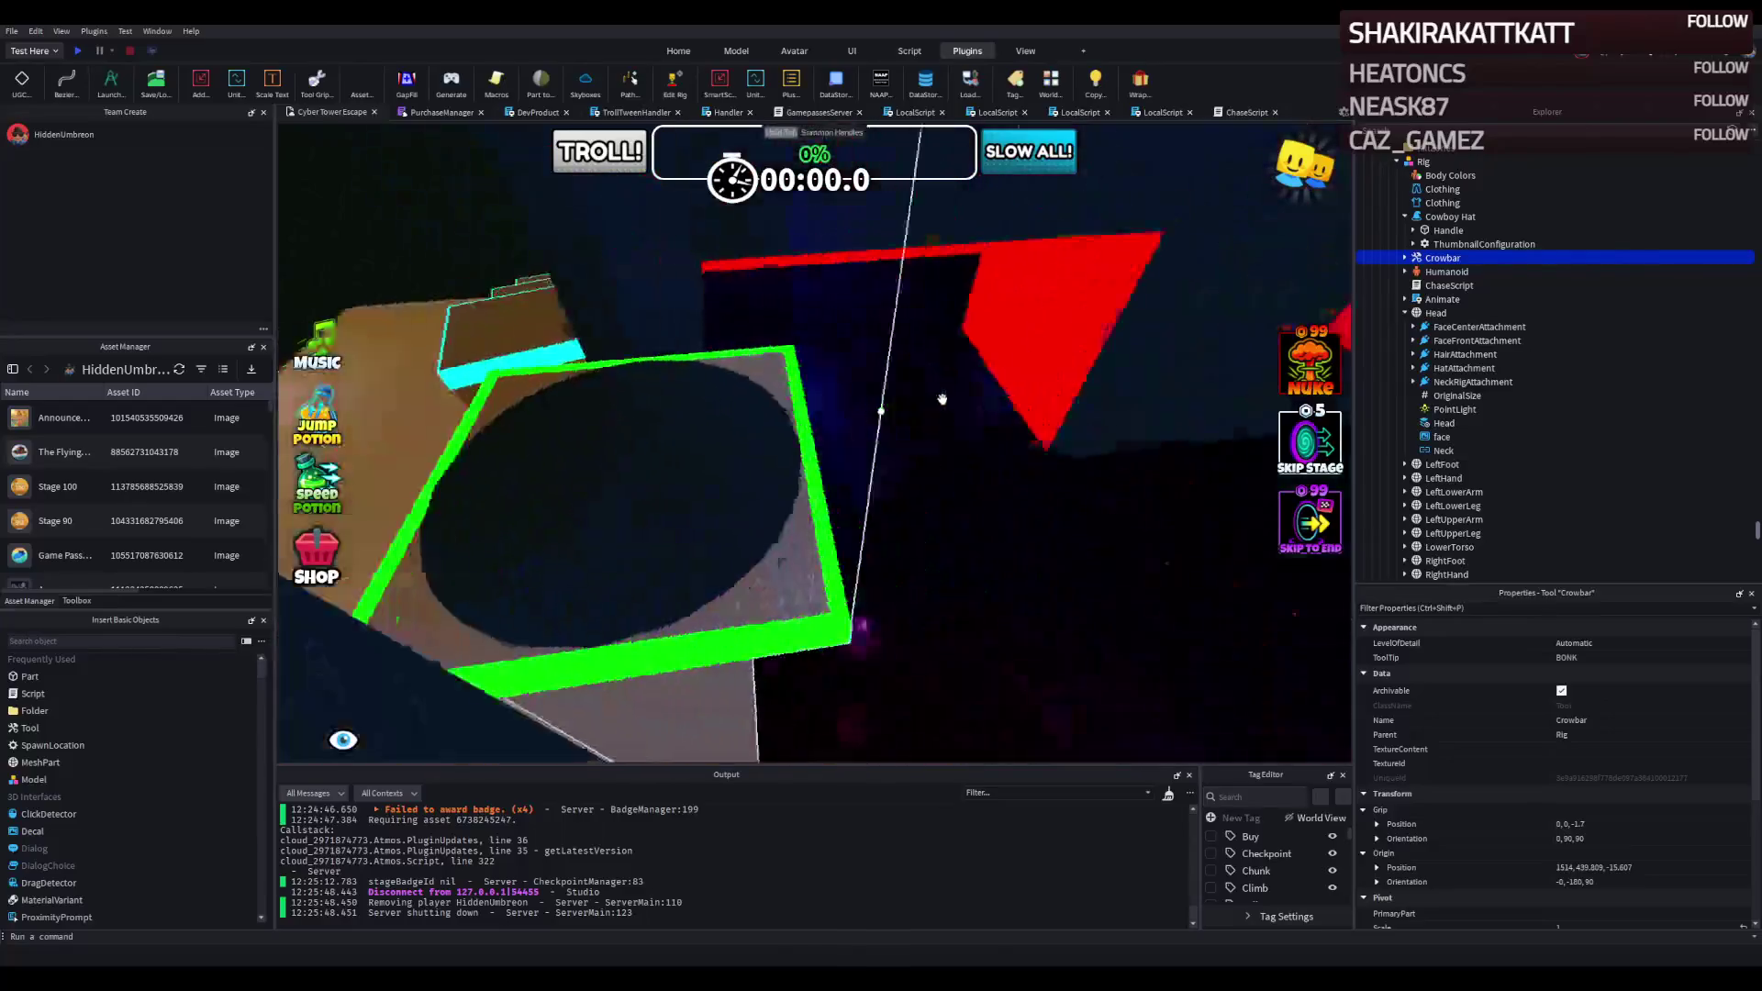
key(w)
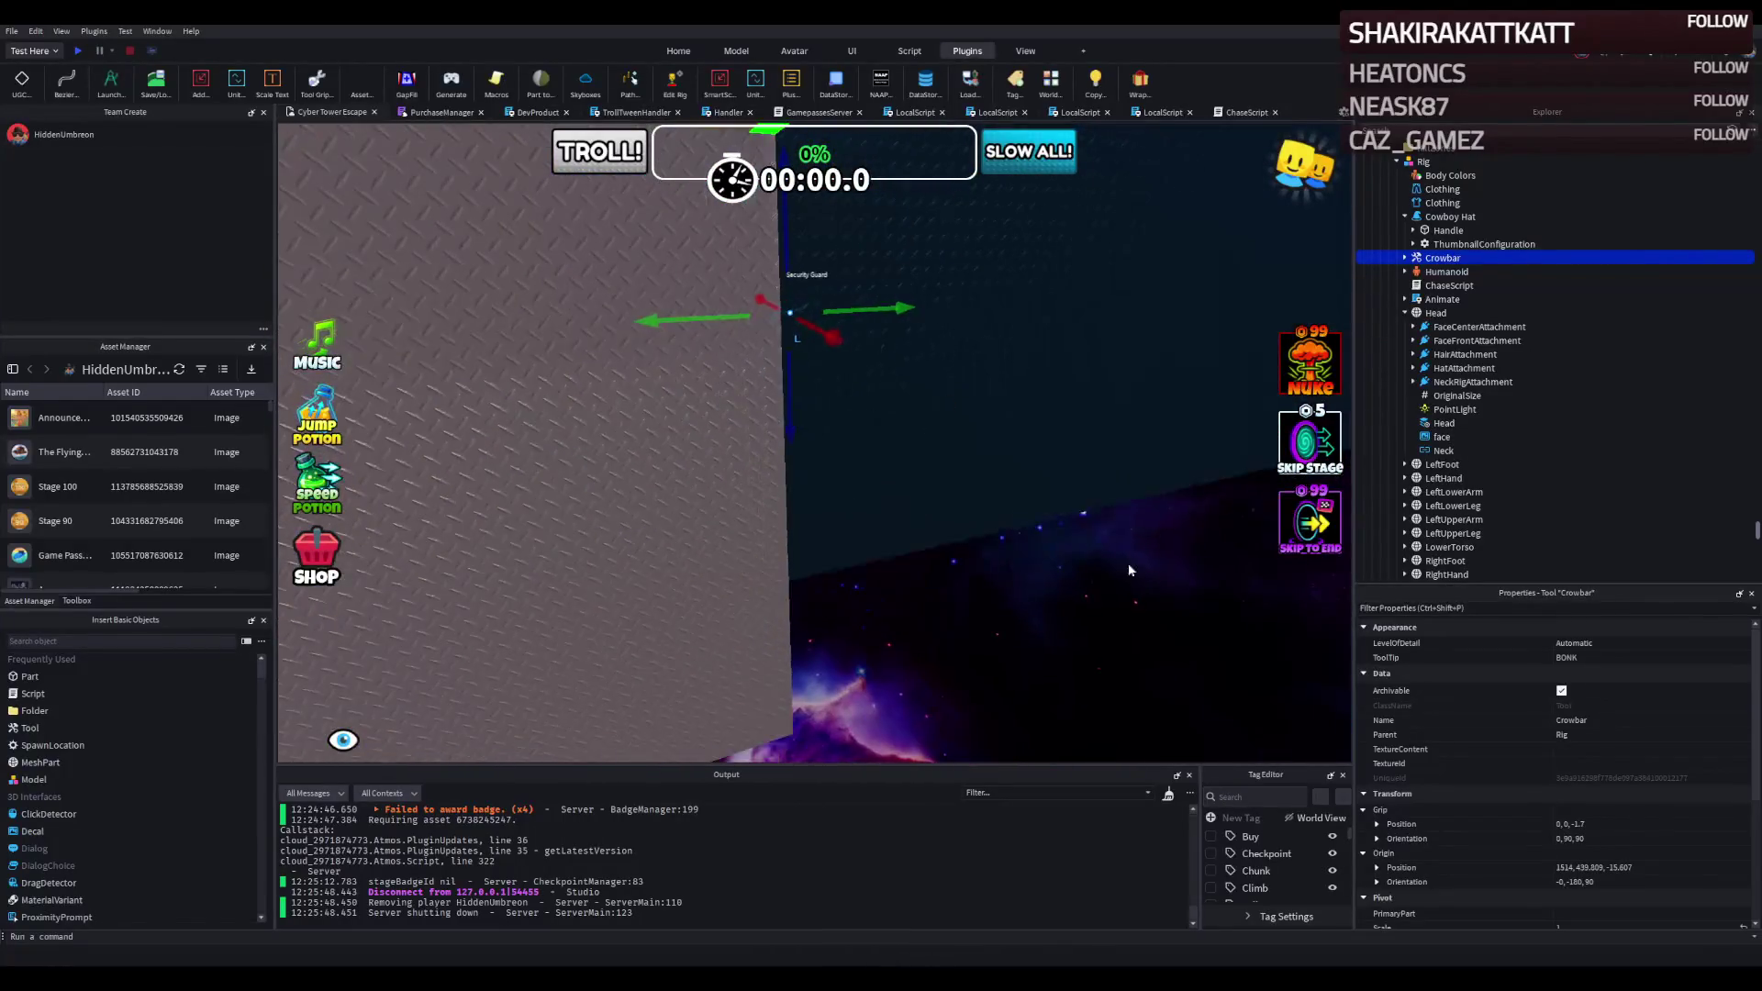
key(f)
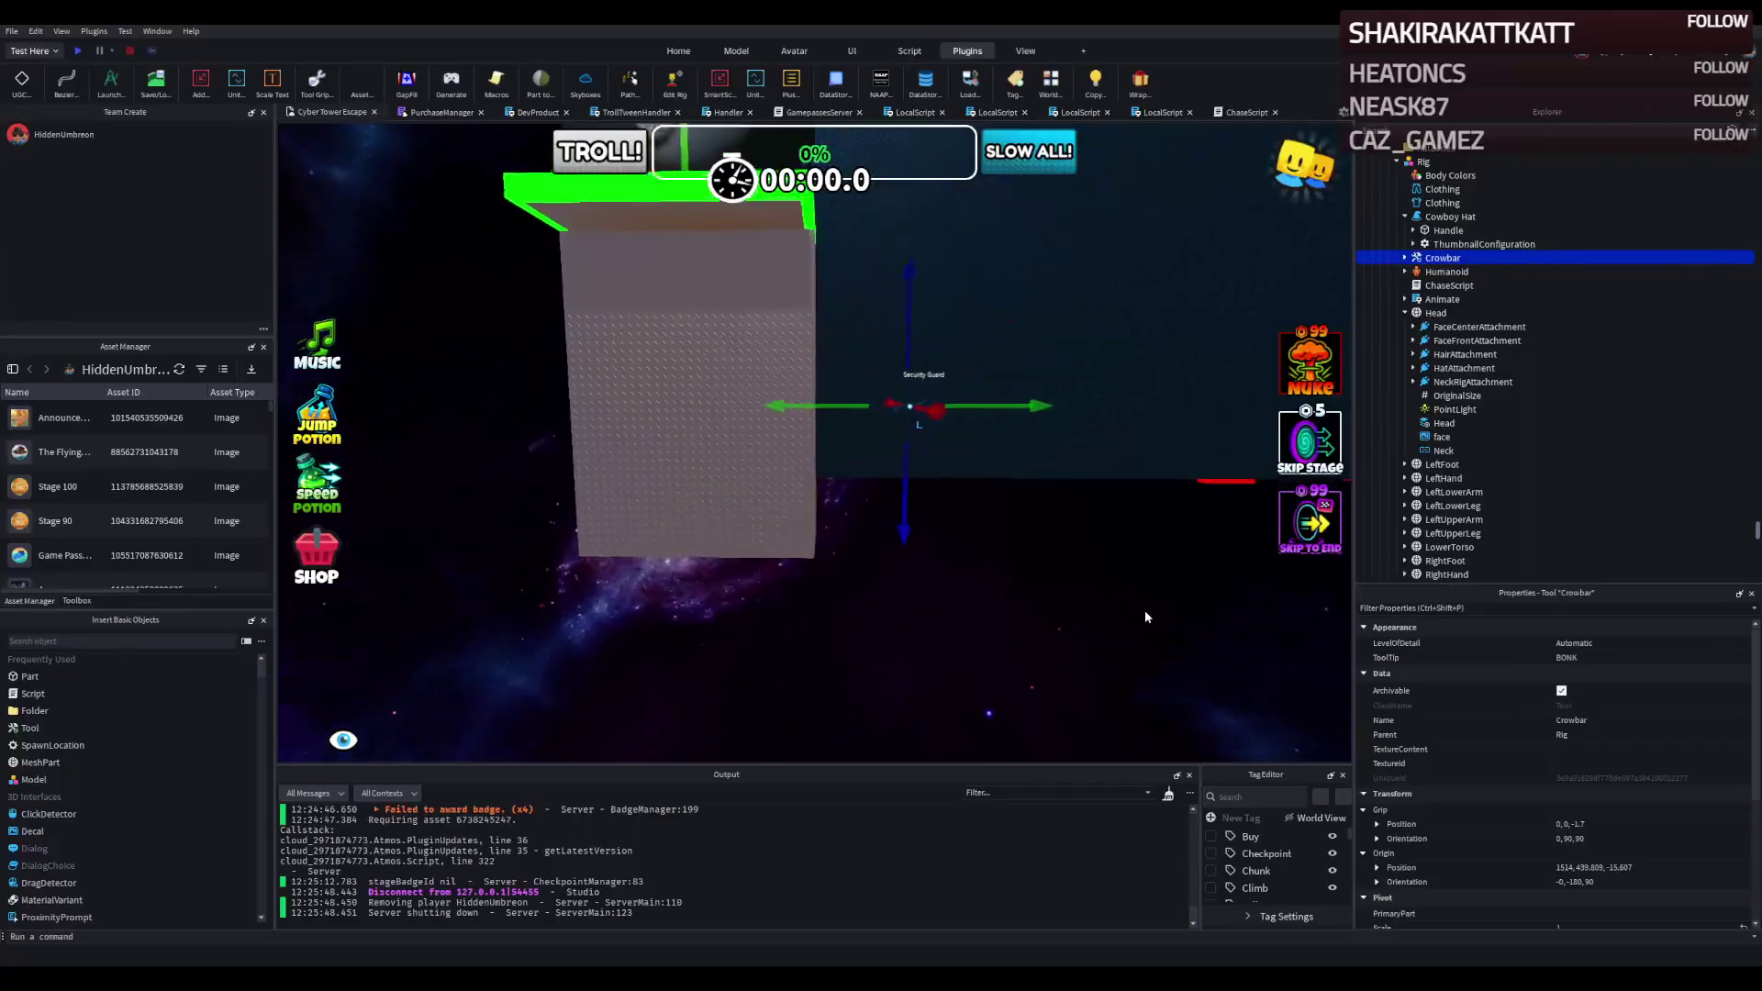
key(s)
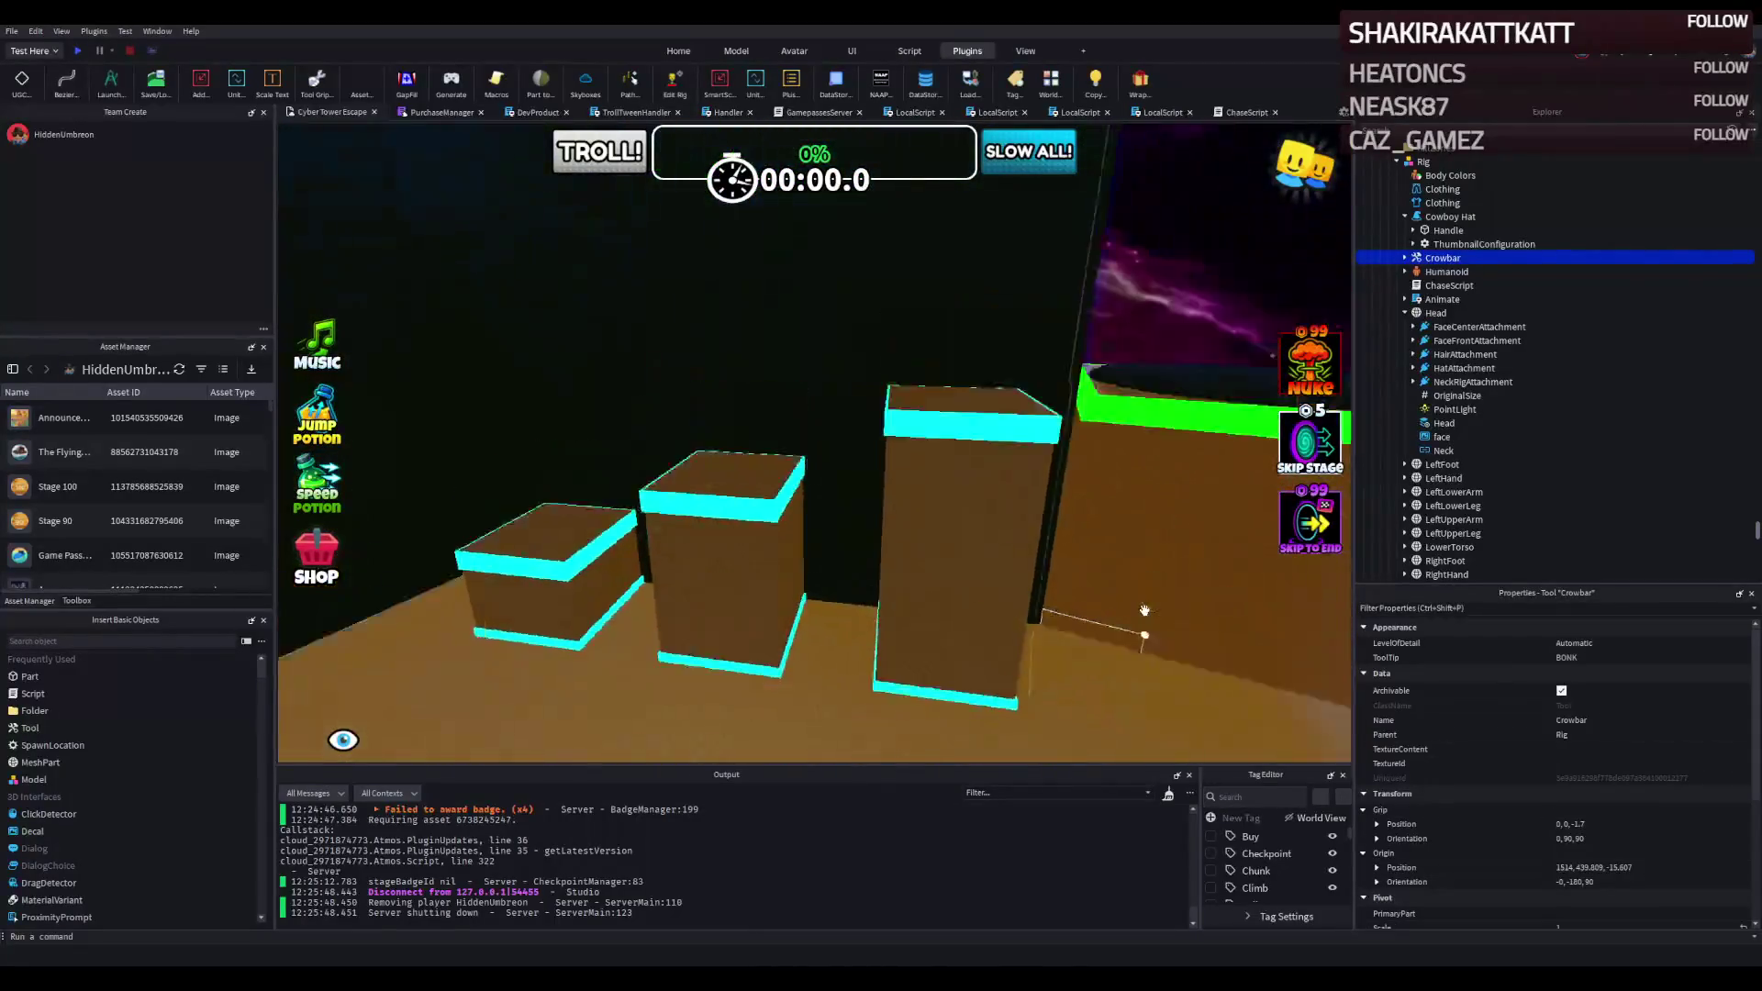
key(d)
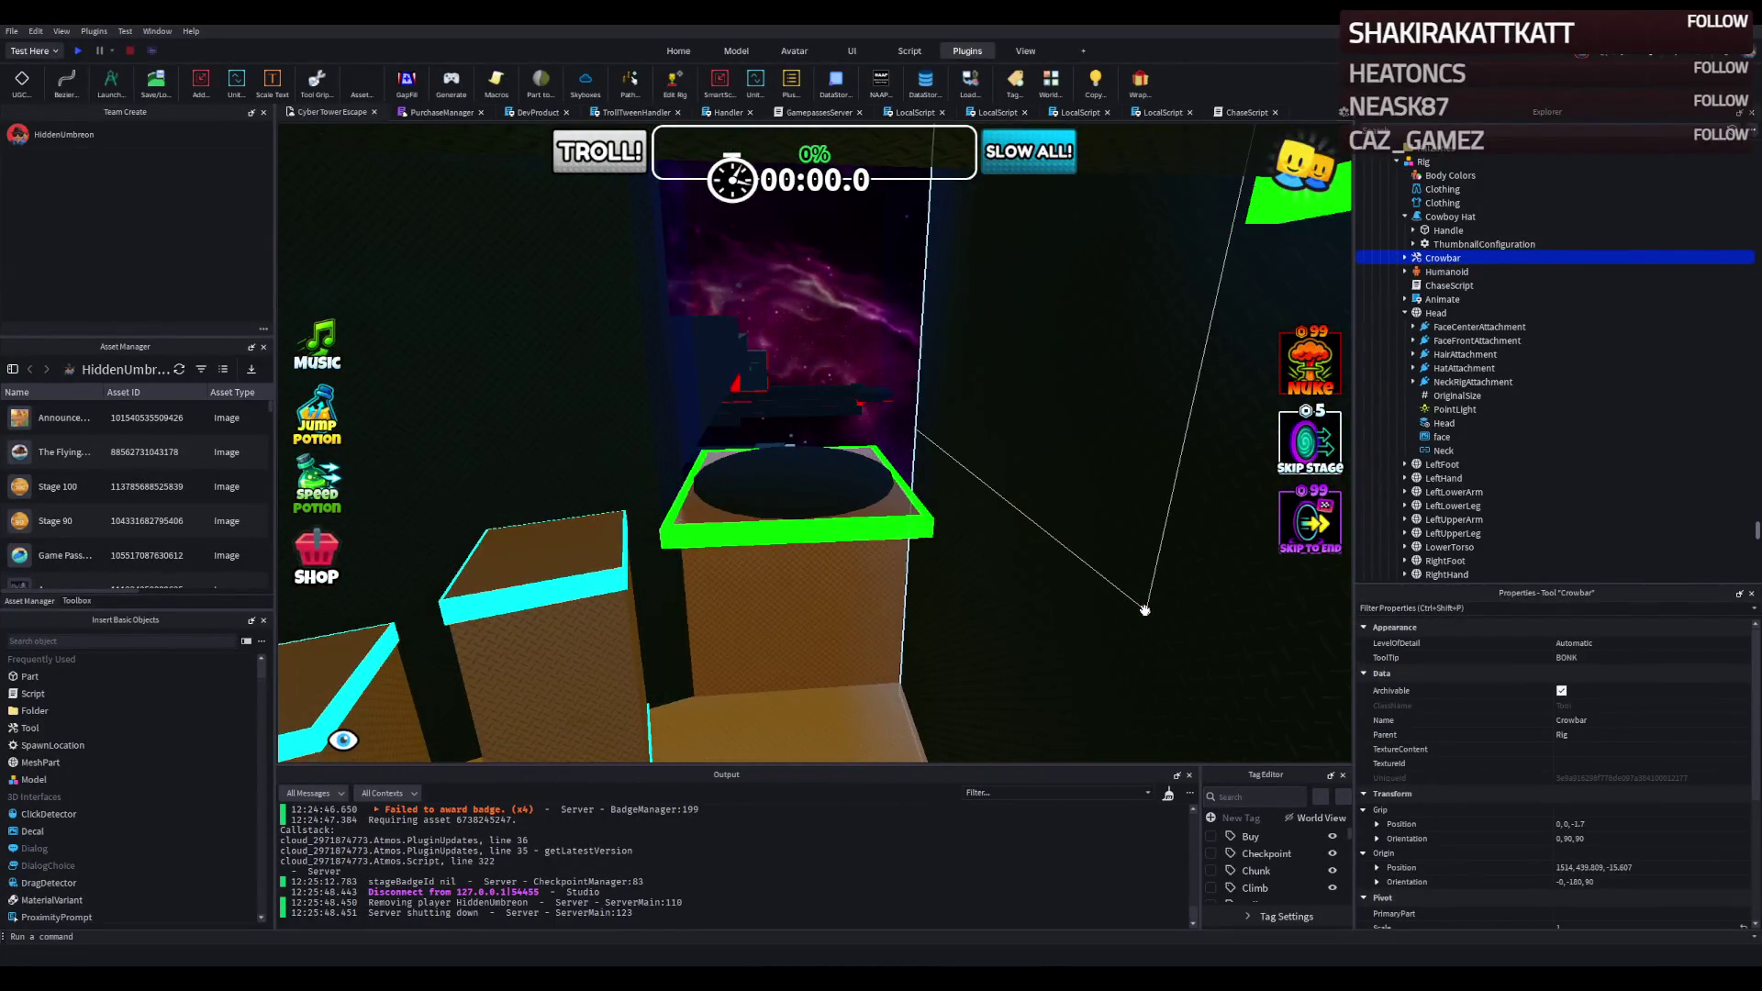
key(d)
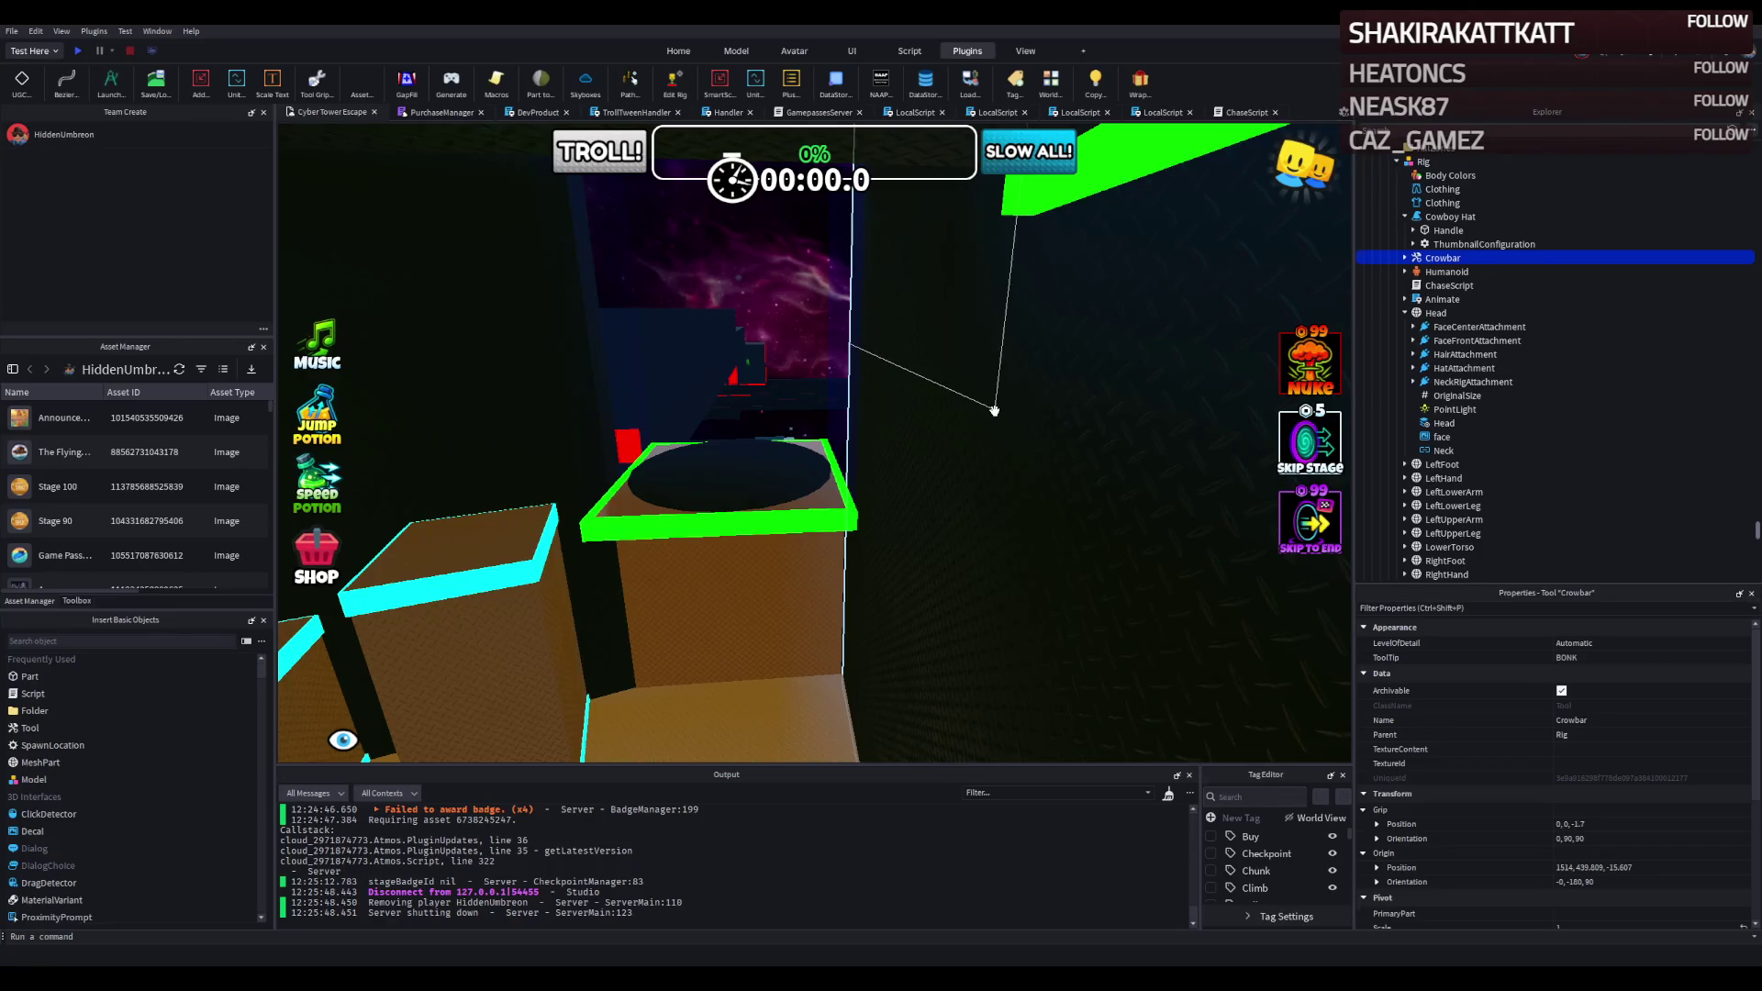
scroll(928, 293, down, 5)
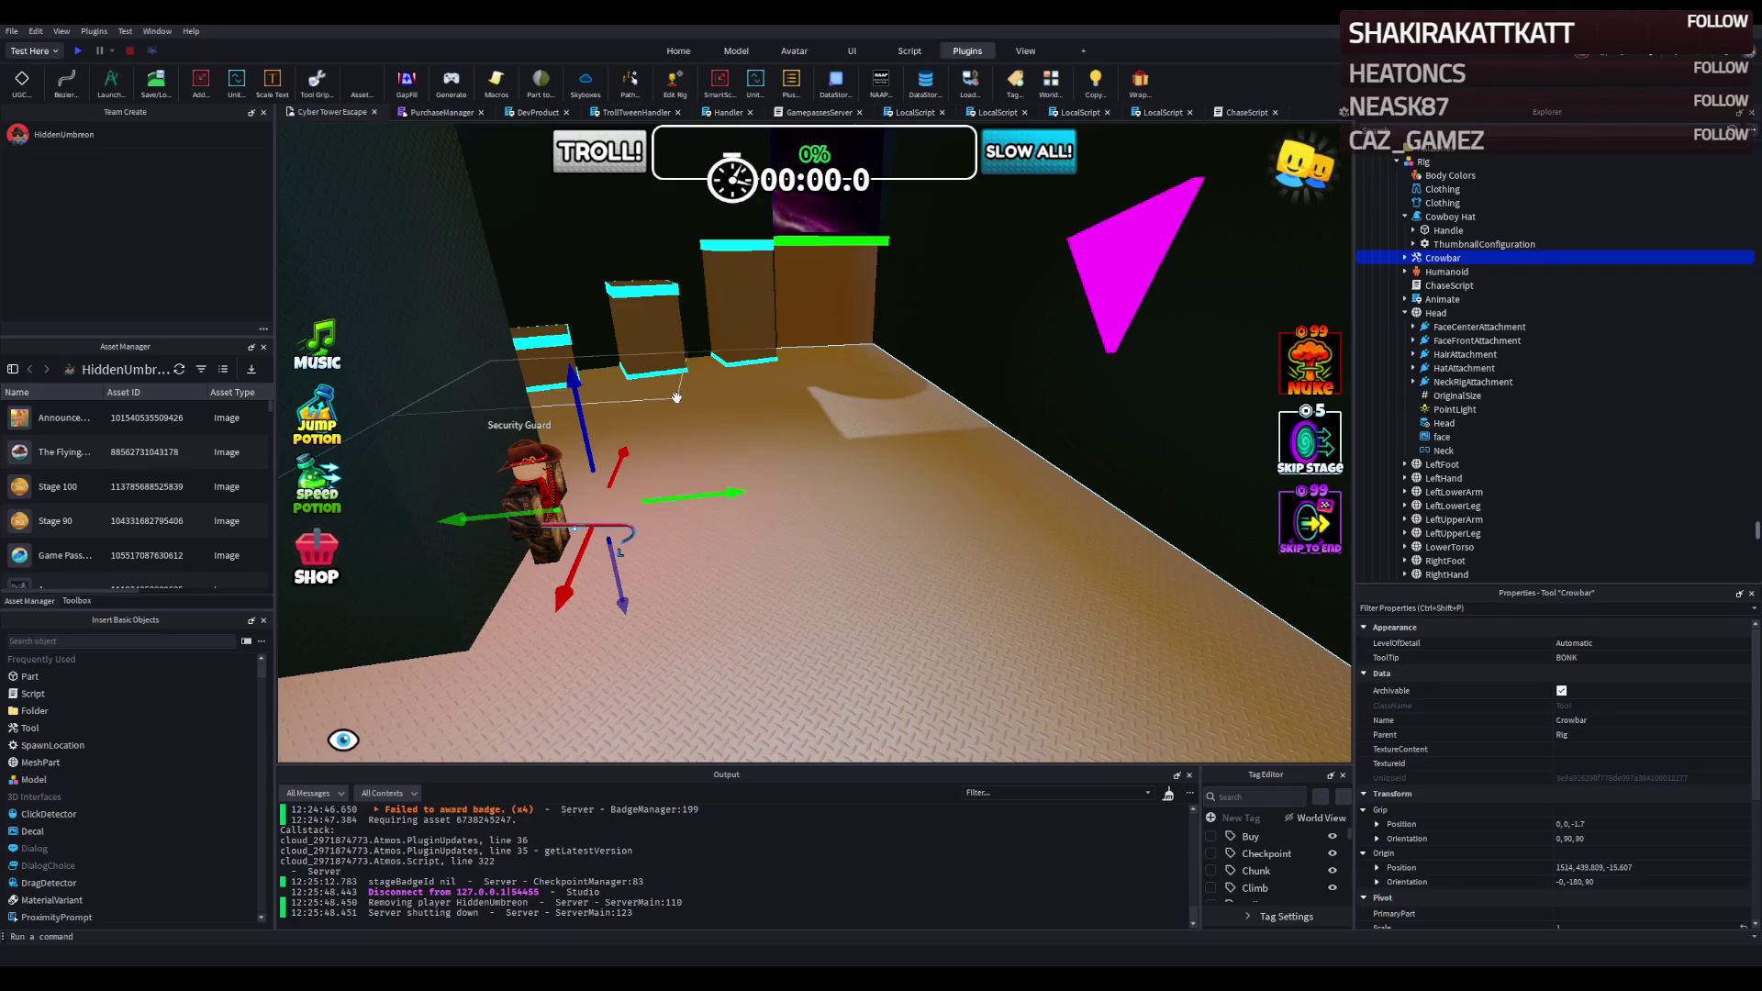
scroll(769, 374, up, 10)
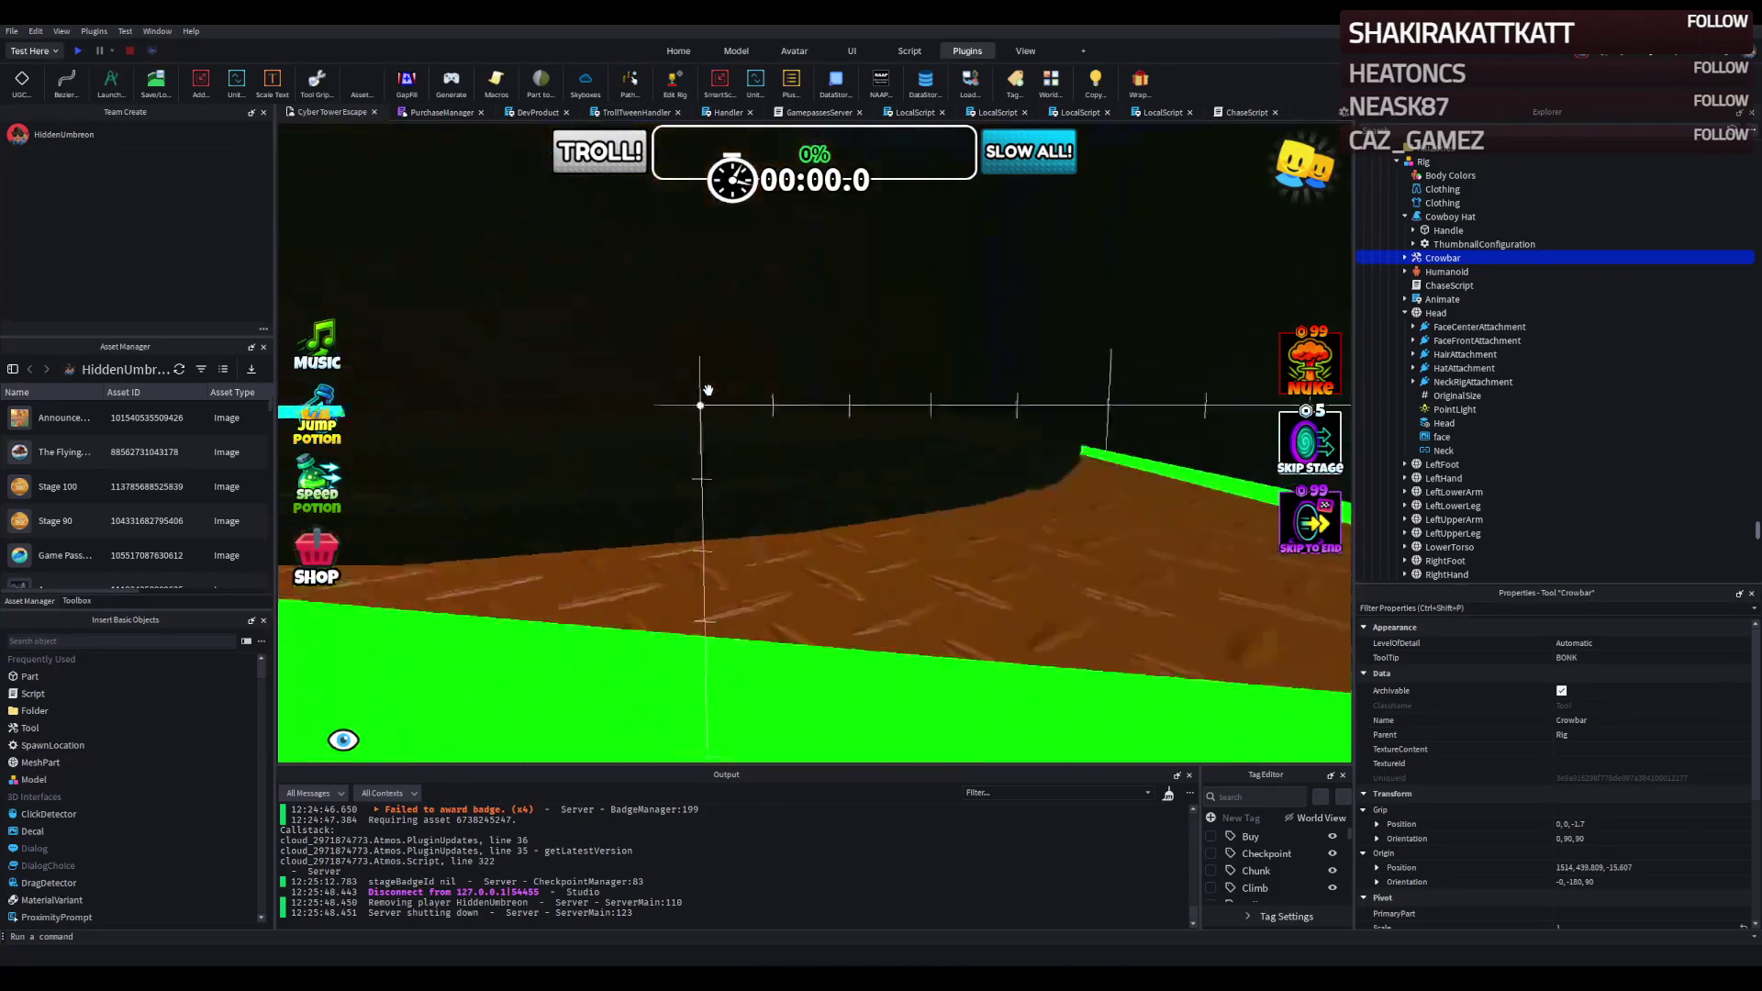
scroll(707, 390, down, 3)
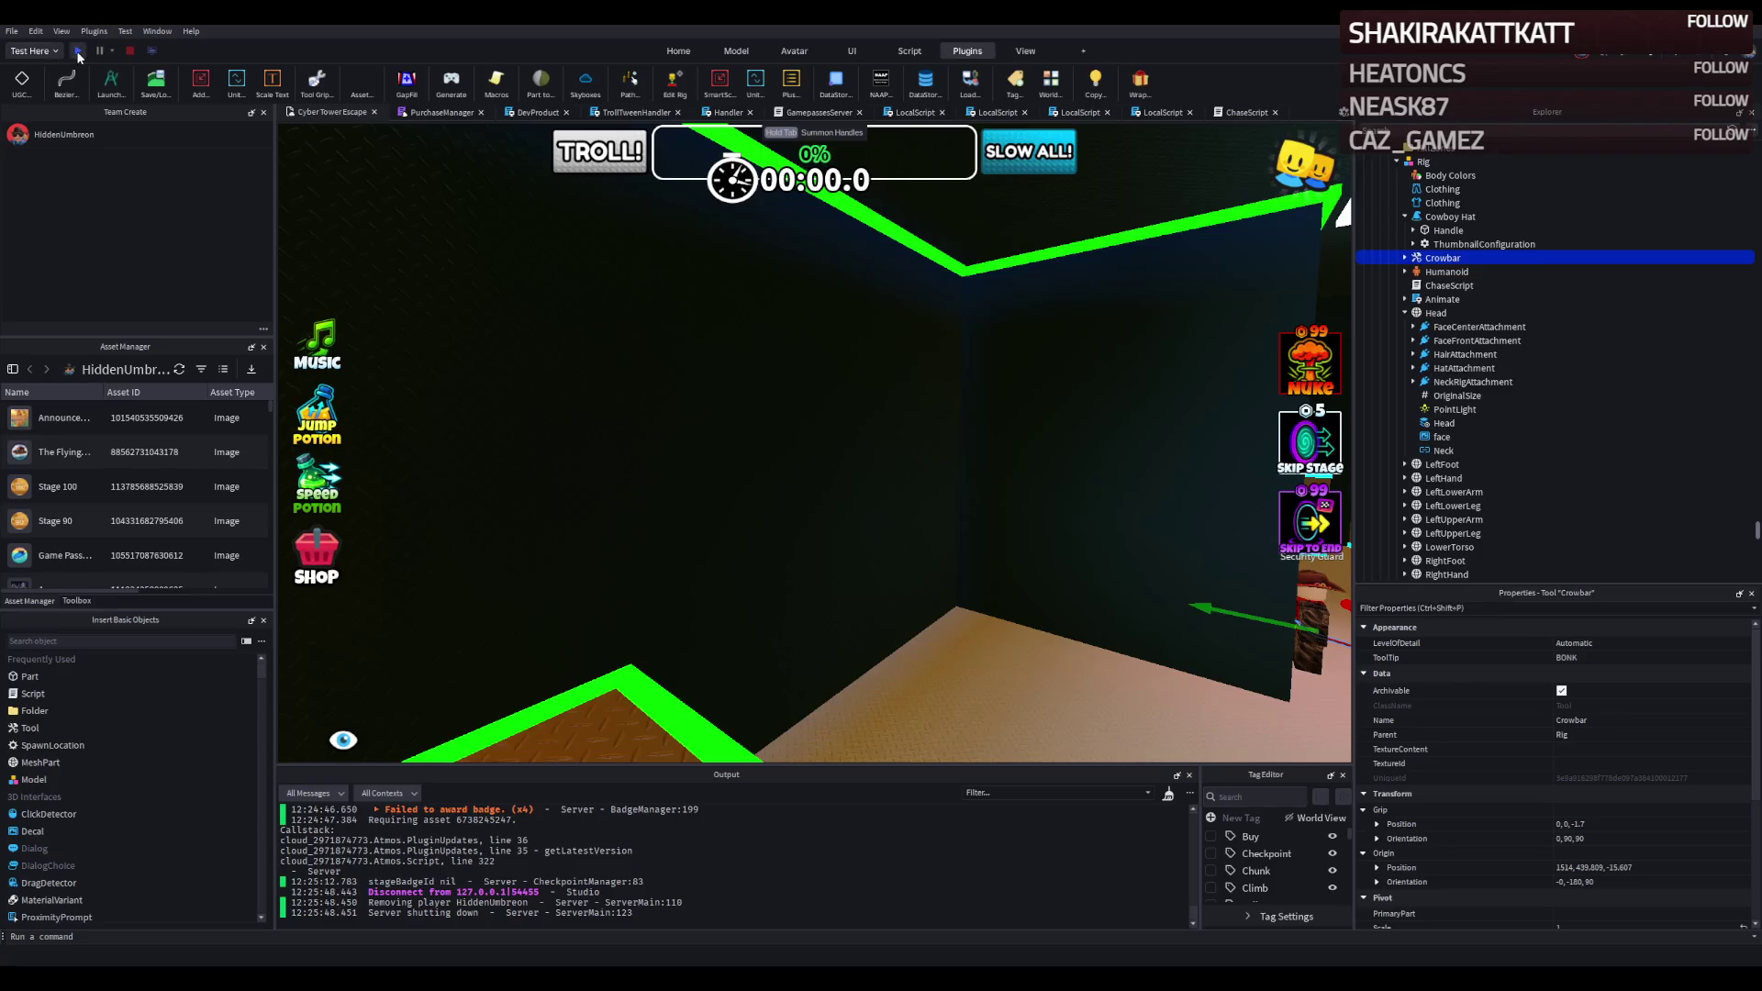
Start a play test, equip the slot 7 slap hand, and repeatedly slap the Security Guard.
click(78, 52)
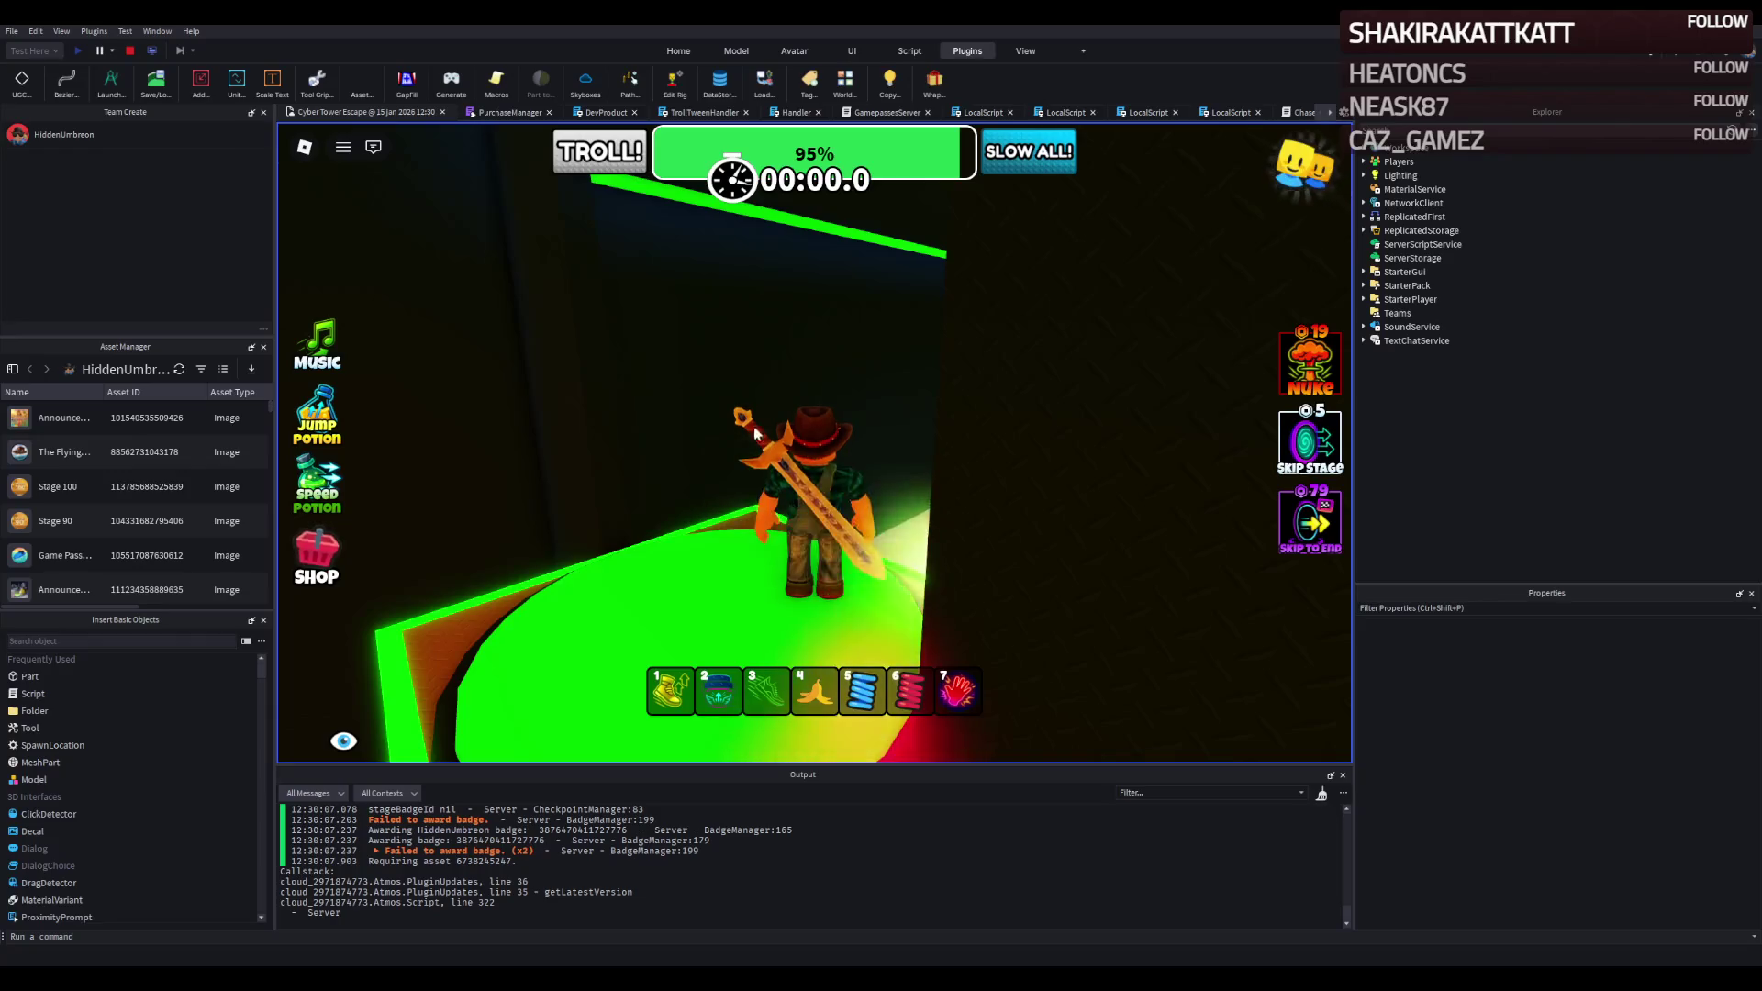
key(7)
key(w)
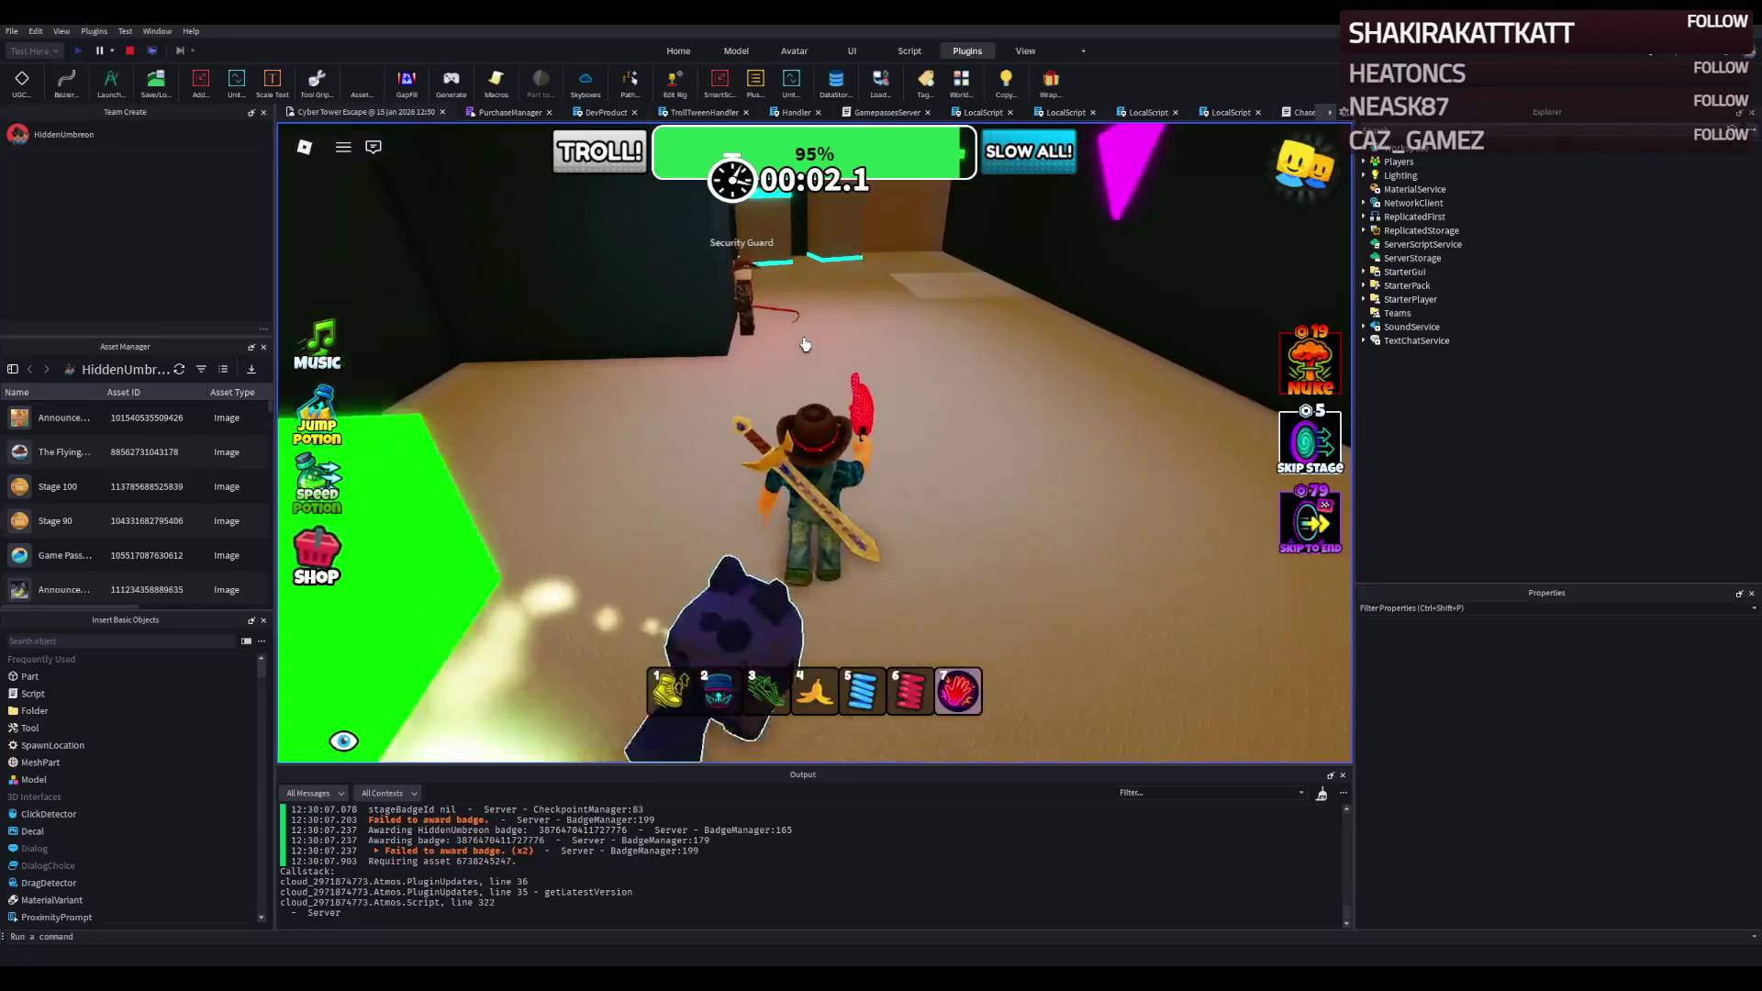
click(797, 359)
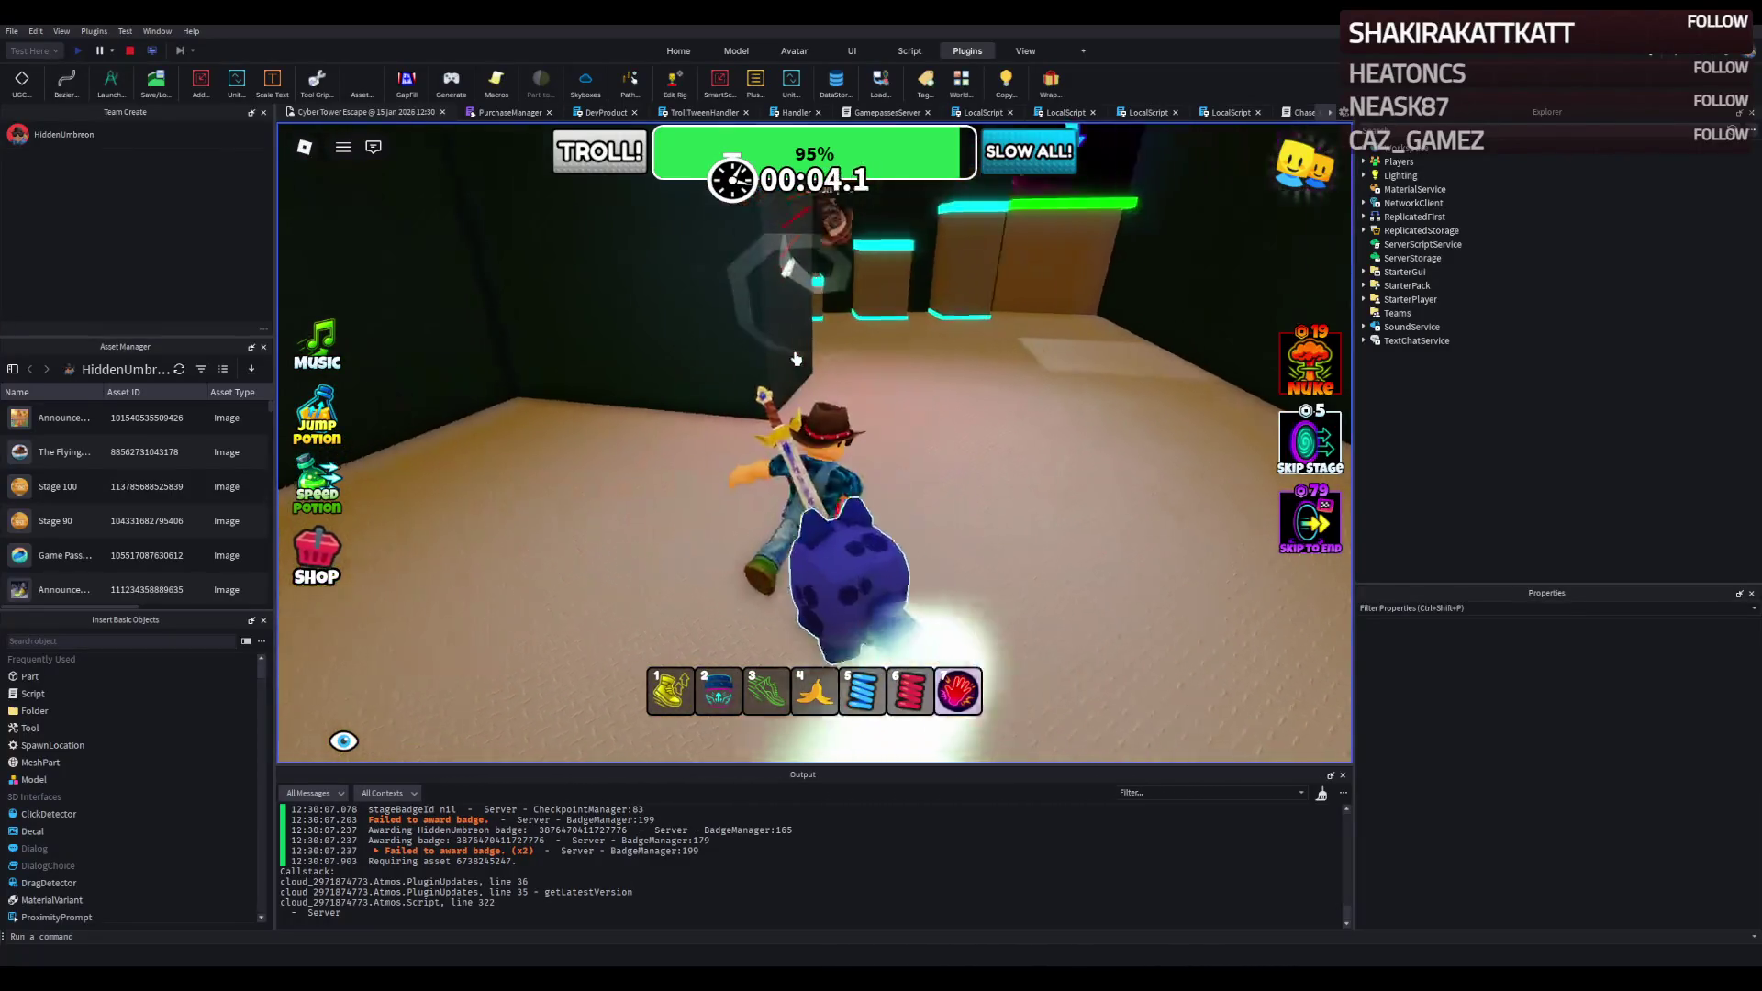
click(796, 359)
key(s)
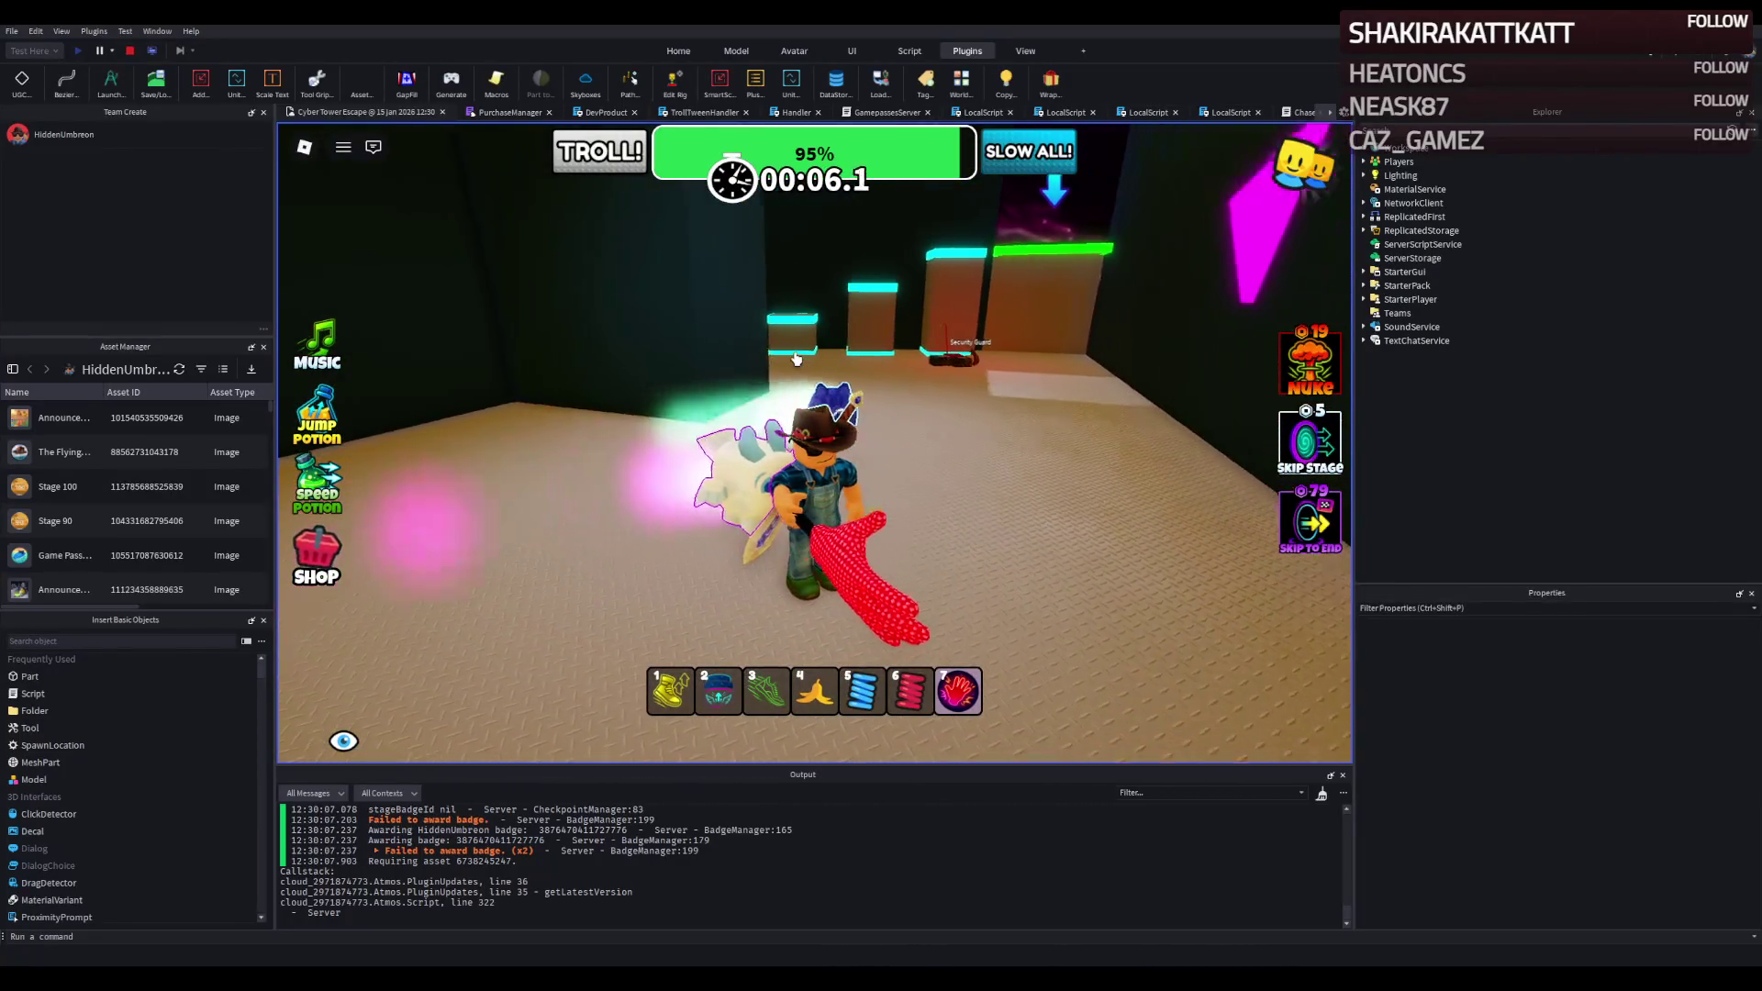
key(w)
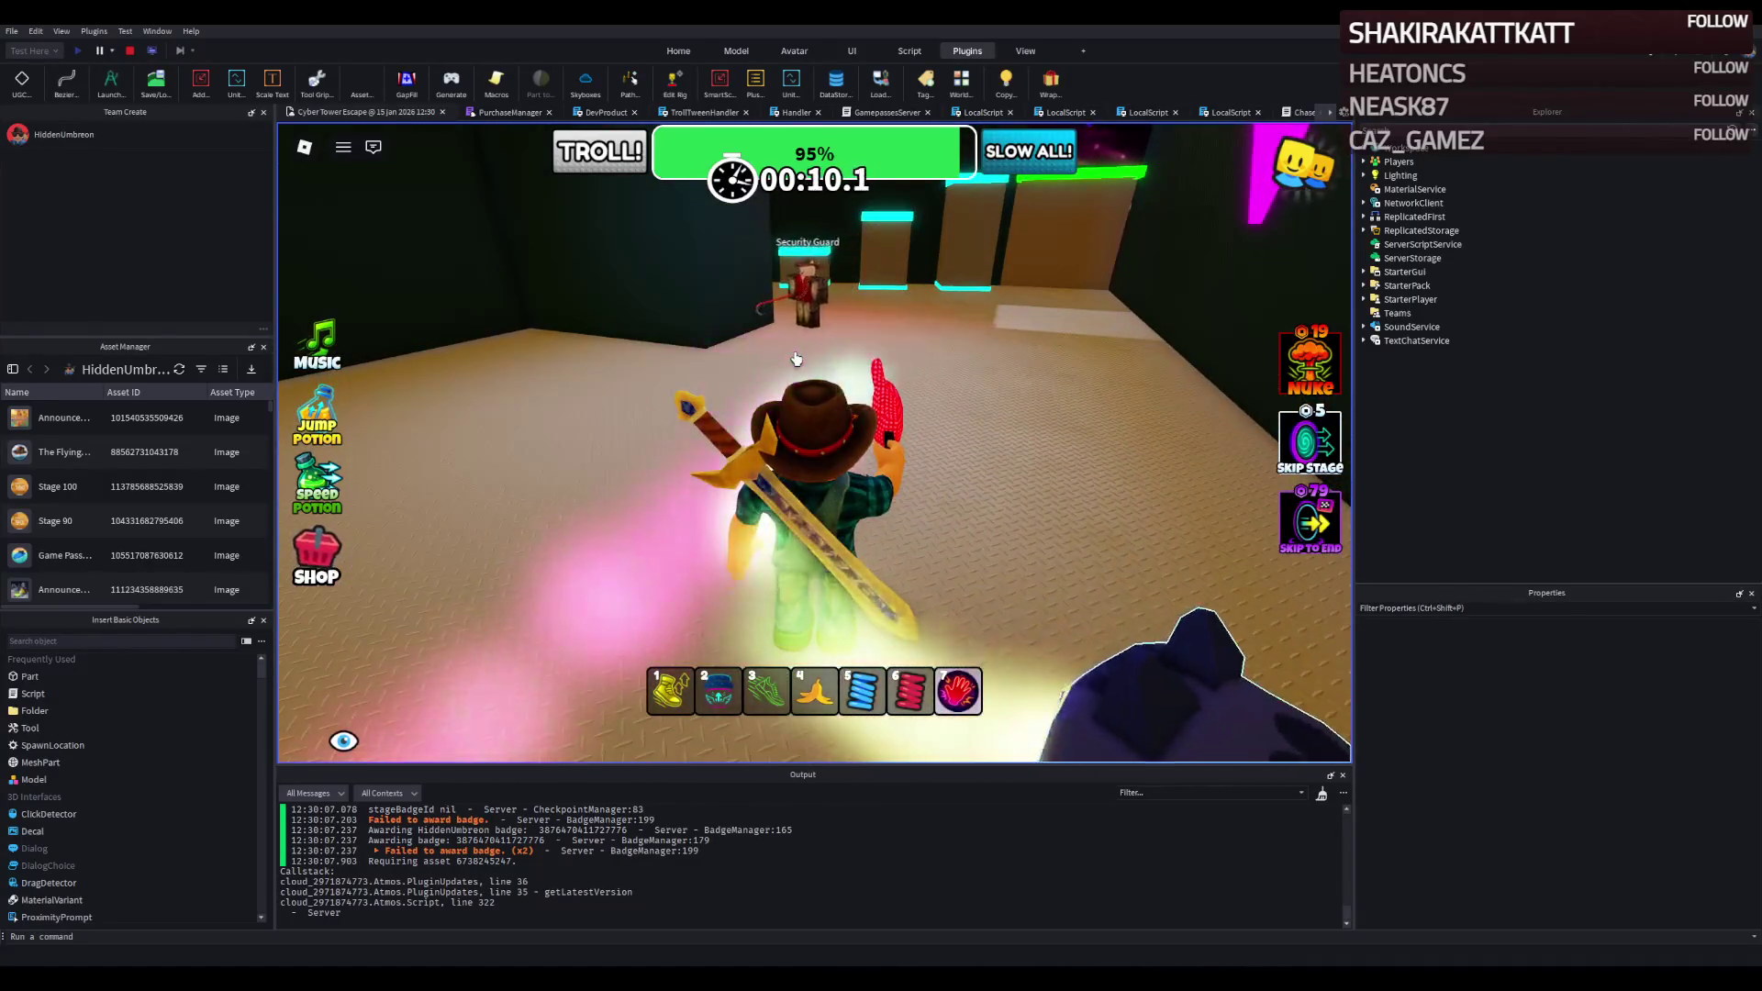
click(795, 359)
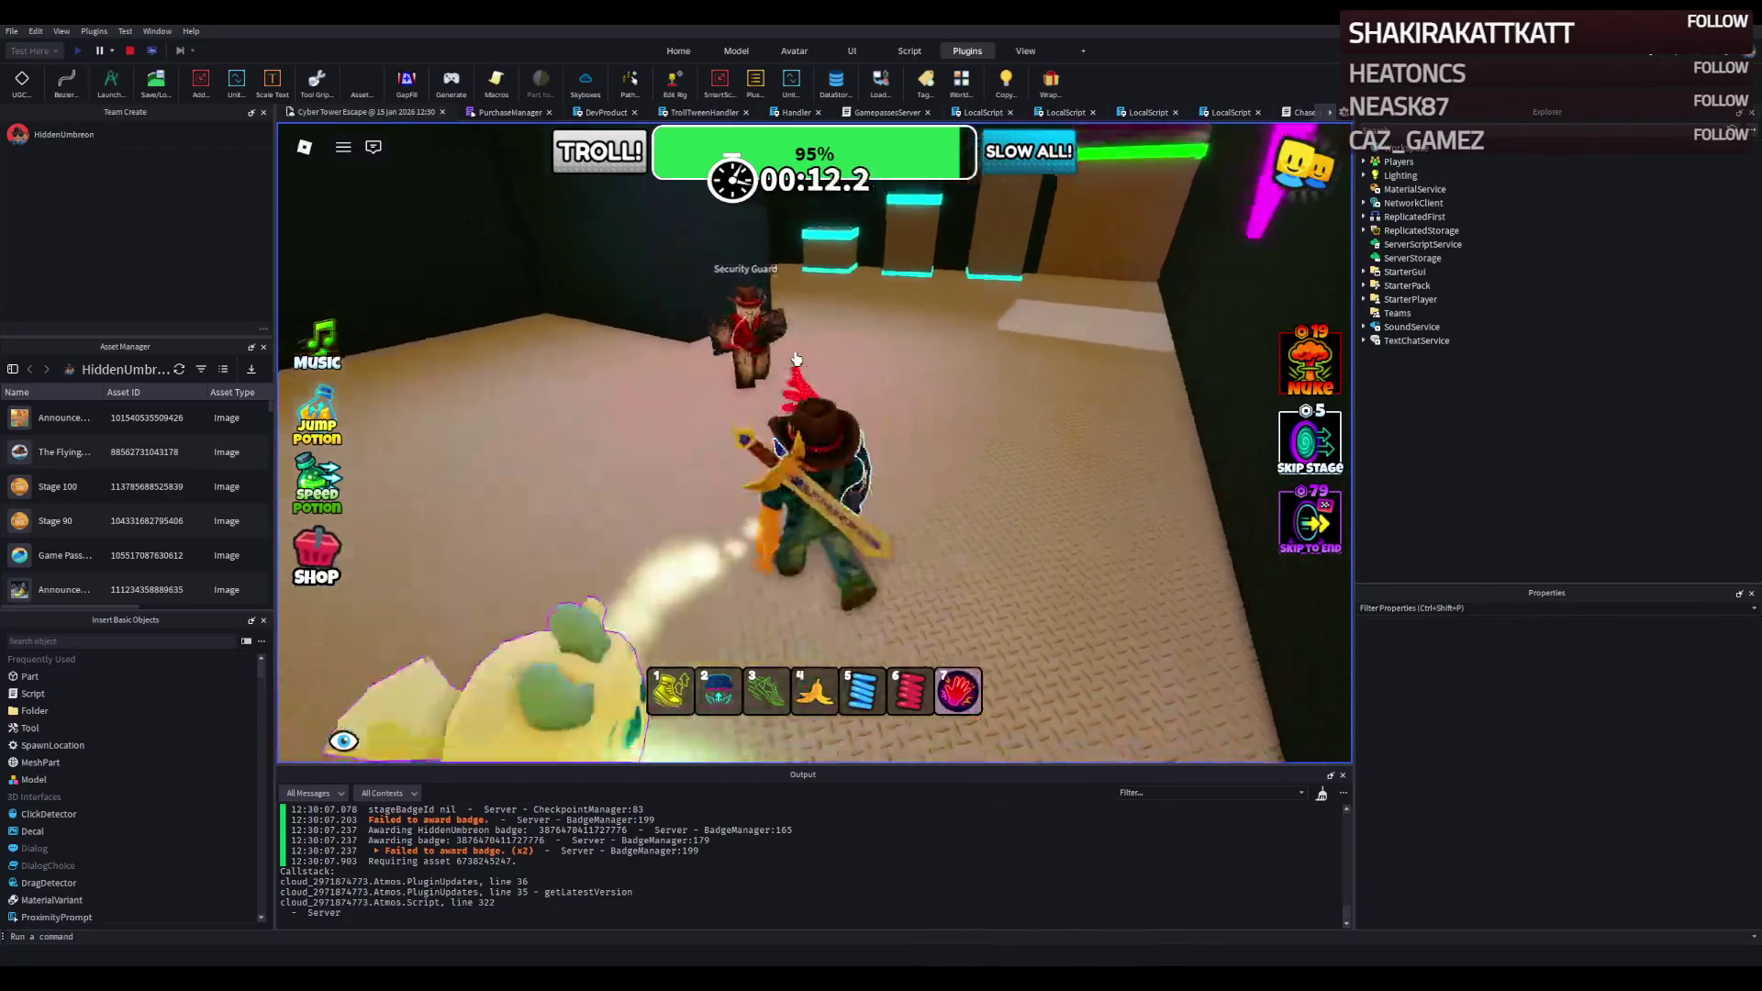
click(788, 360)
key(s)
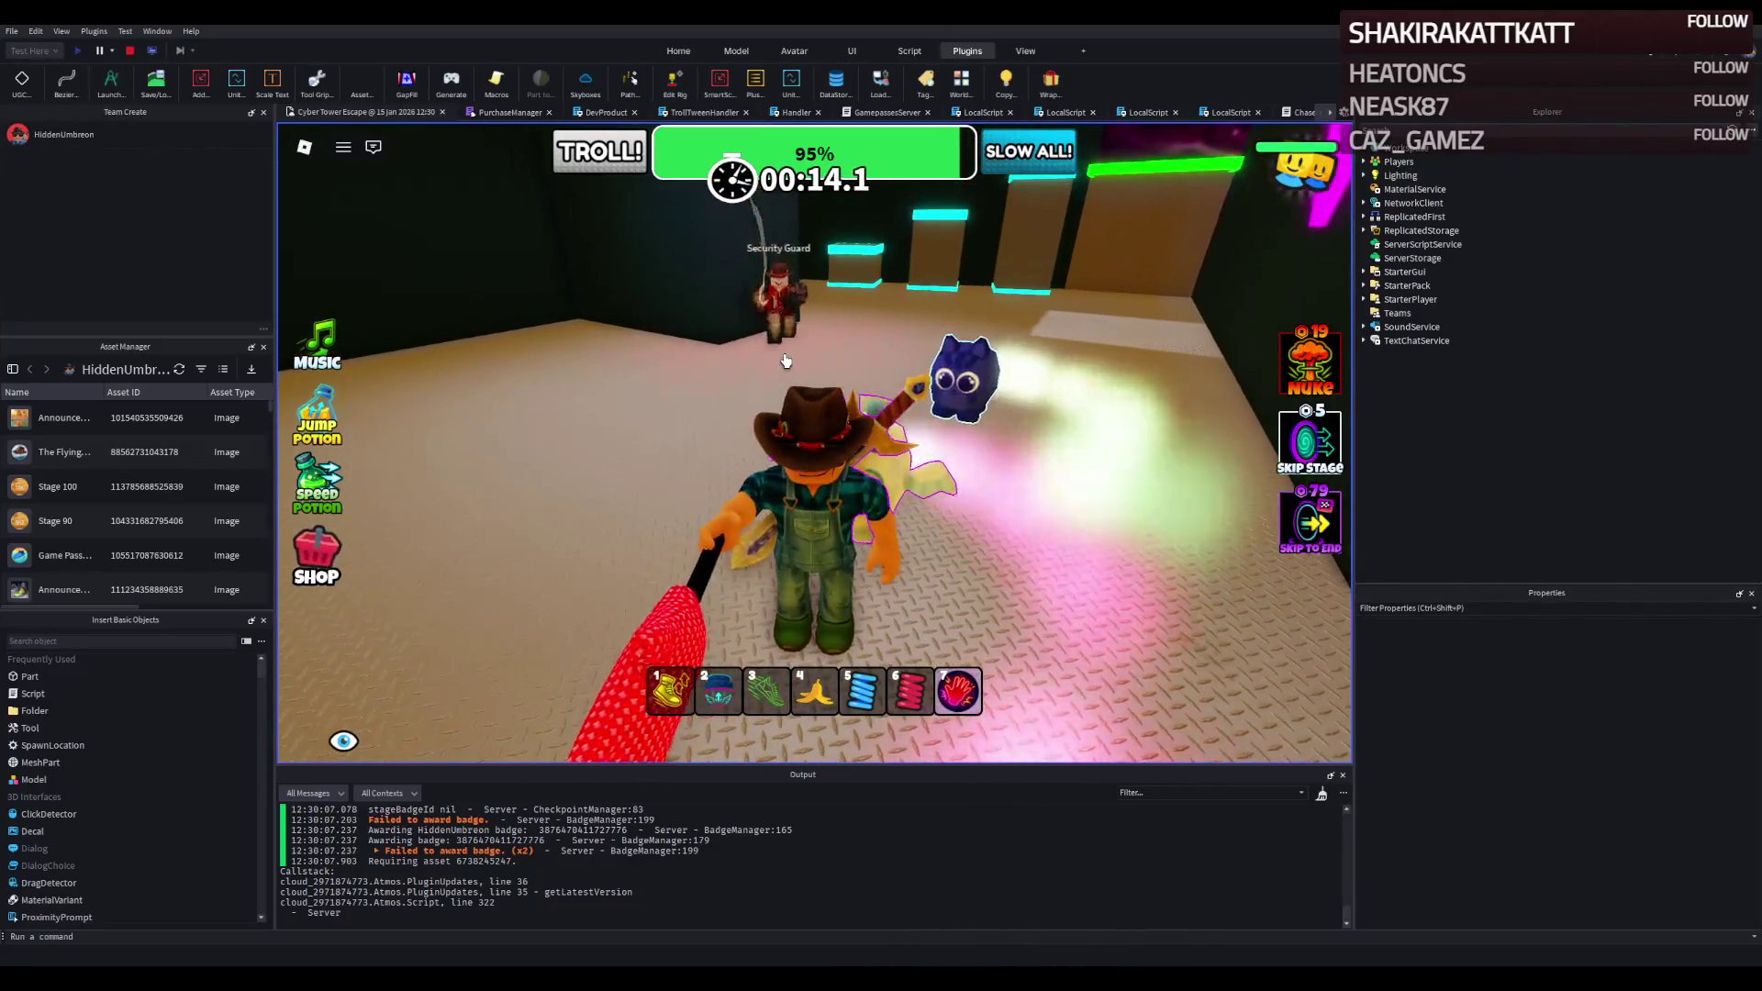
key(w)
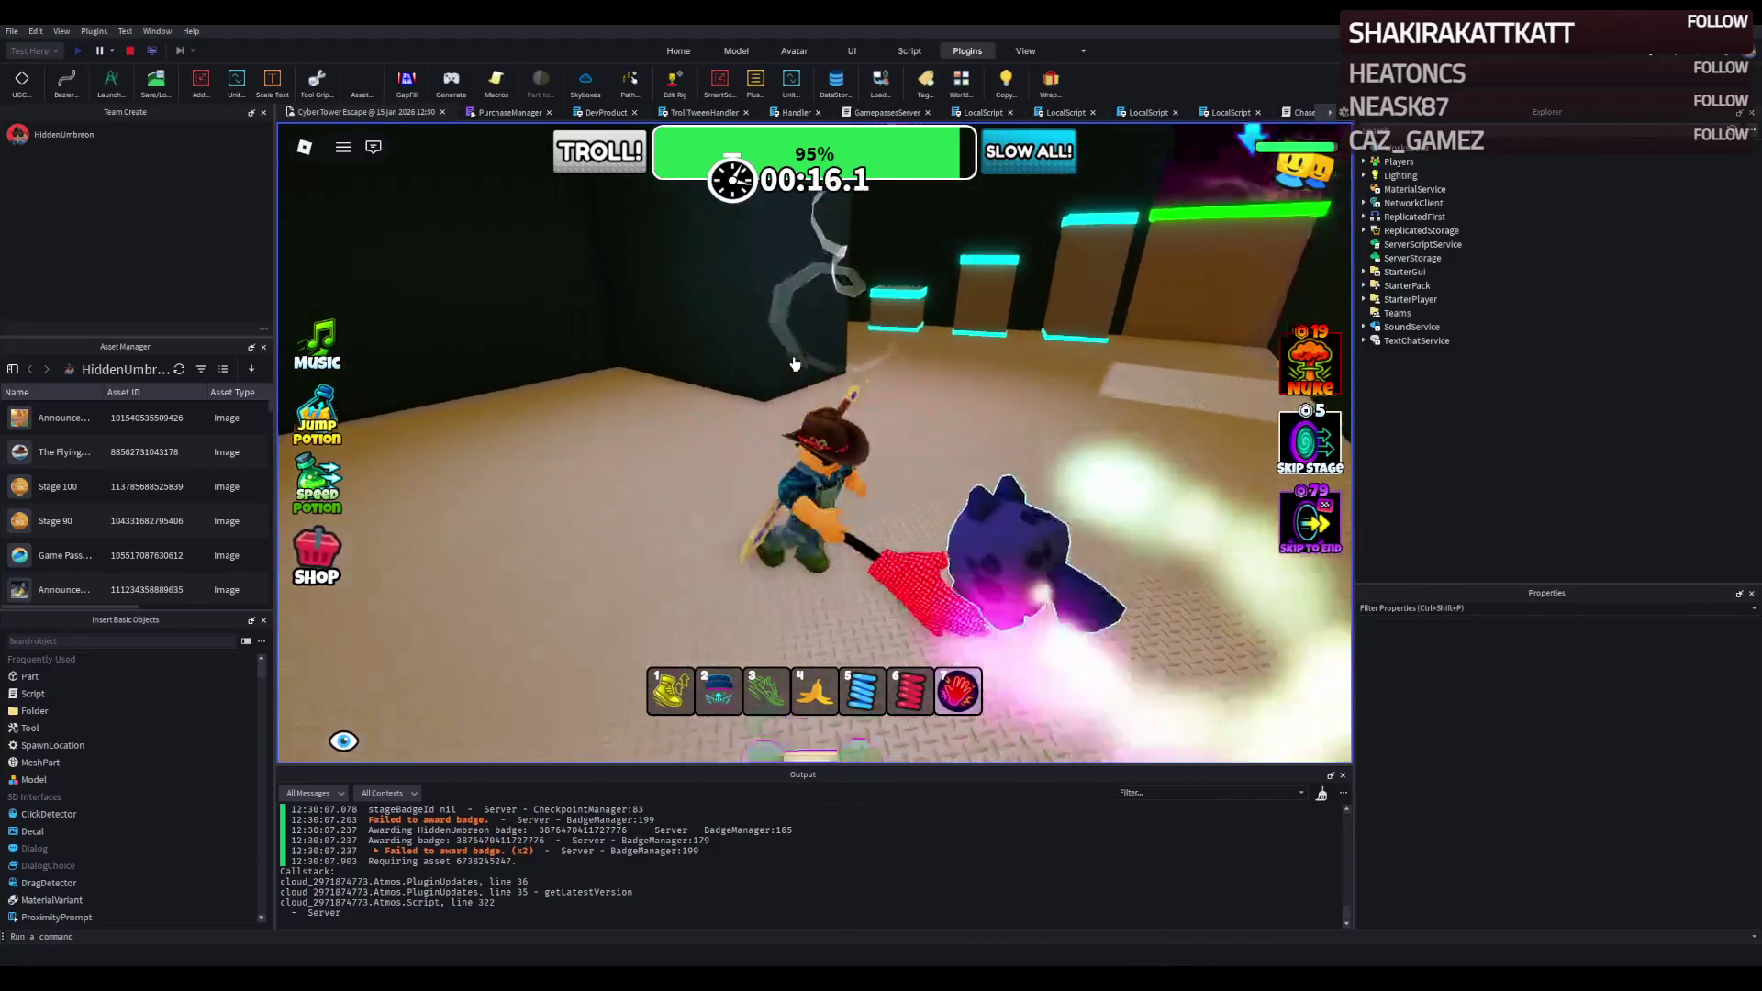
key(w)
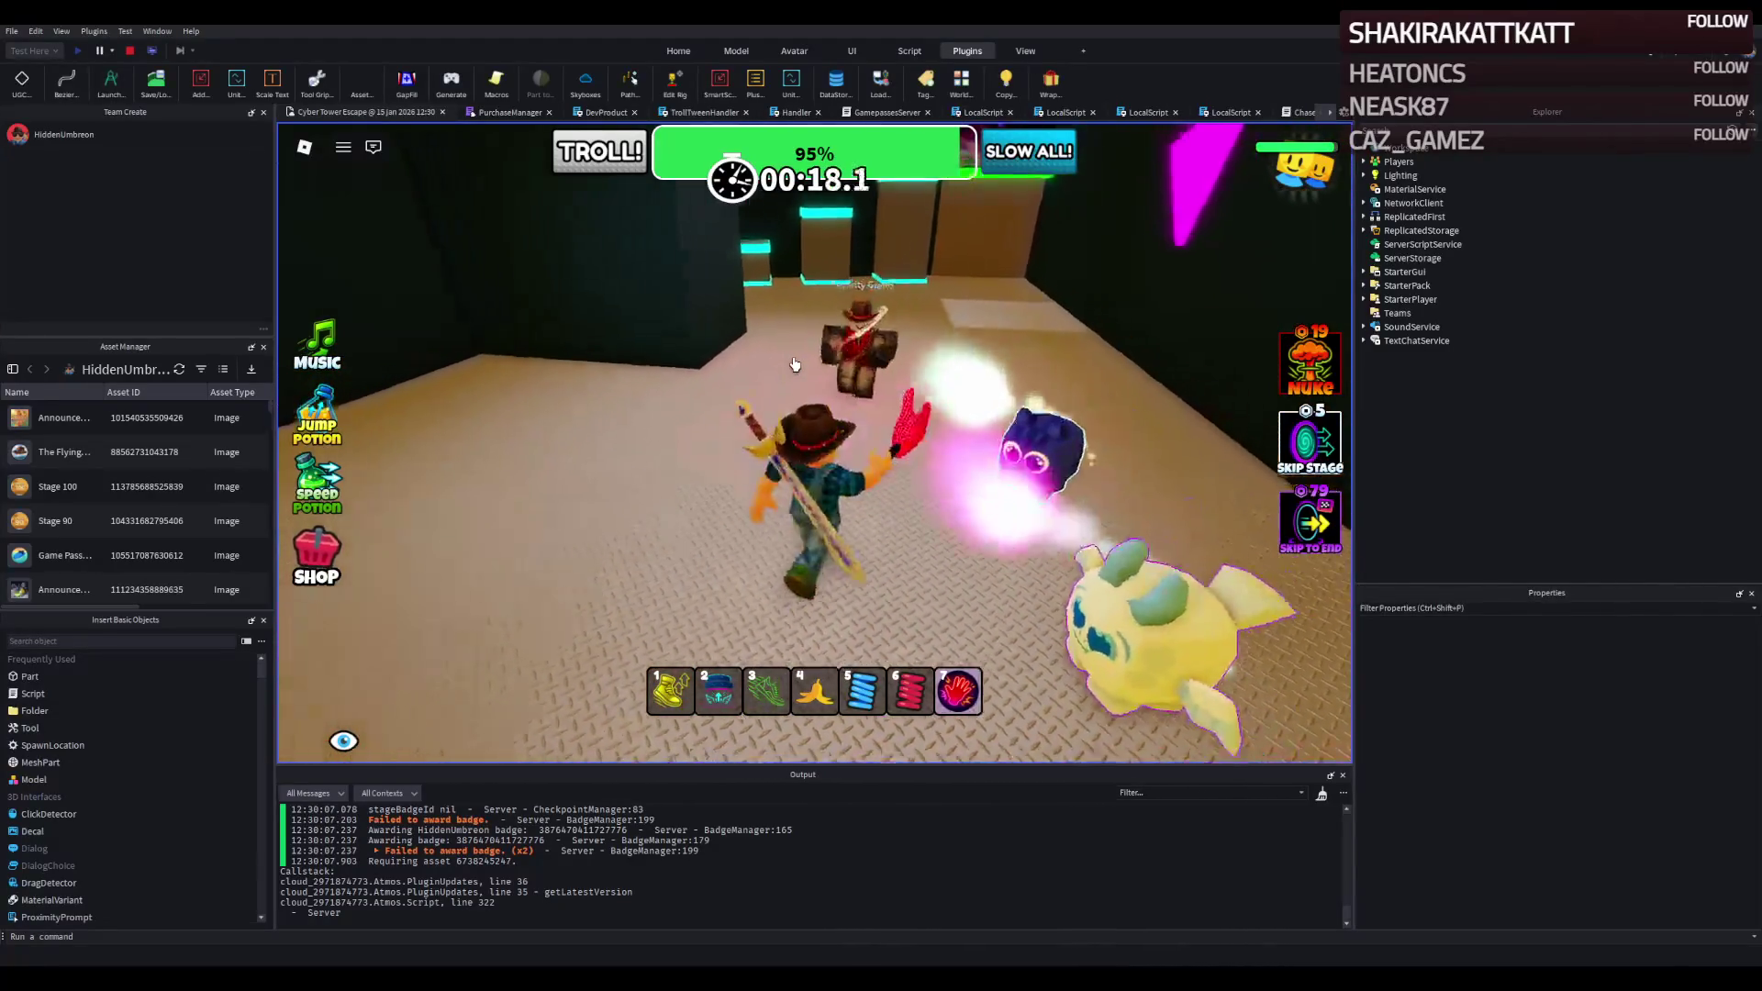
key(s)
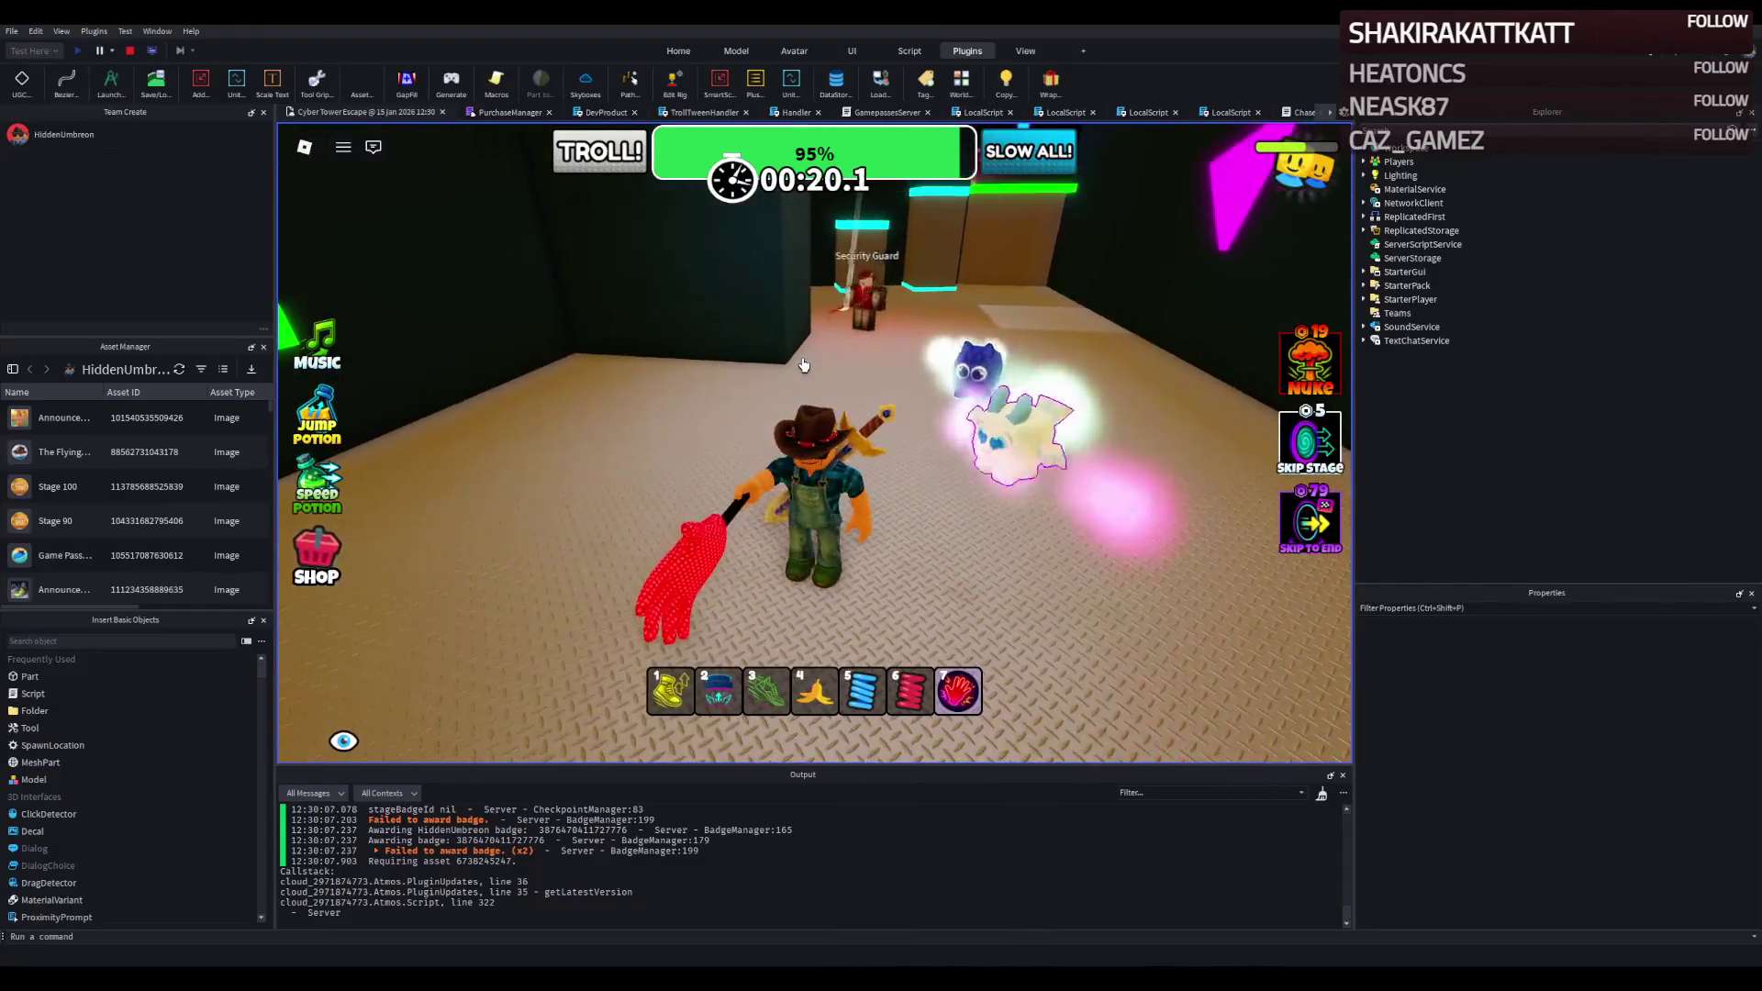
key(w)
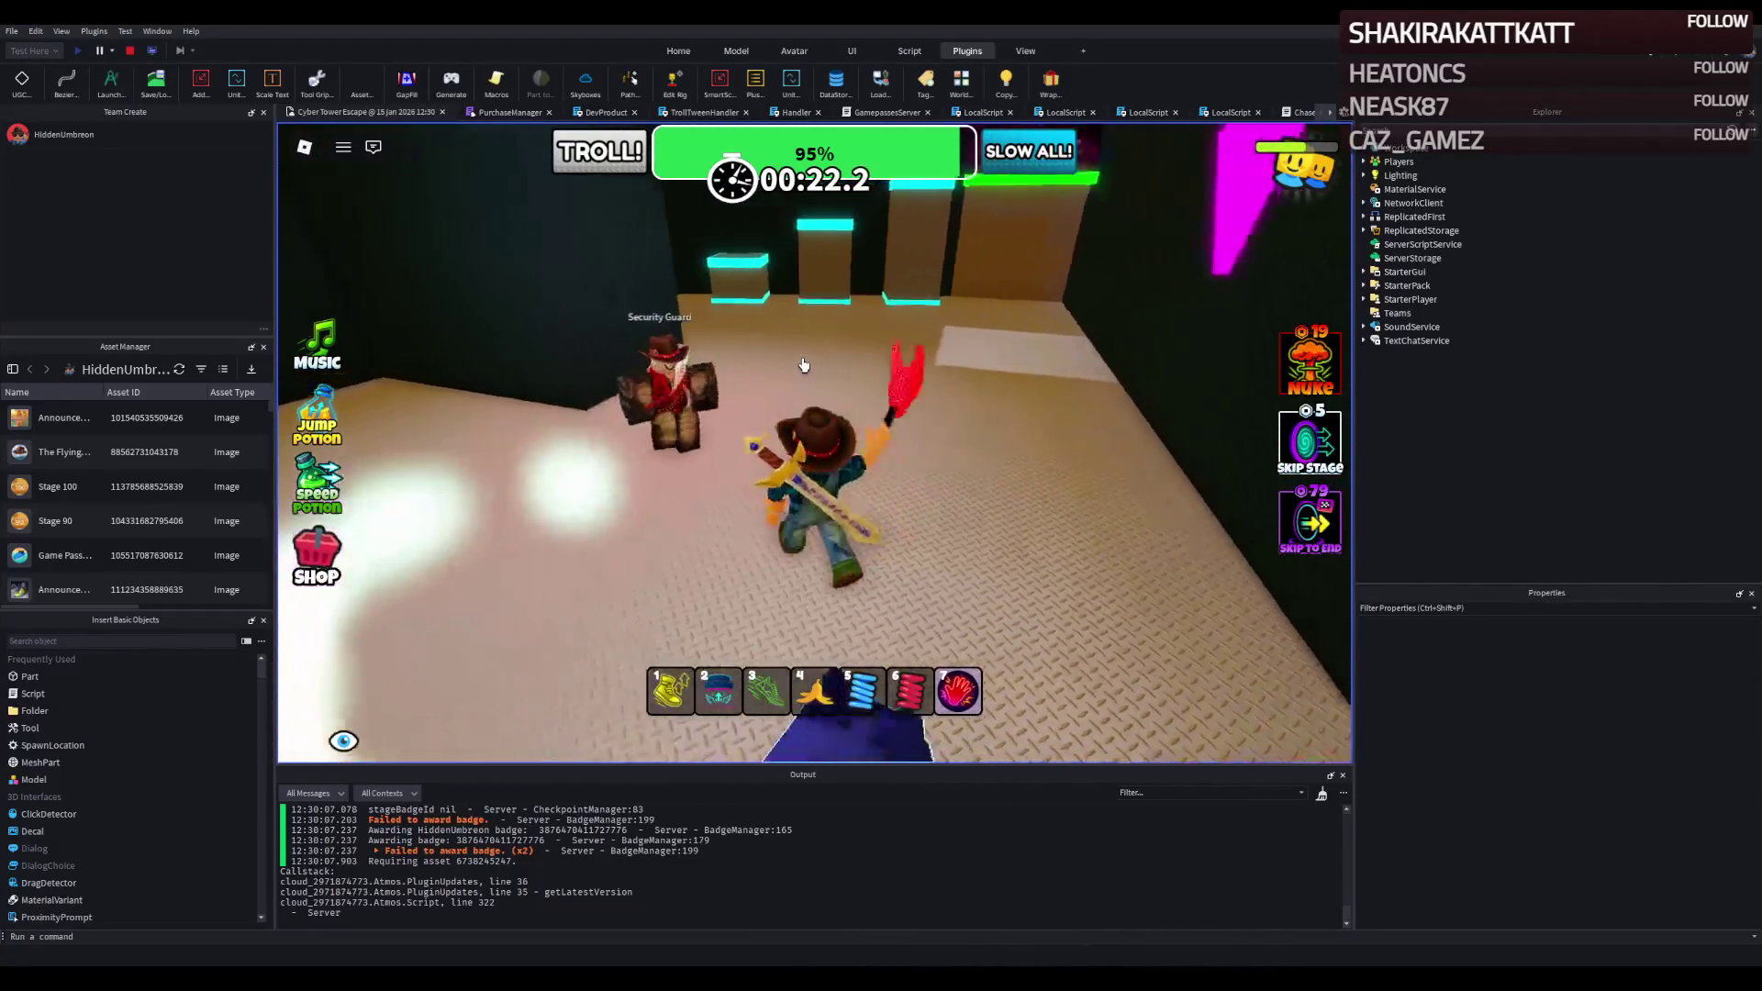
click(803, 366)
Climb the glowing stair blocks onto the green checkpoint platform, then stop the test.
key(w)
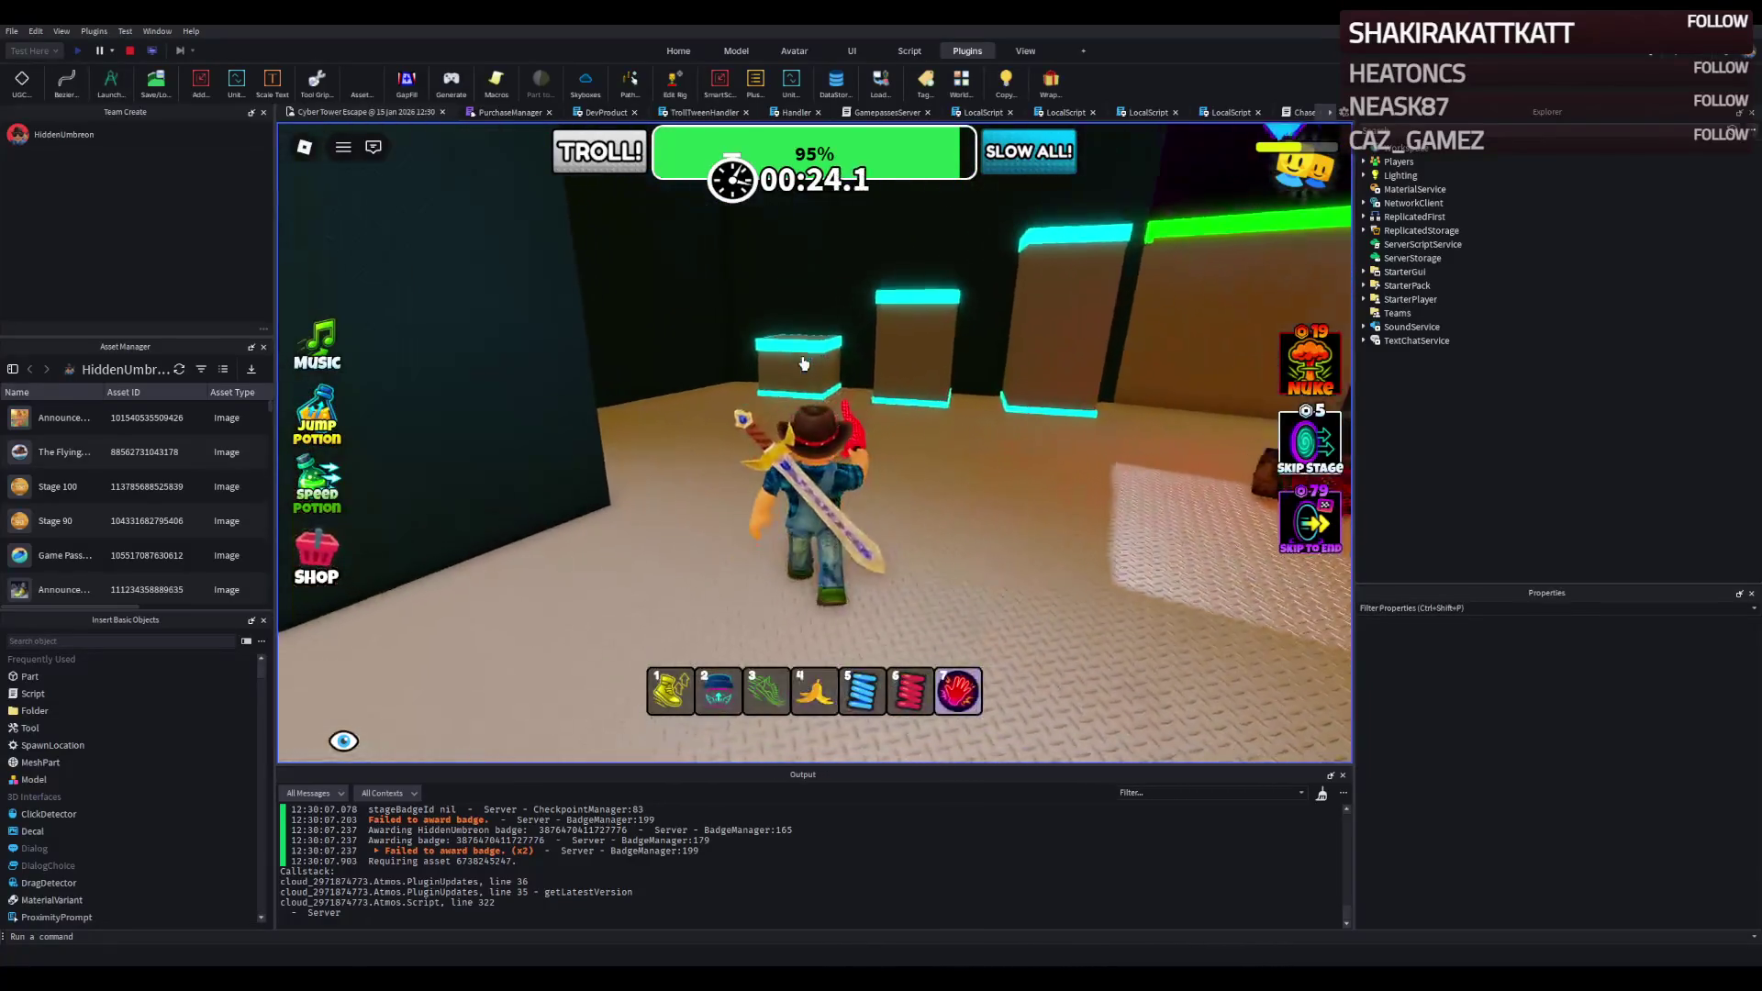
key(w)
key(space)
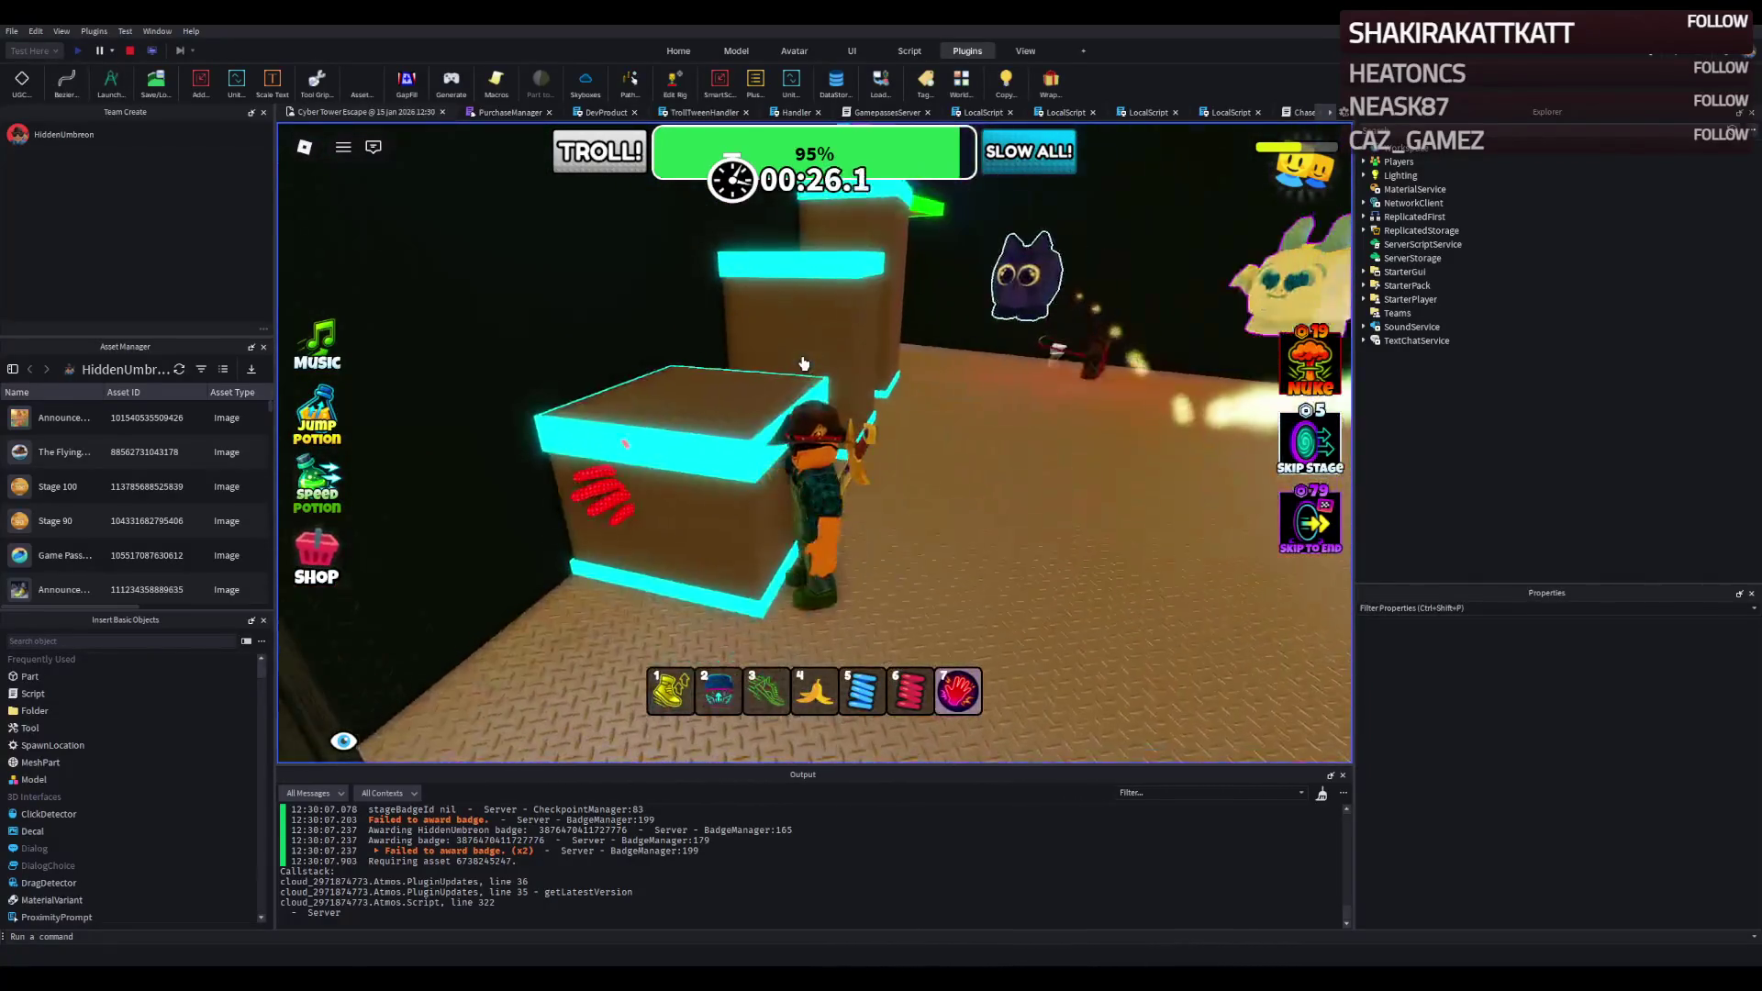
key(w)
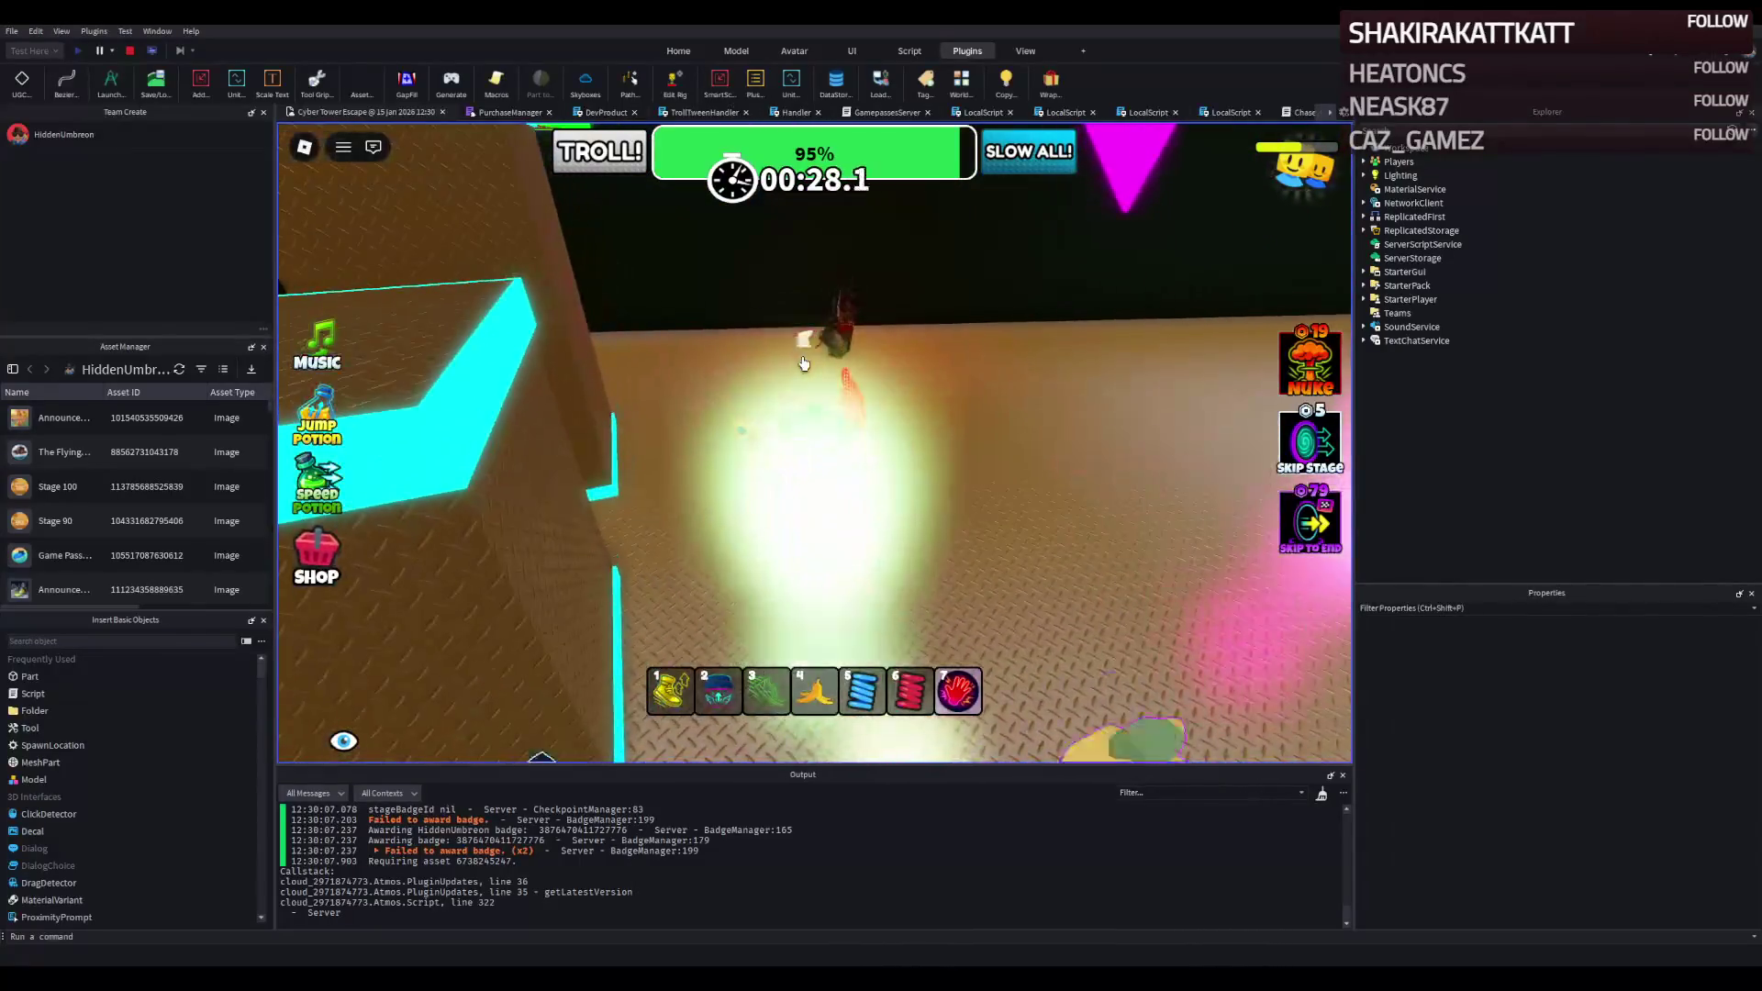
key(w)
key(space)
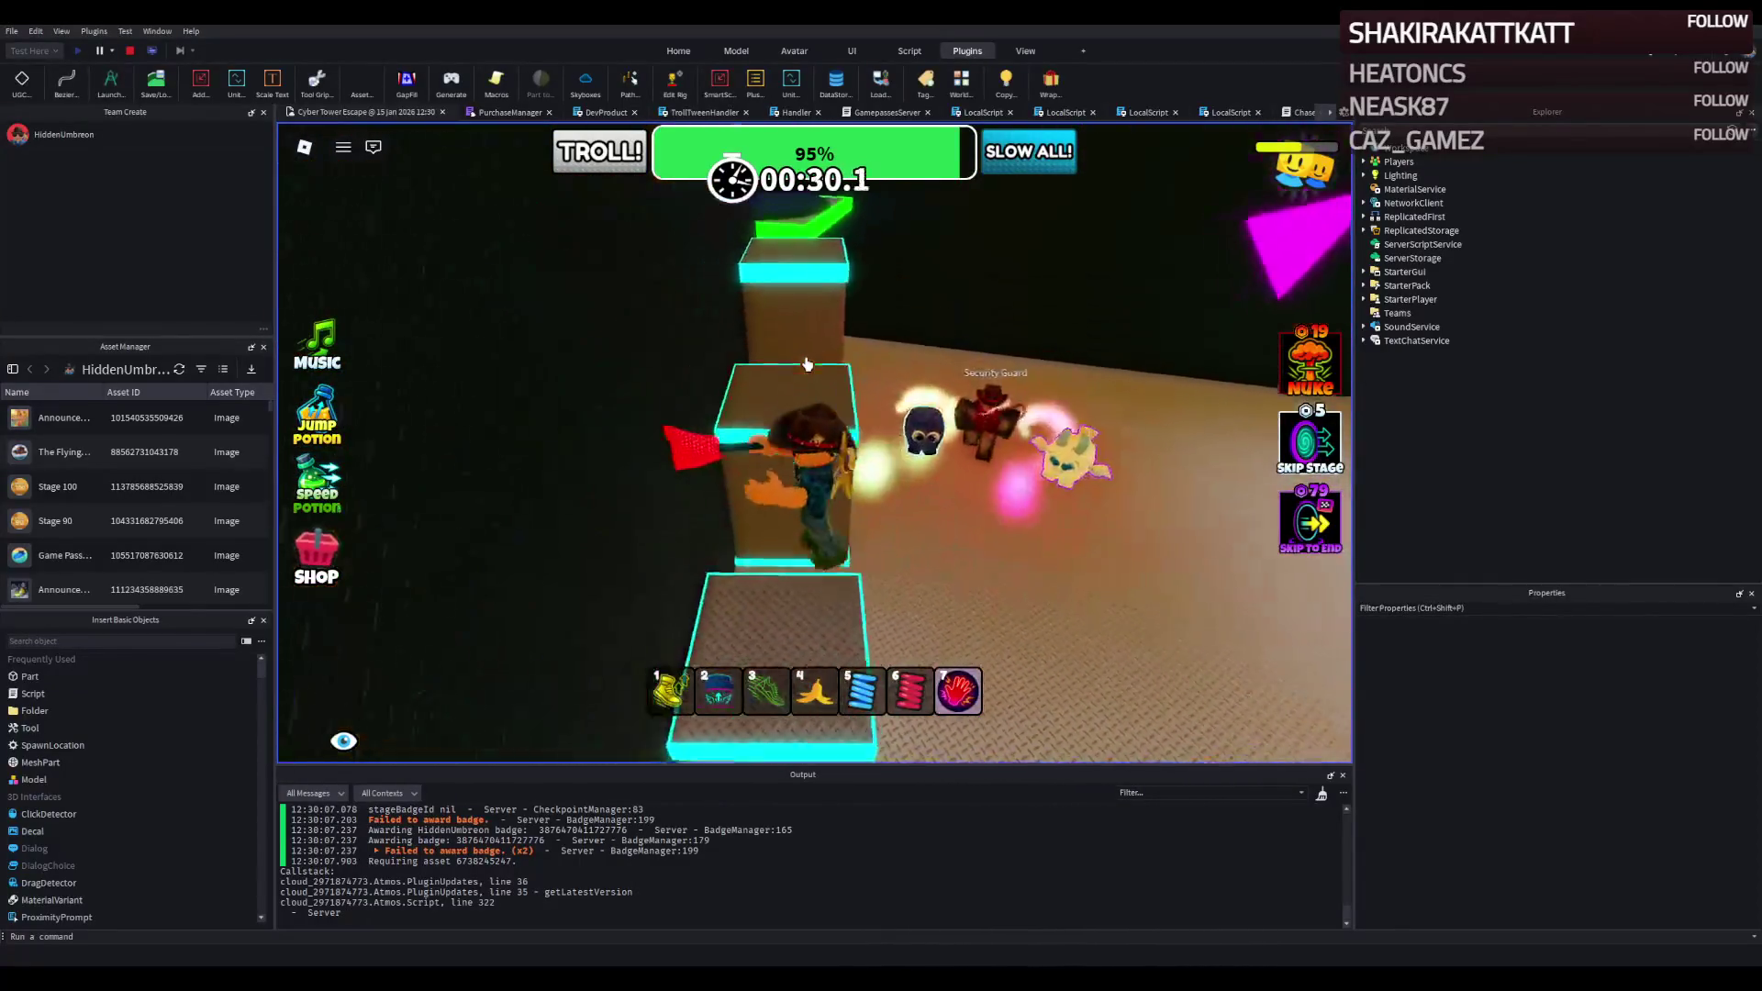
key(w)
key(space)
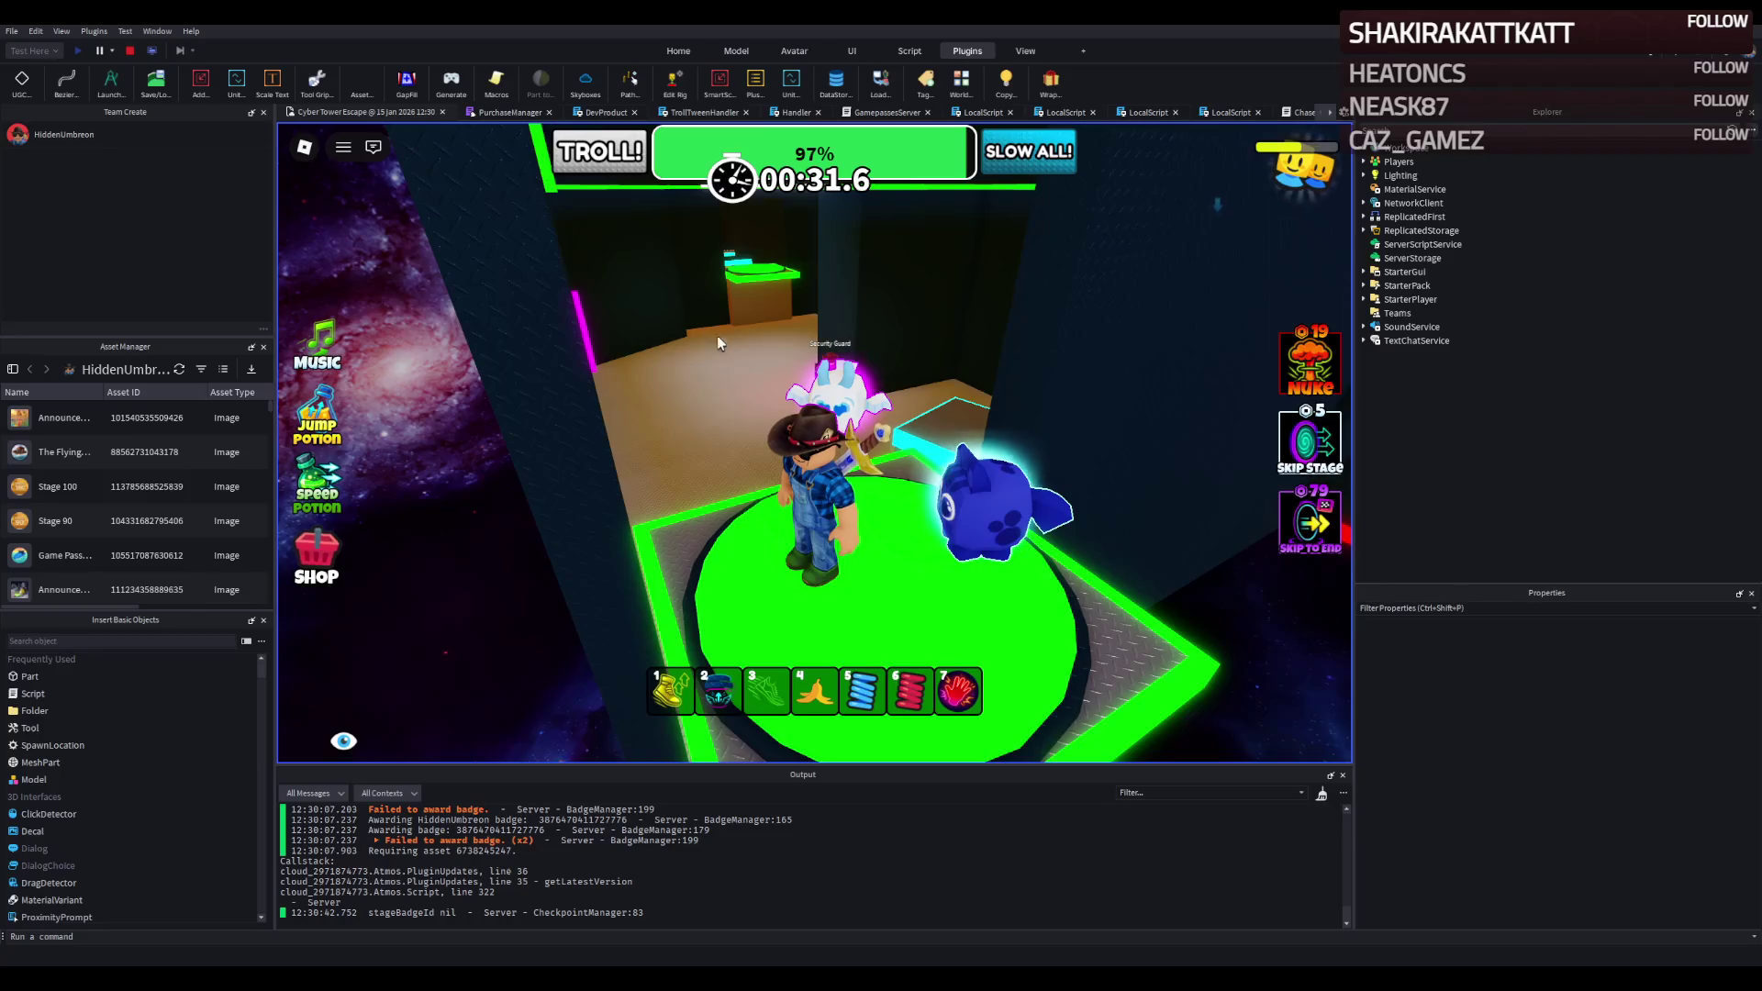
click(130, 51)
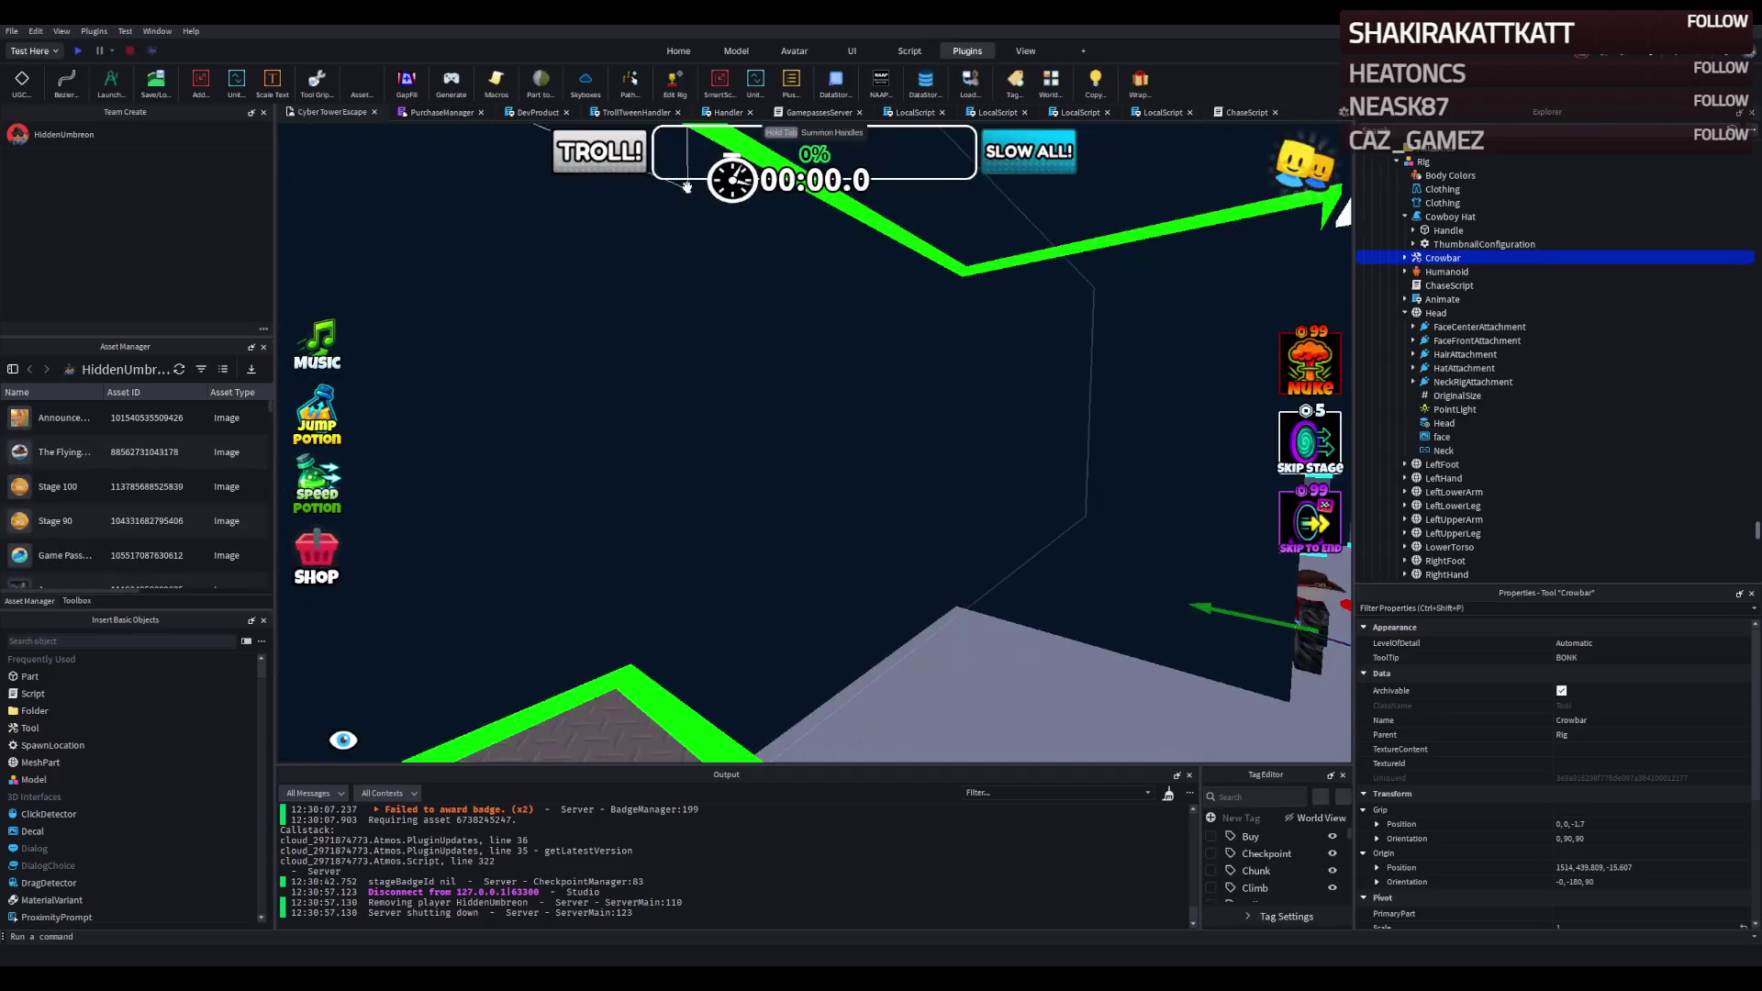
Check that the stage checkpoint's Number value is 43, then collapse the CheckPoint folder.
key(w)
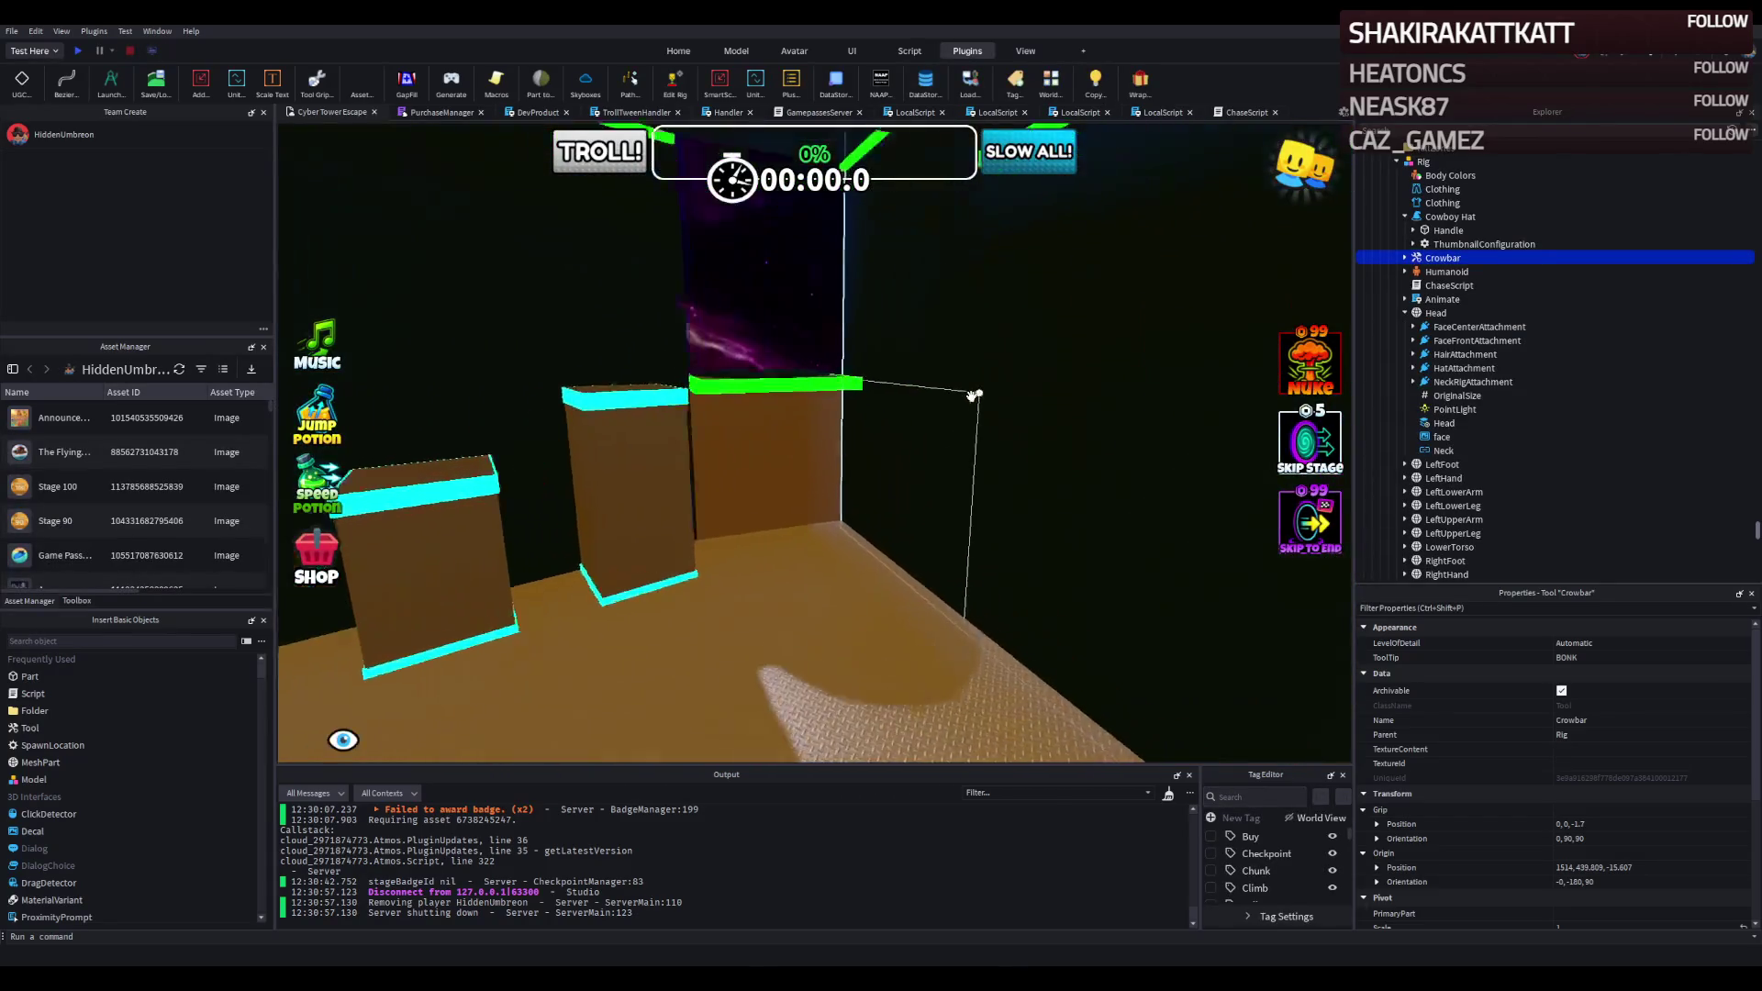
click(843, 375)
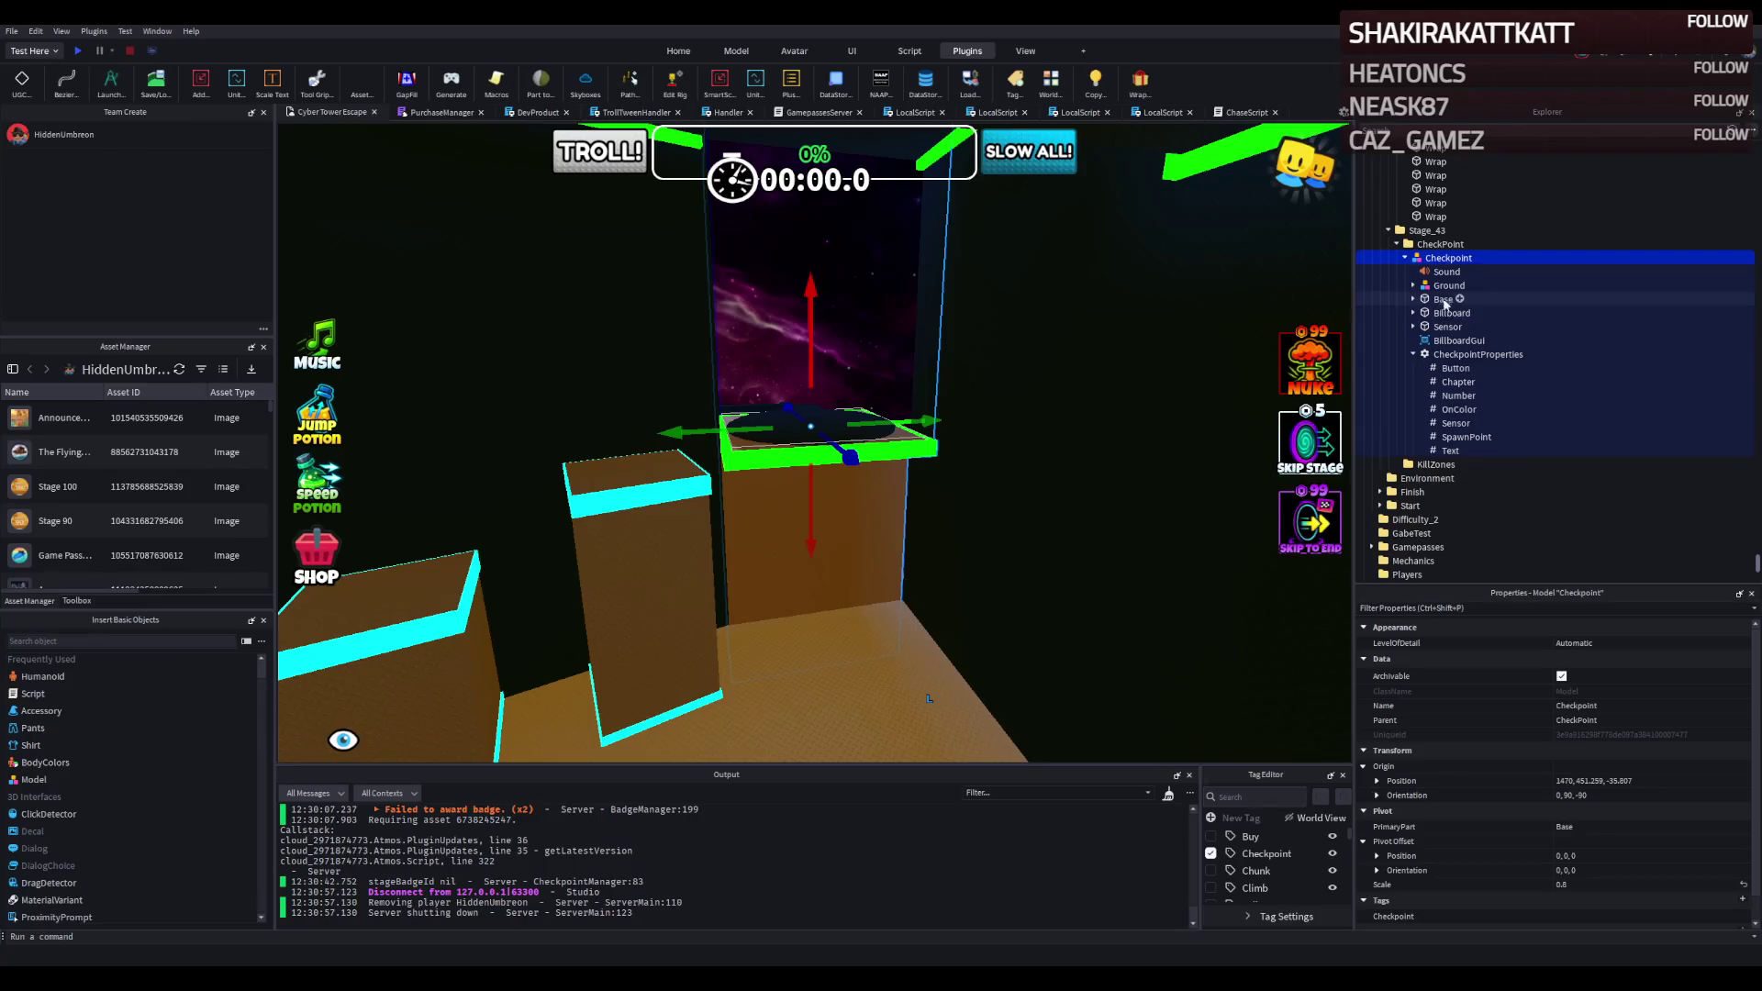
click(1459, 396)
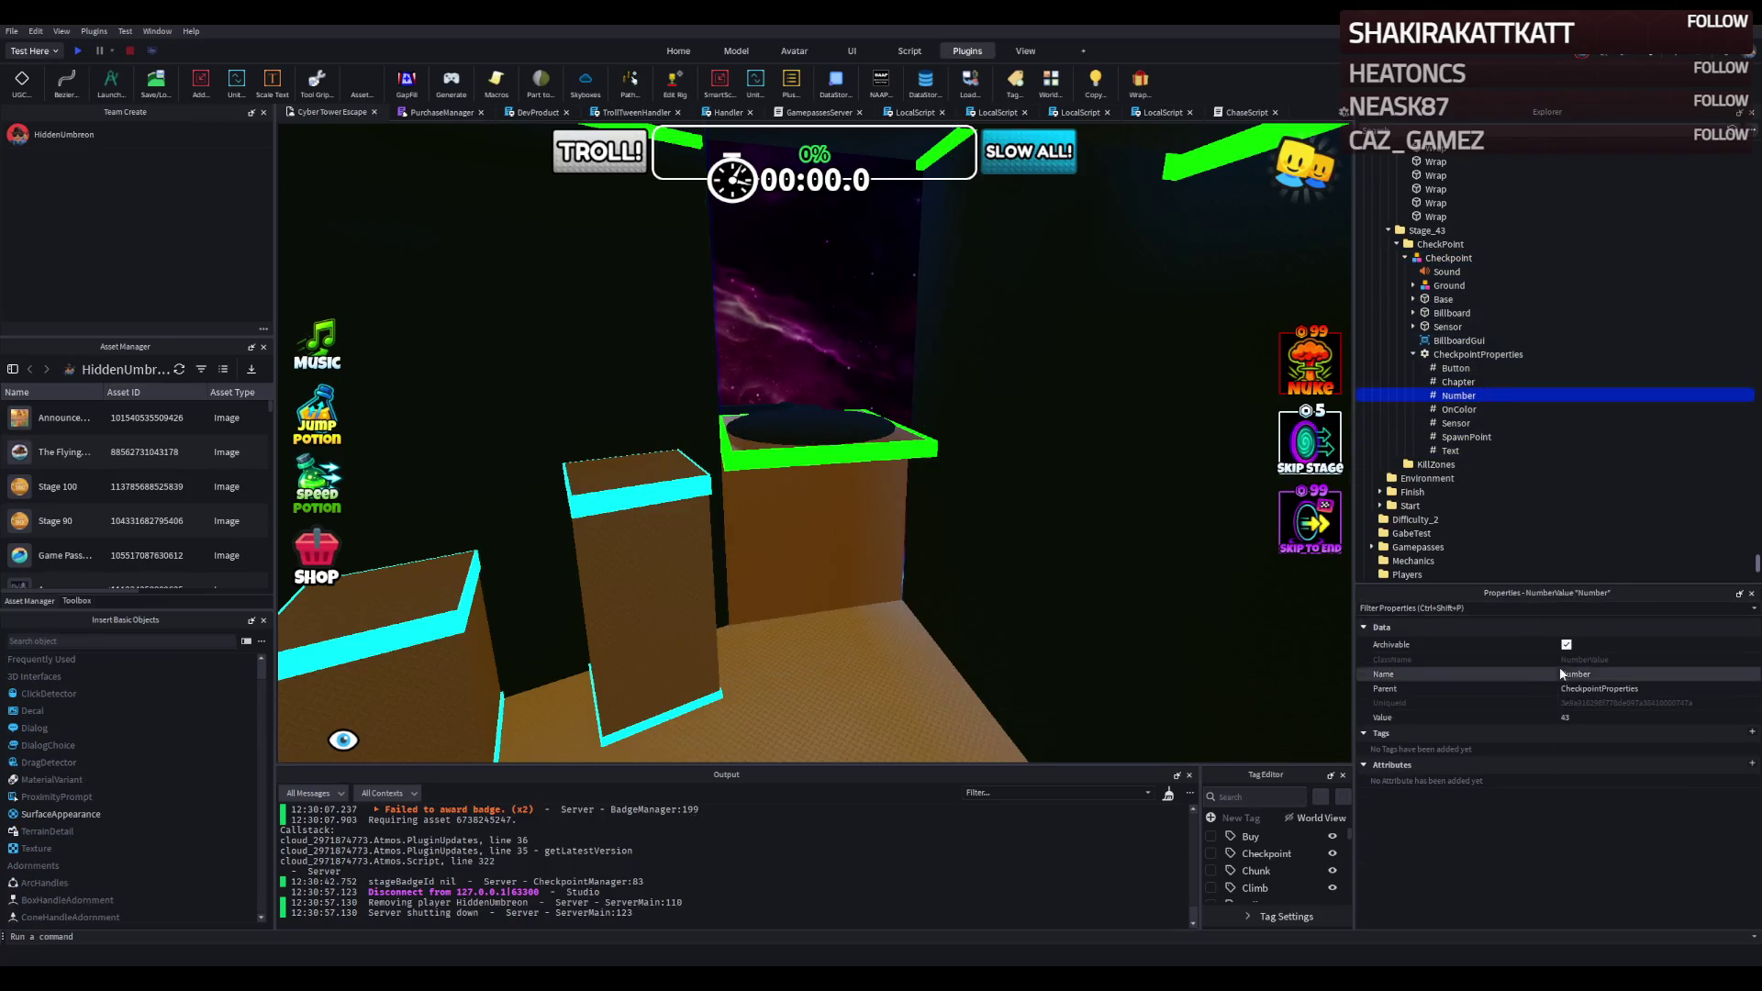
click(1397, 245)
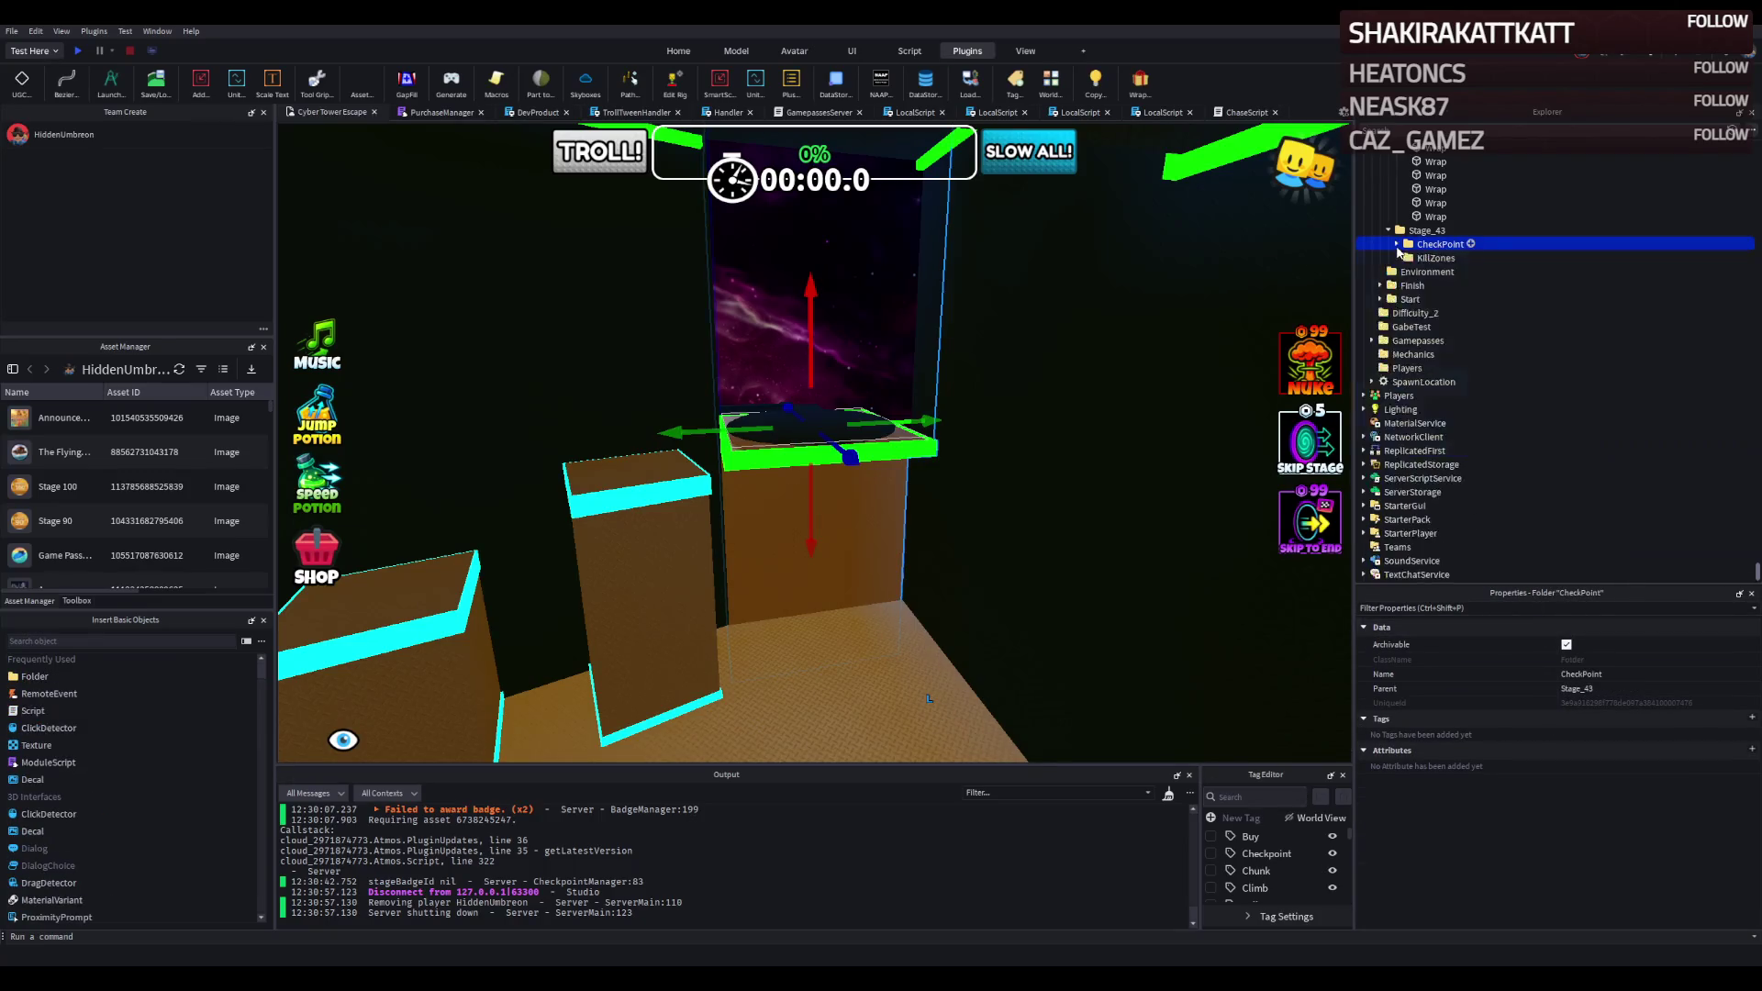
Select one of the stage walls, then the Security Guard rig.
drag(719, 359, 689, 360)
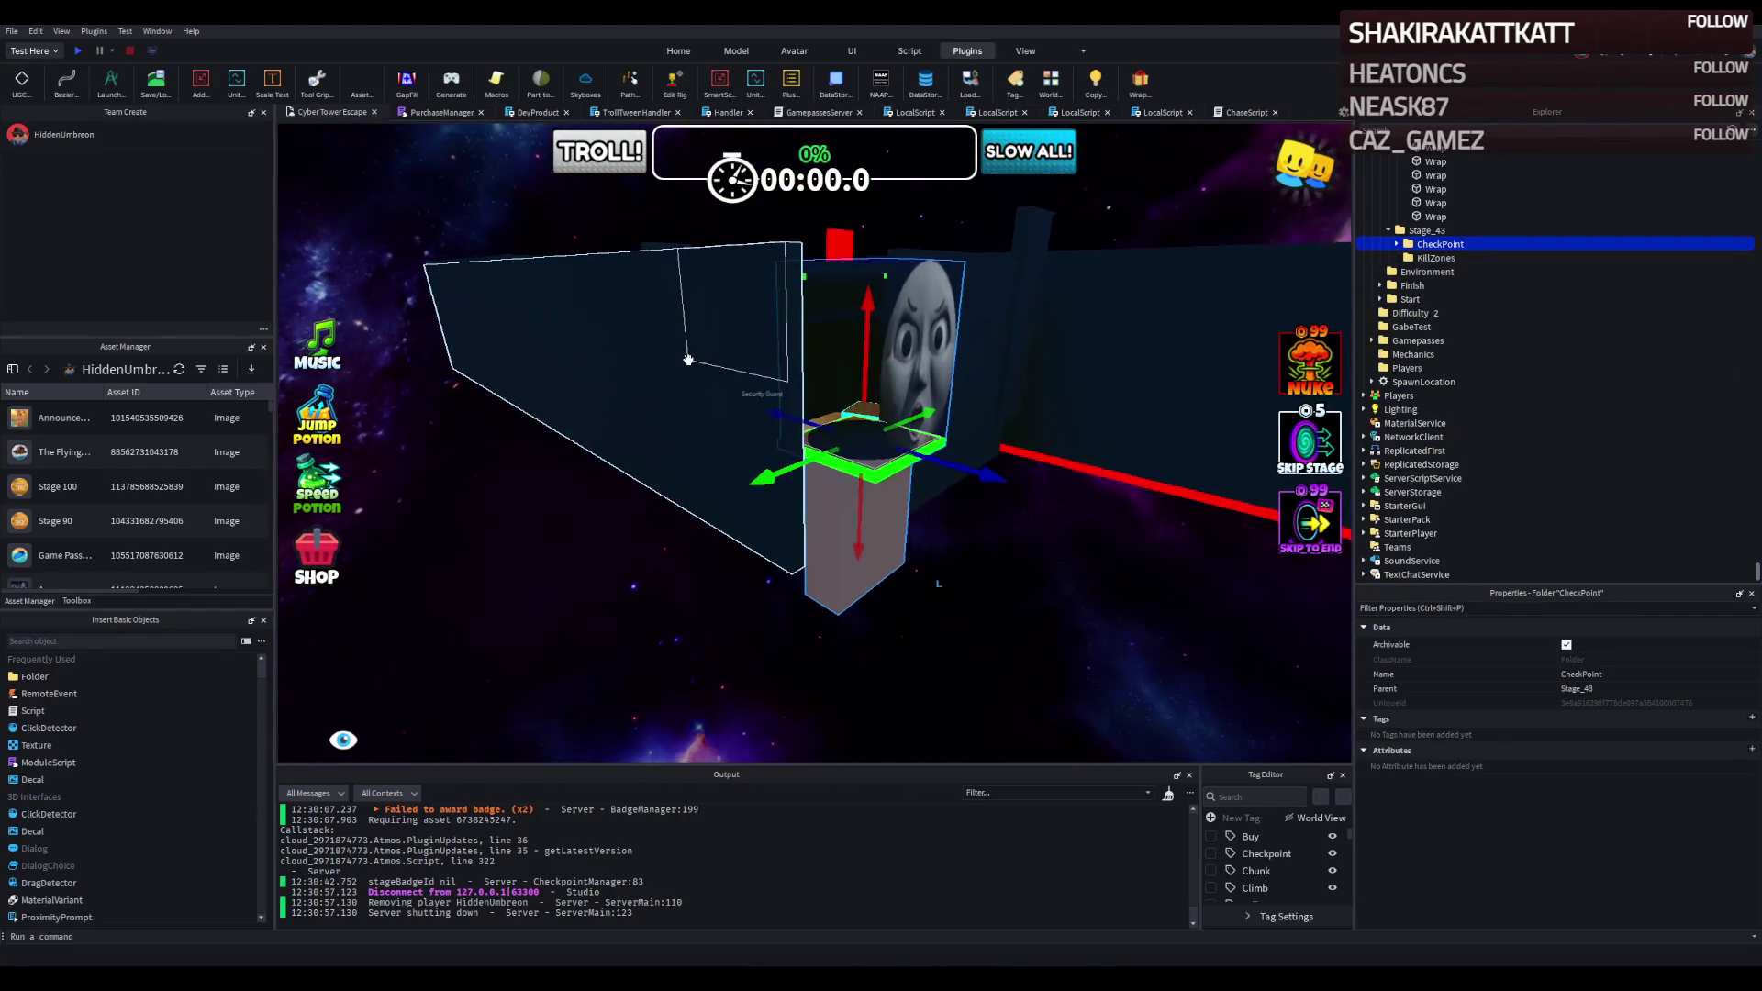
click(688, 360)
scroll(688, 359, up, 10)
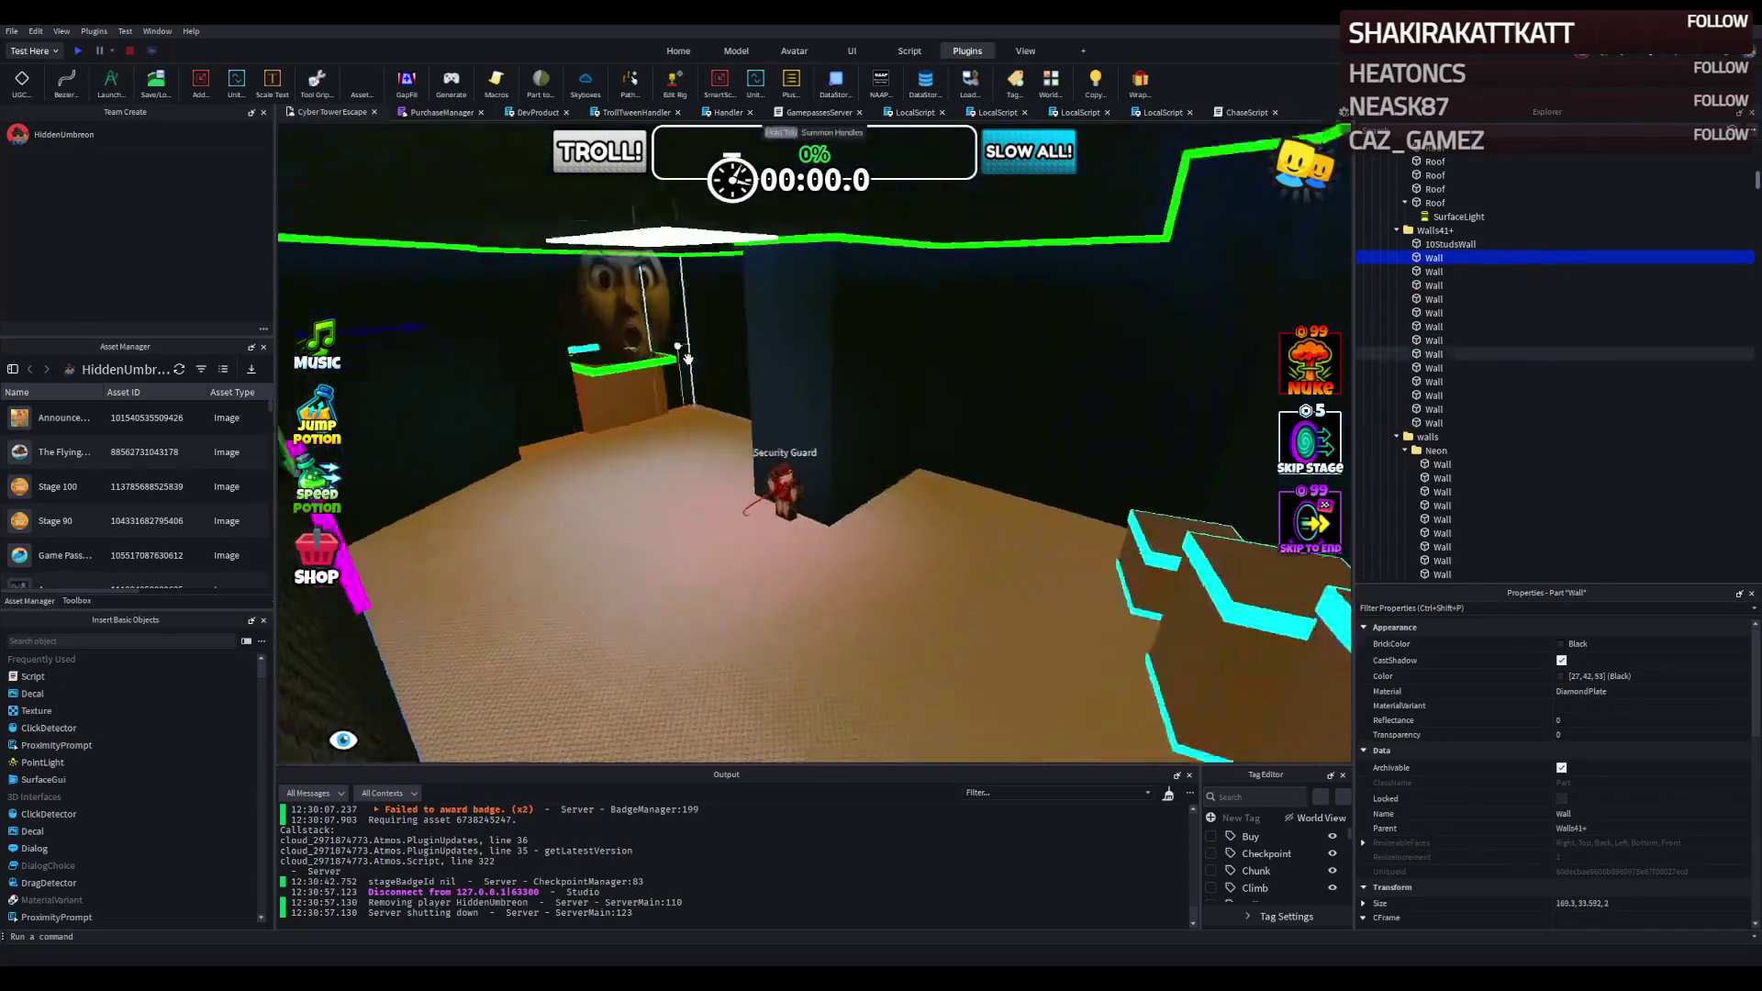
scroll(688, 359, up, 5)
click(760, 431)
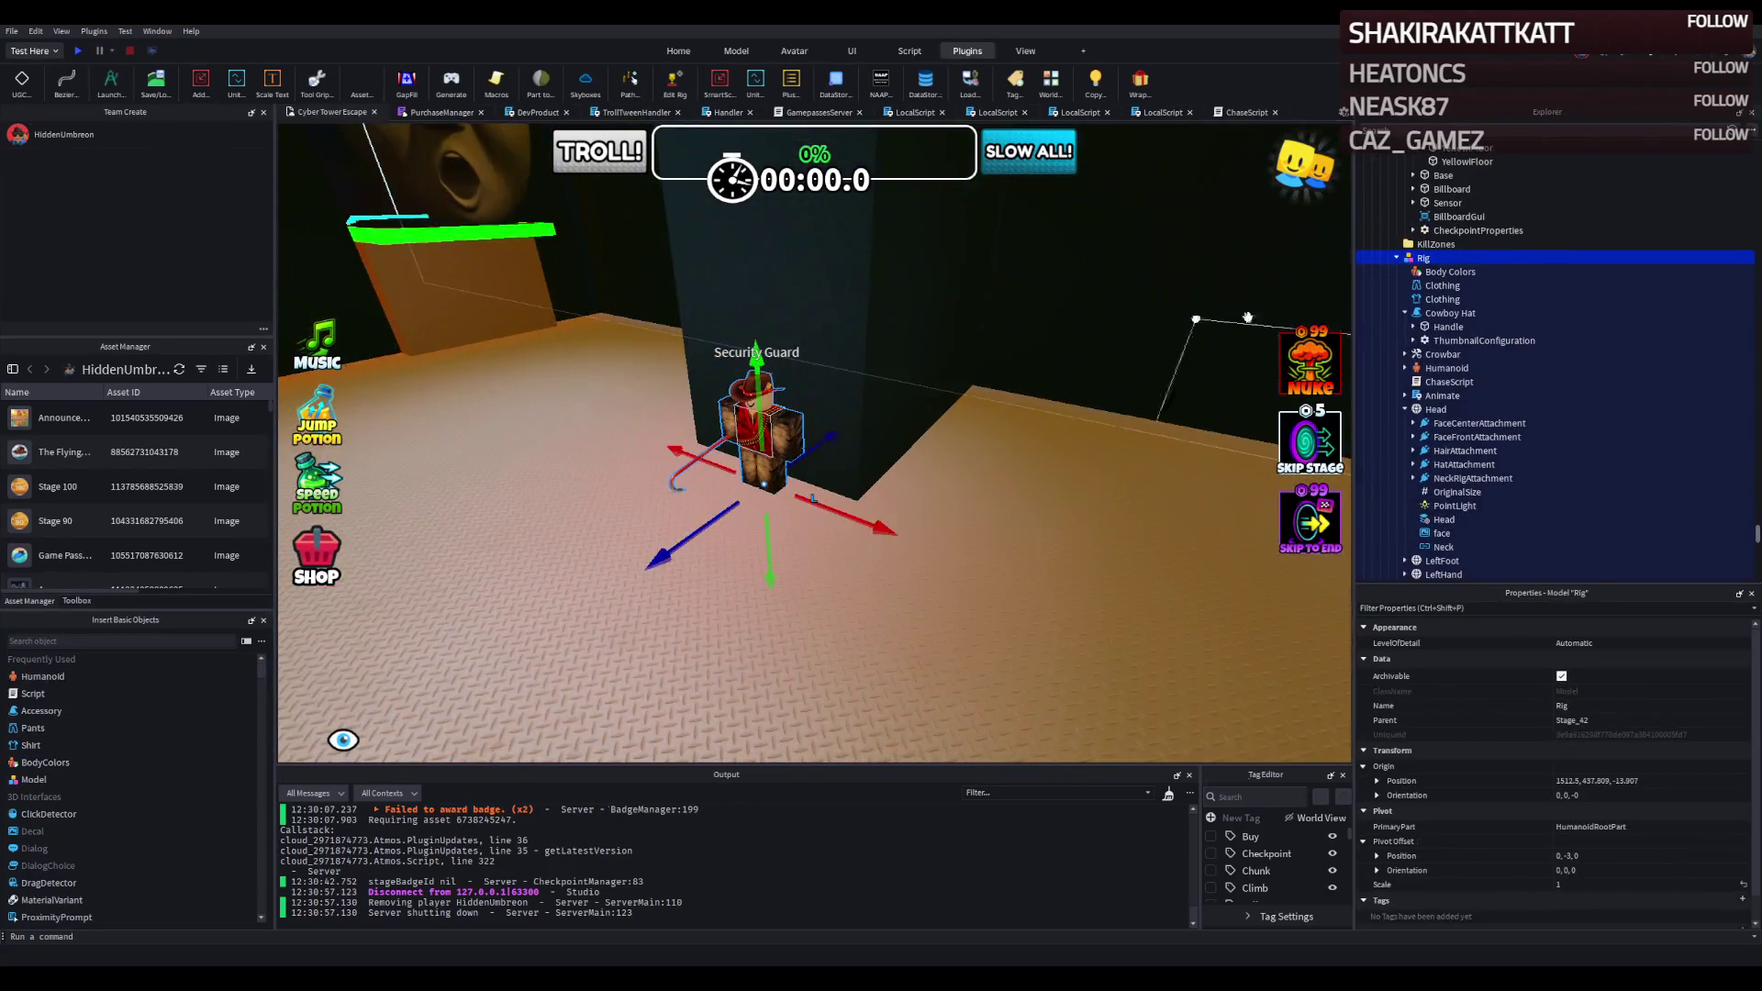
Set the guard Humanoid's NameDisplayDistance to 35.
click(1444, 366)
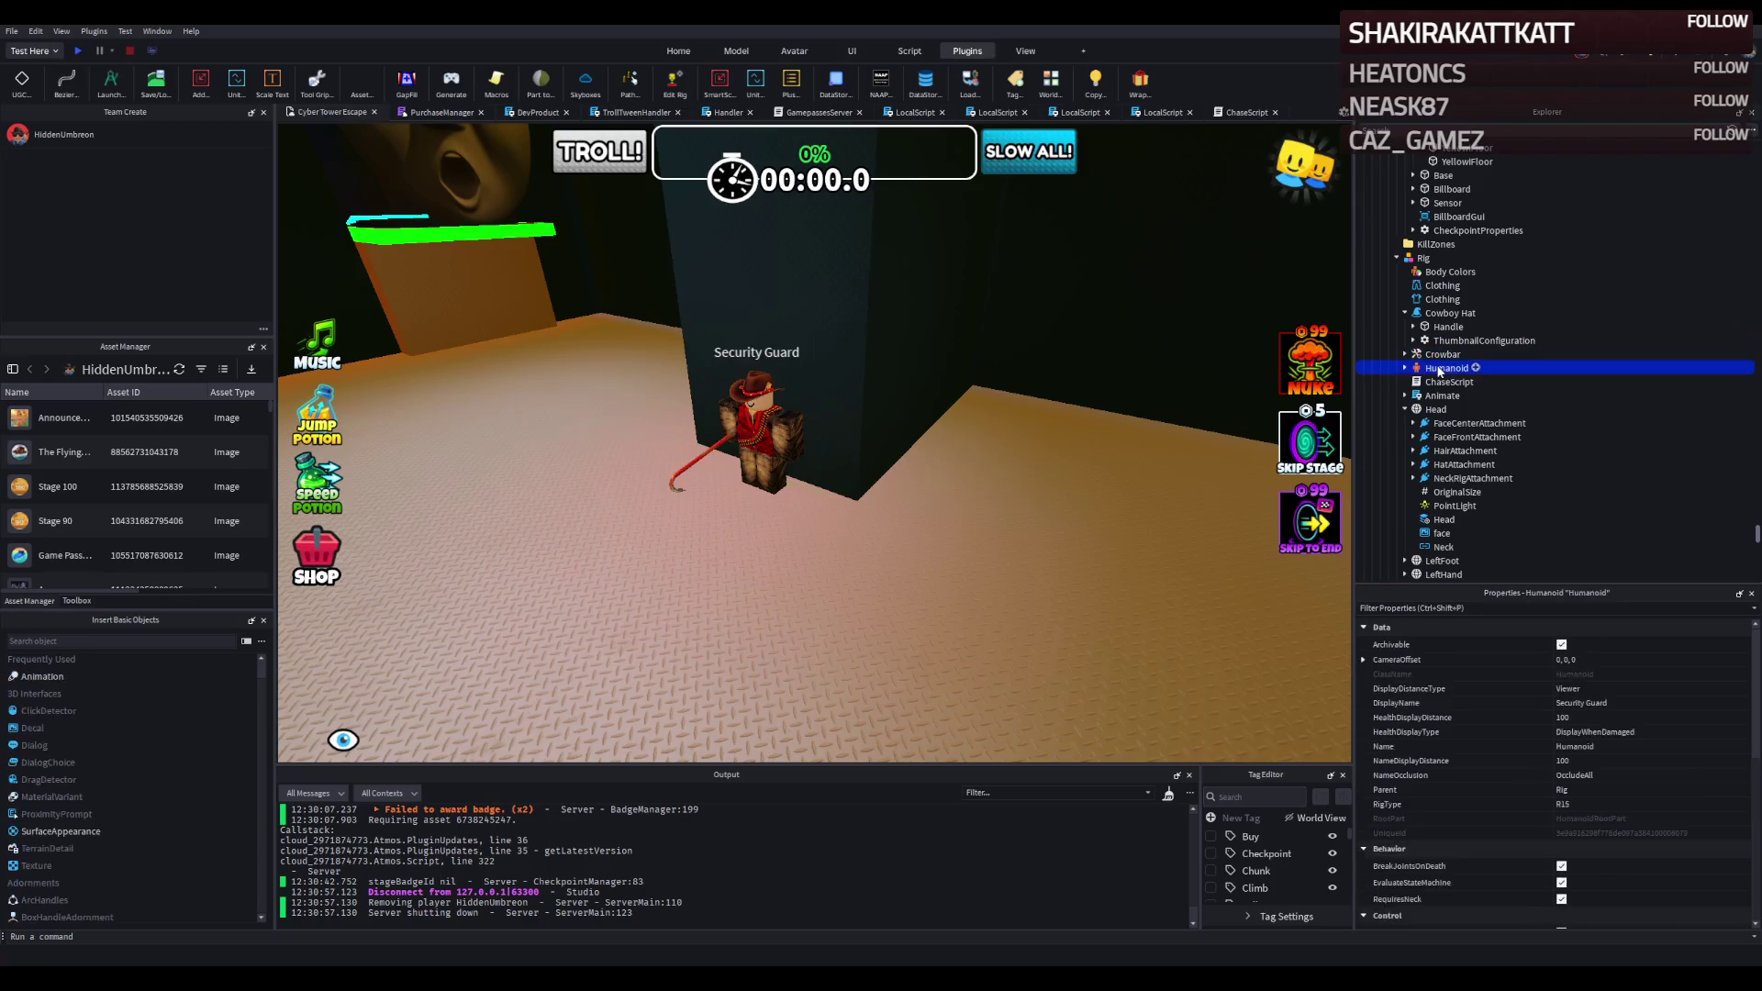
click(1611, 762)
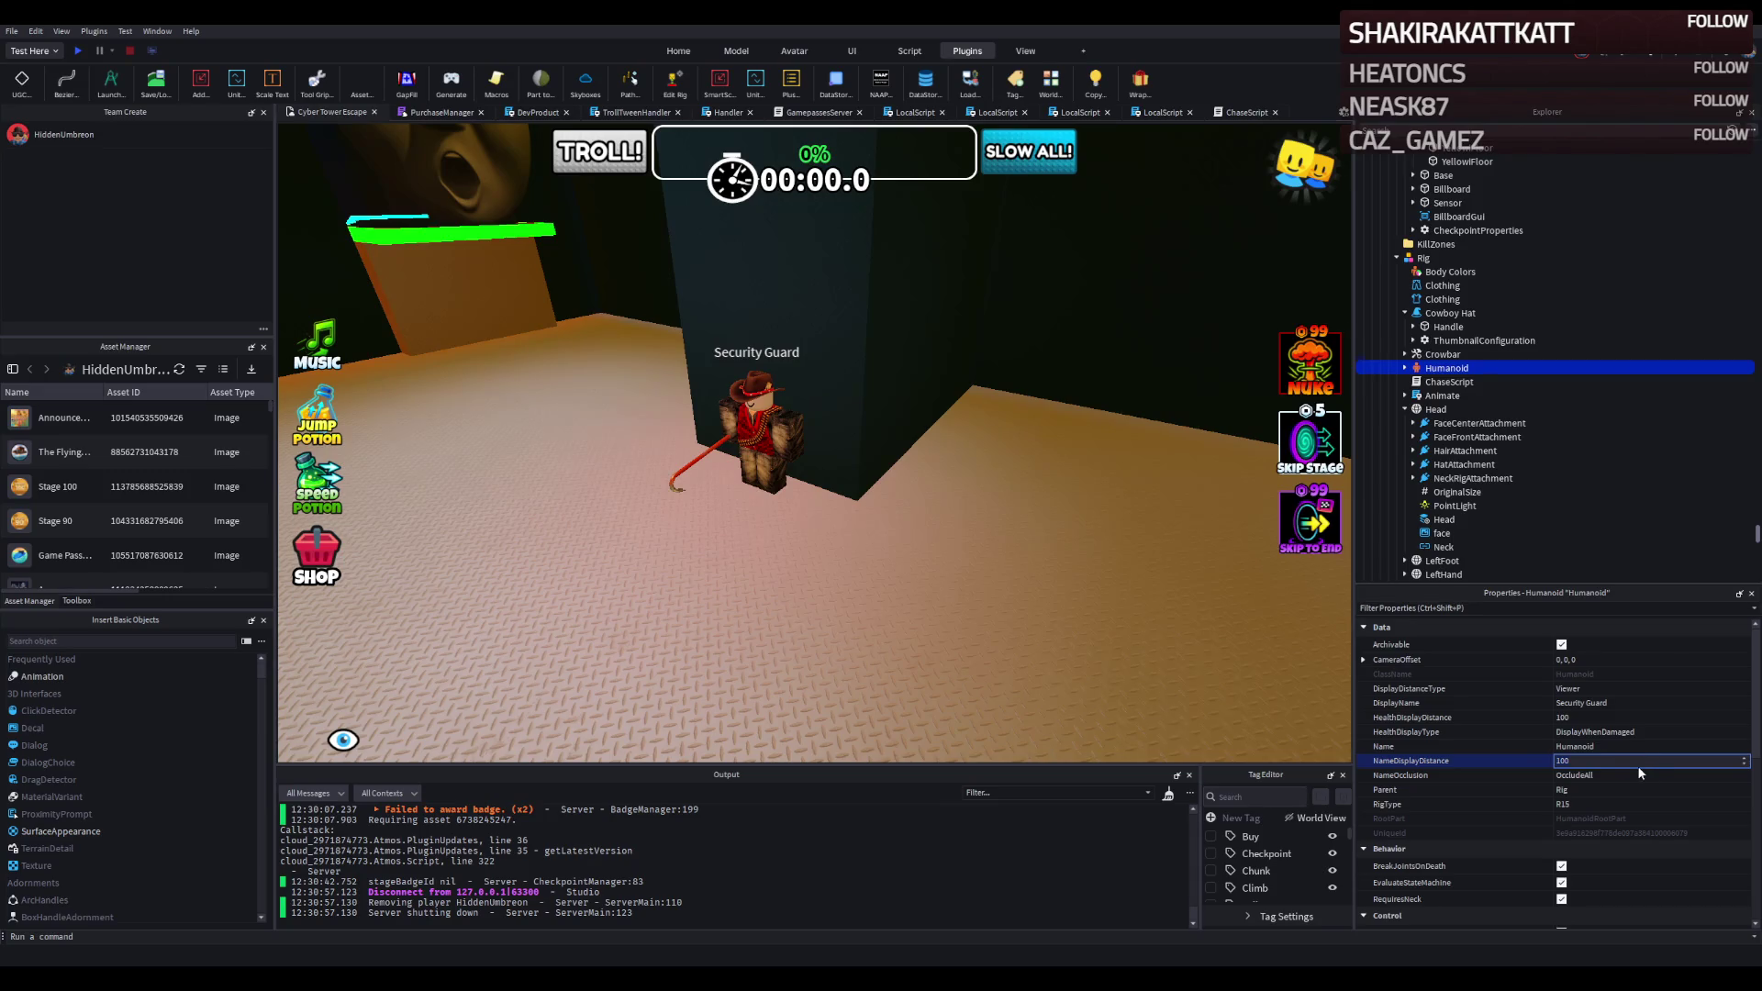
text(35)
key(Return)
Fly back to the guard room and start a play test of the stage.
key(w)
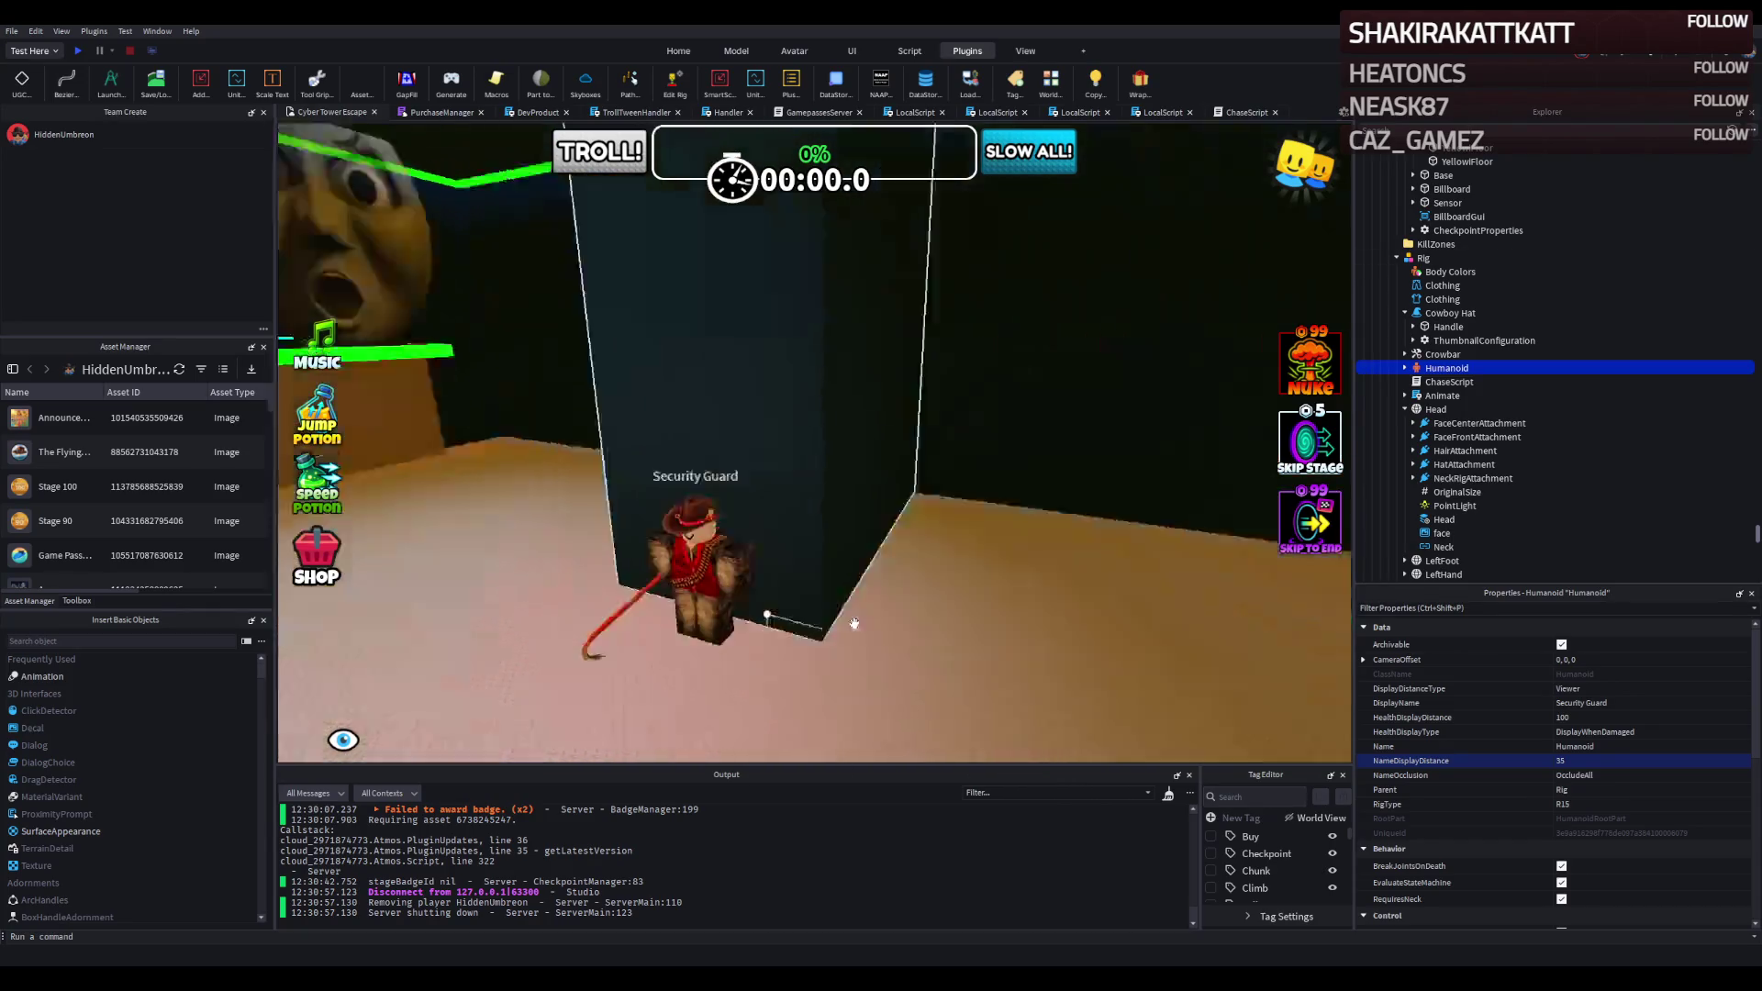
key(s)
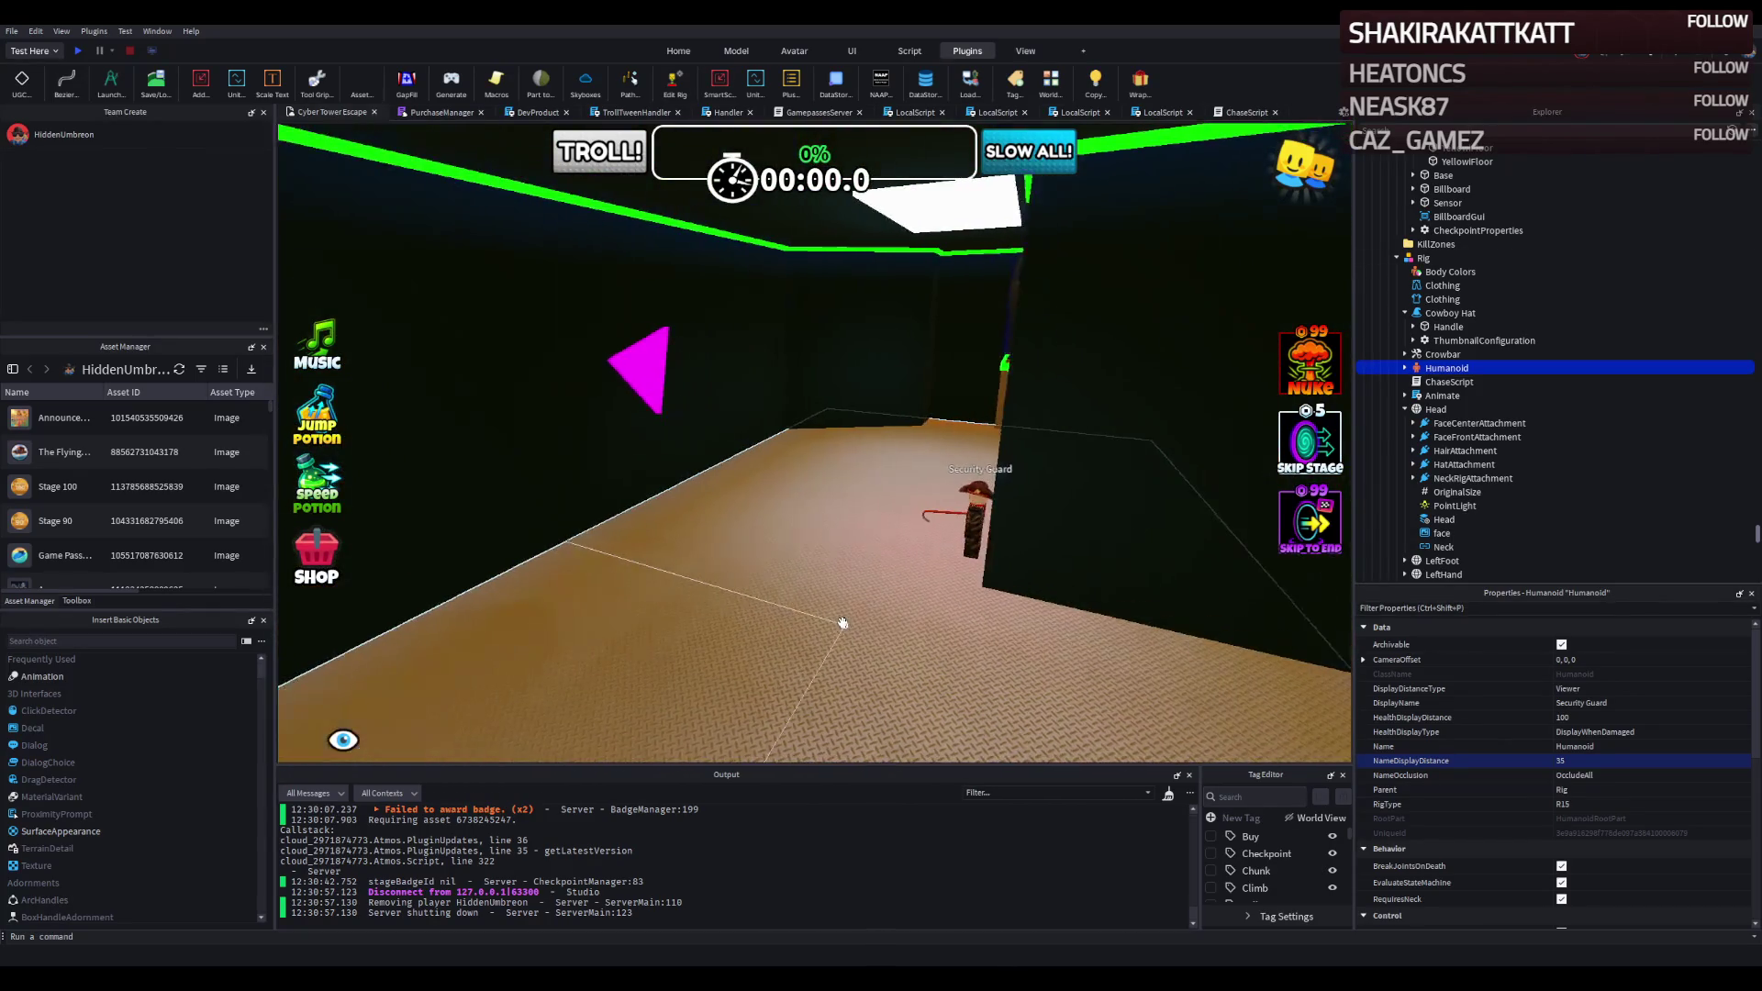
click(76, 53)
Run the character past the Security Guard and across the pillar onto the green pad, then stop the test.
key(w)
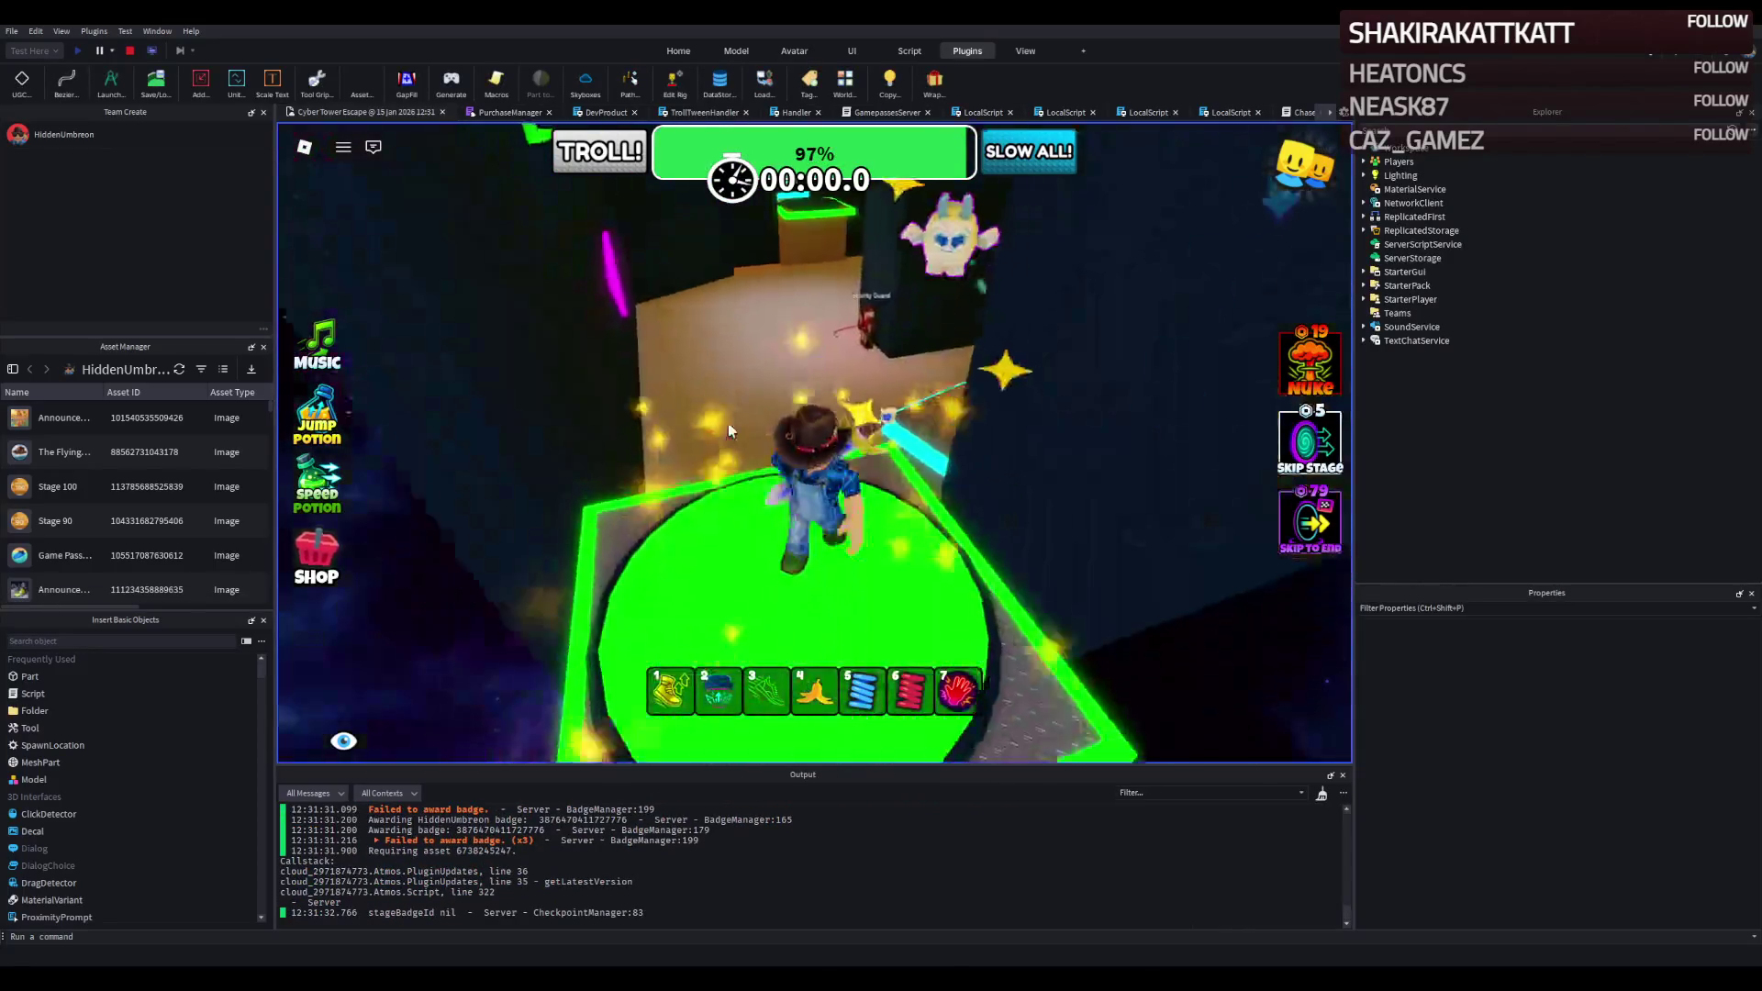
key(w)
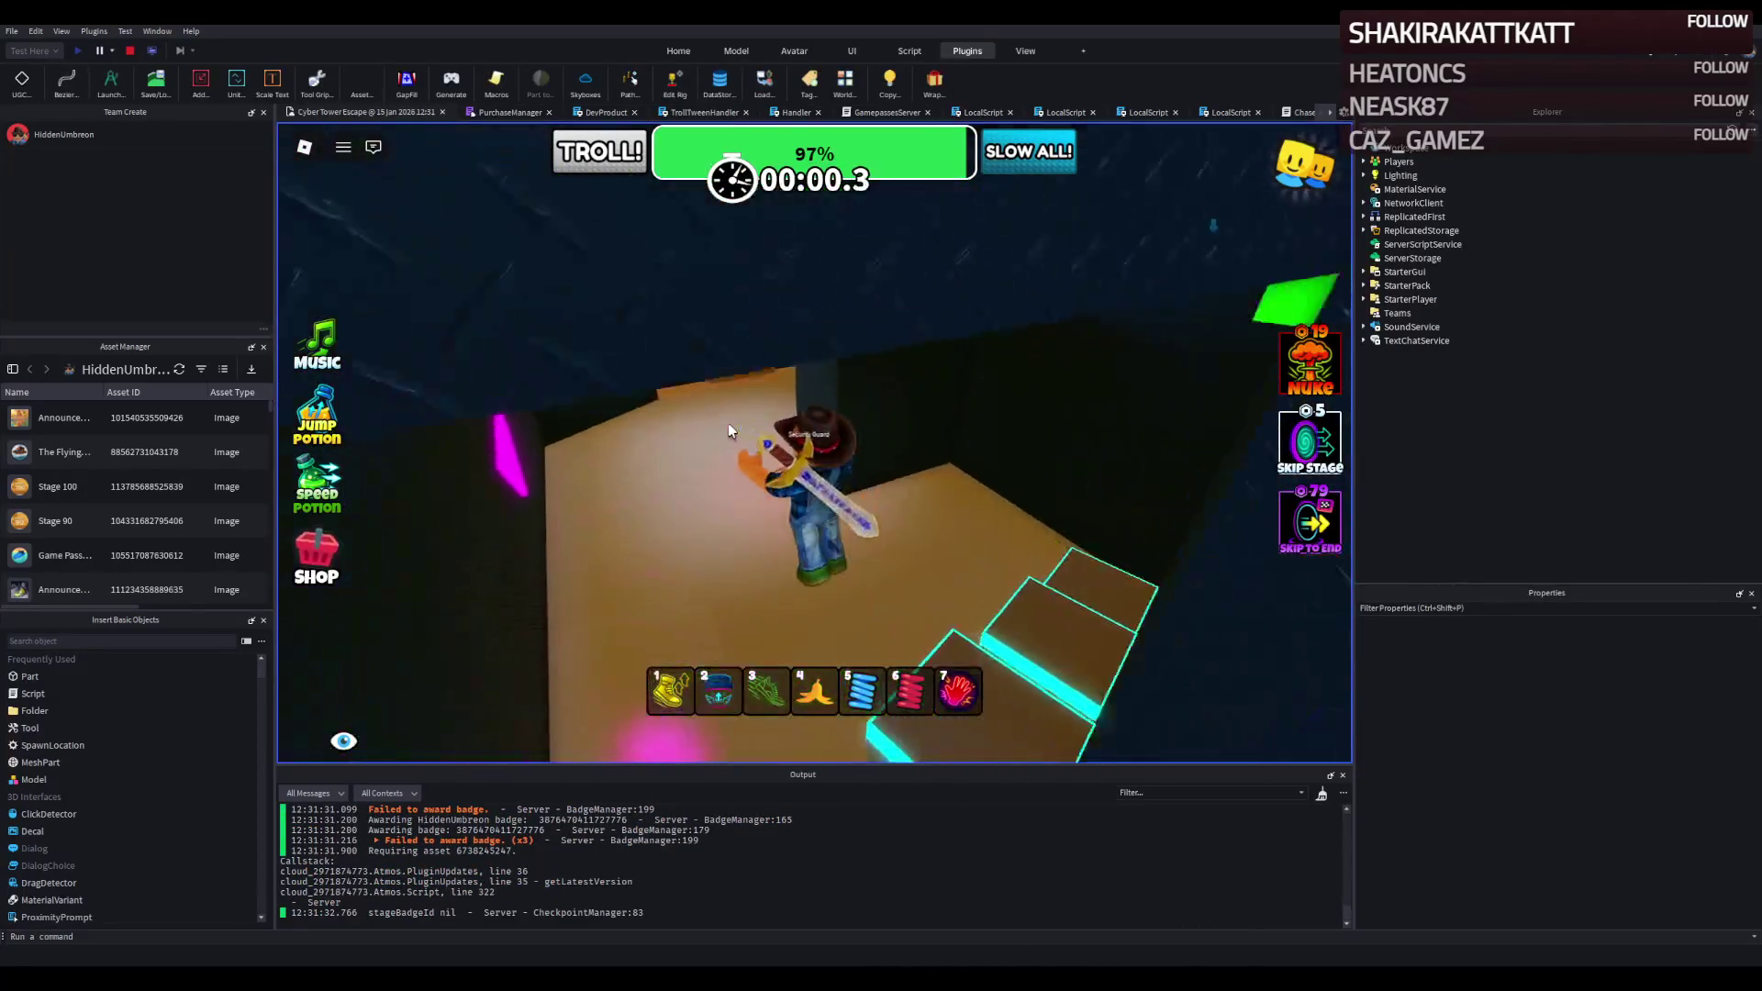
key(w)
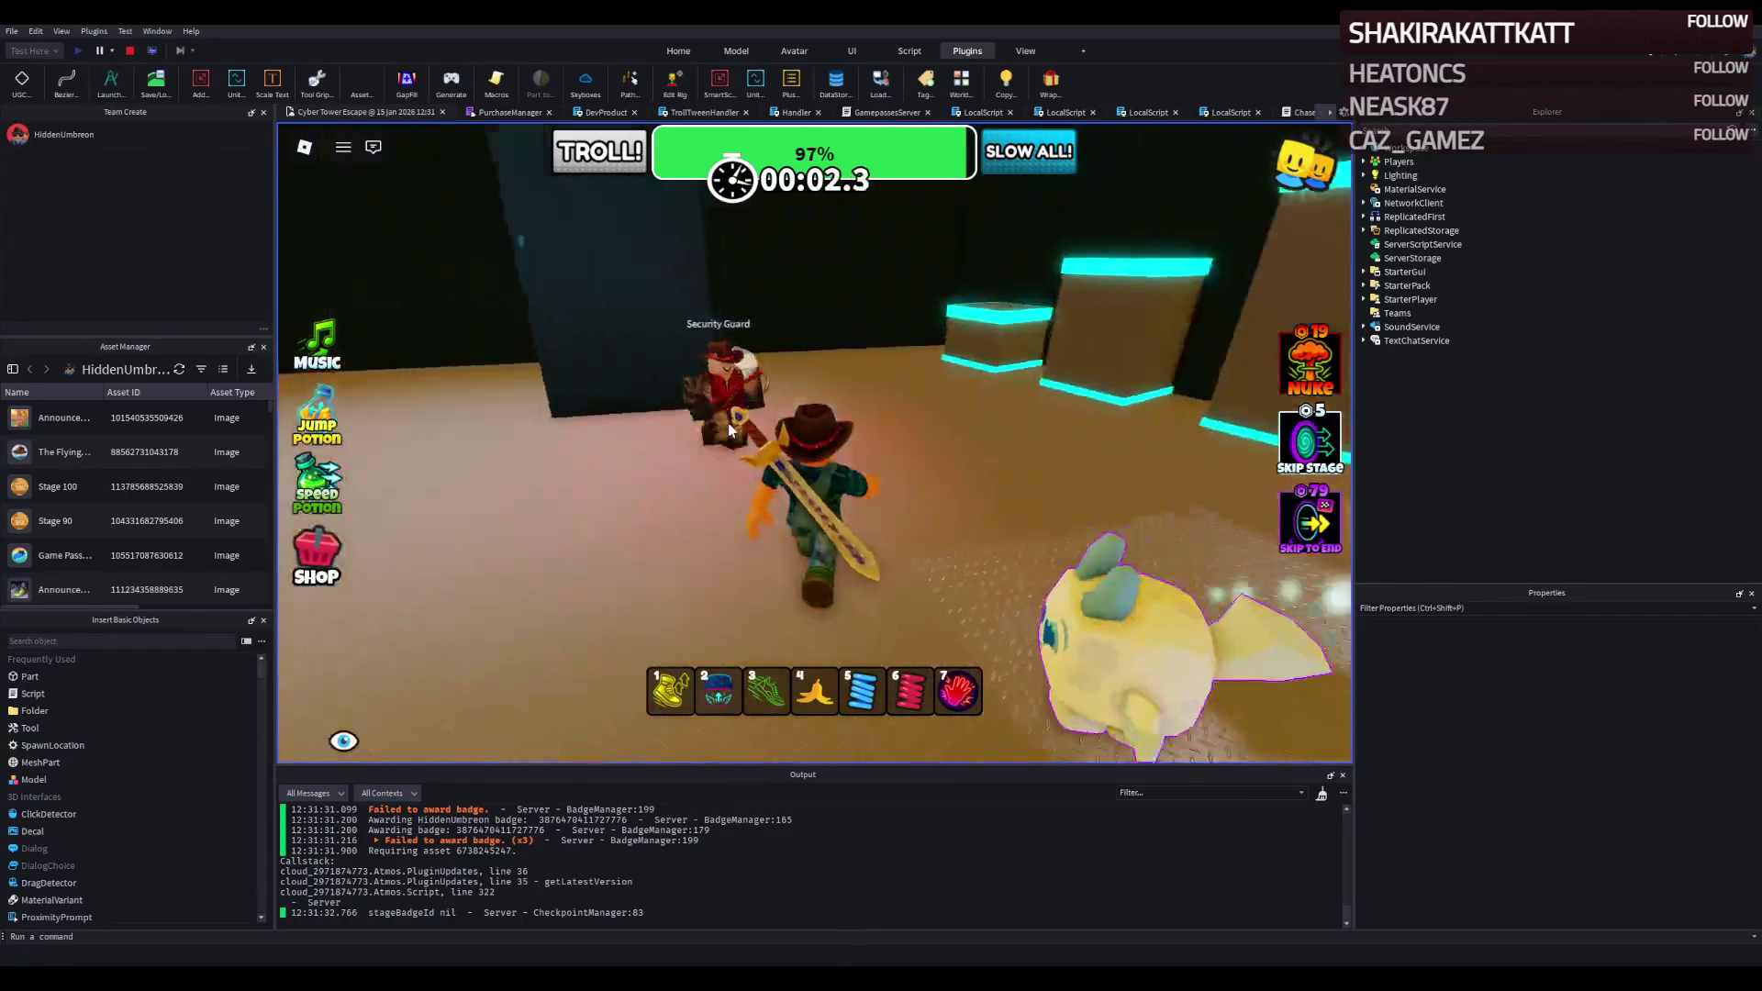
key(w)
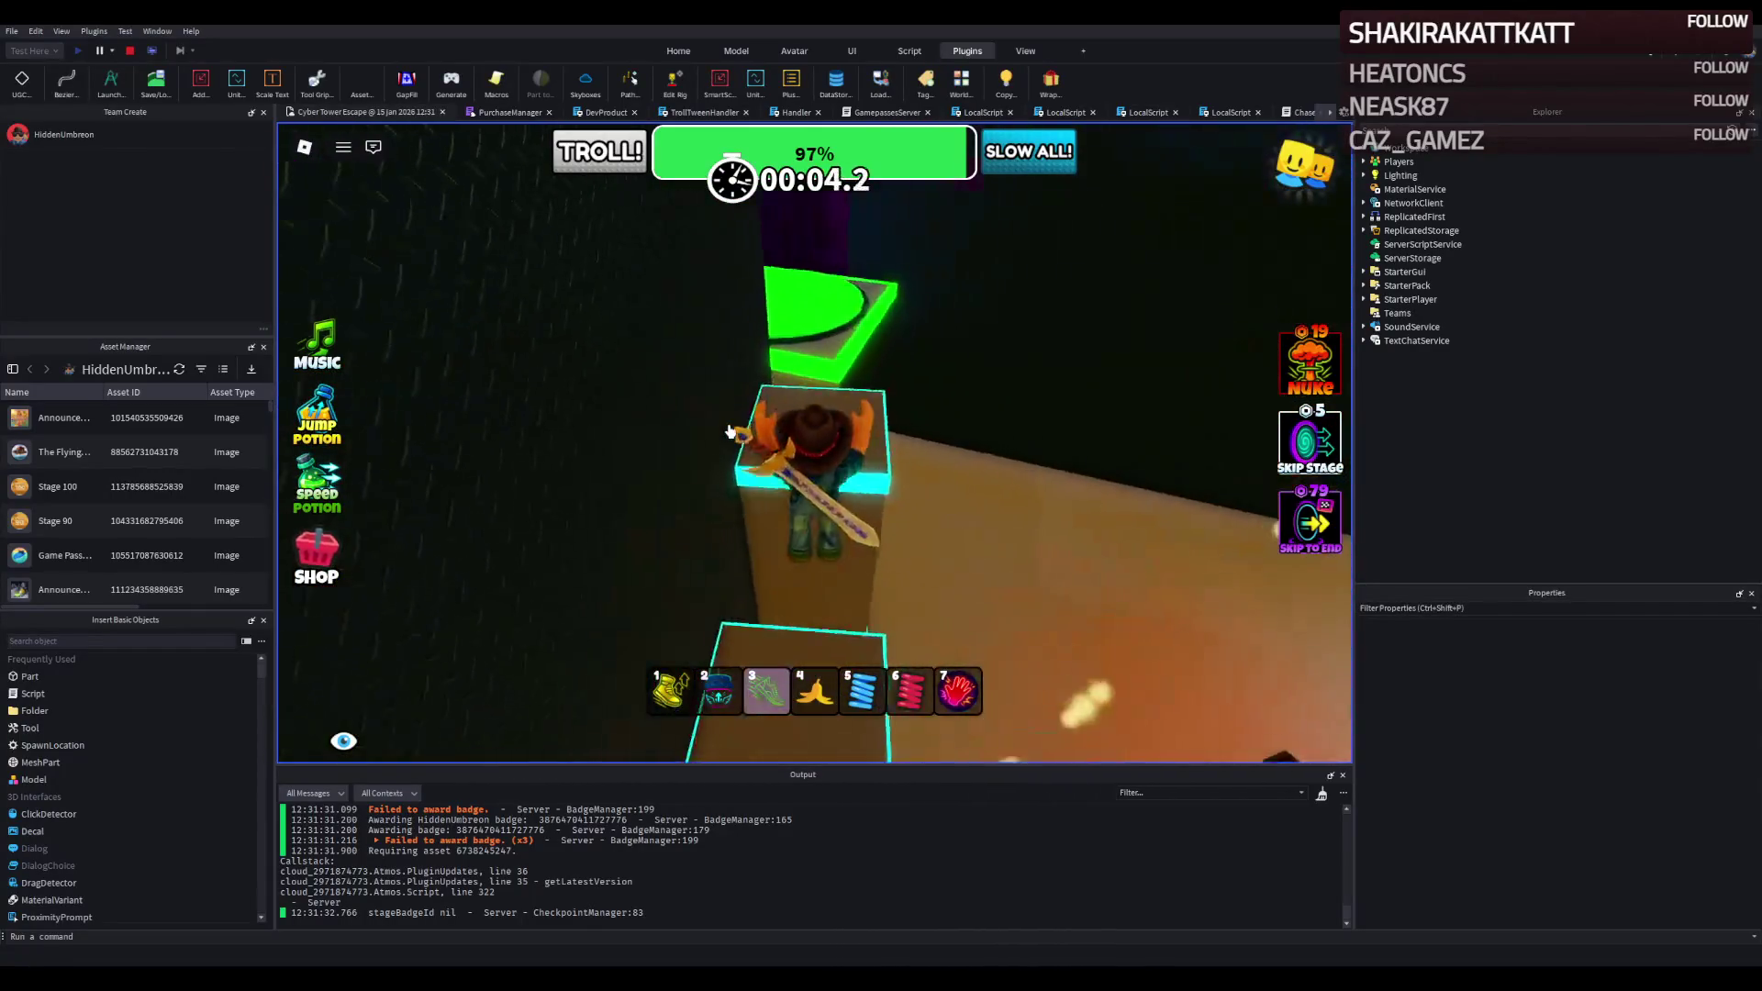
key(w)
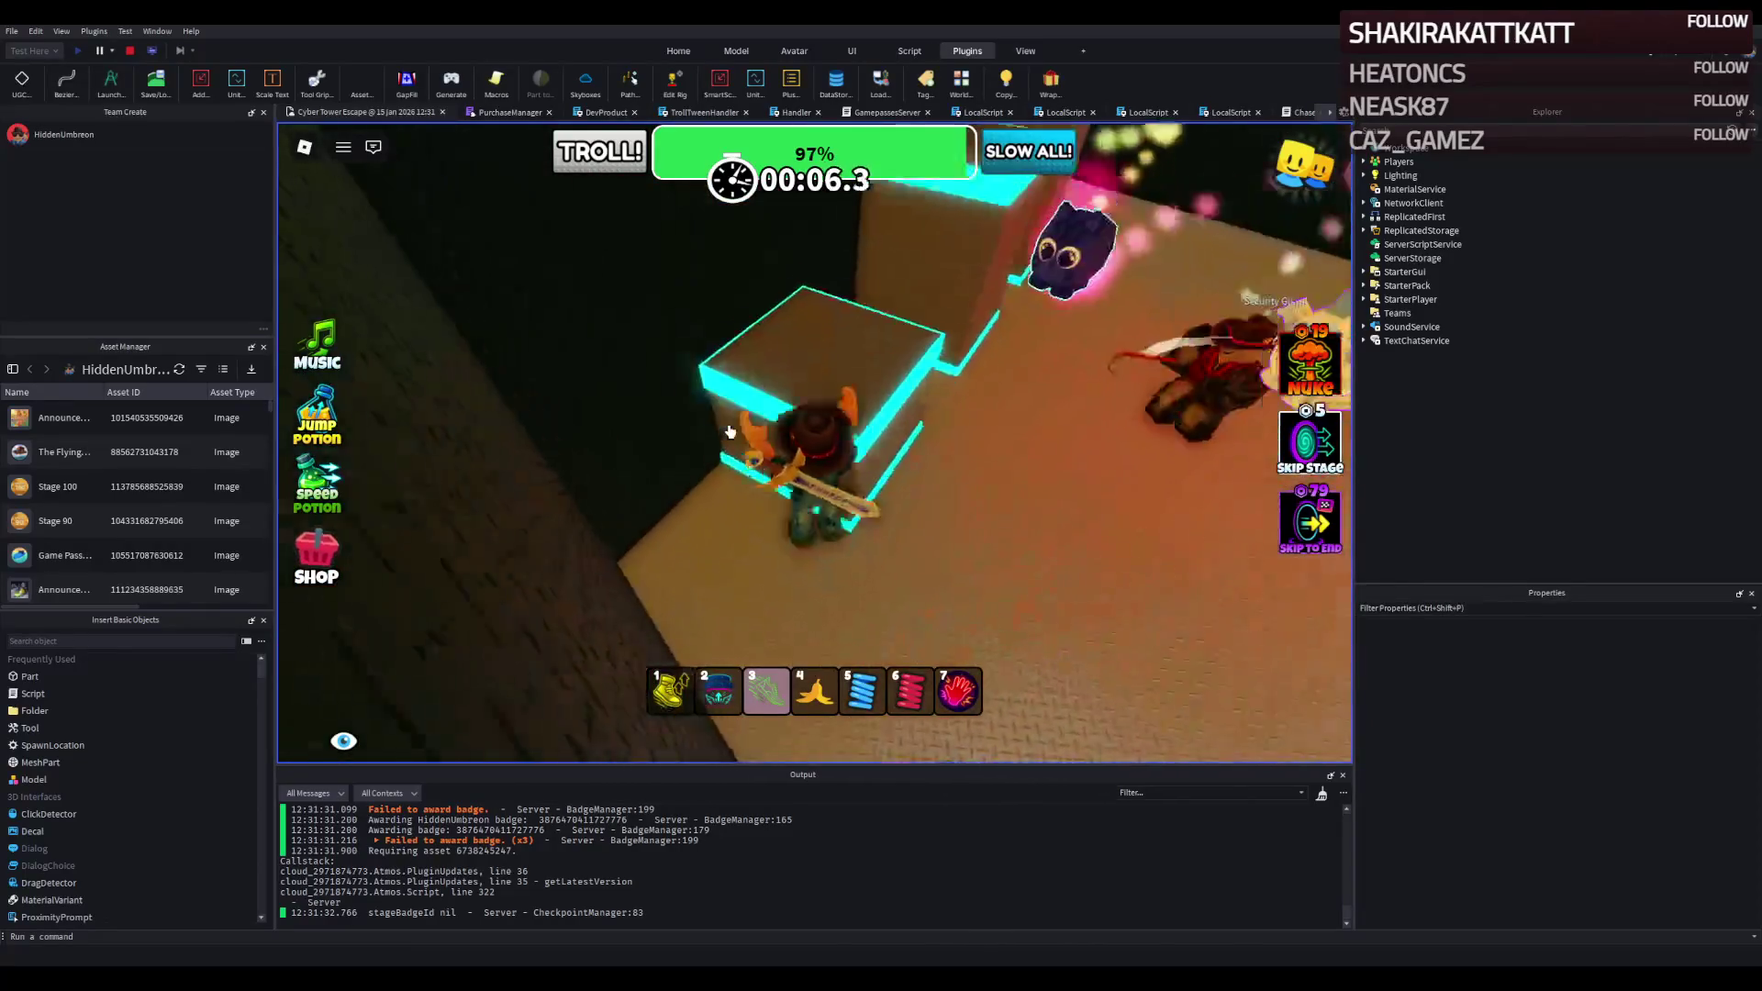
key(w)
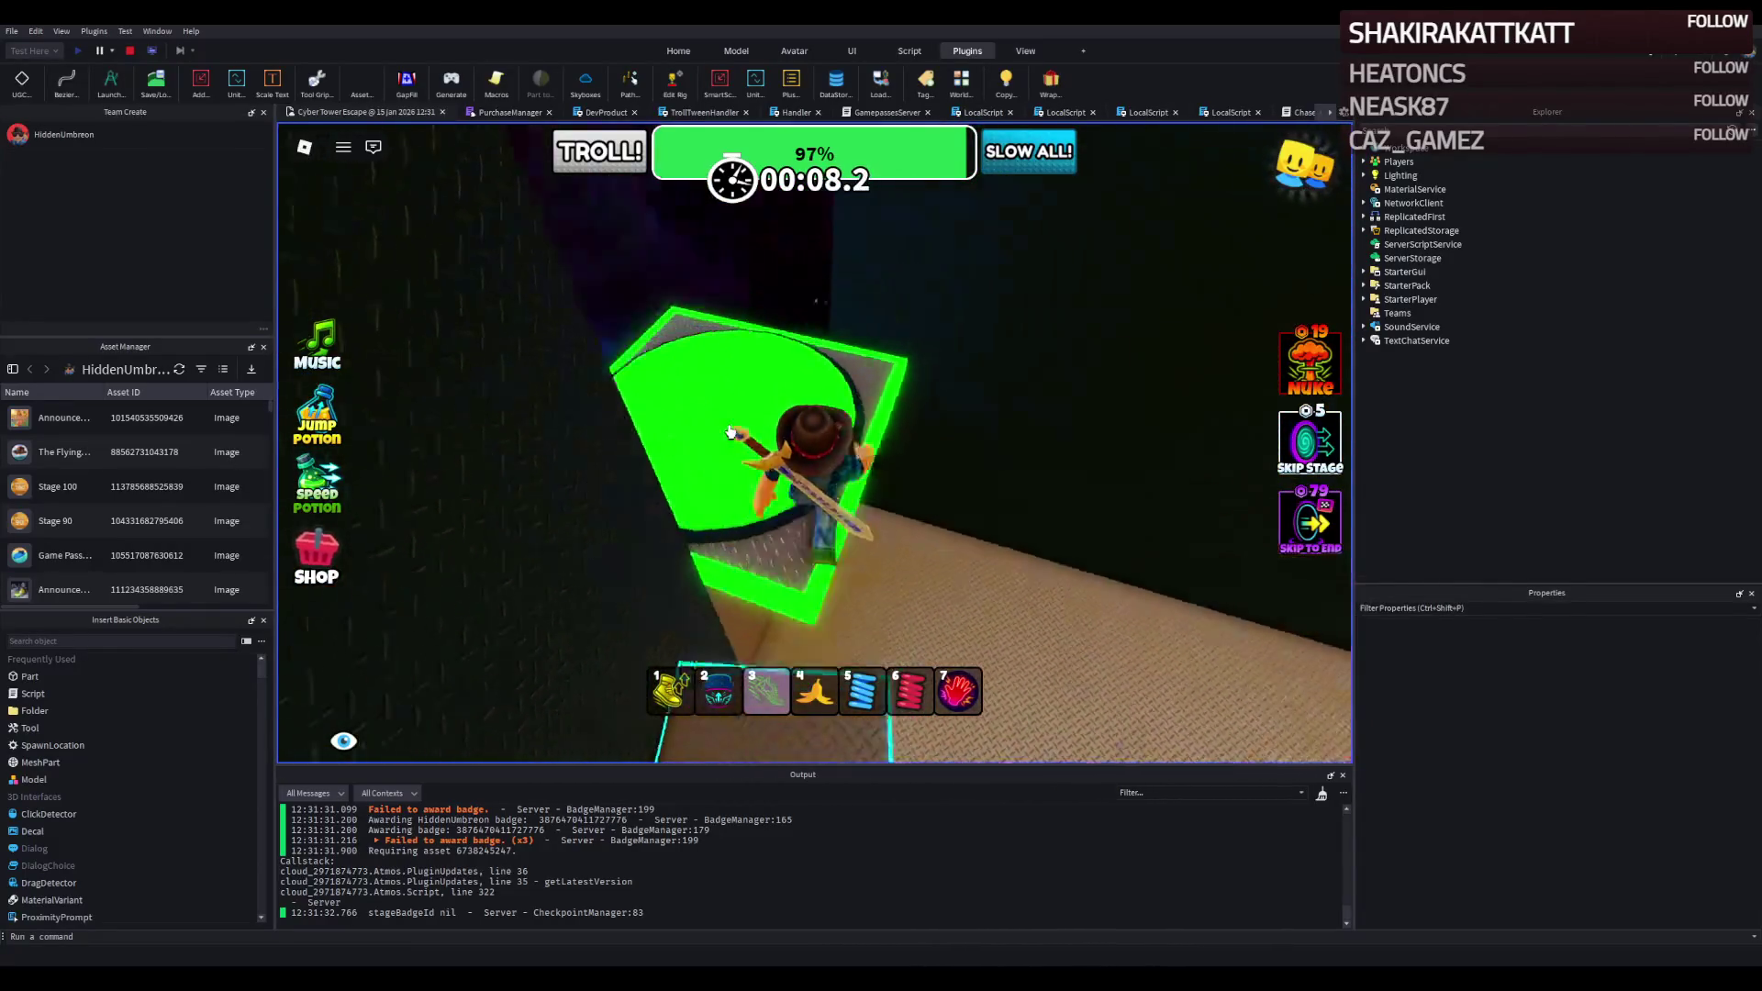
key(w)
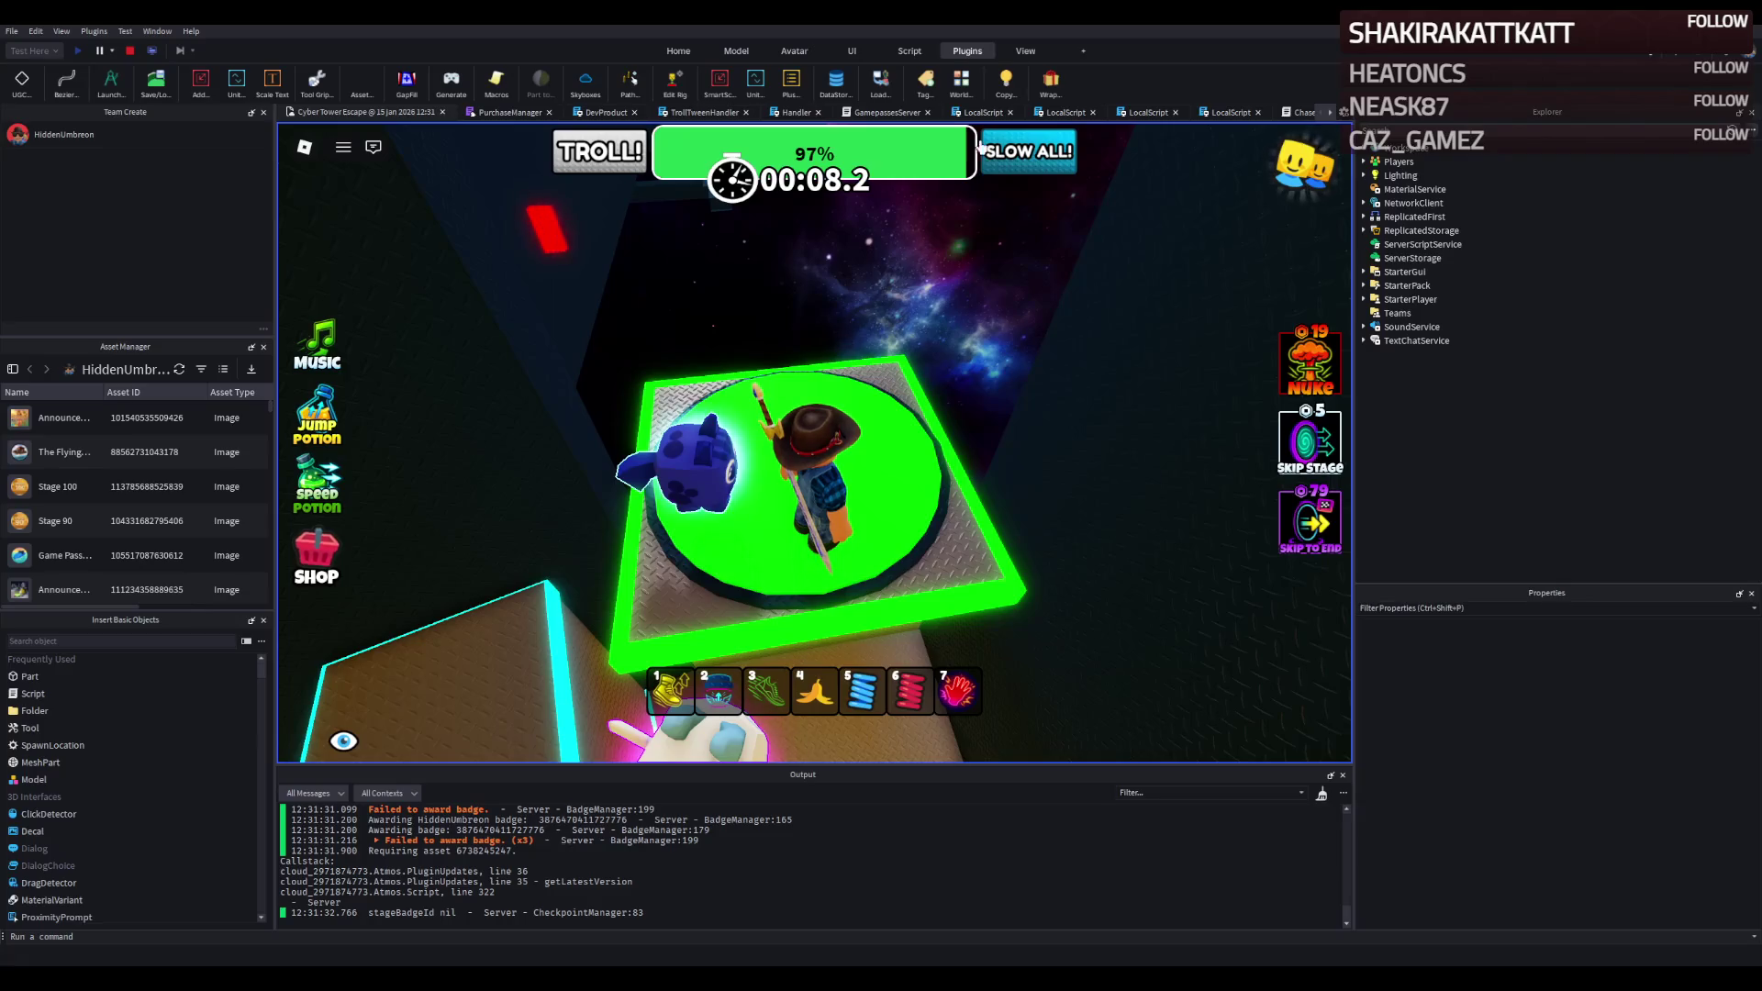
click(130, 51)
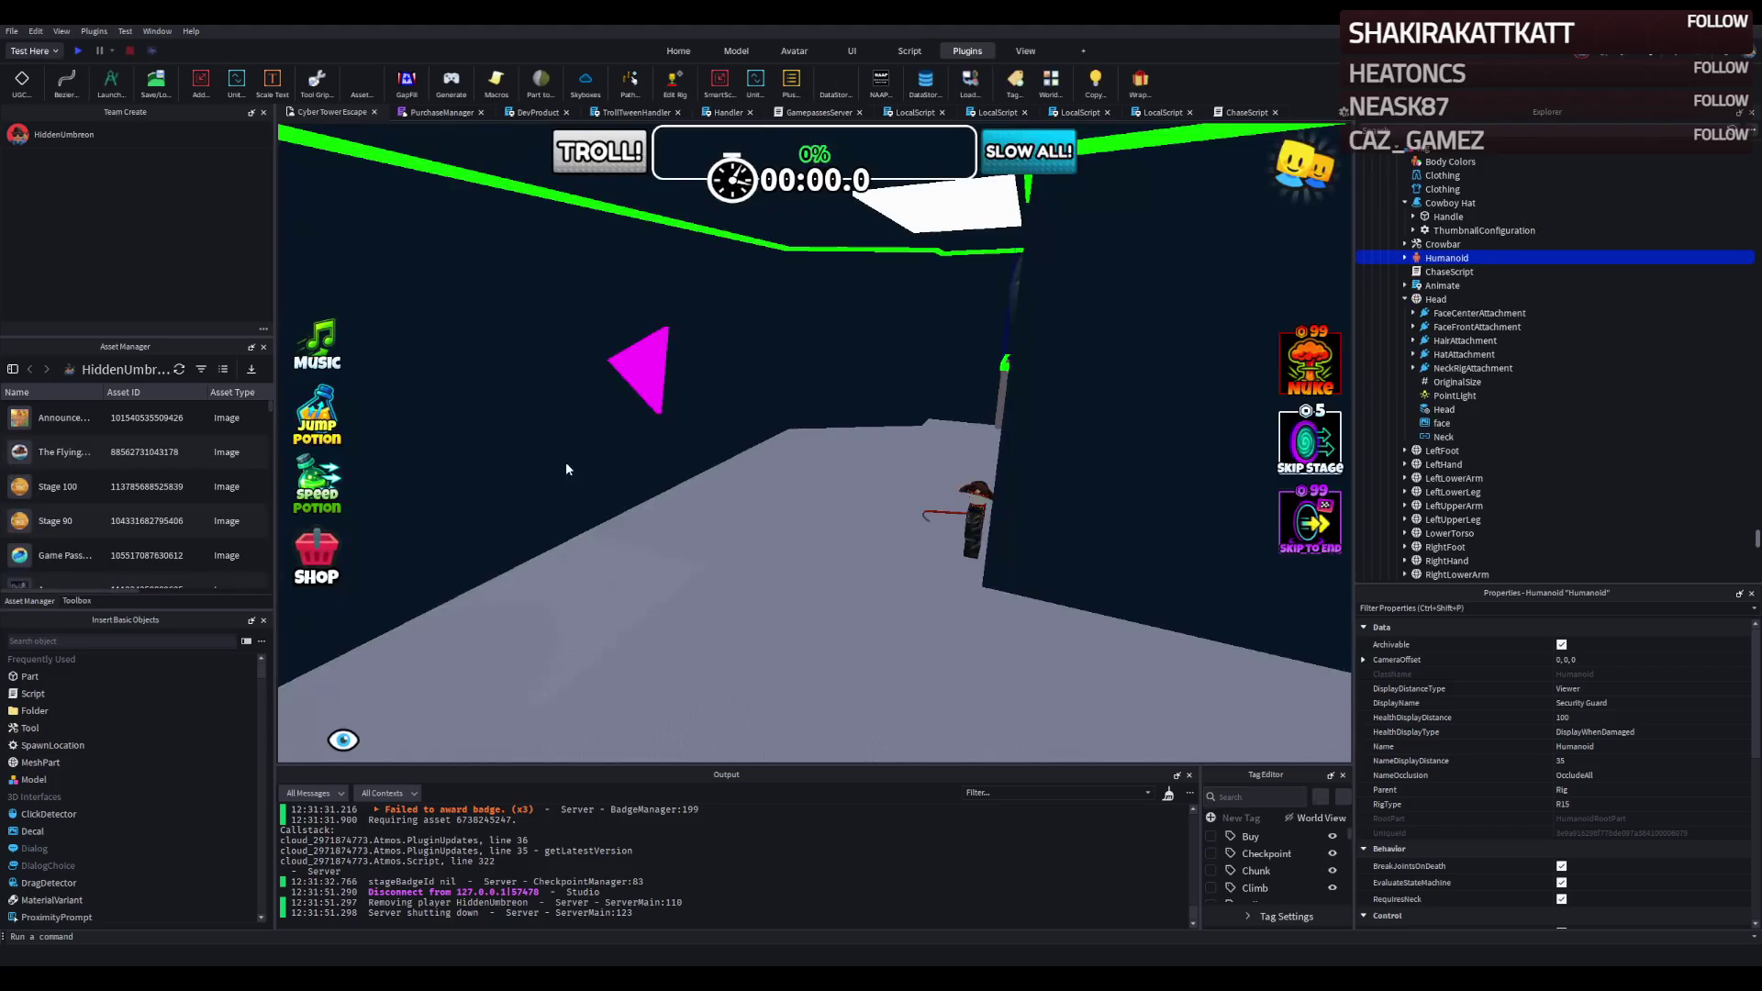
Select the large dark wall, the last Wall inside Walls41+.
scroll(566, 461, up, 5)
scroll(612, 476, up, 5)
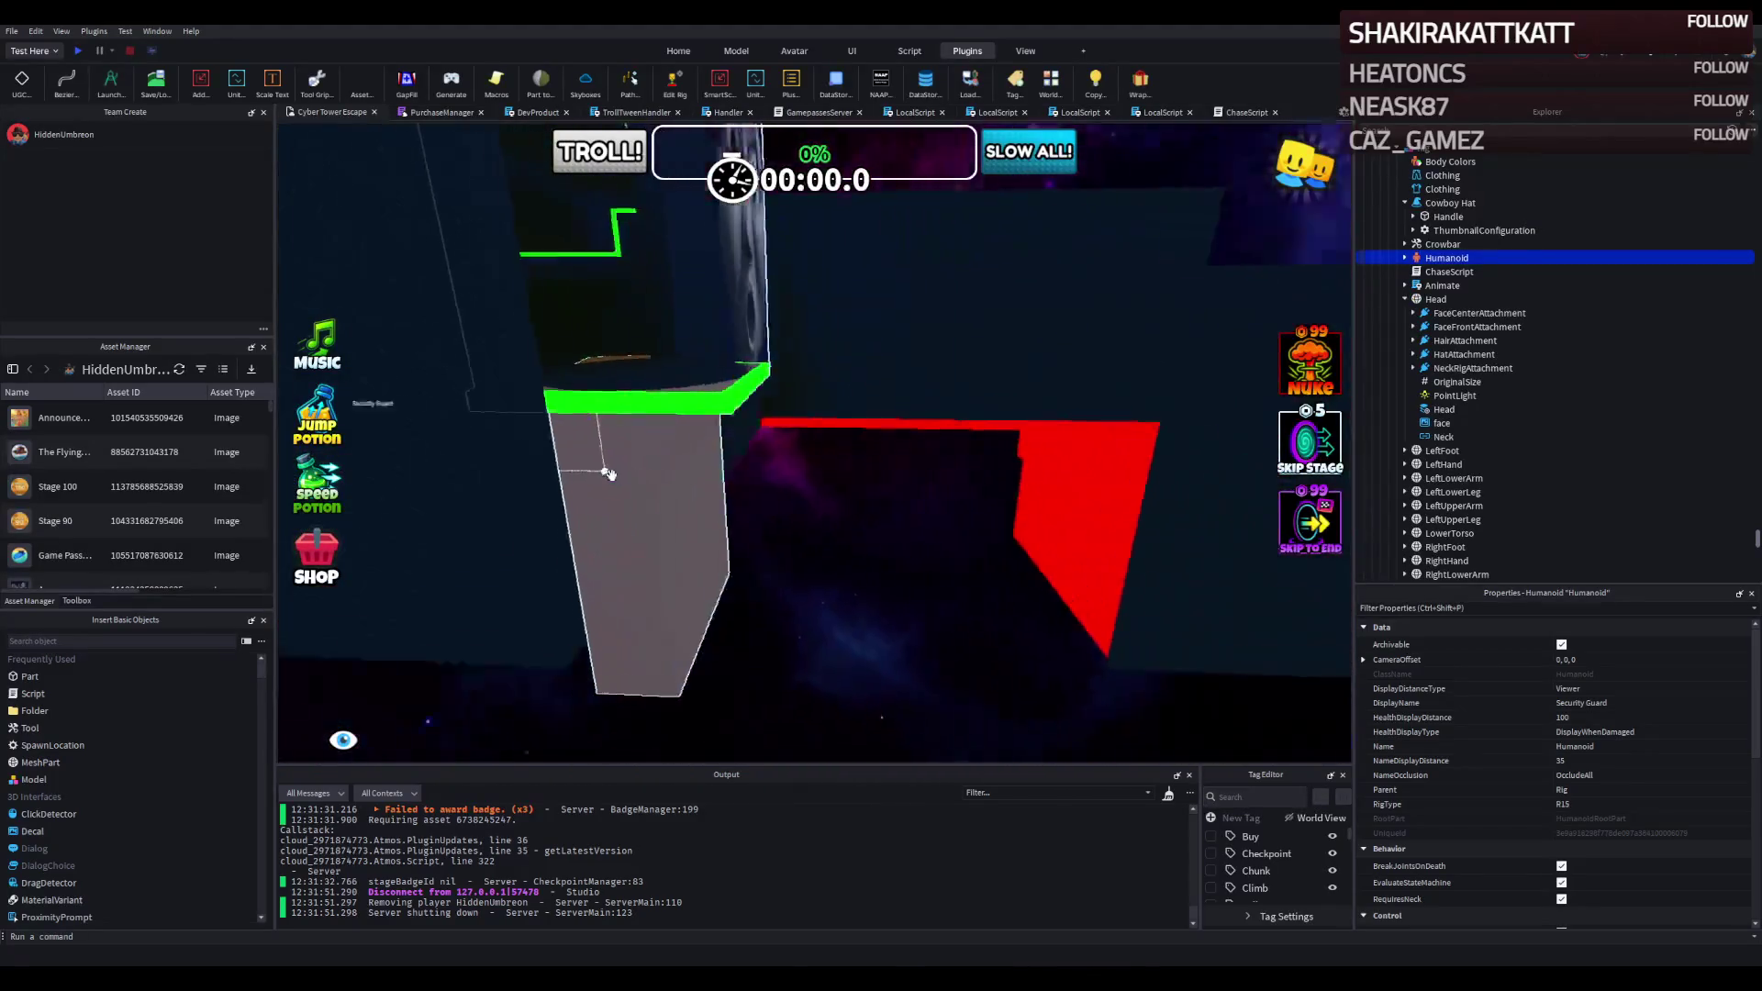
scroll(612, 475, up, 3)
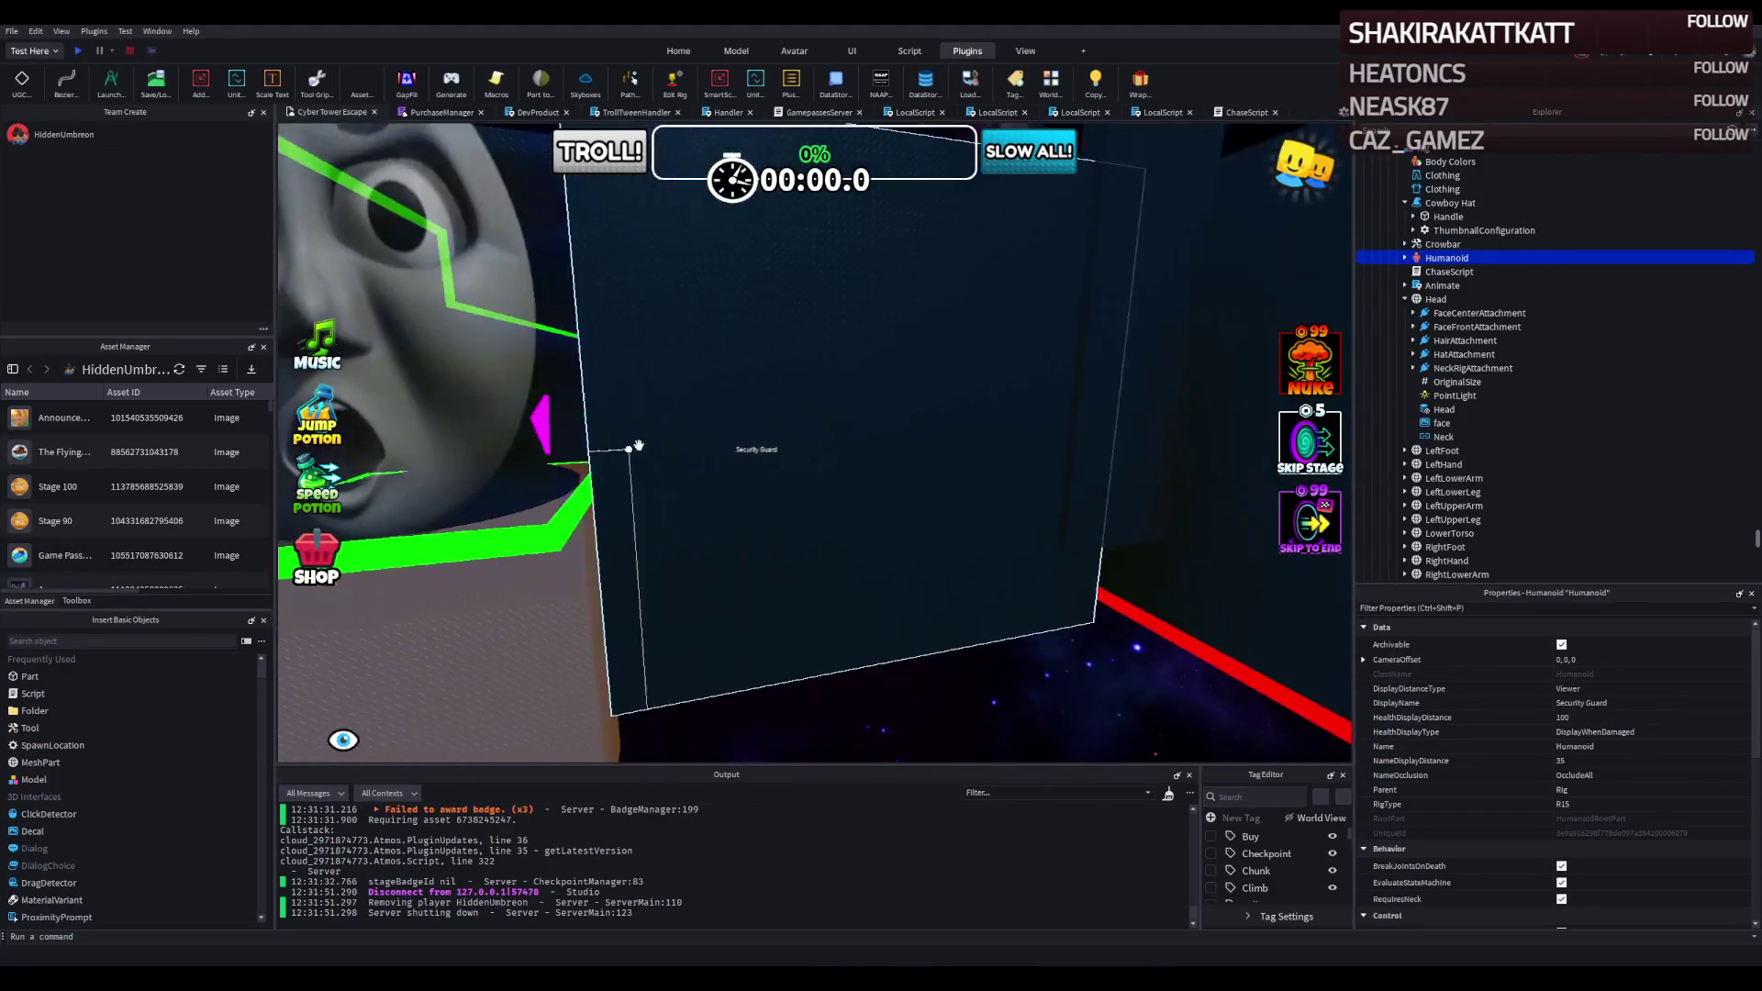
click(751, 424)
scroll(758, 420, down, 5)
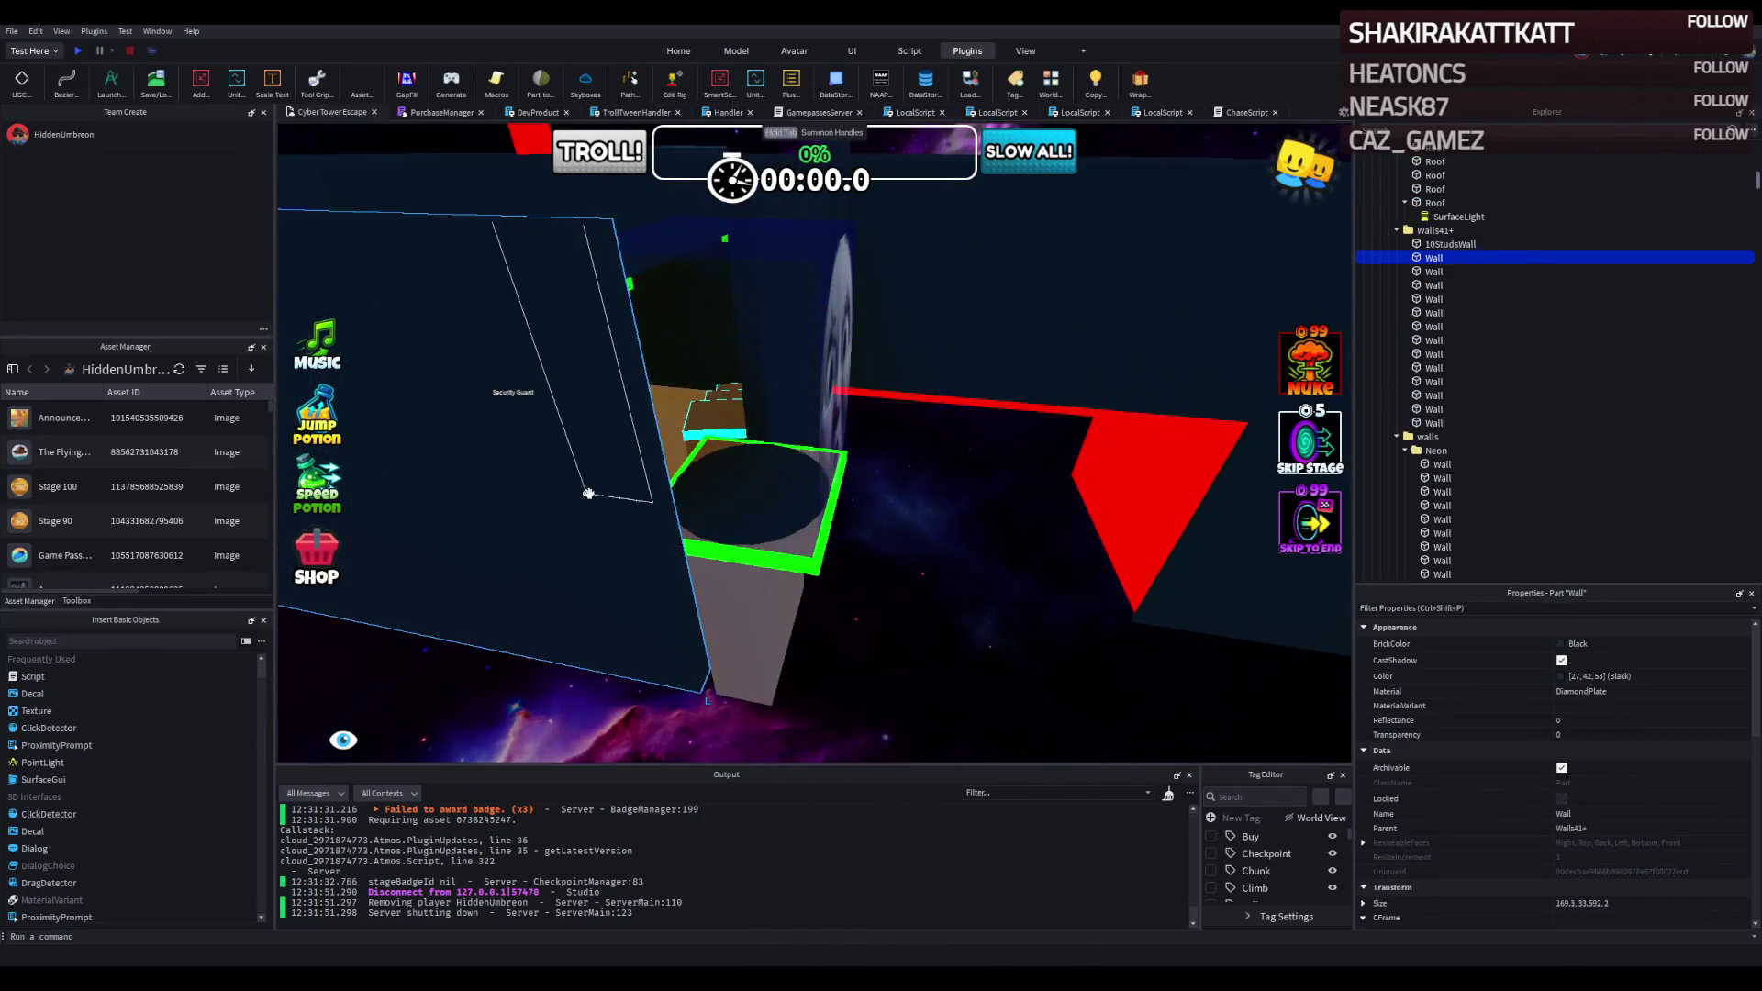
scroll(589, 493, up, 5)
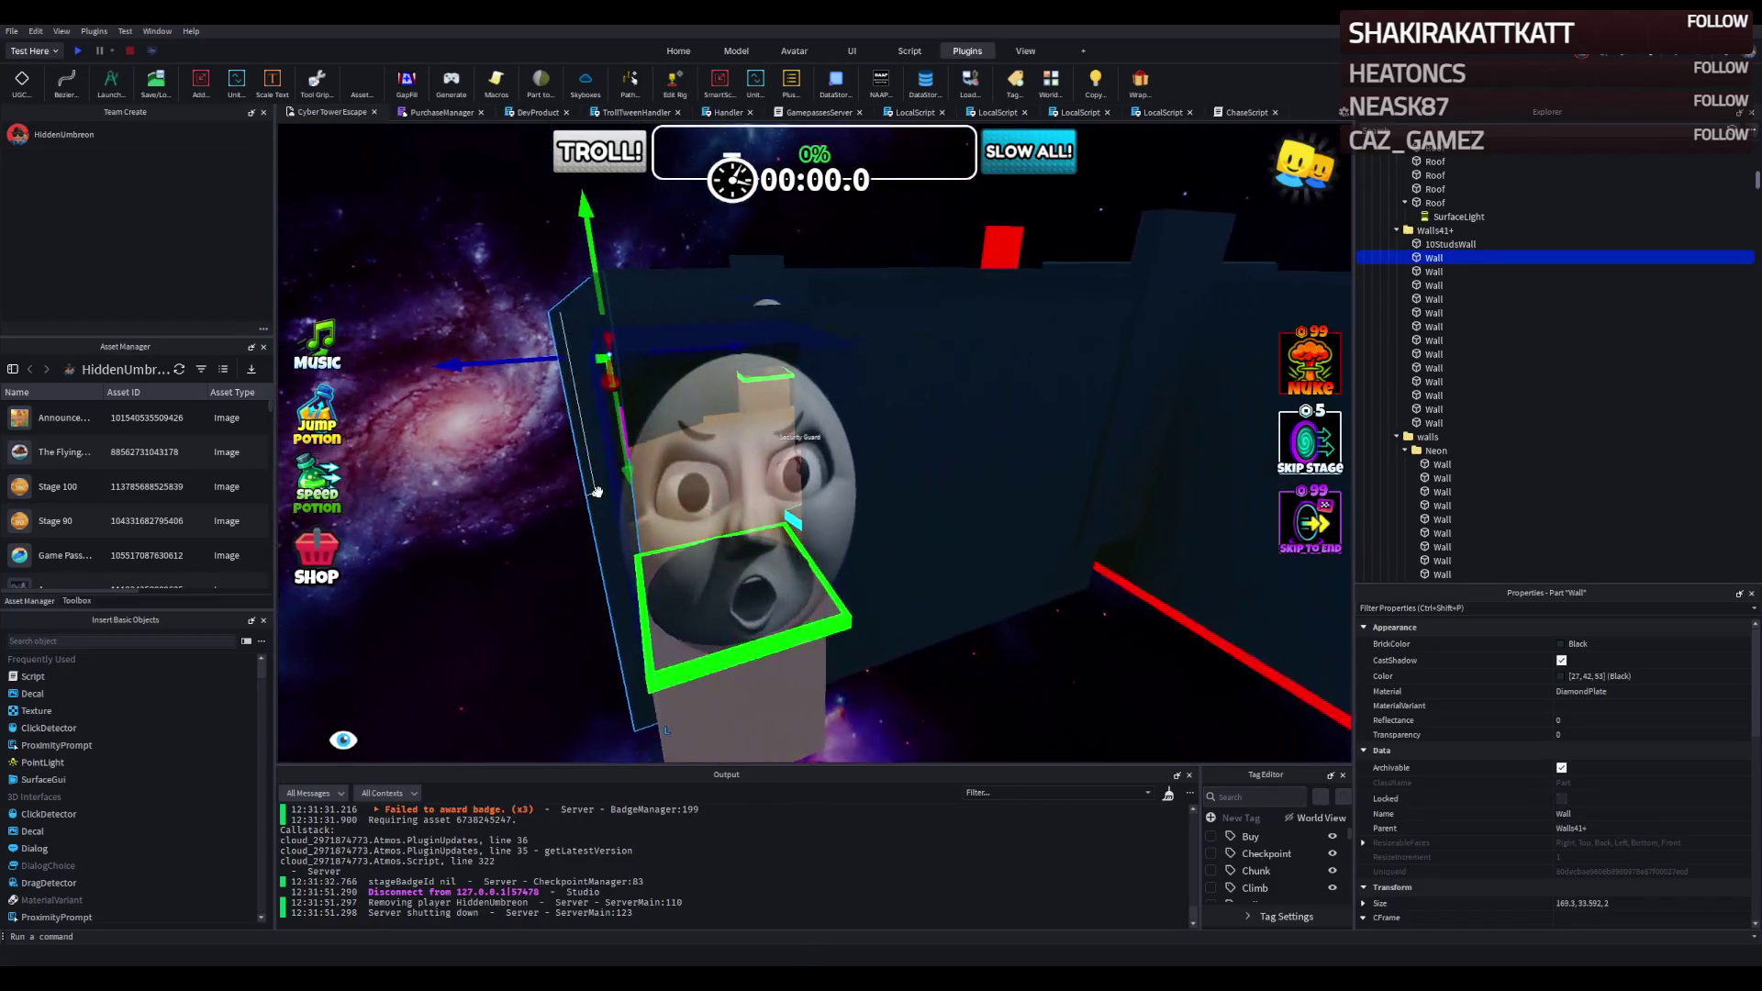
scroll(598, 492, up, 5)
click(639, 488)
Shrink the wall's length from 169.3 to about 83 studs with the Scale handle.
scroll(643, 478, up, 5)
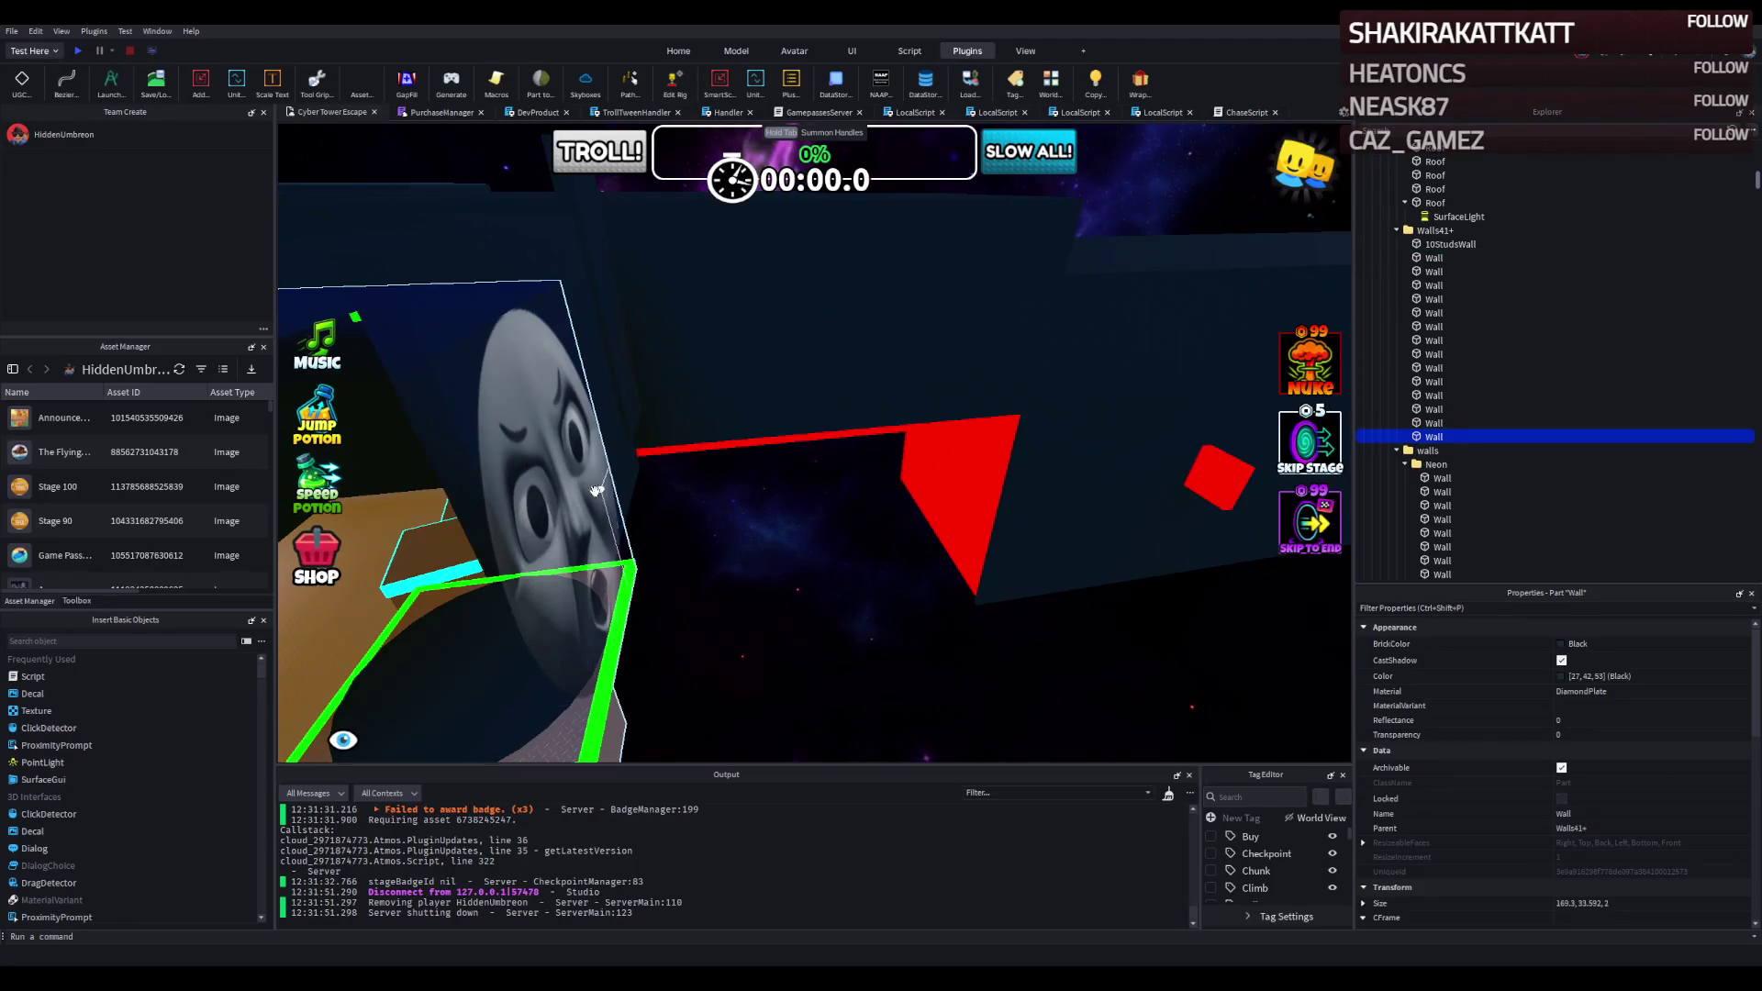
scroll(592, 592, down, 5)
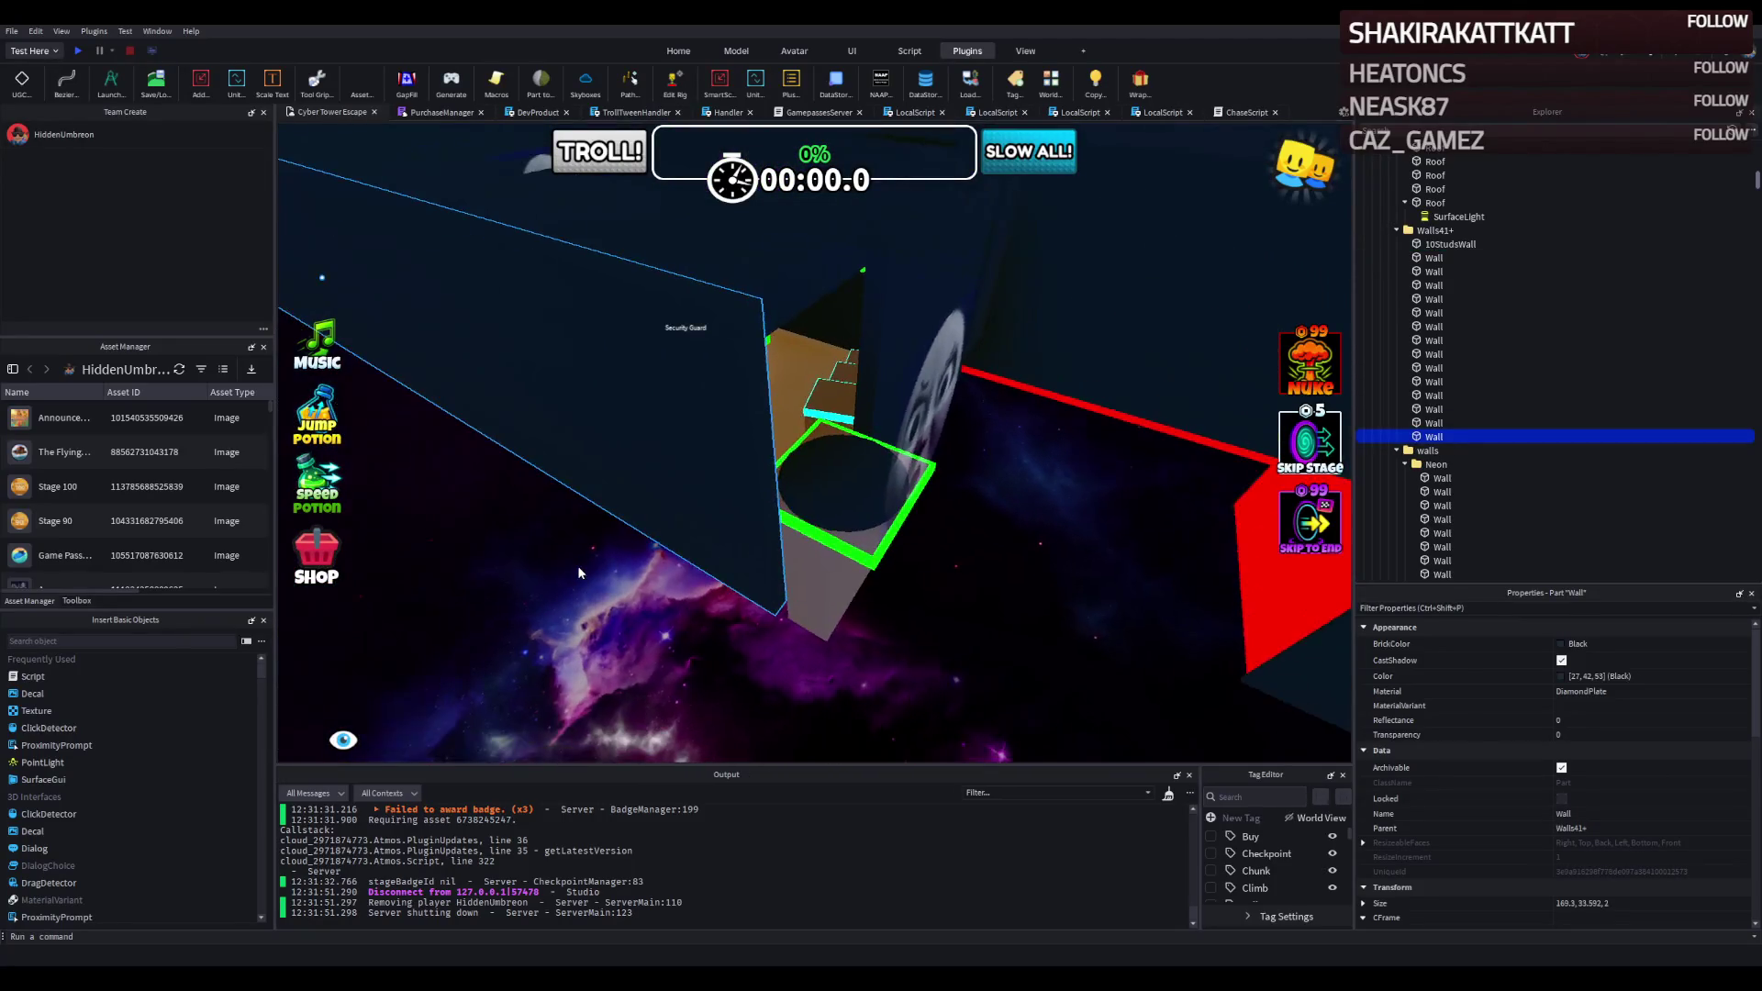
scroll(598, 506, up, 3)
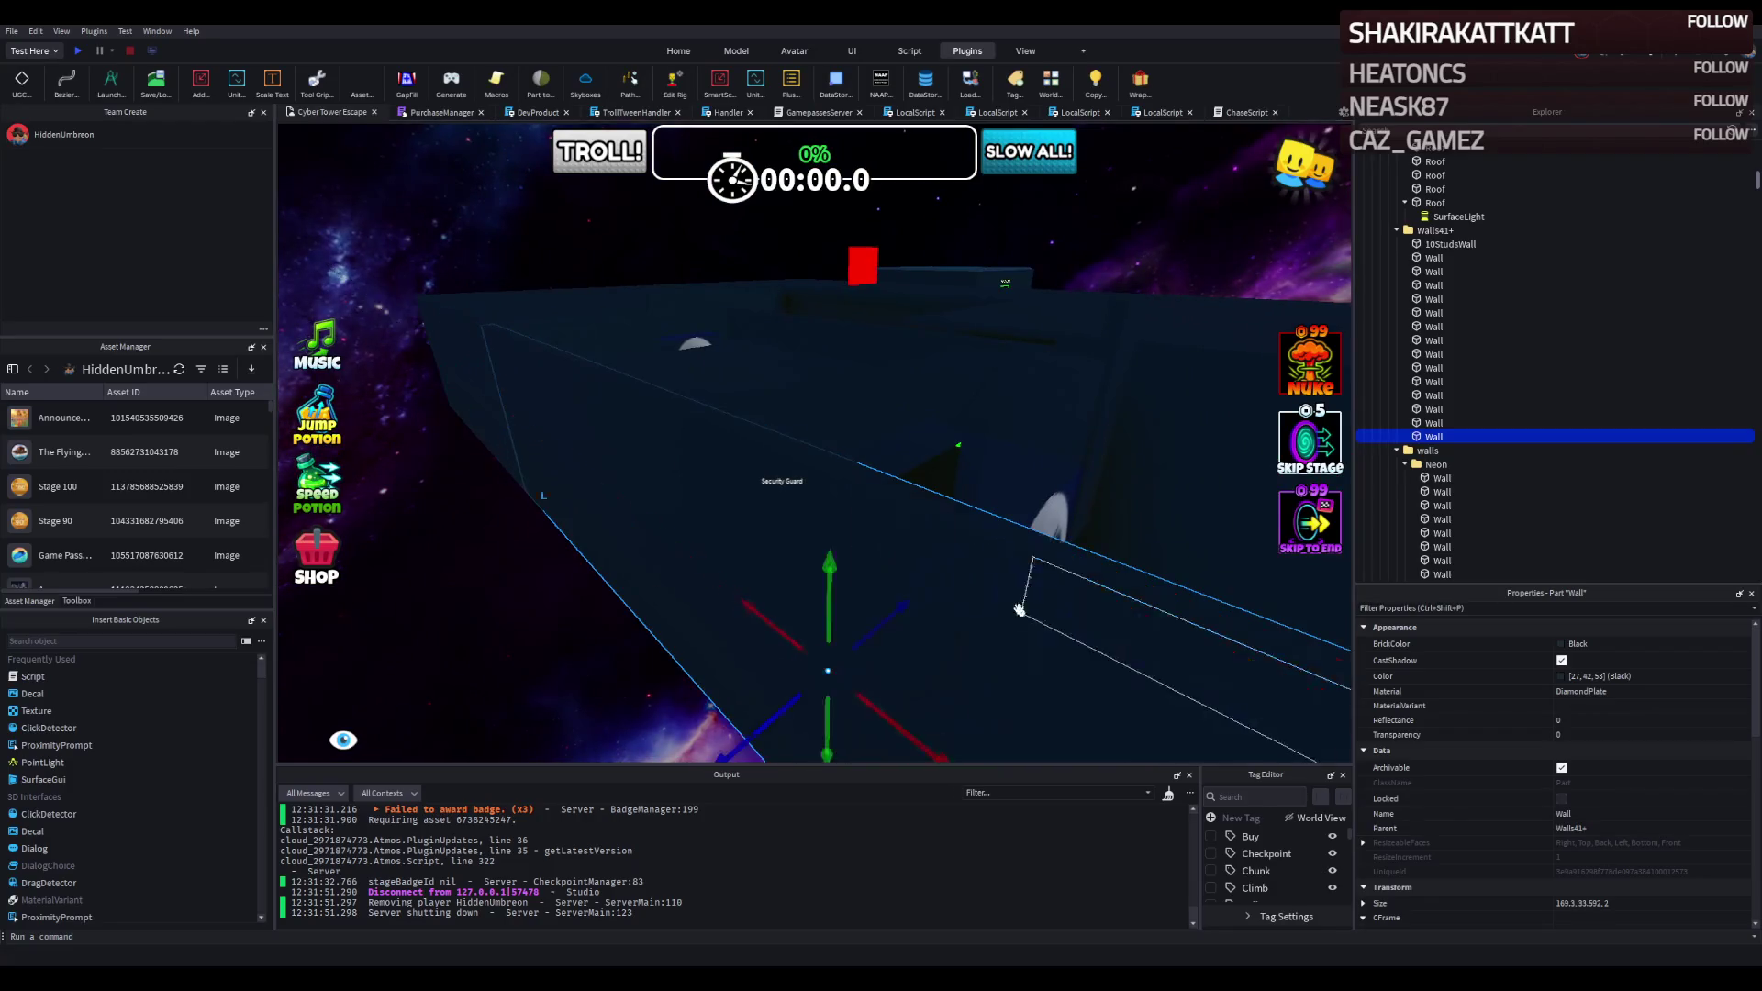
scroll(510, 417, up, 2)
drag(503, 407, 762, 483)
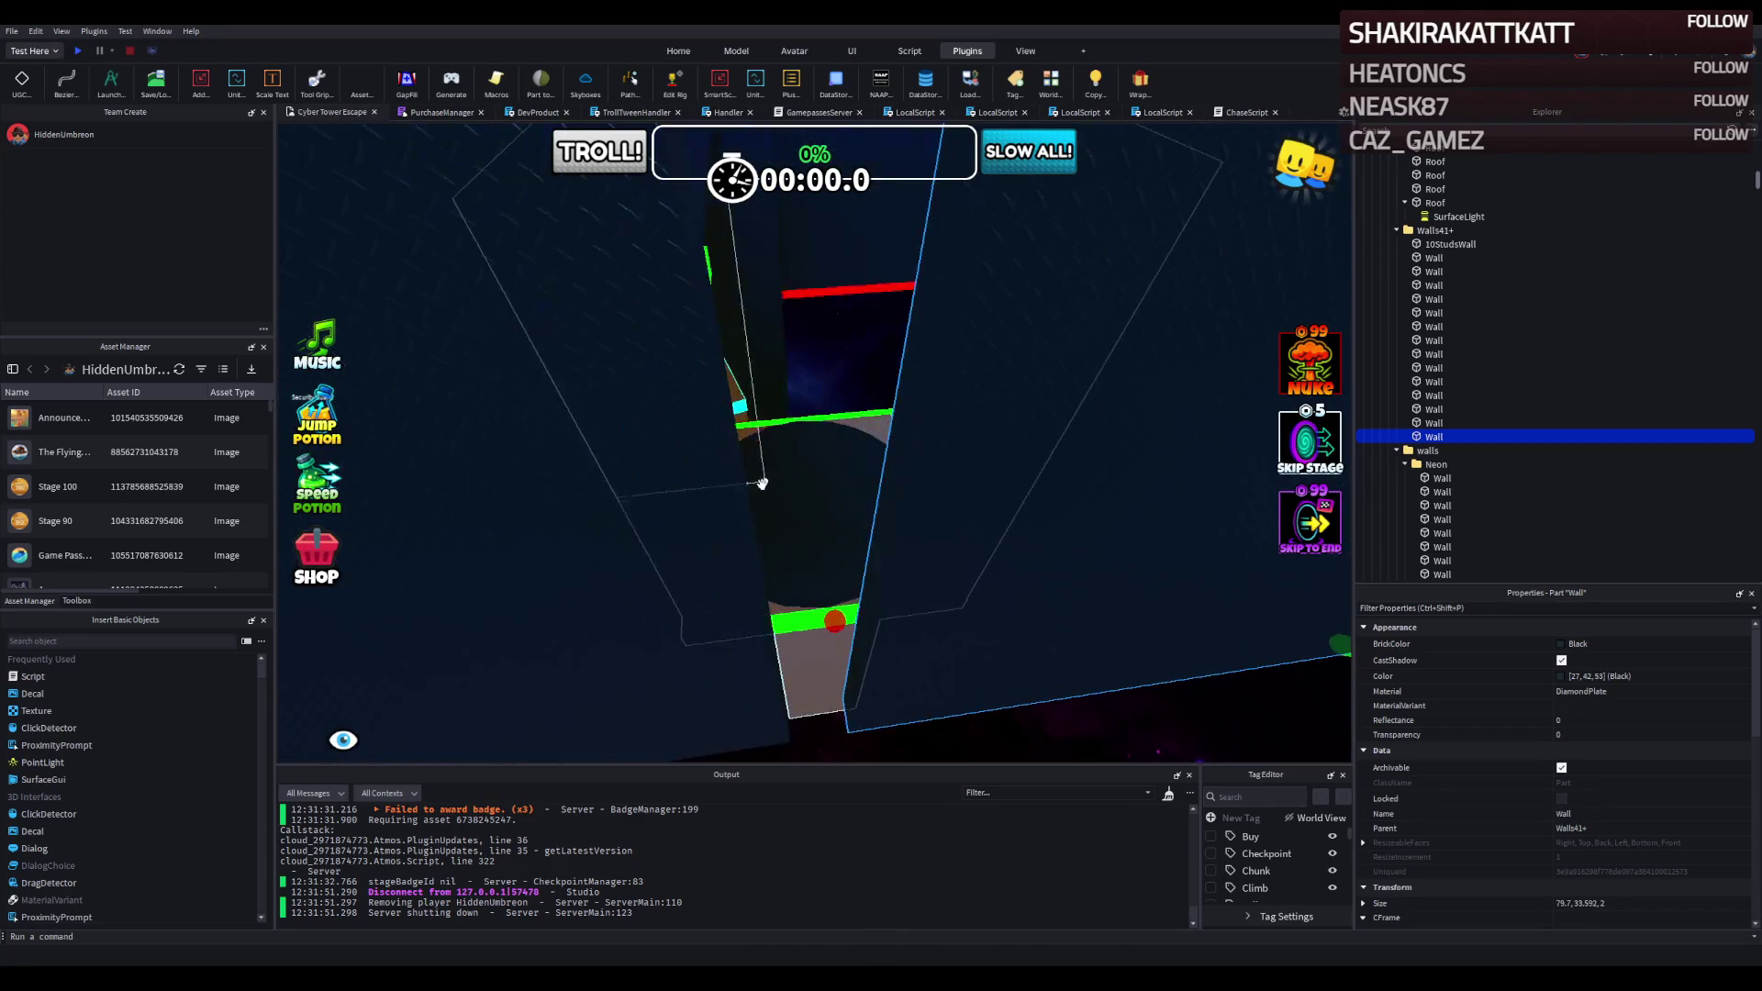
scroll(794, 551, up, 2)
drag(835, 715, 764, 724)
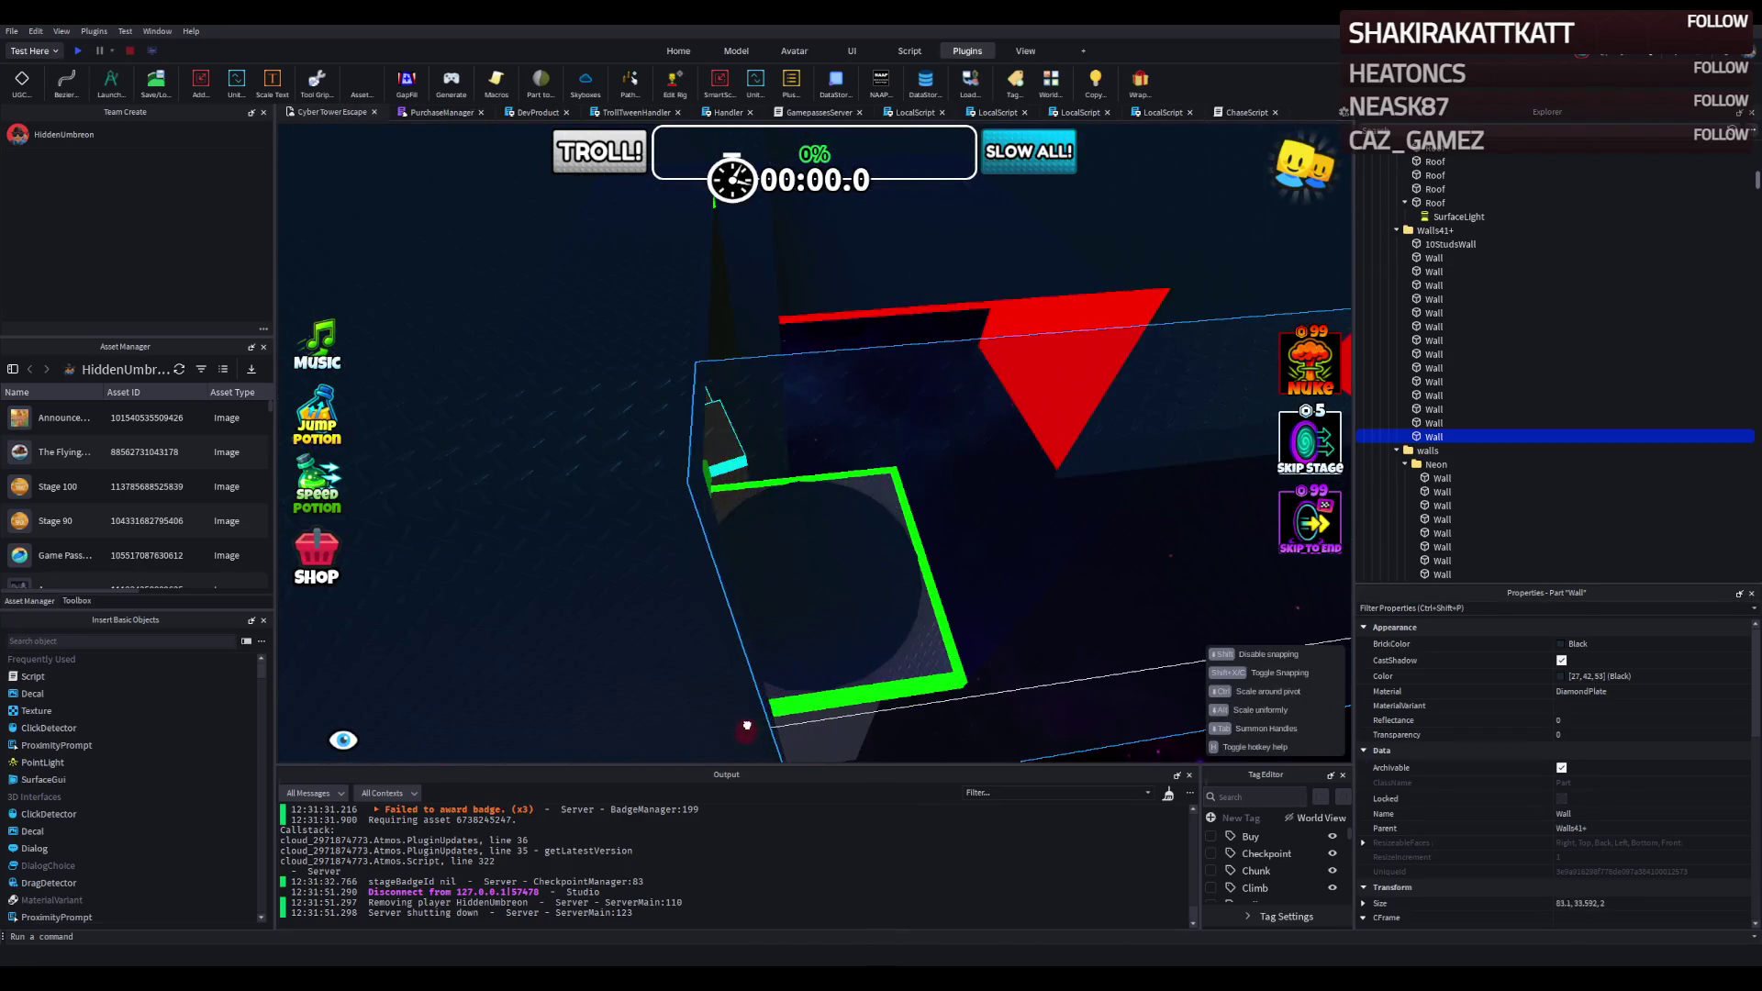
scroll(740, 643, down, 5)
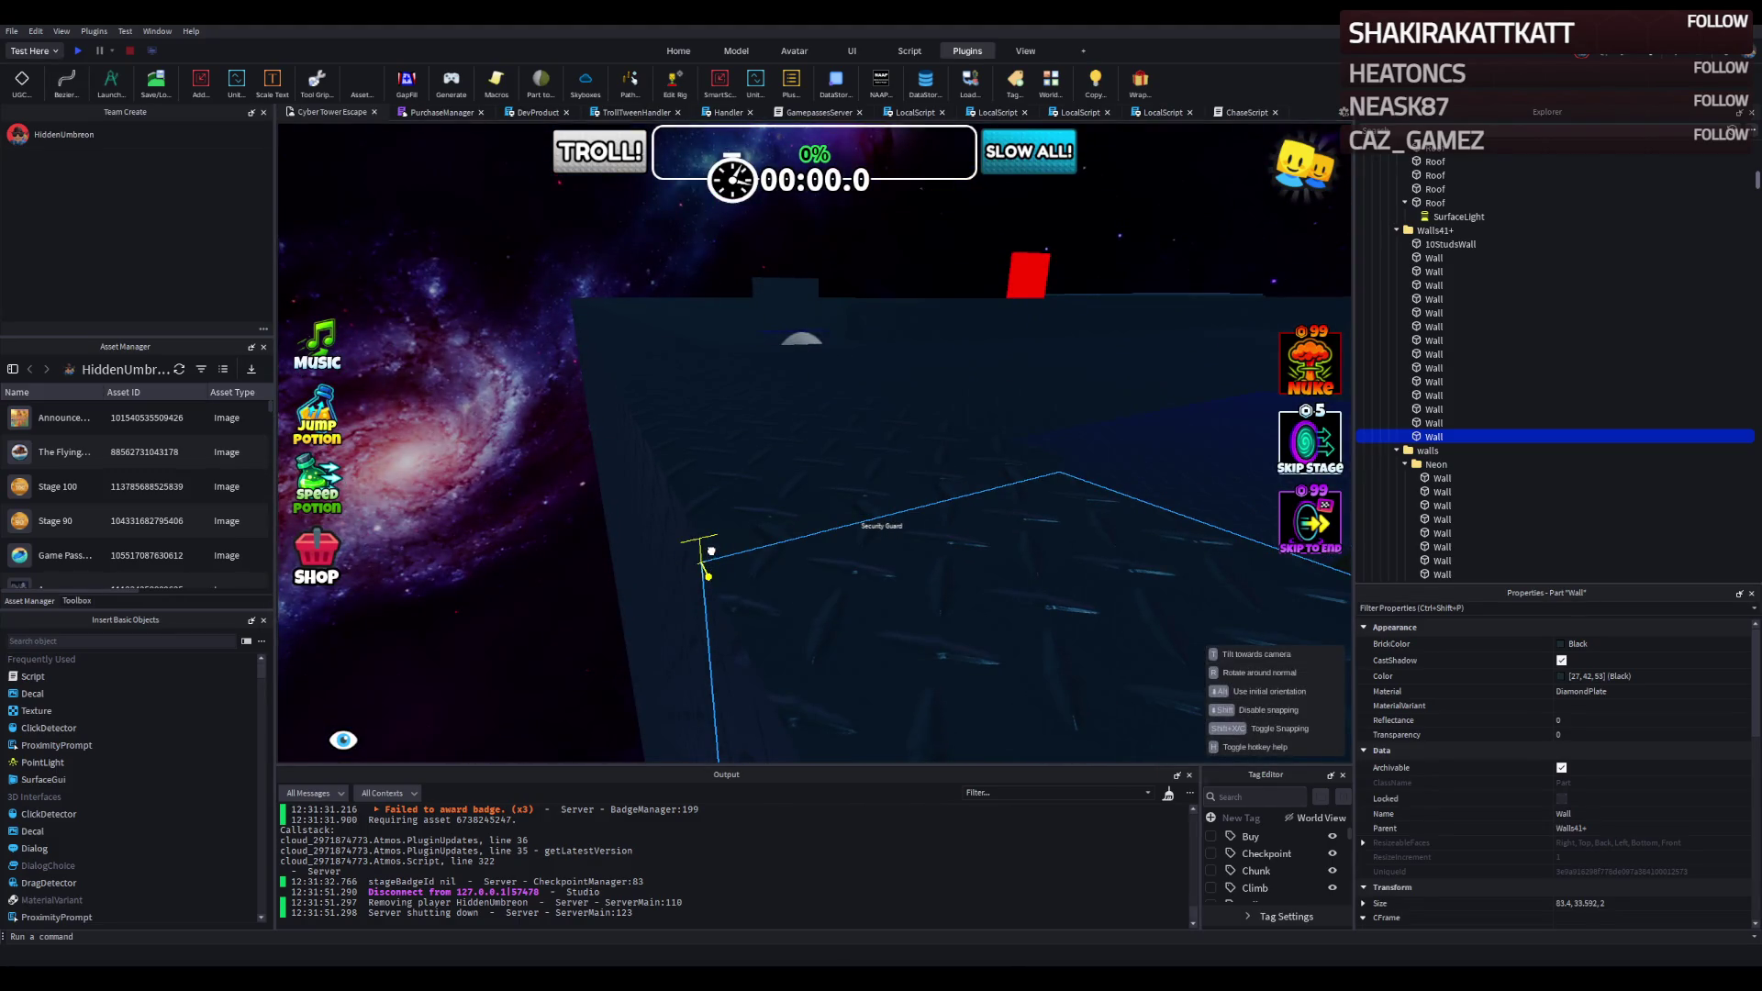
key(f)
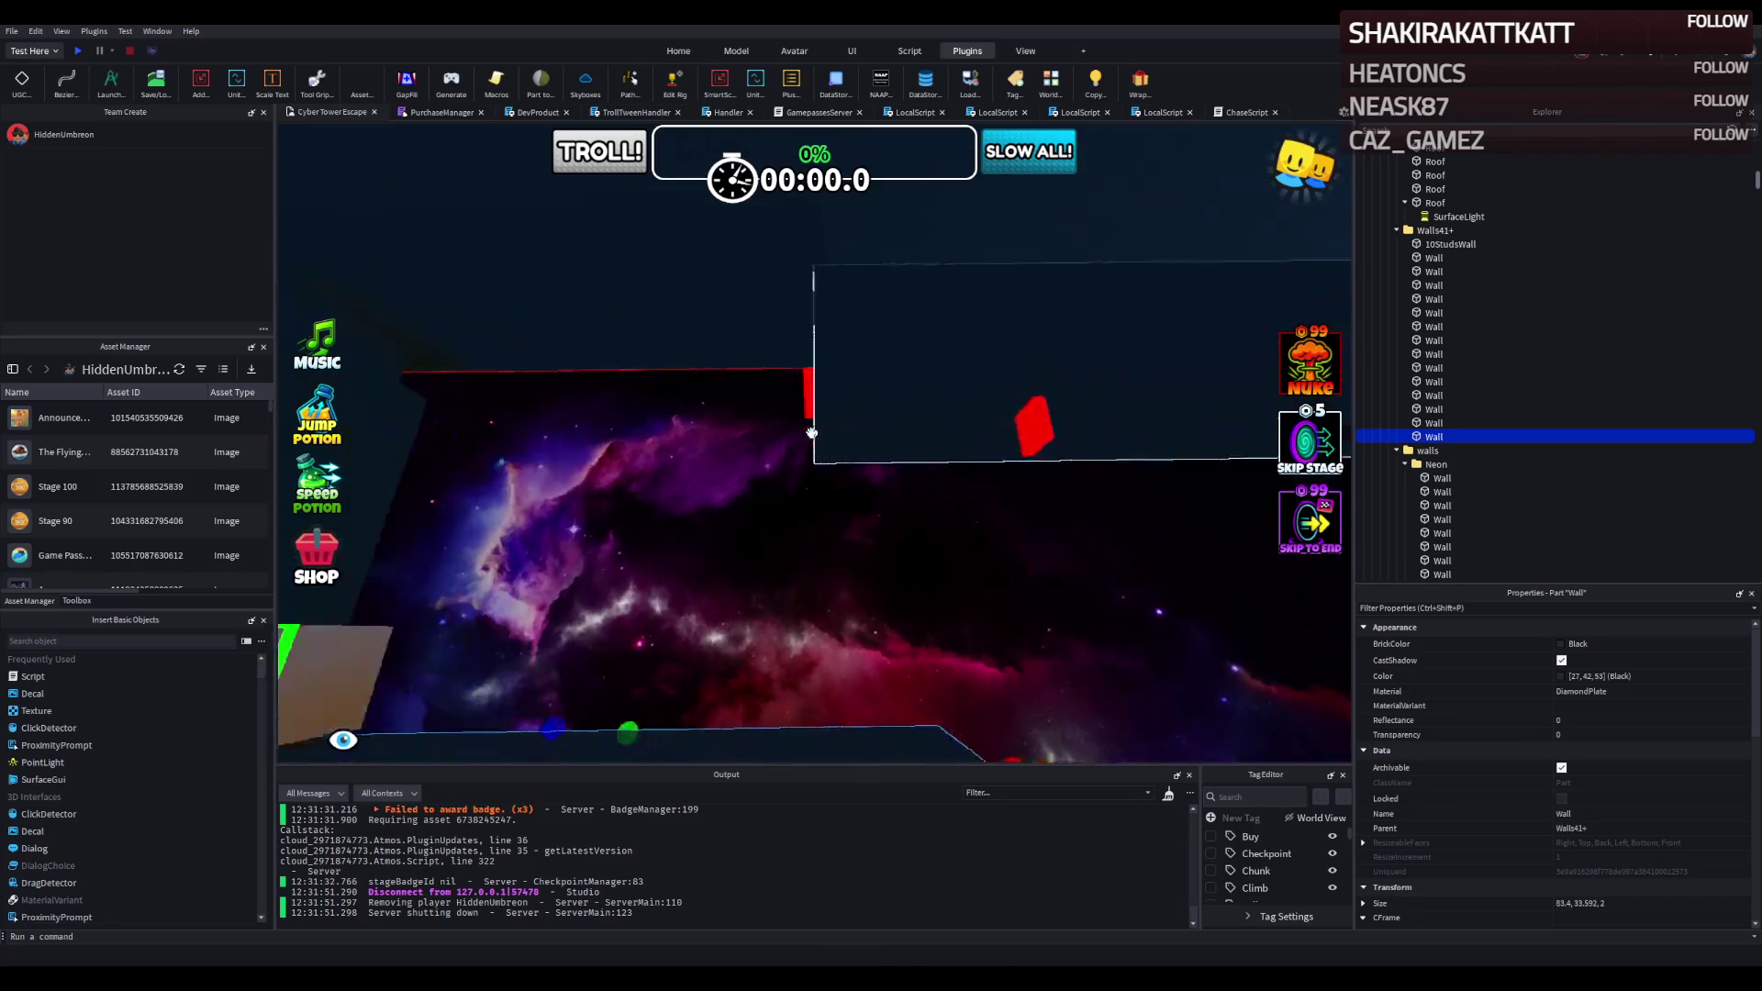
key(e)
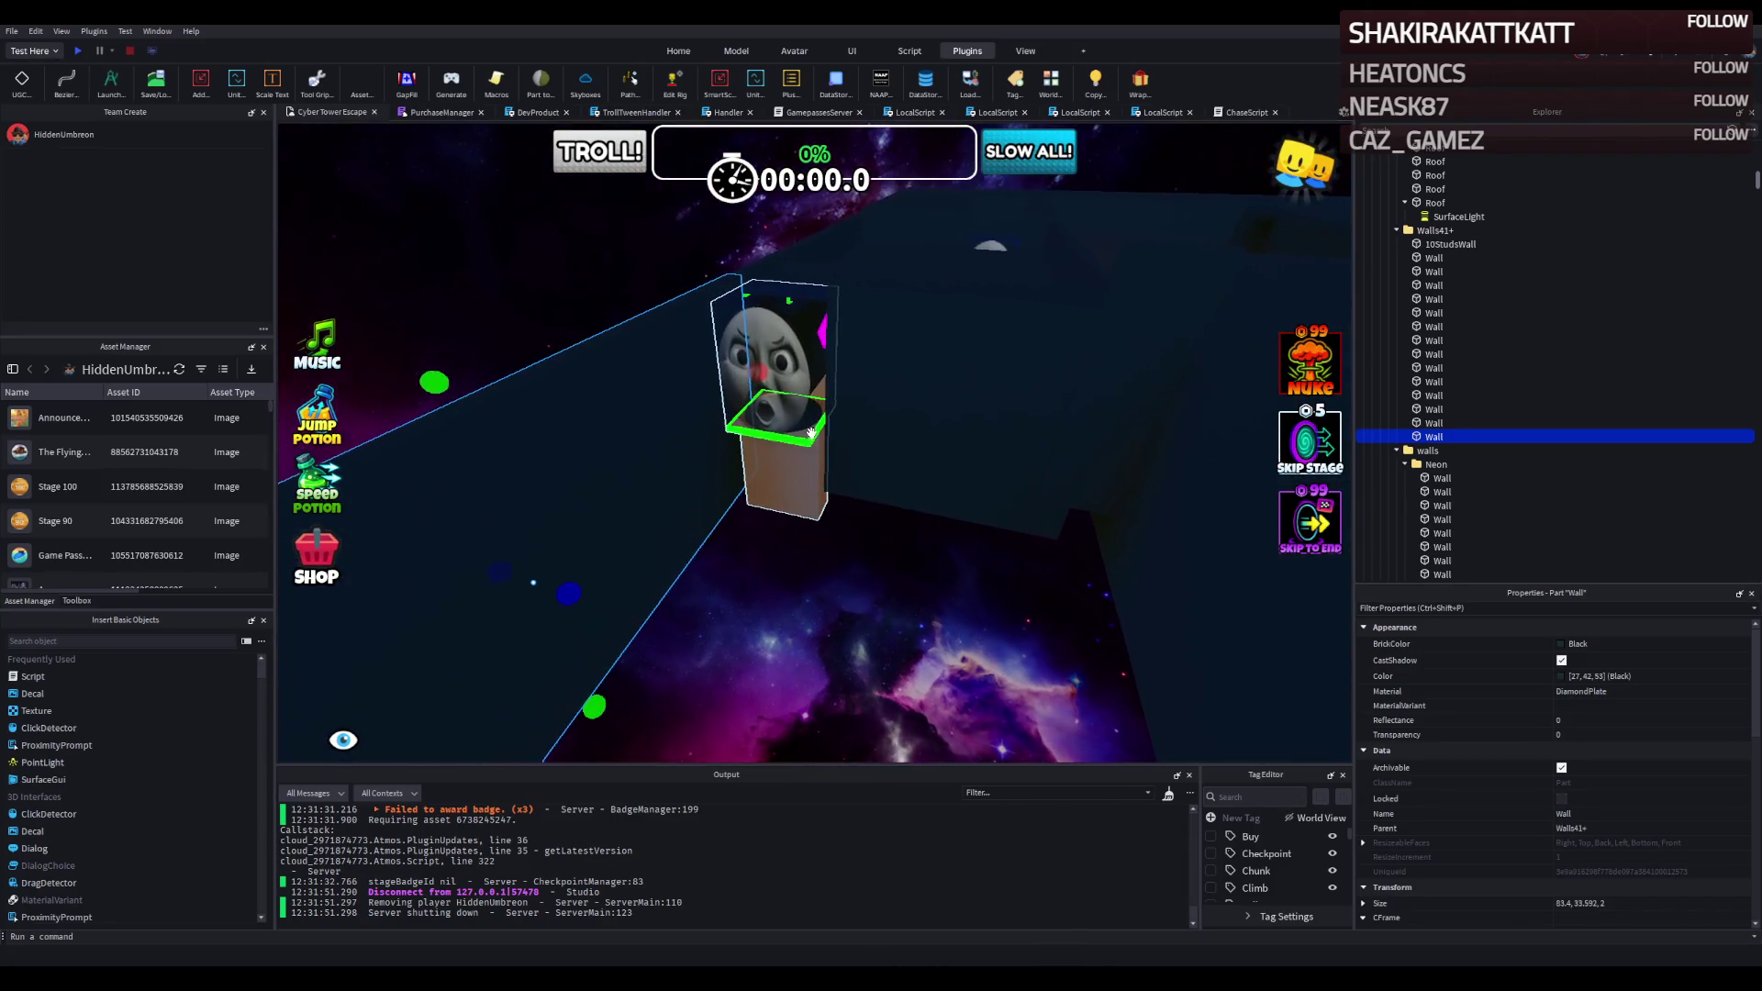
key(d)
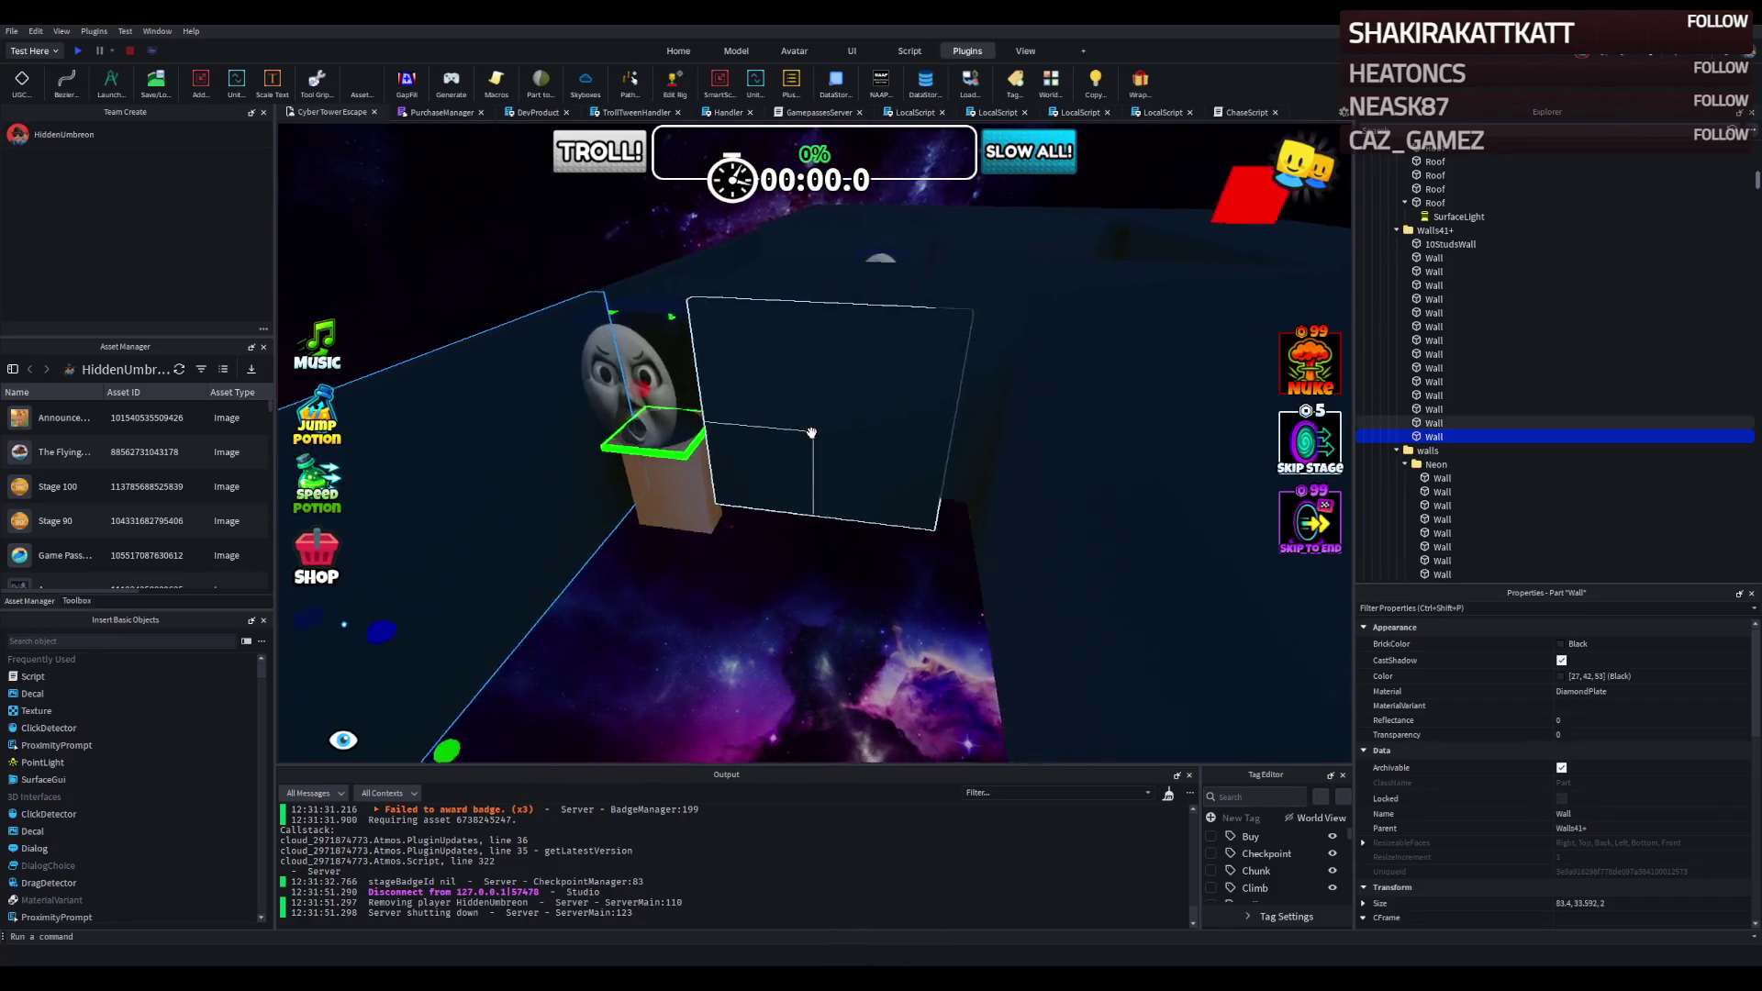
key(w)
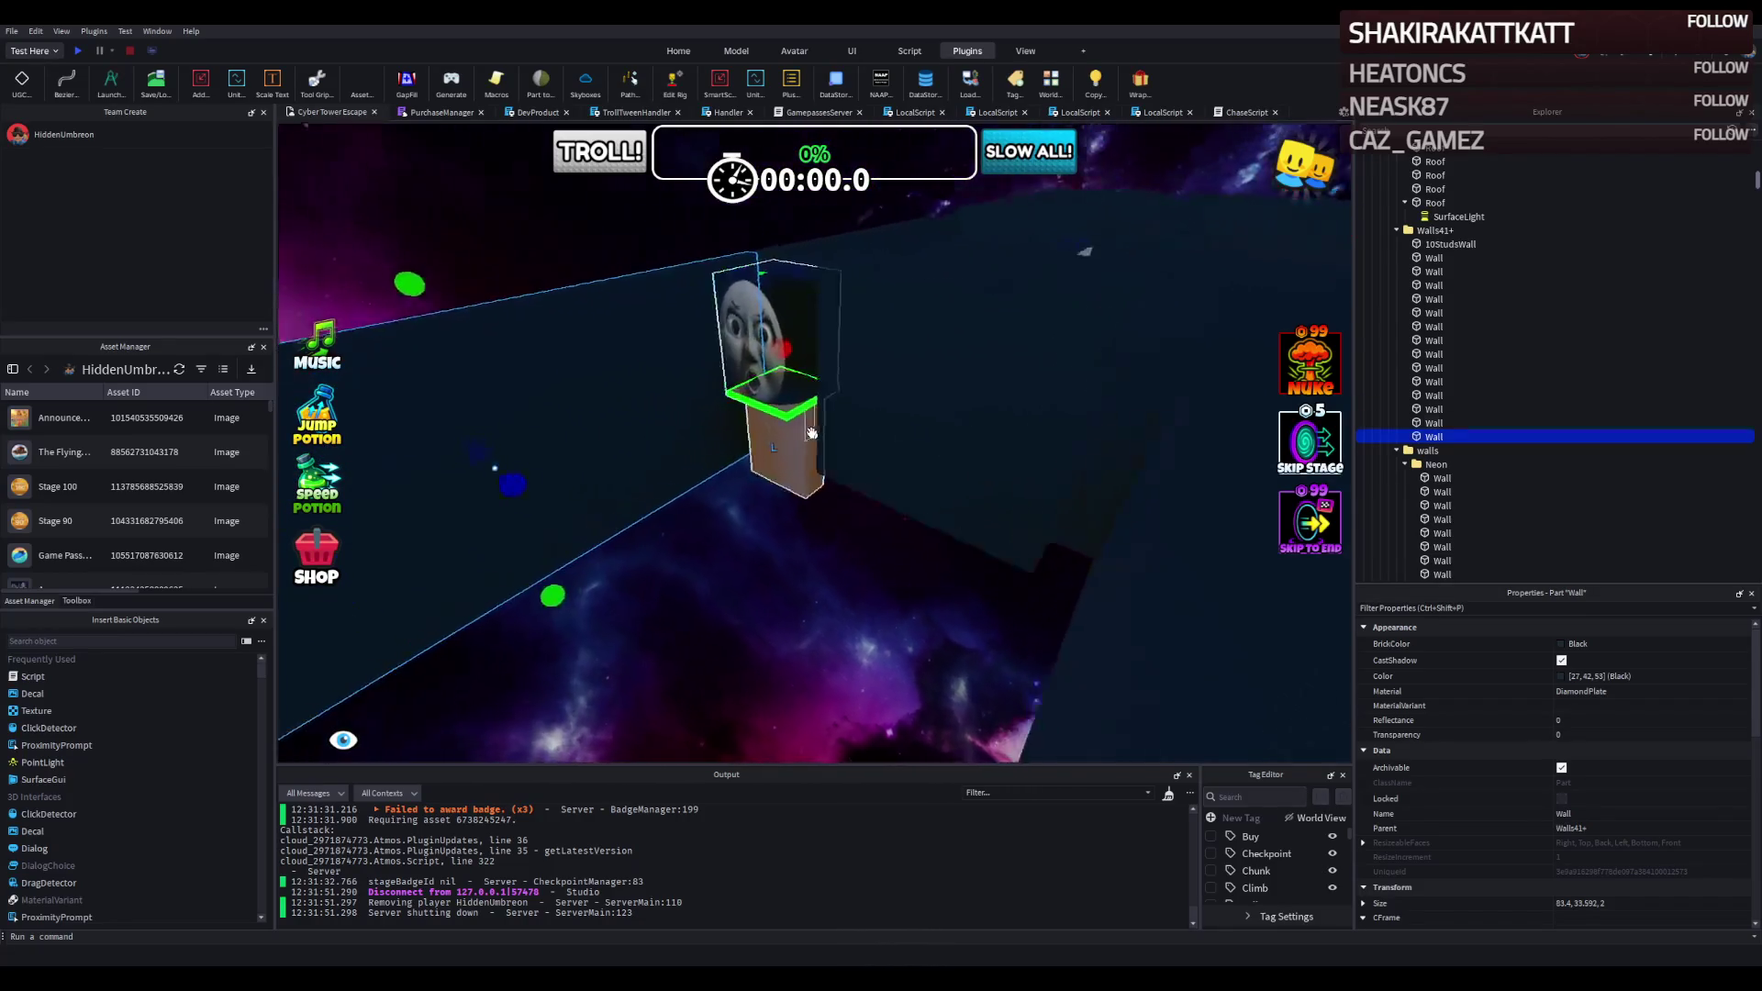
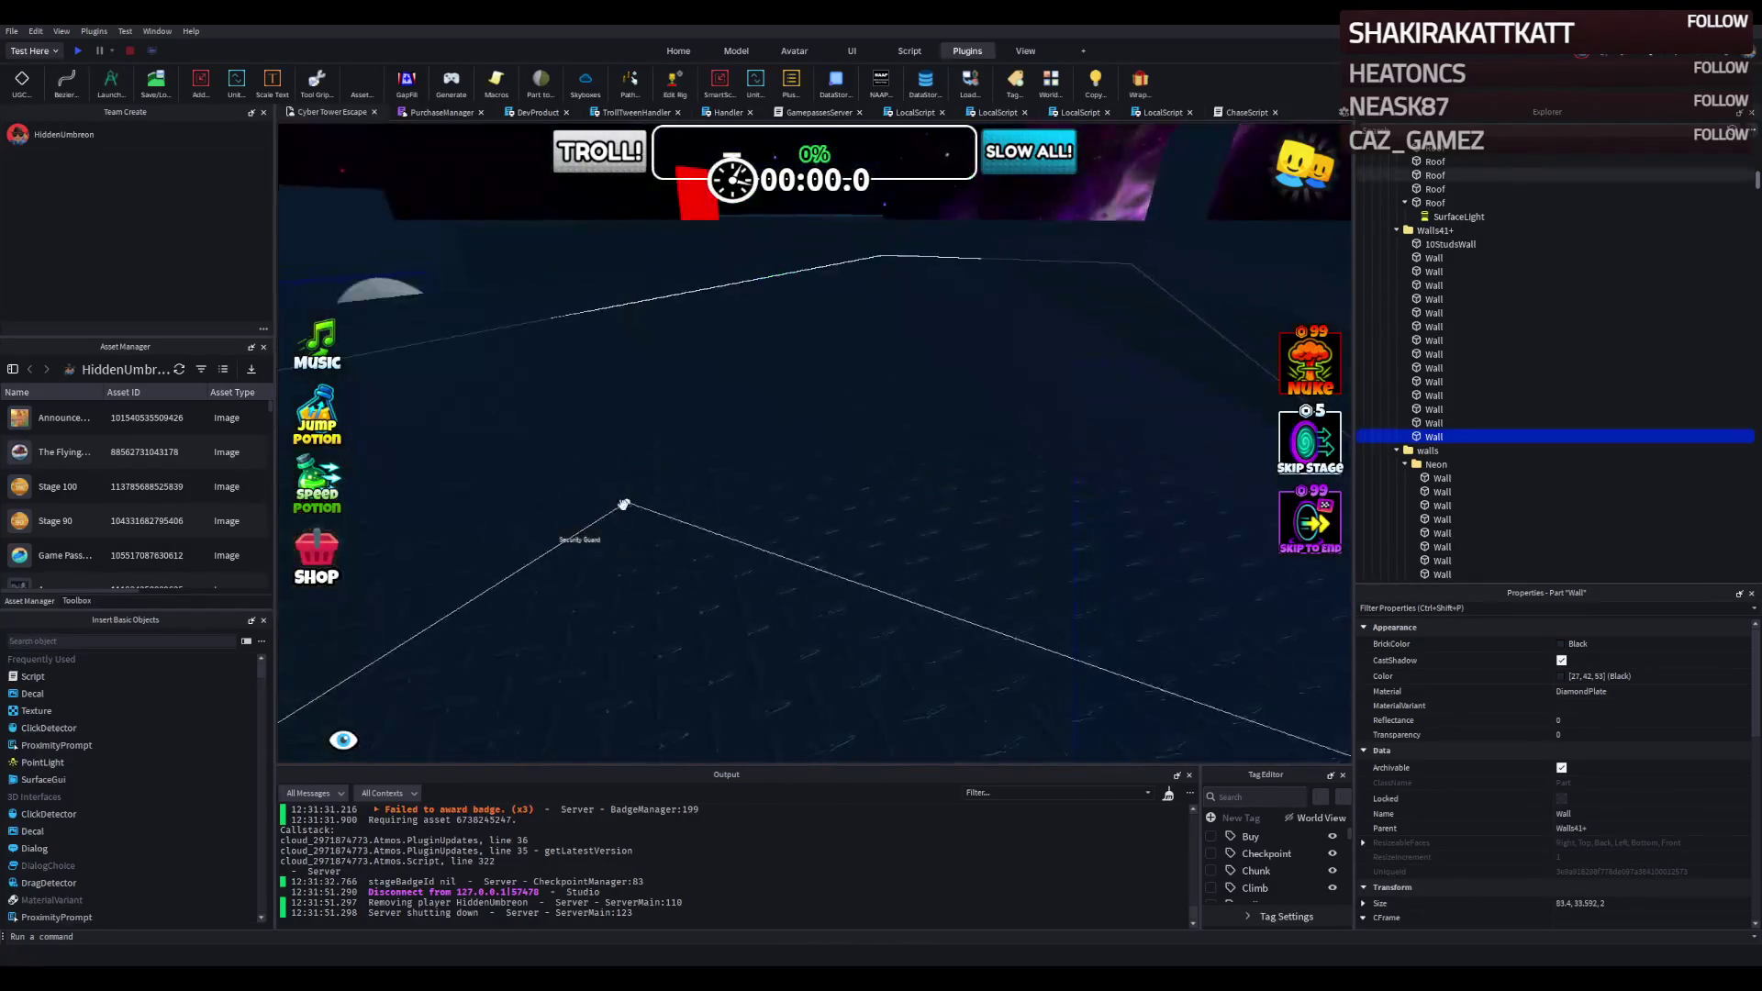
Move the Floor slab into position and stretch it to 80 studs long.
click(718, 570)
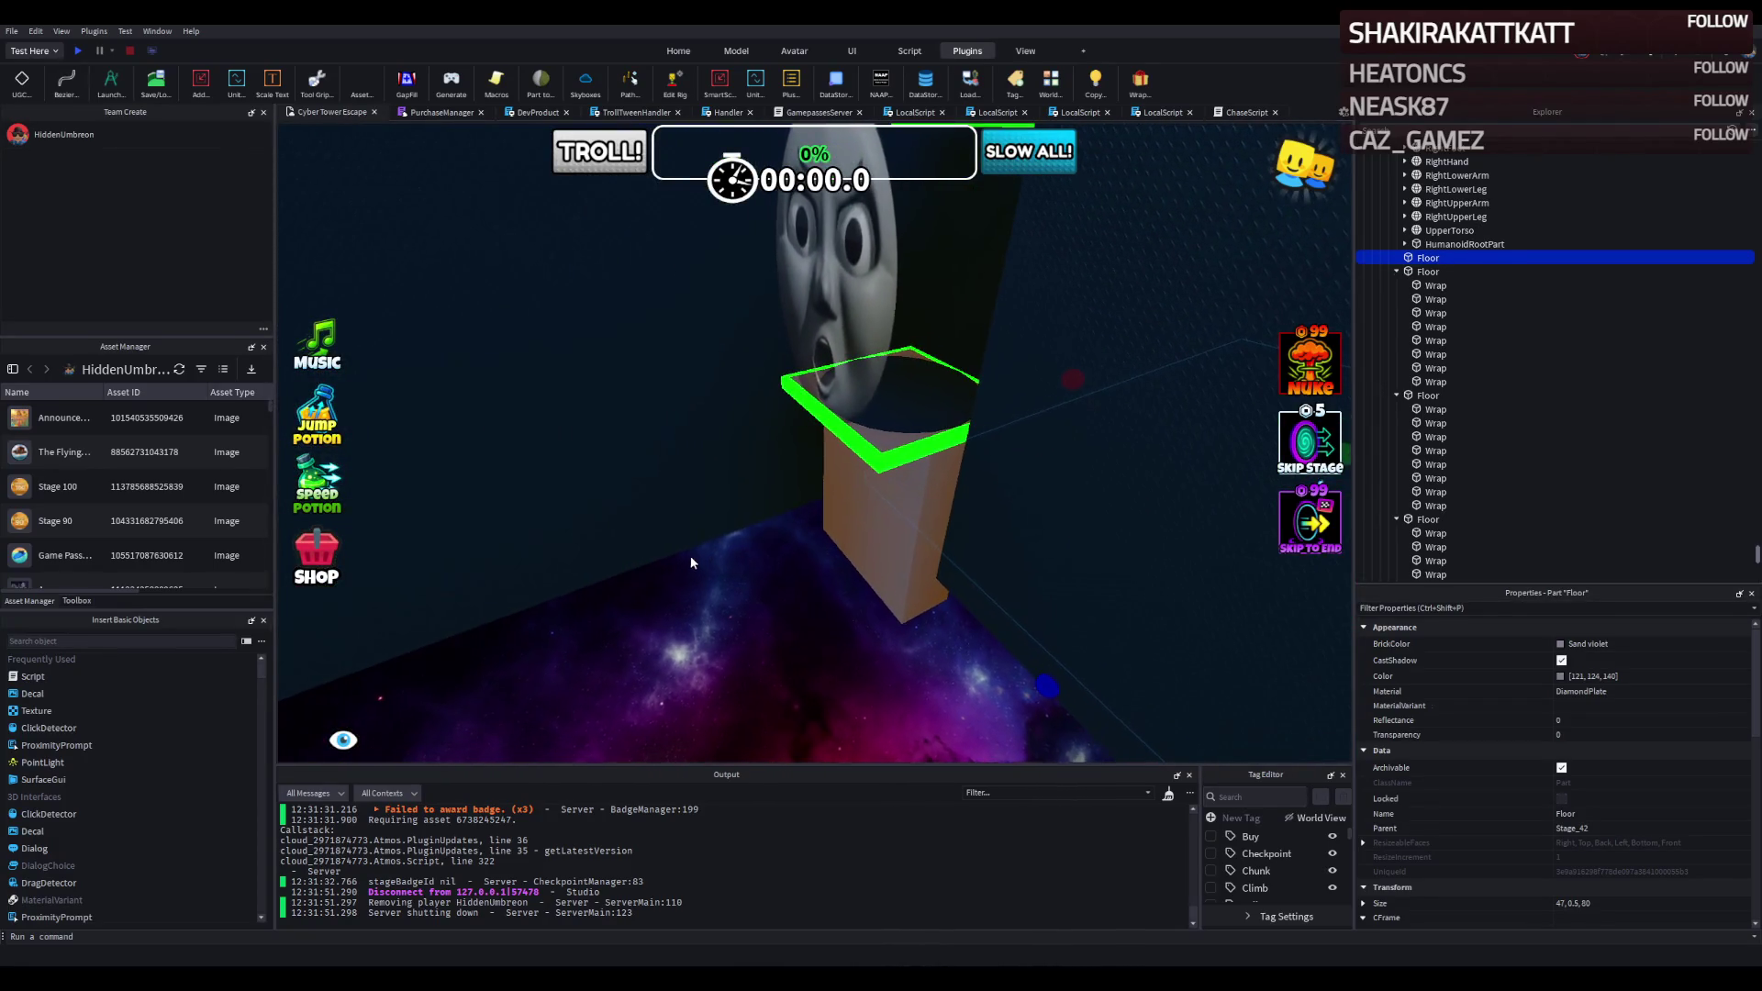
click(864, 492)
mouse_move(864, 492)
mouse_down()
mouse_move(734, 303)
mouse_move(590, 335)
mouse_move(676, 378)
mouse_move(655, 387)
mouse_move(727, 378)
mouse_move(802, 457)
mouse_up()
mouse_move(1324, 524)
mouse_down()
mouse_move(1200, 444)
mouse_move(818, 409)
mouse_move(898, 418)
mouse_up()
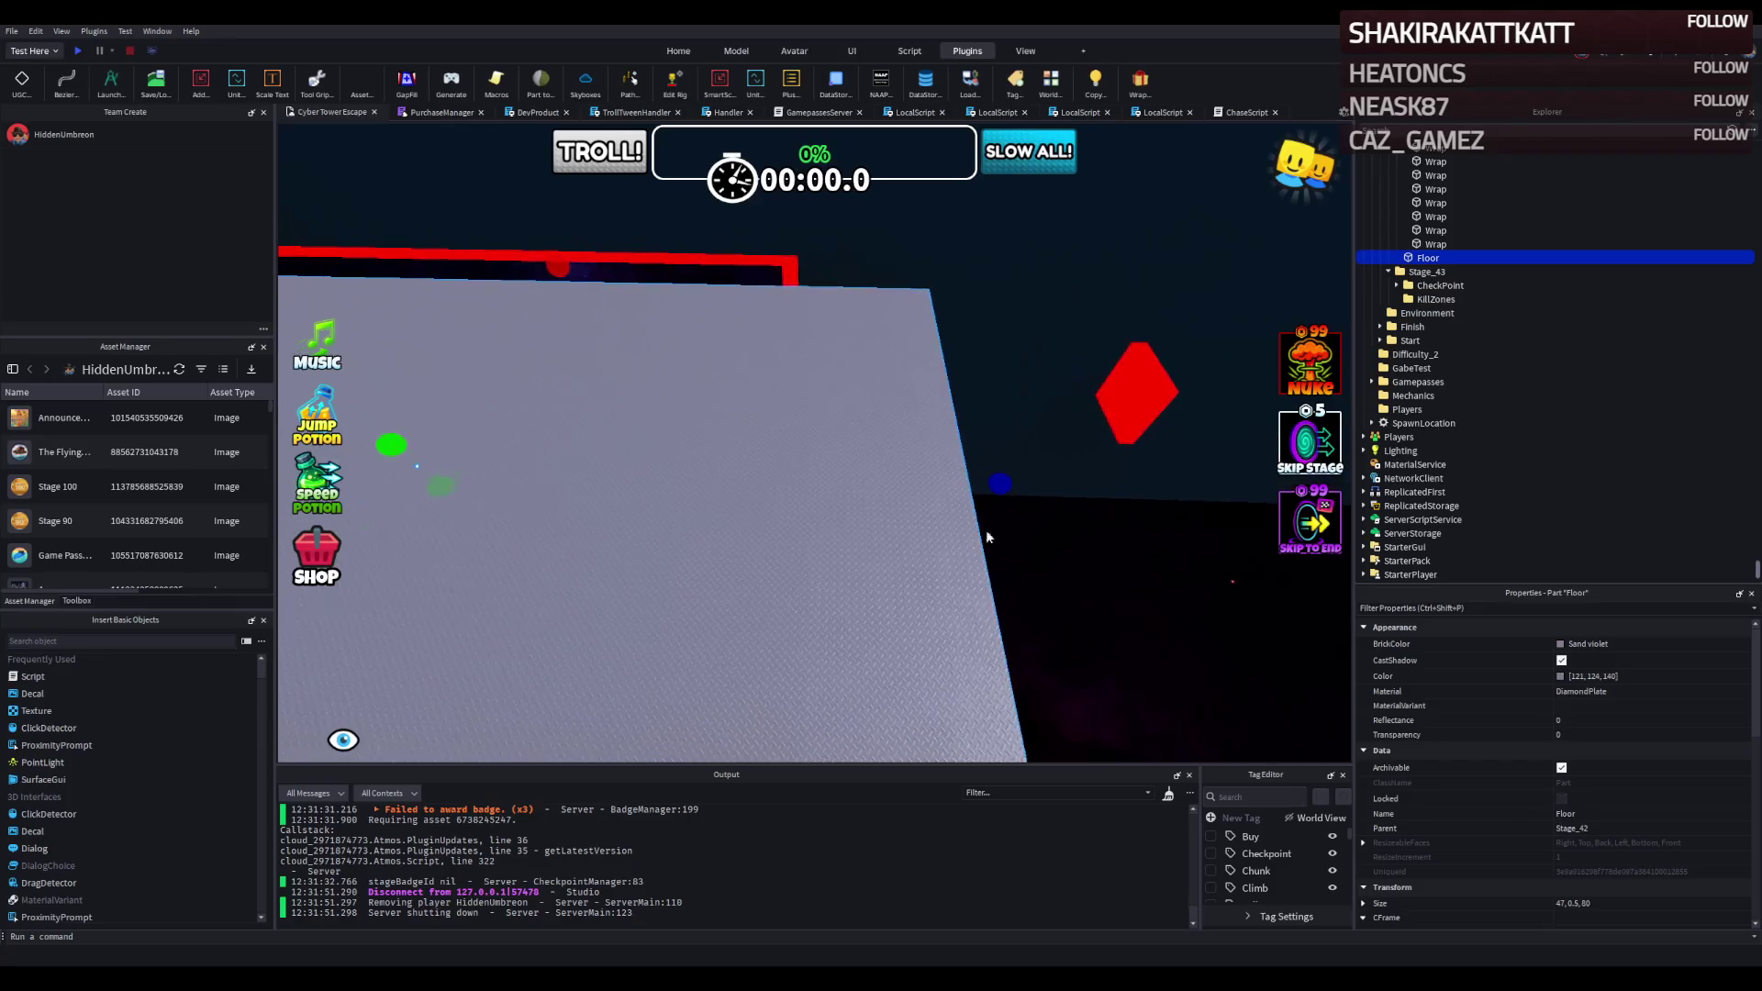
drag(1007, 485, 1013, 482)
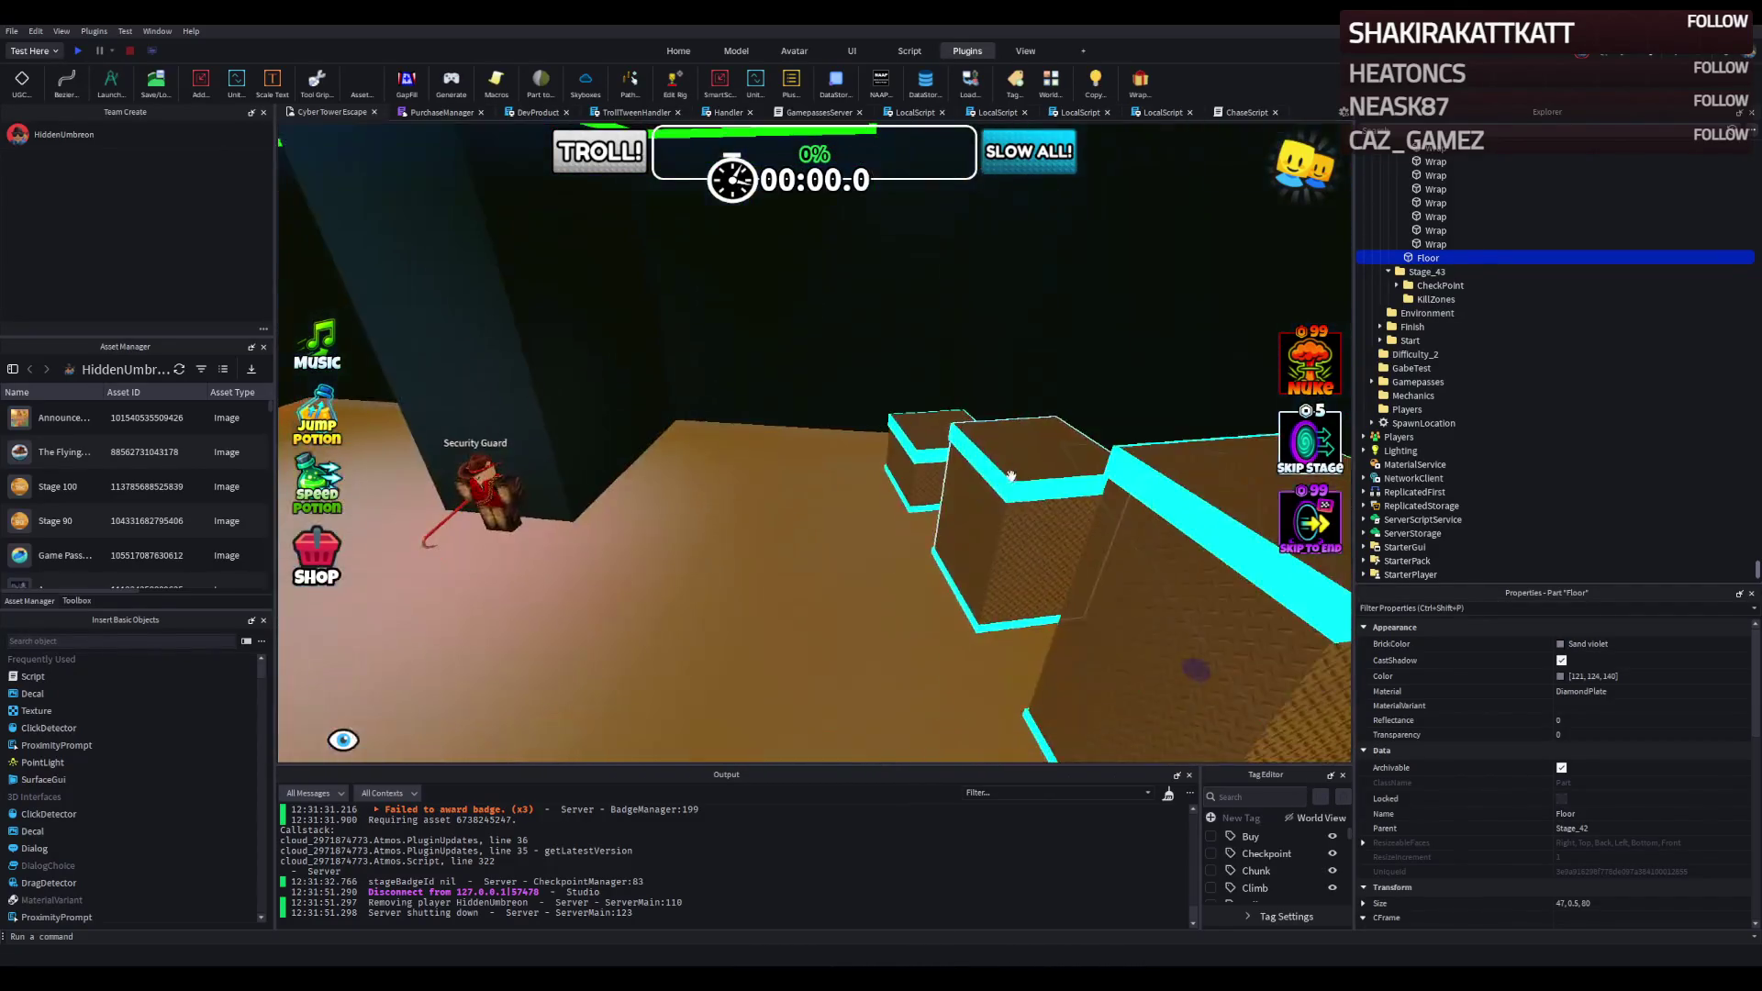
Shorten one dark wall to about 62 studs with the Scale handles.
click(630, 392)
scroll(529, 429, down, 5)
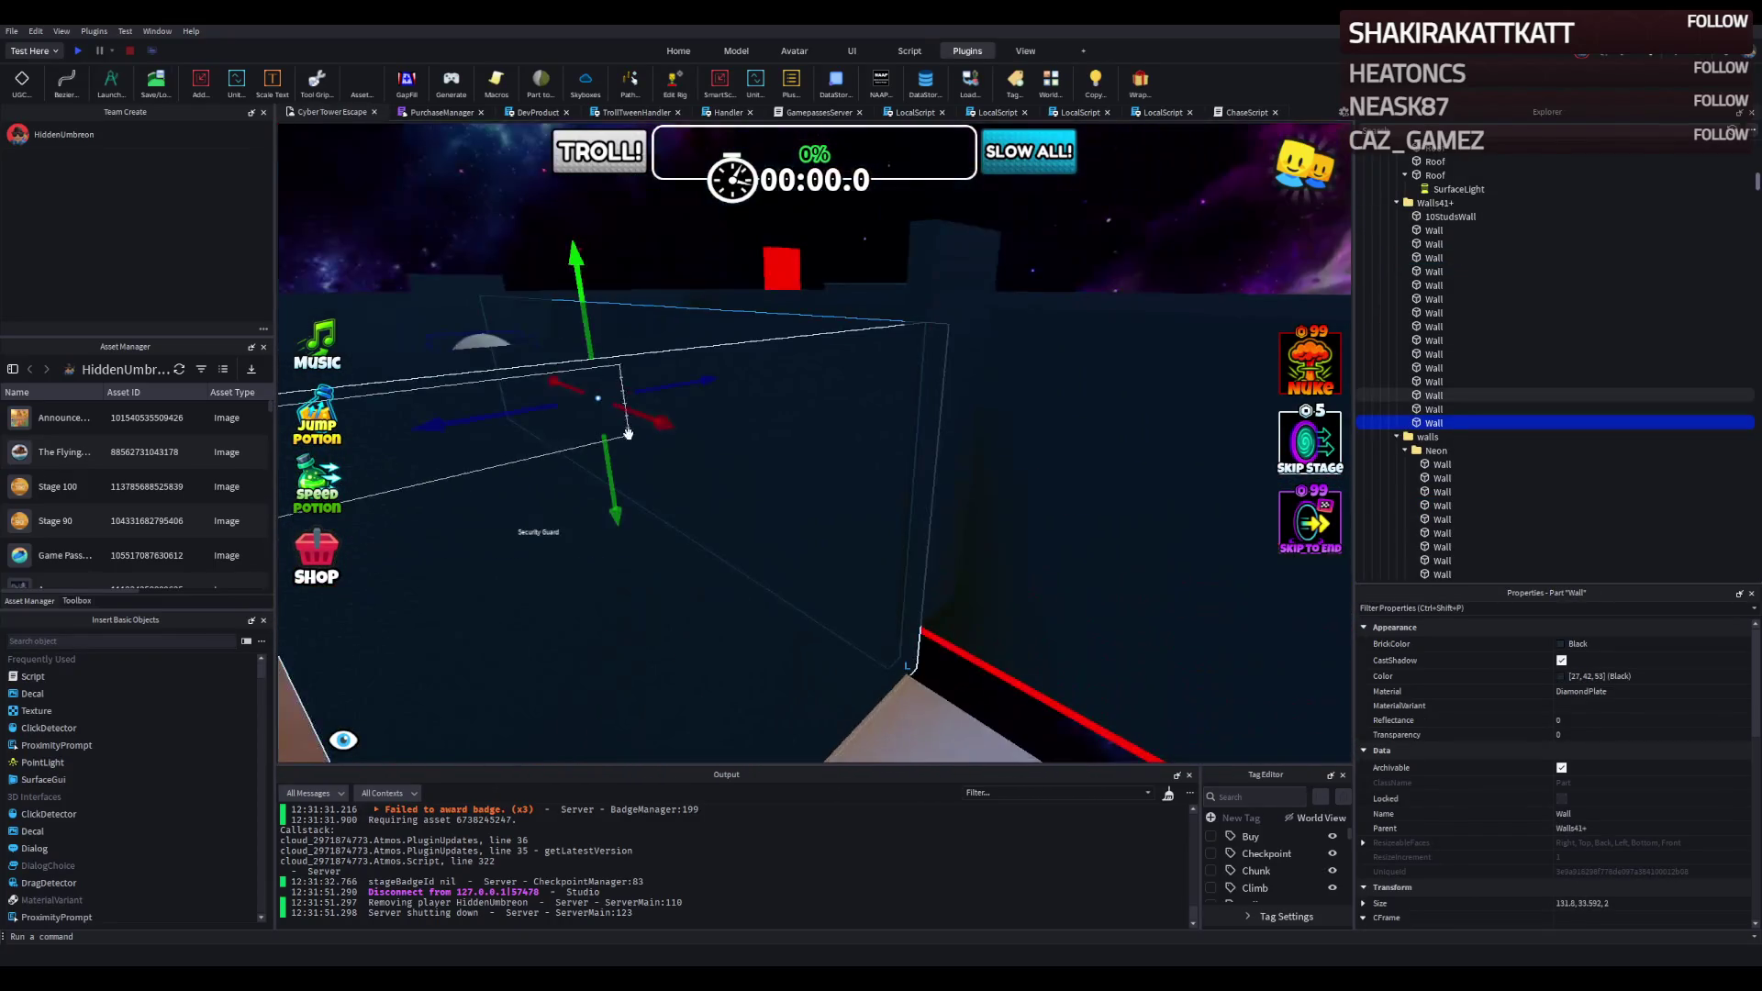
key(ctrl+3)
drag(654, 349, 857, 264)
mouse_move(706, 488)
mouse_down()
mouse_move(719, 468)
mouse_move(771, 472)
mouse_up()
Resize the 10StudsWall piece to about 80 studs long (79.9 × 33.592 × 2).
scroll(771, 472, up, 5)
scroll(780, 441, down, 5)
click(817, 534)
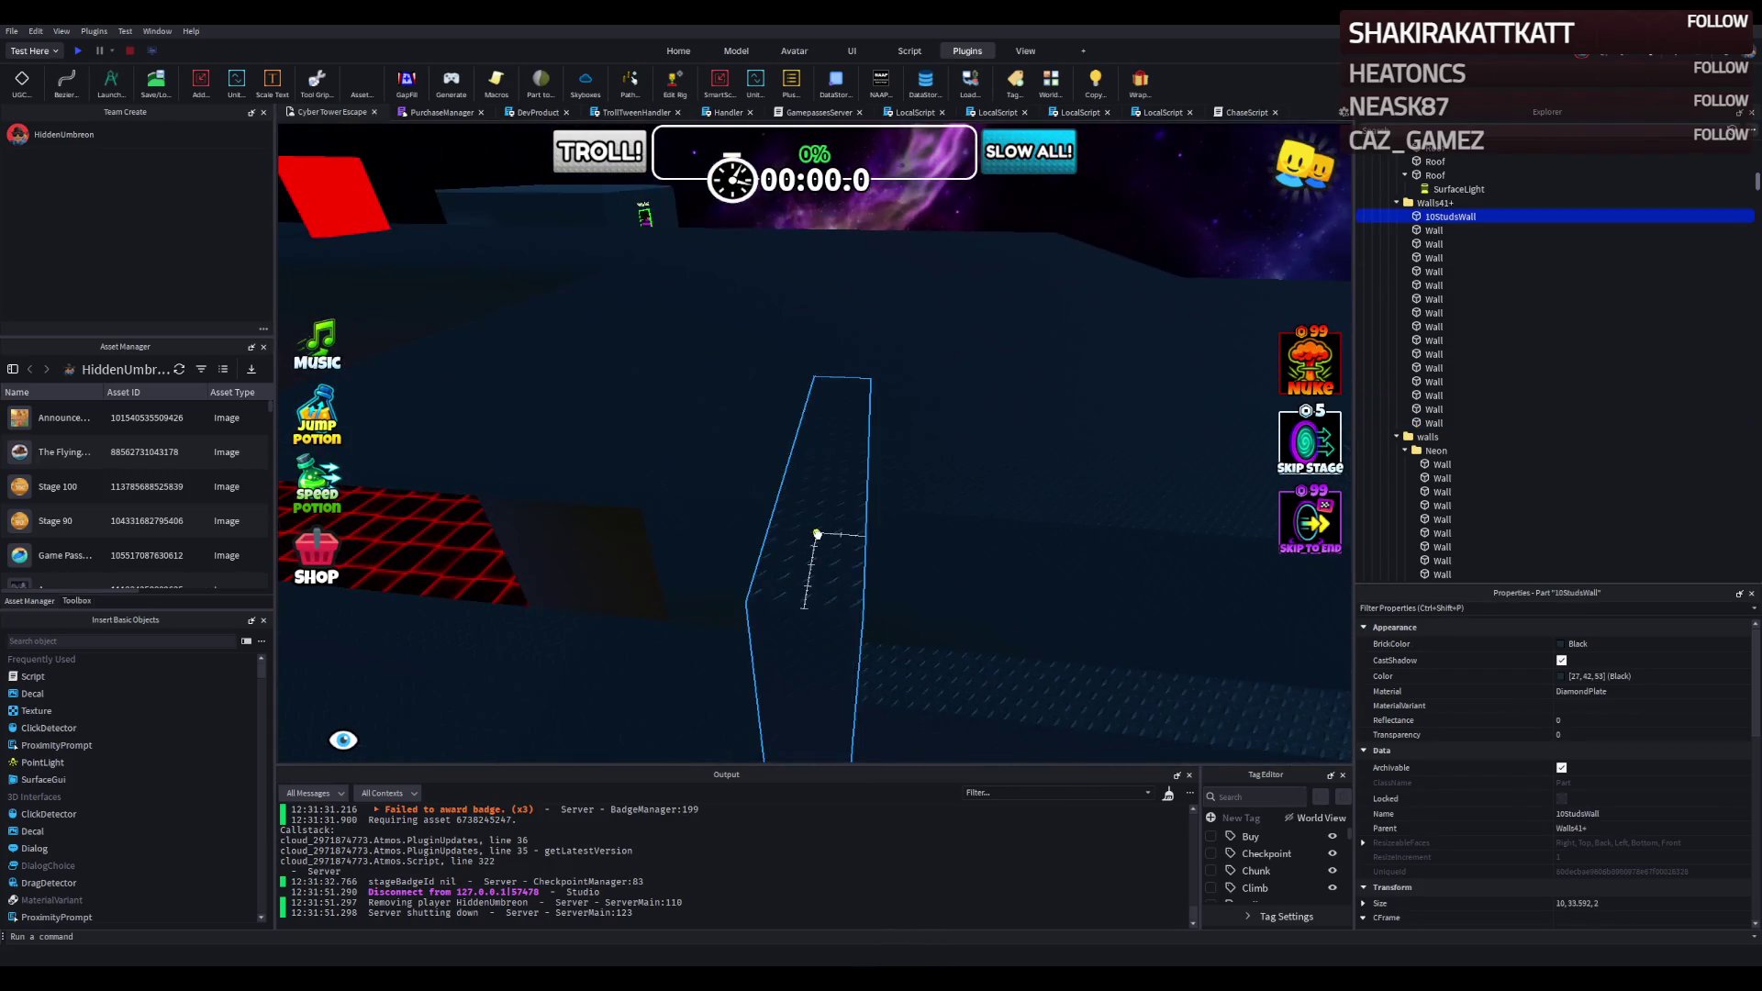
scroll(725, 605, up, 5)
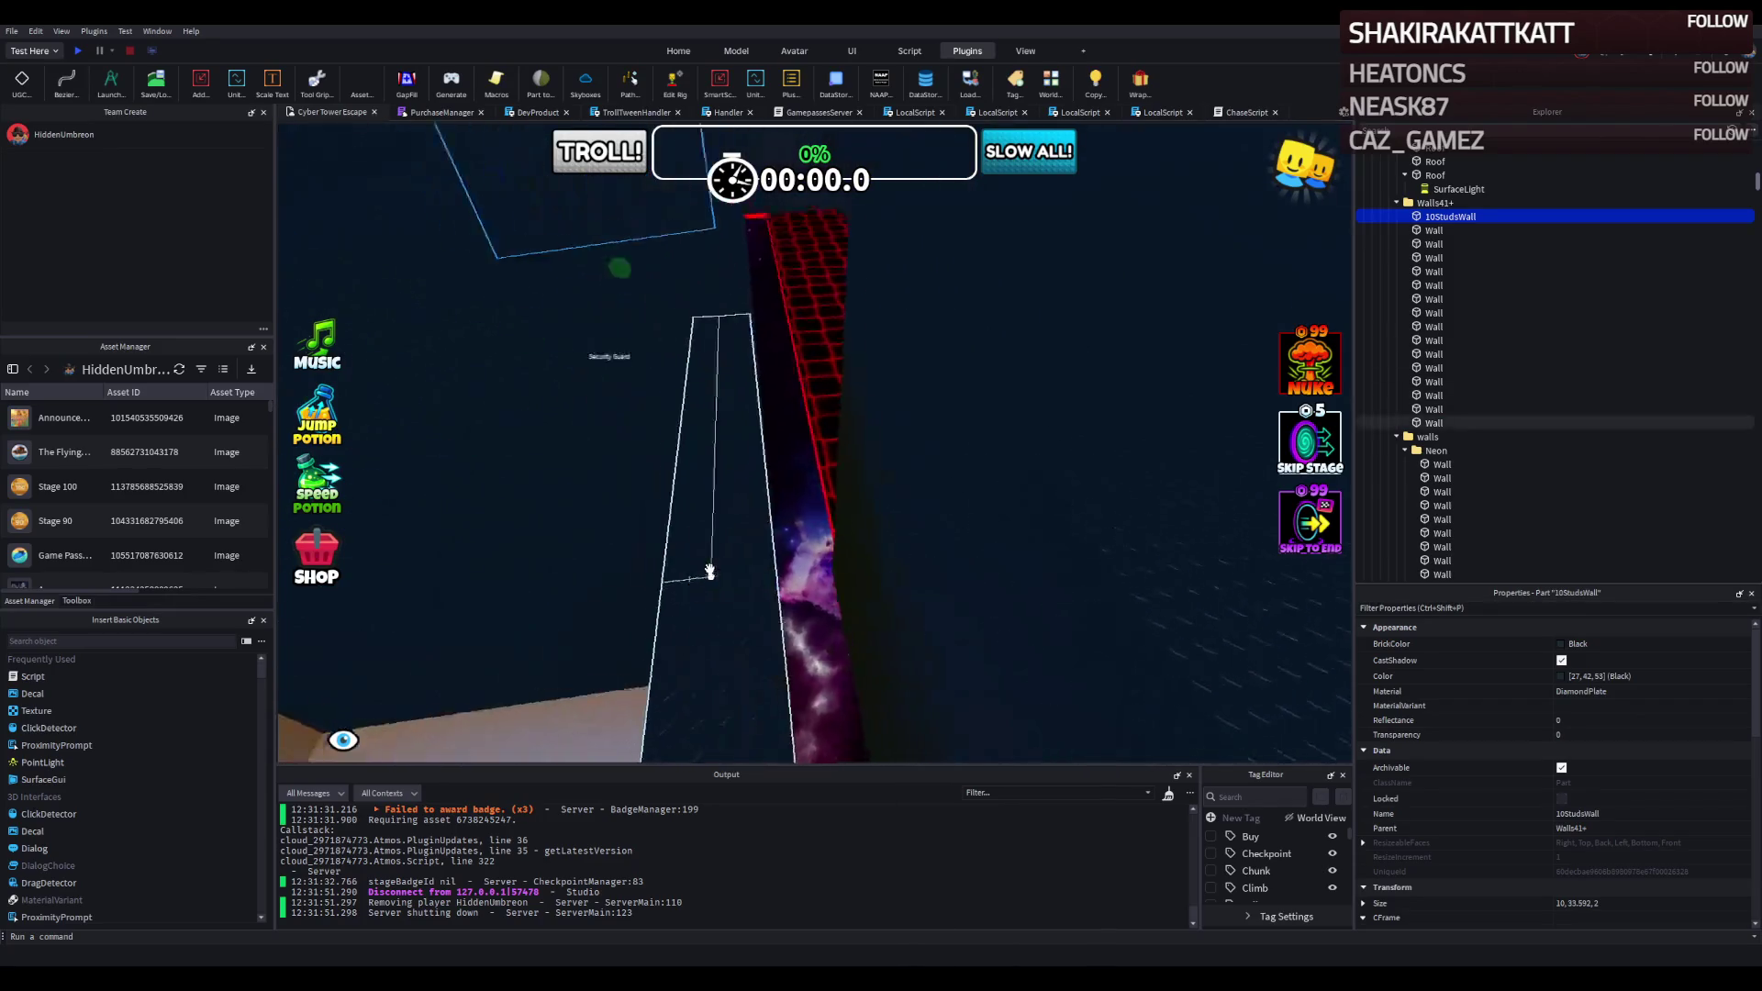
scroll(710, 572, up, 5)
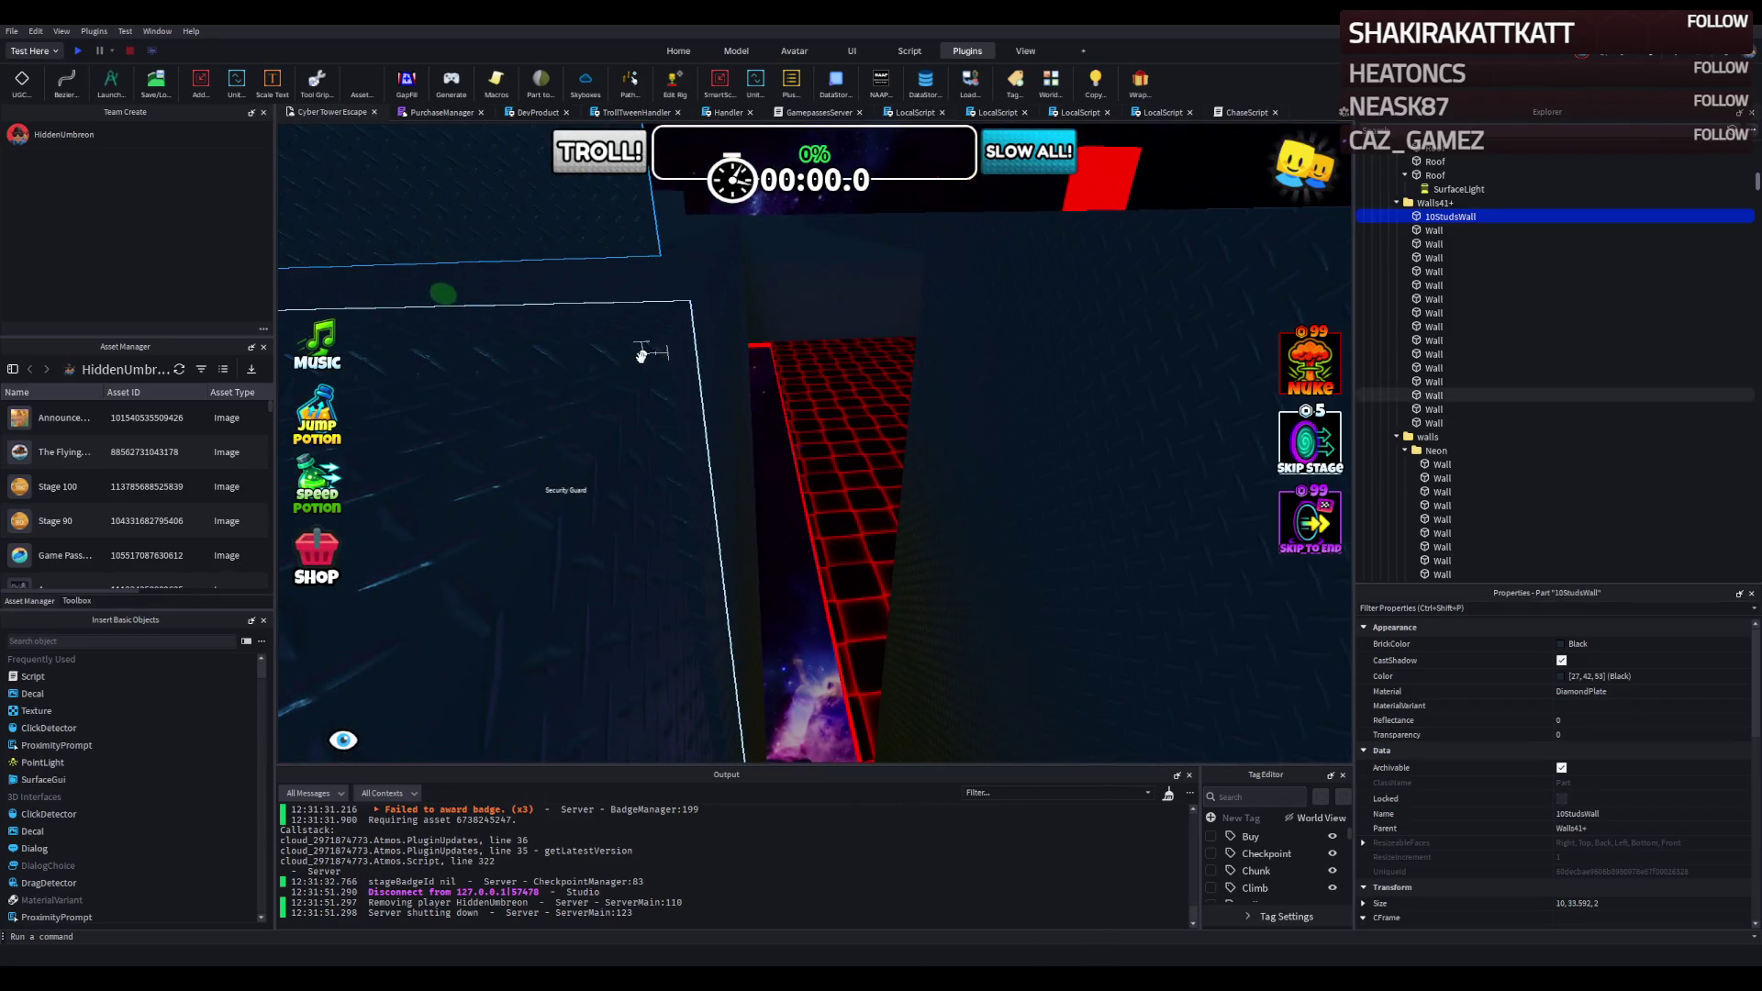
mouse_move(642, 355)
mouse_down()
mouse_move(624, 378)
mouse_move(653, 342)
mouse_move(617, 441)
mouse_move(815, 382)
mouse_up()
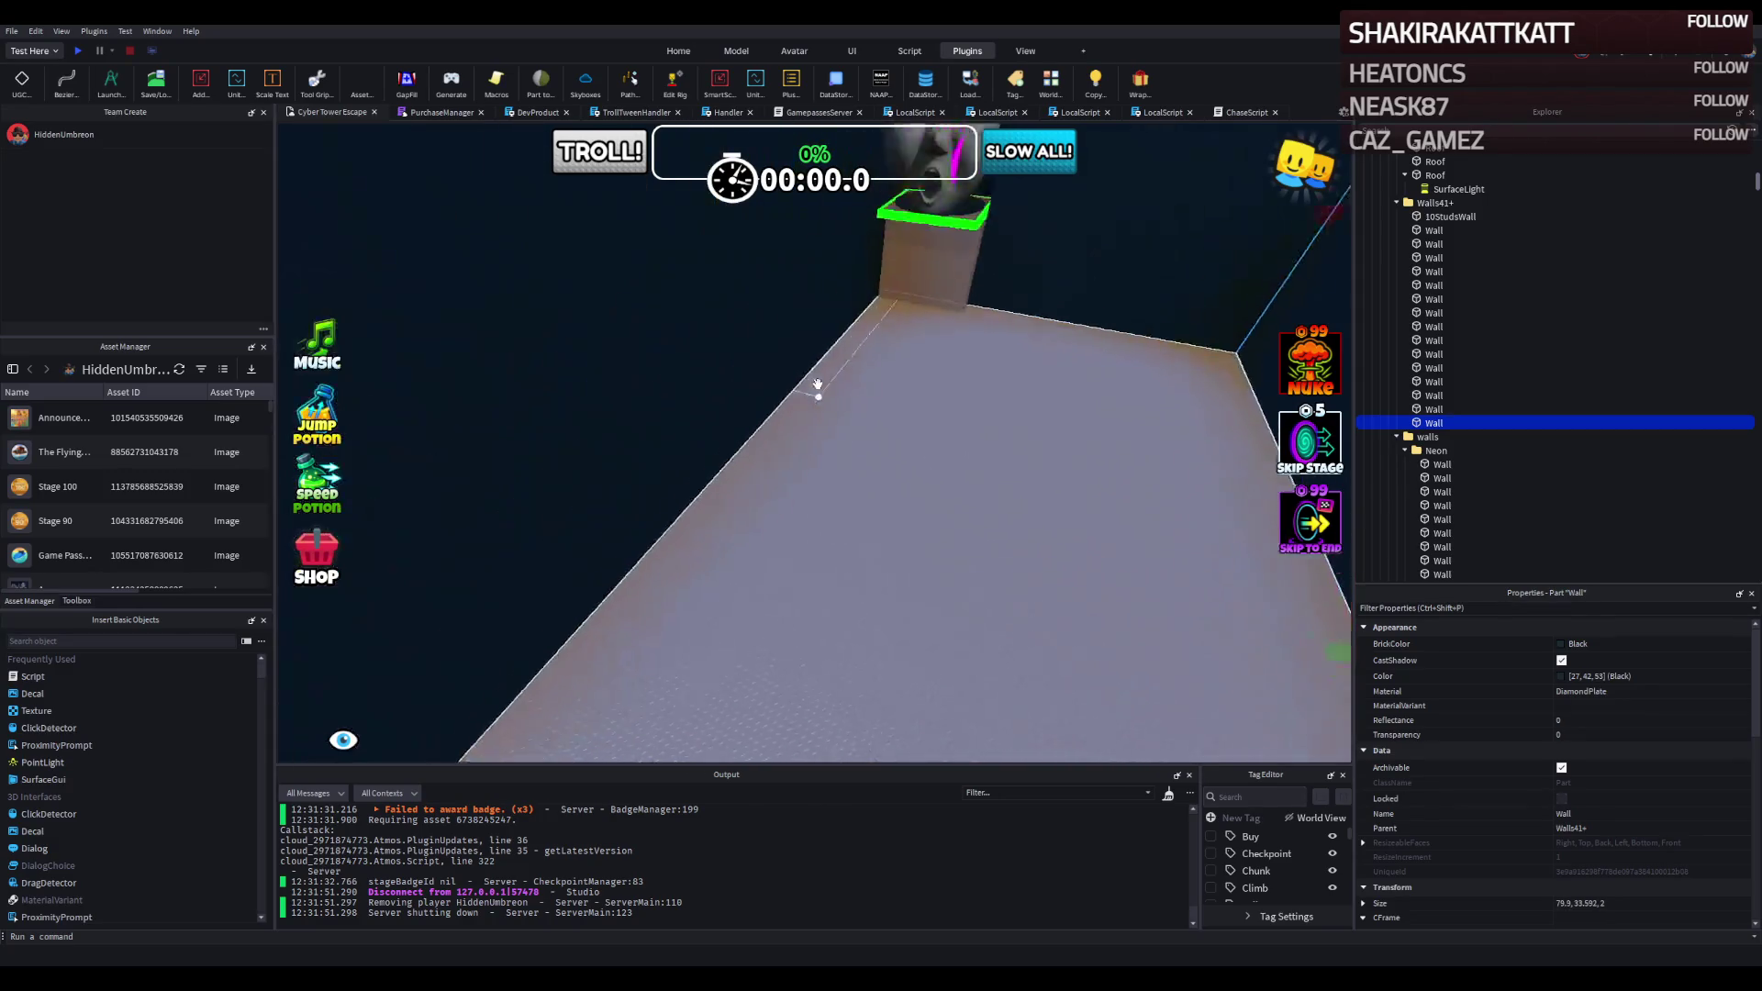
Thin a room wall to 3 studs and slide it along its length.
click(736, 404)
click(774, 504)
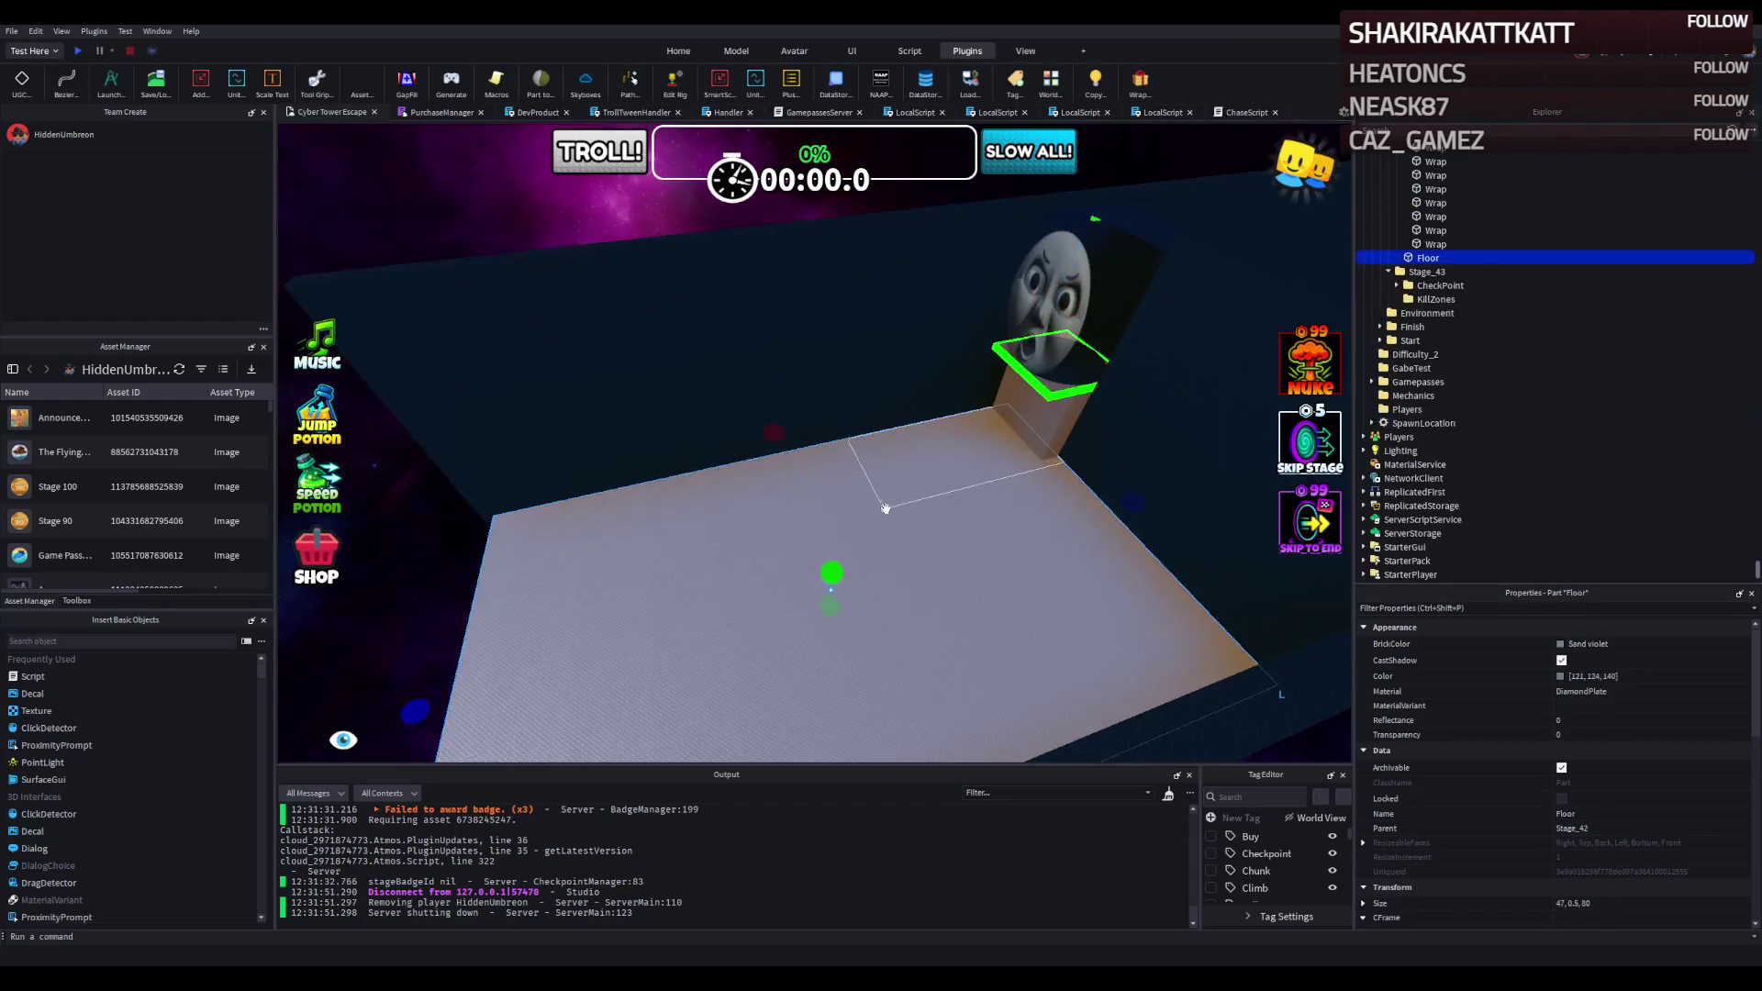
click(757, 328)
drag(895, 292, 900, 288)
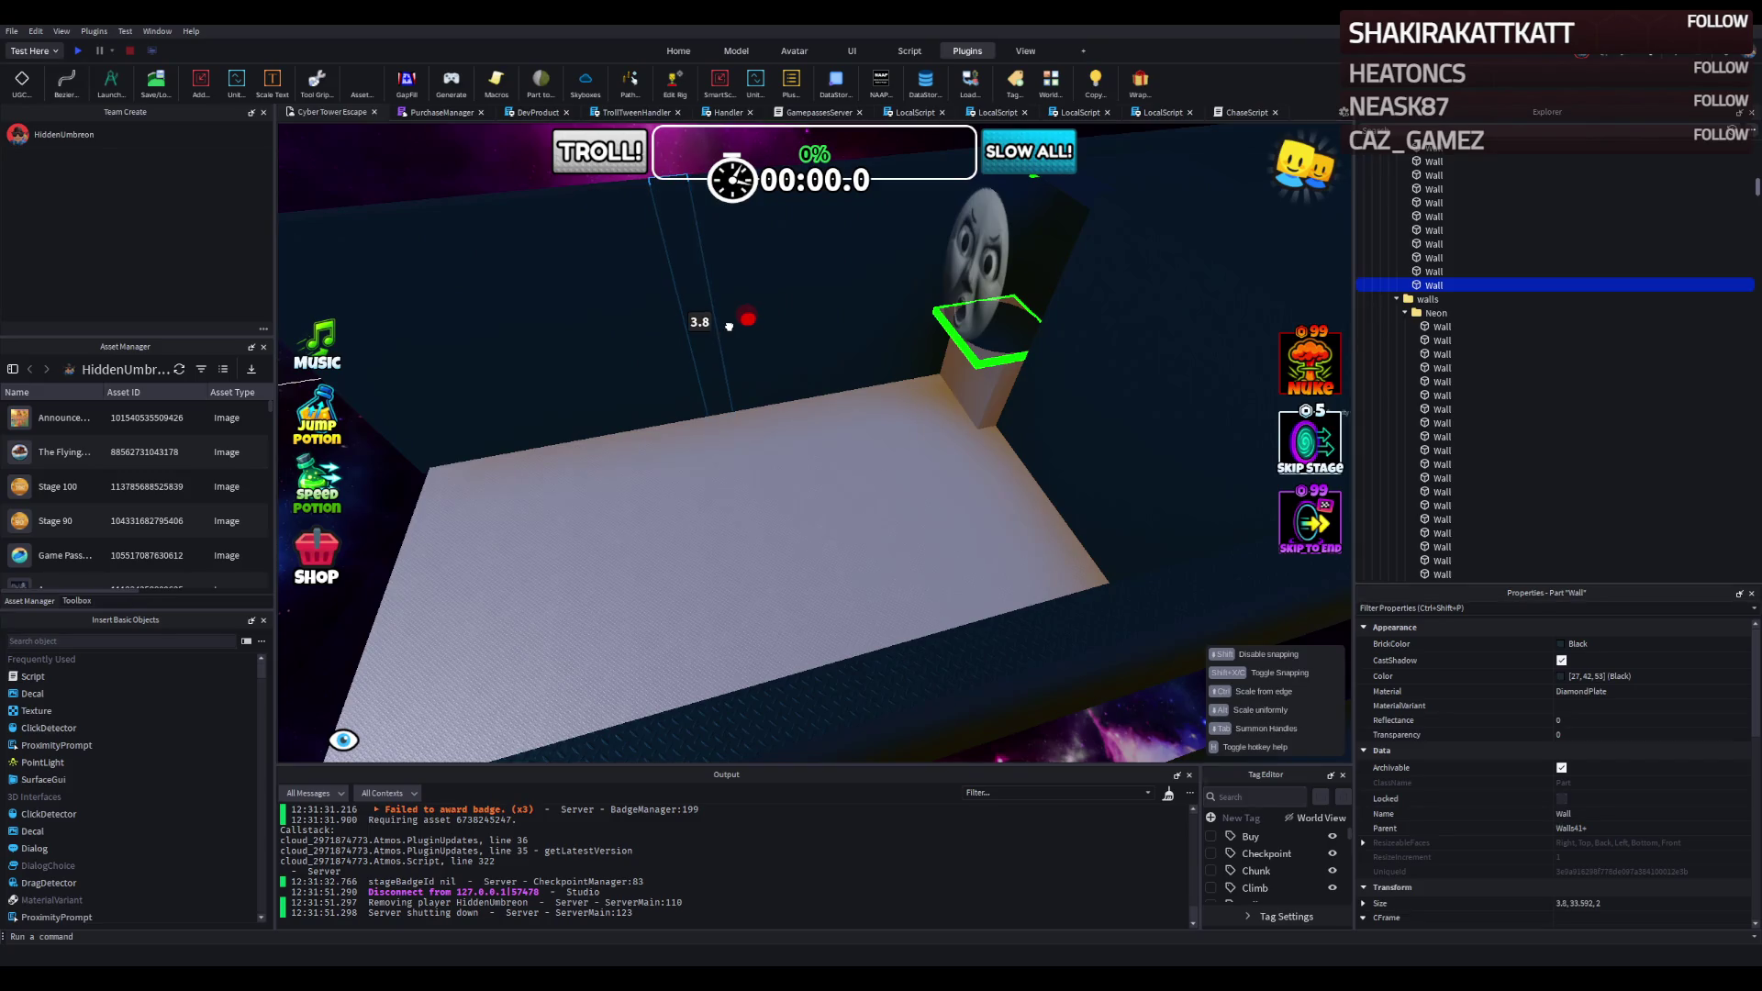
drag(726, 328, 726, 327)
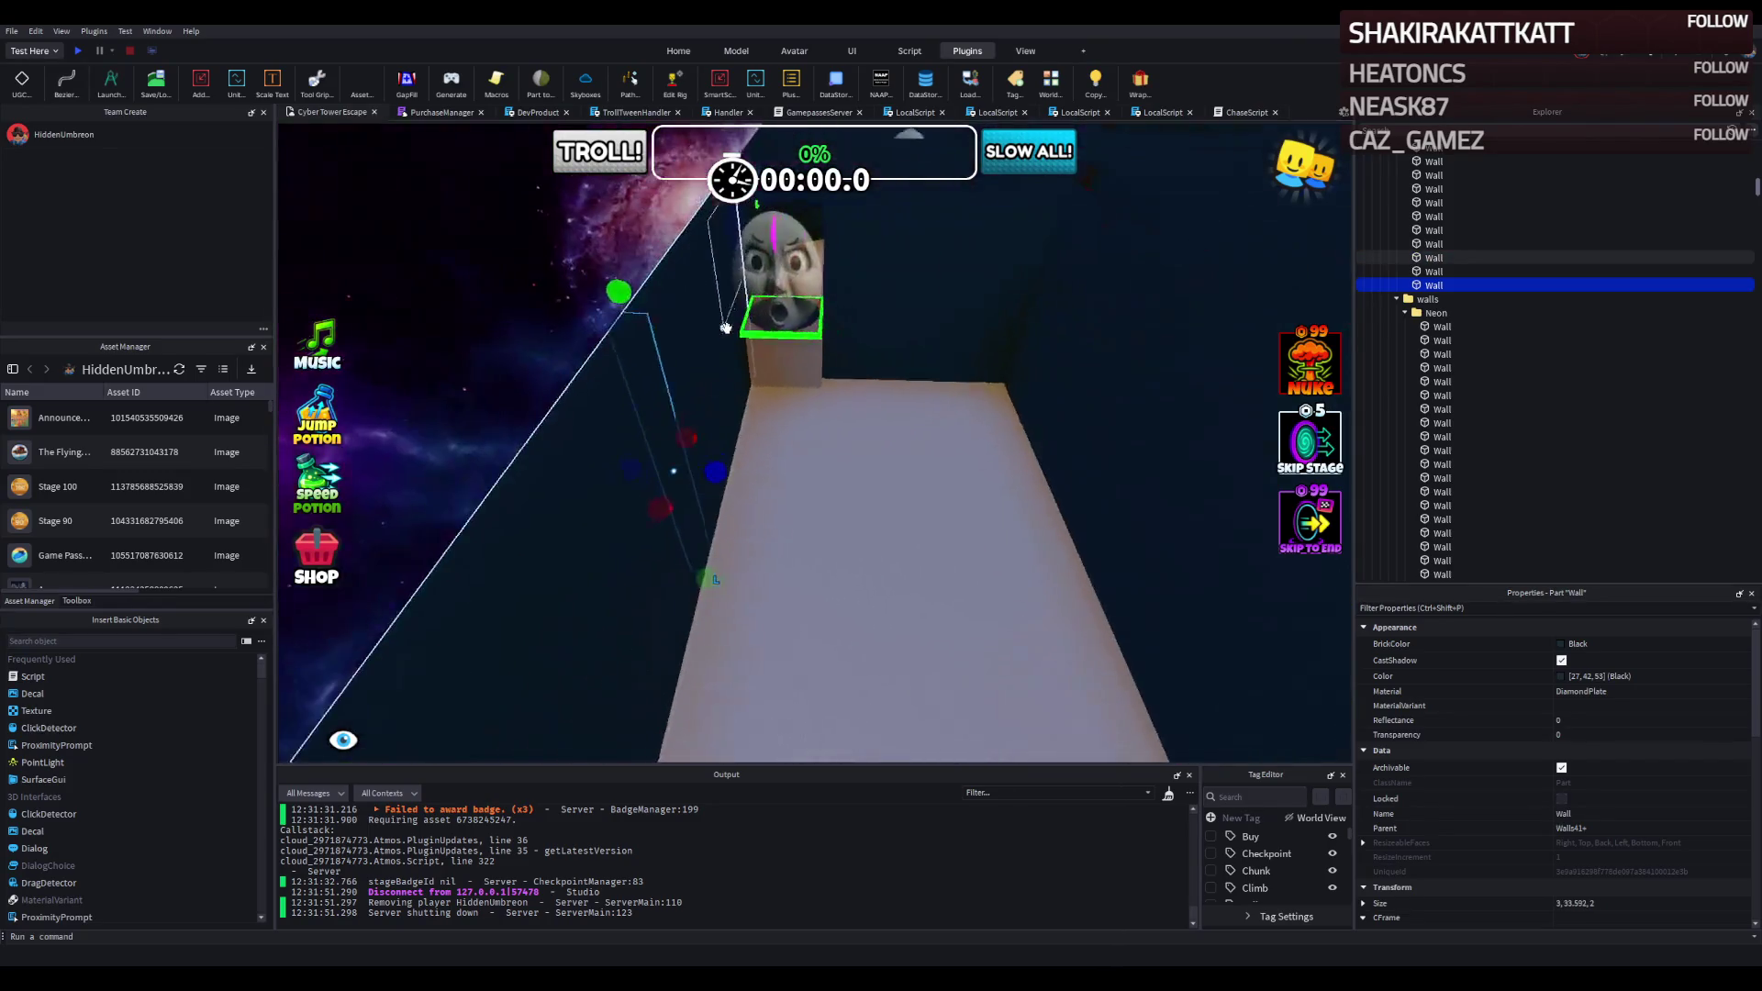
drag(780, 486, 910, 476)
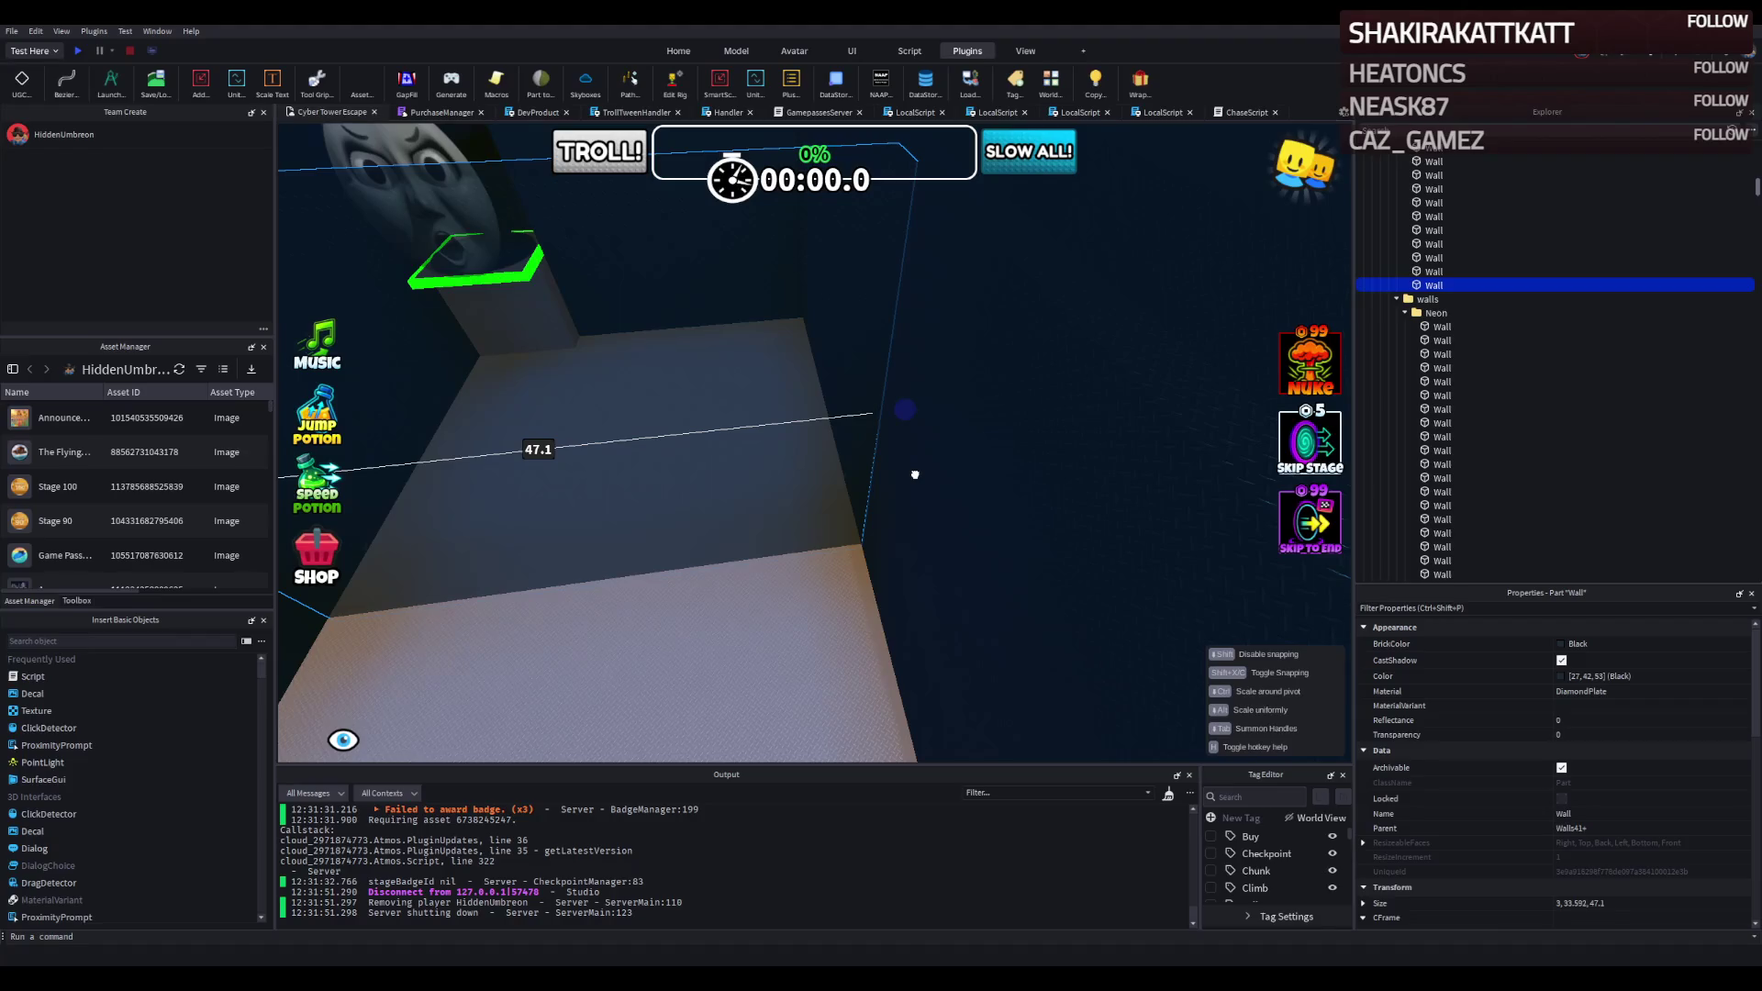
drag(915, 475, 915, 476)
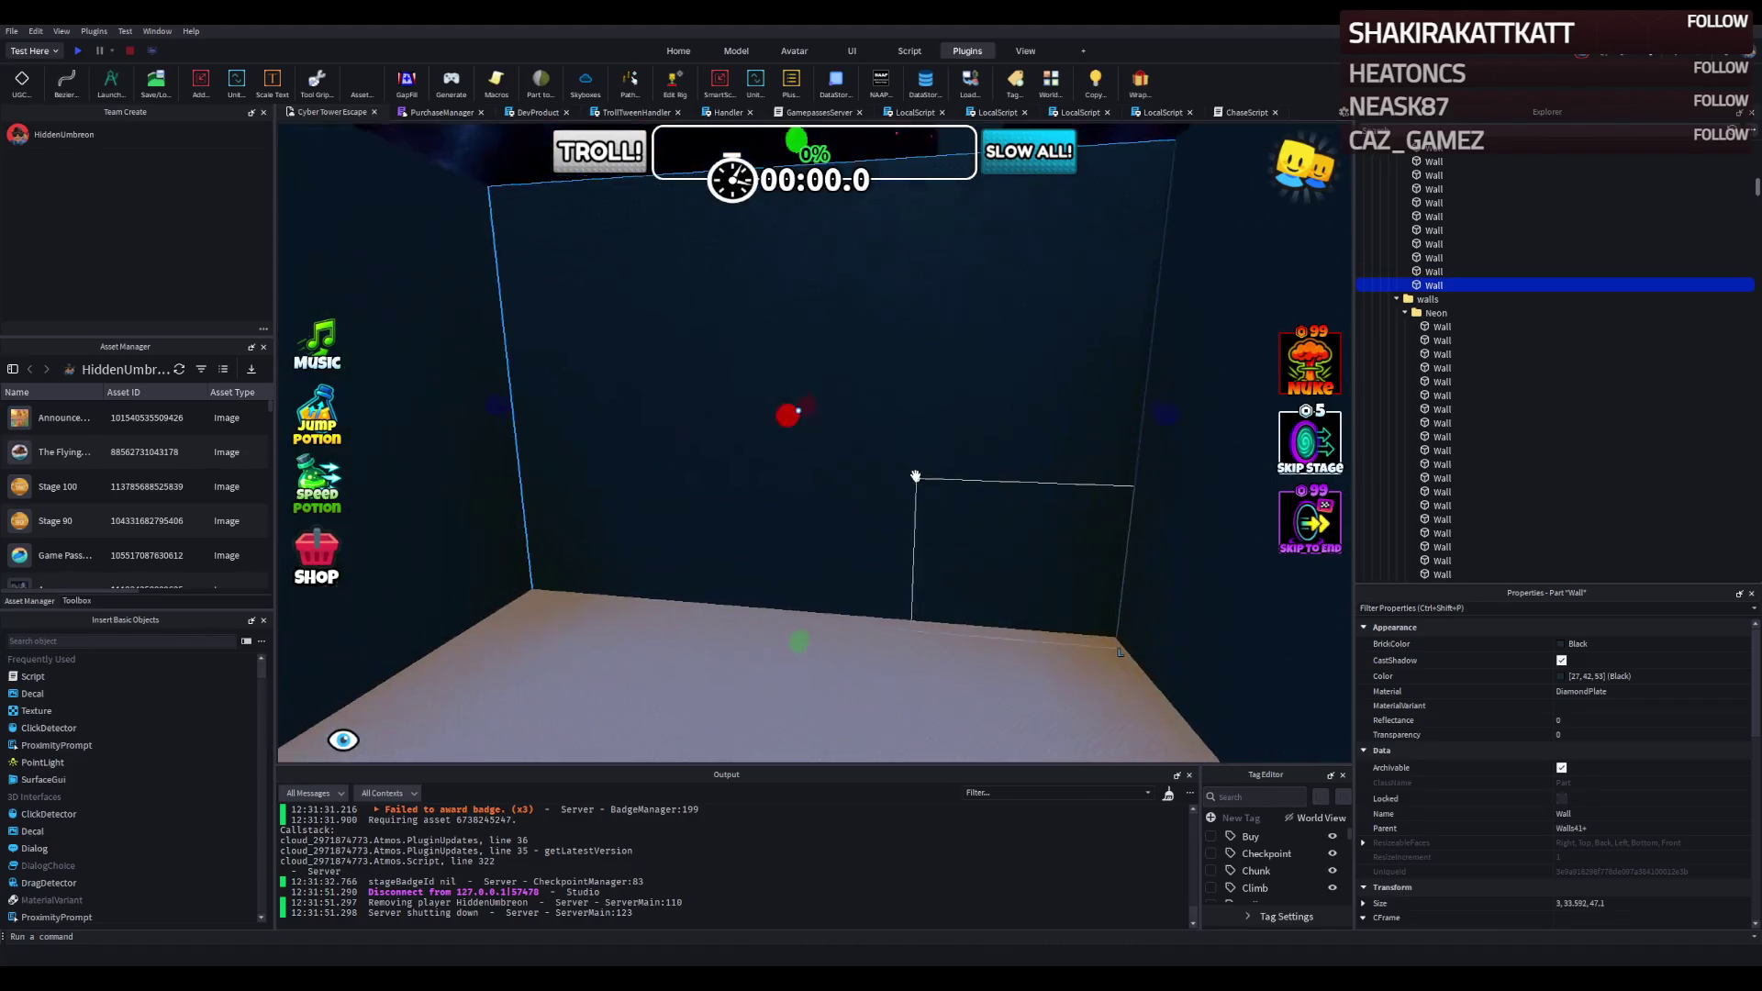
Resize another wall section to about 12 studs tall, narrow it, and lower it.
click(915, 476)
mouse_move(669, 322)
mouse_down()
mouse_move(667, 404)
mouse_move(601, 390)
mouse_up()
mouse_move(791, 489)
mouse_down()
mouse_move(854, 496)
mouse_move(905, 469)
mouse_up()
key(ctrl+3)
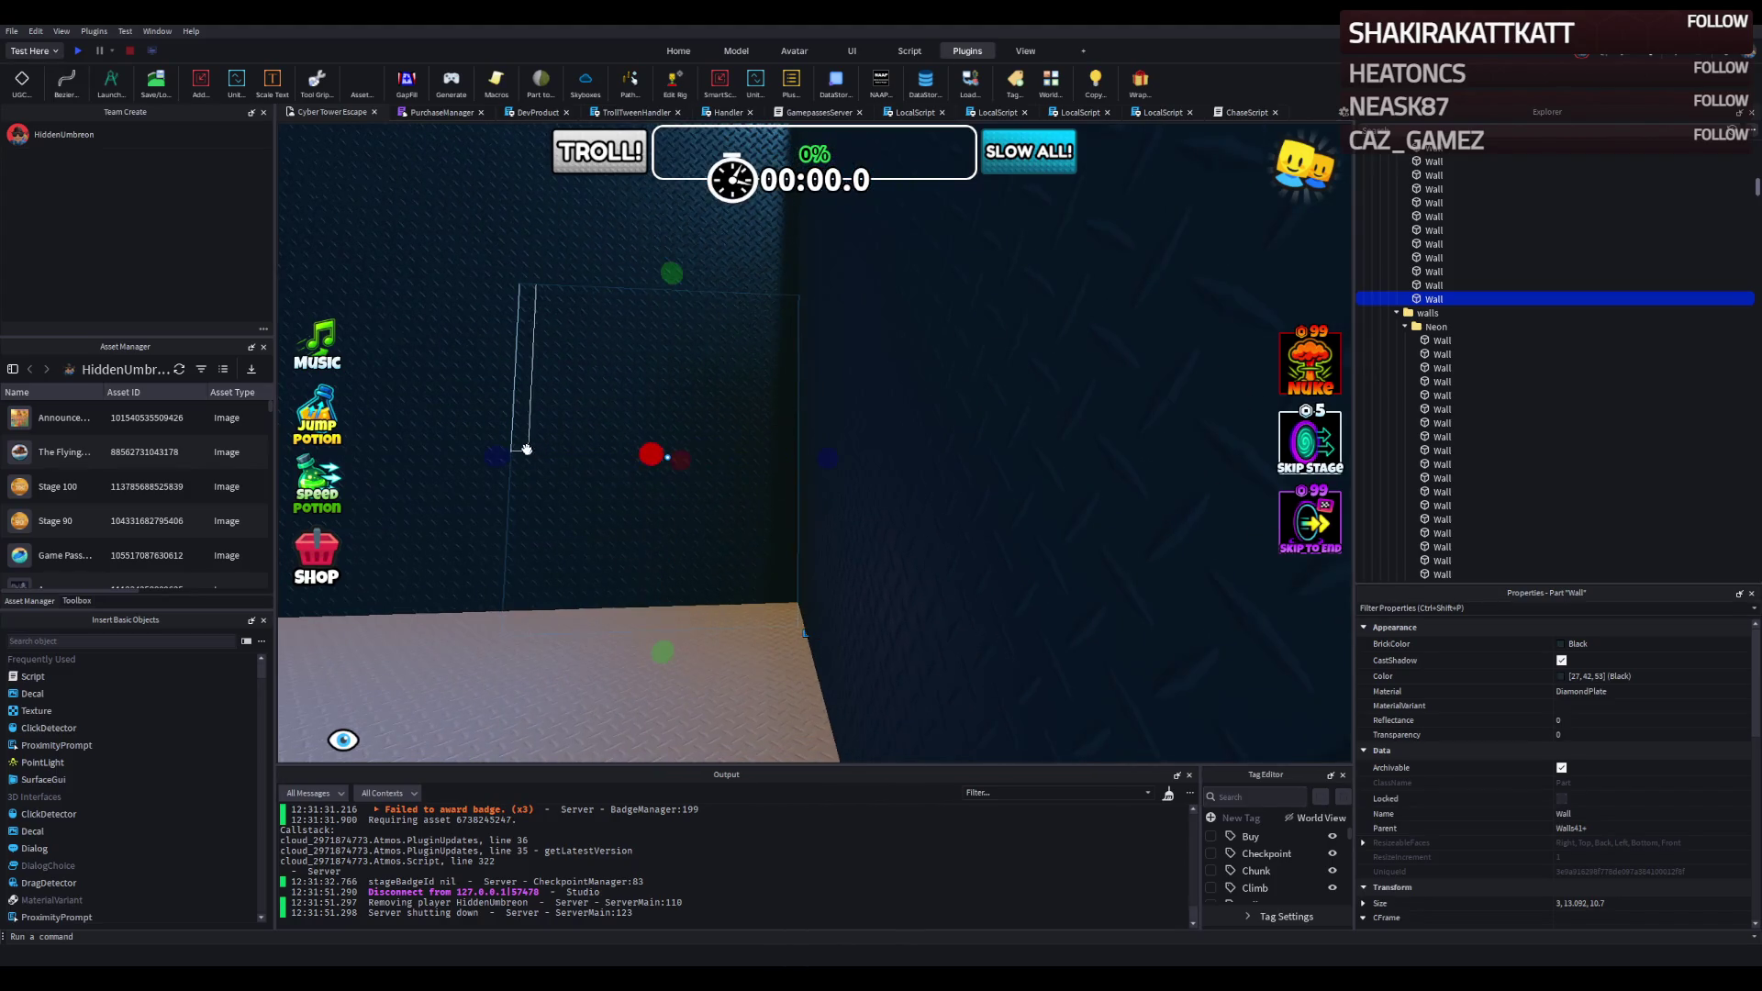
drag(503, 452, 503, 452)
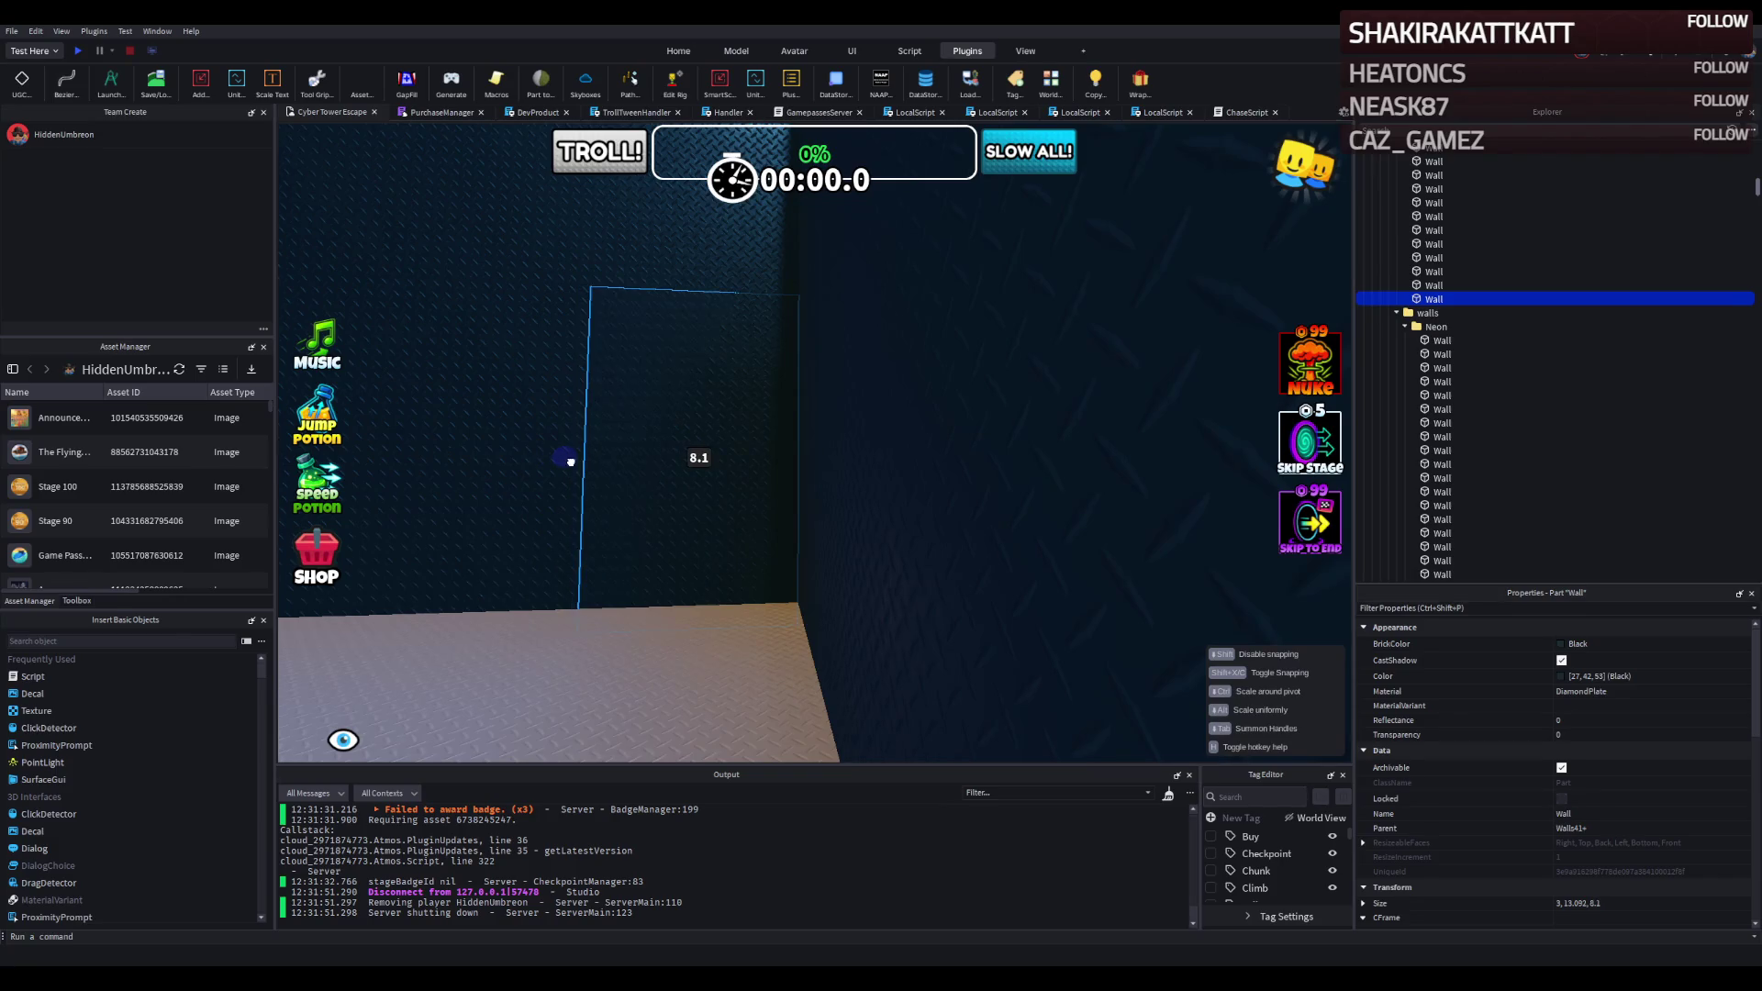
mouse_move(571, 461)
mouse_down()
mouse_move(700, 456)
mouse_move(700, 404)
mouse_up()
key(ctrl+2)
drag(783, 515, 787, 491)
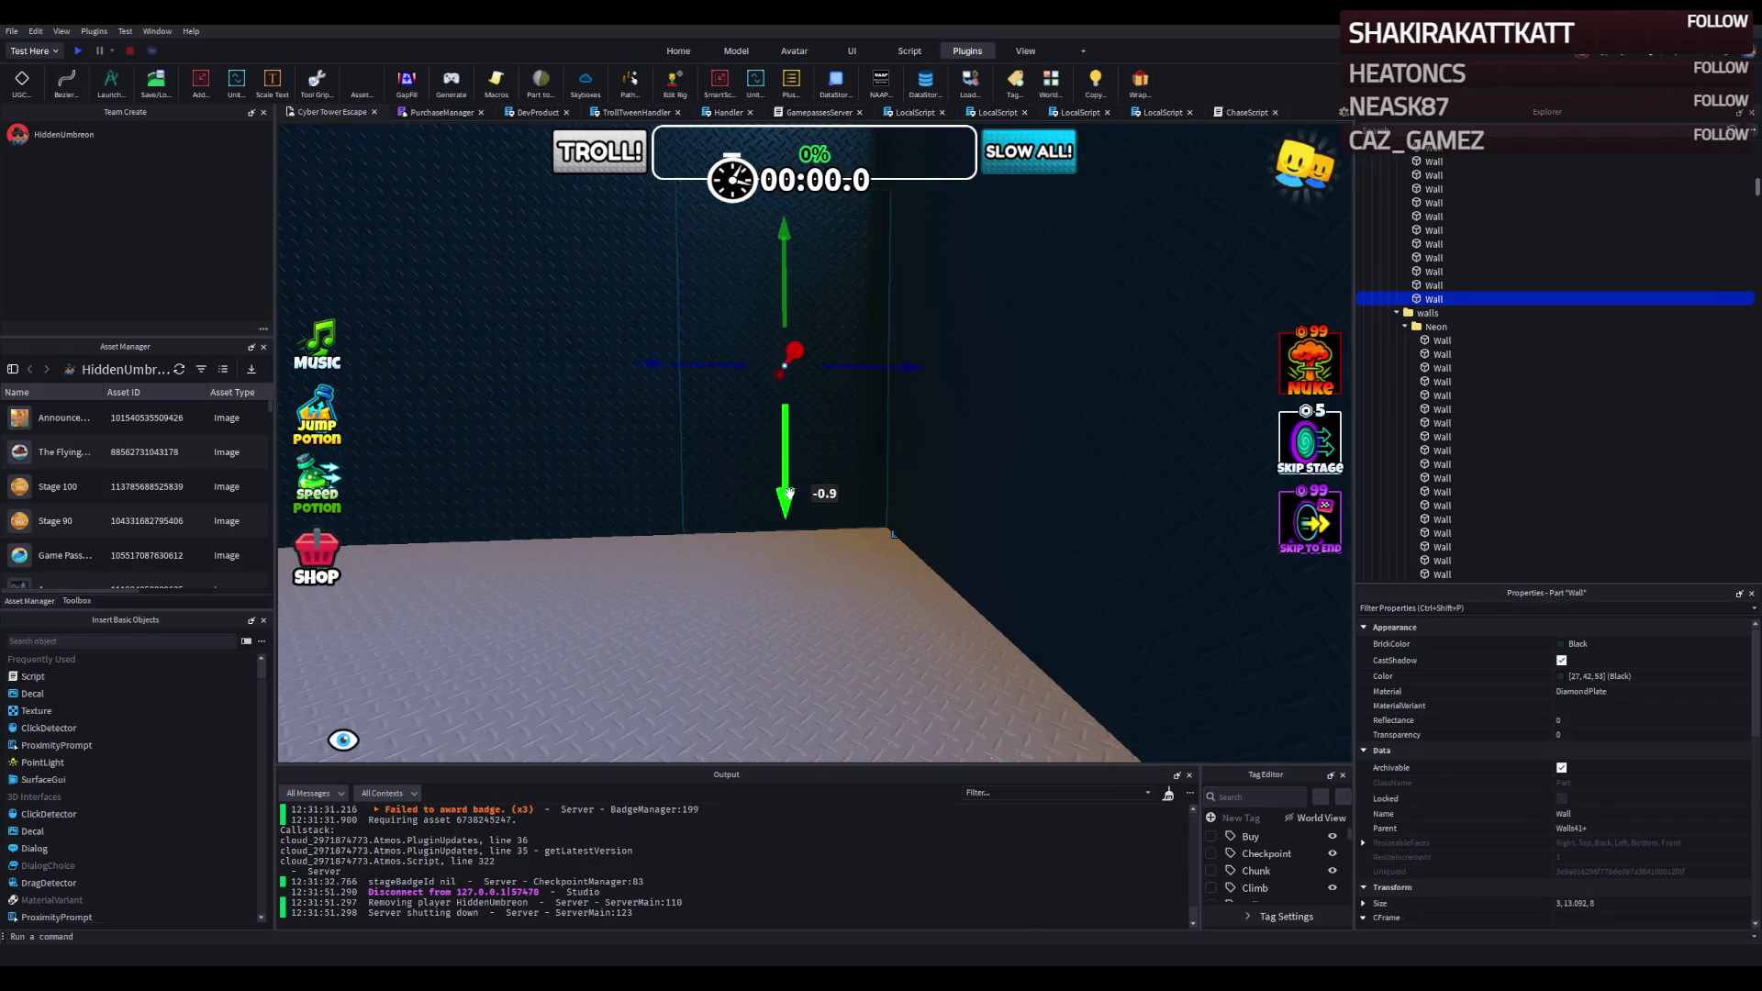
key(ctrl+4)
drag(783, 237, 788, 254)
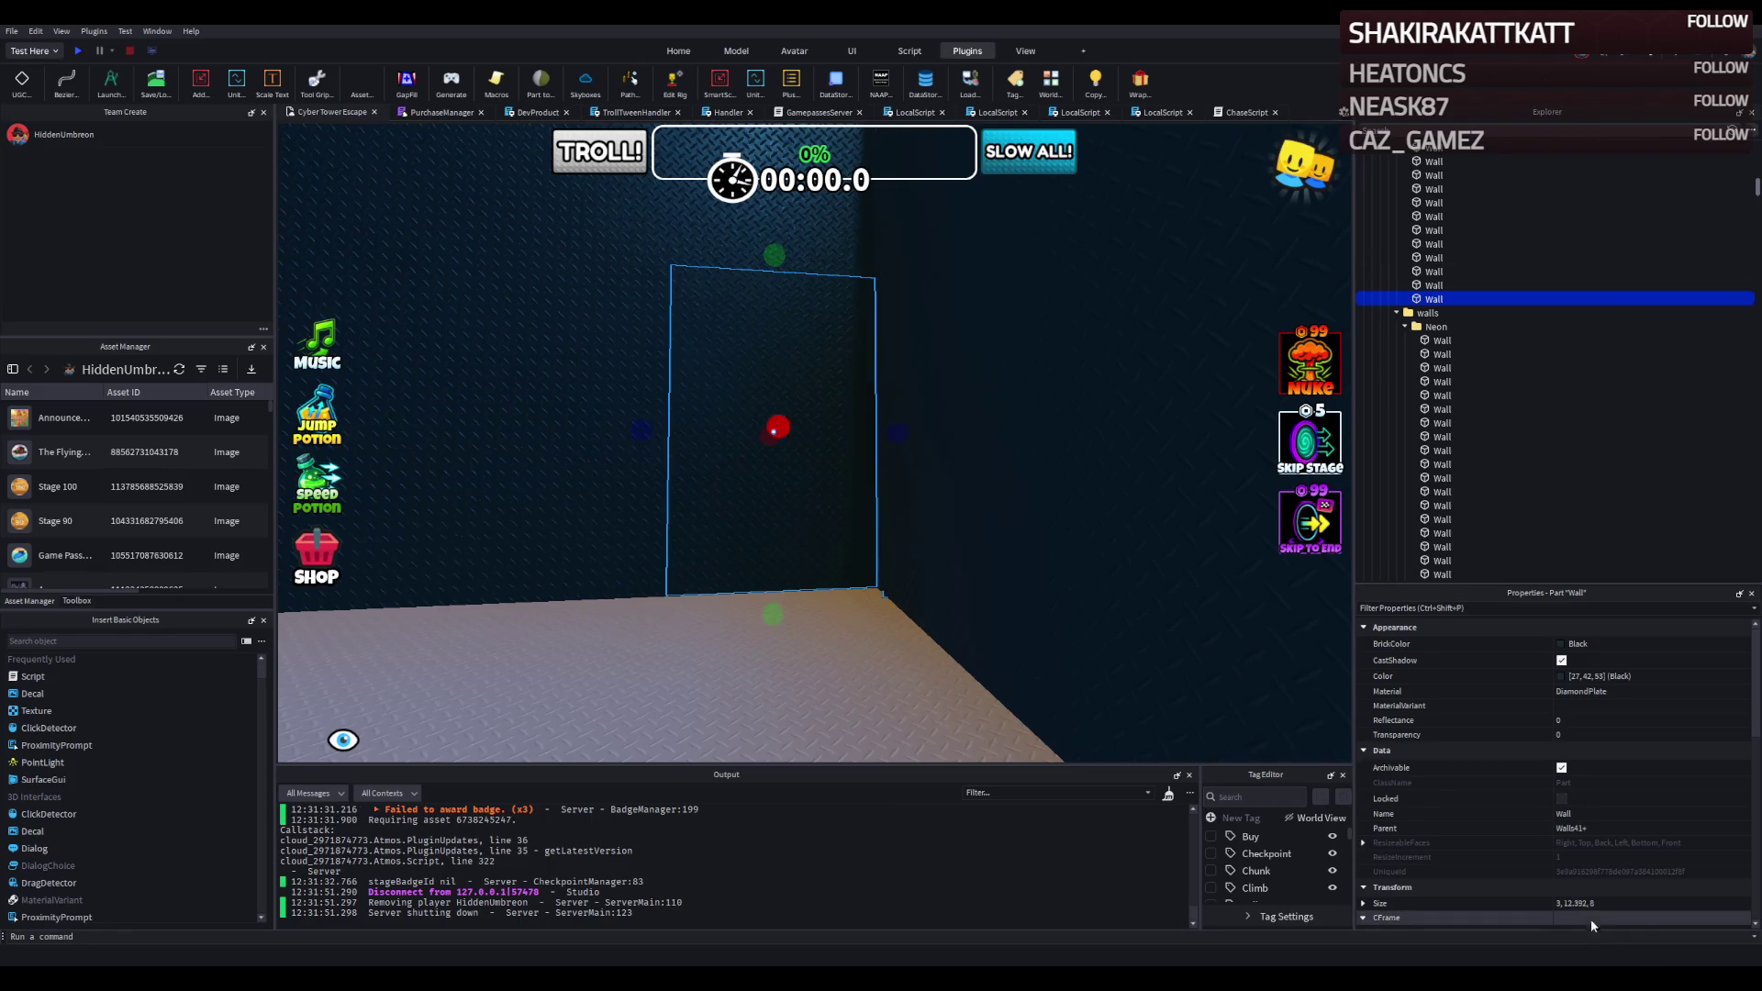
Set that wall section's Size to exactly 3, 12, 8 and lower it slightly into place.
click(1571, 905)
text(3, 12, 8)
key(Return)
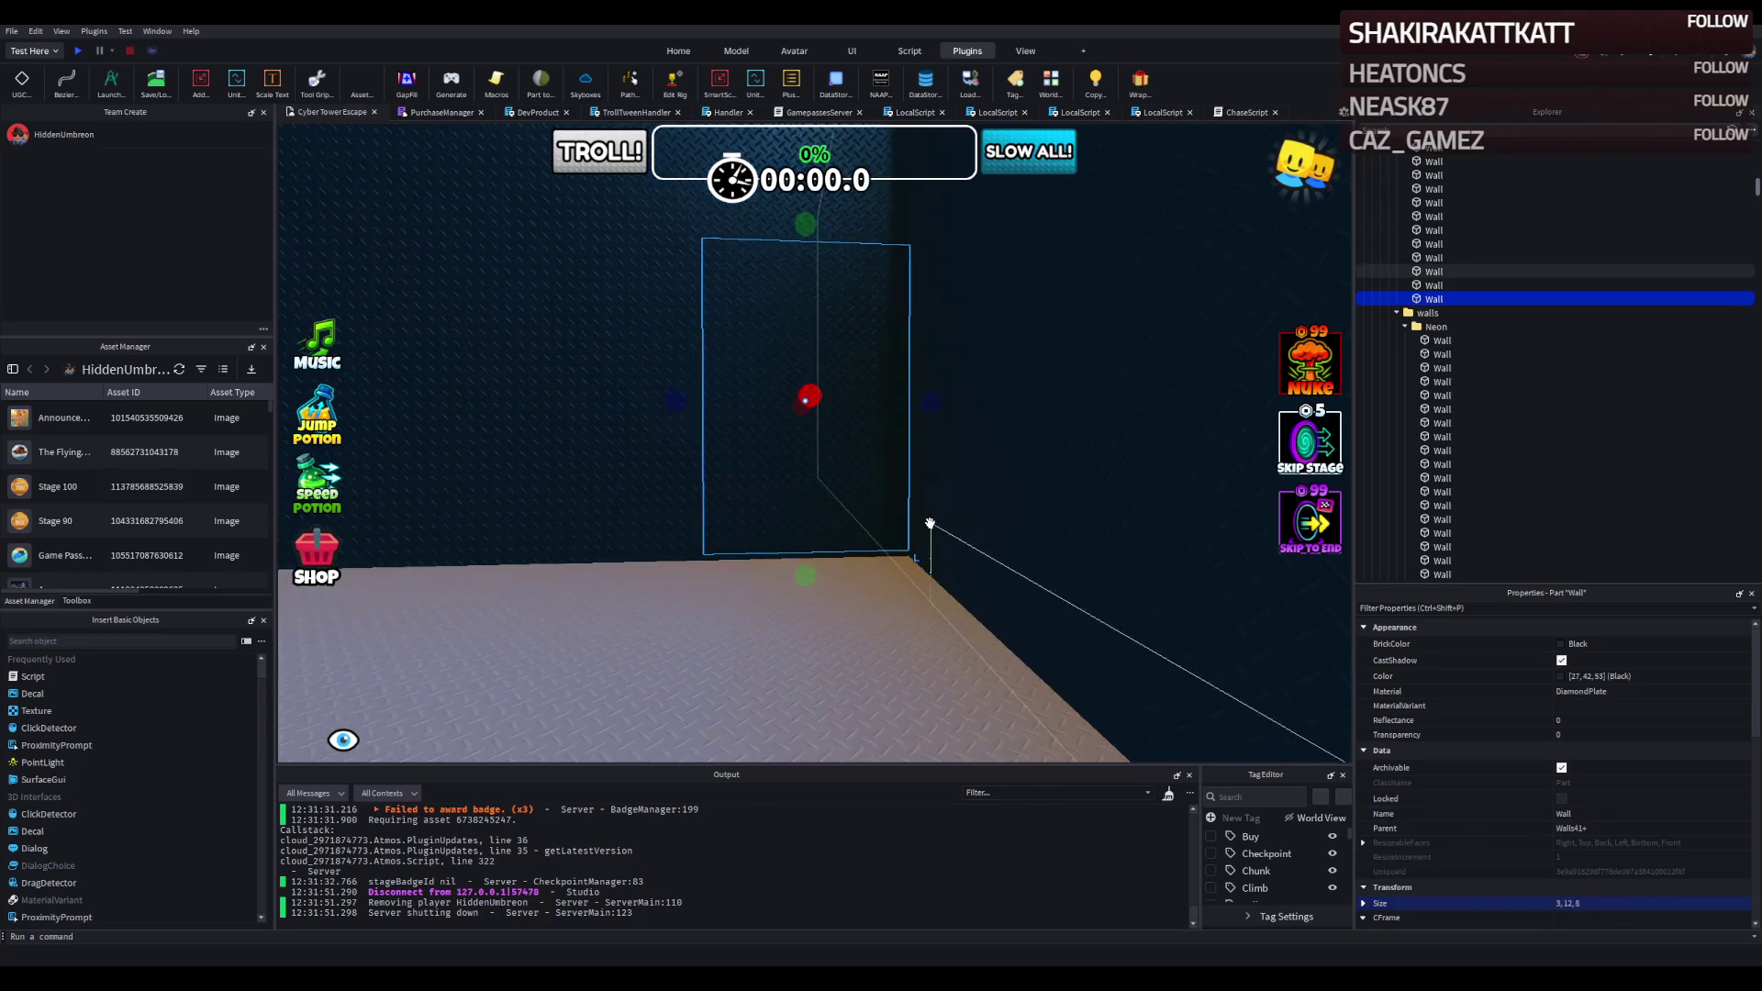
key(ctrl+2)
key(f)
drag(794, 445, 798, 461)
click(465, 496)
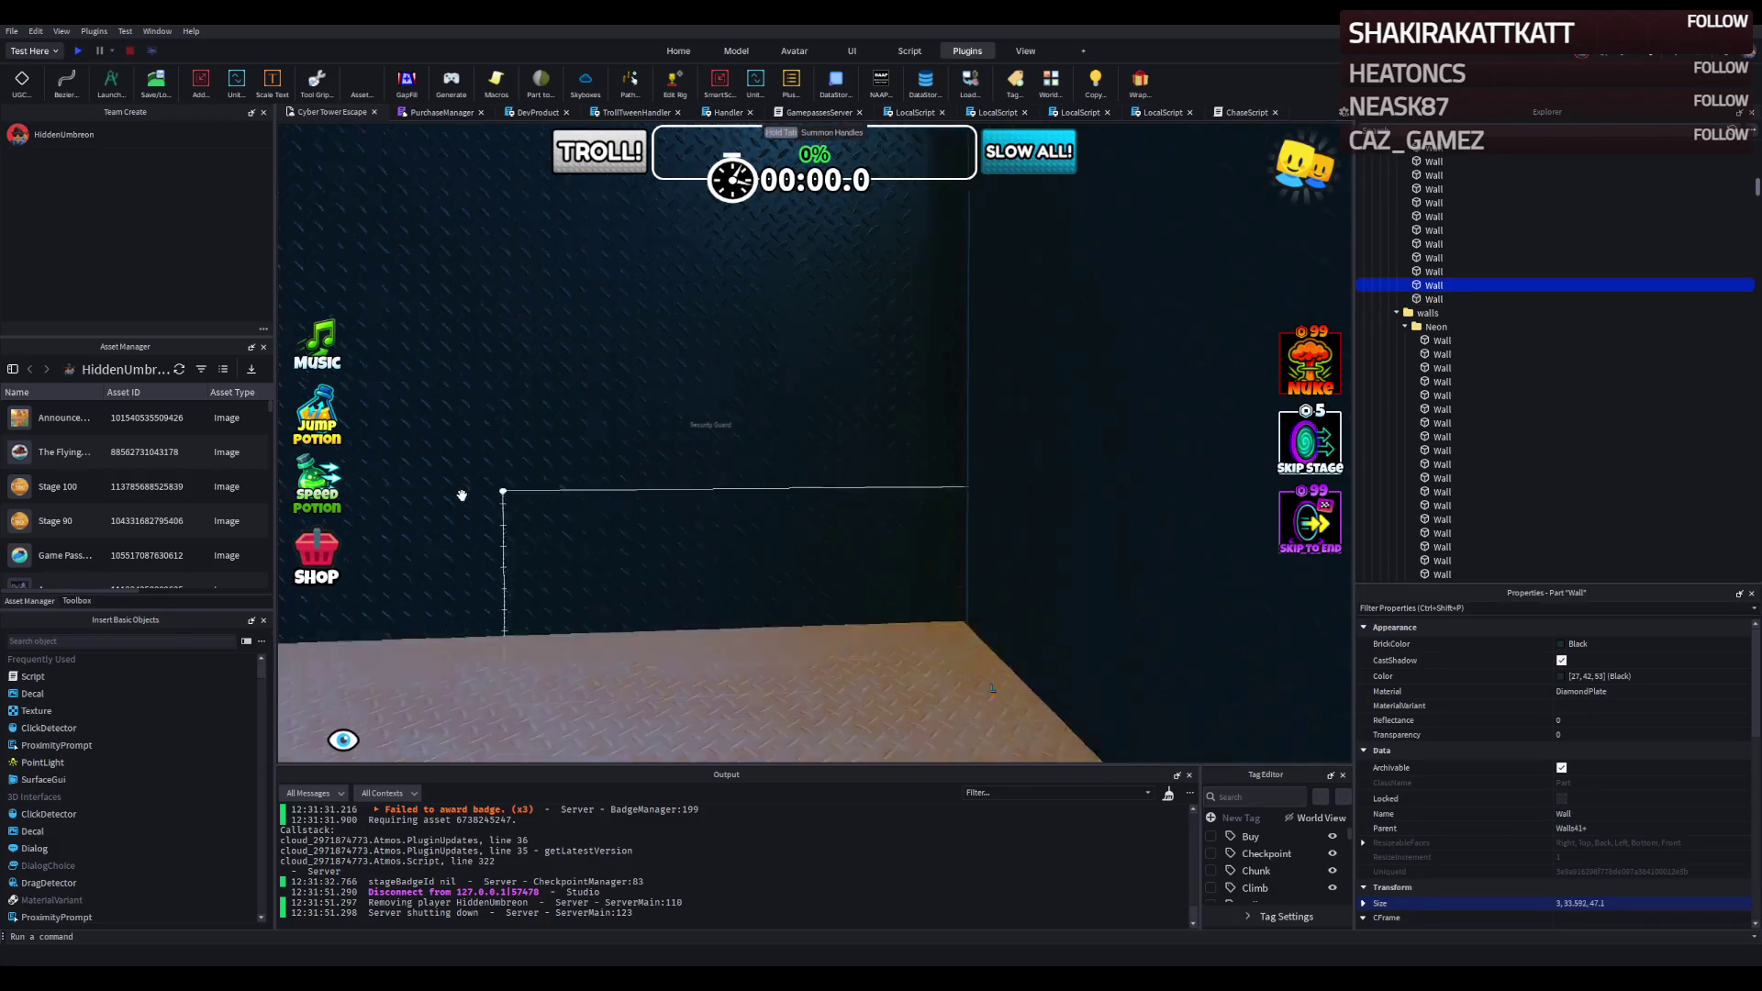
click(787, 473)
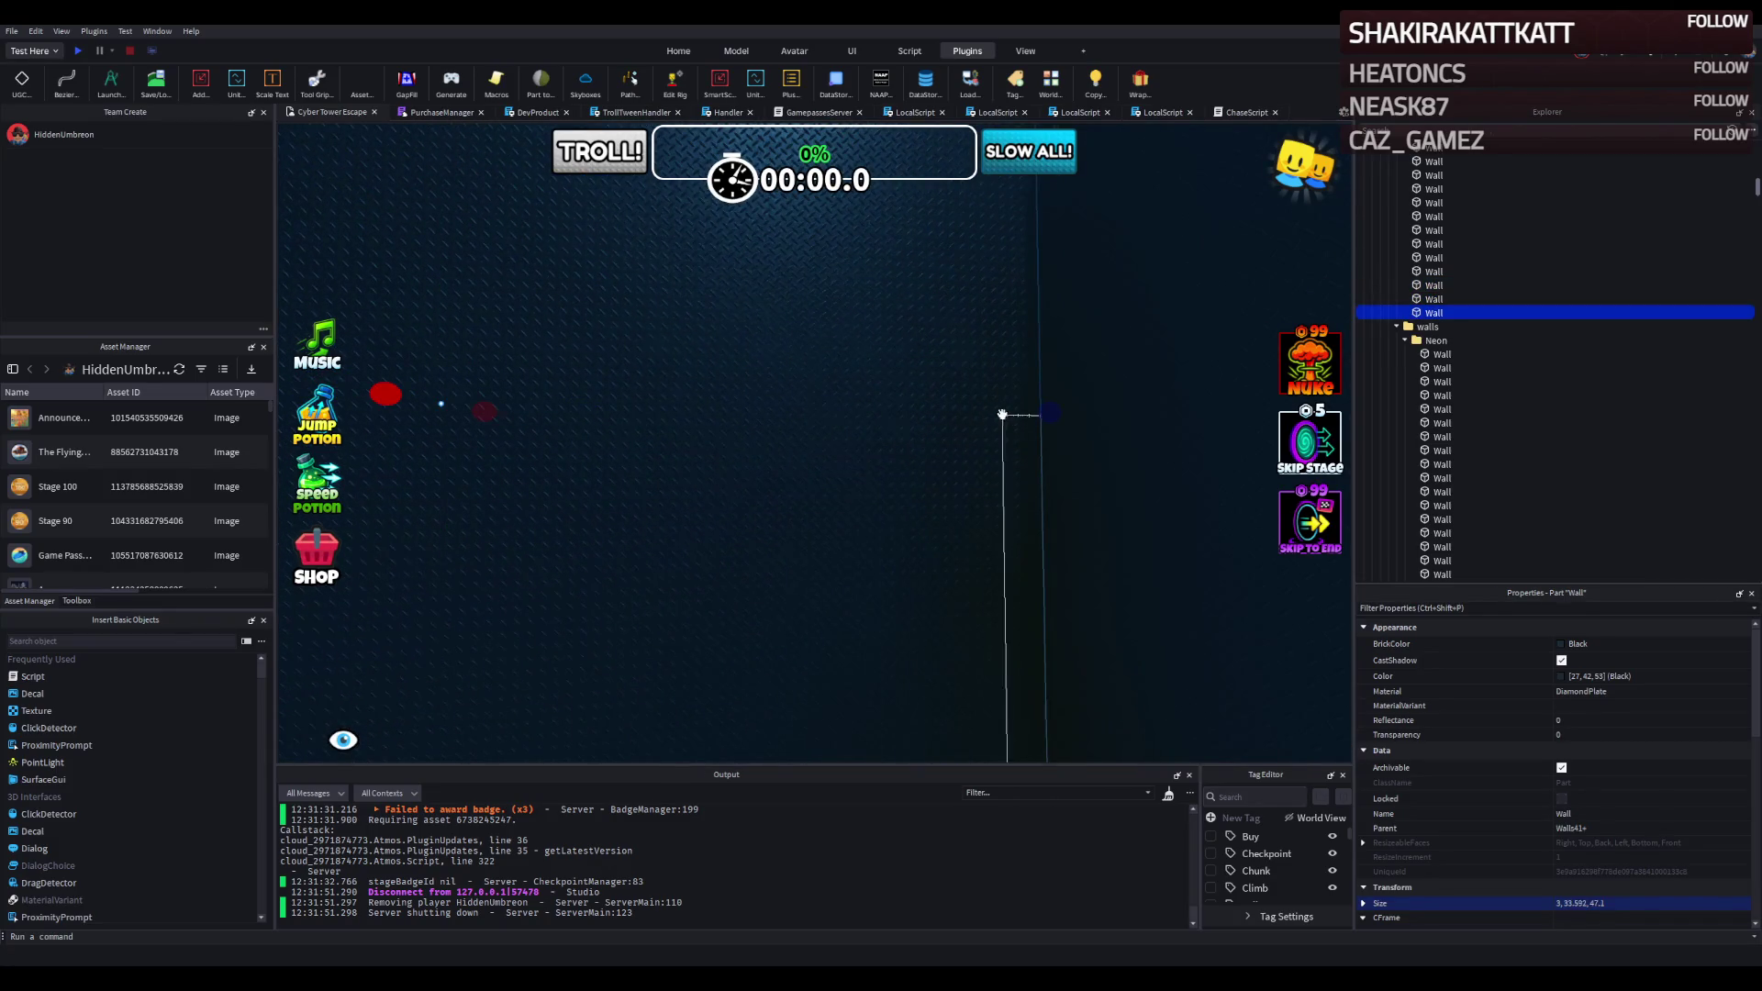
Lower a wall to about 21 studs tall and shorten its length to 8.1 studs.
mouse_move(1040, 413)
mouse_down()
mouse_move(677, 477)
mouse_move(880, 436)
mouse_move(881, 367)
mouse_move(890, 425)
mouse_move(867, 469)
mouse_move(702, 493)
mouse_move(700, 470)
mouse_up()
click(676, 477)
mouse_move(978, 653)
mouse_down()
mouse_move(983, 504)
mouse_move(633, 487)
mouse_move(798, 535)
mouse_up()
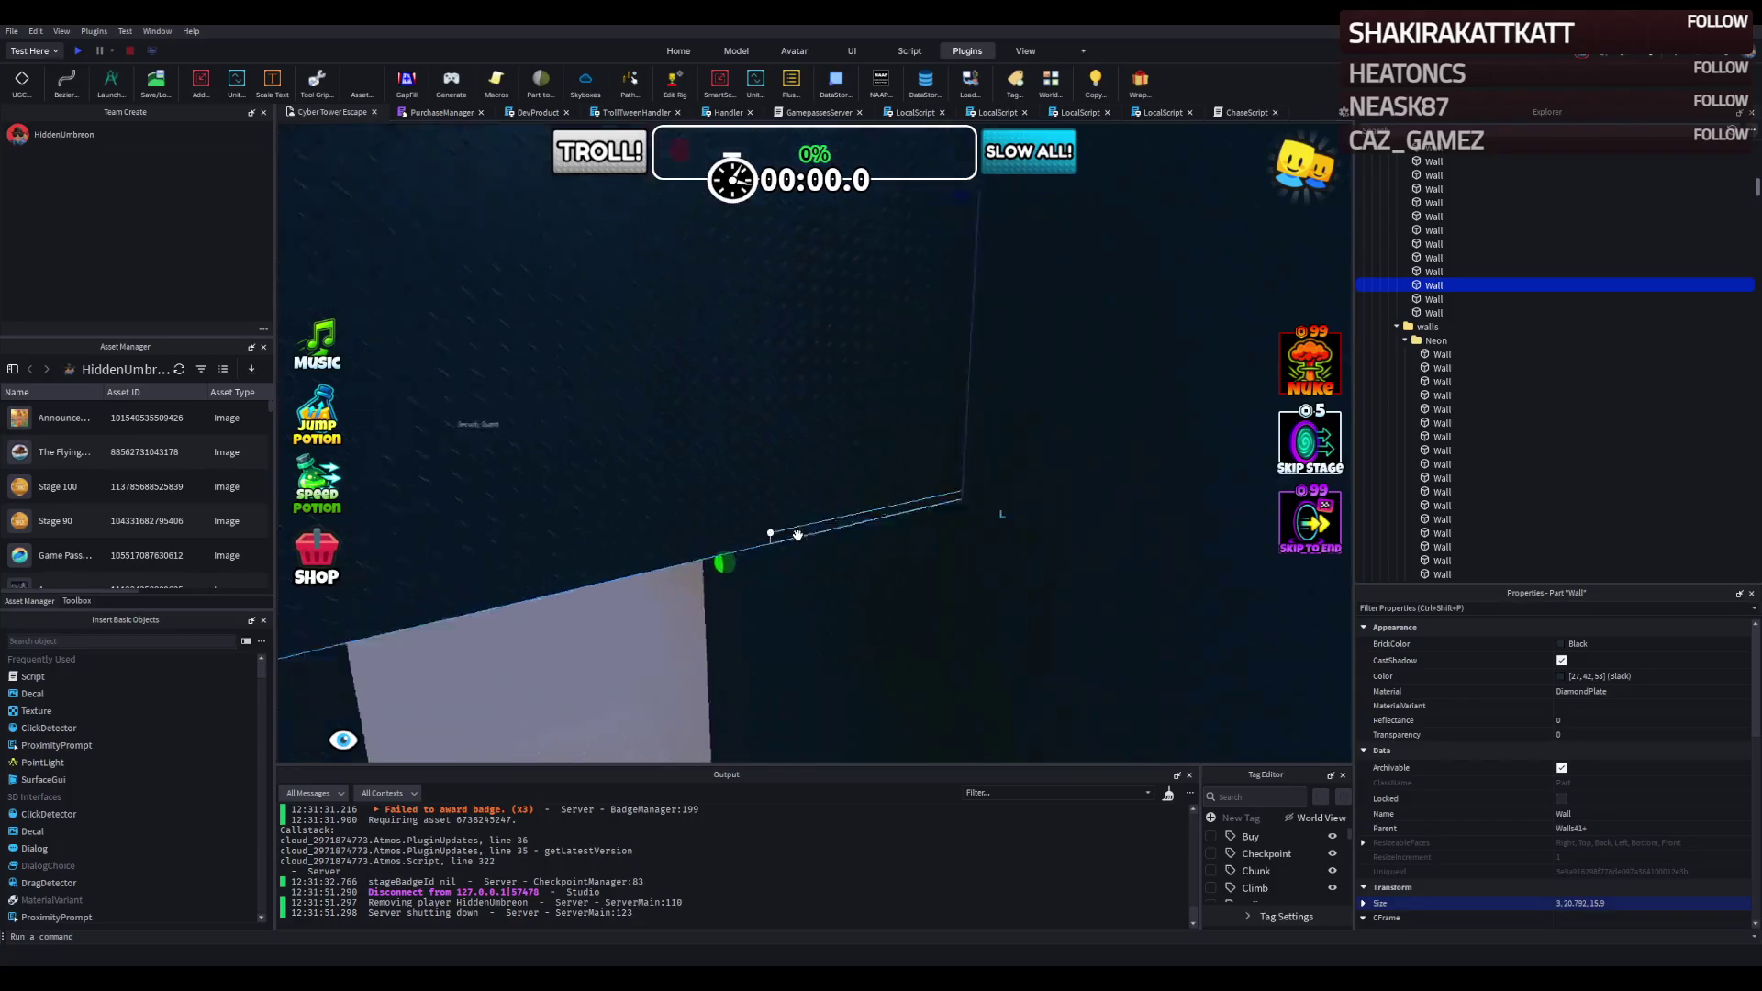
scroll(797, 535, down, 3)
scroll(798, 535, up, 6)
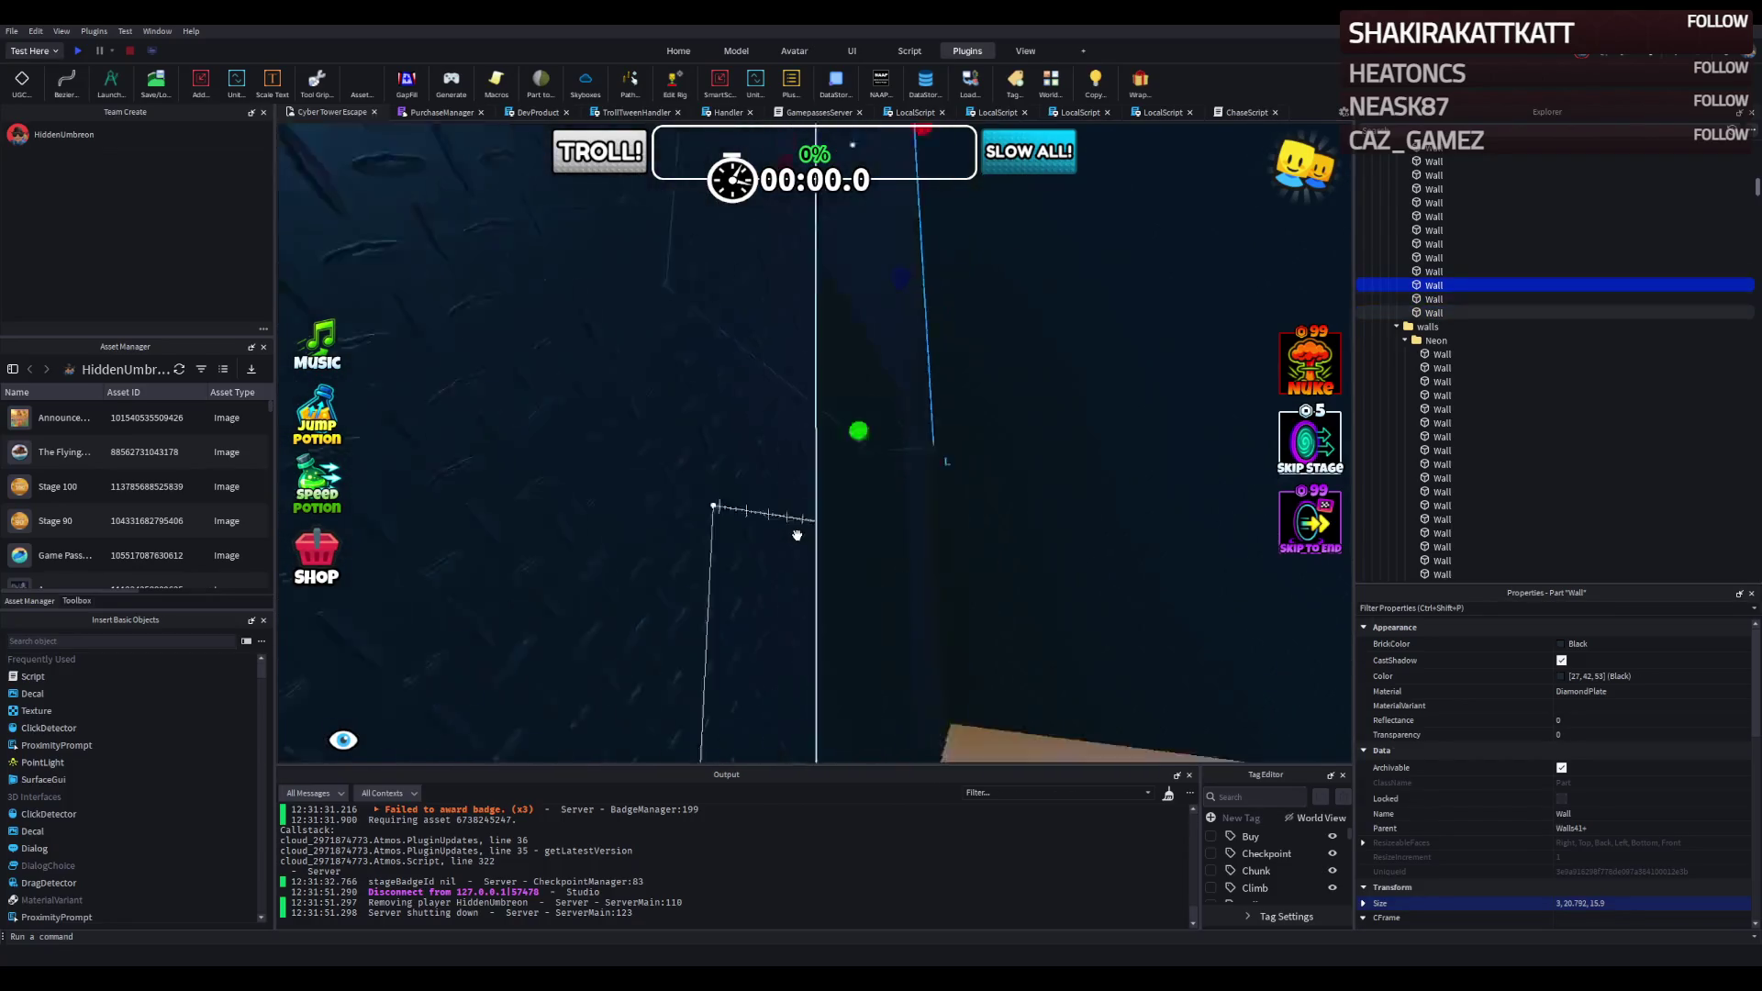
scroll(798, 532, down, 3)
scroll(759, 503, up, 5)
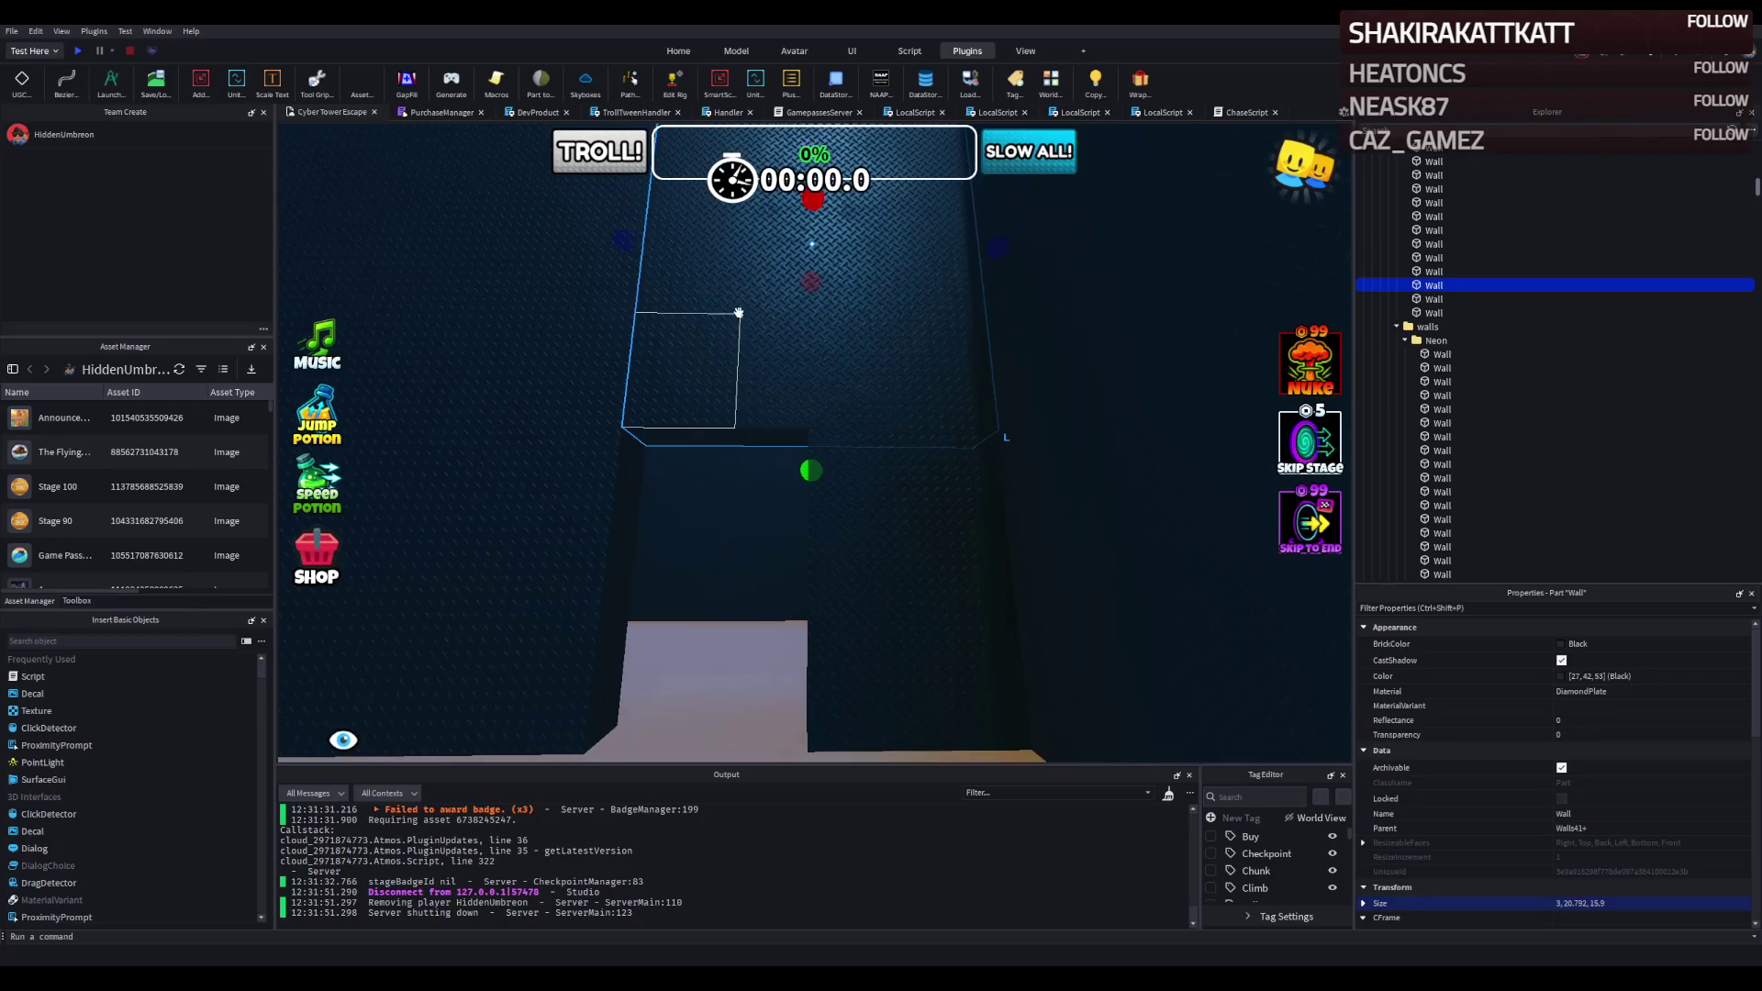
mouse_move(633, 239)
mouse_down()
mouse_move(728, 239)
mouse_move(788, 280)
mouse_up()
scroll(787, 279, down, 3)
Extend the neighbouring wall to 38.6 studs and flatten the small wall to 0.1 studs tall.
click(625, 407)
drag(674, 354, 838, 354)
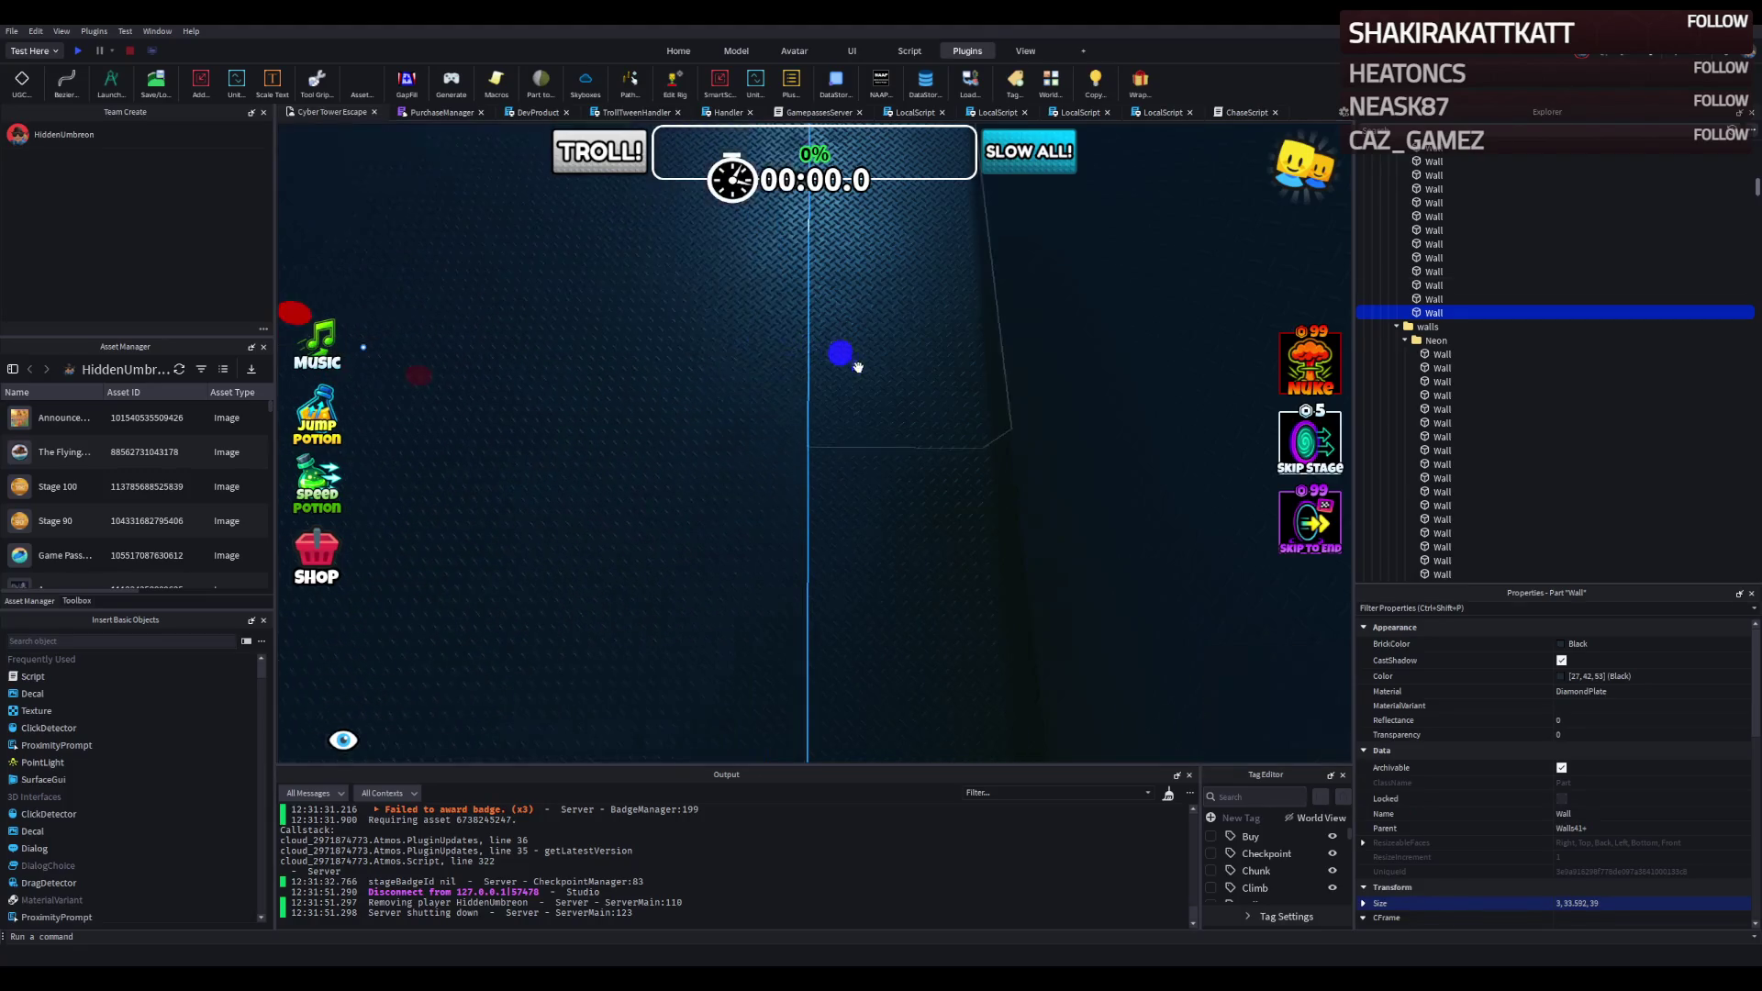
click(905, 582)
click(898, 617)
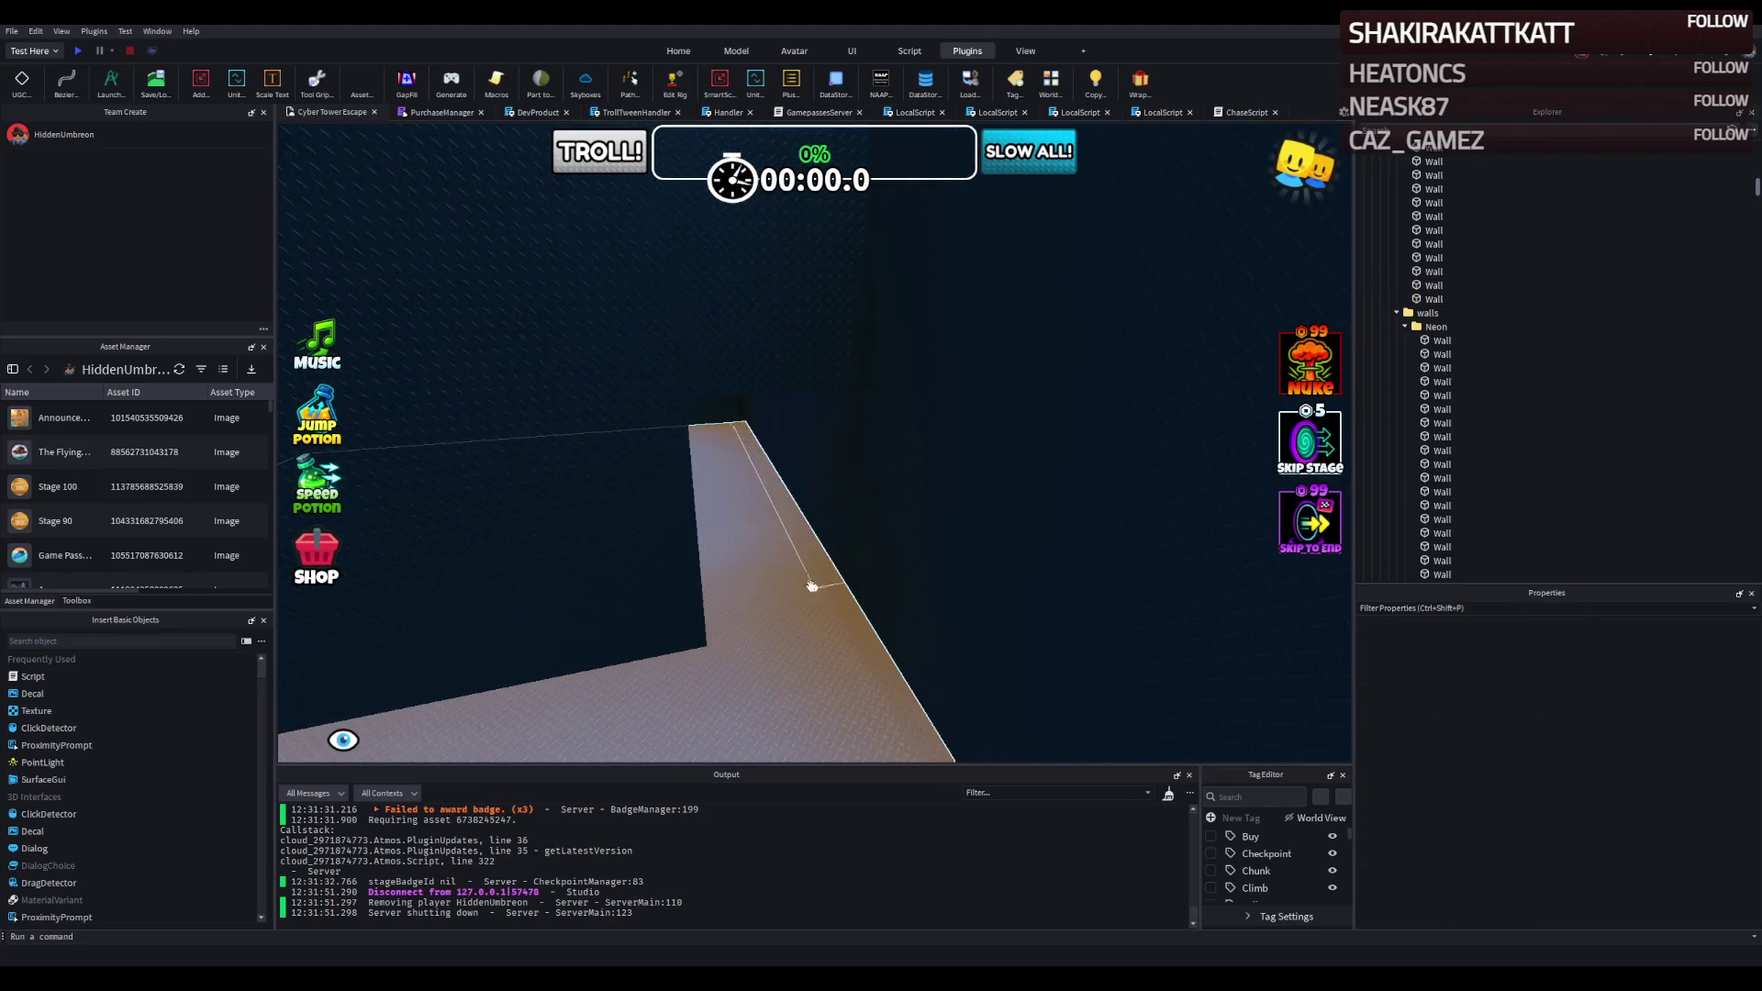
click(823, 523)
drag(777, 355, 821, 317)
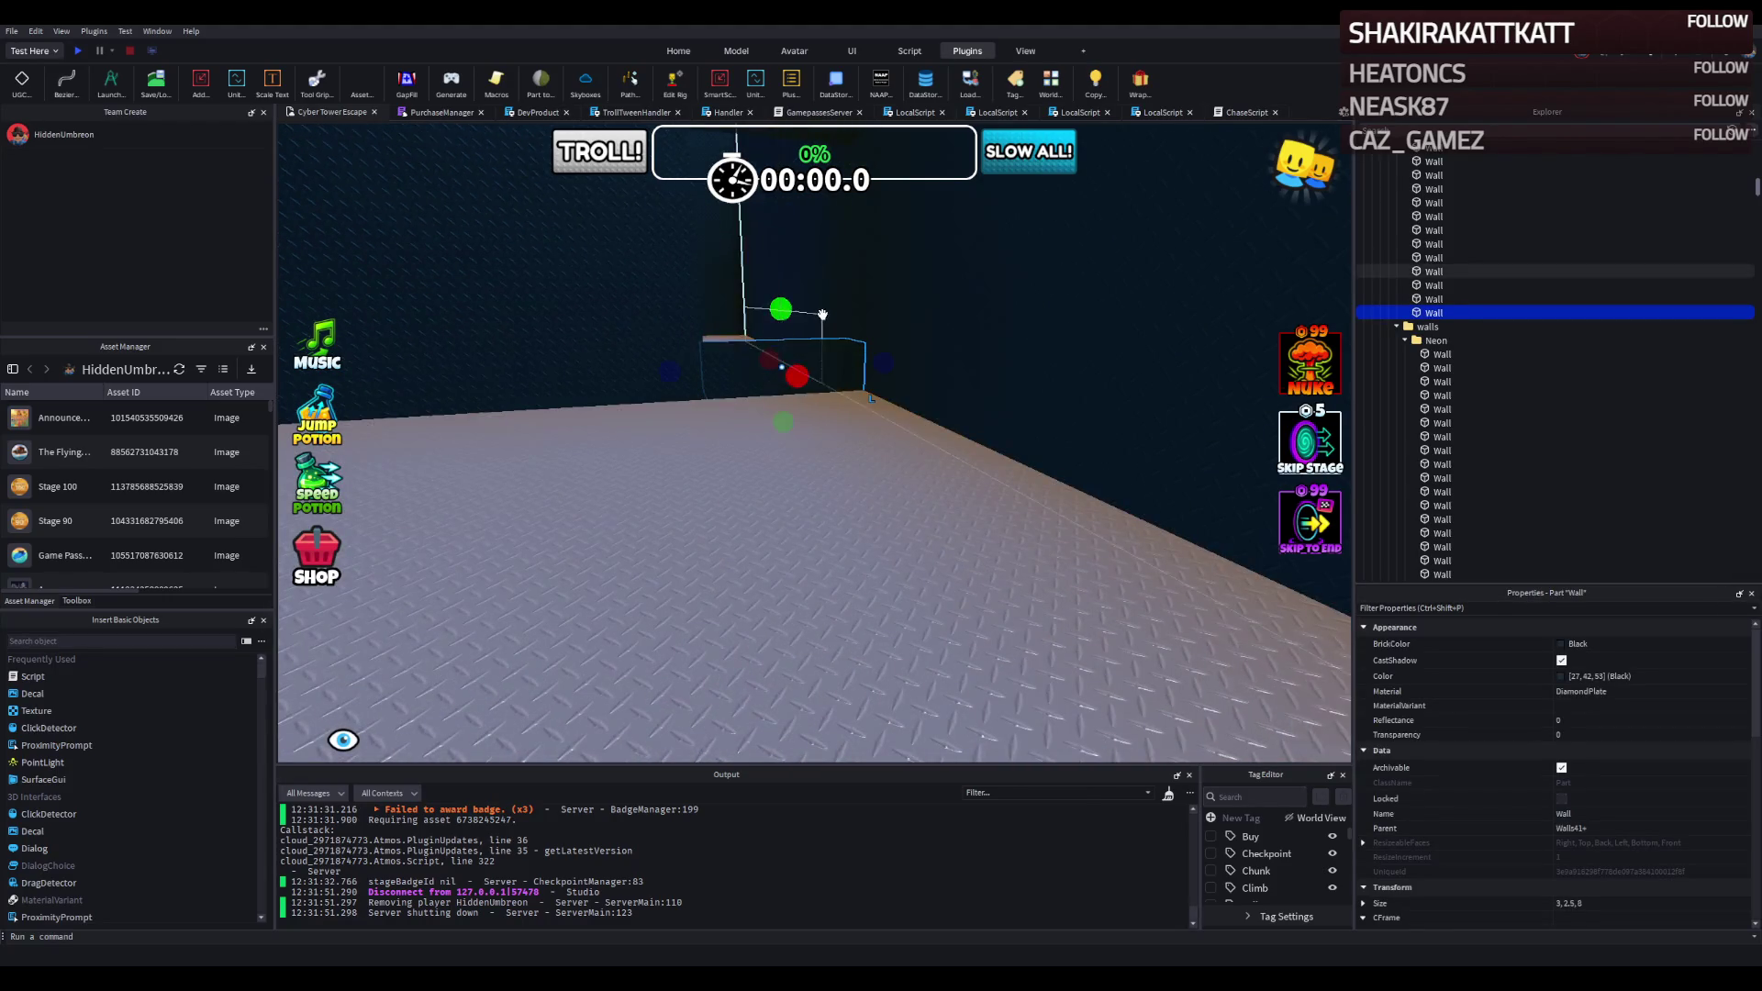
Shorten the tall wall piece's height to about 20 studs.
click(853, 322)
key(d)
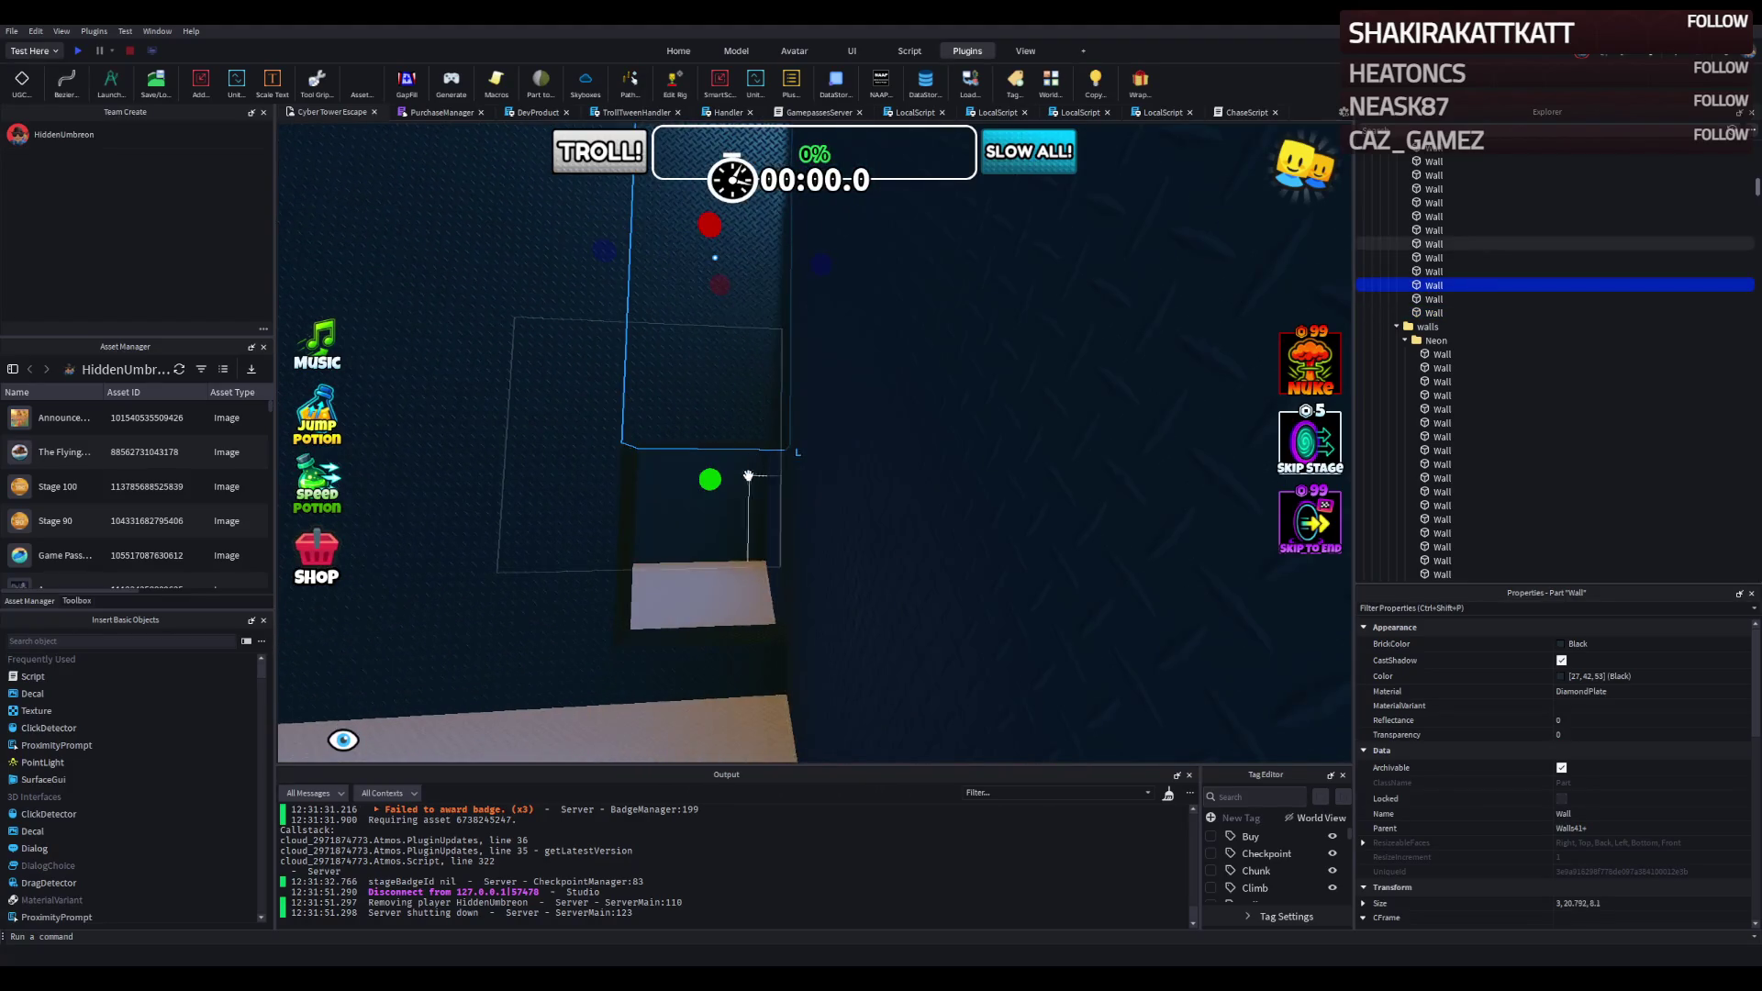
drag(713, 477, 720, 467)
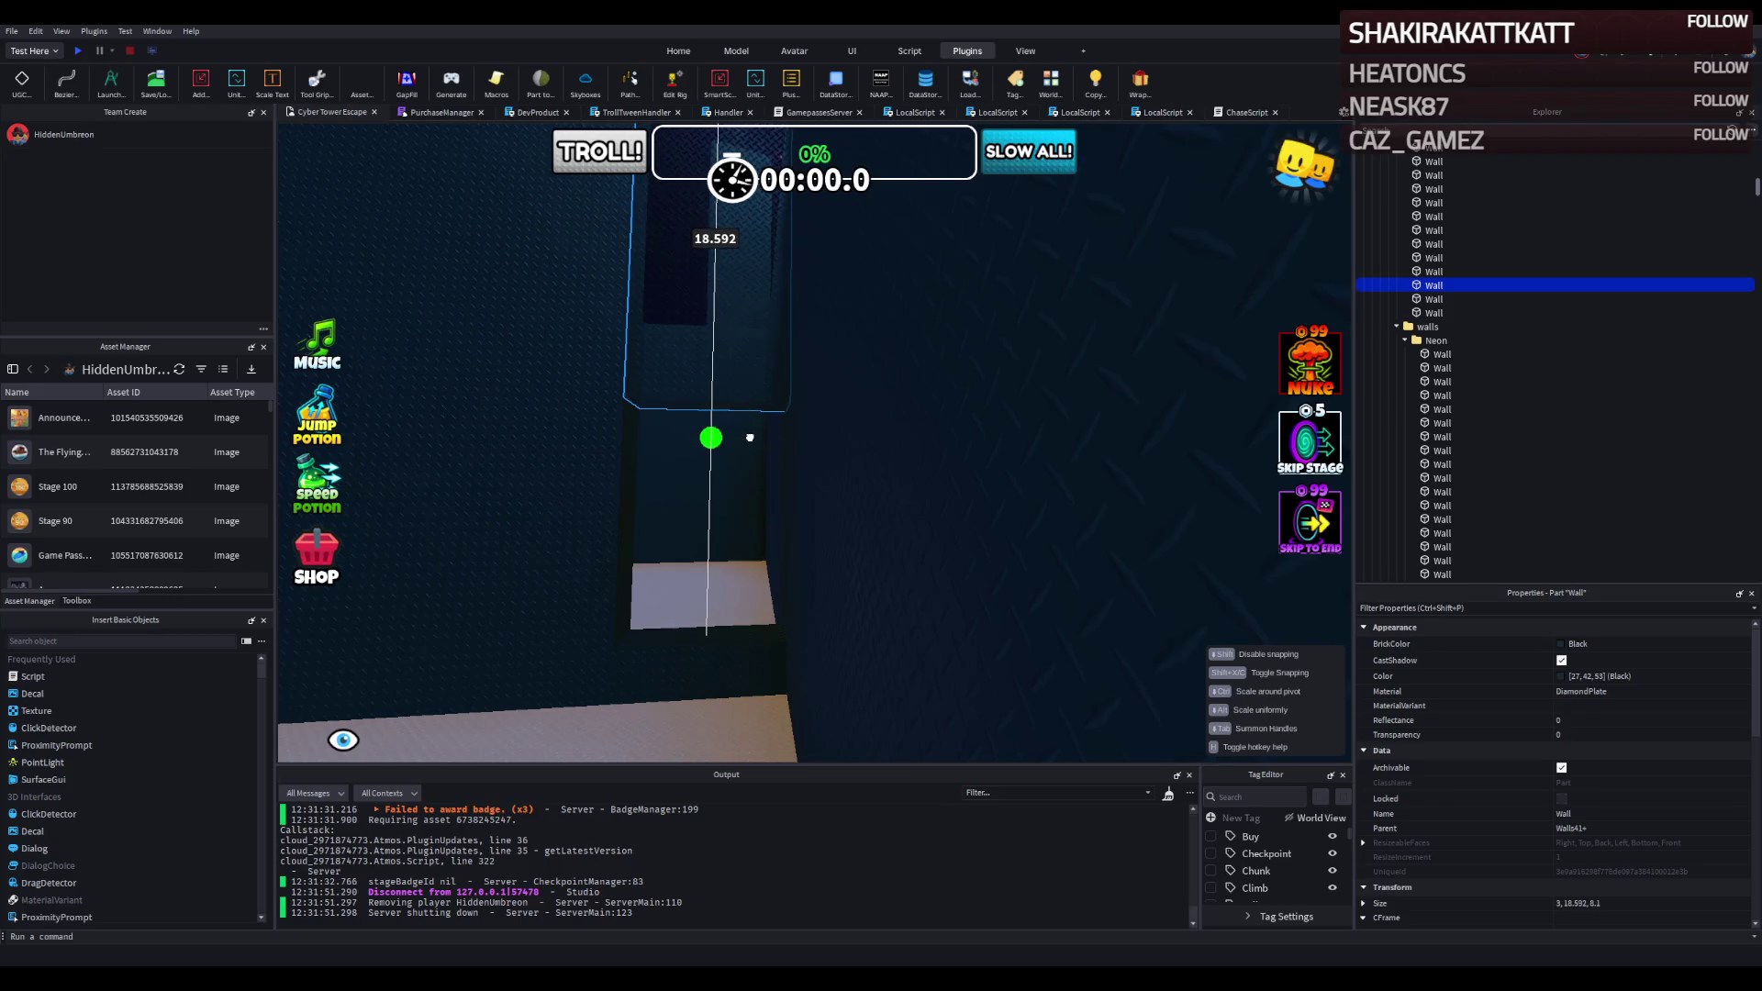
drag(750, 437, 750, 441)
Stretch the small 3, 2.5, 8 wall block up to about 18.6 studs tall.
click(707, 633)
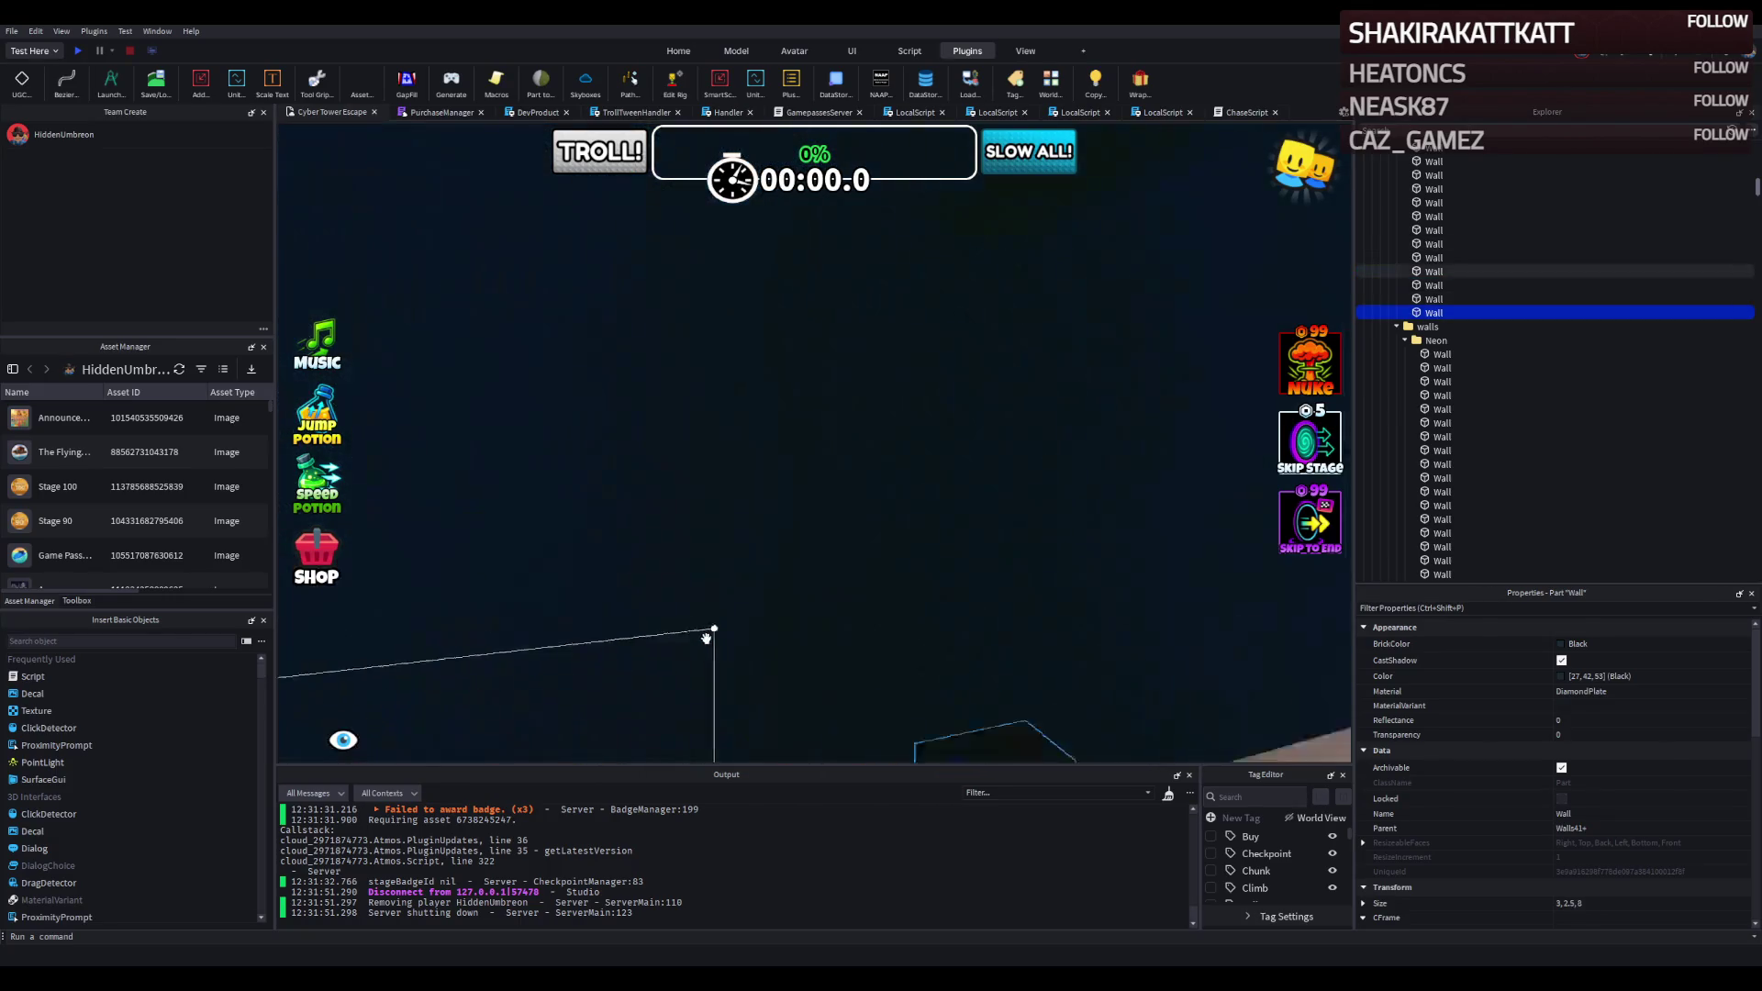
scroll(707, 638, down, 5)
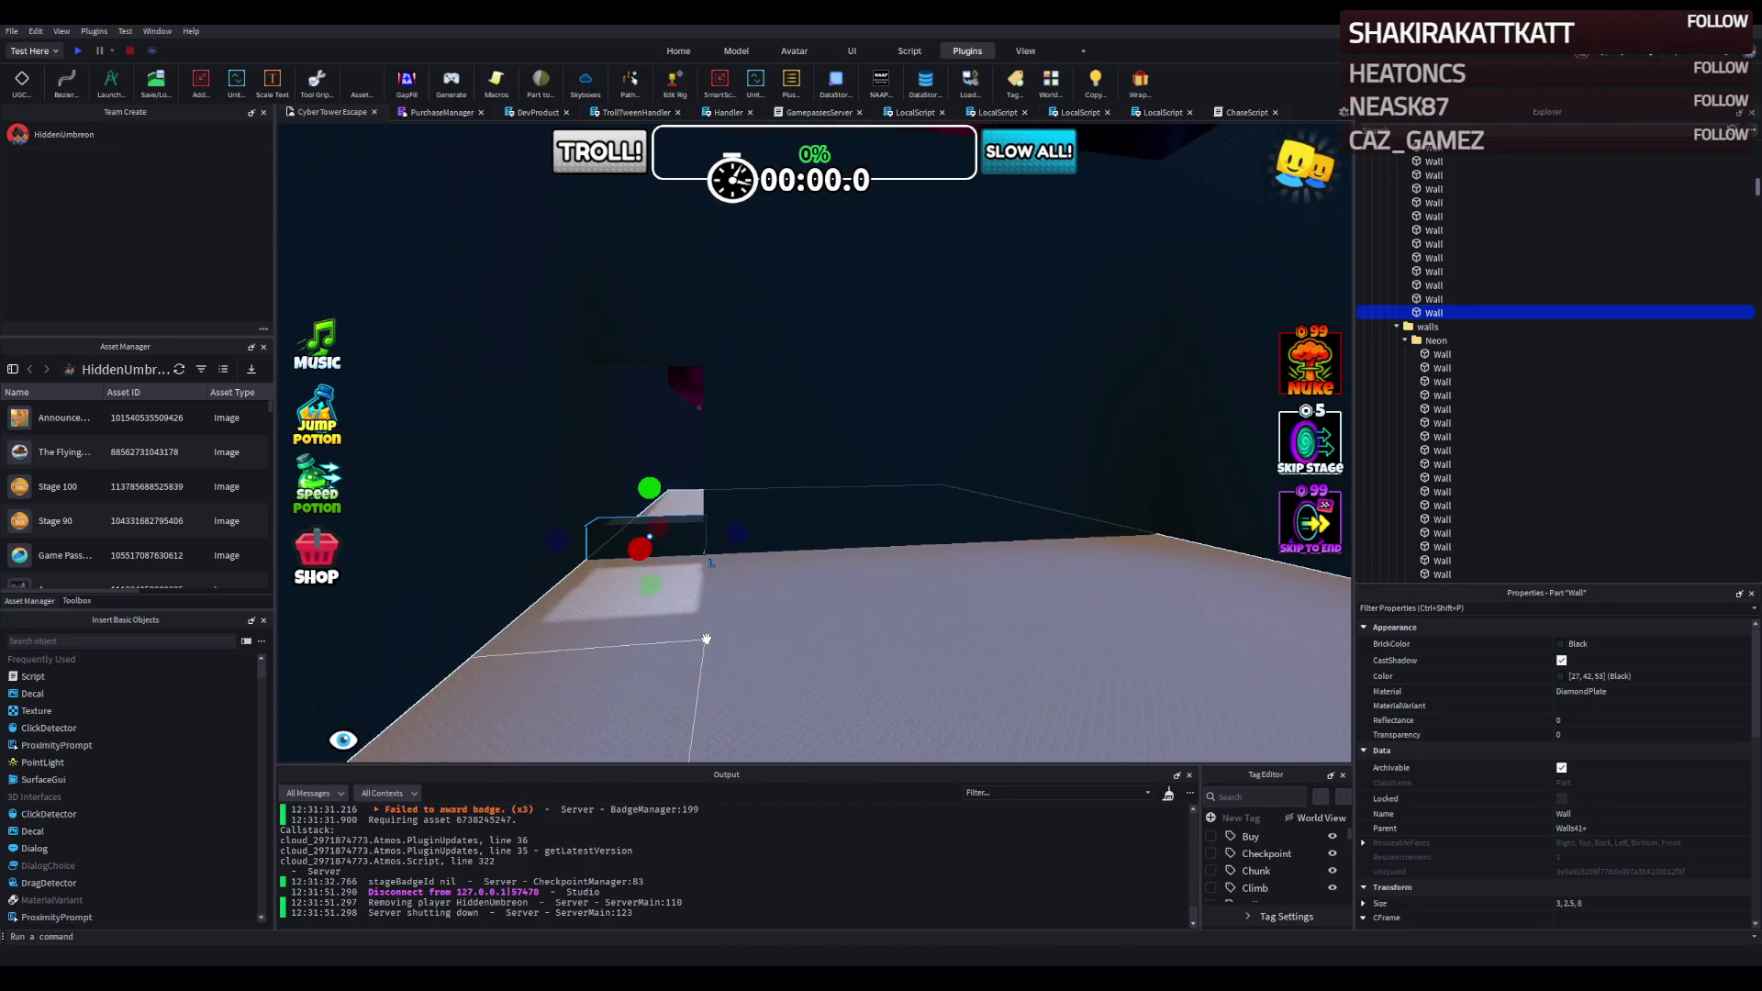
scroll(707, 638, up, 5)
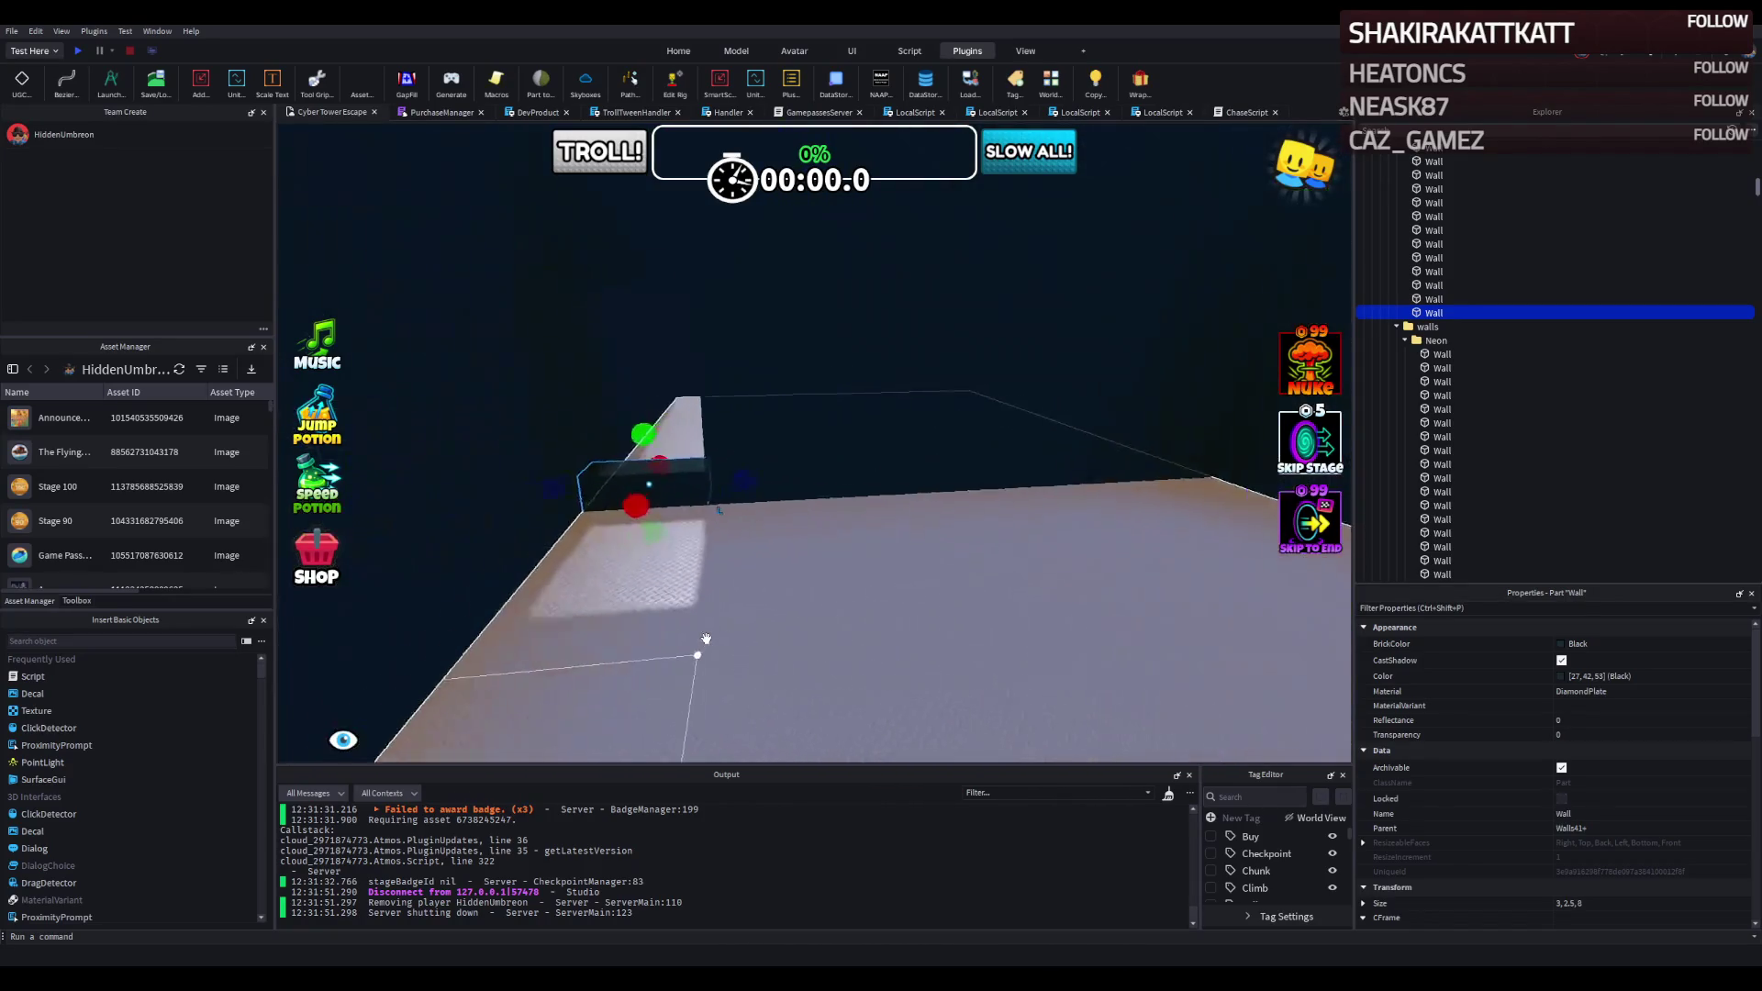
scroll(707, 638, up, 3)
mouse_move(713, 353)
mouse_down()
mouse_move(740, 347)
mouse_move(768, 379)
mouse_up()
scroll(740, 367, down, 3)
scroll(767, 379, down, 5)
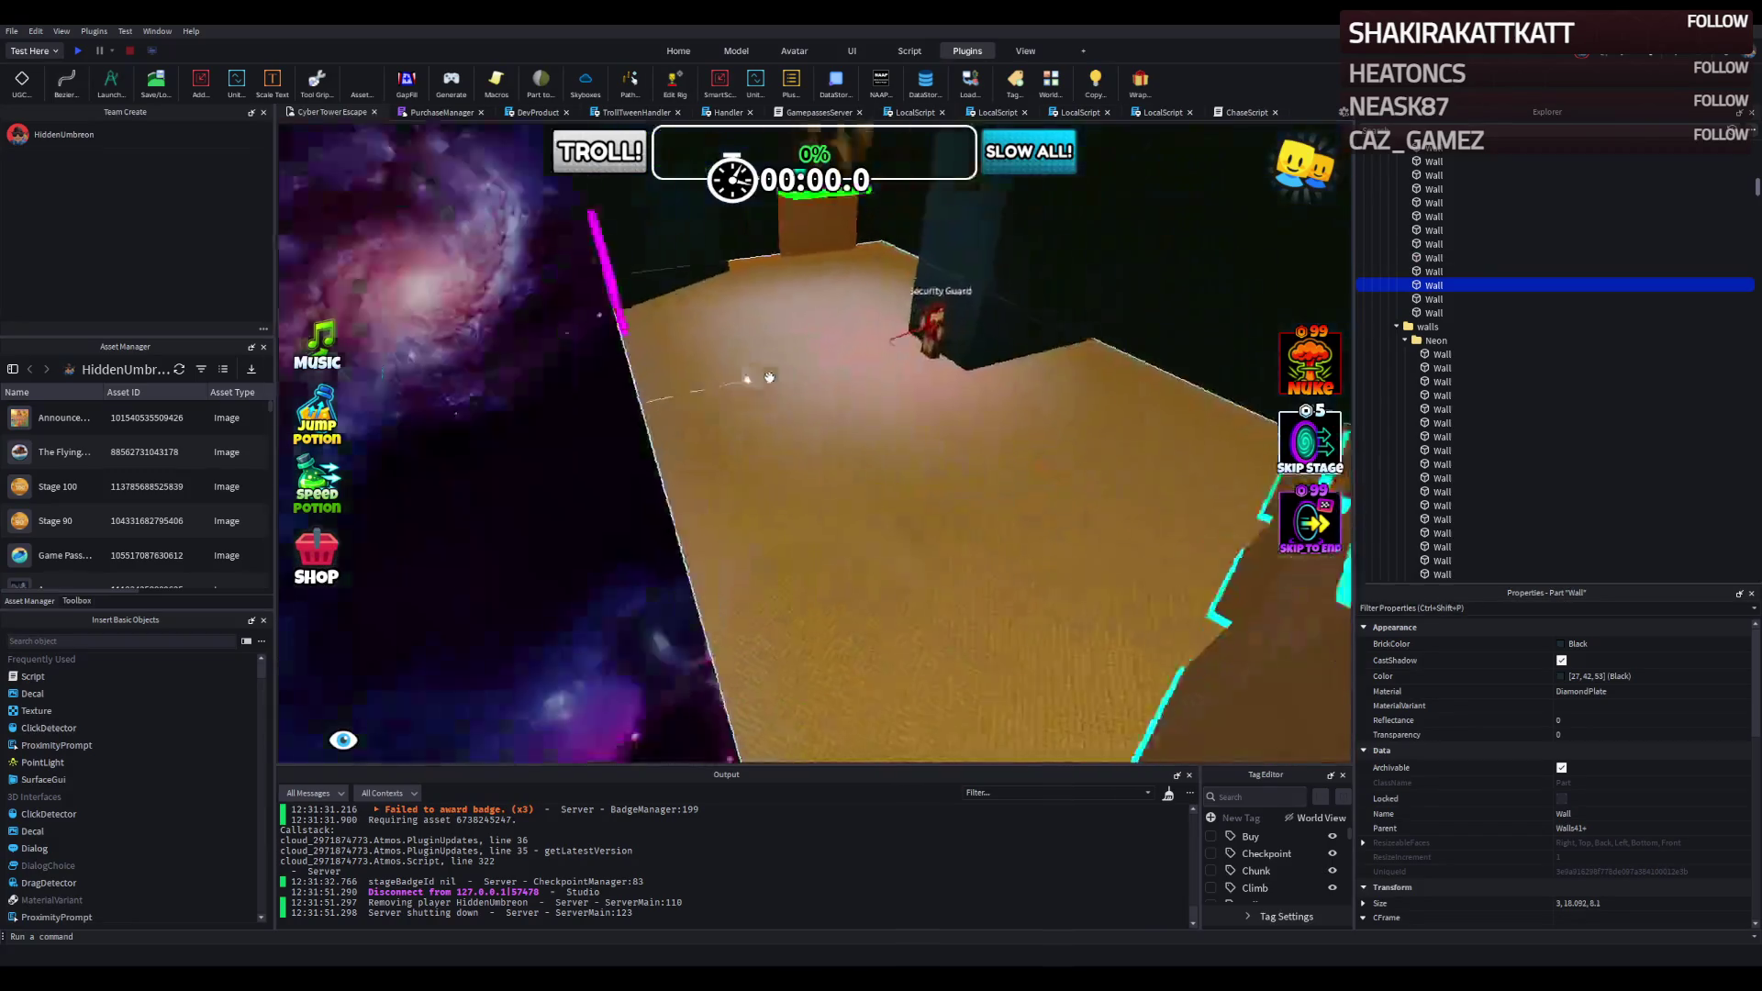
Parent the Security Guard rig to Stage_43 and slide it into the new room.
click(771, 347)
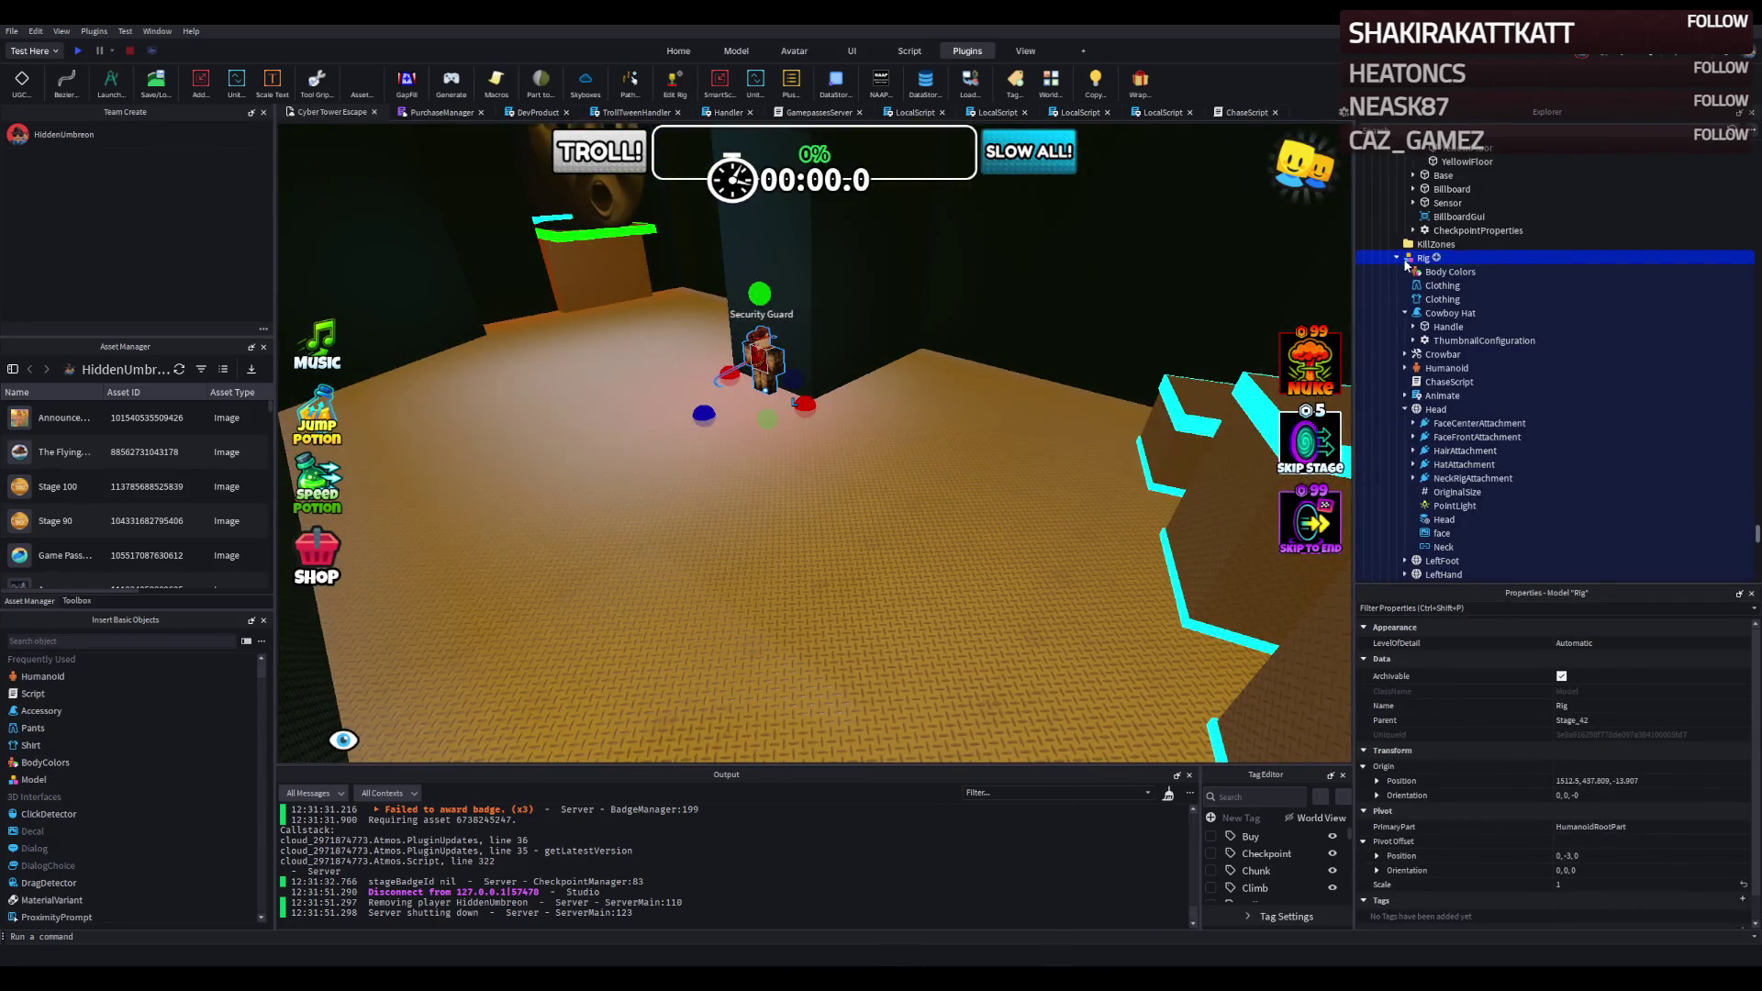
click(1398, 258)
click(1396, 423)
click(1397, 299)
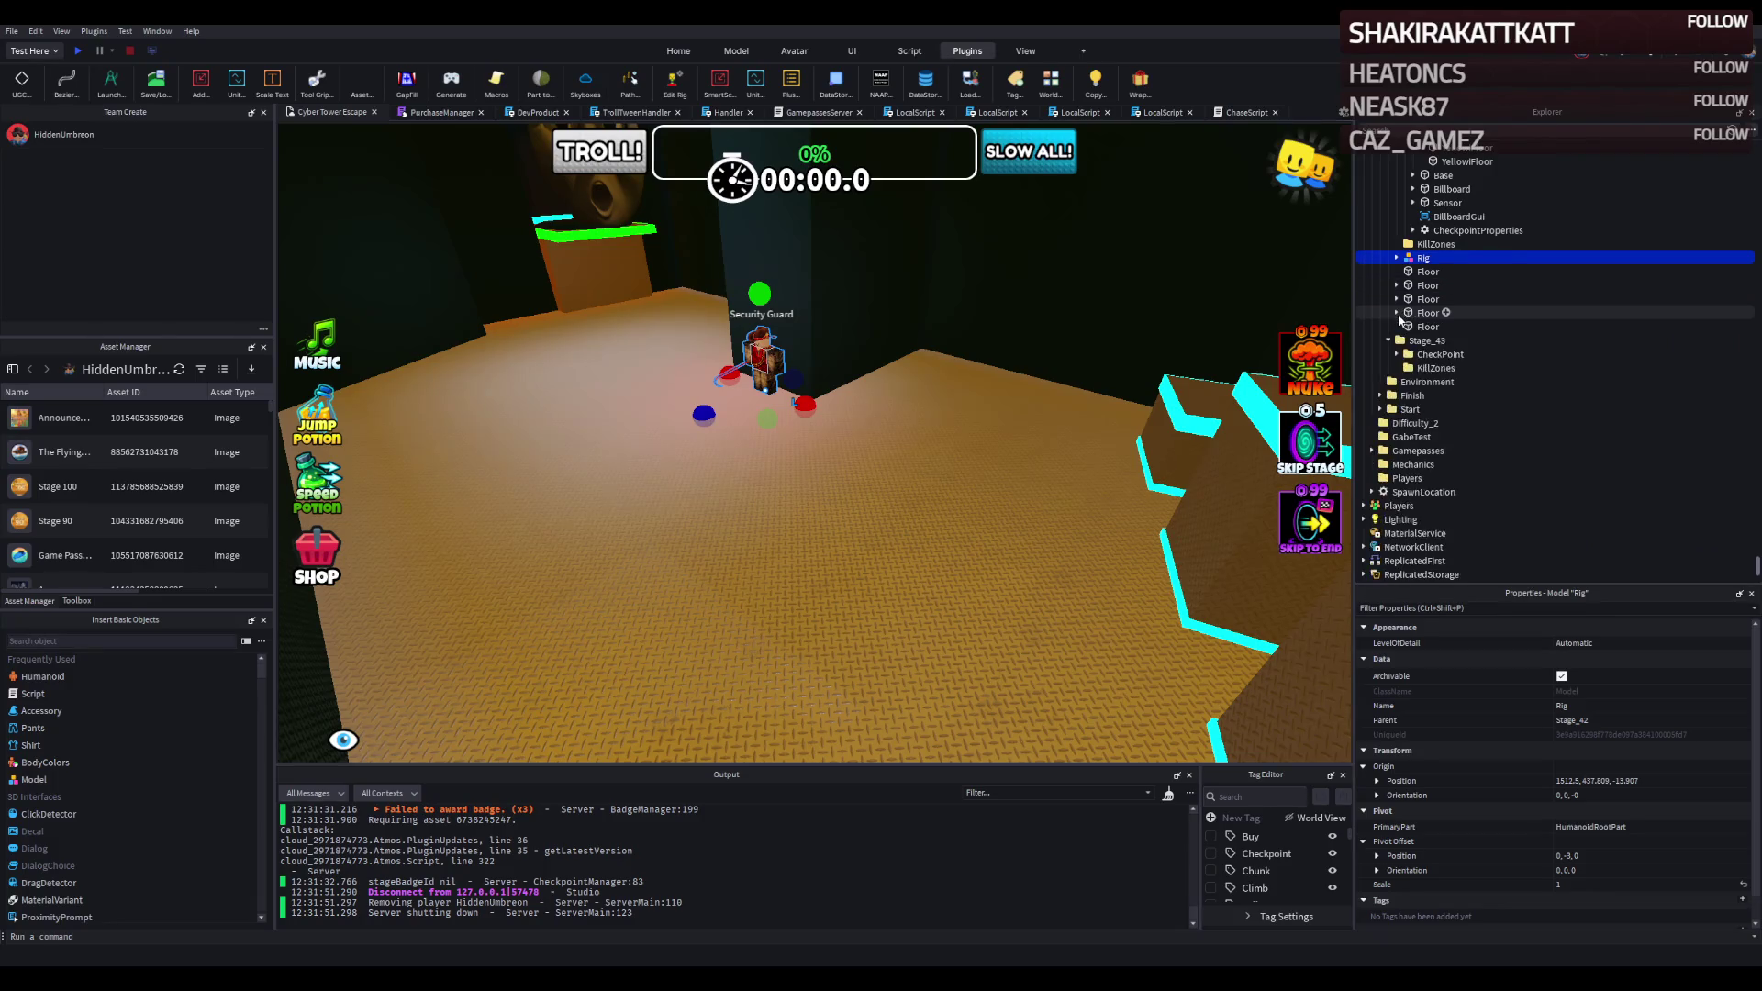
drag(1428, 356, 1429, 358)
mouse_move(540, 424)
mouse_down()
mouse_move(943, 425)
mouse_move(922, 433)
mouse_up()
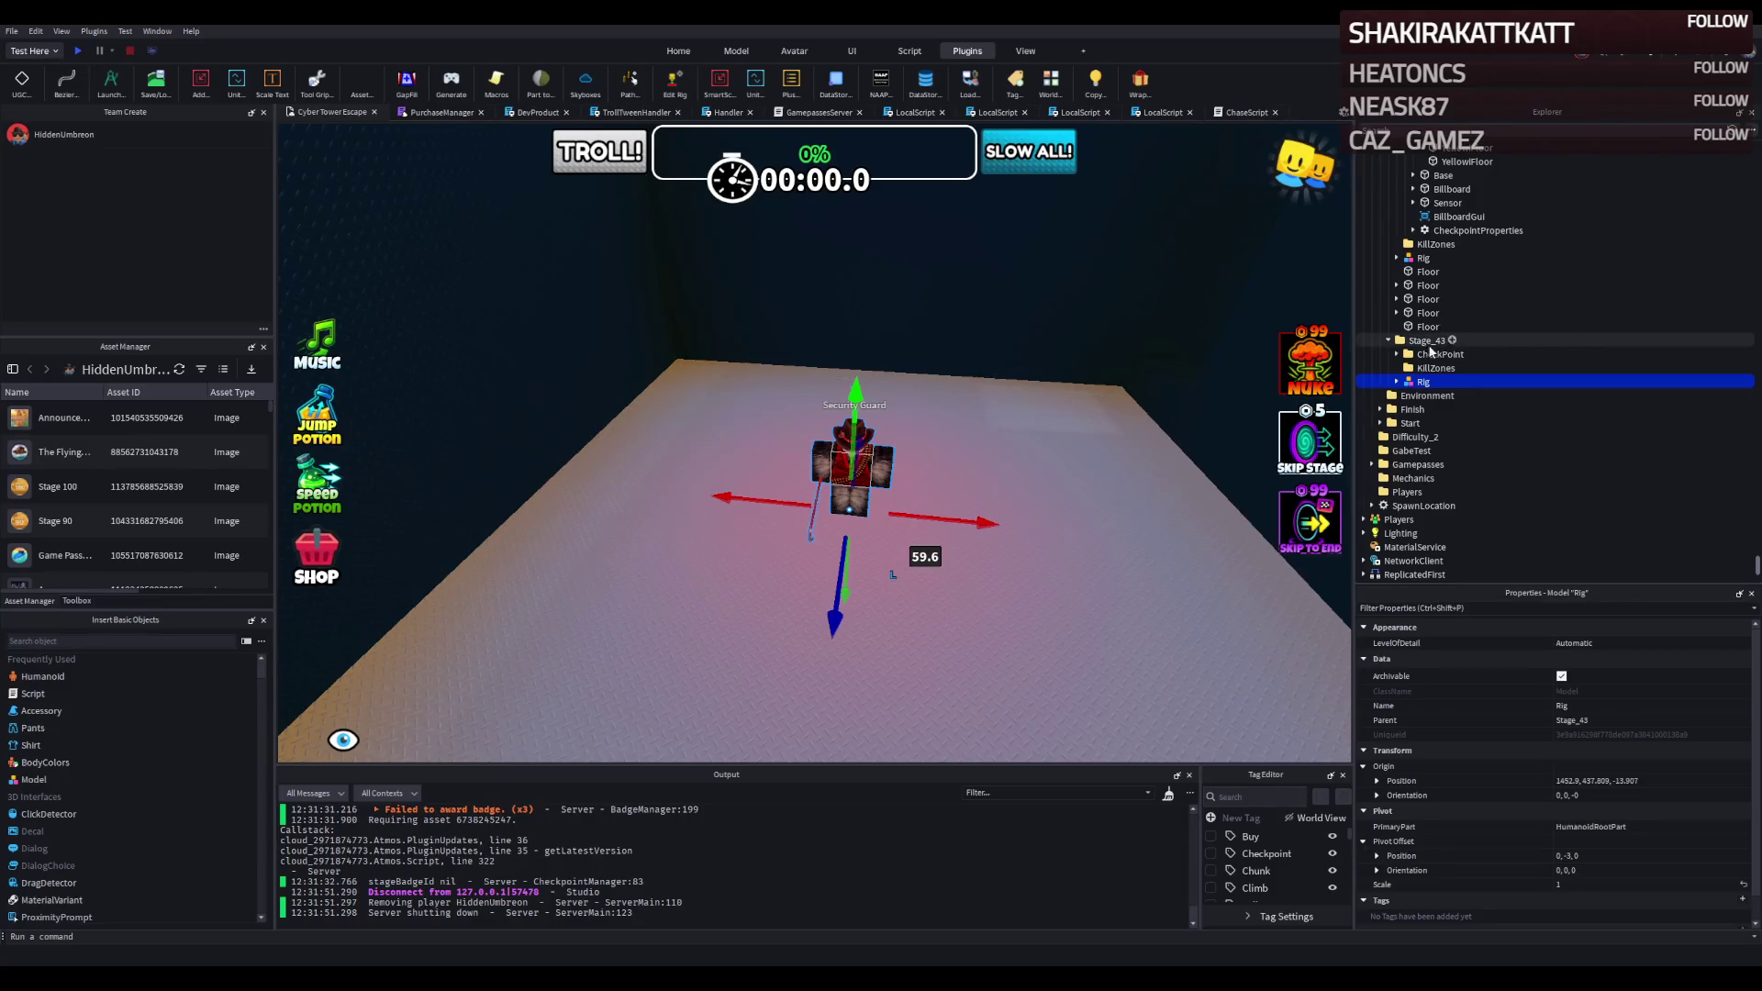
Close the ChaseScript and LocalScript editor tabs, returning to the 3D view.
click(1265, 110)
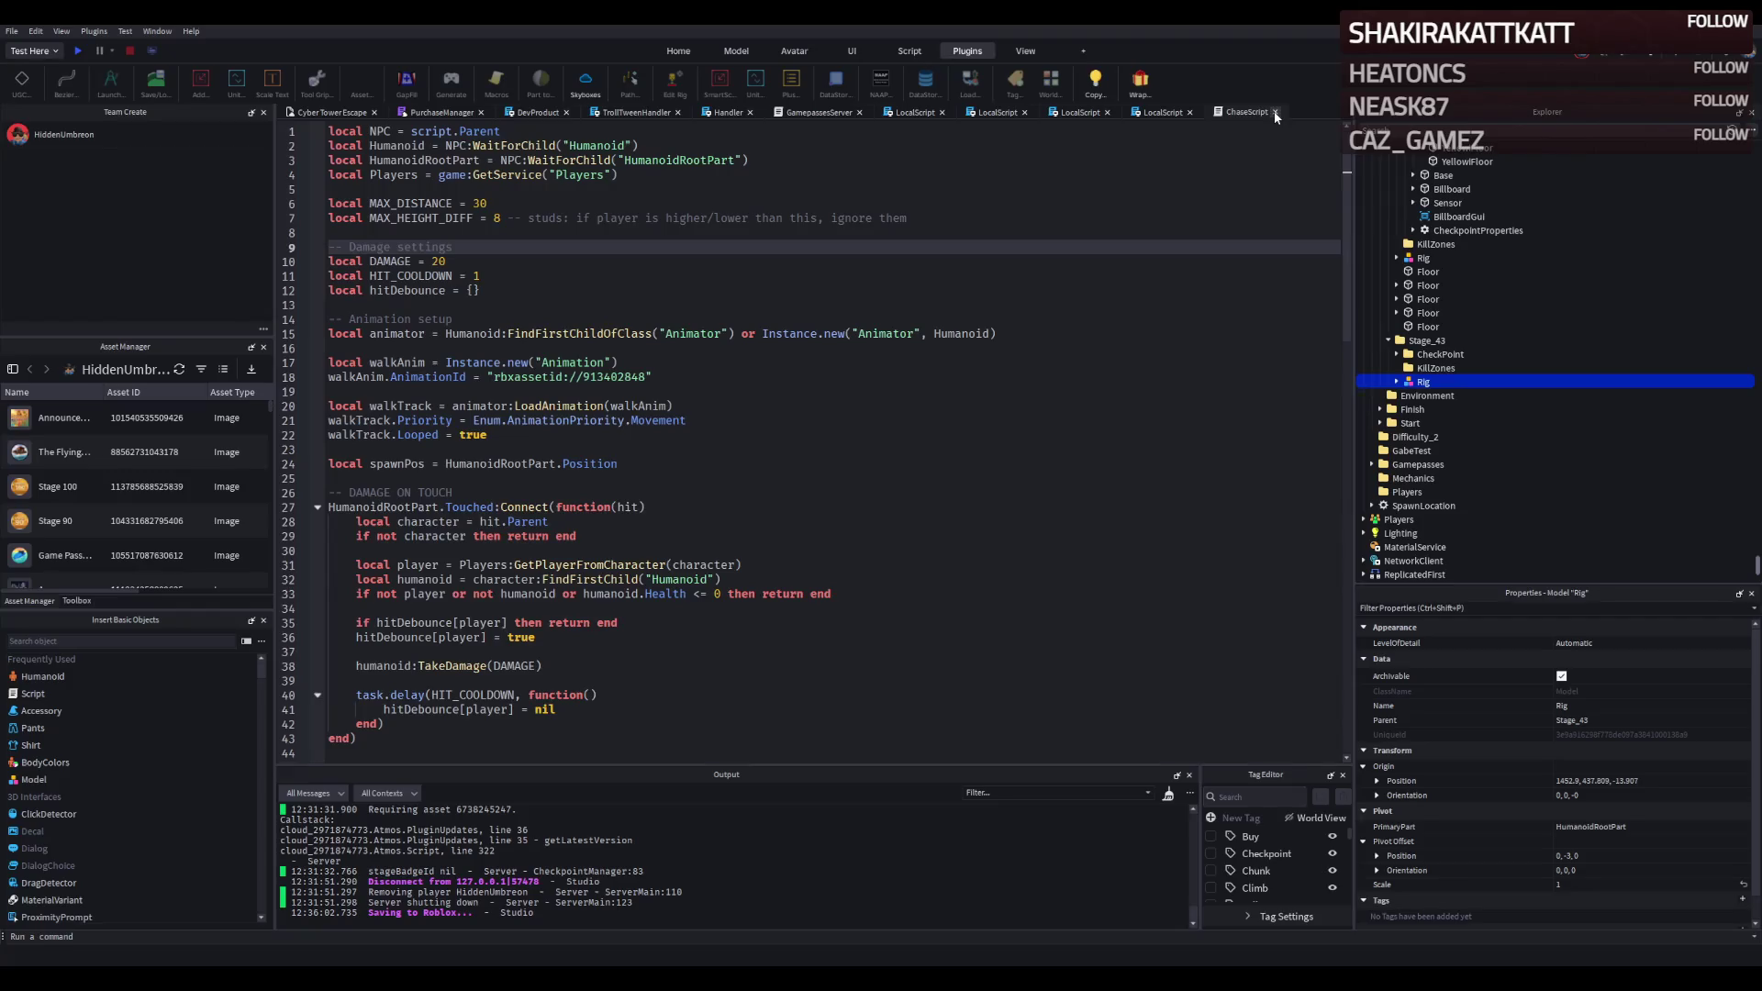
click(1275, 112)
click(333, 110)
click(1190, 112)
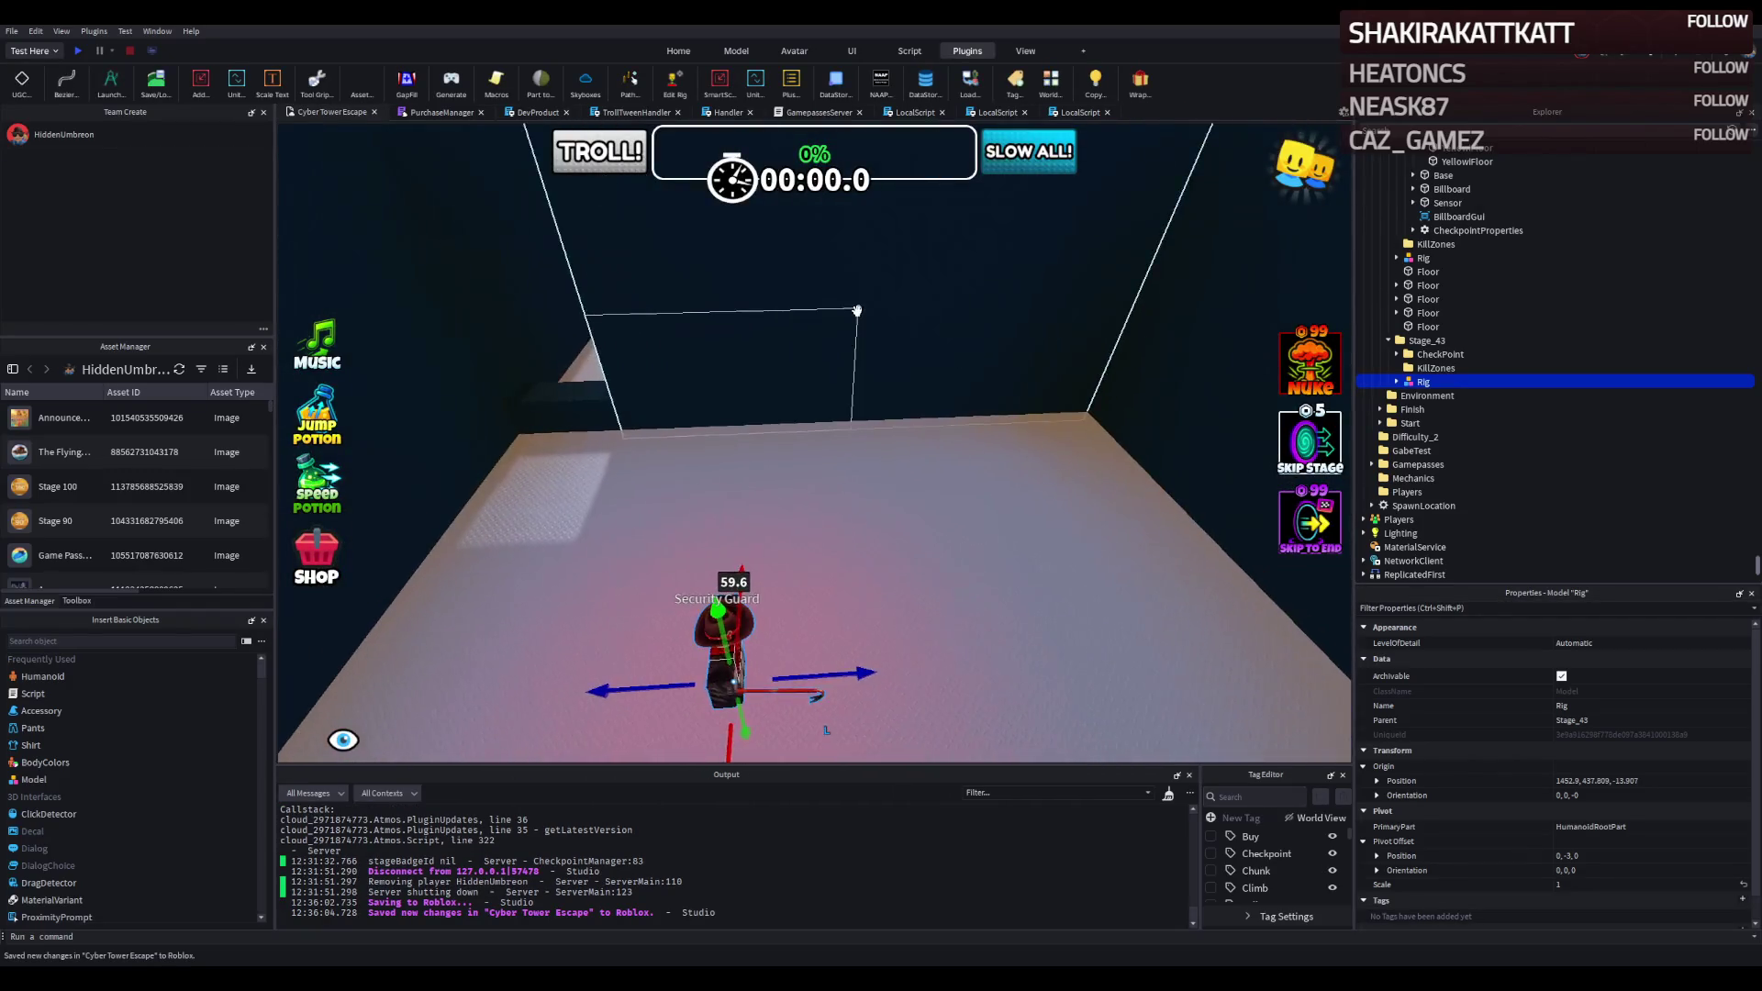
Relocate the green neon beam to the doorway and resize its length.
key(w)
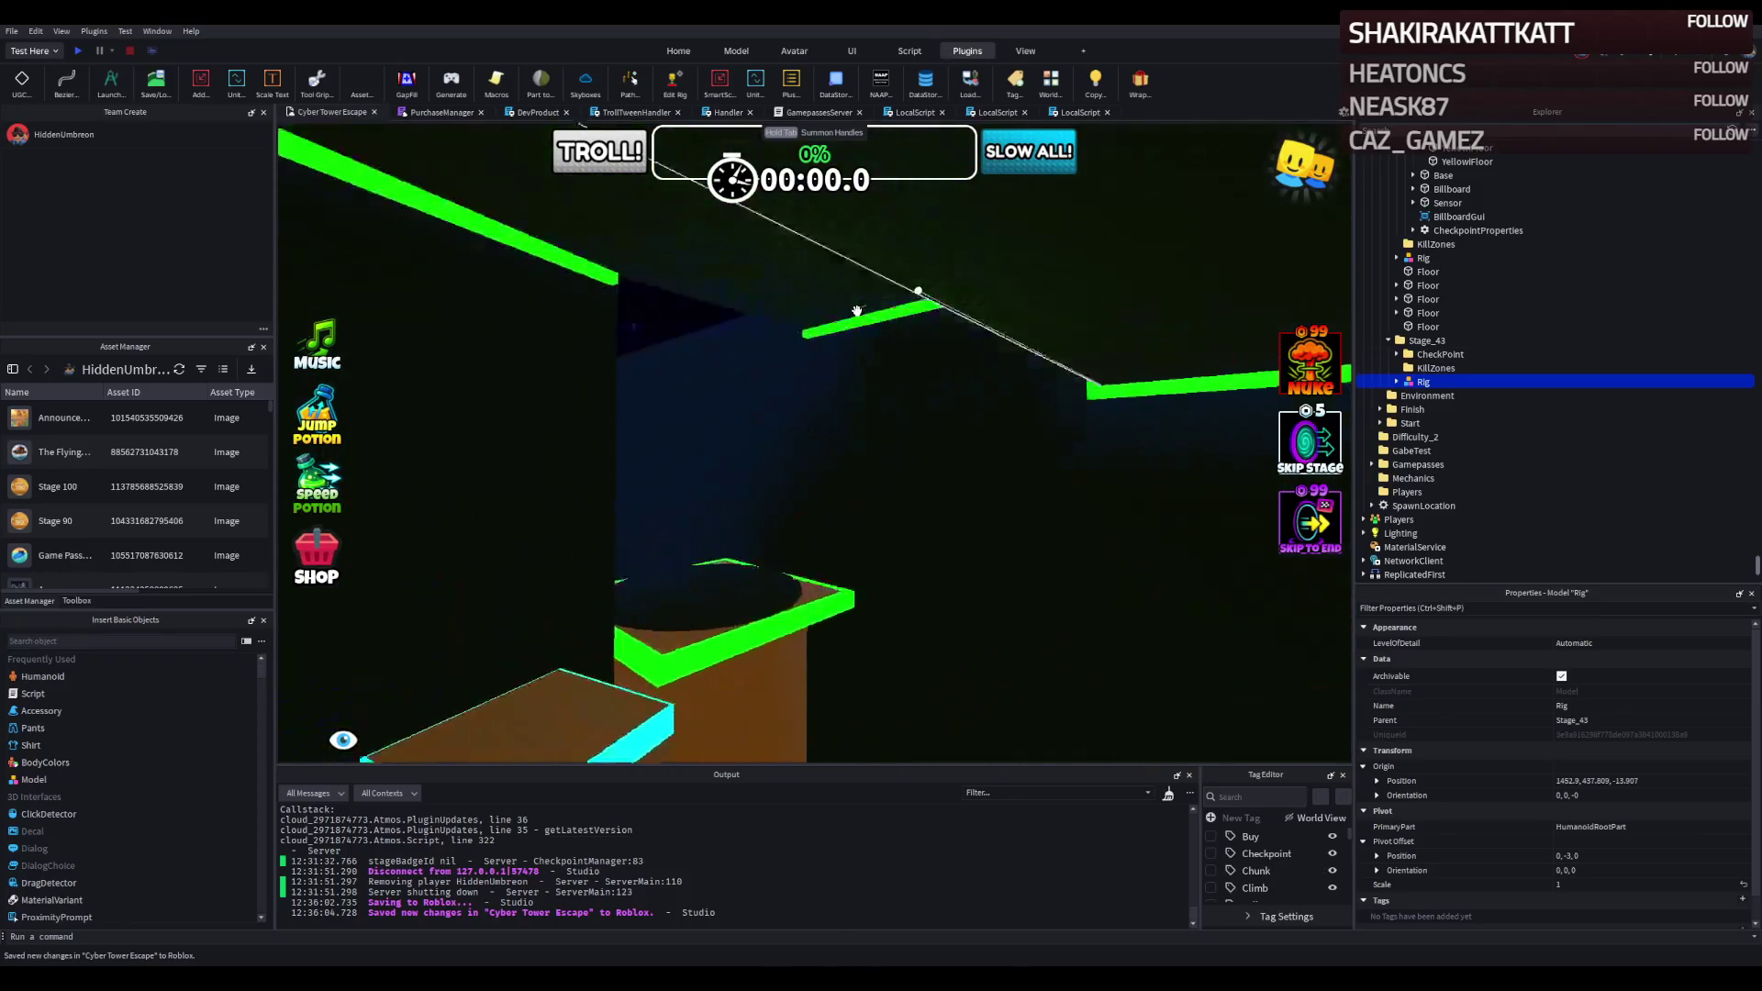
key(s)
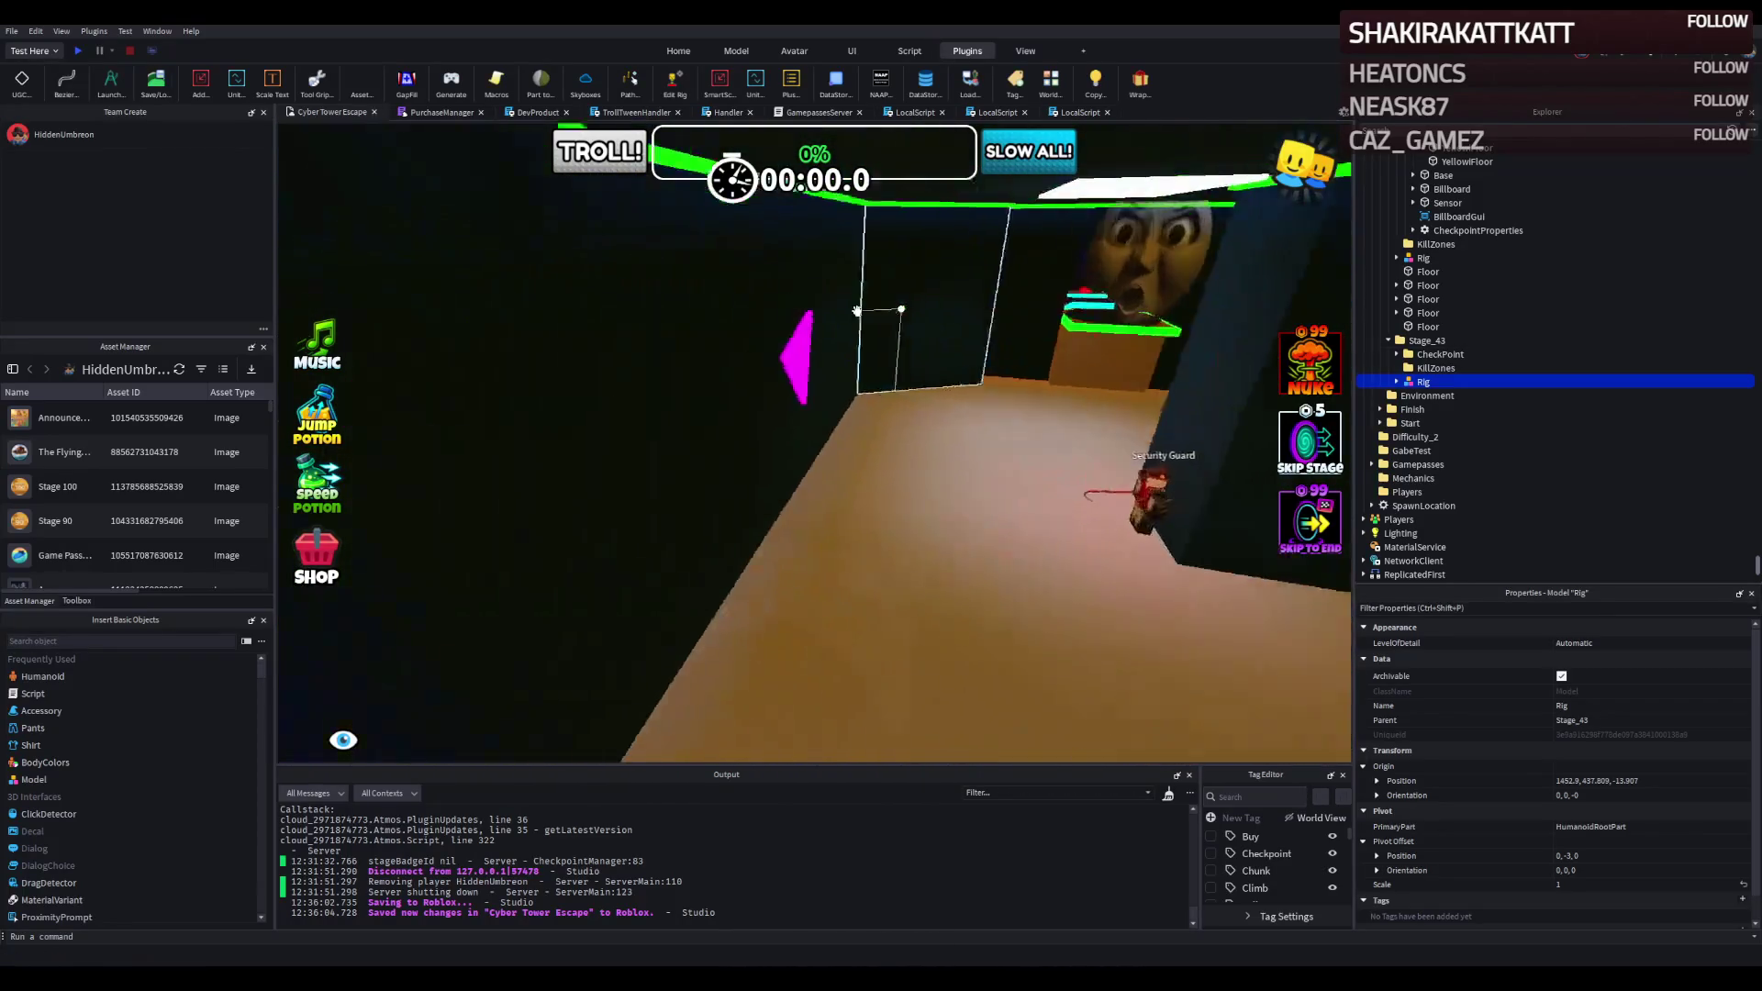
key(e)
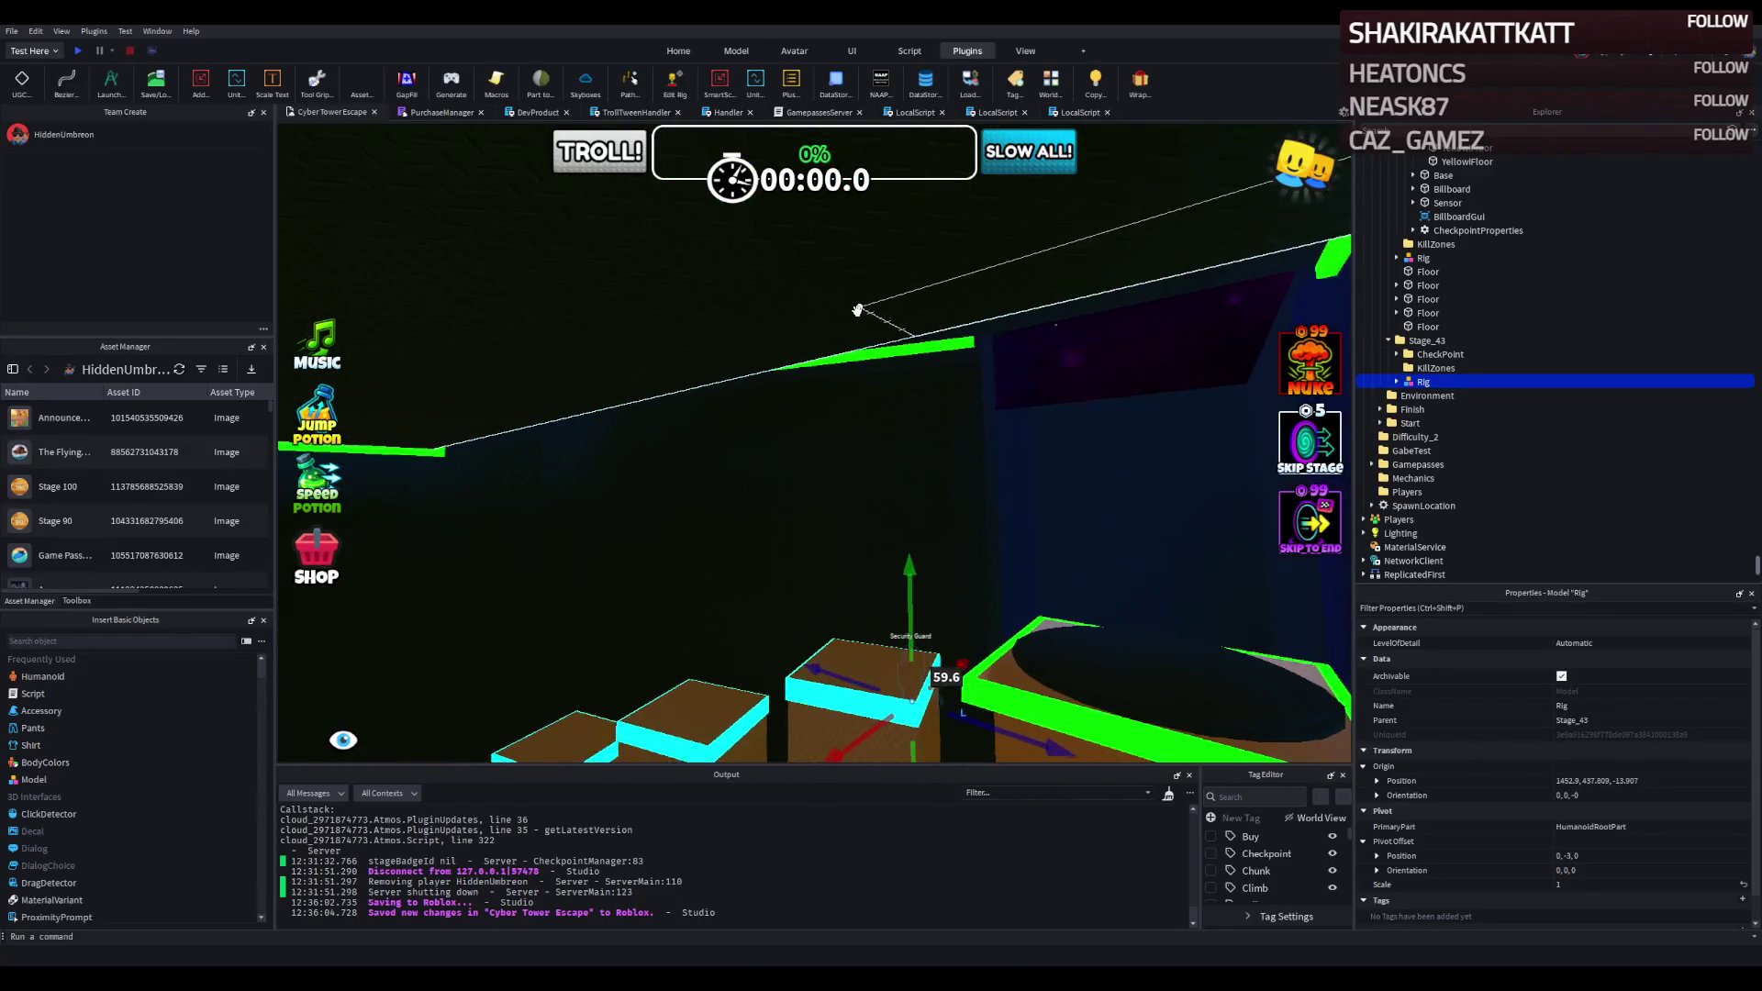
key(w)
click(811, 260)
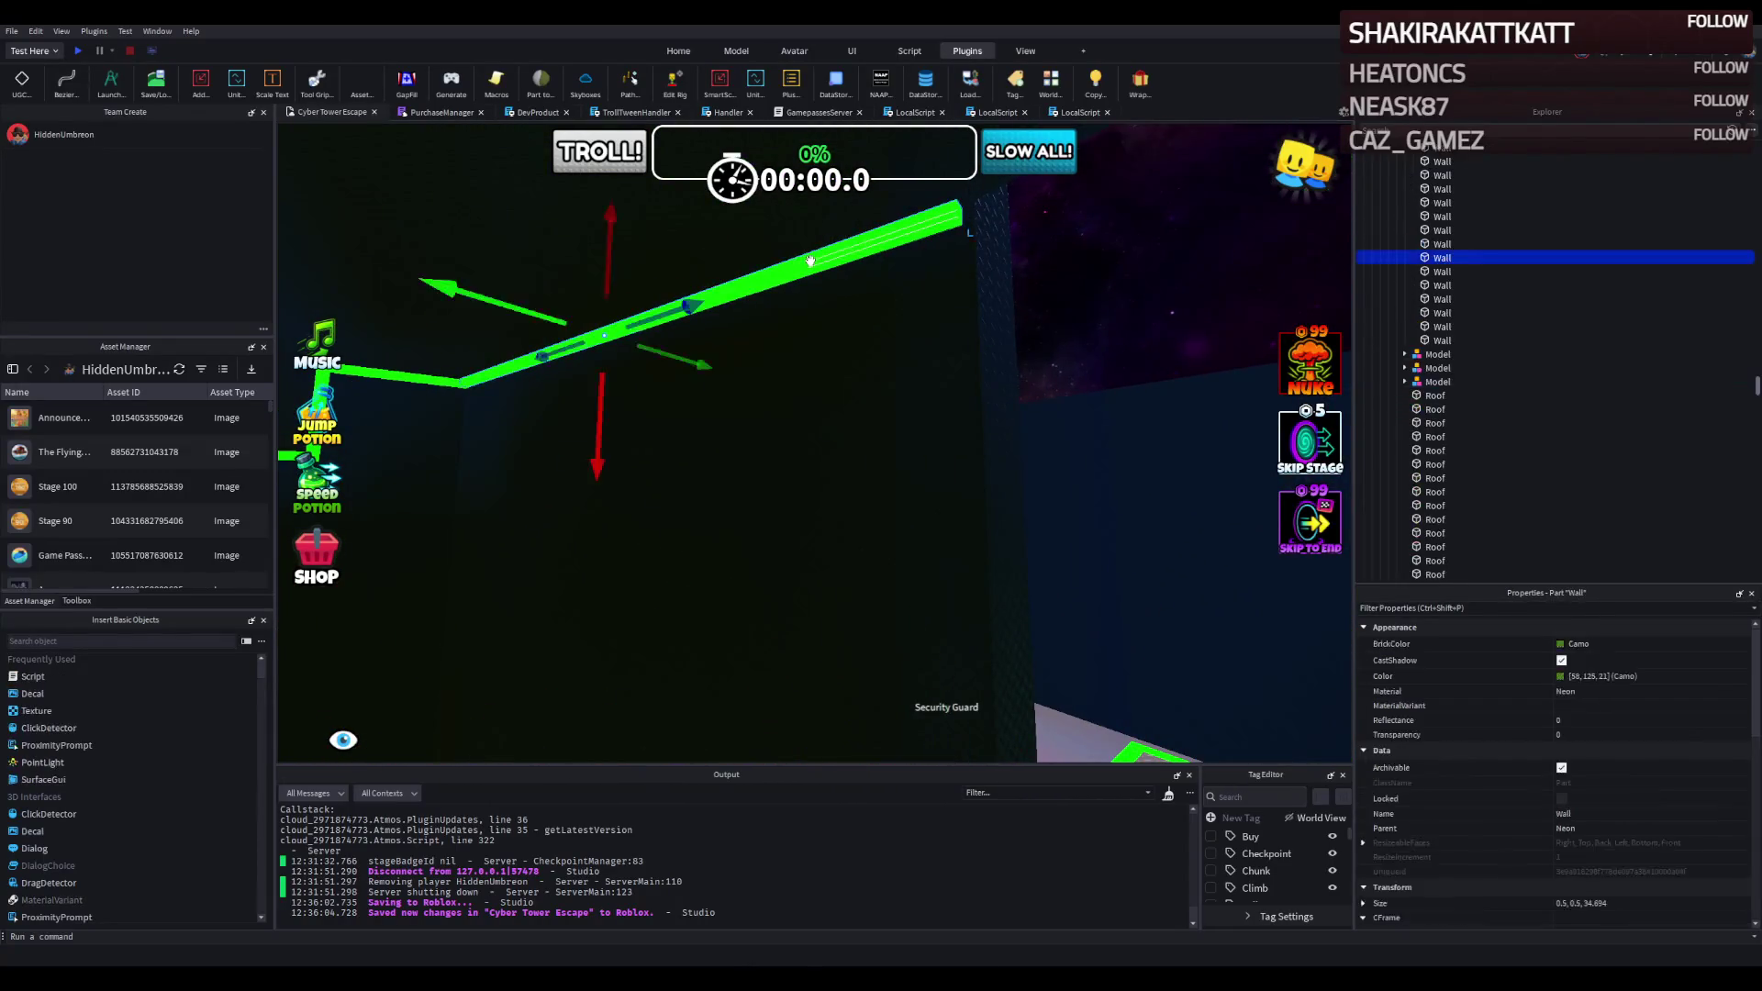
mouse_move(812, 260)
mouse_down()
mouse_move(995, 425)
mouse_move(1000, 353)
mouse_move(964, 327)
mouse_move(966, 427)
mouse_move(890, 432)
mouse_up()
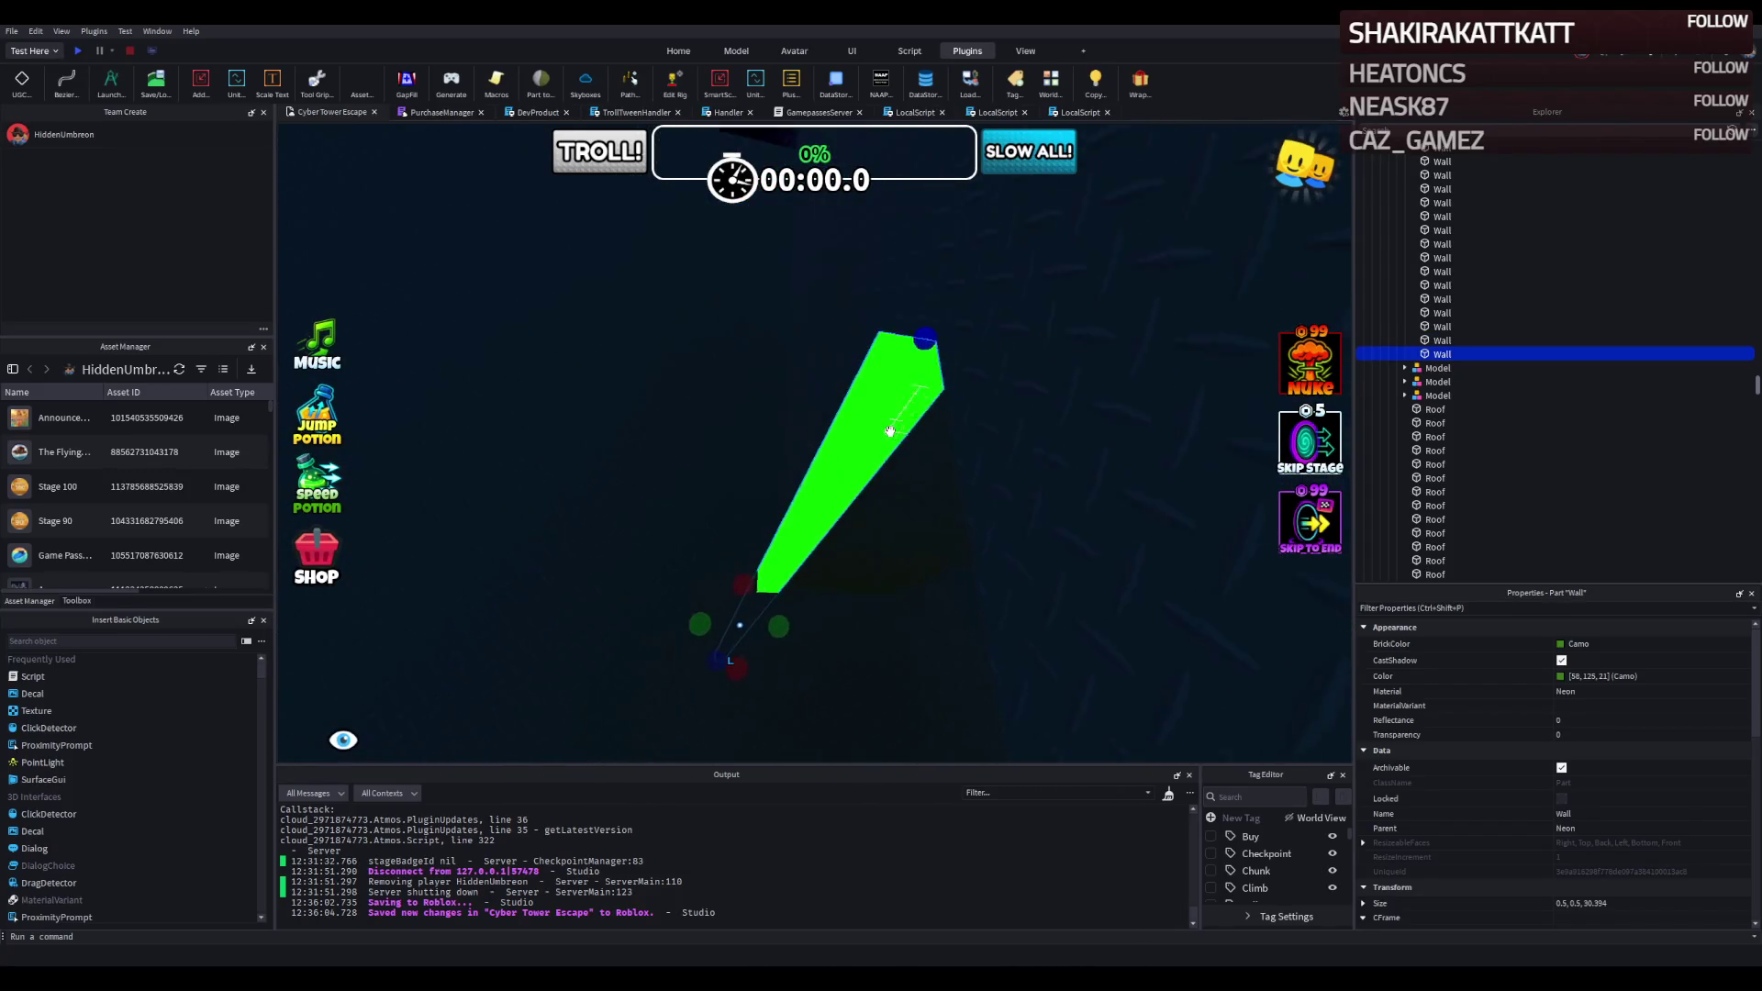
drag(889, 431, 893, 428)
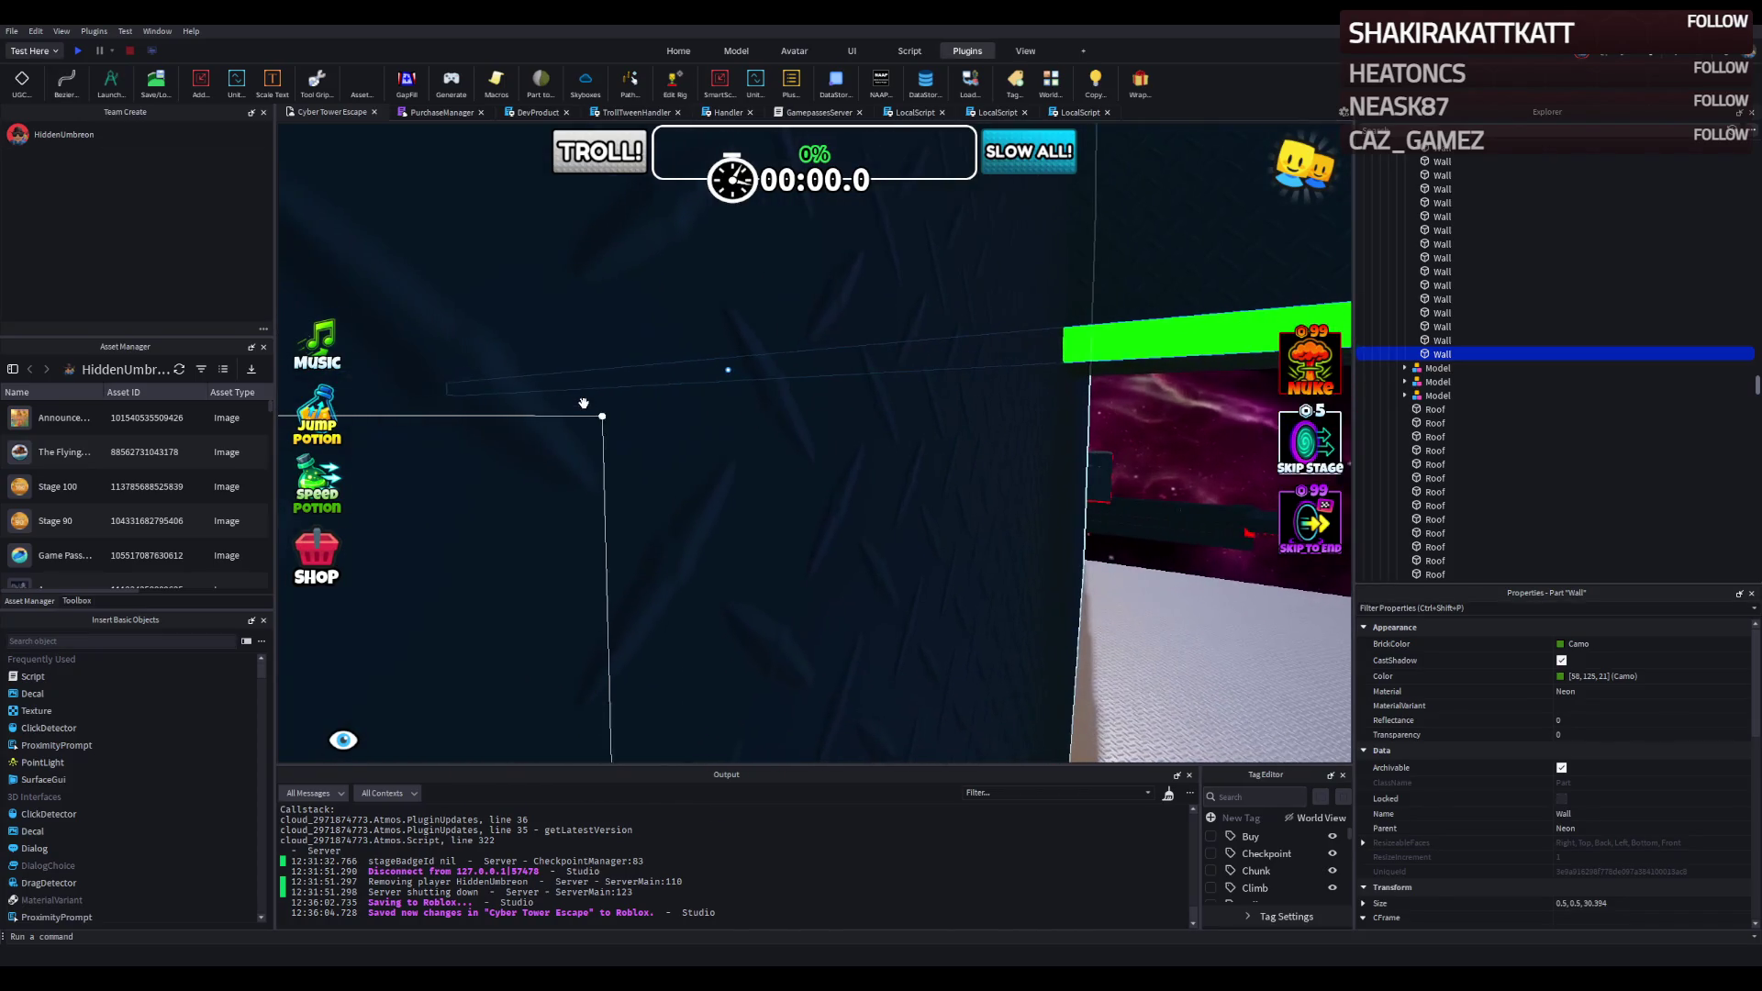
drag(501, 397, 575, 379)
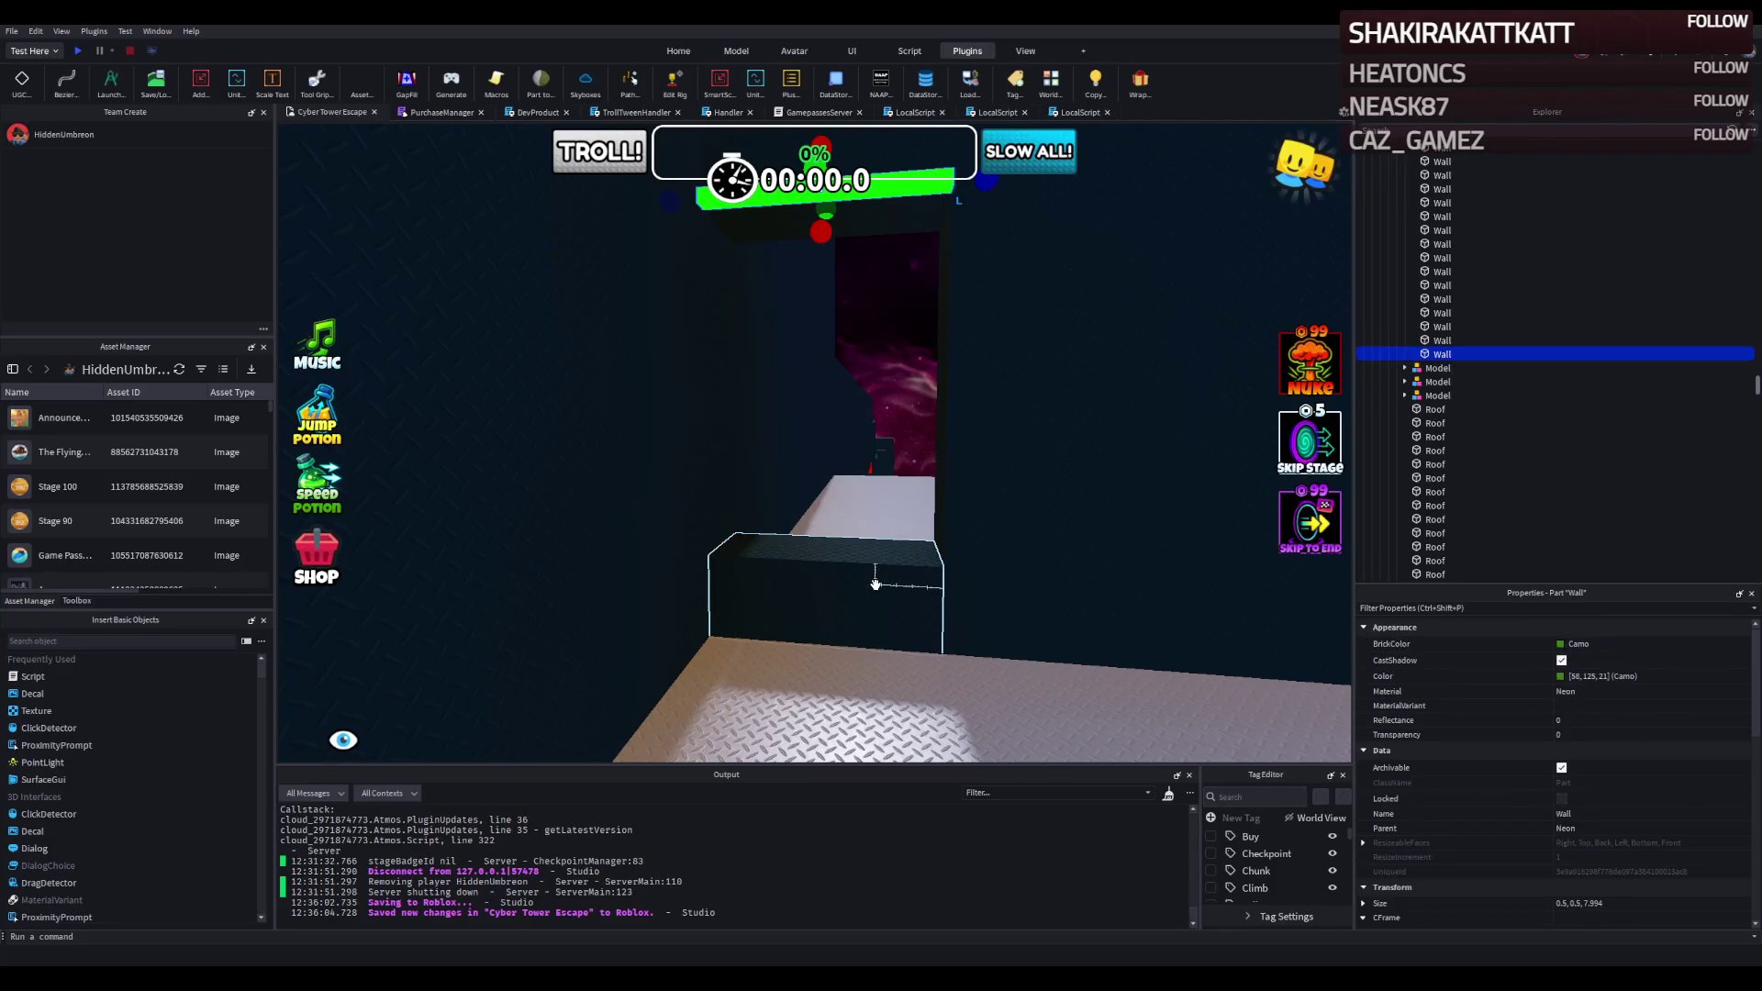
Rename the part Neon and slide it about 7.7 studs toward the doorway.
ctrl+click(972, 700)
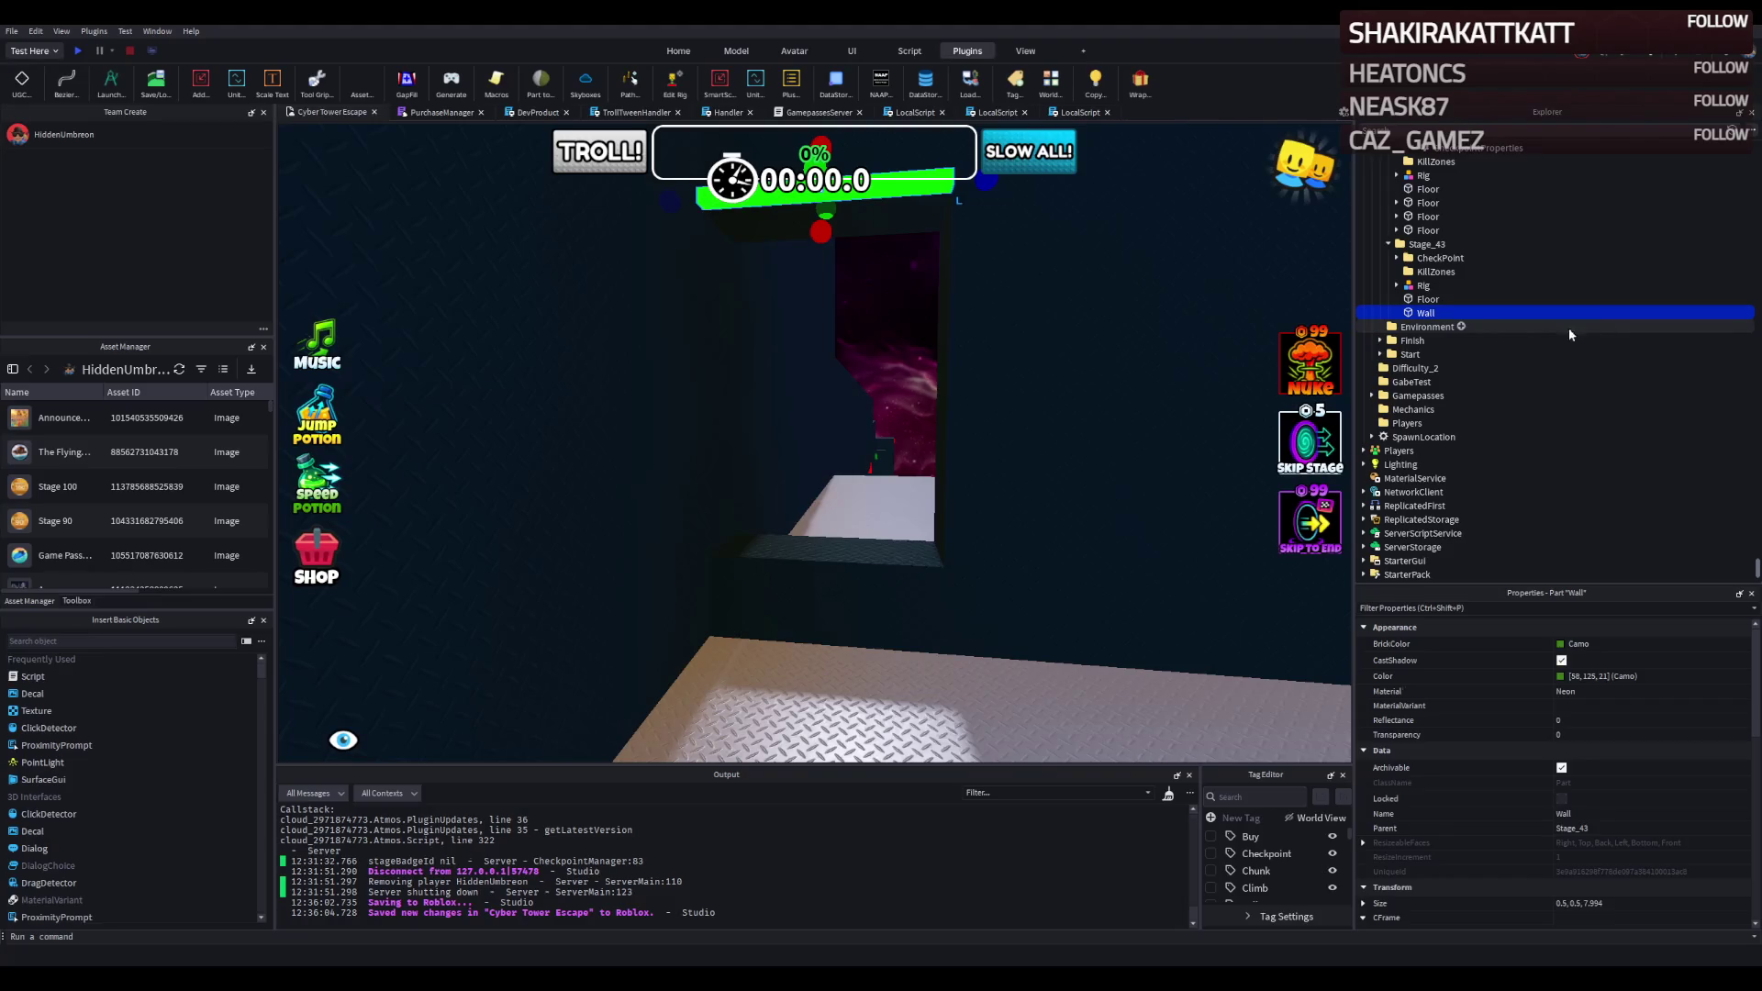
text(Neon)
key(Return)
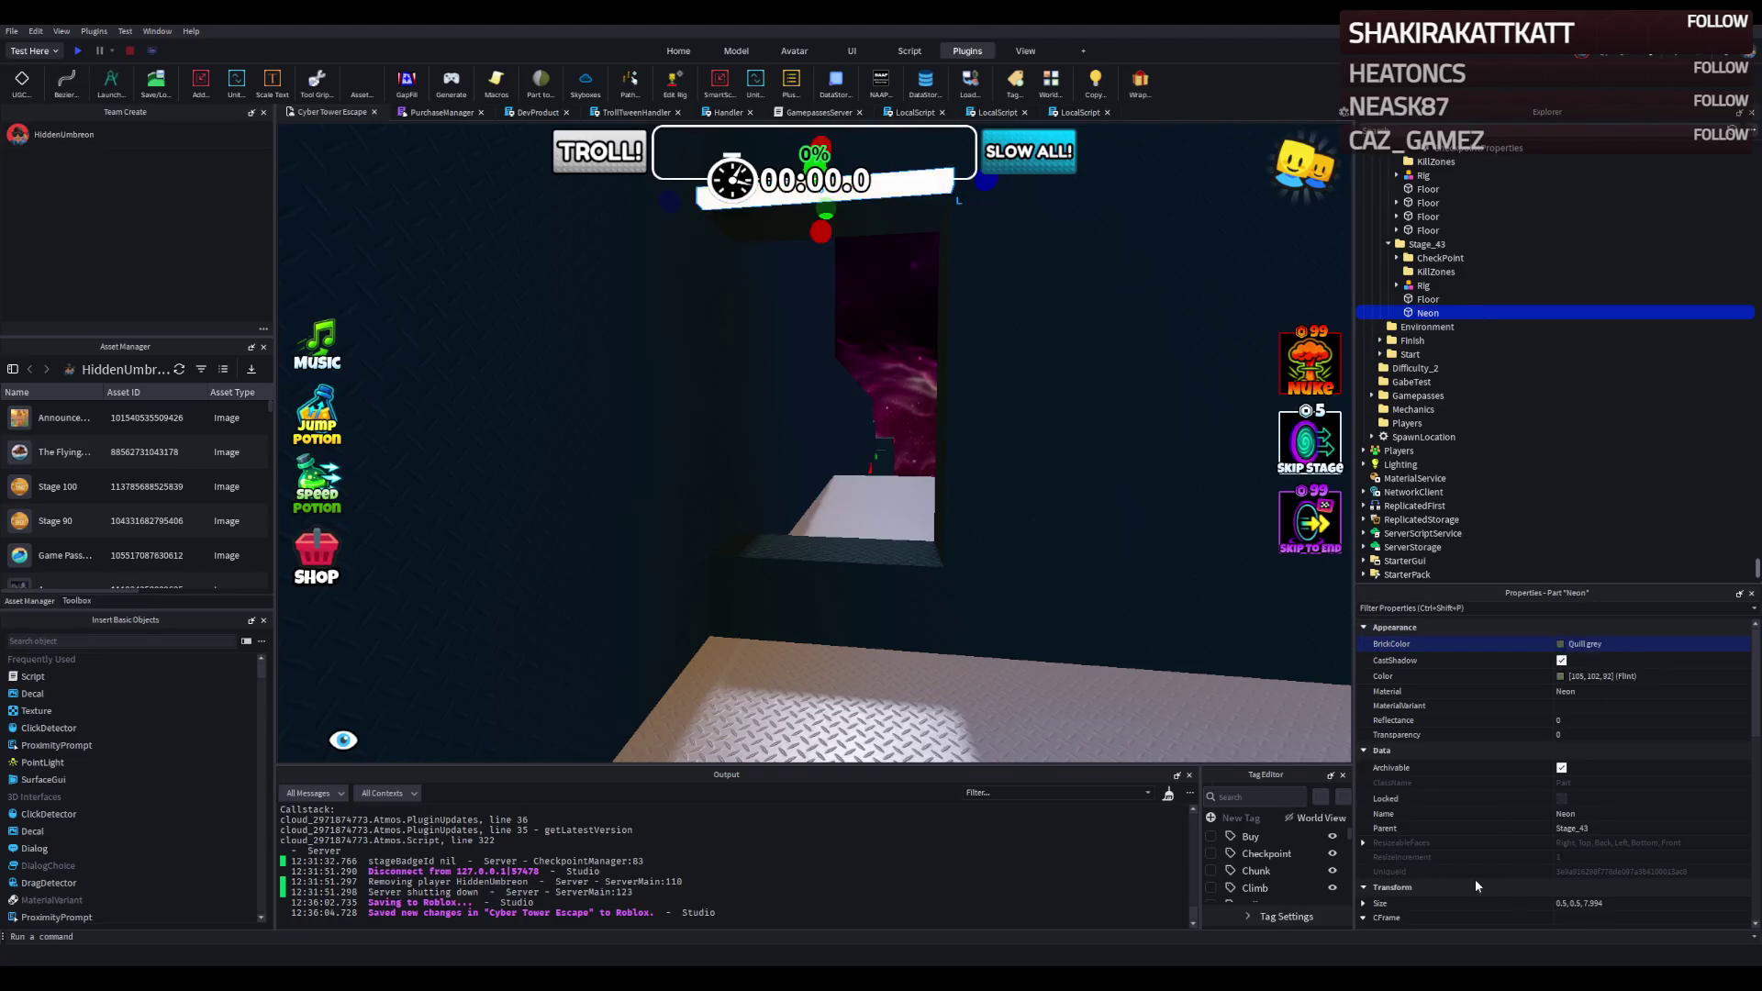
key(w)
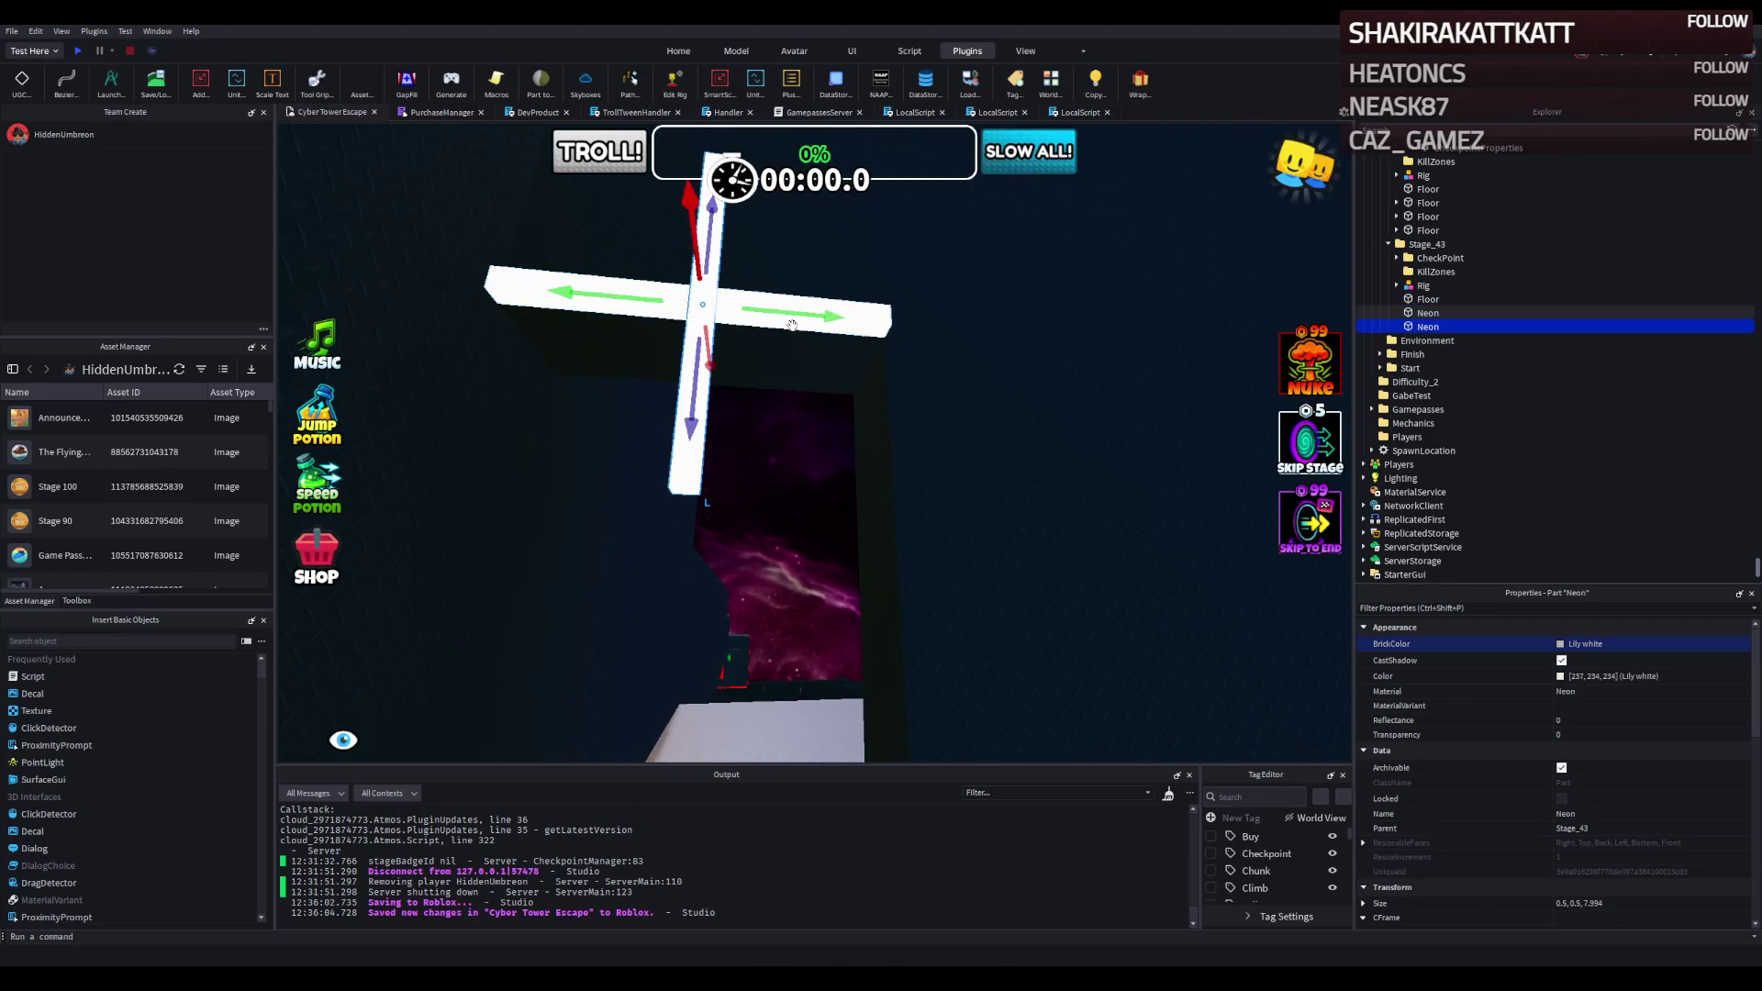
mouse_move(789, 317)
mouse_down()
mouse_move(850, 285)
mouse_move(826, 317)
mouse_up()
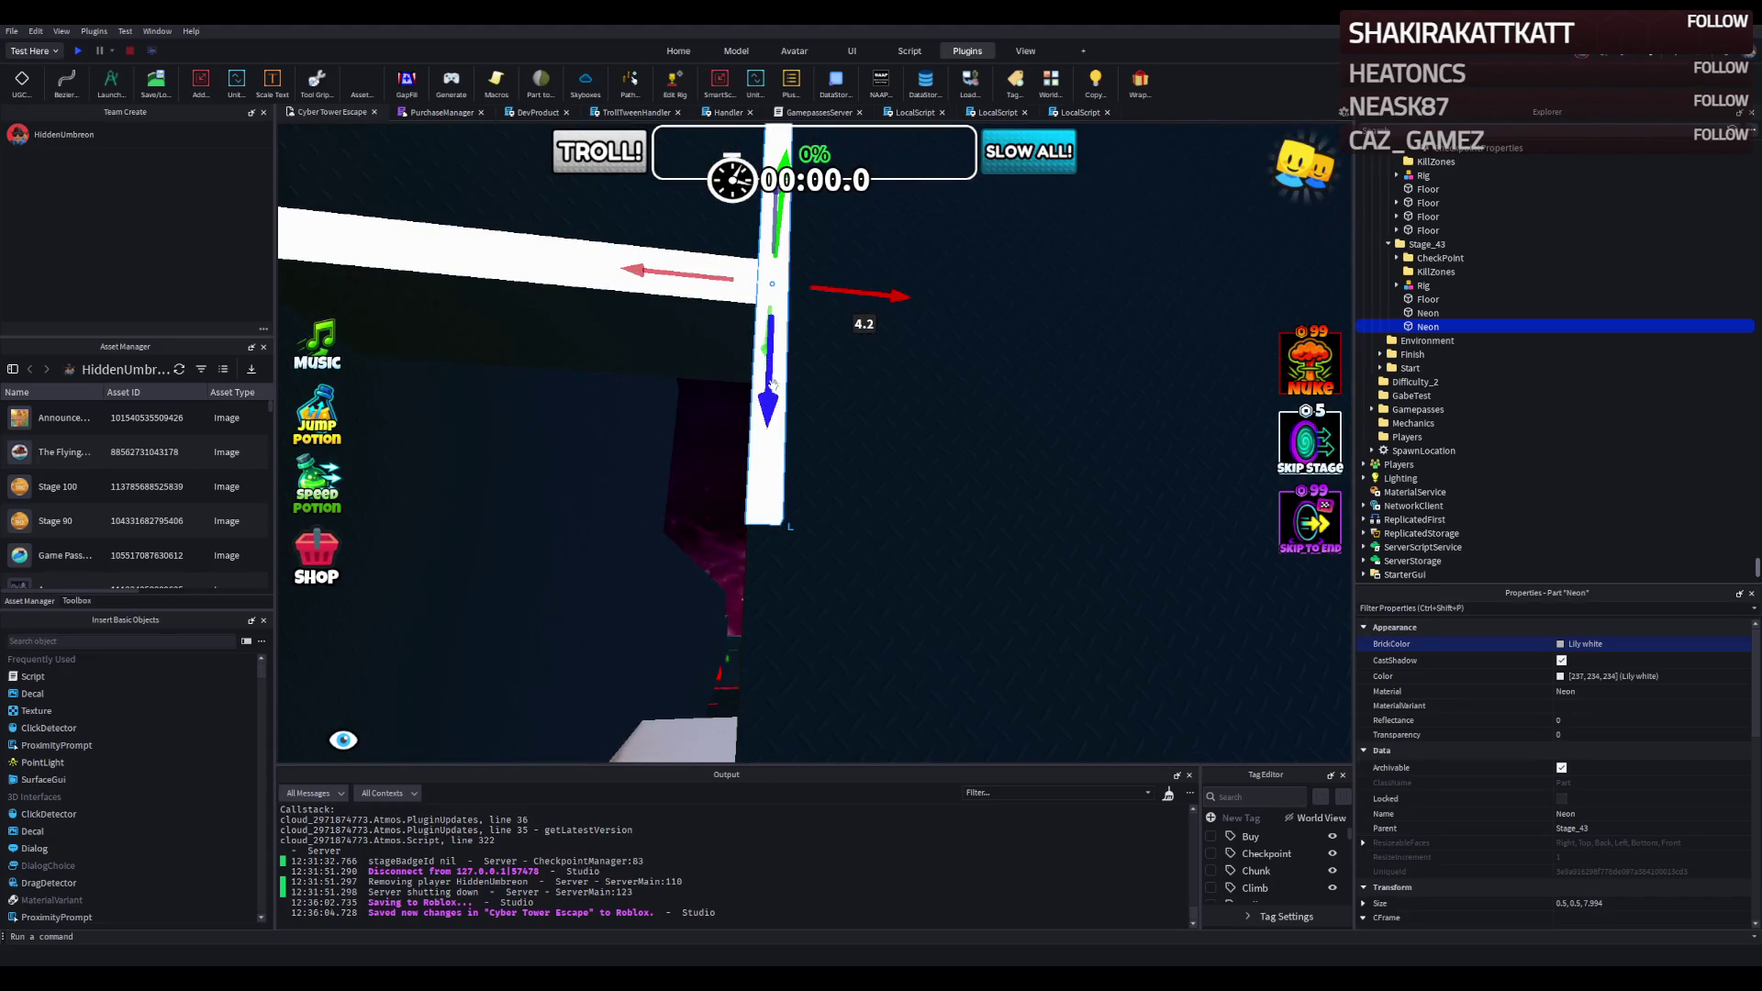
drag(772, 383, 769, 389)
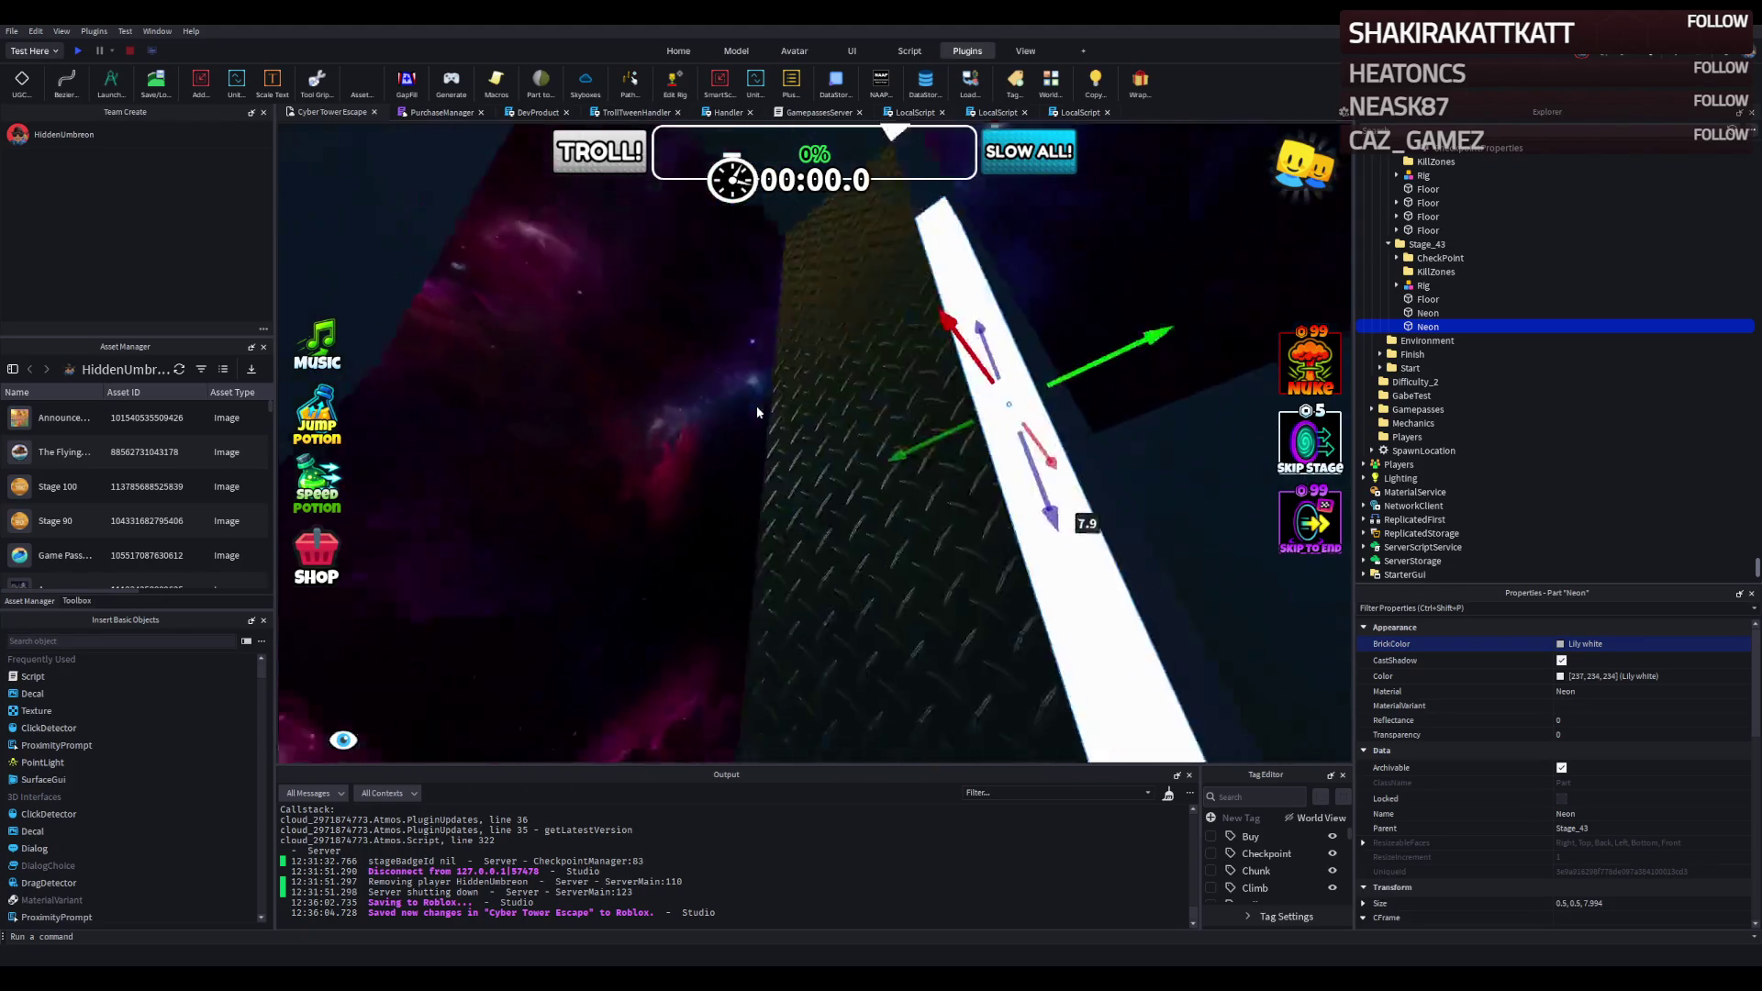
Lengthen the Neon bar to about 11.8 studs and drop it into place at the doorway.
key(ctrl+3)
drag(725, 441, 722, 406)
mouse_move(743, 253)
mouse_down()
mouse_move(732, 244)
mouse_move(747, 245)
mouse_move(789, 387)
mouse_move(590, 322)
mouse_move(826, 362)
mouse_move(826, 394)
mouse_move(818, 351)
mouse_up()
scroll(823, 389, up, 5)
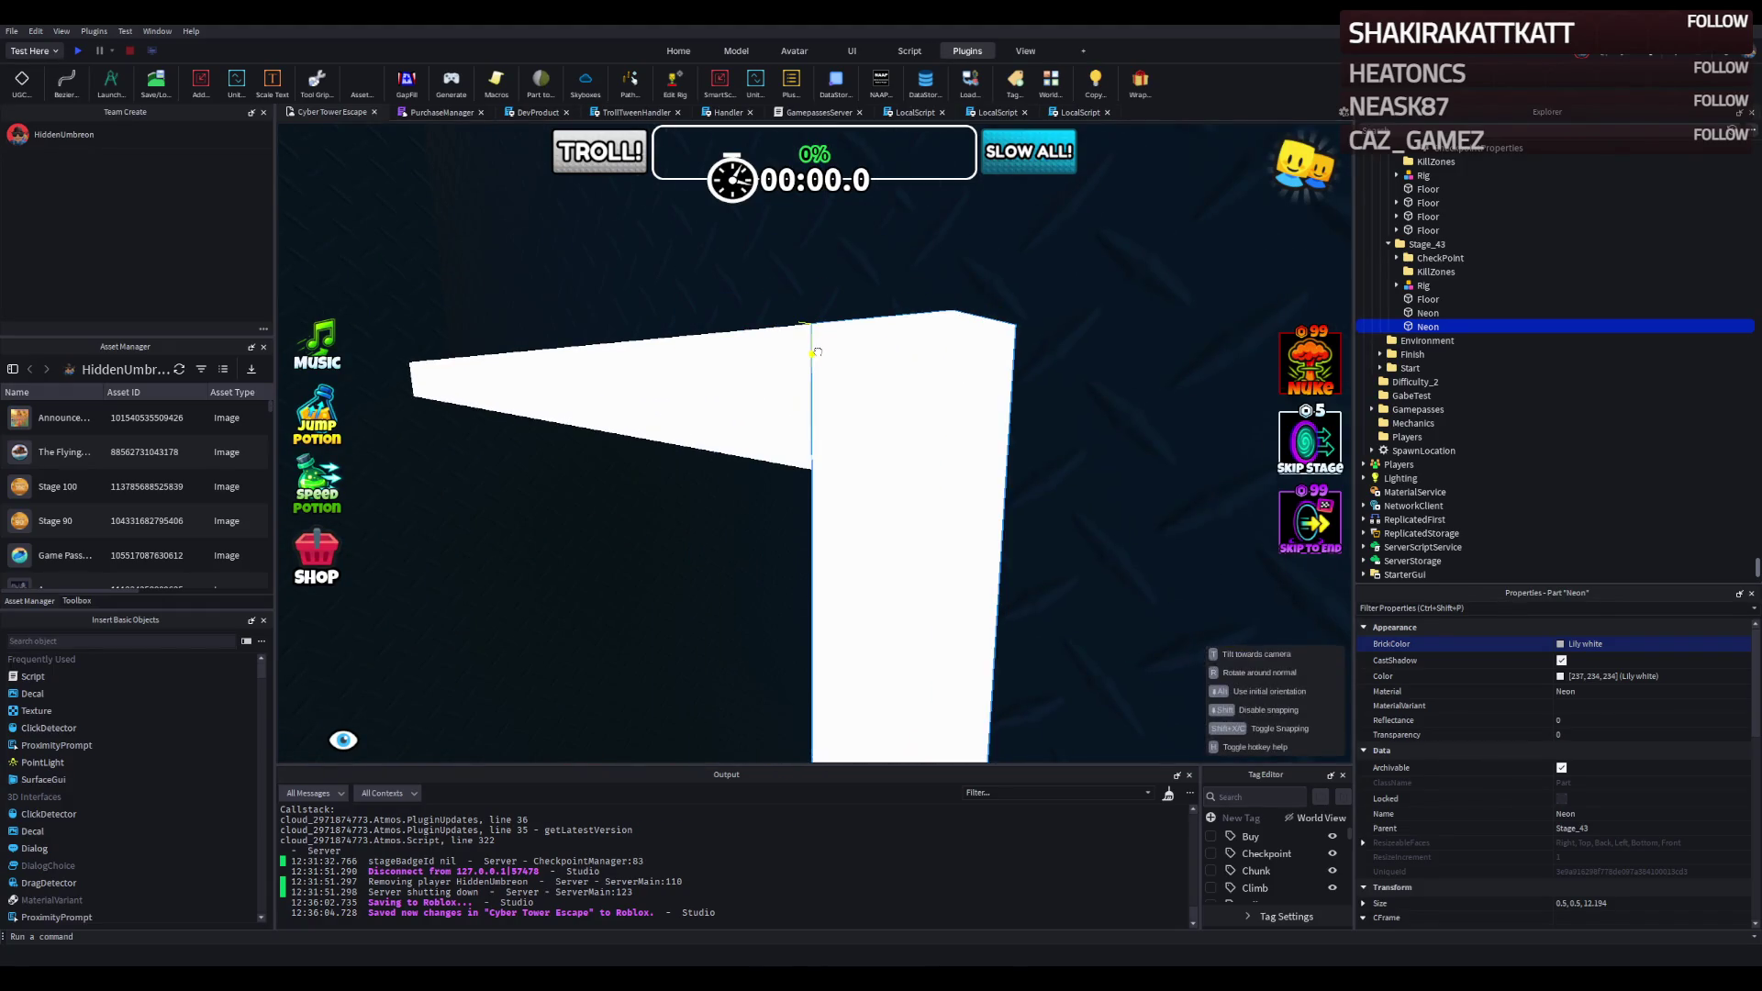
scroll(818, 351, down, 5)
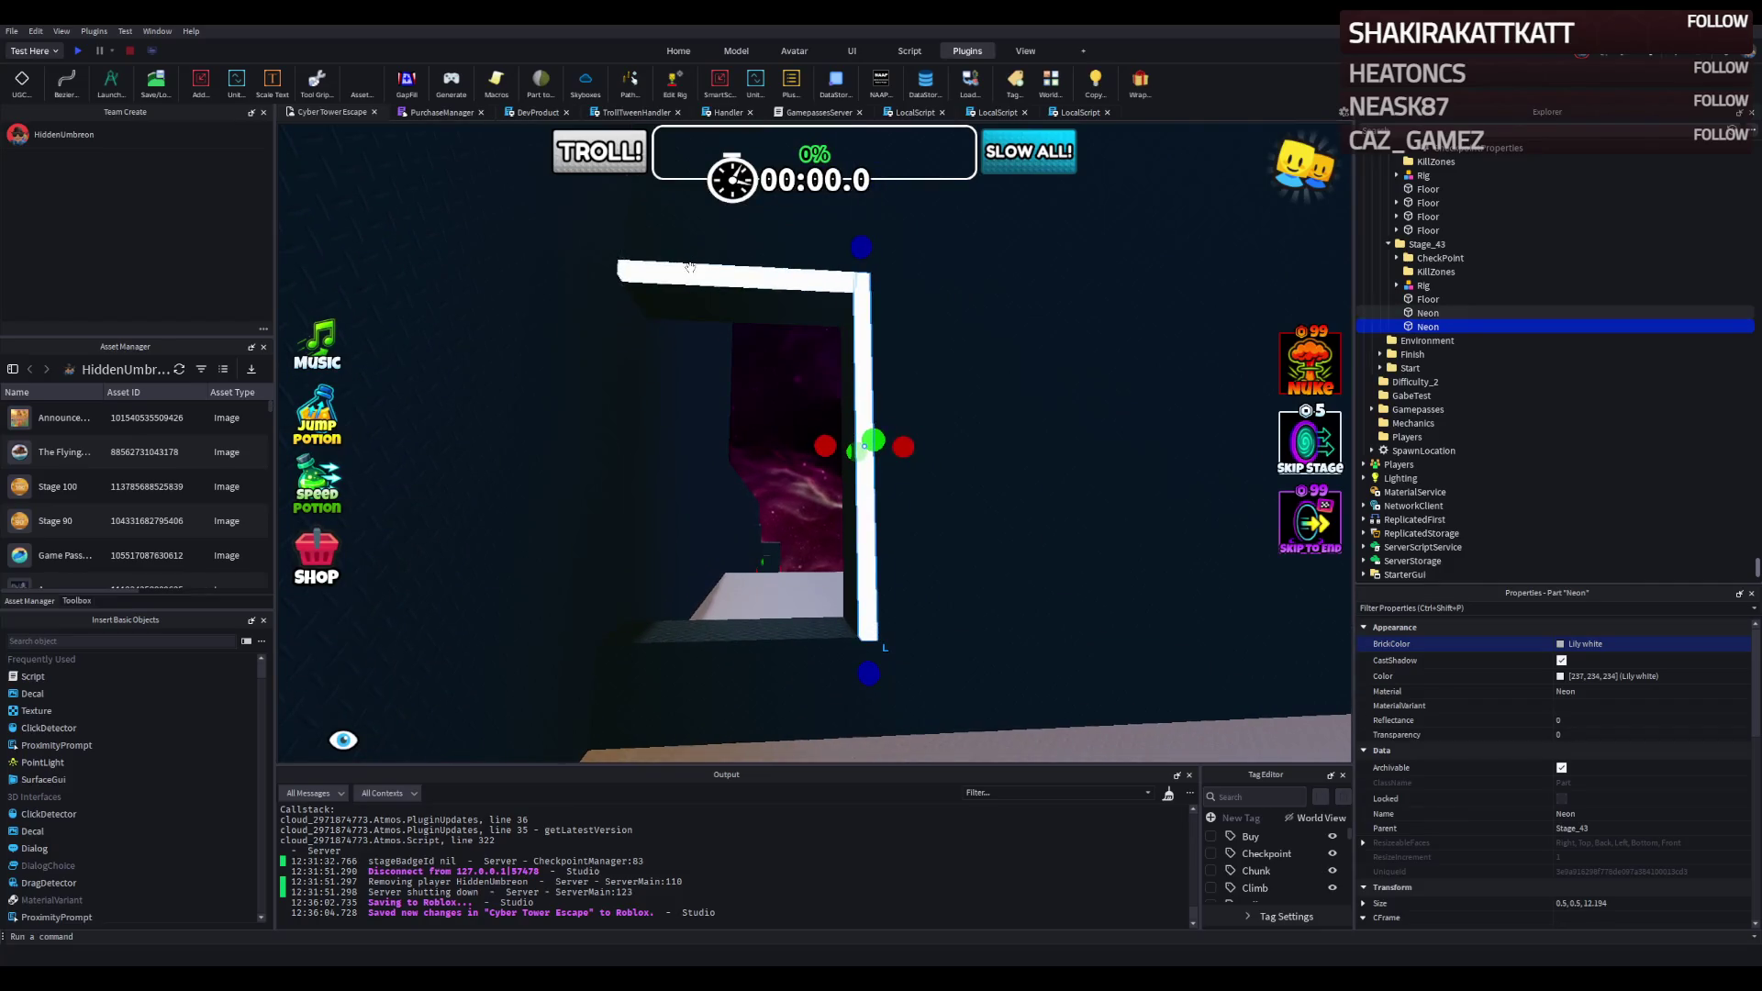
drag(698, 447, 698, 447)
scroll(659, 425, down, 5)
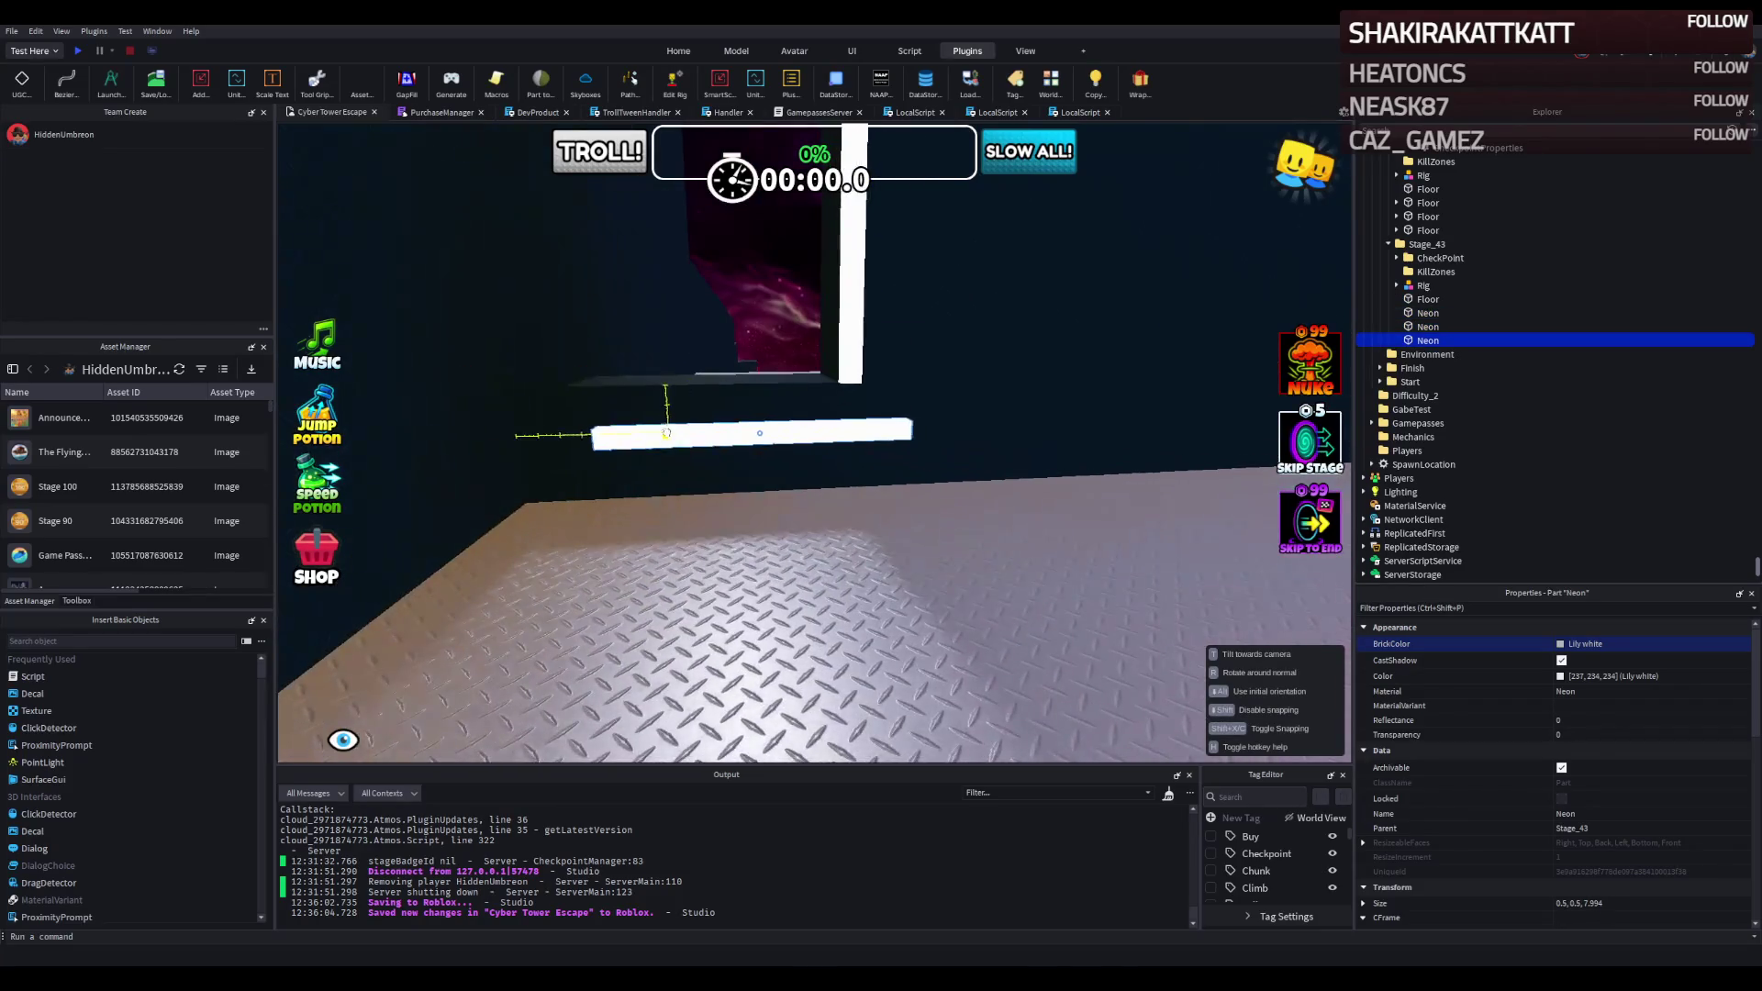
Move the third Neon bar up and left to meet the frame, then deselect it via the wall.
scroll(659, 422, up, 3)
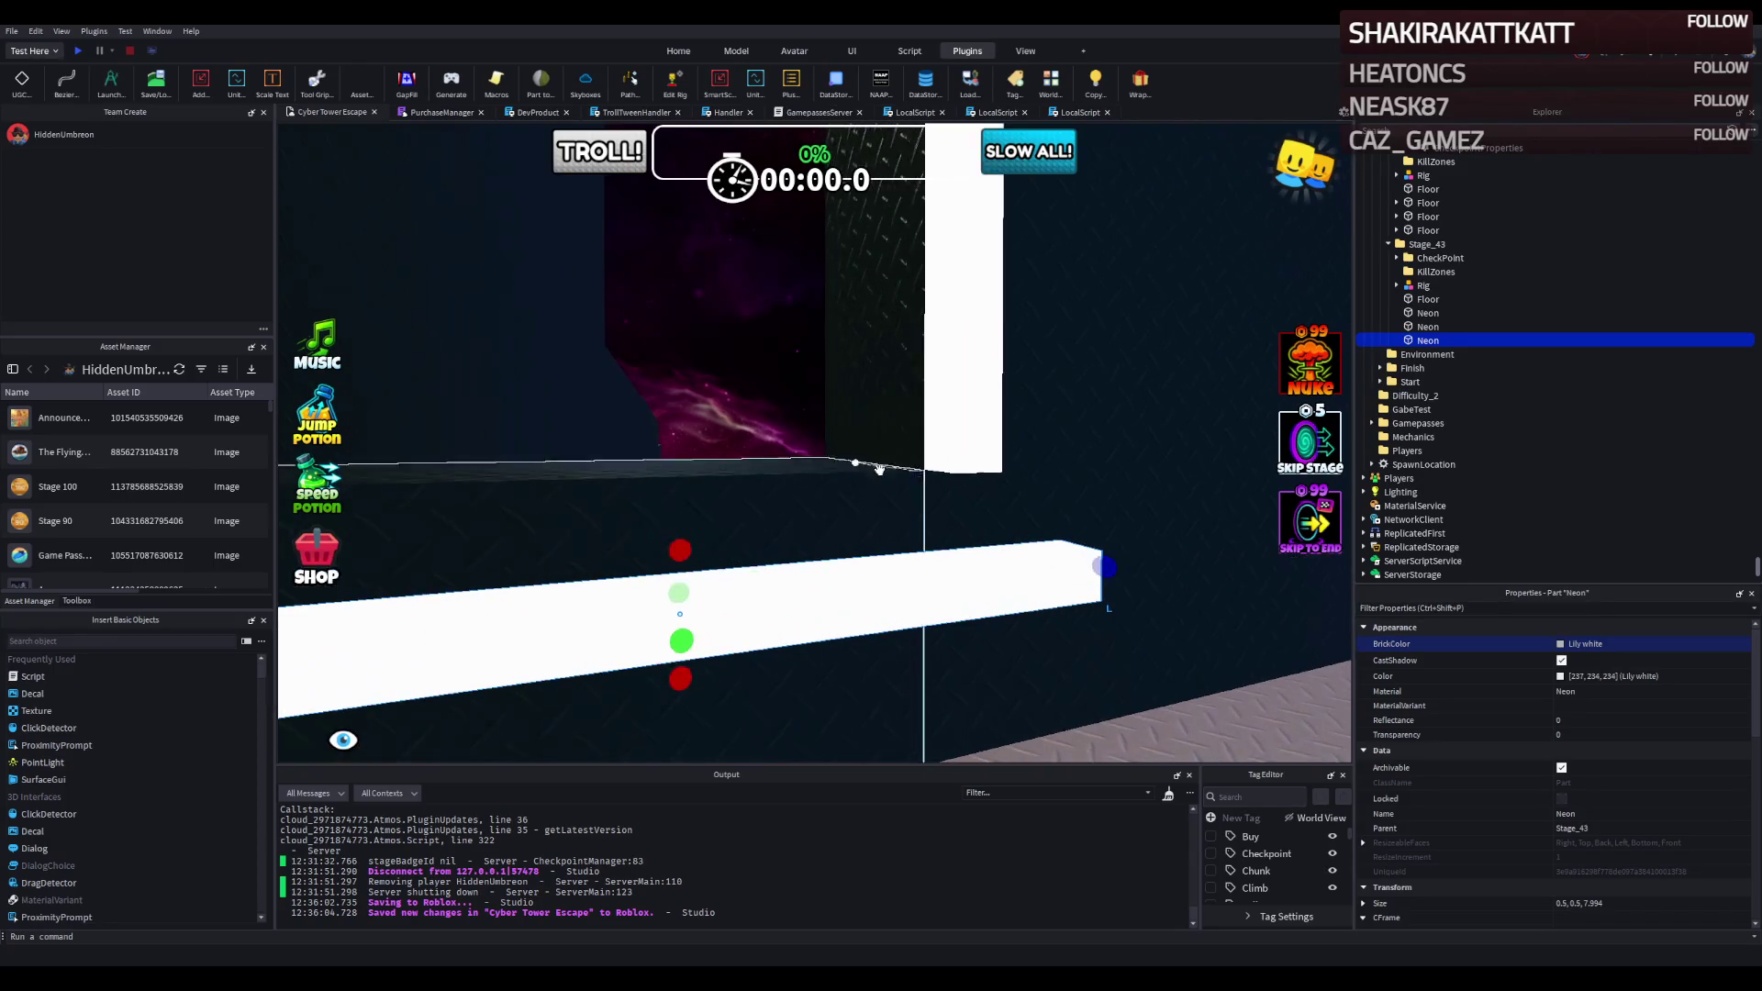
scroll(844, 575, up, 3)
scroll(843, 575, up, 5)
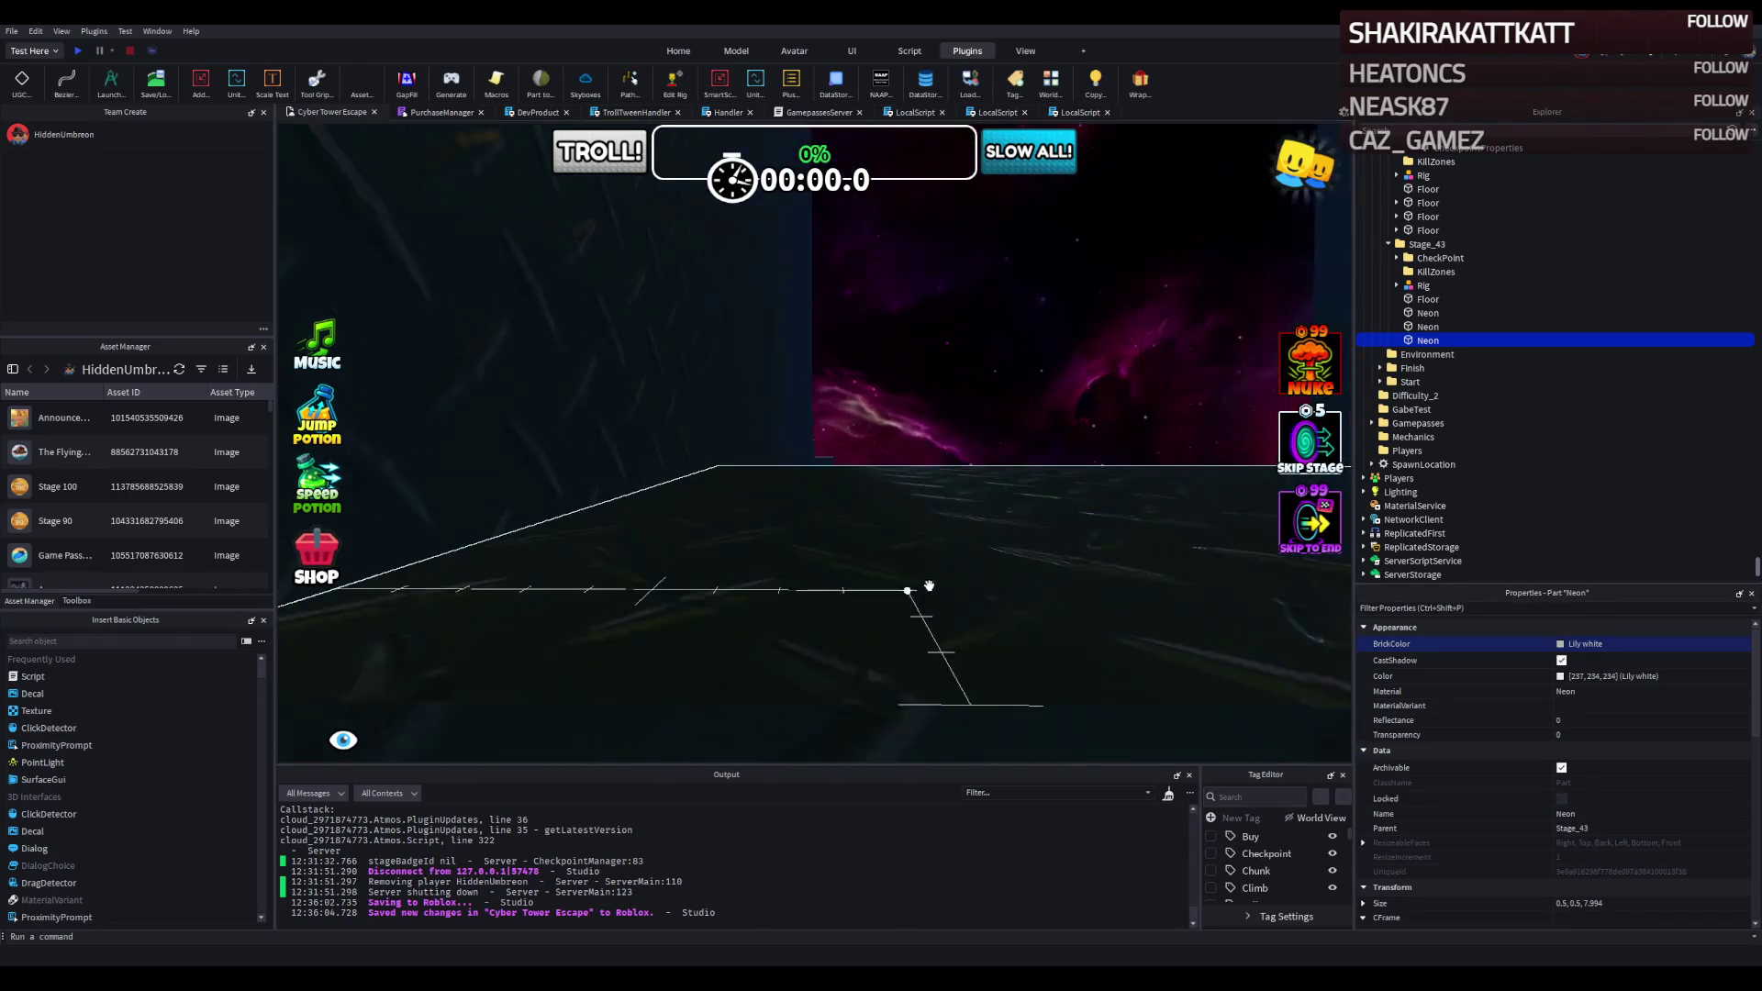
mouse_move(1027, 658)
mouse_down()
mouse_move(764, 502)
mouse_move(680, 503)
mouse_move(961, 559)
mouse_up()
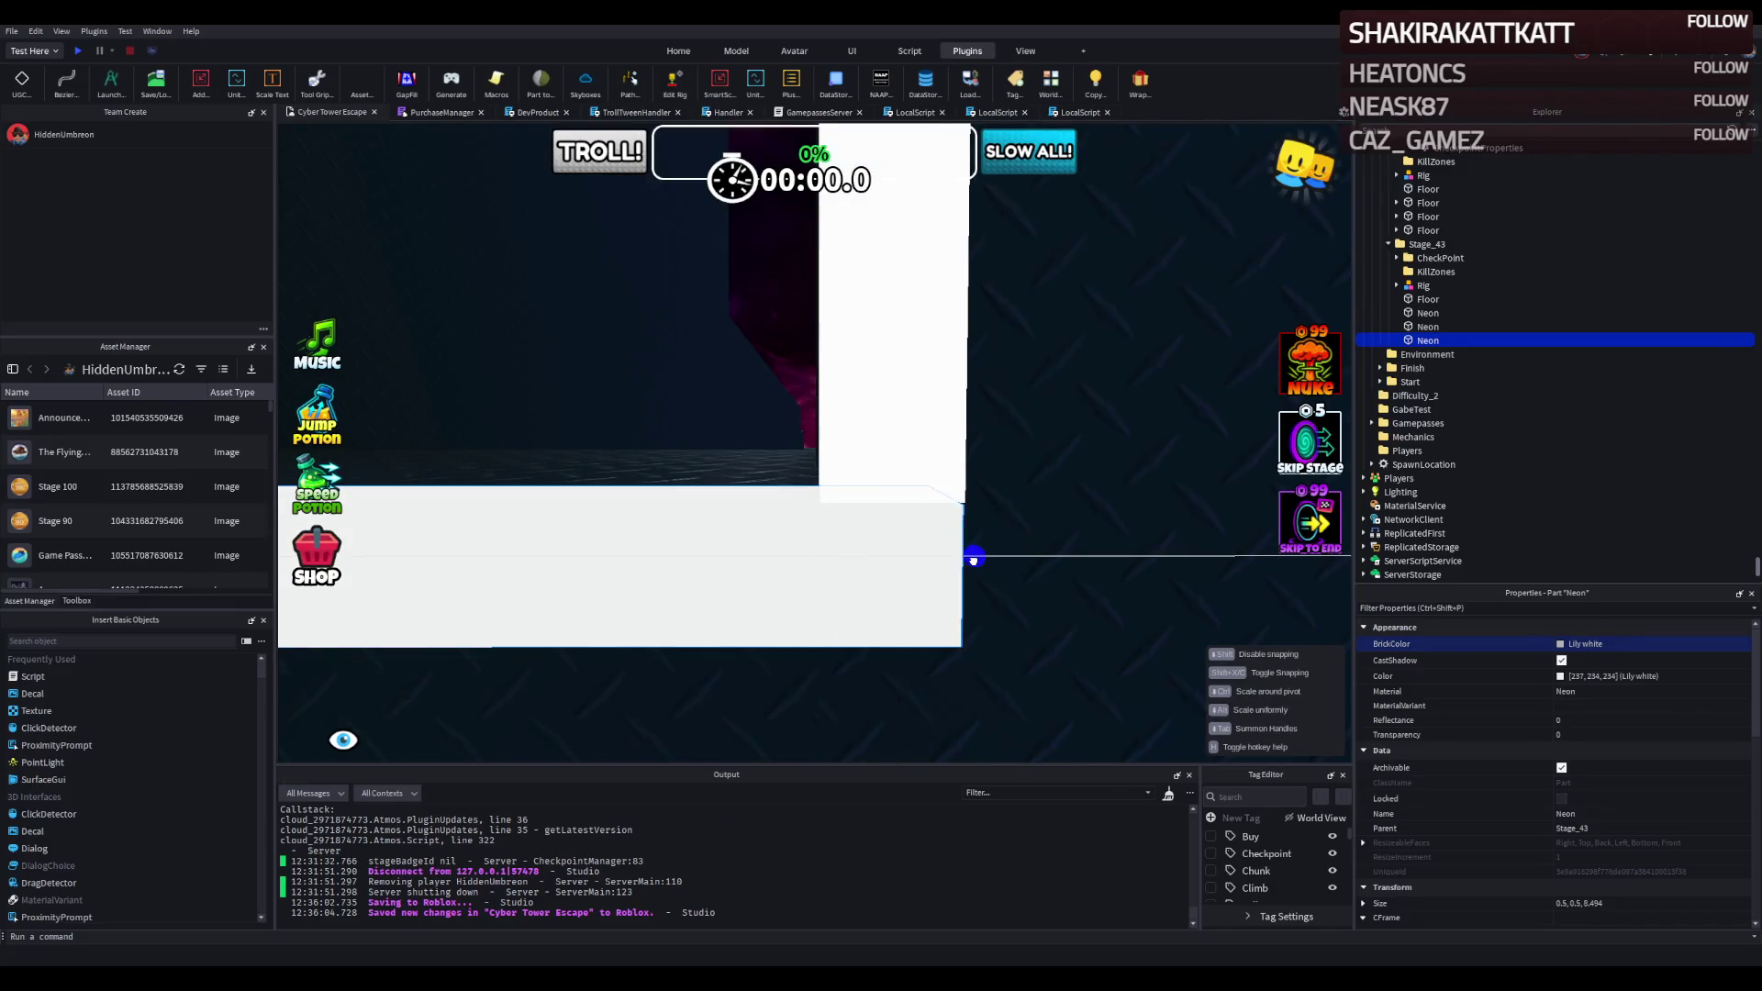
click(1053, 551)
scroll(1062, 551, down, 5)
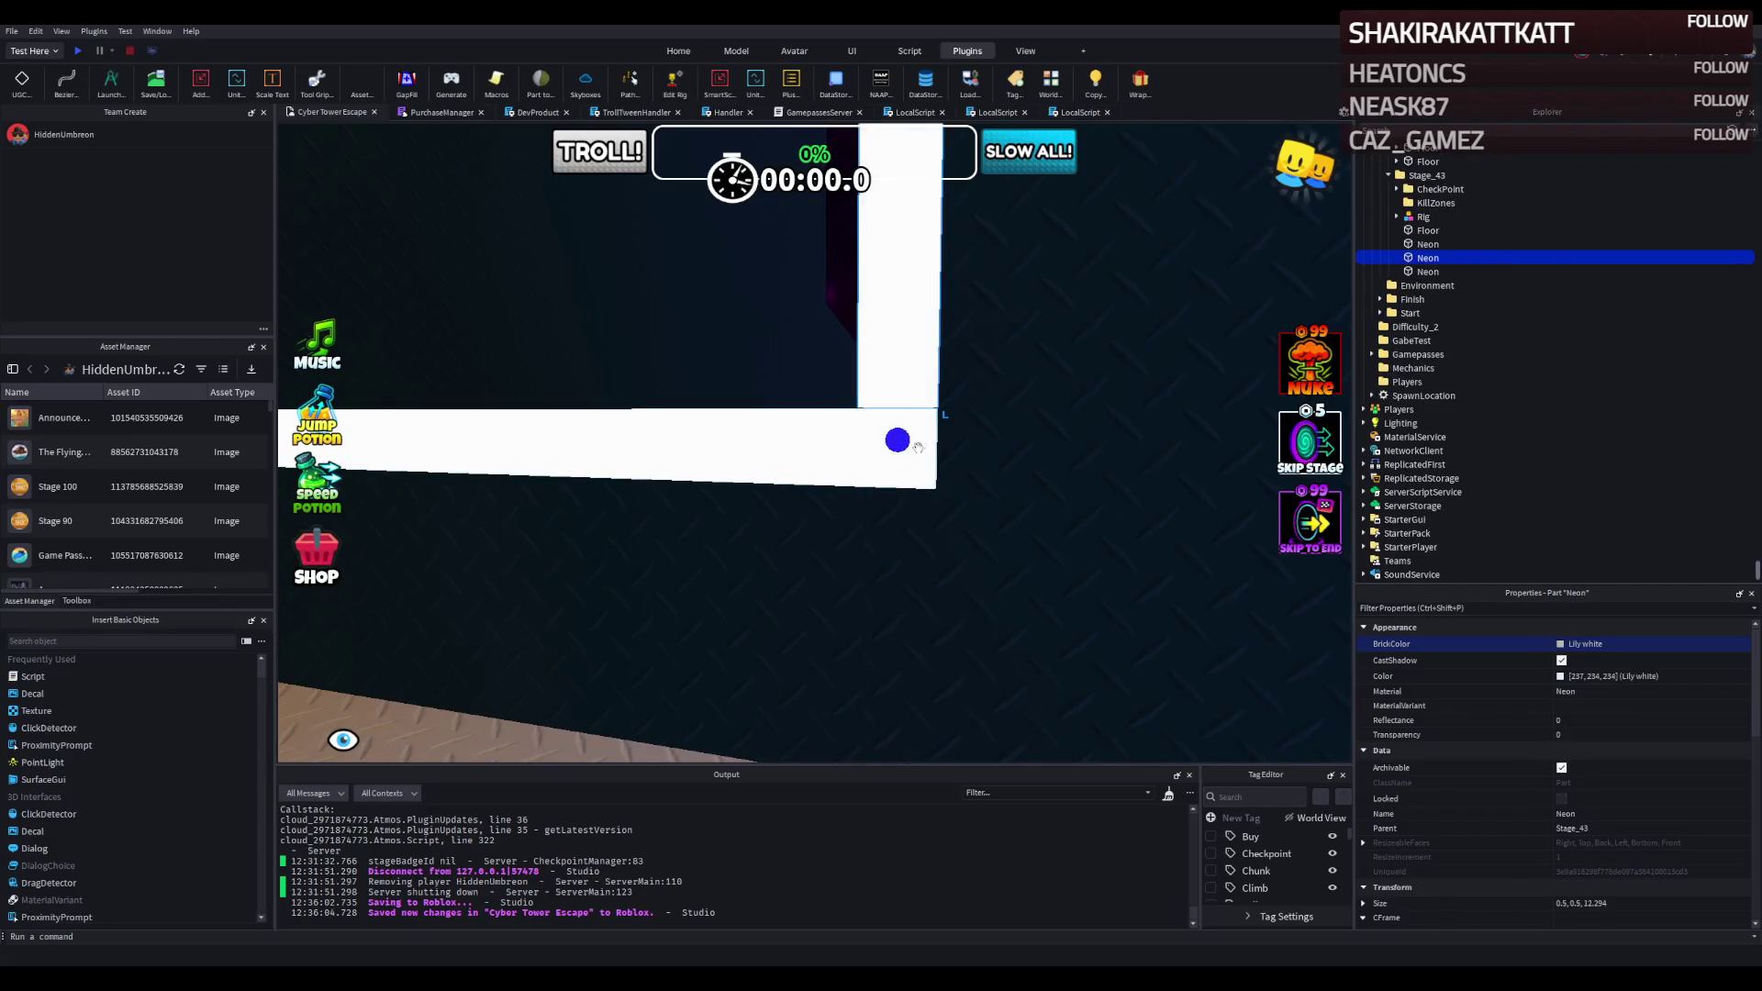
key(a)
key(s)
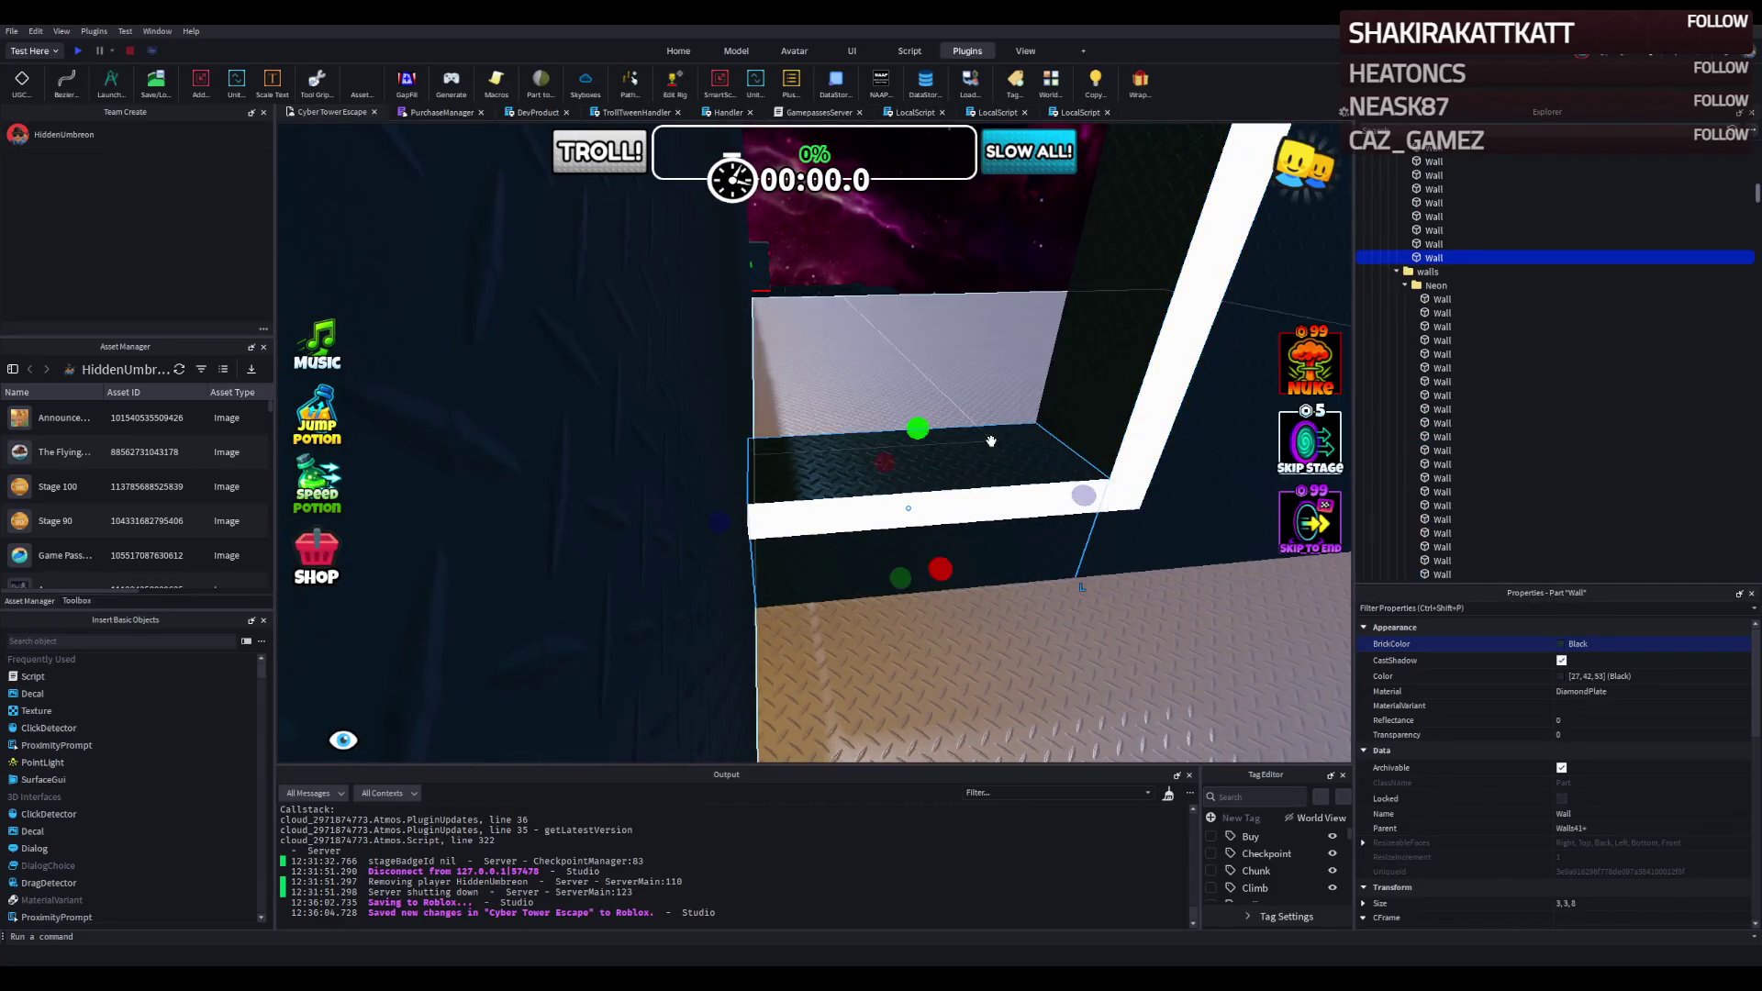
key(w)
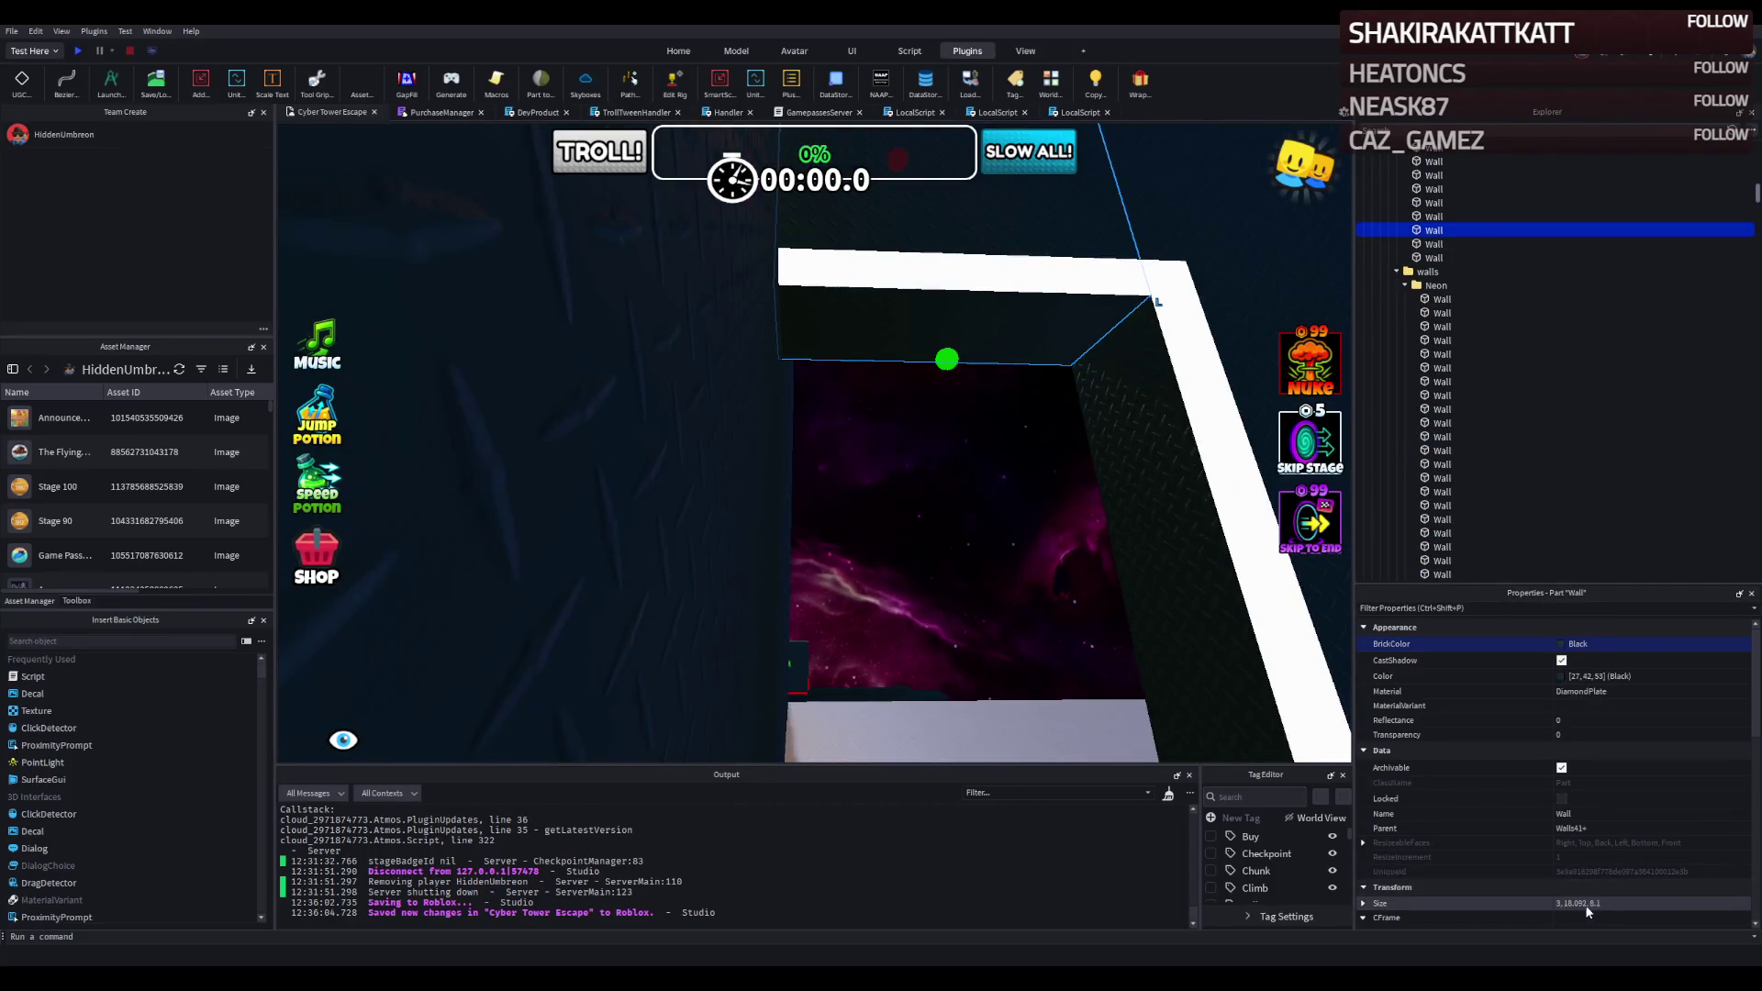
key(s)
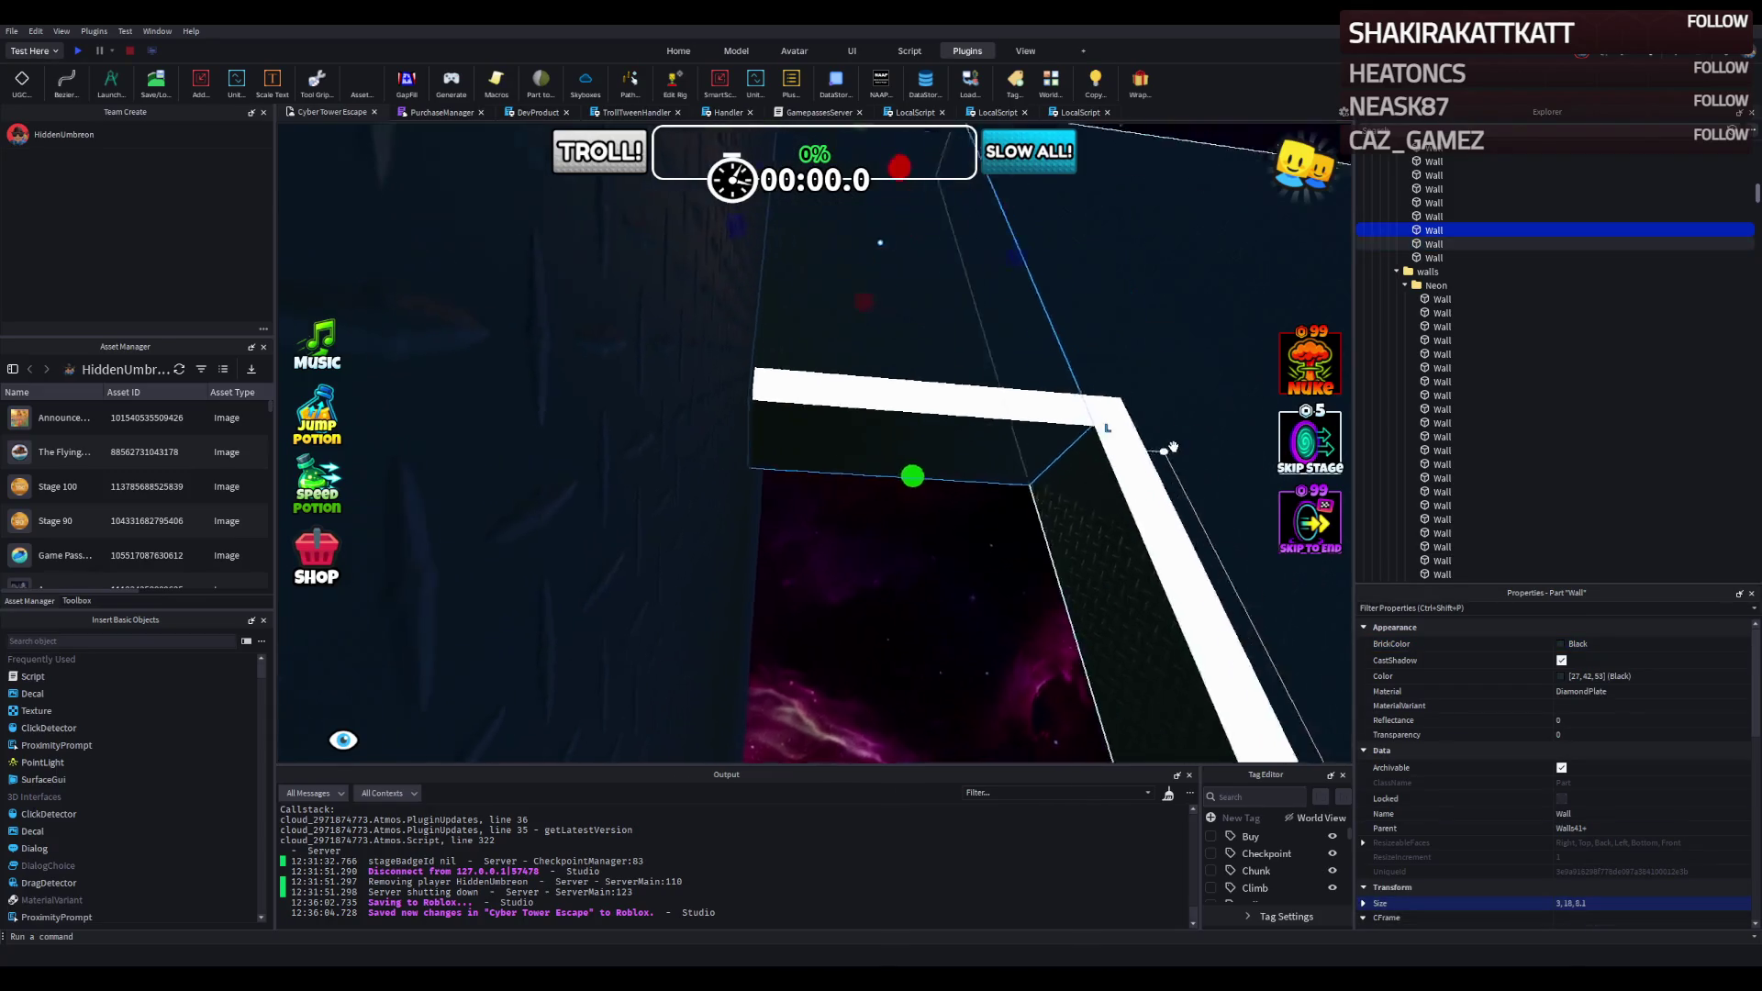
key(s)
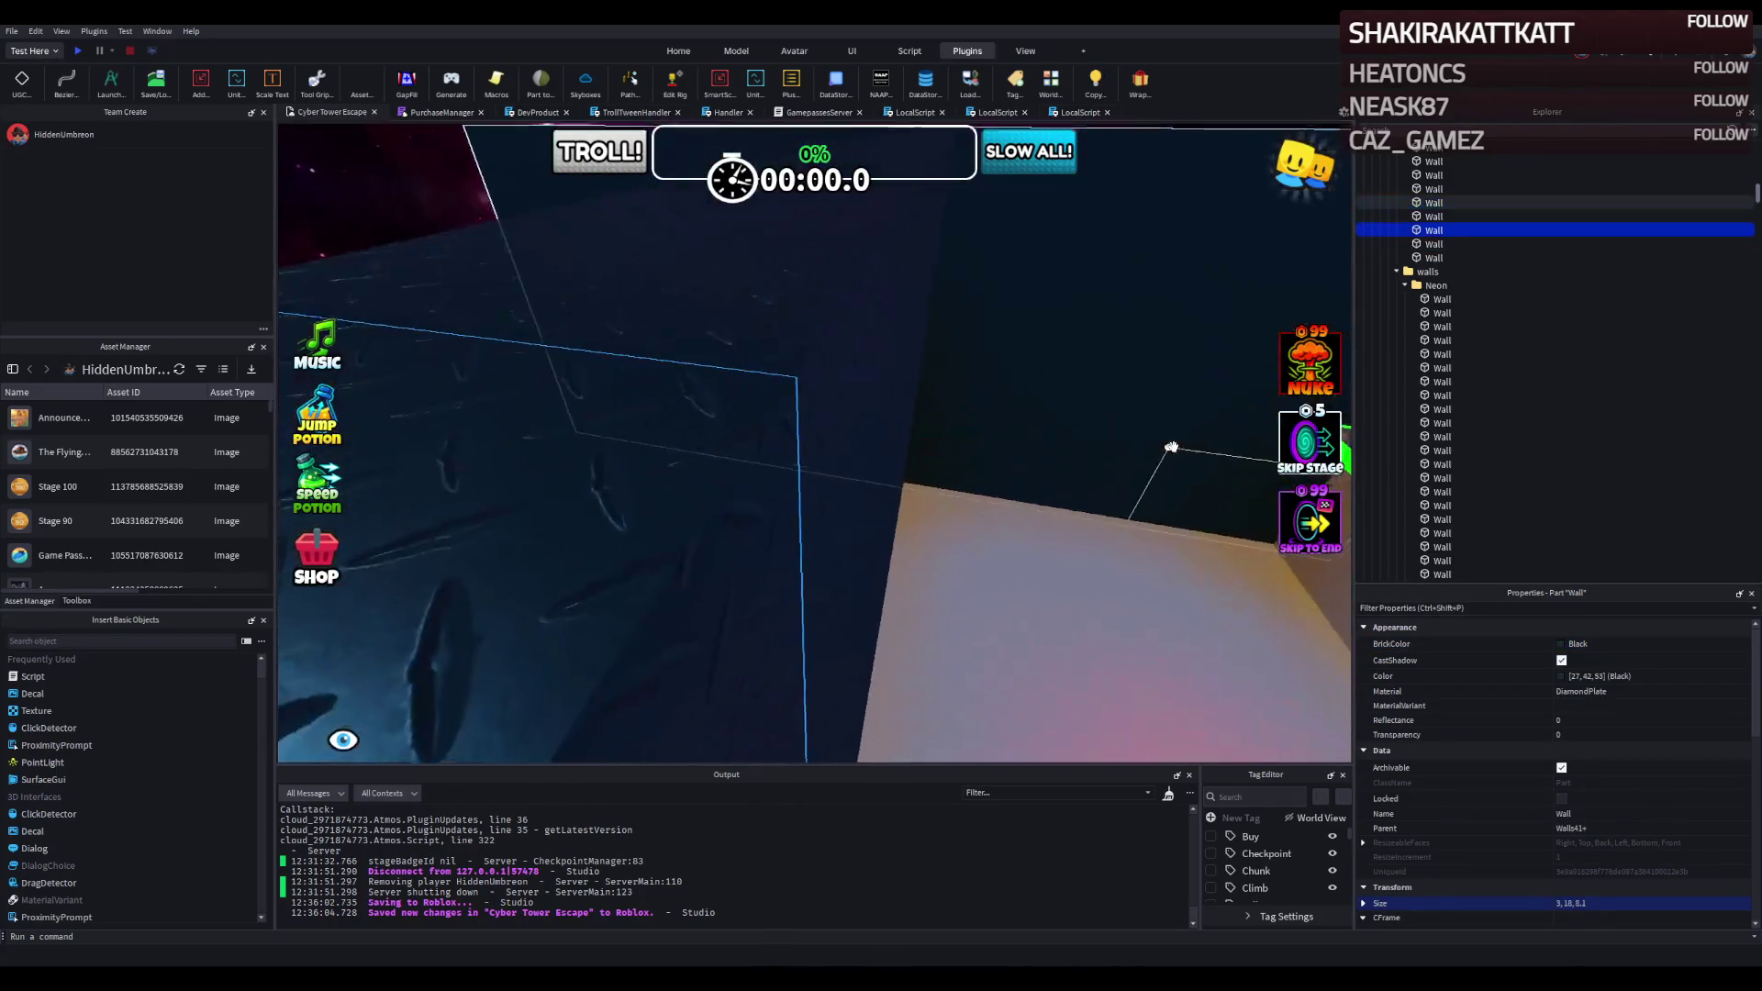
key(w)
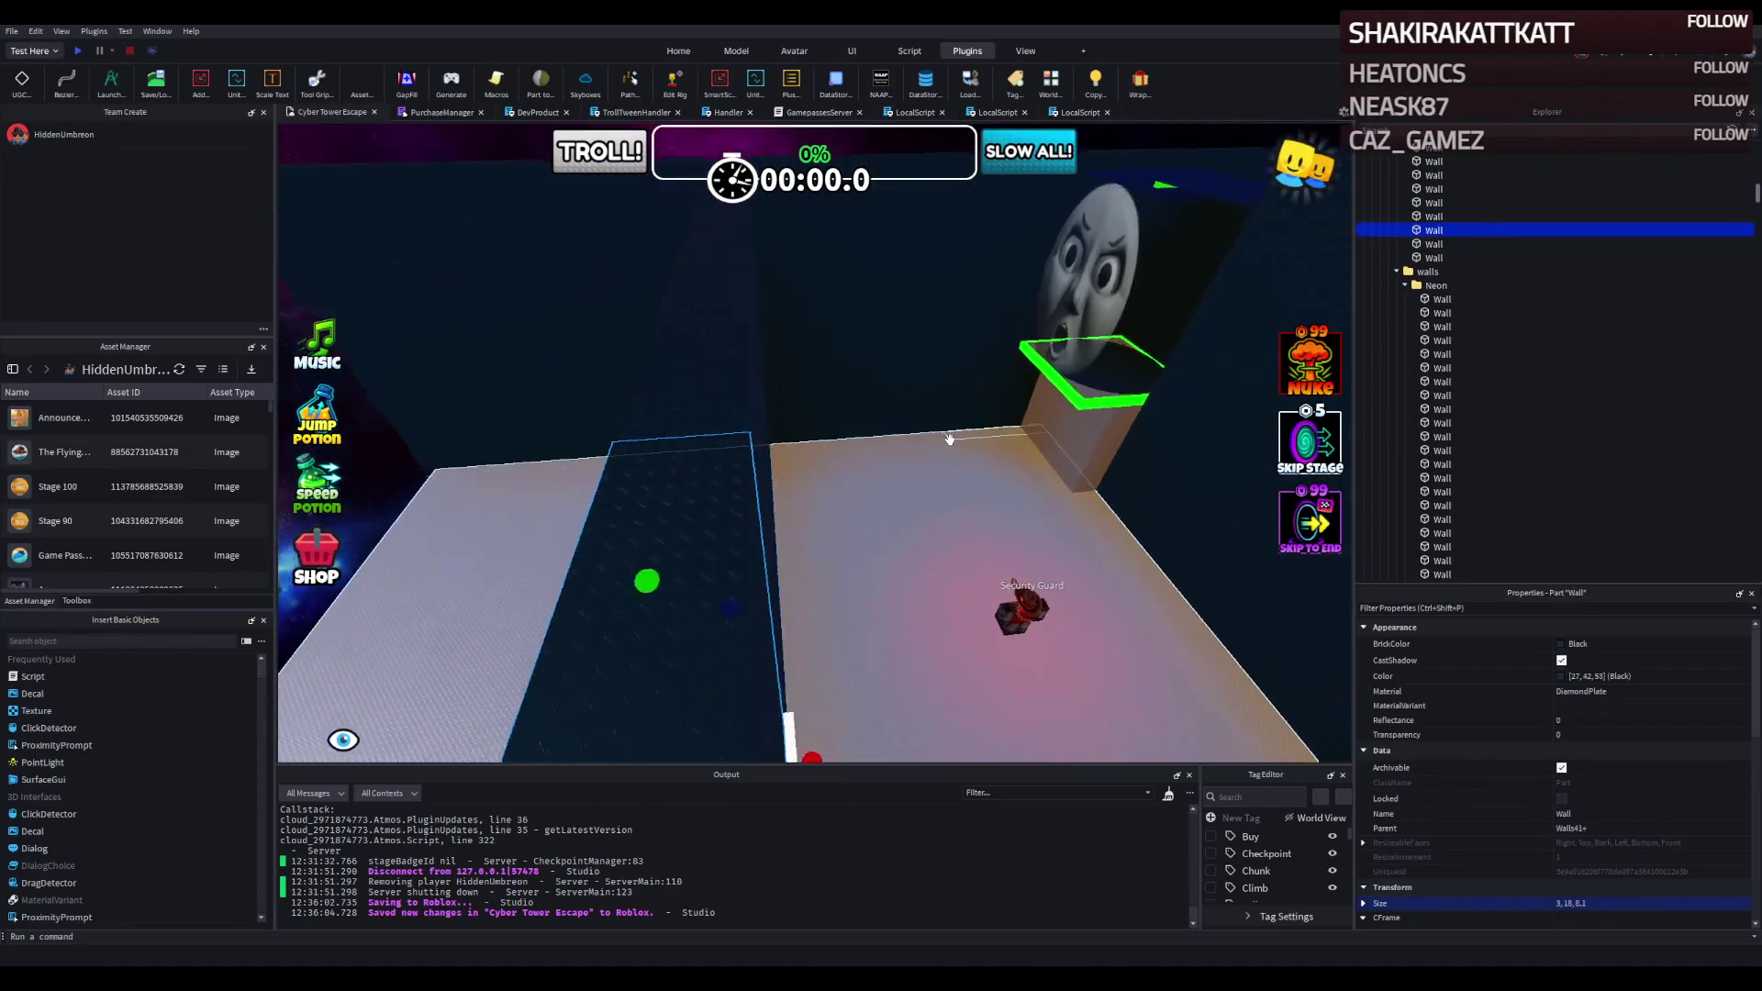
key(a)
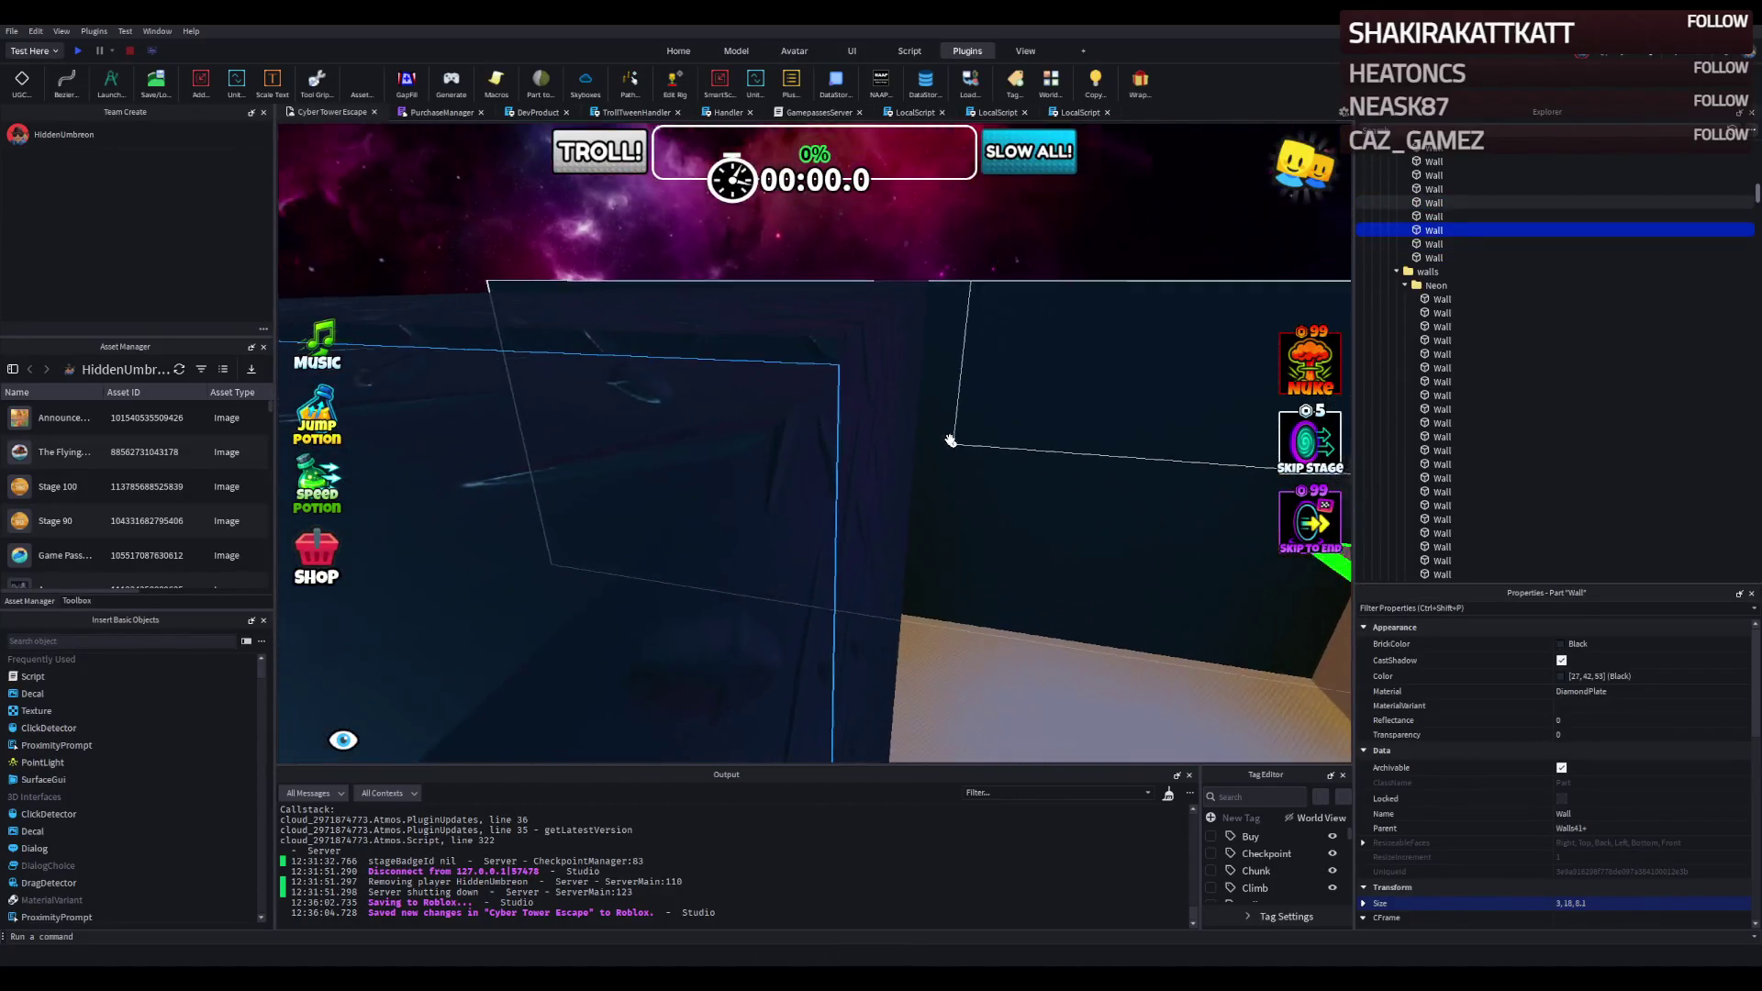
key(w)
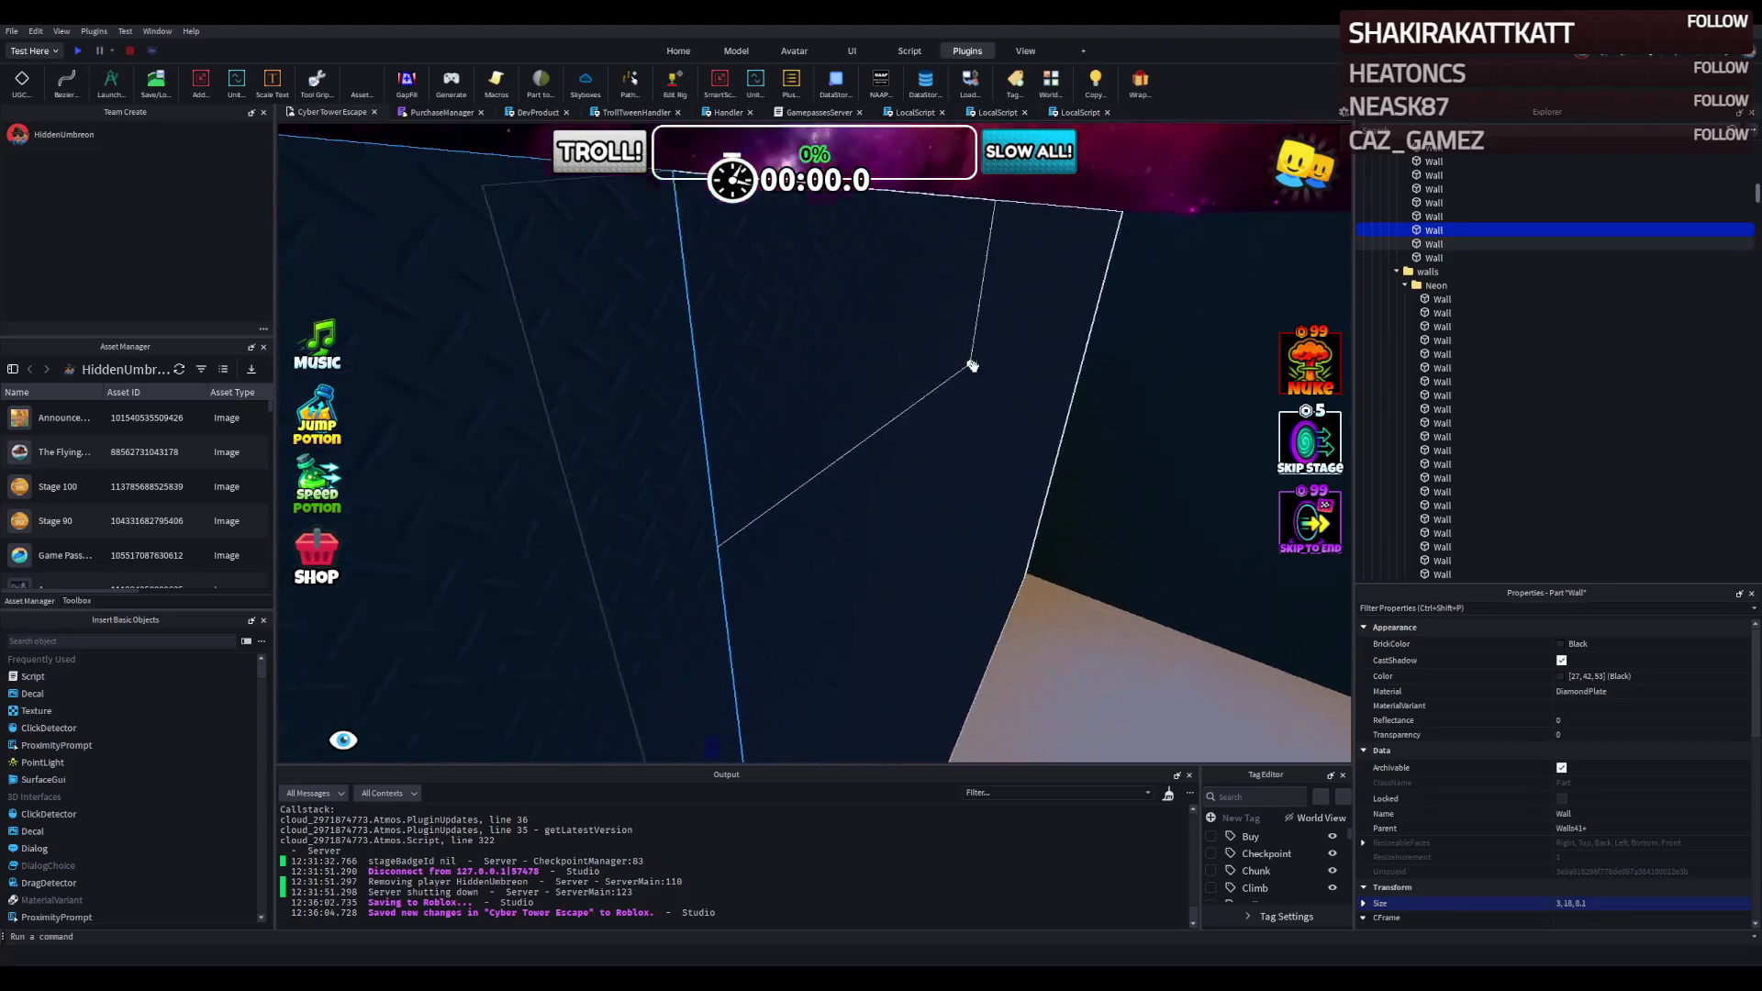
key(w)
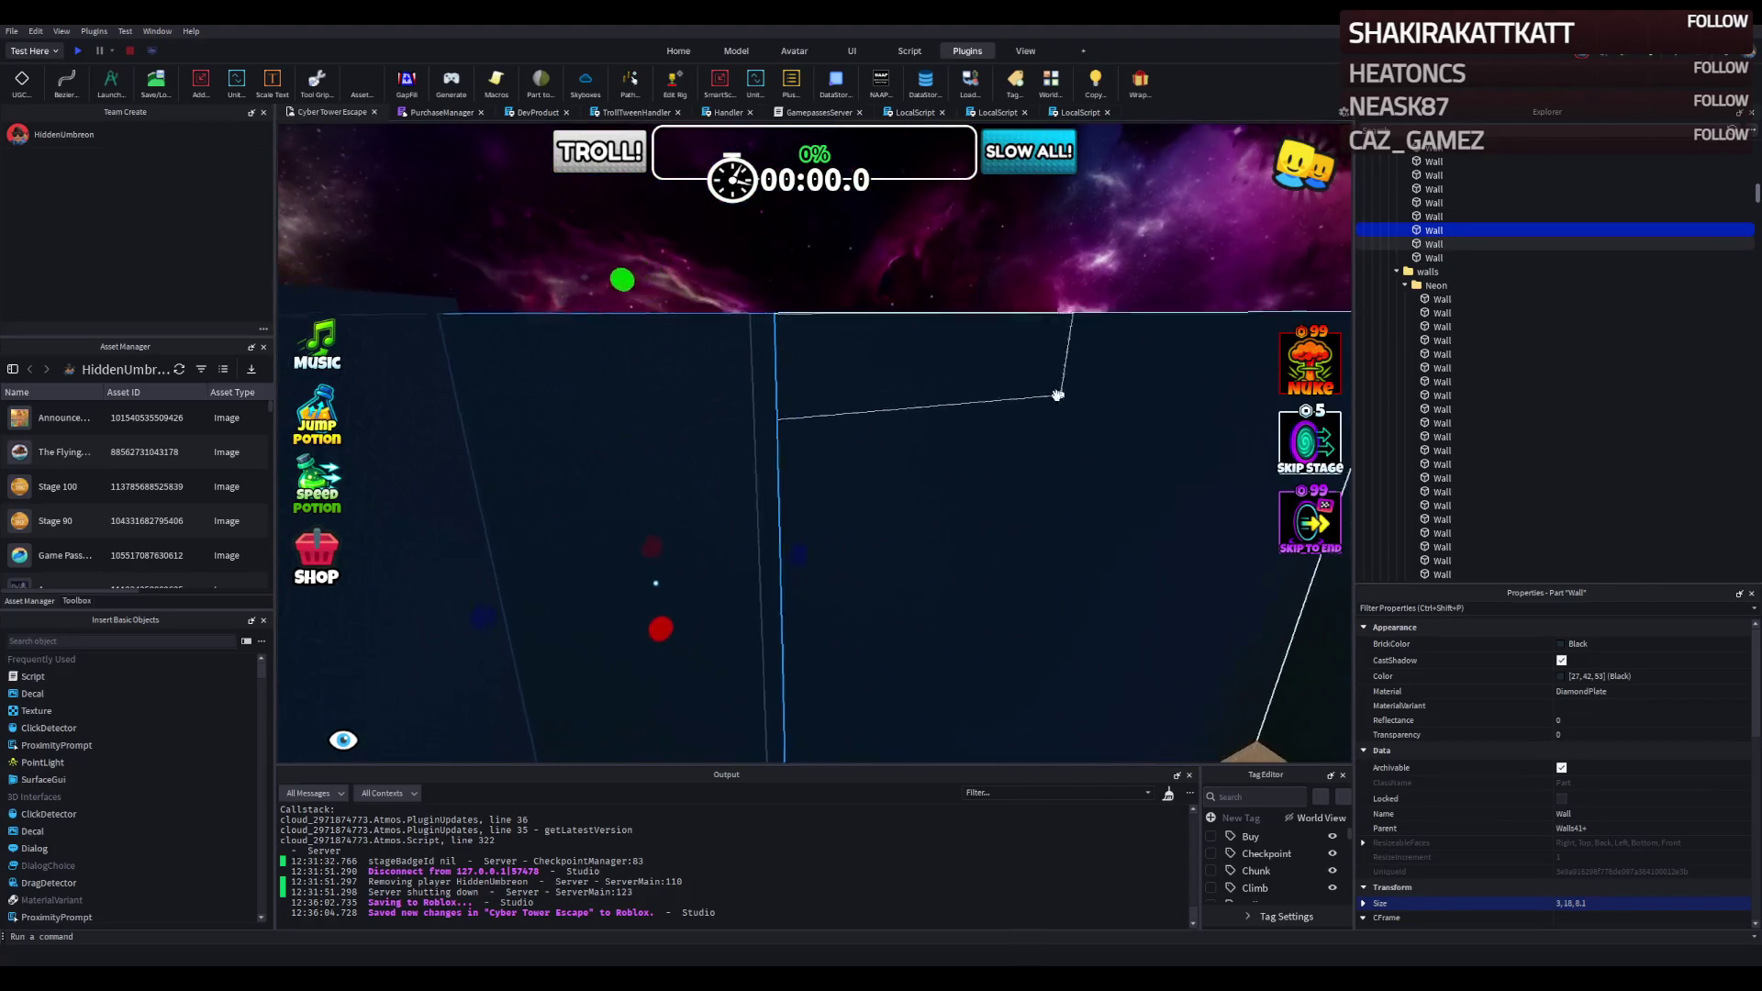
key(a)
key(w)
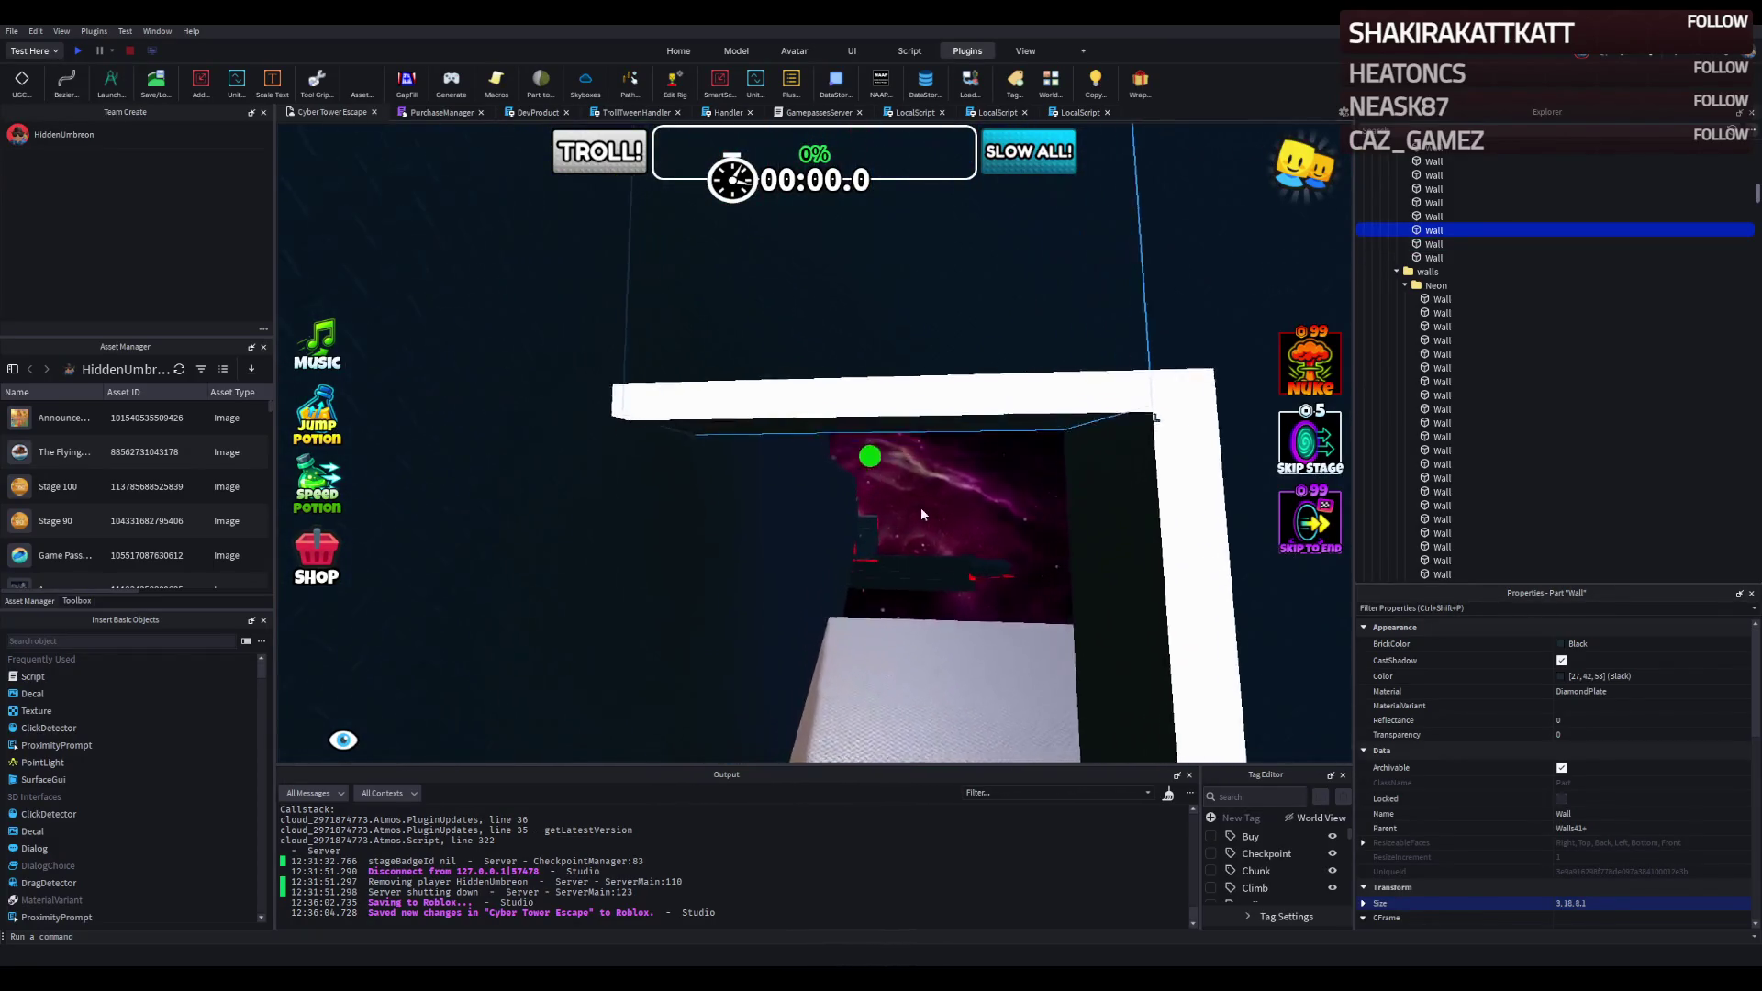
key(w)
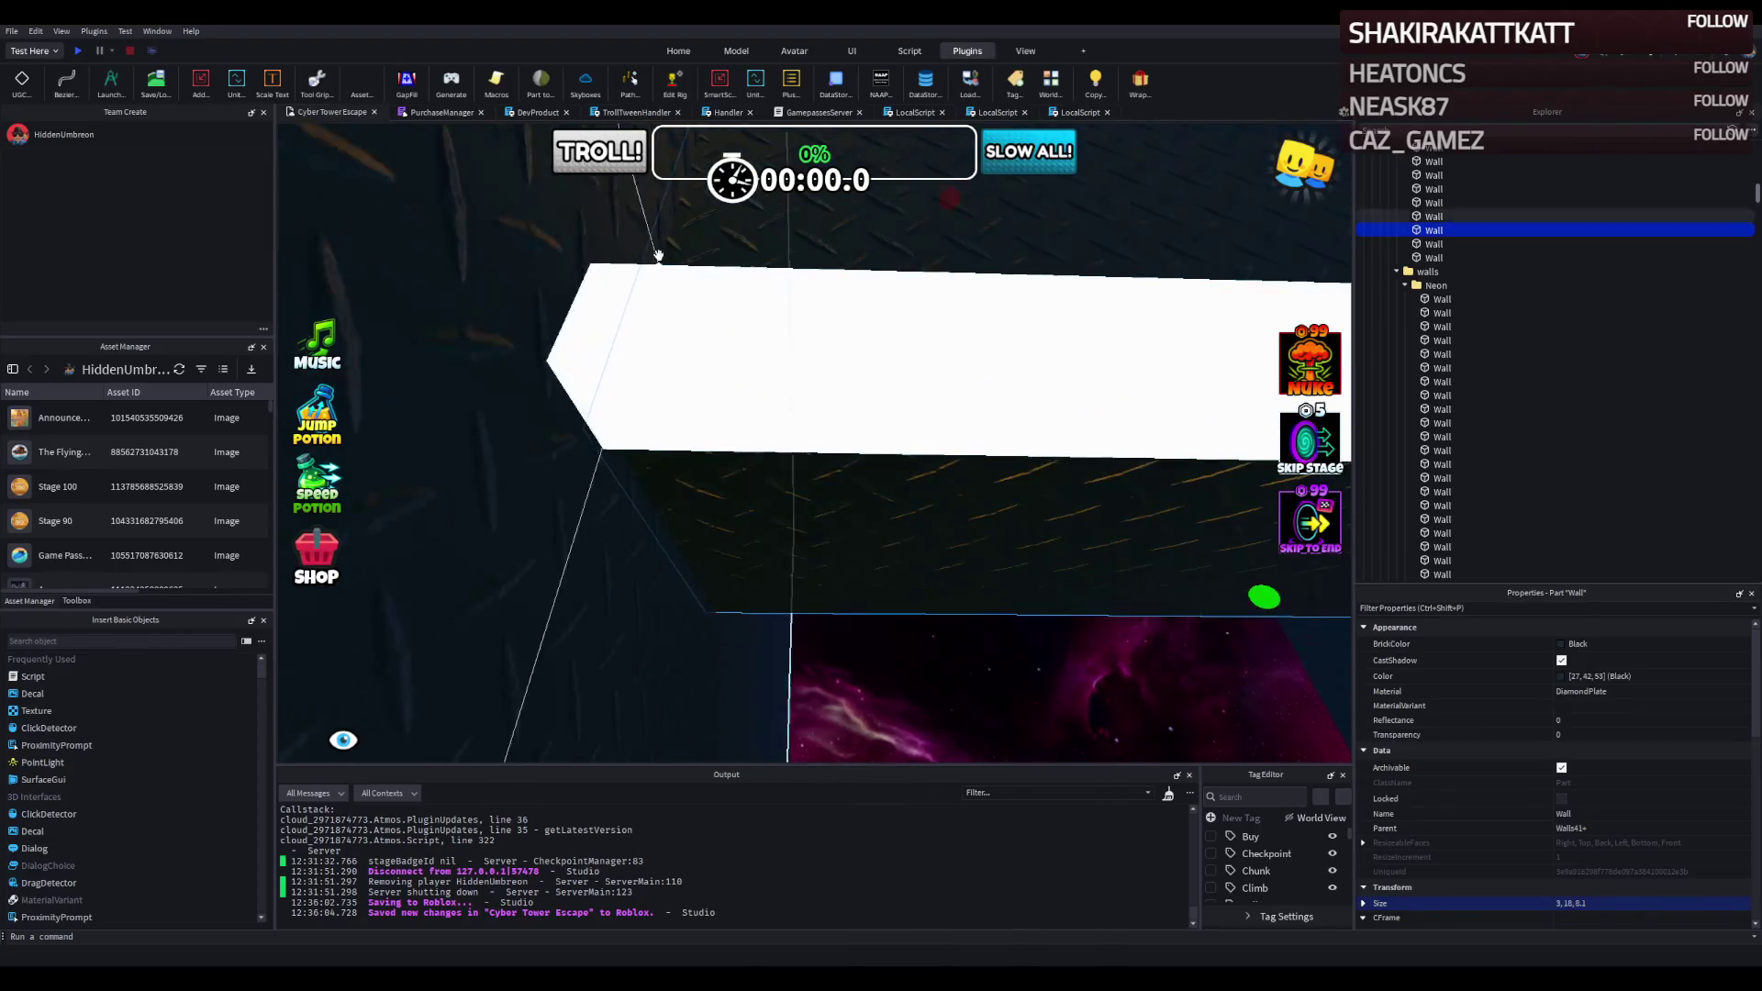
click(590, 401)
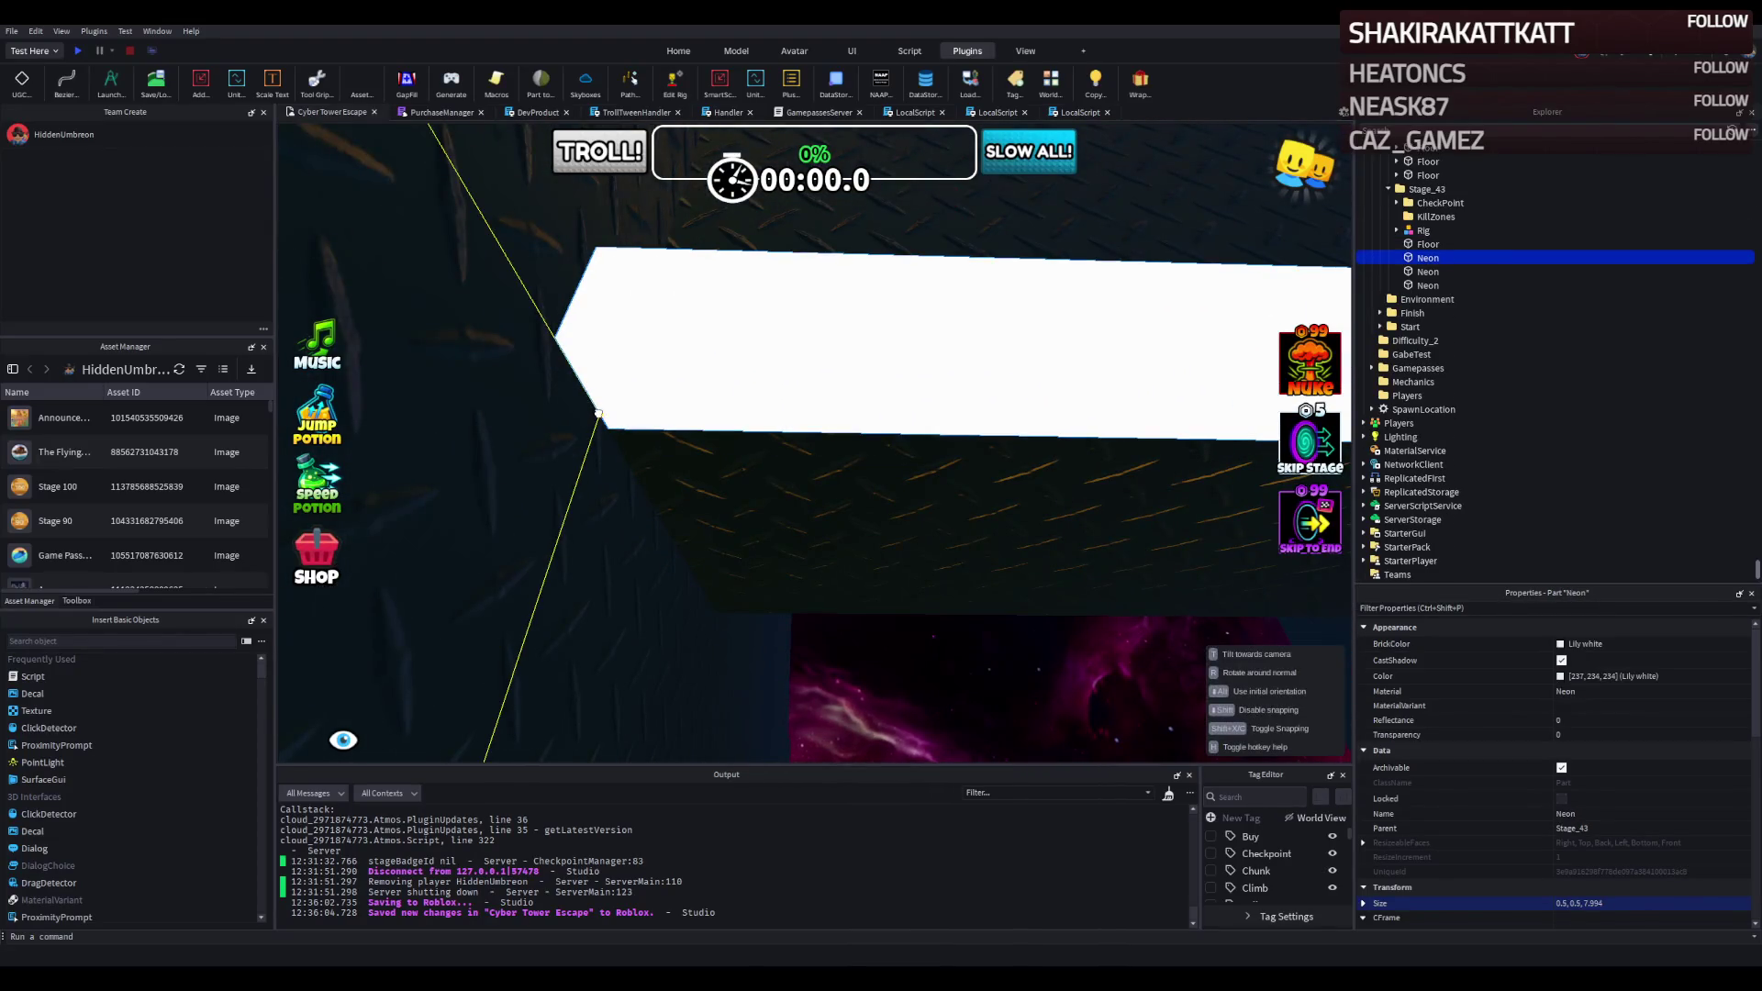
Orbit around the white Neon frame pieces to inspect them from several angles.
key(w)
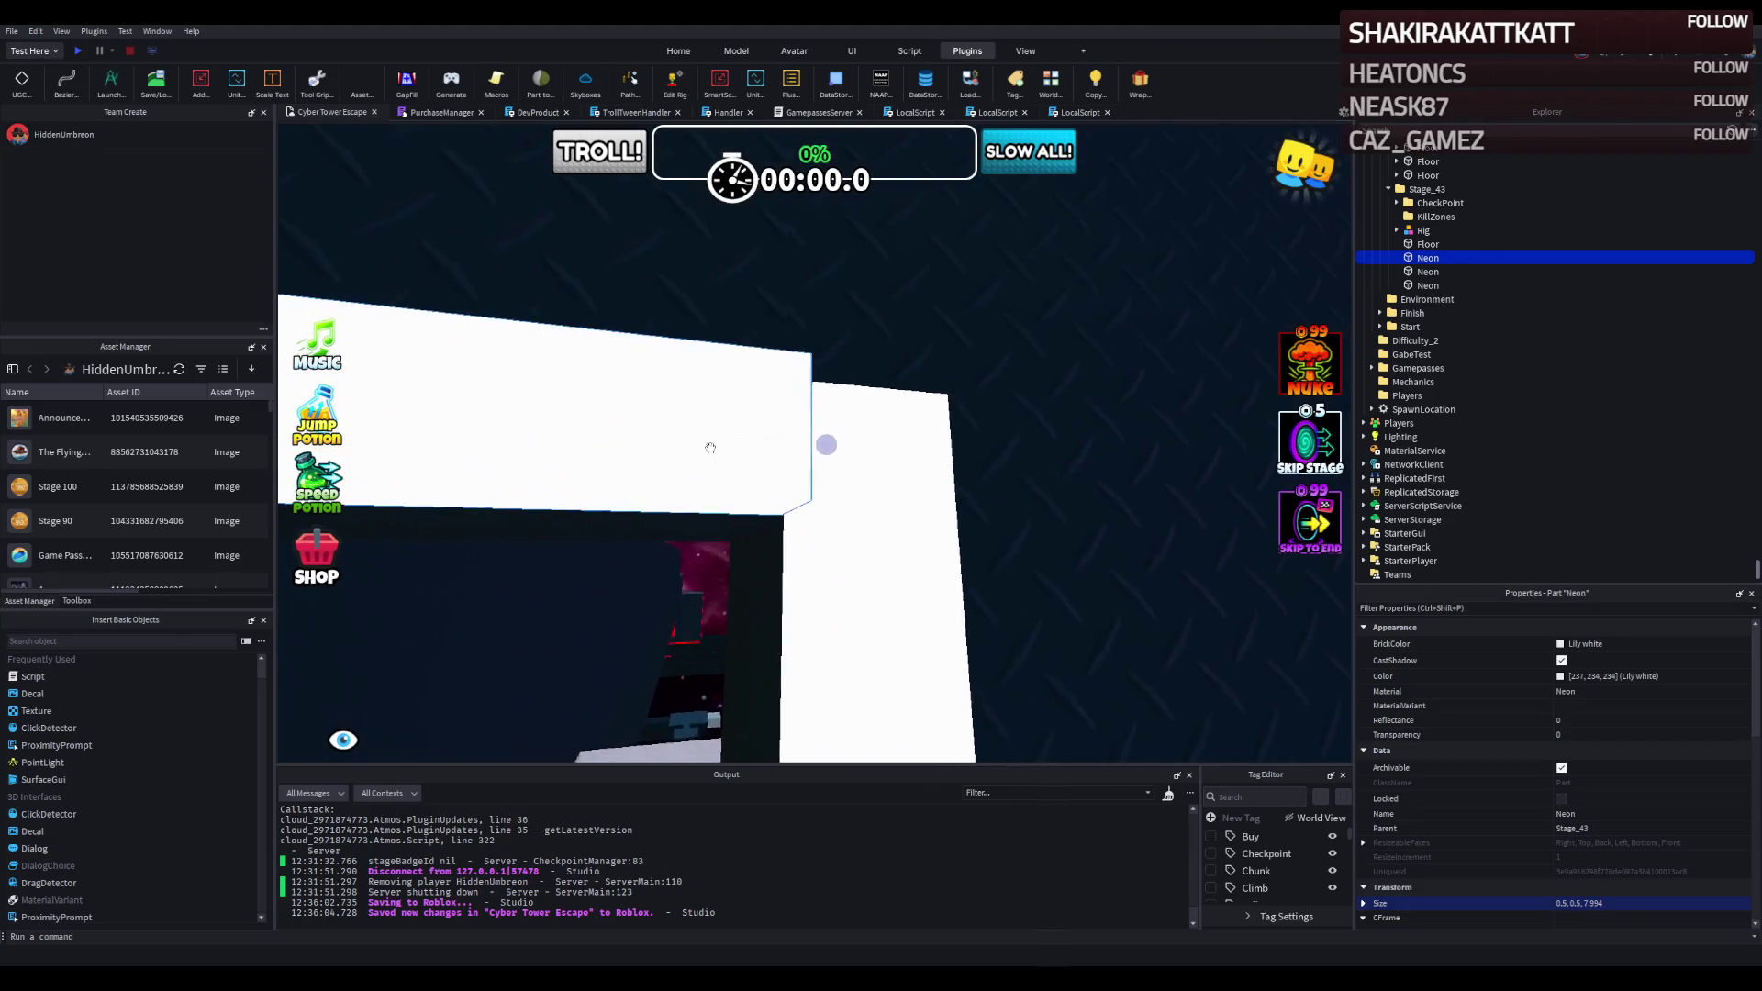
key(w)
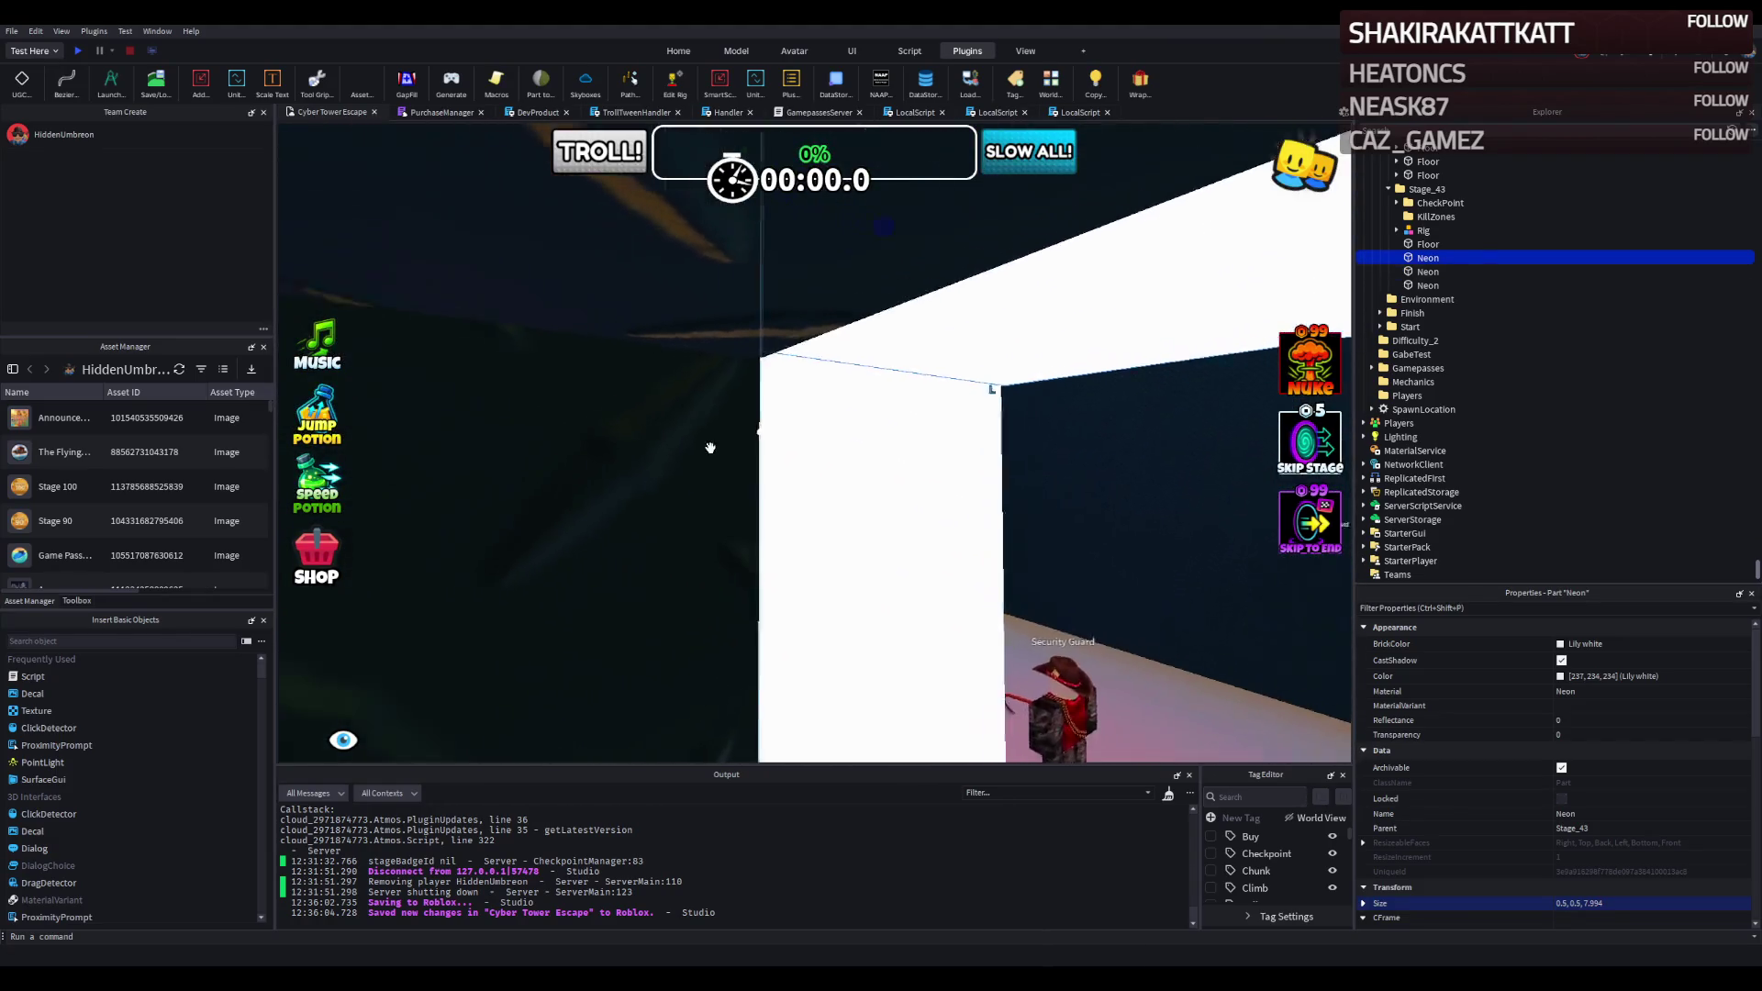
key(w)
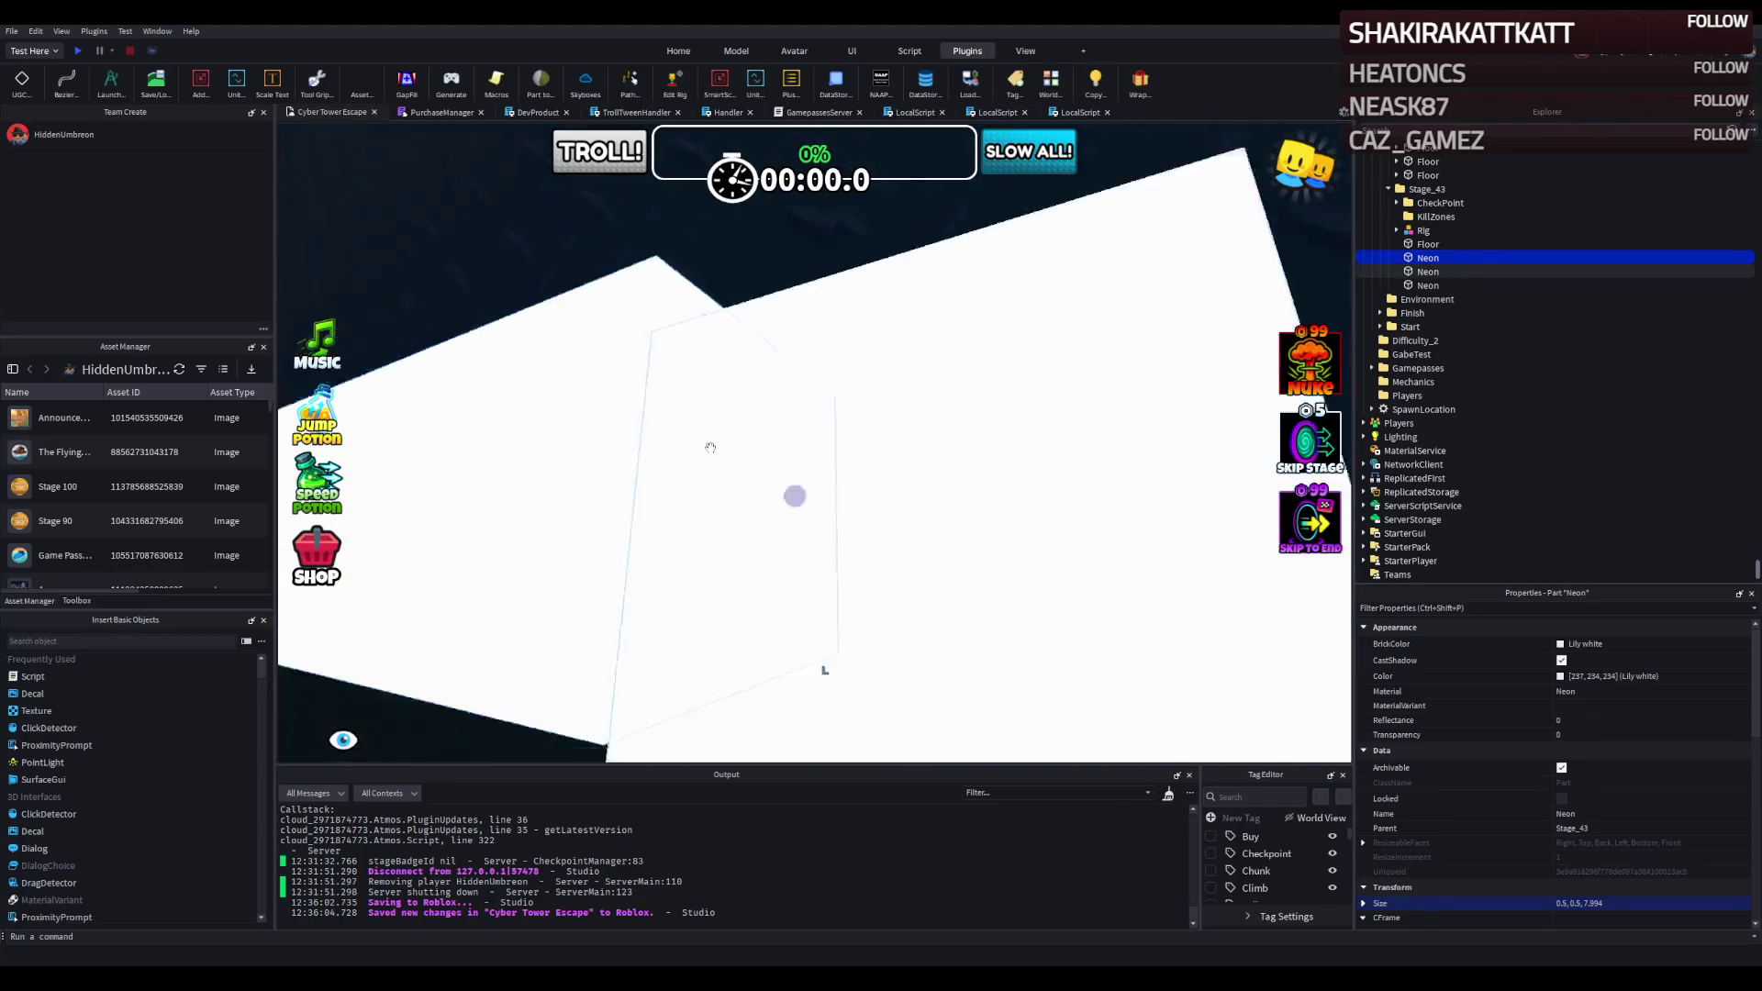
key(w)
key(w)
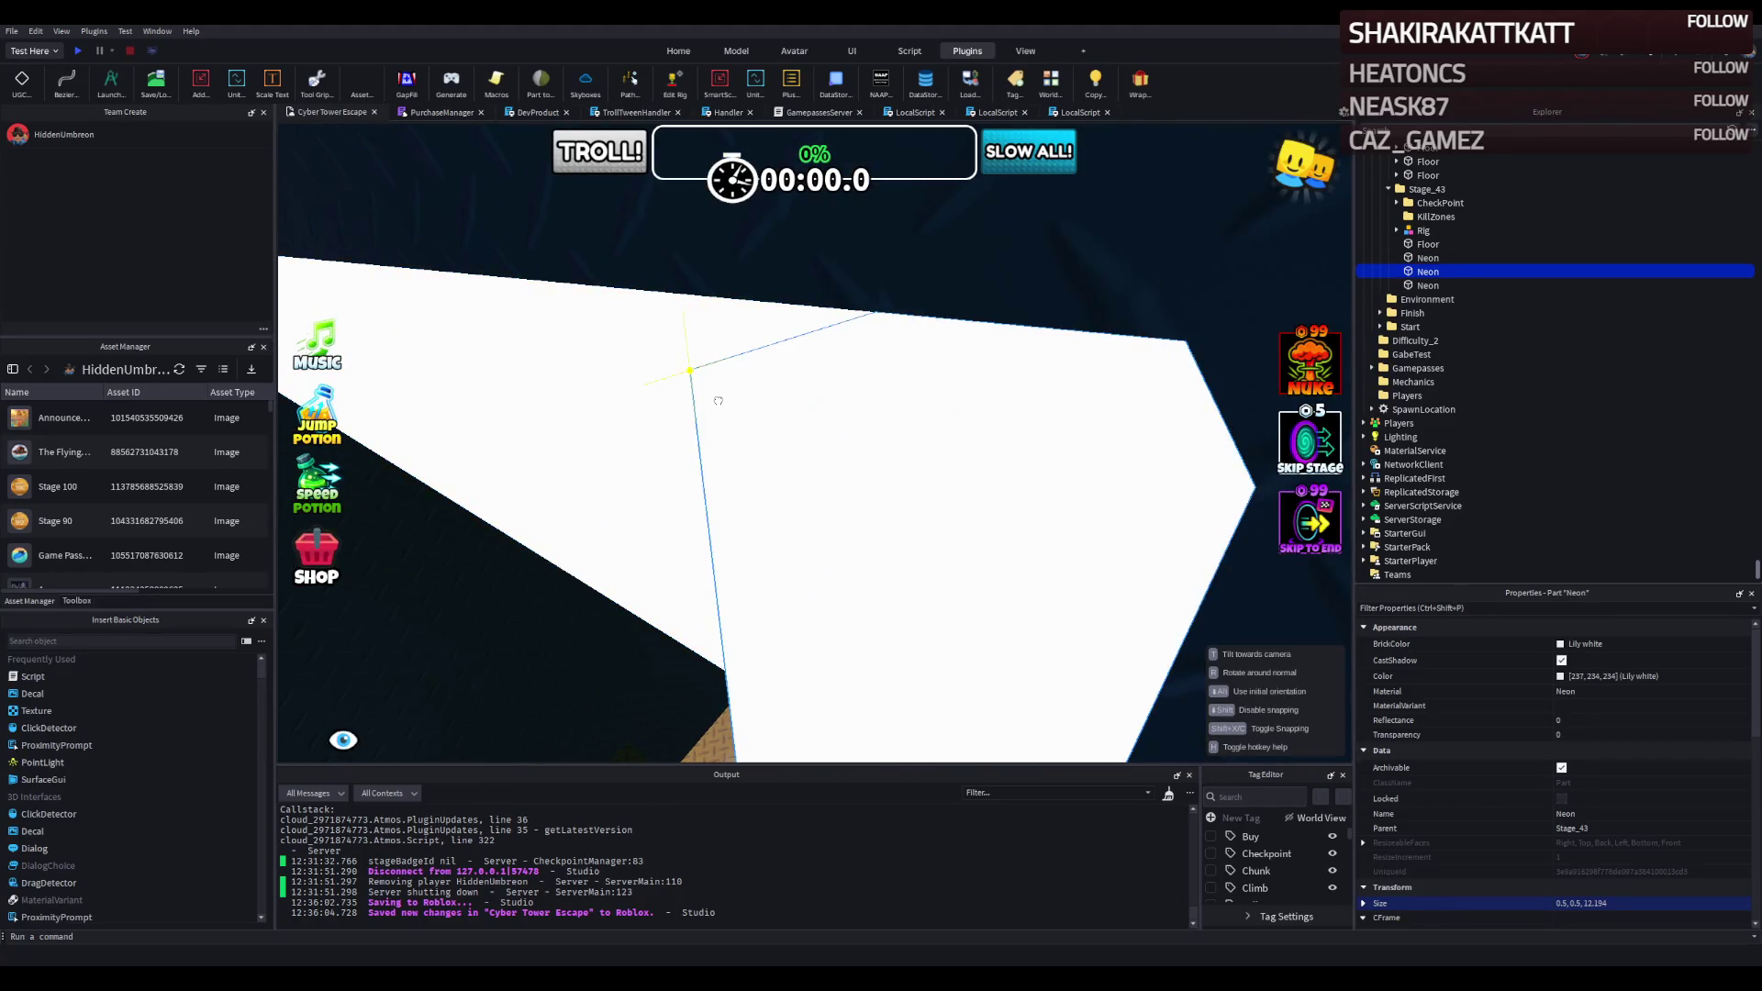
key(w)
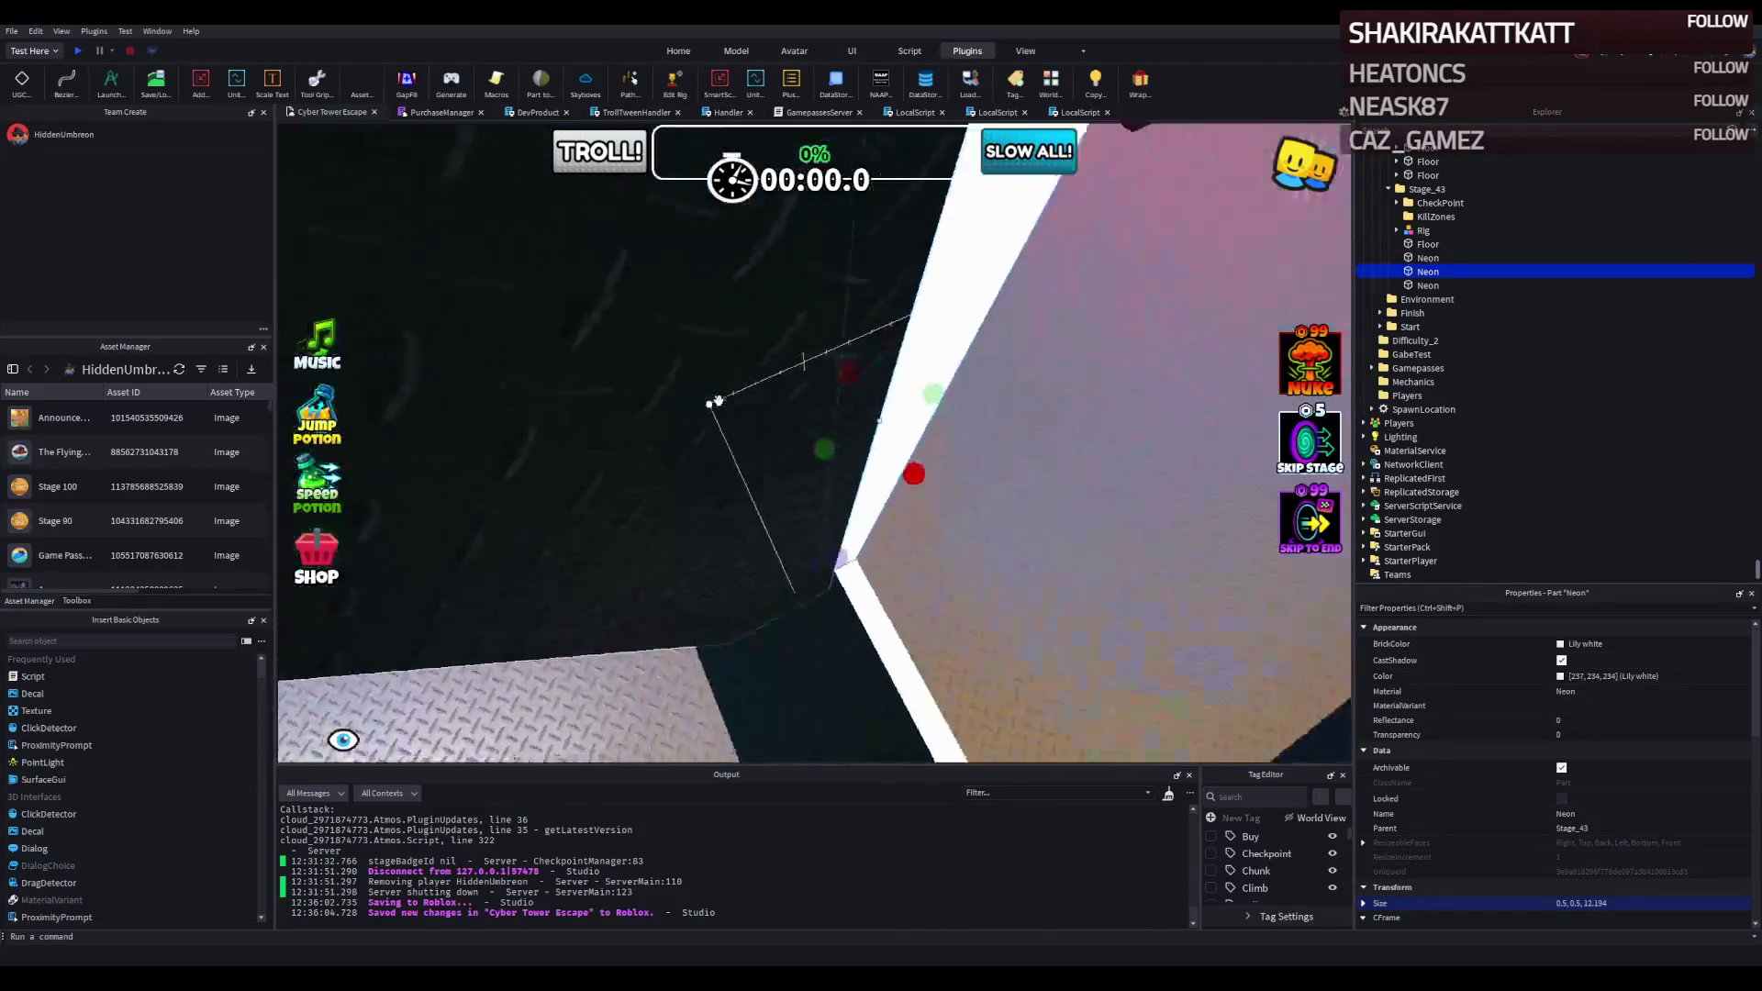
key(w)
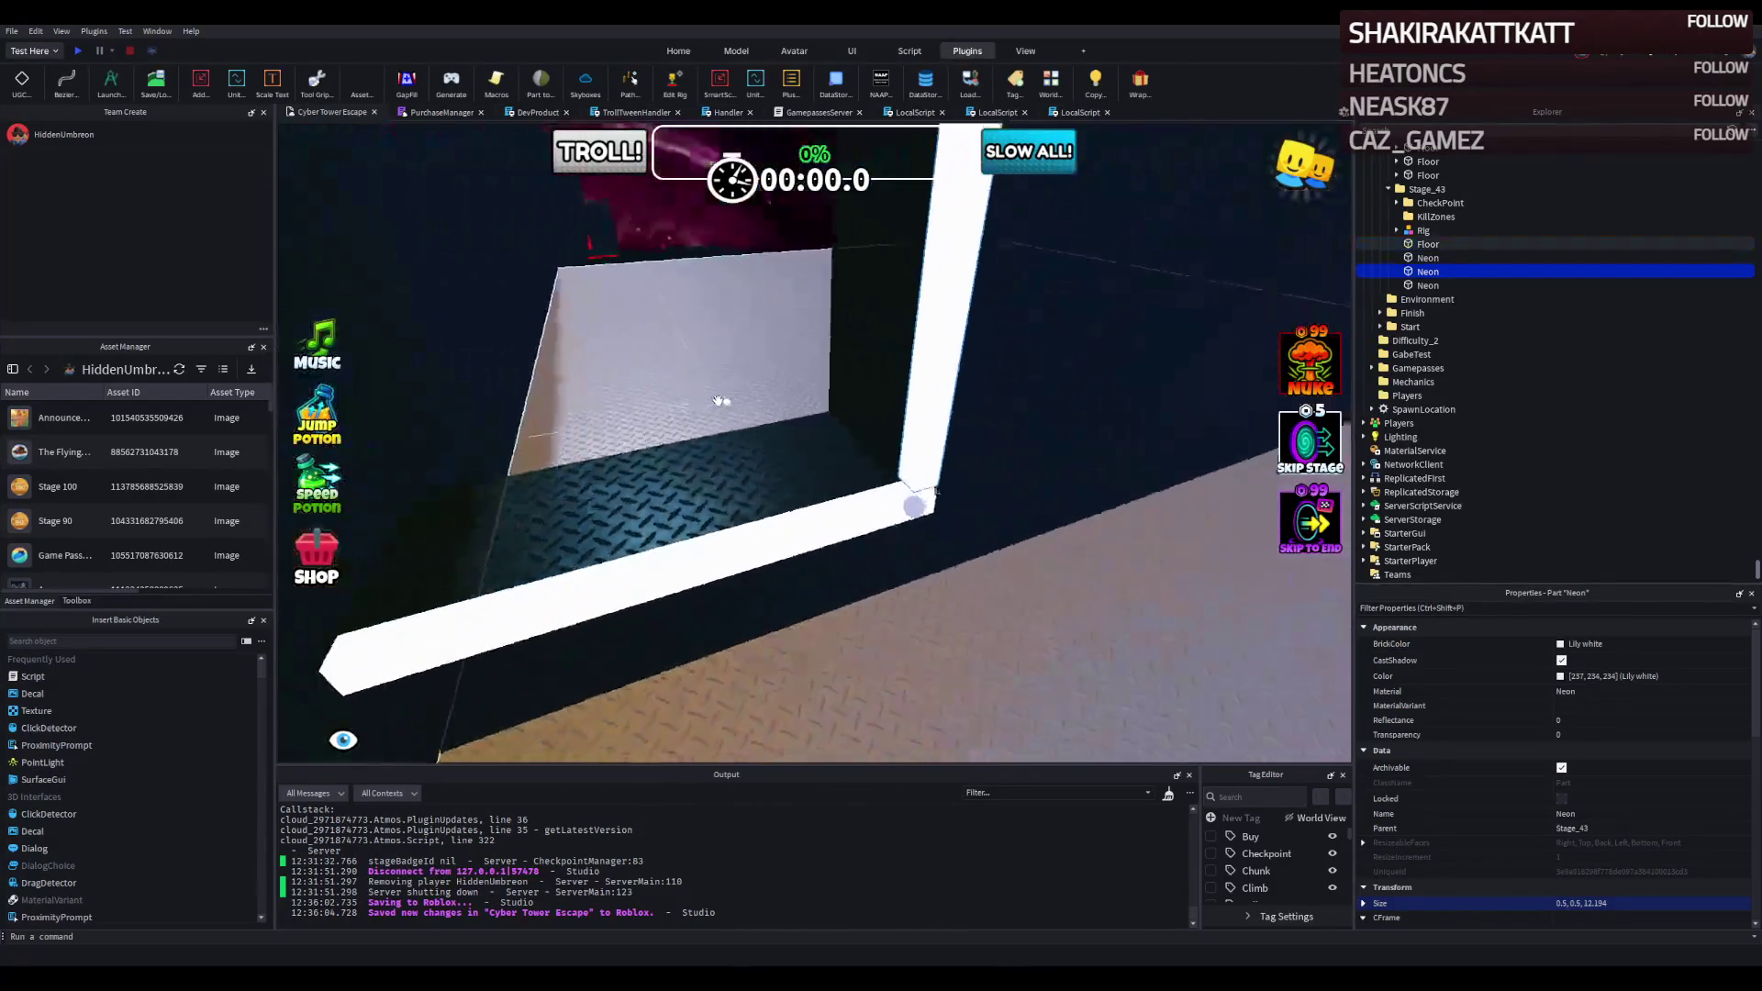
key(s)
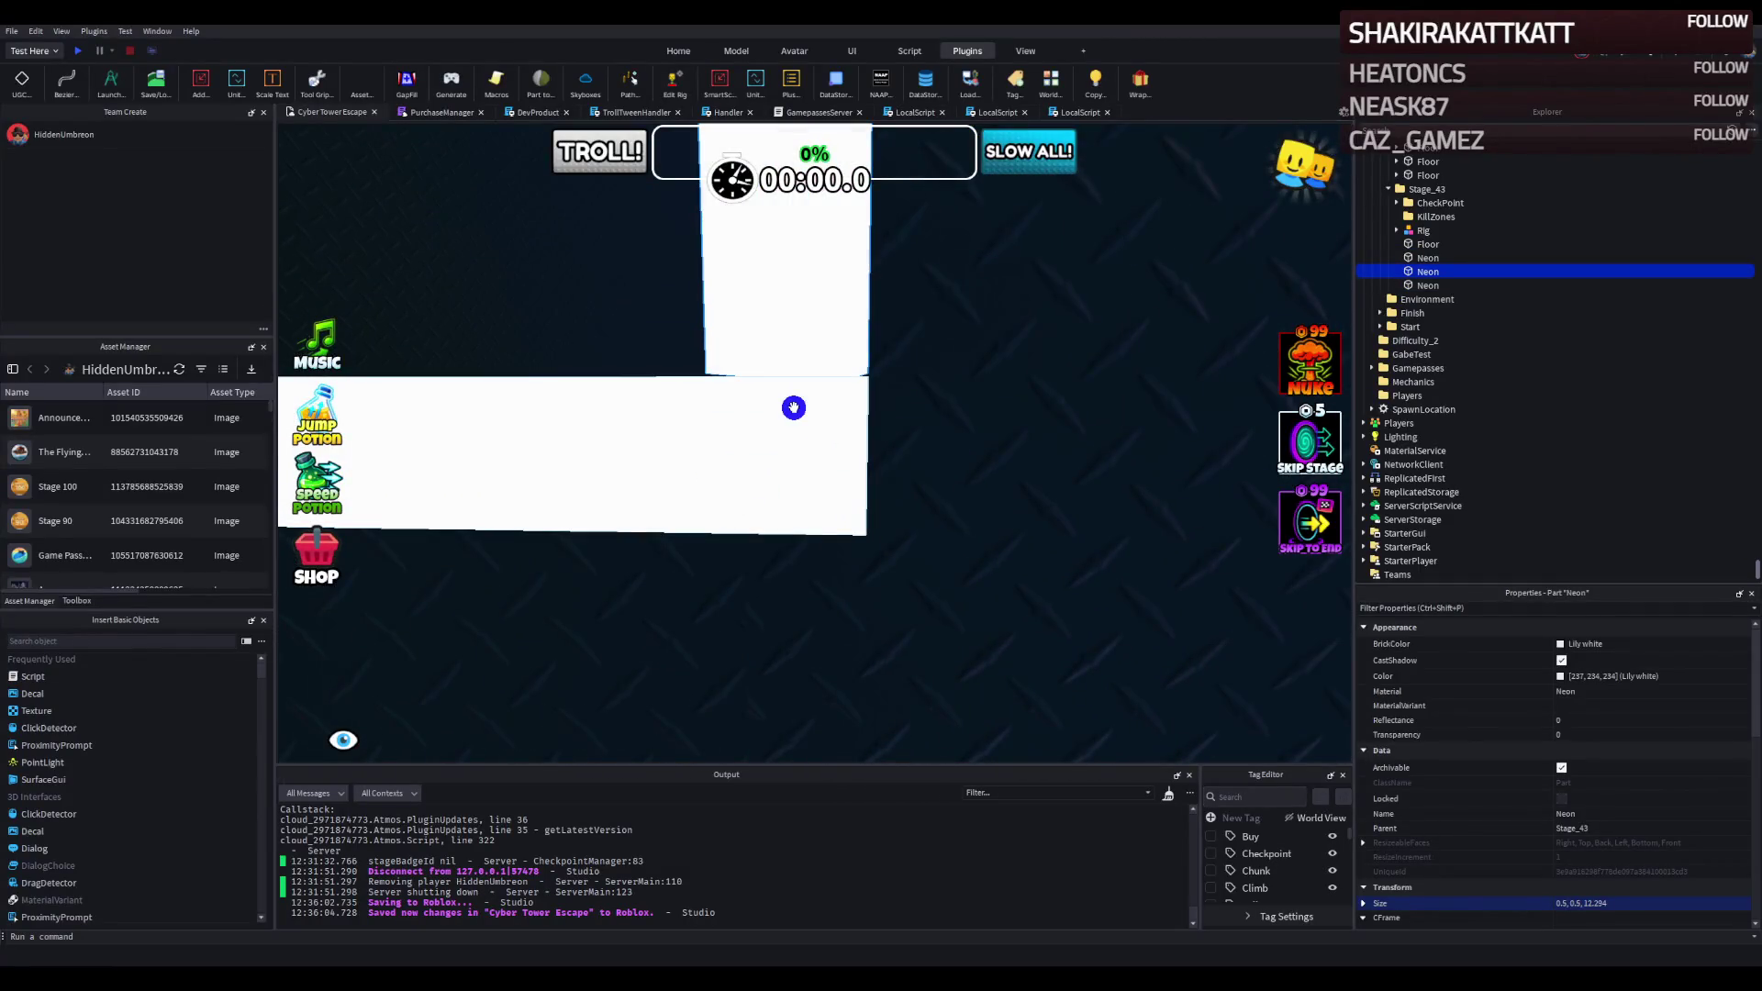
key(s)
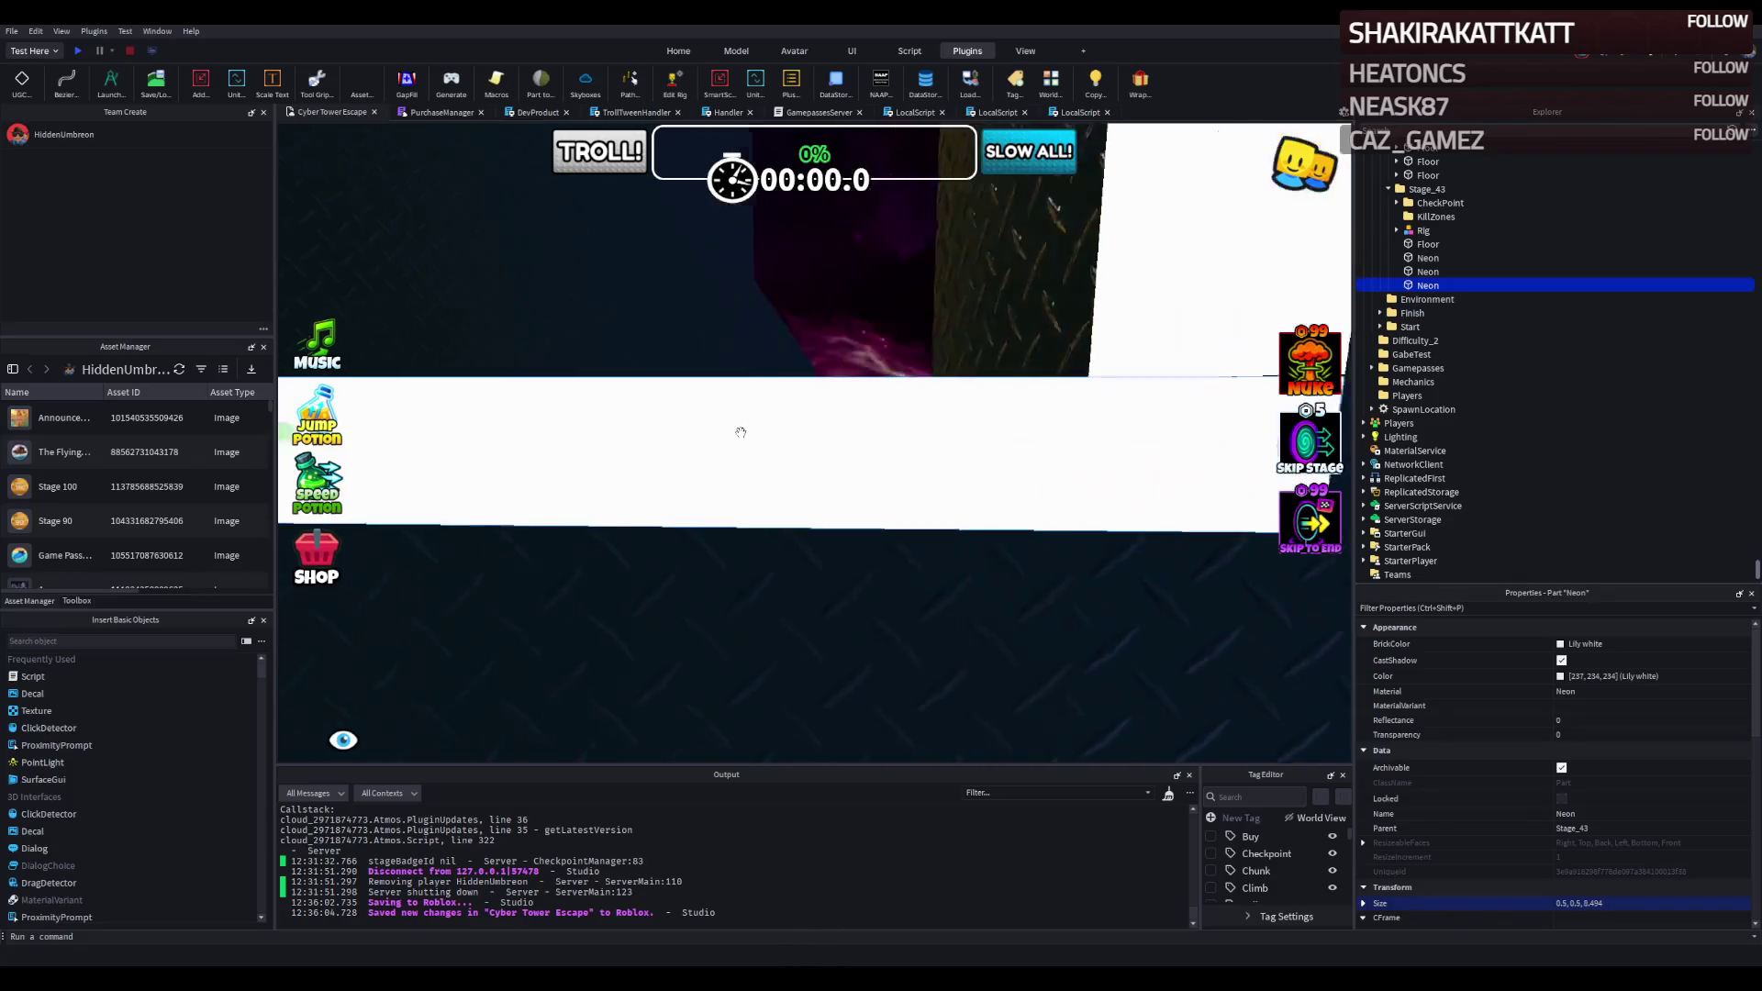
Lower the Wall part beside the frame straight down, then select Stage_43's Floor.
click(825, 425)
key(q)
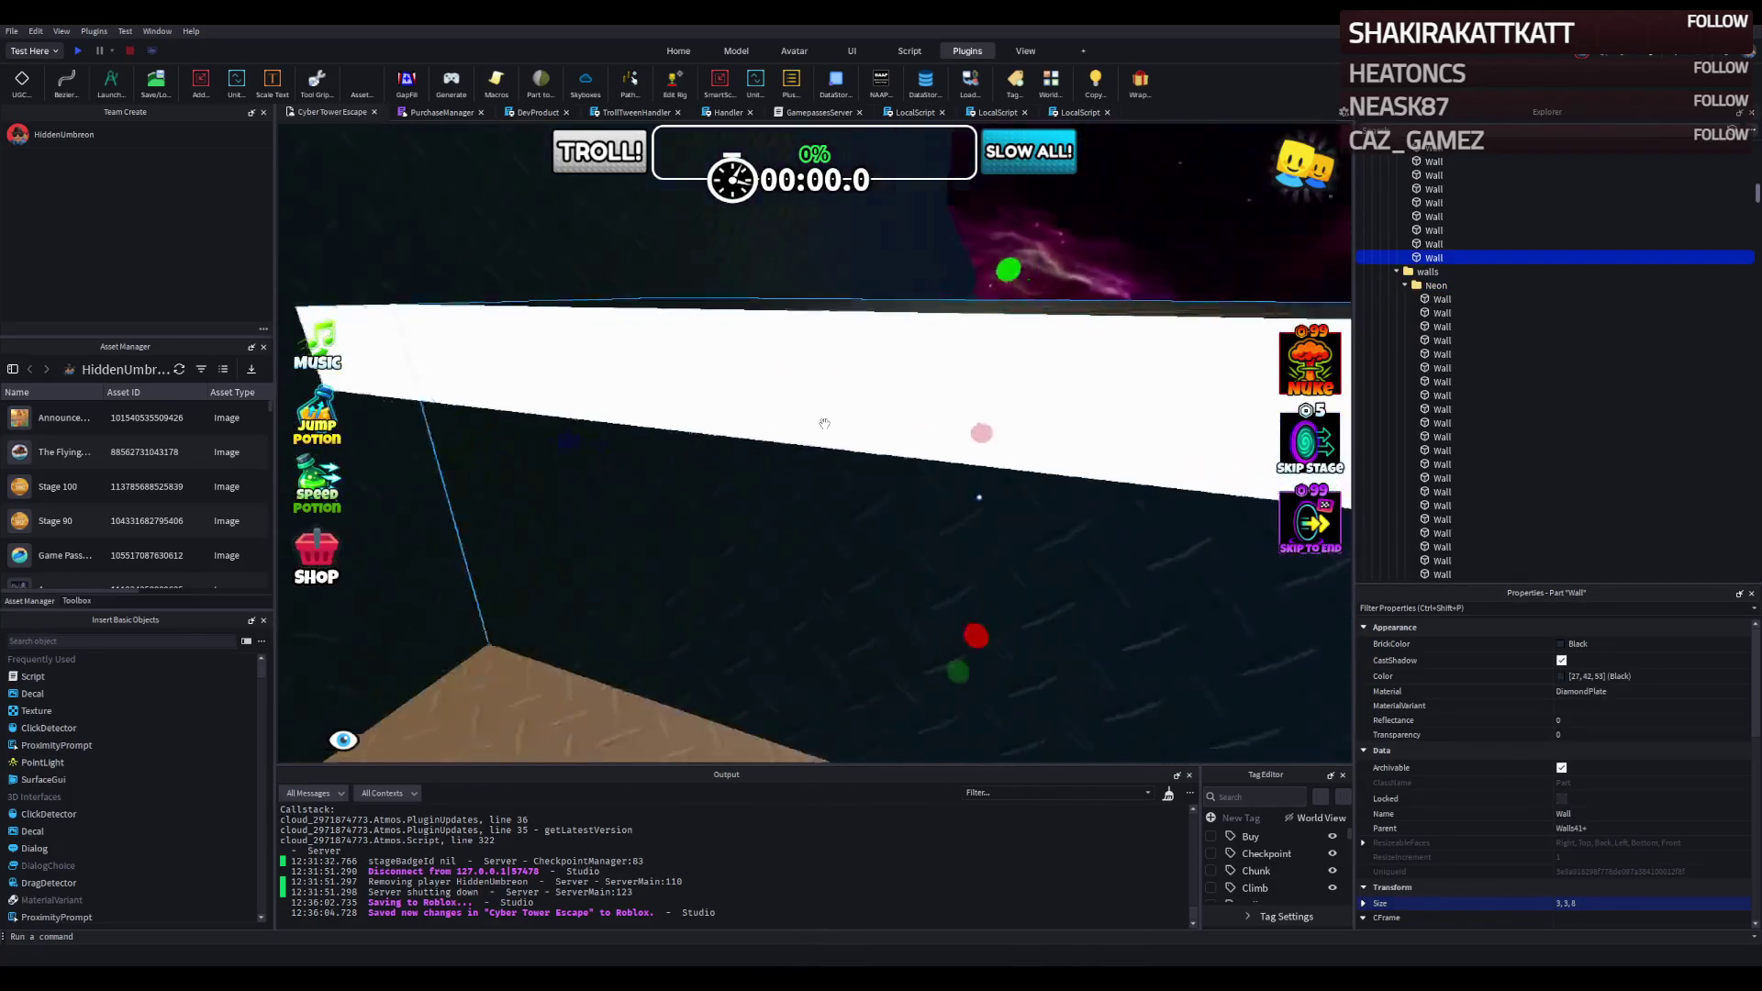
key(a)
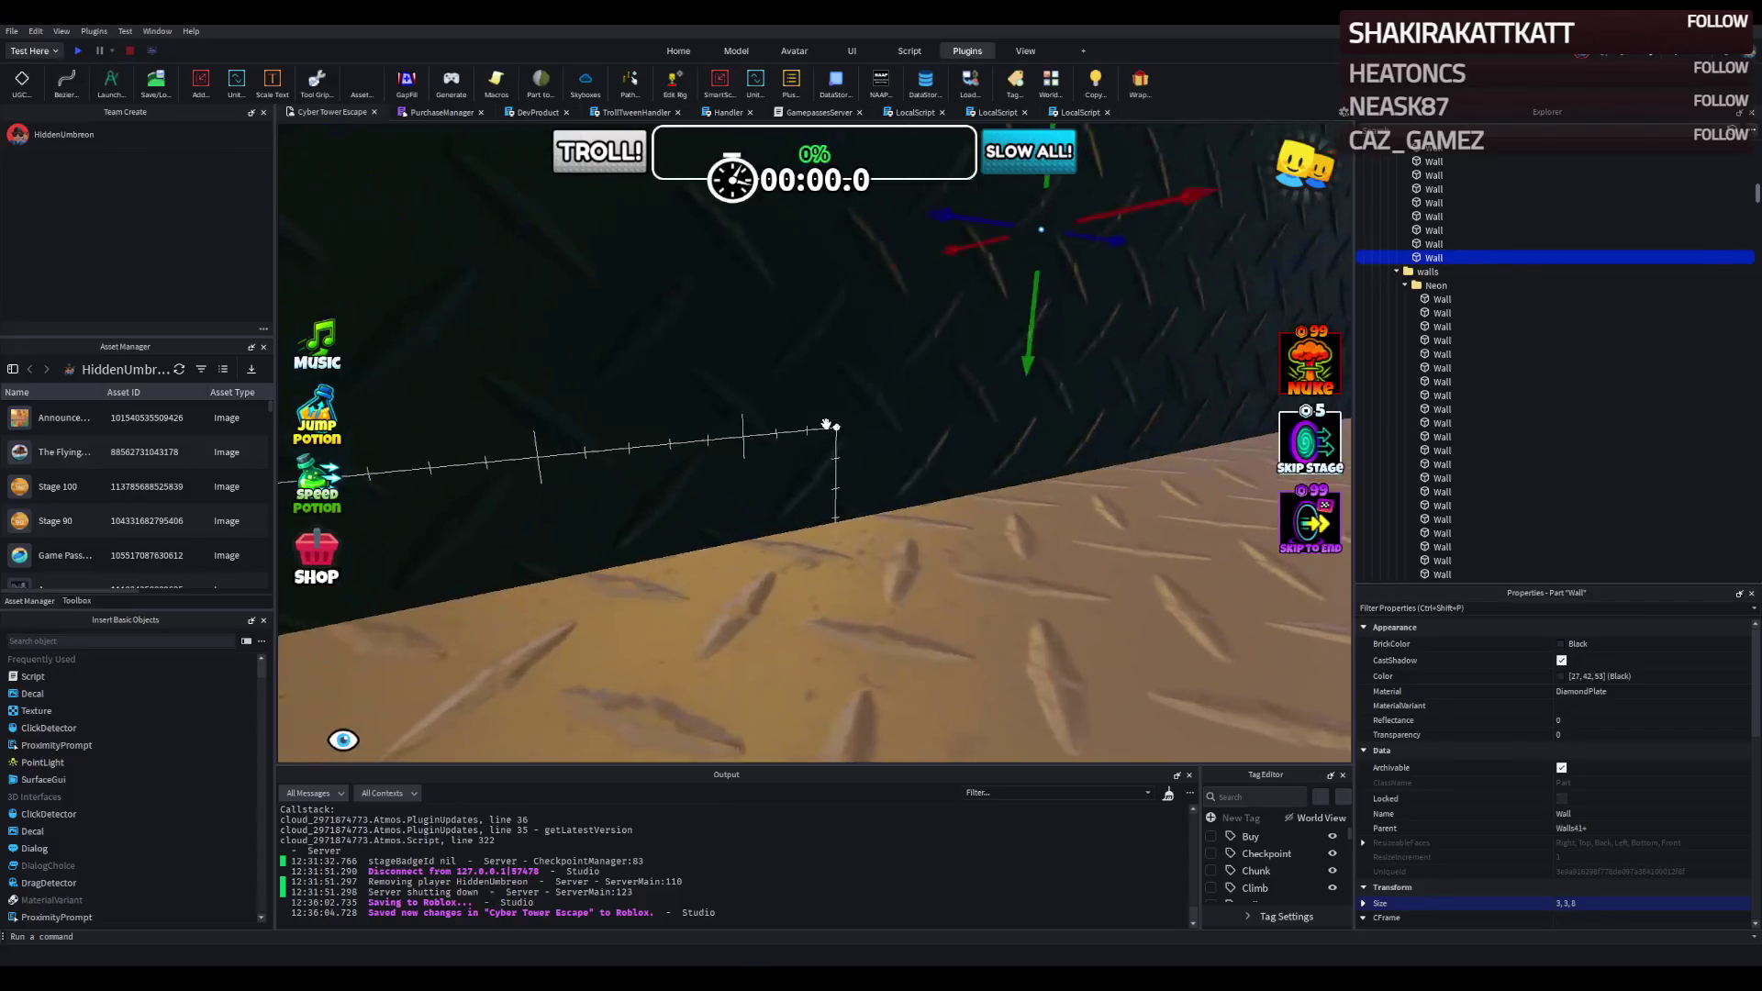
drag(994, 401, 823, 420)
key(s)
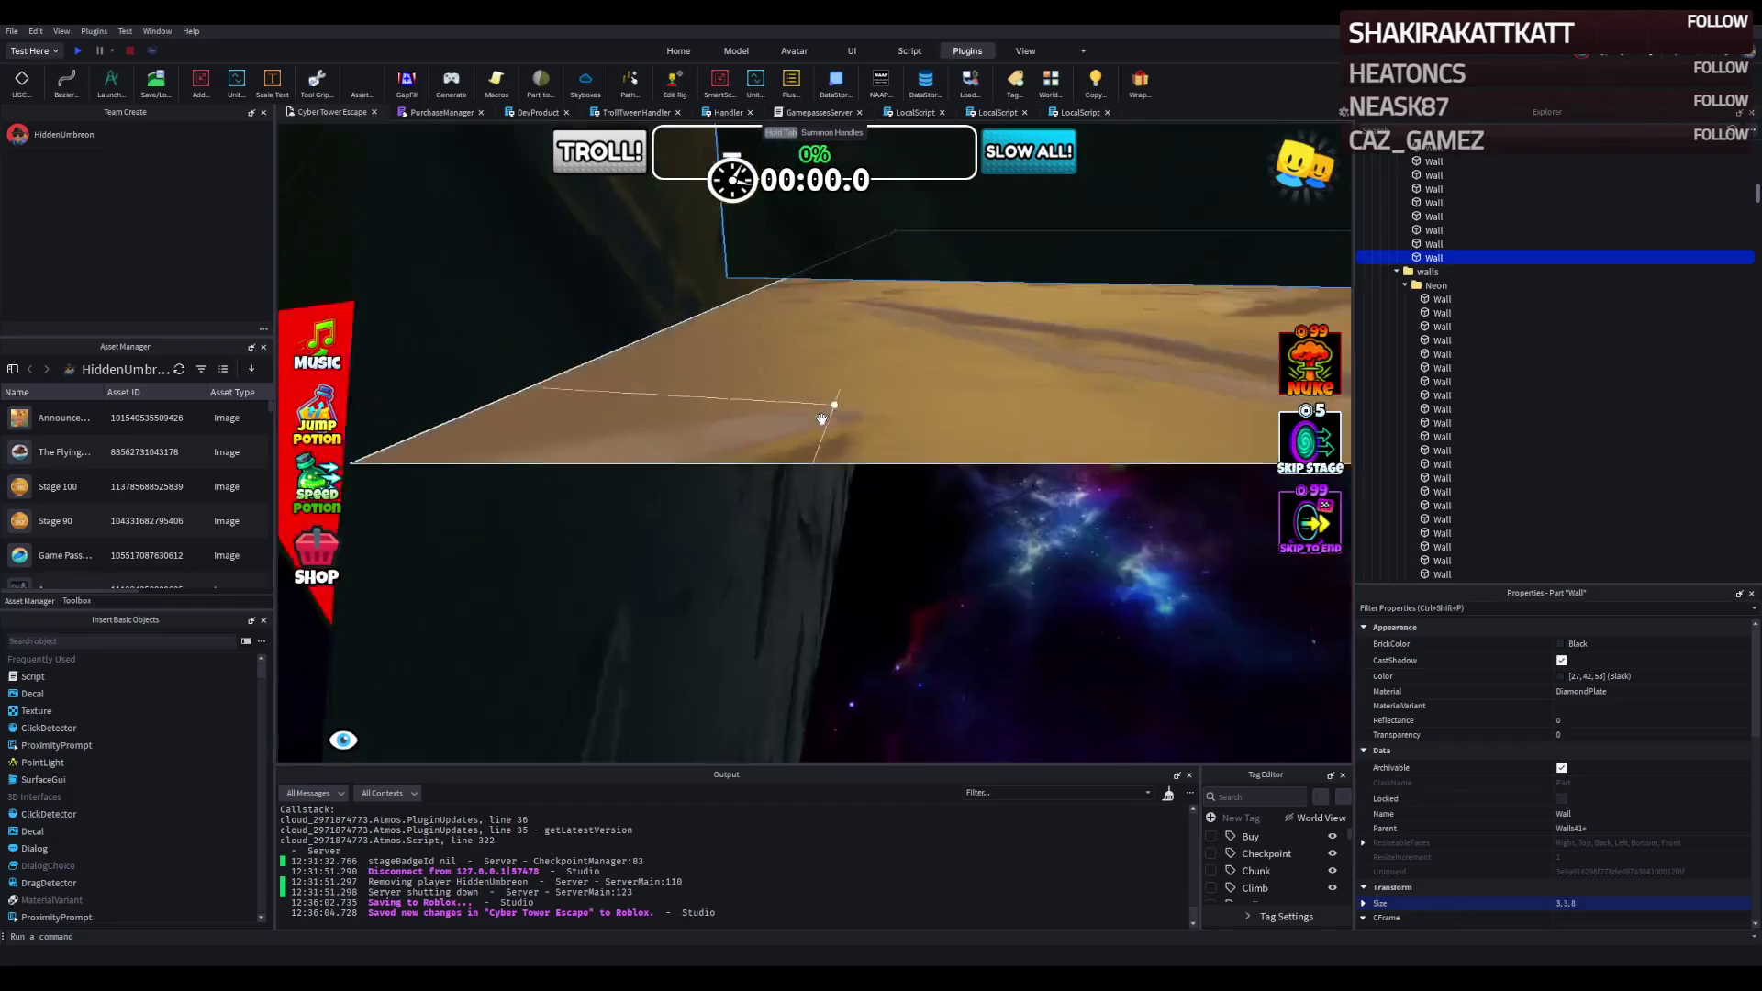
key(q)
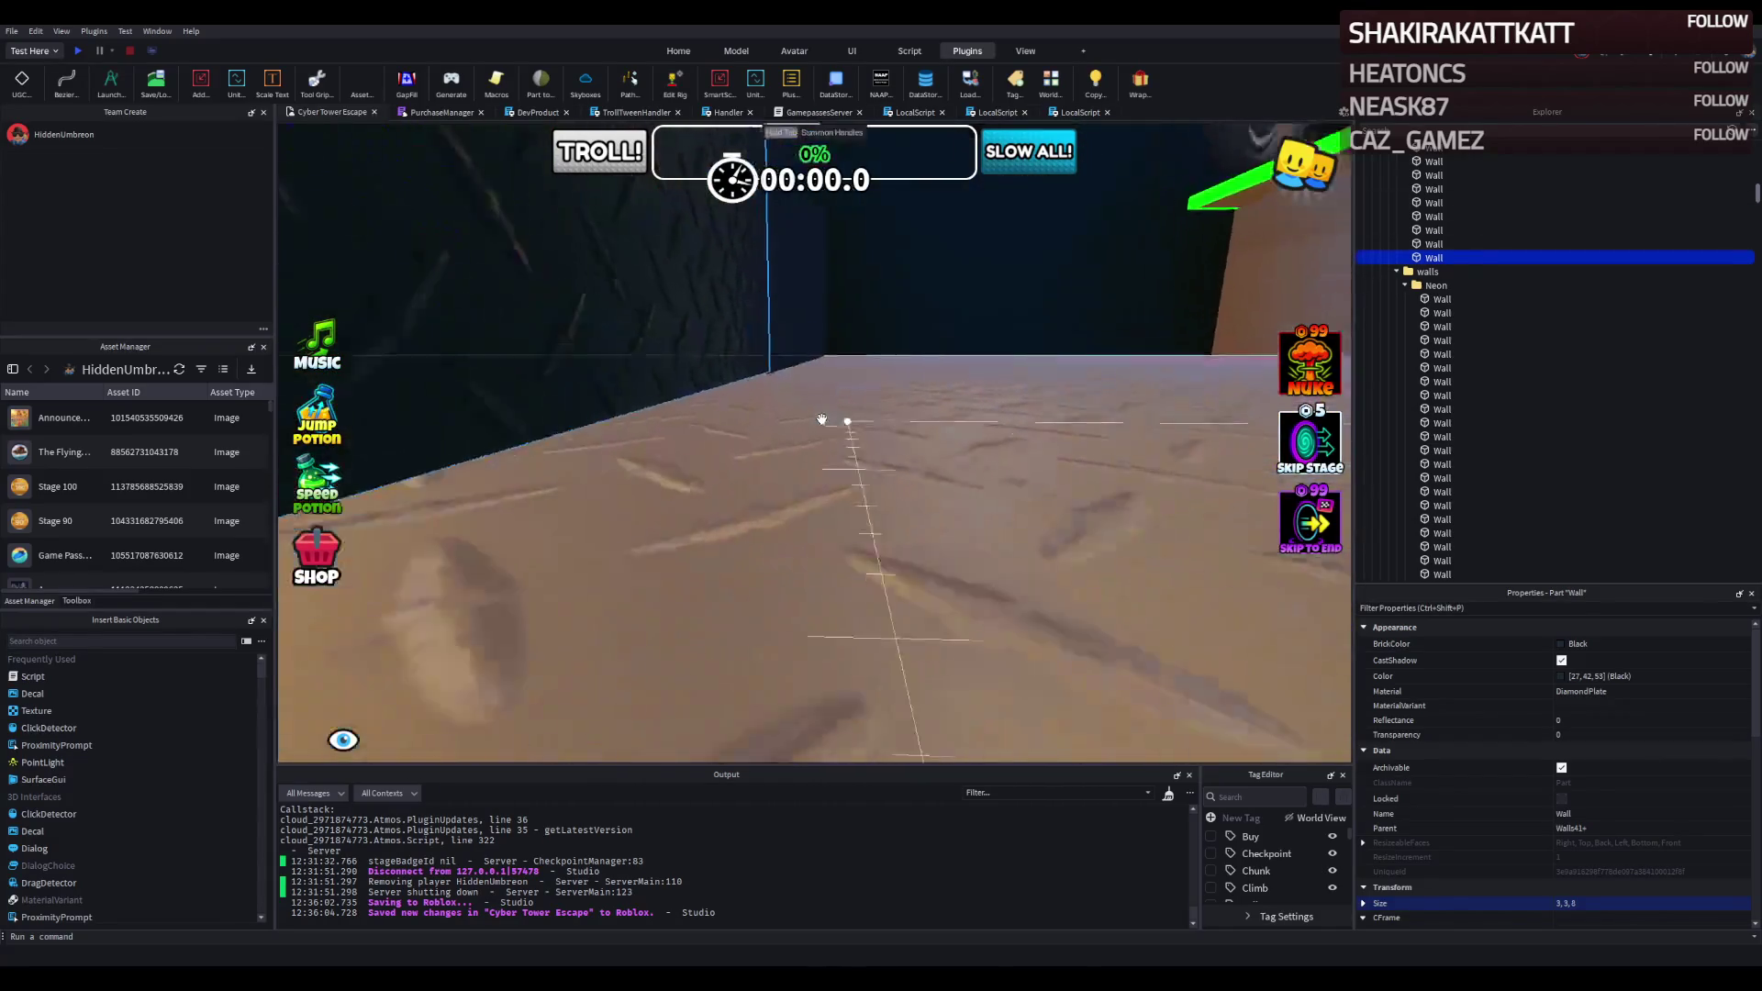
key(e)
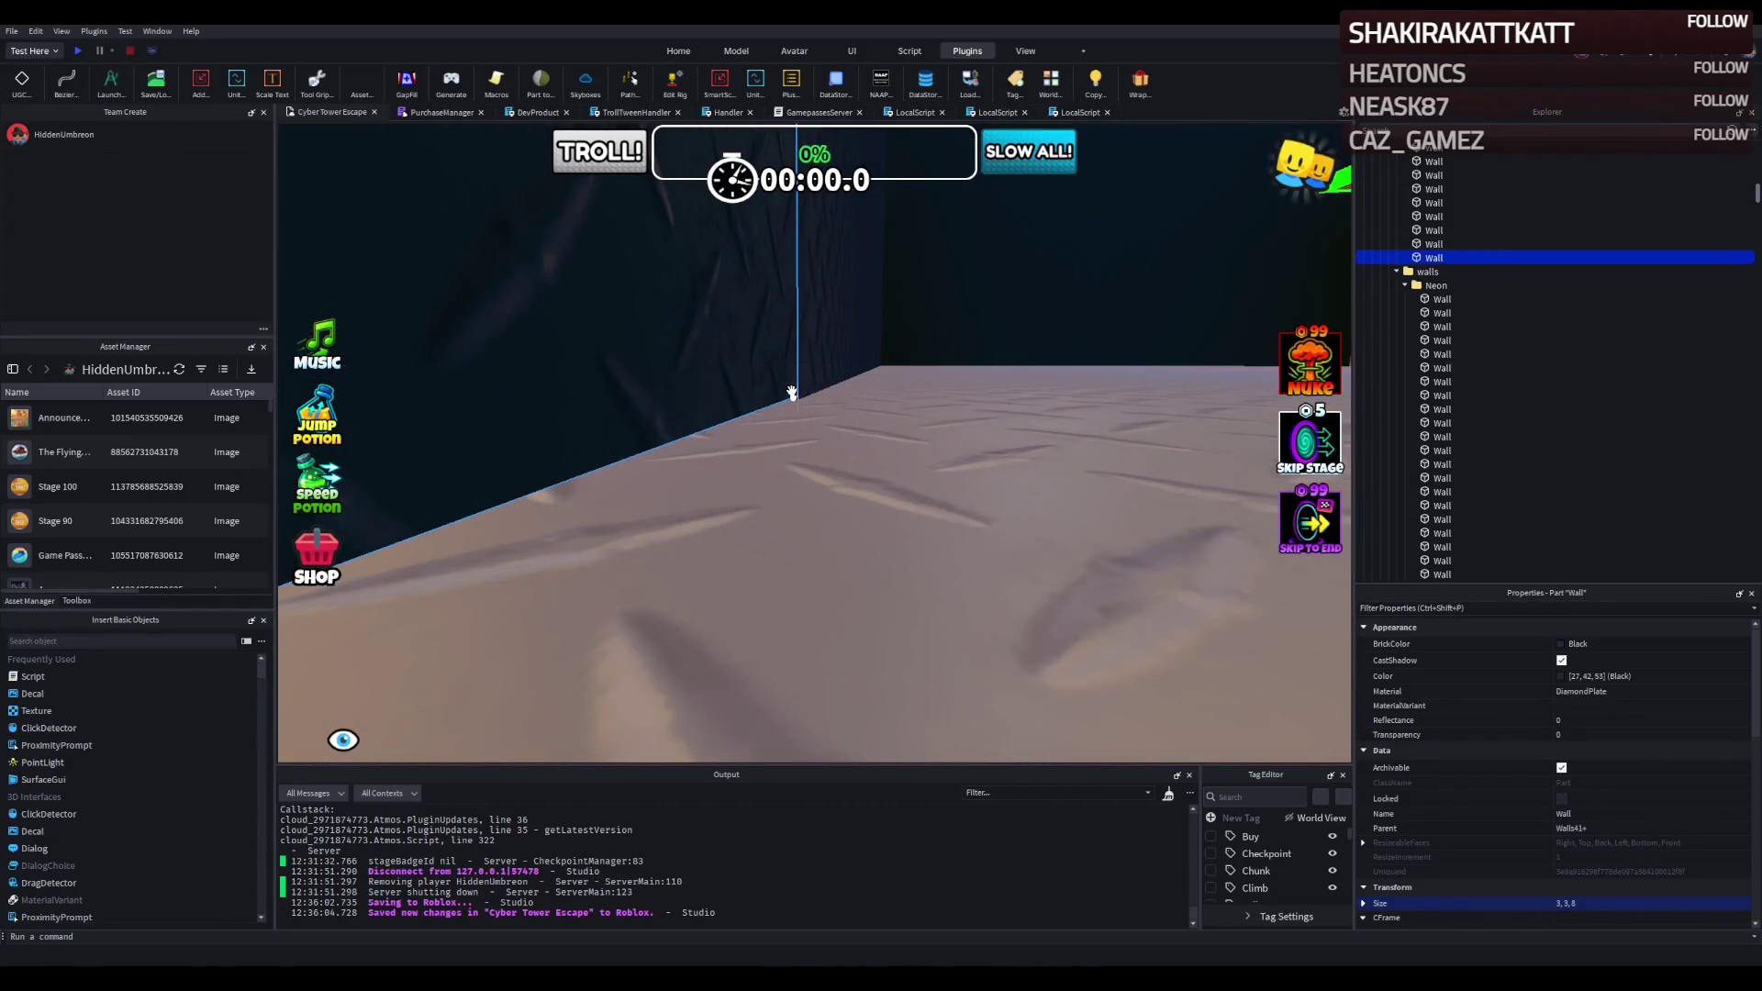
key(s)
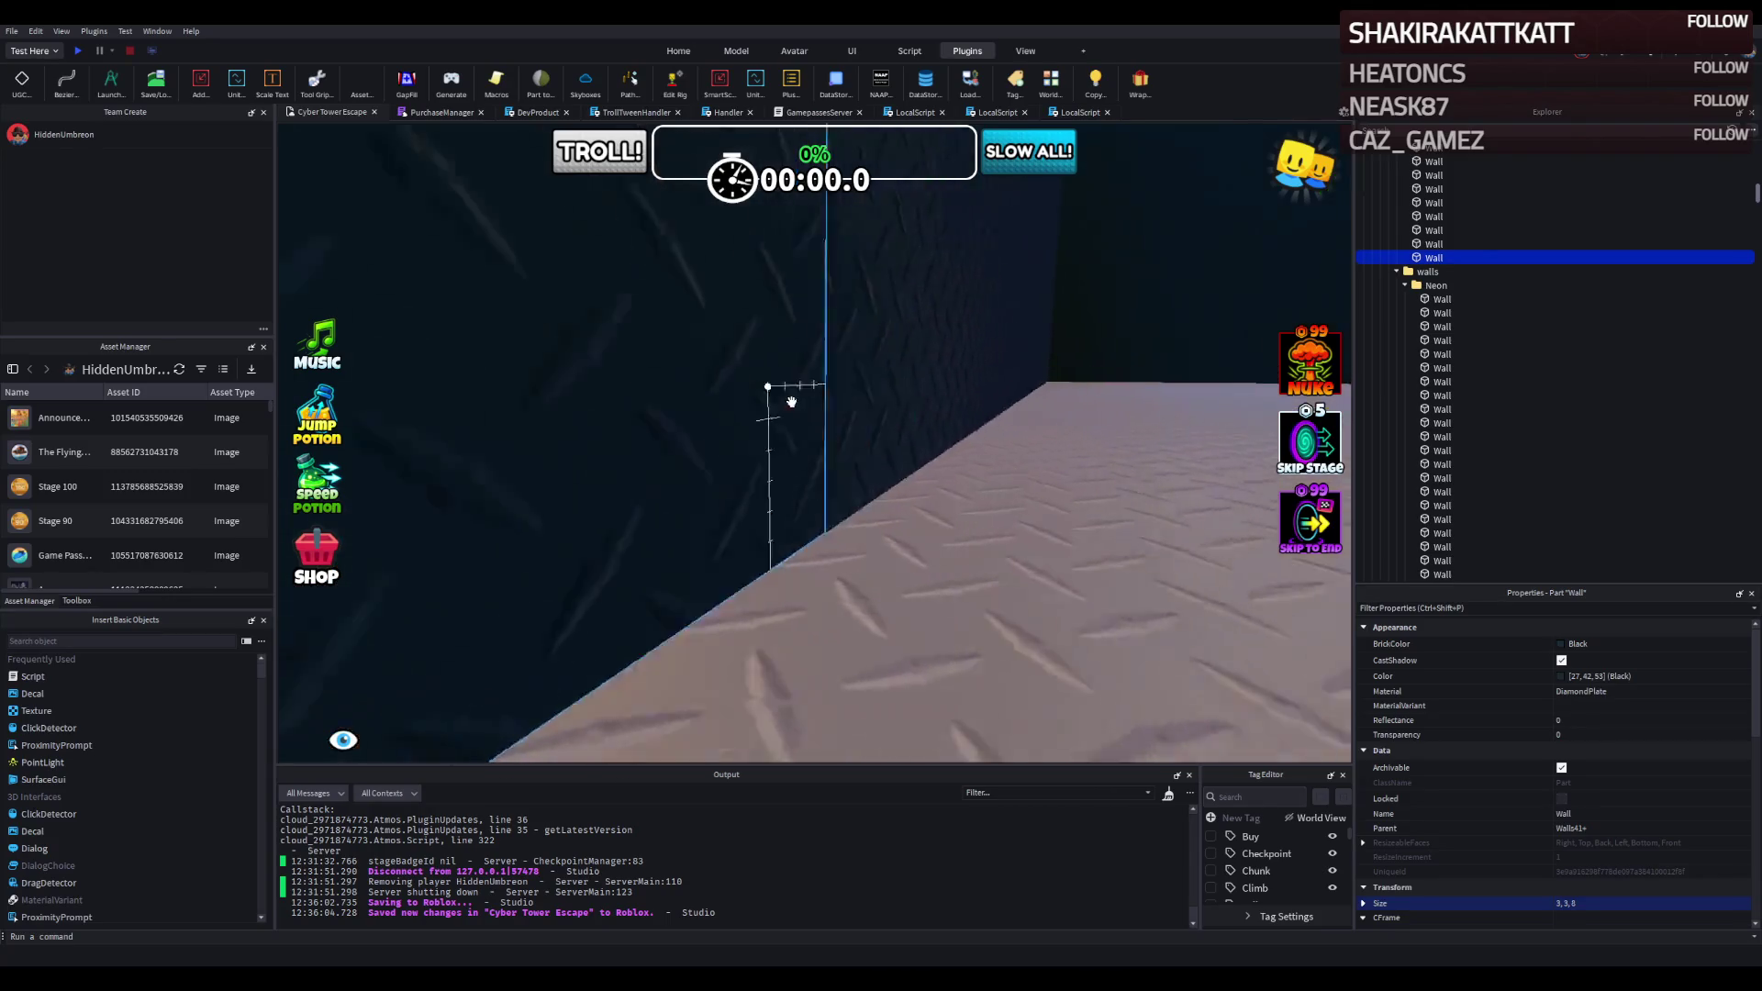
key(e)
click(993, 455)
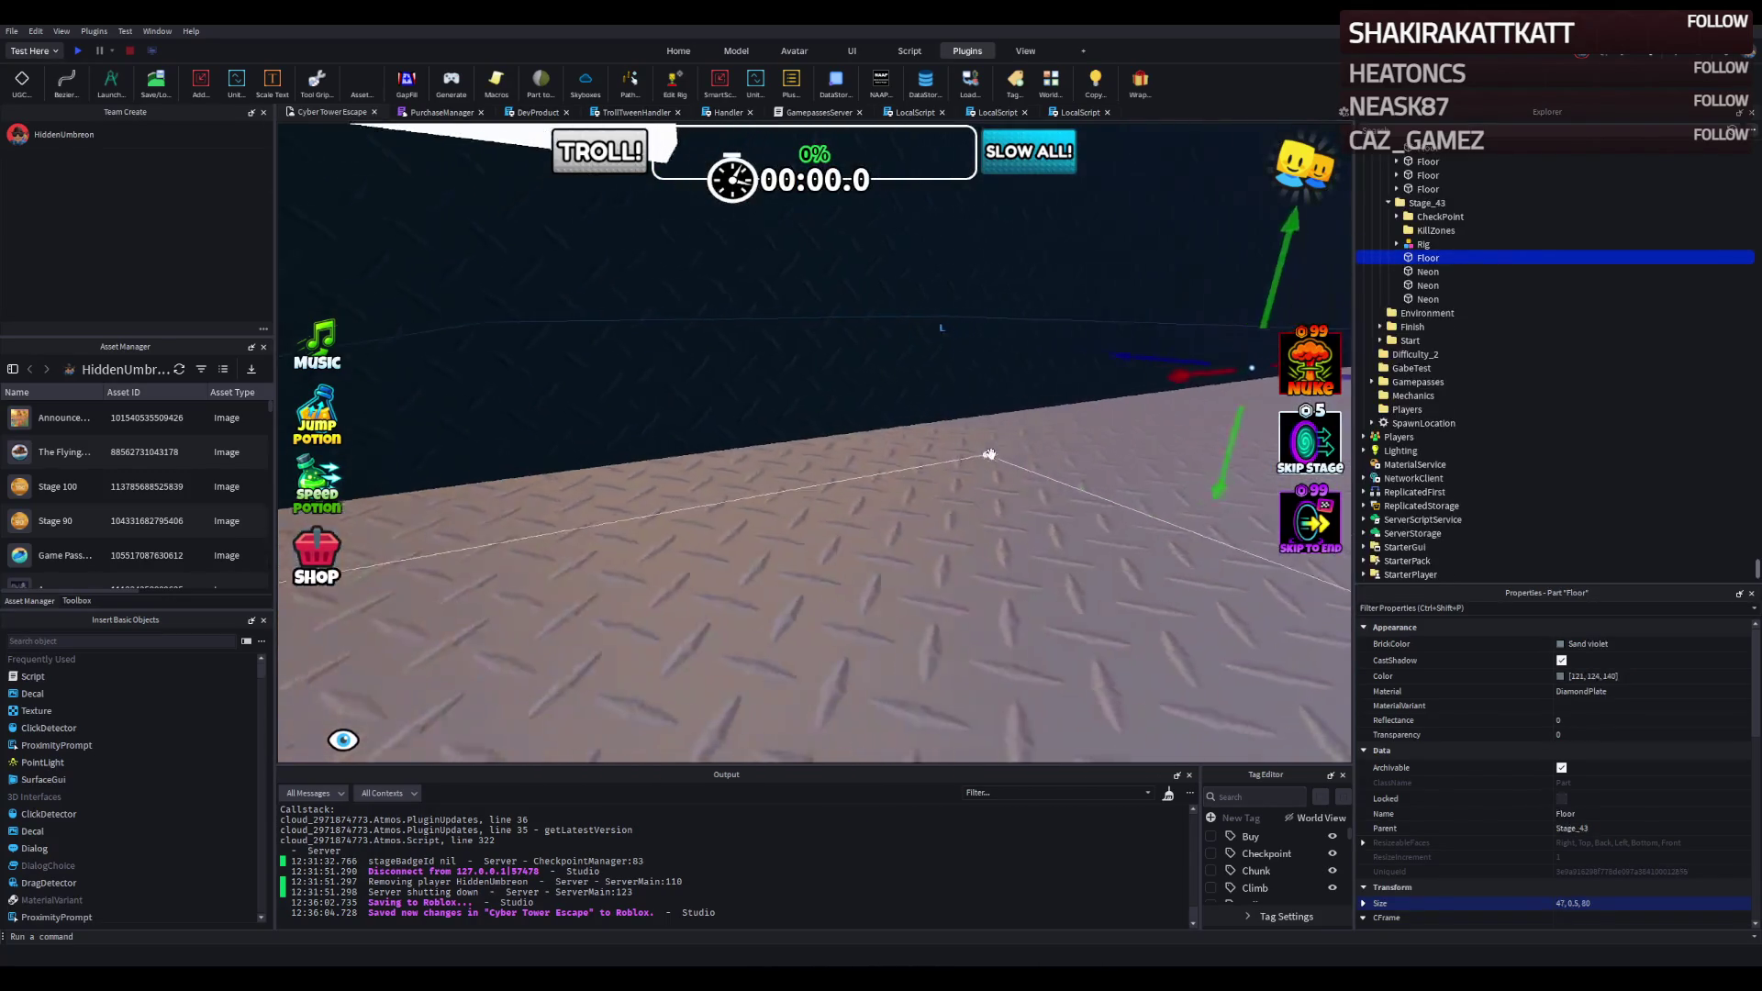
Shorten one white Neon post of the doorway frame and confirm its new size.
click(991, 453)
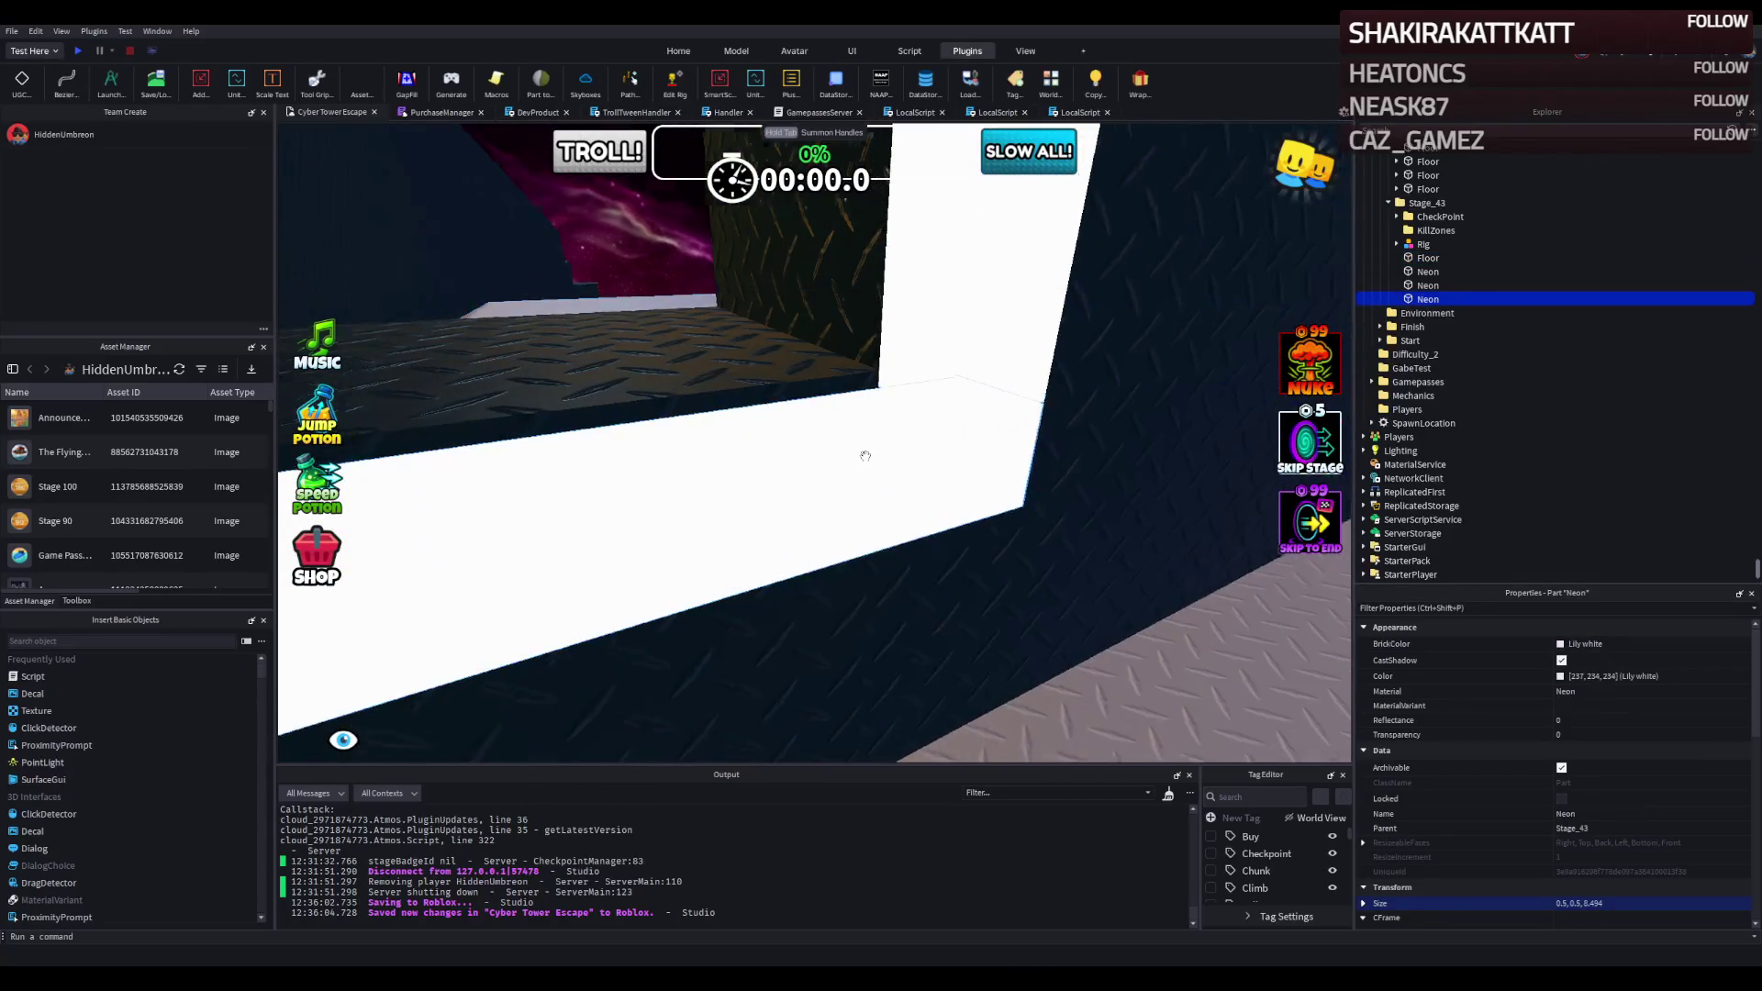
key(e)
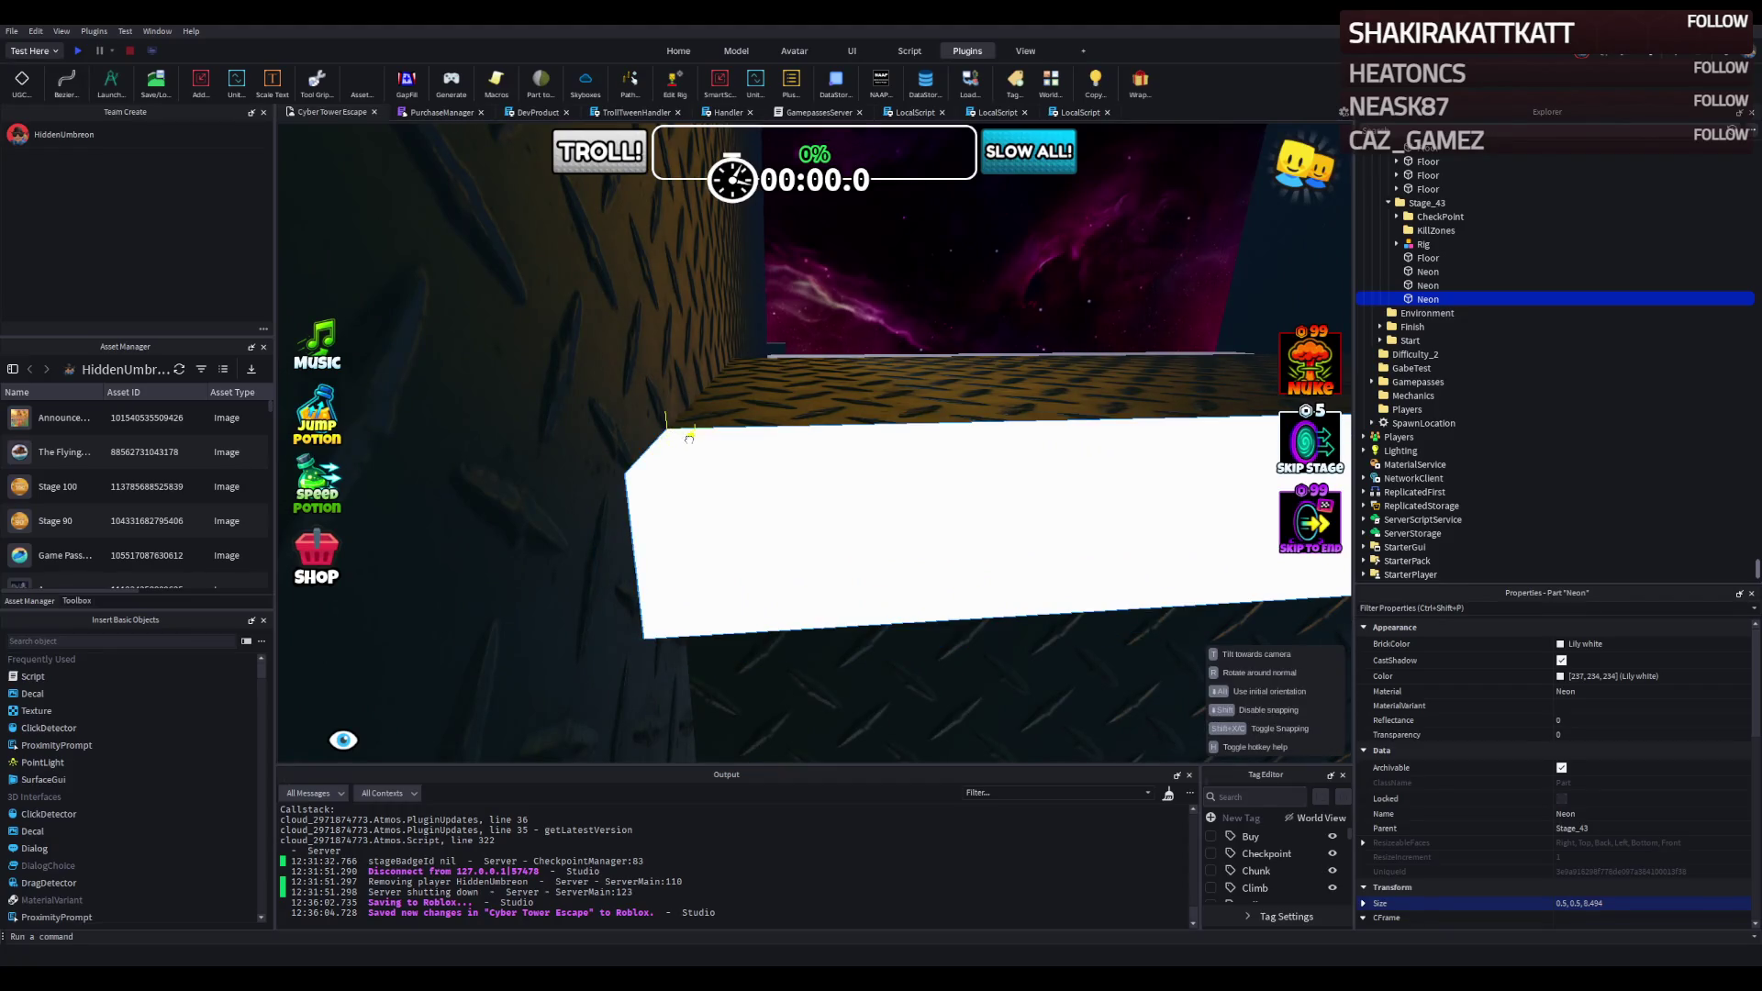
click(820, 445)
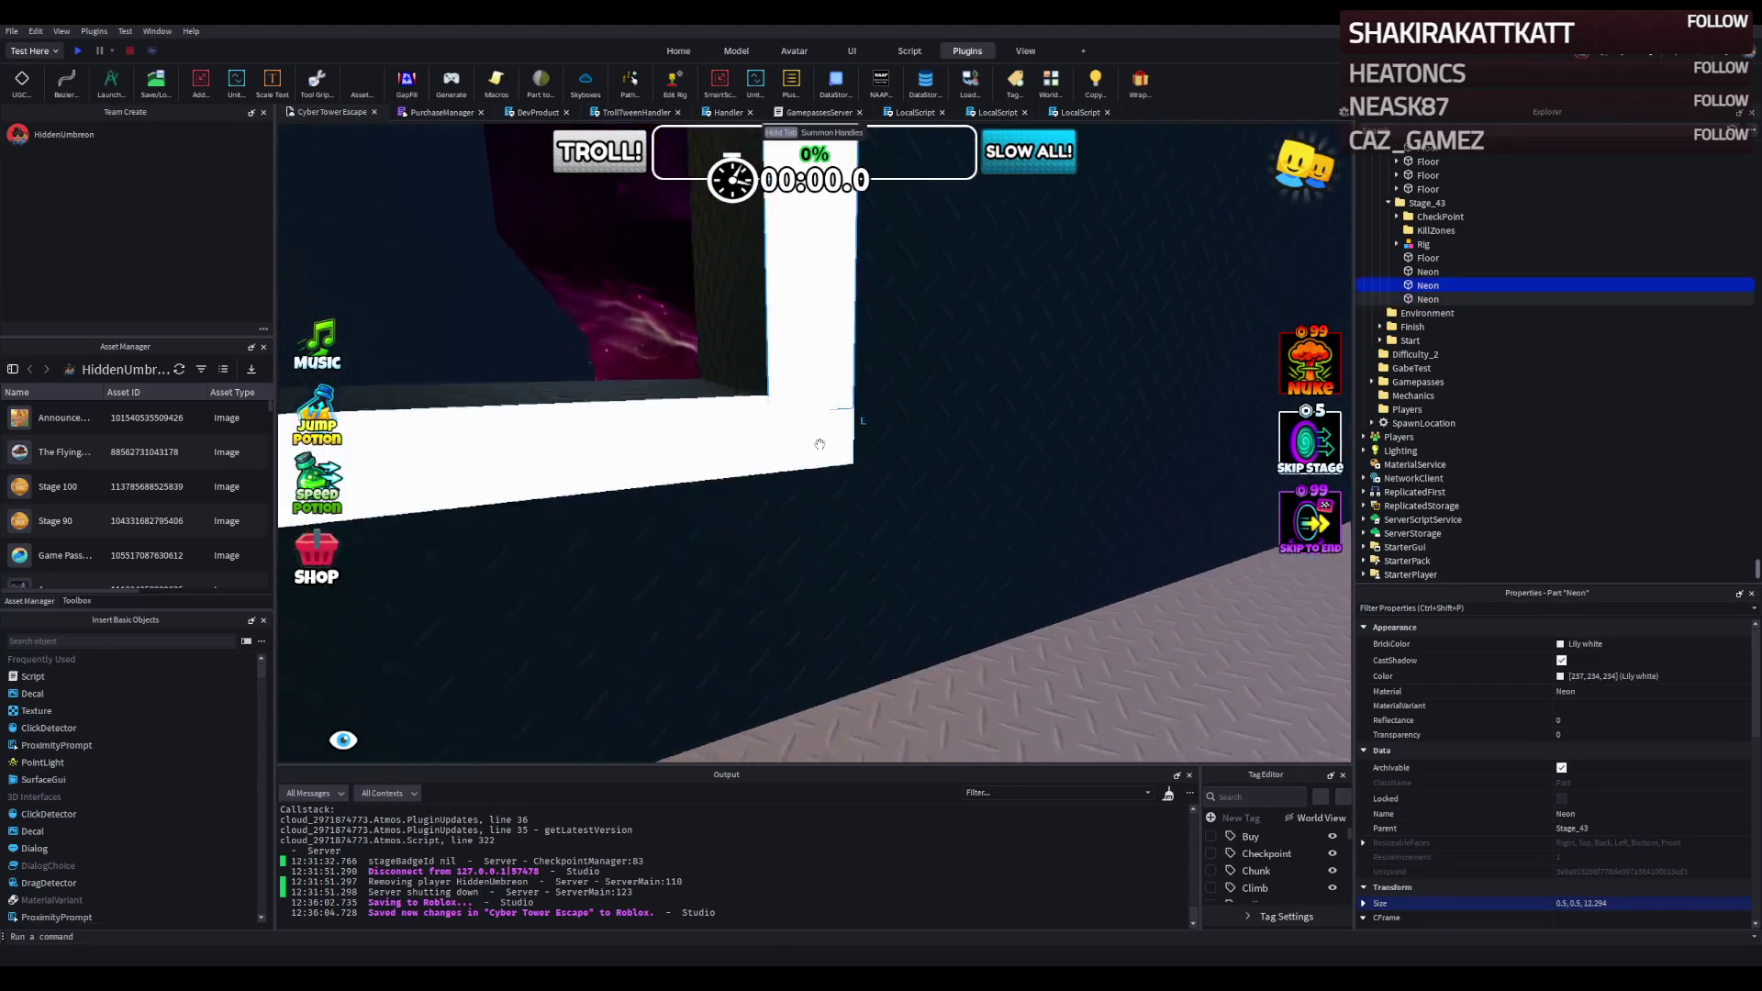
scroll(780, 459, up, 2)
drag(749, 439, 749, 412)
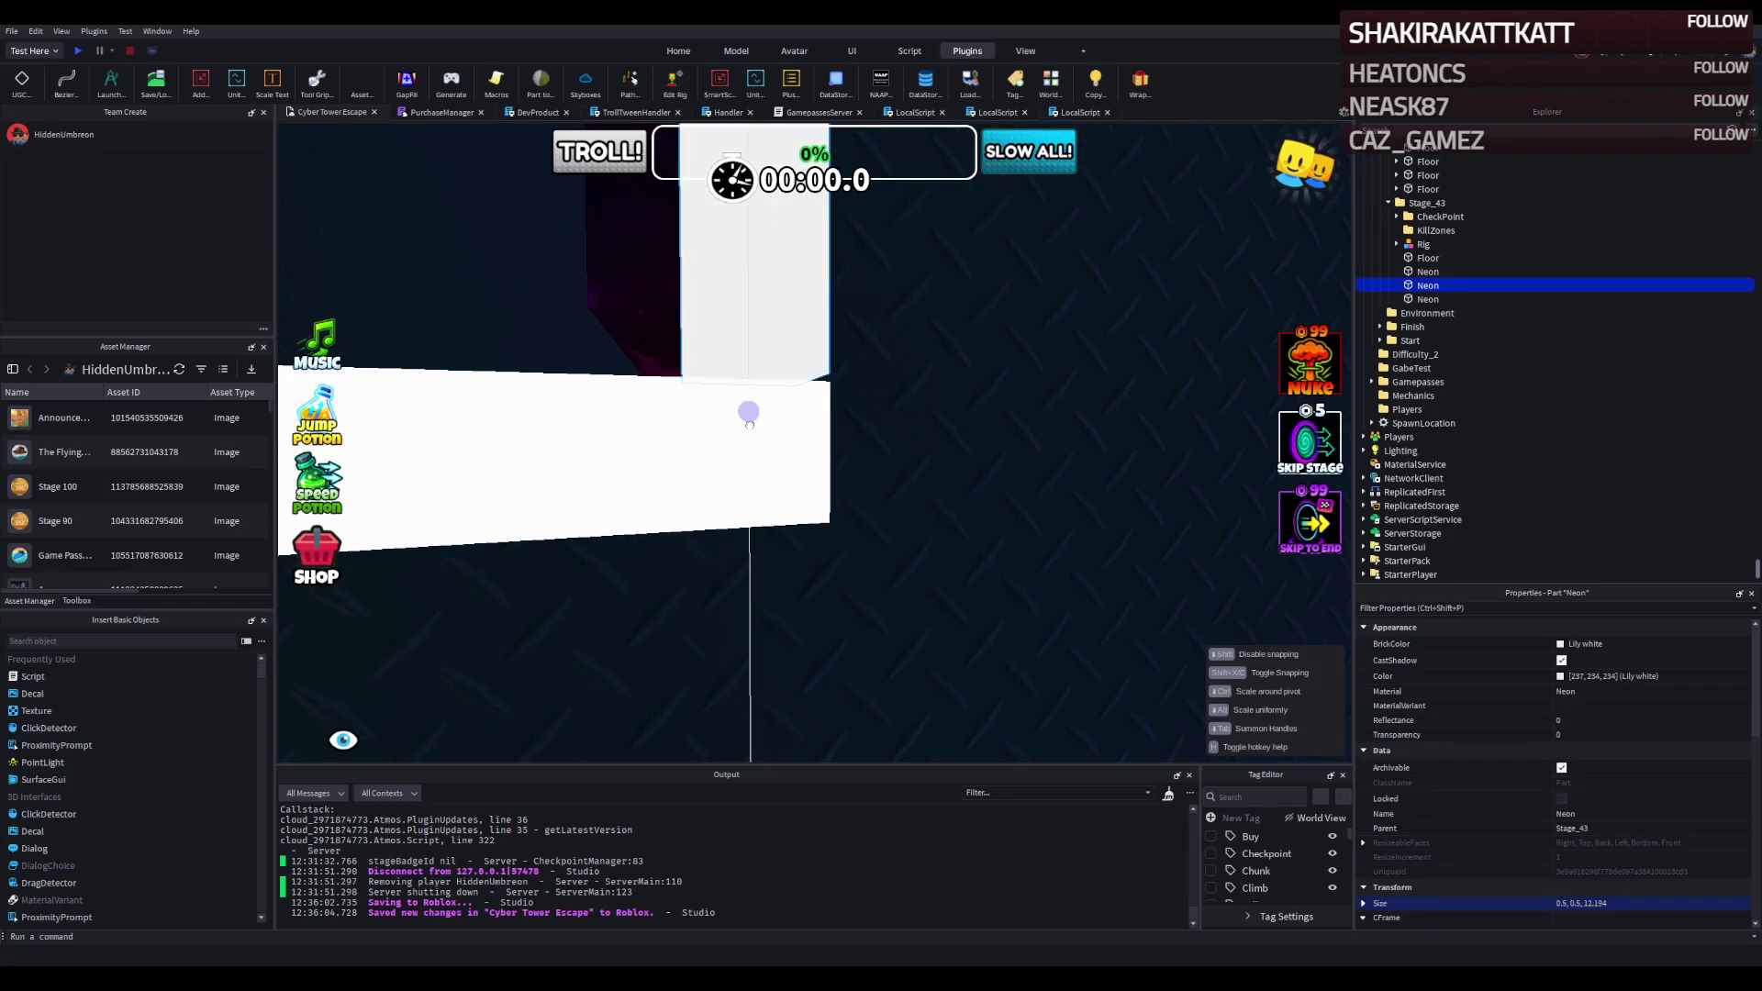
scroll(822, 405, up, 3)
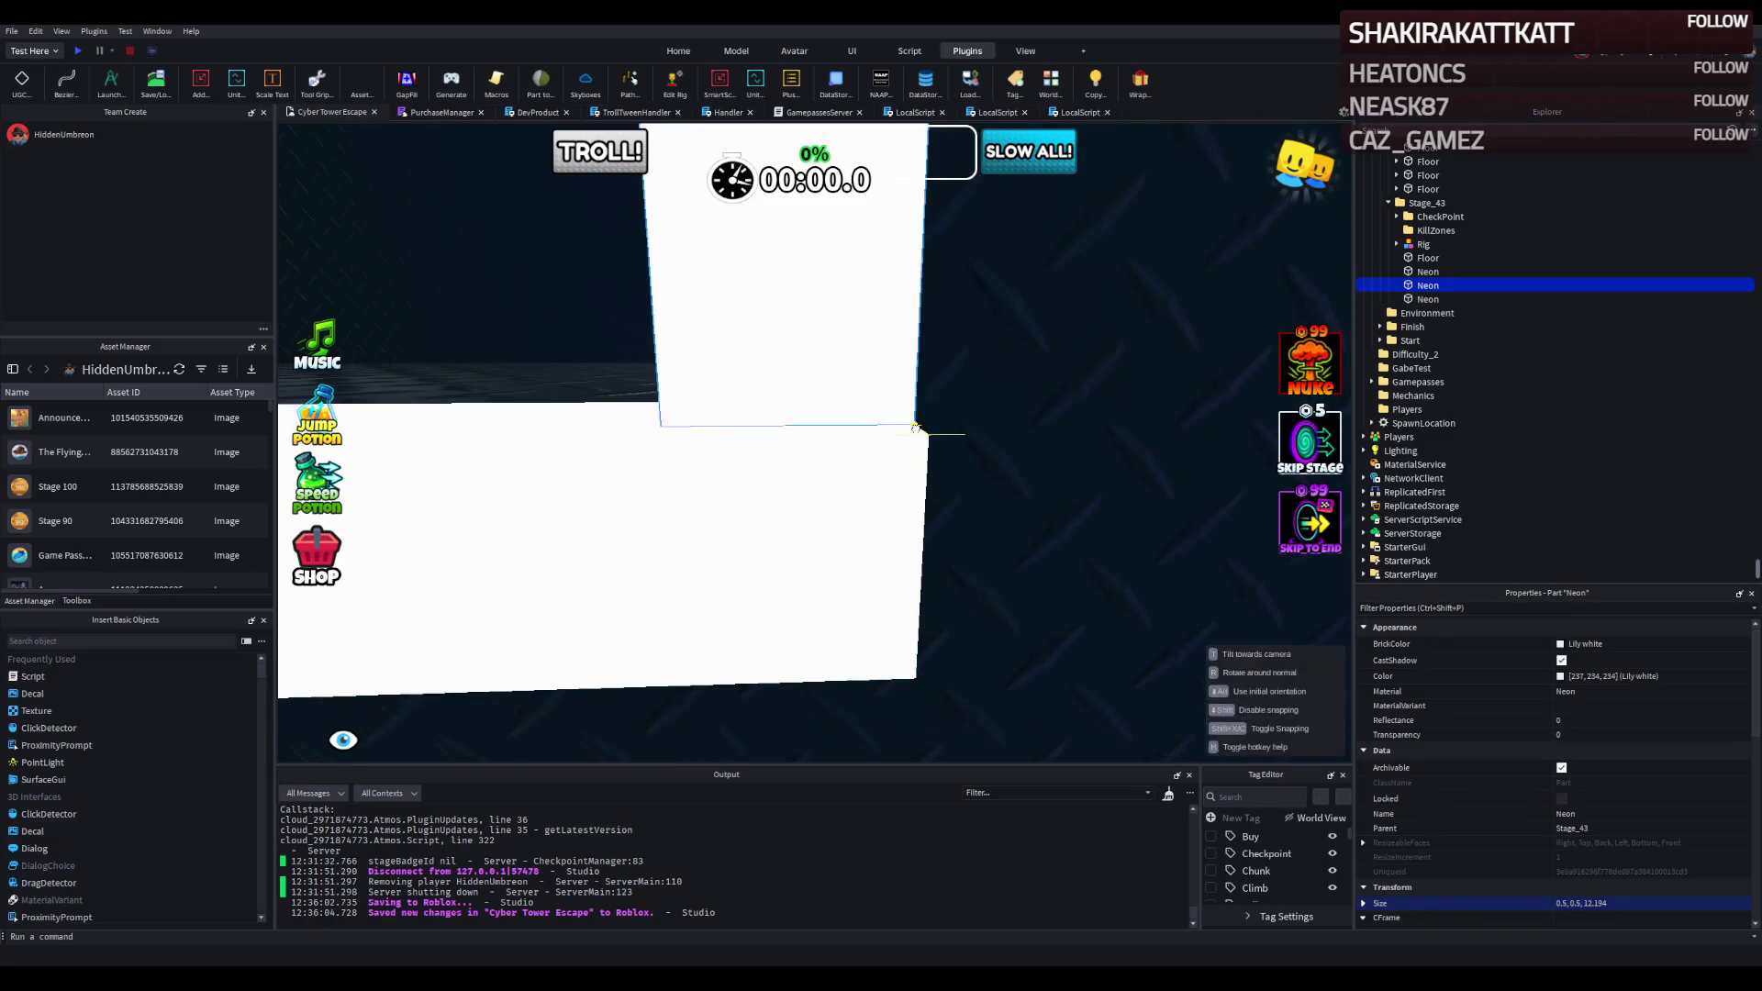
scroll(915, 432, down, 5)
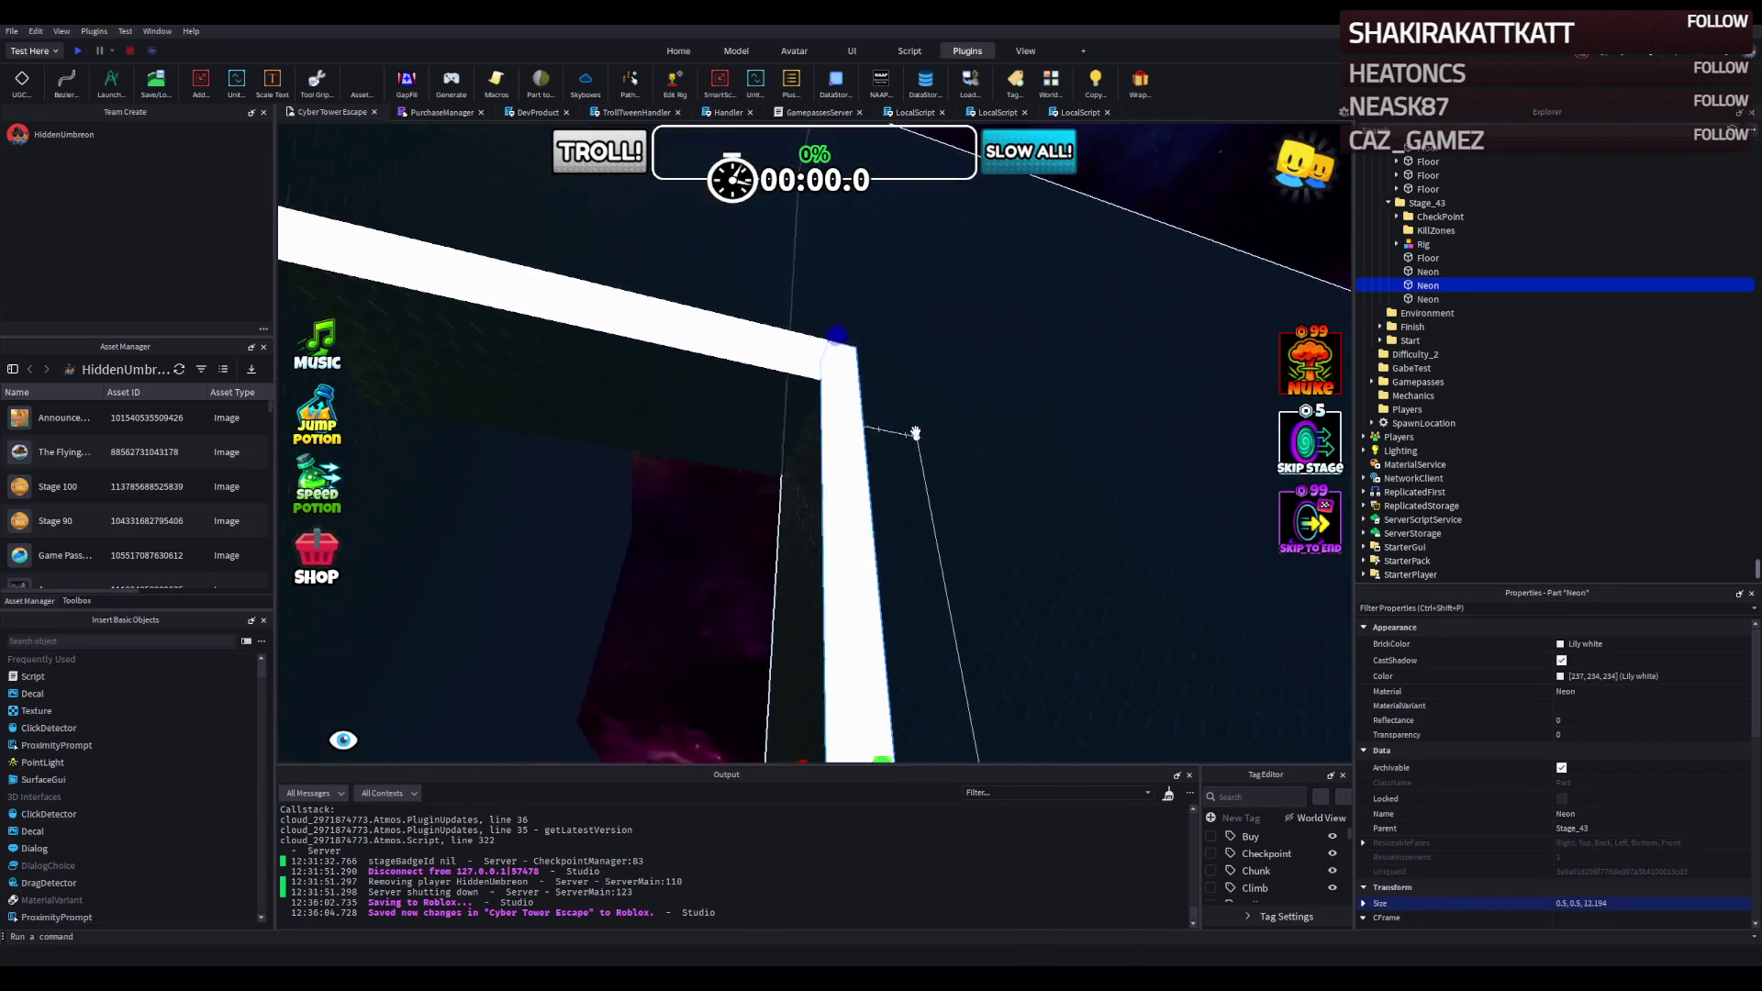
scroll(916, 429, up, 5)
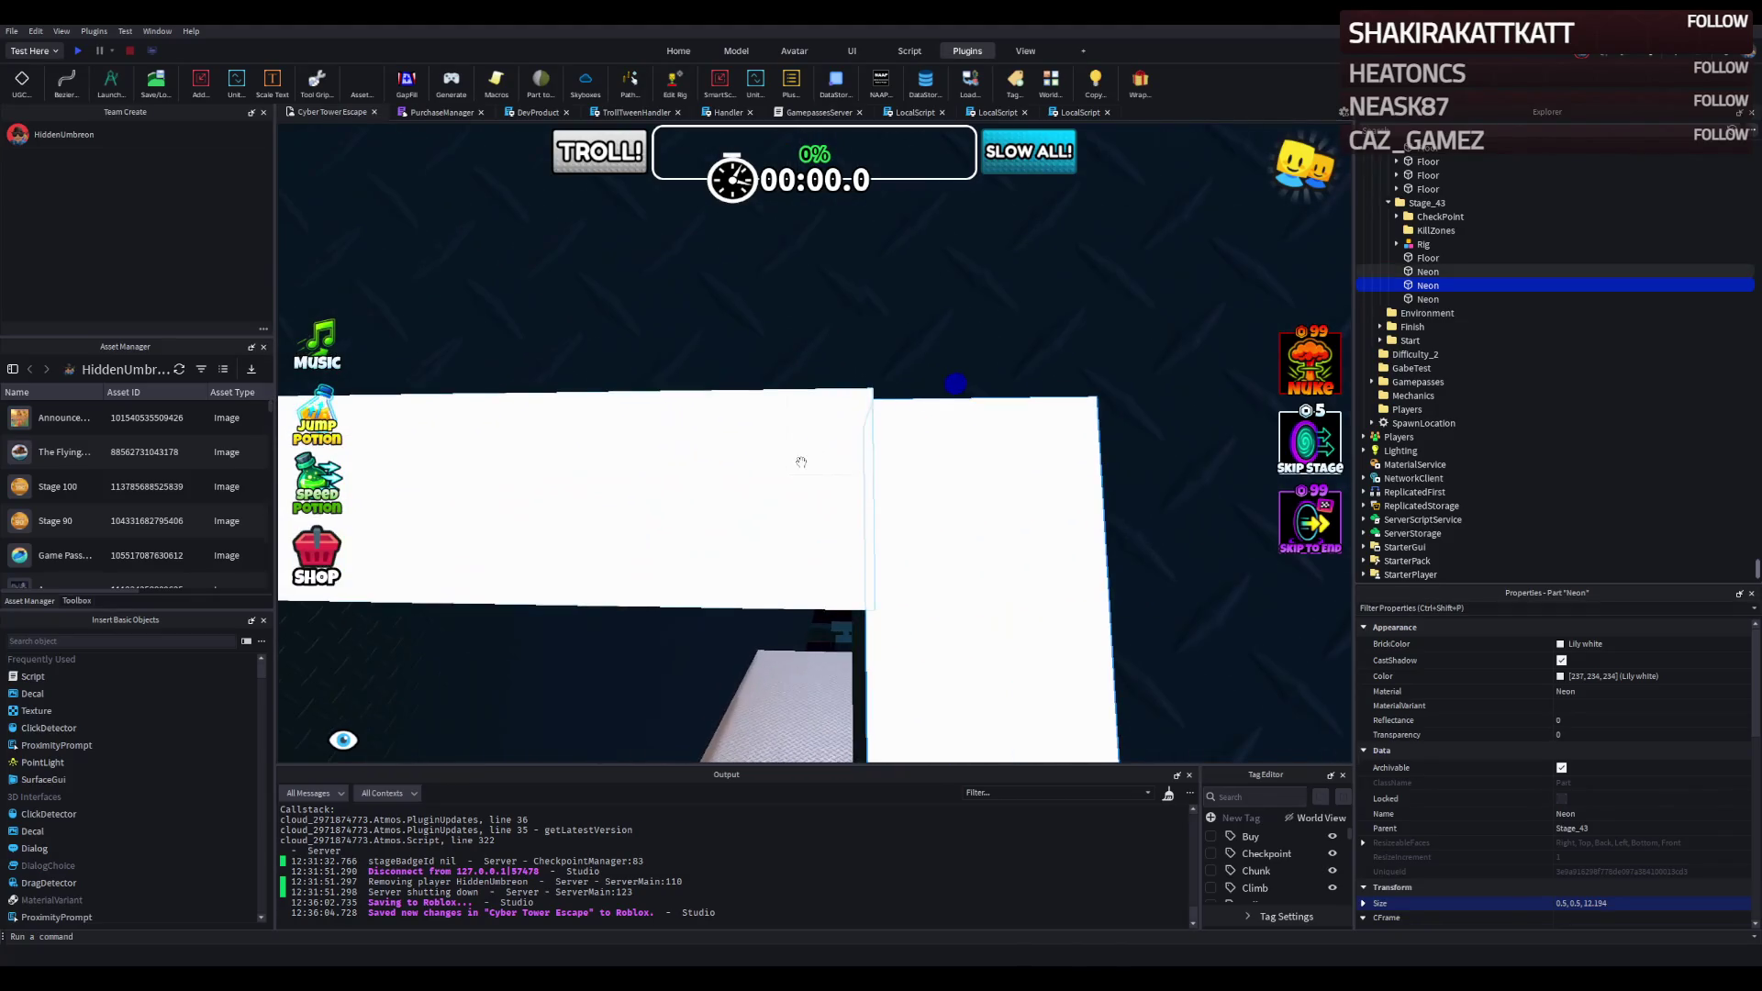
drag(901, 494, 1010, 496)
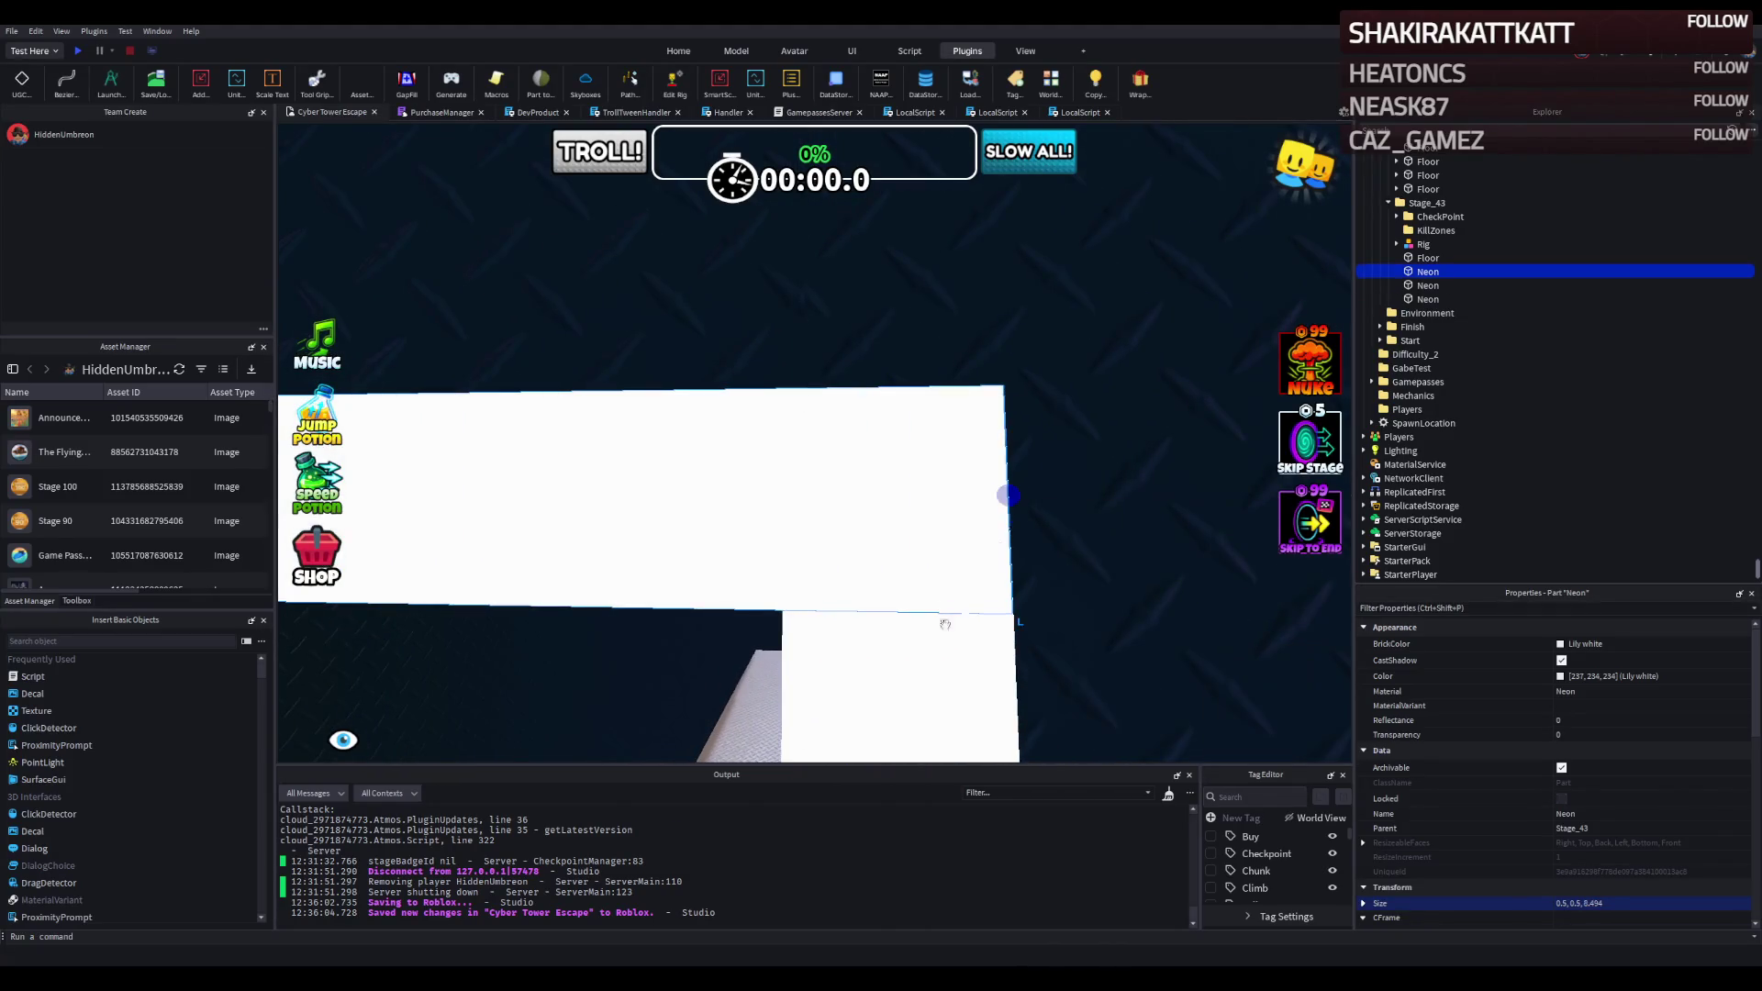
drag(888, 387, 916, 558)
scroll(909, 533, up, 3)
text(11)
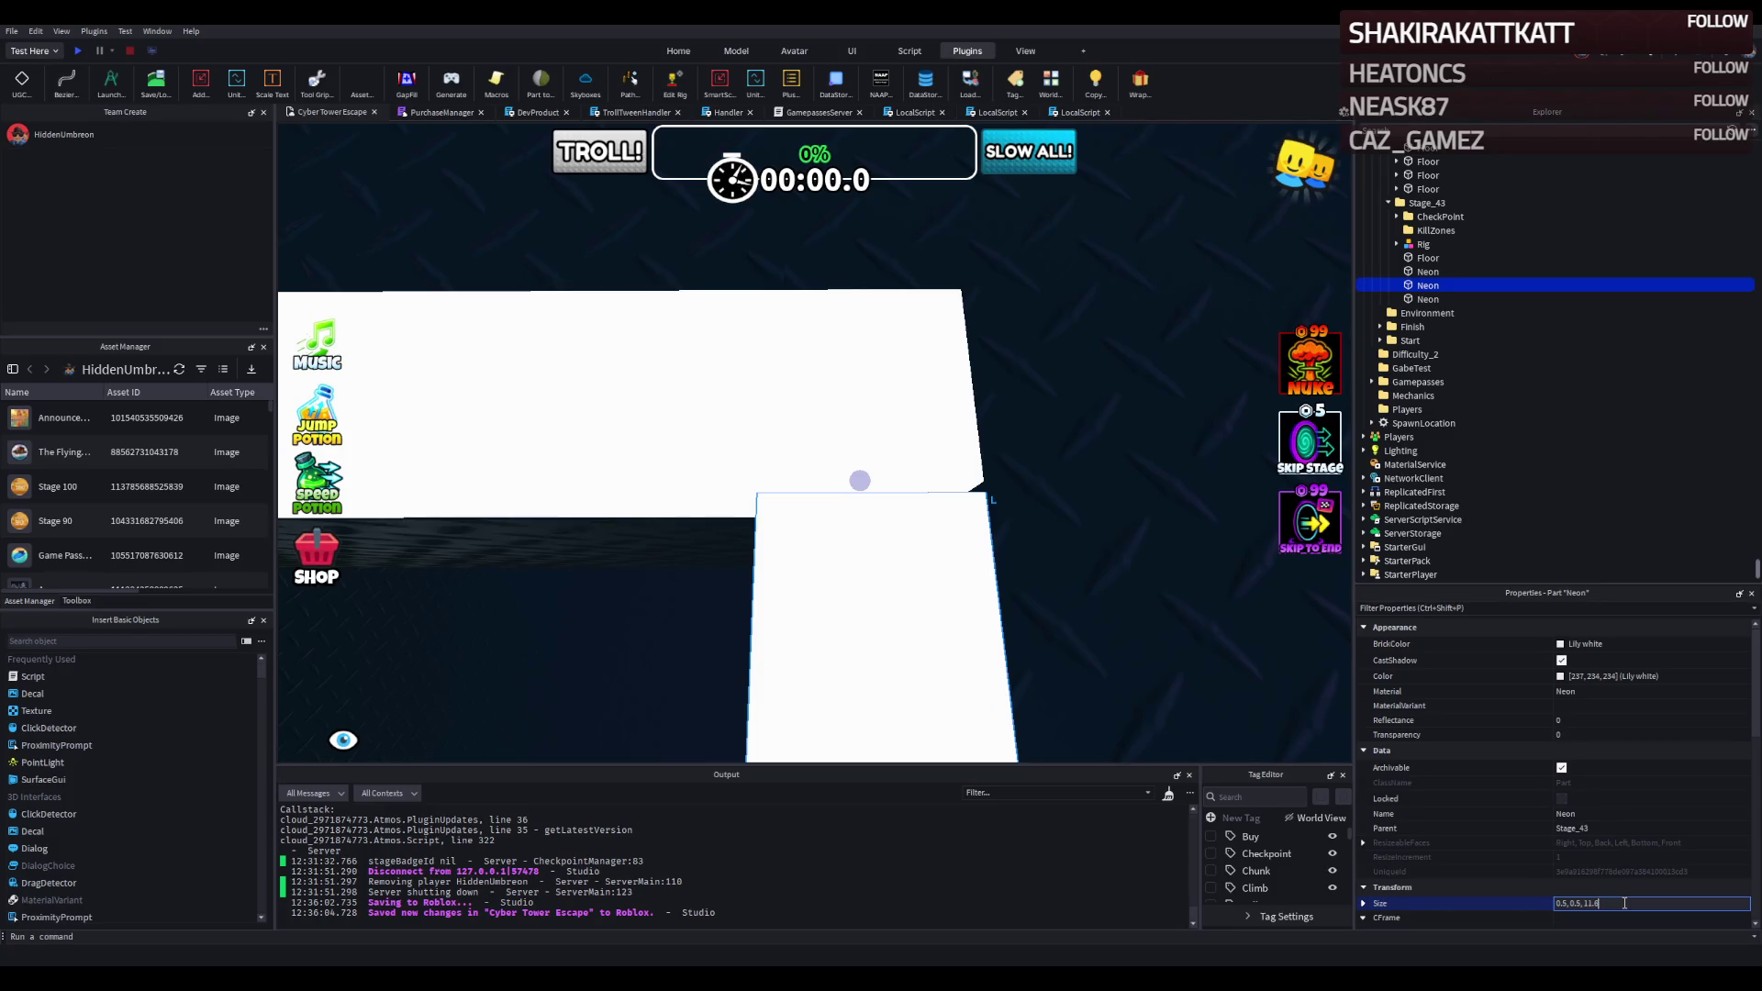
key(Return)
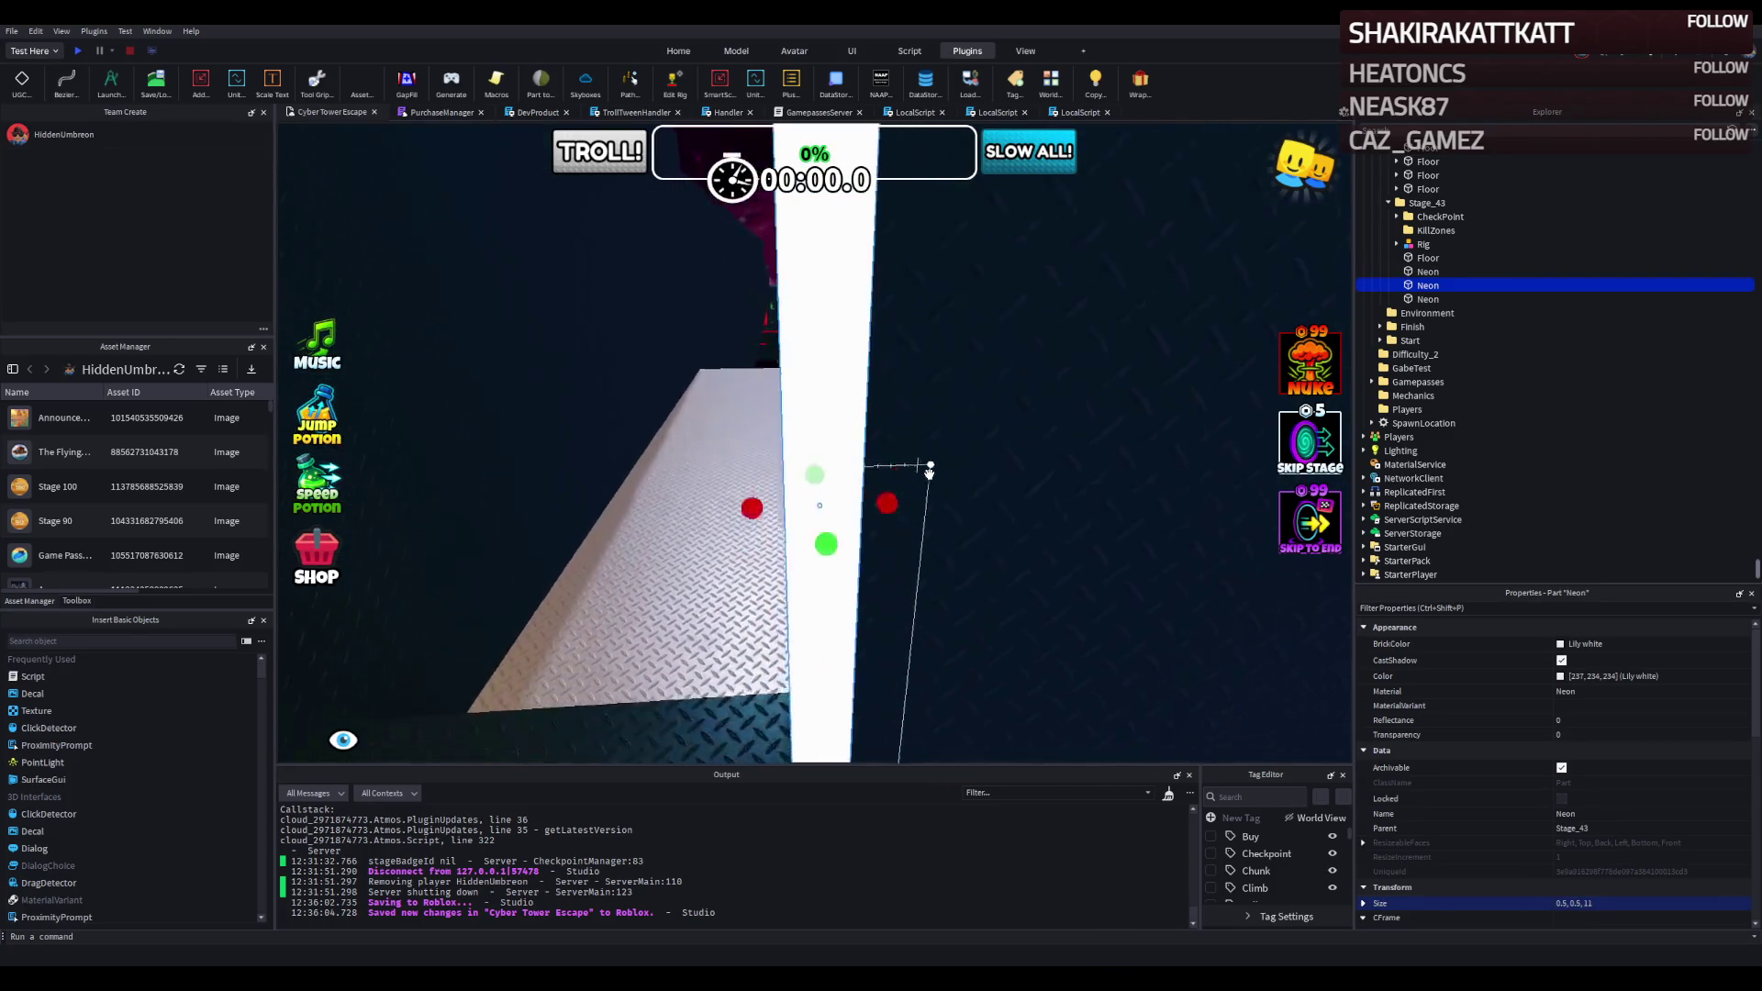
Slide the Neon post along its axis and lengthen it to 11.8.
scroll(930, 473, down, 3)
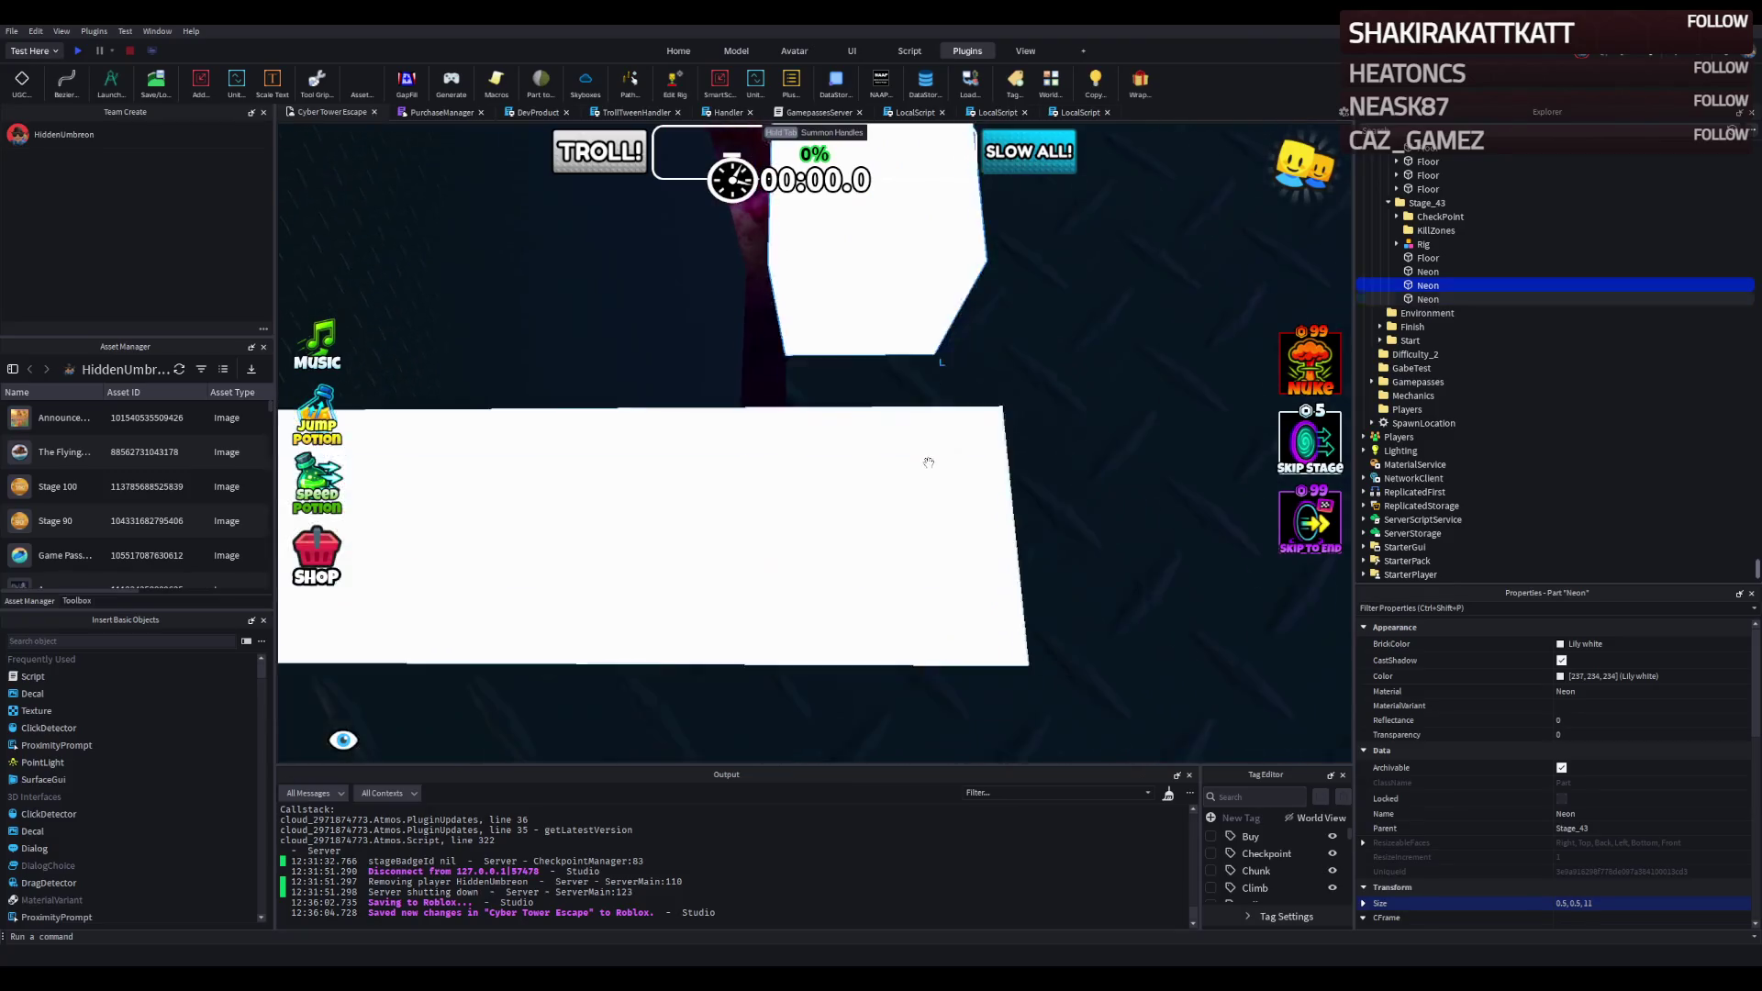
scroll(923, 435, down, 3)
drag(849, 328, 852, 299)
scroll(854, 300, down, 5)
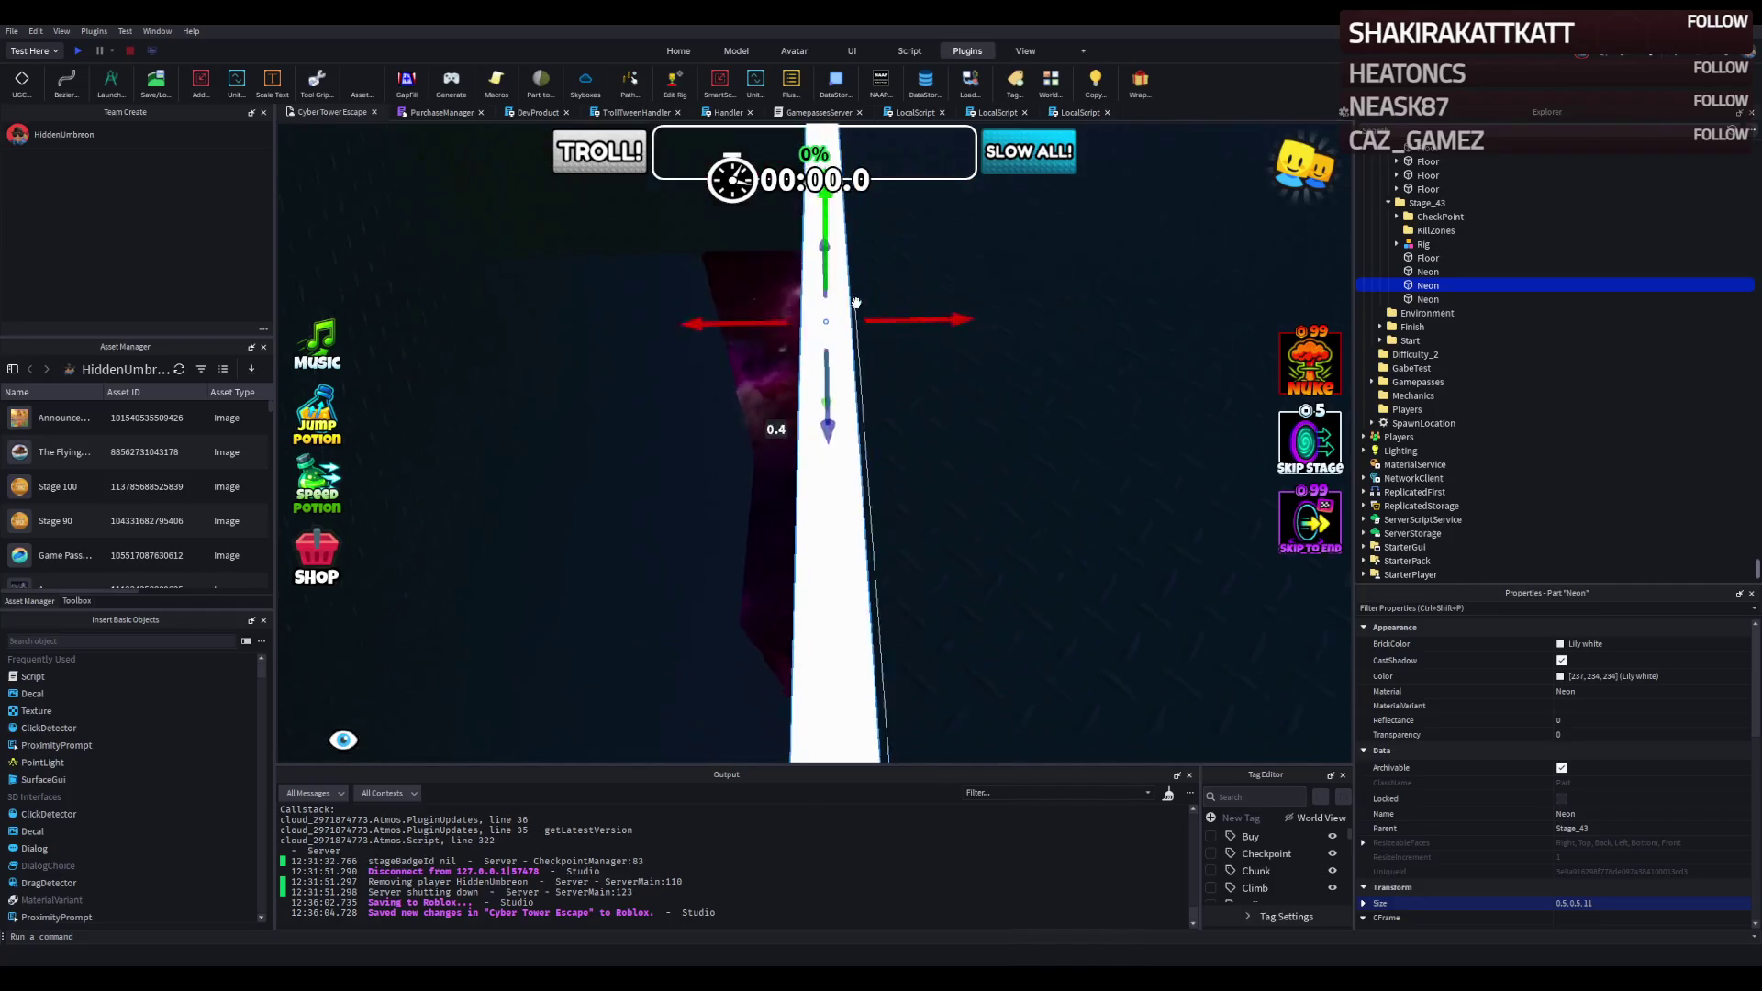
scroll(857, 302, up, 5)
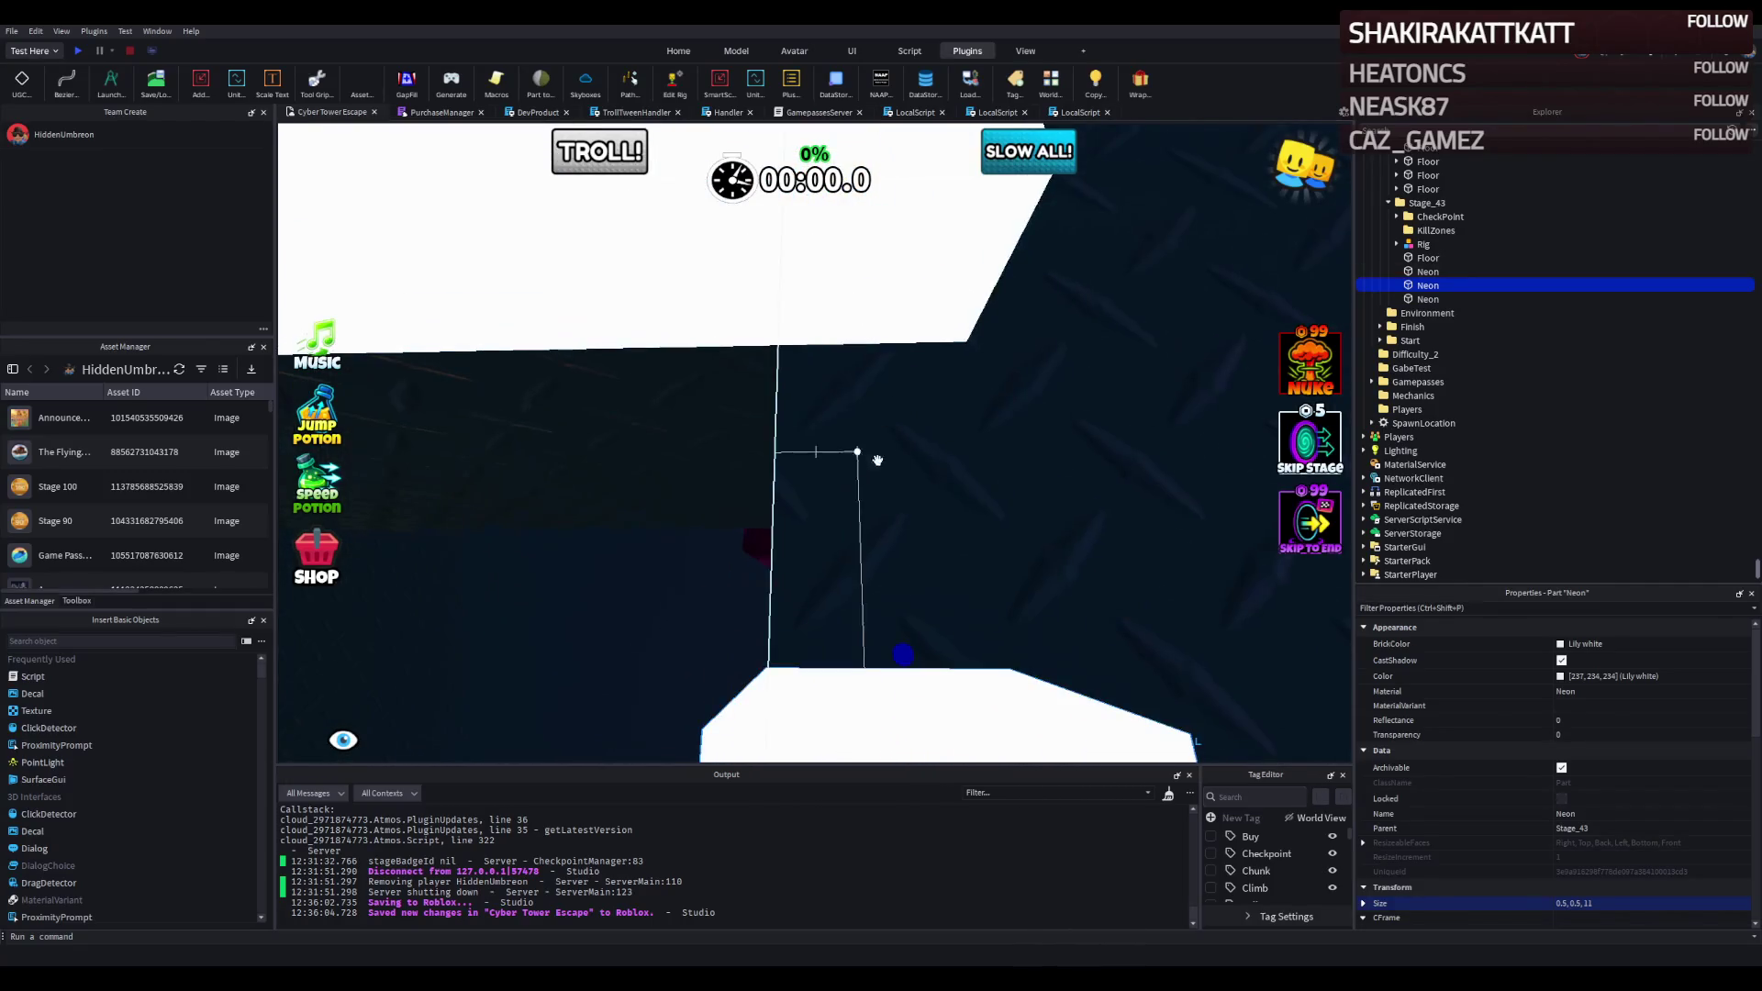
drag(900, 645, 898, 584)
mouse_move(915, 437)
mouse_down()
mouse_move(830, 428)
mouse_move(923, 407)
mouse_move(893, 504)
mouse_up()
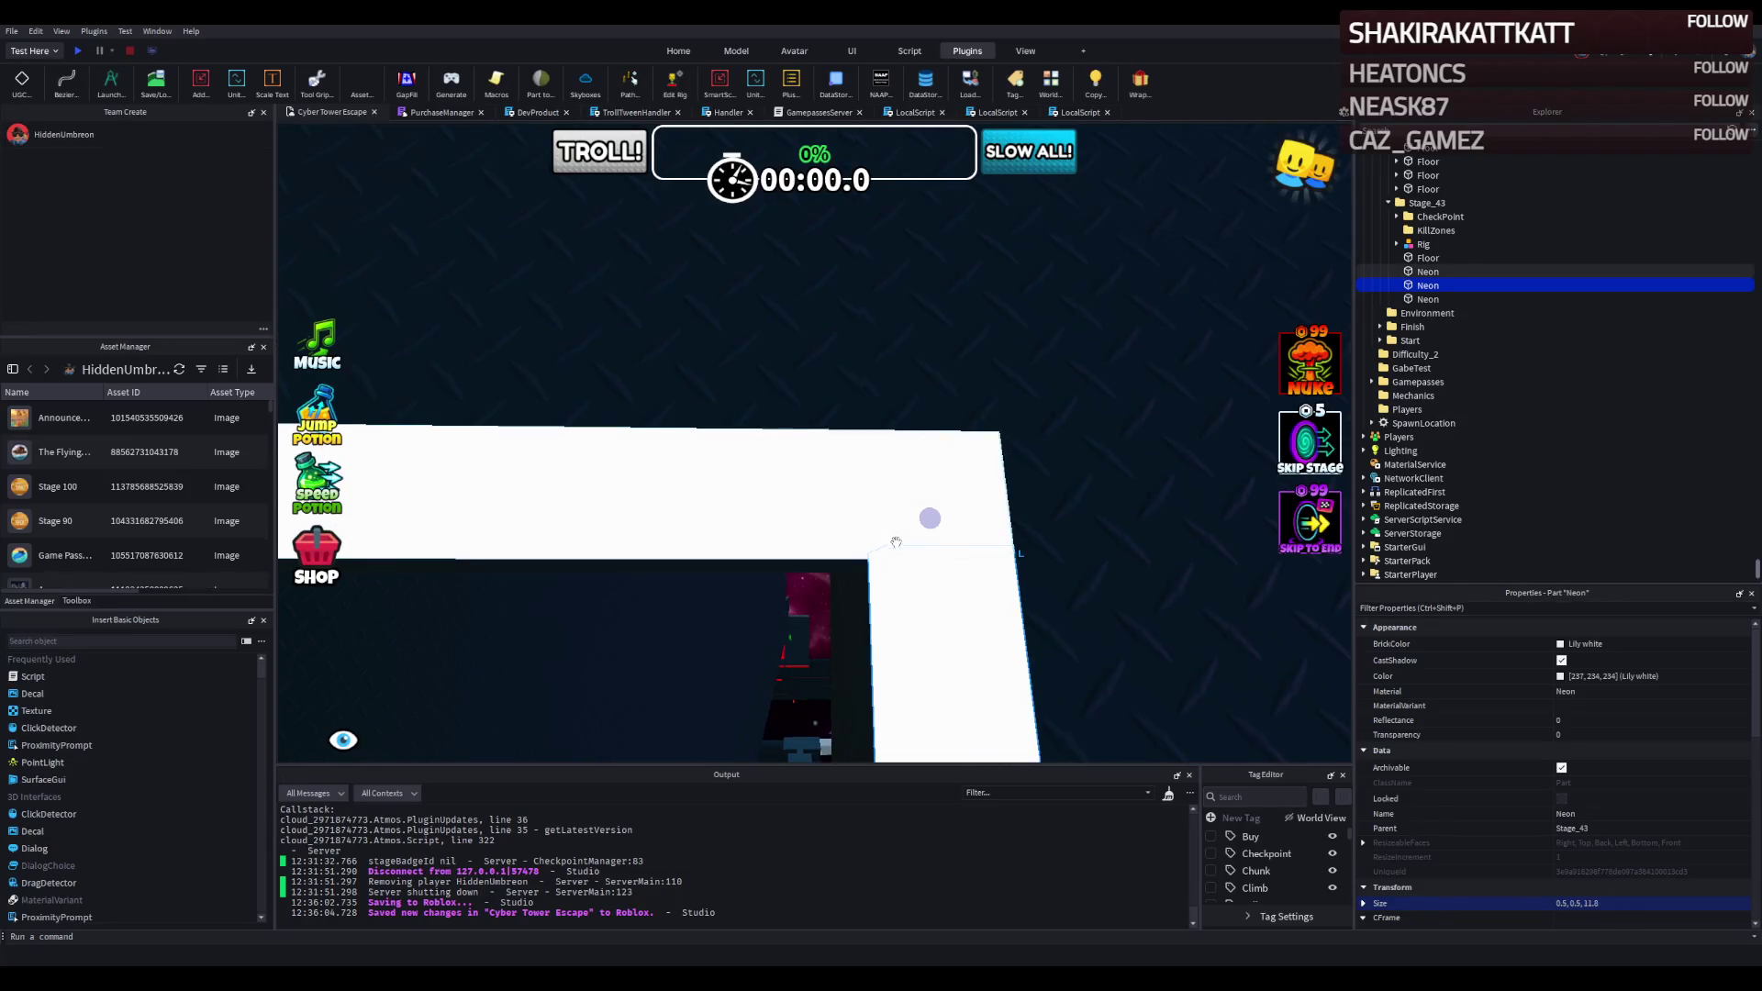
From a low view, thicken the thin Neon piece from 0.1 to 0.3.
key(q)
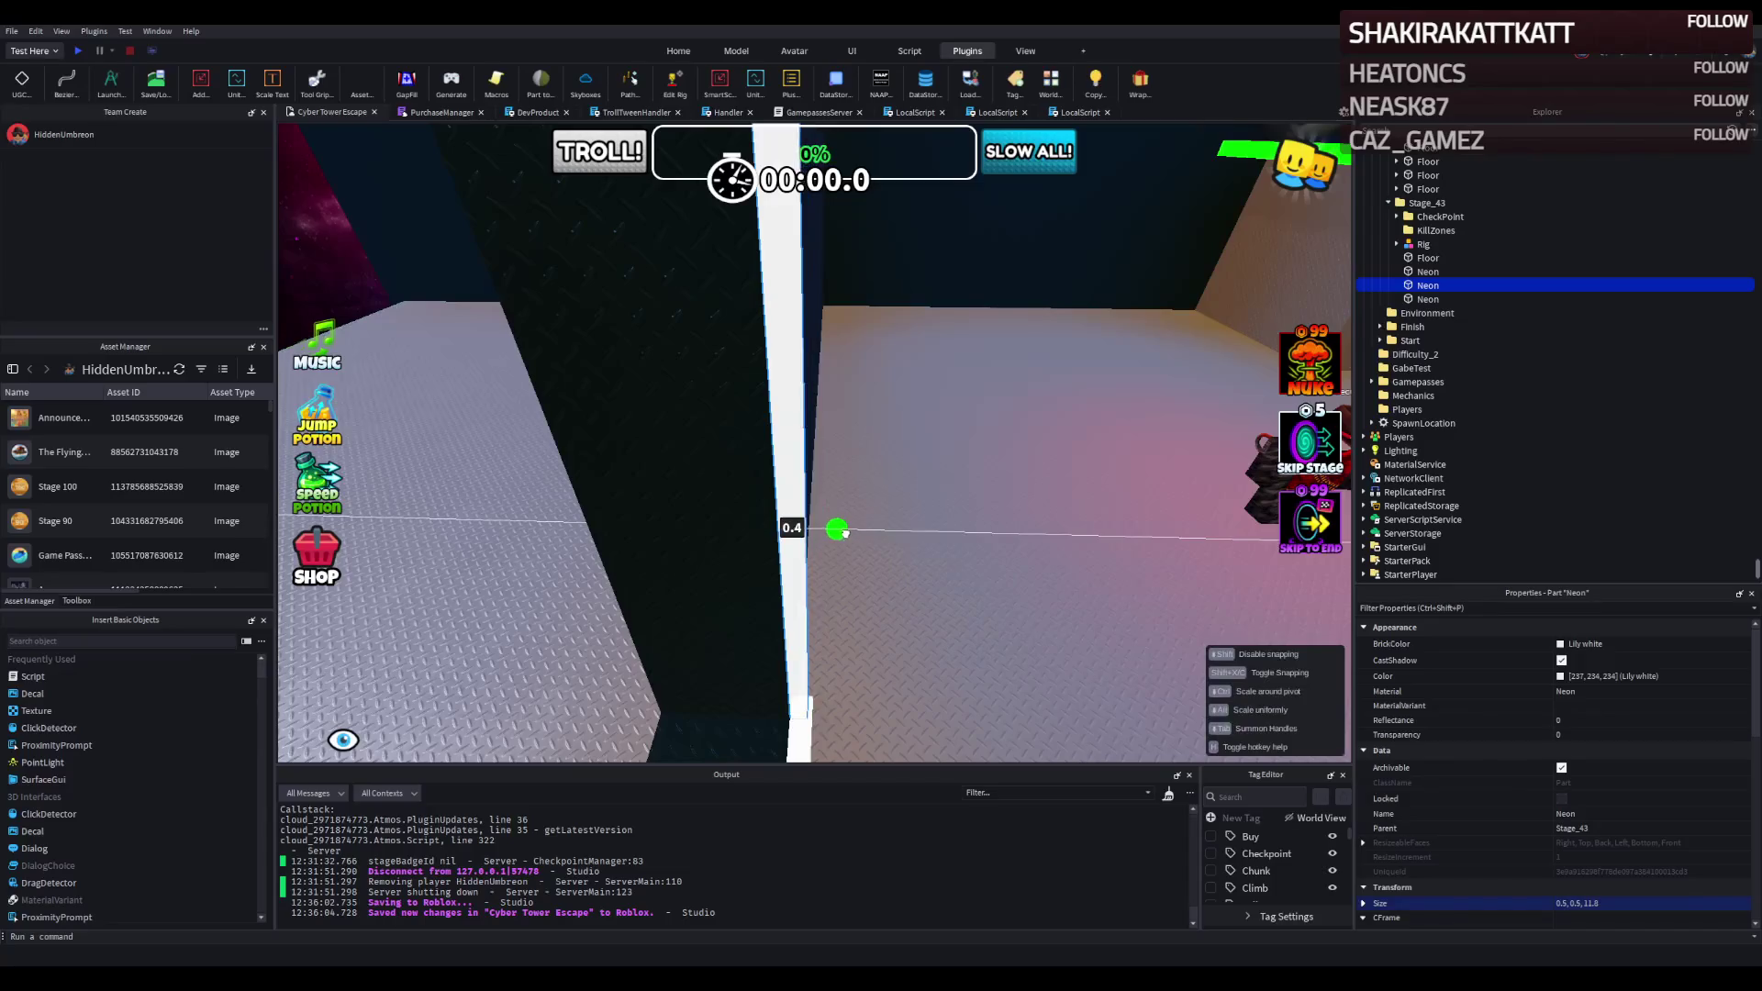
key(q)
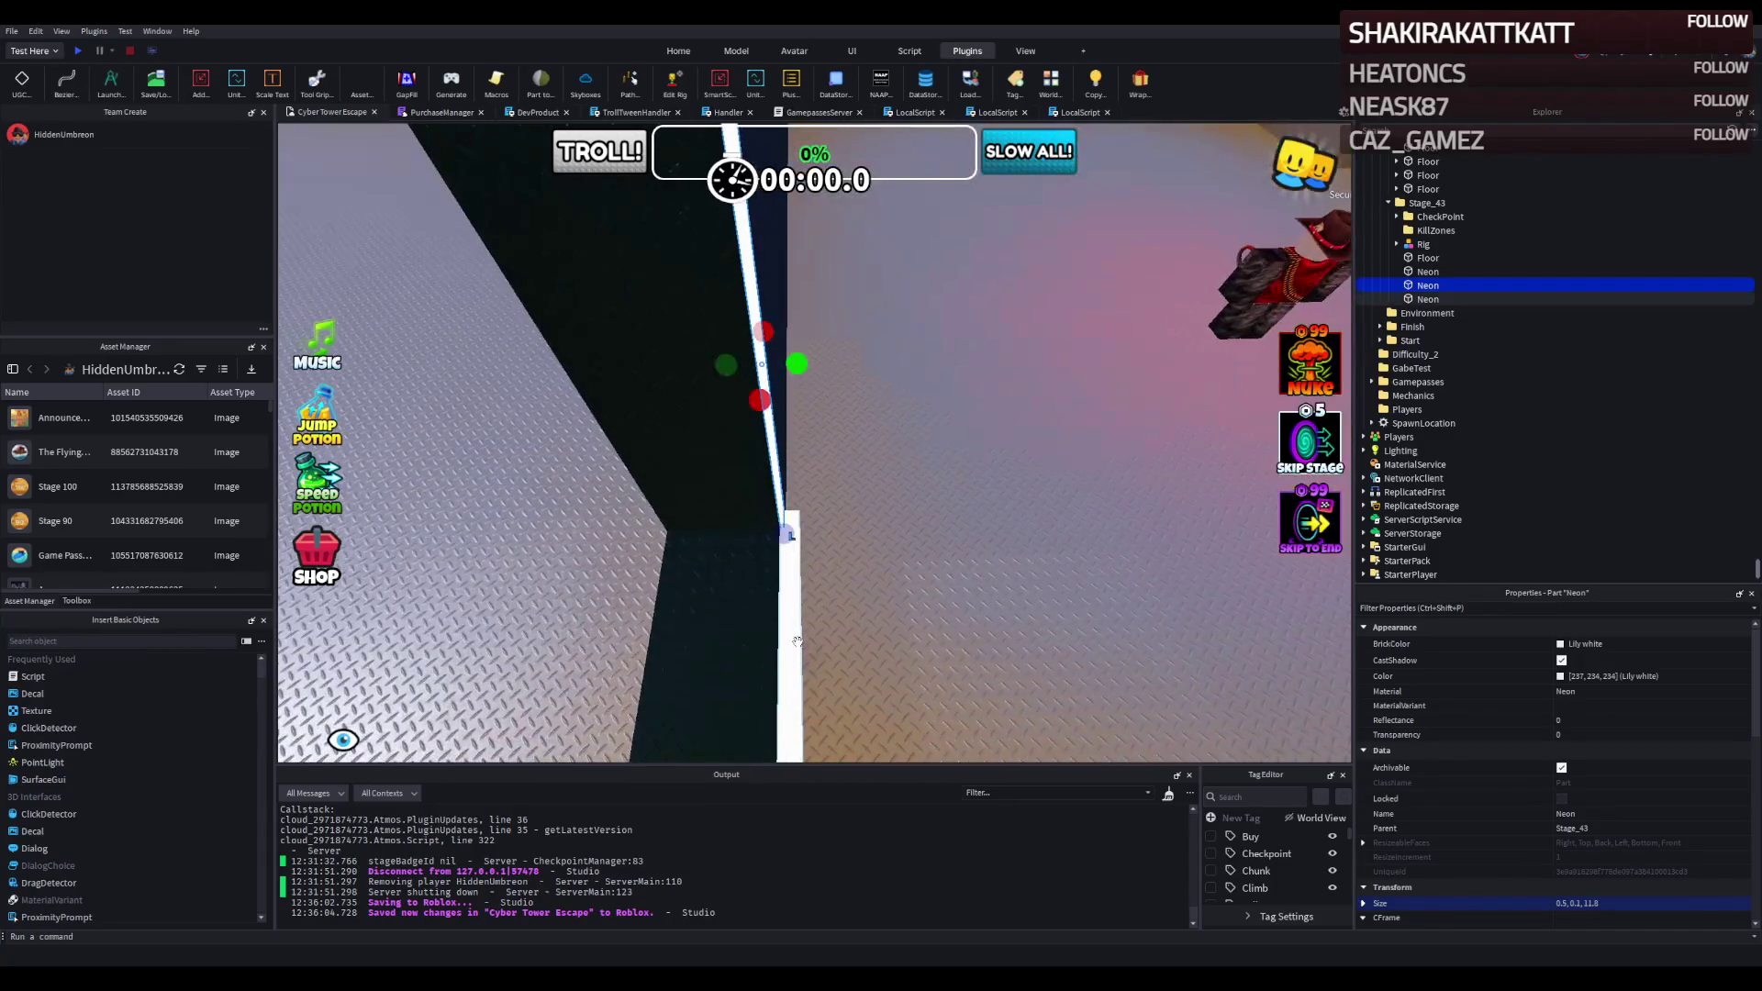
key(q)
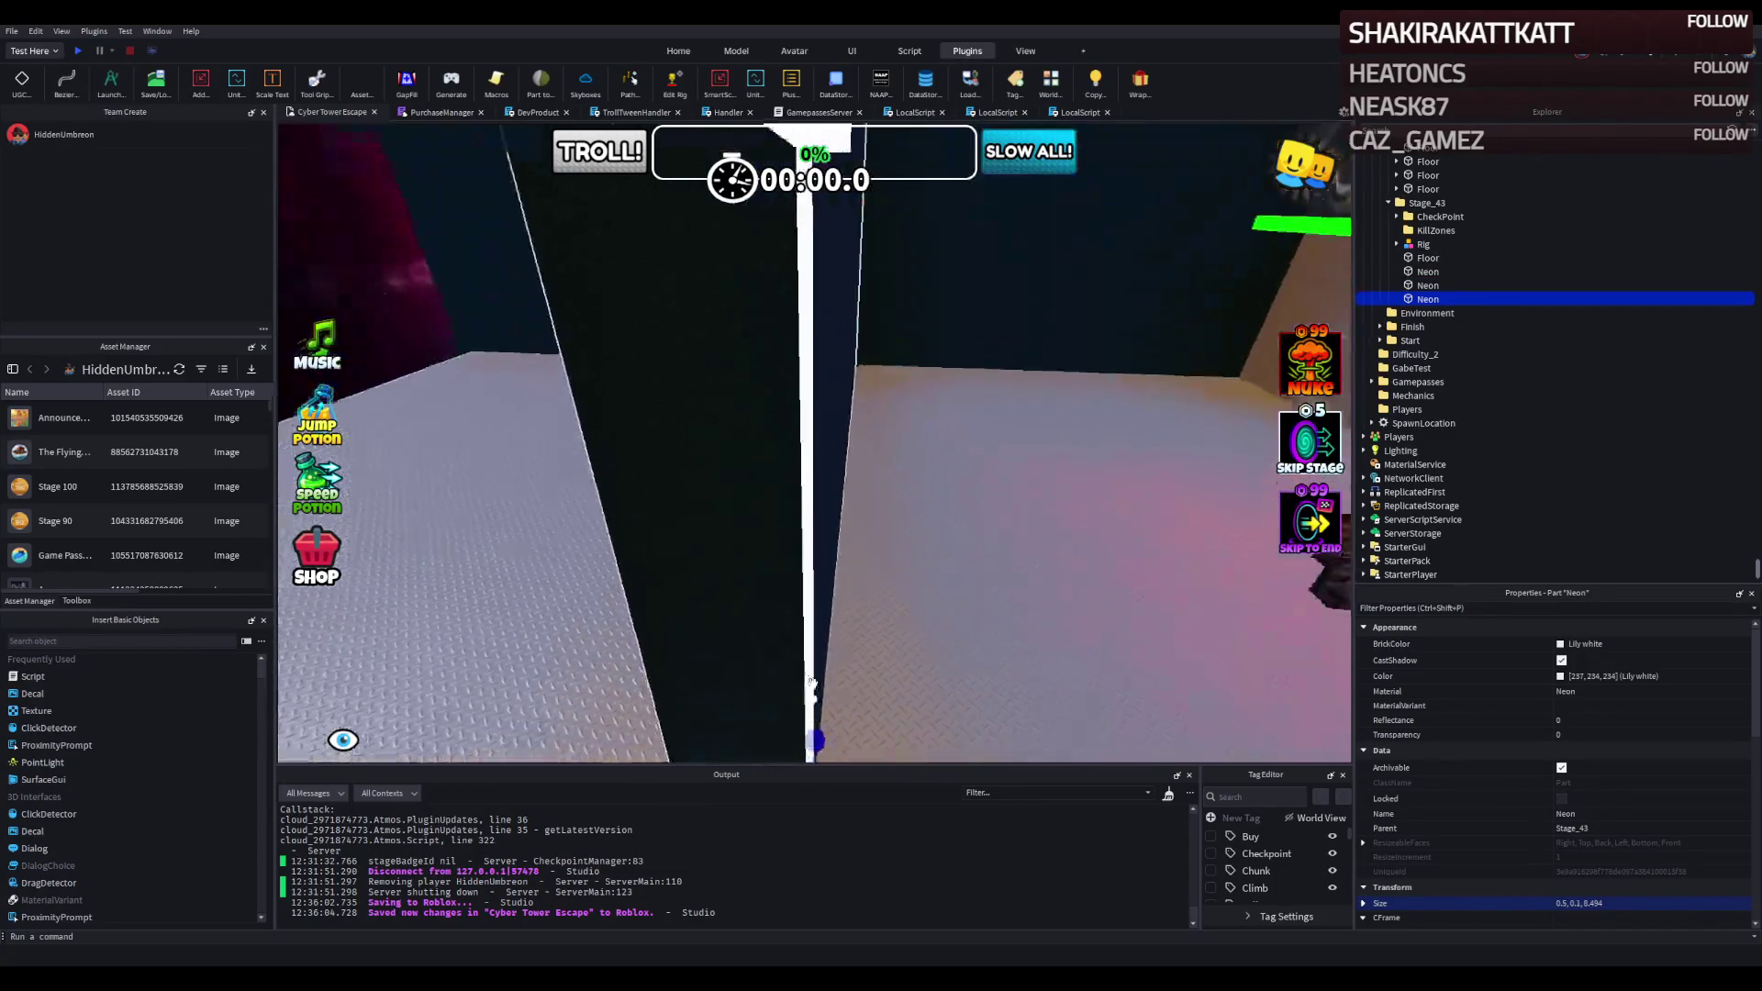
key(q)
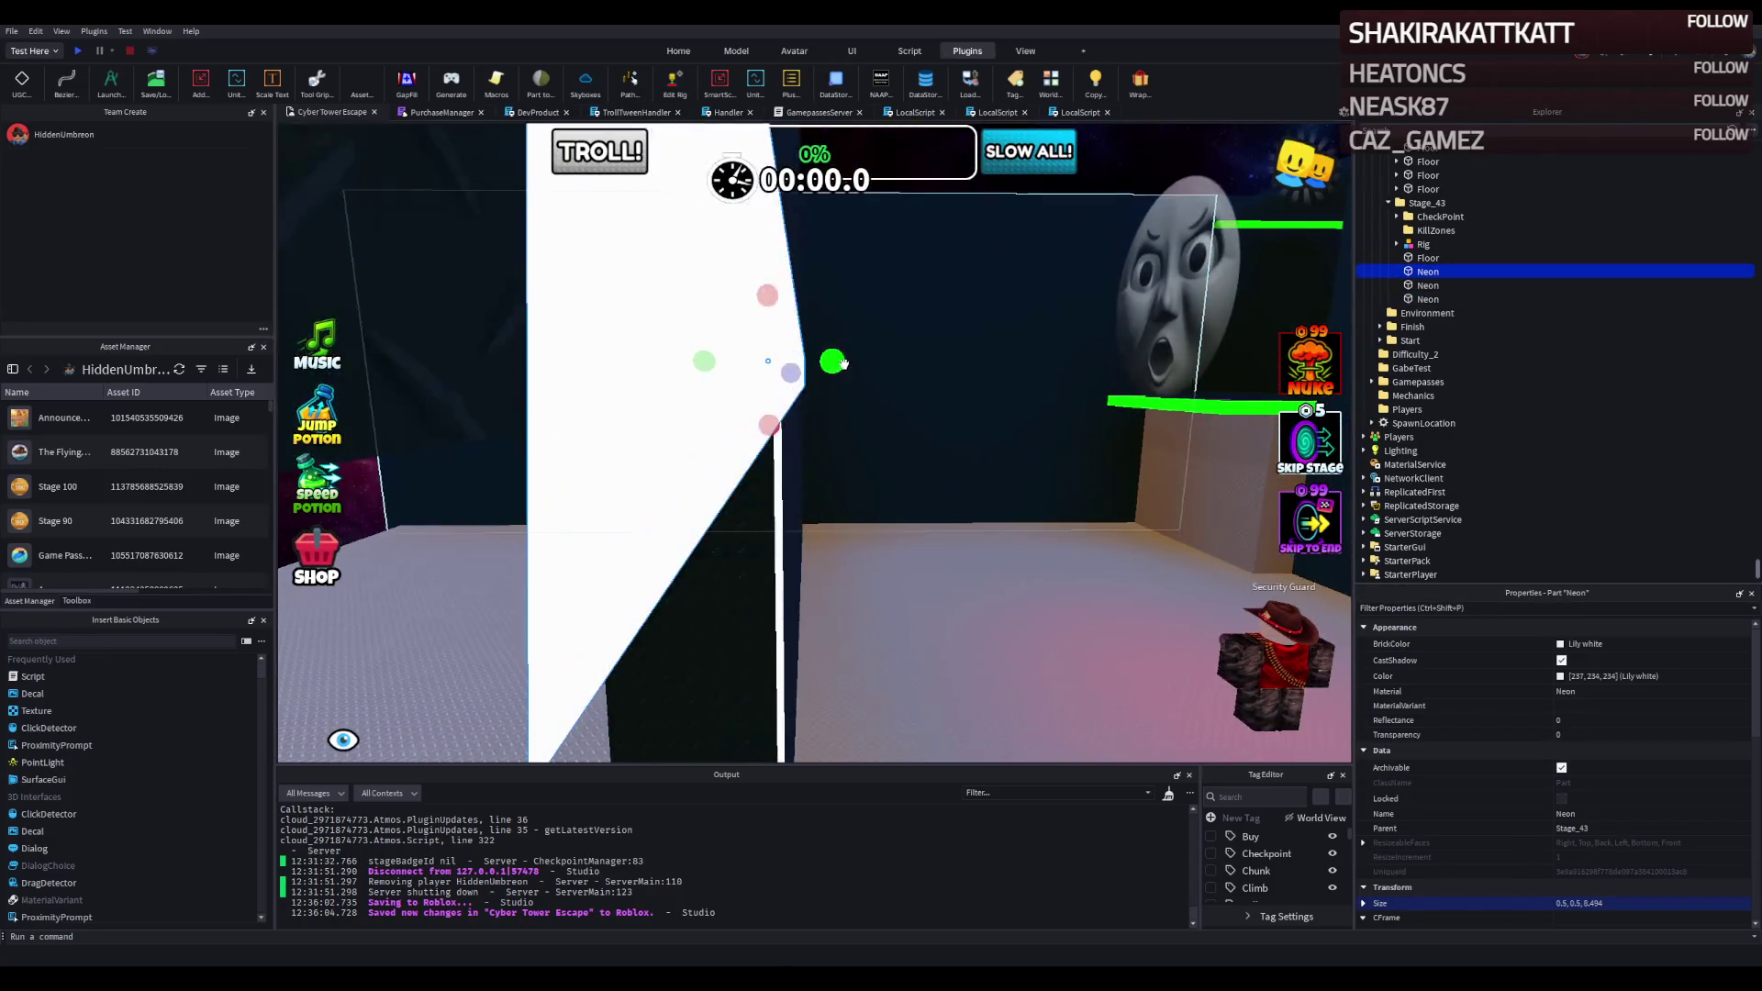
drag(826, 366, 813, 364)
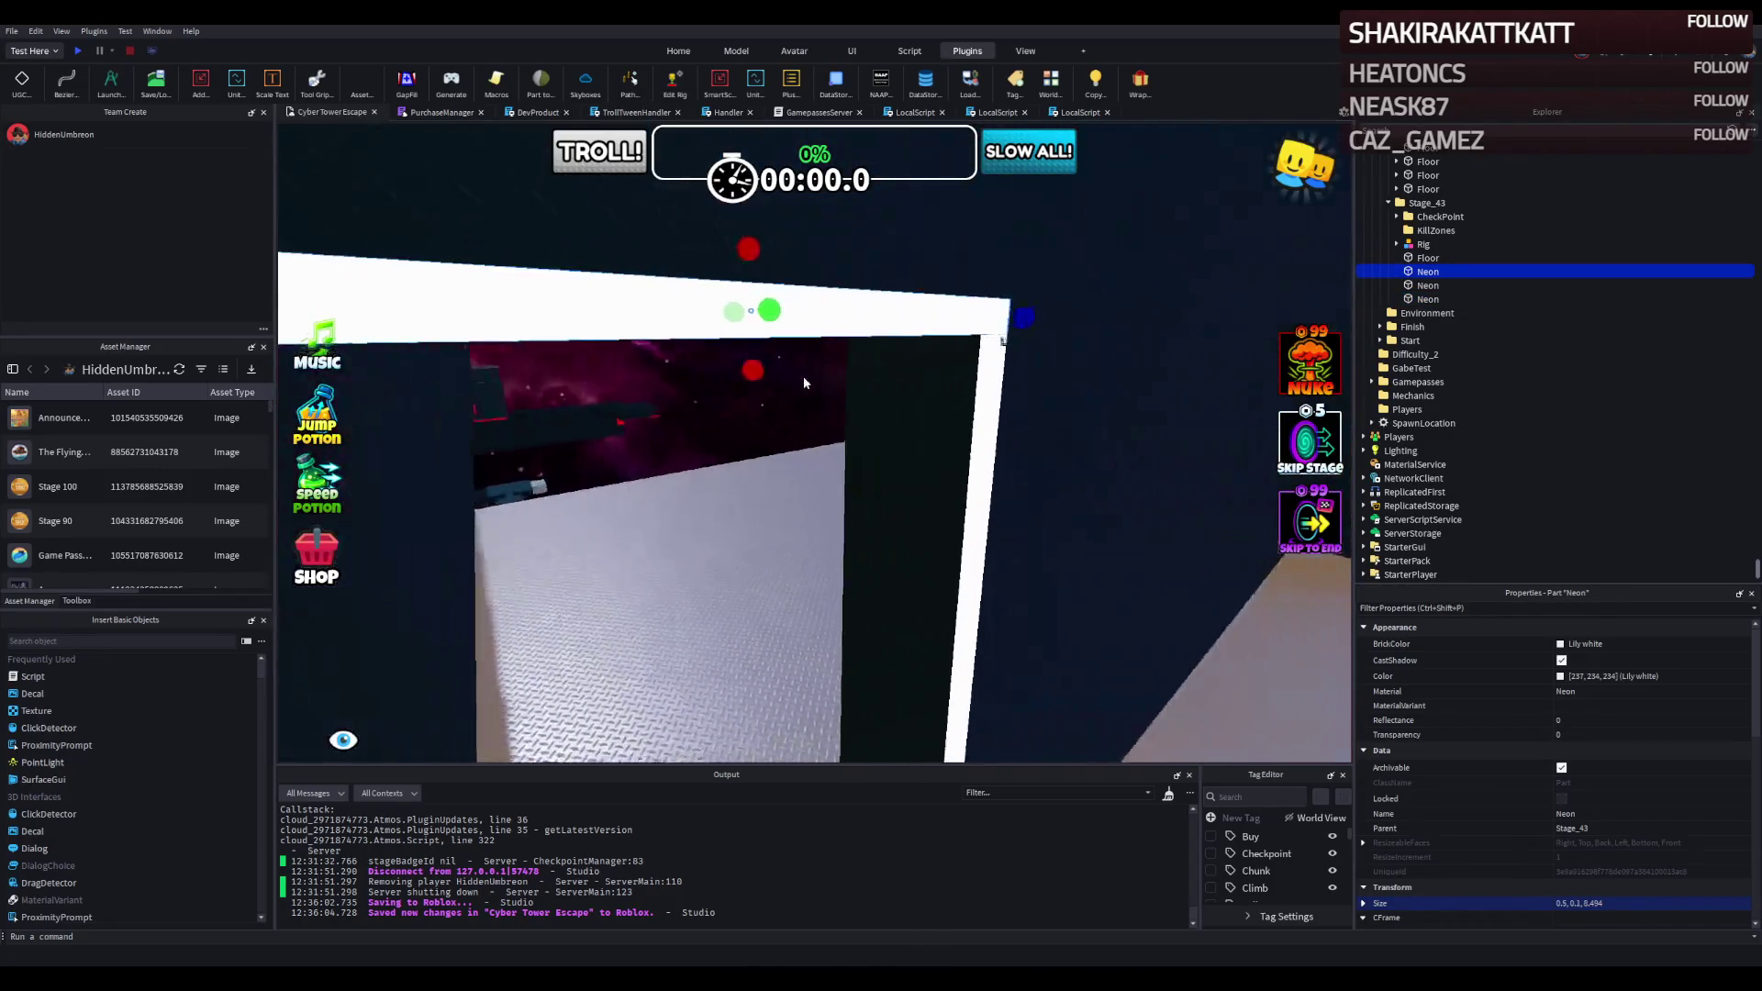
Slide another Neon frame piece across so the doorway frame lines up.
click(1037, 462)
key(f)
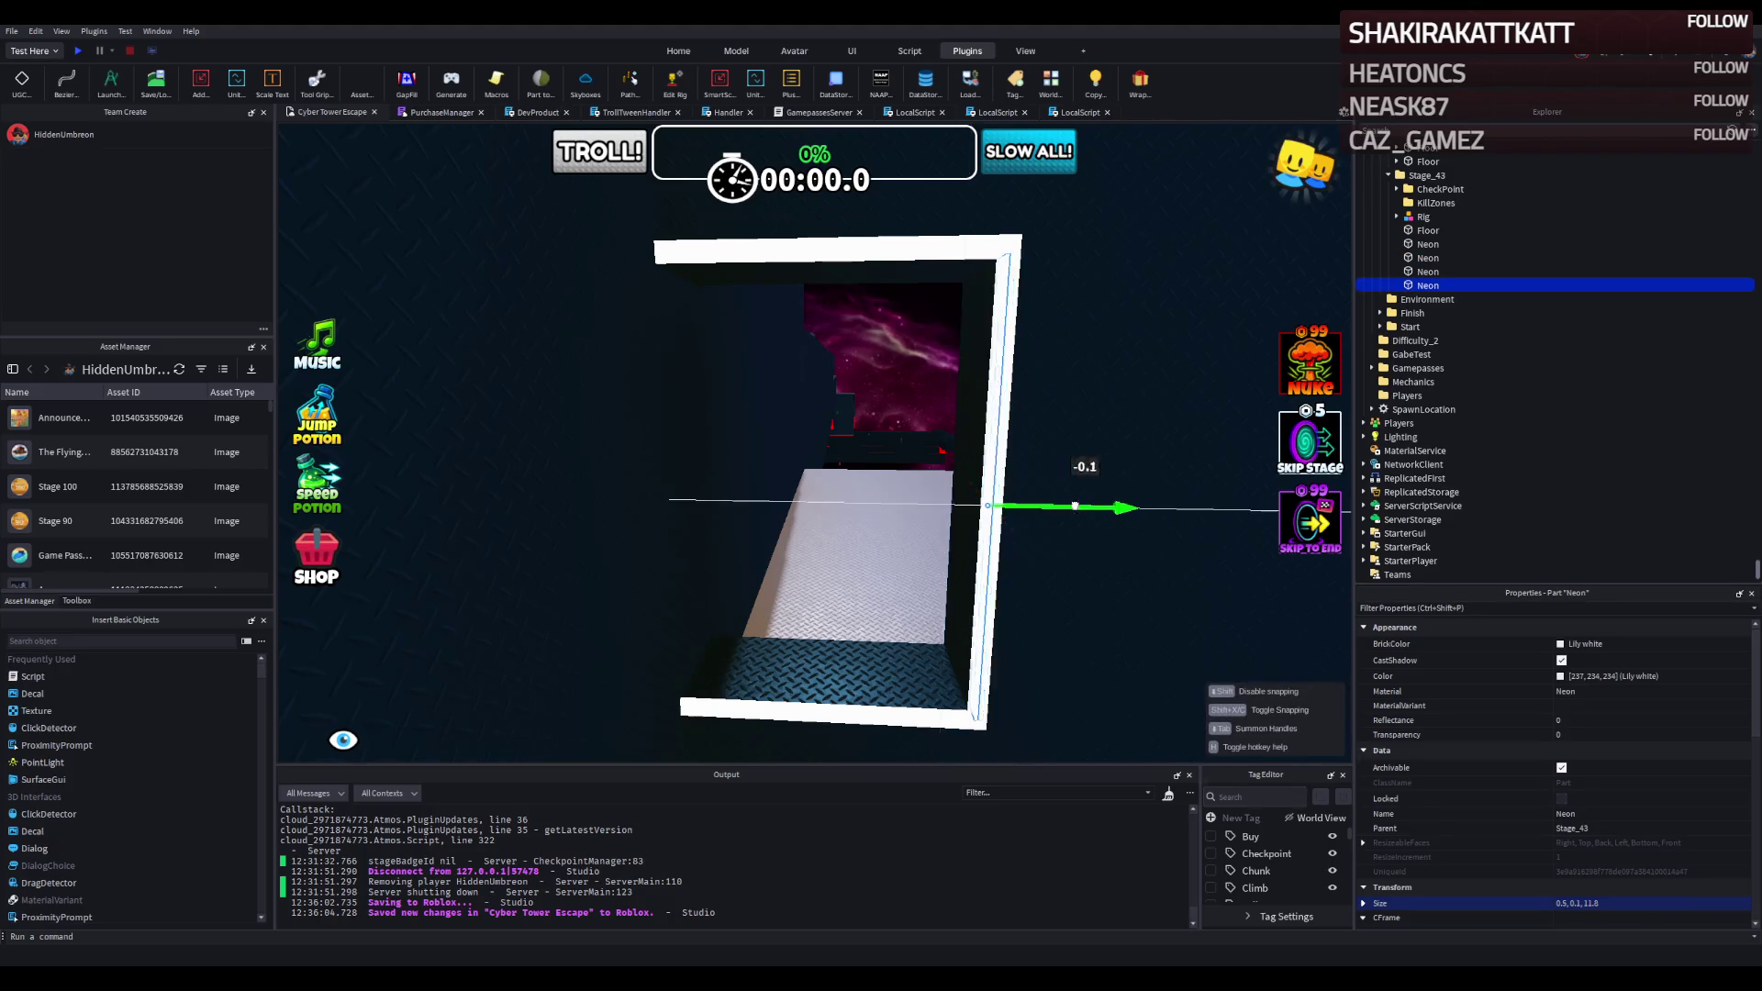
drag(1076, 505, 882, 495)
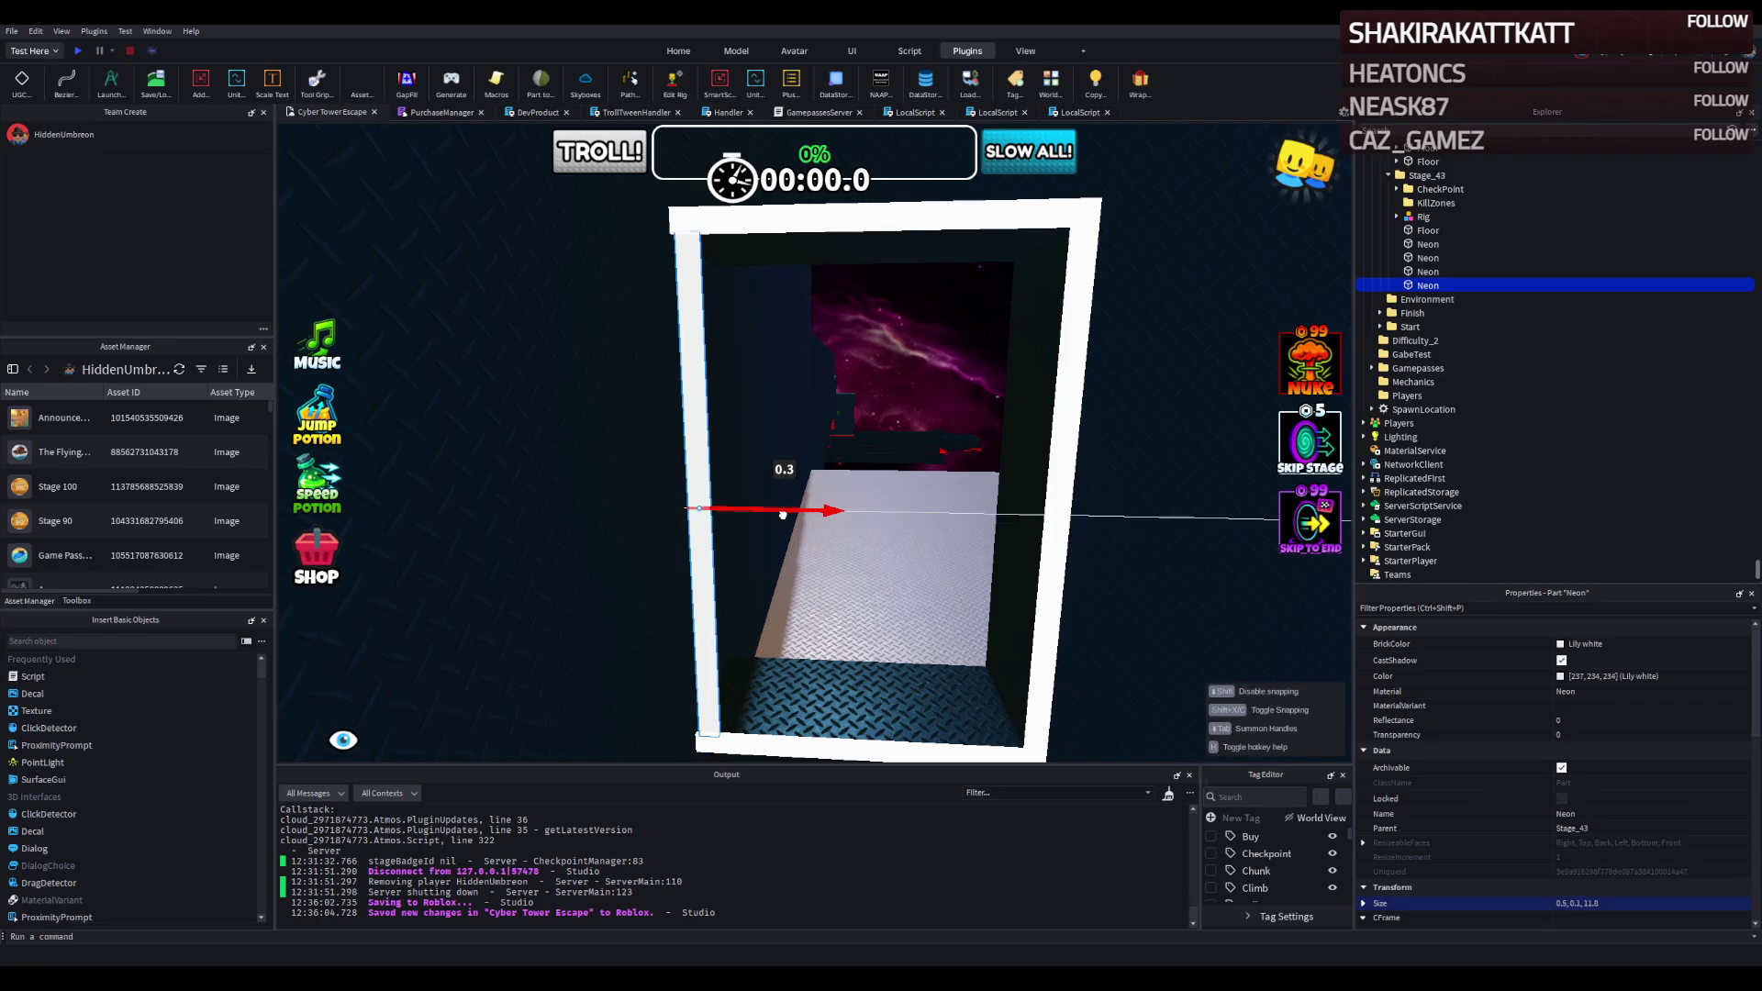
click(875, 485)
Select a dark diamond-plate wall and thin it to 1.1 thick.
key(a)
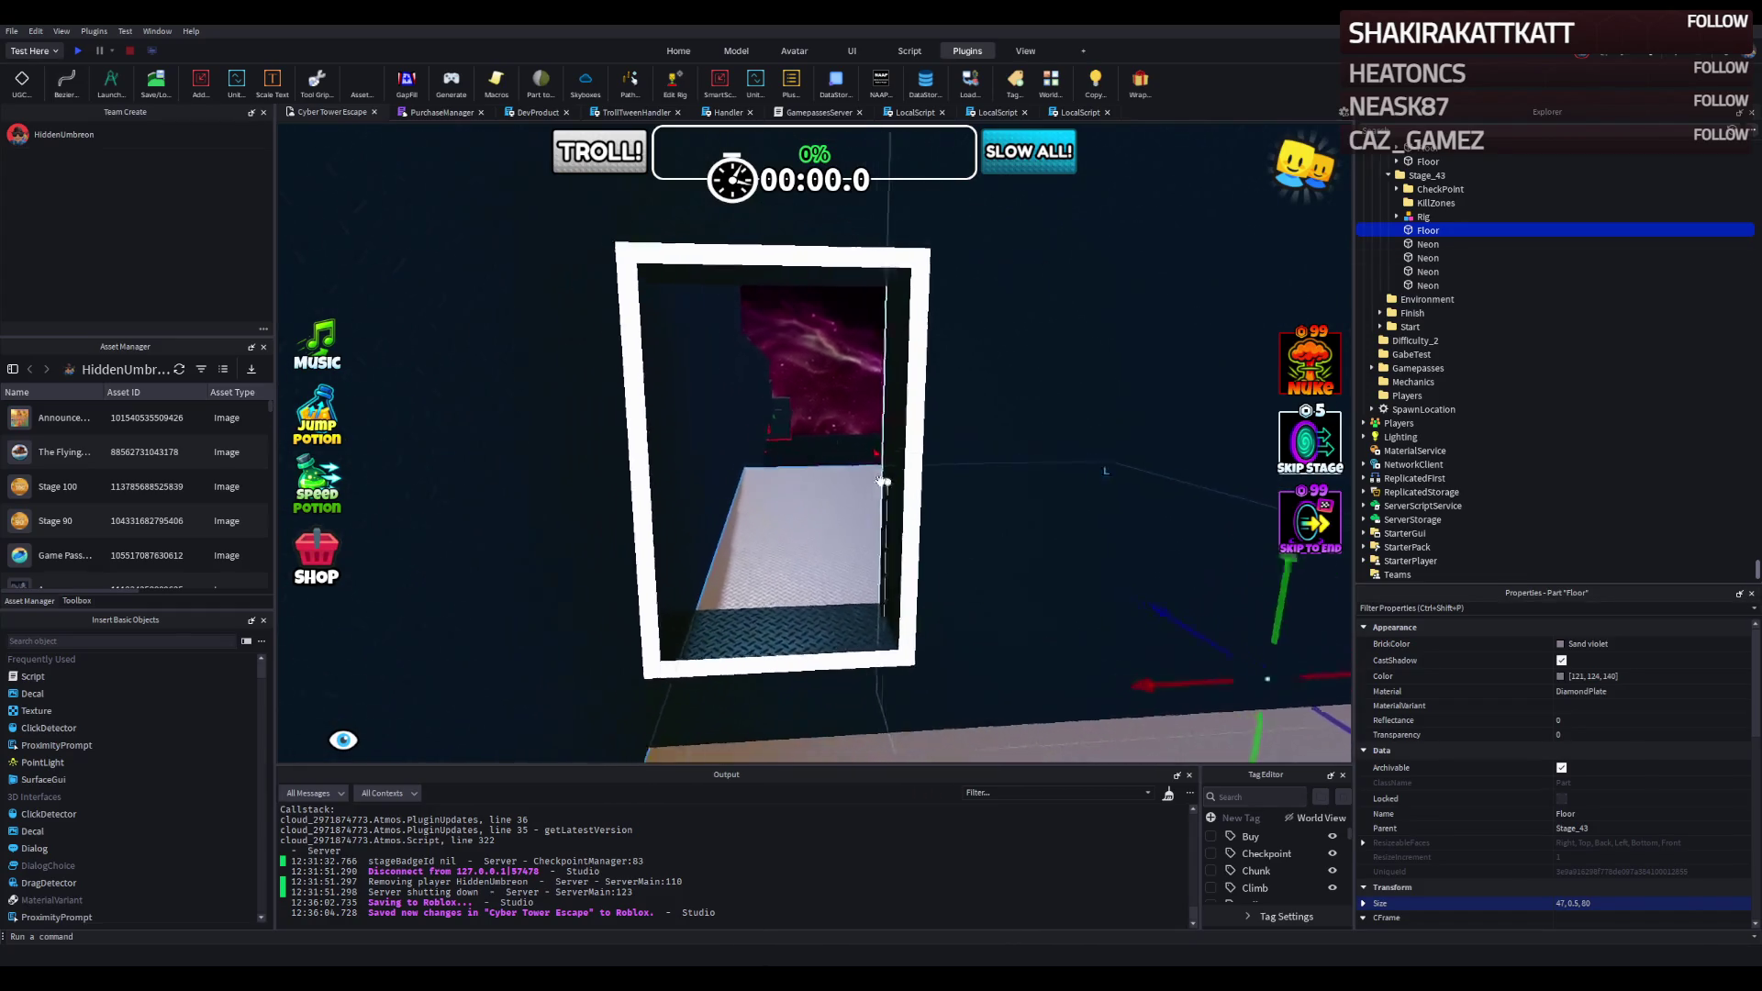
key(w)
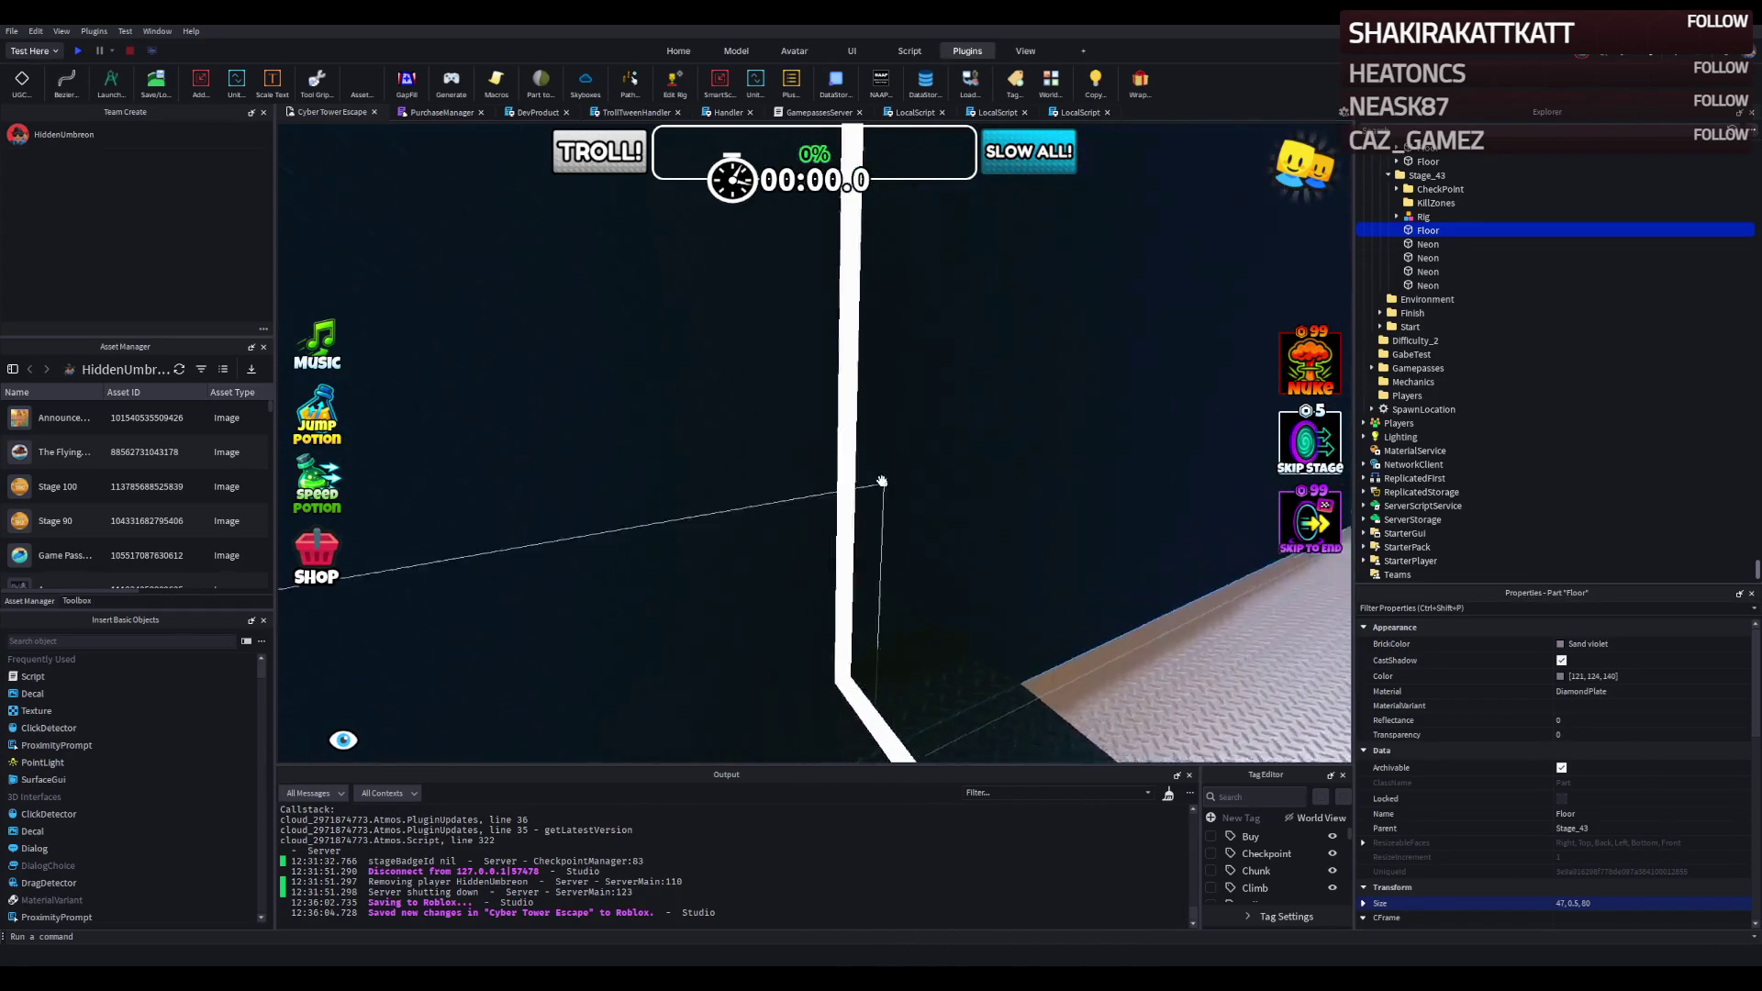
key(s)
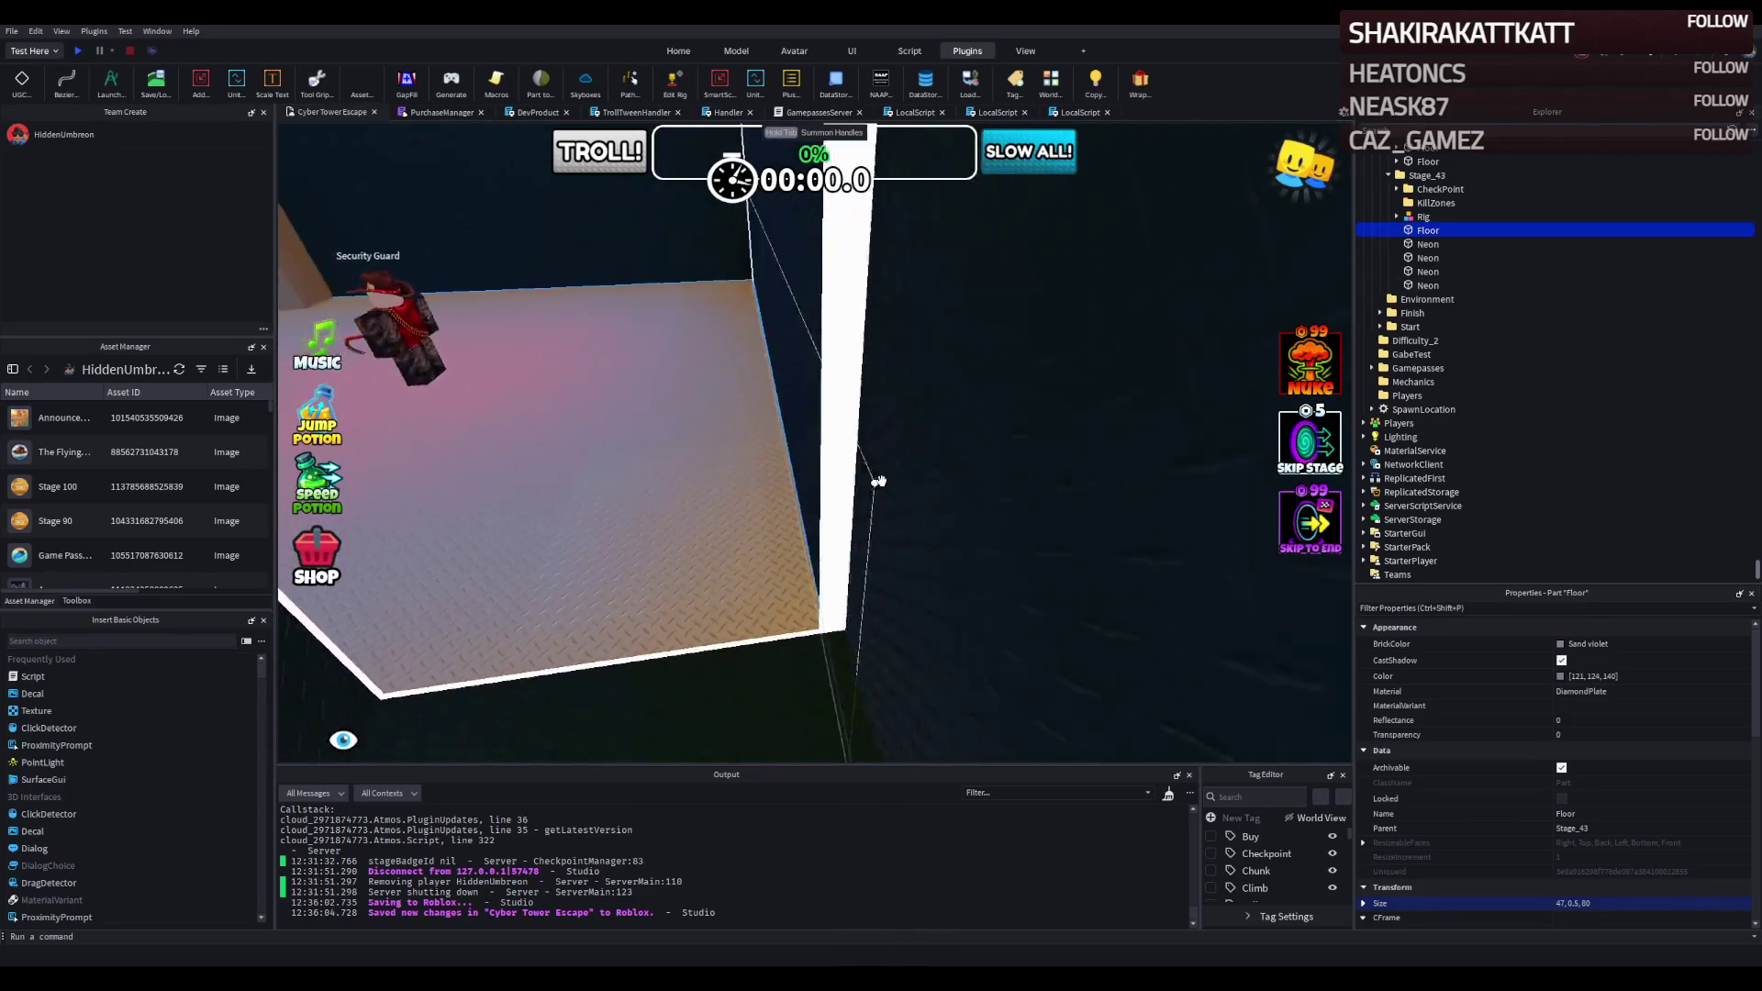
click(690, 455)
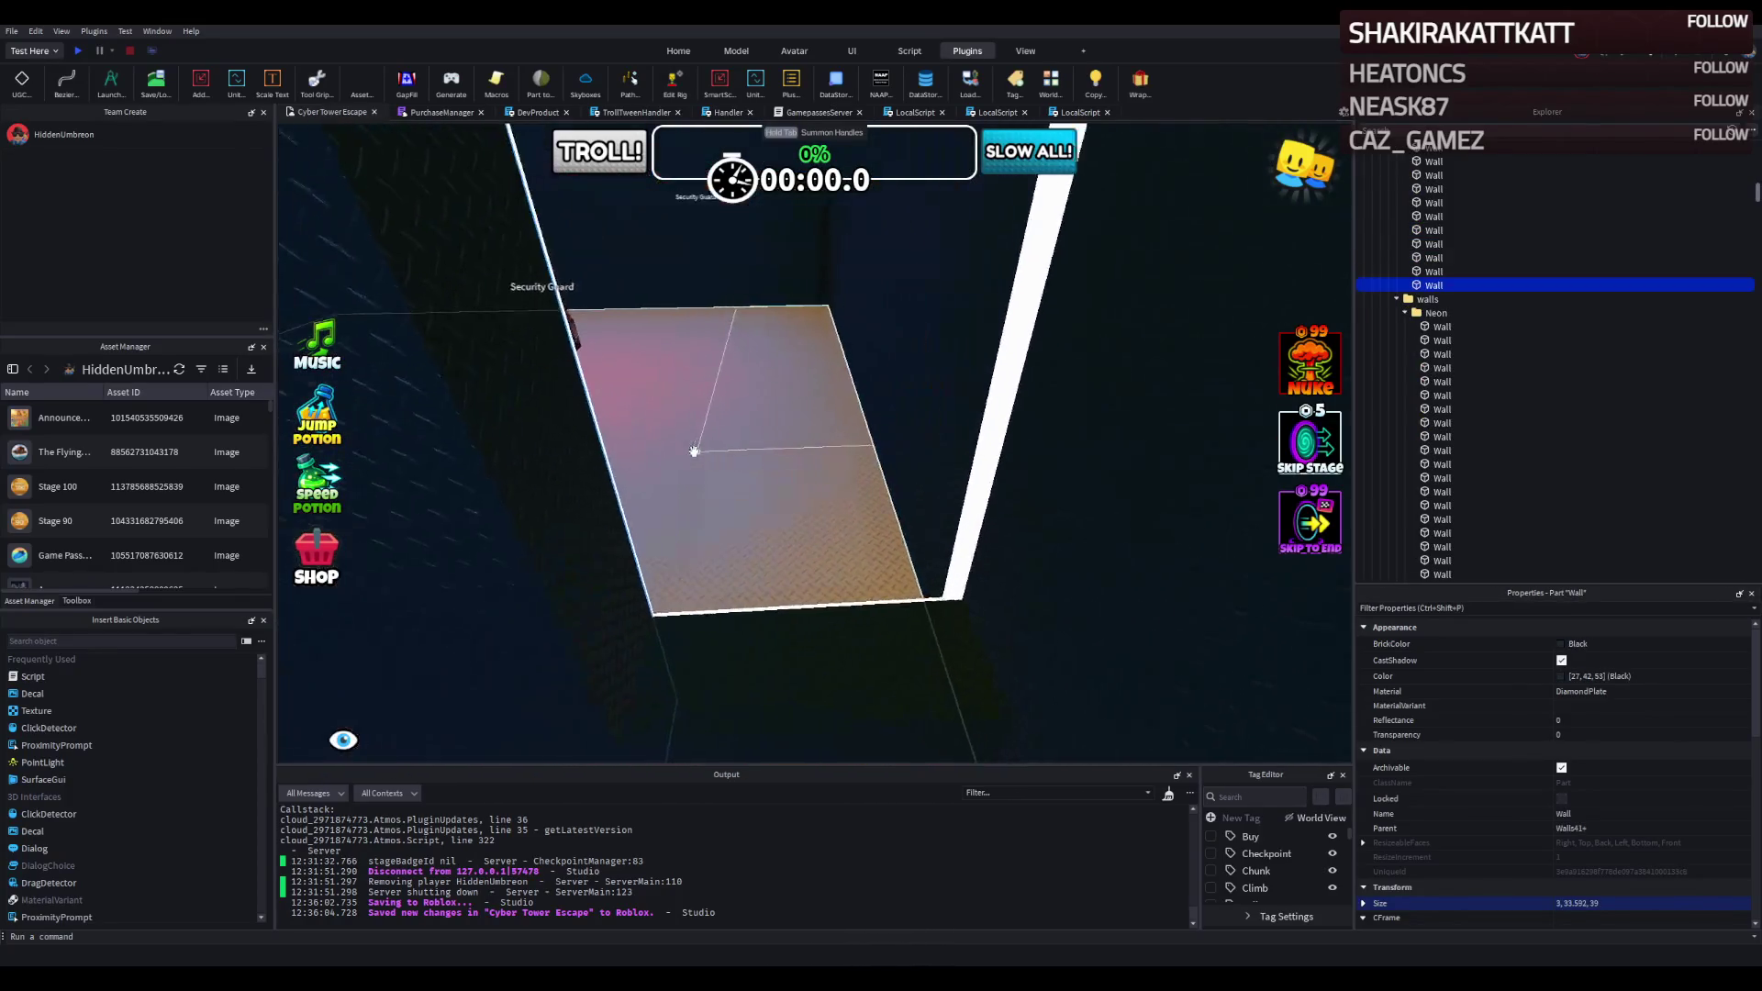
drag(695, 451, 573, 308)
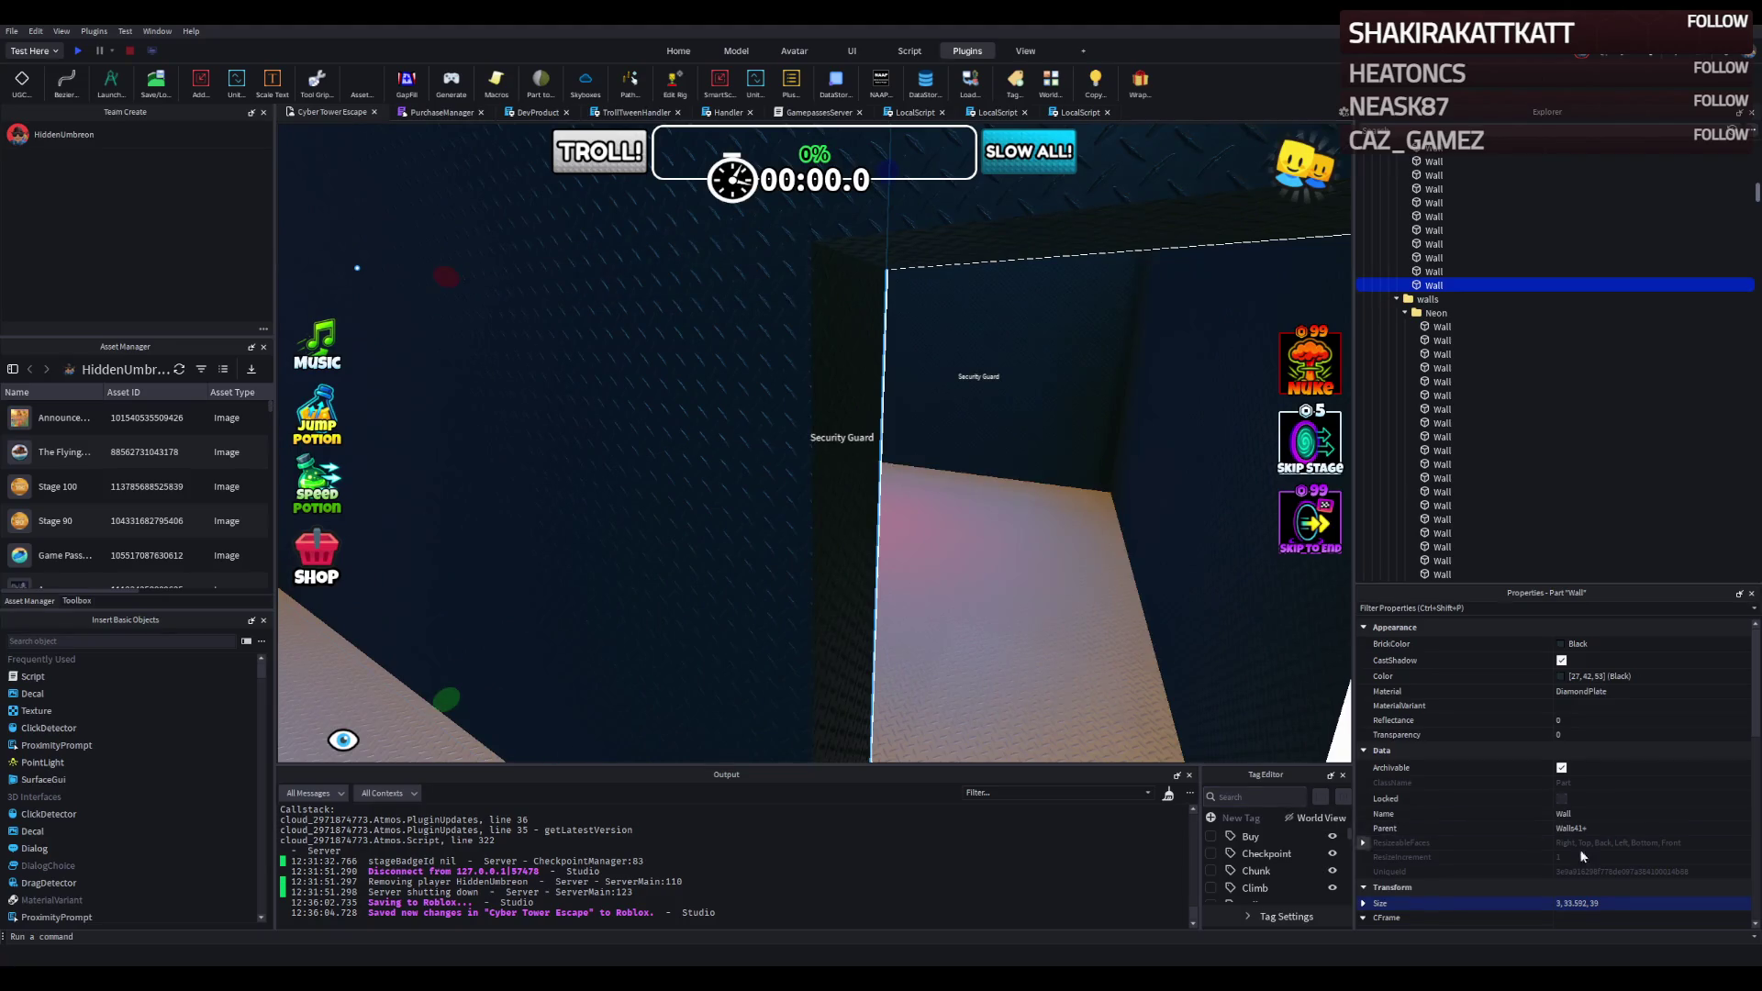
scroll(798, 390, up, 3)
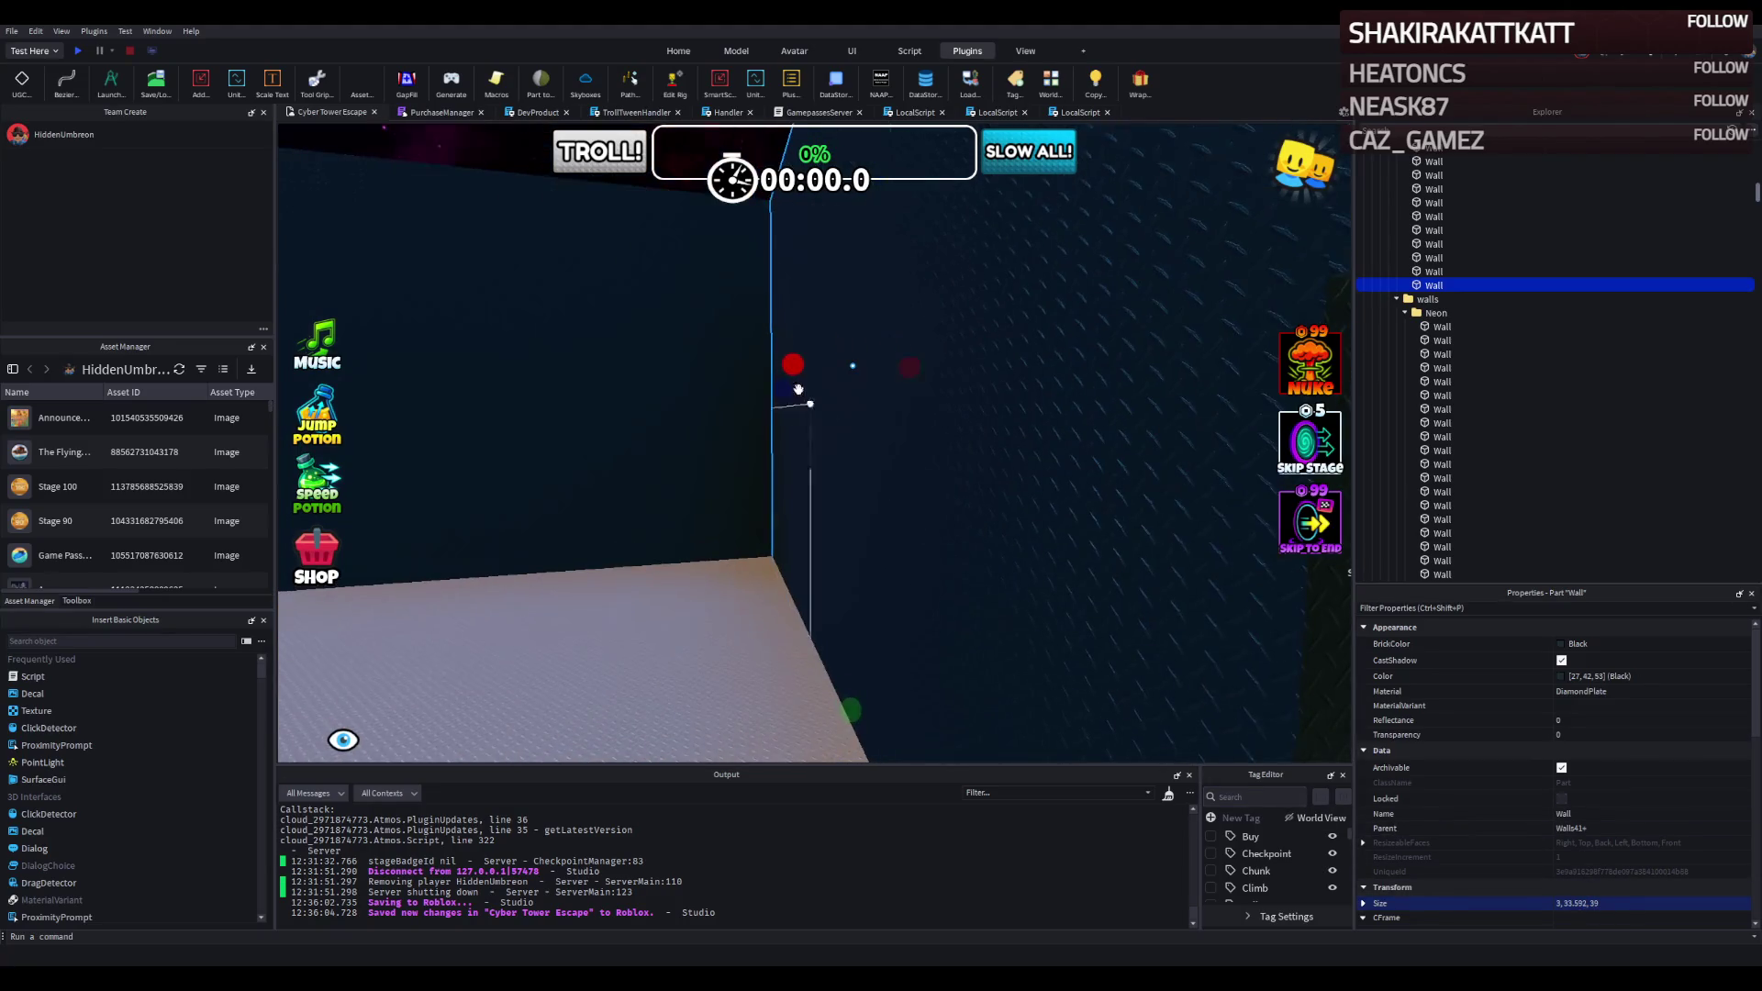
drag(799, 395, 1024, 415)
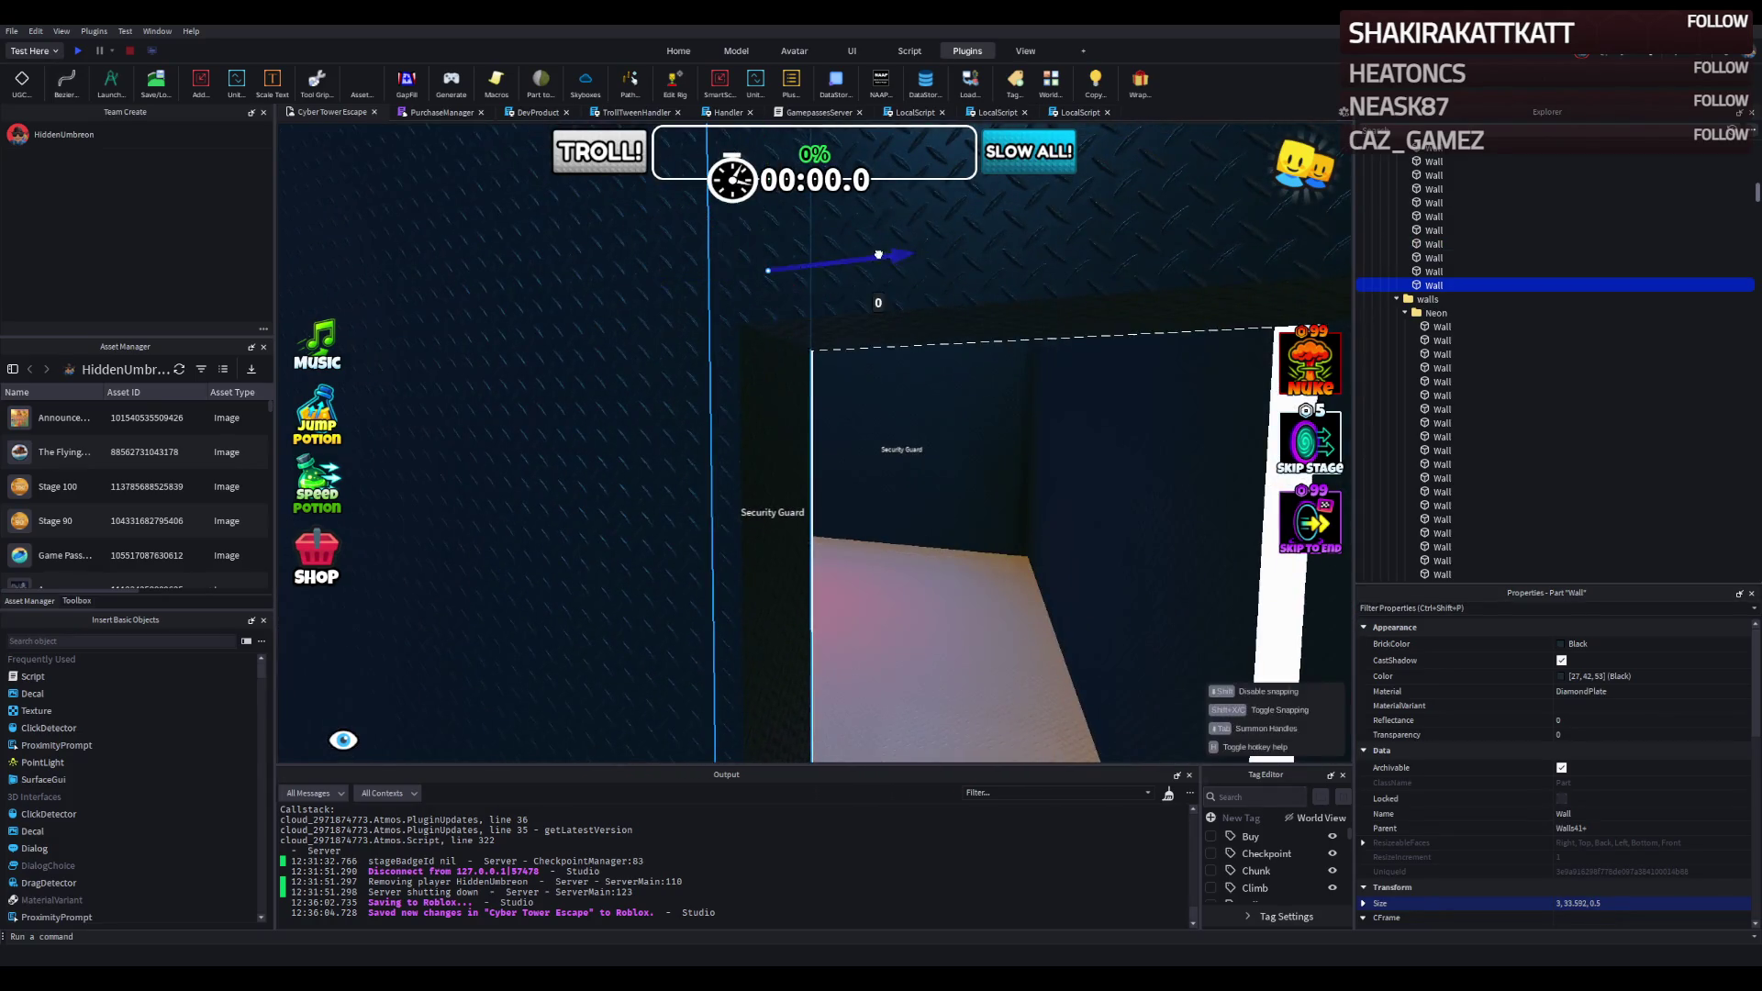
Lower the wall's height to 11.892, then fly around to inspect the room.
key(d)
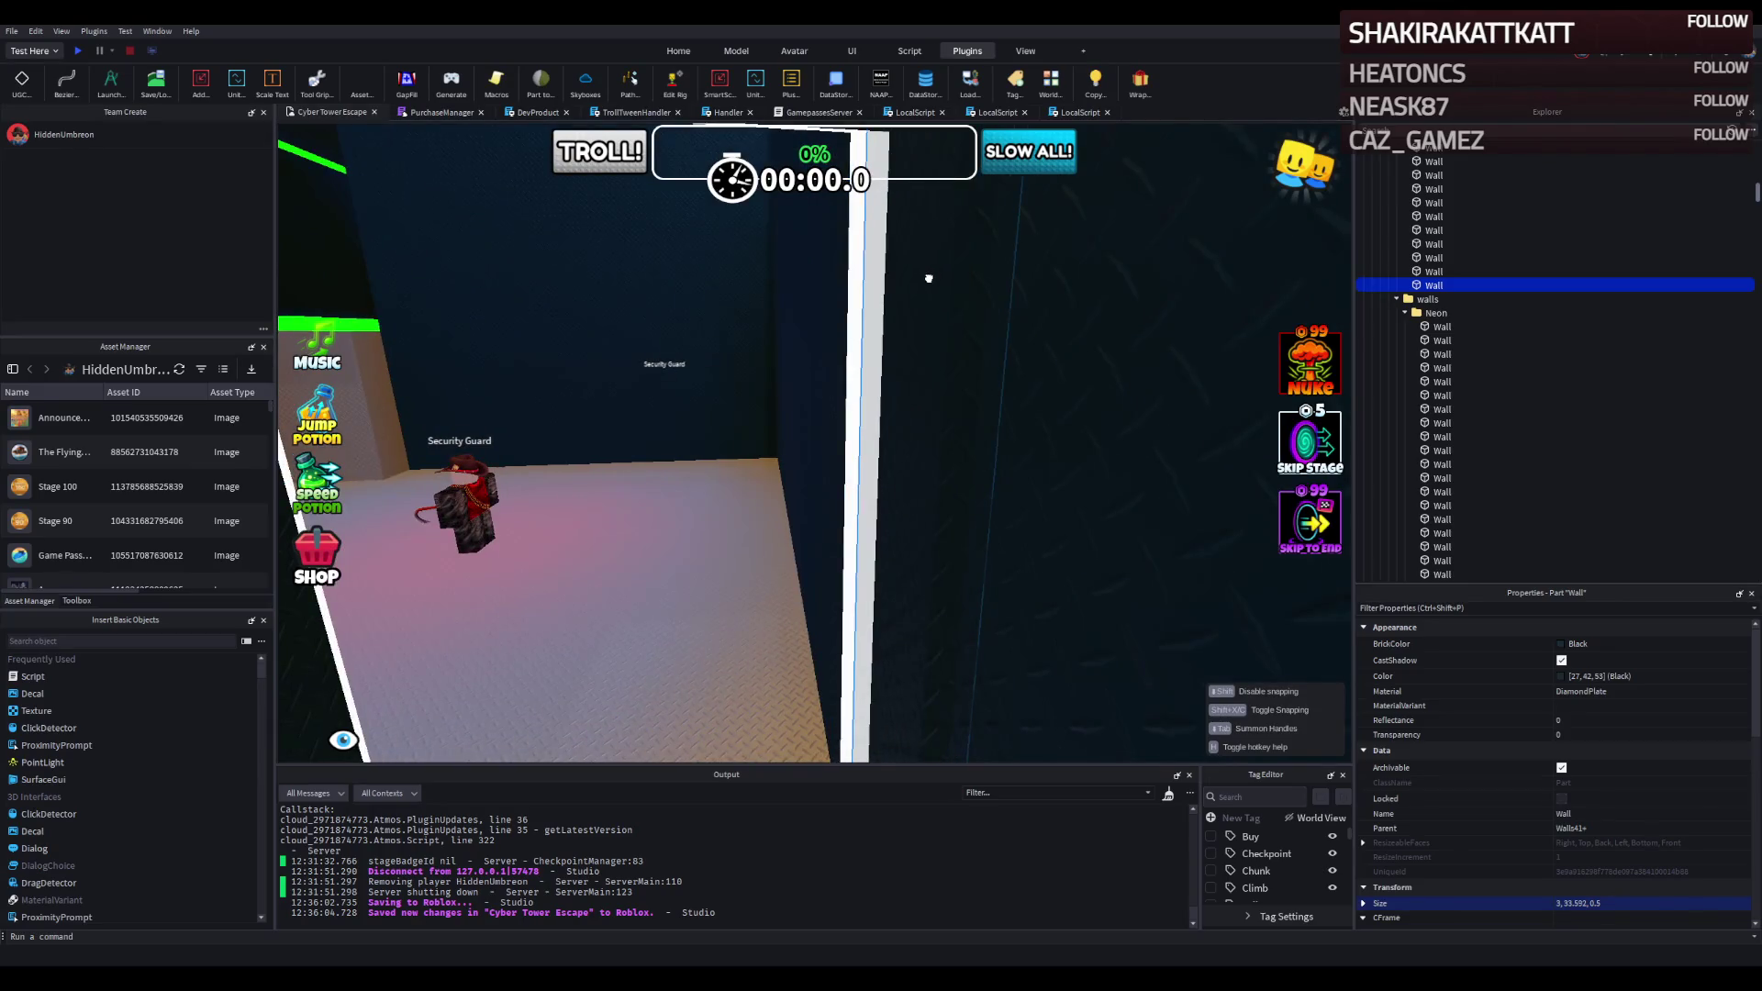
key(s)
key(e)
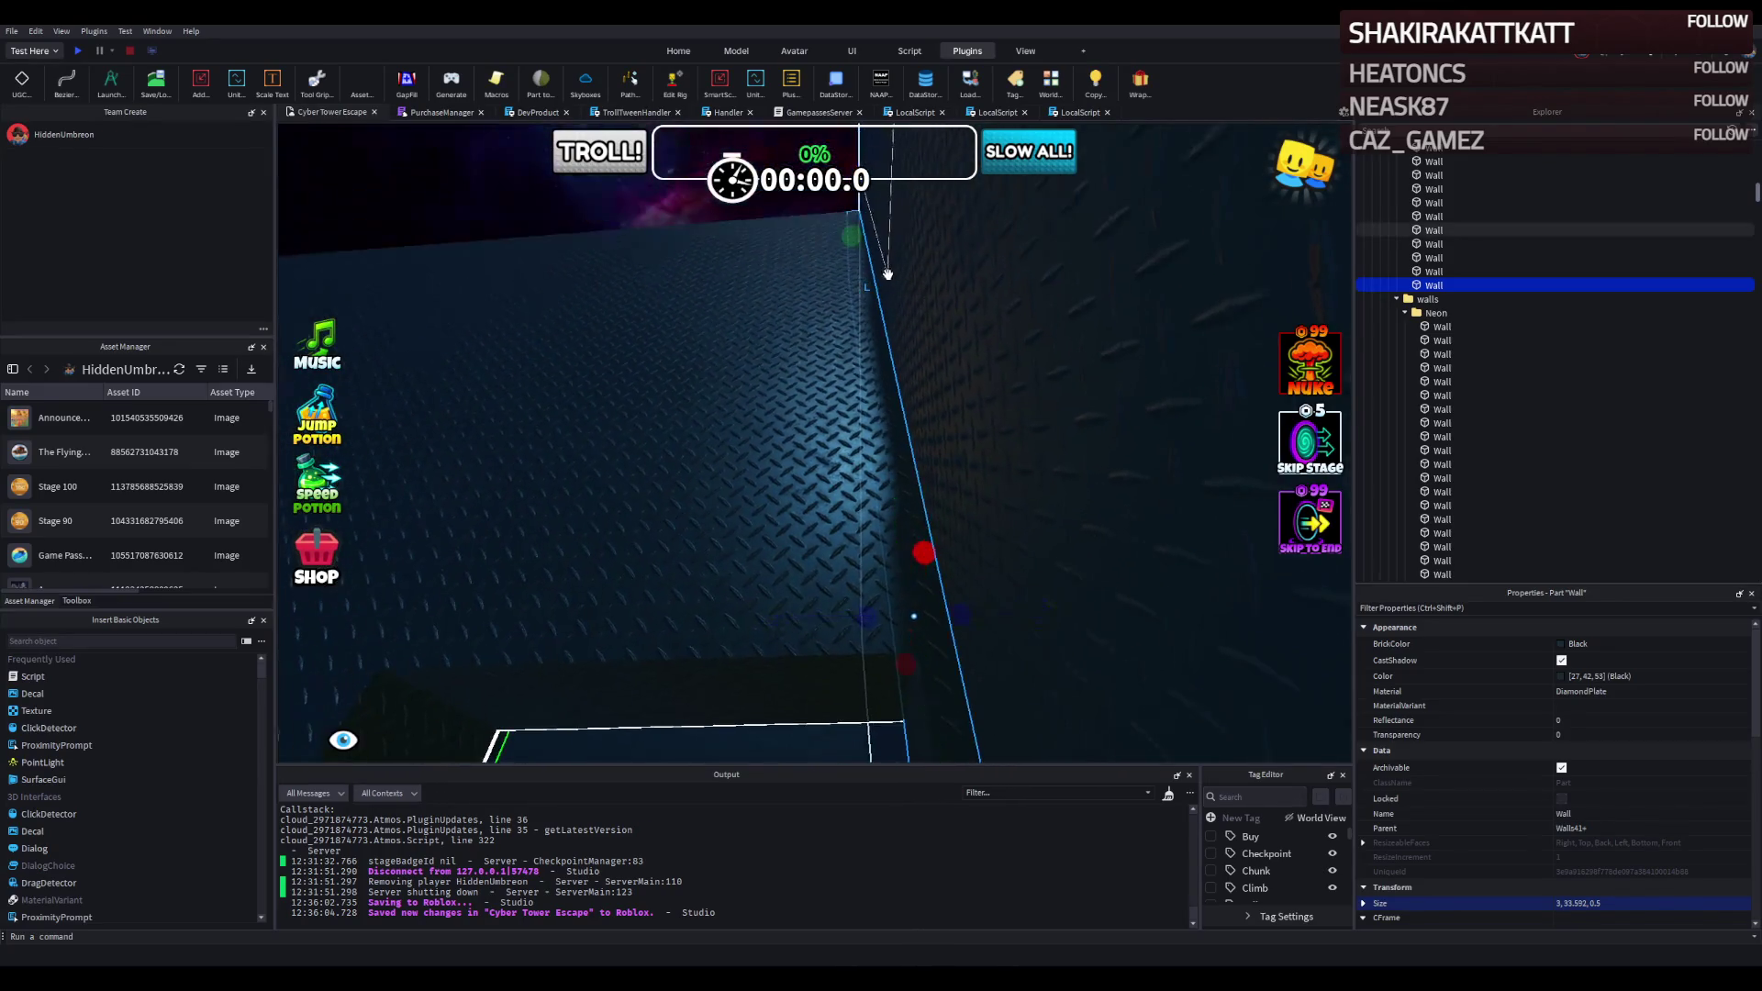
drag(870, 317, 887, 338)
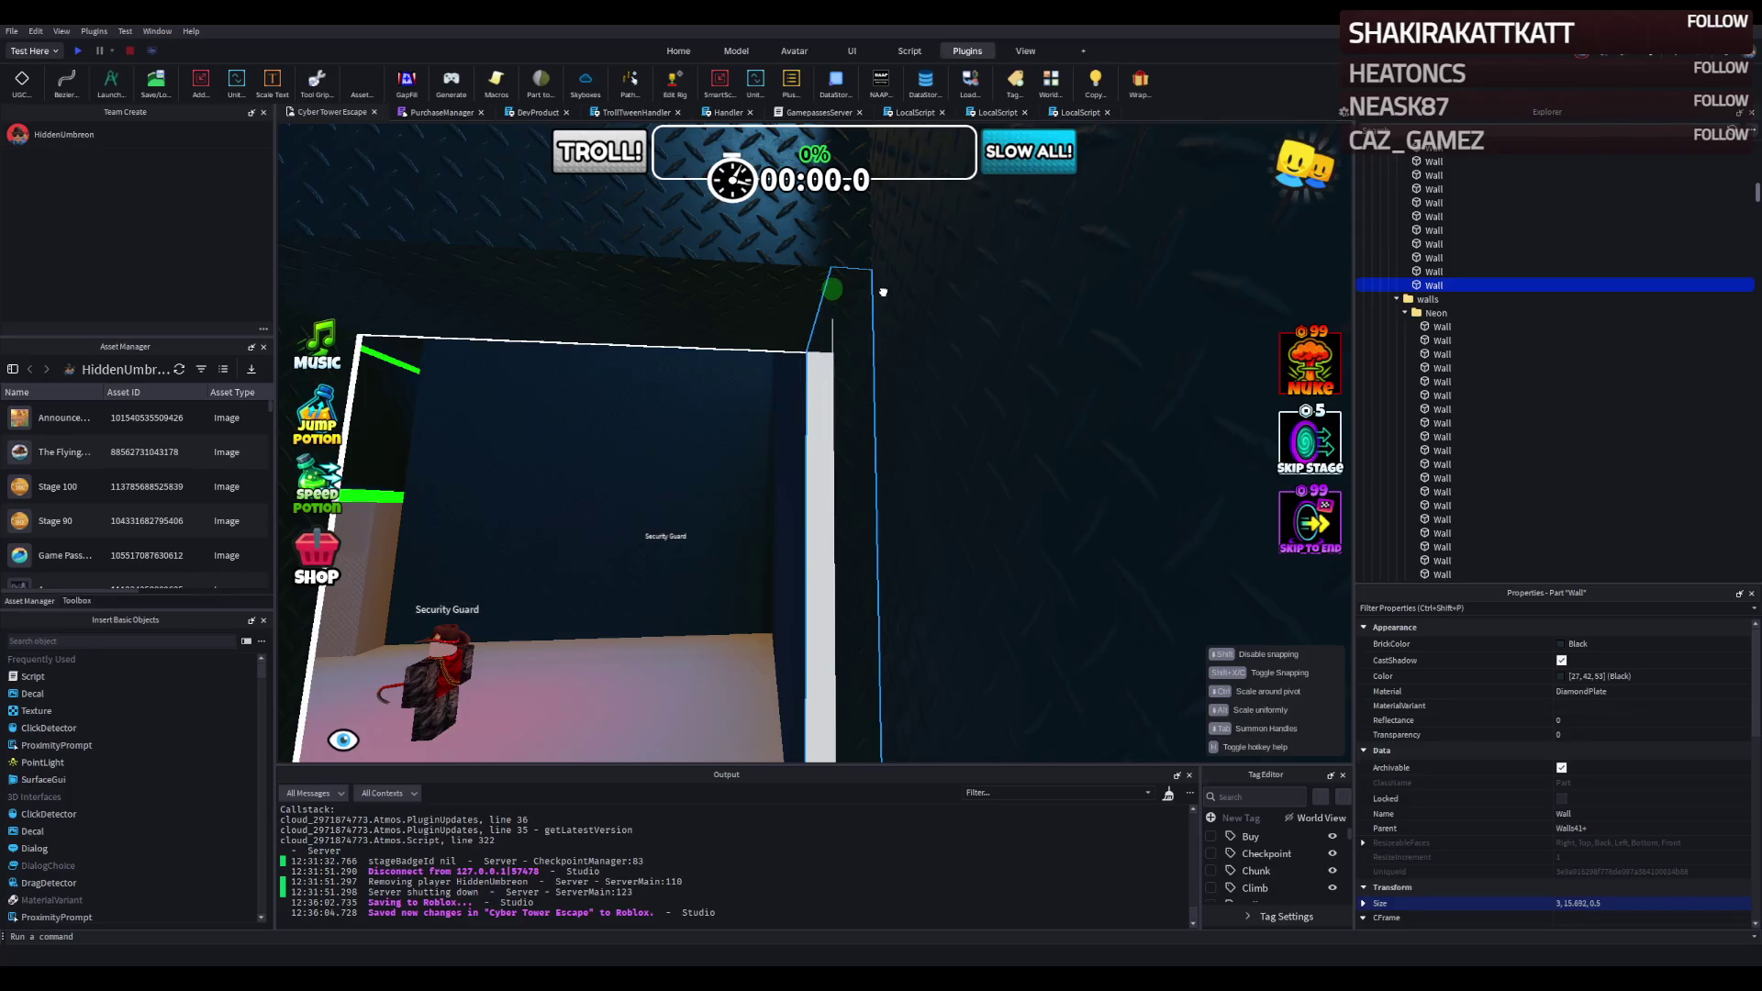
key(e)
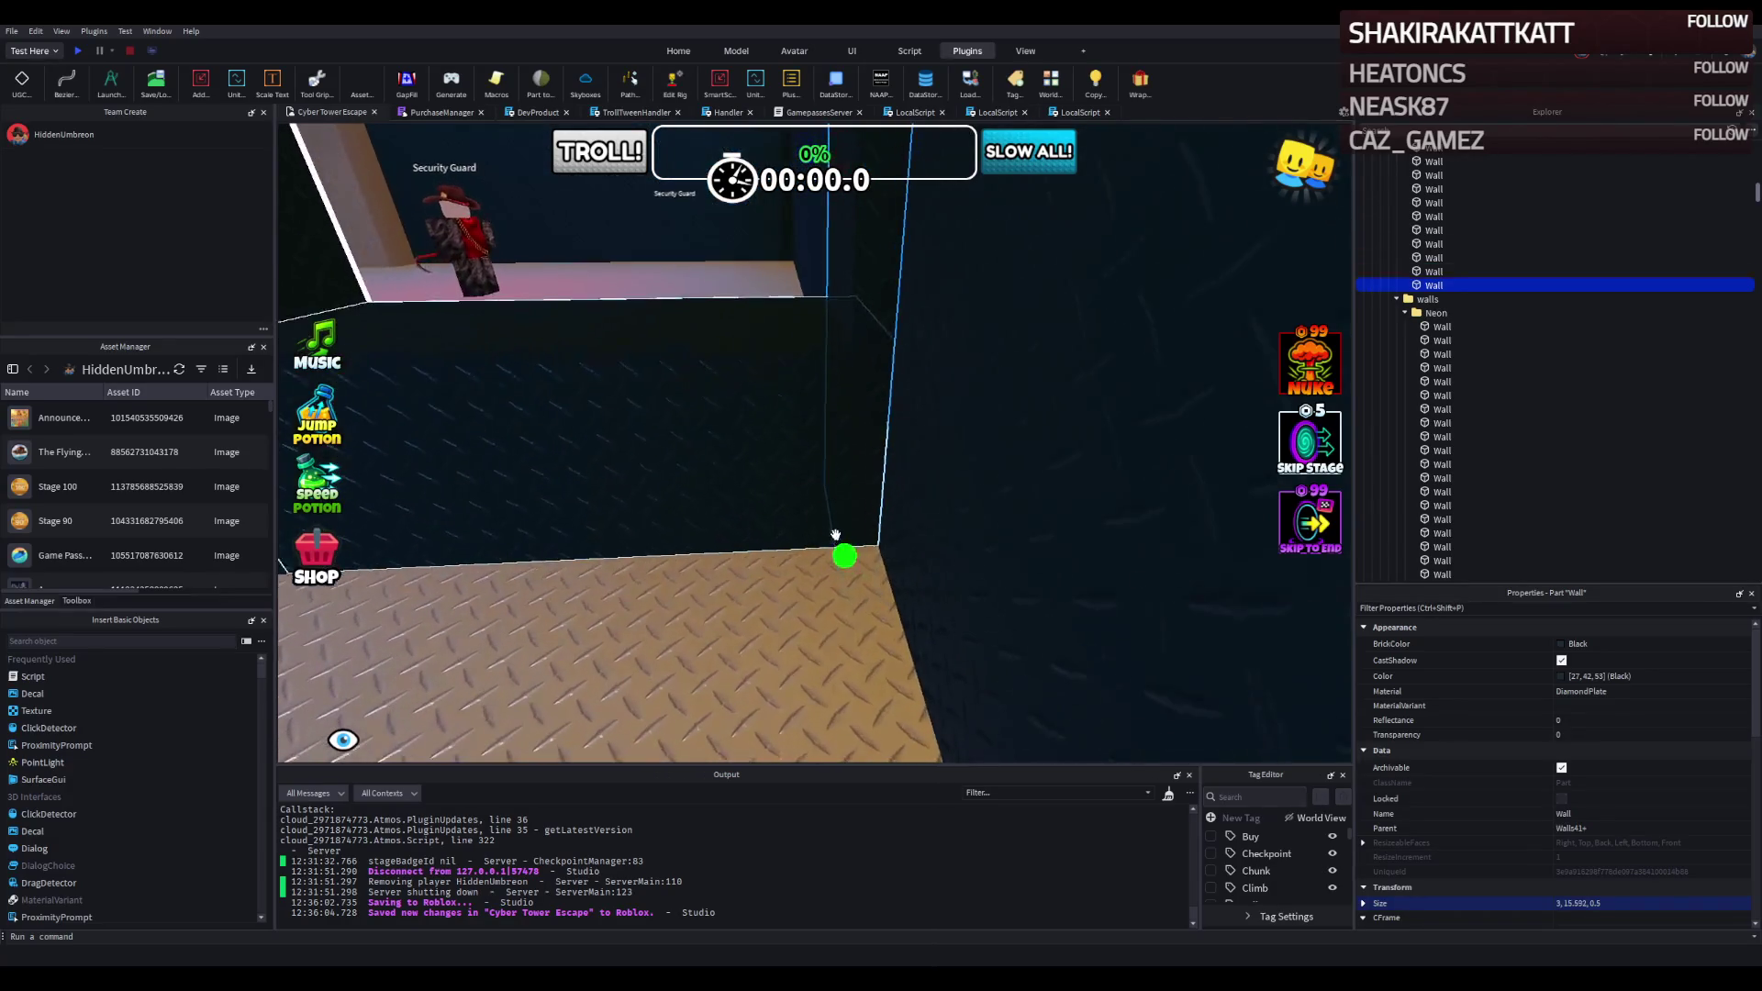
mouse_move(841, 556)
mouse_down()
mouse_move(898, 428)
mouse_move(908, 342)
mouse_up()
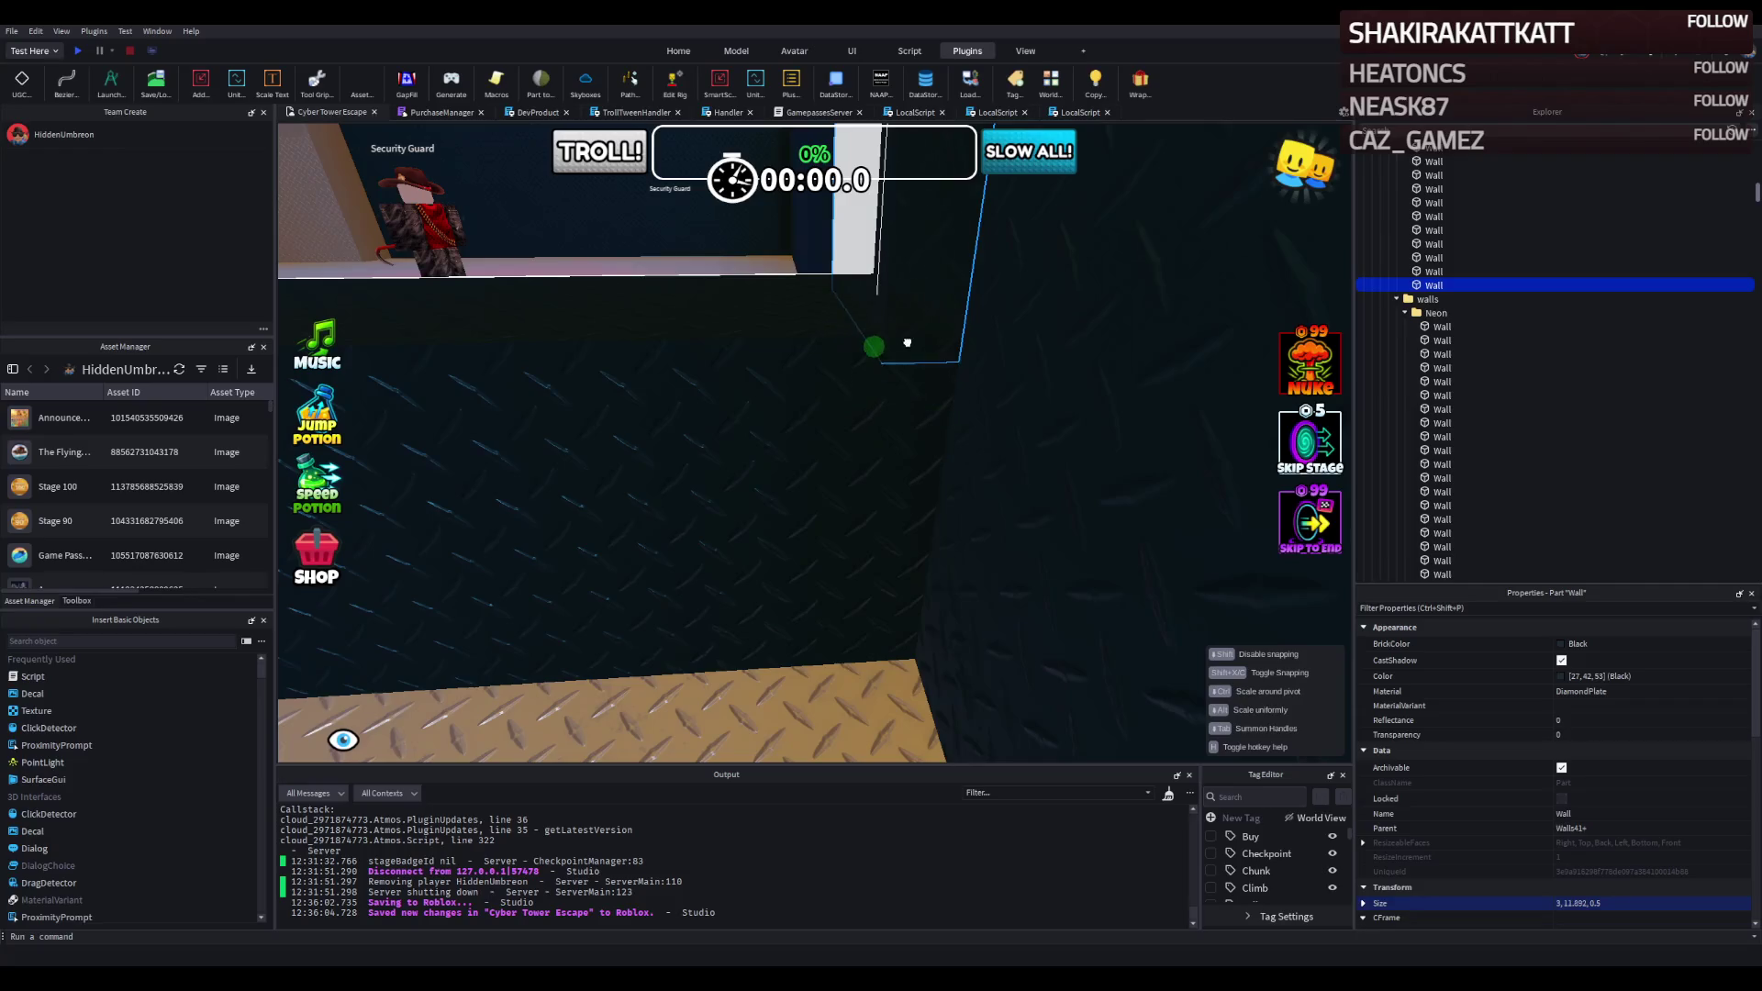
key(w)
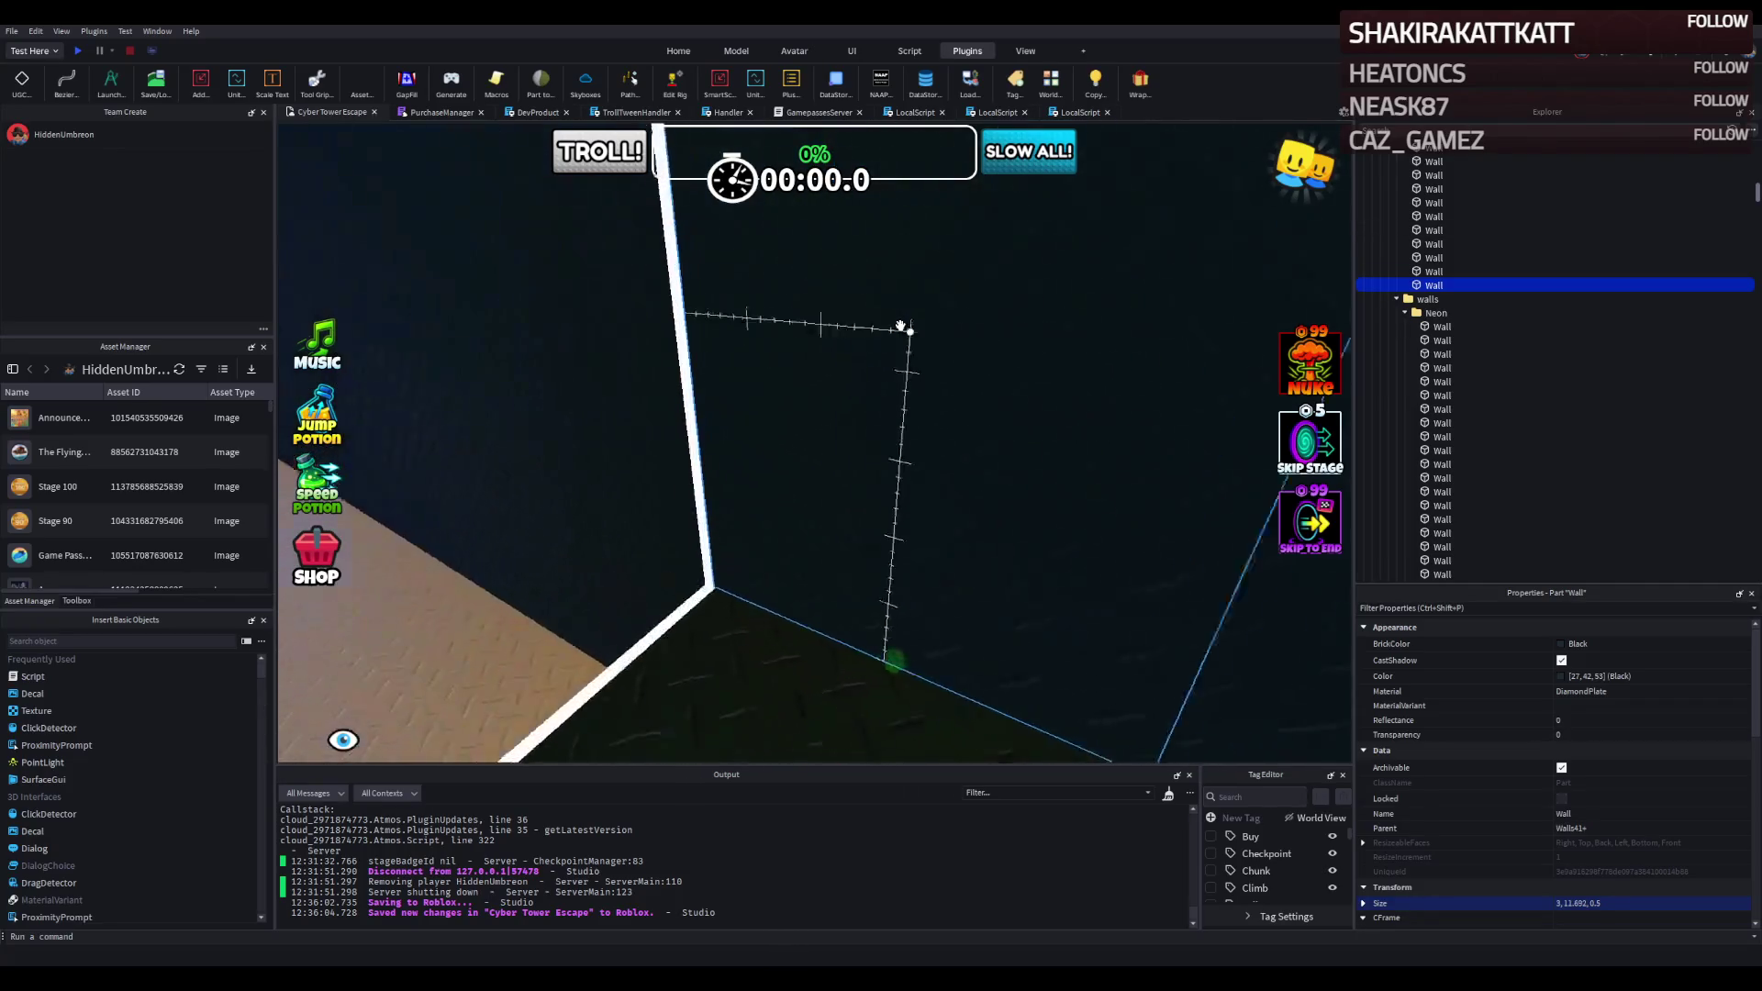
key(w)
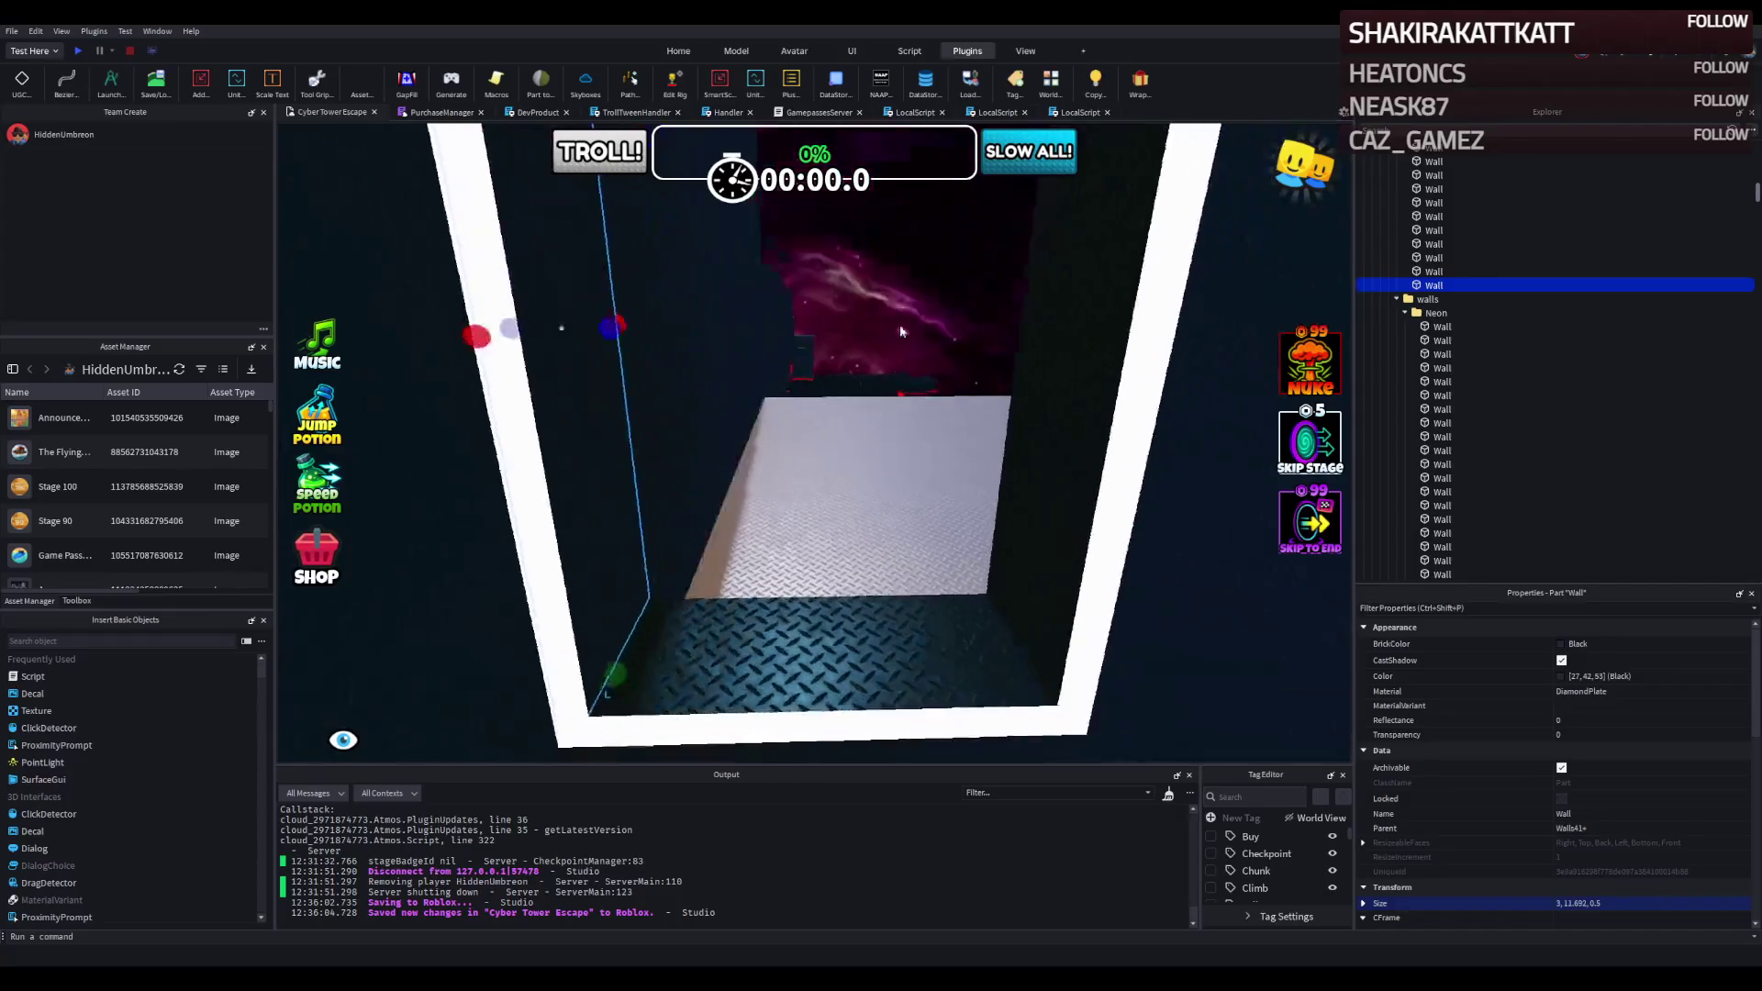
click(944, 404)
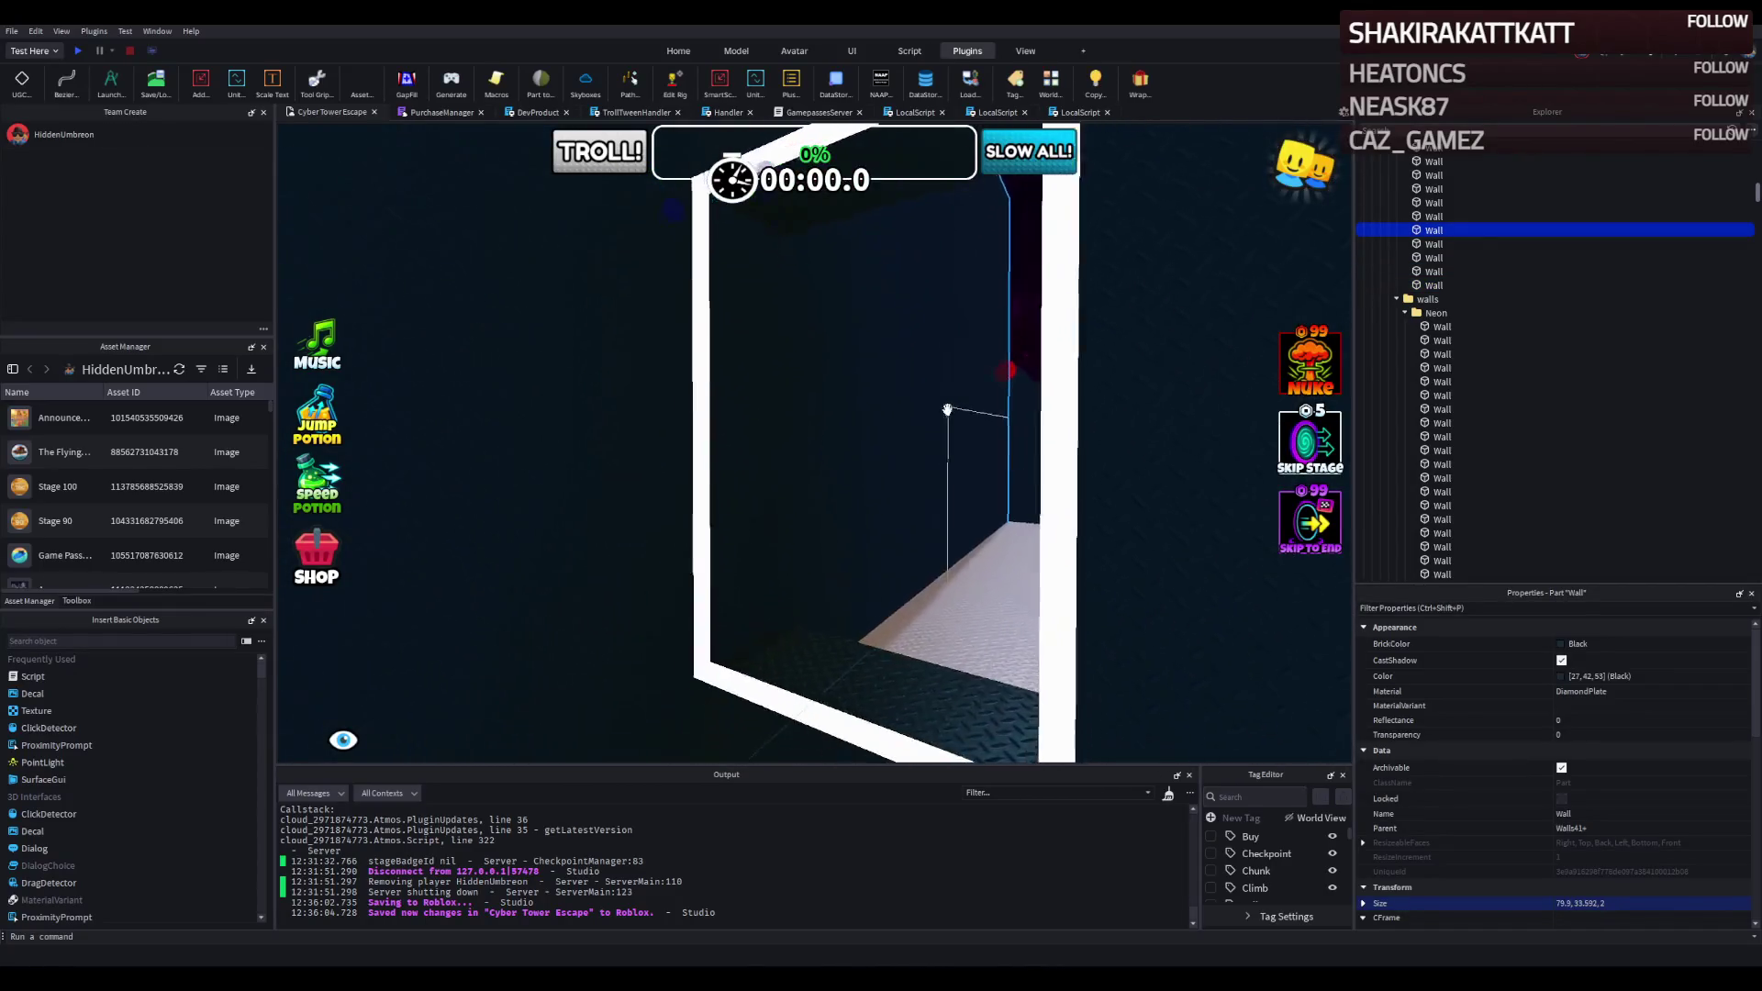
key(w)
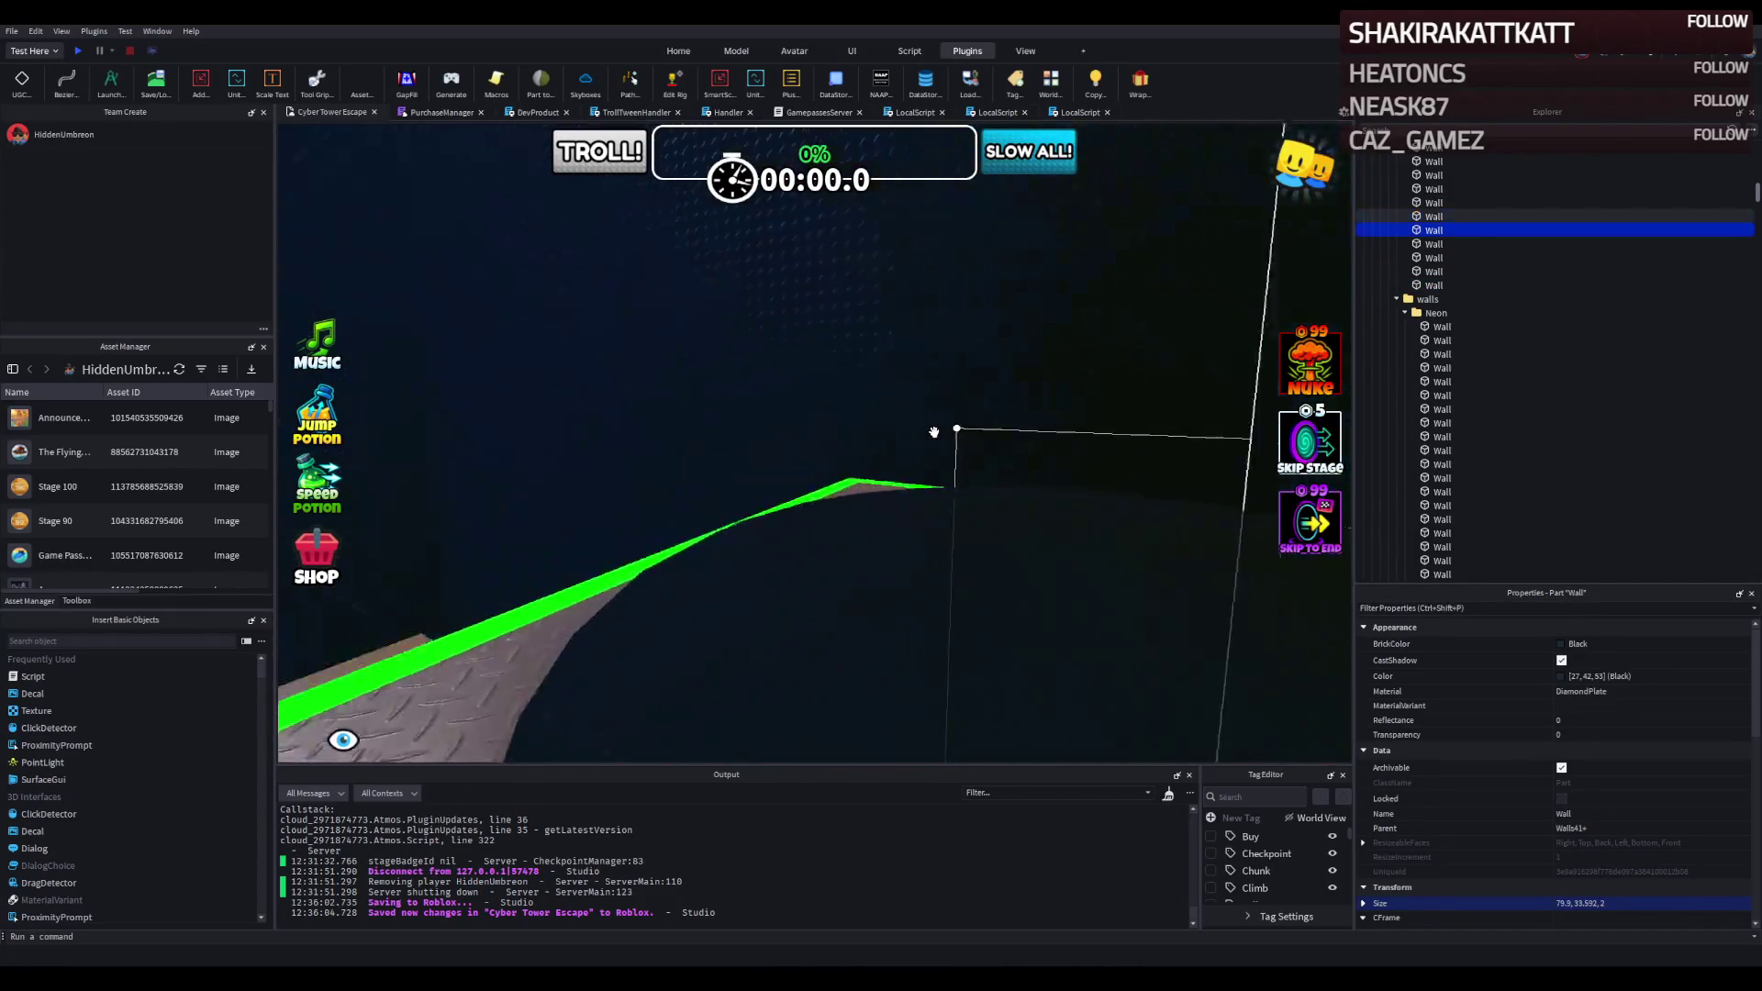
click(77, 52)
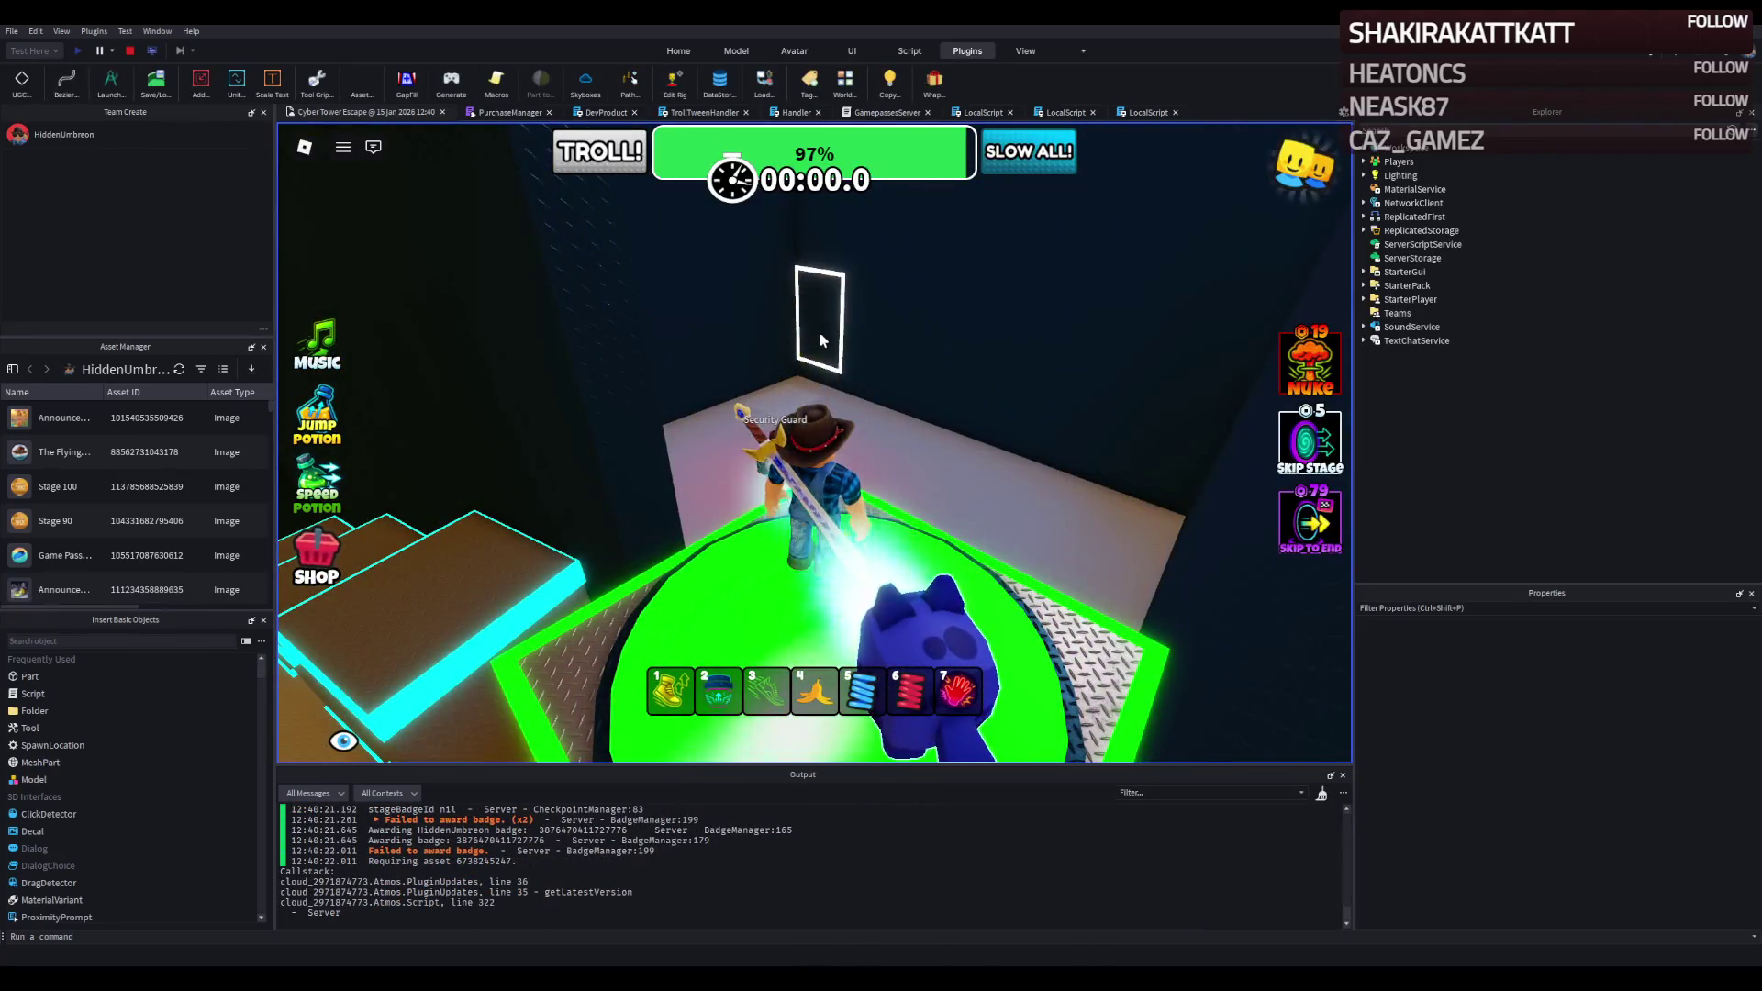
key(s)
key(w)
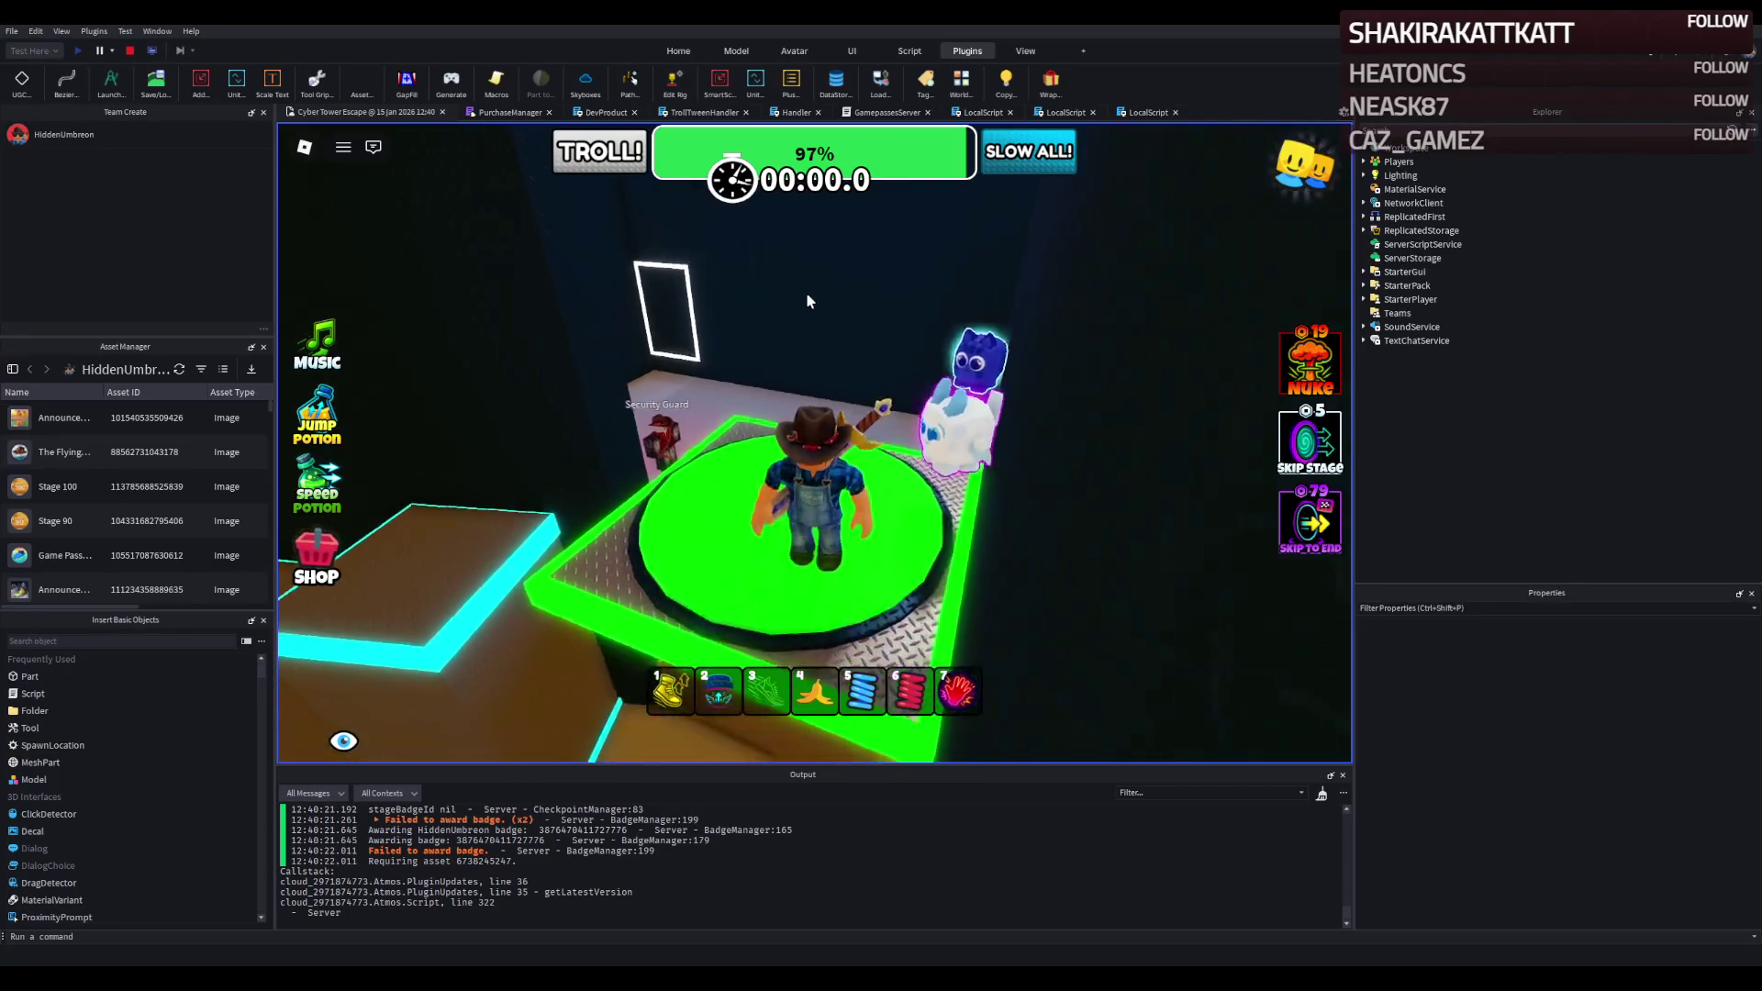
key(w)
key(w)
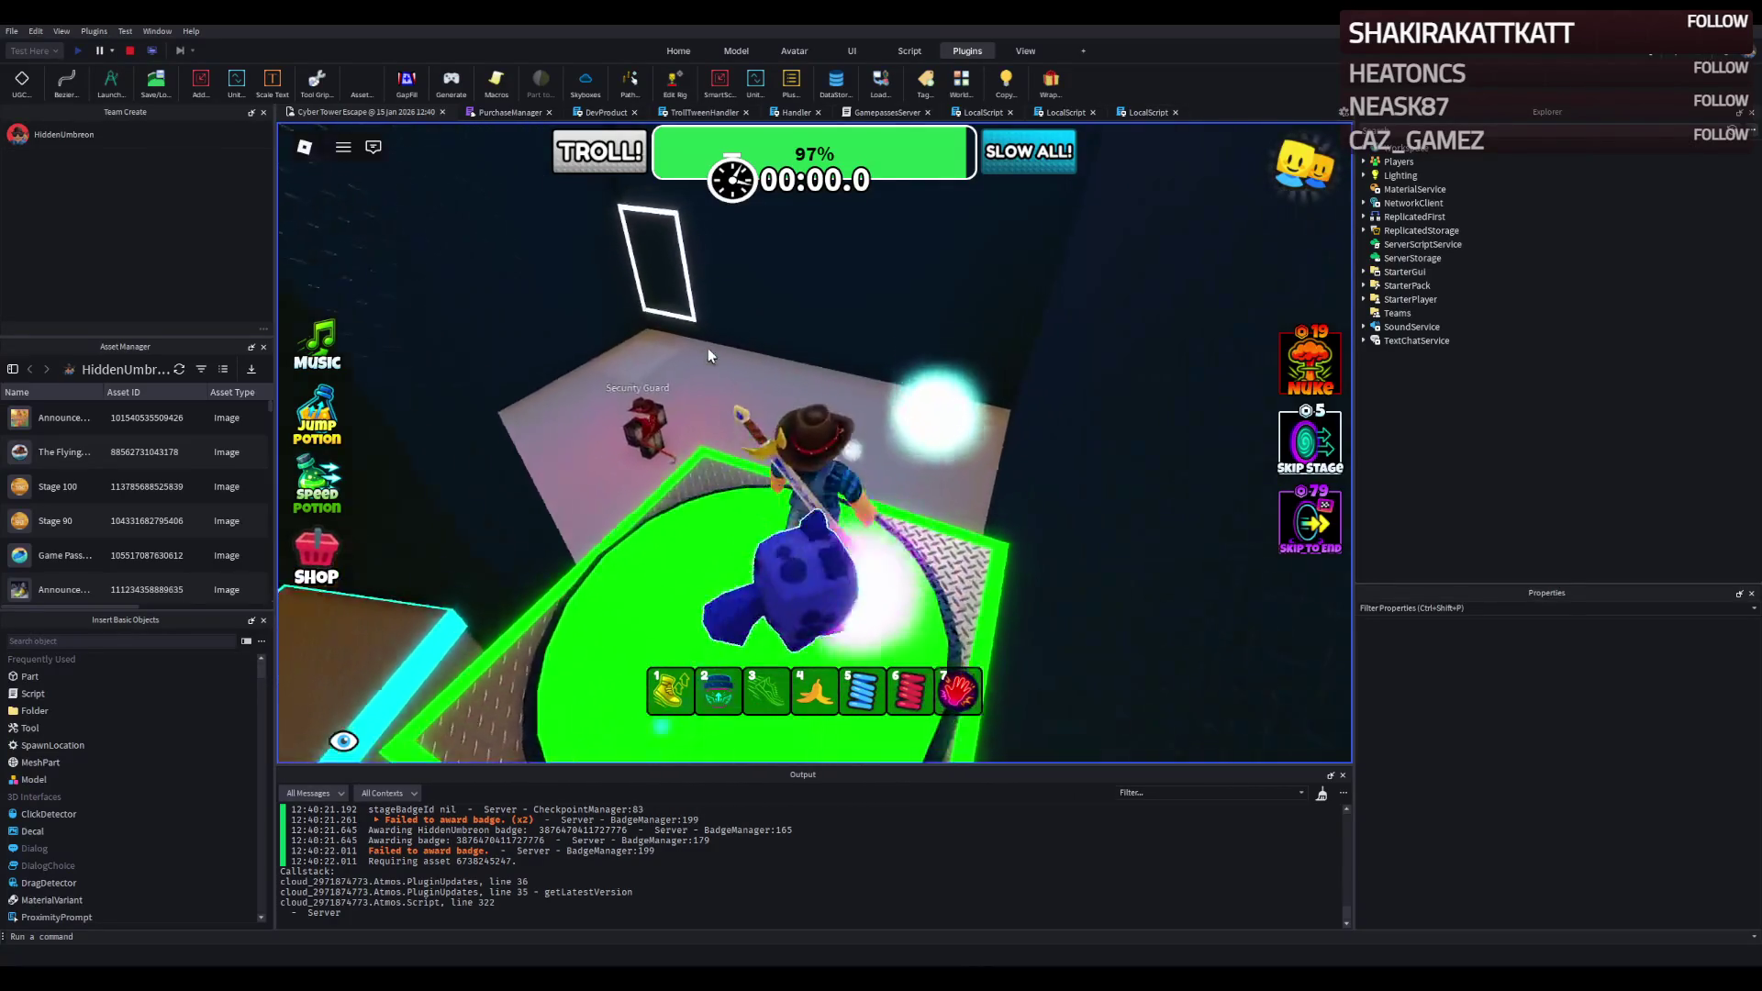
key(w)
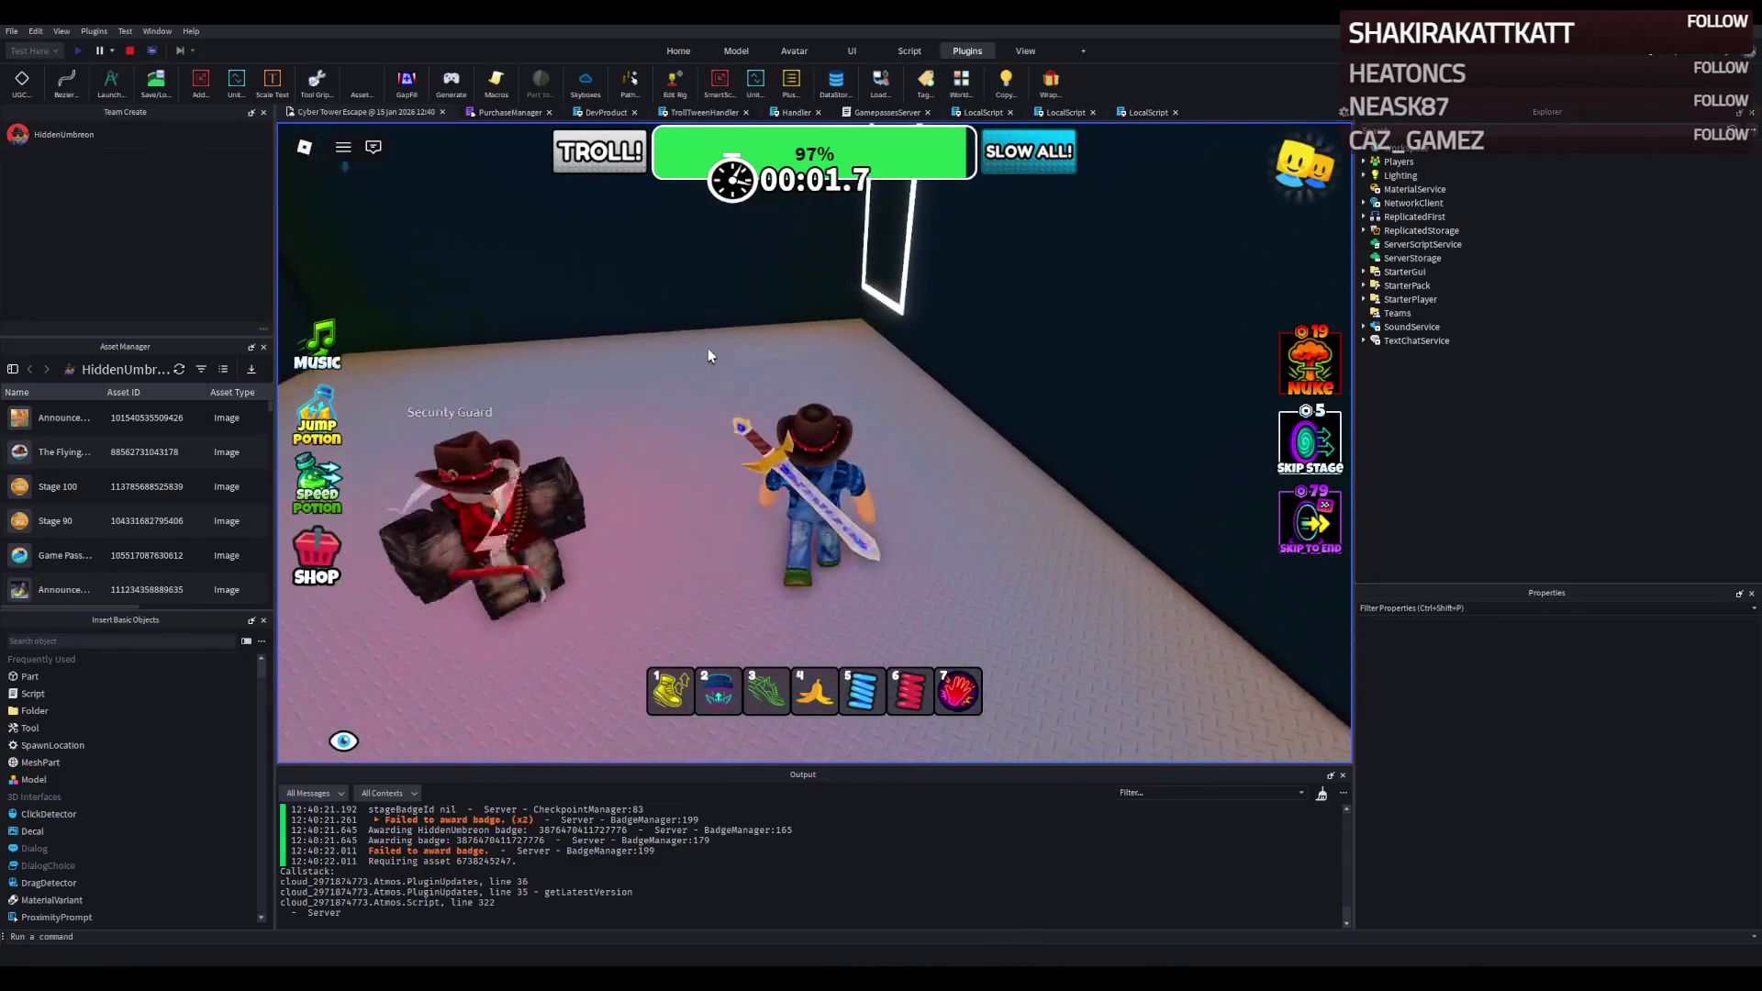
key(w)
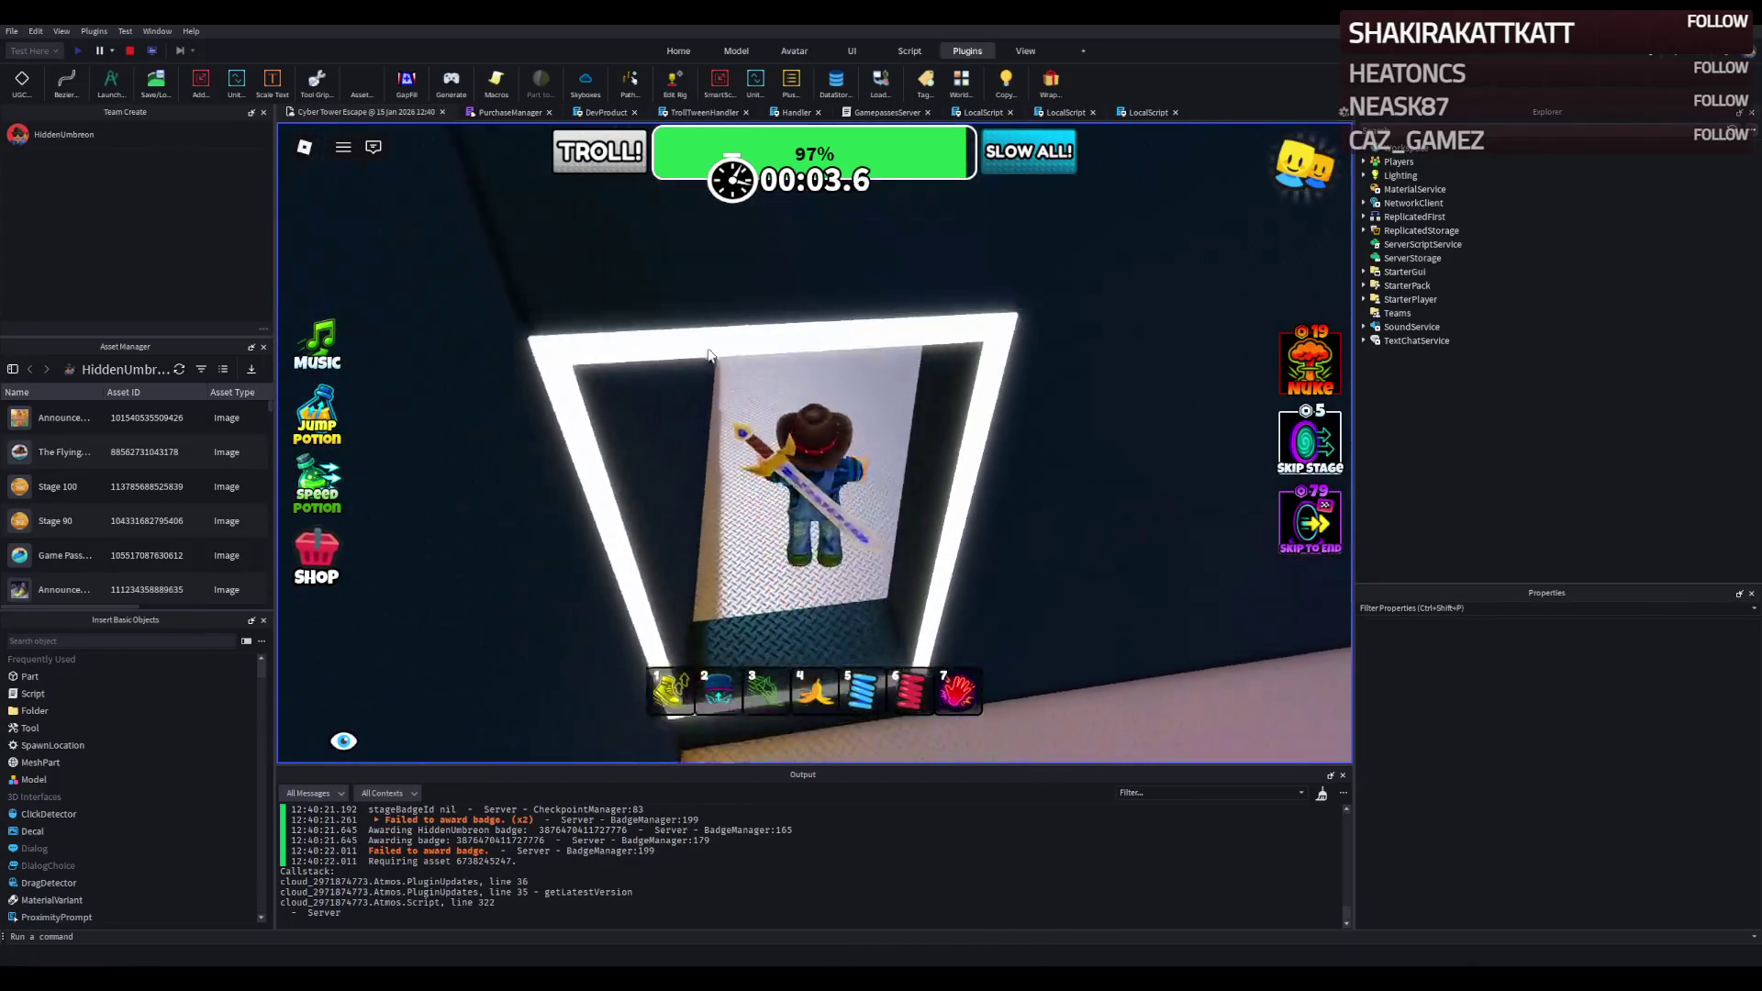
key(a)
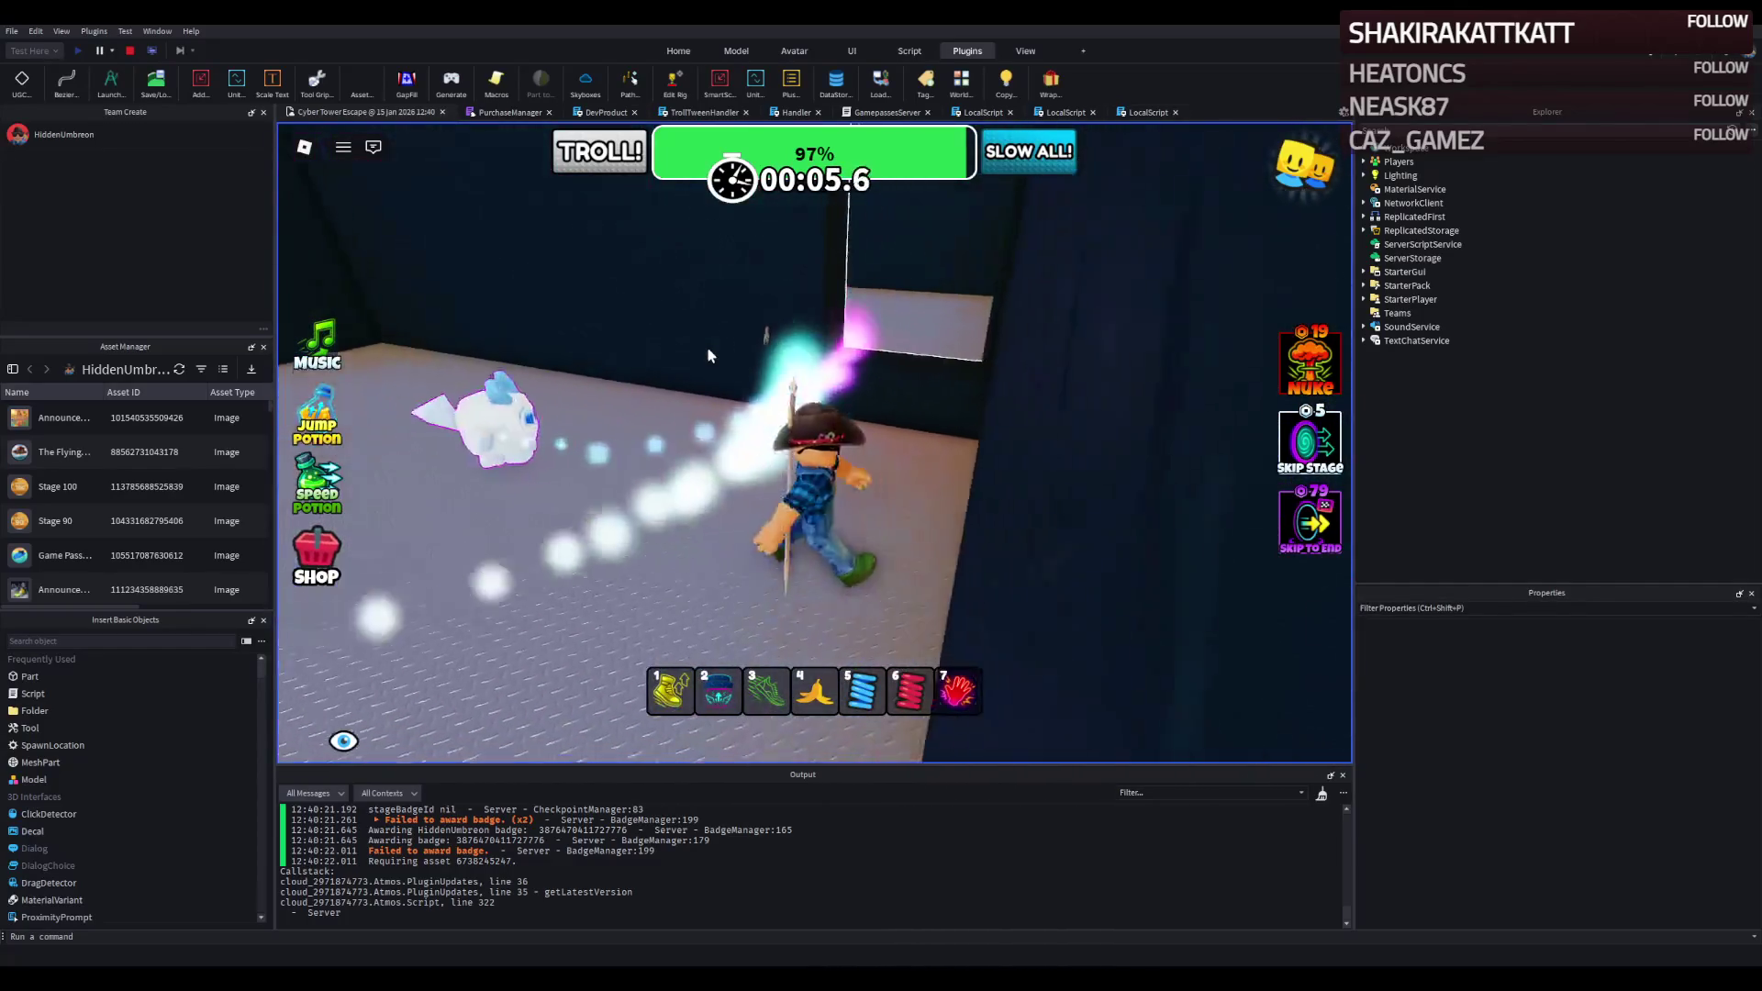
key(s)
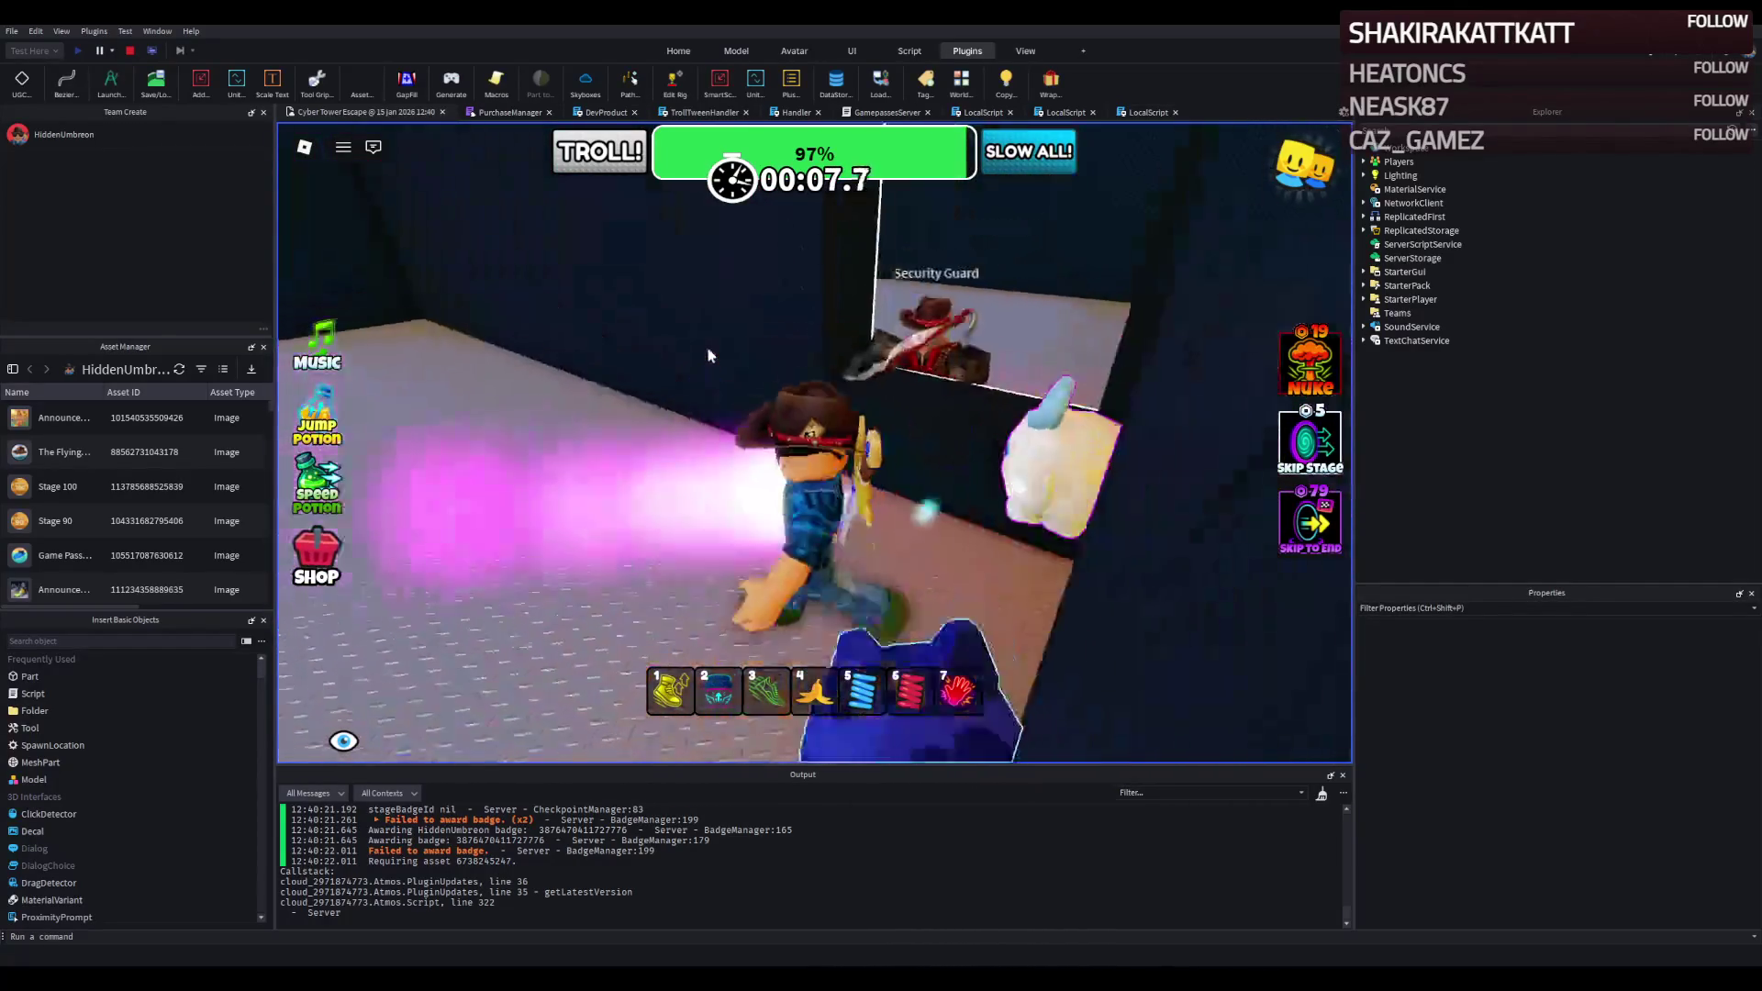
key(a)
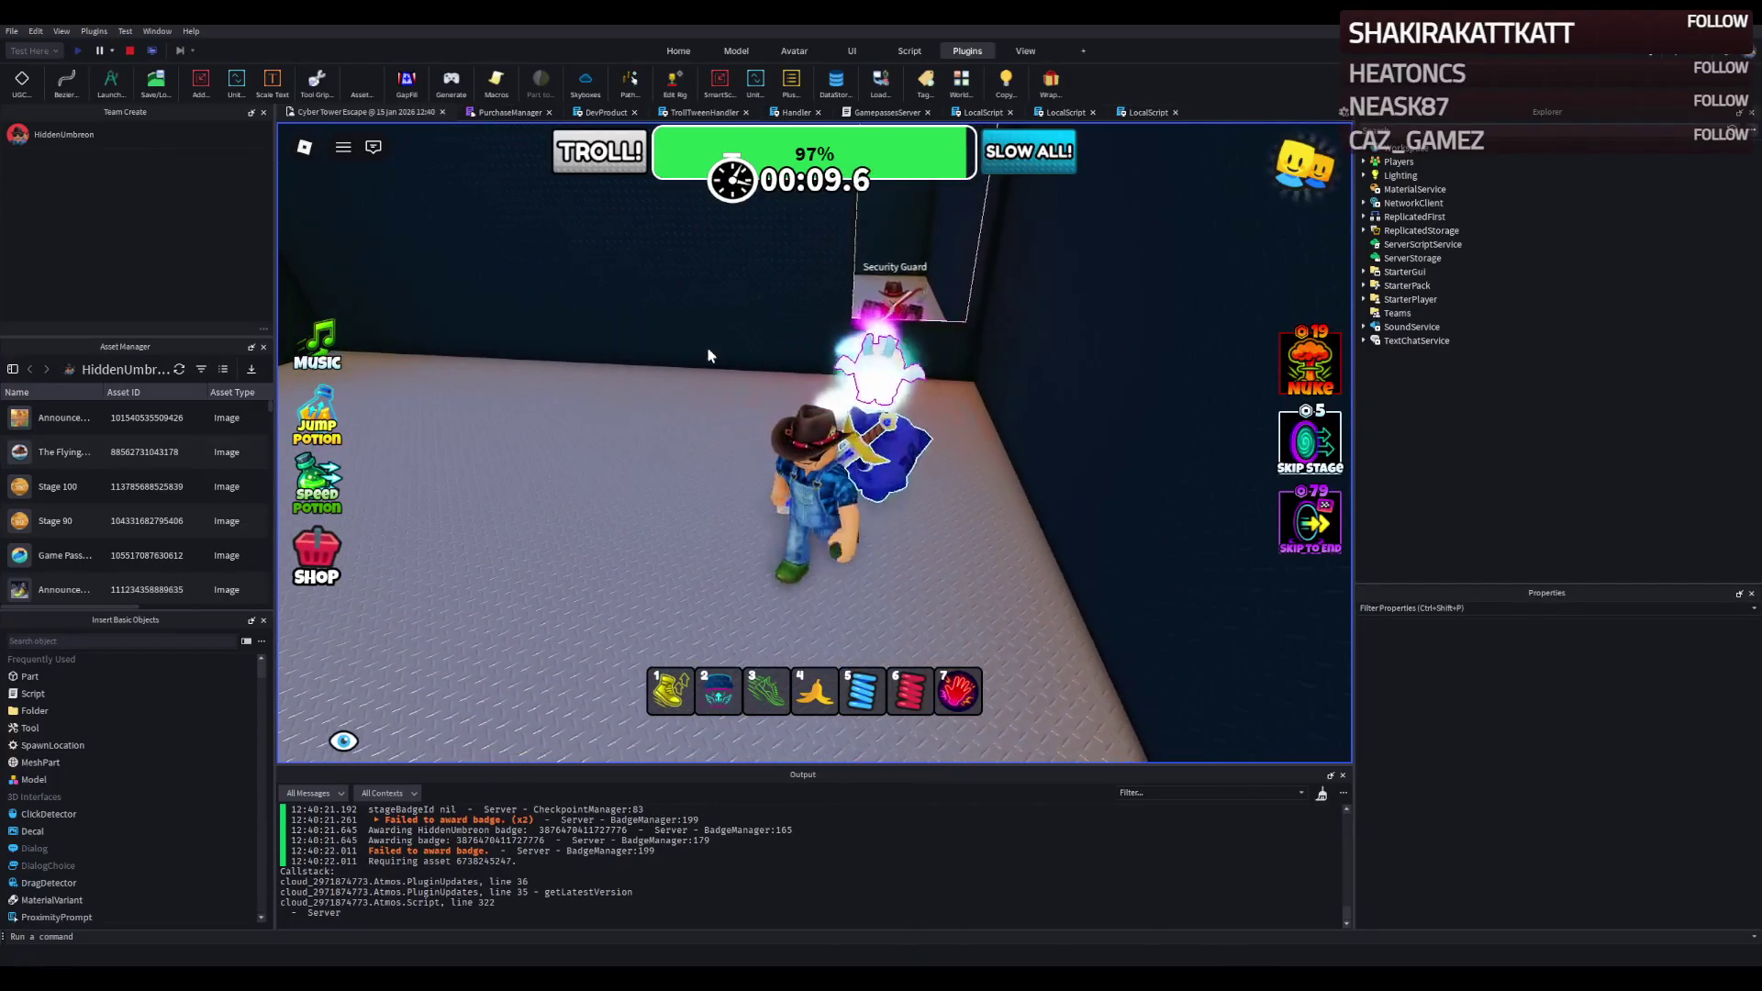
key(d)
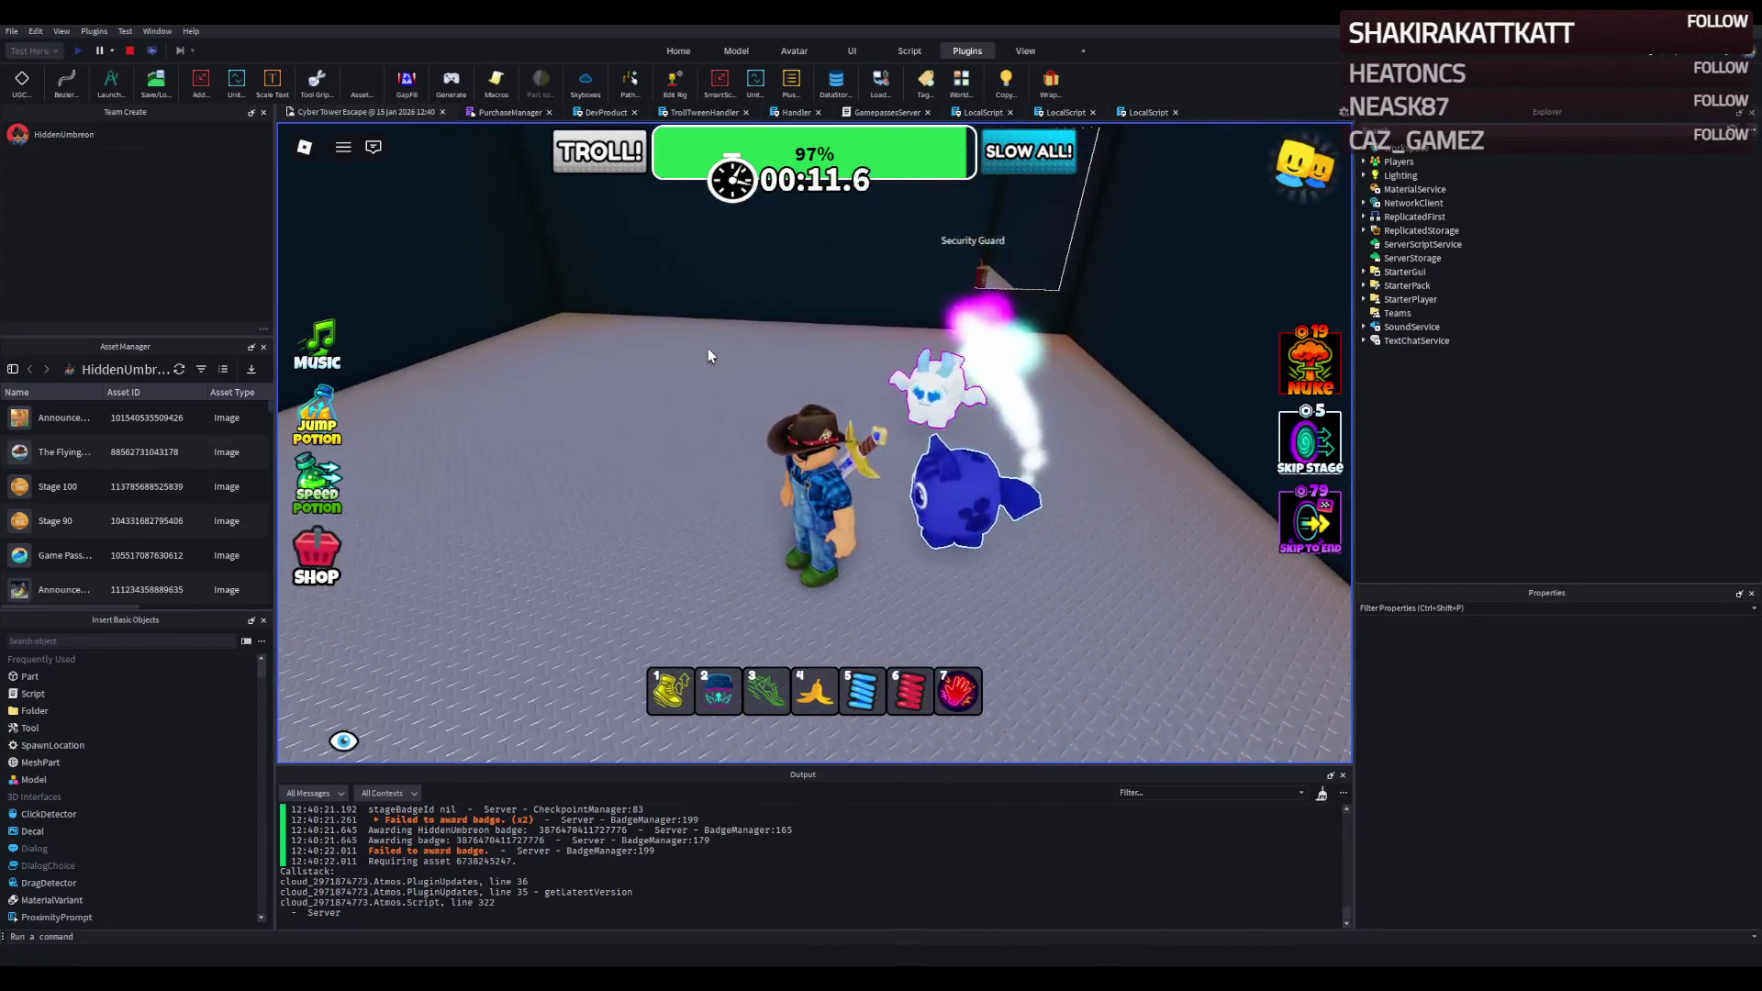
key(w)
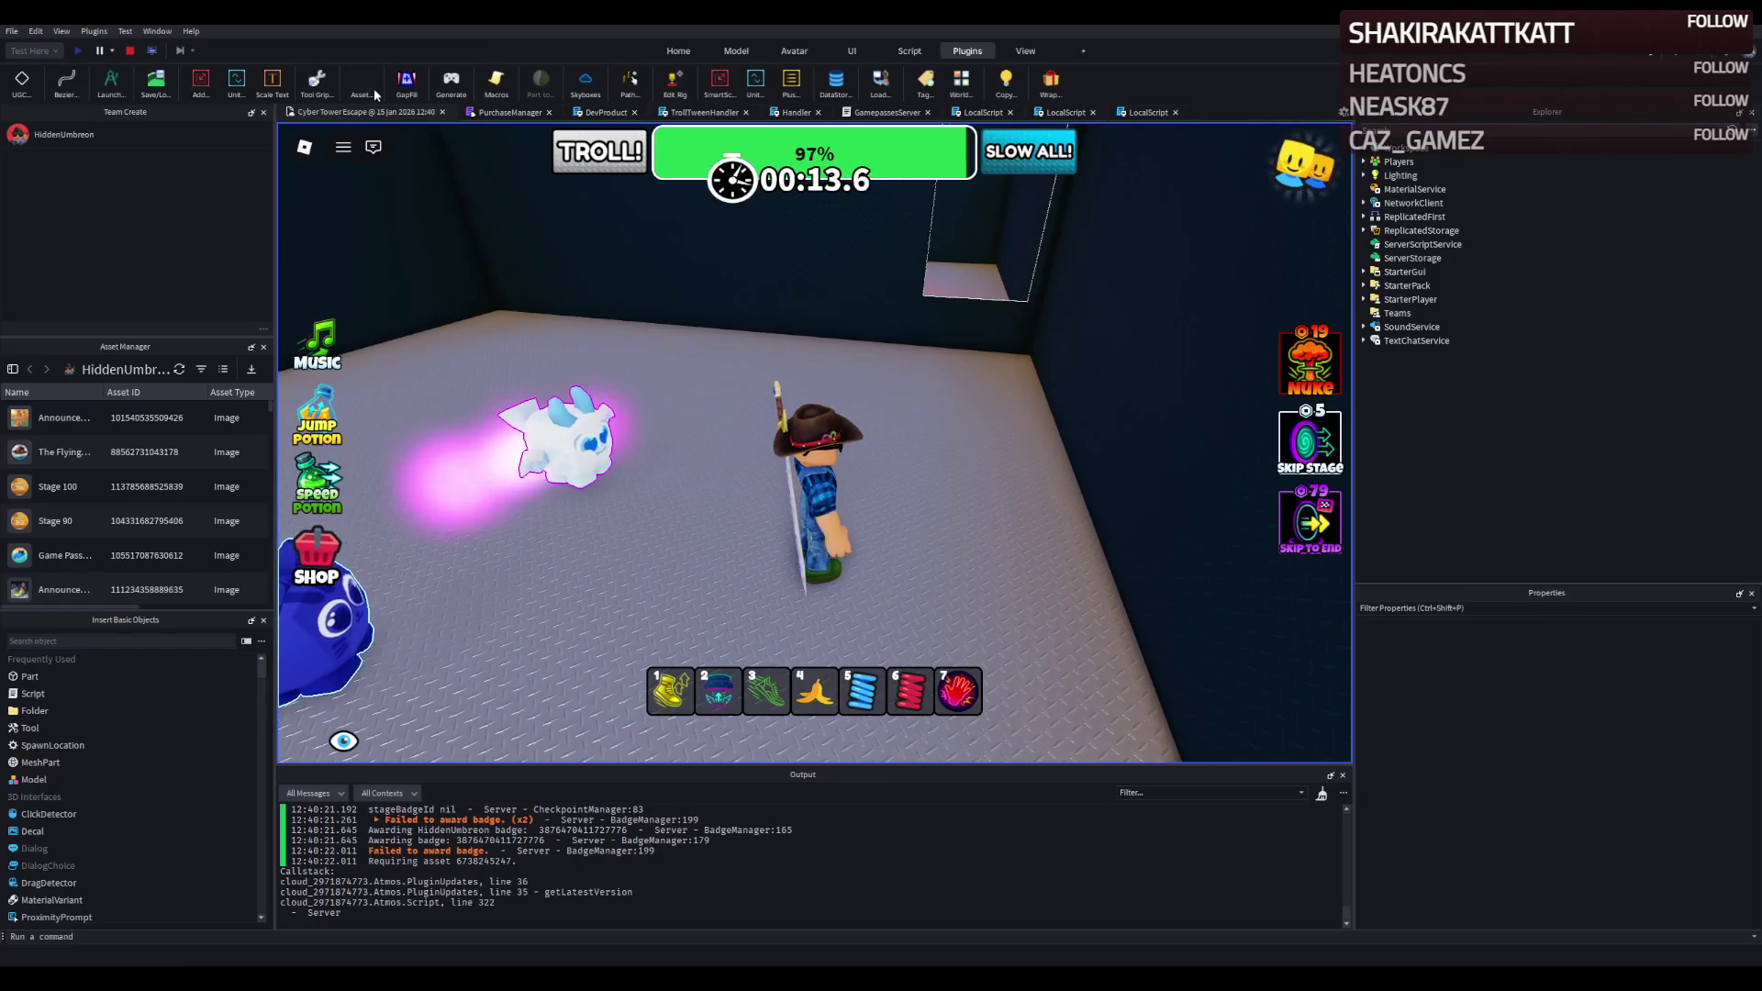
click(131, 50)
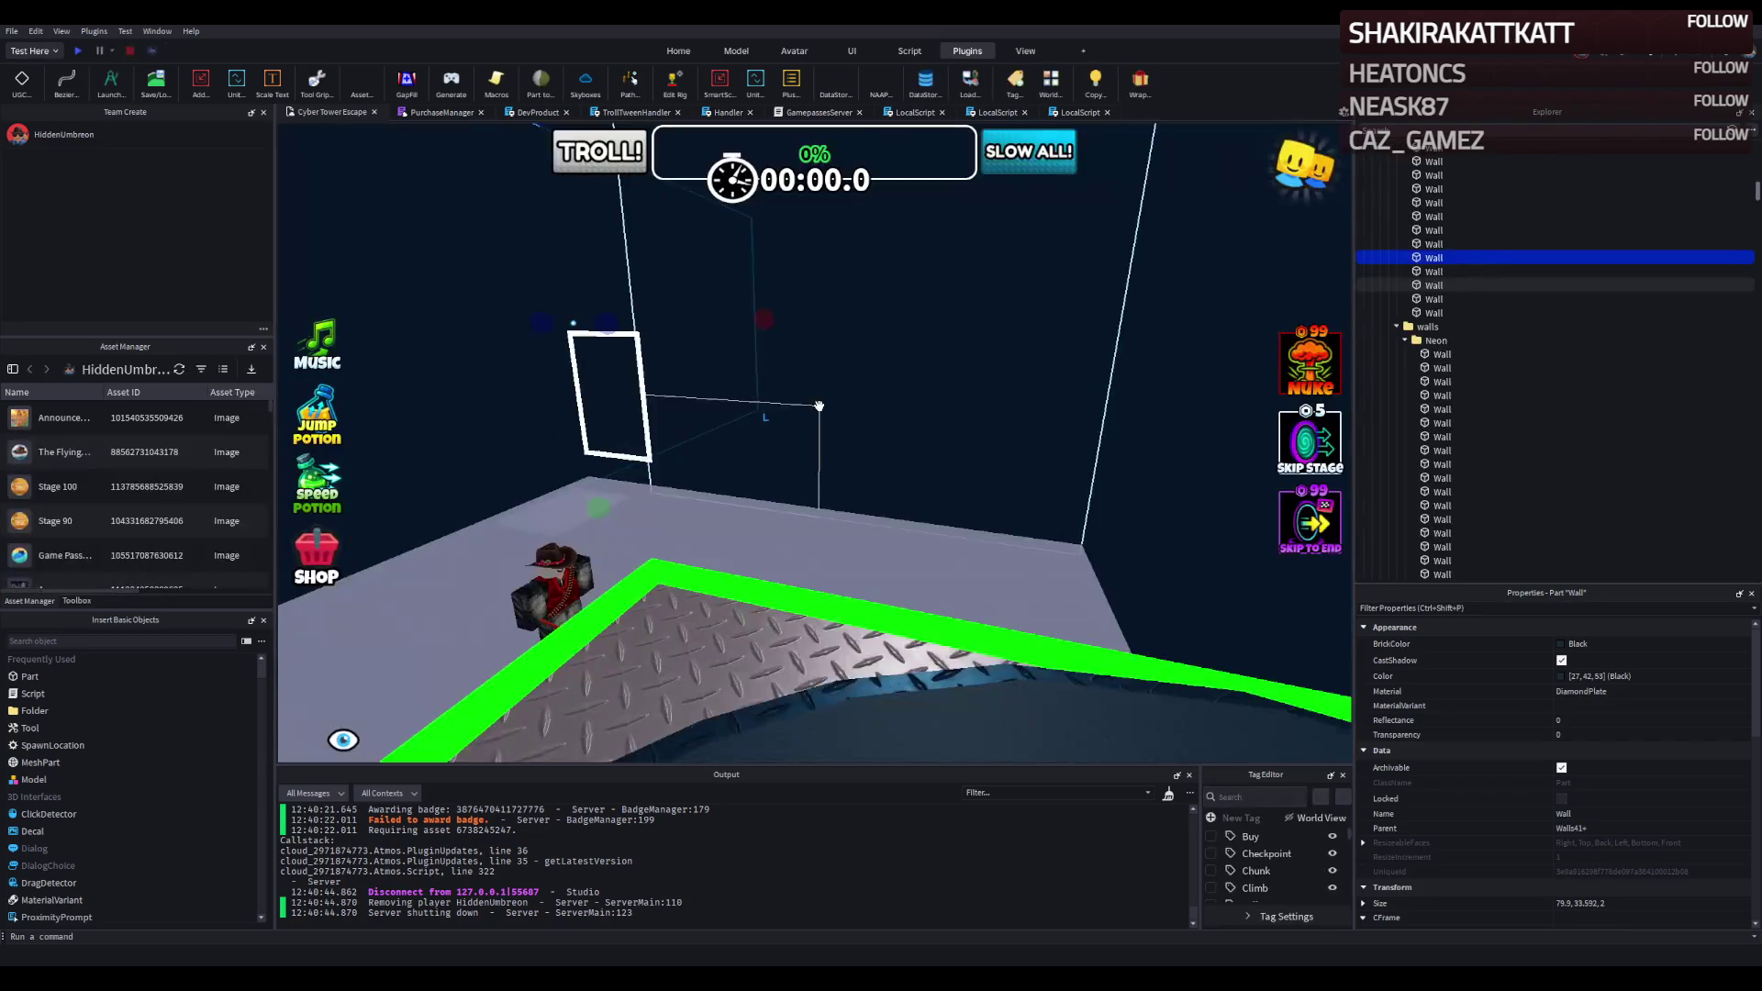
Edit the Security Guard rig's ChaseScript so MAX_DISTANCE reads 20, then return to the game view.
scroll(717, 429, up, 5)
scroll(716, 428, up, 8)
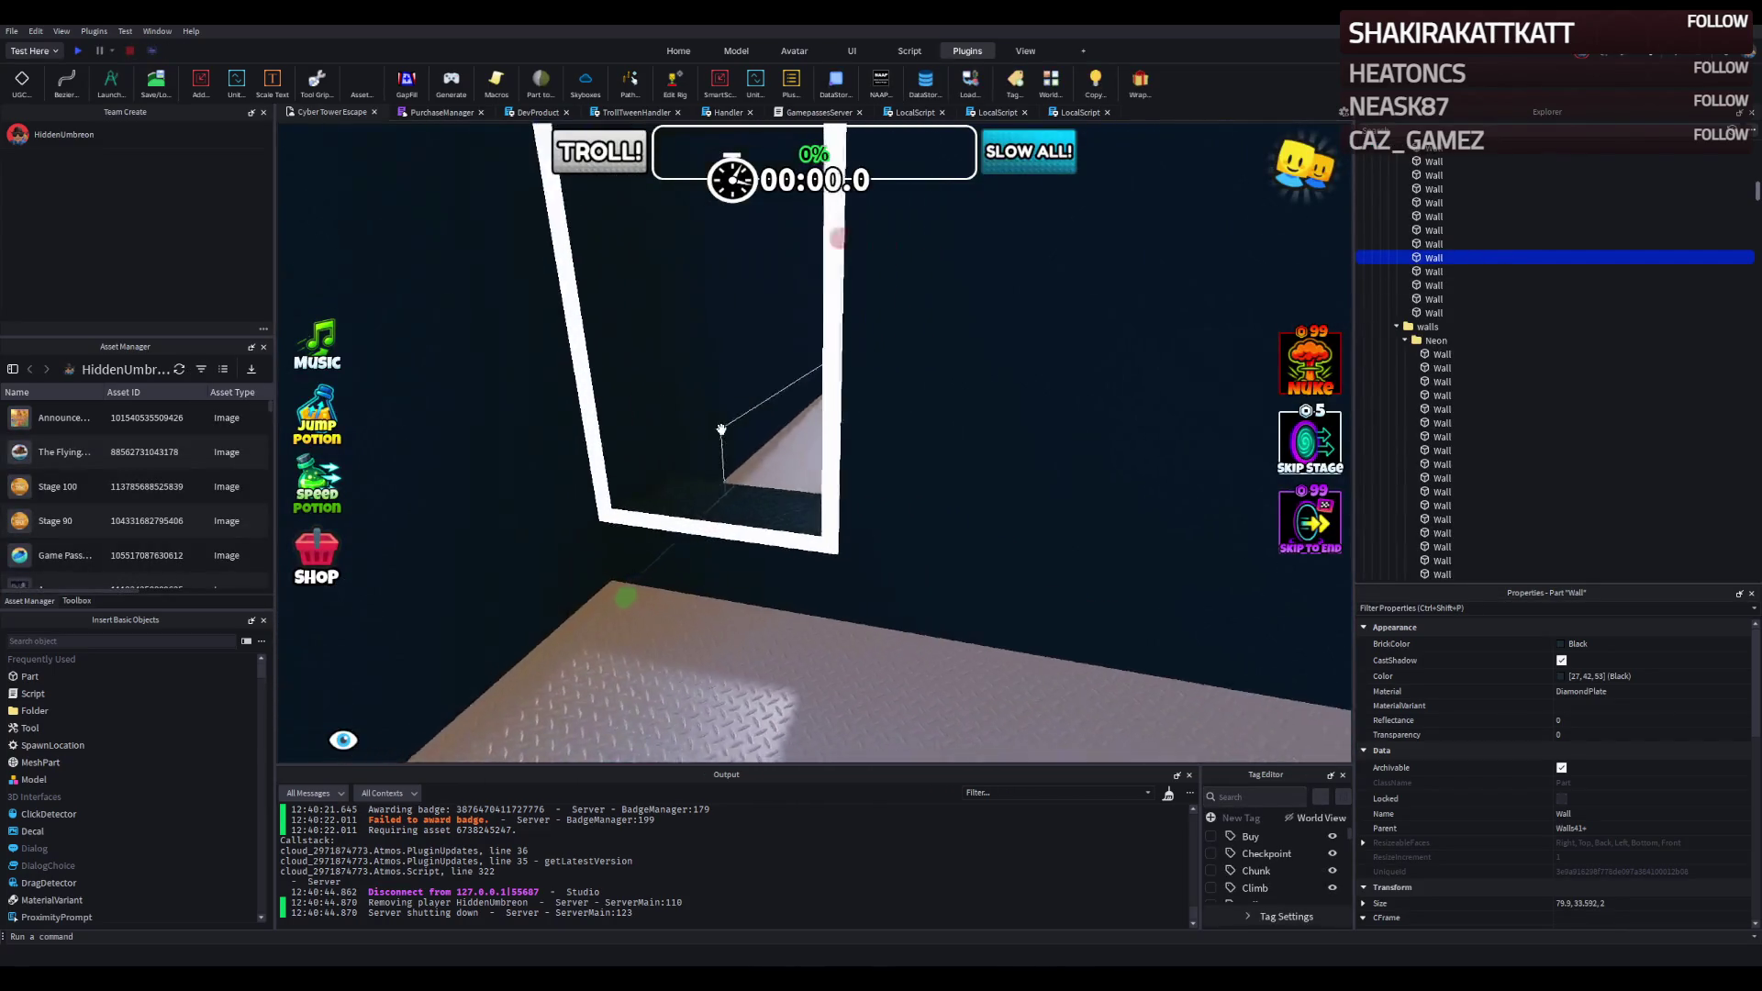
scroll(721, 429, up, 6)
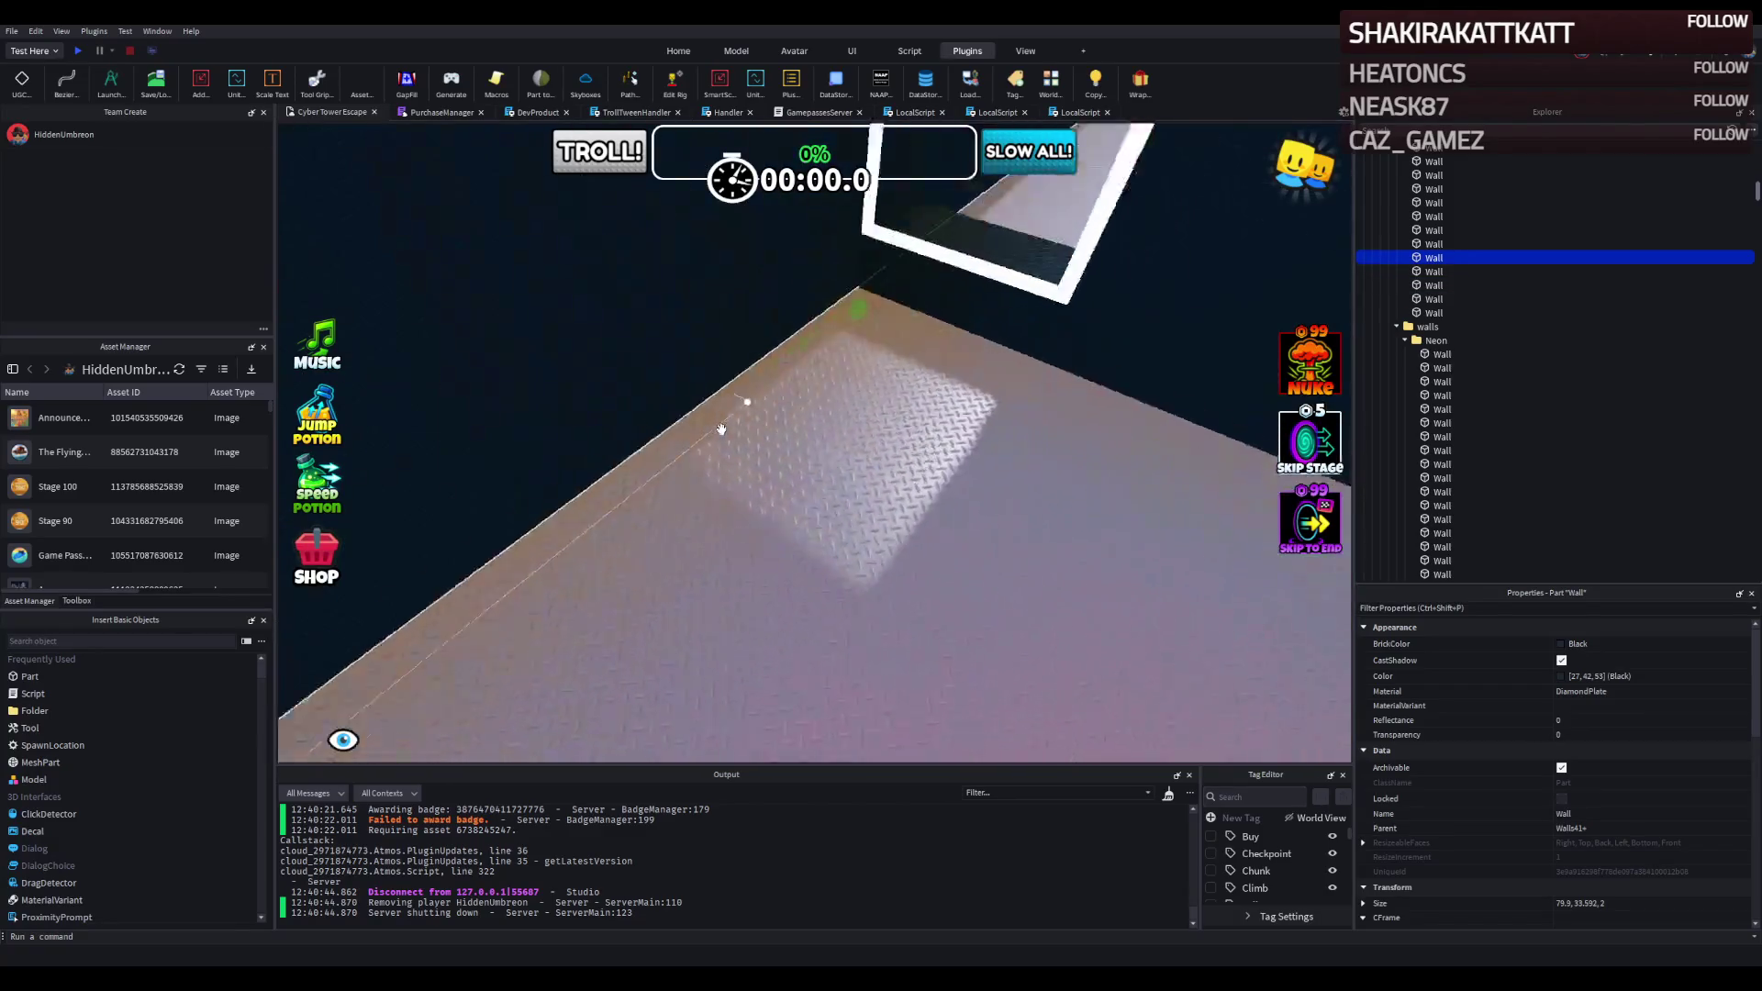
click(726, 429)
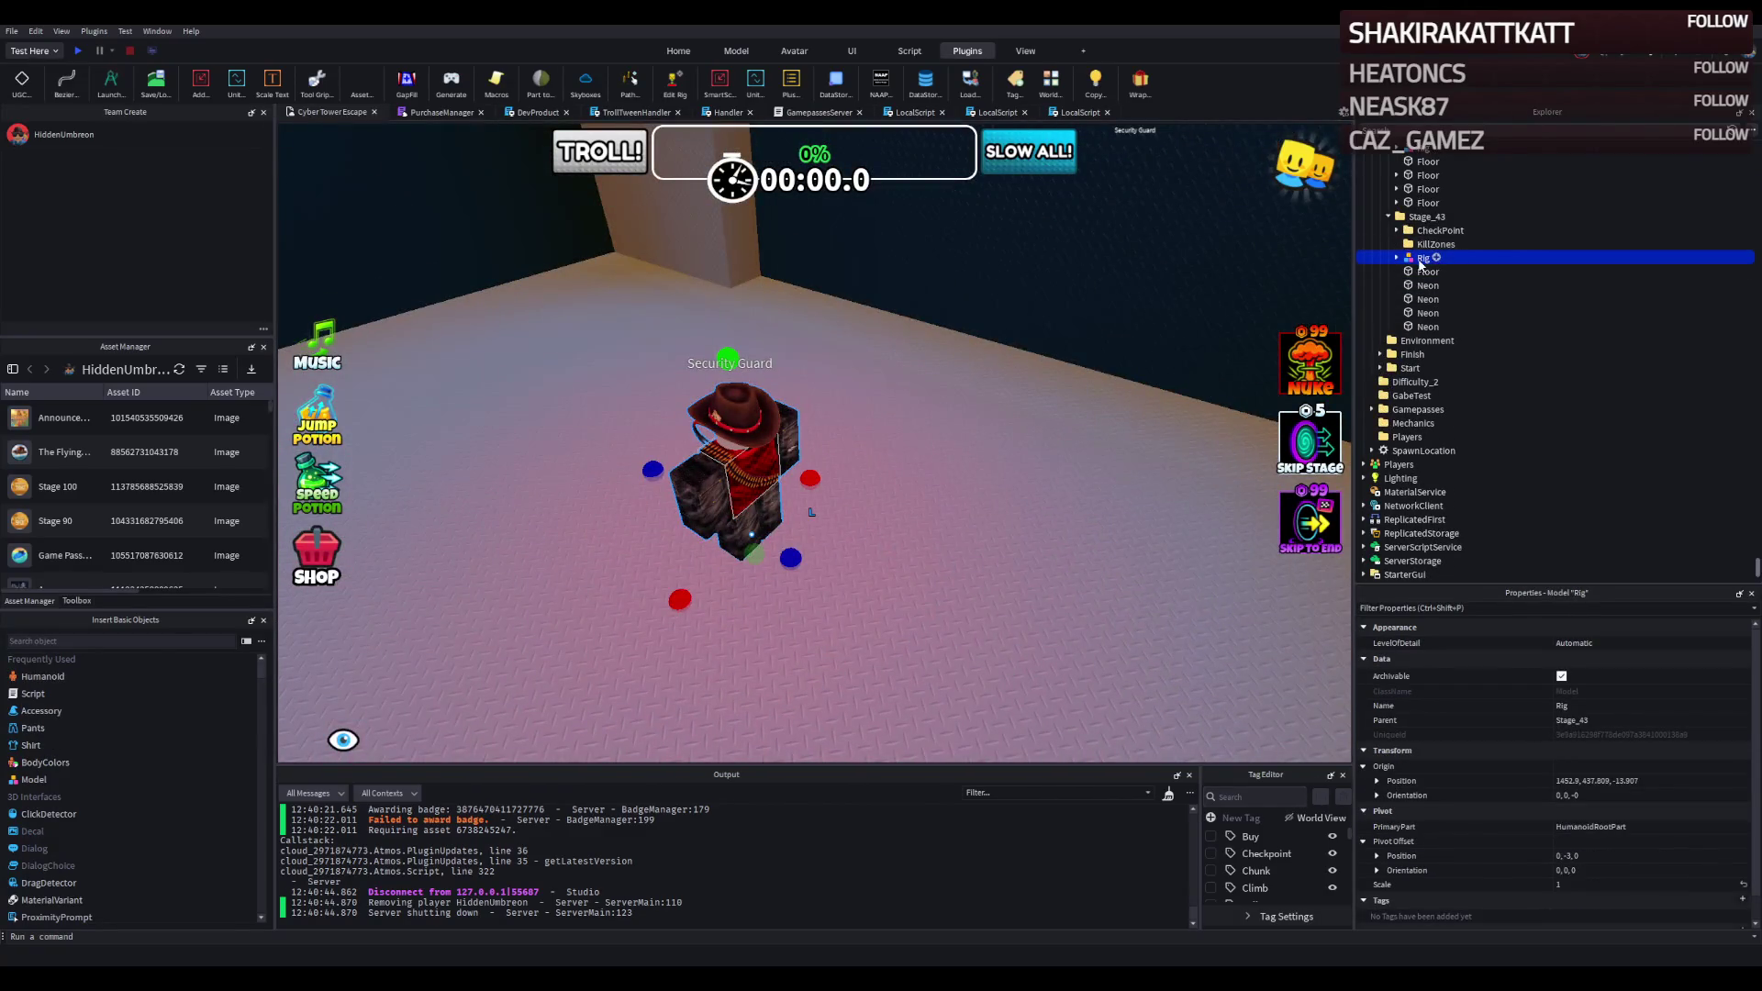
double_click(1437, 315)
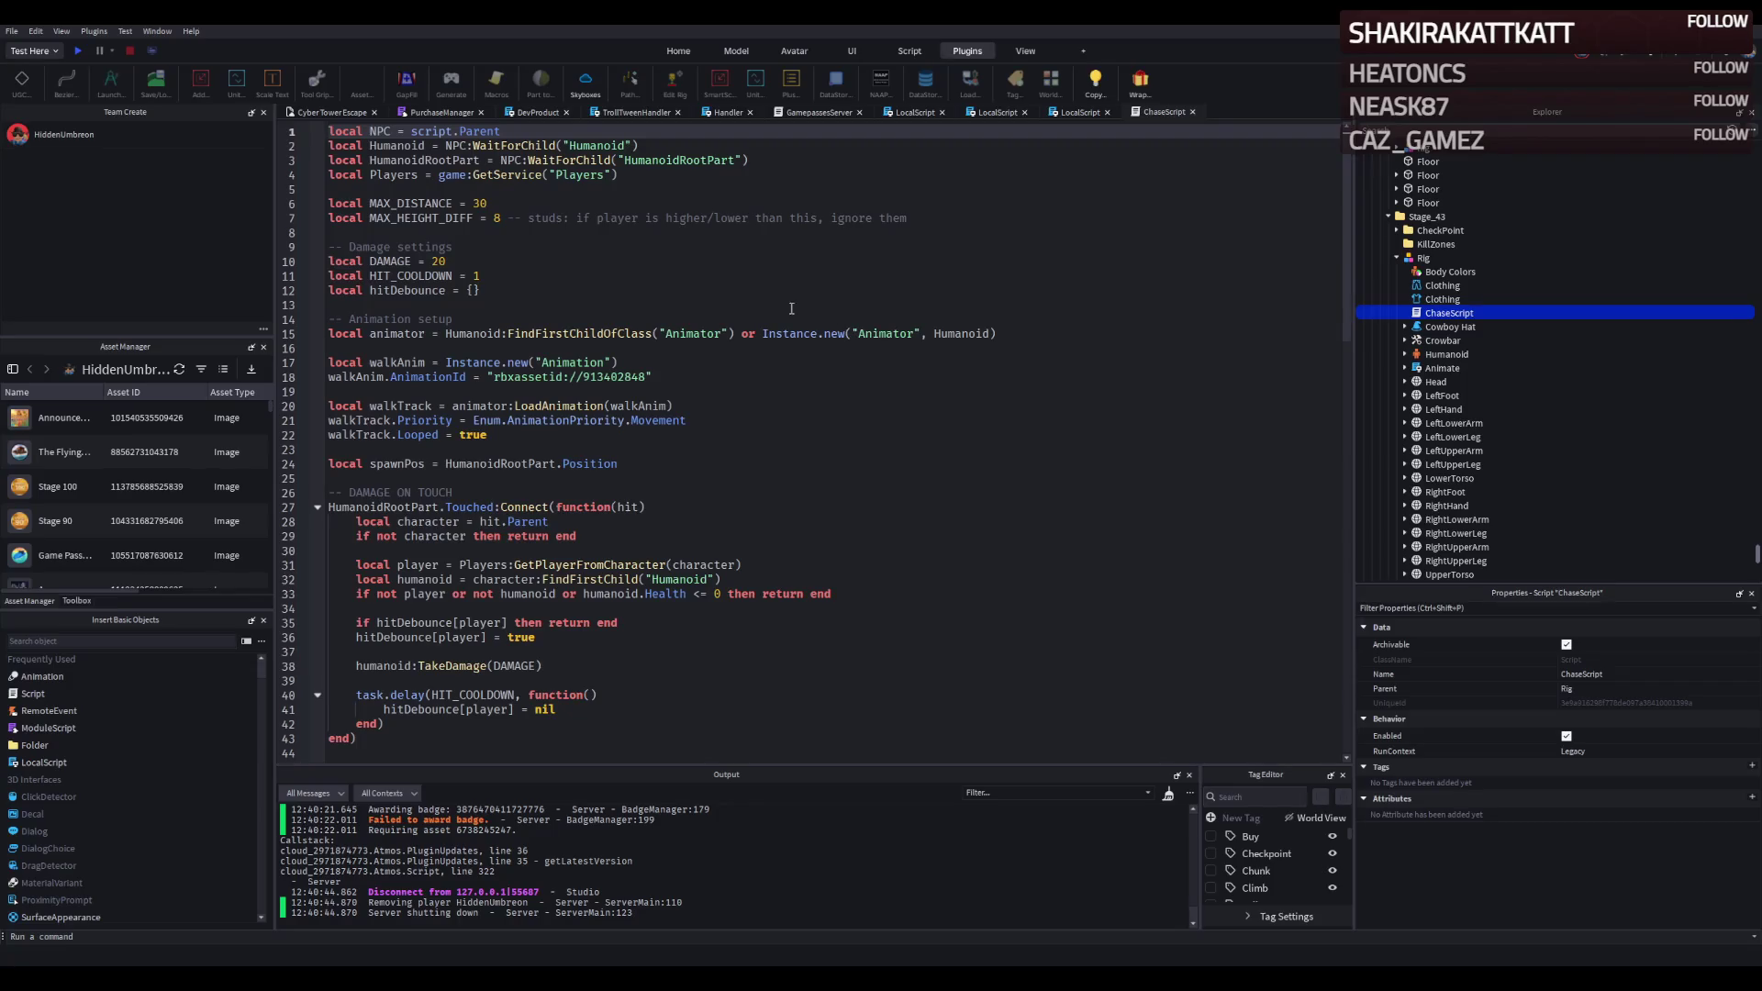
click(483, 204)
text(2)
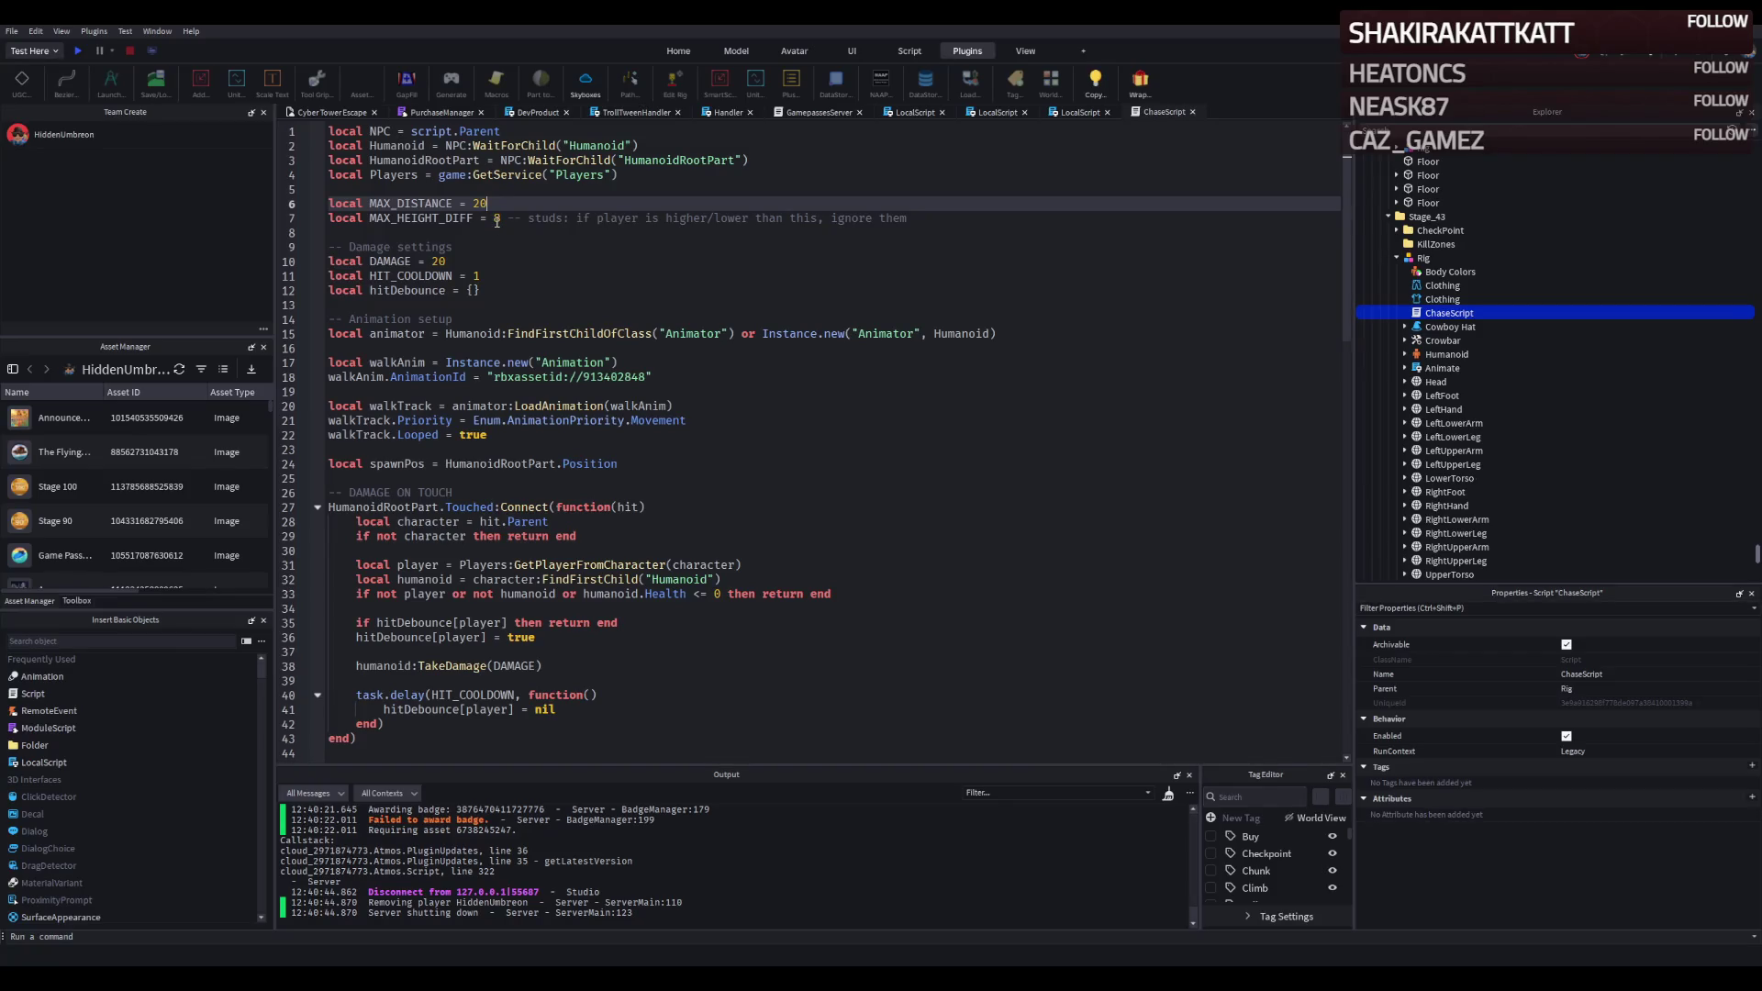
click(326, 111)
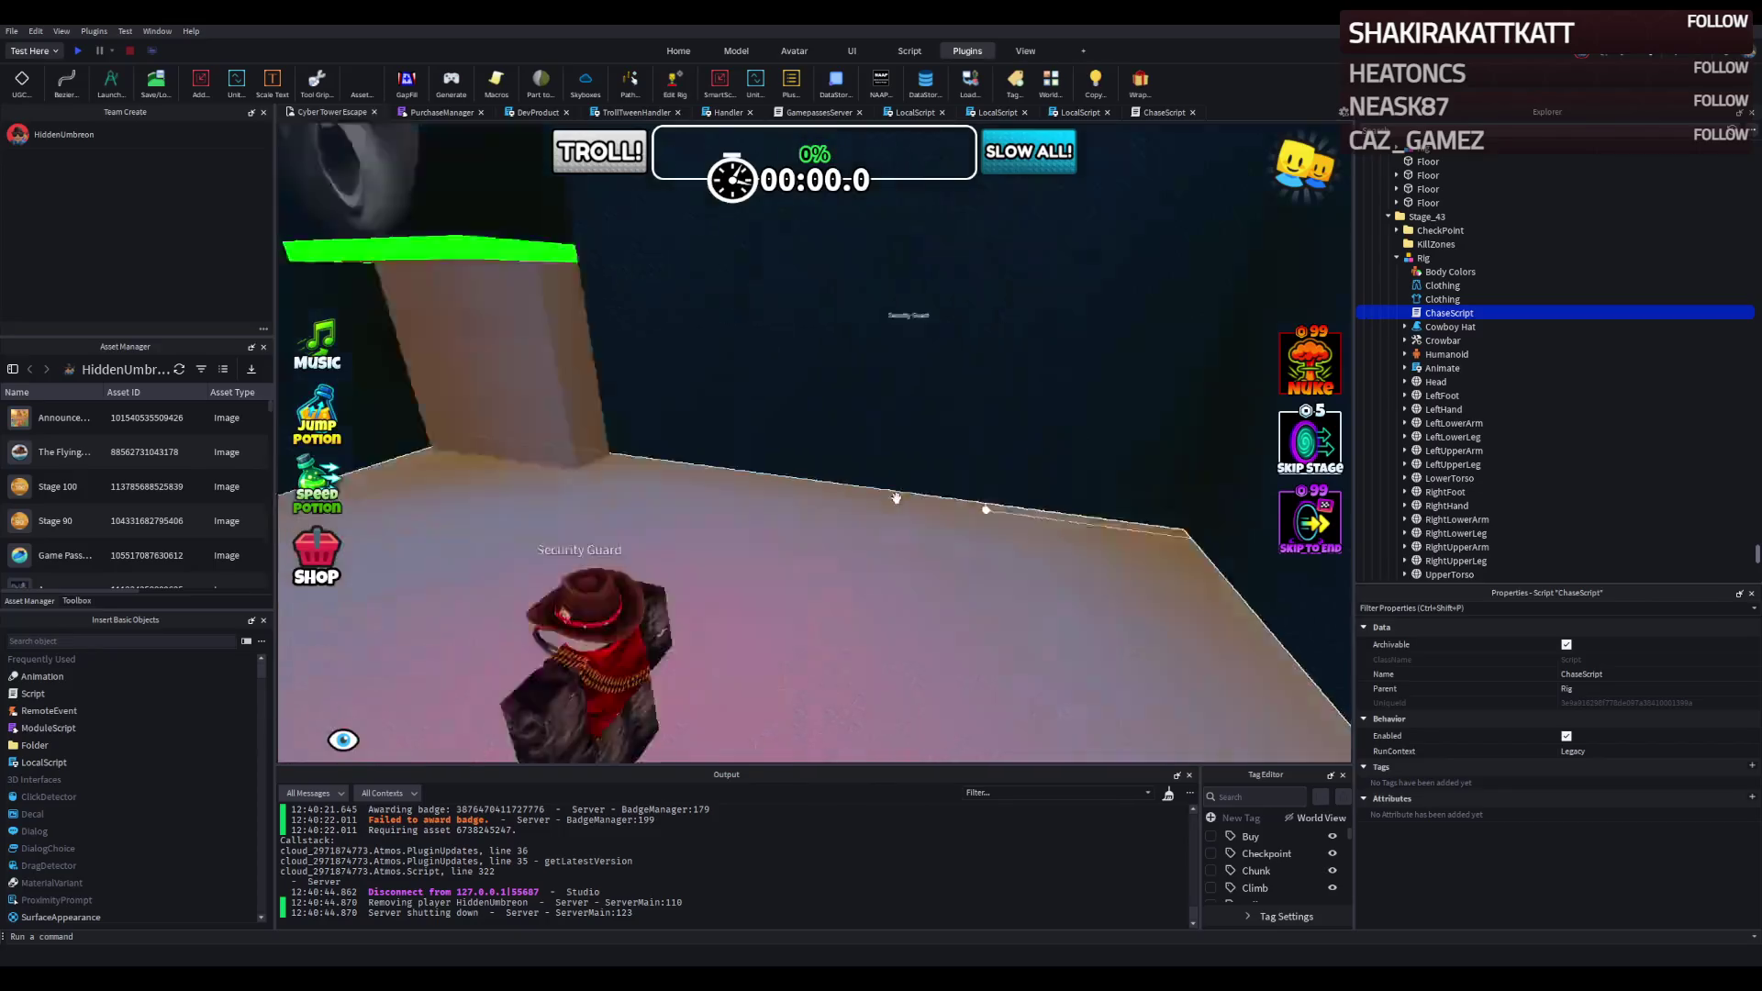
click(709, 530)
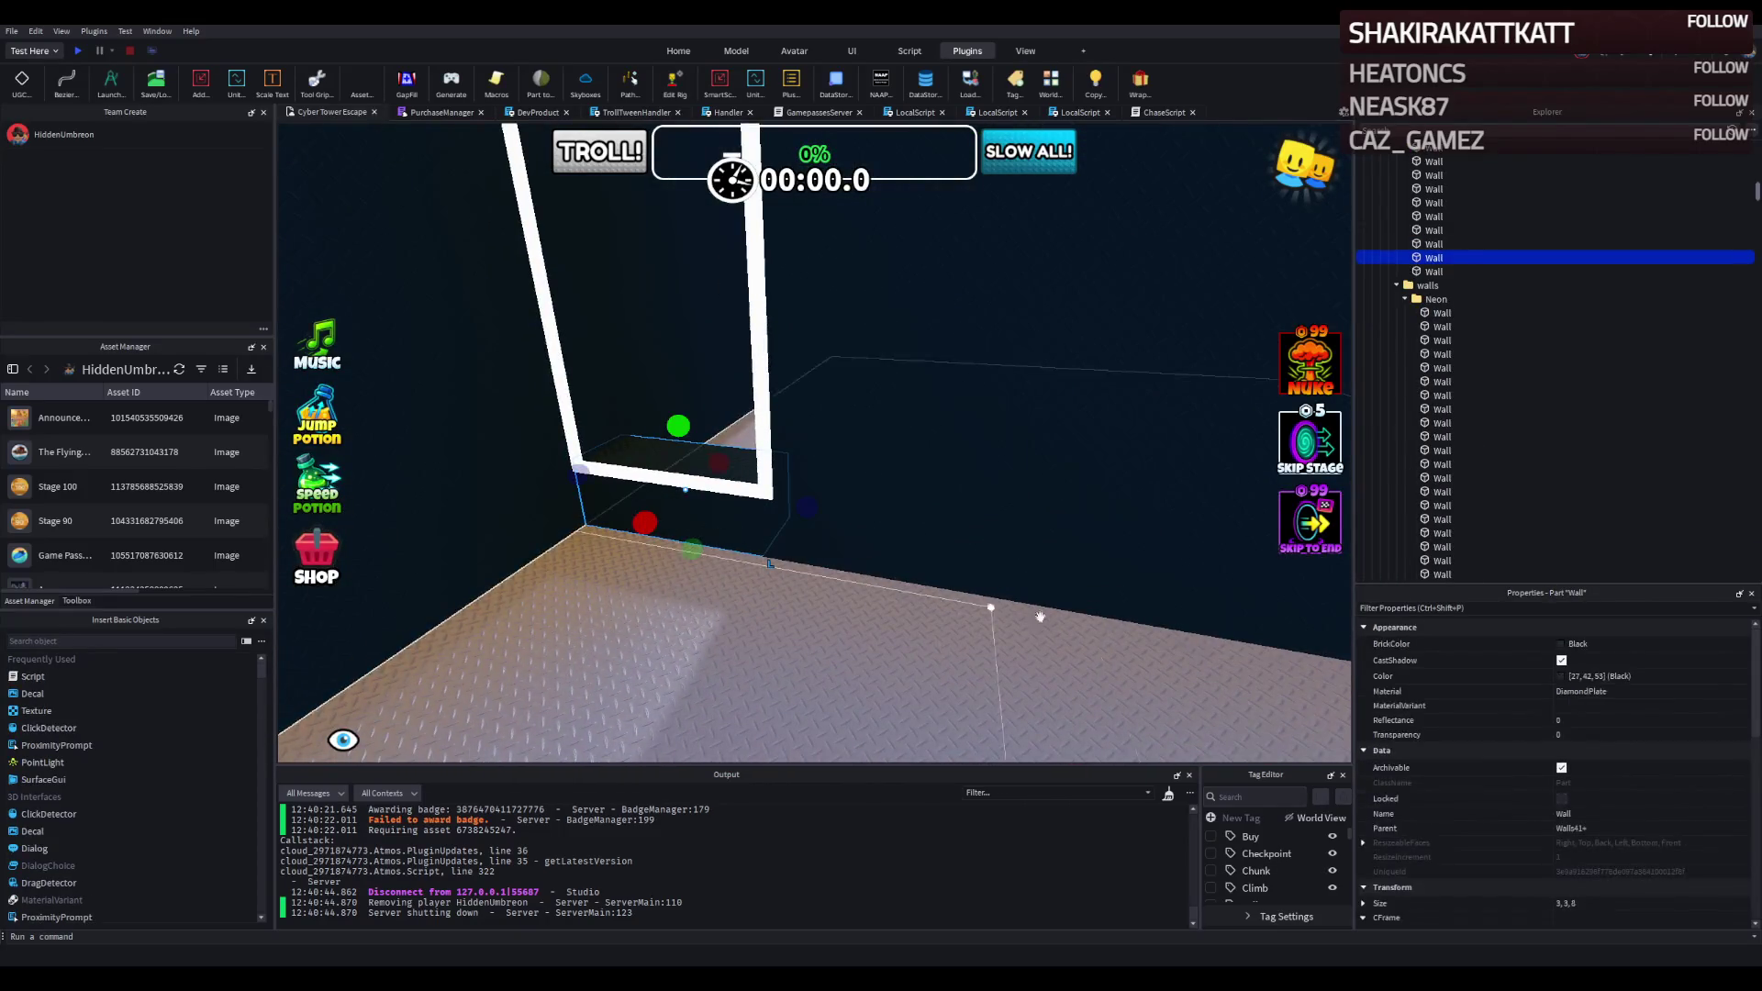